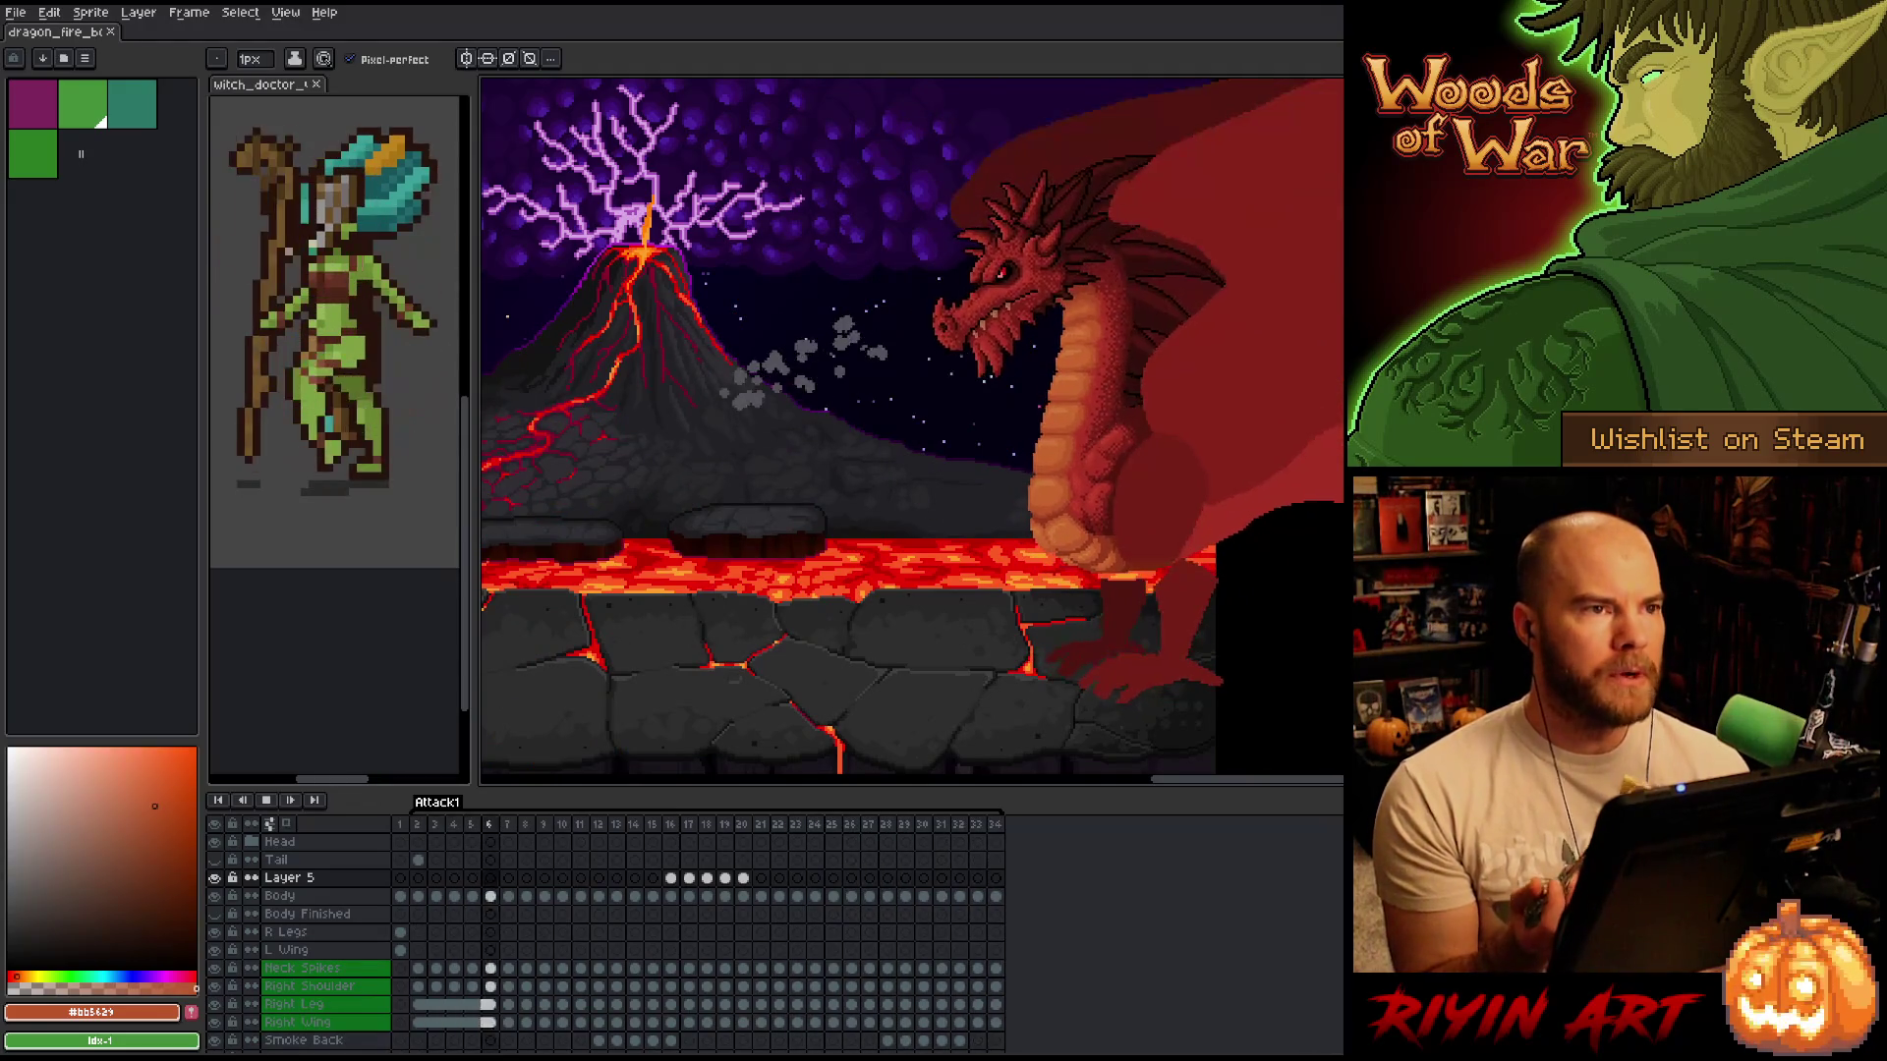
# Zoom and pan around the lava scene during the Attack1 loop, then stop playback on frame 13.
pyautogui.press('-')
pyautogui.press('+')
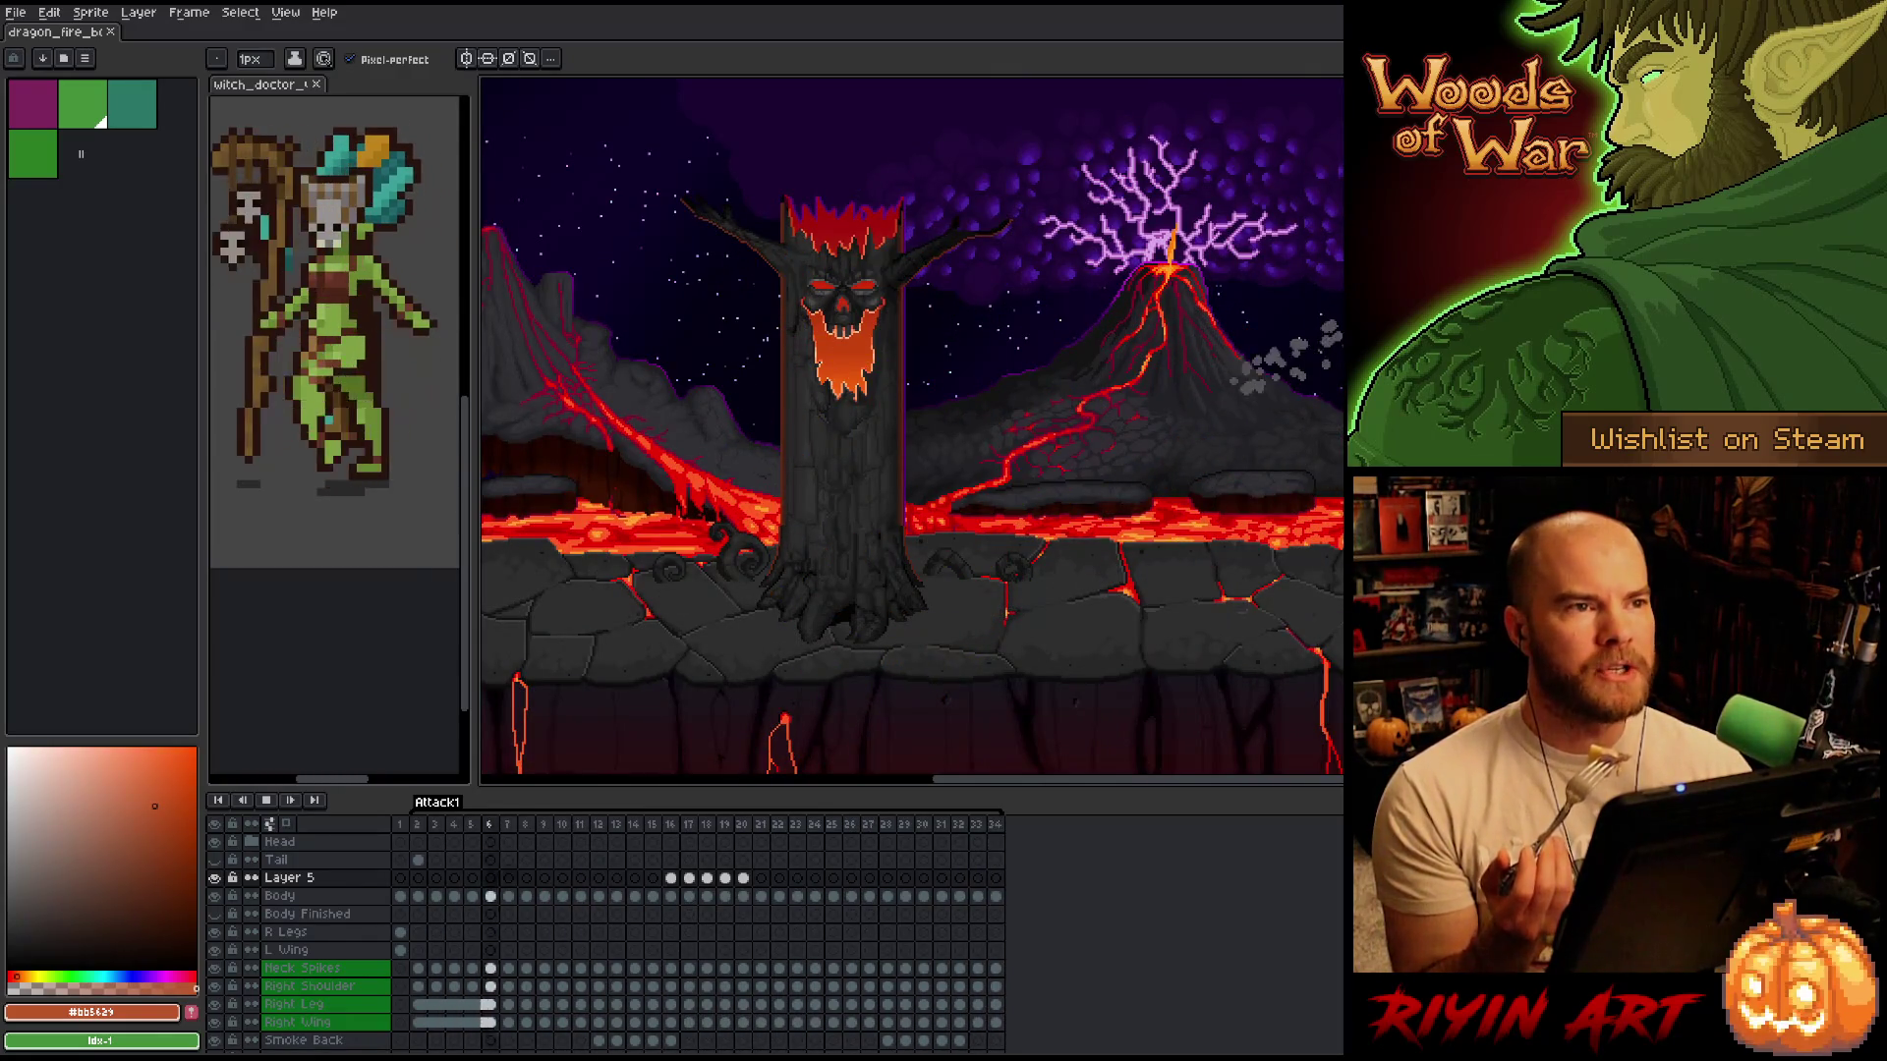
pyautogui.moveTo(1219, 781); pyautogui.dragTo(1328, 788)
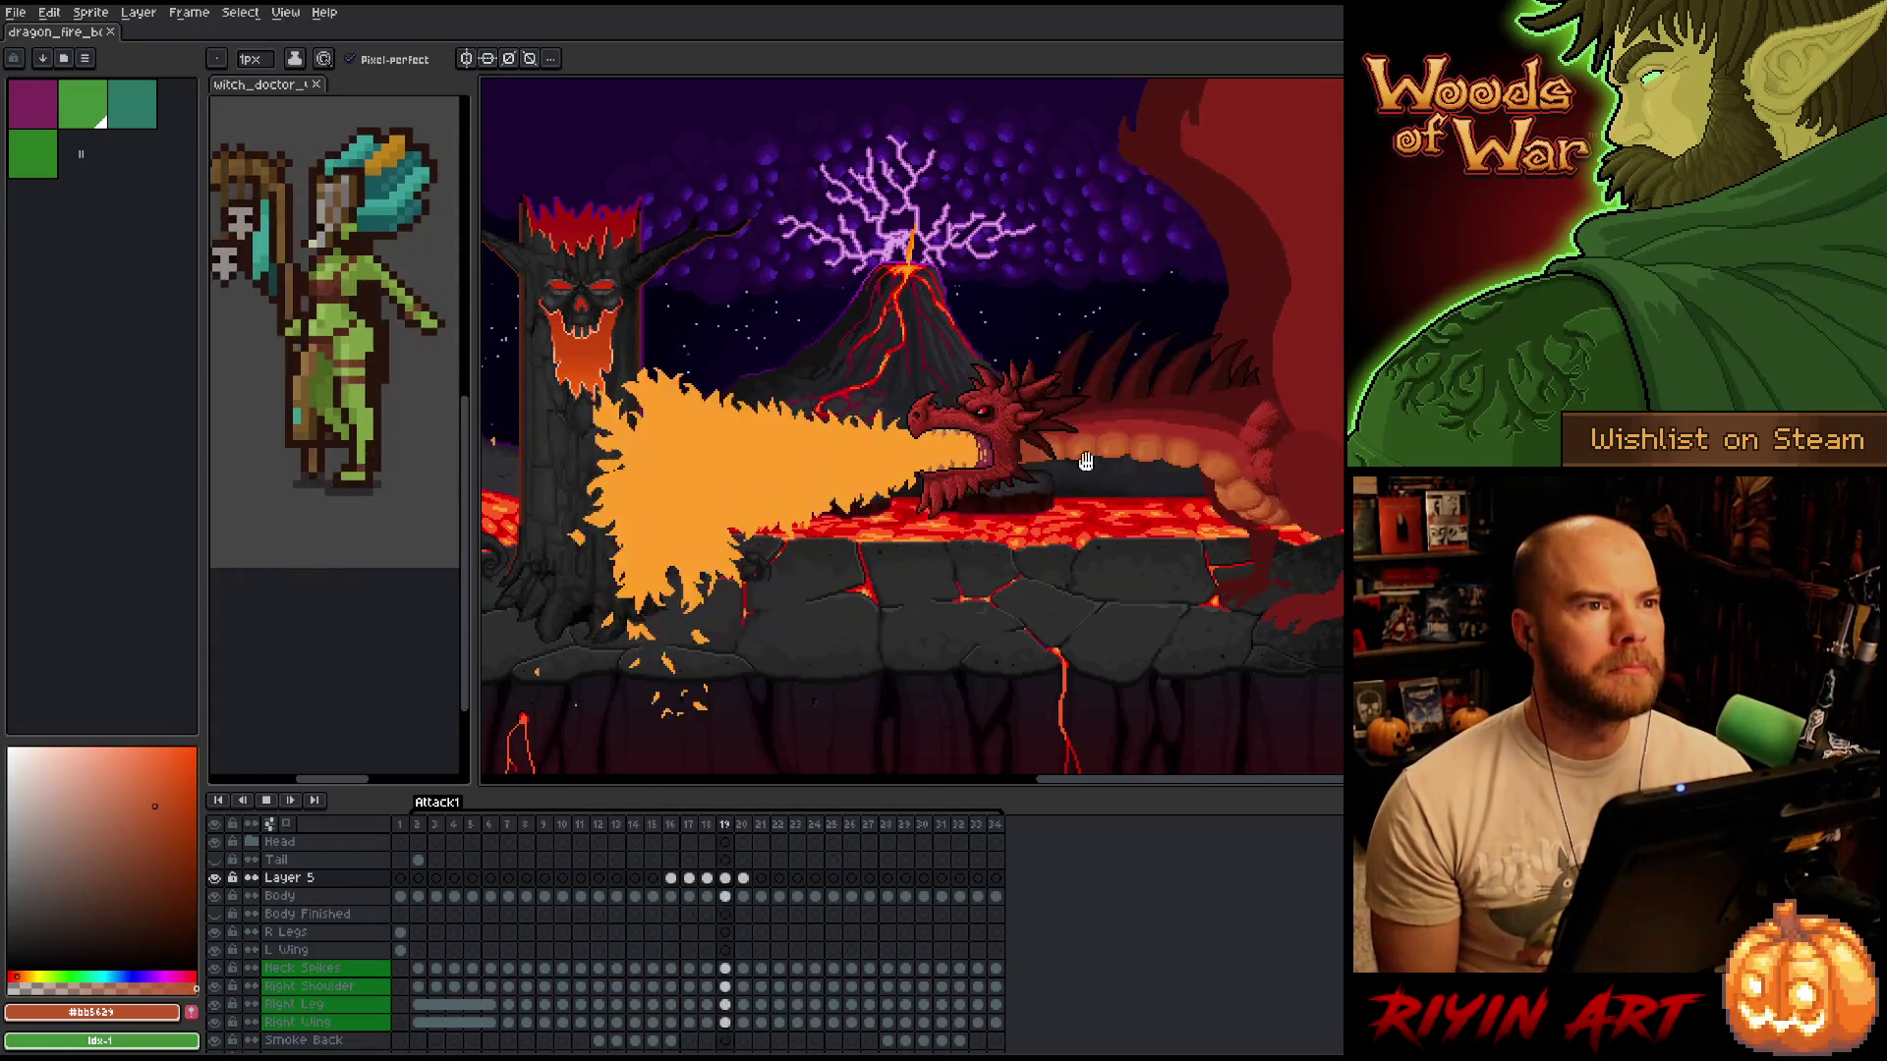
pyautogui.scroll(2, 1044, 450)
pyautogui.scroll(-2, 1051, 452)
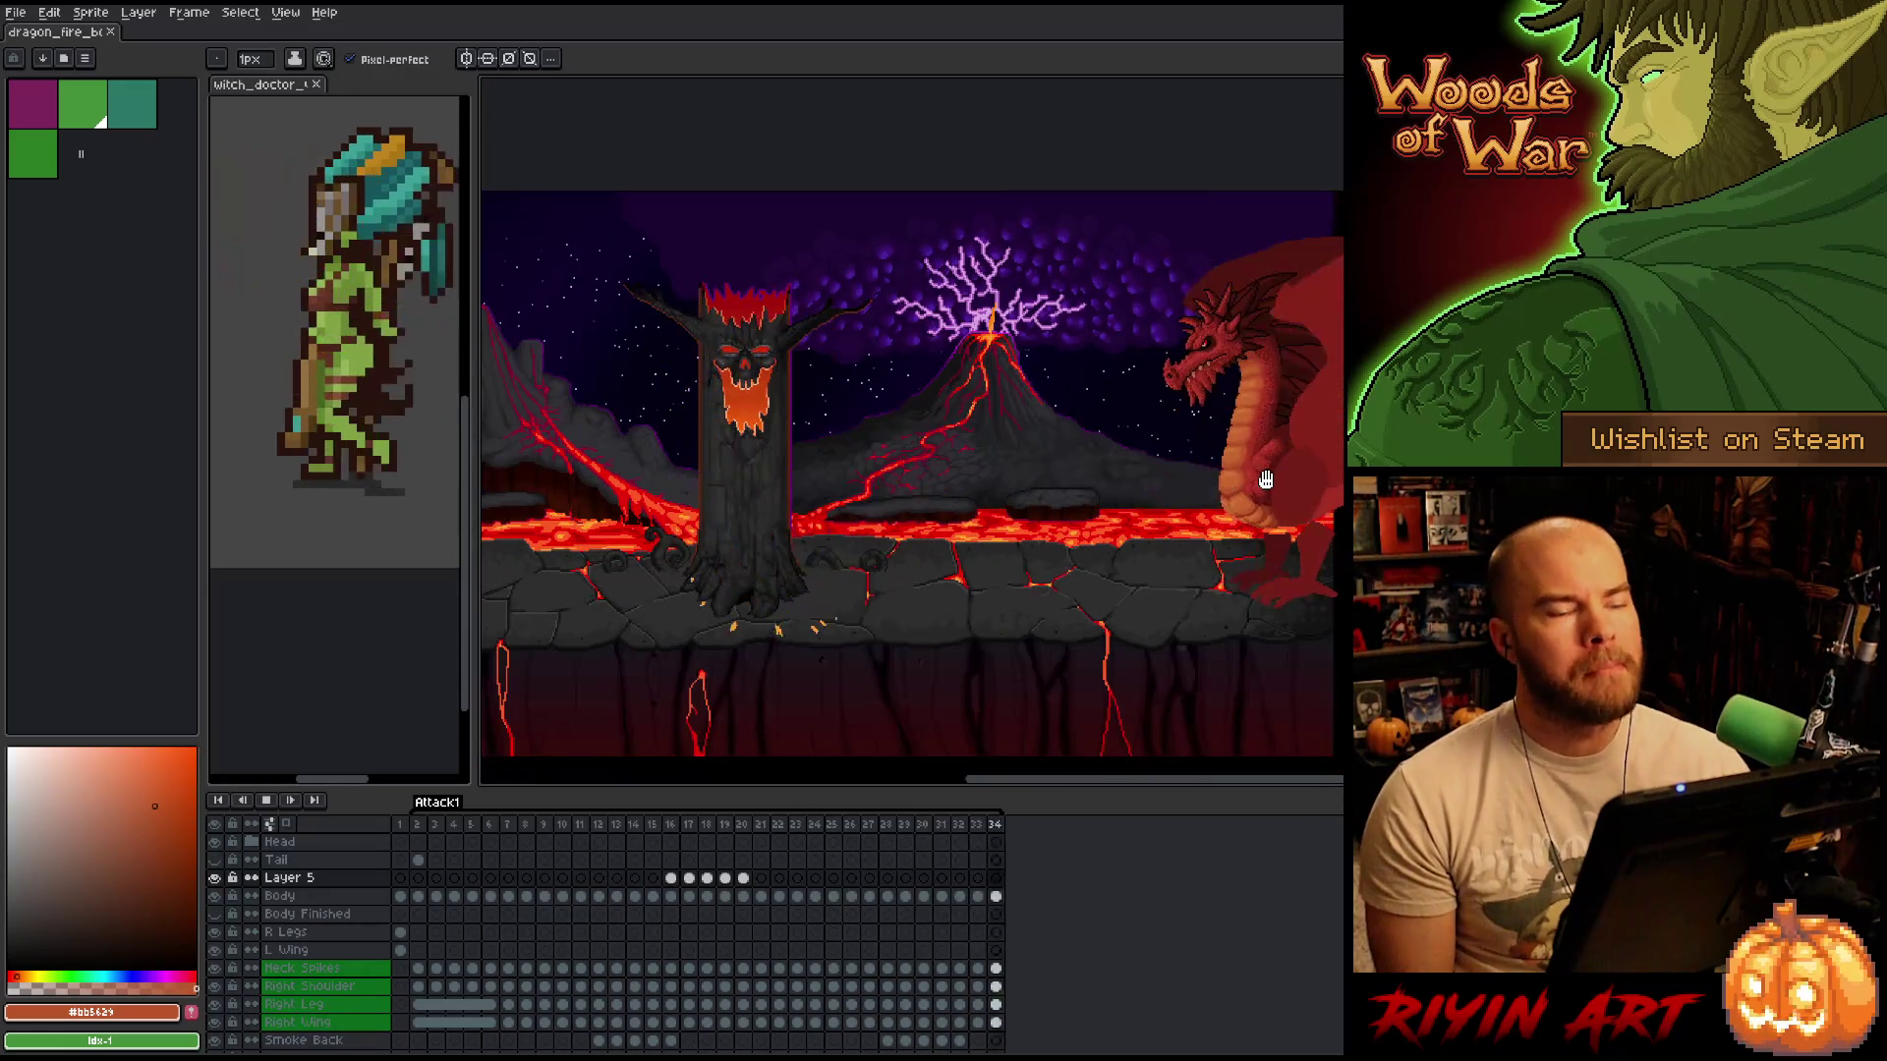
pyautogui.moveTo(1281, 488)
pyautogui.mouseDown()
pyautogui.moveTo(1145, 521)
pyautogui.moveTo(1183, 534)
pyautogui.mouseUp()
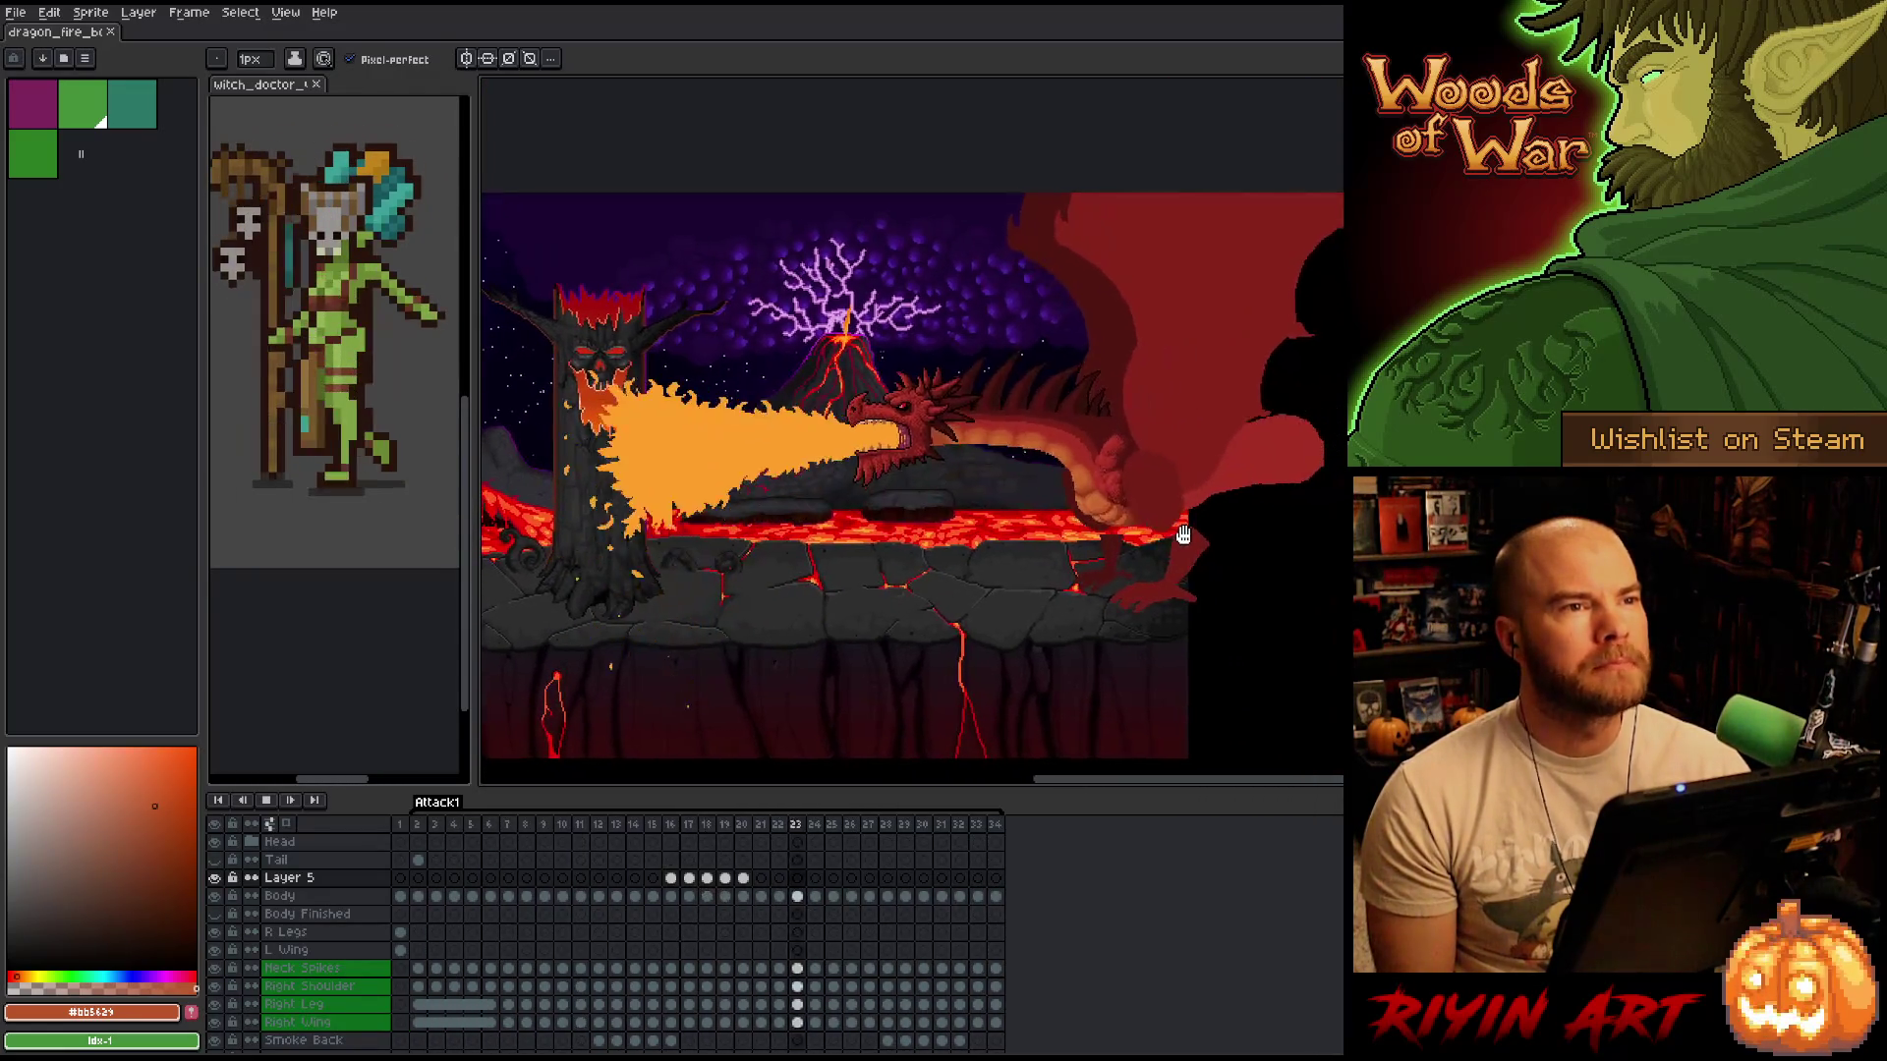
pyautogui.scroll(1, 1261, 472)
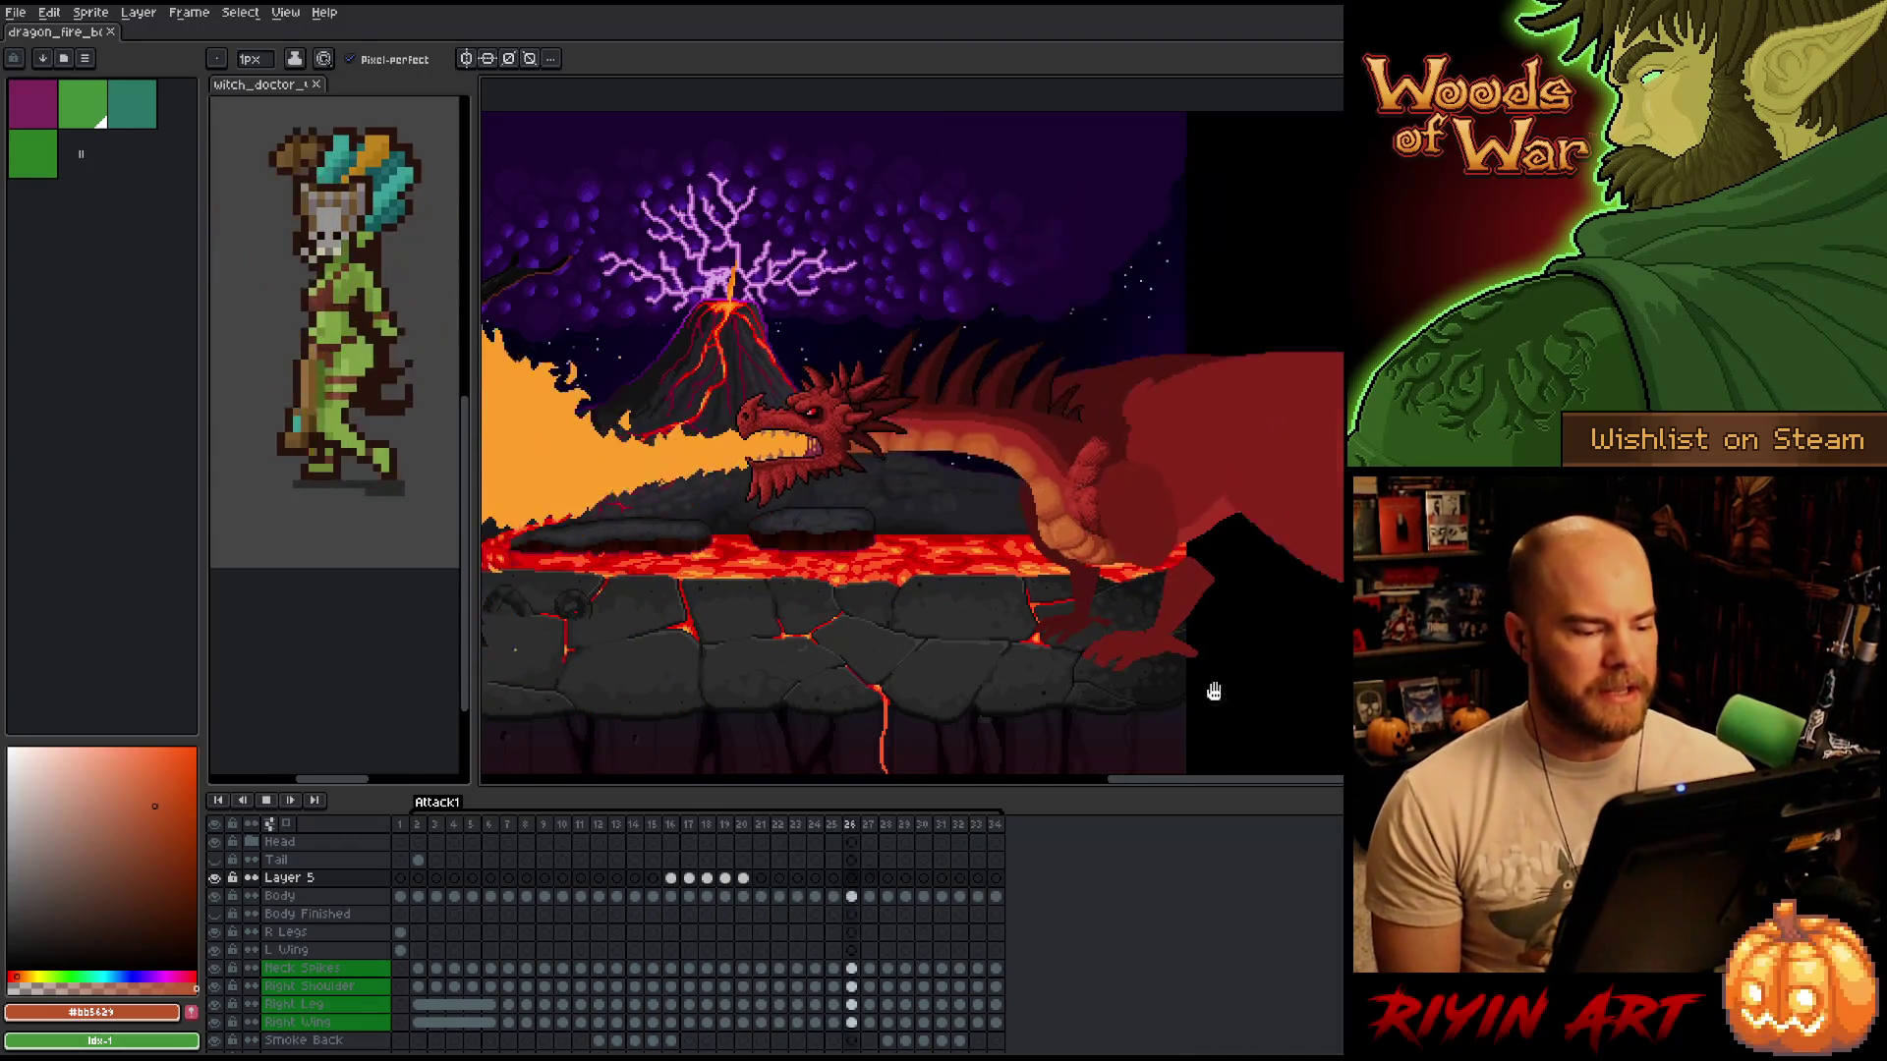
pyautogui.click(266, 800)
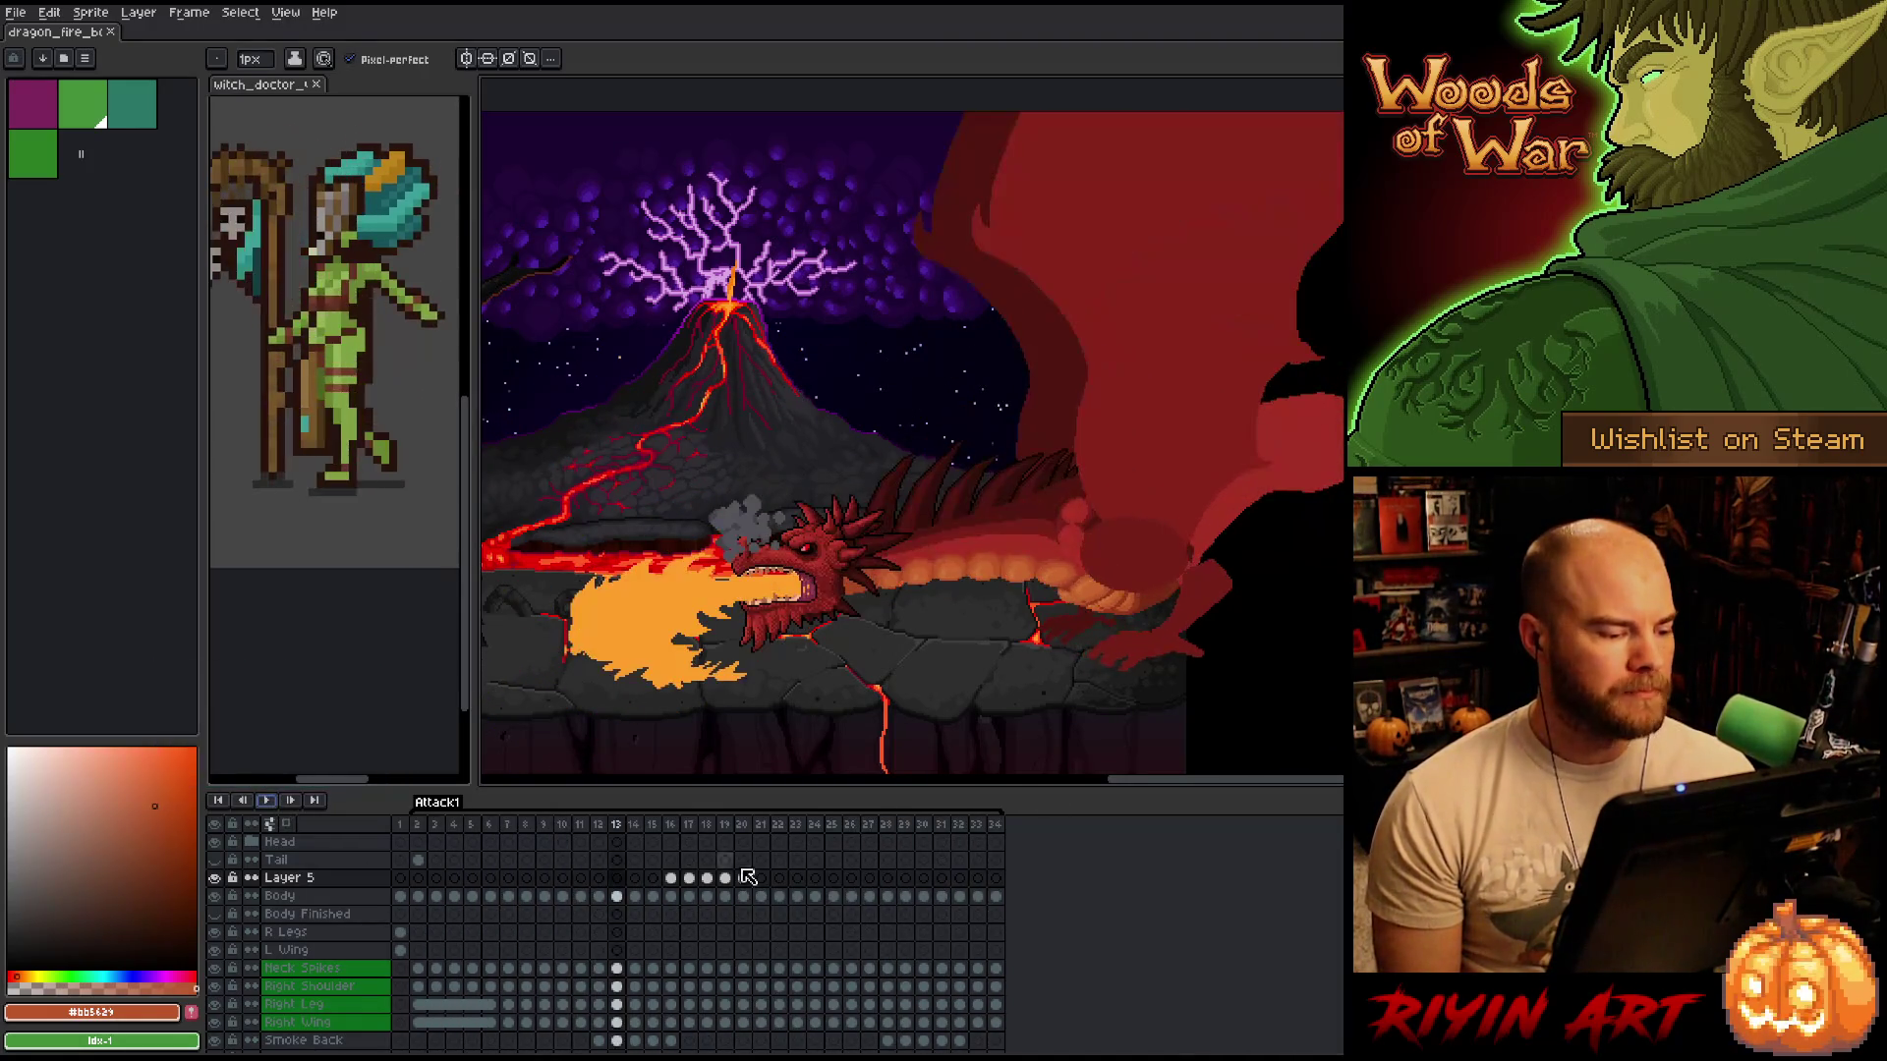
# Check the dragon's pose on frames 22 and 19, then range-select frames 17 through 21.
pyautogui.click(791, 826)
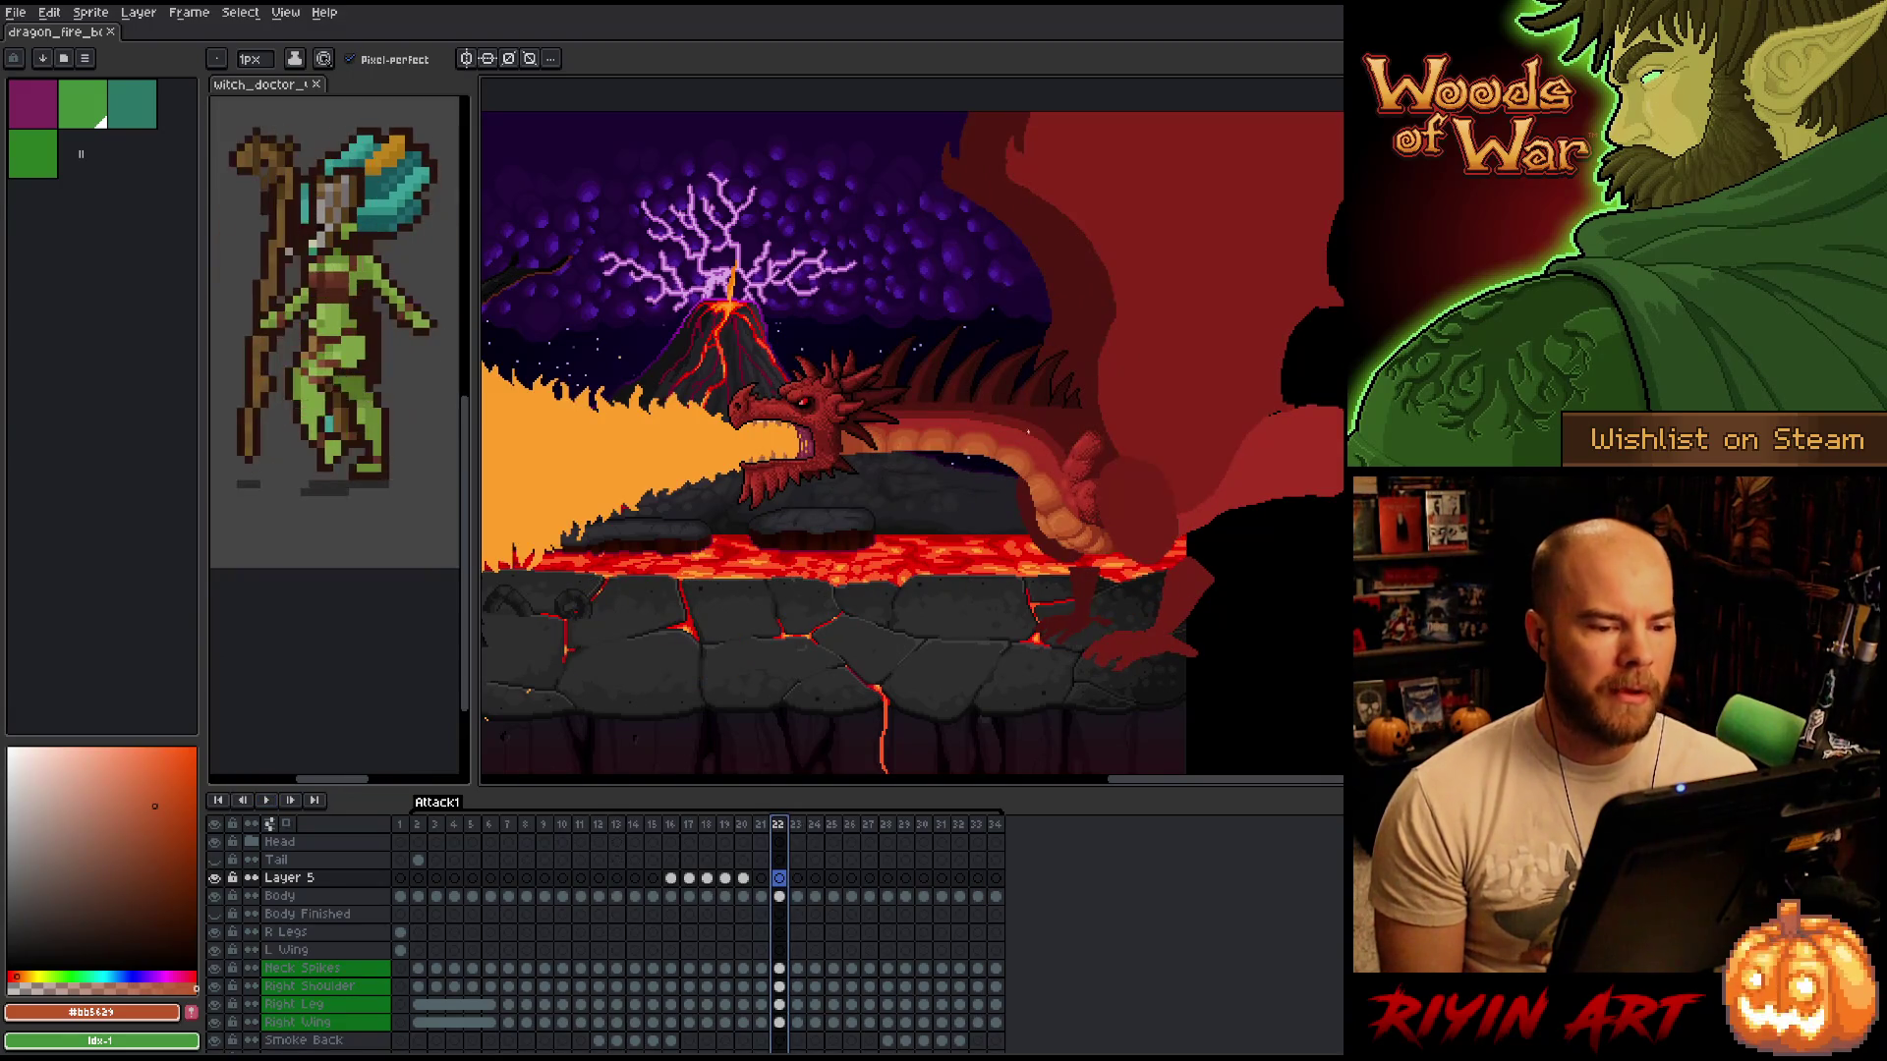
pyautogui.scroll(2, 971, 391)
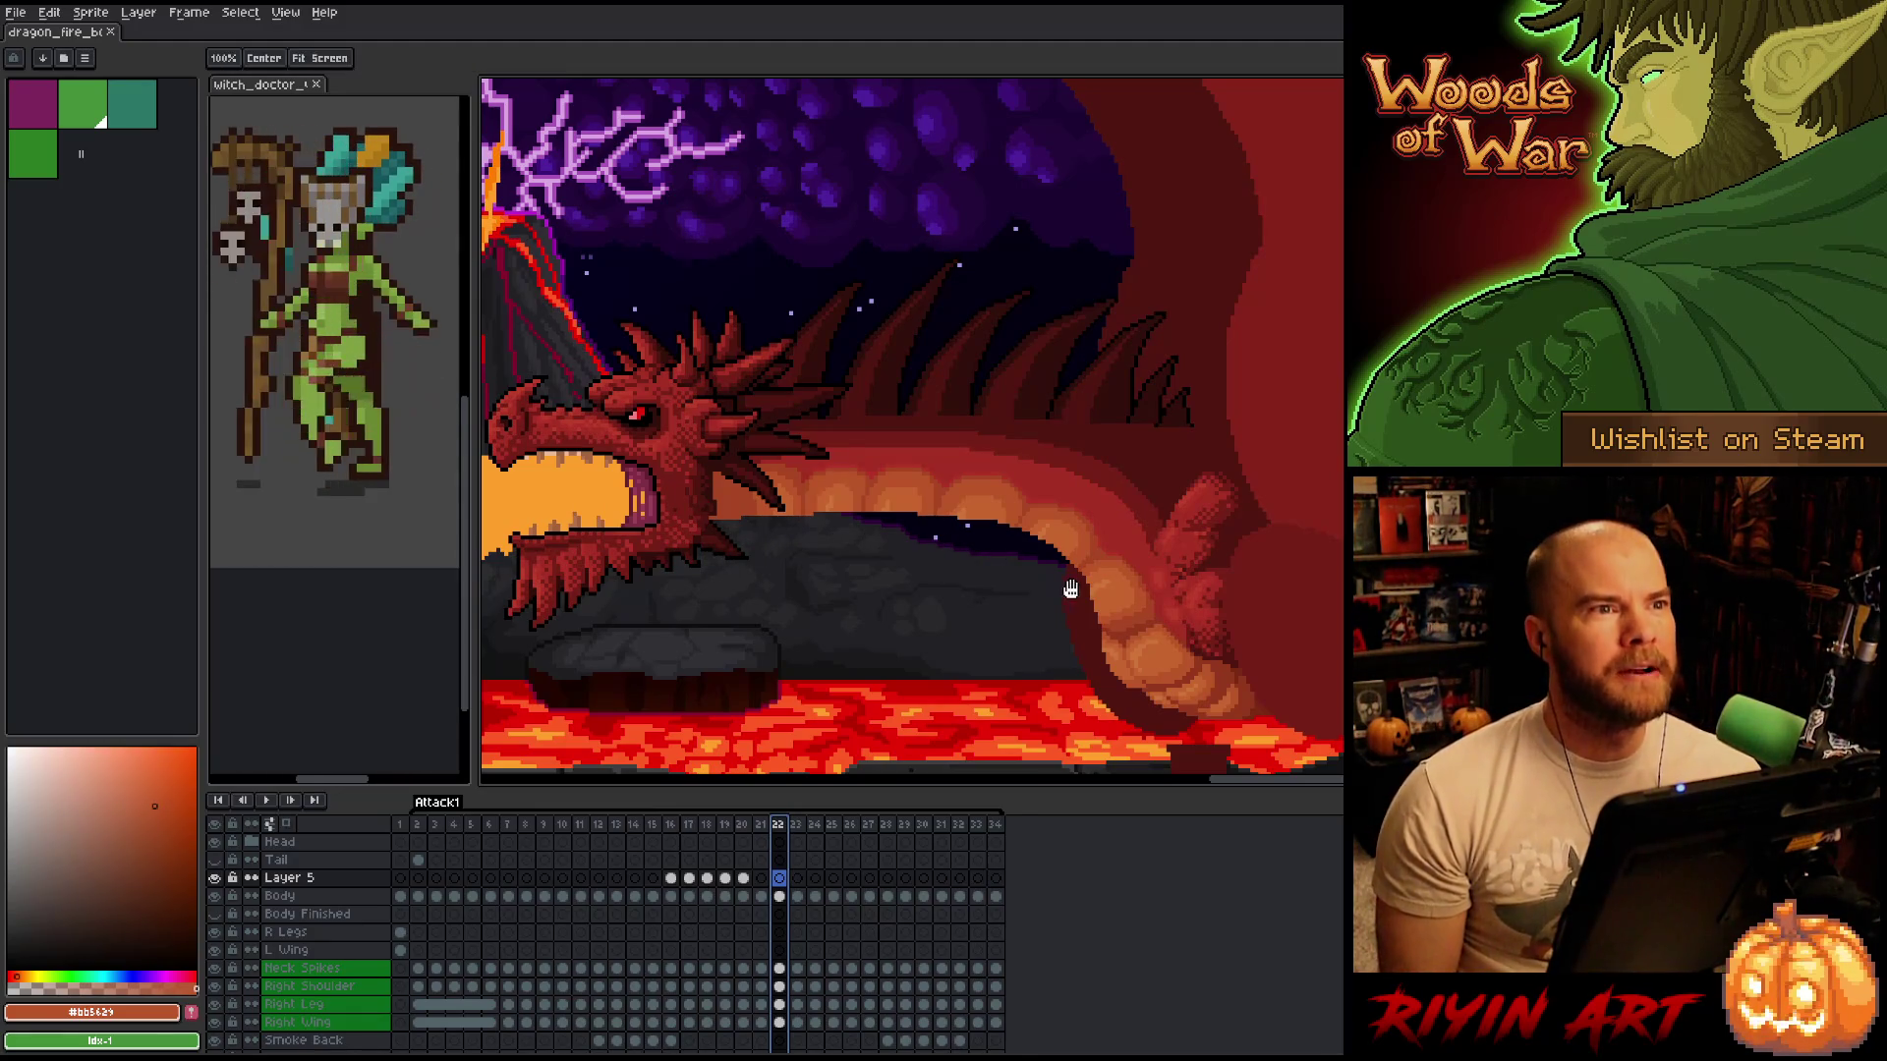
pyautogui.click(727, 826)
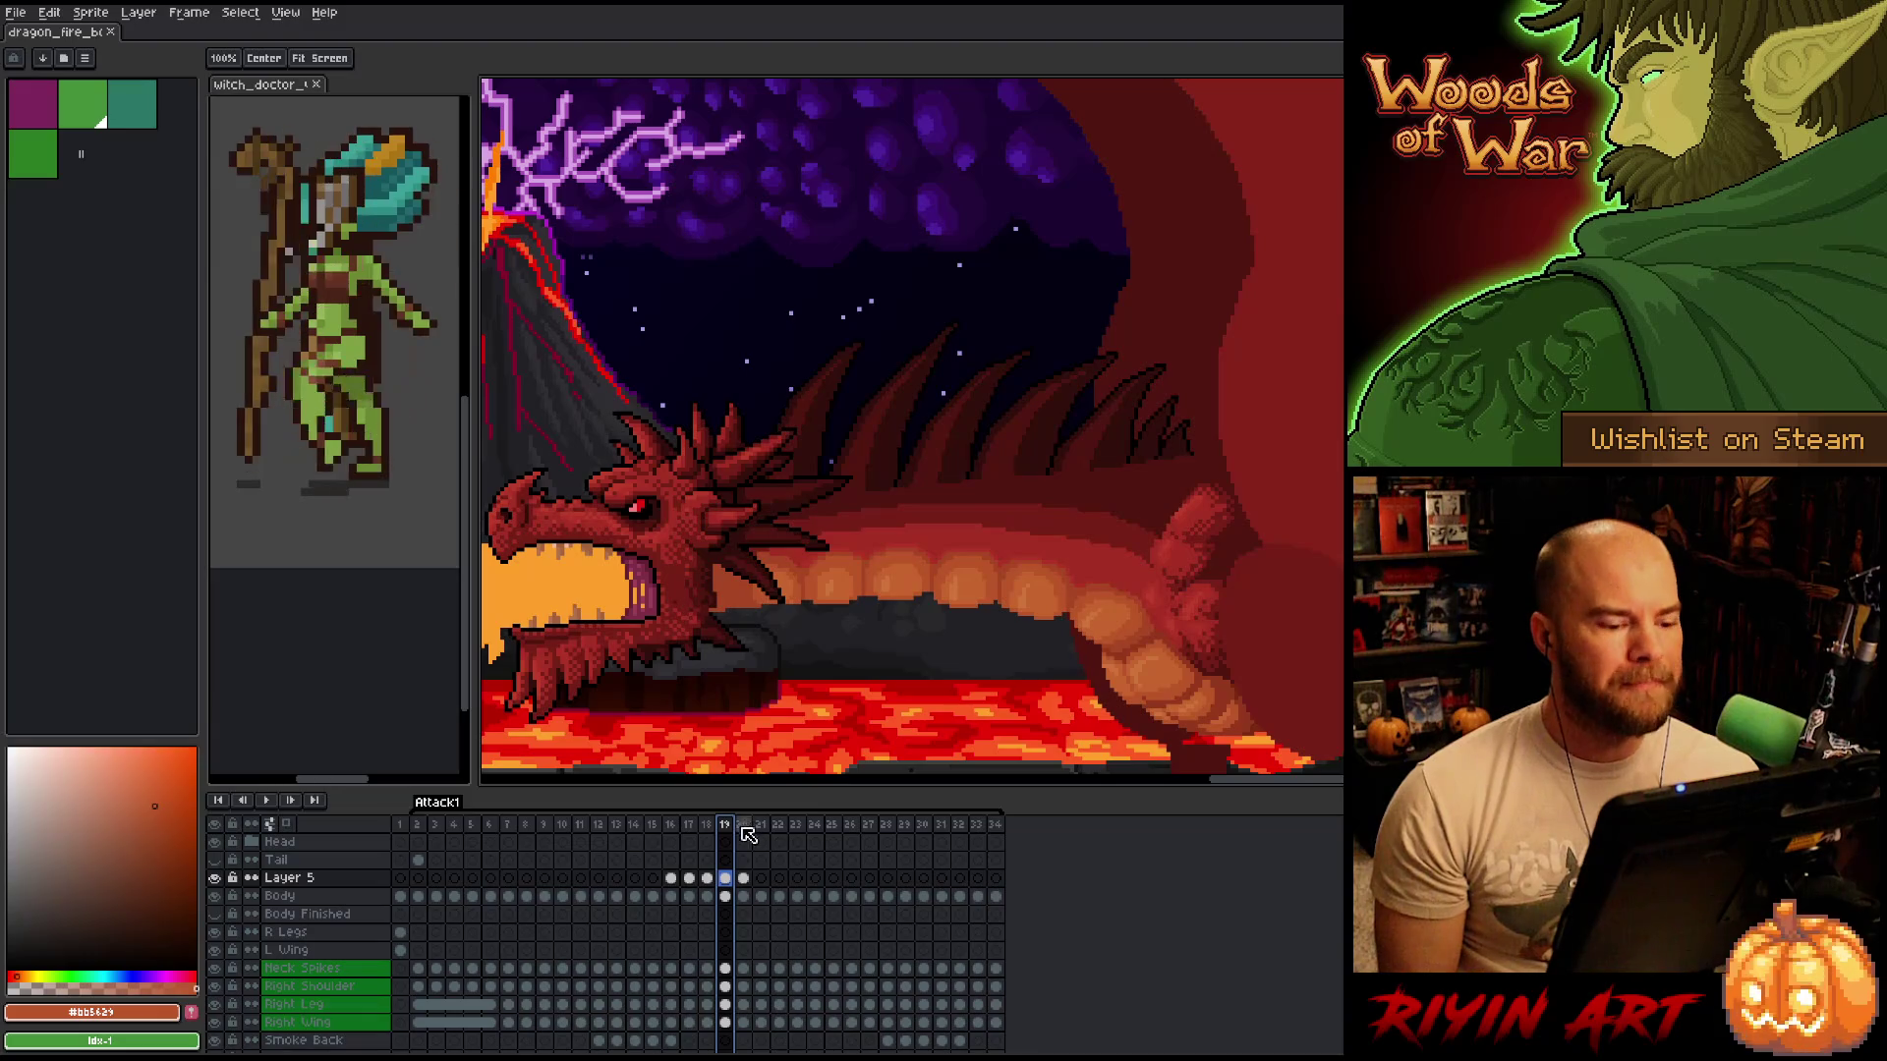
pyautogui.moveTo(693, 827)
pyautogui.mouseDown()
pyautogui.moveTo(777, 820)
pyautogui.moveTo(732, 806)
pyautogui.moveTo(855, 803)
pyautogui.moveTo(634, 805)
pyautogui.moveTo(787, 796)
pyautogui.moveTo(688, 796)
pyautogui.moveTo(757, 786)
pyautogui.moveTo(710, 779)
pyautogui.moveTo(757, 763)
pyautogui.moveTo(689, 777)
pyautogui.mouseUp()
pyautogui.scroll(-3, 808, 539)
pyautogui.scroll(5, 944, 623)
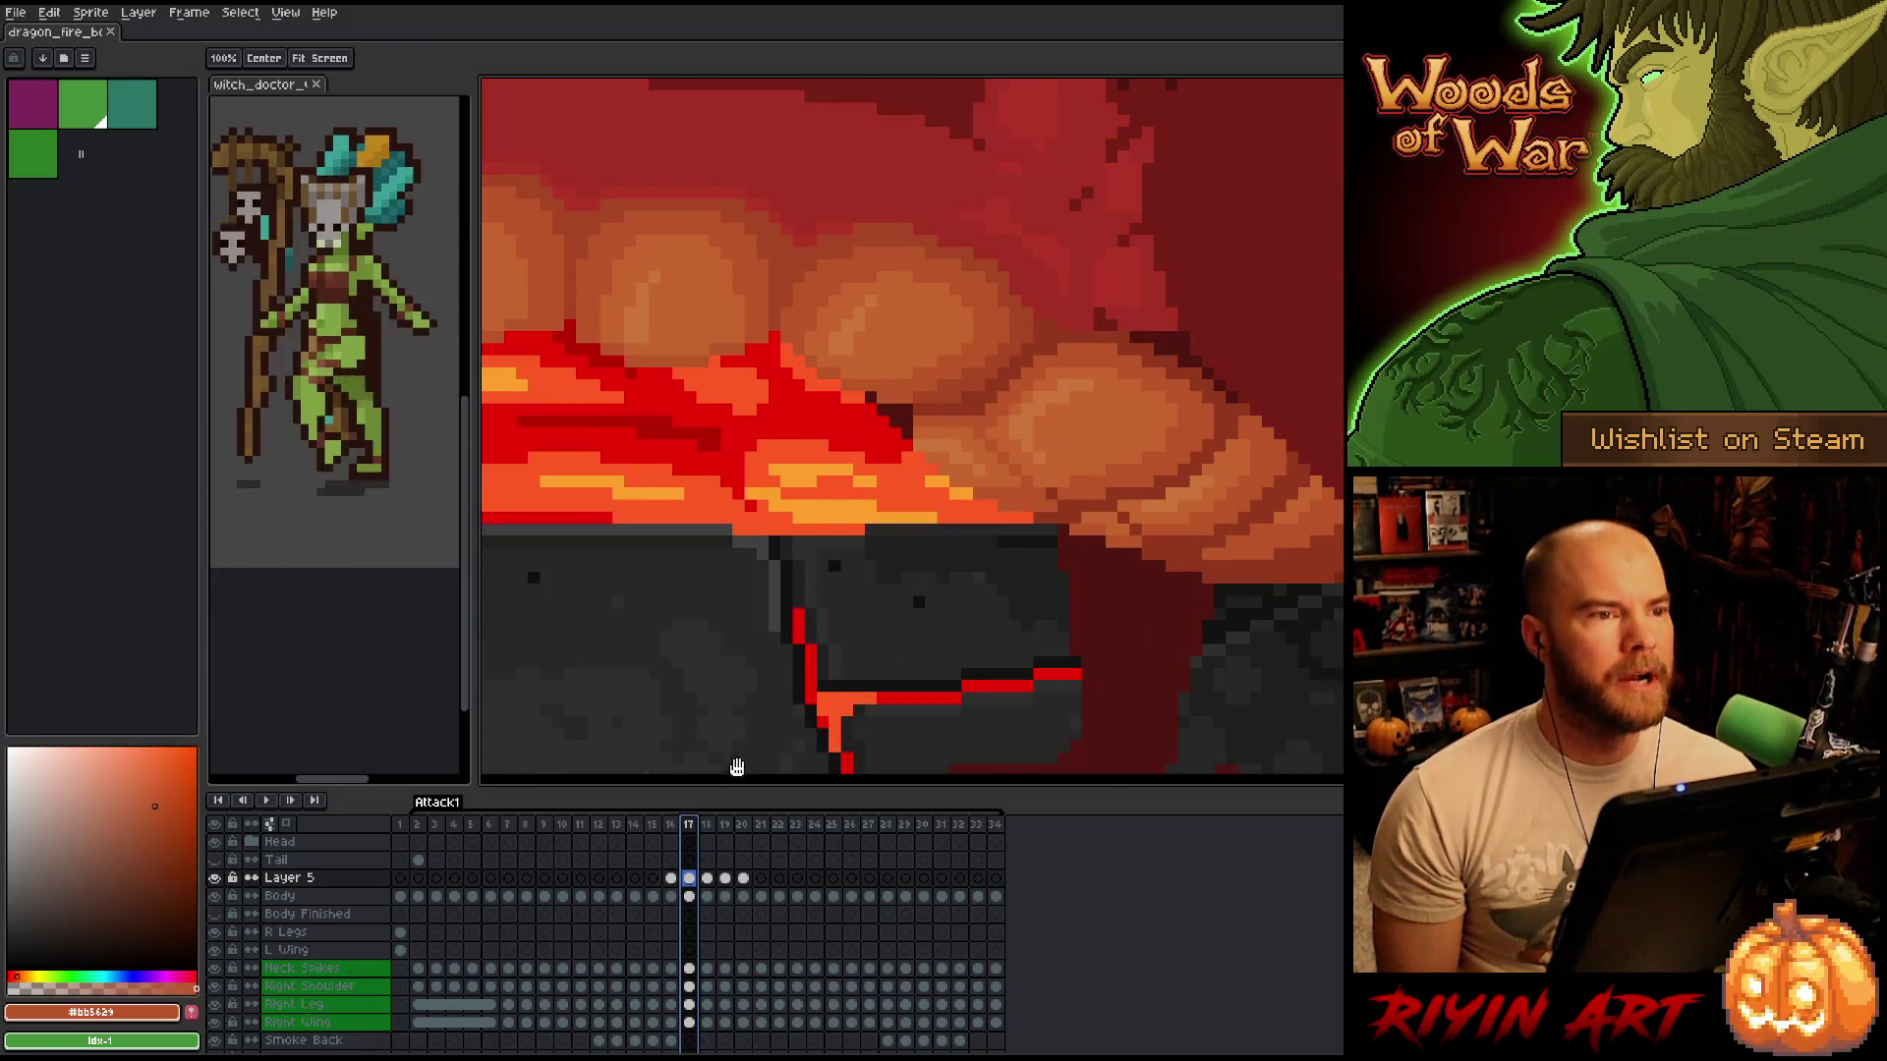
pyautogui.moveTo(491, 834)
pyautogui.mouseDown()
pyautogui.moveTo(664, 838)
pyautogui.moveTo(598, 835)
pyautogui.mouseUp()
pyautogui.scroll(-3, 862, 481)
pyautogui.scroll(3, 862, 481)
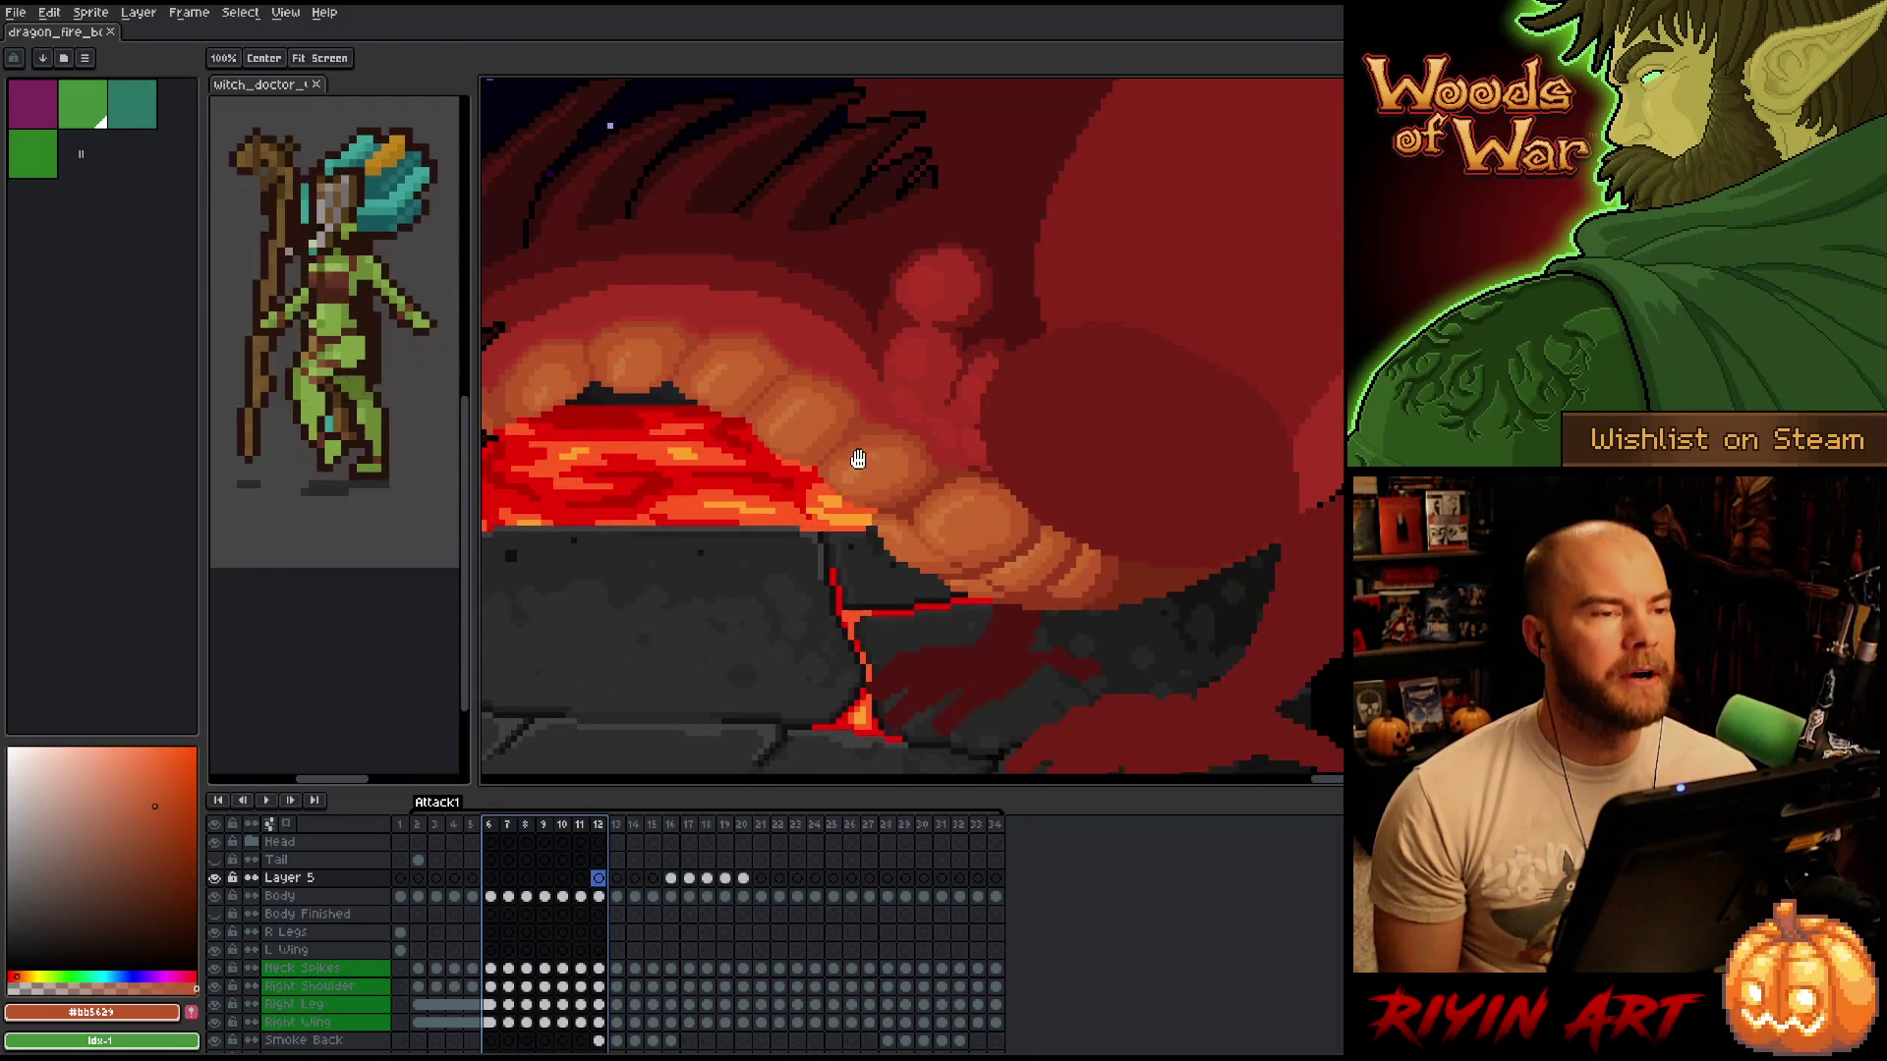
pyautogui.moveTo(462, 829)
pyautogui.mouseDown()
pyautogui.moveTo(779, 833)
pyautogui.moveTo(653, 835)
pyautogui.mouseUp()
pyautogui.scroll(-2, 699, 548)
pyautogui.scroll(1, 715, 534)
pyautogui.scroll(-1, 626, 445)
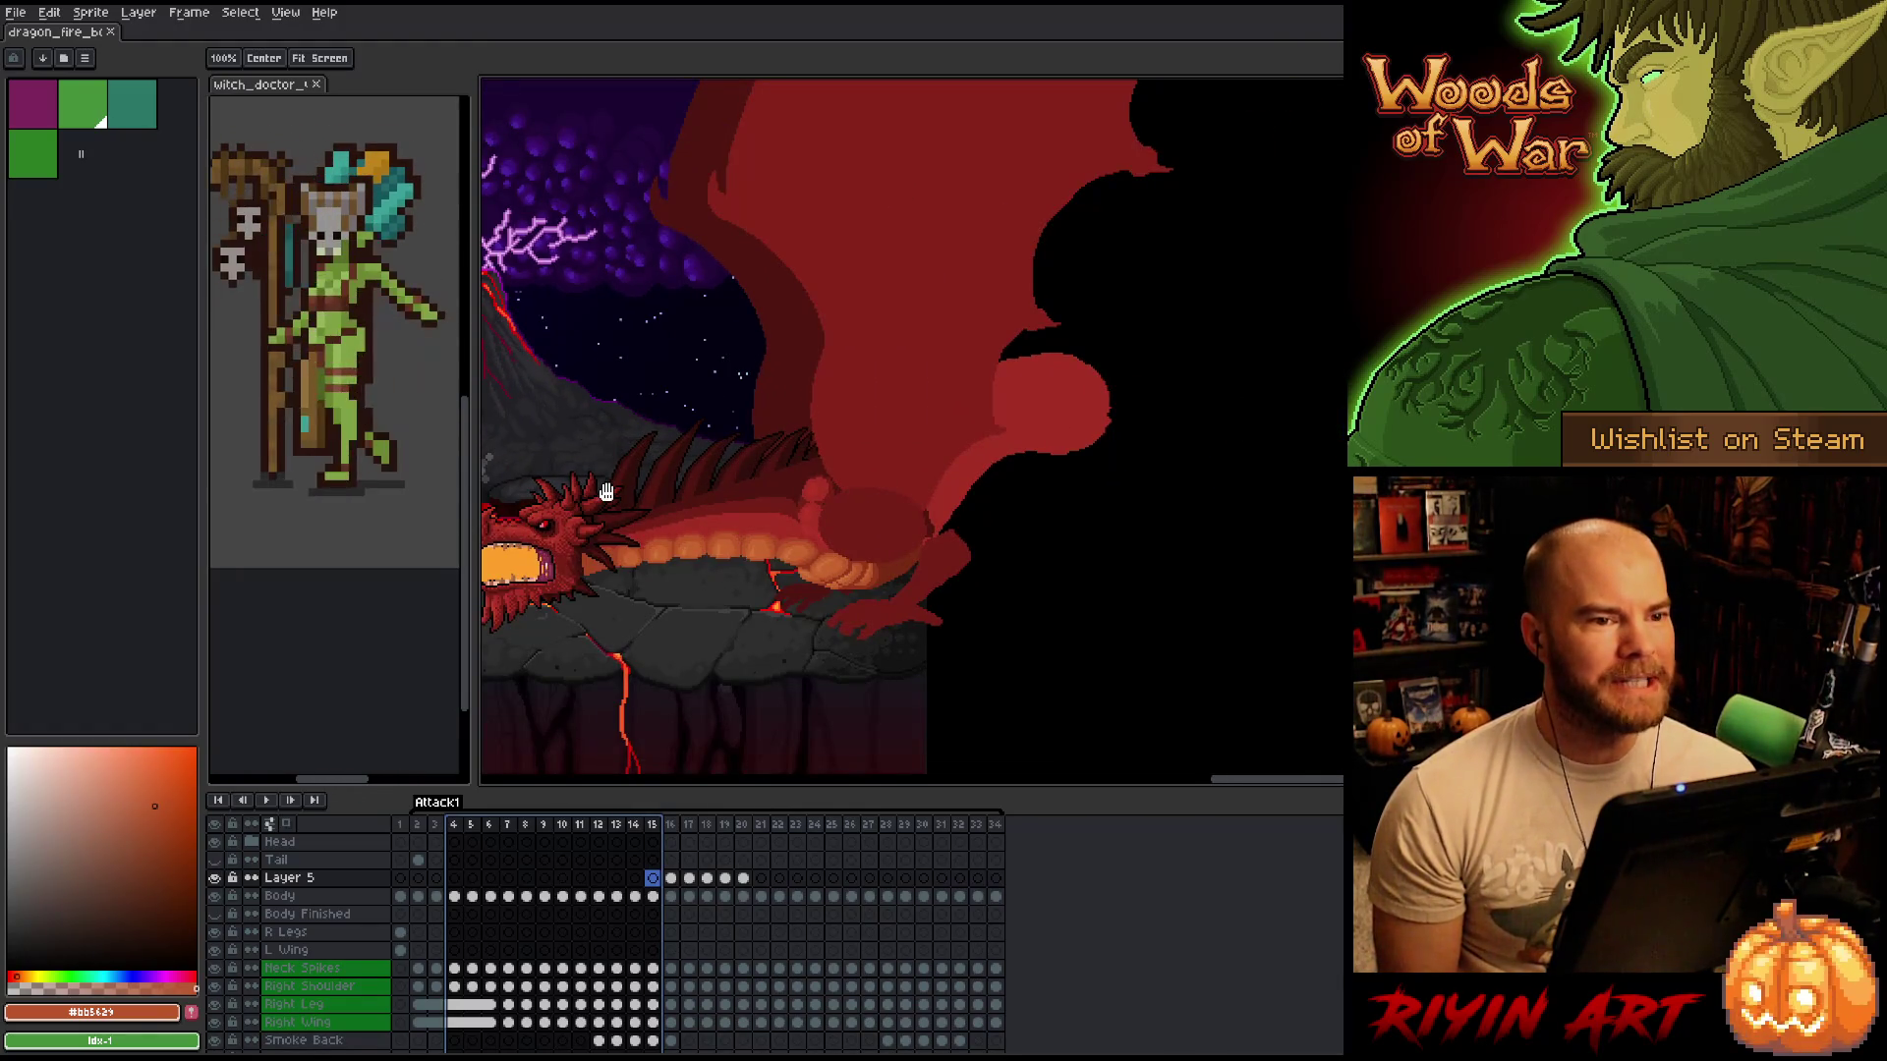
pyautogui.scroll(1, 640, 486)
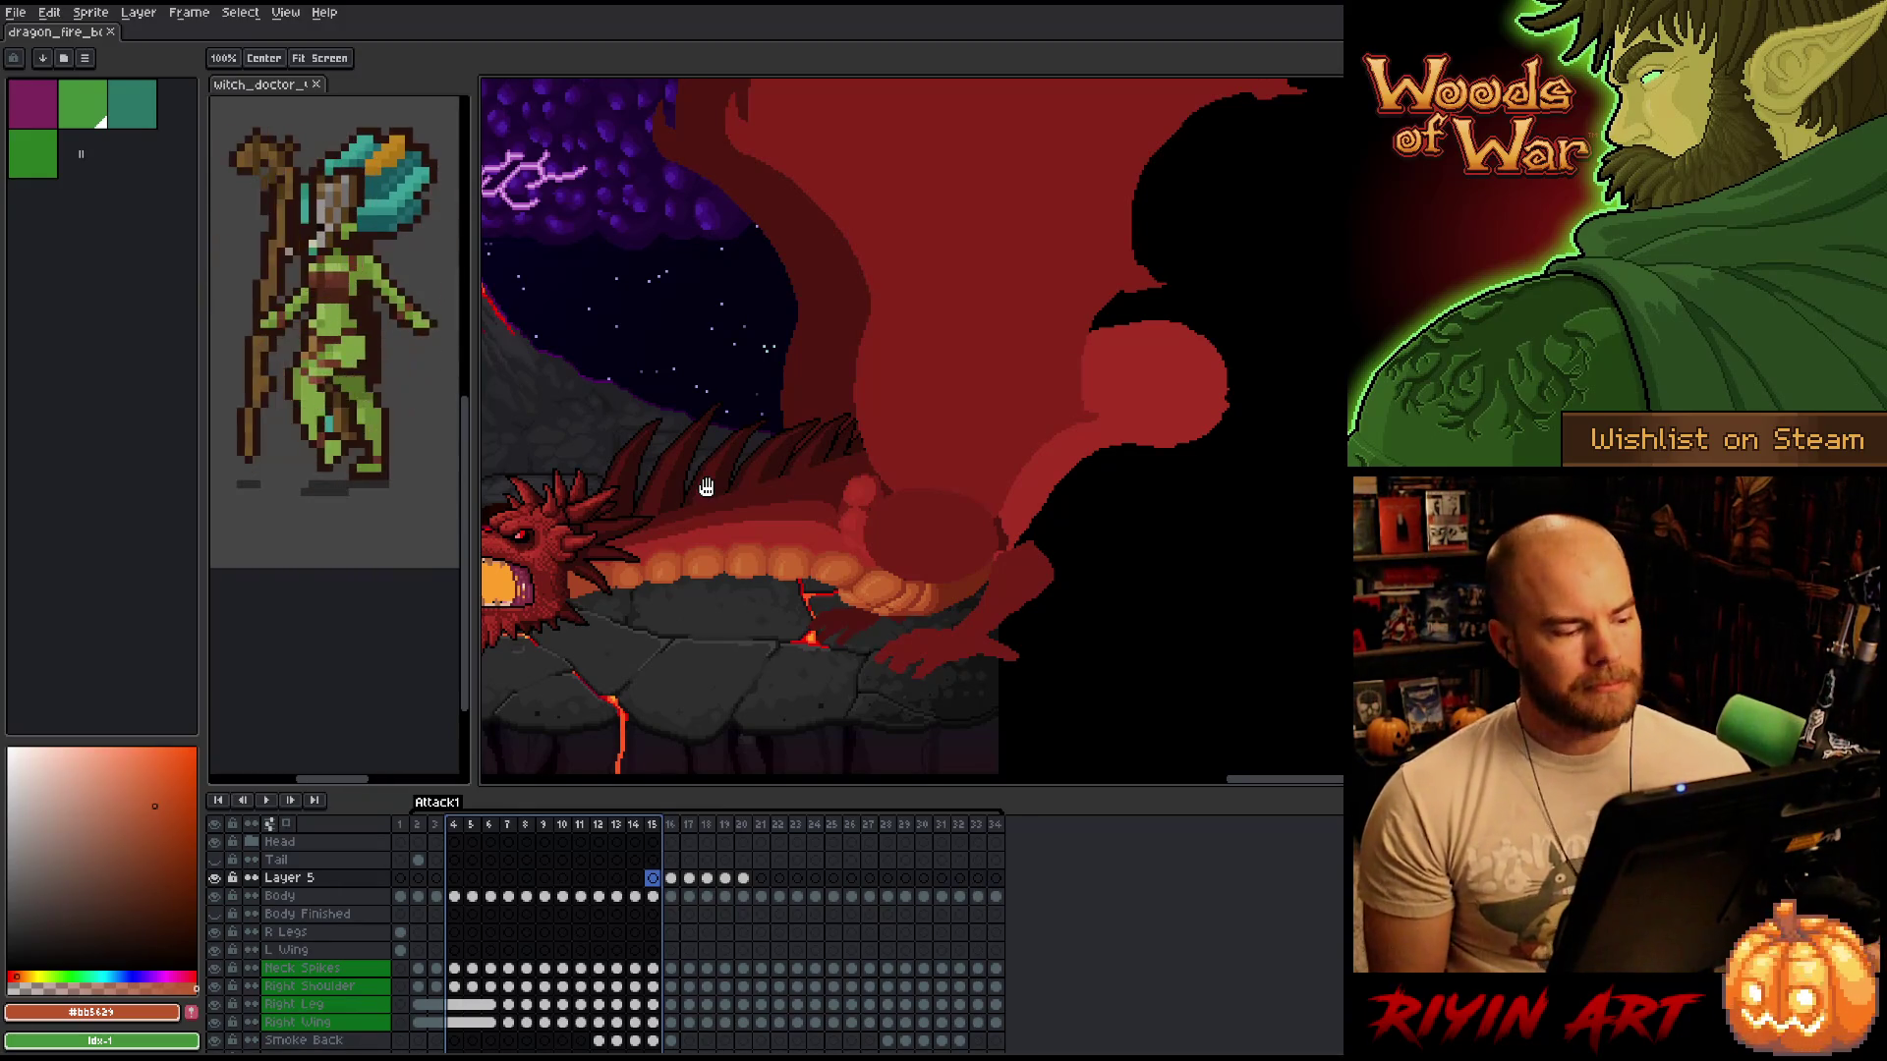
pyautogui.moveTo(675, 524); pyautogui.dragTo(664, 565)
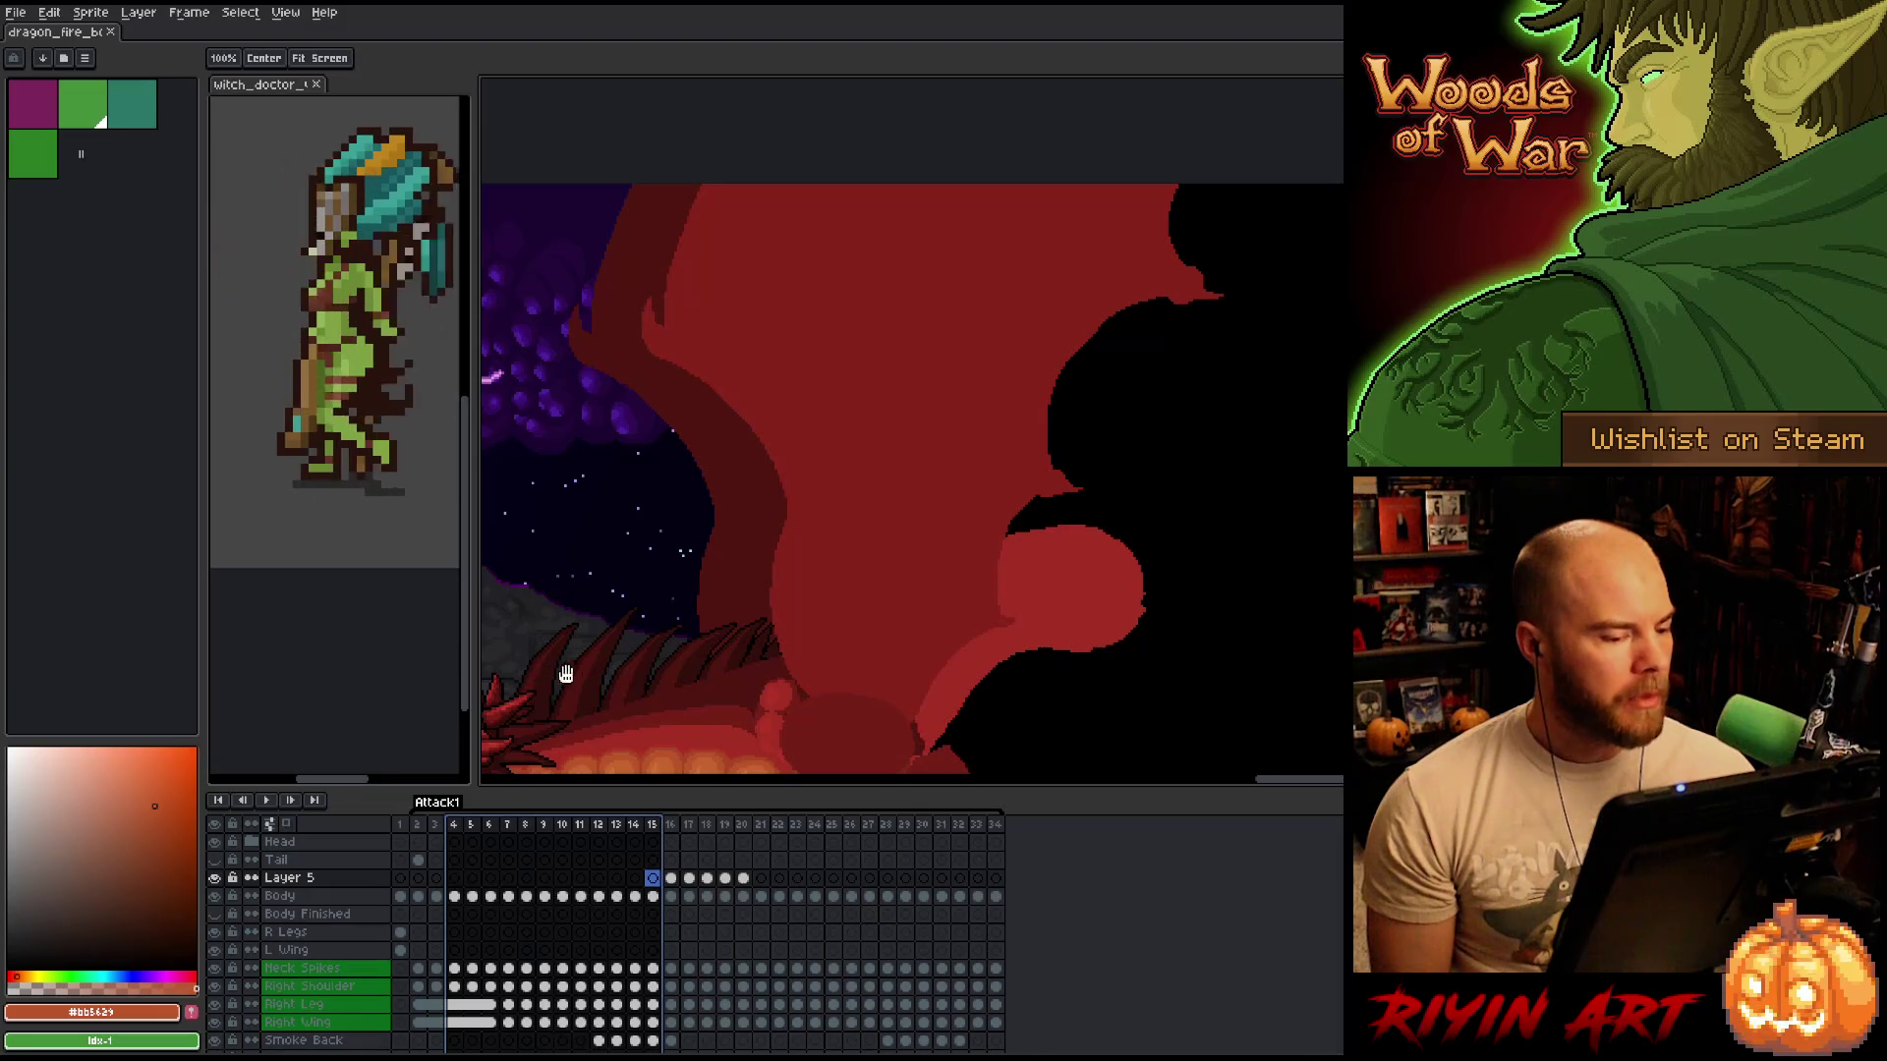
pyautogui.scroll(-3, 557, 670)
pyautogui.scroll(1, 984, 418)
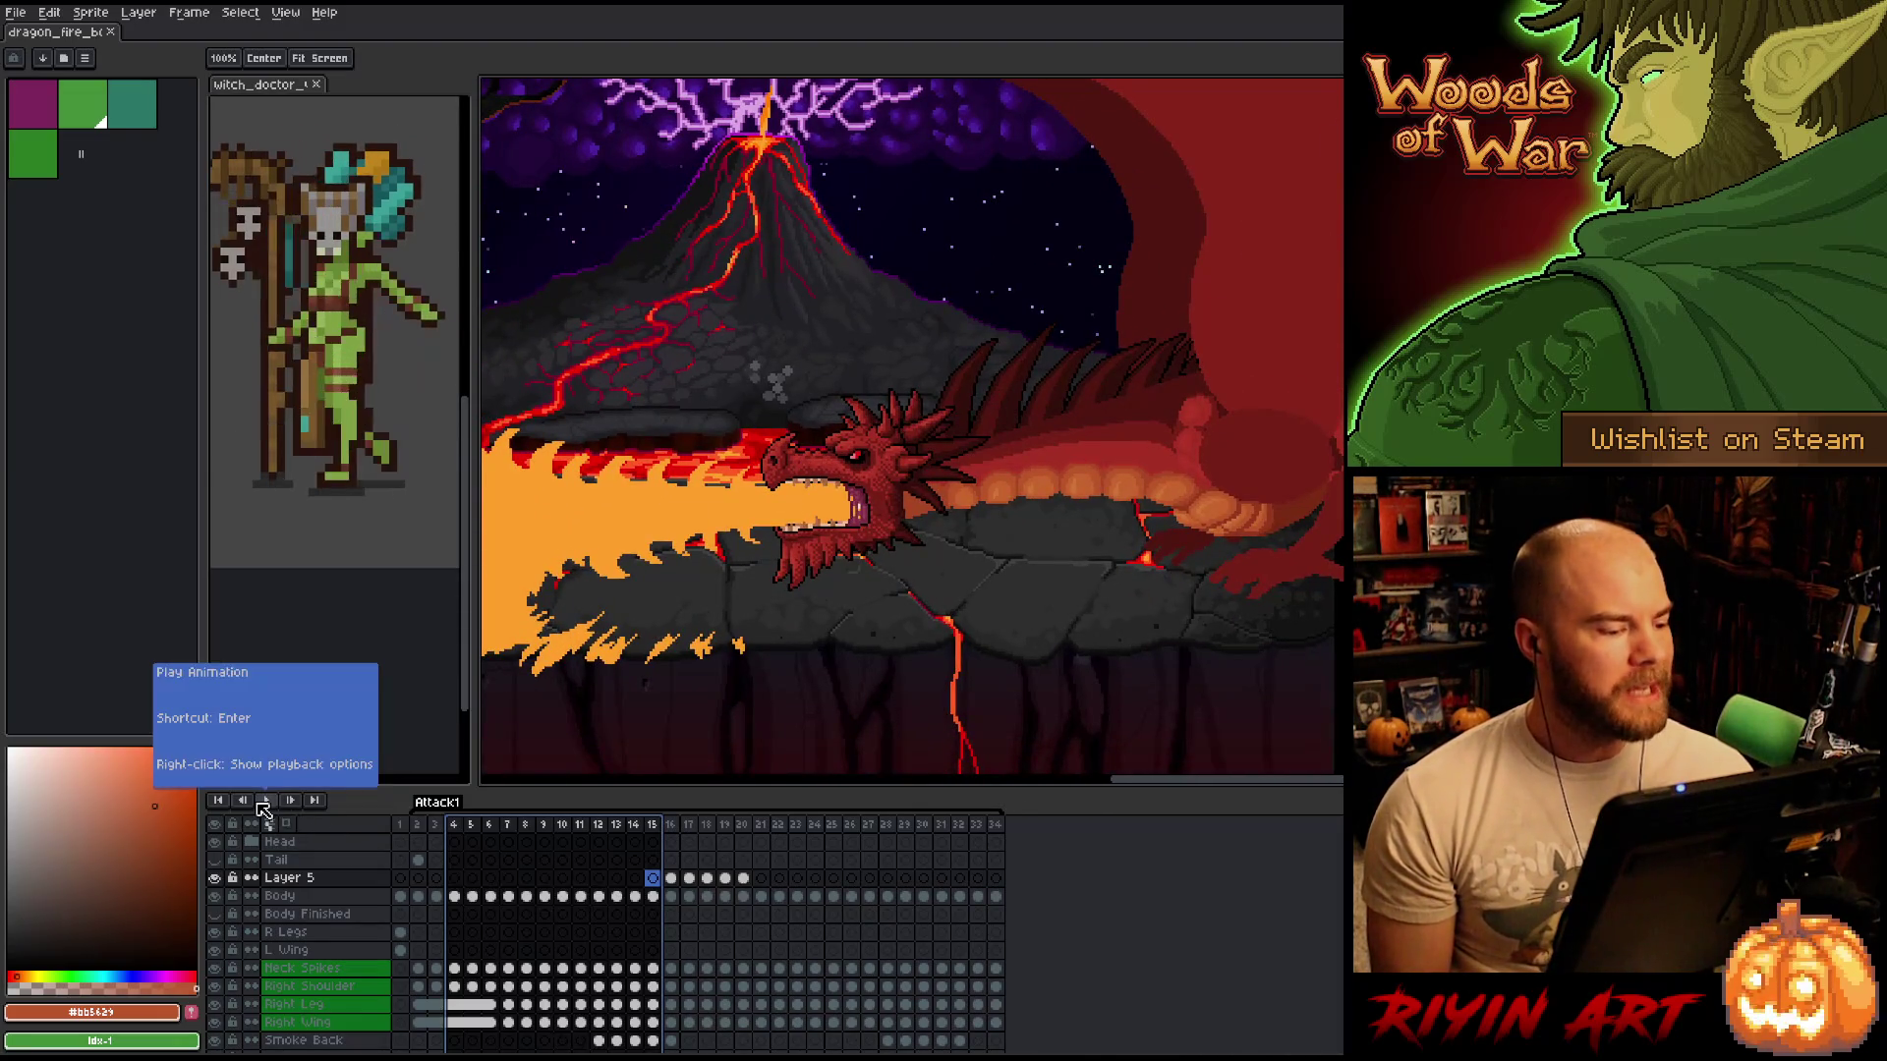
pyautogui.click(263, 808)
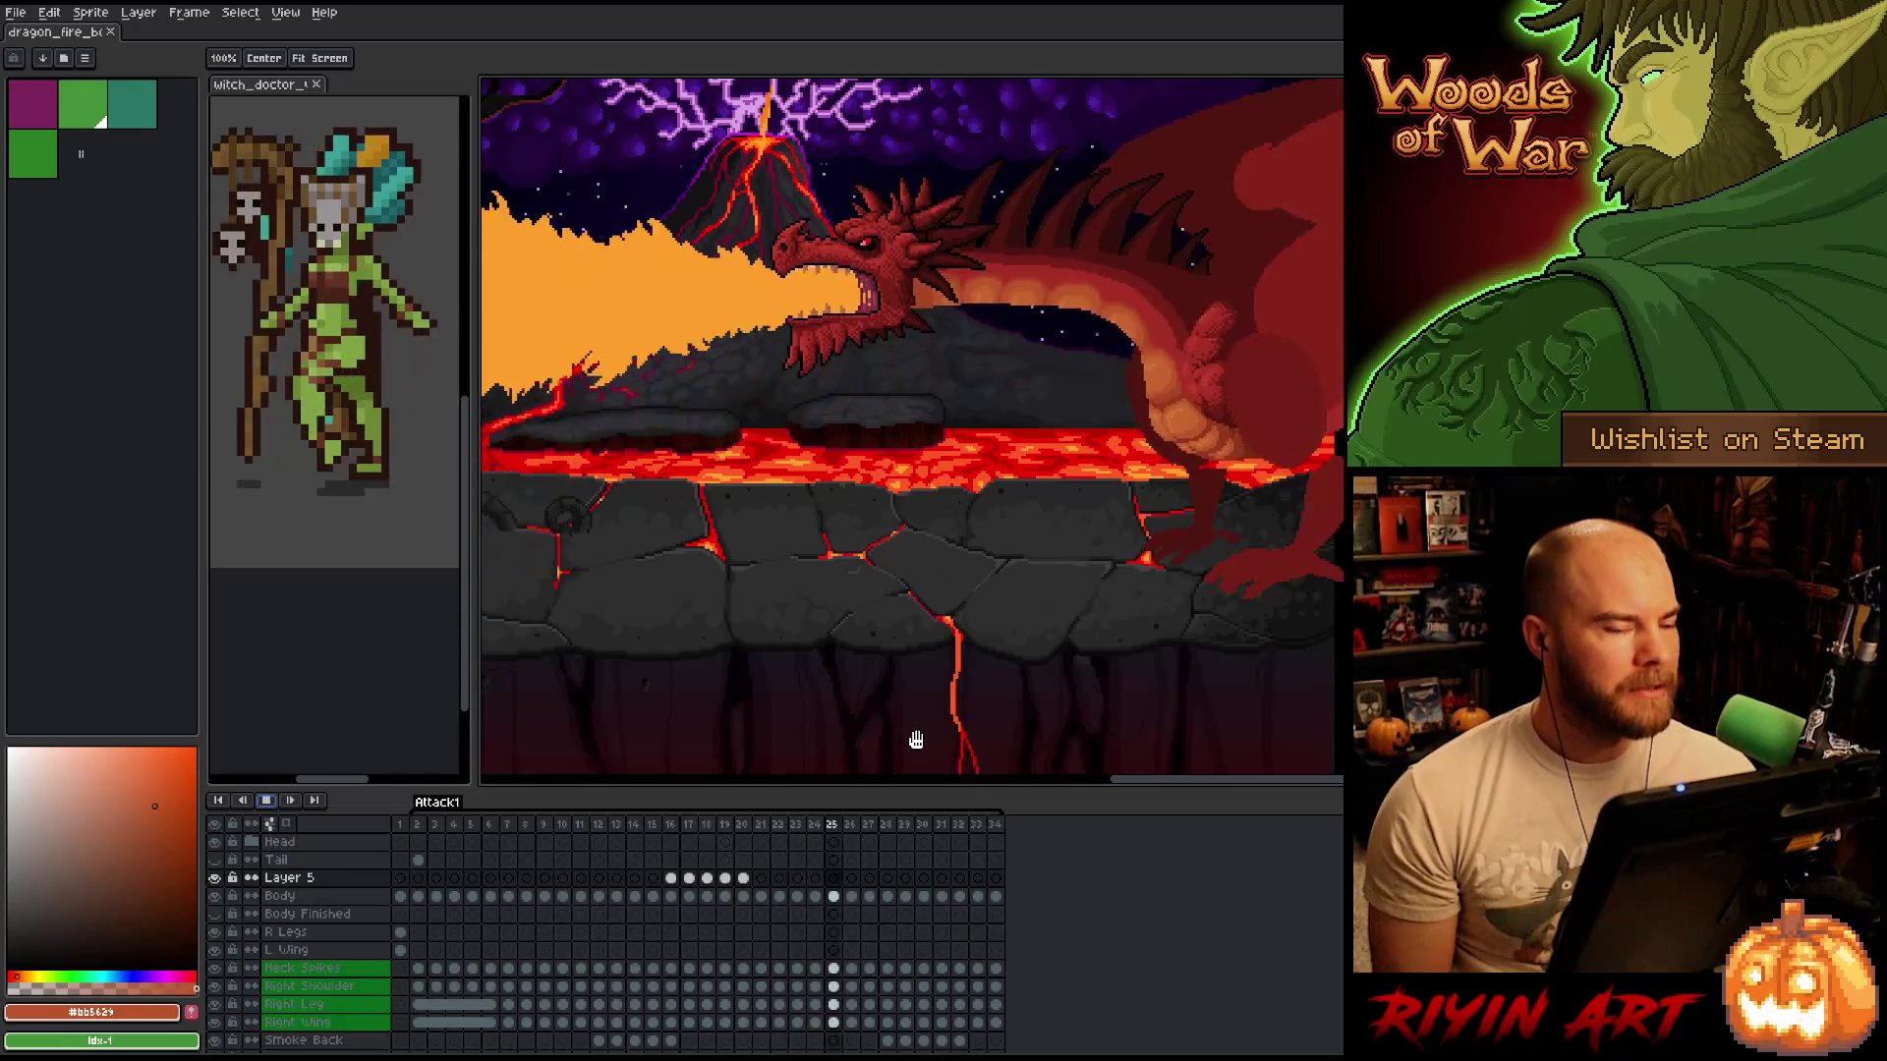
# Zoom the view out and back in while the Attack1 fire-breathing loop plays.
pyautogui.scroll(-2, 935, 665)
pyautogui.scroll(2, 948, 534)
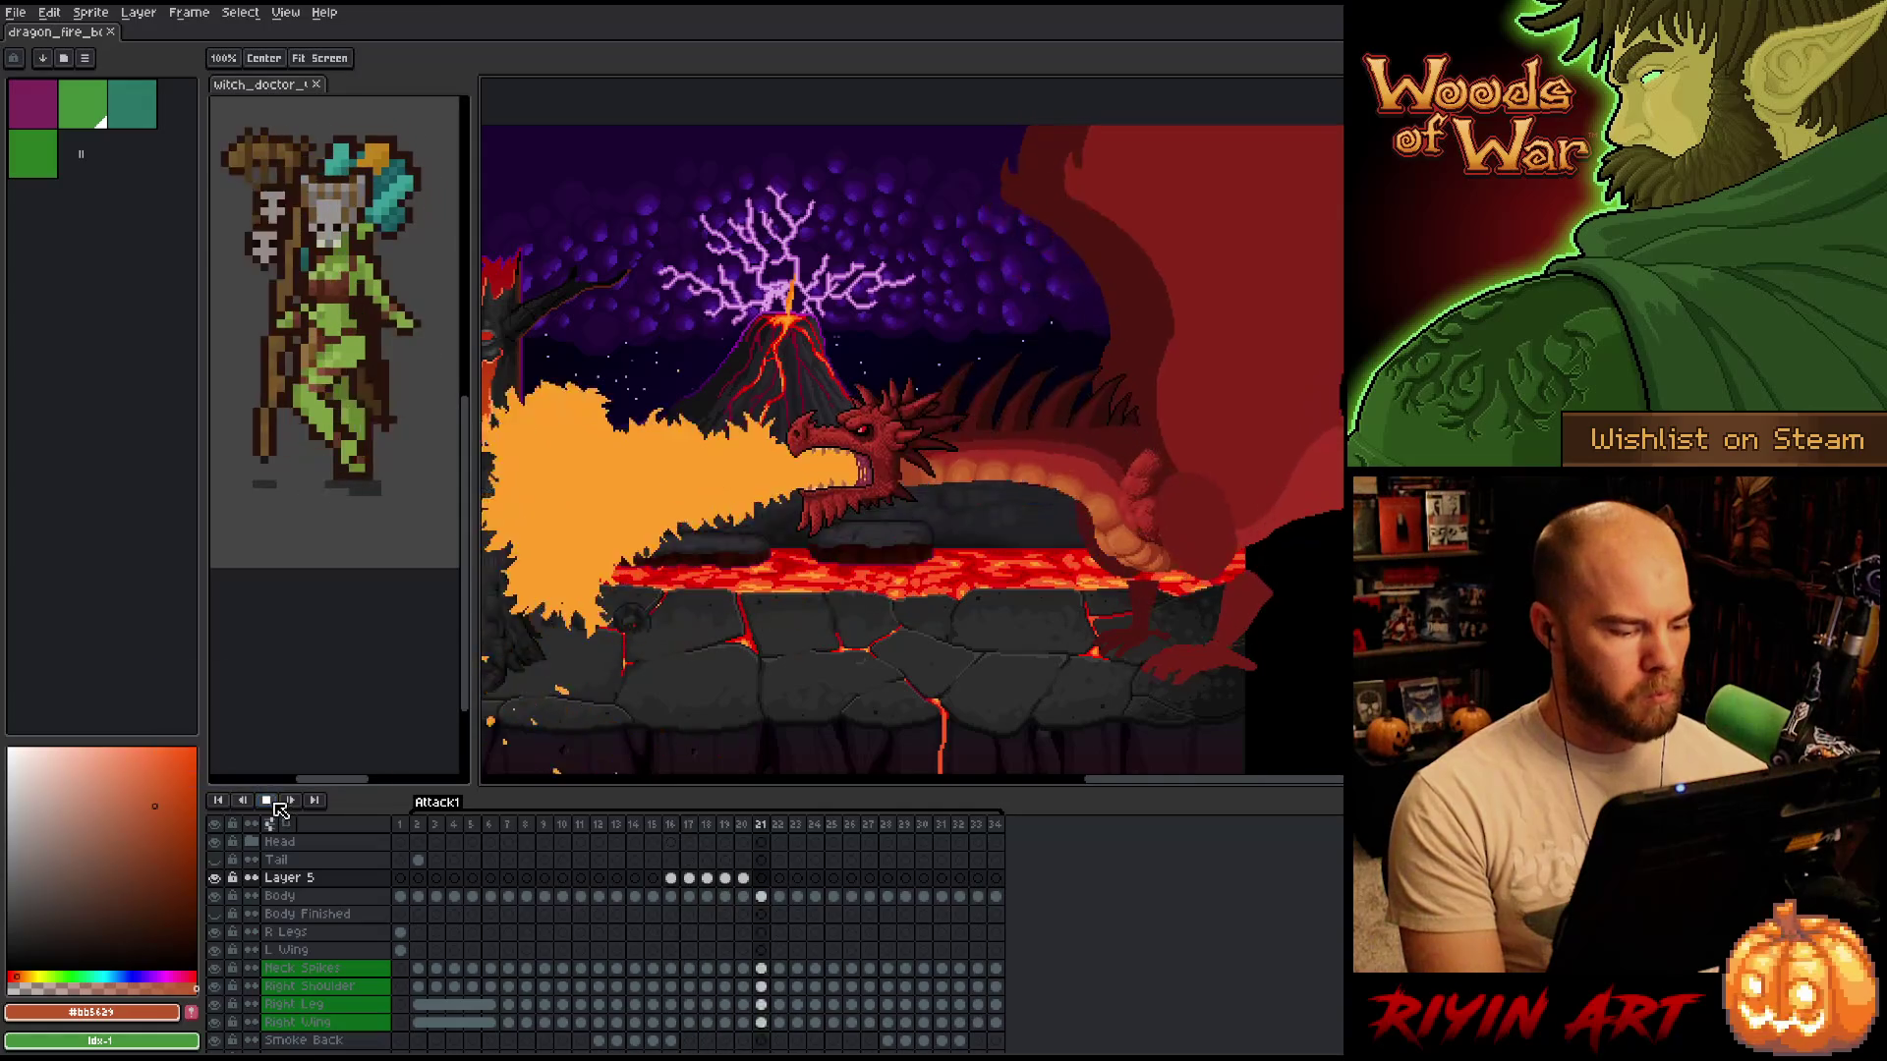
# Stop playback, step back a frame, and bring the dragon's belly into close view.
pyautogui.click(266, 800)
pyautogui.scroll(4, 1182, 553)
pyautogui.press('Left')
pyautogui.press('Left')
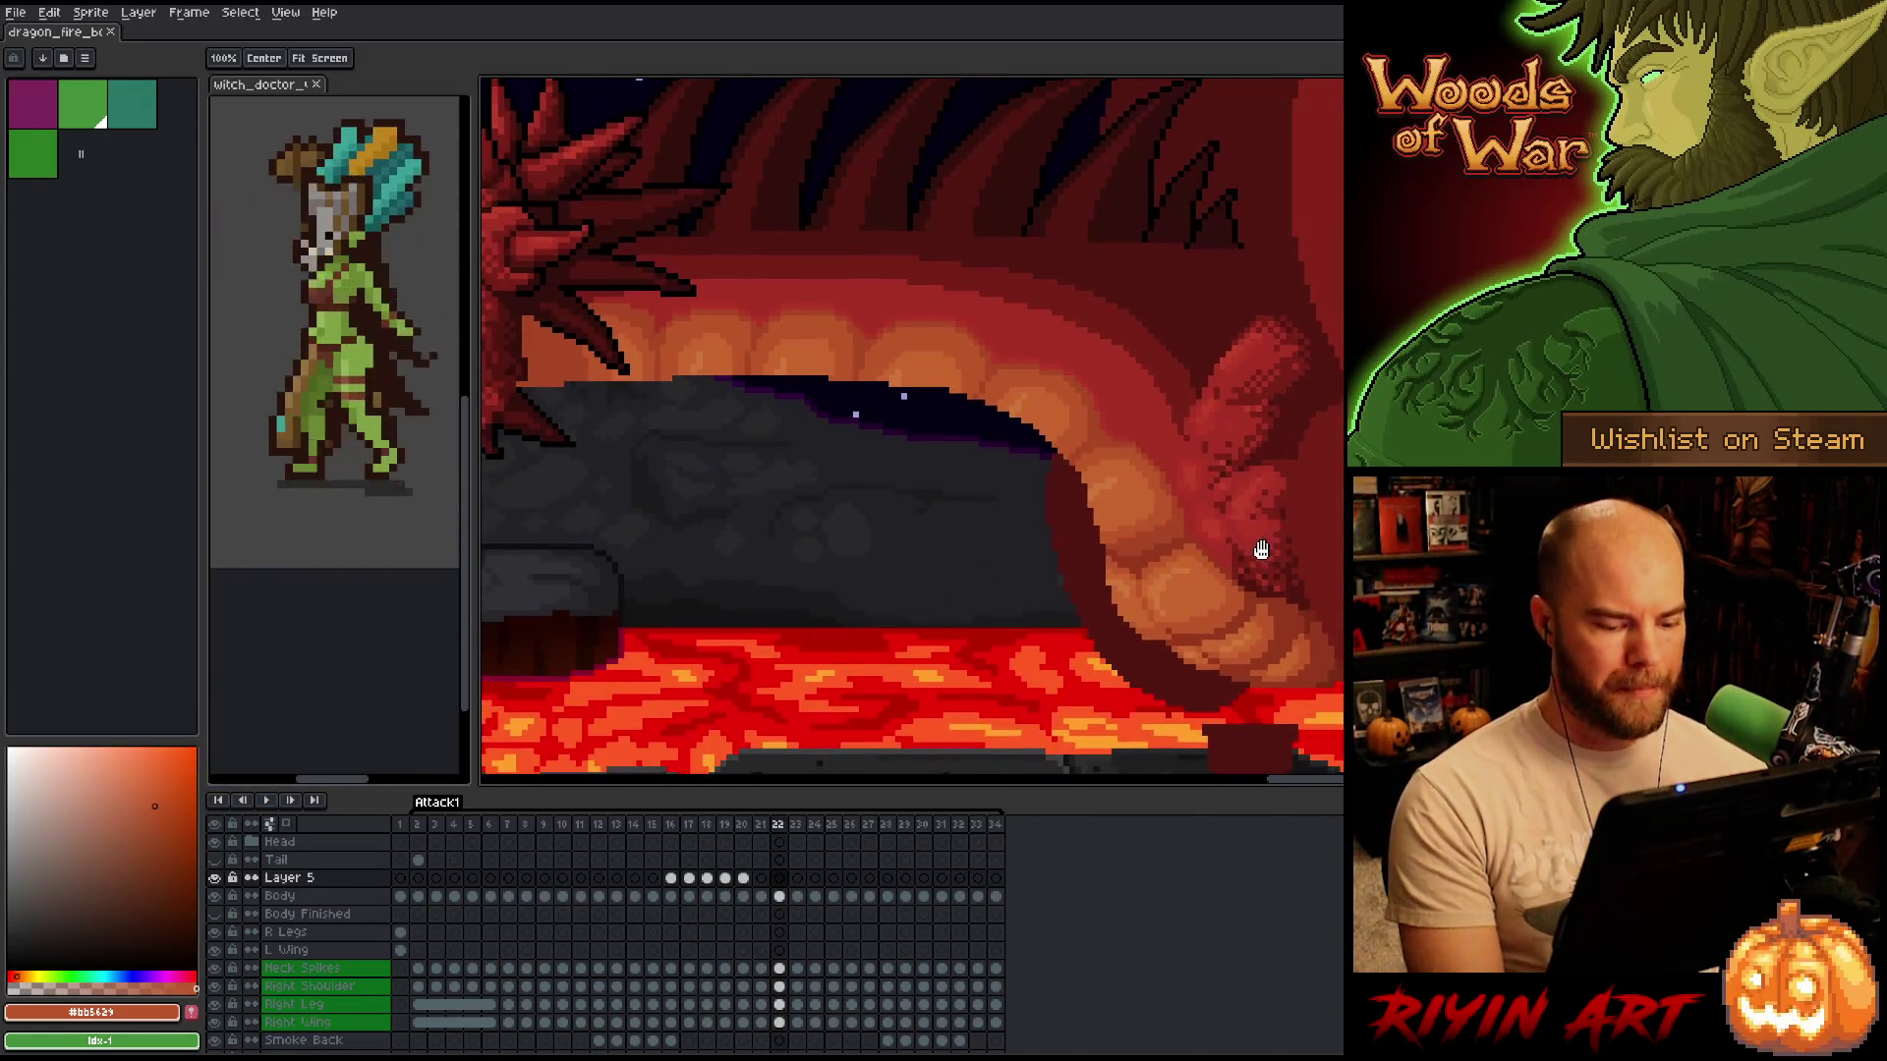
pyautogui.moveTo(1149, 501); pyautogui.dragTo(1137, 440)
pyautogui.scroll(2, 1137, 440)
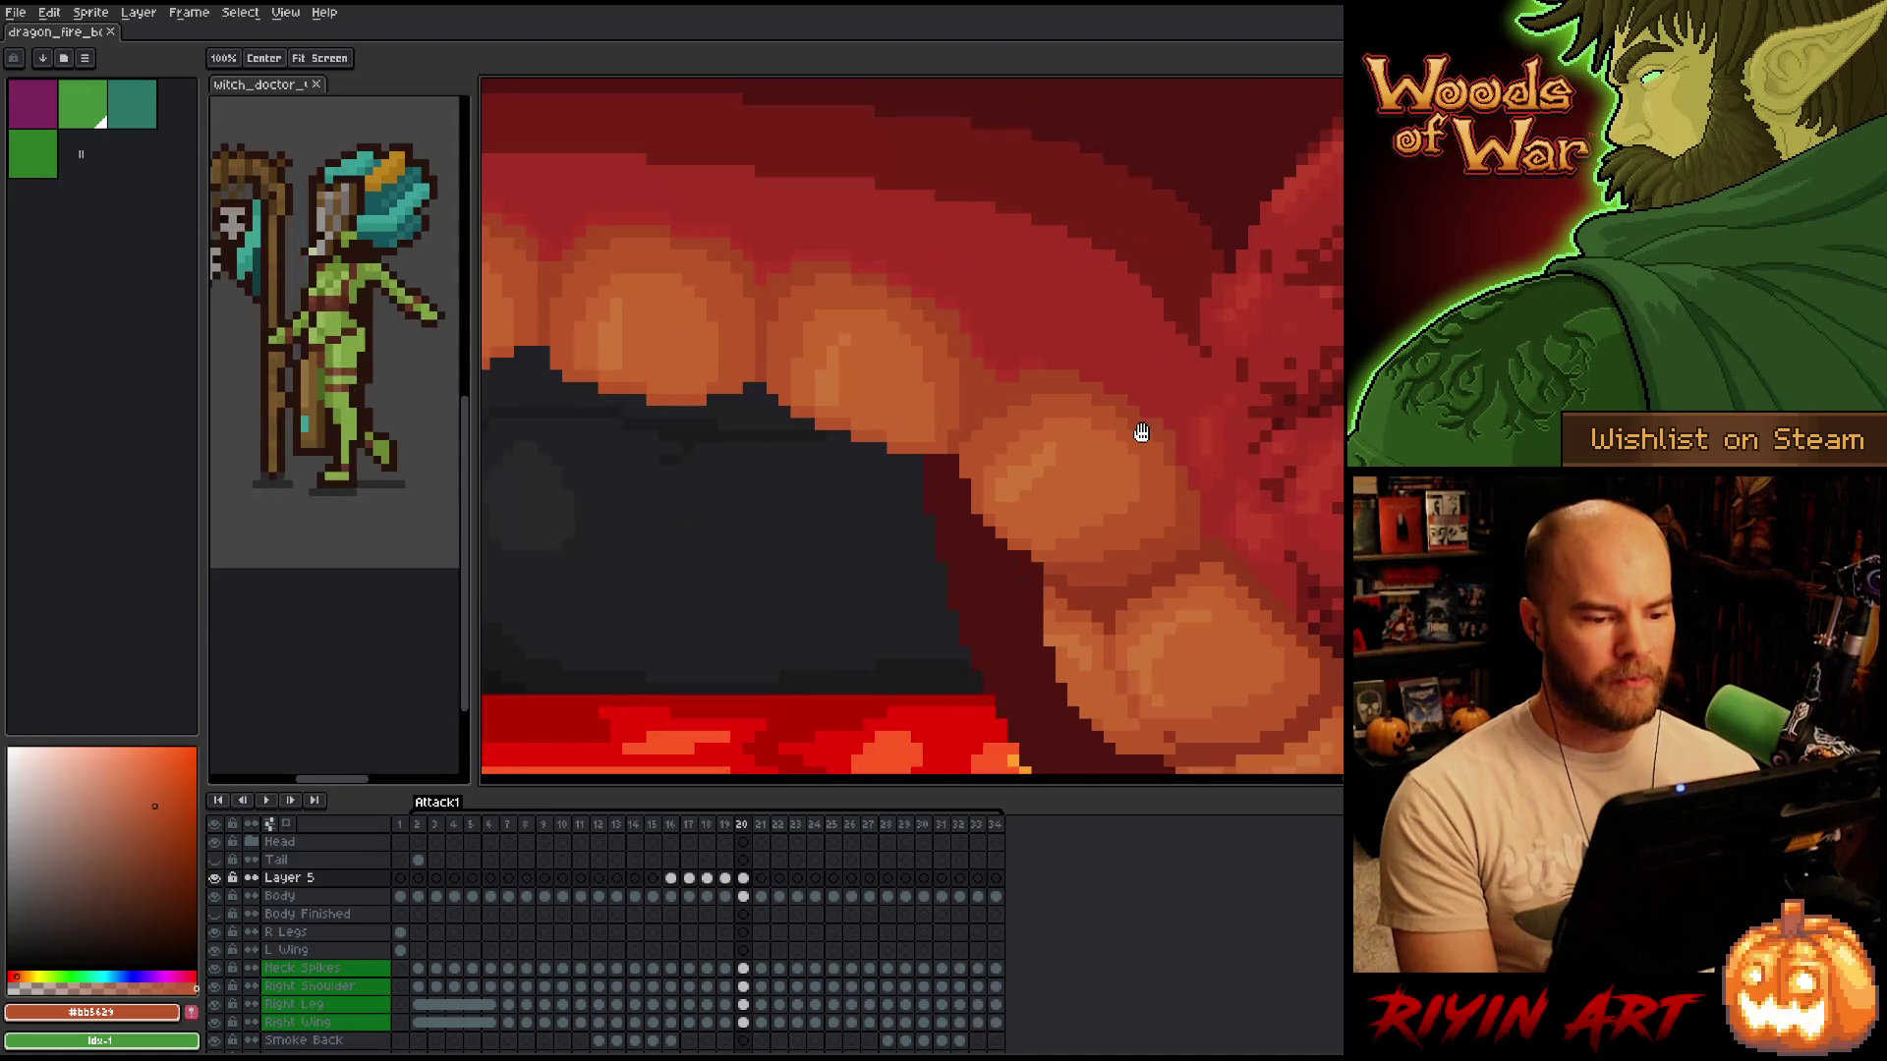
pyautogui.scroll(-3, 924, 491)
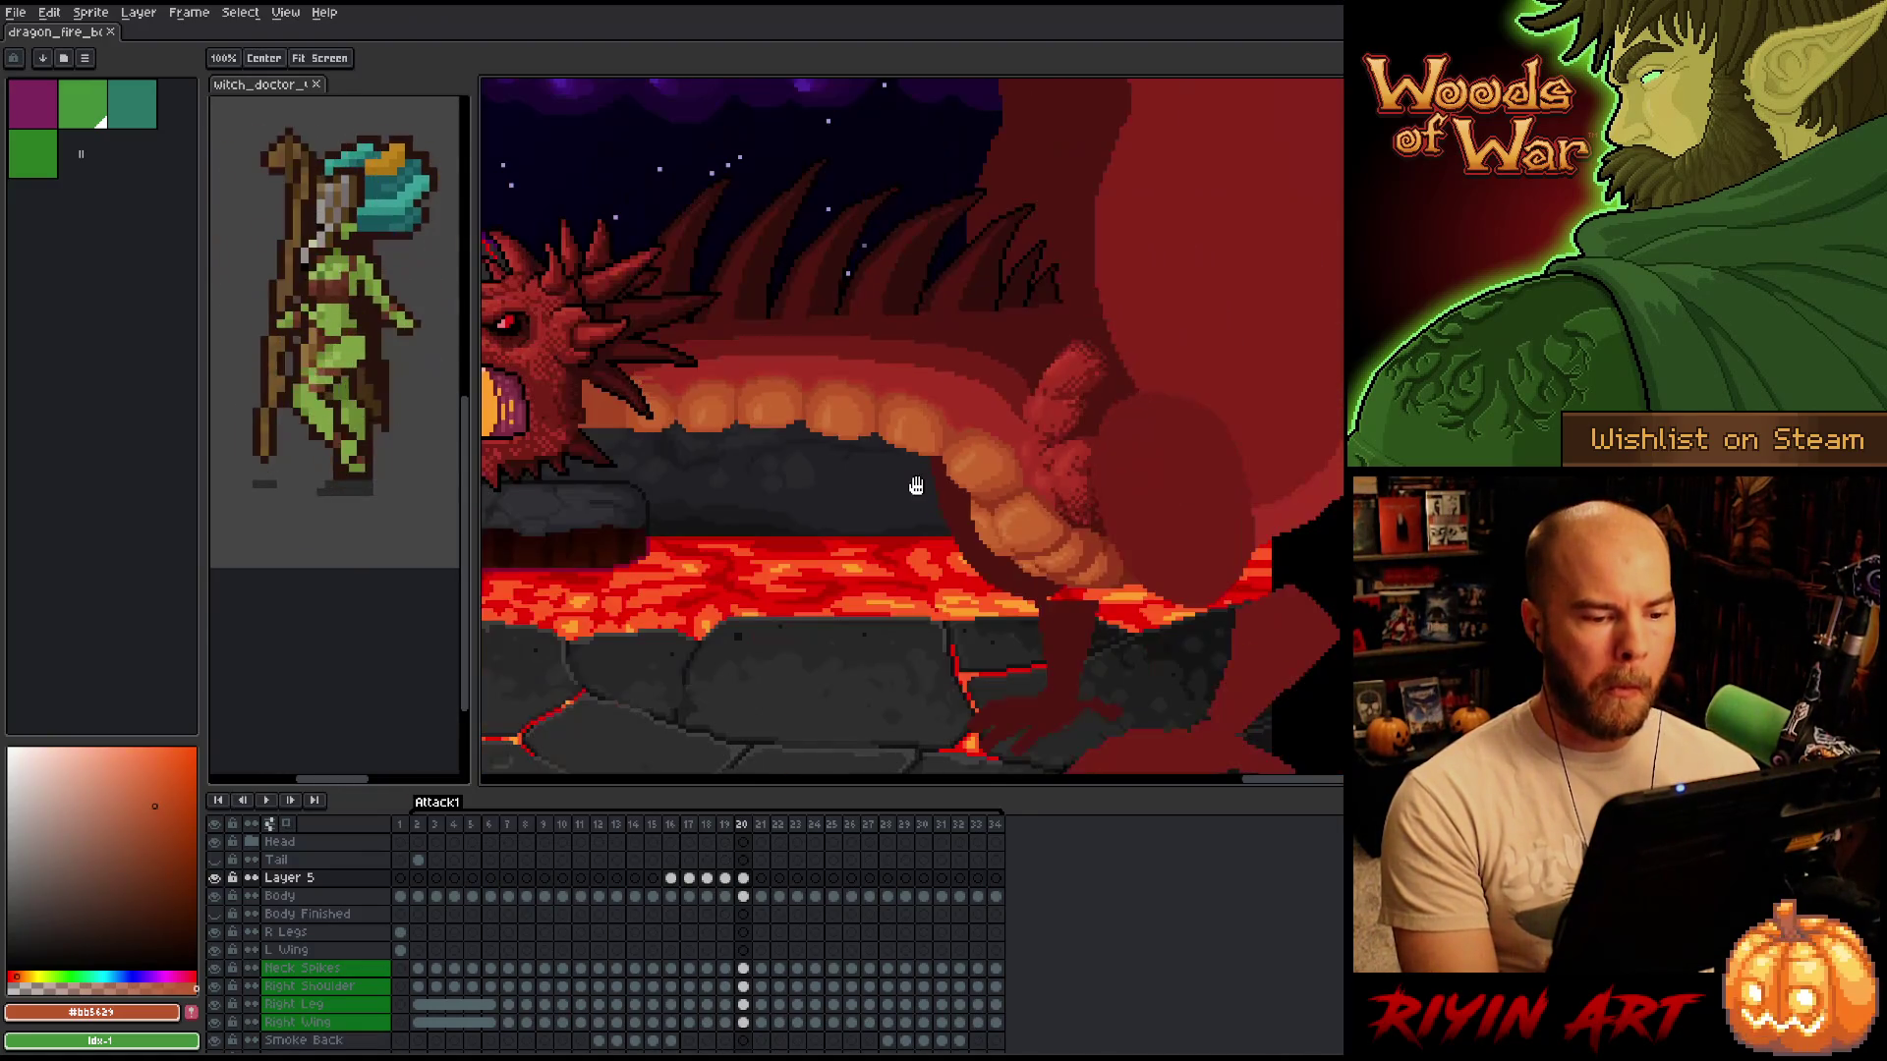
# Compare frames 18 and 19, settle on frame 19, and sample the dark red #a52f24.
pyautogui.press('Left')
pyautogui.press('Left')
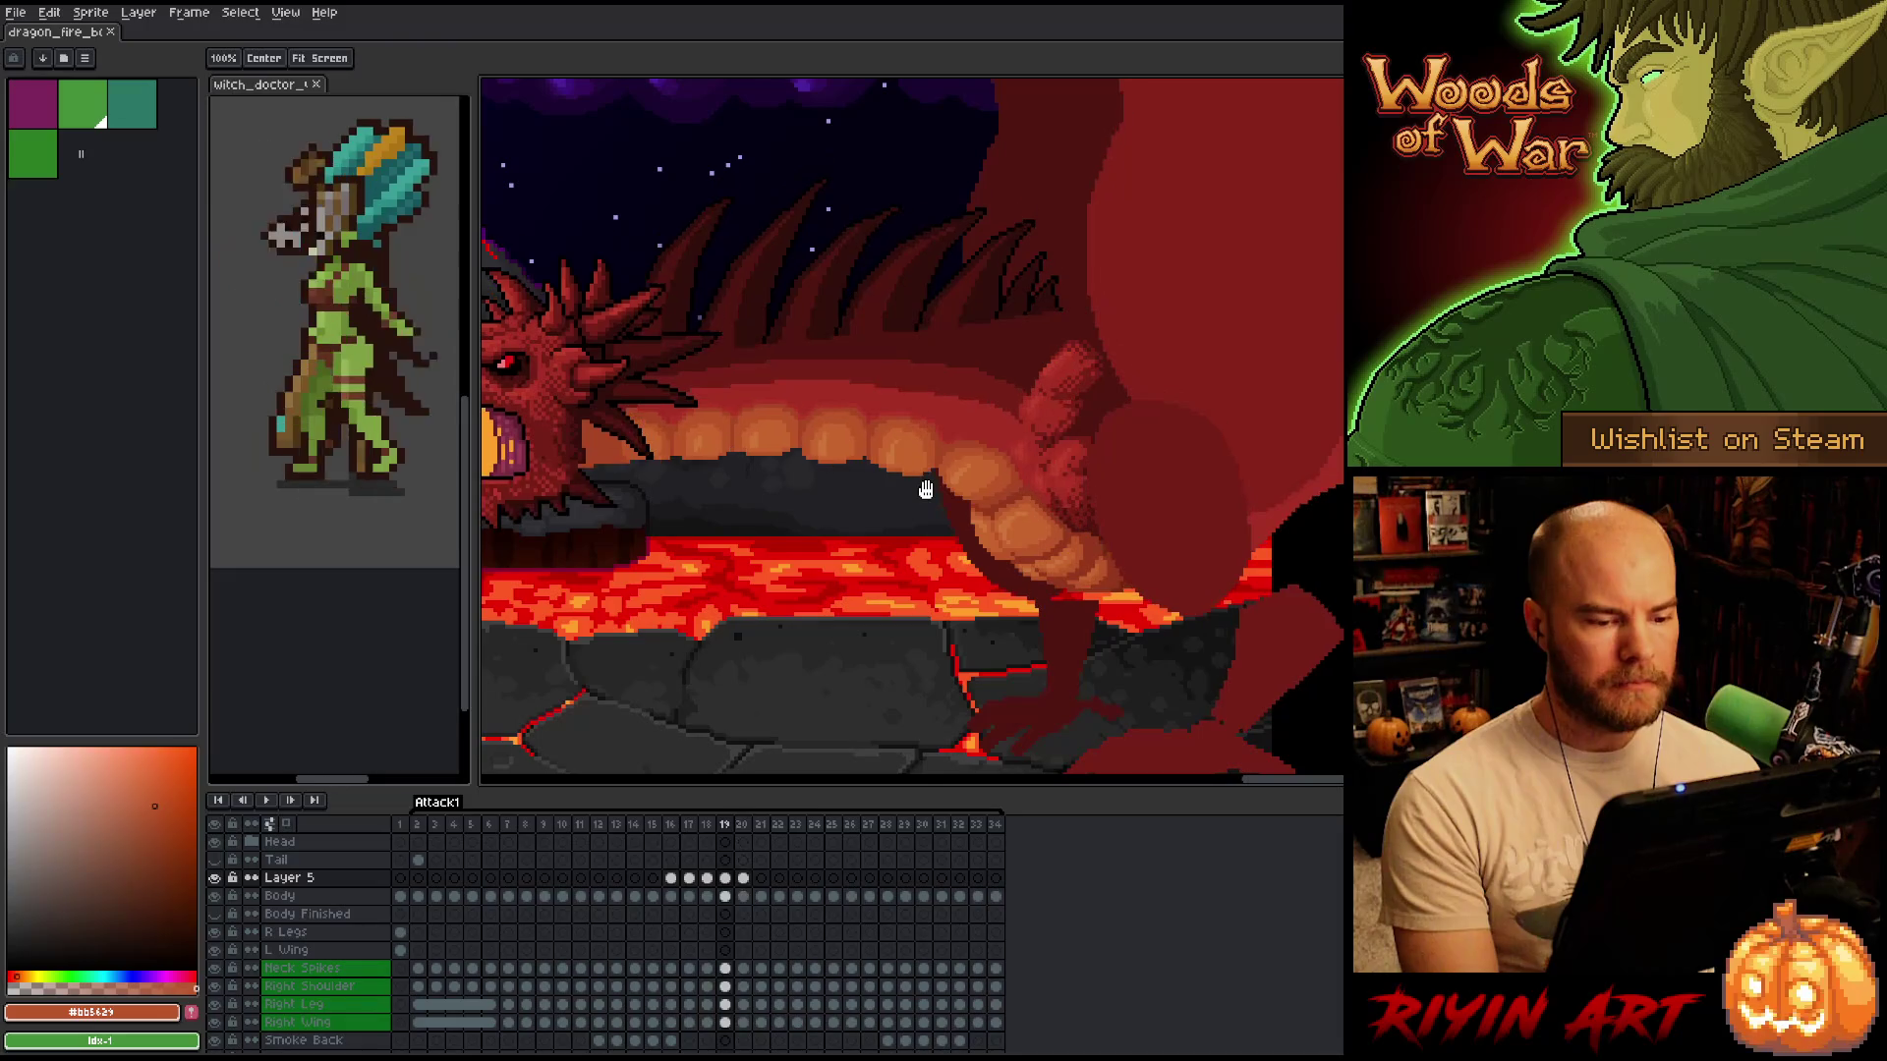
pyautogui.press('Right')
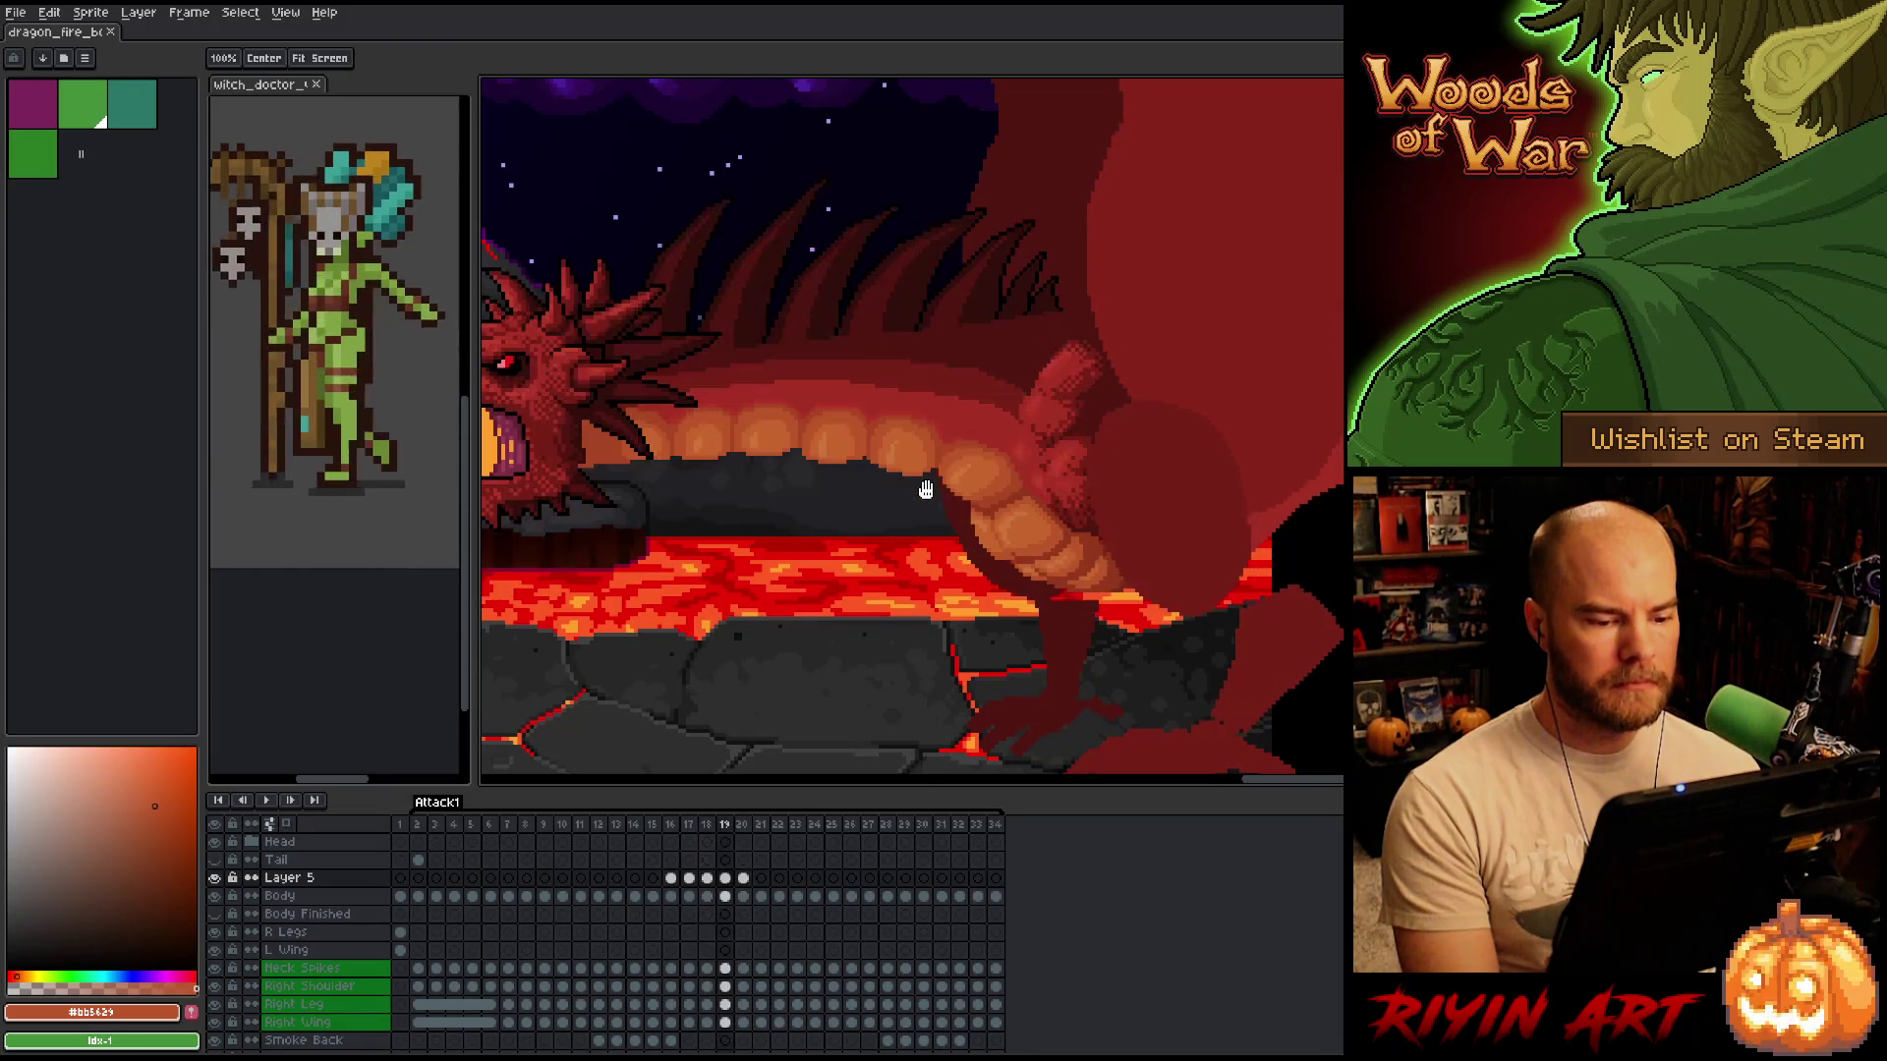
pyautogui.press('Left')
pyautogui.press('Right')
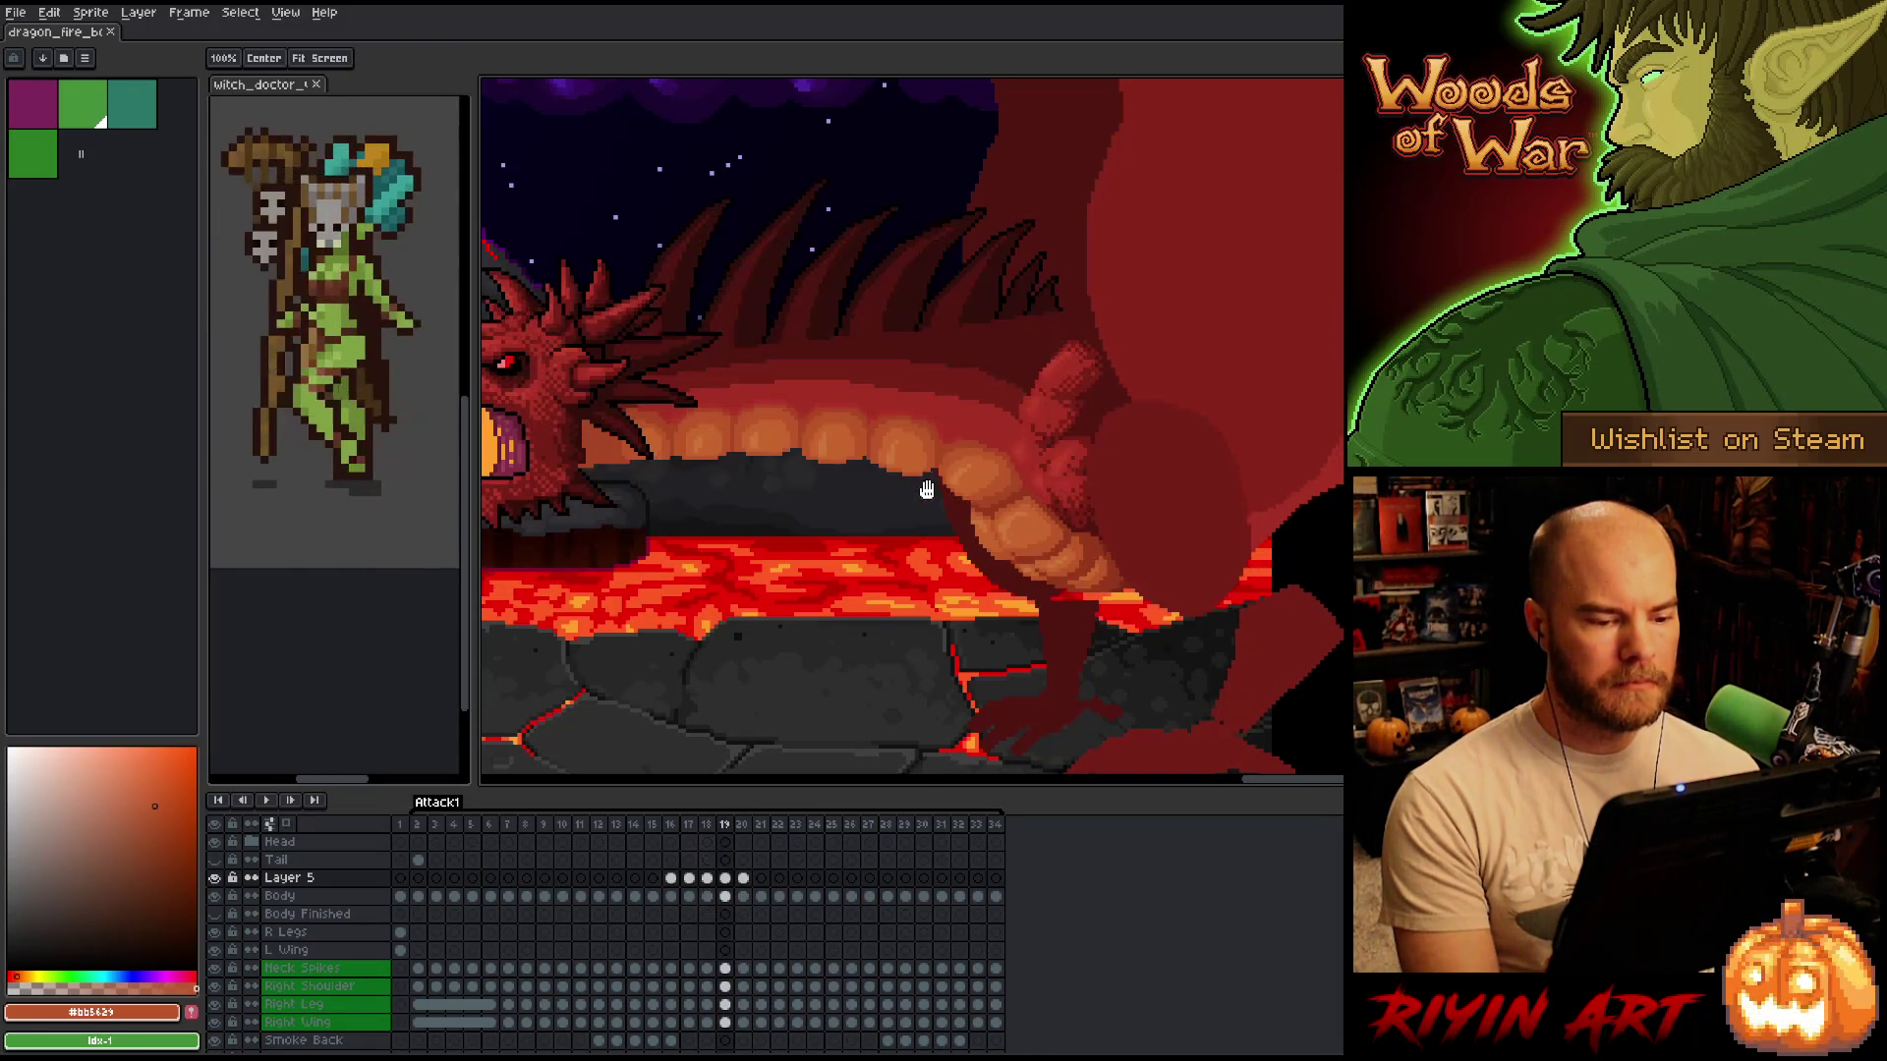
pyautogui.scroll(2, 943, 488)
pyautogui.press('Left')
pyautogui.scroll(-3, 960, 487)
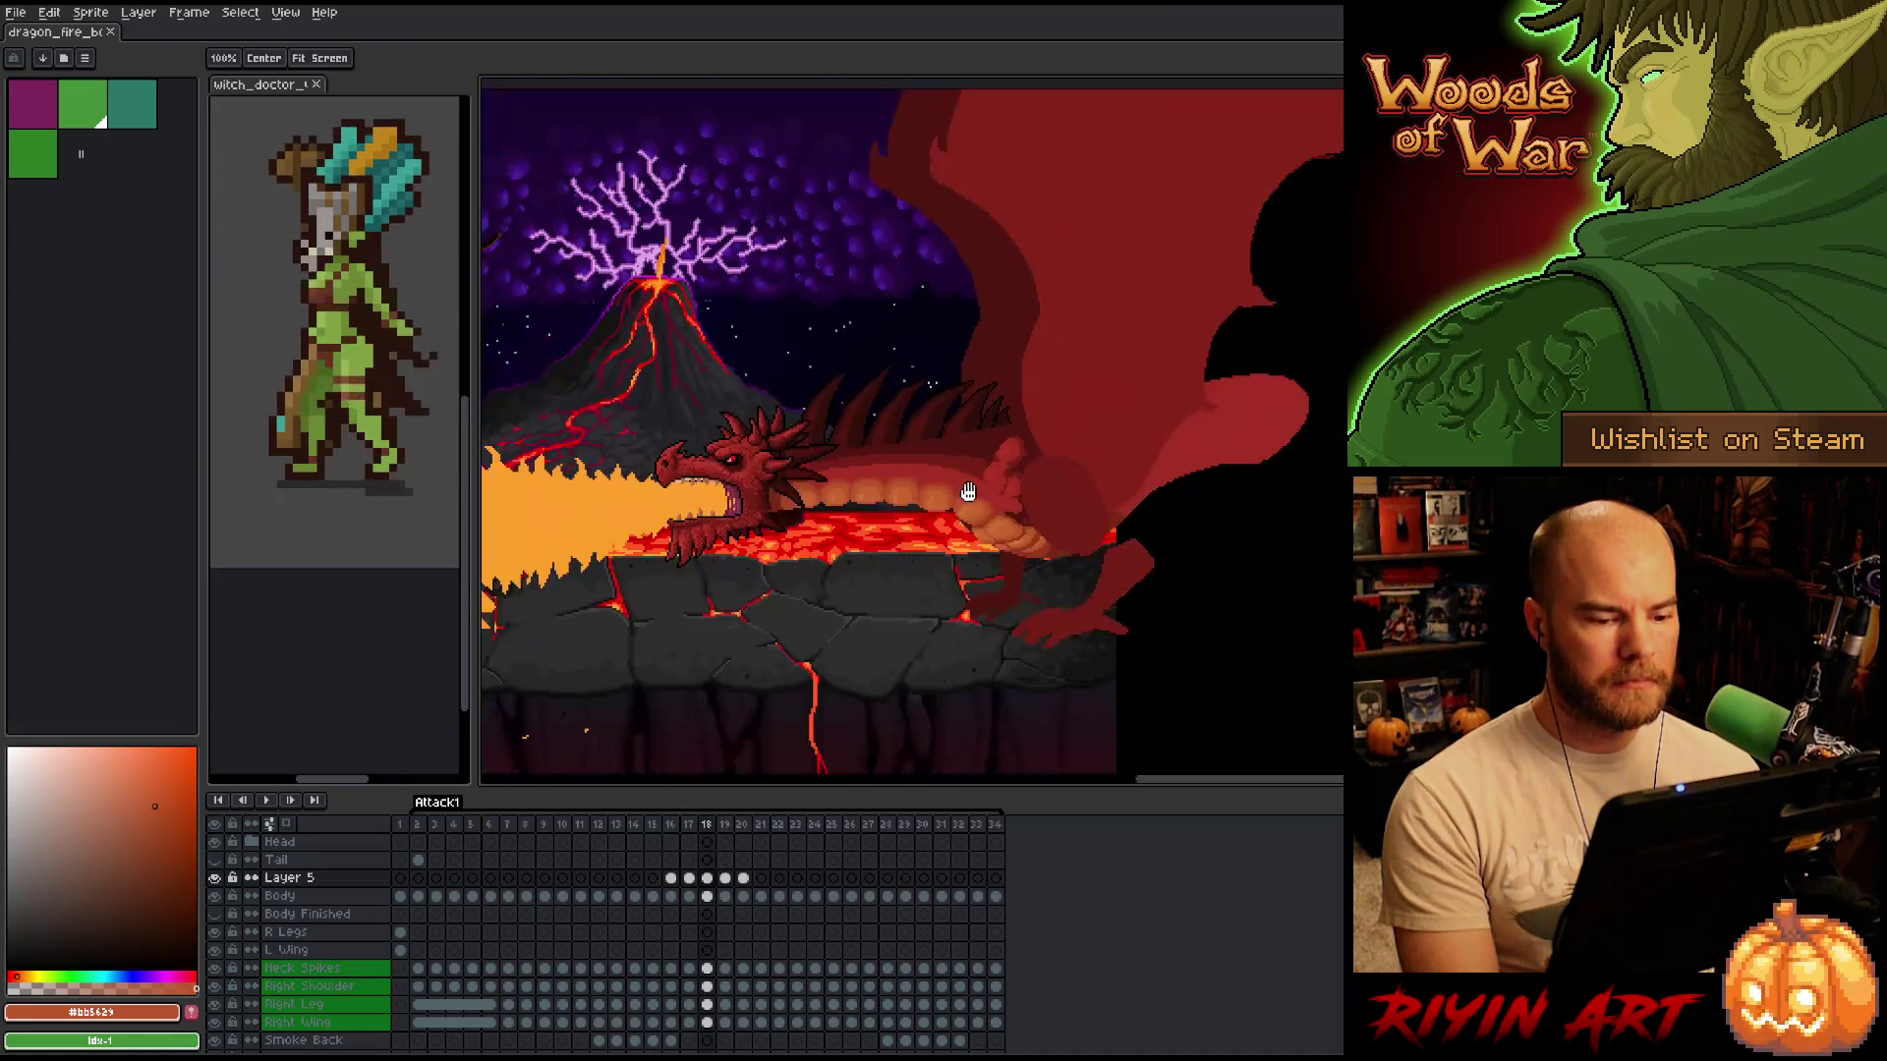
pyautogui.scroll(4, 967, 511)
pyautogui.press('Right')
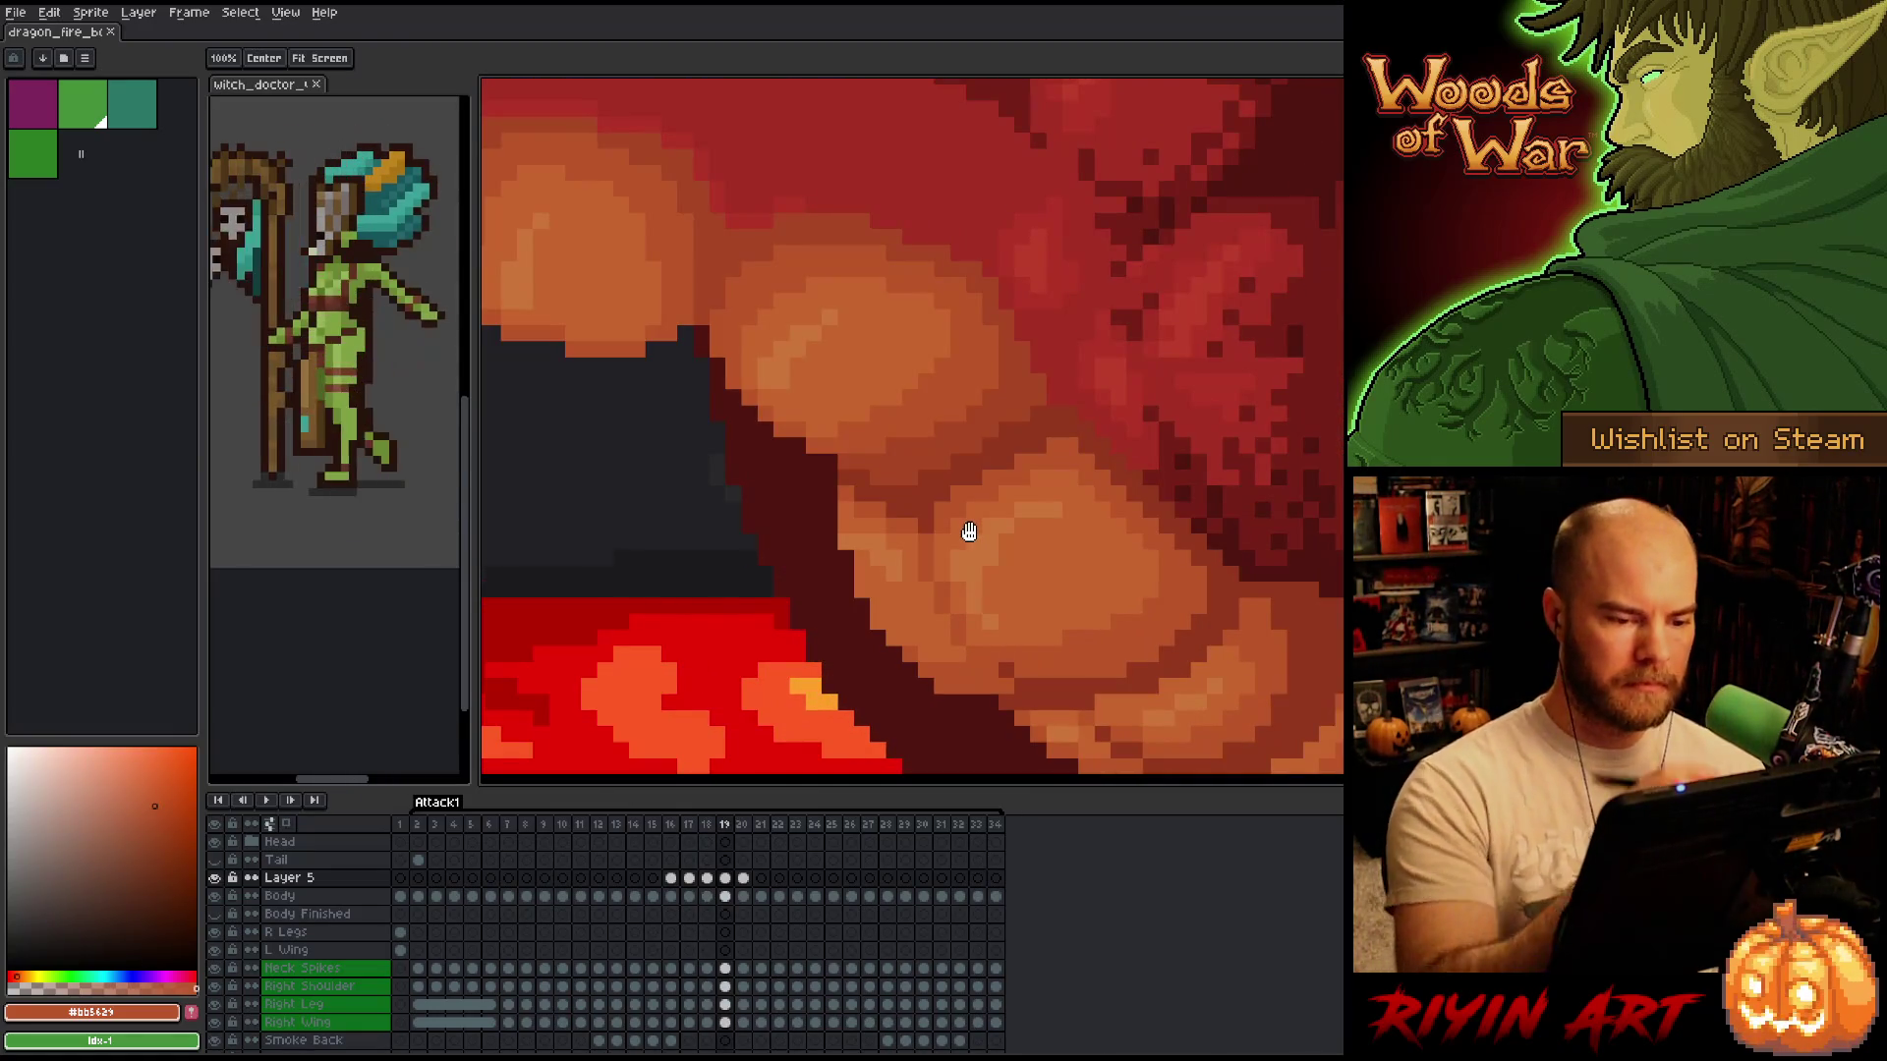
pyautogui.keyDown('alt'); pyautogui.click(1043, 348); pyautogui.keyUp('alt')
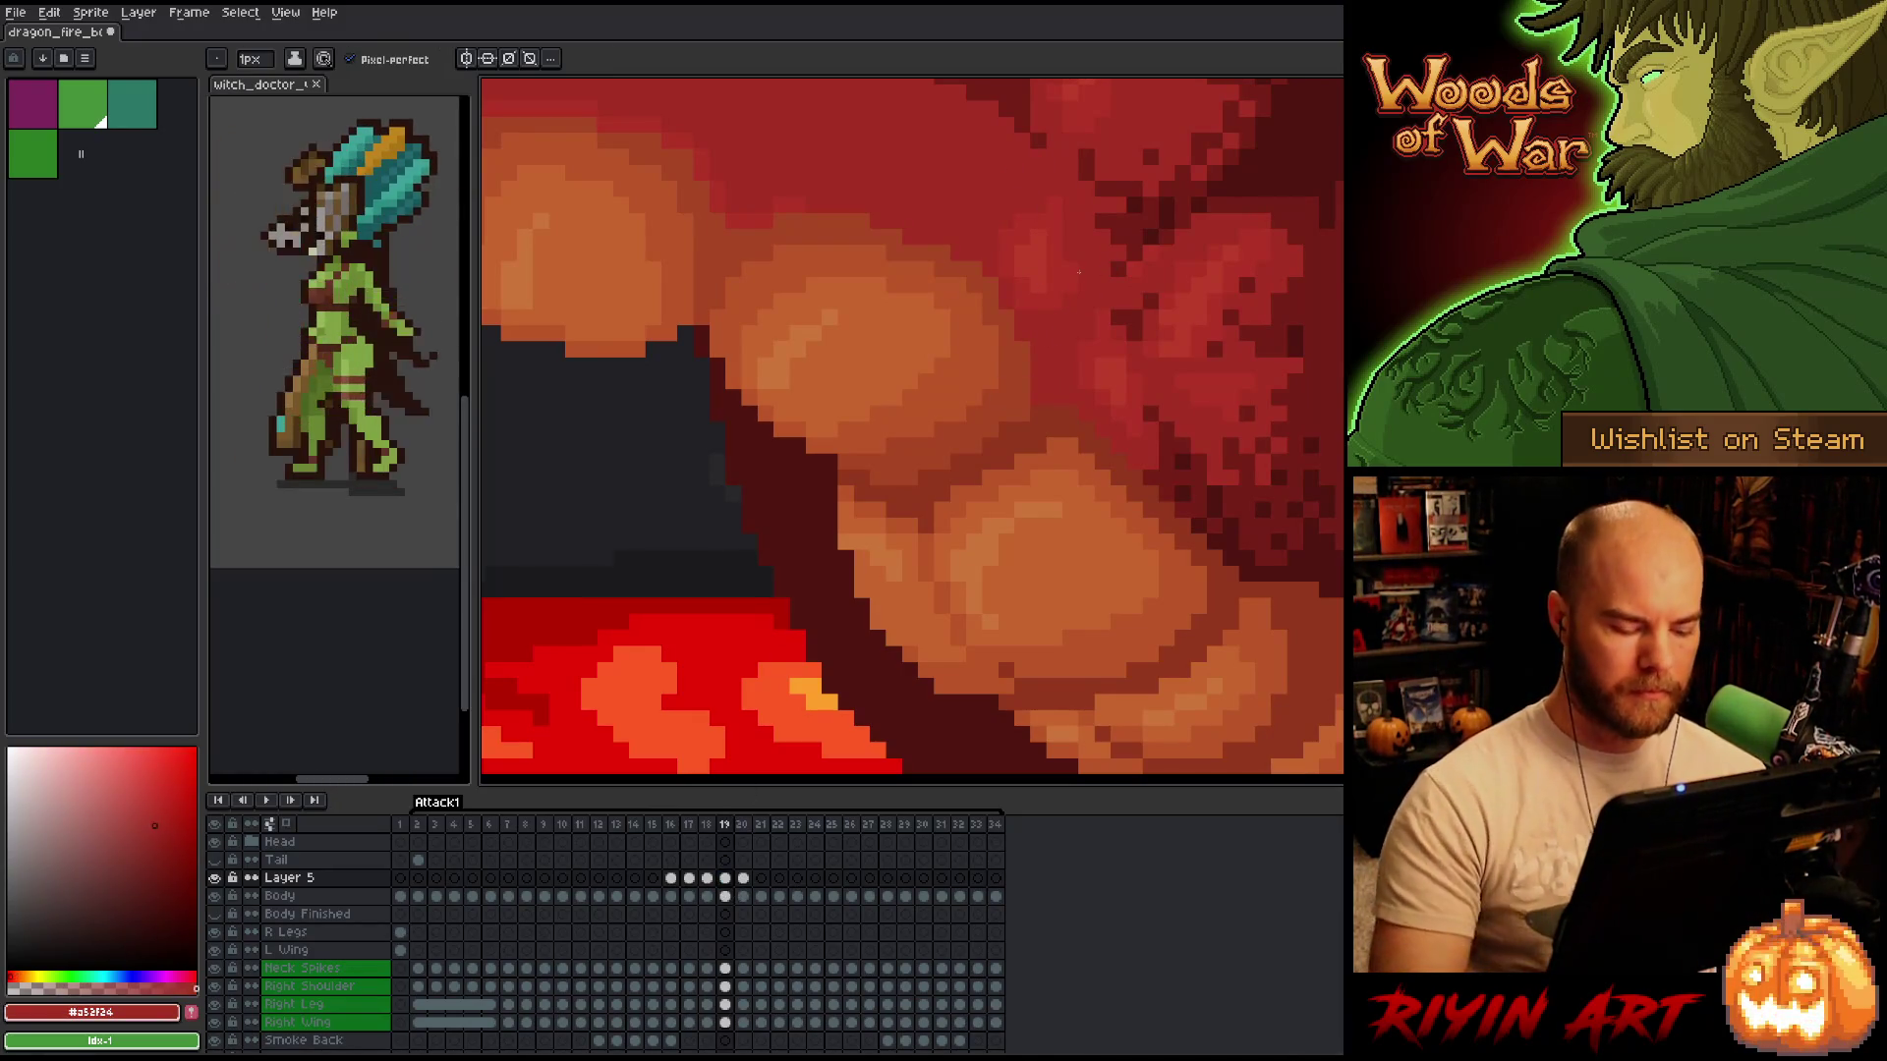
# Compare the belly close up across frames 18, 19 and 20.
pyautogui.scroll(-5, 1078, 273)
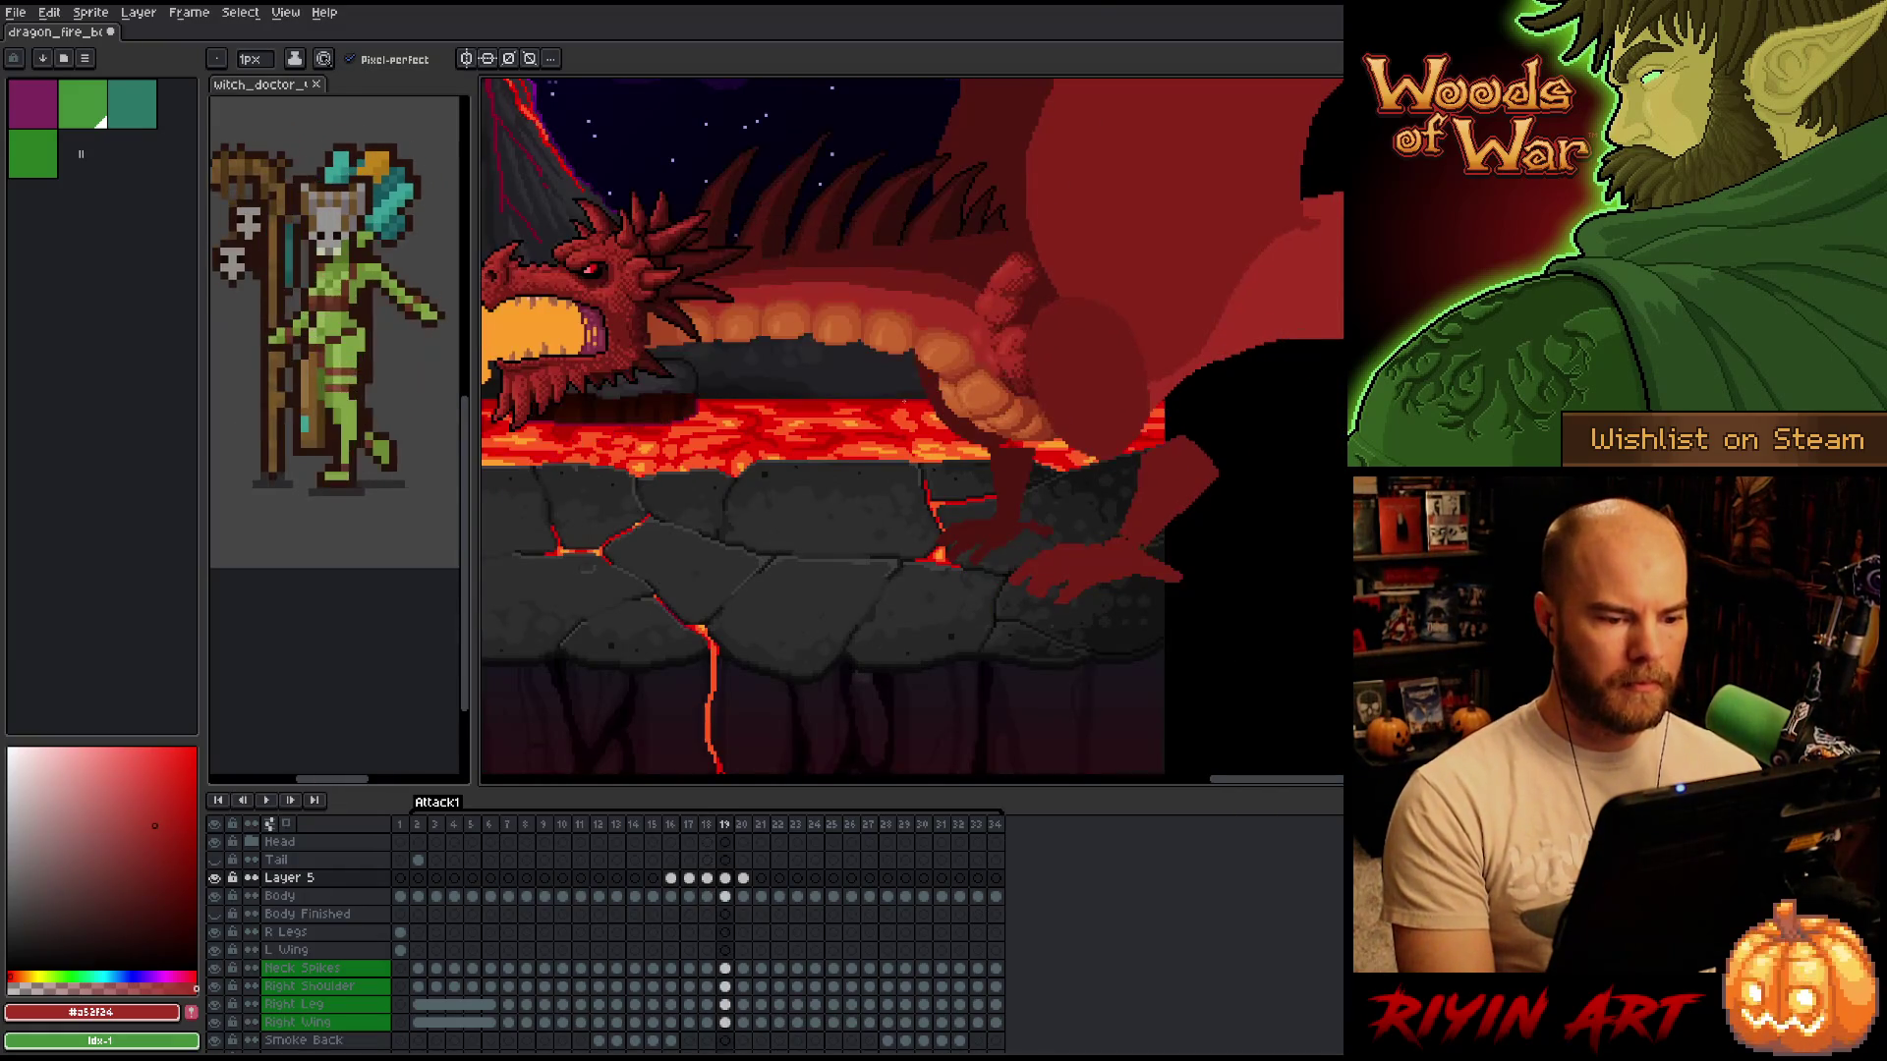
pyautogui.scroll(5, 951, 334)
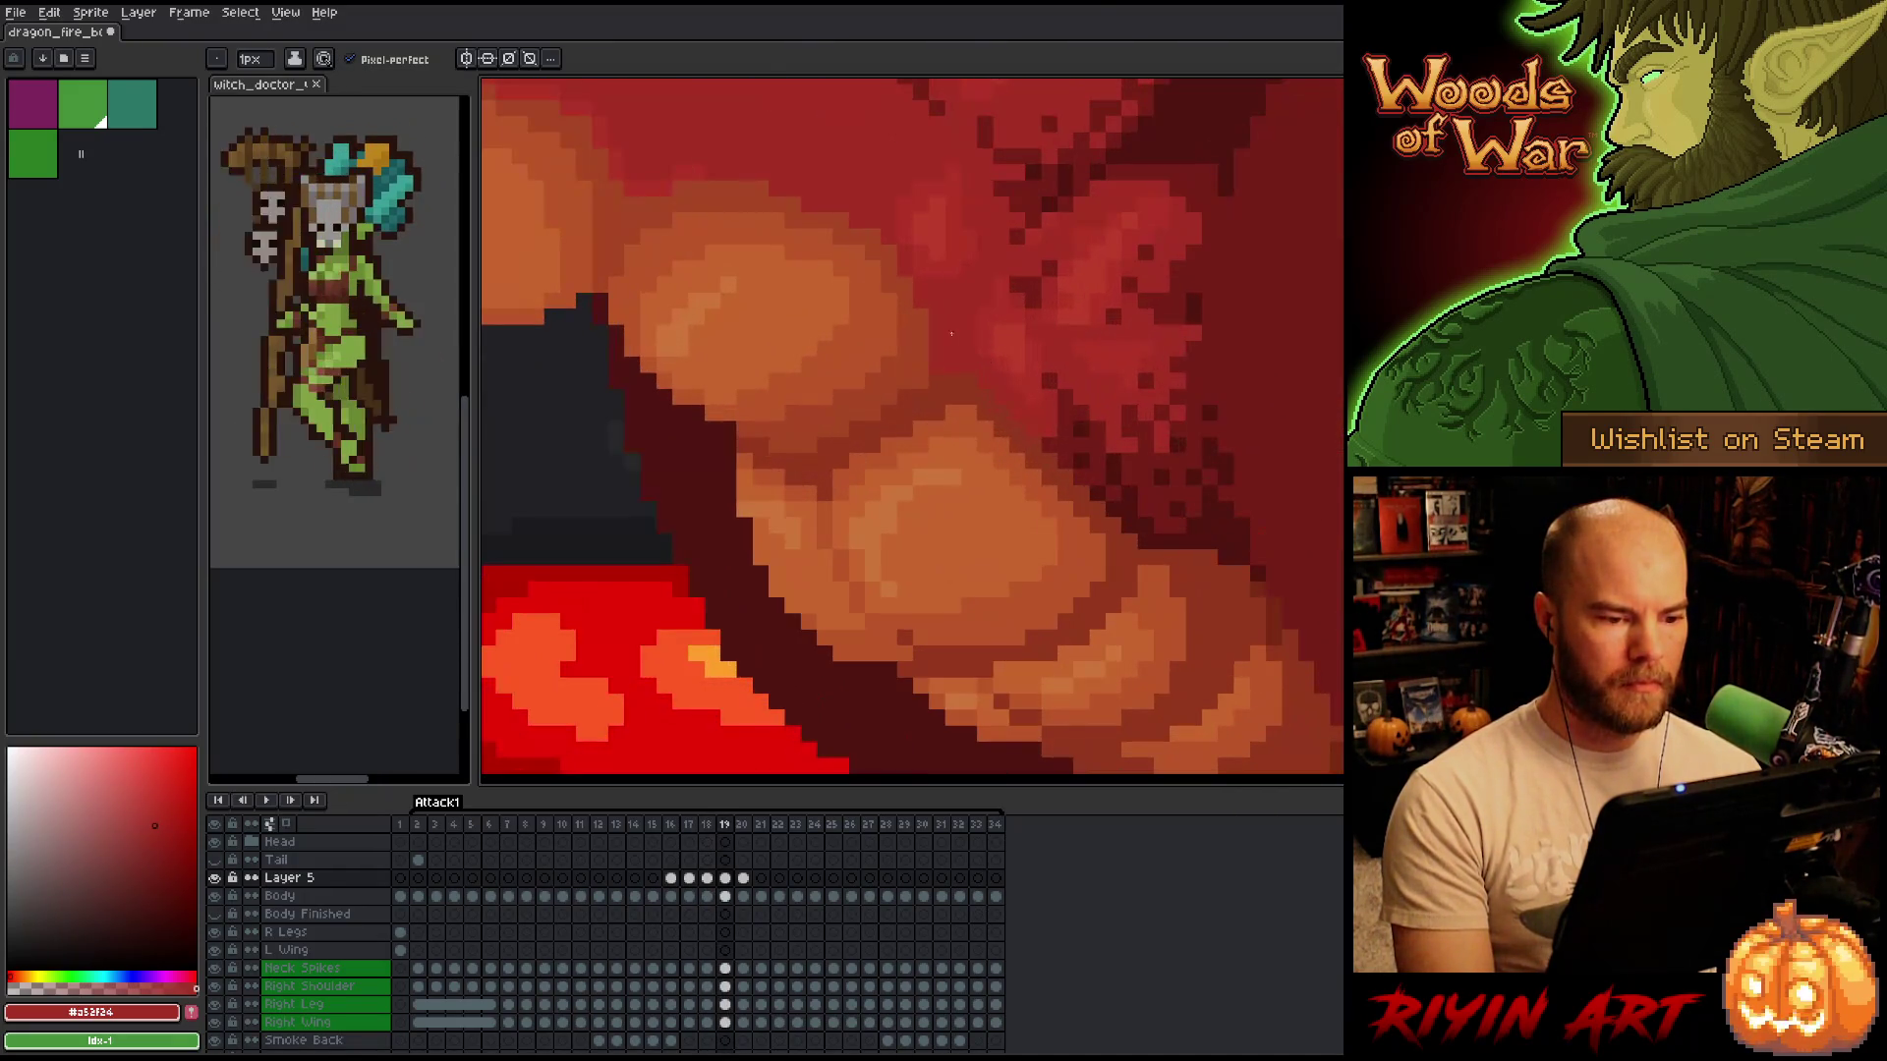
pyautogui.press('.')
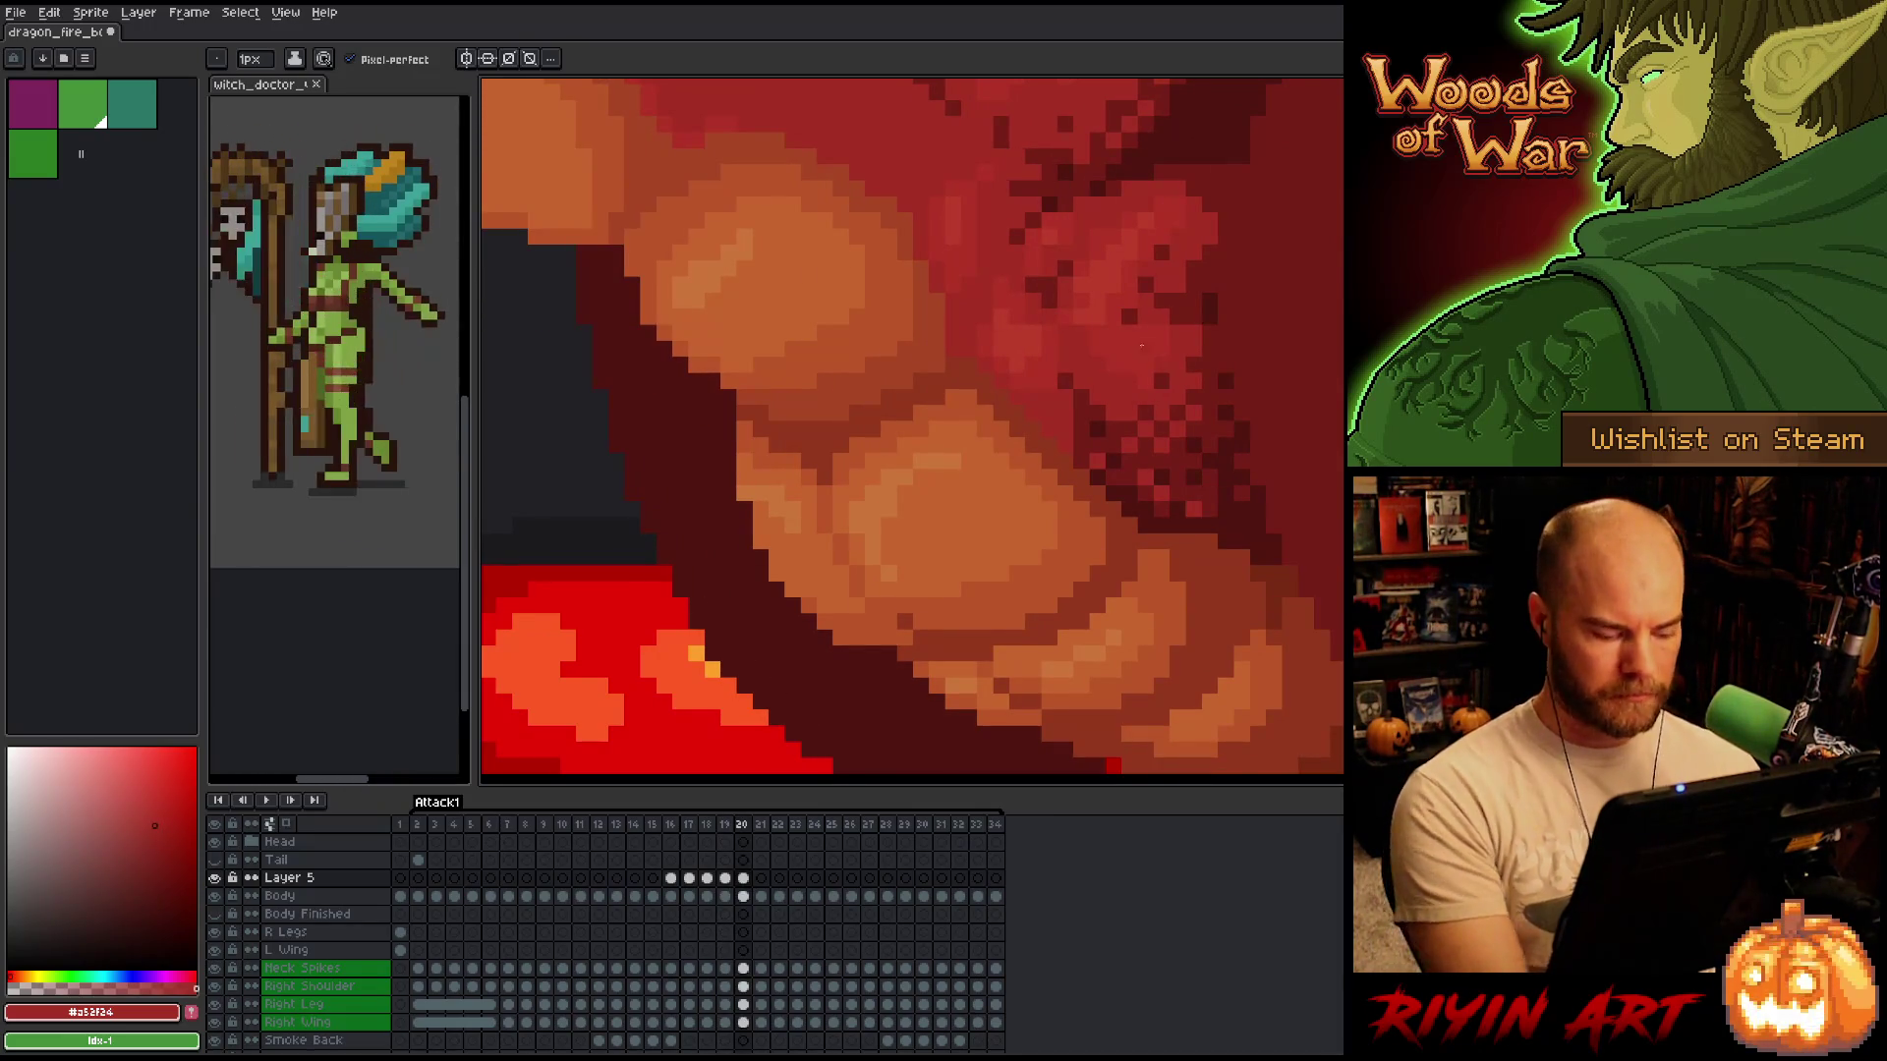
pyautogui.press(',')
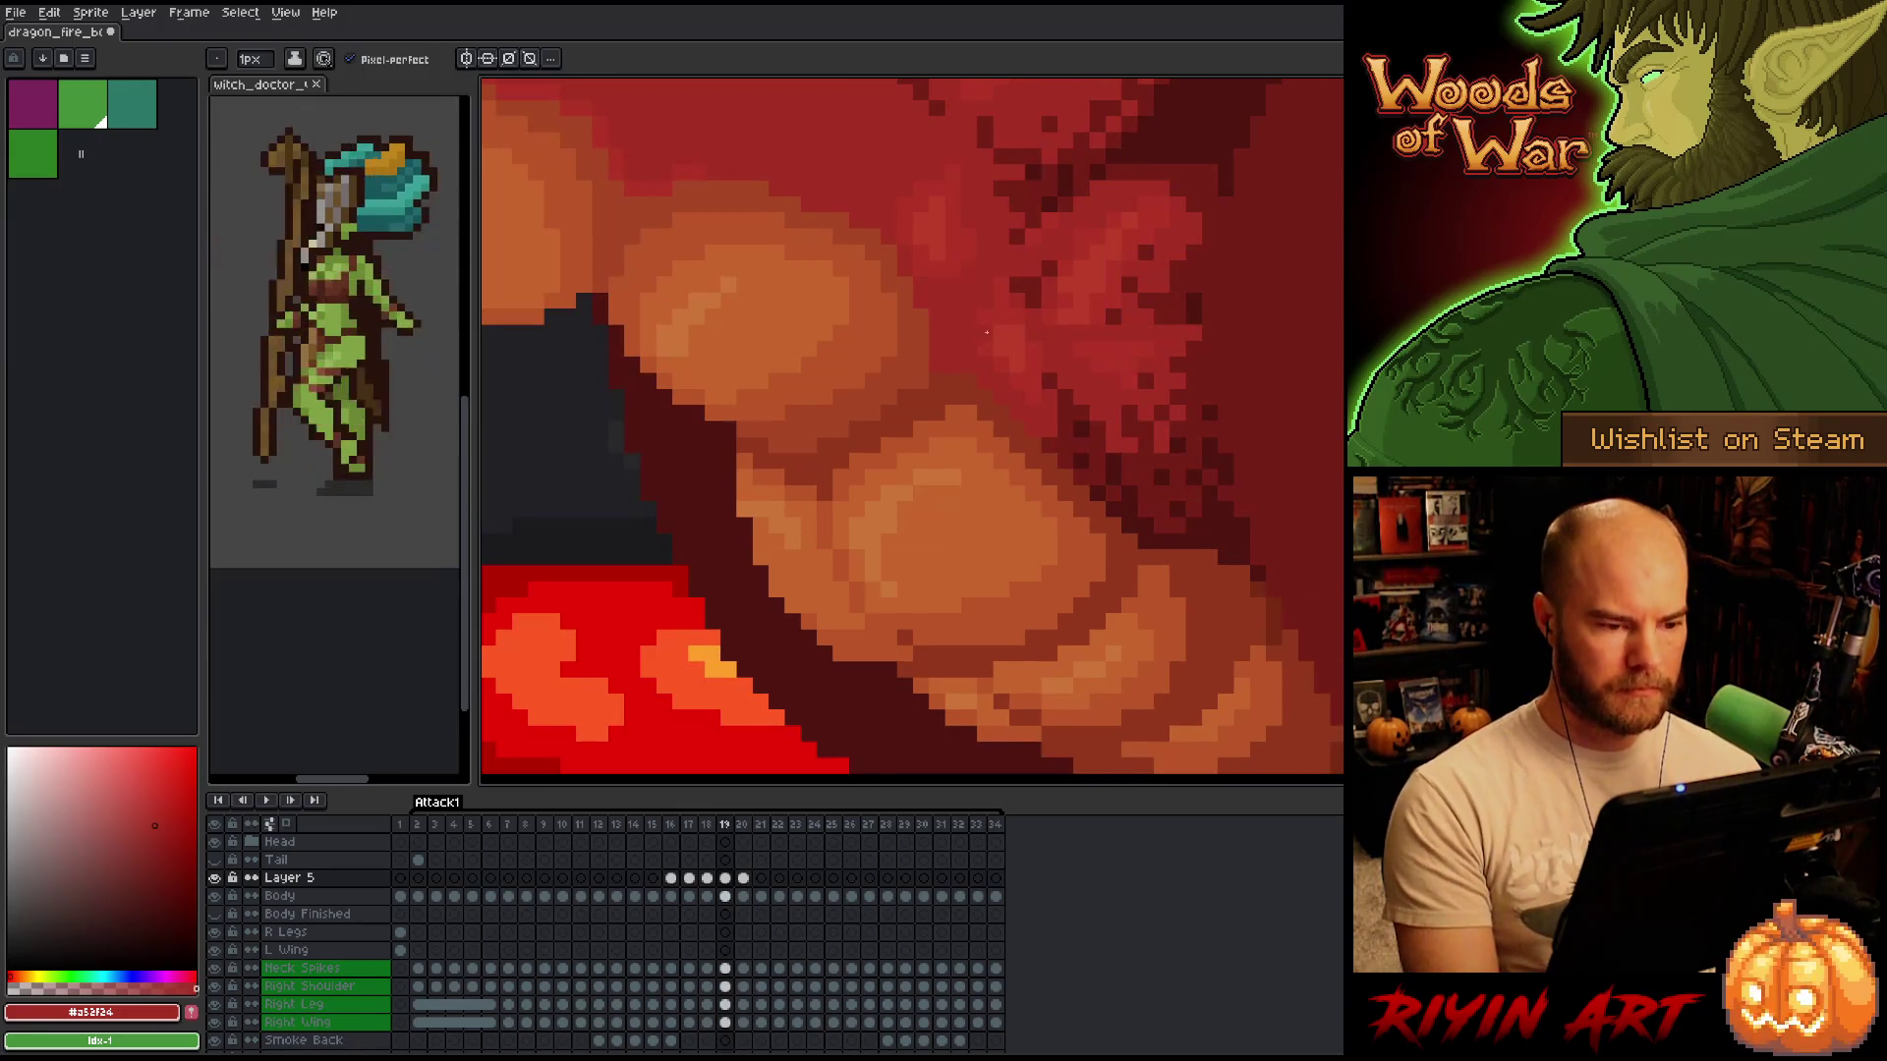
pyautogui.scroll(-3, 986, 332)
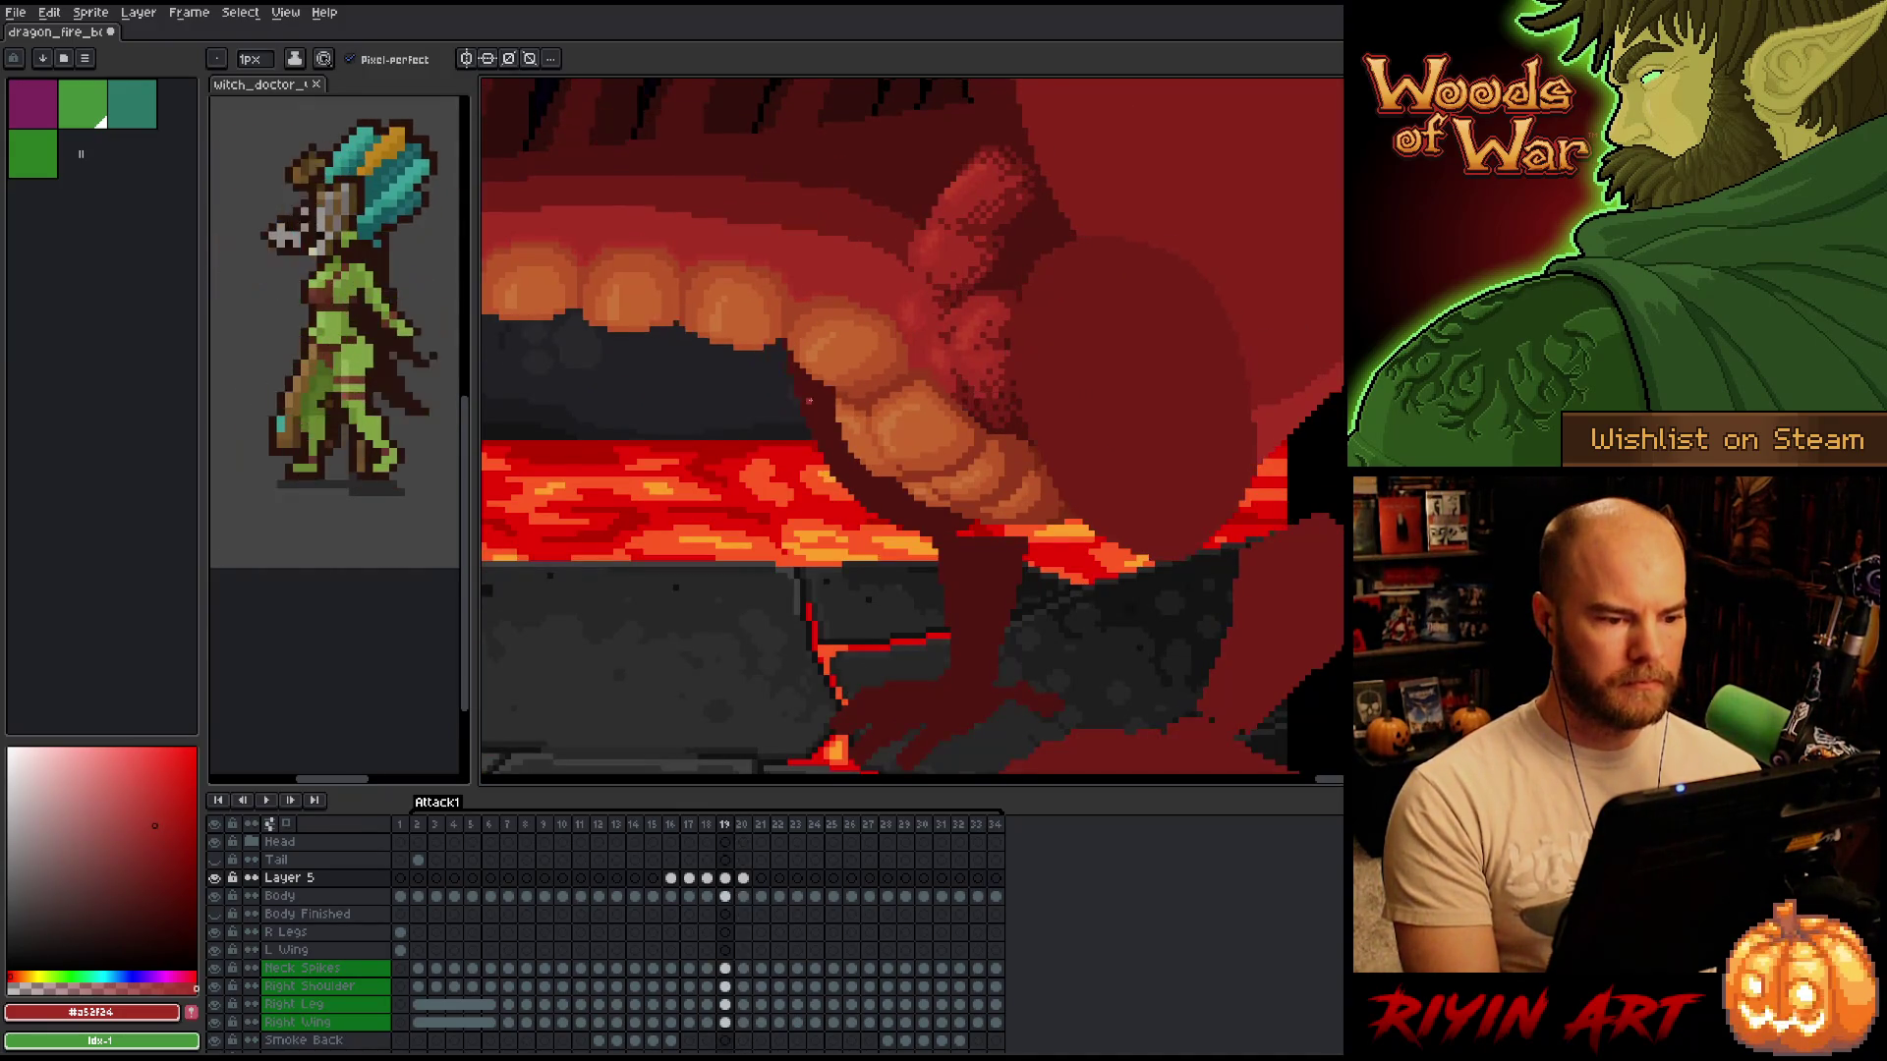
pyautogui.press('.')
pyautogui.press(',')
pyautogui.press(',')
pyautogui.press('.')
pyautogui.press('.')
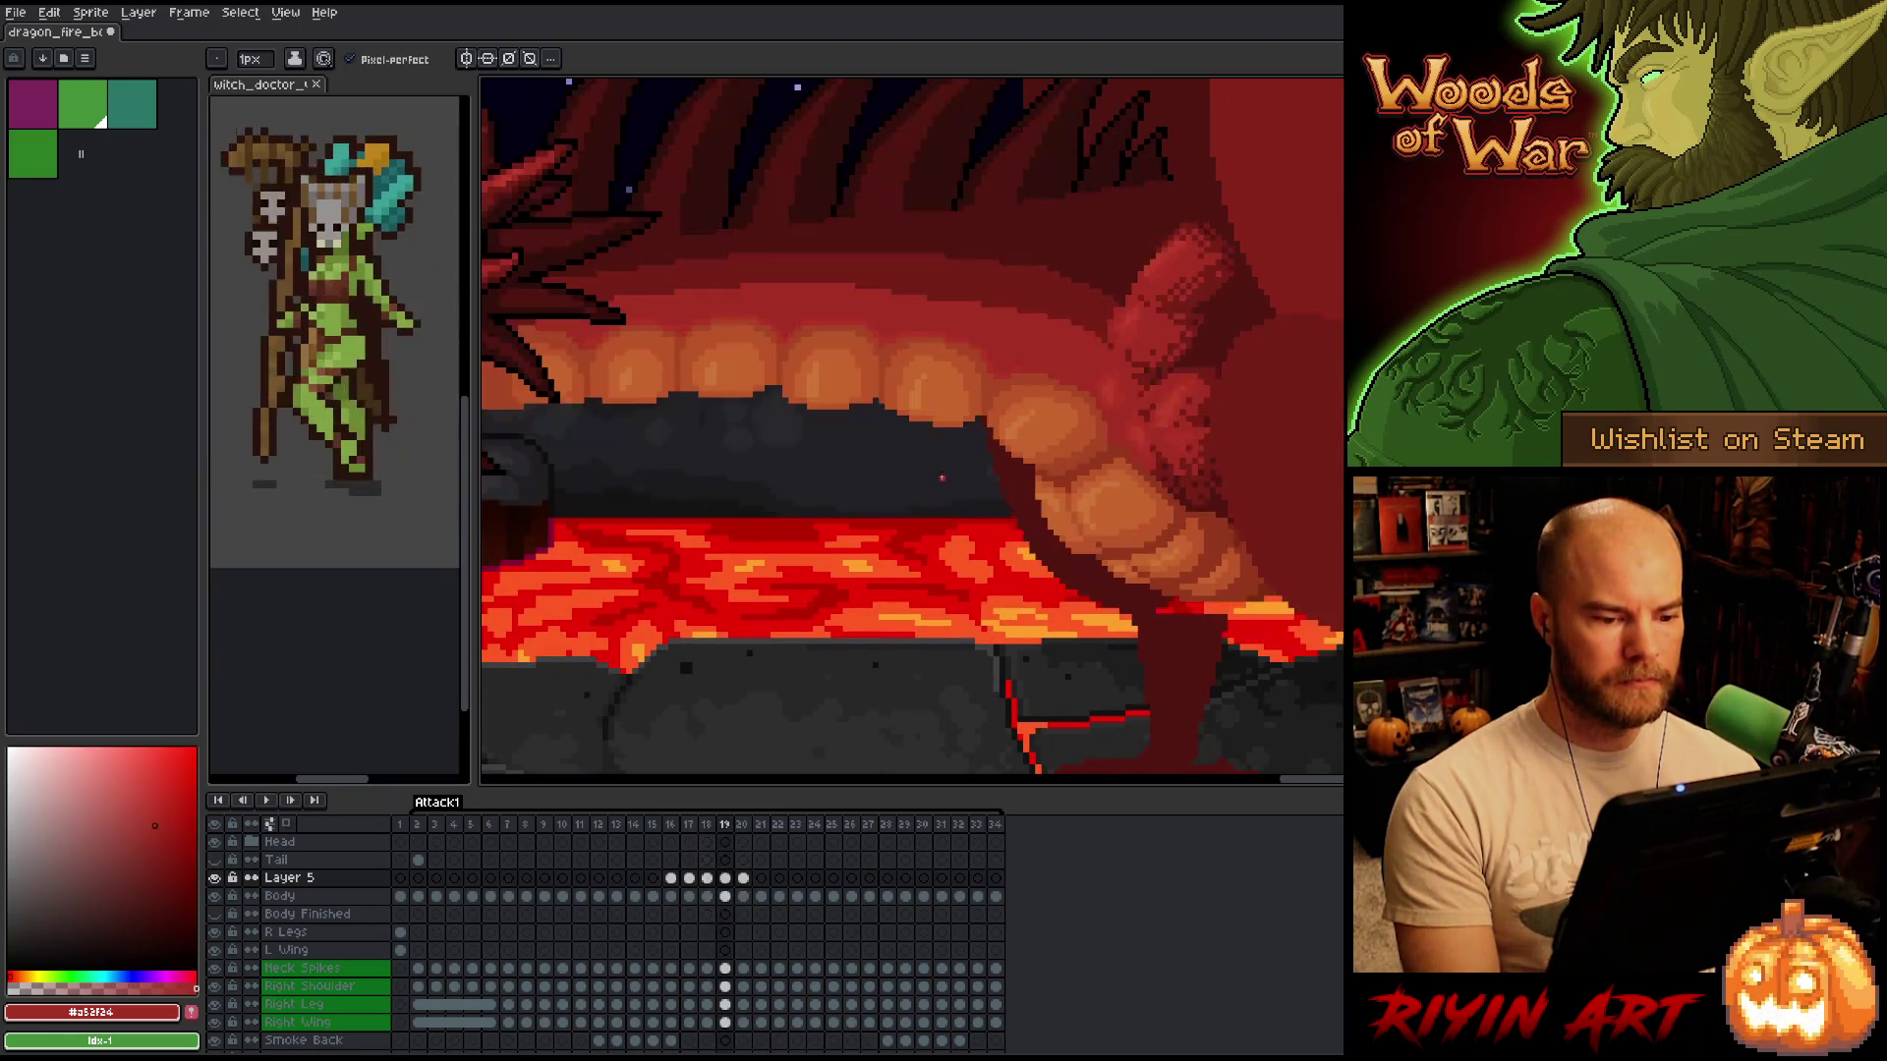
pyautogui.scroll(3, 1024, 393)
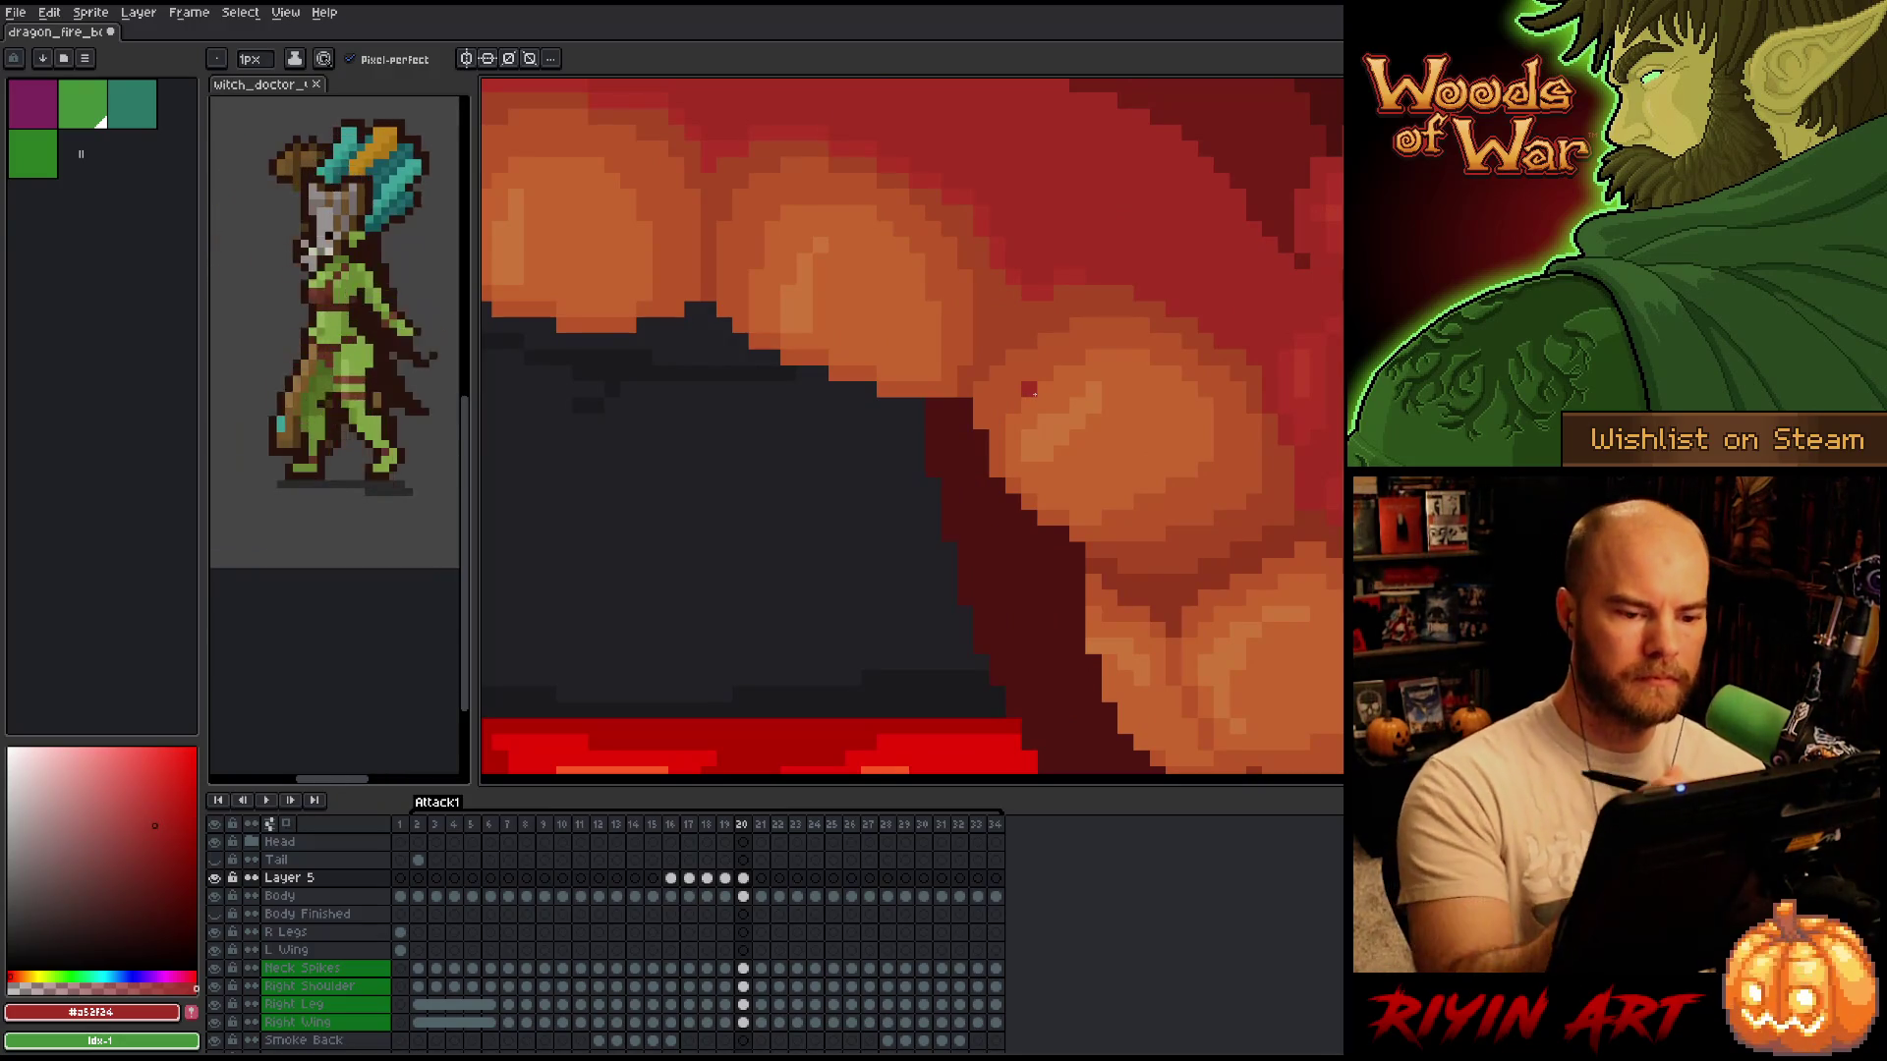
# Pick the belly segments' orange as the drawing colour with the eyedropper.
pyautogui.keyDown('alt'); pyautogui.click(1119, 382); pyautogui.keyUp('alt')
pyautogui.keyDown('alt'); pyautogui.click(1101, 374); pyautogui.keyUp('alt')
pyautogui.press(',')
pyautogui.press('.')
pyautogui.press(',')
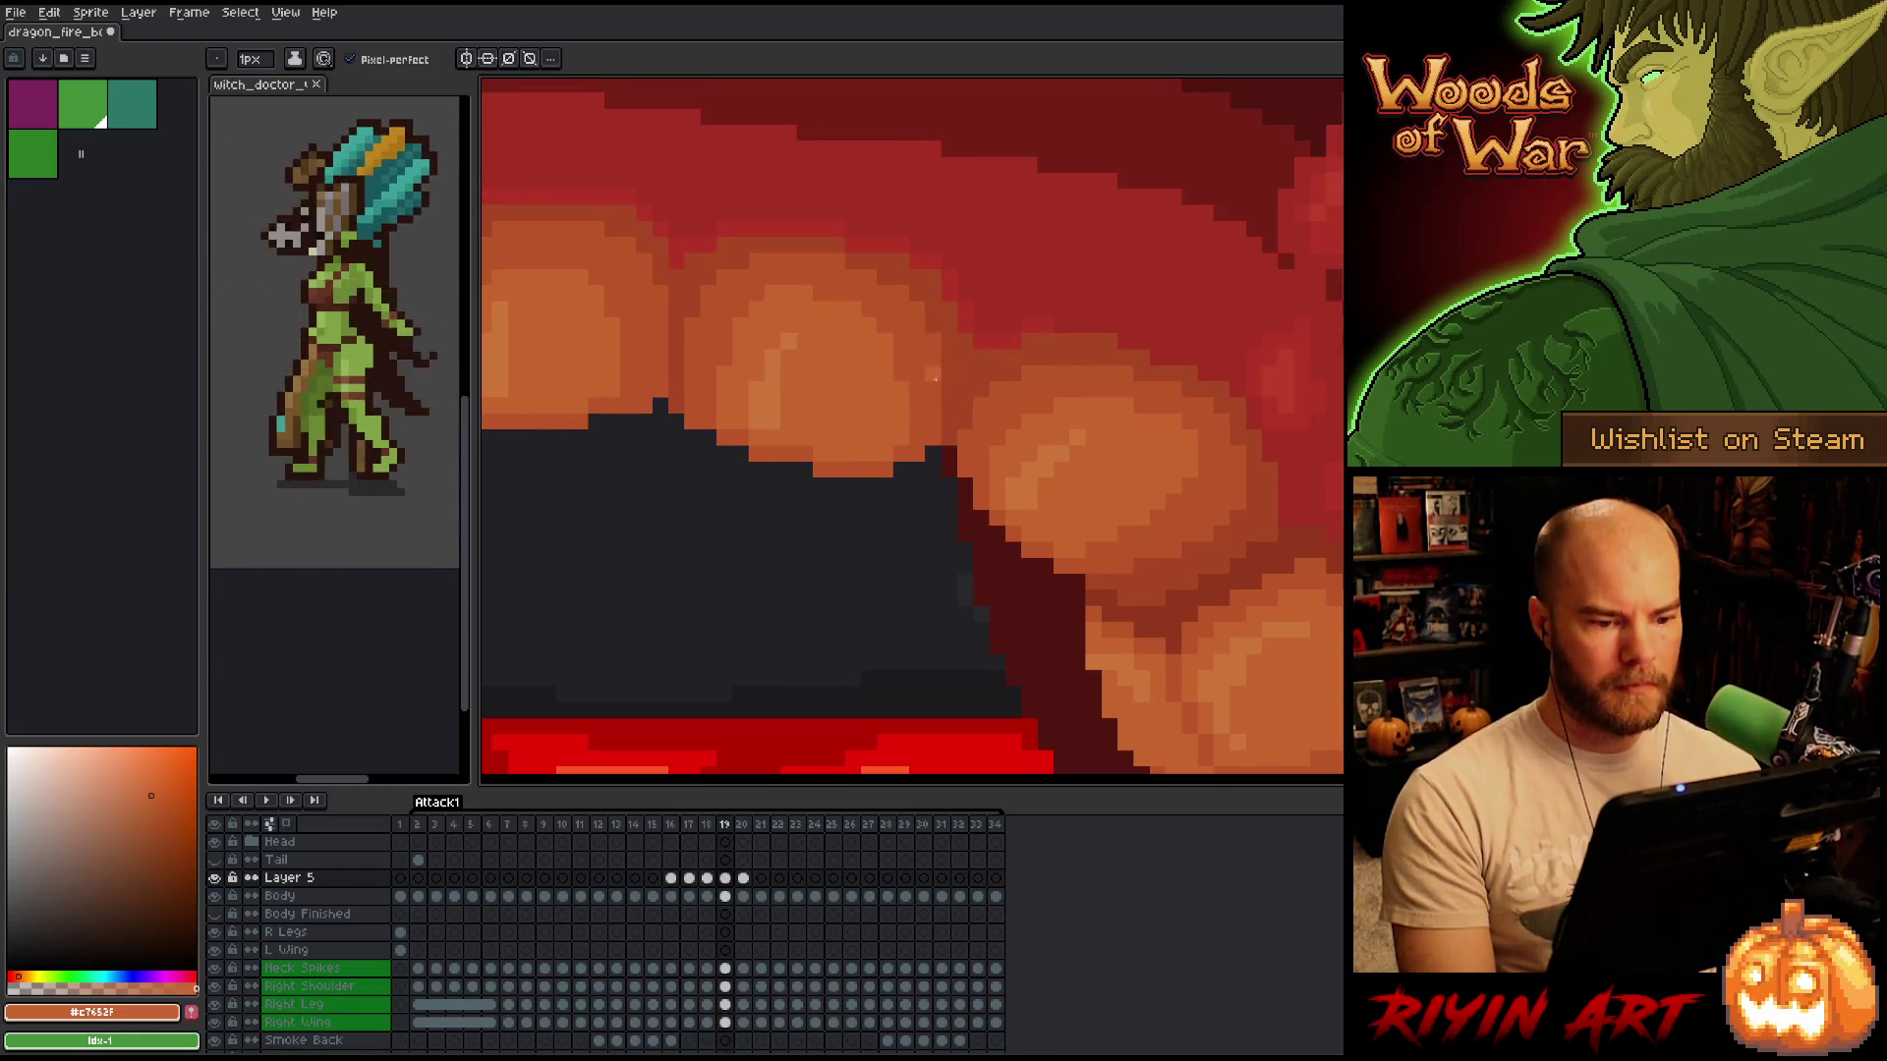
pyautogui.press('.')
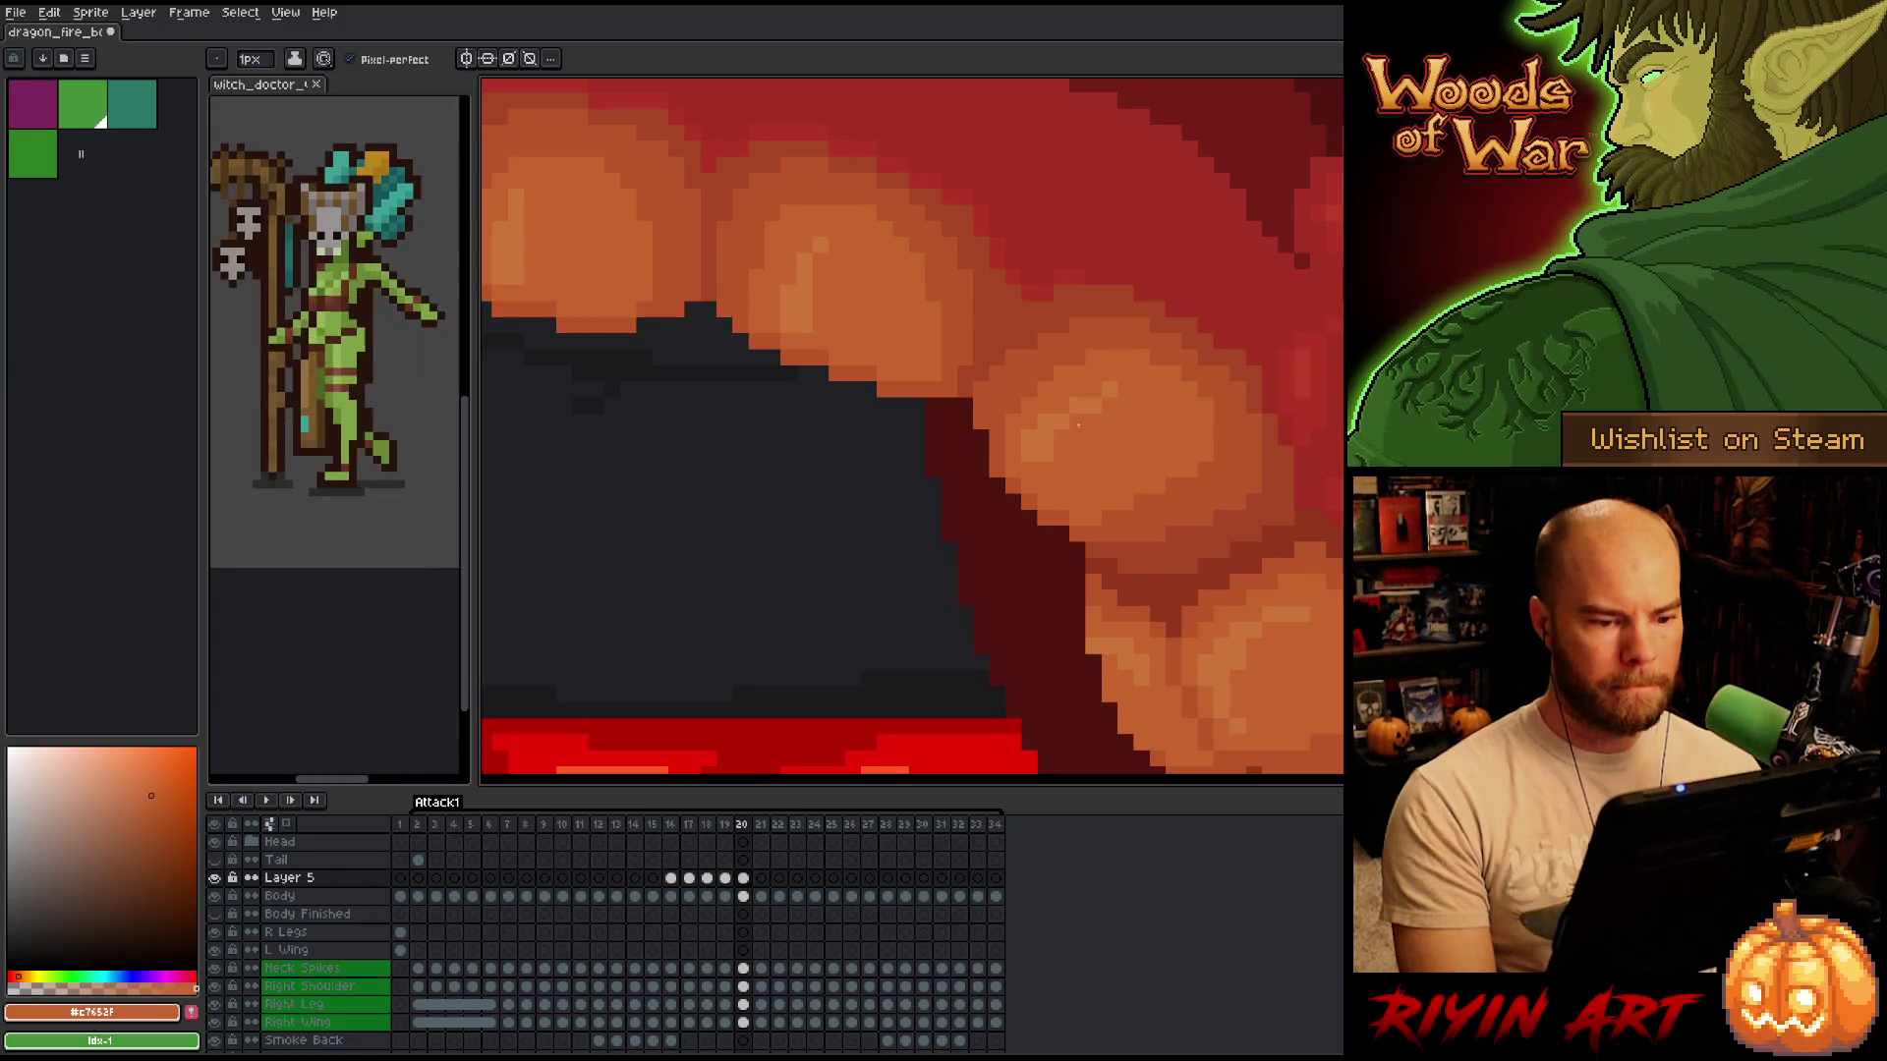
pyautogui.press(',')
pyautogui.press('.')
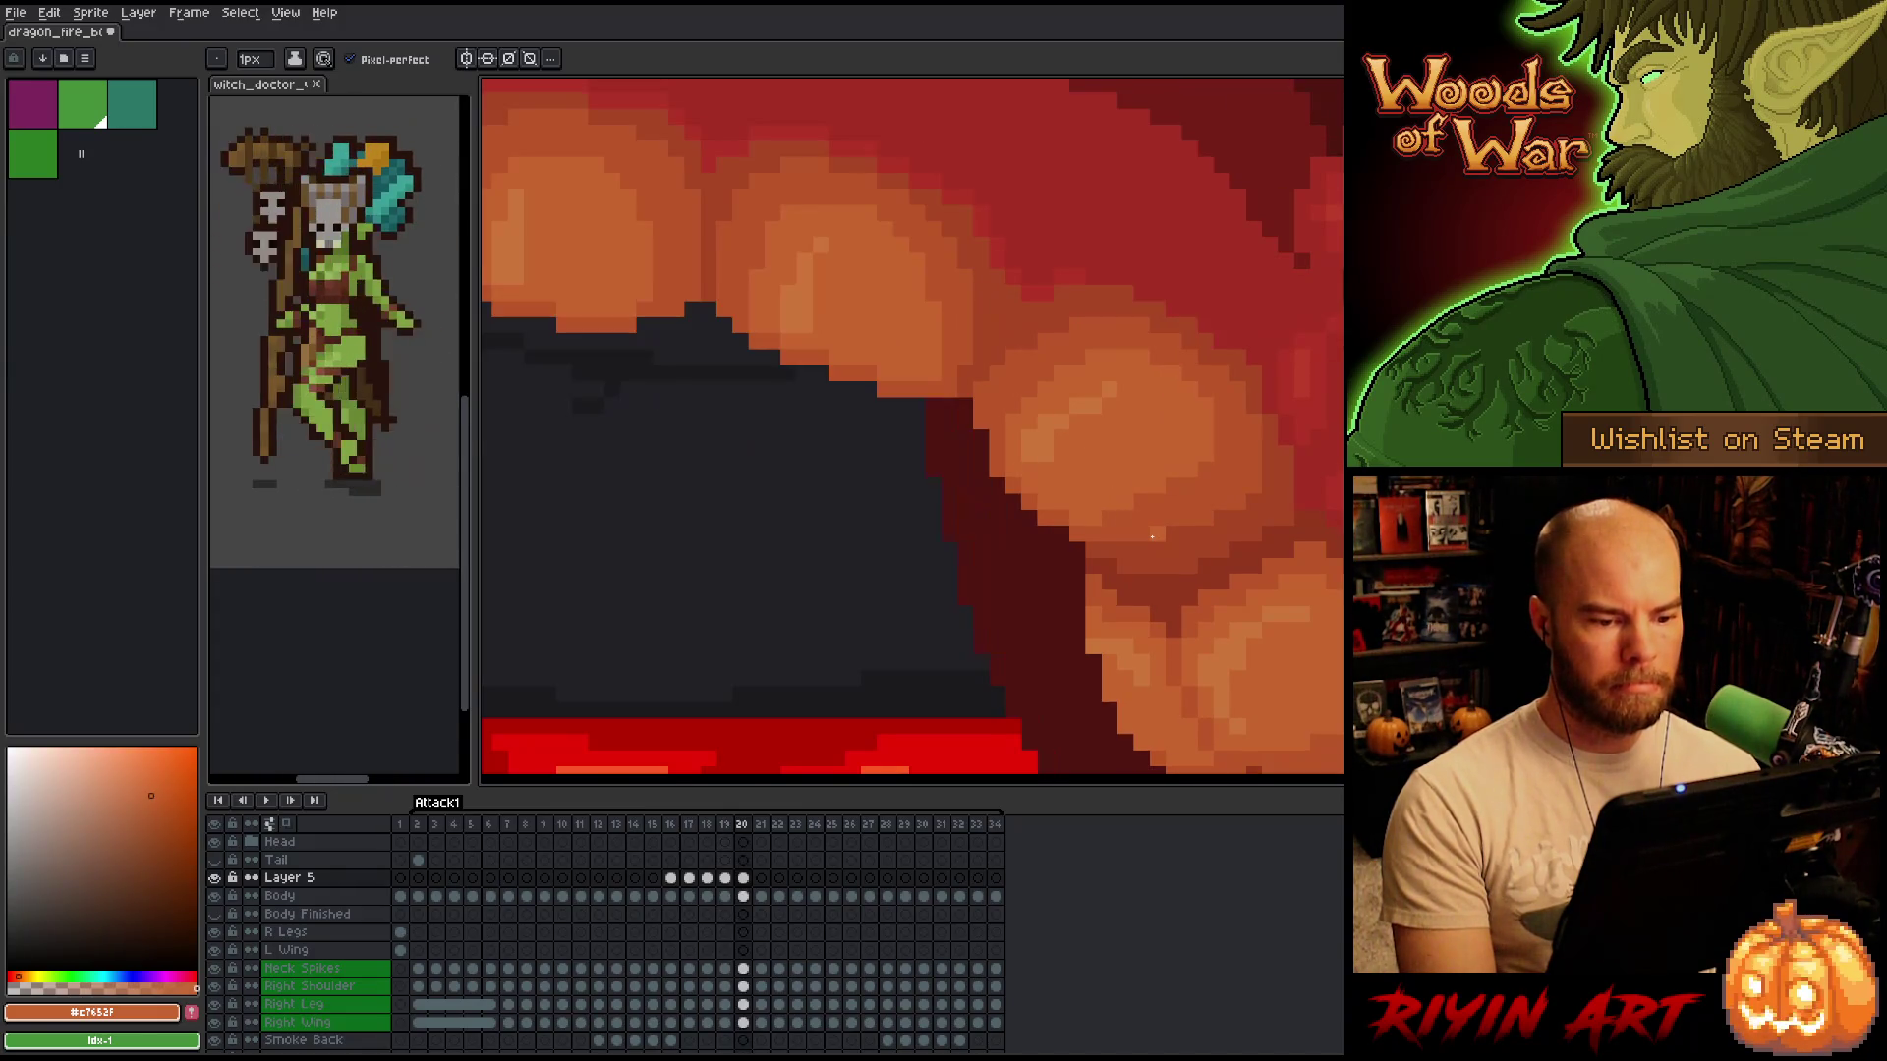
pyautogui.press(',')
pyautogui.press('.')
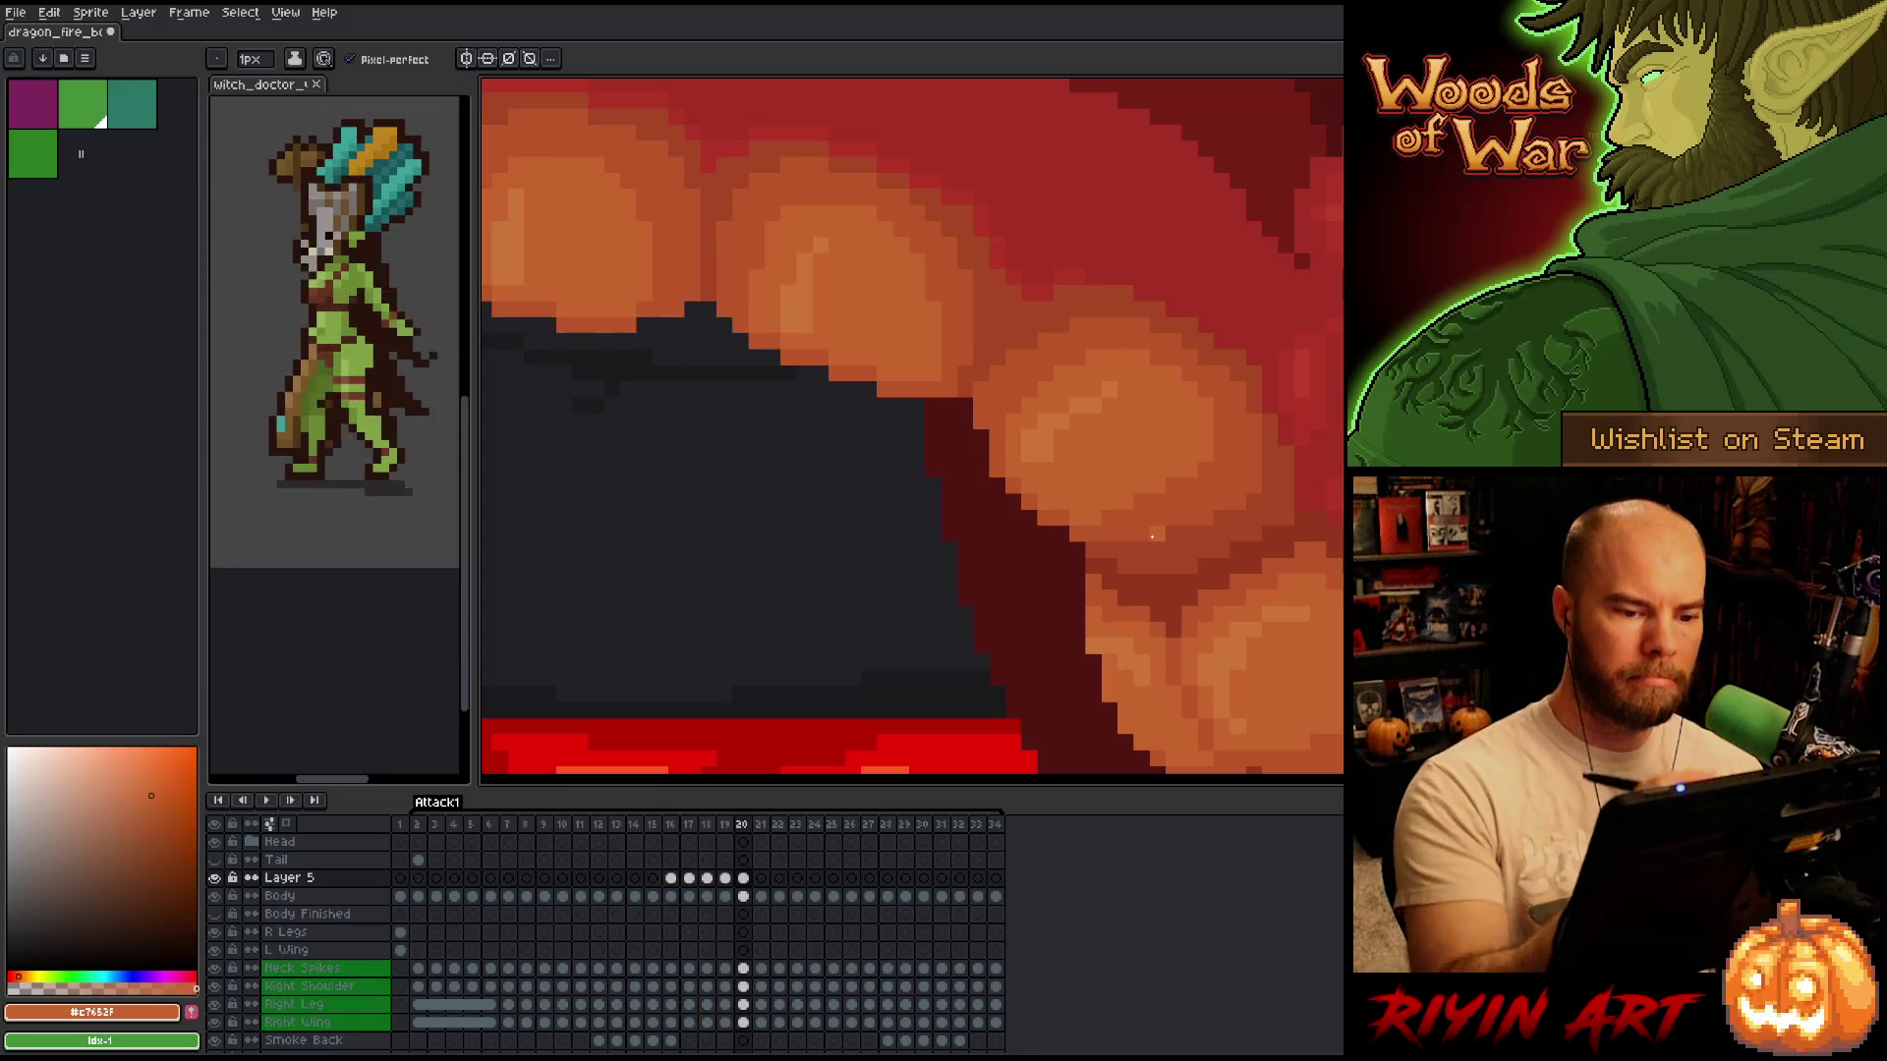
pyautogui.press('i')
pyautogui.keyDown('alt'); pyautogui.click(1063, 411); pyautogui.keyUp('alt')
pyautogui.keyDown('alt'); pyautogui.click(1091, 393); pyautogui.keyUp('alt')
# Toggle between frames 19 and 20 while viewing the whole dragon.
pyautogui.press(',')
pyautogui.press('.')
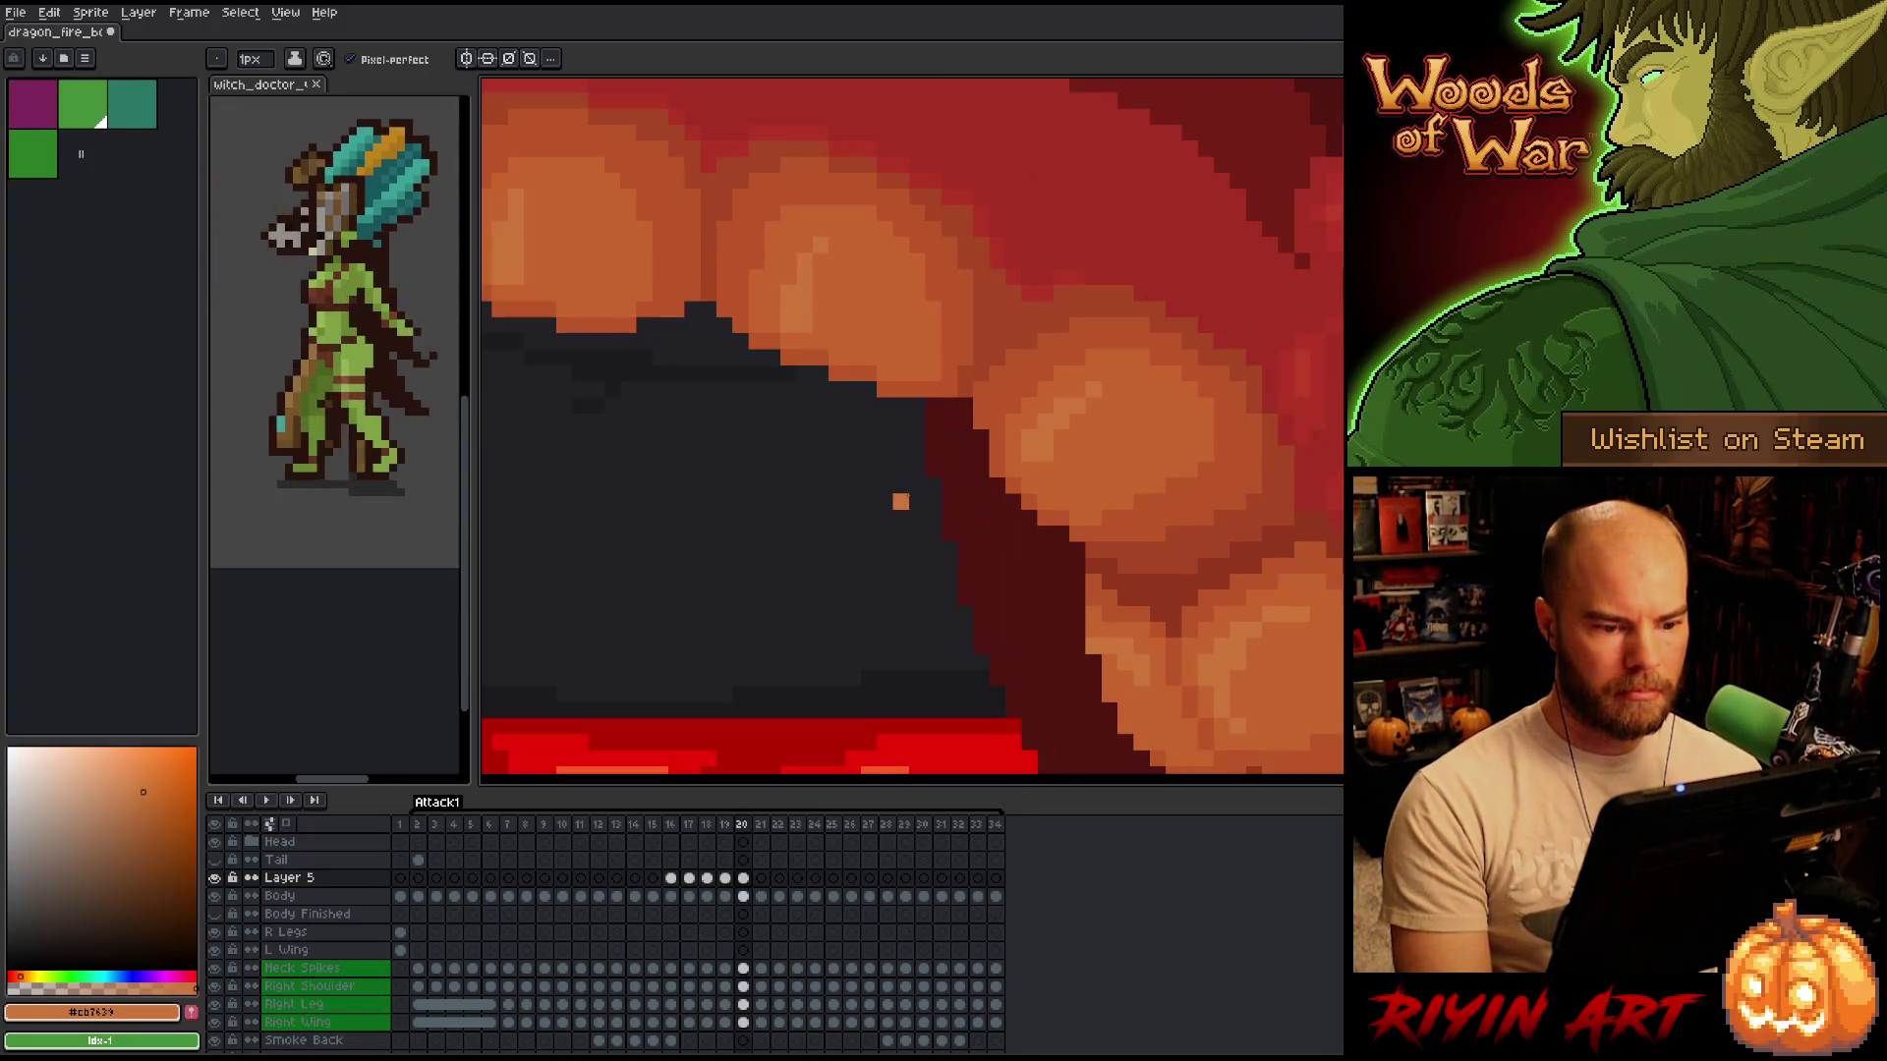
pyautogui.scroll(-4, 894, 503)
pyautogui.scroll(-2, 875, 505)
pyautogui.press(',')
pyautogui.press('.')
pyautogui.press(',')
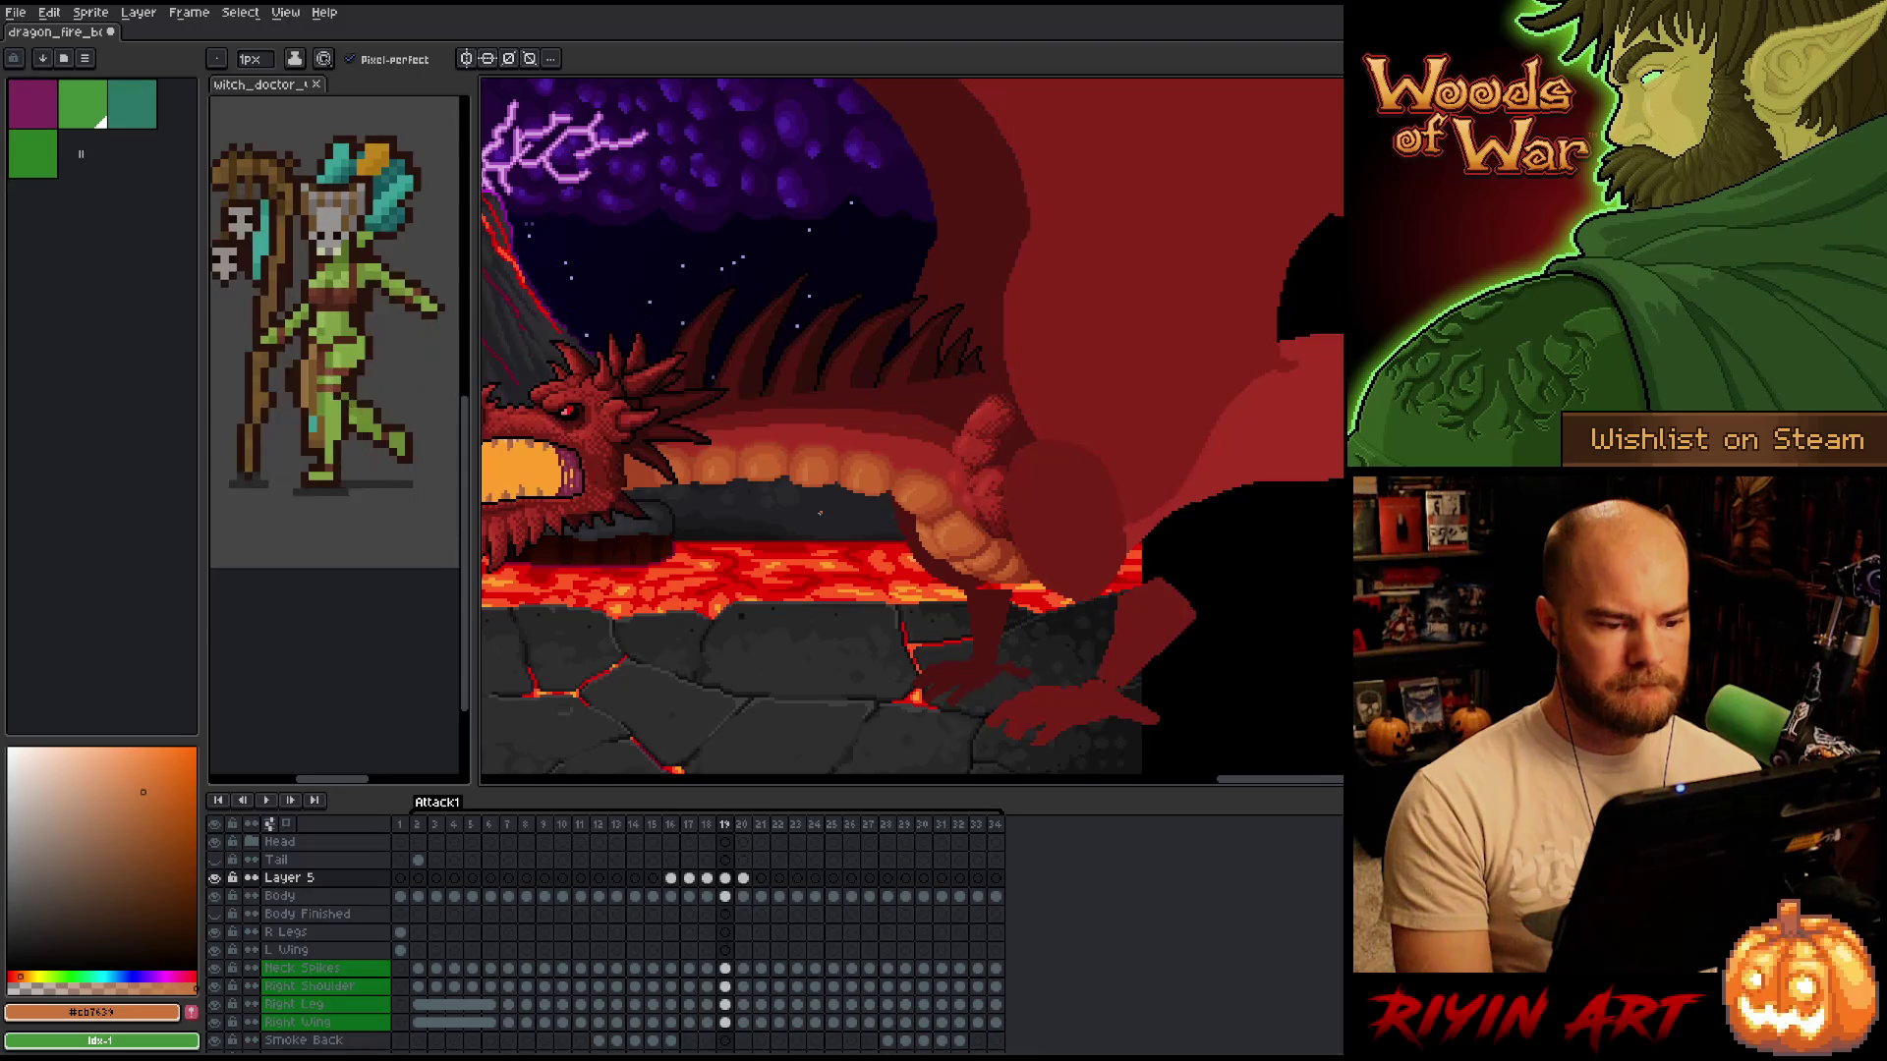
pyautogui.press('.')
pyautogui.press(',')
# Settle on frame 20 and marquee-select one orange belly segment.
pyautogui.press('.')
pyautogui.press(',')
pyautogui.press('.')
pyautogui.press(',')
pyautogui.scroll(5, 878, 482)
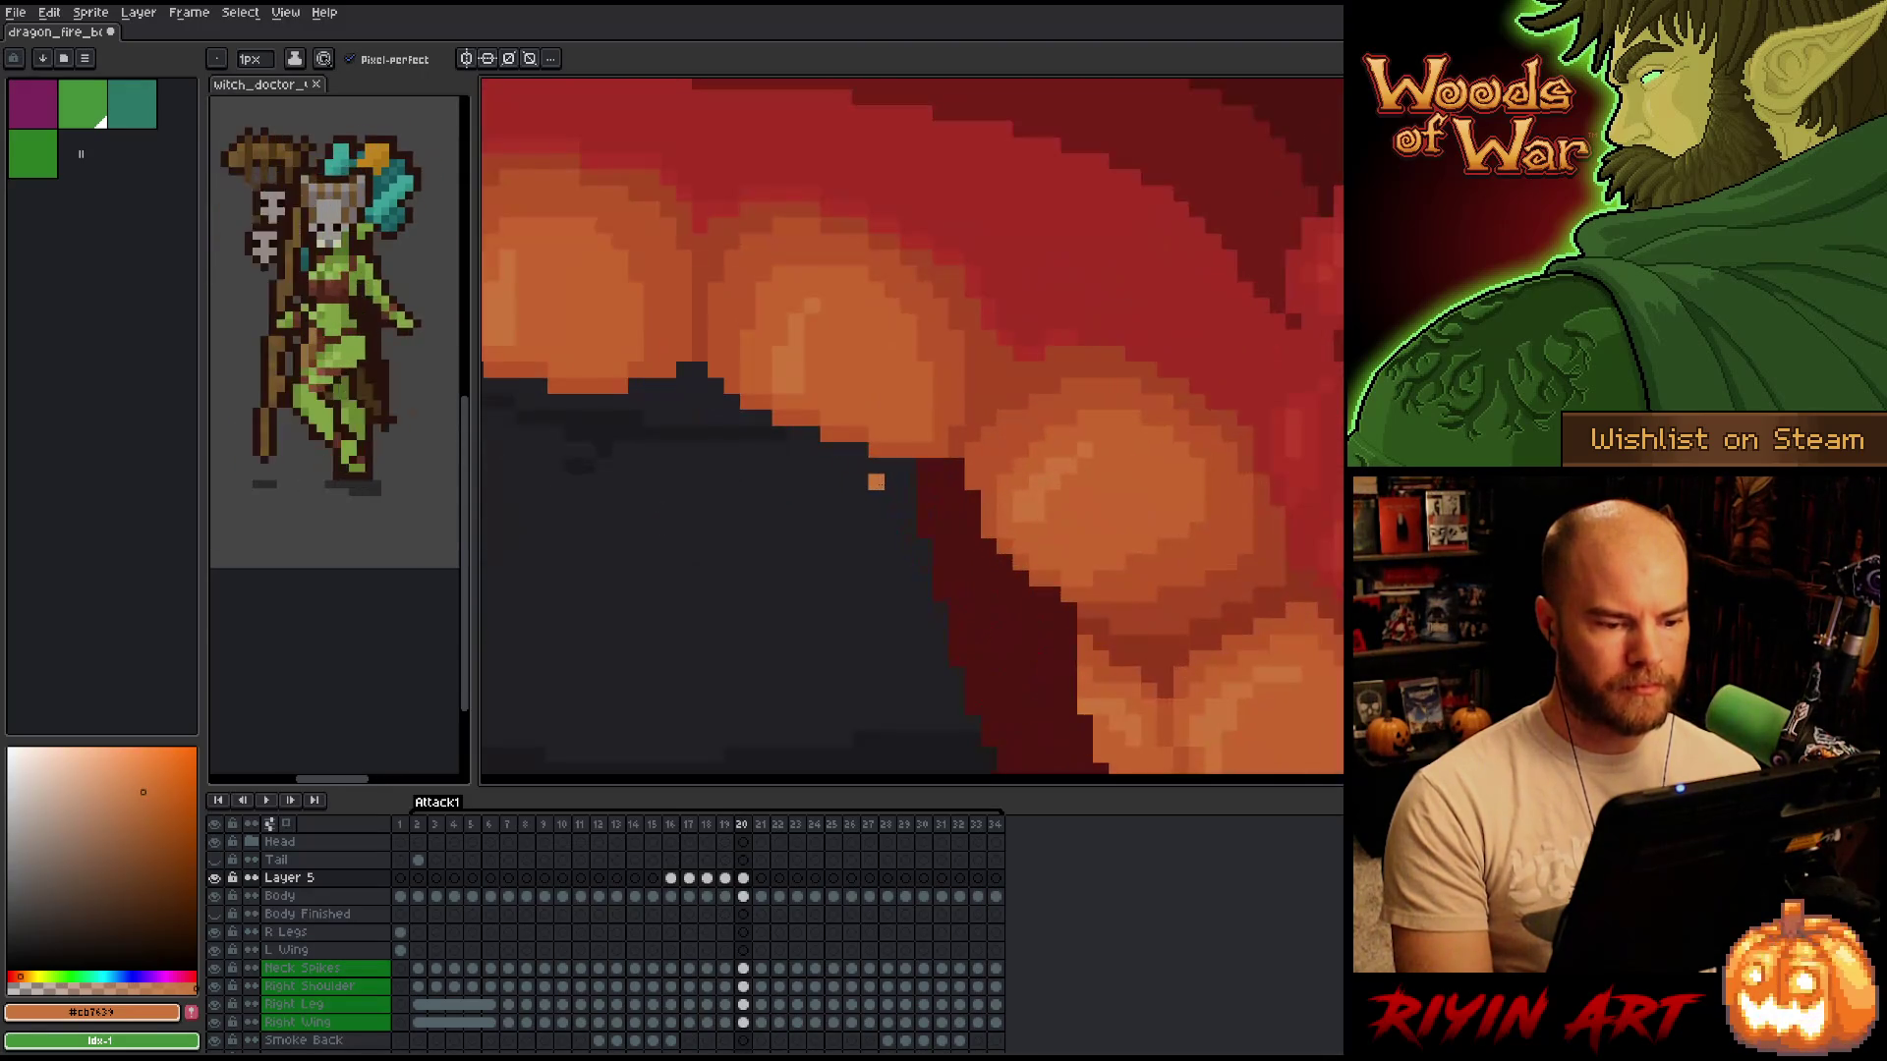
pyautogui.press('.')
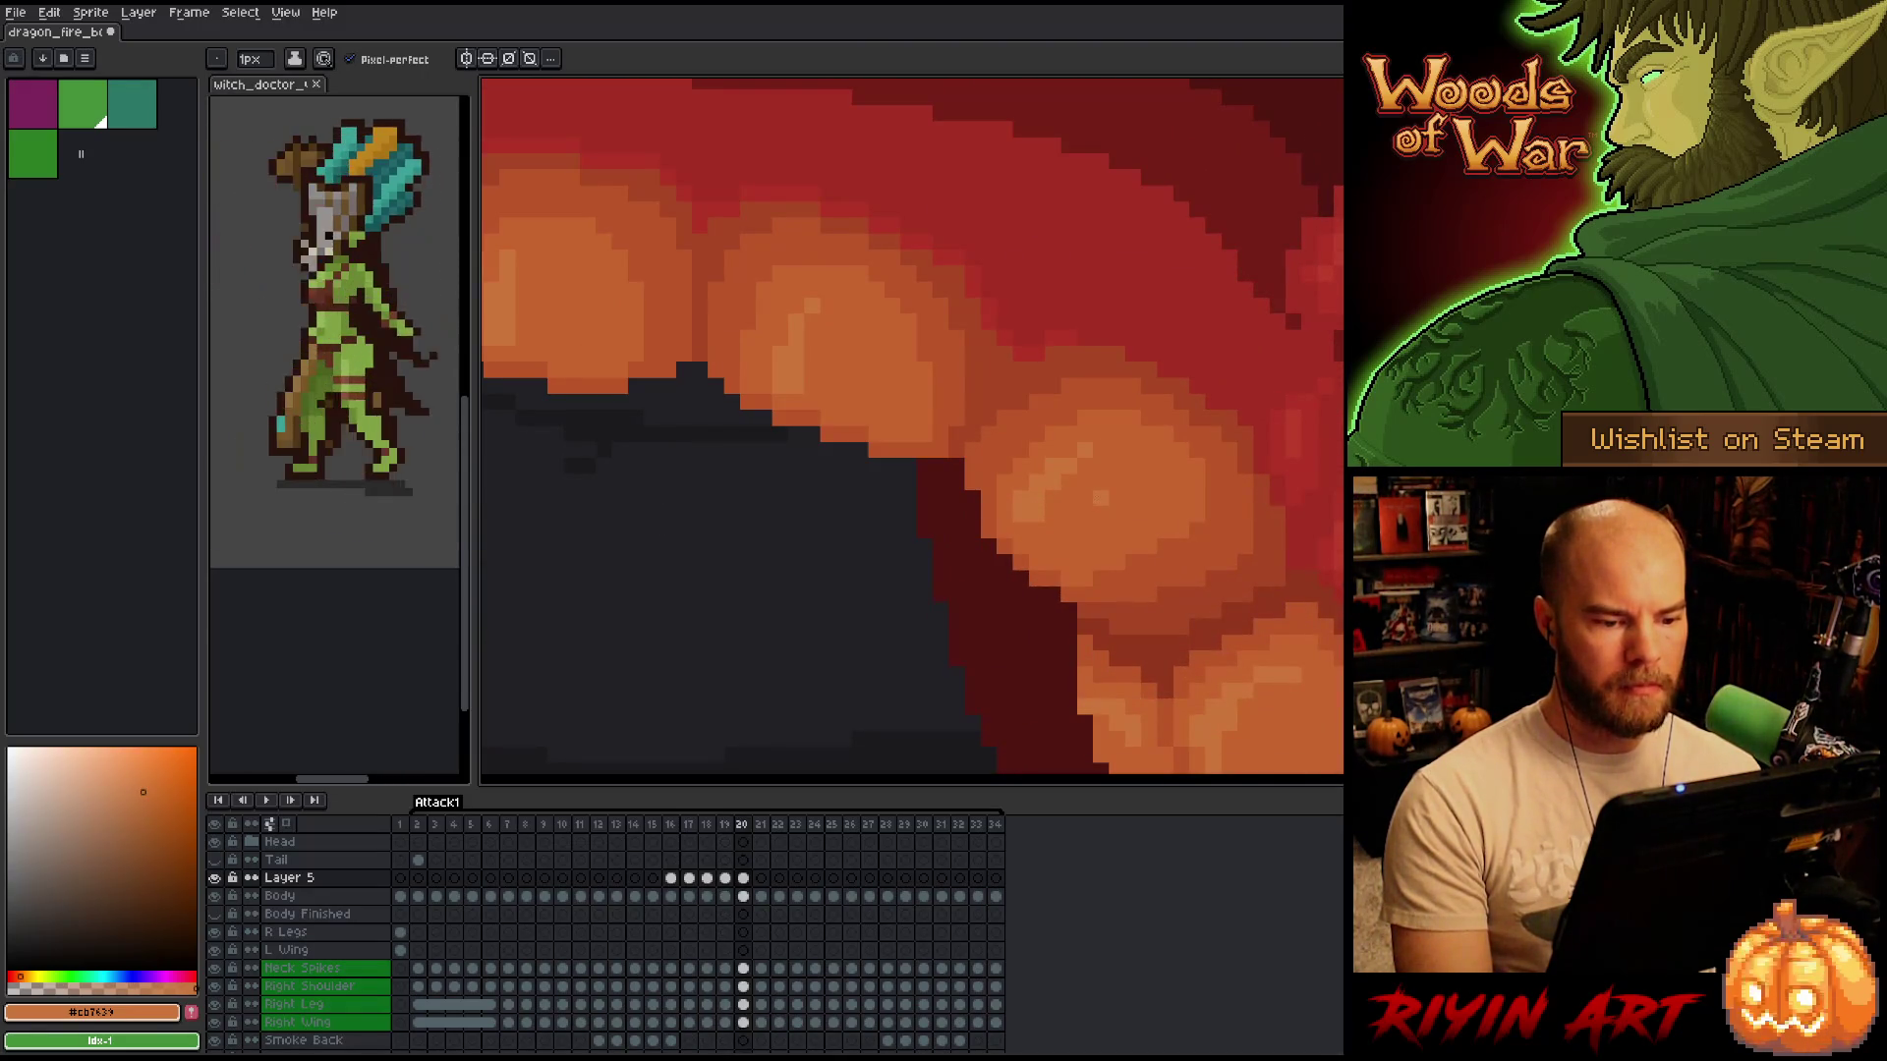
pyautogui.press('m')
pyautogui.moveTo(1111, 439); pyautogui.dragTo(1009, 526)
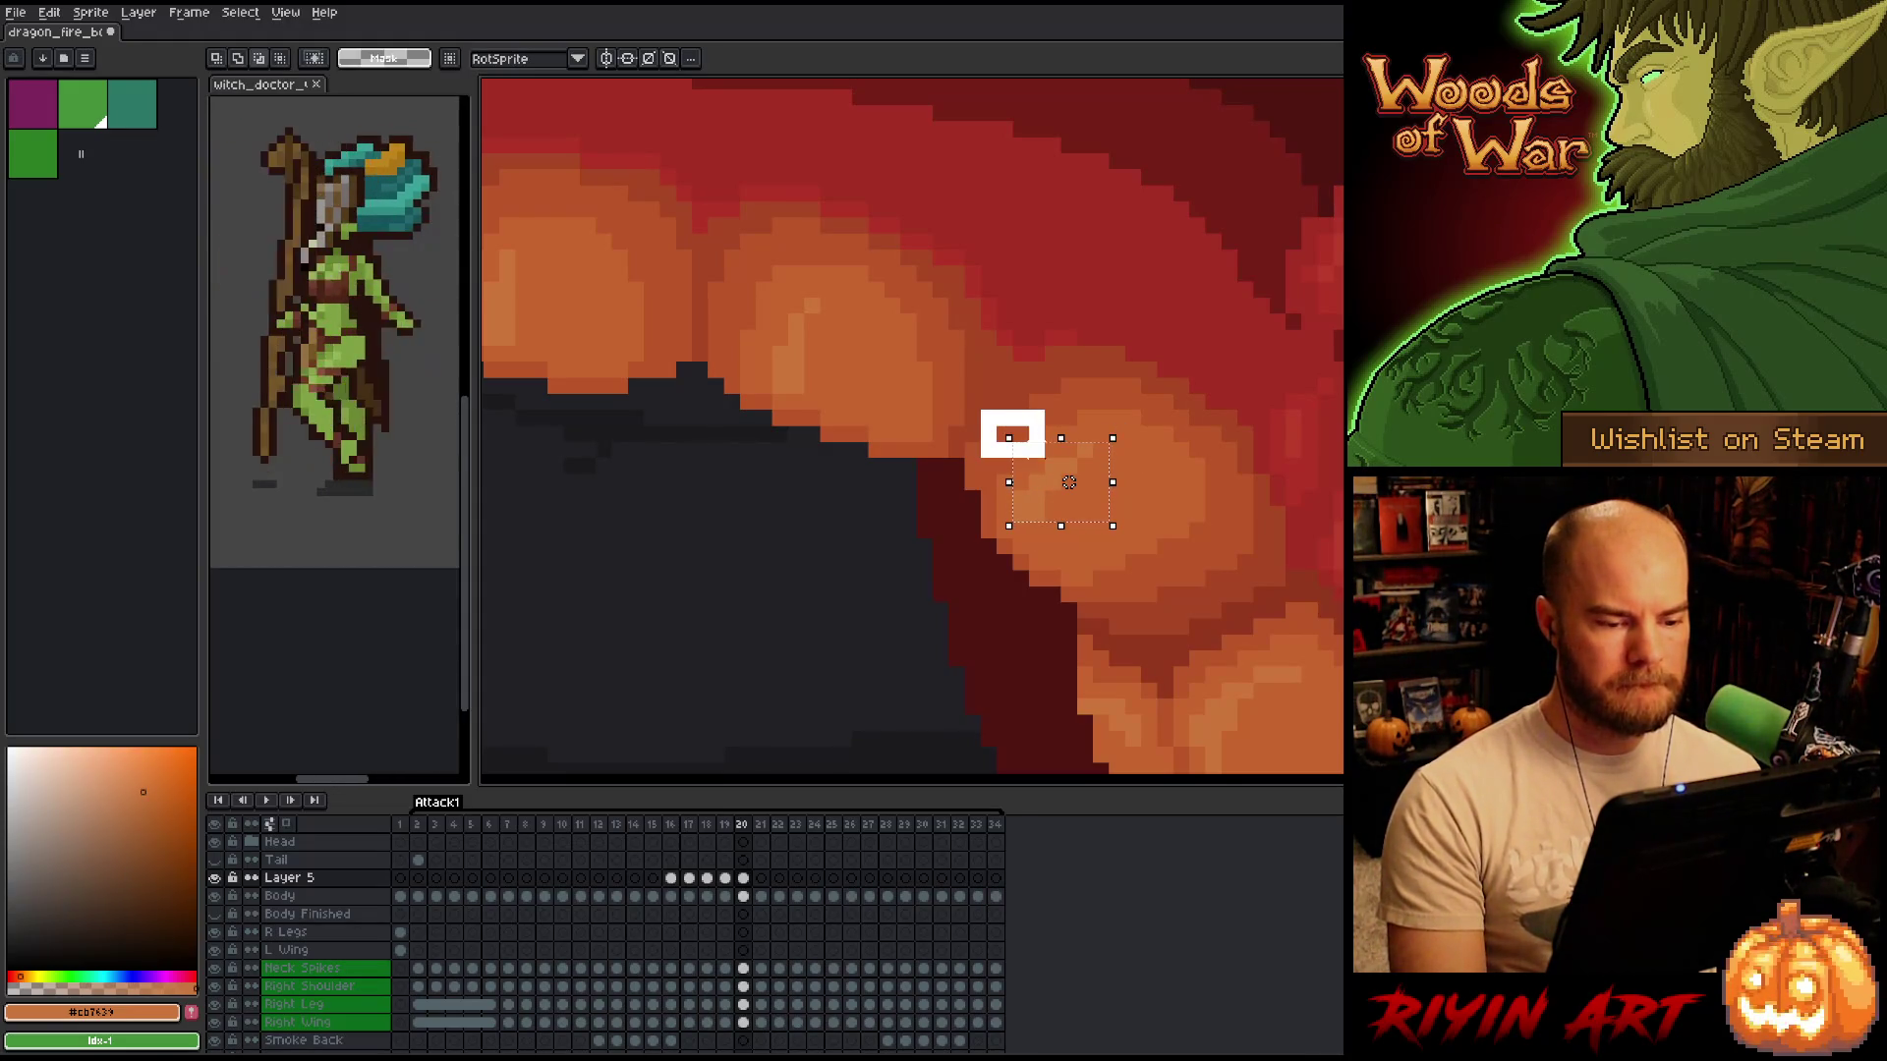
# Move the selected belly segment down a couple of pixels and drop the selection.
pyautogui.moveTo(1069, 482); pyautogui.dragTo(1069, 498)
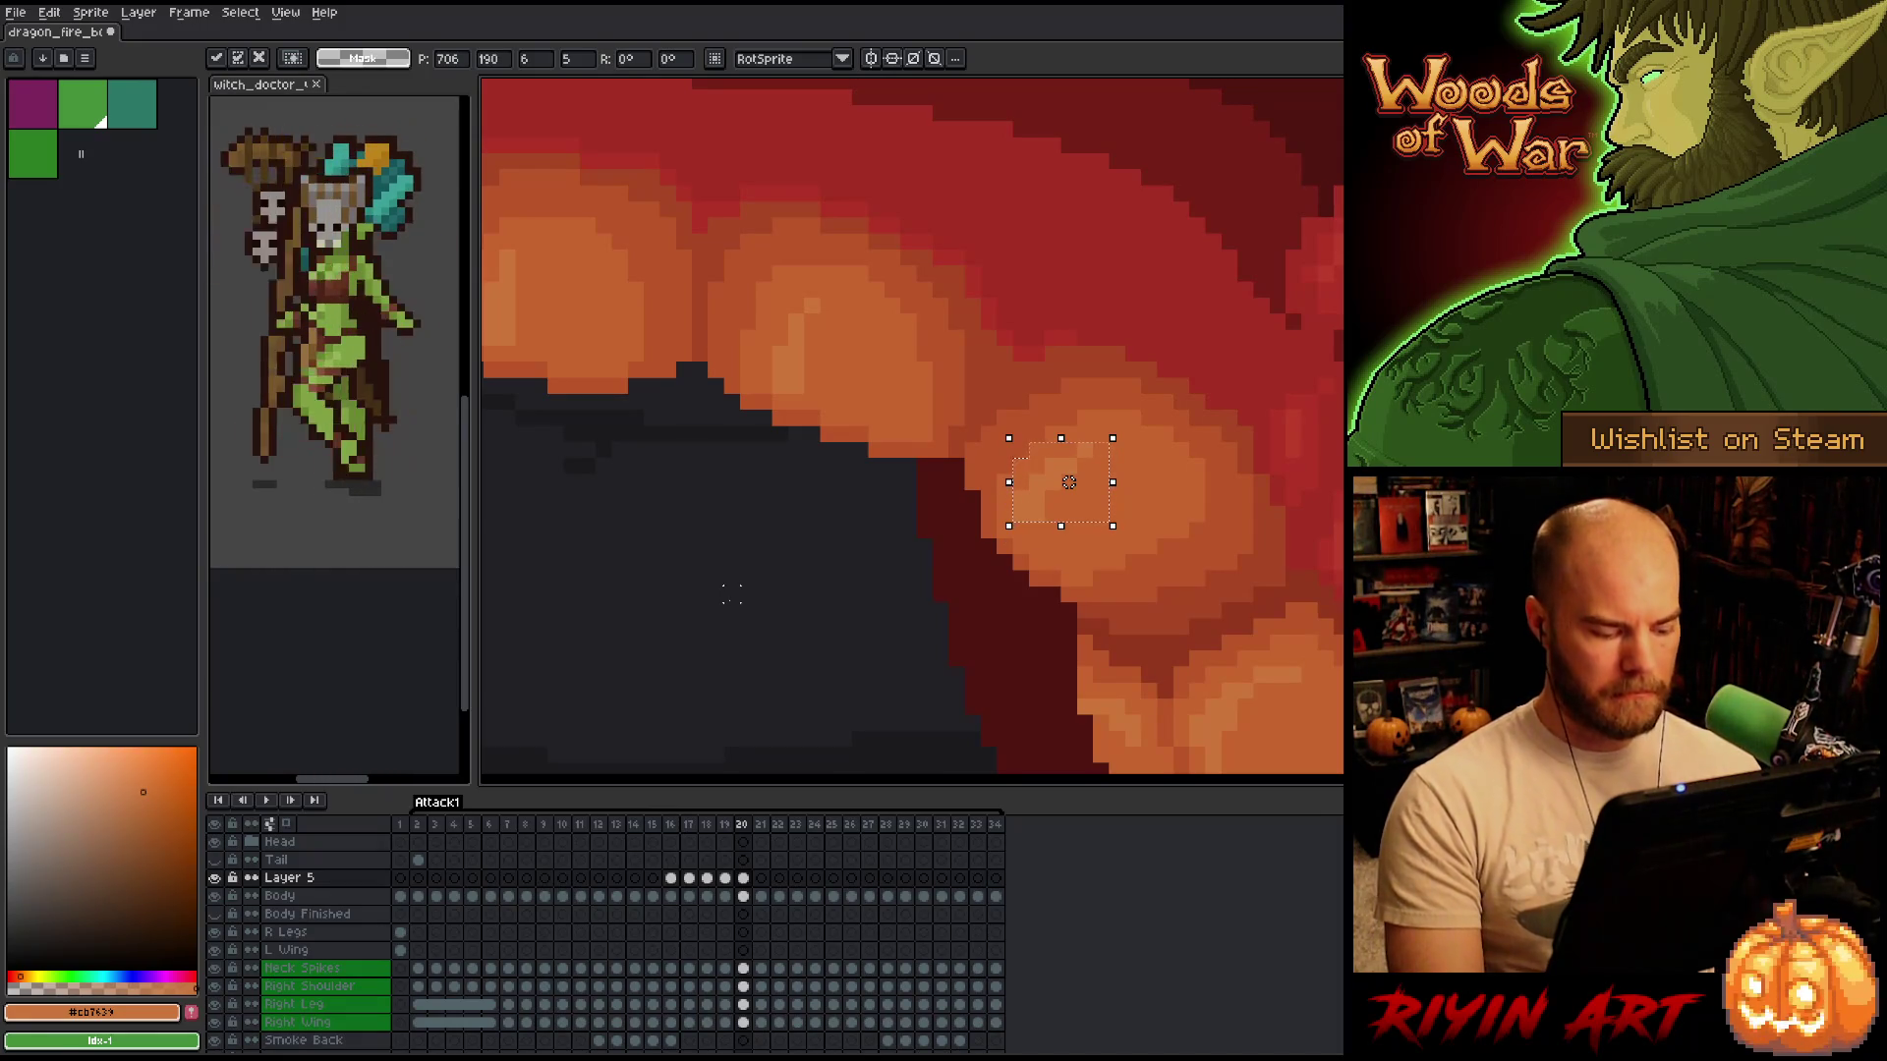
pyautogui.moveTo(1070, 483); pyautogui.dragTo(1069, 498)
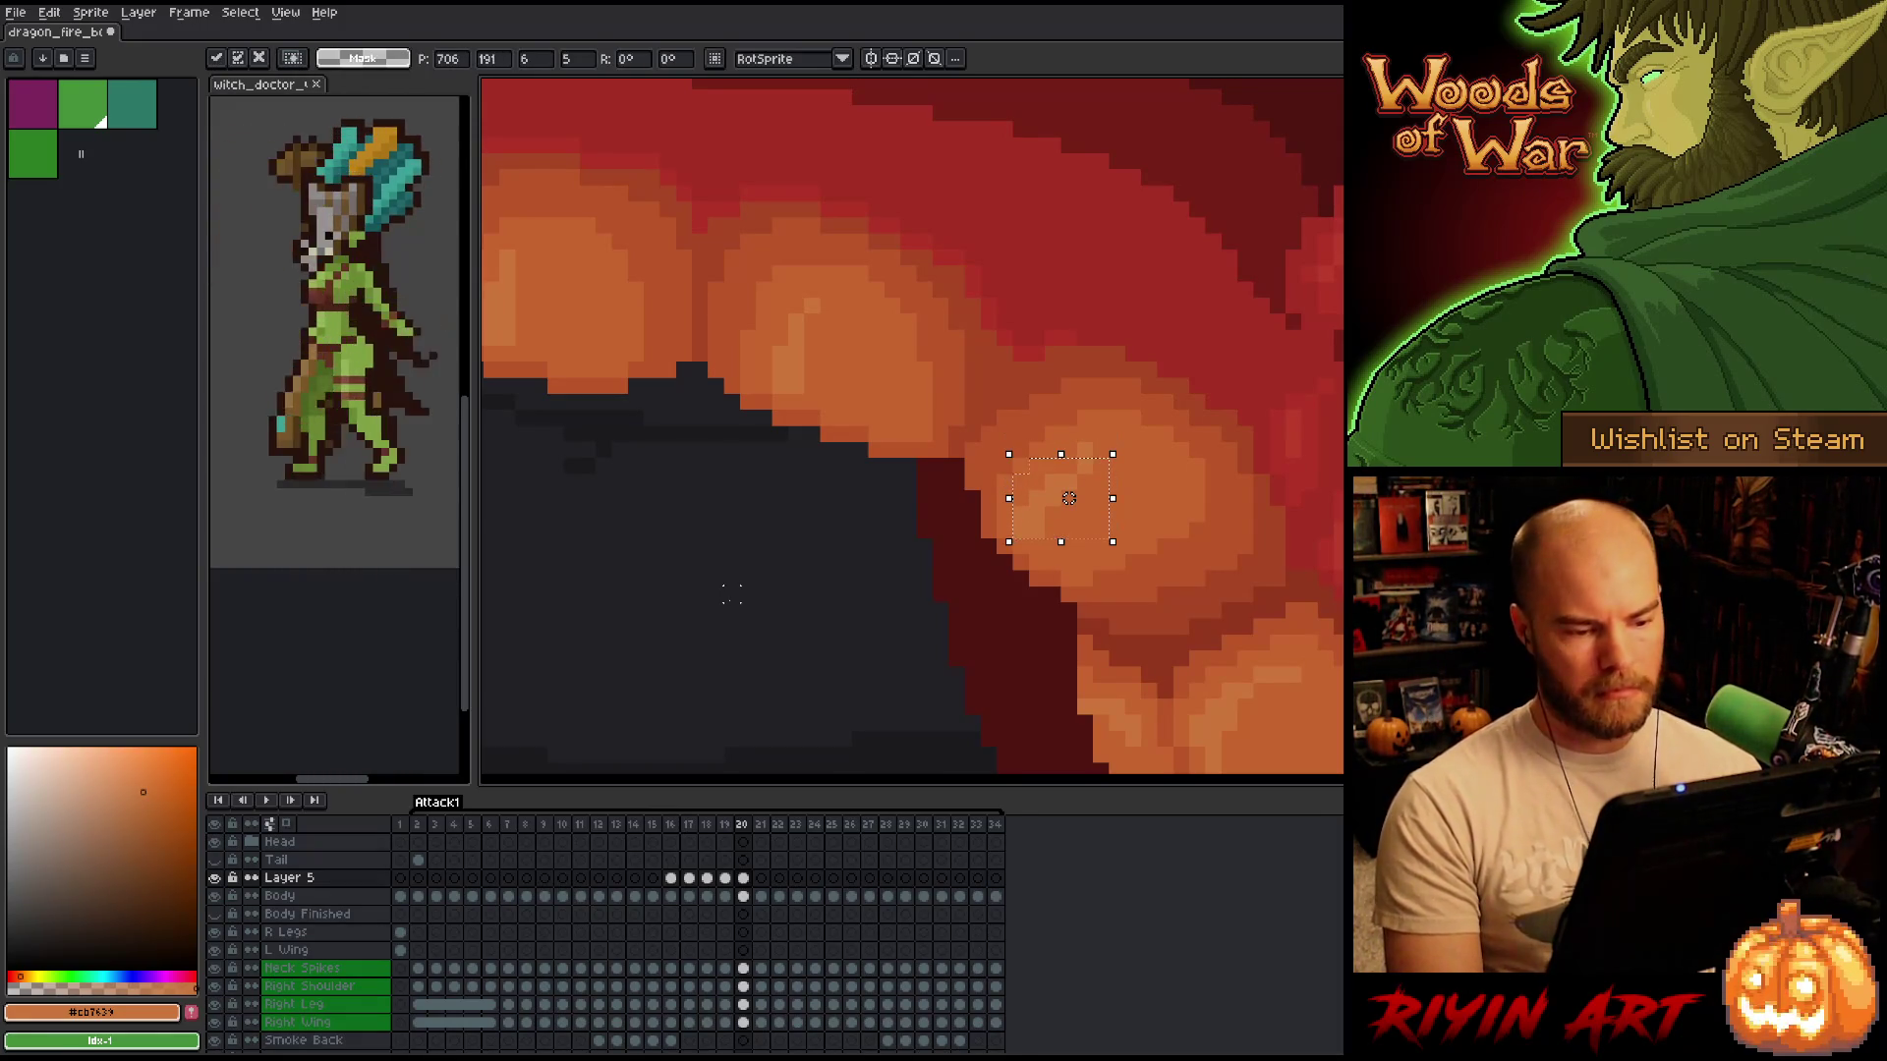
pyautogui.hotkey('ctrl', 'd')
pyautogui.press('b')
pyautogui.keyDown('alt'); pyautogui.click(1095, 426); pyautogui.keyUp('alt')
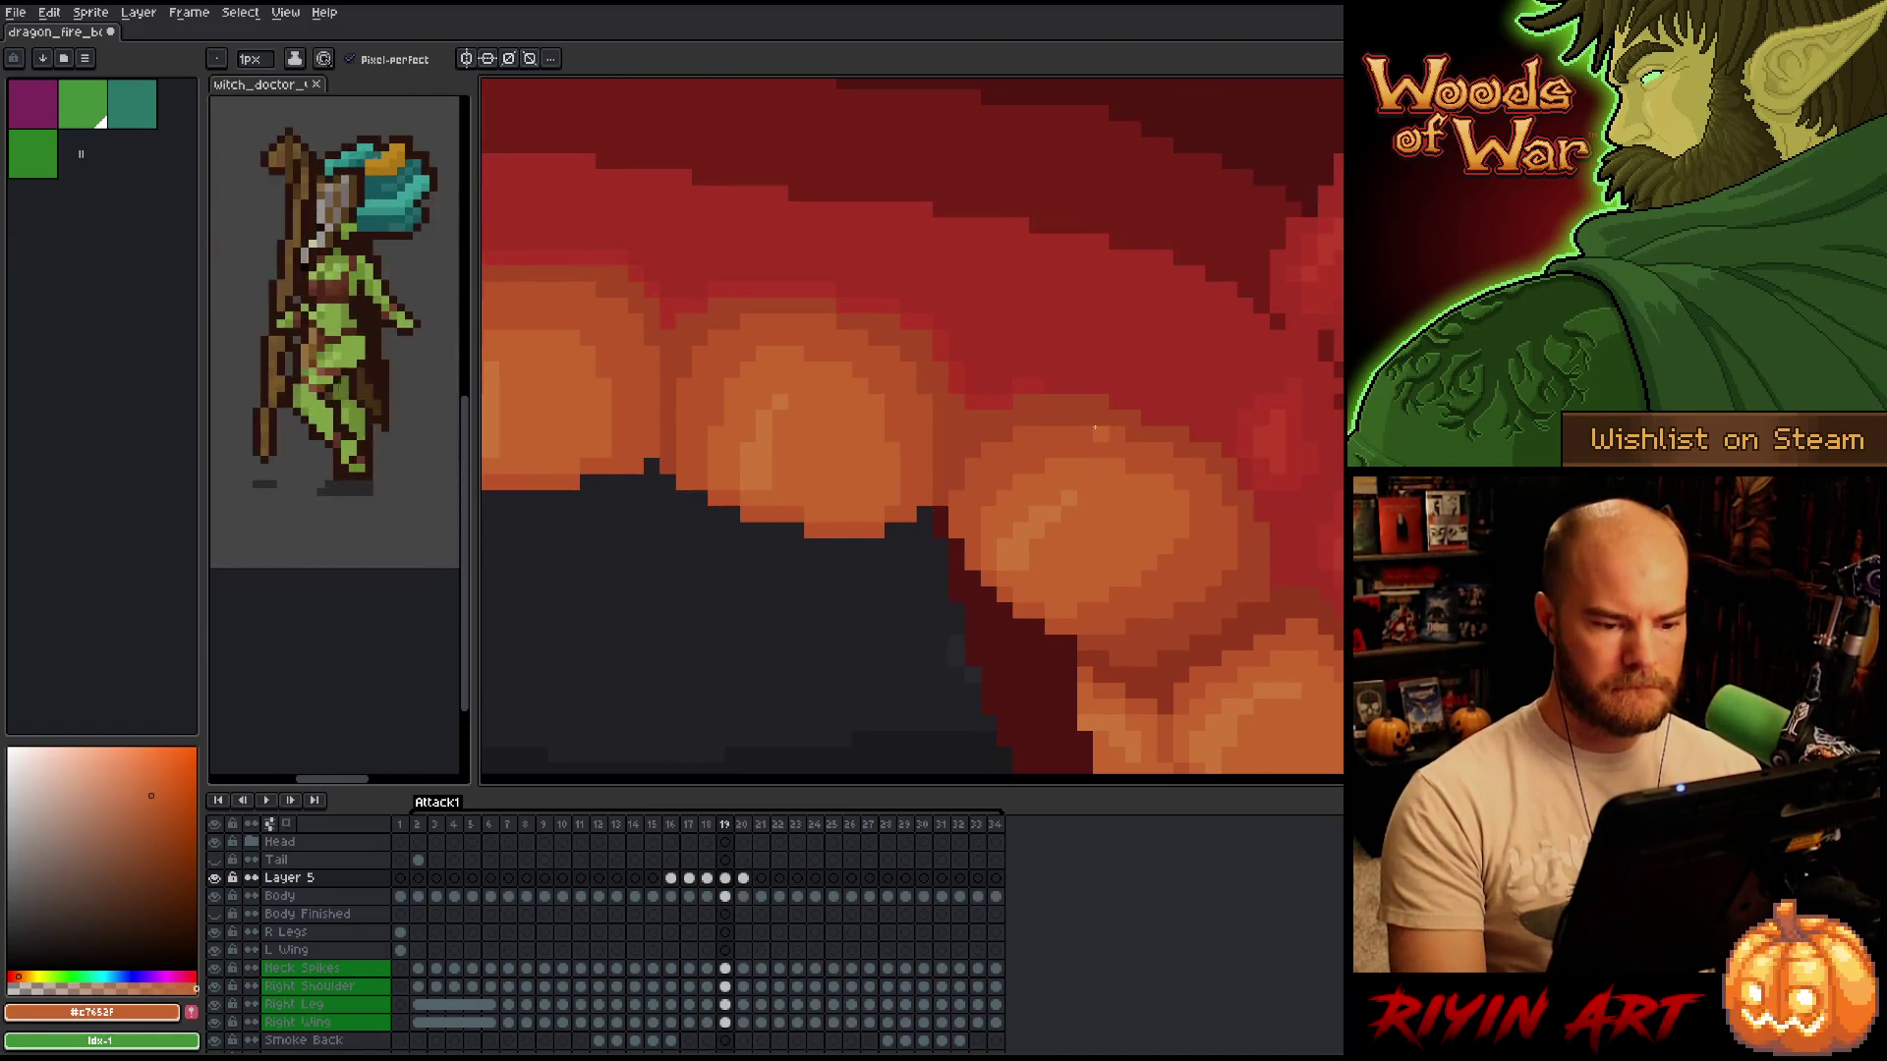
# Play the Attack1 animation to check the shifted belly segment.
pyautogui.scroll(-2, 990, 527)
pyautogui.scroll(-2, 990, 526)
pyautogui.press('Return')
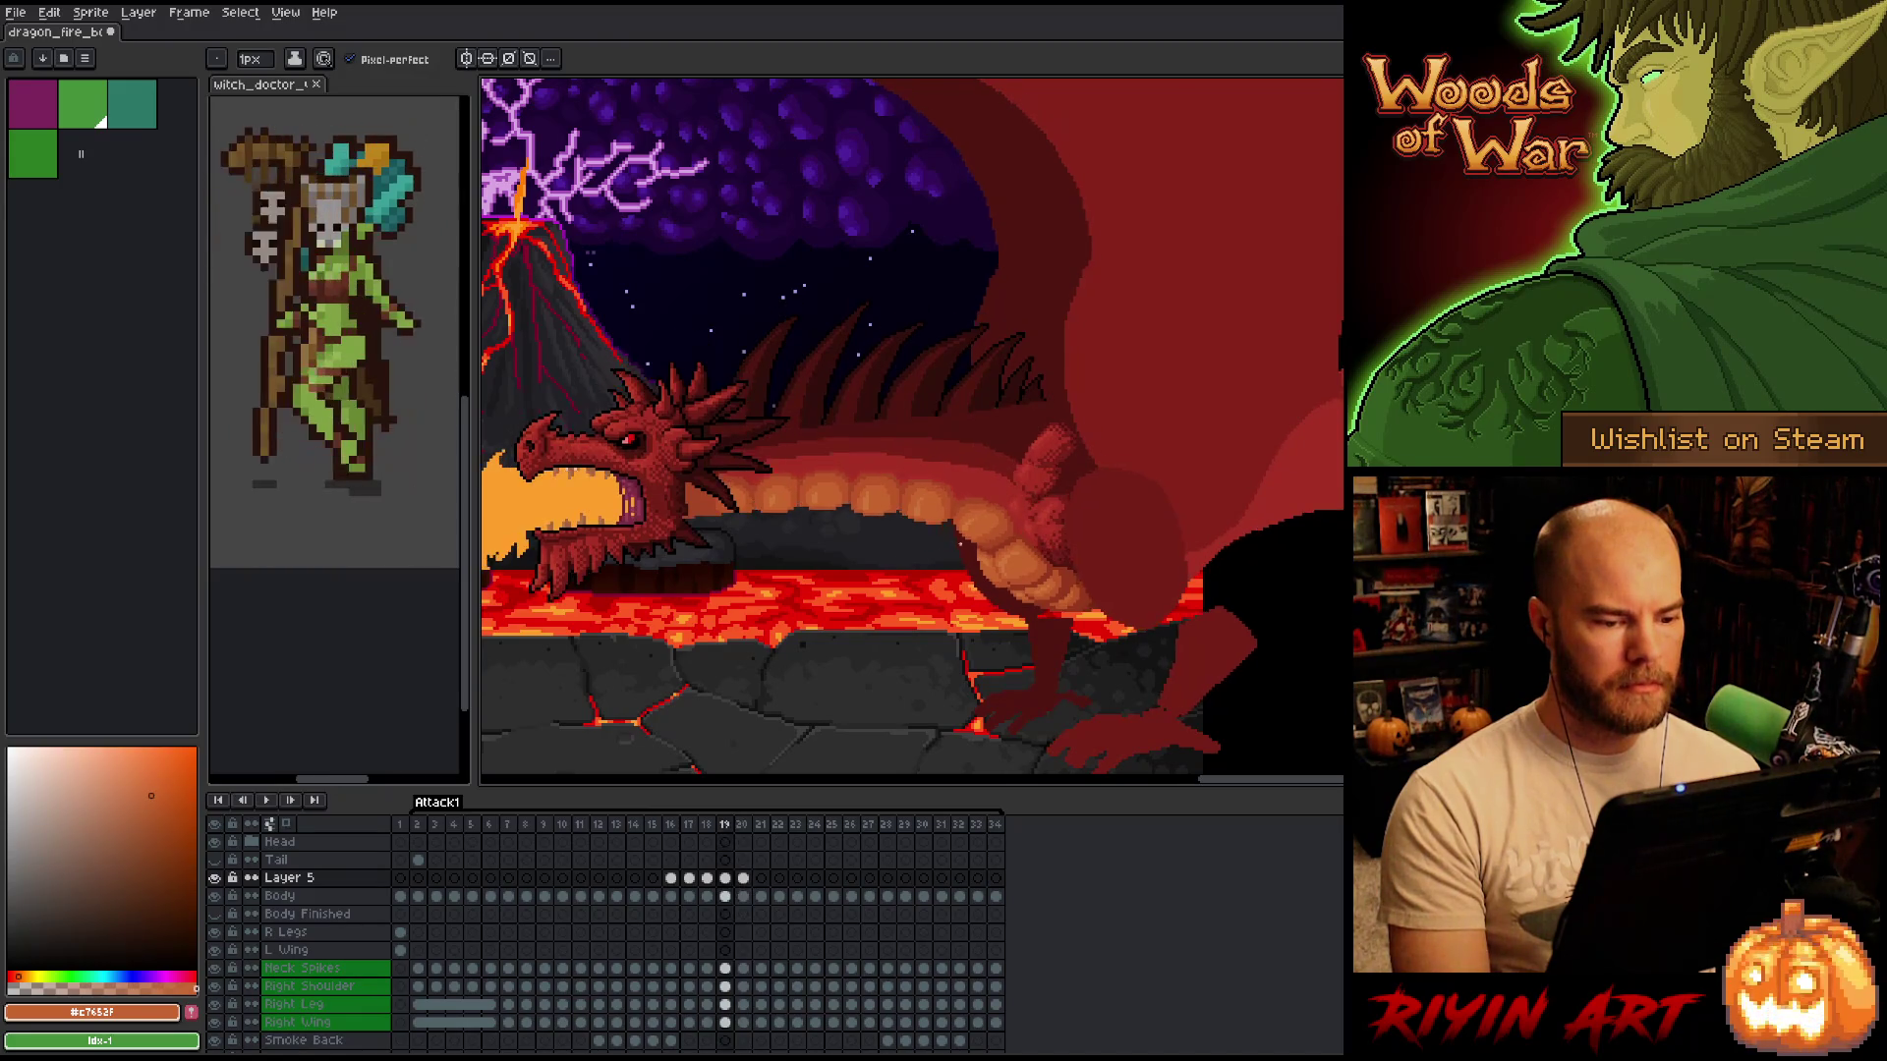
pyautogui.scroll(4, 924, 417)
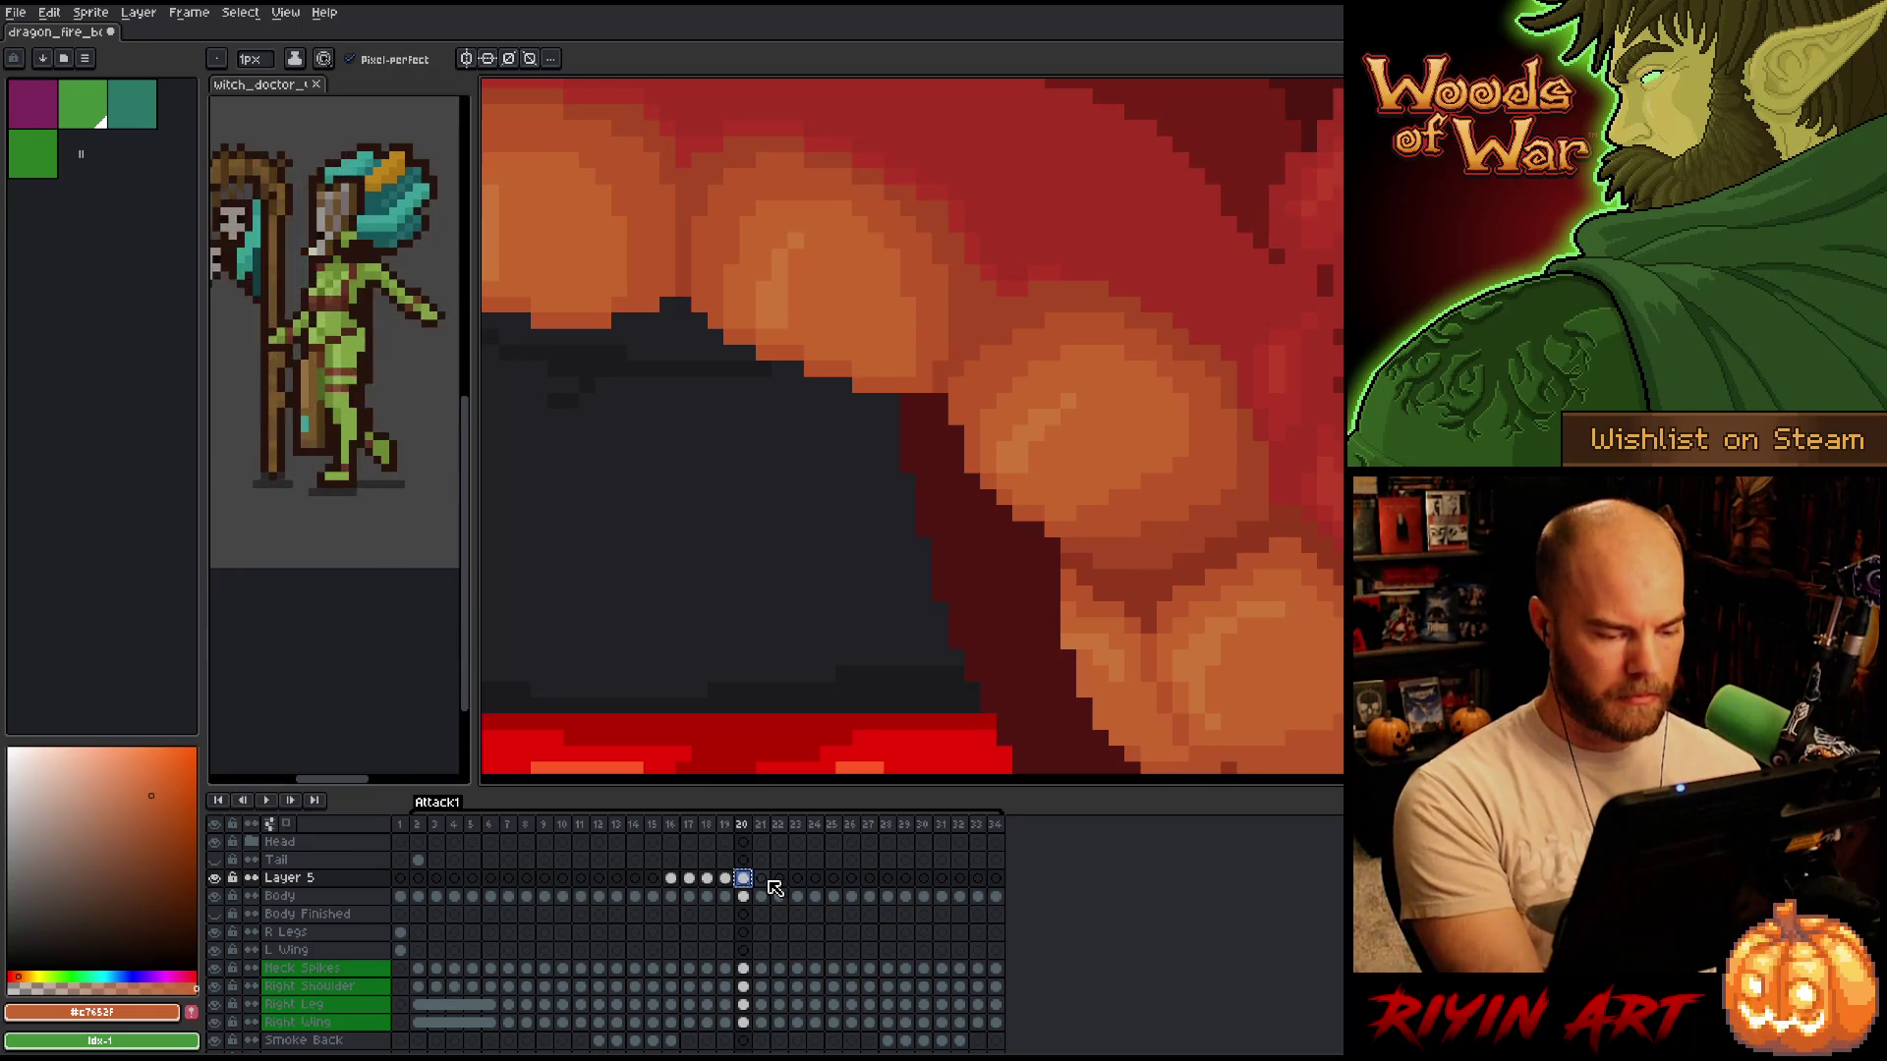
# Add a new Layer 6 on frame 21 and briefly preview it solo.
pyautogui.click(762, 880)
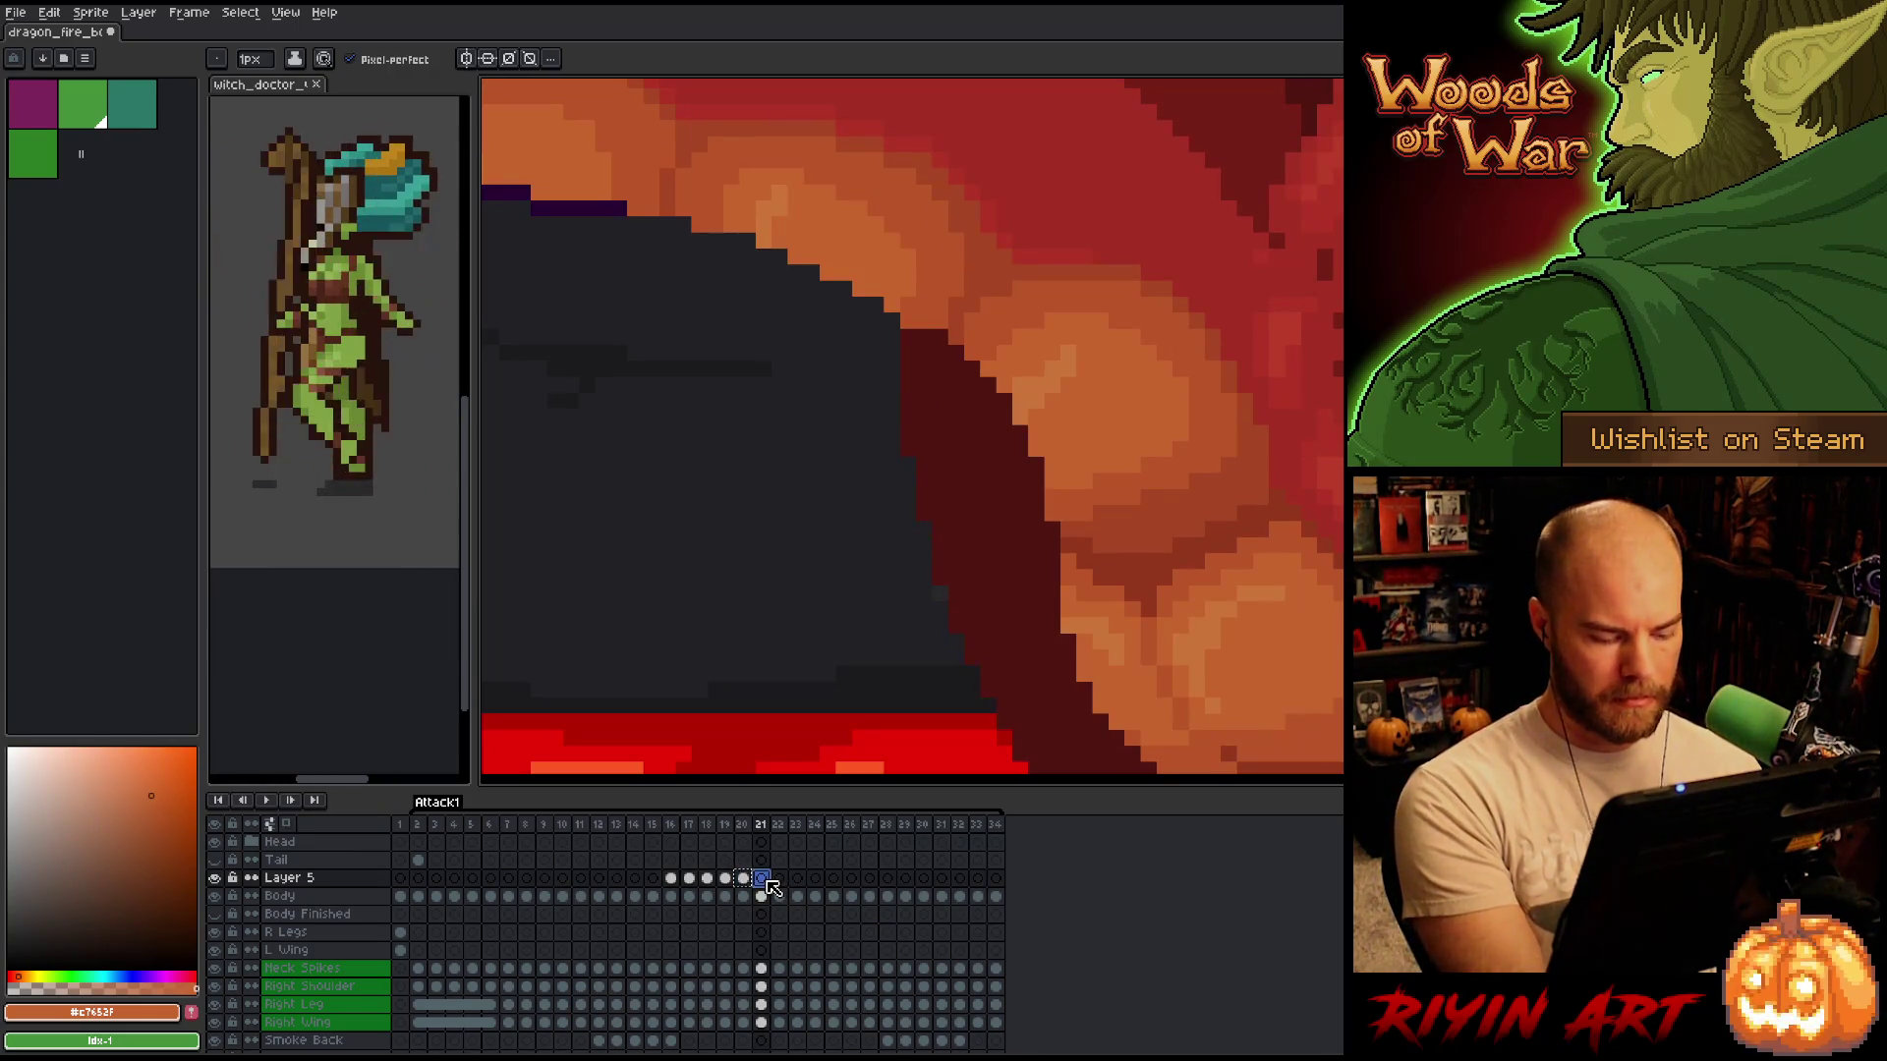
pyautogui.hotkey('shift', 'n')
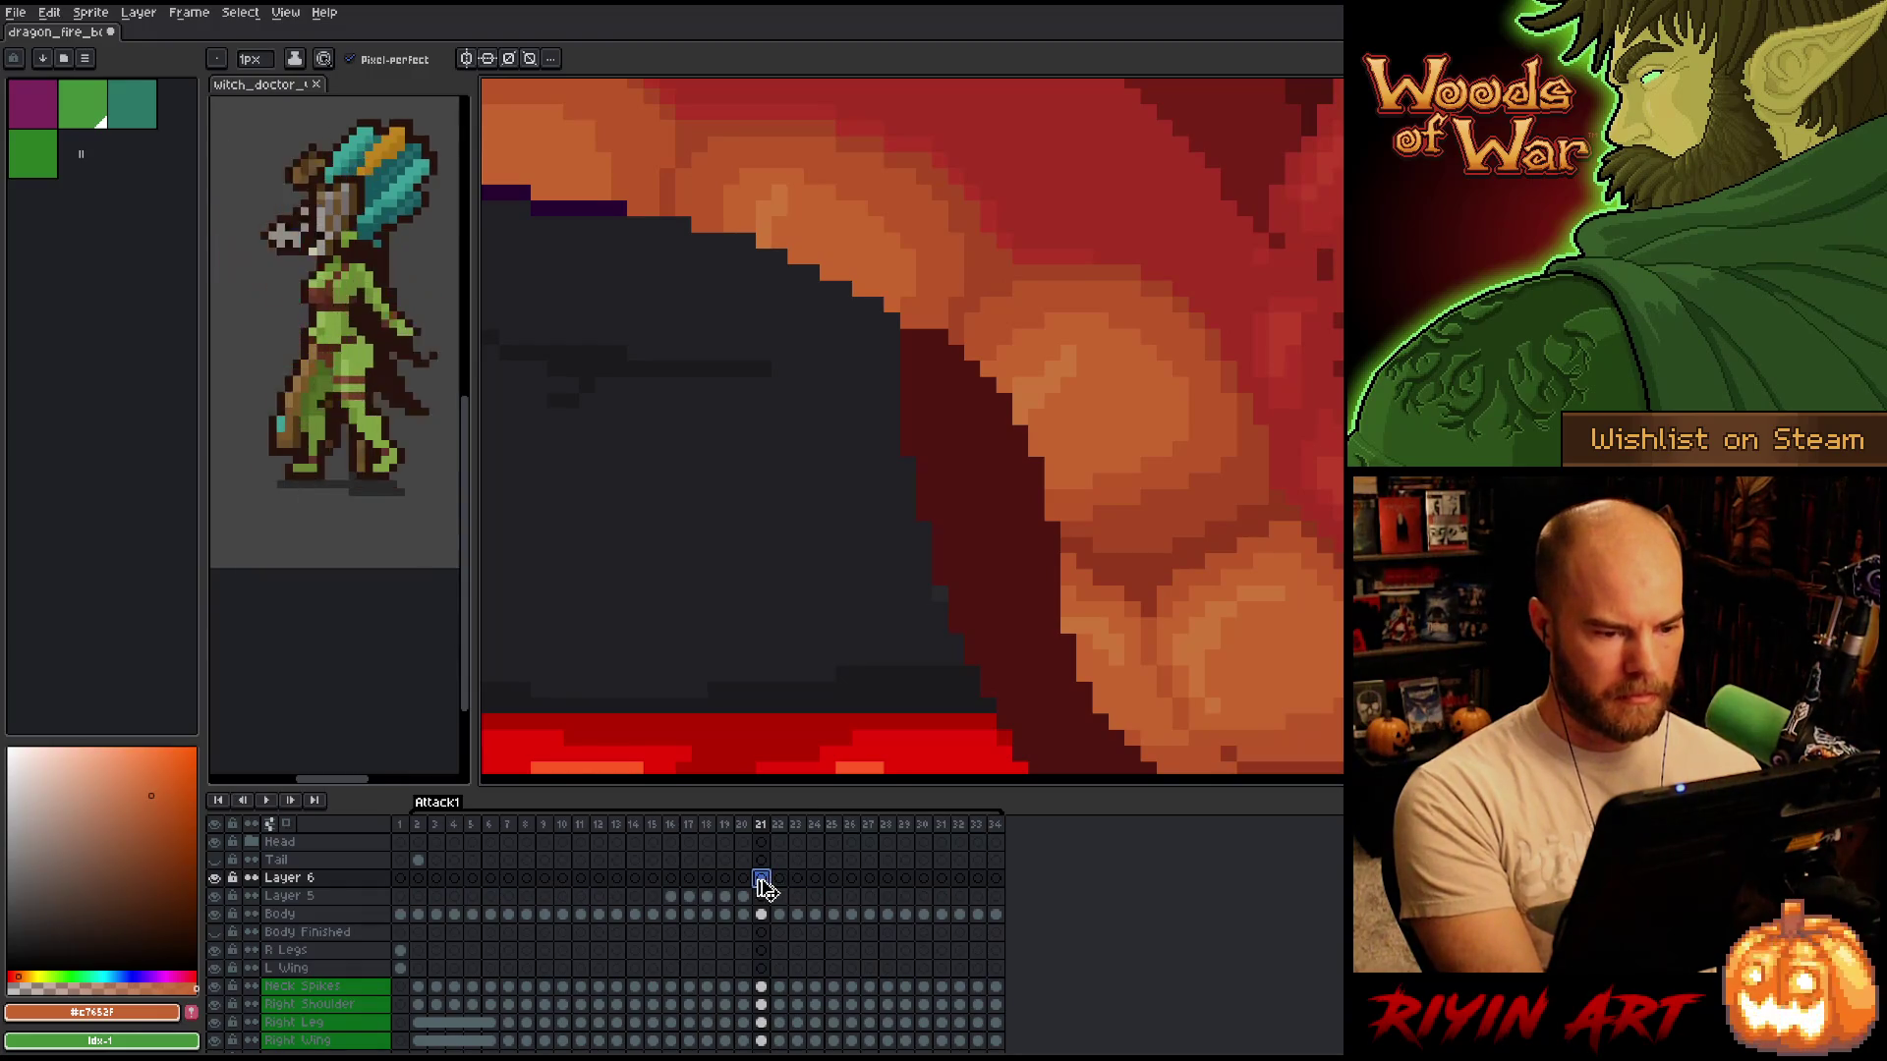
pyautogui.click(745, 897)
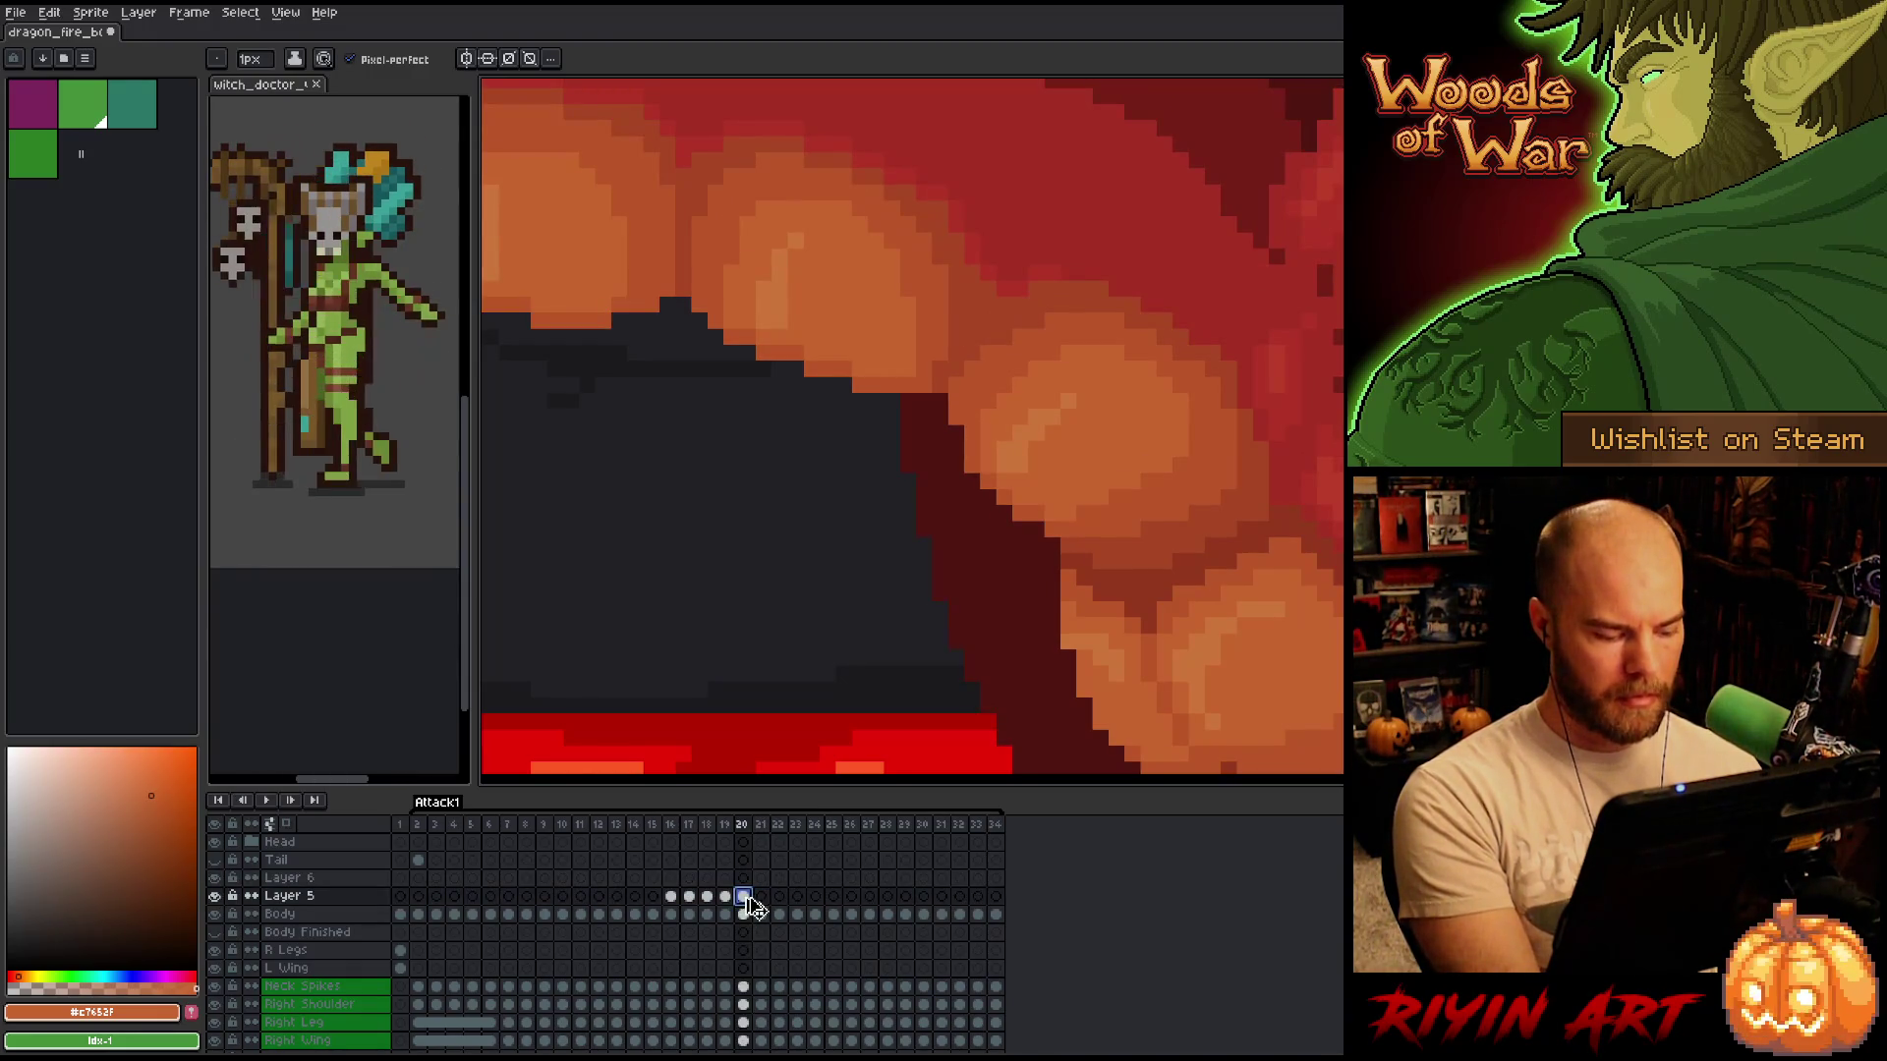
pyautogui.click(762, 878)
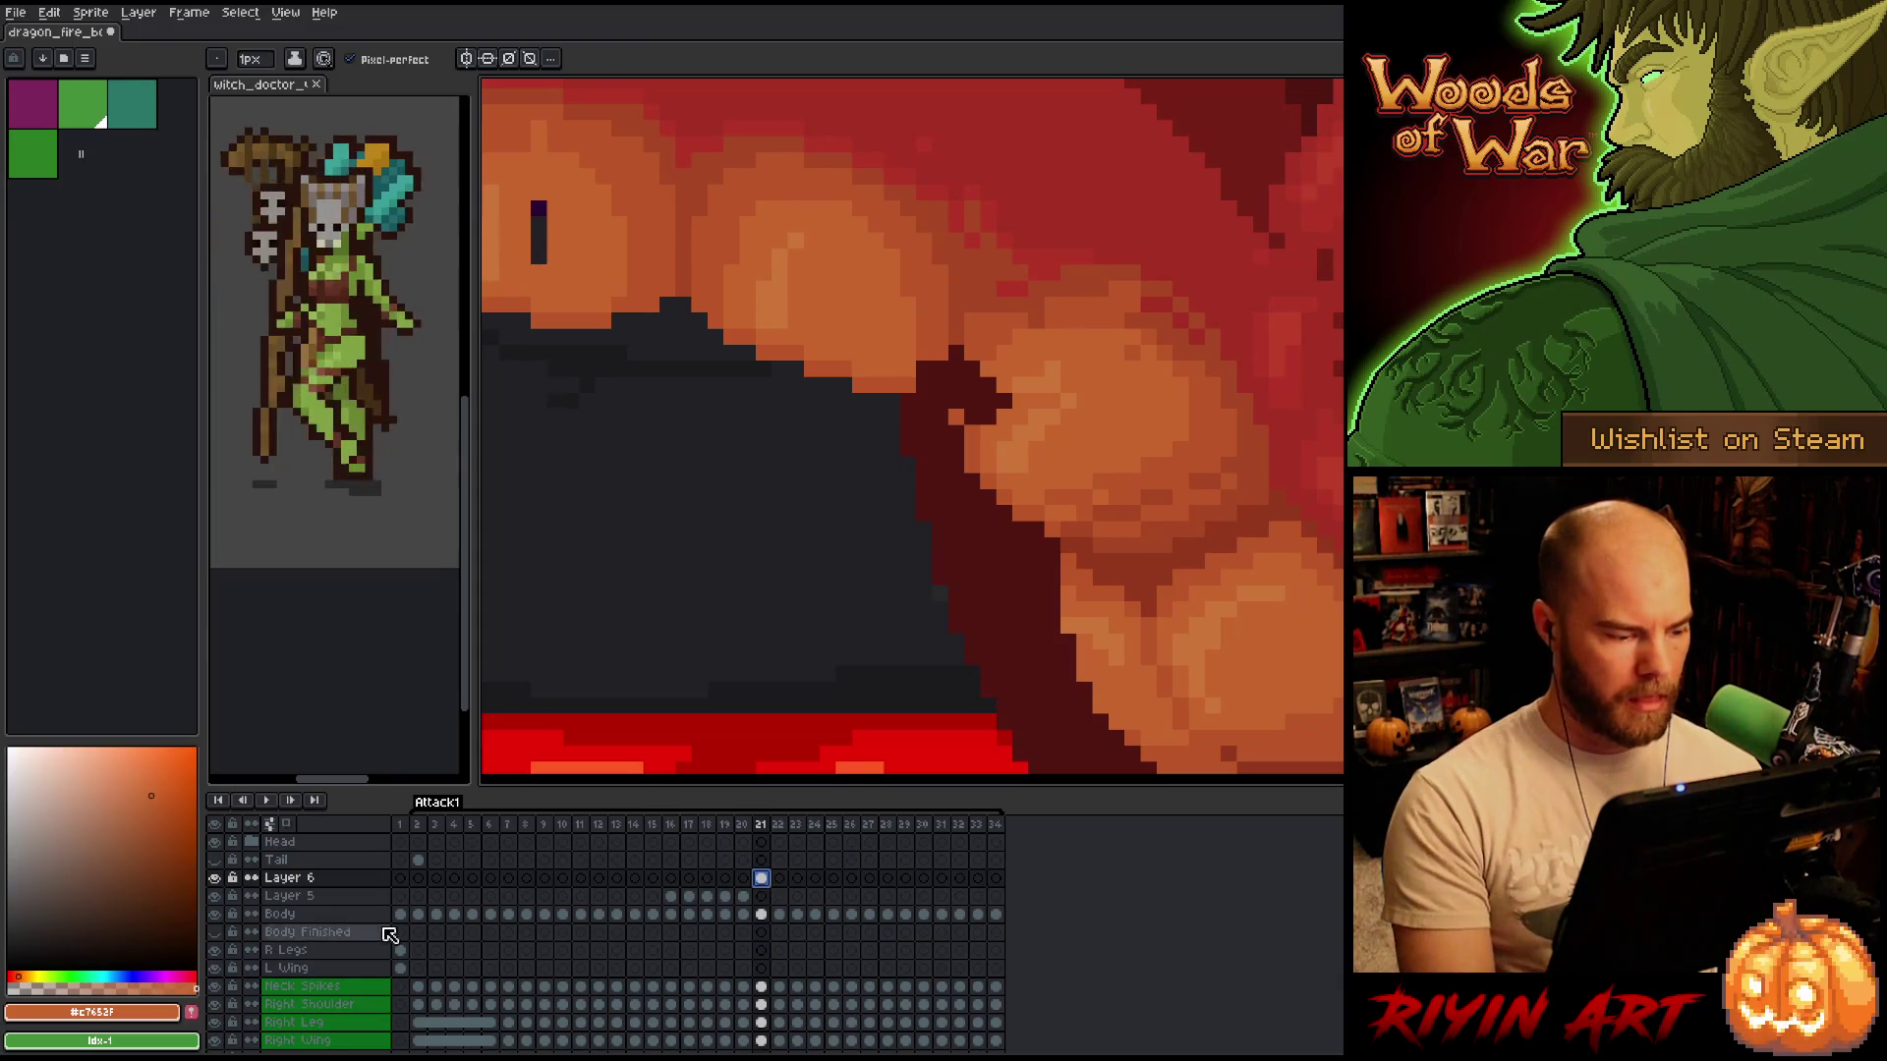
pyautogui.keyDown('alt'); pyautogui.click(225, 880); pyautogui.keyUp('alt')
pyautogui.keyDown('alt'); pyautogui.click(225, 881); pyautogui.keyUp('alt')
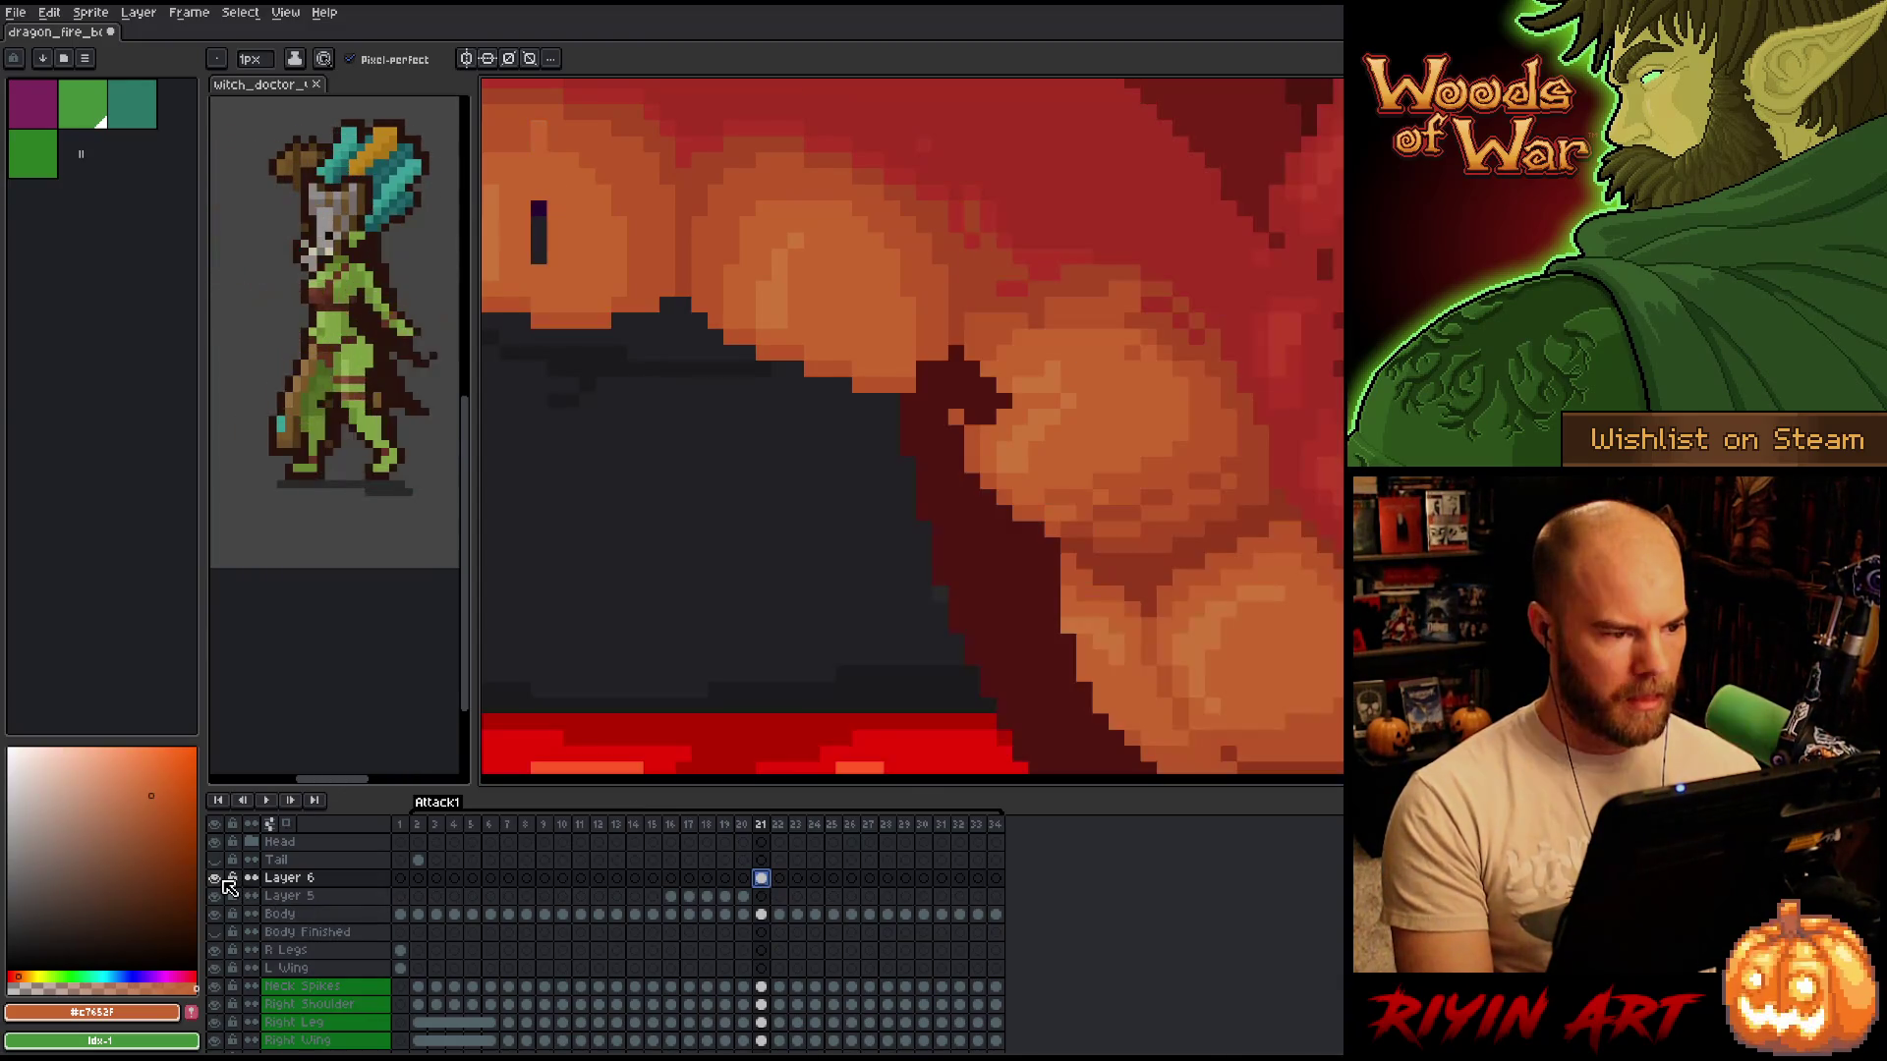
# Merge Layer 5 down into the Body layer with Ctrl+E and return to frame 20.
pyautogui.click(285, 897)
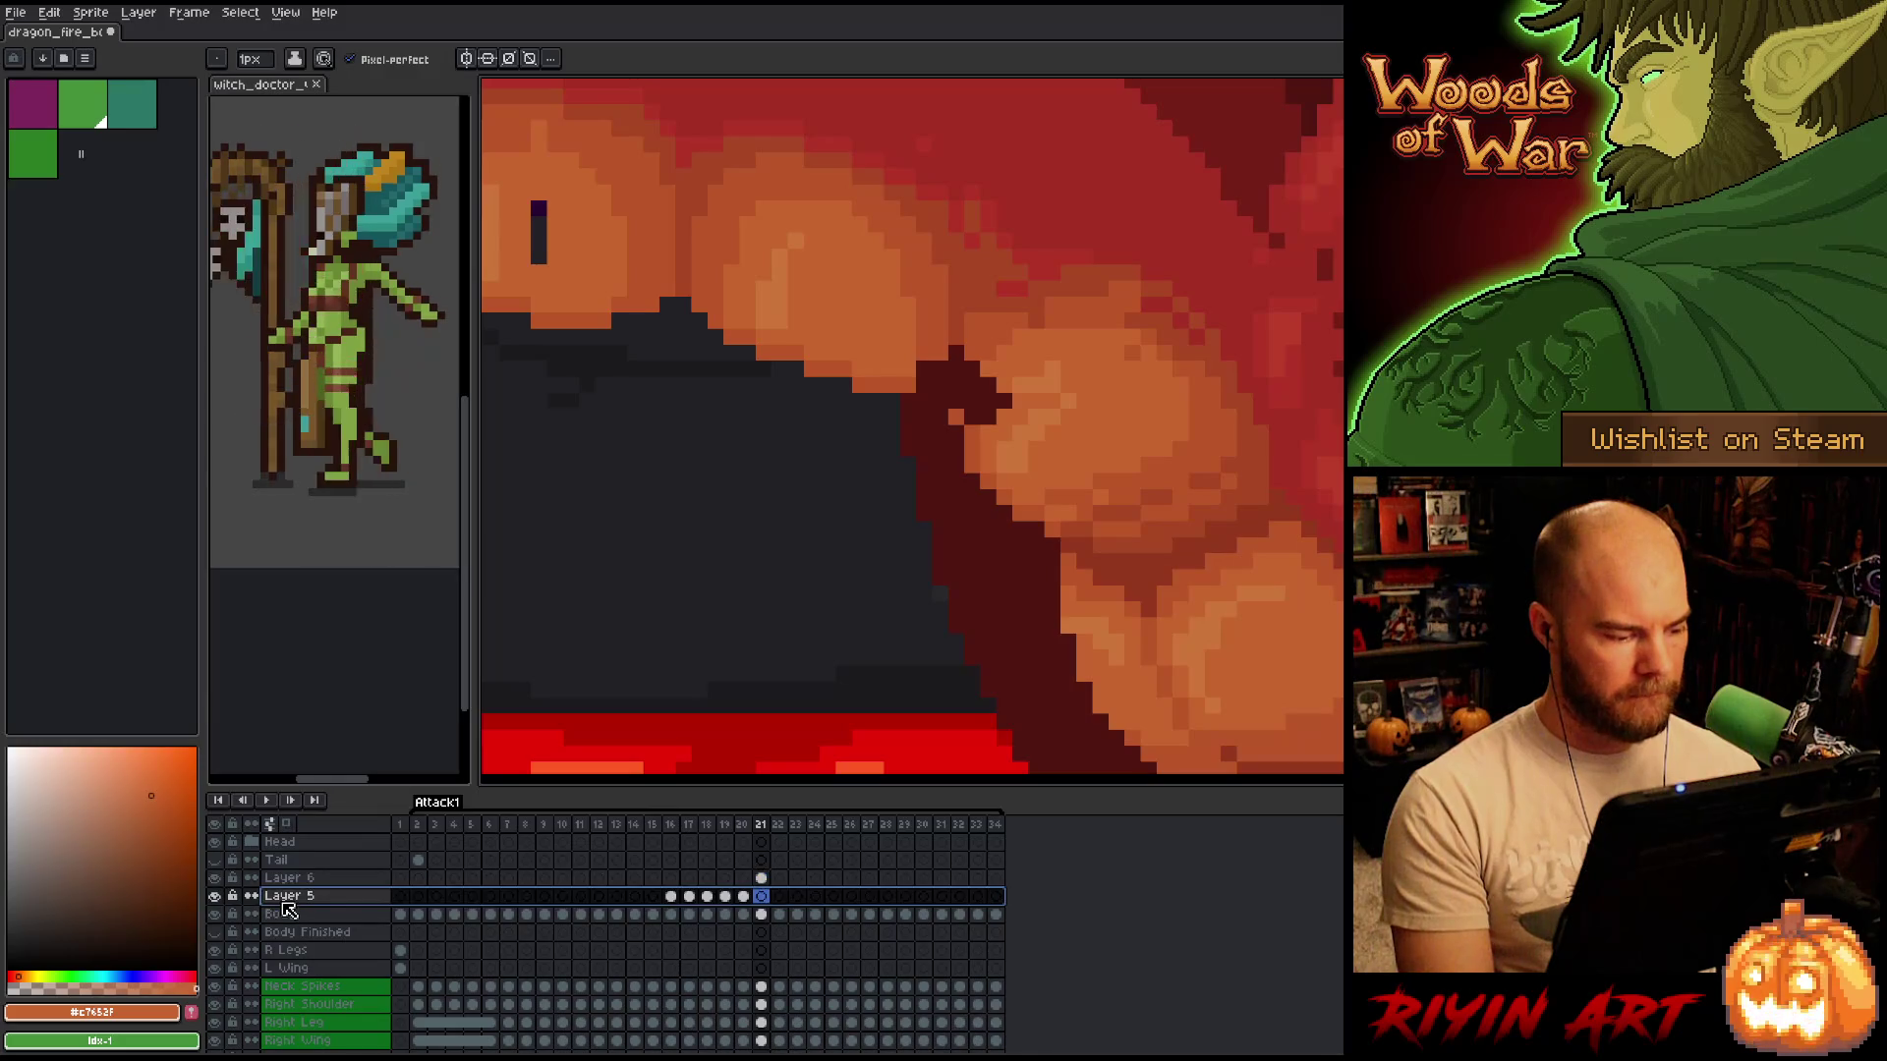
pyautogui.hotkey('ctrl', 'e')
pyautogui.click(744, 897)
pyautogui.scroll(-3, 906, 486)
# Zoom into the dragon's belly and flip between frames 19 and 20 to check the motion.
pyautogui.scroll(3, 906, 486)
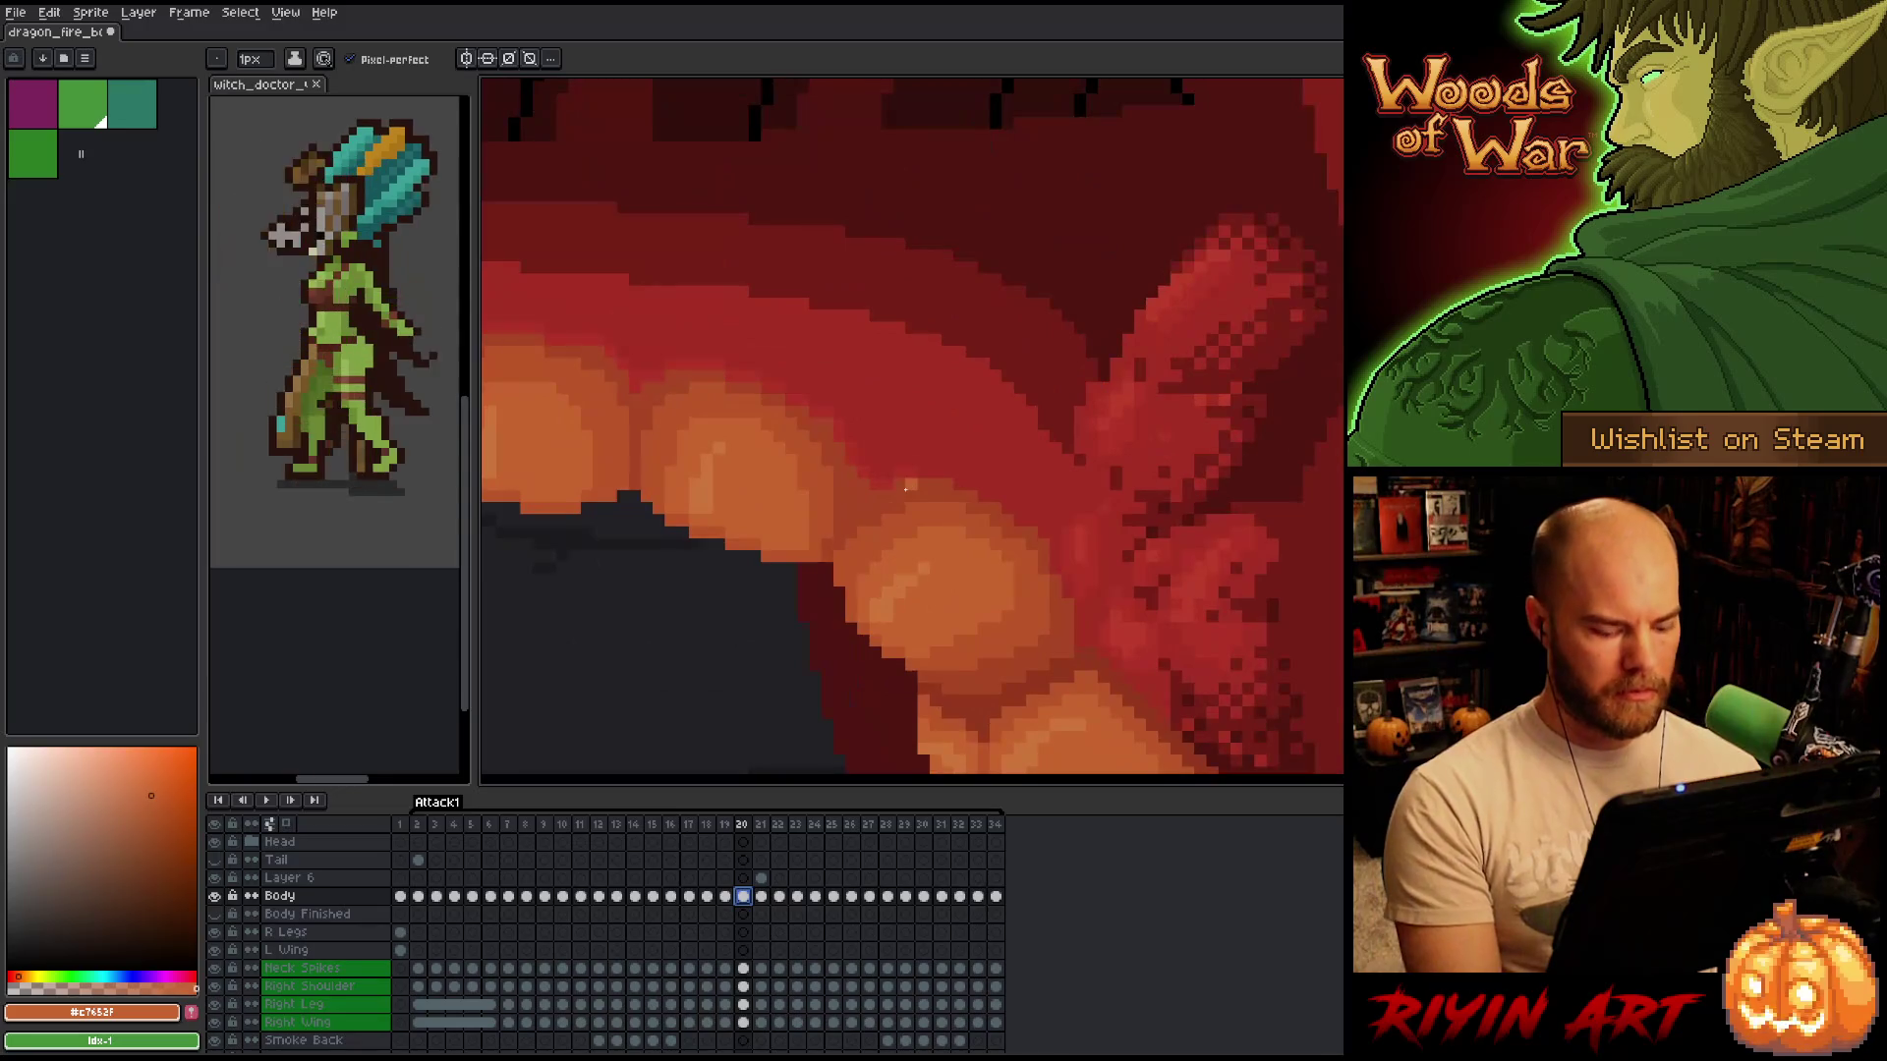
pyautogui.press('Left')
pyautogui.press('Right')
pyautogui.press('Left')
pyautogui.press('Right')
pyautogui.press('Left')
pyautogui.press('Right')
pyautogui.press('Left')
pyautogui.press('Right')
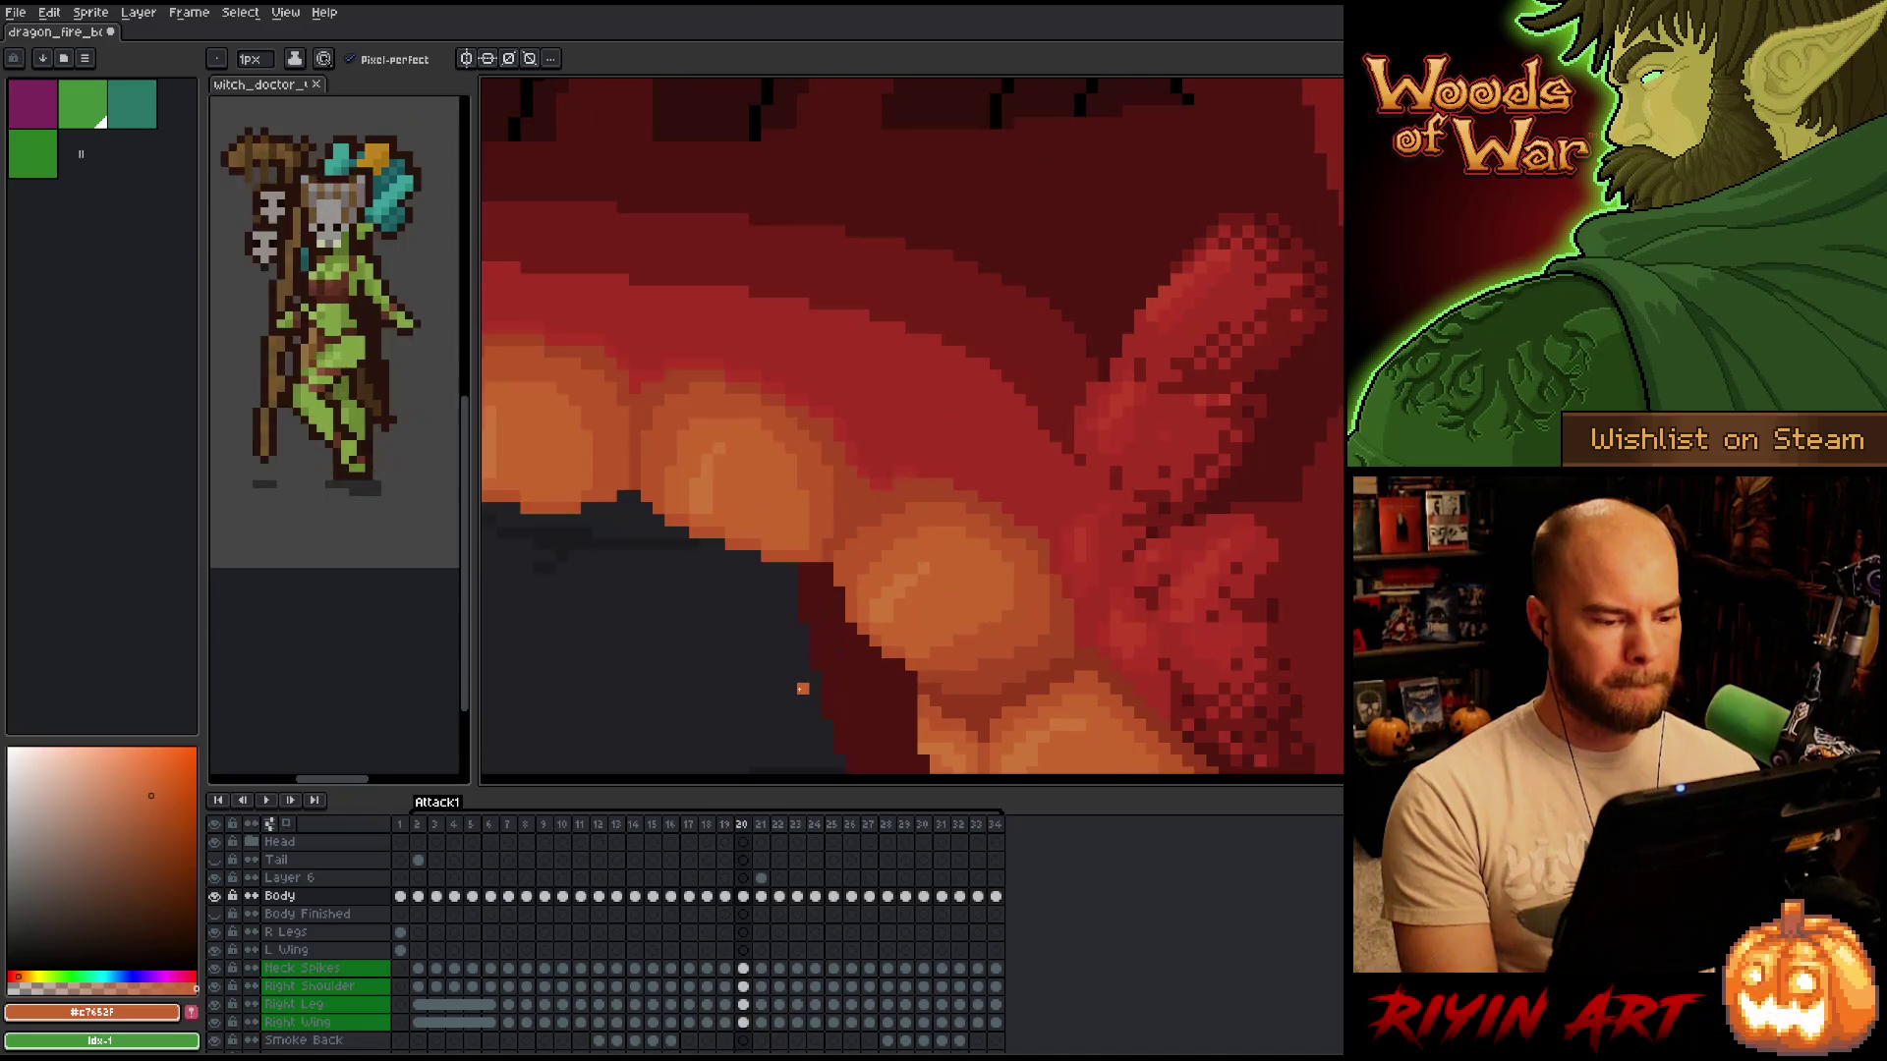
pyautogui.press('Left')
pyautogui.press('Right')
# On frame 20, erase a stray orange pixel at the belly edge and sample a darker belly orange.
pyautogui.scroll(-3, 779, 652)
pyautogui.press('Right')
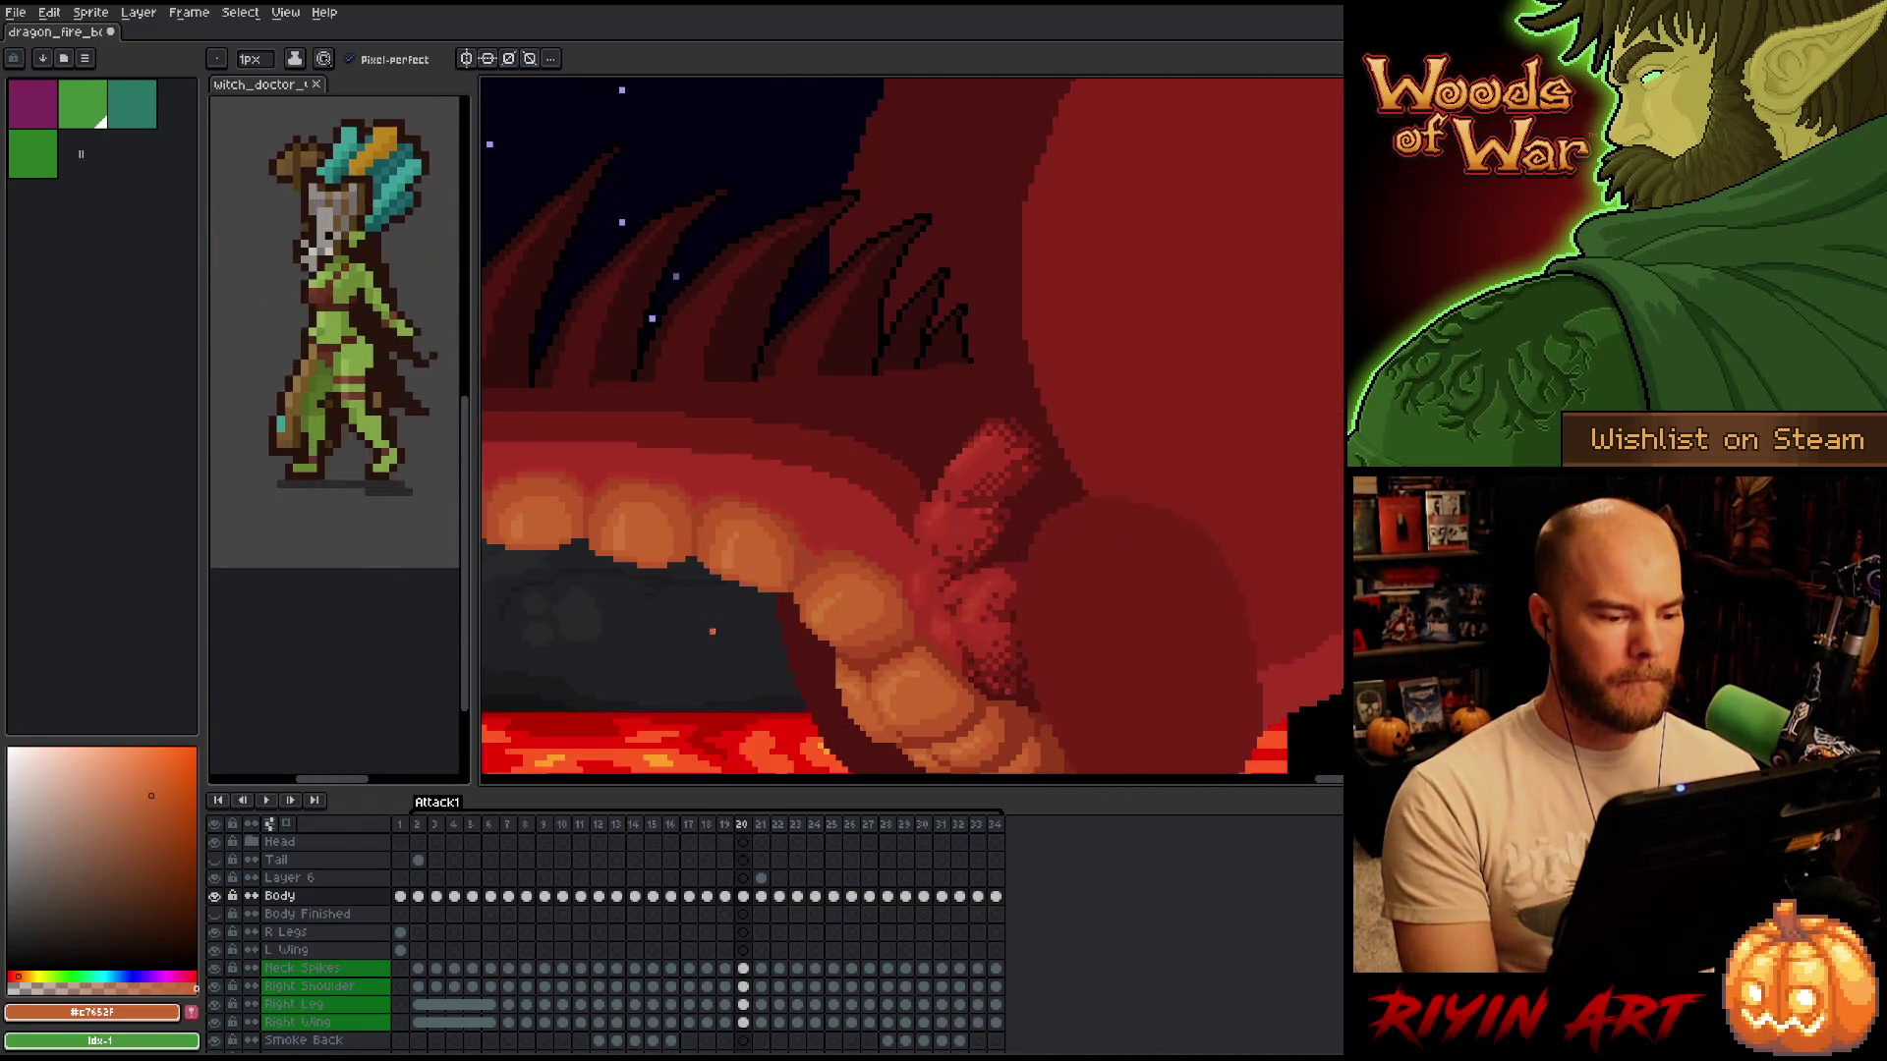
pyautogui.scroll(3, 852, 620)
pyautogui.press('e')
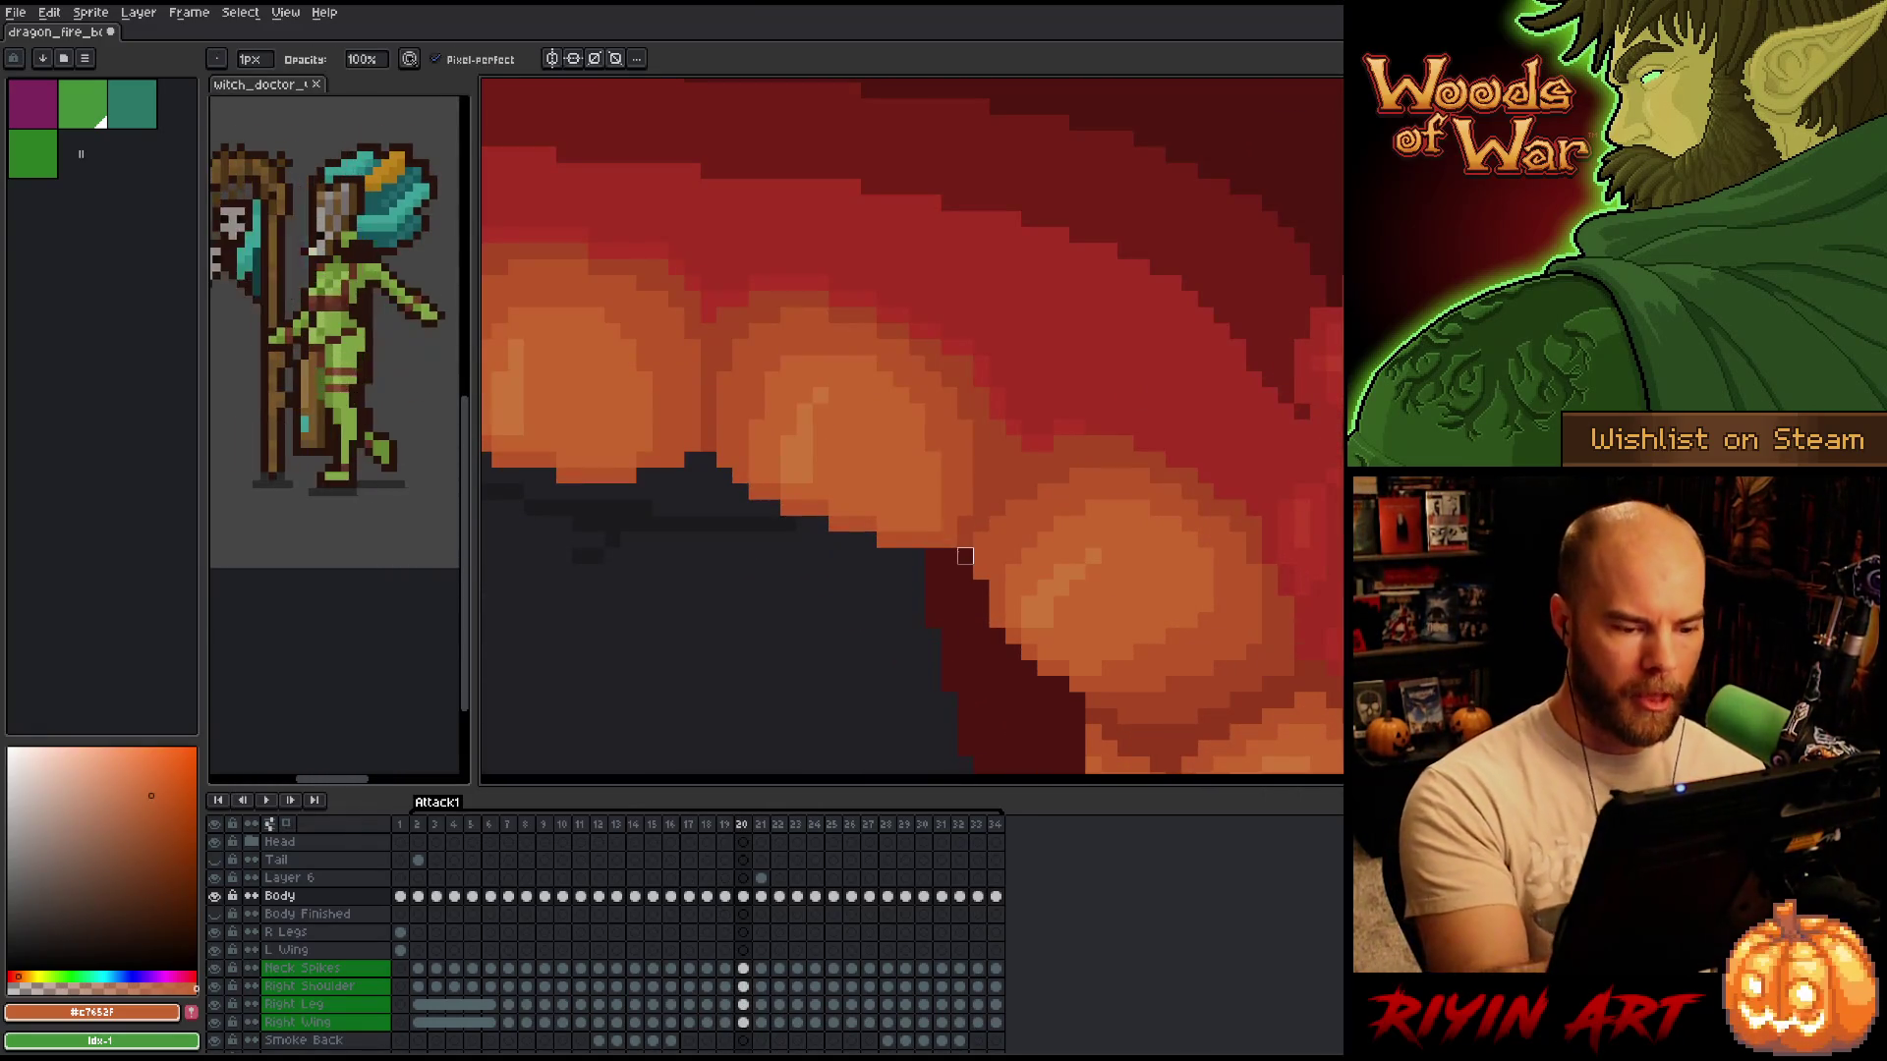
pyautogui.click(949, 540)
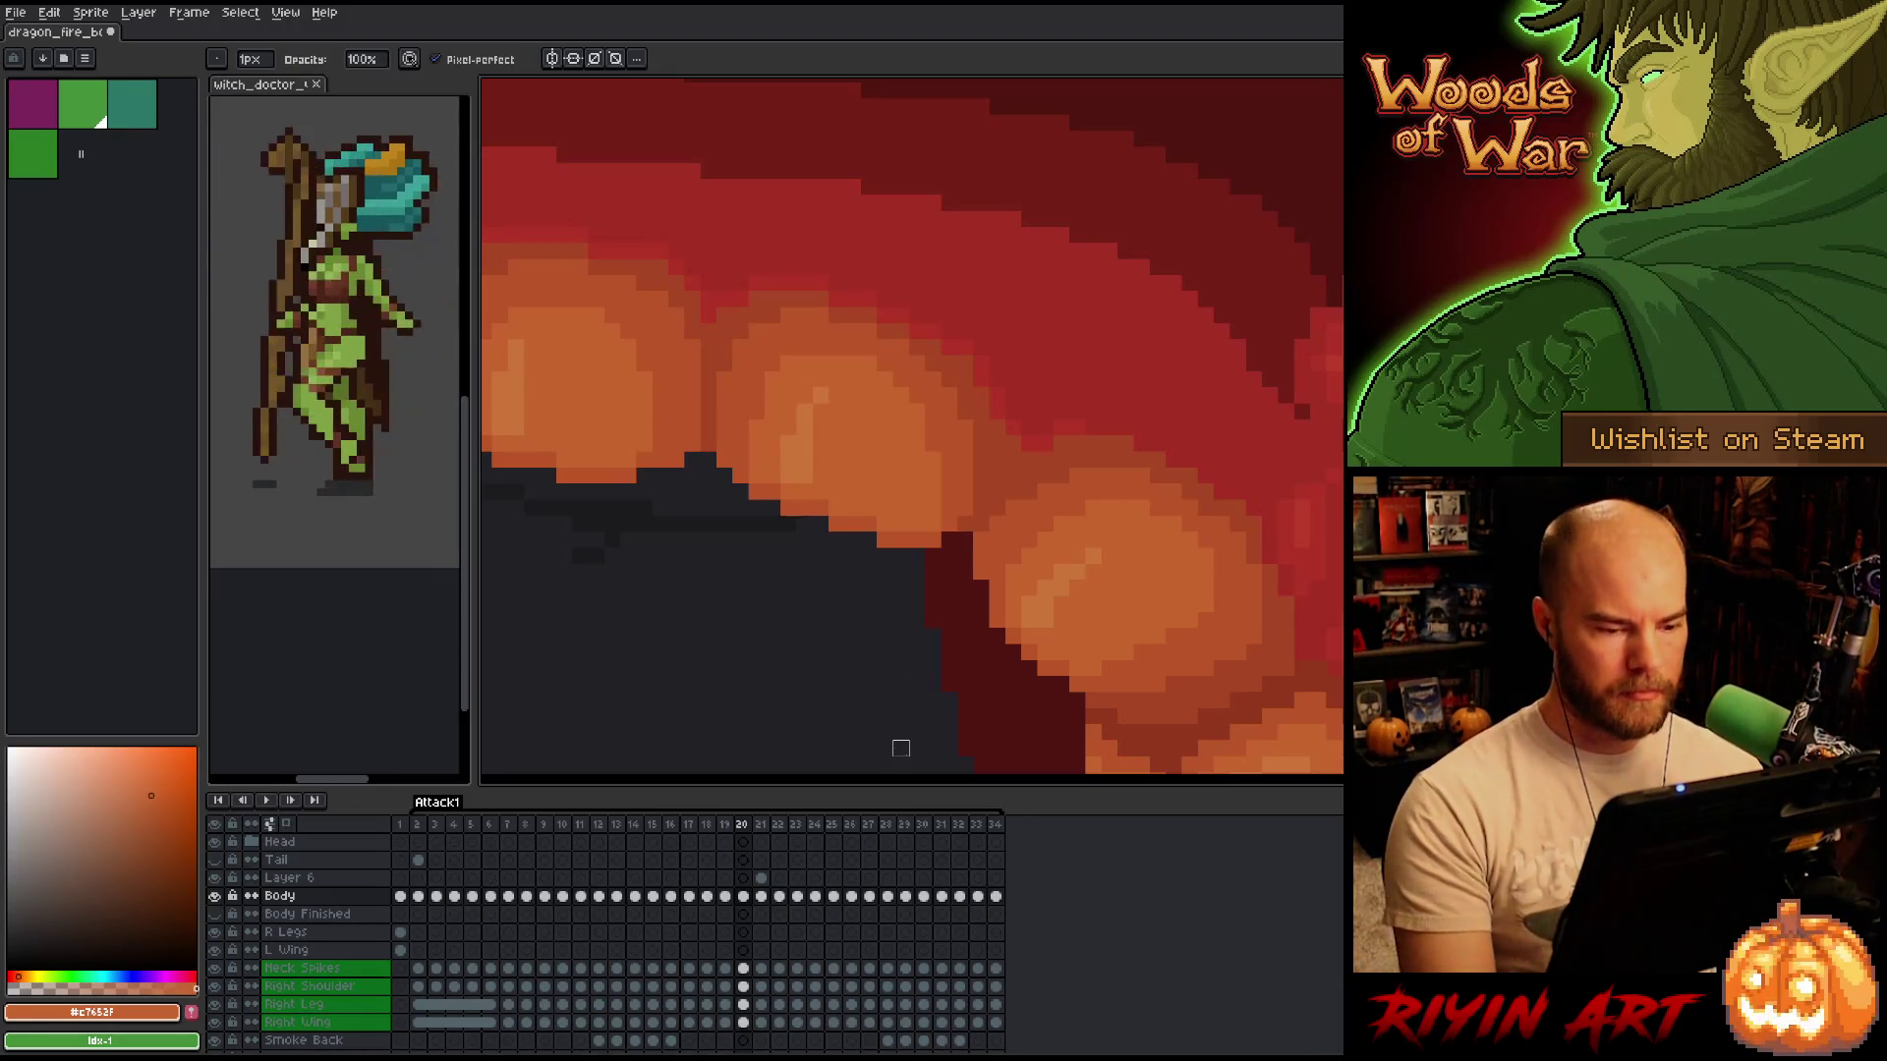
pyautogui.press('b')
pyautogui.keyDown('alt'); pyautogui.click(936, 519); pyautogui.keyUp('alt')
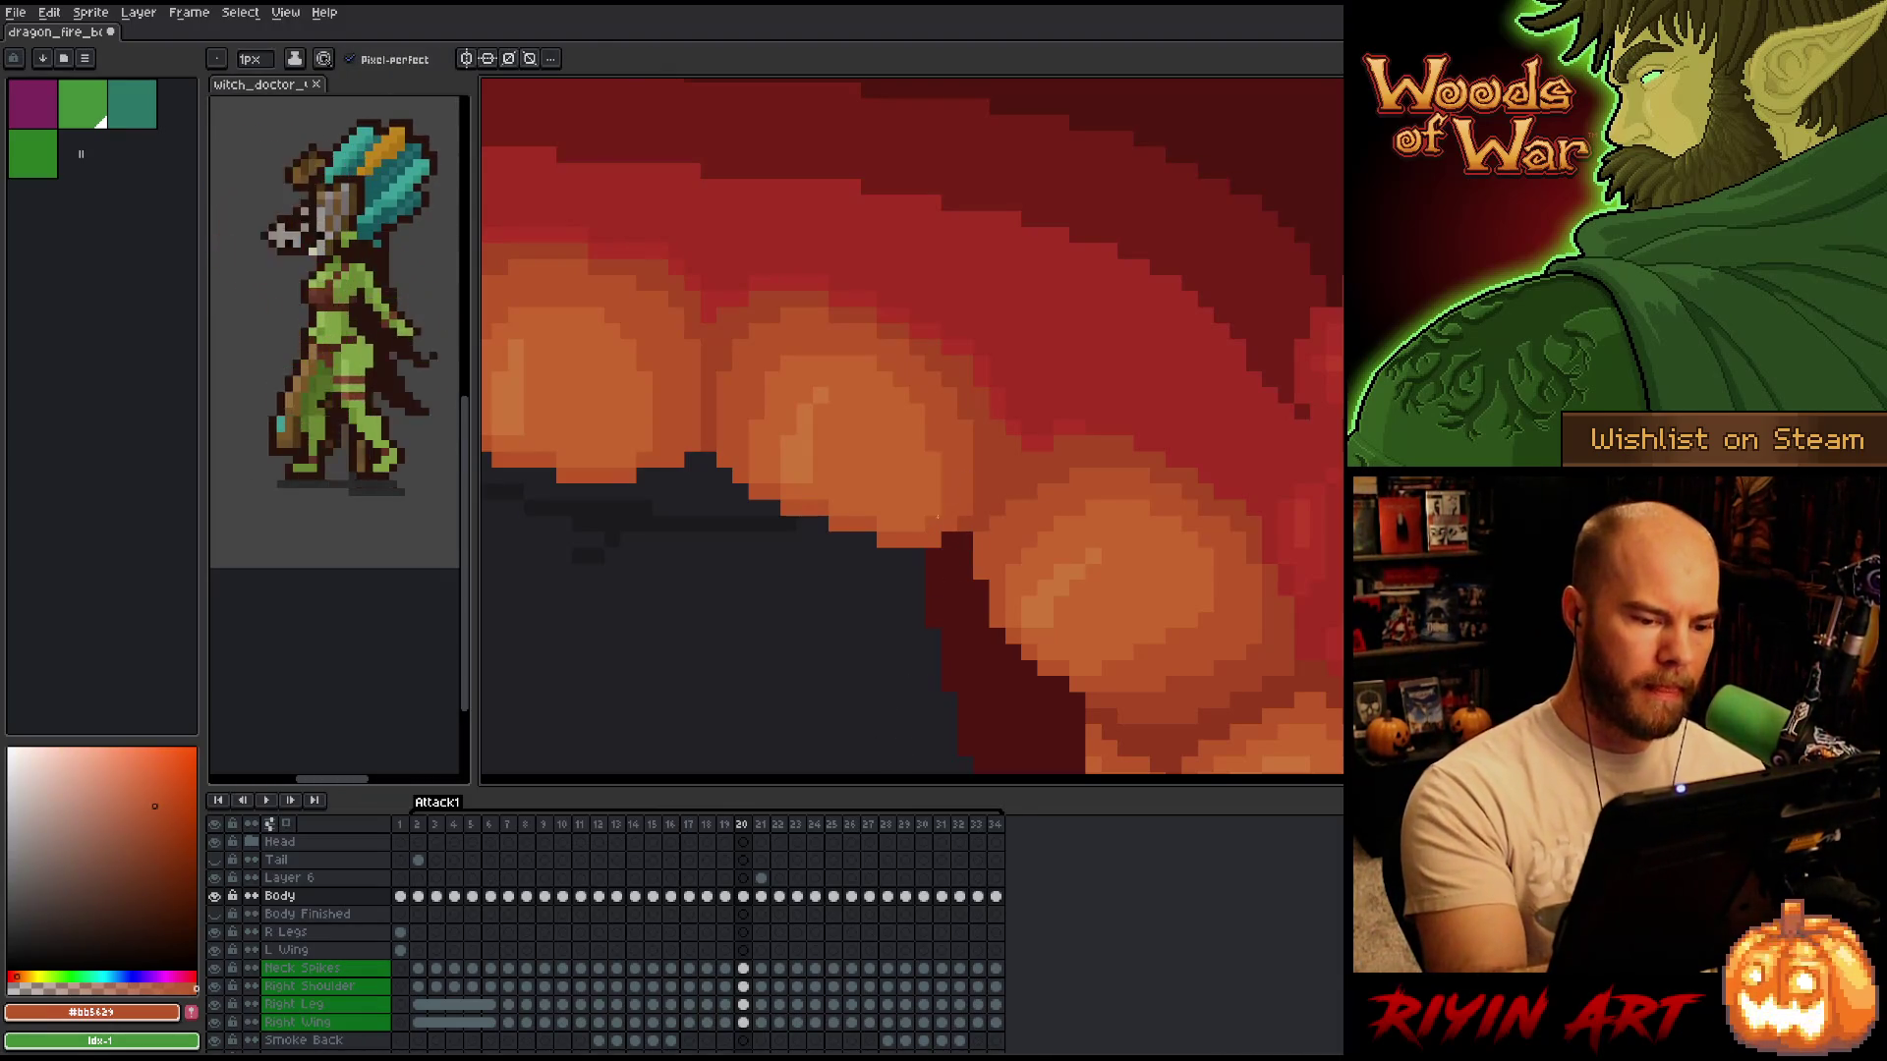
pyautogui.scroll(-5, 1043, 350)
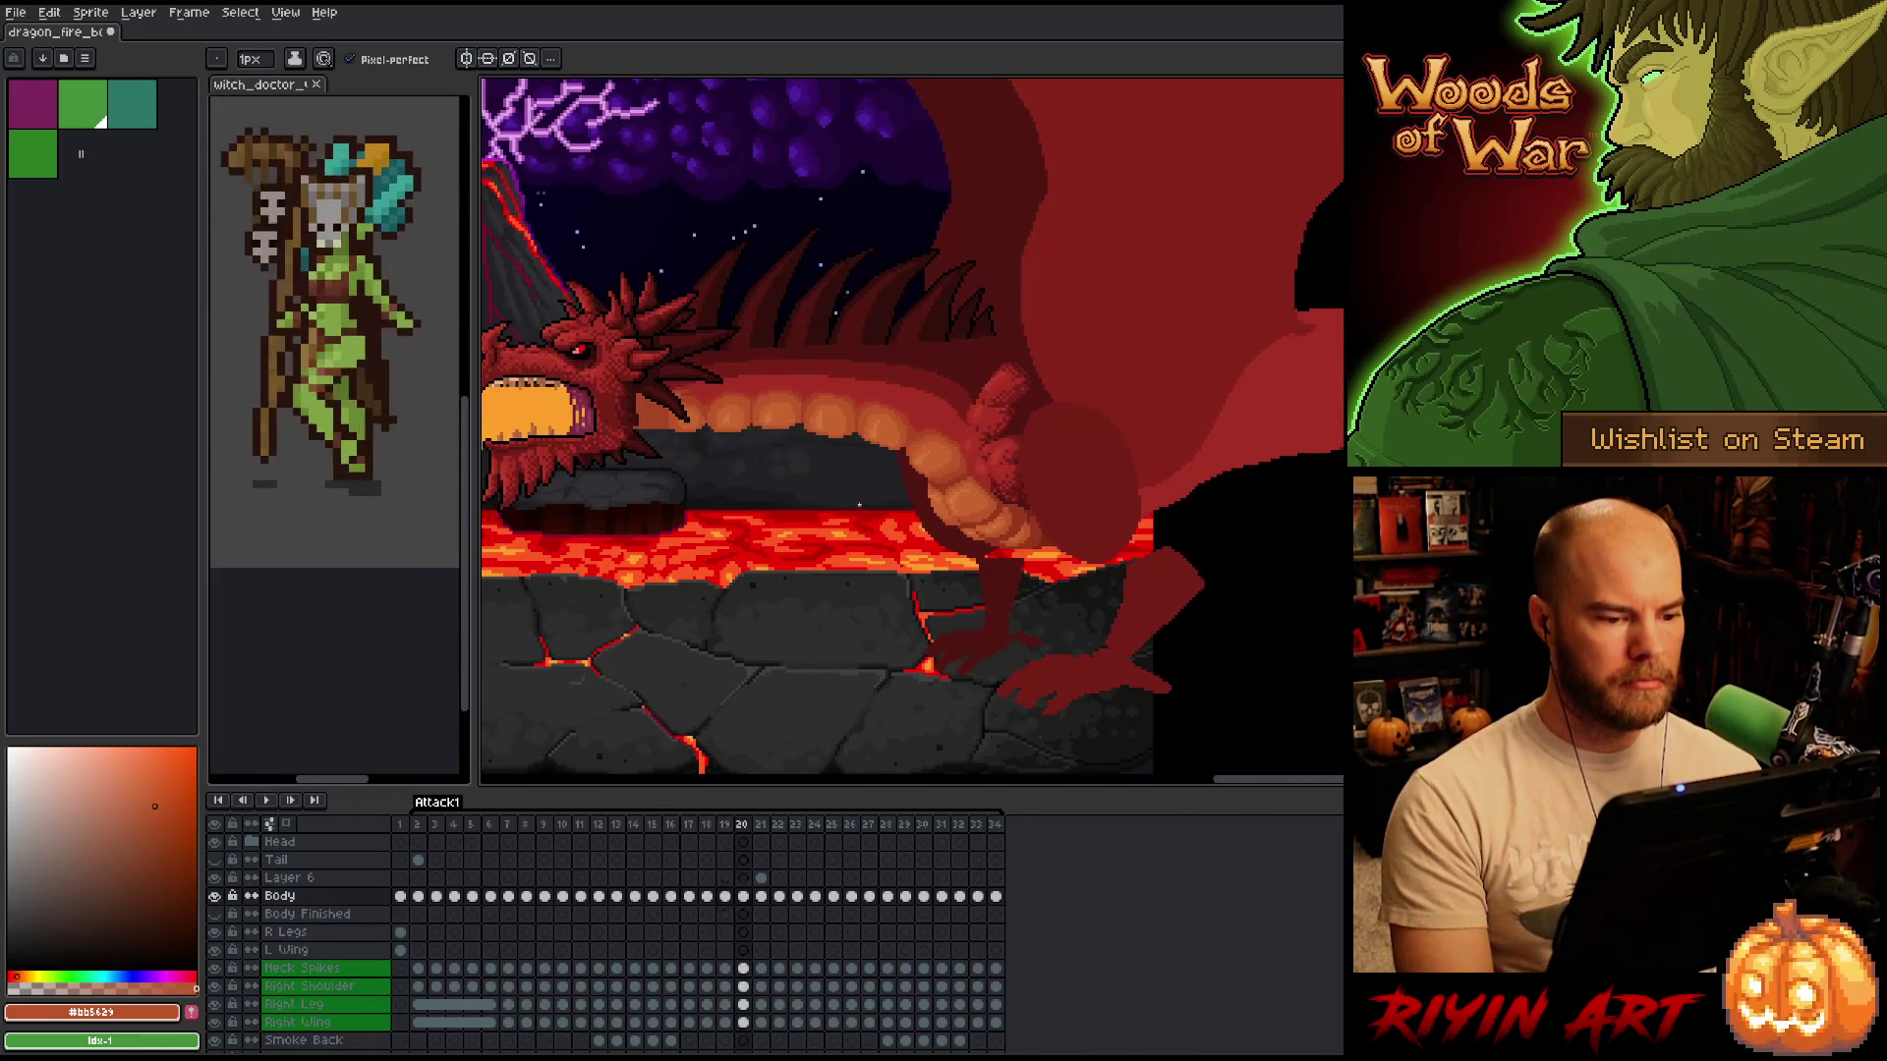
pyautogui.scroll(5, 906, 472)
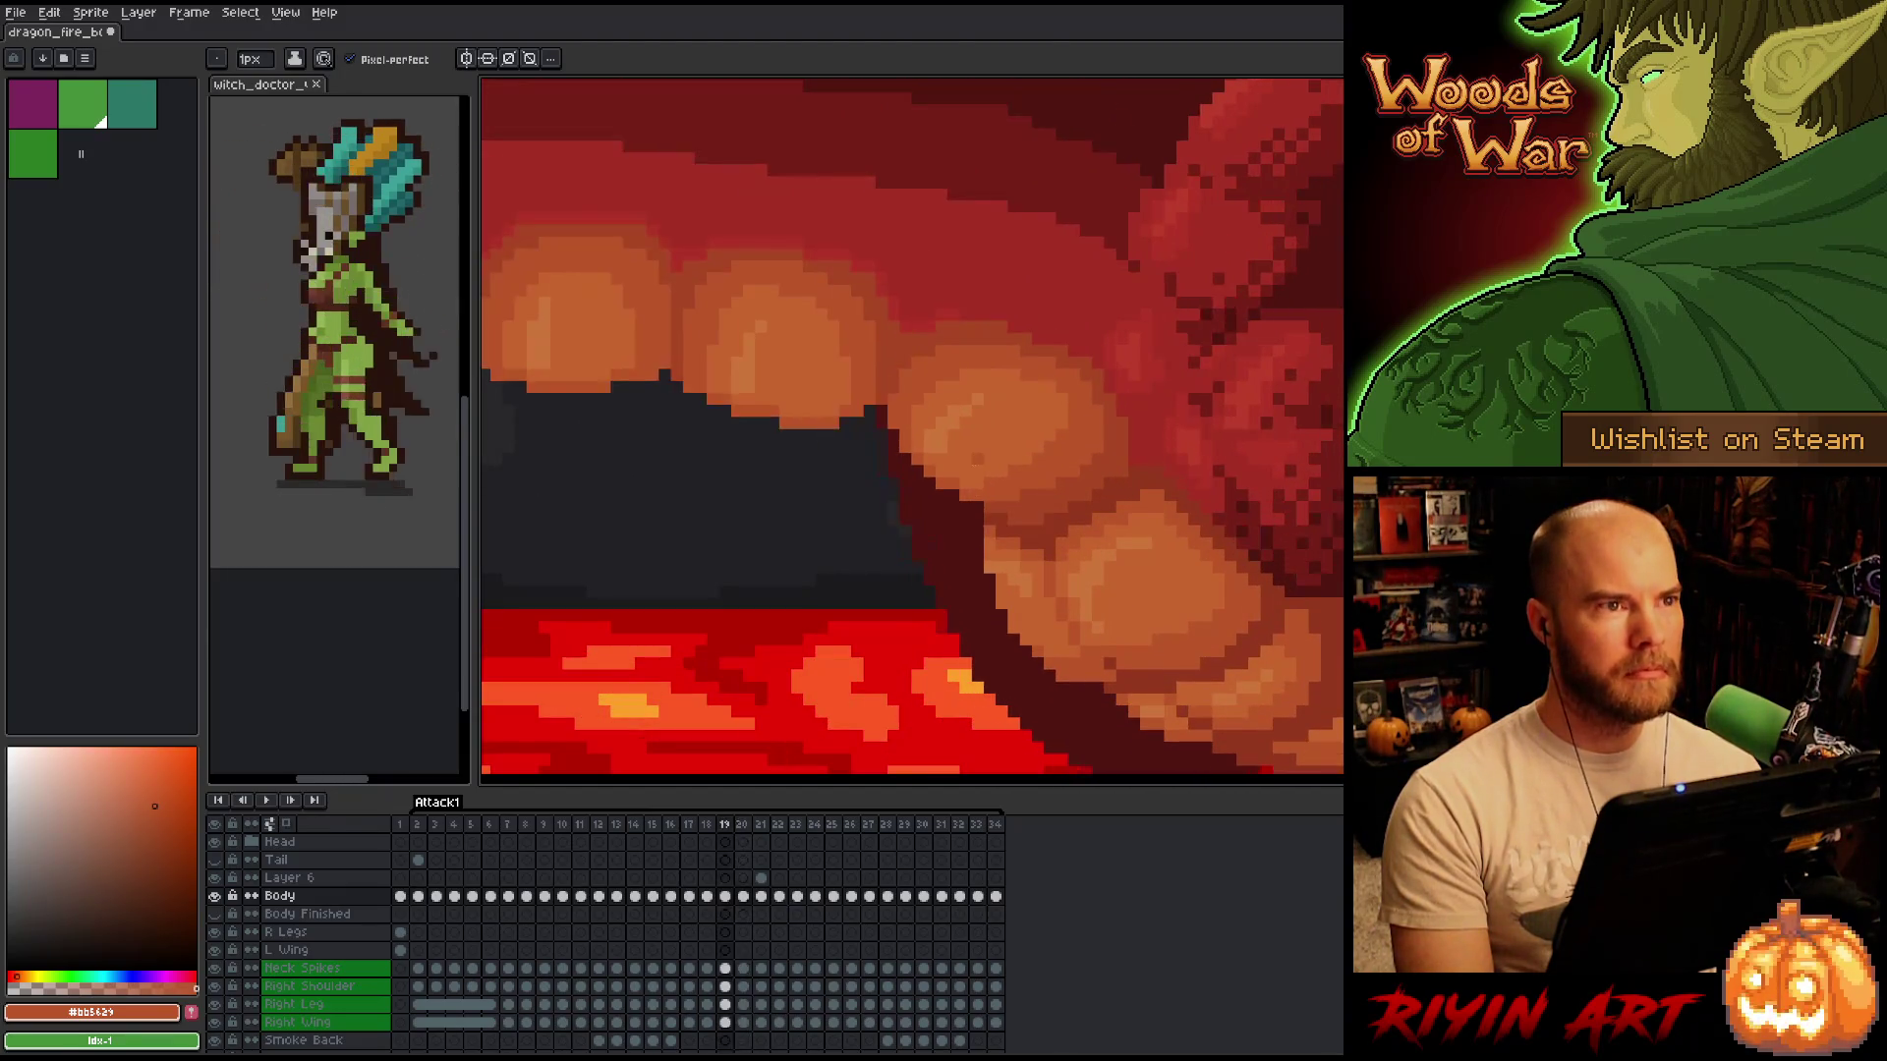
pyautogui.scroll(-3, 906, 473)
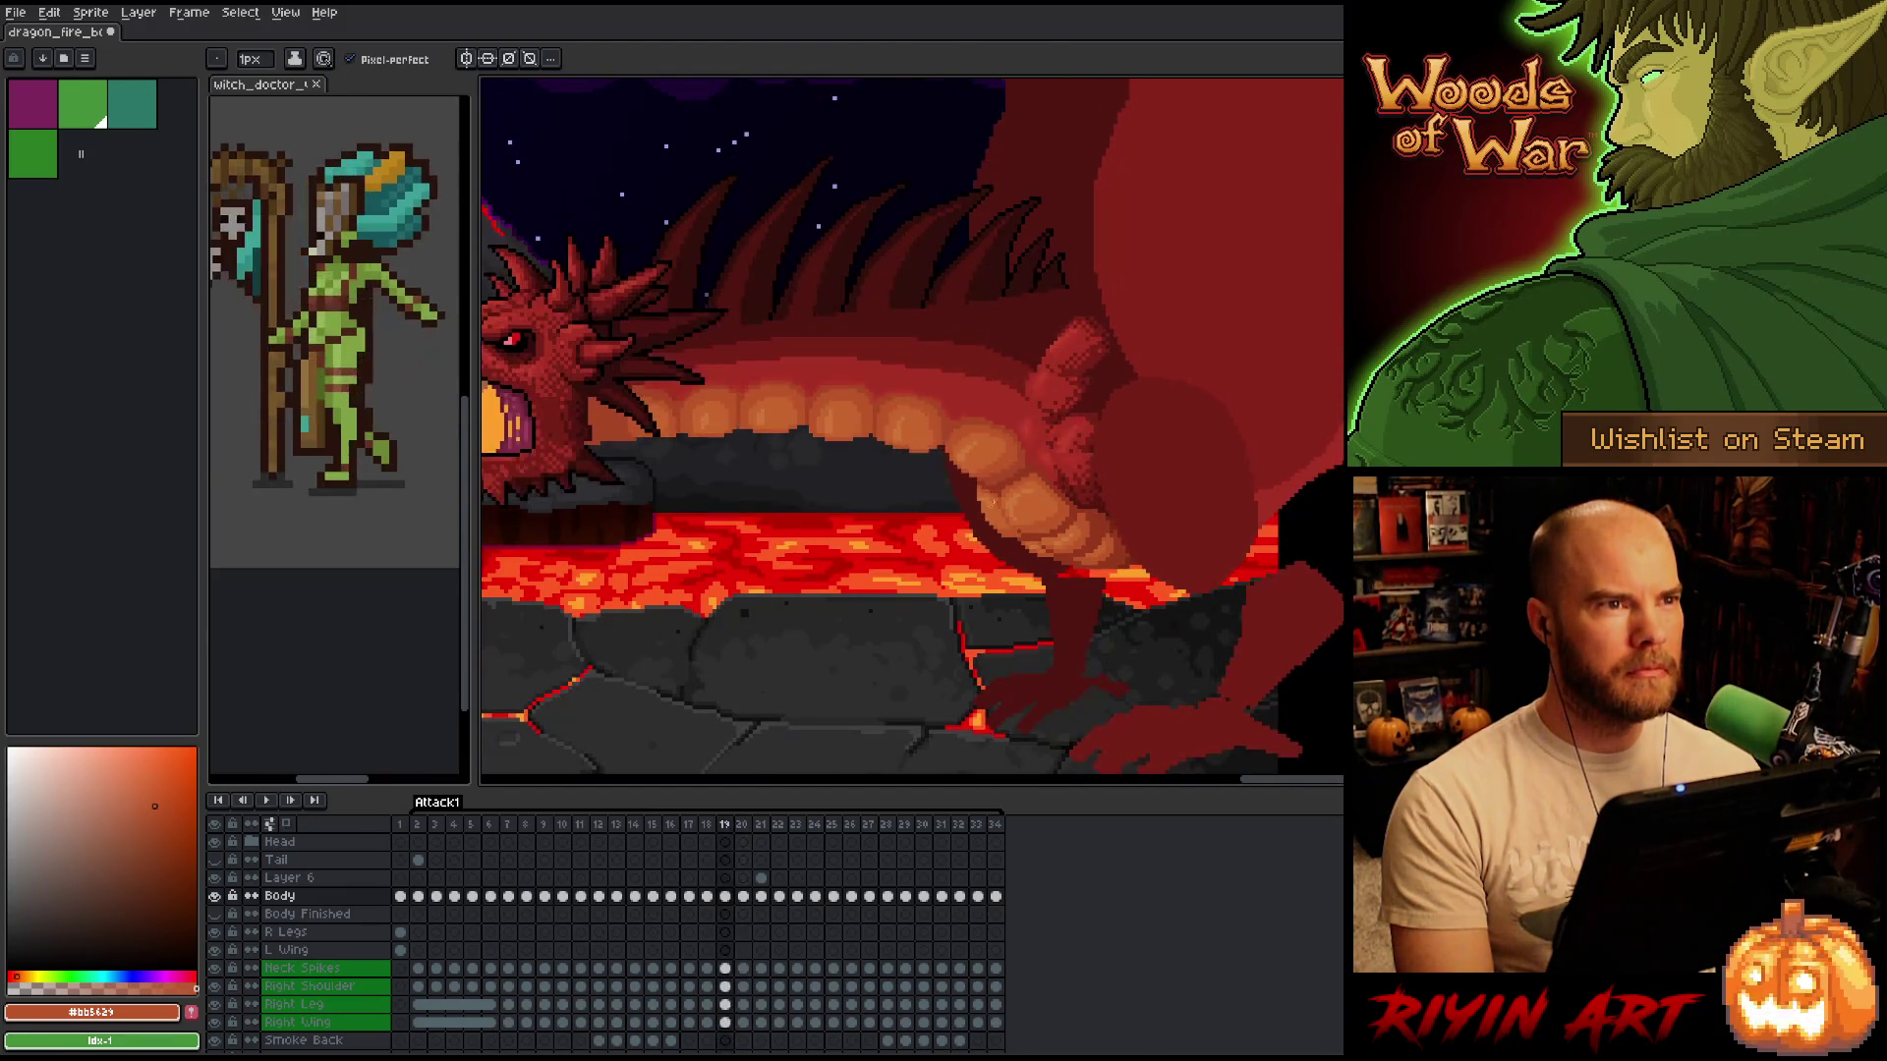
pyautogui.scroll(5, 771, 635)
pyautogui.scroll(-2, 809, 683)
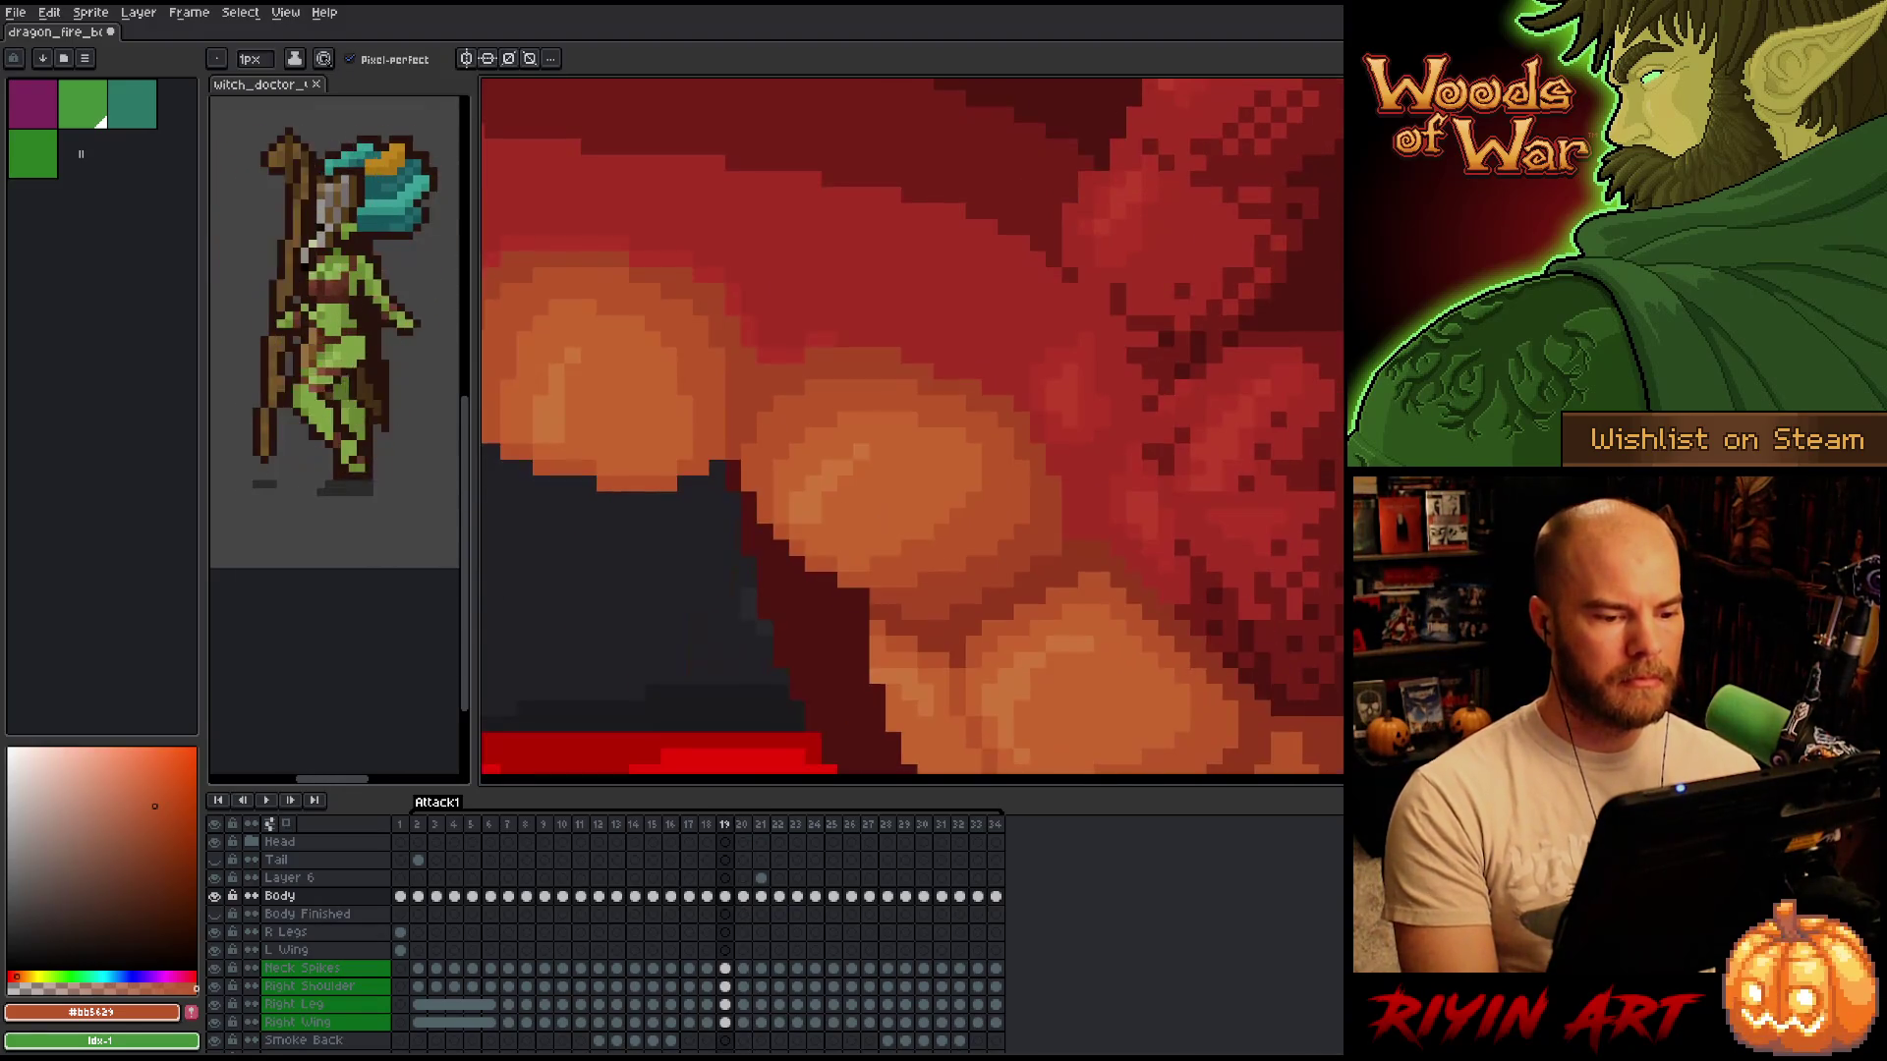
# Compare frames 18 and 19, then pick the lighter belly orange from the canvas for the Pencil.
pyautogui.press(',')
pyautogui.press('.')
pyautogui.press(',')
pyautogui.press('.')
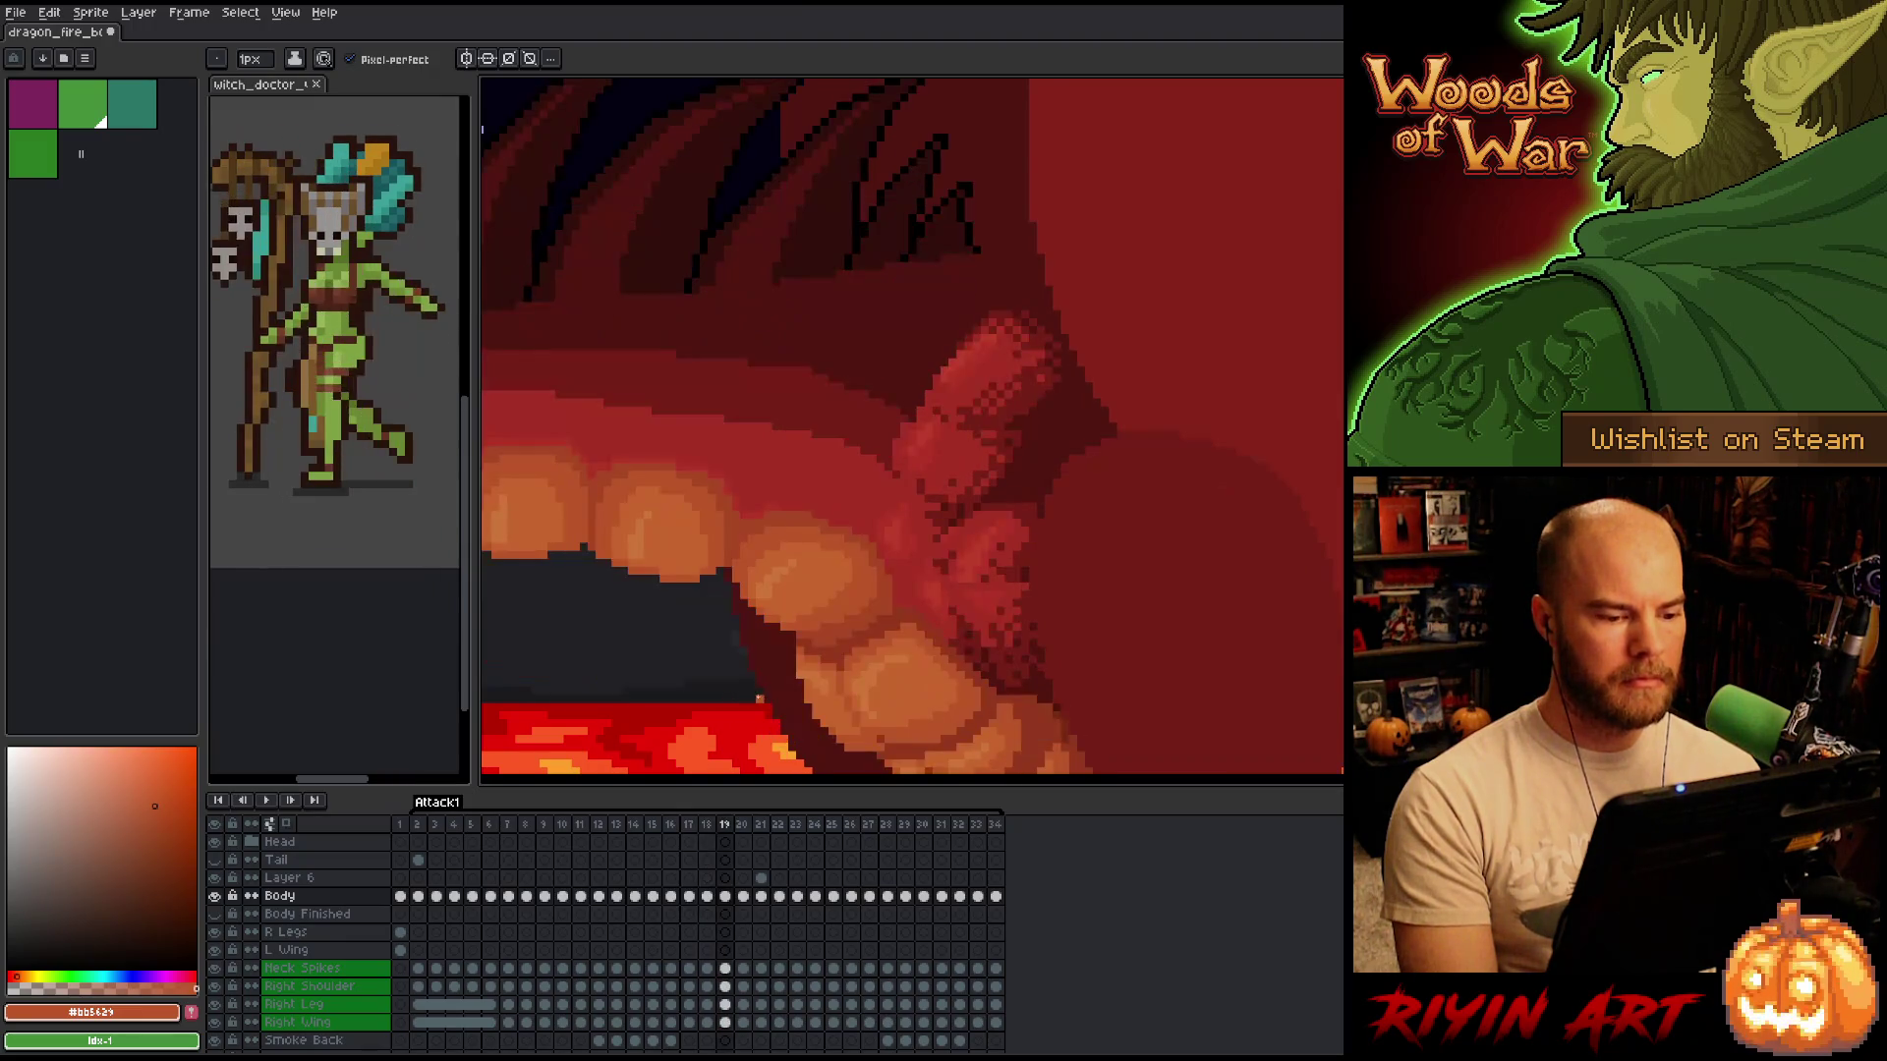
pyautogui.scroll(2, 914, 495)
pyautogui.press('i')
pyautogui.click(912, 509)
pyautogui.press('b')
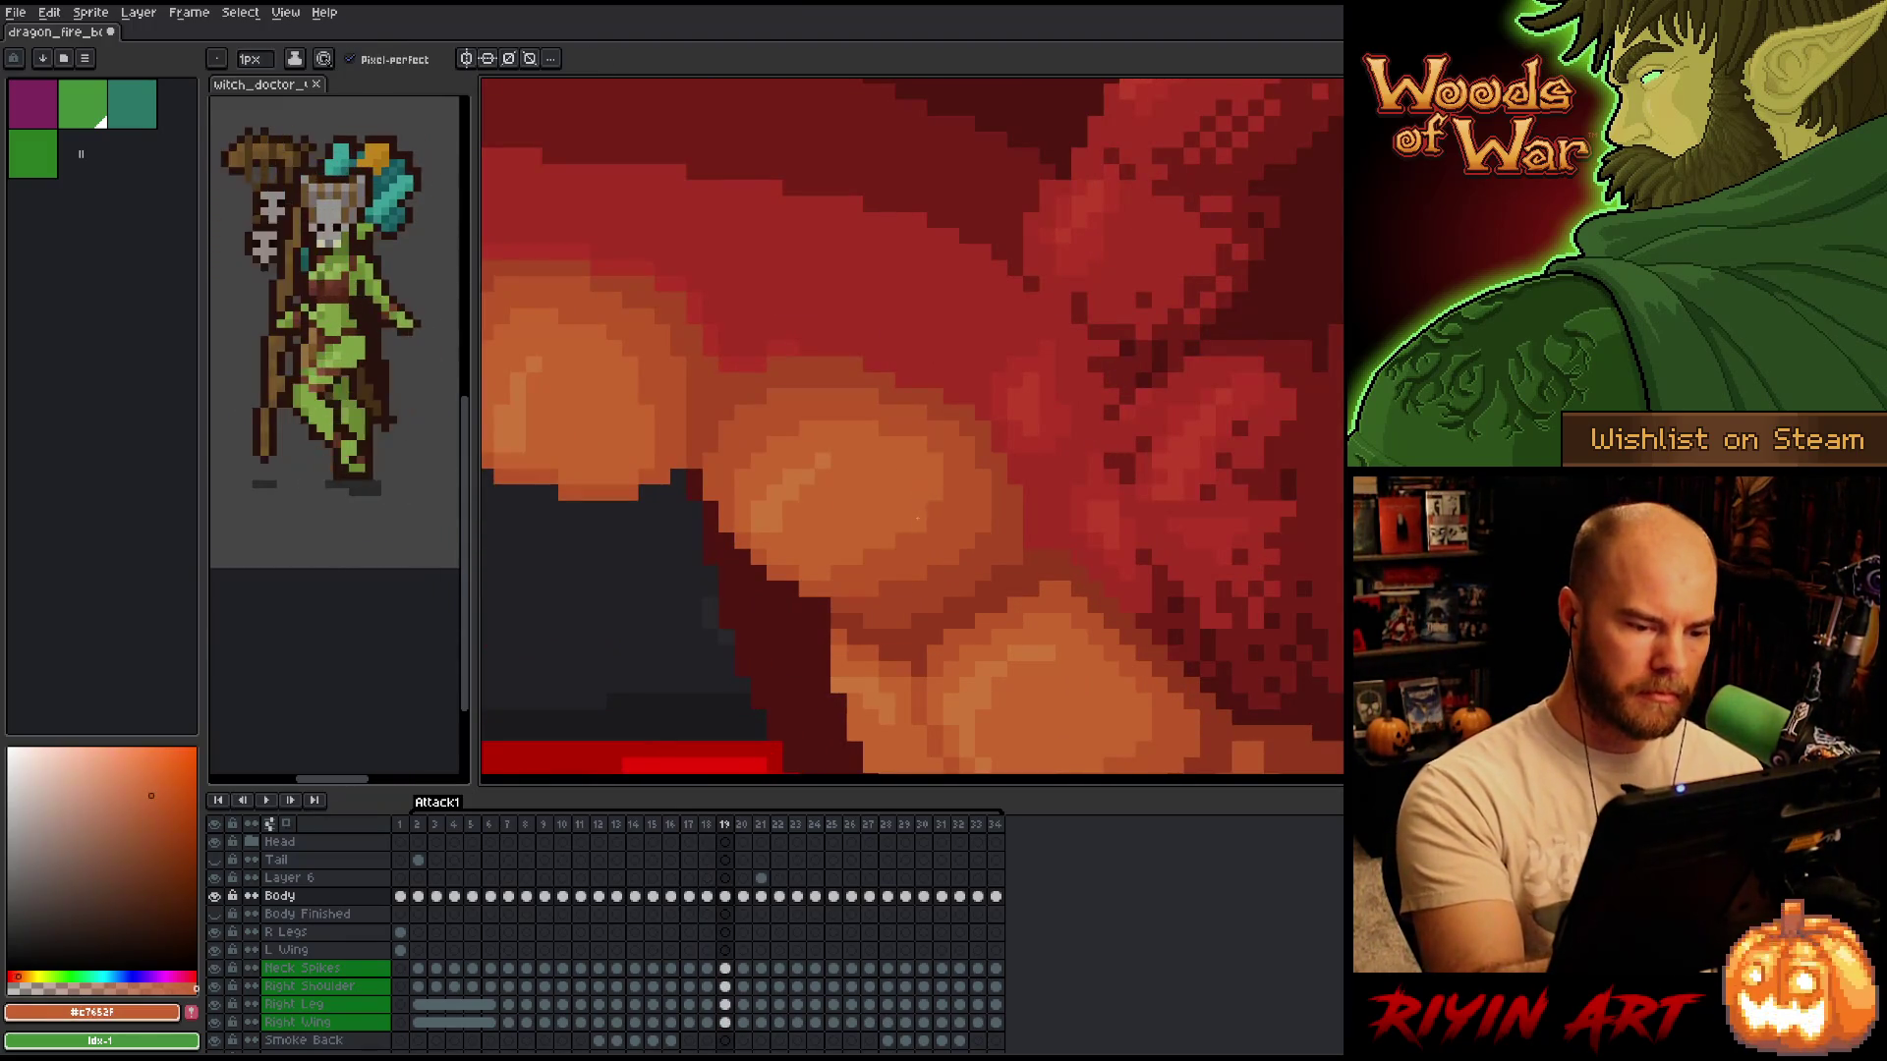
pyautogui.scroll(-2, 828, 516)
# Flip between frames 18 and 19 again, then advance to frame 20.
pyautogui.press(',')
pyautogui.press('.')
pyautogui.press(',')
pyautogui.press('.')
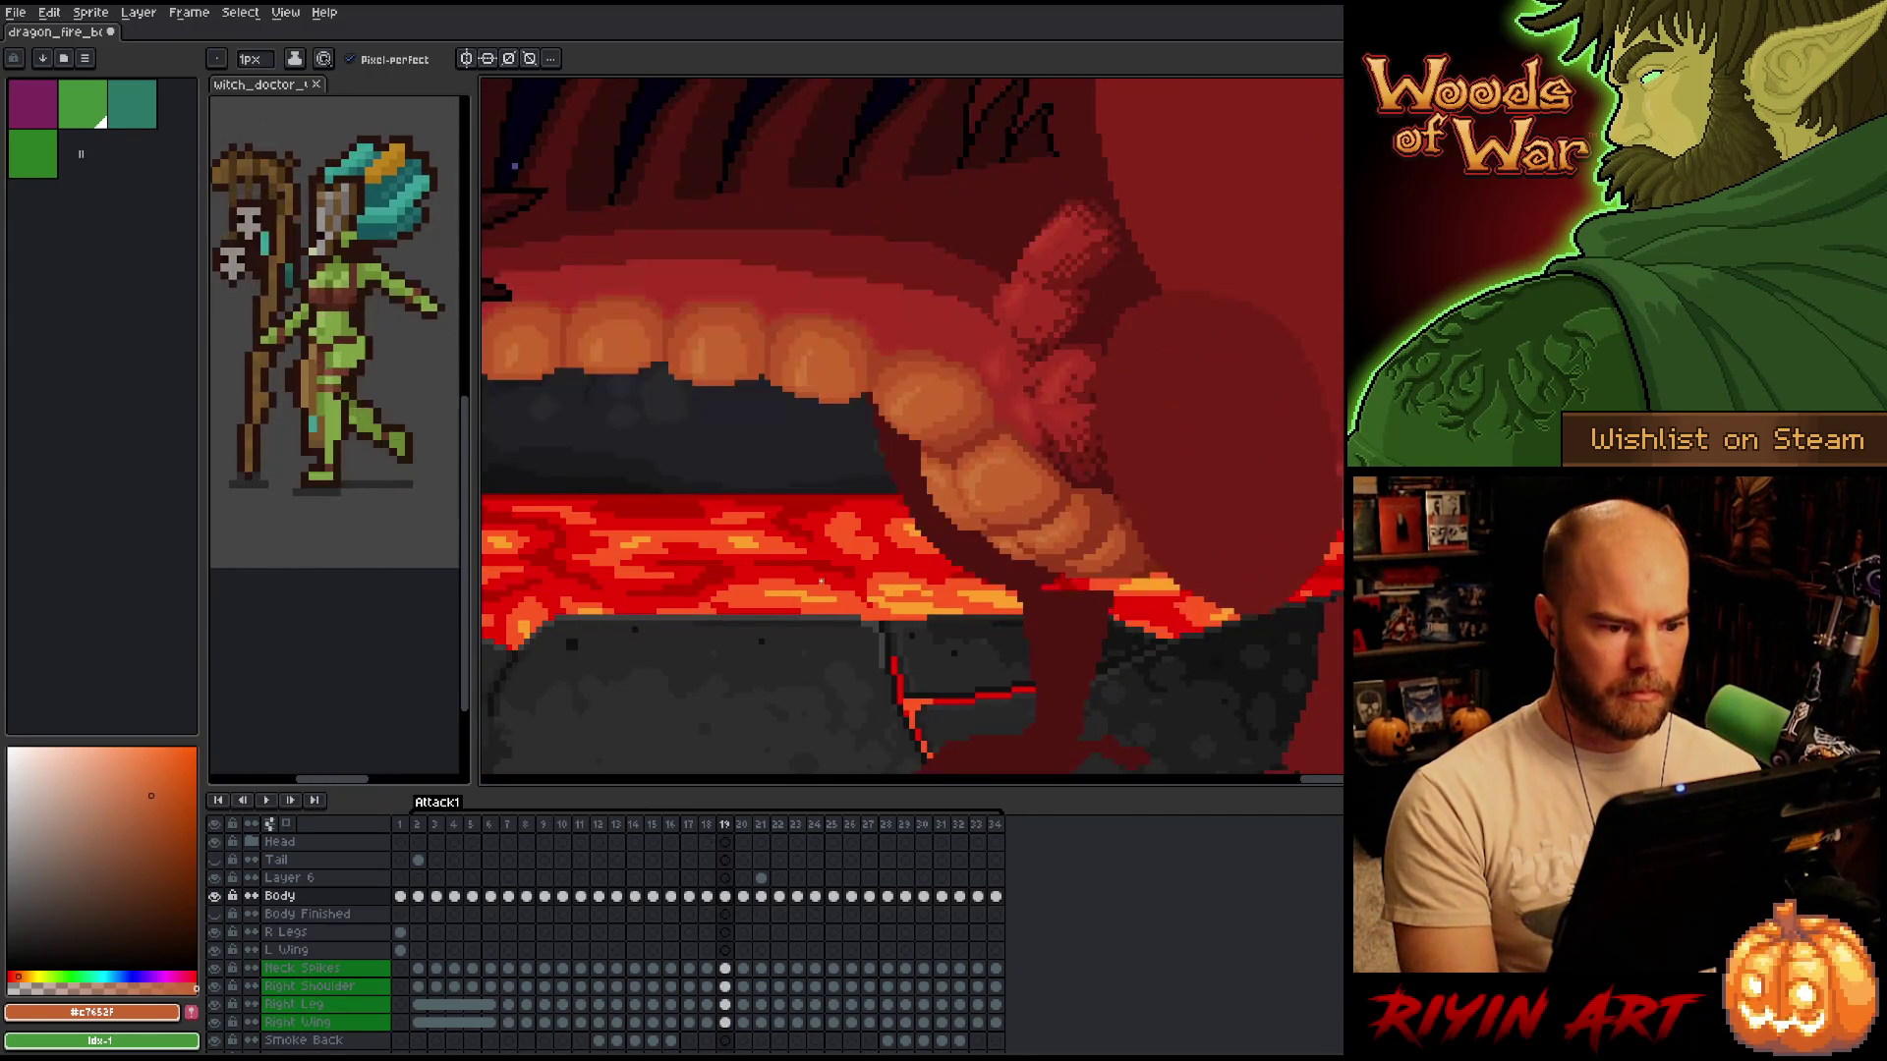
pyautogui.press(',')
pyautogui.press('.')
pyautogui.press(',')
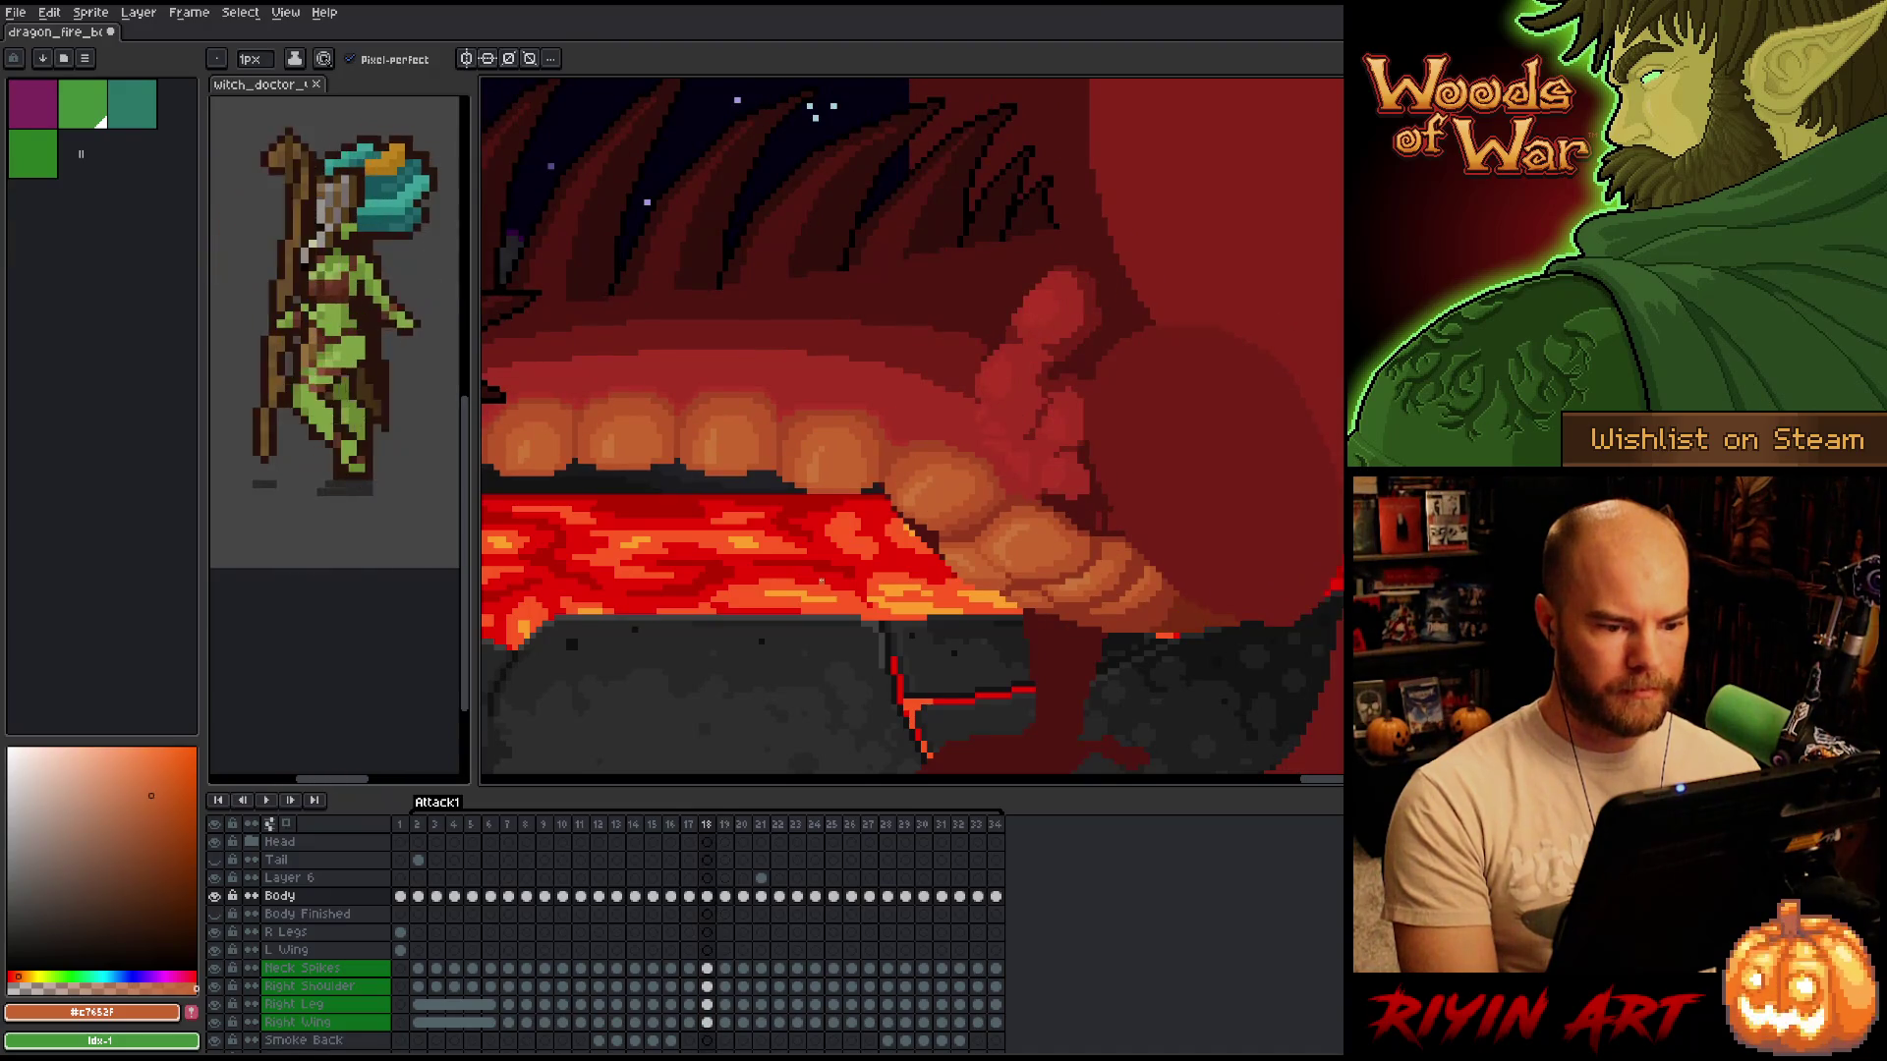
pyautogui.press('.')
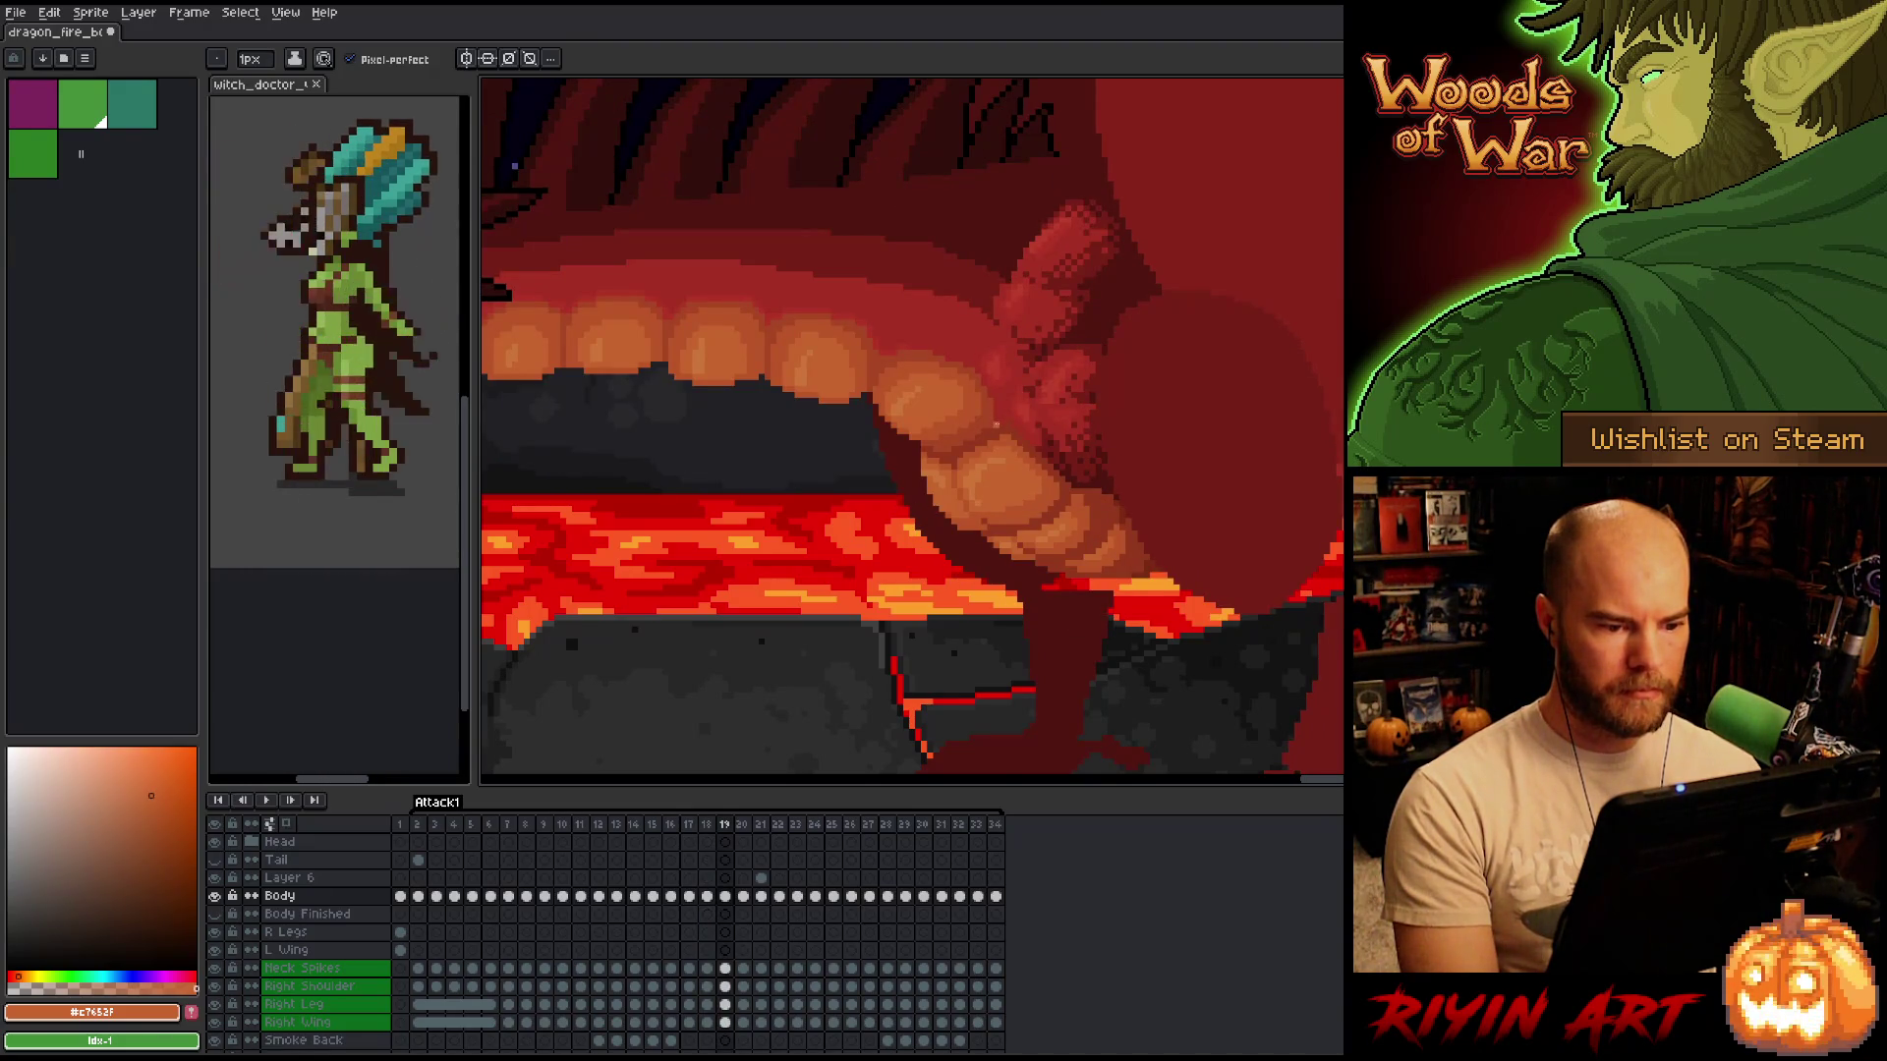
pyautogui.press('.')
# On frame 19, sample the dark red outline and a mid red-brown from the belly while comparing with frame 20.
pyautogui.scroll(2, 973, 422)
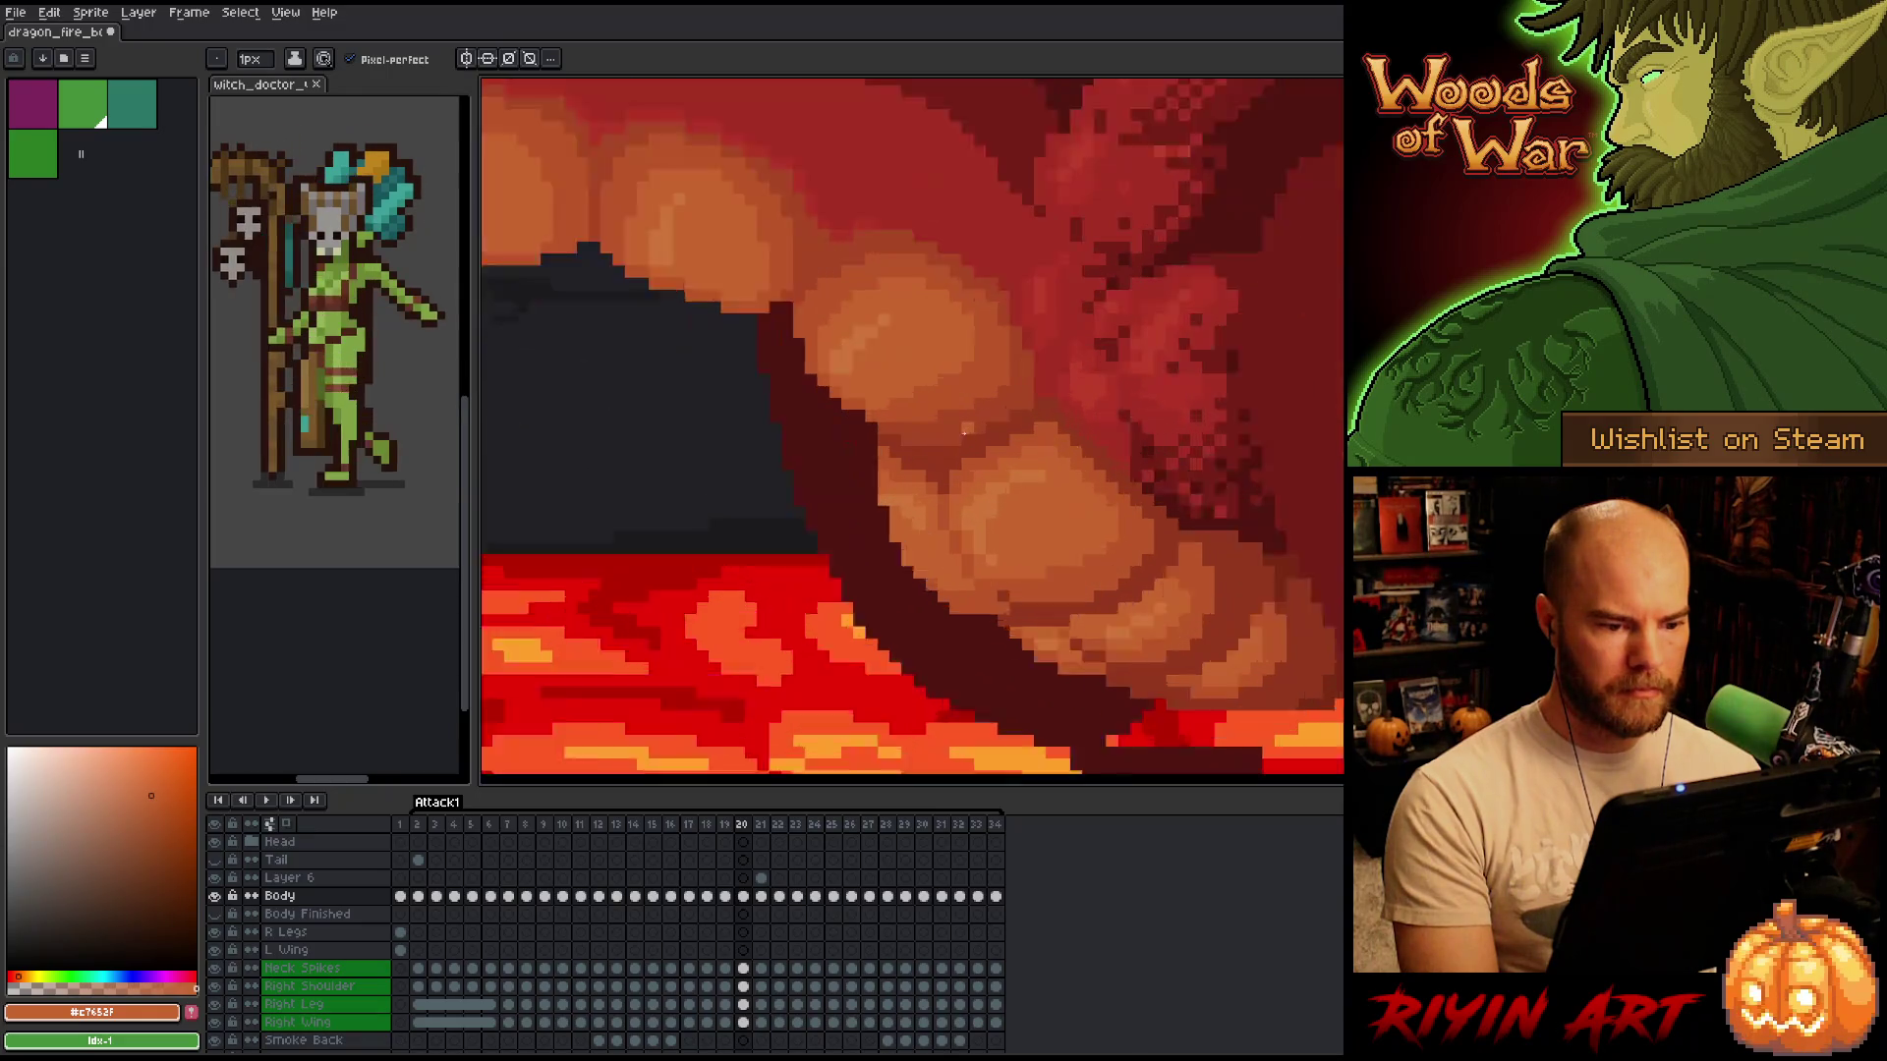
pyautogui.press(',')
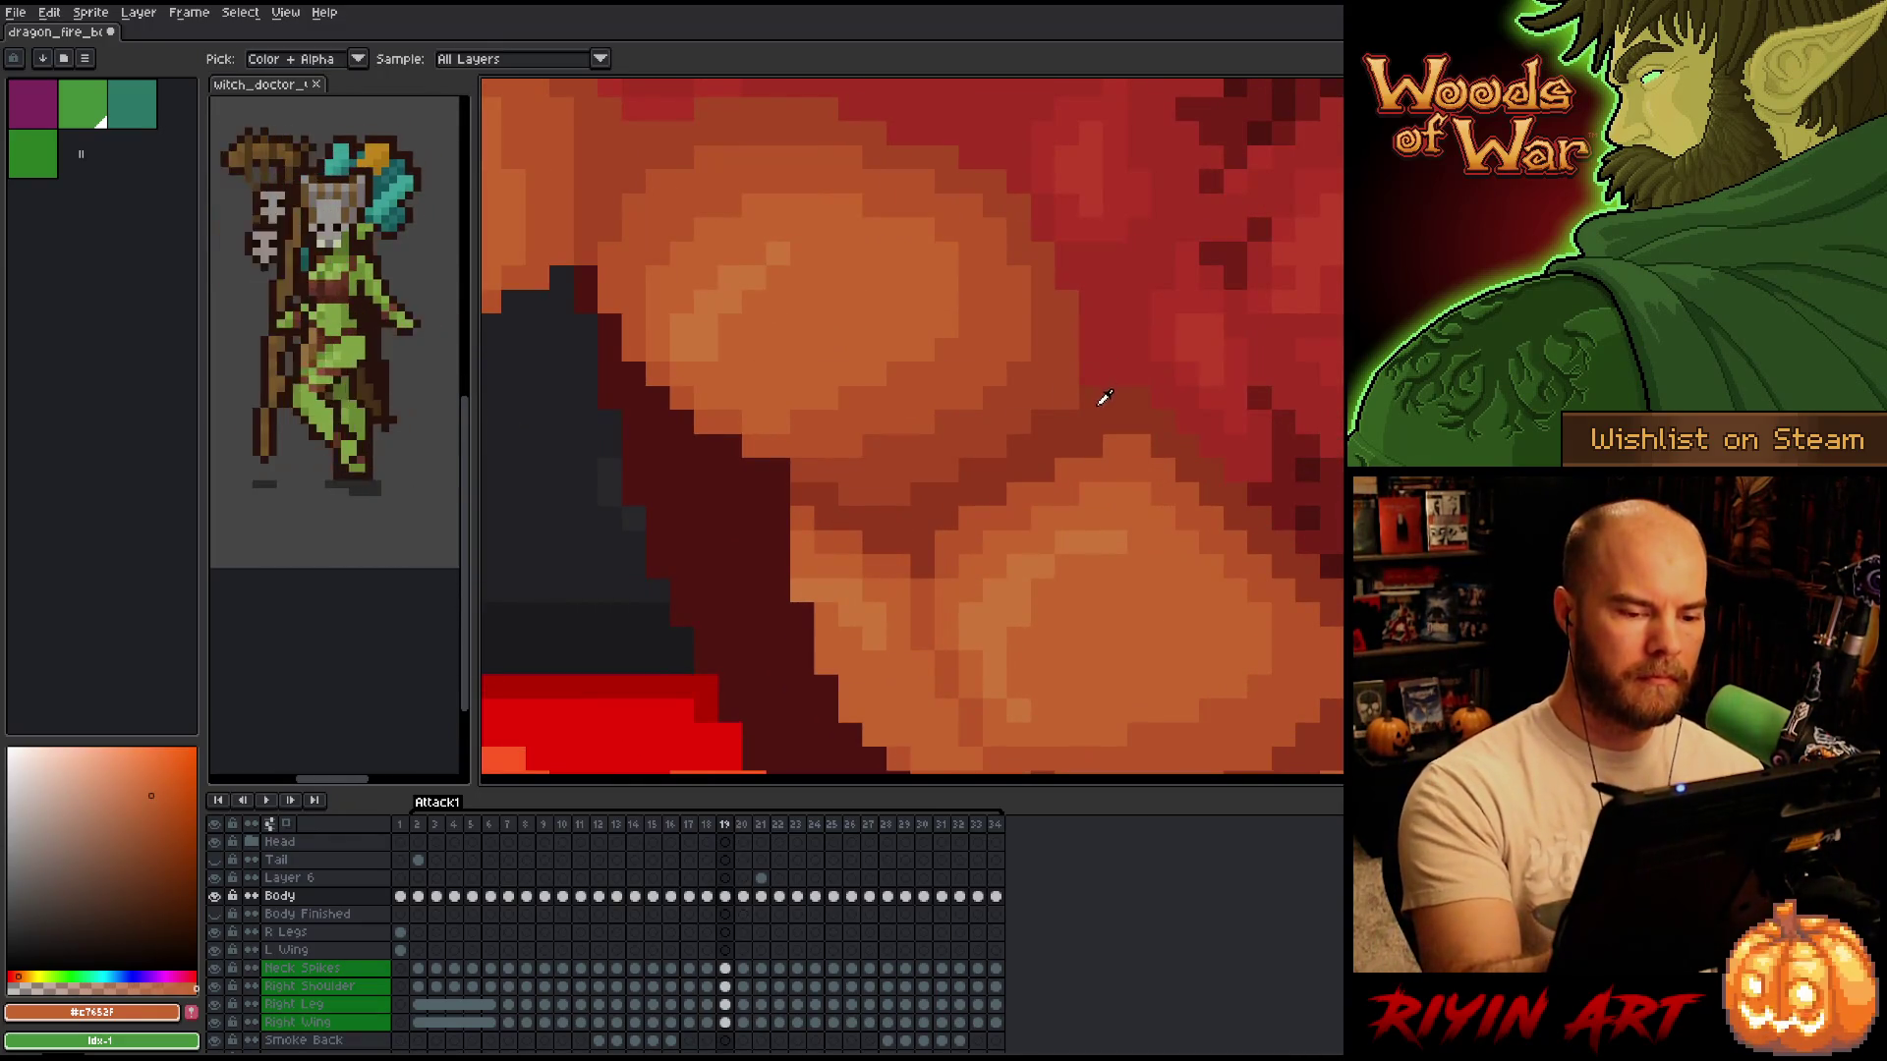
pyautogui.keyDown('alt'); pyautogui.click(1104, 400); pyautogui.keyUp('alt')
pyautogui.press('.')
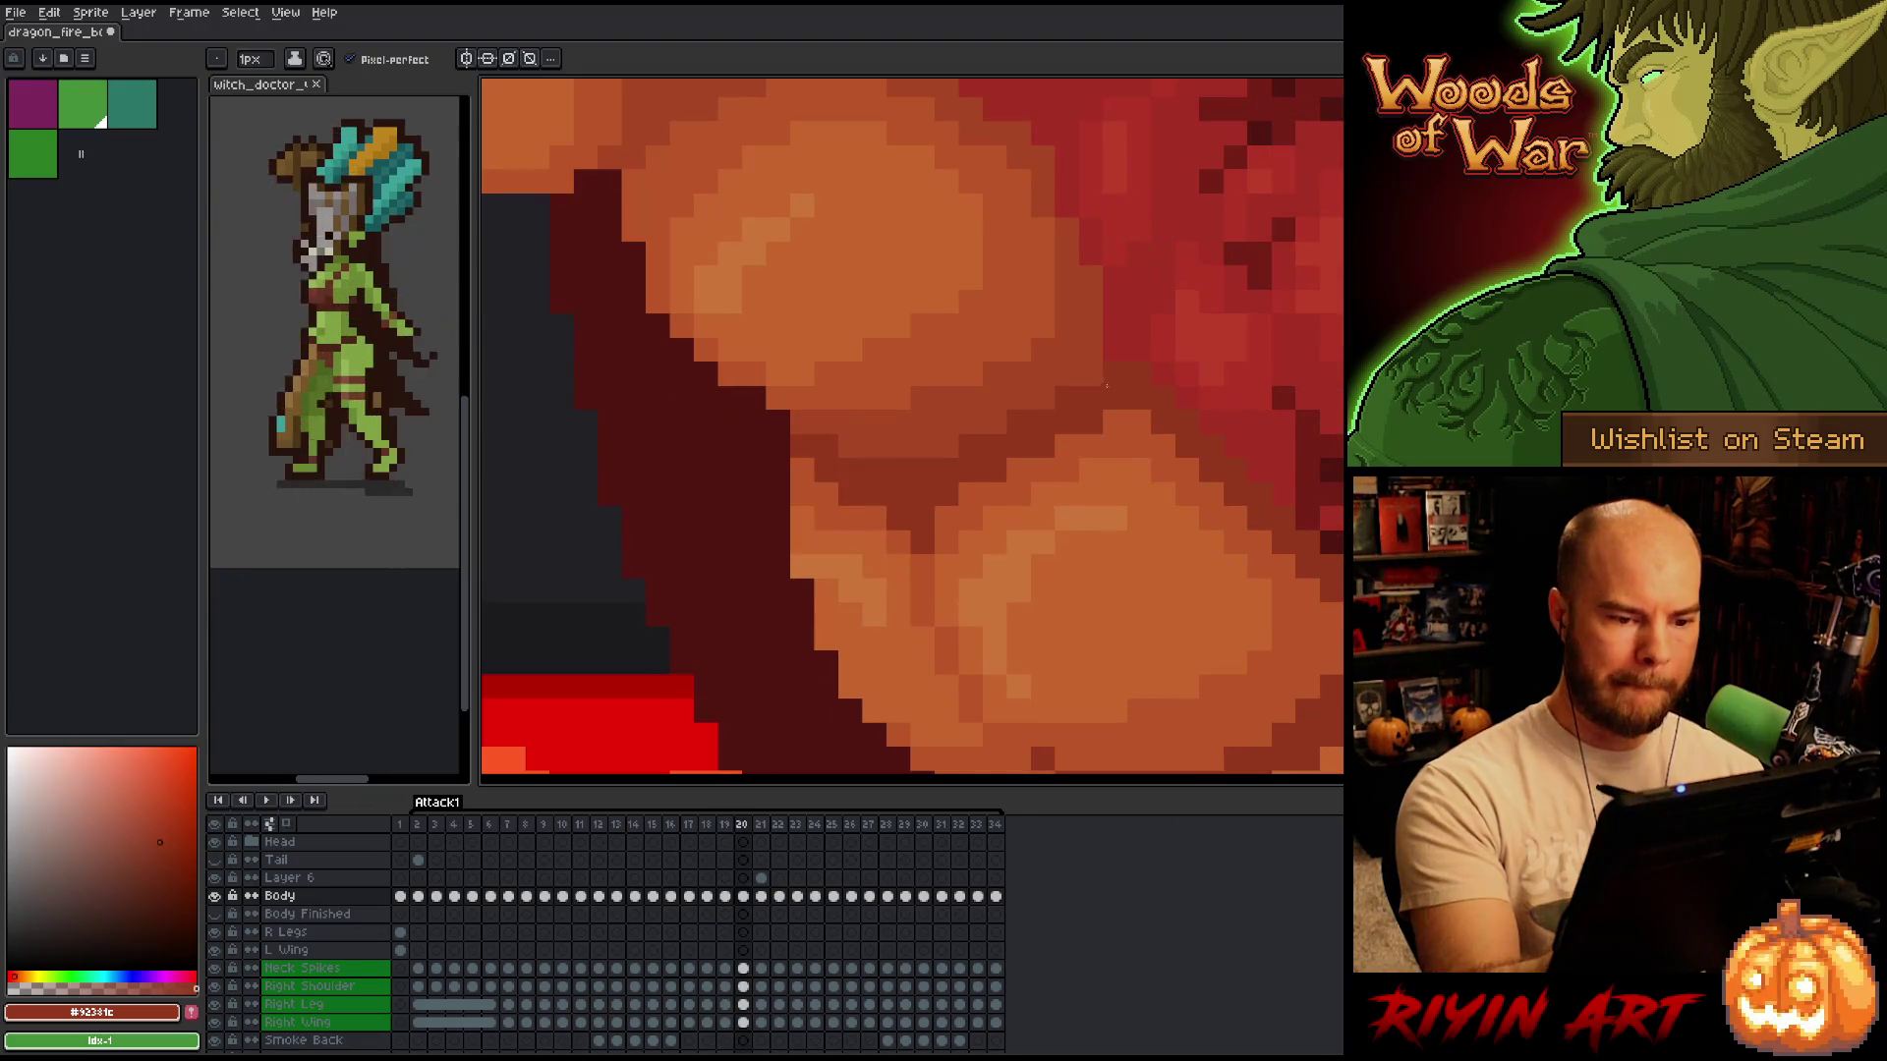
pyautogui.press(',')
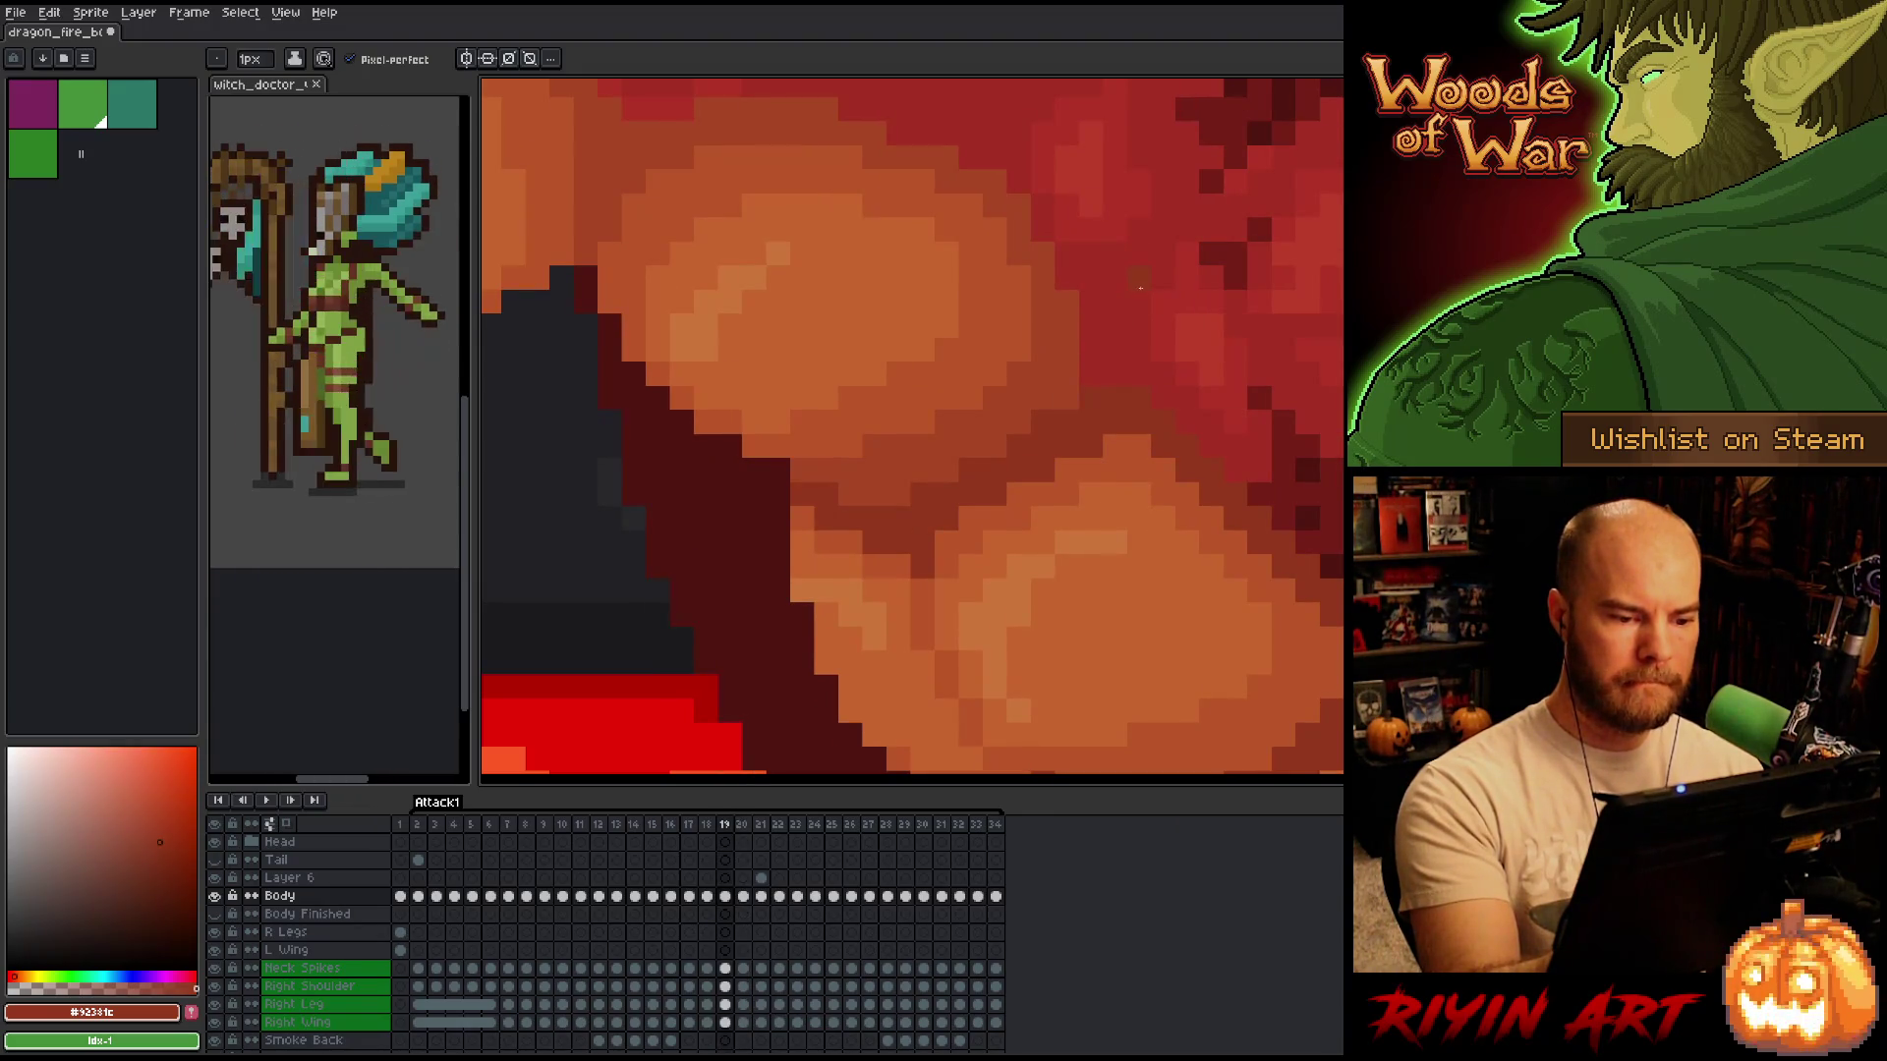
pyautogui.press('.')
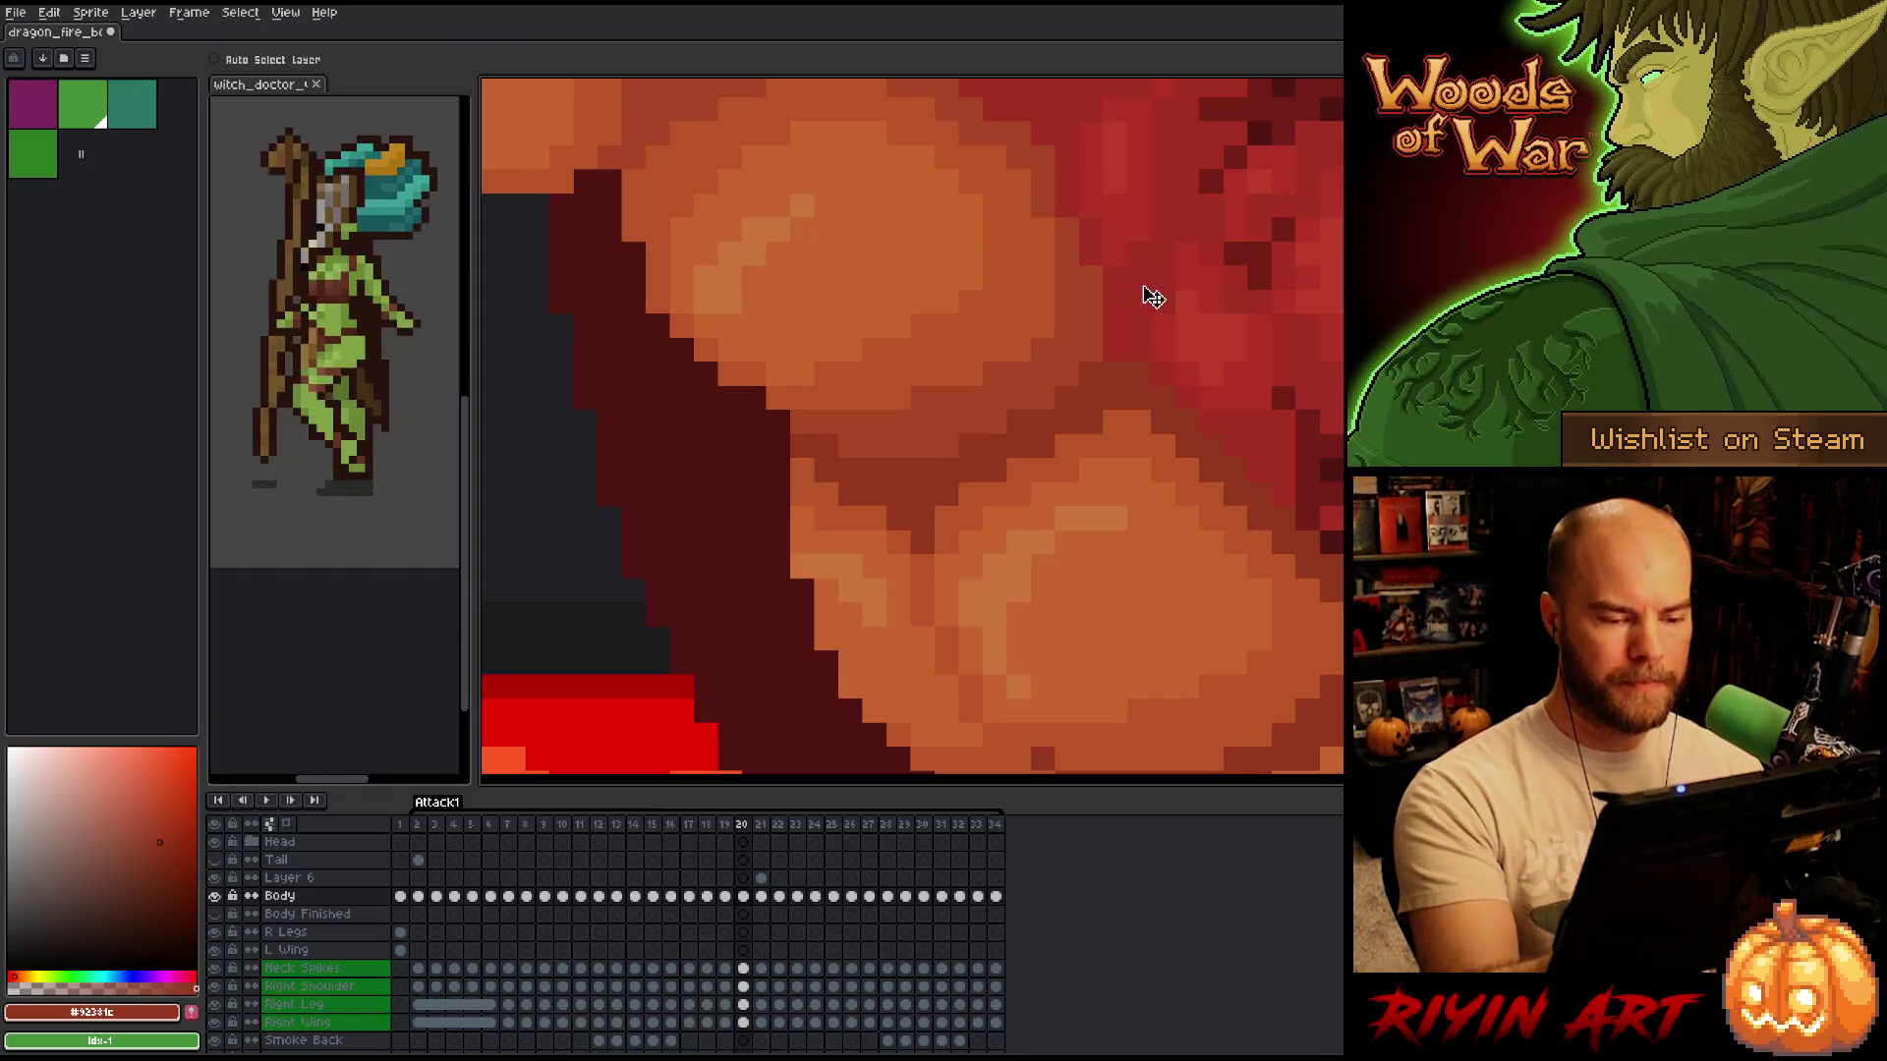
pyautogui.press(',')
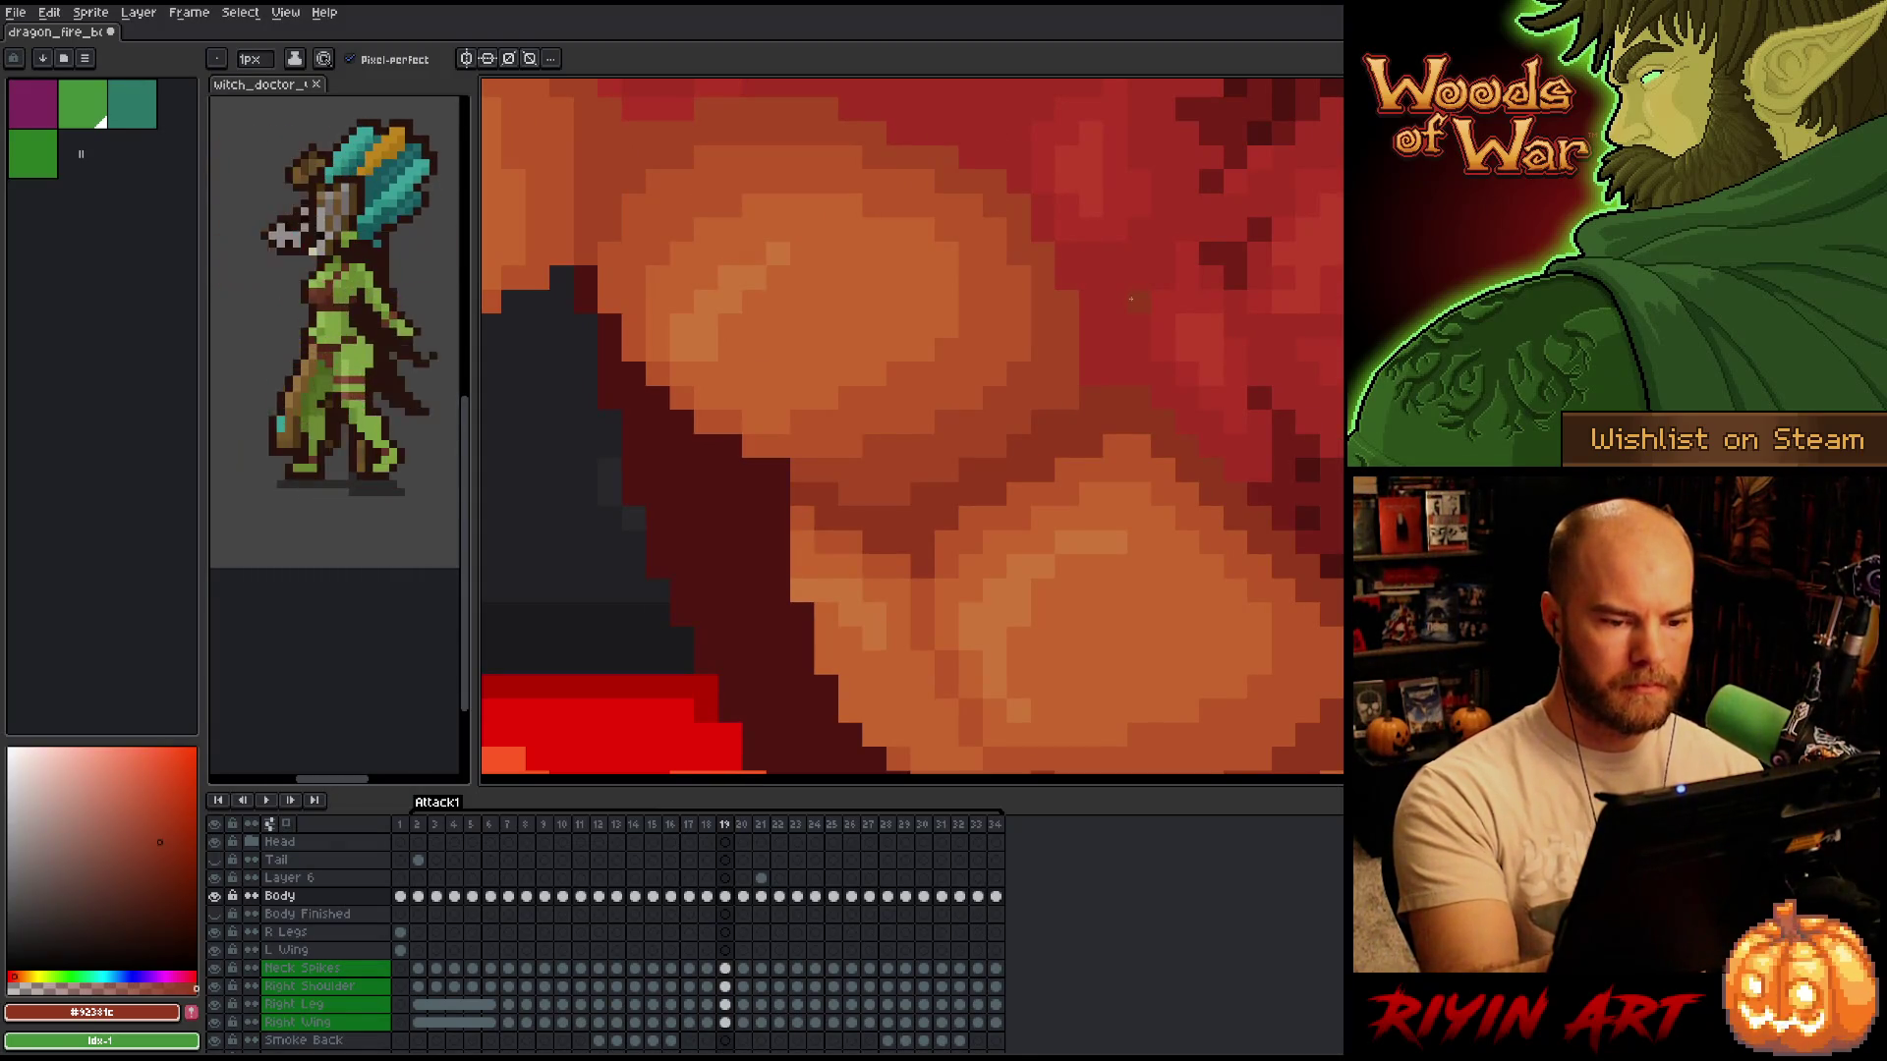
pyautogui.press('.')
pyautogui.press(',')
pyautogui.press(',')
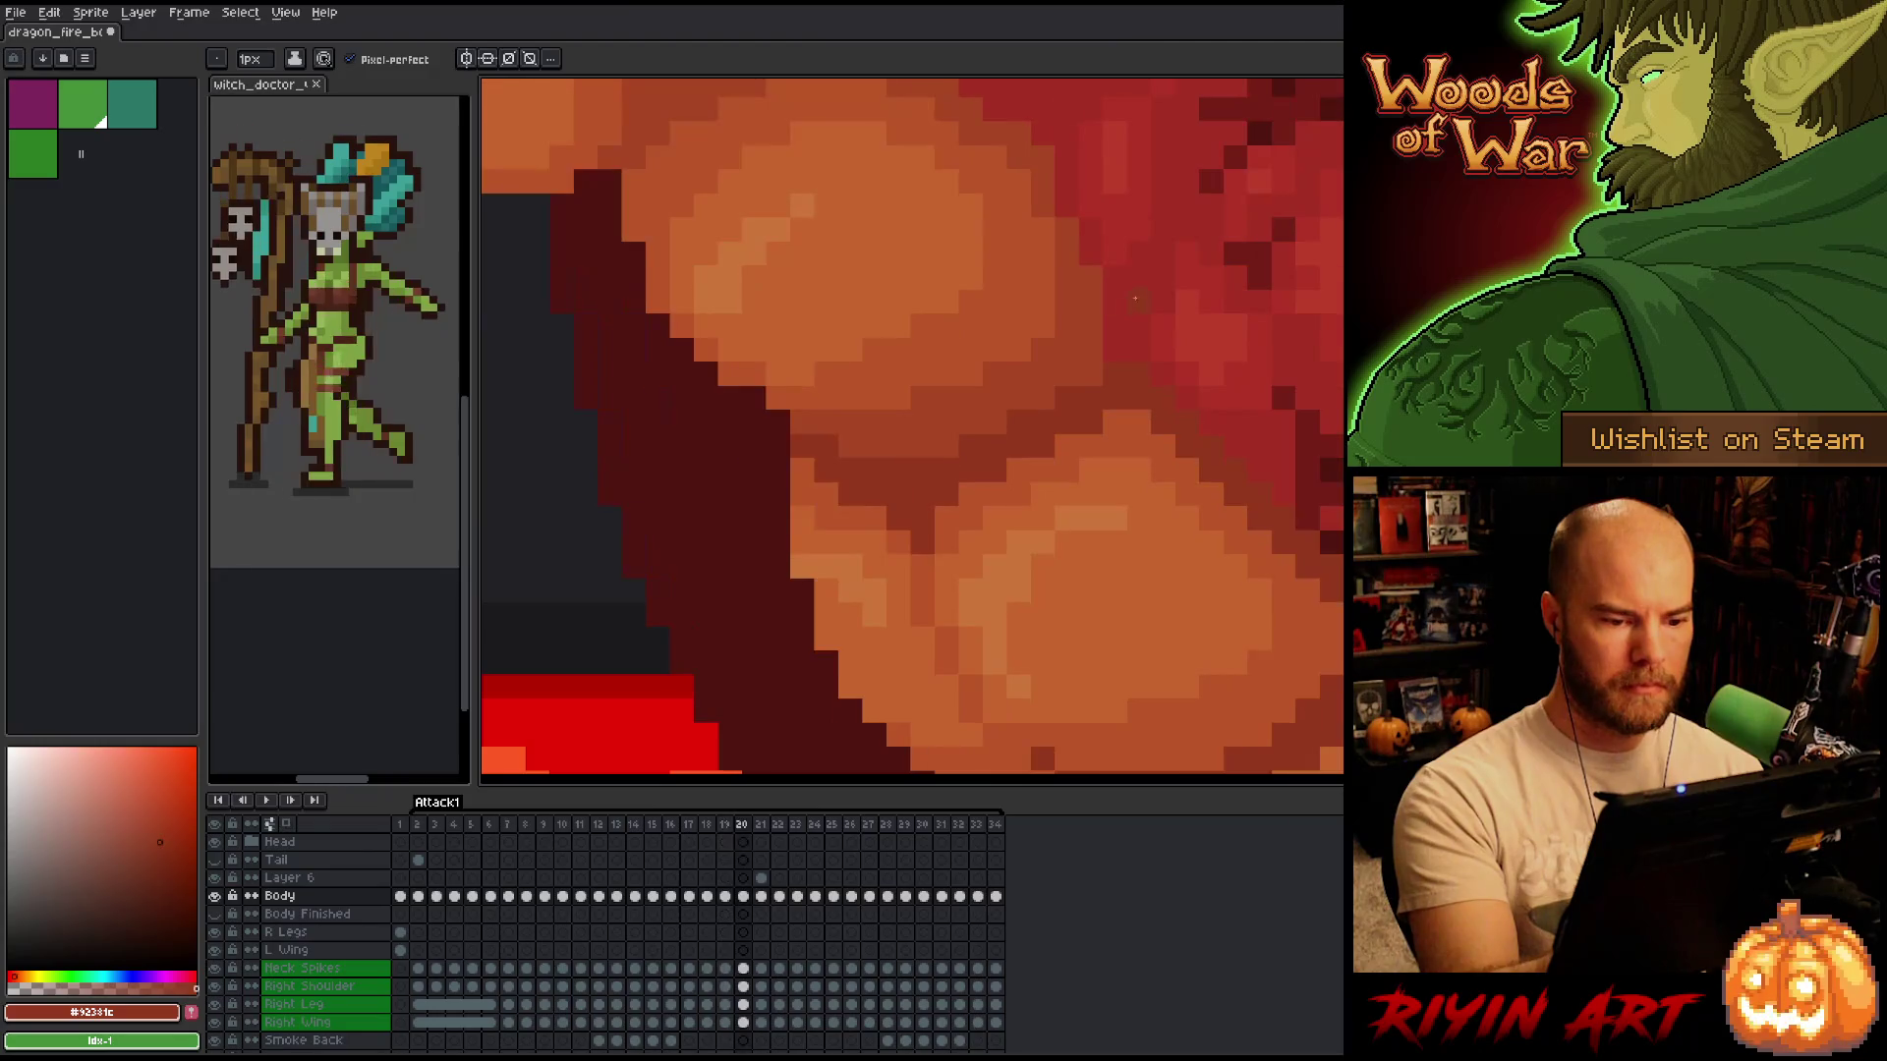
pyautogui.press('.')
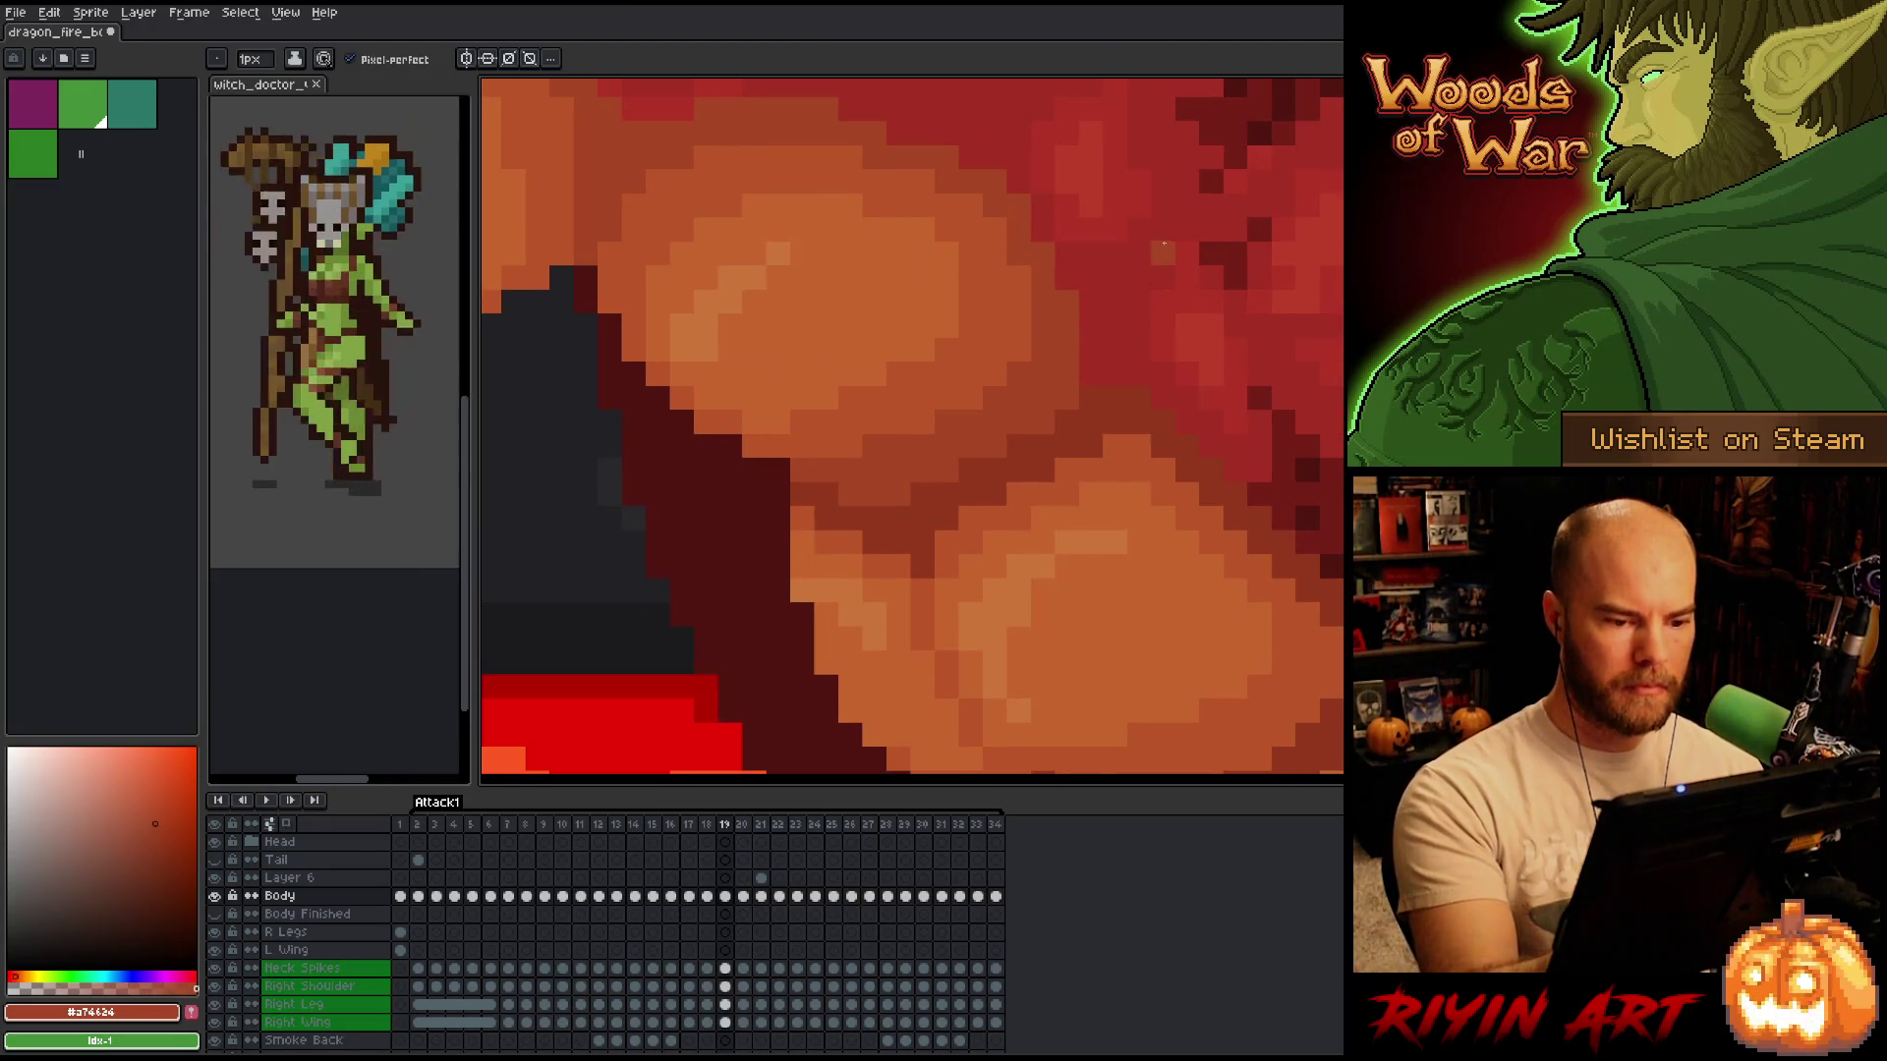
pyautogui.keyDown('alt'); pyautogui.click(1163, 244); pyautogui.keyUp('alt')
pyautogui.scroll(-5, 1163, 244)
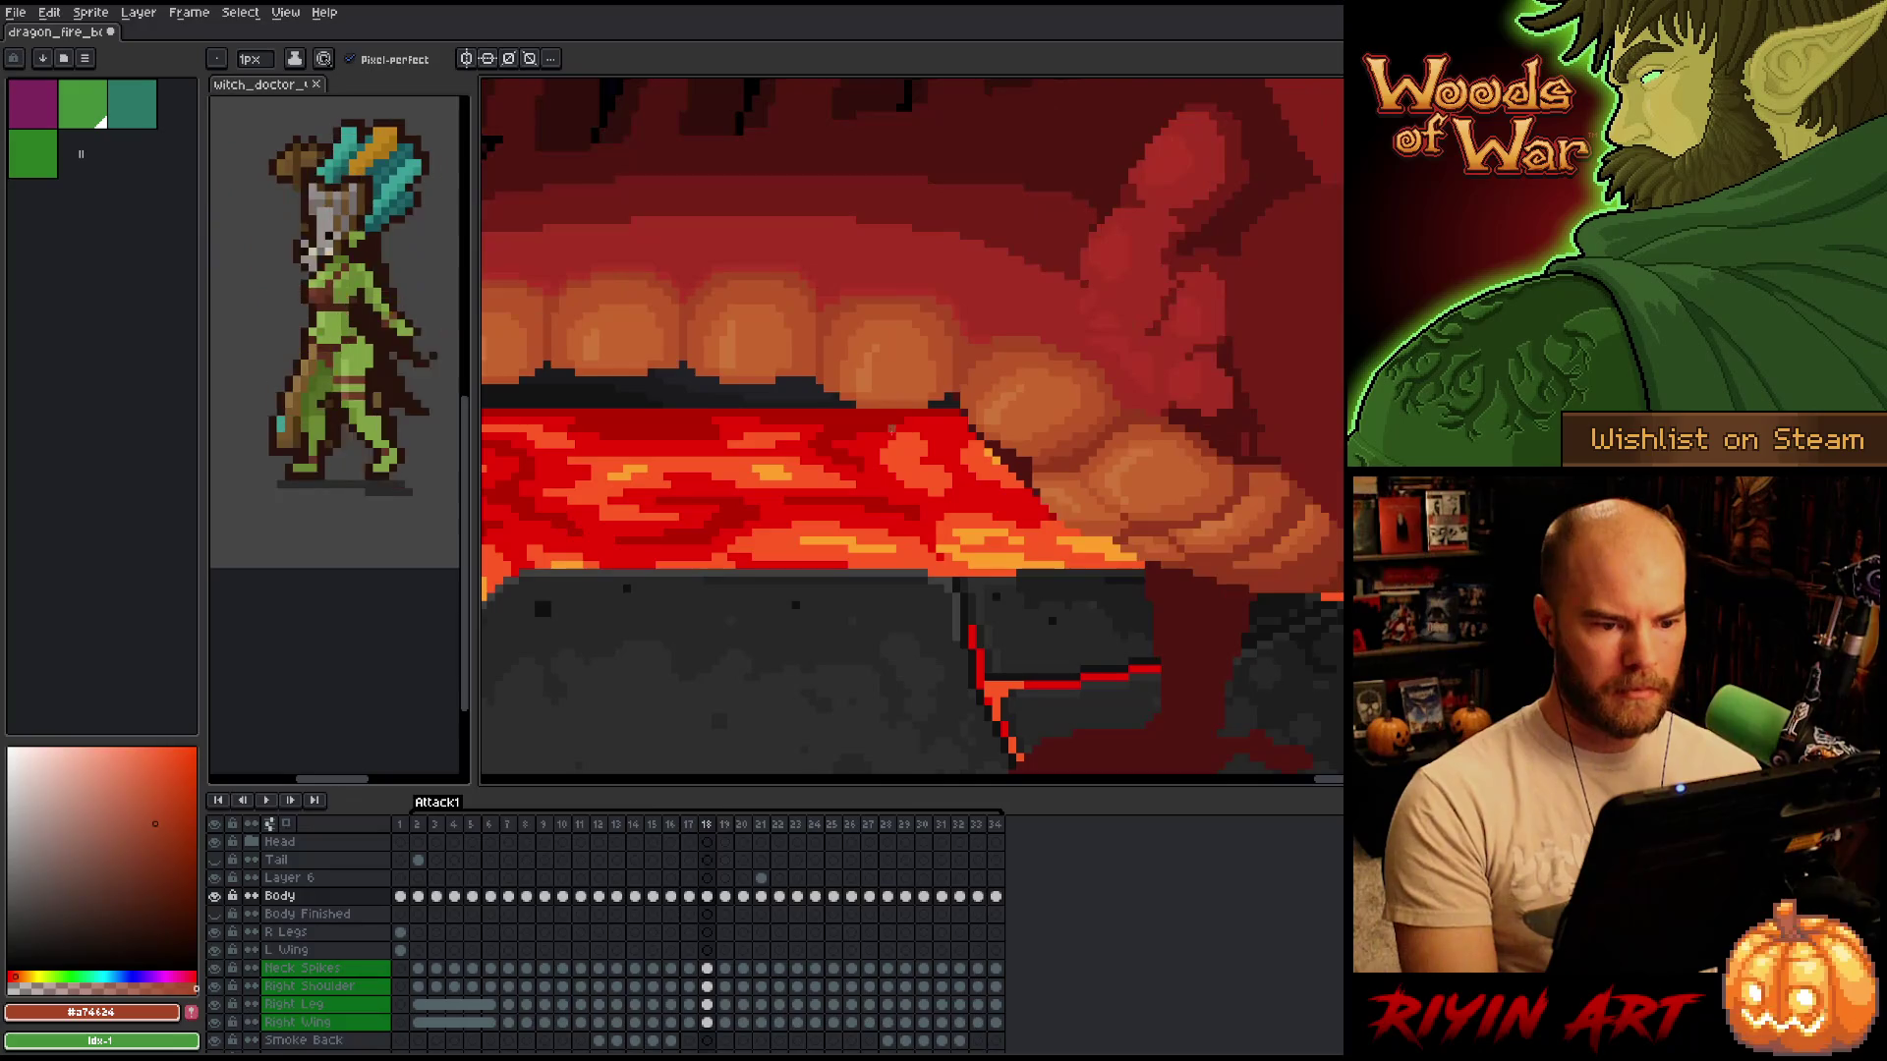
pyautogui.press('.')
pyautogui.scroll(-3, 892, 436)
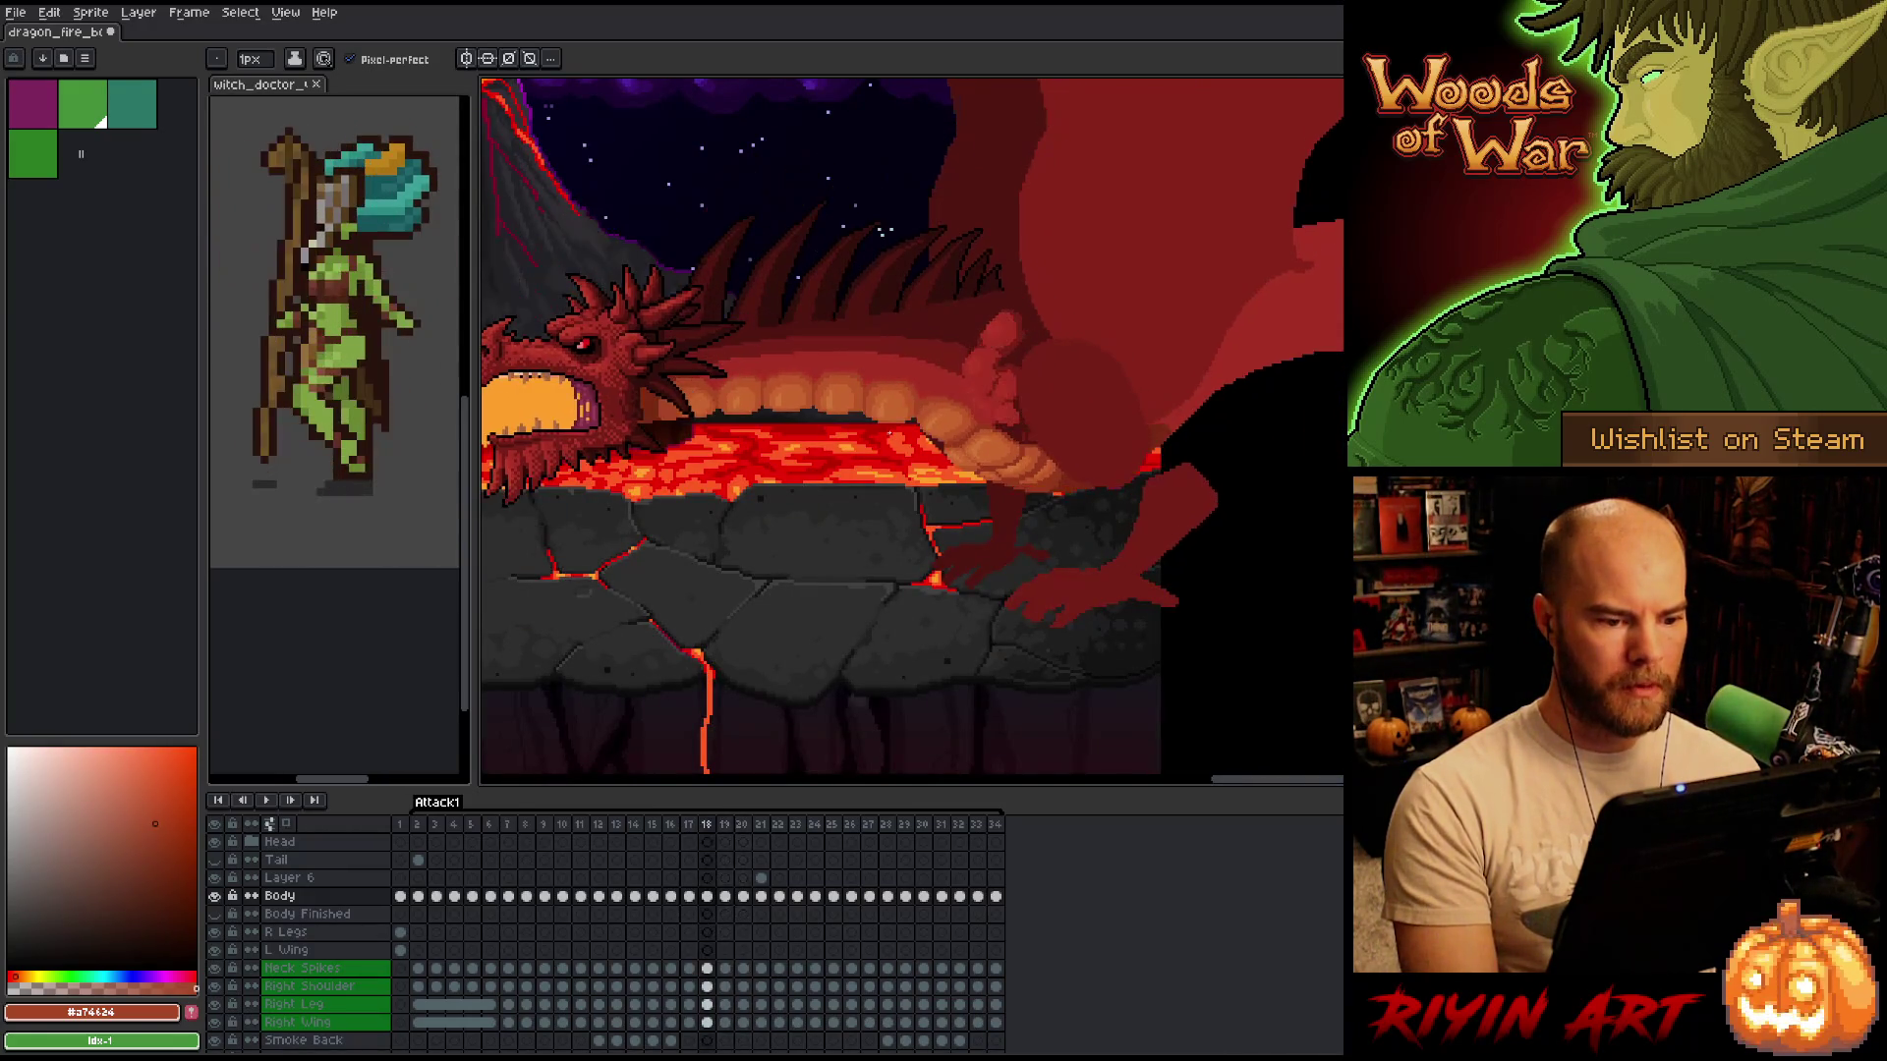
pyautogui.scroll(4, 952, 404)
# Step through frames 18 to 20 once more and finish on frame 21.
pyautogui.press(',')
pyautogui.press('.')
pyautogui.scroll(-3, 914, 398)
pyautogui.press(',')
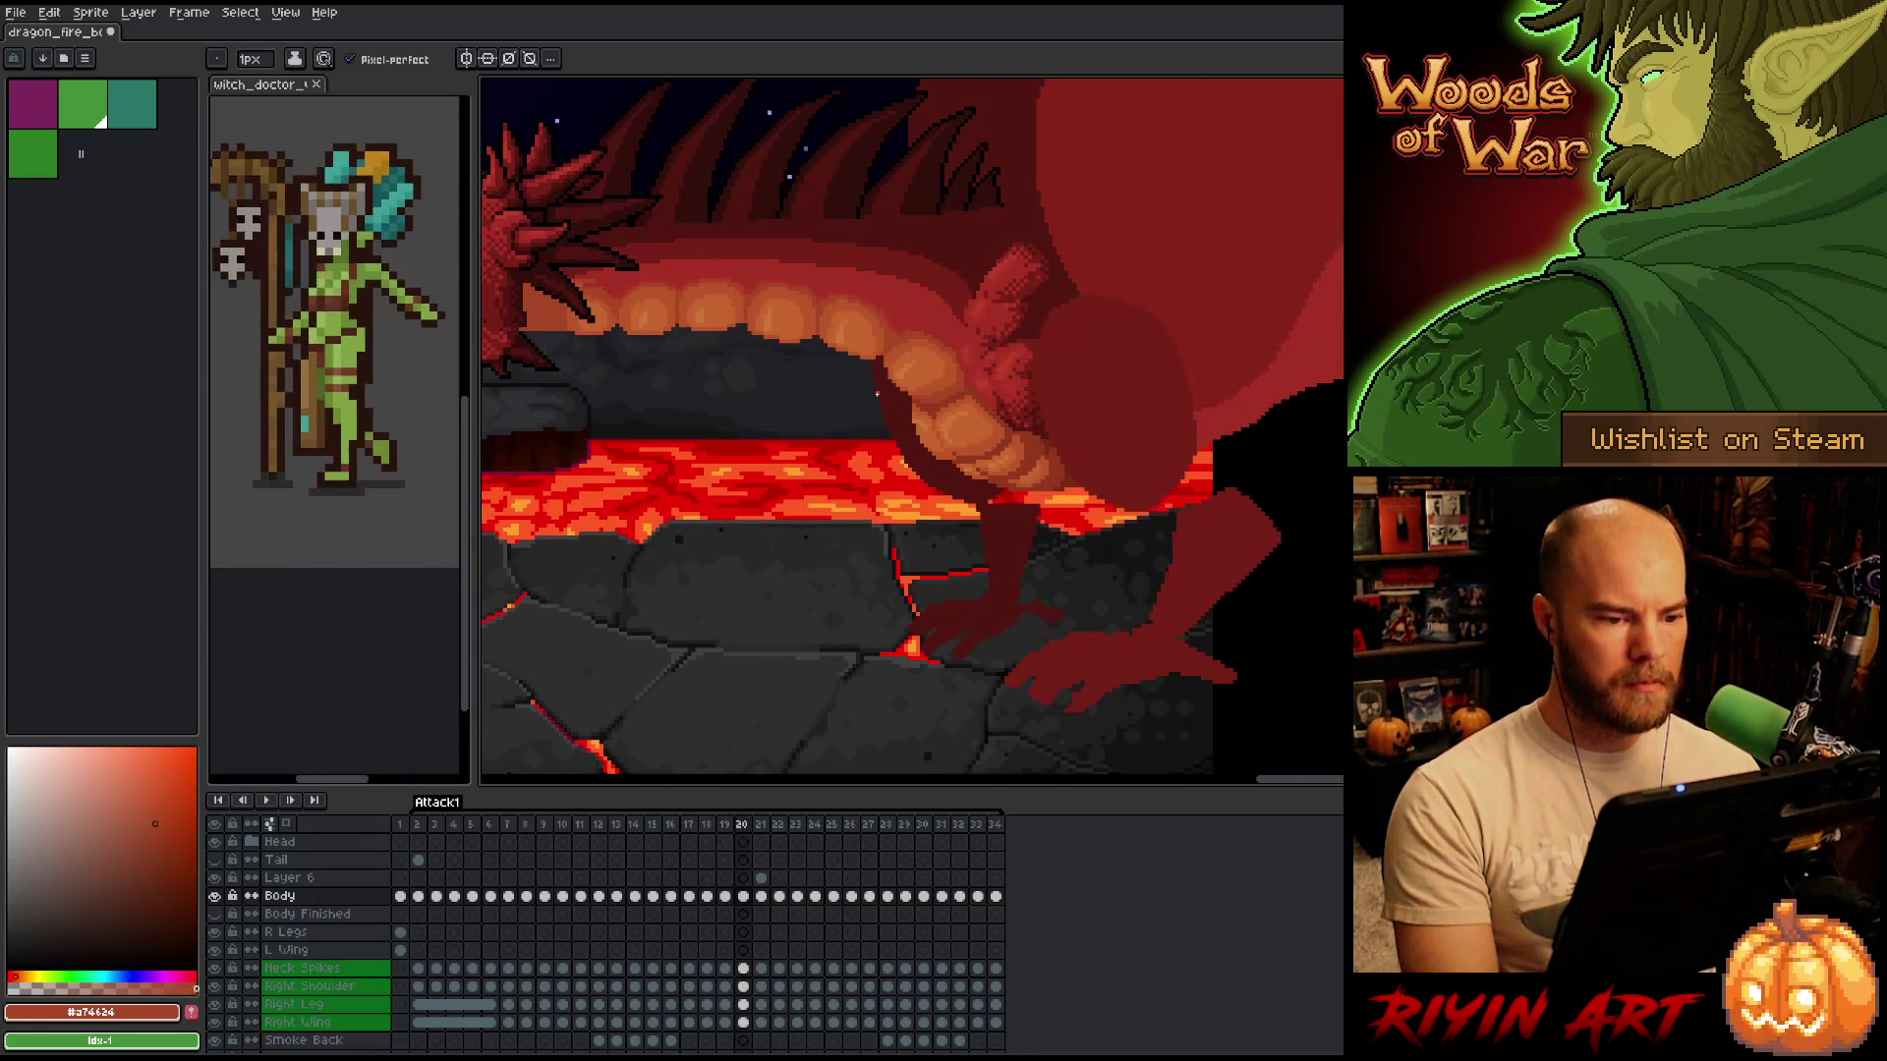
pyautogui.scroll(3, 896, 346)
pyautogui.scroll(1, 956, 335)
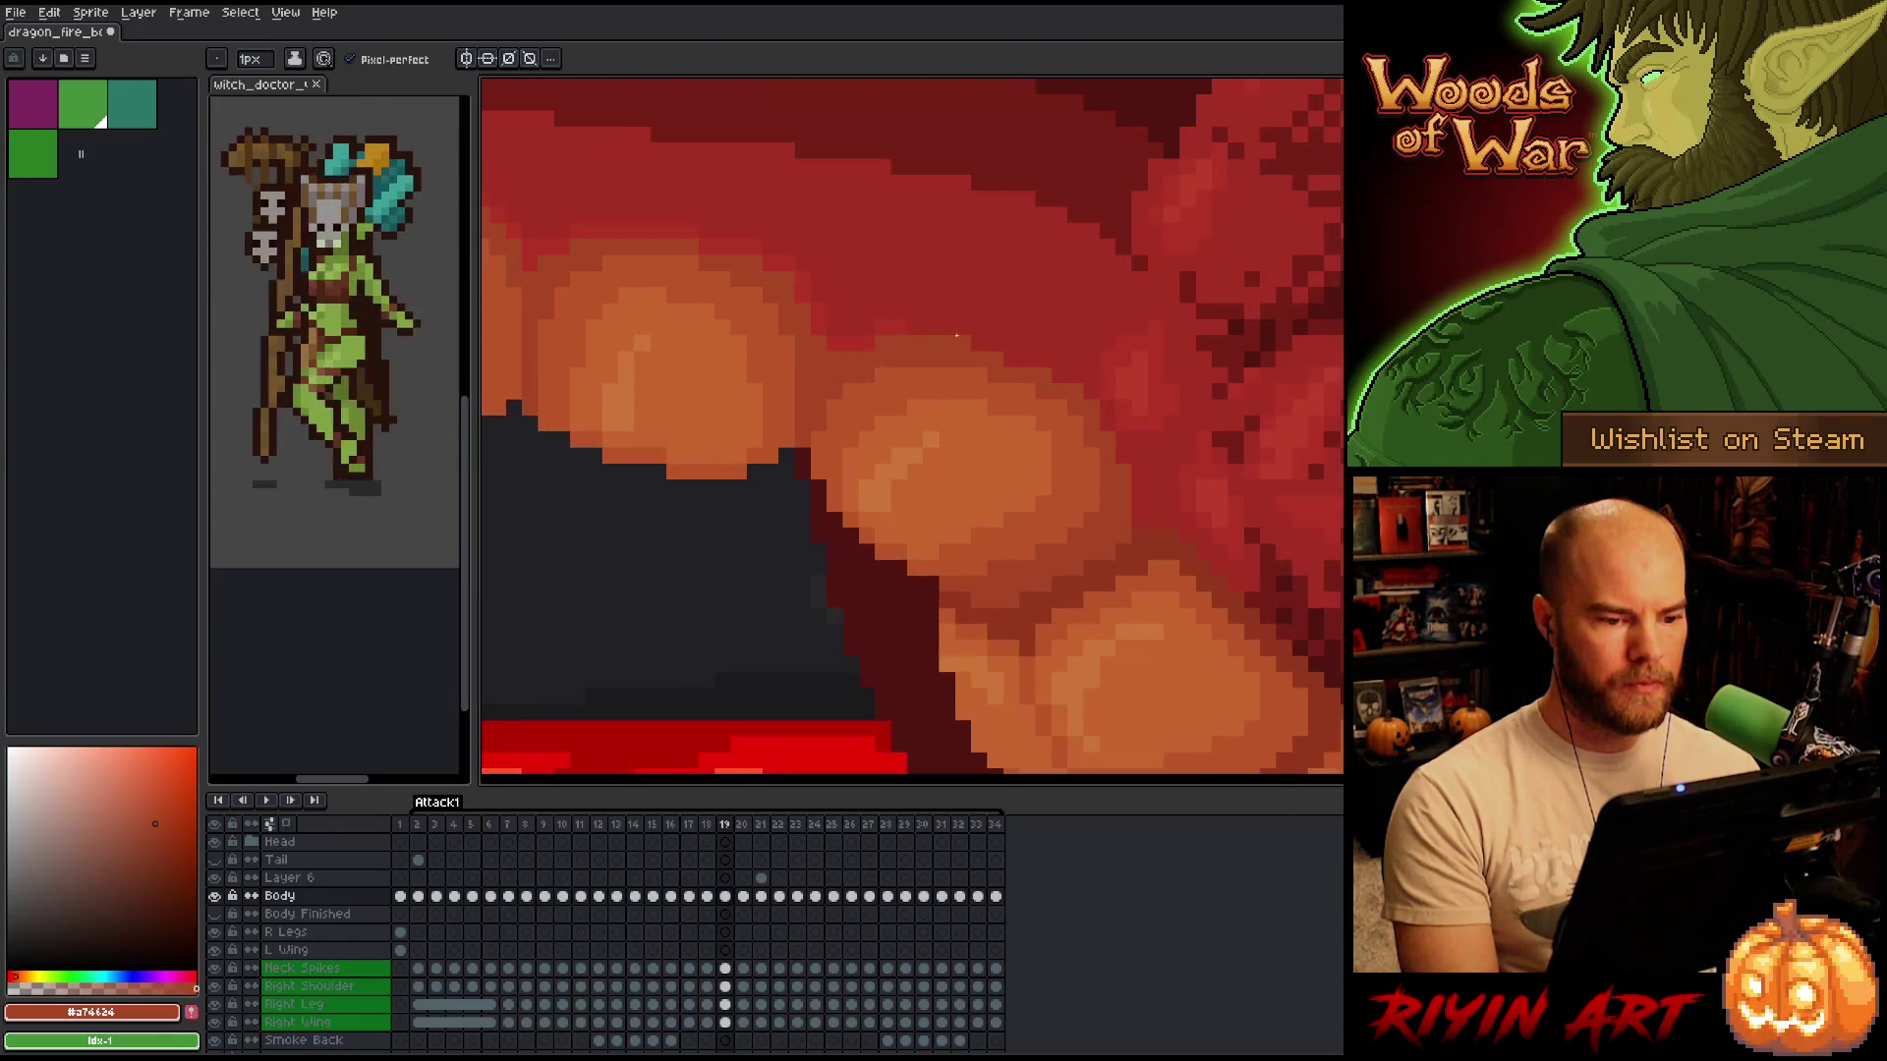
pyautogui.press('.')
pyautogui.press(',')
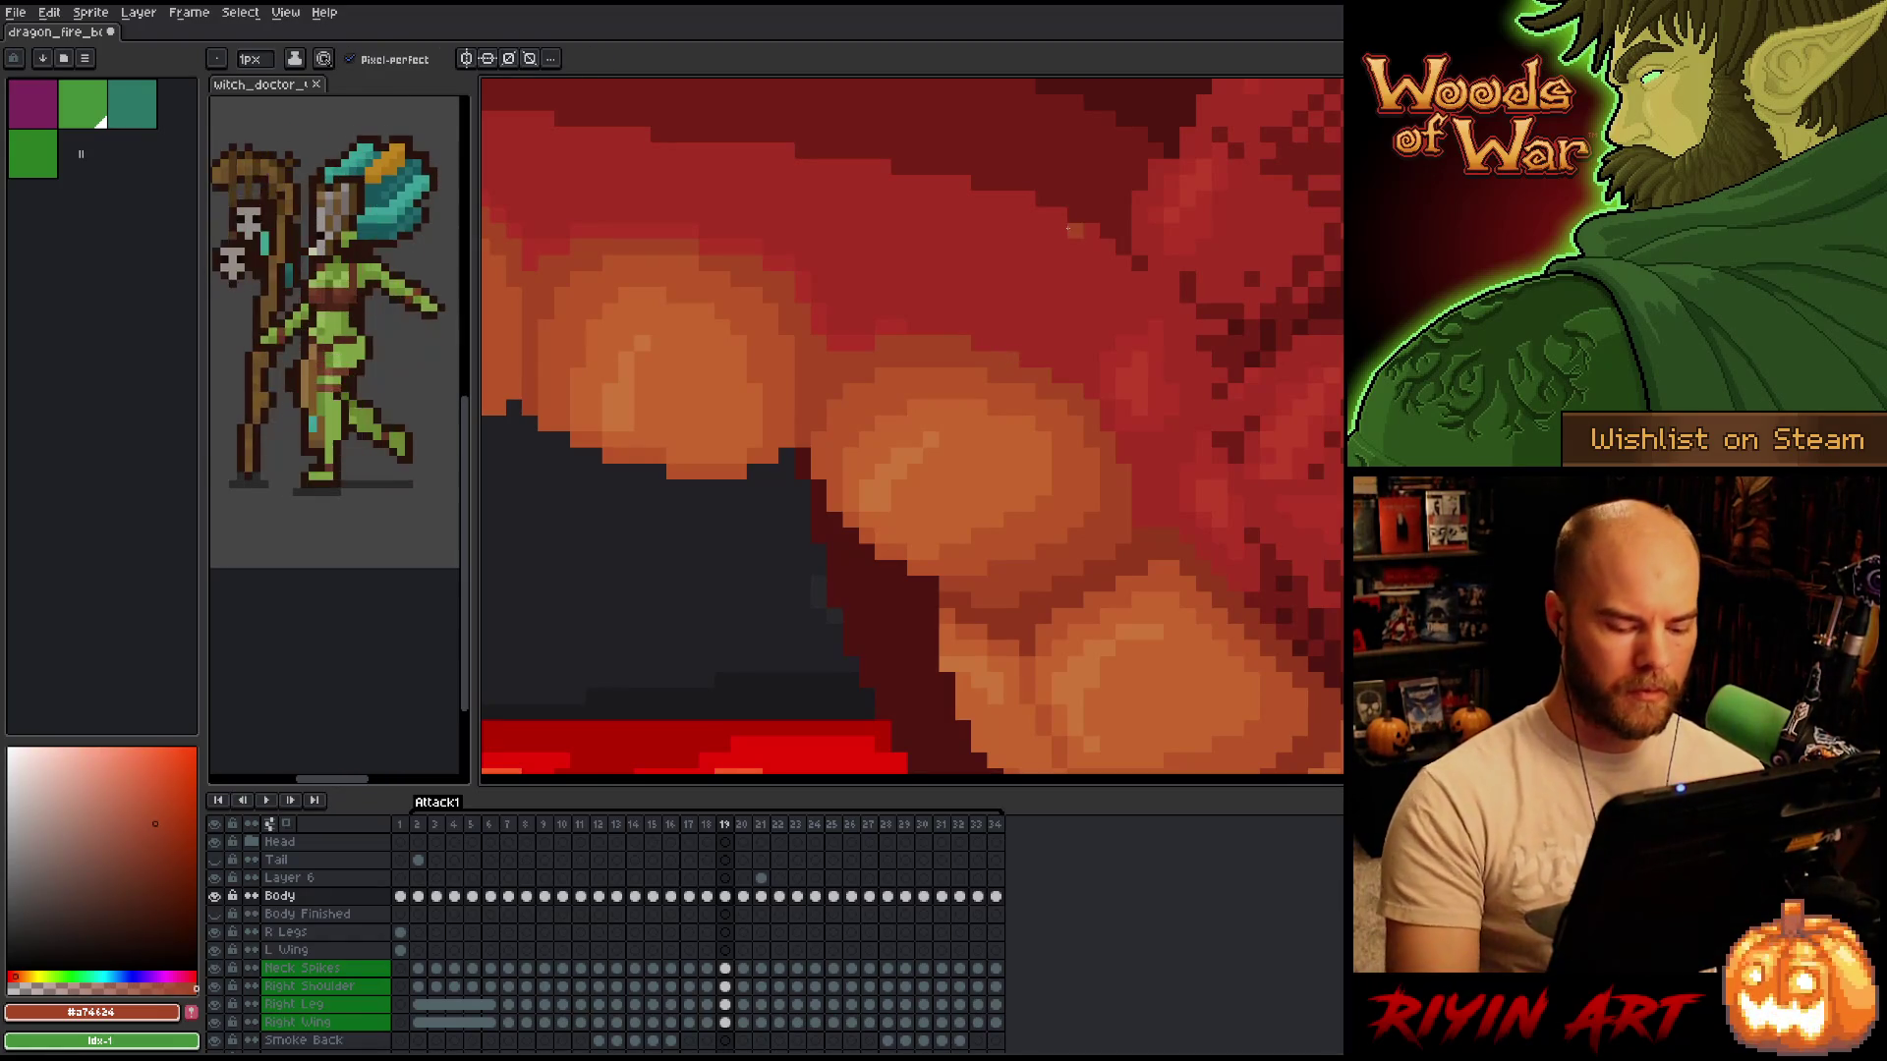
pyautogui.press('.')
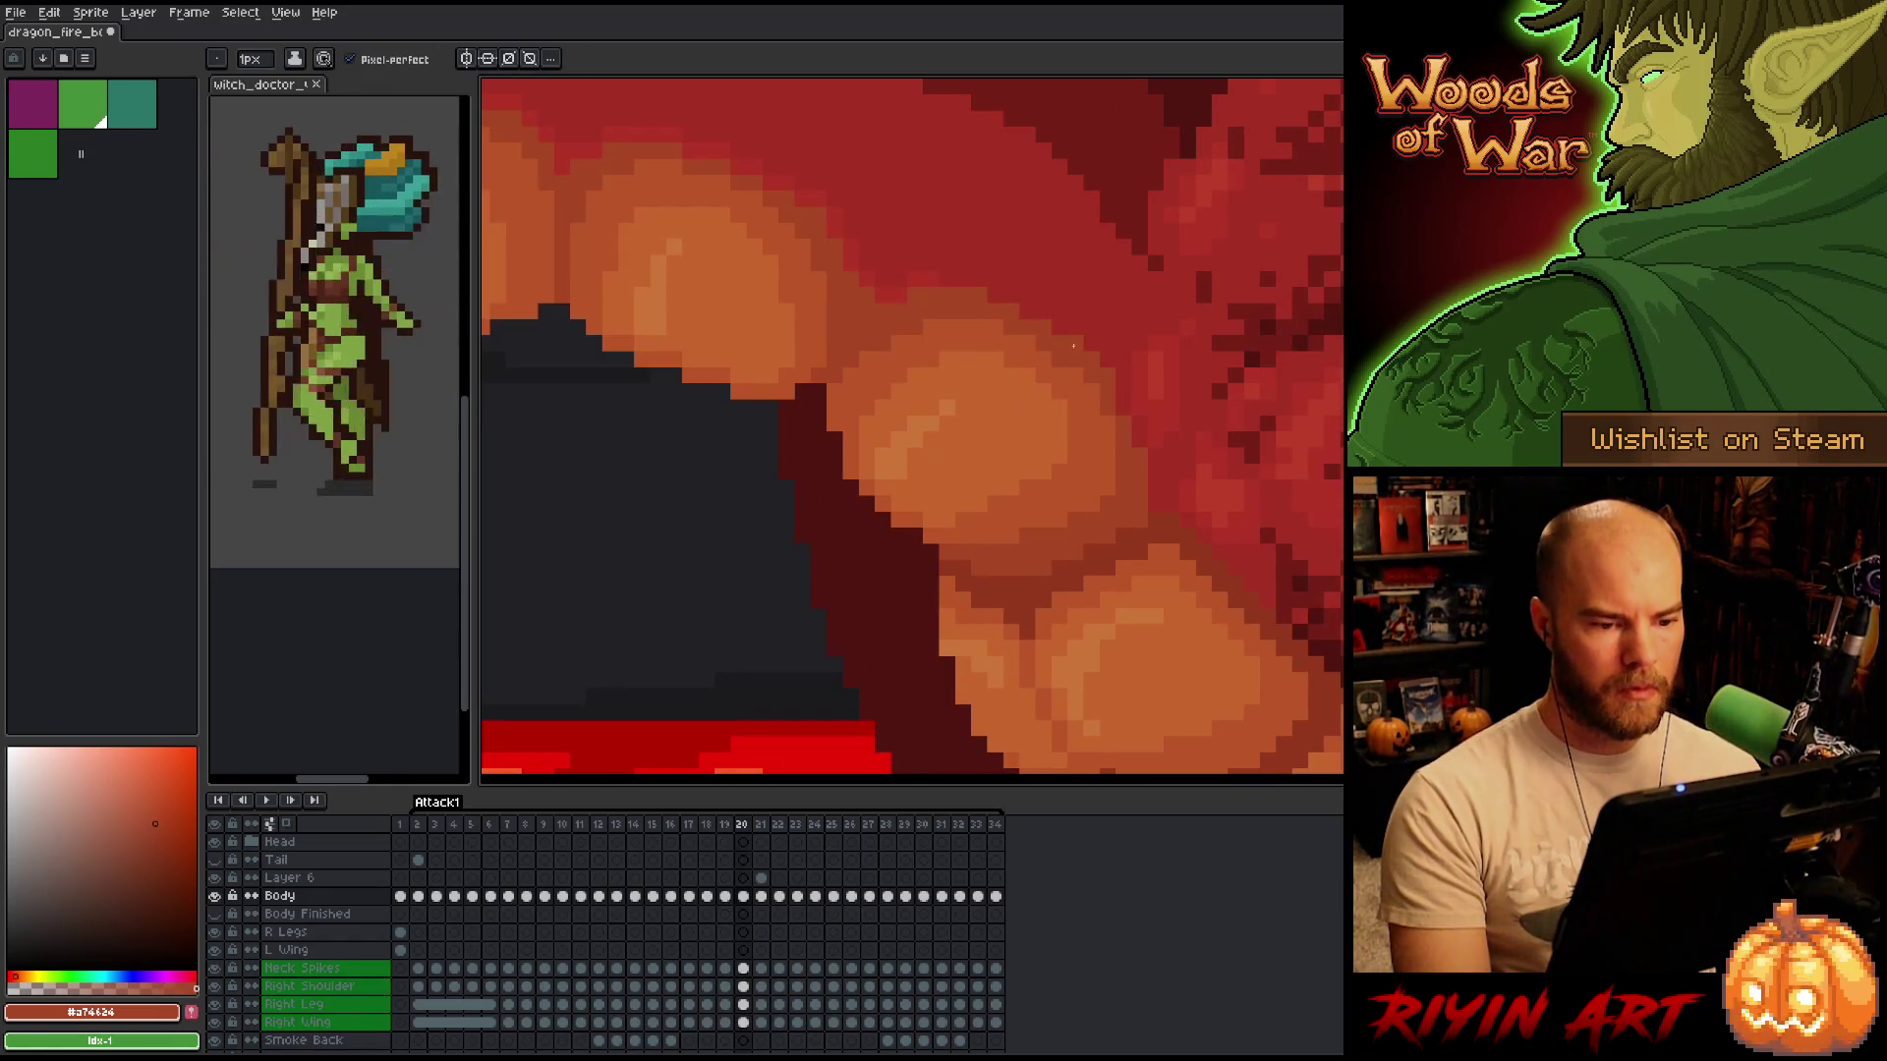
pyautogui.scroll(-4, 767, 561)
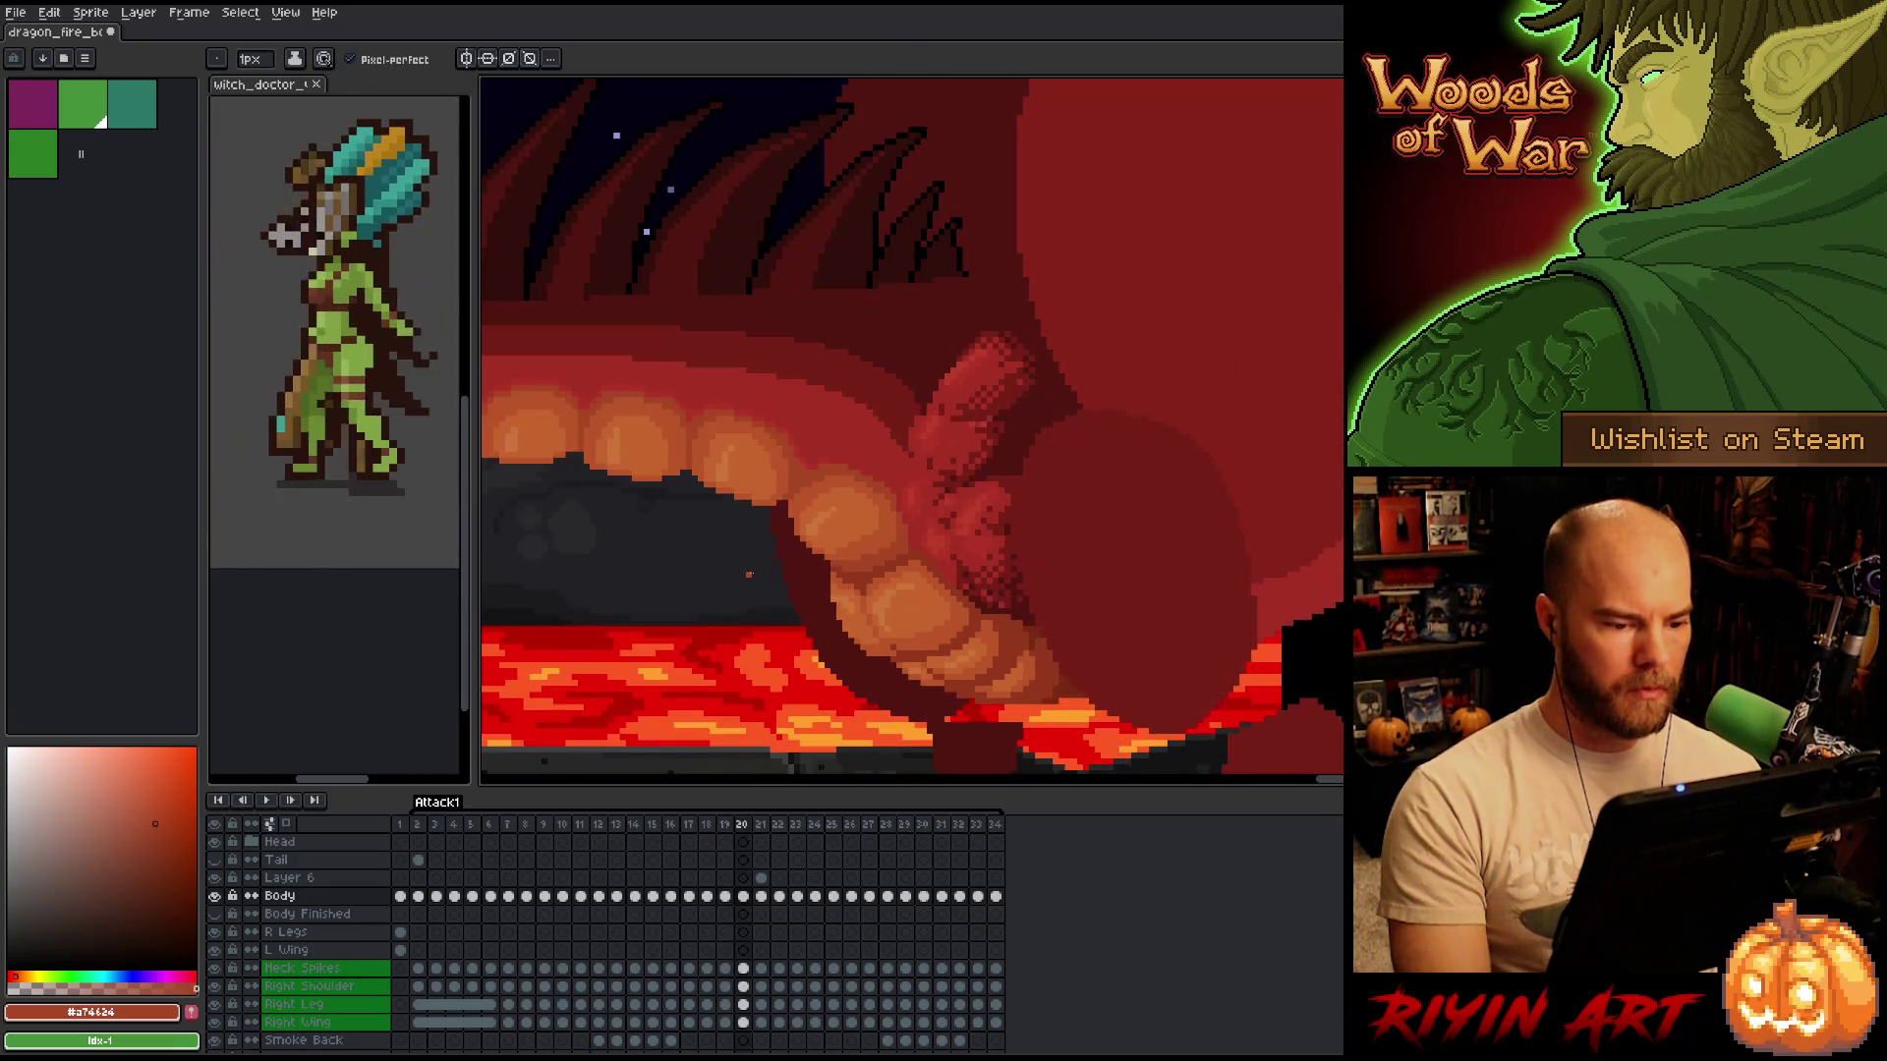
pyautogui.press(',')
pyautogui.press(',')
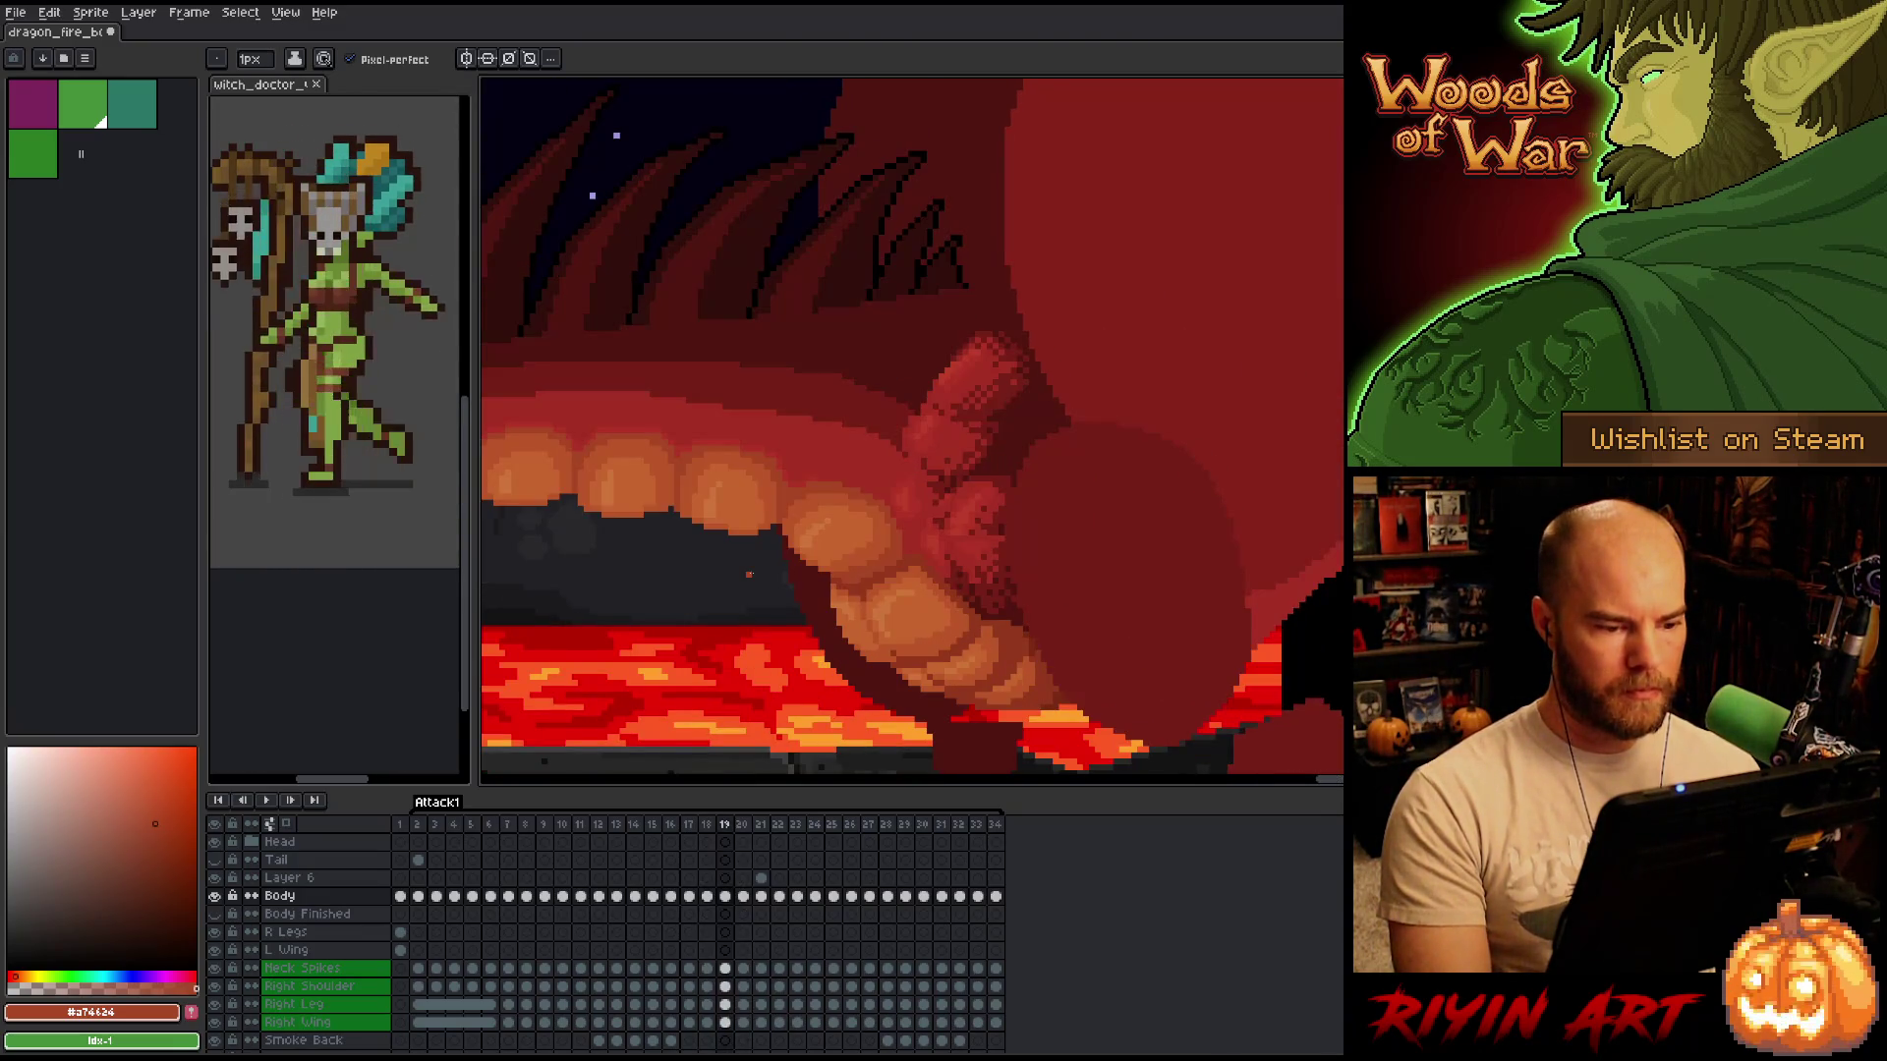
pyautogui.scroll(3, 896, 697)
pyautogui.scroll(-3, 897, 697)
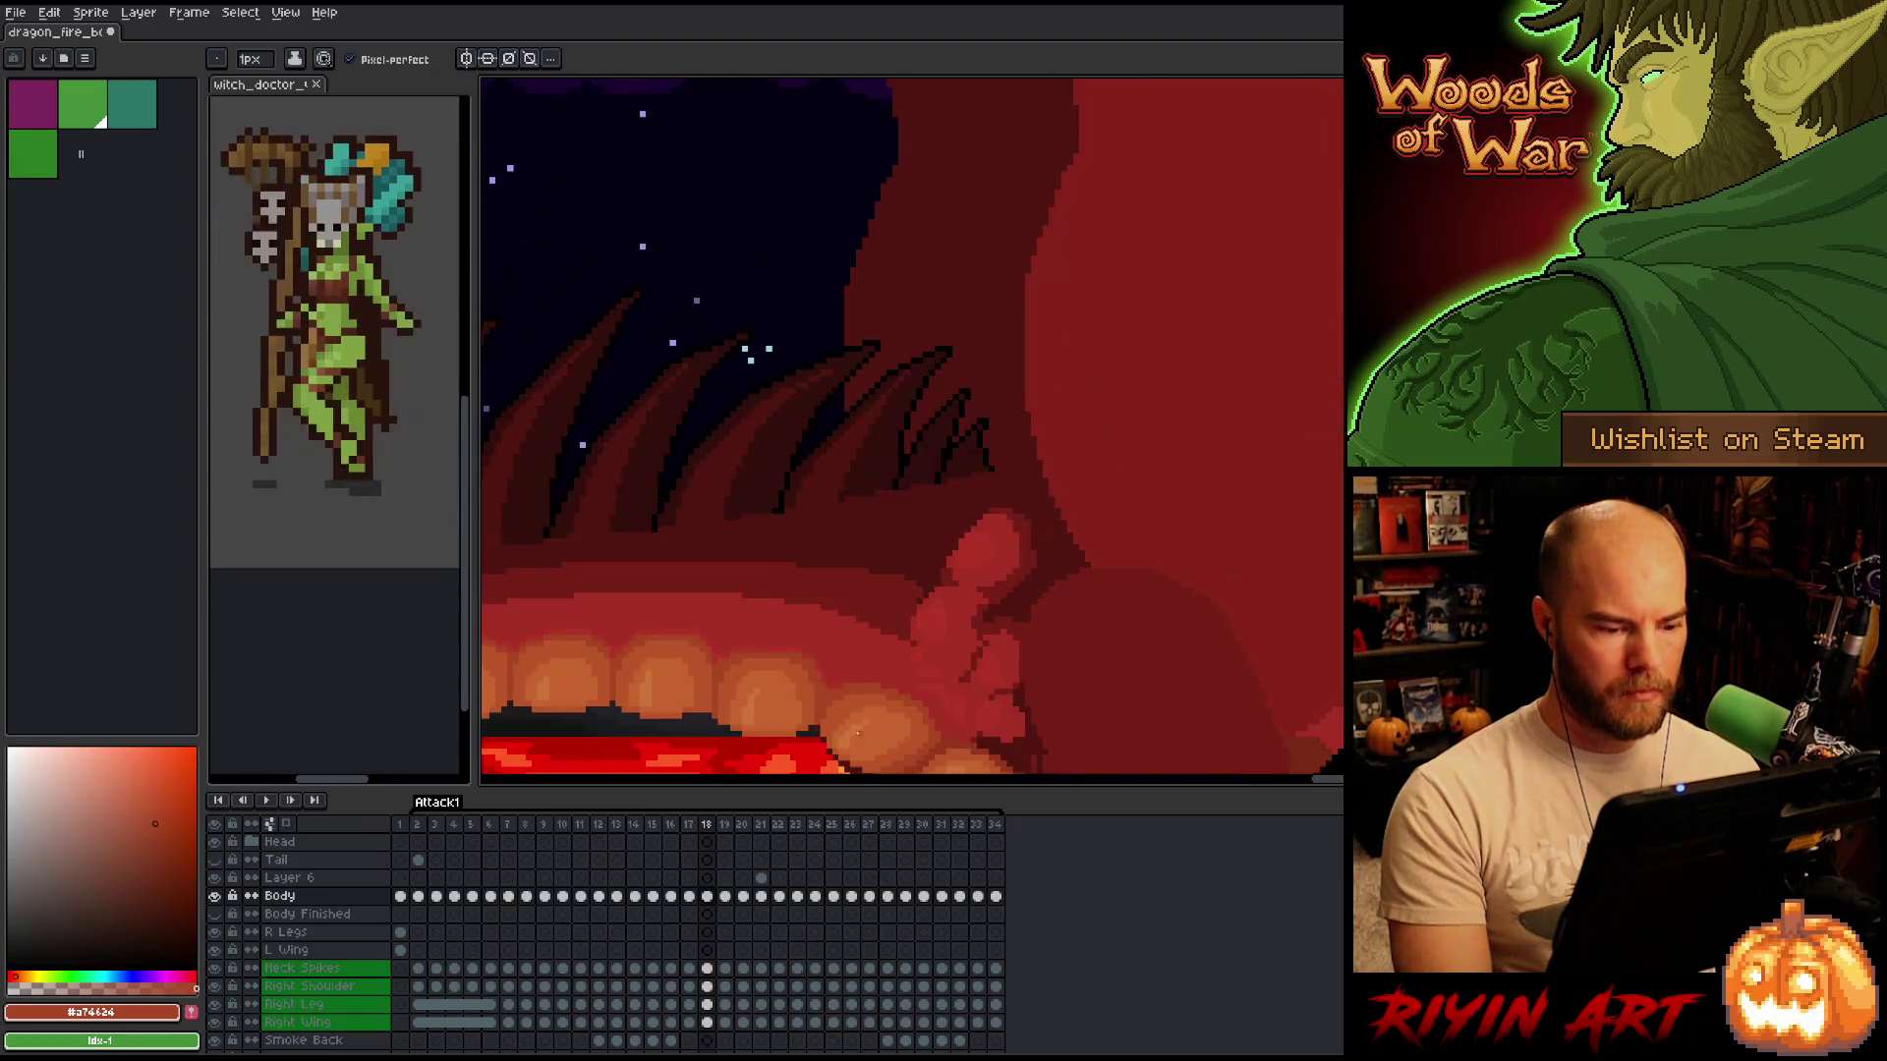
pyautogui.scroll(3, 812, 387)
pyautogui.press('.')
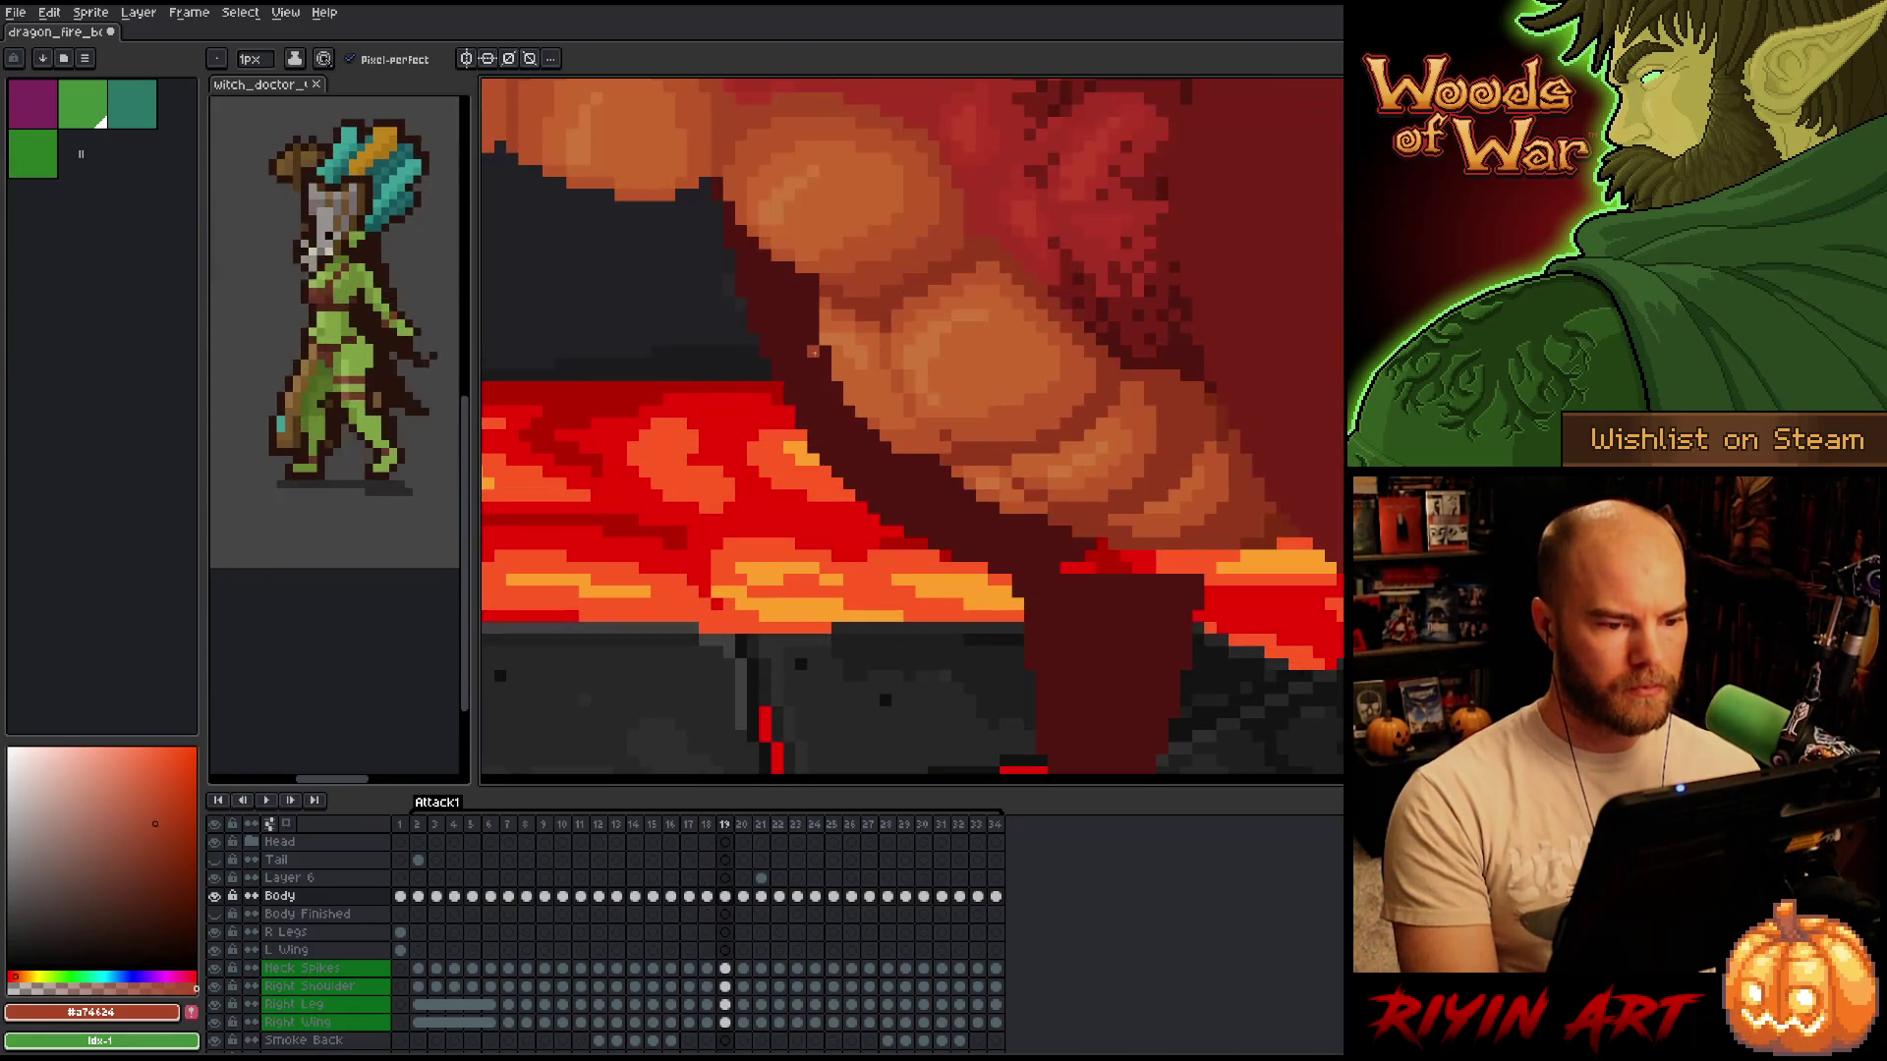
pyautogui.scroll(-2, 906, 460)
pyautogui.press('.')
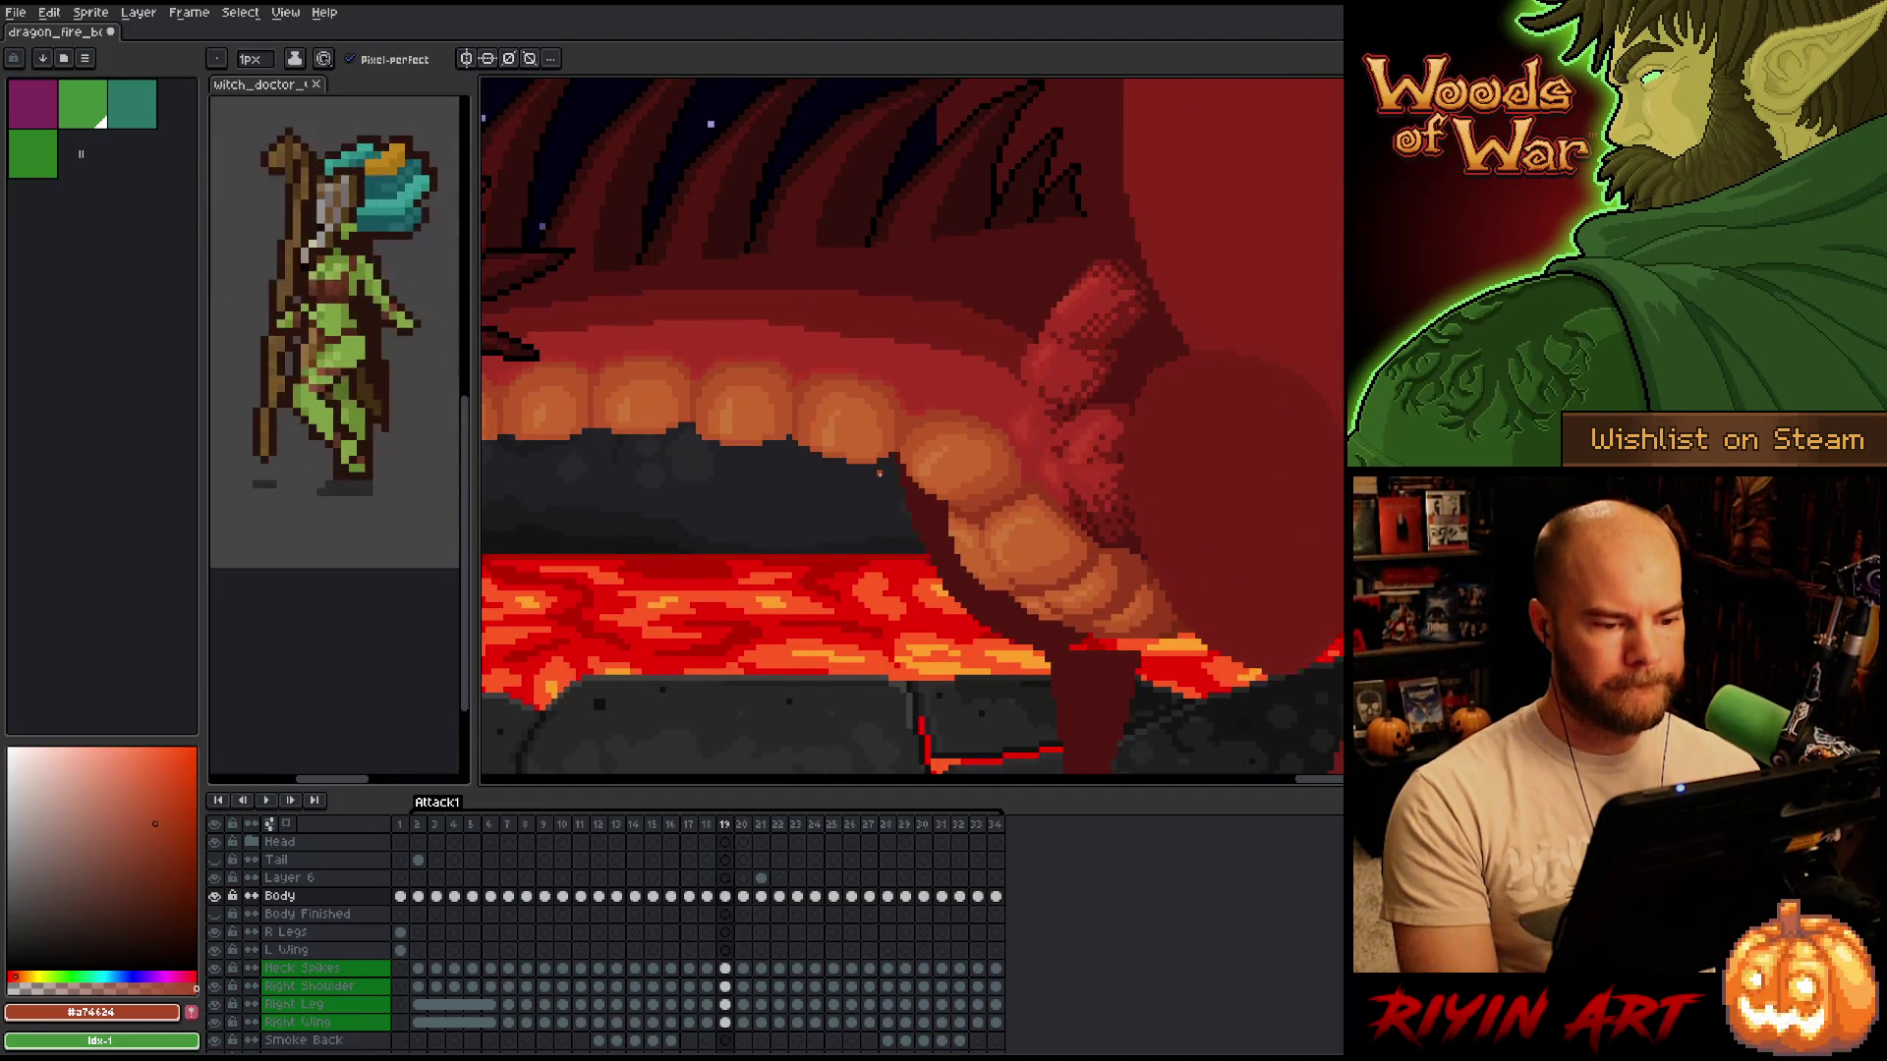
pyautogui.press('.')
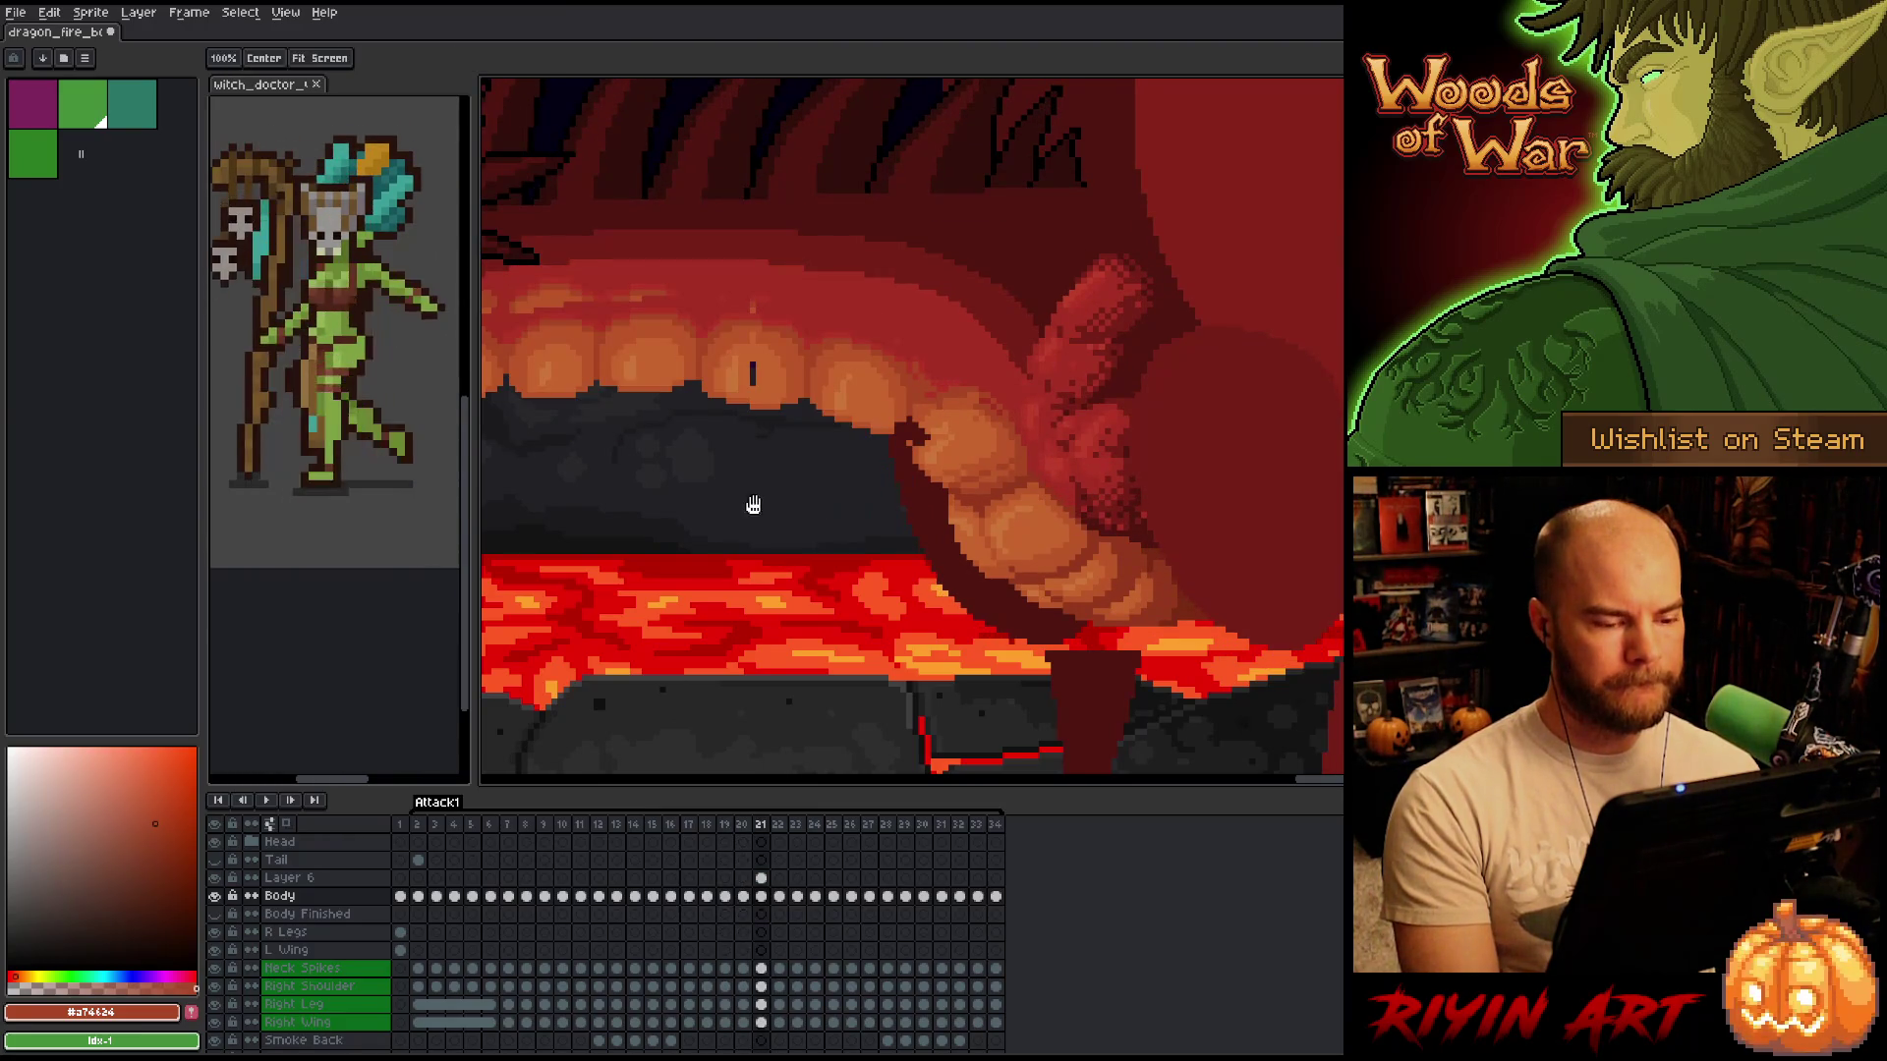
pyautogui.scroll(-3, 862, 509)
pyautogui.scroll(3, 950, 577)
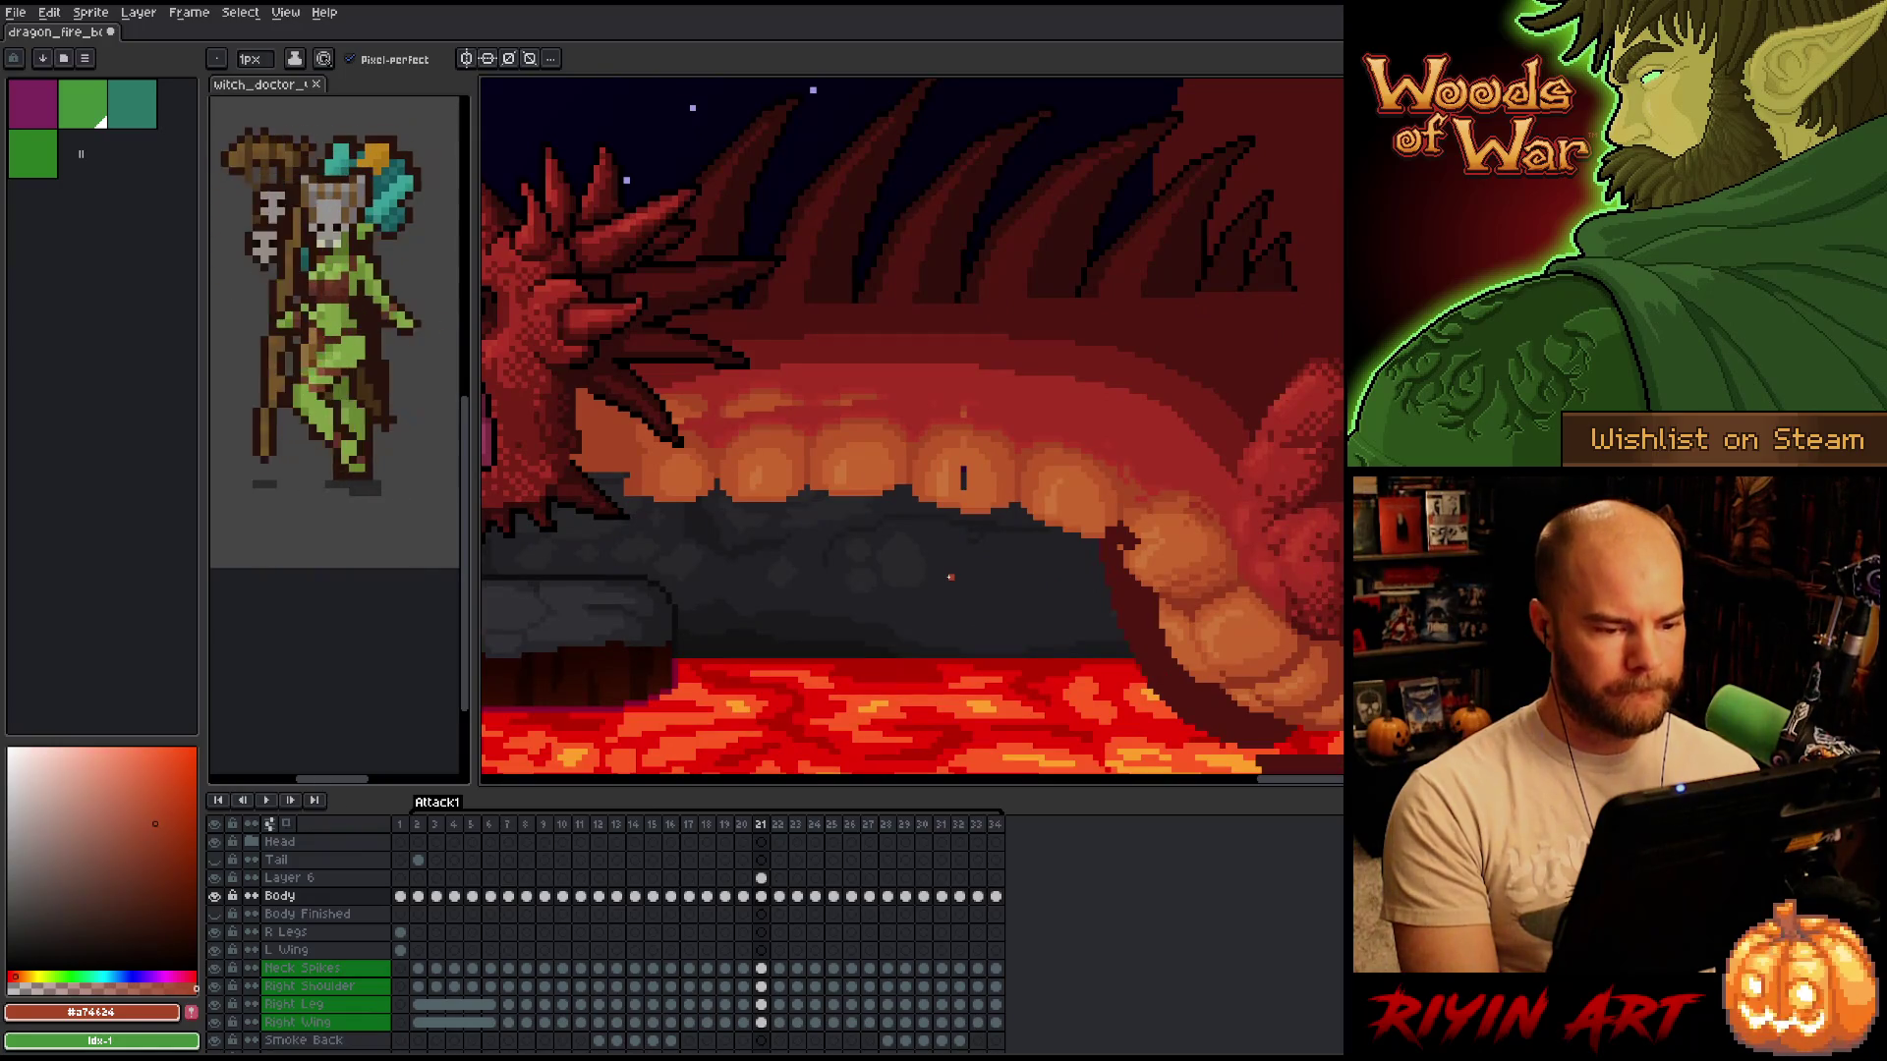
pyautogui.press('v')
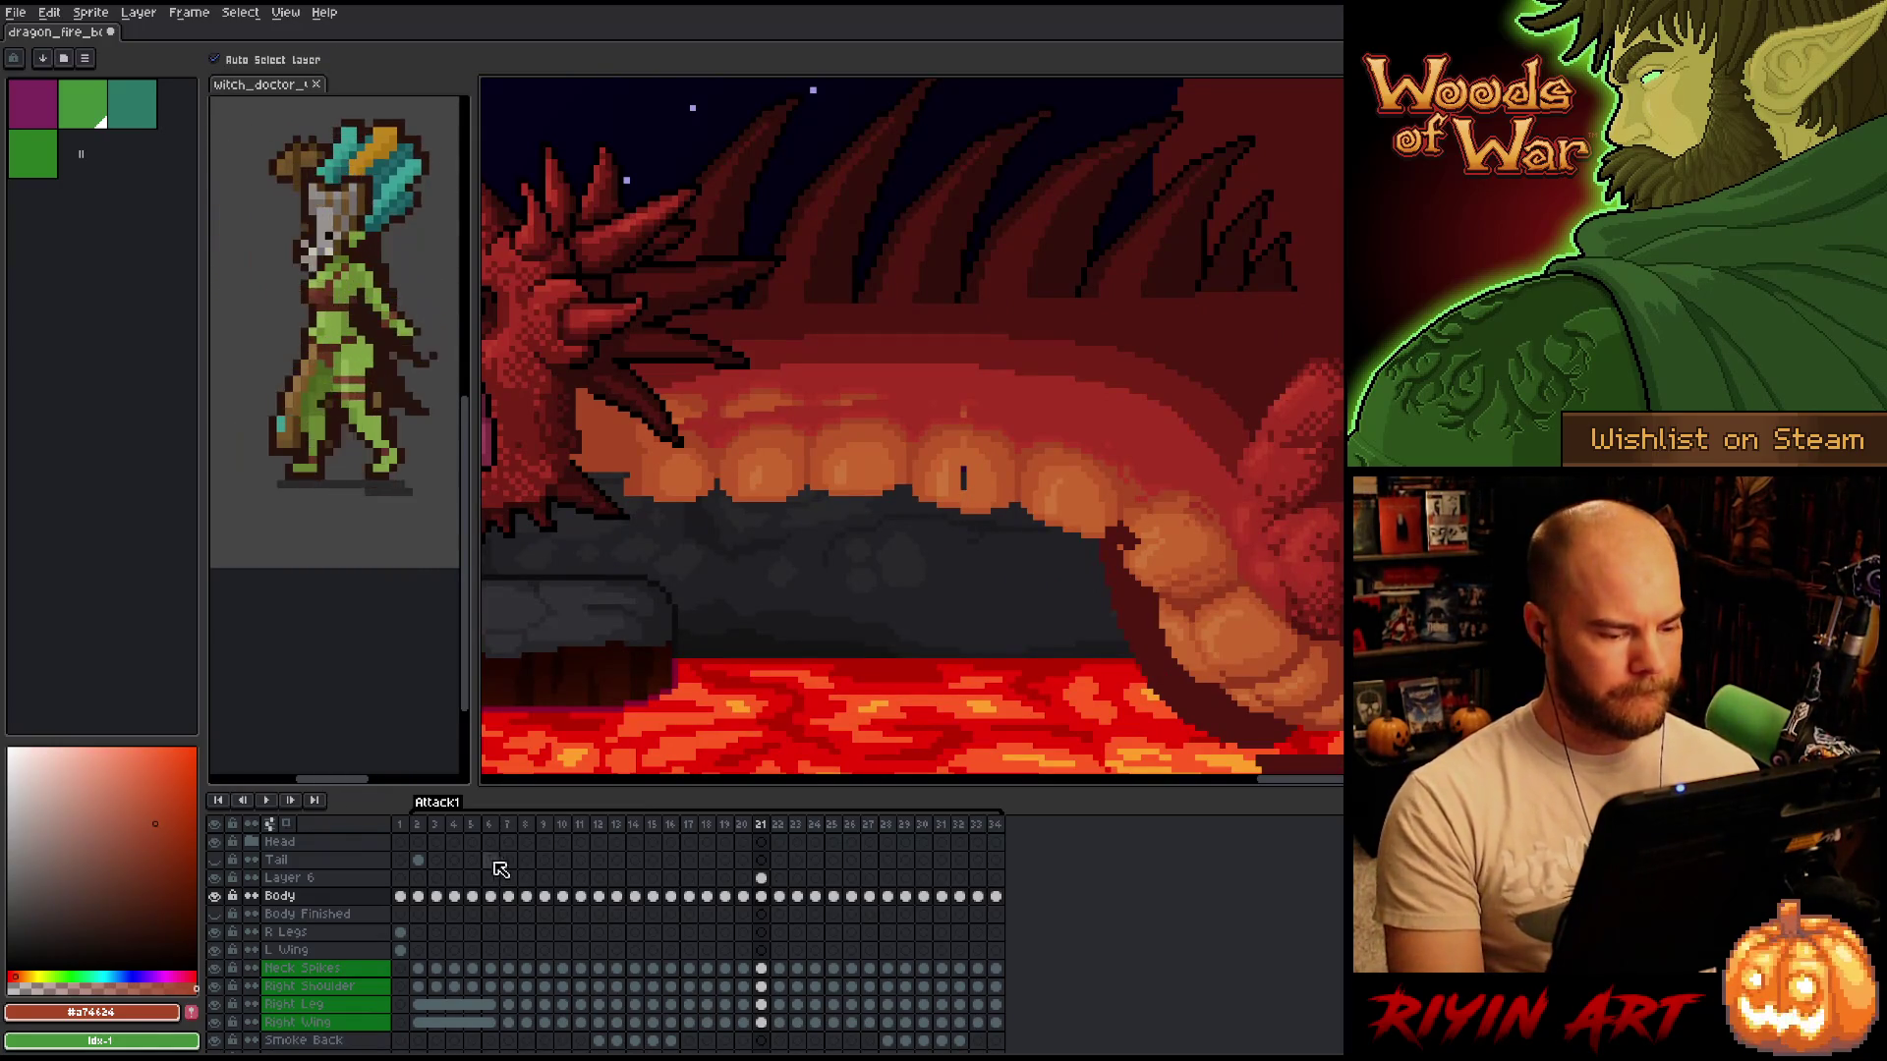
# On Layer 6's frame-21 cel, move the glowing teeth up about 30 px and toggle visibility to compare.
pyautogui.click(760, 877)
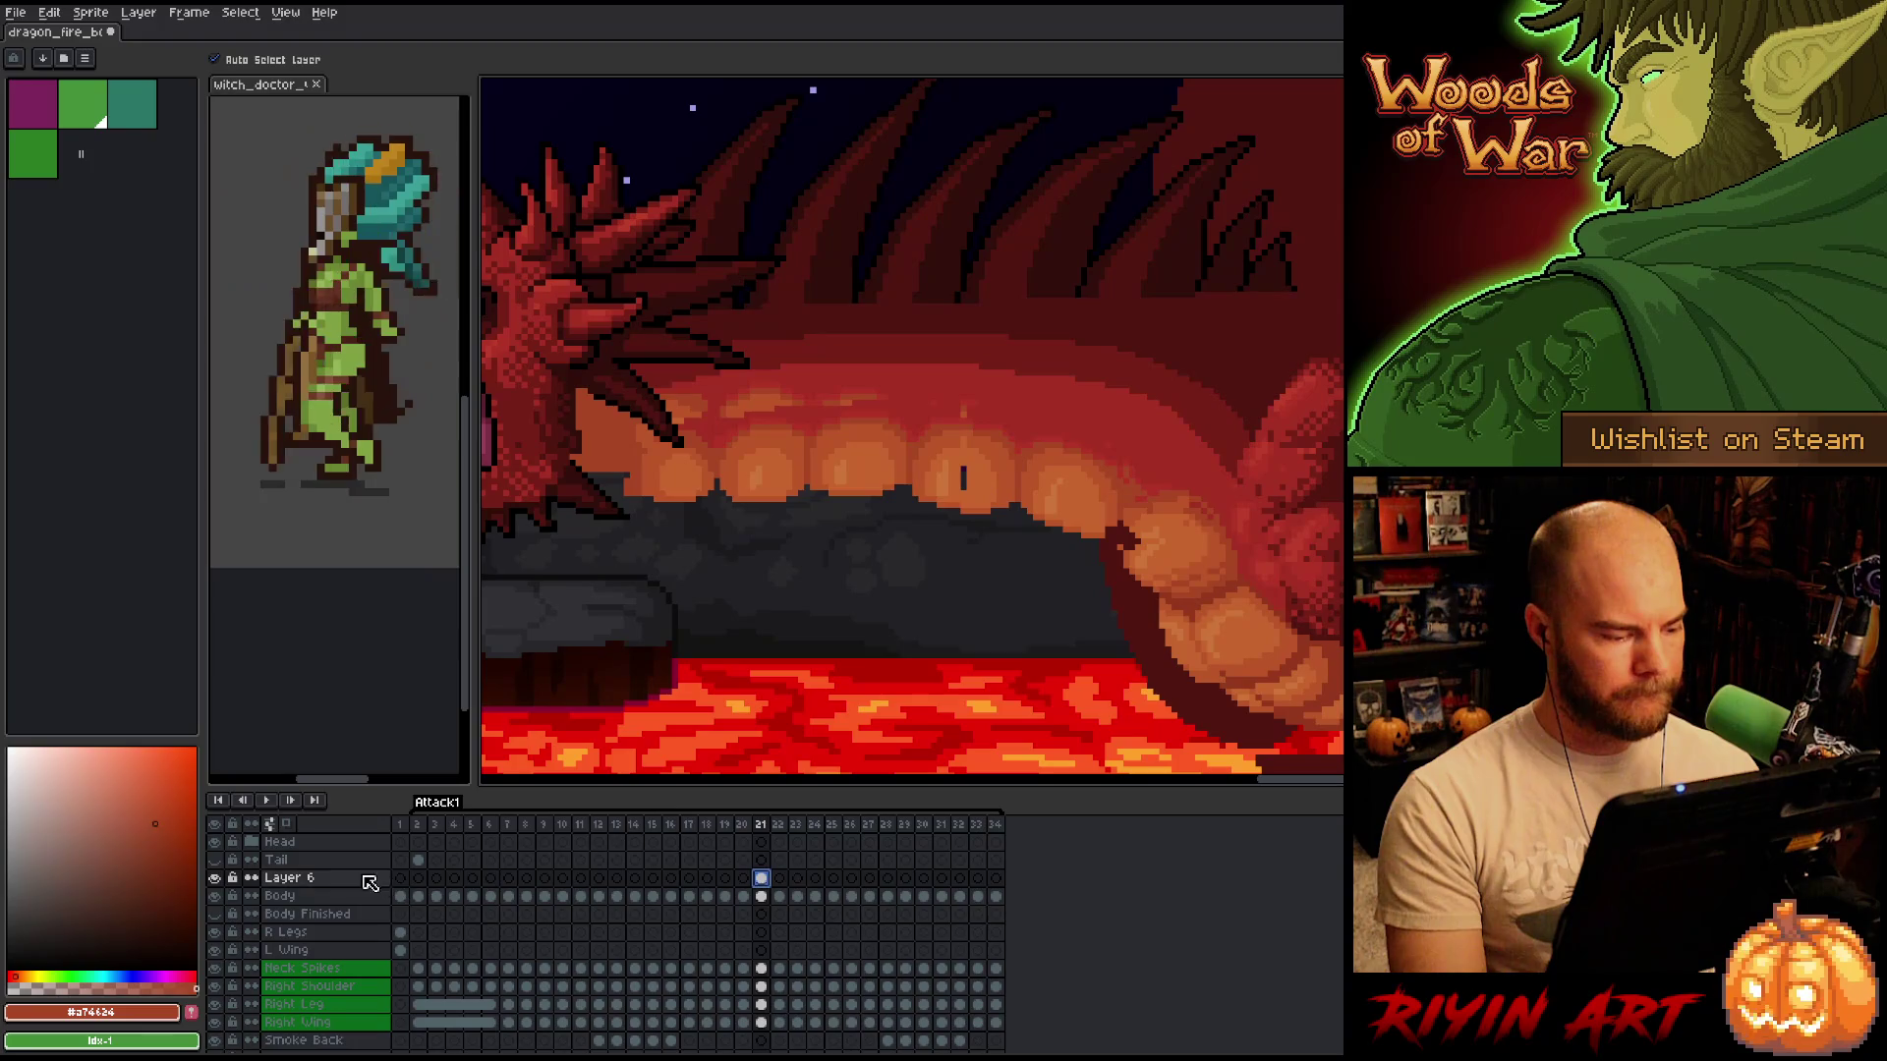
pyautogui.click(216, 878)
pyautogui.click(216, 877)
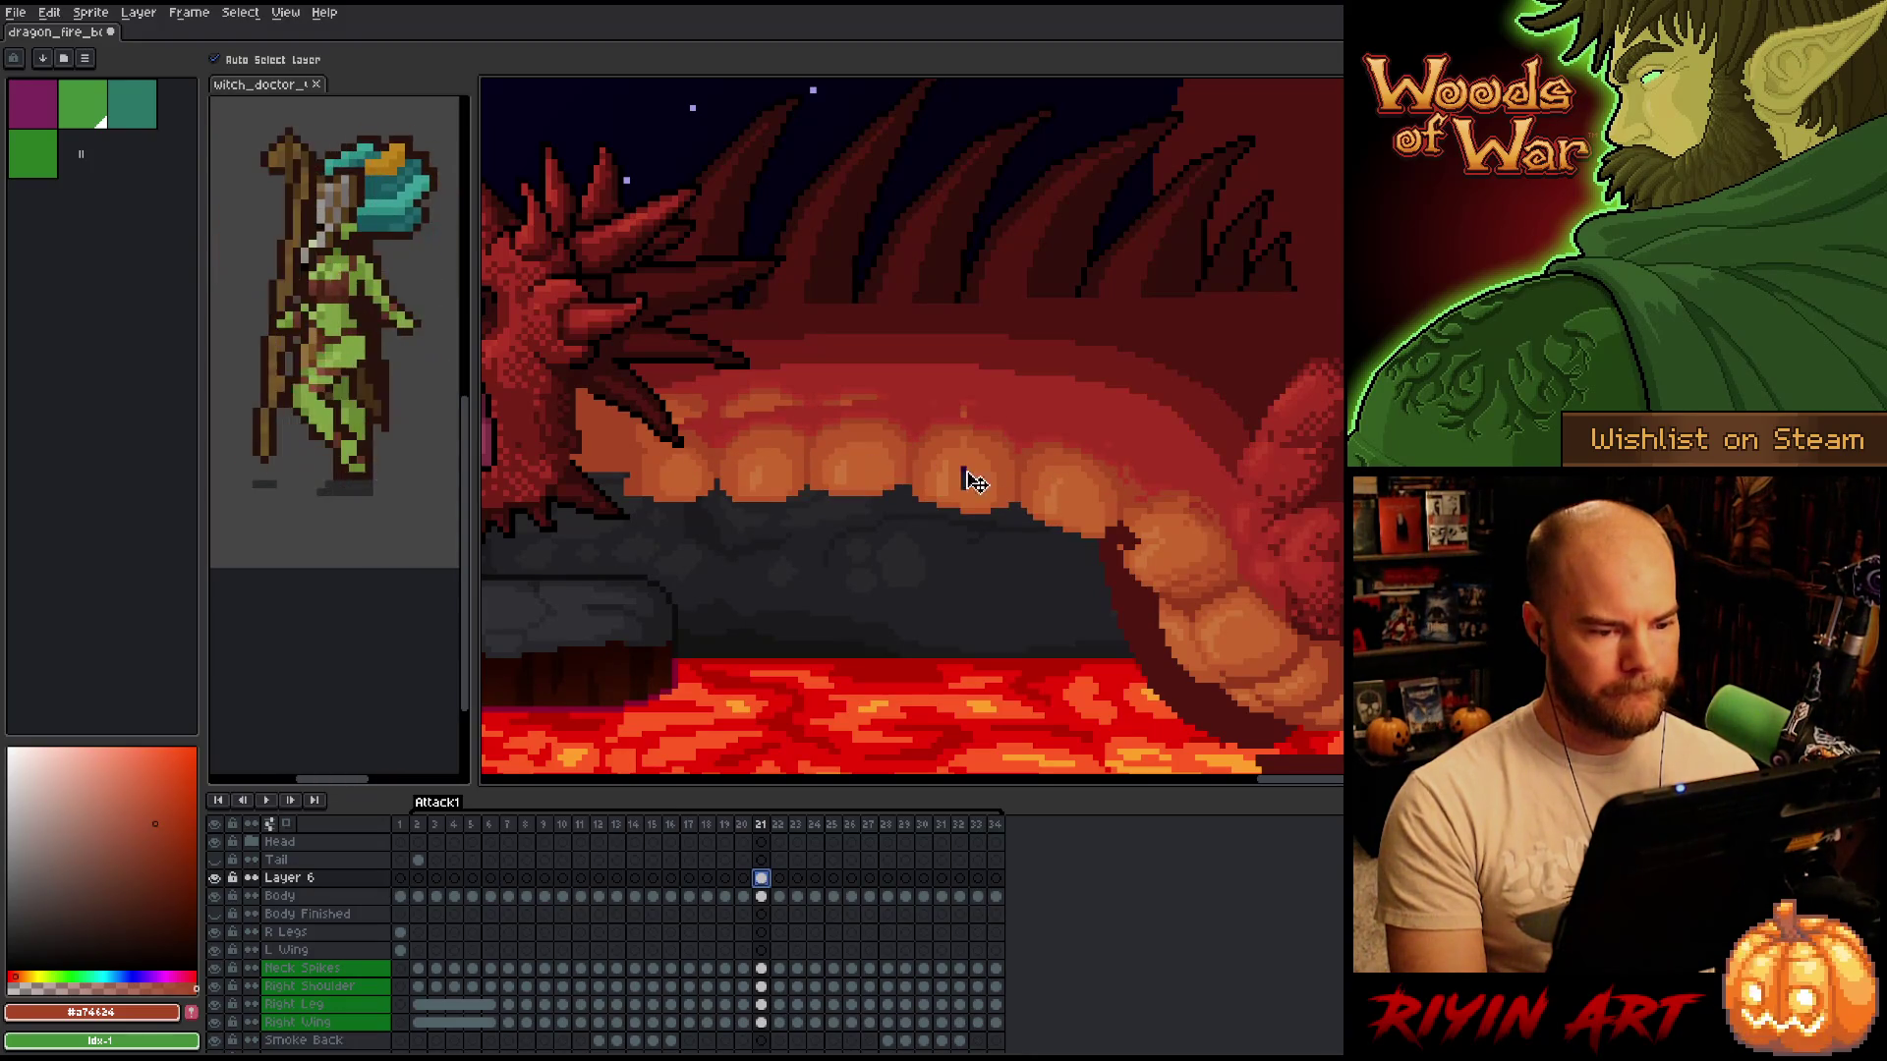
pyautogui.moveTo(999, 485)
pyautogui.mouseDown()
pyautogui.moveTo(1003, 434)
pyautogui.moveTo(1013, 452)
pyautogui.mouseUp()
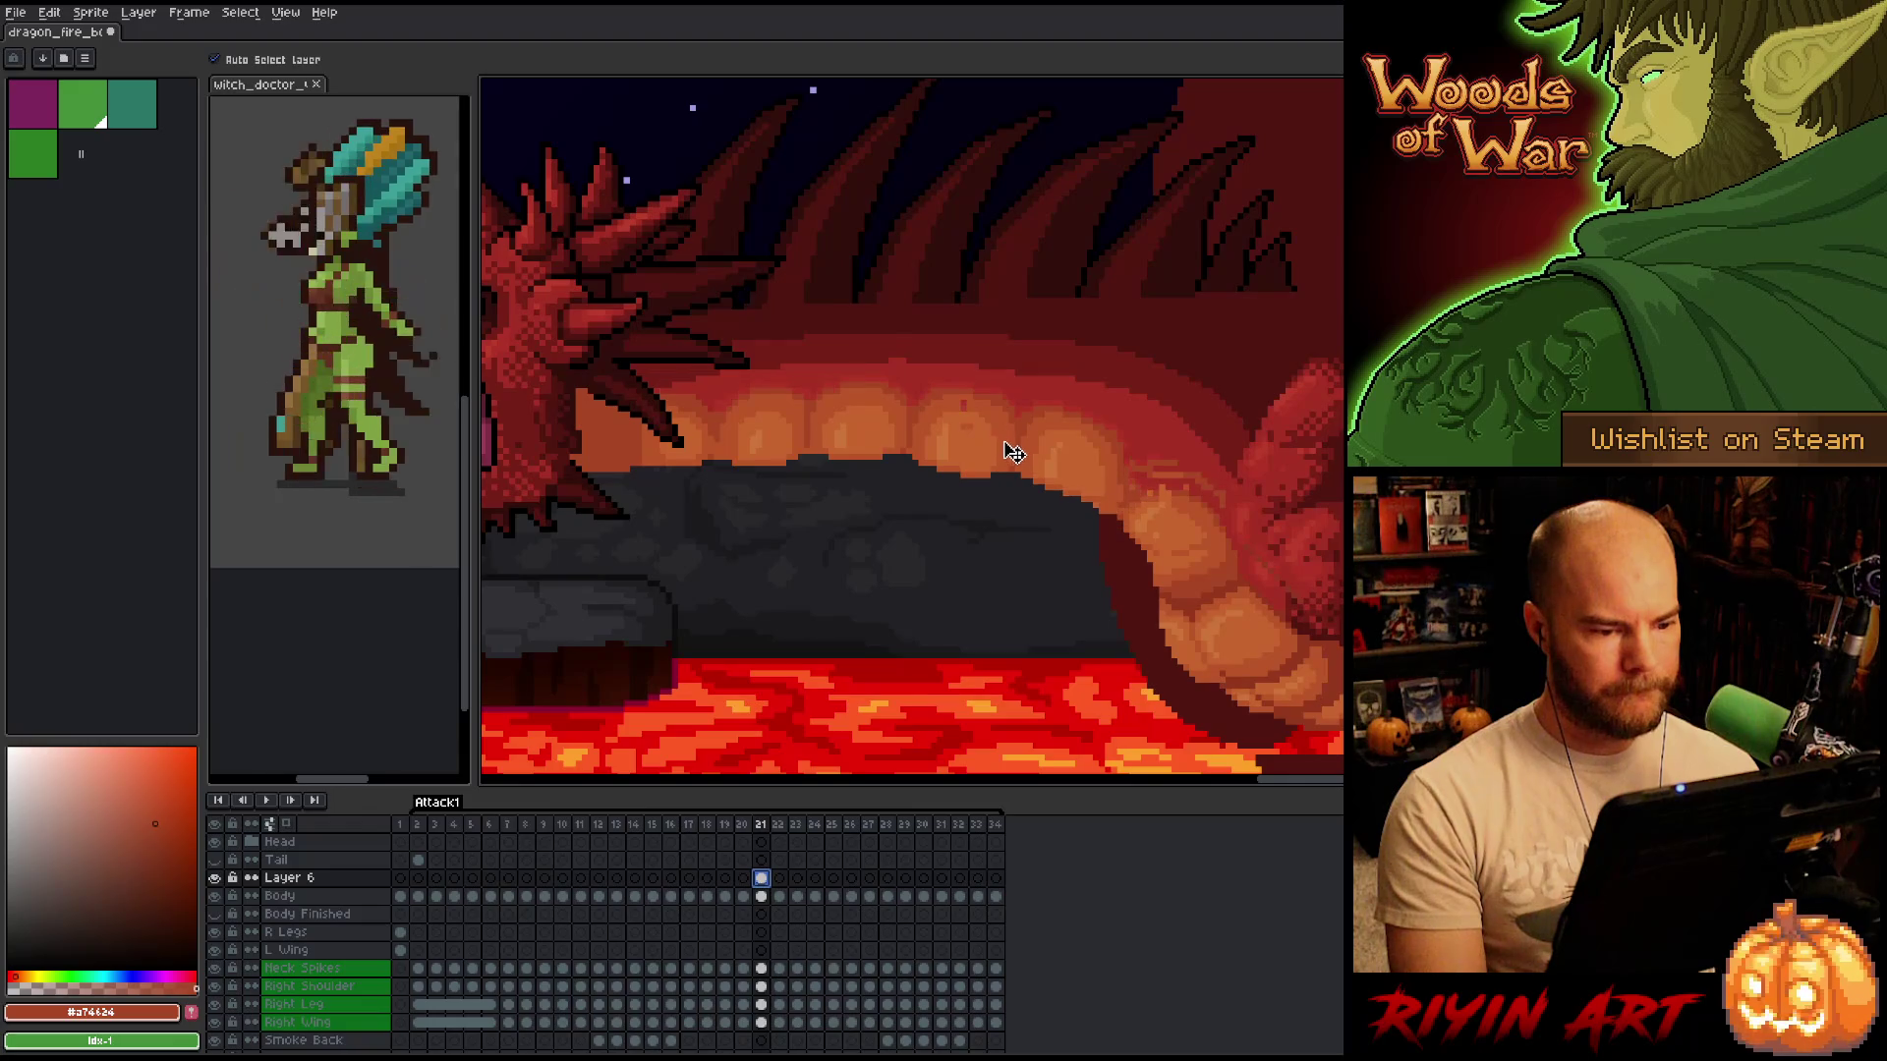
pyautogui.click(216, 878)
pyautogui.click(215, 877)
pyautogui.click(215, 878)
pyautogui.click(215, 878)
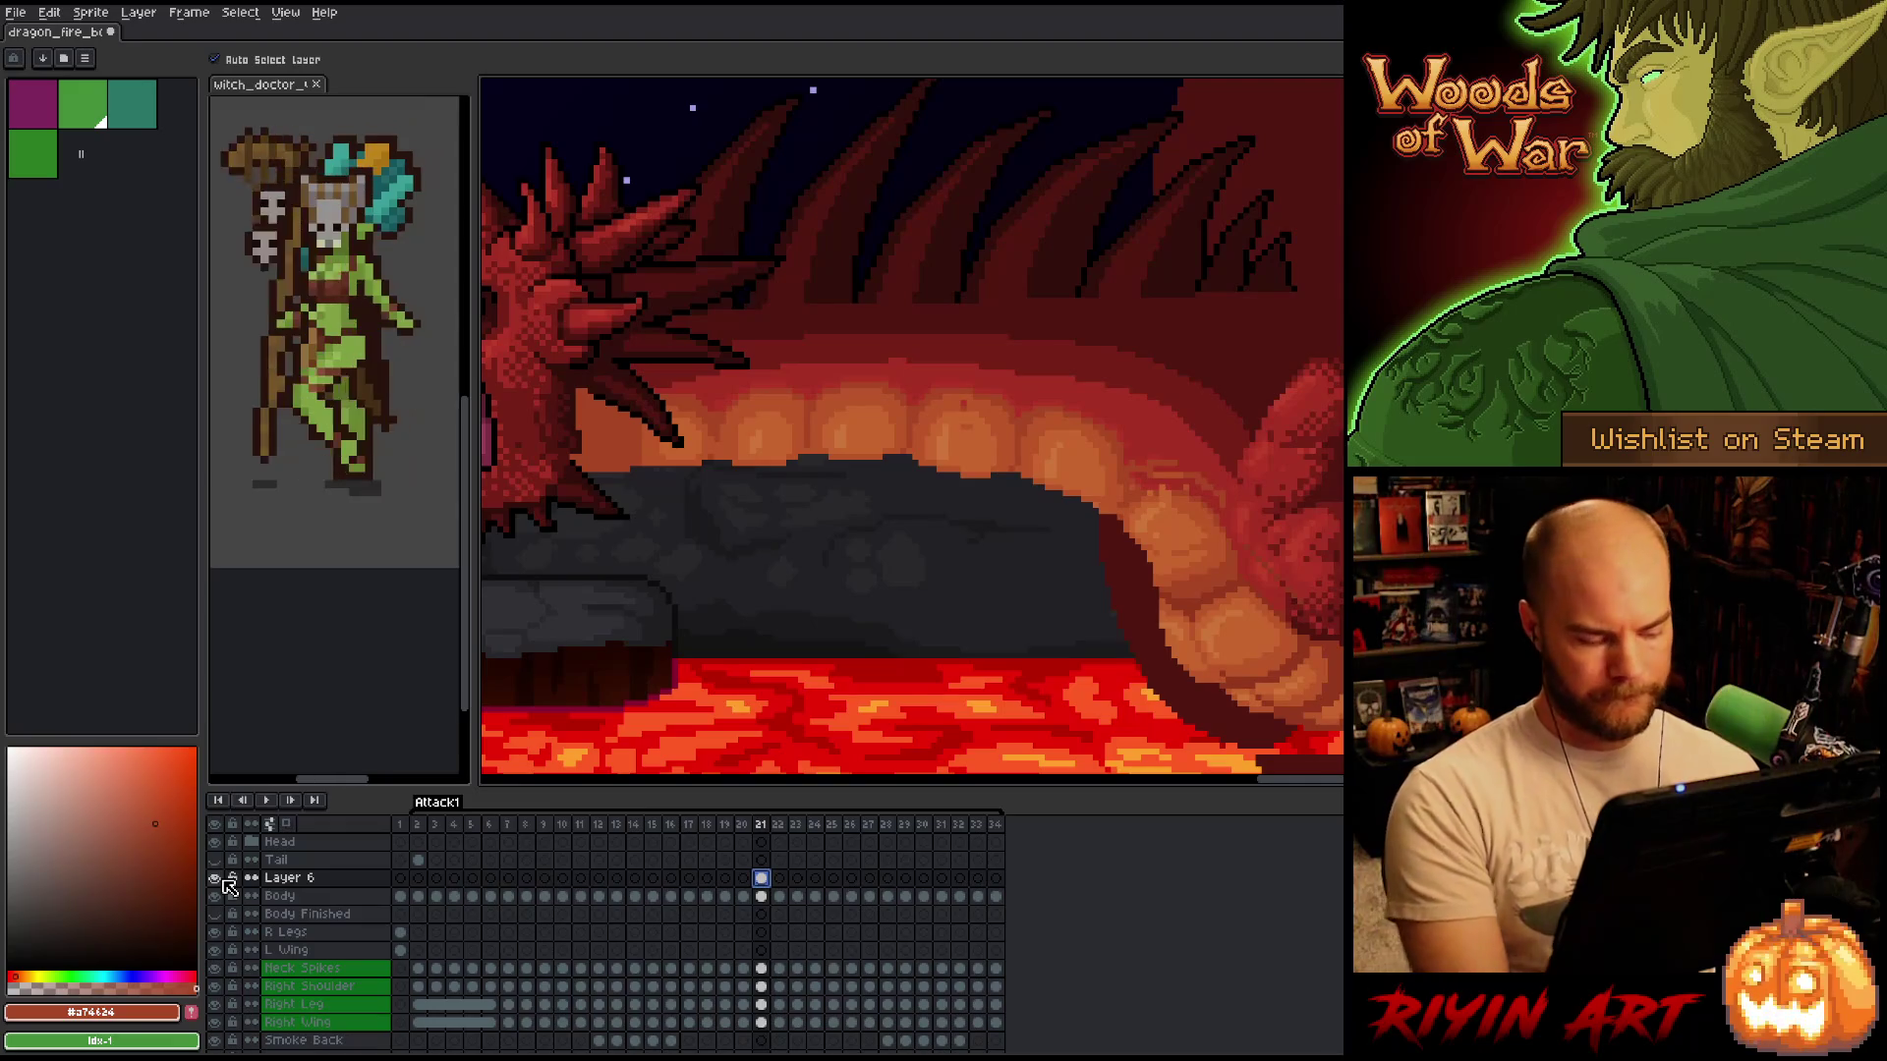
pyautogui.hotkey('ctrl', 't')
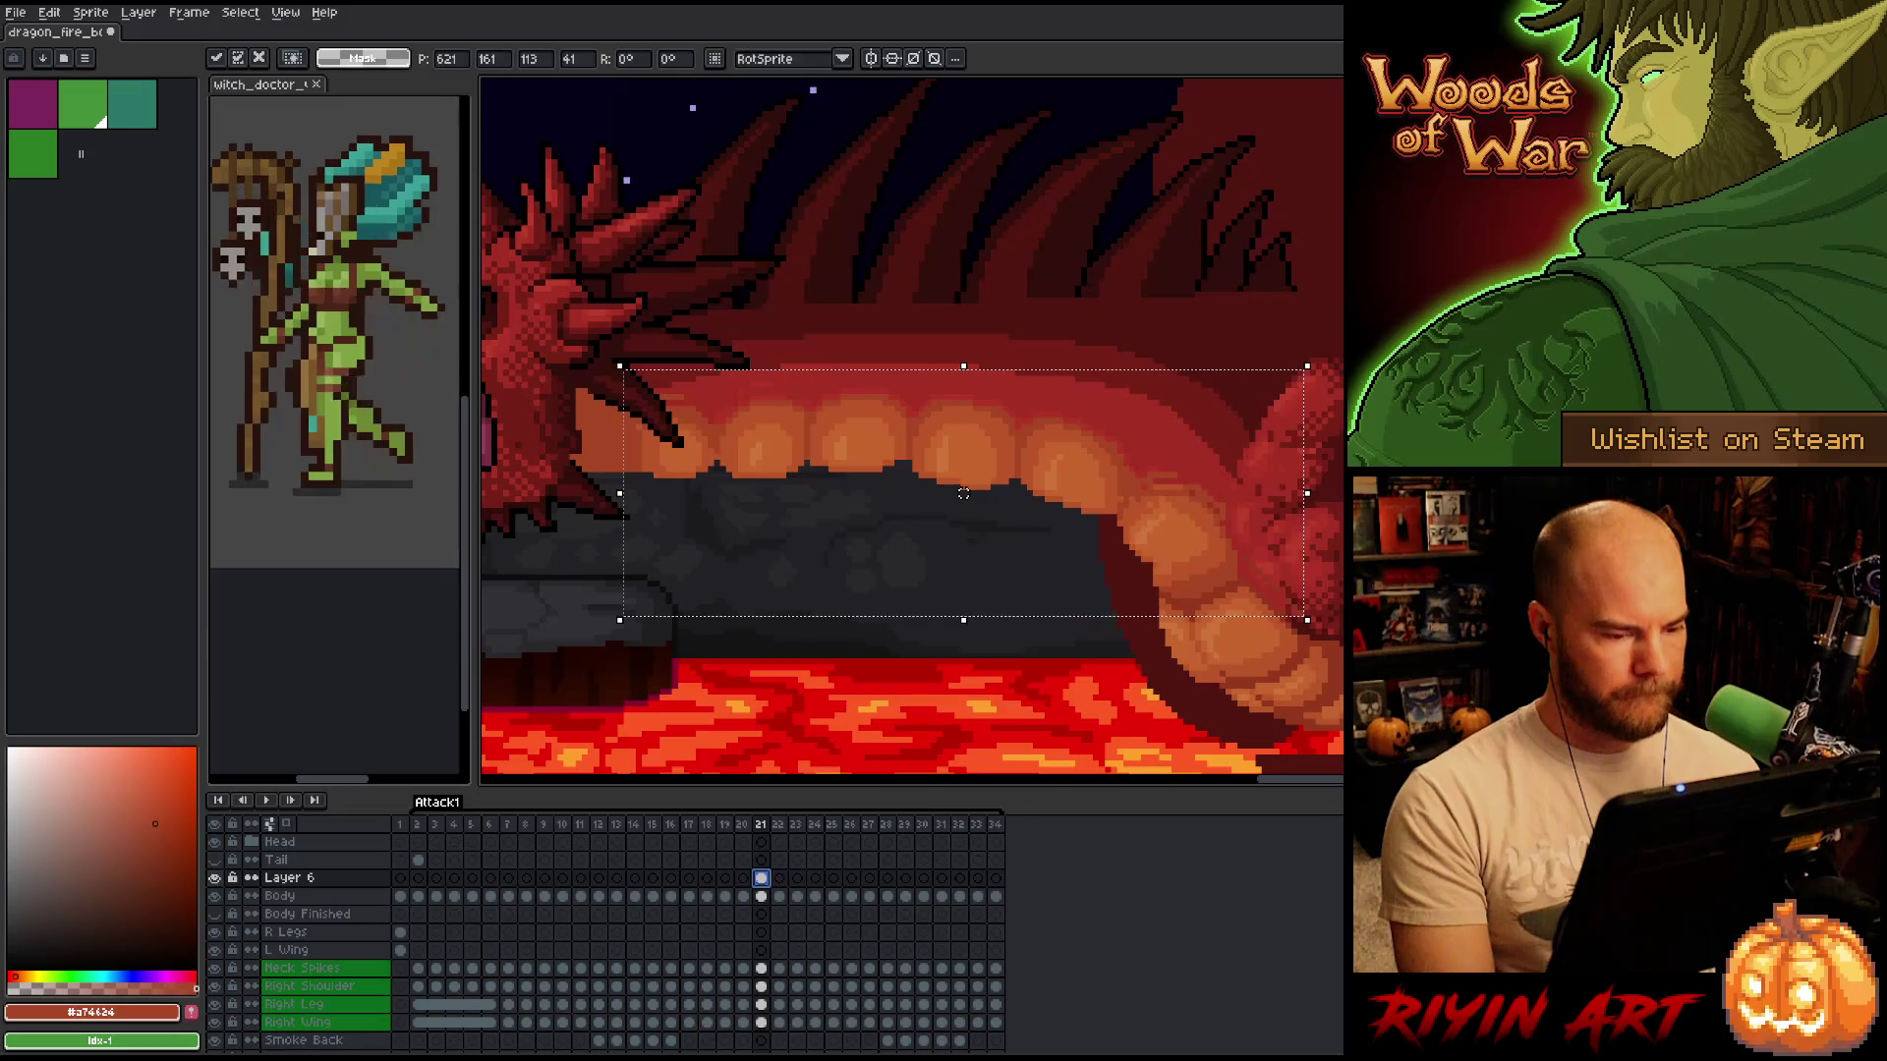
pyautogui.press('Return')
# Flip between frames 20 and 21 to compare the raised teeth, then select and clear the front jaw area.
pyautogui.press(',')
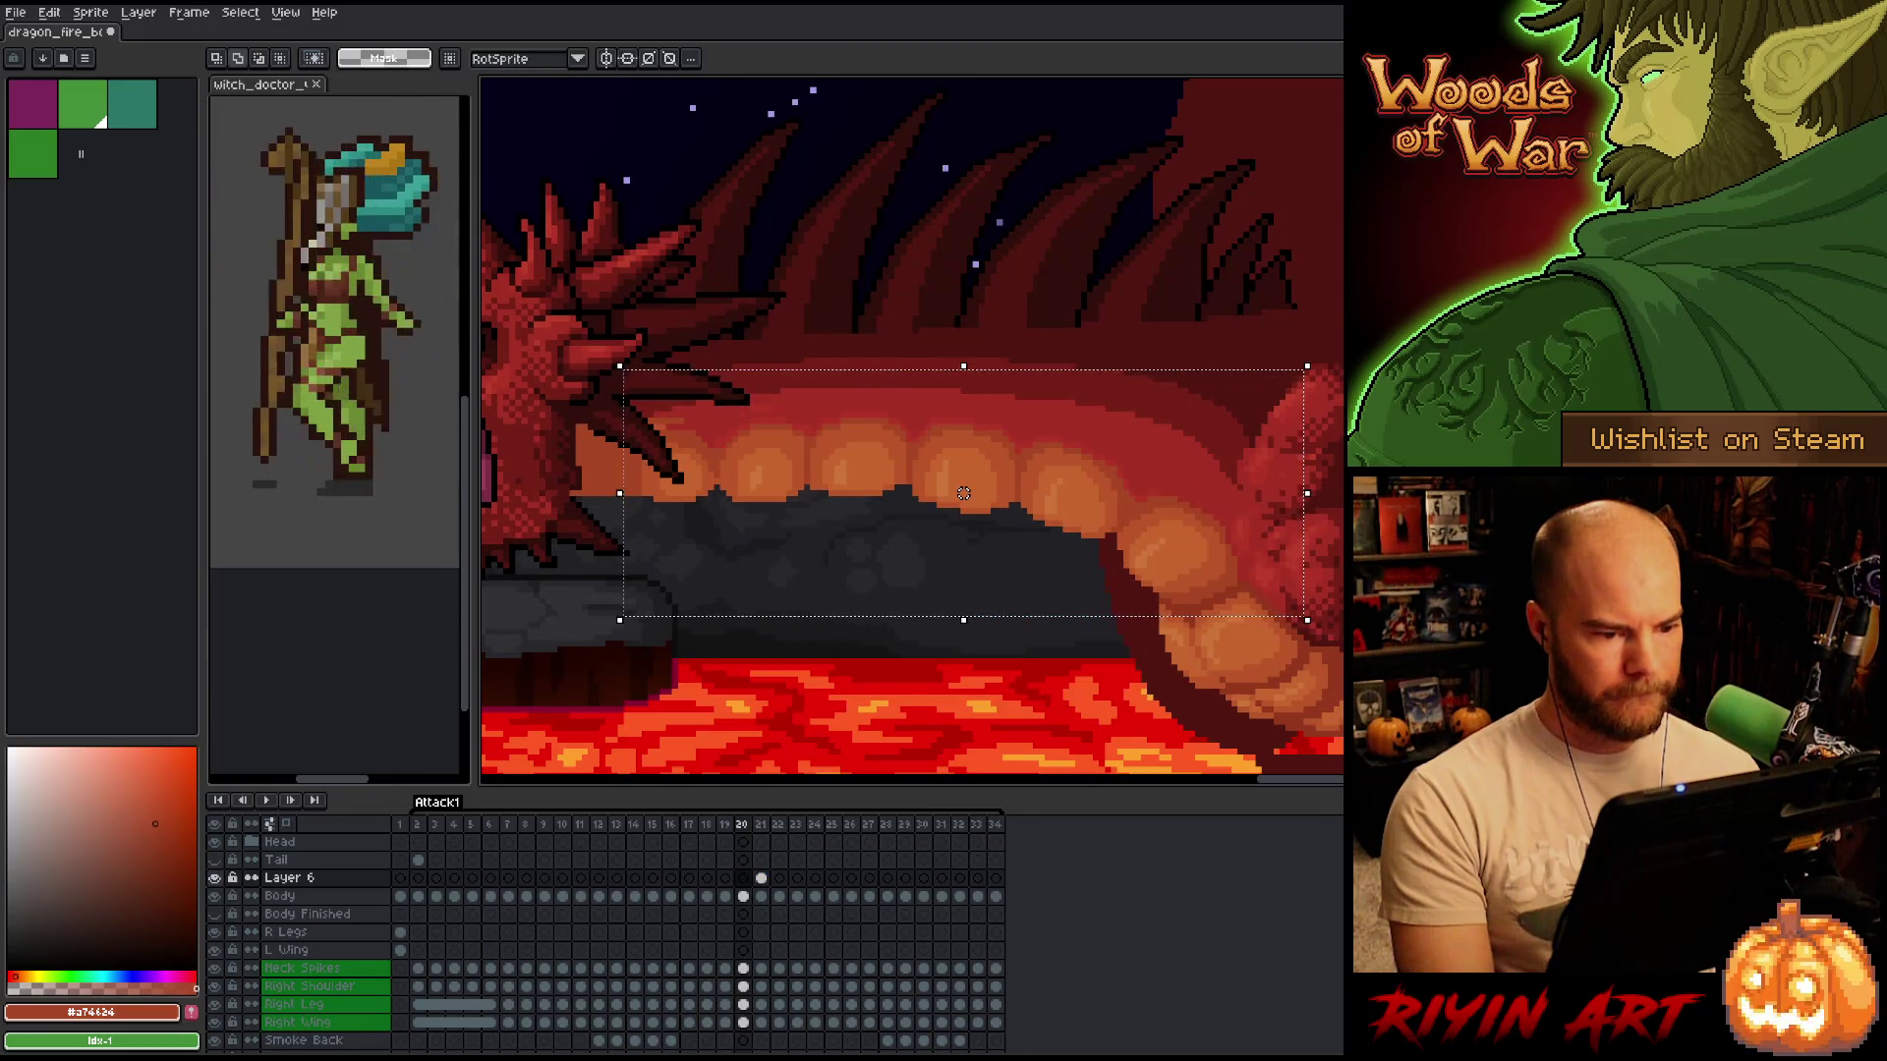
pyautogui.press('.')
pyautogui.press(',')
pyautogui.press('.')
pyautogui.press(',')
pyautogui.press('.')
pyautogui.press(',')
pyautogui.press('.')
pyautogui.press(',')
pyautogui.press('.')
pyautogui.press(',')
pyautogui.press('.')
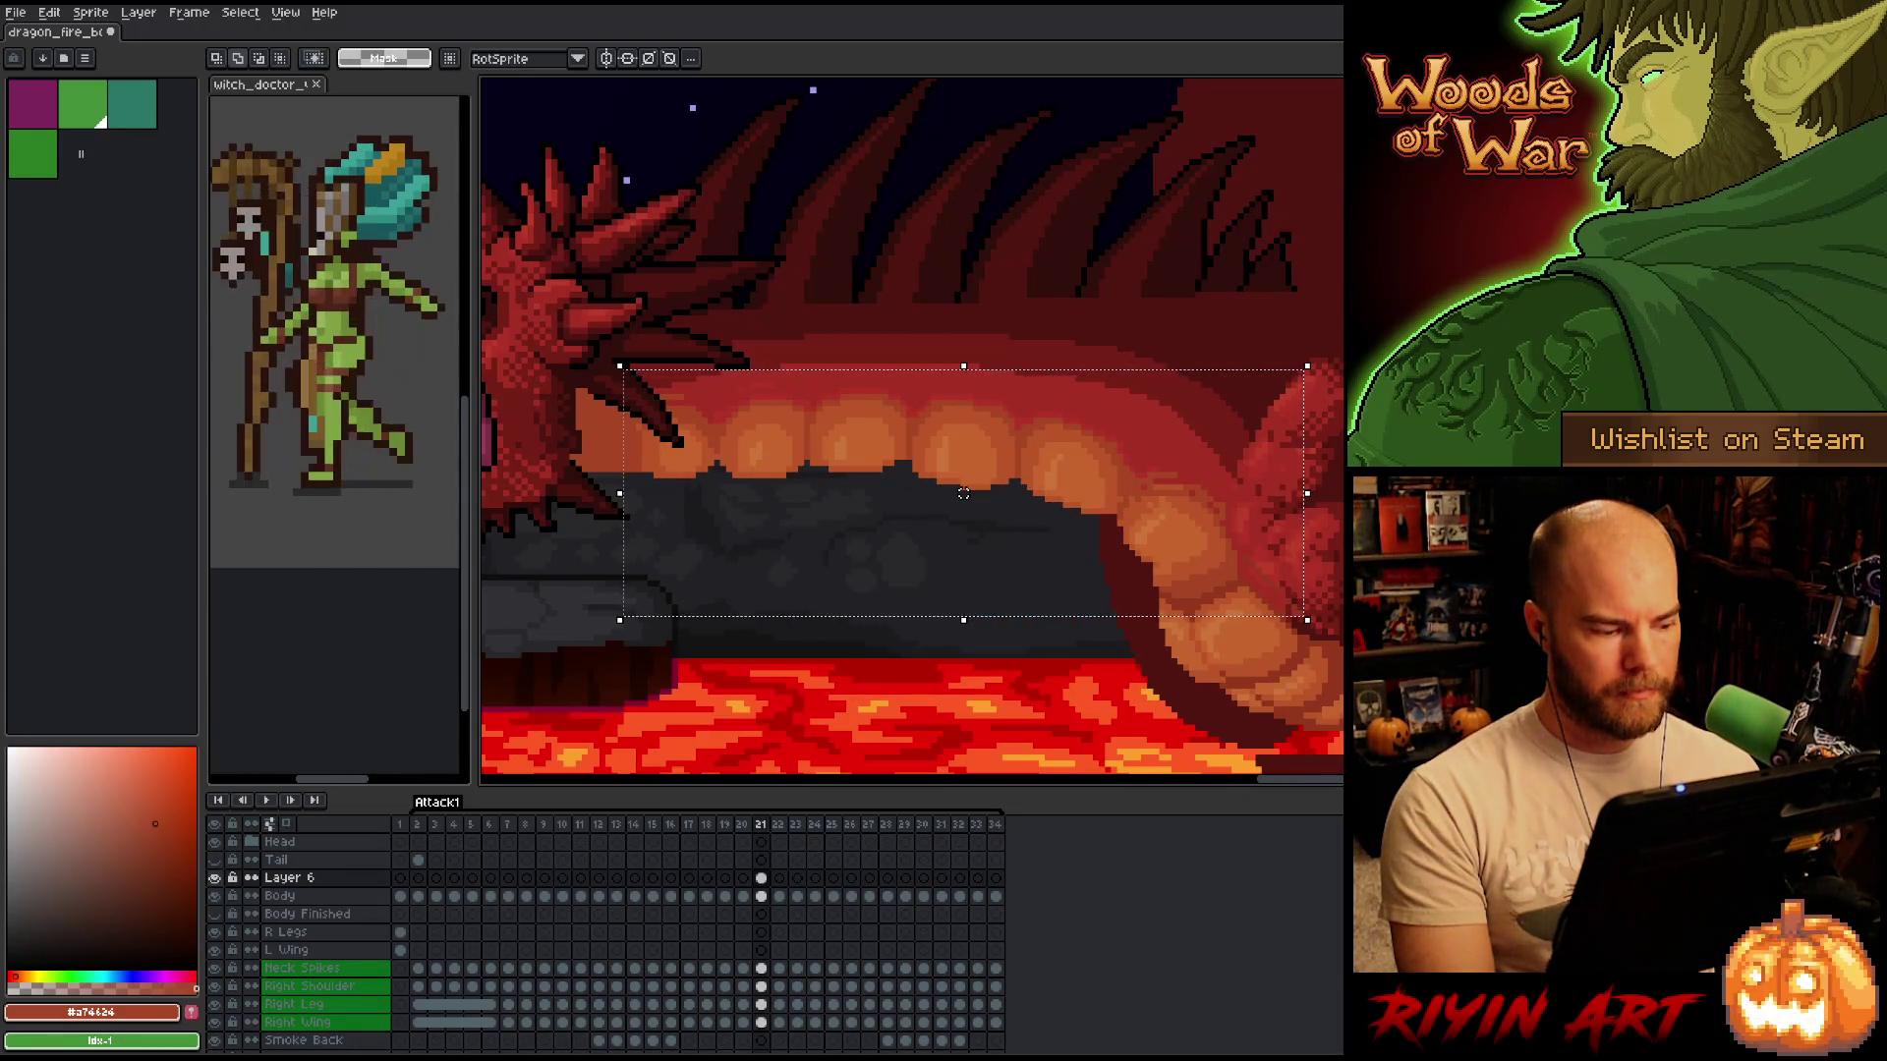
pyautogui.moveTo(560, 240)
pyautogui.mouseDown()
pyautogui.moveTo(741, 661)
pyautogui.moveTo(814, 697)
pyautogui.mouseUp()
pyautogui.hotkey('ctrl', 'd')
pyautogui.click(215, 878)
pyautogui.click(216, 878)
pyautogui.click(215, 878)
pyautogui.click(215, 877)
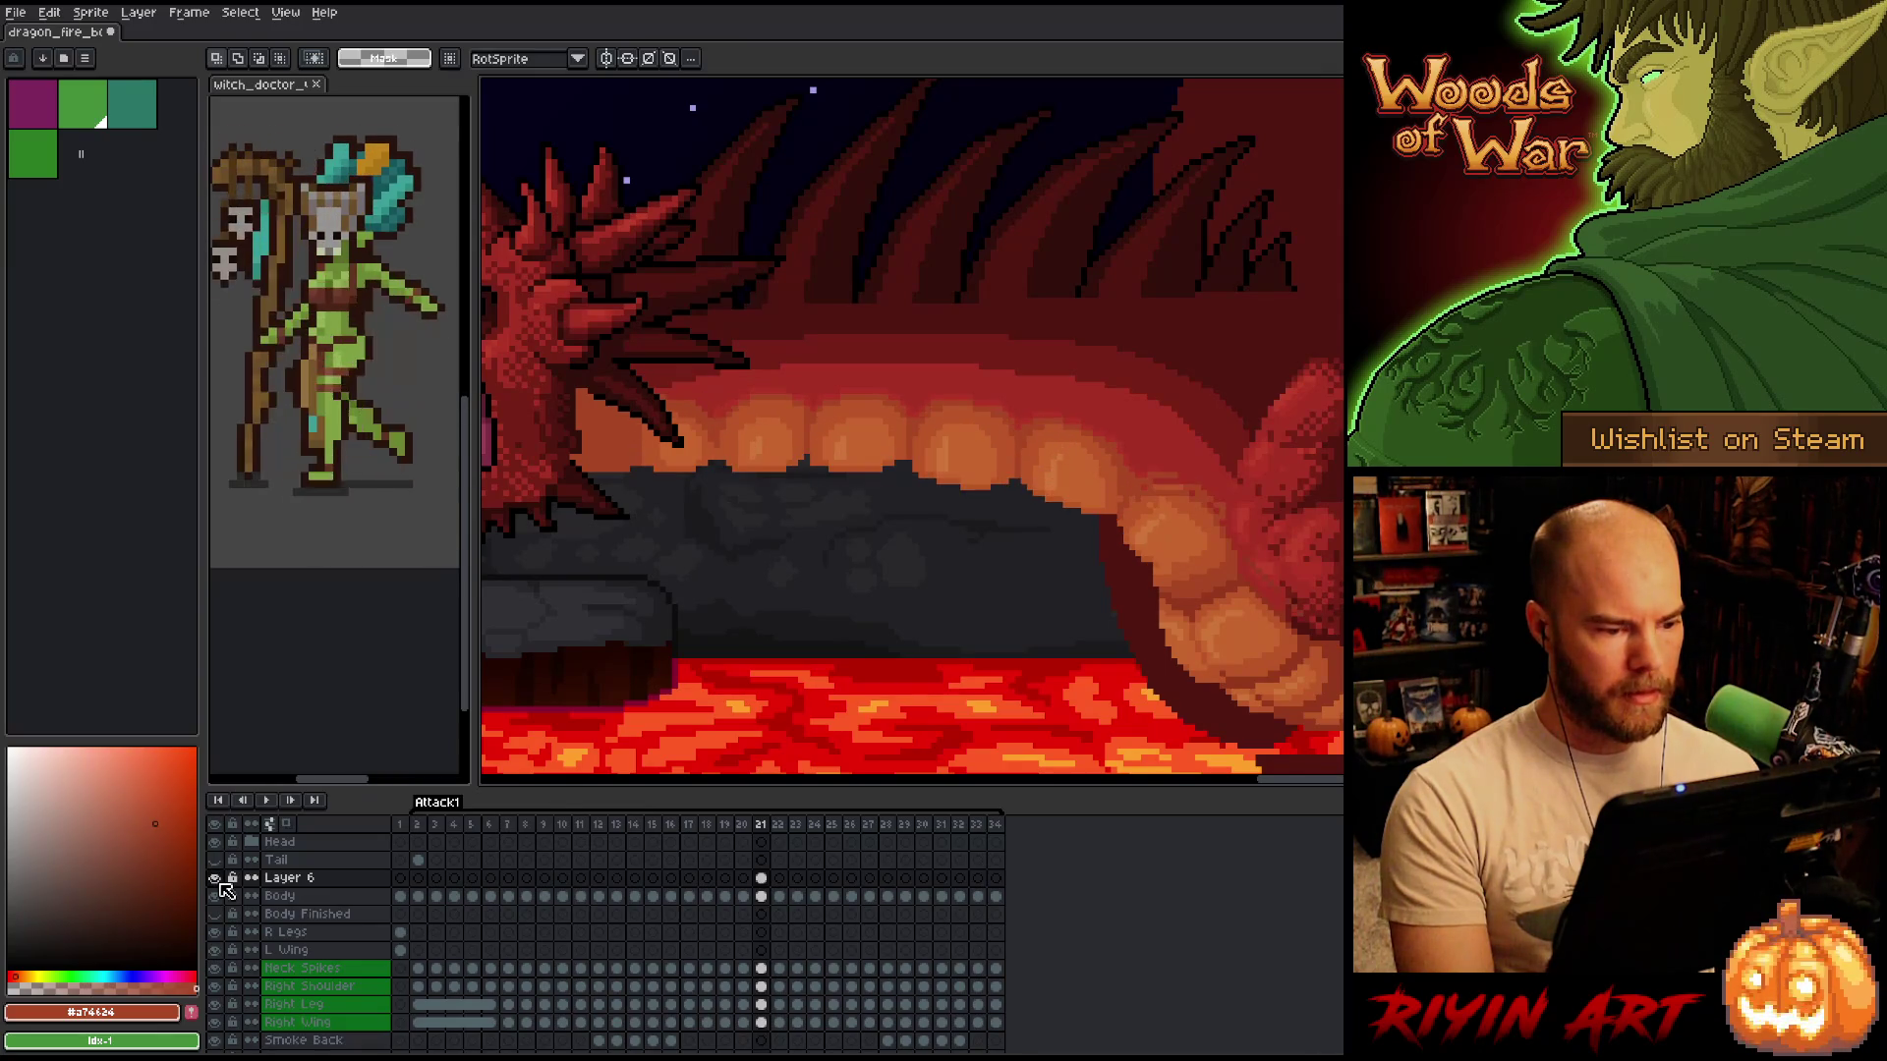
pyautogui.click(215, 878)
pyautogui.click(215, 878)
pyautogui.click(216, 877)
pyautogui.click(215, 878)
pyautogui.press('Left')
pyautogui.click(215, 877)
pyautogui.click(215, 878)
pyautogui.click(220, 883)
pyautogui.click(220, 883)
pyautogui.click(221, 883)
pyautogui.click(220, 882)
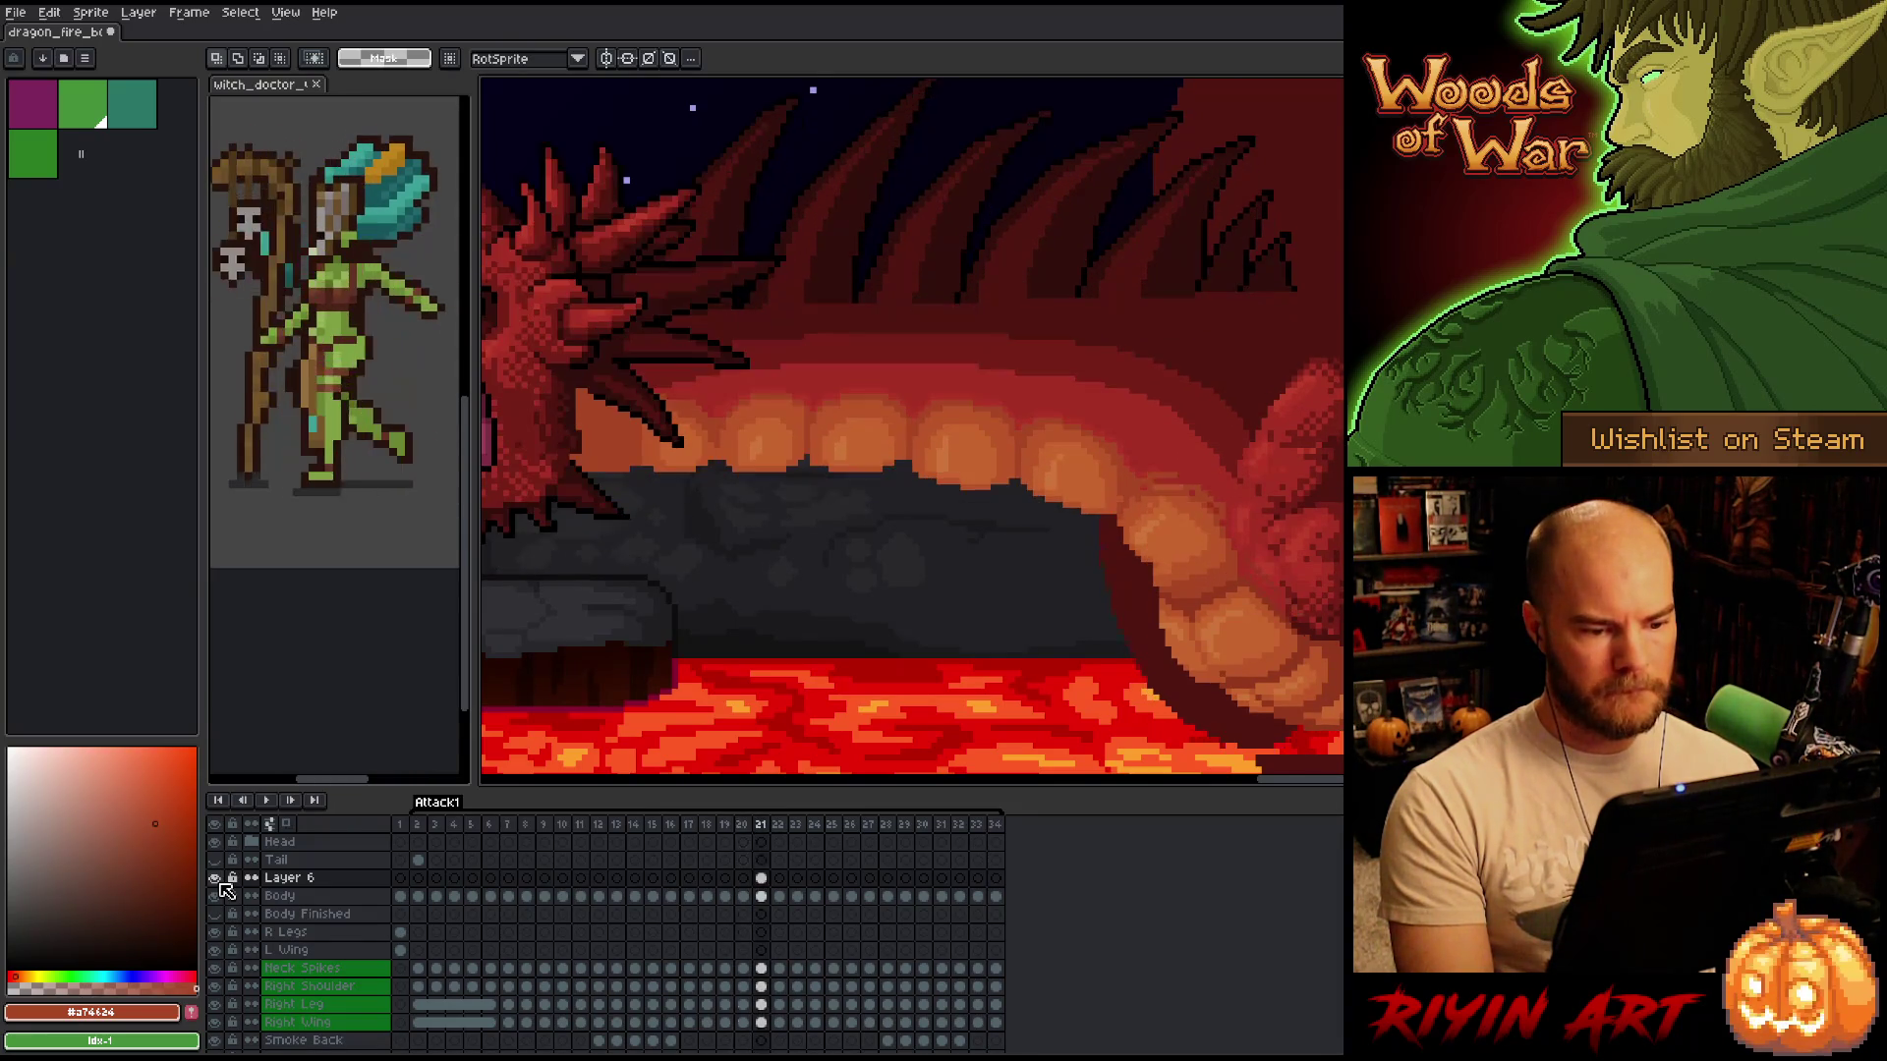
pyautogui.press('Right')
pyautogui.click(220, 882)
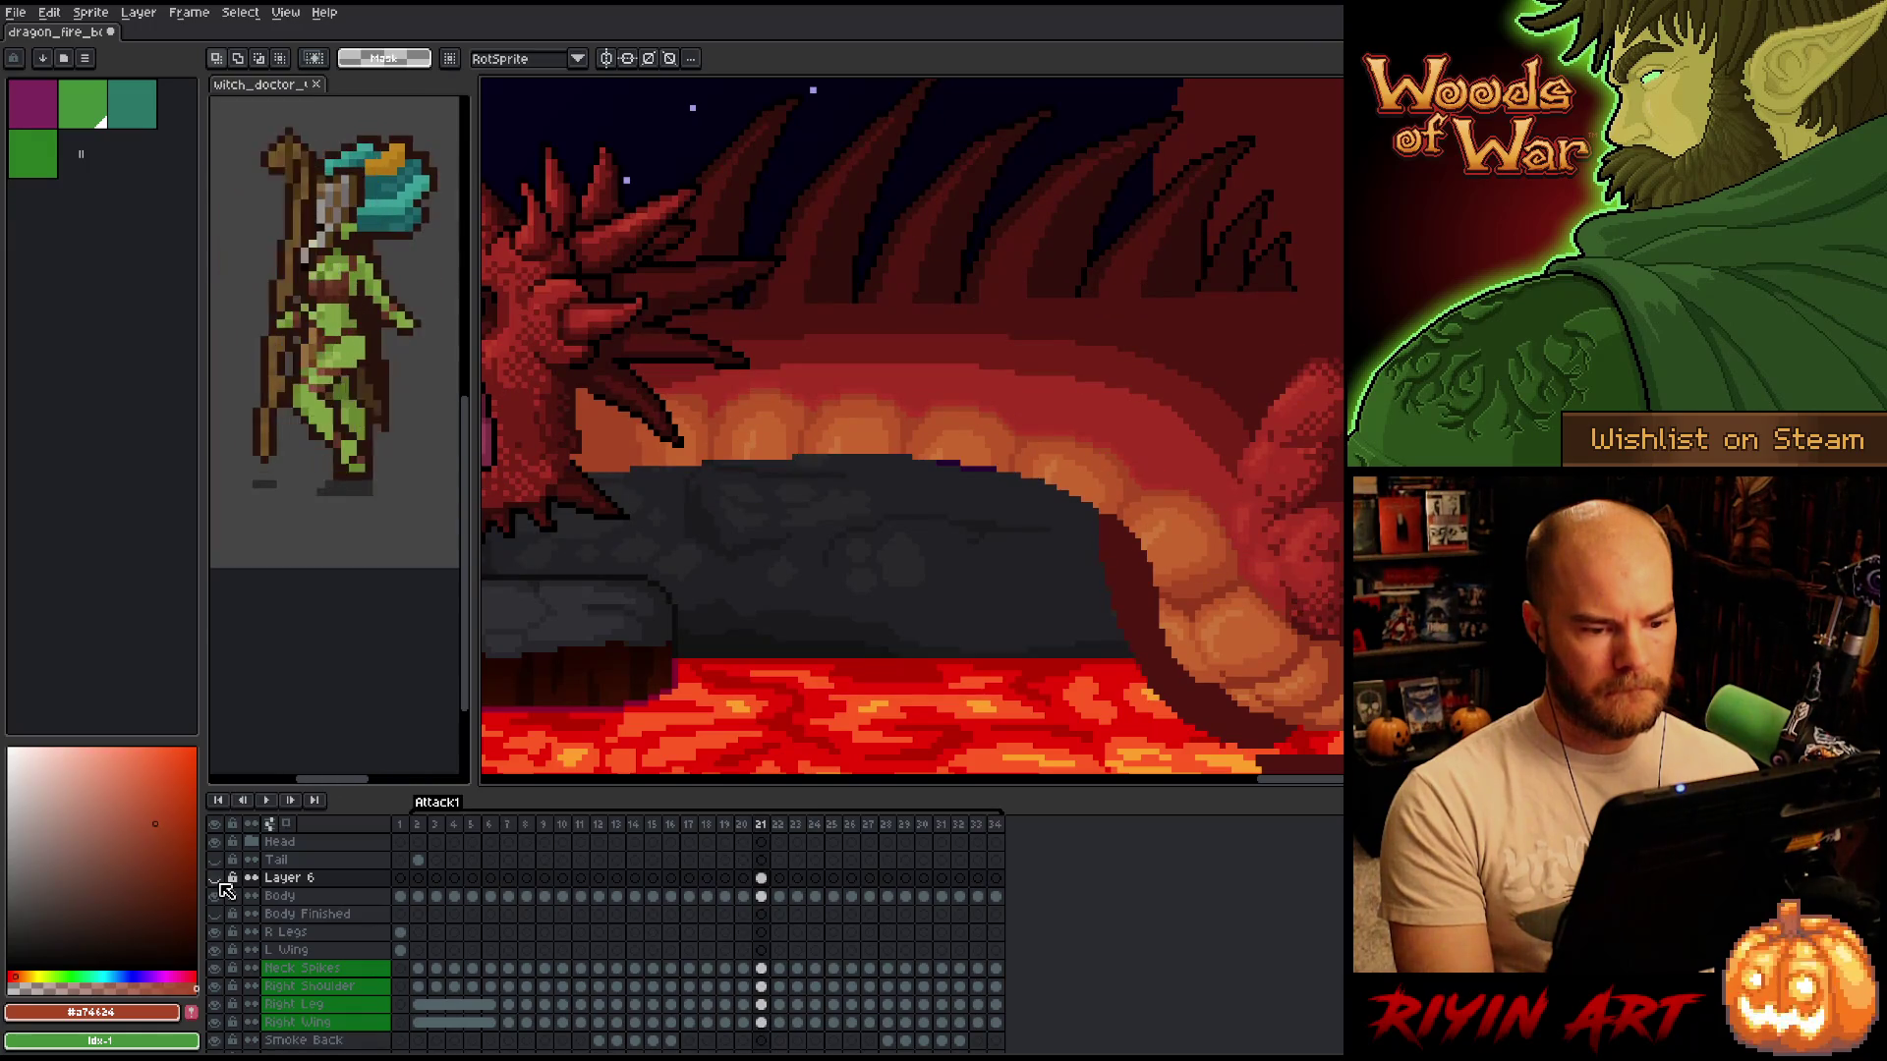
pyautogui.click(220, 883)
pyautogui.click(221, 883)
pyautogui.click(221, 883)
pyautogui.click(220, 883)
pyautogui.click(220, 882)
pyautogui.click(220, 883)
pyautogui.click(220, 883)
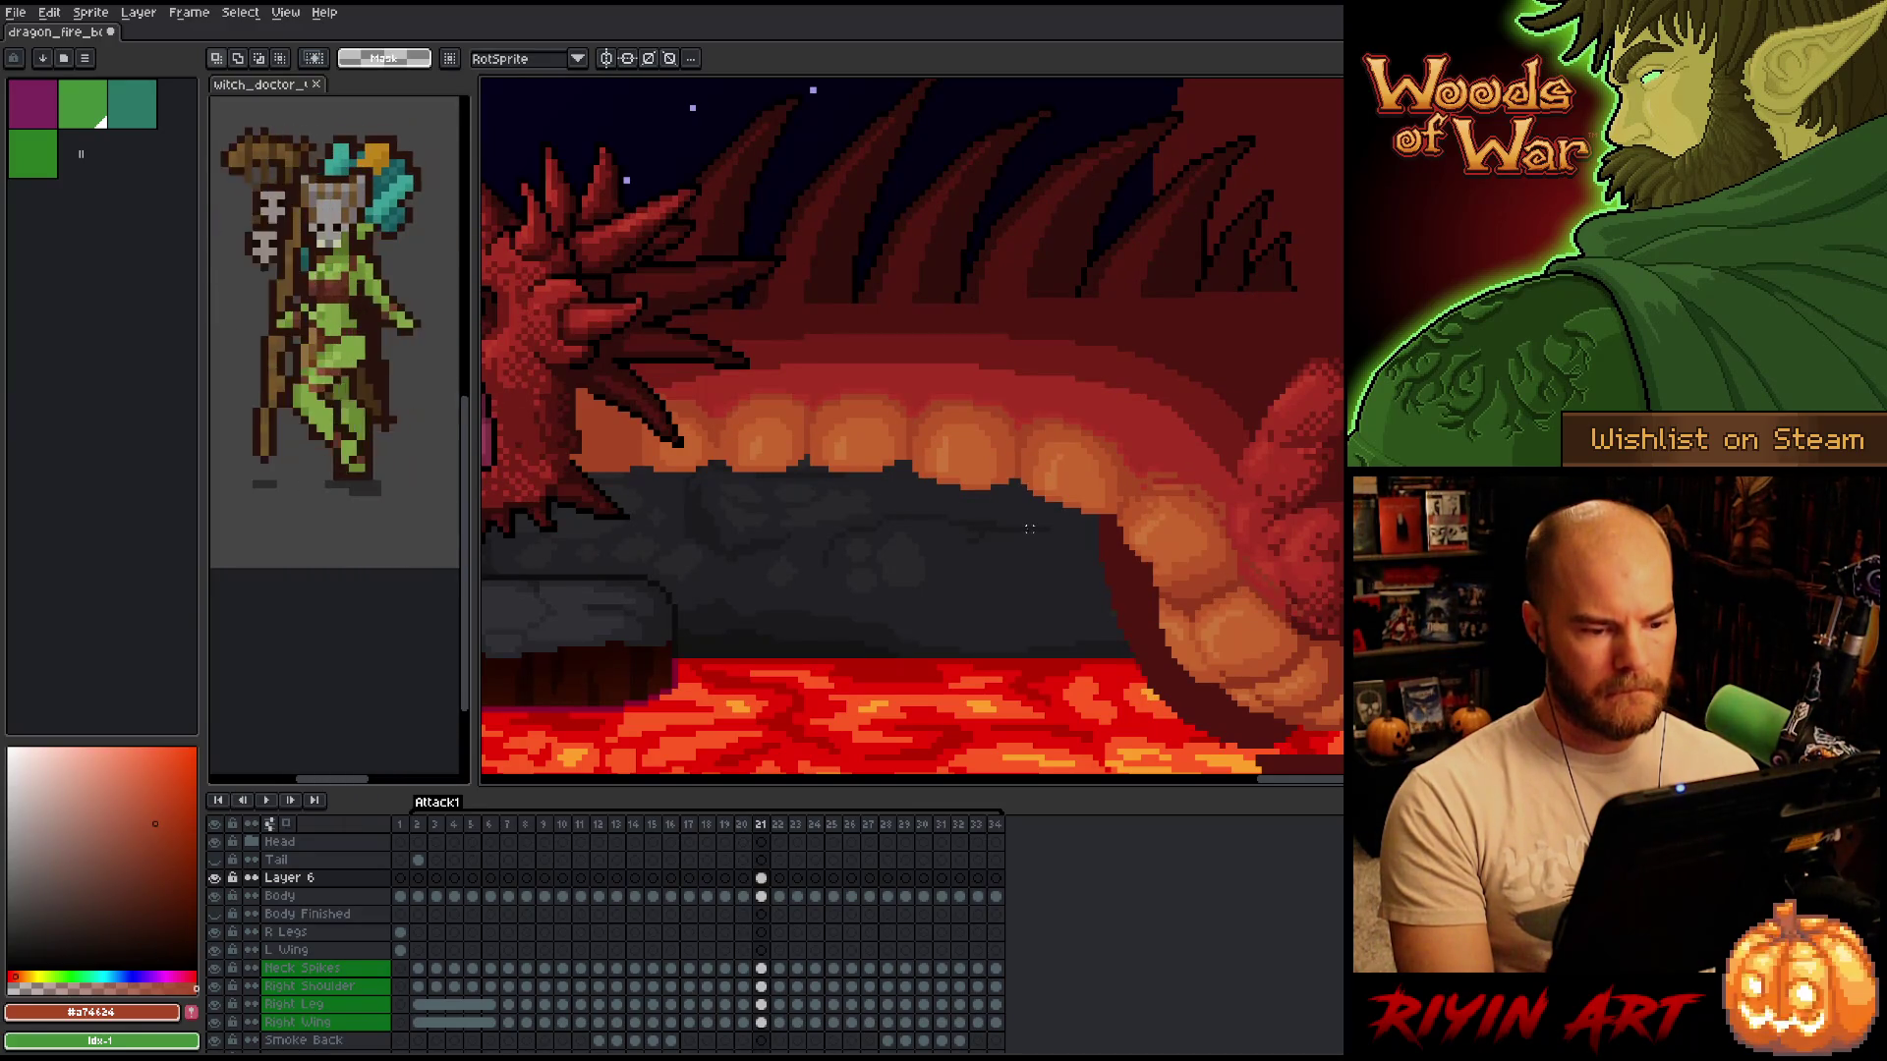
pyautogui.moveTo(1016, 521)
pyautogui.mouseDown()
pyautogui.moveTo(1158, 260)
pyautogui.moveTo(1324, 260)
pyautogui.mouseUp()
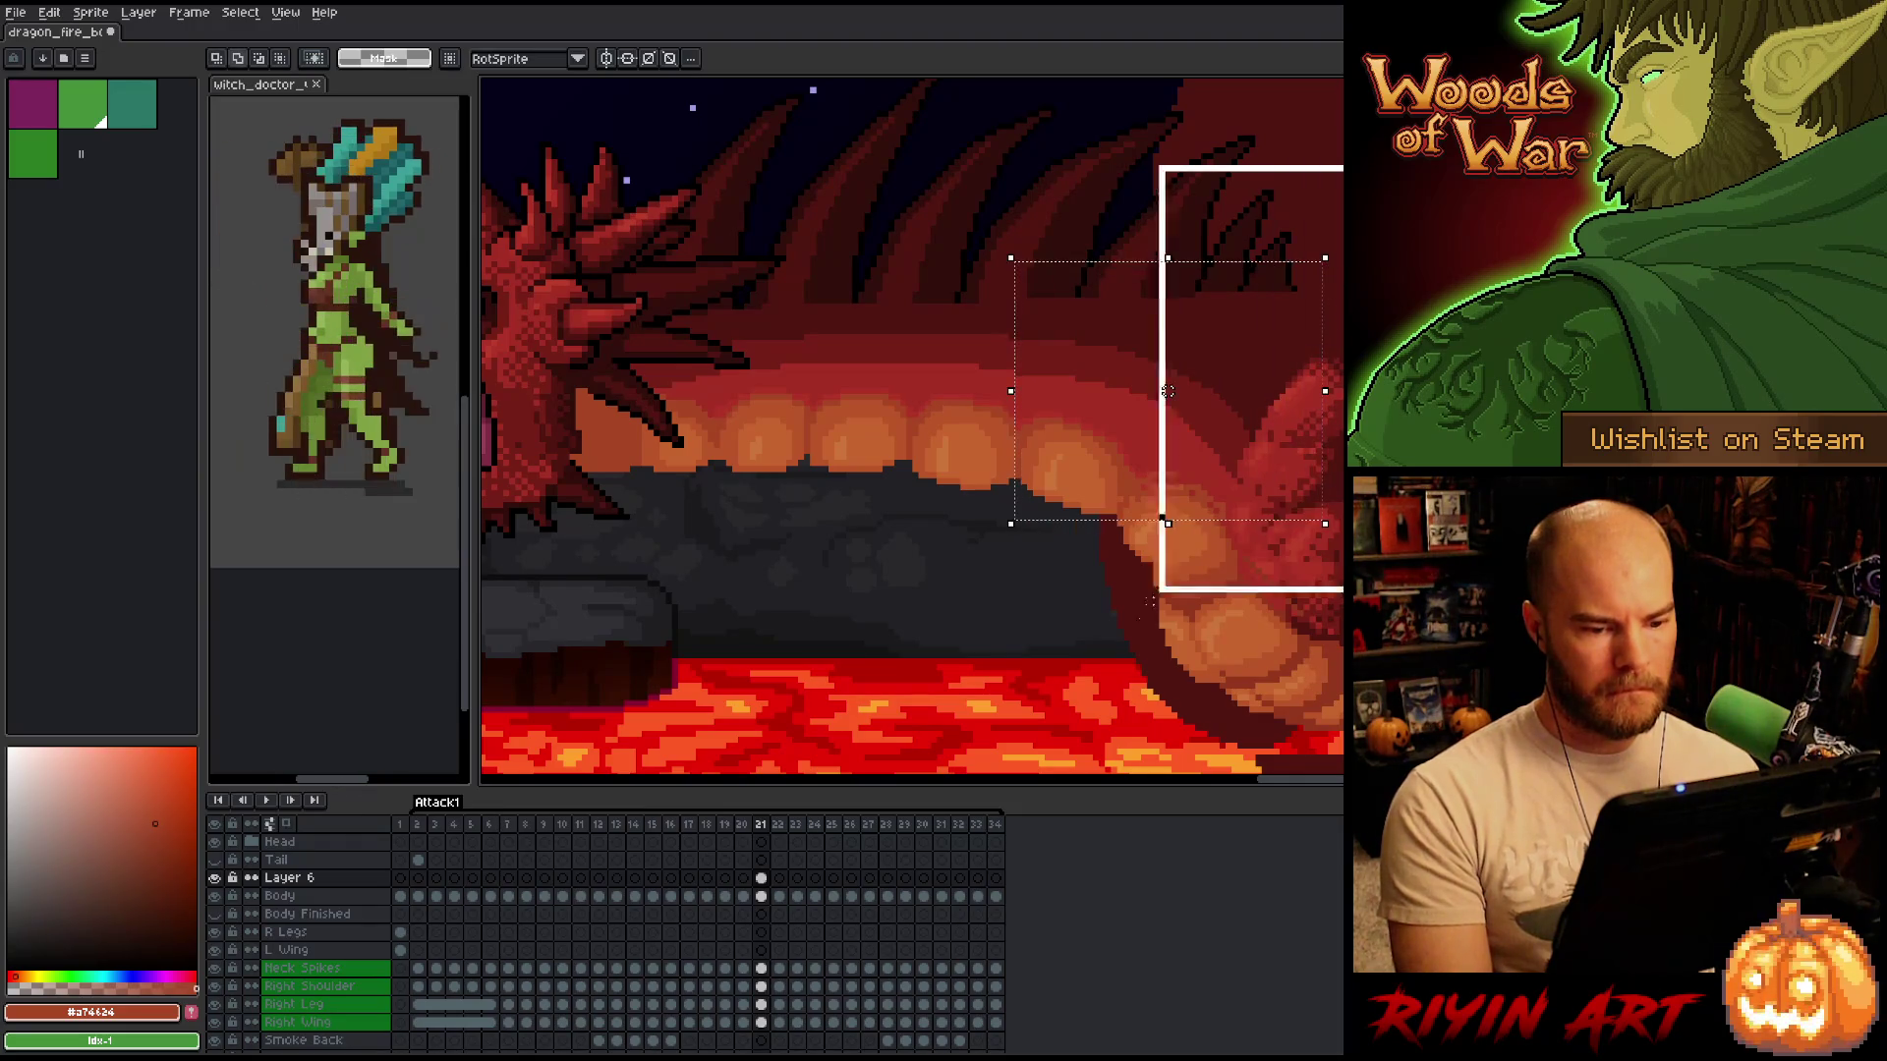
pyautogui.hotkey('ctrl', 'd')
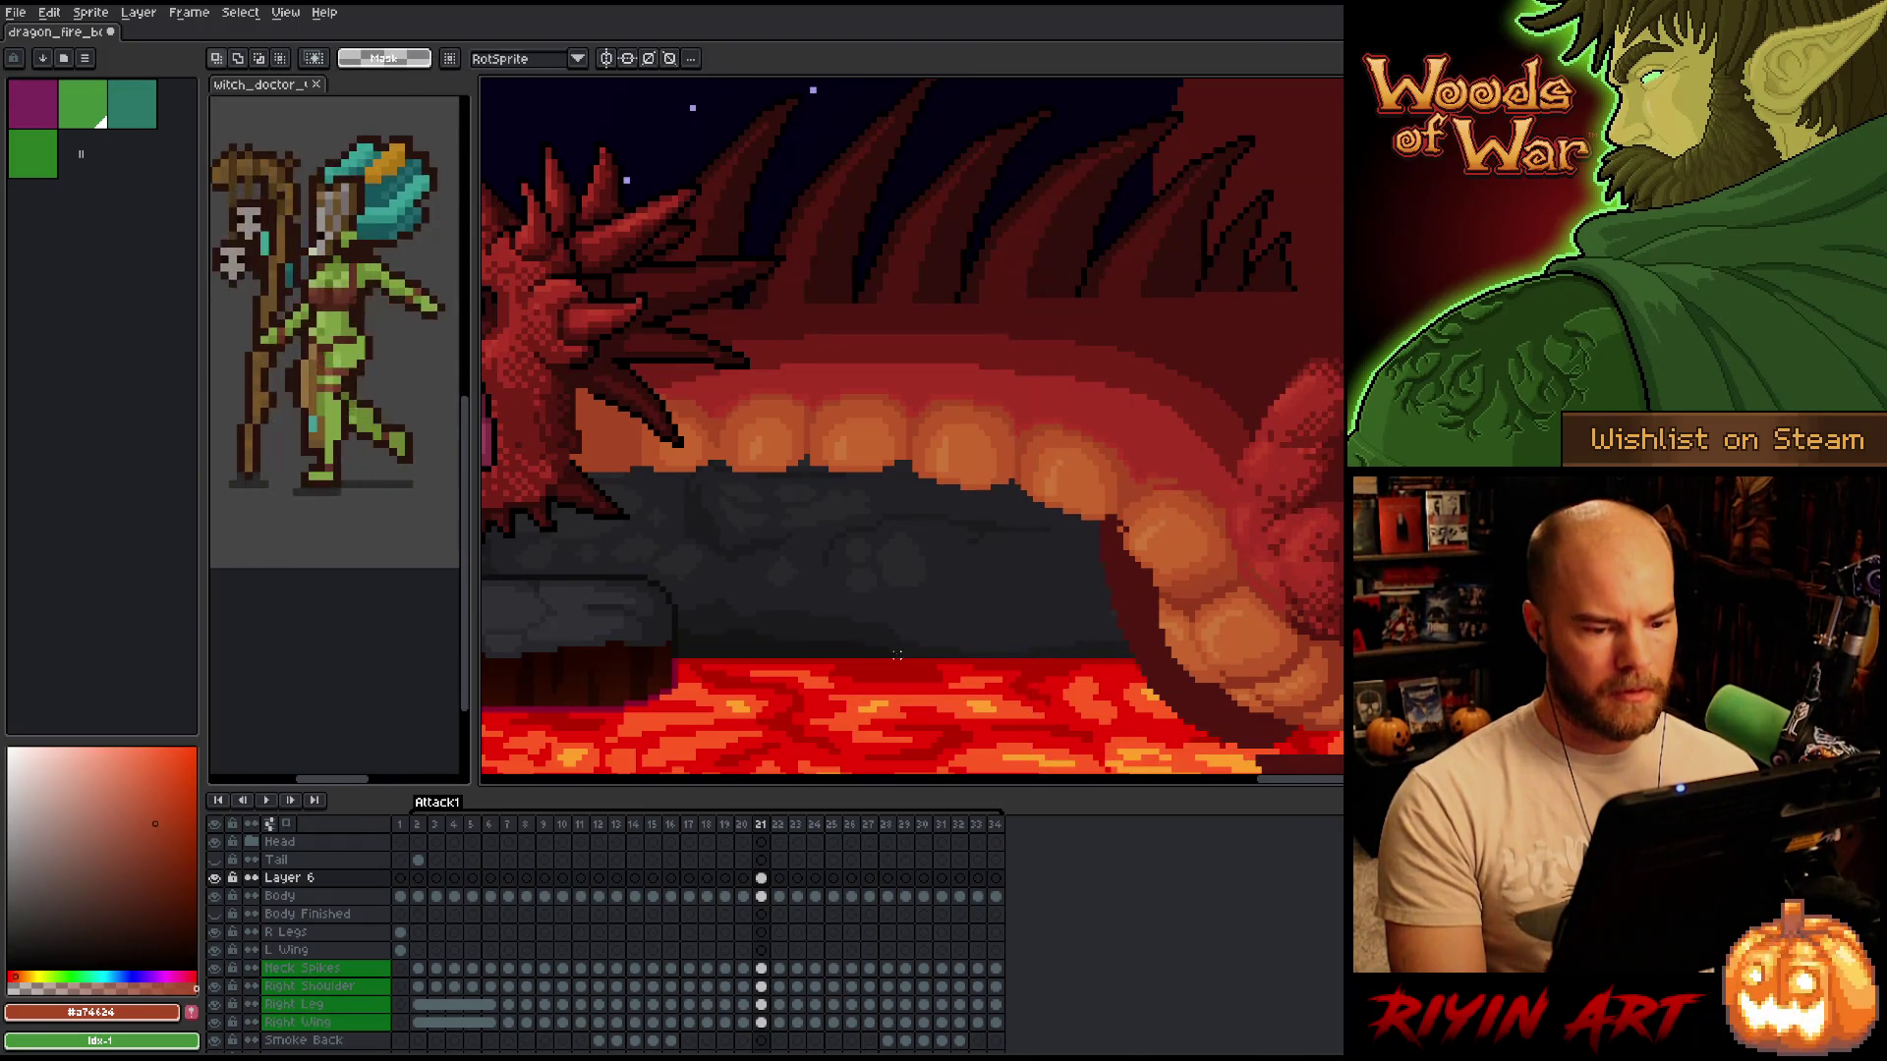
pyautogui.click(220, 883)
pyautogui.click(220, 882)
pyautogui.click(220, 882)
pyautogui.click(221, 882)
pyautogui.click(220, 883)
pyautogui.click(220, 882)
pyautogui.click(220, 882)
pyautogui.click(220, 883)
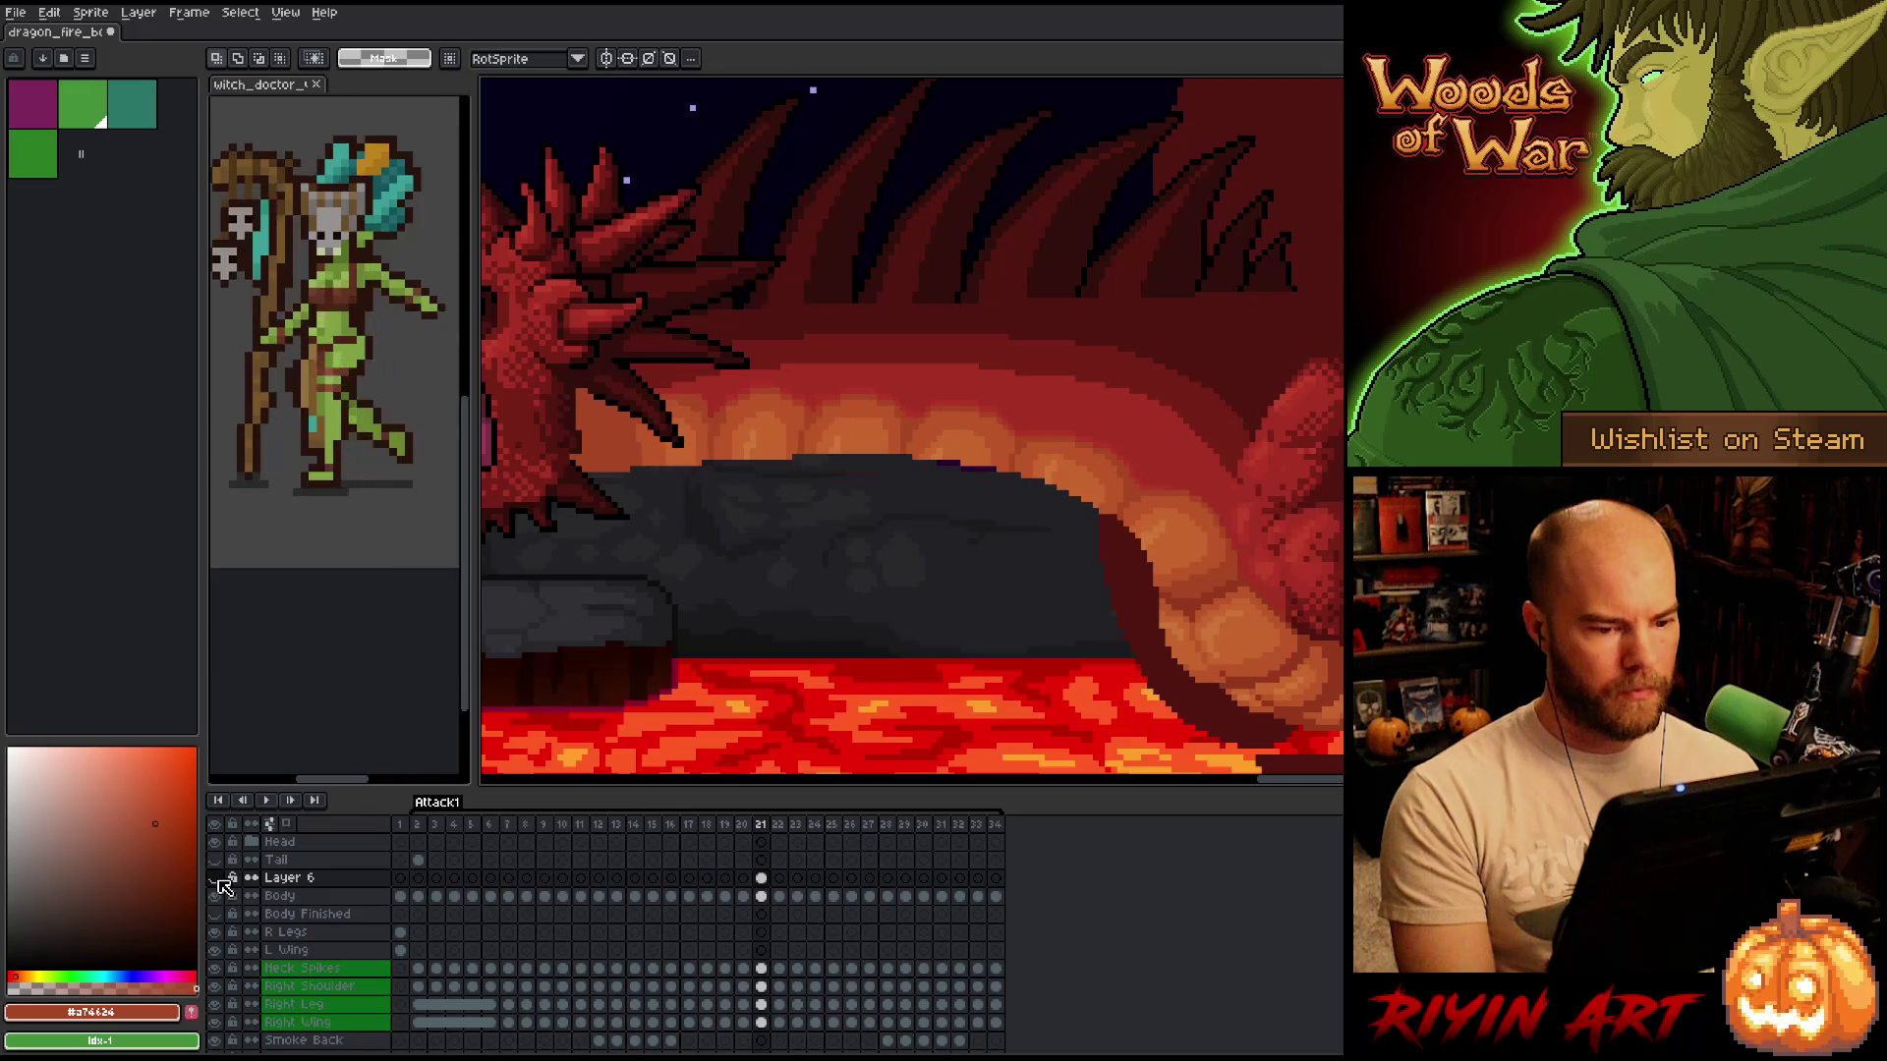
pyautogui.click(220, 882)
pyautogui.click(220, 883)
pyautogui.click(220, 883)
pyautogui.click(220, 883)
pyautogui.click(220, 882)
pyautogui.click(220, 883)
pyautogui.click(220, 883)
pyautogui.click(220, 883)
pyautogui.press('Left')
pyautogui.press('Right')
pyautogui.press('Left')
pyautogui.press('Right')
pyautogui.press('Left')
pyautogui.press('Right')
pyautogui.press('Left')
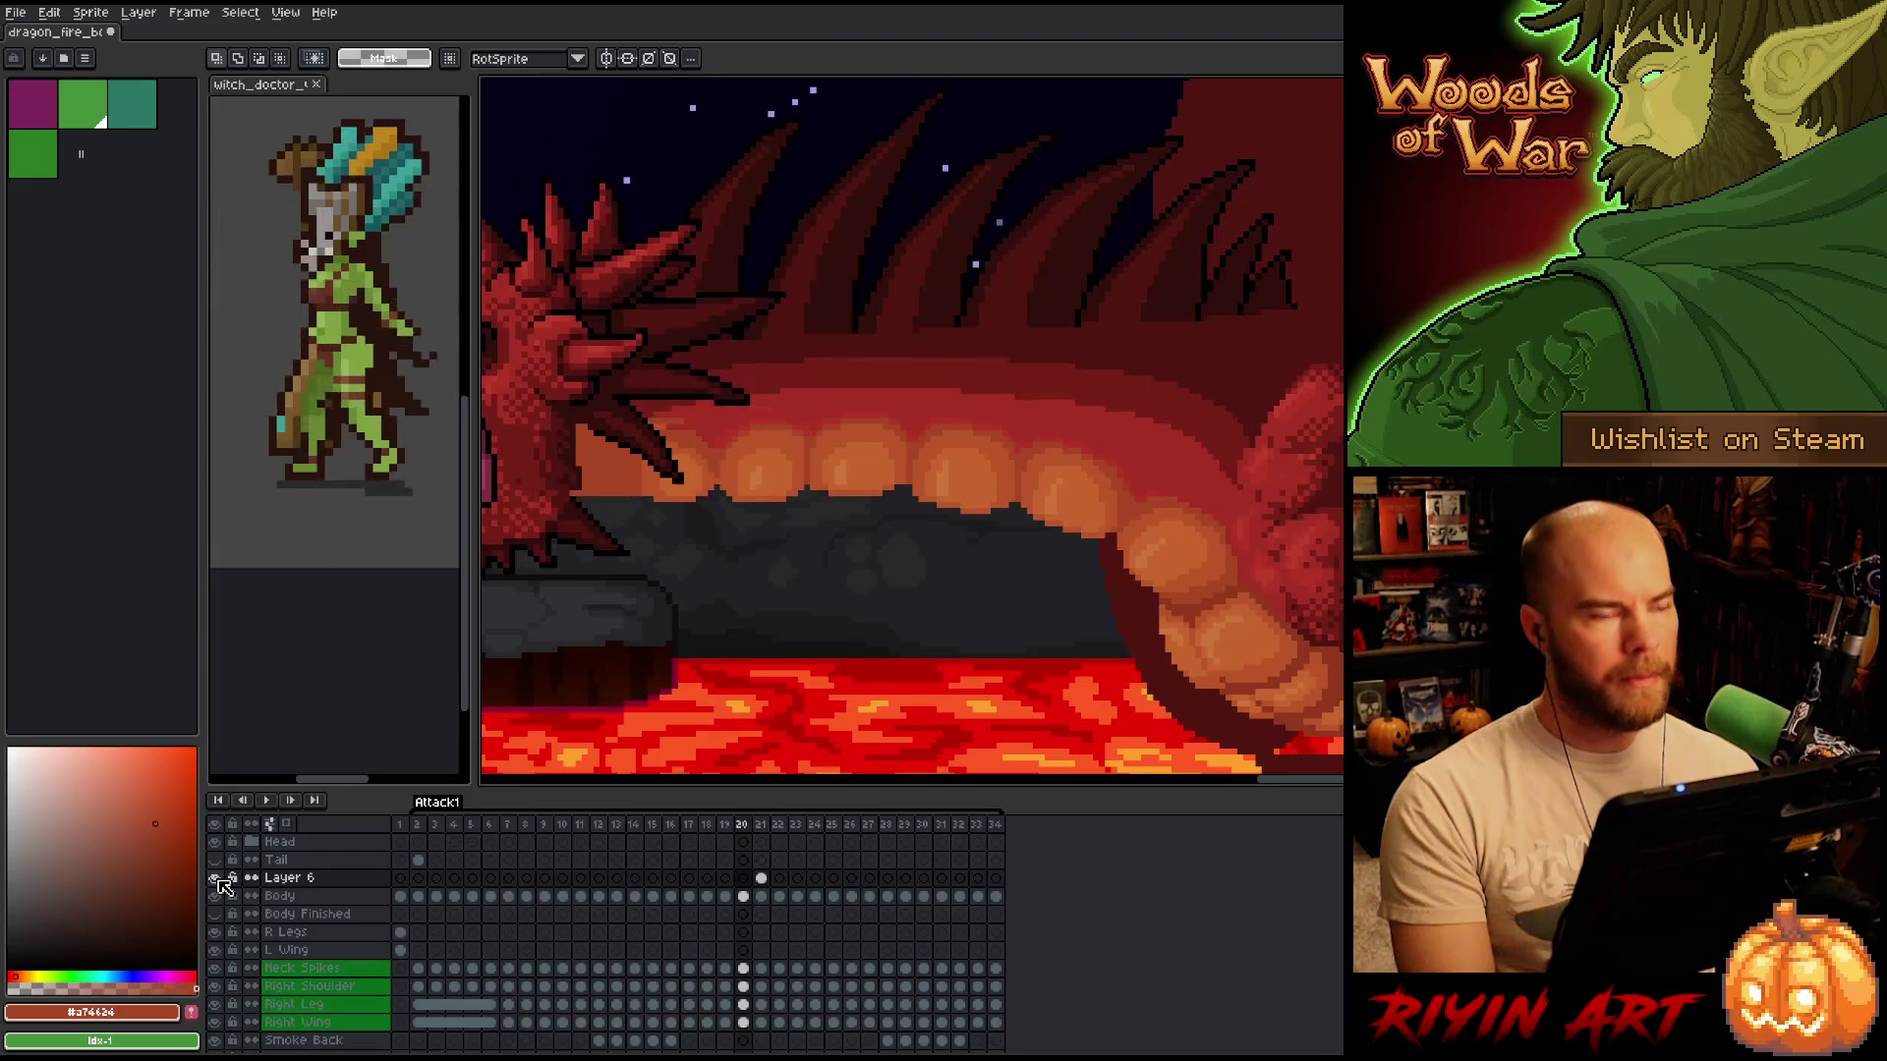
pyautogui.press('Right')
pyautogui.press('Left')
pyautogui.press('Right')
pyautogui.press('Left')
pyautogui.press('Right')
pyautogui.press('Left')
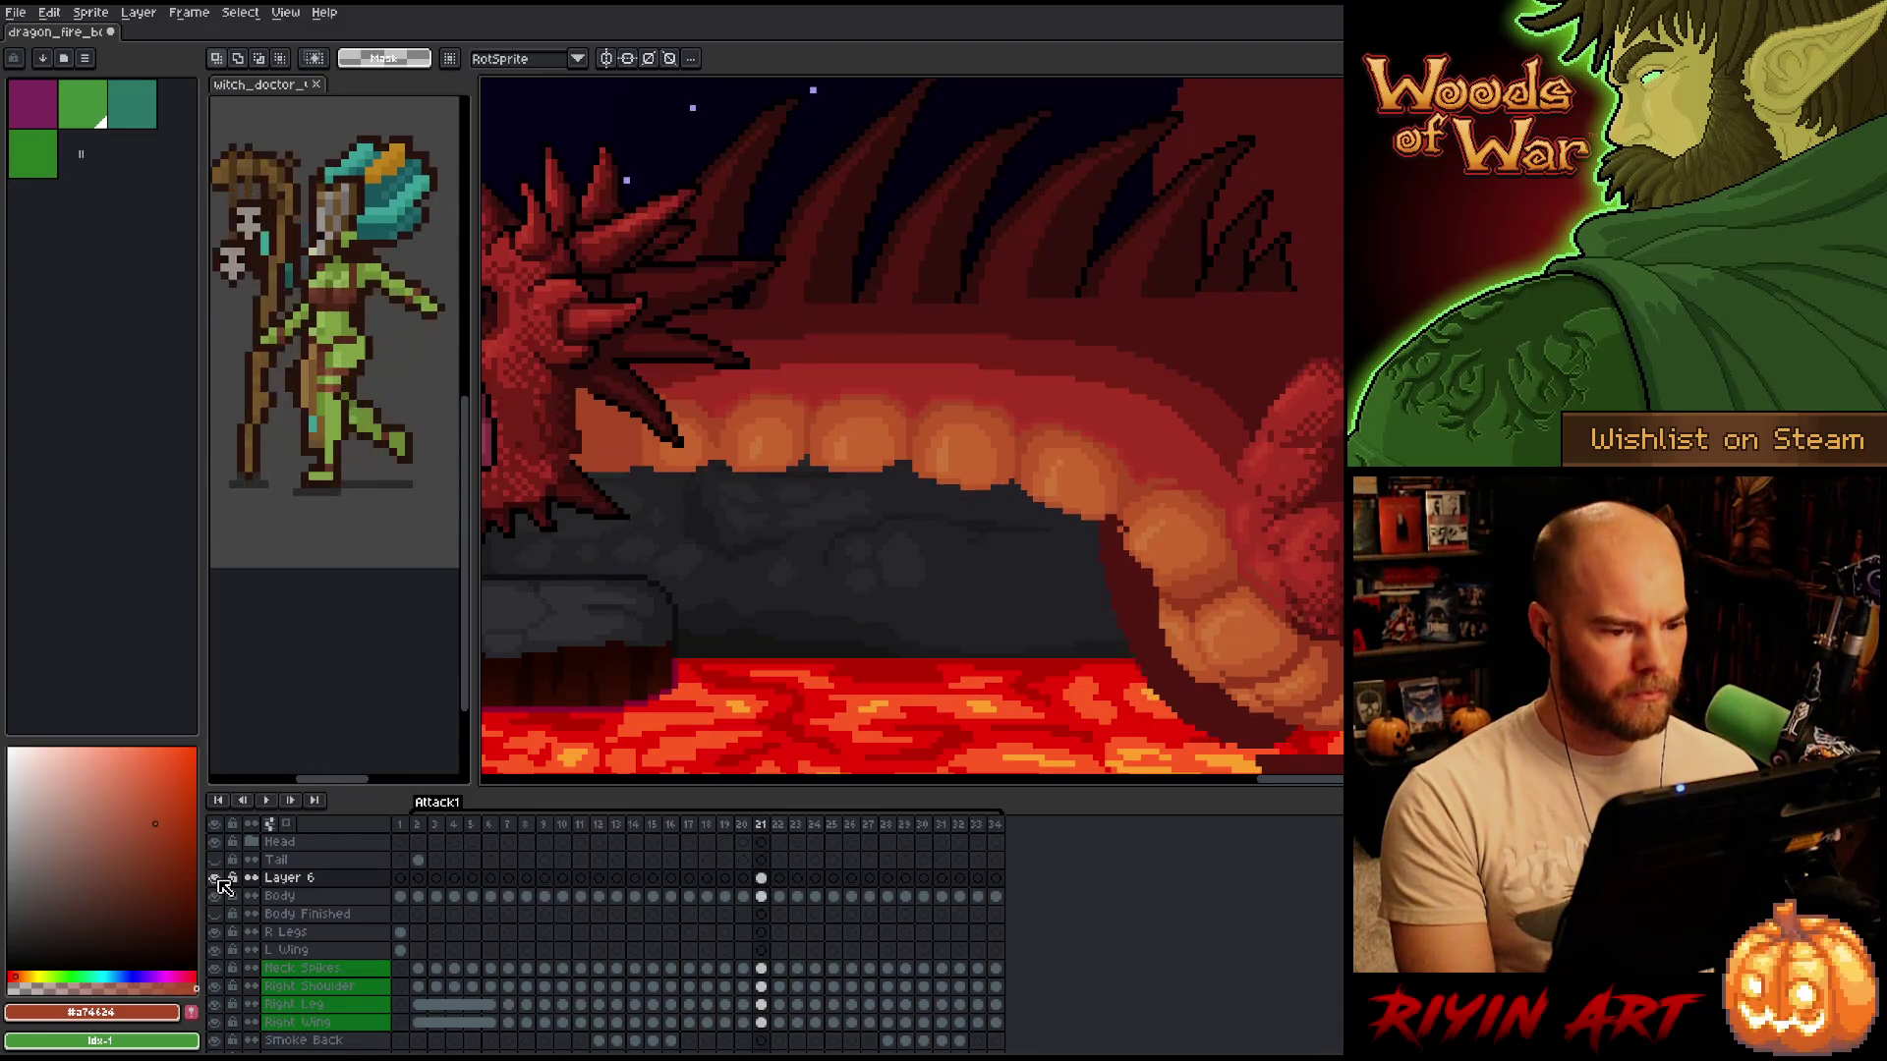
pyautogui.press('Right')
pyautogui.press('Left')
pyautogui.press('Right')
pyautogui.press('Left')
pyautogui.press('Right')
pyautogui.press('Left')
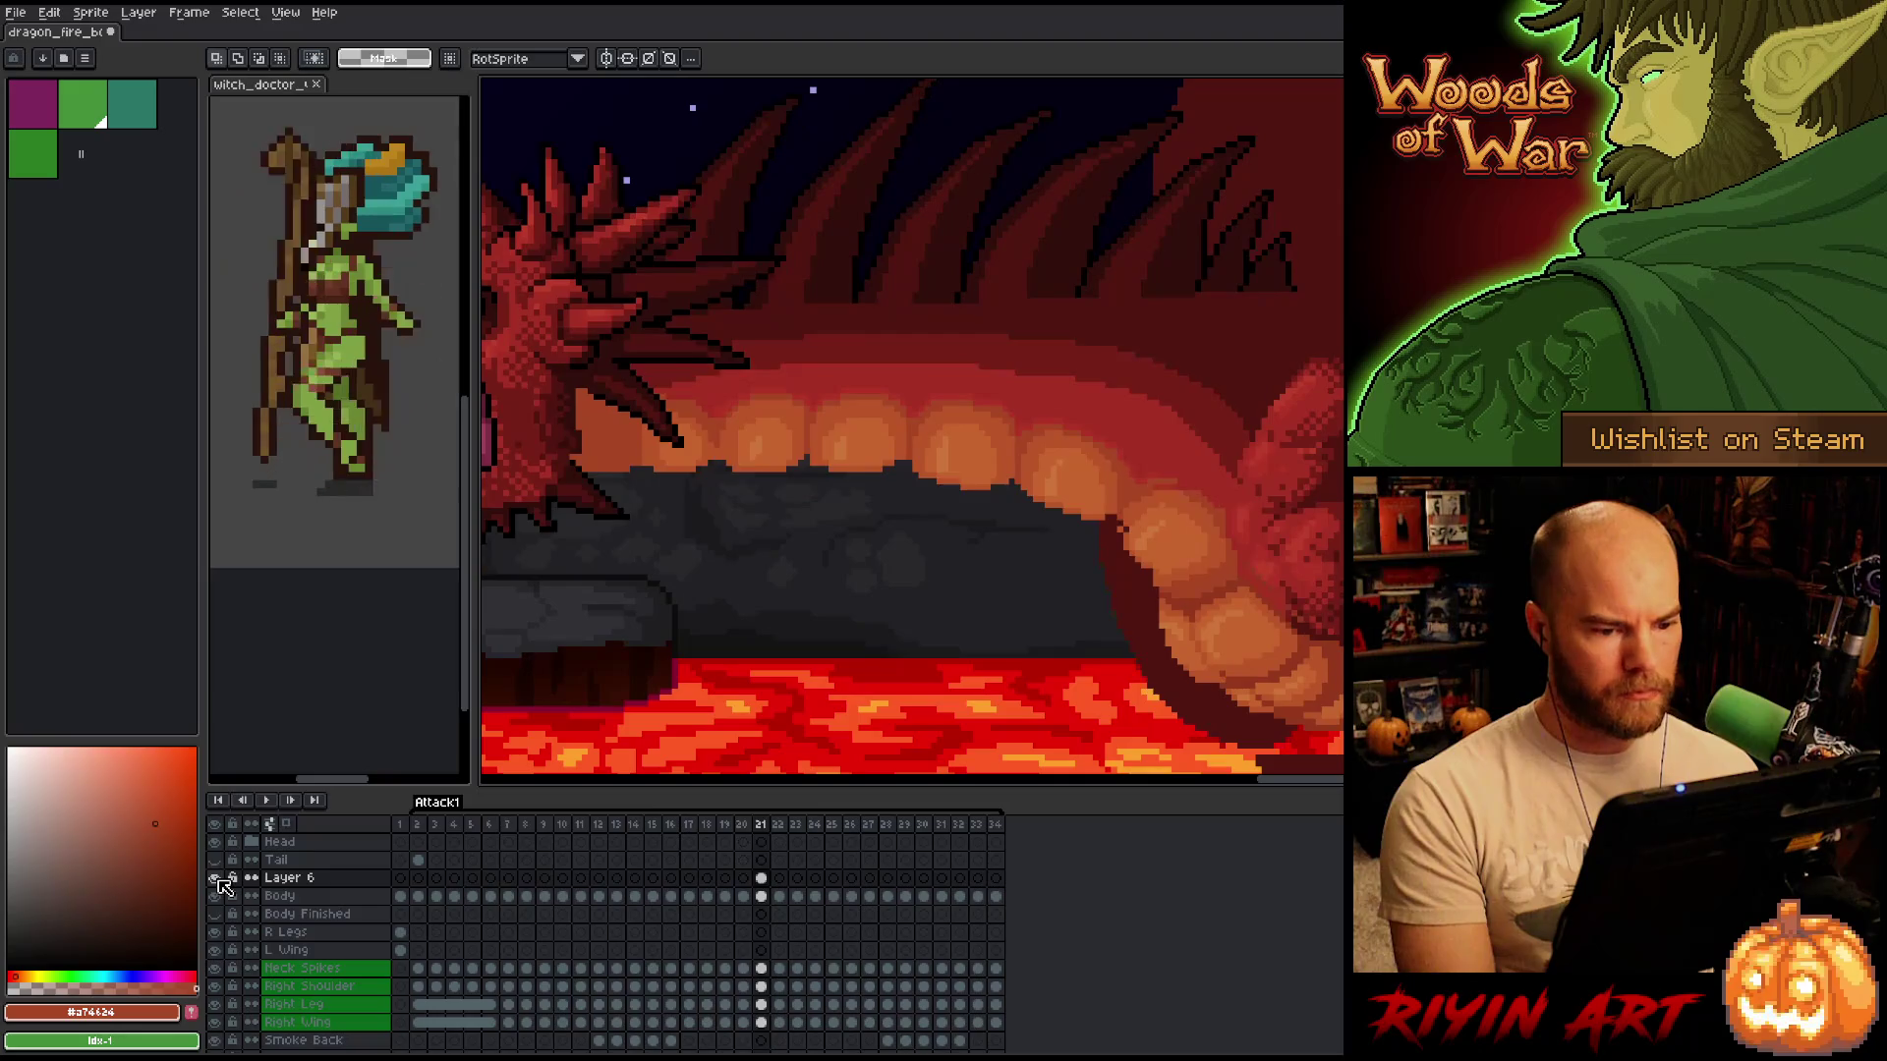
pyautogui.press('Right')
pyautogui.press('Left')
pyautogui.press('Right')
pyautogui.press('Left')
pyautogui.press('Right')
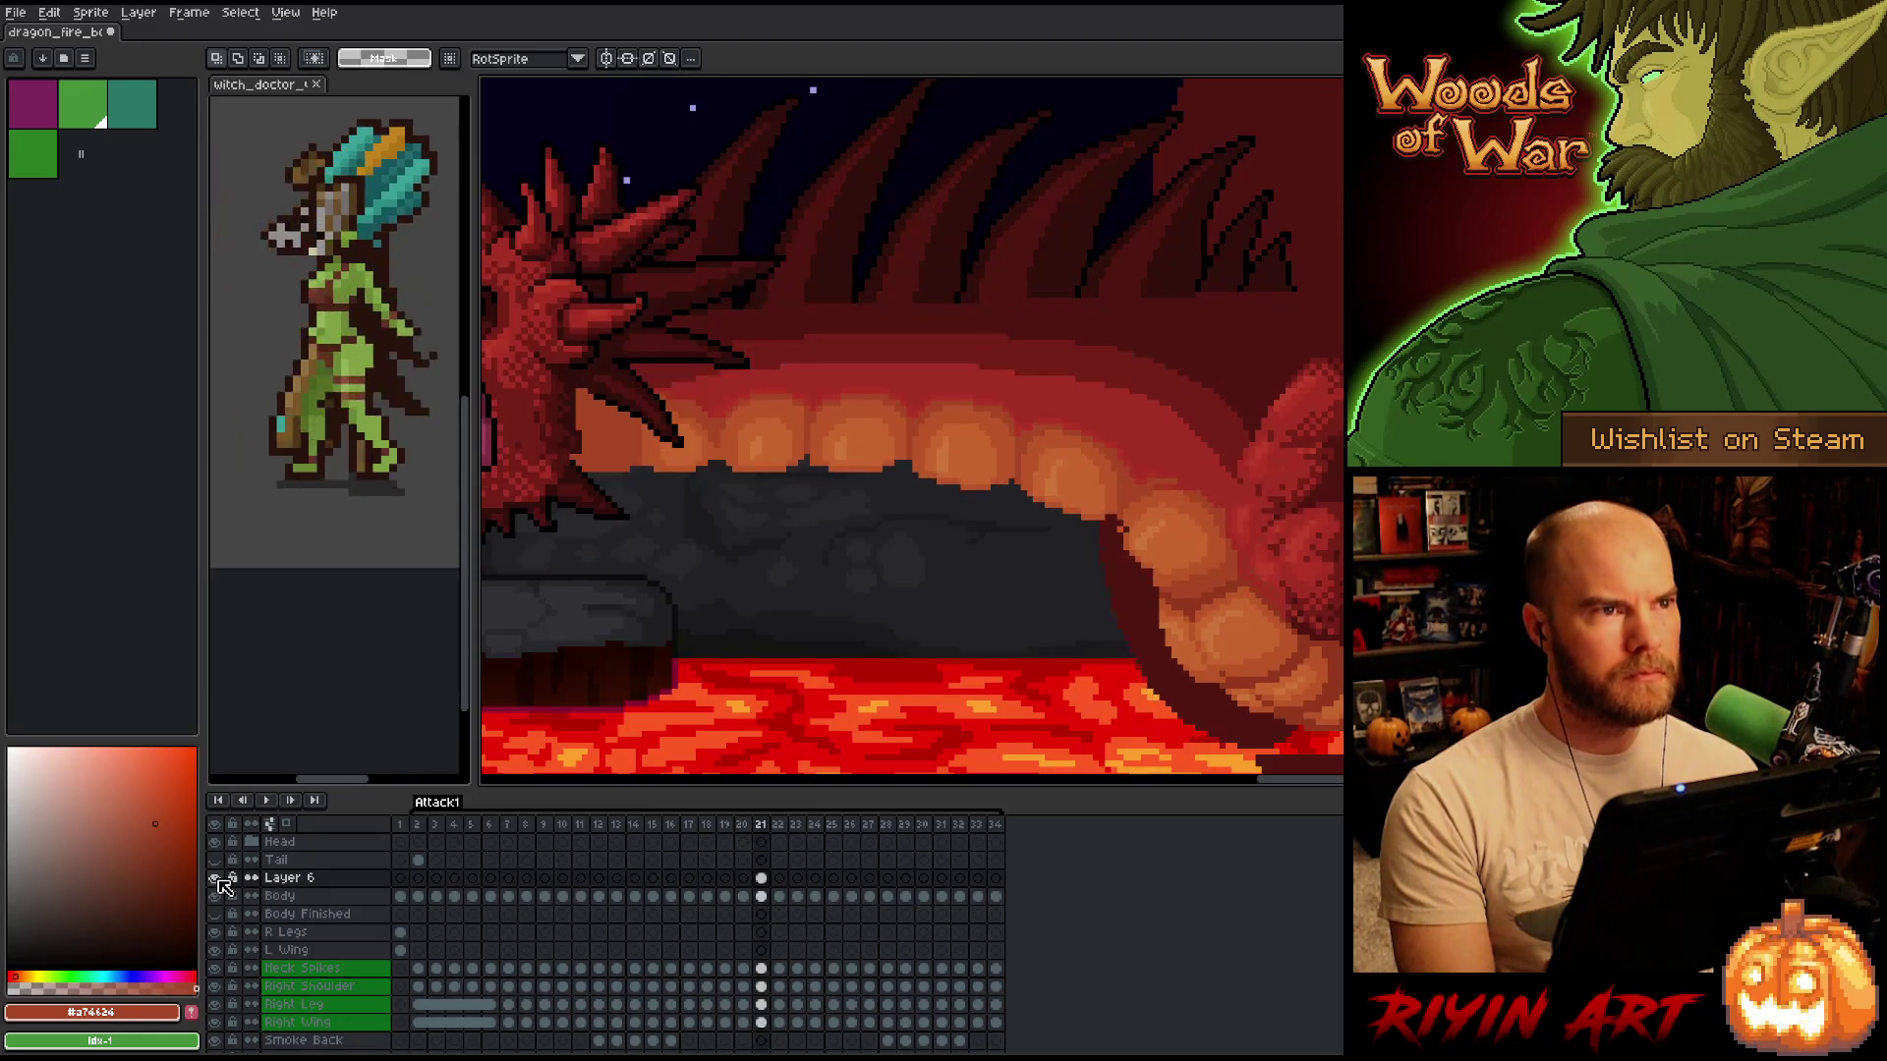
pyautogui.press('Left')
pyautogui.press('Right')
pyautogui.press('Left')
pyautogui.press('Right')
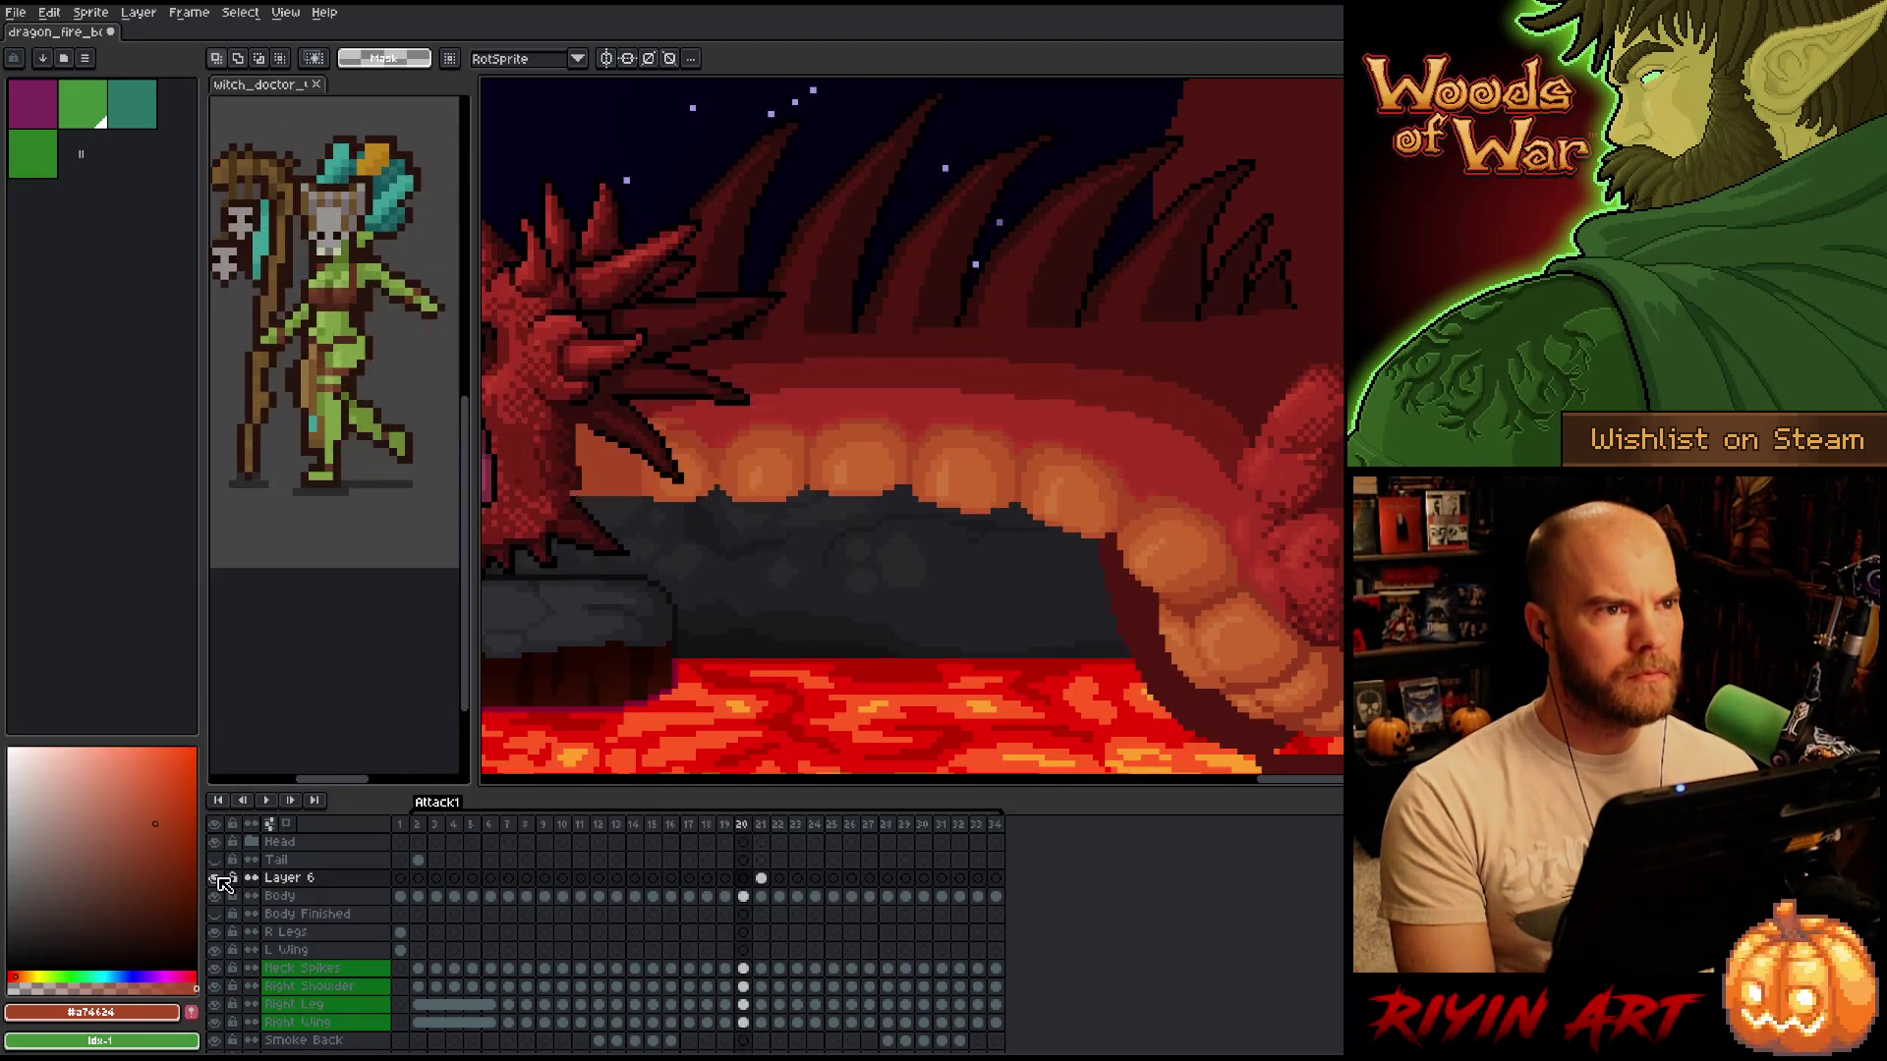
pyautogui.moveTo(875, 551); pyautogui.dragTo(581, 493)
pyautogui.scroll(1, 580, 492)
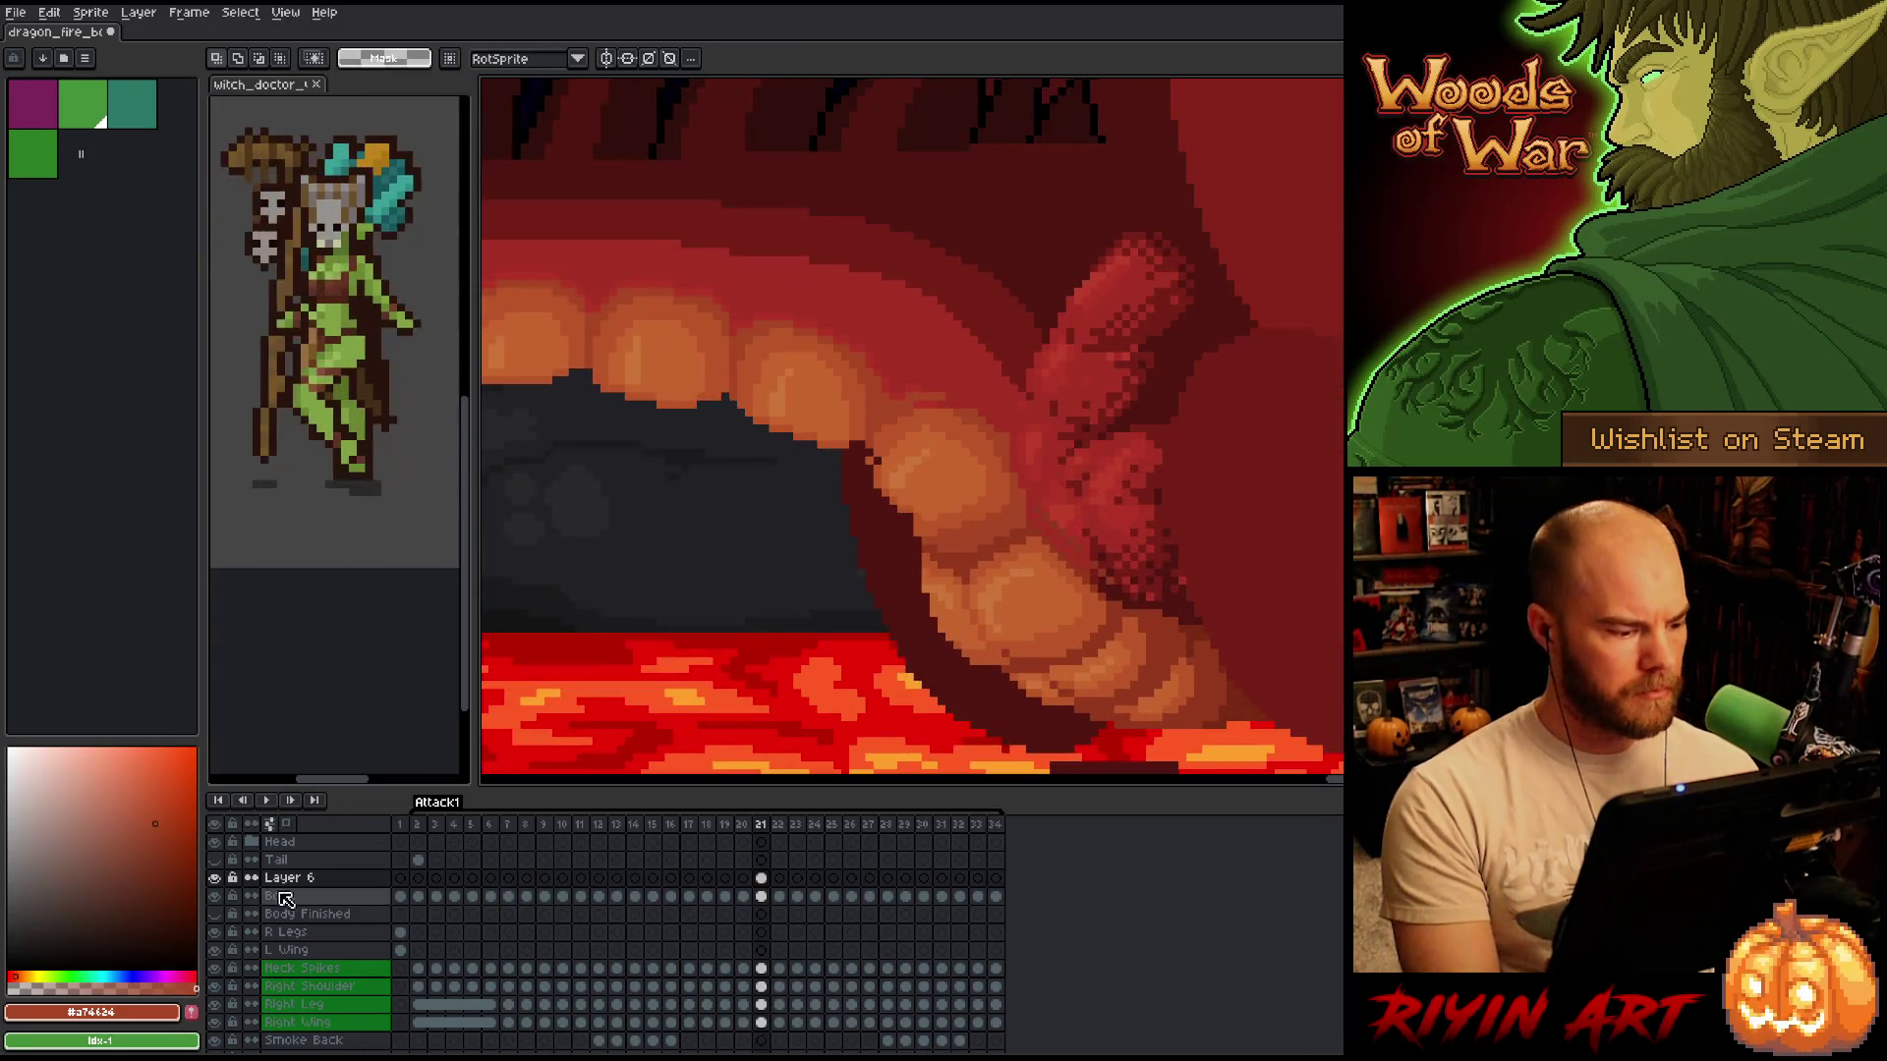
pyautogui.click(216, 878)
pyautogui.click(215, 878)
pyautogui.click(215, 878)
pyautogui.click(216, 878)
pyautogui.click(215, 878)
pyautogui.click(223, 882)
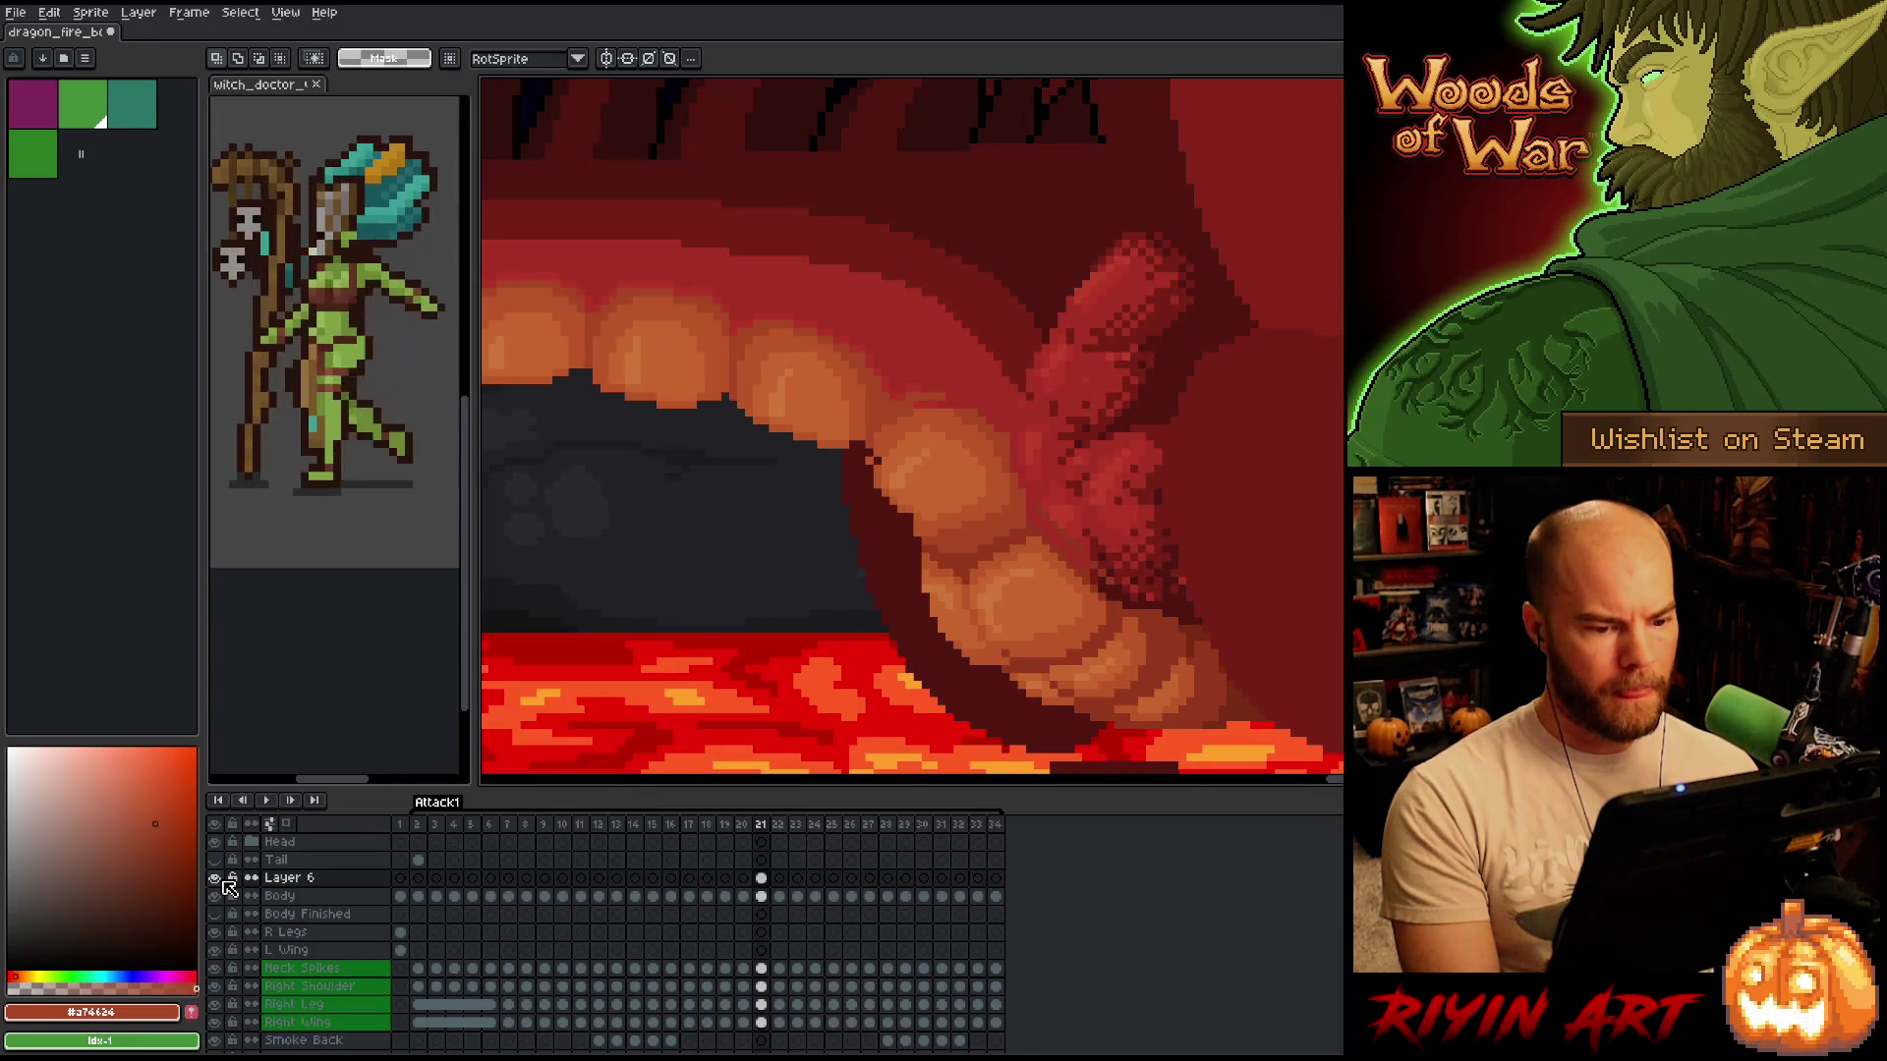
pyautogui.moveTo(1210, 468); pyautogui.dragTo(1041, 730)
pyautogui.scroll(2, 1031, 673)
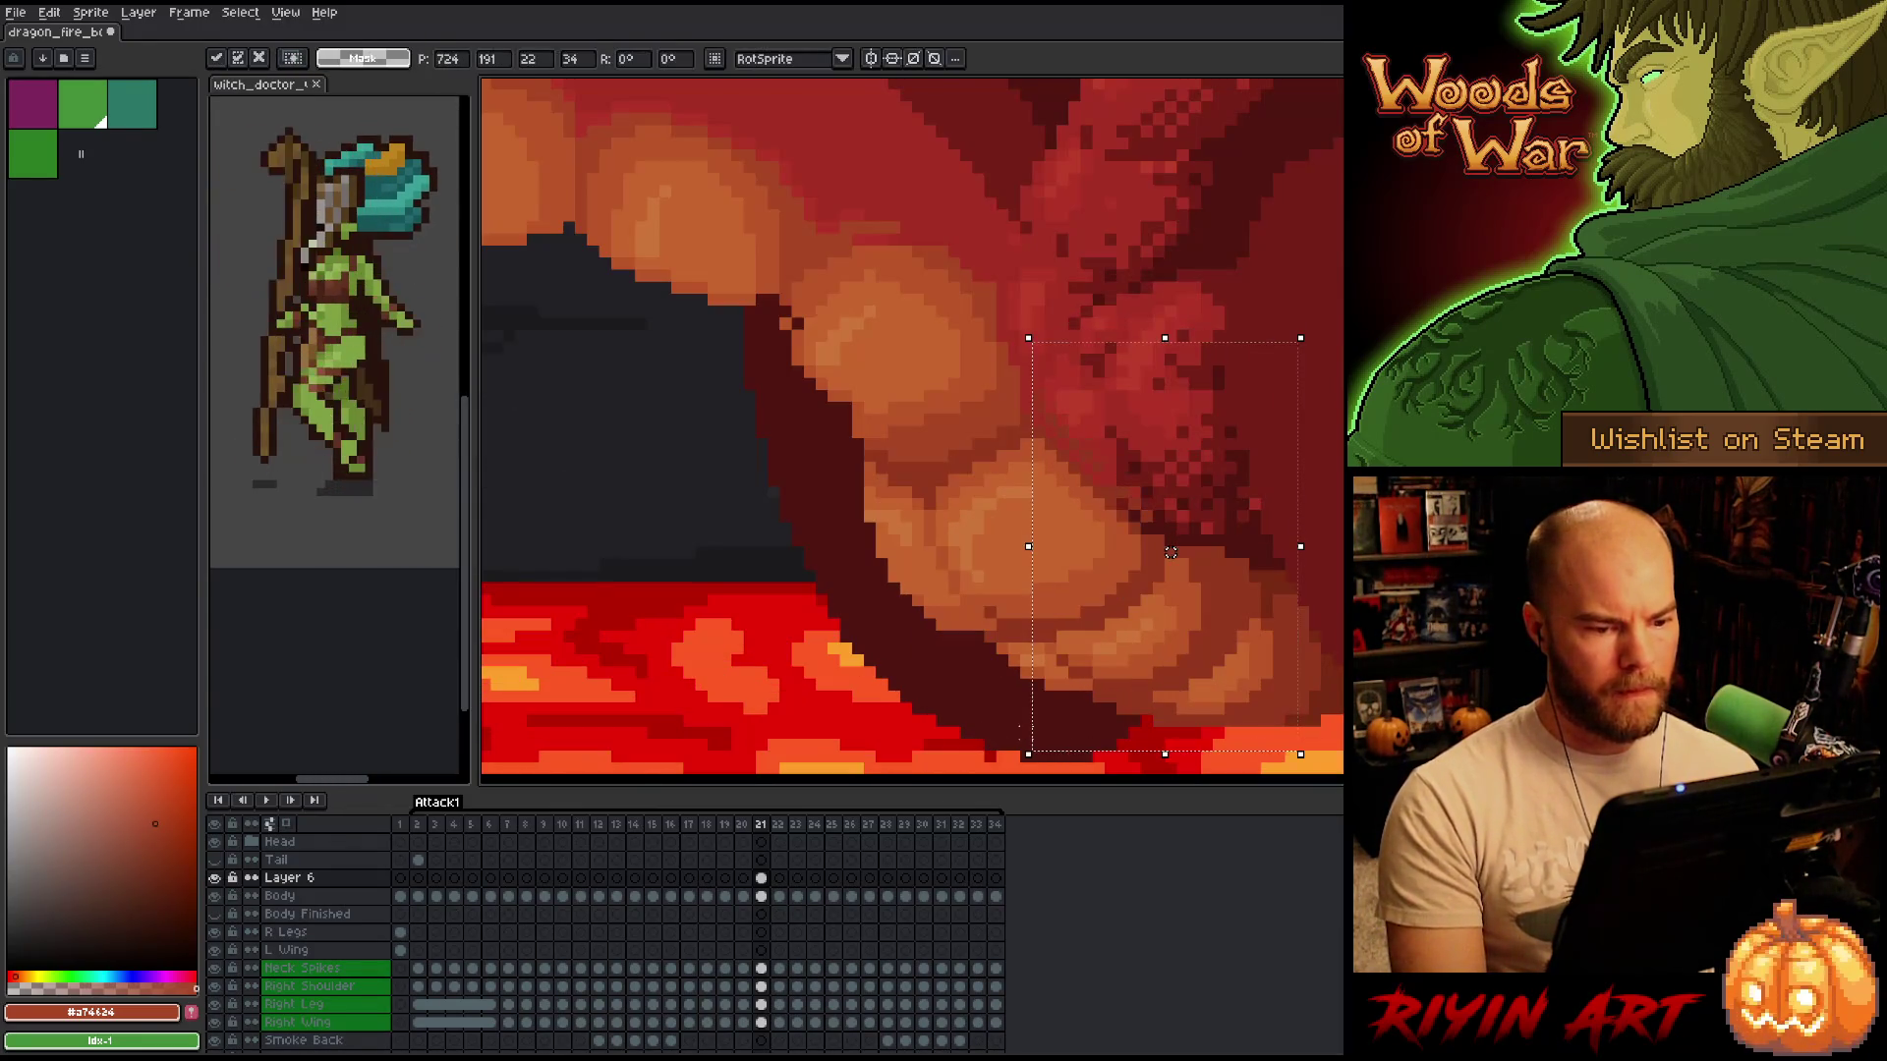
pyautogui.hotkey('ctrl', 'd')
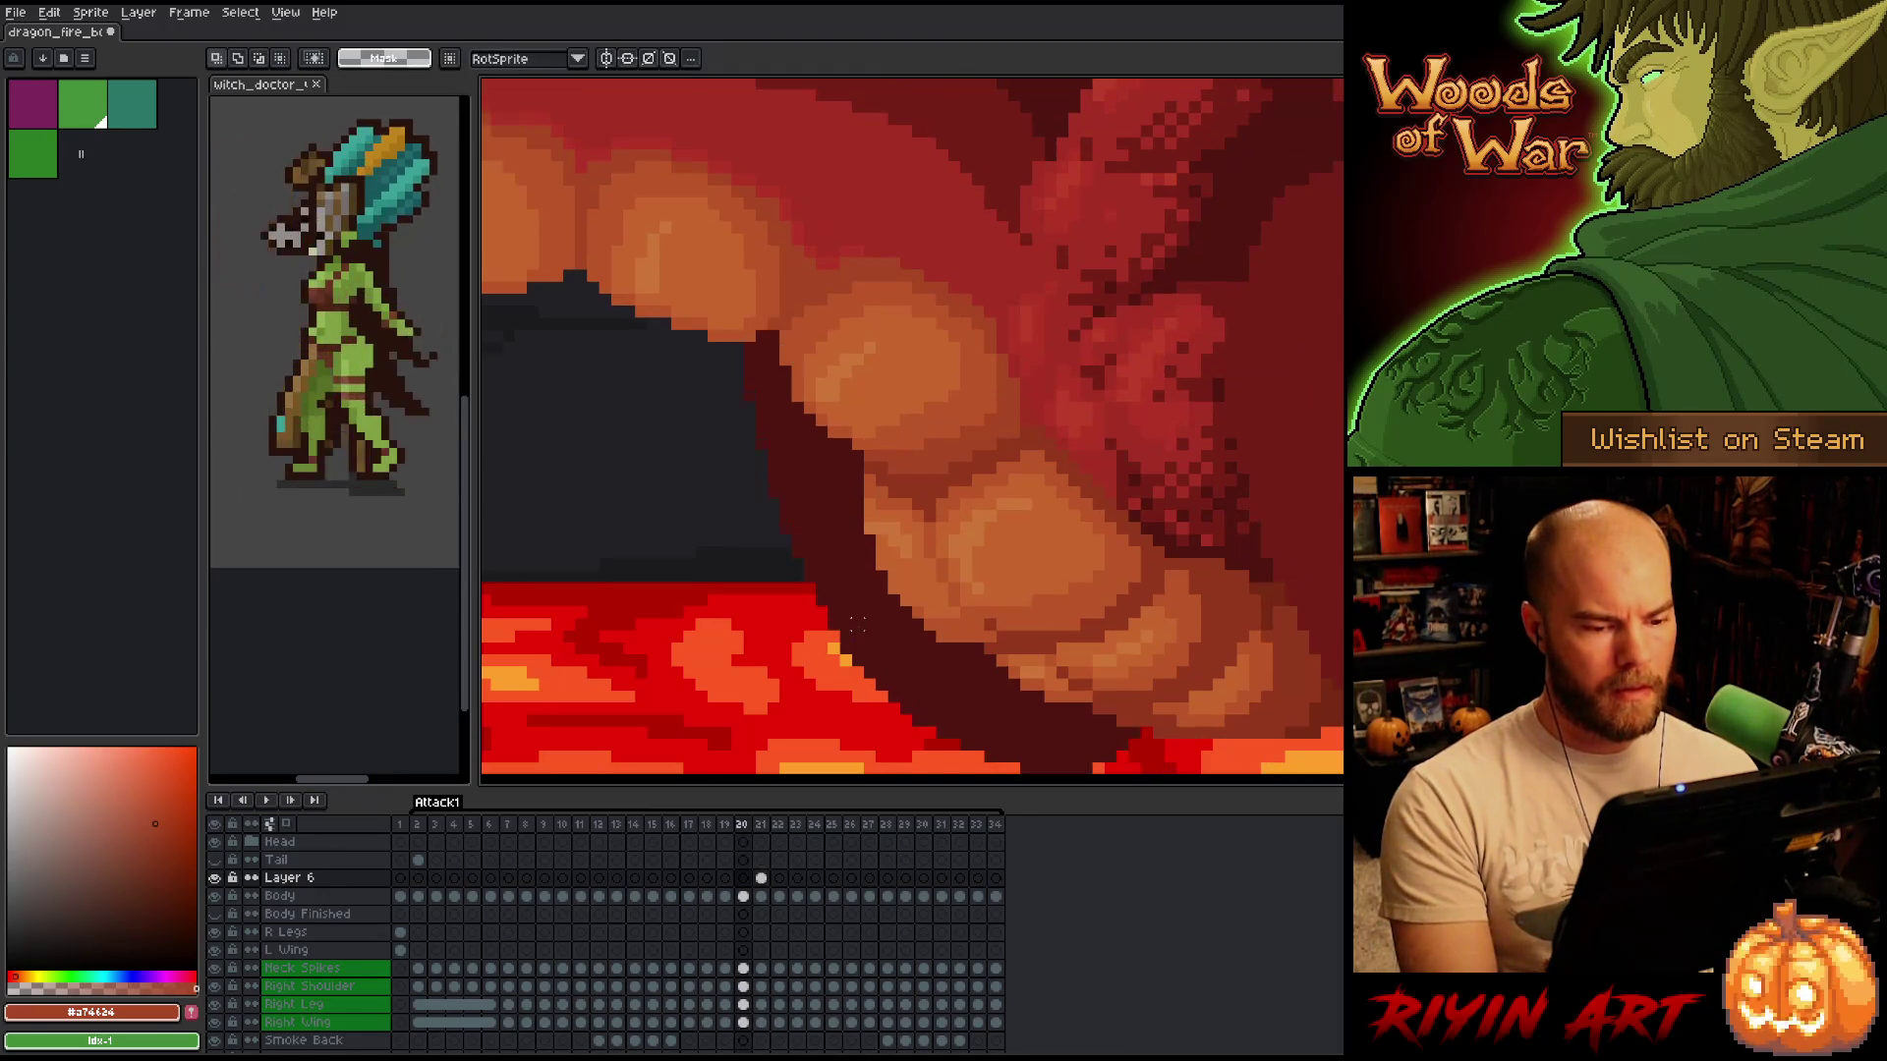
pyautogui.scroll(-4, 855, 625)
pyautogui.scroll(4, 835, 612)
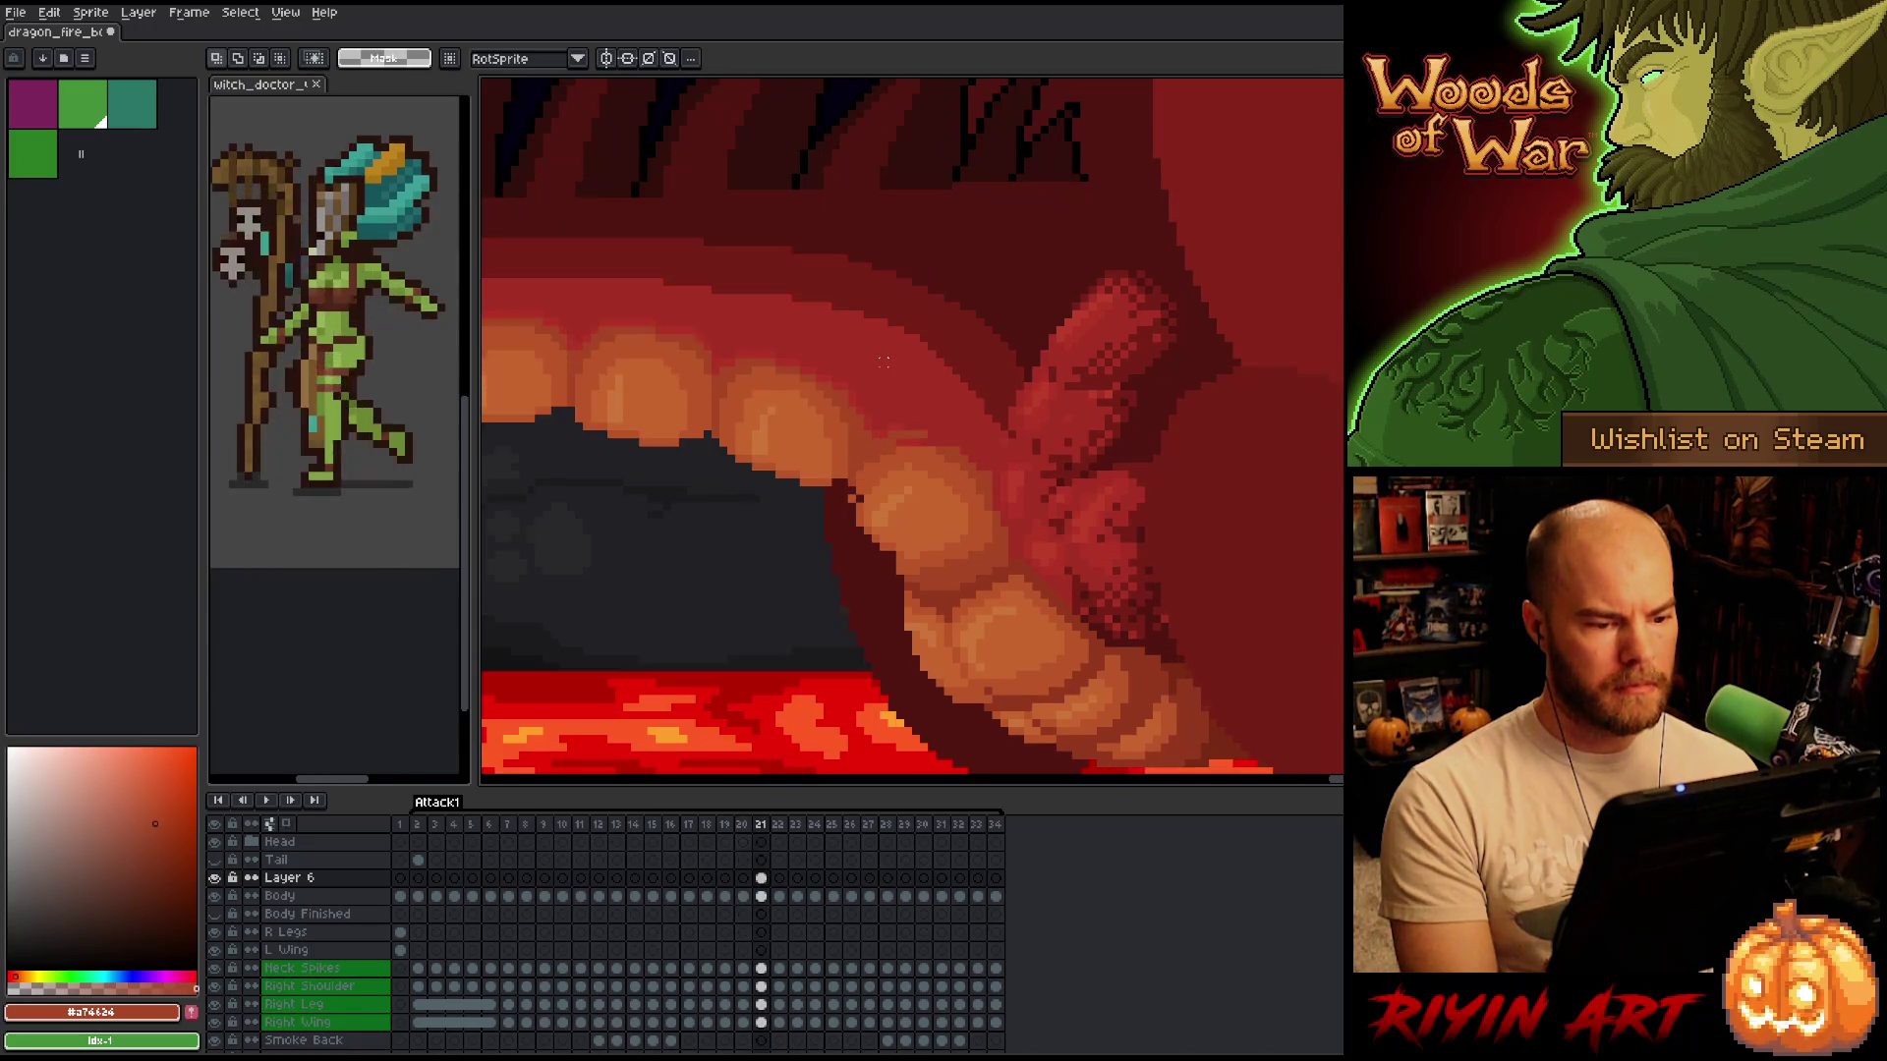
pyautogui.scroll(2, 885, 462)
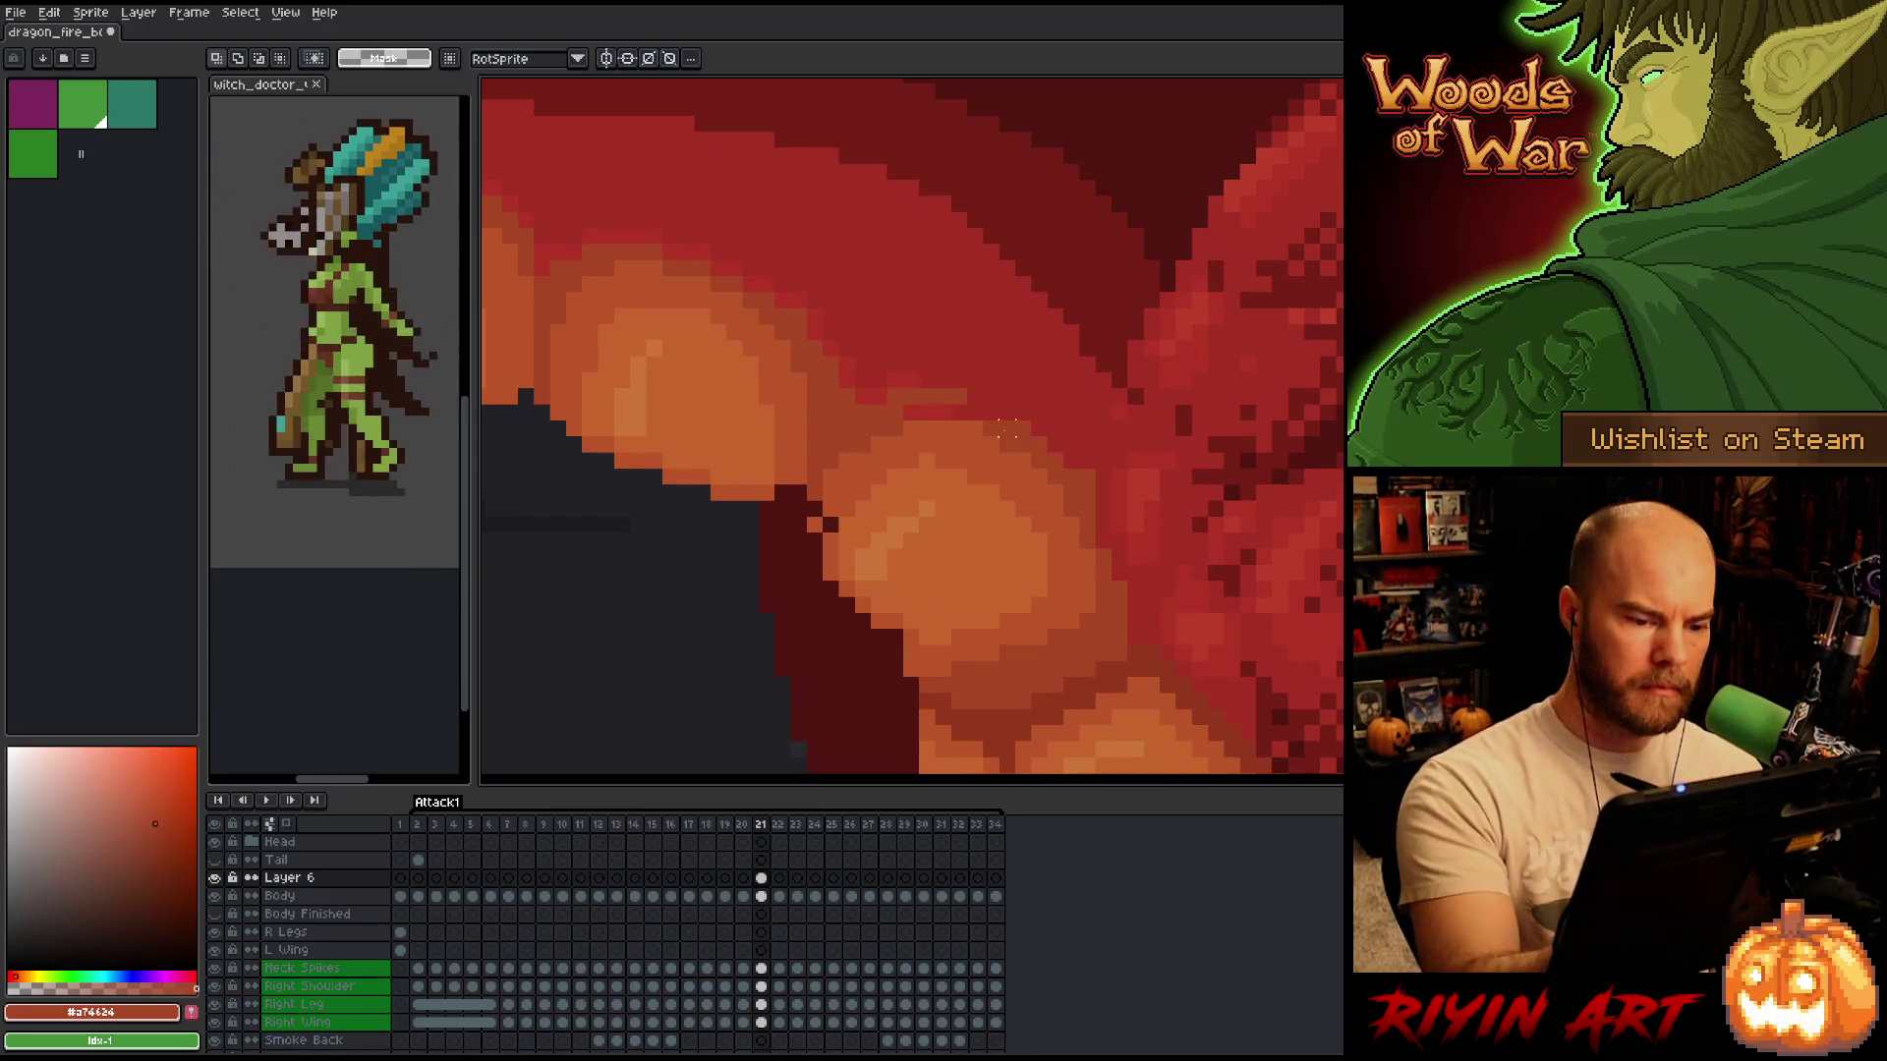
pyautogui.press('b')
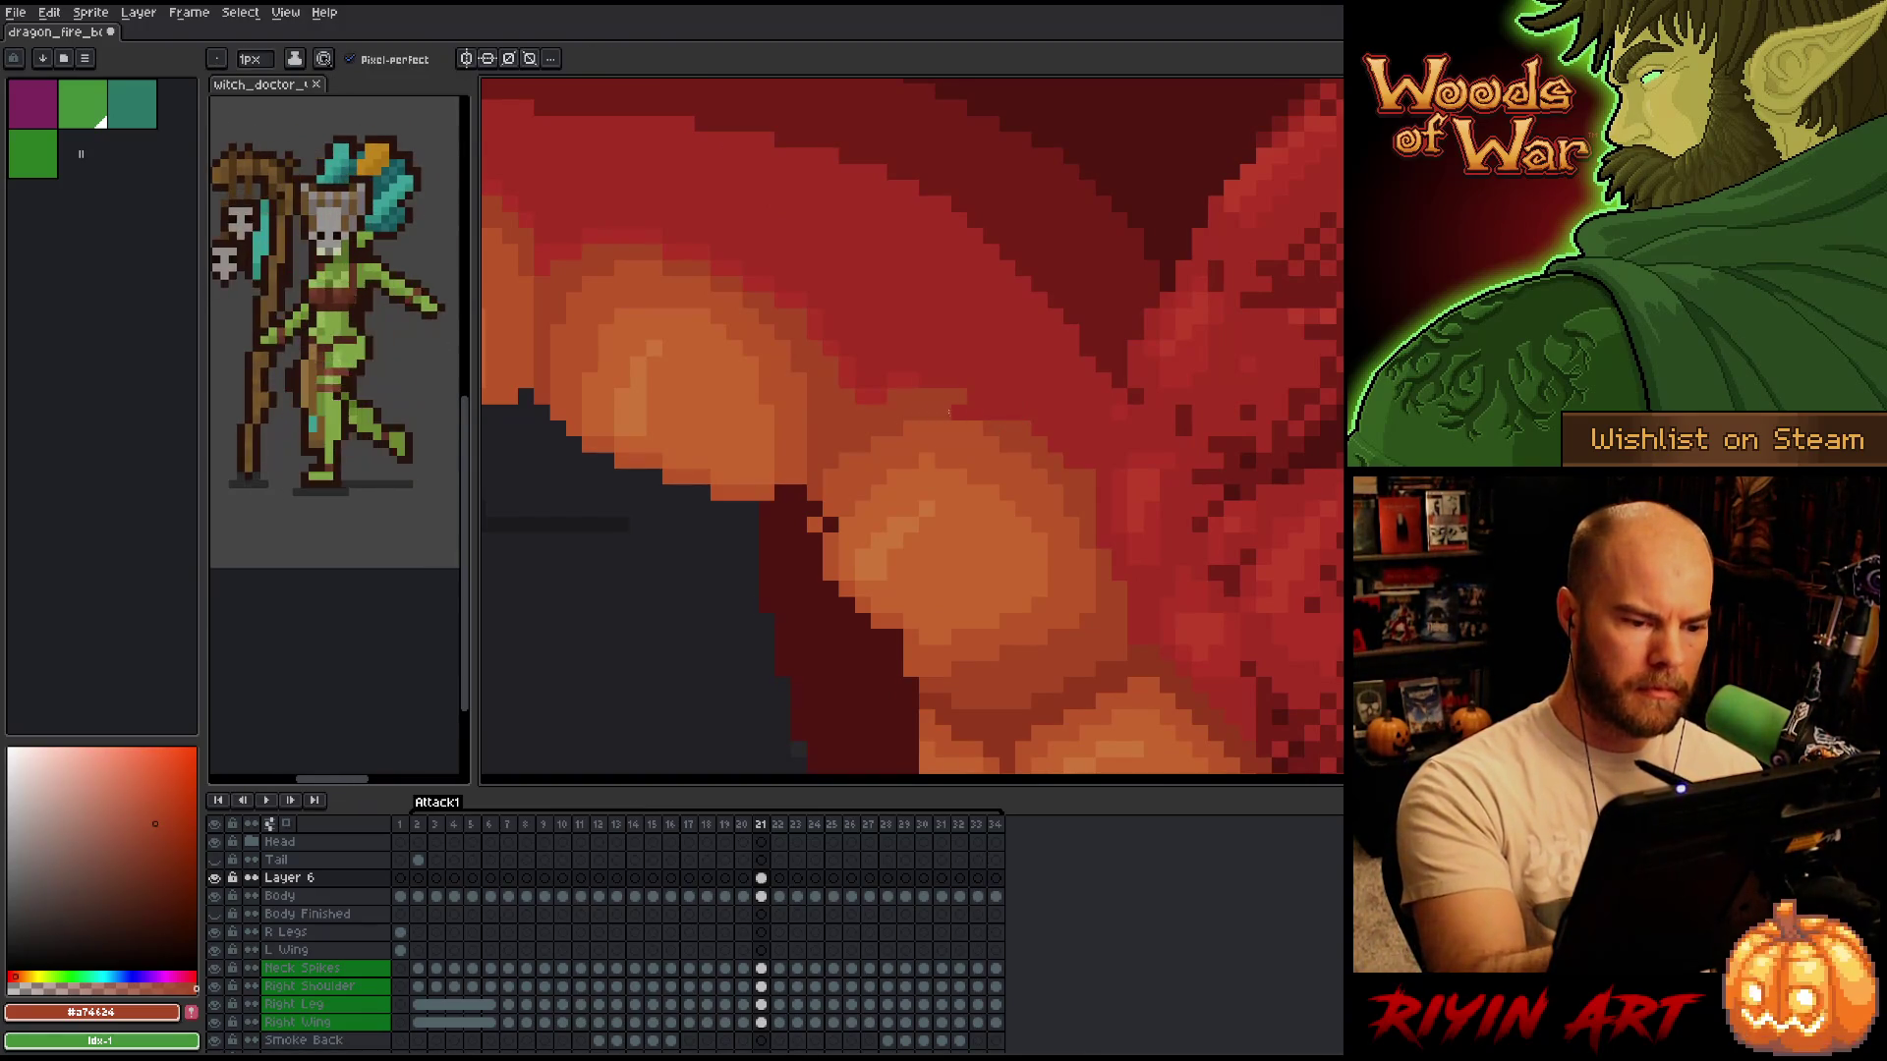
# Paint a stray dark tooth pixel with a sampled orange, undoing one misplaced pixel on Layer 6.
pyautogui.keyDown('alt'); pyautogui.click(852, 490); pyautogui.keyUp('alt')
pyautogui.click(830, 525)
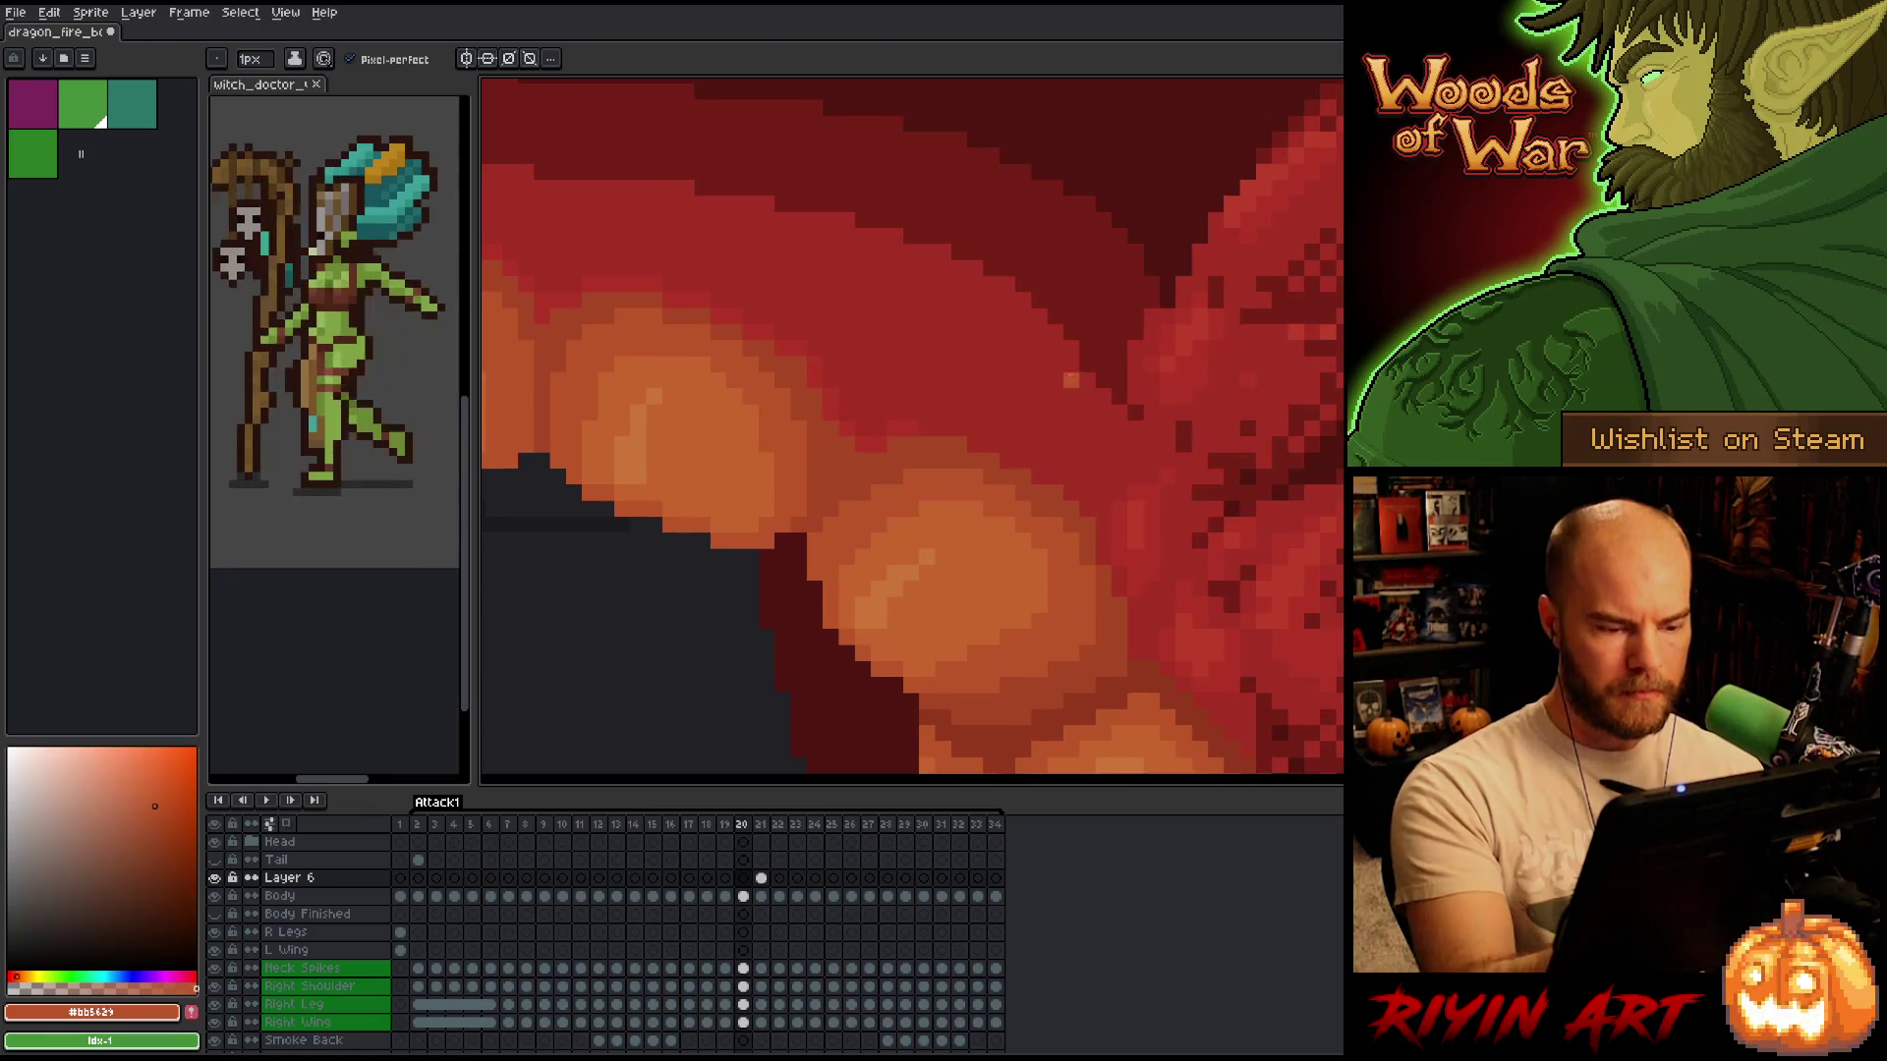
pyautogui.click(1022, 380)
pyautogui.hotkey('ctrl', 'z')
pyautogui.keyDown('alt'); pyautogui.click(964, 492); pyautogui.keyUp('alt')
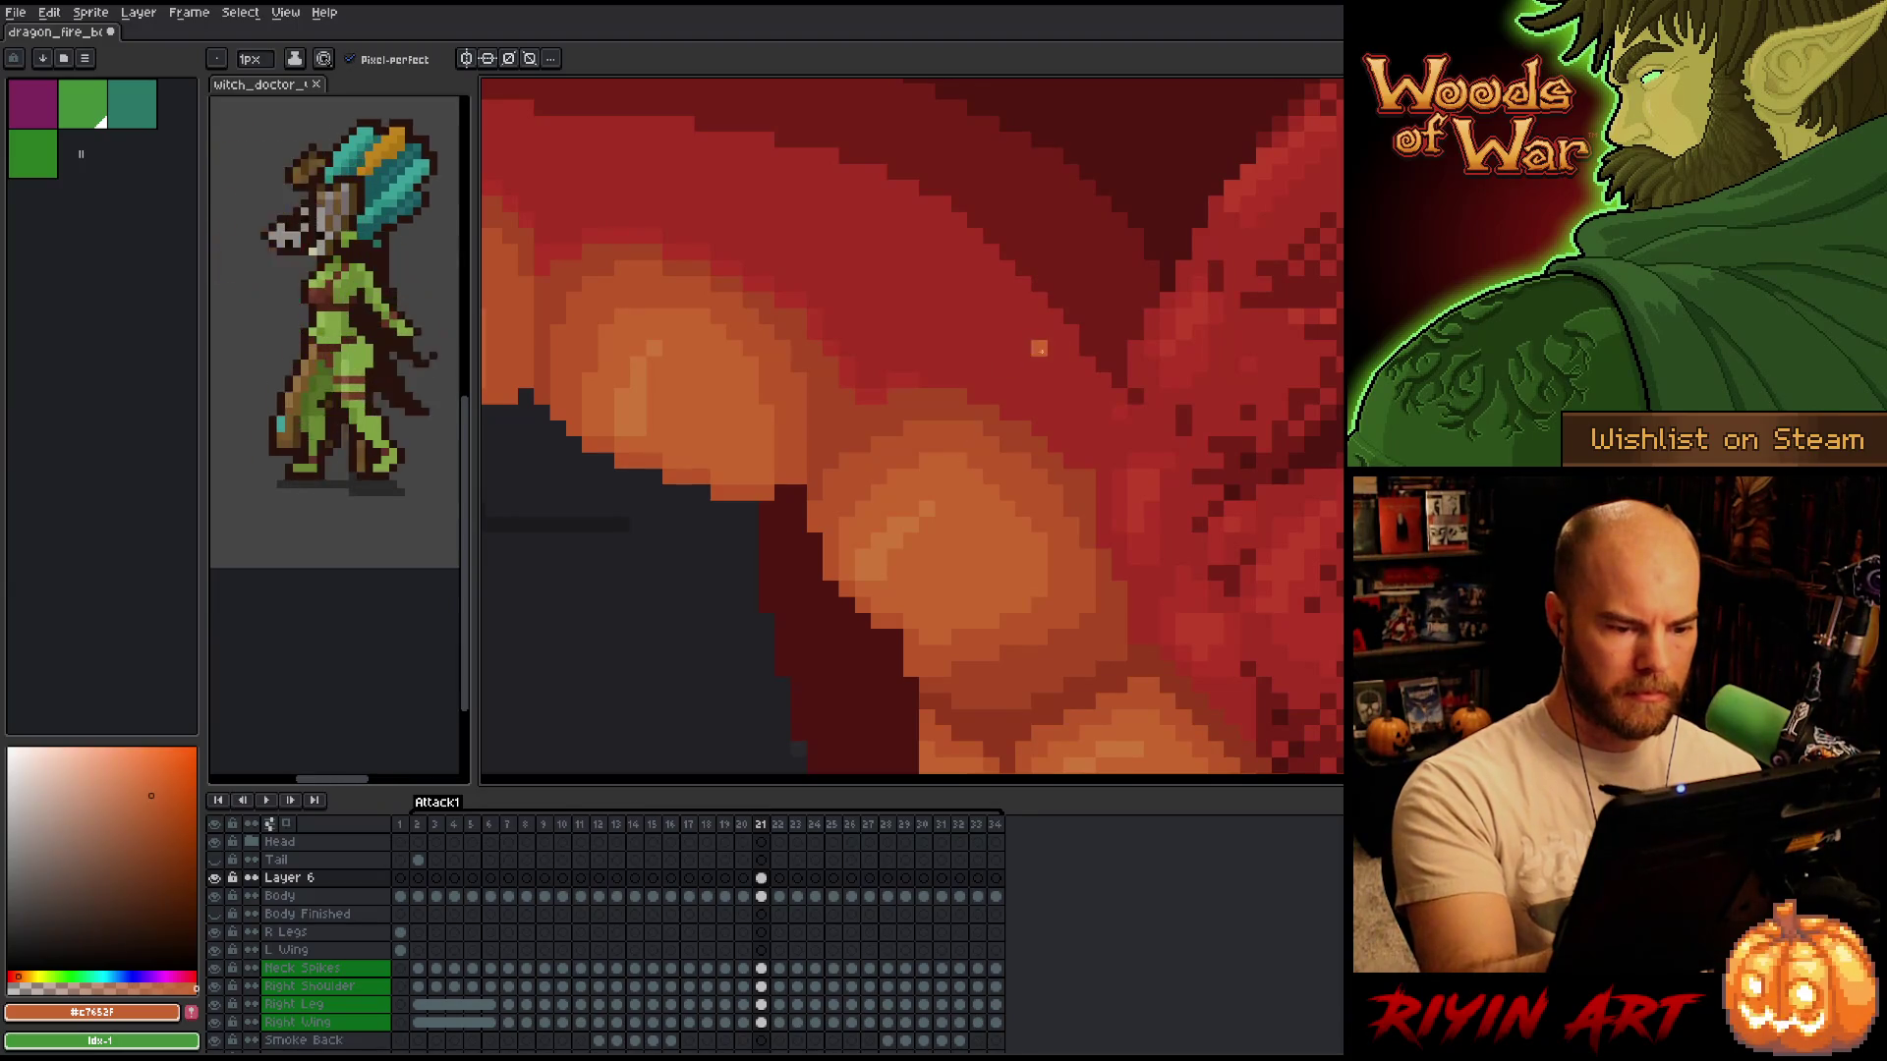
pyautogui.keyDown('alt'); pyautogui.click(927, 641); pyautogui.keyUp('alt')
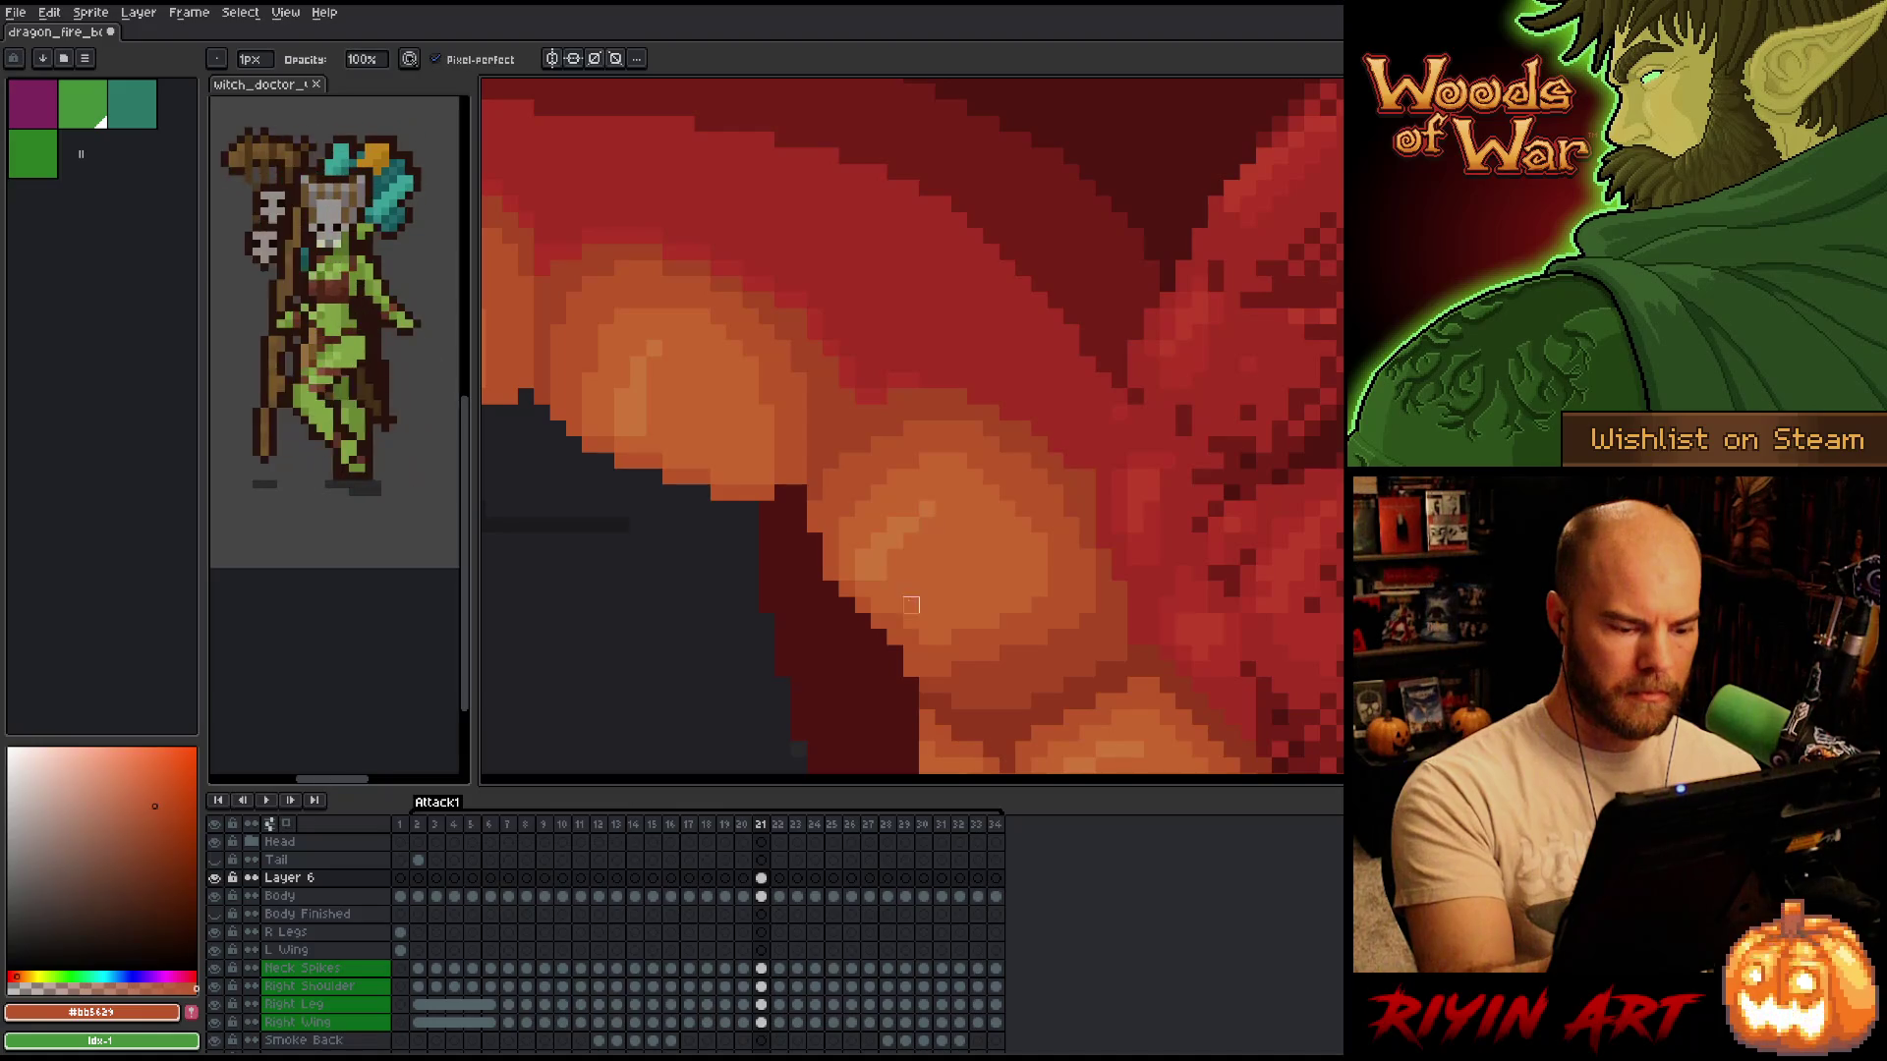
pyautogui.press('Down')
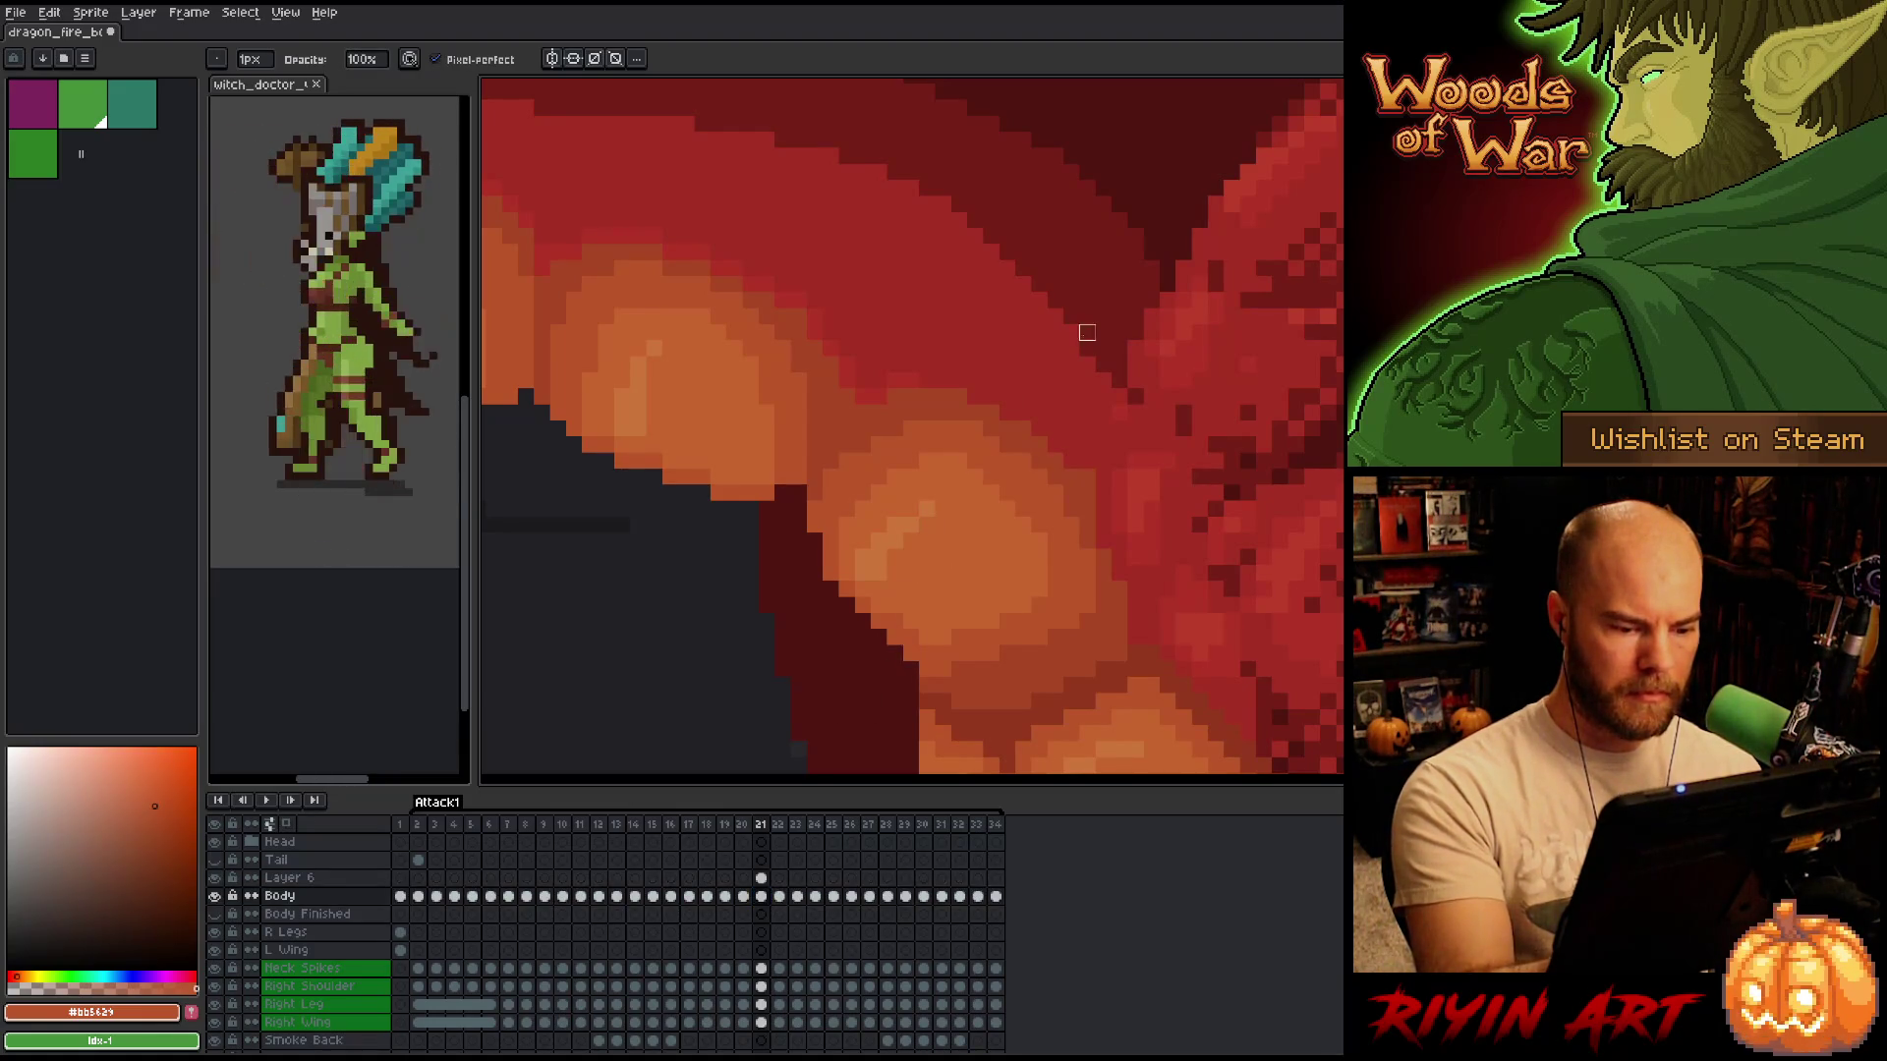
pyautogui.click(761, 878)
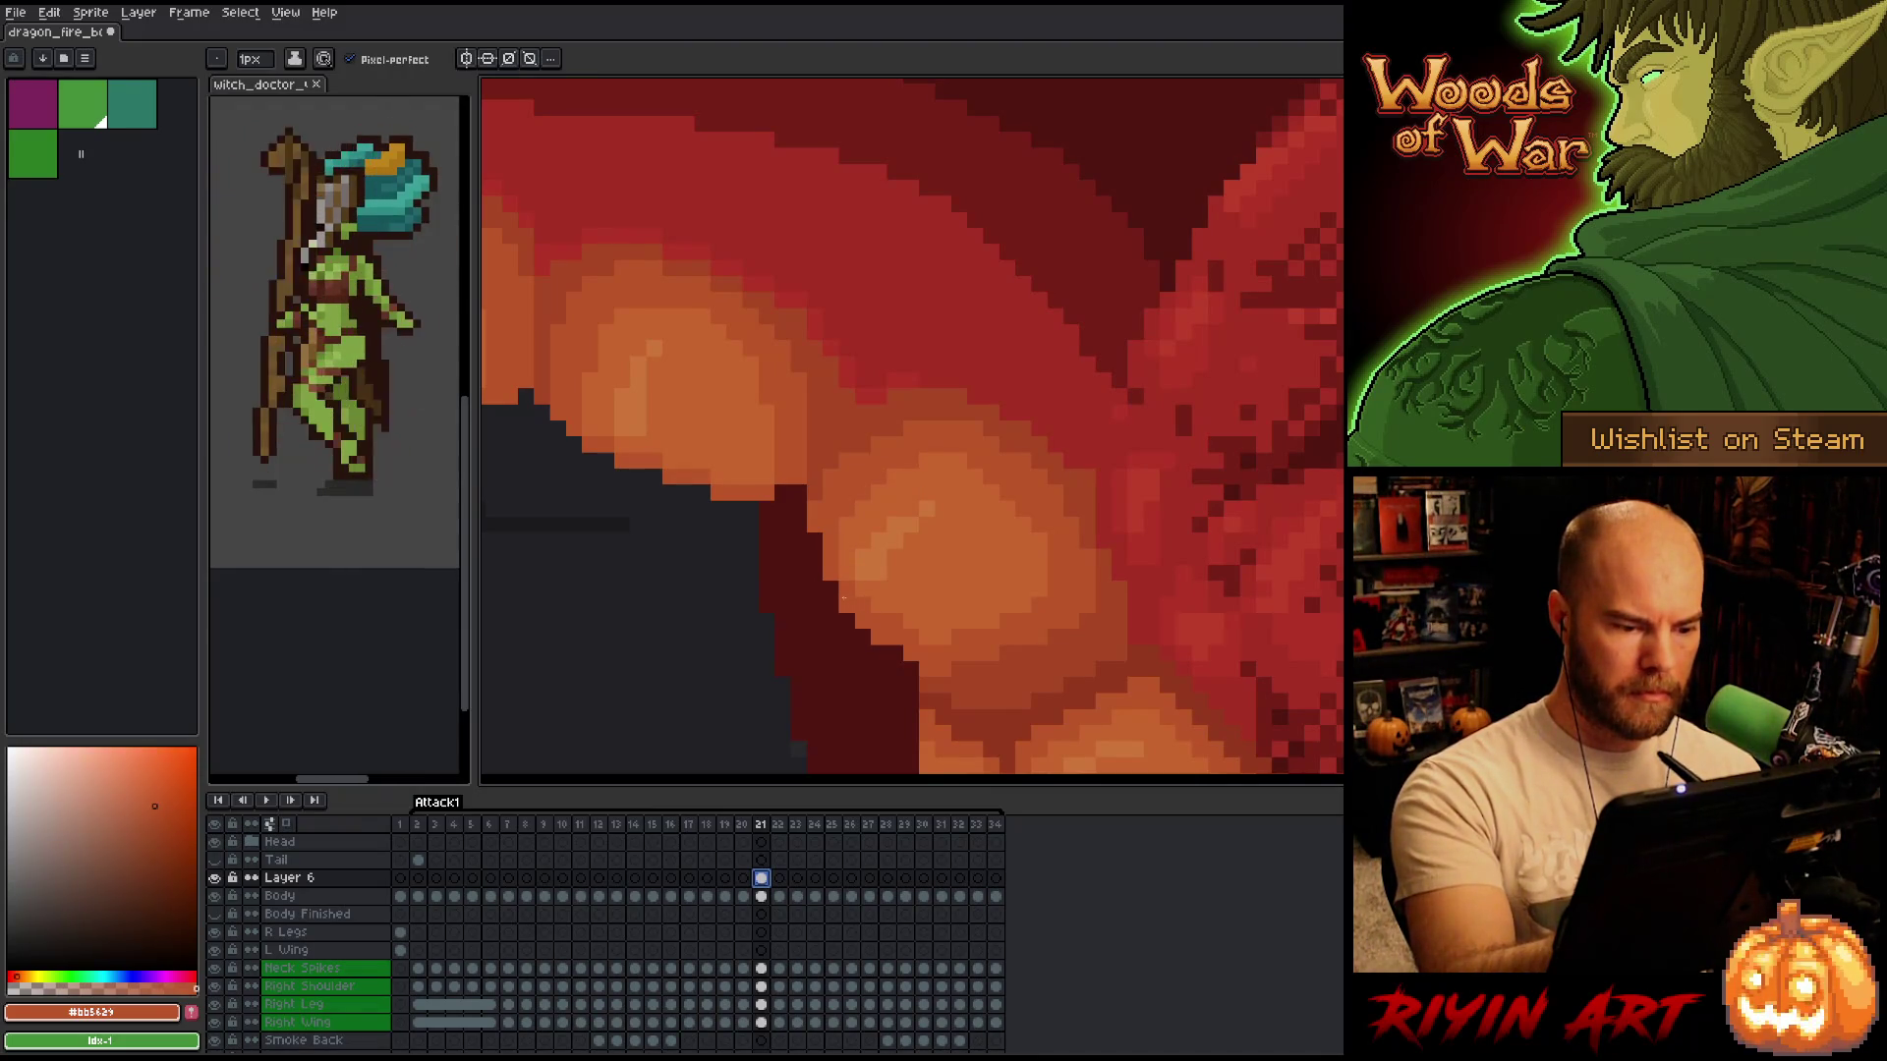
# Touch up the teeth with the eraser and sampled light and dark oranges, checking frames 19 and 20.
pyautogui.press('e')
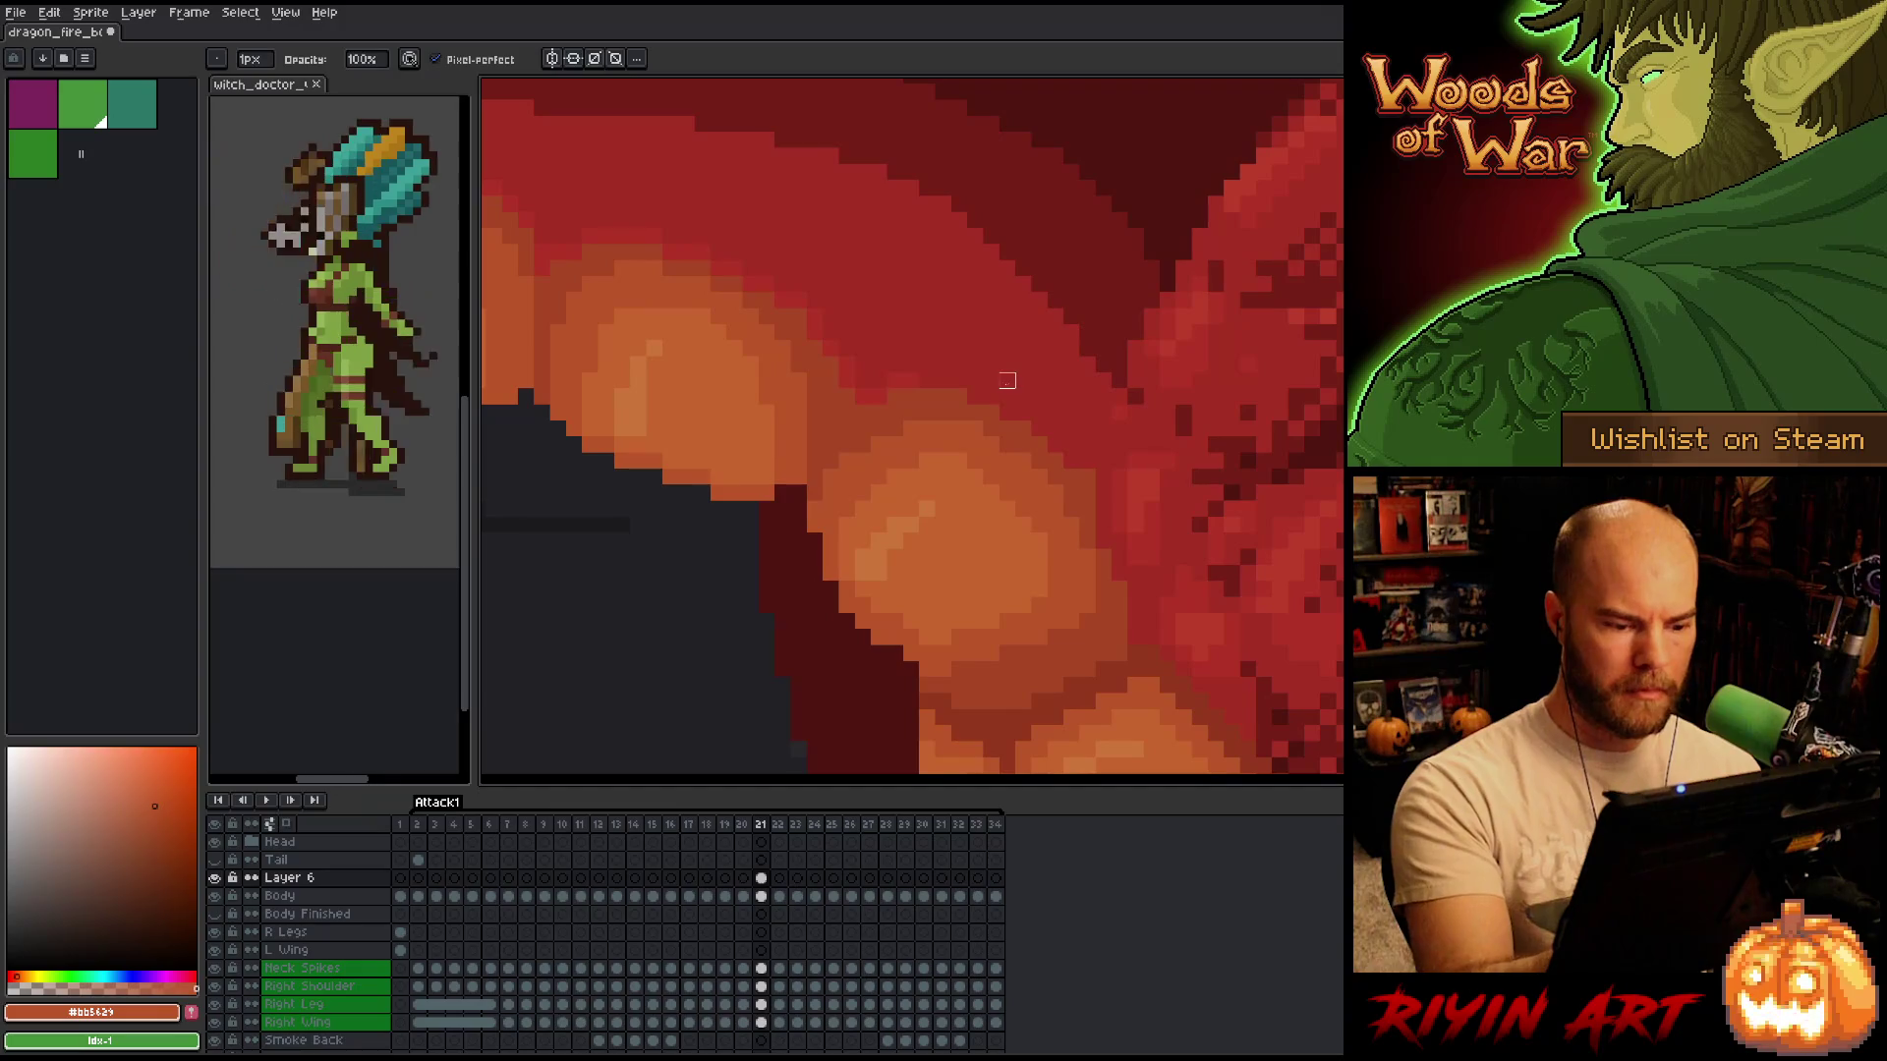
pyautogui.press('b')
pyautogui.keyDown('alt'); pyautogui.click(895, 620); pyautogui.keyUp('alt')
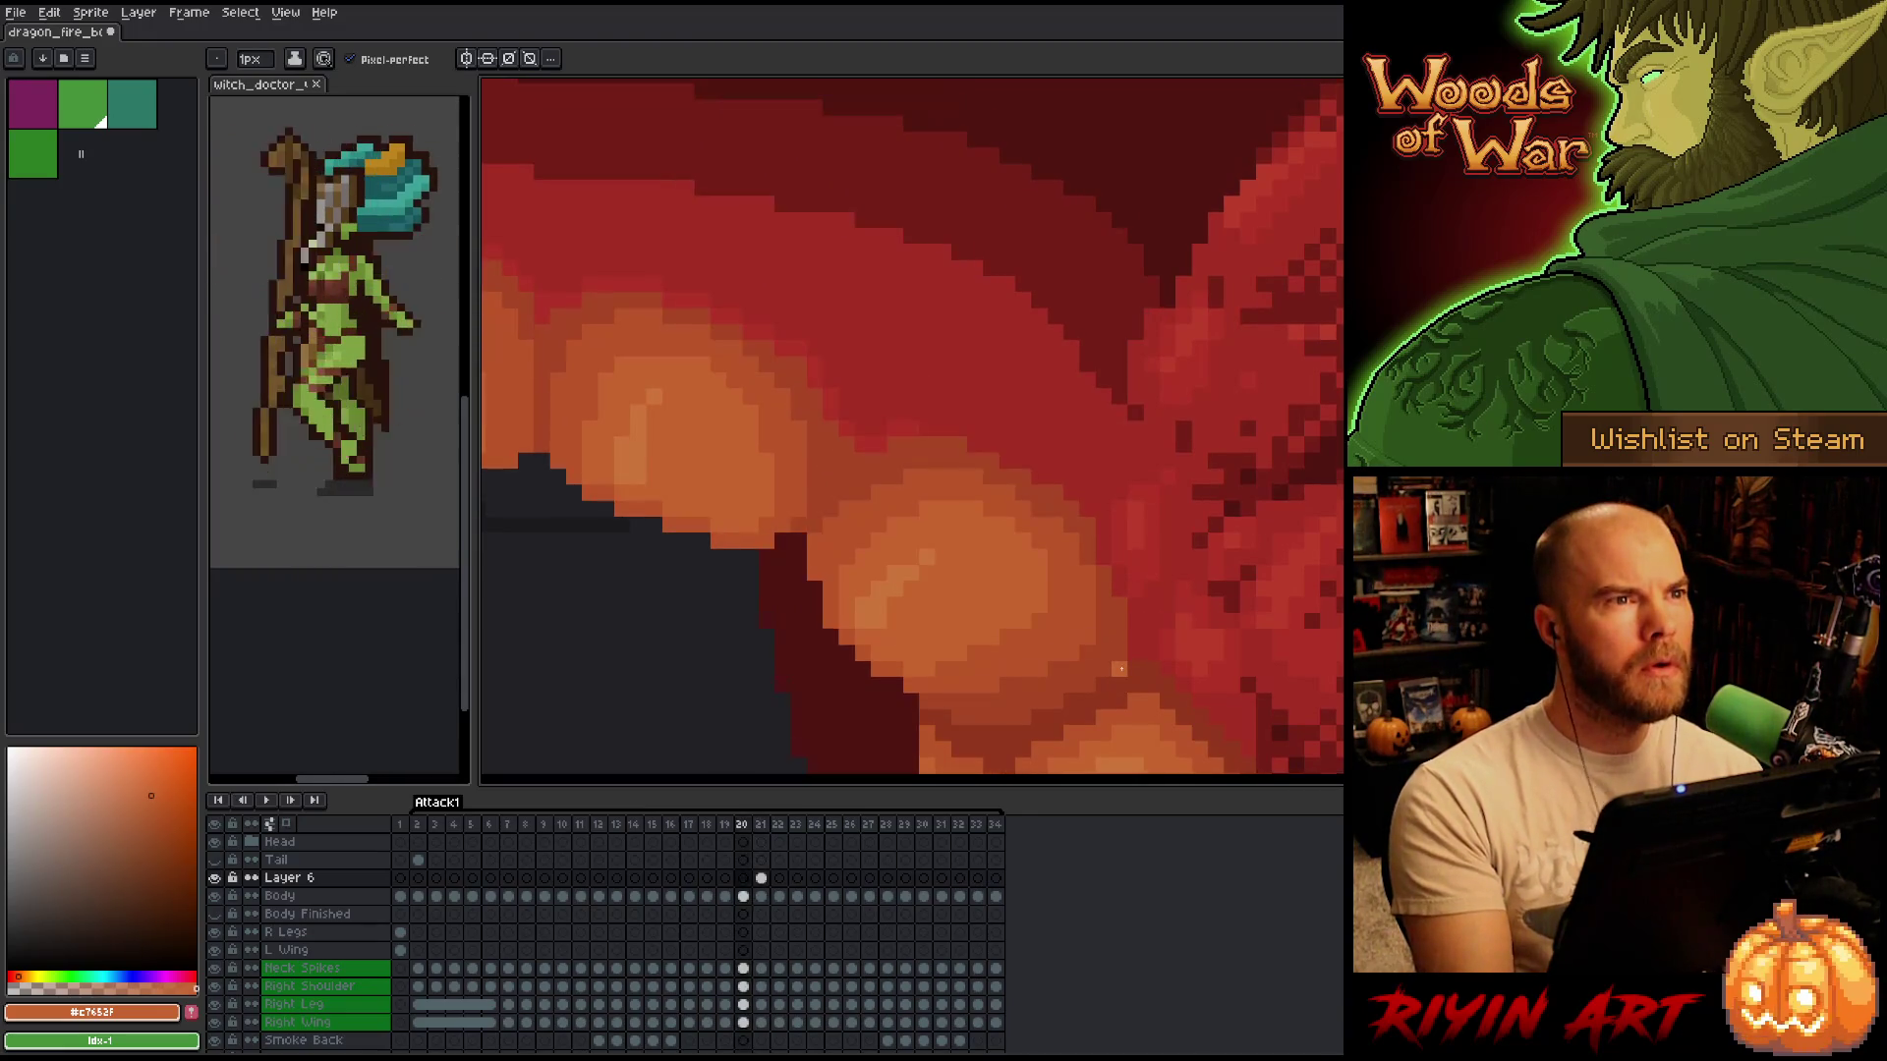
pyautogui.press('e')
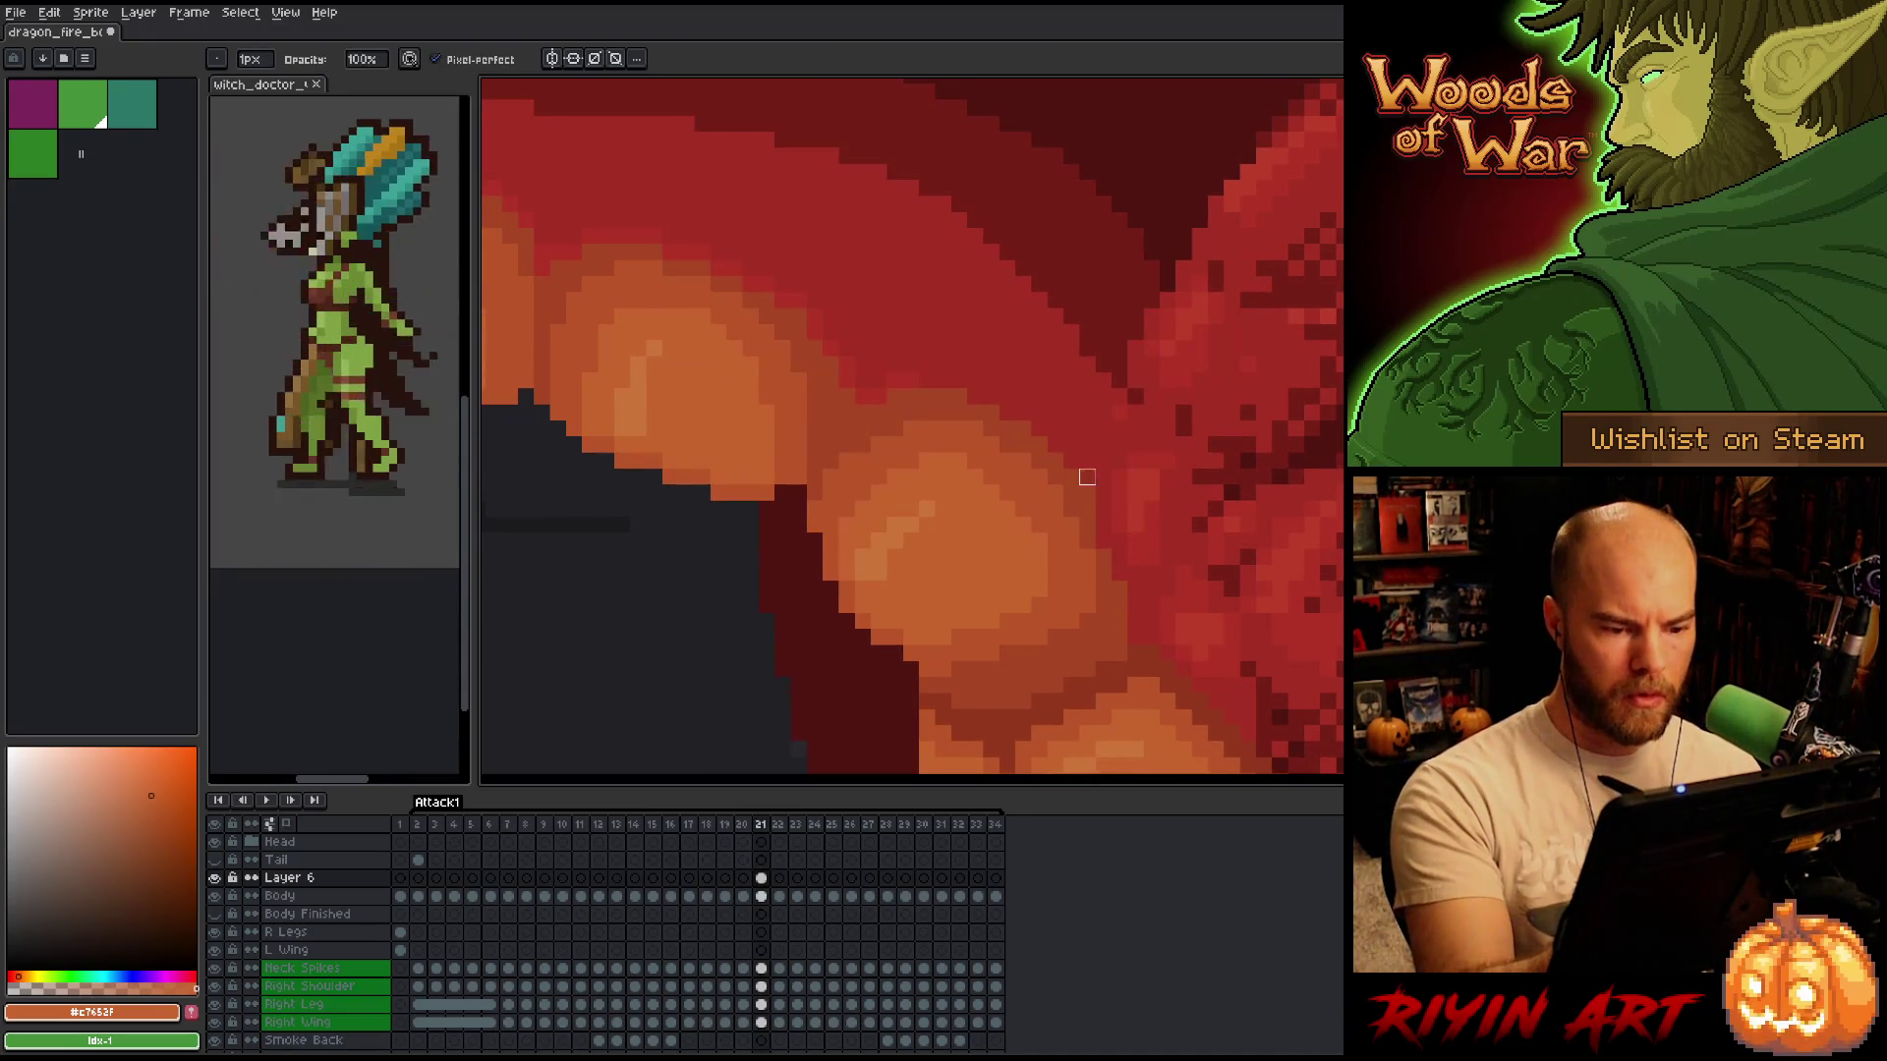
pyautogui.press(',')
pyautogui.press('.')
pyautogui.press(',')
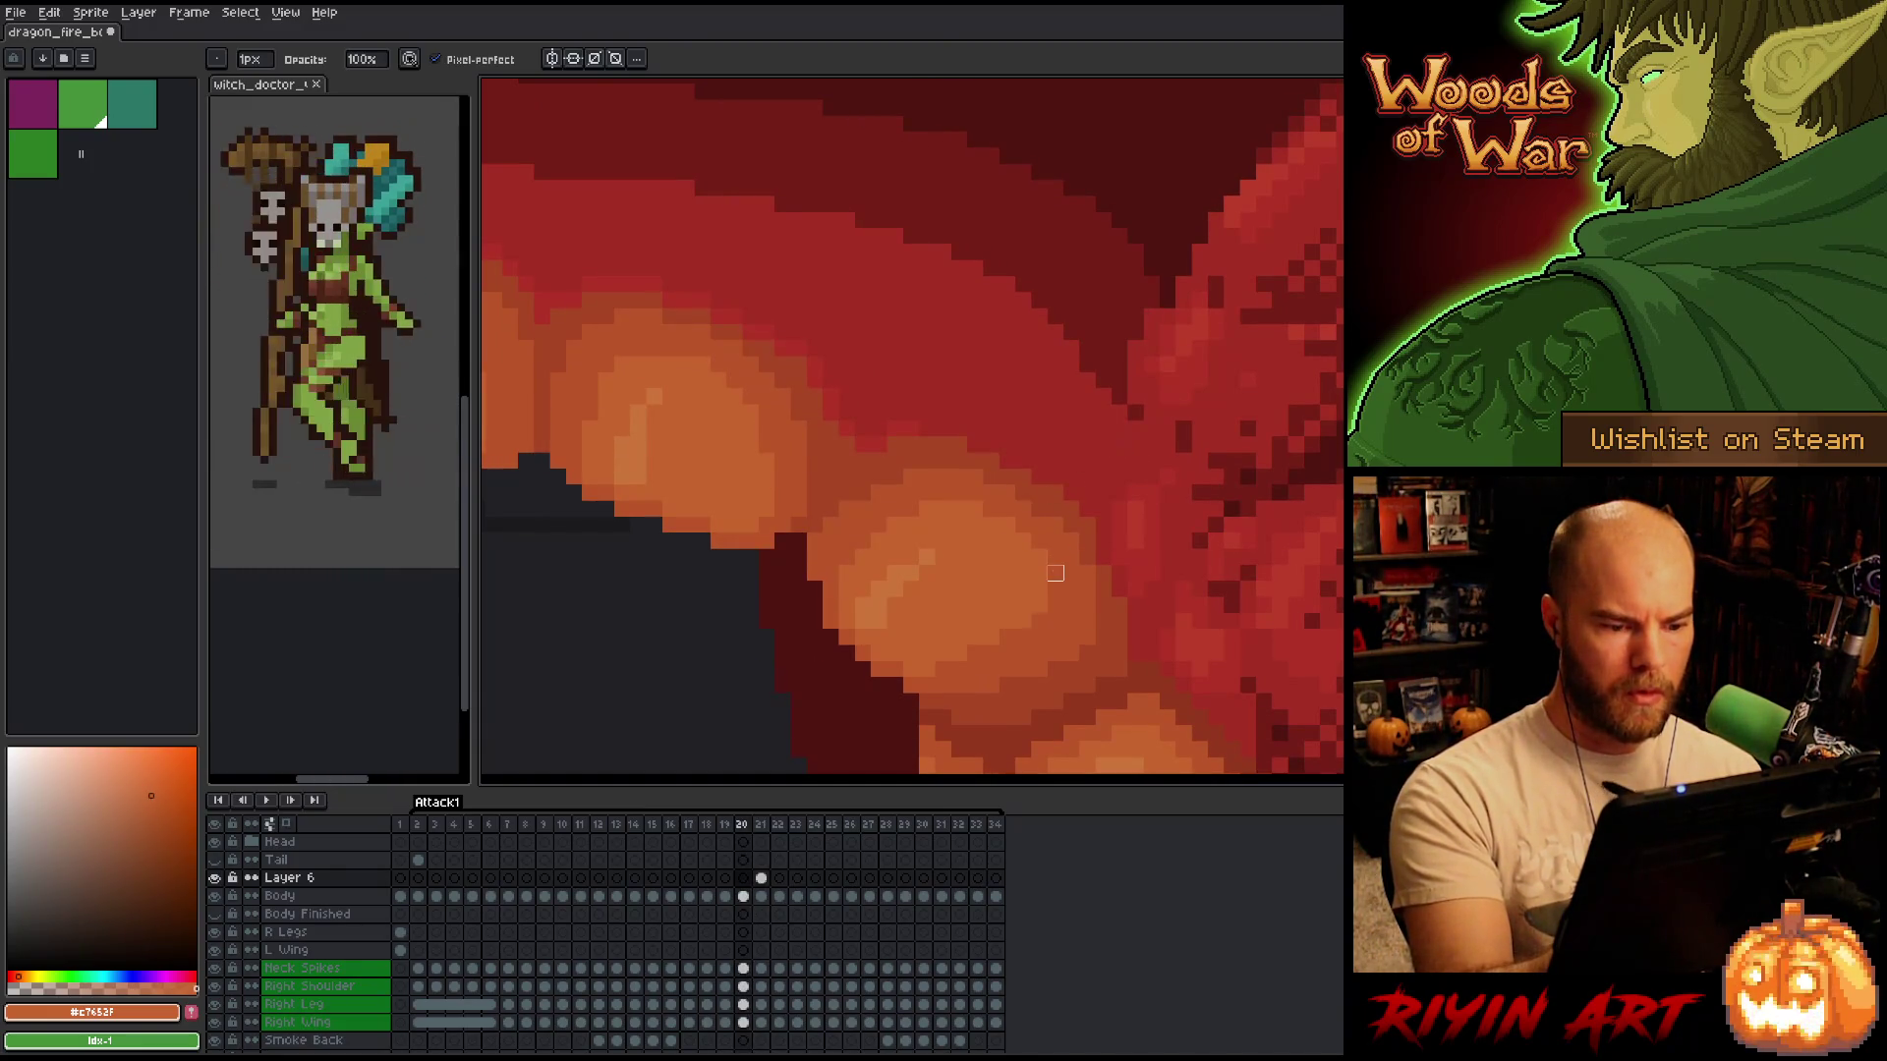
pyautogui.press(',')
pyautogui.press('.')
pyautogui.keyDown('alt'); pyautogui.click(1070, 543); pyautogui.keyUp('alt')
pyautogui.press('b')
# Flip between frames 20 and 21 to check the repainted teeth, then pan down to the lava.
pyautogui.press(',')
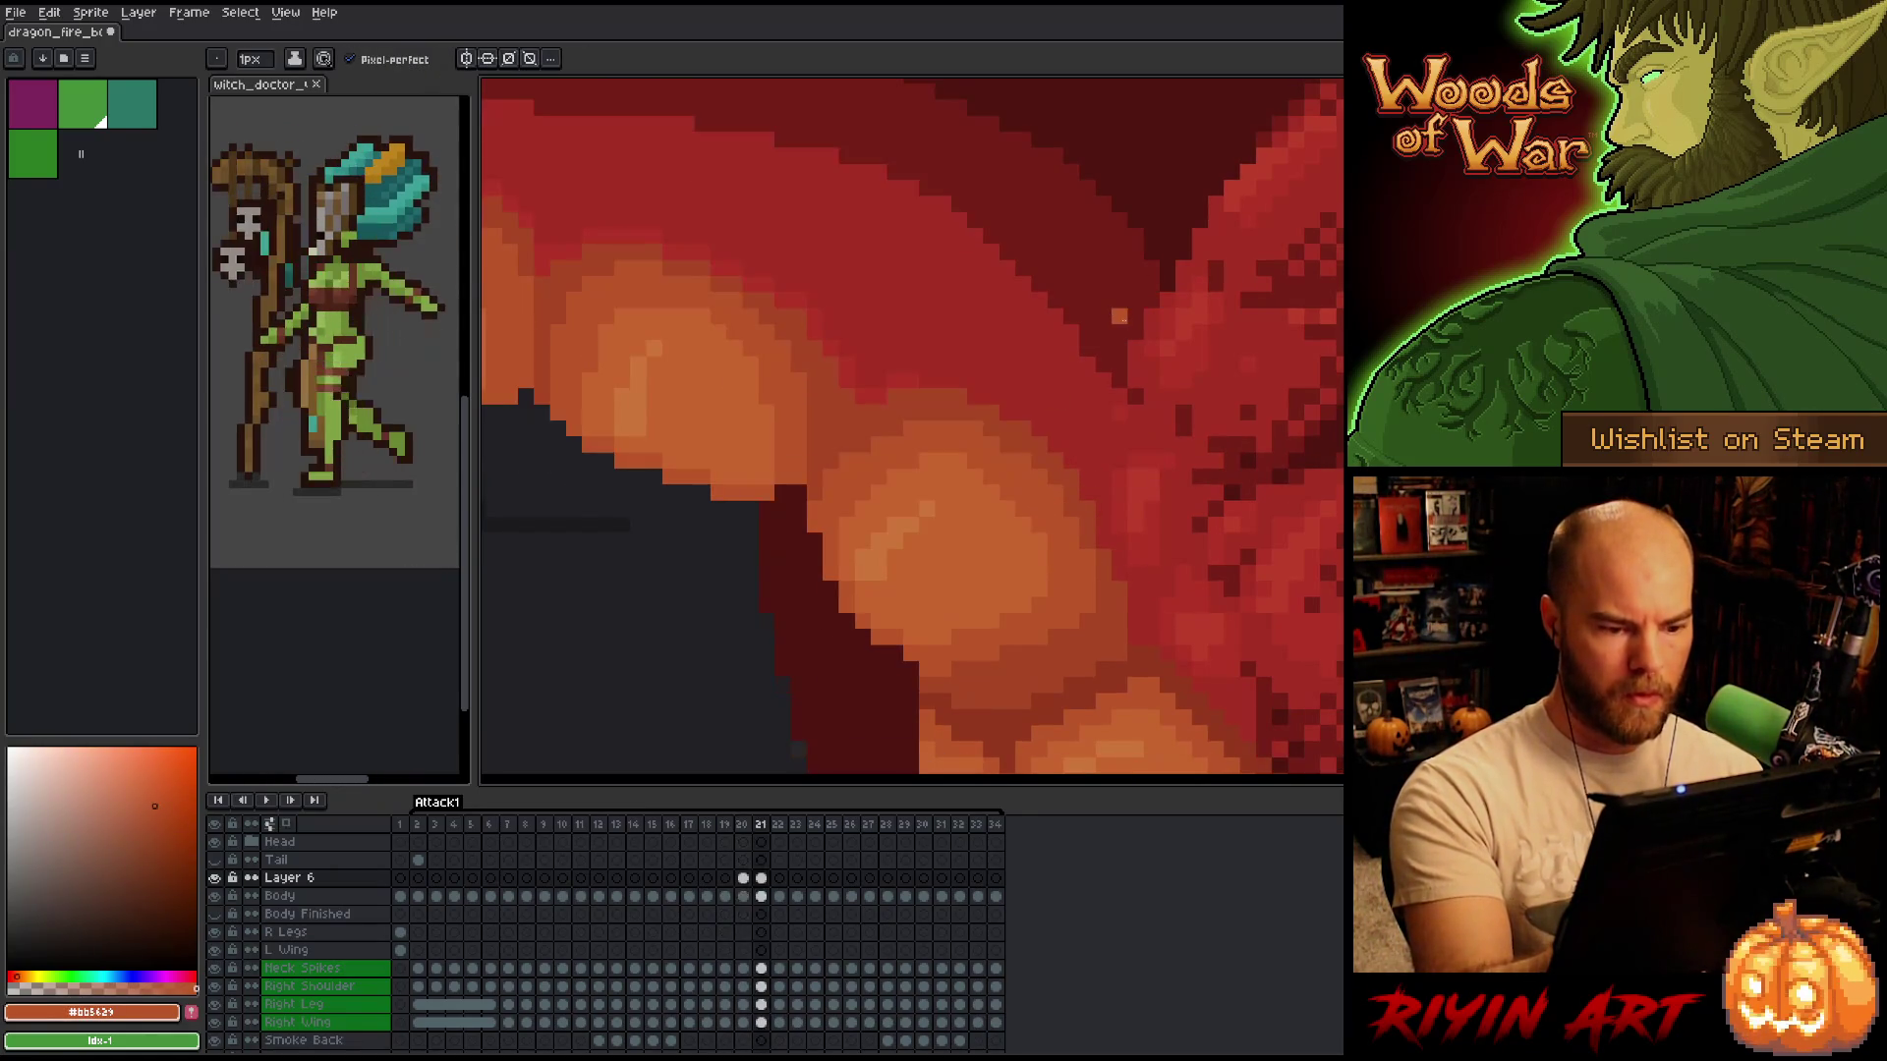
pyautogui.press('.')
pyautogui.press(',')
pyautogui.press('.')
pyautogui.press('.')
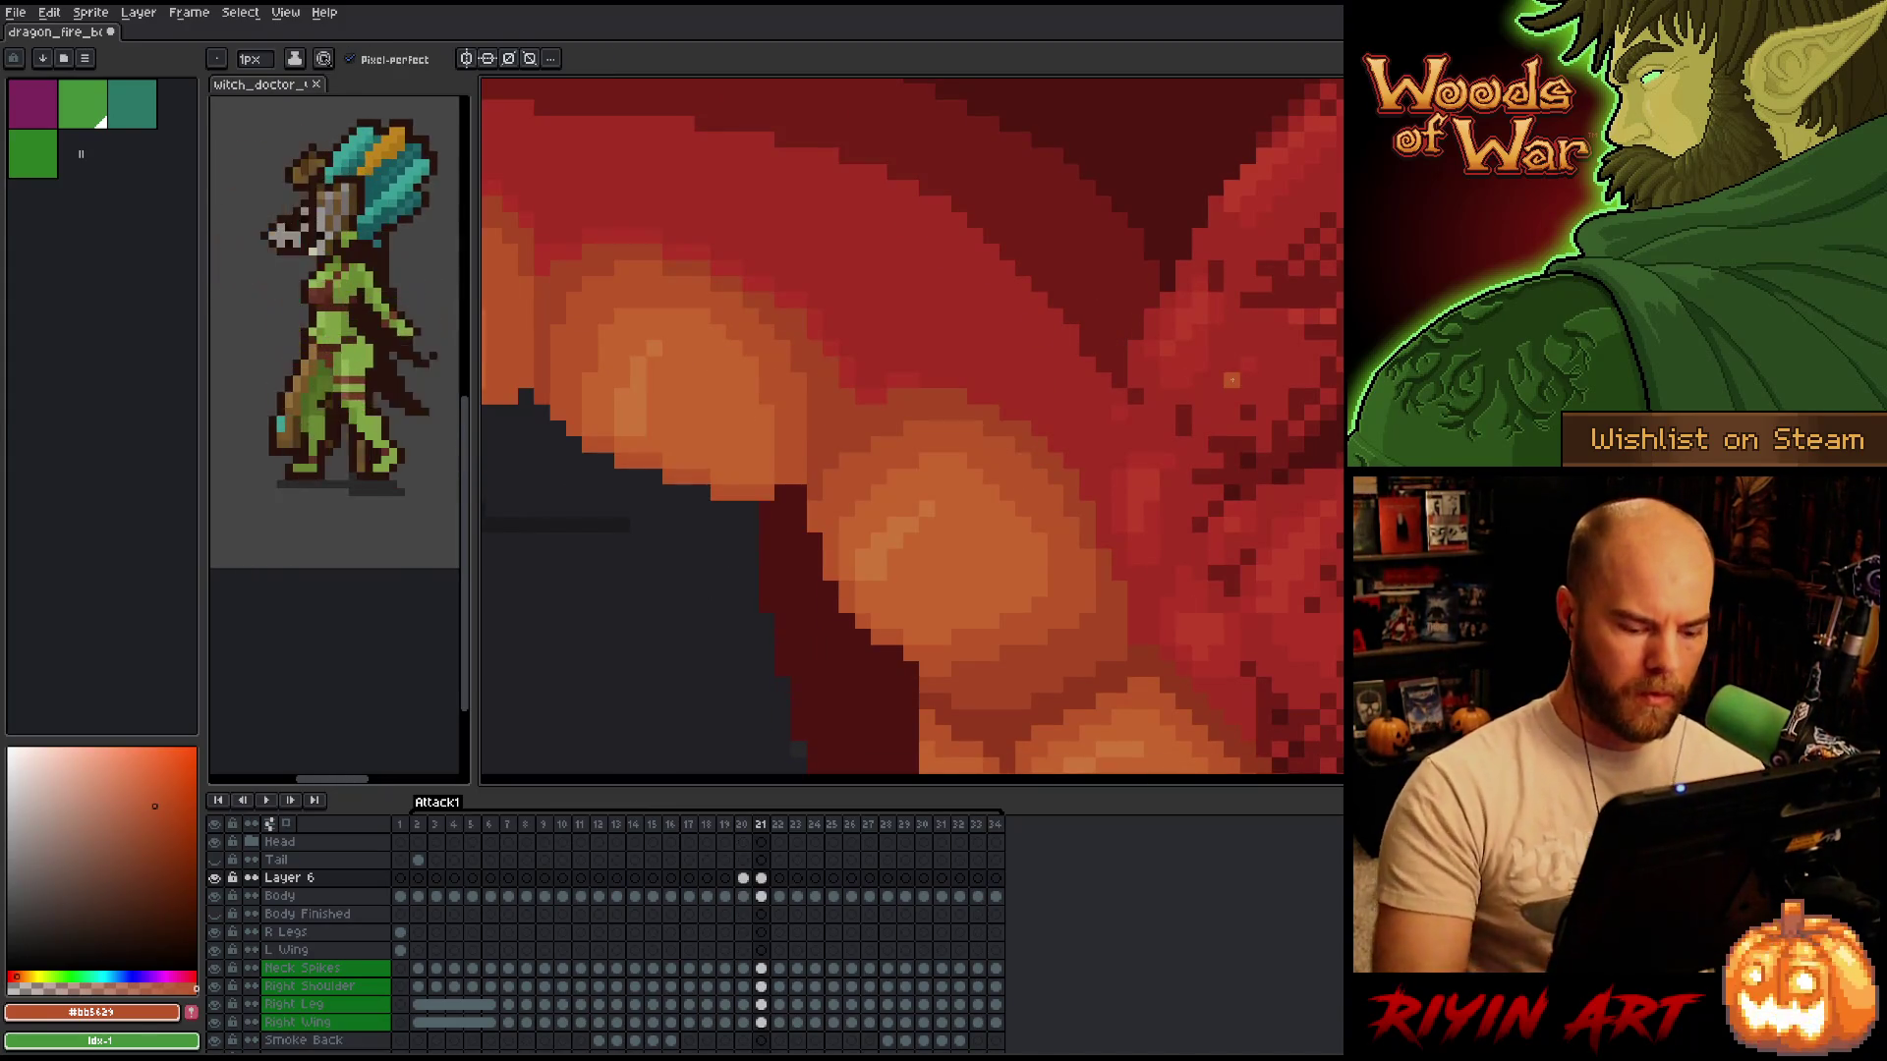
pyautogui.press(',')
pyautogui.press('.')
pyautogui.press(',')
pyautogui.press('.')
pyautogui.press(',')
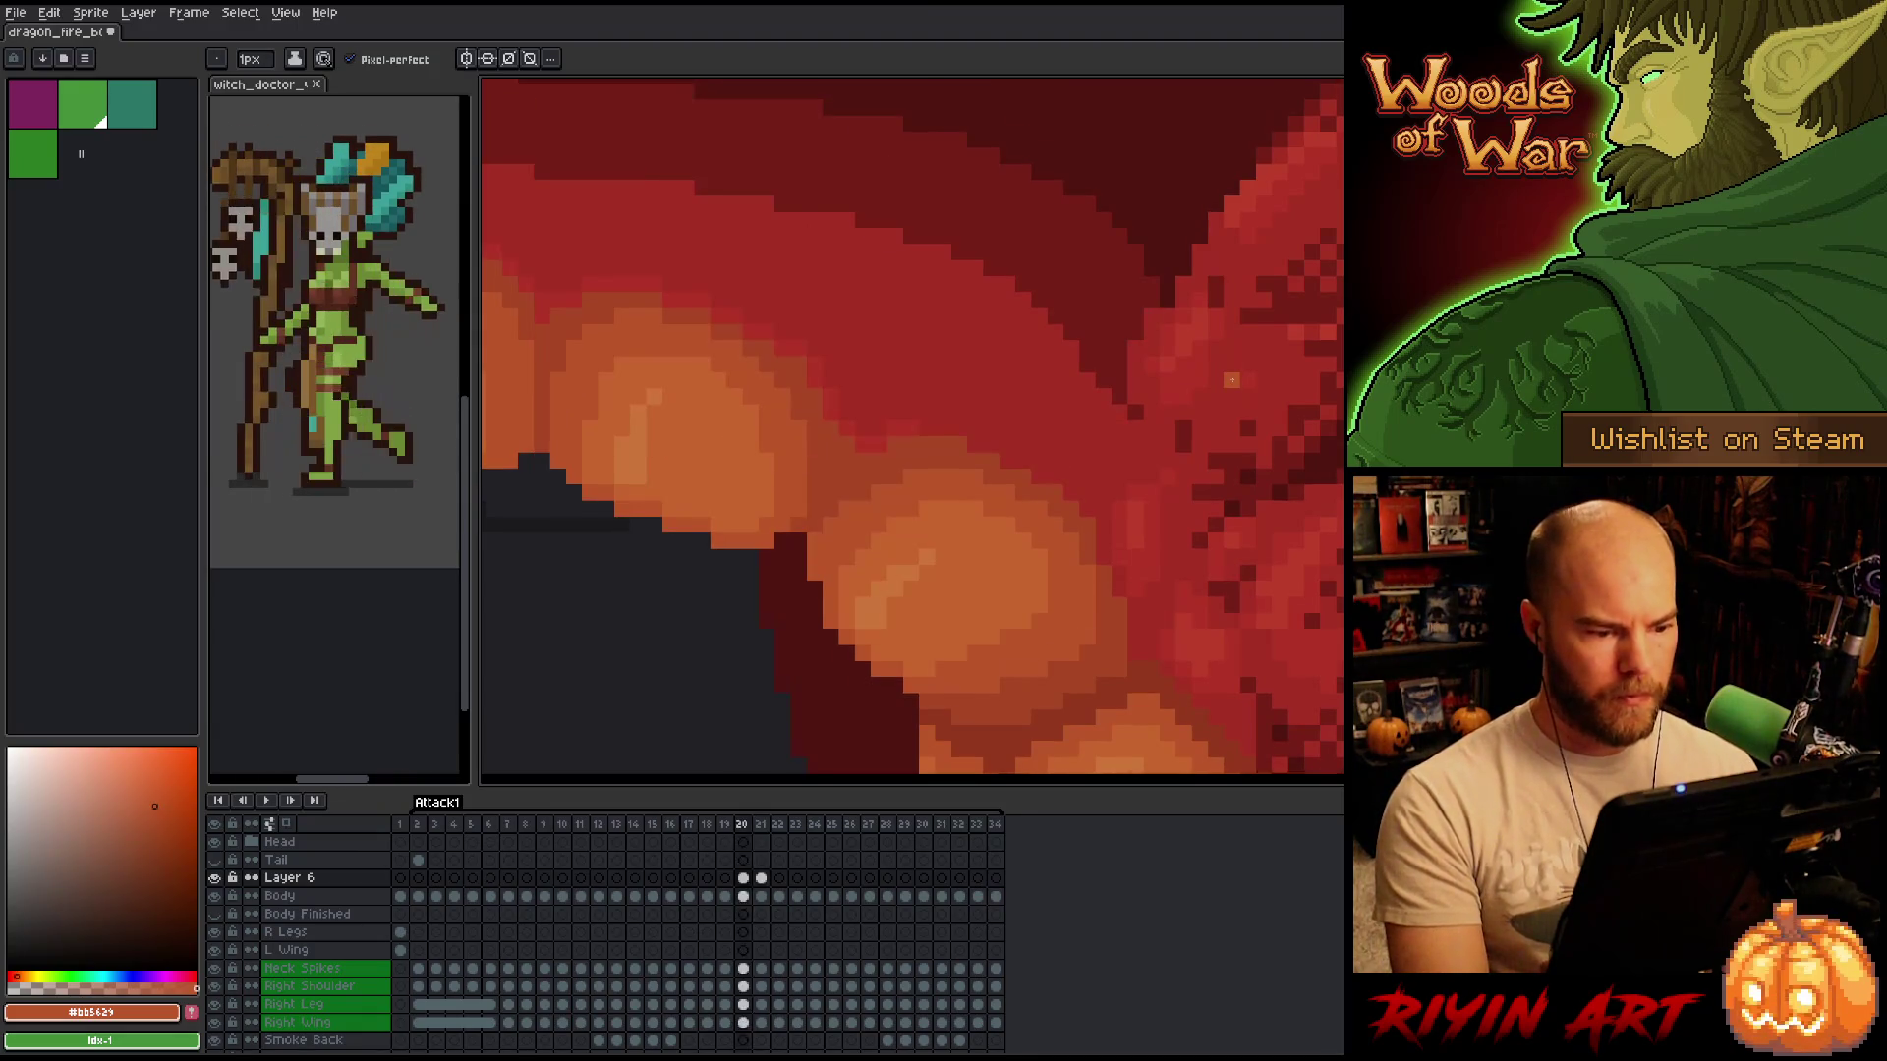
pyautogui.press('.')
pyautogui.press(',')
pyautogui.press('.')
pyautogui.press(',')
pyautogui.press('.')
pyautogui.press(',')
pyautogui.press('.')
pyautogui.moveTo(930, 657); pyautogui.dragTo(905, 433)
pyautogui.press(',')
pyautogui.press('.')
pyautogui.press(',')
pyautogui.press('.')
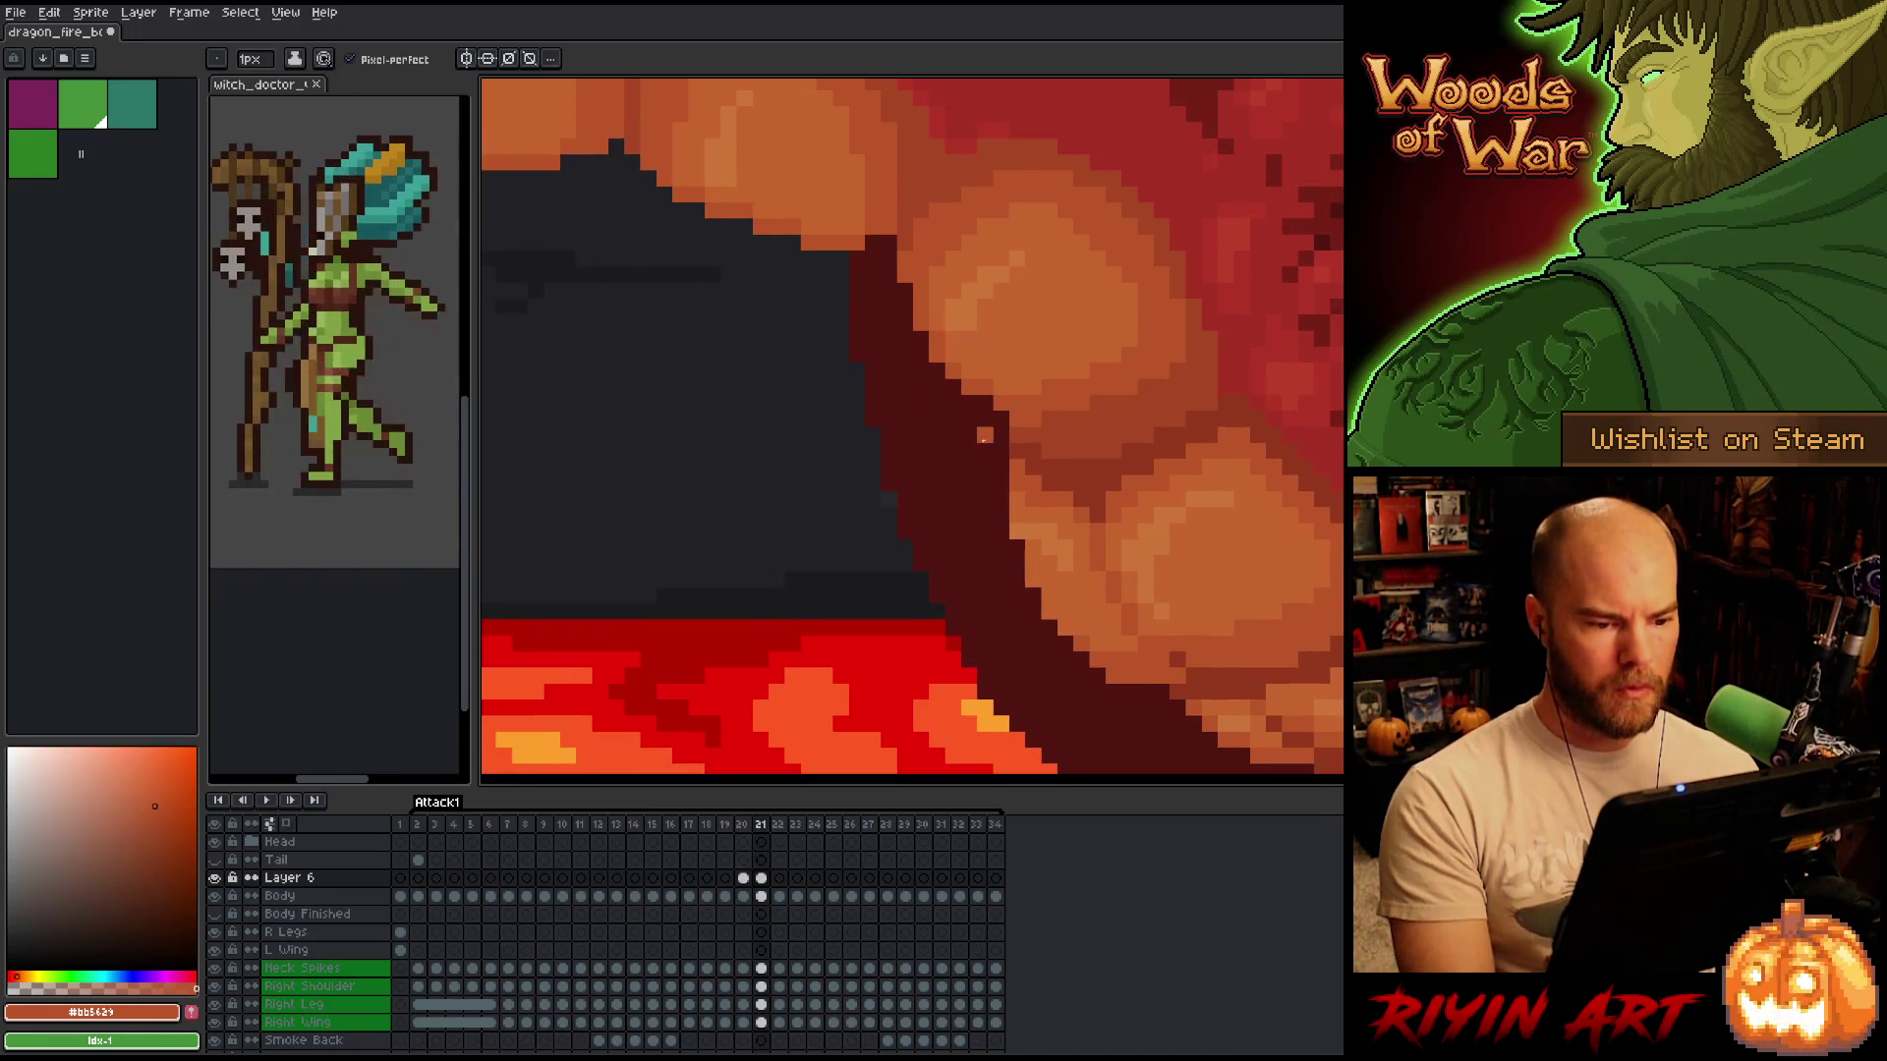
pyautogui.press(',')
pyautogui.press('.')
pyautogui.scroll(-2, 1056, 442)
pyautogui.scroll(2, 1081, 455)
pyautogui.scroll(-2, 1080, 455)
pyautogui.scroll(2, 983, 482)
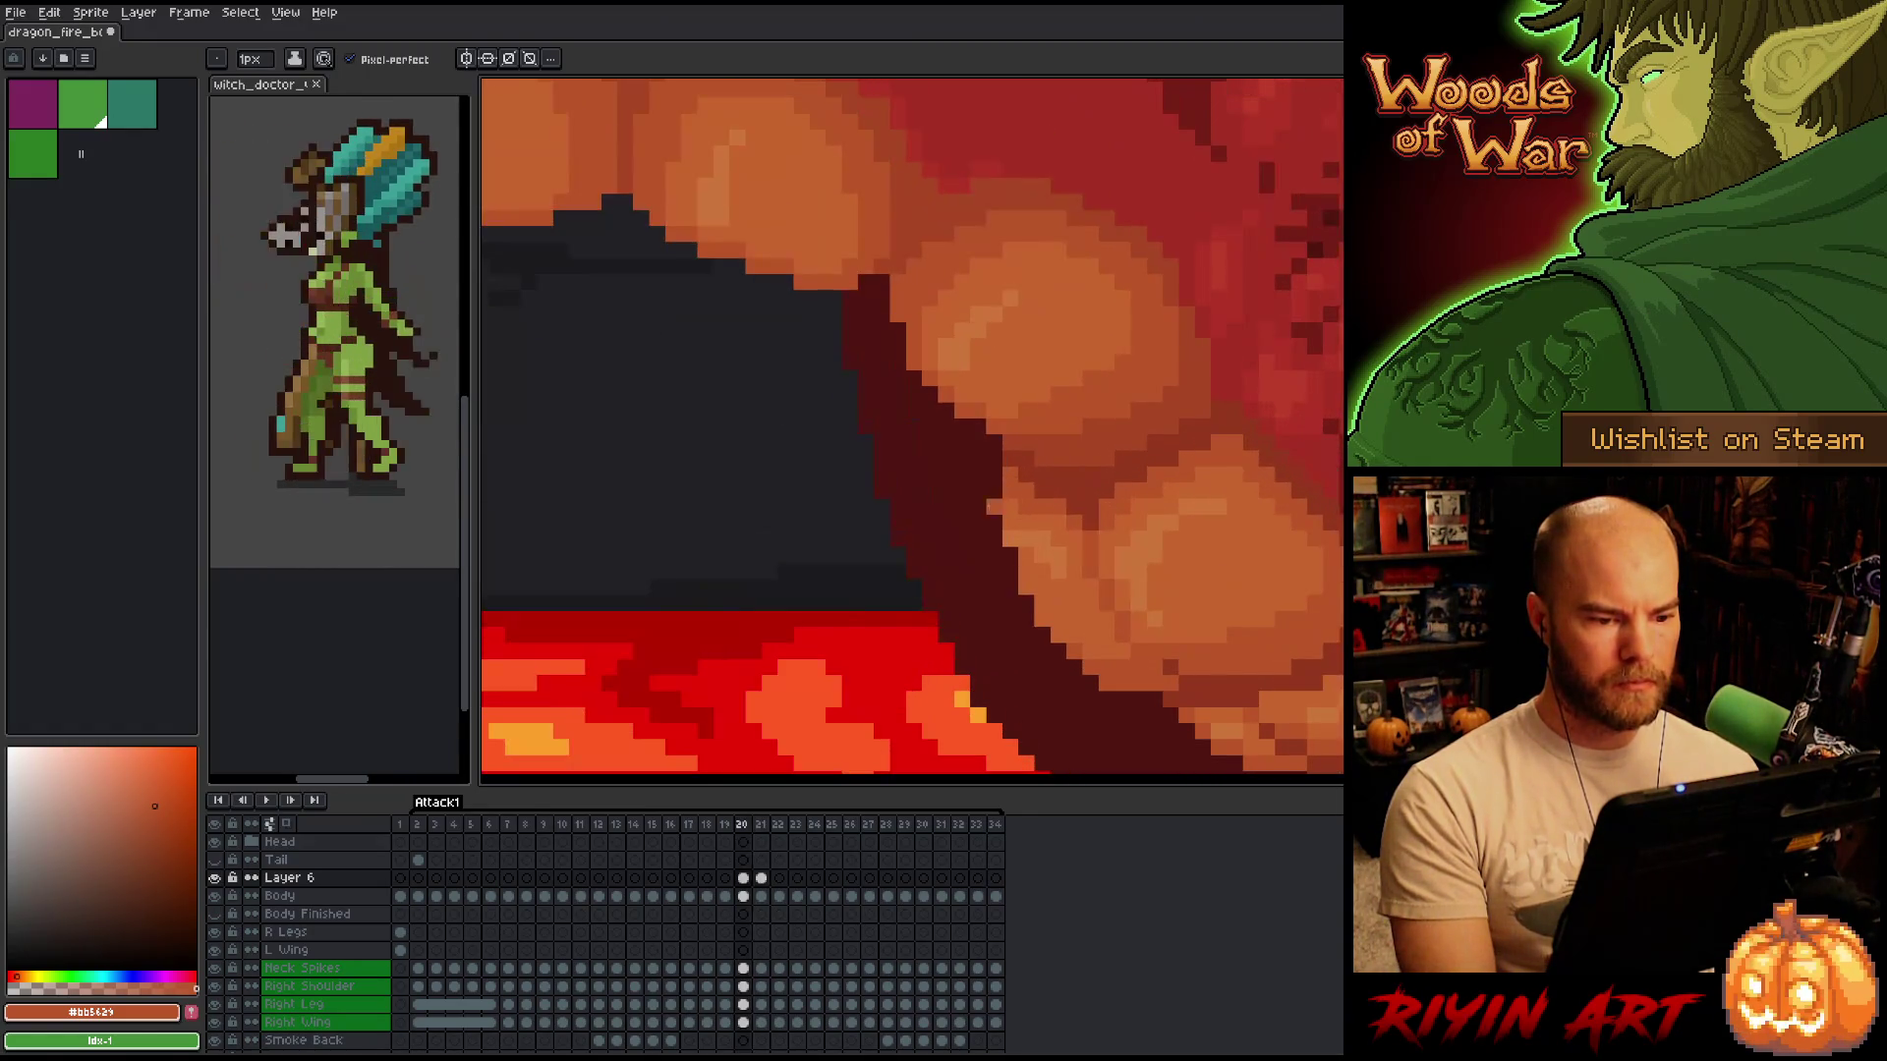
pyautogui.scroll(2, 888, 591)
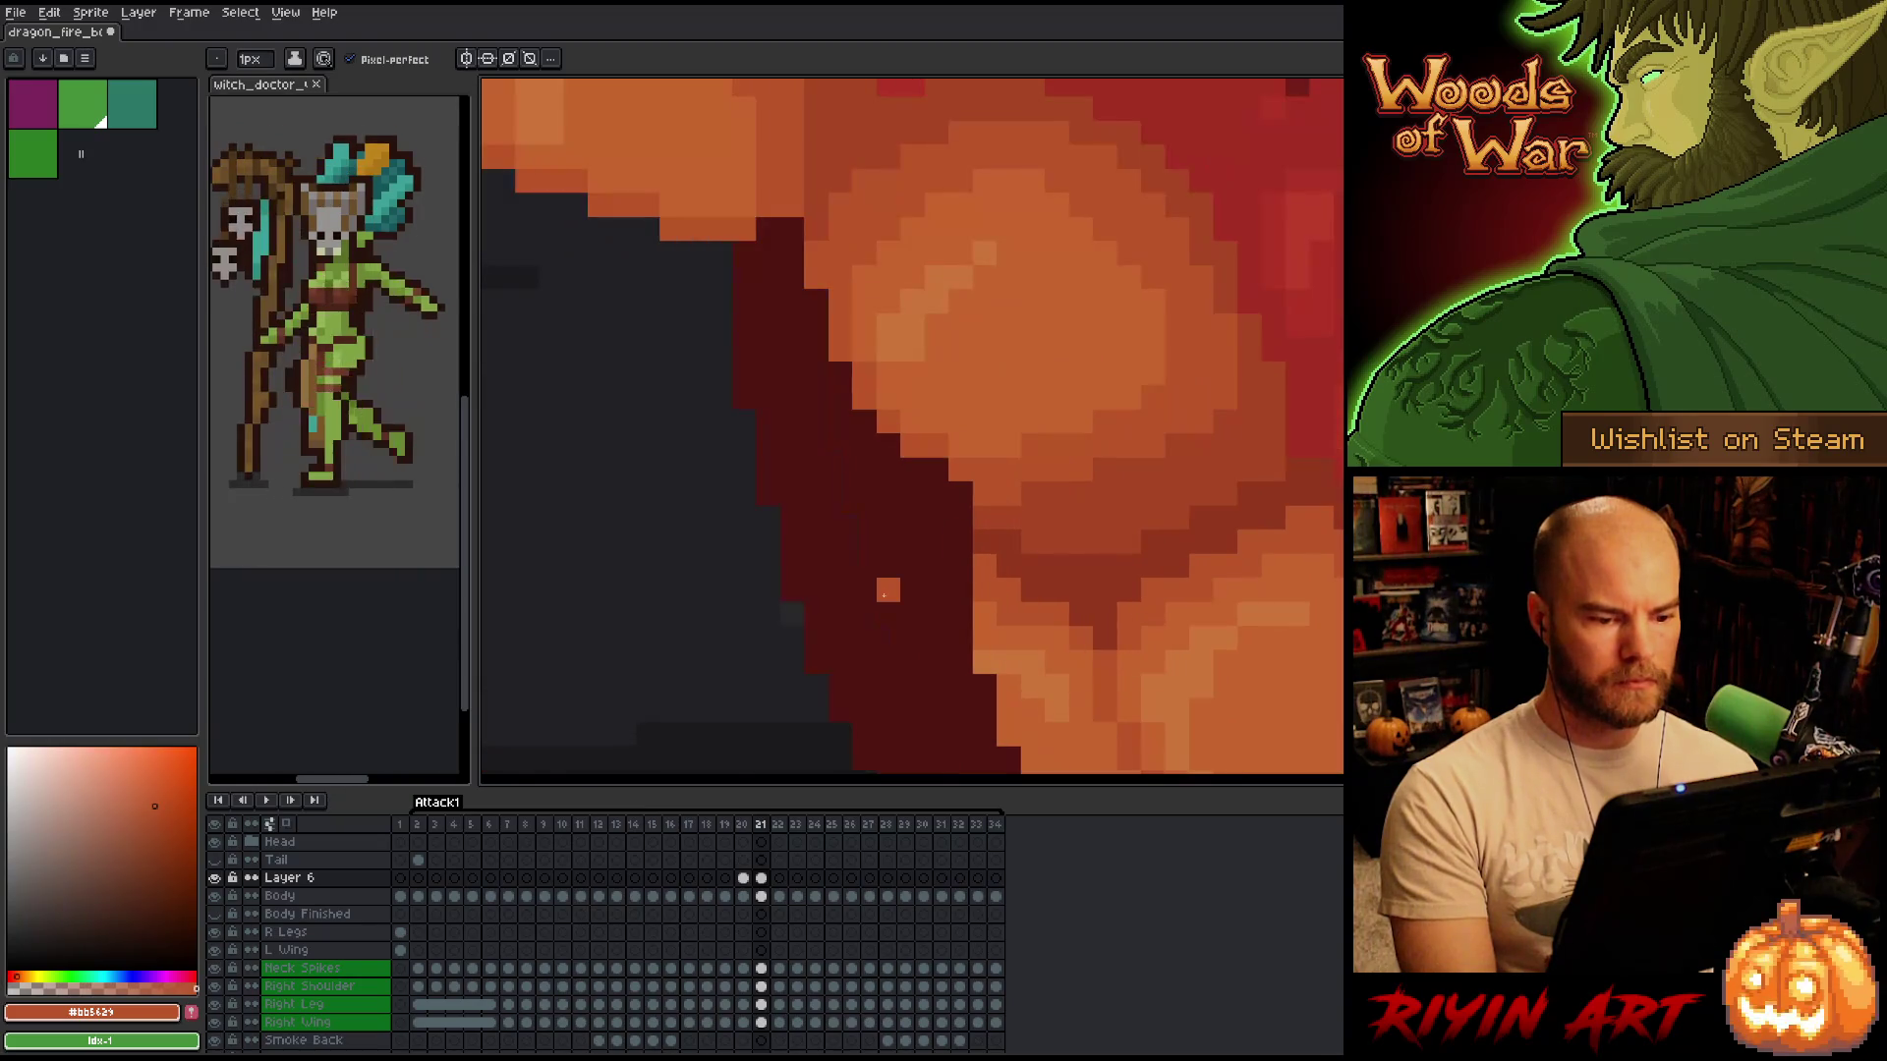
pyautogui.keyDown('alt'); pyautogui.click(1032, 518); pyautogui.keyUp('alt')
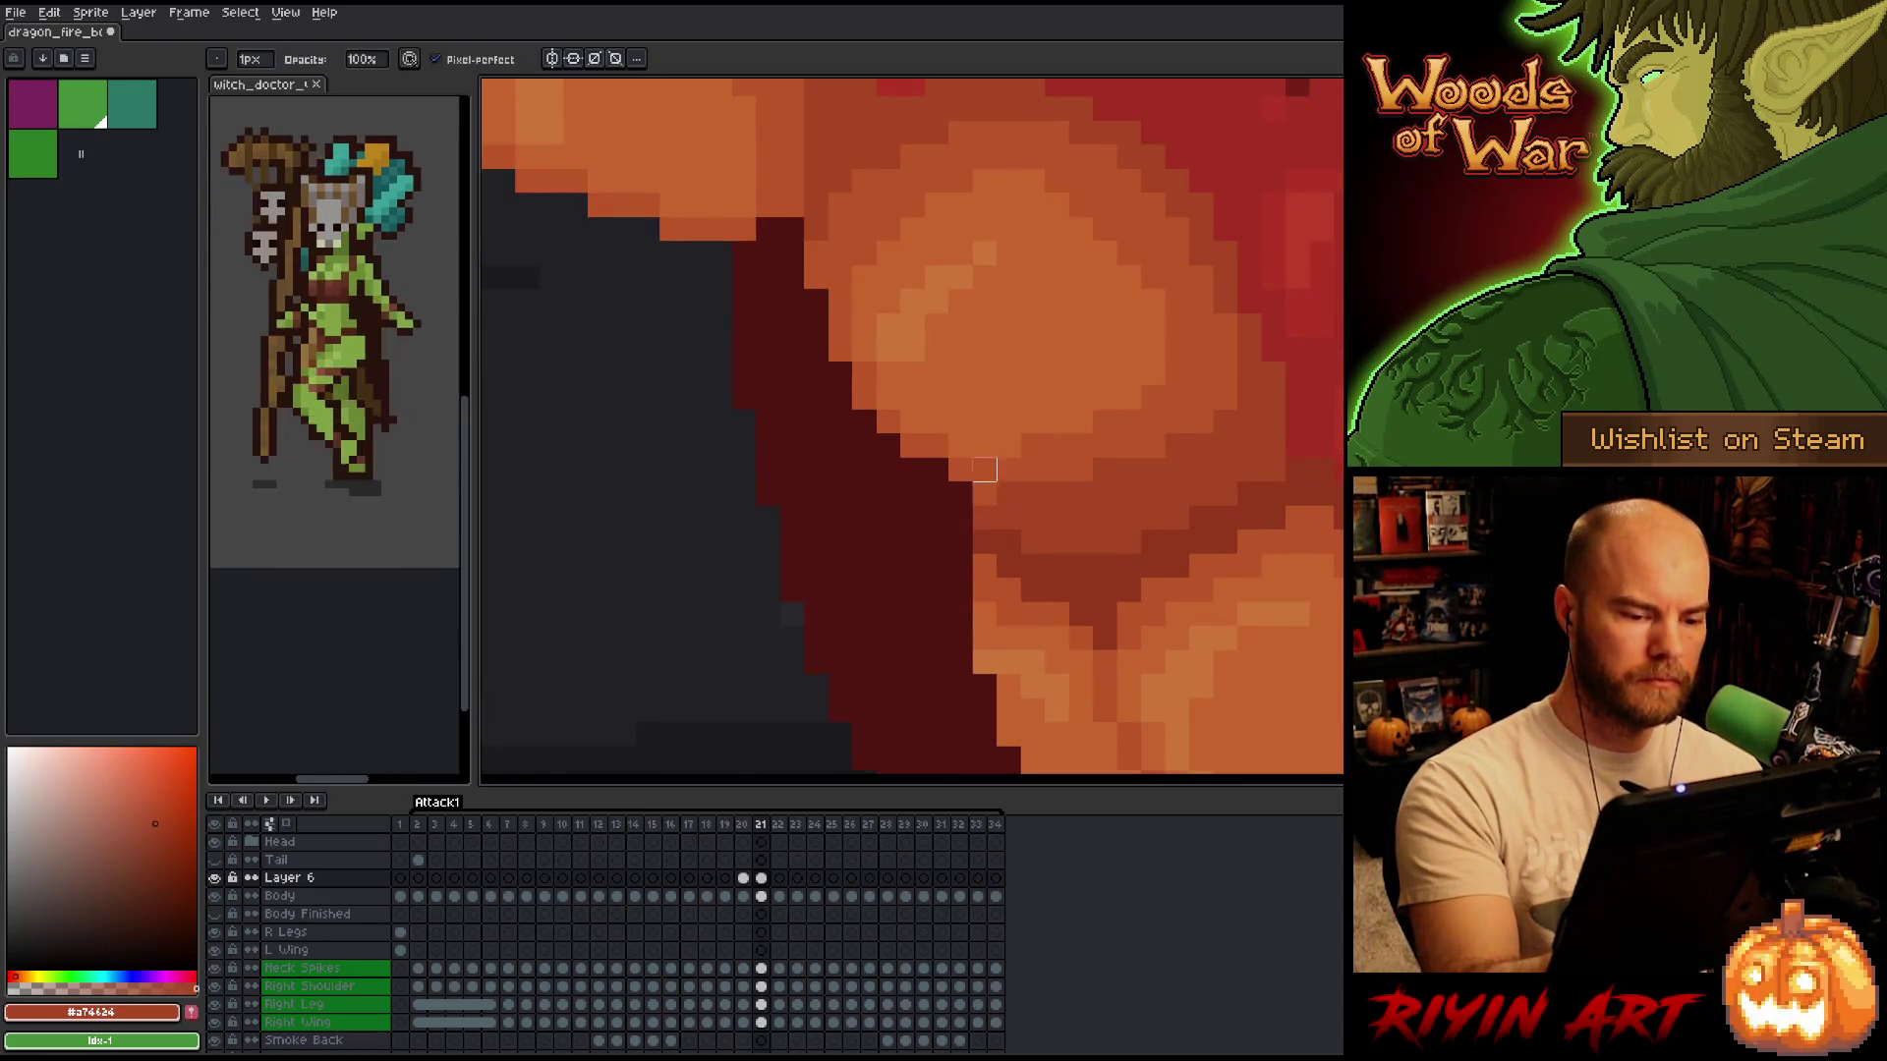
pyautogui.hotkey('alt', 'Down')
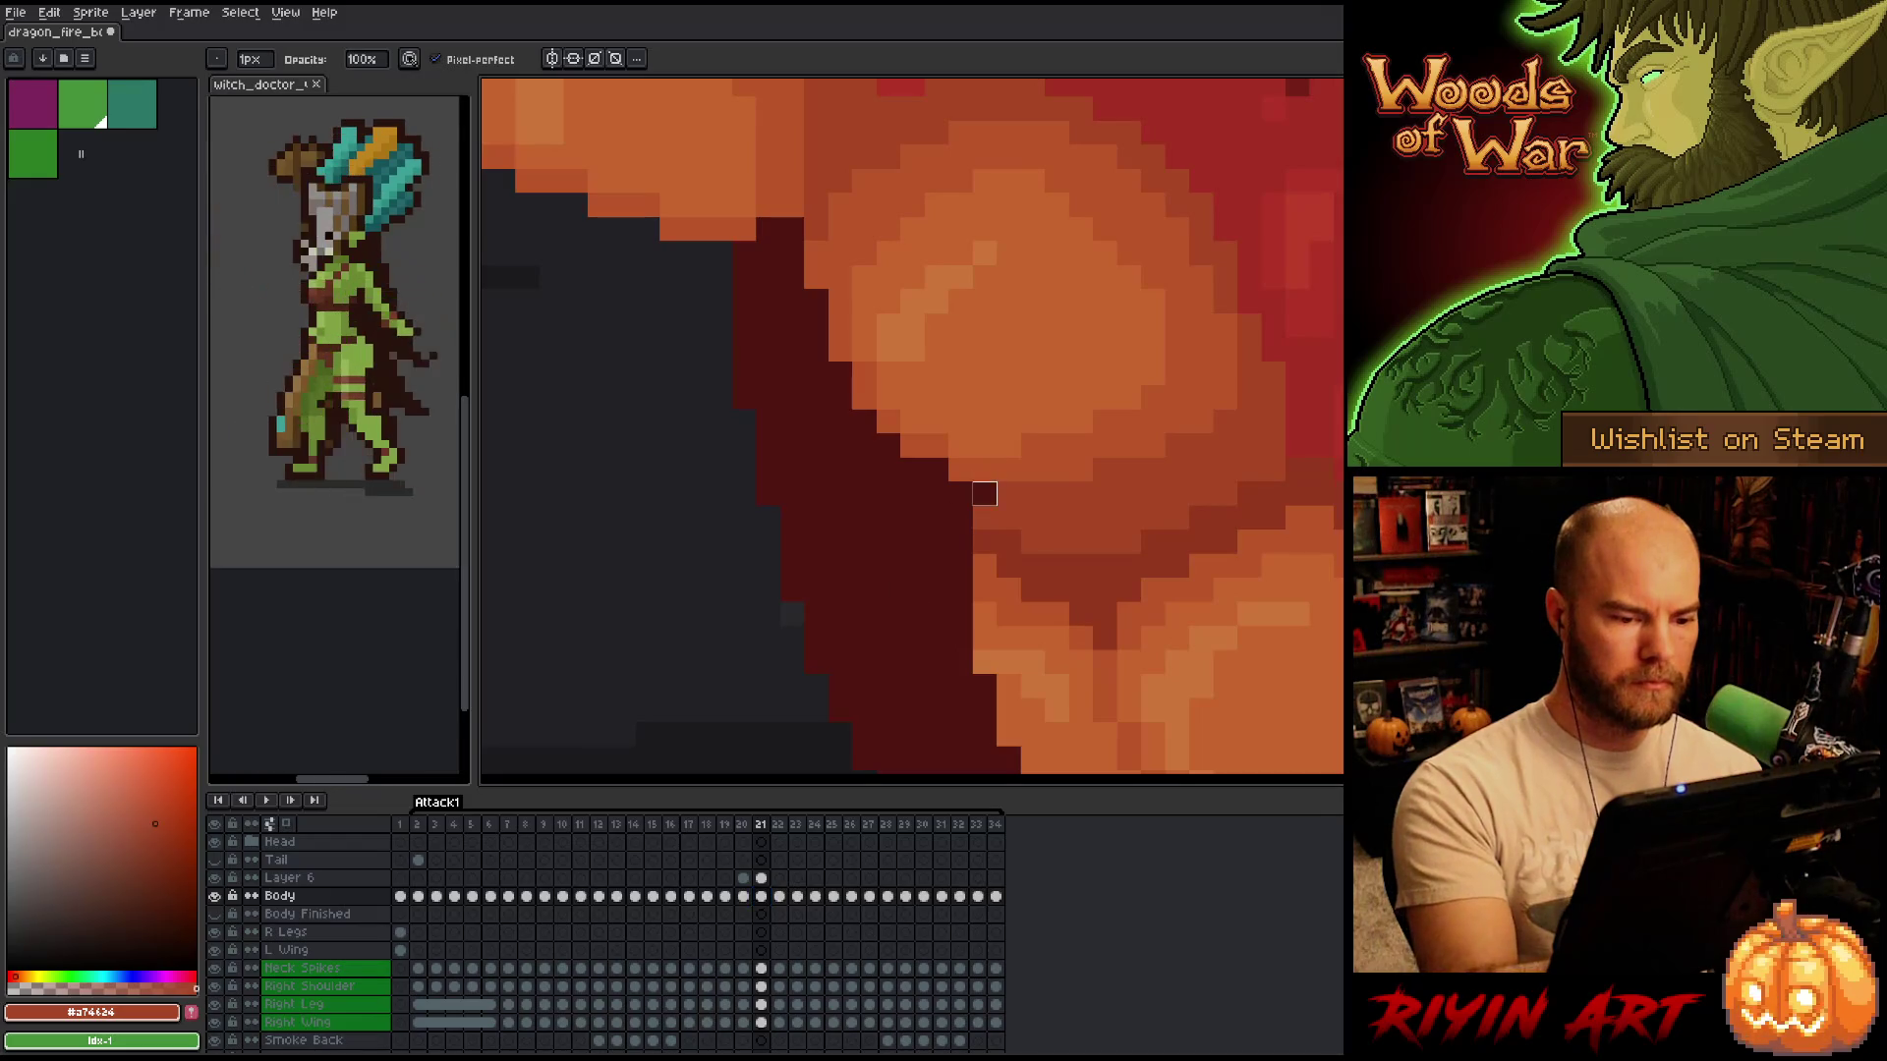
pyautogui.scroll(-4, 1140, 537)
pyautogui.press('Left')
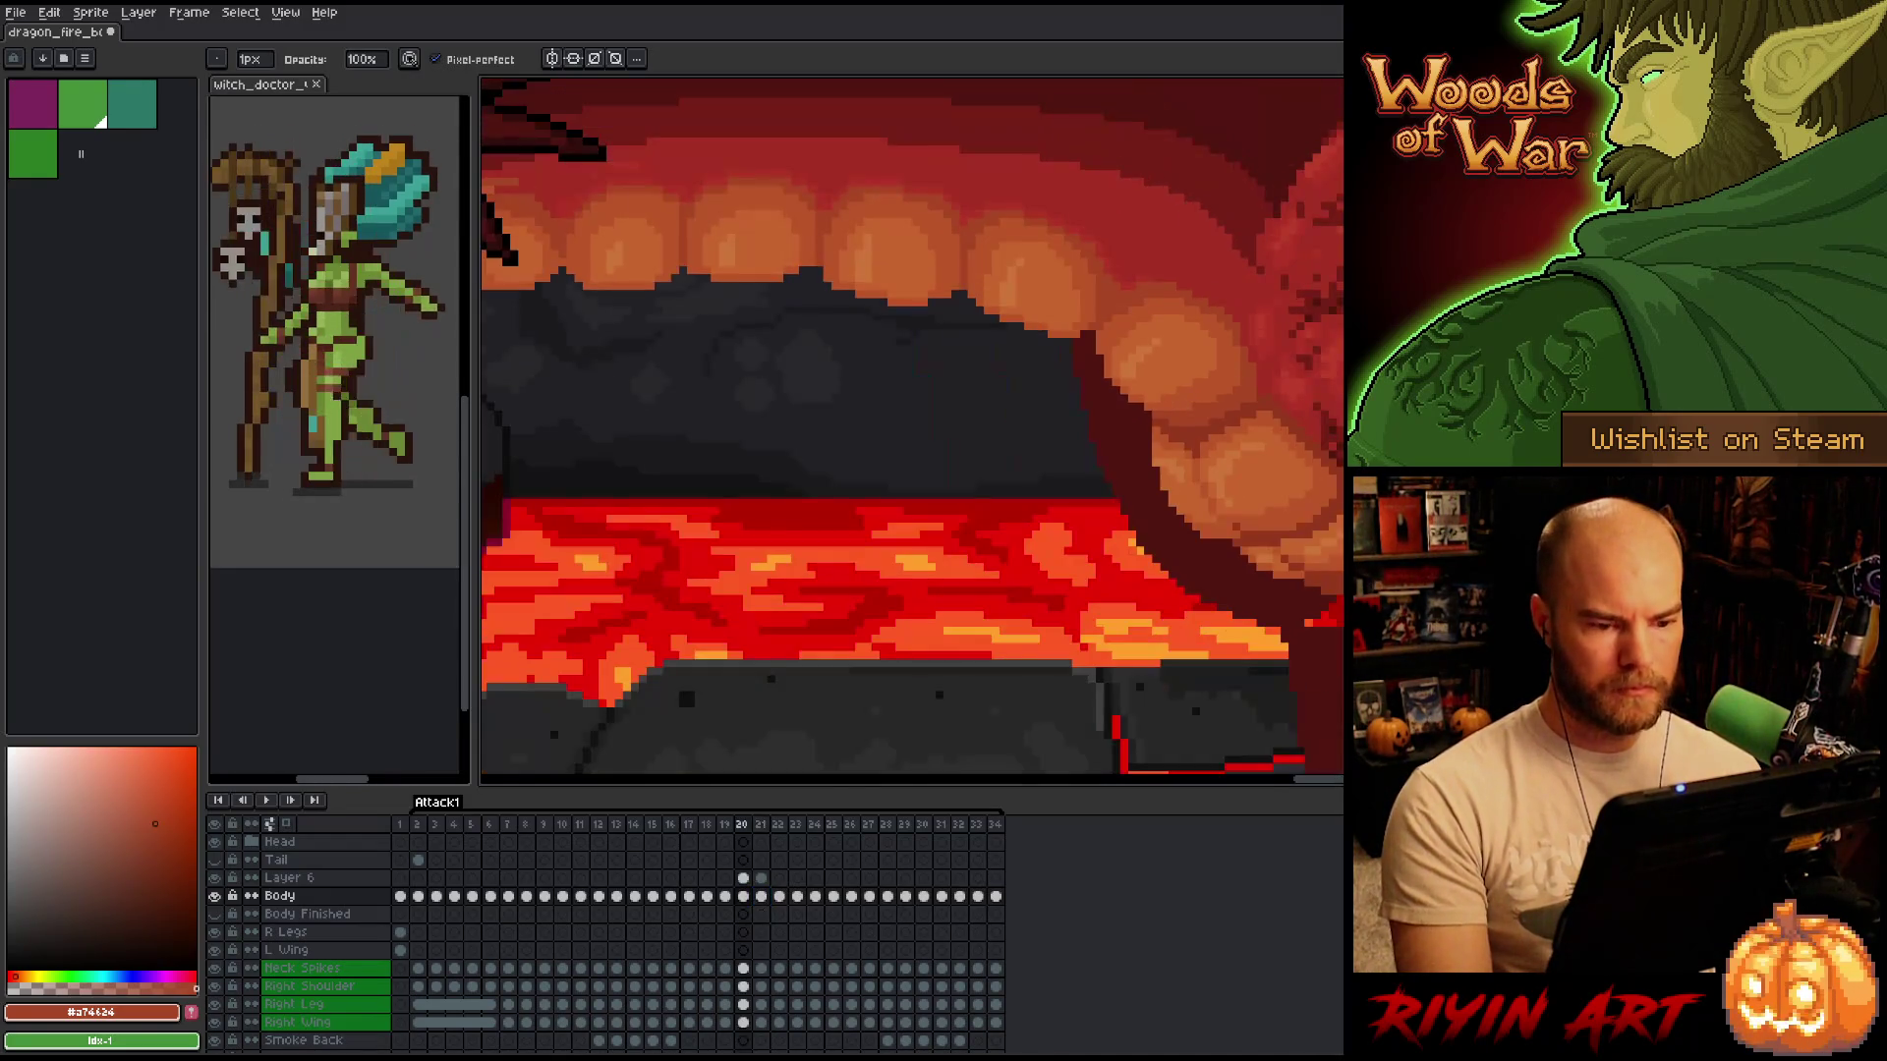
pyautogui.press('Right')
pyautogui.scroll(4, 1141, 487)
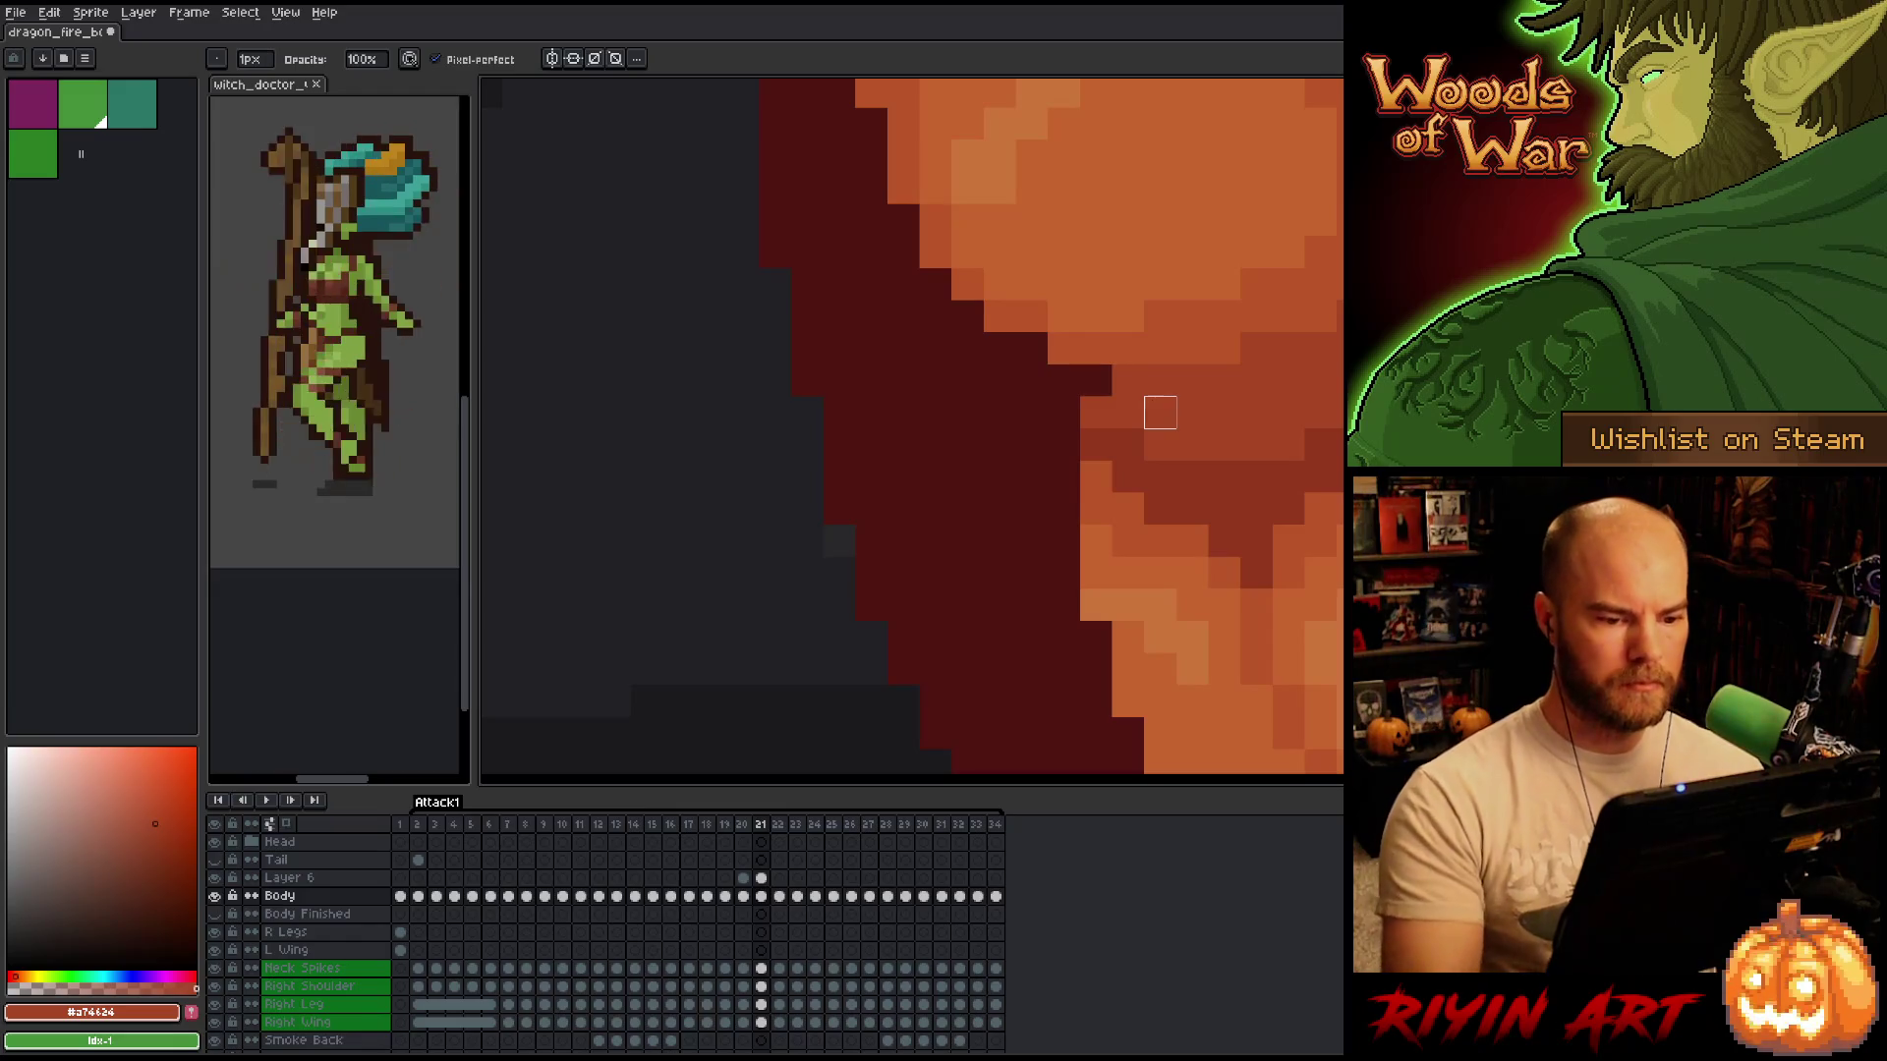
pyautogui.scroll(-4, 1160, 413)
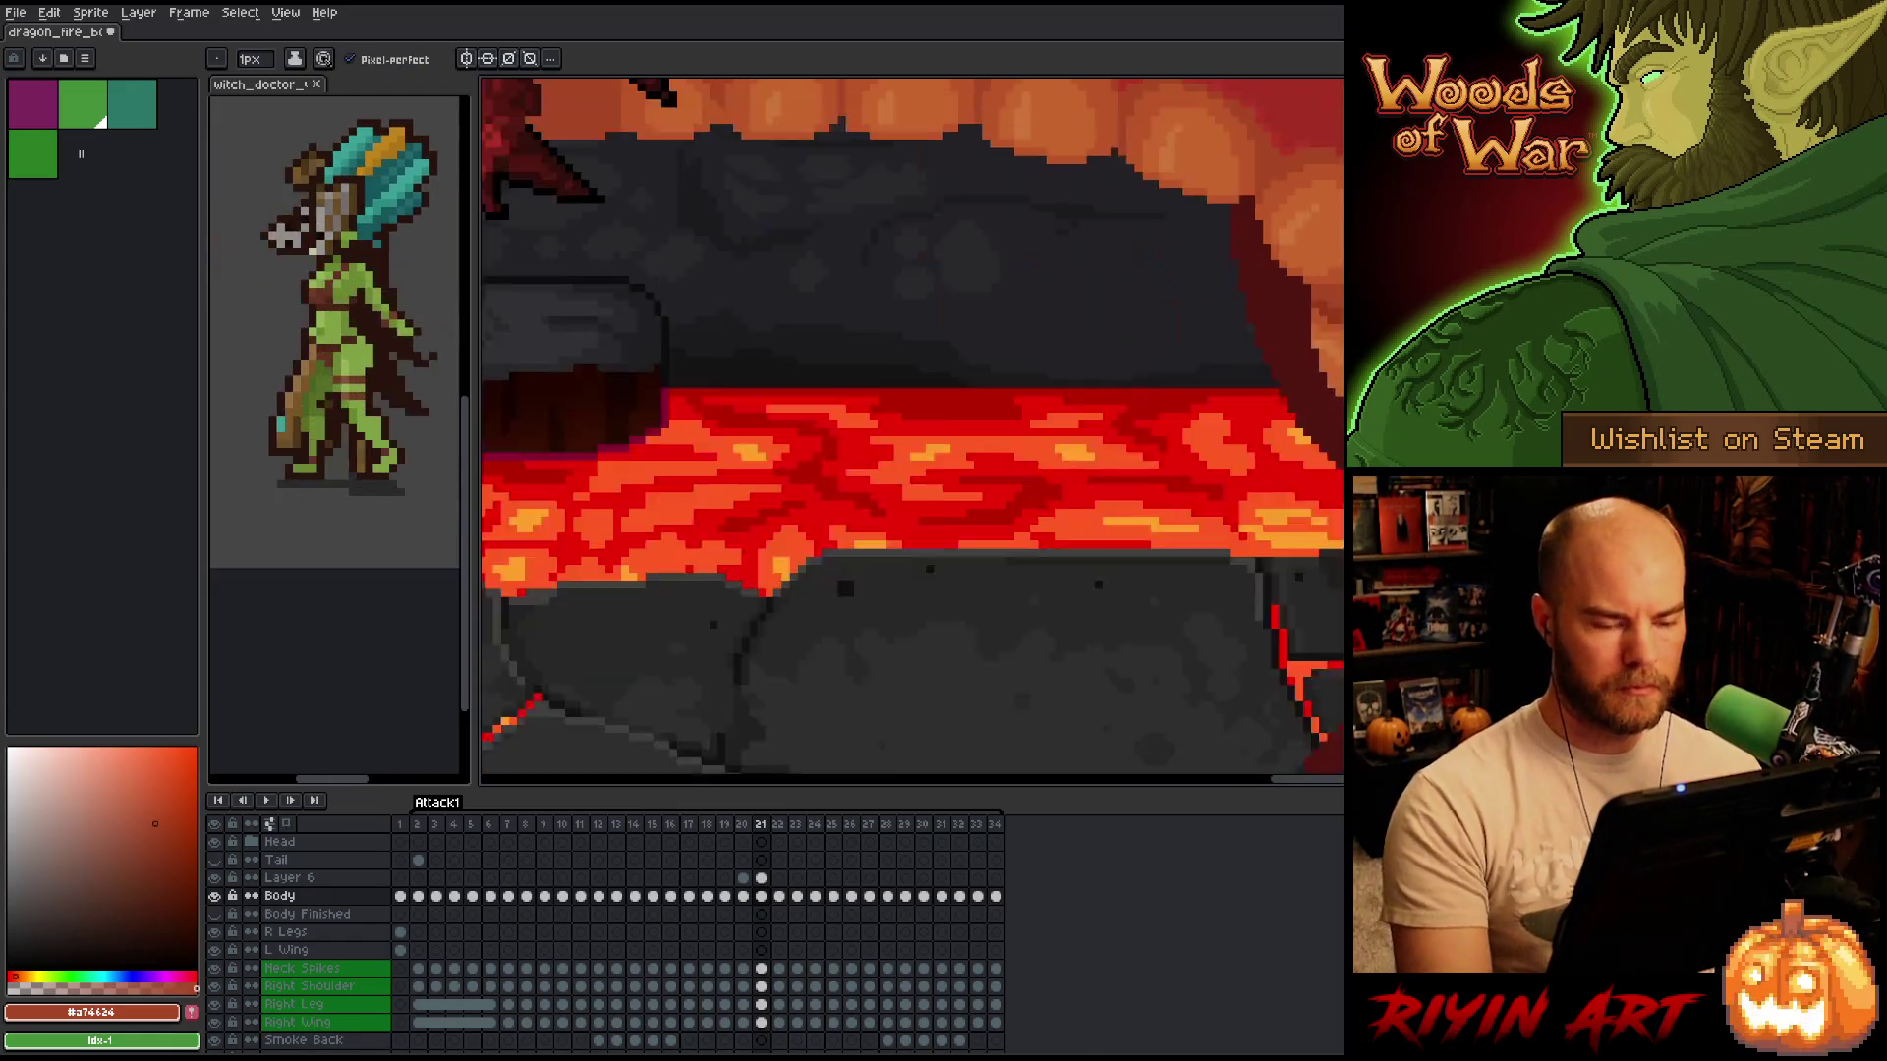
pyautogui.scroll(3, 1165, 497)
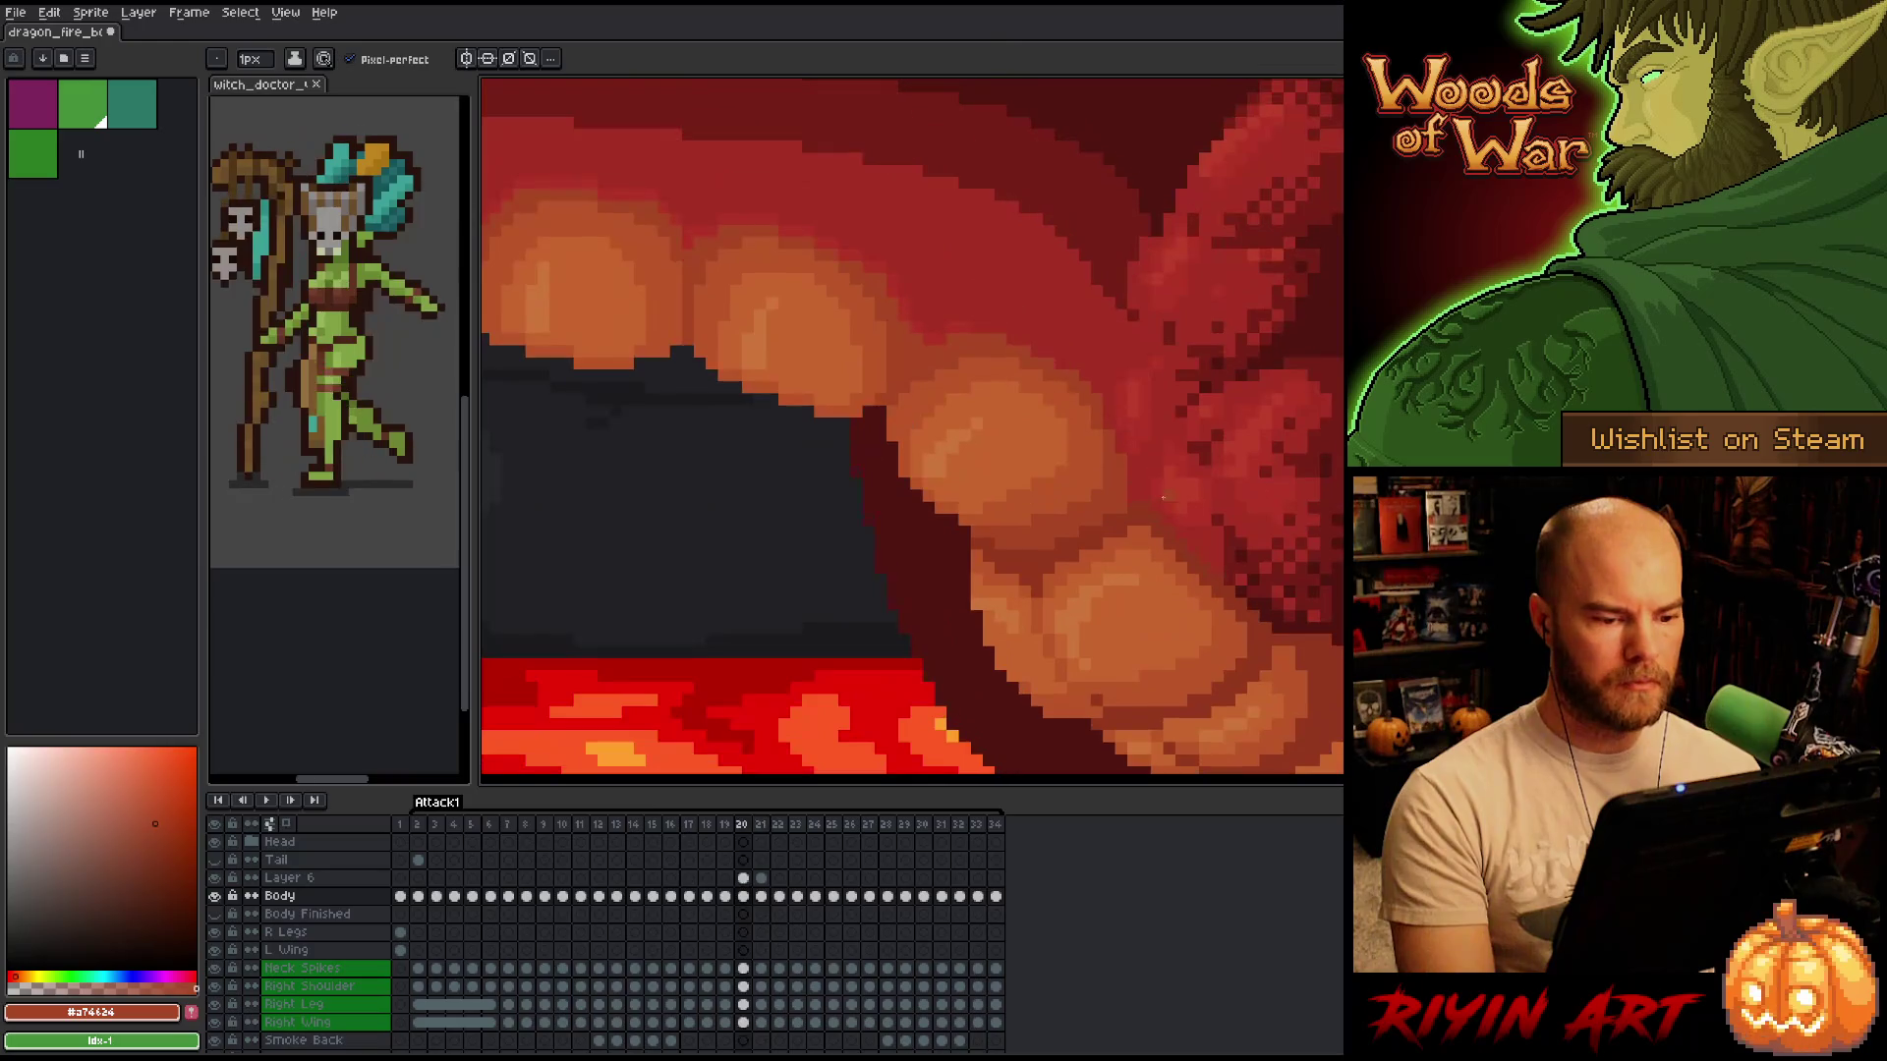
pyautogui.scroll(3, 1005, 519)
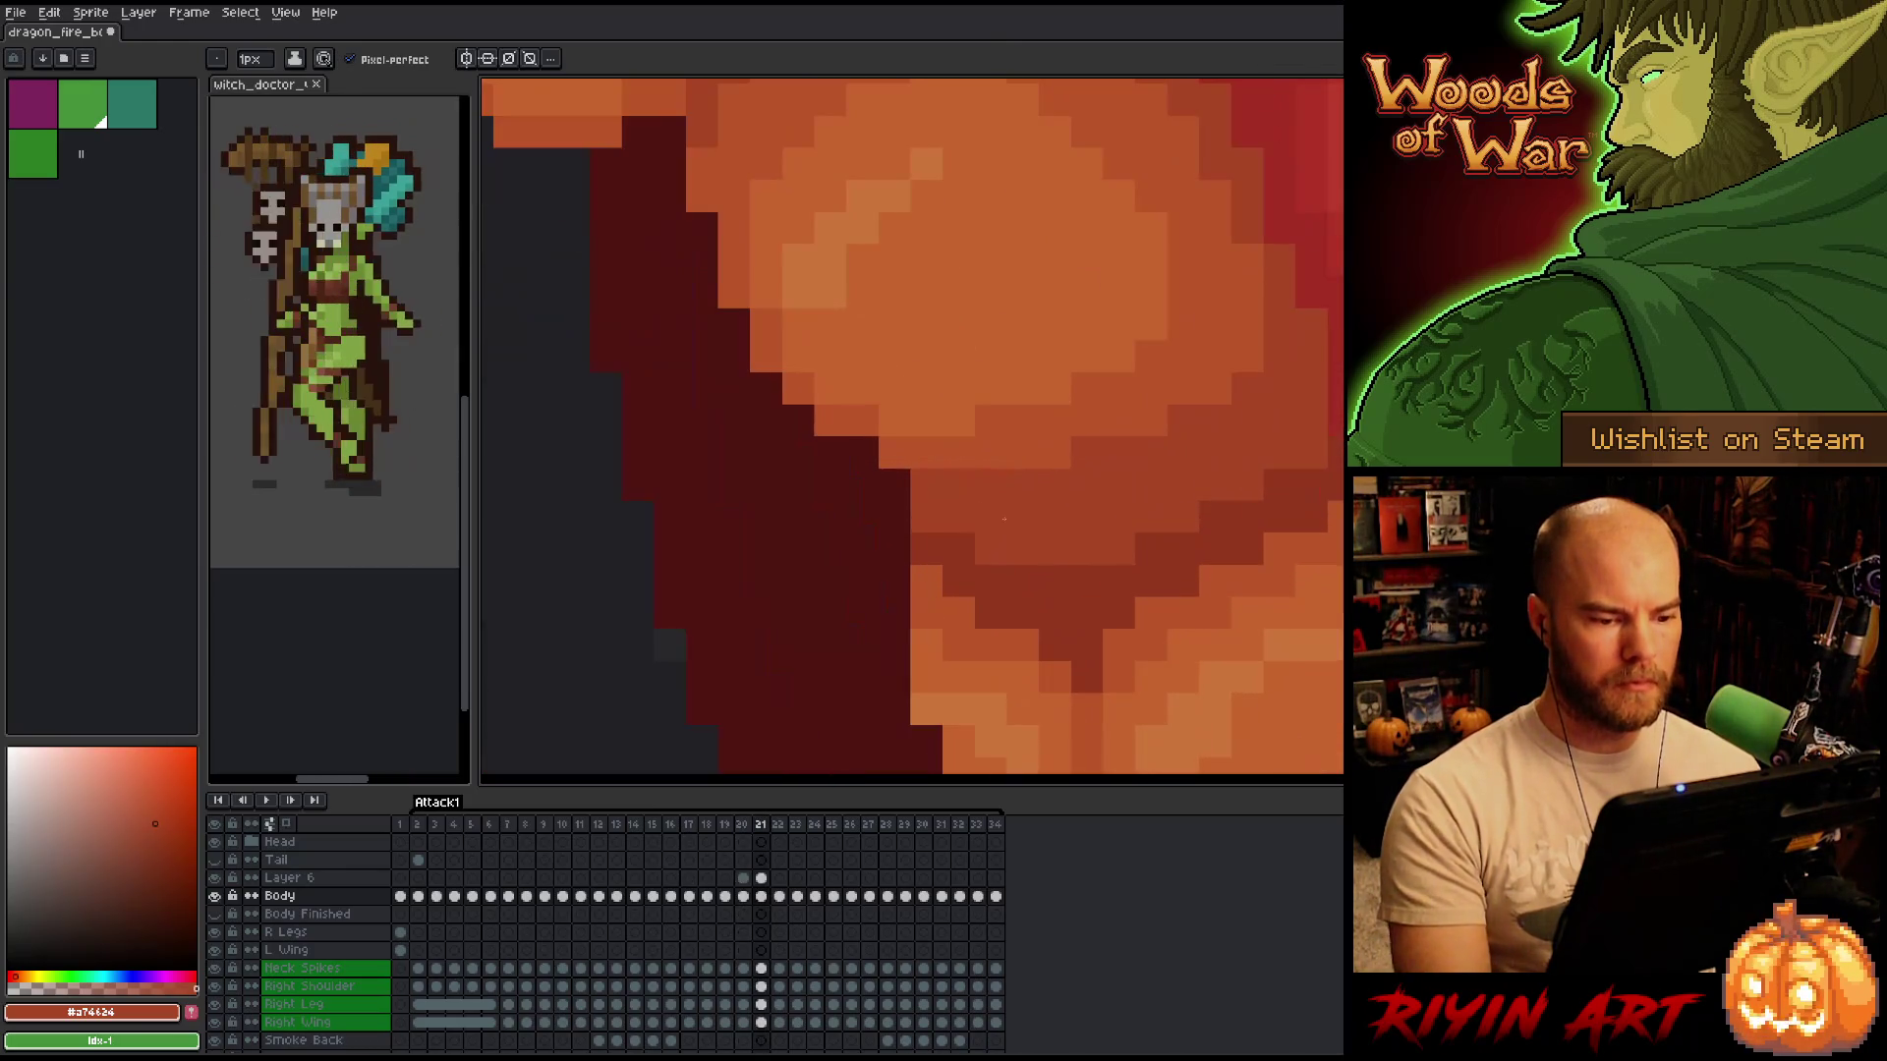
pyautogui.keyDown('alt'); pyautogui.click(1017, 481); pyautogui.keyUp('alt')
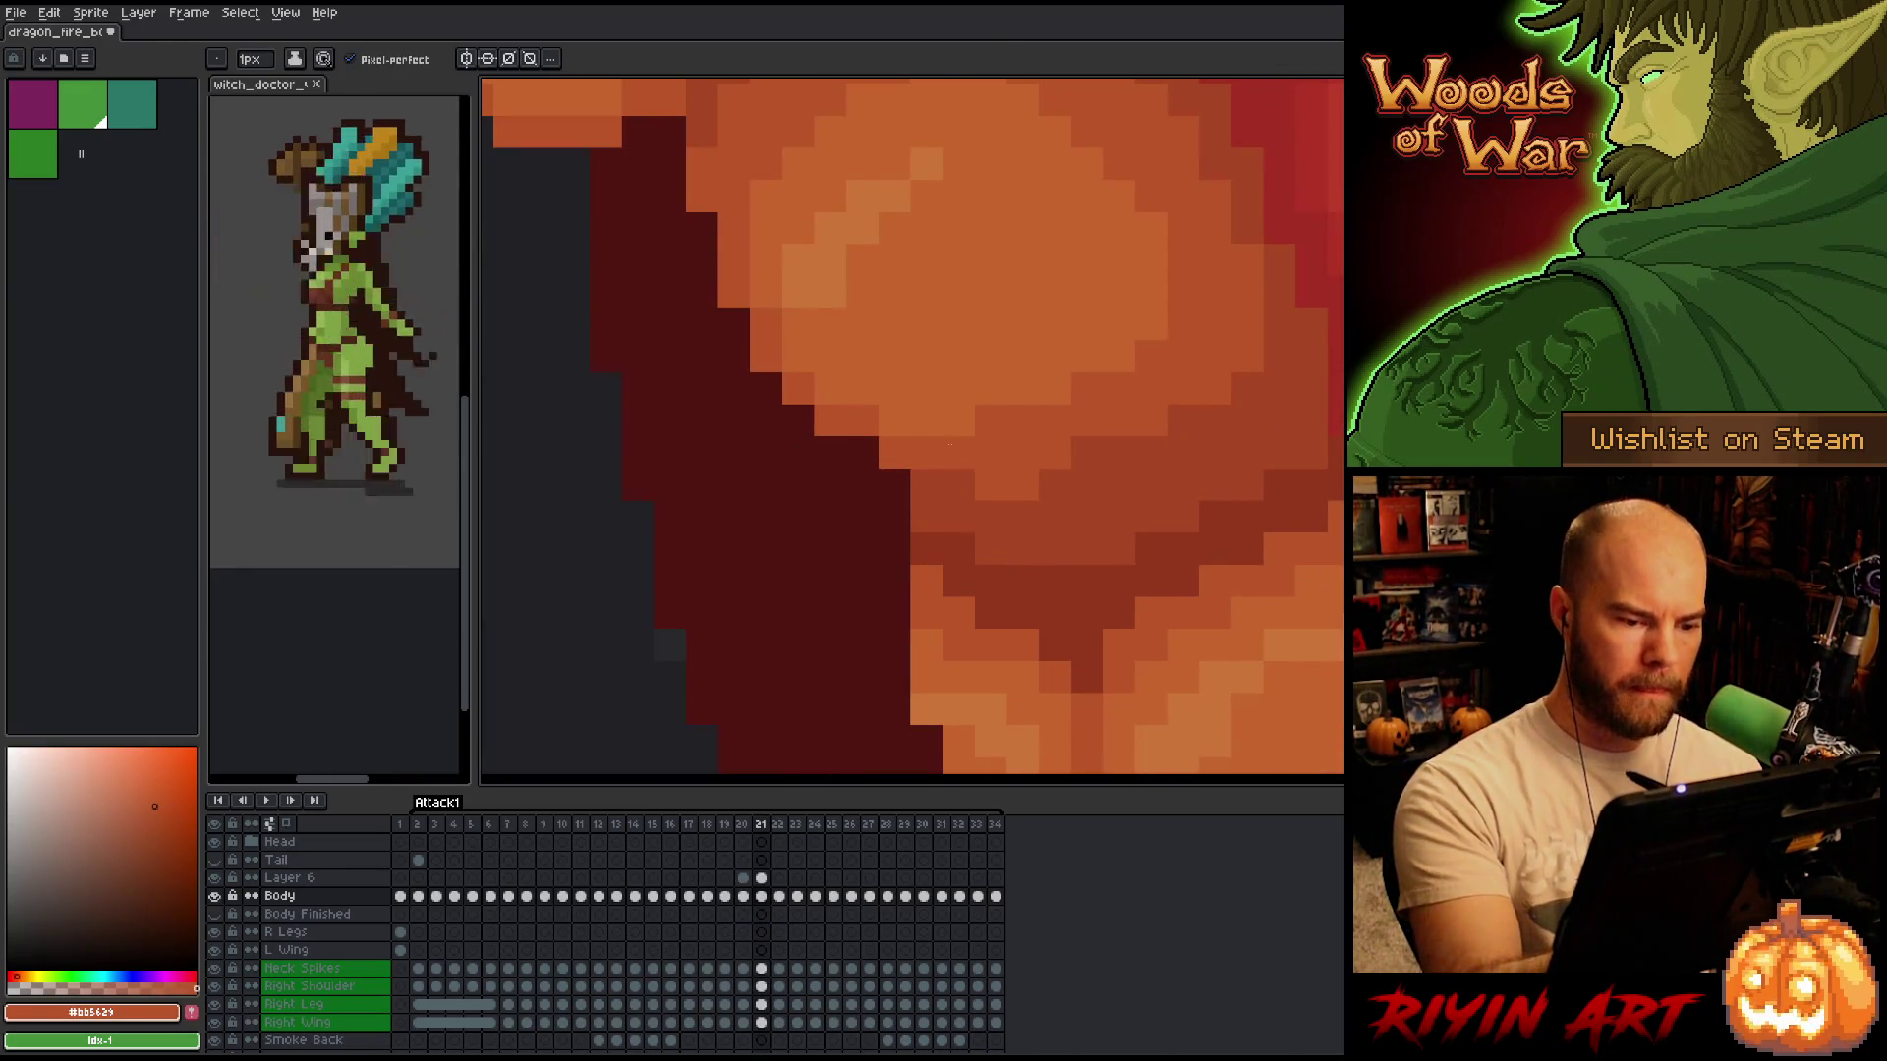
pyautogui.click(762, 879)
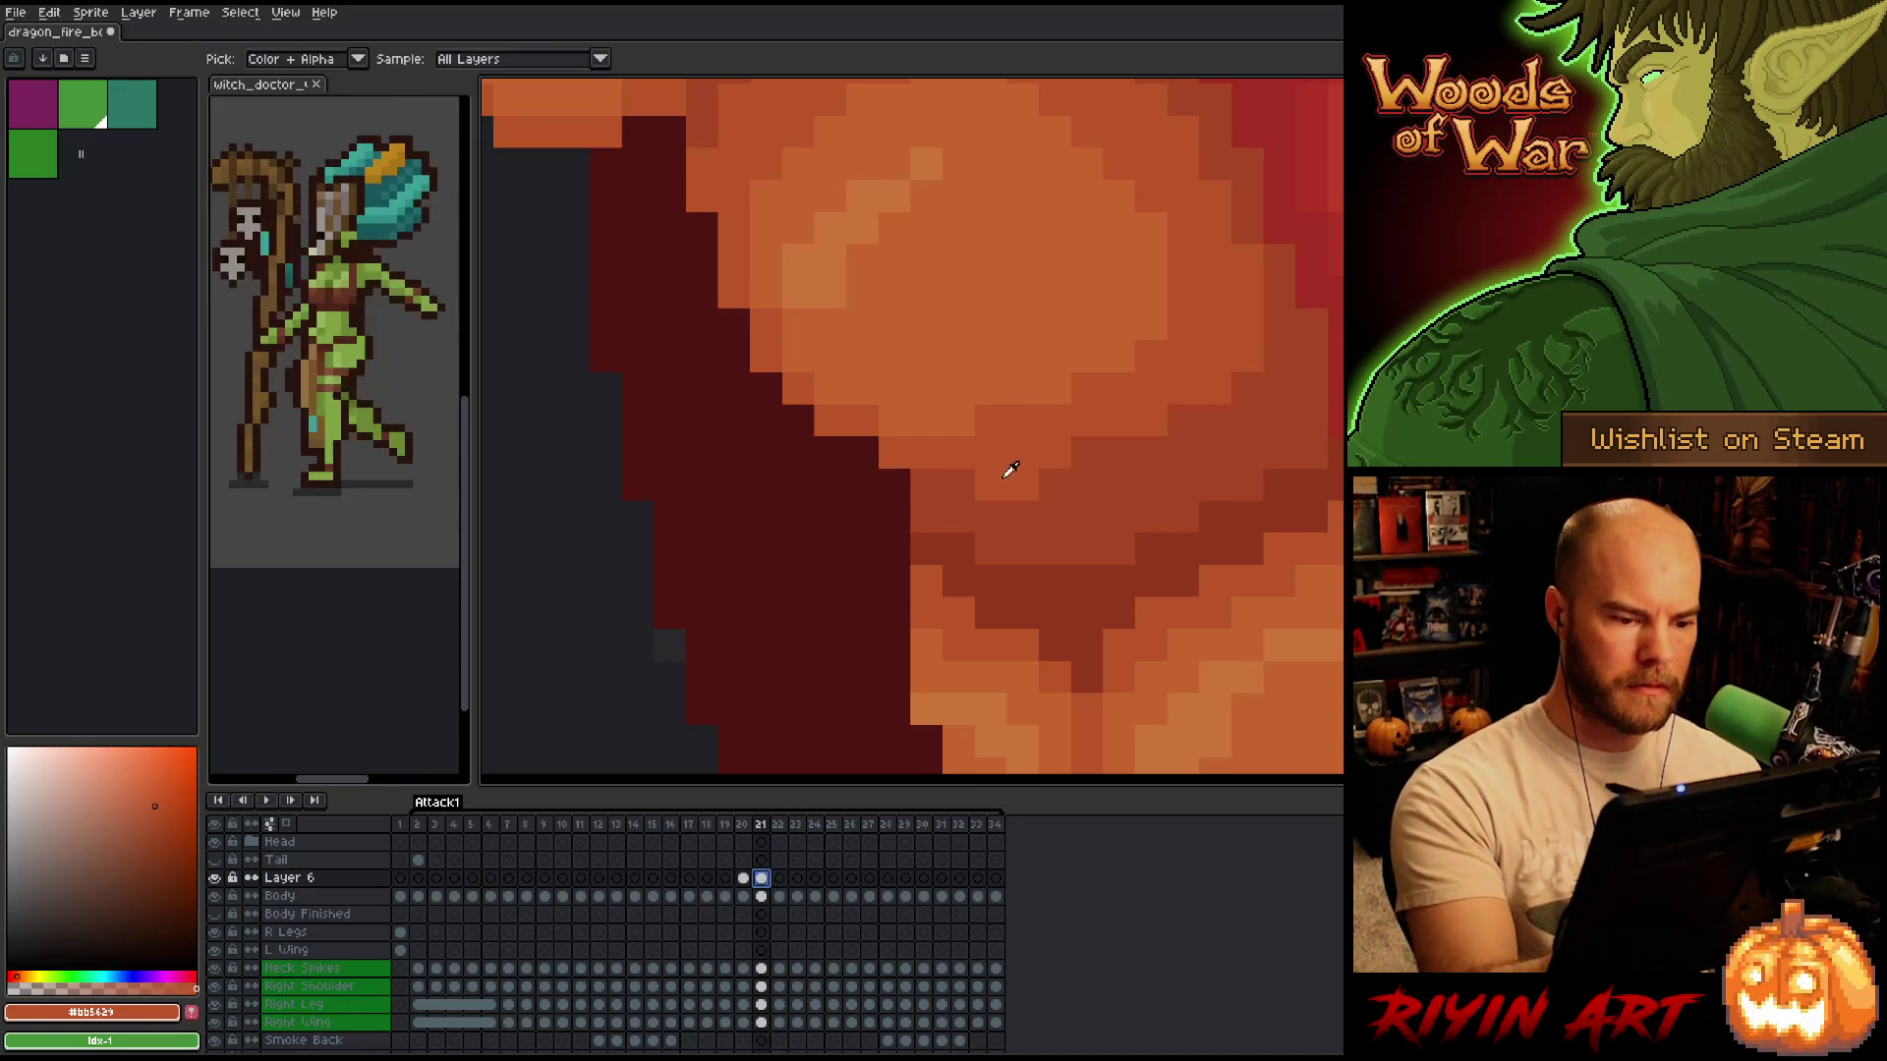
# Deselect the frame 21 cel and flip between frames 20 and 21 to check the teeth motion.
pyautogui.click(933, 485)
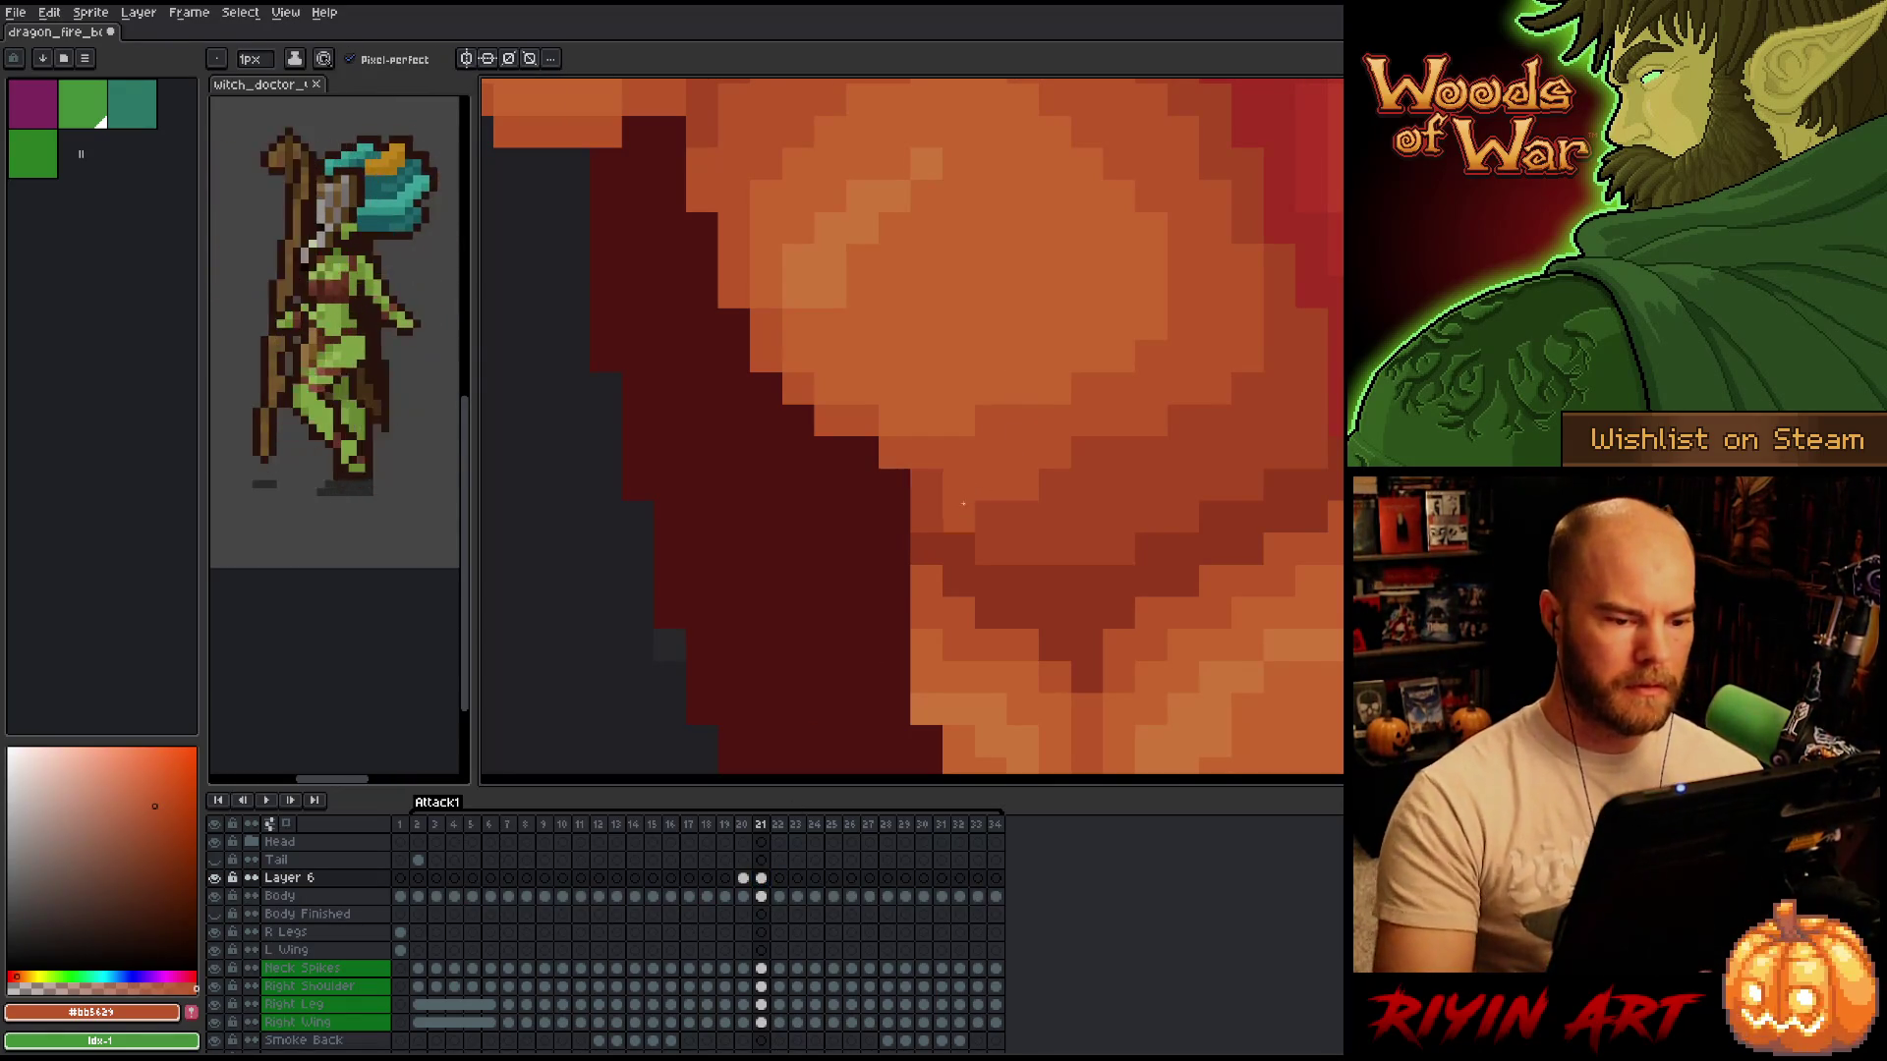
pyautogui.scroll(-5, 802, 519)
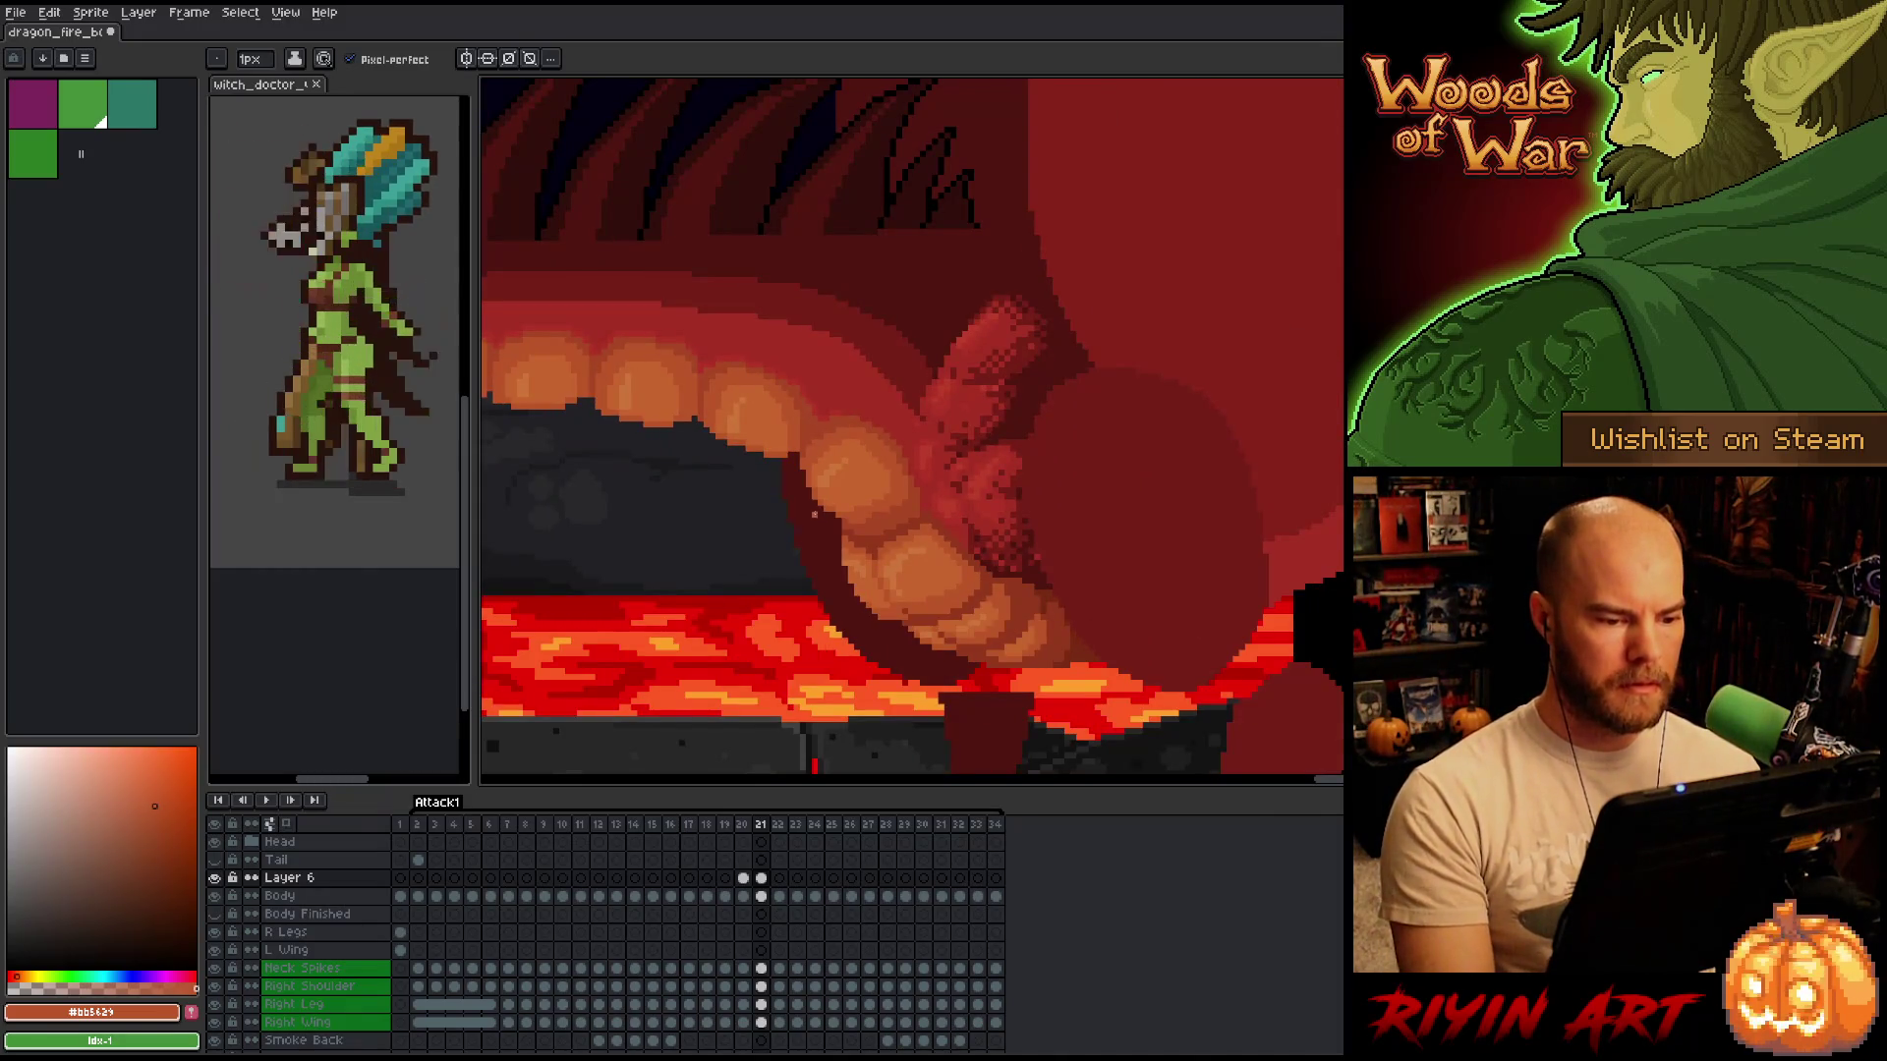
pyautogui.scroll(4, 802, 519)
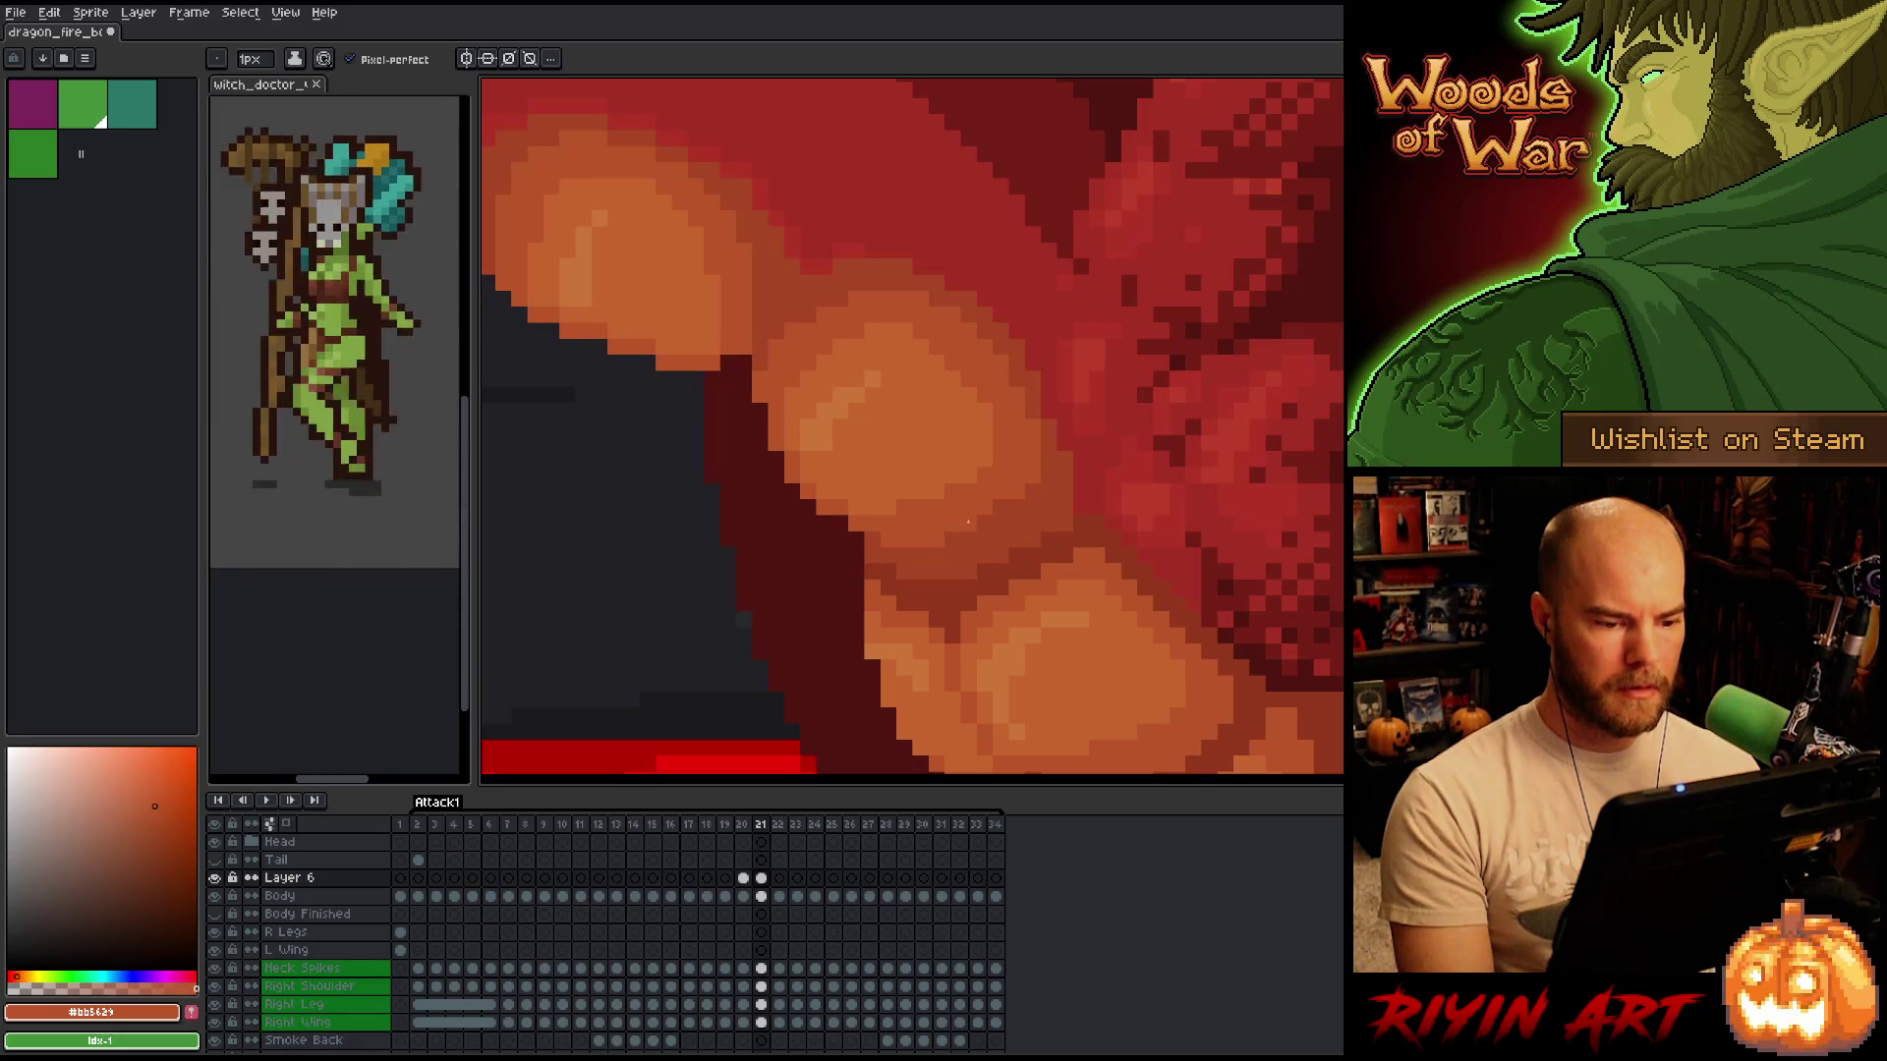
pyautogui.press(',')
pyautogui.press('.')
pyautogui.press(',')
pyautogui.press('.')
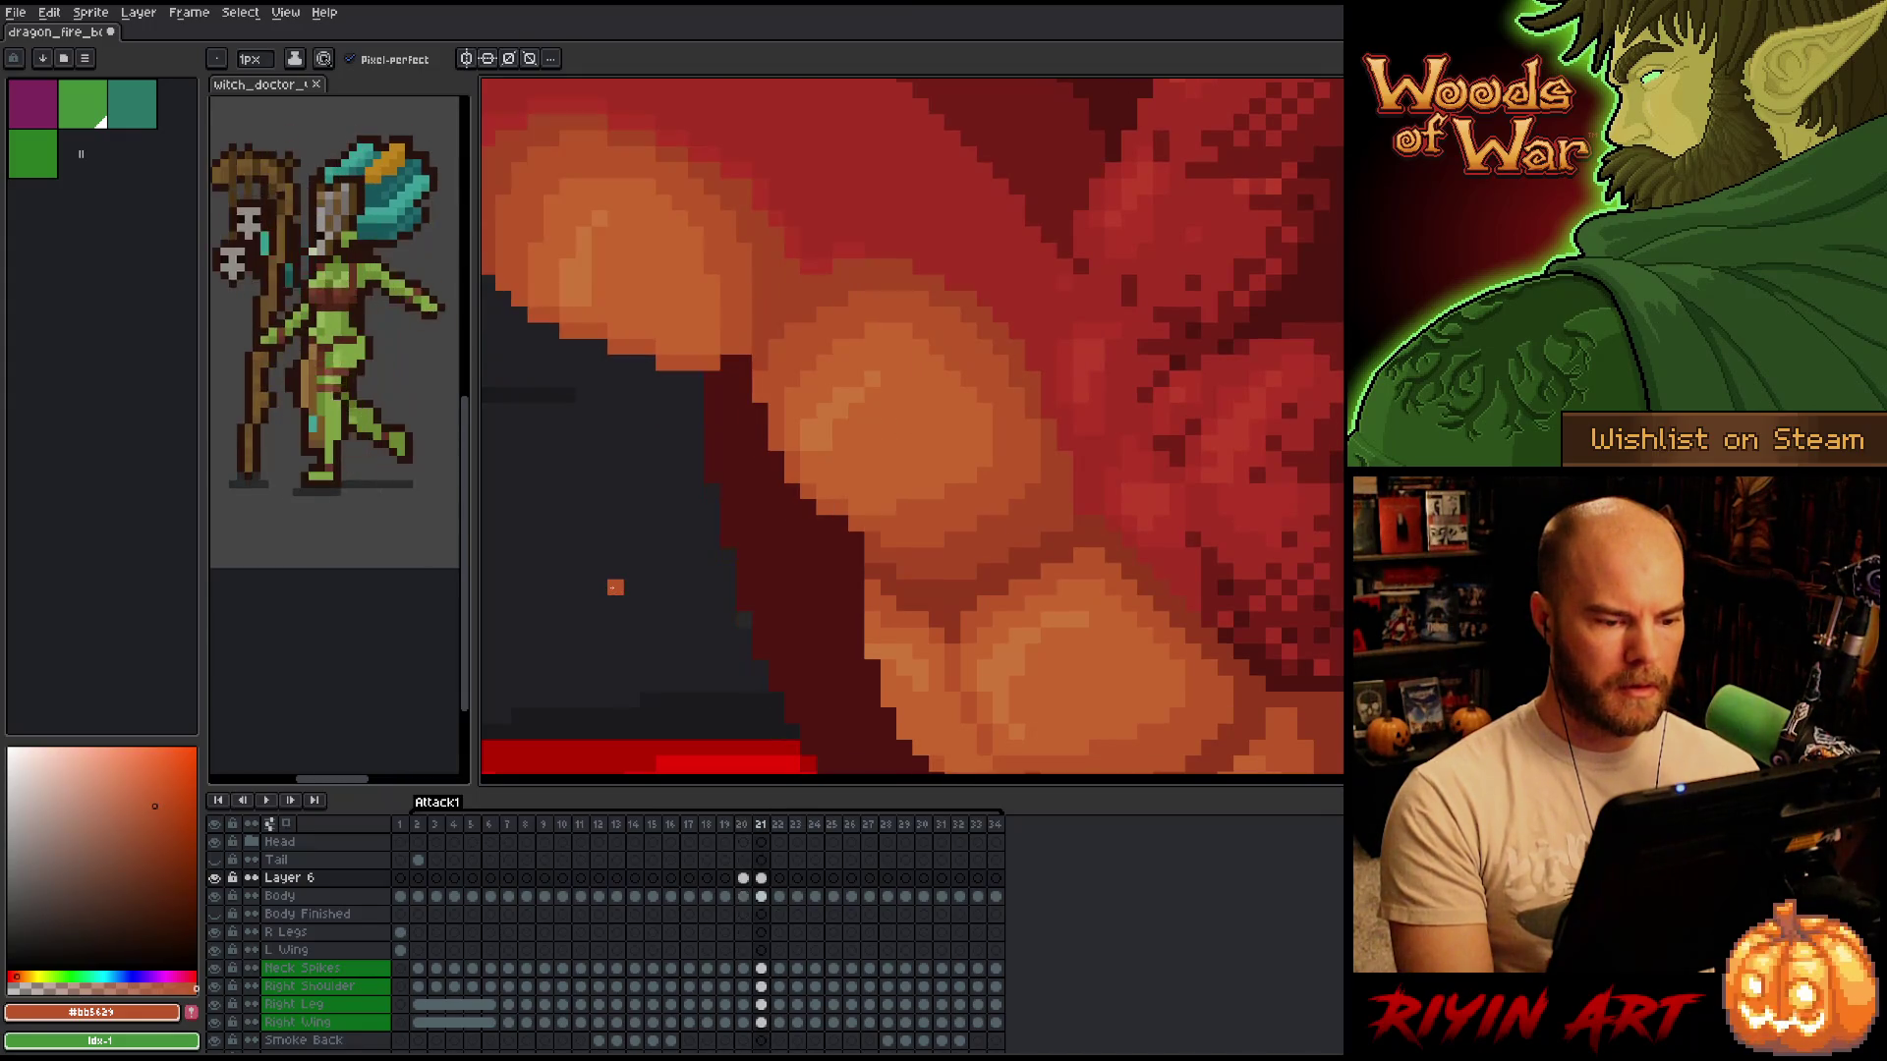
pyautogui.press(',')
pyautogui.press('.')
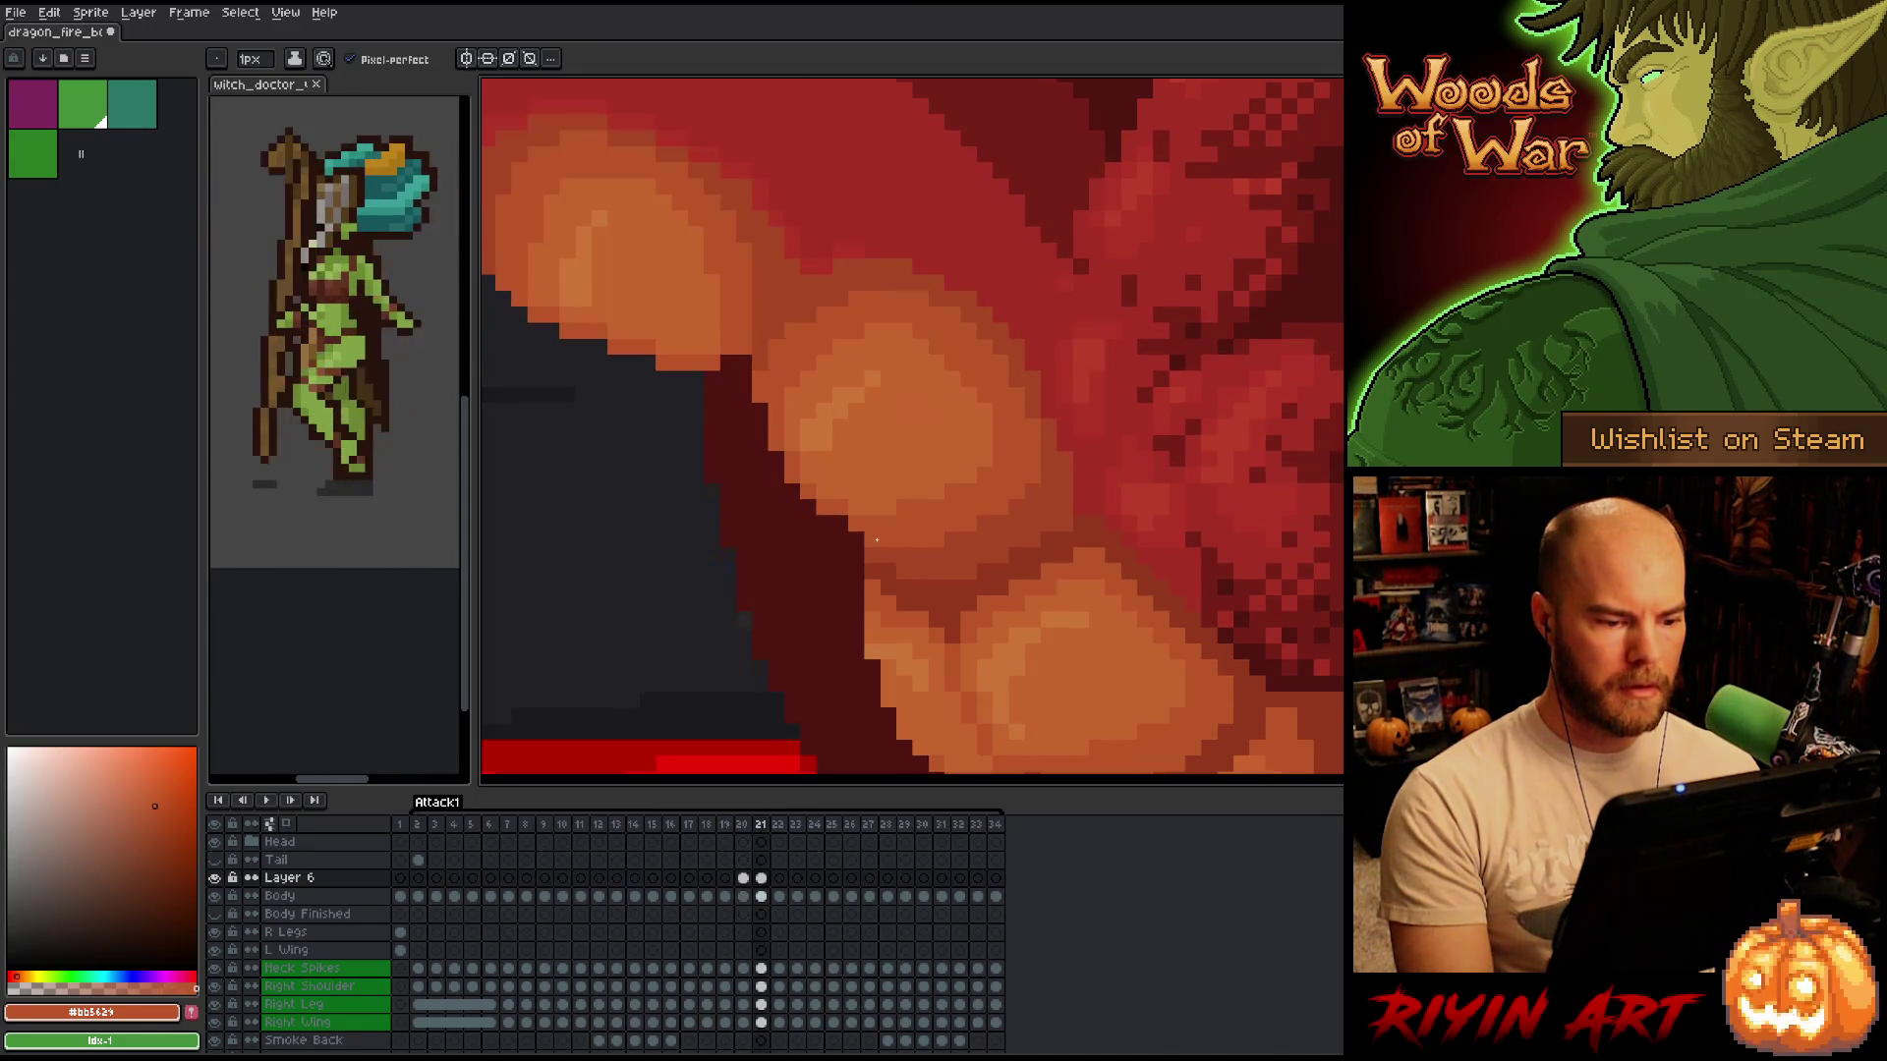
pyautogui.press(',')
pyautogui.press('.')
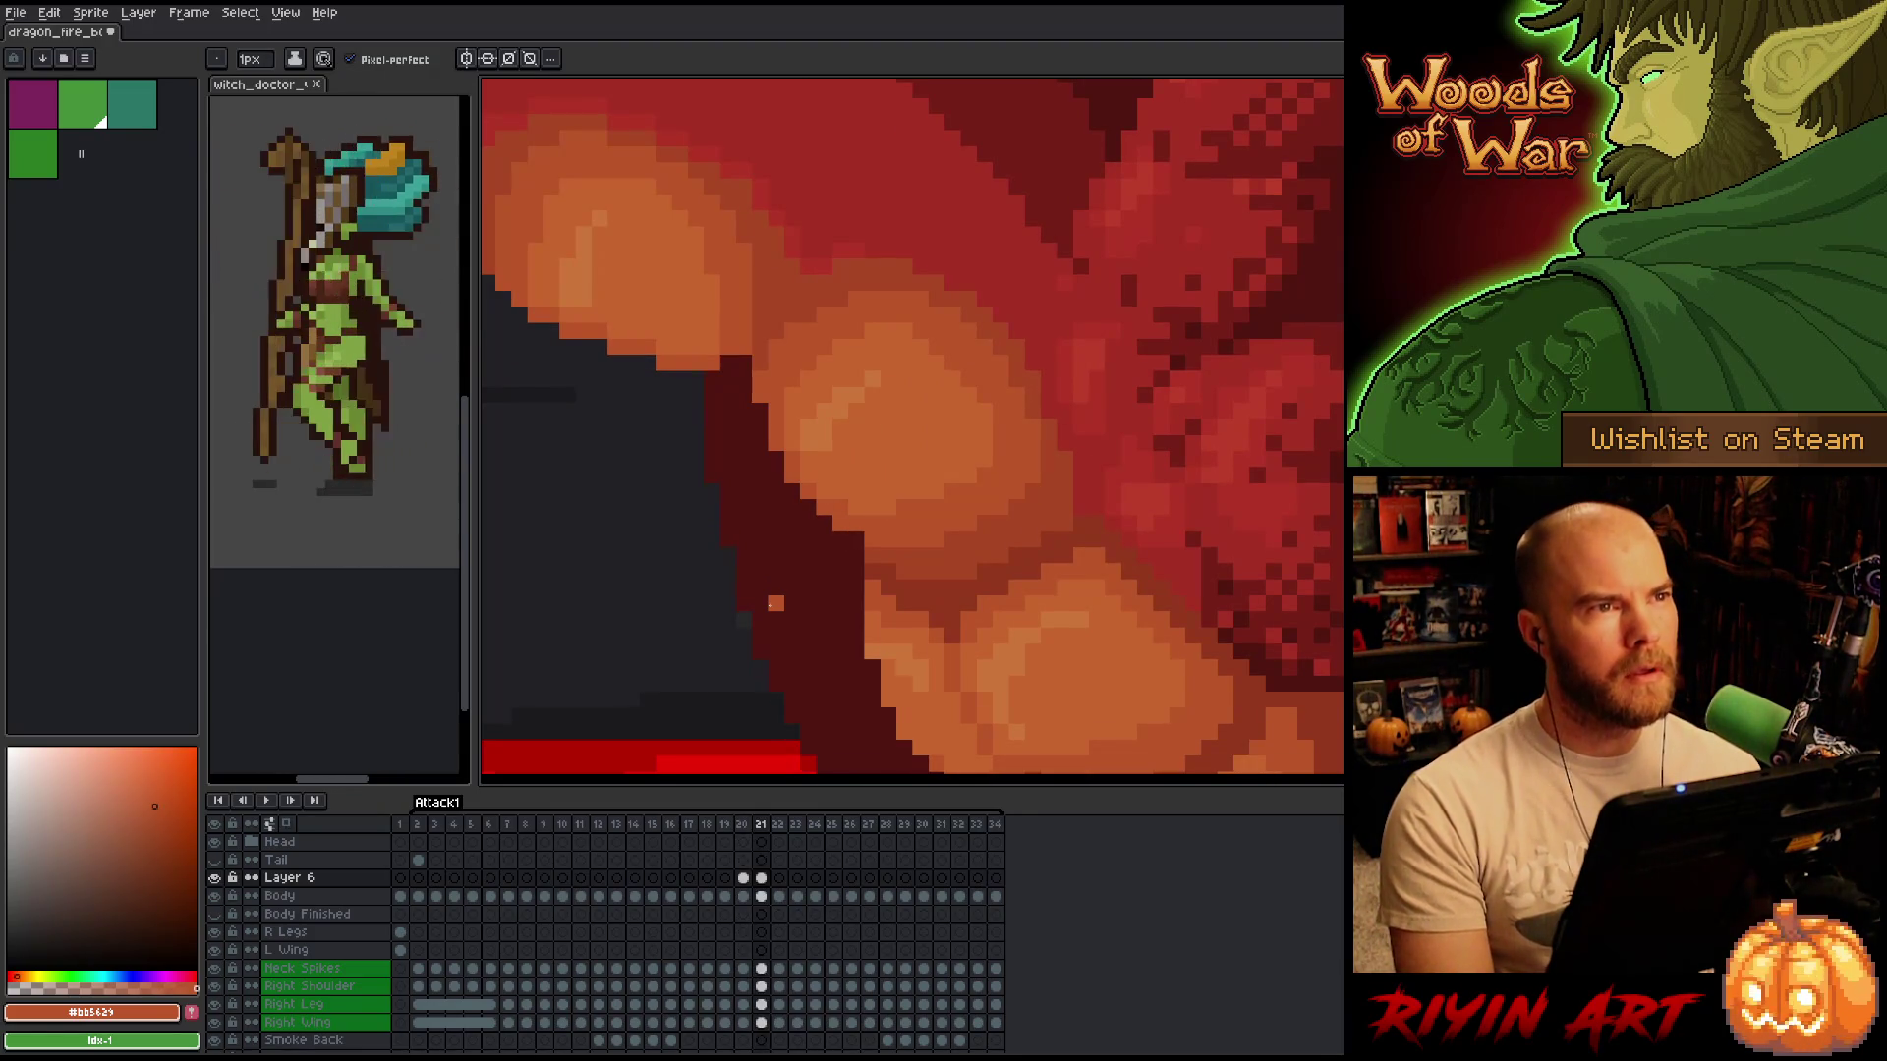
pyautogui.press(',')
pyautogui.press('.')
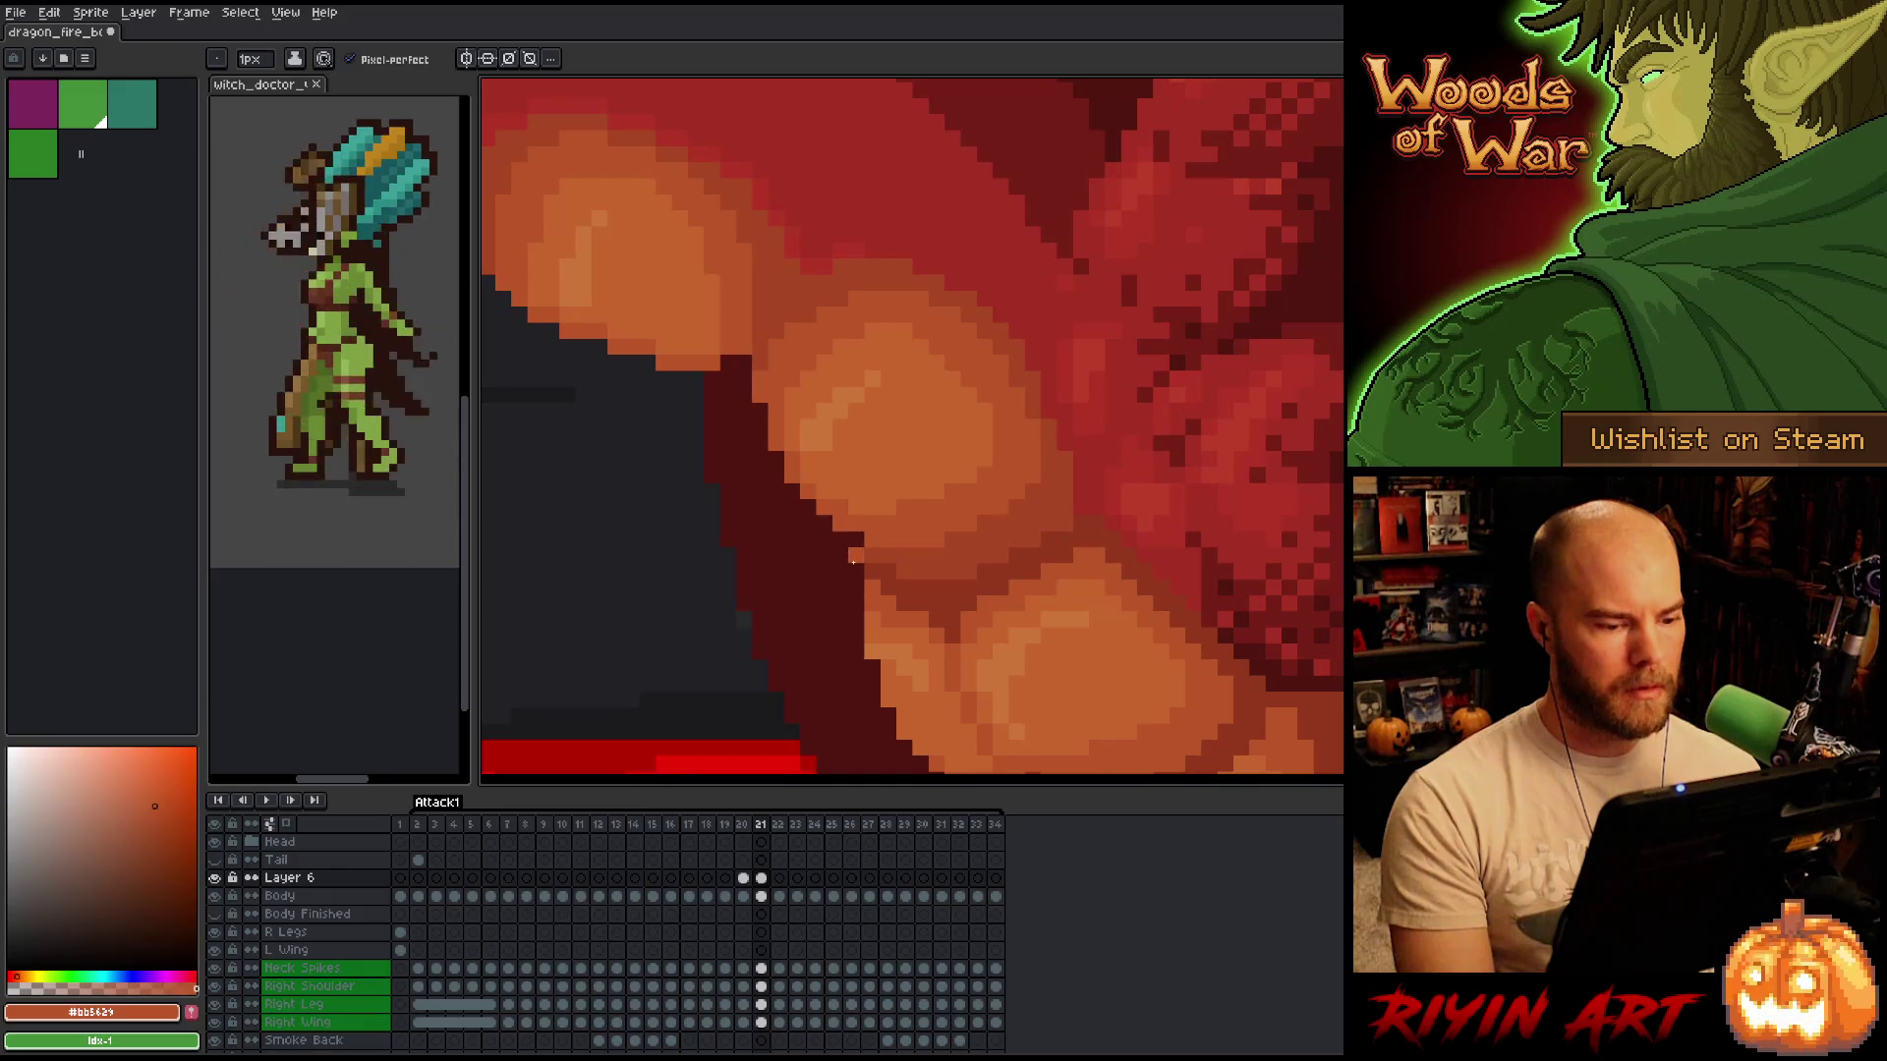
# Add one orange pixel at the tooth's inner edge on frame 21 with the Pencil.
pyautogui.press('e')
pyautogui.press('Left')
pyautogui.press('Right')
pyautogui.press('Left')
pyautogui.press('Right')
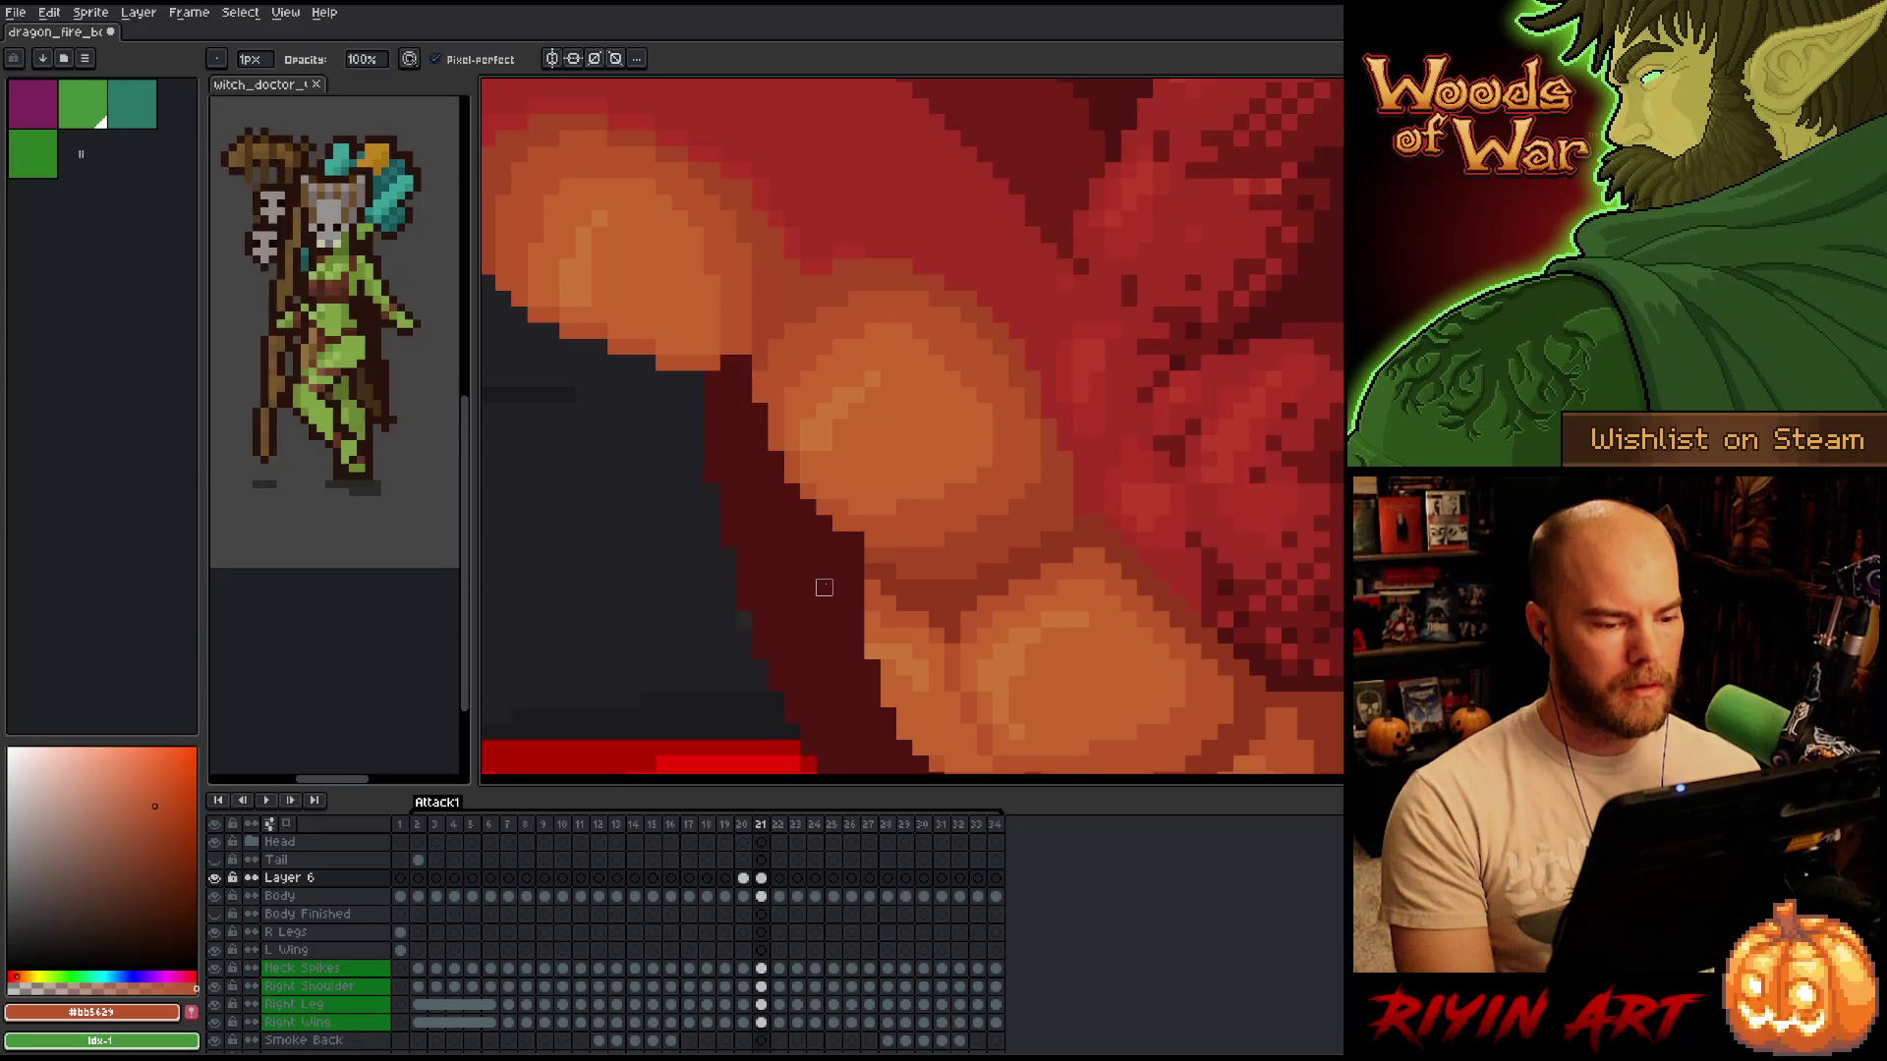
pyautogui.press('b')
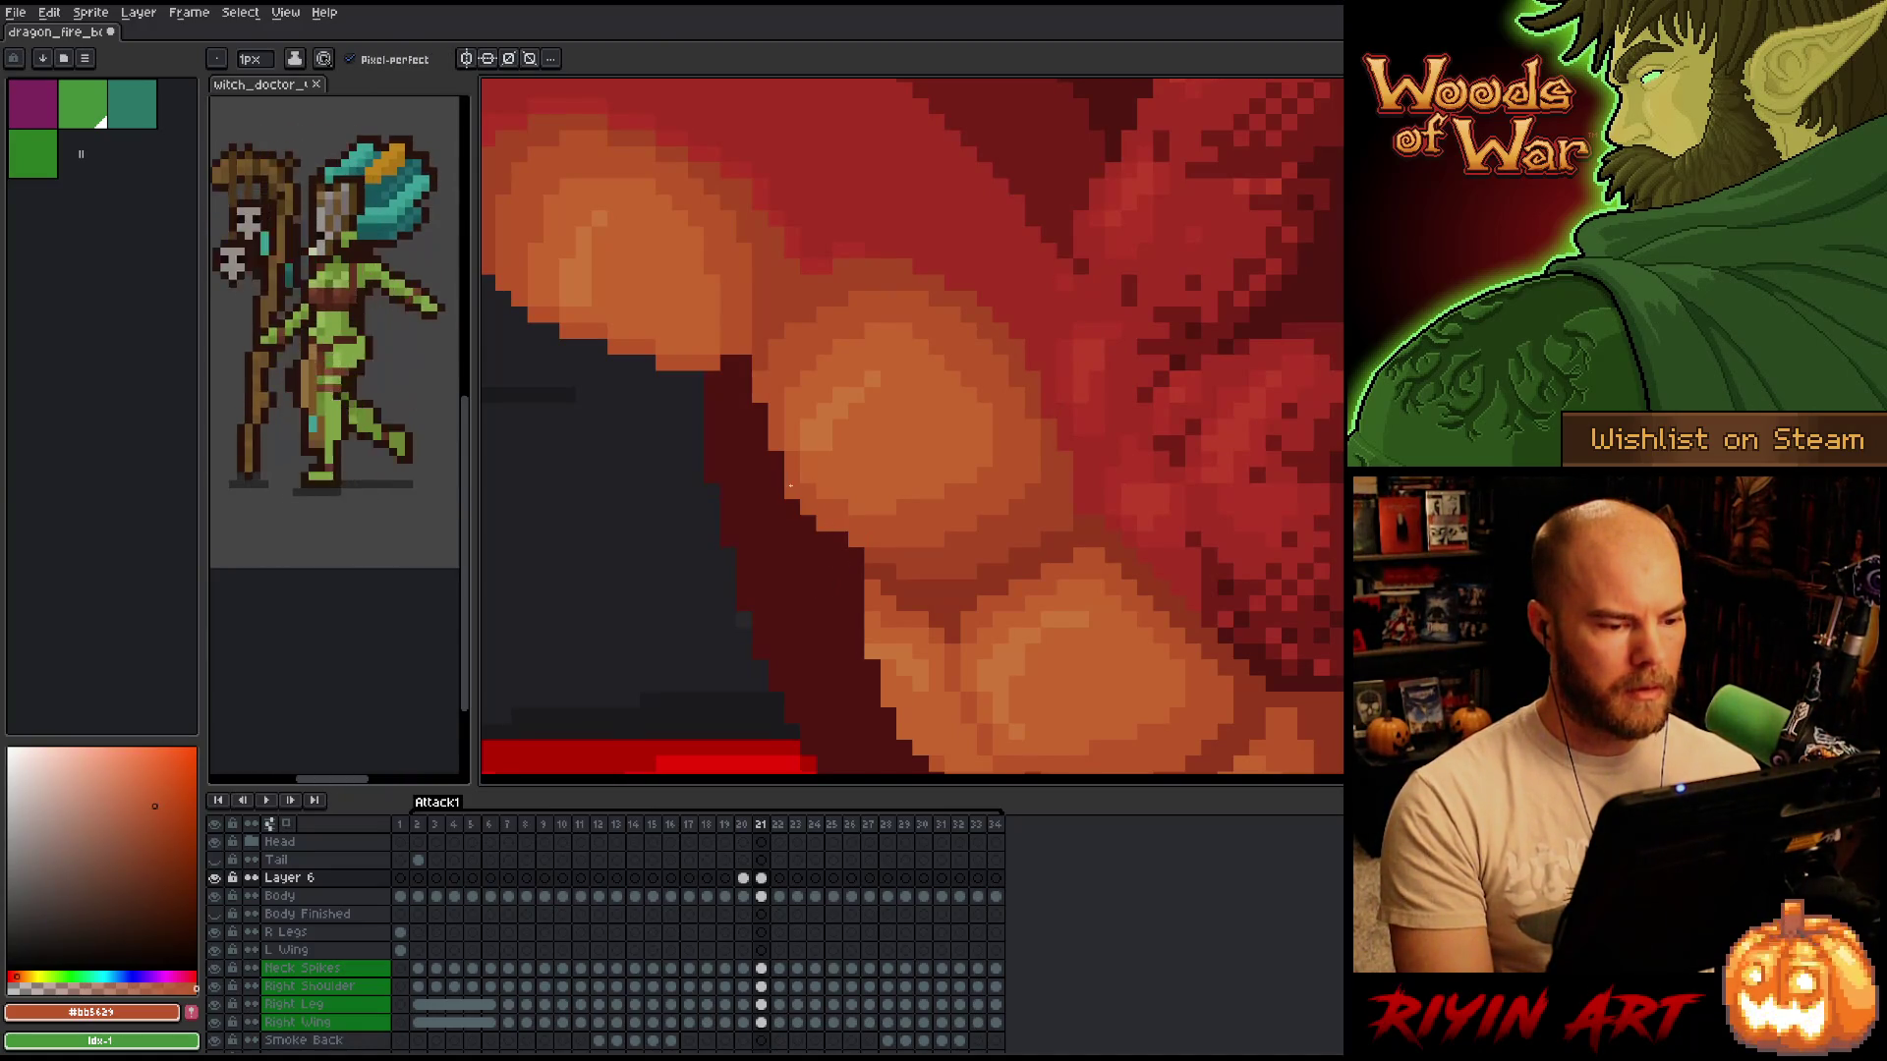
pyautogui.click(648, 571)
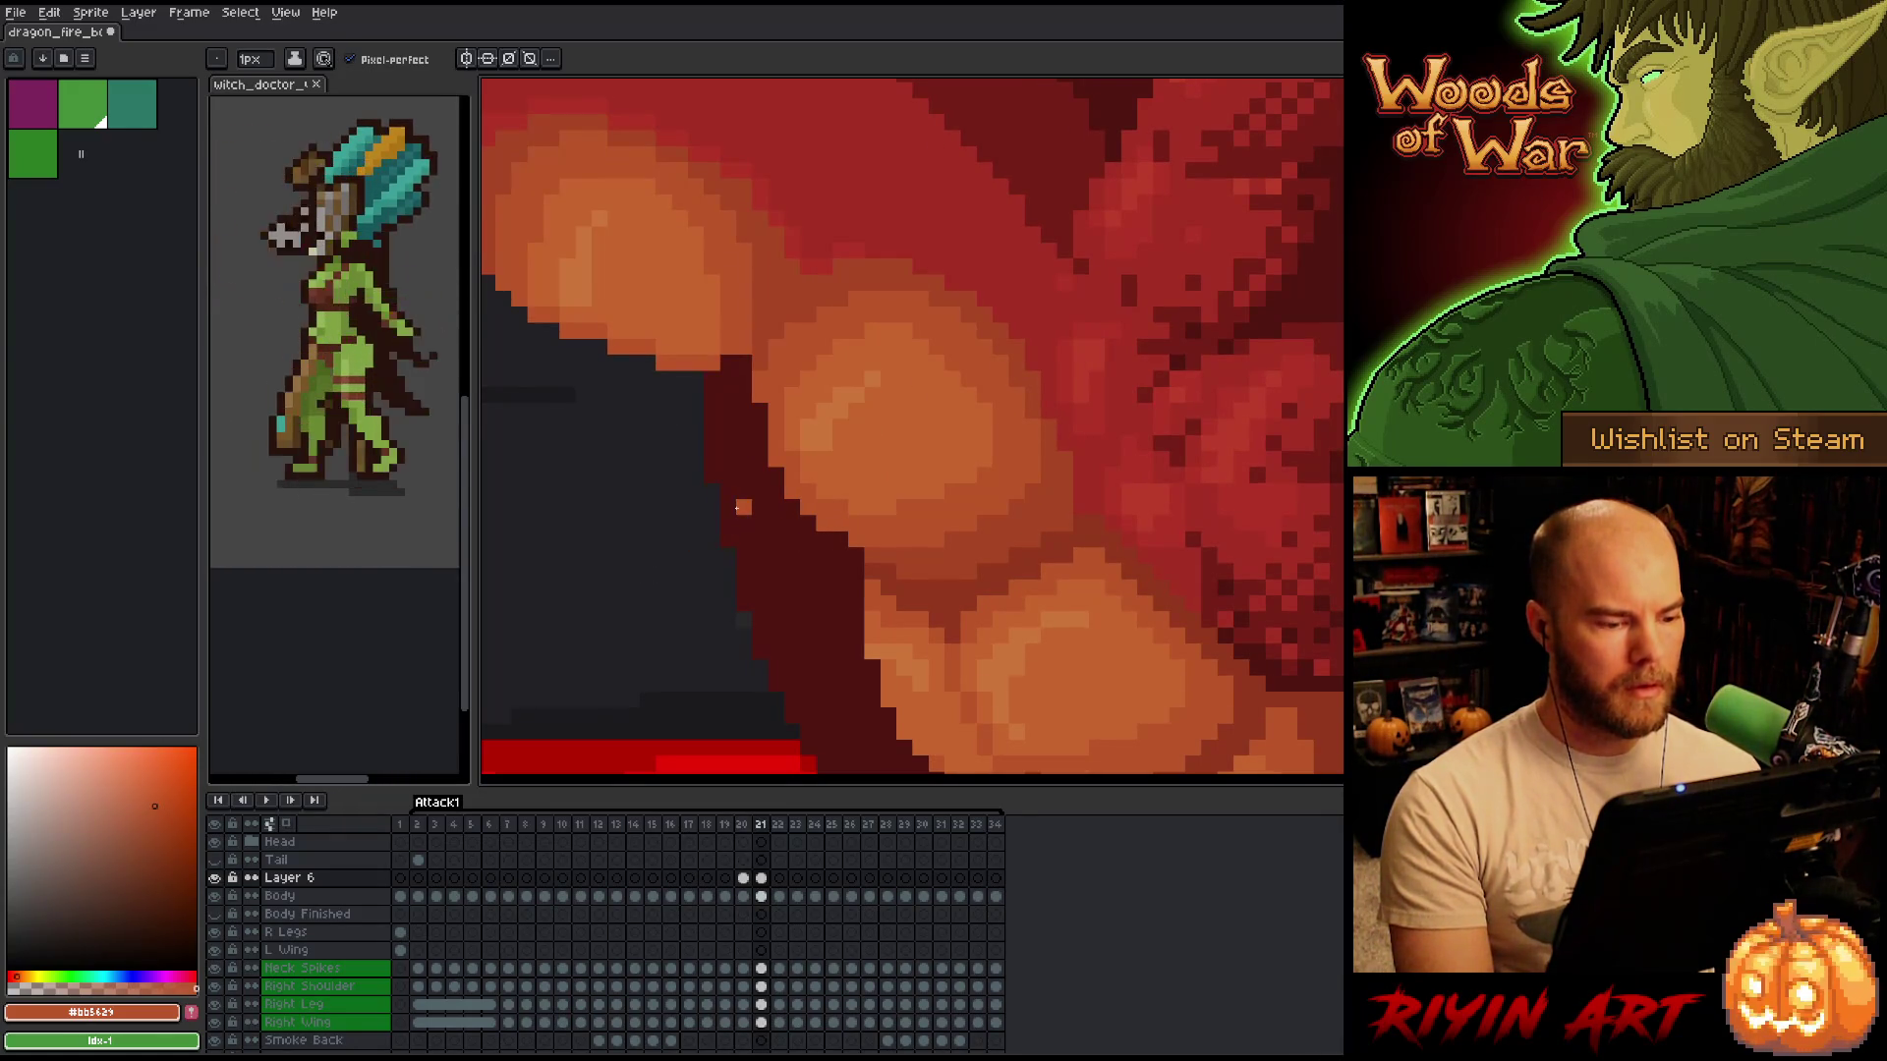
# Compare the tooth touch-up between frames 20 and 21, ending on frame 20.
pyautogui.press('e')
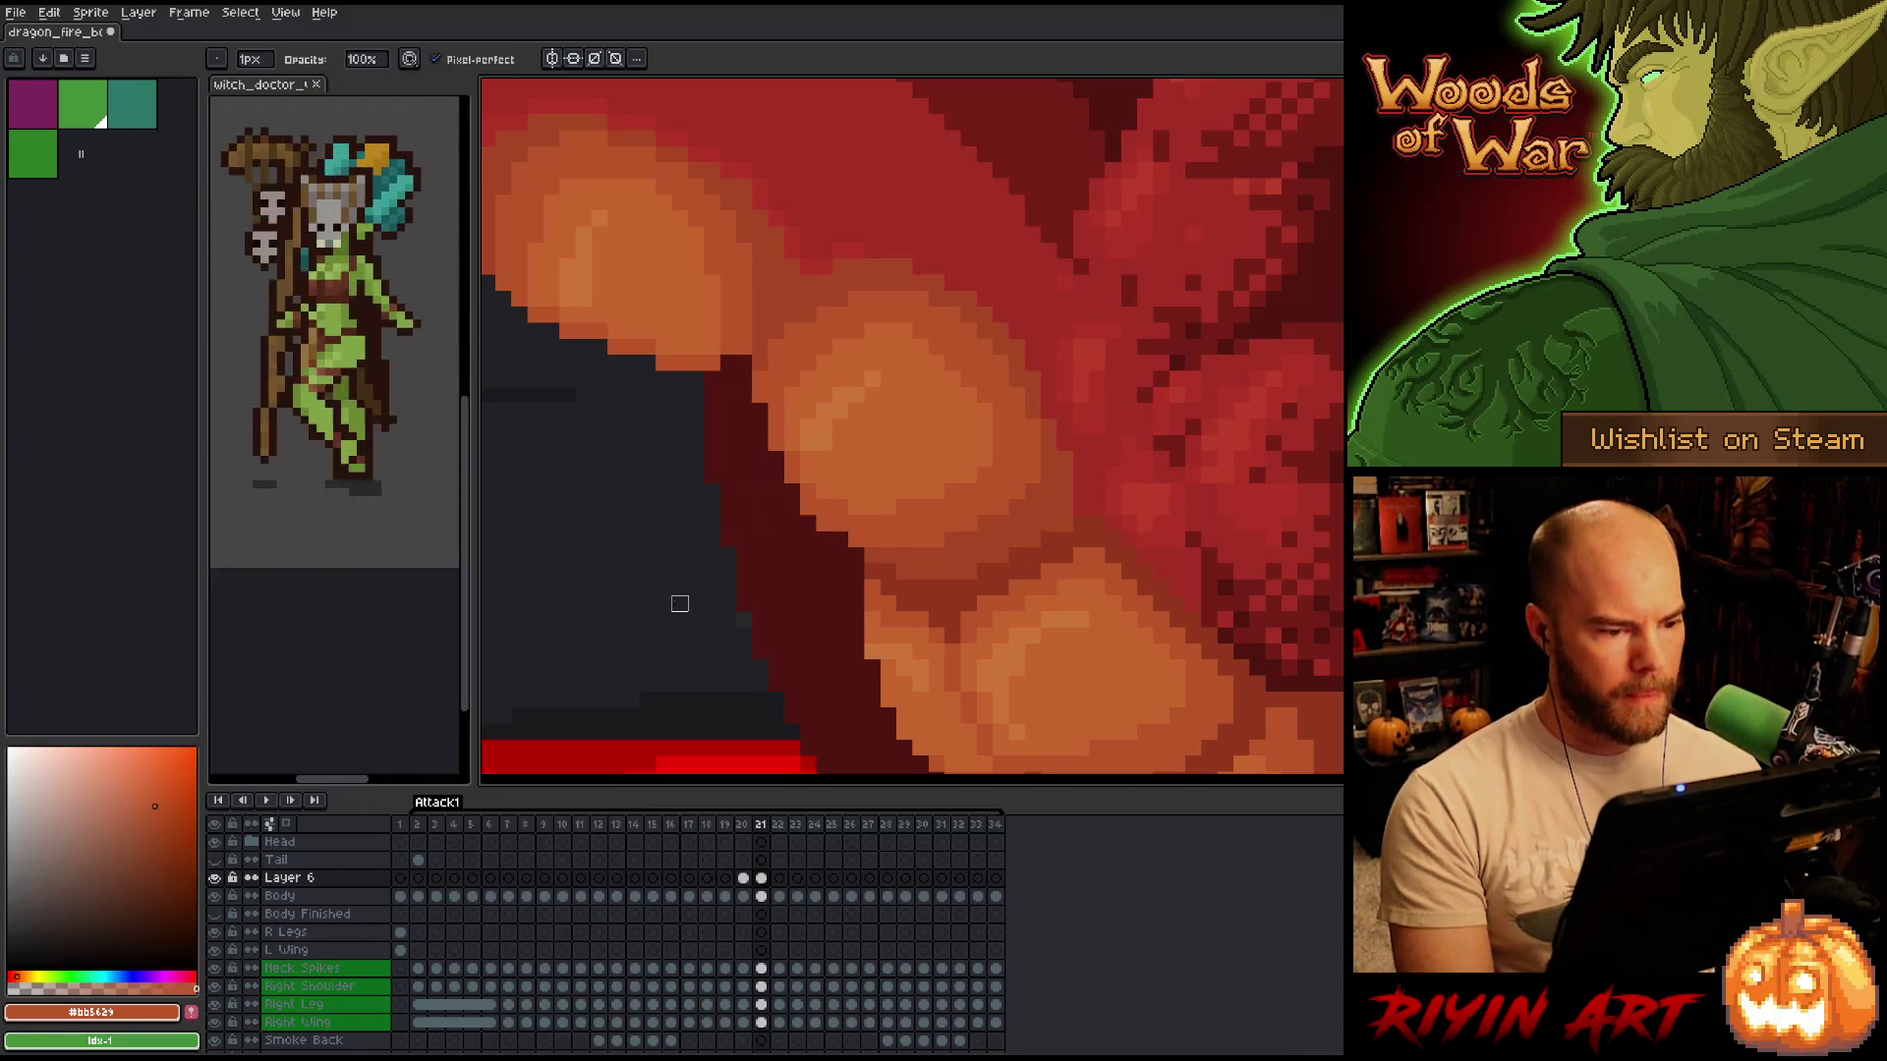
pyautogui.press('Left')
pyautogui.press('Right')
pyautogui.press('Left')
pyautogui.press('Right')
pyautogui.press('b')
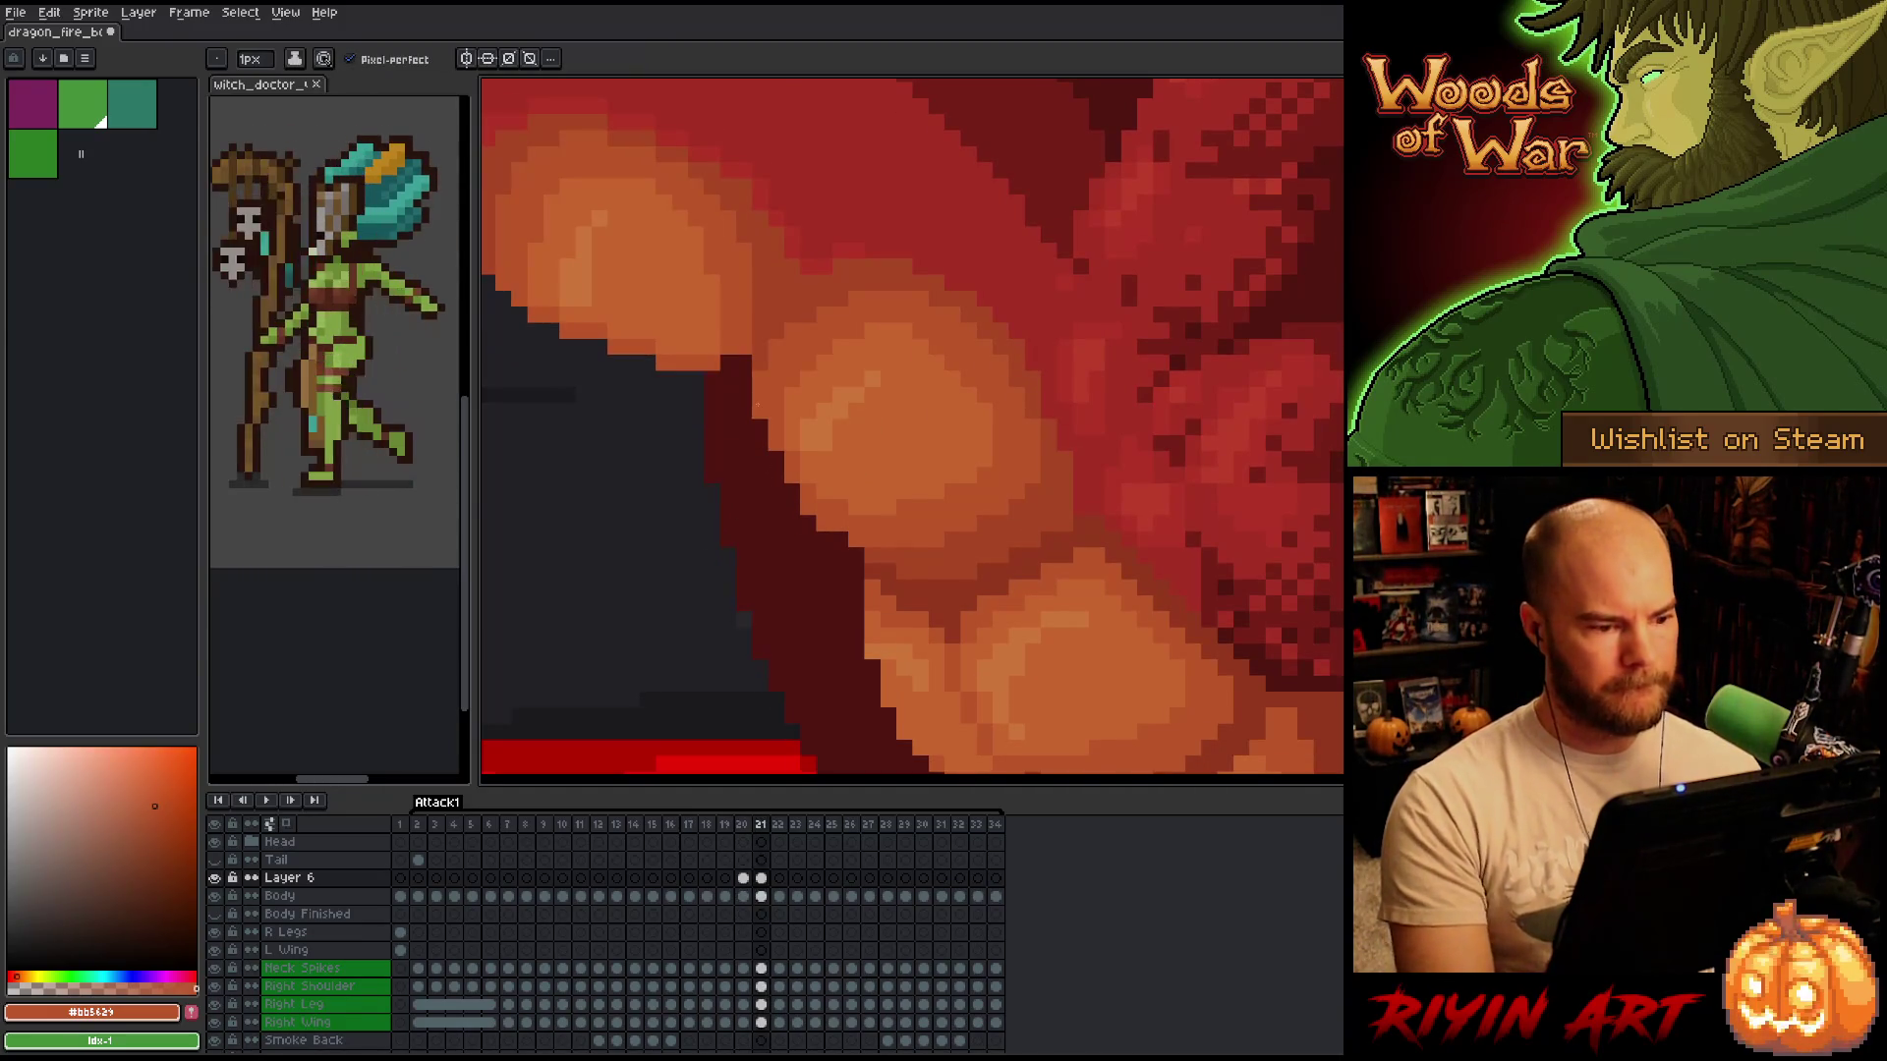
pyautogui.press('Left')
pyautogui.press('Right')
pyautogui.press('Left')
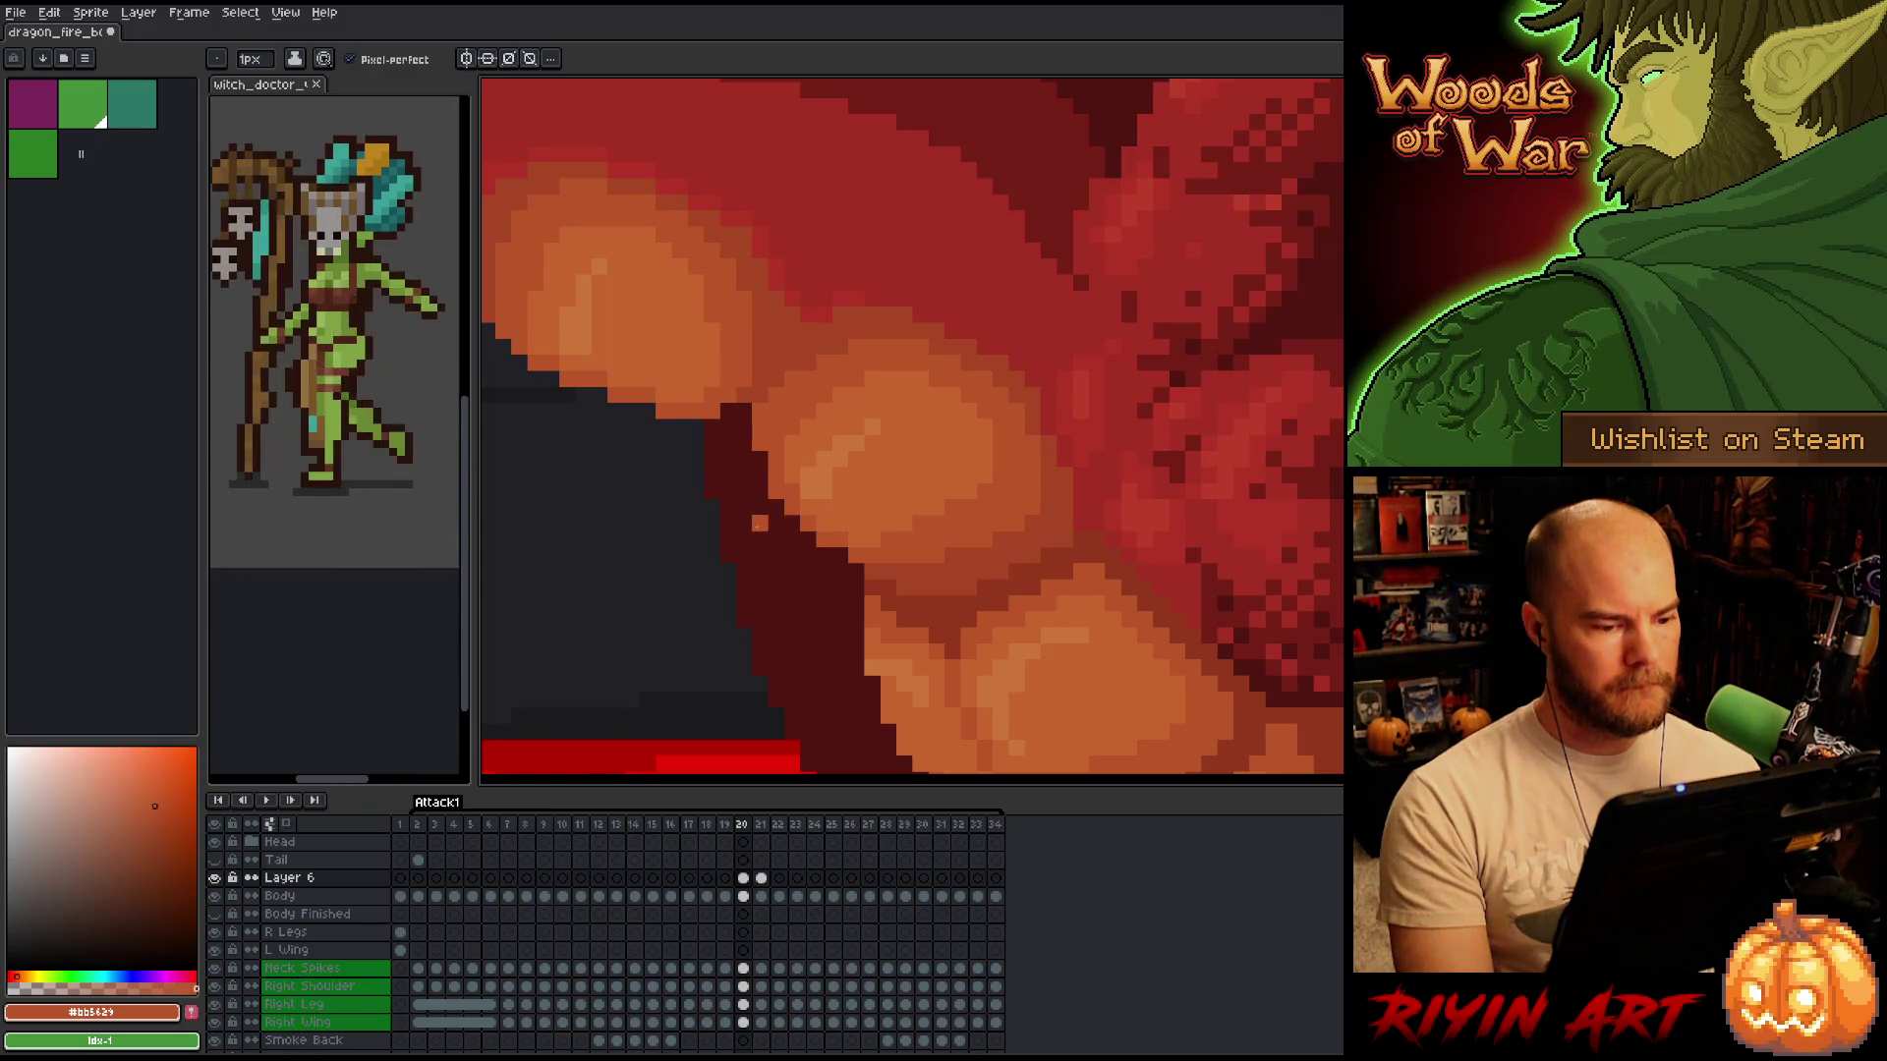
# Make the Body layer active and flip between frames 20 and 21 to check the teeth.
pyautogui.press('e')
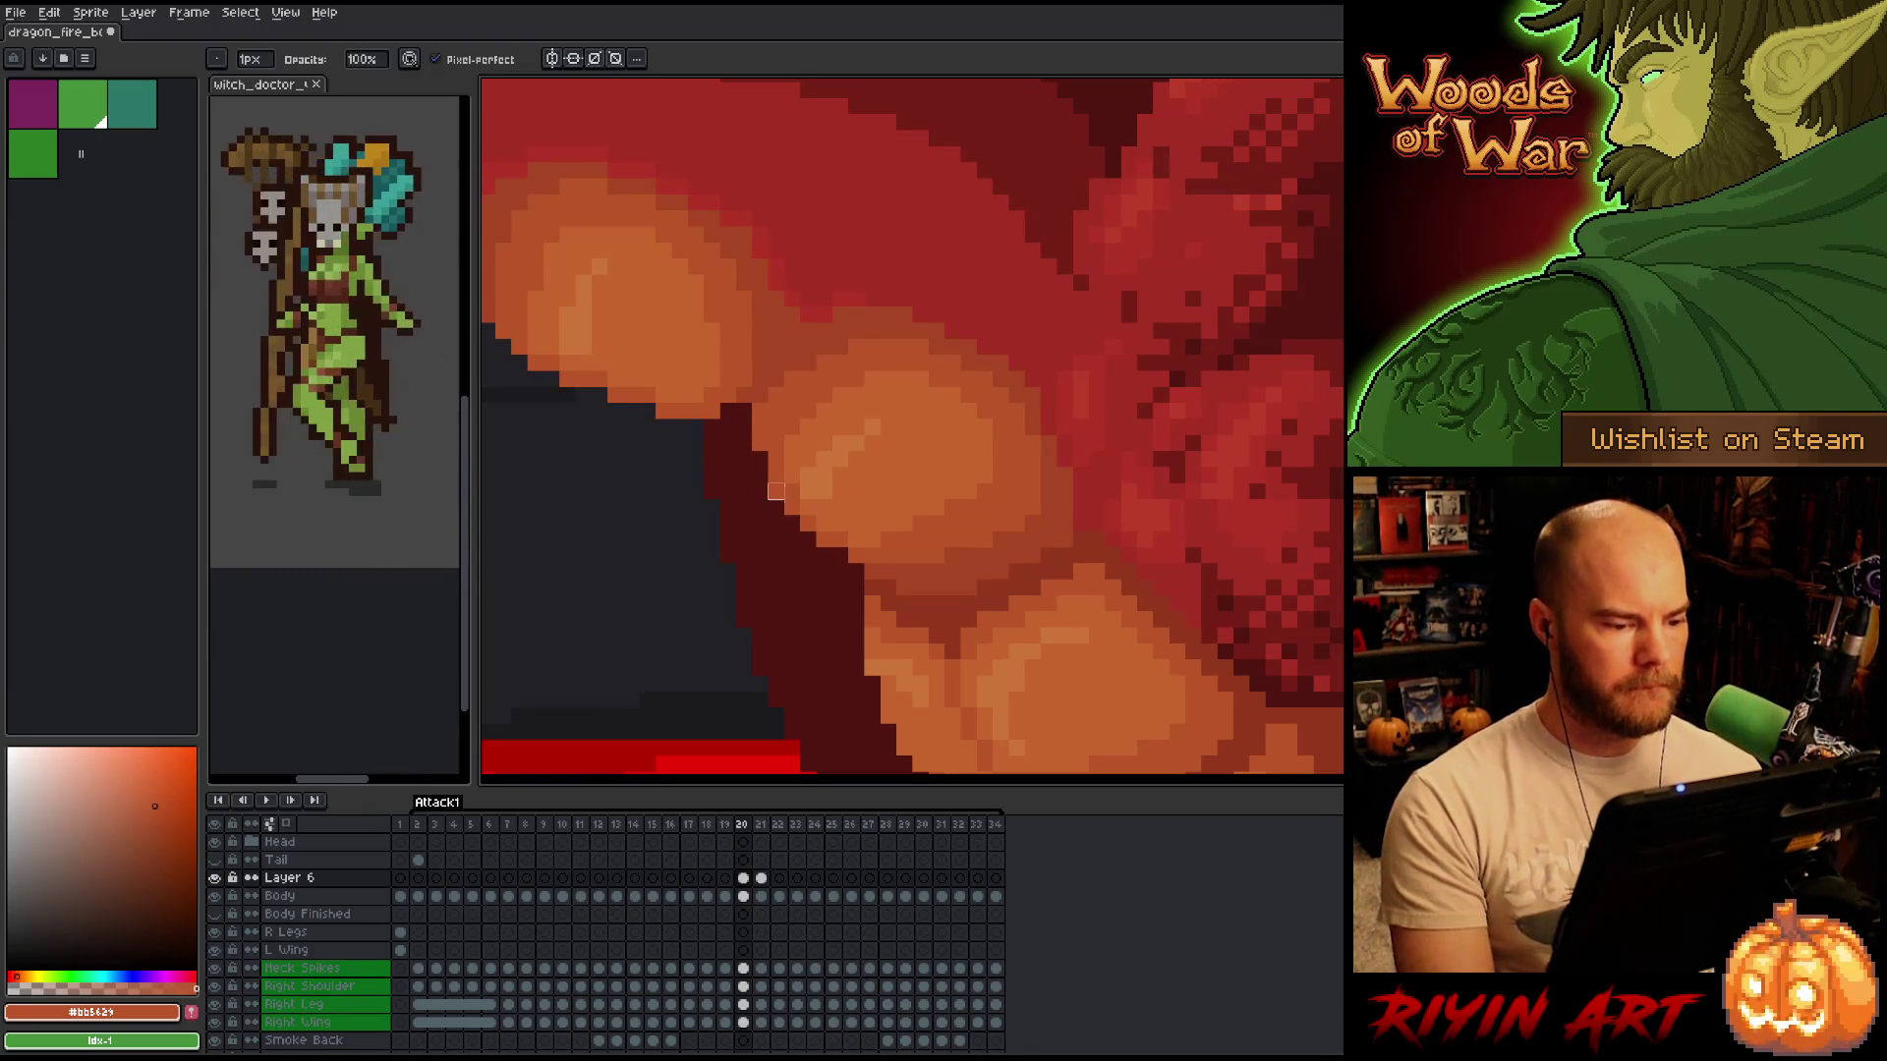
pyautogui.press('Down')
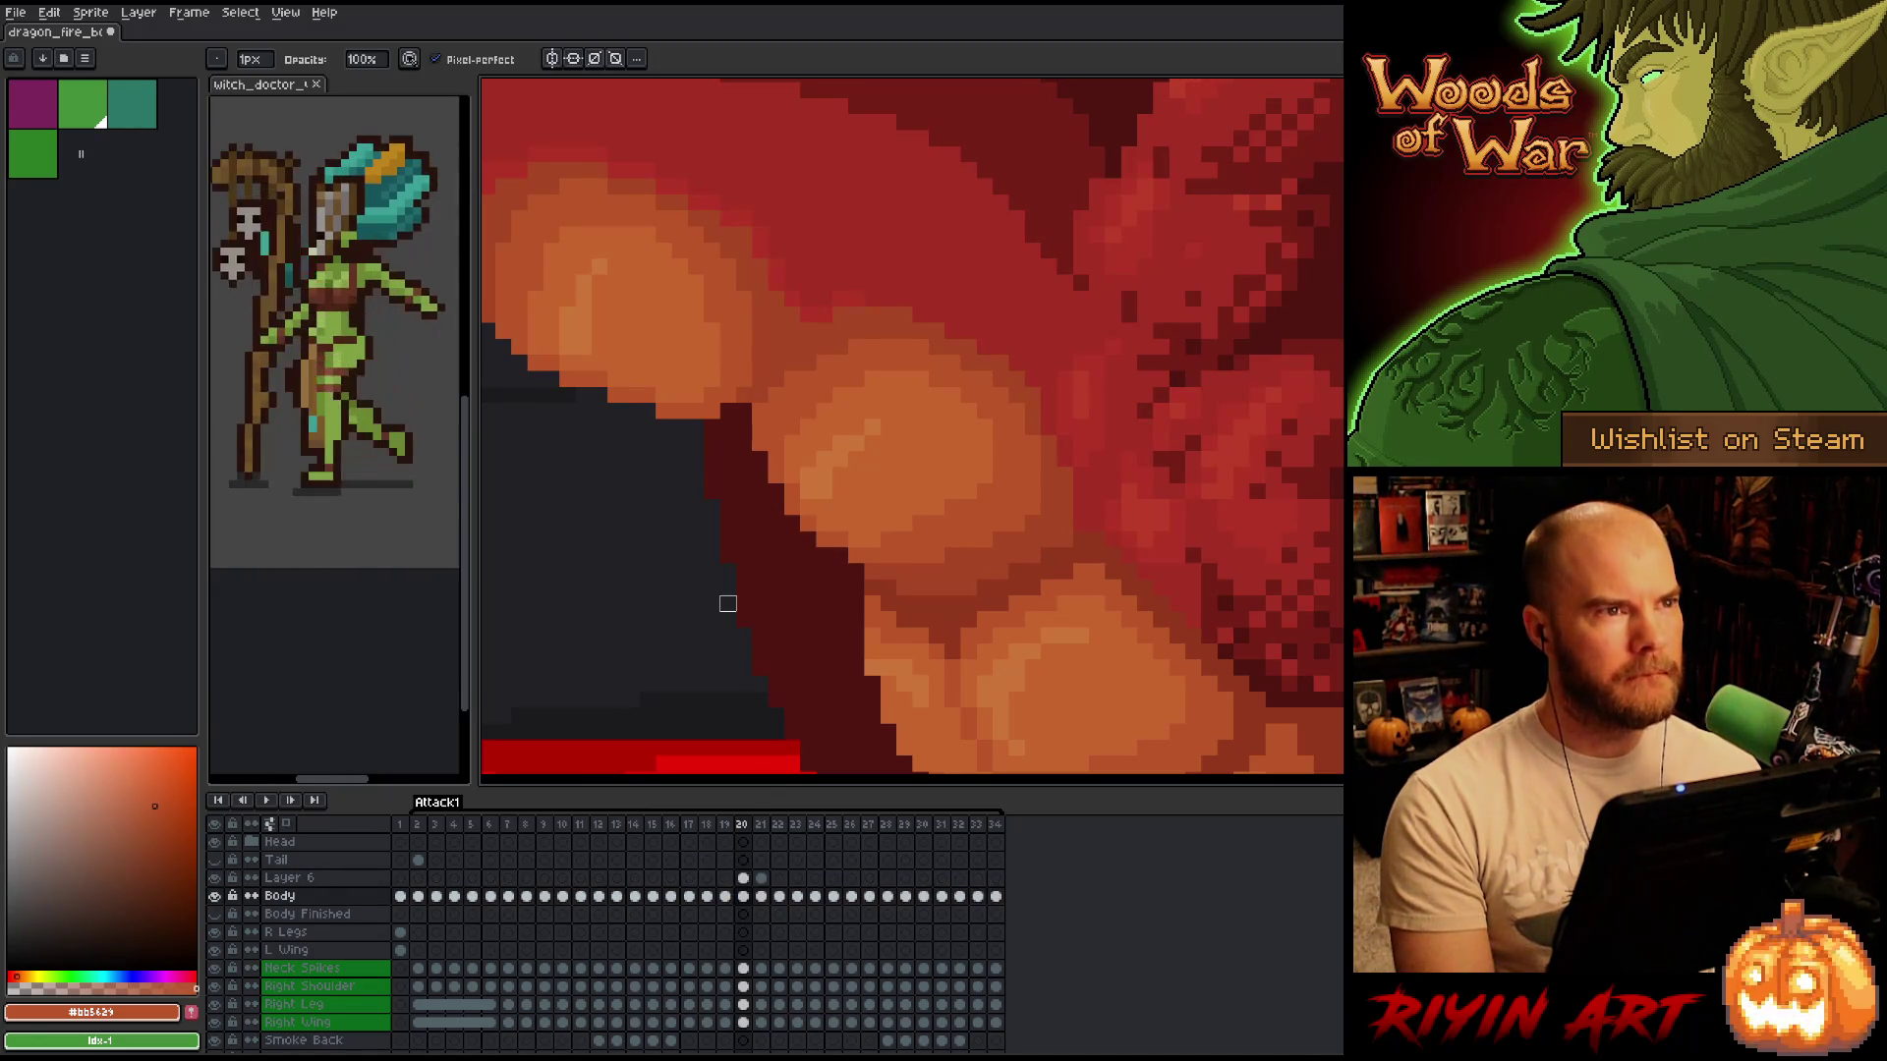
pyautogui.press('Right')
pyautogui.press('Left')
pyautogui.press('Right')
pyautogui.press('Left')
pyautogui.press('Right')
pyautogui.press('Left')
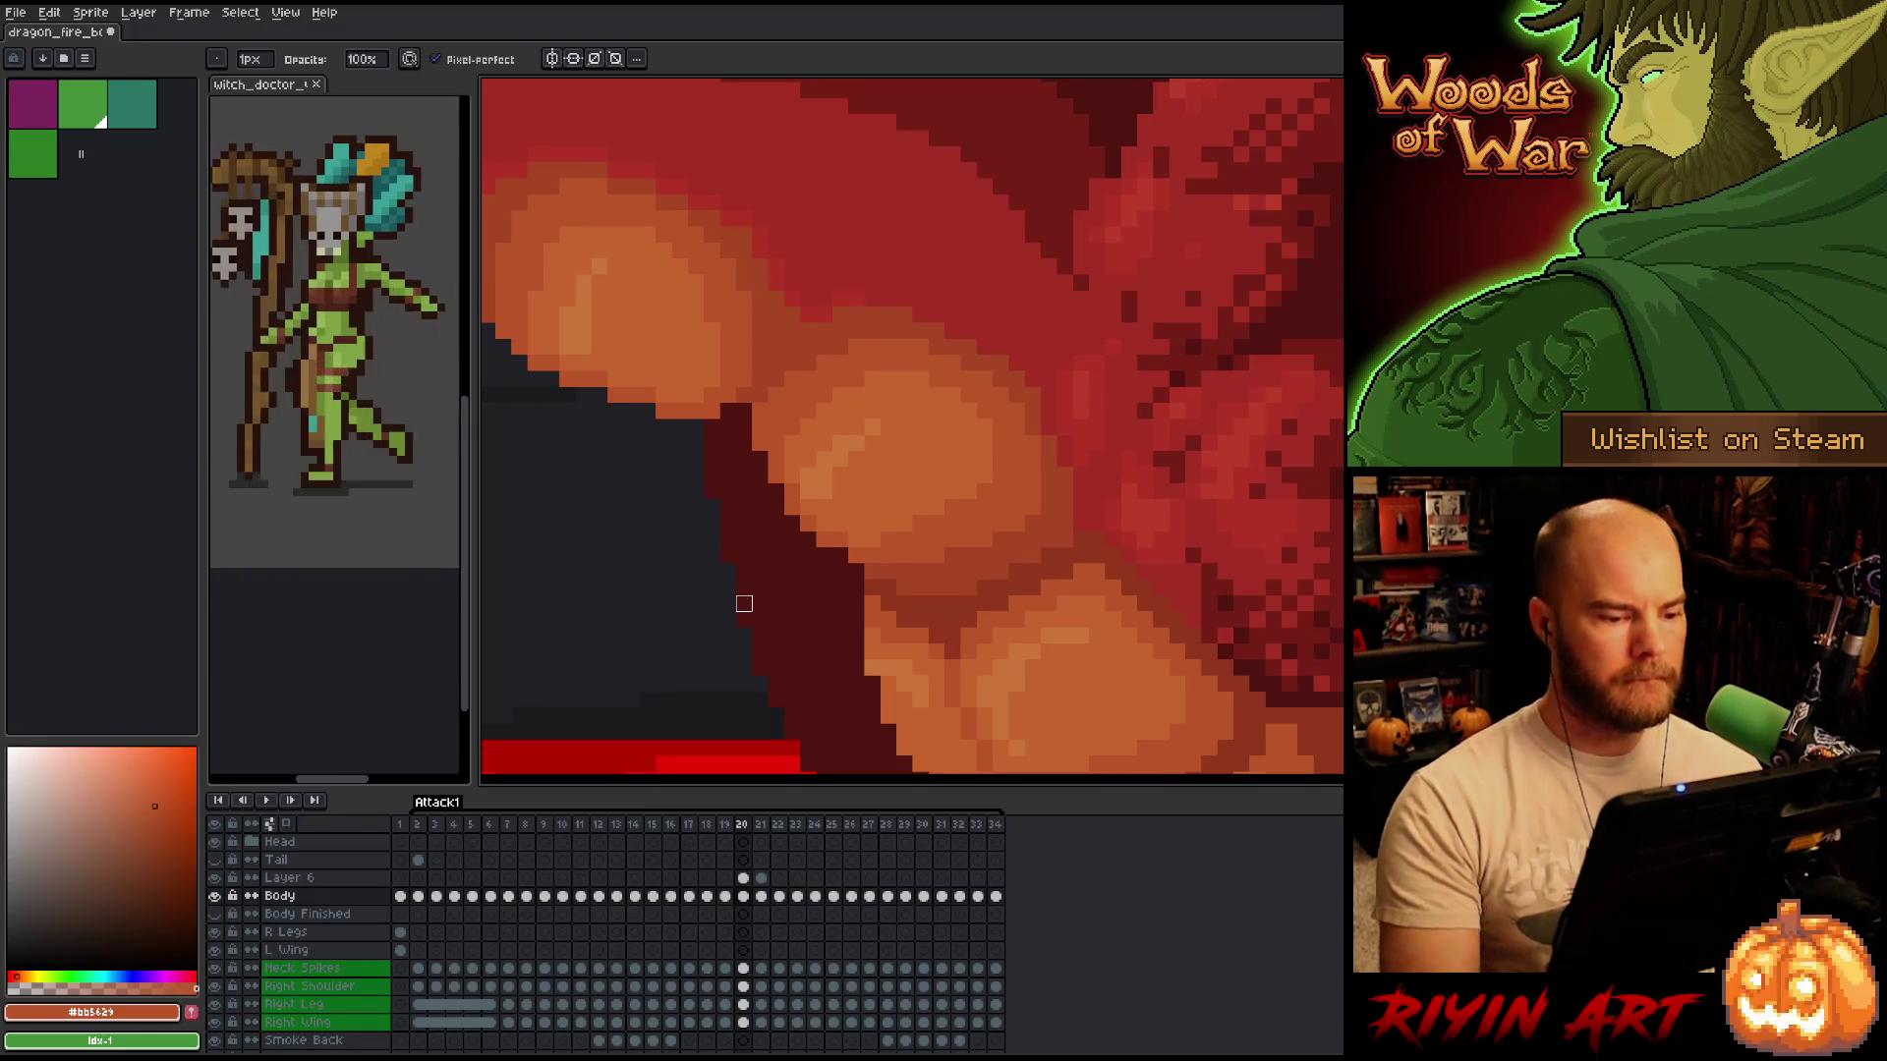
# Step back to frame 18 and advance through frames 19 to 21 to check the flames.
pyautogui.press('e')
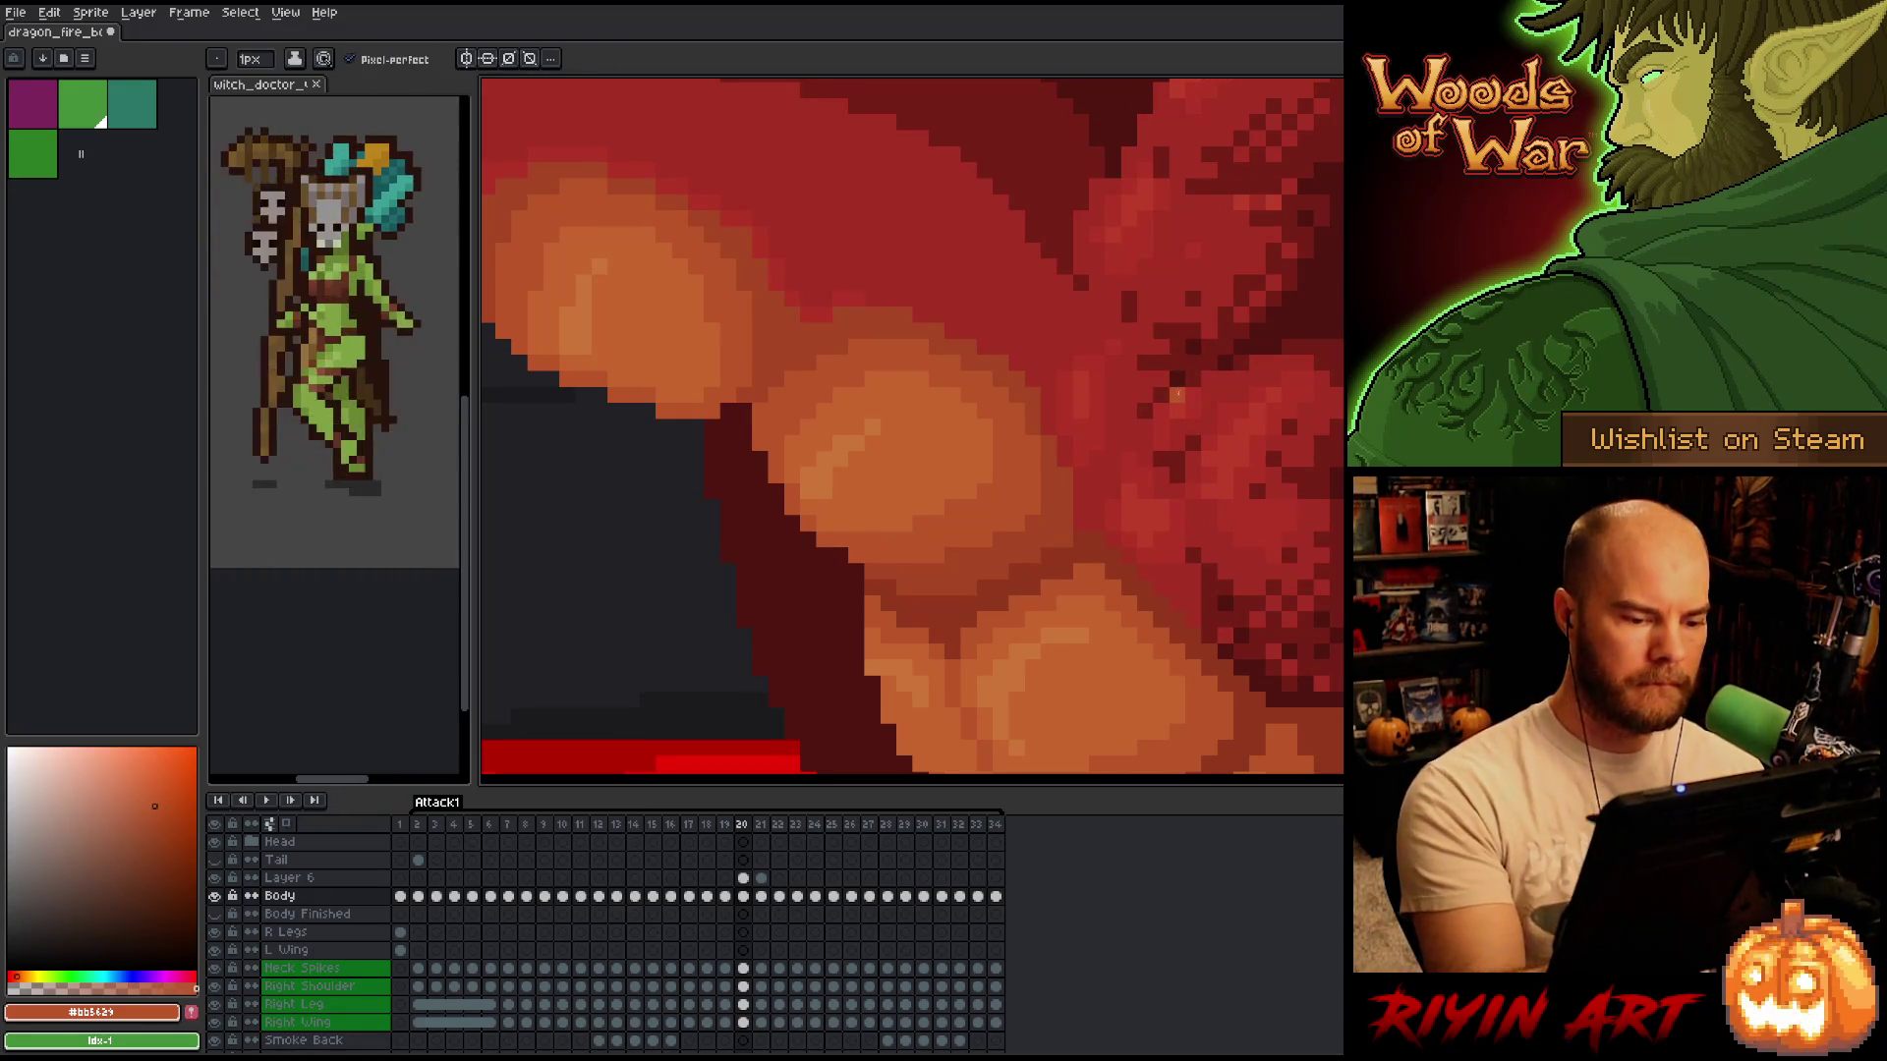
pyautogui.press('Left')
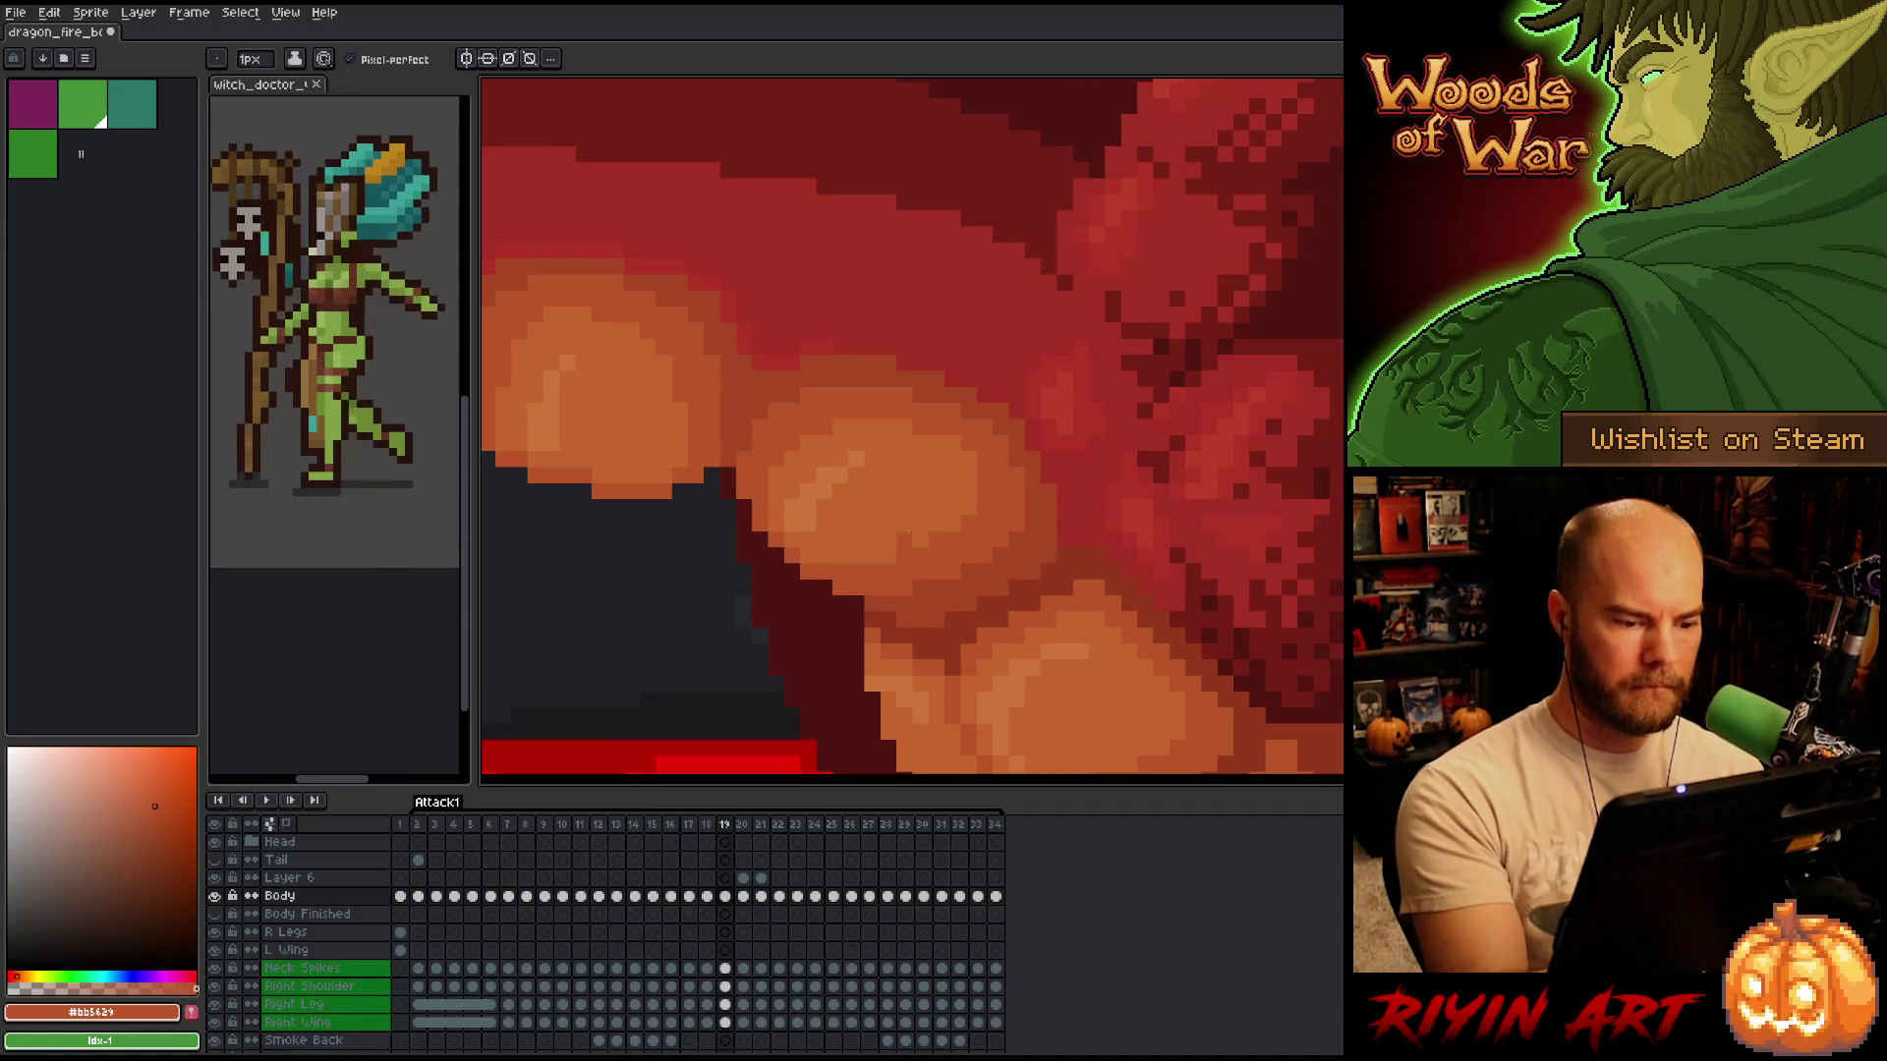
pyautogui.press('Left')
pyautogui.moveTo(1030, 600)
pyautogui.mouseDown()
pyautogui.moveTo(1070, 413)
pyautogui.moveTo(1072, 561)
pyautogui.mouseUp()
pyautogui.press('Right')
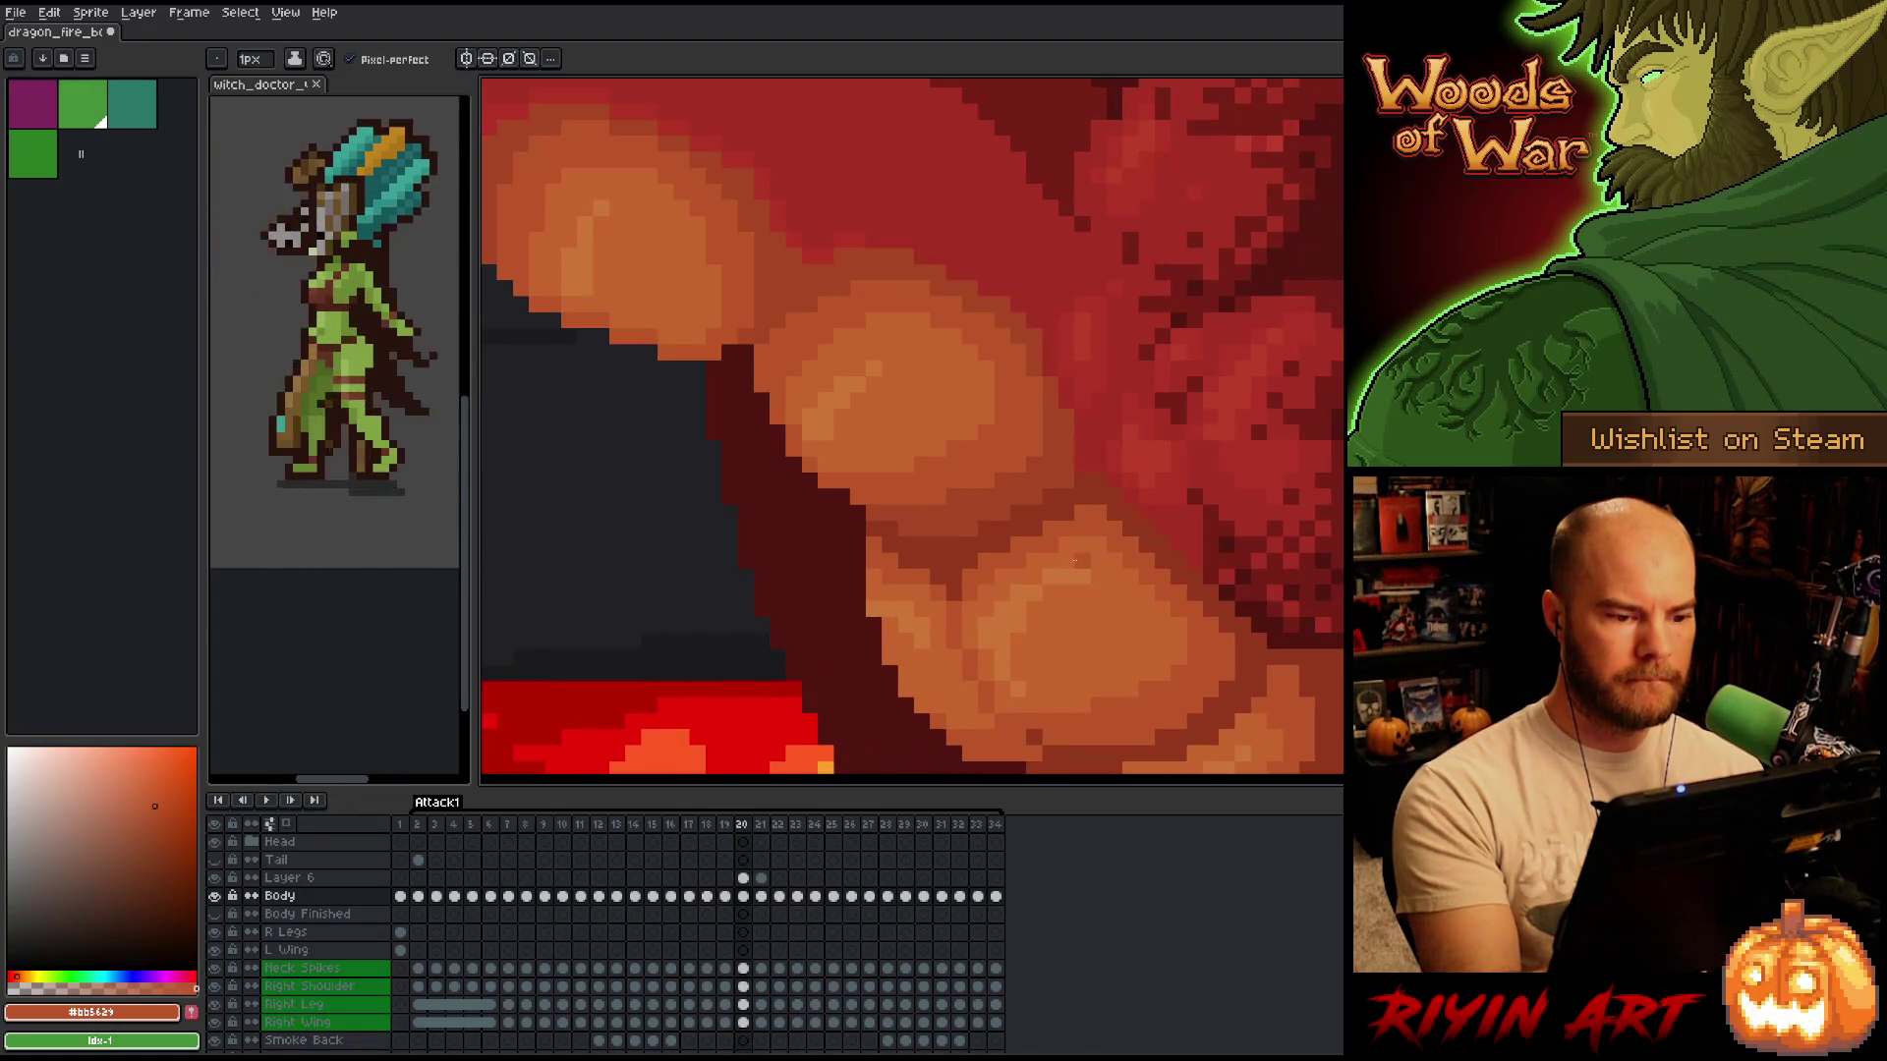
pyautogui.press('Right')
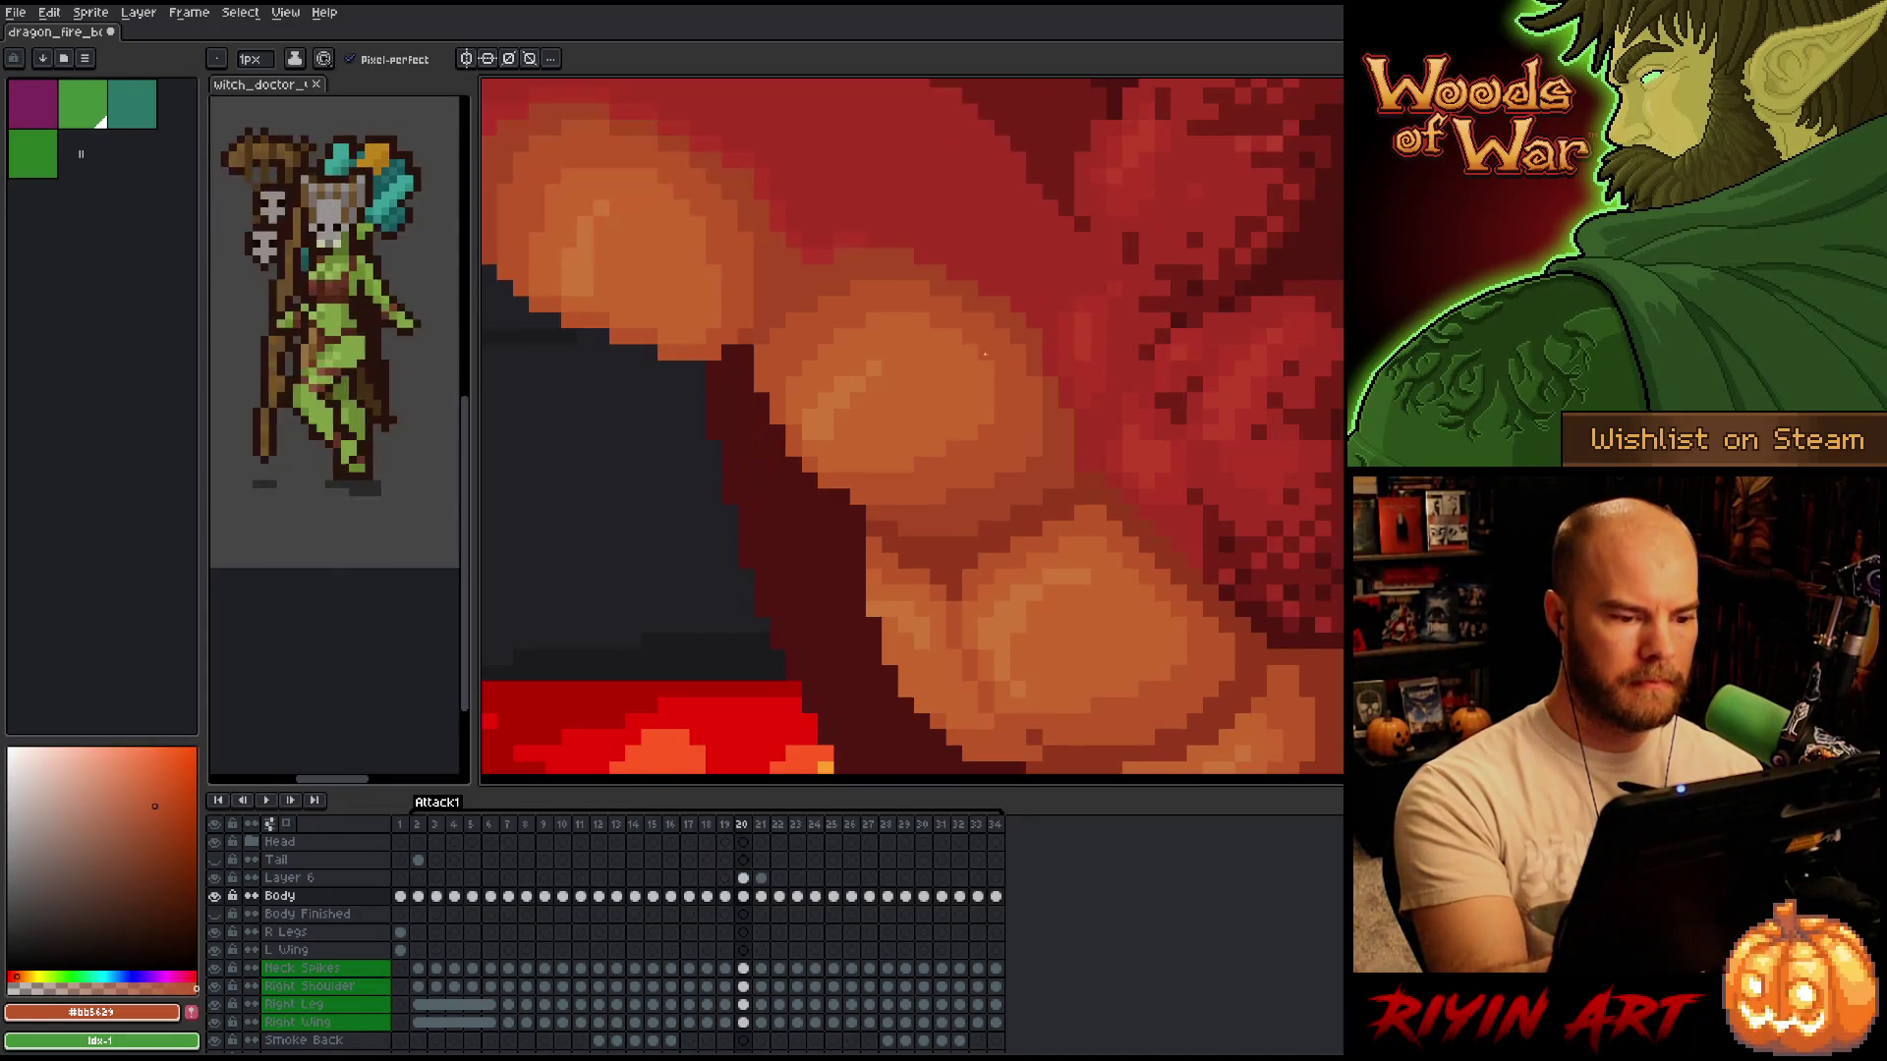
pyautogui.press('Right')
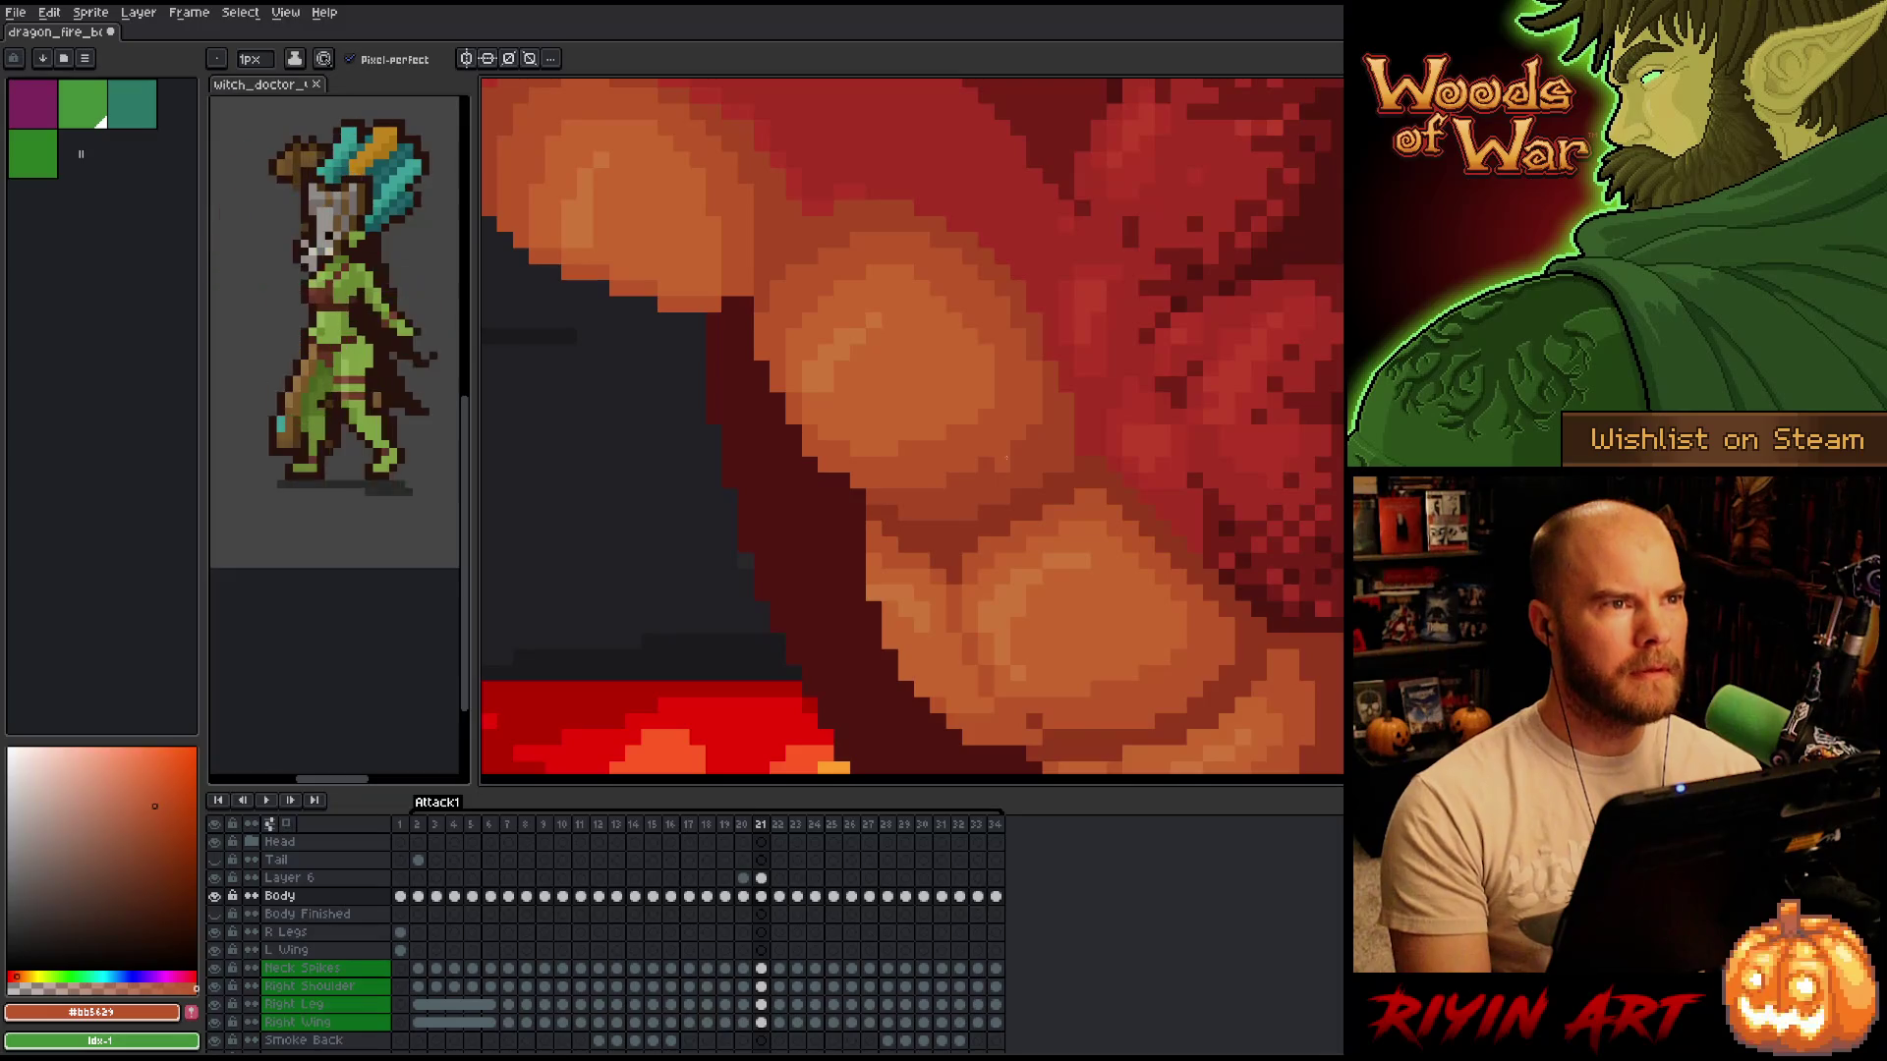
# Flip repeatedly between the last frames to compare the flames, ending on frame 21.
pyautogui.press('Left')
pyautogui.press('Left')
pyautogui.press('Right')
pyautogui.press('Left')
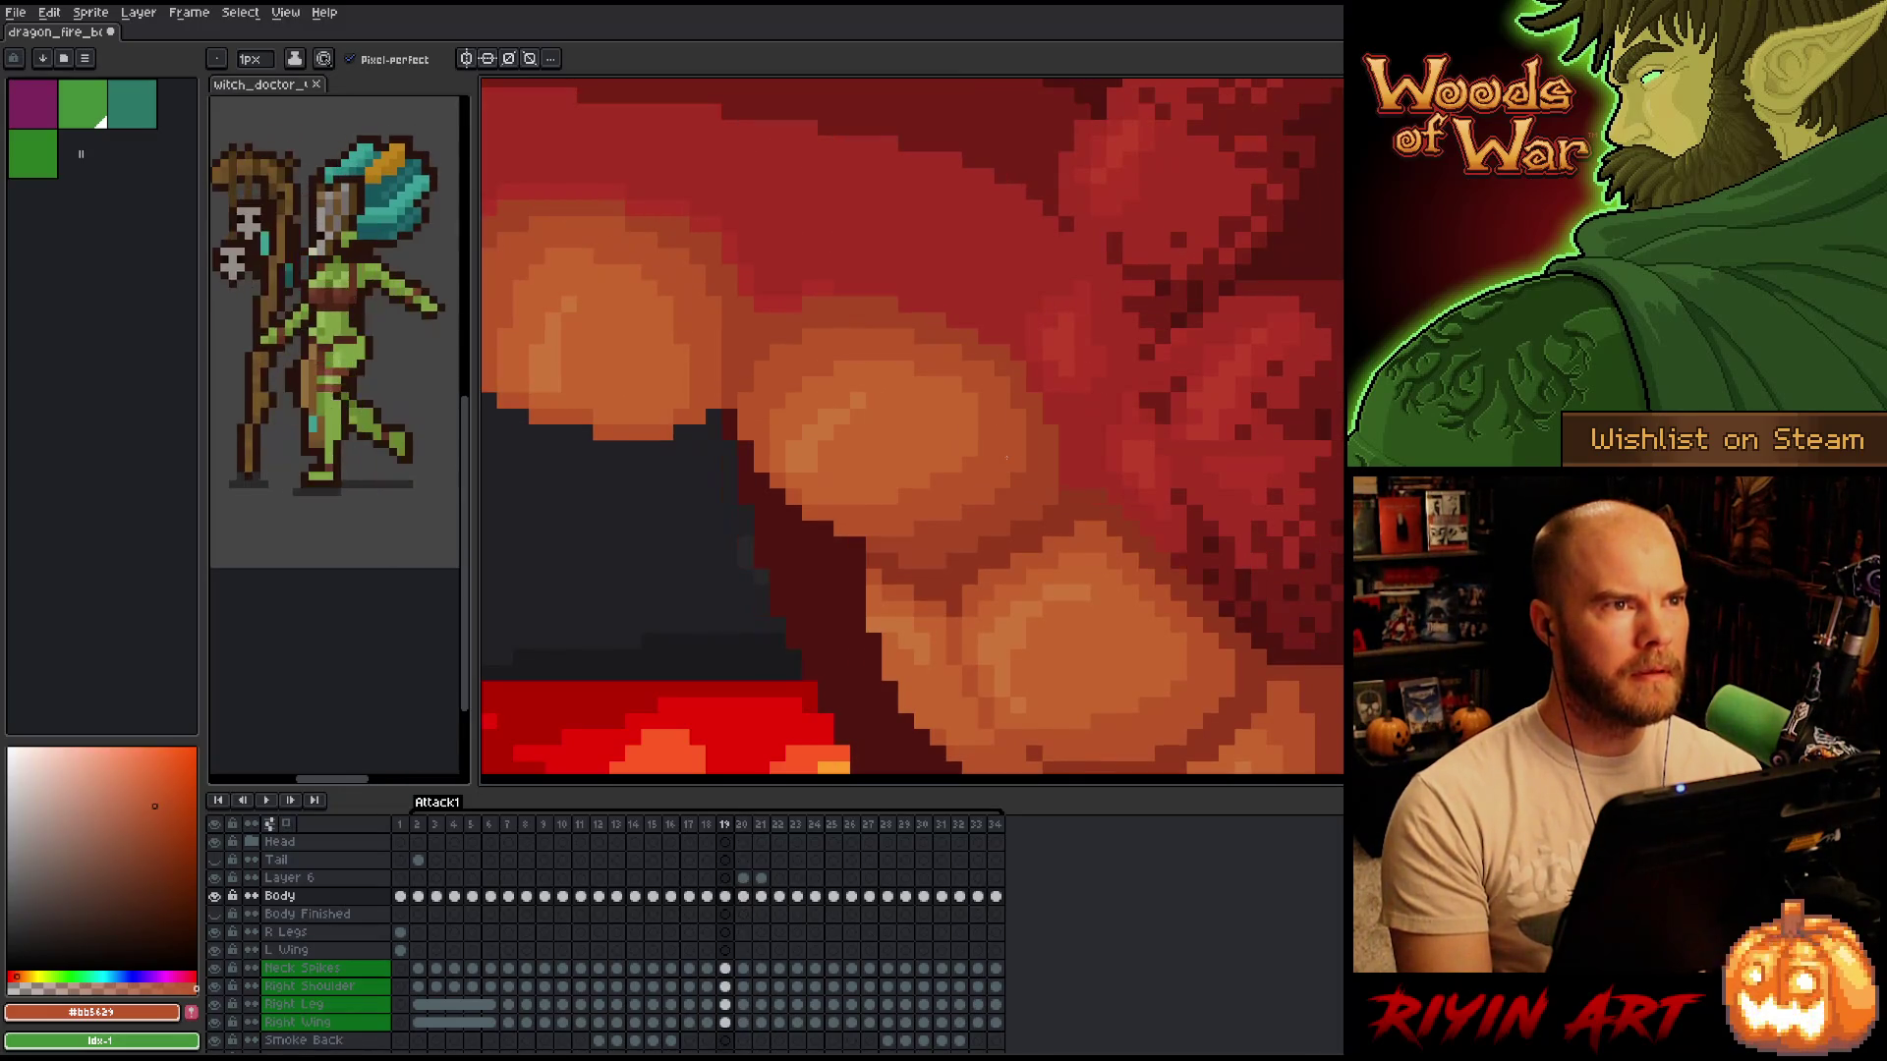
pyautogui.press('Right')
pyautogui.press('Left')
pyautogui.press('Right')
pyautogui.press('Right')
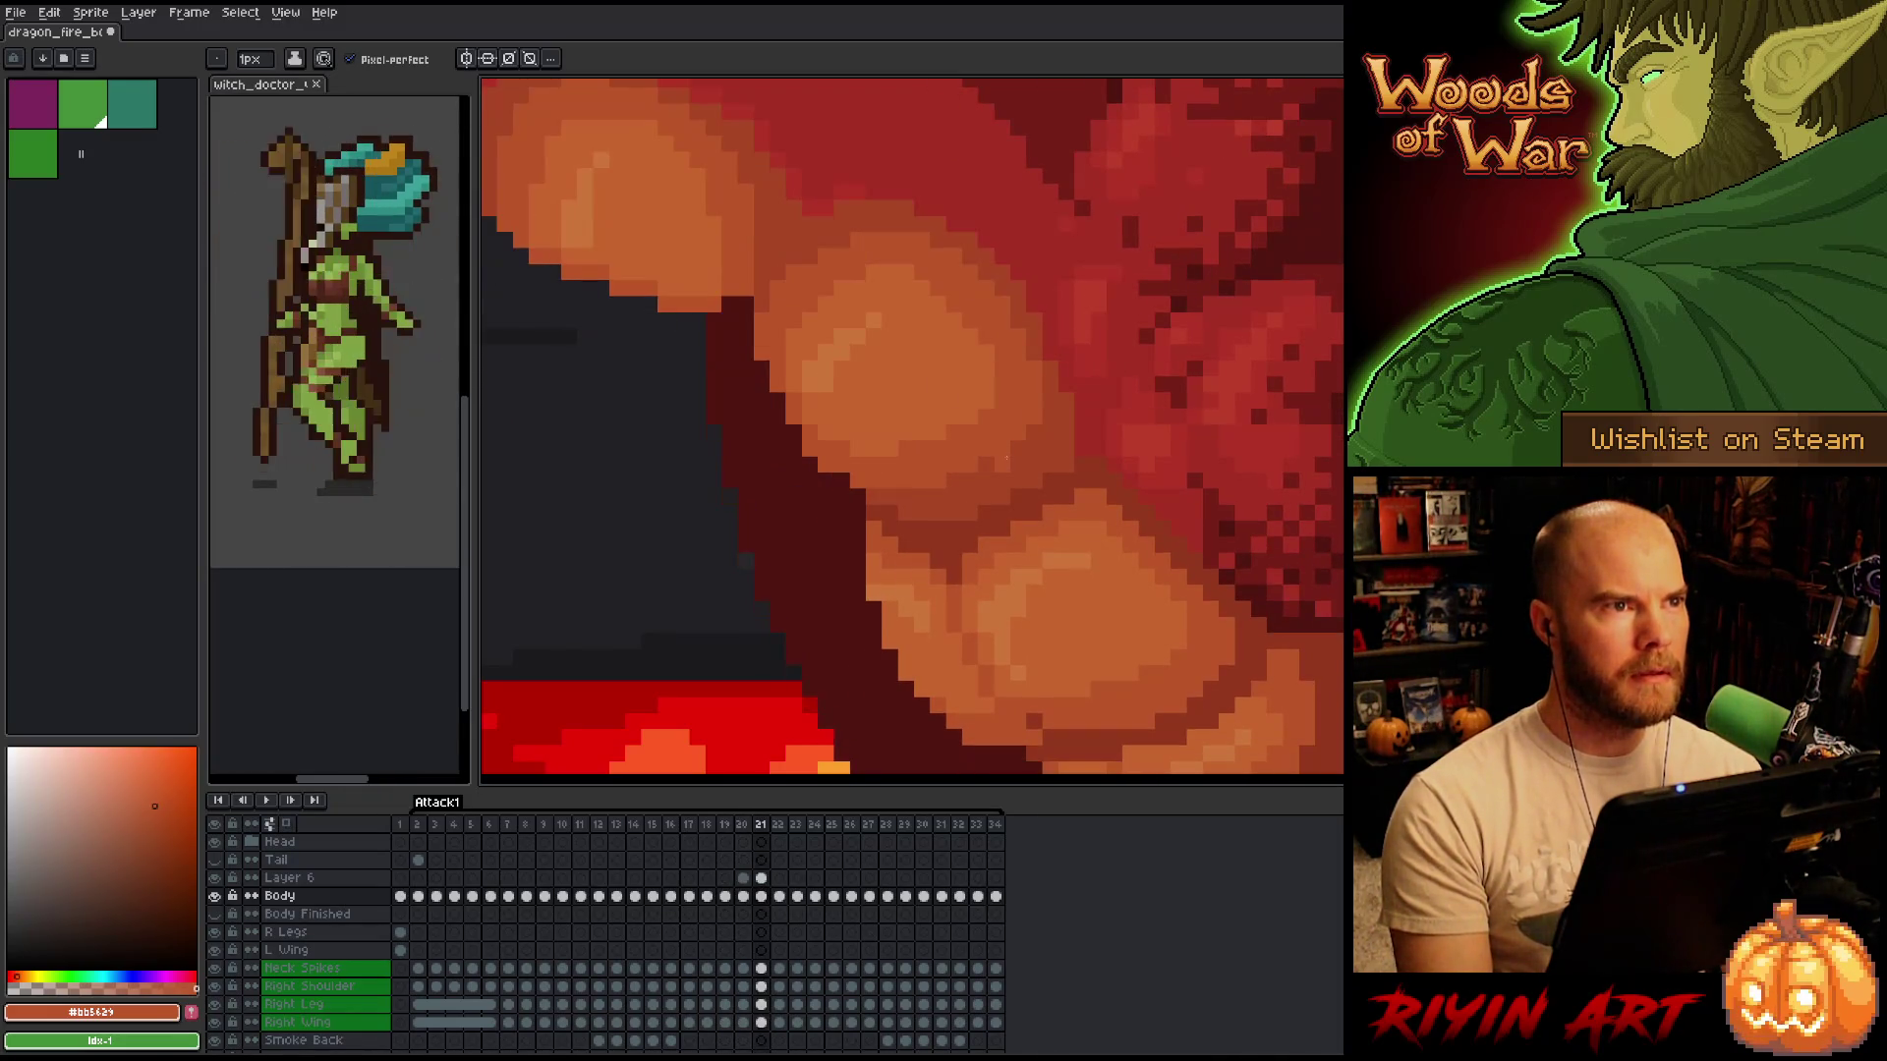
pyautogui.press('Left')
pyautogui.press('Right')
pyautogui.press('Left')
pyautogui.press('Right')
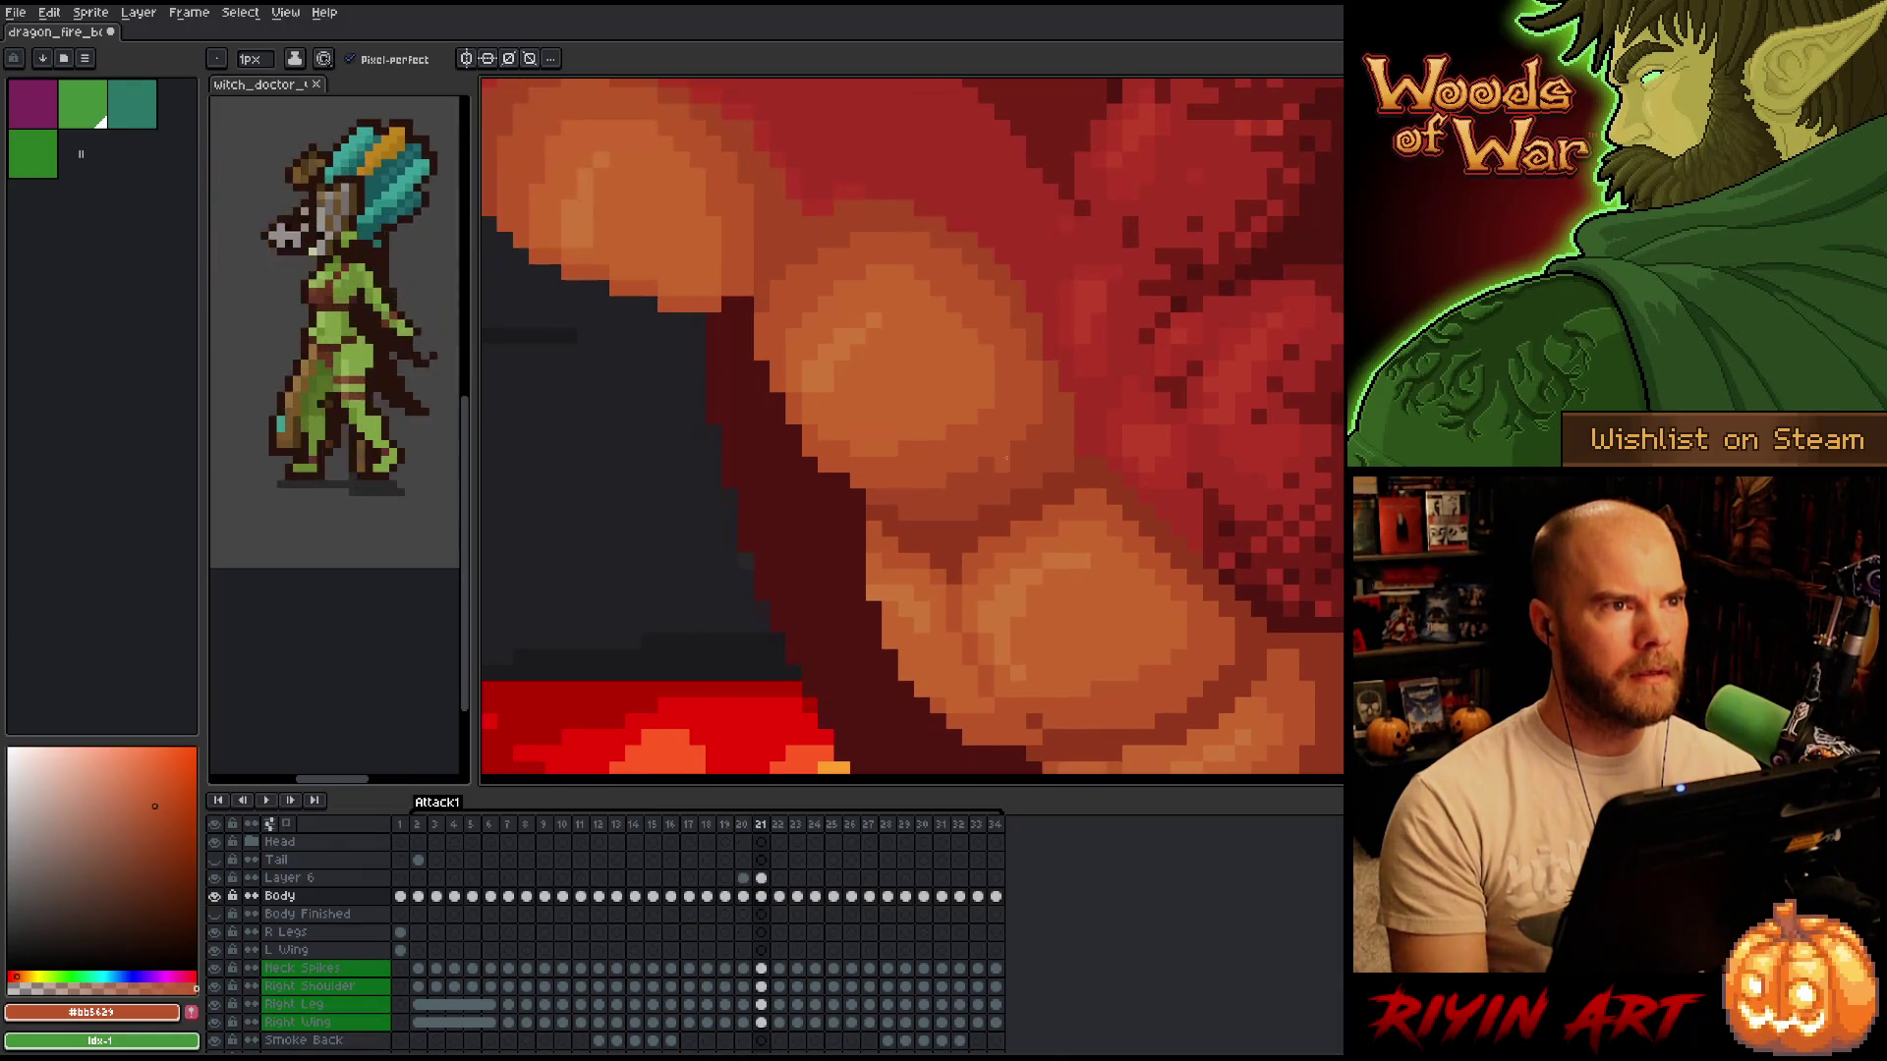
pyautogui.scroll(-3, 905, 638)
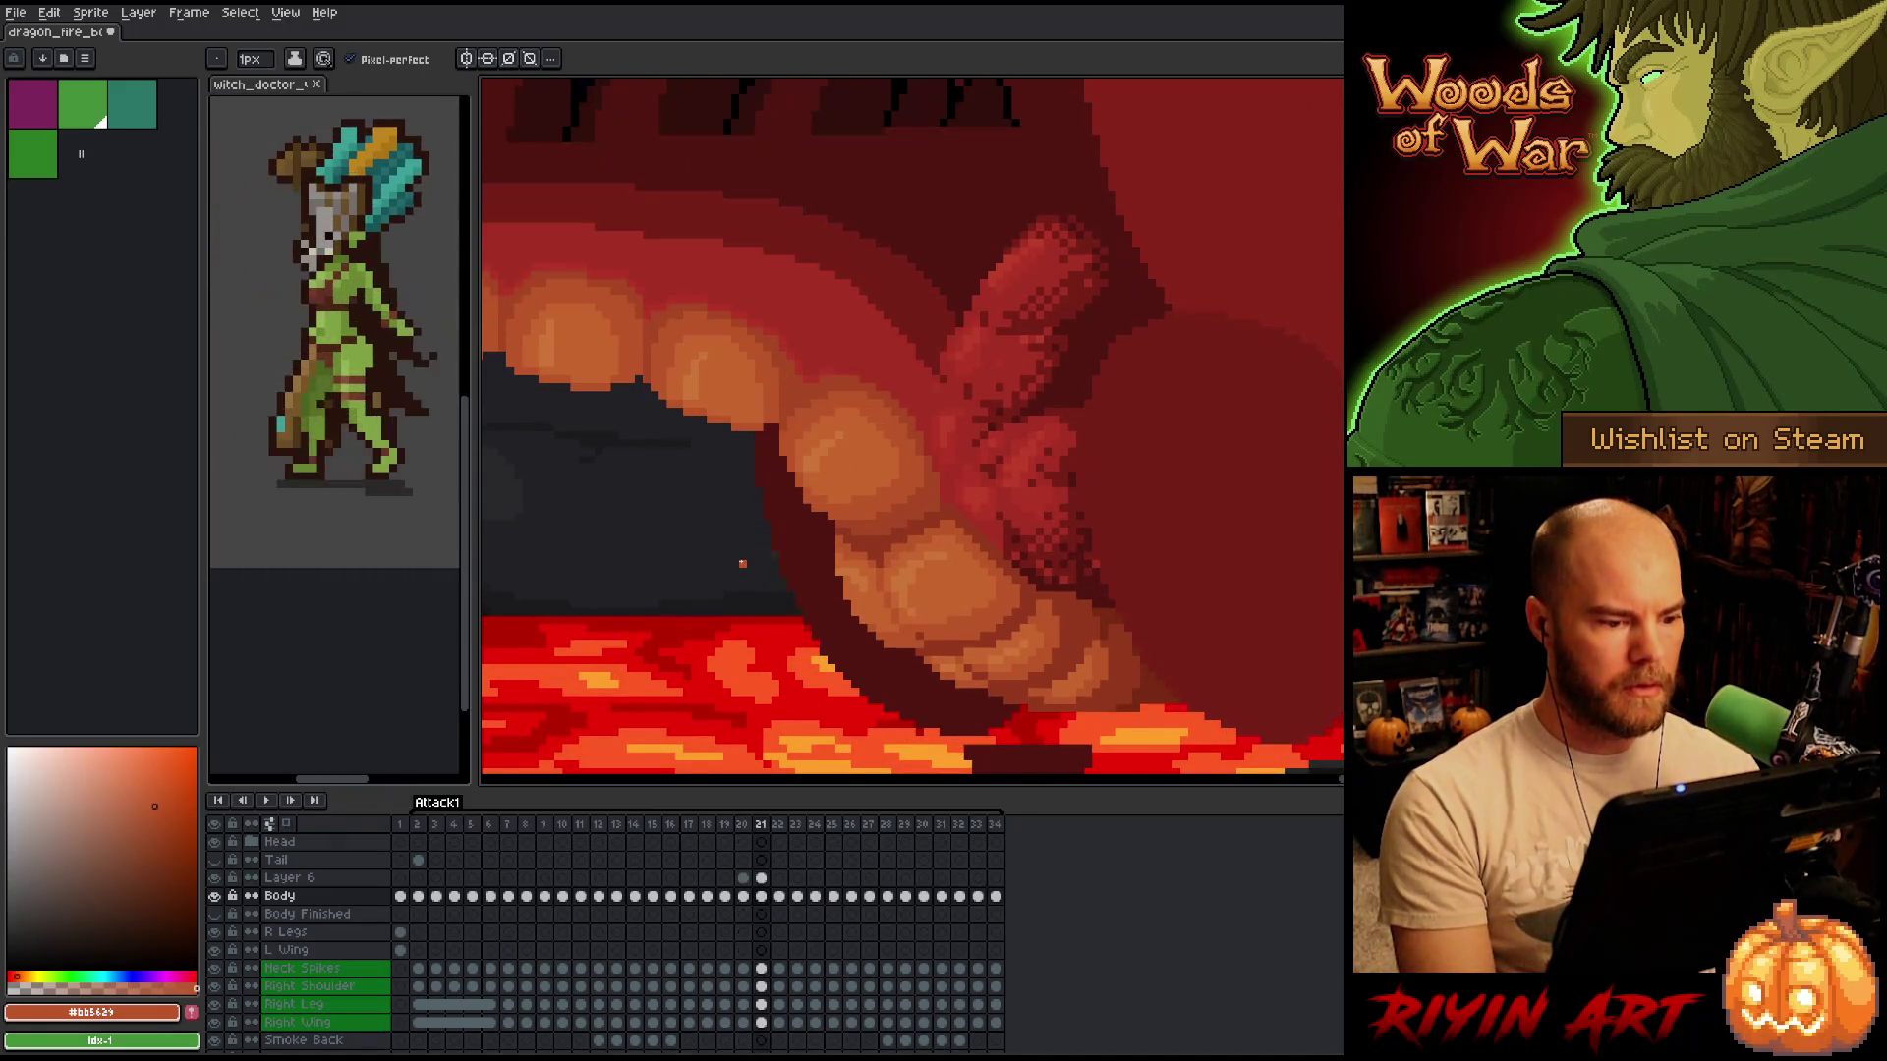
# Switch to Layer 6, sample lighter and darker lip oranges, and compare frames 20 and 21.
pyautogui.scroll(2, 766, 547)
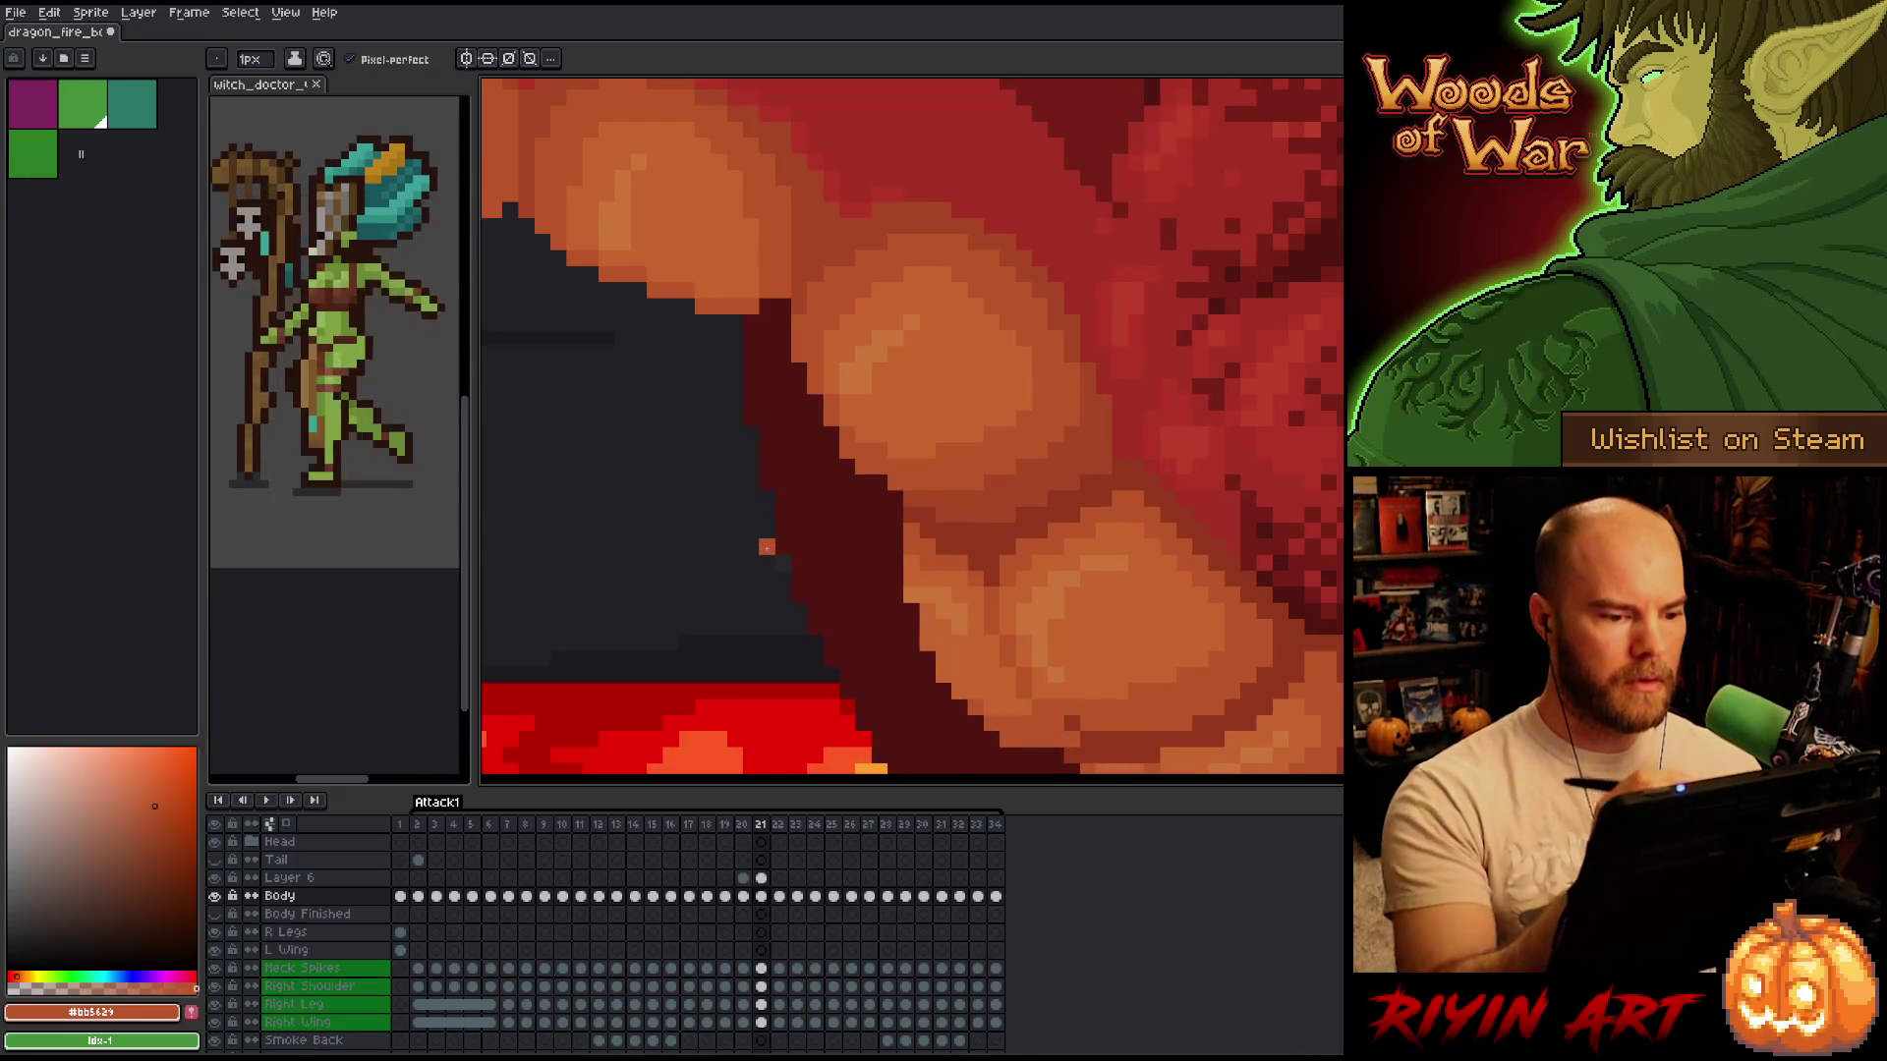
pyautogui.keyDown('alt'); pyautogui.click(887, 439); pyautogui.keyUp('alt')
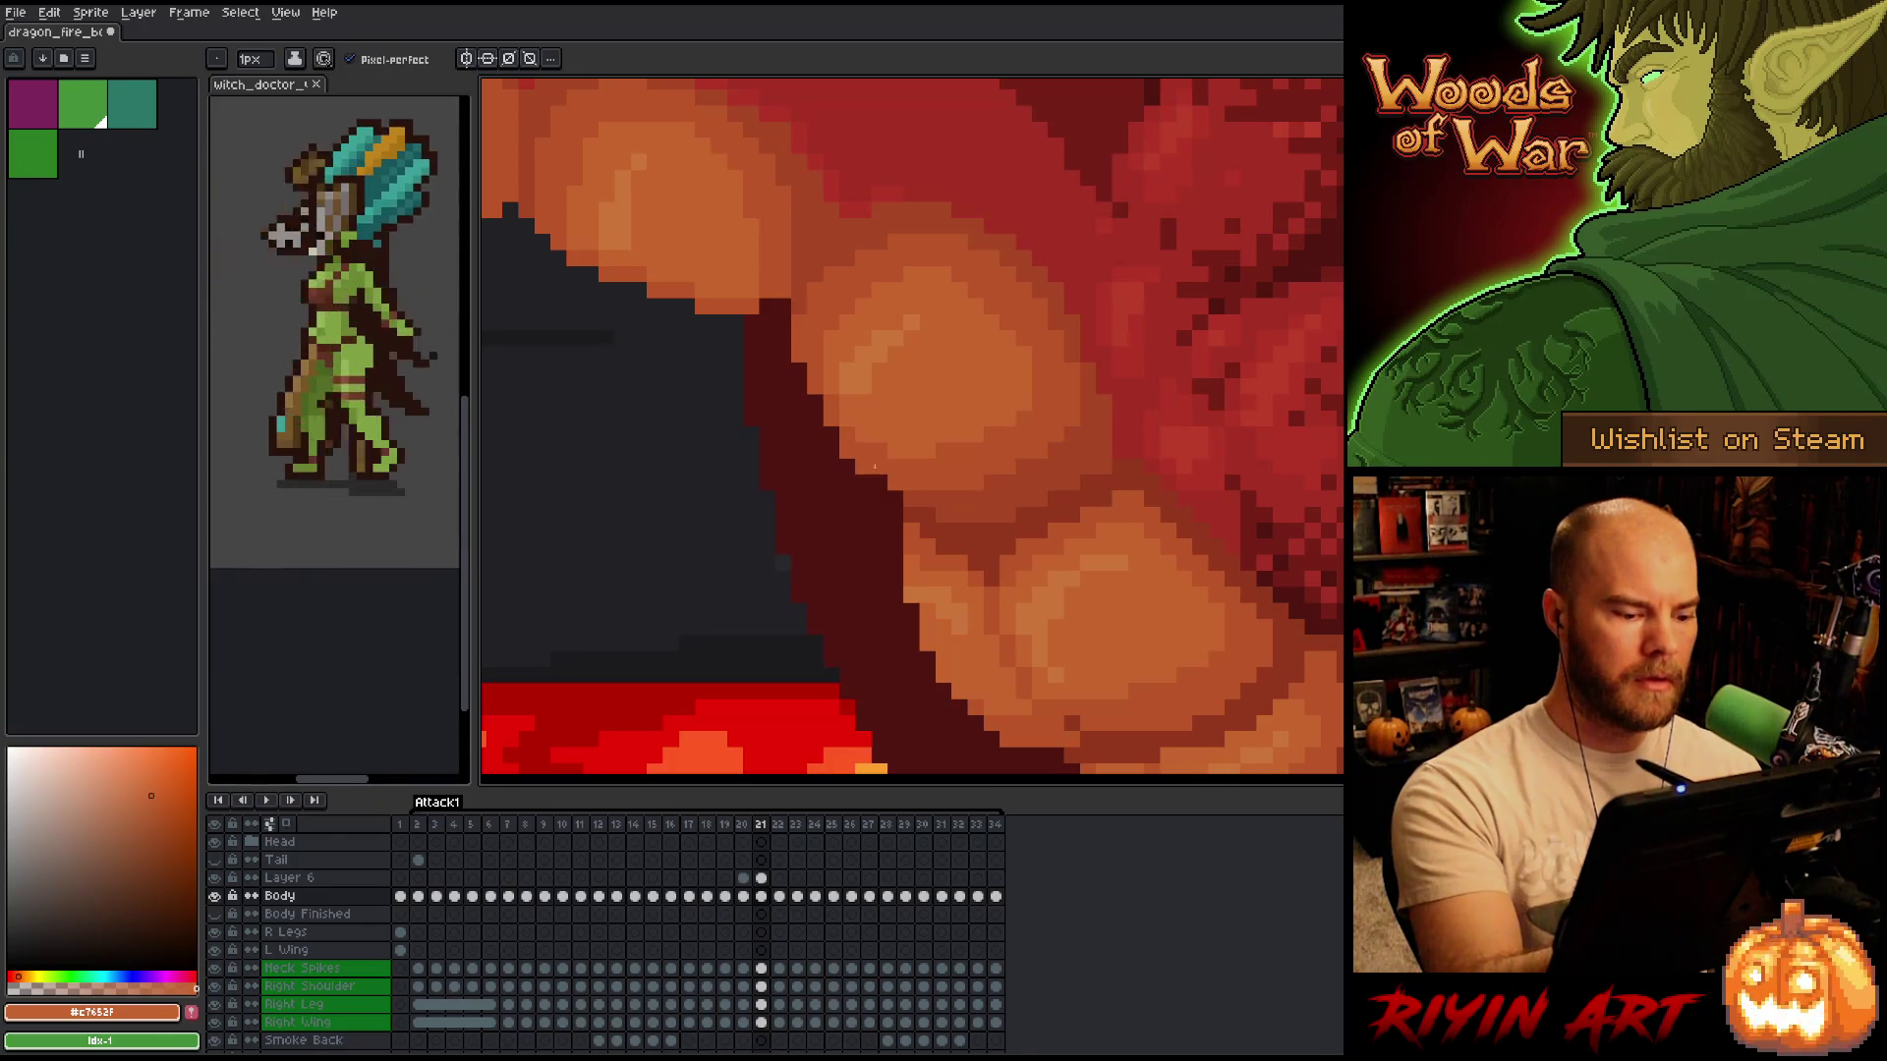
pyautogui.hotkey('alt', 'Up')
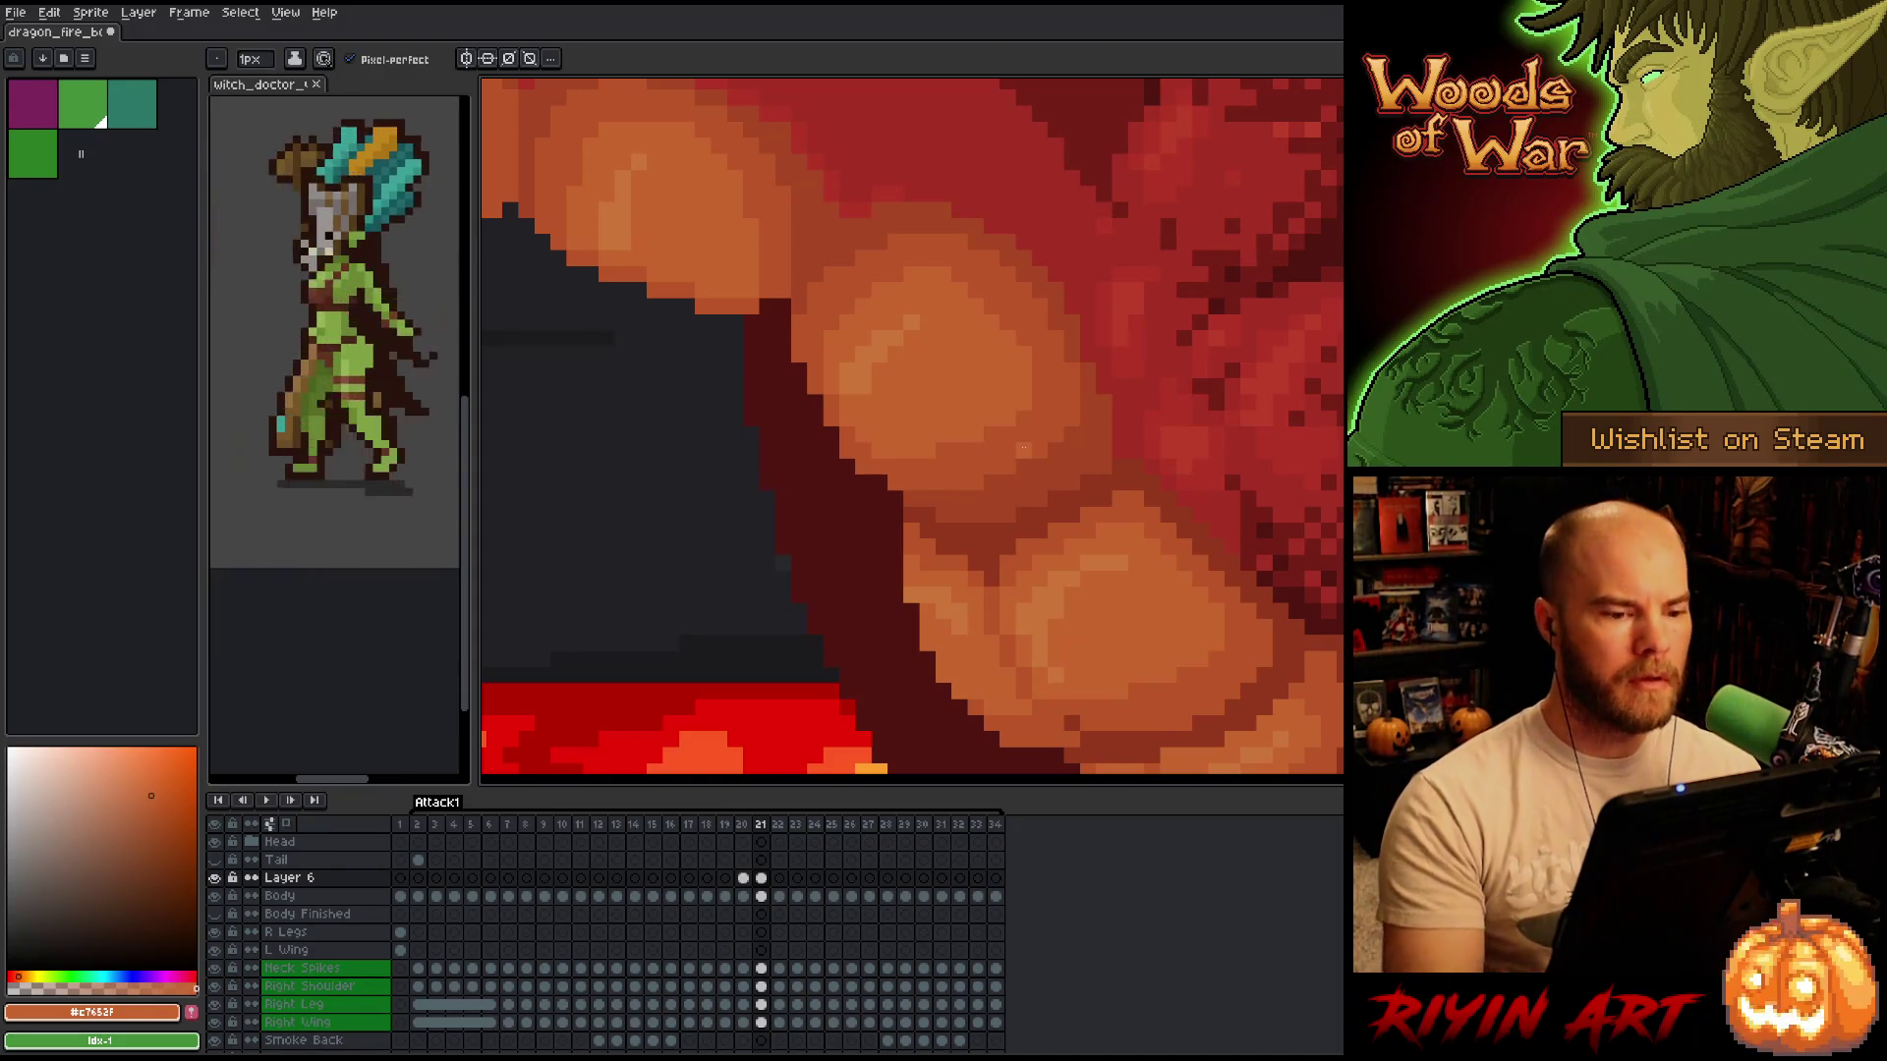
pyautogui.keyDown('alt'); pyautogui.click(1034, 367); pyautogui.keyUp('alt')
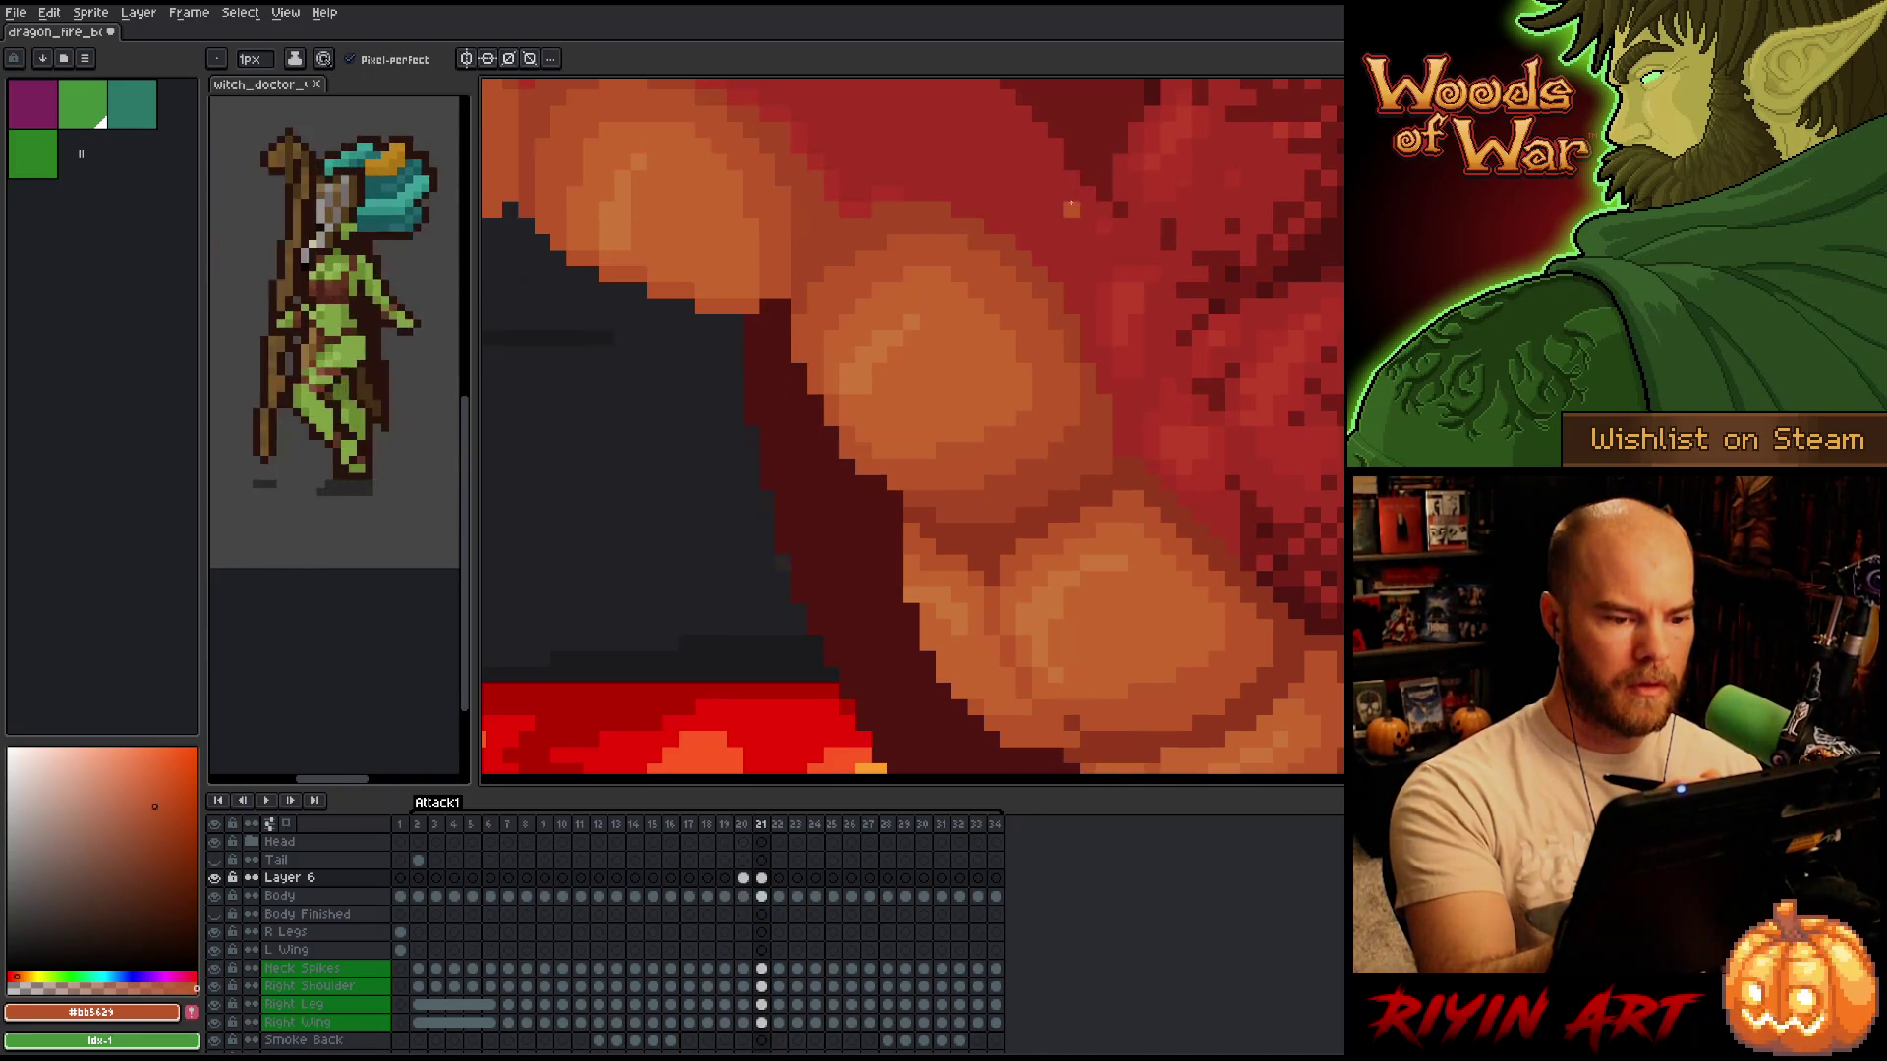
pyautogui.press(',')
pyautogui.press('.')
pyautogui.press(',')
pyautogui.press('.')
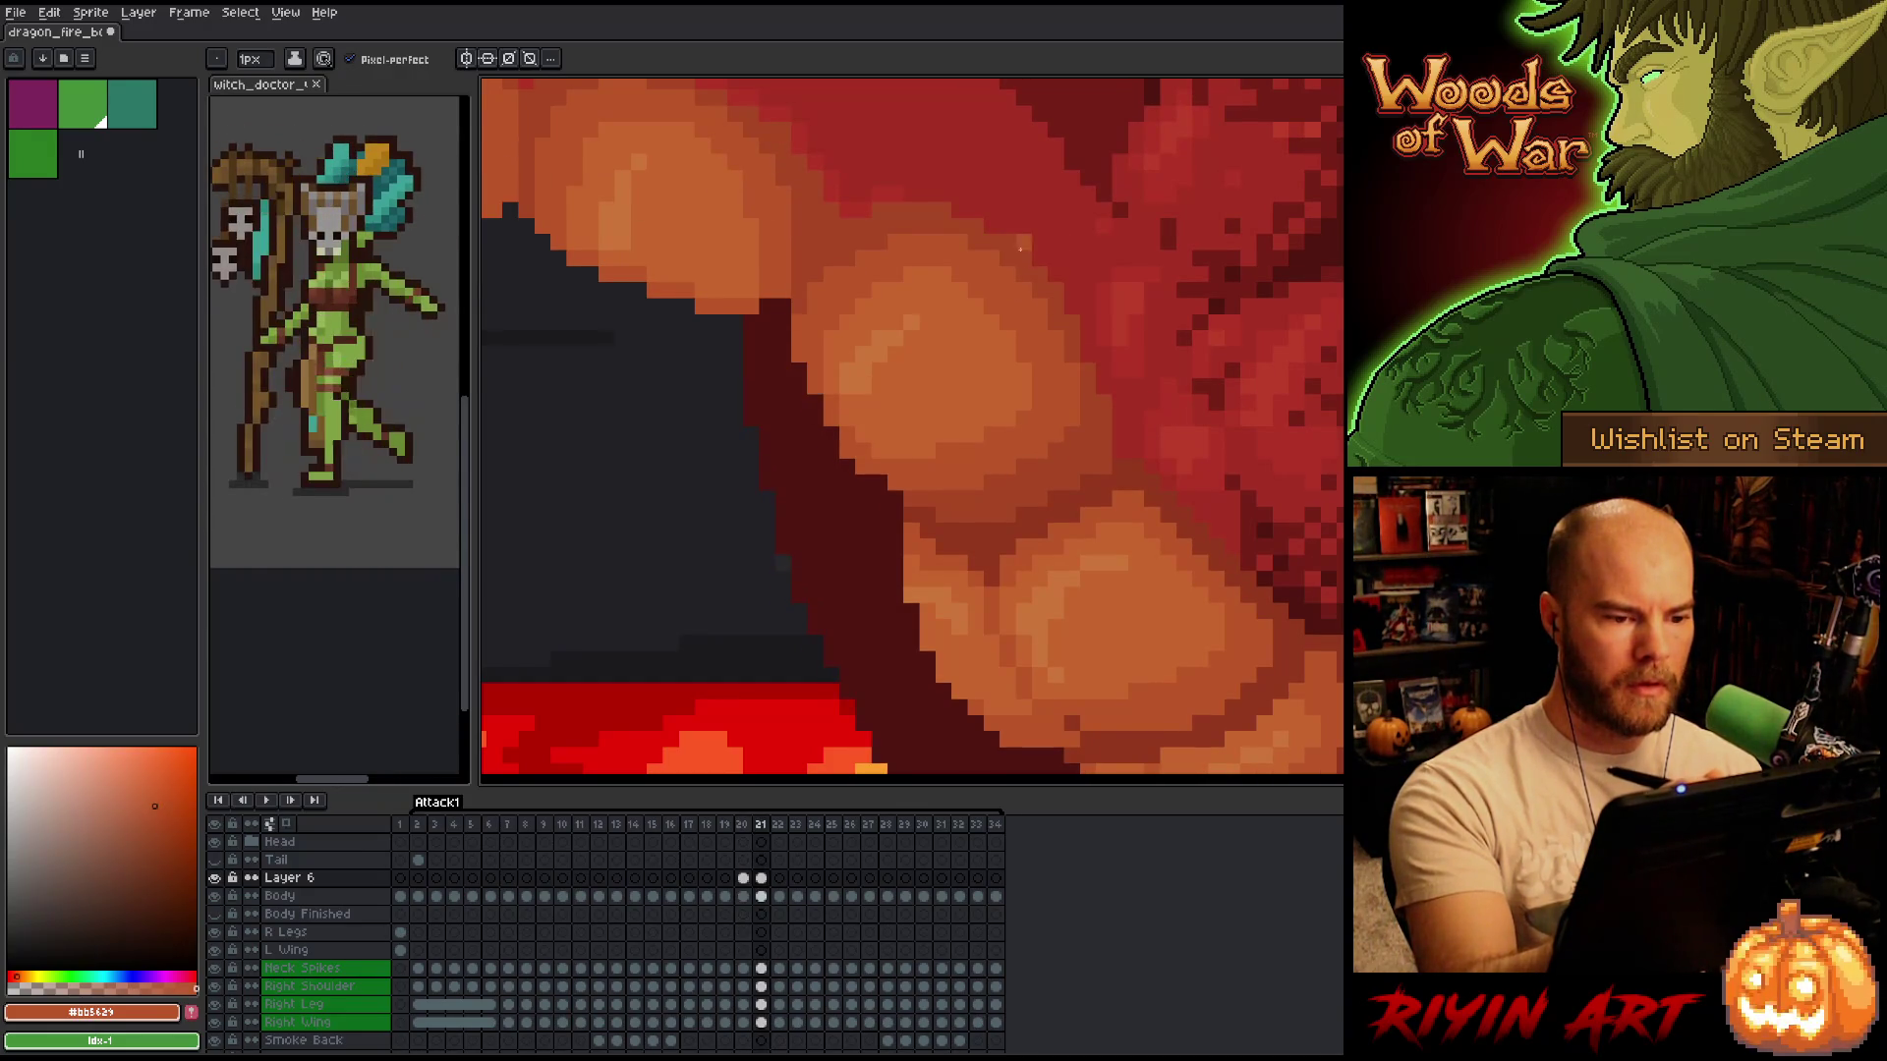
# Sample the lighter orange again and toggle between frames 20 and 21 to compare the shading.
pyautogui.keyDown('alt'); pyautogui.click(994, 296); pyautogui.keyUp('alt')
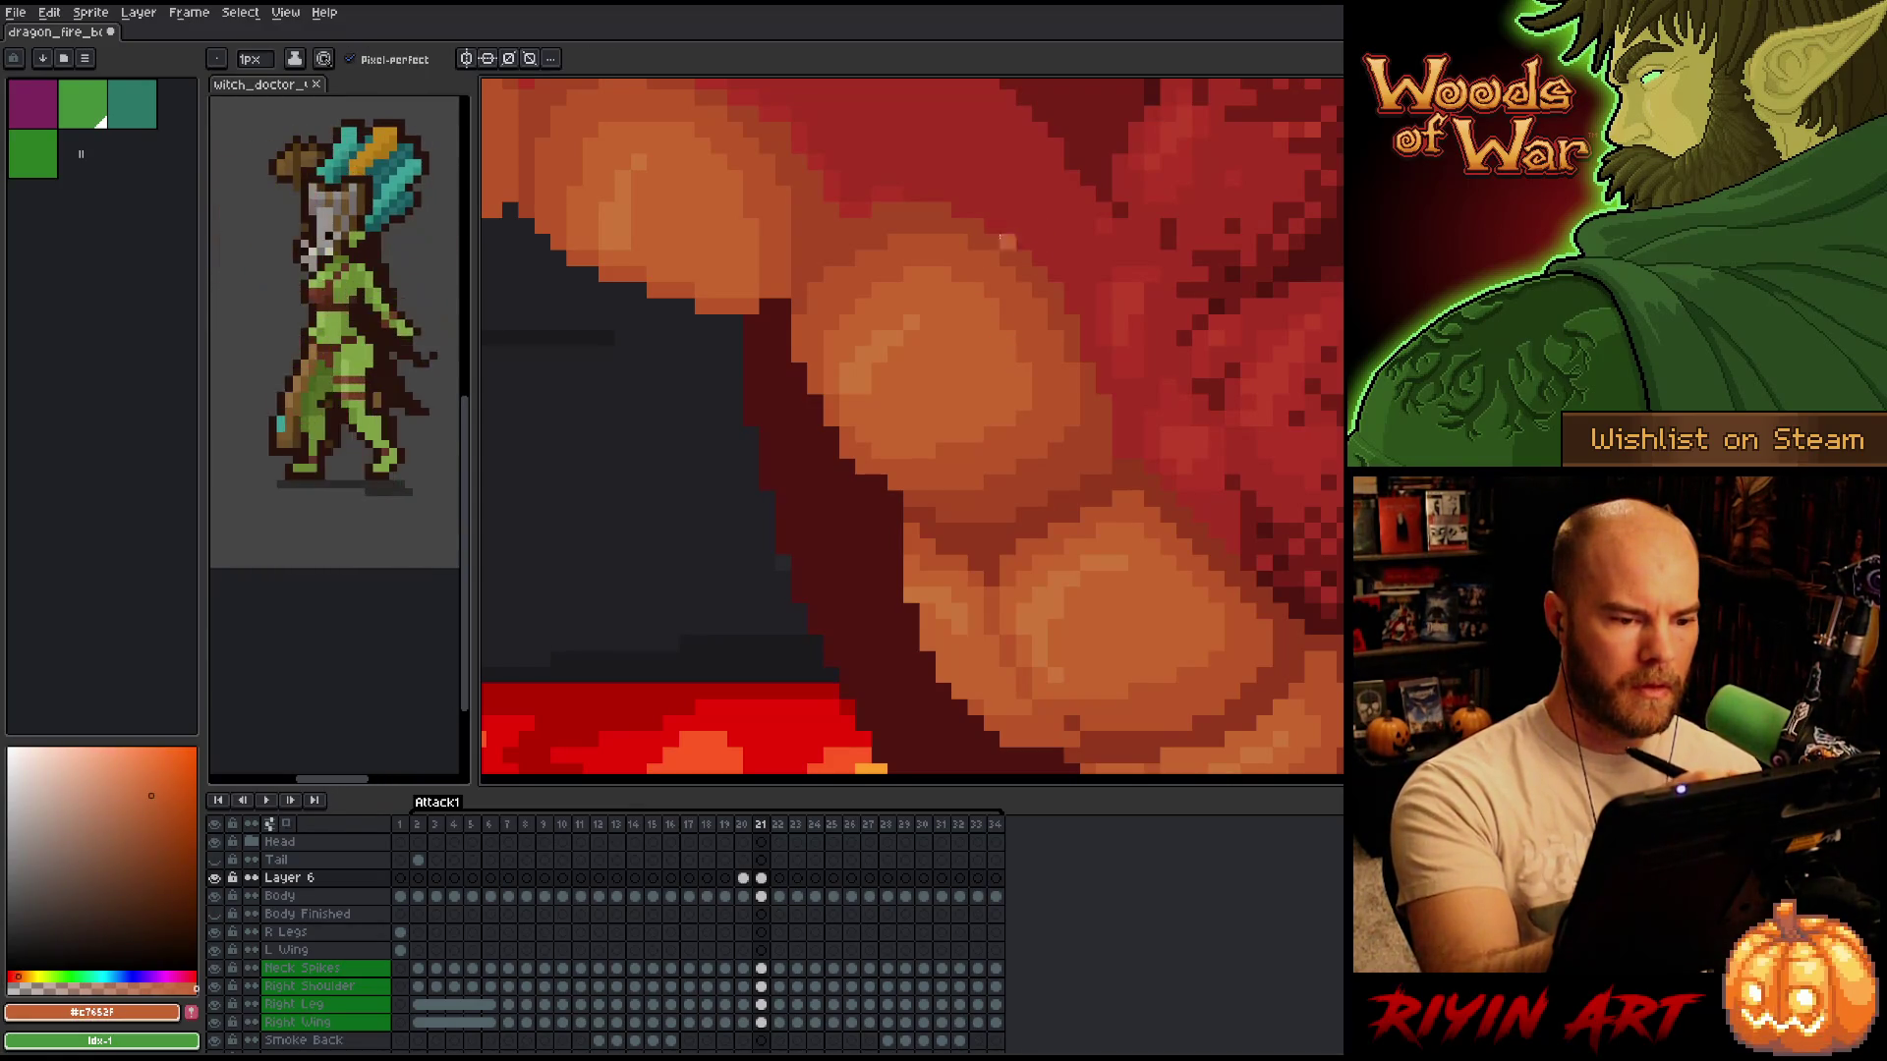
pyautogui.press(',')
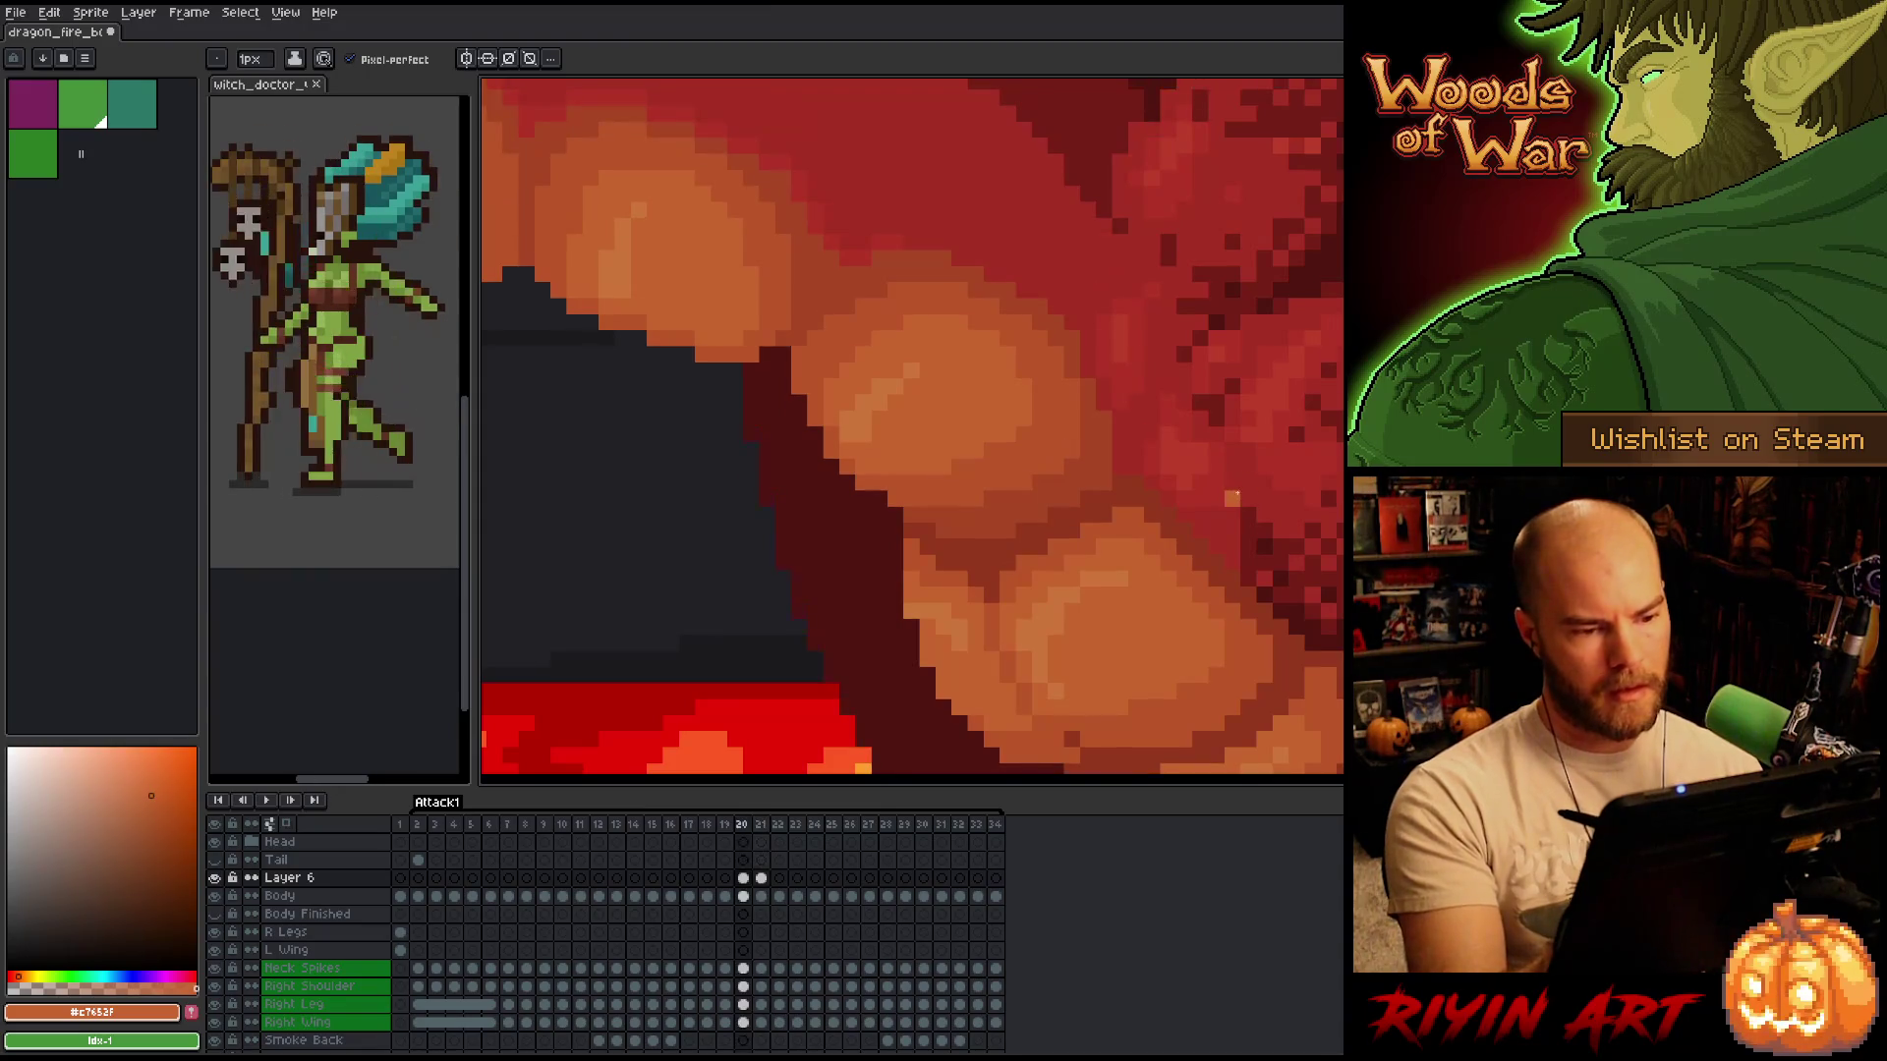
pyautogui.press('.')
pyautogui.press(',')
pyautogui.press('.')
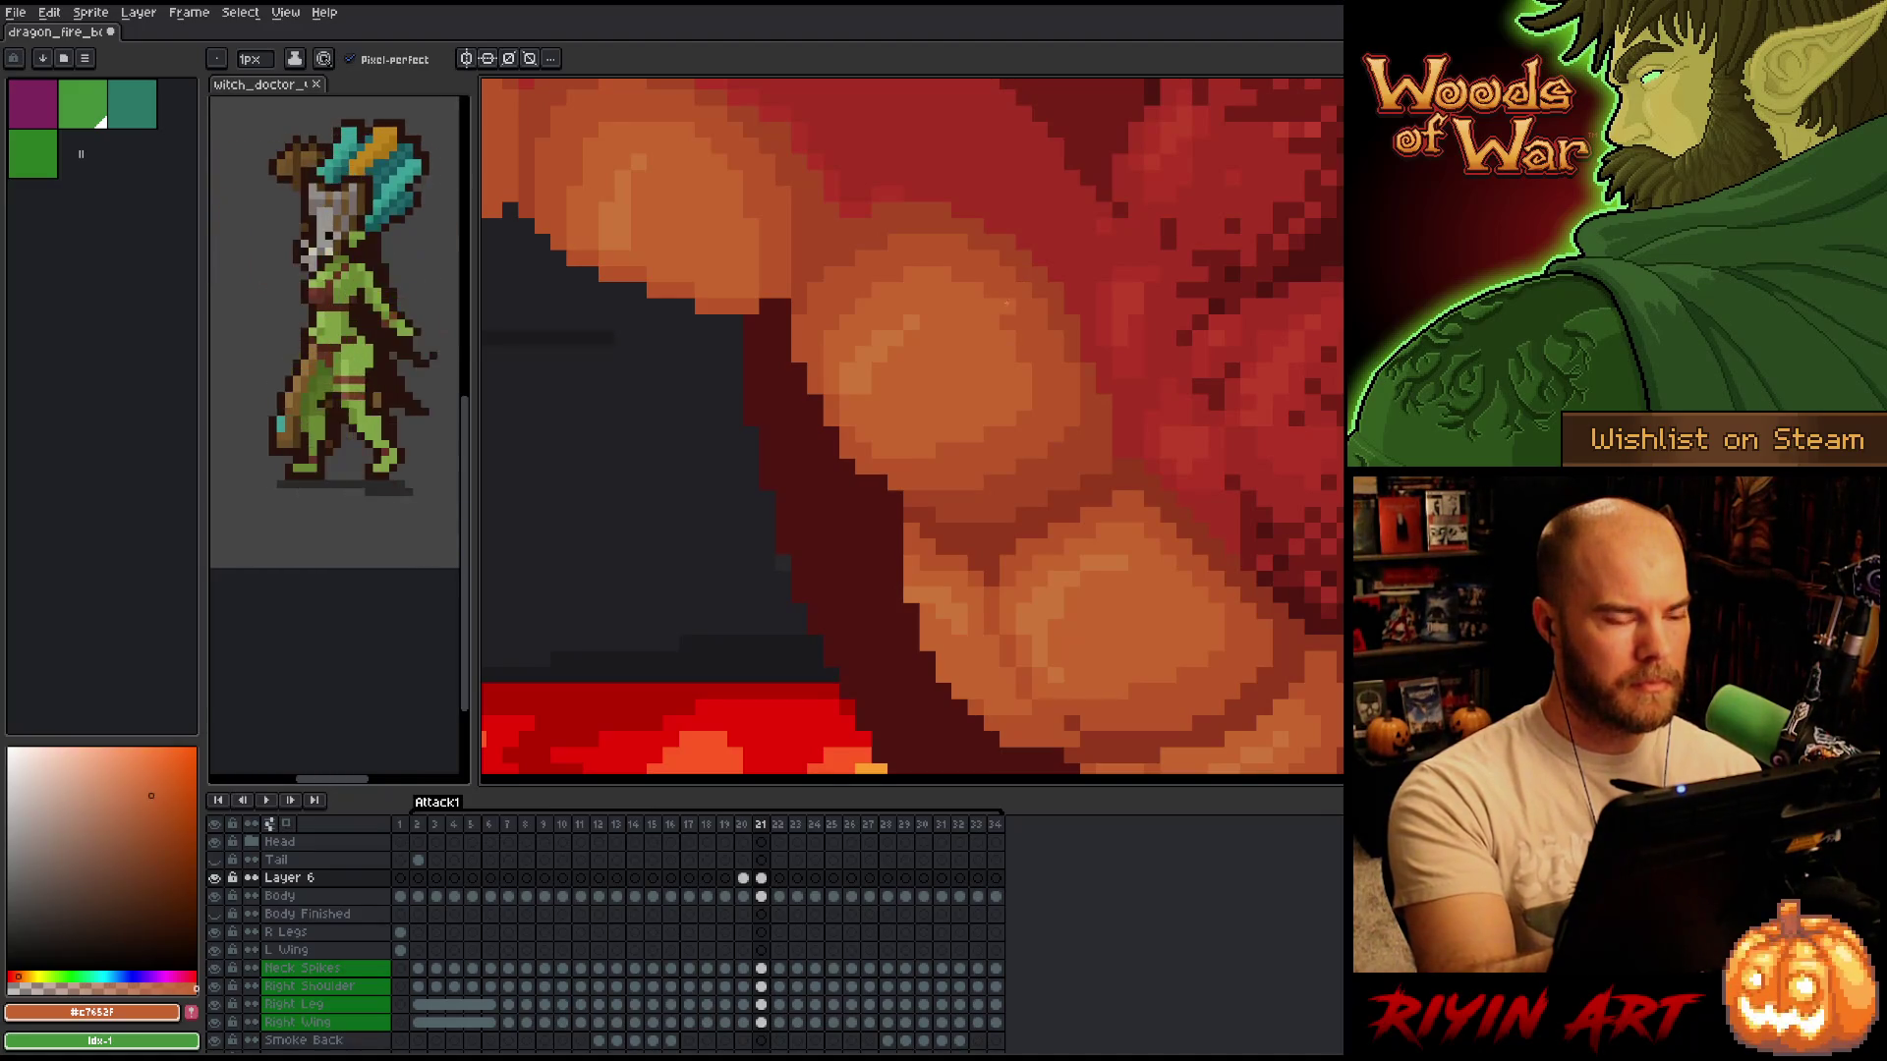
# Erase lip pixels and flip between frames 20 and 21 to check the result.
pyautogui.press('e')
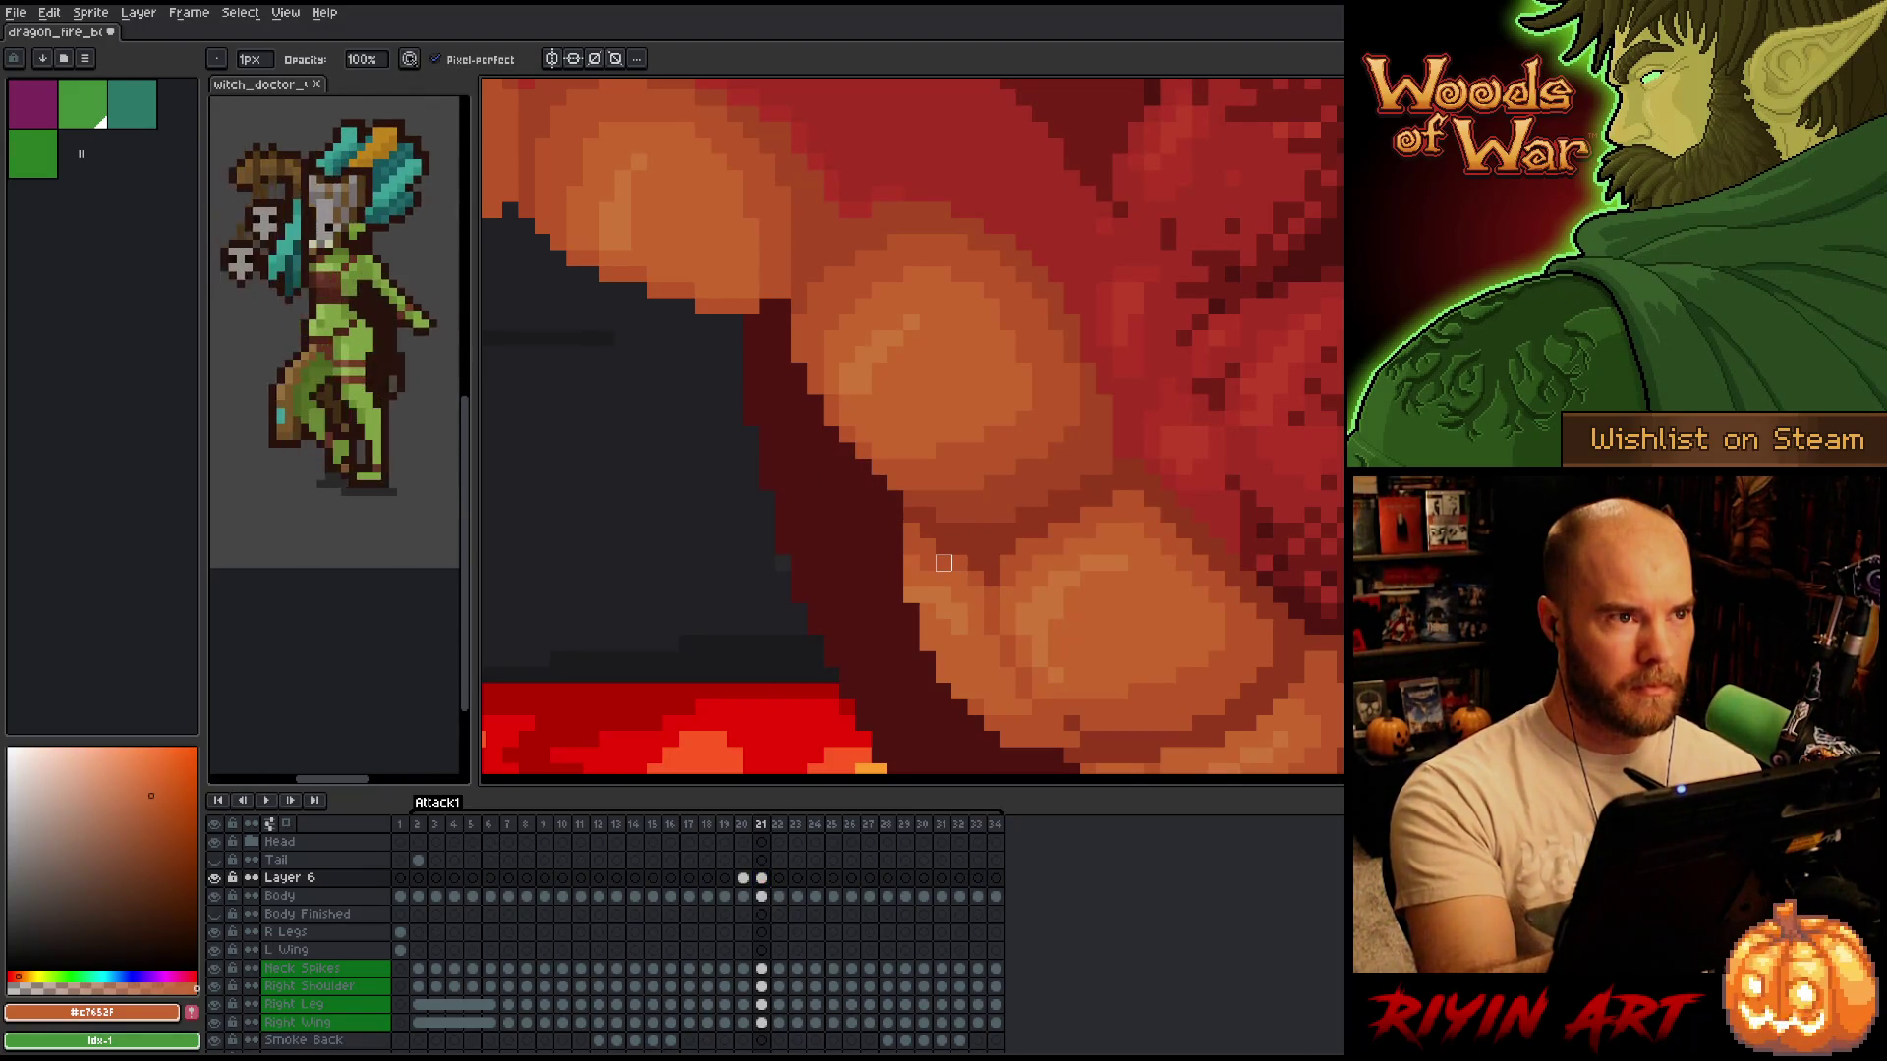
pyautogui.press('Left')
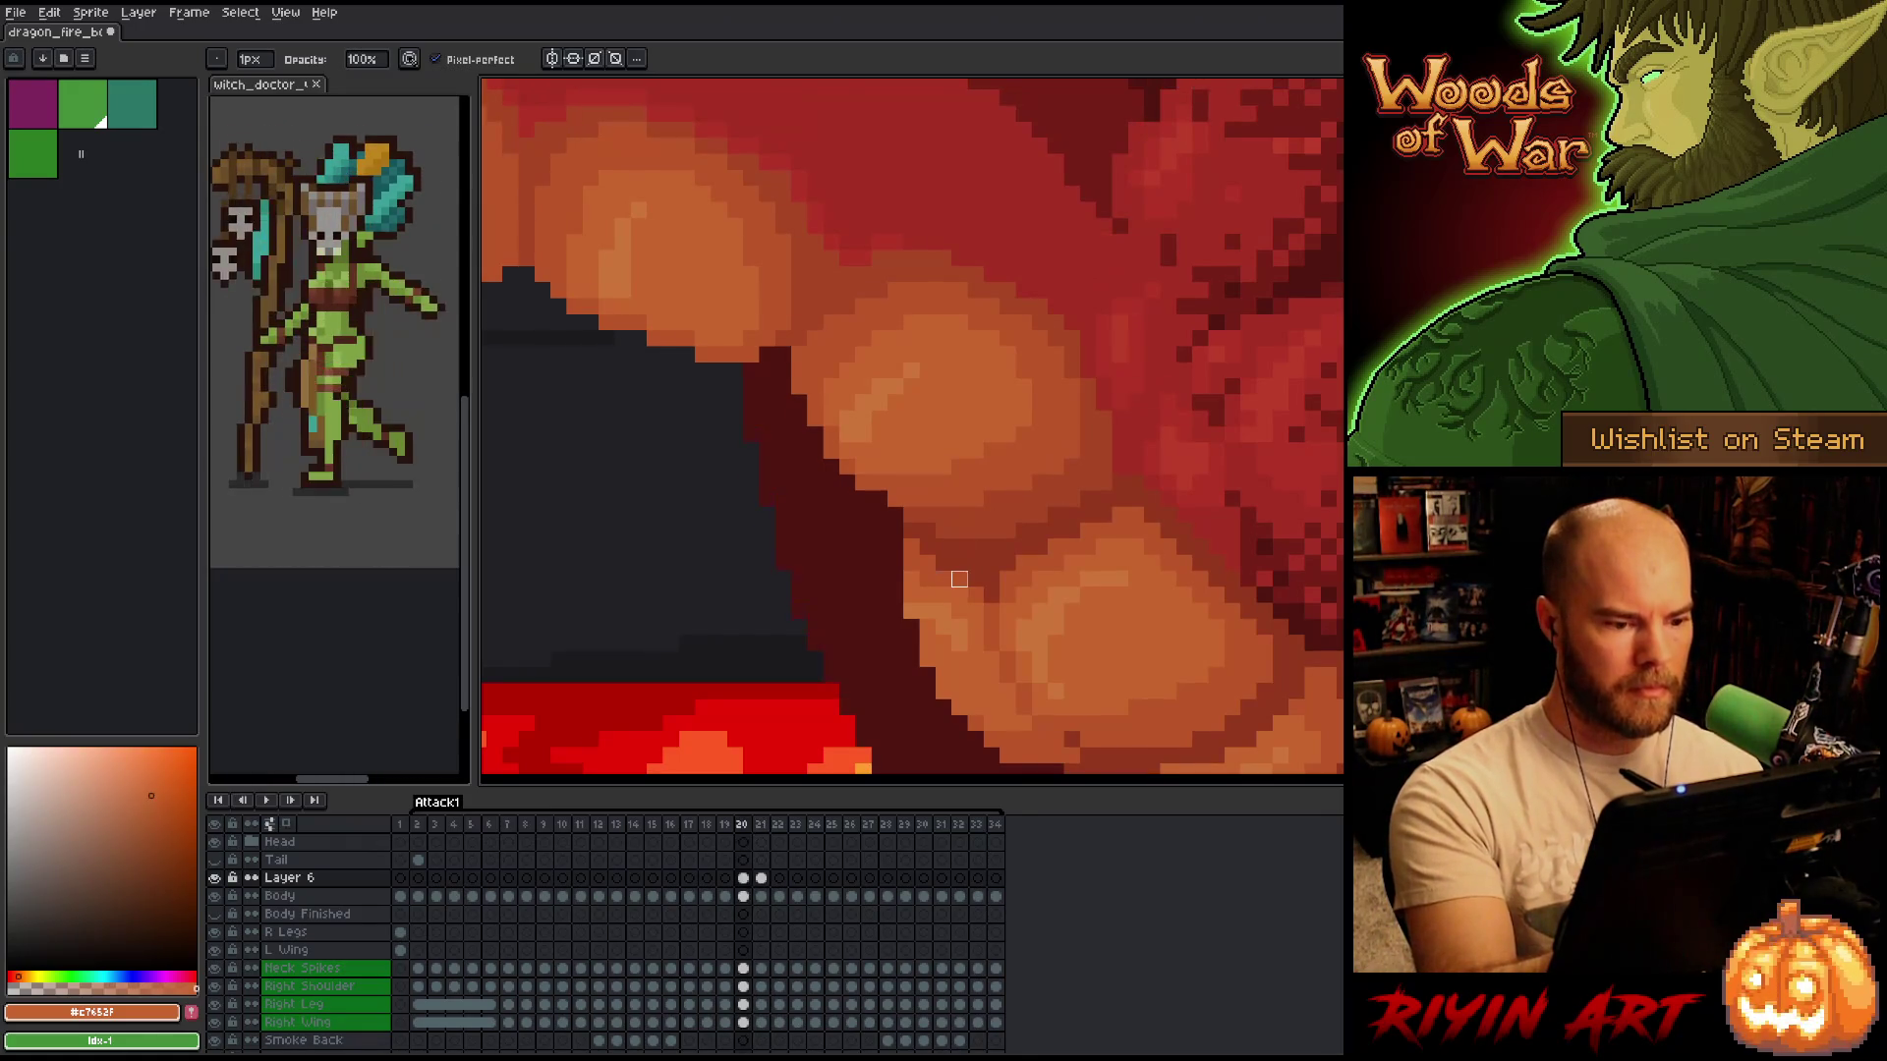
pyautogui.press('Right')
pyautogui.press('Left')
pyautogui.press('Right')
pyautogui.press('Left')
pyautogui.press('Right')
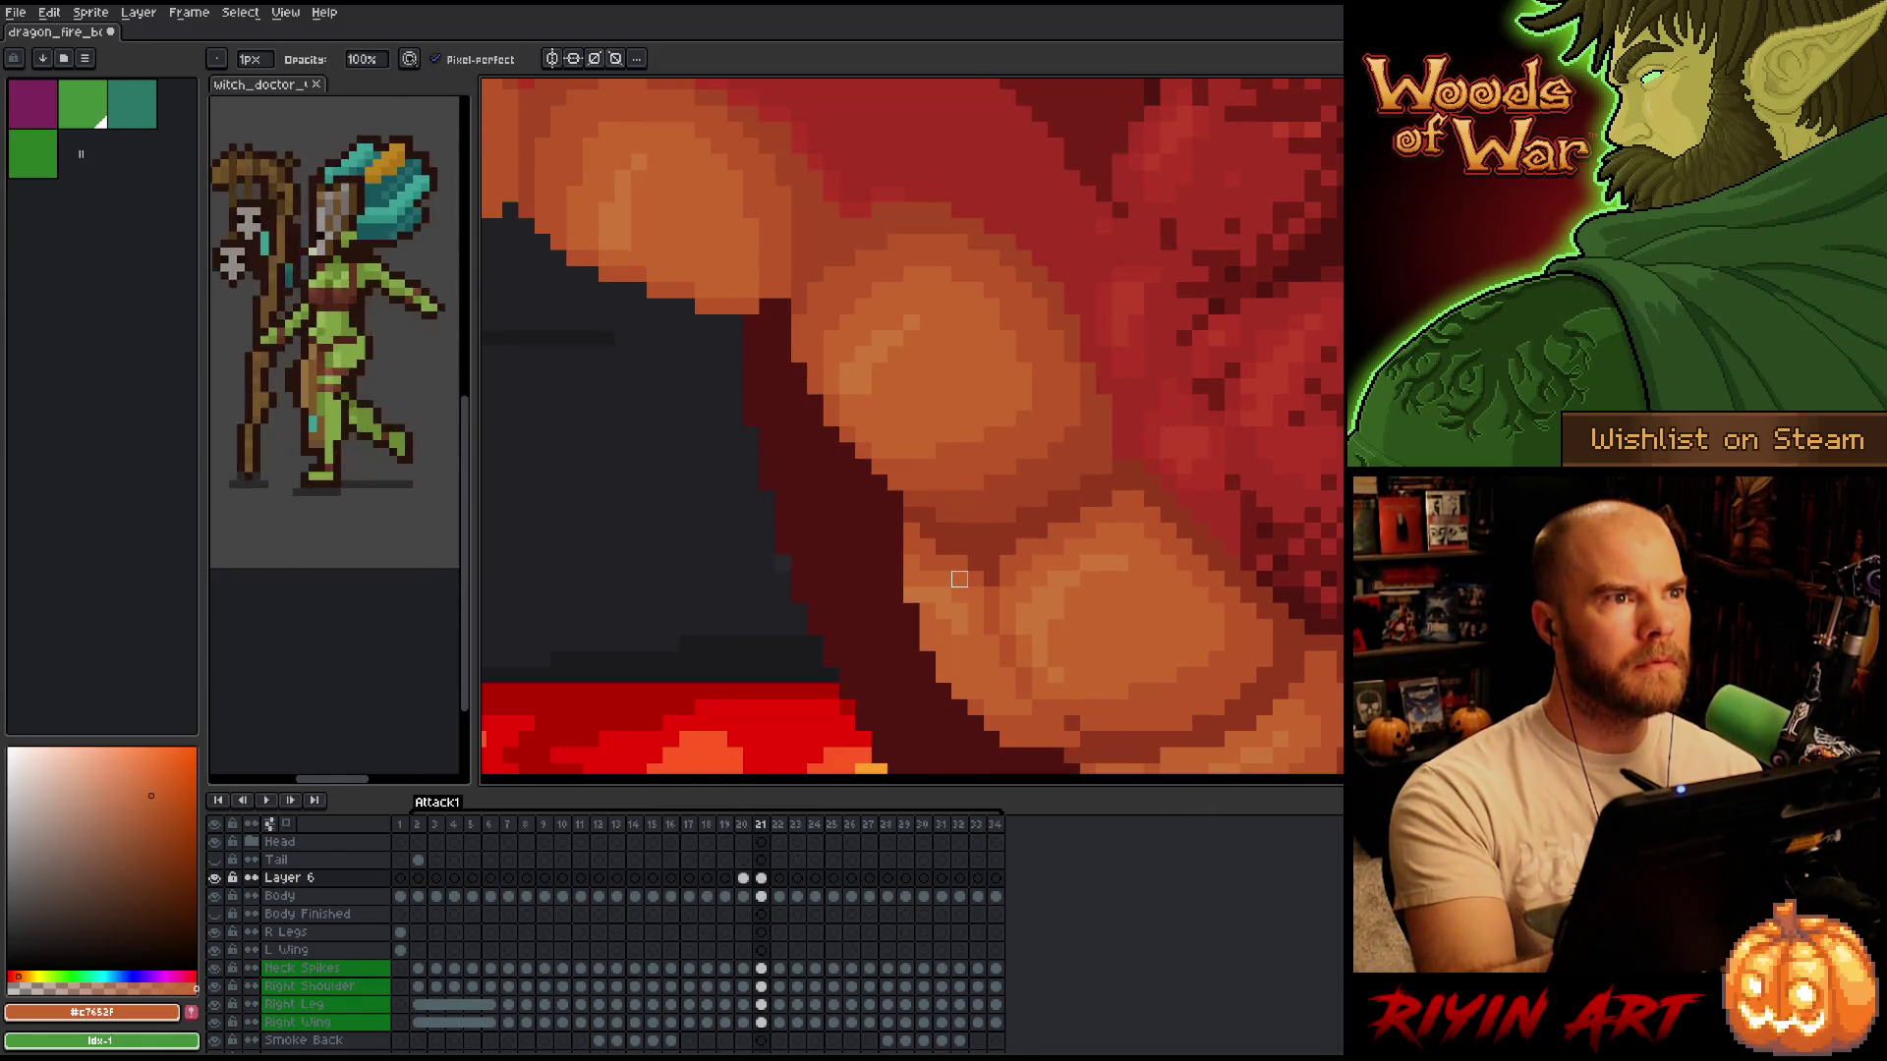
pyautogui.press('Left')
pyautogui.press('Left')
pyautogui.press('Right')
pyautogui.press('Right')
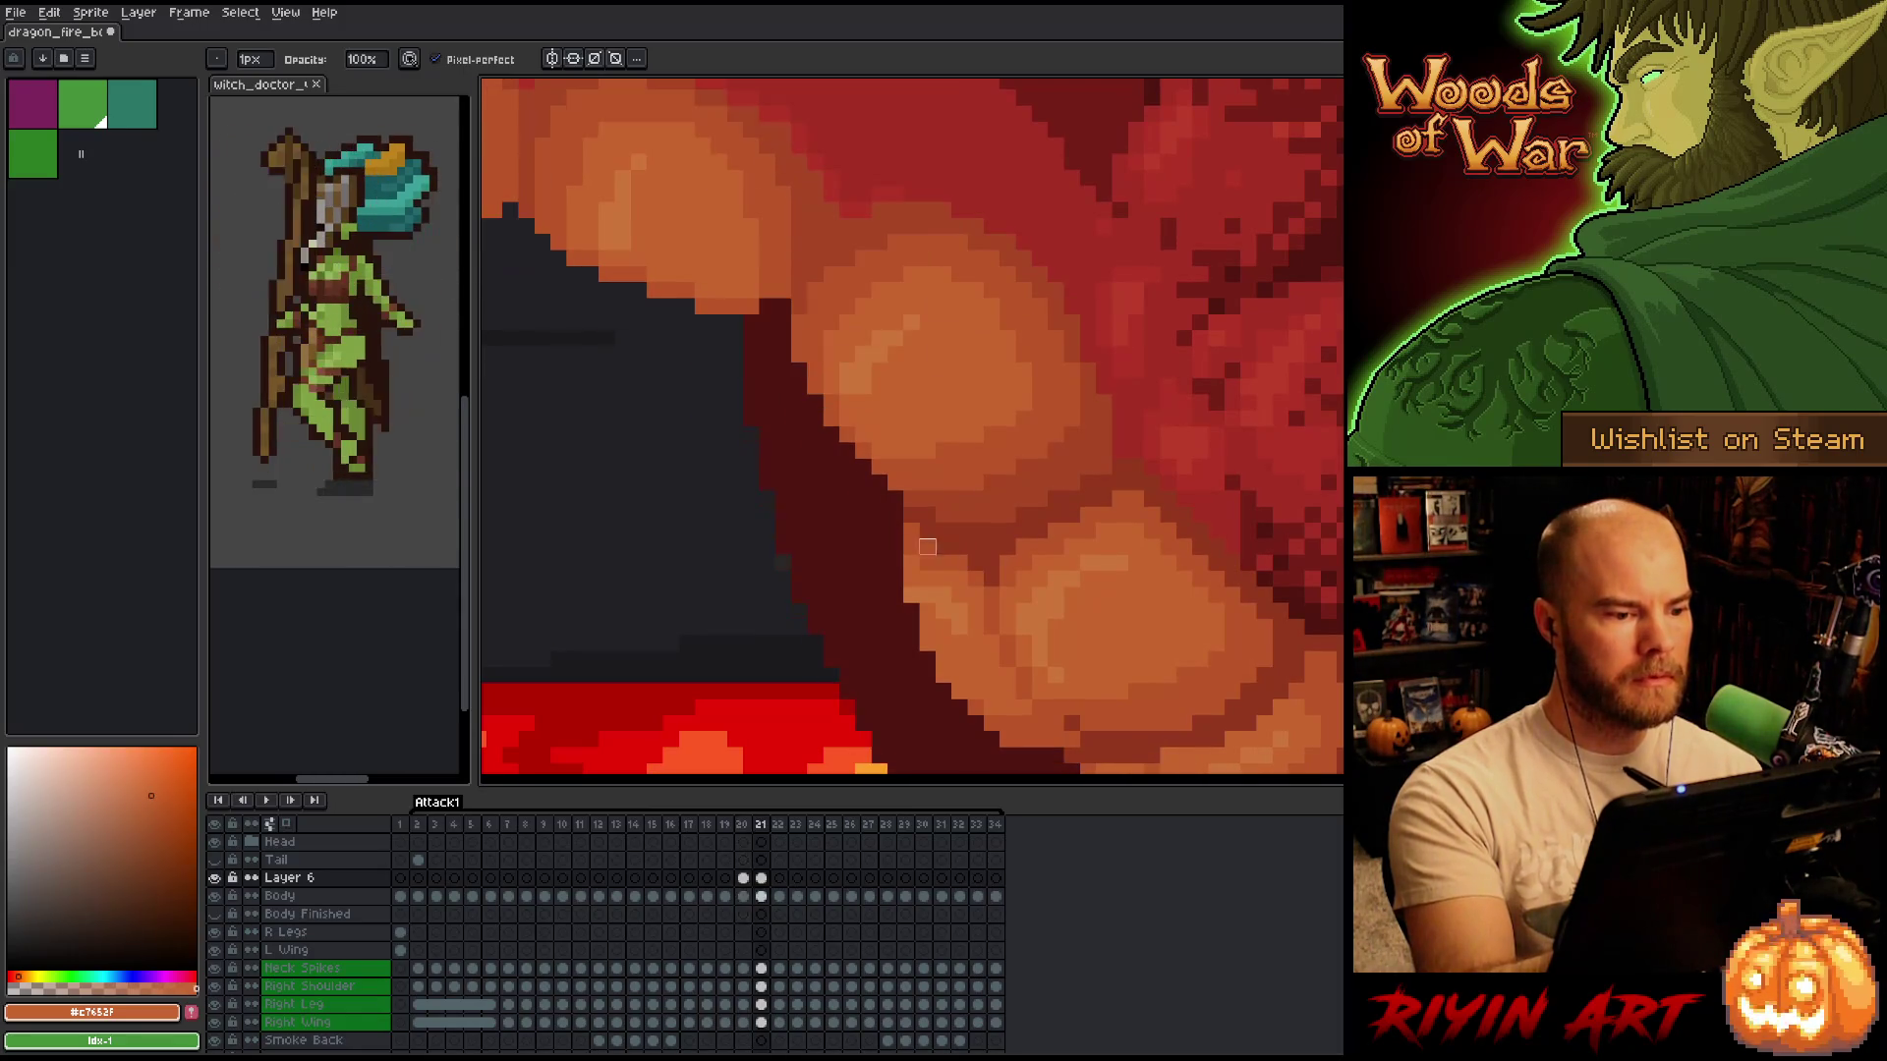
# Sample a darker orange and a deeper red-orange from the lip, ending on frame 20.
pyautogui.keyDown('alt'); pyautogui.click(751, 297); pyautogui.keyUp('alt')
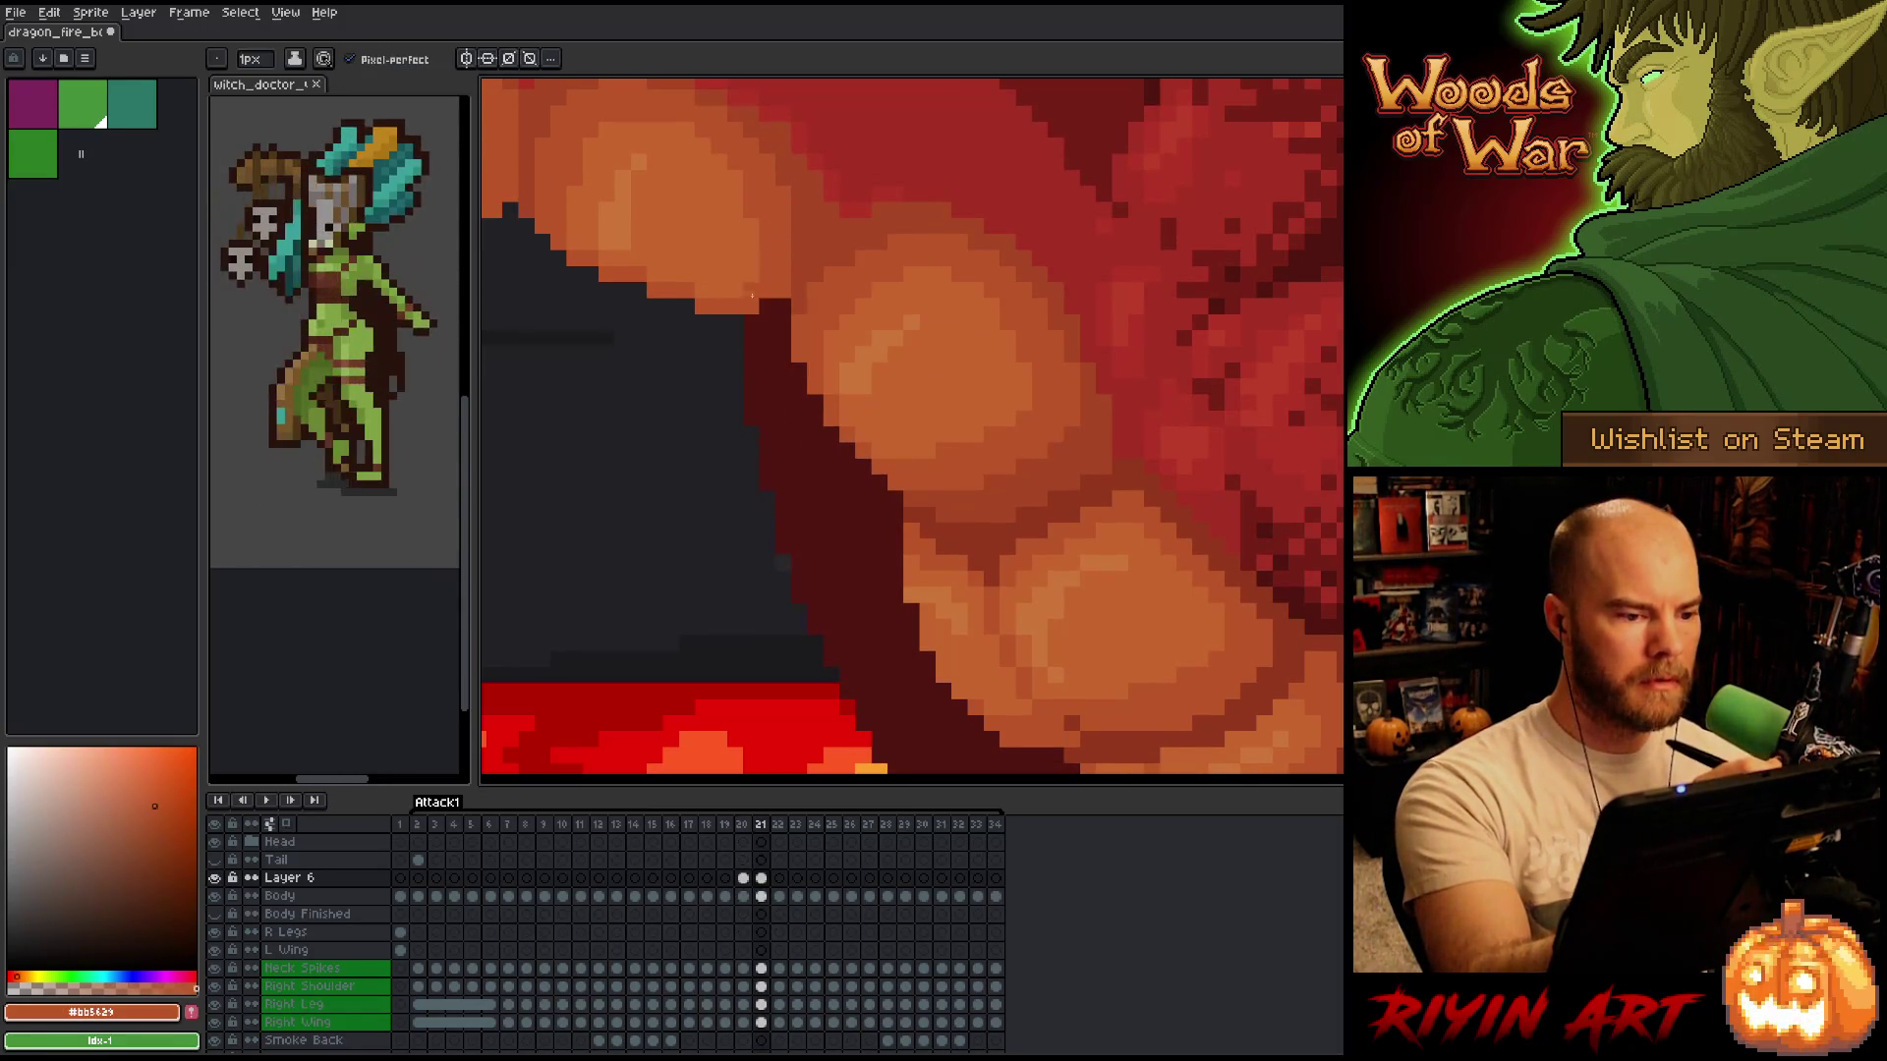
pyautogui.press('Left')
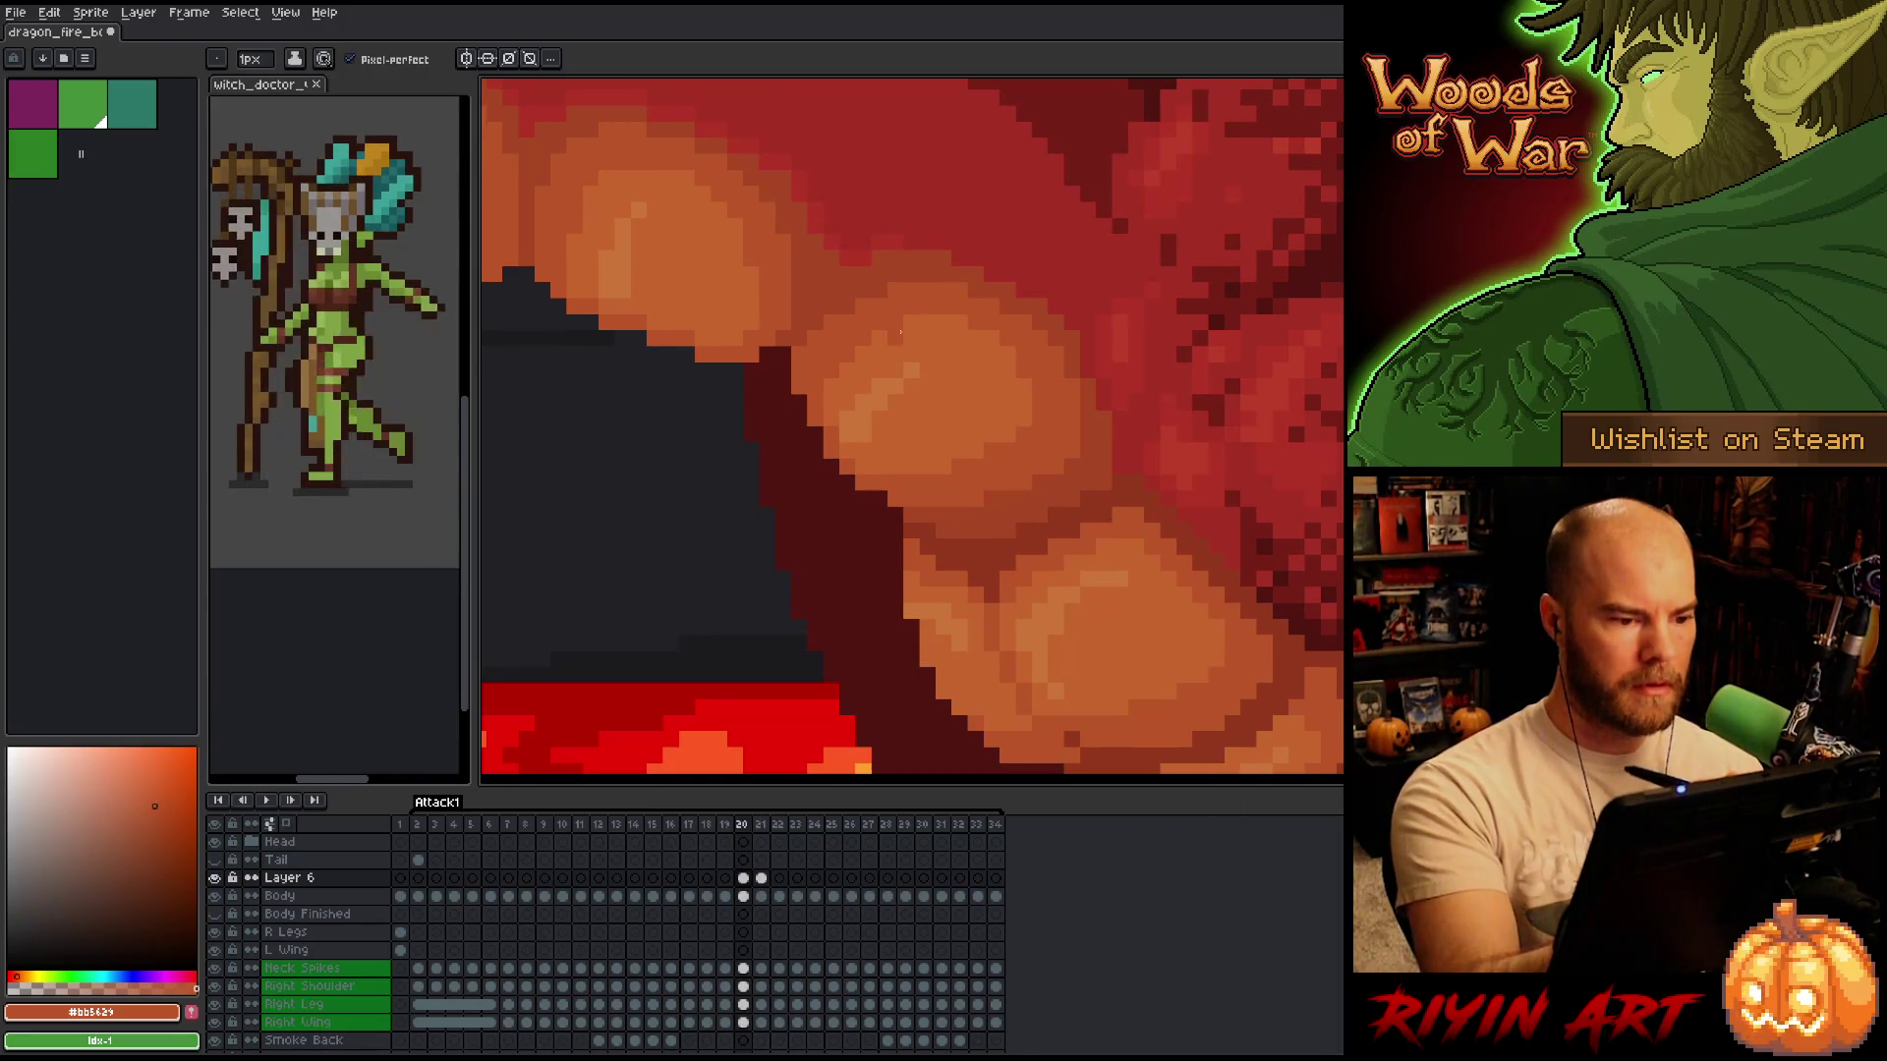
pyautogui.press('Right')
pyautogui.keyDown('alt'); pyautogui.click(1022, 177); pyautogui.keyUp('alt')
pyautogui.press('Left')
pyautogui.scroll(-2, 688, 477)
pyautogui.moveTo(667, 488); pyautogui.dragTo(899, 499)
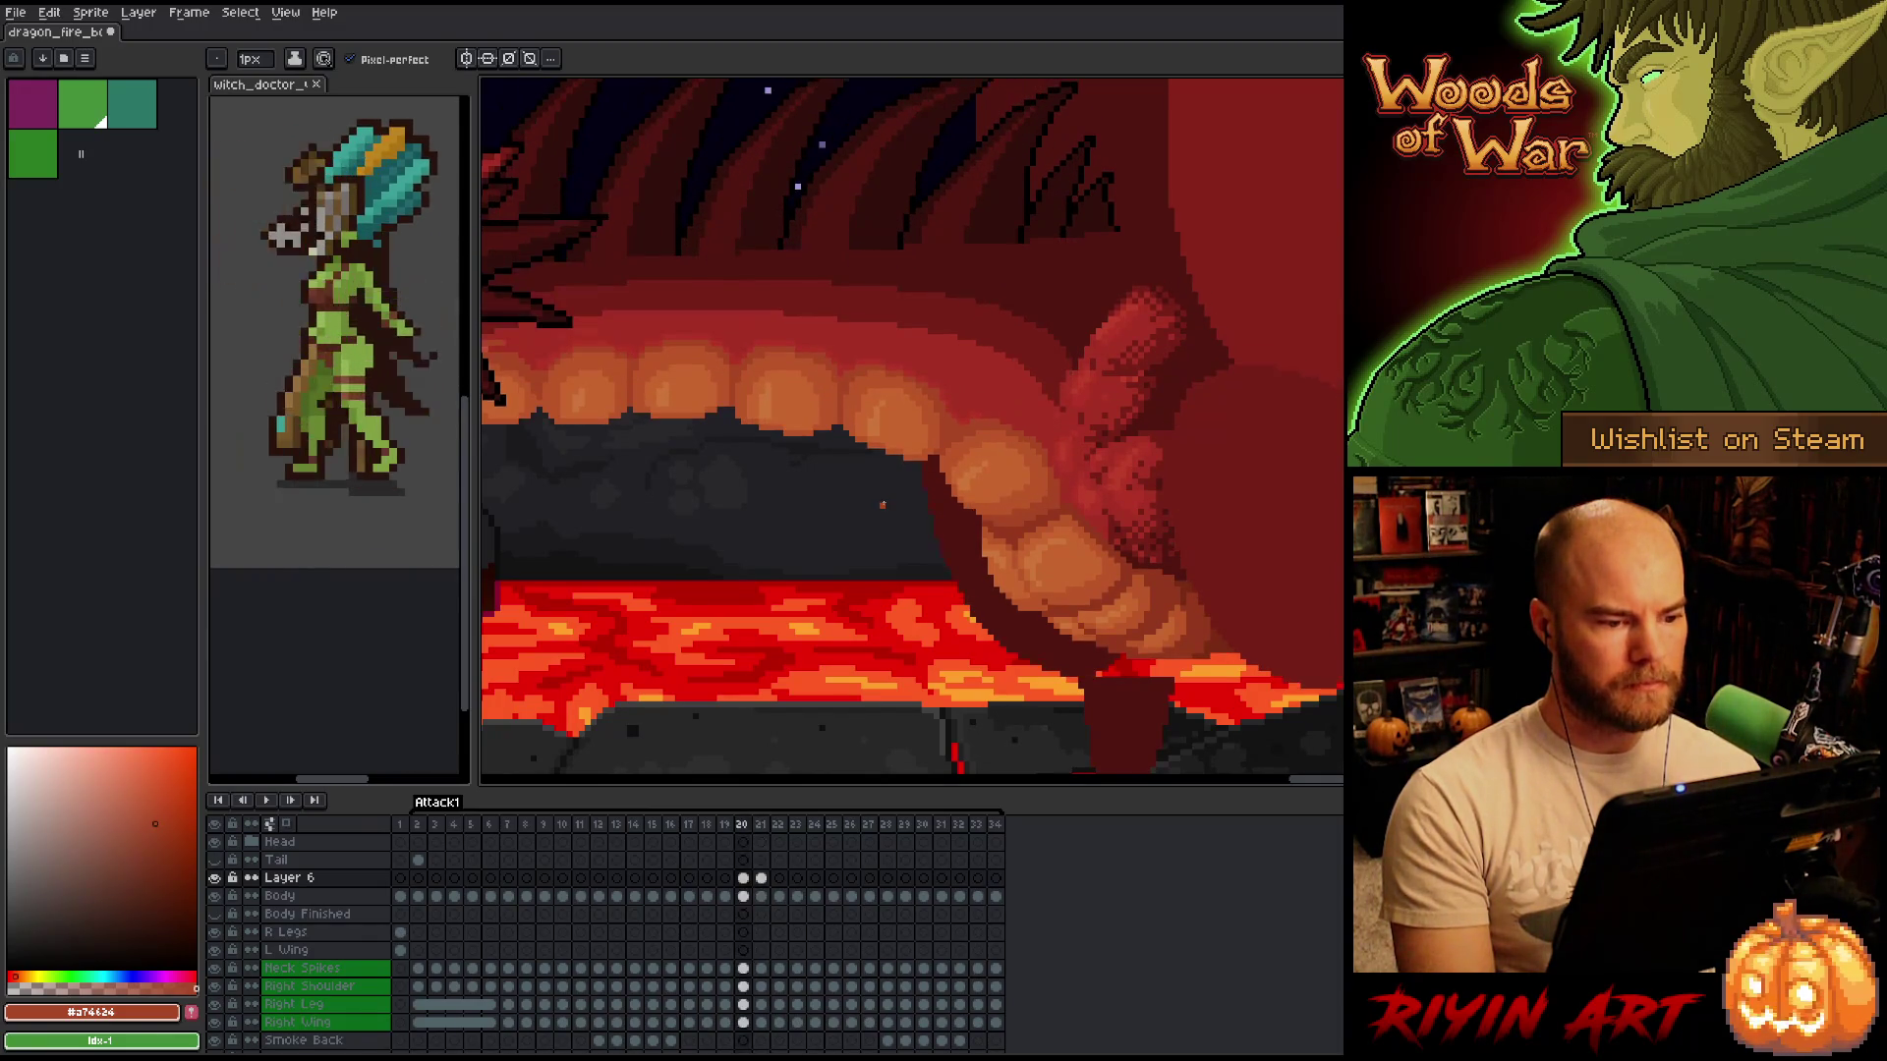
pyautogui.scroll(-2, 883, 505)
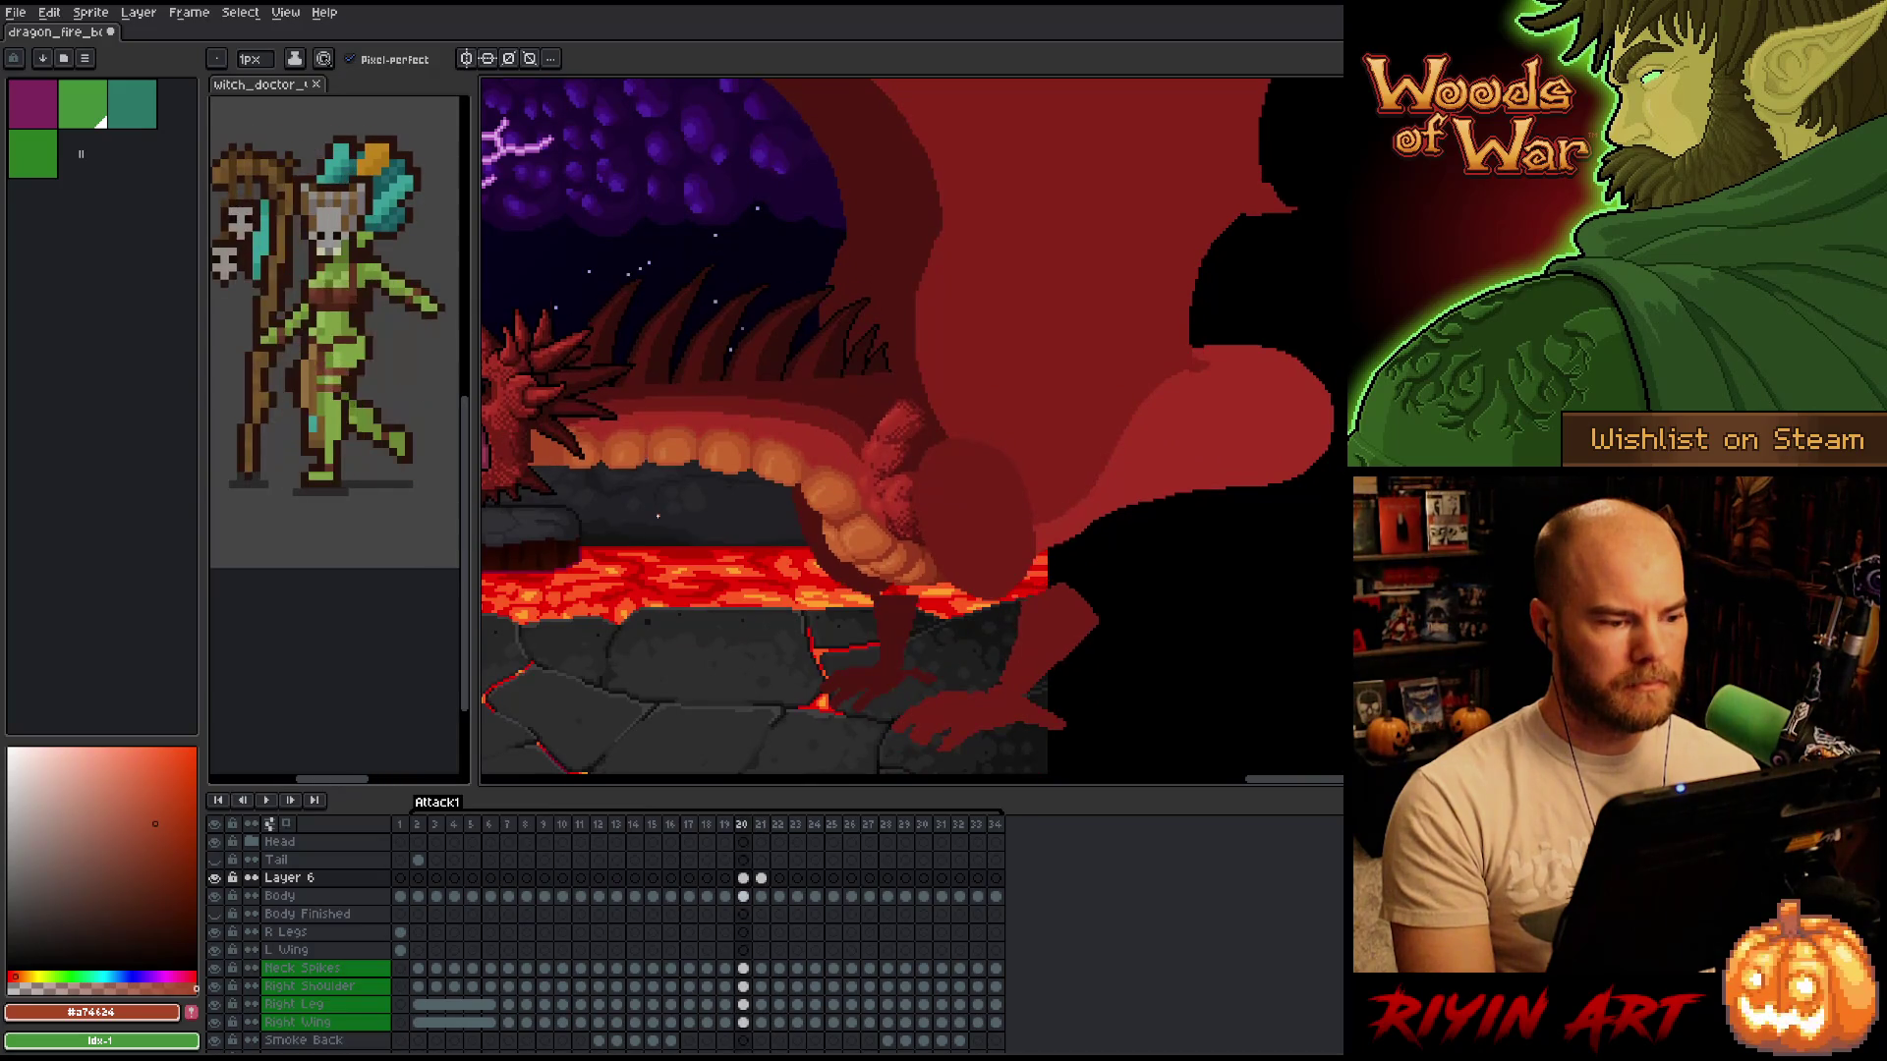
pyautogui.press('Right')
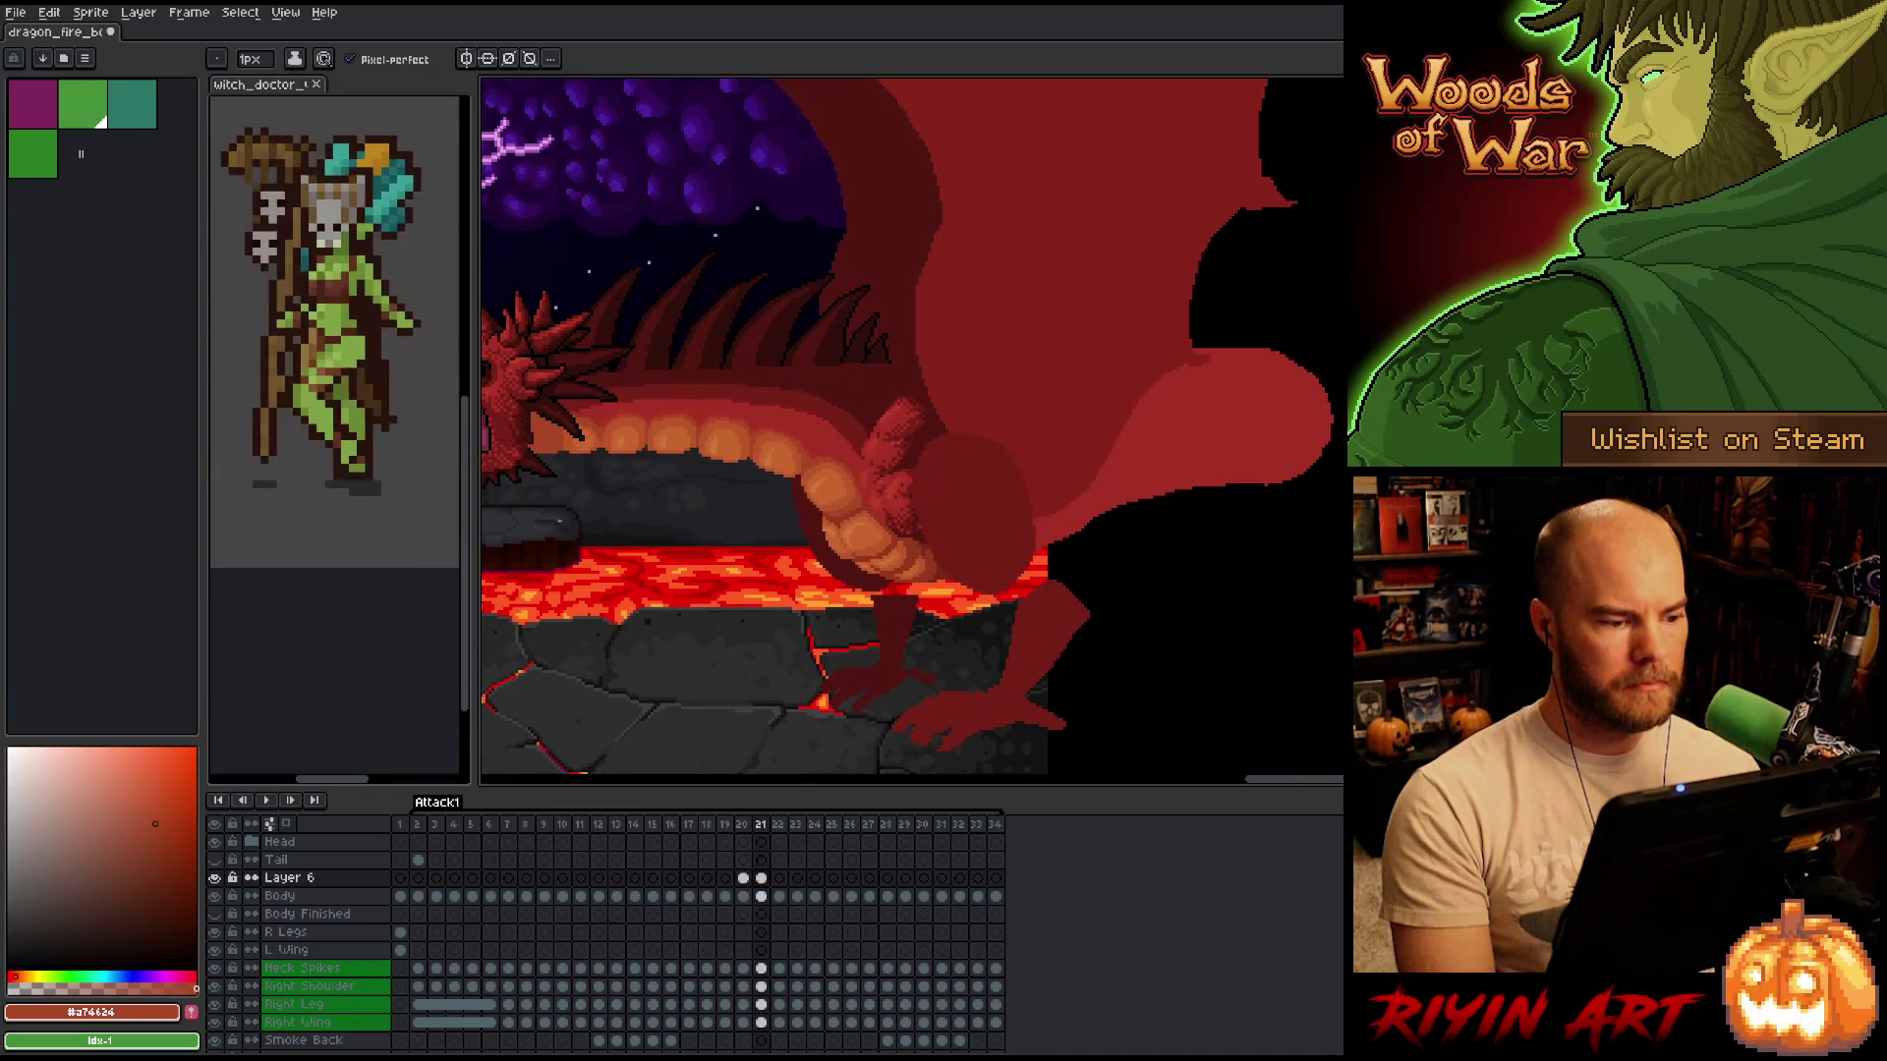
pyautogui.scroll(-1, 558, 525)
pyautogui.press('m')
pyautogui.scroll(4, 762, 509)
pyautogui.moveTo(708, 416); pyautogui.dragTo(531, 508)
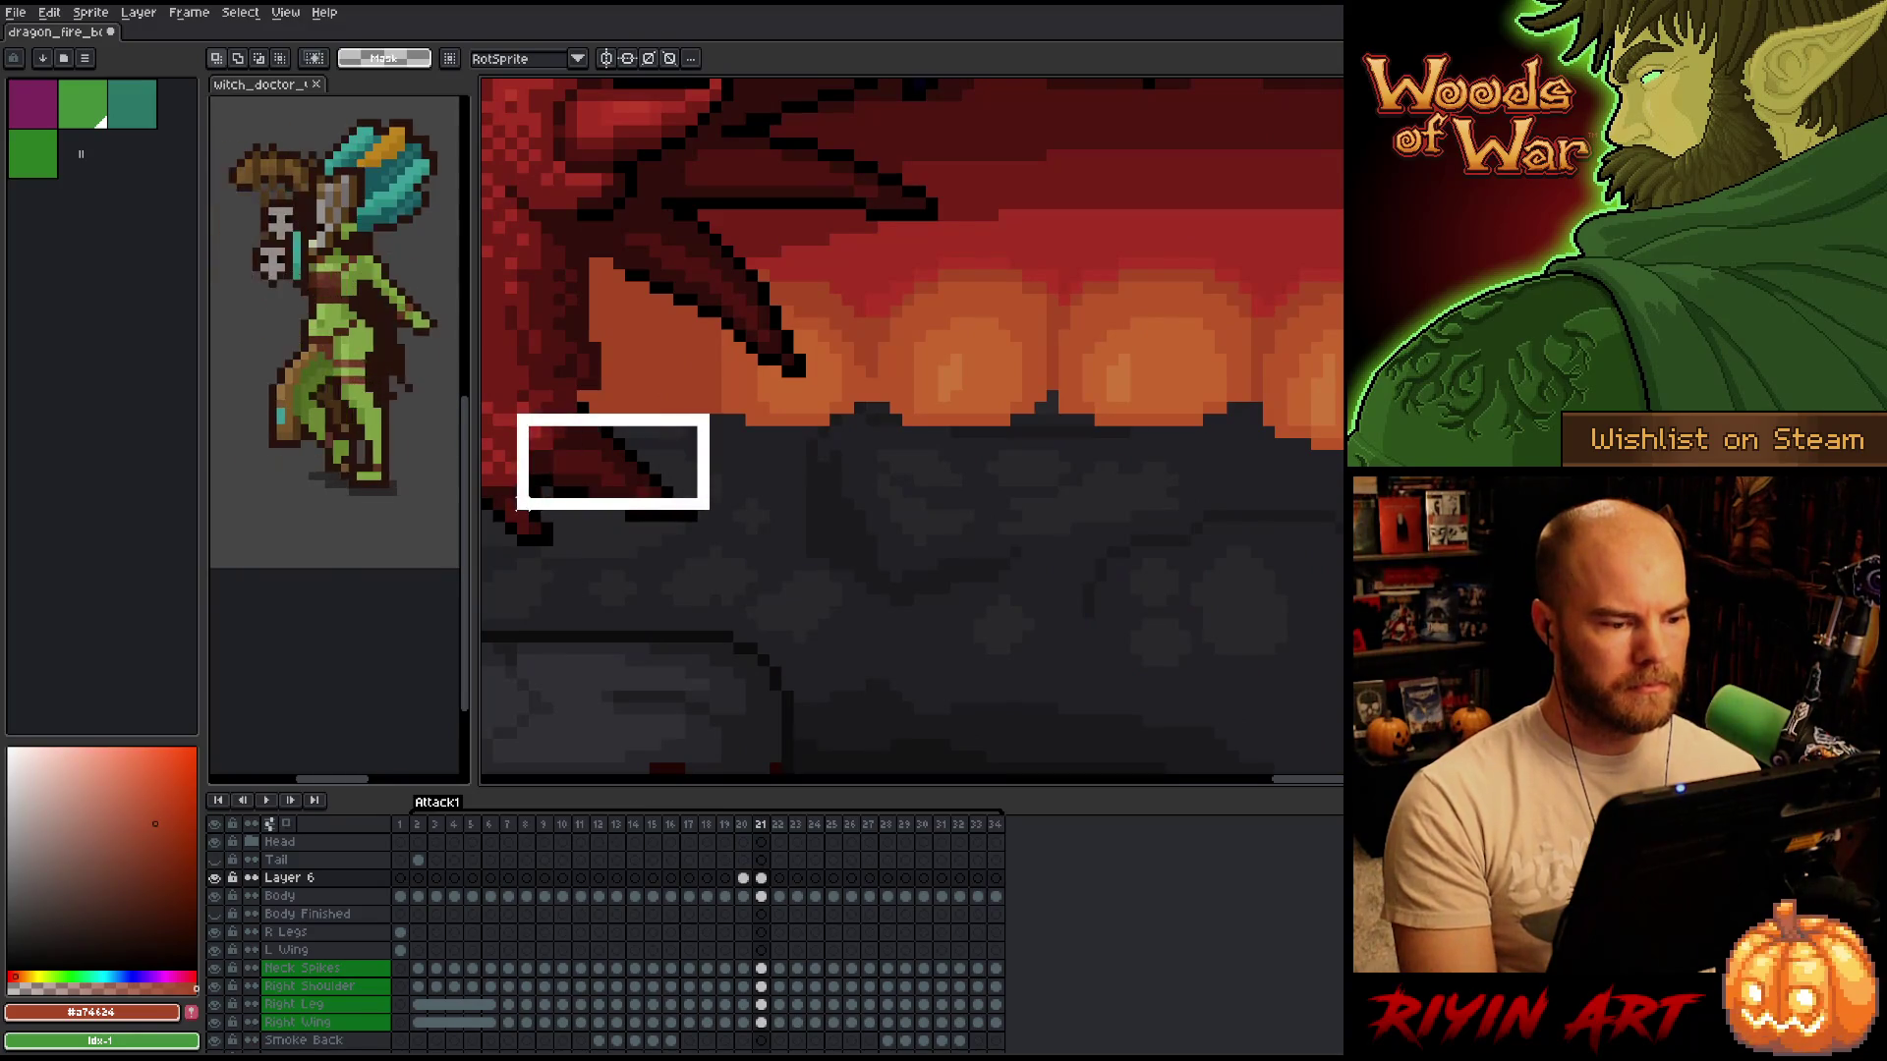
pyautogui.scroll(-4, 816, 598)
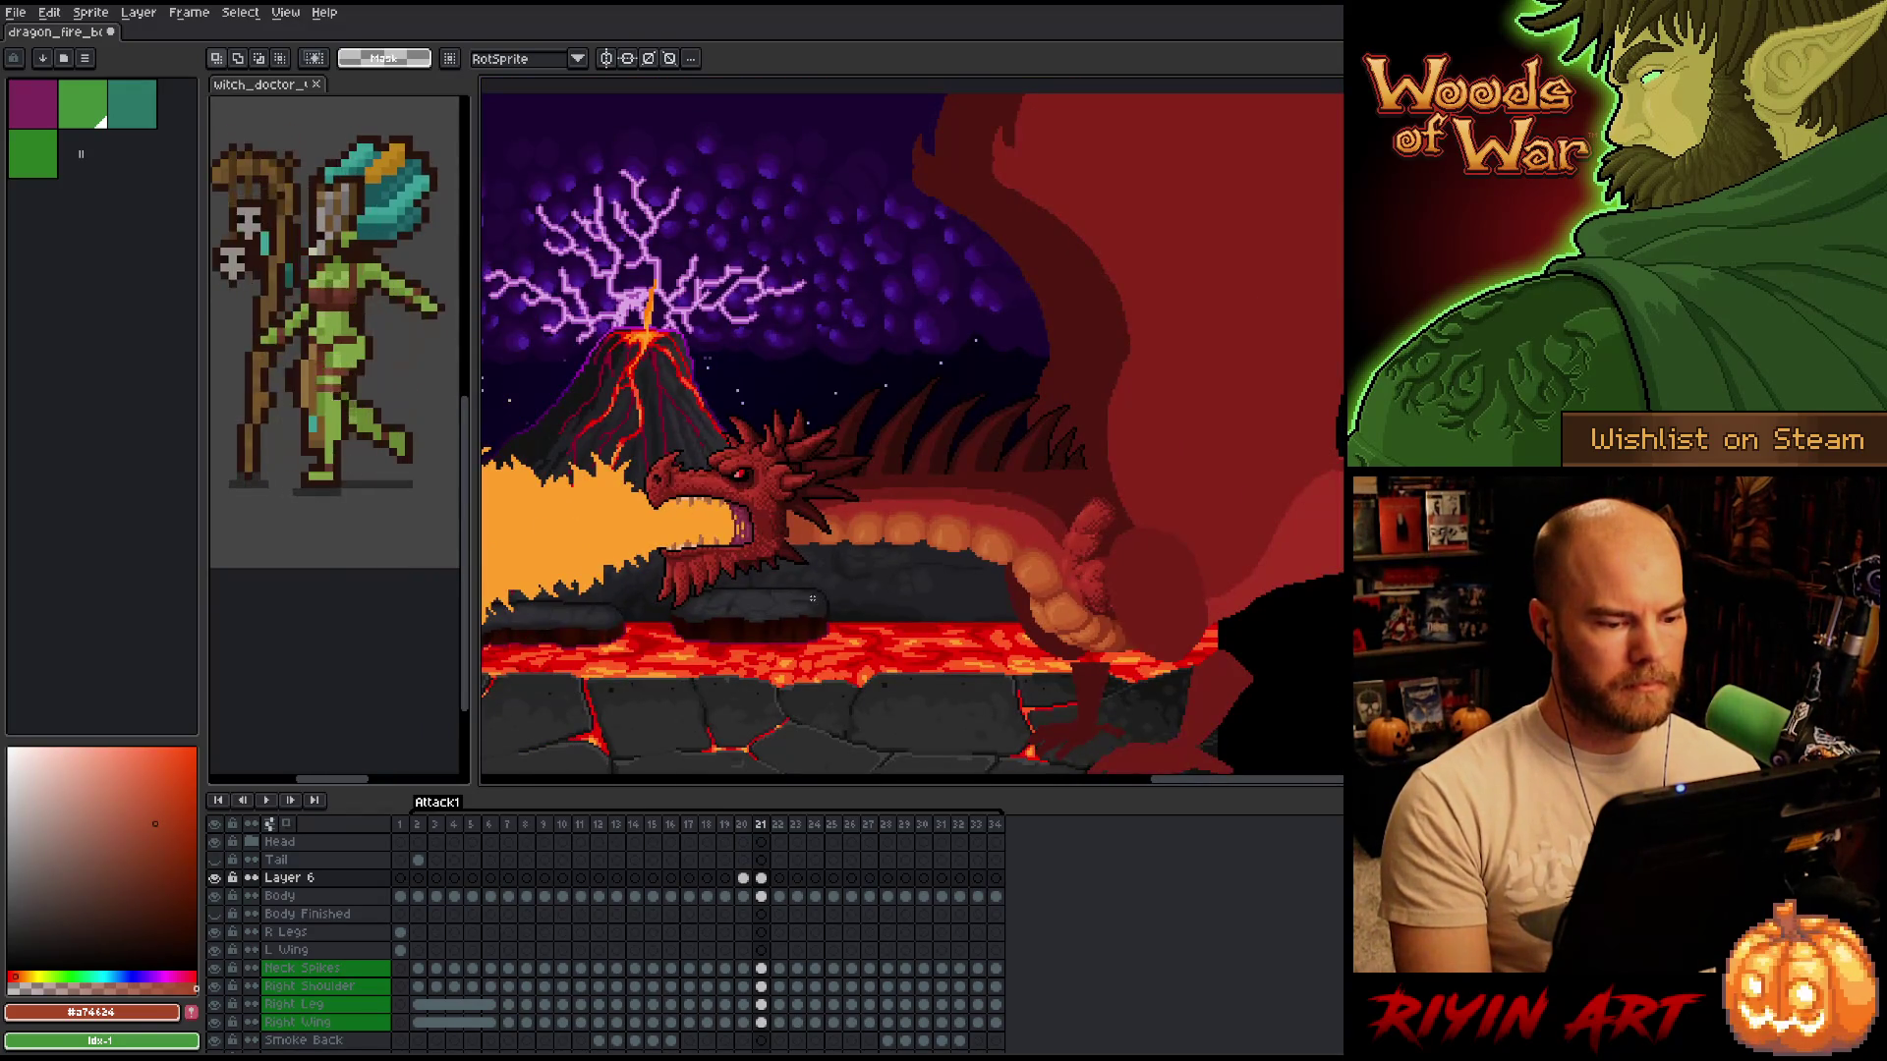
pyautogui.scroll(4, 813, 597)
pyautogui.press('Left')
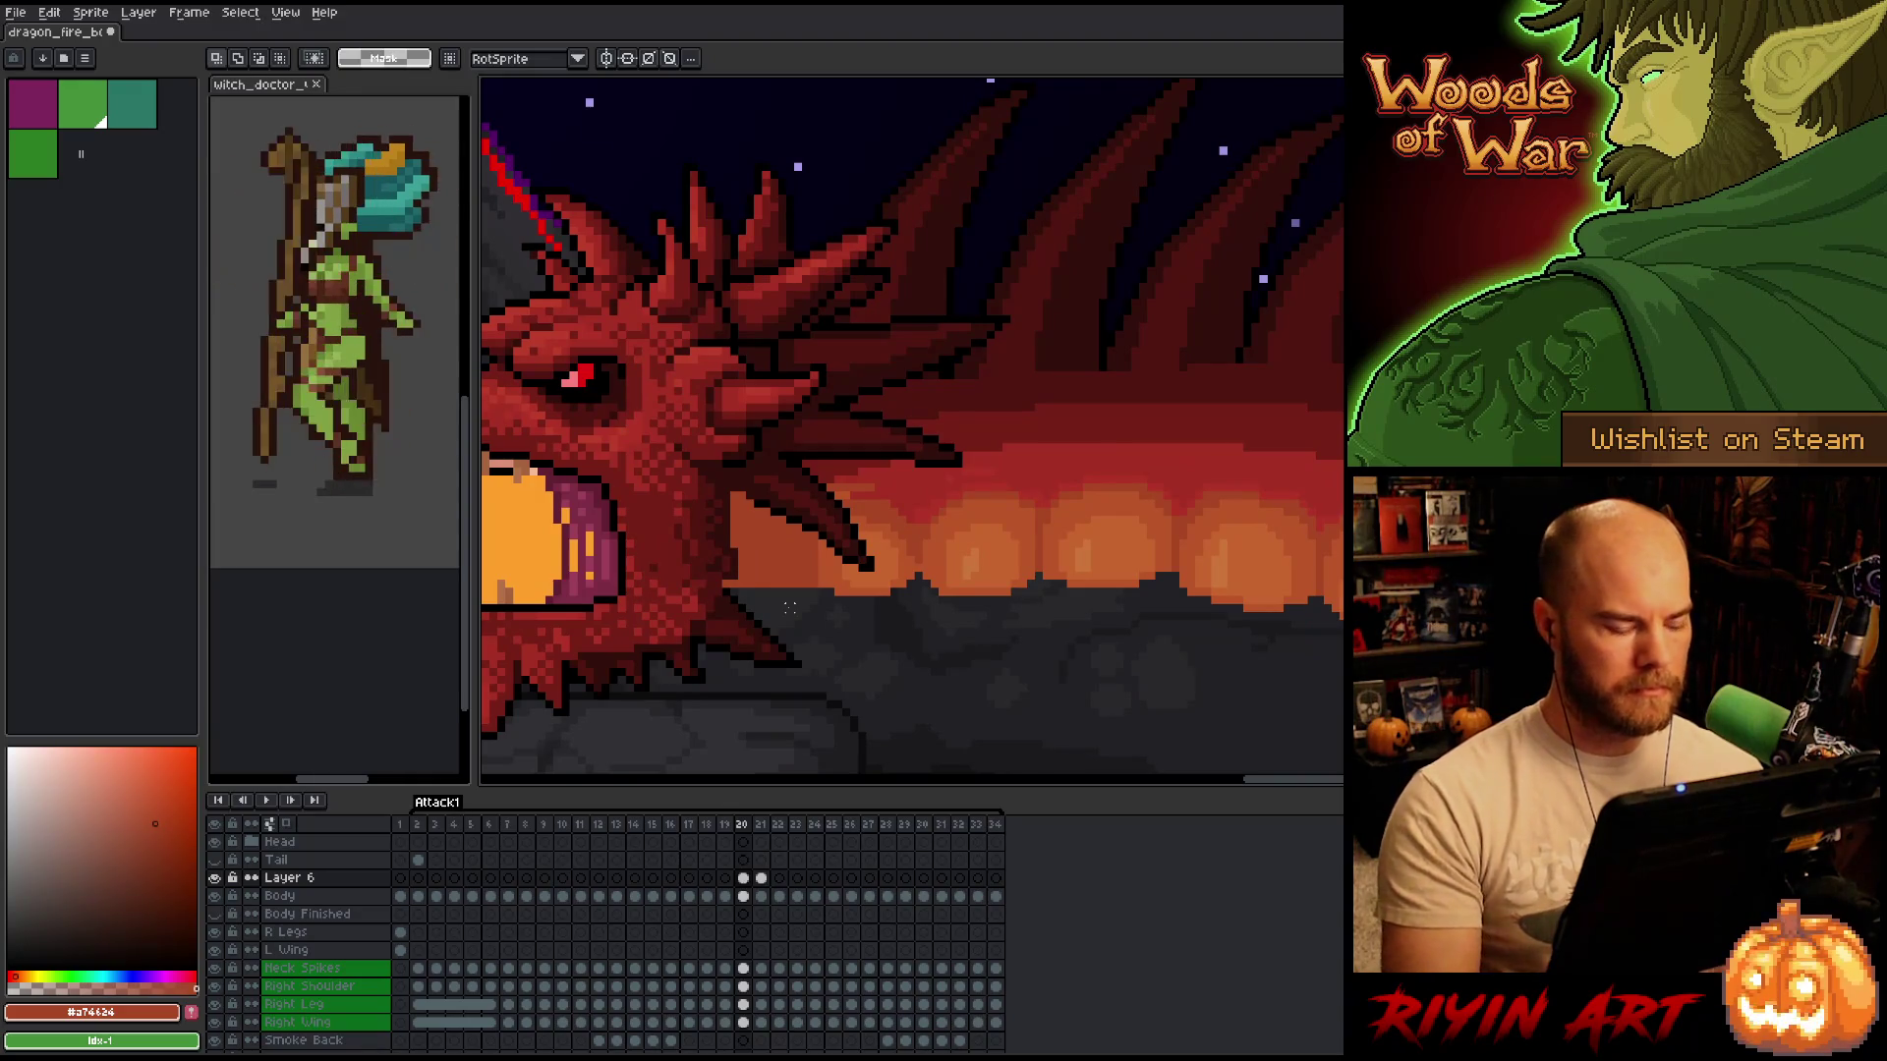
pyautogui.press('b')
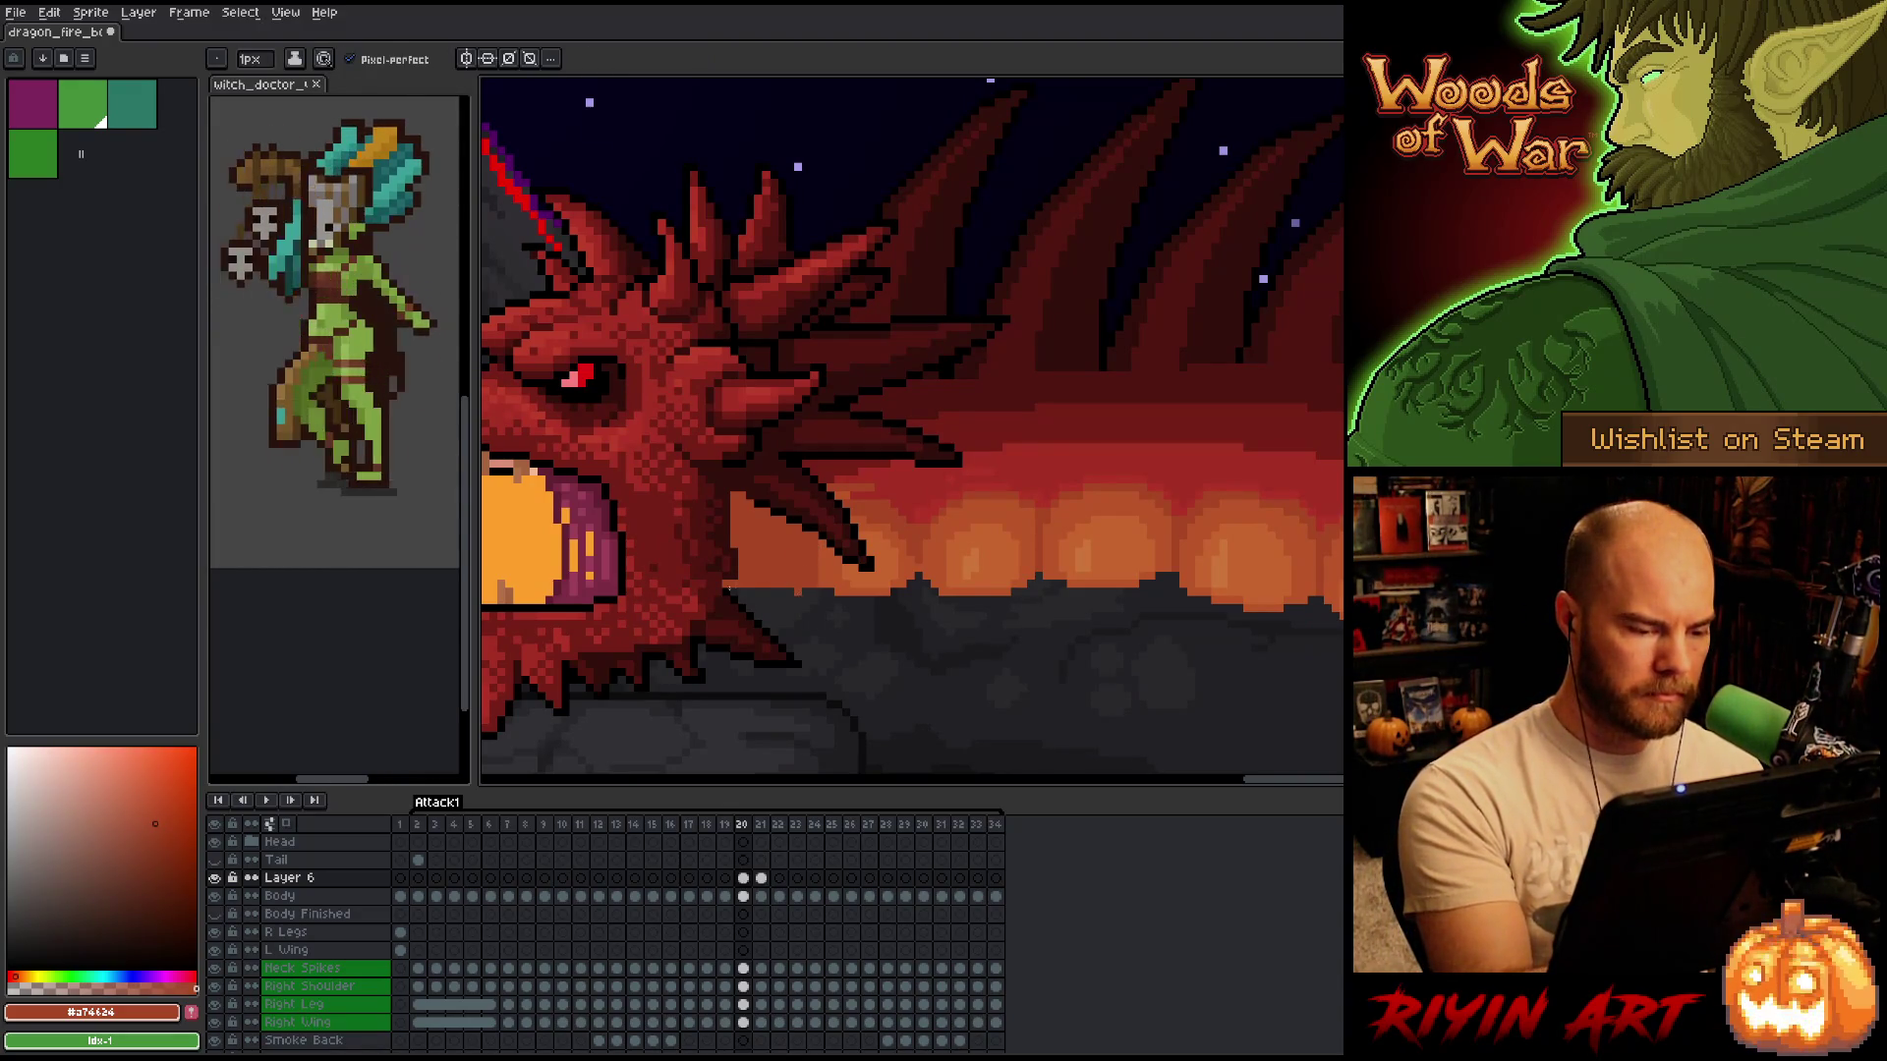
pyautogui.press('Left')
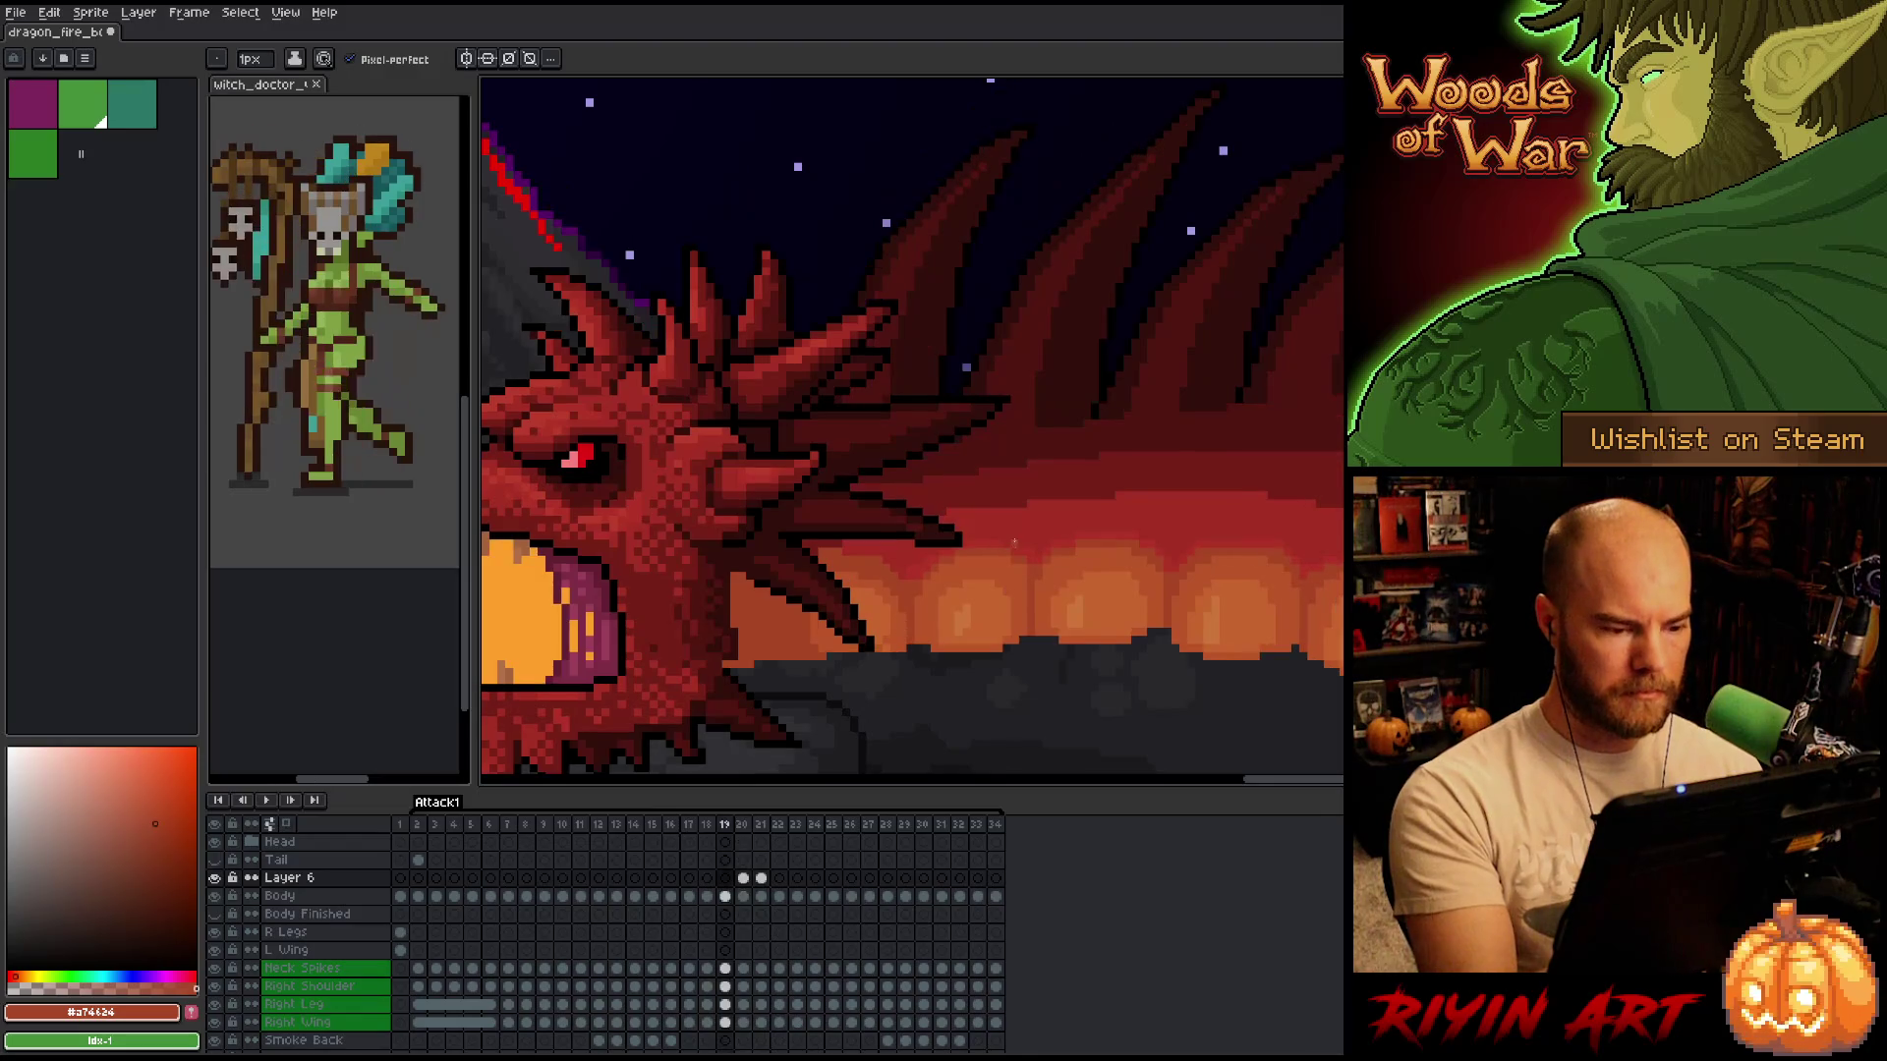
pyautogui.press('Right')
pyautogui.press('Right')
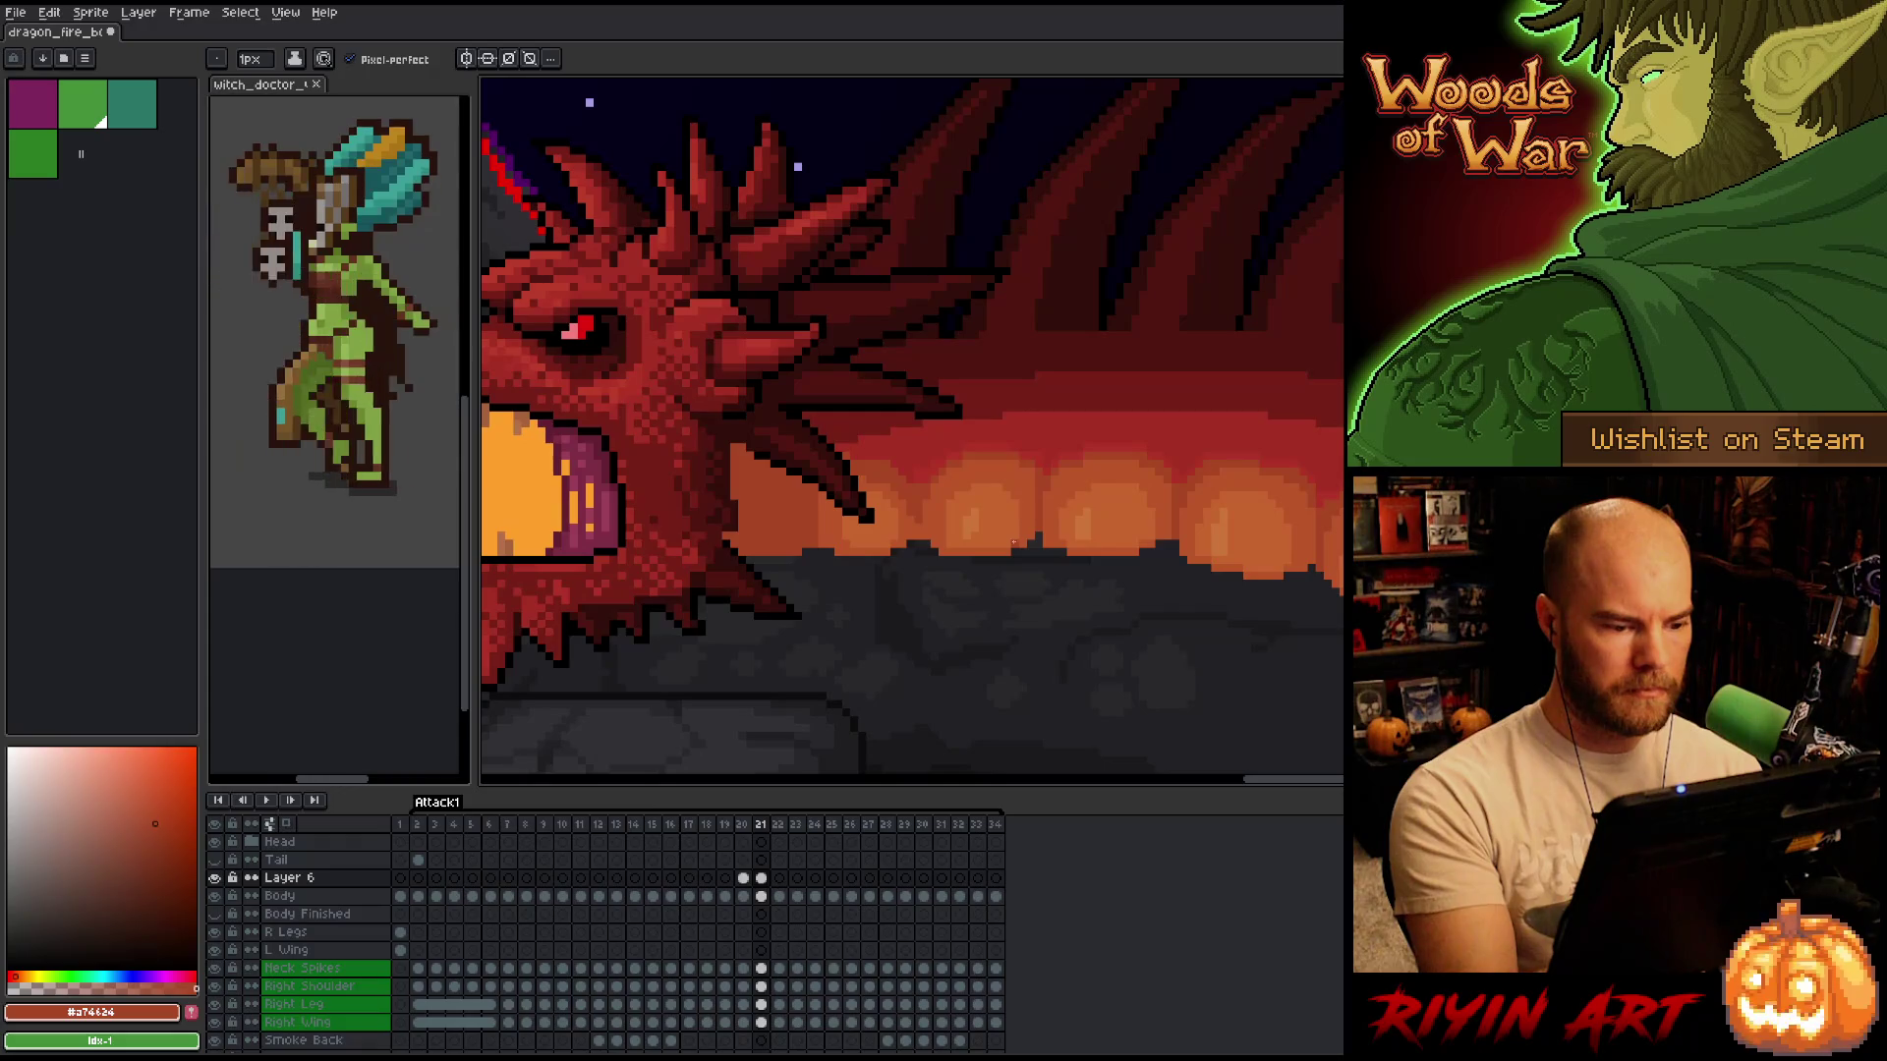
pyautogui.press('Left')
pyautogui.press('Right')
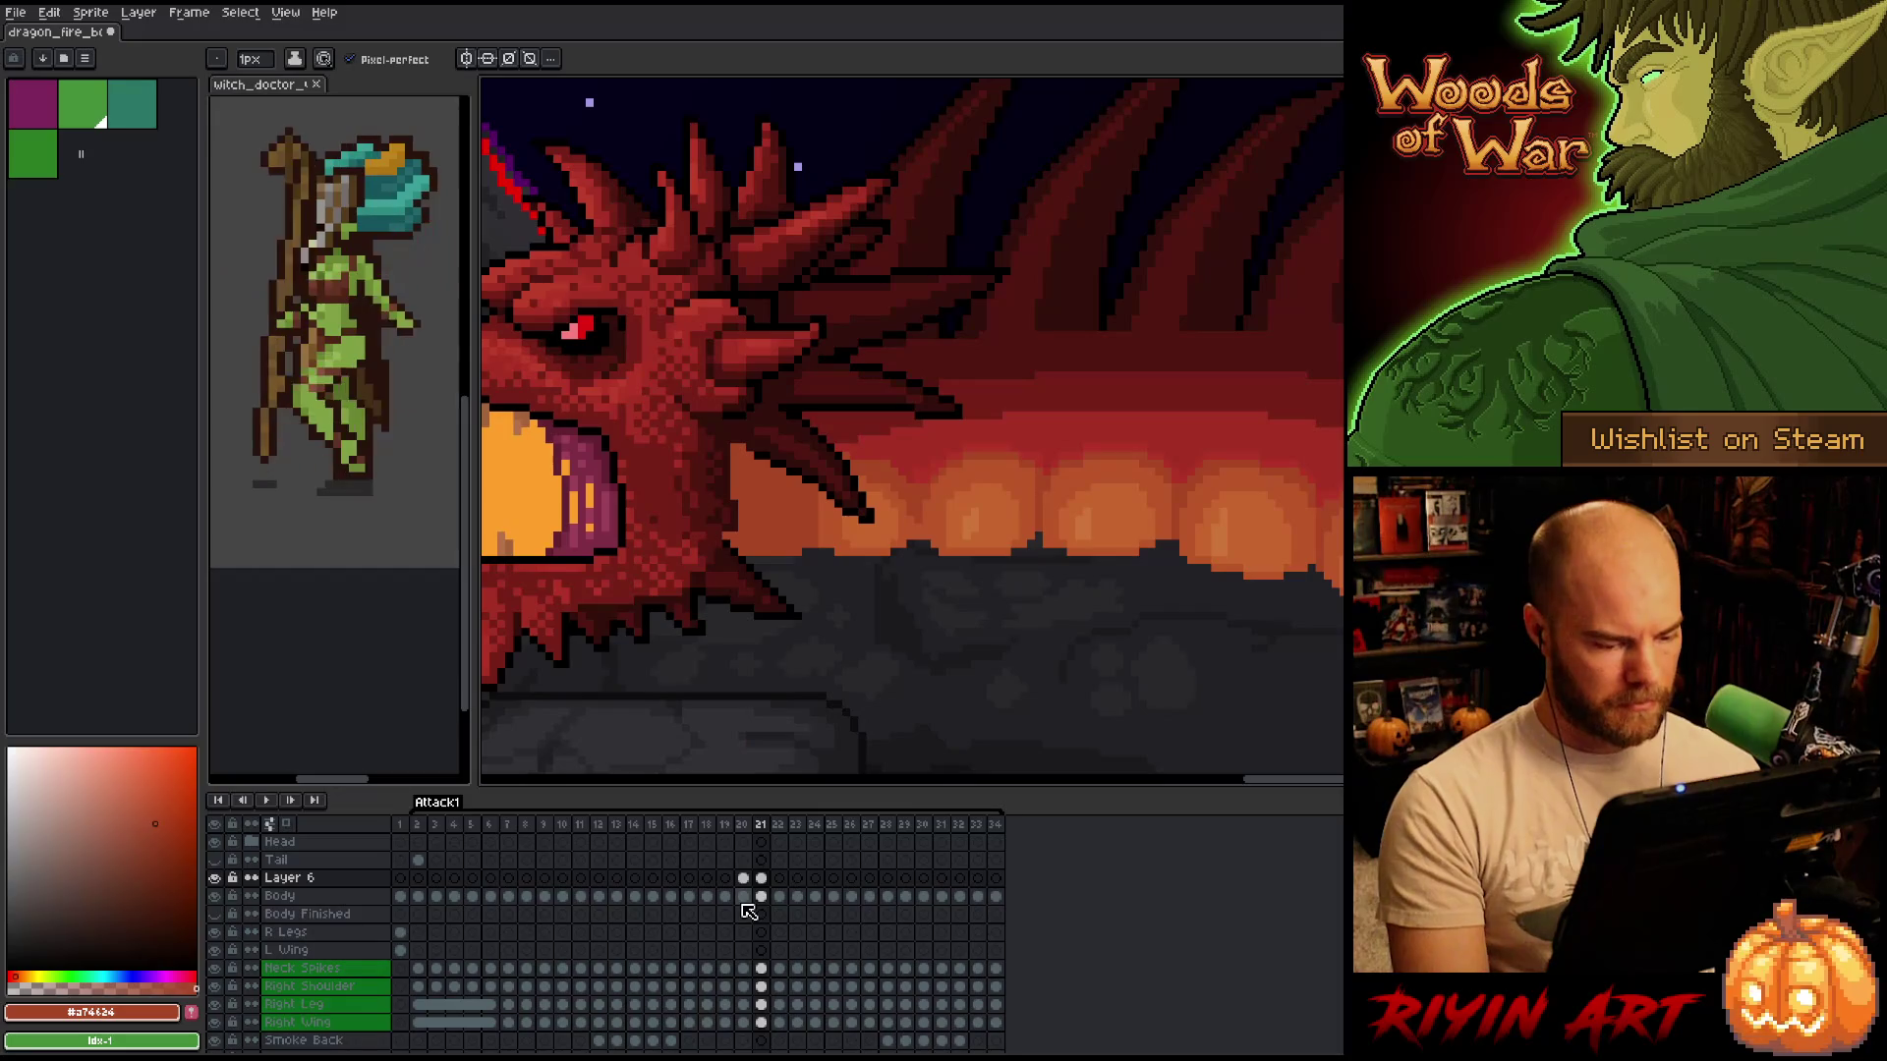
pyautogui.press('m')
pyautogui.moveTo(548, 316)
pyautogui.mouseDown()
pyautogui.moveTo(758, 619)
pyautogui.moveTo(918, 716)
pyautogui.mouseUp()
pyautogui.press('Left')
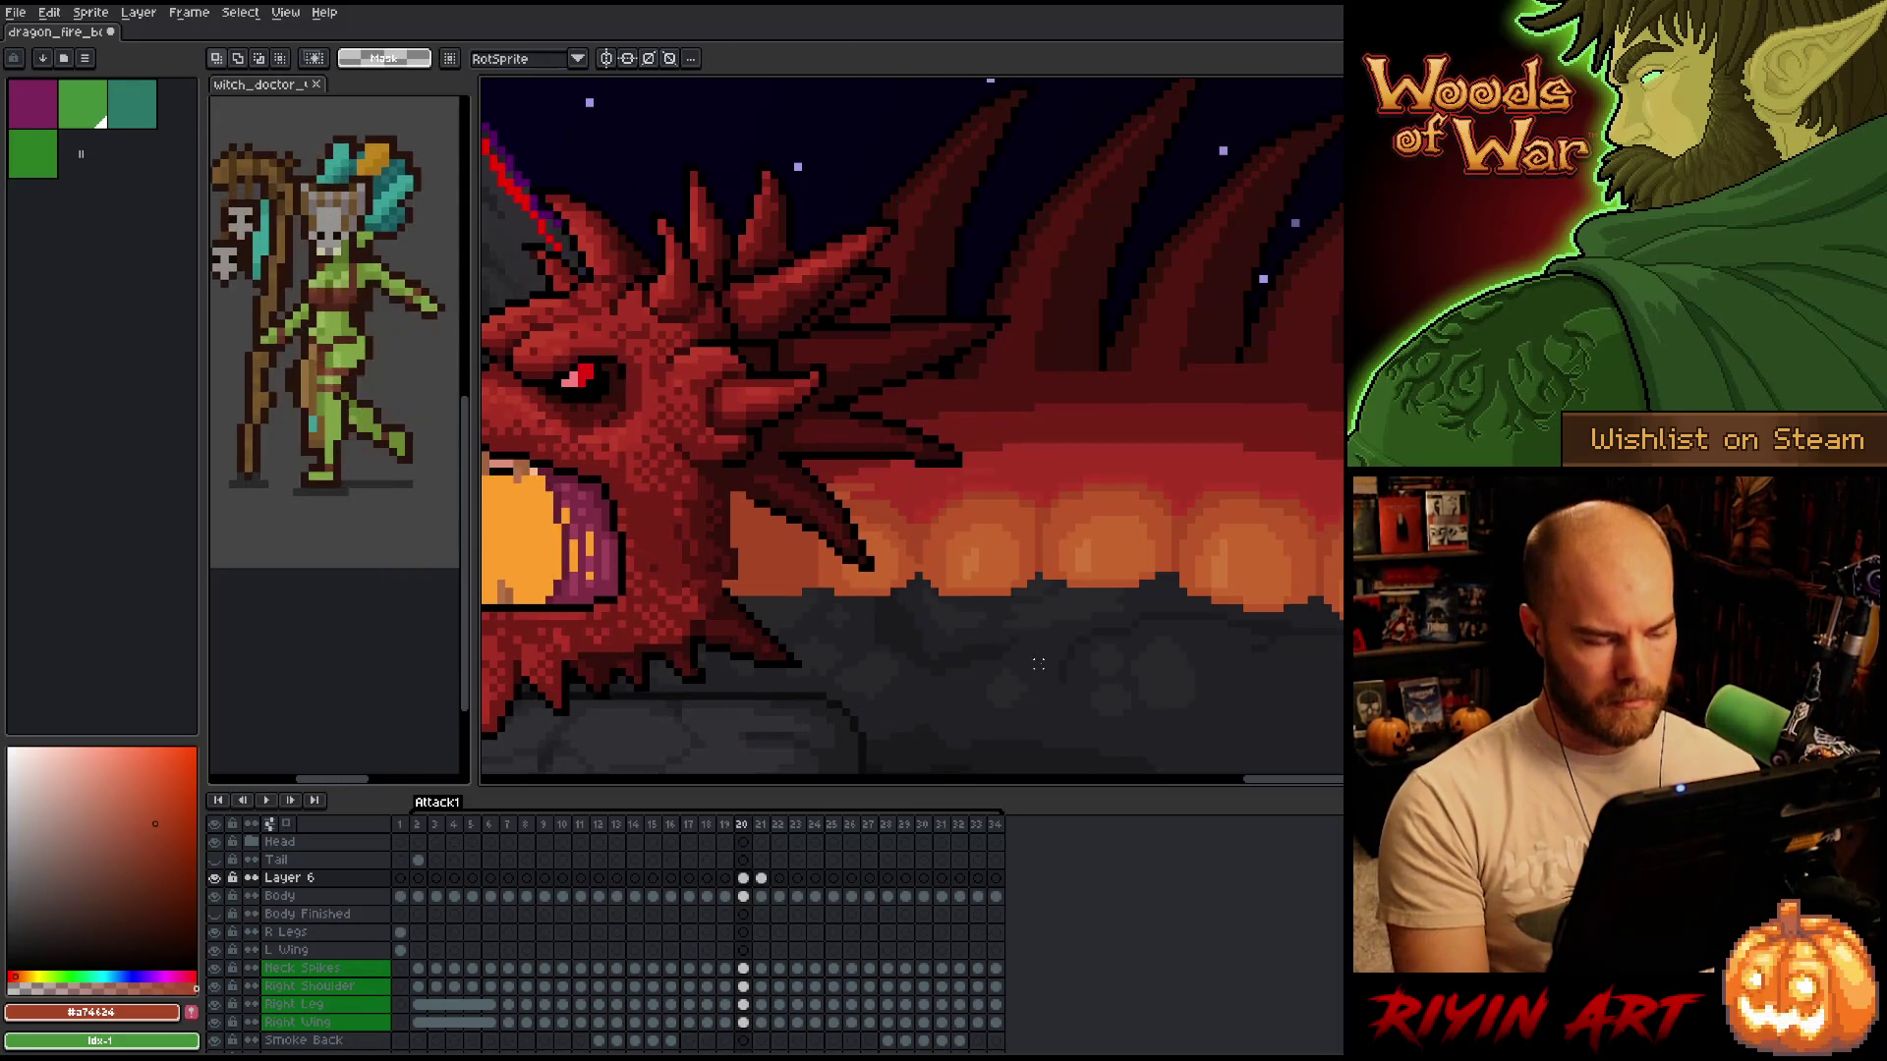
pyautogui.press('Right')
pyautogui.press('Left')
pyautogui.press('Right')
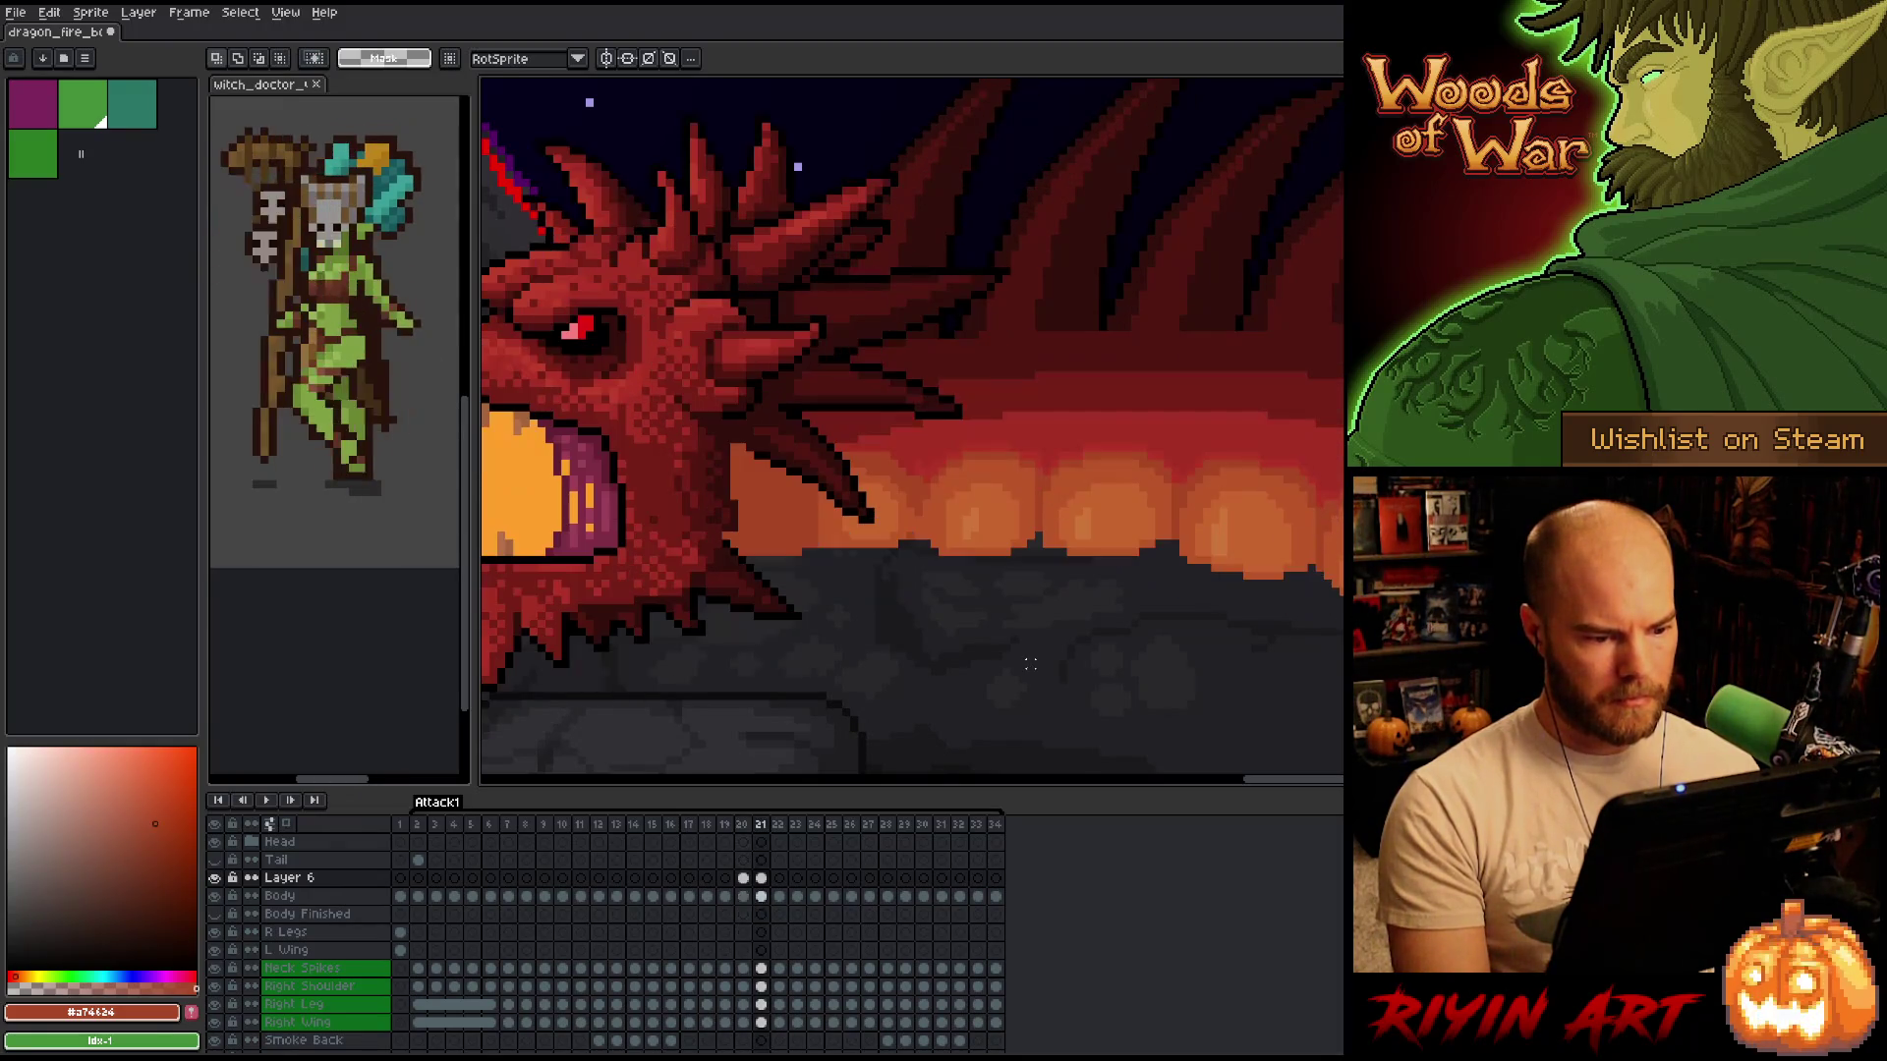
pyautogui.press('b')
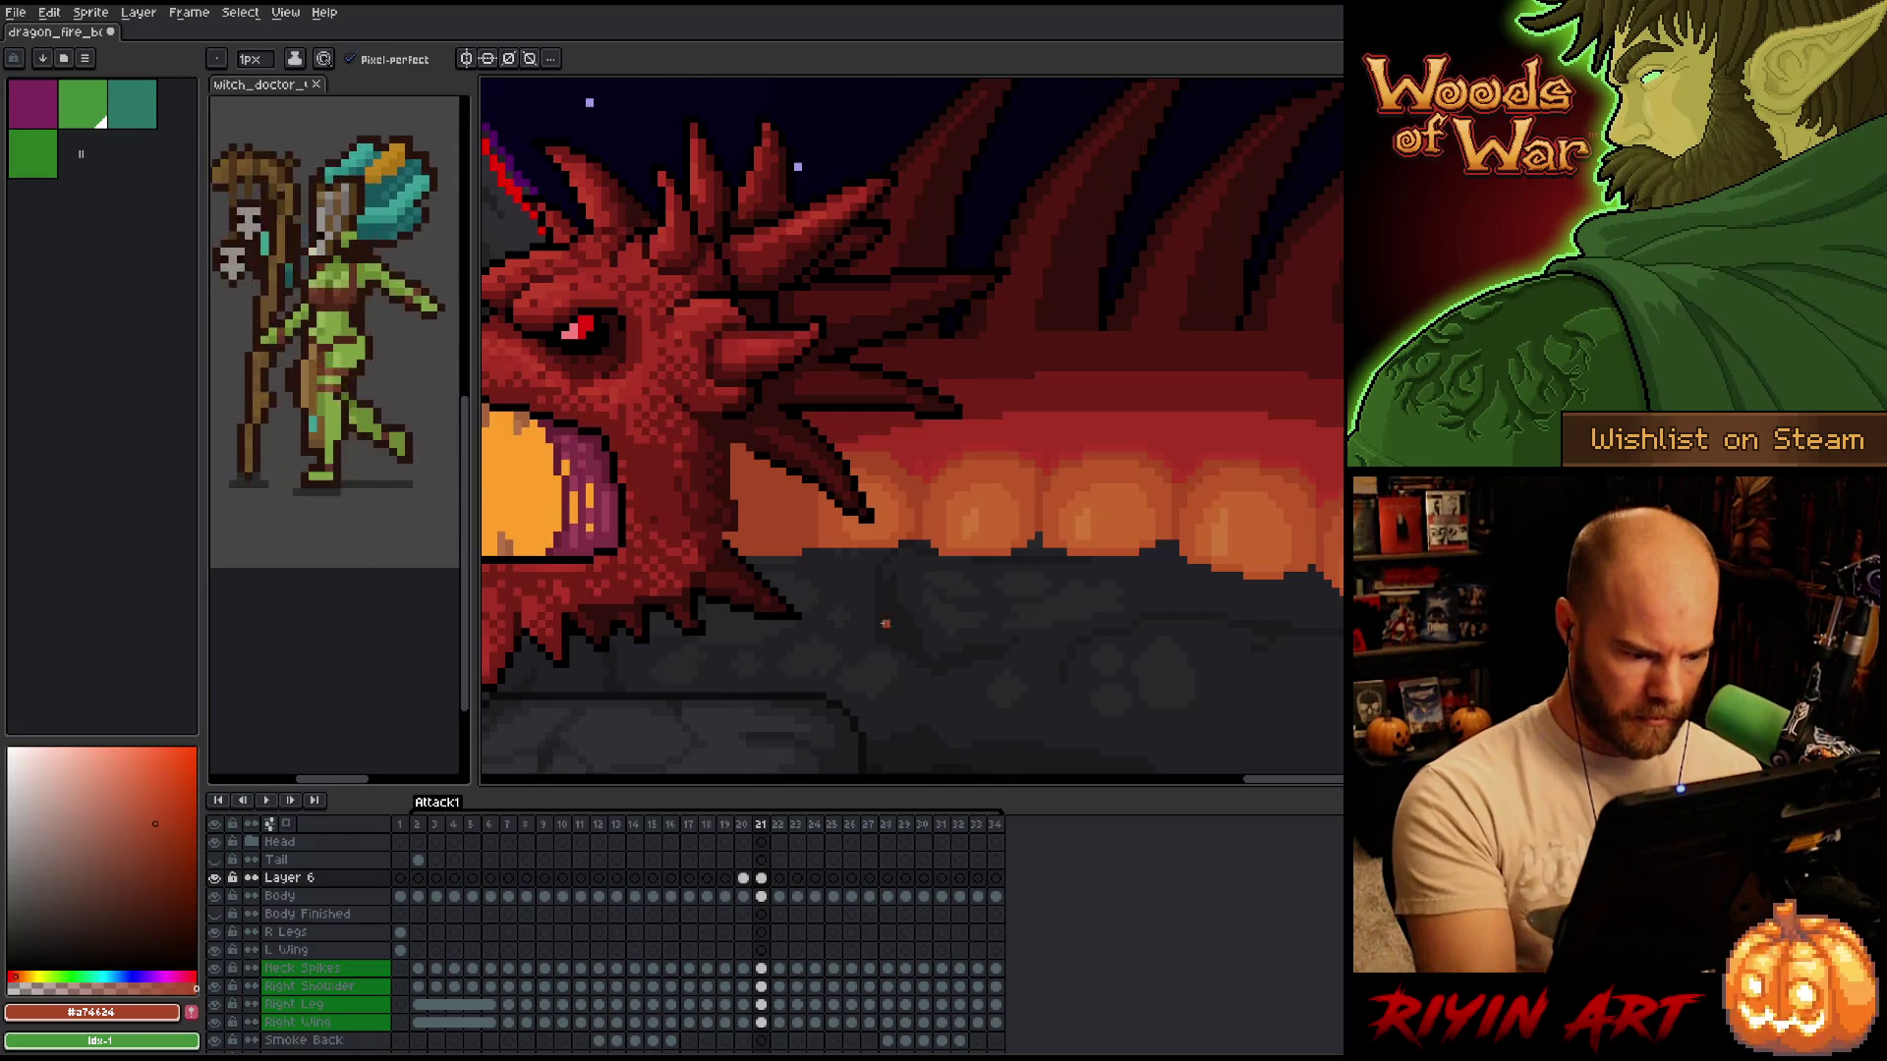
pyautogui.press('e')
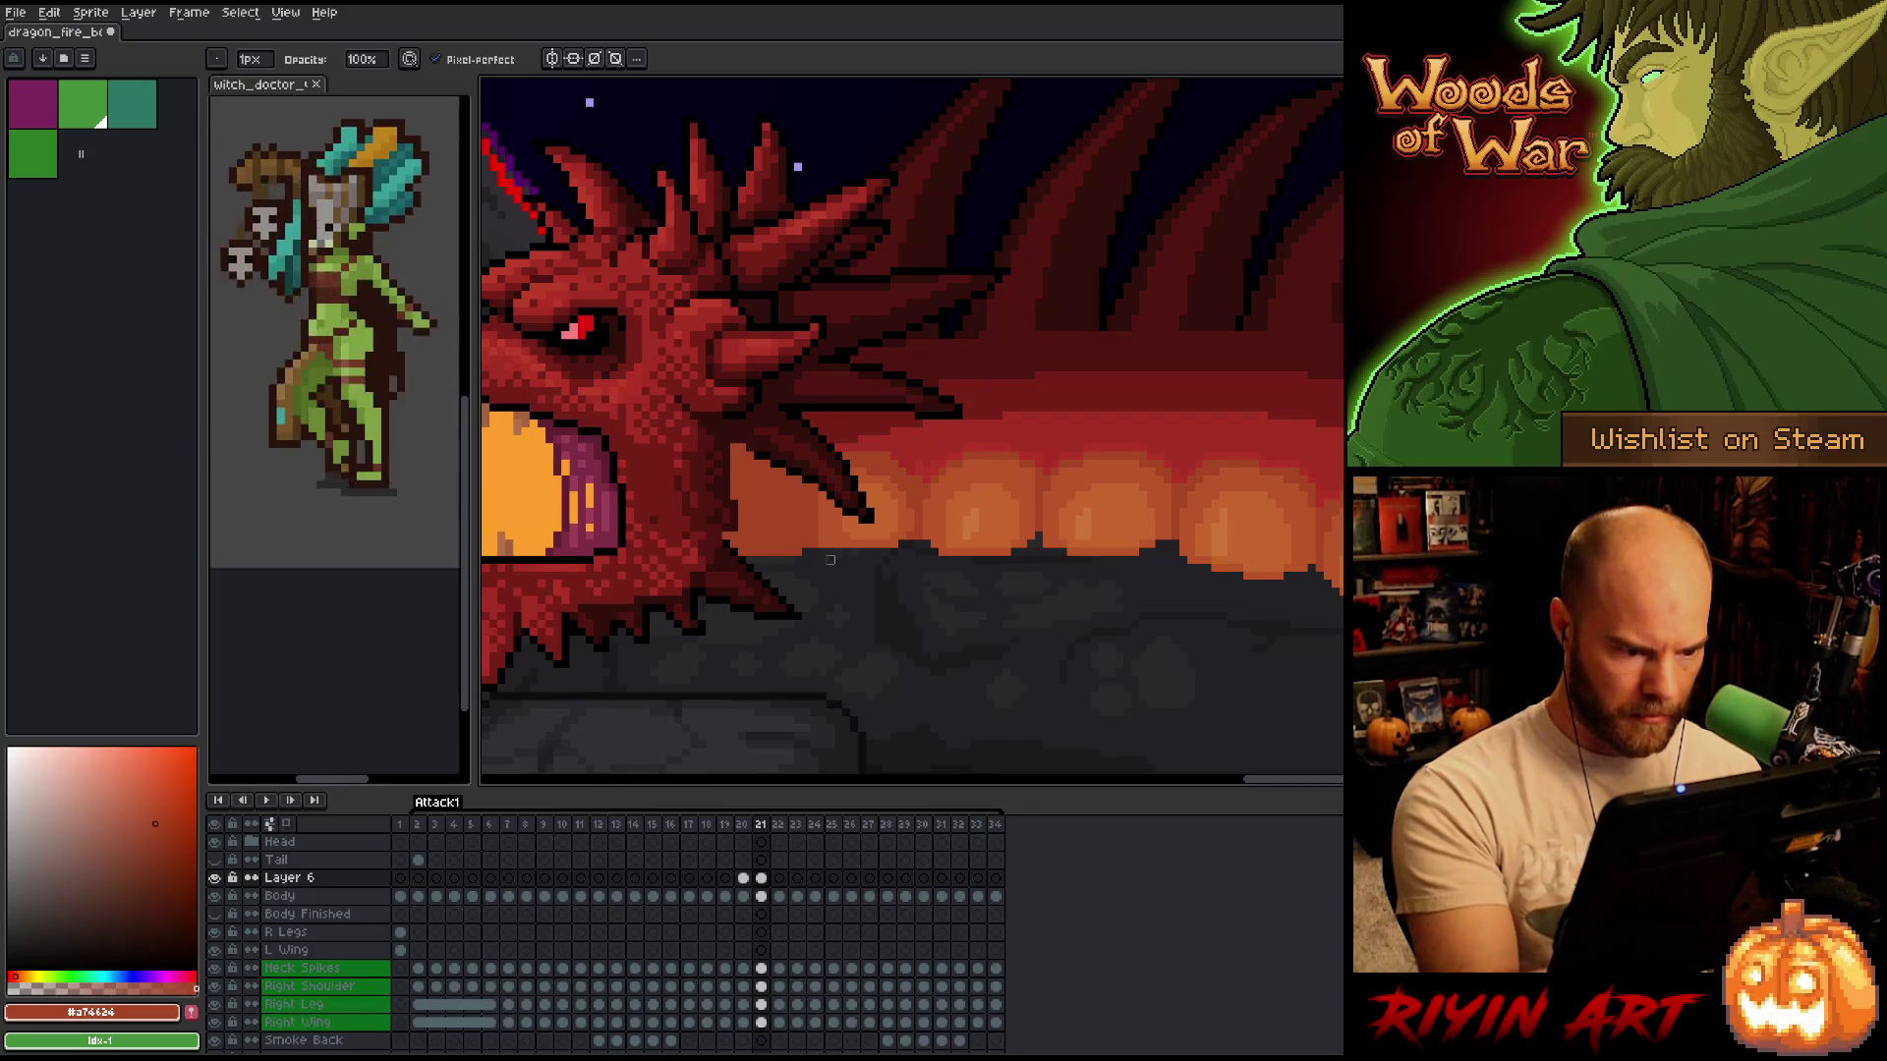
pyautogui.press('b')
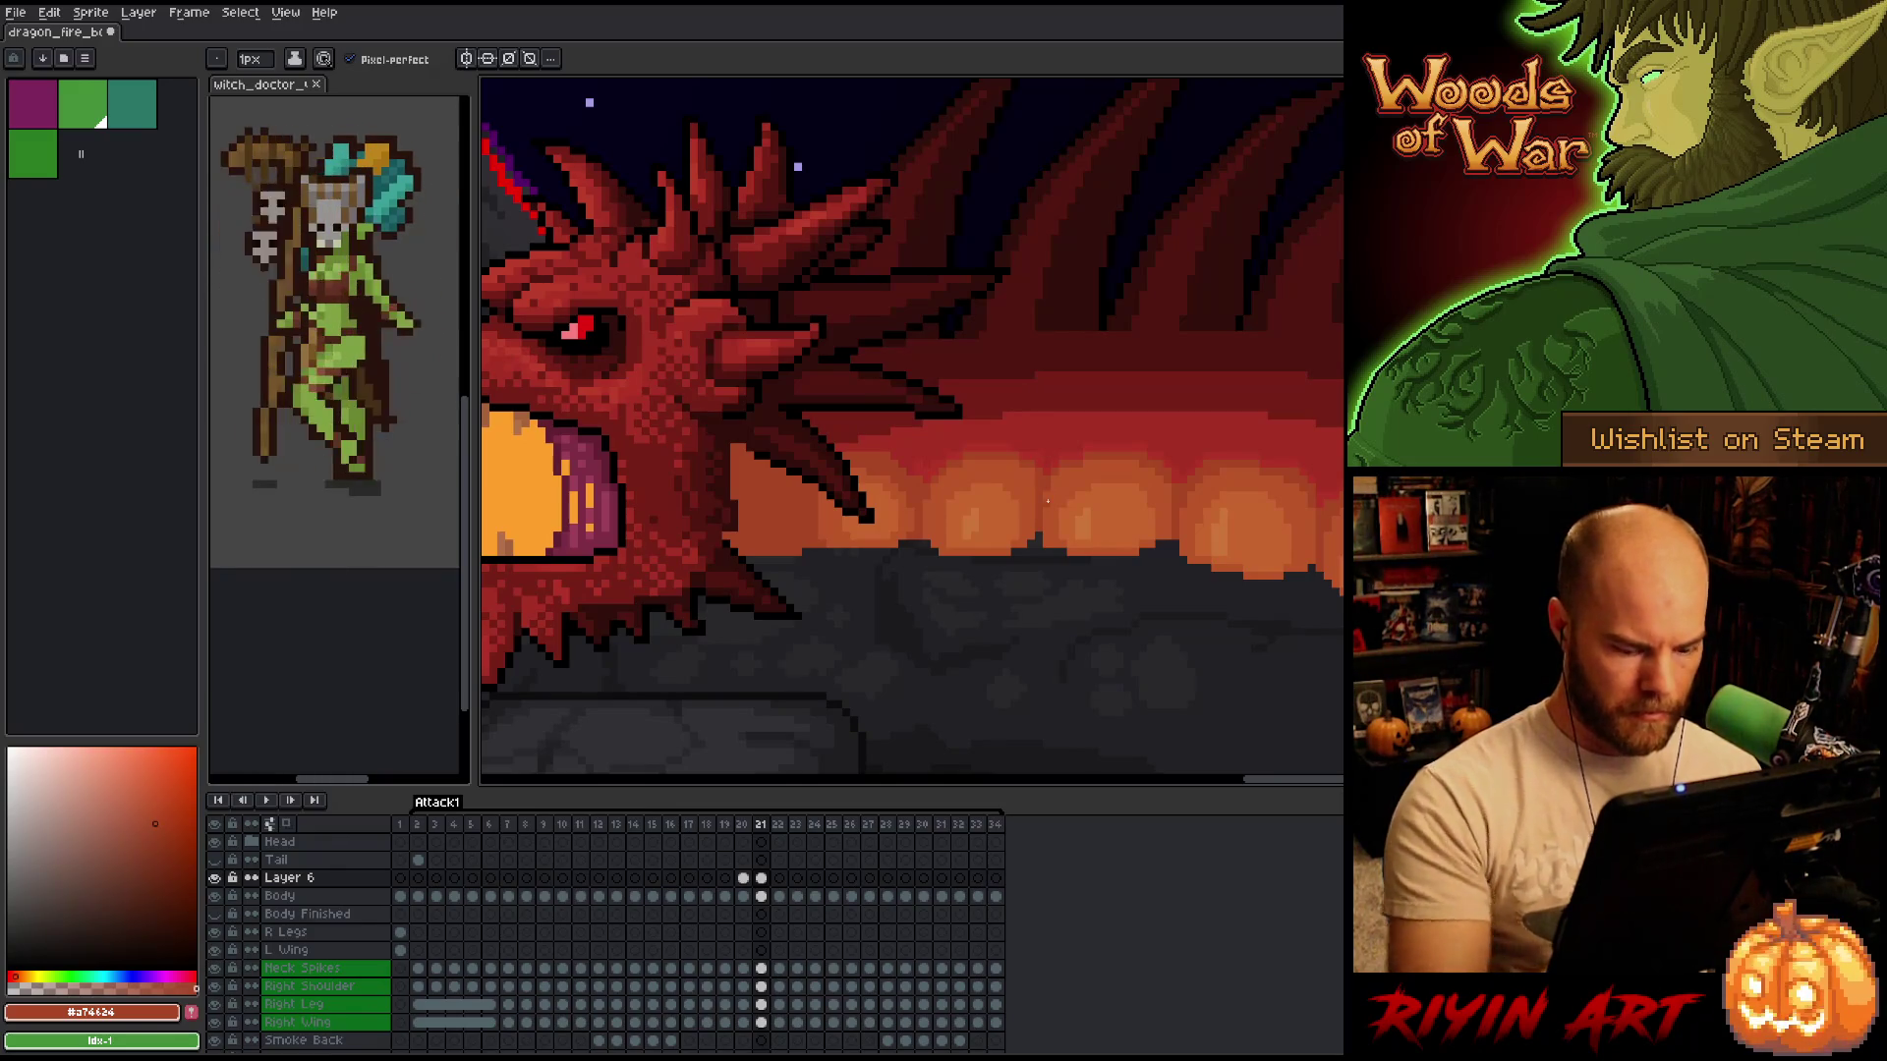
pyautogui.press('Left')
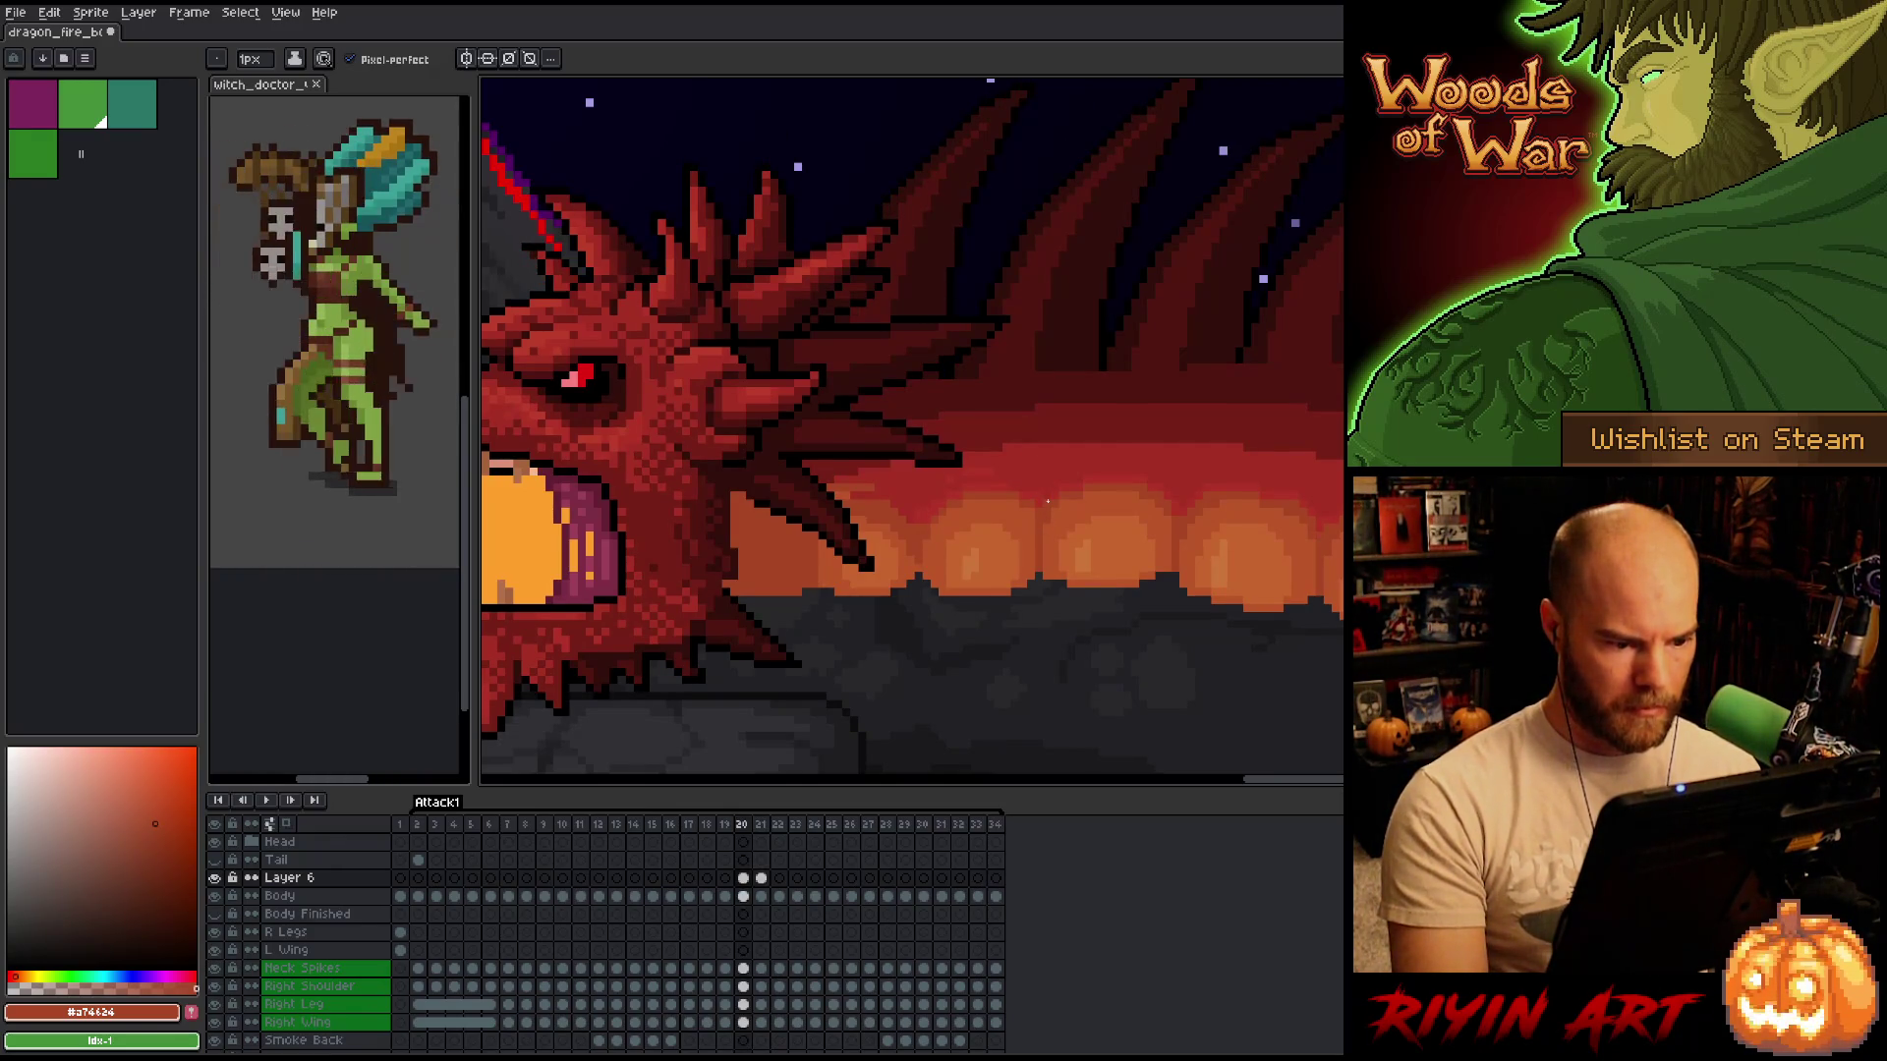
pyautogui.press('Right')
pyautogui.press('m')
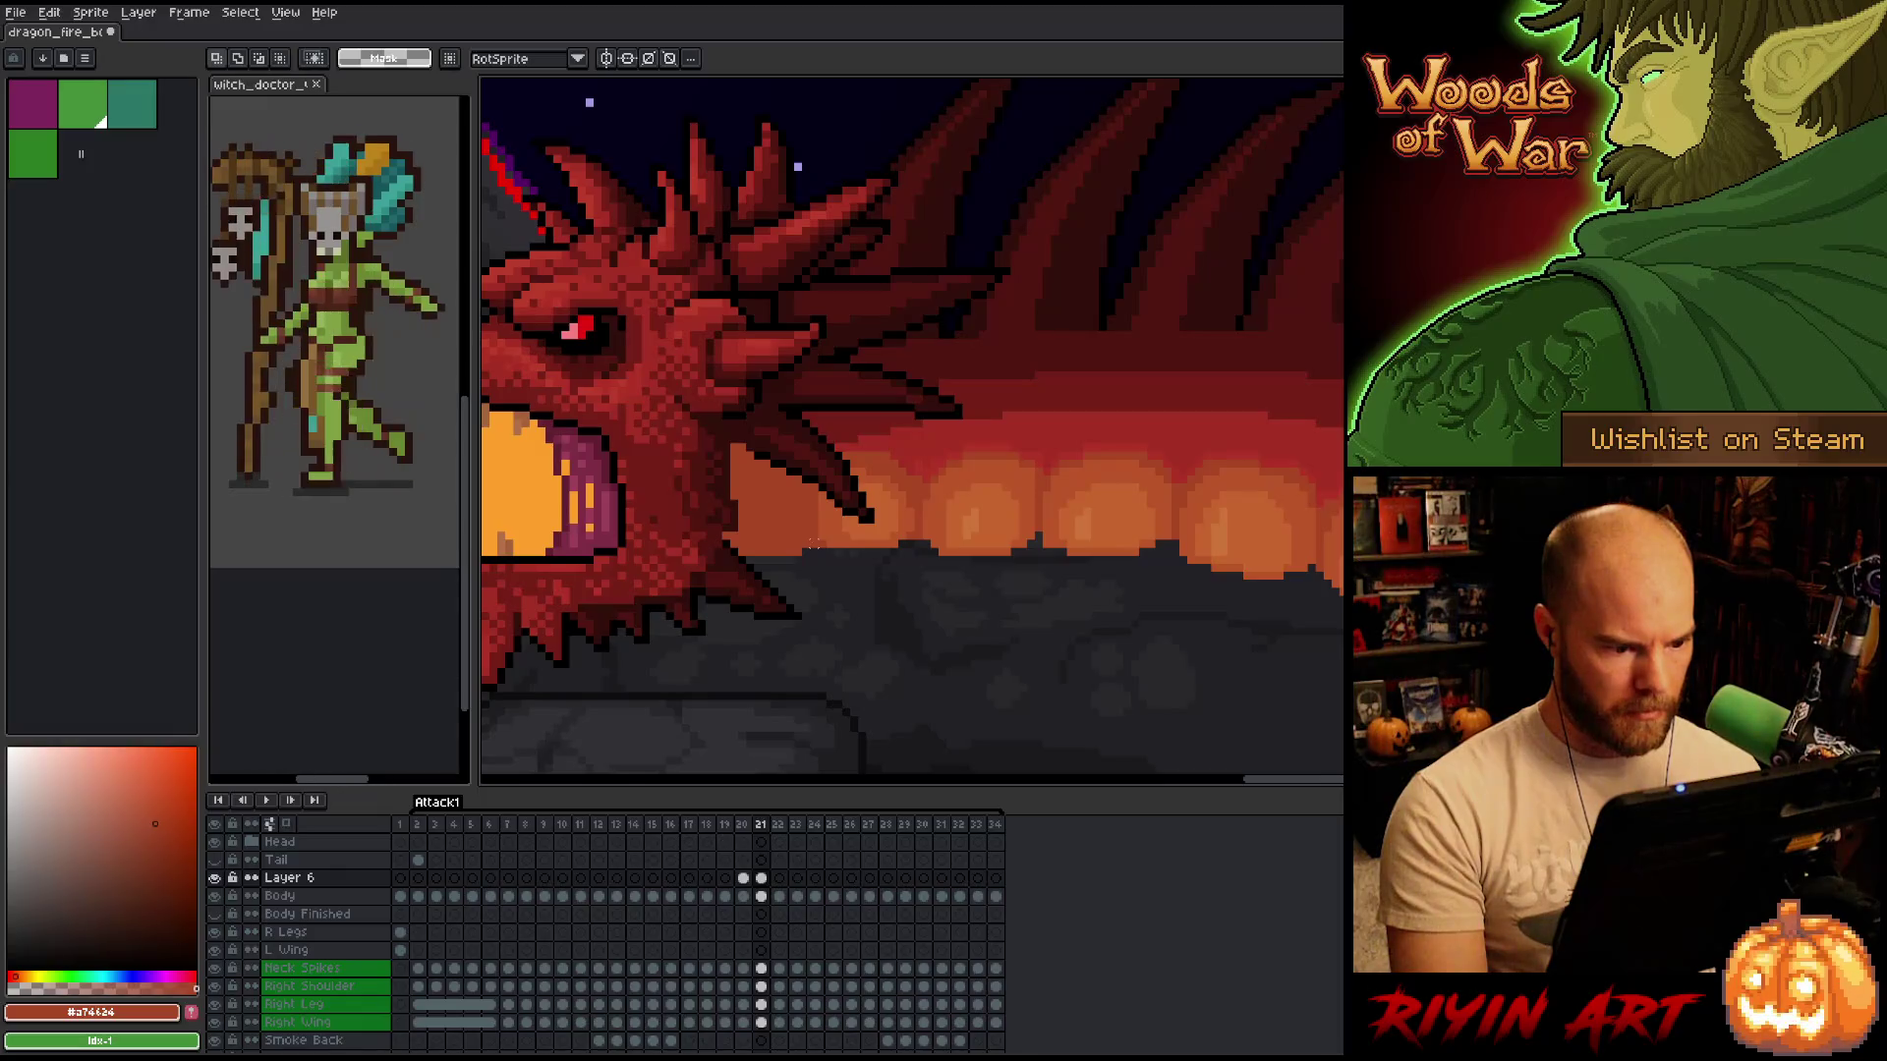
pyautogui.moveTo(814, 544); pyautogui.dragTo(670, 582)
# Activate the Body layer's frame-21 cel, clear the jaw selection, and compare frames 20 and 21.
pyautogui.click(763, 897)
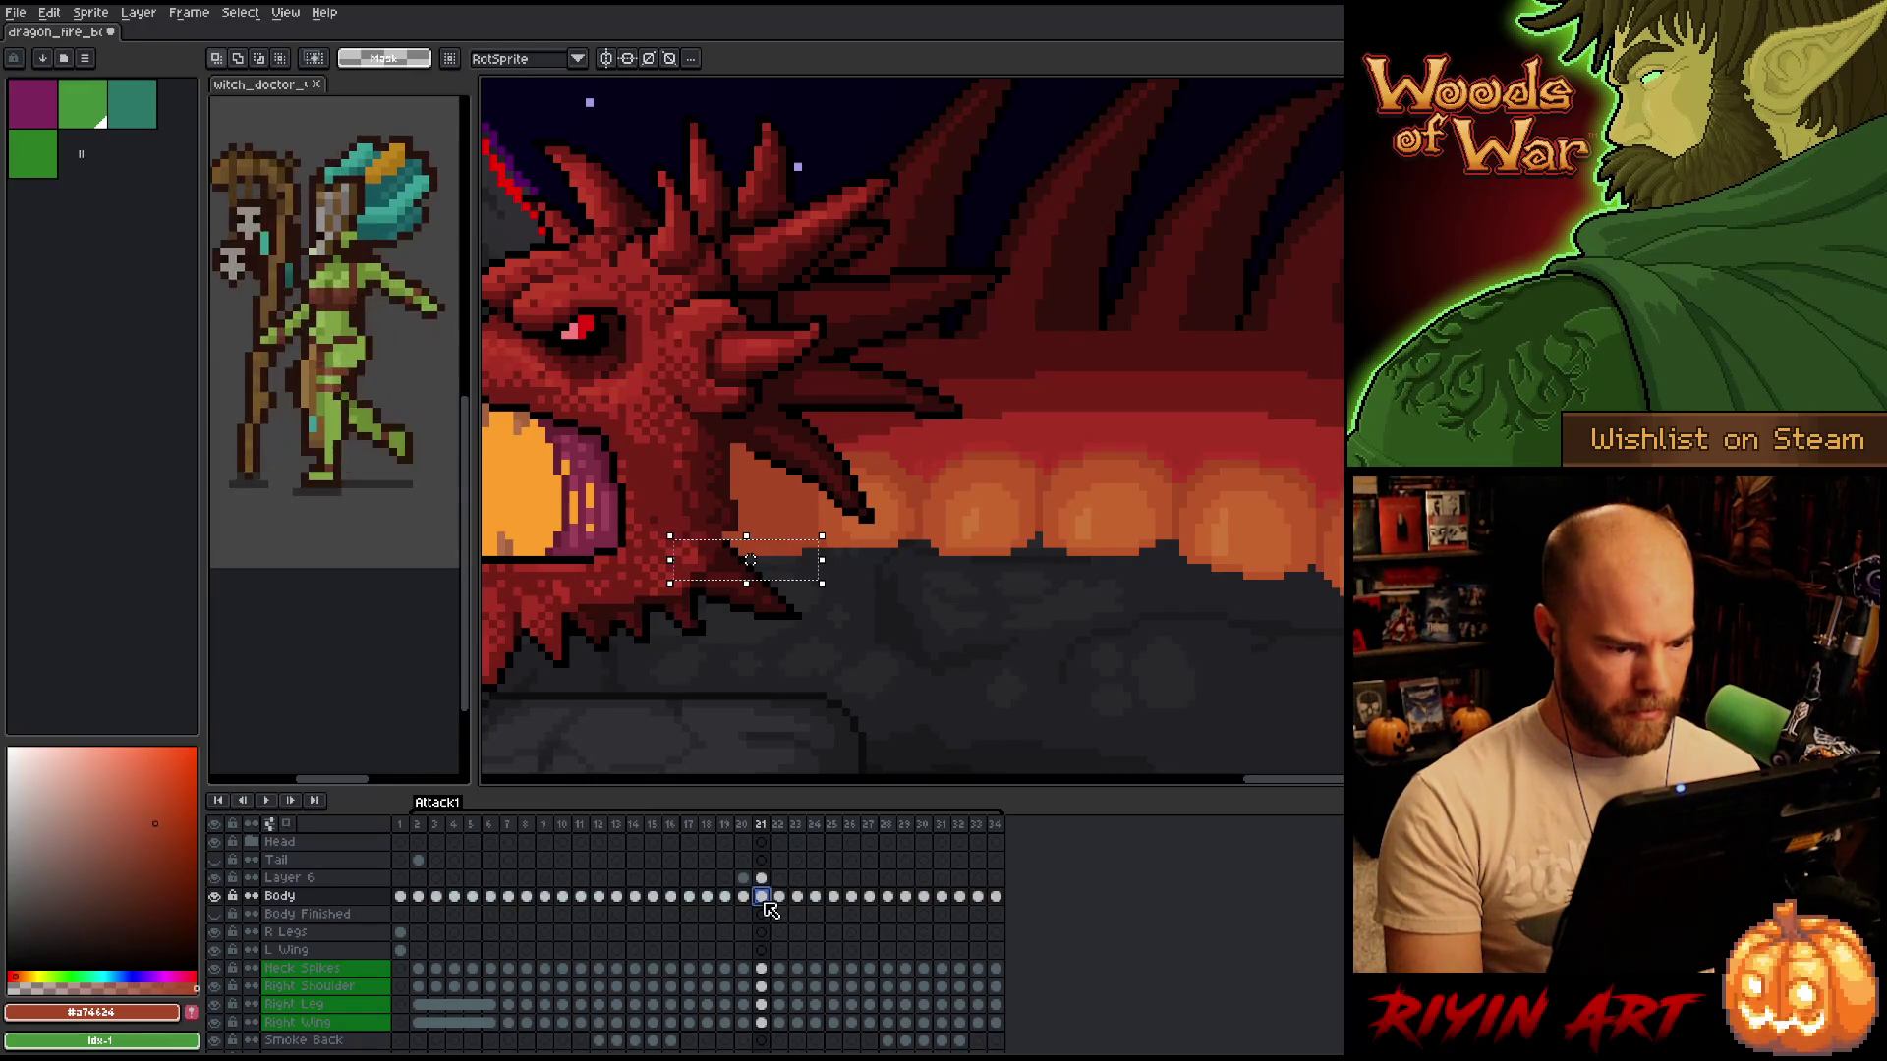
pyautogui.click(877, 664)
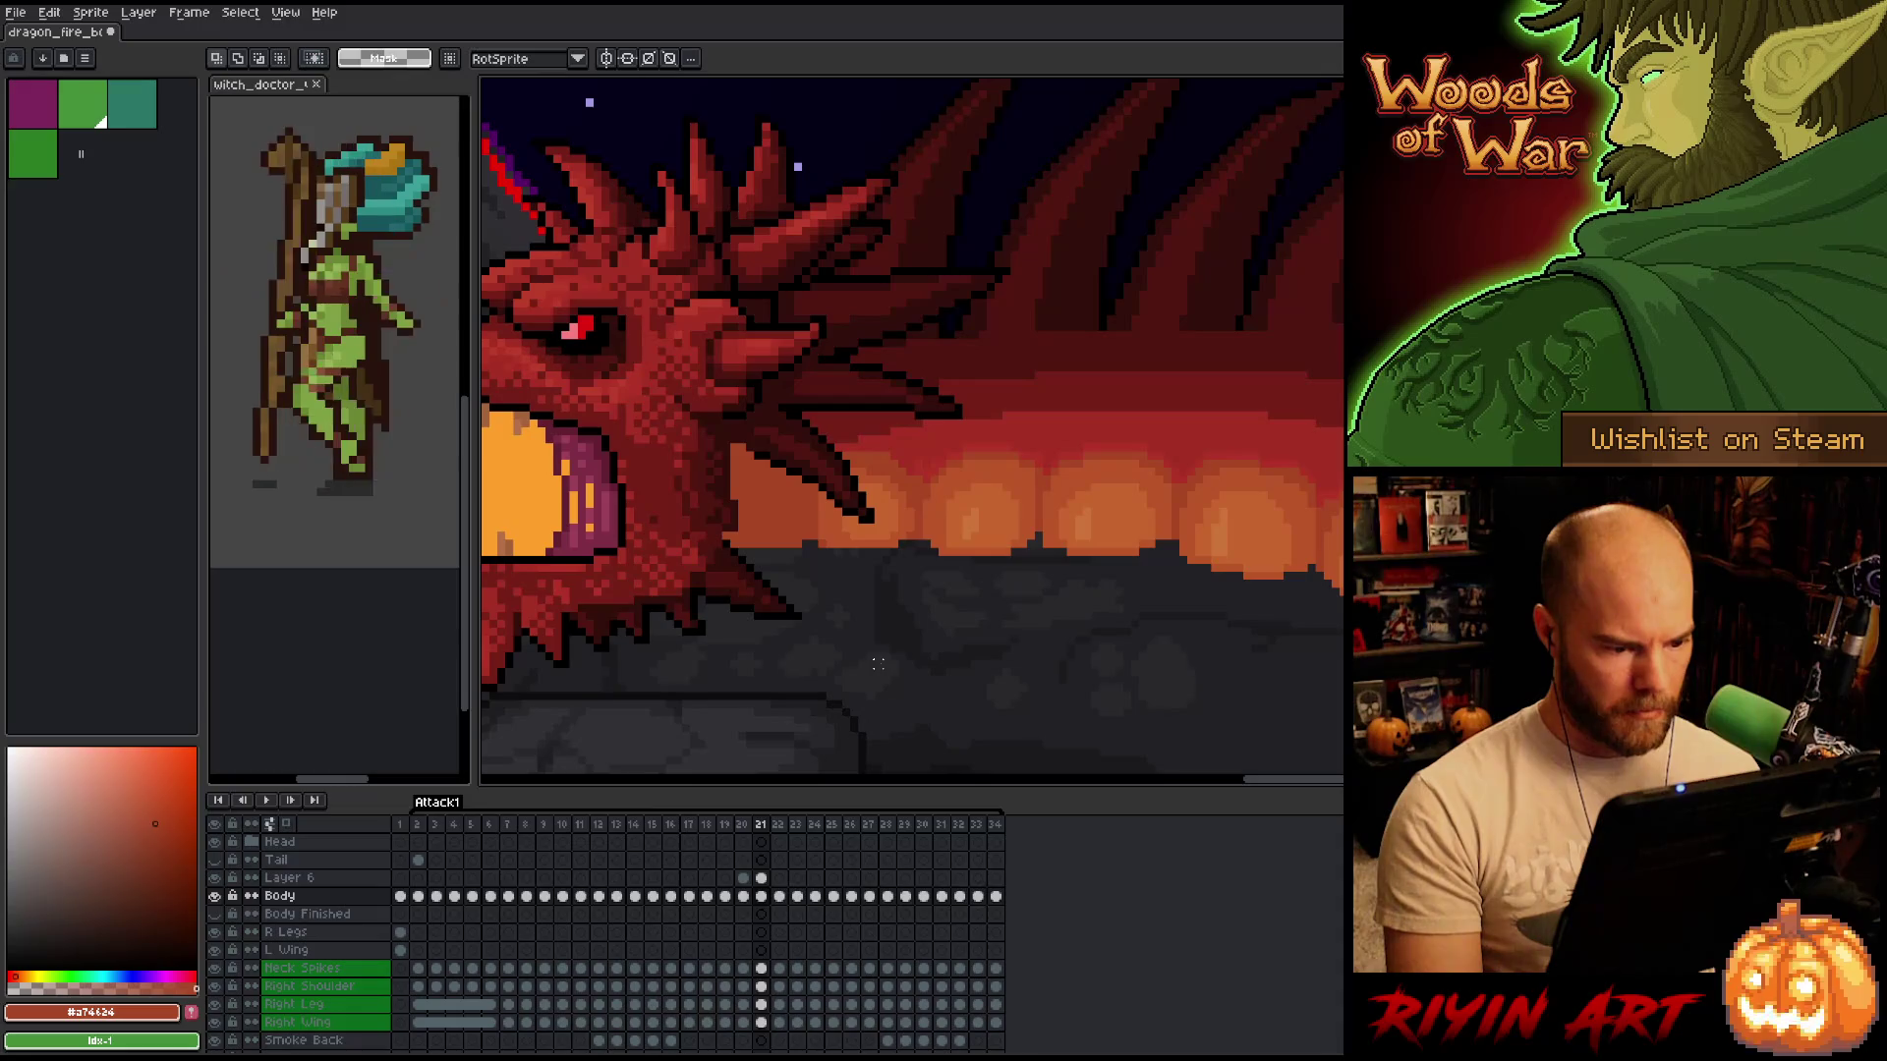
pyautogui.press('b')
pyautogui.click(764, 897)
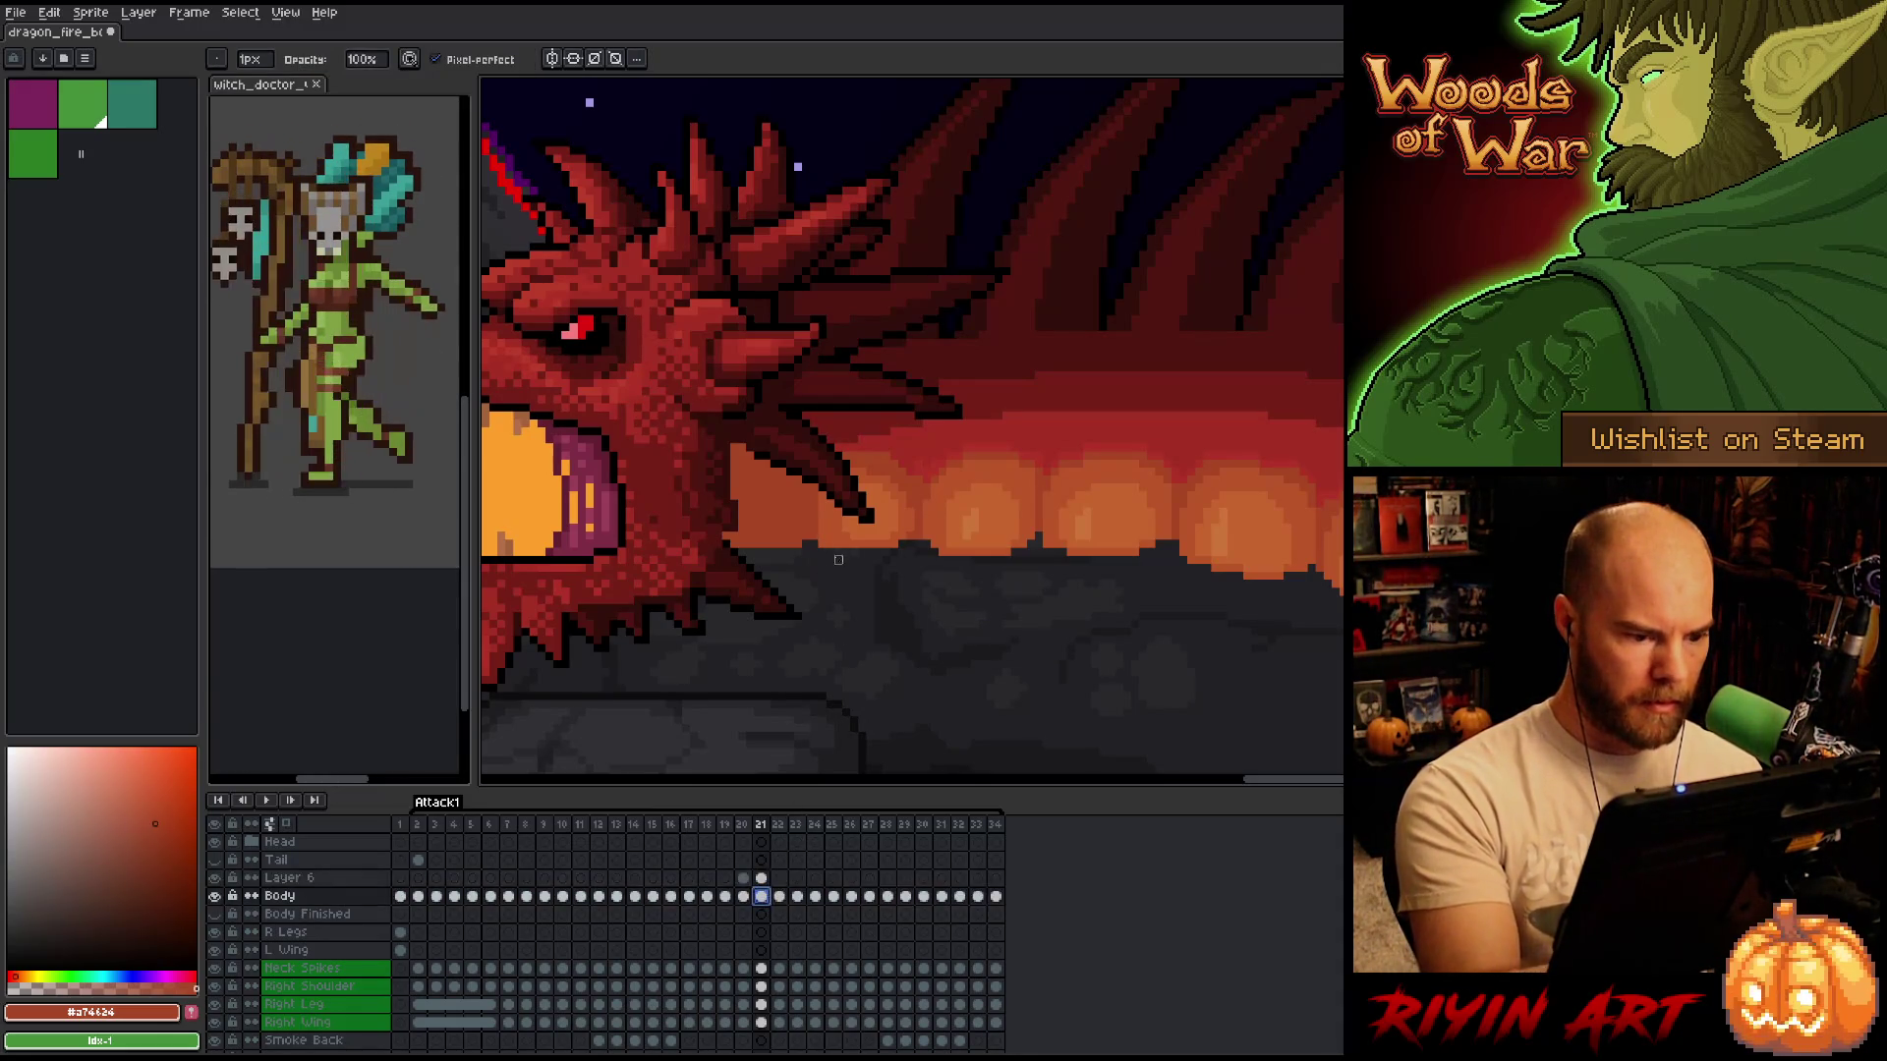
pyautogui.press(',')
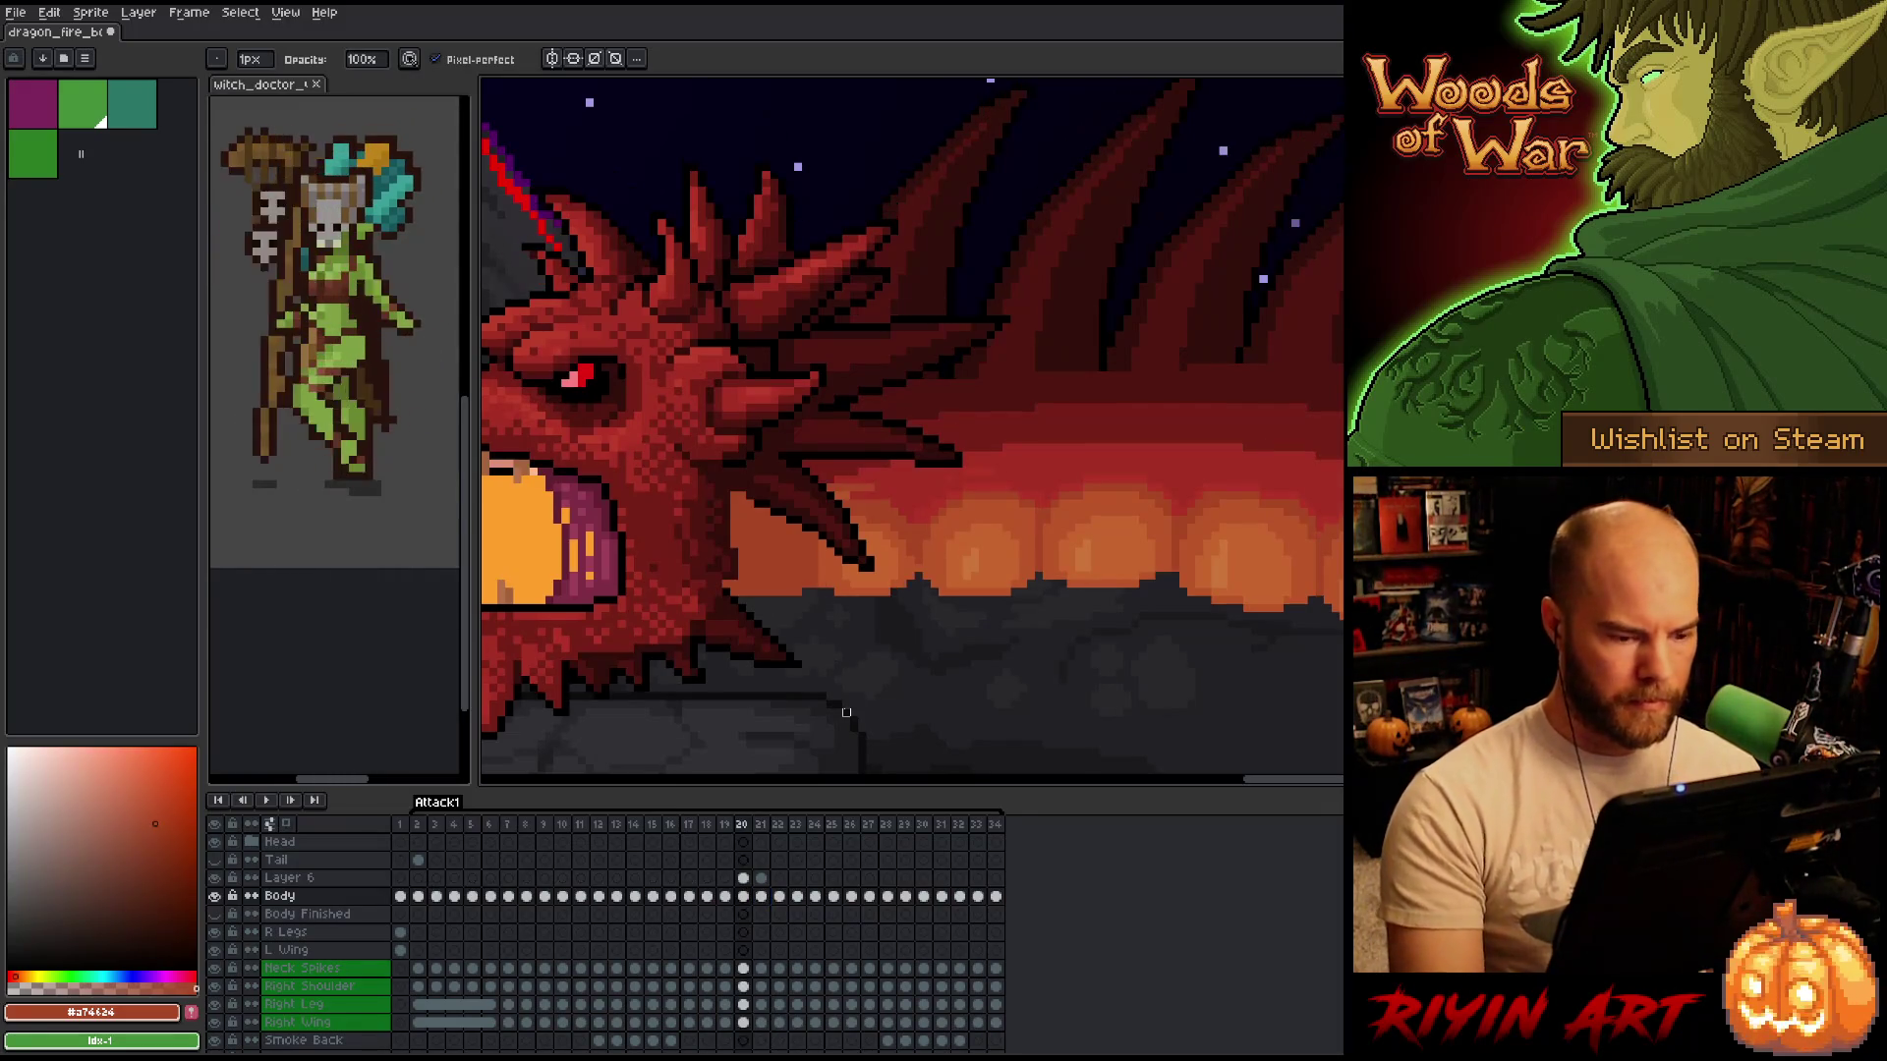
pyautogui.press('.')
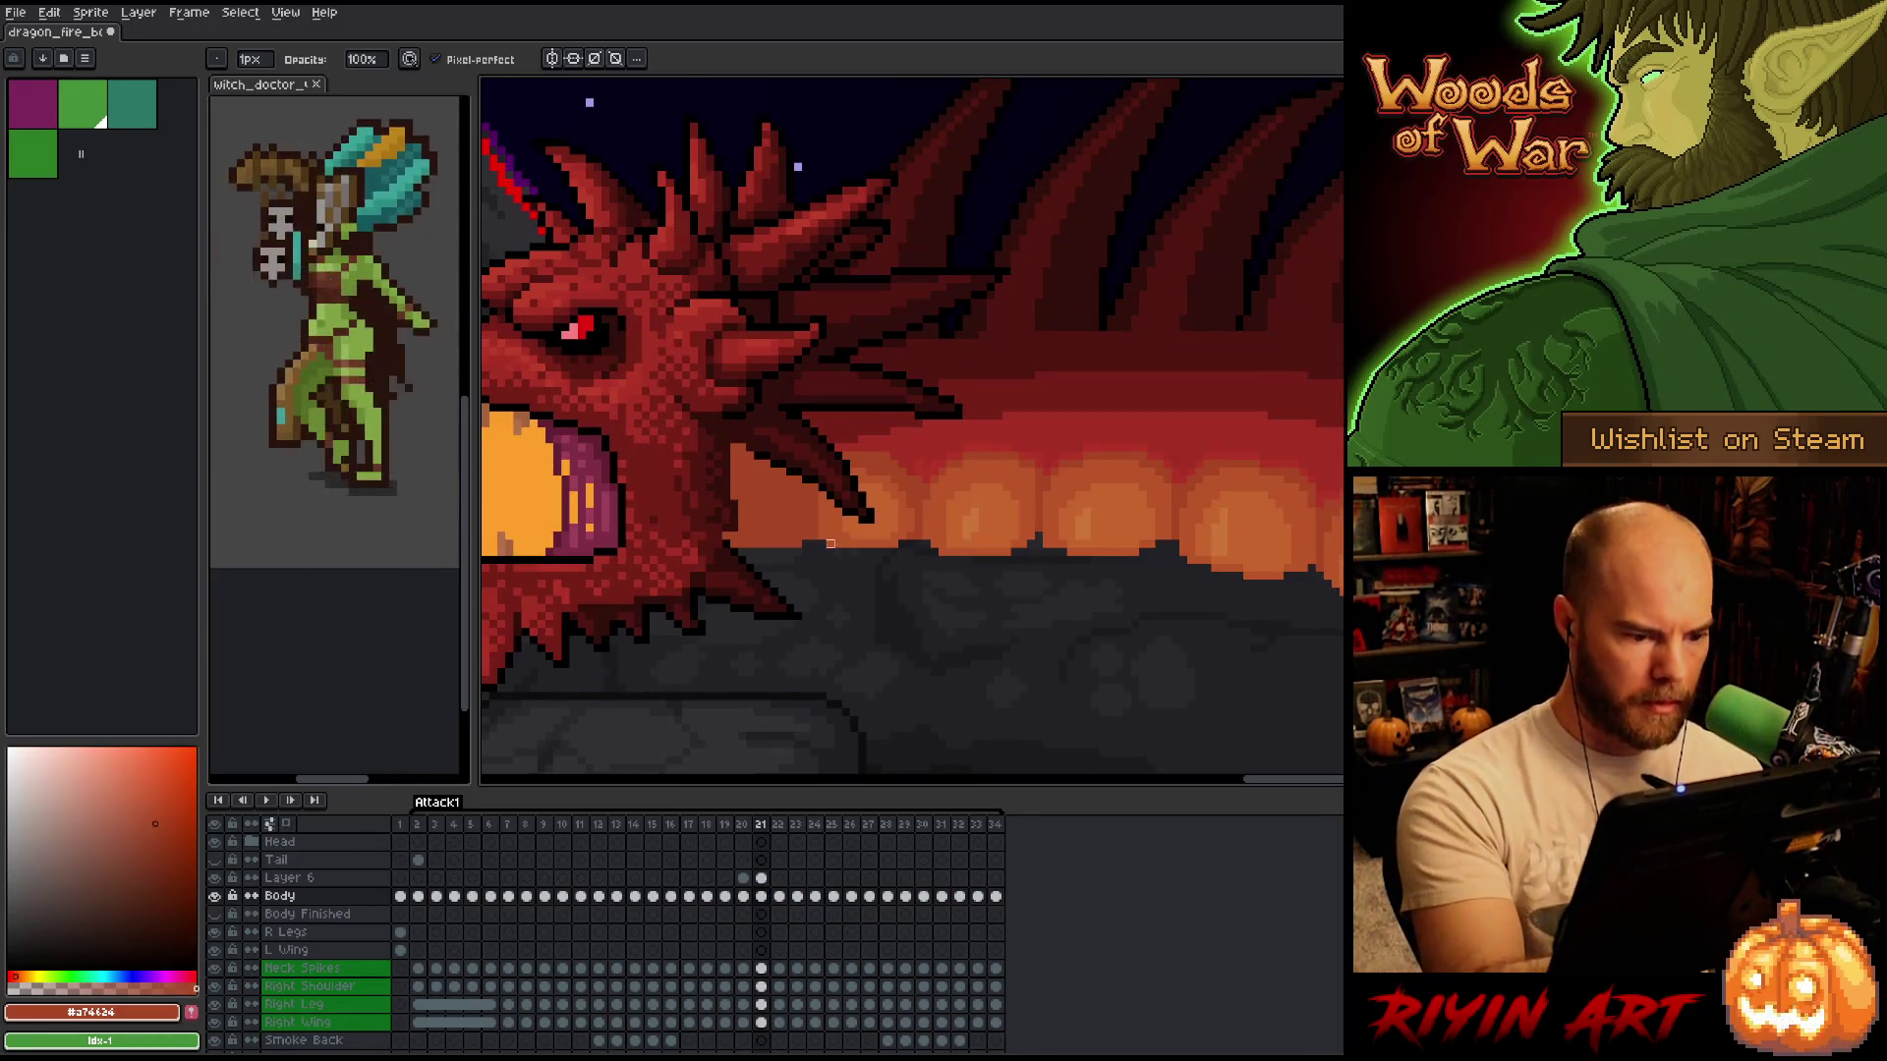
pyautogui.press(',')
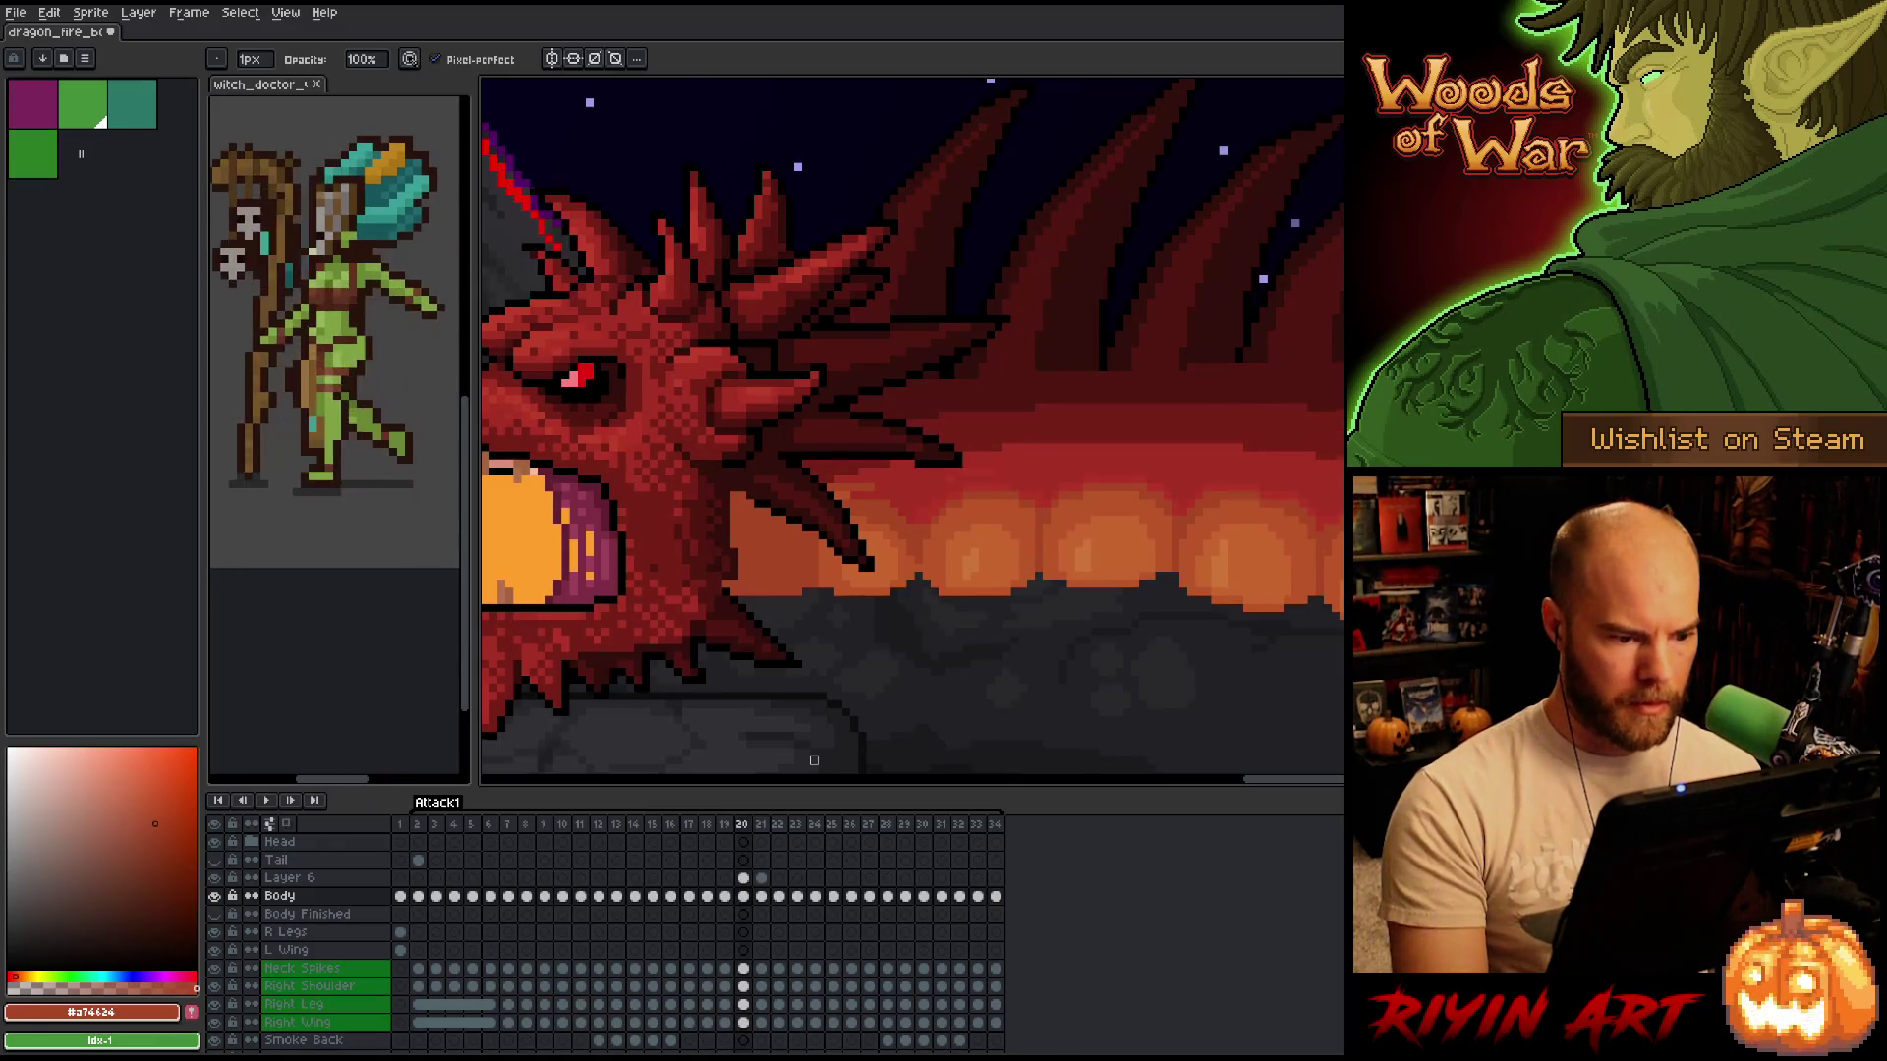
pyautogui.press('.')
pyautogui.press(',')
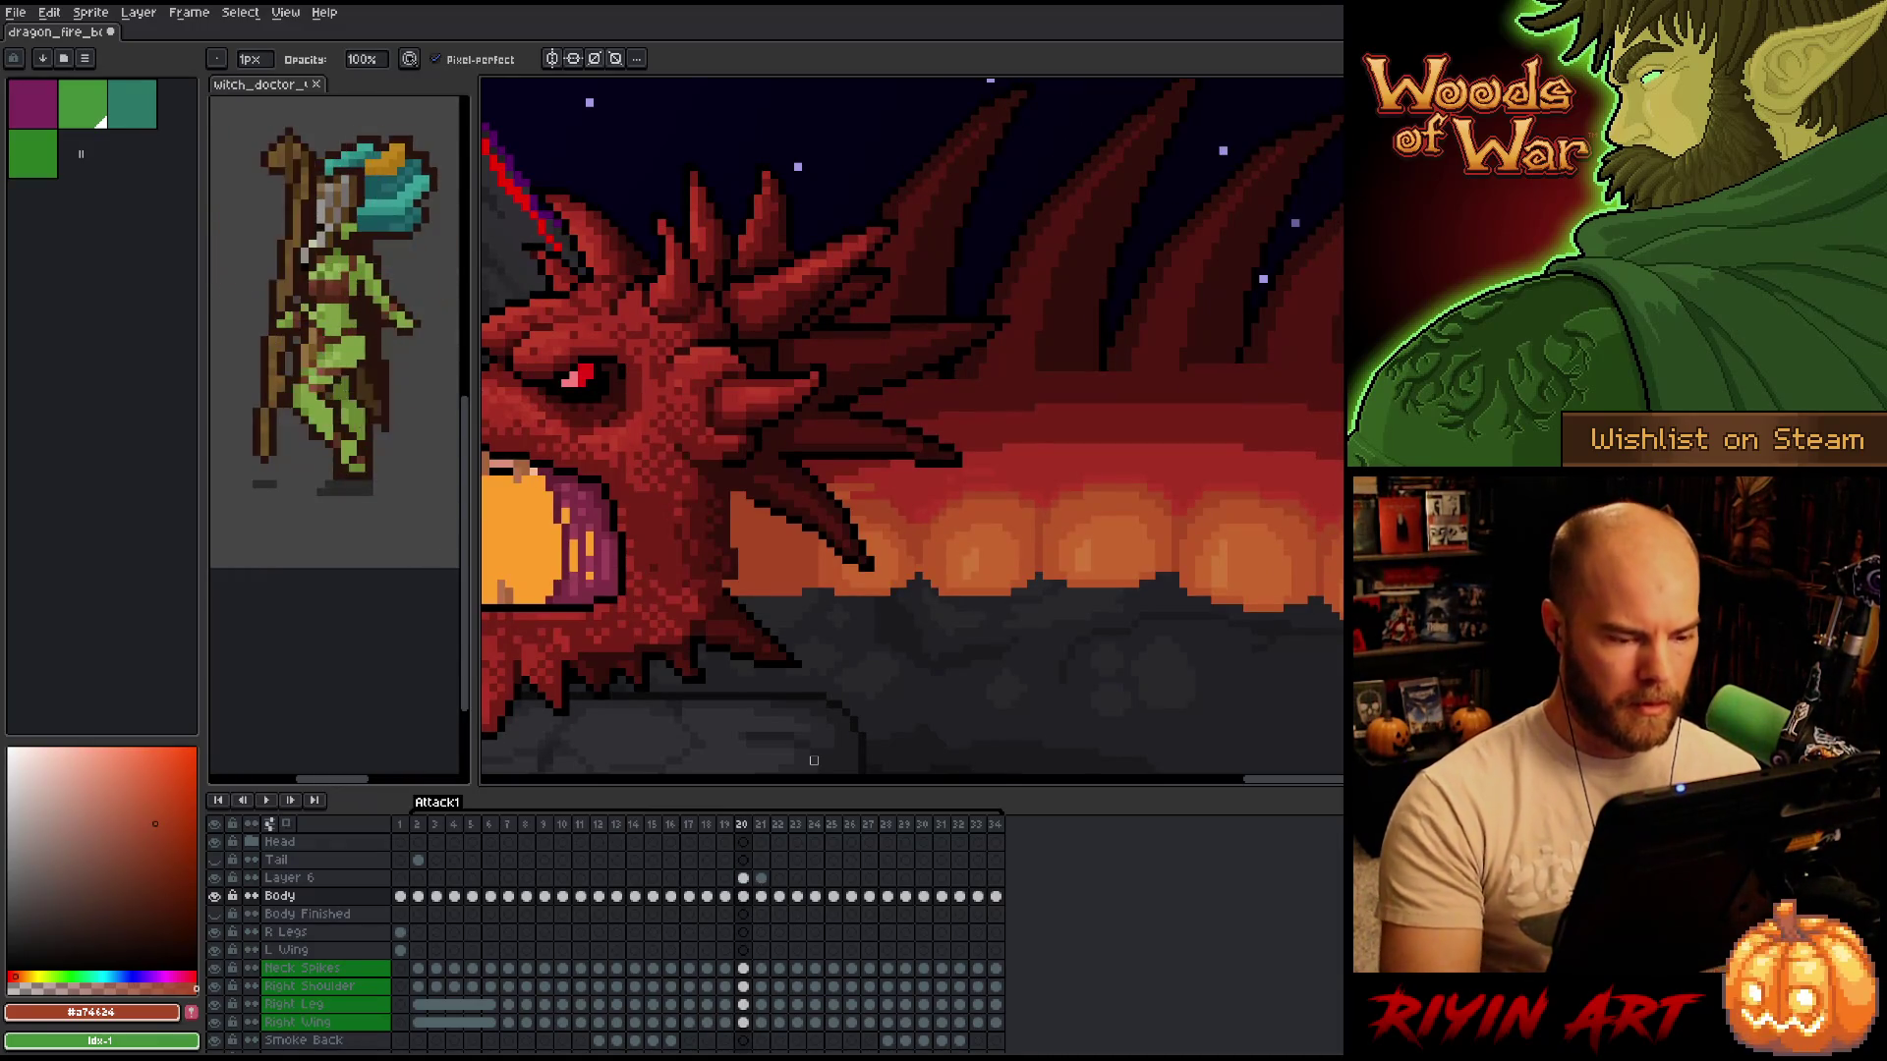
# With the eraser active, flip through frames 19 to 21 and settle on frame 20.
pyautogui.press('e')
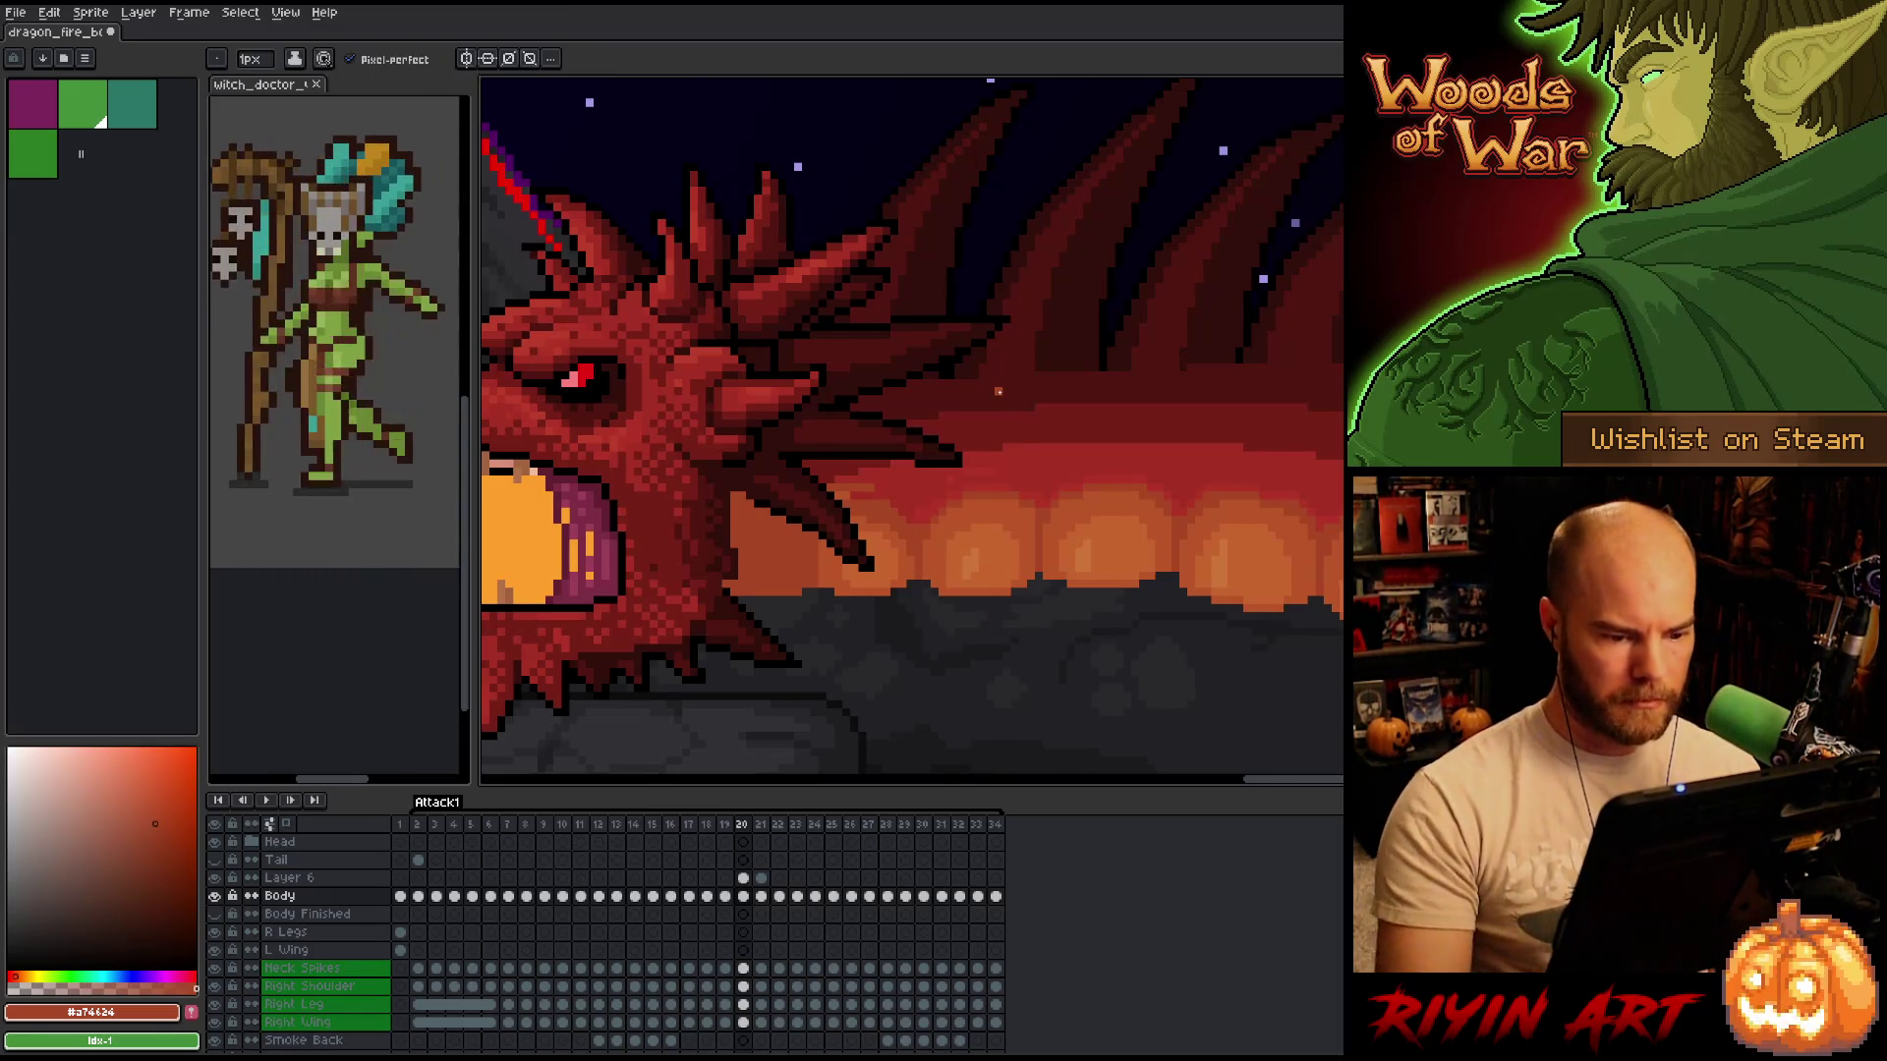
pyautogui.press(',')
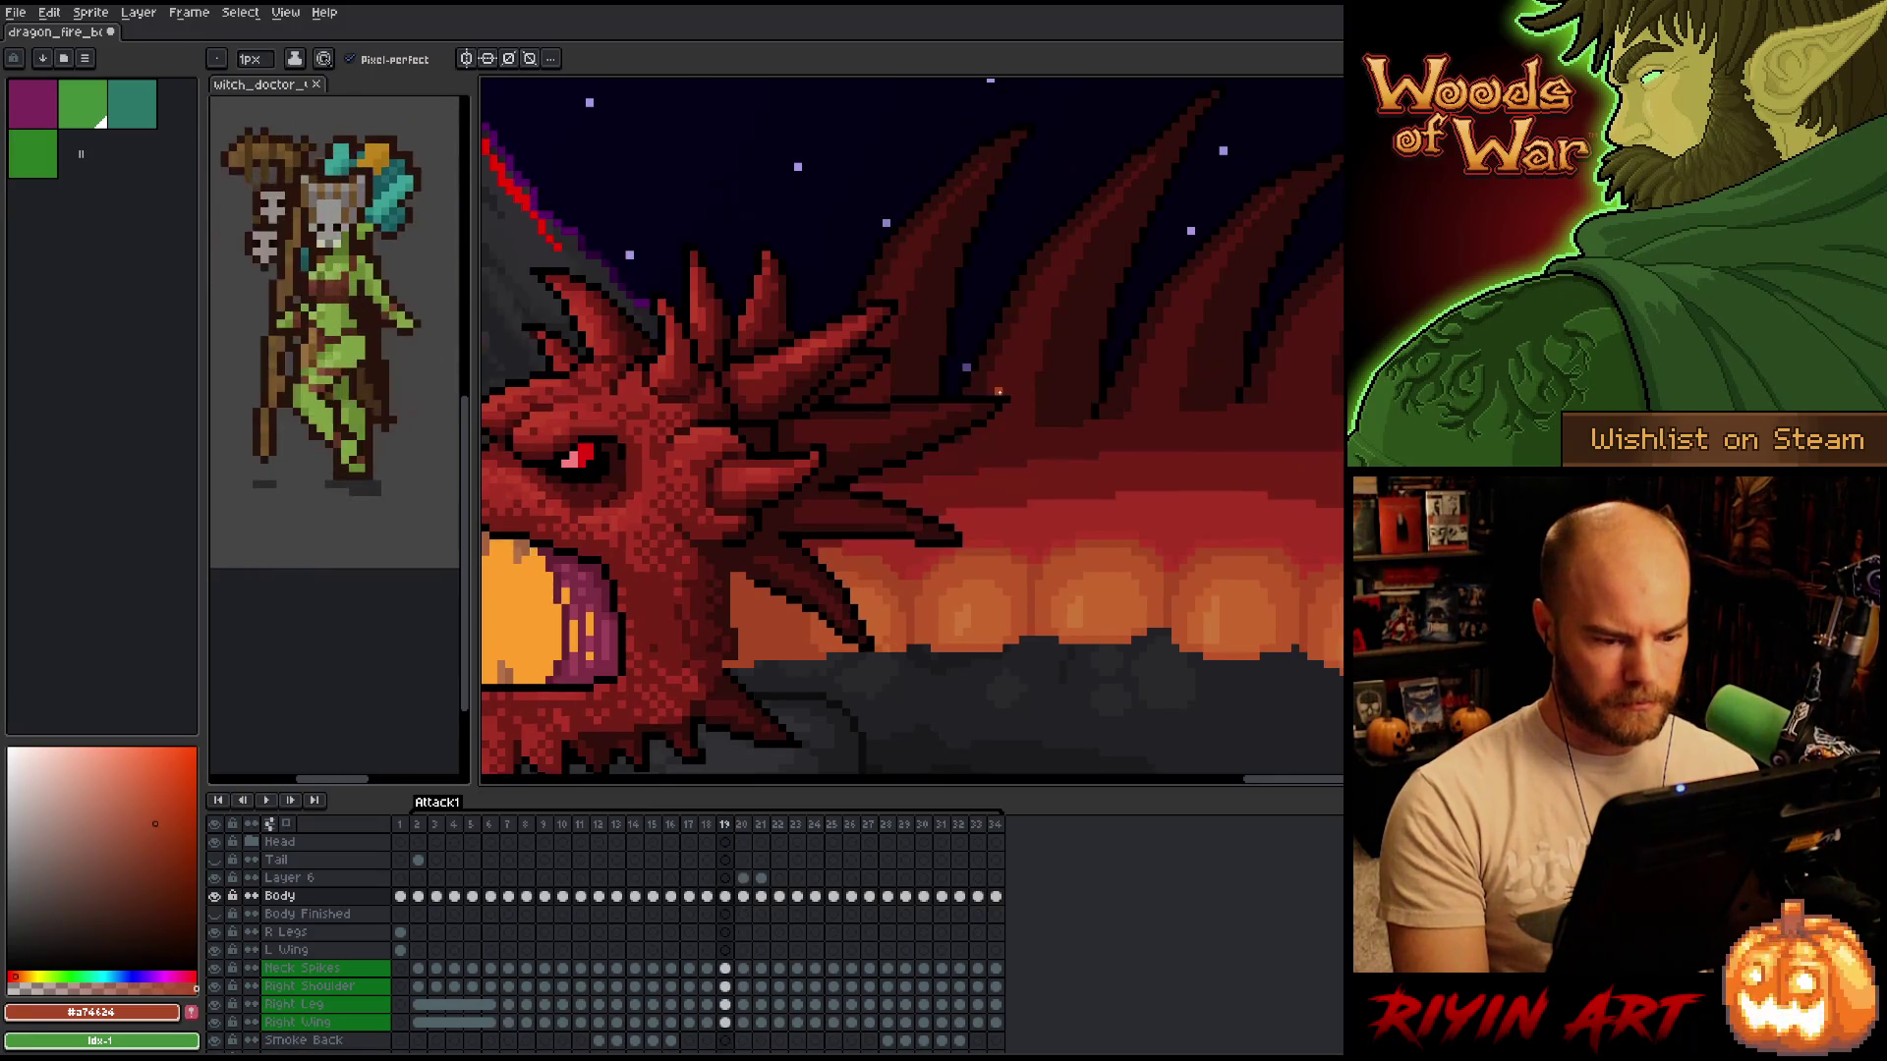
pyautogui.press('.')
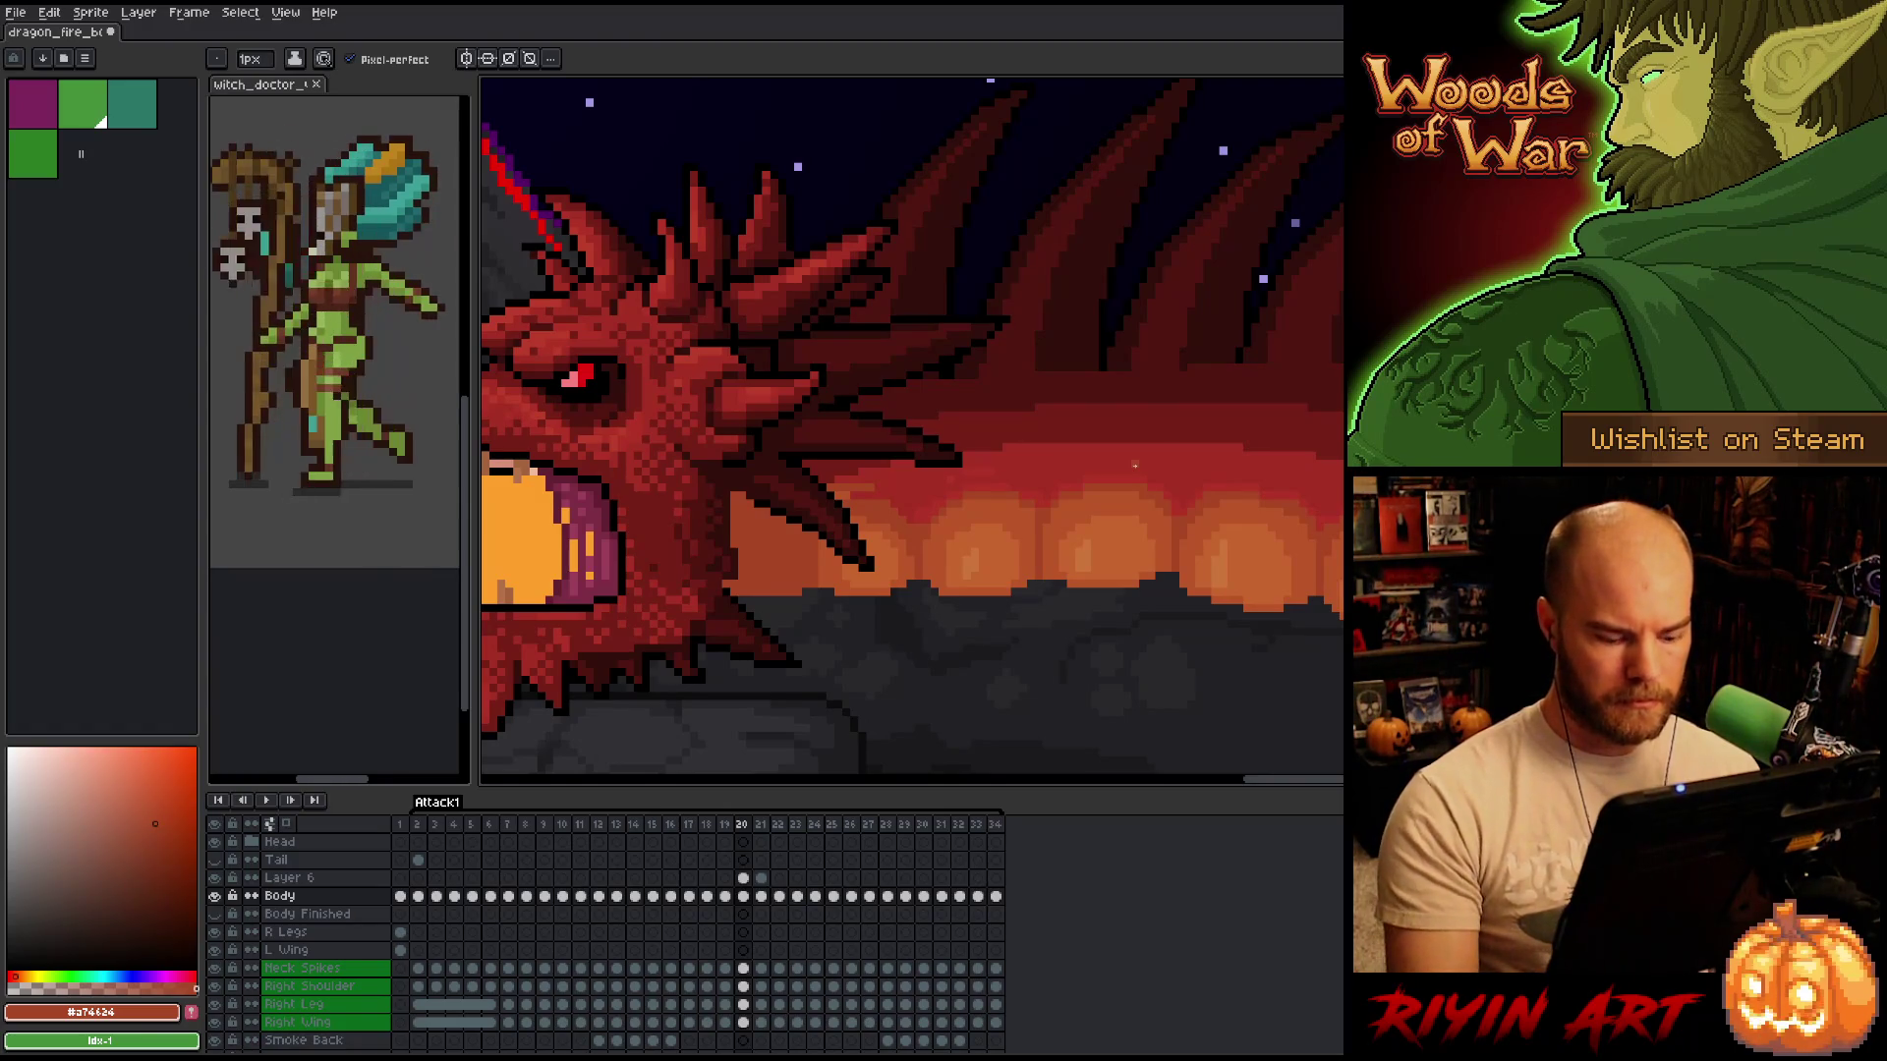
pyautogui.press(',')
pyautogui.press('.')
pyautogui.press('.')
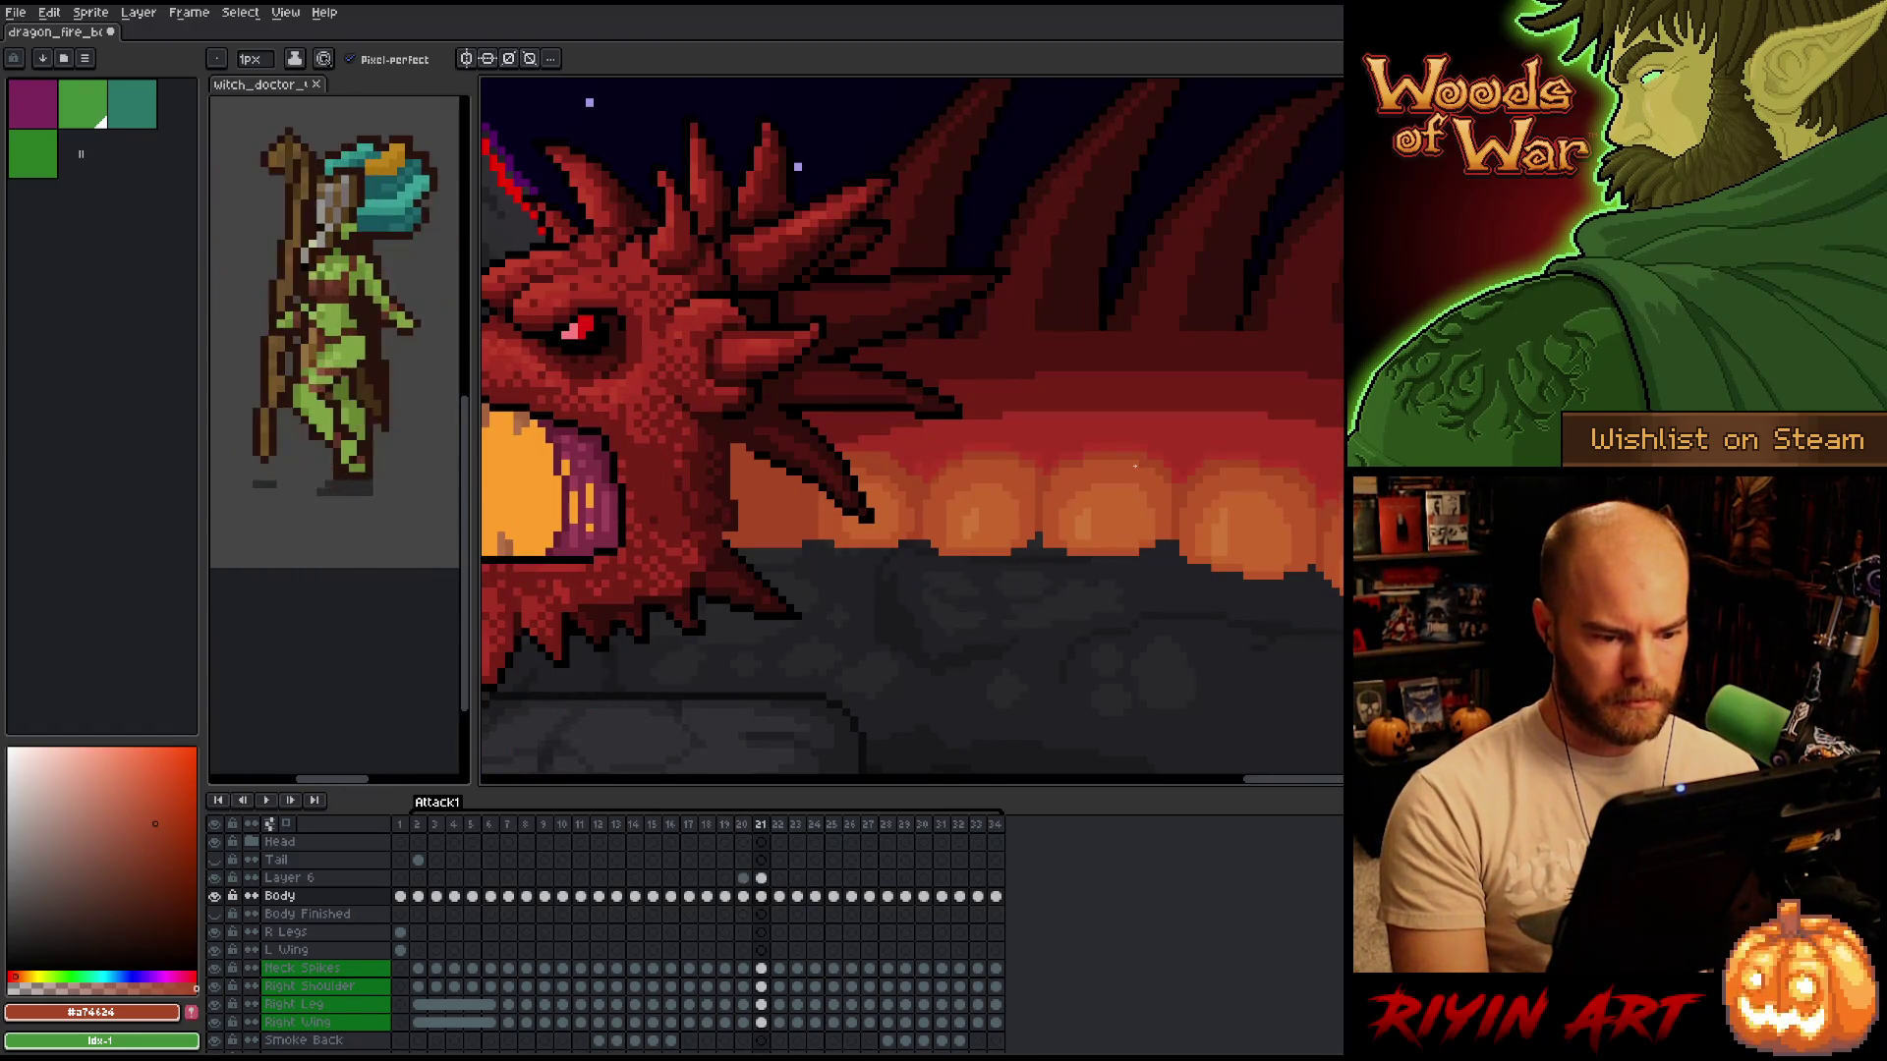
pyautogui.press(',')
pyautogui.press(',')
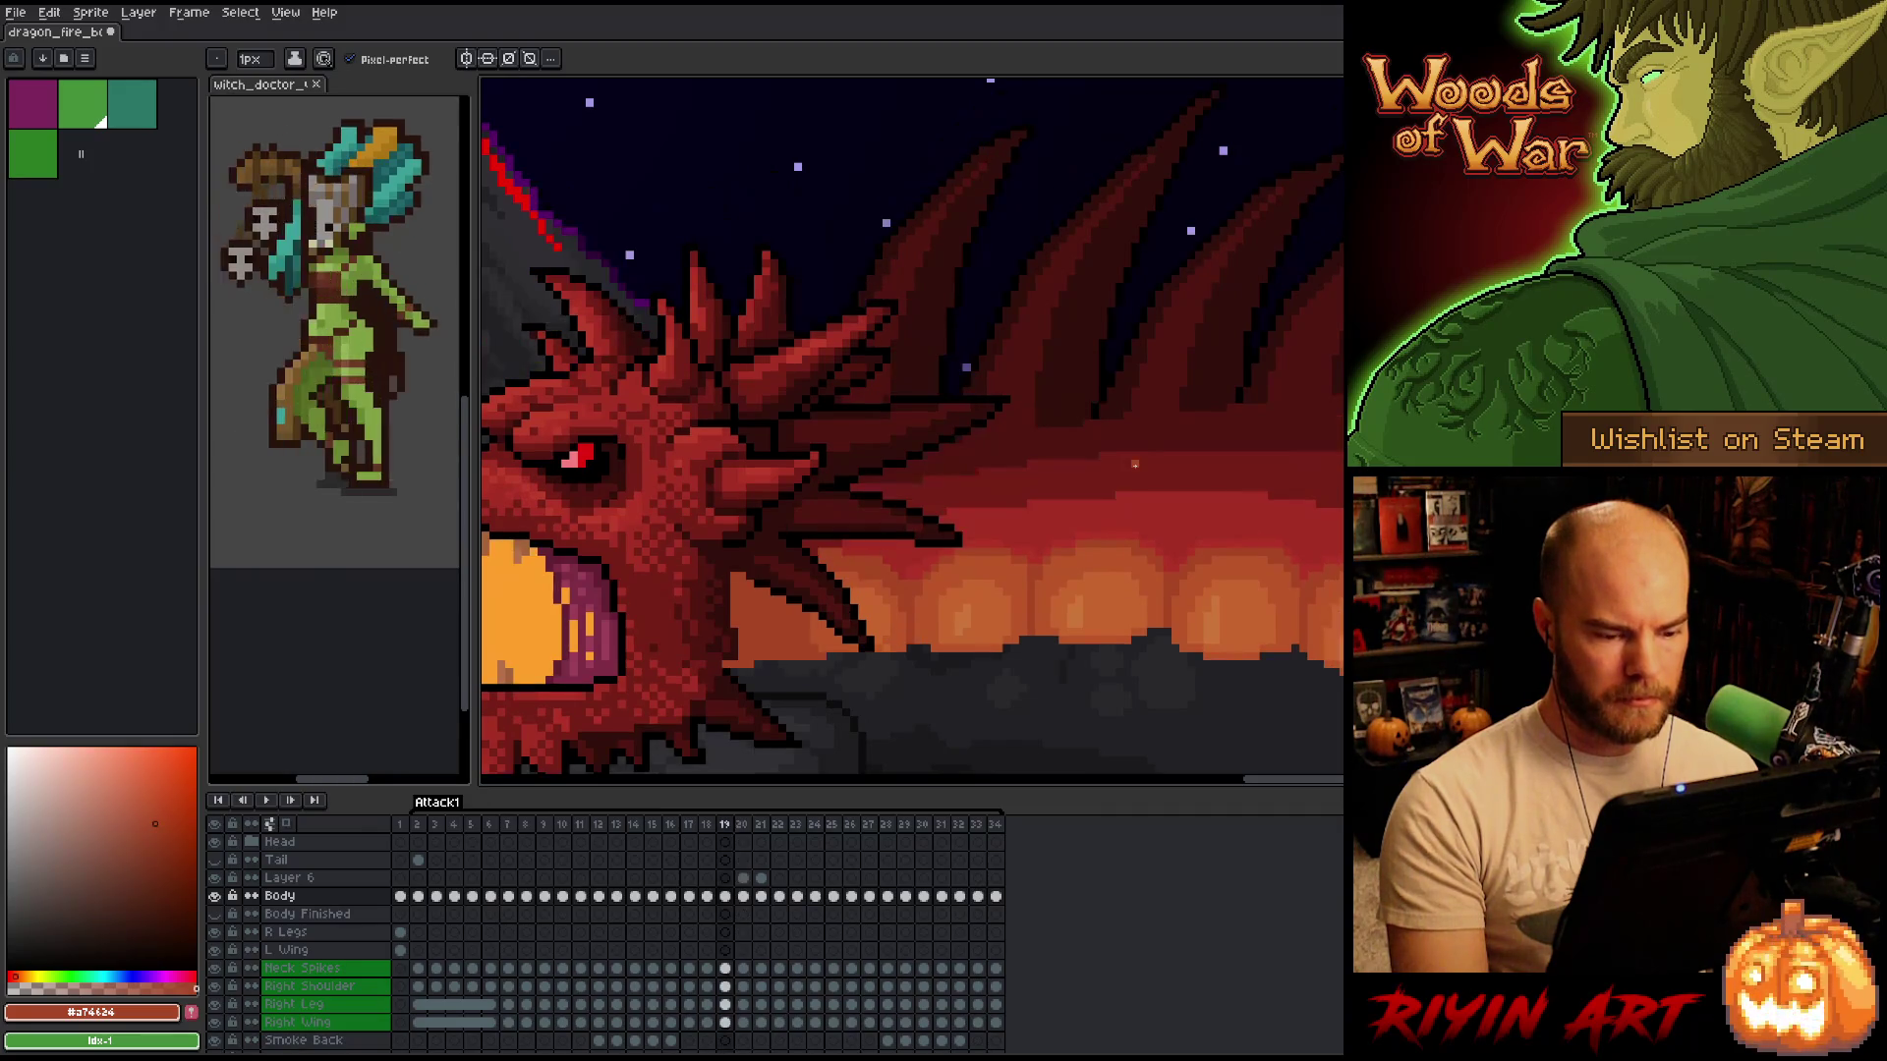
# Compare poses across frames 18 to 20, then sample orange-red #bb5624 from the background glow.
pyautogui.press('e')
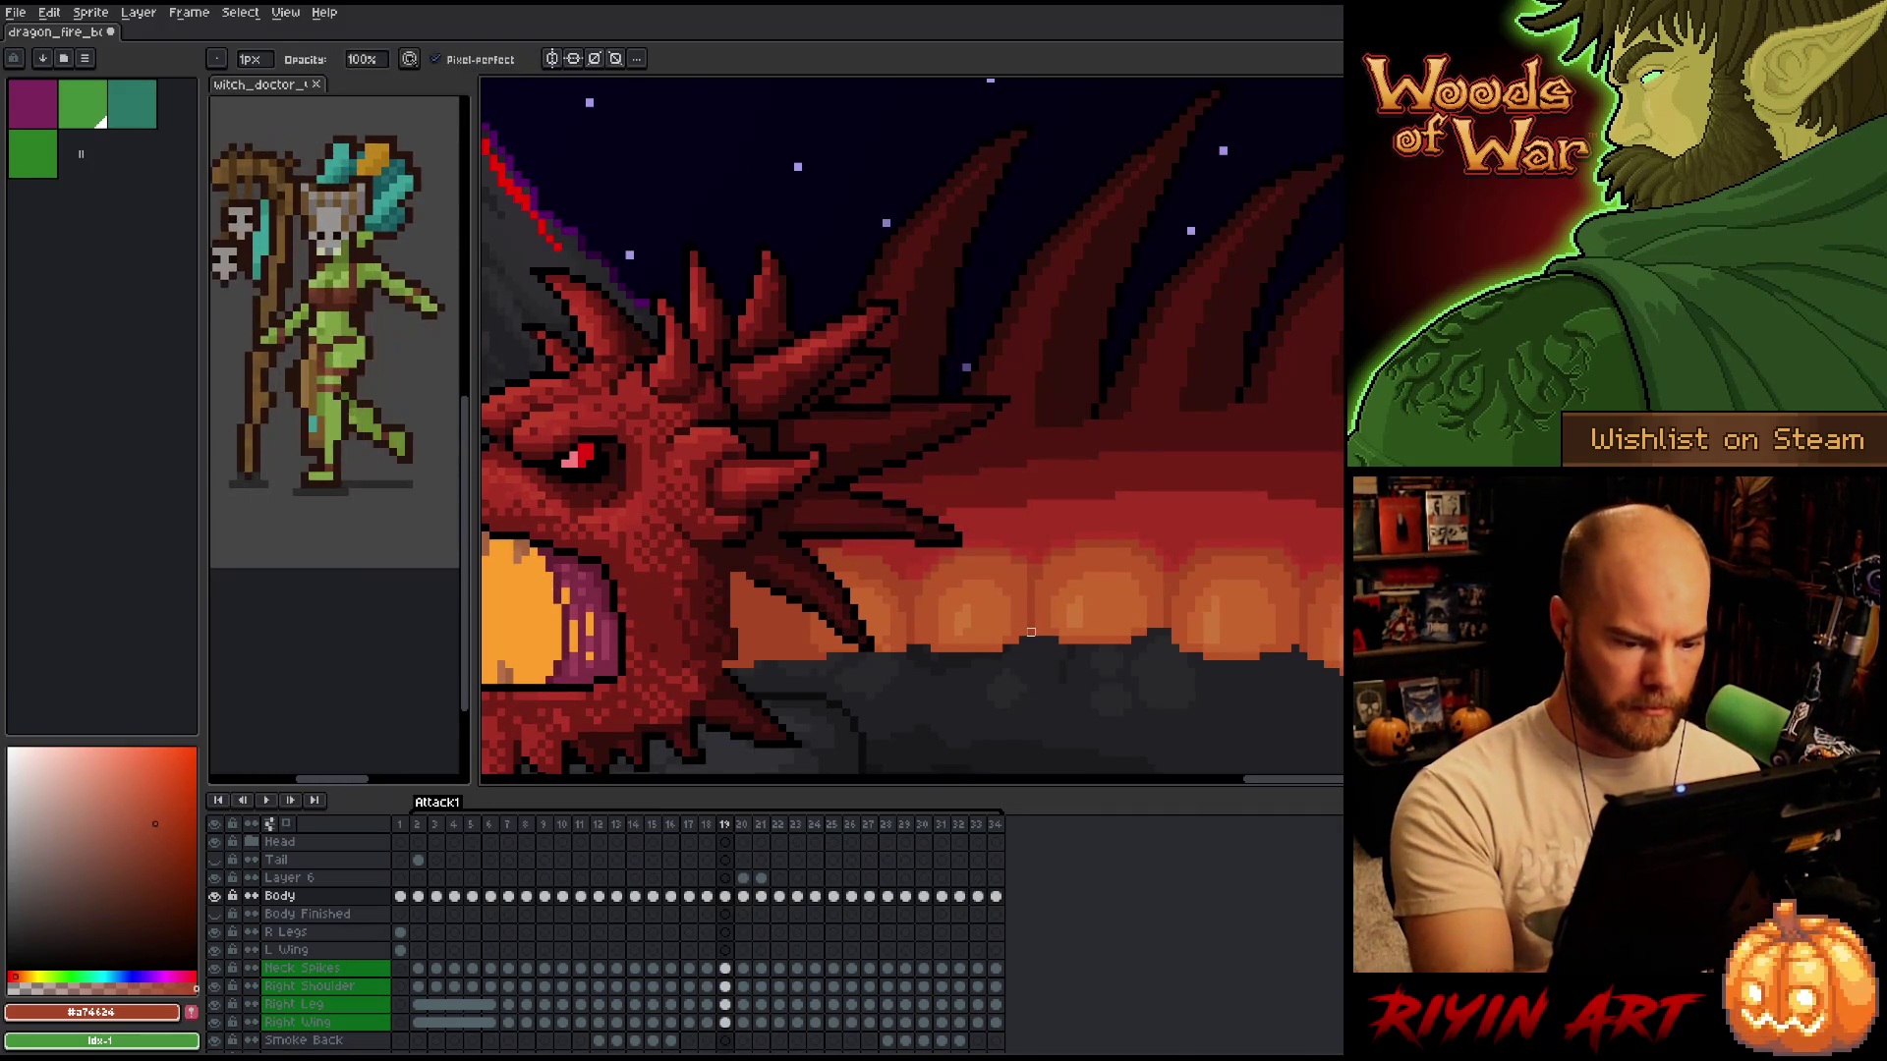
pyautogui.press(',')
pyautogui.press('.')
pyautogui.press('.')
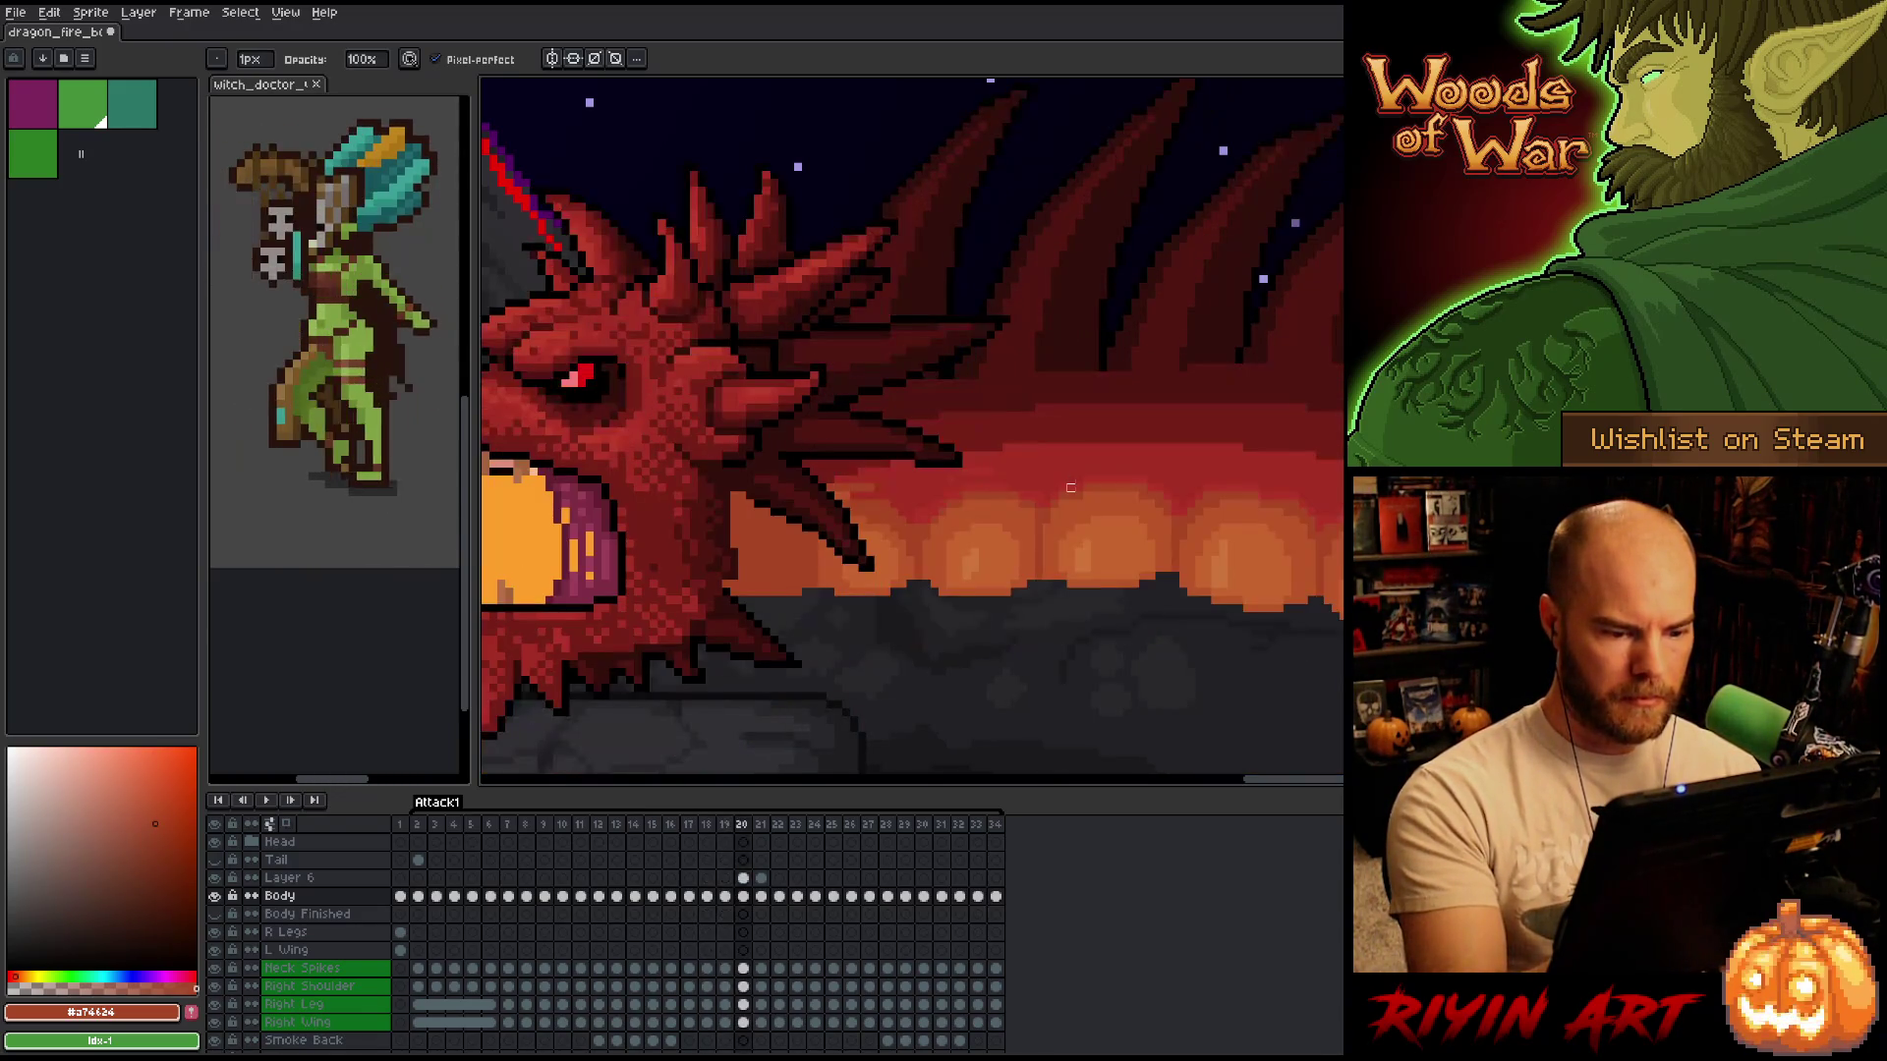
pyautogui.press(',')
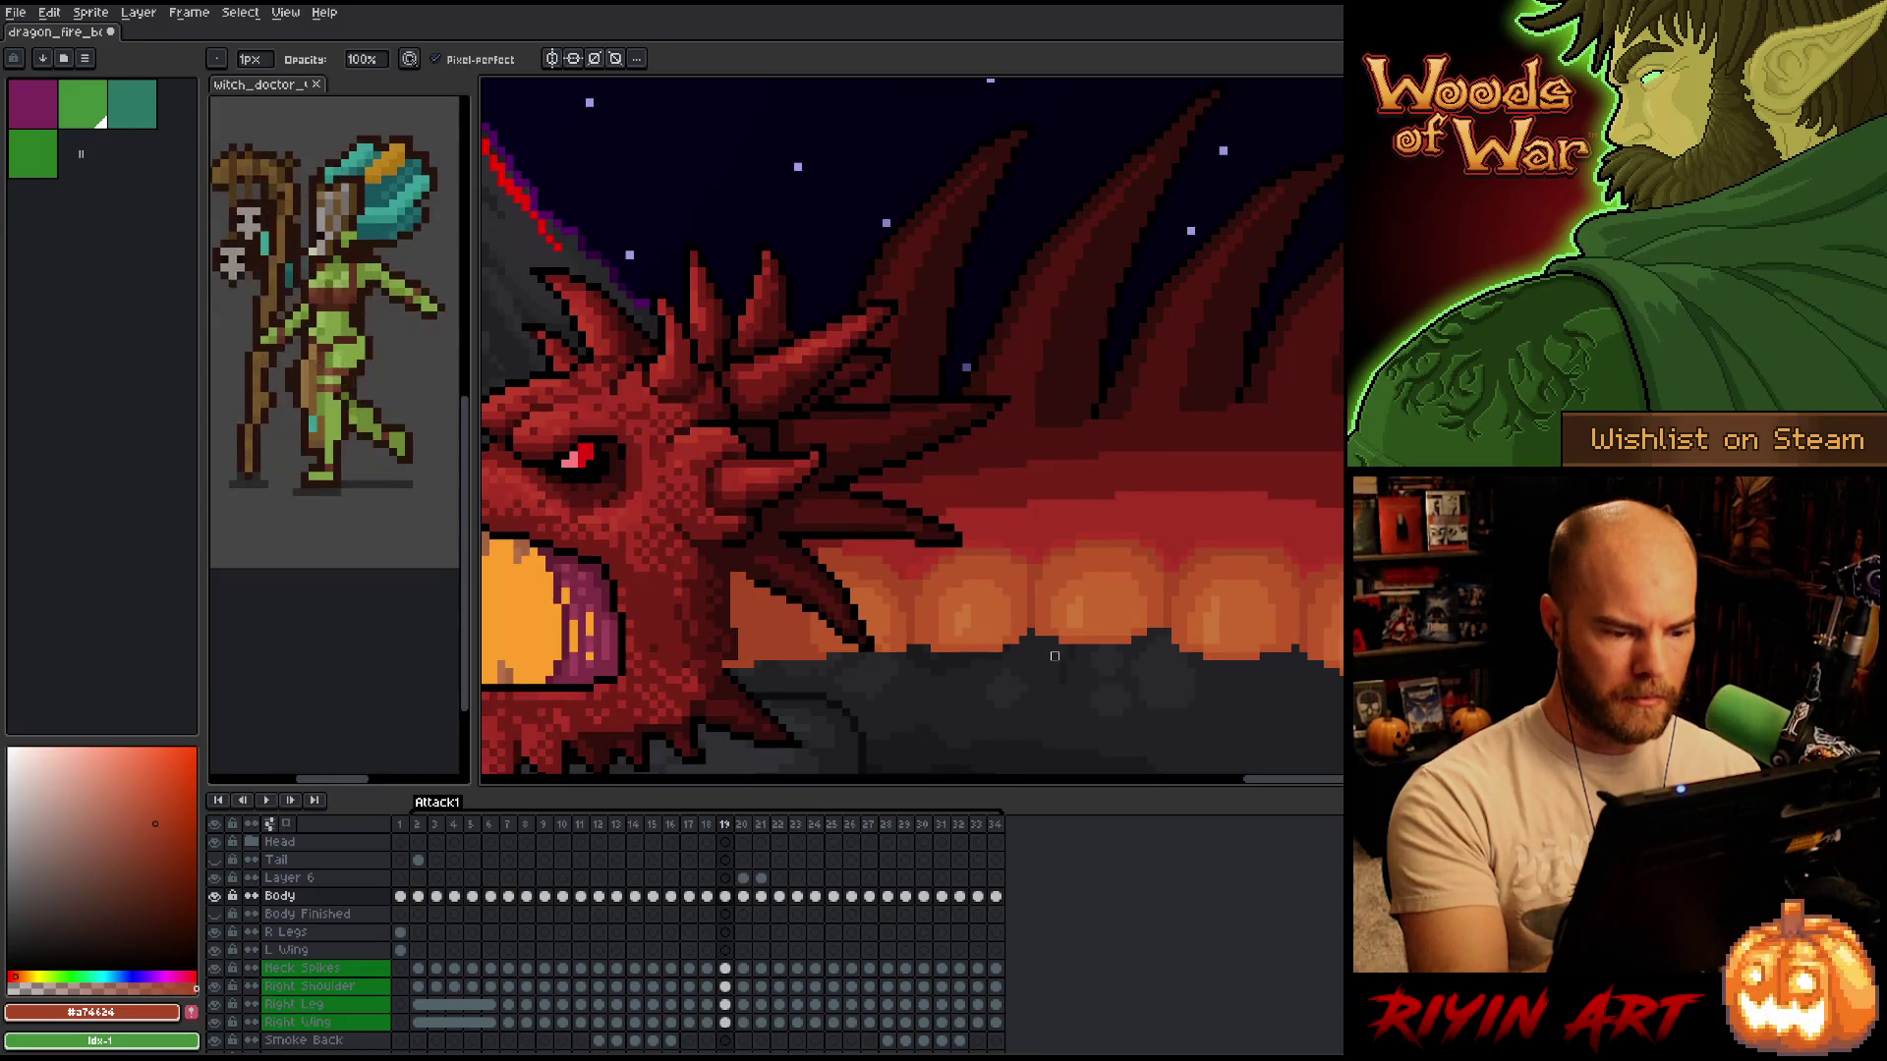
pyautogui.press('.')
pyautogui.press(',')
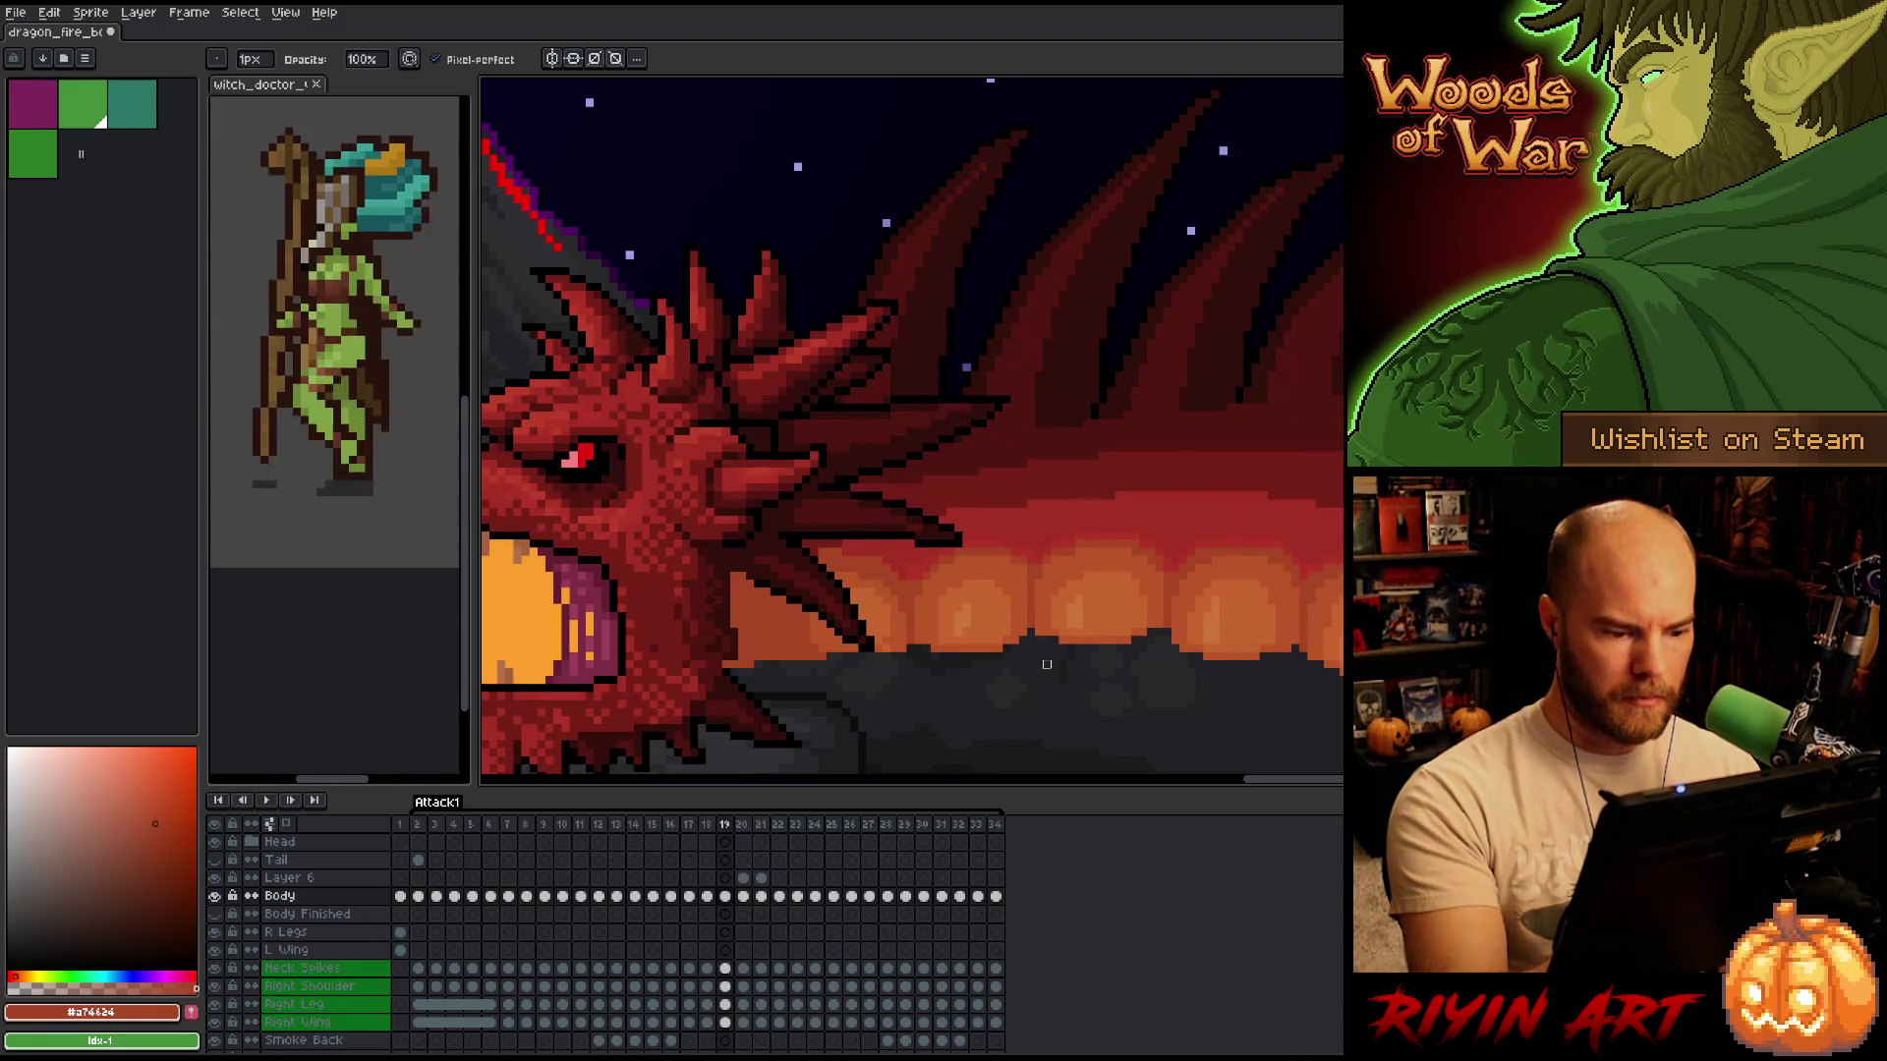
pyautogui.press('.')
pyautogui.press(',')
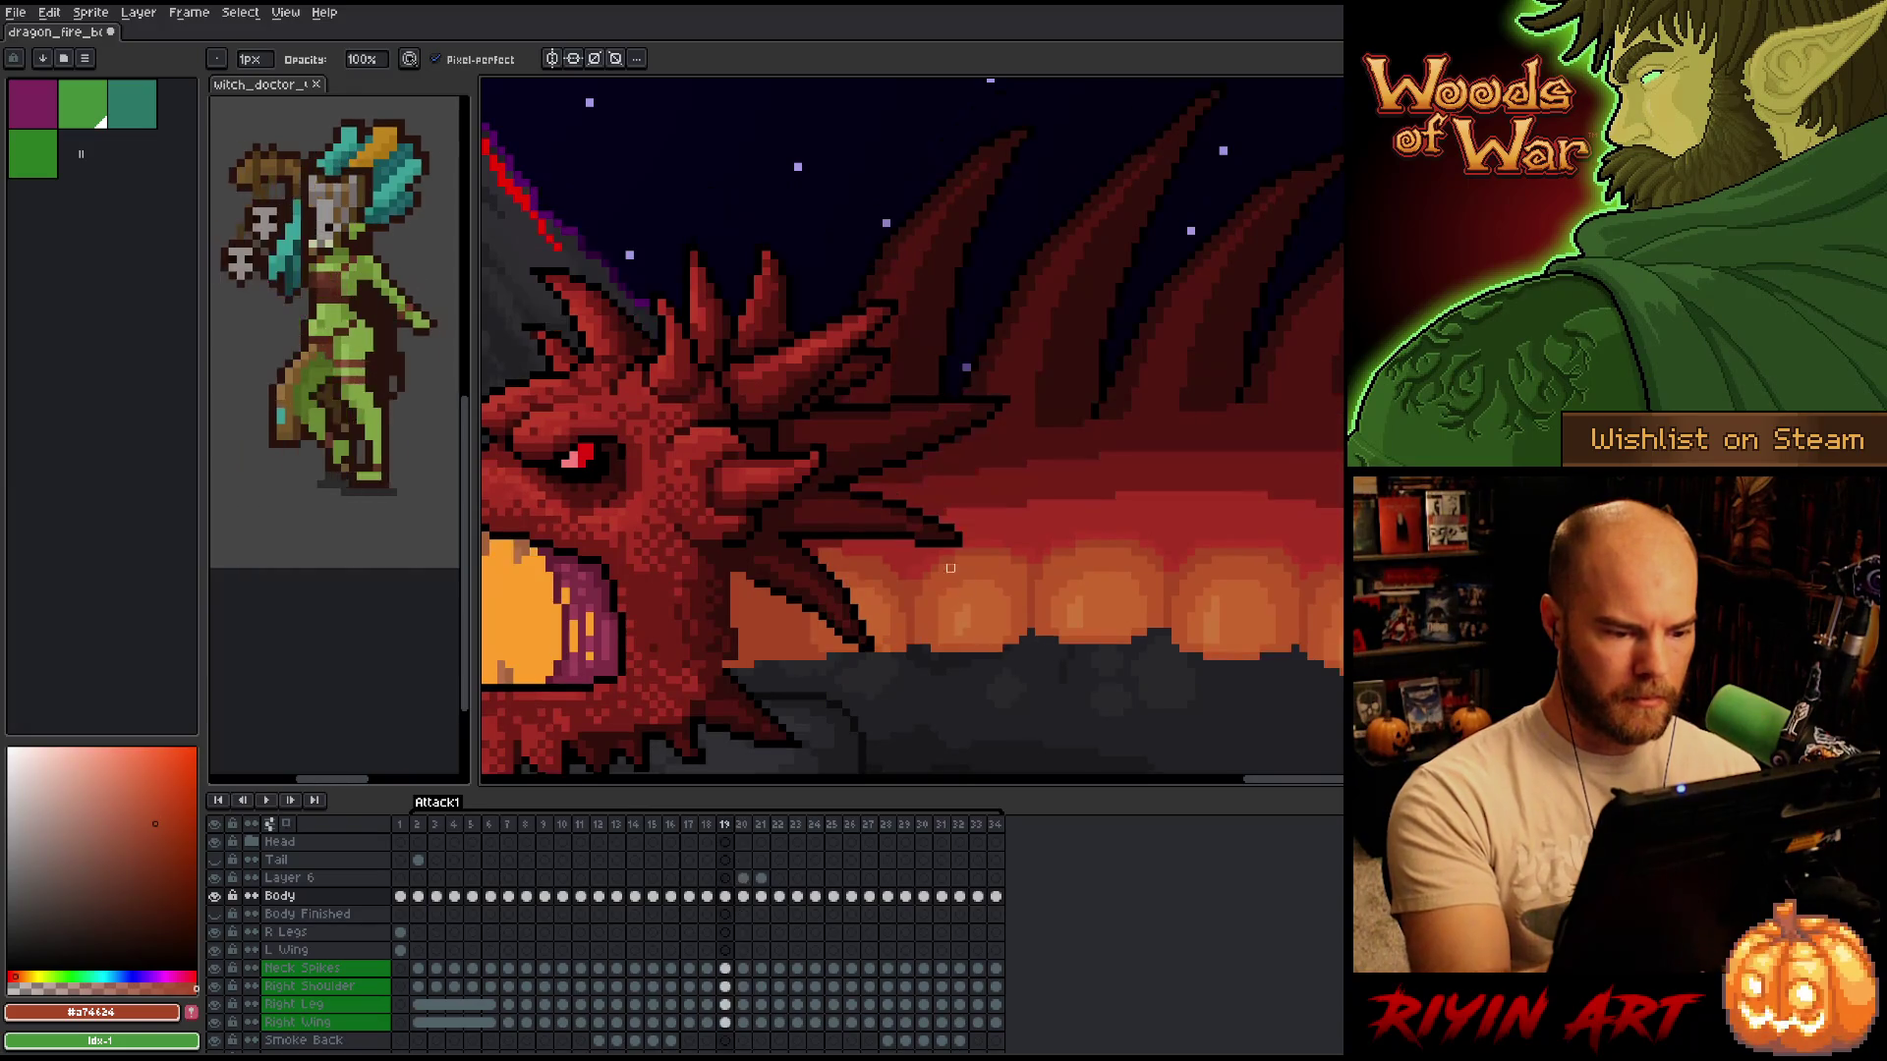
pyautogui.keyDown('alt'); pyautogui.click(888, 648); pyautogui.keyUp('alt')
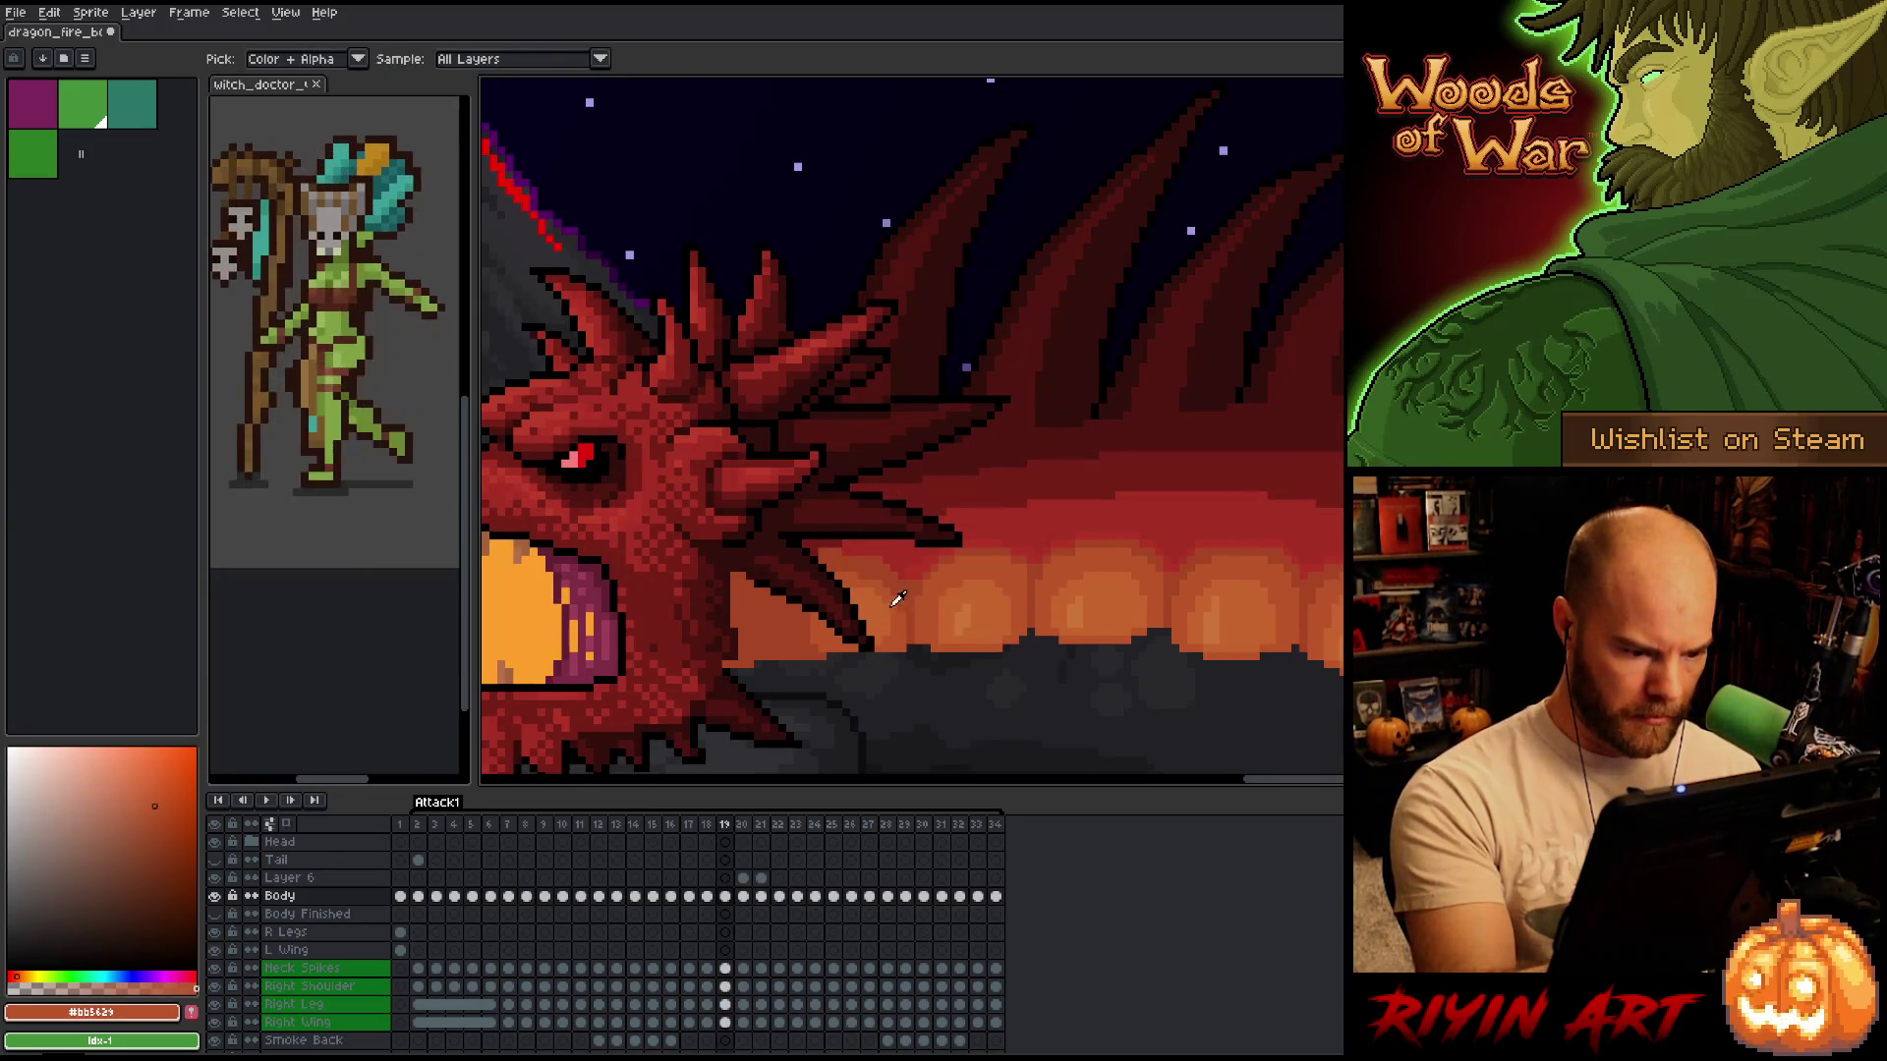
pyautogui.press(',')
pyautogui.moveTo(981, 529); pyautogui.dragTo(981, 414)
# Flip repeatedly between frames 18 and 19 to compare the smoke and motion.
pyautogui.press('.')
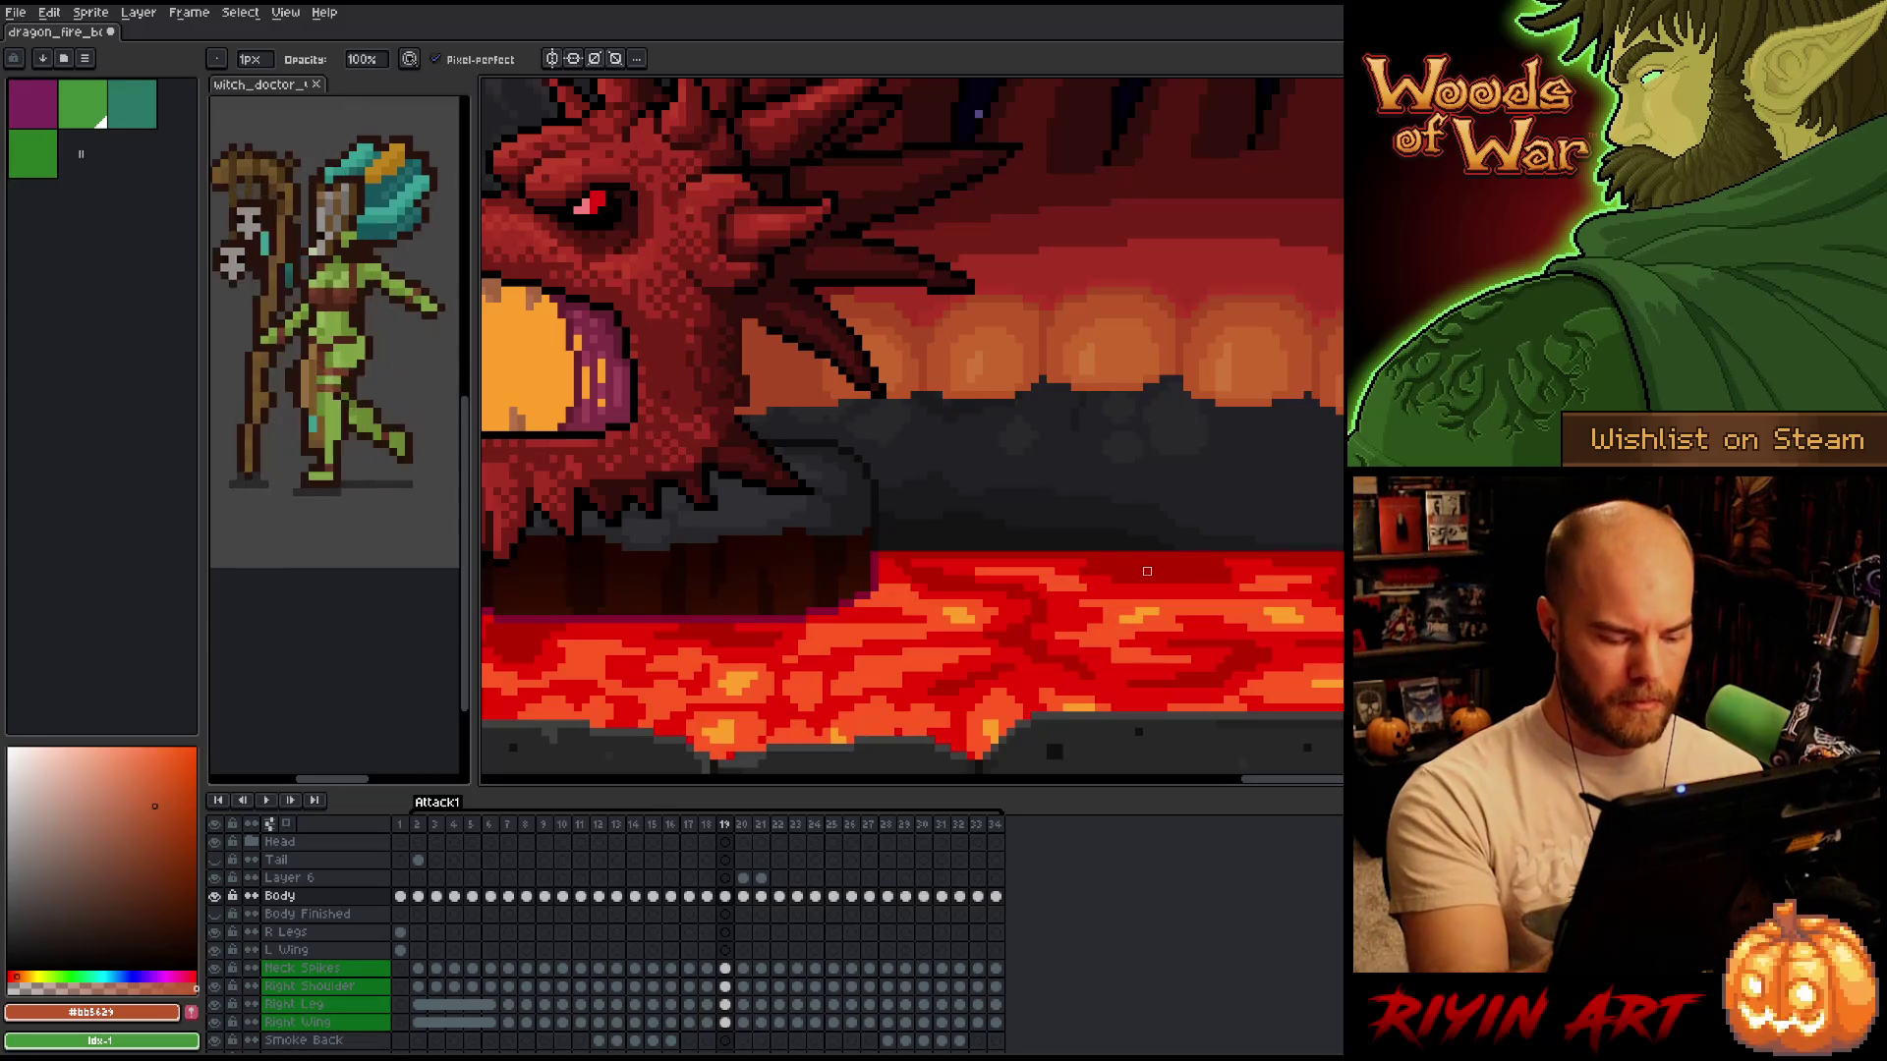
pyautogui.press(',')
pyautogui.press('.')
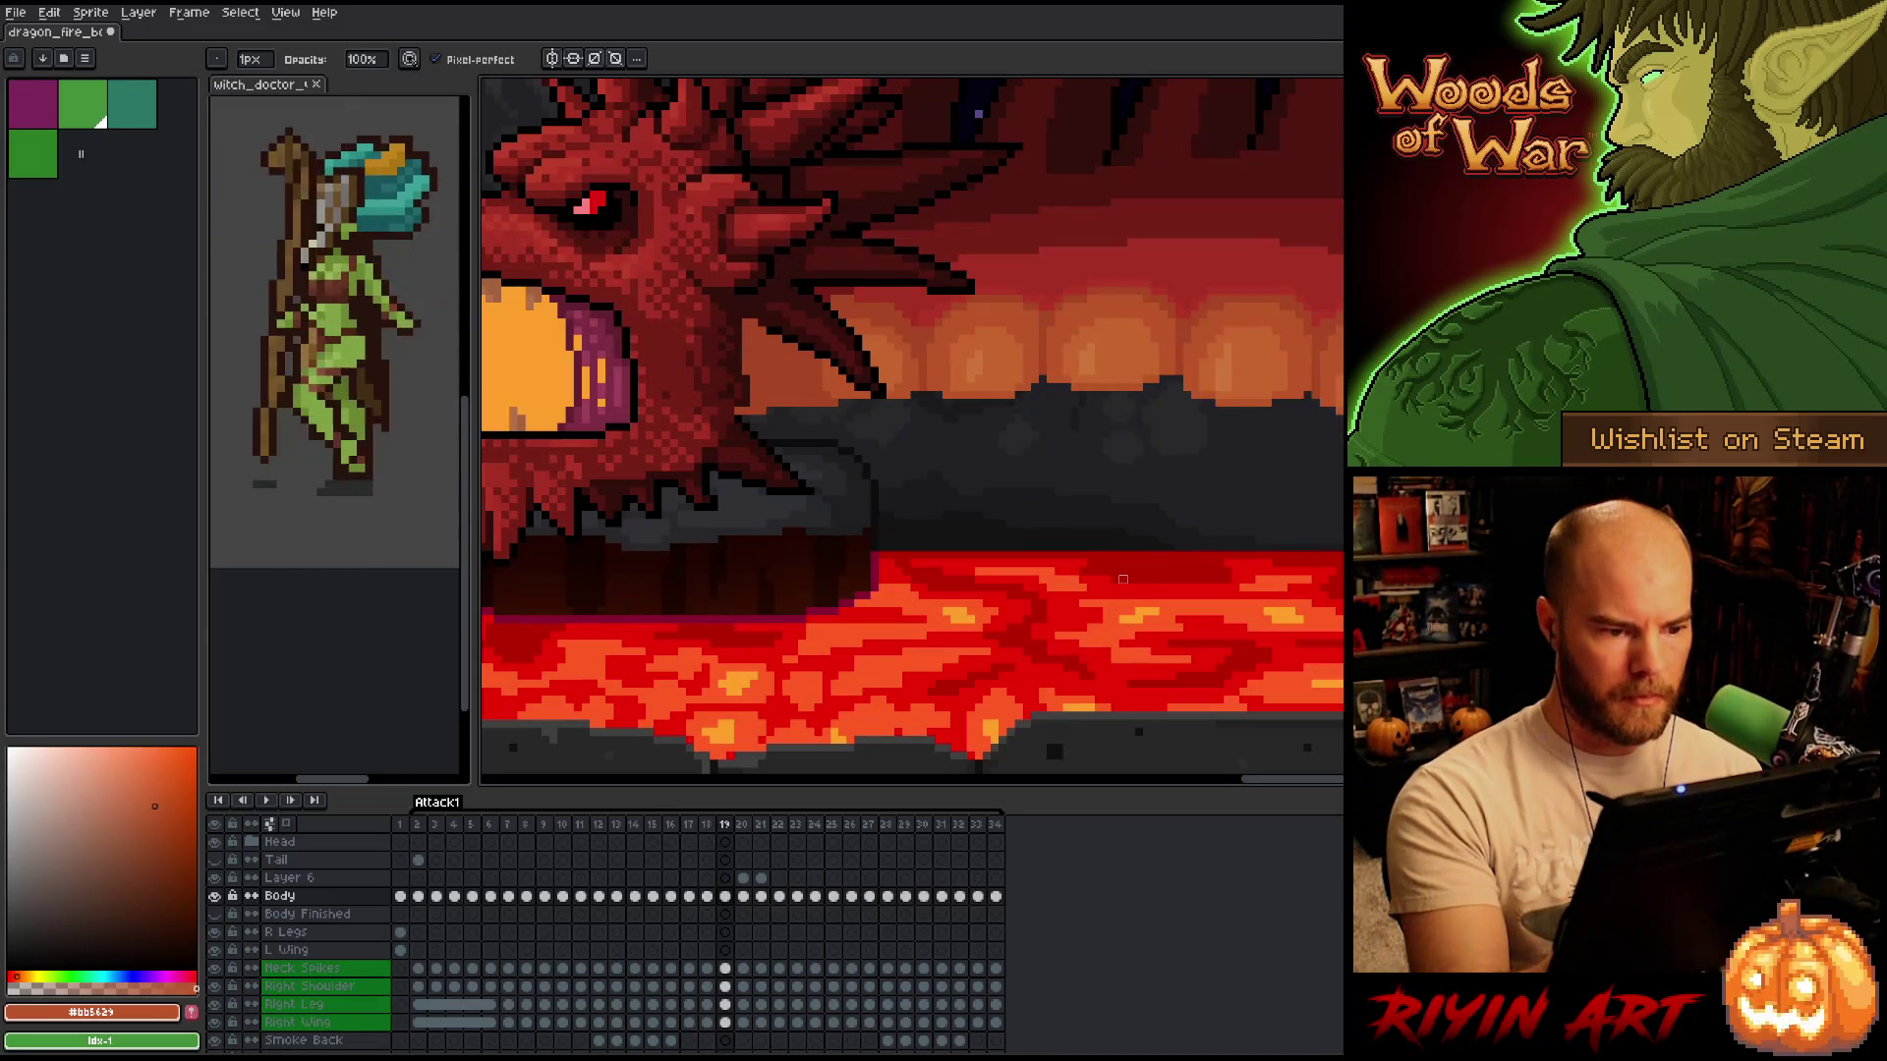
pyautogui.press(',')
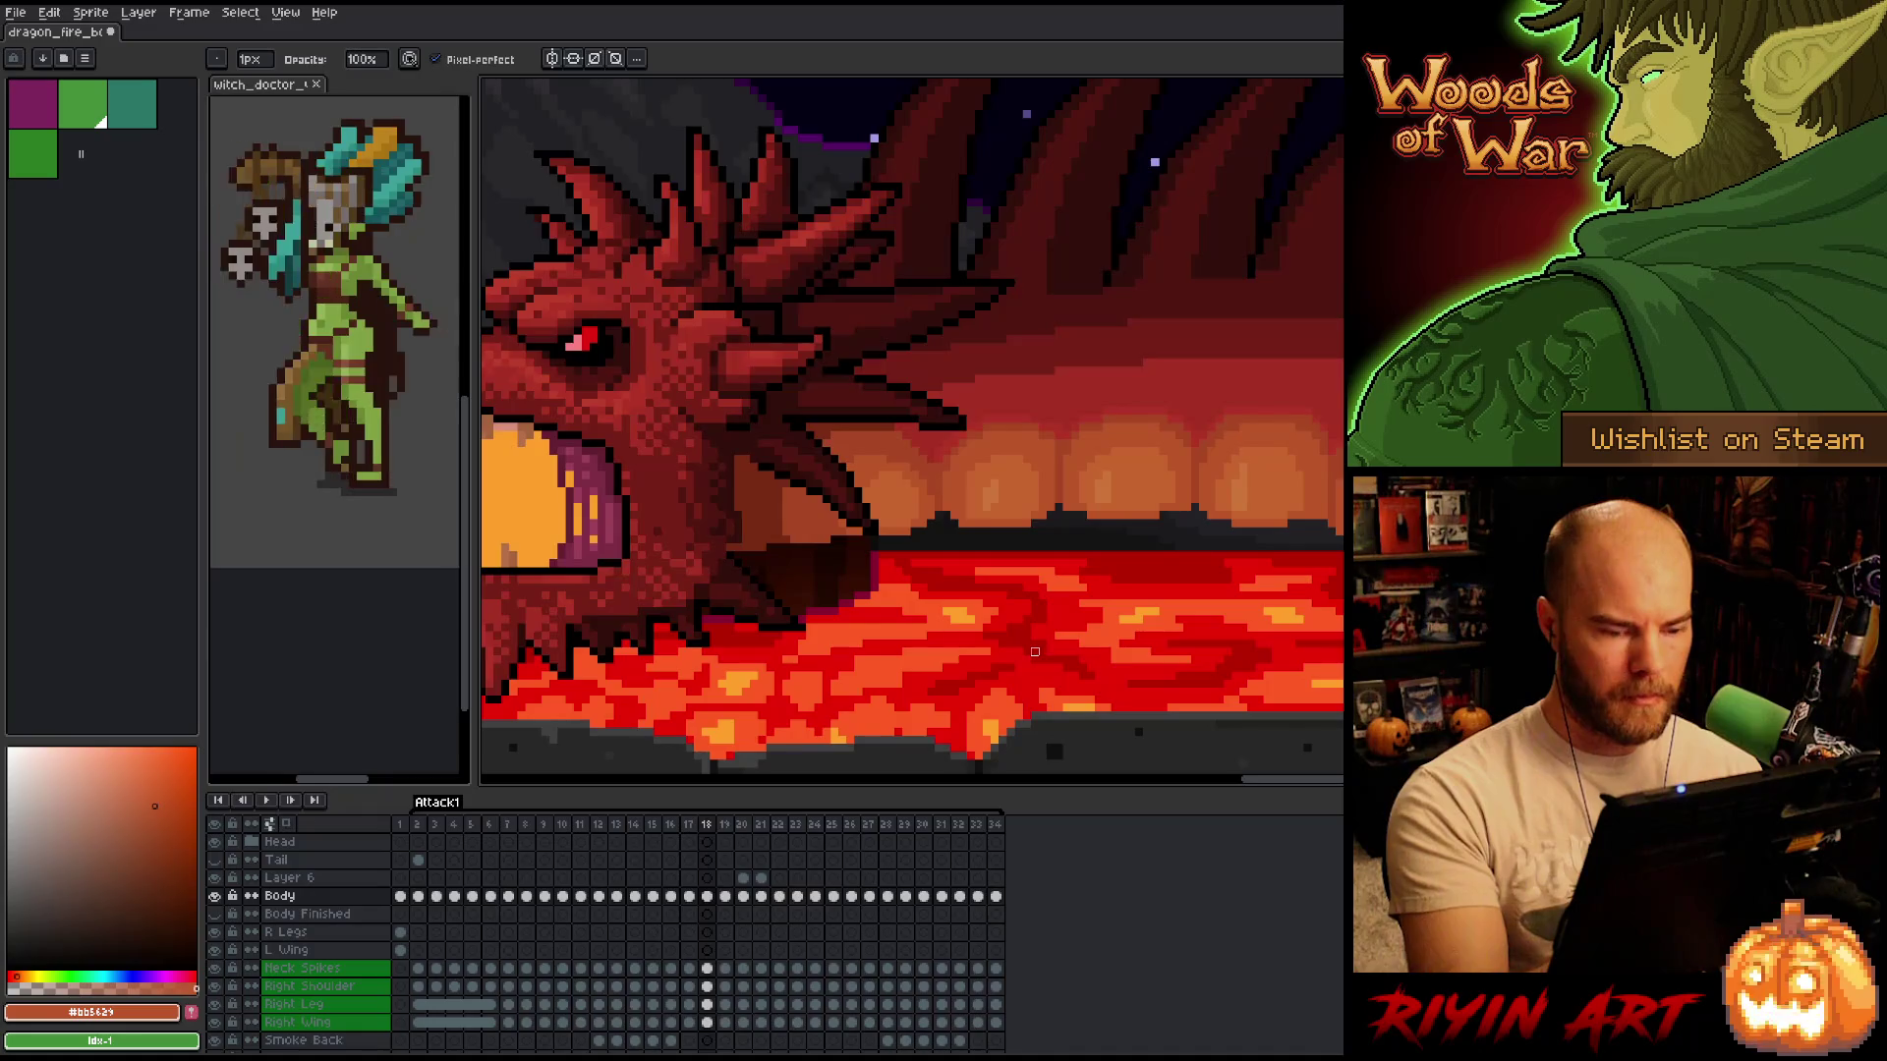
pyautogui.press('.')
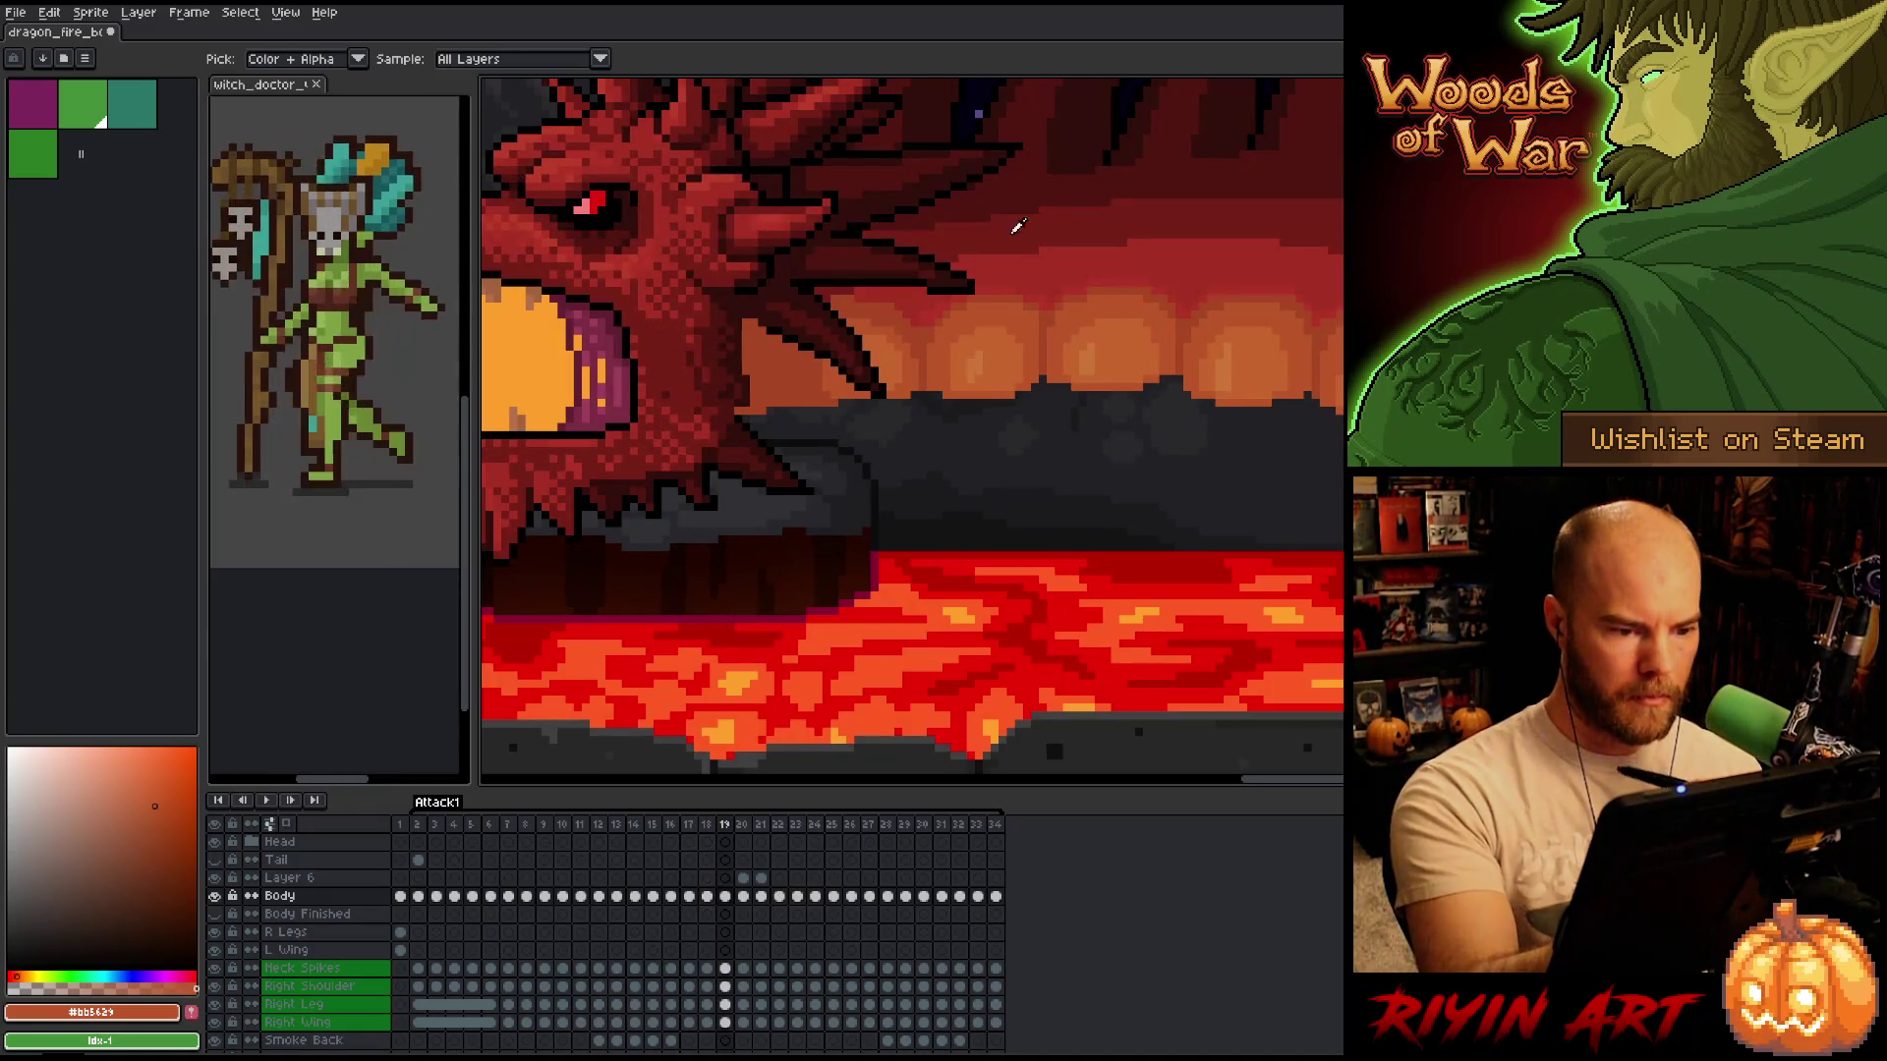
pyautogui.press(',')
pyautogui.press('.')
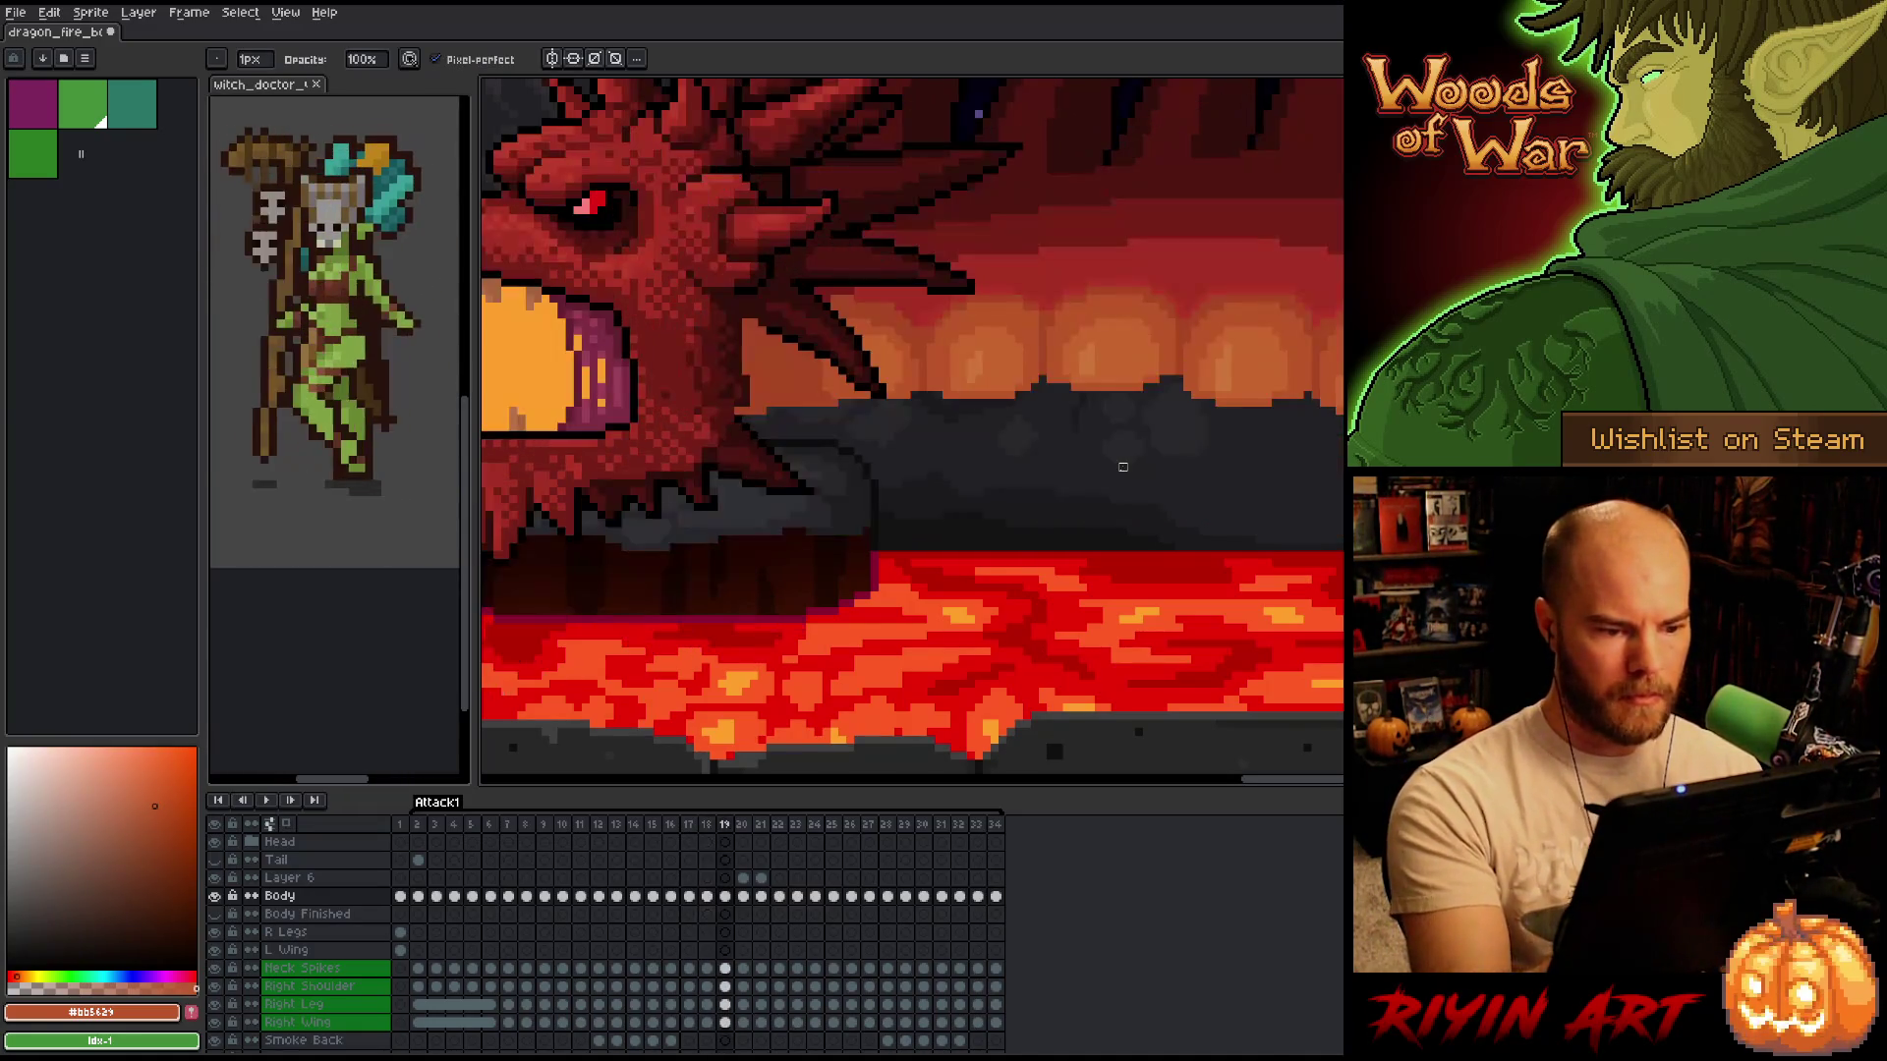
pyautogui.press(',')
pyautogui.press('.')
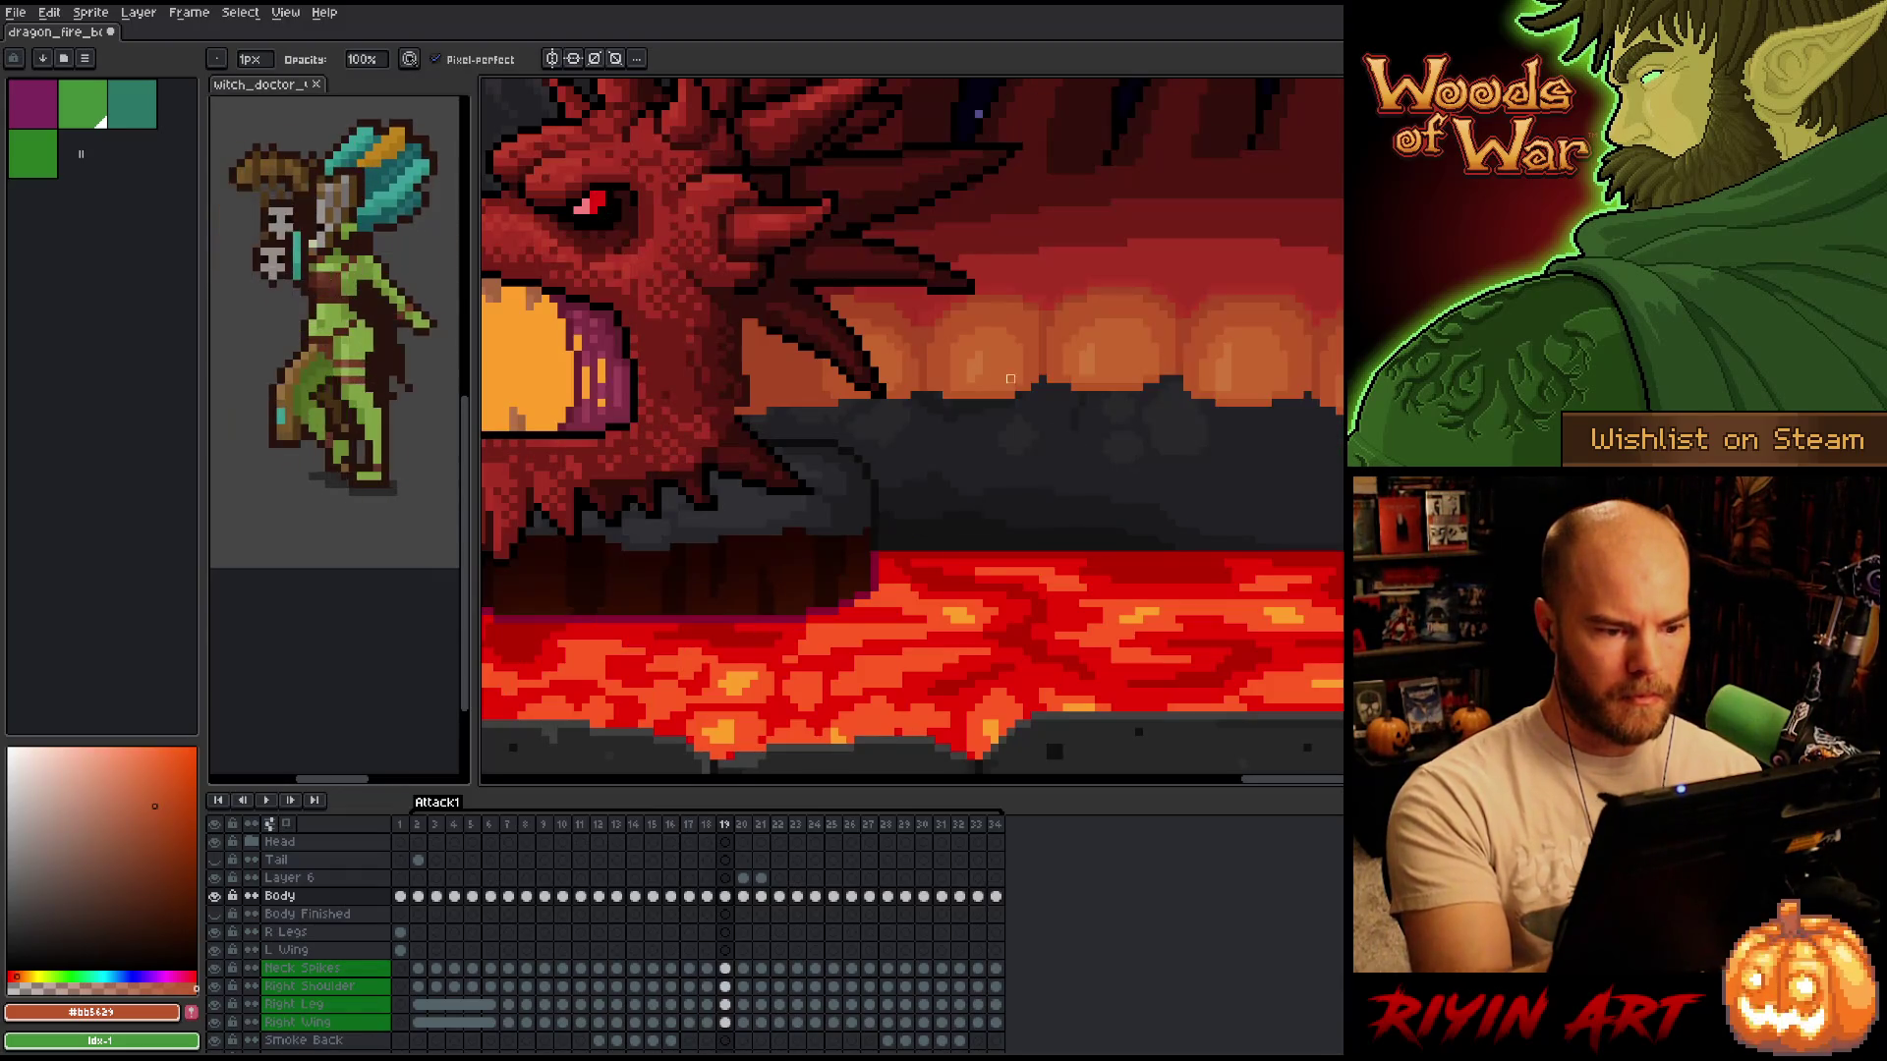
pyautogui.press('b')
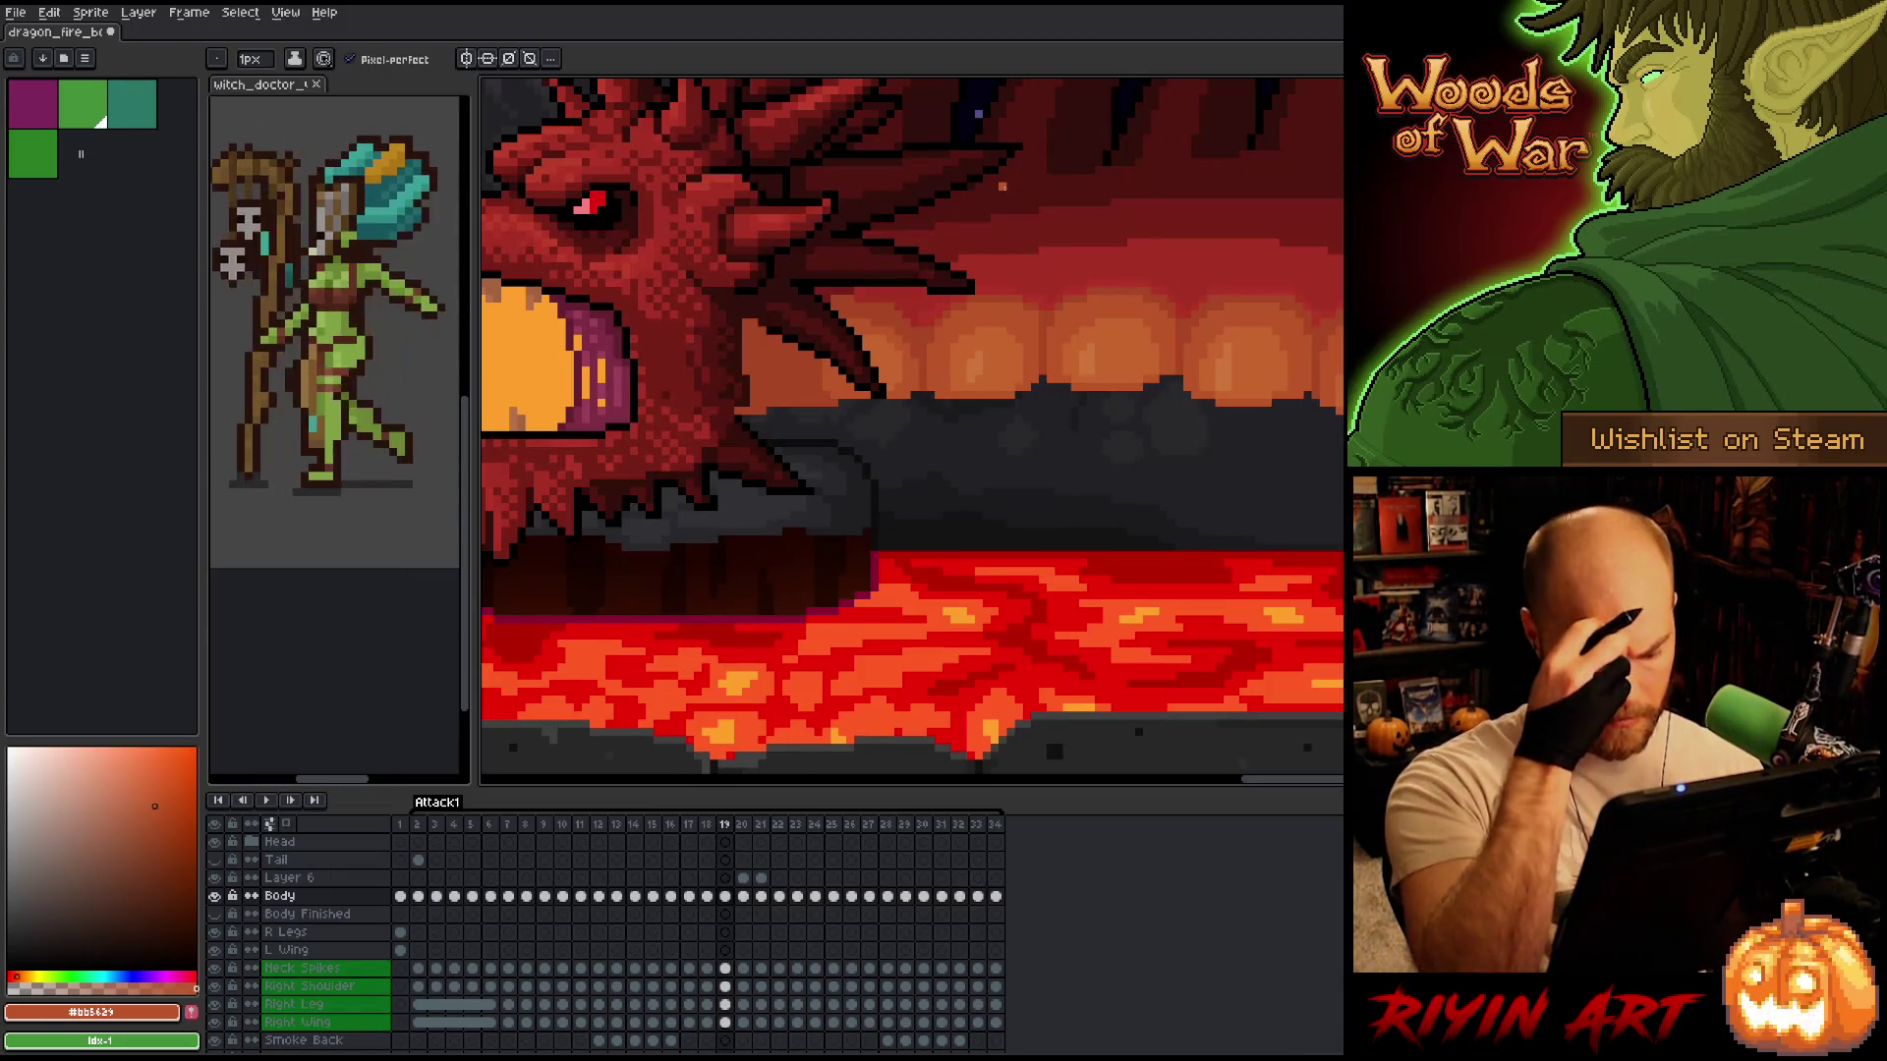
pyautogui.press(',')
pyautogui.press('.')
pyautogui.press(',')
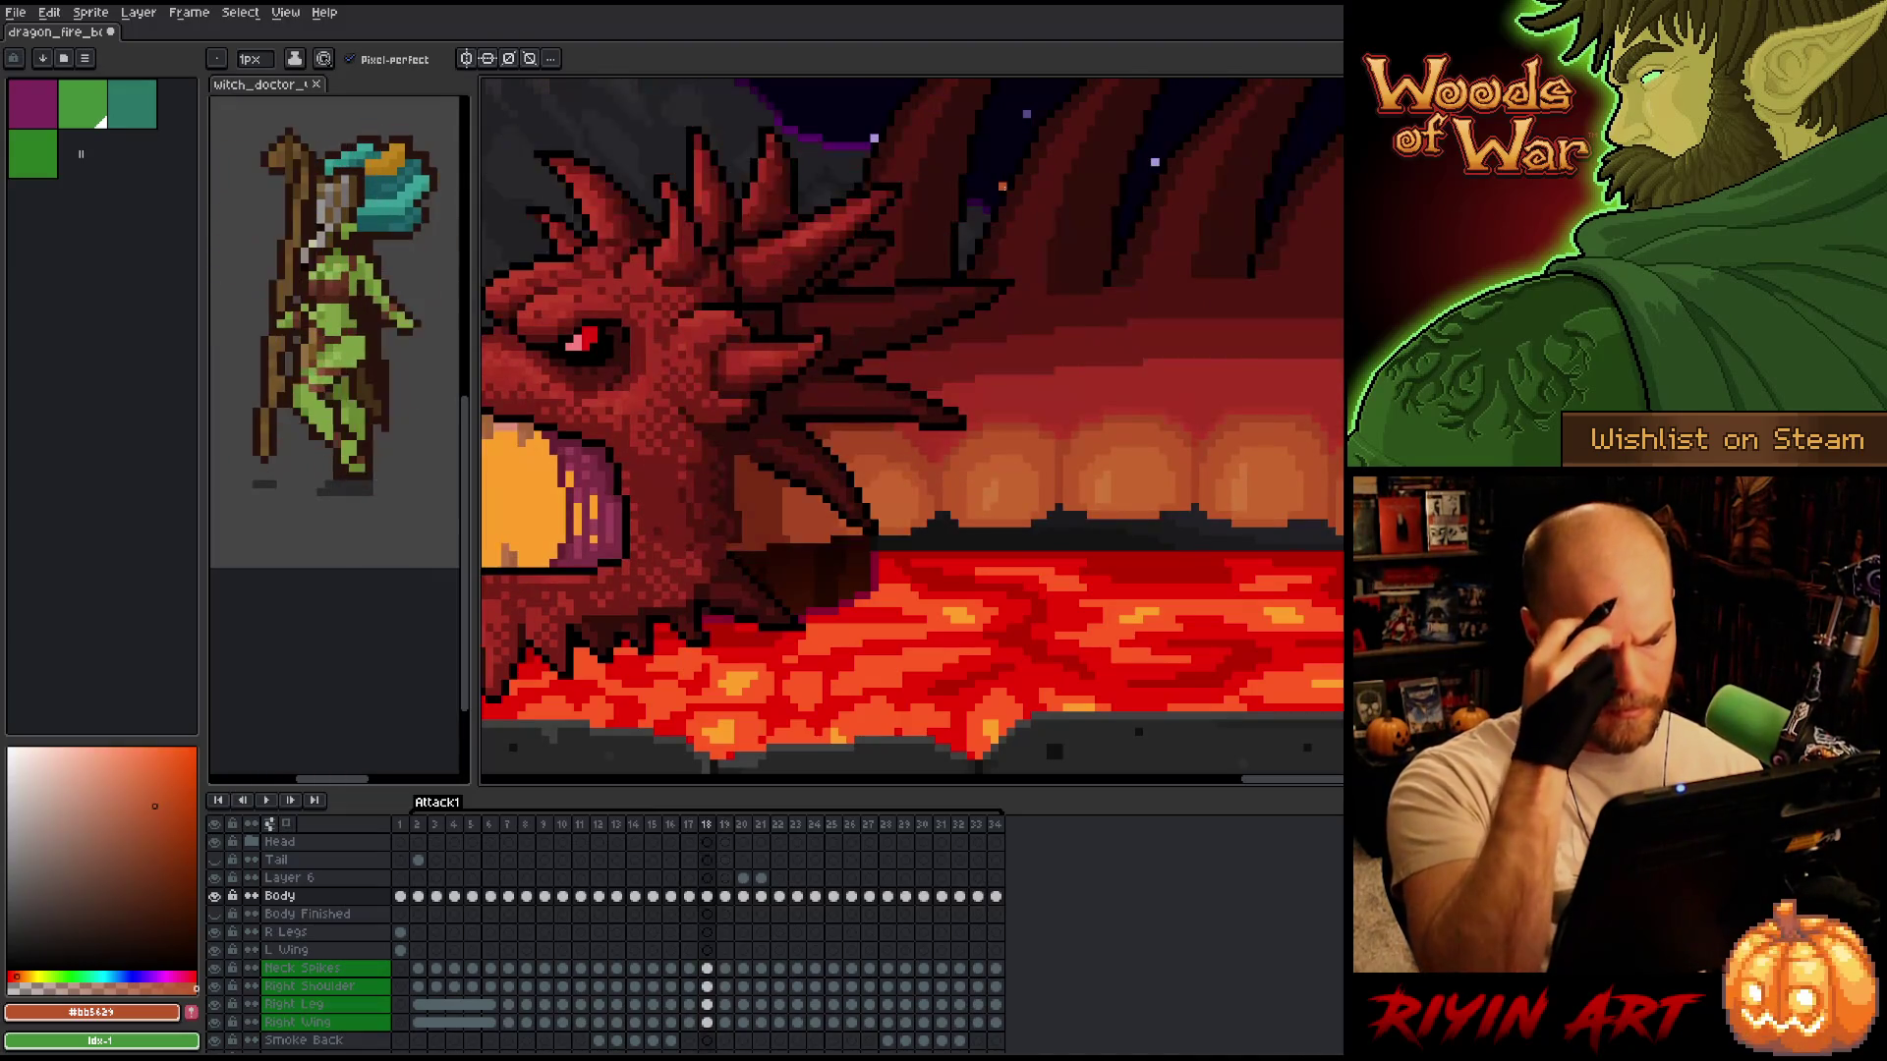
pyautogui.press('.')
pyautogui.press(',')
pyautogui.press('.')
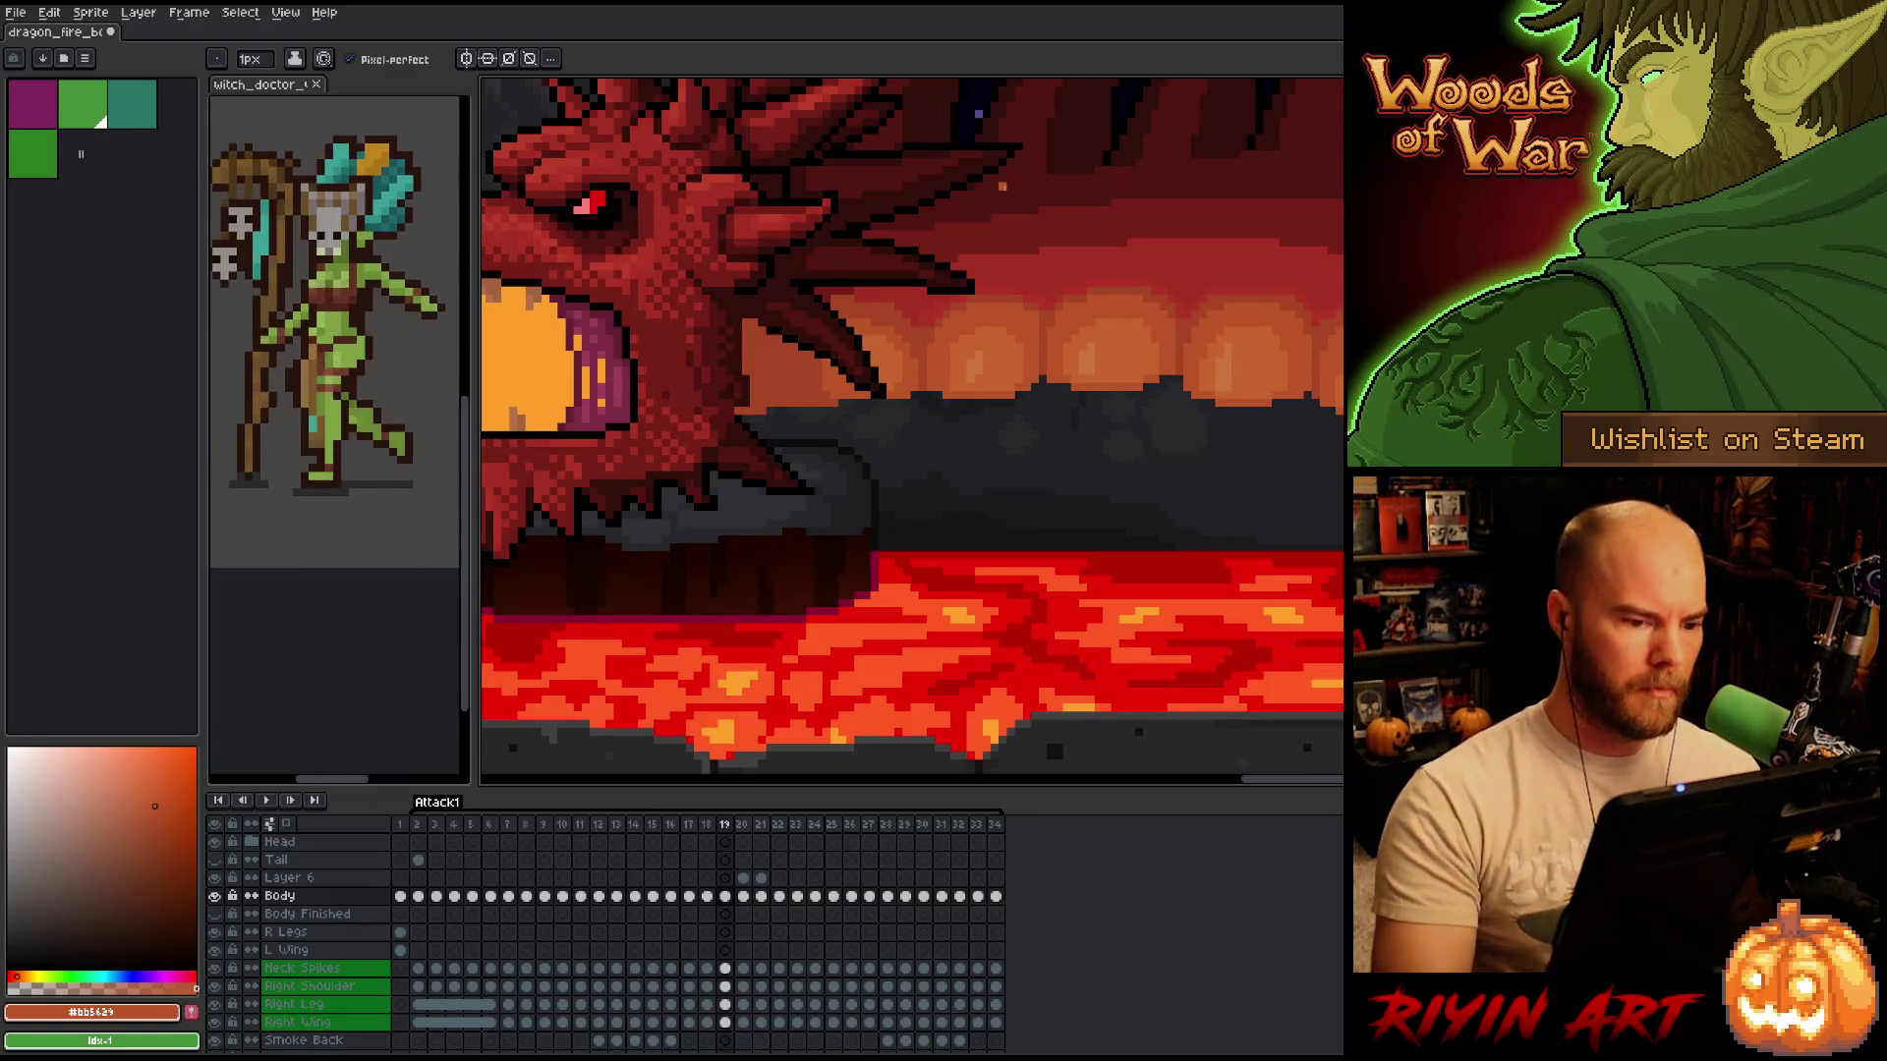
# Keep comparing frames 18 and 19 while toggling between the eyedropper and the Pencil.
pyautogui.press('b')
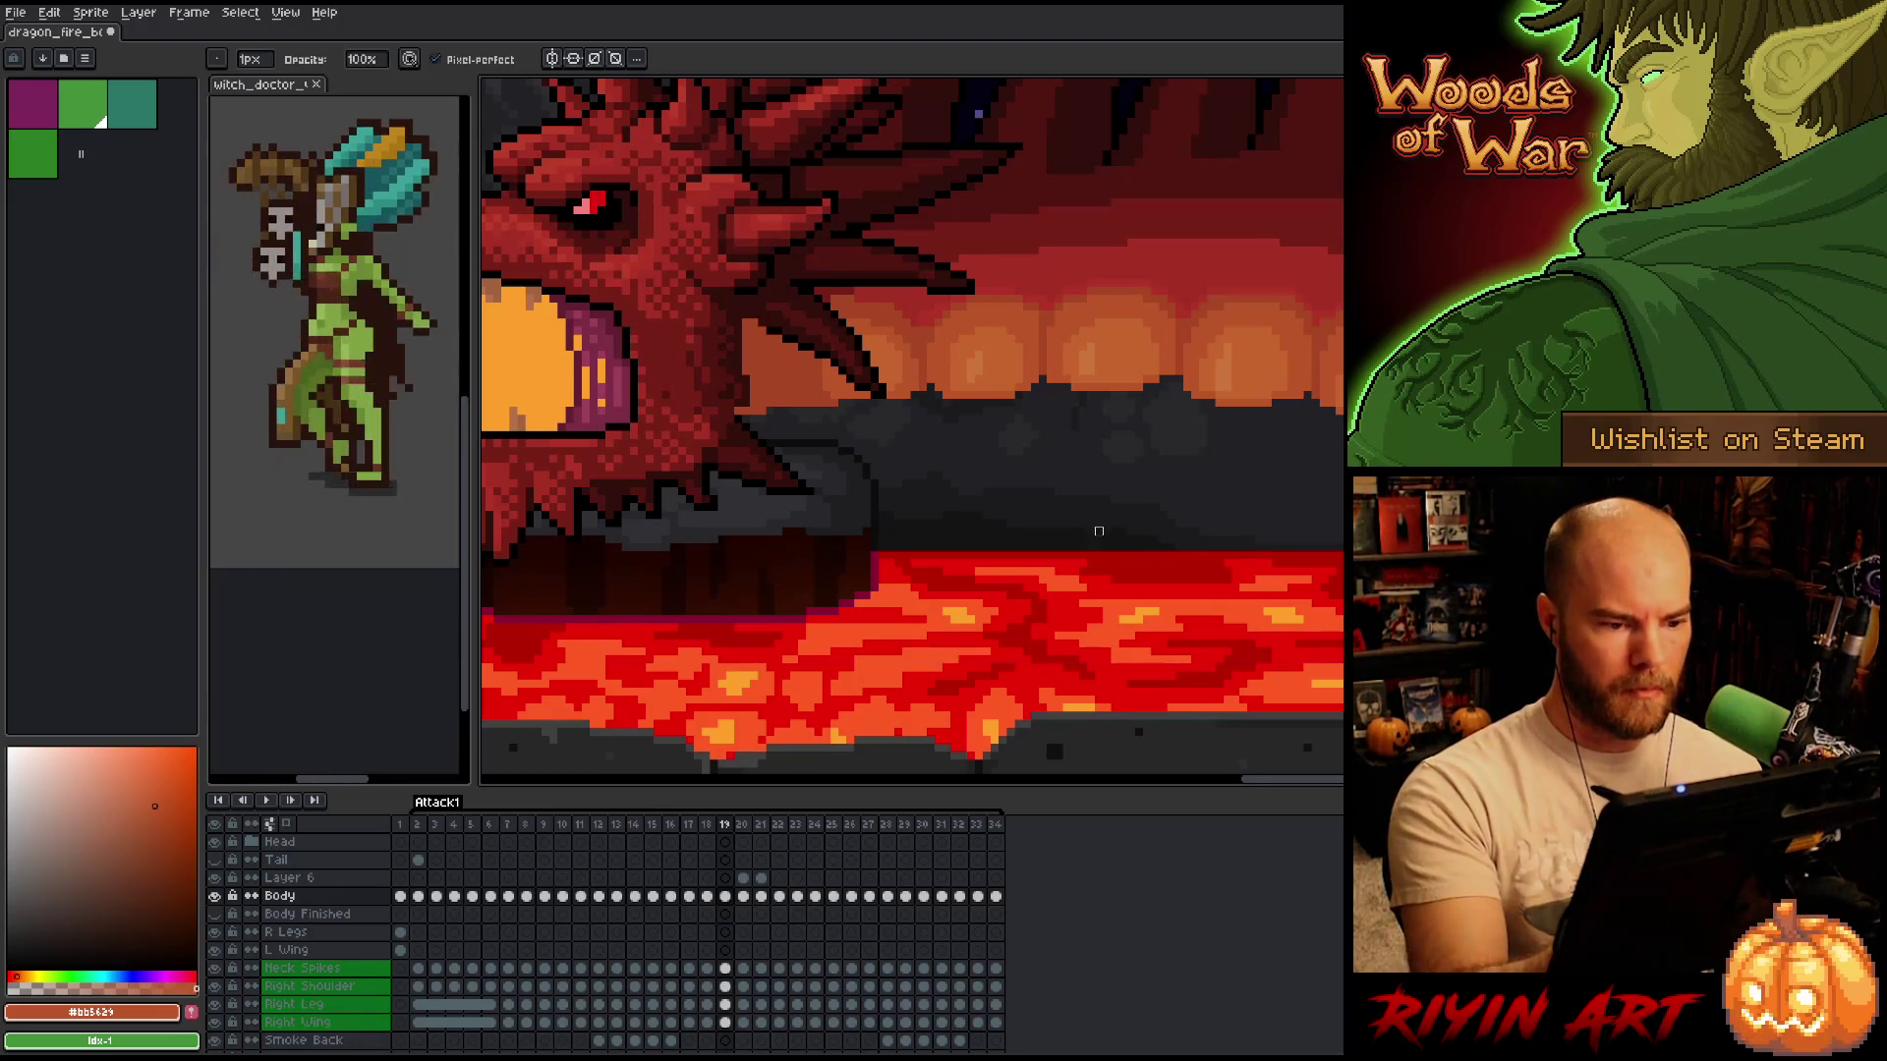
pyautogui.press(',')
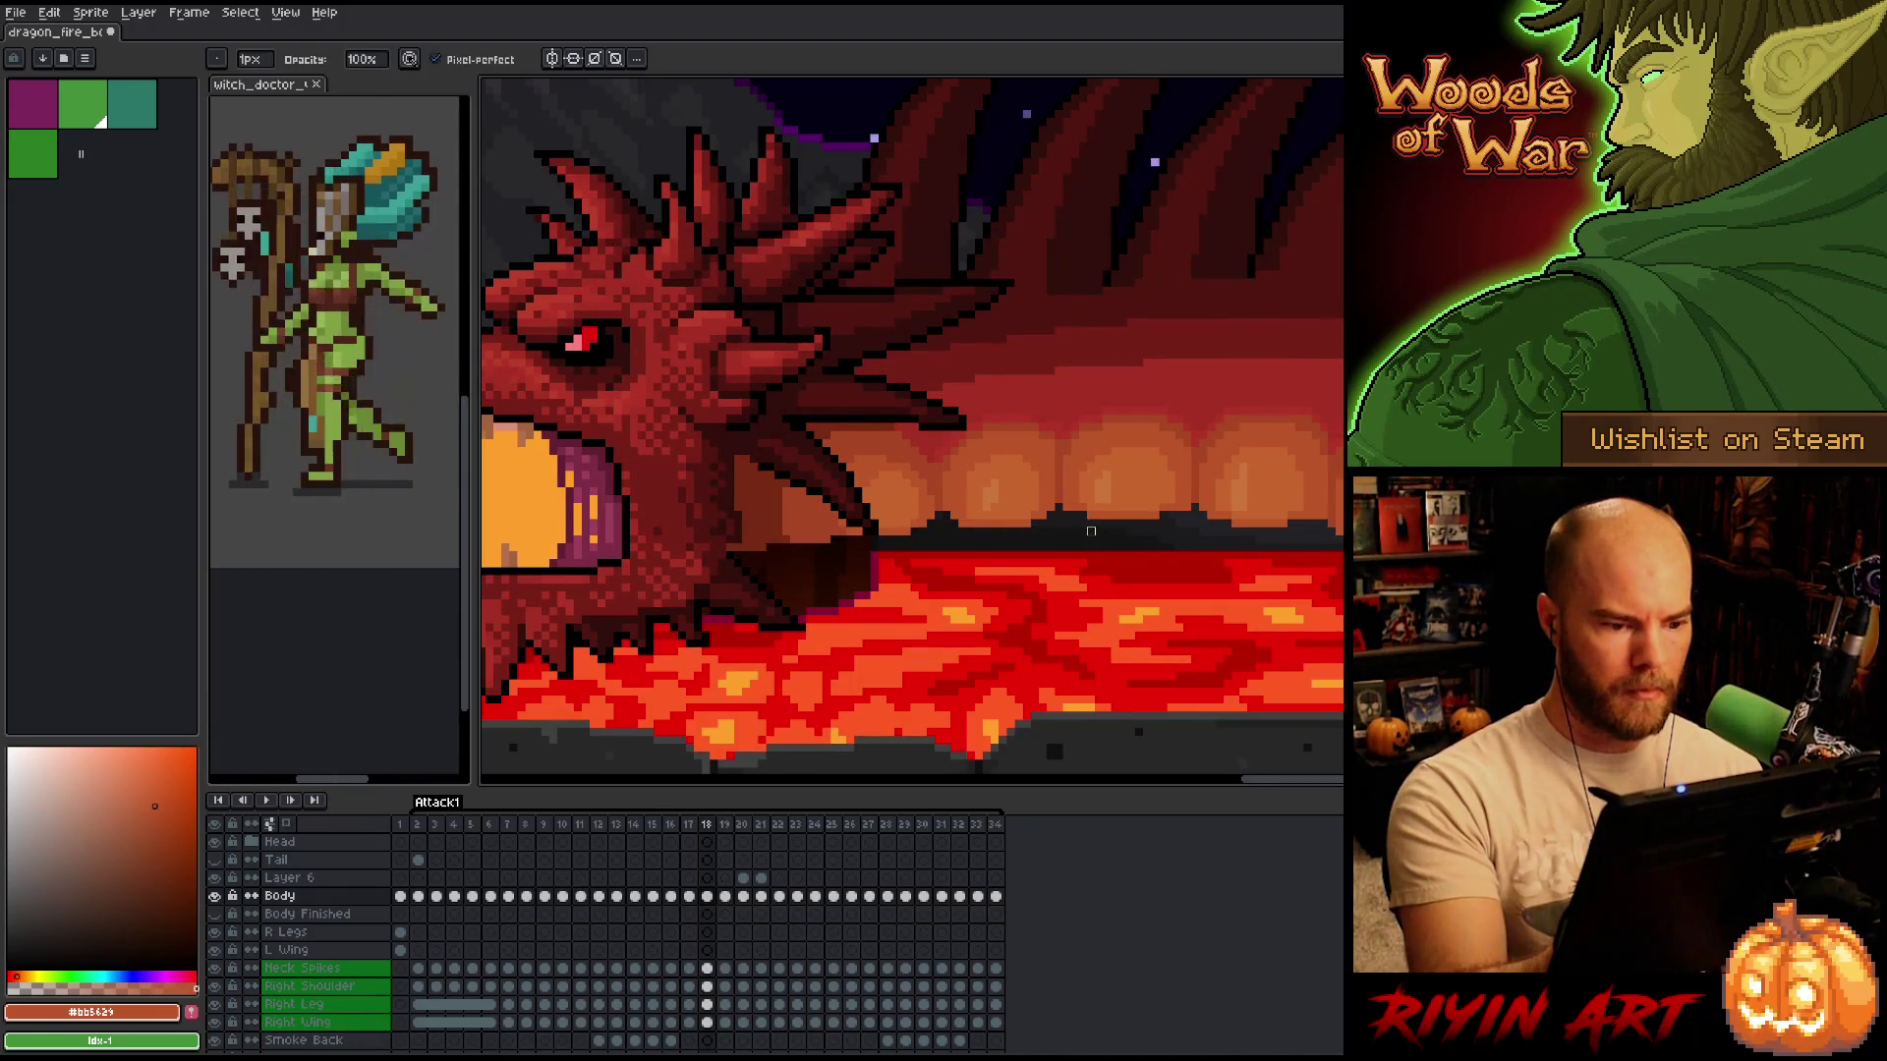
pyautogui.press('.')
pyautogui.press('i')
pyautogui.press('b')
pyautogui.press(',')
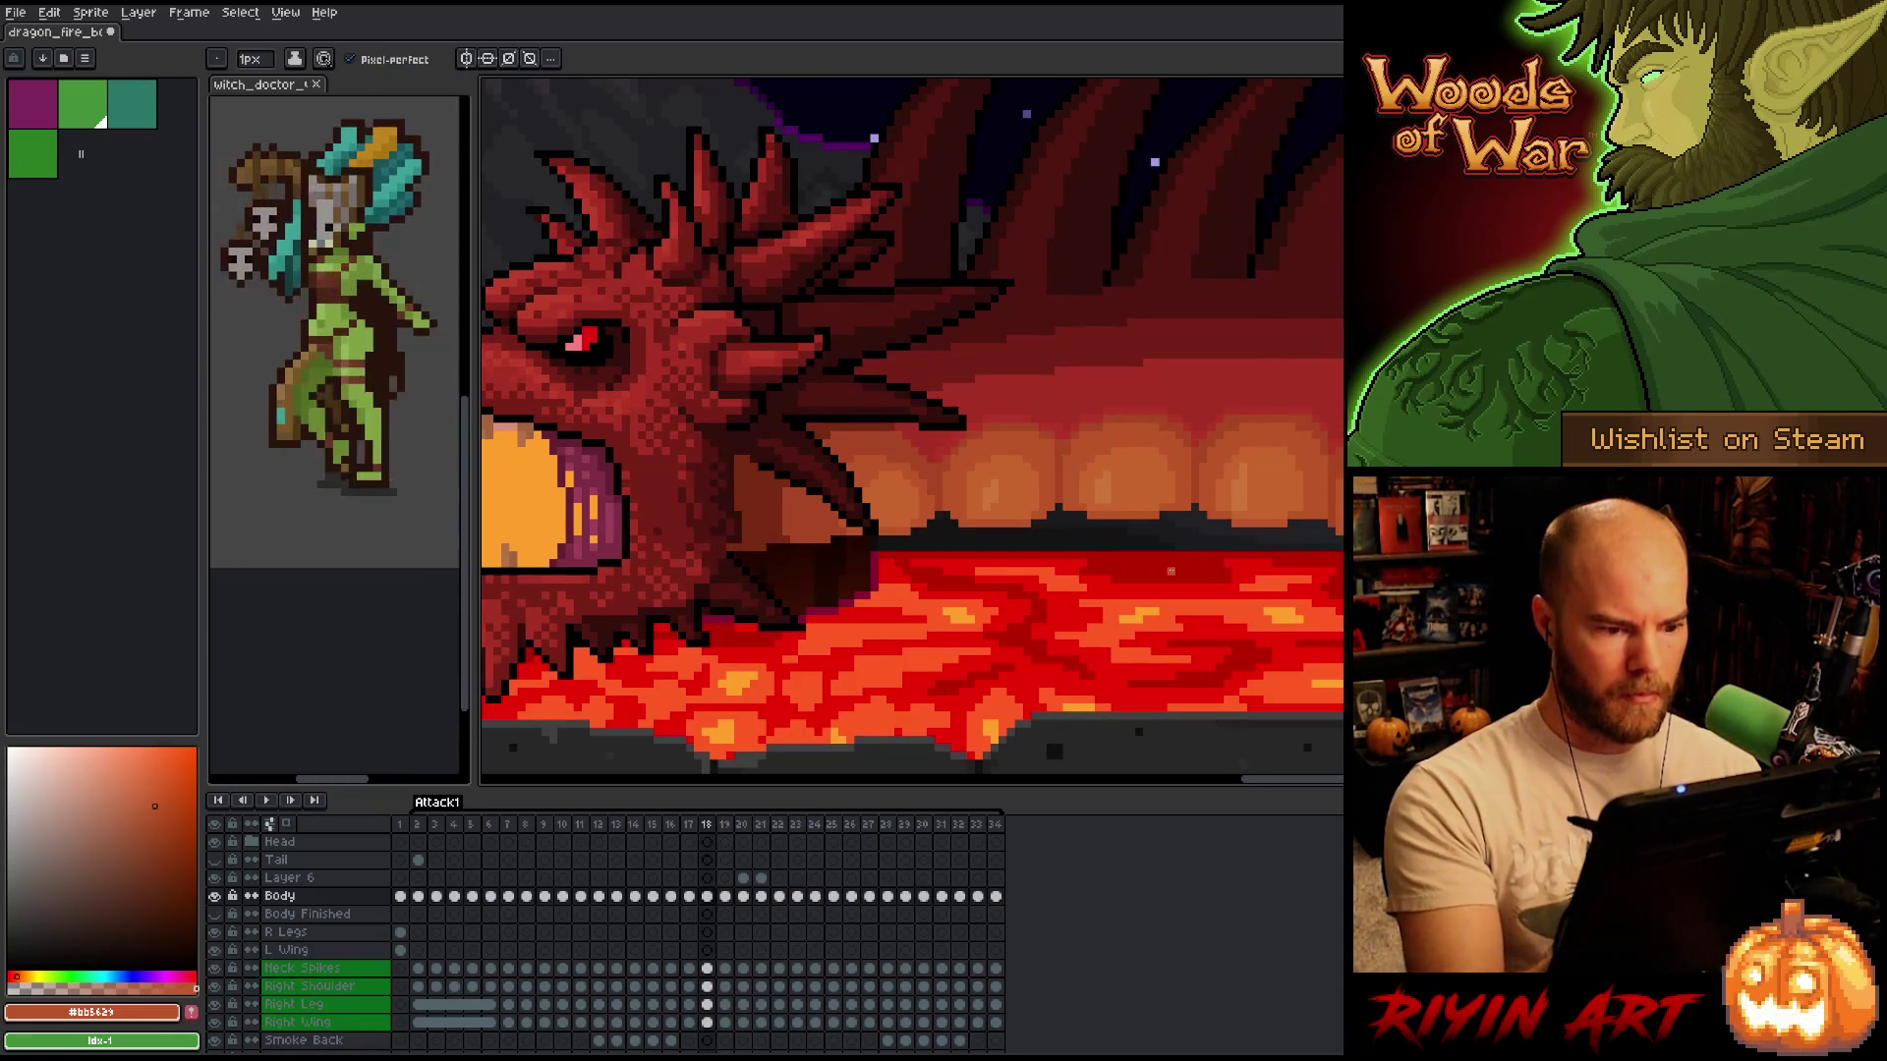
pyautogui.press('.')
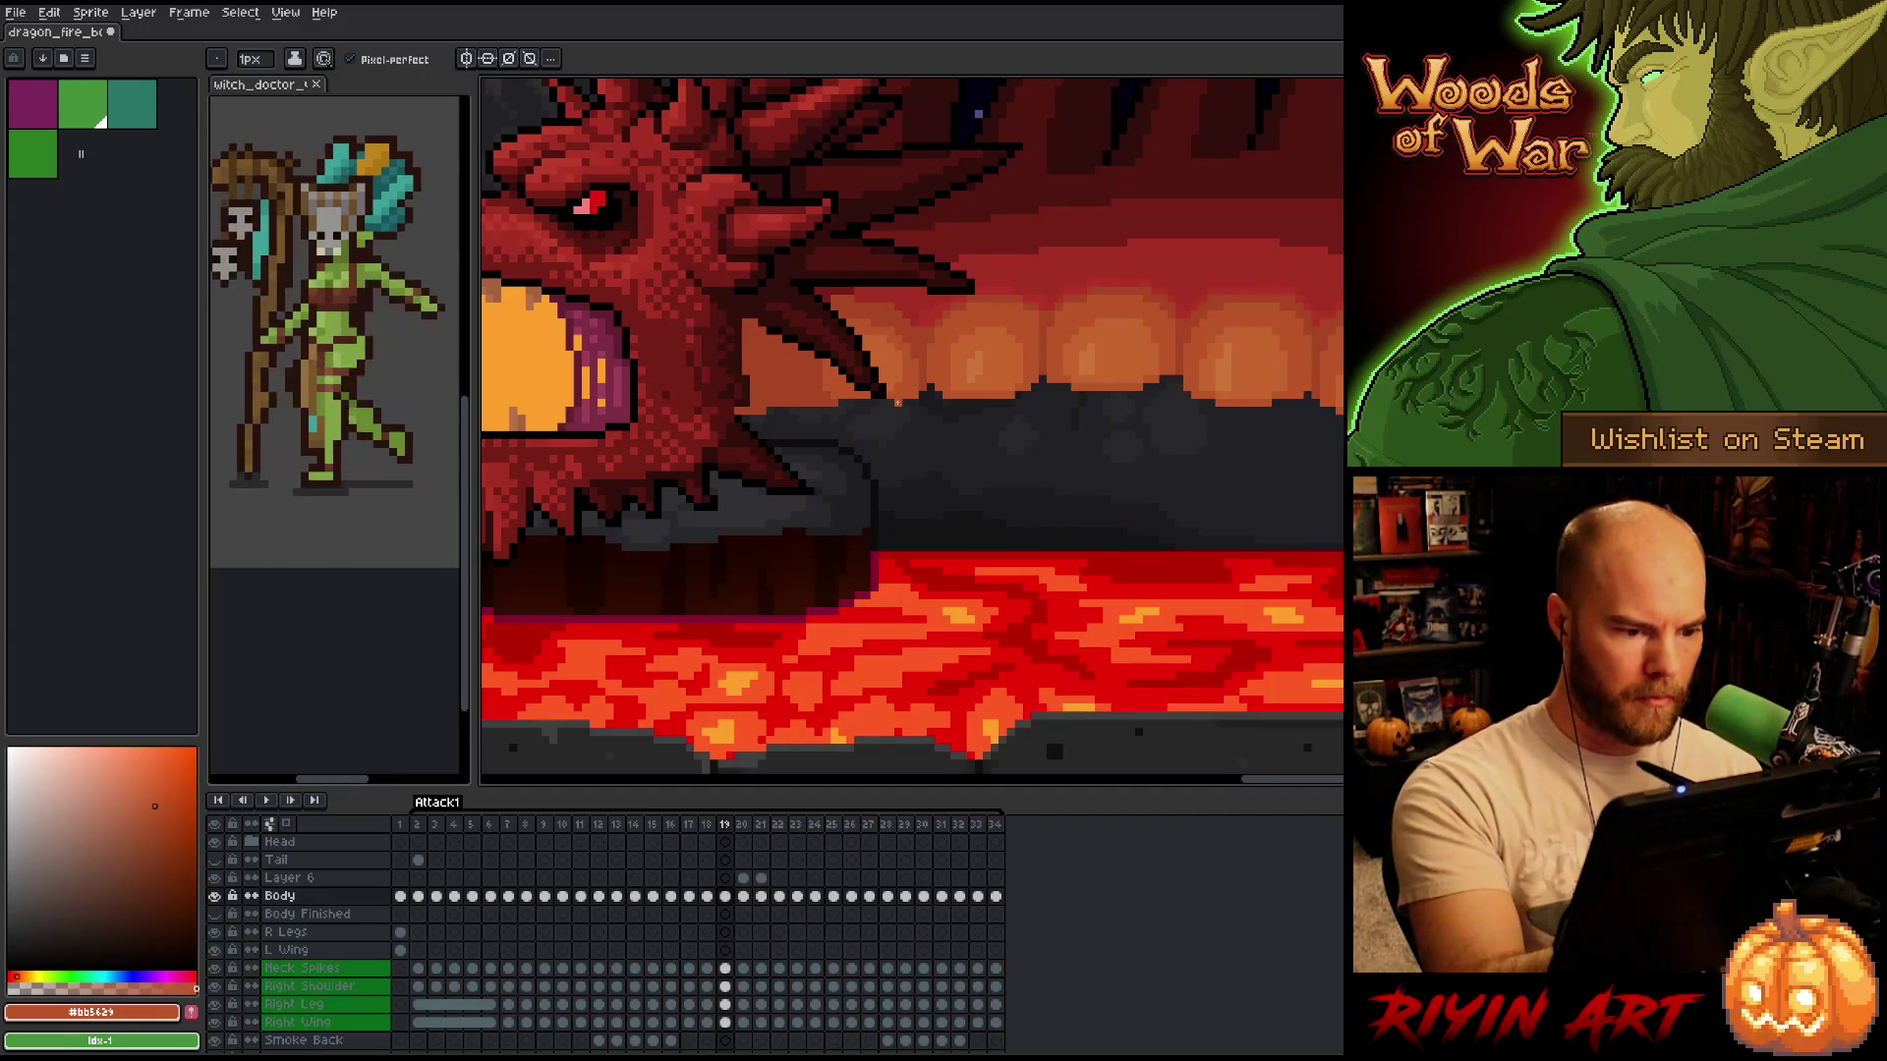
pyautogui.press(',')
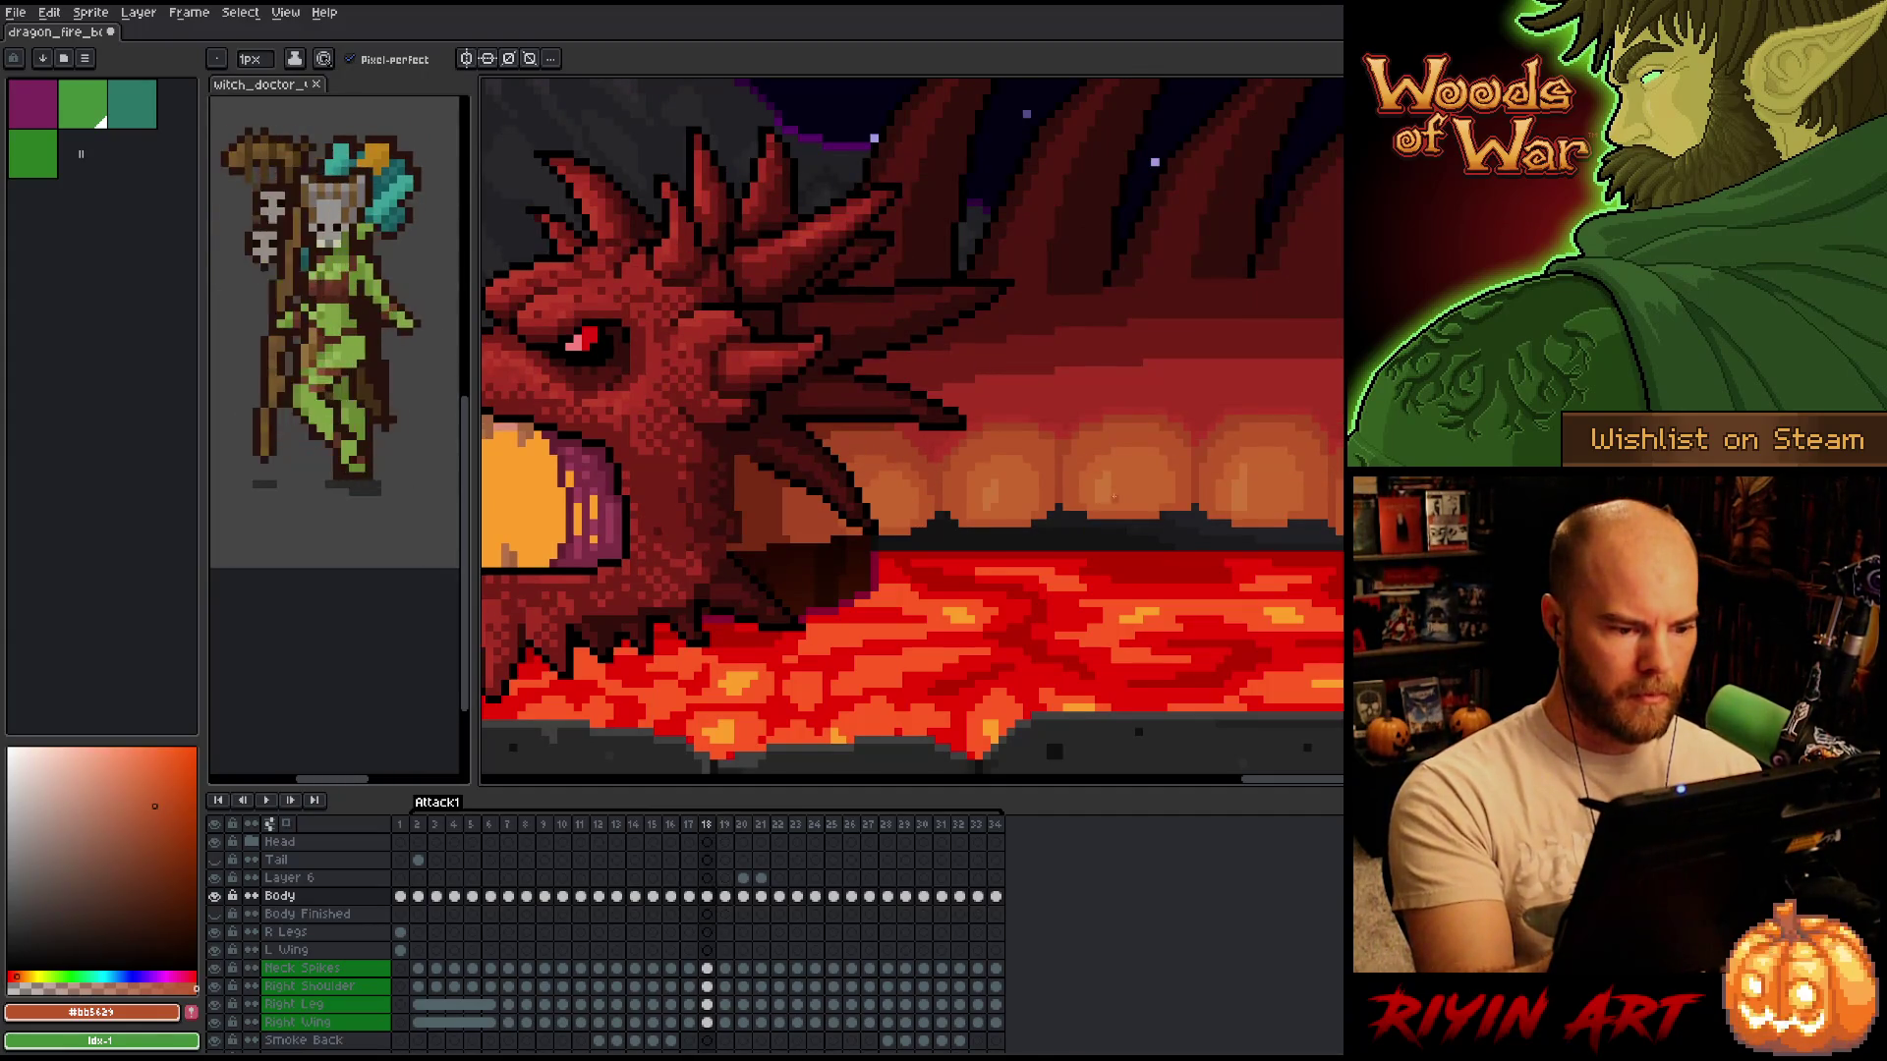
pyautogui.press('.')
pyautogui.press(',')
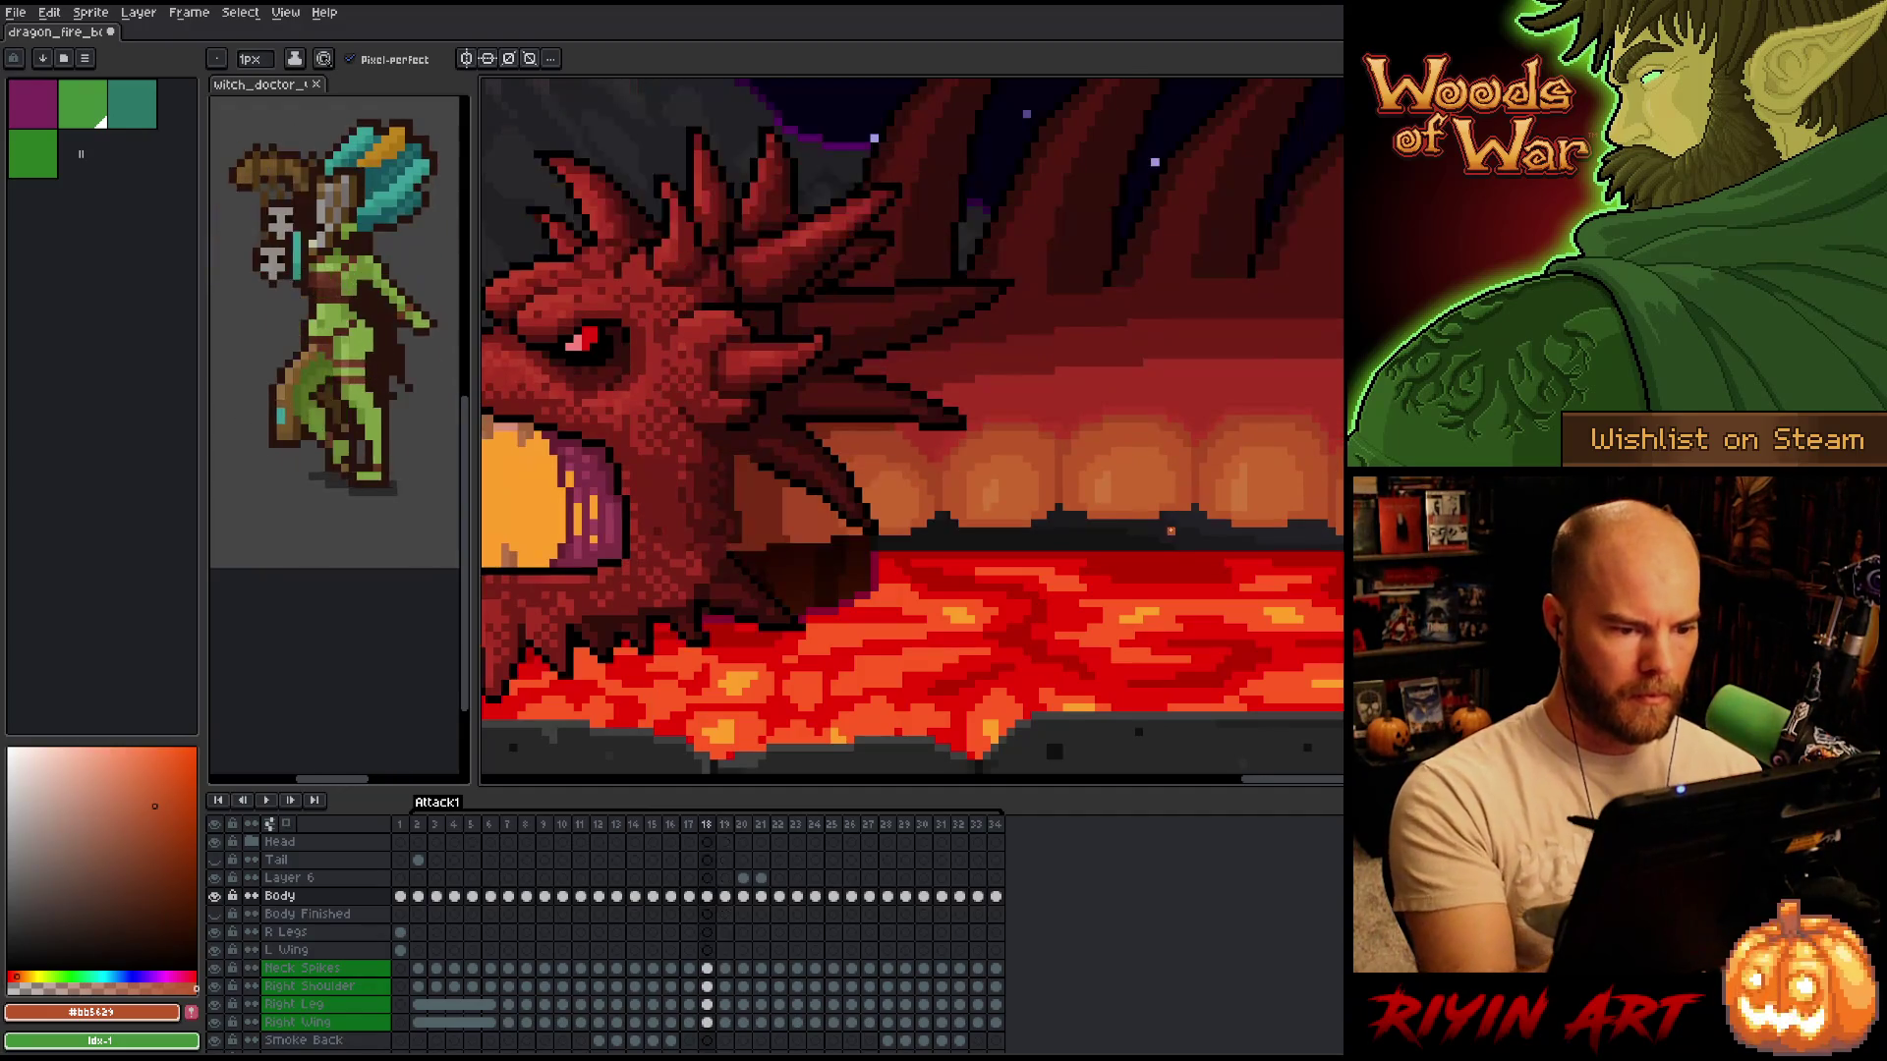
pyautogui.press('.')
pyautogui.press(',')
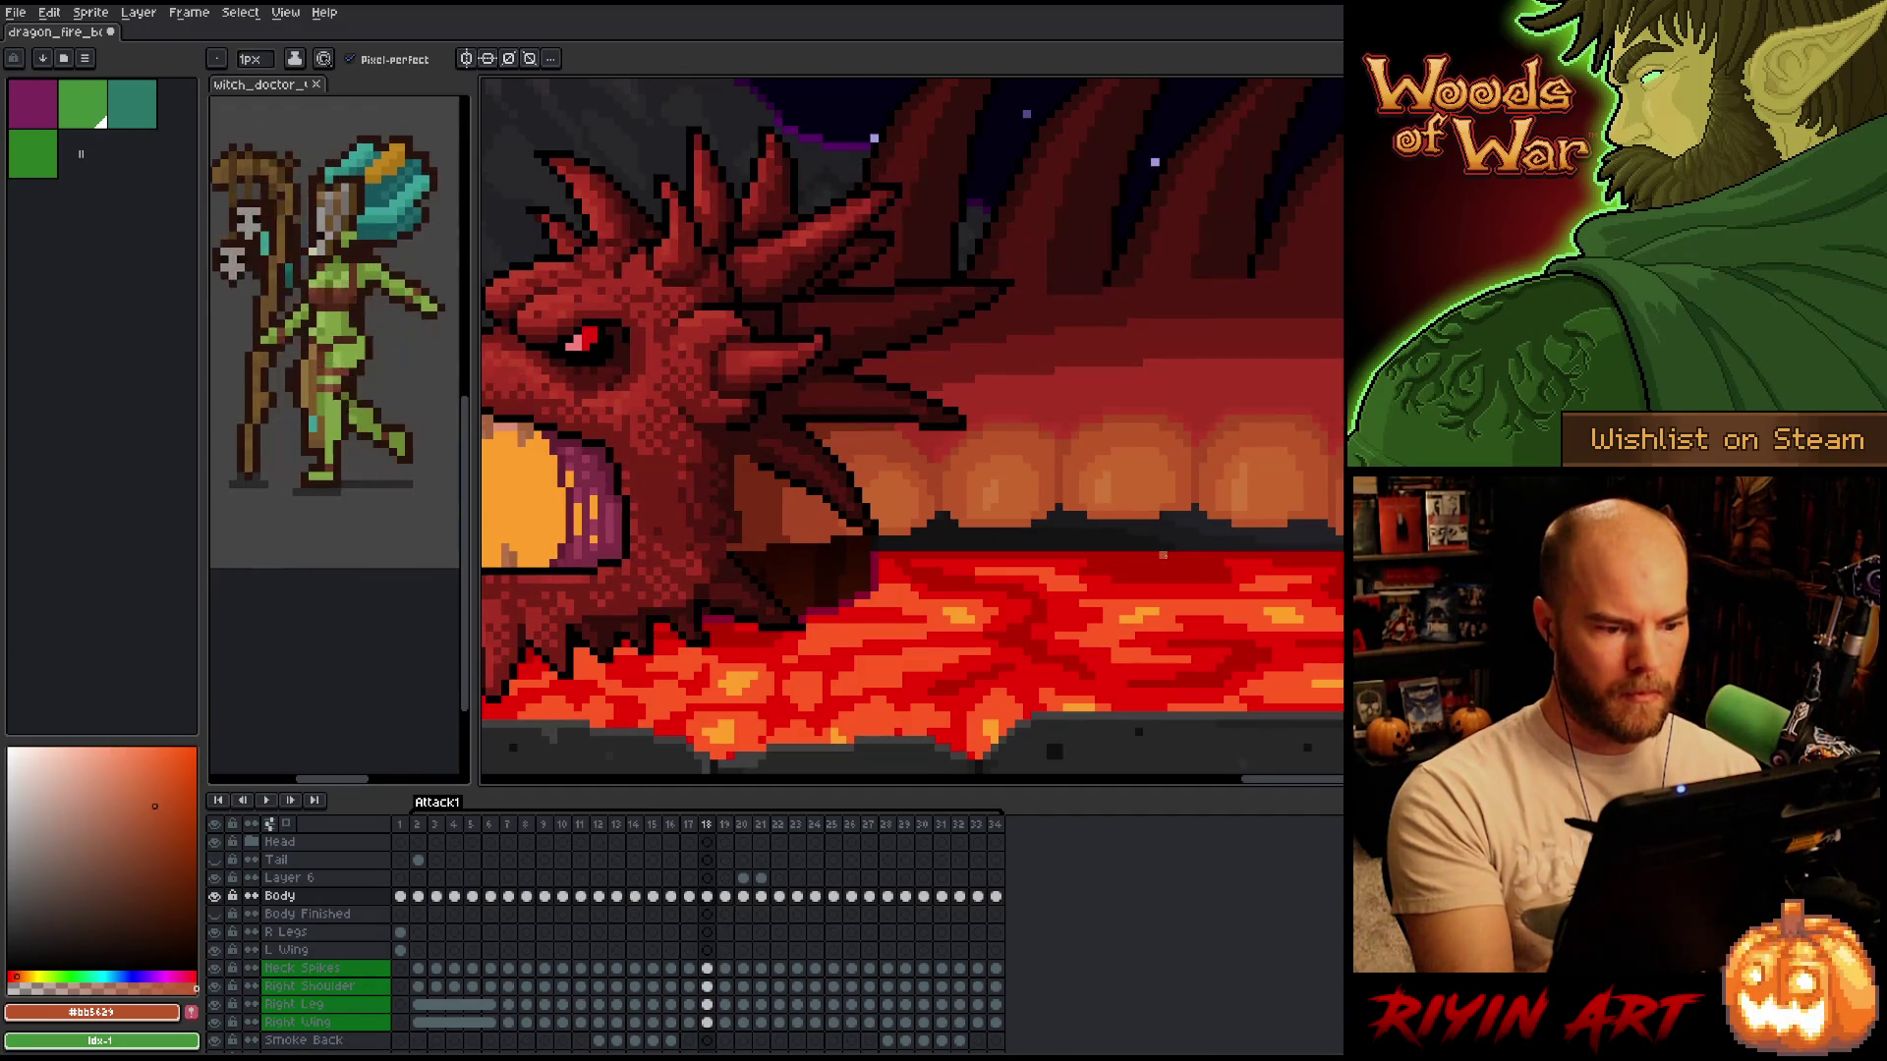
pyautogui.press('.')
# Sample a light orange and a red-orange, then settle on the sky's orange from frame 18.
pyautogui.keyDown('alt'); pyautogui.click(897, 383); pyautogui.keyUp('alt')
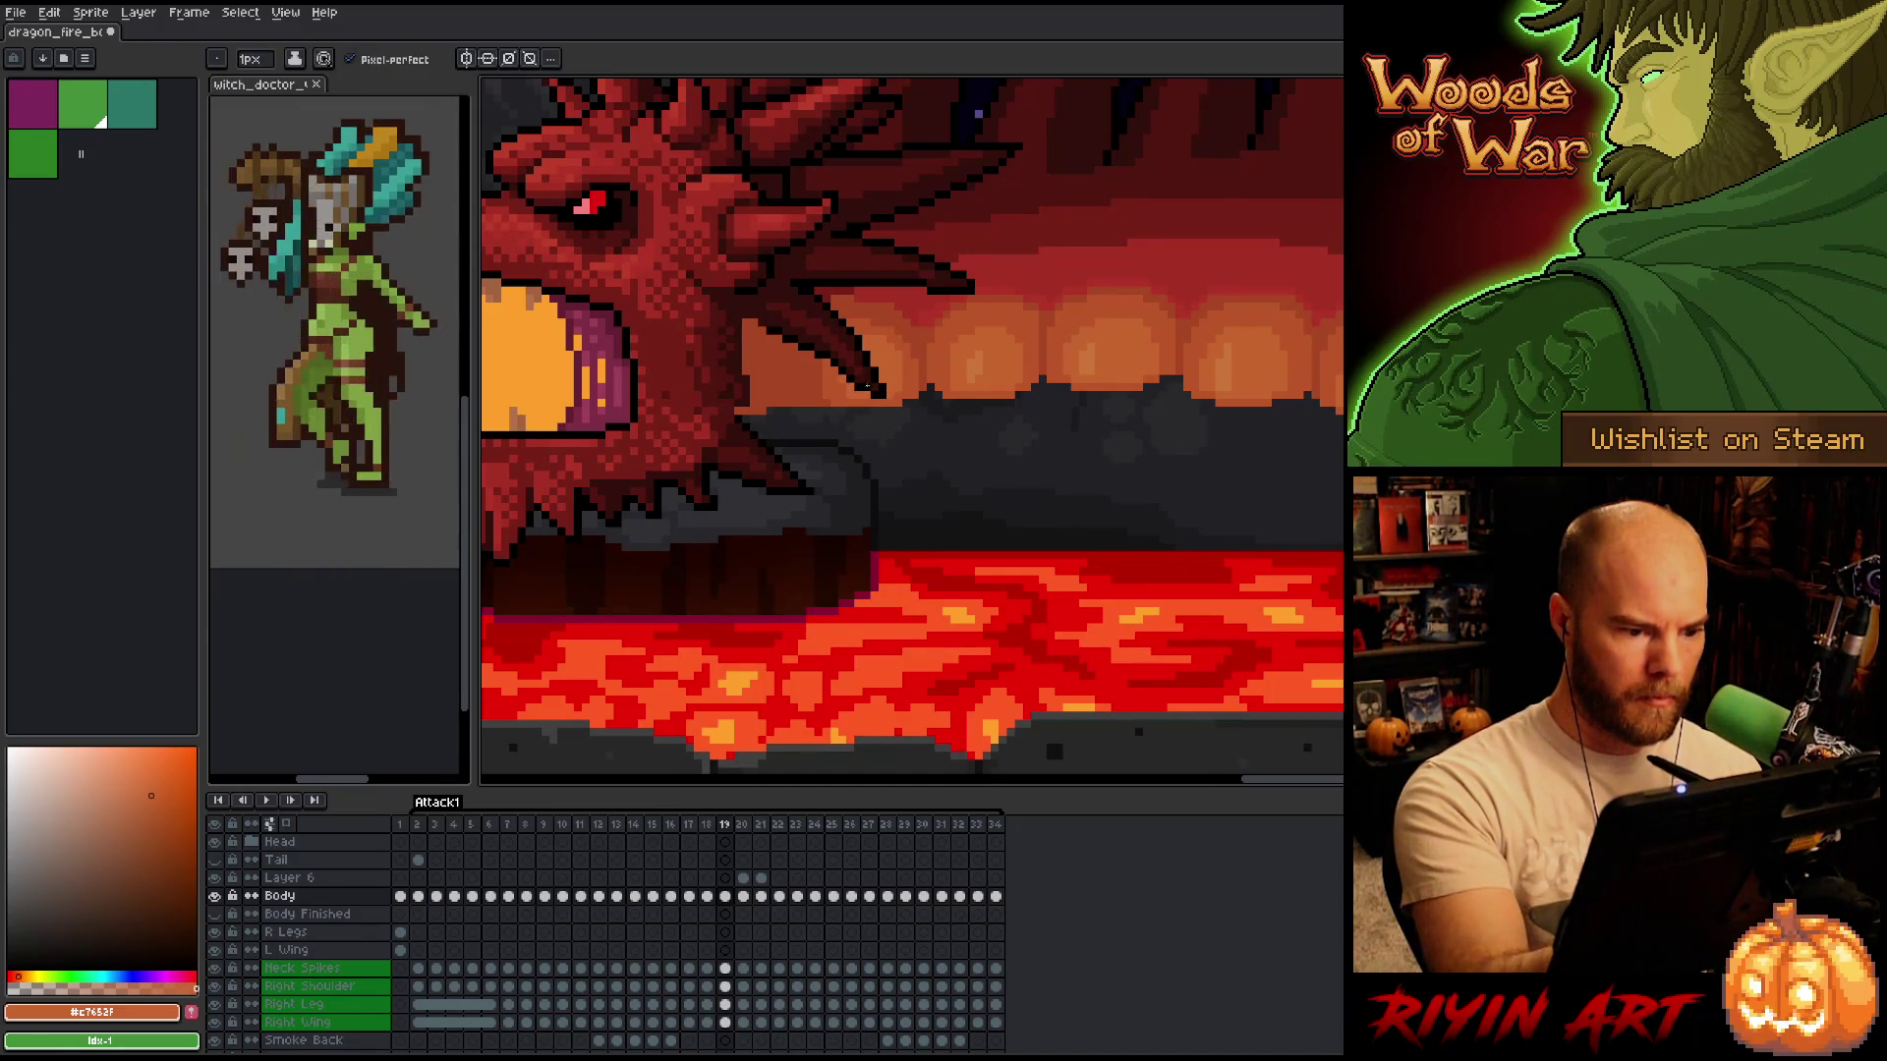
pyautogui.keyDown('alt'); pyautogui.click(848, 391); pyautogui.keyUp('alt')
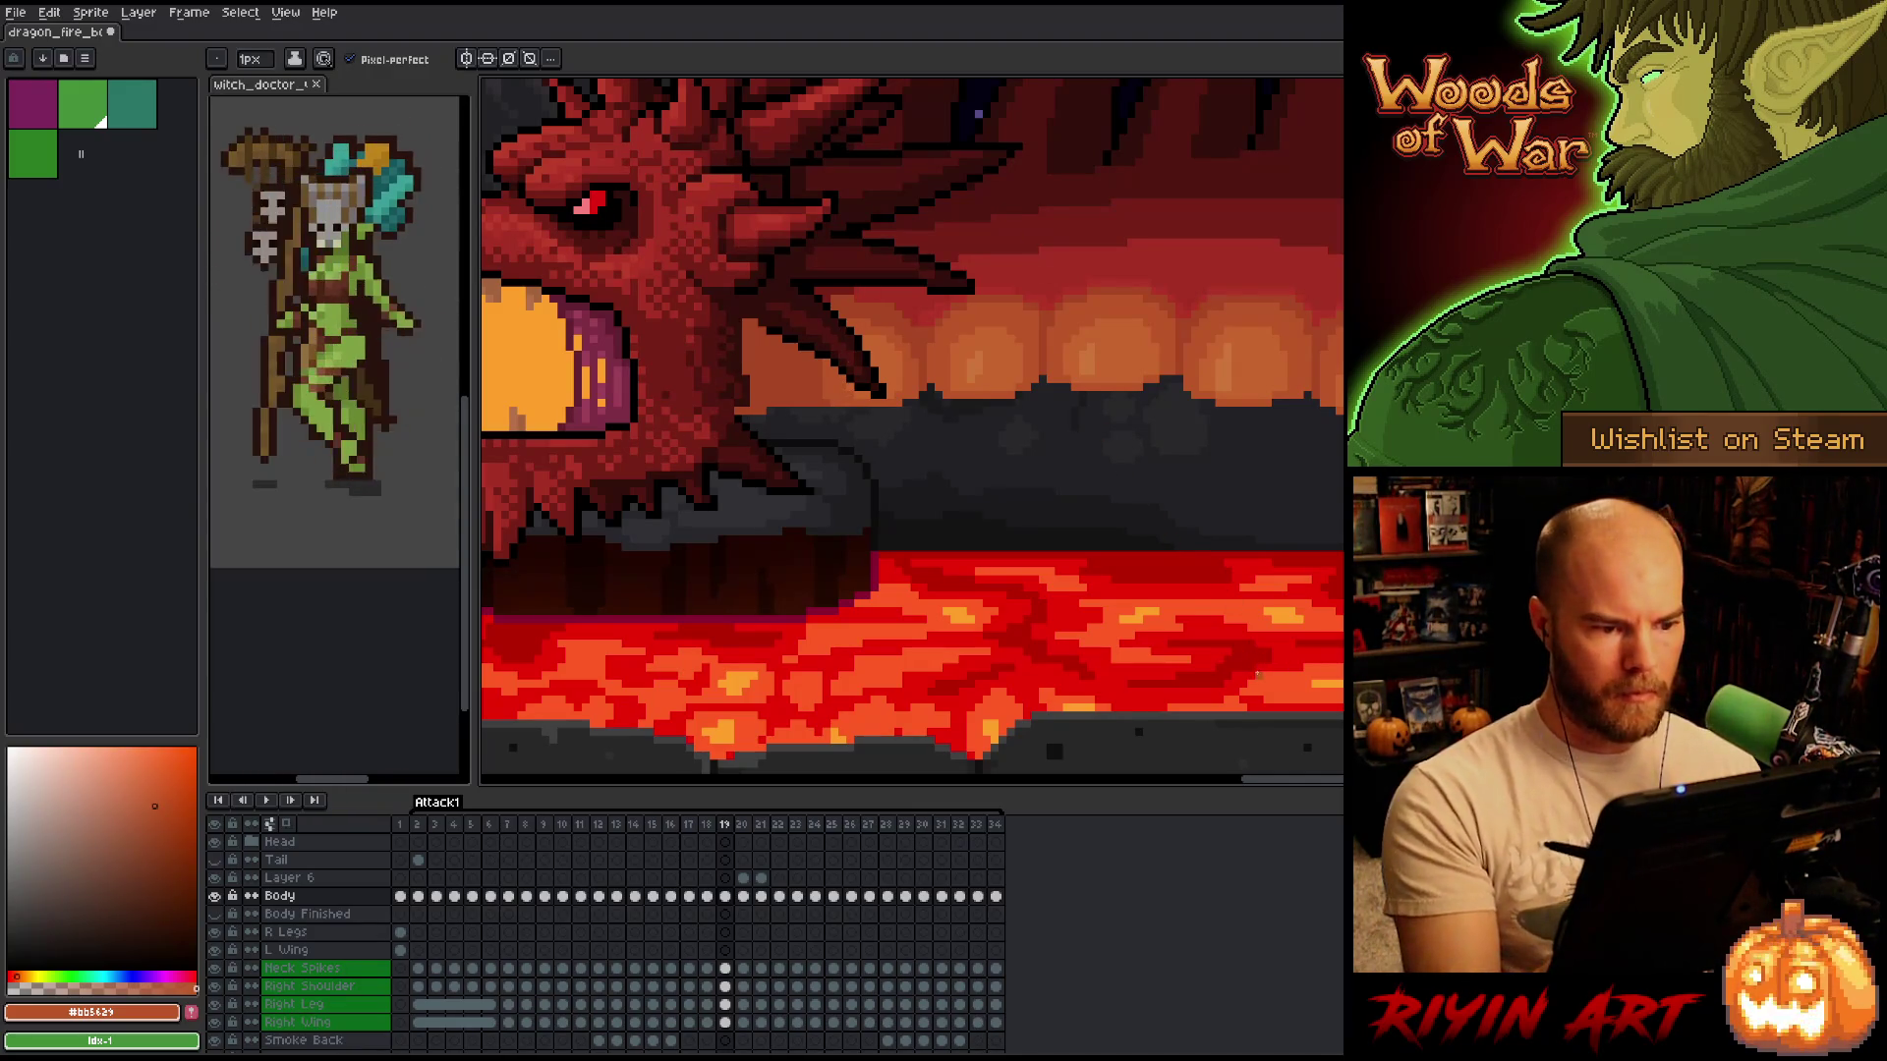
pyautogui.press(',')
pyautogui.press('.')
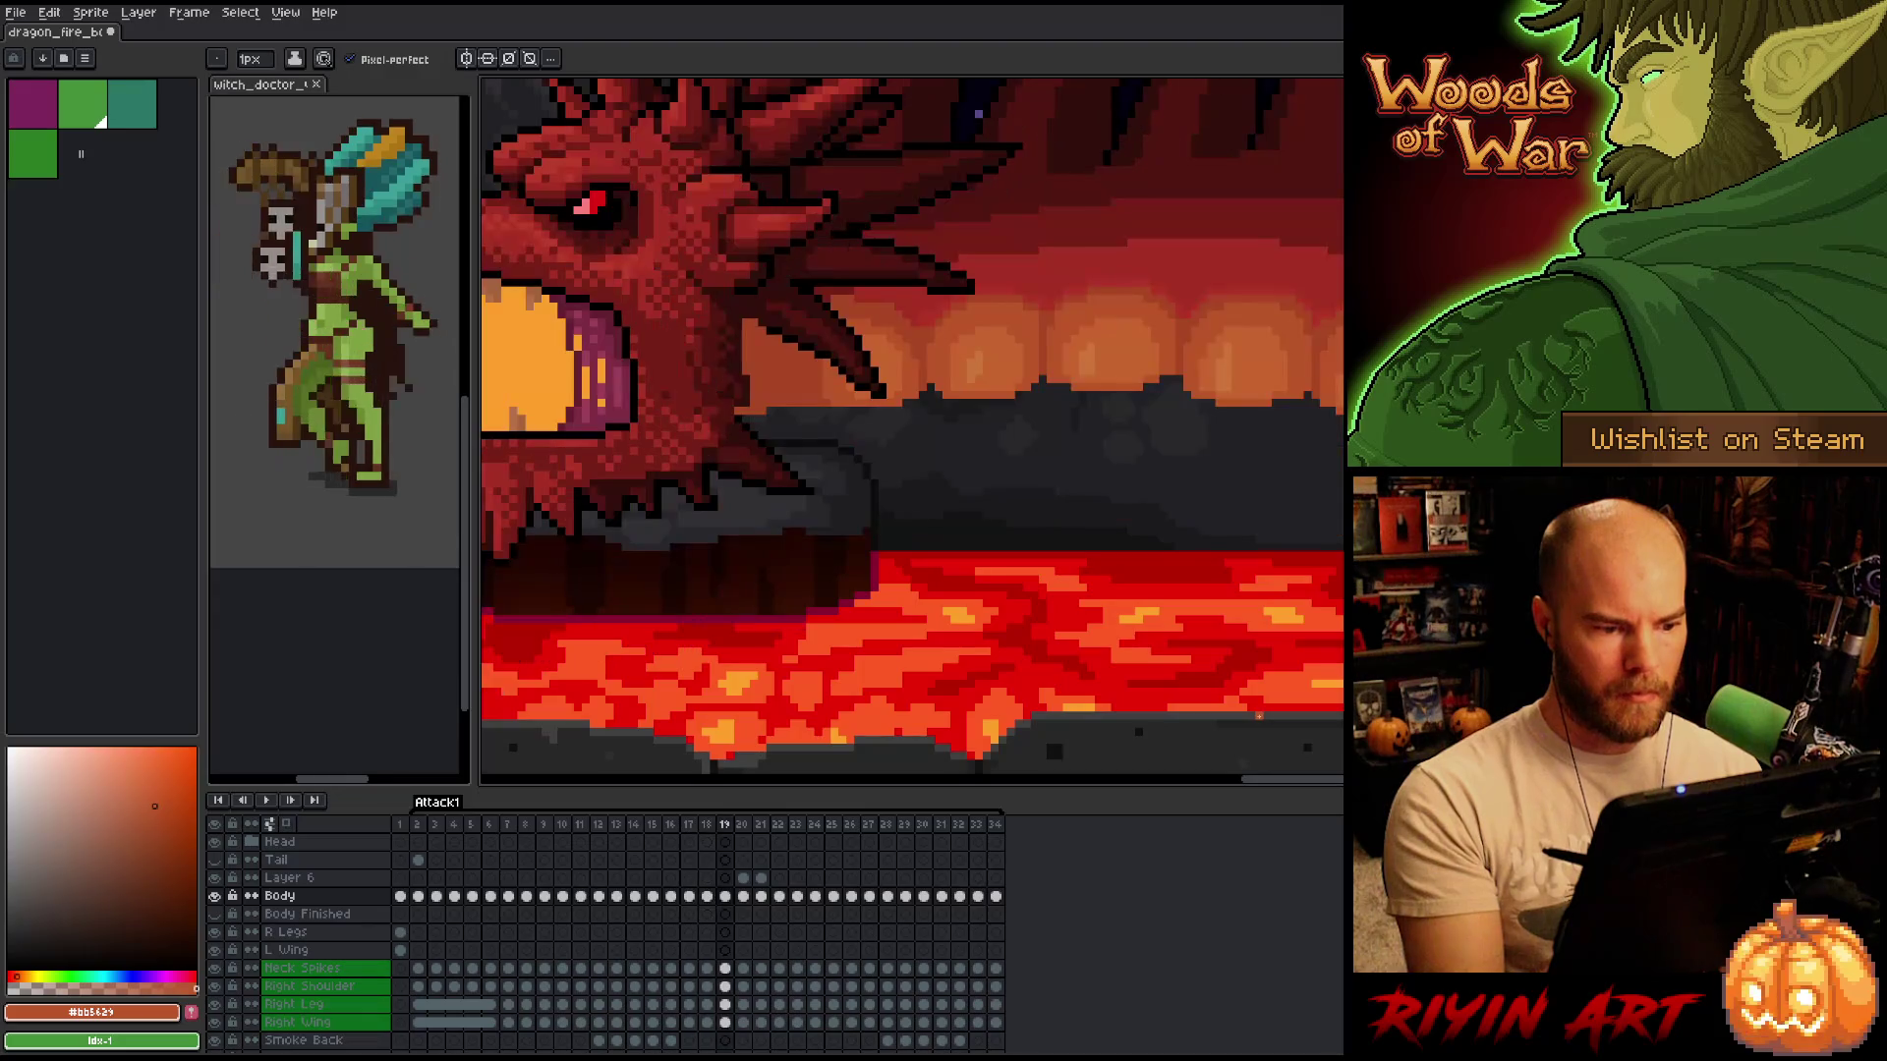
pyautogui.press(',')
pyautogui.keyDown('alt'); pyautogui.click(889, 484); pyautogui.keyUp('alt')
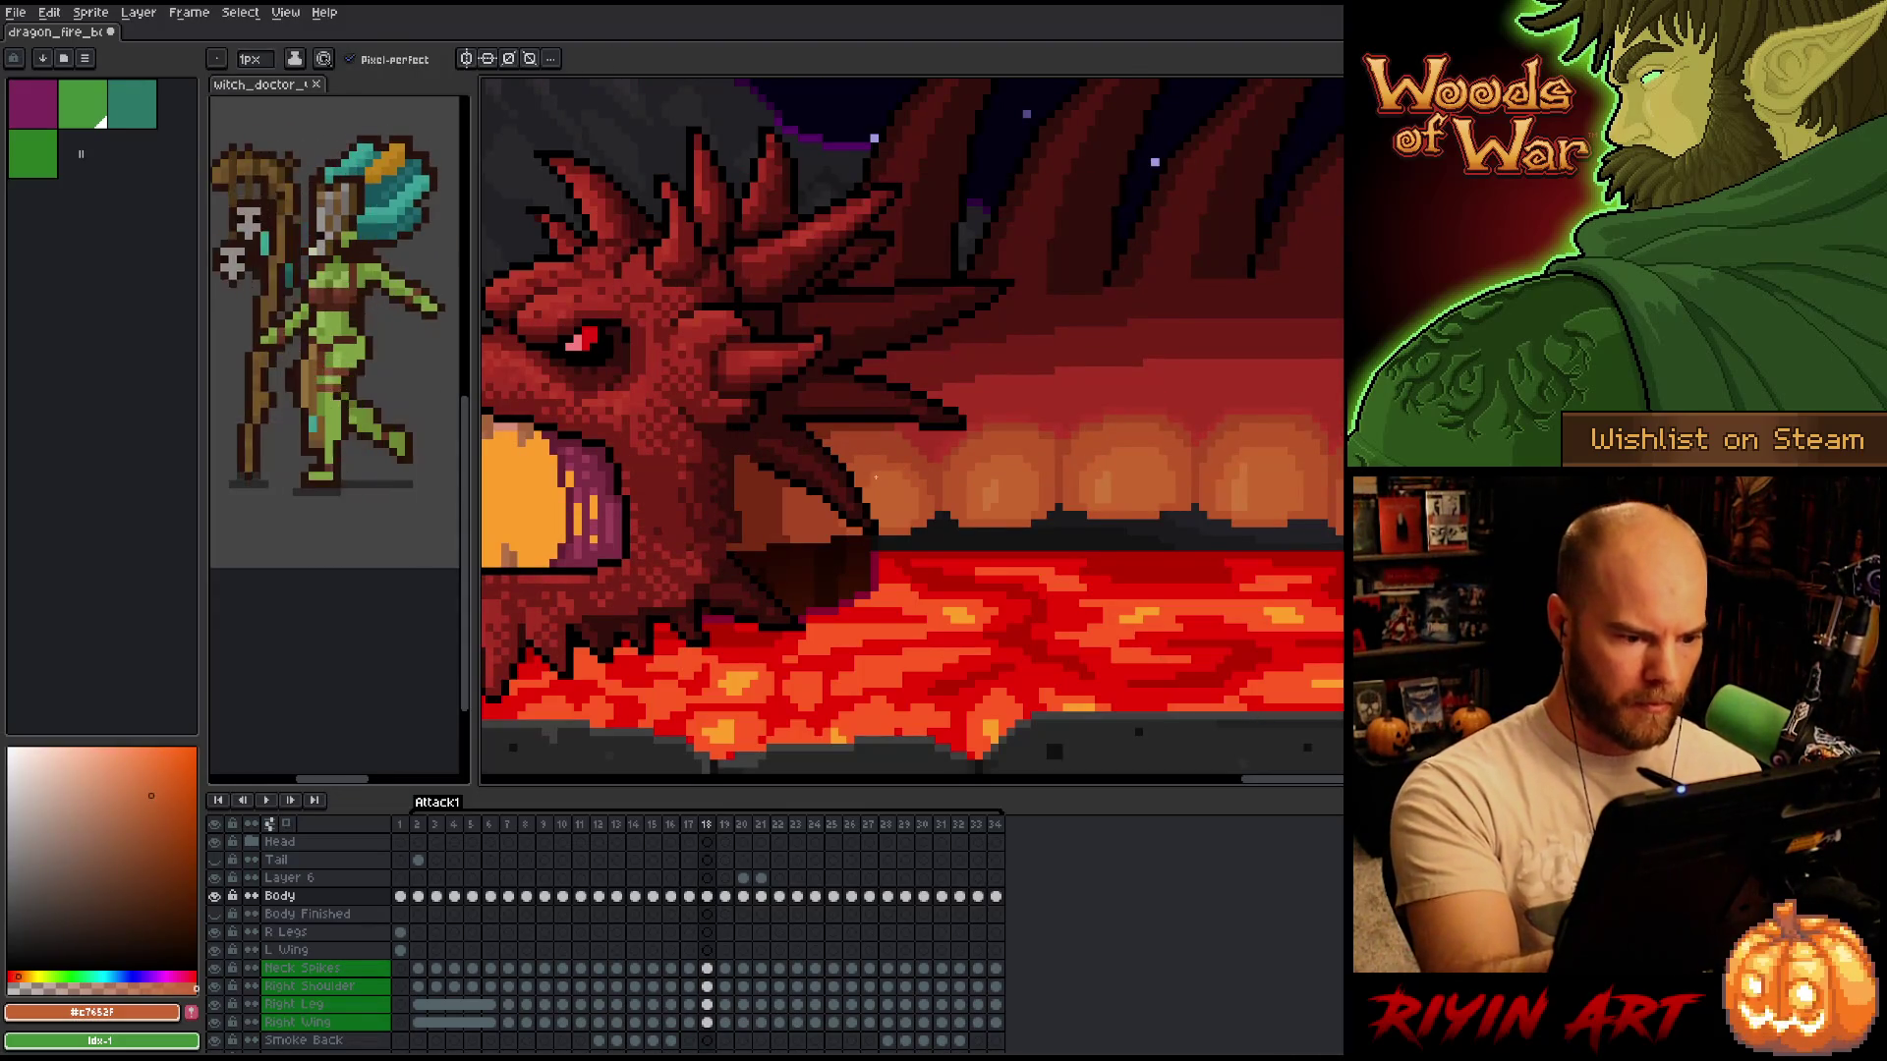
pyautogui.press('.')
# Step back through the animation from frame 18 down to frame 12.
pyautogui.press(',')
pyautogui.press(',')
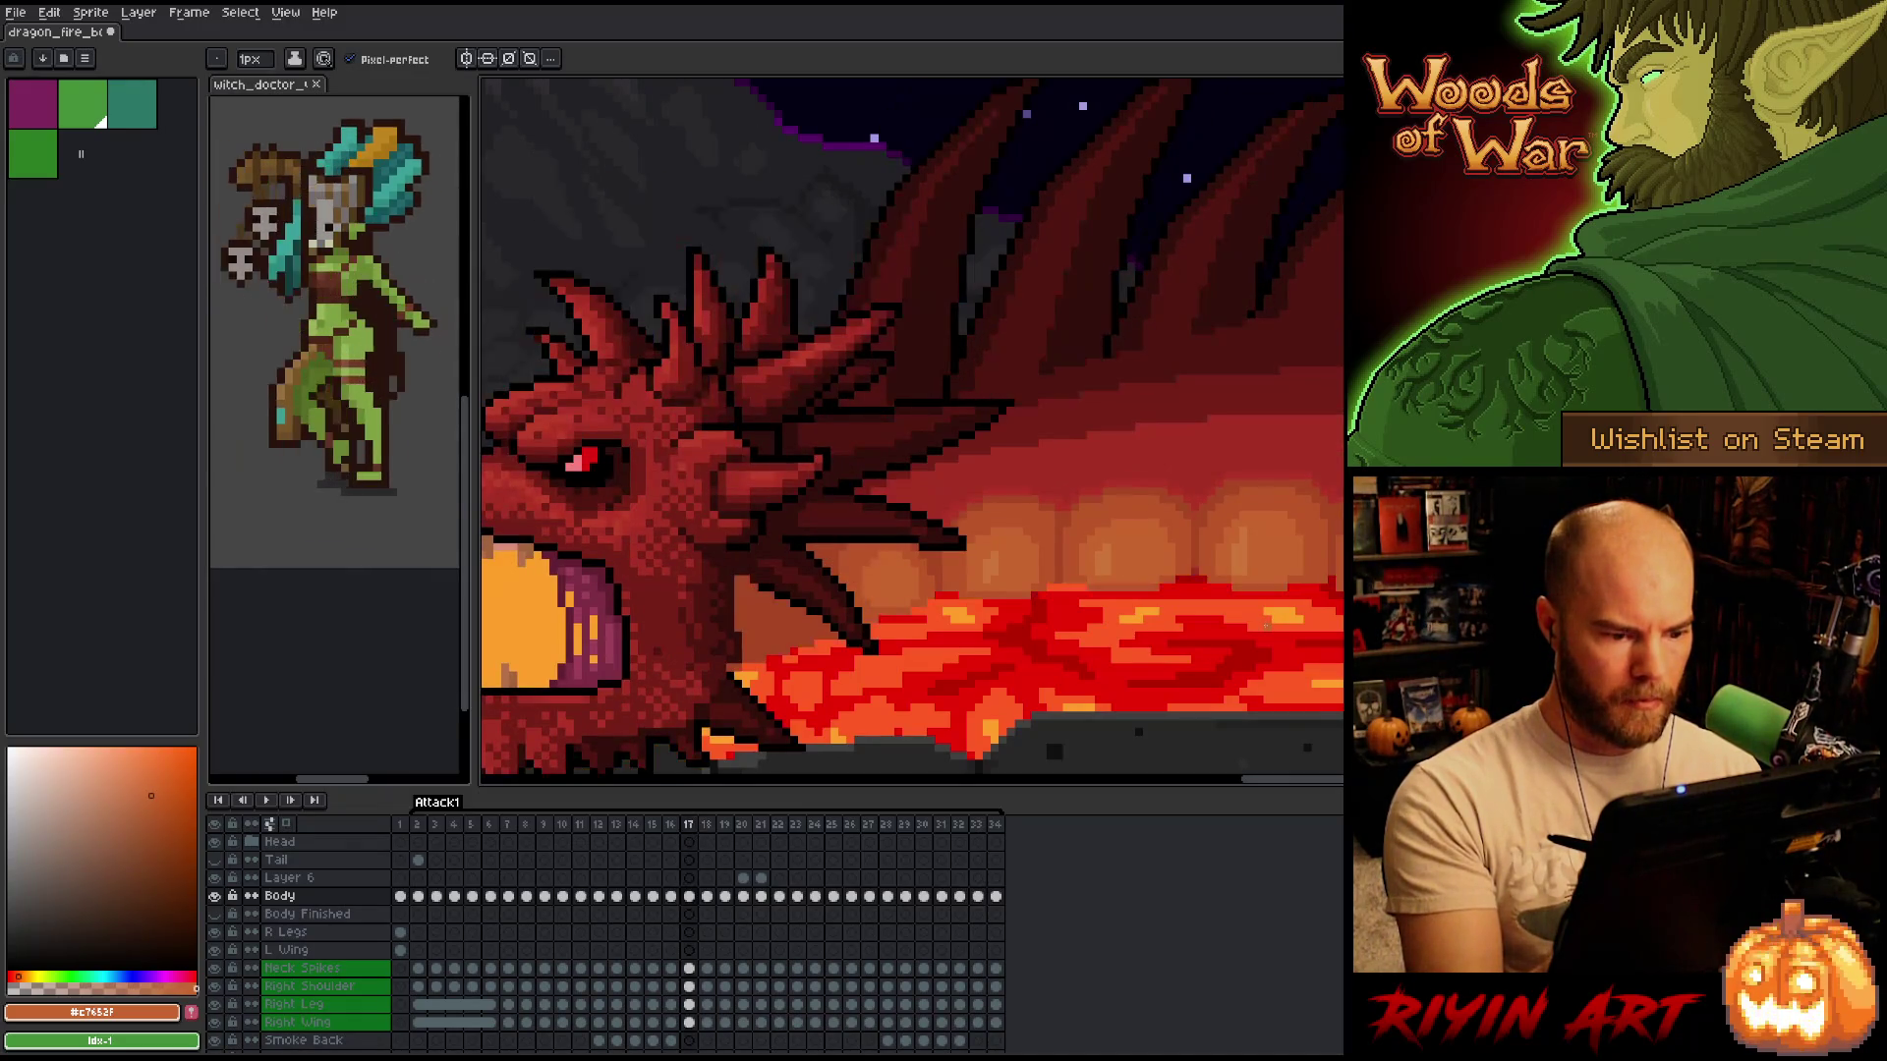
pyautogui.press('.')
pyautogui.press(',')
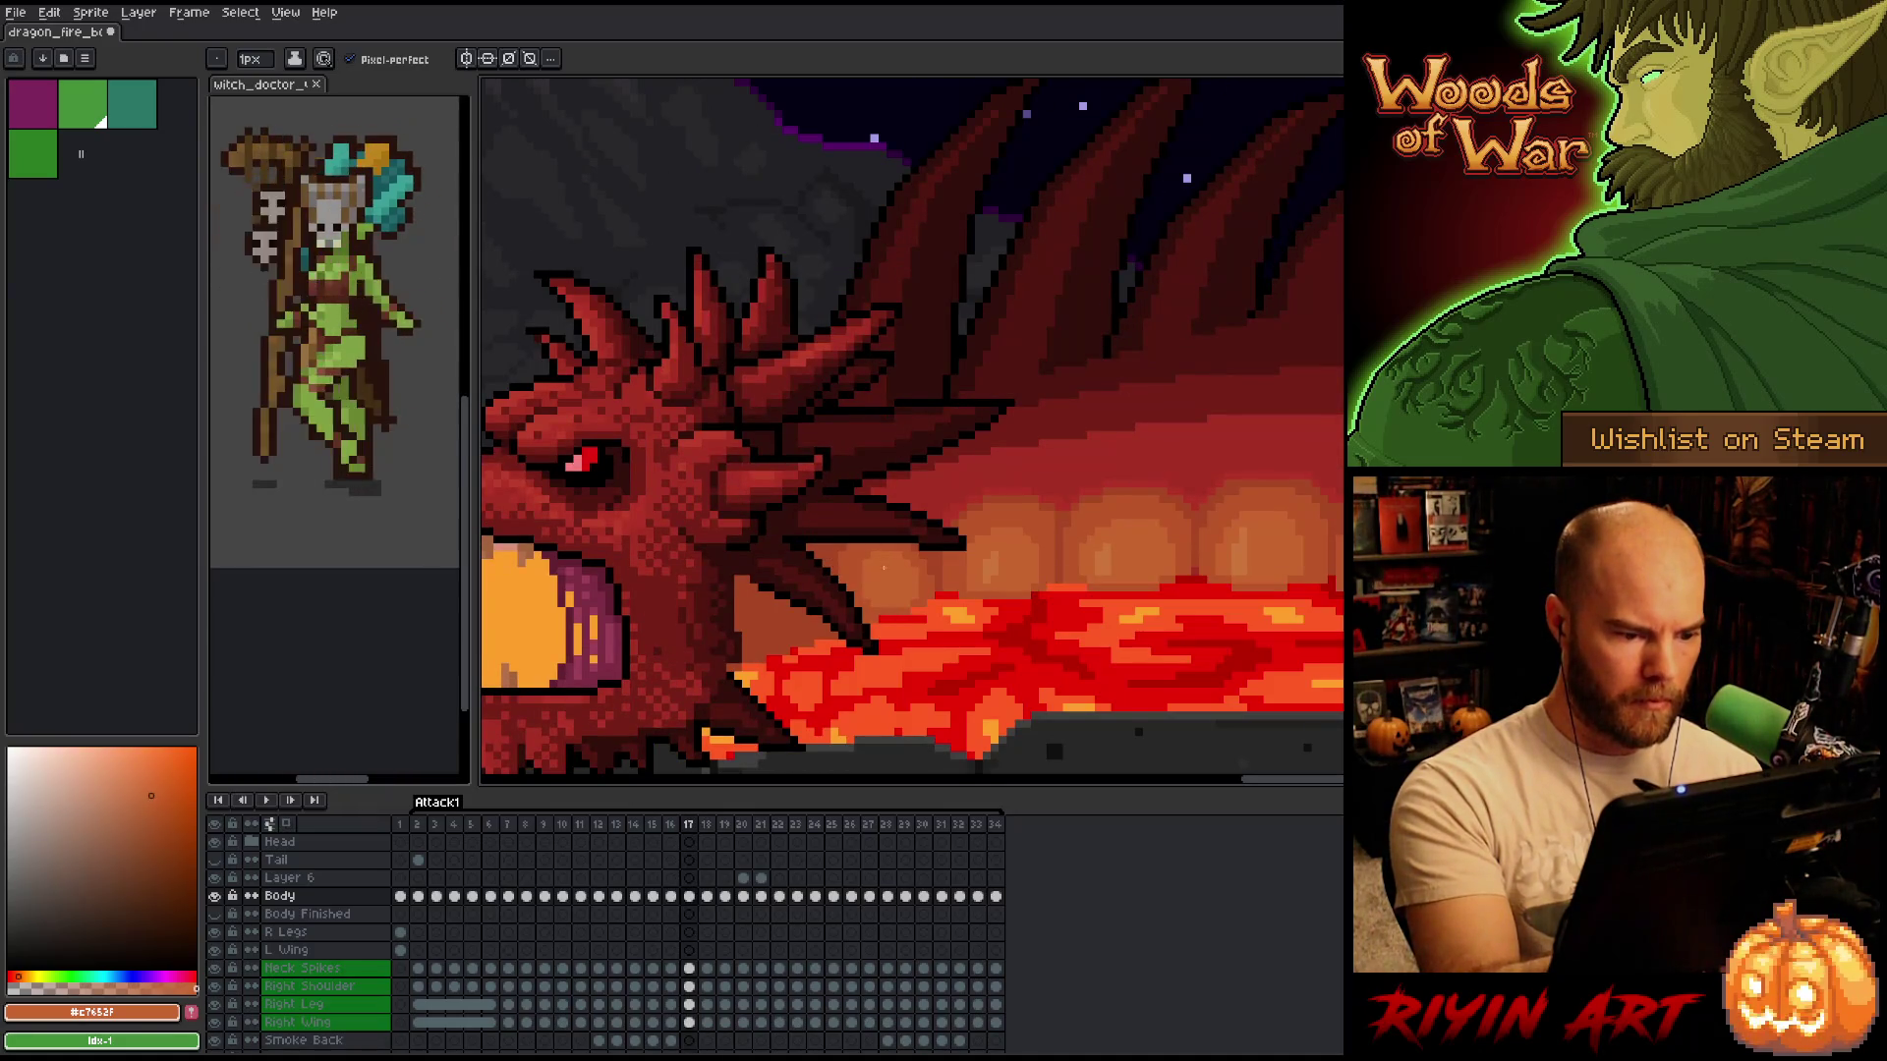
pyautogui.press('.')
pyautogui.press(',')
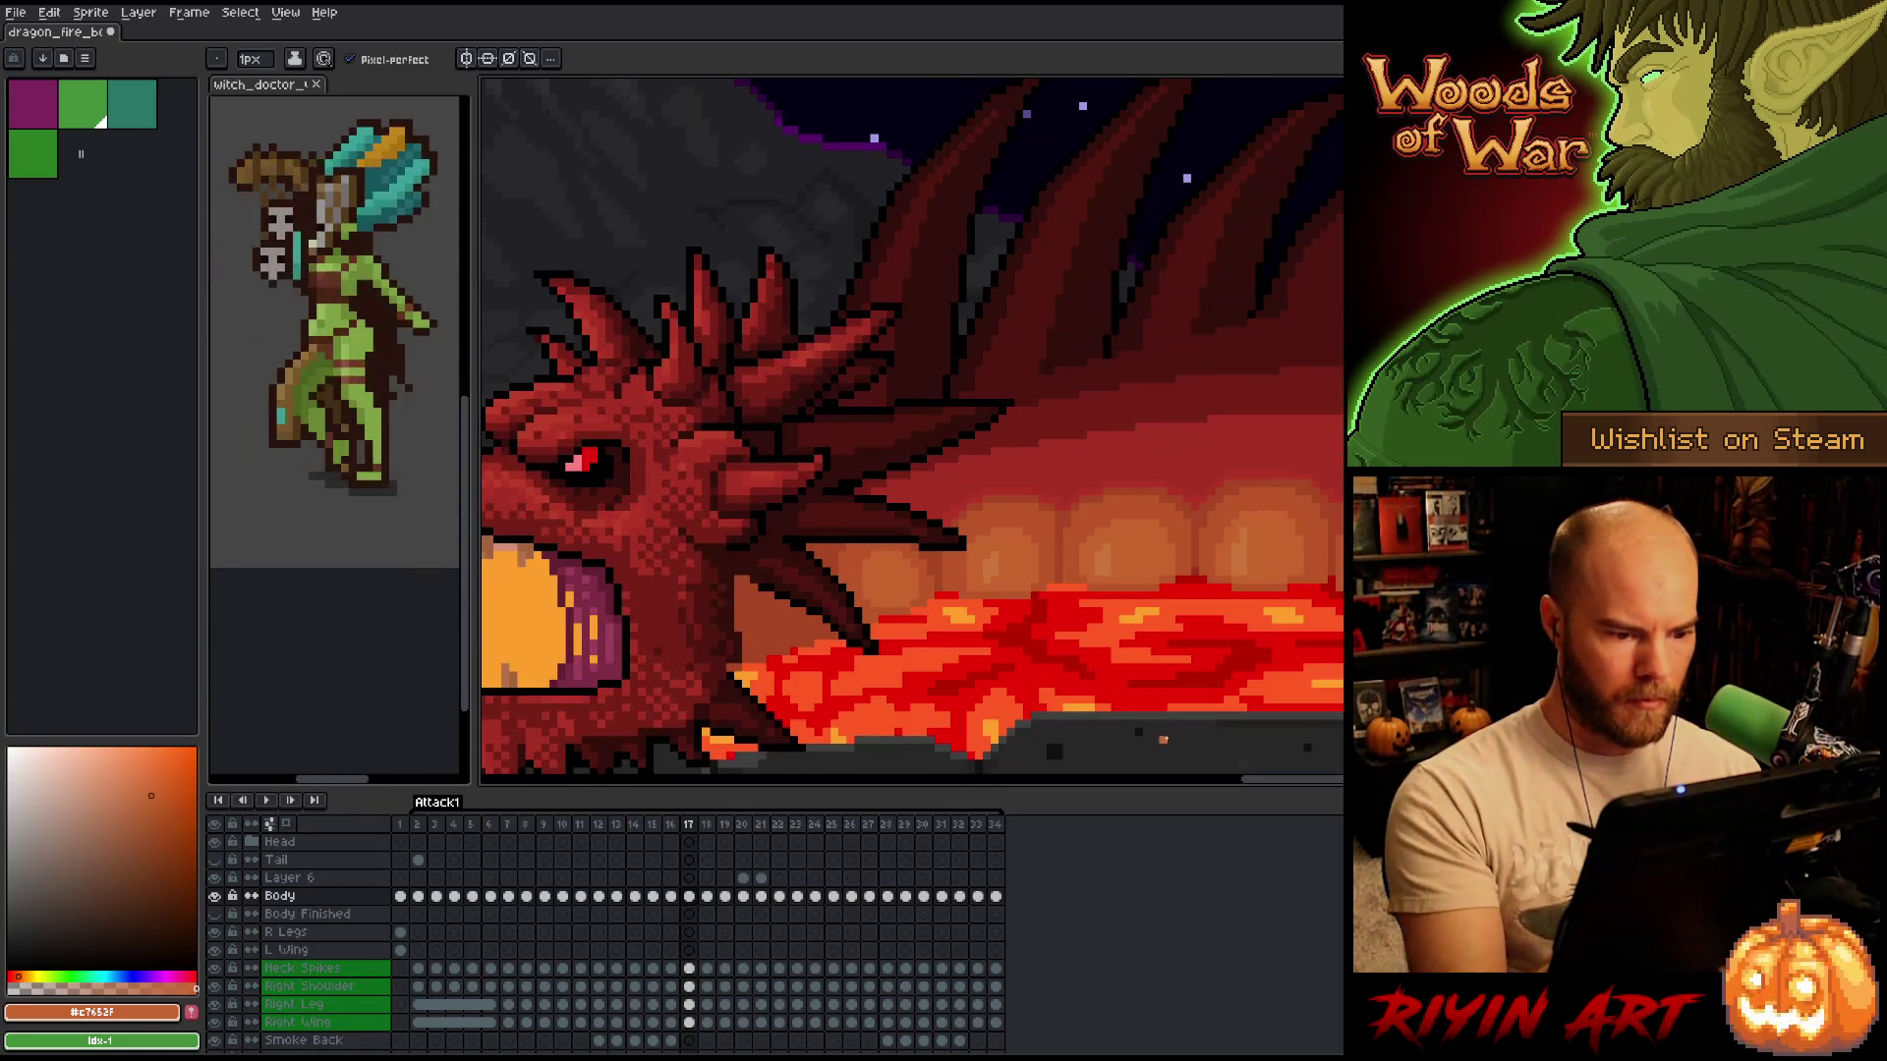
pyautogui.press('.')
pyautogui.press(',')
pyautogui.press(',')
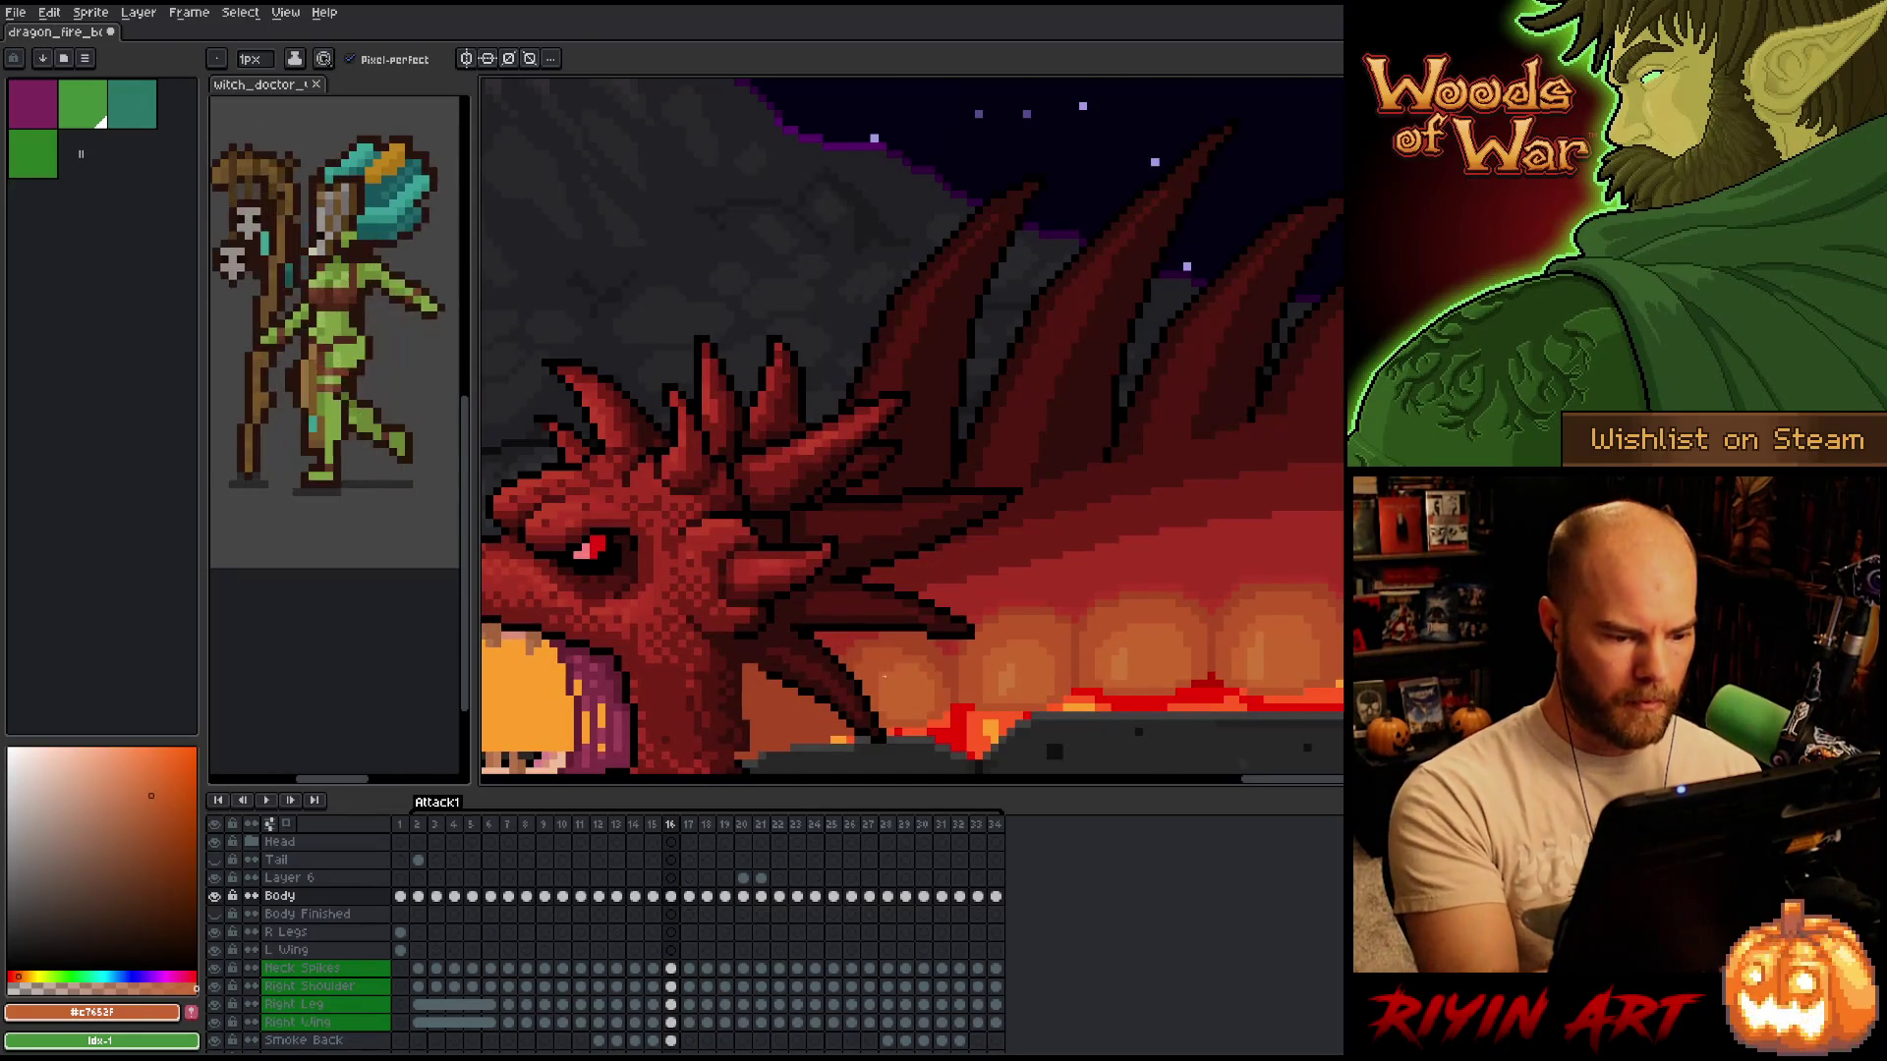
pyautogui.press('.')
pyautogui.press(',')
pyautogui.press(',')
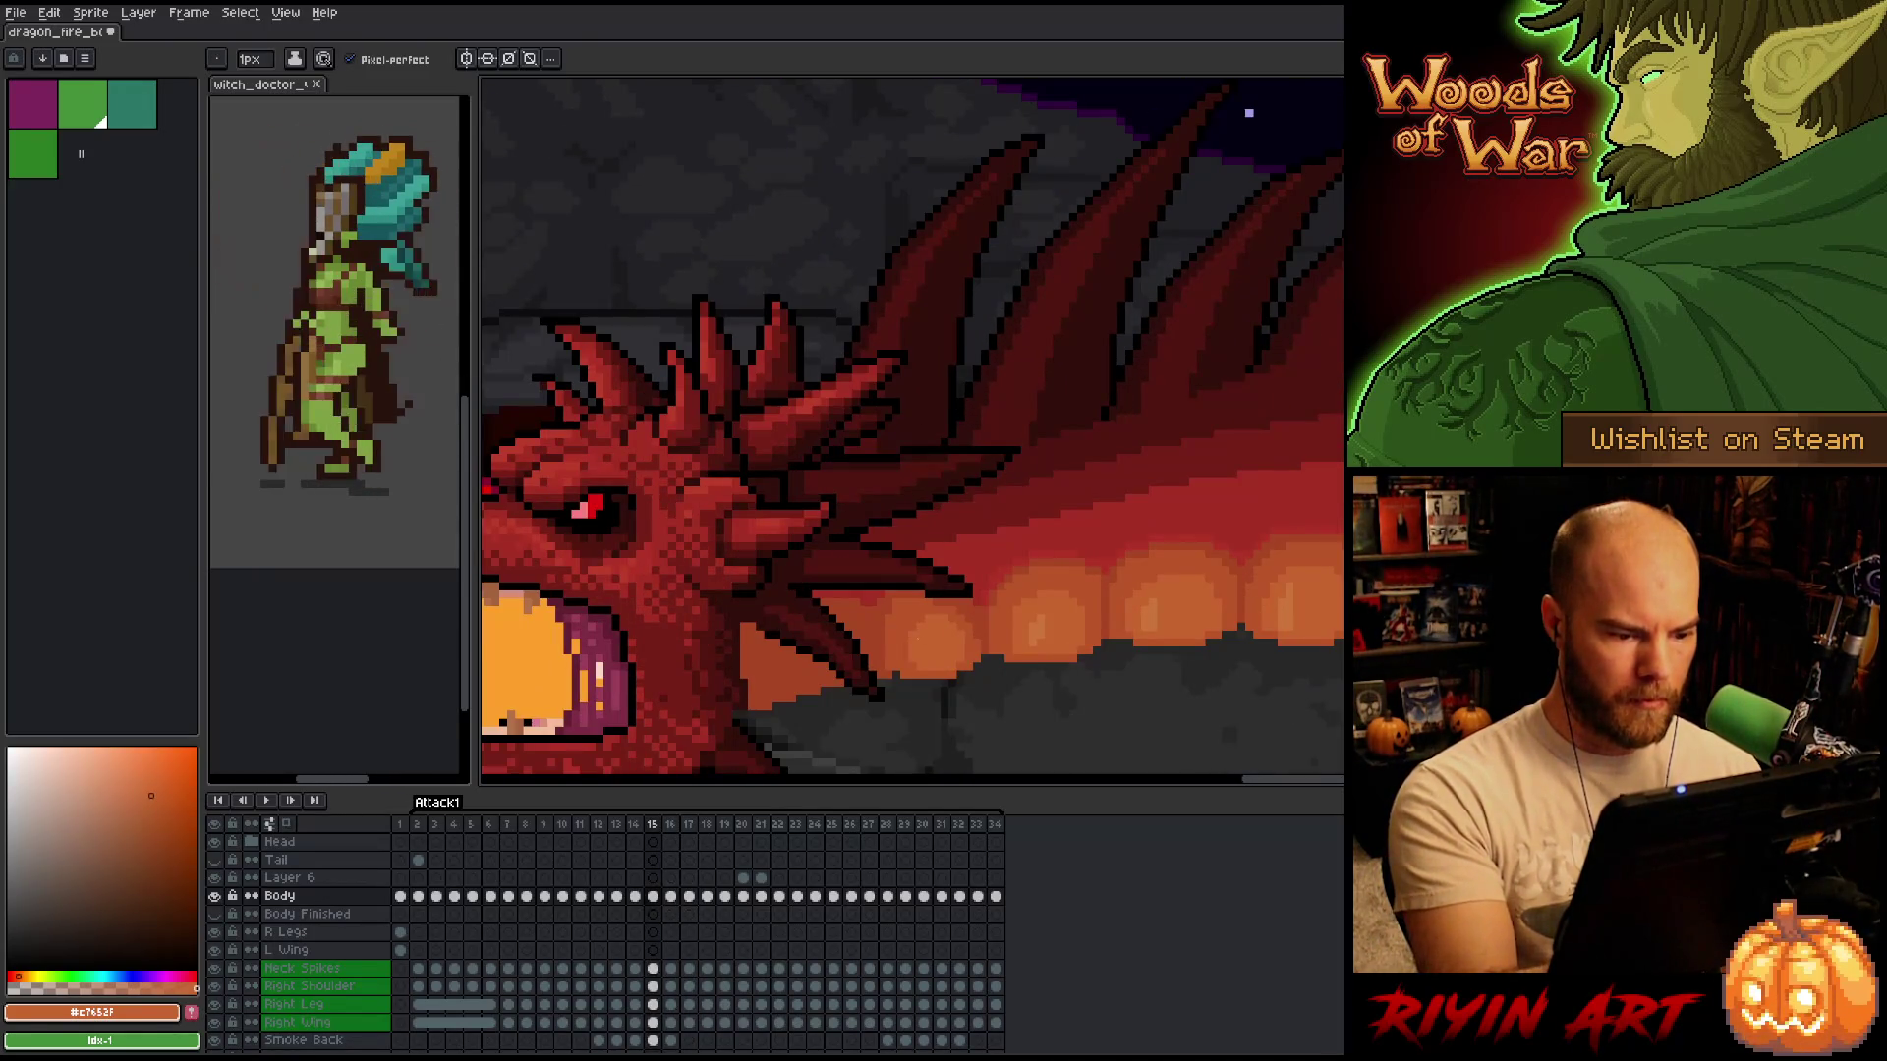
pyautogui.press(',')
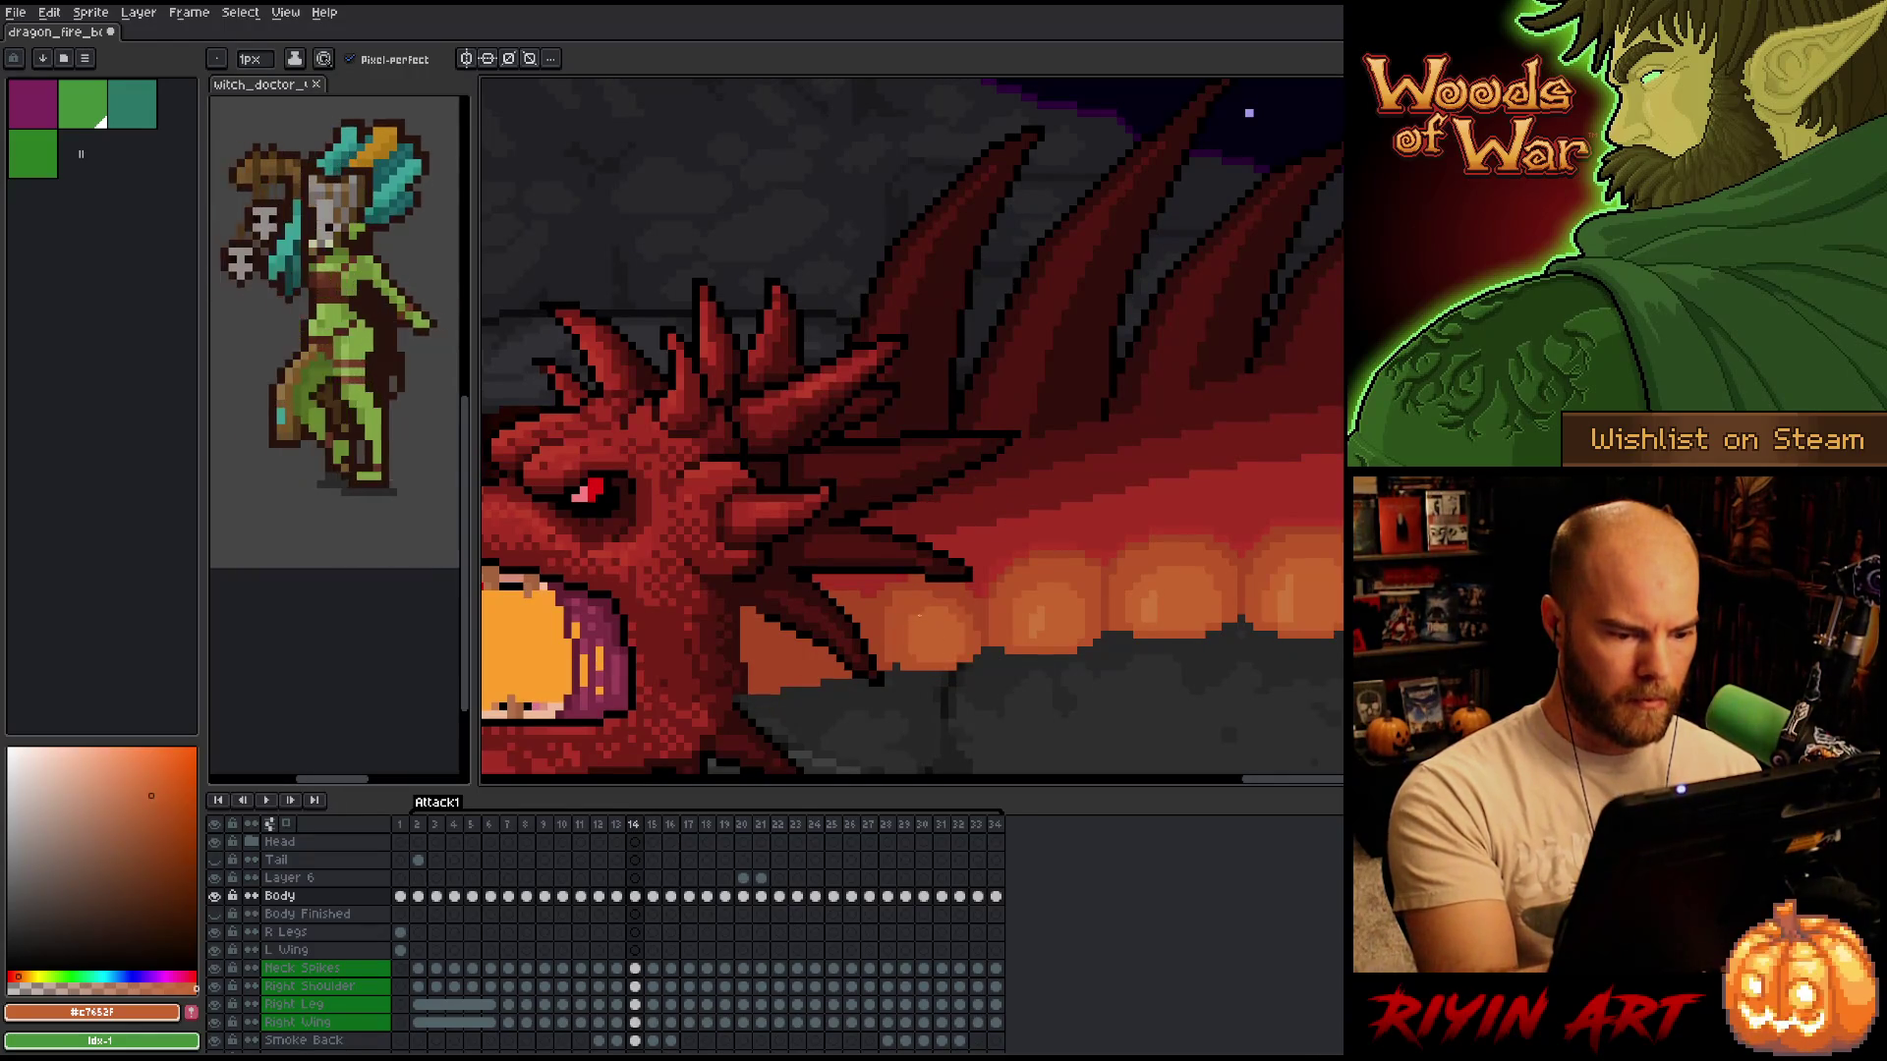
pyautogui.press(',')
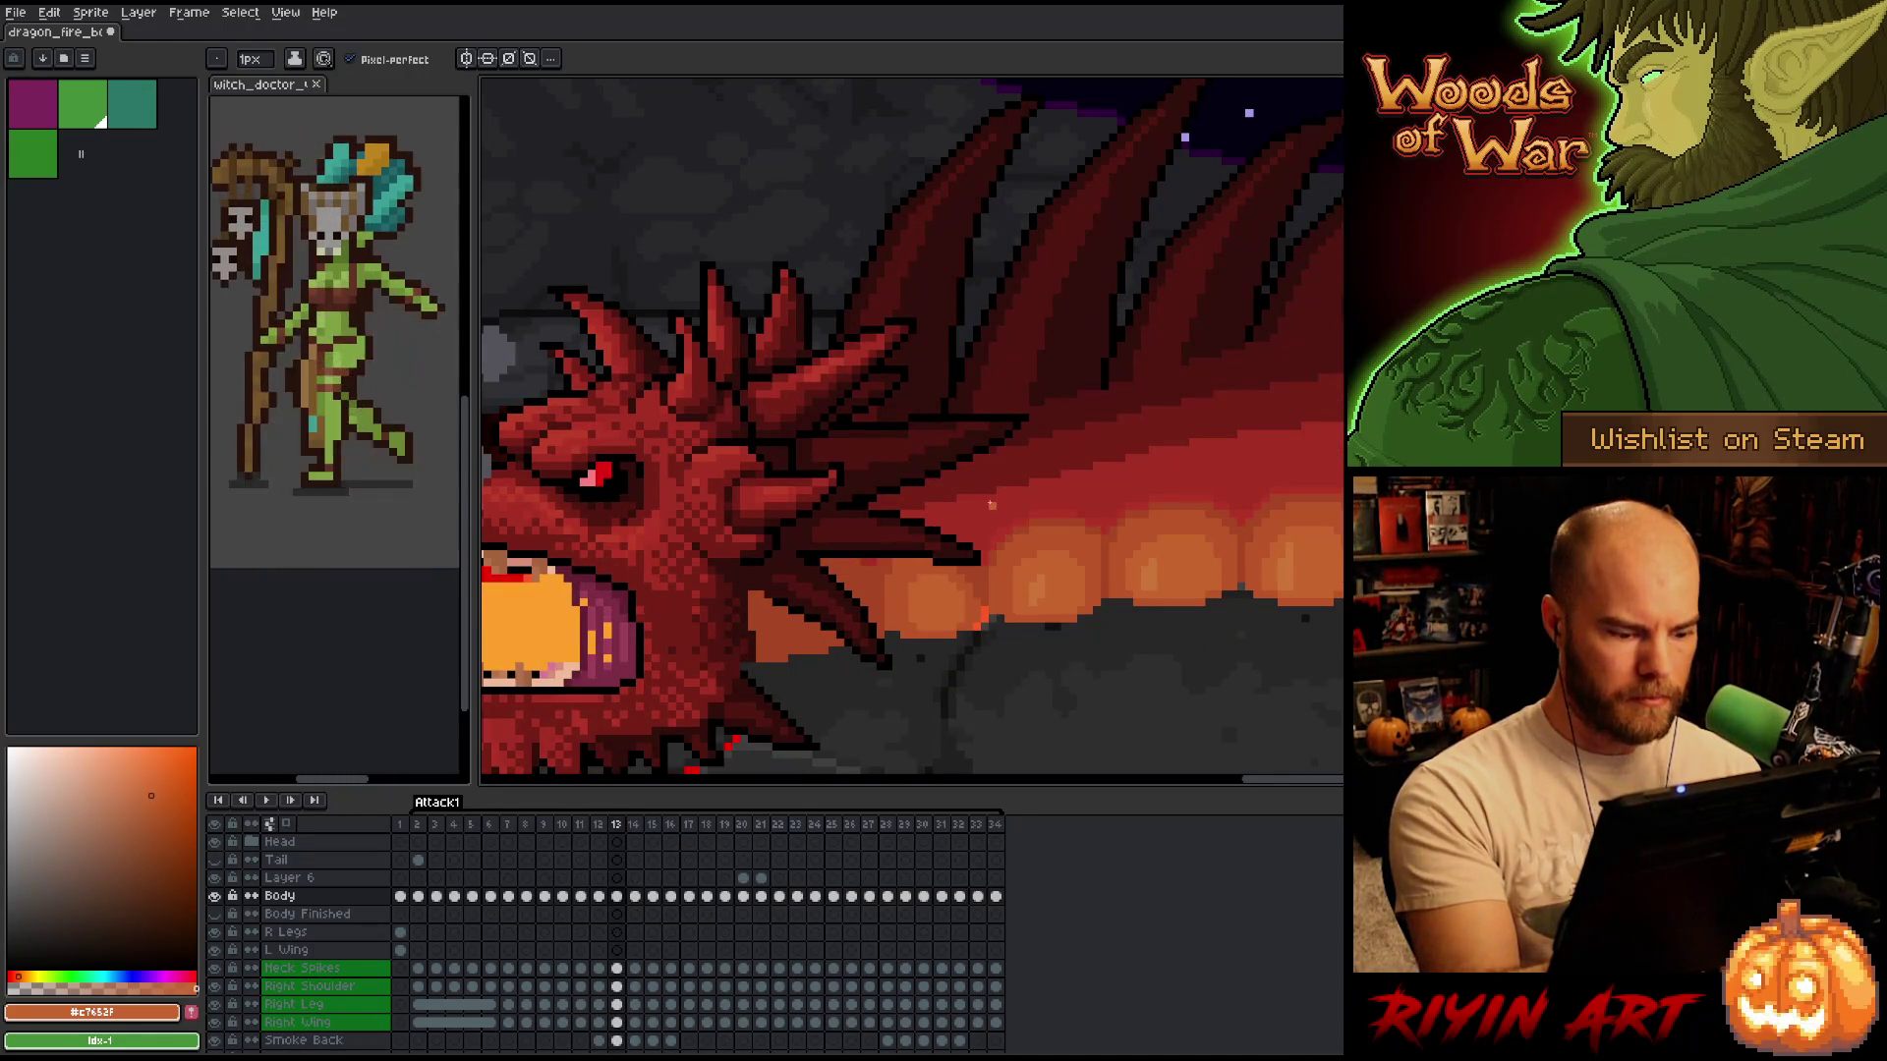
pyautogui.press(',')
# Play forward through frames 13–21, bringing the lava right of the head into view, and stop on frame 19.
pyautogui.press('.')
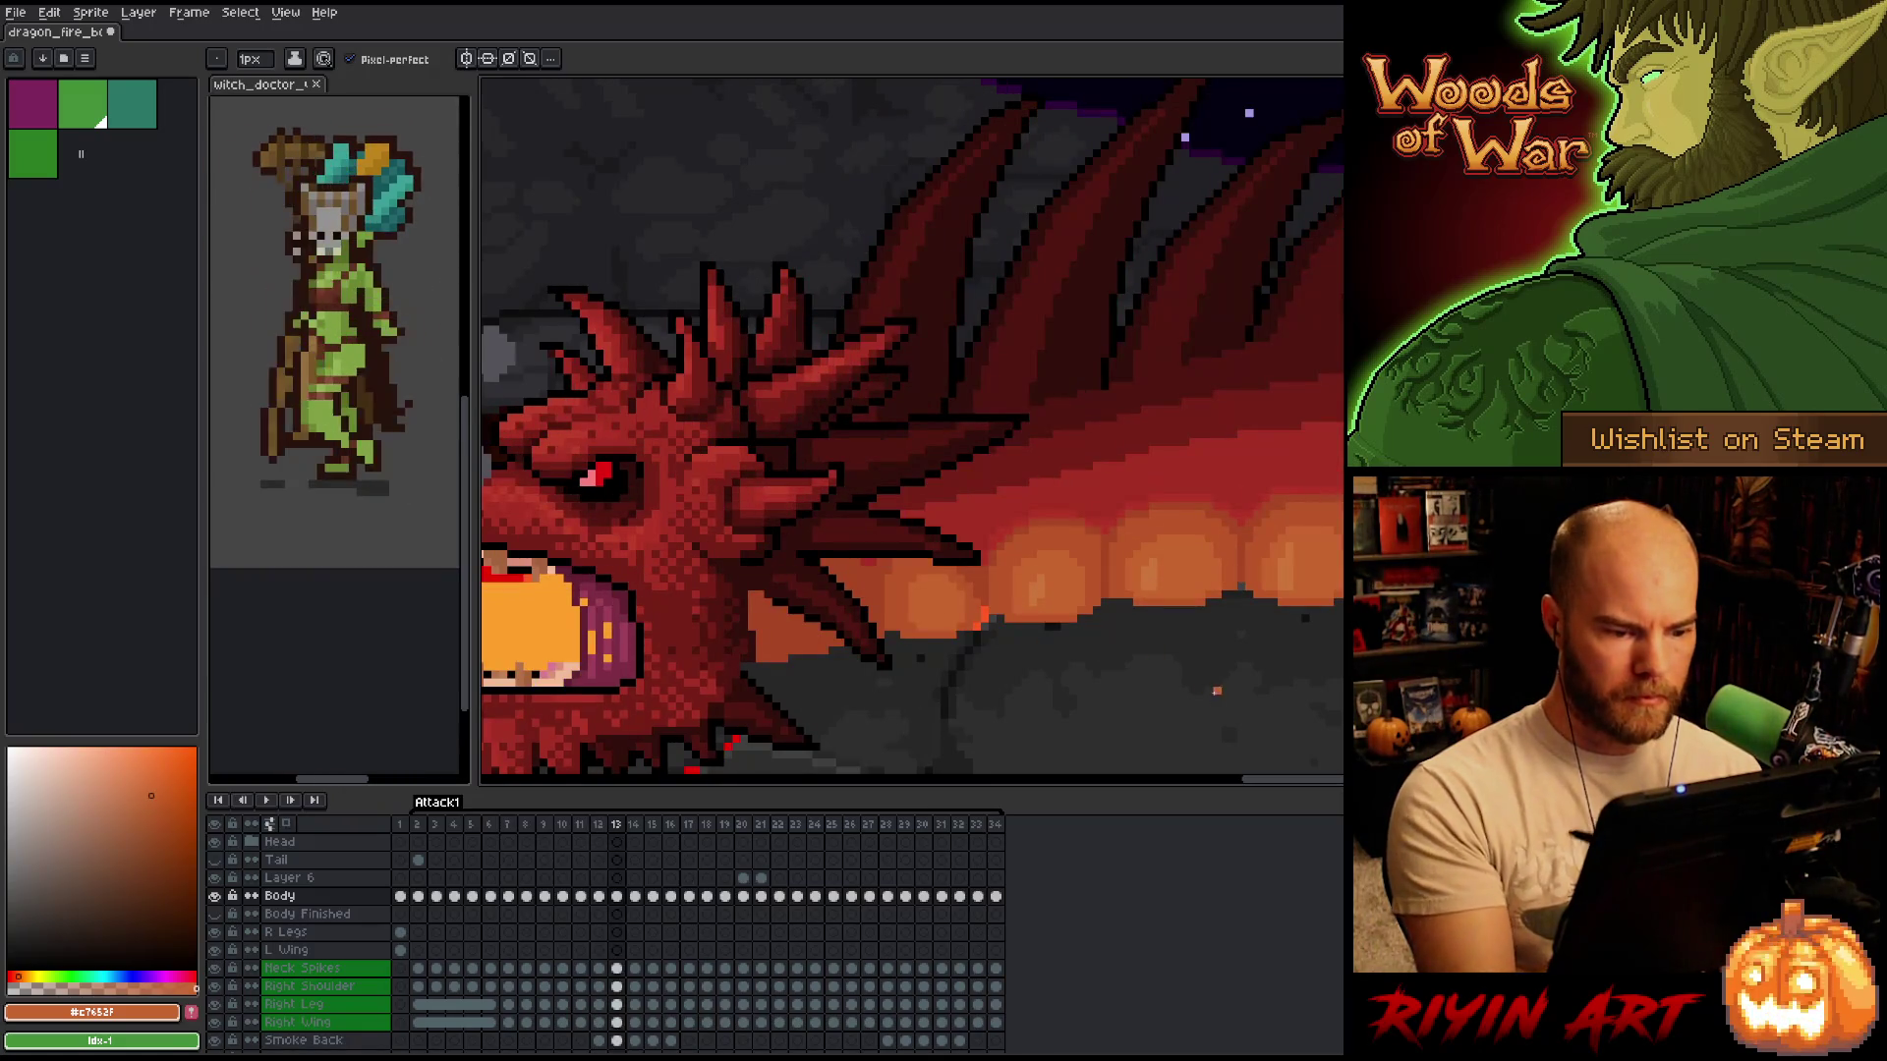
pyautogui.press('.')
pyautogui.press('.')
pyautogui.press('.')
pyautogui.press(',')
pyautogui.press(',')
pyautogui.press('.')
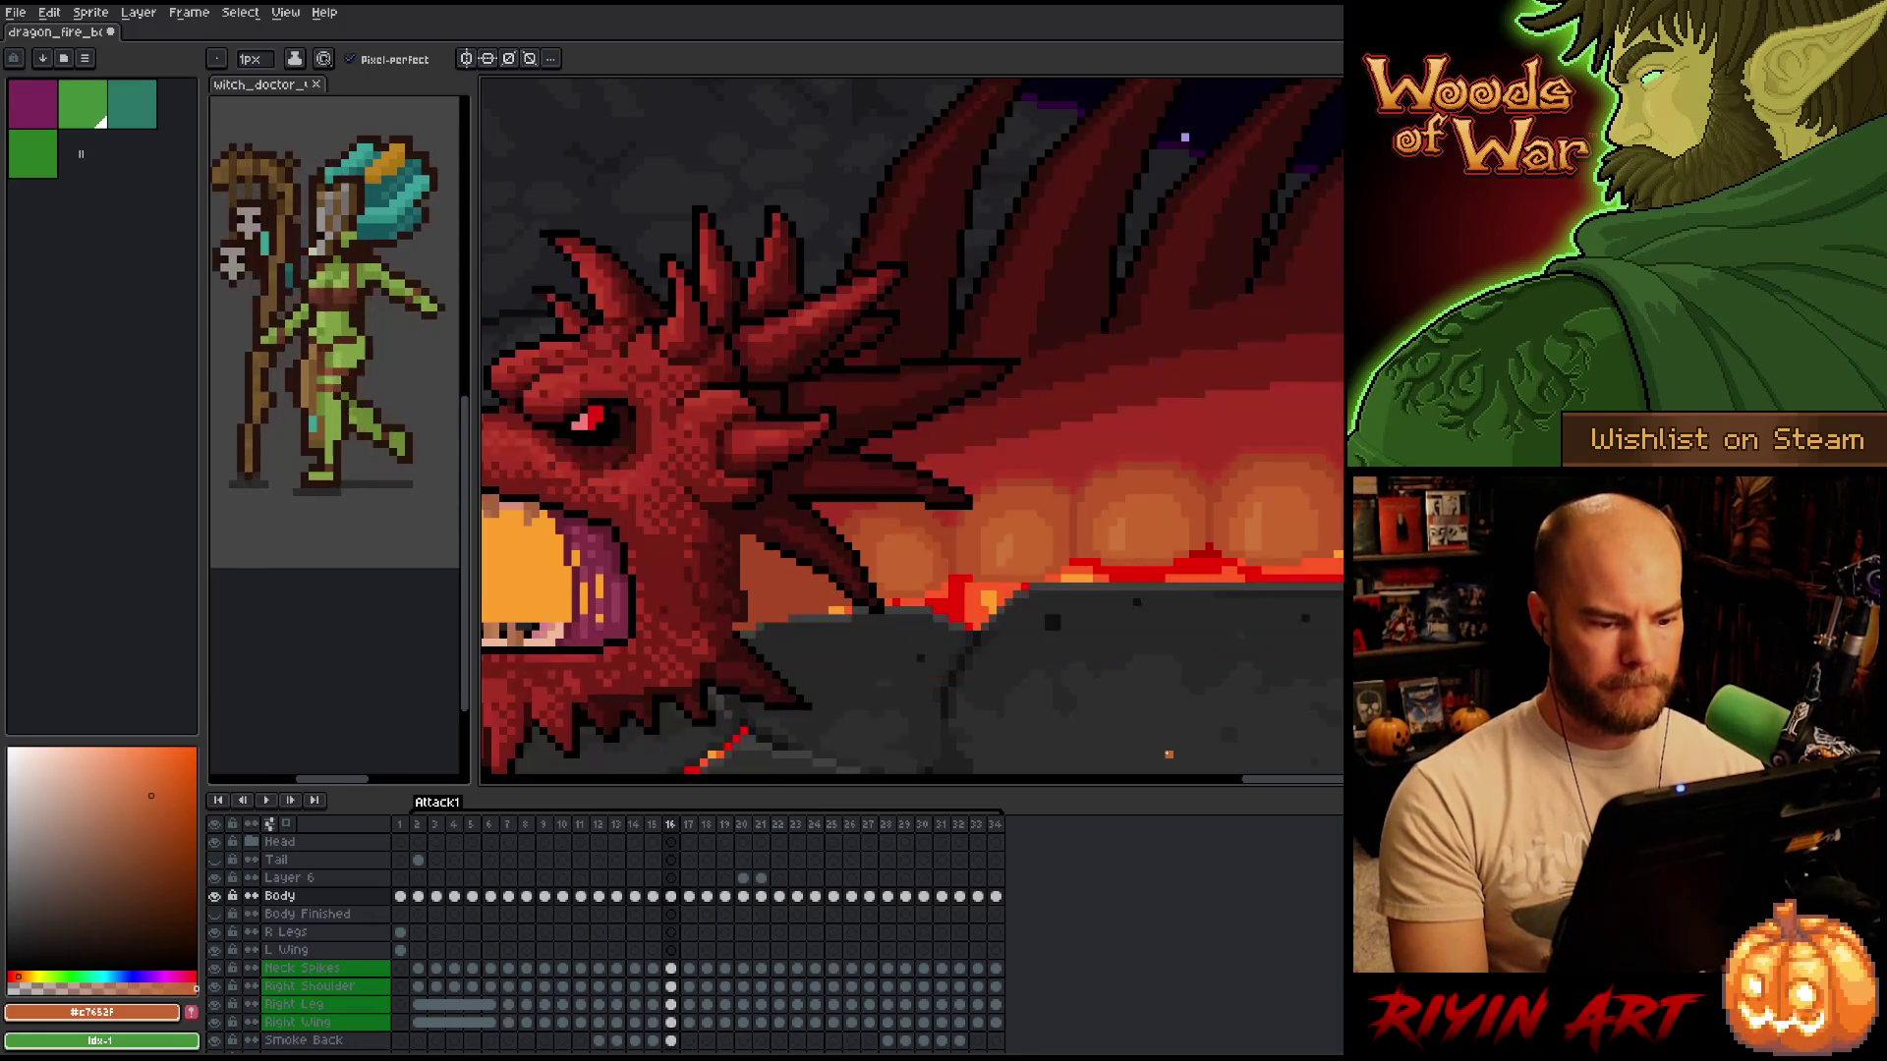
pyautogui.press(',')
pyautogui.press('.')
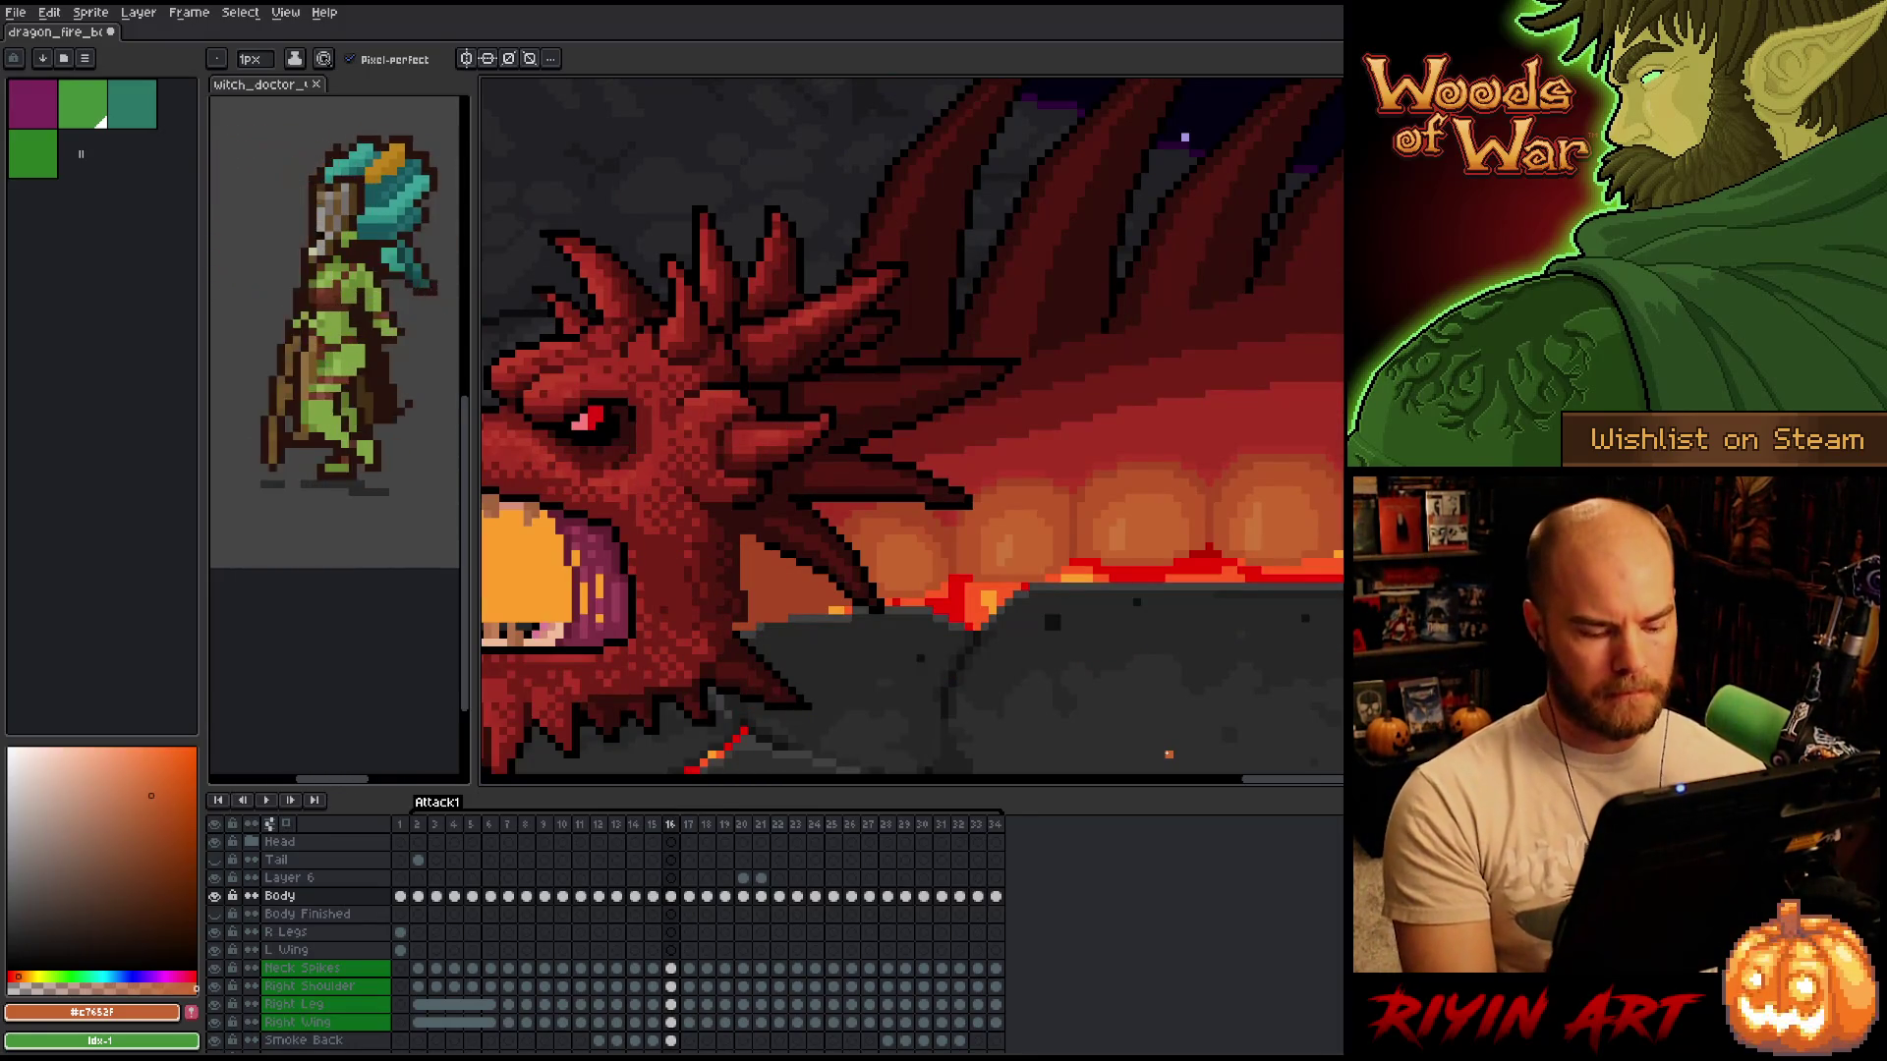
pyautogui.press('.')
pyautogui.press('.')
pyautogui.press(',')
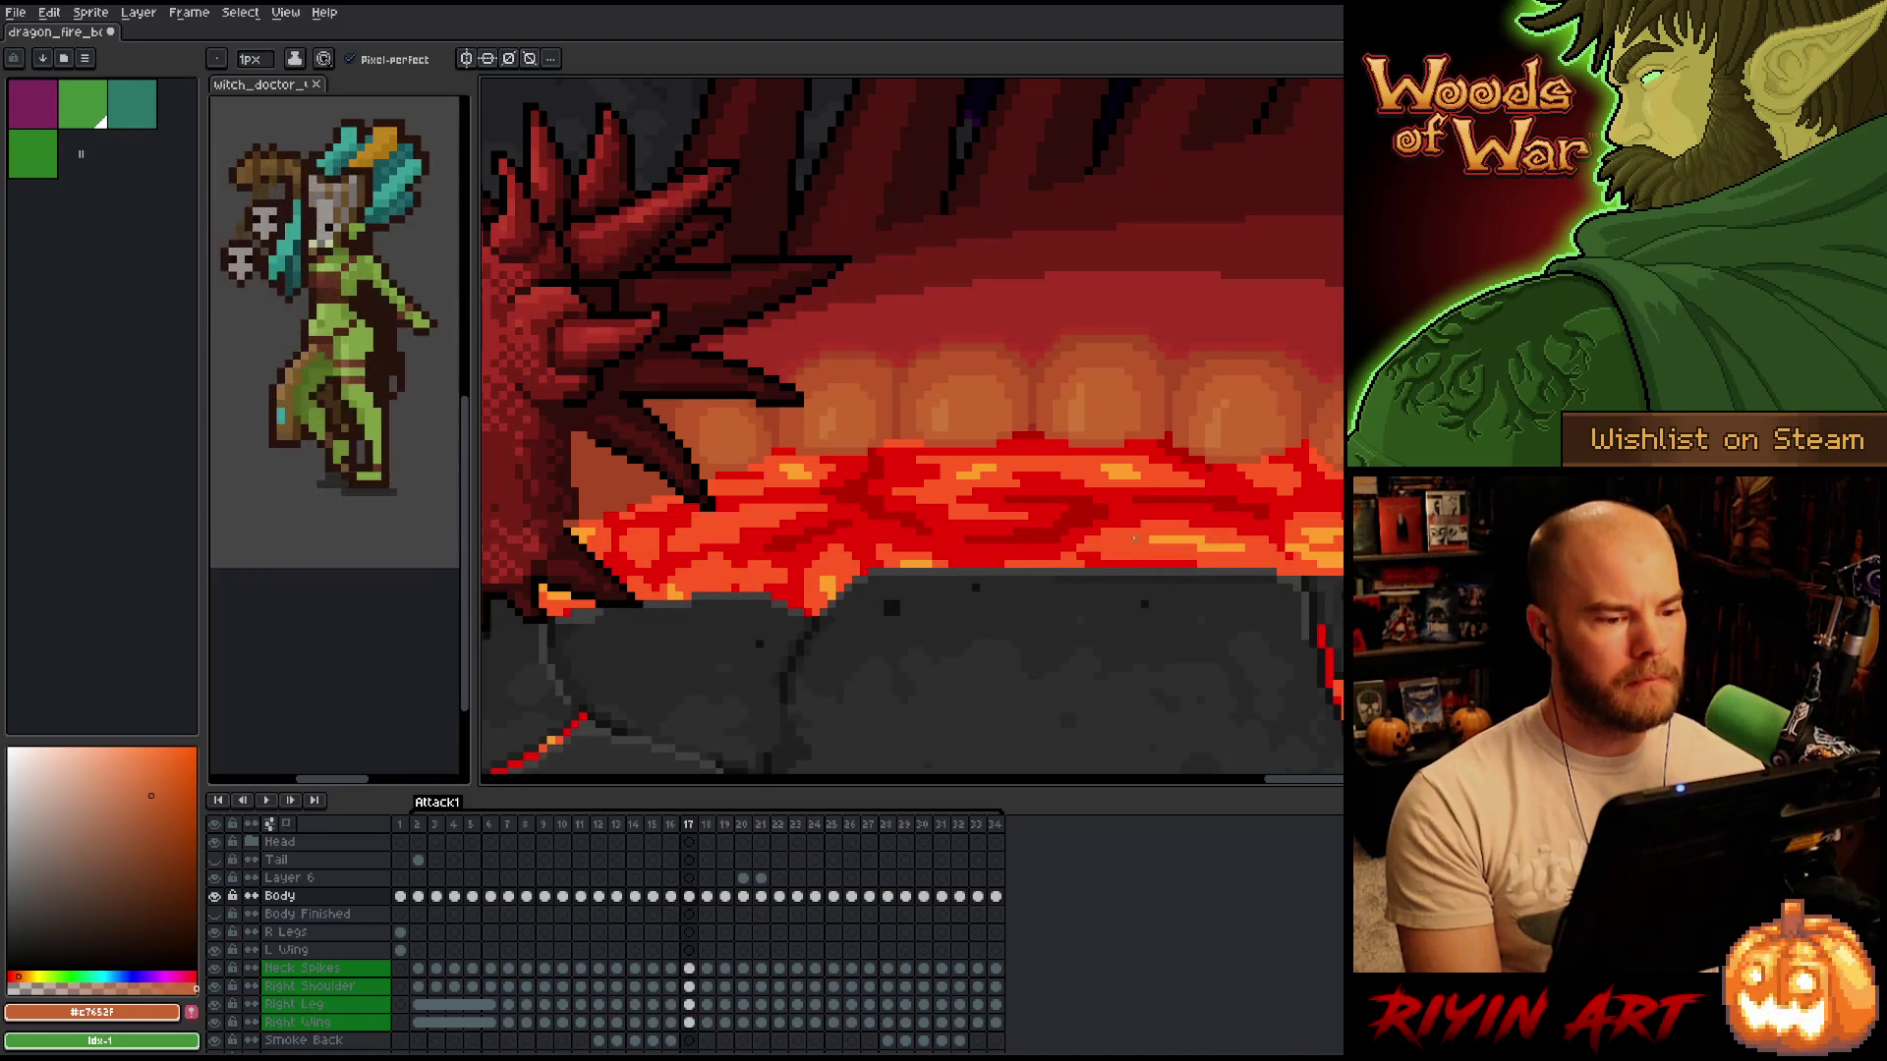
pyautogui.press('.')
pyautogui.press('.')
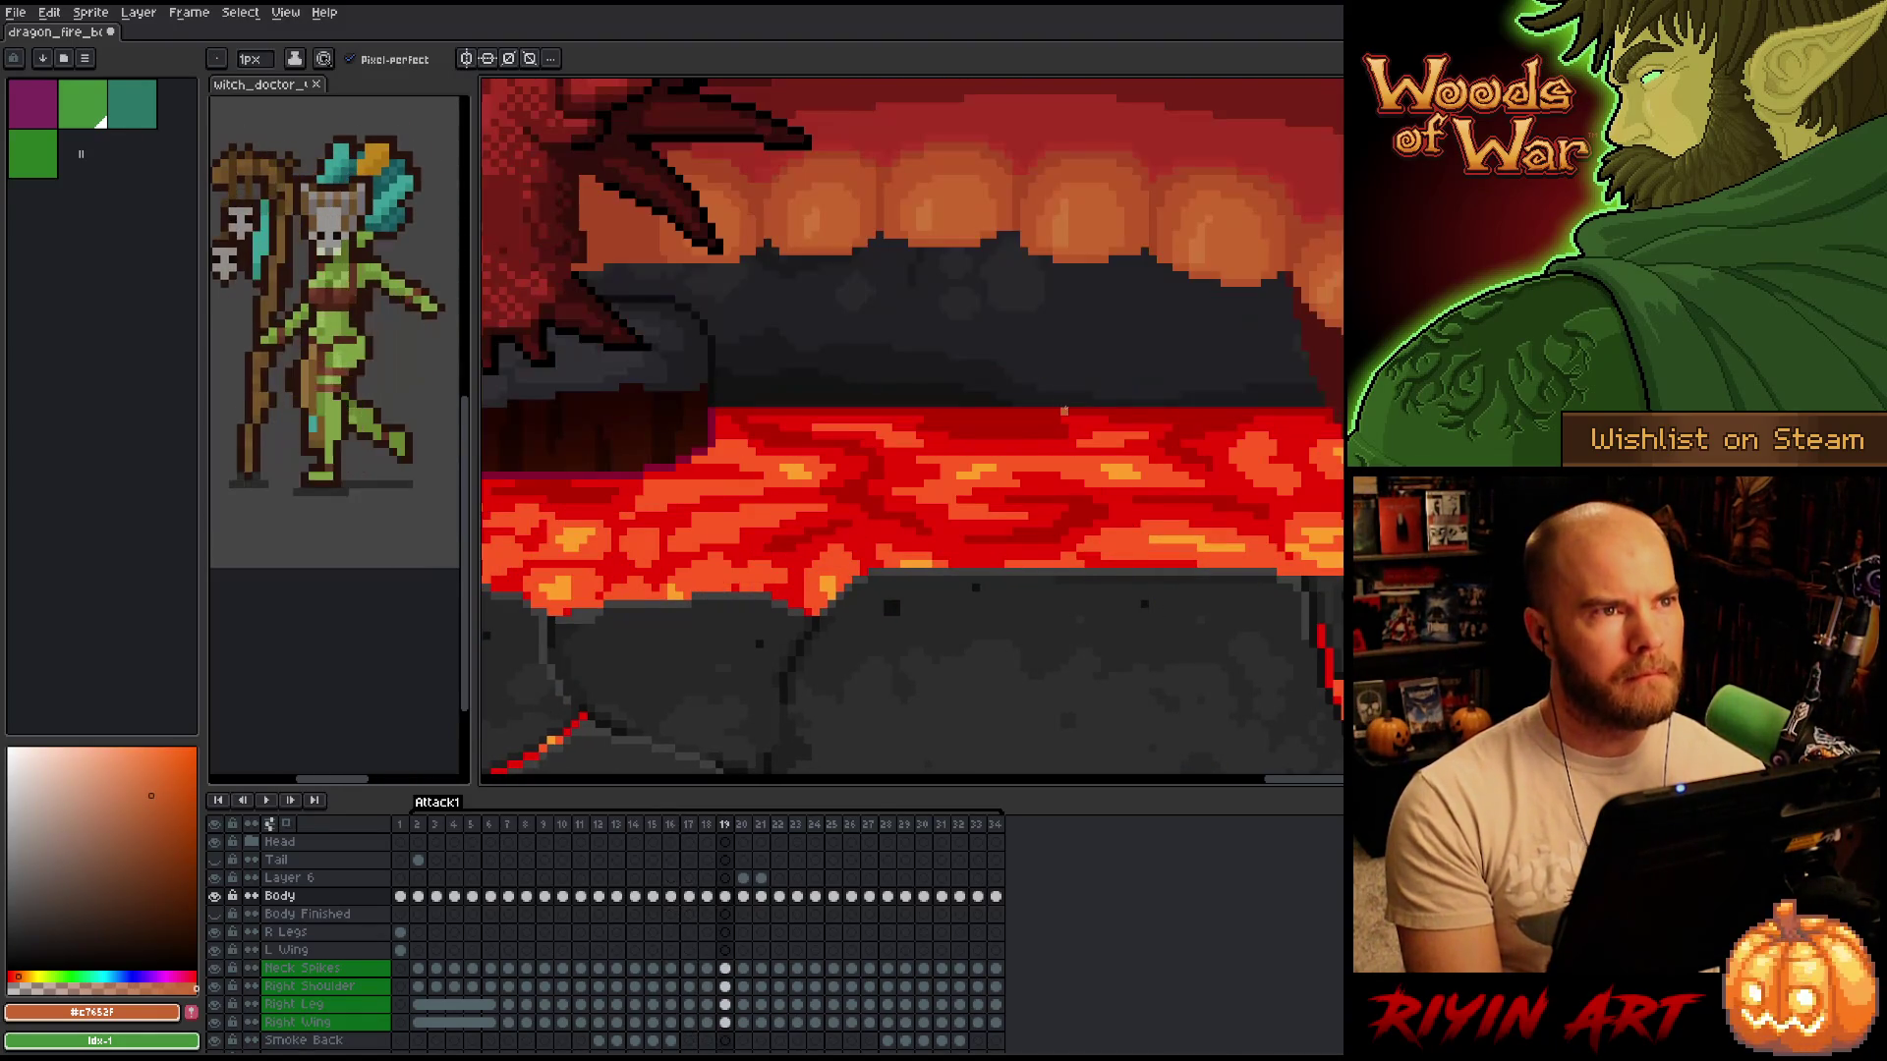
pyautogui.press(',')
pyautogui.press(',')
pyautogui.press('.')
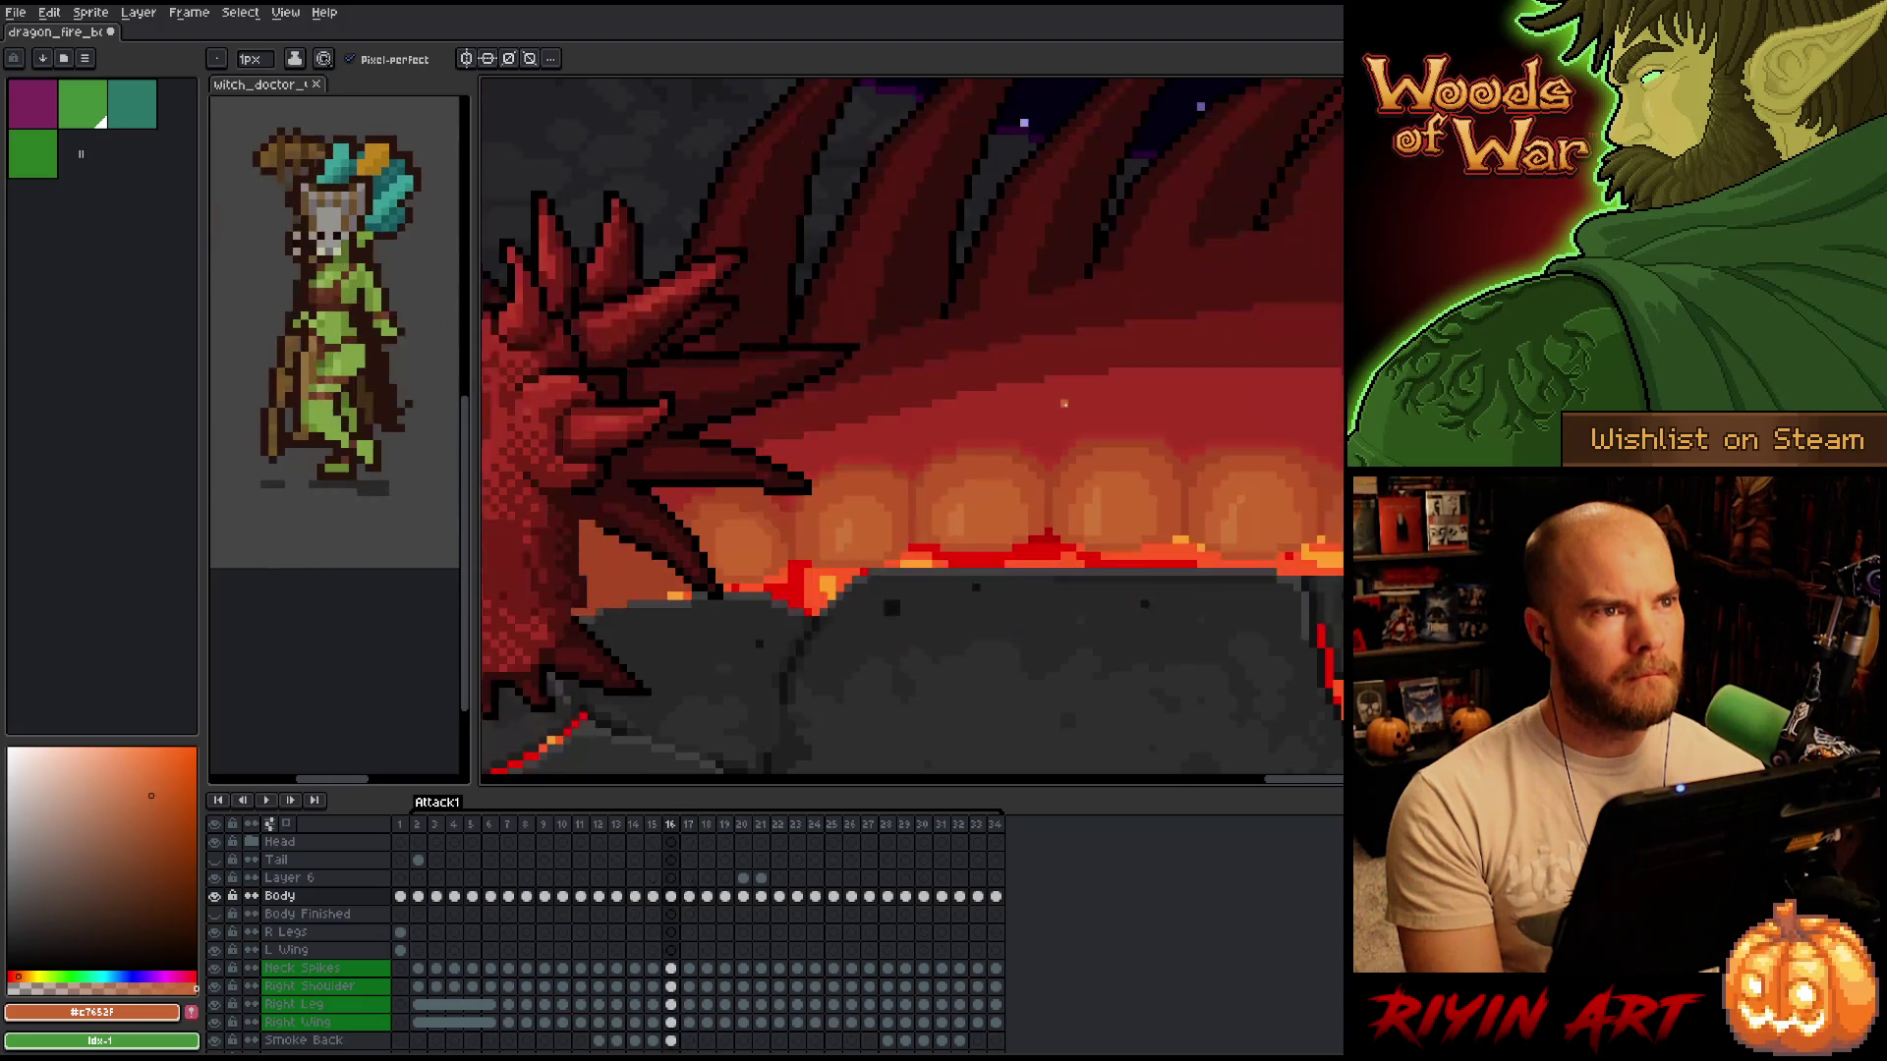
pyautogui.press(',')
pyautogui.press(',')
pyautogui.press('.')
pyautogui.press('.')
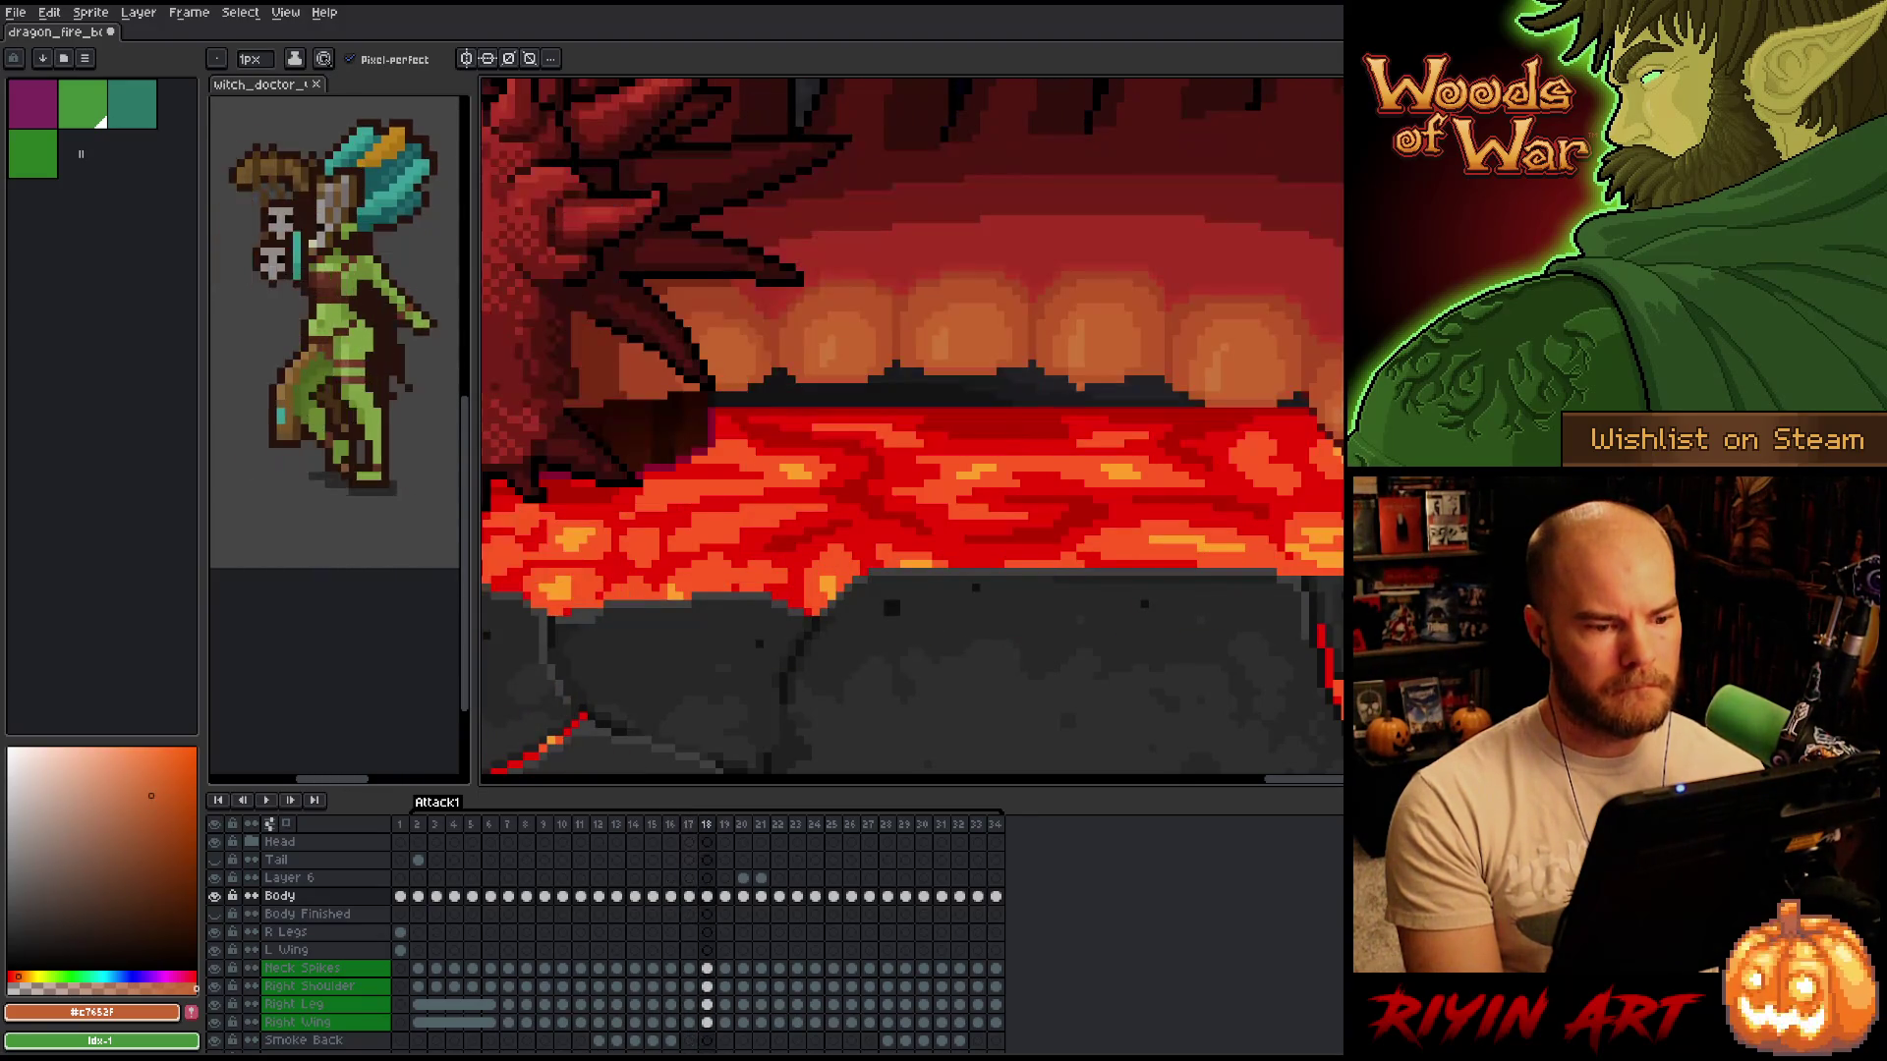
pyautogui.moveTo(1135, 389); pyautogui.dragTo(990, 389)
pyautogui.press('.')
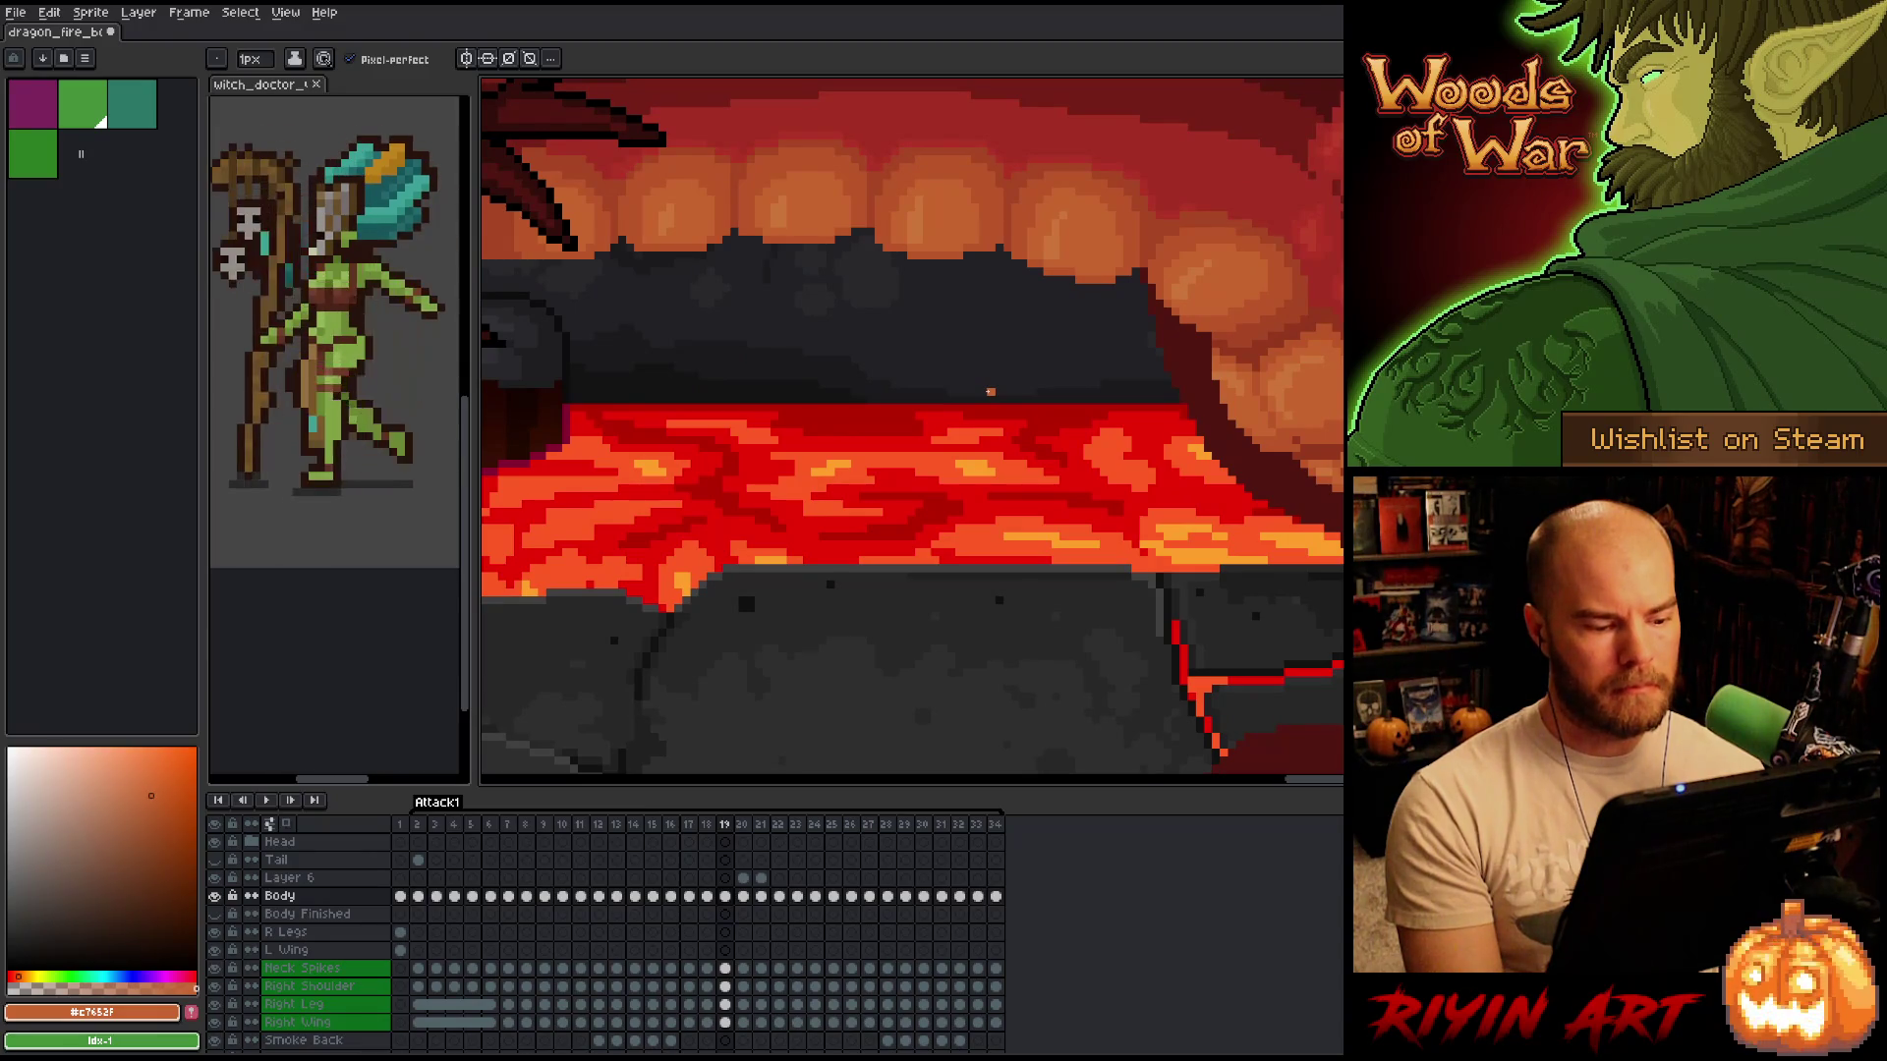
pyautogui.press('.')
pyautogui.press('.')
pyautogui.scroll(-2, 986, 323)
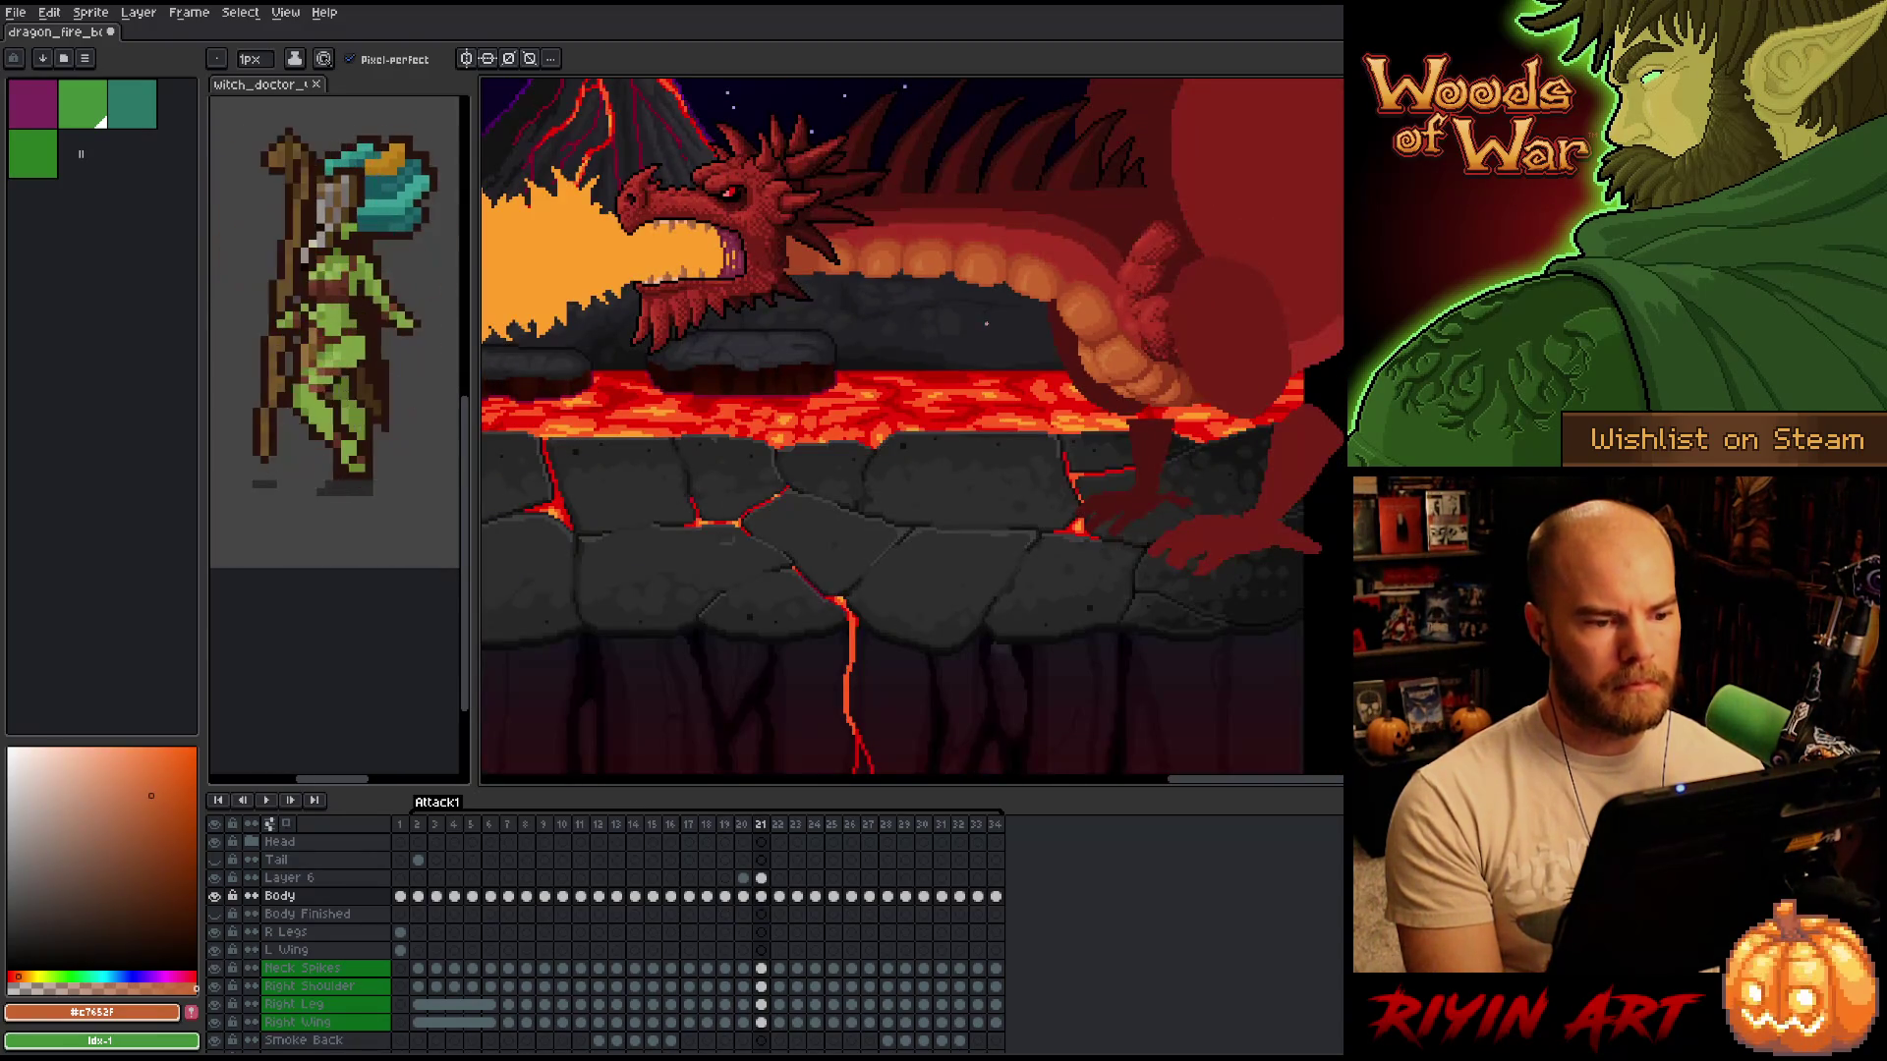
pyautogui.scroll(1, 906, 221)
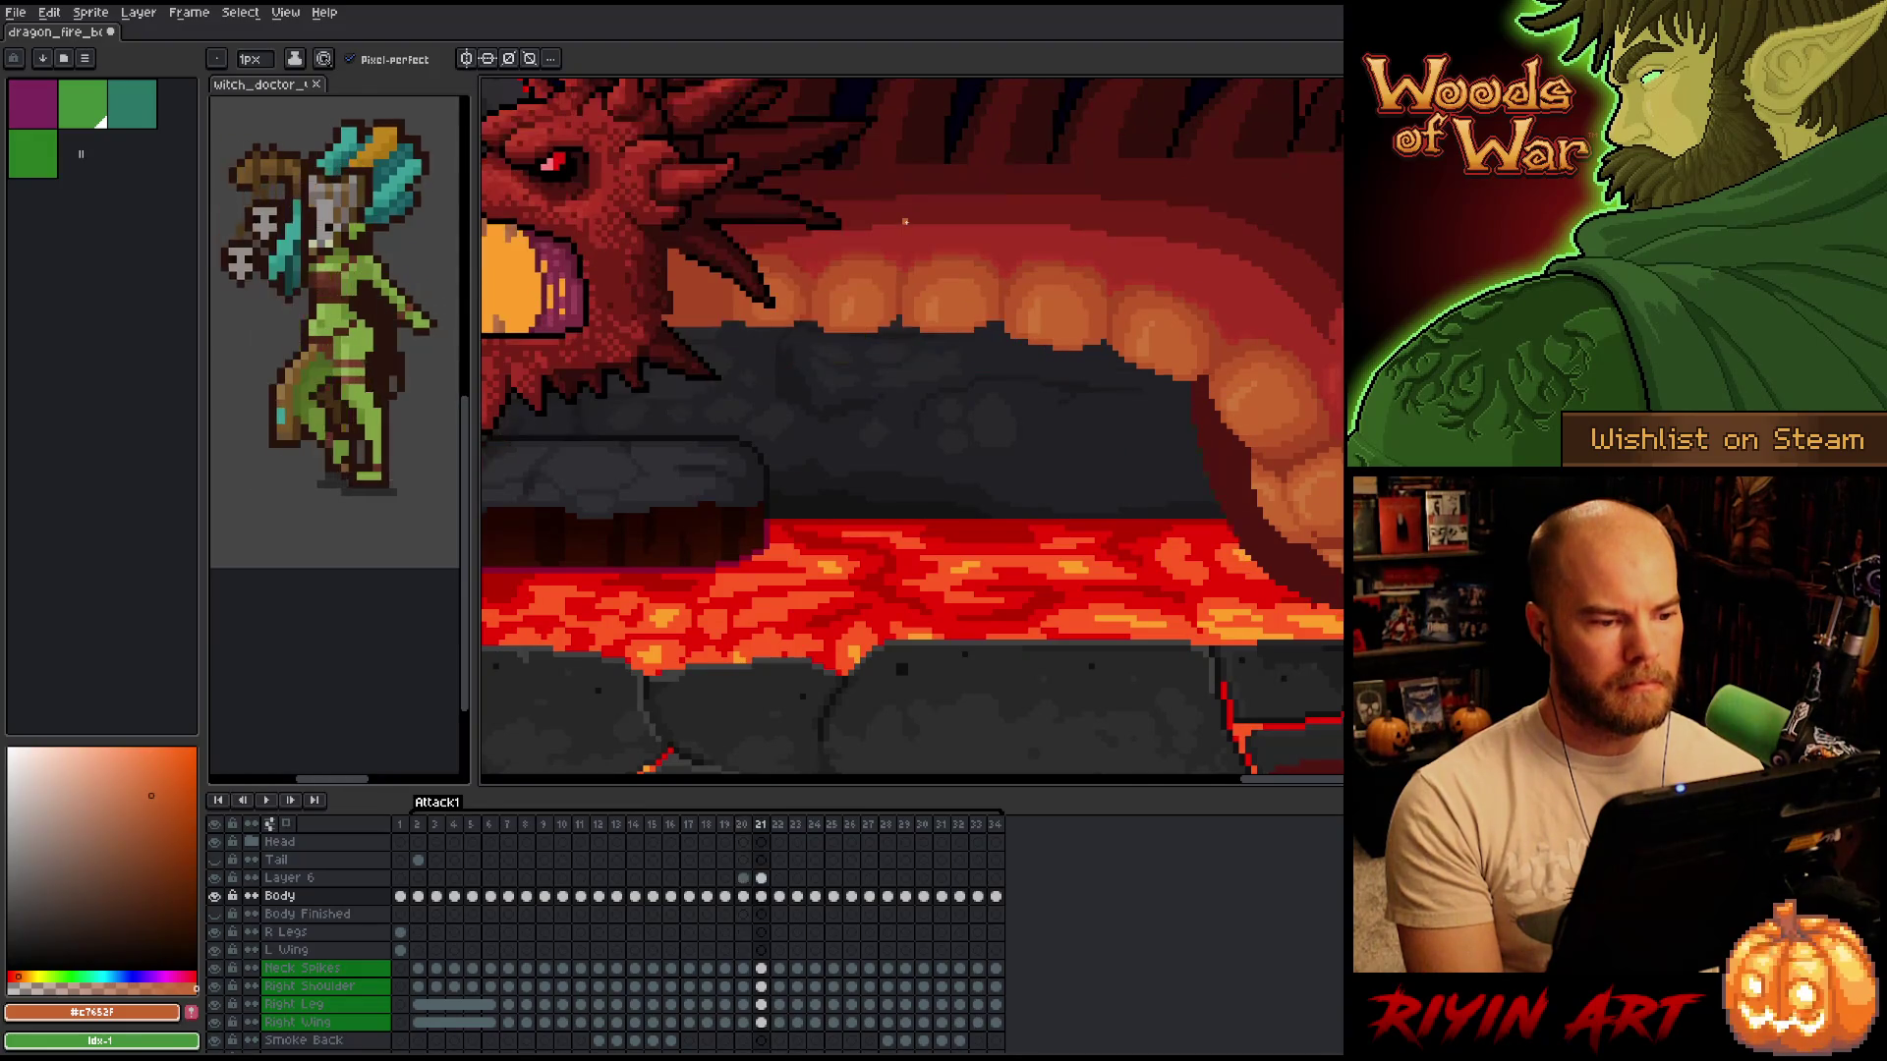
pyautogui.press(',')
pyautogui.press(',')
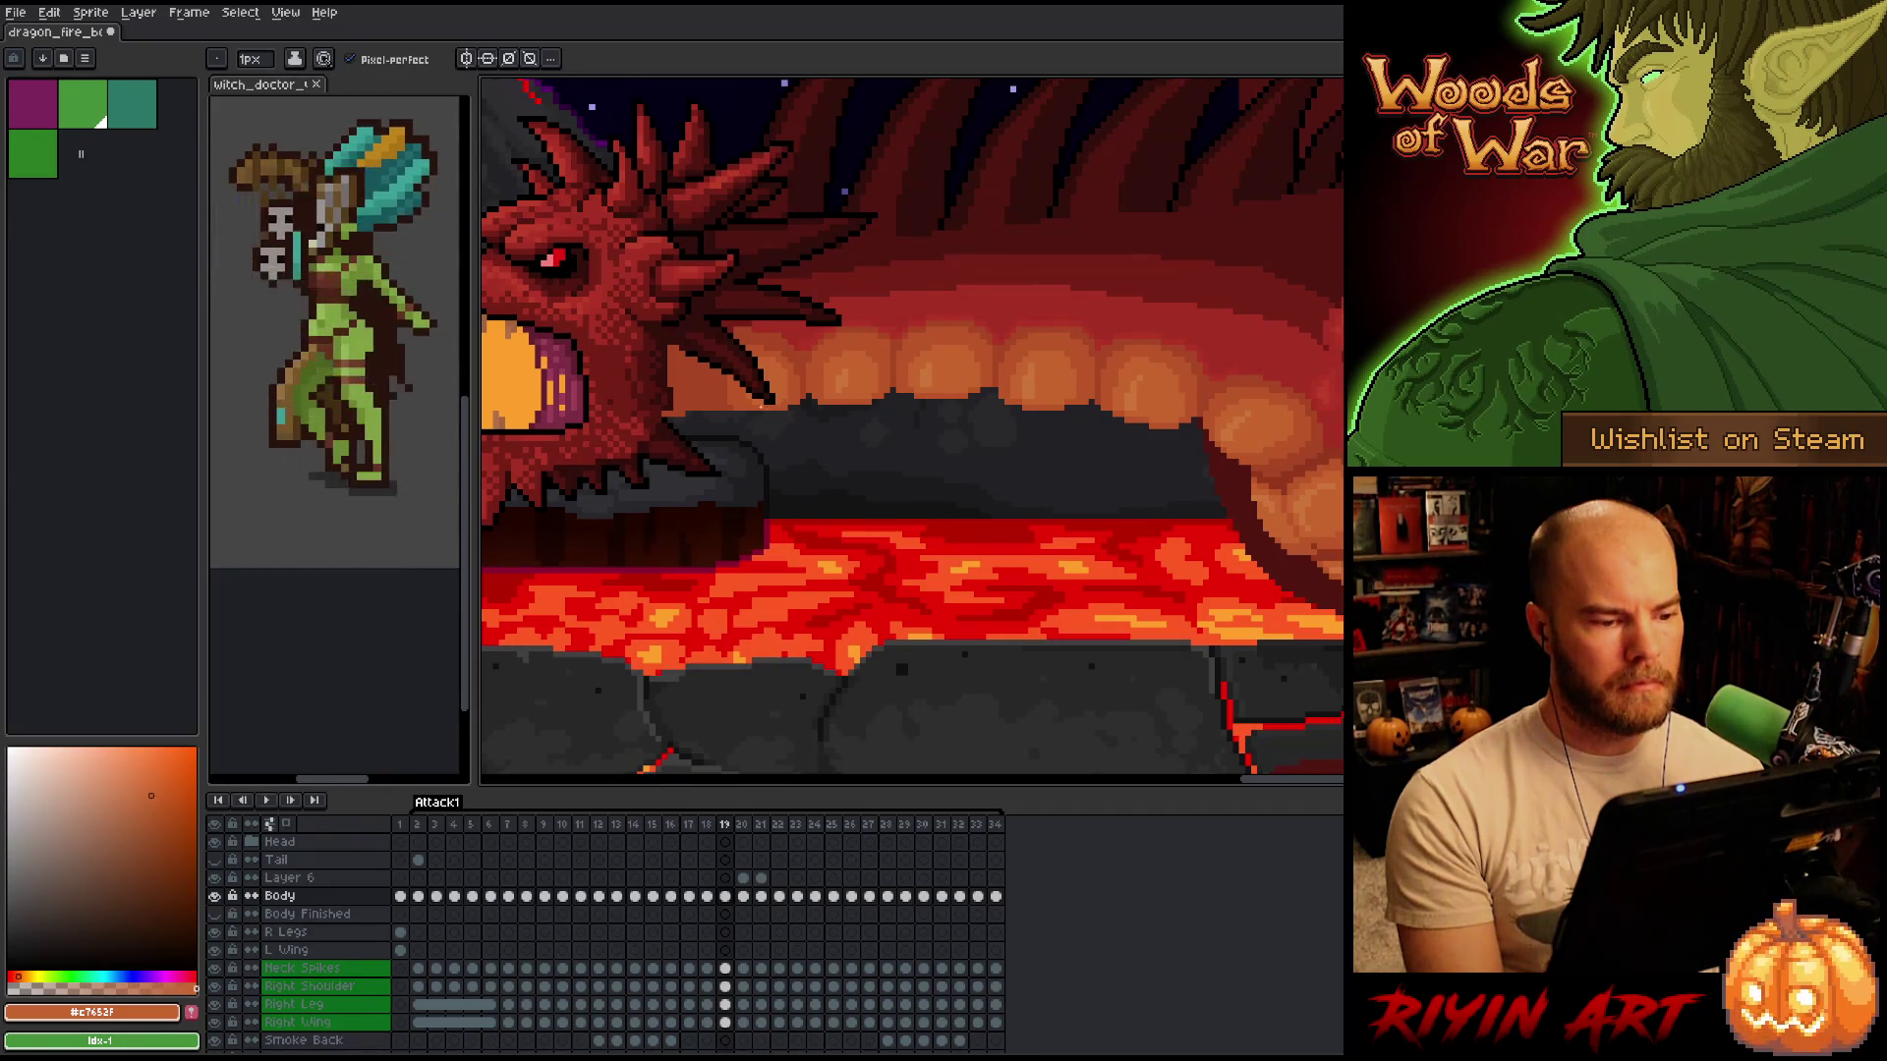
# Draw a rectangular selection around the dragon's jaw, then clear it.
pyautogui.press('m')
pyautogui.moveTo(609, 300); pyautogui.dragTo(720, 479)
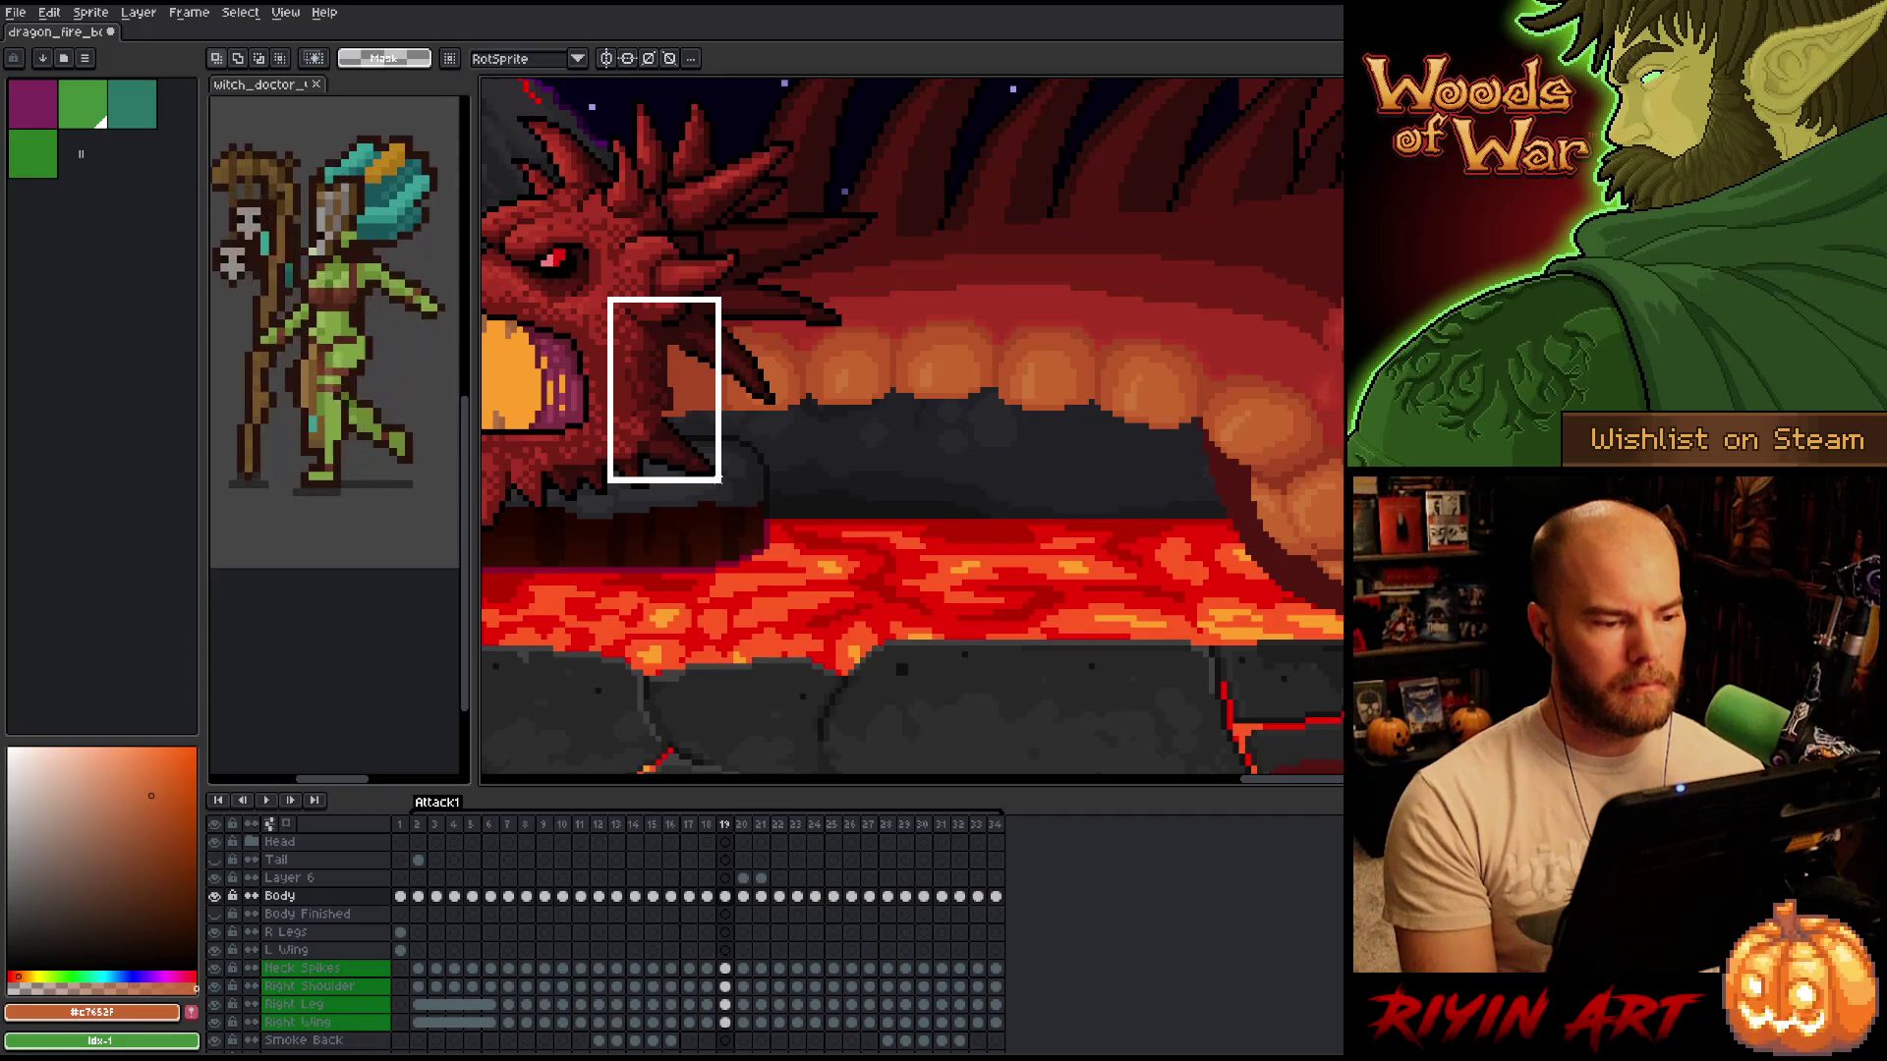
pyautogui.click(808, 468)
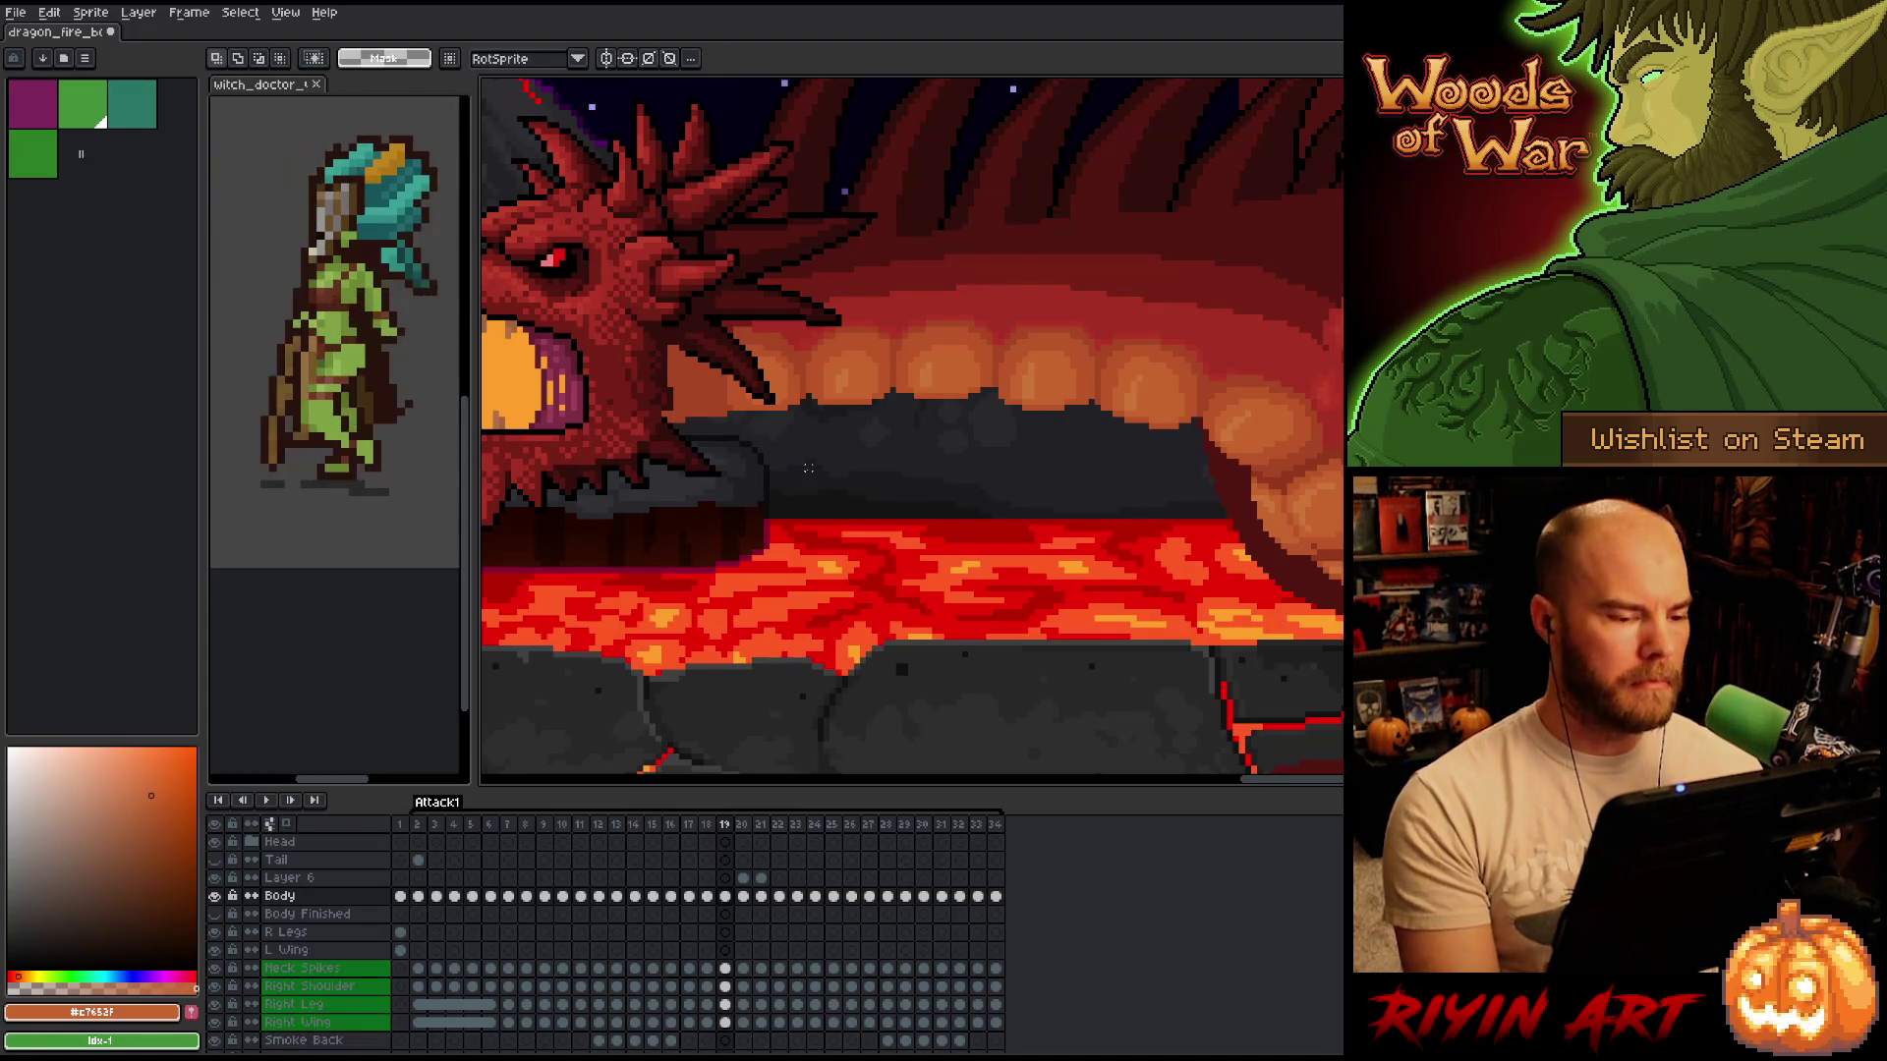
# Compare frame 19's jaw against frames 18 and 20, then go back to the 1px Pencil.
pyautogui.press('.')
pyautogui.press(',')
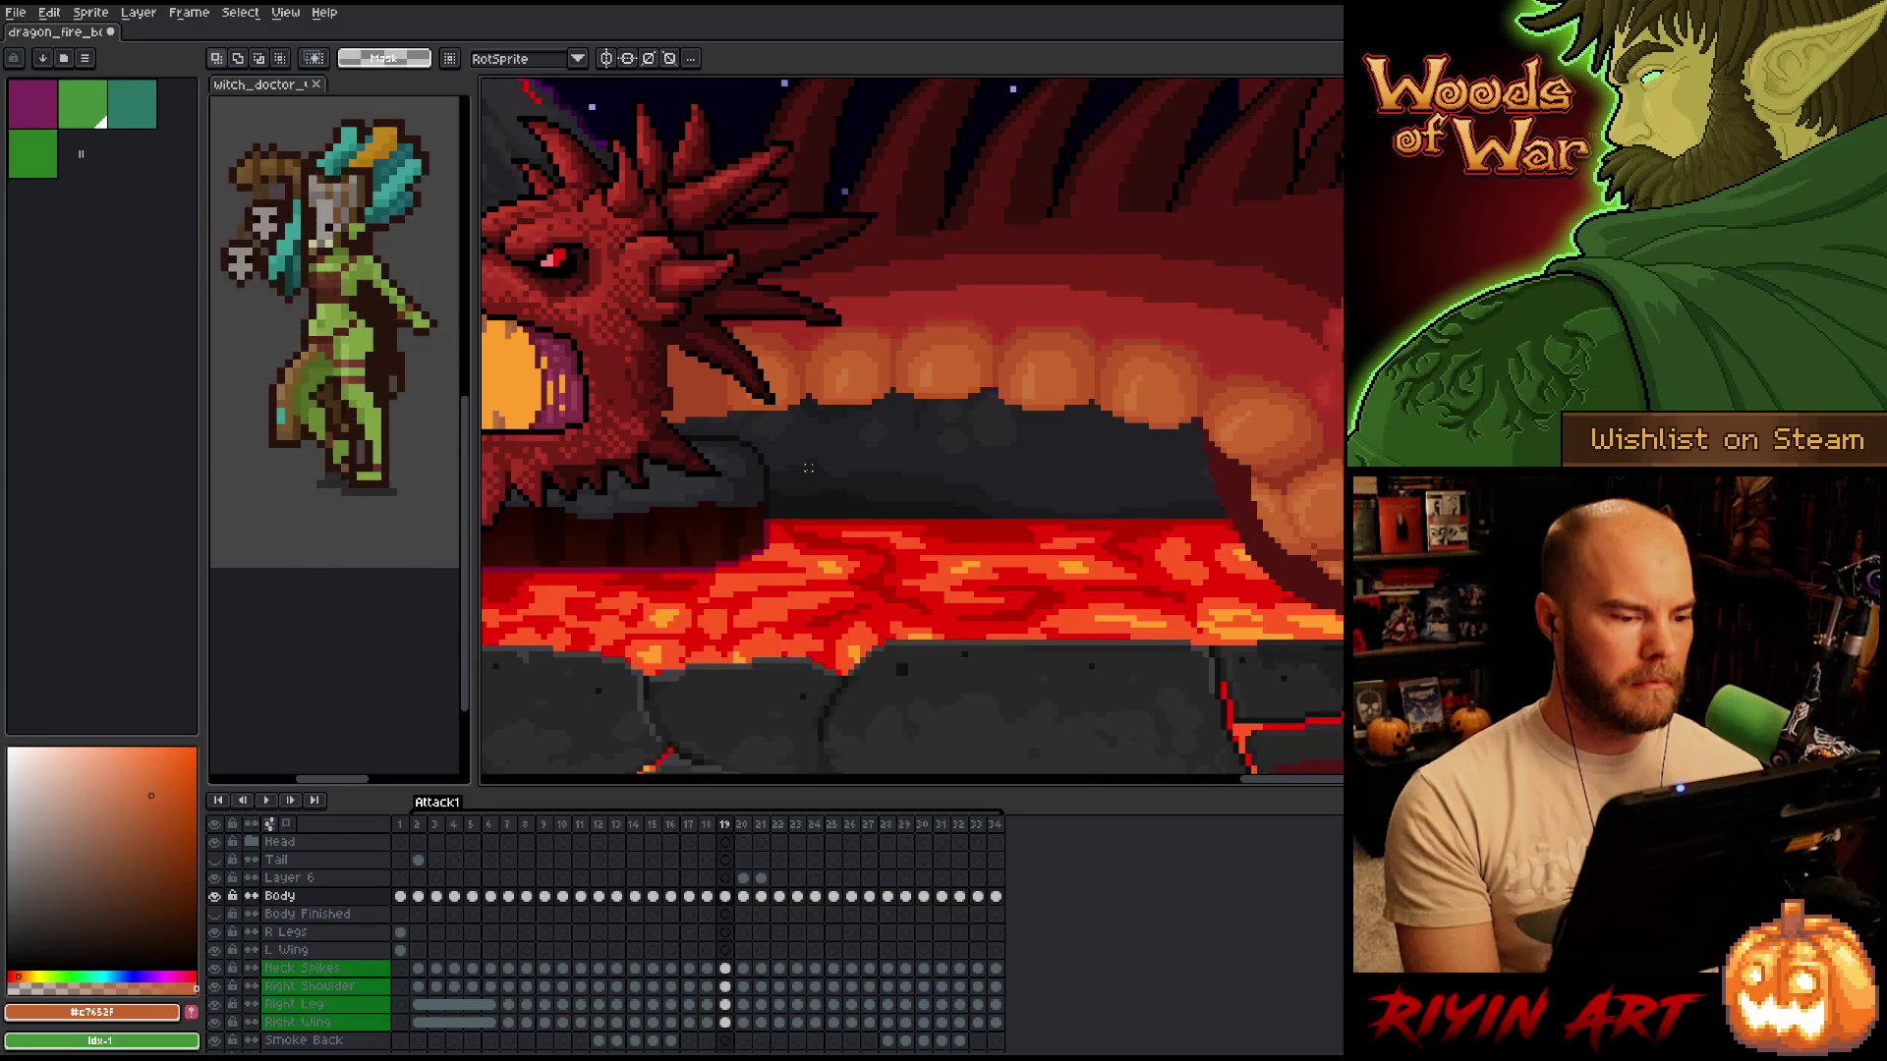
pyautogui.press('.')
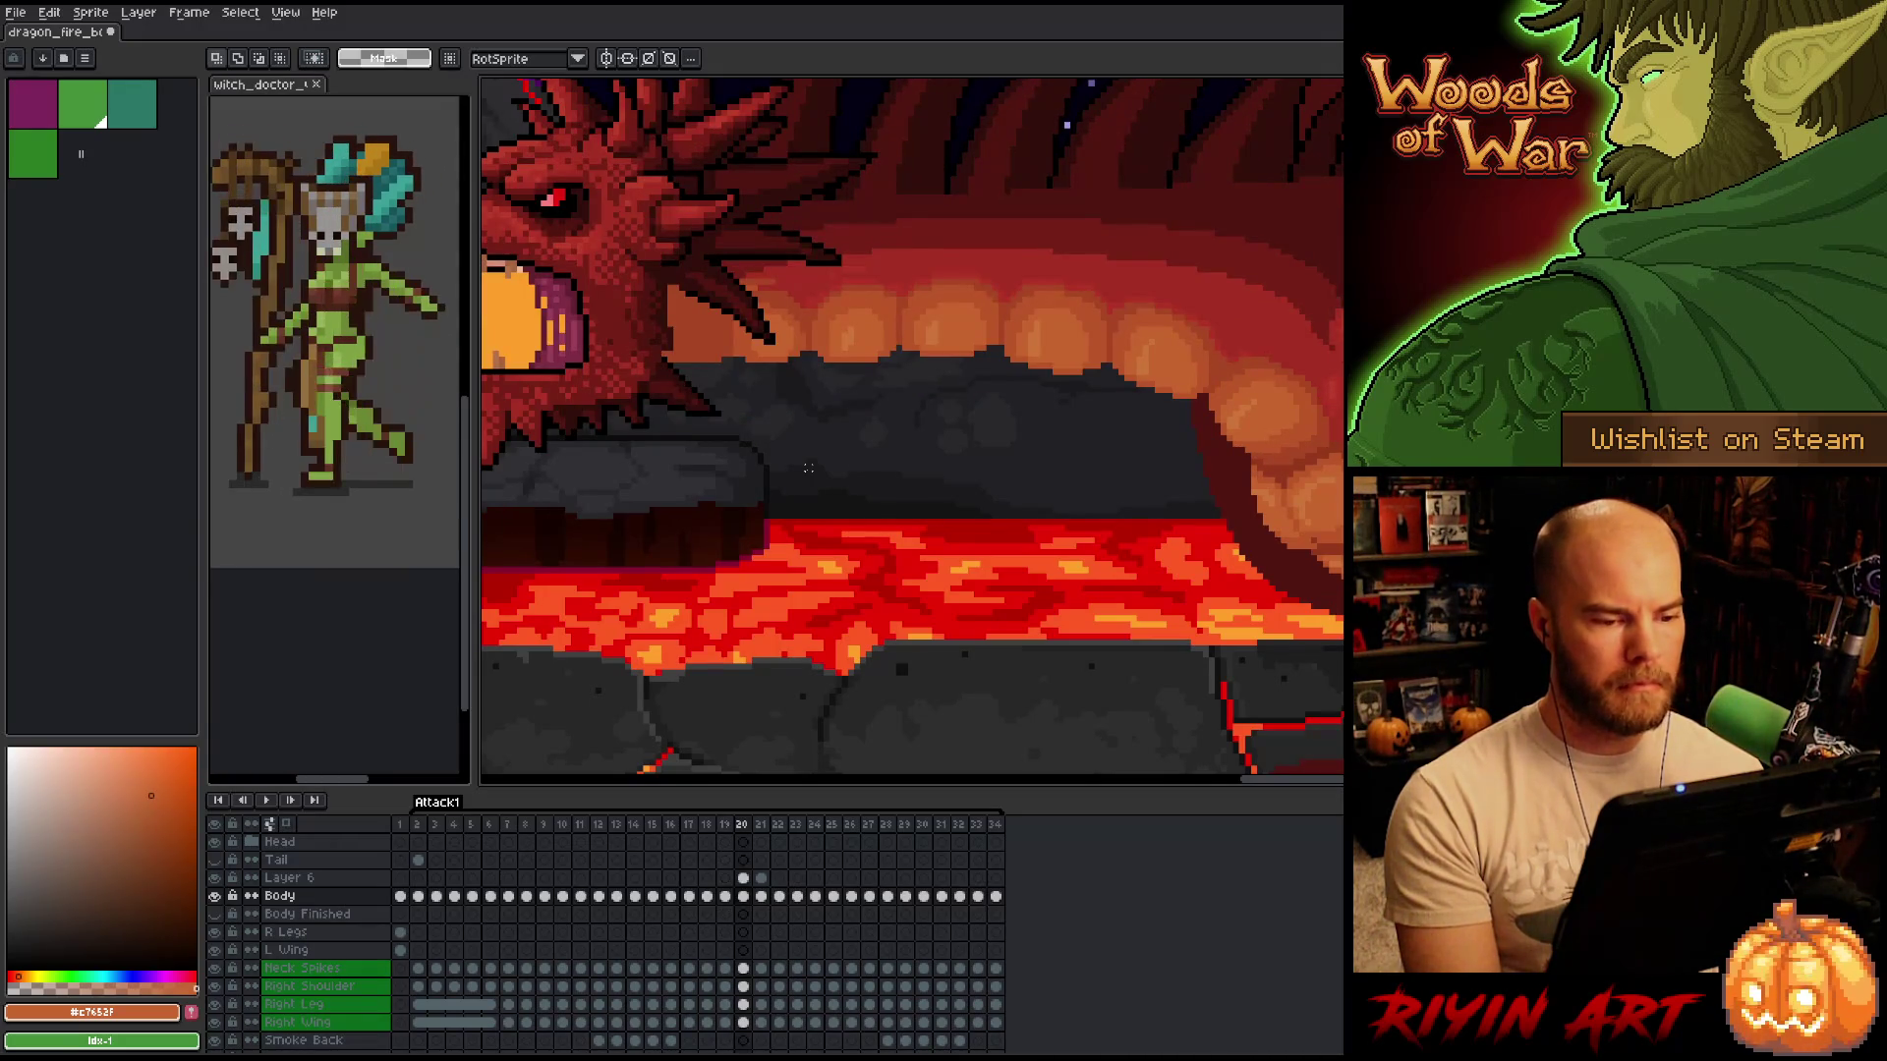
pyautogui.press(',')
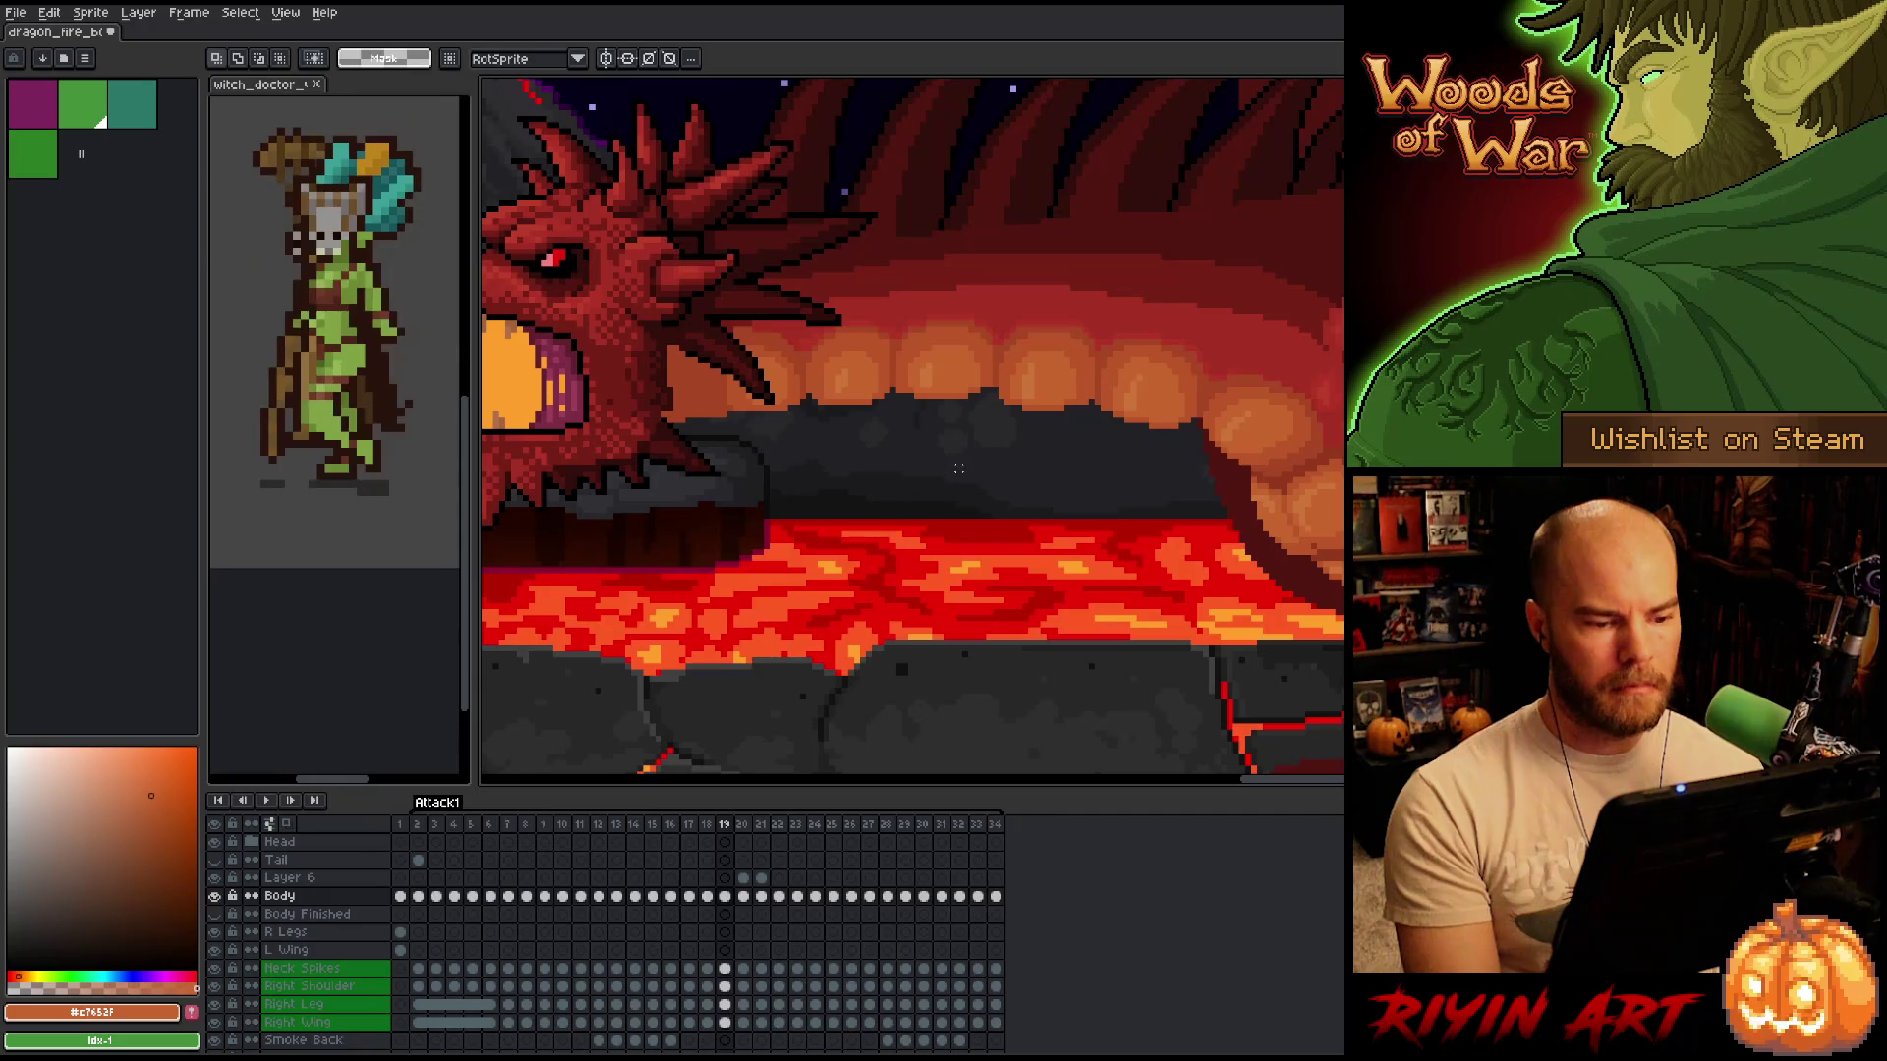
pyautogui.press(',')
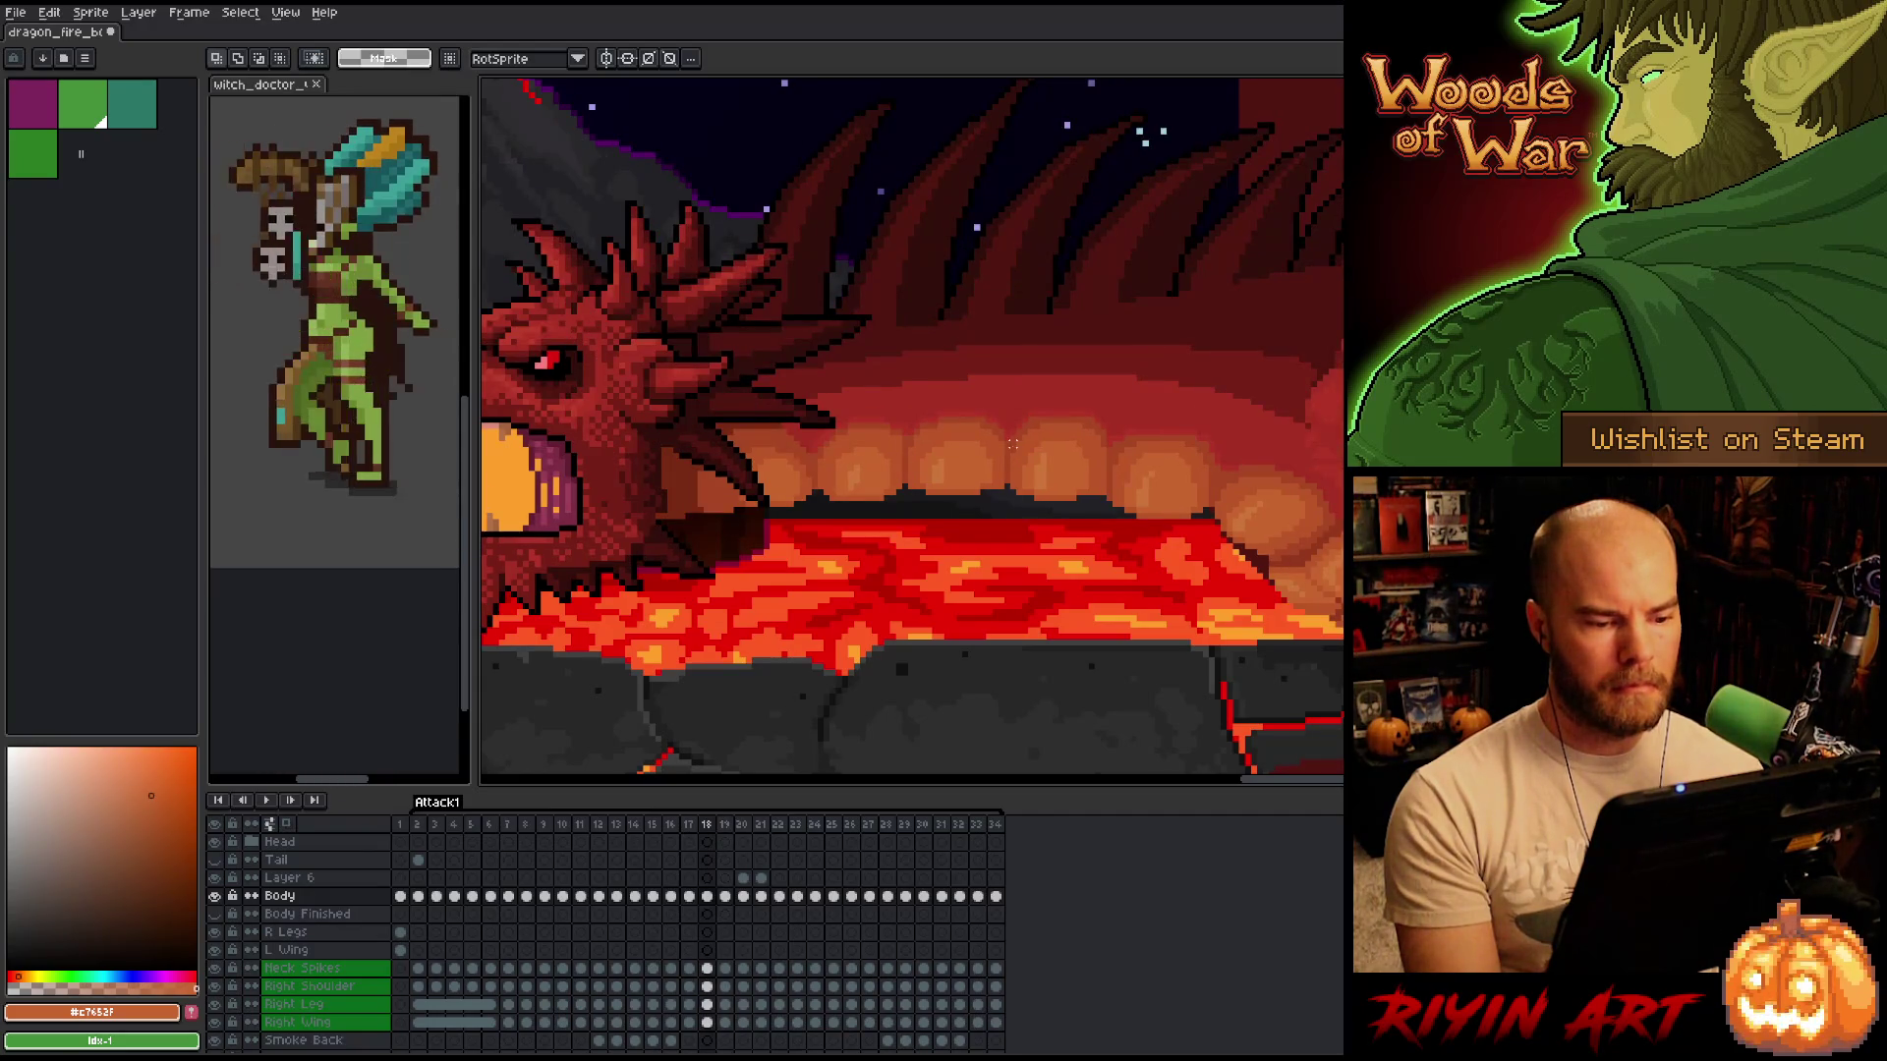
pyautogui.press('.')
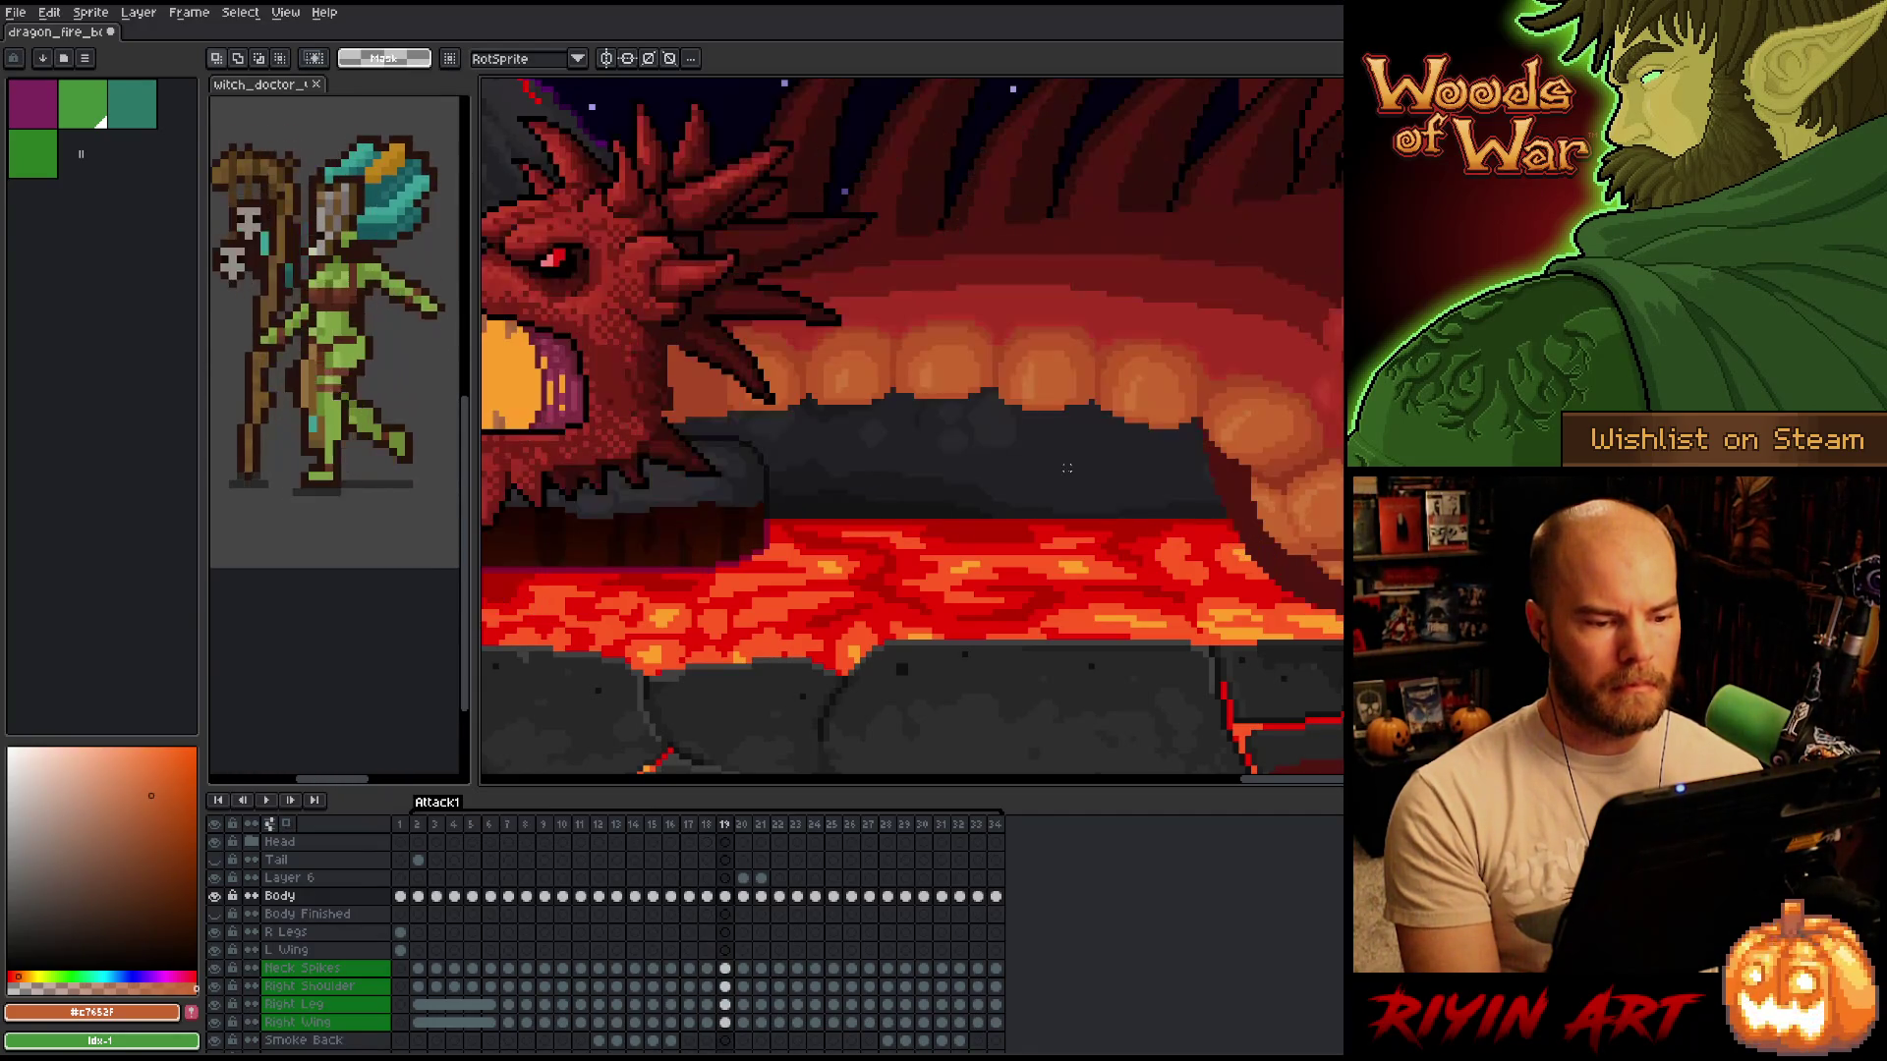
pyautogui.scroll(2, 1074, 439)
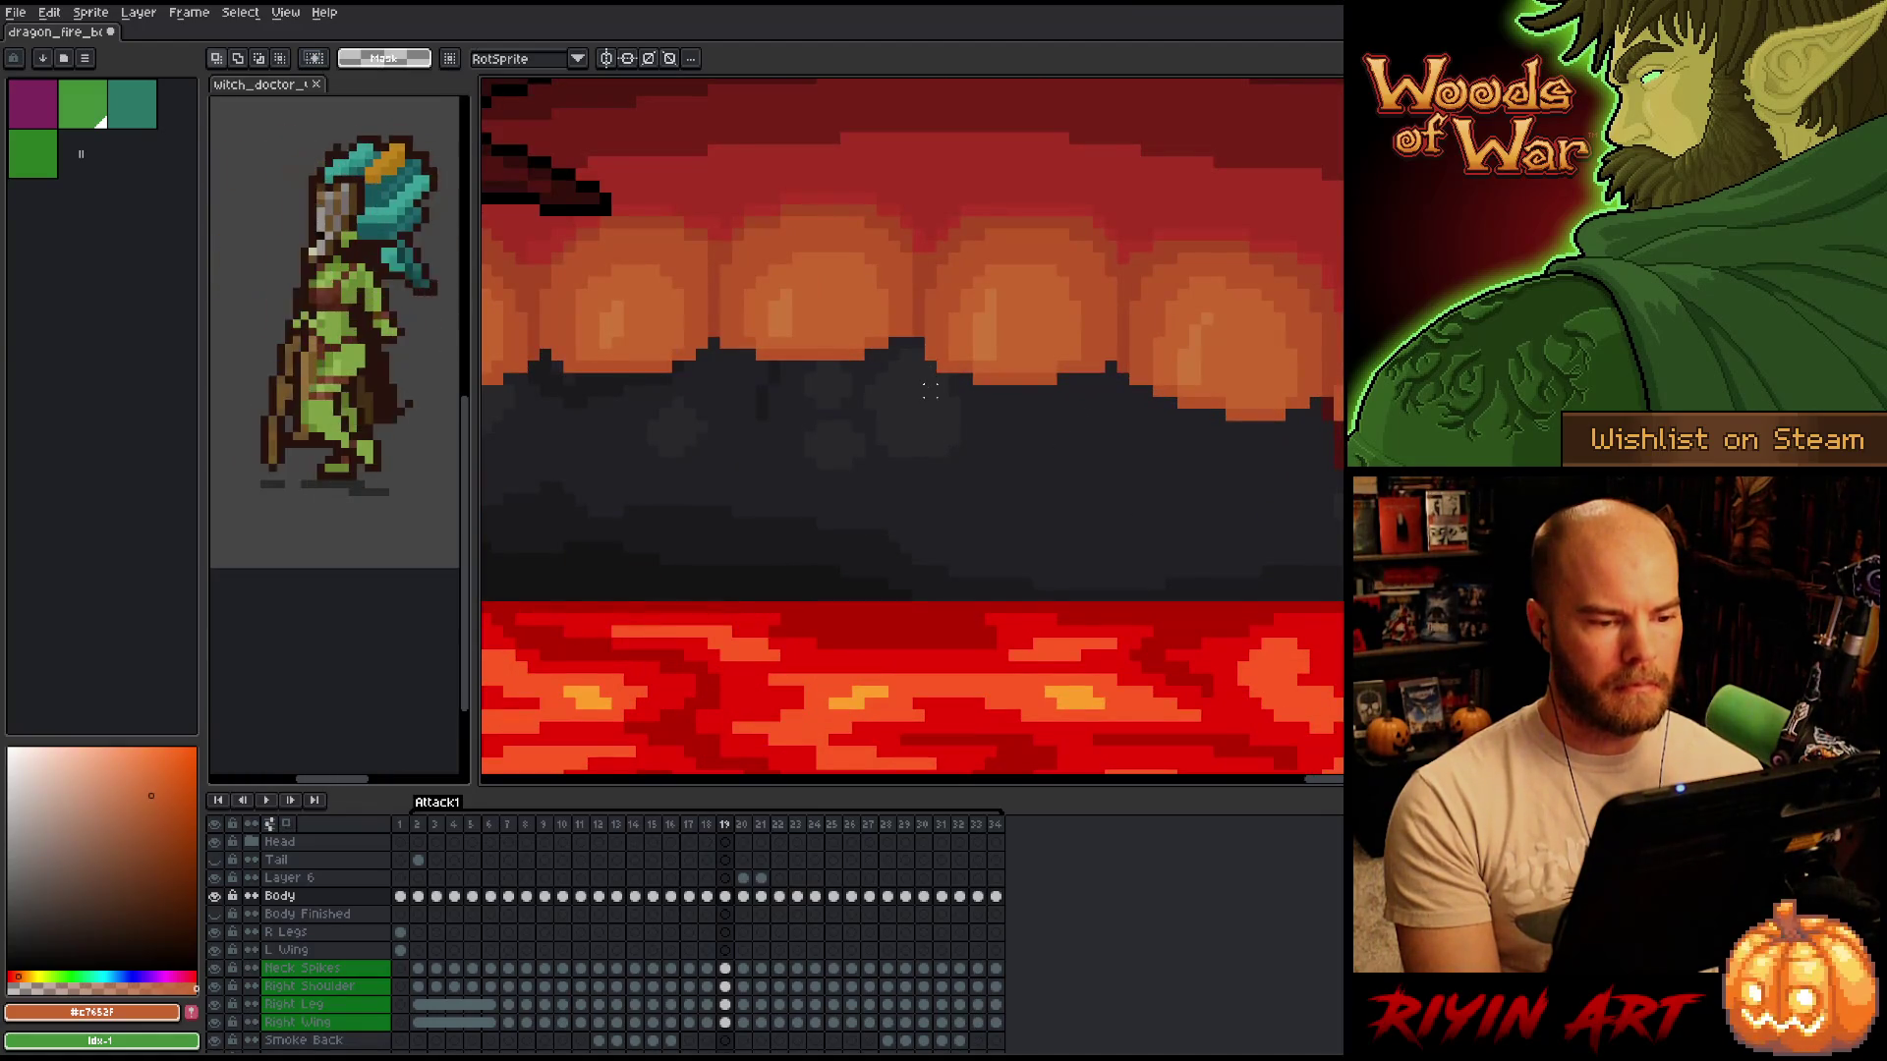
pyautogui.press('b')
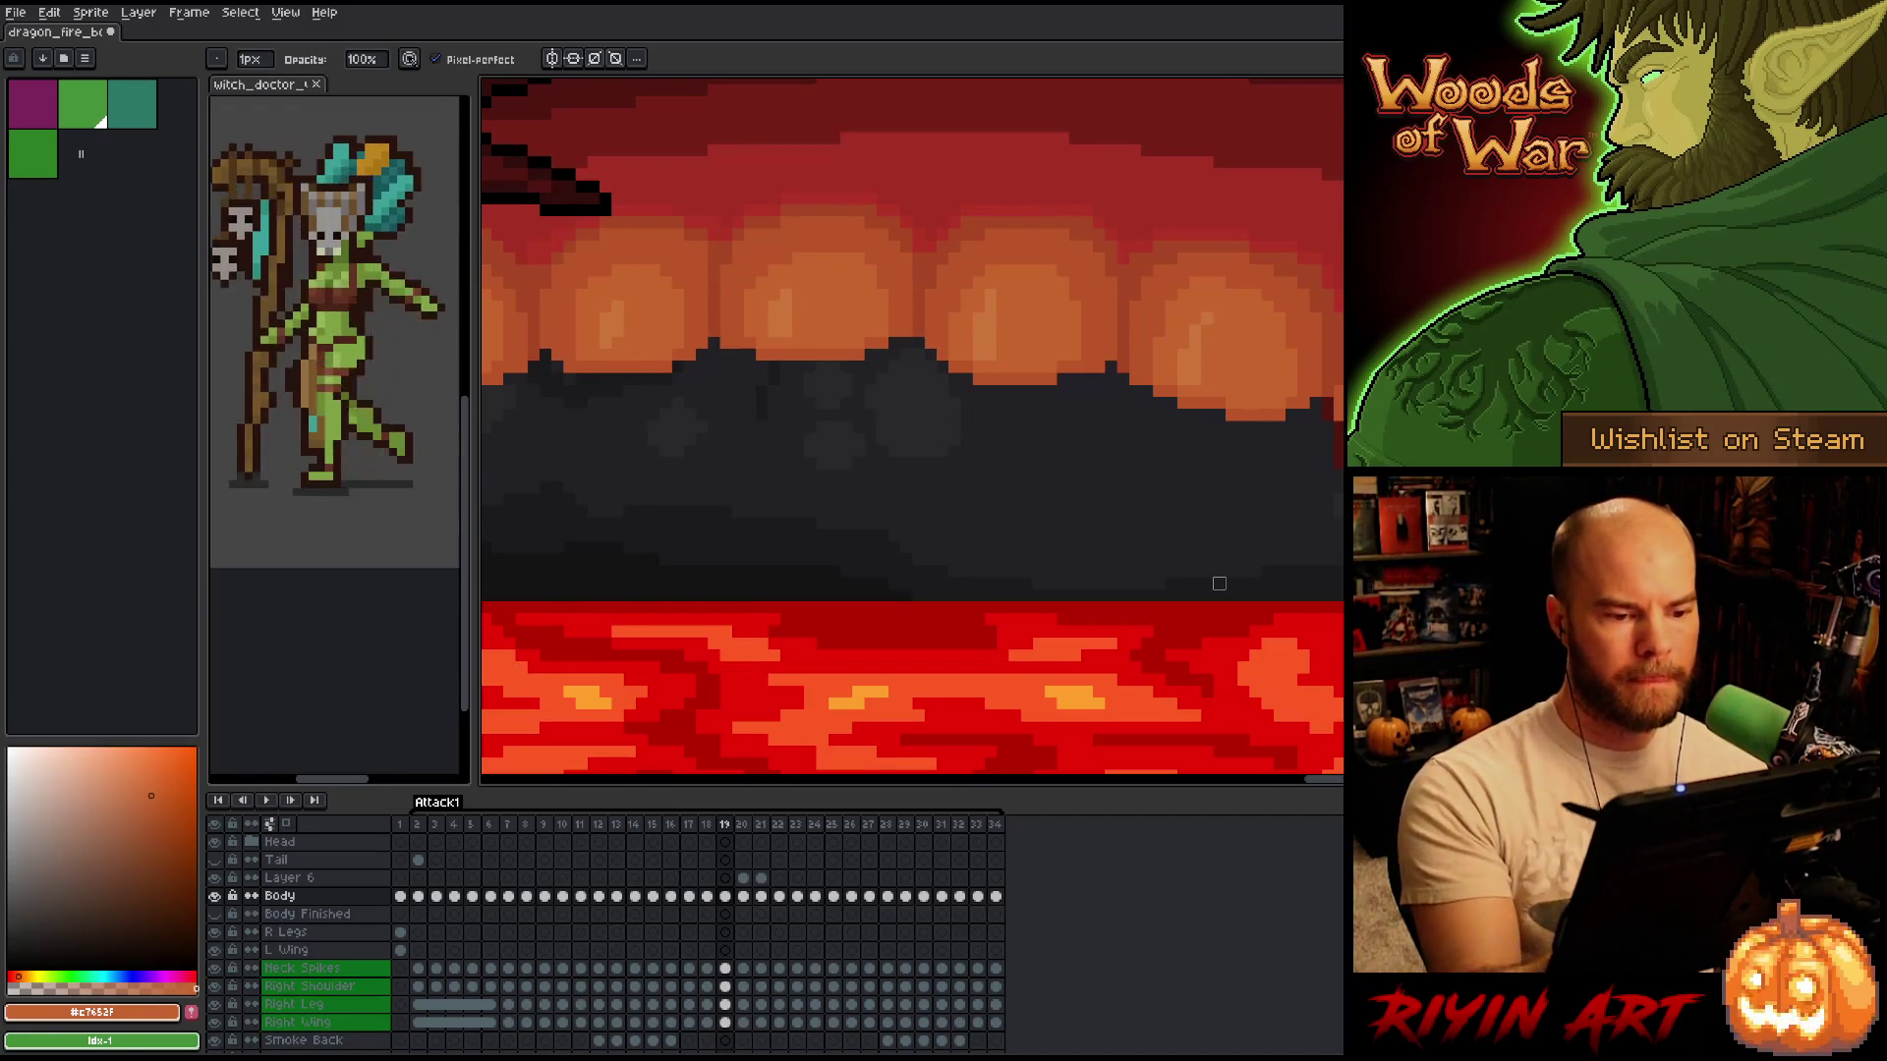
# Go back to frame 18, zooming in and out on the teeth and lava.
pyautogui.scroll(-1, 1218, 584)
pyautogui.press(',')
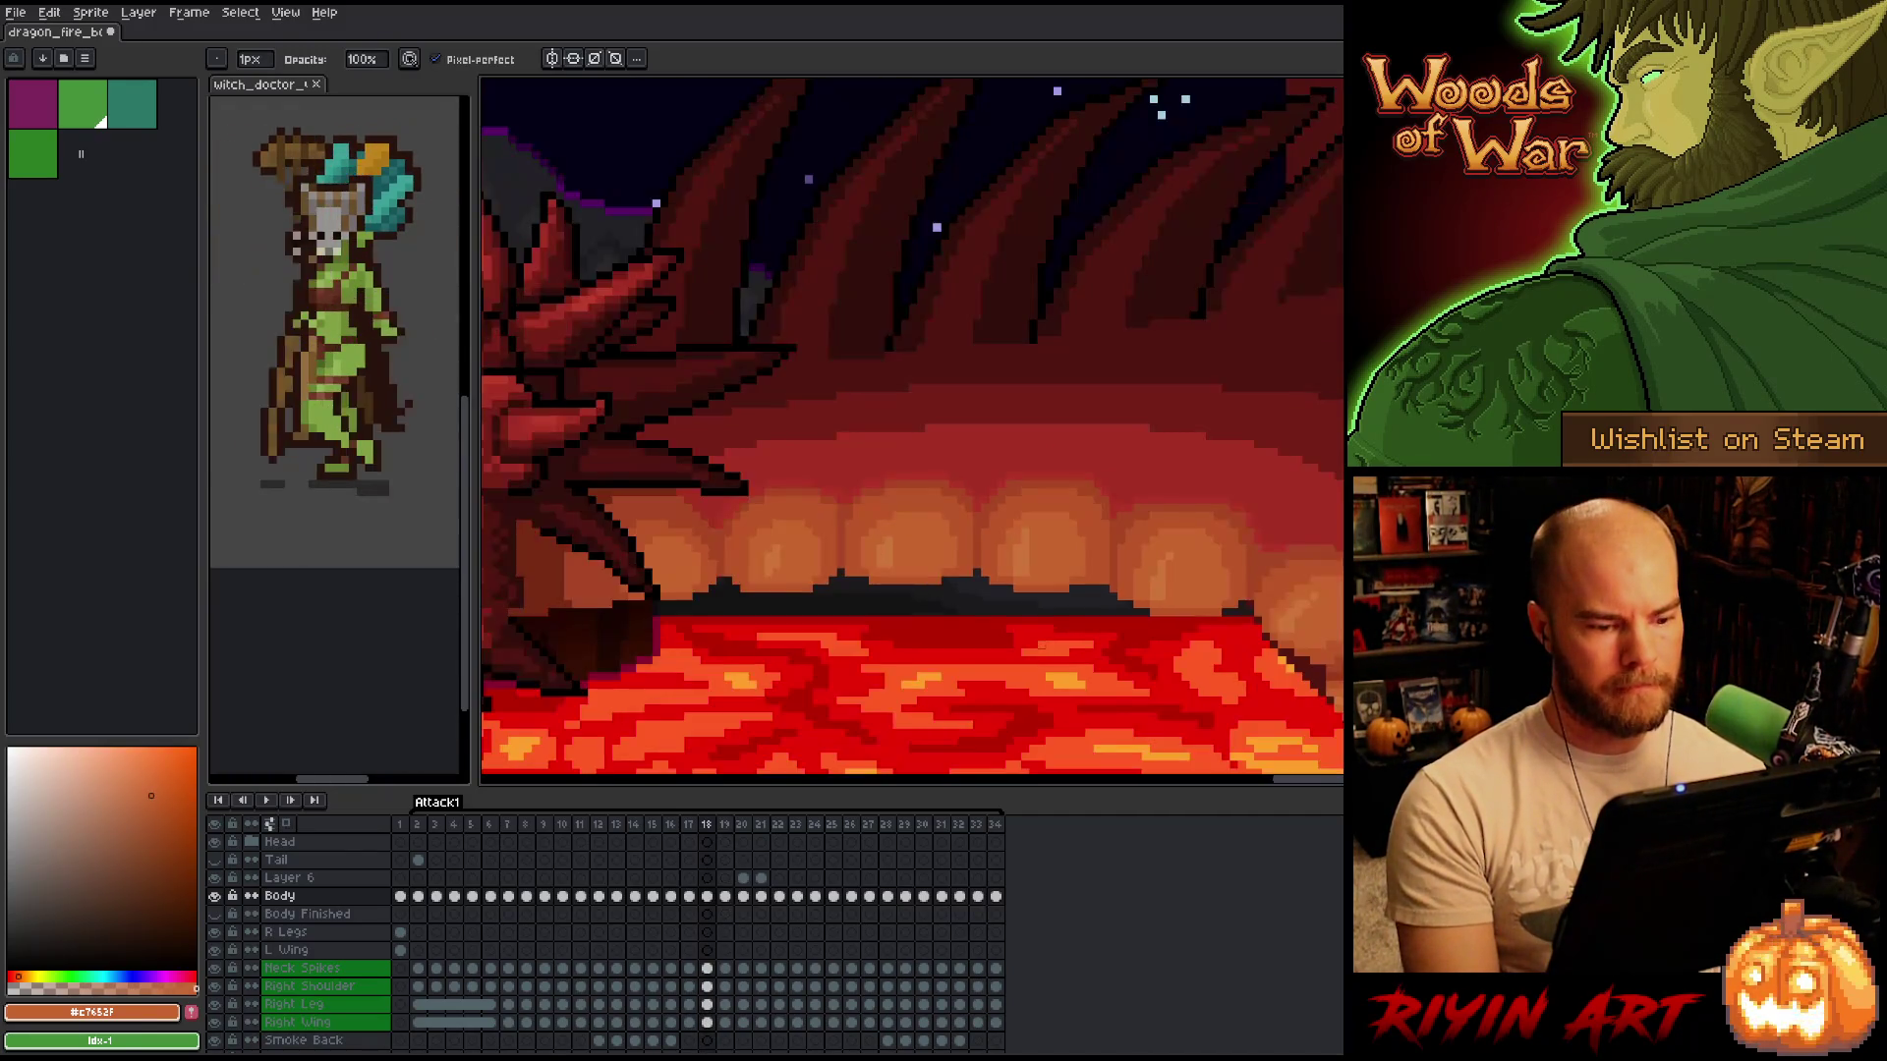
pyautogui.scroll(-2, 1219, 583)
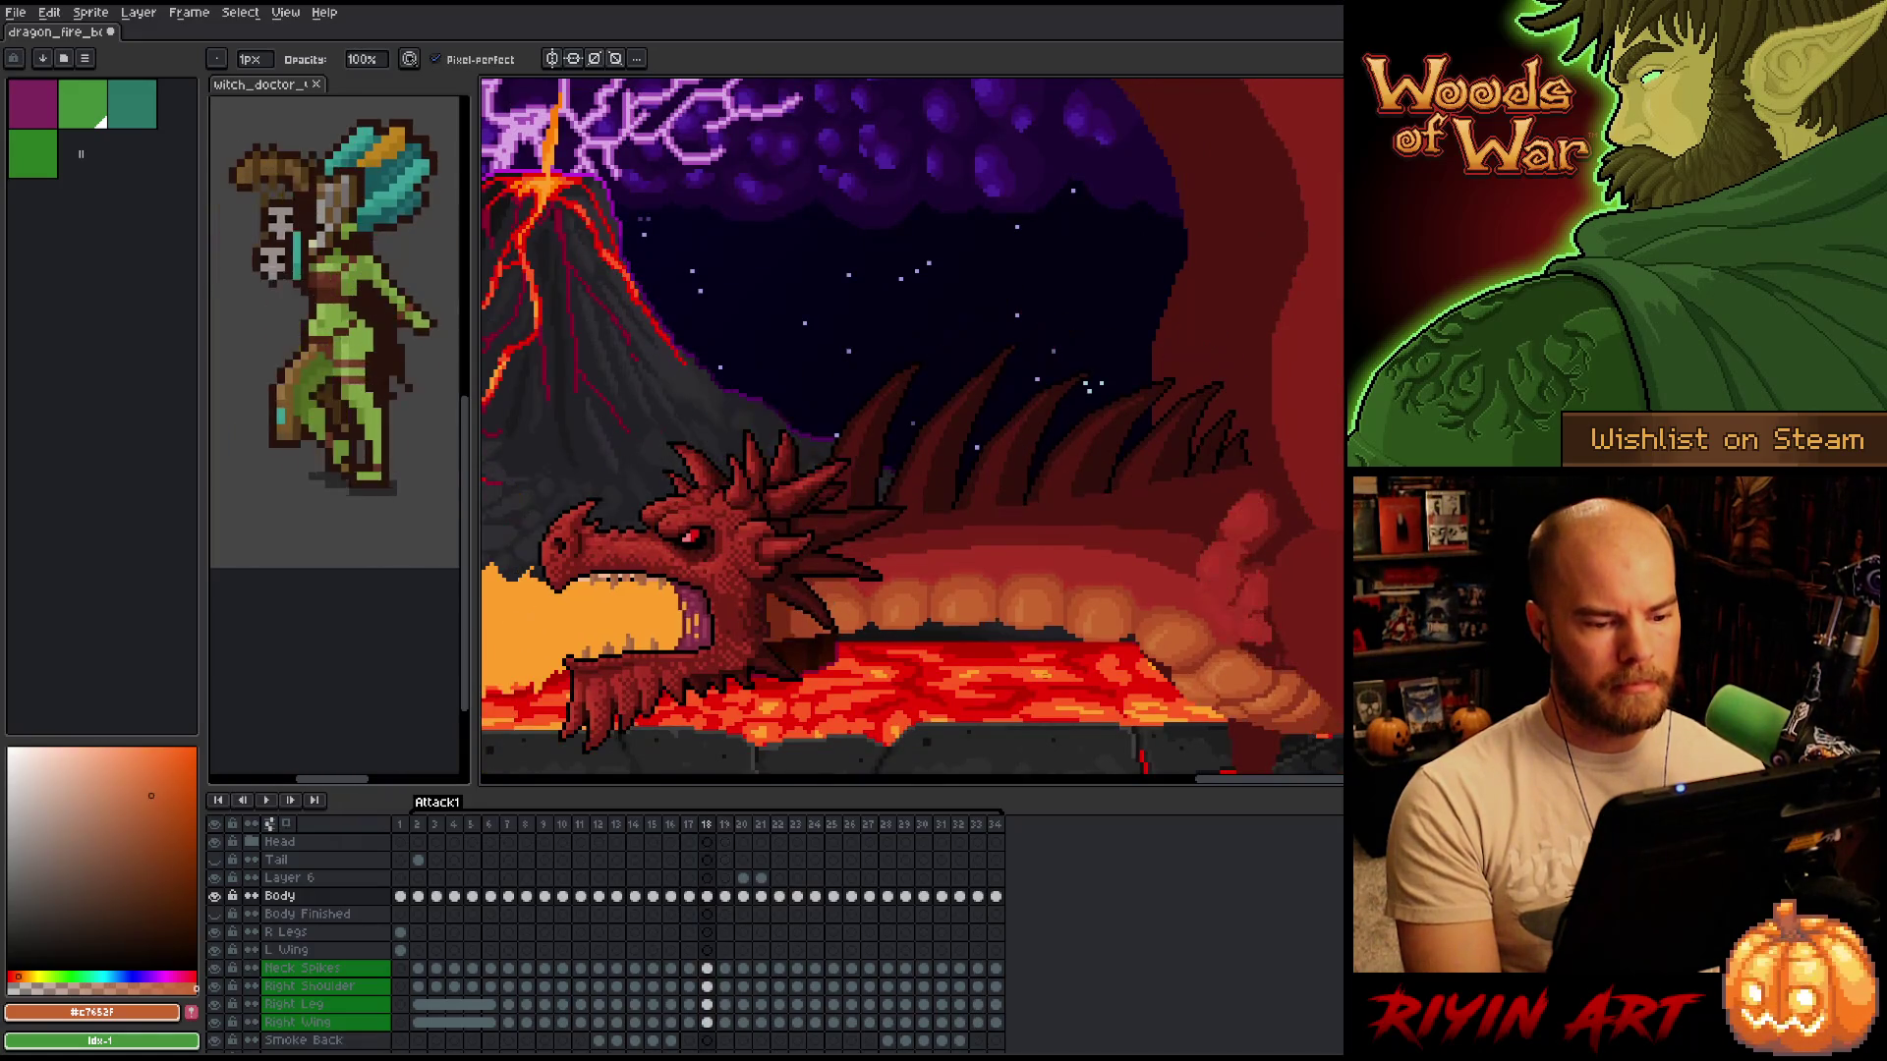
pyautogui.scroll(2, 1071, 564)
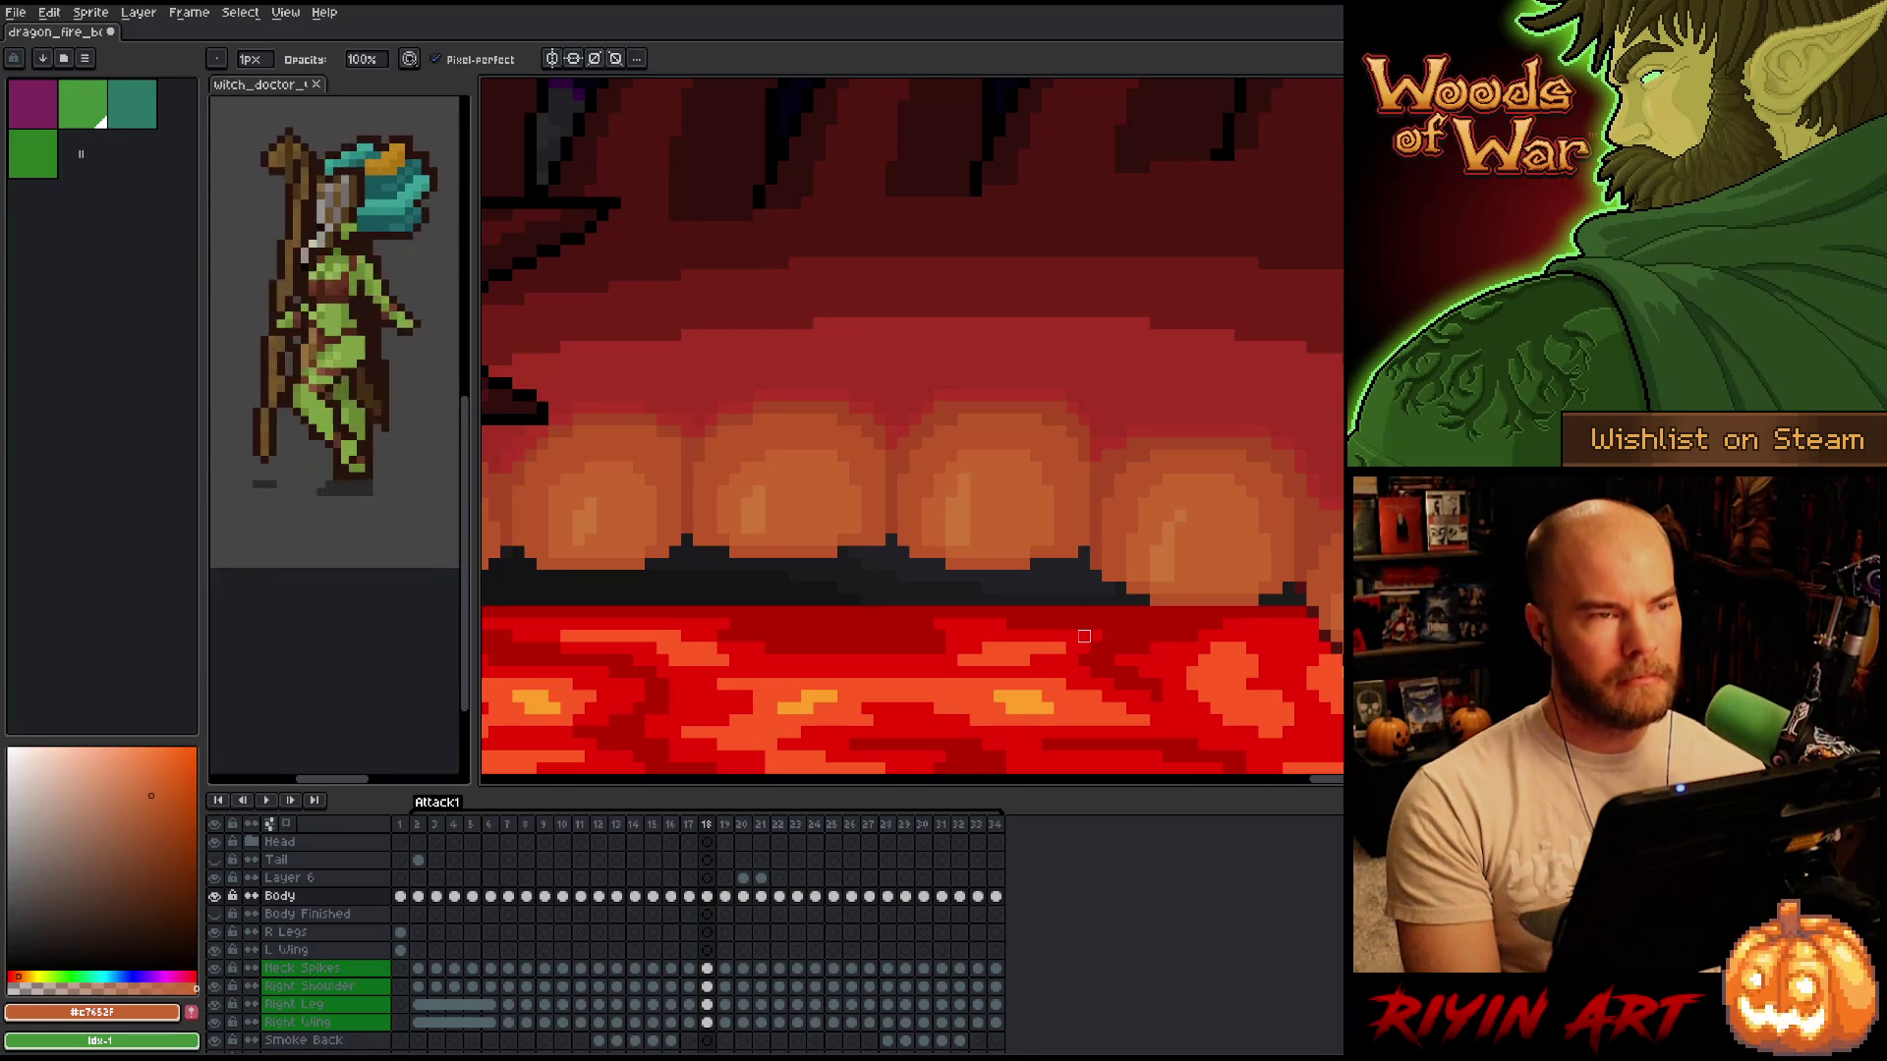
pyautogui.scroll(-1, 1087, 641)
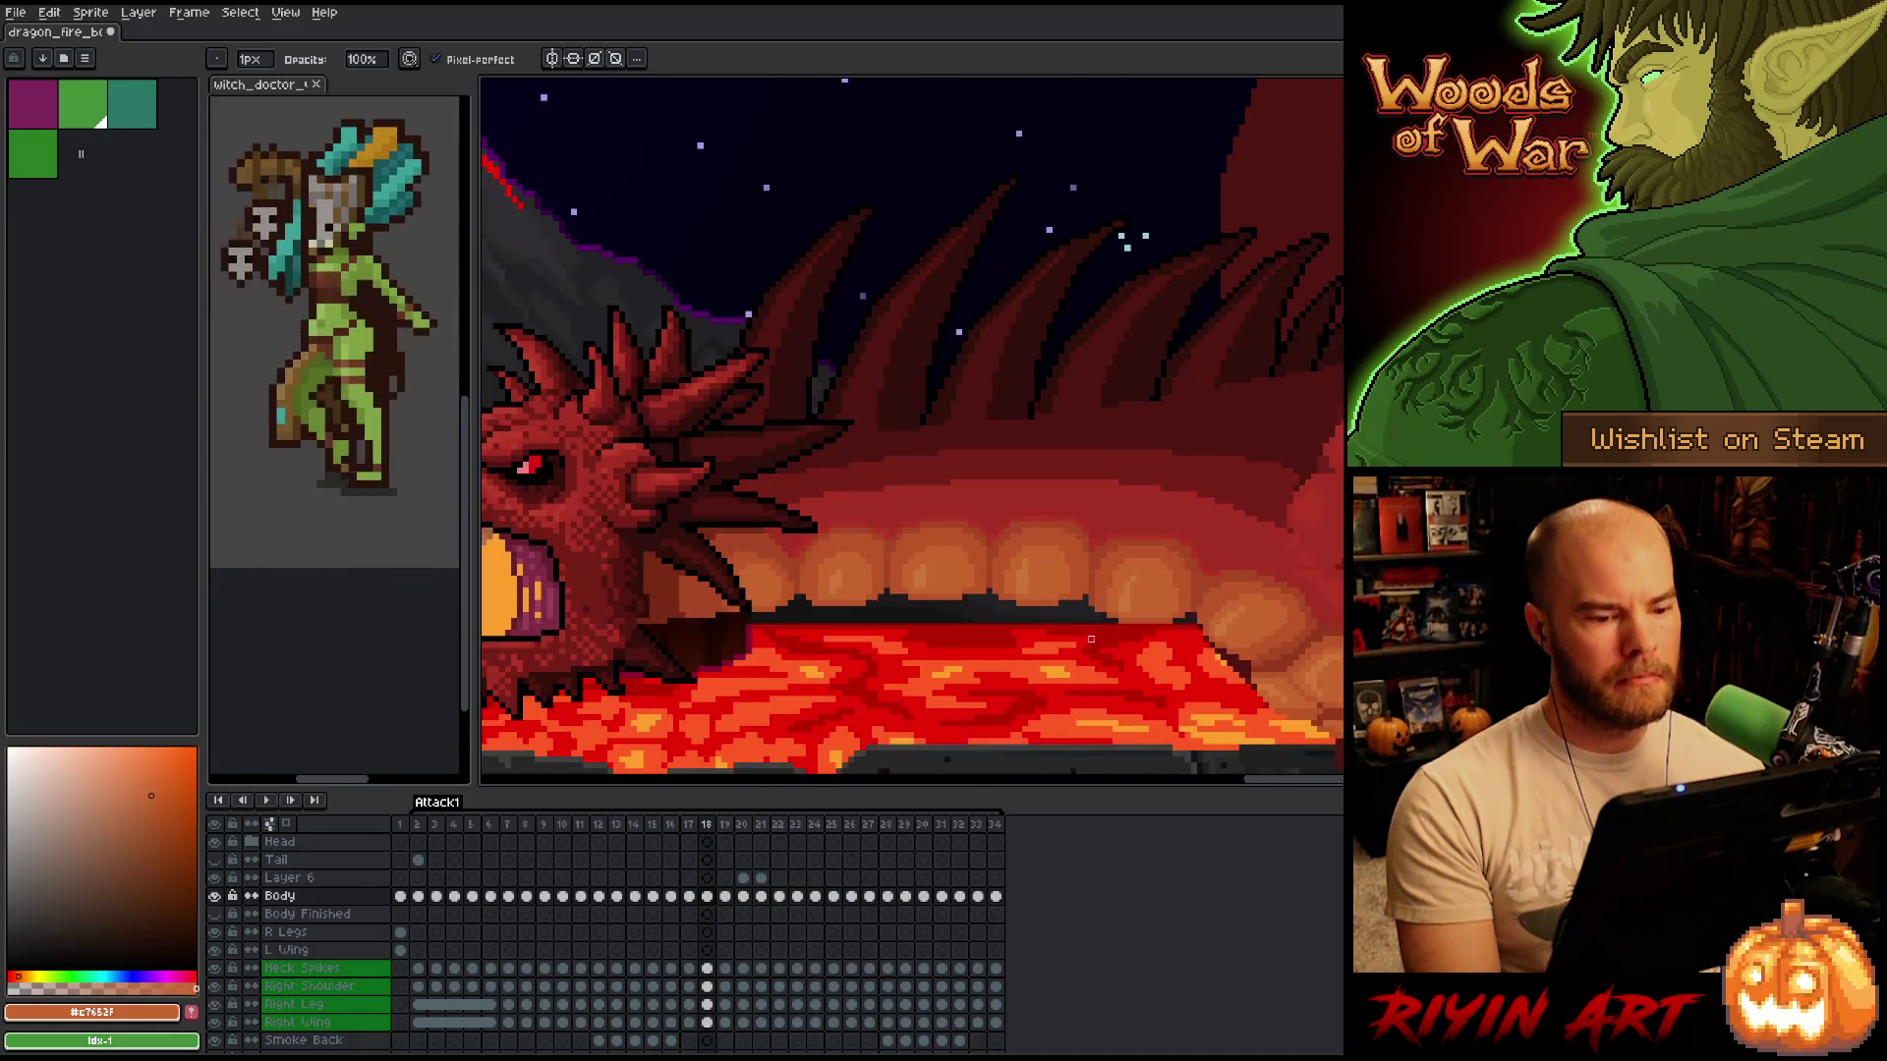
pyautogui.scroll(1, 1091, 639)
# Step from frame 16 forward to frame 20, flipping between 19 and 20, and zoom in.
pyautogui.press('Left')
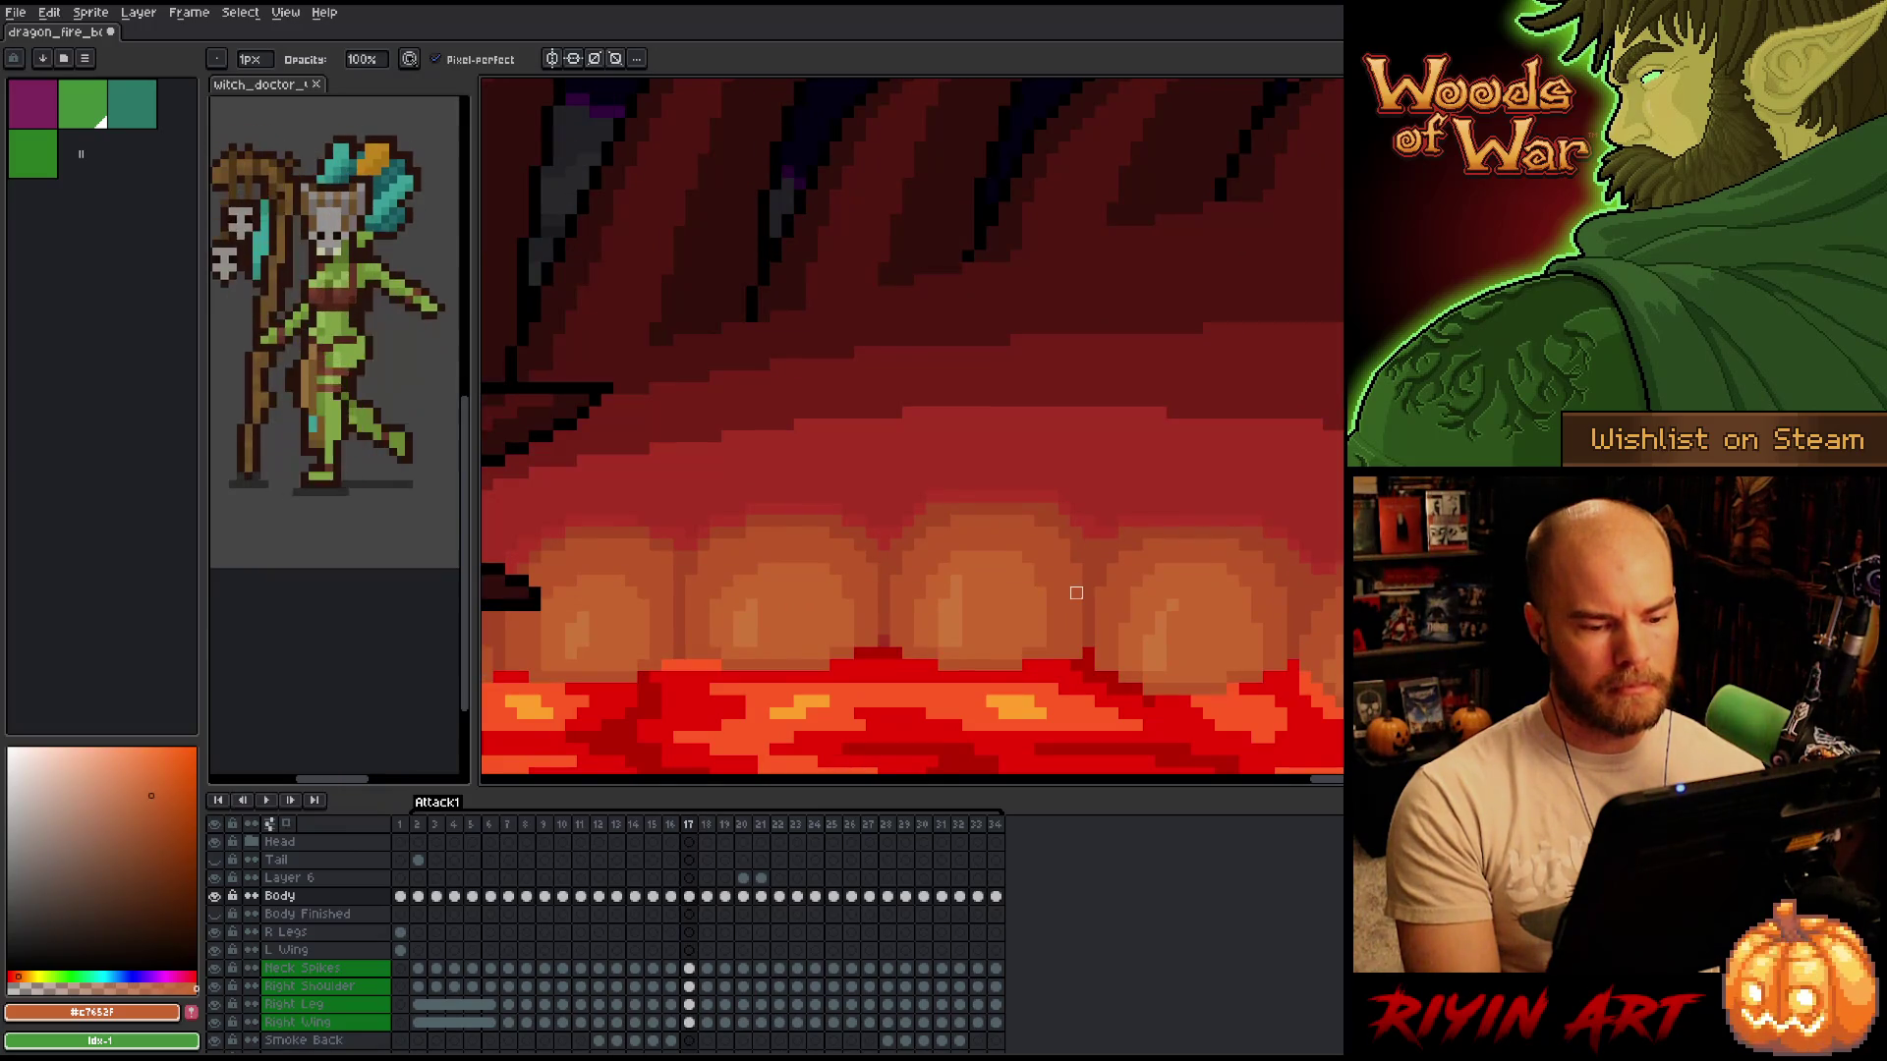
pyautogui.scroll(-1, 1080, 707)
pyautogui.press('Left')
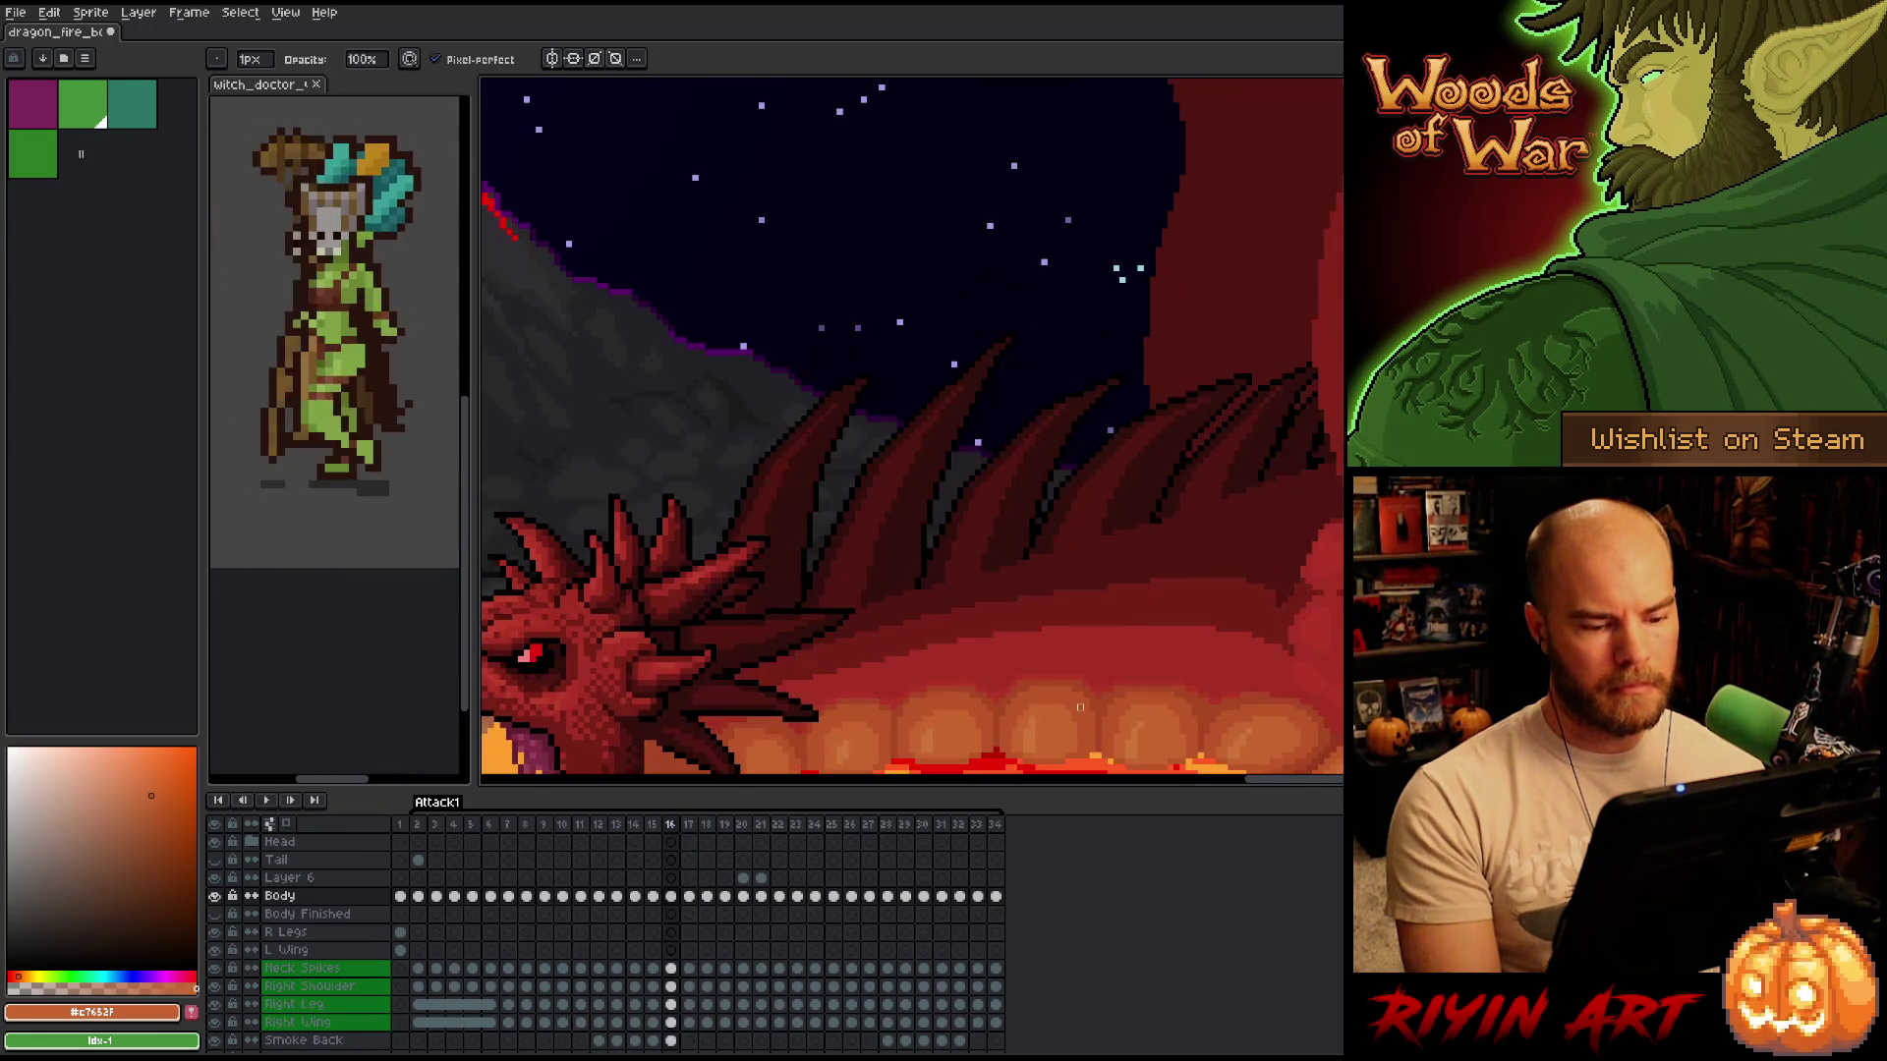
pyautogui.scroll(1, 1079, 707)
pyautogui.press('Right')
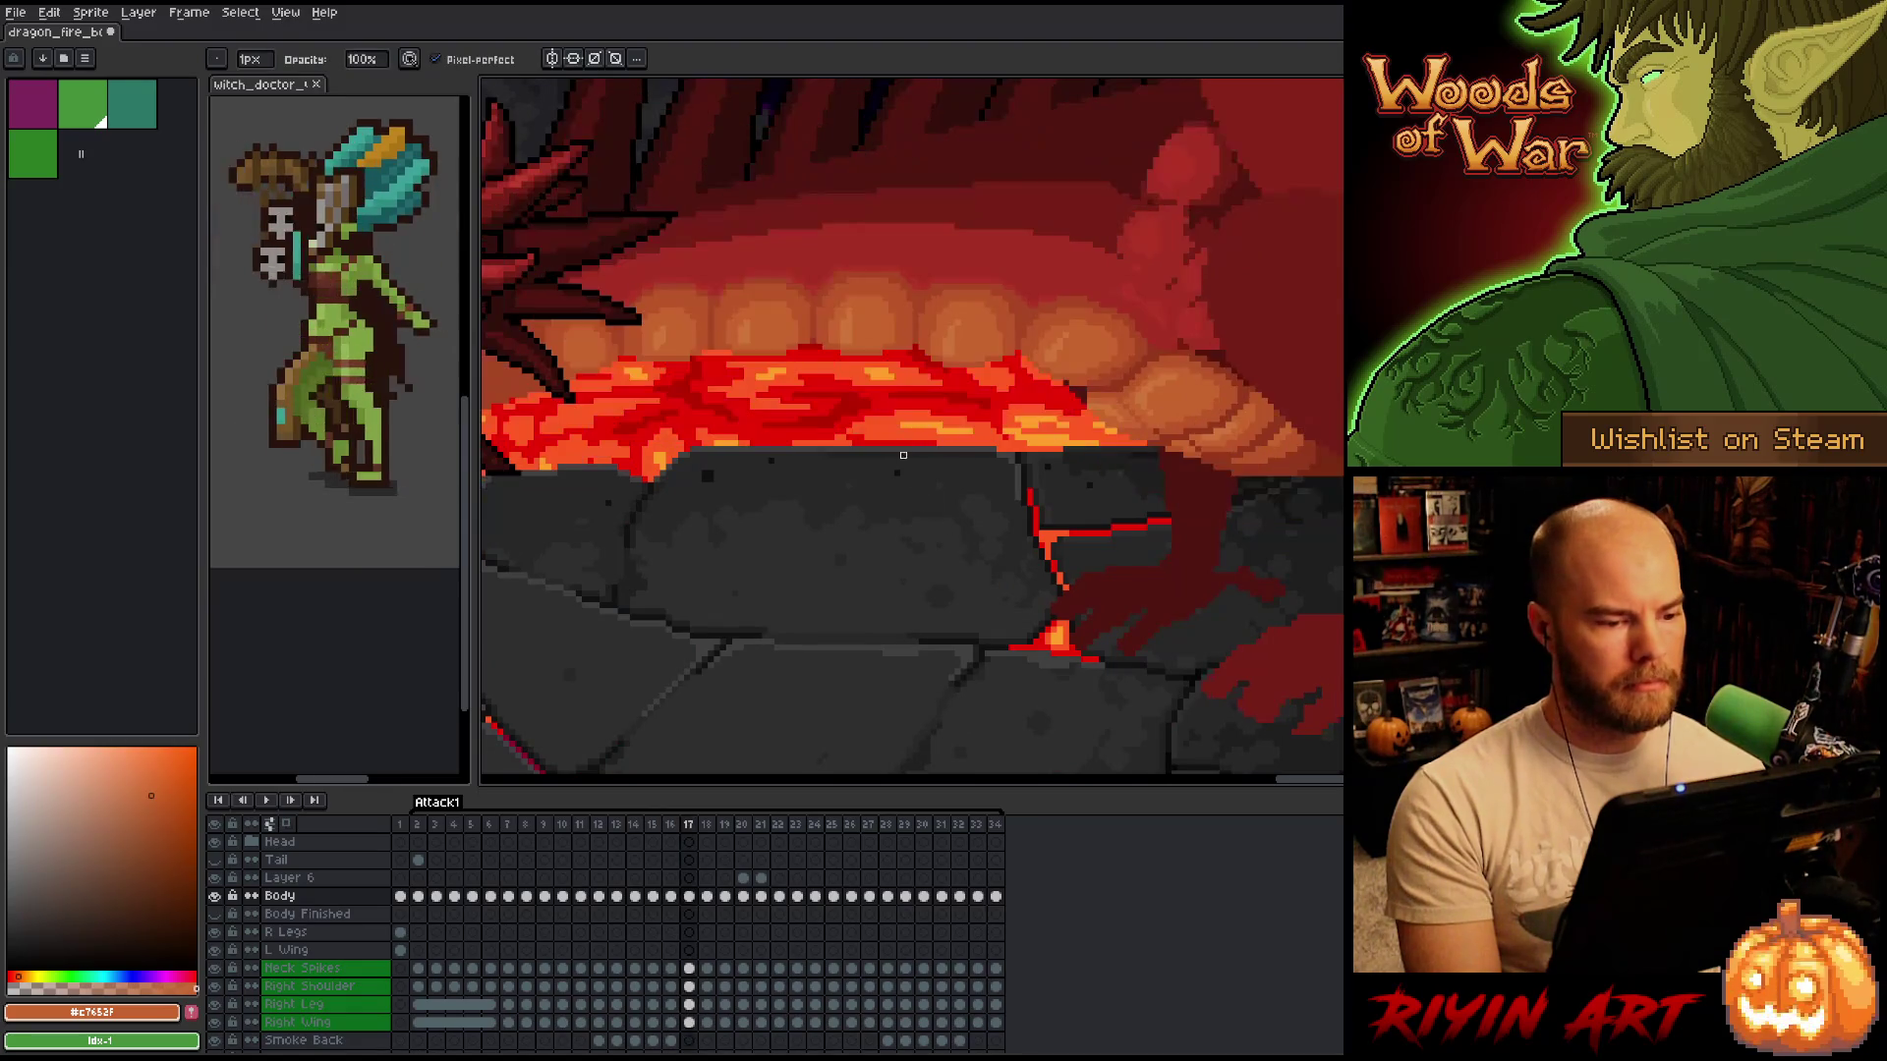
pyautogui.press('Right')
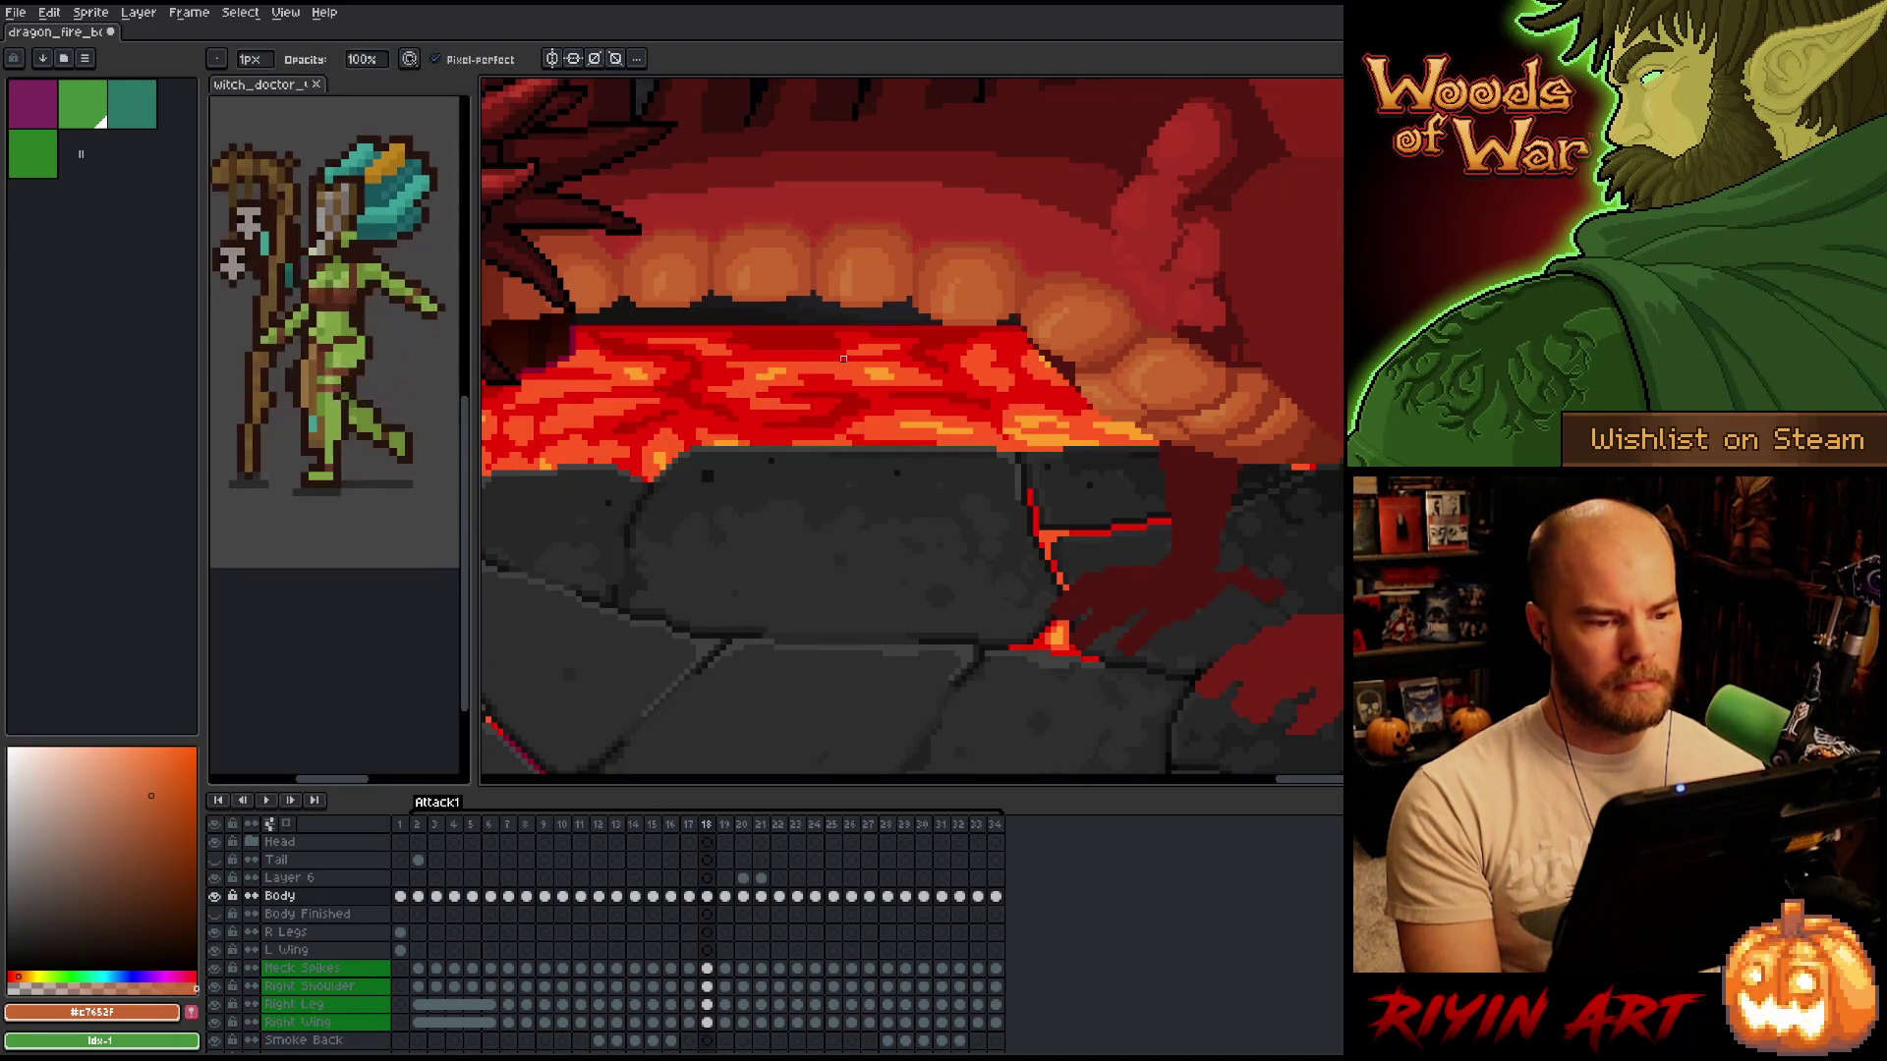
pyautogui.press('Right')
pyautogui.press('Right')
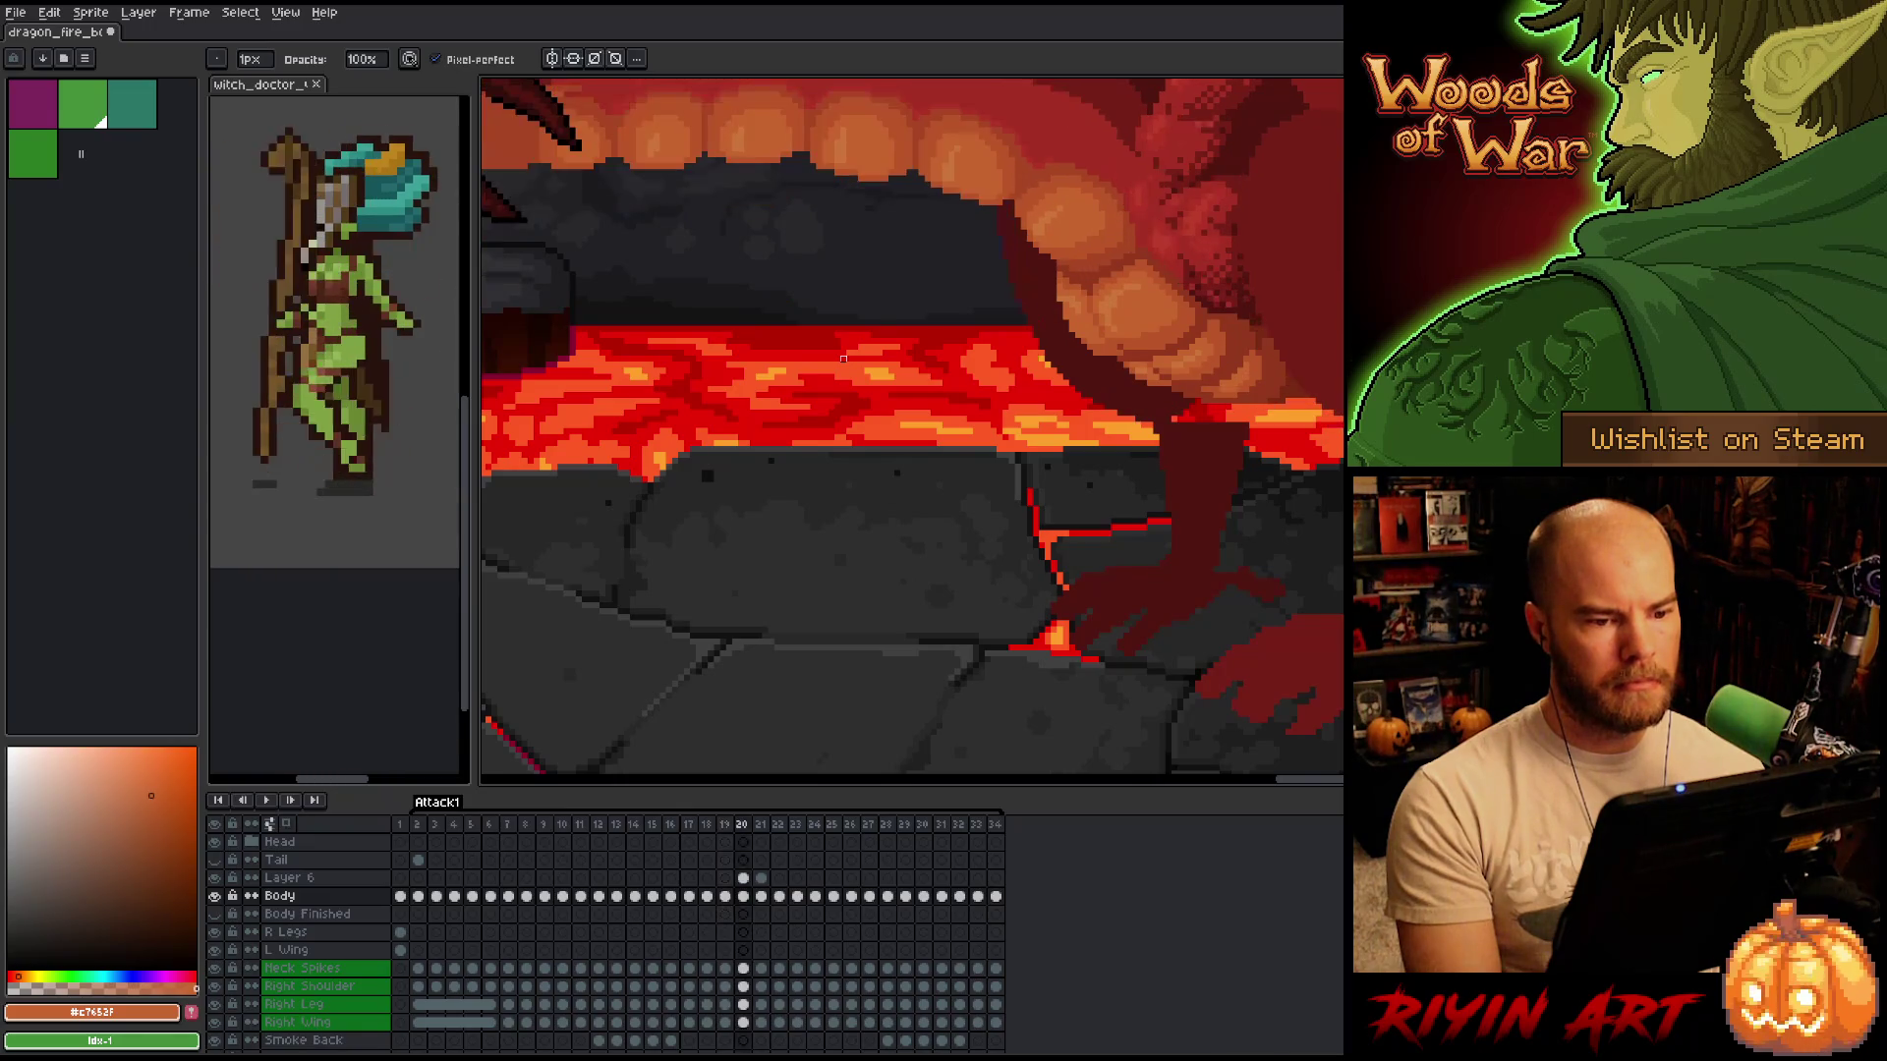
pyautogui.press('Left')
pyautogui.press('Right')
pyautogui.press('Left')
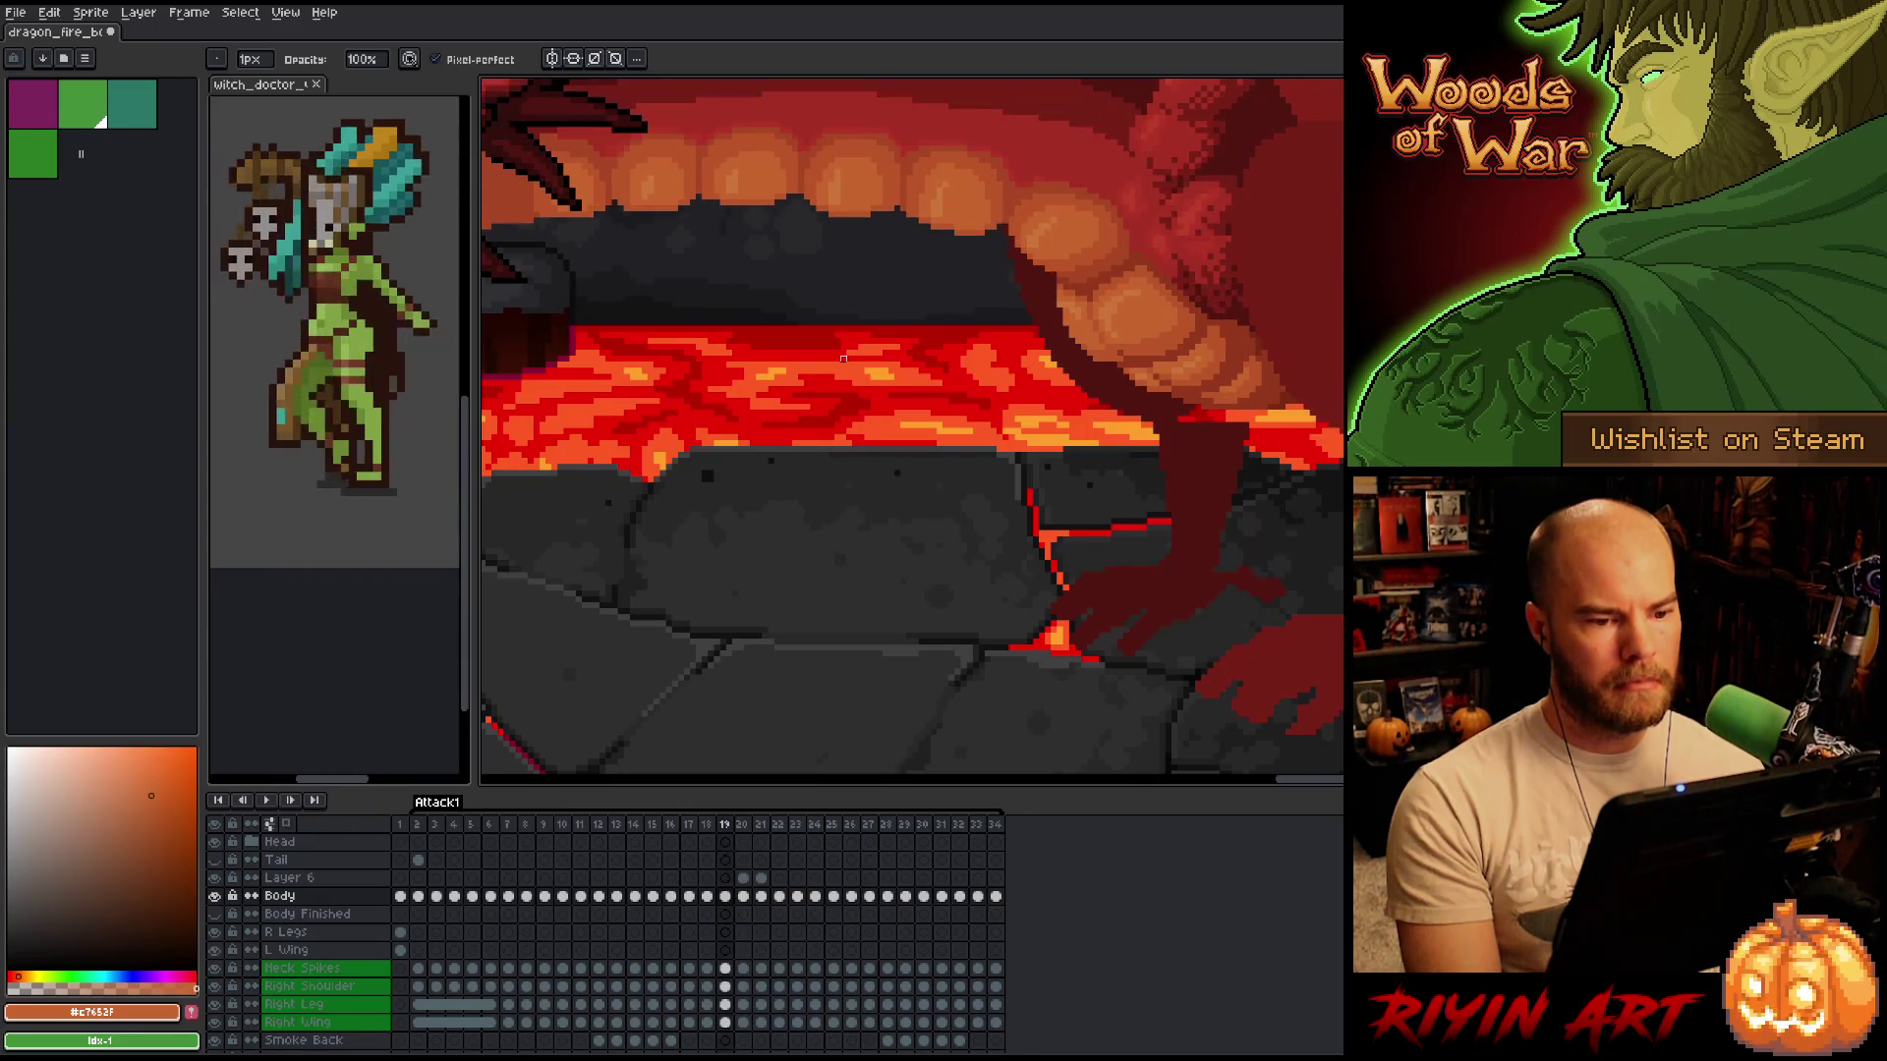
pyautogui.press('Right')
pyautogui.scroll(3, 1110, 413)
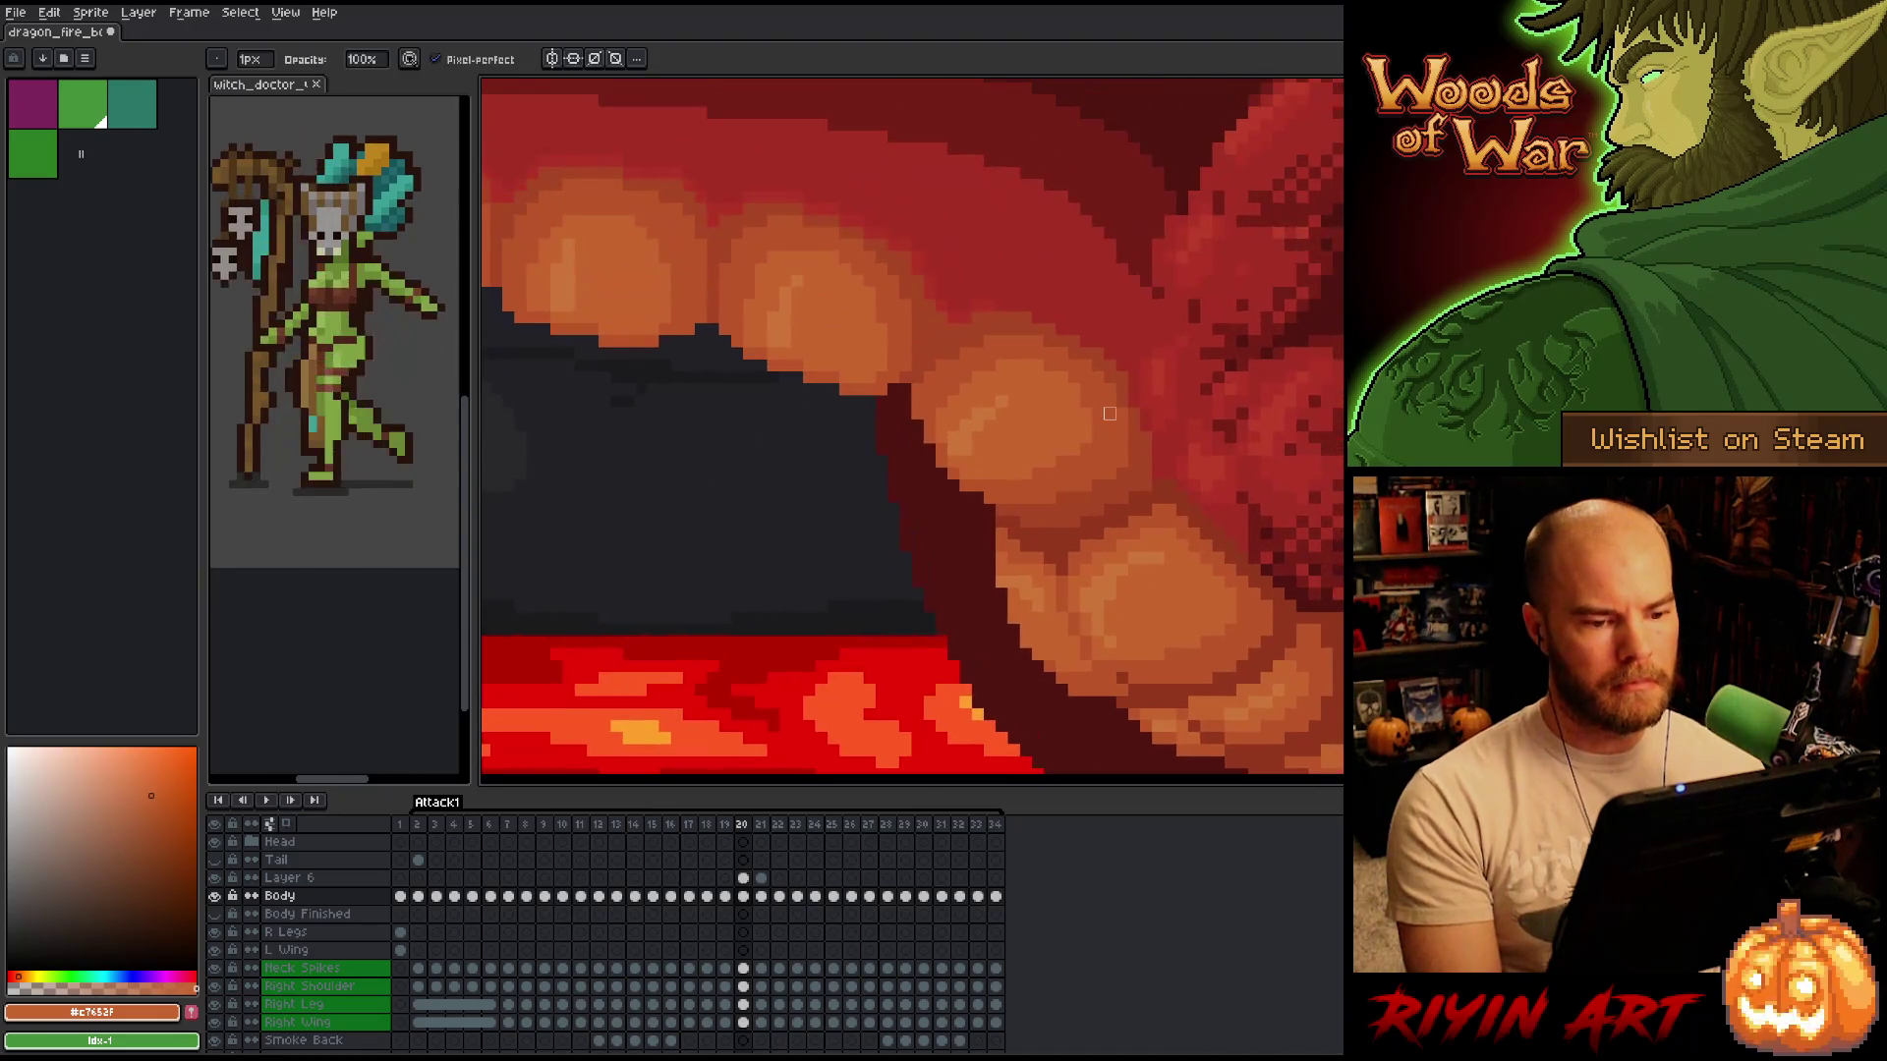
# Sample the tooth shadow, then pick dark red #a52f24 from the dragon's mouth edge.
pyautogui.keyDown('alt'); pyautogui.click(1137, 439); pyautogui.keyUp('alt')
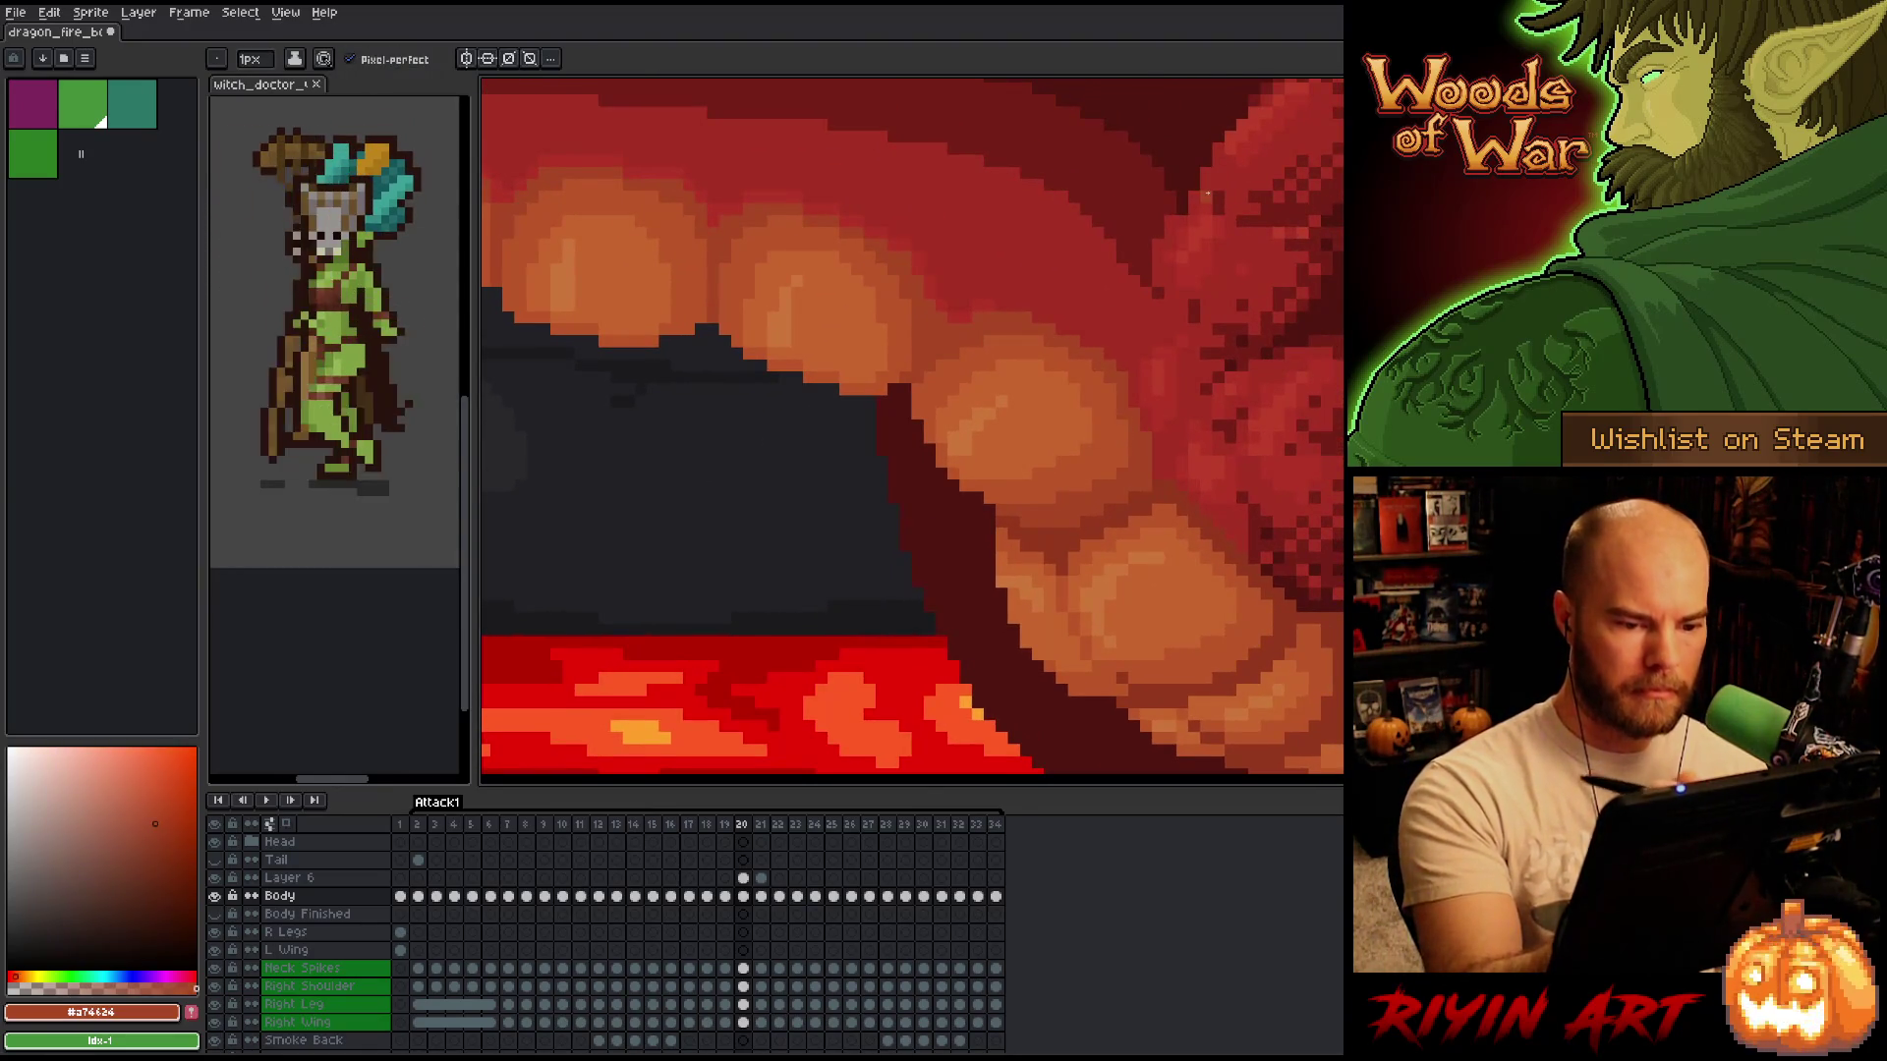
pyautogui.scroll(-3, 997, 197)
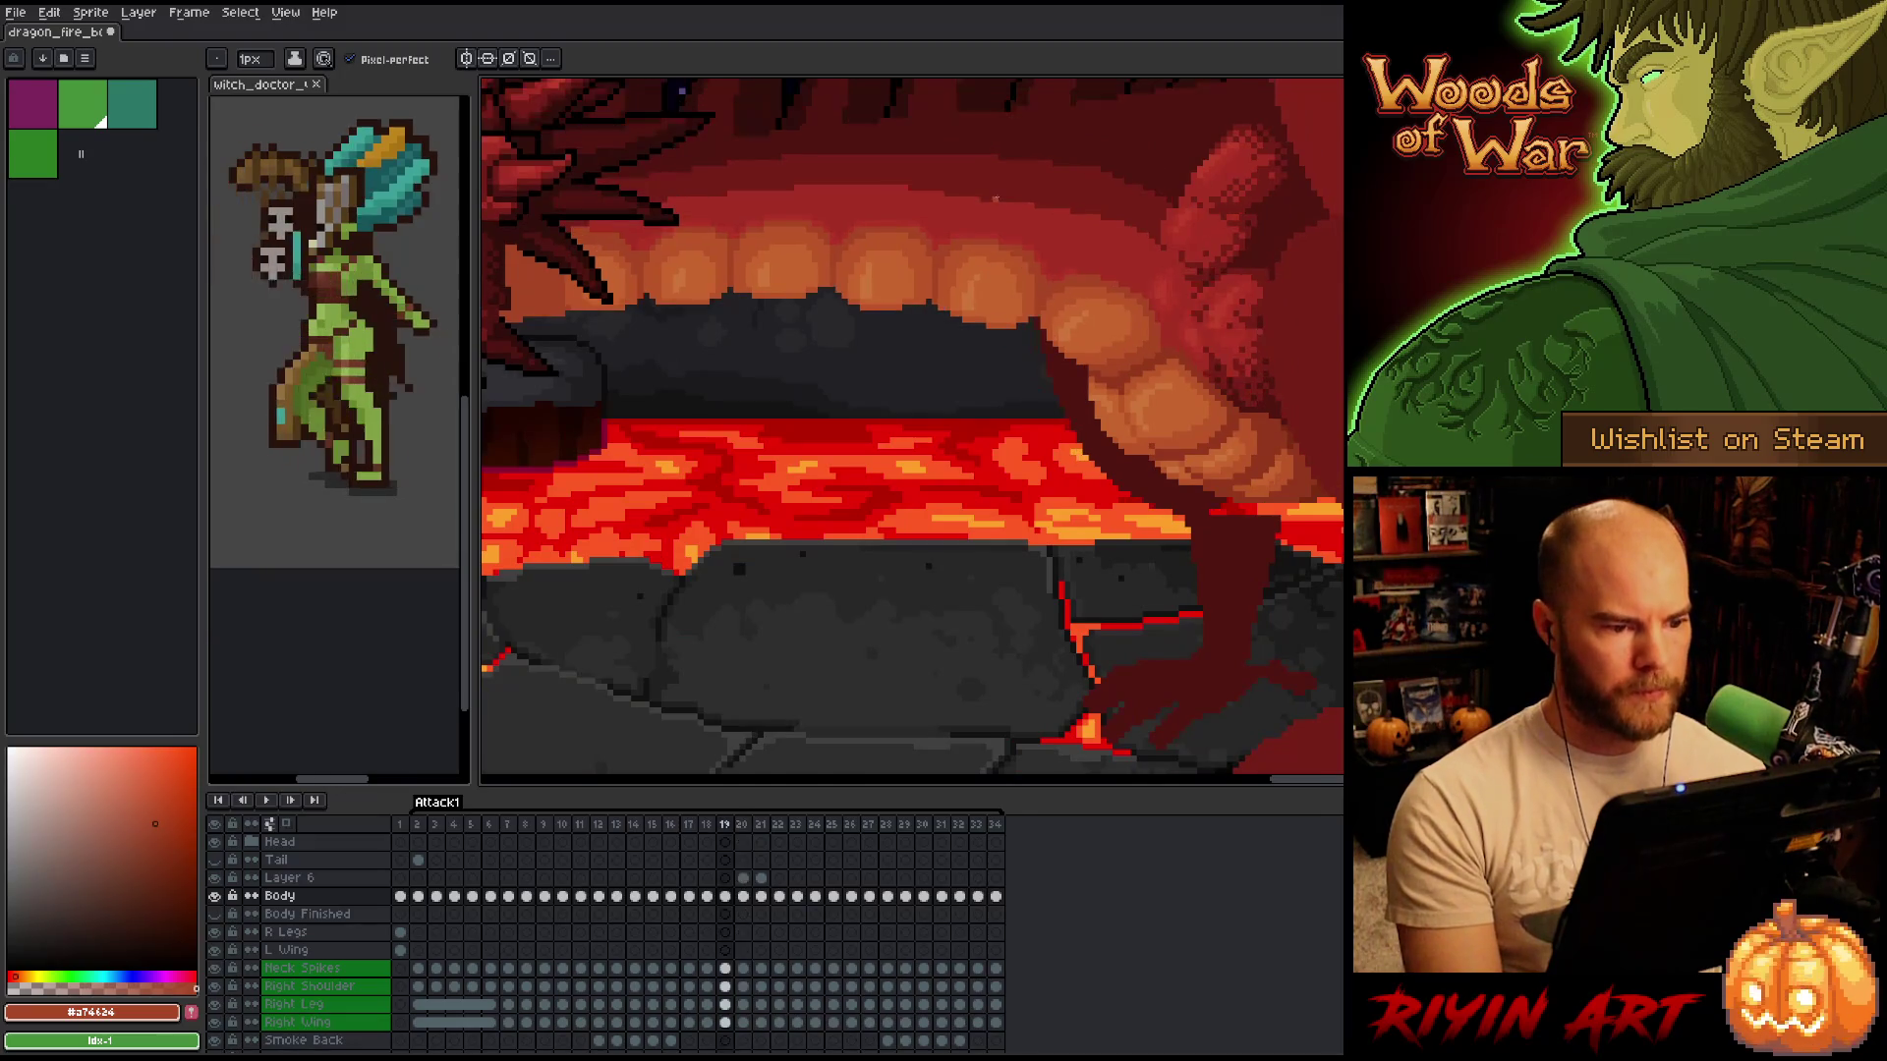
pyautogui.moveTo(996, 197); pyautogui.dragTo(1018, 277)
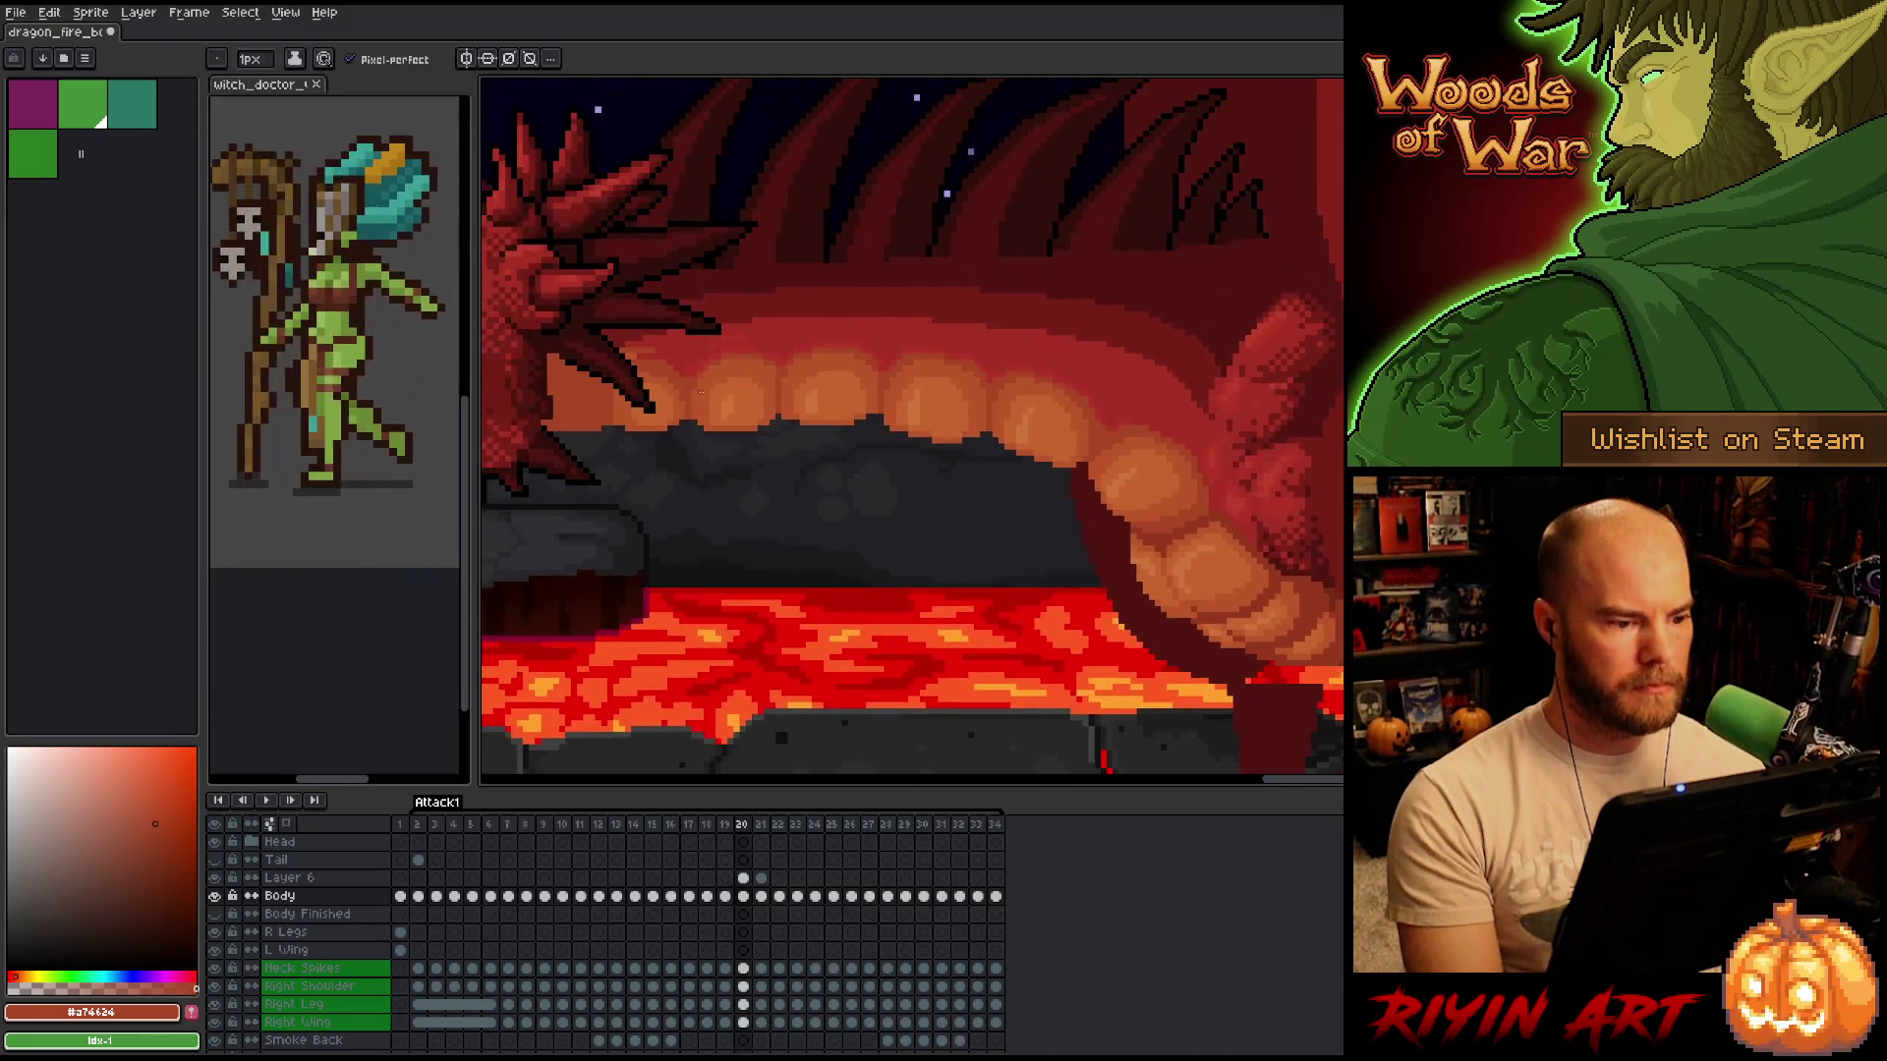
pyautogui.scroll(2, 1029, 129)
pyautogui.keyDown('alt'); pyautogui.click(622, 326); pyautogui.keyUp('alt')
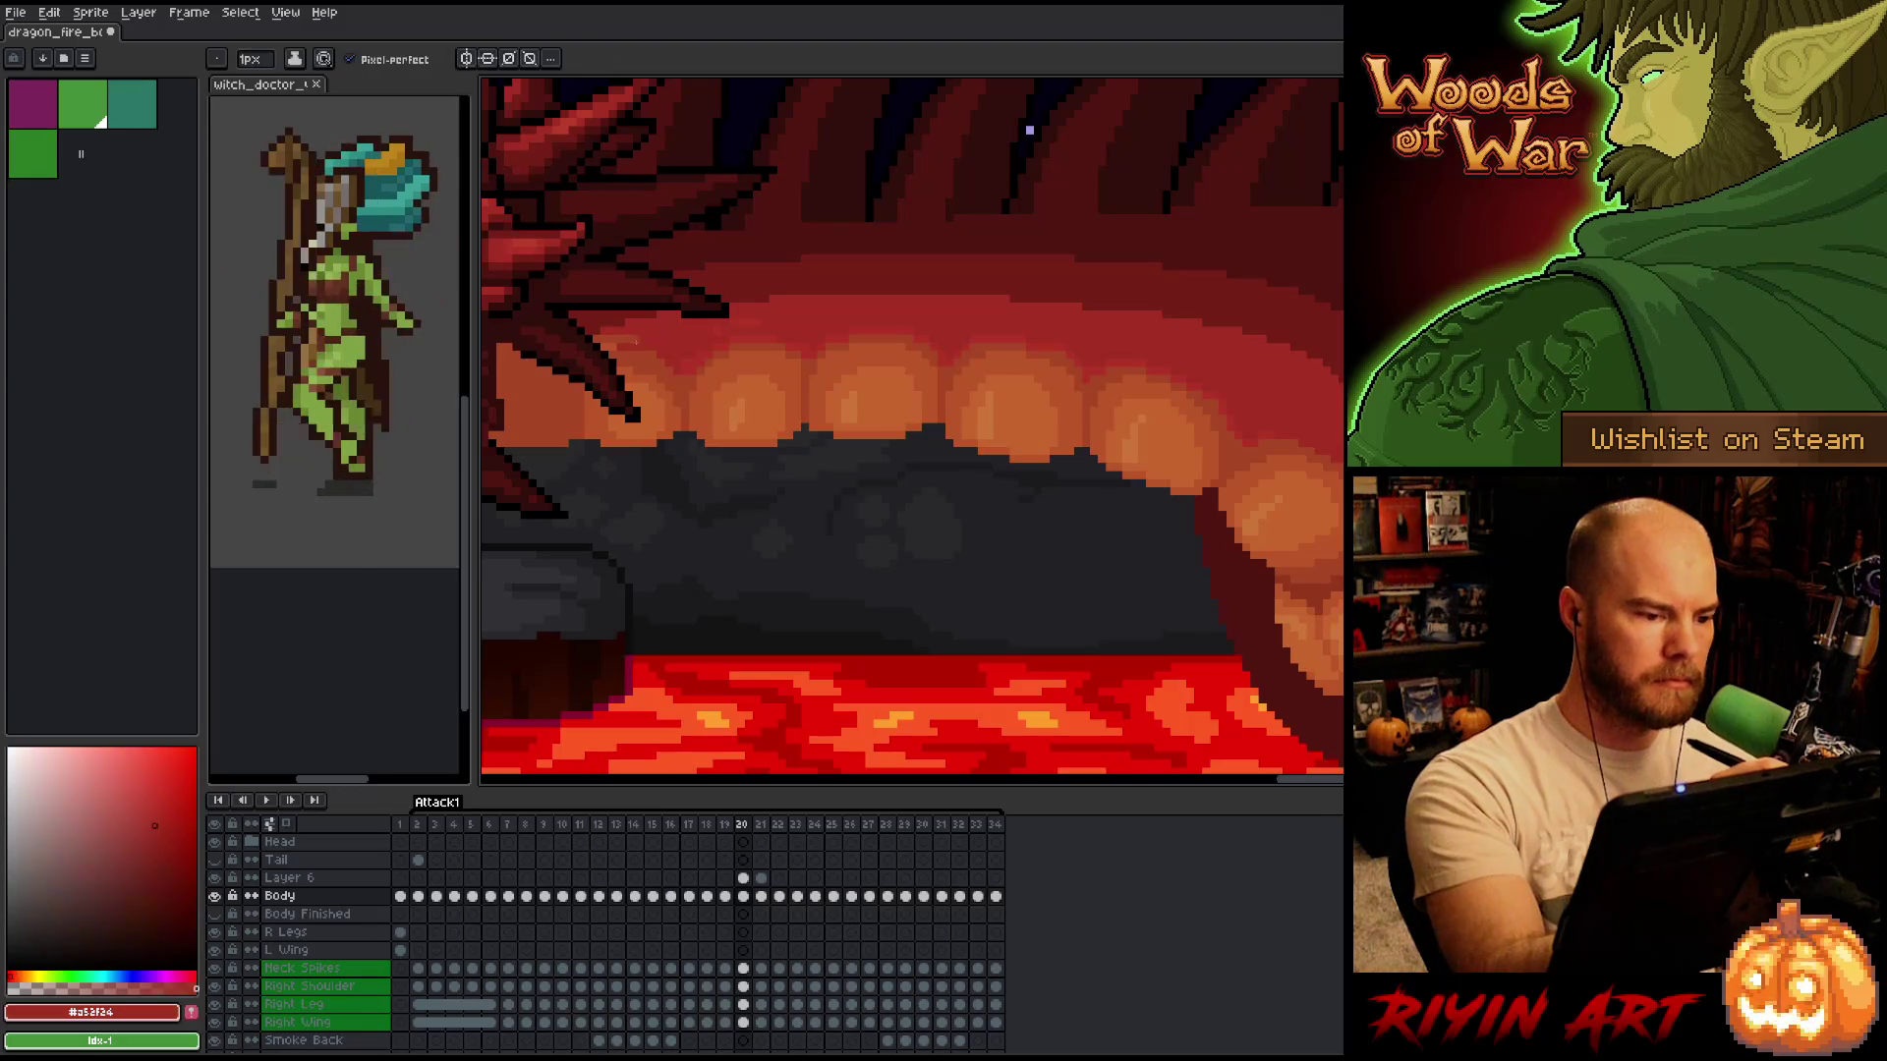
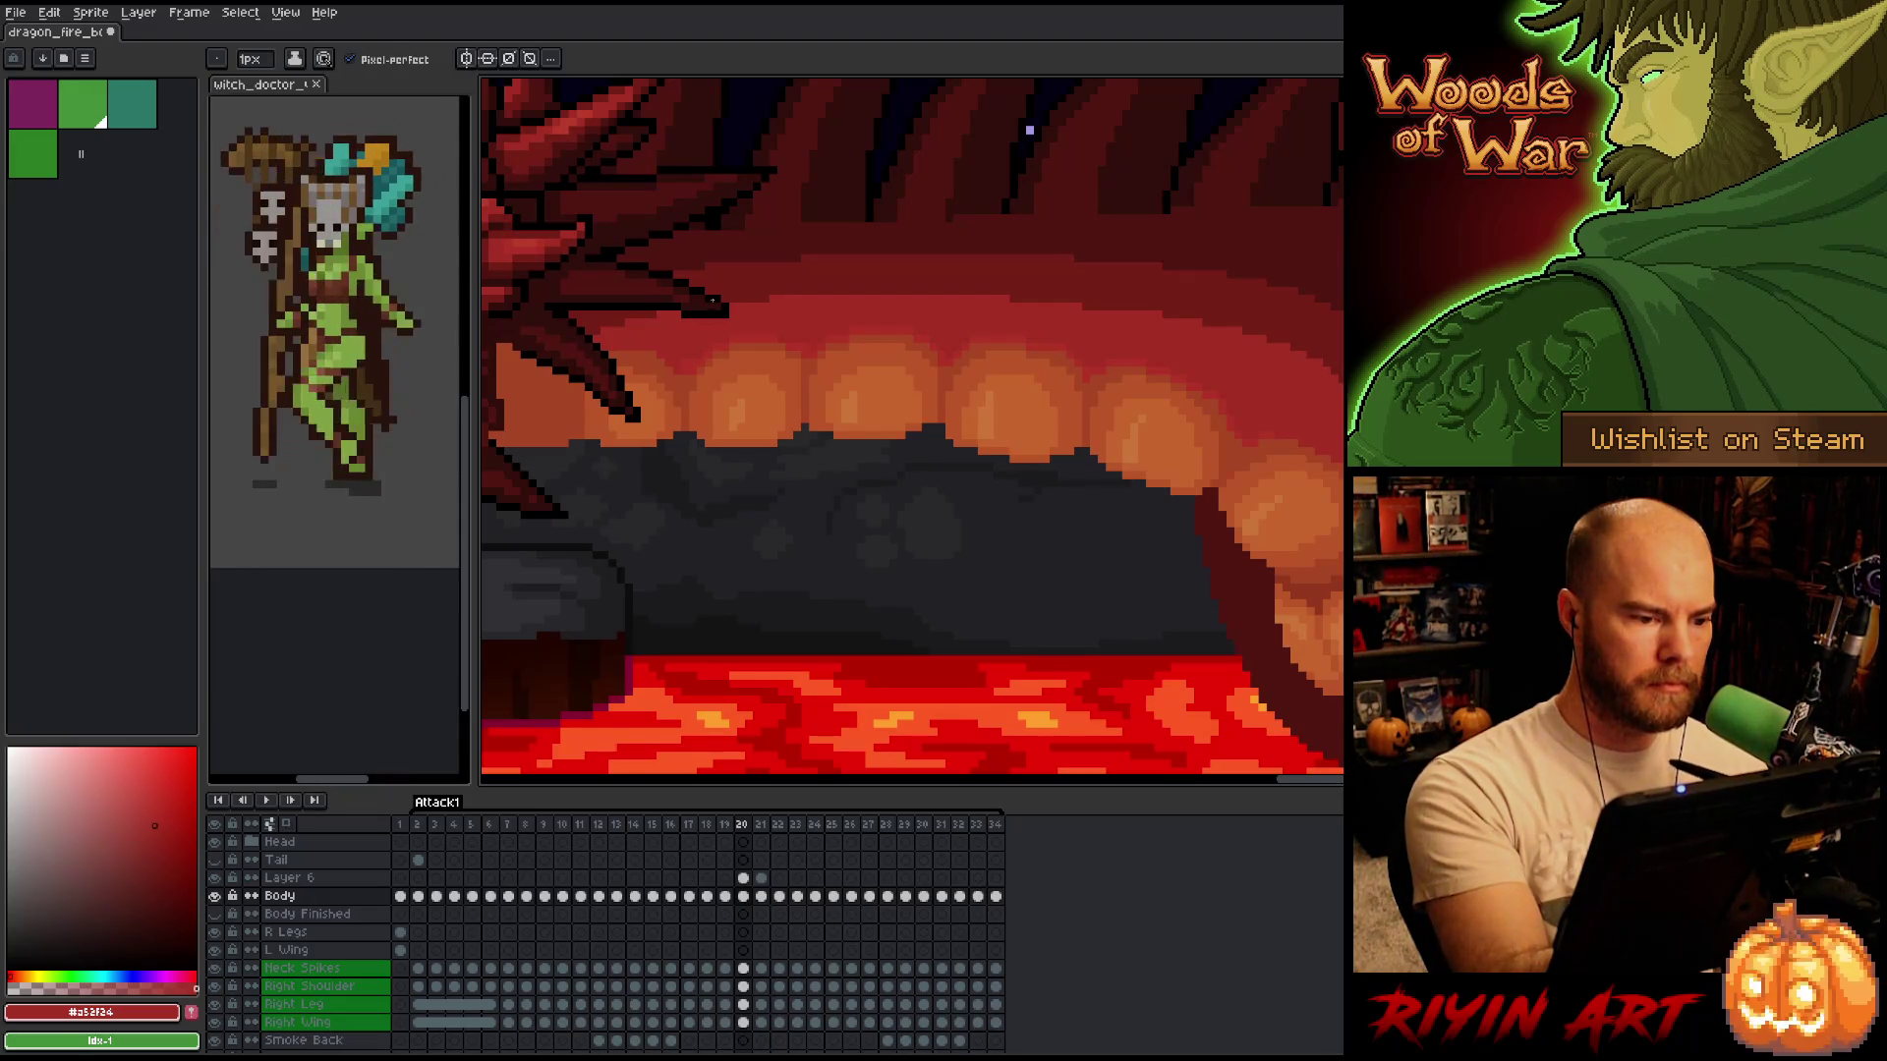
# Sample the bright and dark mouth reds while comparing frames 19 and 20.
pyautogui.keyDown('alt'); pyautogui.click(708, 354); pyautogui.keyUp('alt')
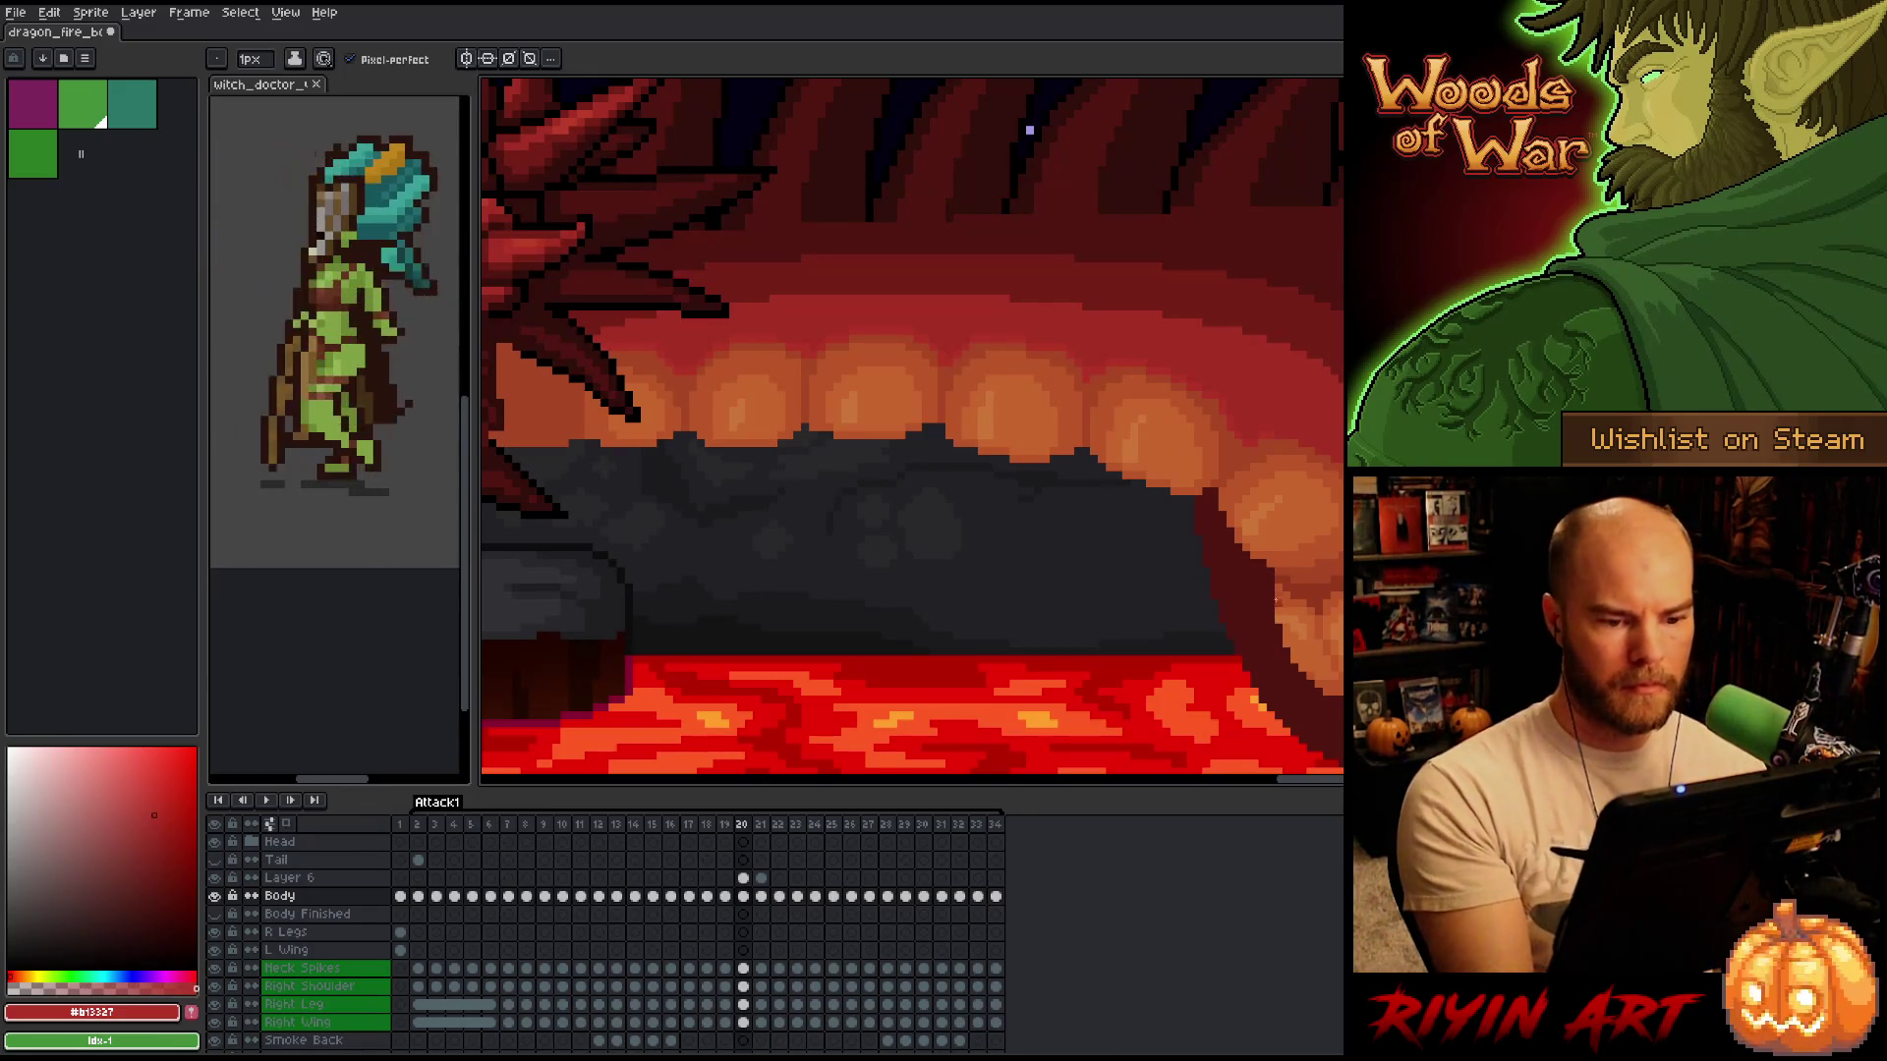
pyautogui.press(',')
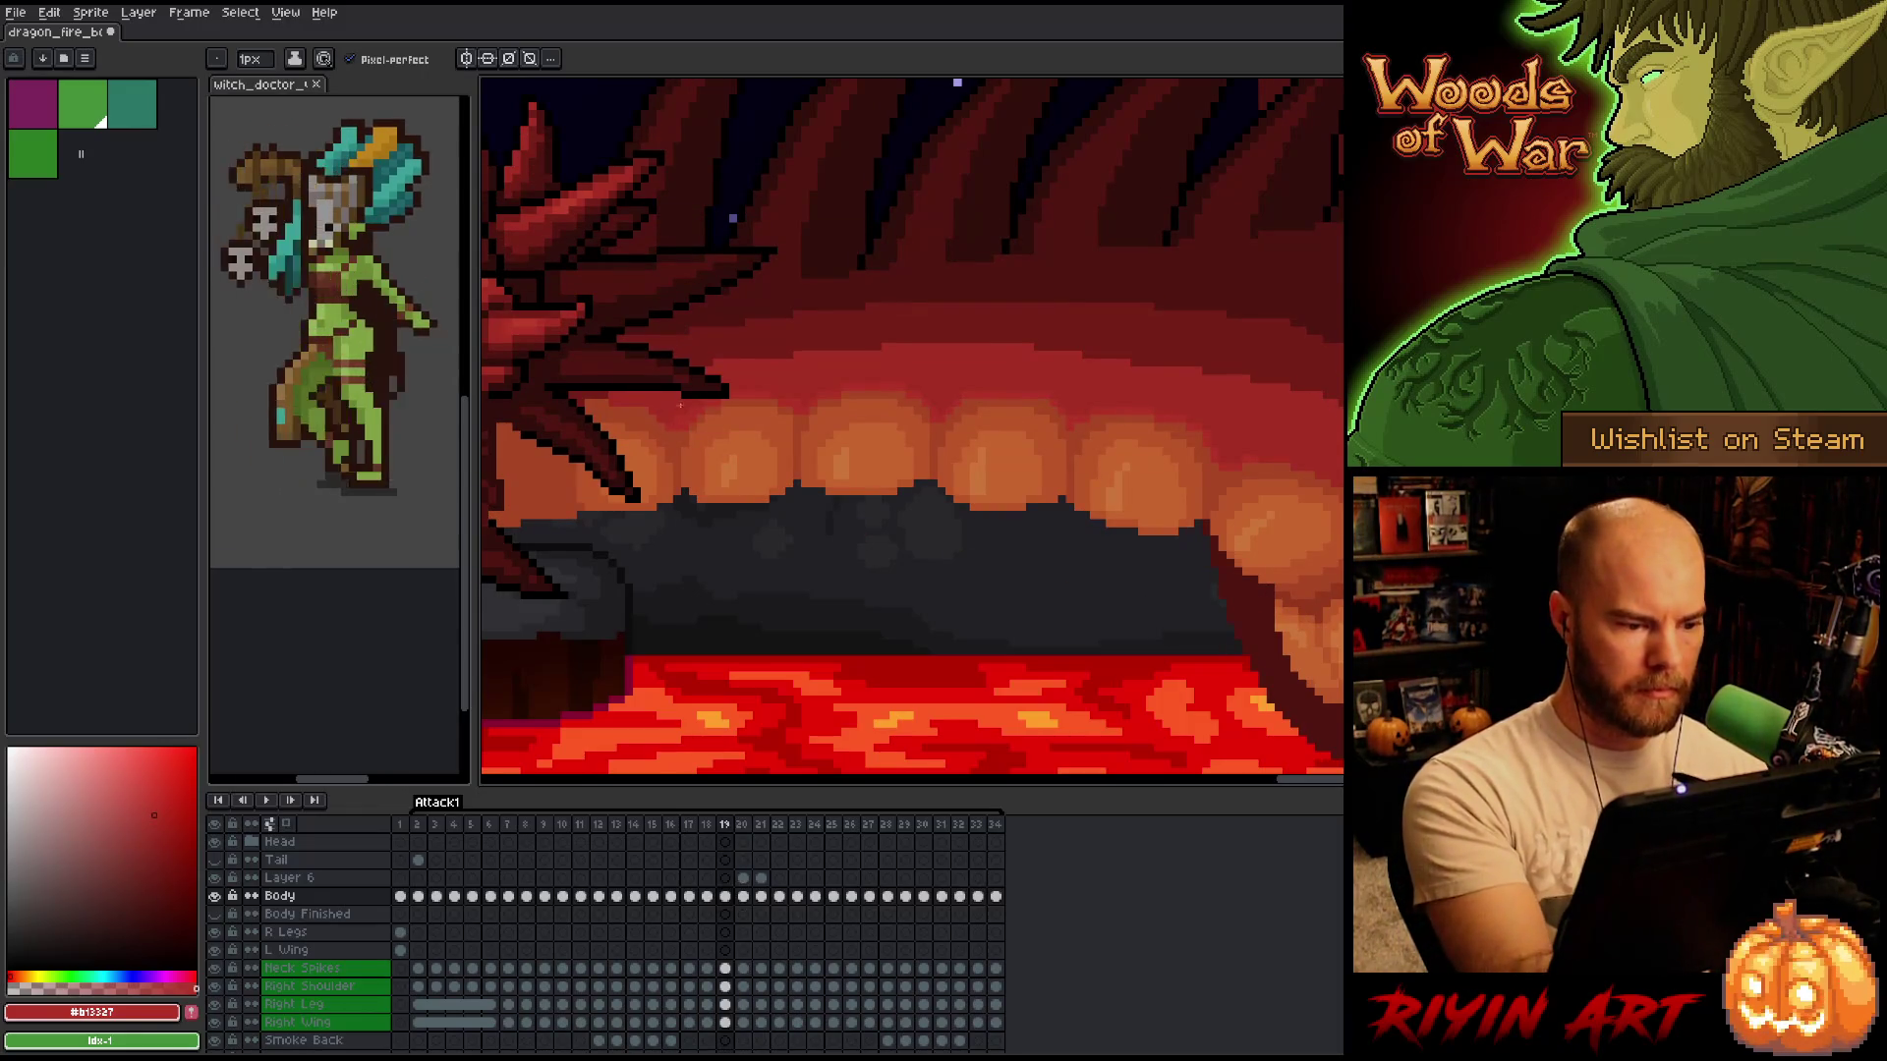
pyautogui.keyDown('alt'); pyautogui.click(709, 356); pyautogui.keyUp('alt')
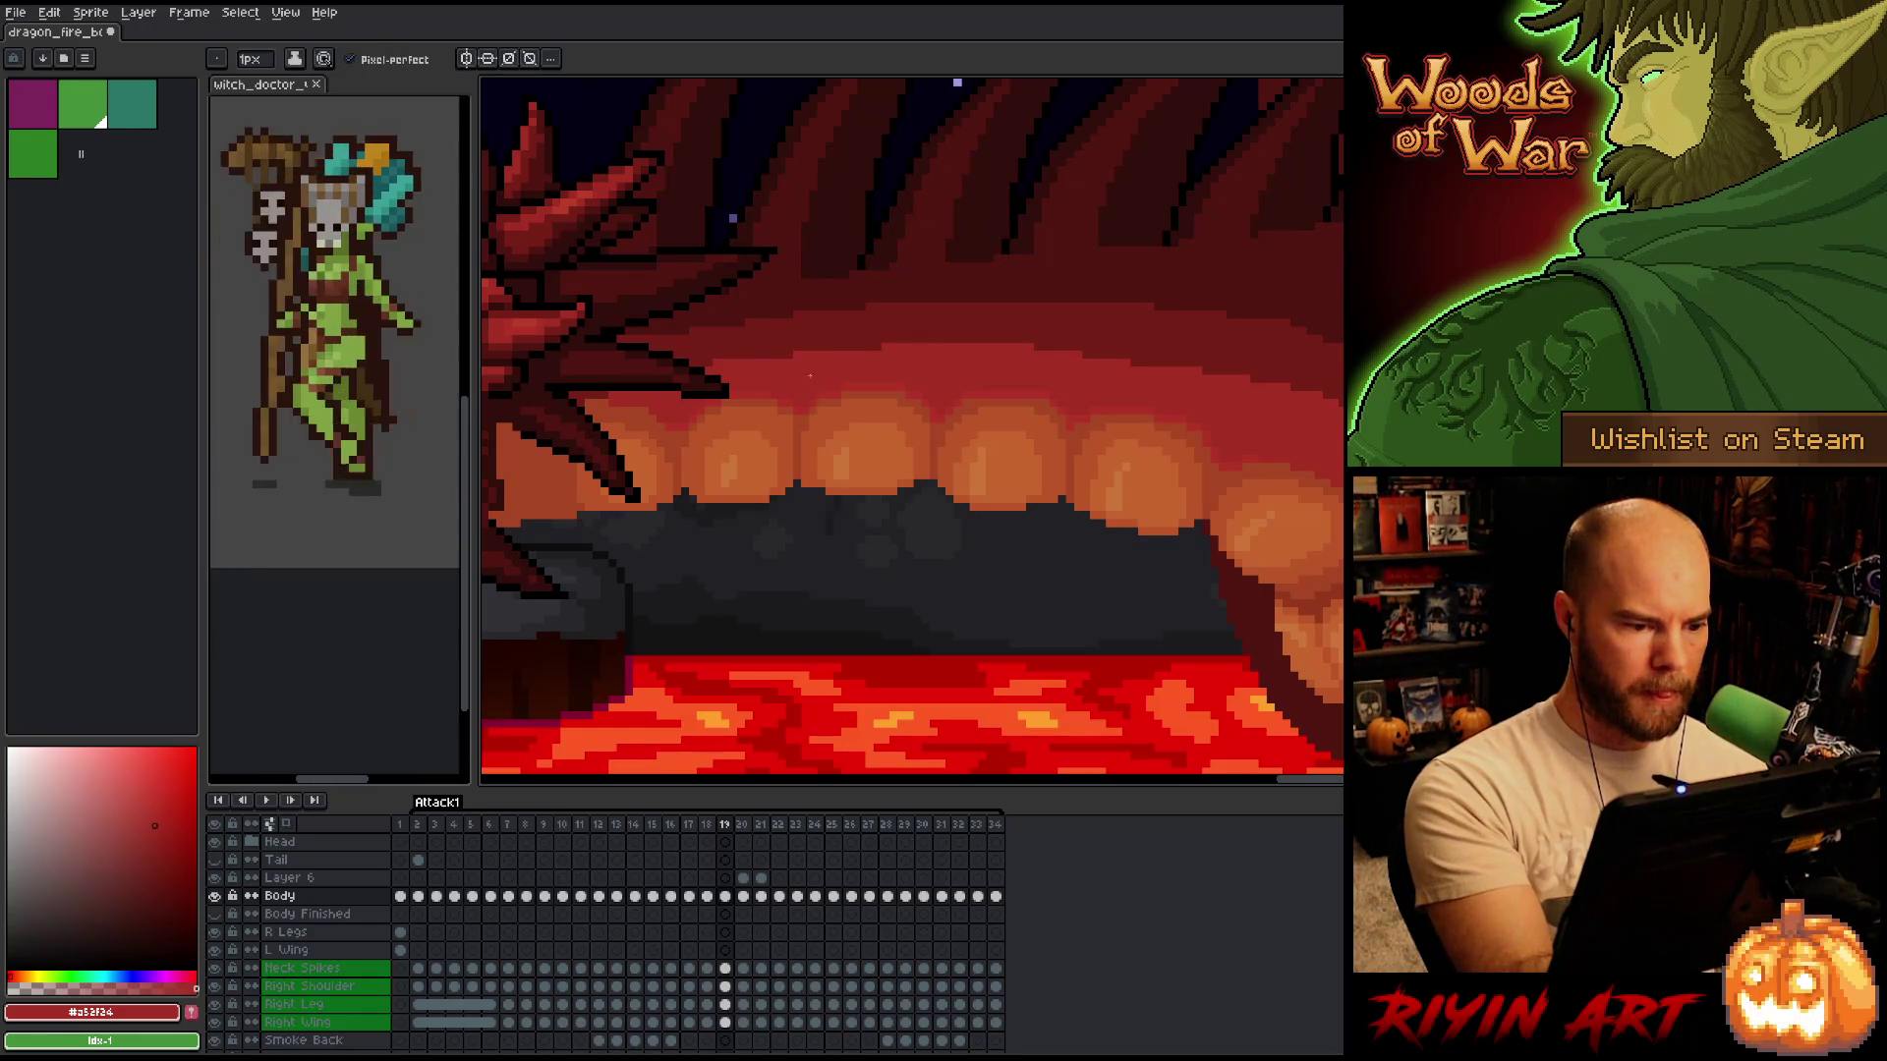
pyautogui.keyDown('alt'); pyautogui.click(854, 322); pyautogui.keyUp('alt')
pyautogui.press('Right')
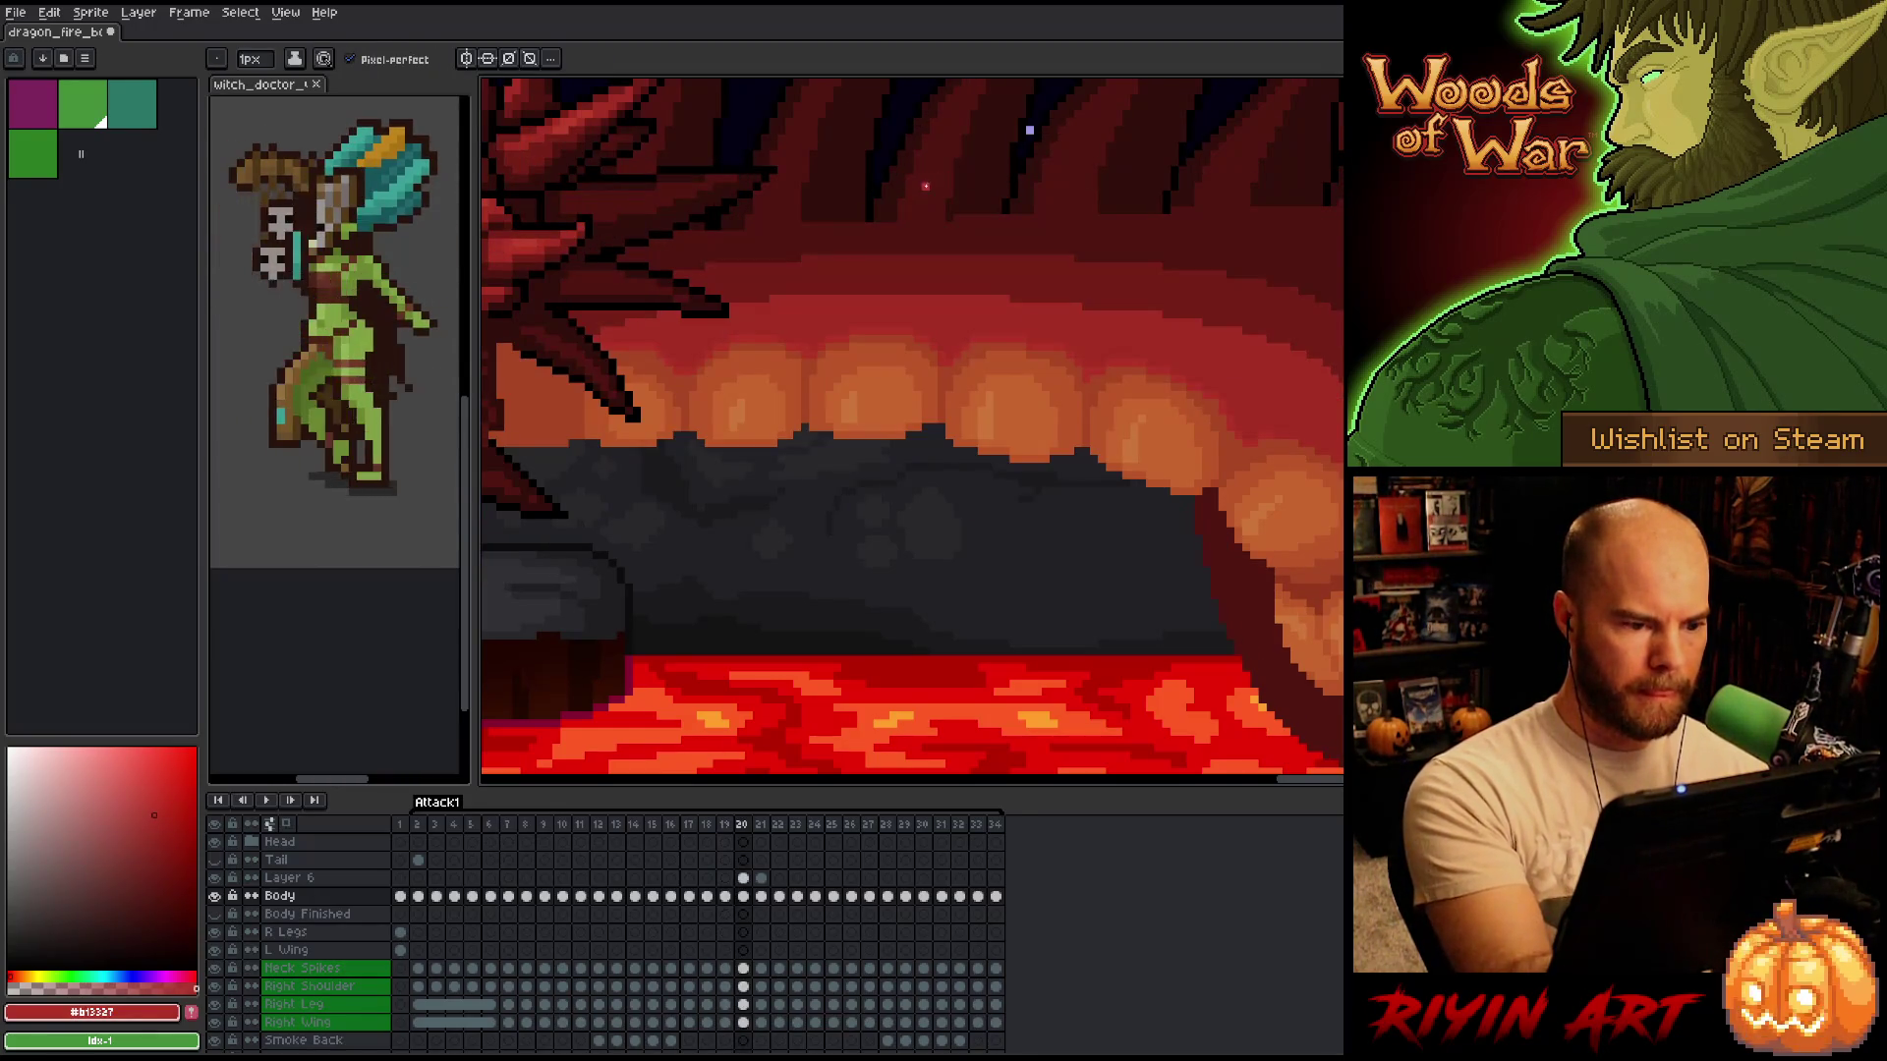
pyautogui.keyDown('alt'); pyautogui.click(810, 335); pyautogui.keyUp('alt')
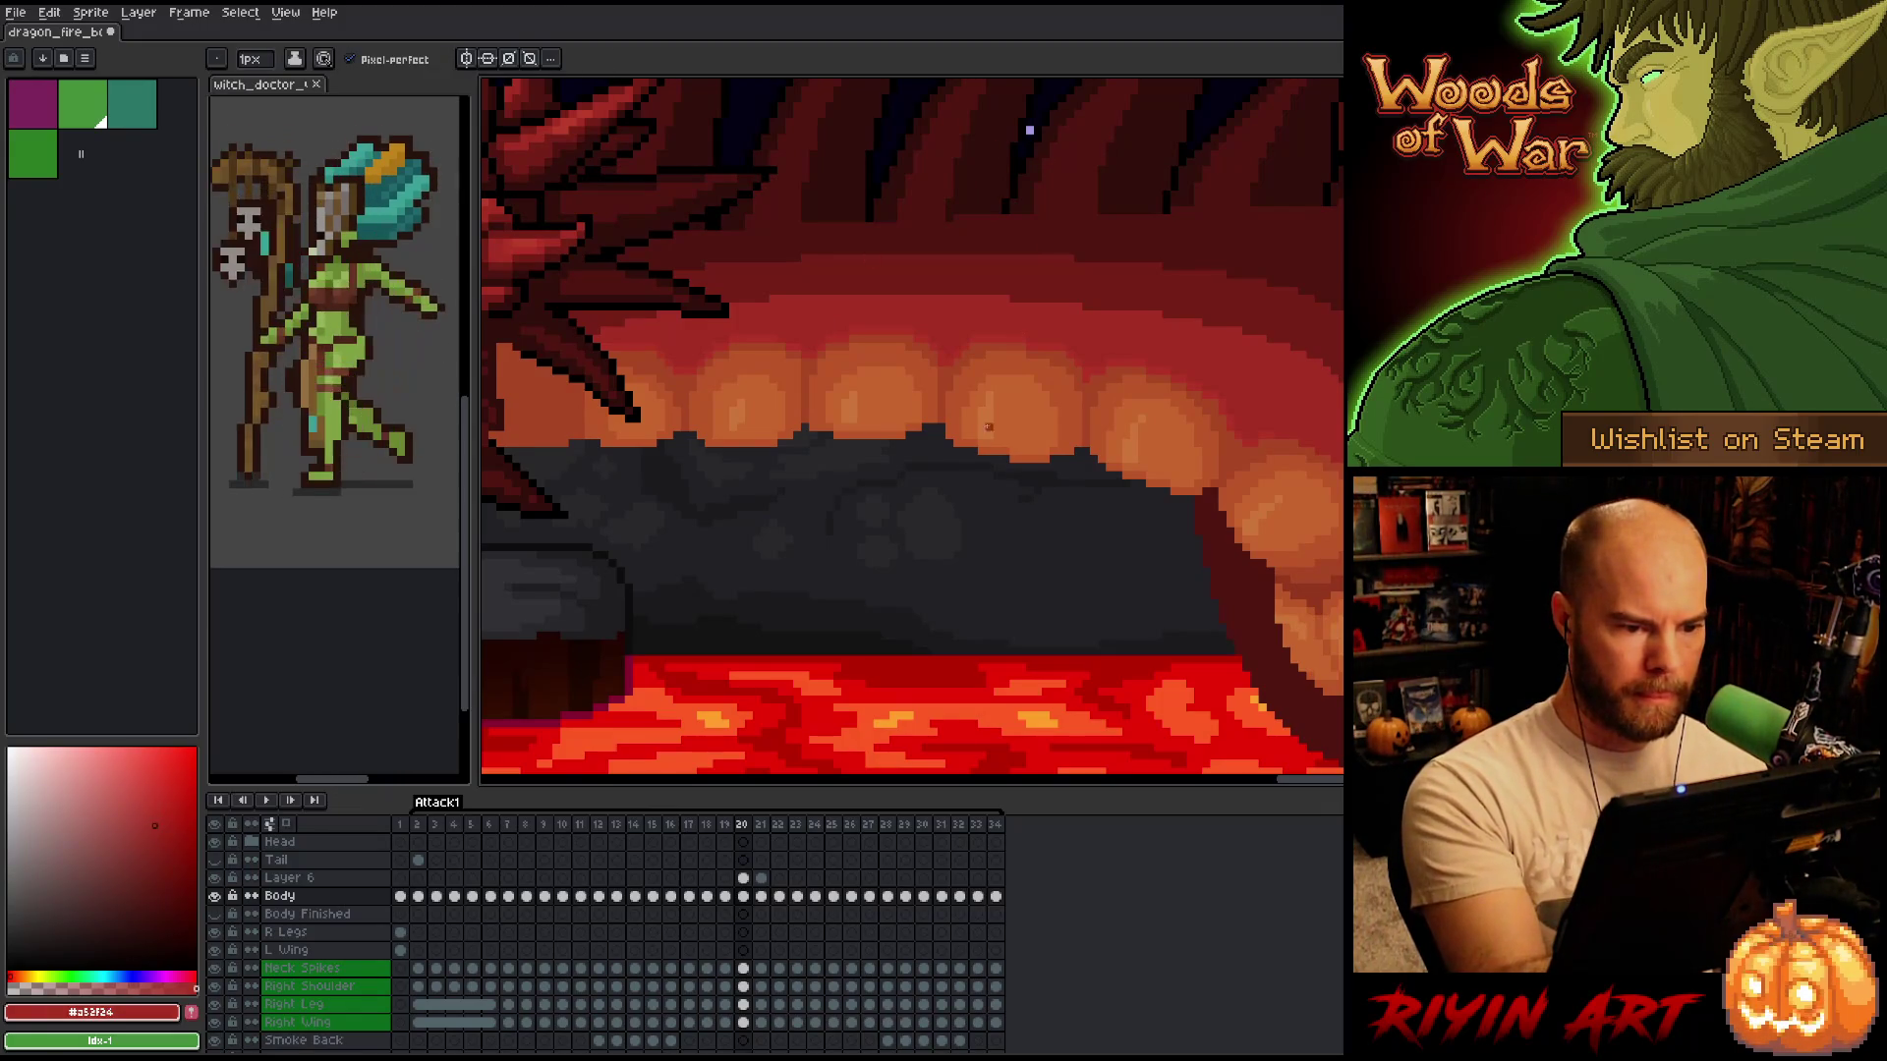
pyautogui.press('Left')
pyautogui.press('Right')
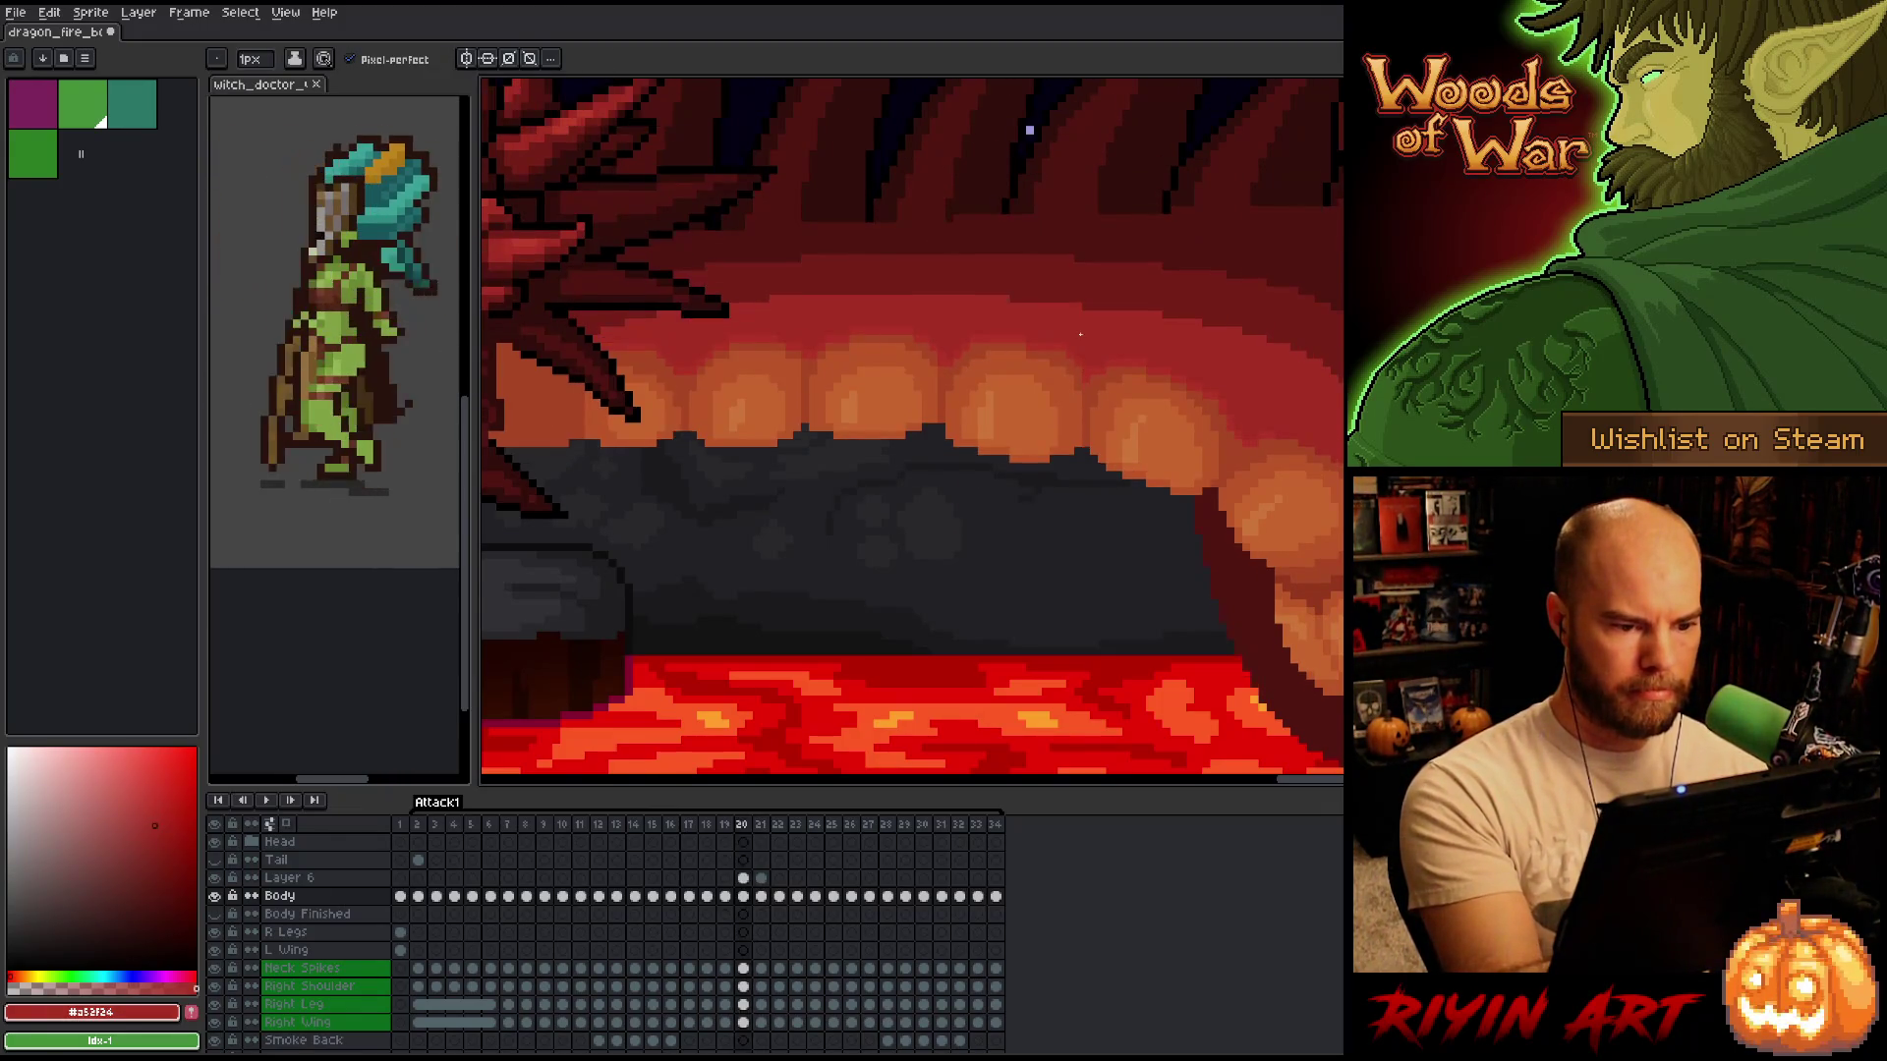
pyautogui.press('Left')
pyautogui.press('Left')
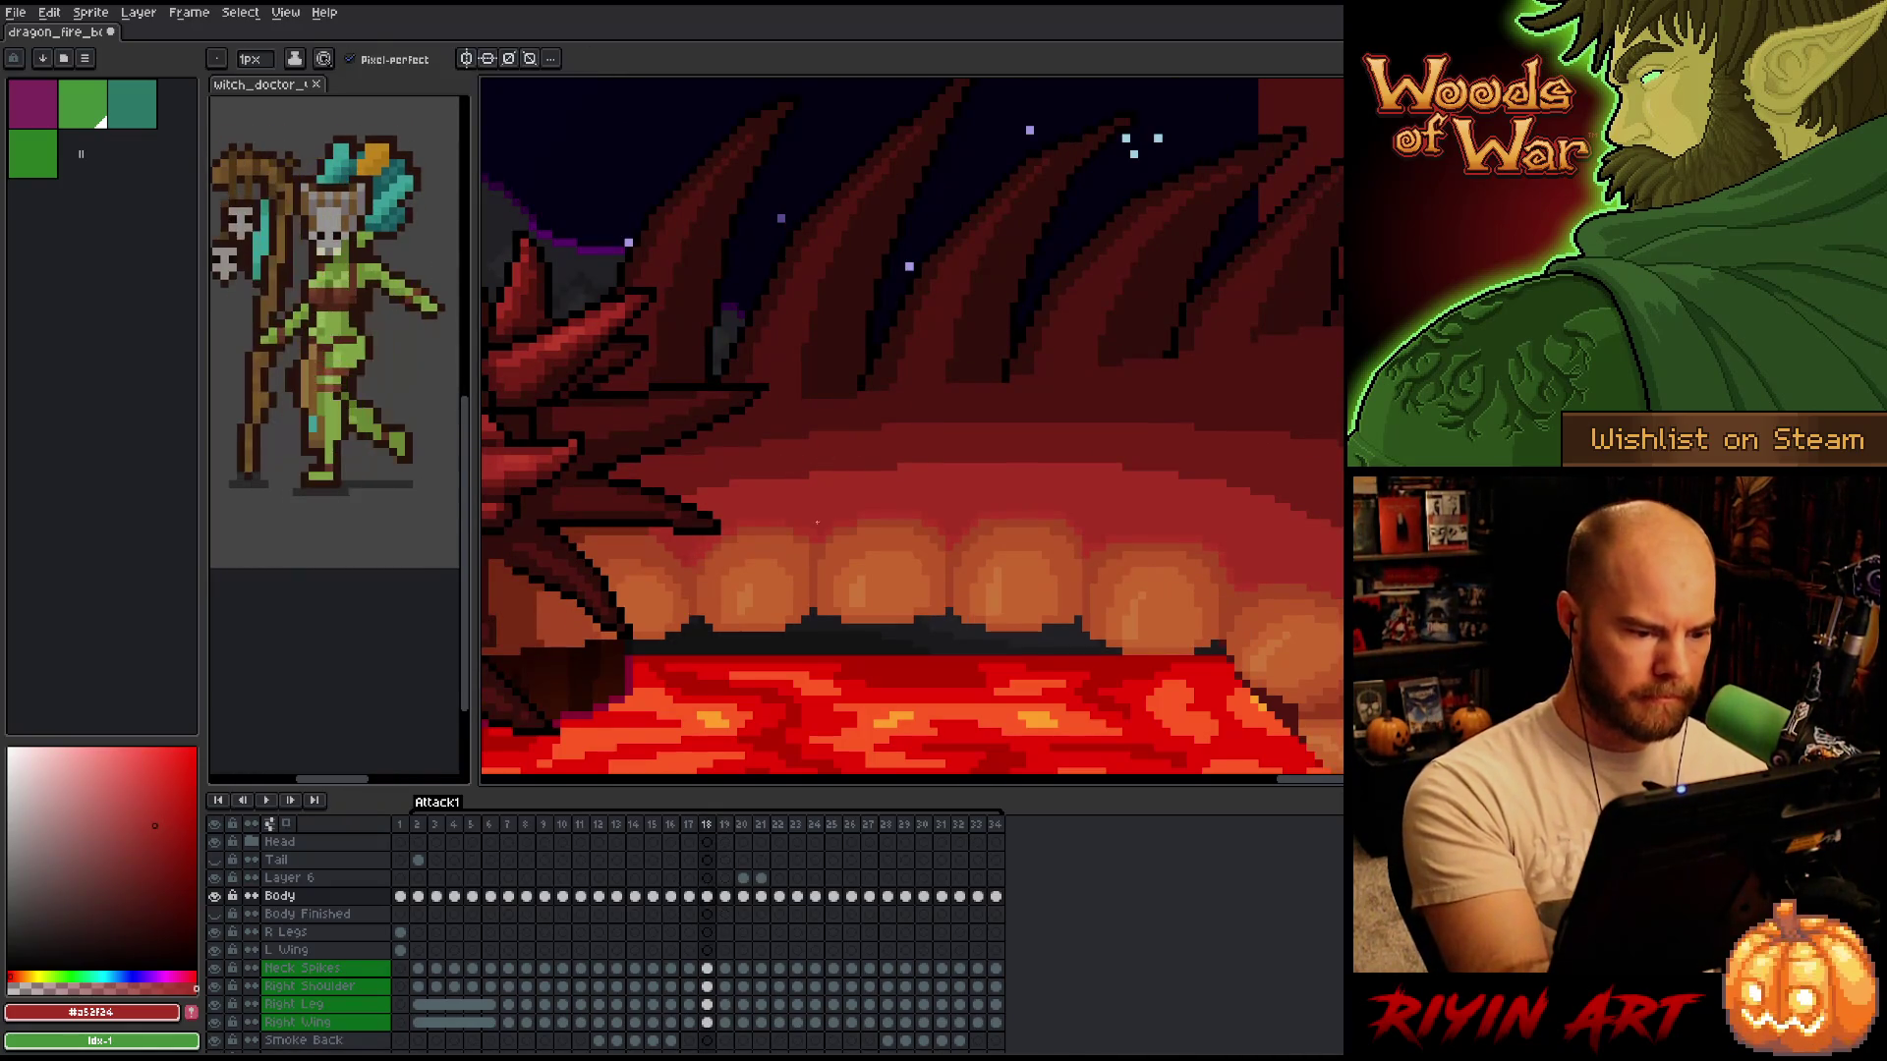
# Sample more bright and dark mouth reds on frame 18.
pyautogui.keyDown('alt'); pyautogui.click(790, 418); pyautogui.keyUp('alt')
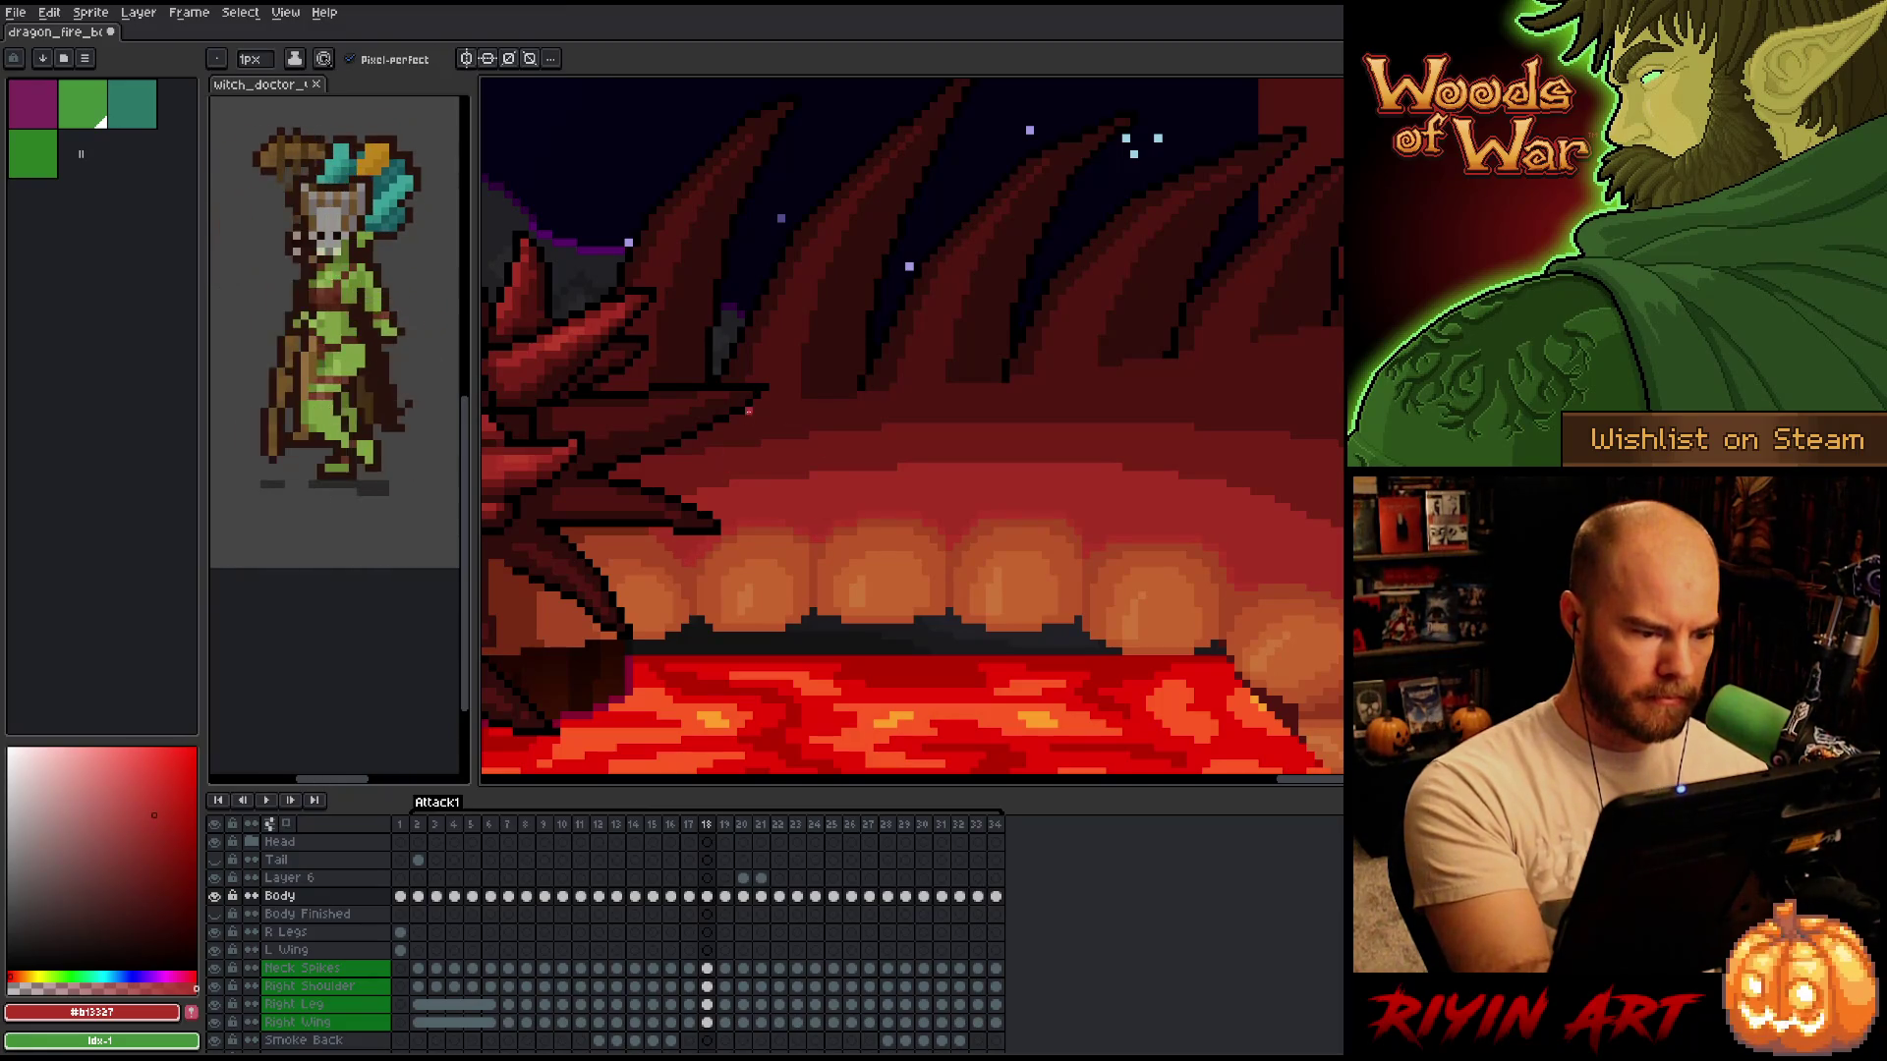
pyautogui.press('Right')
pyautogui.press('Left')
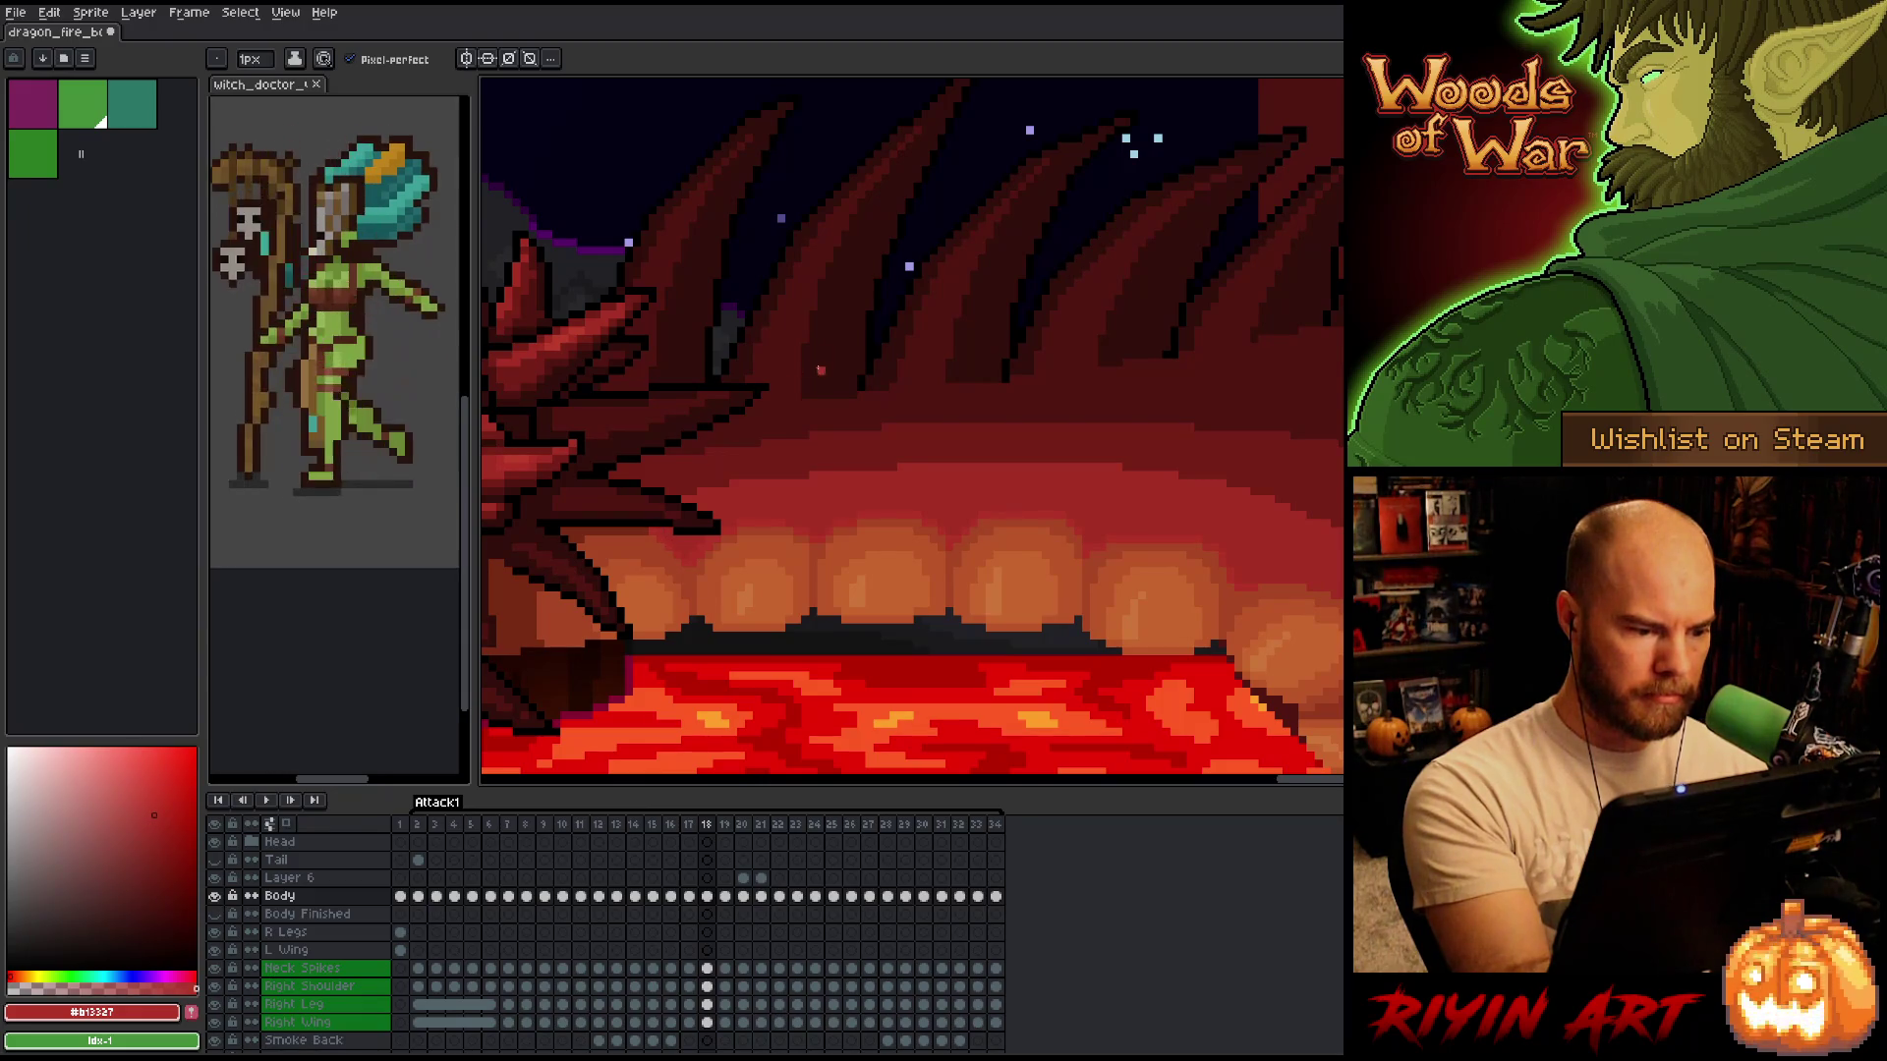
pyautogui.keyDown('alt'); pyautogui.click(698, 536); pyautogui.keyUp('alt')
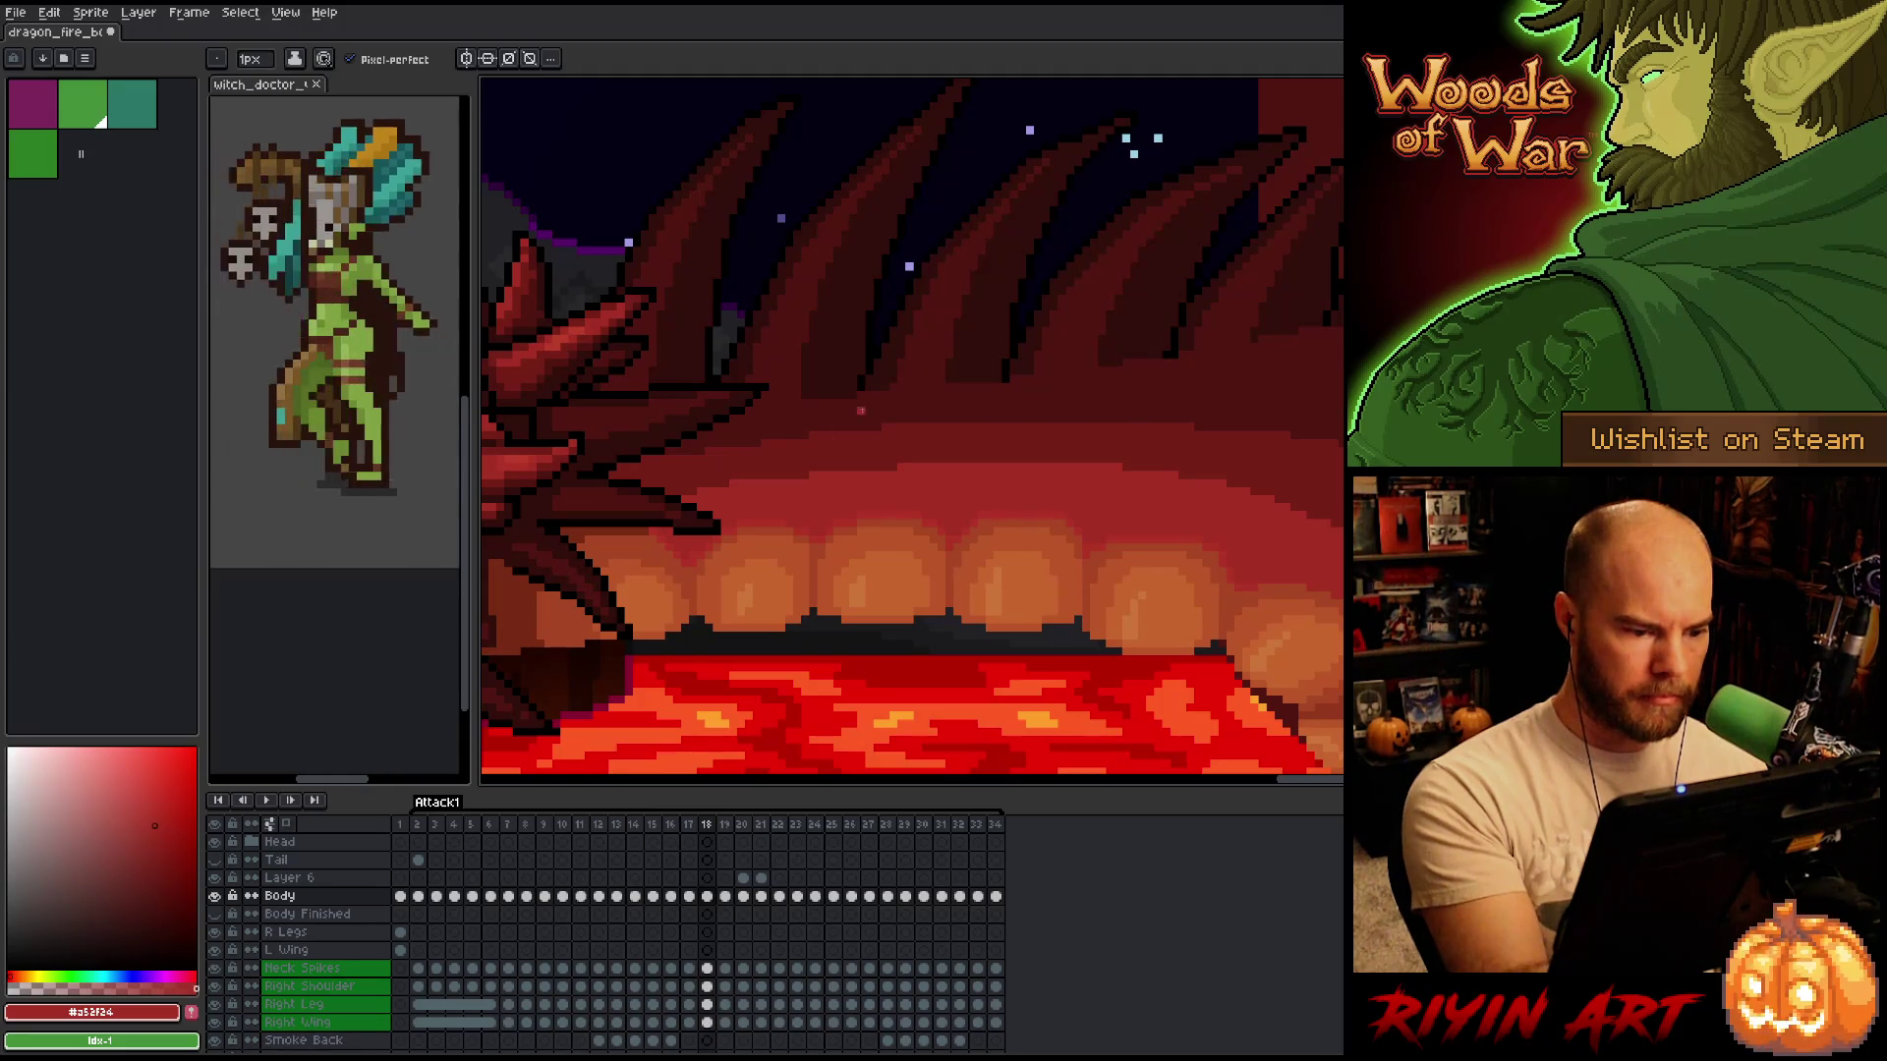
pyautogui.keyDown('alt'); pyautogui.click(791, 514); pyautogui.keyUp('alt')
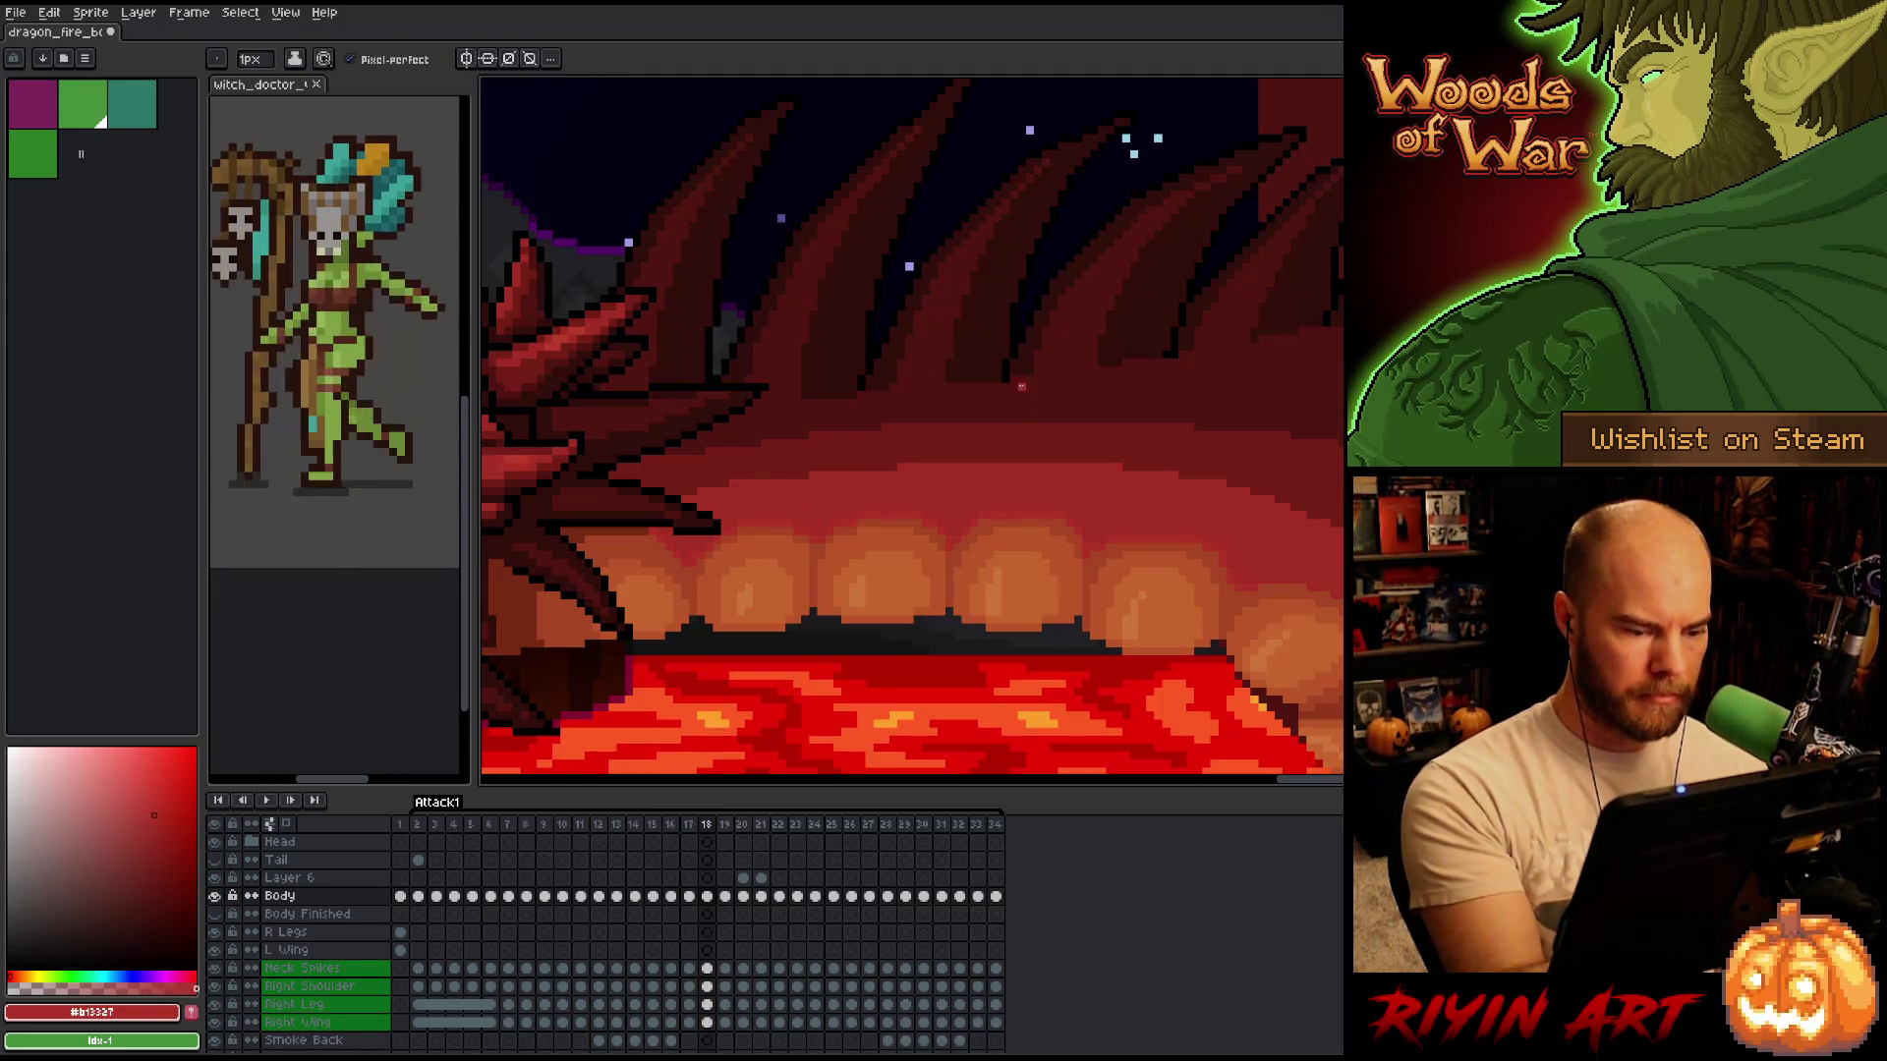
# Step back through the Attack1 frames from 19 to frame 13.
pyautogui.press('.')
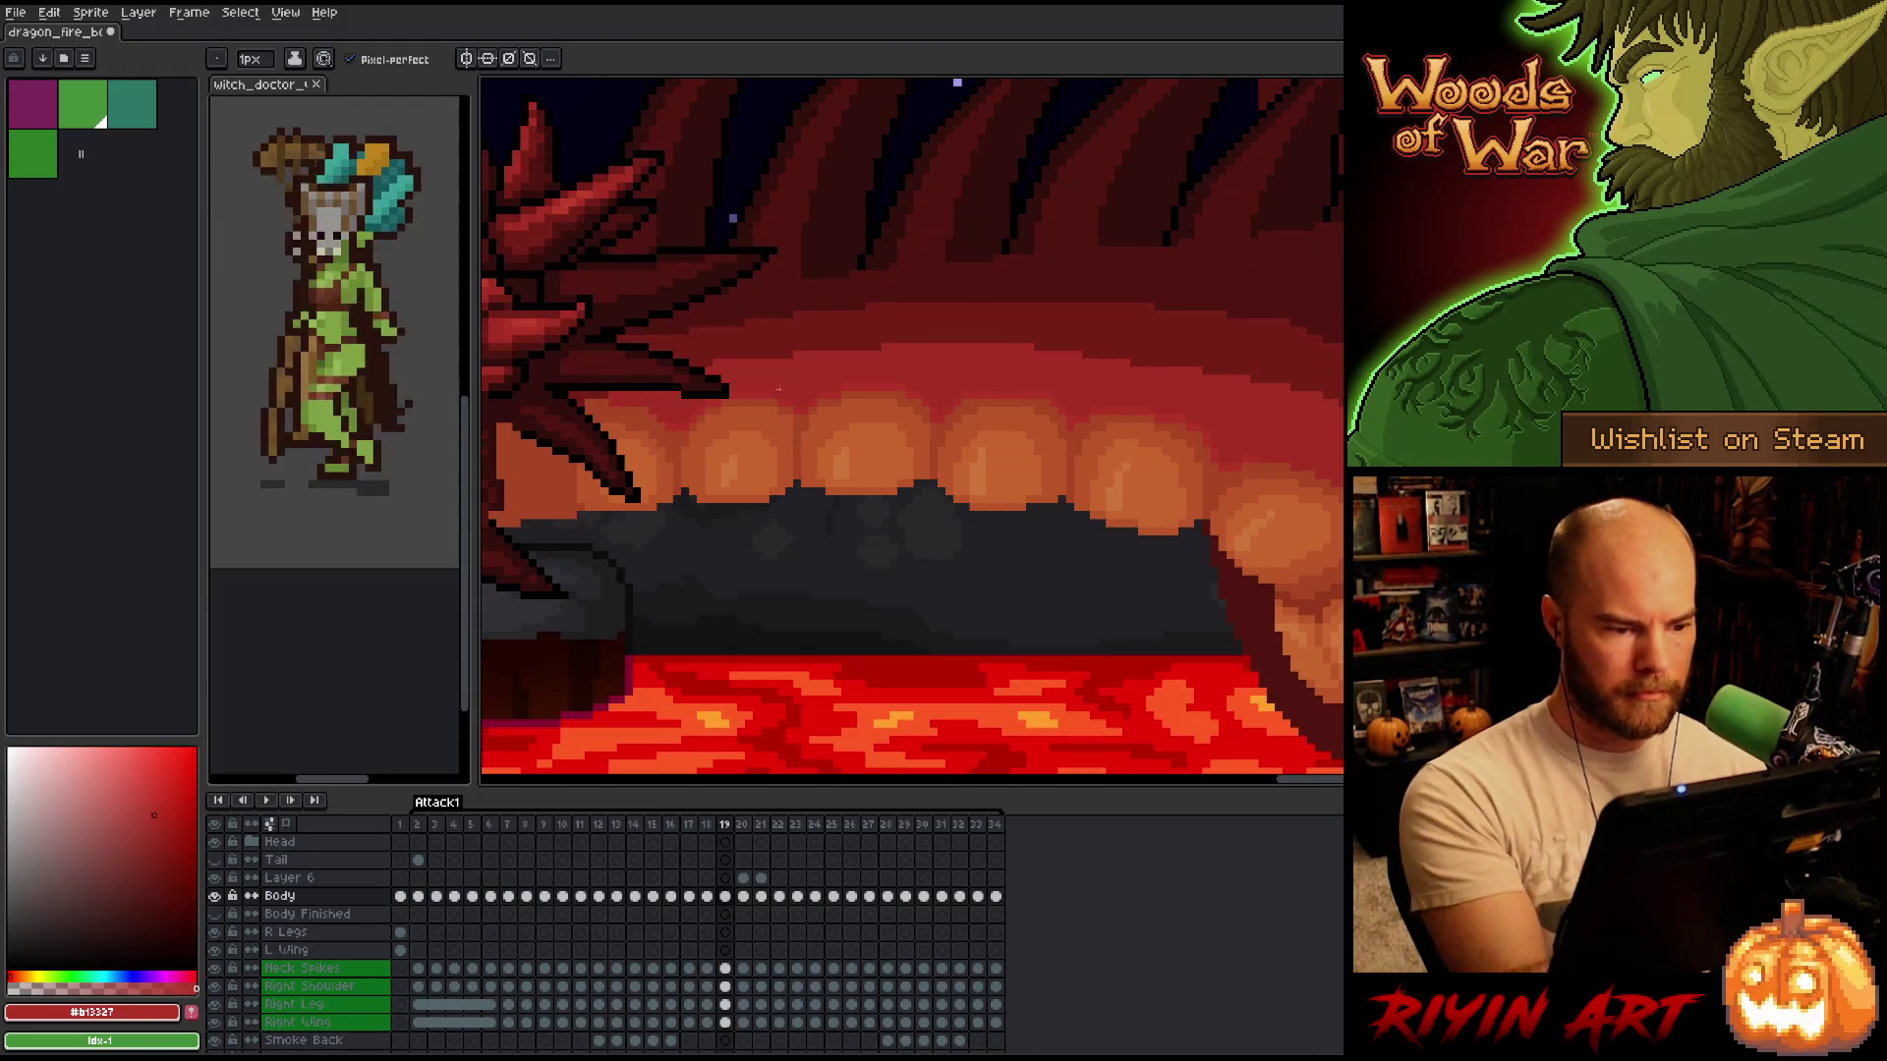
pyautogui.press(',')
pyautogui.press(',')
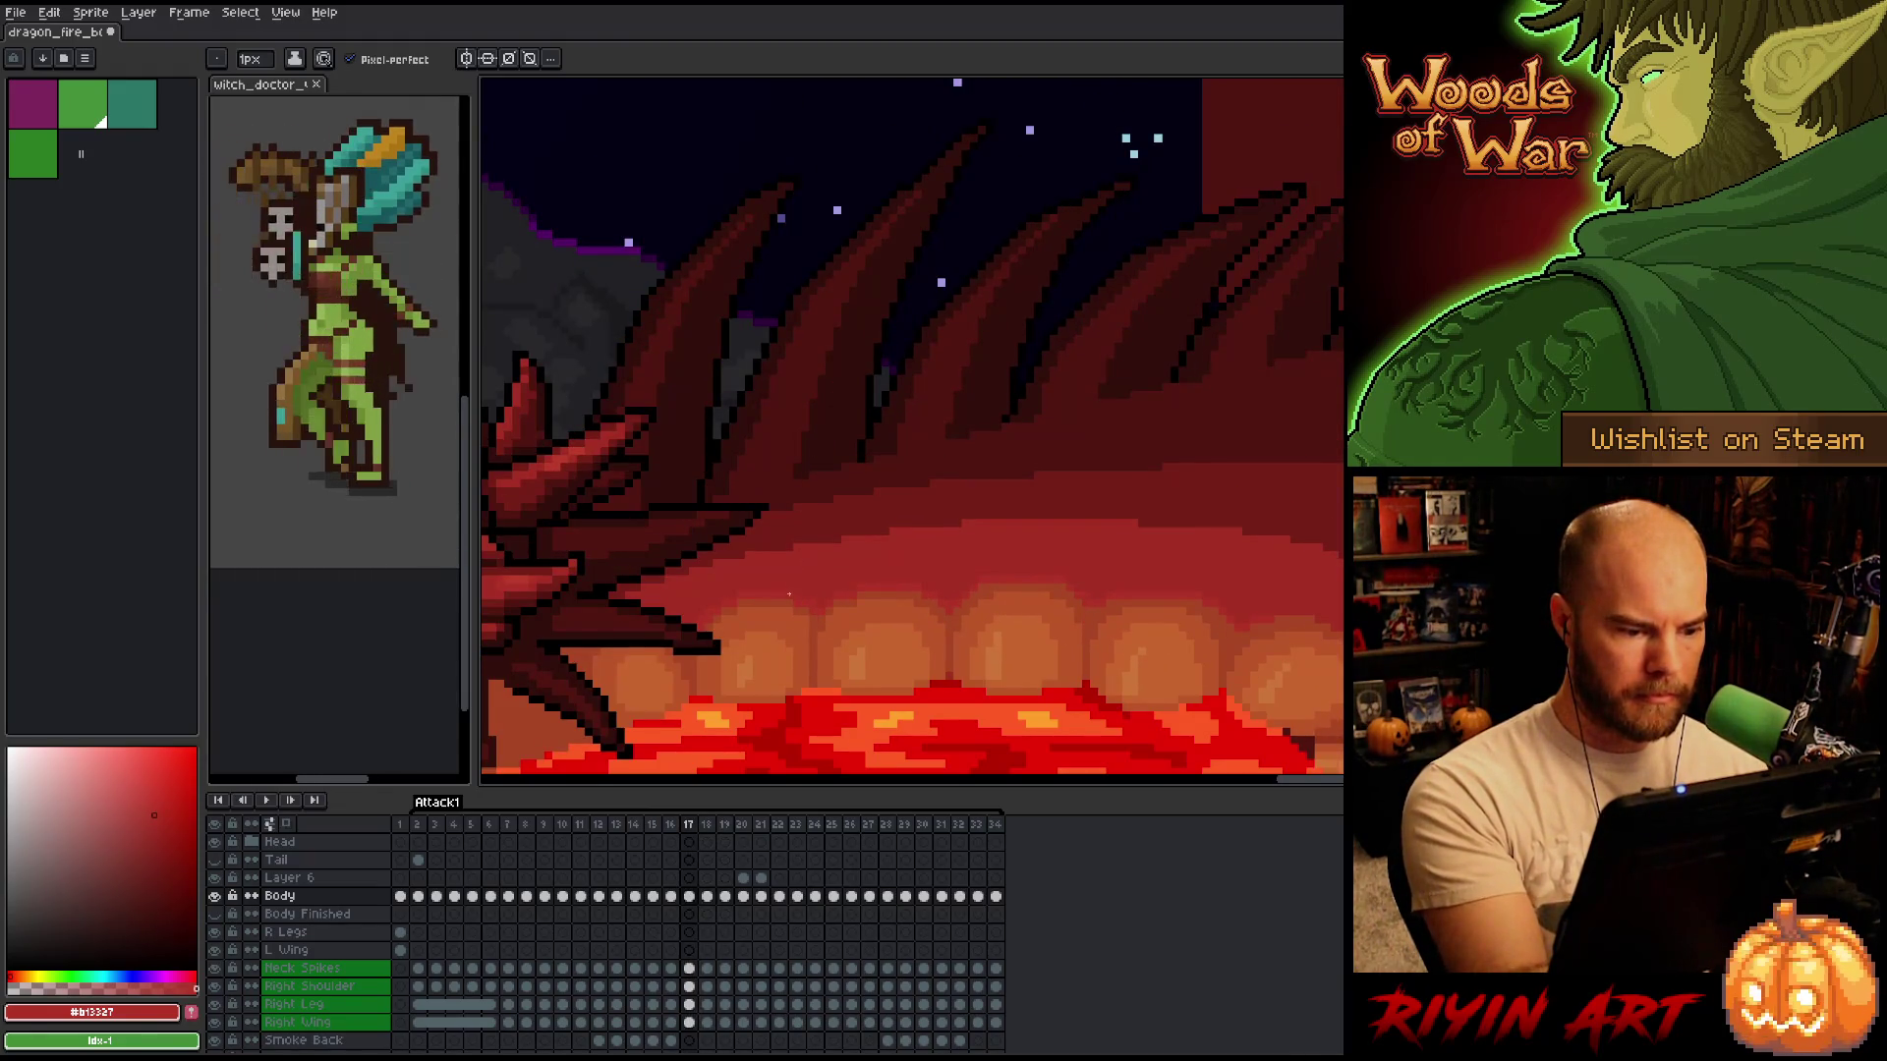
pyautogui.press('.')
pyautogui.press(',')
pyautogui.press(',')
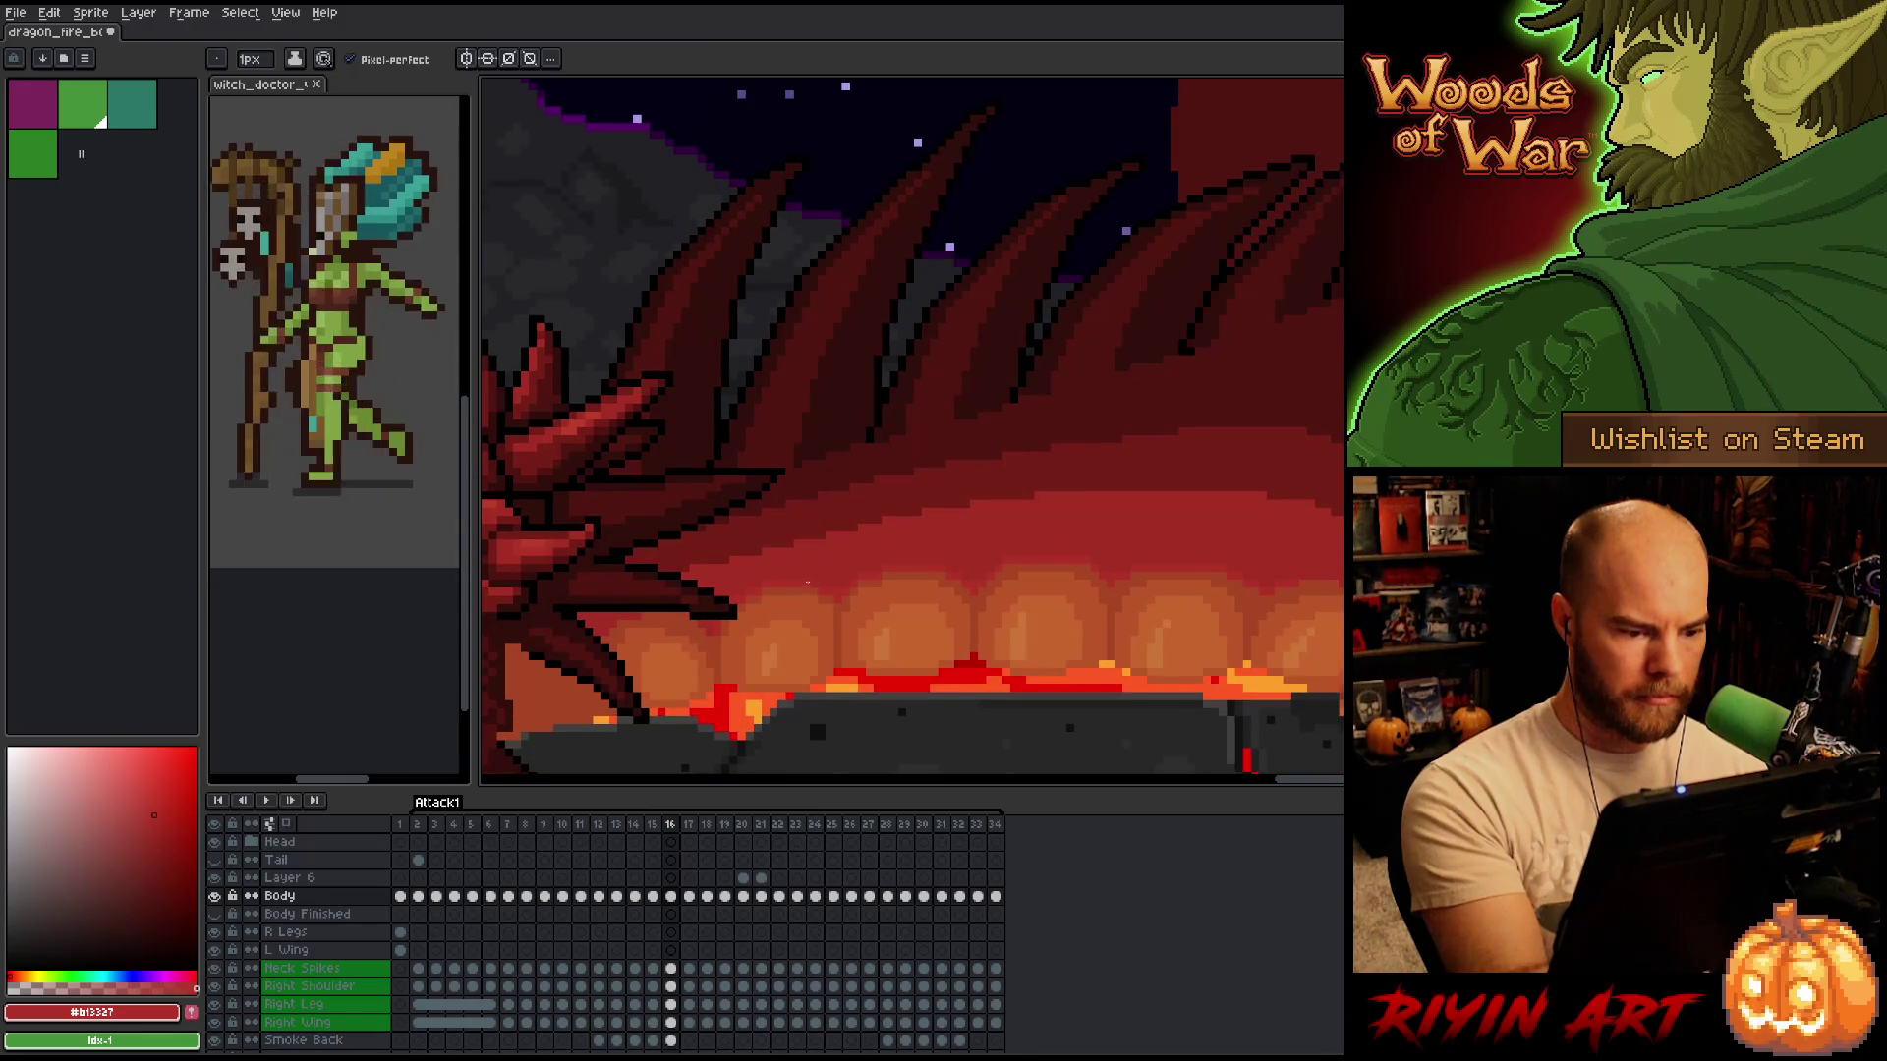
pyautogui.press(',')
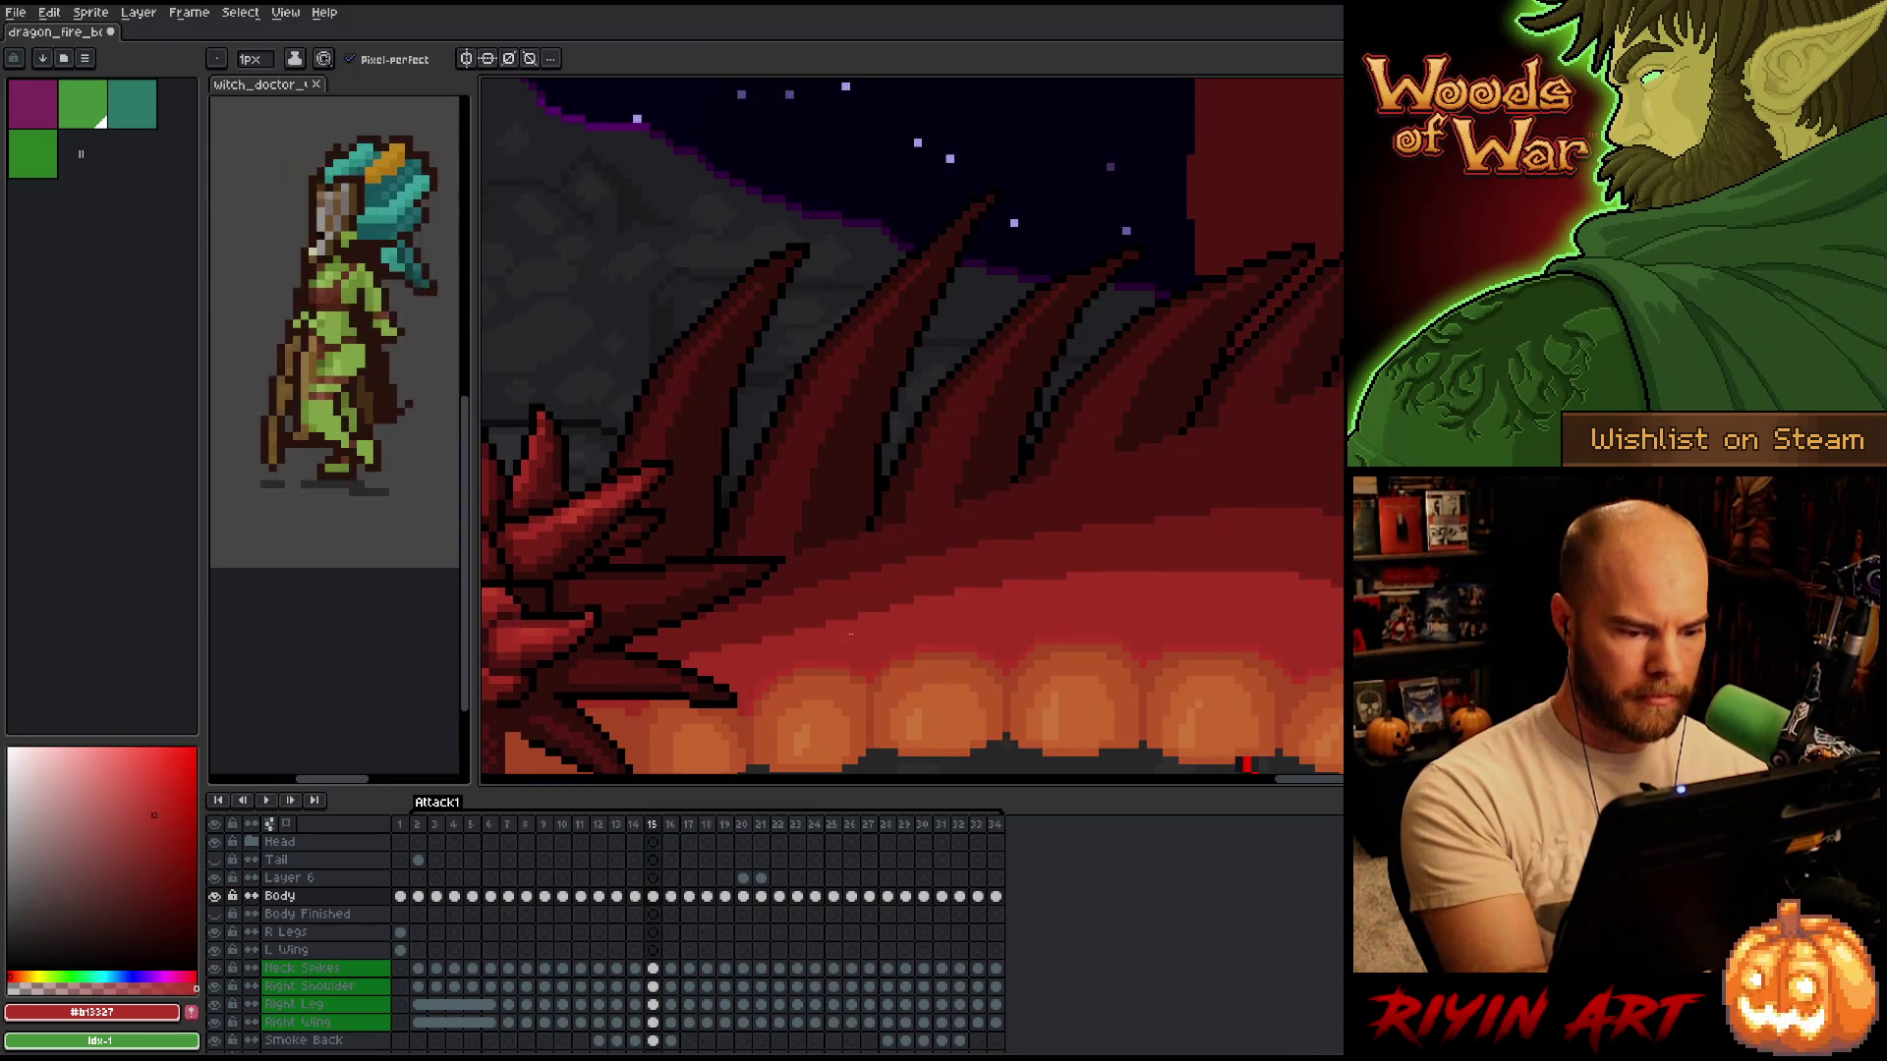
pyautogui.press(',')
pyautogui.press(',')
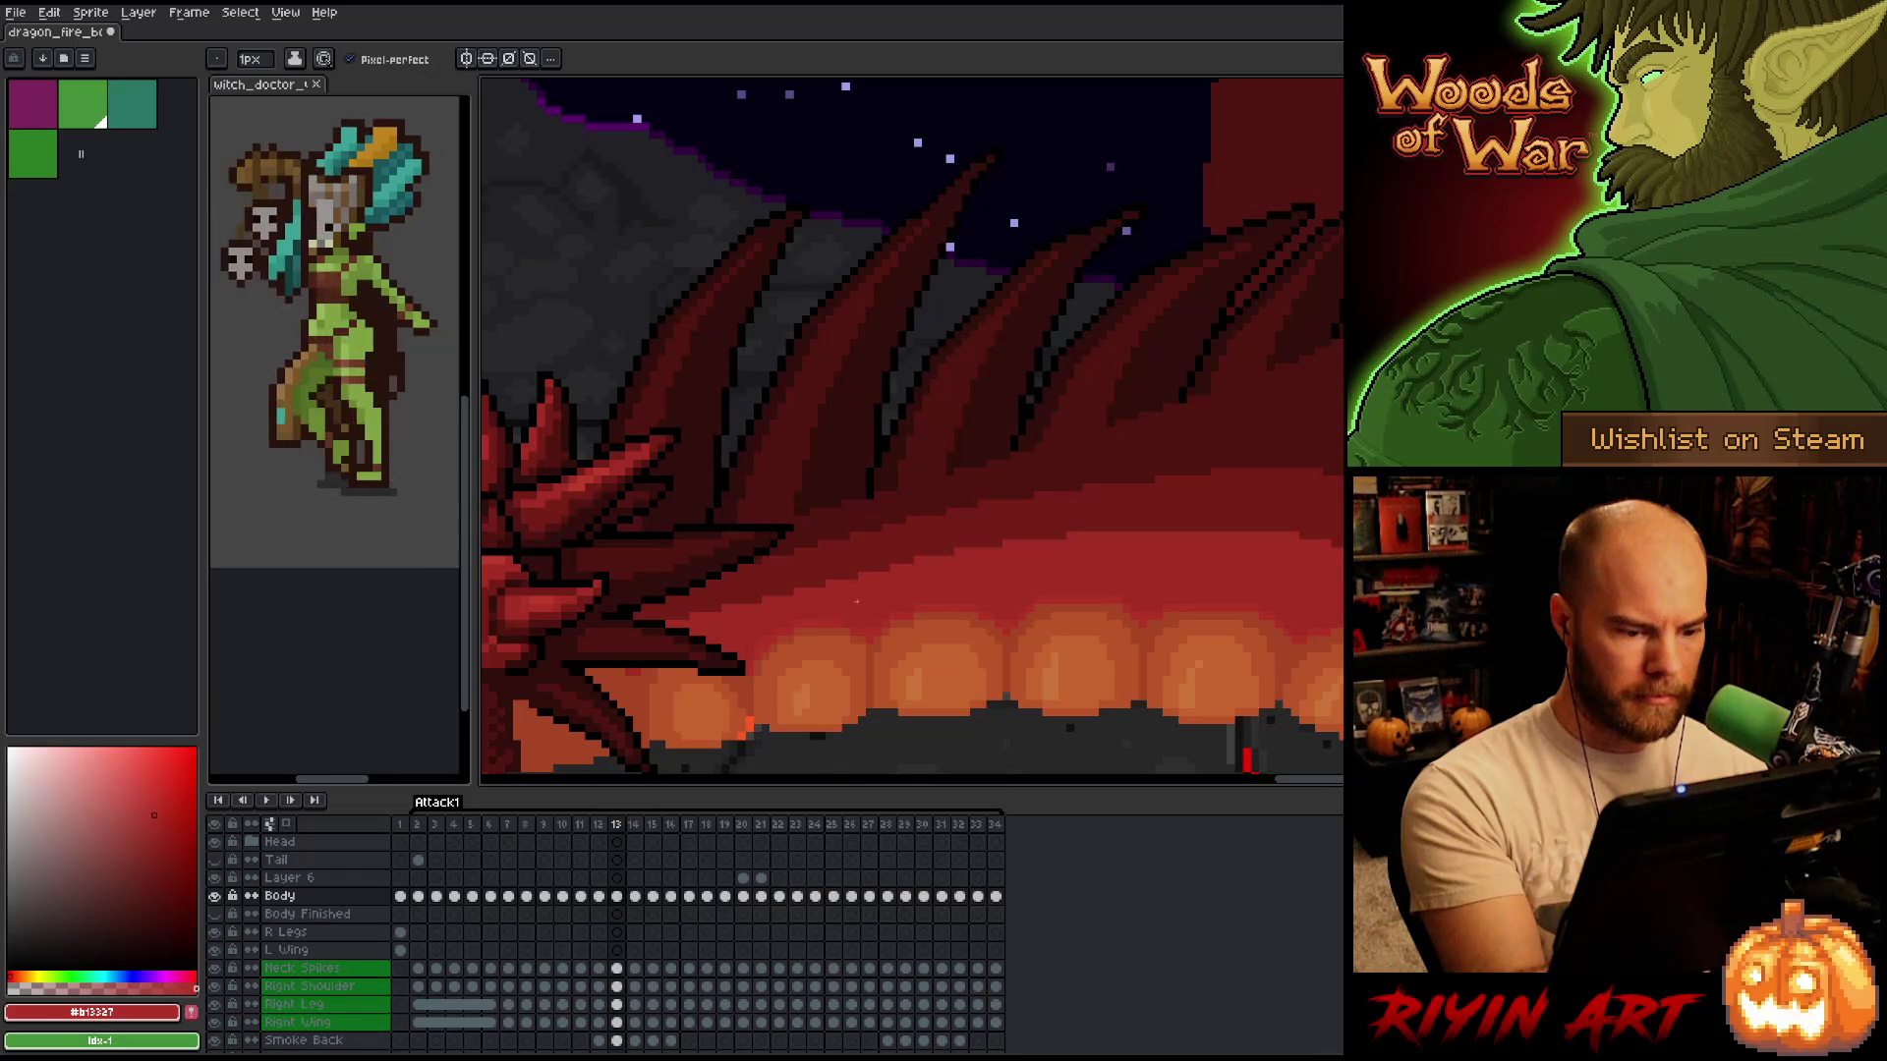
pyautogui.press(',')
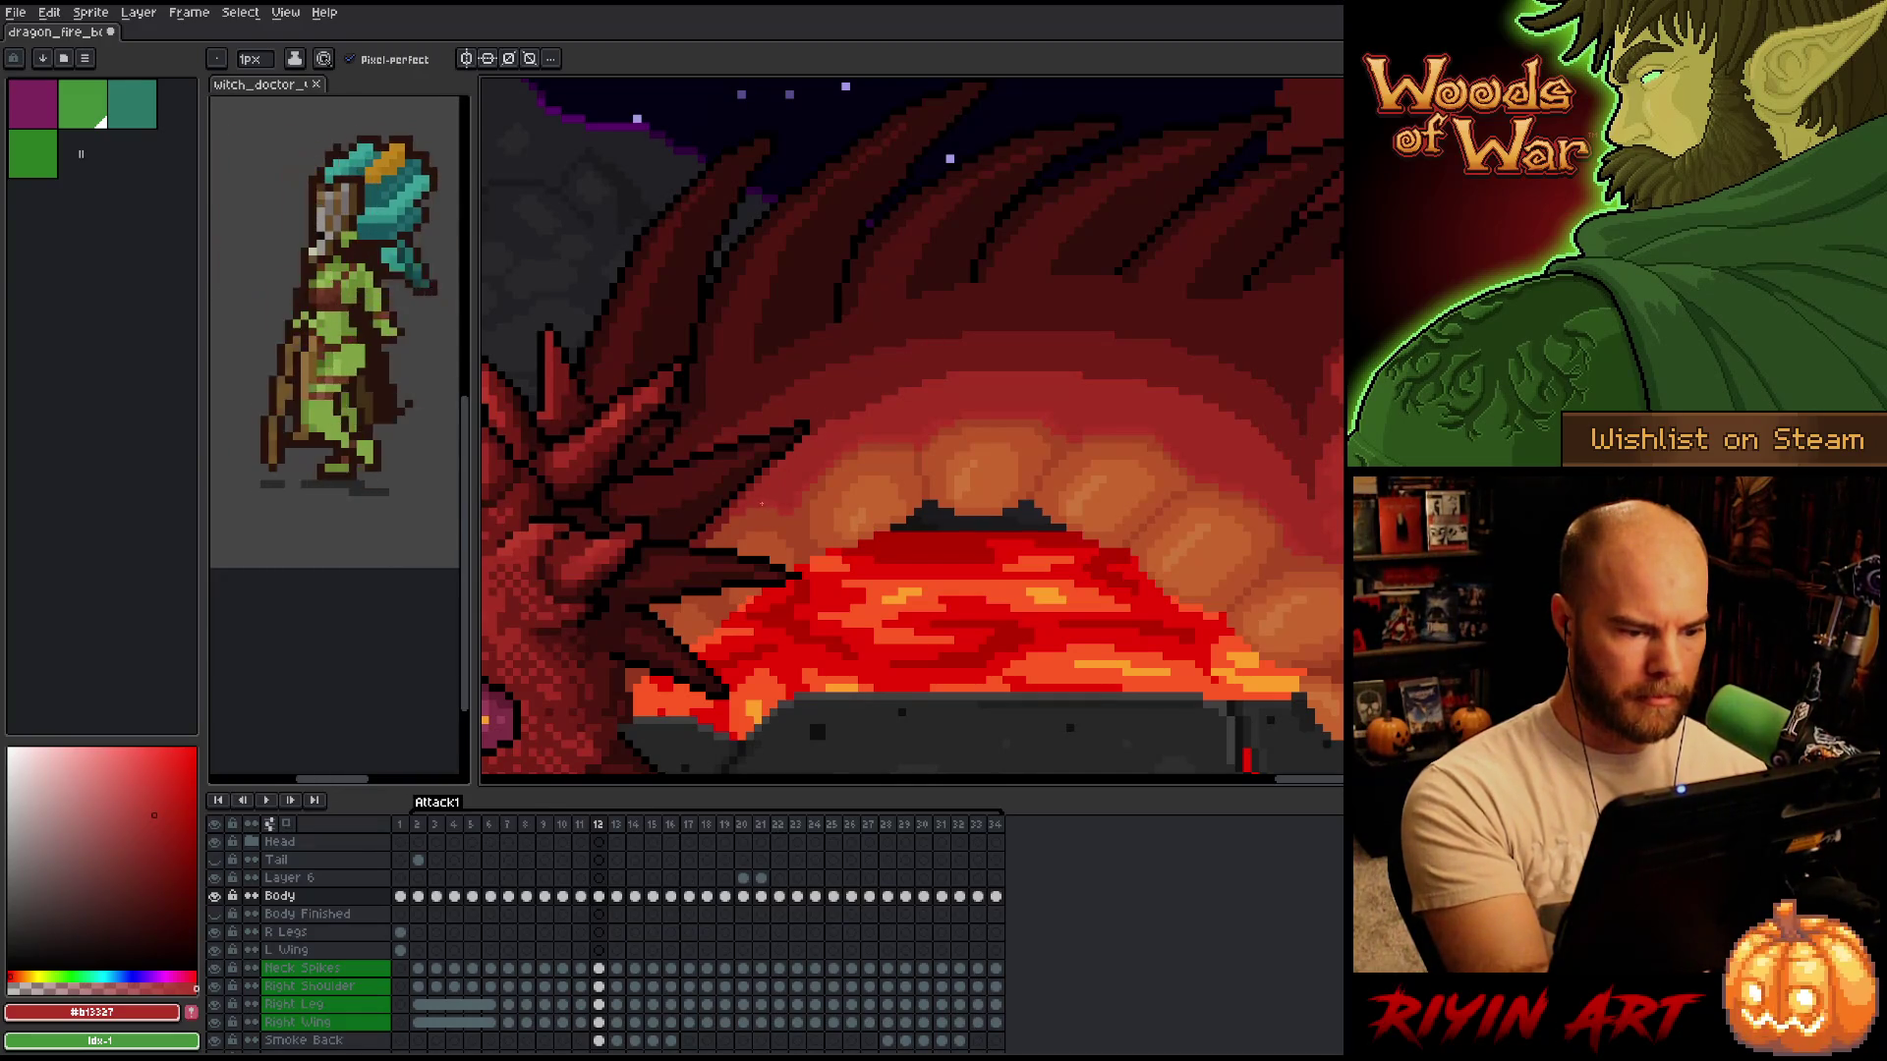
pyautogui.press('Right')
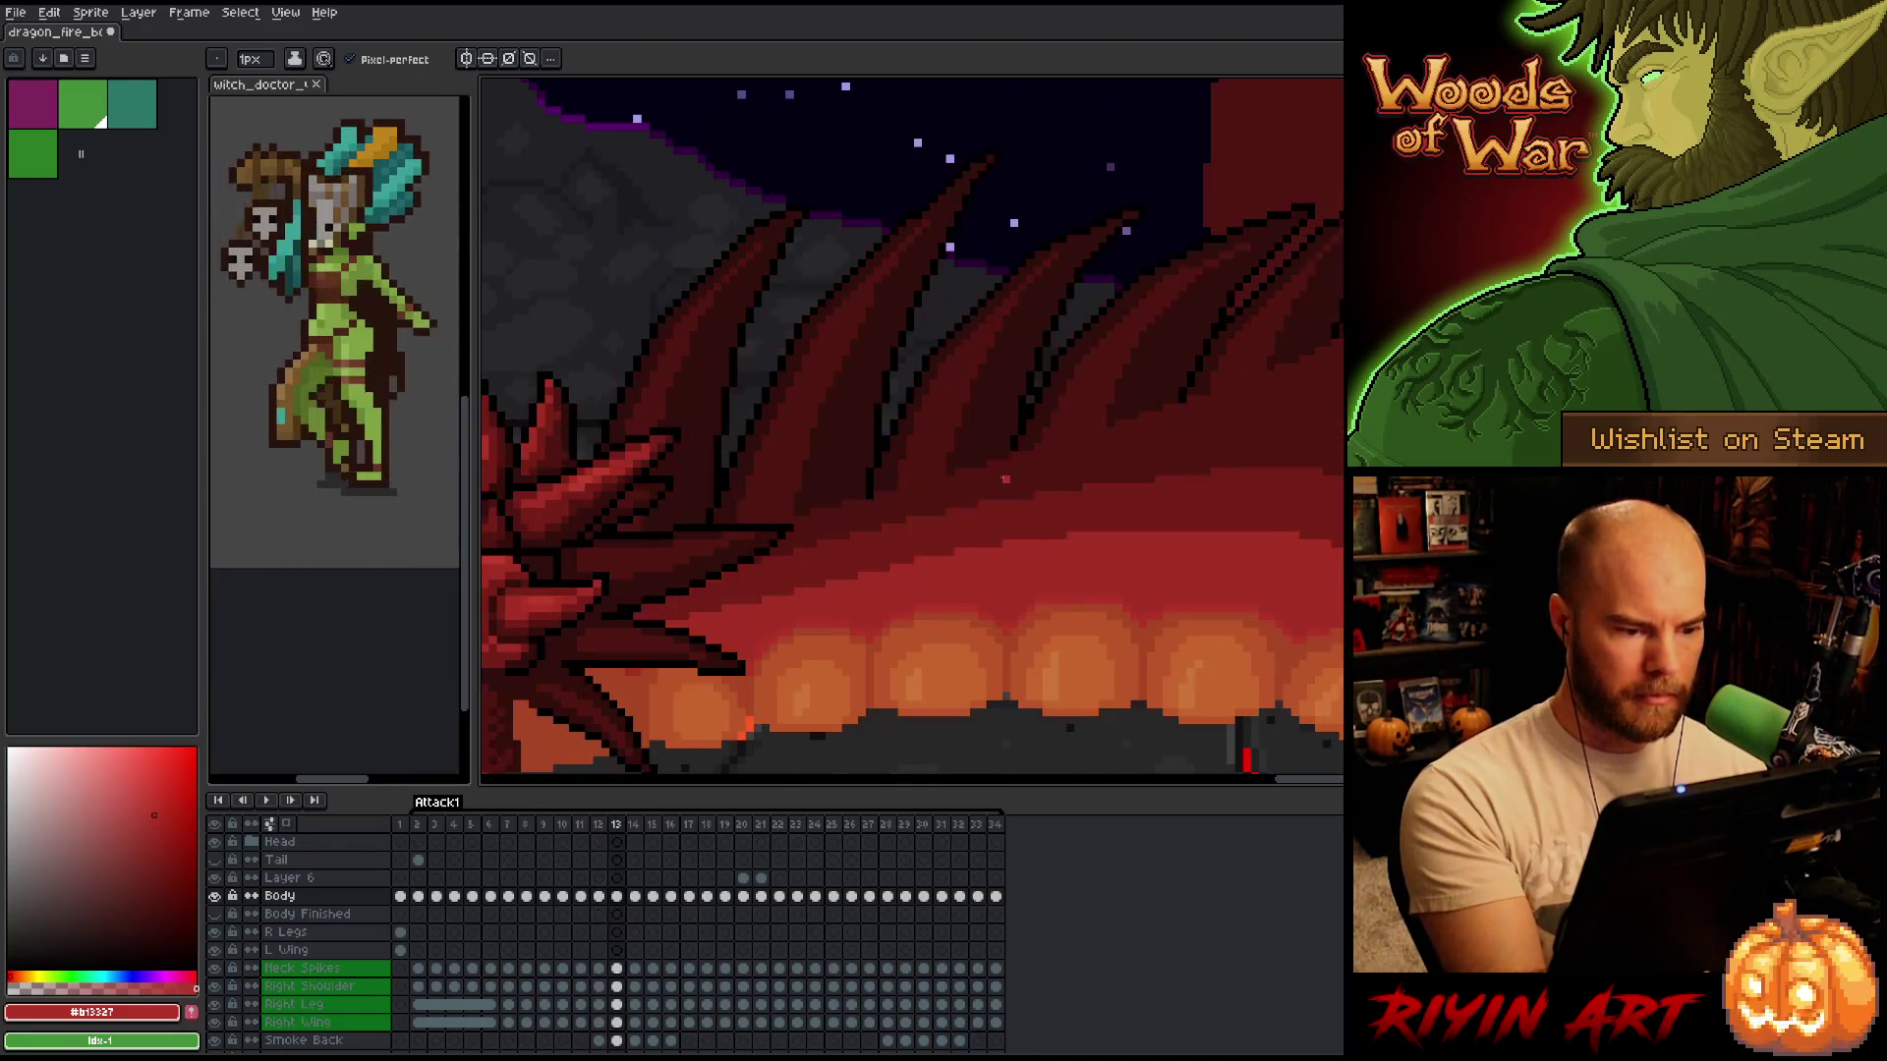
# Sample the dark and bright mouth reds on frames 13 and 17.
pyautogui.press('Left')
pyautogui.press('Left')
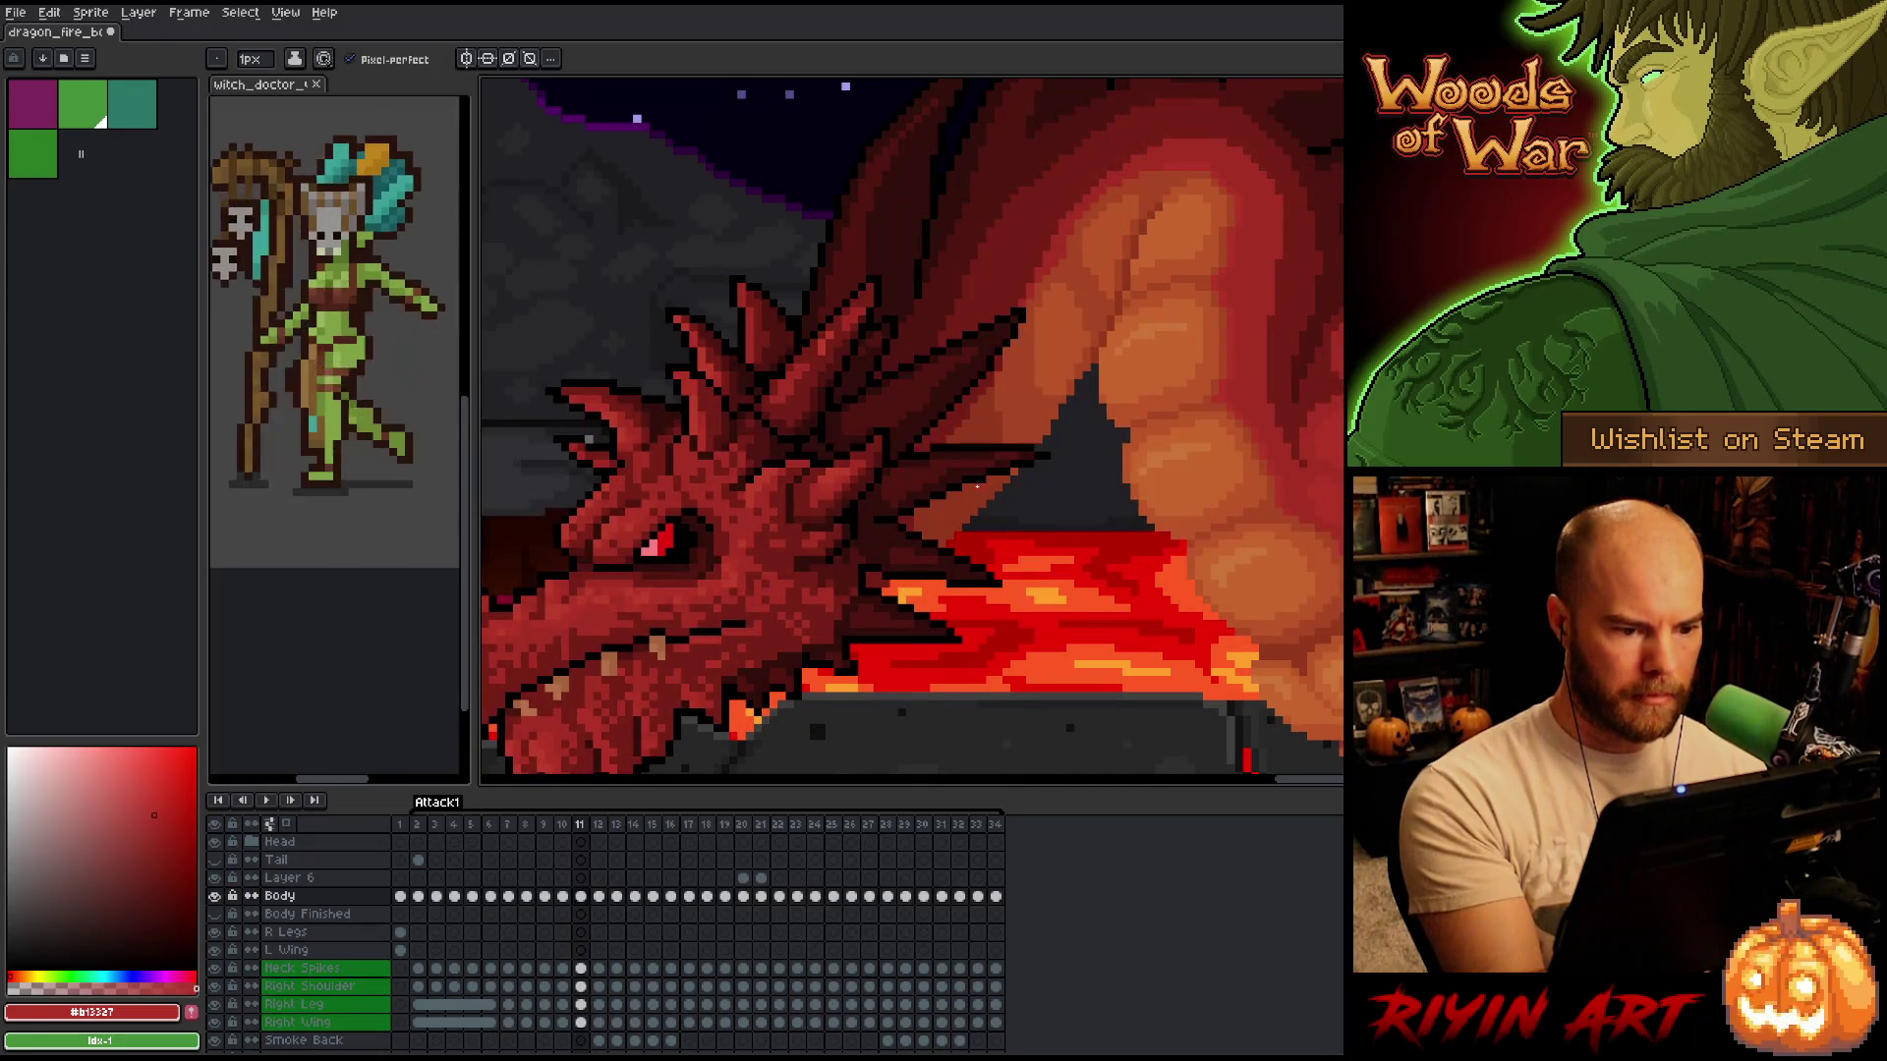
pyautogui.press('Right')
pyautogui.press('Right')
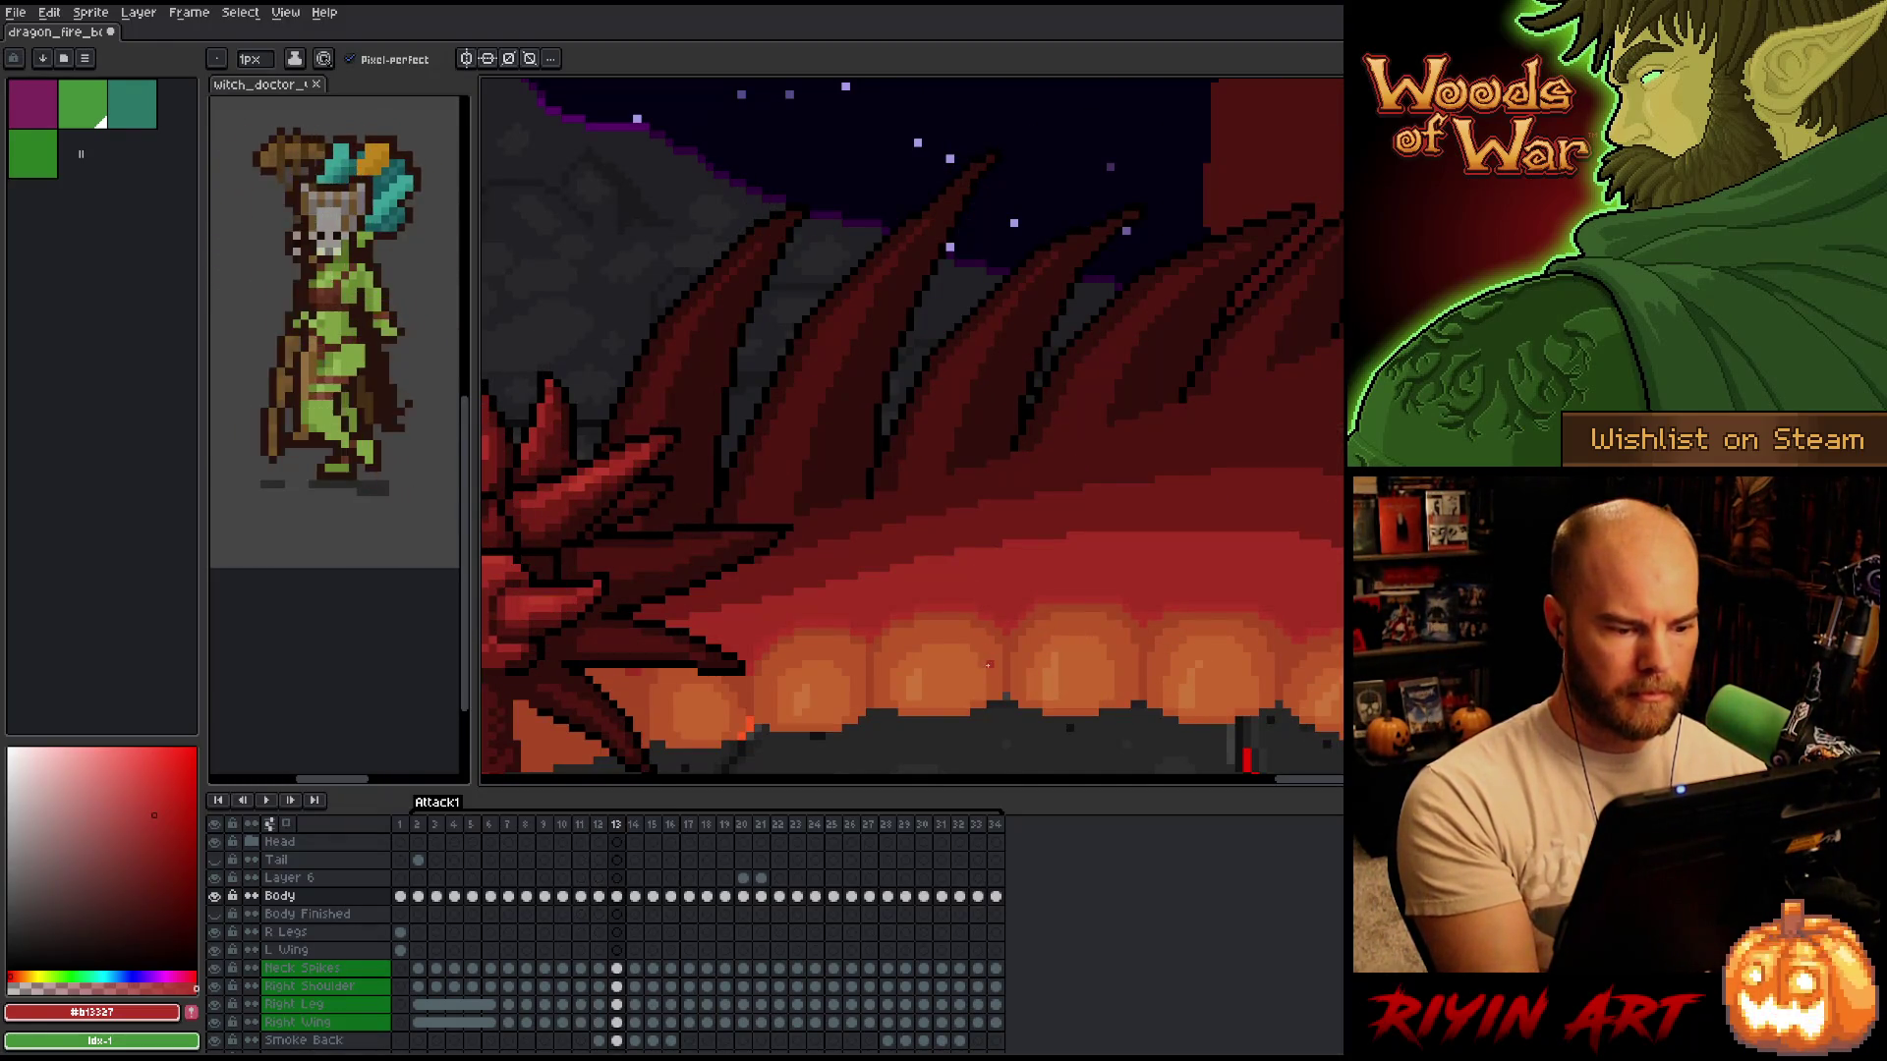
pyautogui.keyDown('alt'); pyautogui.click(769, 627); pyautogui.keyUp('alt')
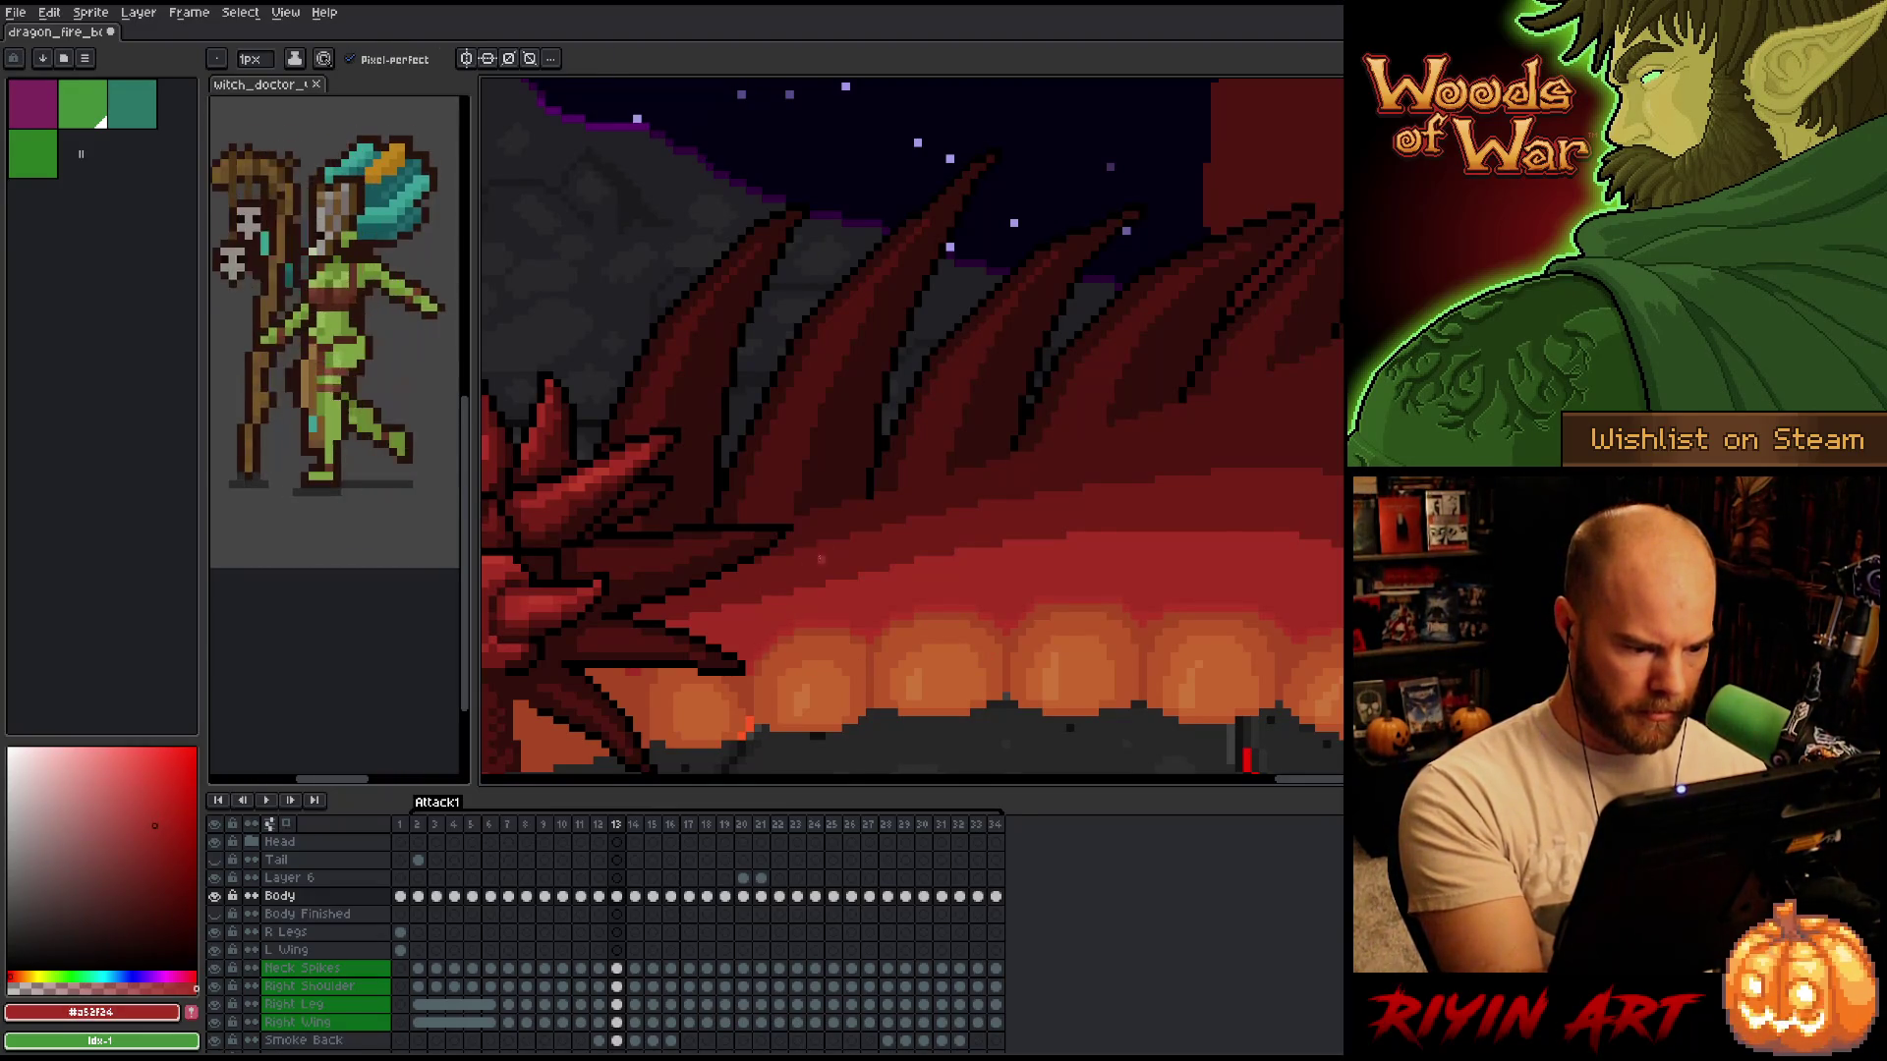
pyautogui.keyDown('alt'); pyautogui.click(824, 619); pyautogui.keyUp('alt')
pyautogui.press('Right')
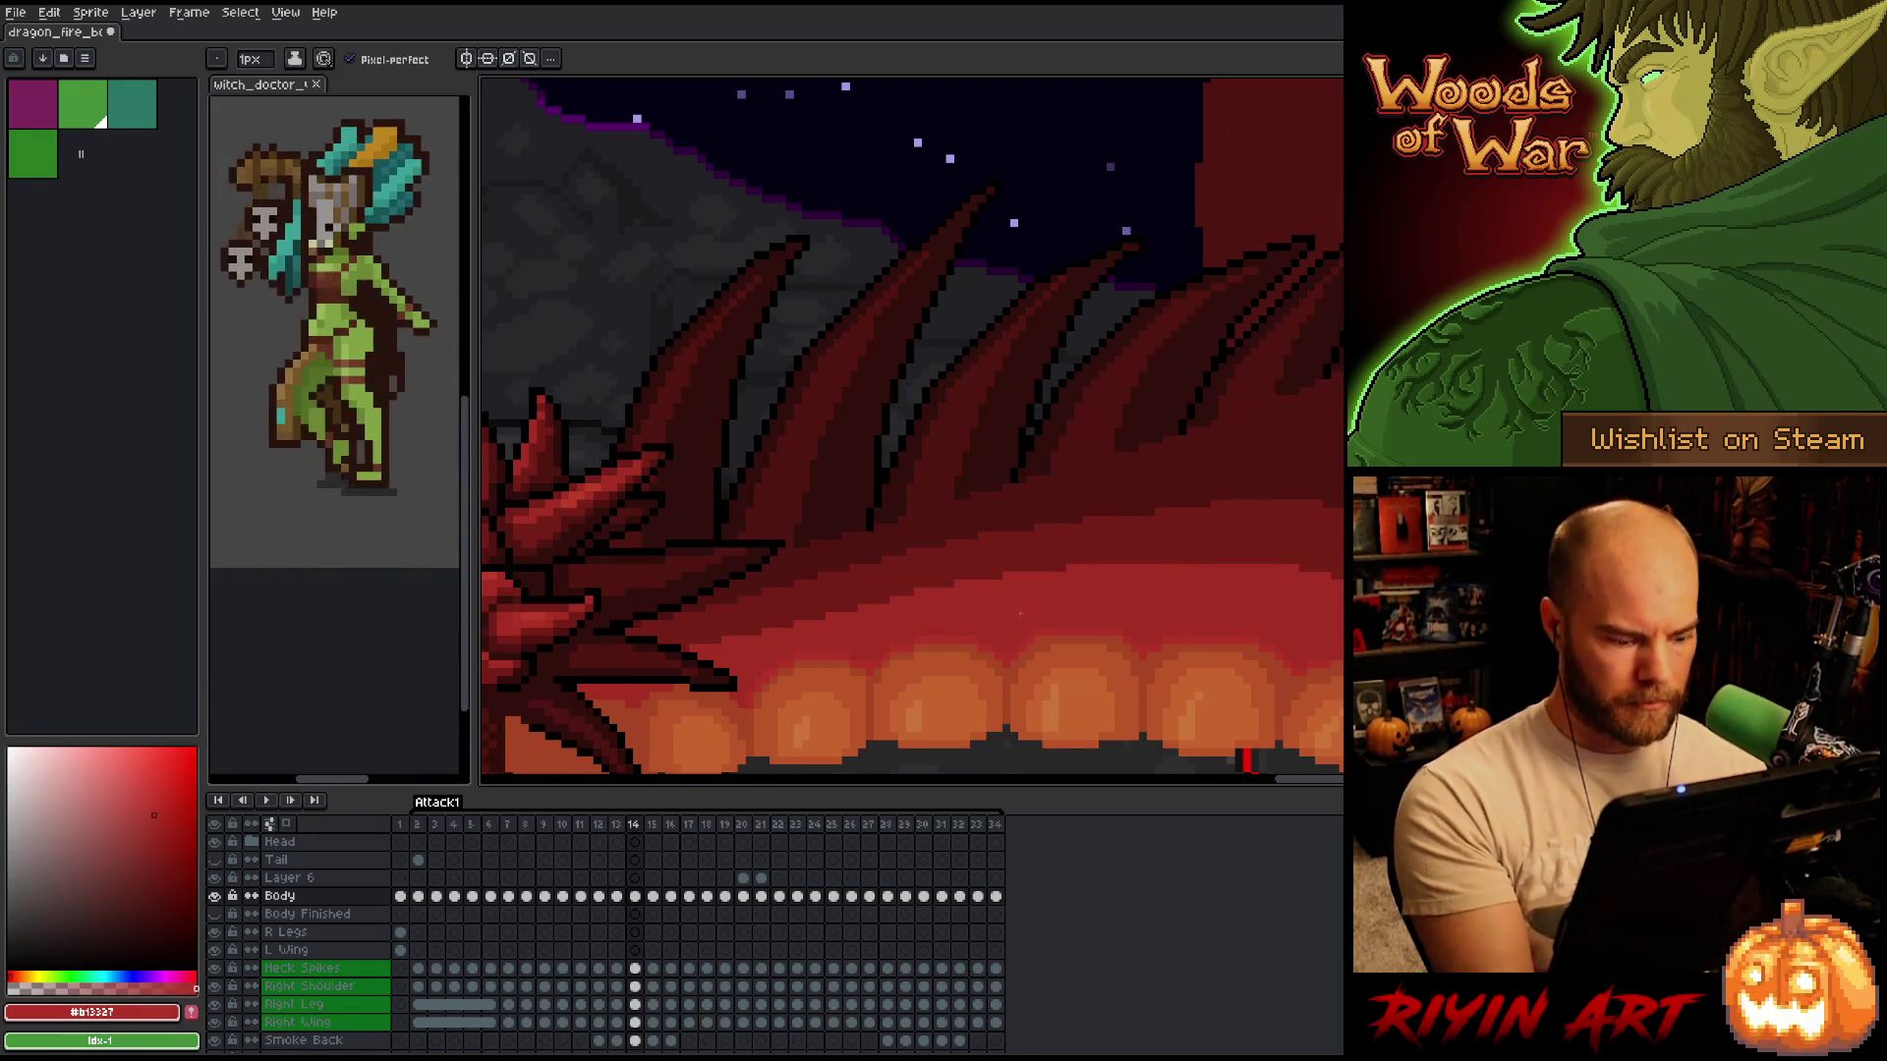
pyautogui.press('Right')
pyautogui.press('Right')
pyautogui.press('Right')
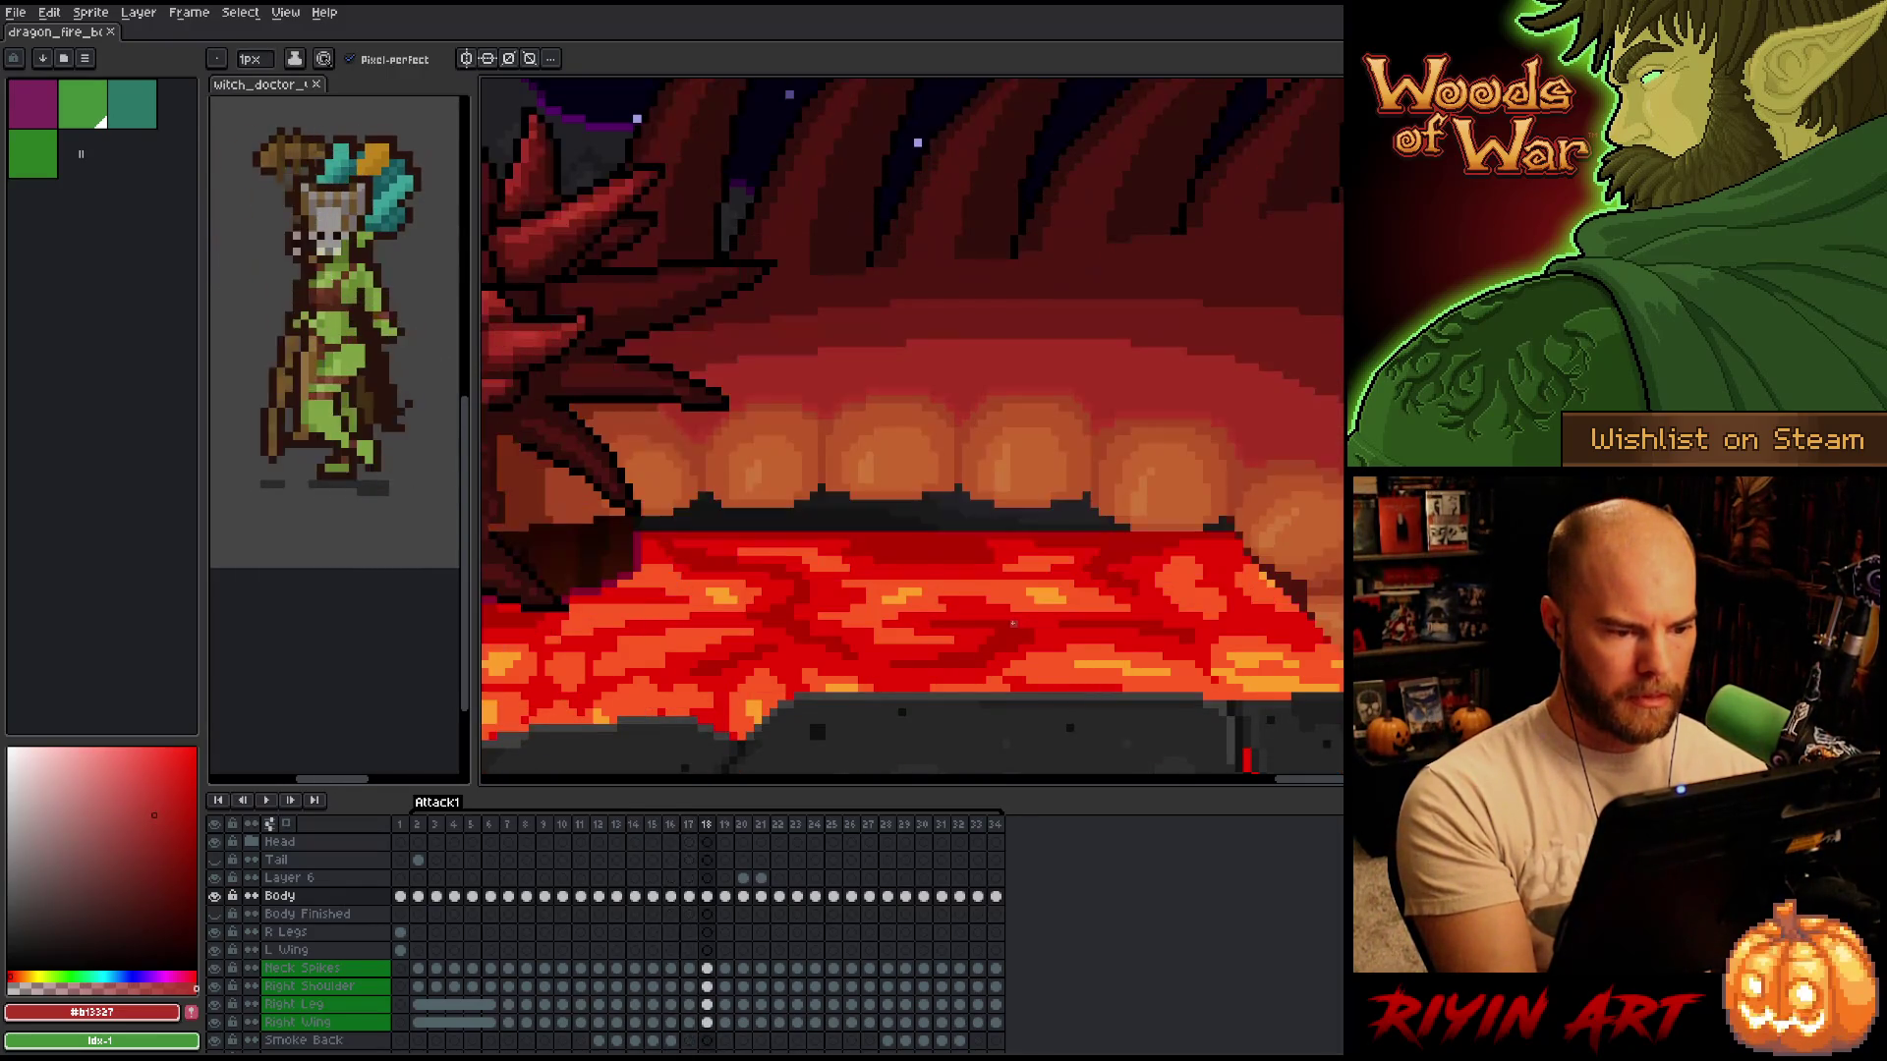
pyautogui.keyDown('alt'); pyautogui.click(829, 469); pyautogui.keyUp('alt')
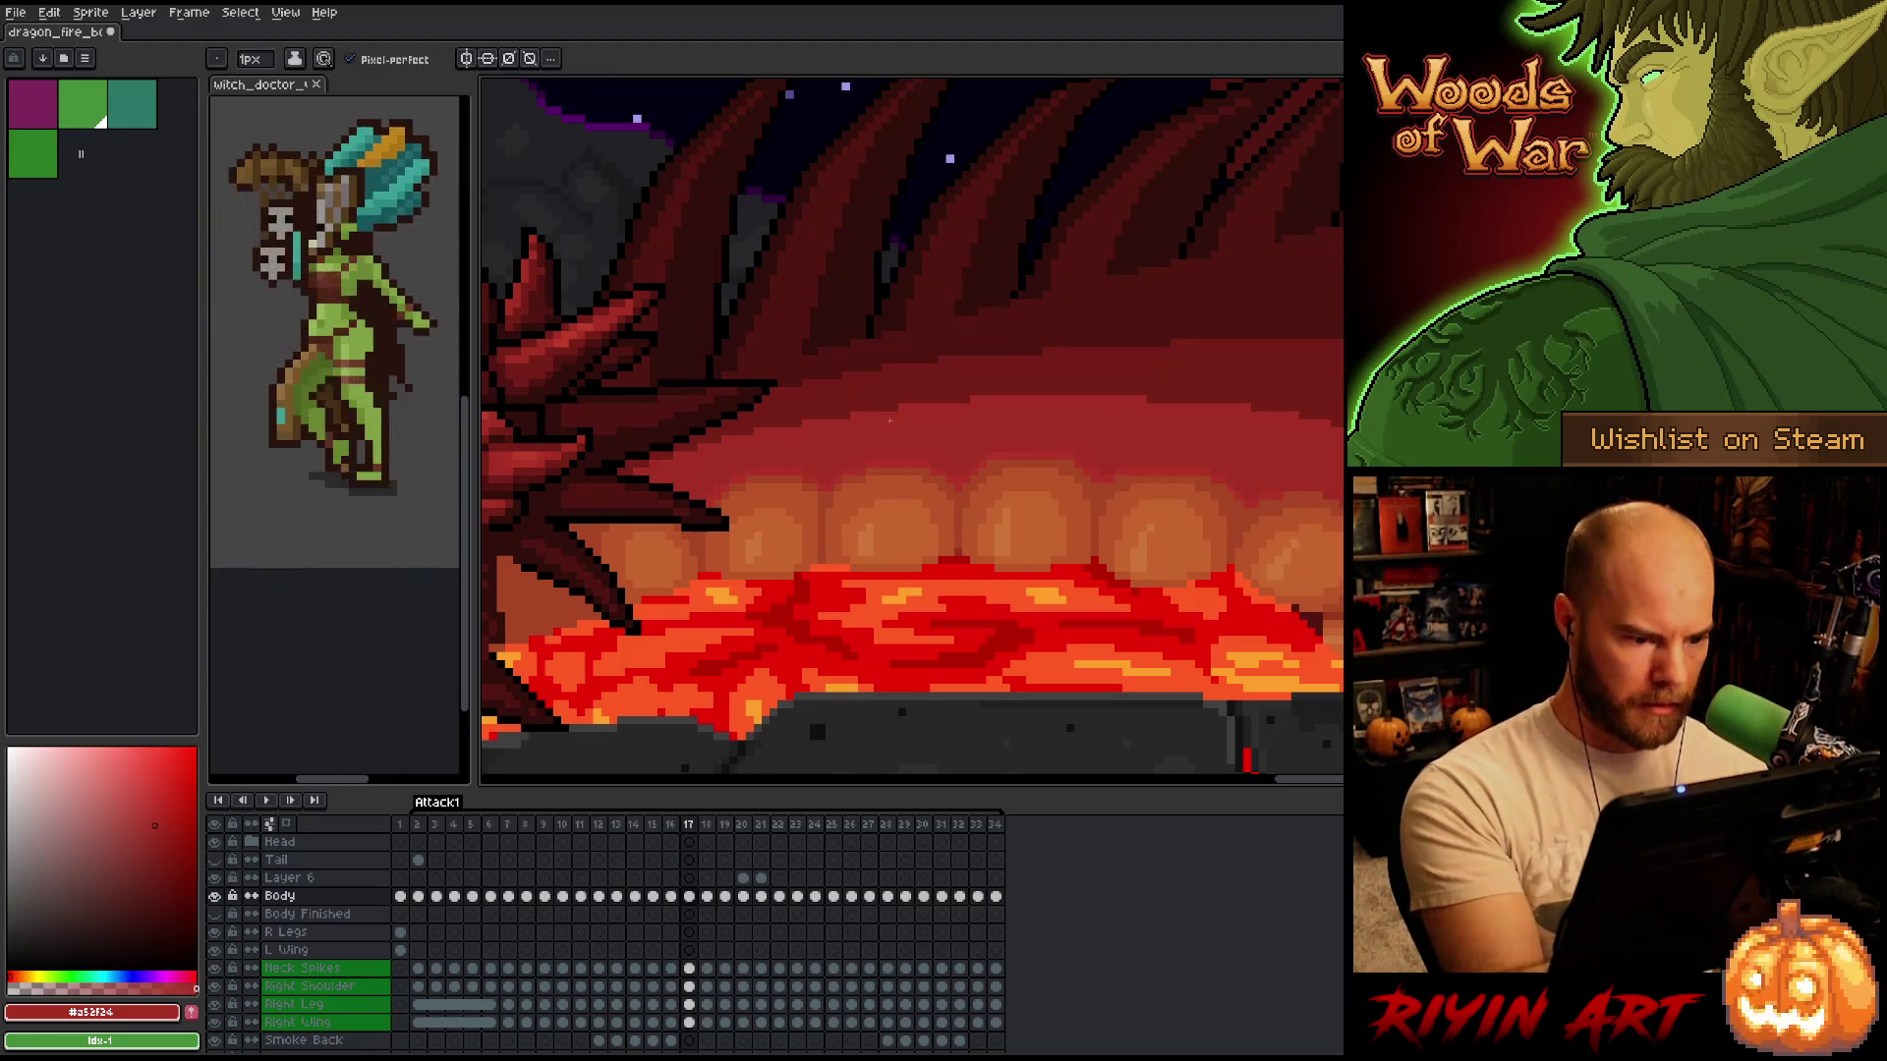
pyautogui.keyDown('alt'); pyautogui.click(838, 476); pyautogui.keyUp('alt')
# Compare frames 16 to 19 and sample the mouth reds on frame 18.
pyautogui.press('Left')
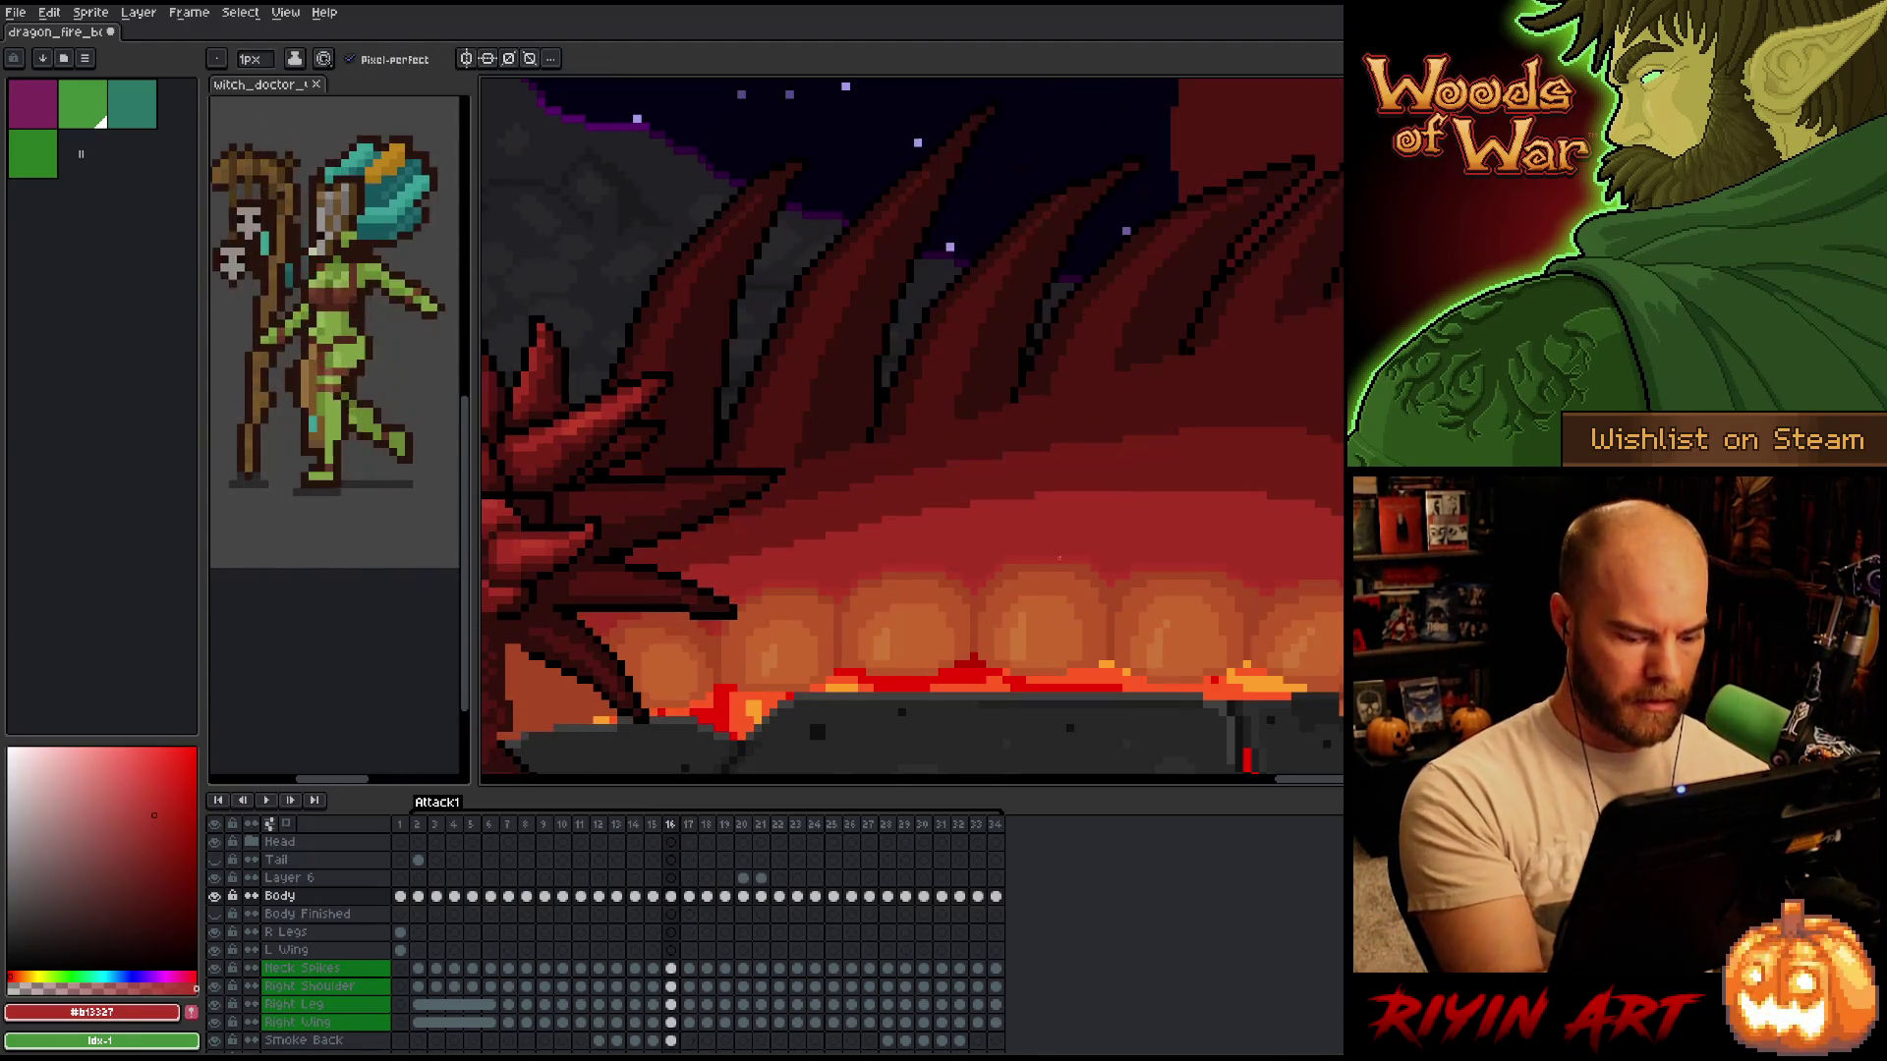
pyautogui.press('Right')
pyautogui.press('Right')
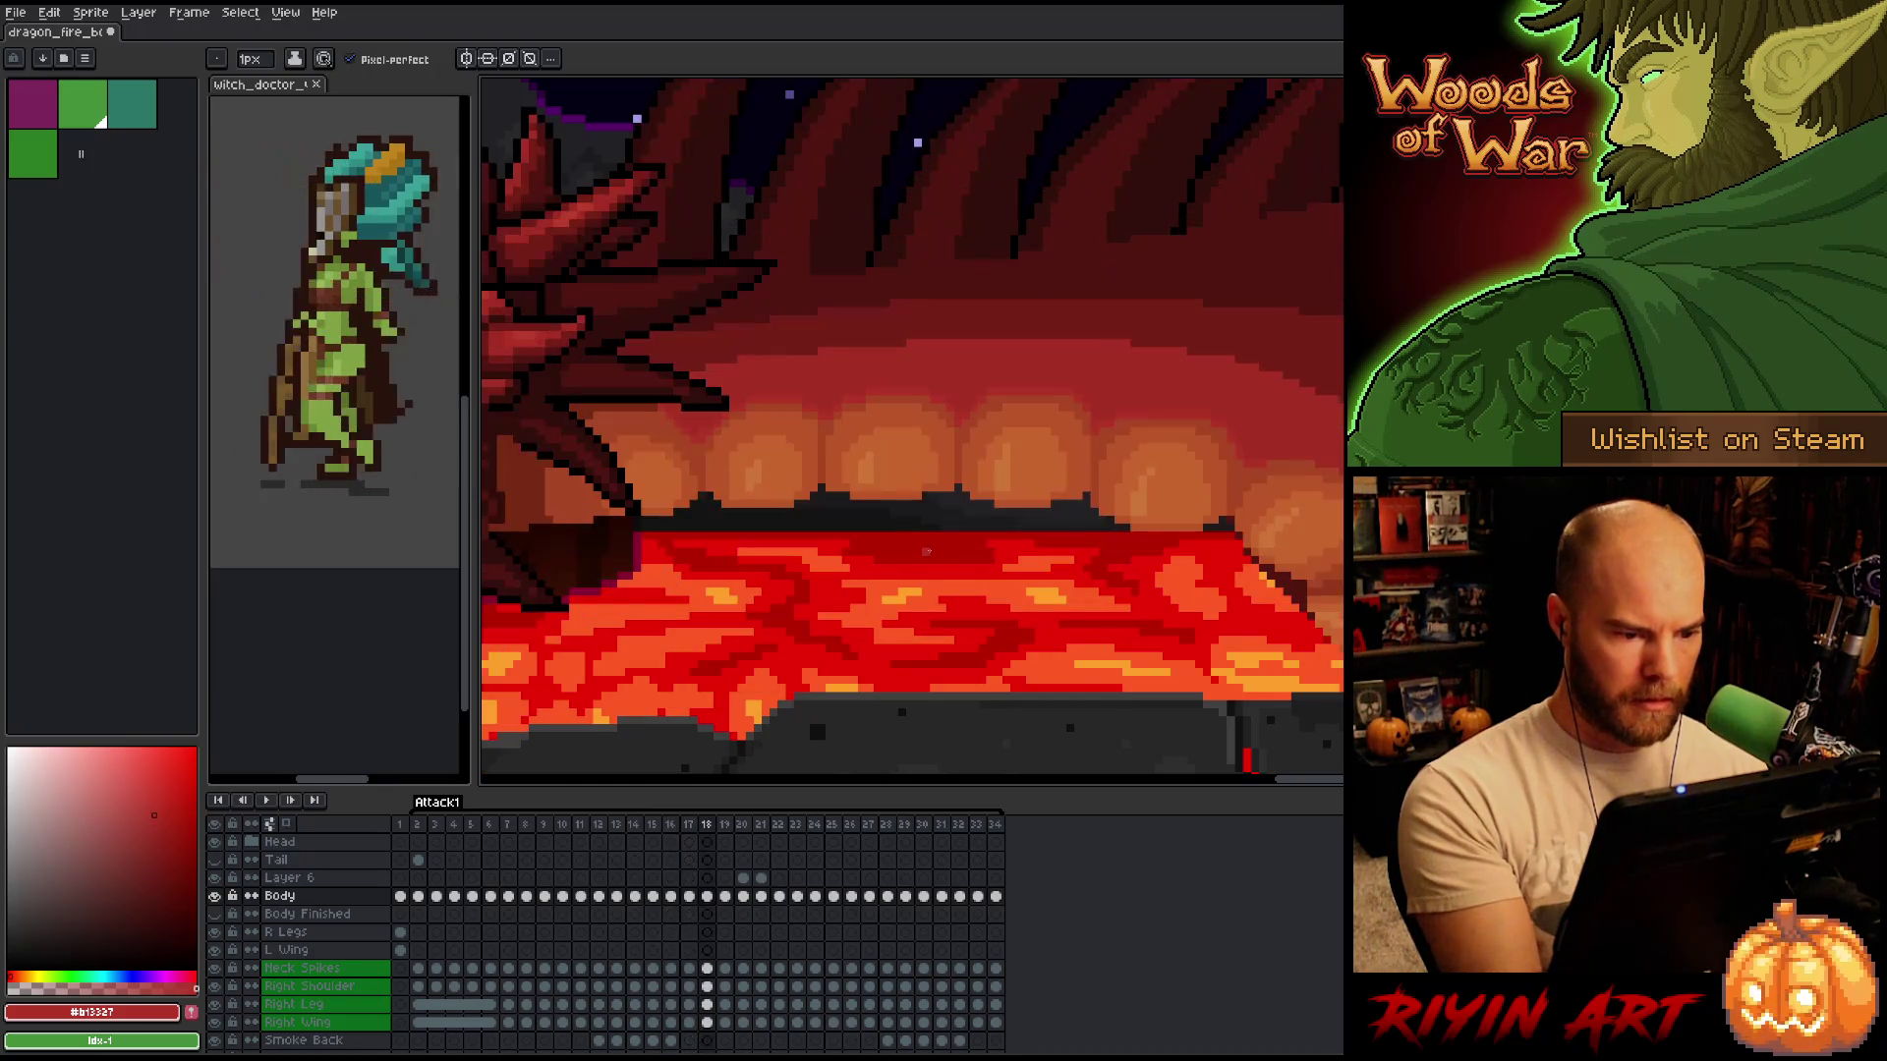
pyautogui.press('Right')
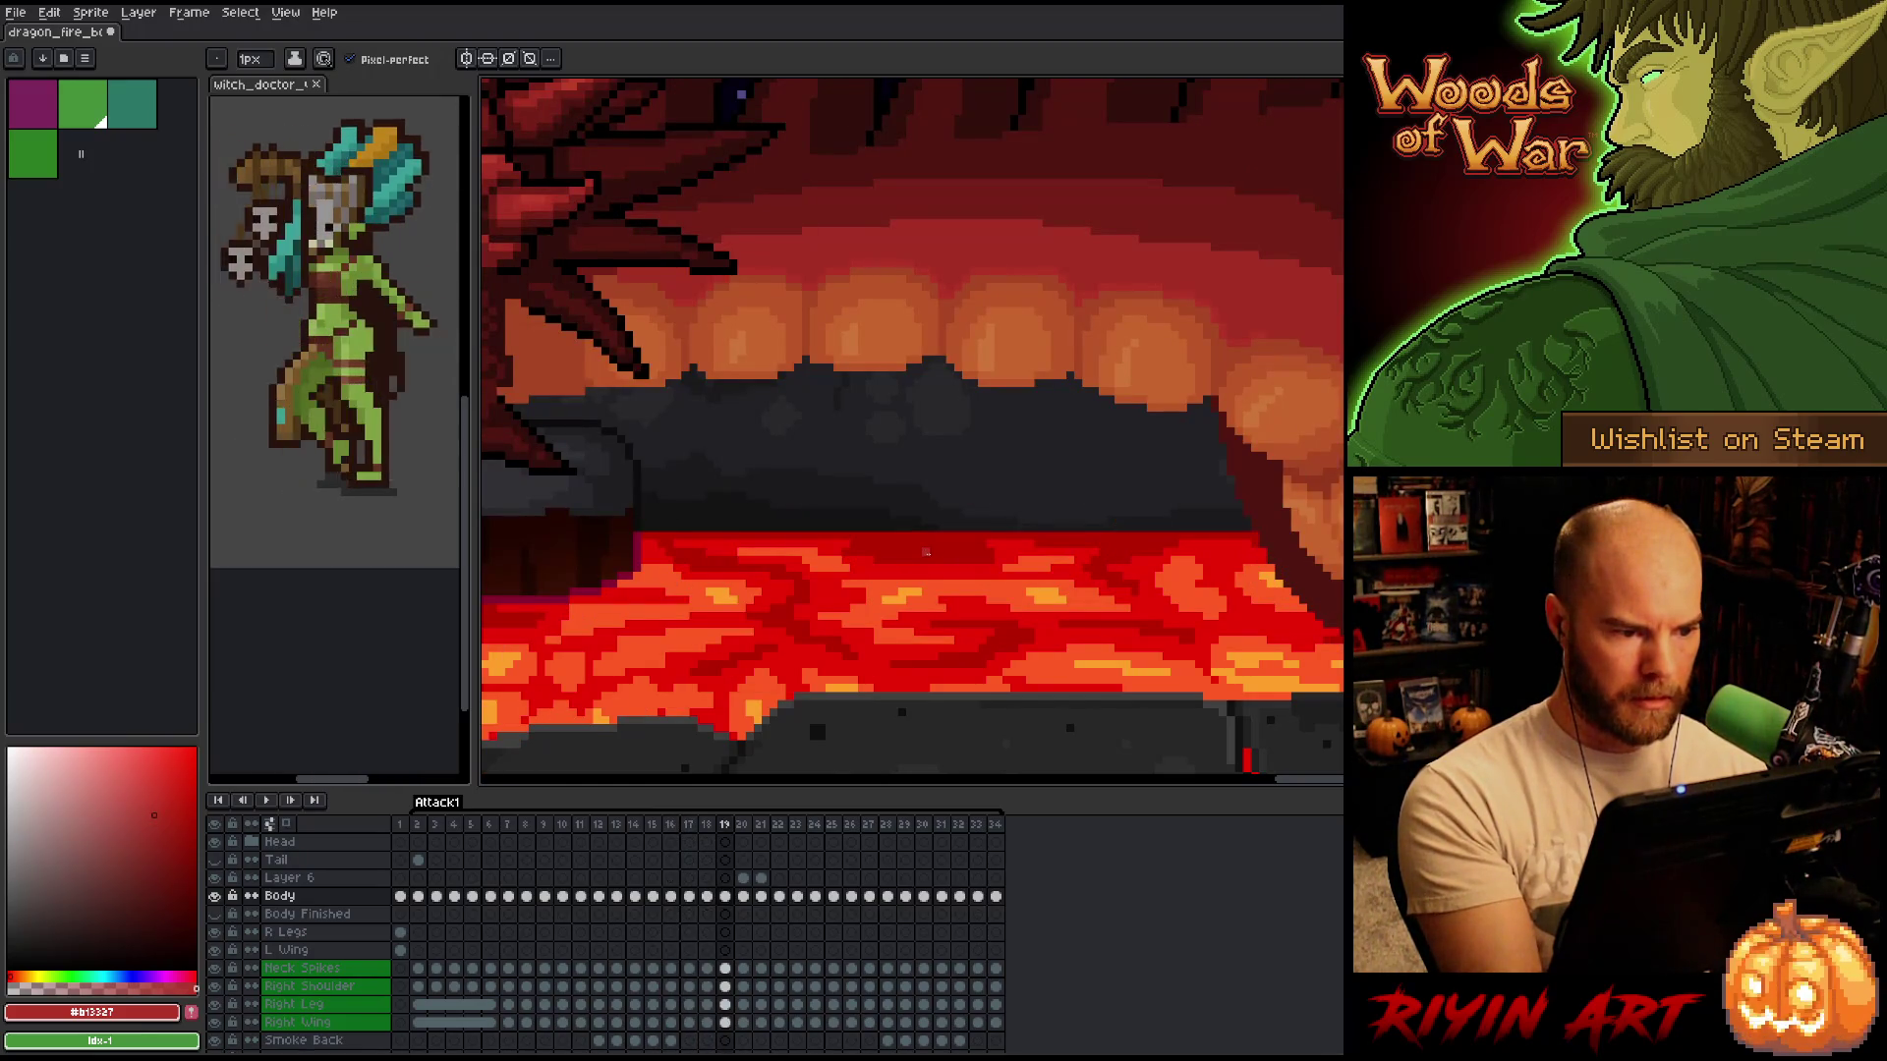
pyautogui.press('Left')
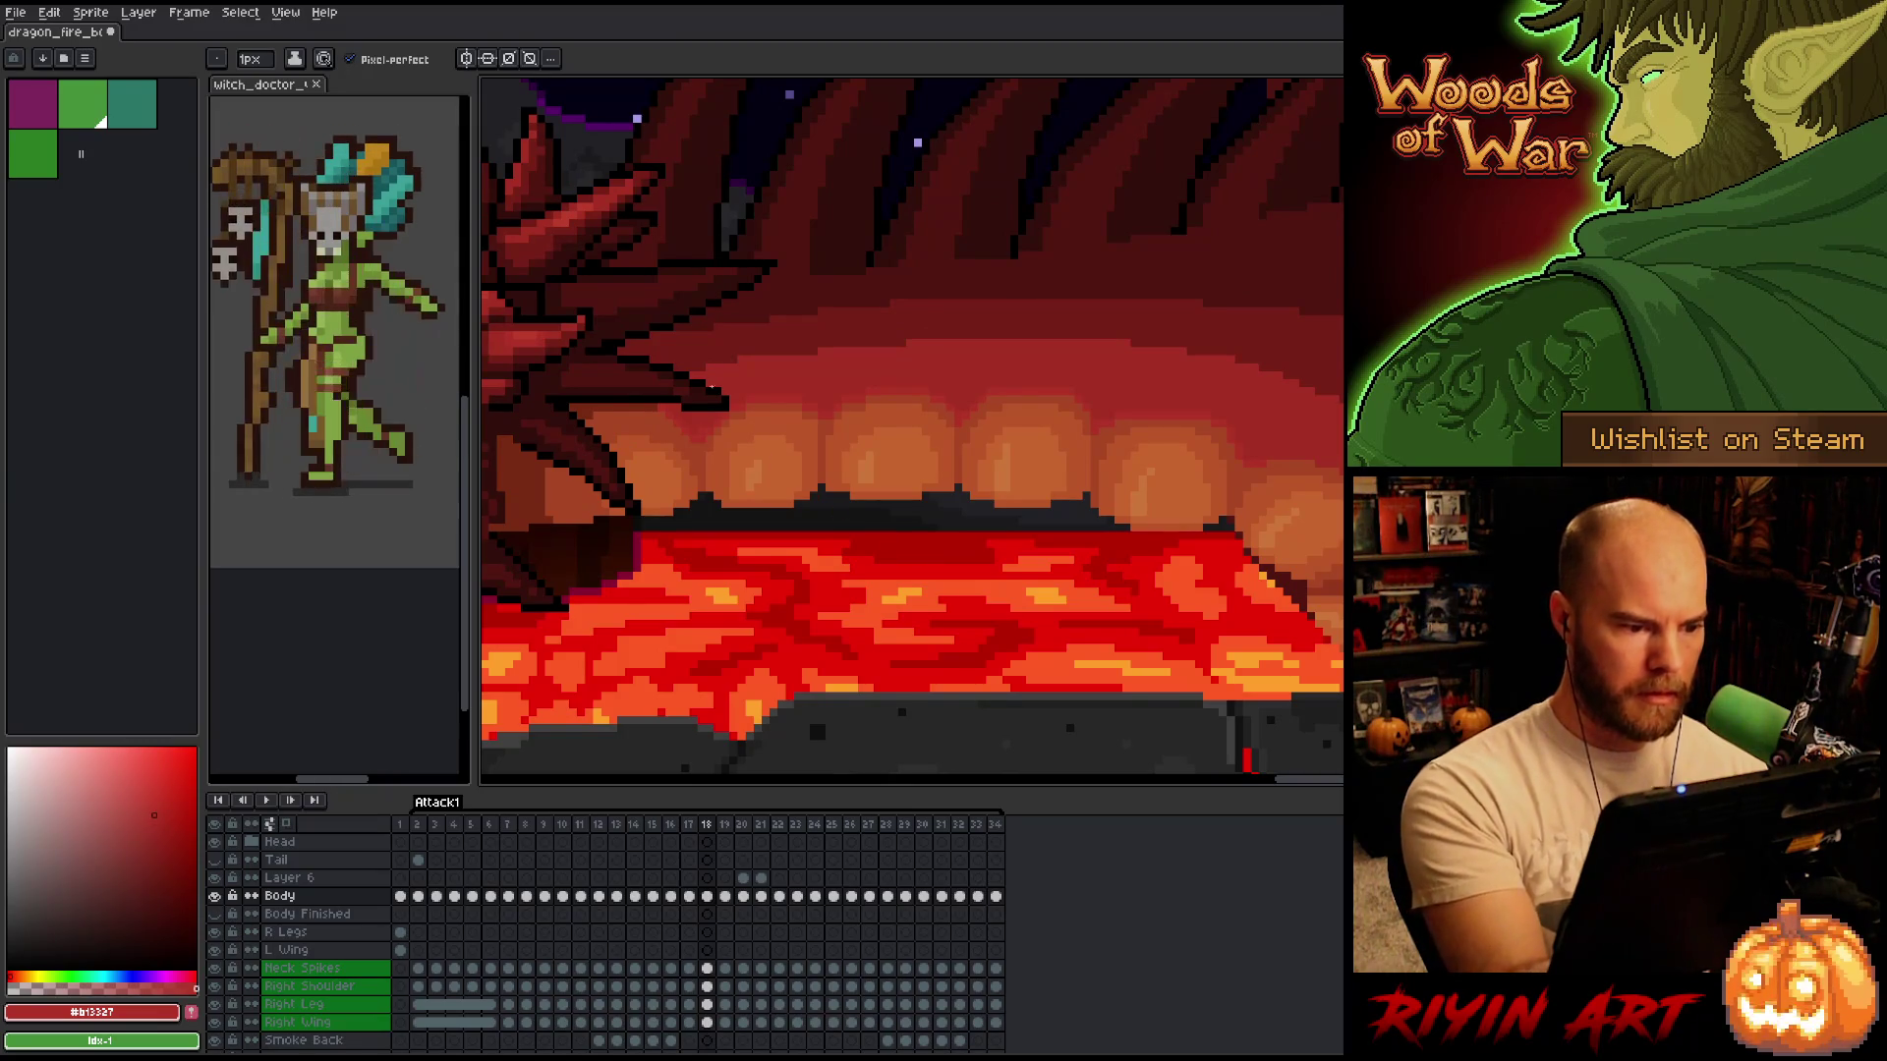
pyautogui.keyDown('alt'); pyautogui.click(701, 426); pyautogui.keyUp('alt')
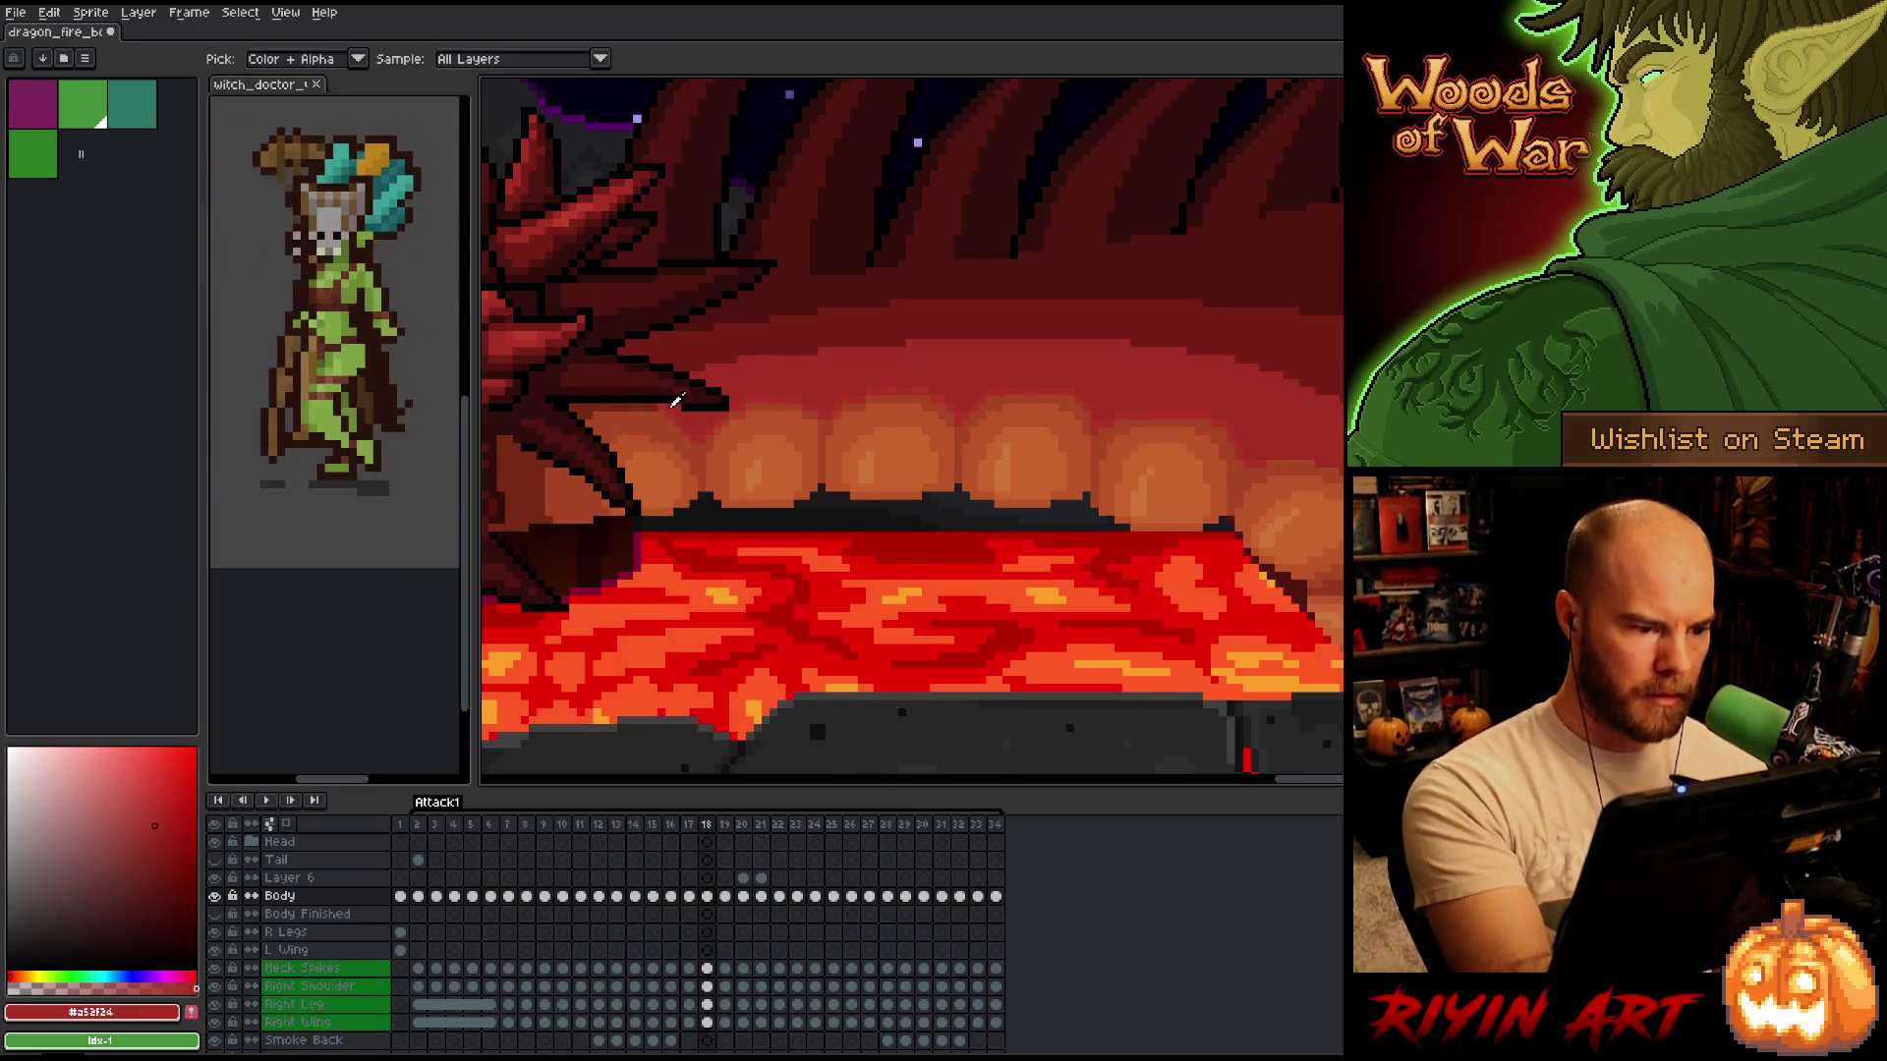
pyautogui.keyDown('alt'); pyautogui.click(727, 388); pyautogui.keyUp('alt')
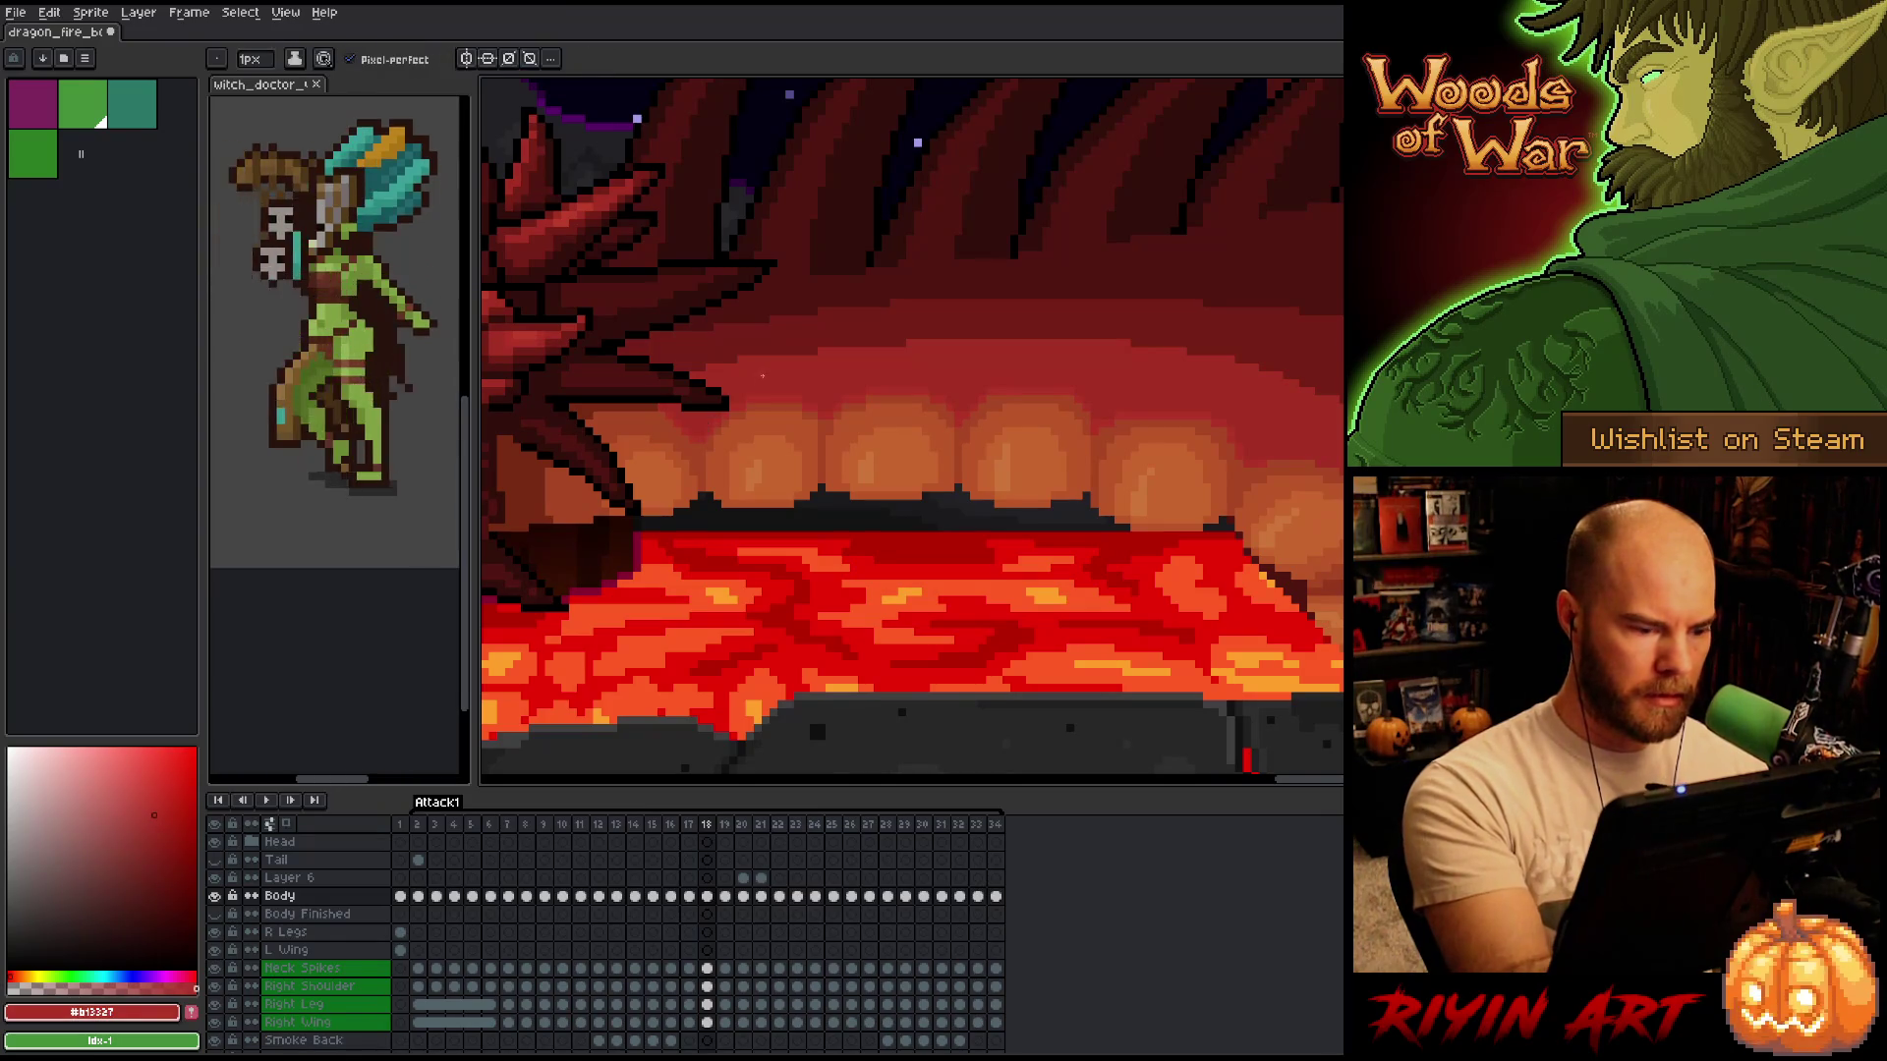
# Step forward through frames 19 to 21 and make Layer 6 active.
pyautogui.press('.')
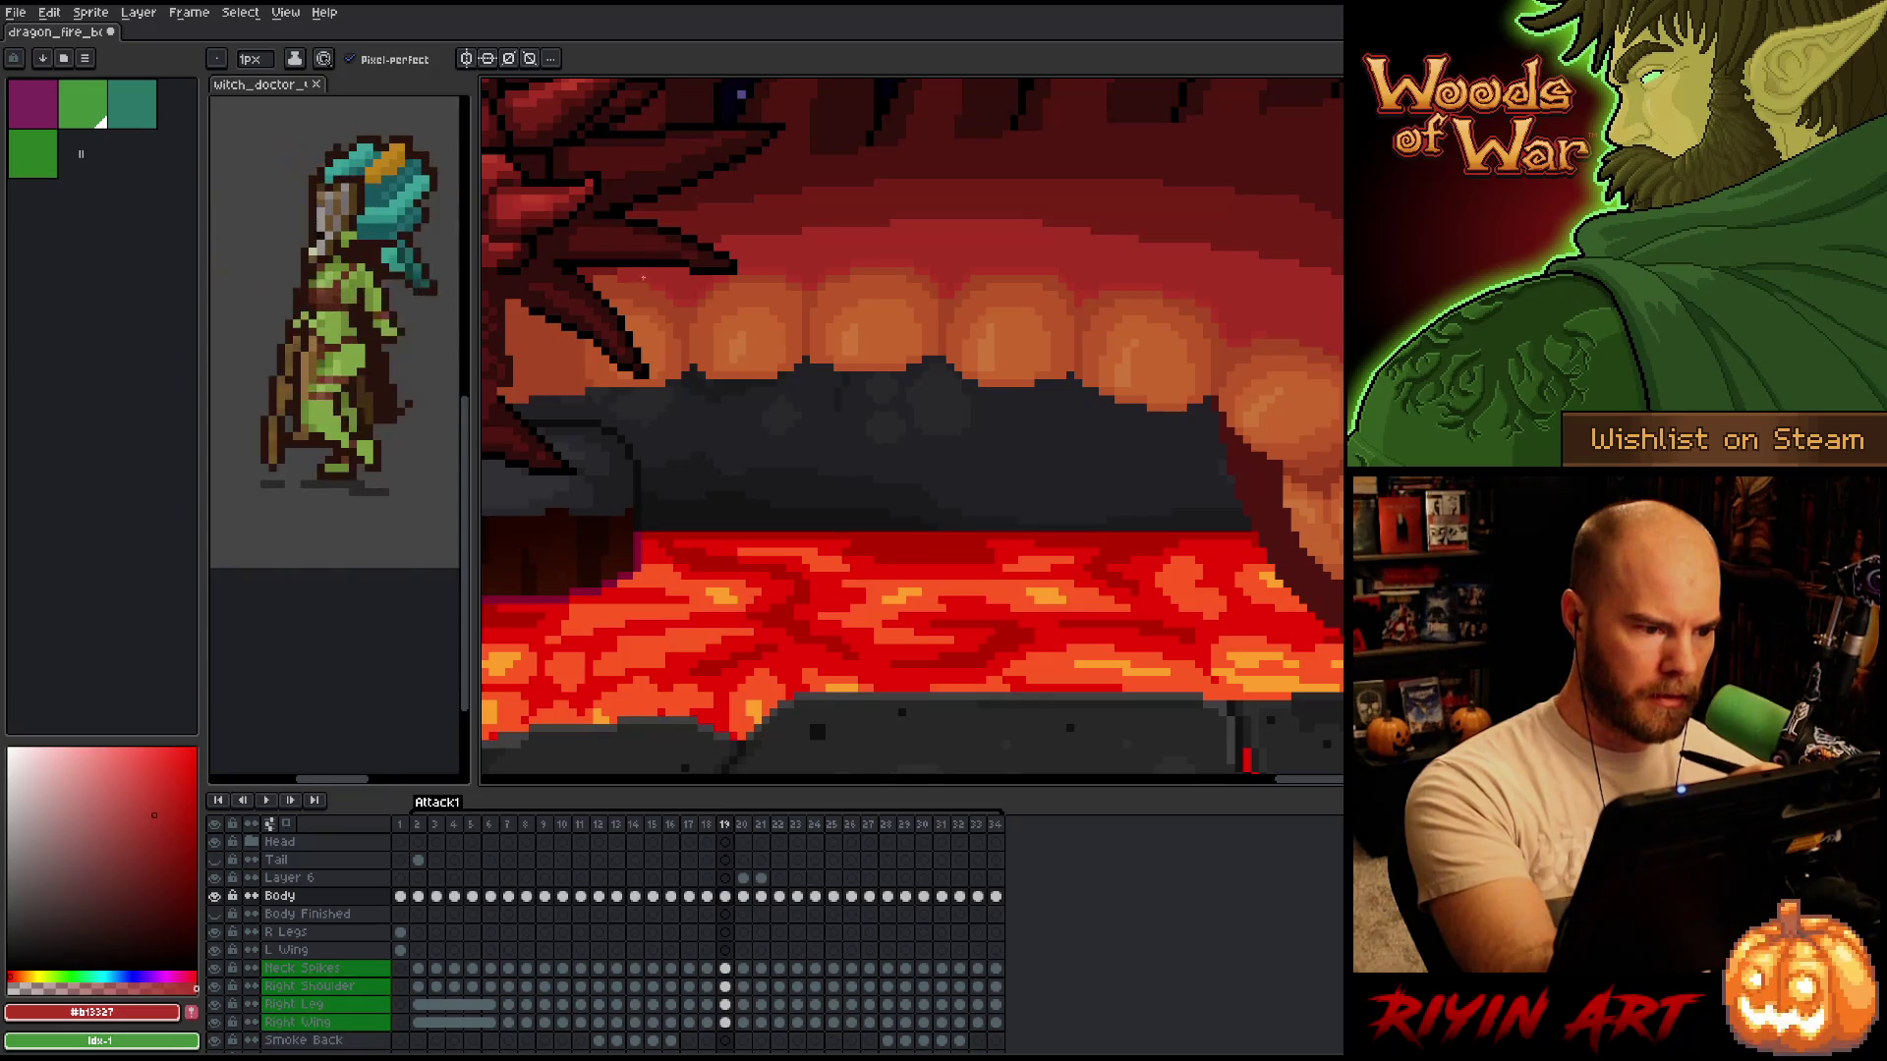
pyautogui.press('.')
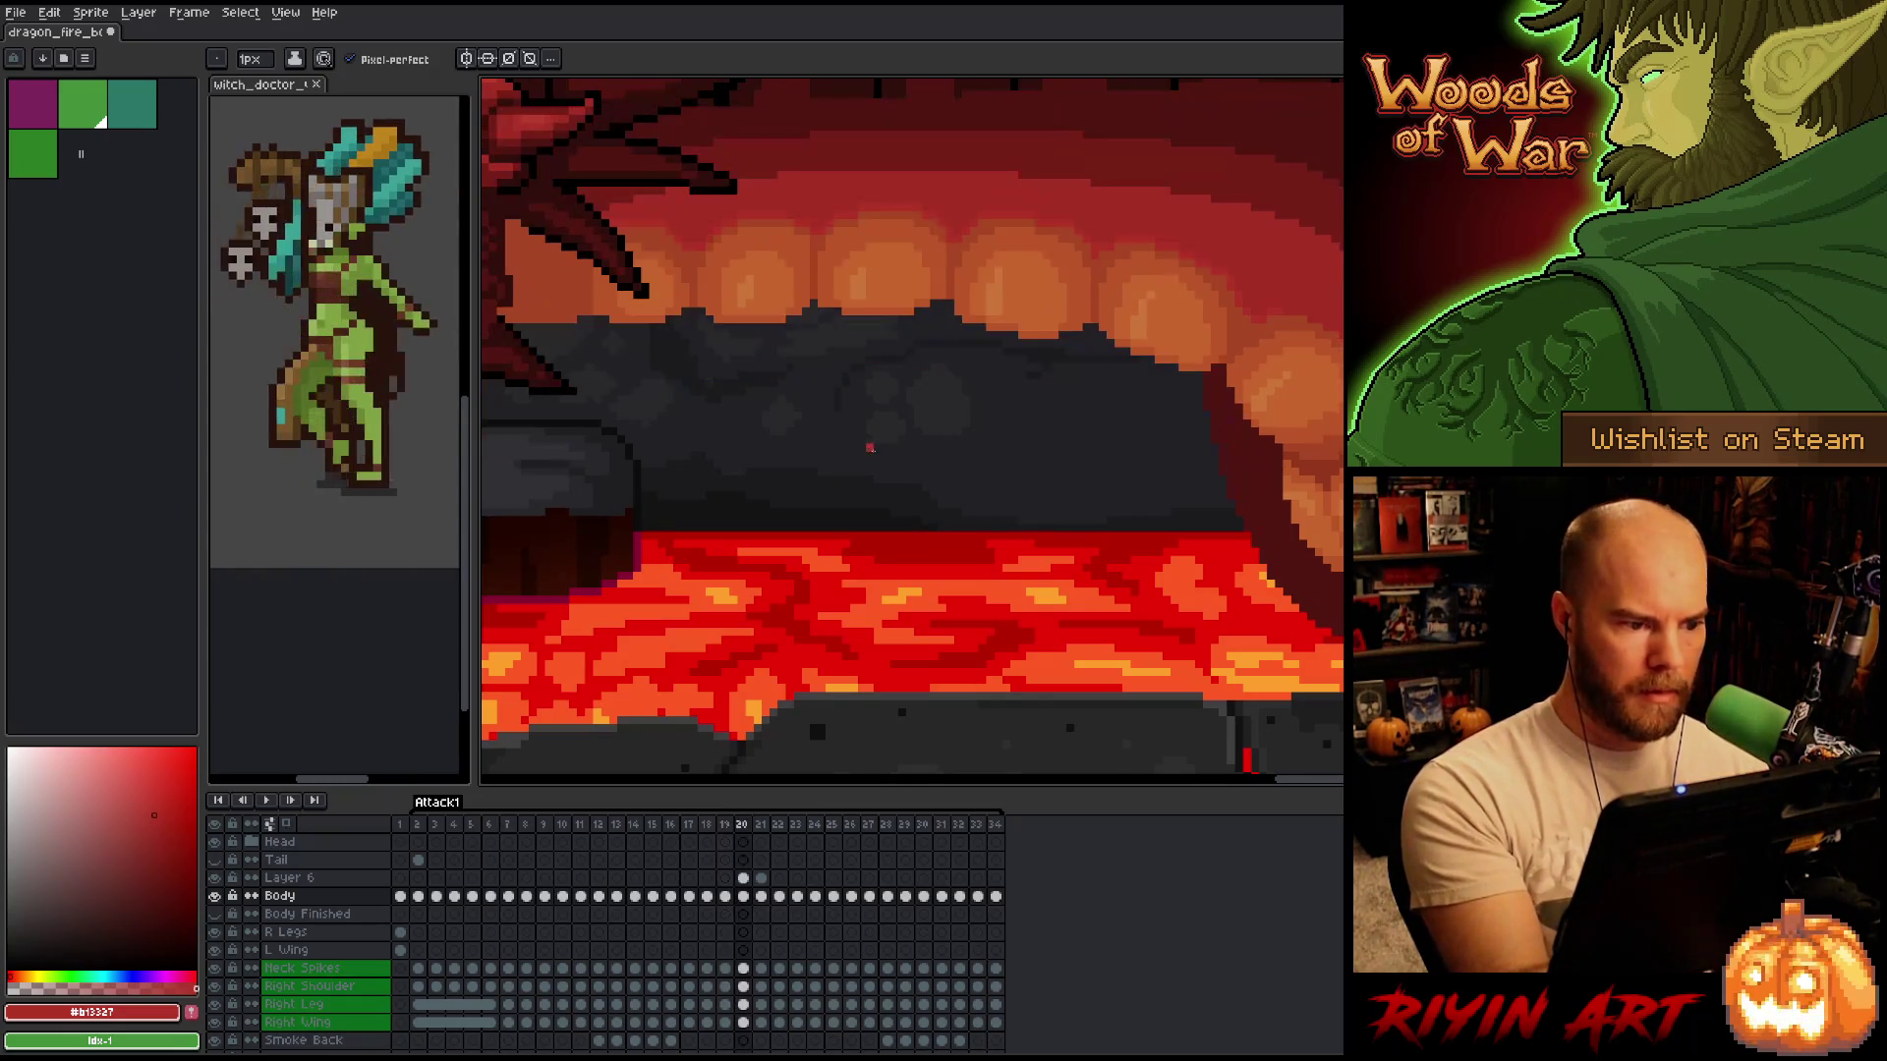
pyautogui.press(',')
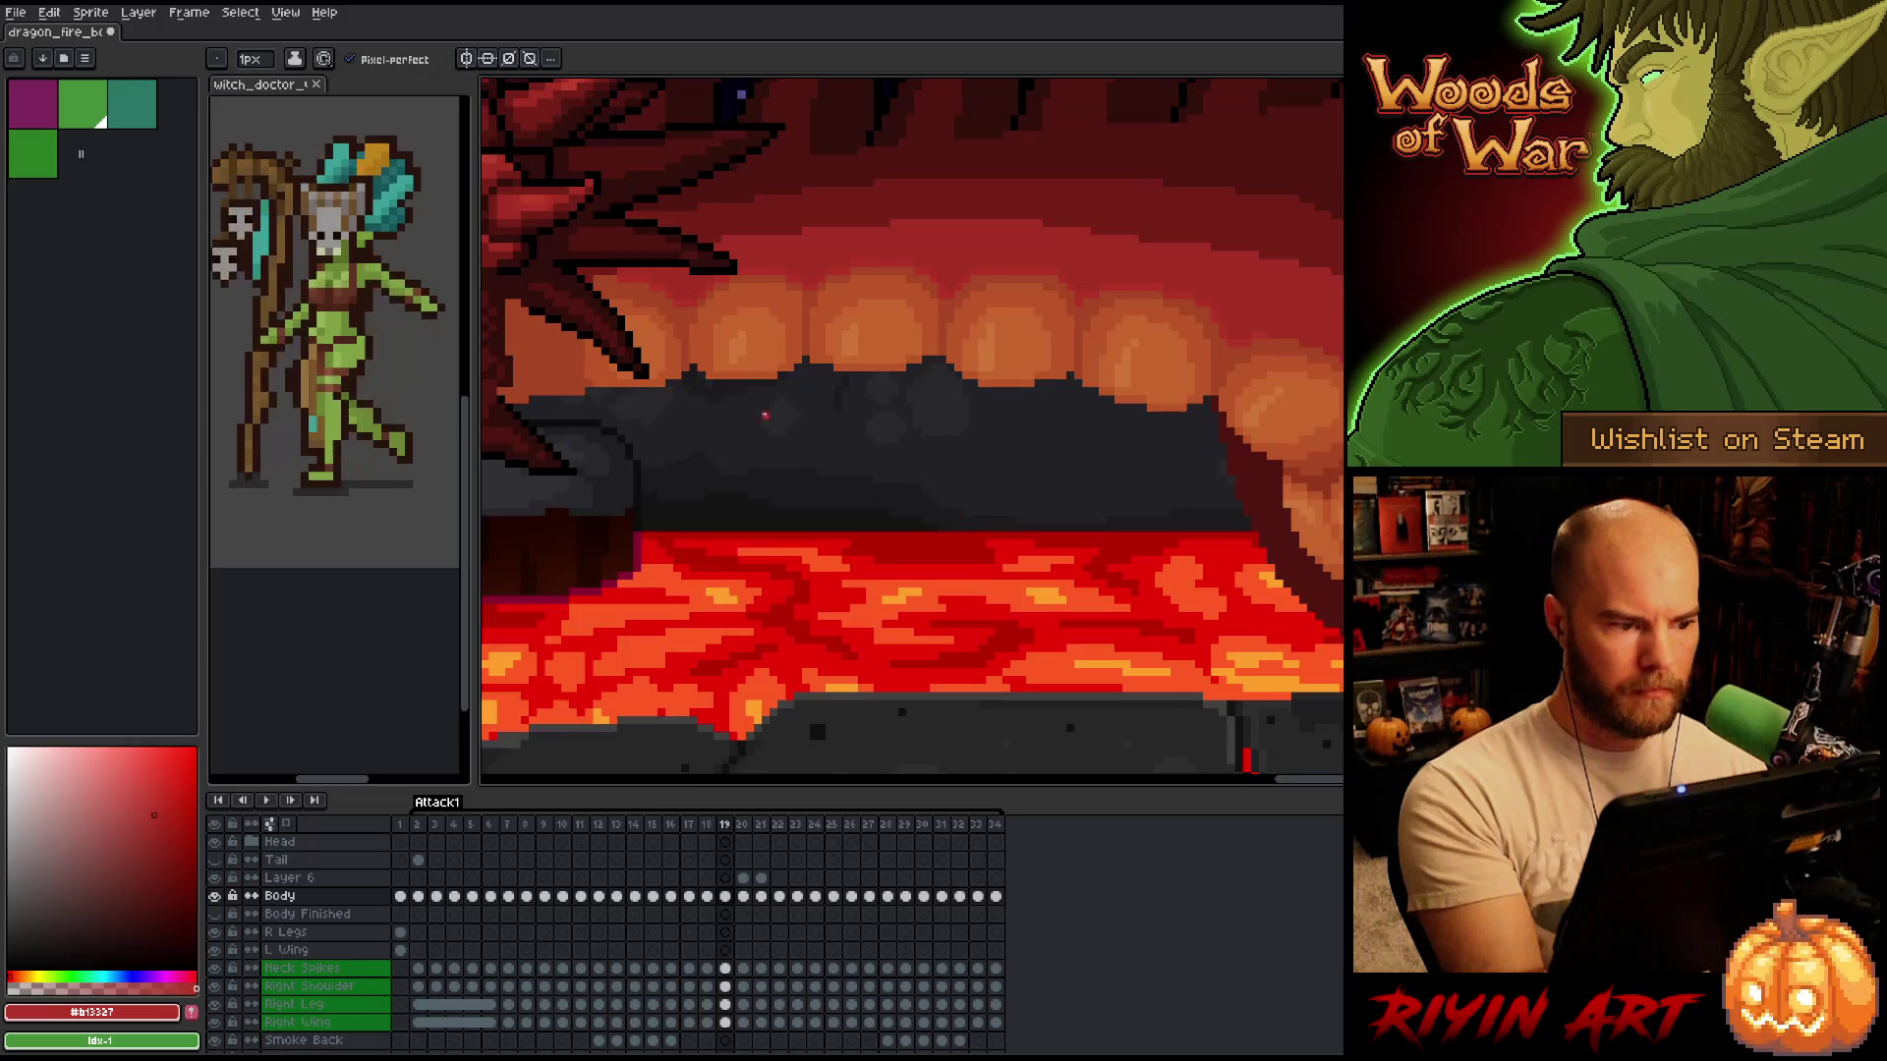
pyautogui.press(',')
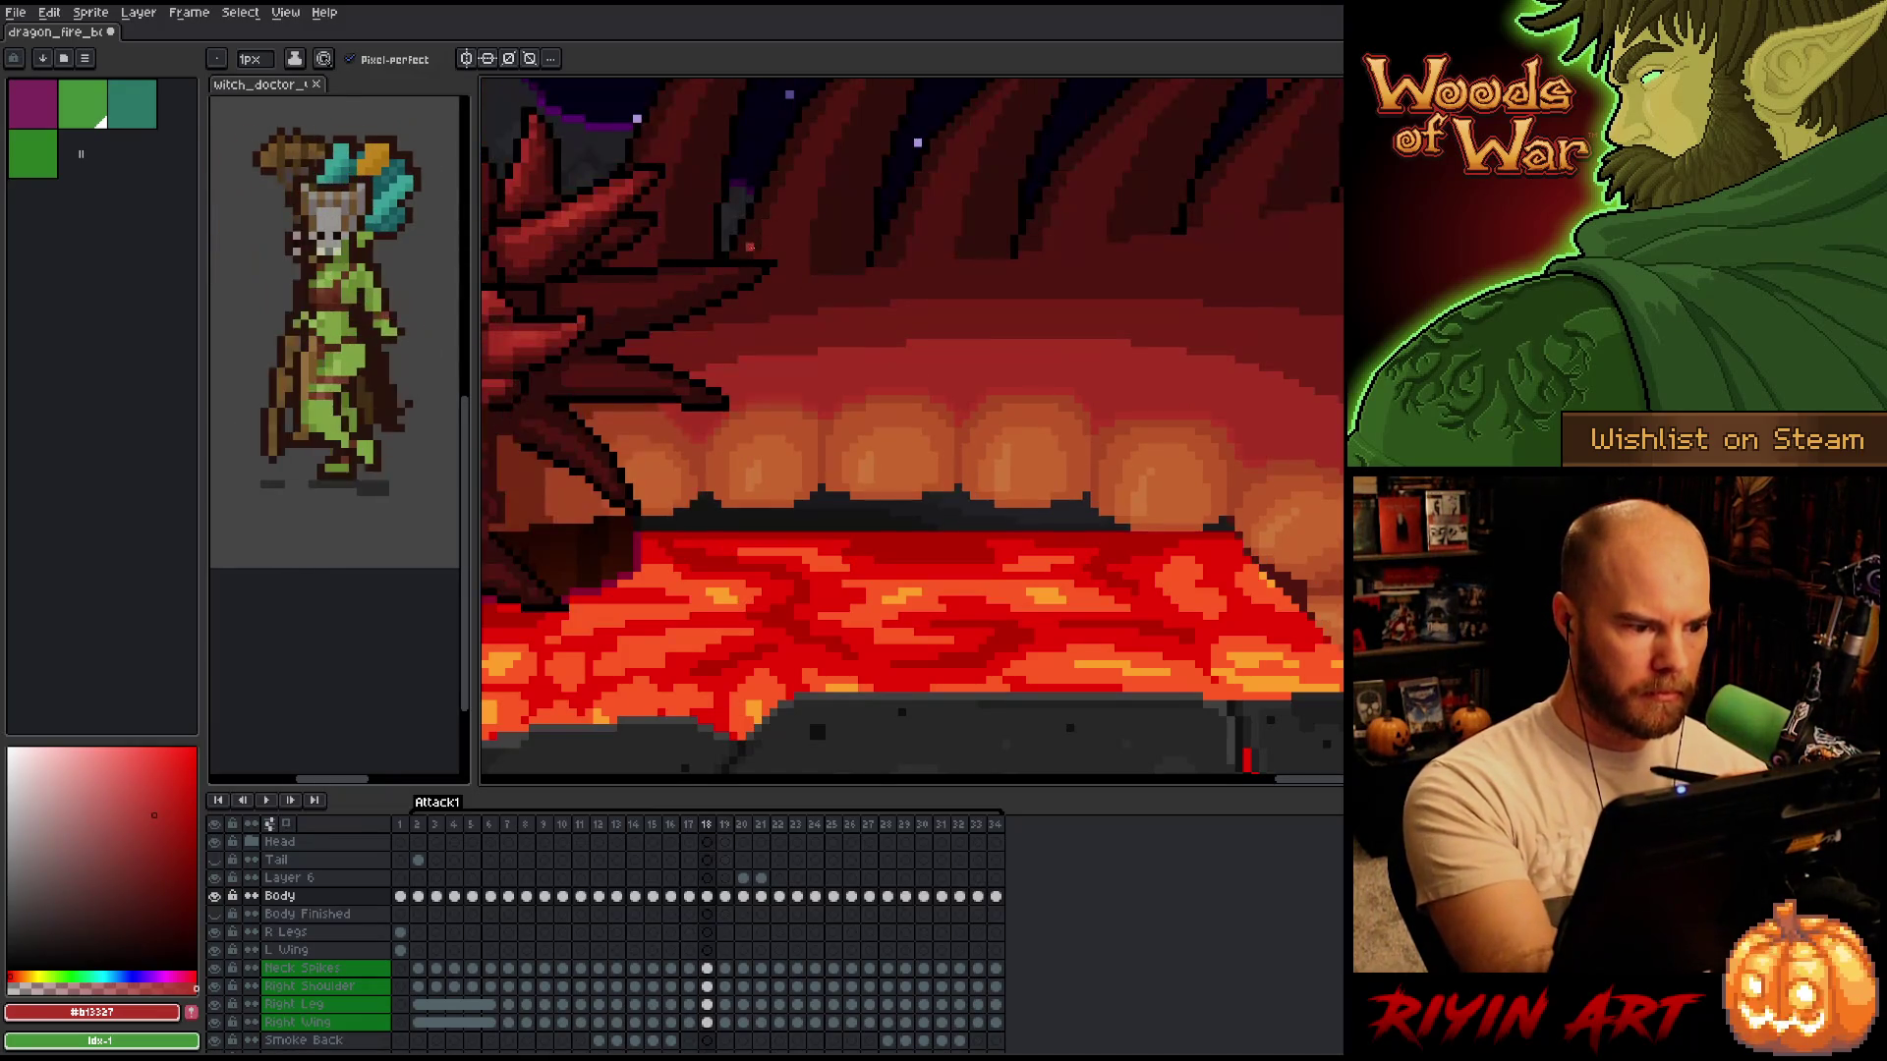
pyautogui.press('.')
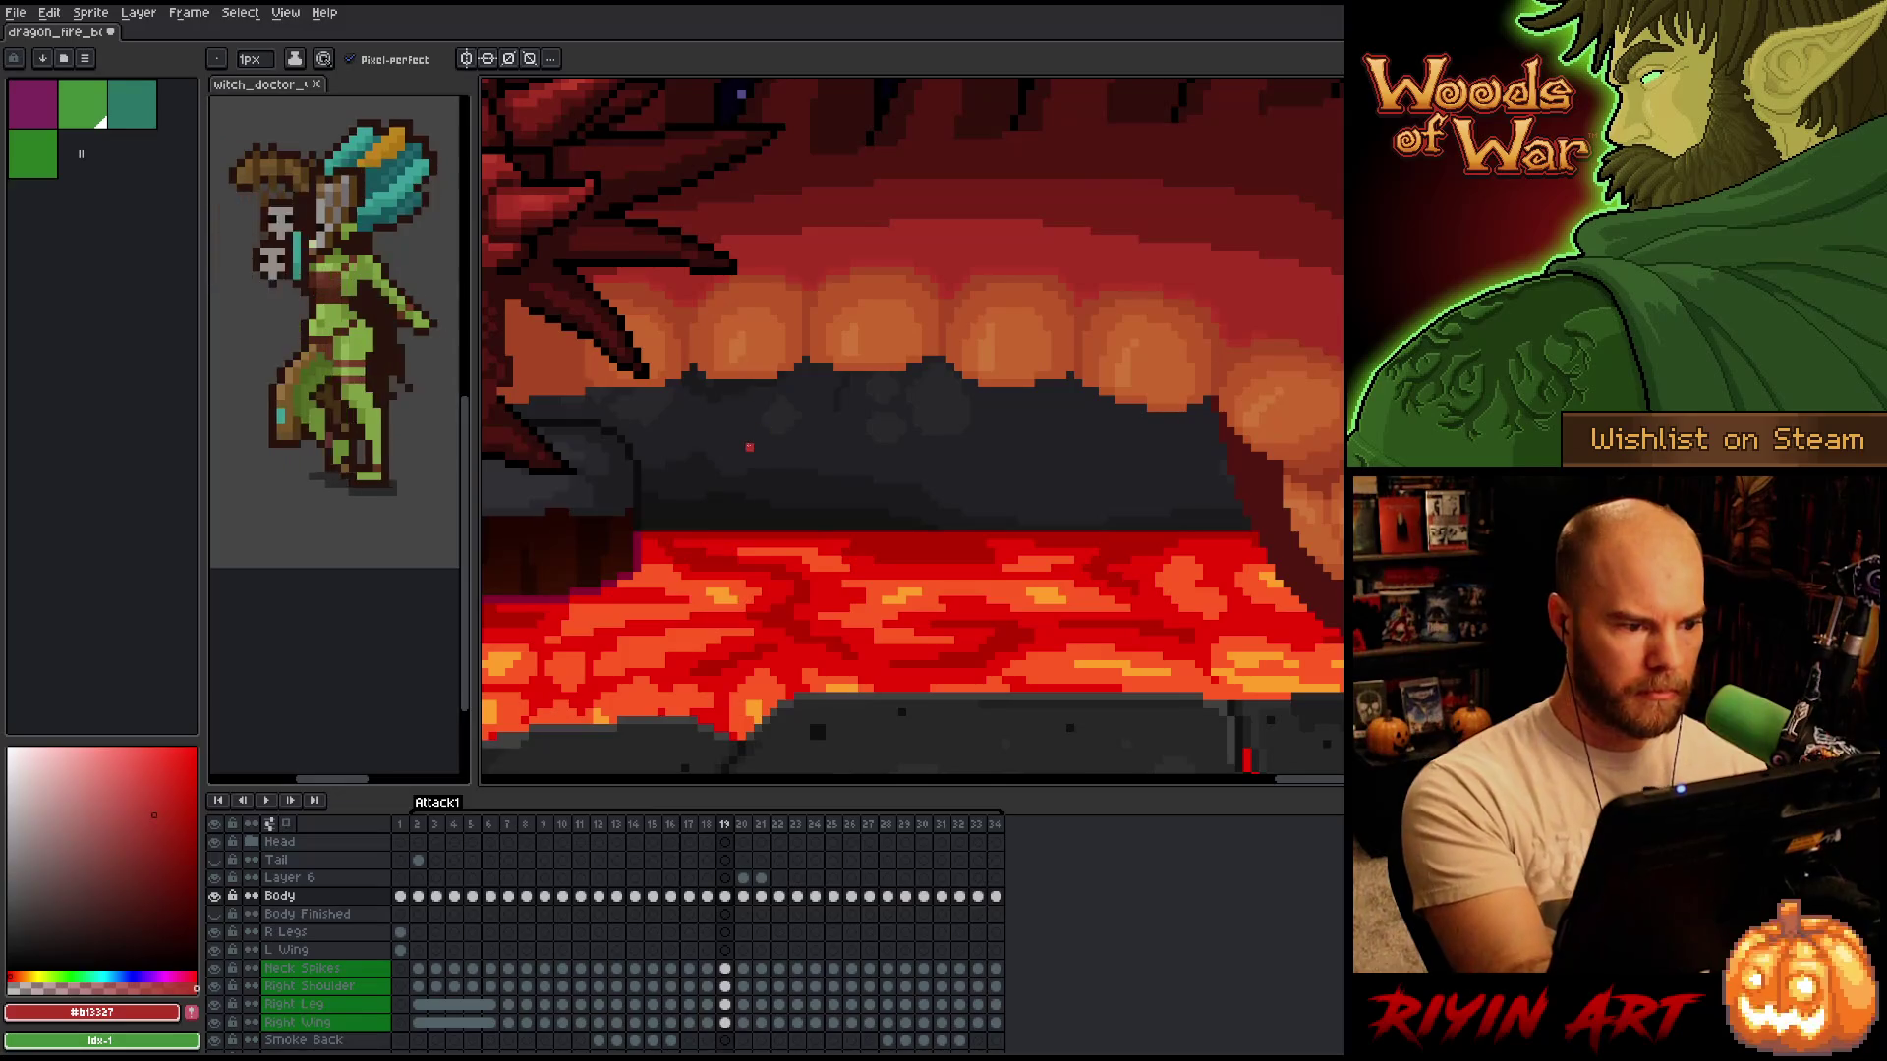
pyautogui.press('.')
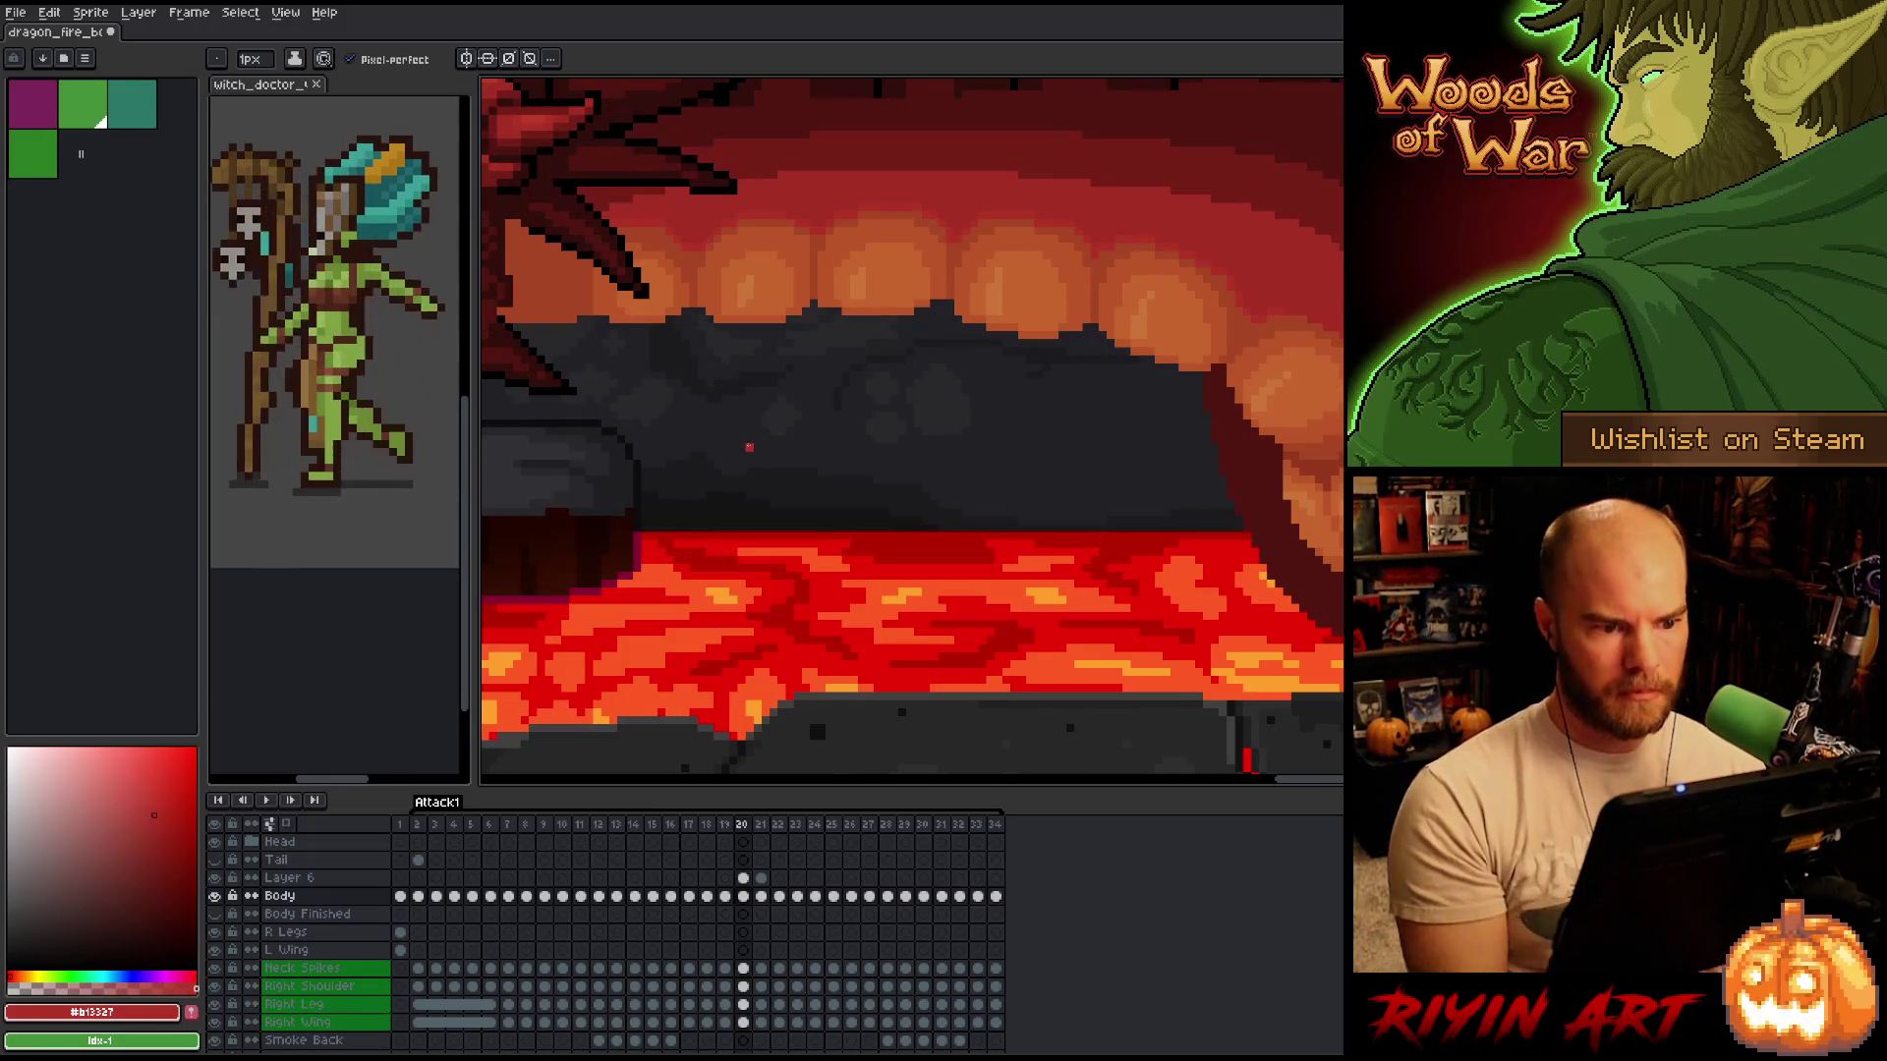
pyautogui.press('.')
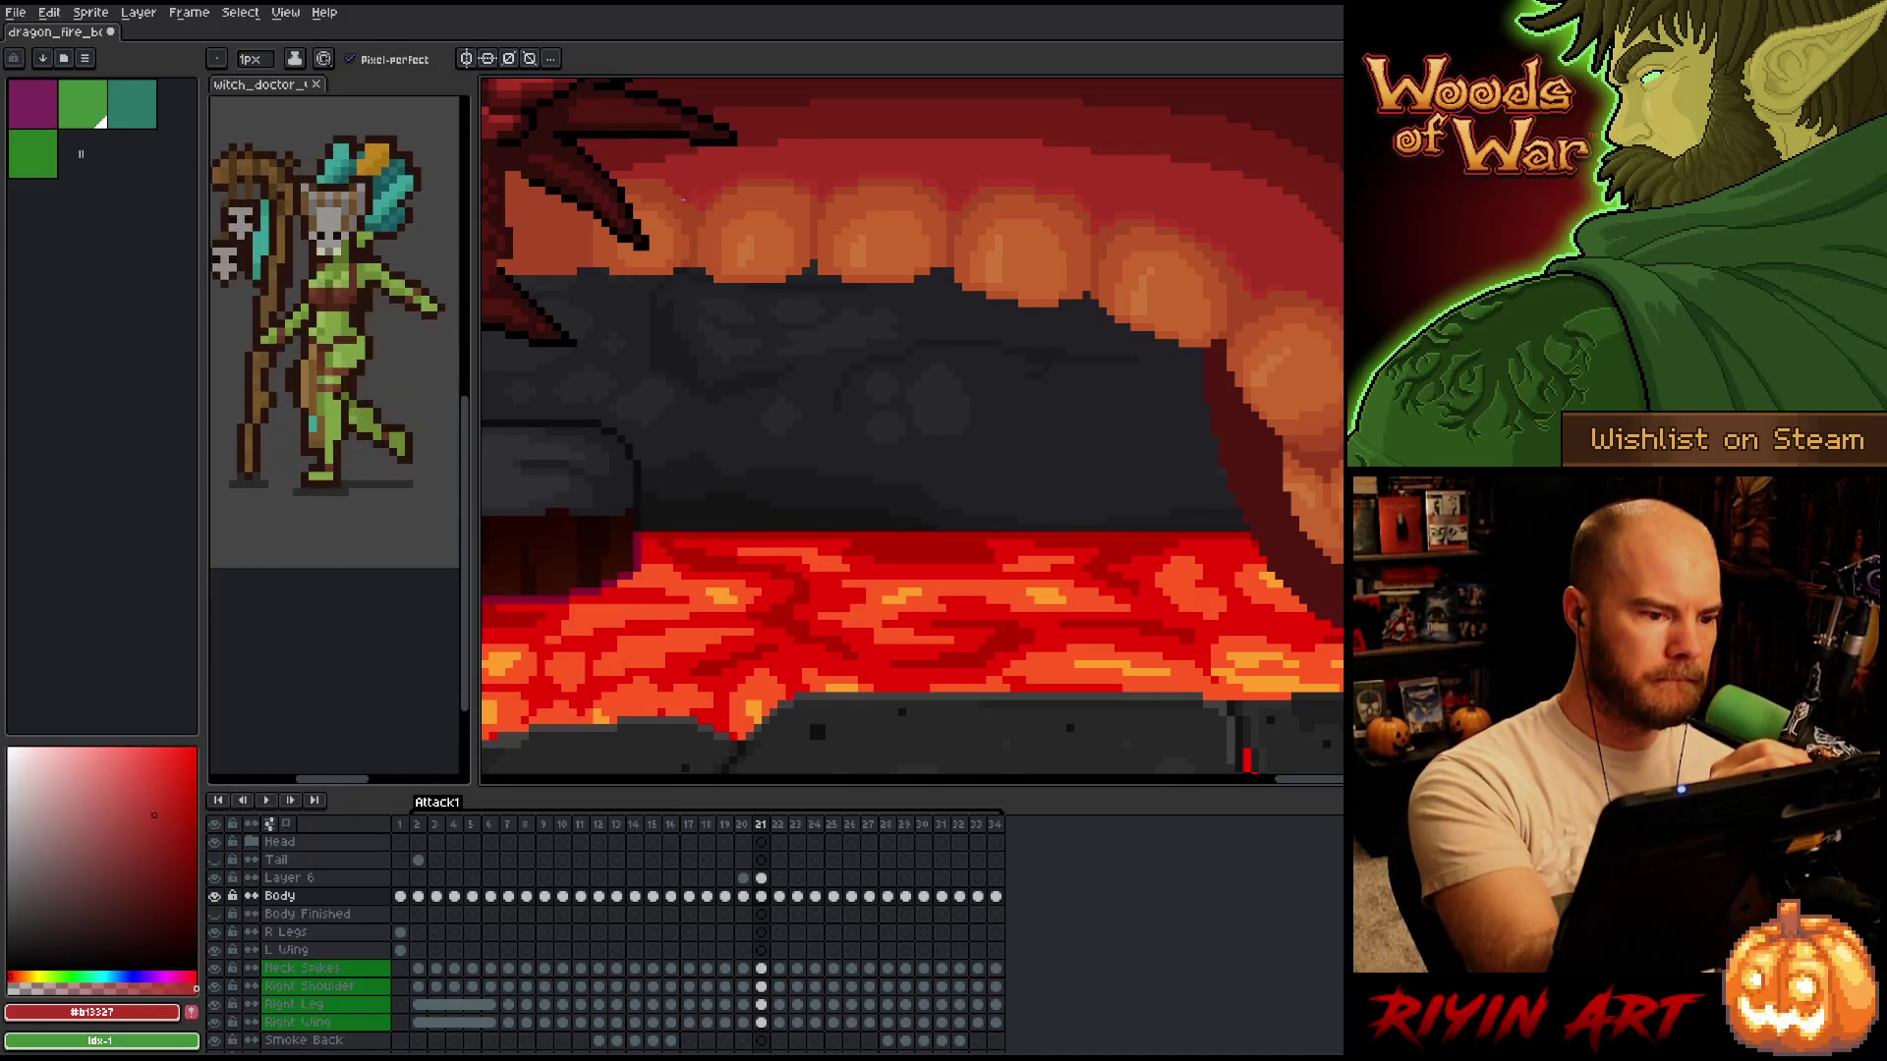
pyautogui.press('Up')
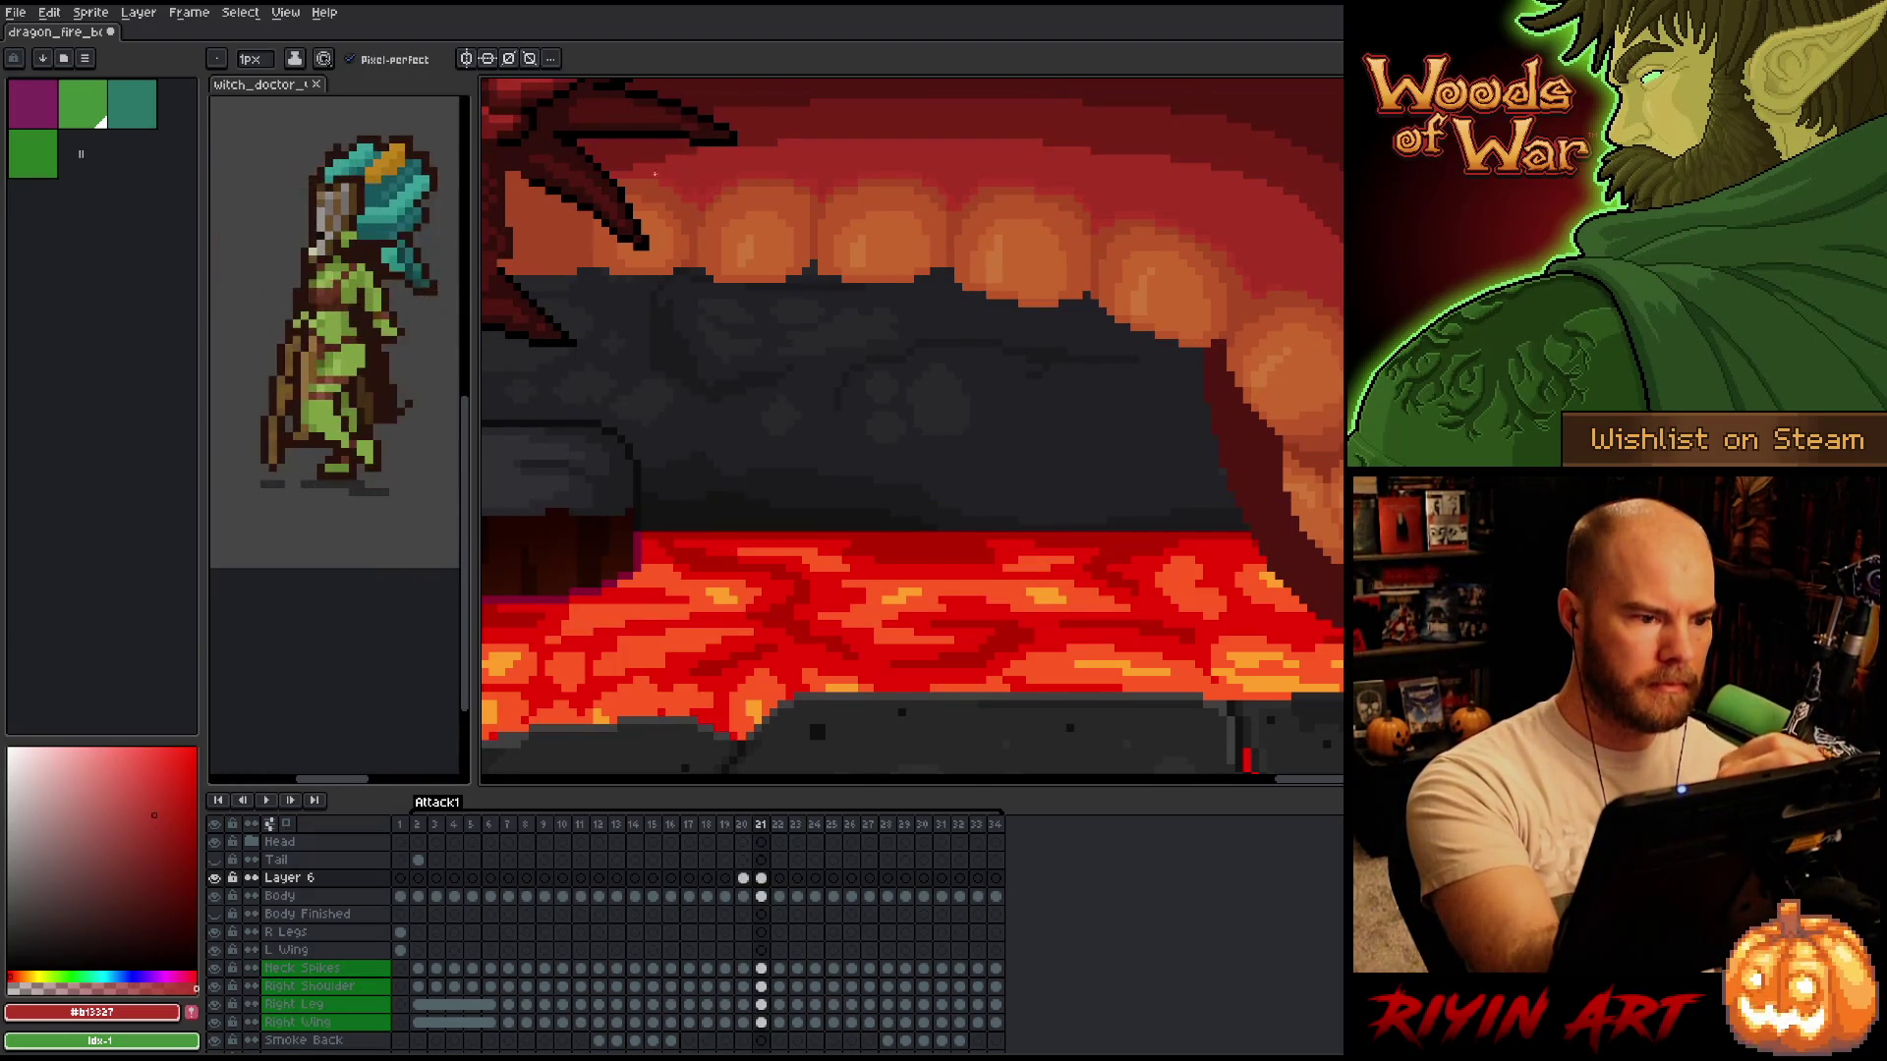
# Pick the dark and light mouth reds and return to frame 19.
pyautogui.keyDown('alt'); pyautogui.click(696, 167); pyautogui.keyUp('alt')
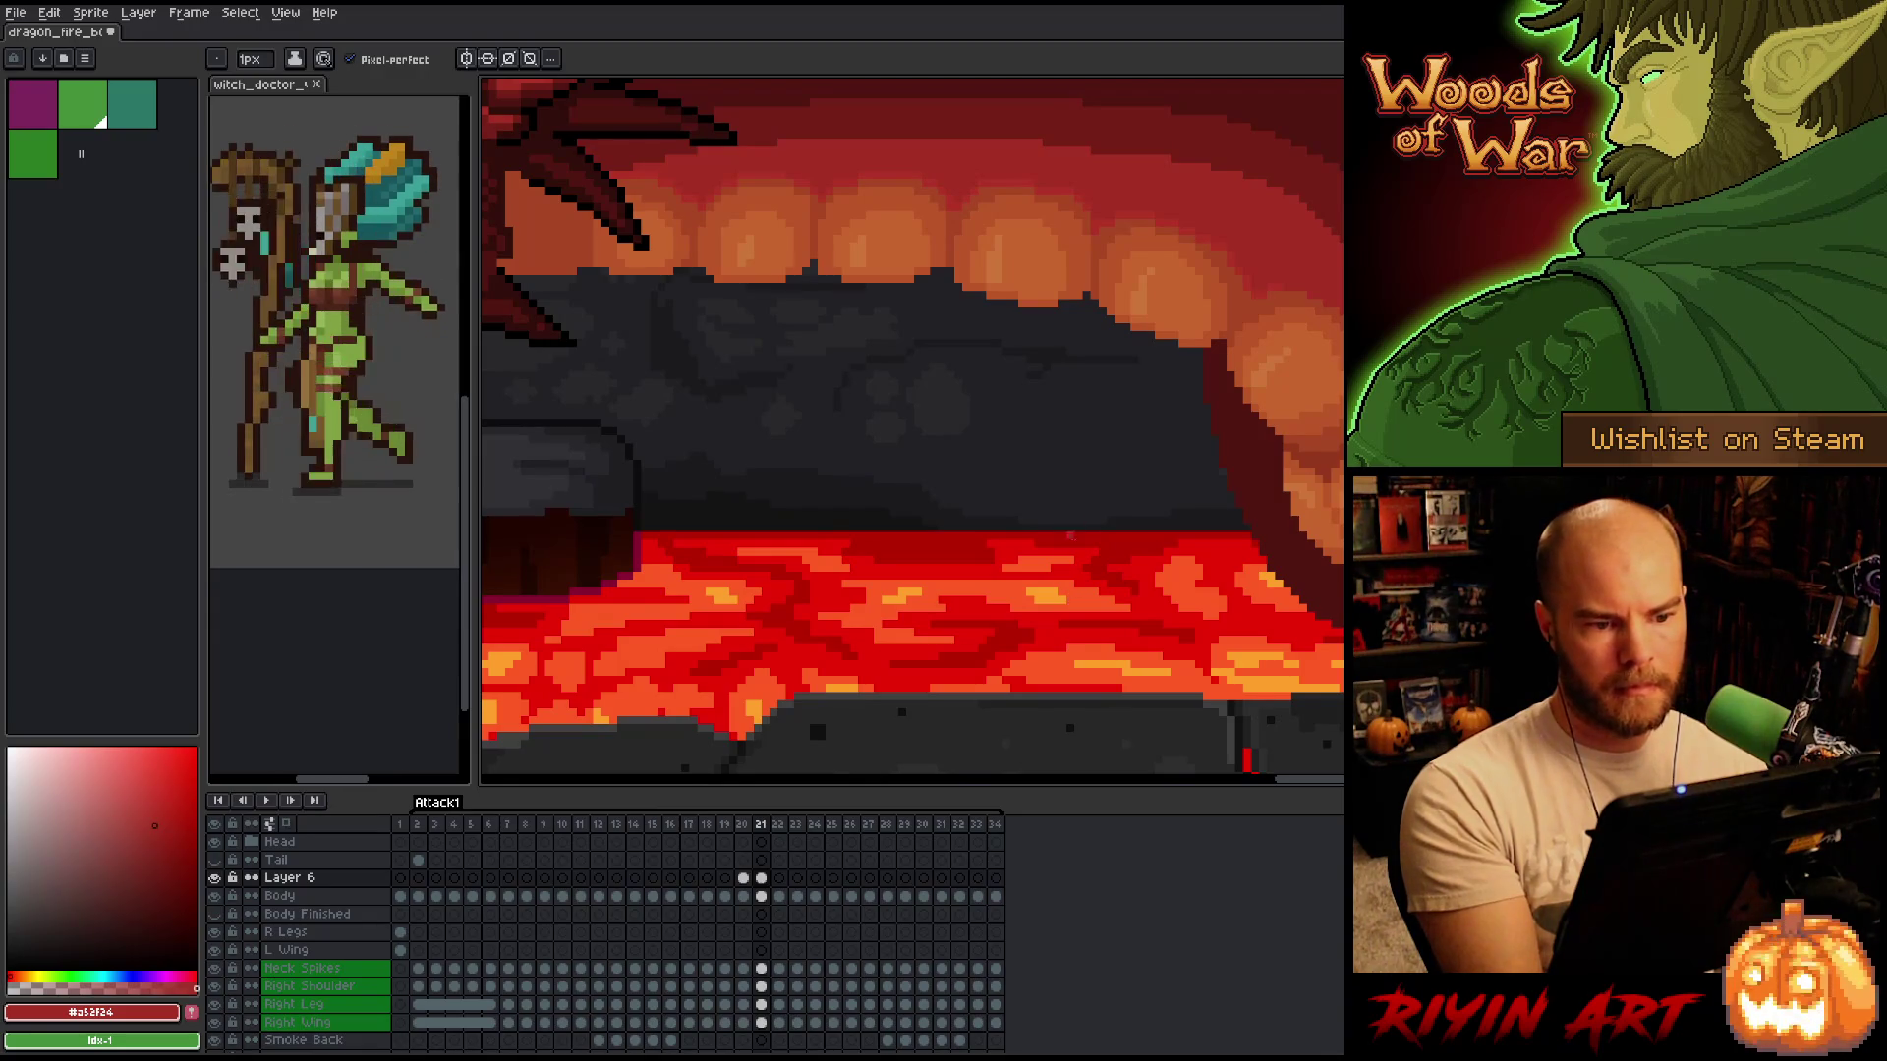
pyautogui.keyDown('alt'); pyautogui.click(1094, 214); pyautogui.keyUp('alt')
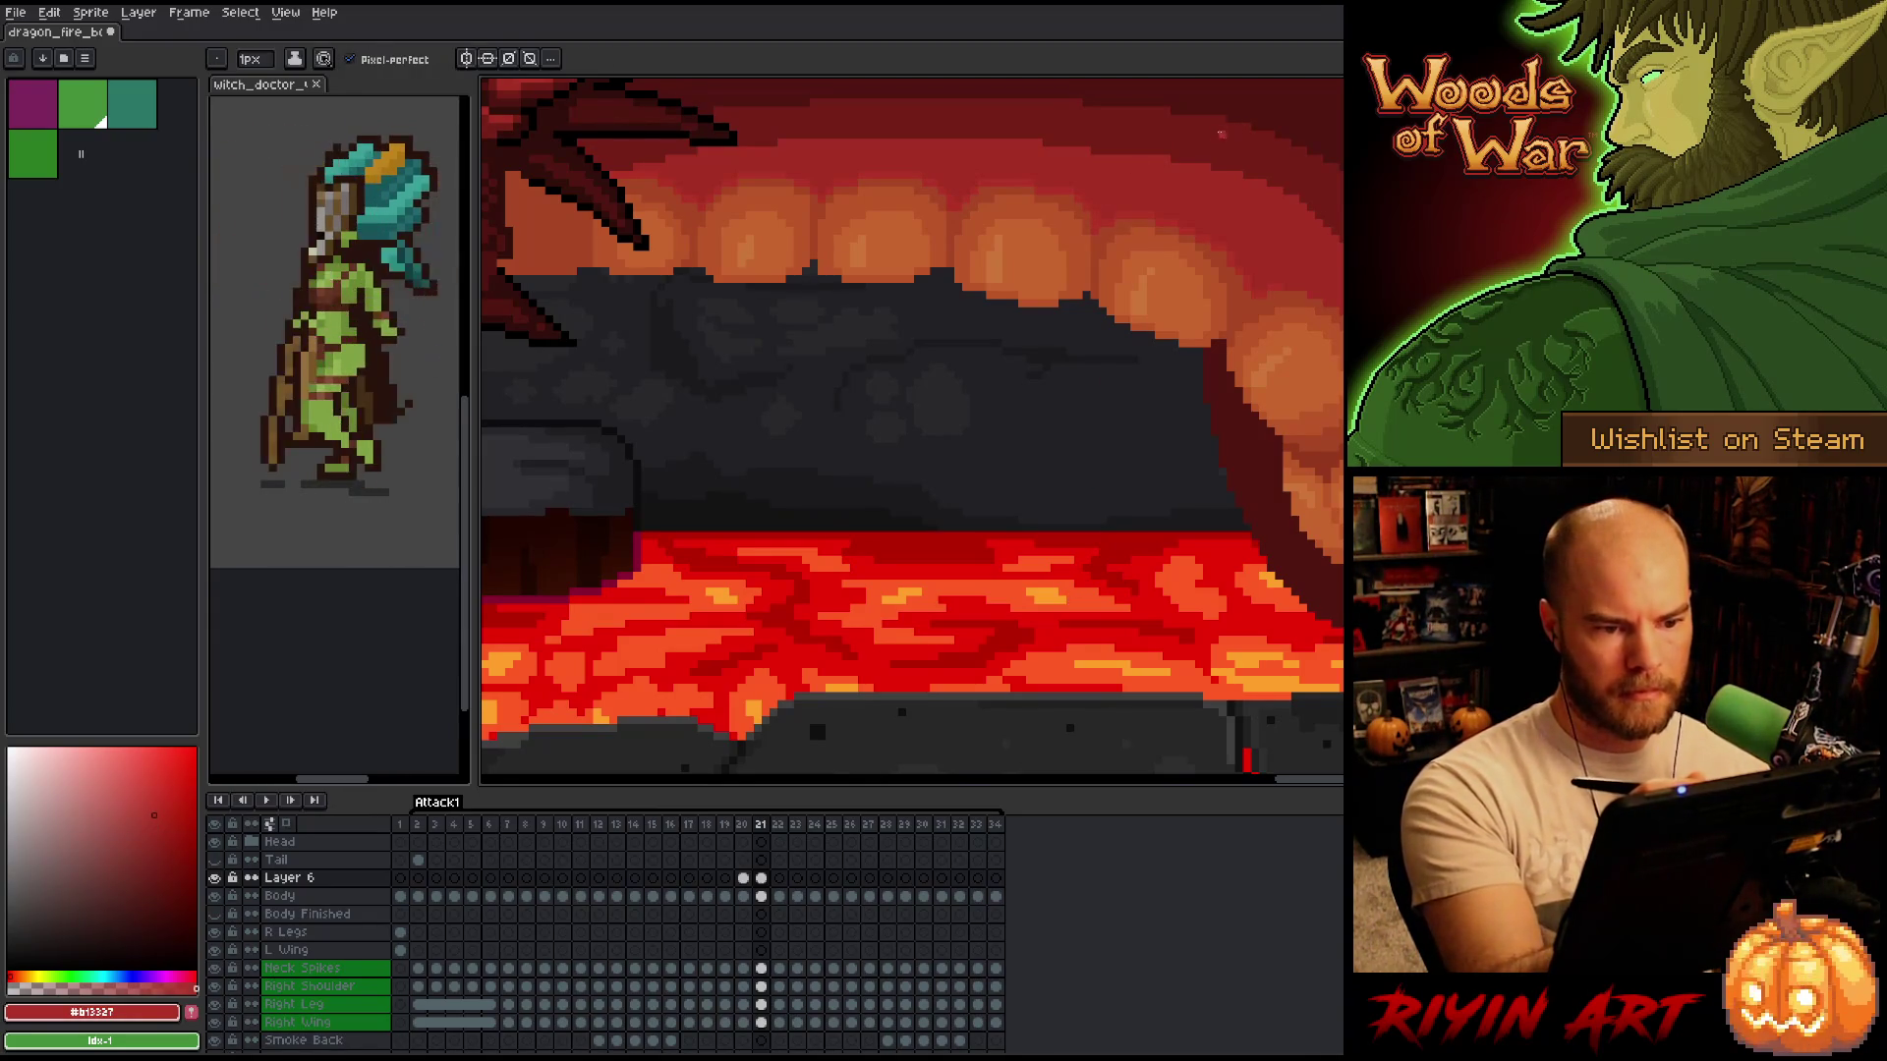
pyautogui.press('Left')
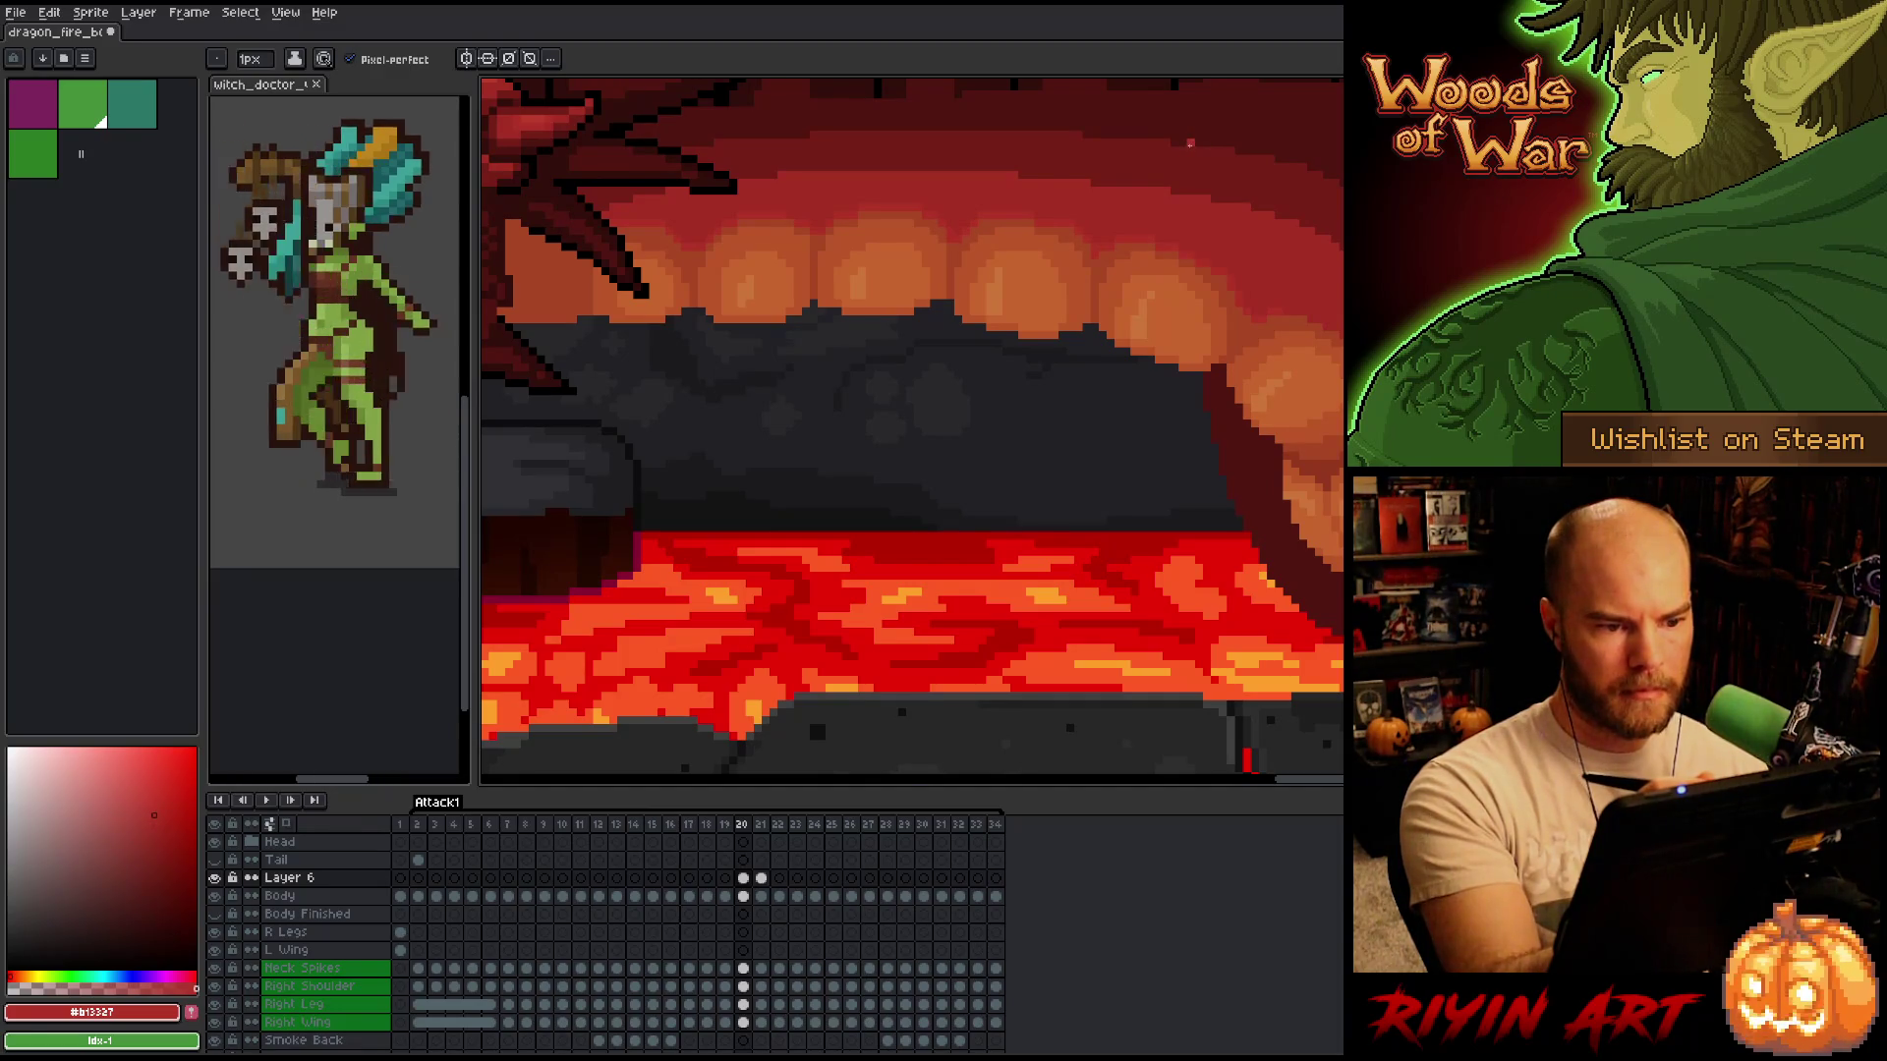
pyautogui.press('Left')
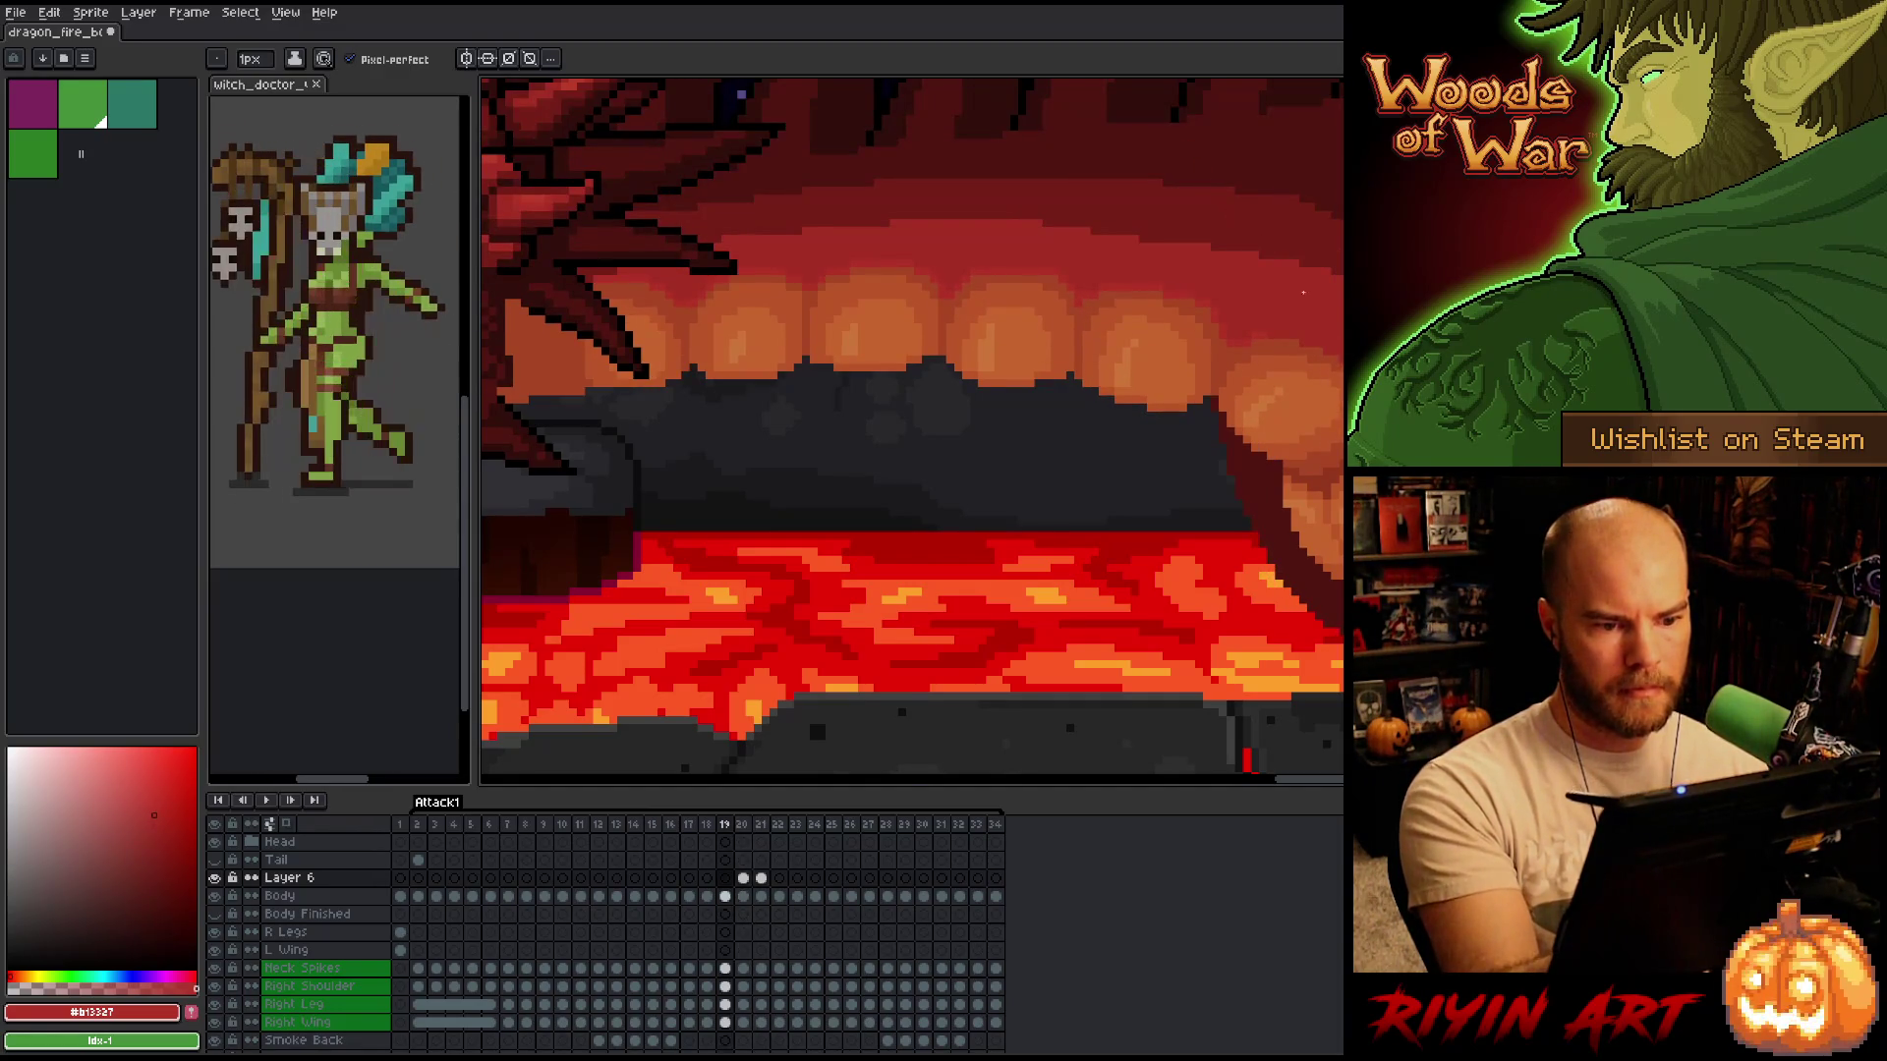
pyautogui.press('Left')
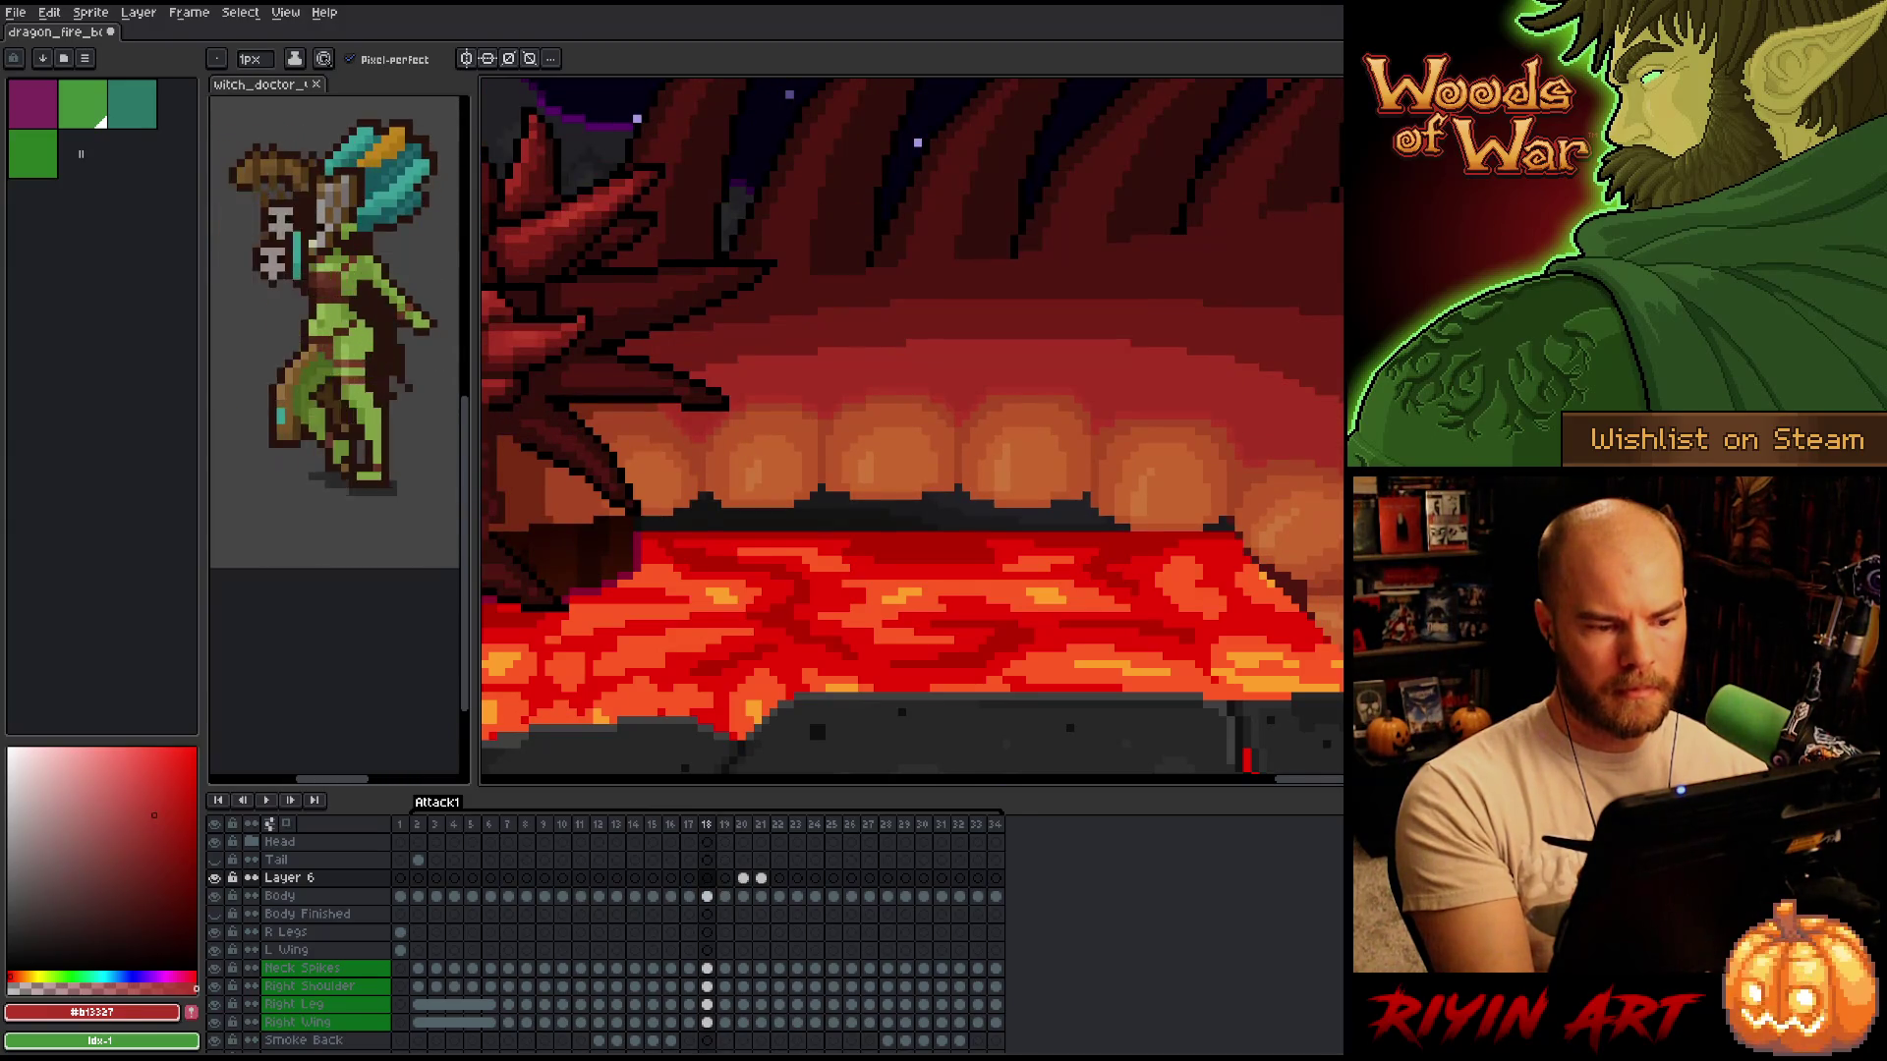
pyautogui.press('Right')
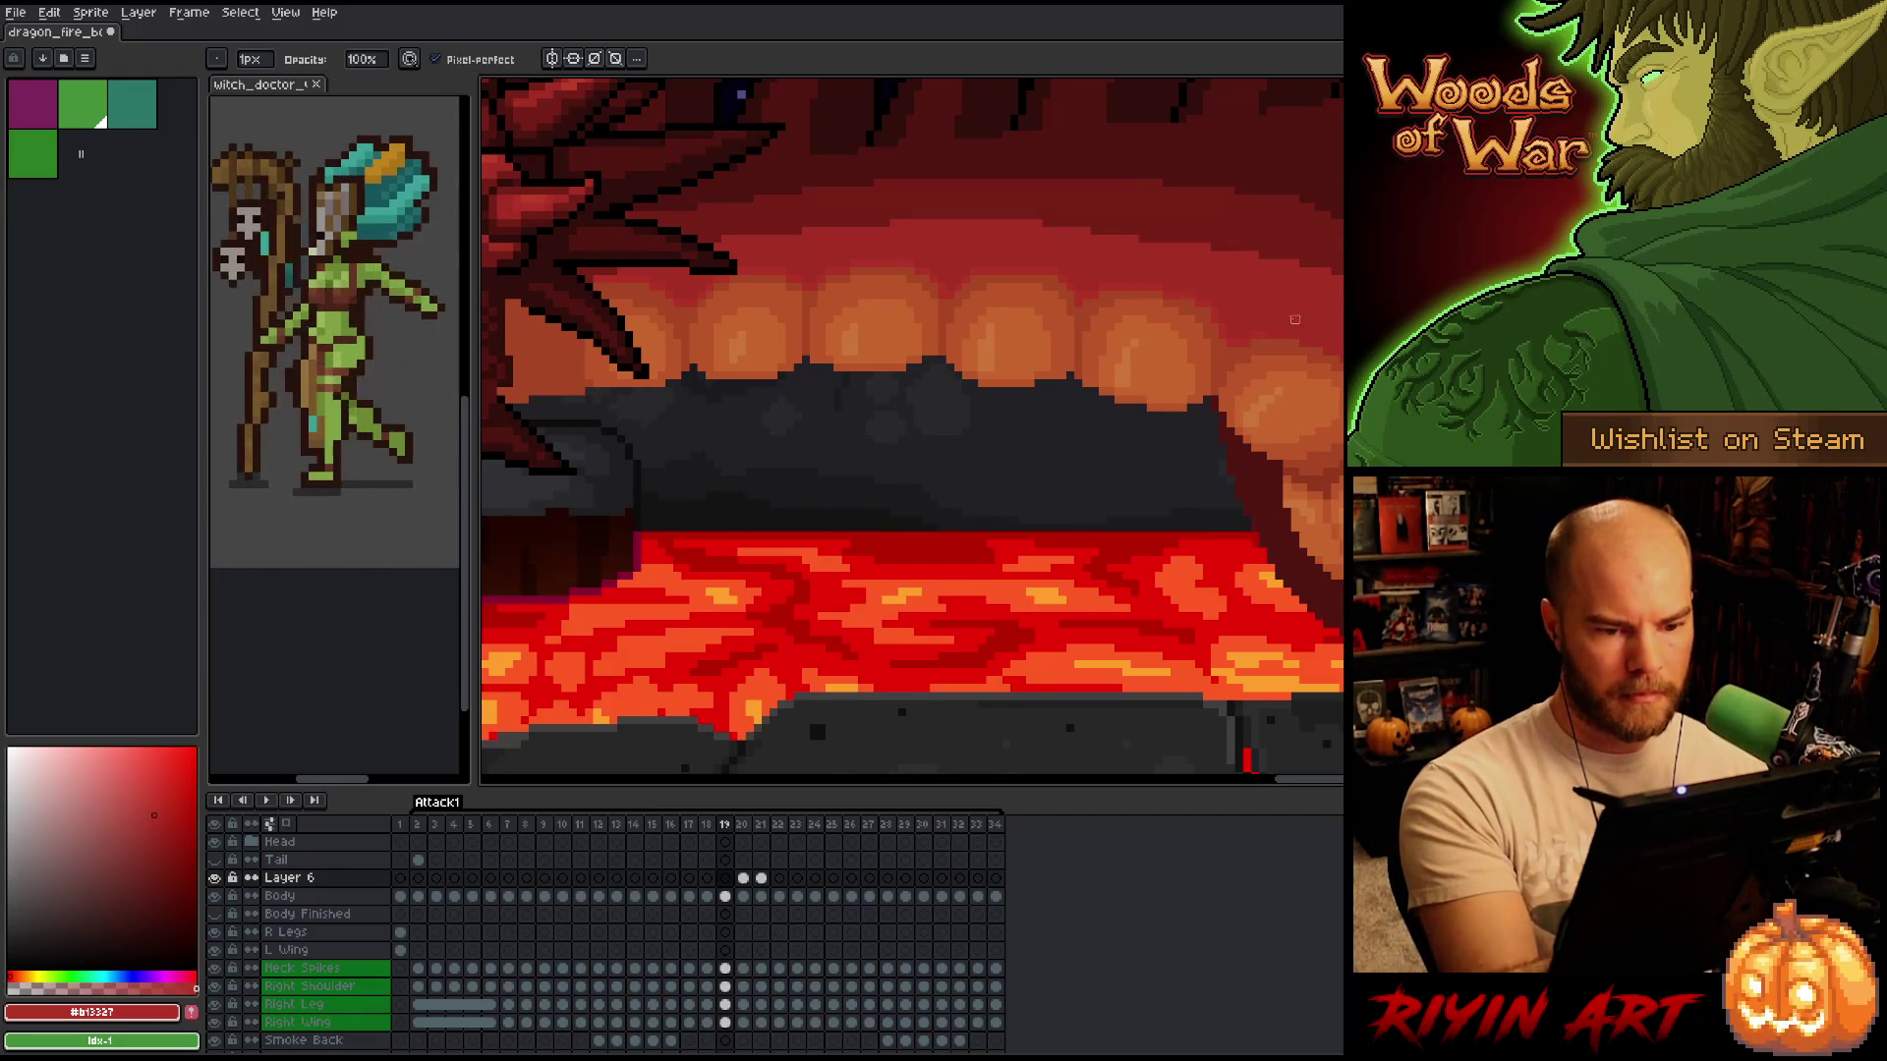
# Paint on Layer 6 at frame 19 and add a Layer 6 cel at frame 22.
pyautogui.keyDown('alt'); pyautogui.click(1260, 328); pyautogui.keyUp('alt')
pyautogui.click(1280, 307)
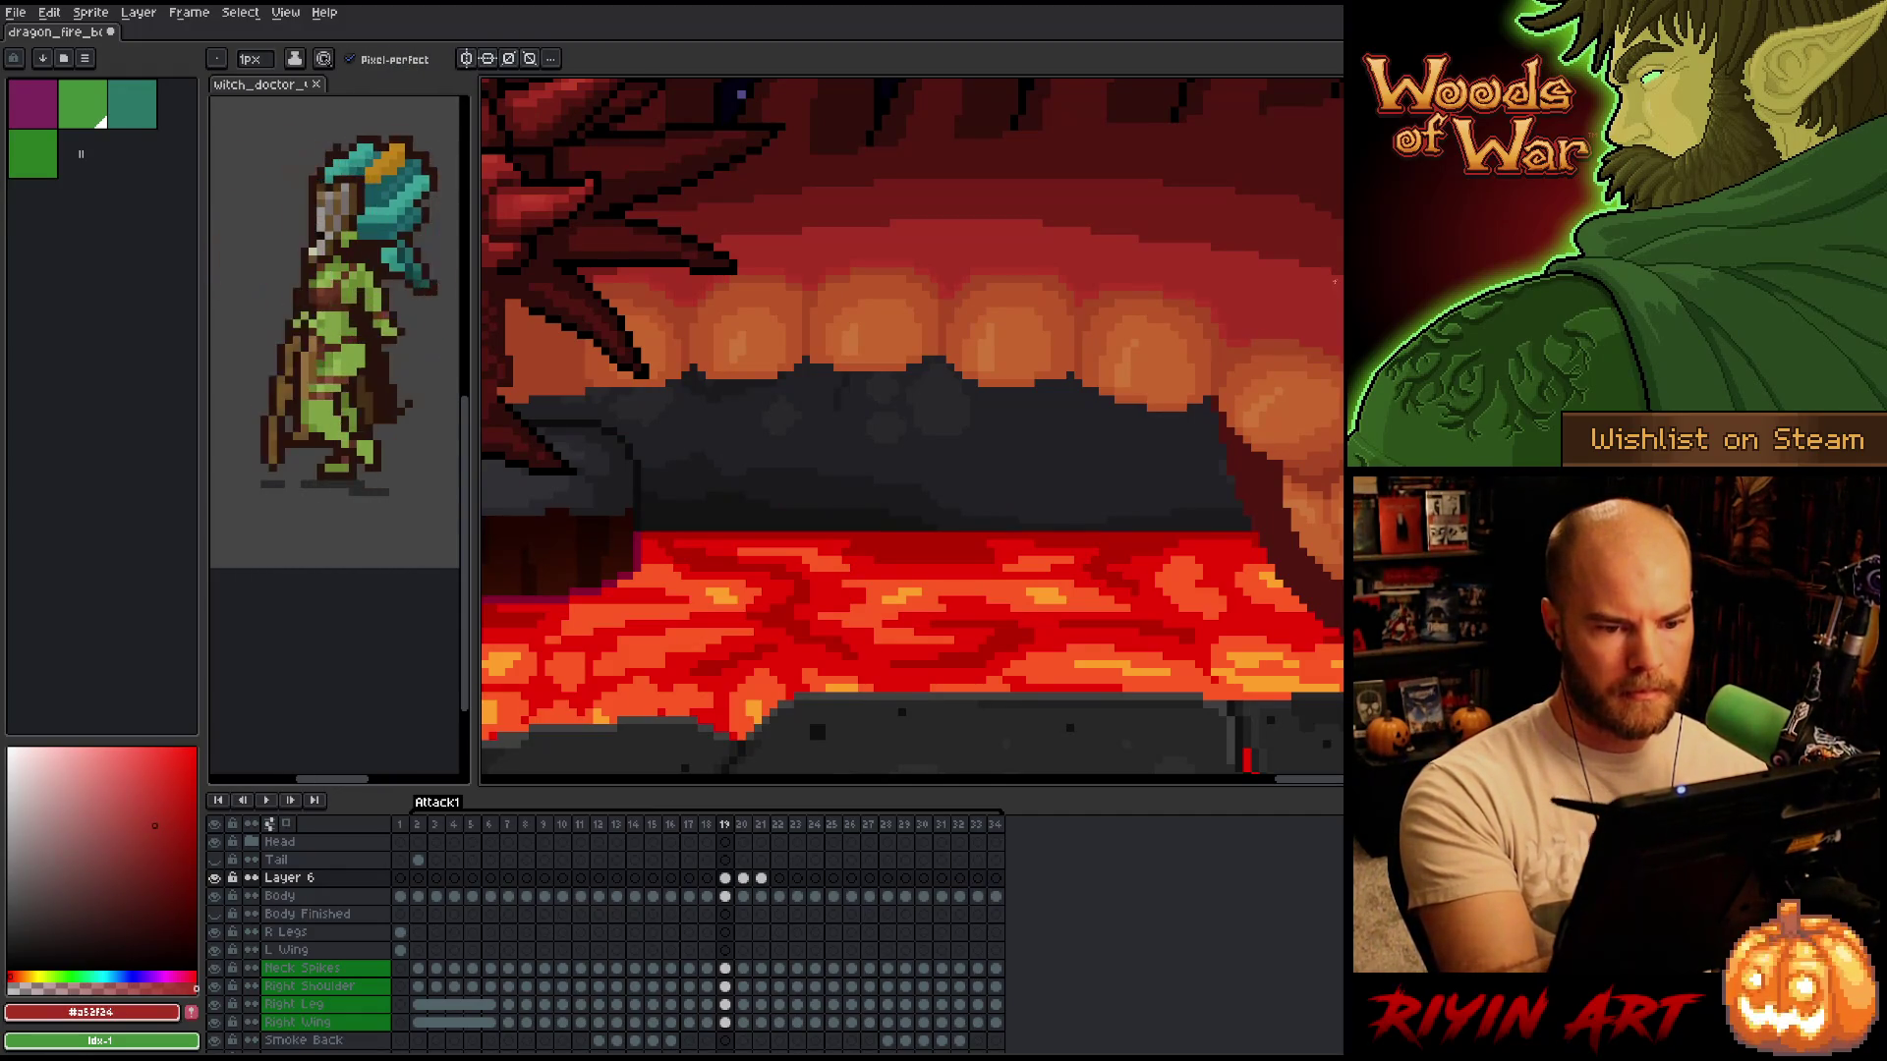
pyautogui.press('Left')
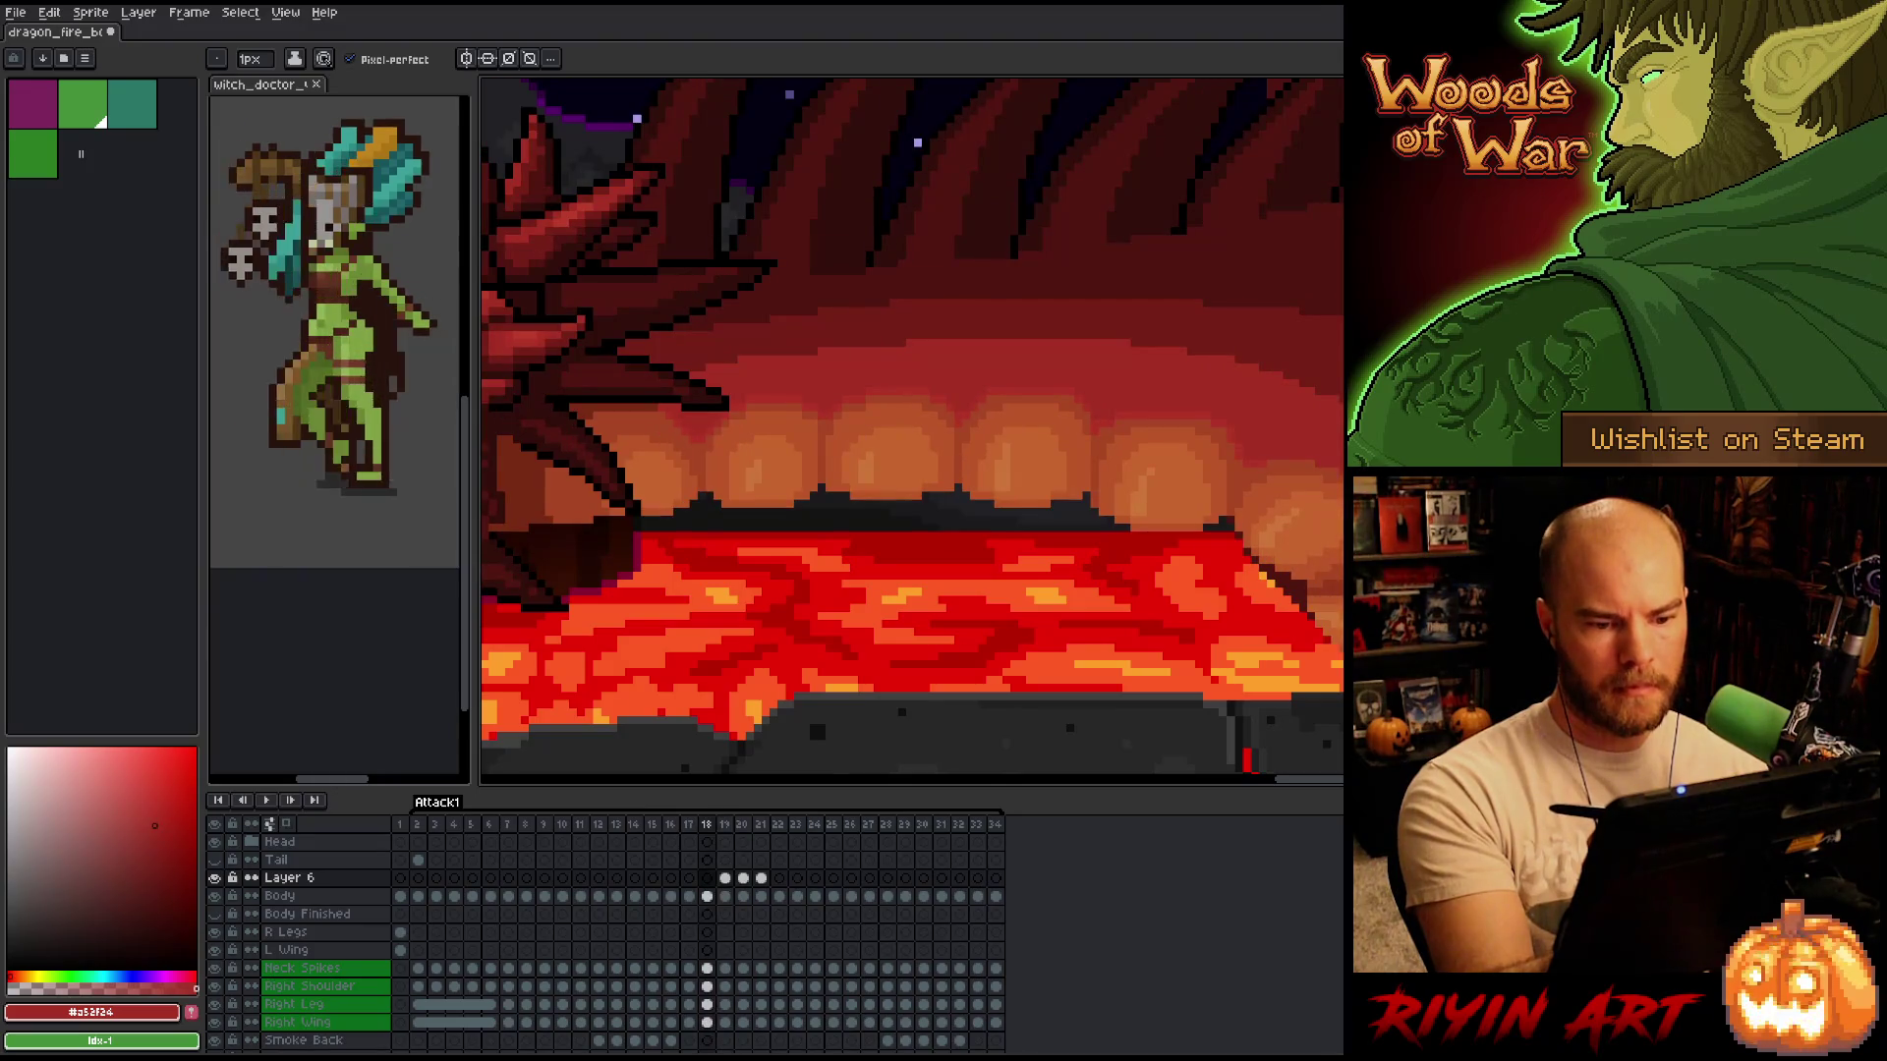
pyautogui.press('Right')
pyautogui.press('Right')
pyautogui.press('Left')
pyautogui.press('Right')
pyautogui.press('Right')
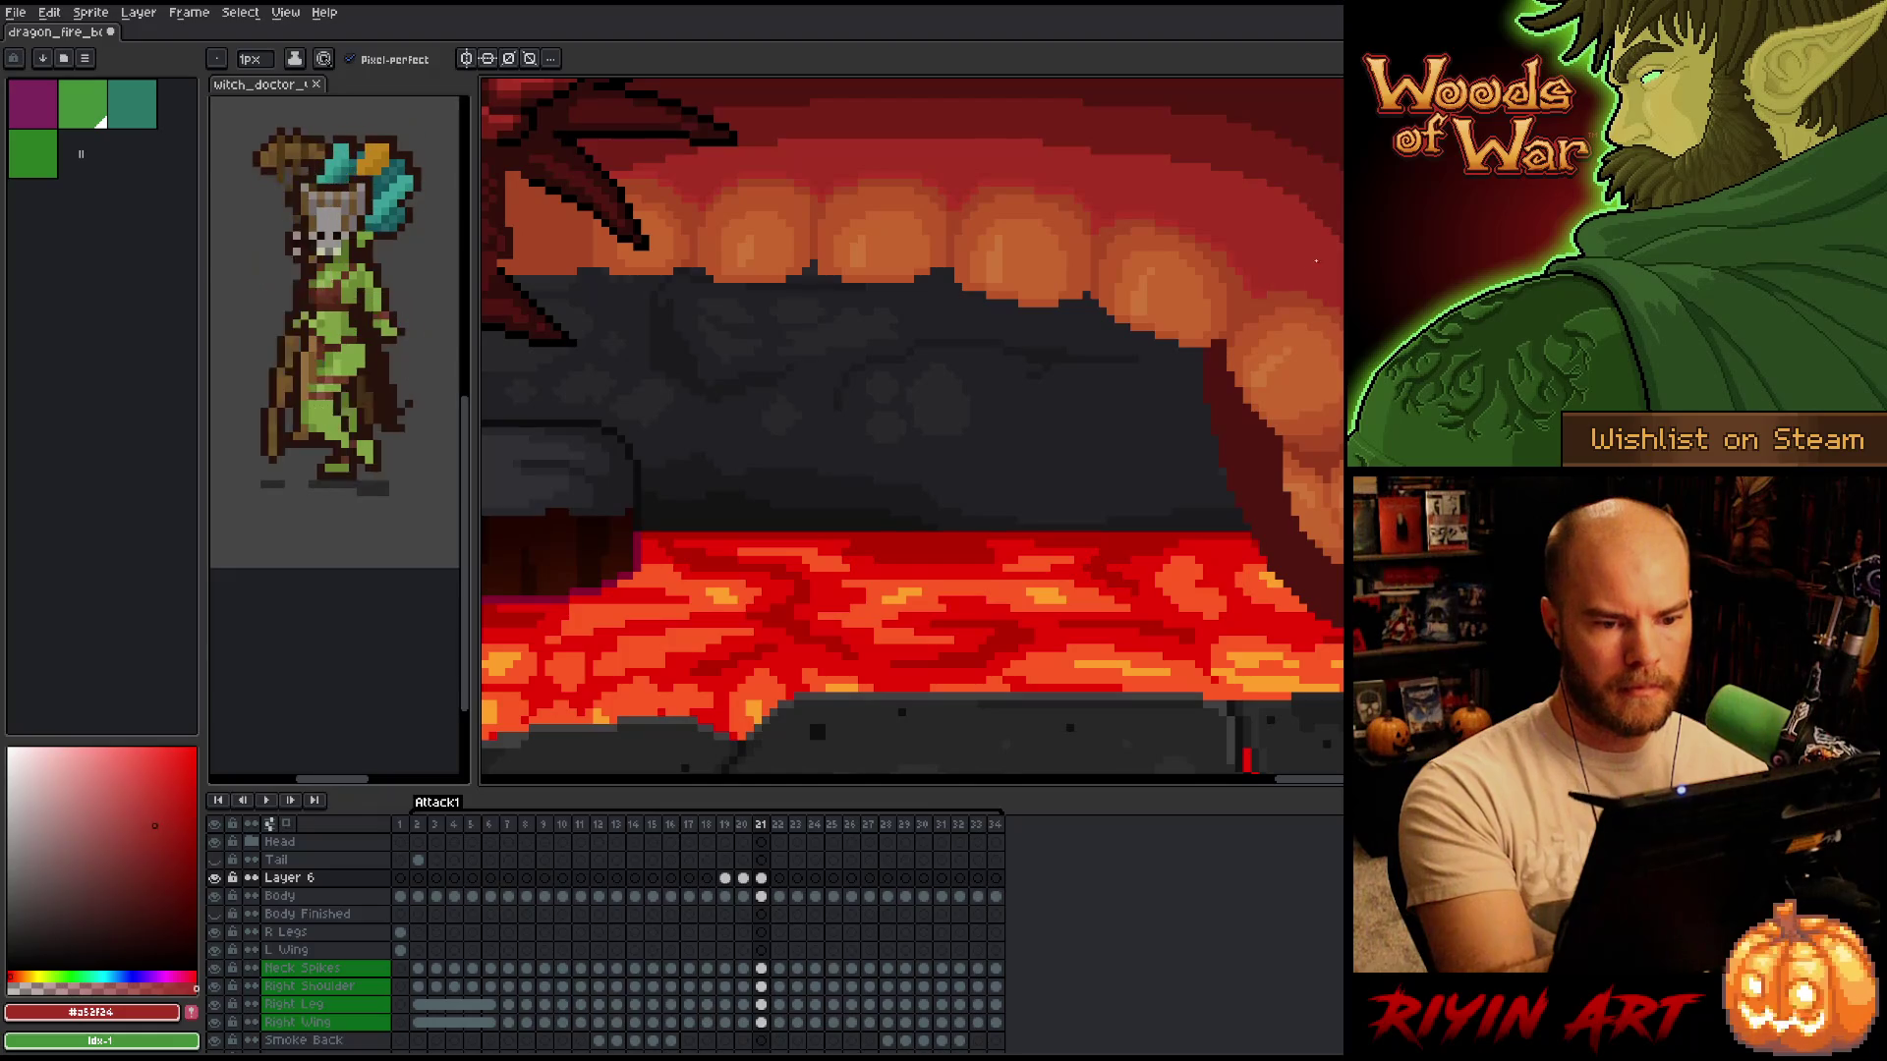
pyautogui.press('Right')
pyautogui.press('Left')
pyautogui.press('Right')
# Flip between frame 21 and its neighbour to check the jaw motion.
pyautogui.press('Left')
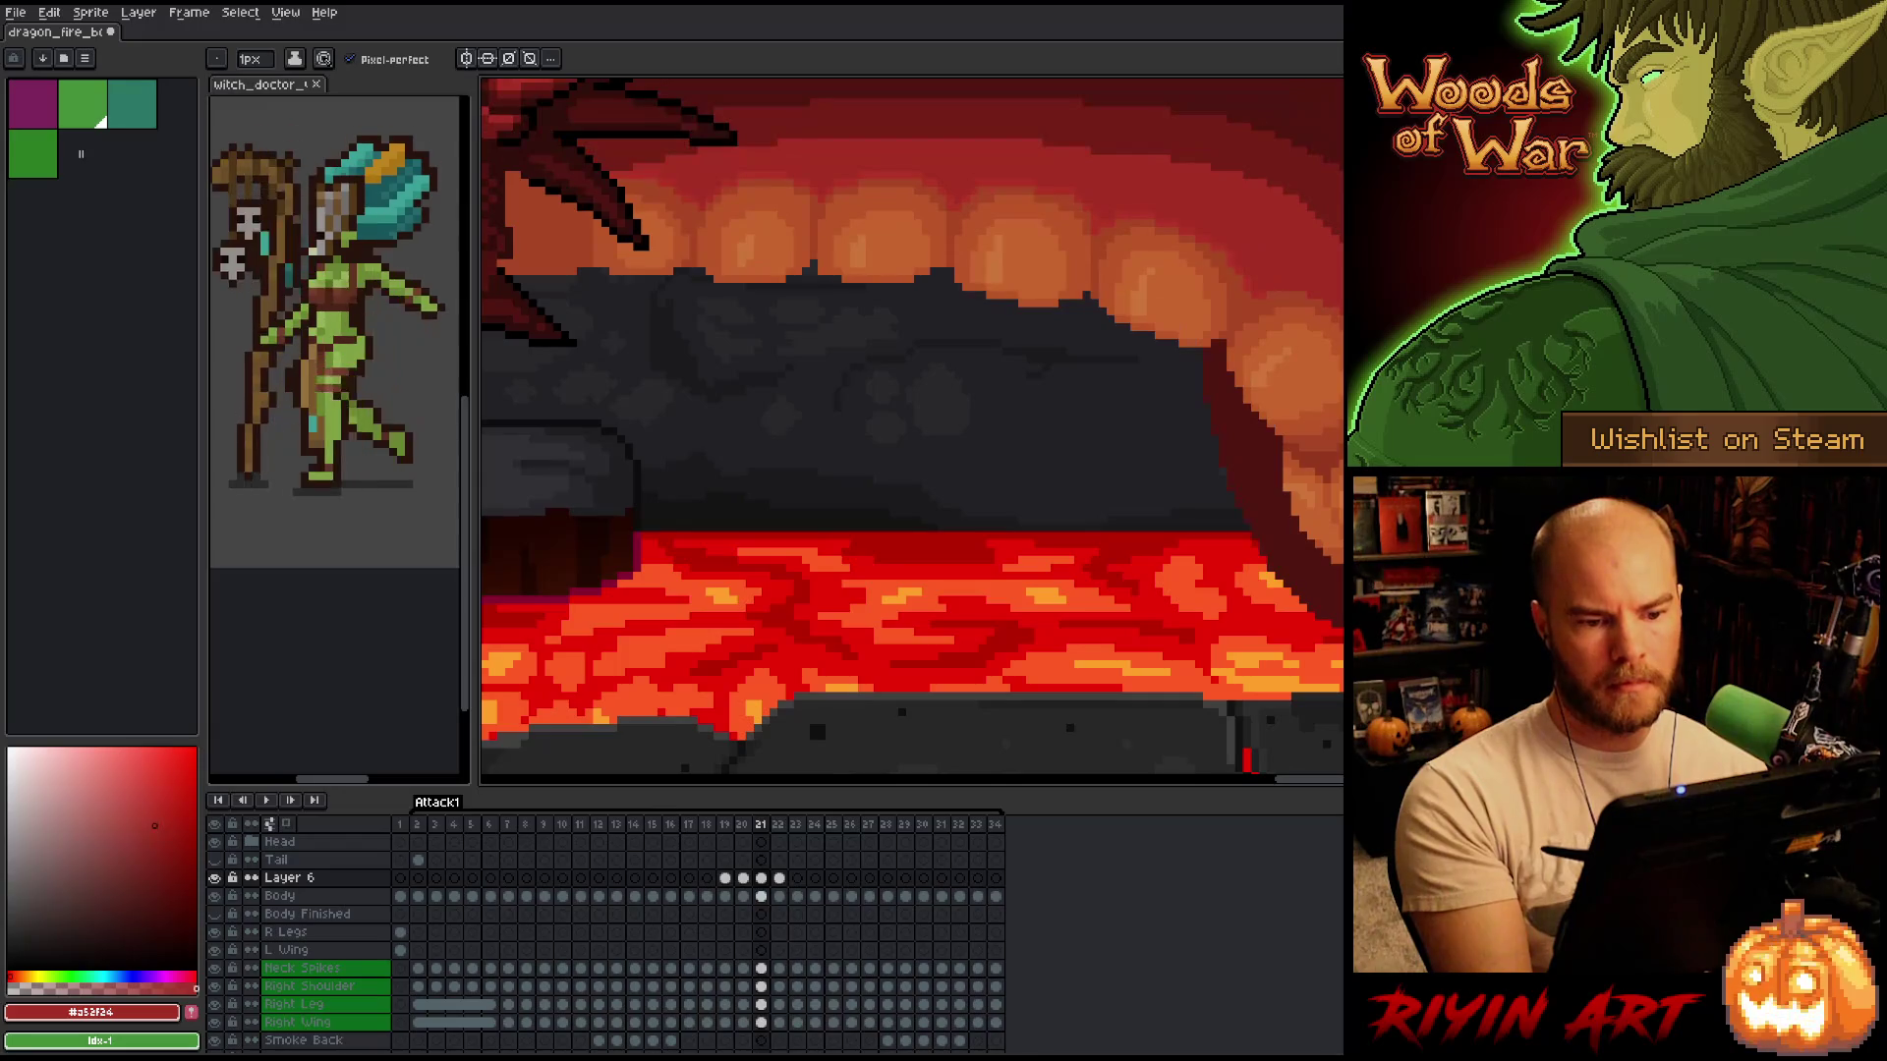
pyautogui.press('Left')
pyautogui.press('Left')
pyautogui.press('Left')
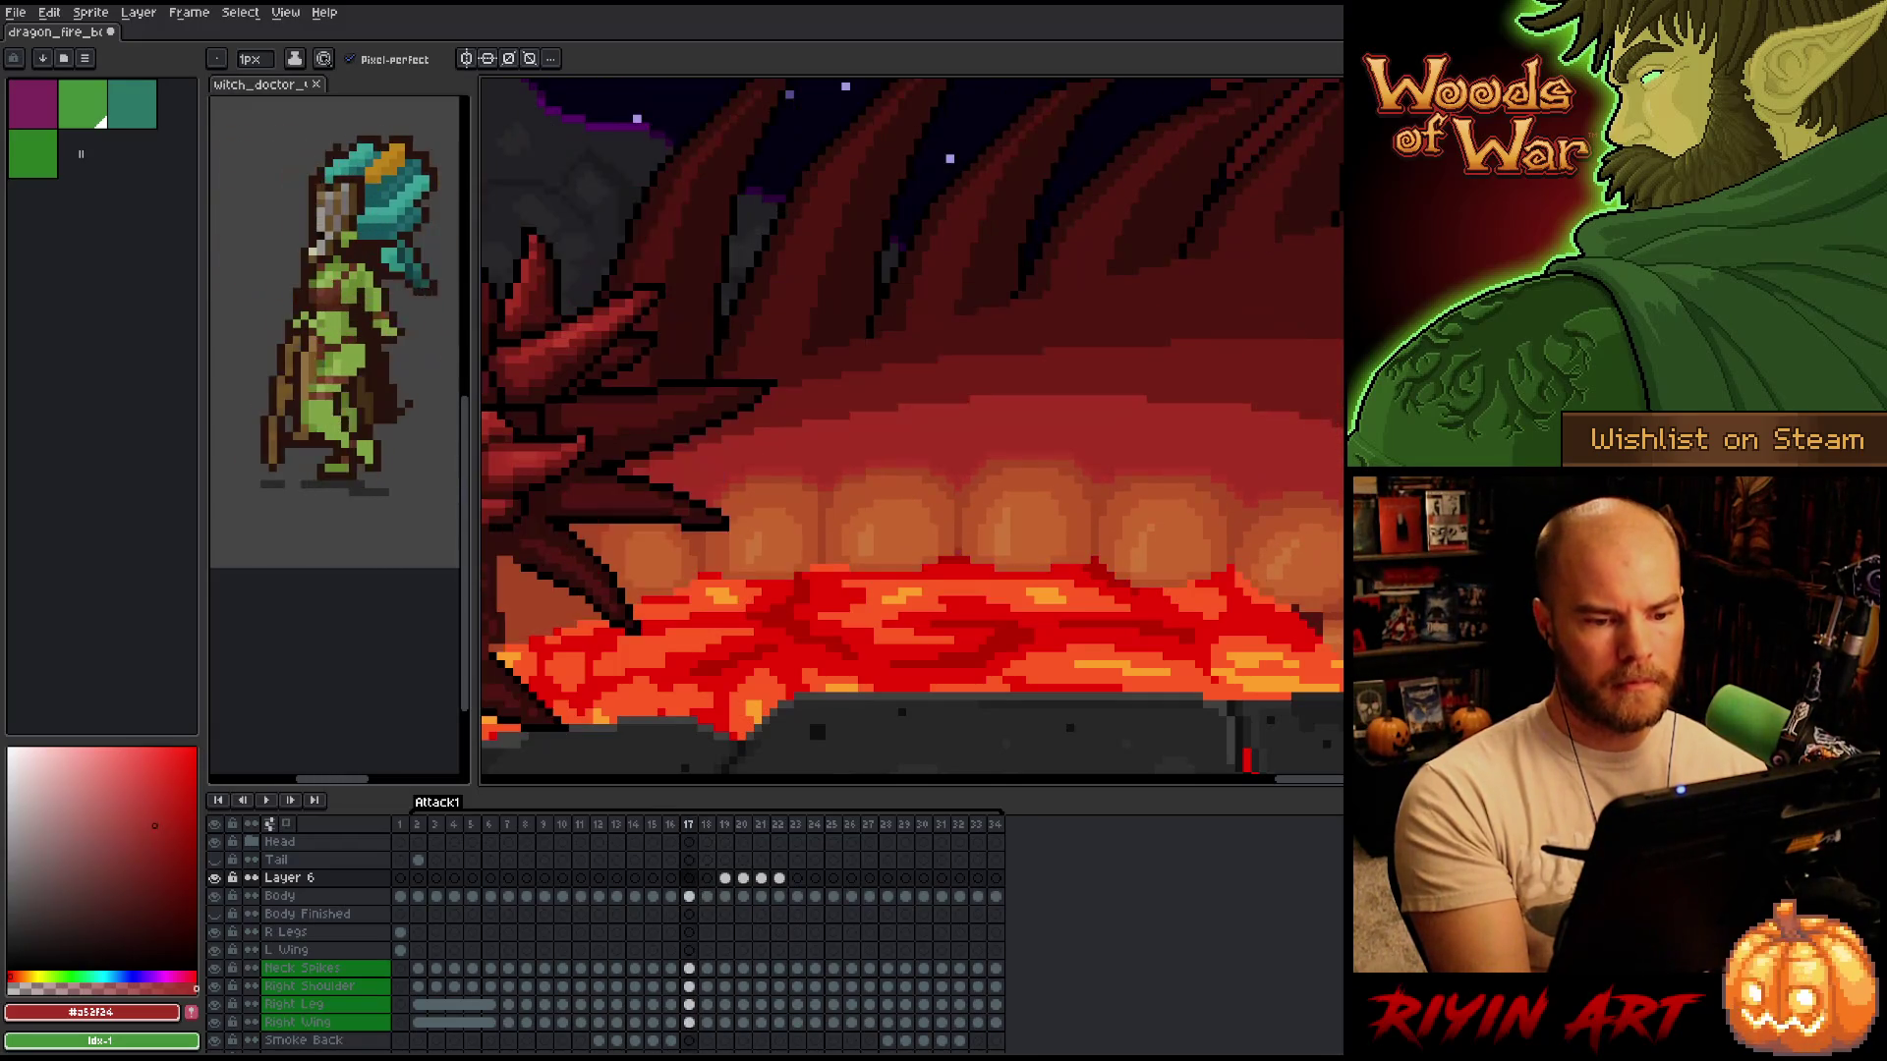
pyautogui.press('Right')
pyautogui.press('Right')
pyautogui.press('Right')
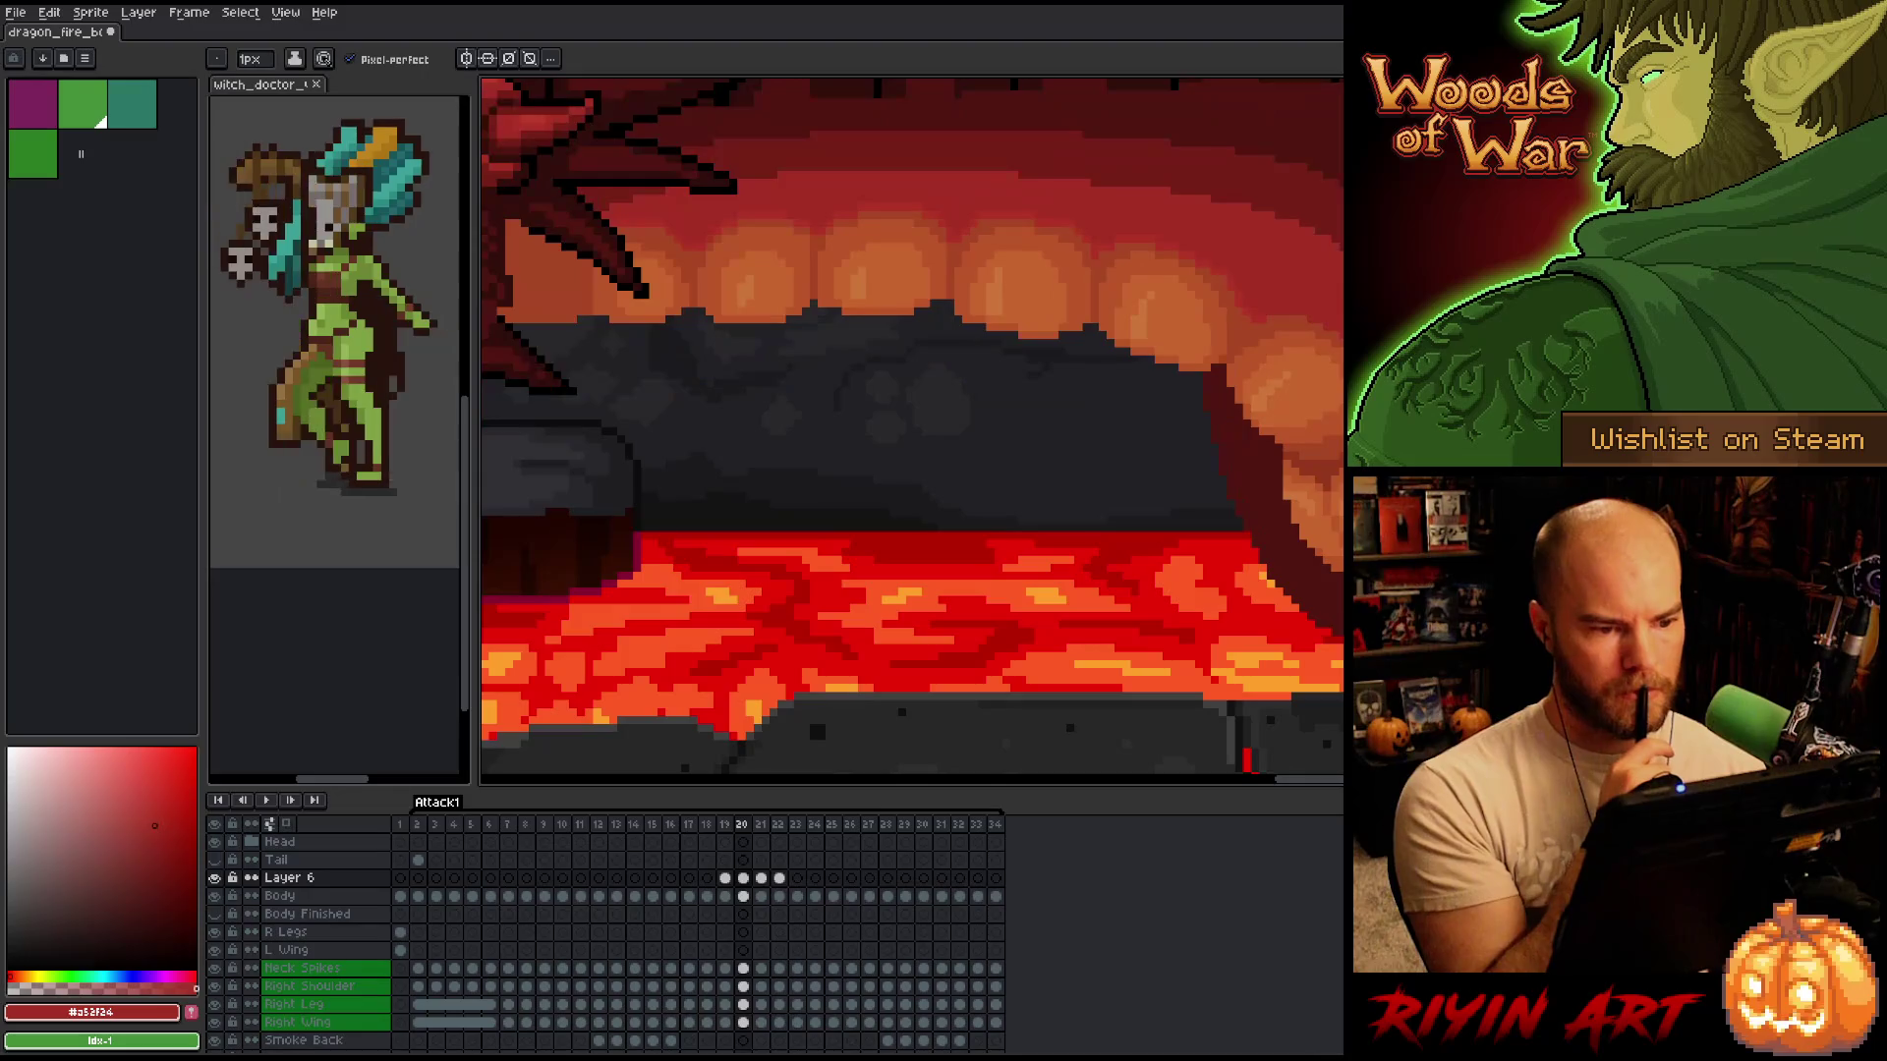
pyautogui.press('Left')
pyautogui.press('Right')
pyautogui.press('Left')
pyautogui.press('Right')
pyautogui.press('Left')
pyautogui.press('Right')
pyautogui.press('Left')
pyautogui.press('Right')
pyautogui.press('Right')
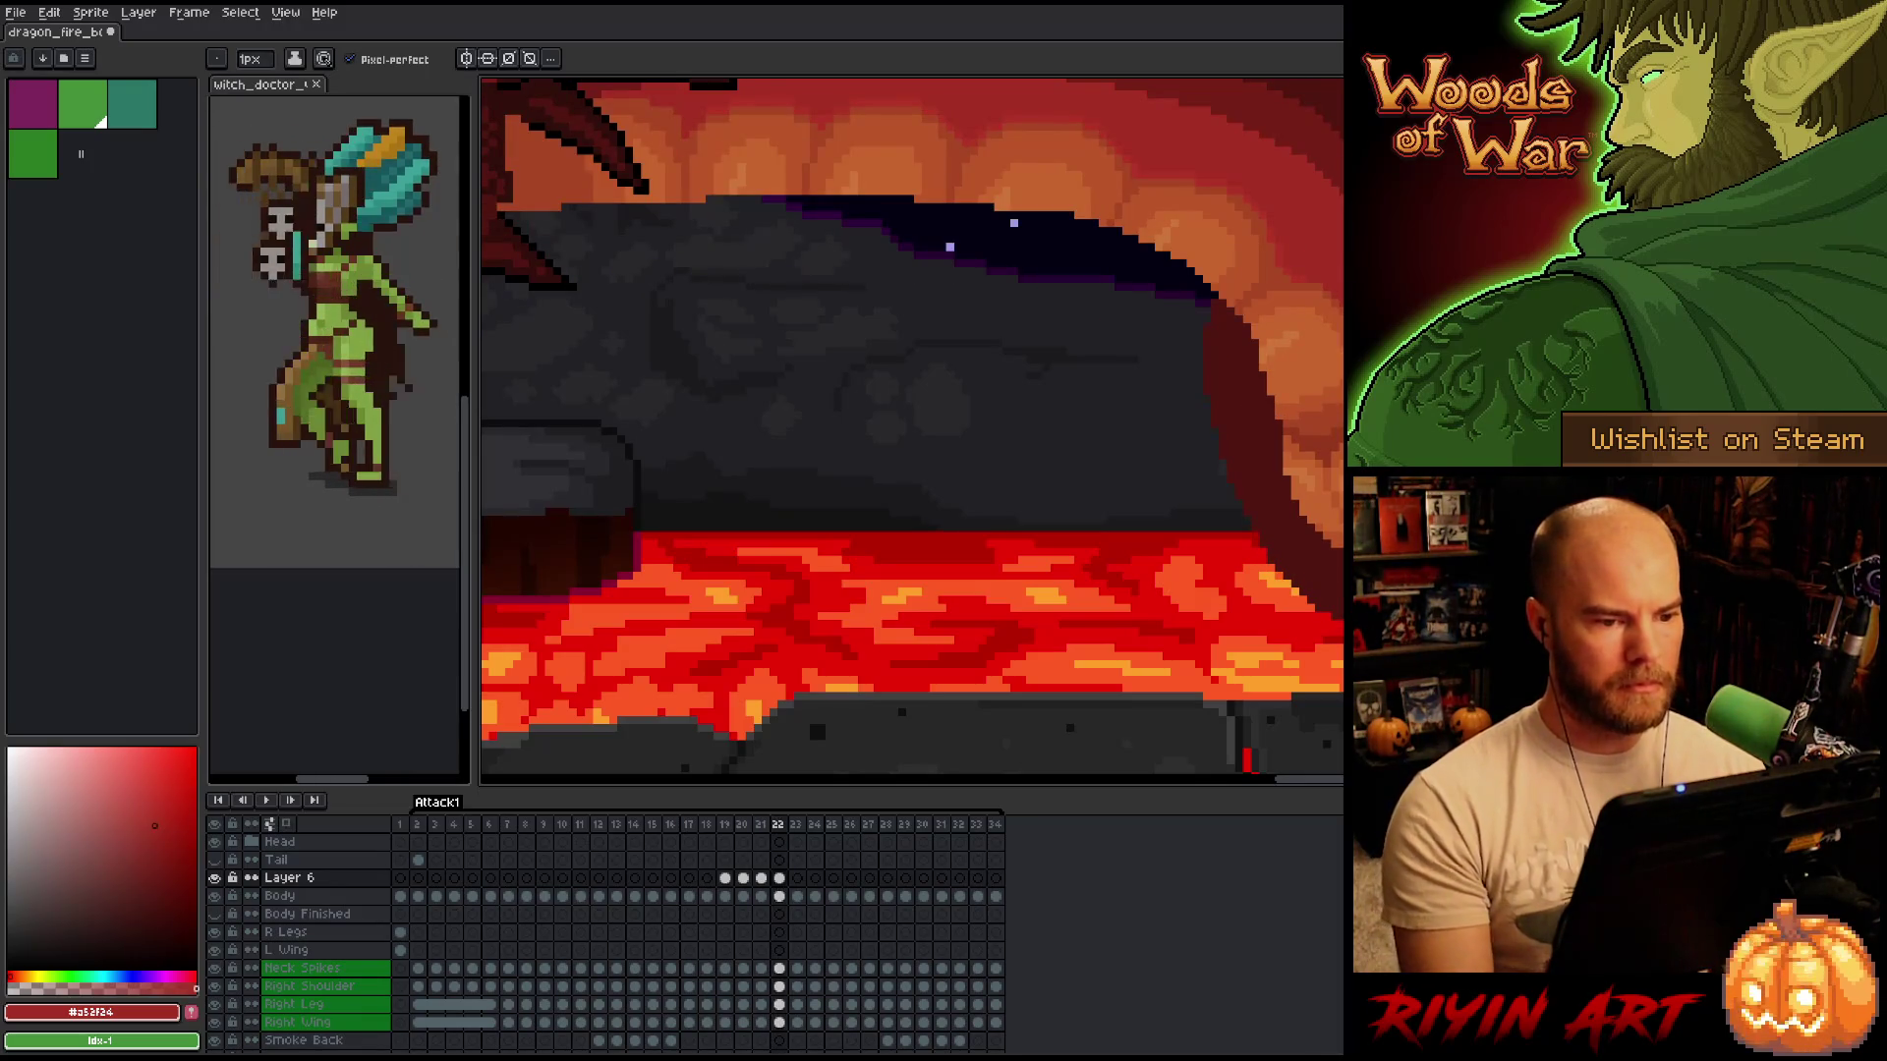
# Zoom out to frame the whole dragon and select Layer 6's frame 21 cel.
pyautogui.scroll(-3, 1304, 437)
pyautogui.scroll(1, 1303, 437)
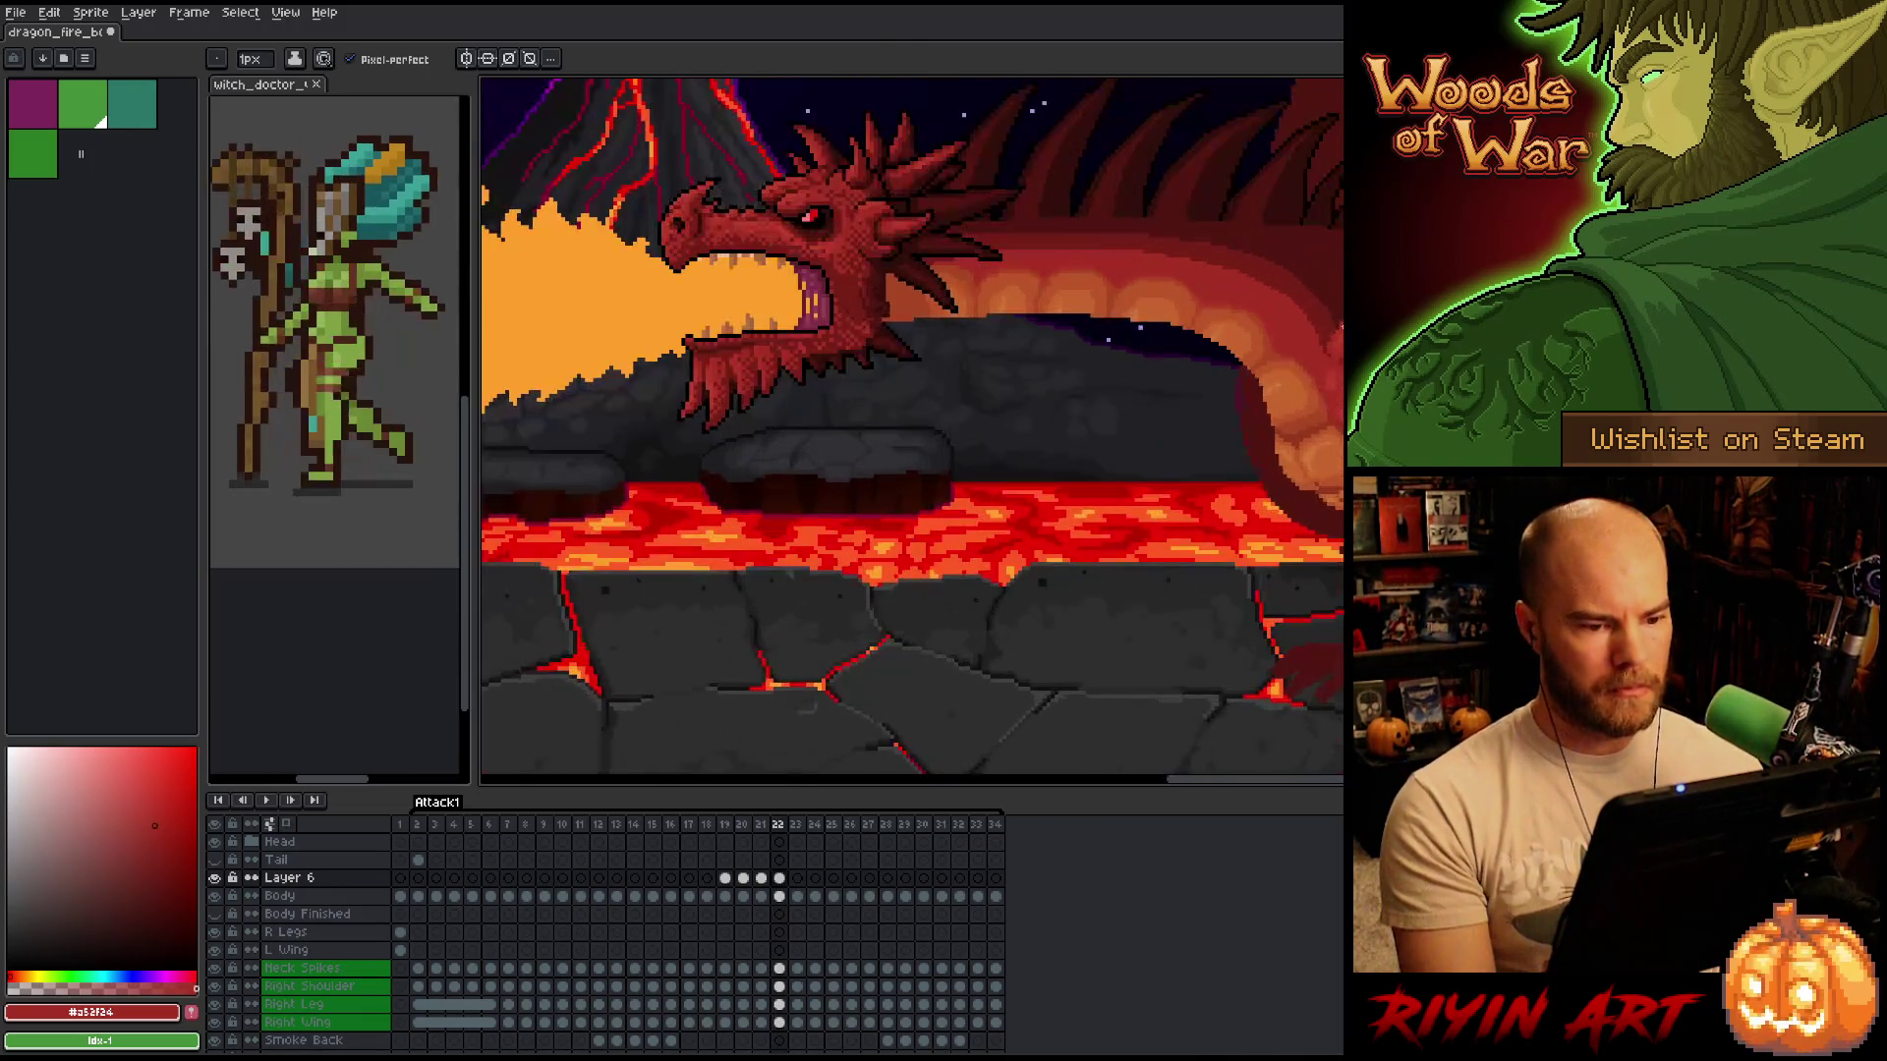
pyautogui.press('space')
pyautogui.moveTo(1303, 437); pyautogui.dragTo(1116, 526)
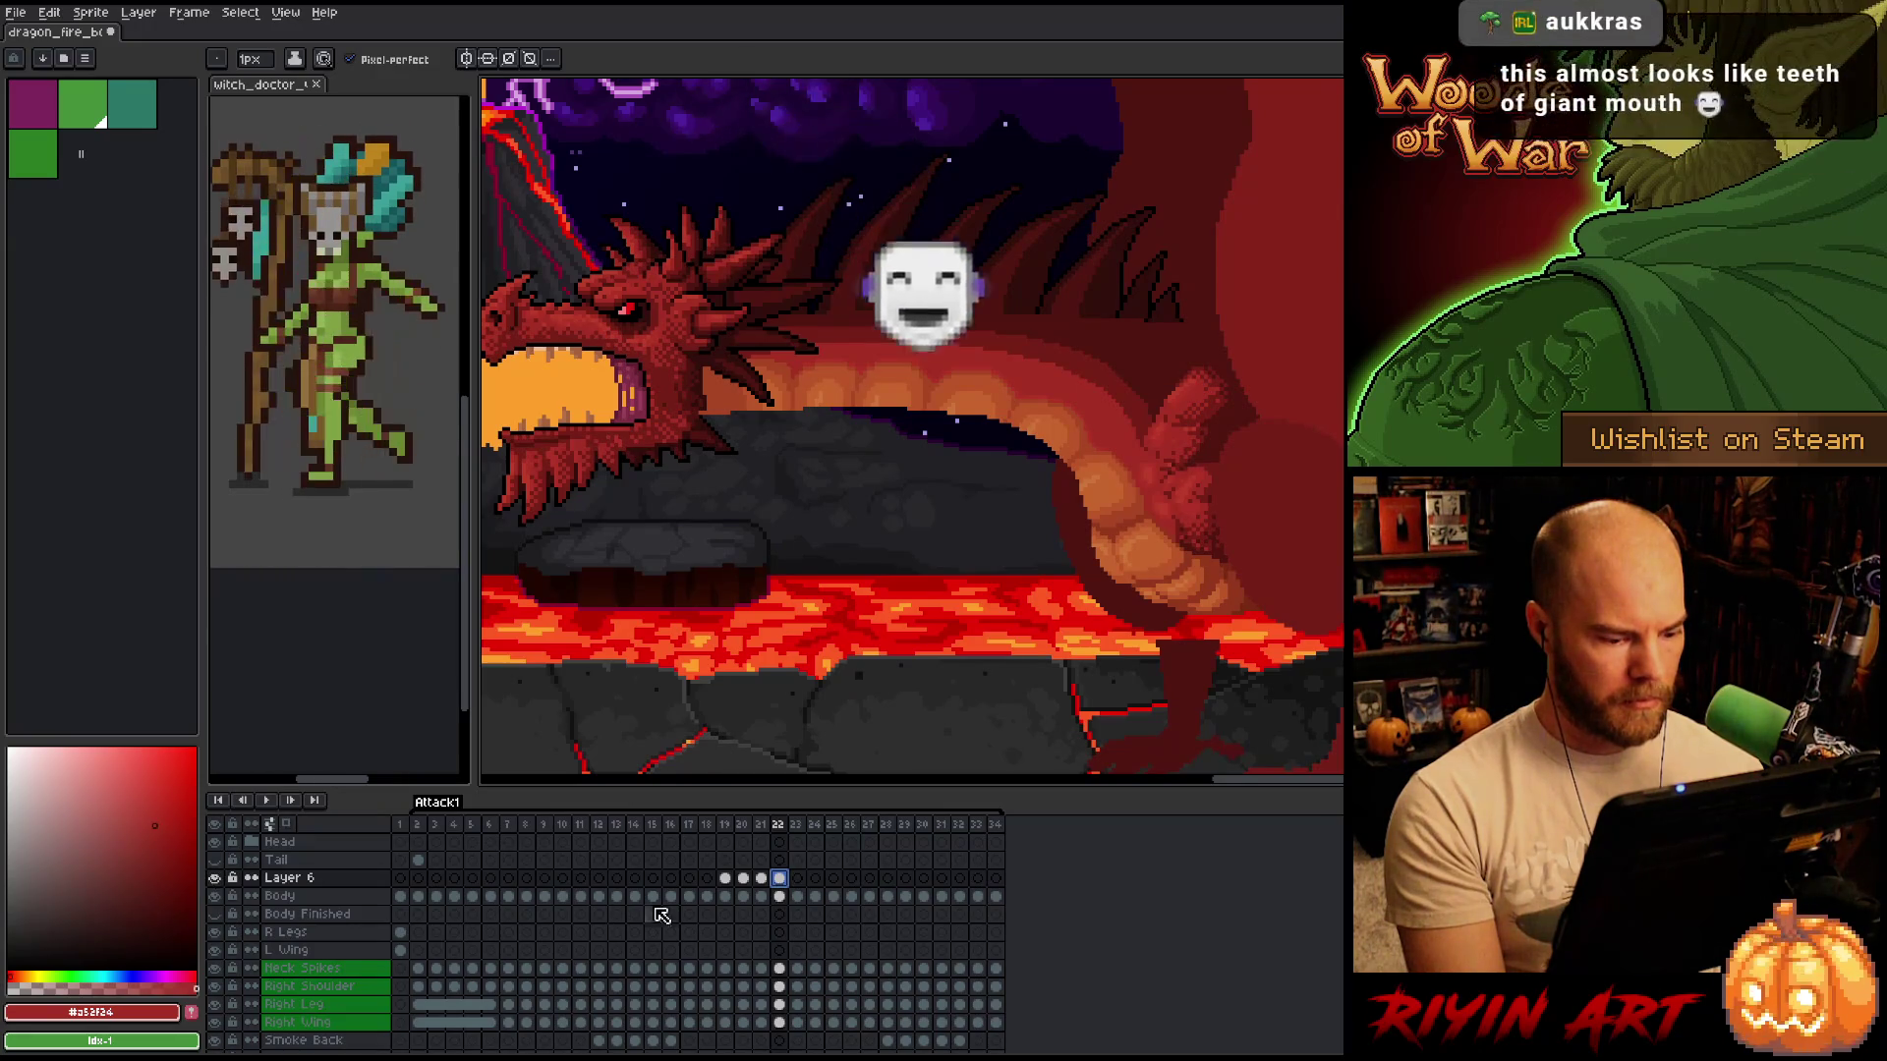
pyautogui.click(762, 879)
# Add Layer 7 and paste the orange belly segments into frame 22, moved upward.
pyautogui.hotkey('shift', 'n')
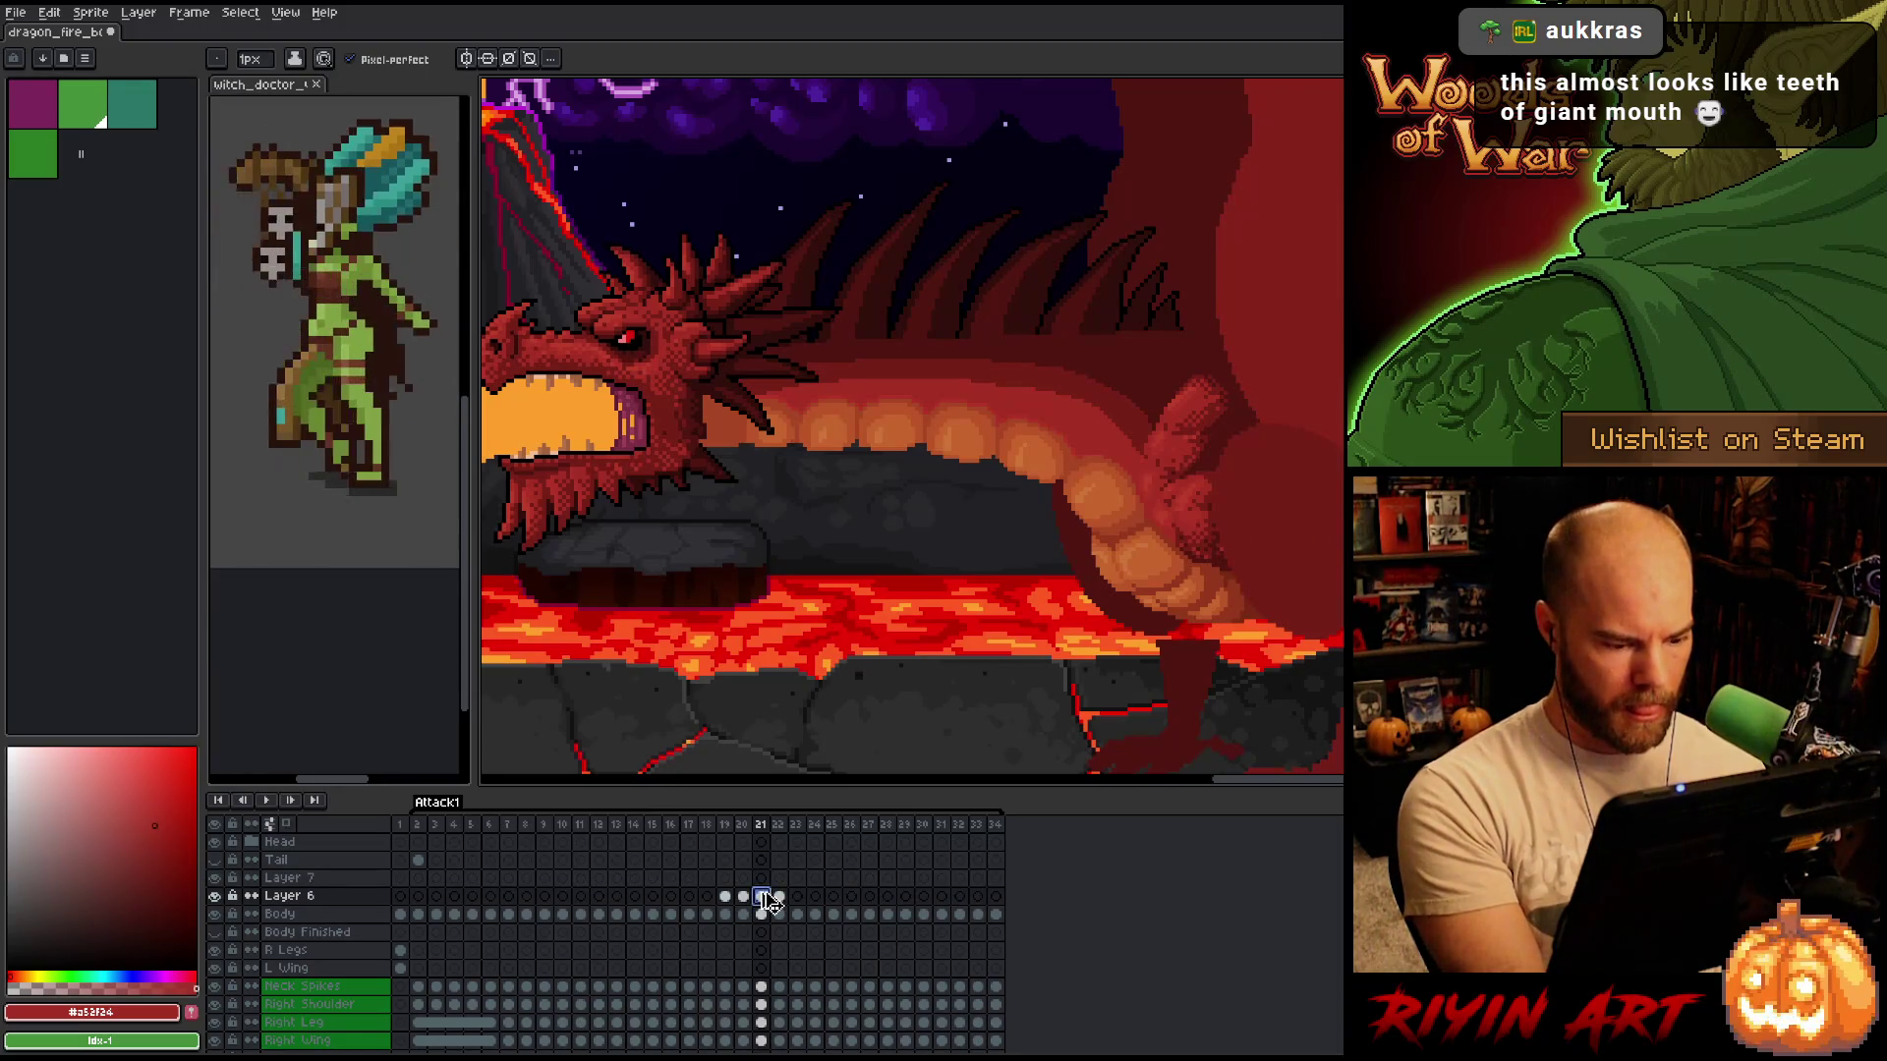
pyautogui.click(781, 880)
pyautogui.hotkey('ctrl', 'v')
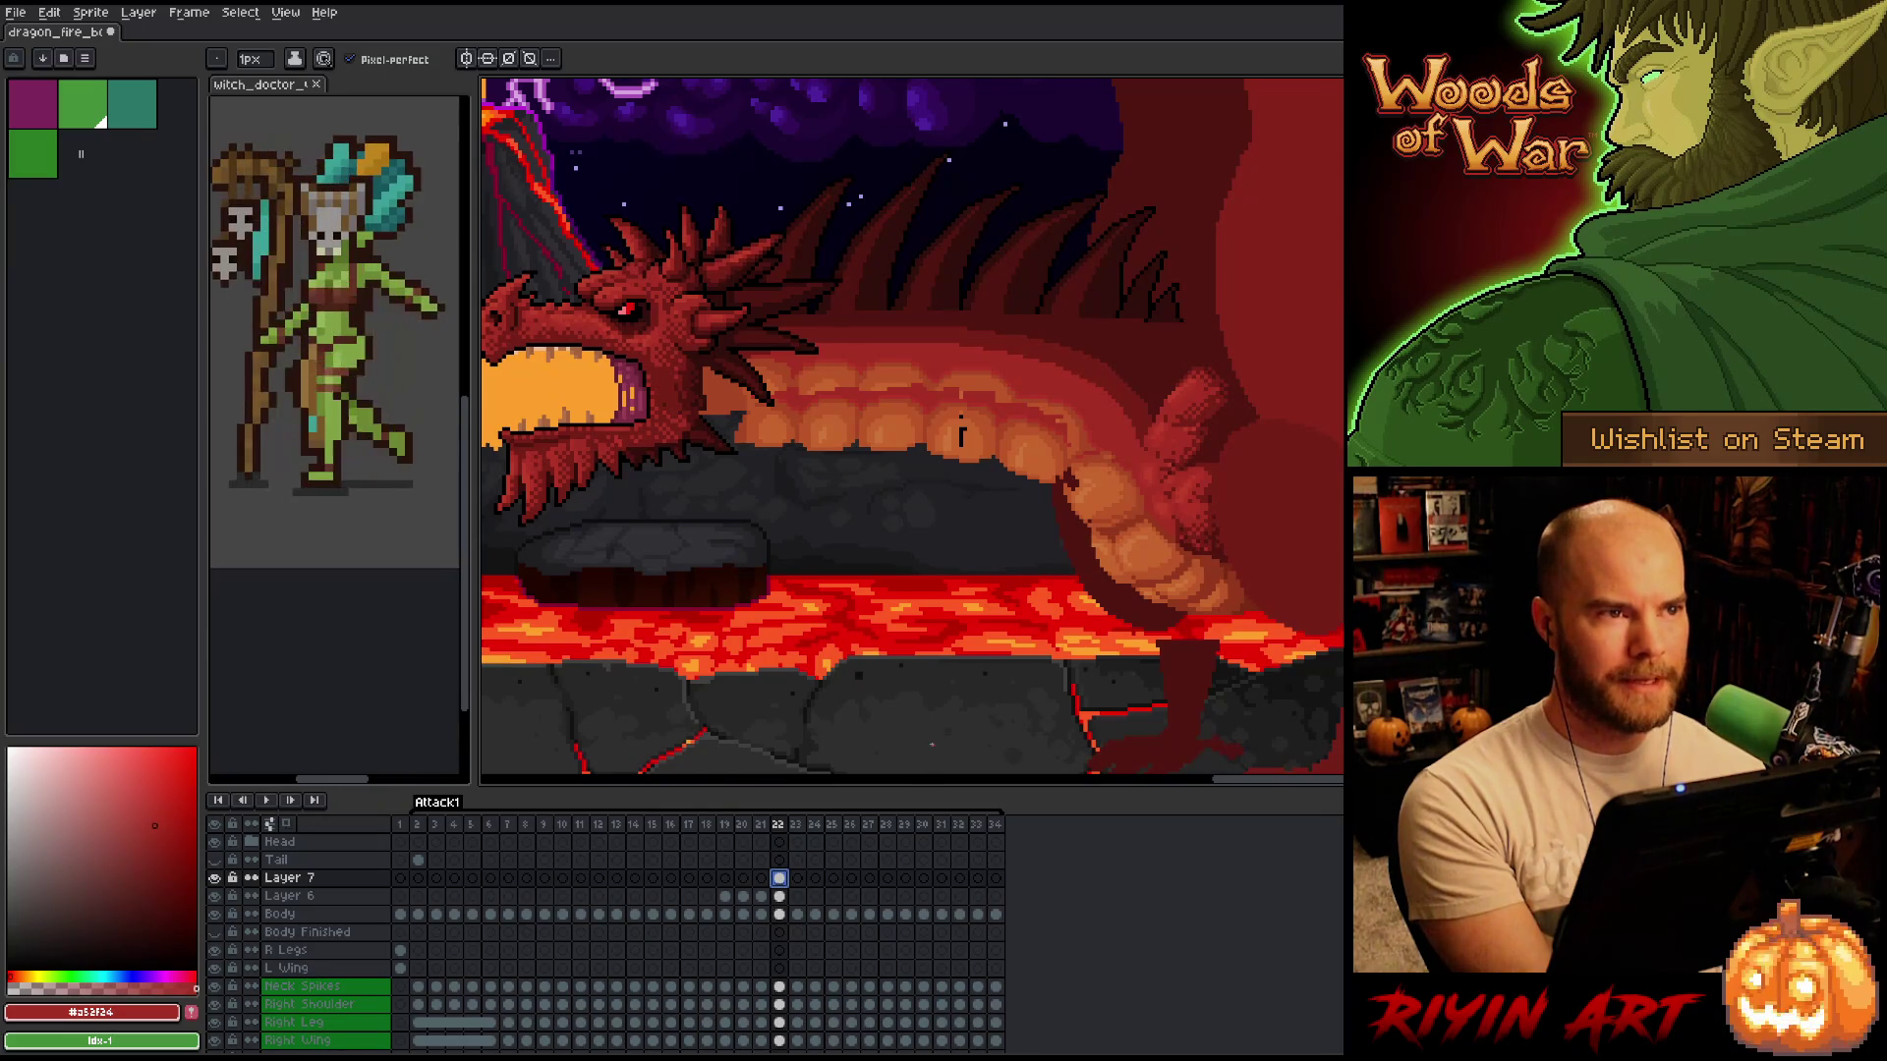
pyautogui.hotkey('ctrl', 'v')
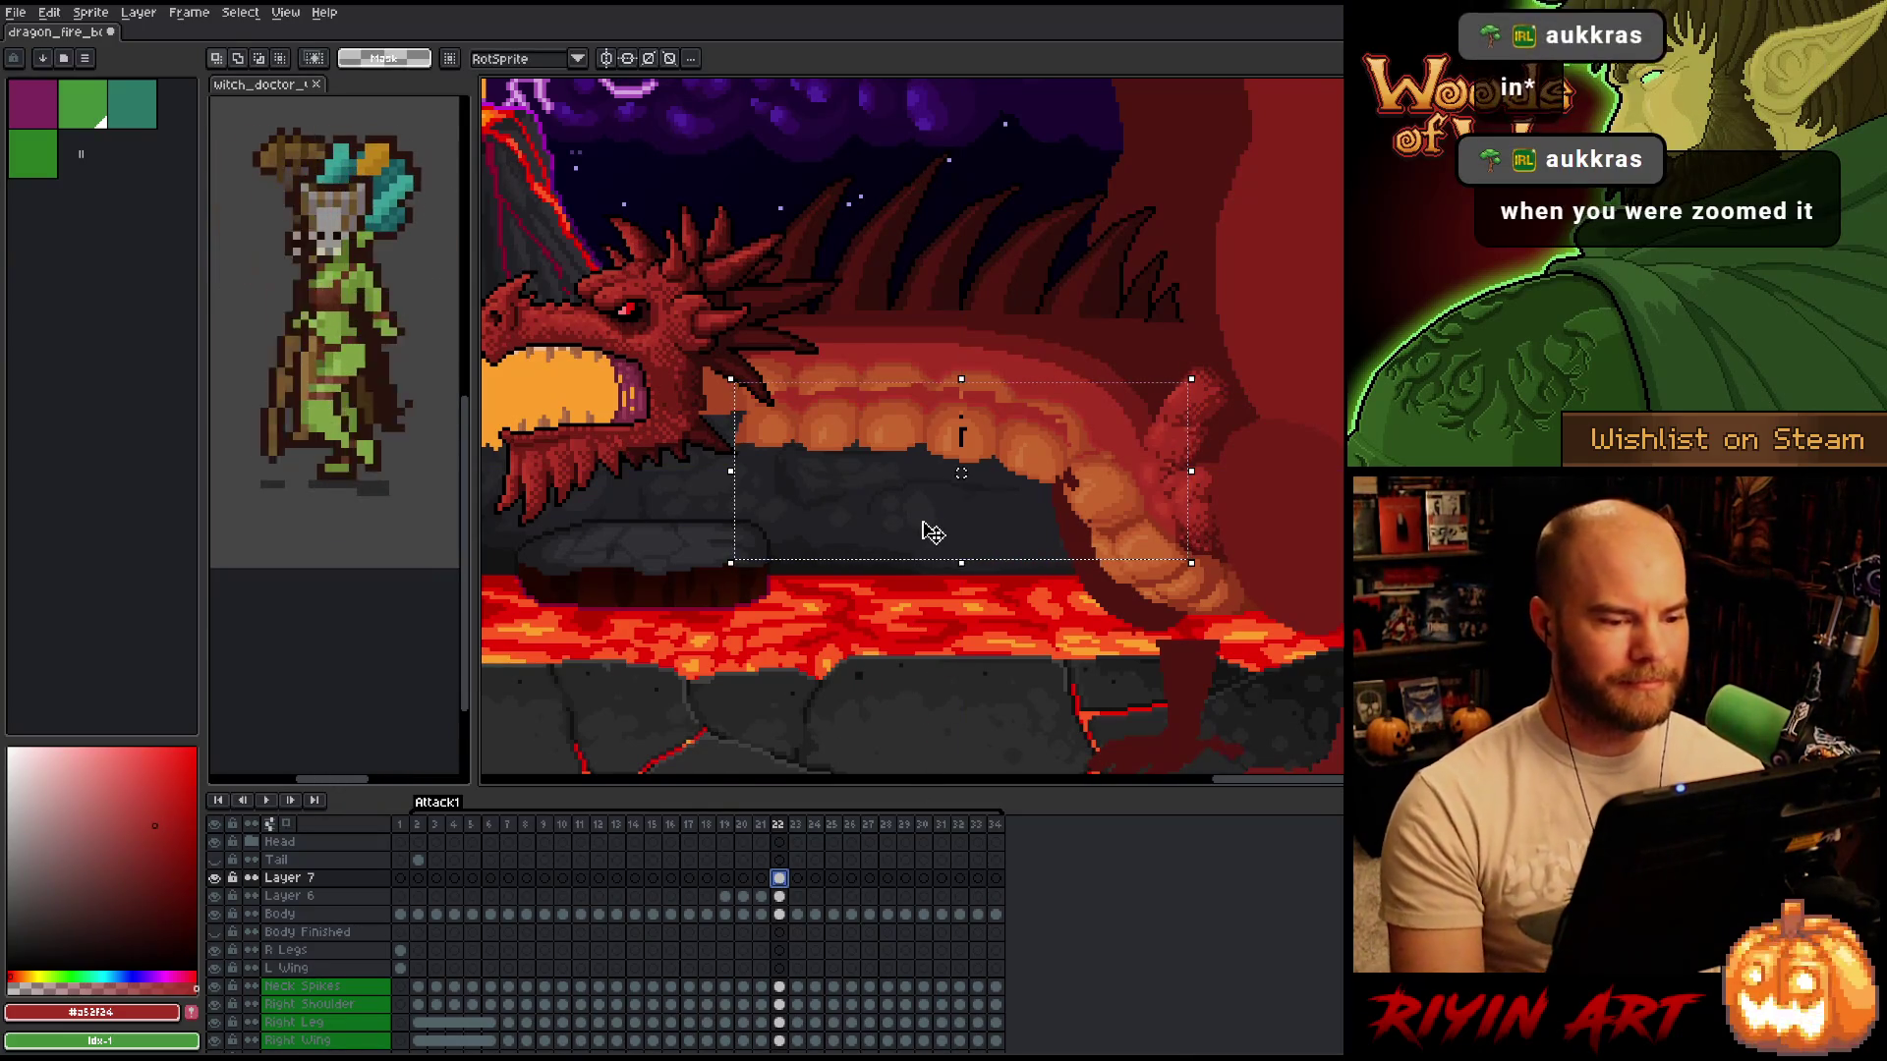
pyautogui.moveTo(961, 473)
pyautogui.mouseDown()
pyautogui.moveTo(961, 414)
pyautogui.moveTo(961, 433)
pyautogui.mouseUp()
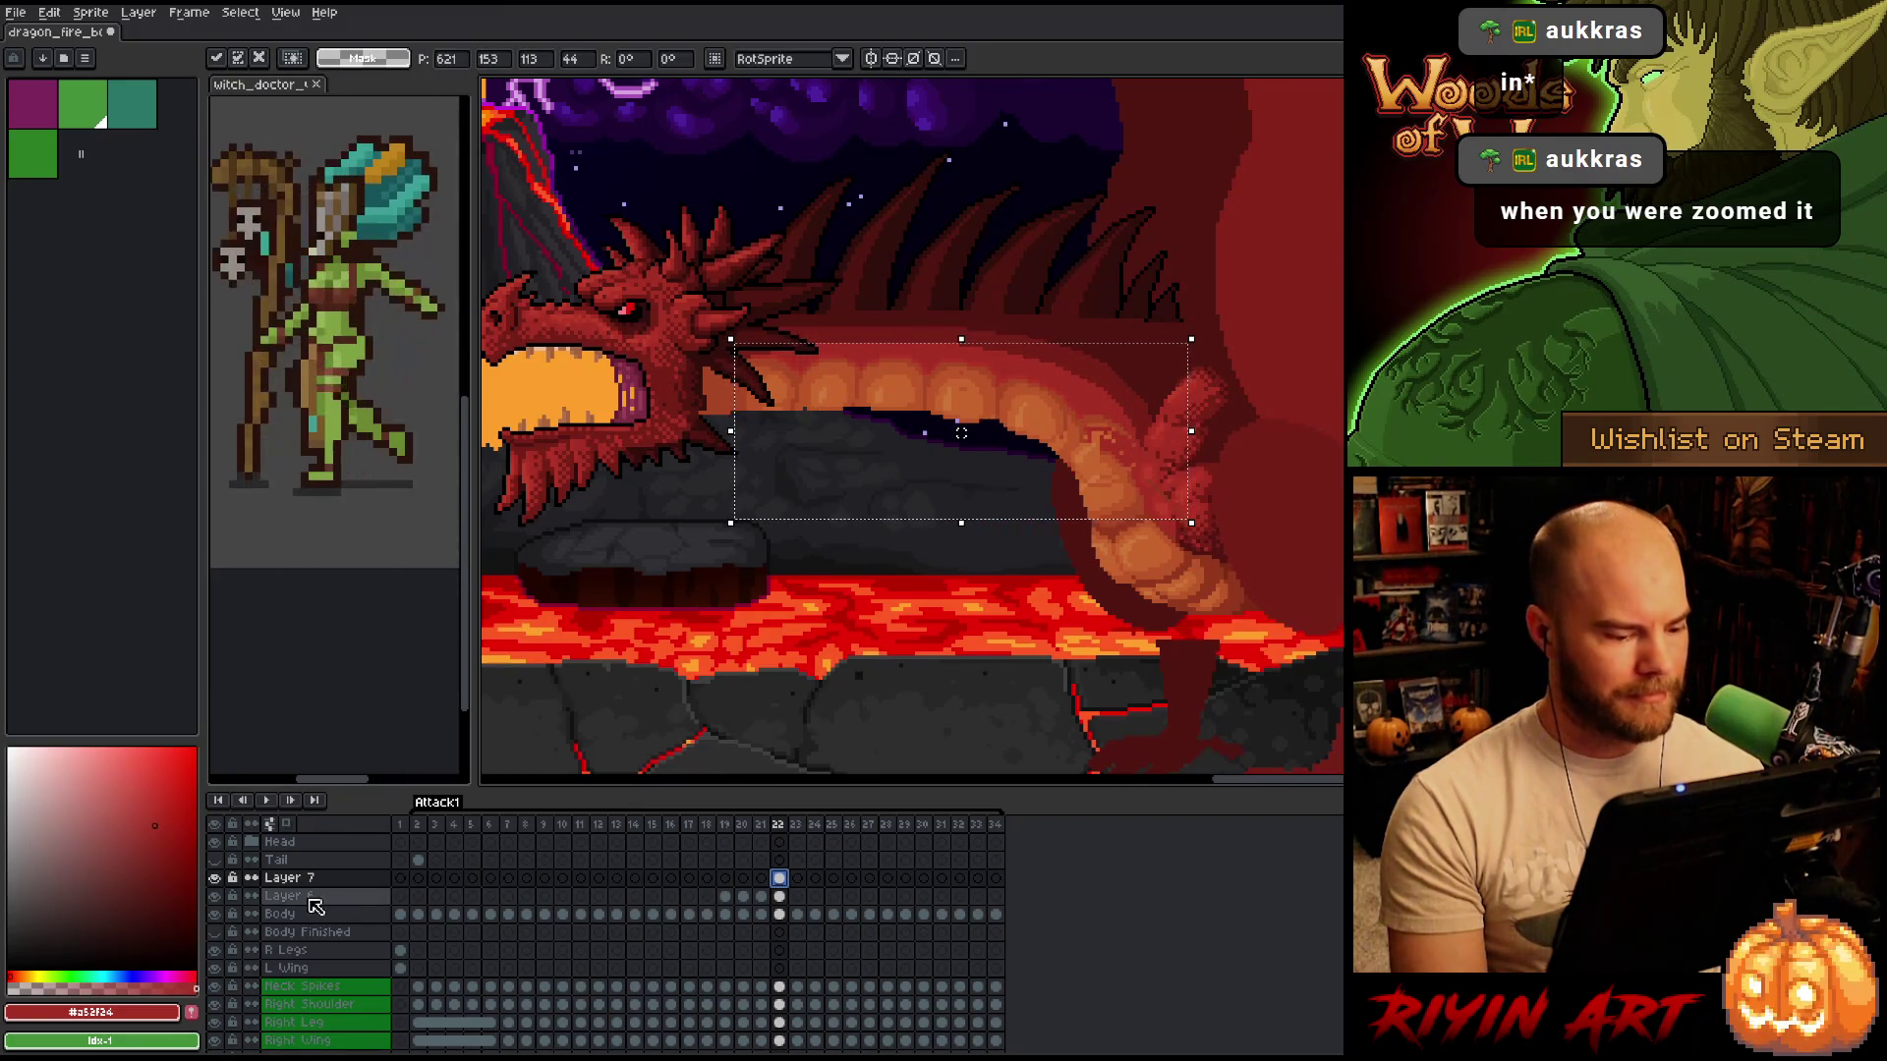
# Toggle Layer 7's visibility to compare, leave it shown, and apply the transform.
pyautogui.click(214, 878)
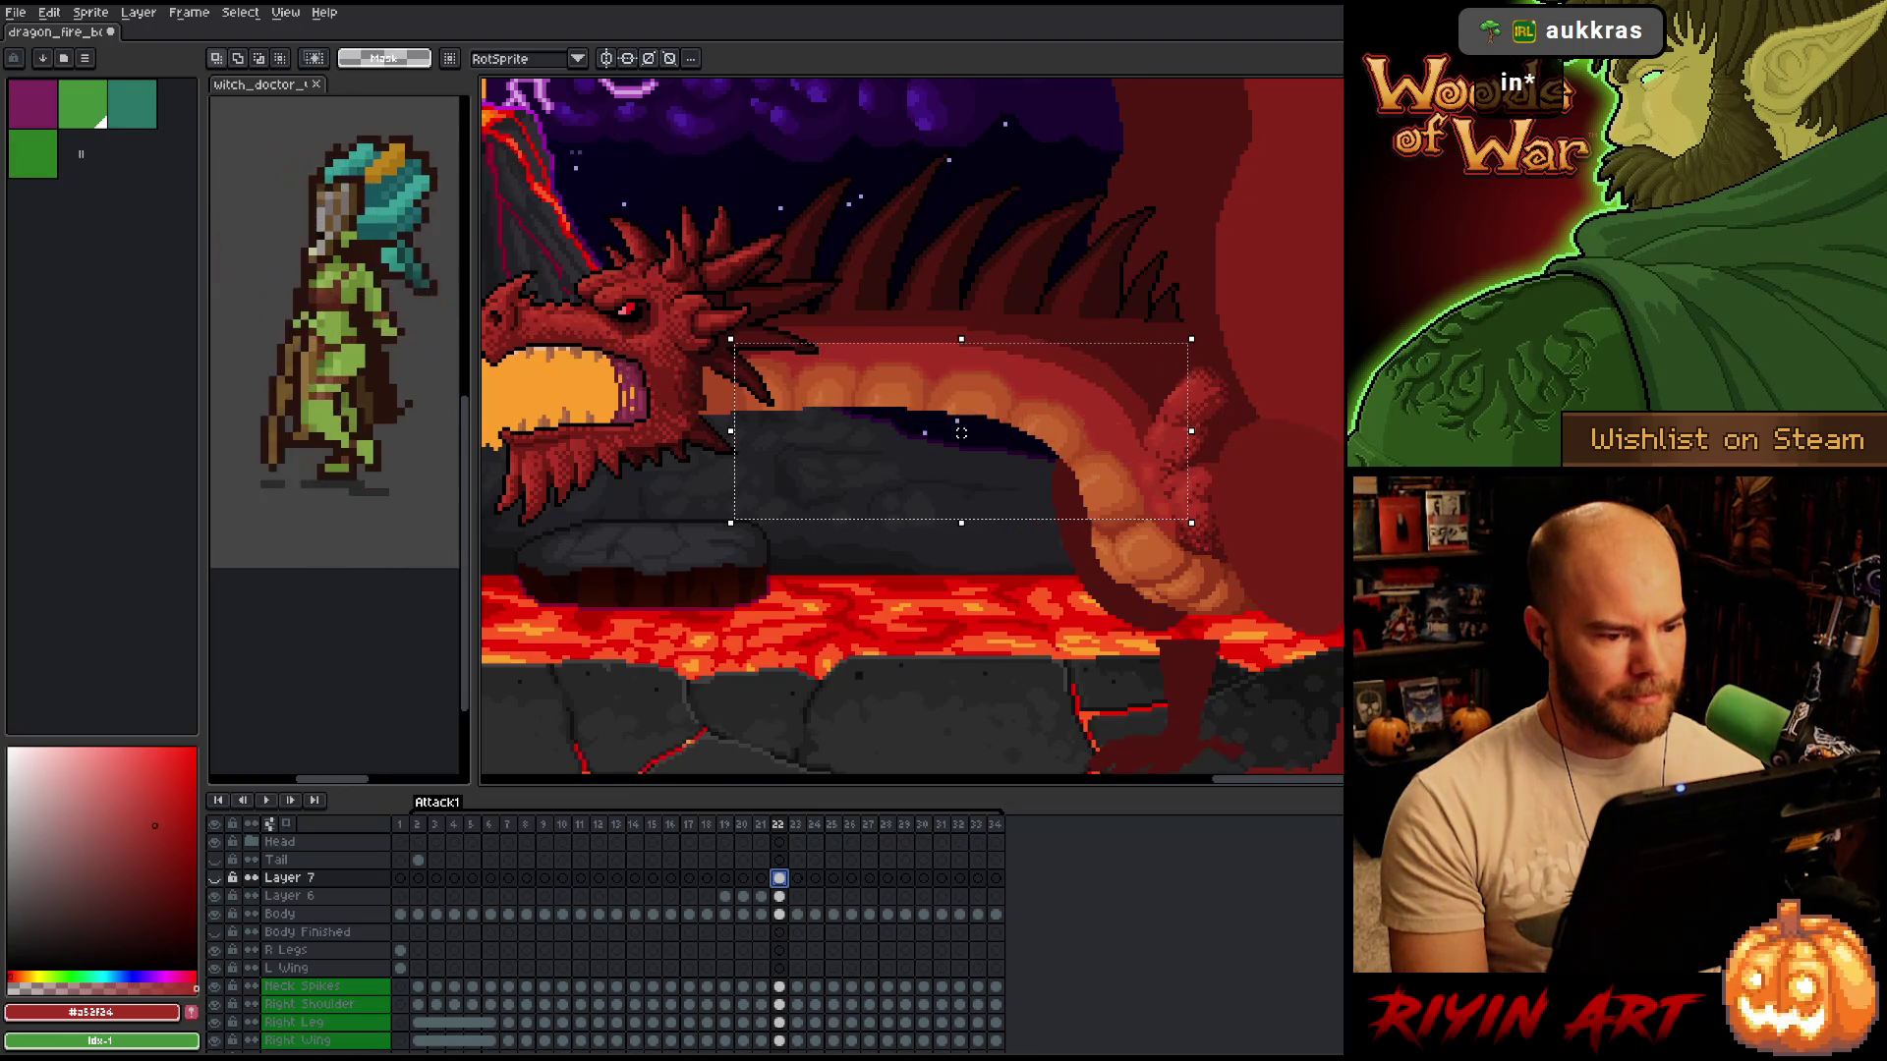
pyautogui.click(214, 877)
pyautogui.click(214, 877)
pyautogui.click(214, 877)
pyautogui.click(215, 877)
pyautogui.click(214, 878)
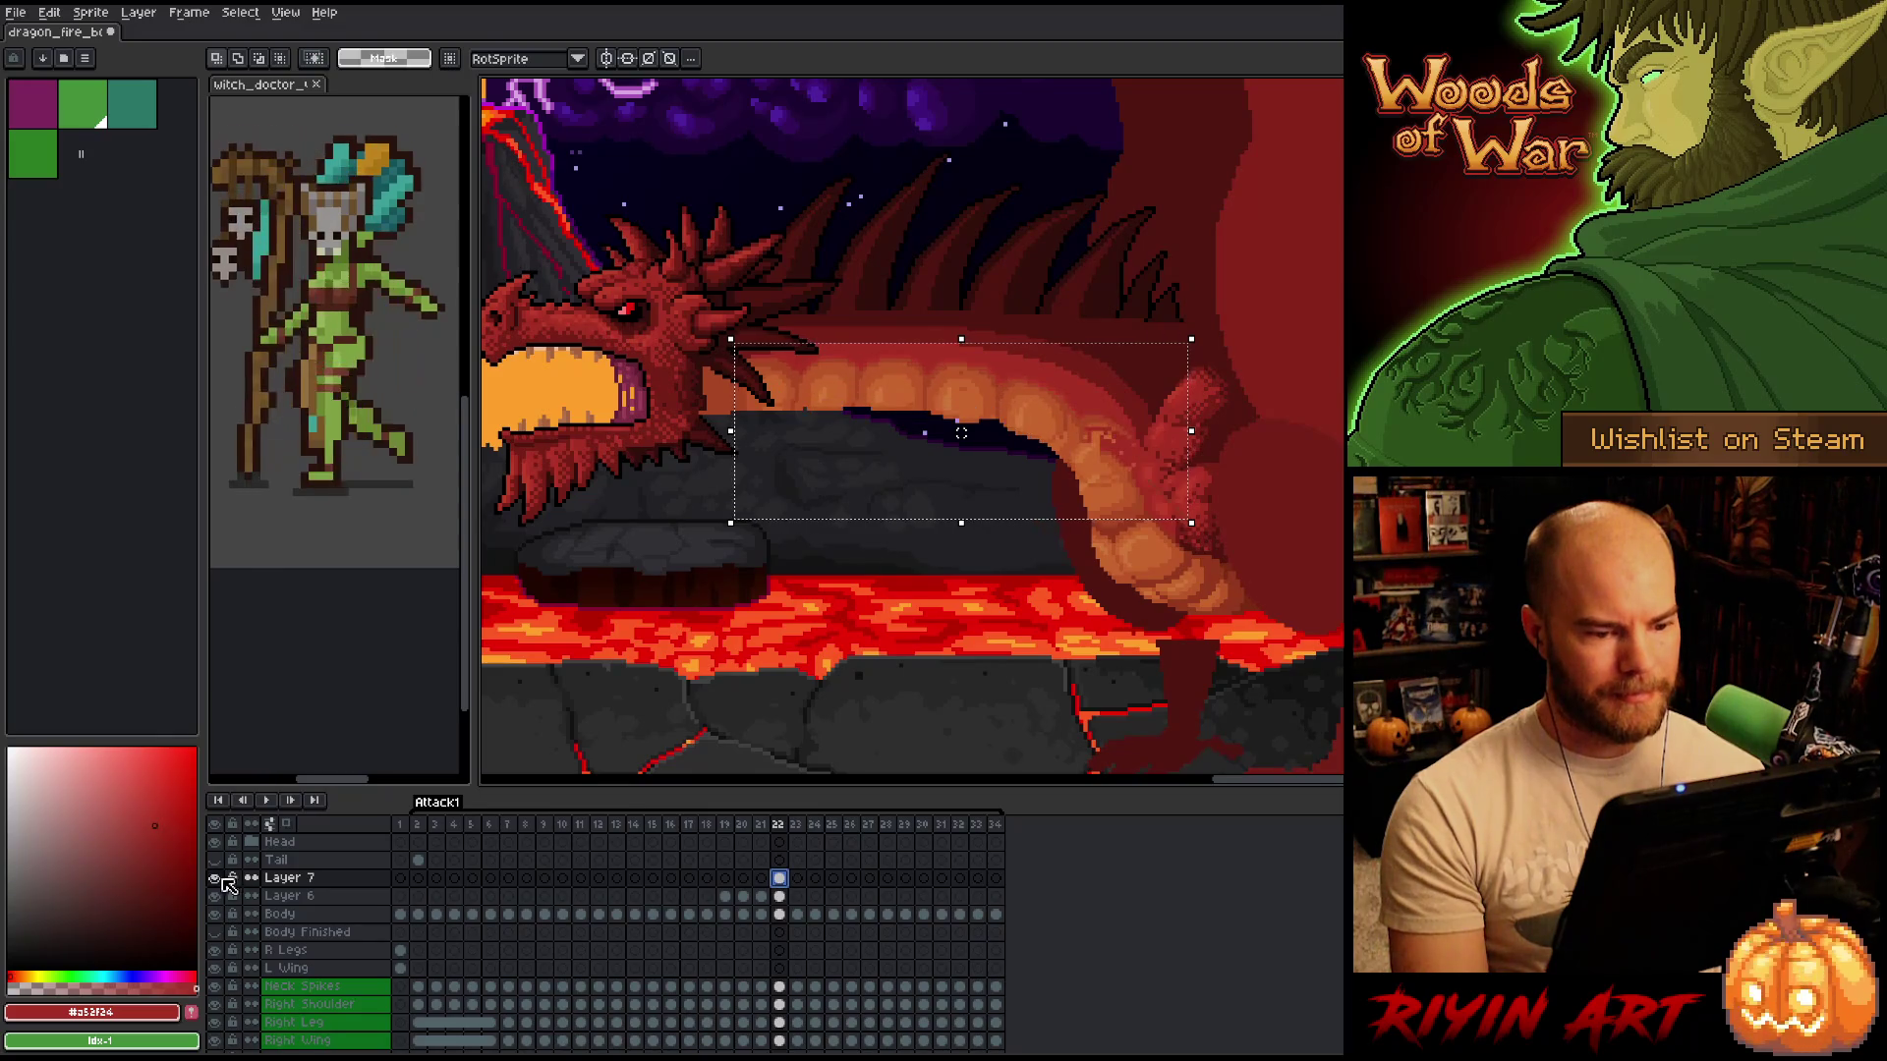
pyautogui.scroll(2, 973, 485)
pyautogui.press('Return')
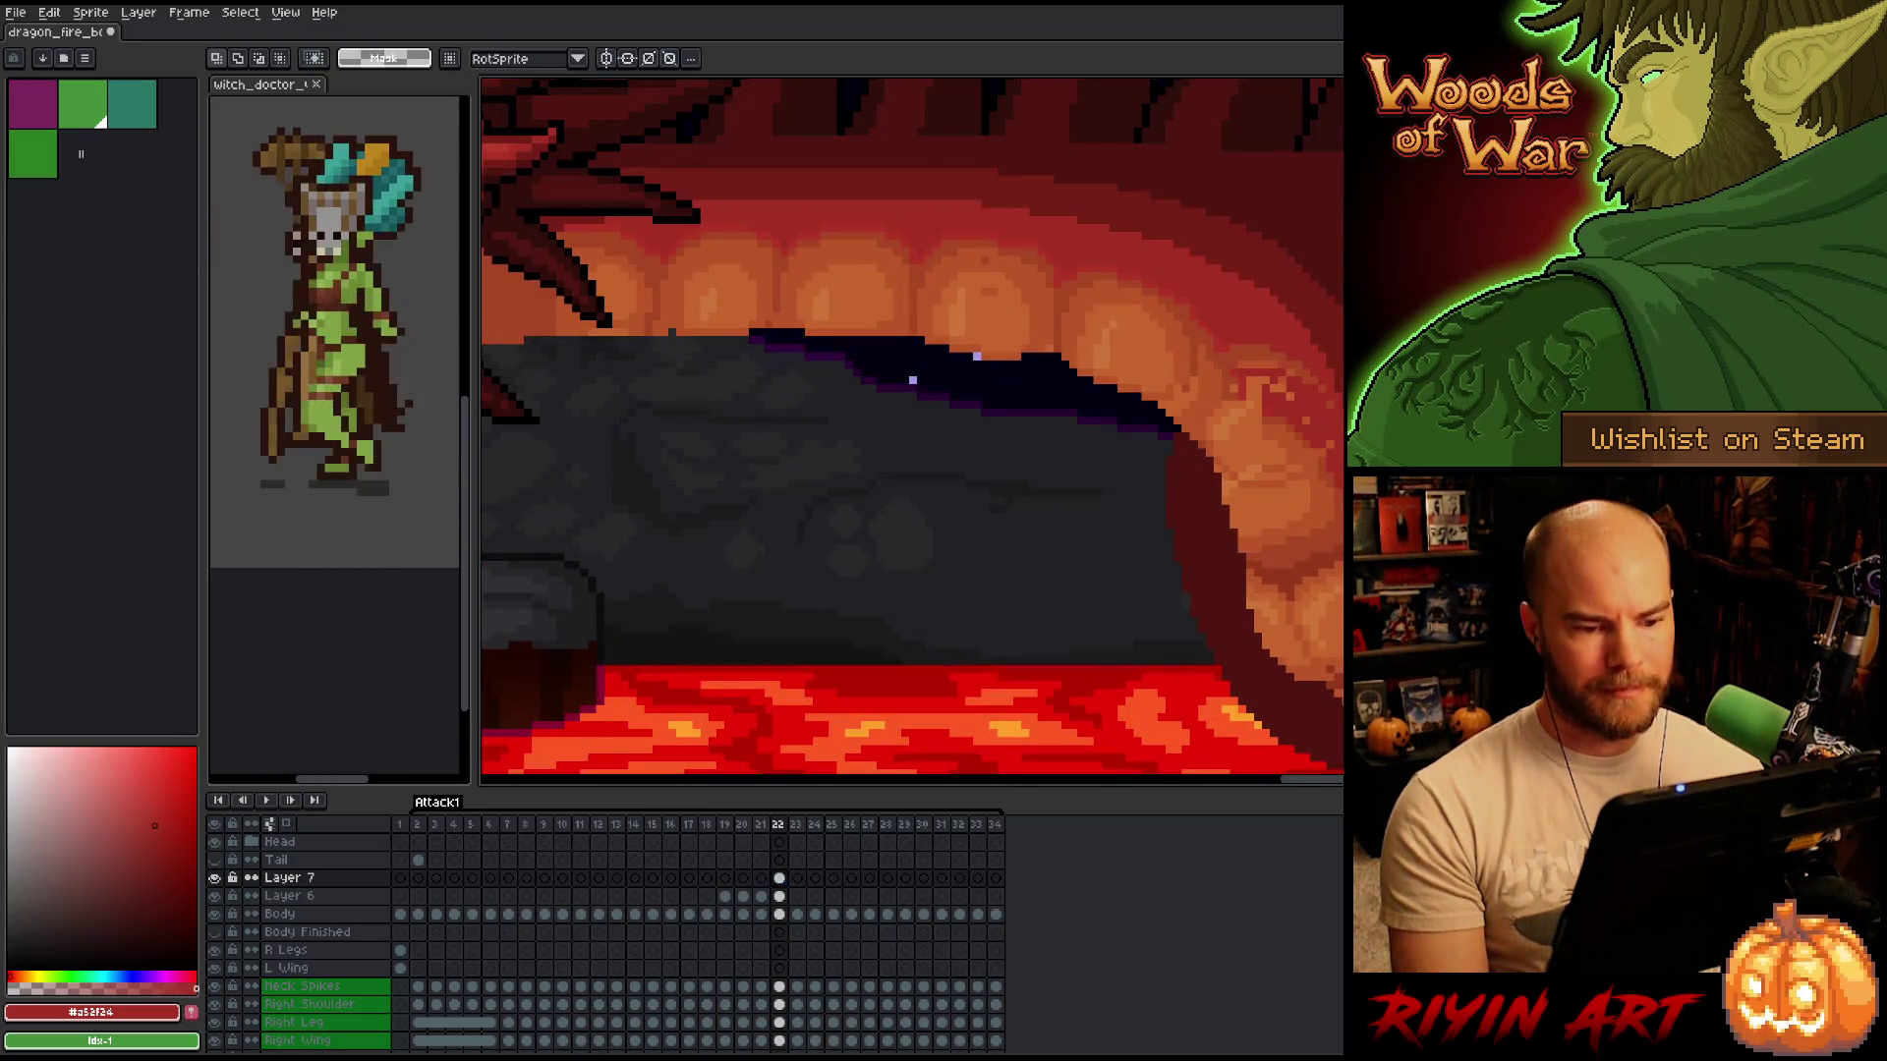
# Move the right-hand block of upper teeth down, nudge it up one pixel, and commit.
pyautogui.moveTo(1342, 129); pyautogui.dragTo(1199, 637)
pyautogui.click(1312, 637)
pyautogui.moveTo(1343, 314); pyautogui.dragTo(1218, 526)
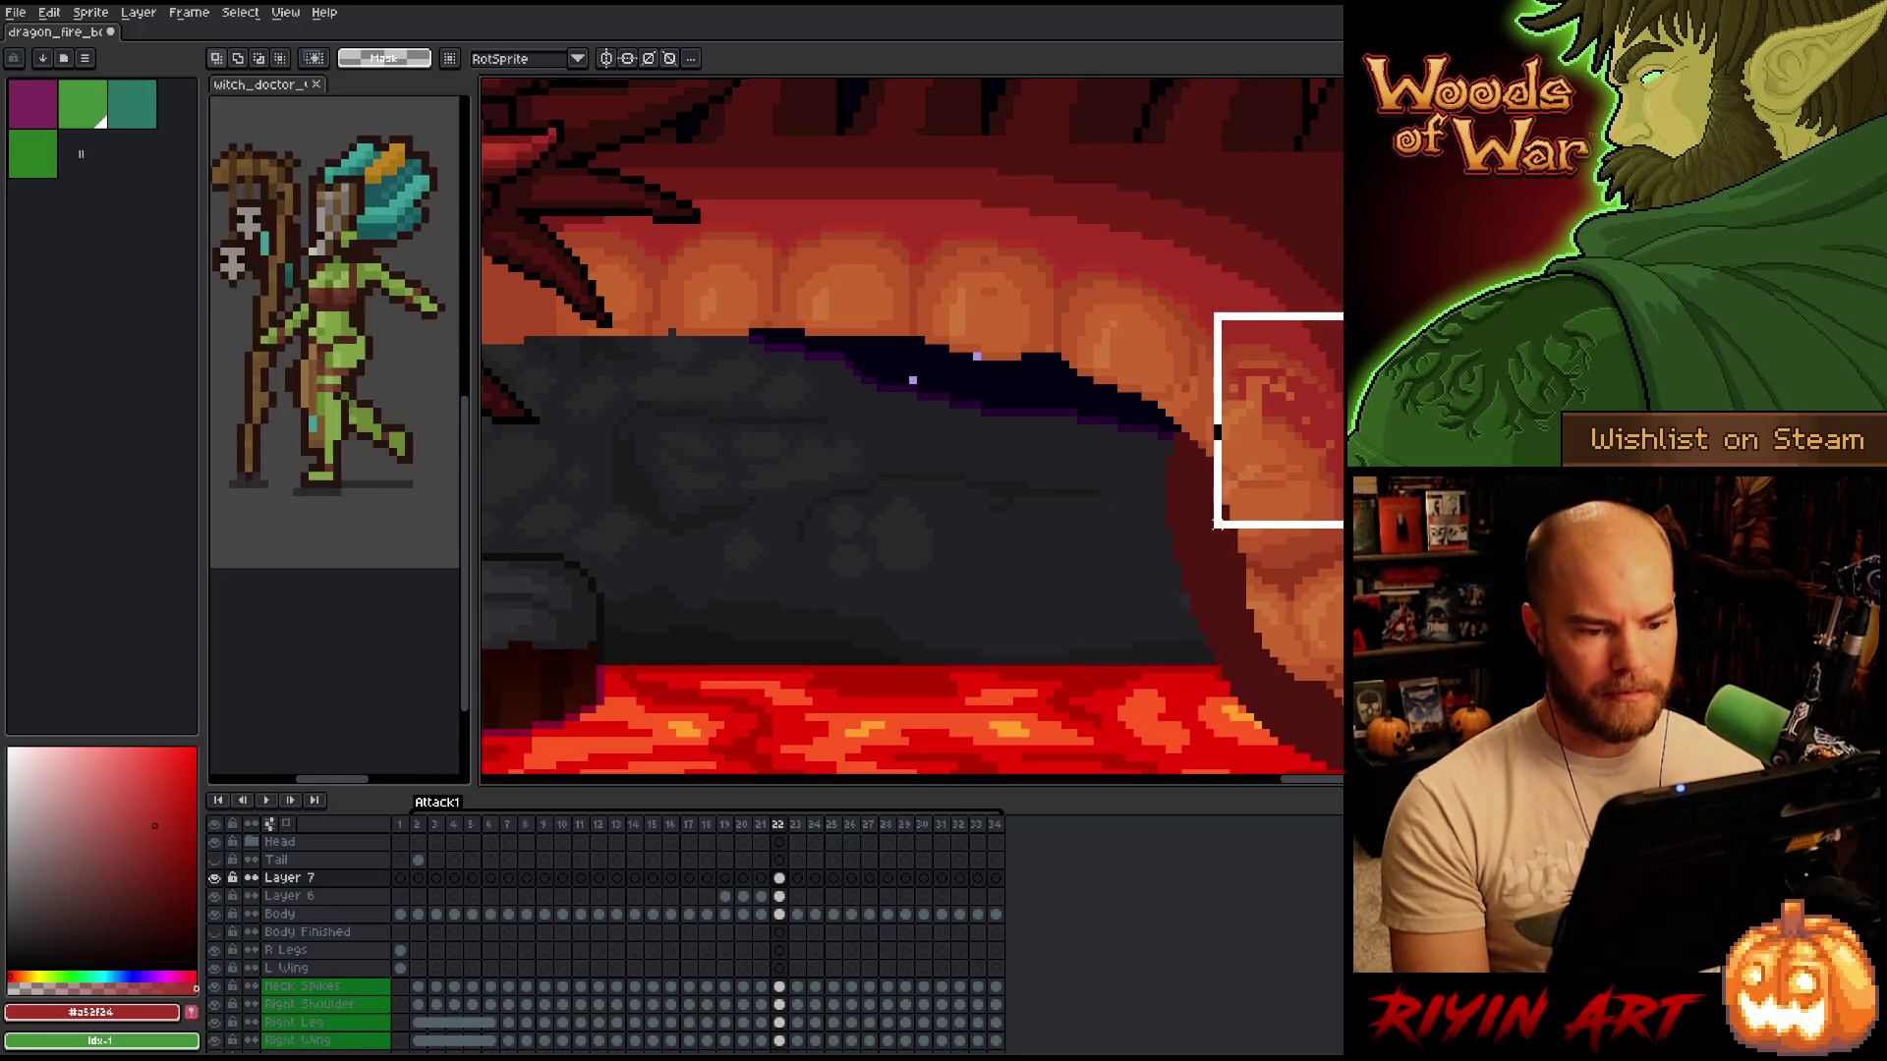
pyautogui.moveTo(1265, 371)
pyautogui.mouseDown()
pyautogui.moveTo(1289, 476)
pyautogui.moveTo(1297, 422)
pyautogui.moveTo(1271, 430)
pyautogui.moveTo(1276, 411)
pyautogui.moveTo(1275, 441)
pyautogui.mouseUp()
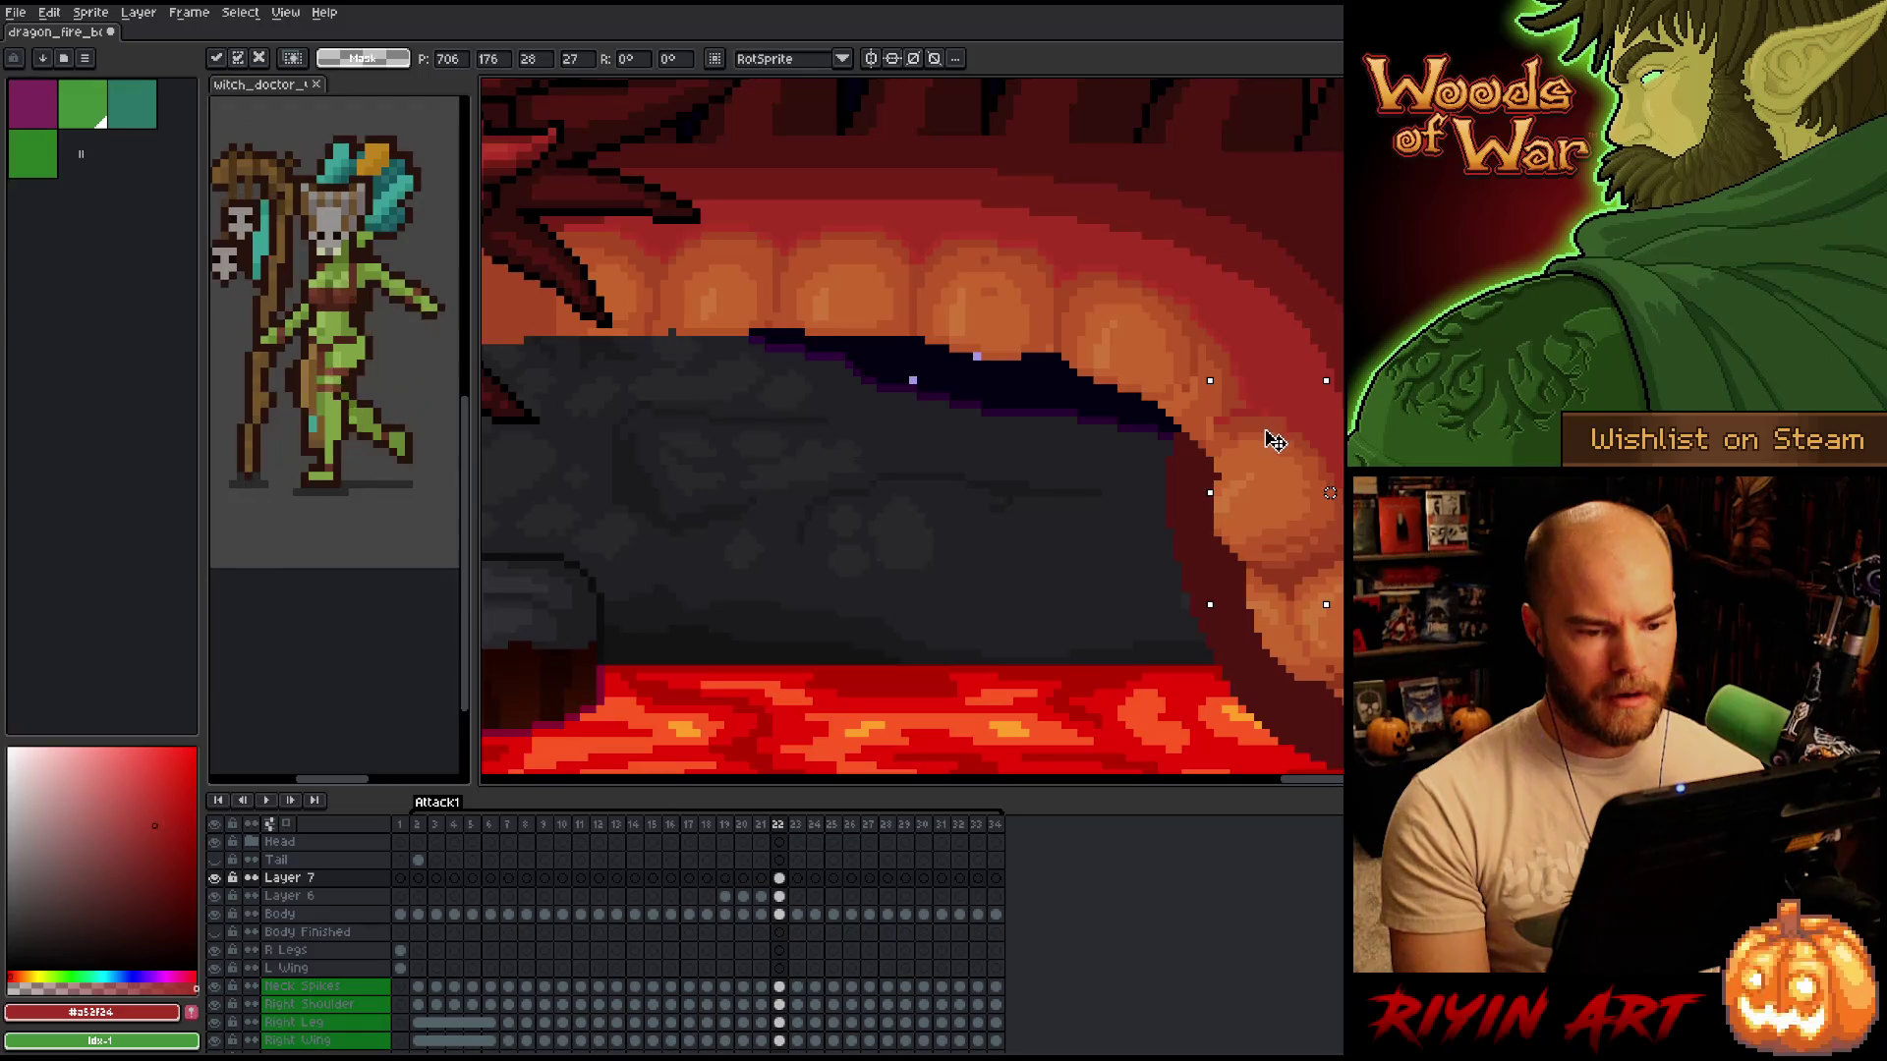
pyautogui.moveTo(1266, 430); pyautogui.dragTo(1275, 430)
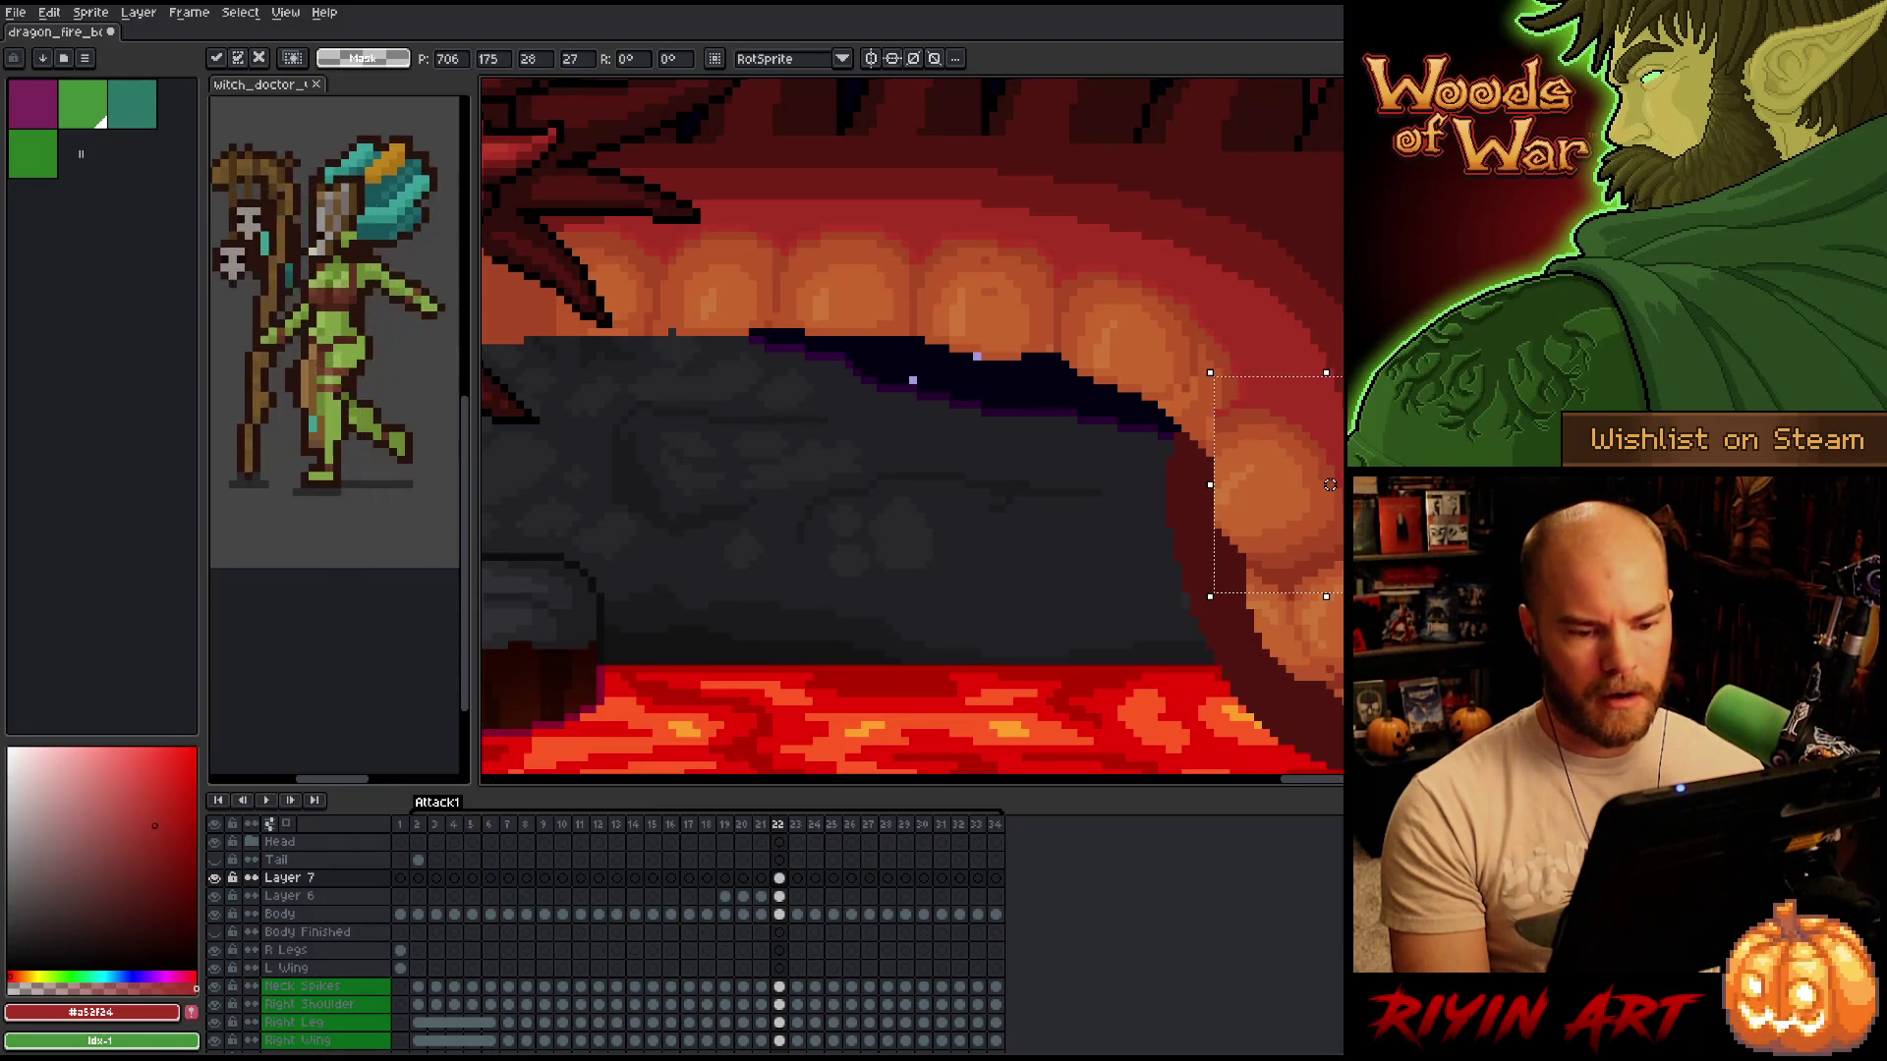
pyautogui.hotkey('ctrl', 'd')
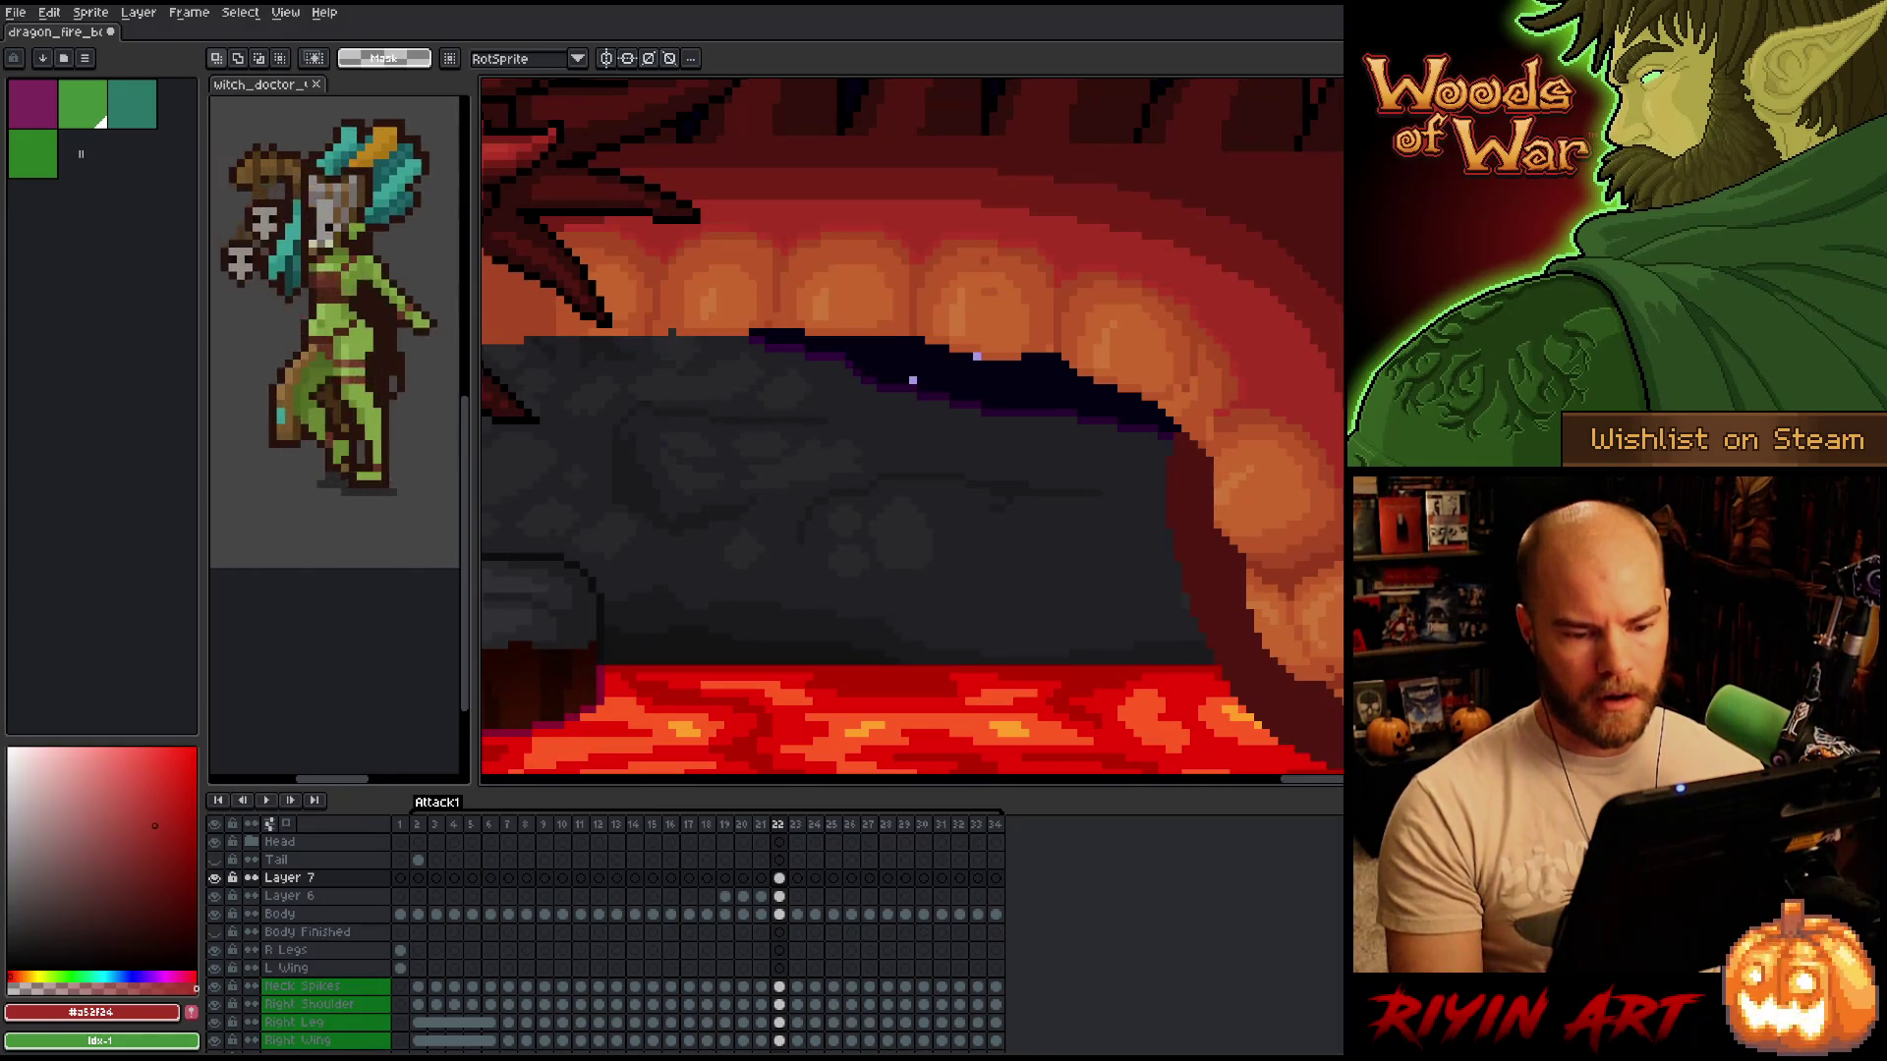
pyautogui.press('Right')
pyautogui.press('Left')
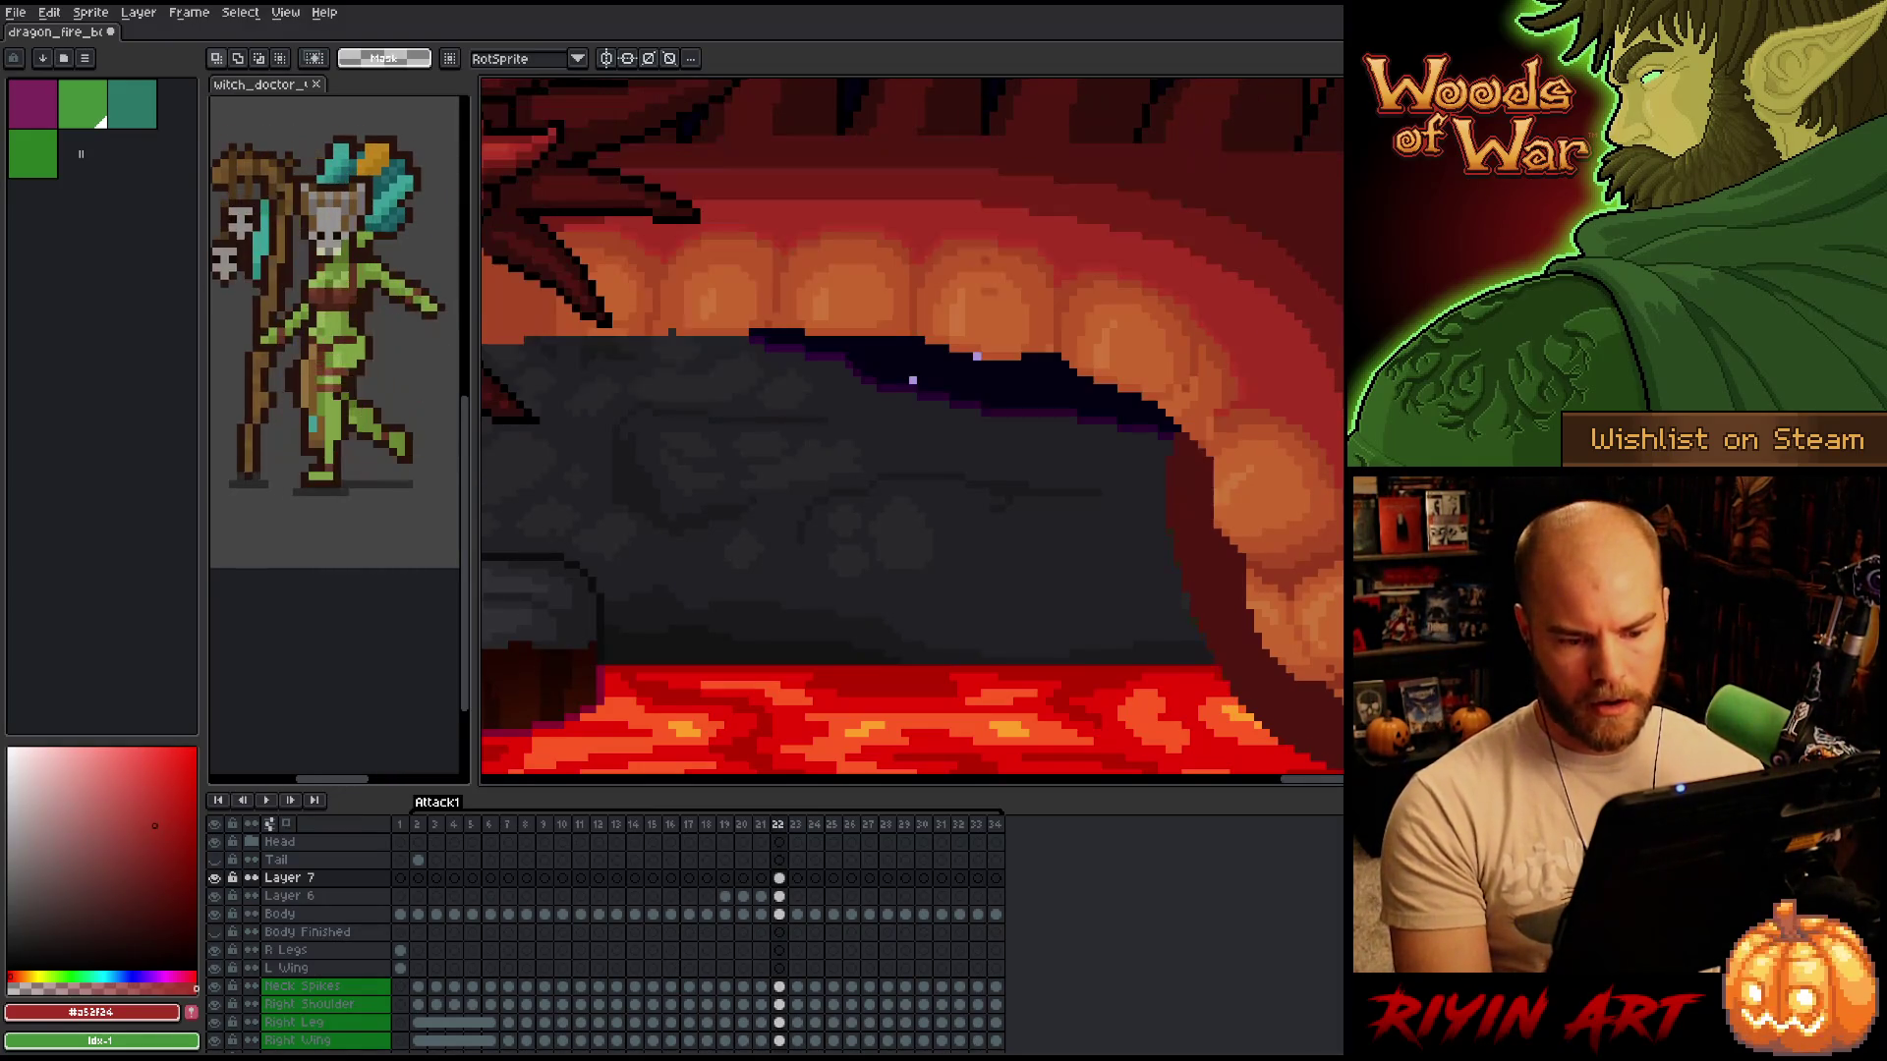
pyautogui.scroll(1, 912, 431)
pyautogui.press('b')
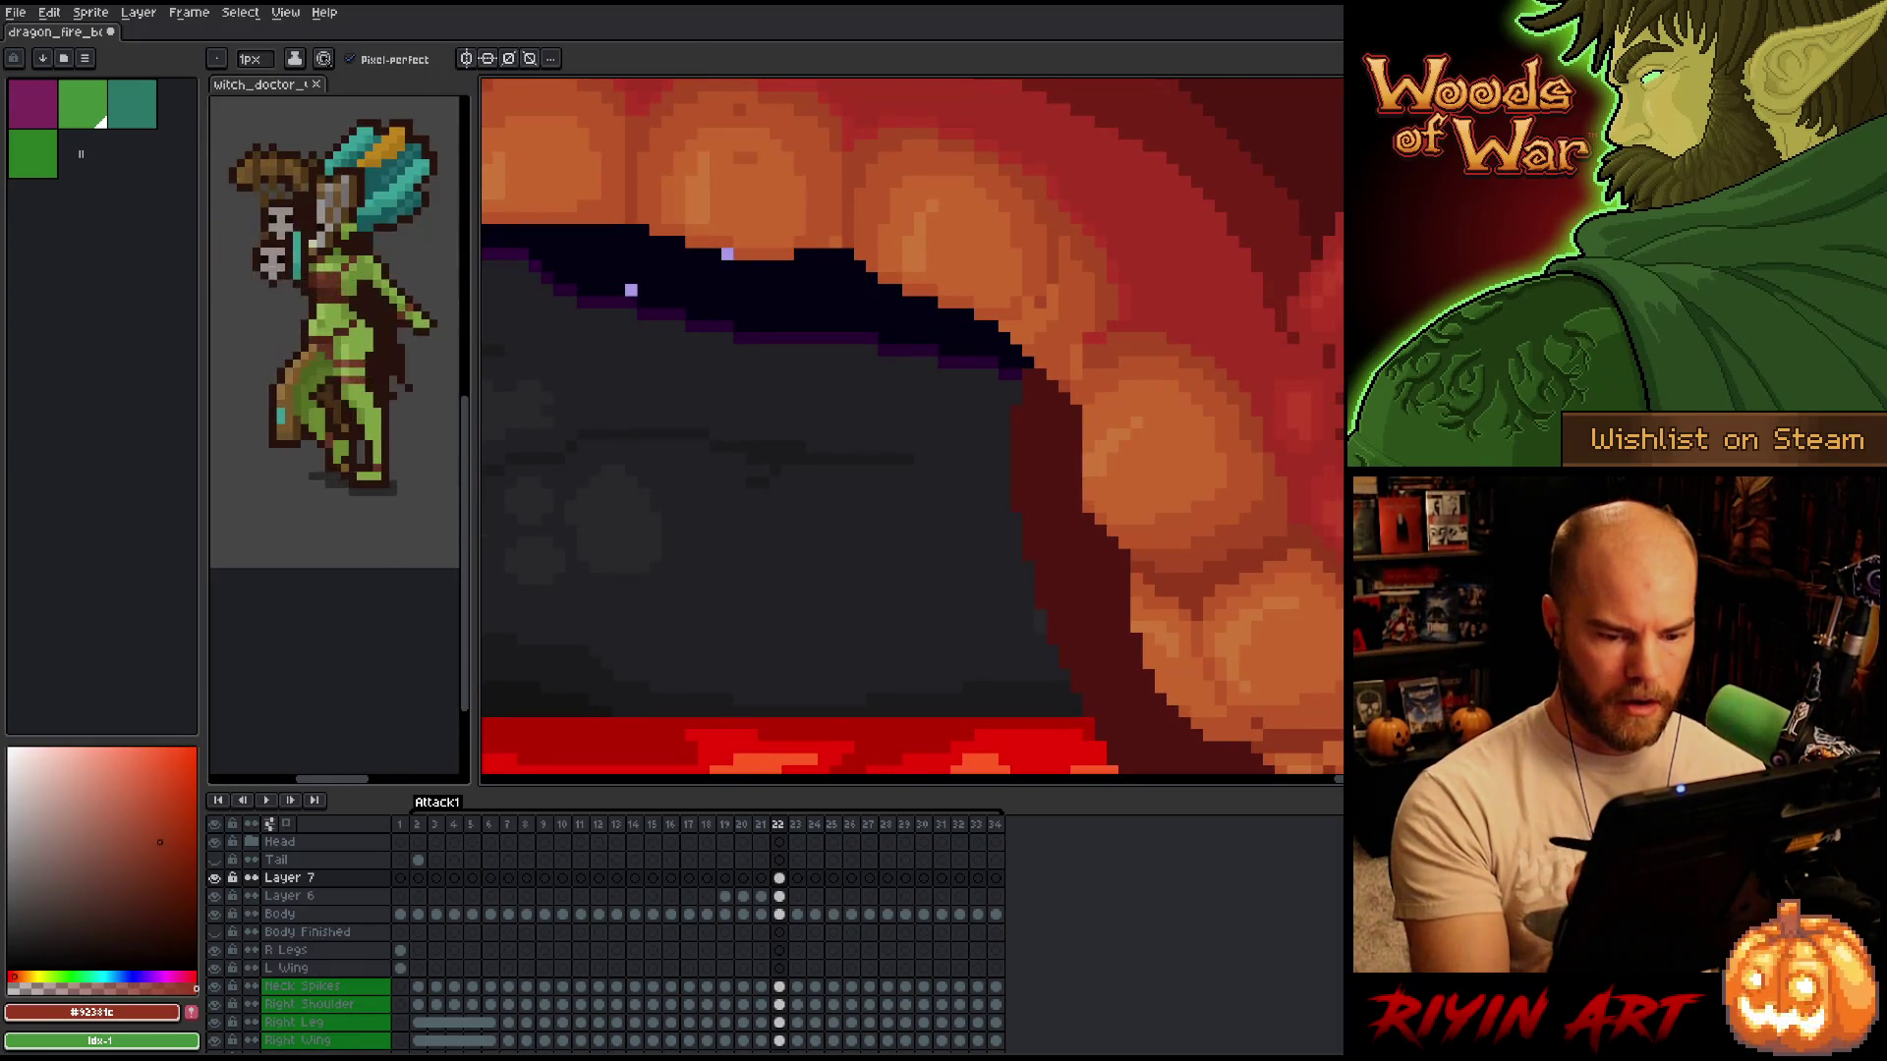
# Sample the light and dark orange tooth tones from the right-hand teeth.
pyautogui.moveTo(1151, 411); pyautogui.dragTo(1218, 476)
pyautogui.keyDown('alt'); pyautogui.click(1218, 476); pyautogui.keyUp('alt')
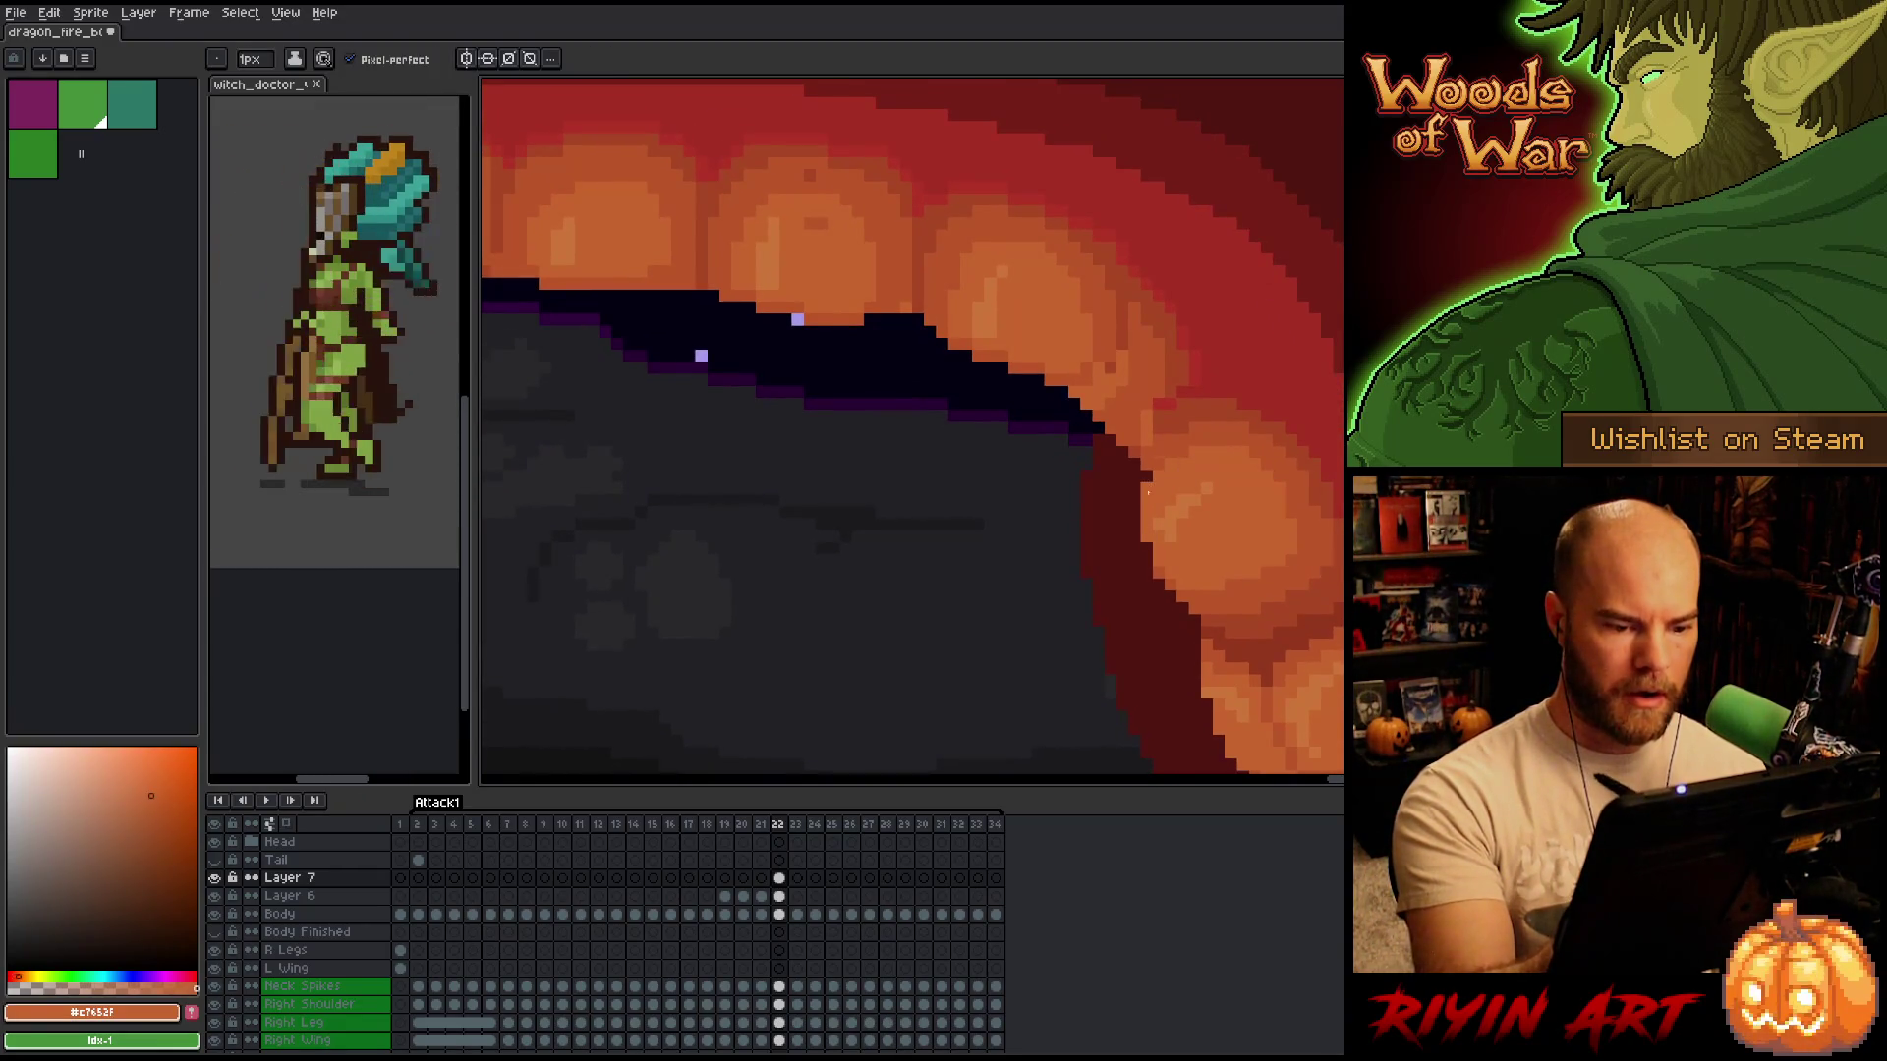
pyautogui.keyDown('alt'); pyautogui.click(1166, 560); pyautogui.keyUp('alt')
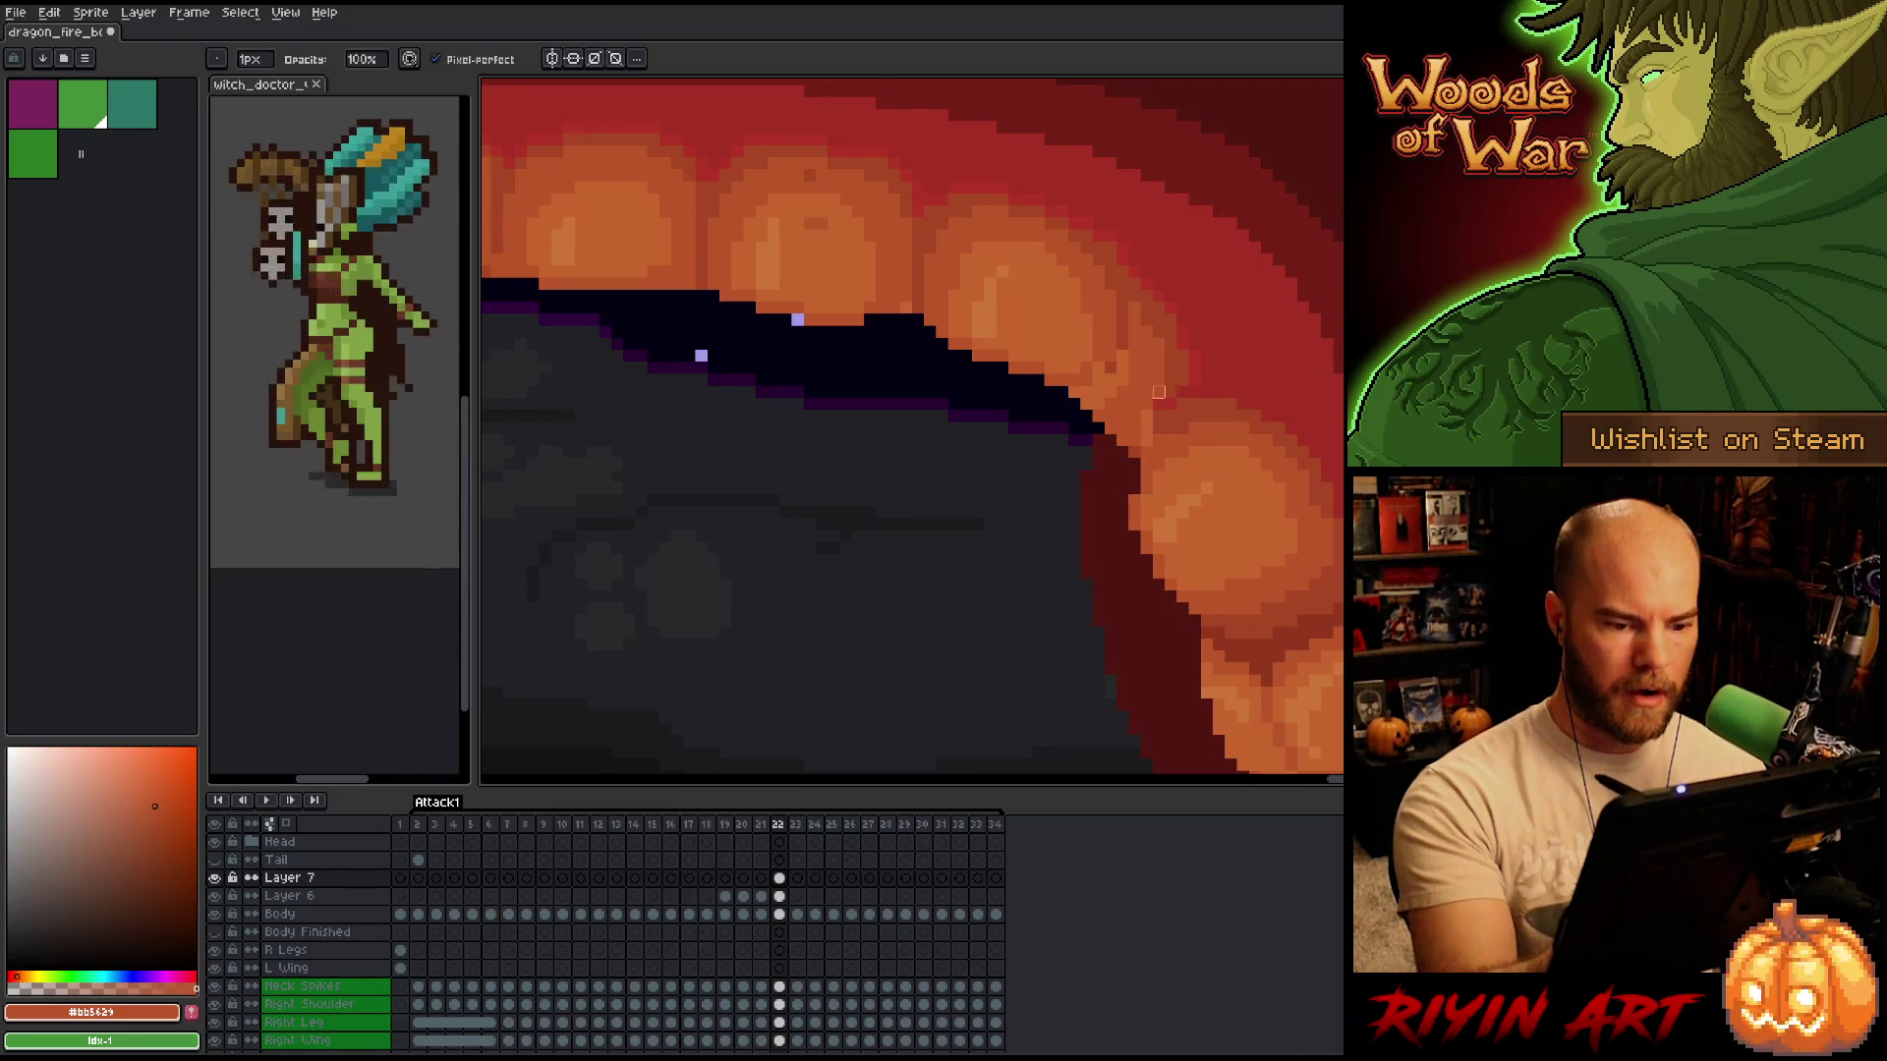
pyautogui.moveTo(1147, 498); pyautogui.dragTo(1270, 528)
pyautogui.keyDown('alt'); pyautogui.click(1283, 506); pyautogui.keyUp('alt')
pyautogui.moveTo(1336, 476); pyautogui.dragTo(1260, 465)
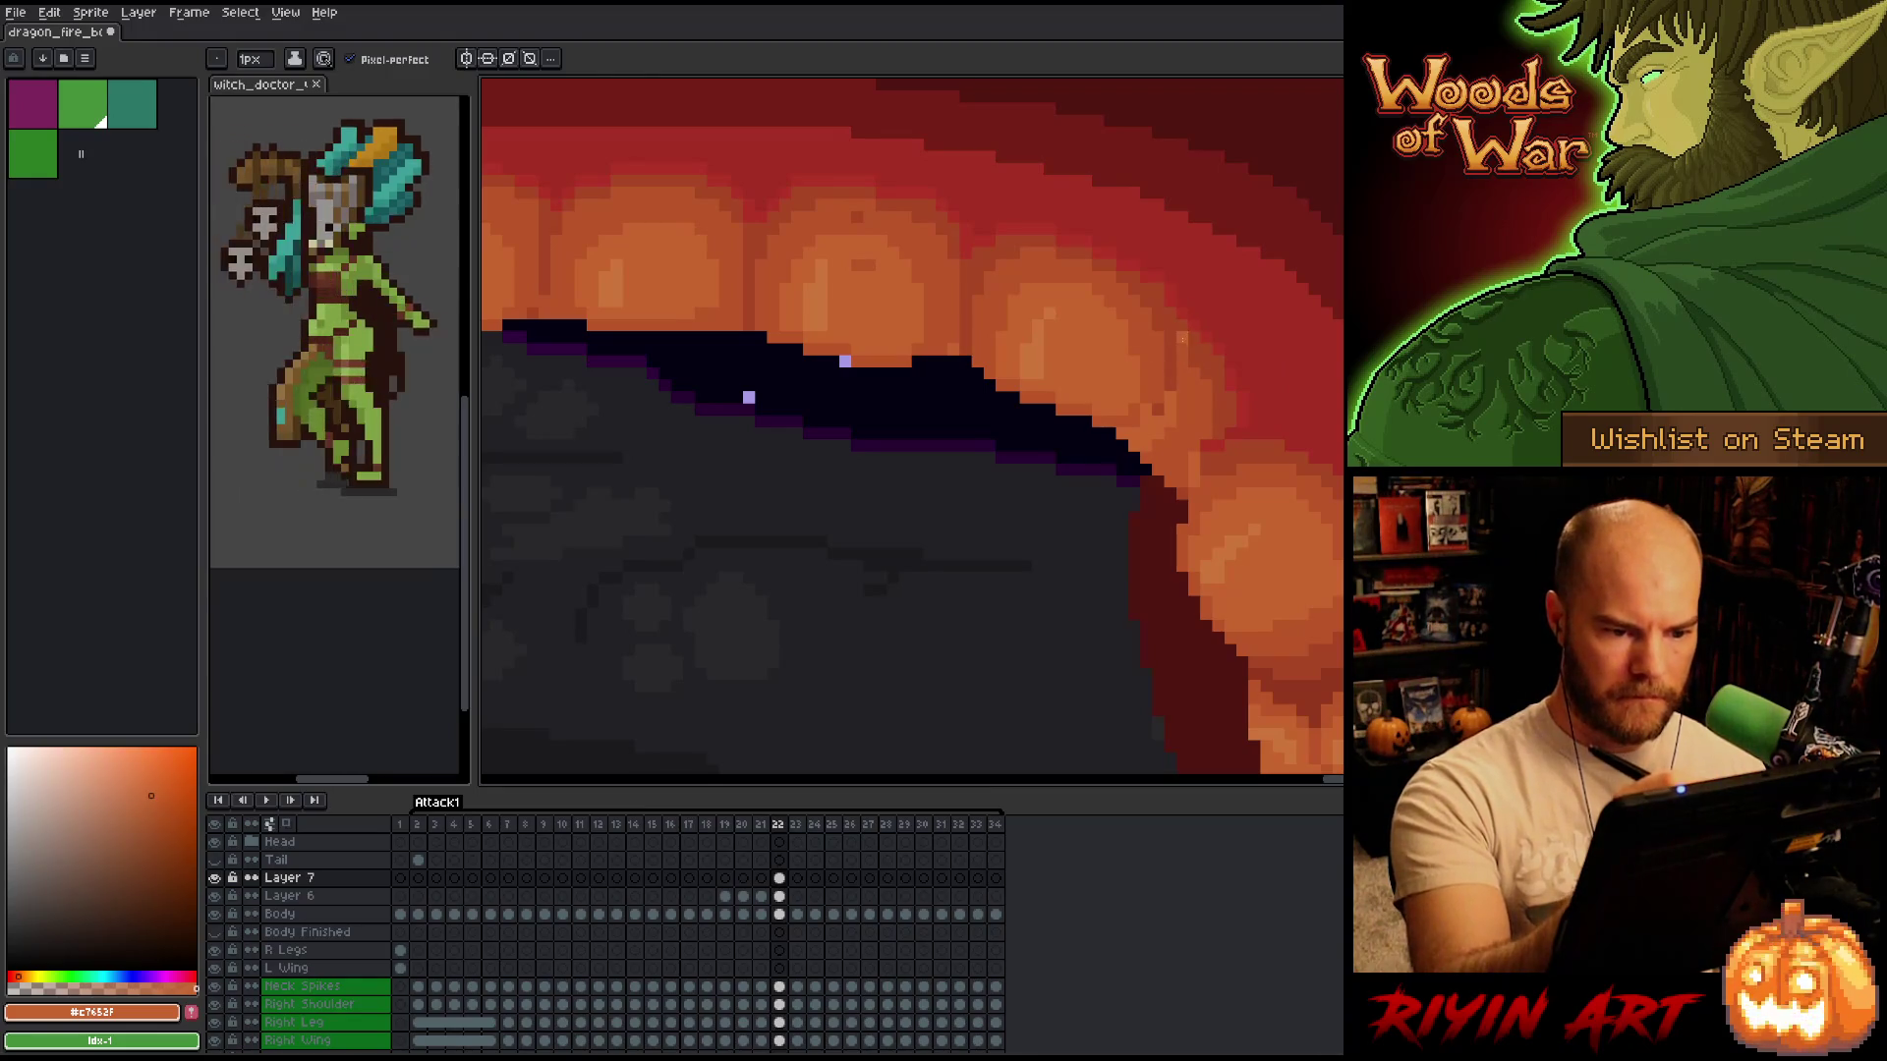
# Paint over the dark pixels along the tooth edge in orange shades.
pyautogui.press('e')
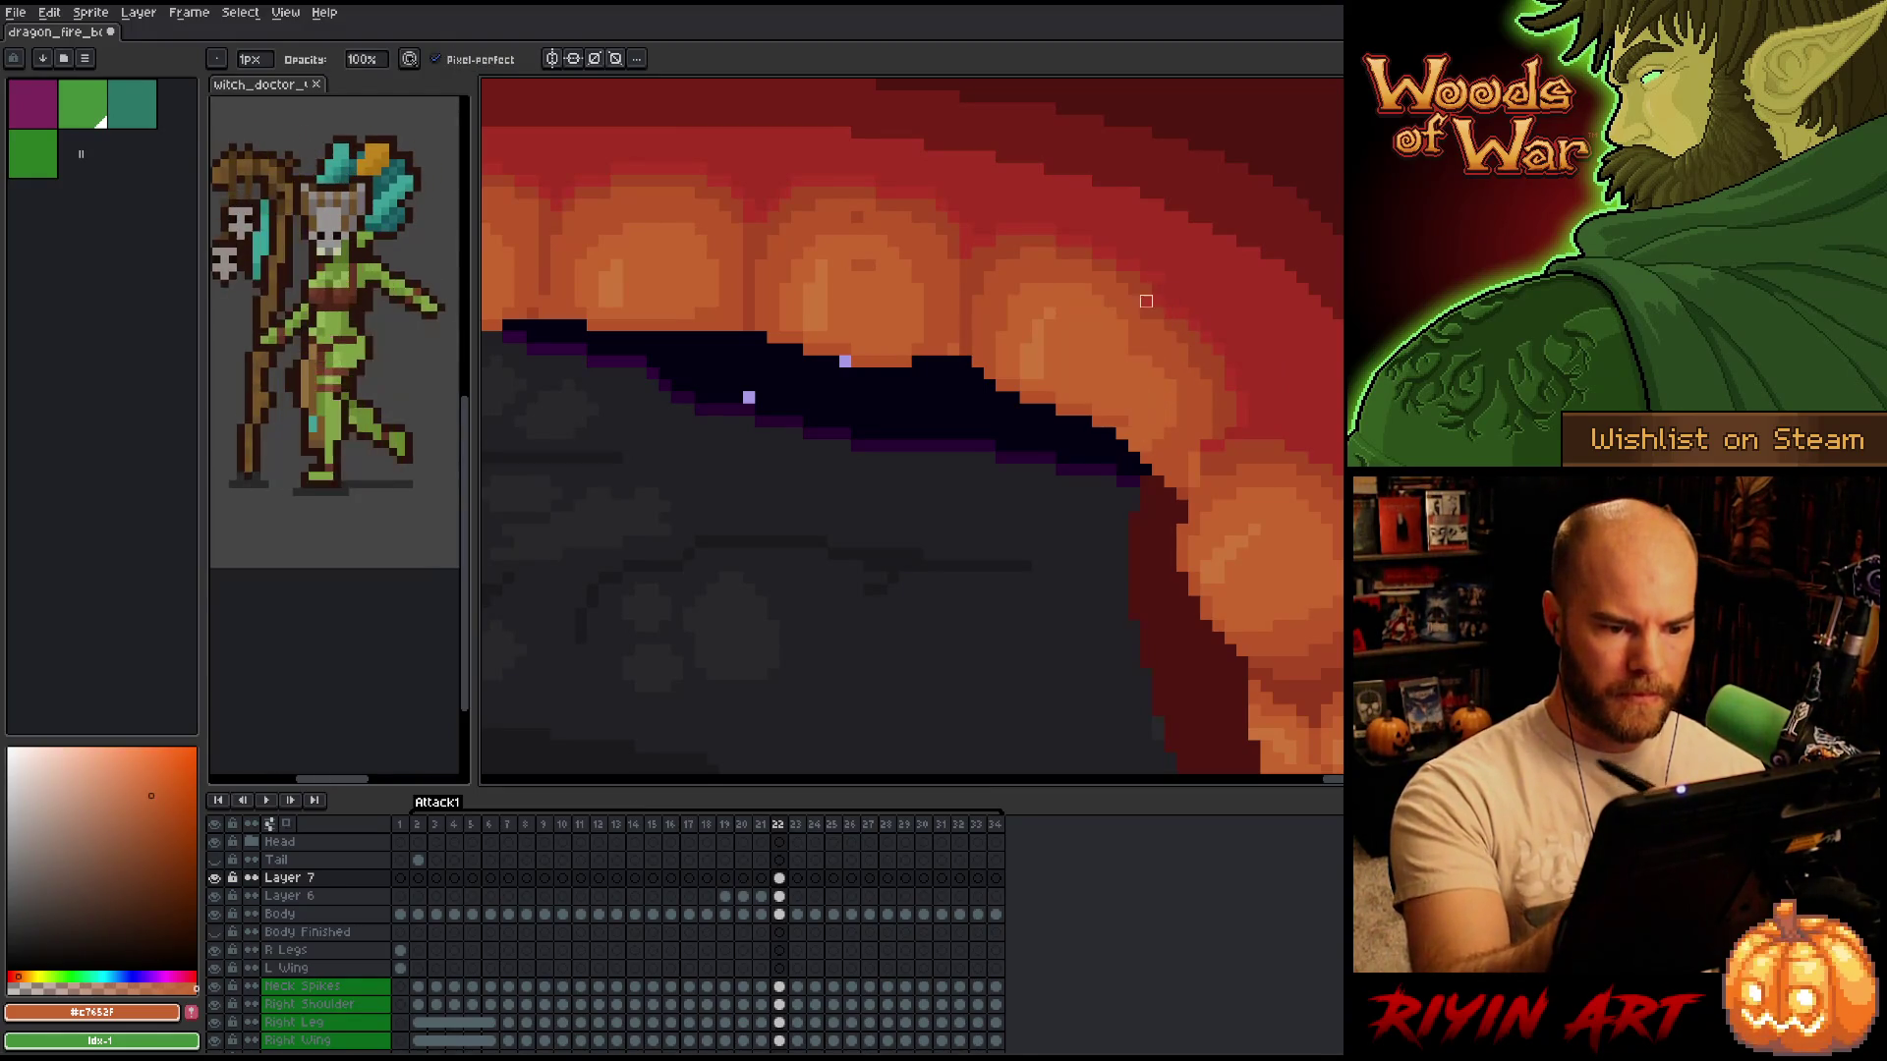
pyautogui.press('alt')
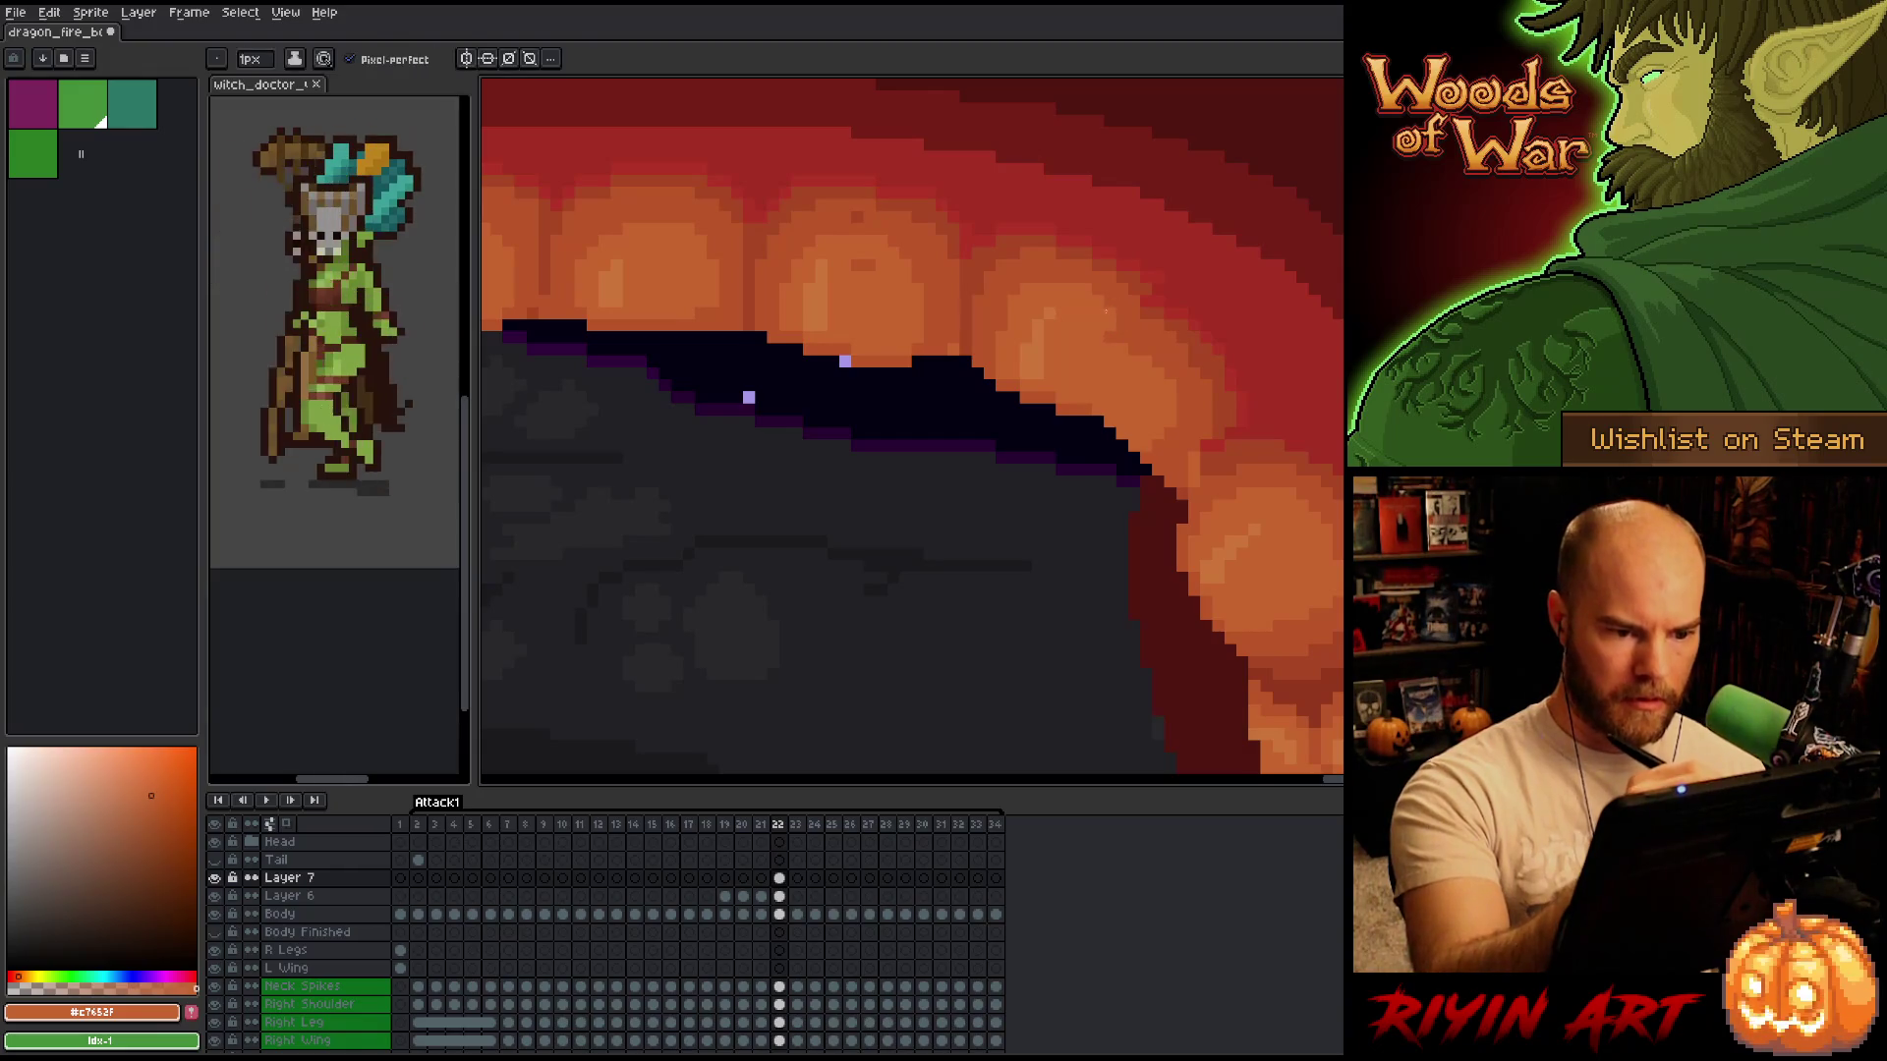
pyautogui.keyDown('alt'); pyautogui.click(1002, 384); pyautogui.keyUp('alt')
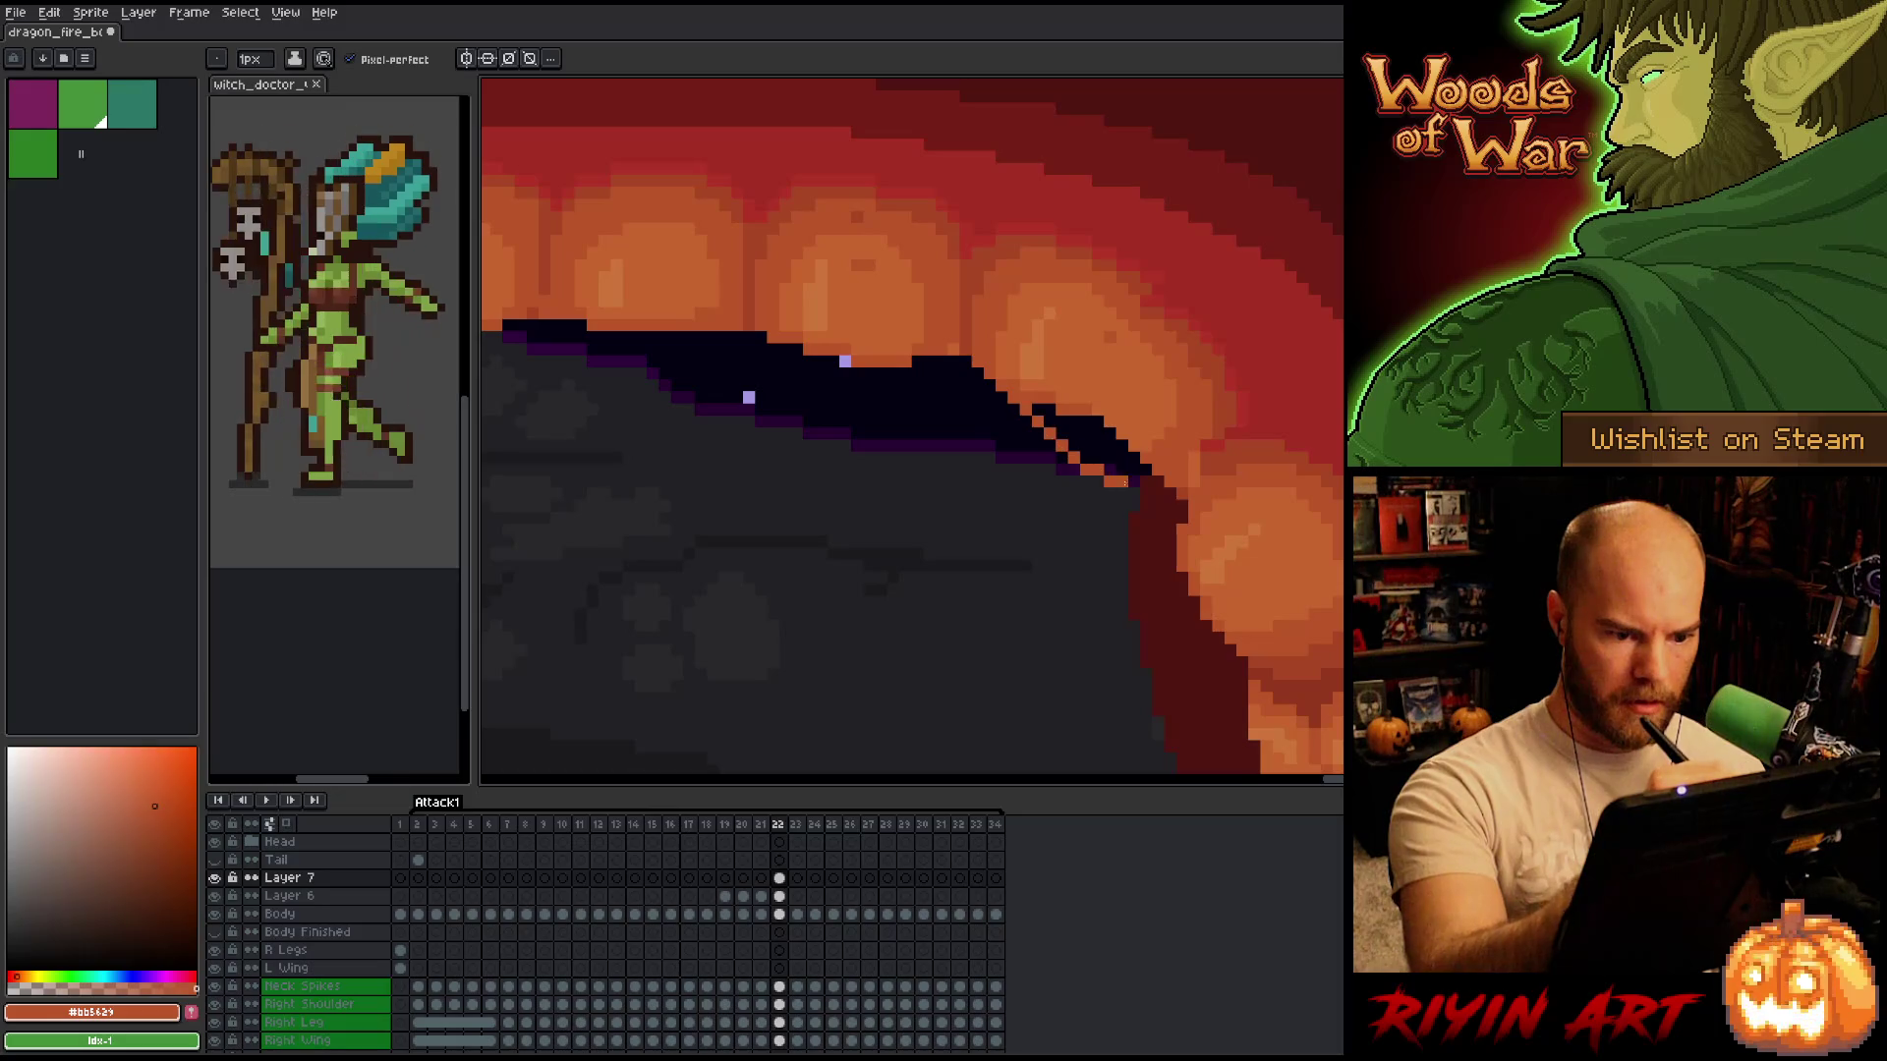
pyautogui.moveTo(1022, 398); pyautogui.dragTo(1150, 473)
pyautogui.keyDown('alt'); pyautogui.click(1029, 381); pyautogui.keyUp('alt')
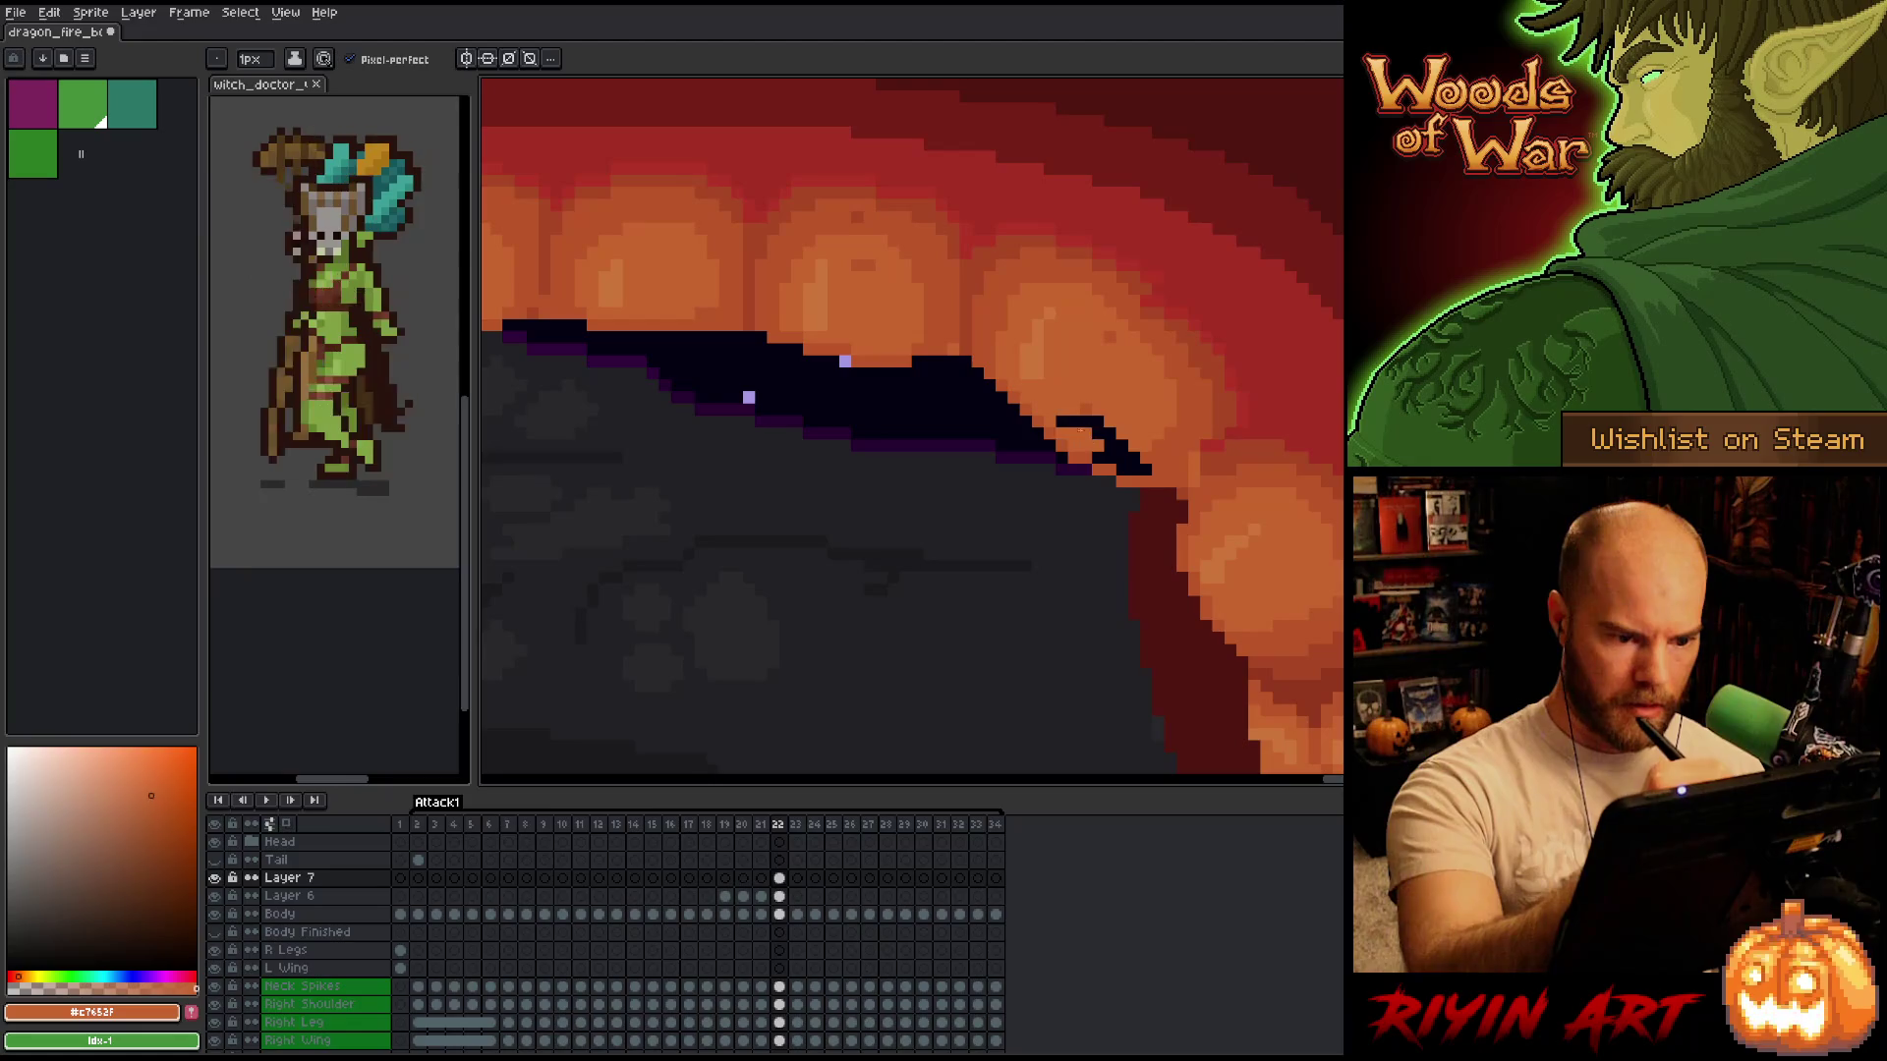
pyautogui.moveTo(1086, 418); pyautogui.dragTo(1108, 441)
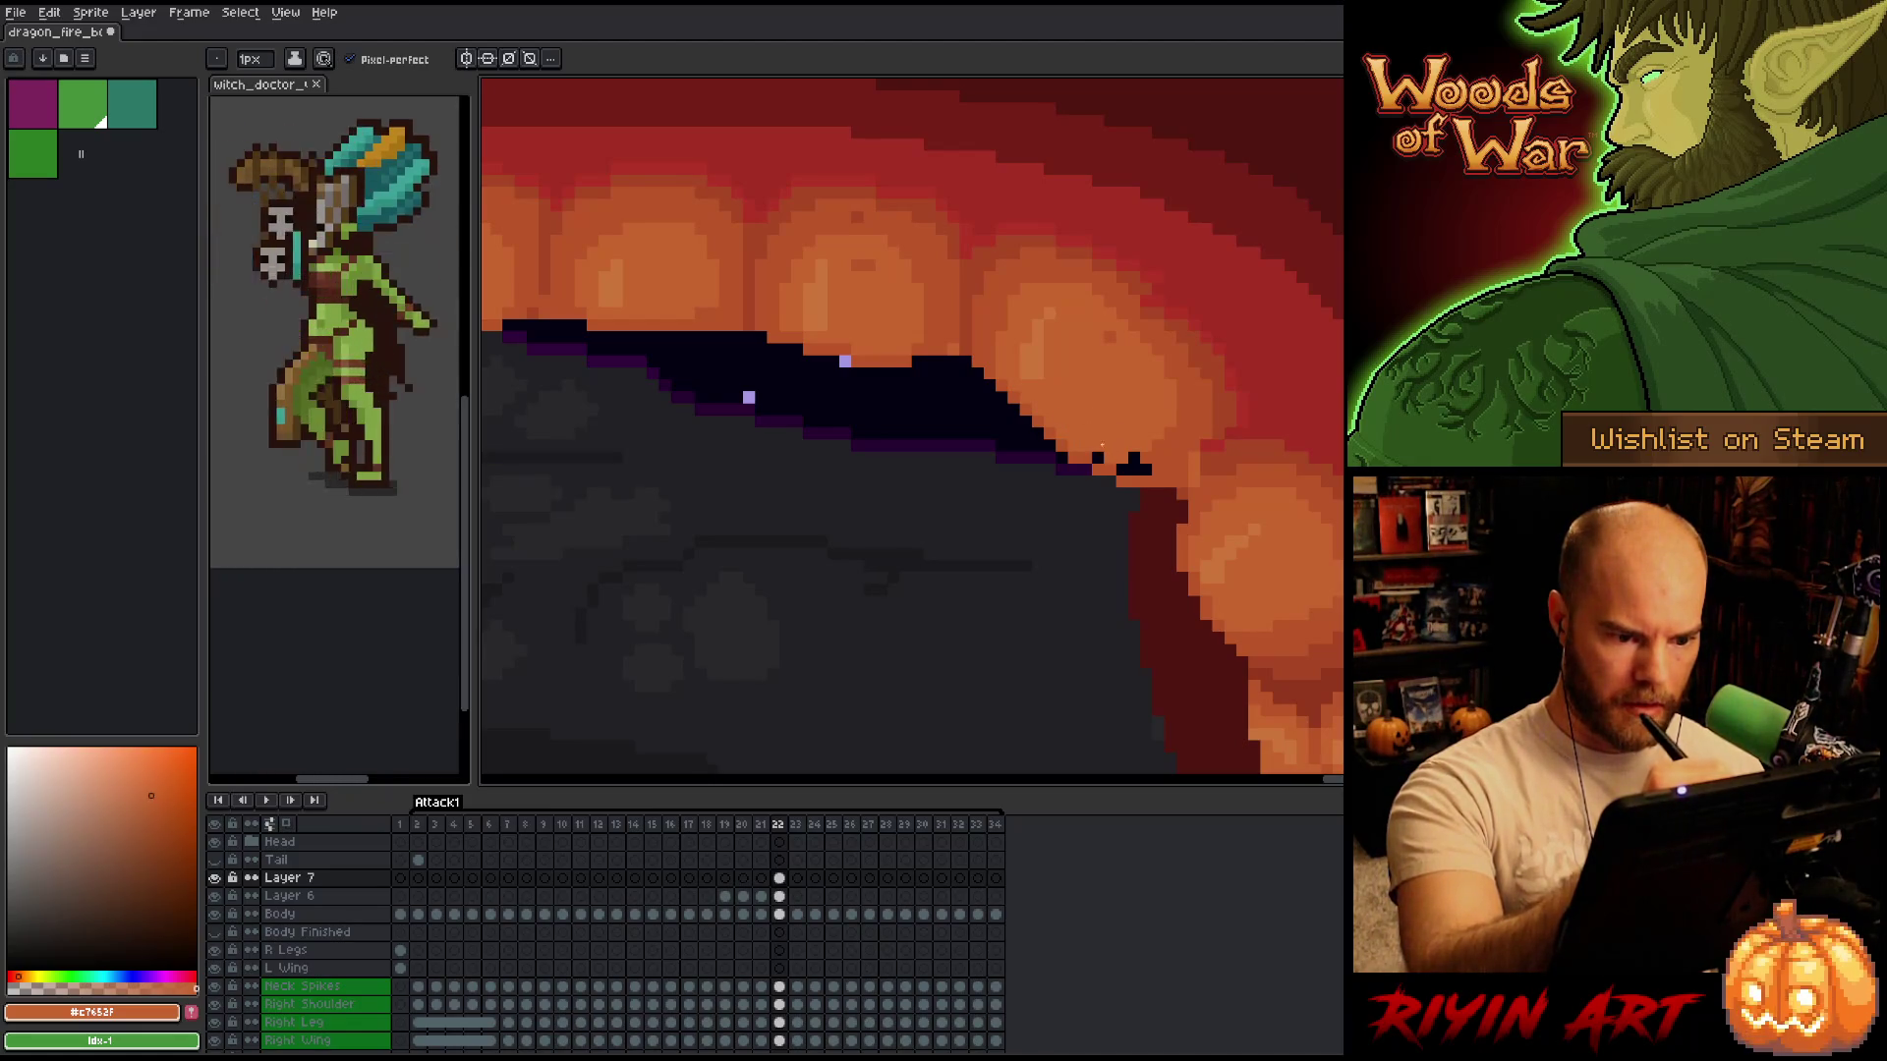
pyautogui.click(1098, 458)
pyautogui.keyDown('alt'); pyautogui.click(1151, 450); pyautogui.keyUp('alt')
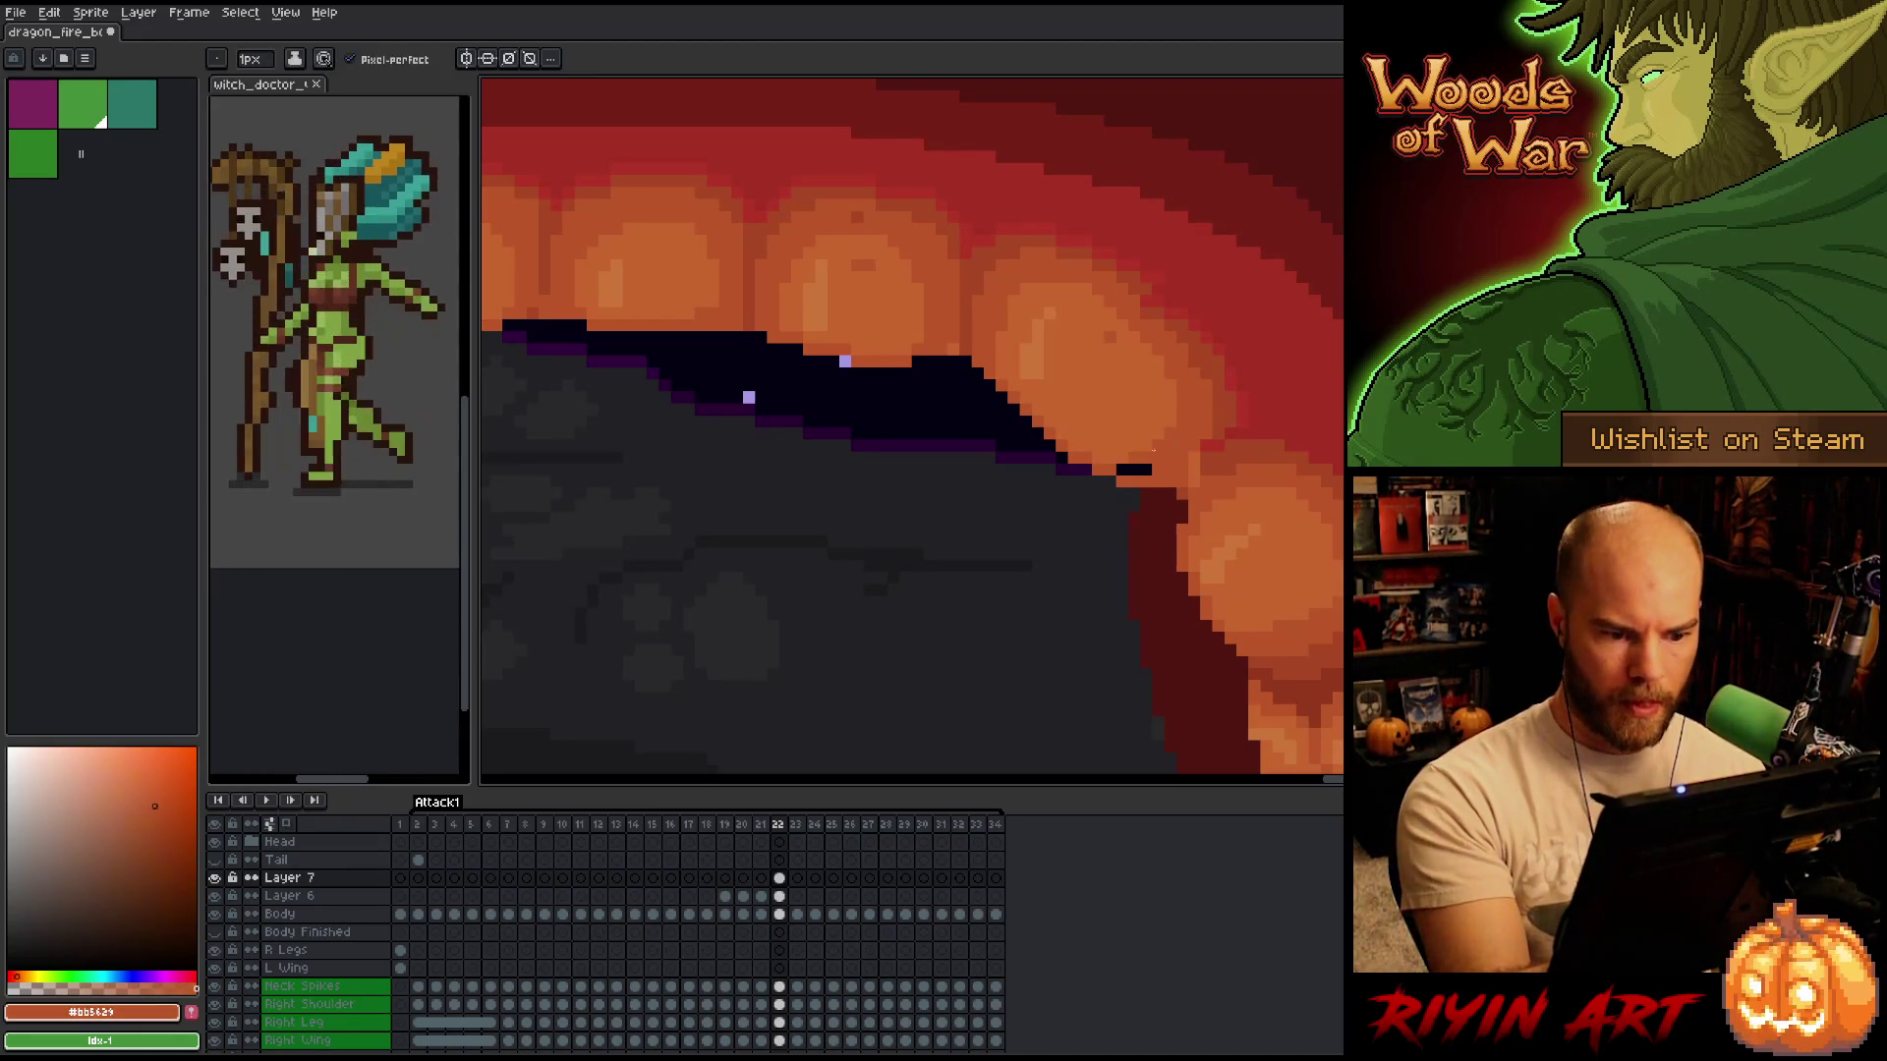
pyautogui.keyDown('alt'); pyautogui.click(1199, 471); pyautogui.keyUp('alt')
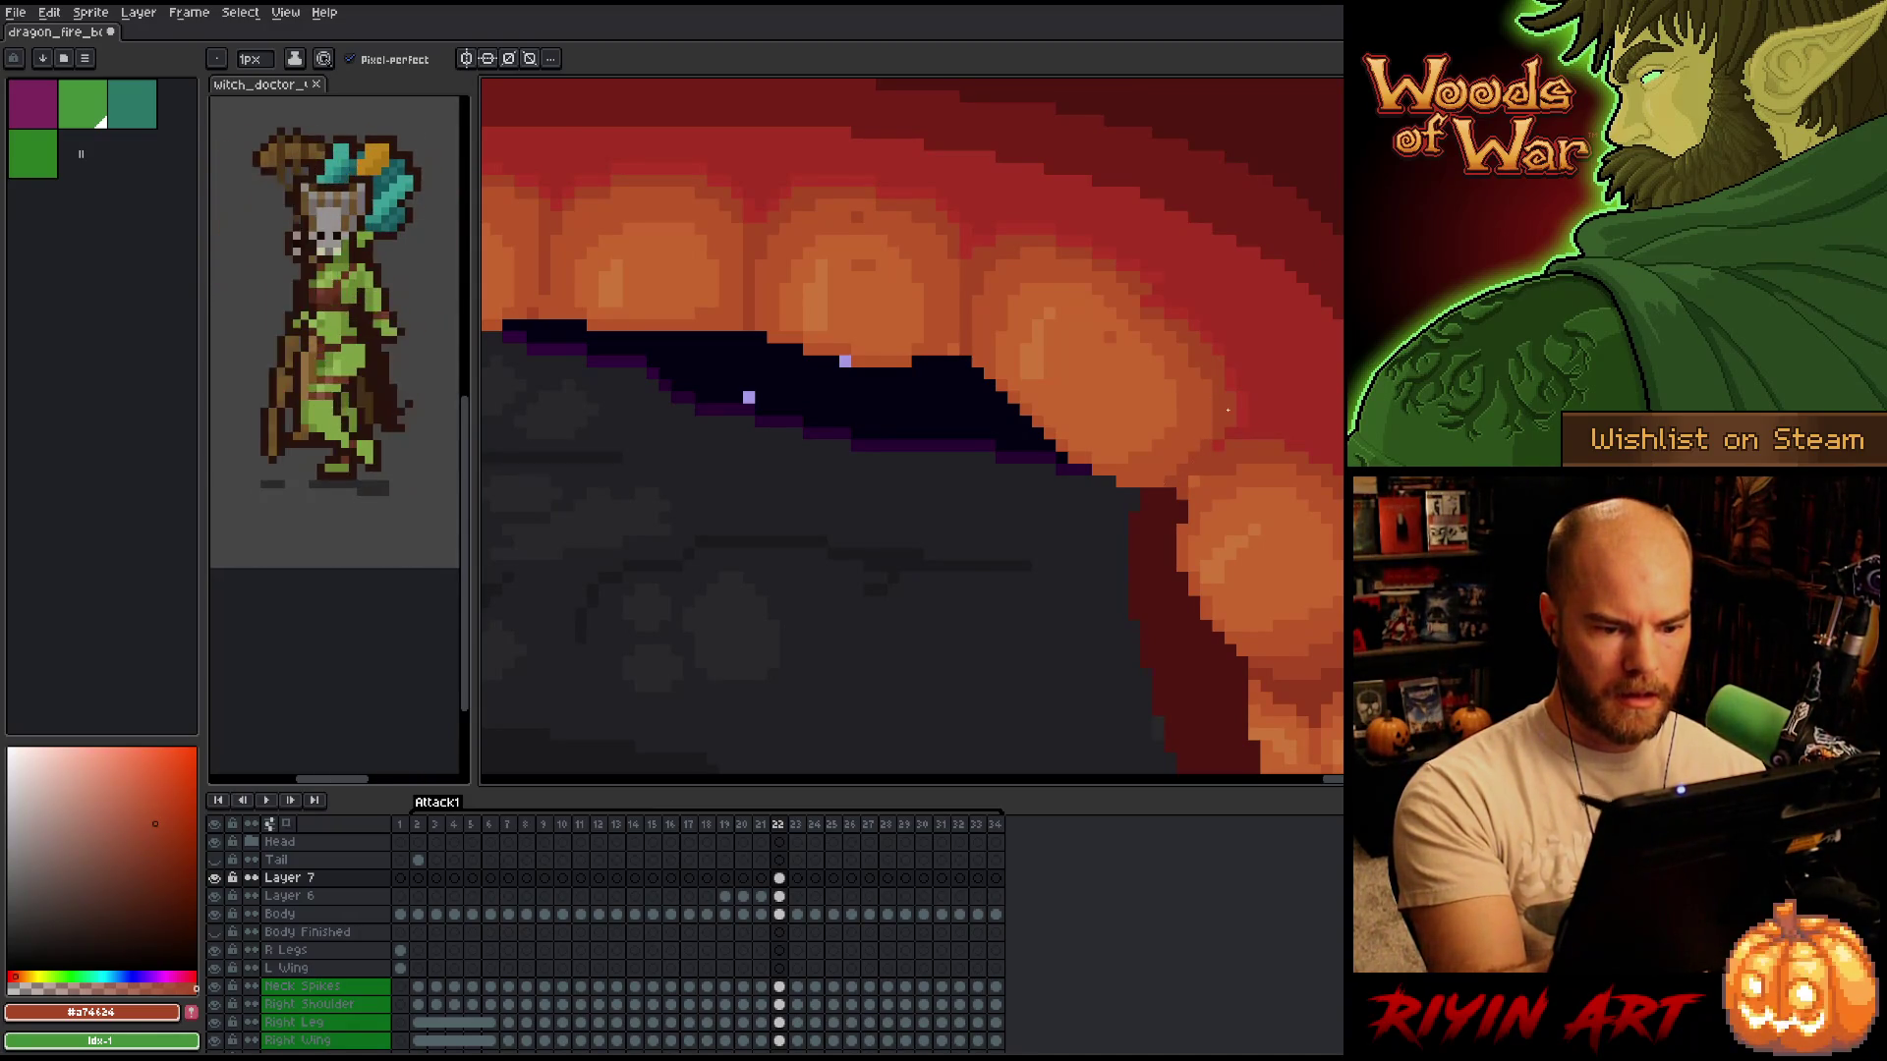
# Compare frames 21 and 22, then eyedrop the red gum shades and the orange tooth shades.
pyautogui.press('Left')
pyautogui.press('Right')
pyautogui.press('Left')
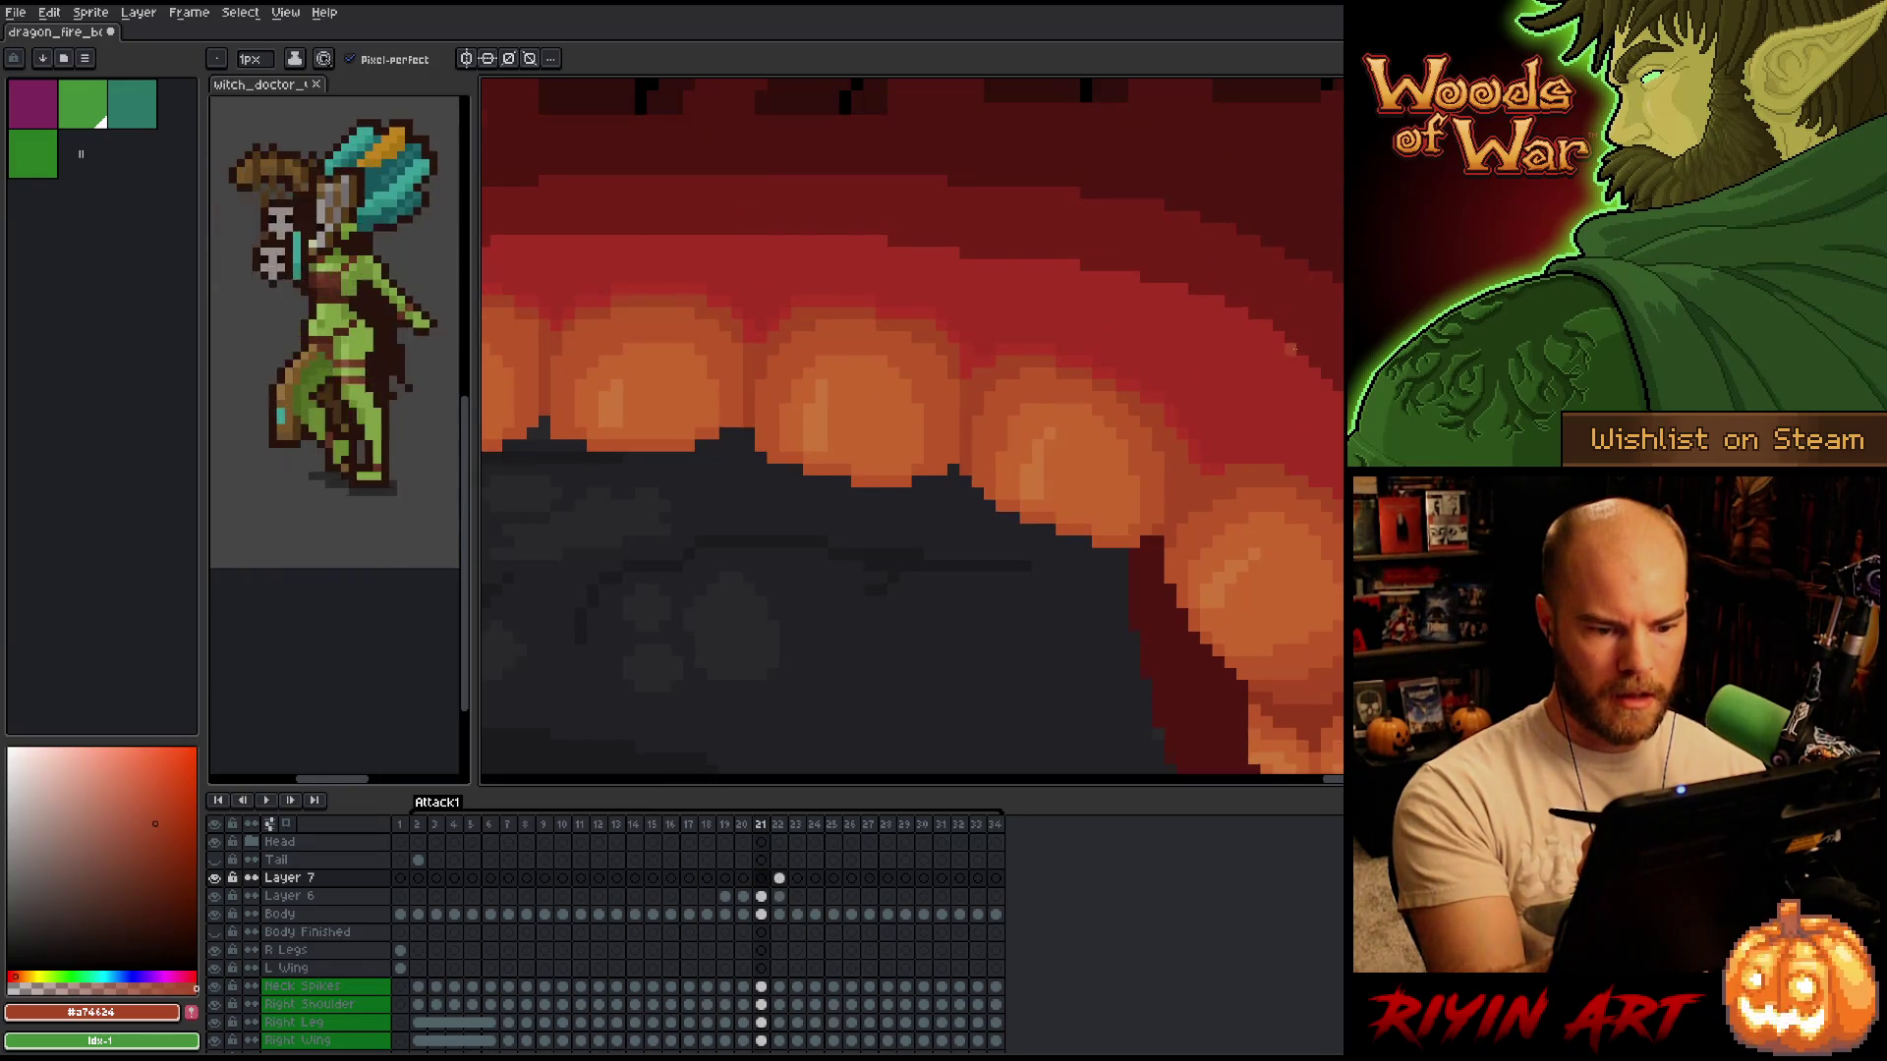
pyautogui.press('Right')
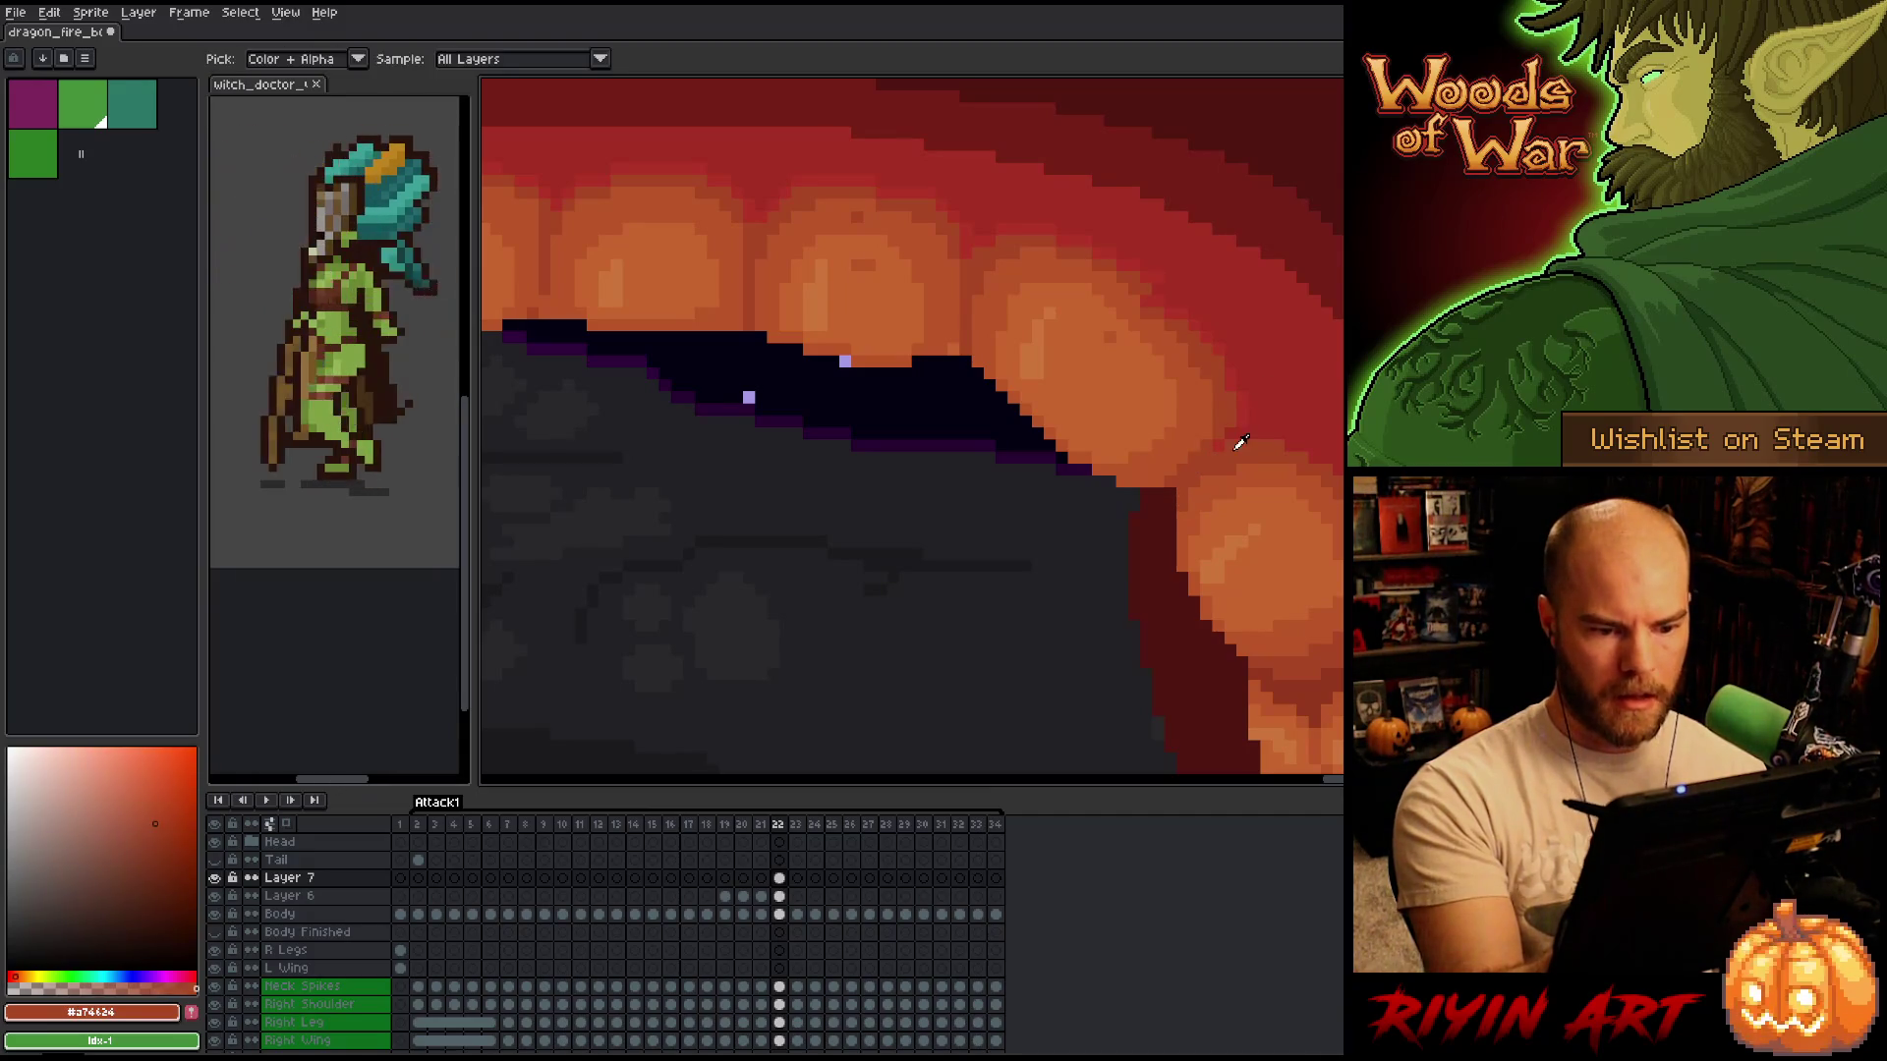
pyautogui.keyDown('alt'); pyautogui.click(1255, 406); pyautogui.keyUp('alt')
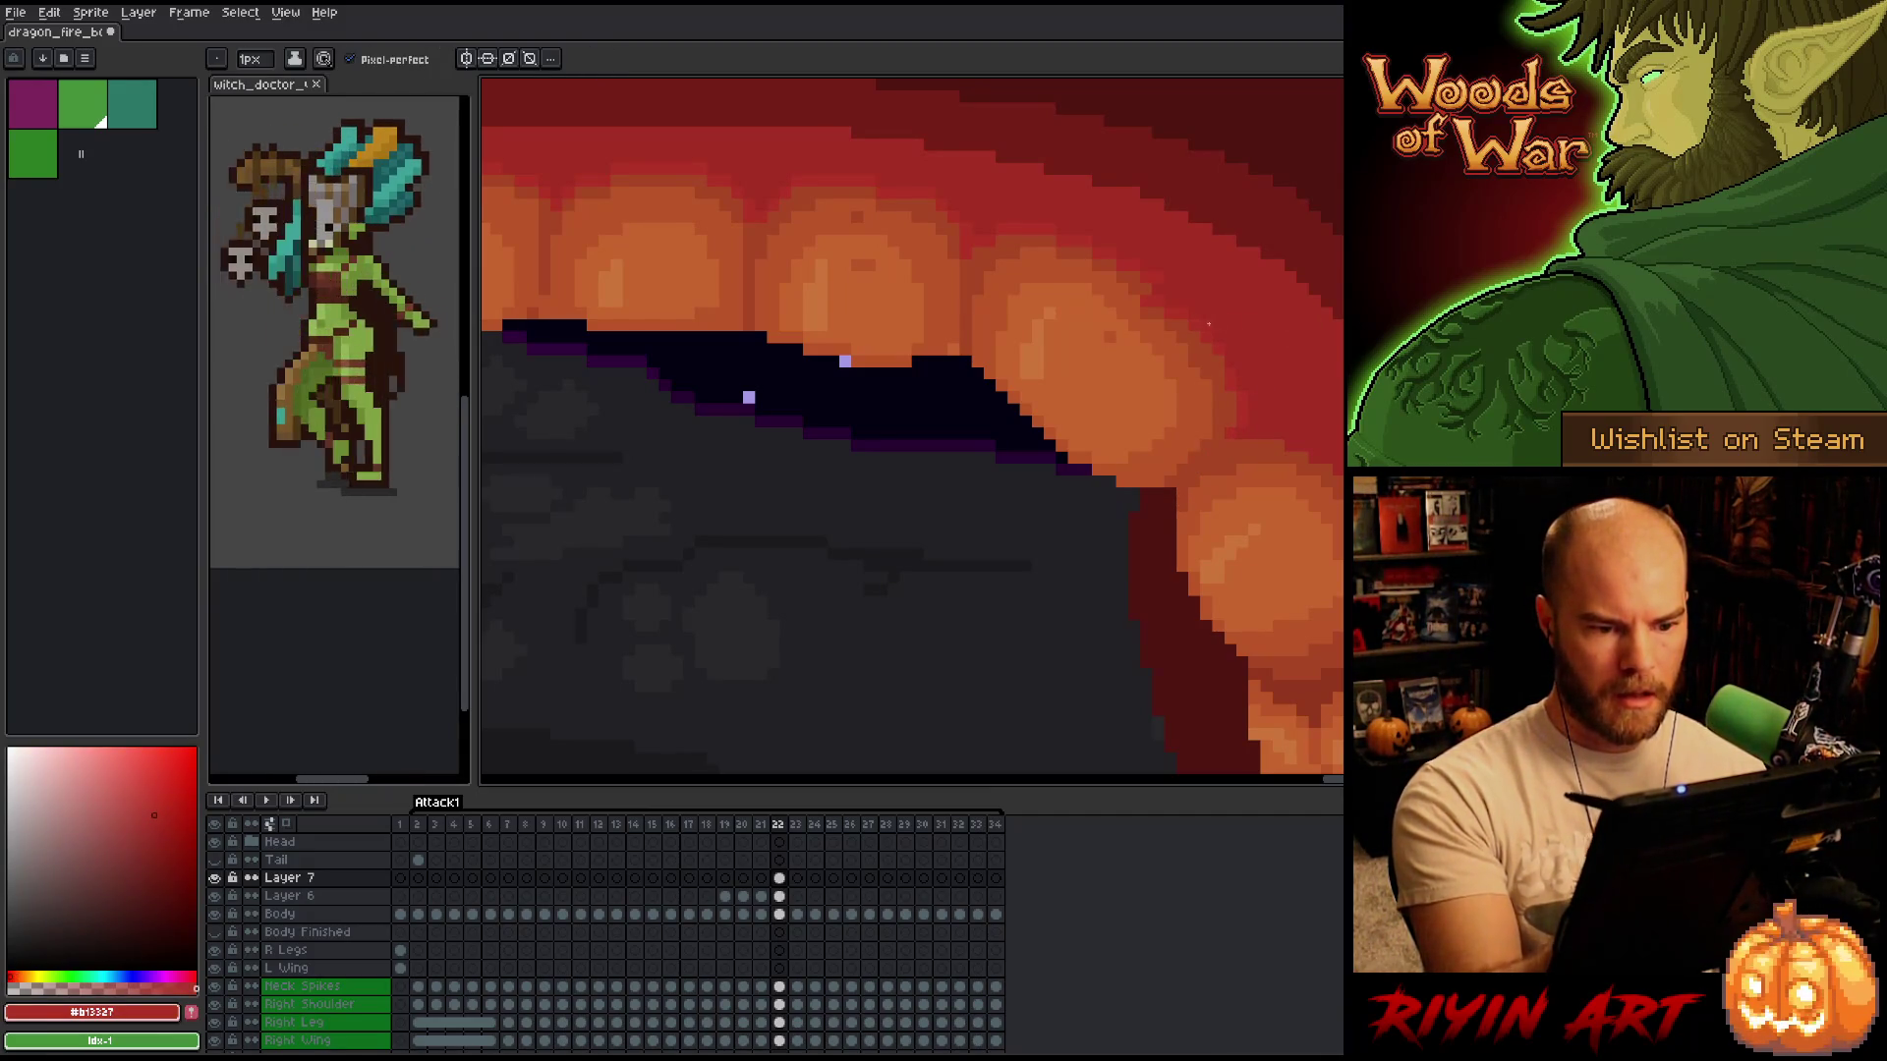
pyautogui.keyDown('alt'); pyautogui.click(1157, 295); pyautogui.keyUp('alt')
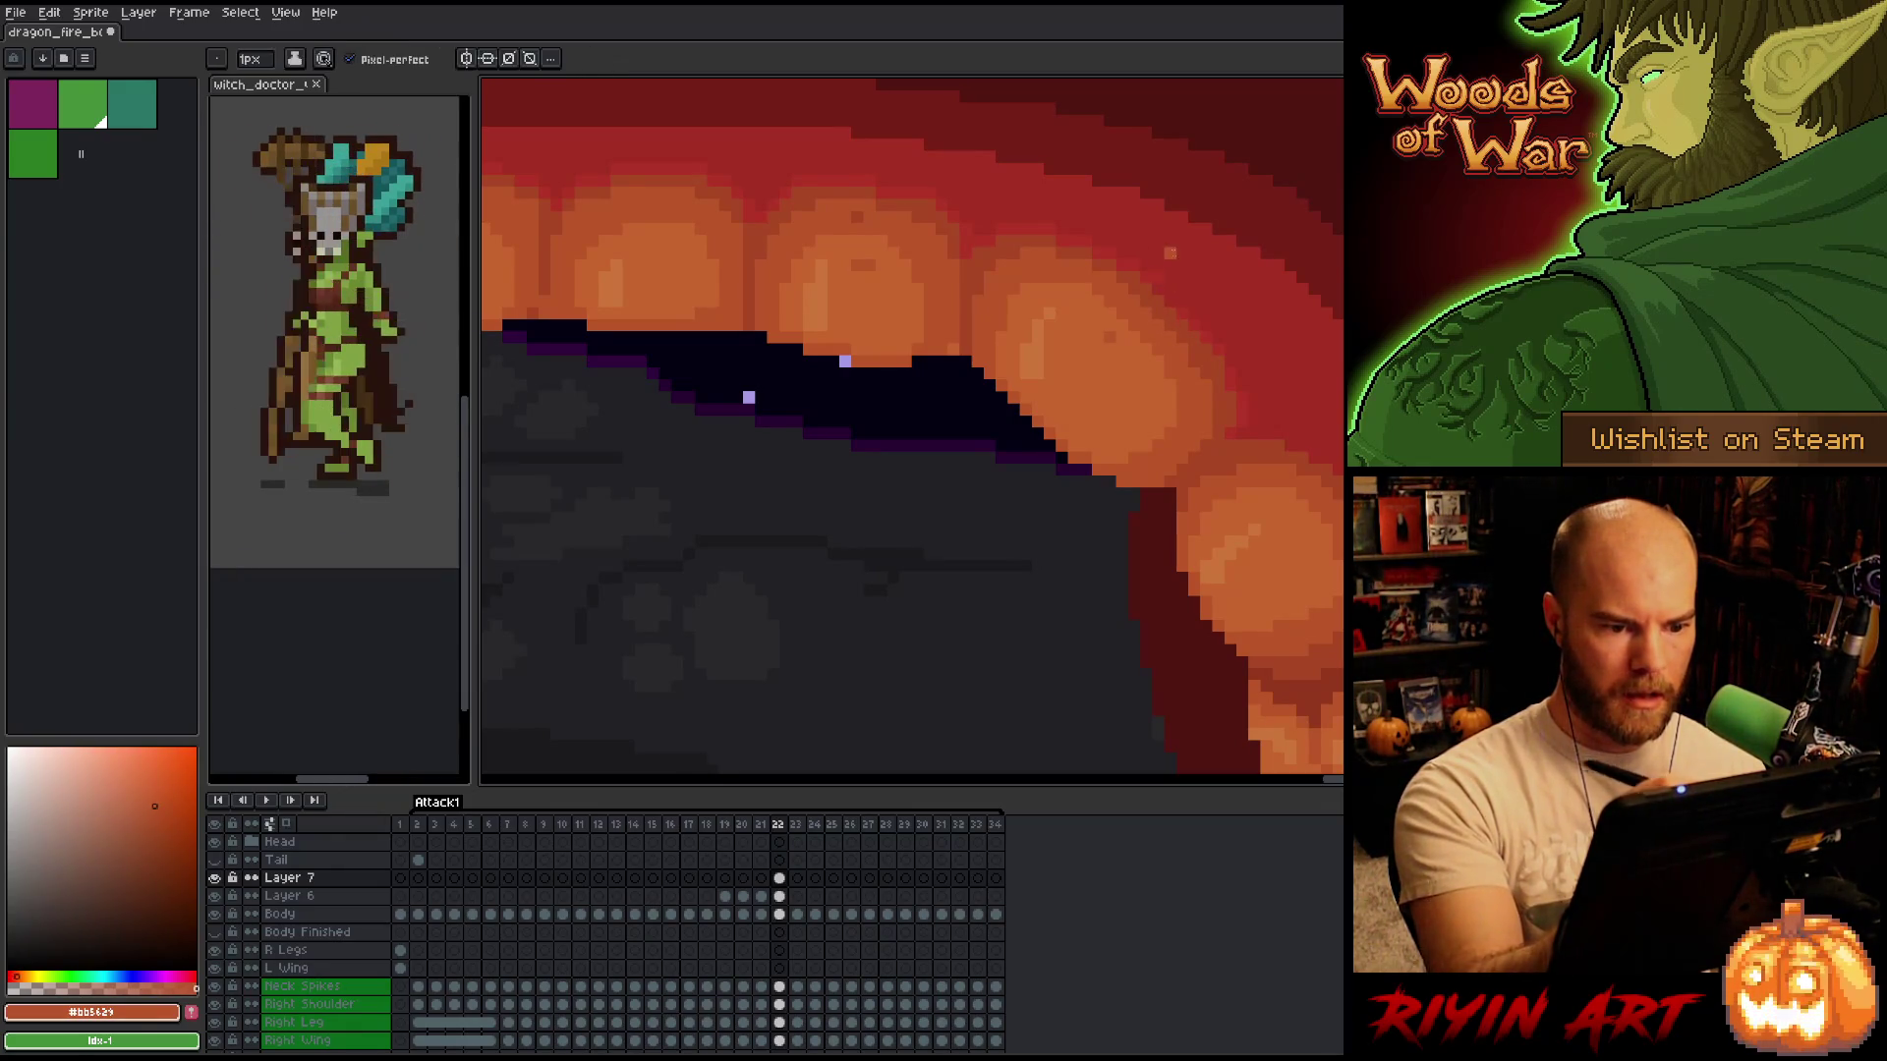
pyautogui.keyDown('alt'); pyautogui.click(1157, 282); pyautogui.keyUp('alt')
pyautogui.keyDown('alt'); pyautogui.click(1159, 274); pyautogui.keyUp('alt')
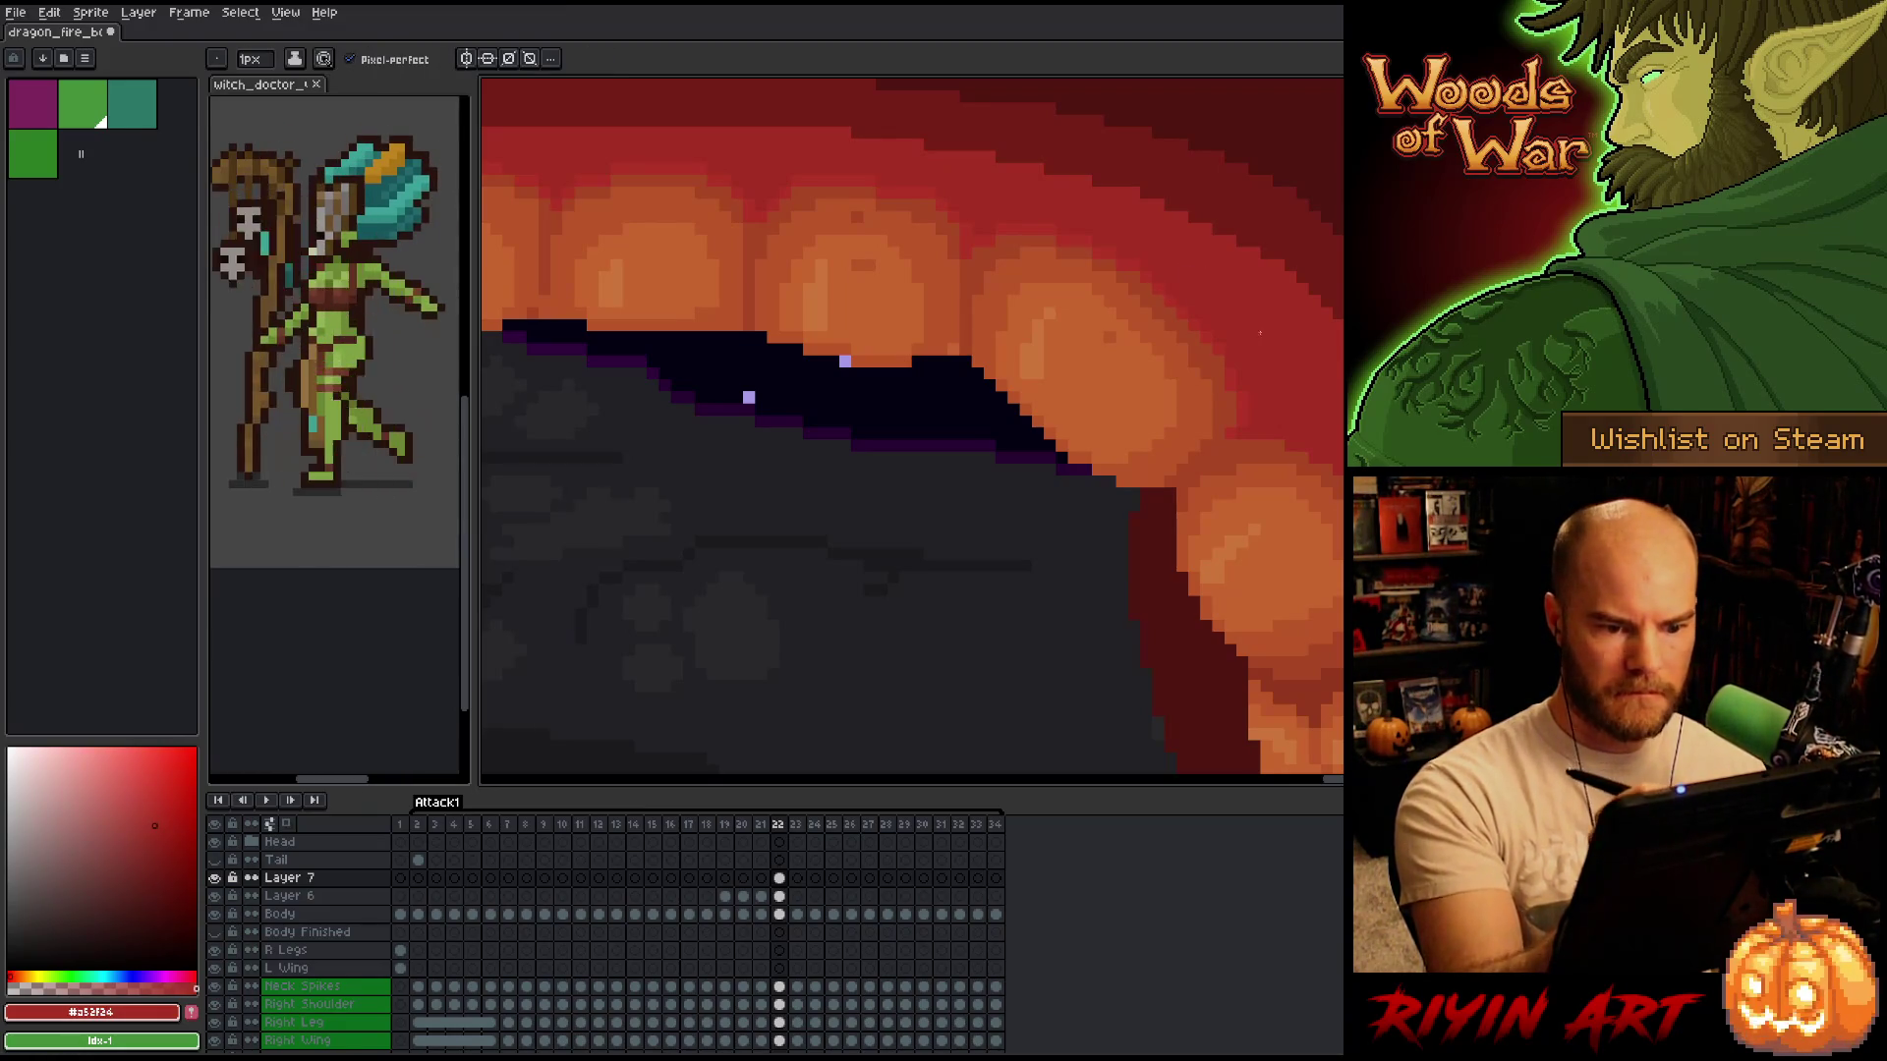
pyautogui.keyDown('alt'); pyautogui.click(1233, 361); pyautogui.keyUp('alt')
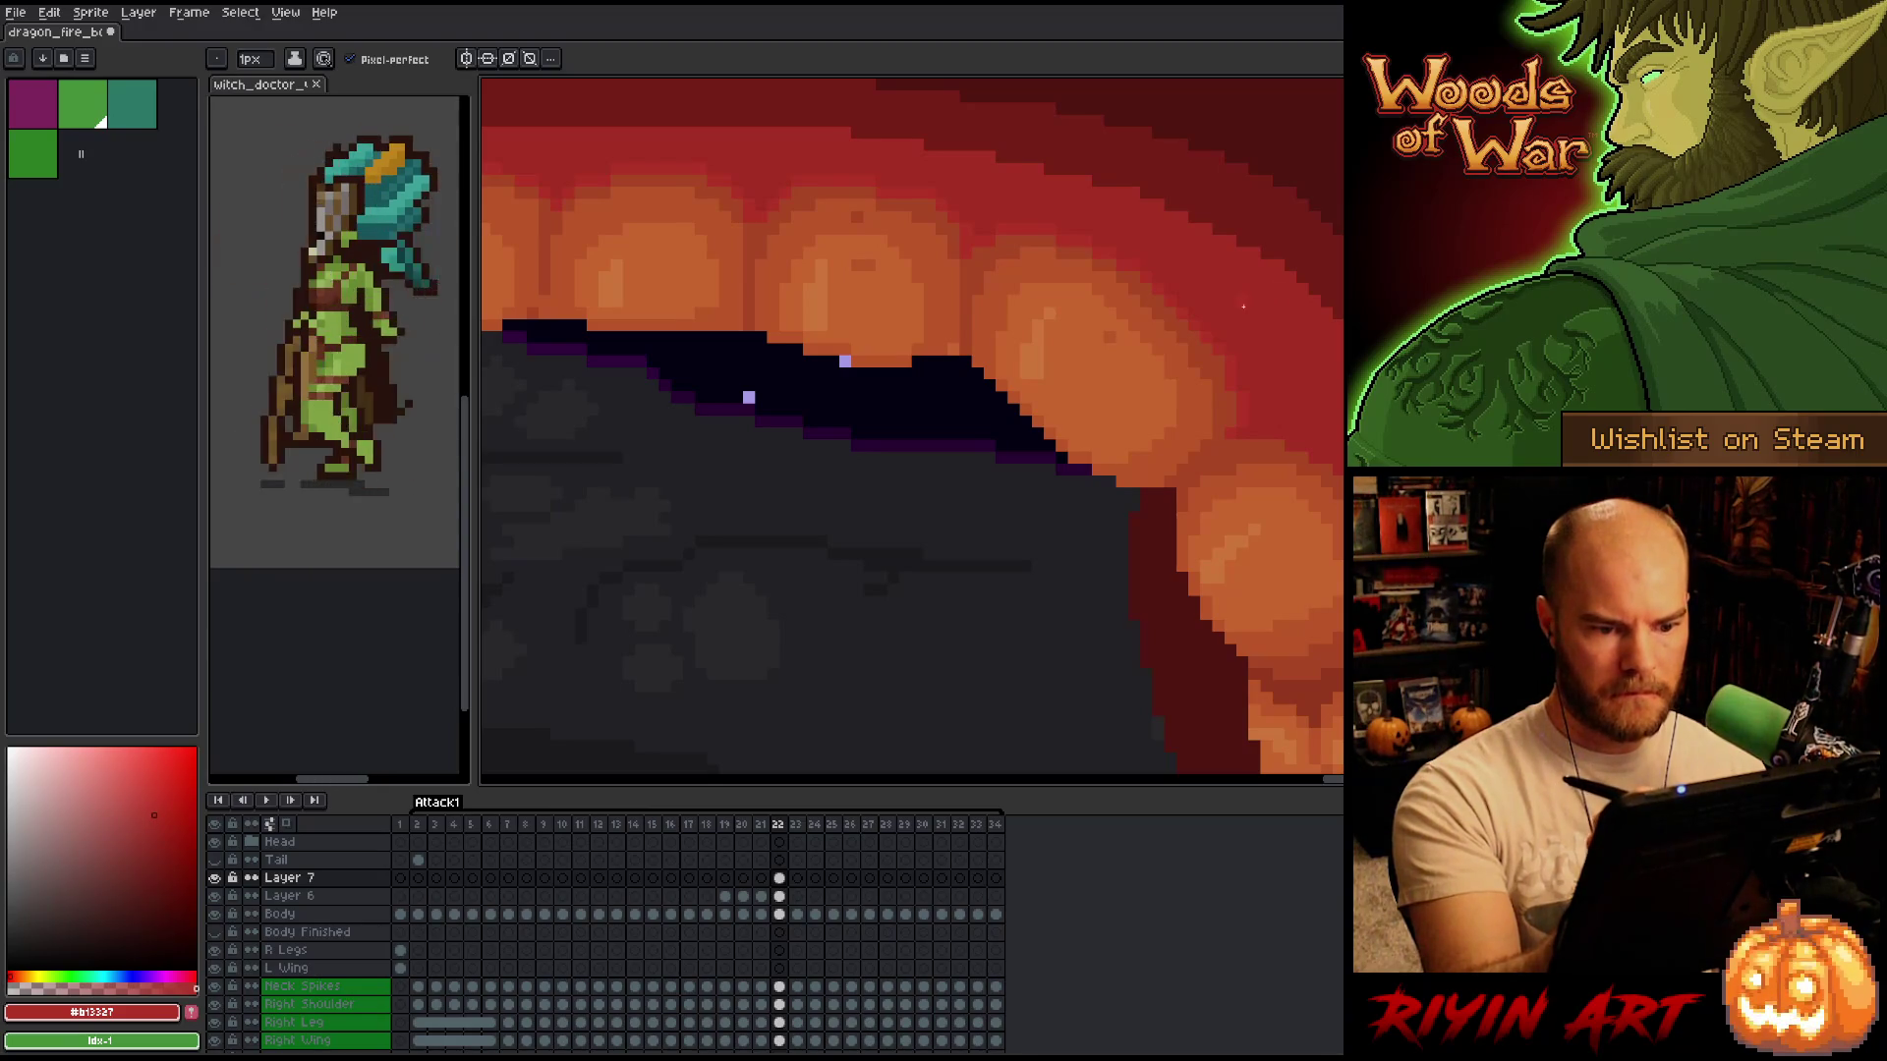
pyautogui.keyDown('alt'); pyautogui.click(1241, 331); pyautogui.keyUp('alt')
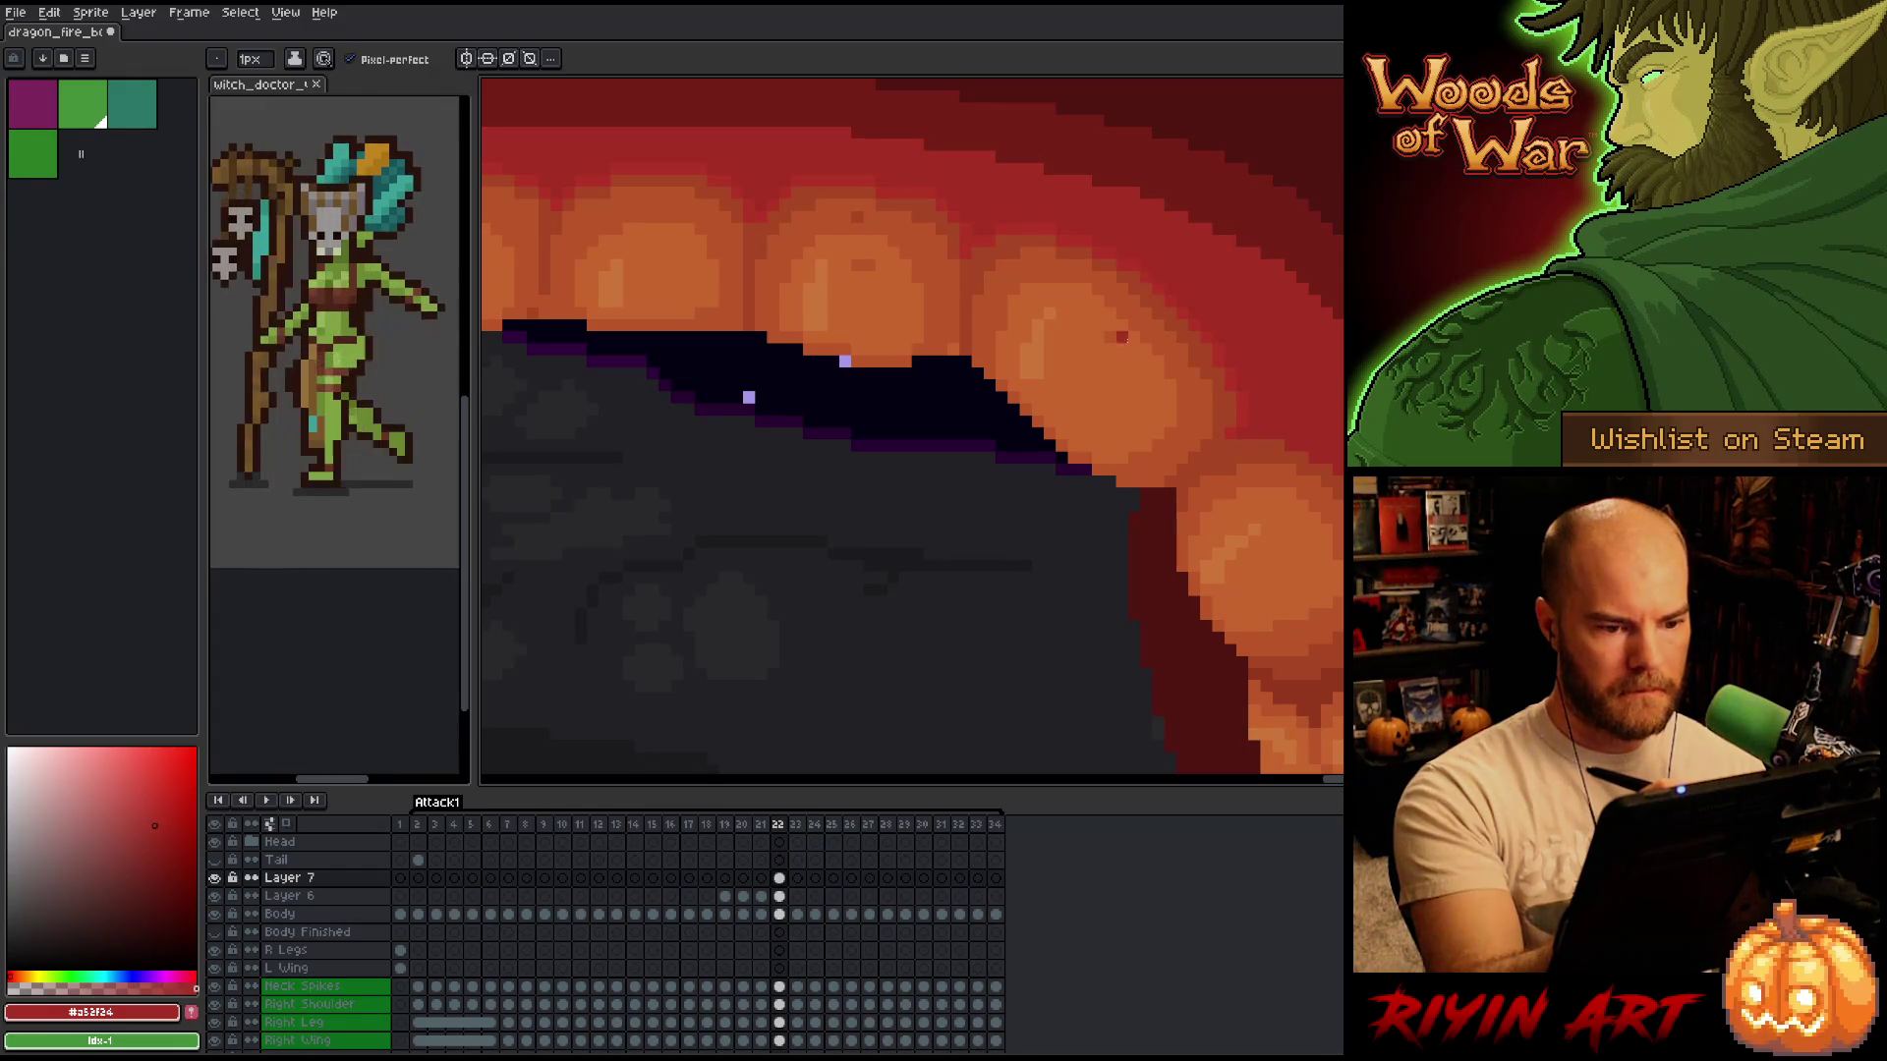
pyautogui.keyDown('alt'); pyautogui.click(1105, 351); pyautogui.keyUp('alt')
pyautogui.keyDown('alt'); pyautogui.click(1120, 286); pyautogui.keyUp('alt')
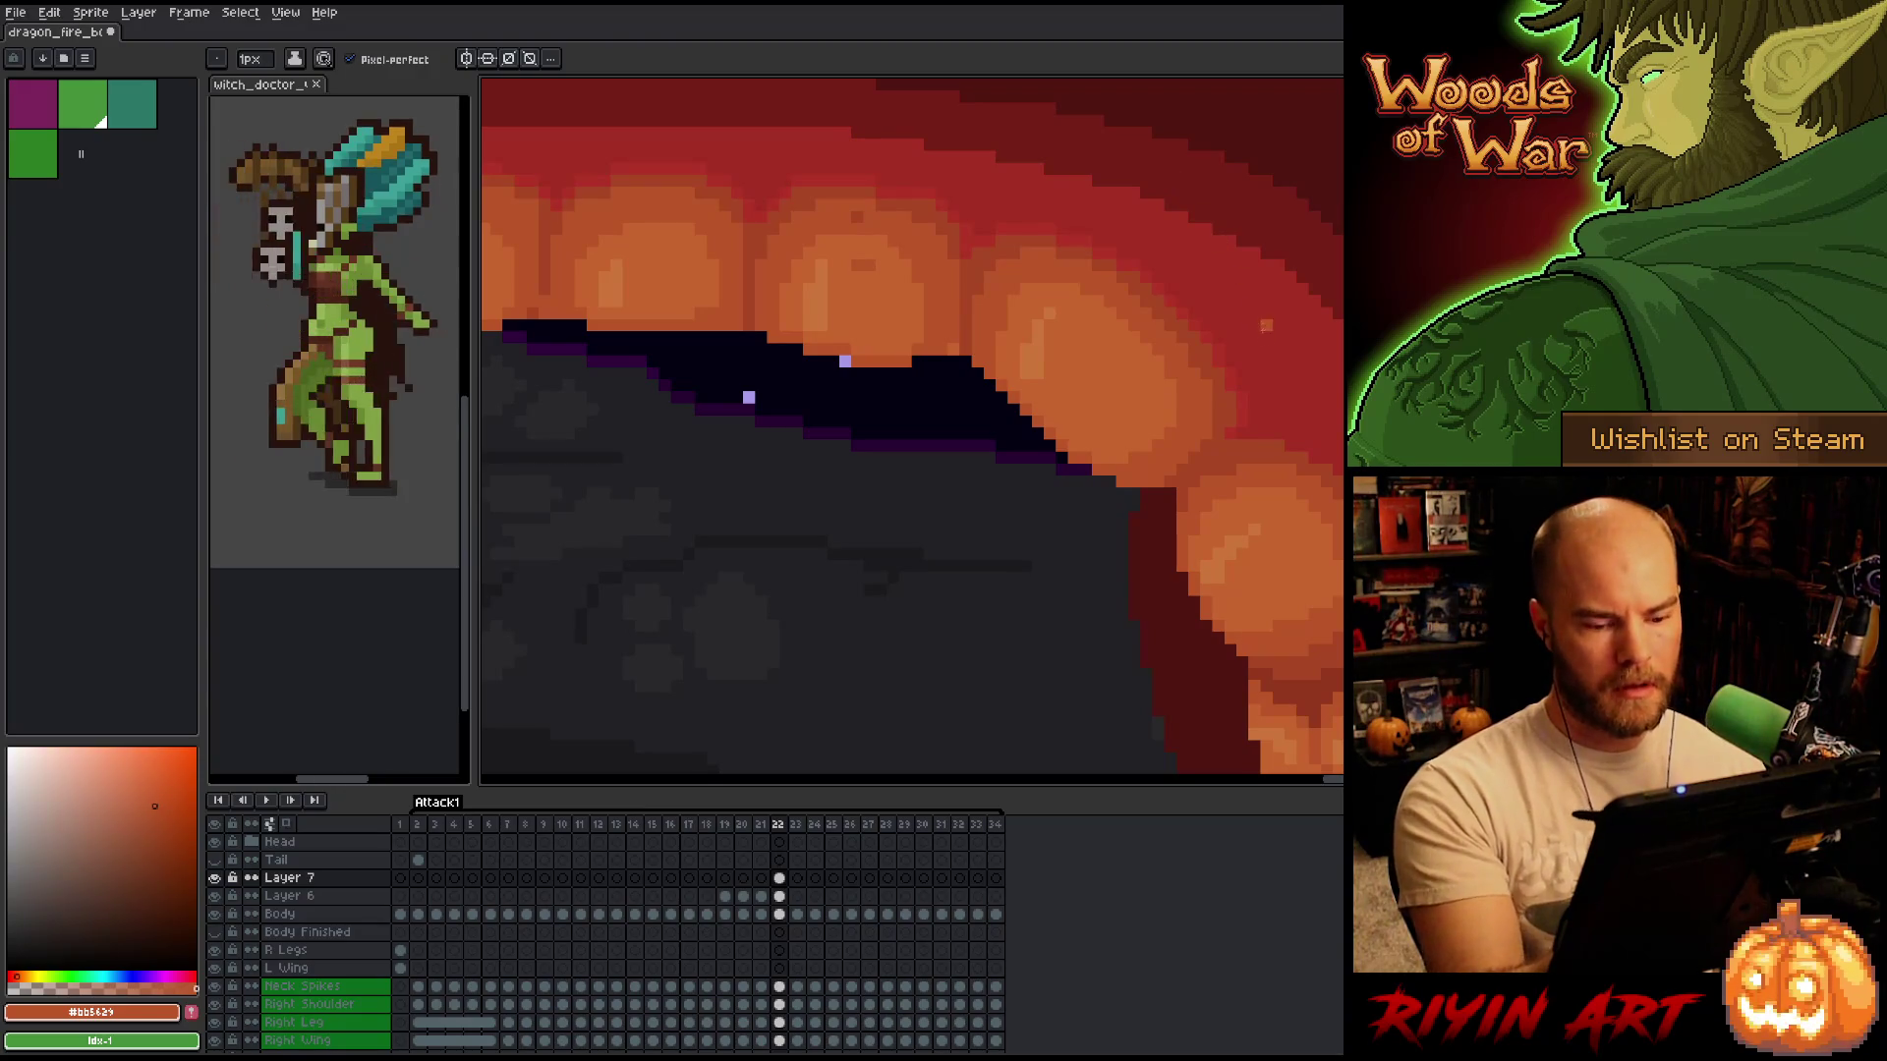
# On frame 21, sample the orange tooth colour and paint on Layer 7.
pyautogui.press(',')
pyautogui.press('.')
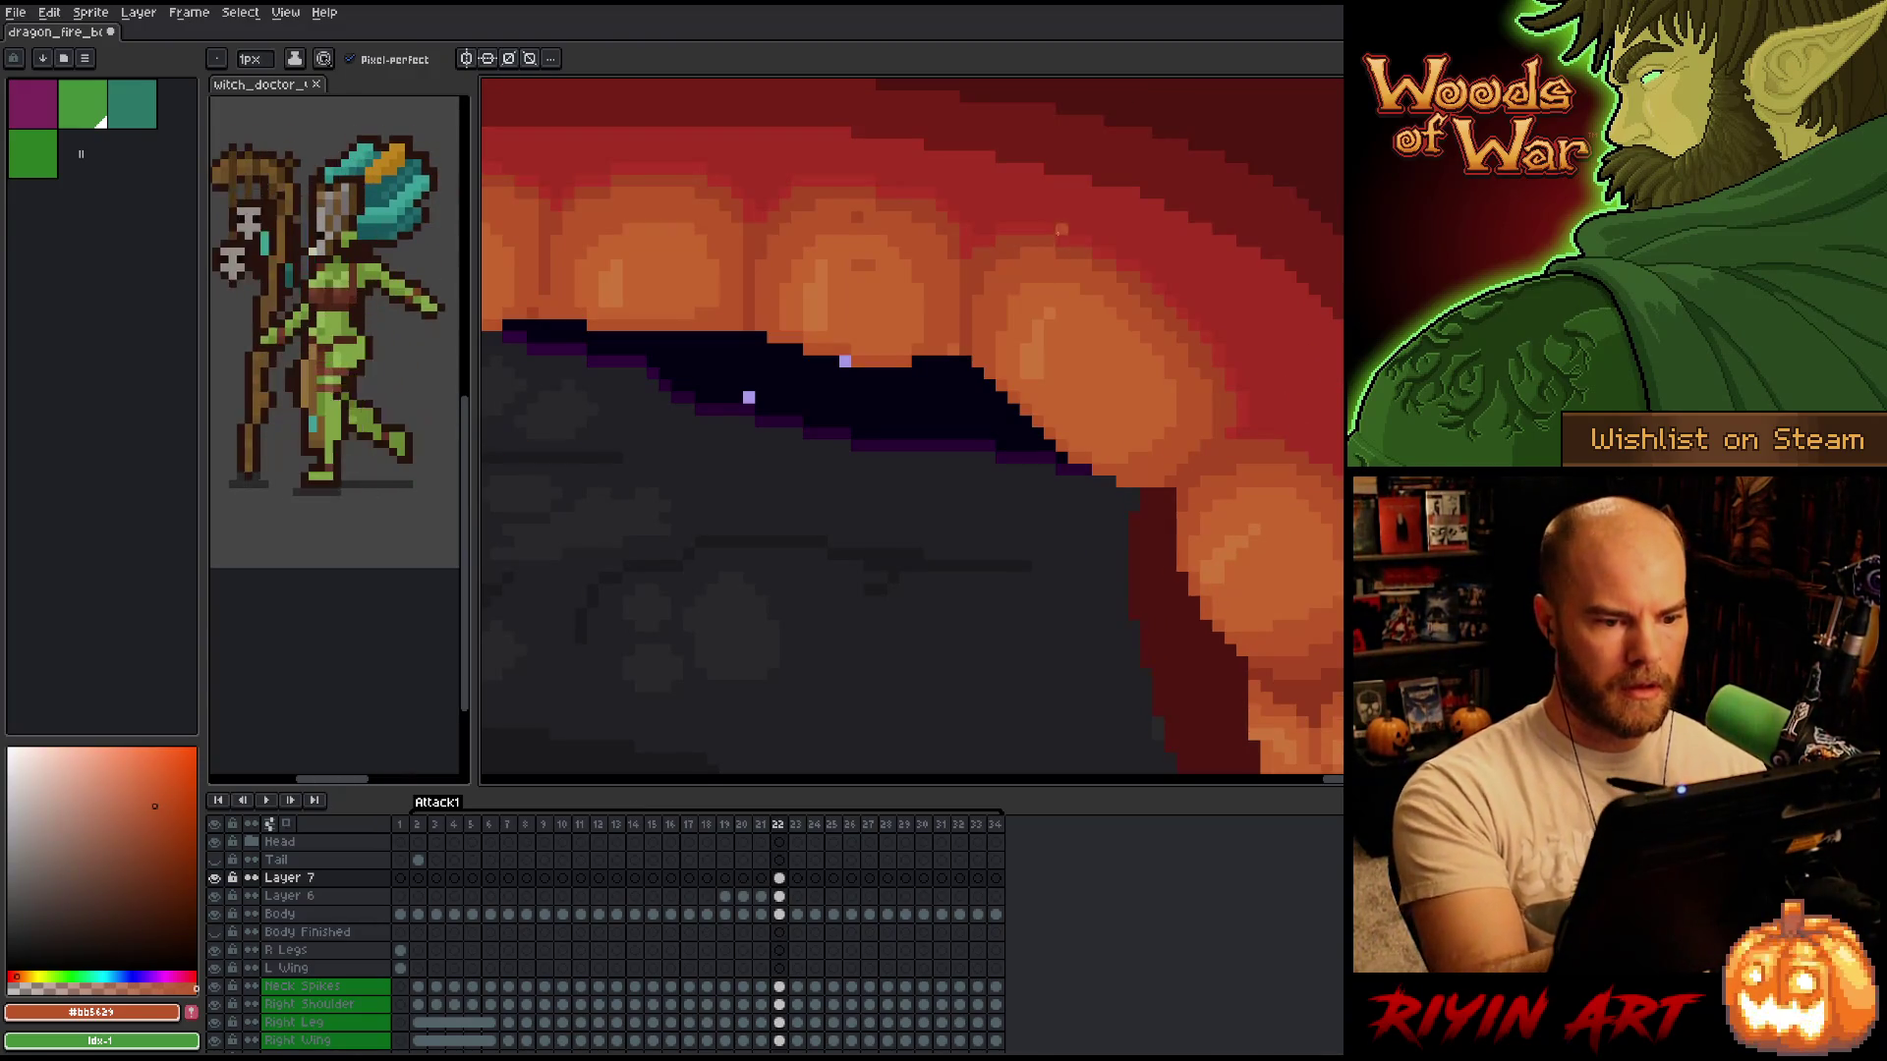
pyautogui.press(',')
pyautogui.press('.')
pyautogui.press(',')
pyautogui.press('.')
pyautogui.press(',')
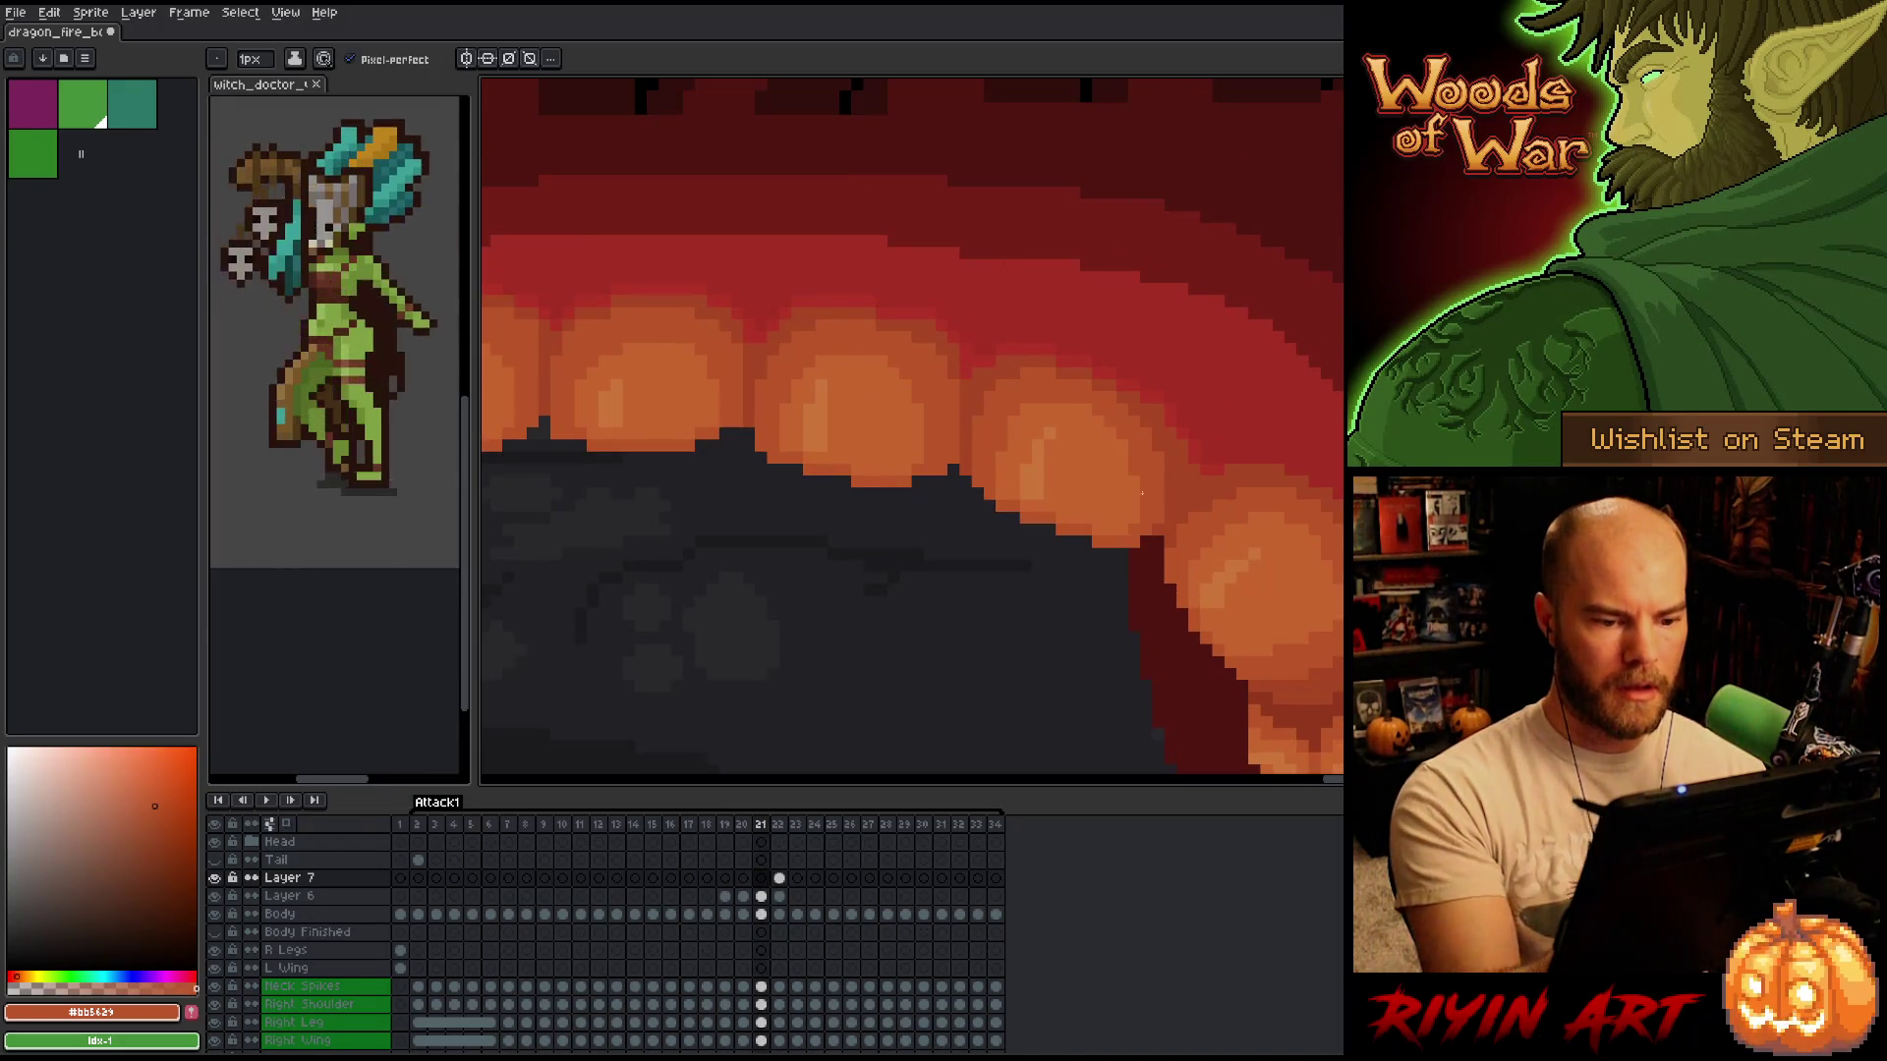
pyautogui.keyDown('alt'); pyautogui.click(1137, 481); pyautogui.keyUp('alt')
pyautogui.click(1157, 410)
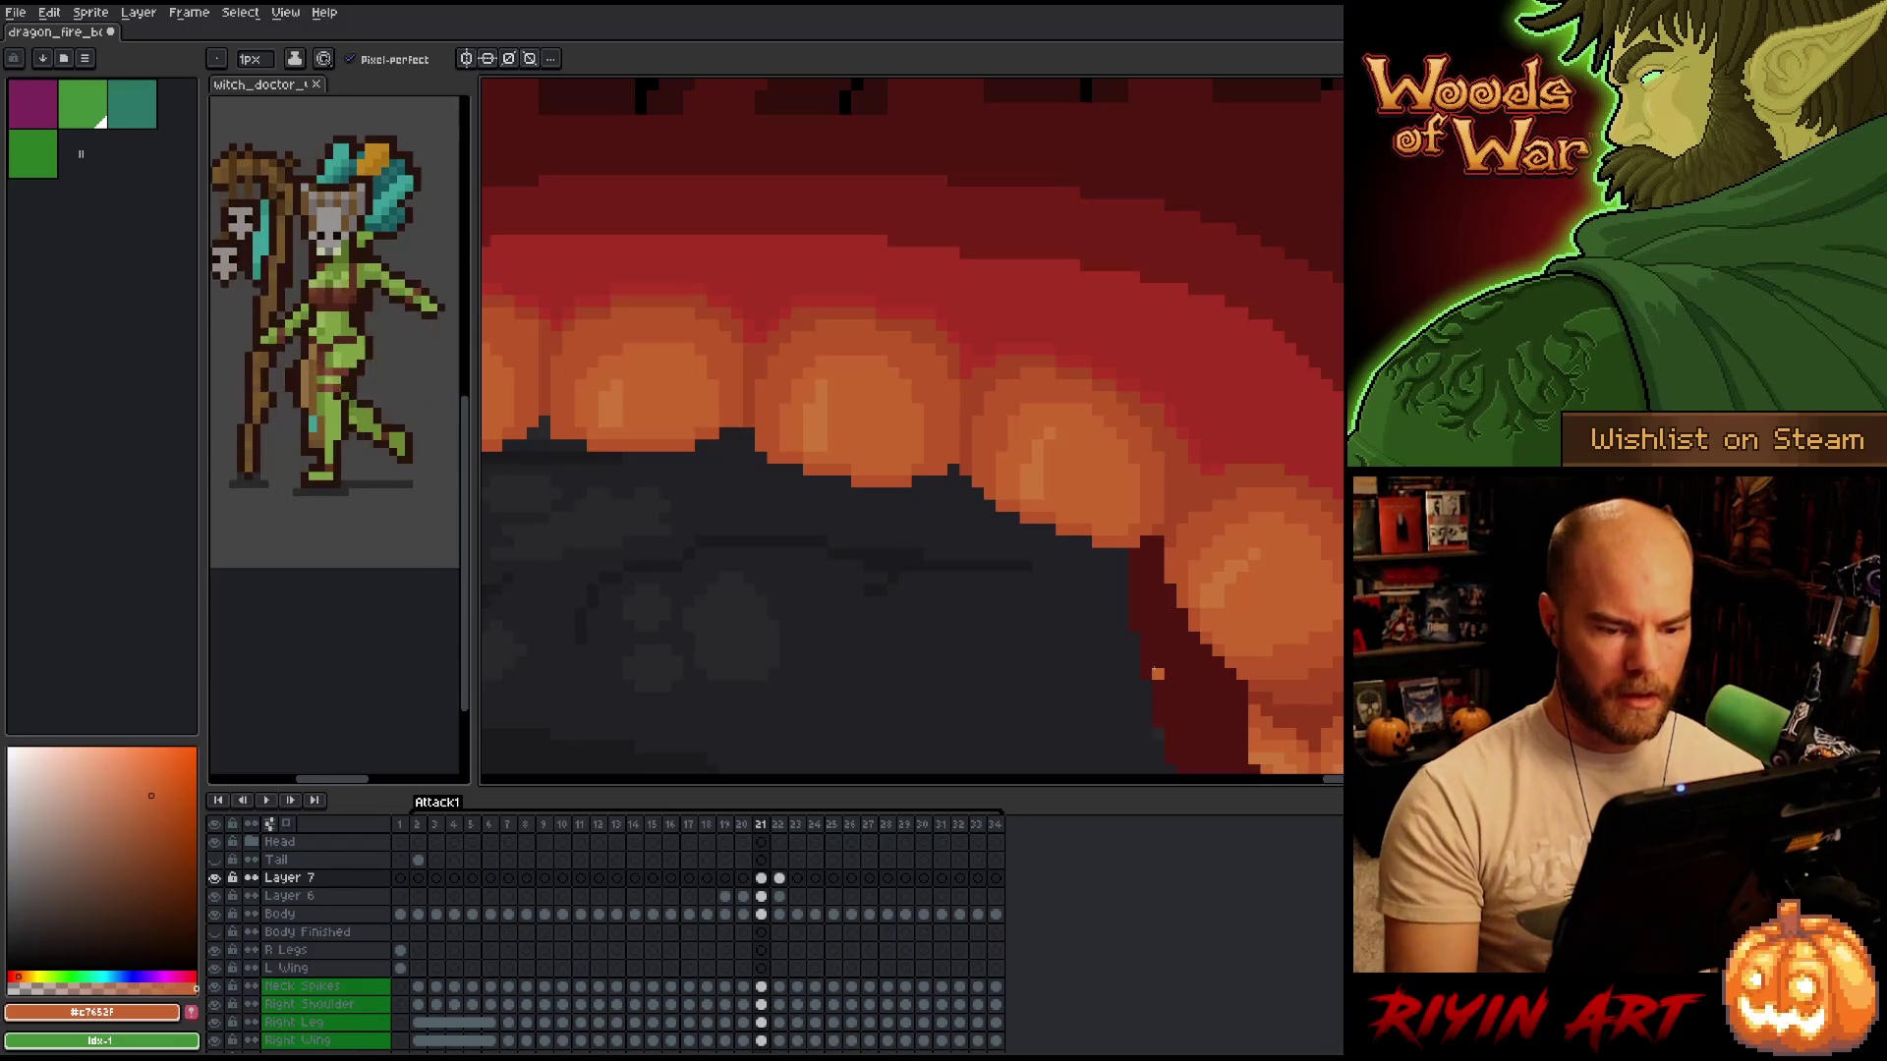
# Flip between frames 21 and 22 to check the mouth animation, ending on frame 22.
pyautogui.press('.')
pyautogui.press(',')
pyautogui.press('.')
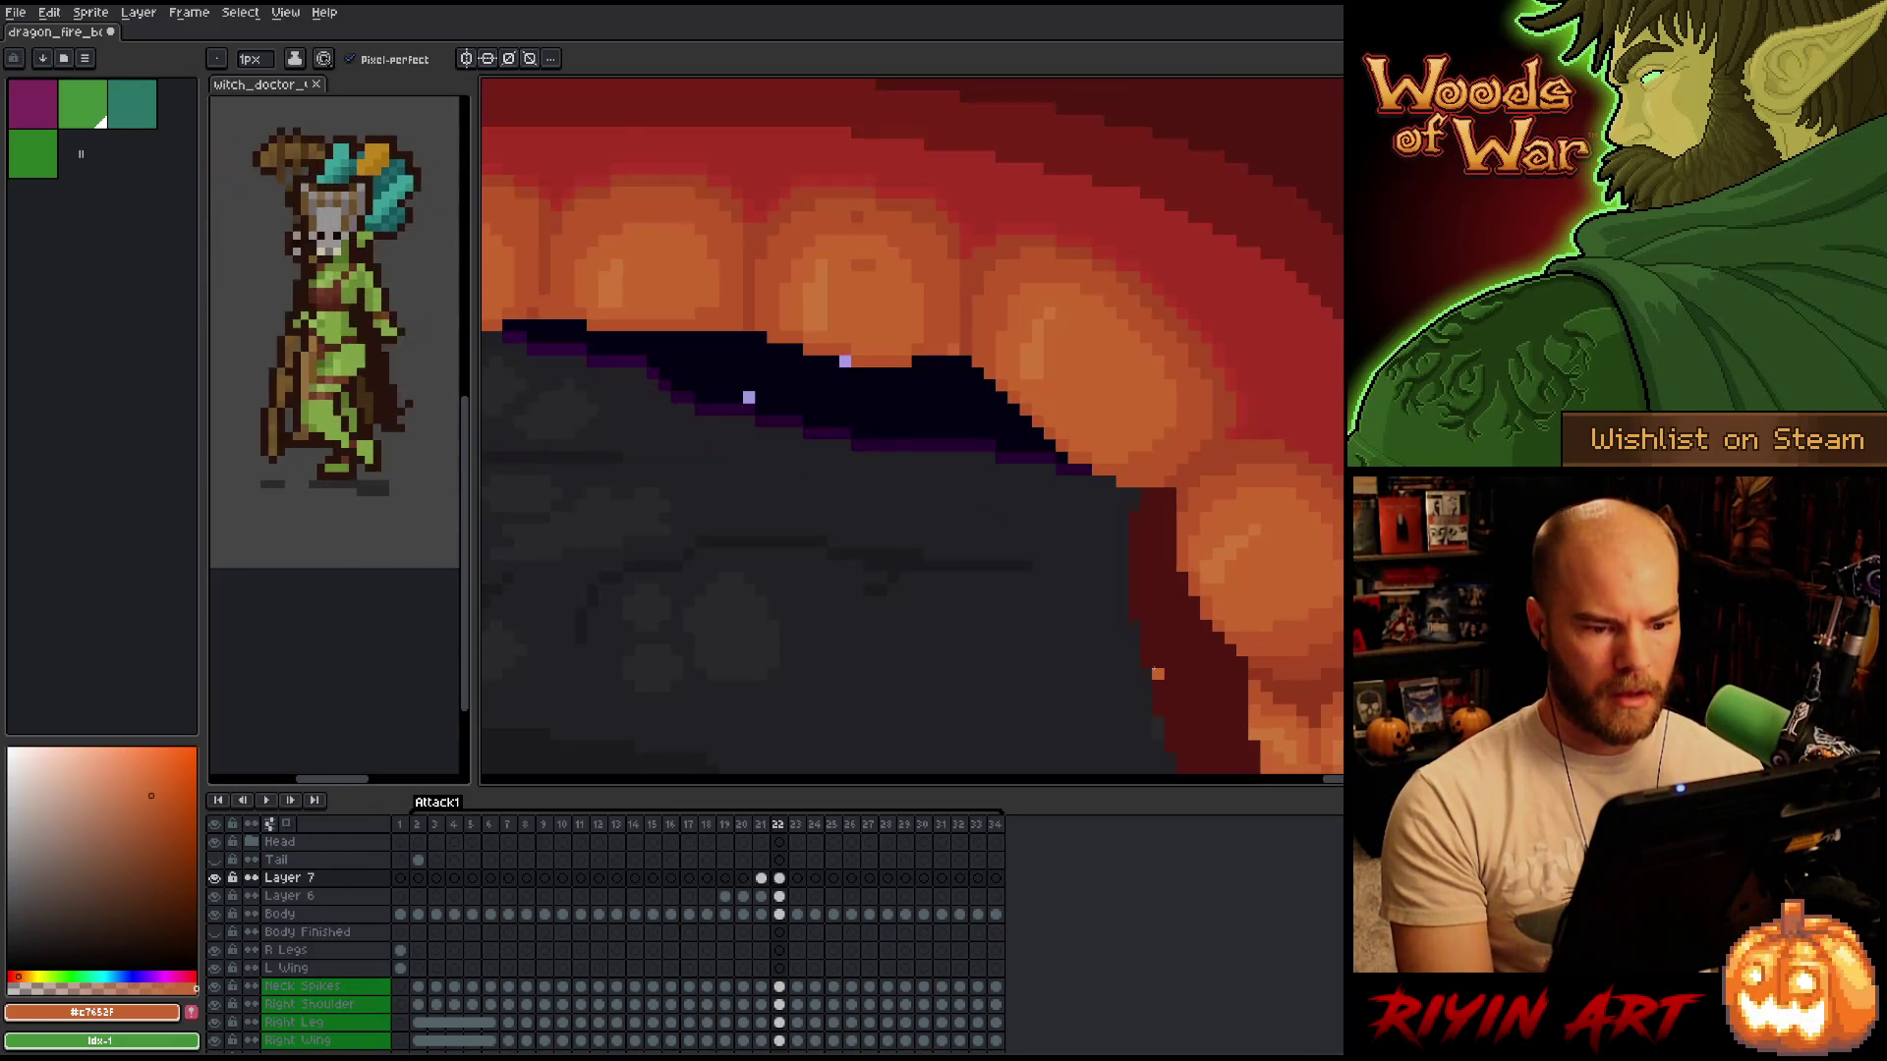
pyautogui.press(',')
pyautogui.press('.')
pyautogui.scroll(-2, 889, 555)
pyautogui.press(',')
pyautogui.press('.')
pyautogui.press(',')
pyautogui.press('.')
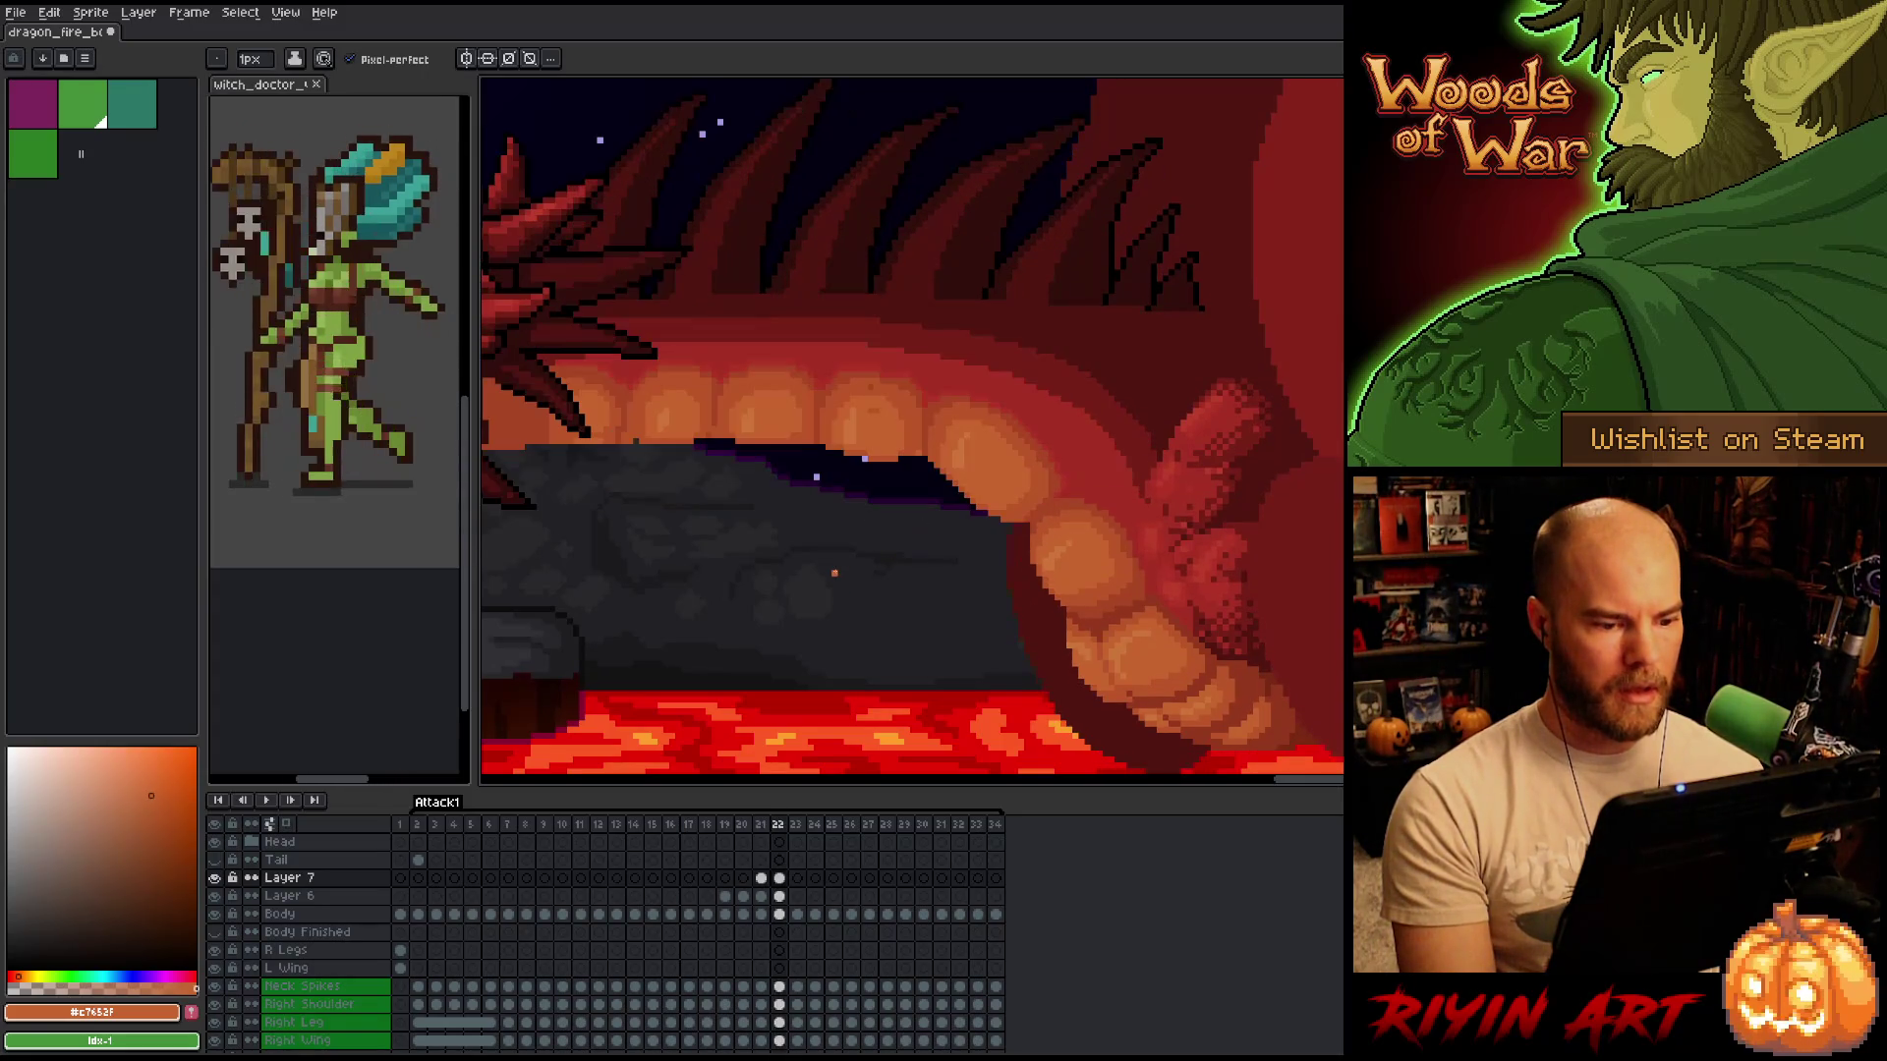
pyautogui.scroll(1, 860, 514)
pyautogui.press(',')
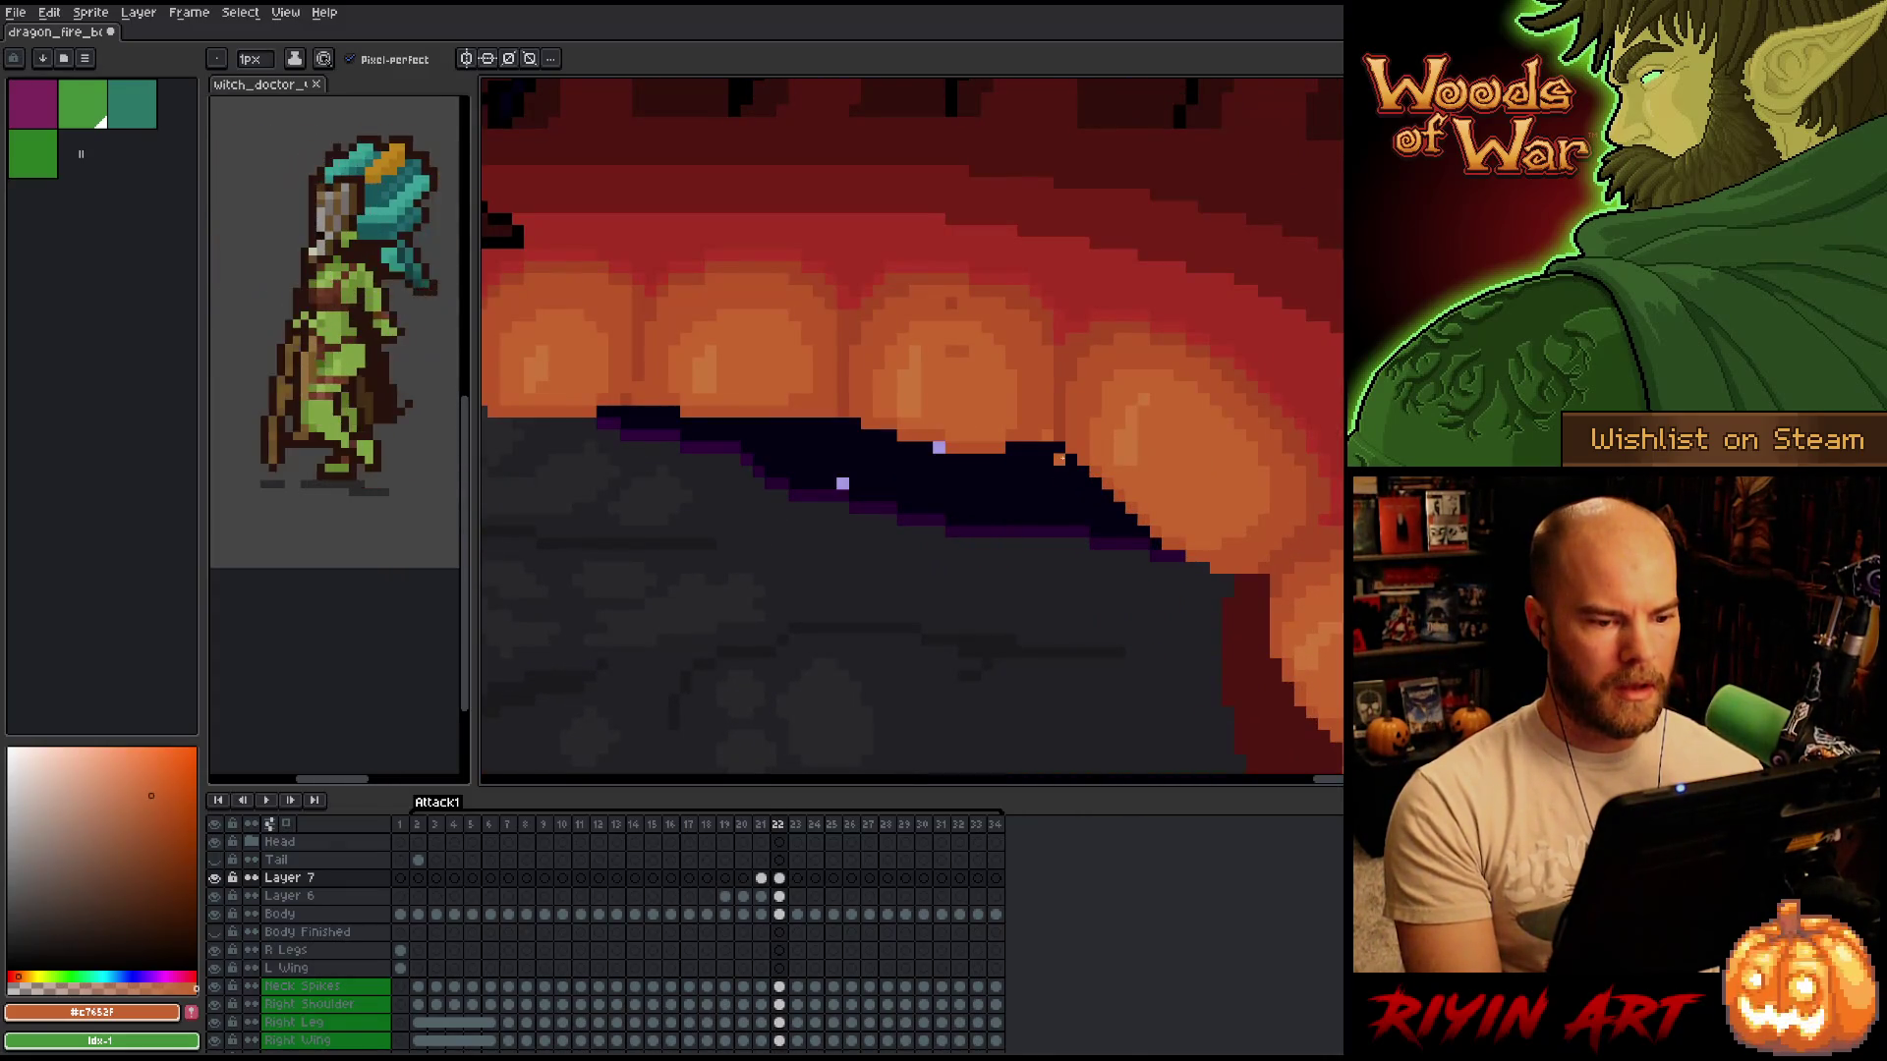
pyautogui.scroll(1, 979, 564)
pyautogui.press('.')
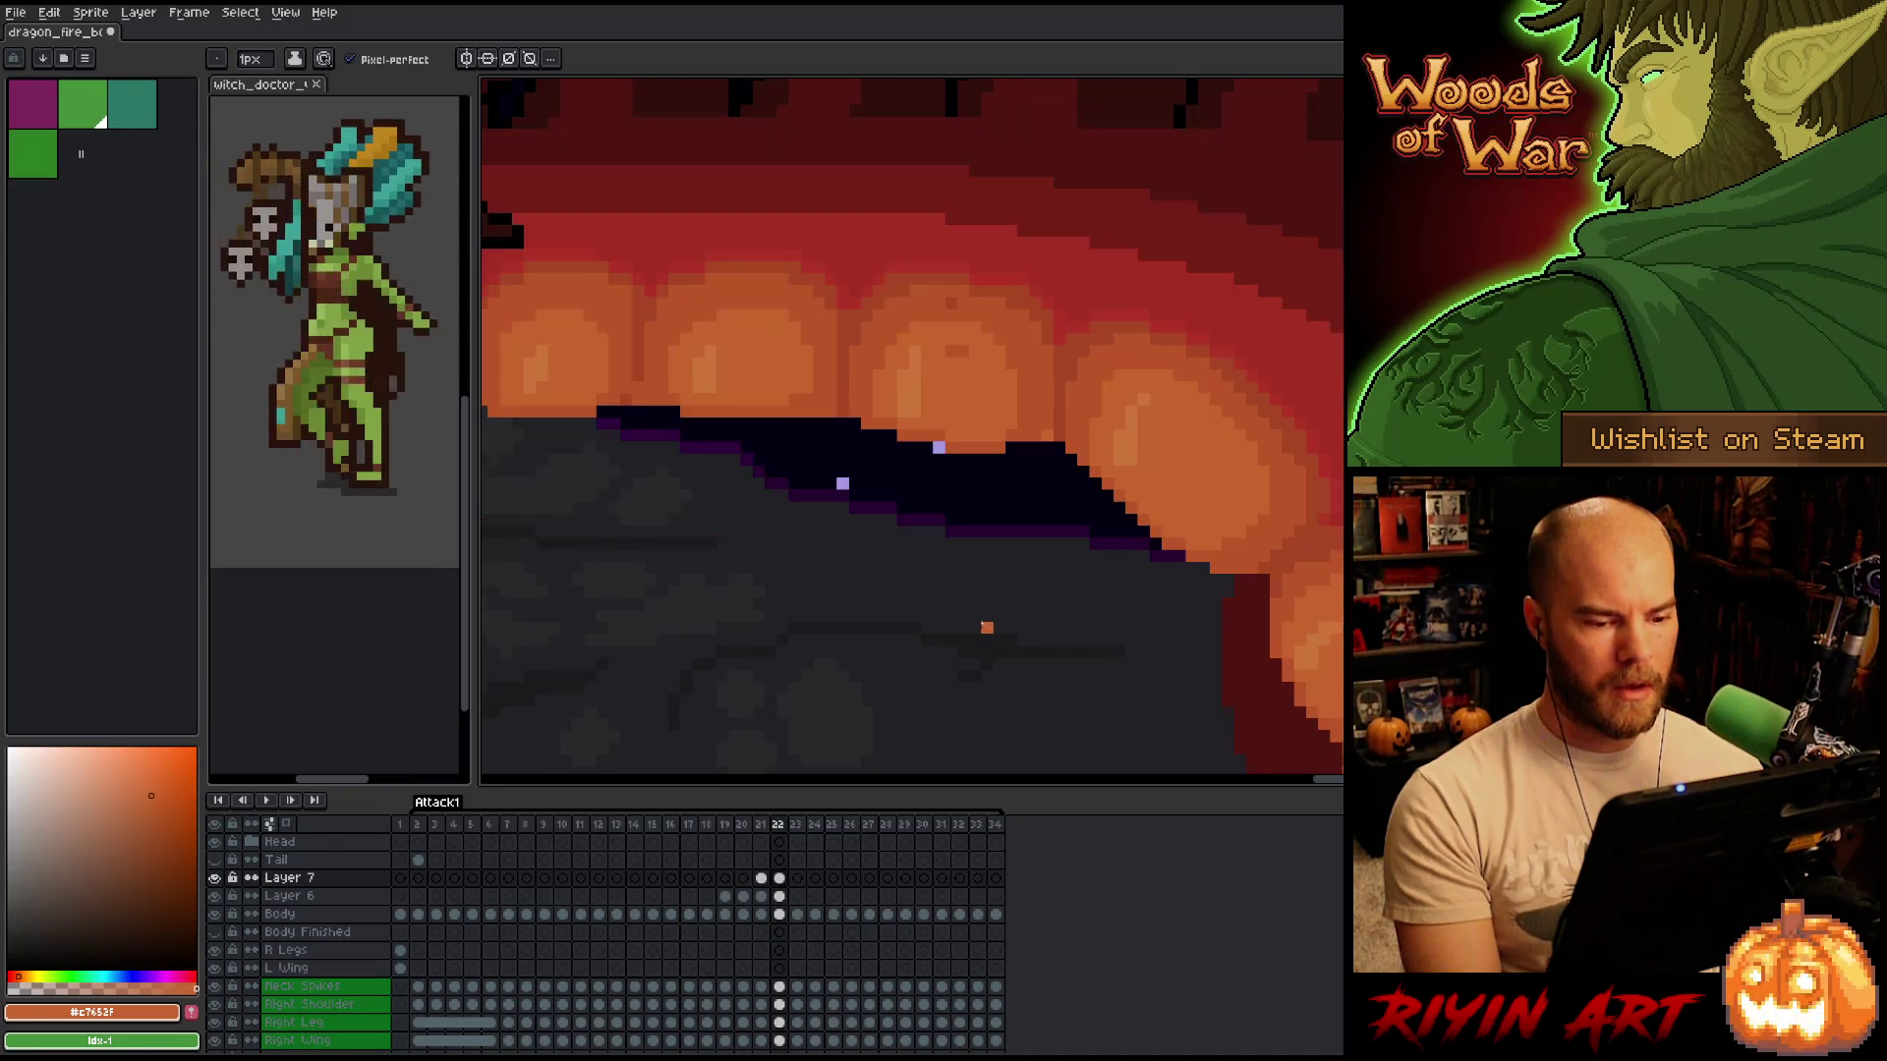
# Marquee the tooth and dark mouth edge, nudging one area right and the right-hand tooth down a pixel.
pyautogui.press('m')
pyautogui.moveTo(979, 246)
pyautogui.mouseDown()
pyautogui.moveTo(1108, 510)
pyautogui.moveTo(1200, 529)
pyautogui.mouseUp()
pyautogui.press('Right')
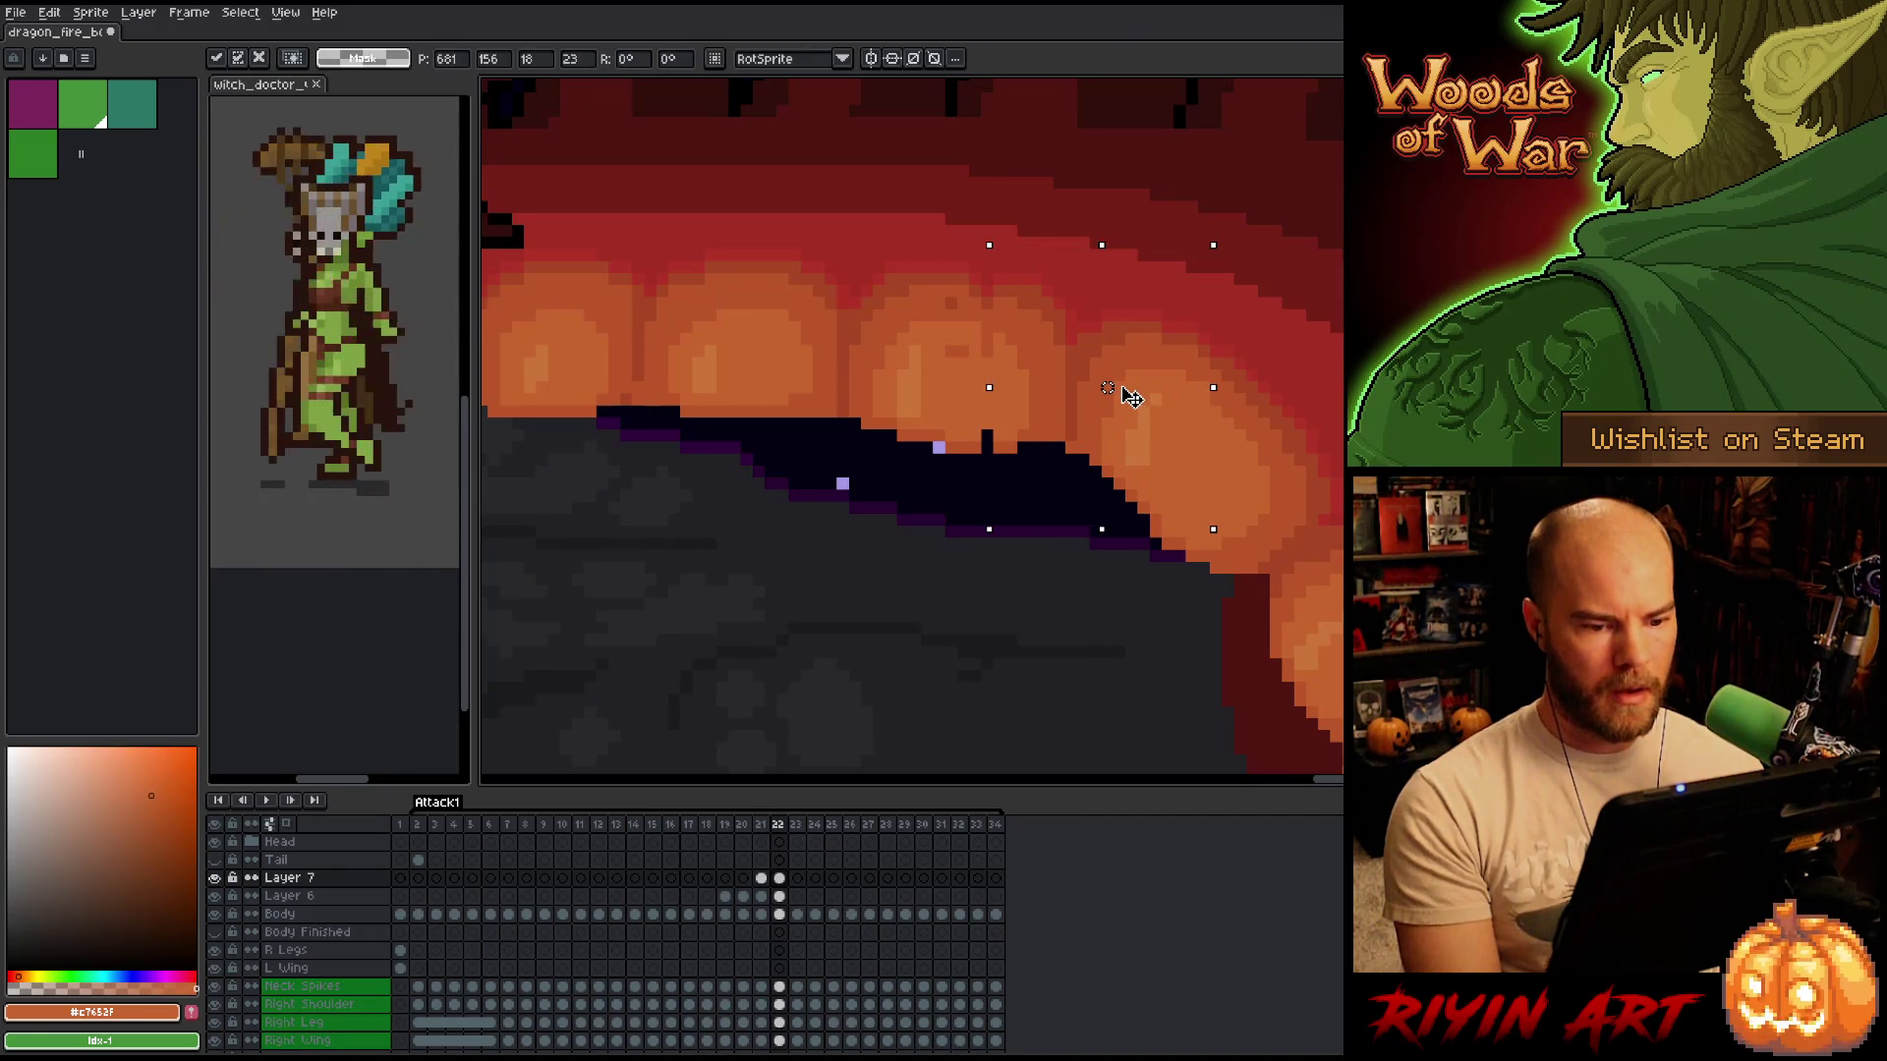
pyautogui.moveTo(1339, 155)
pyautogui.mouseDown()
pyautogui.moveTo(1108, 497)
pyautogui.moveTo(1081, 573)
pyautogui.mouseUp()
pyautogui.moveTo(1342, 771)
pyautogui.mouseDown()
pyautogui.moveTo(1318, 590)
pyautogui.moveTo(1163, 251)
pyautogui.mouseUp()
pyautogui.moveTo(1216, 363); pyautogui.dragTo(1216, 375)
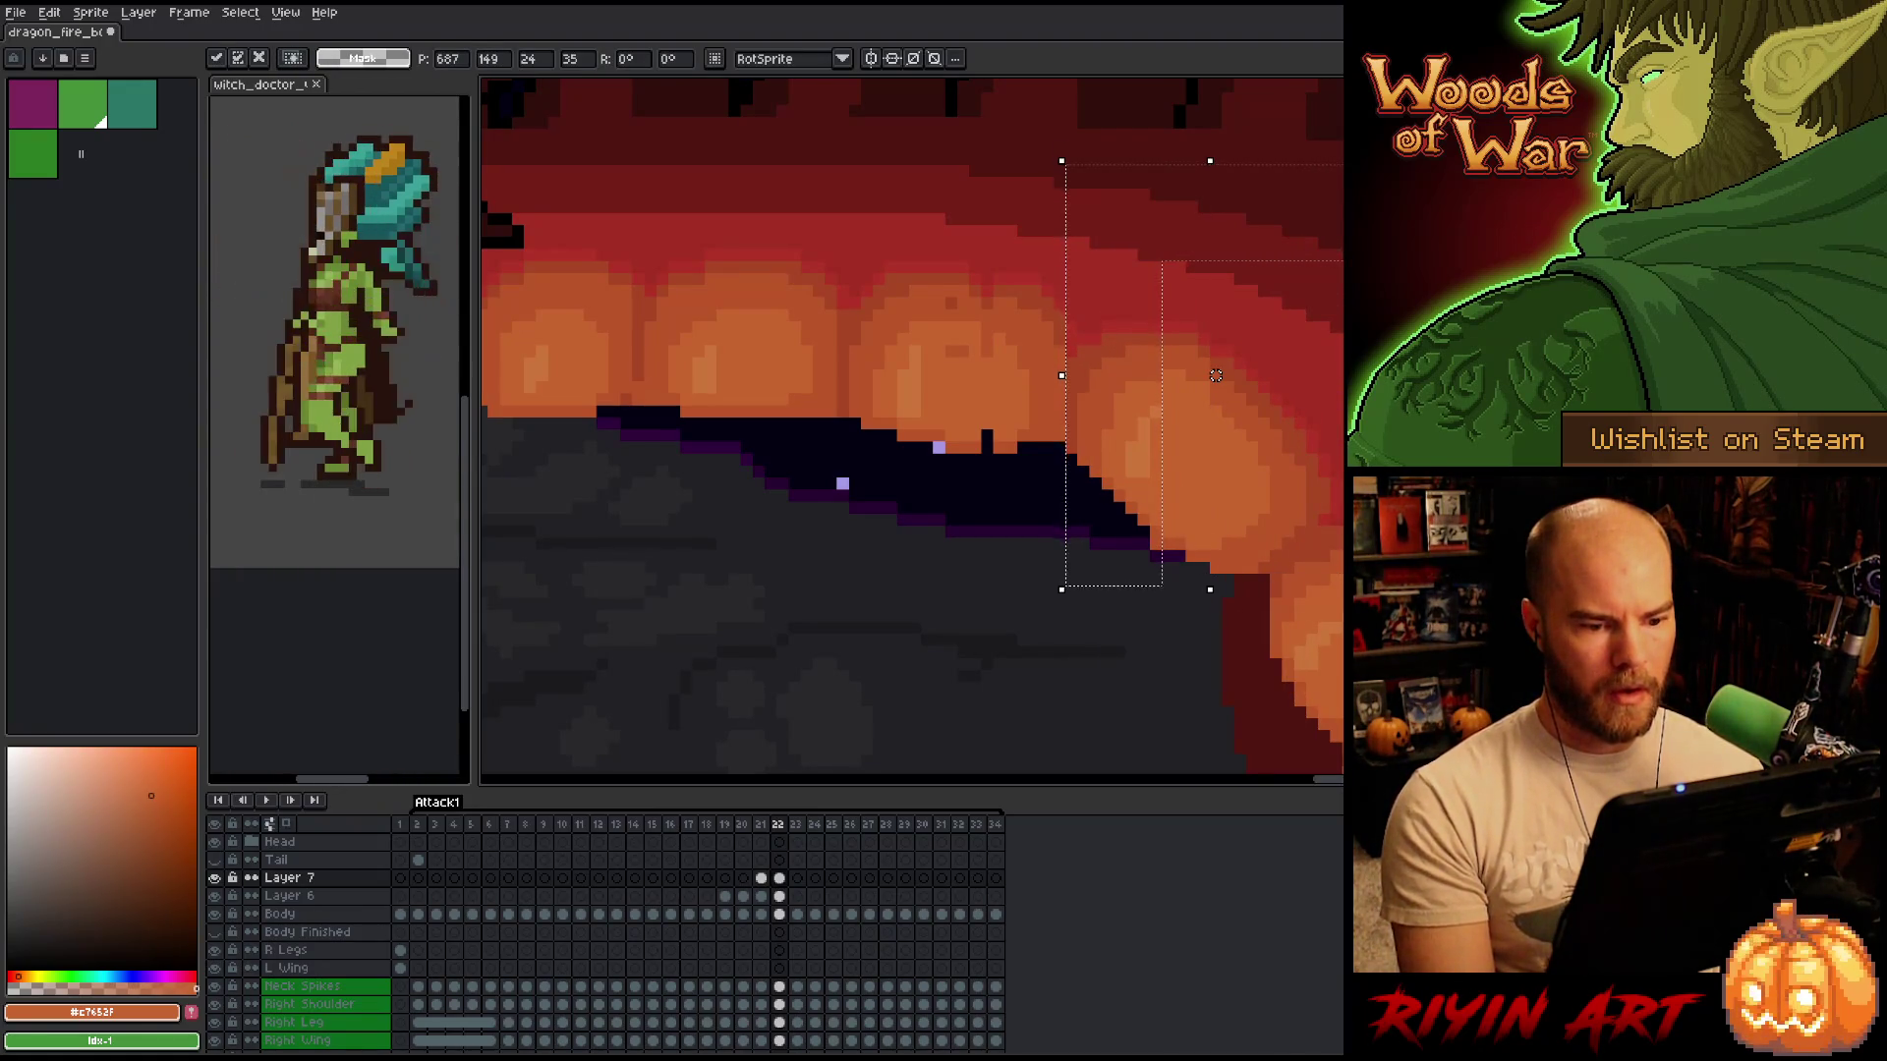
pyautogui.click(1238, 724)
# Recheck frames 21 and 22, then sample the darker and lighter tooth orange.
pyautogui.press(',')
pyautogui.press('.')
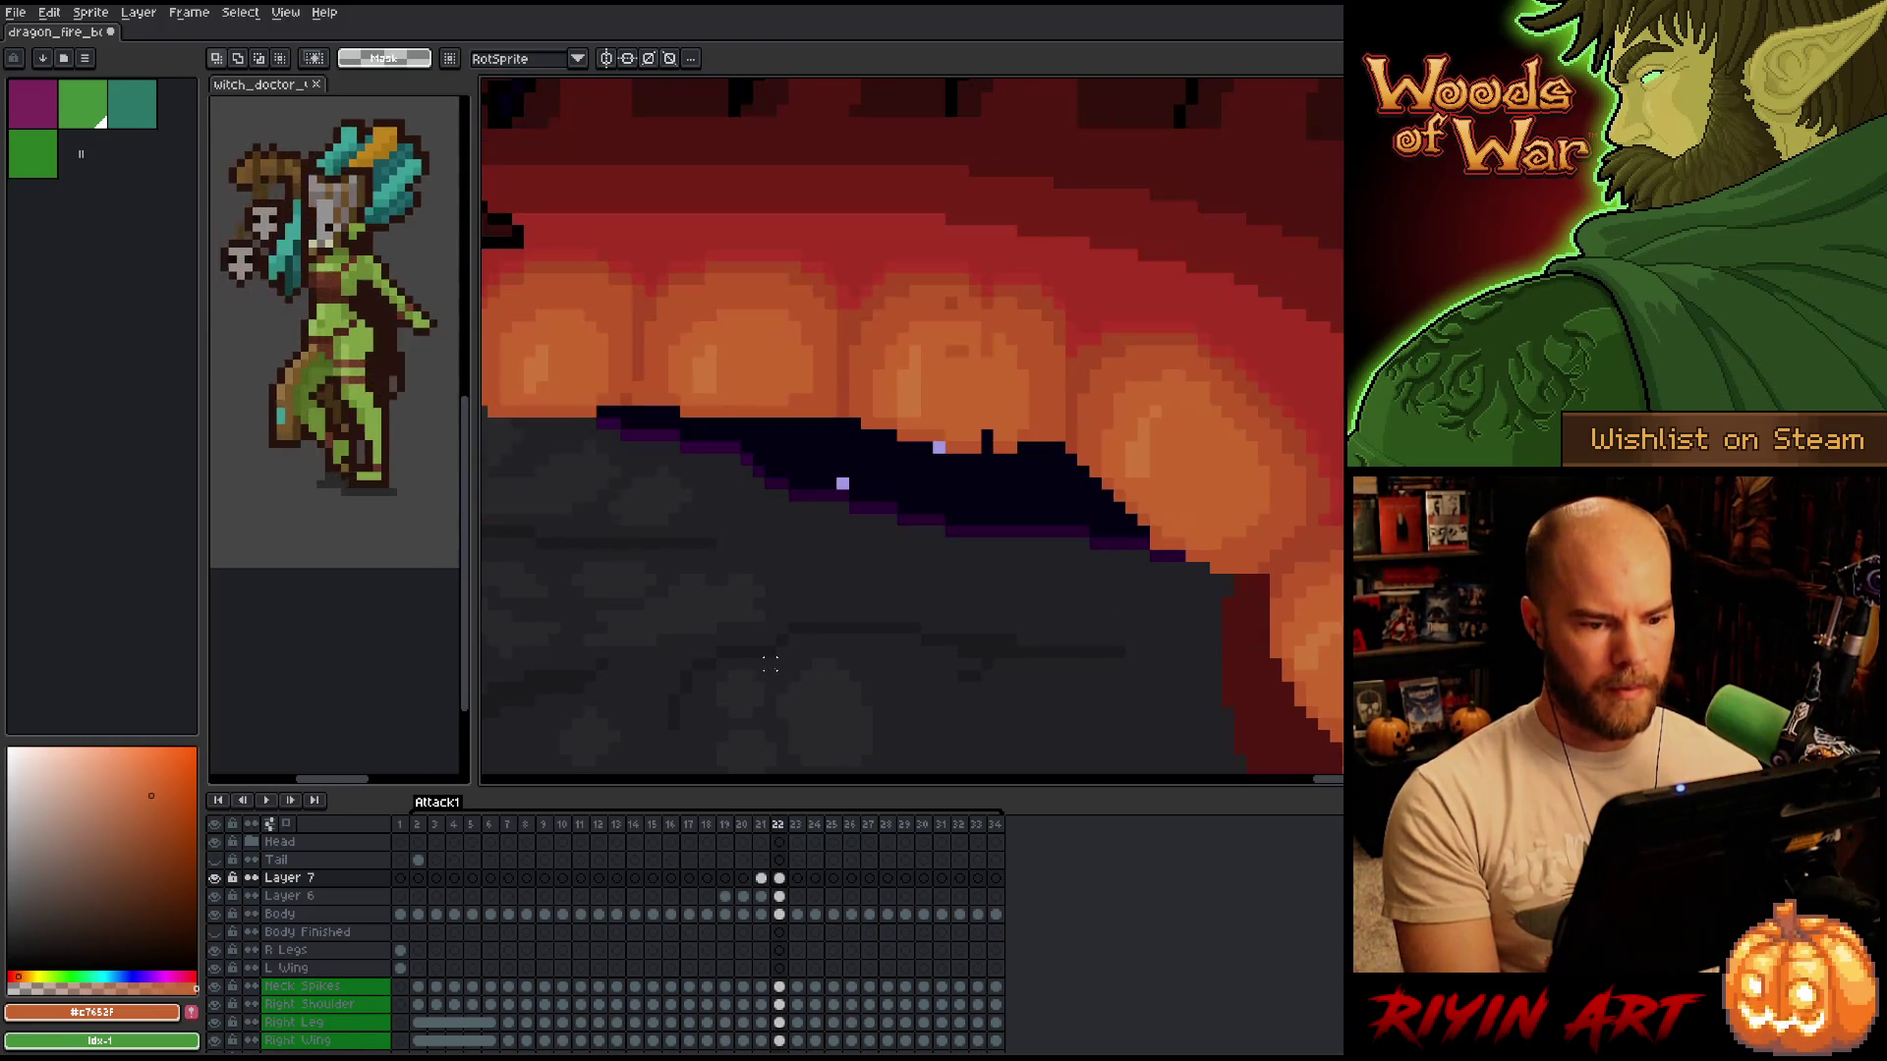
pyautogui.scroll(-3, 771, 714)
pyautogui.press(',')
pyautogui.press('.')
pyautogui.scroll(3, 1002, 511)
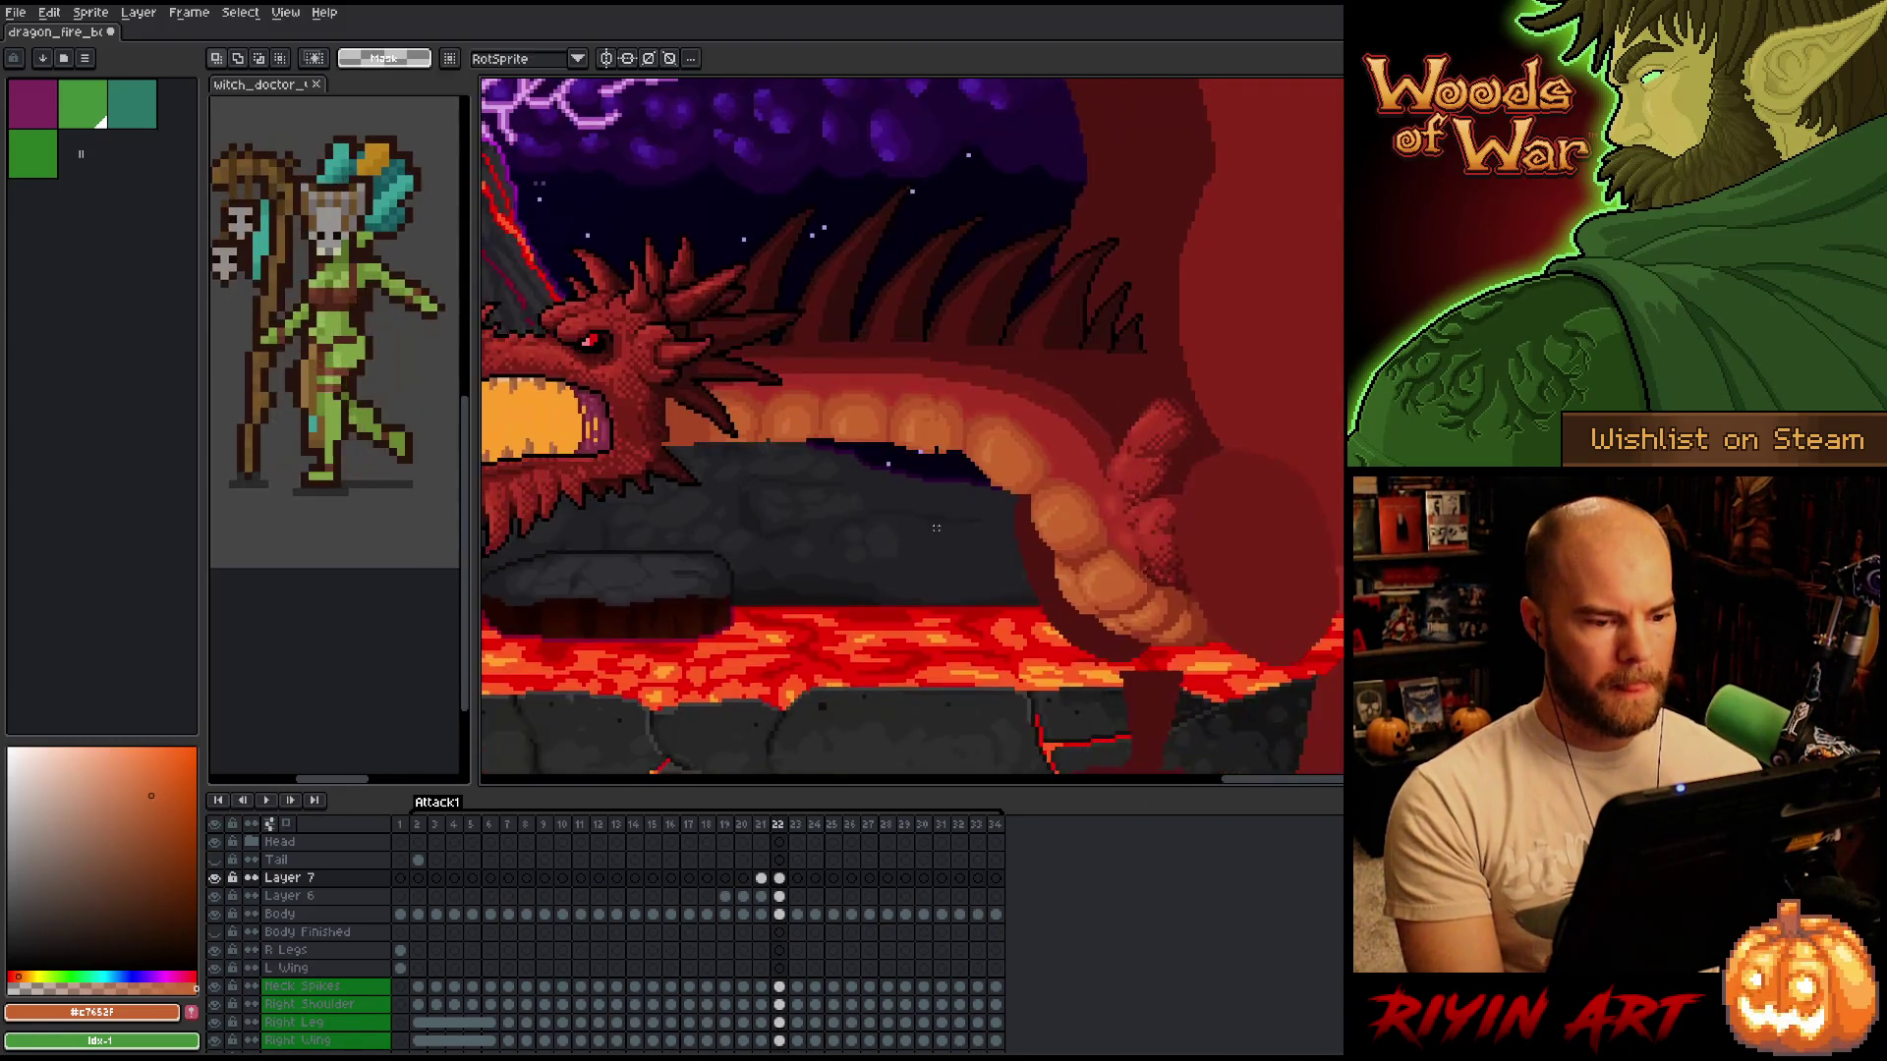
pyautogui.scroll(2, 1002, 511)
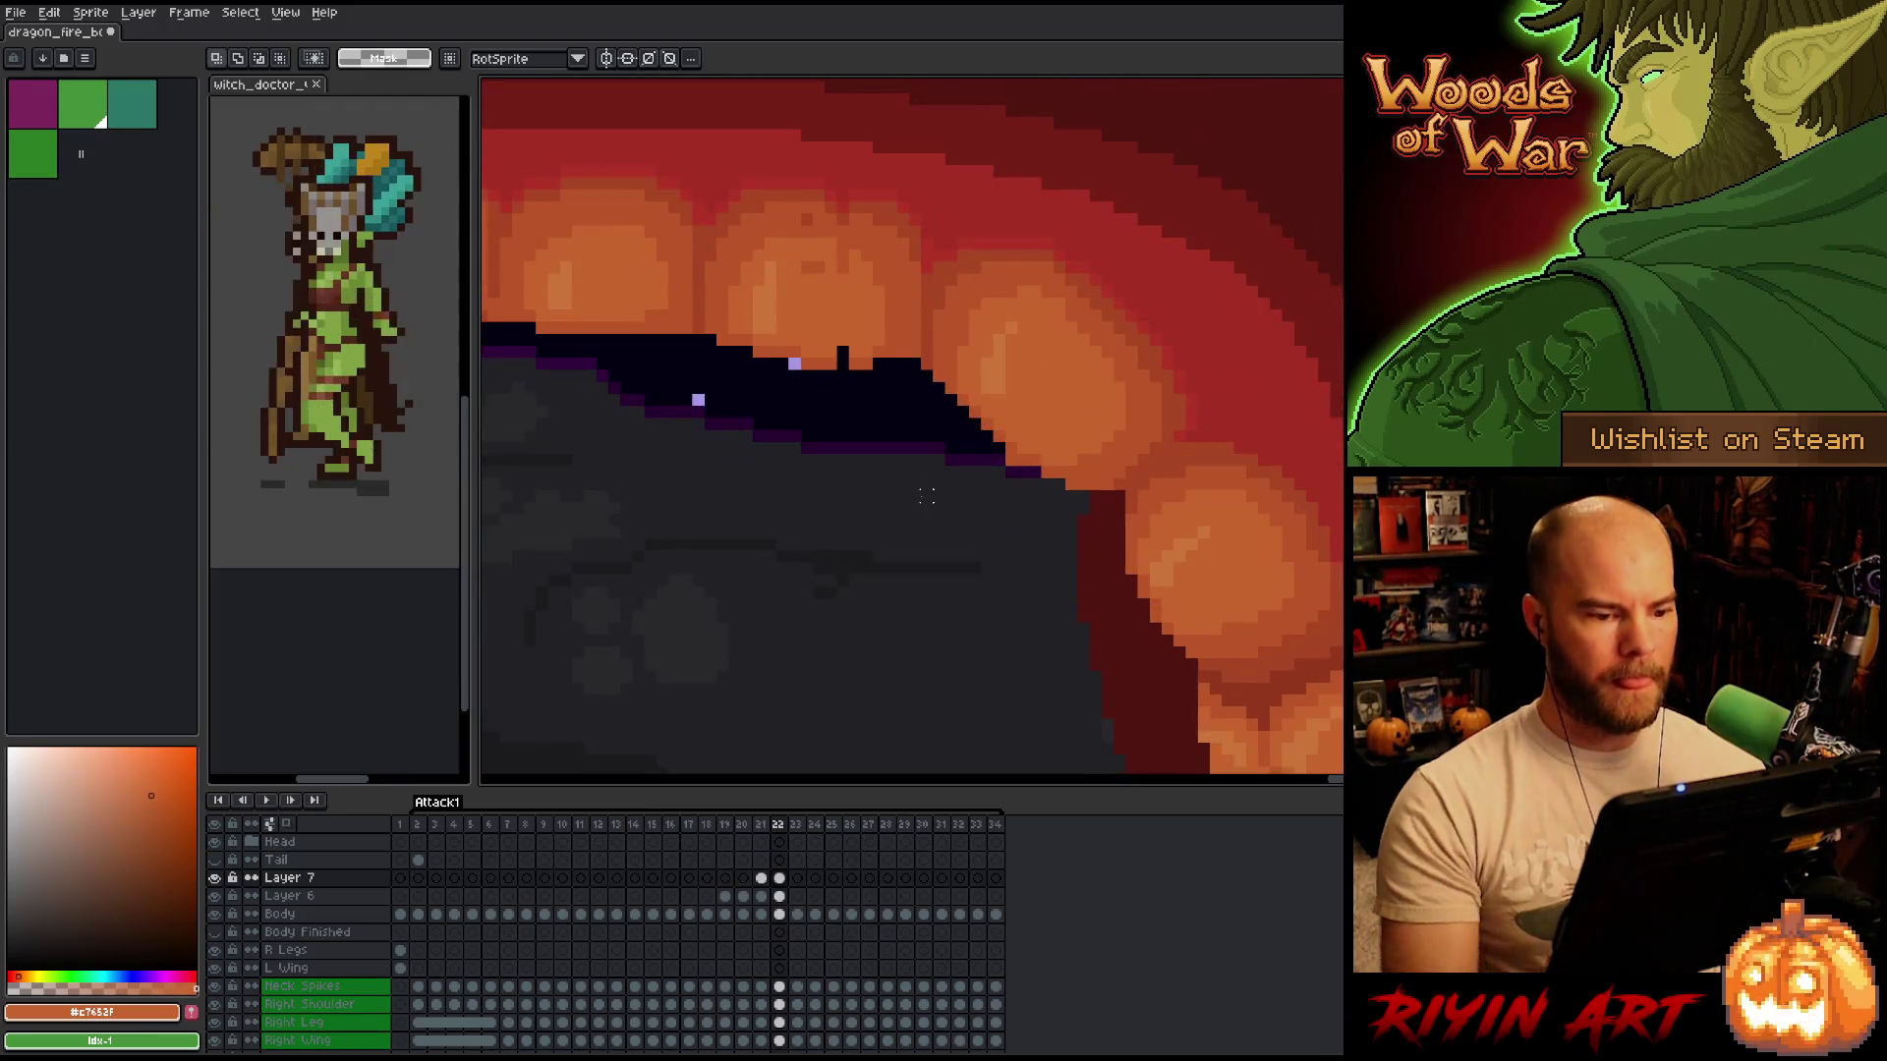
pyautogui.press('b')
pyautogui.keyDown('alt'); pyautogui.click(962, 406); pyautogui.keyUp('alt')
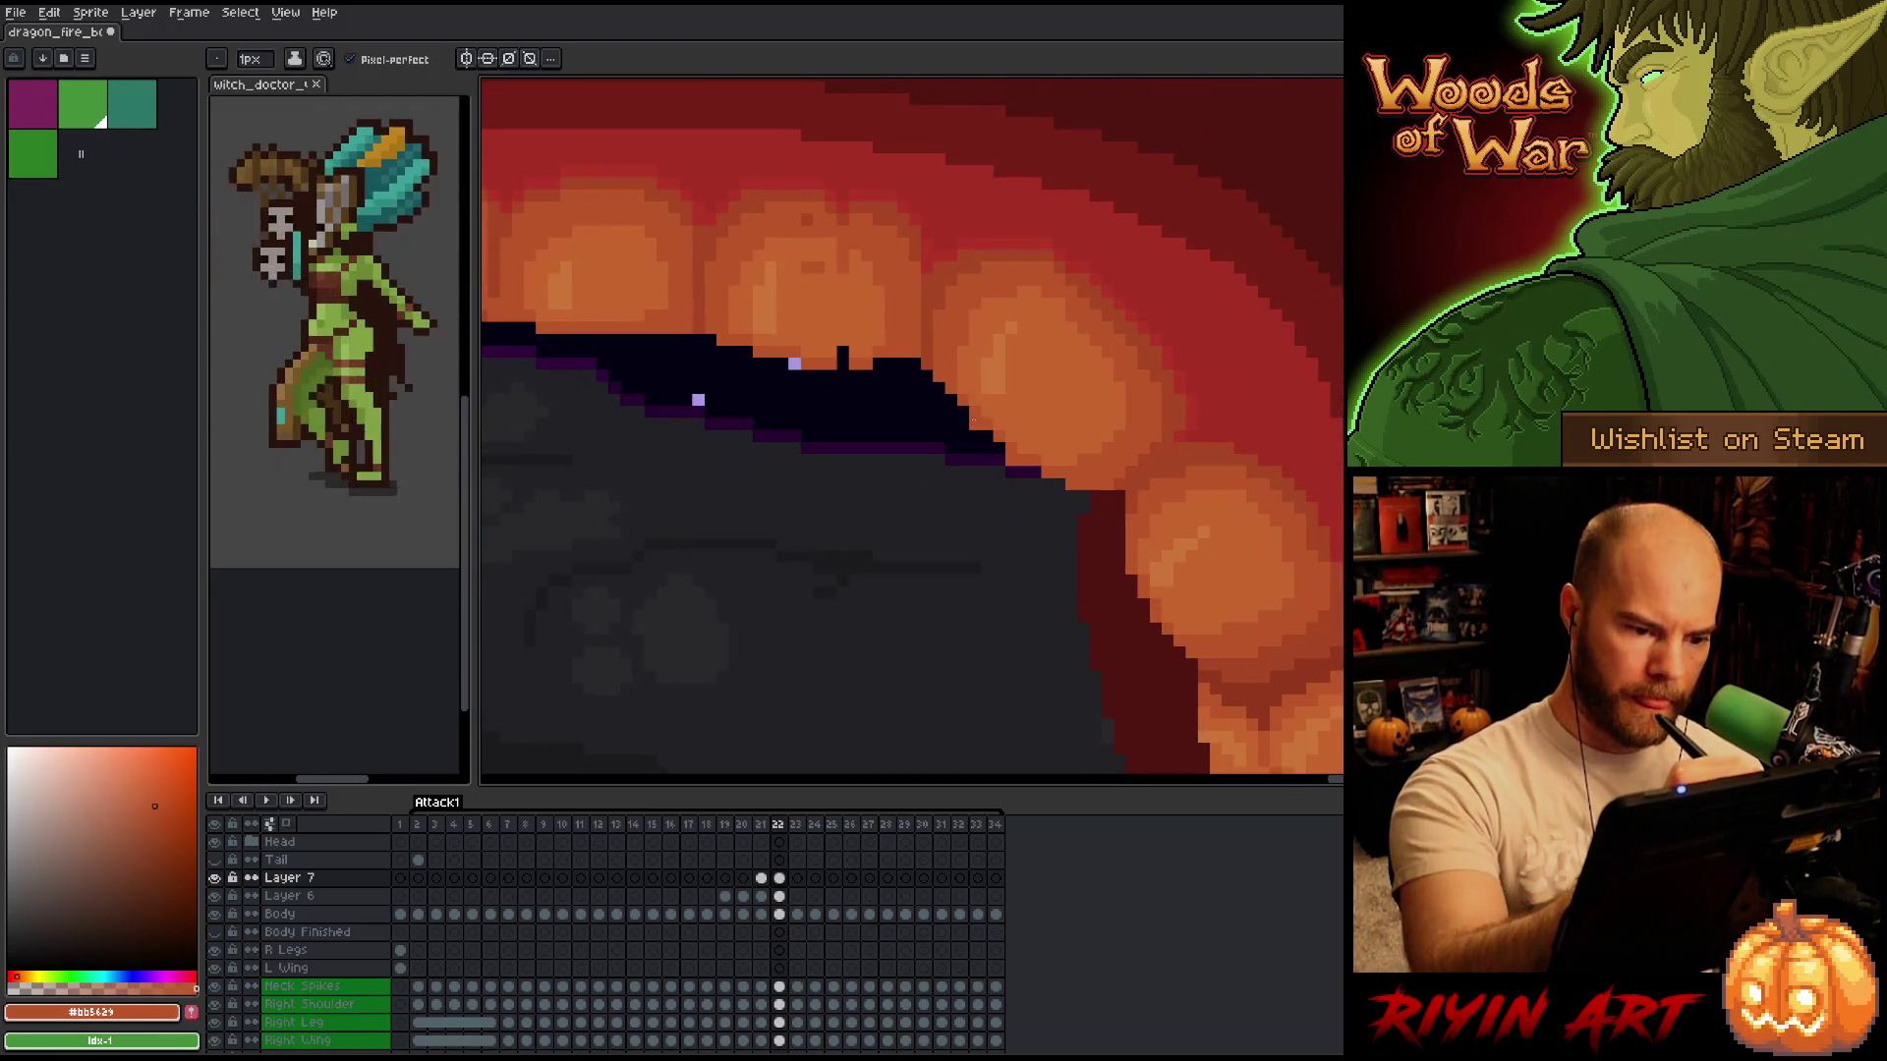
pyautogui.keyDown('alt'); pyautogui.click(1012, 412); pyautogui.keyUp('alt')
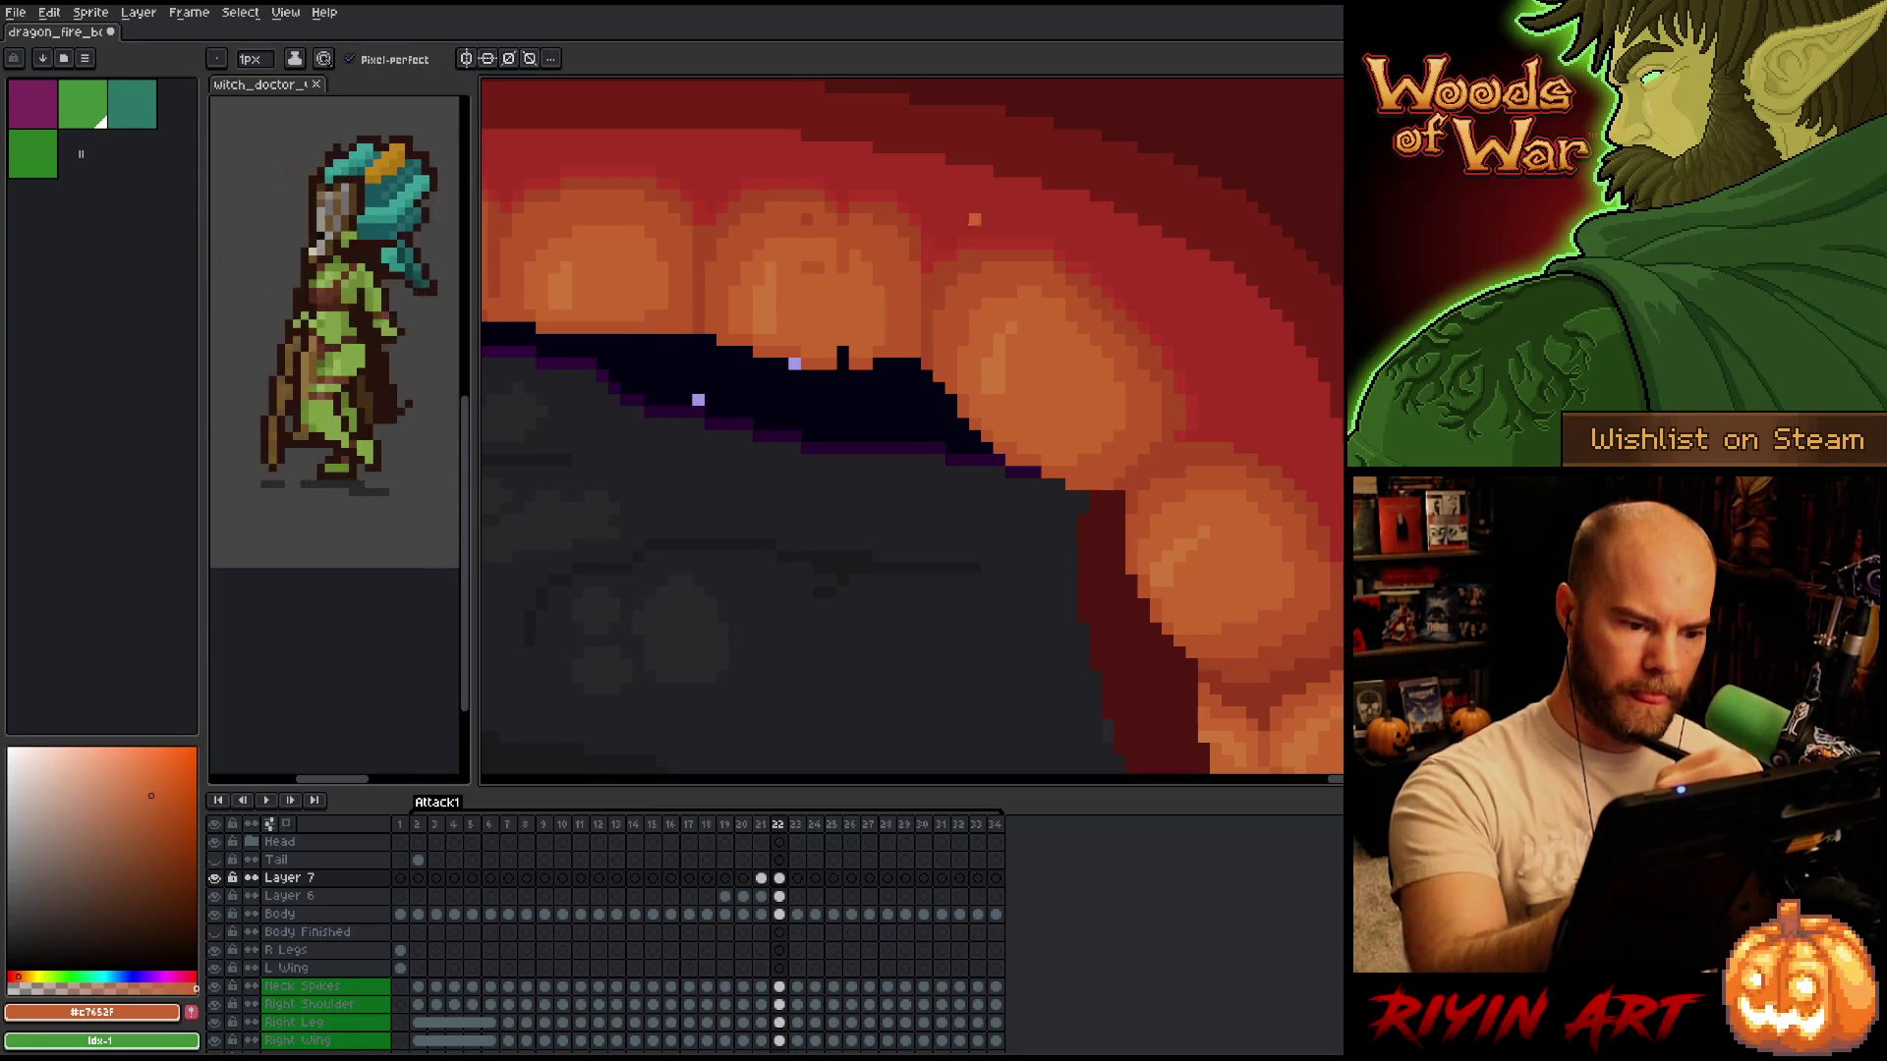
# Merge Layer 6 down so it no longer appears in the layer stack.
pyautogui.press('b')
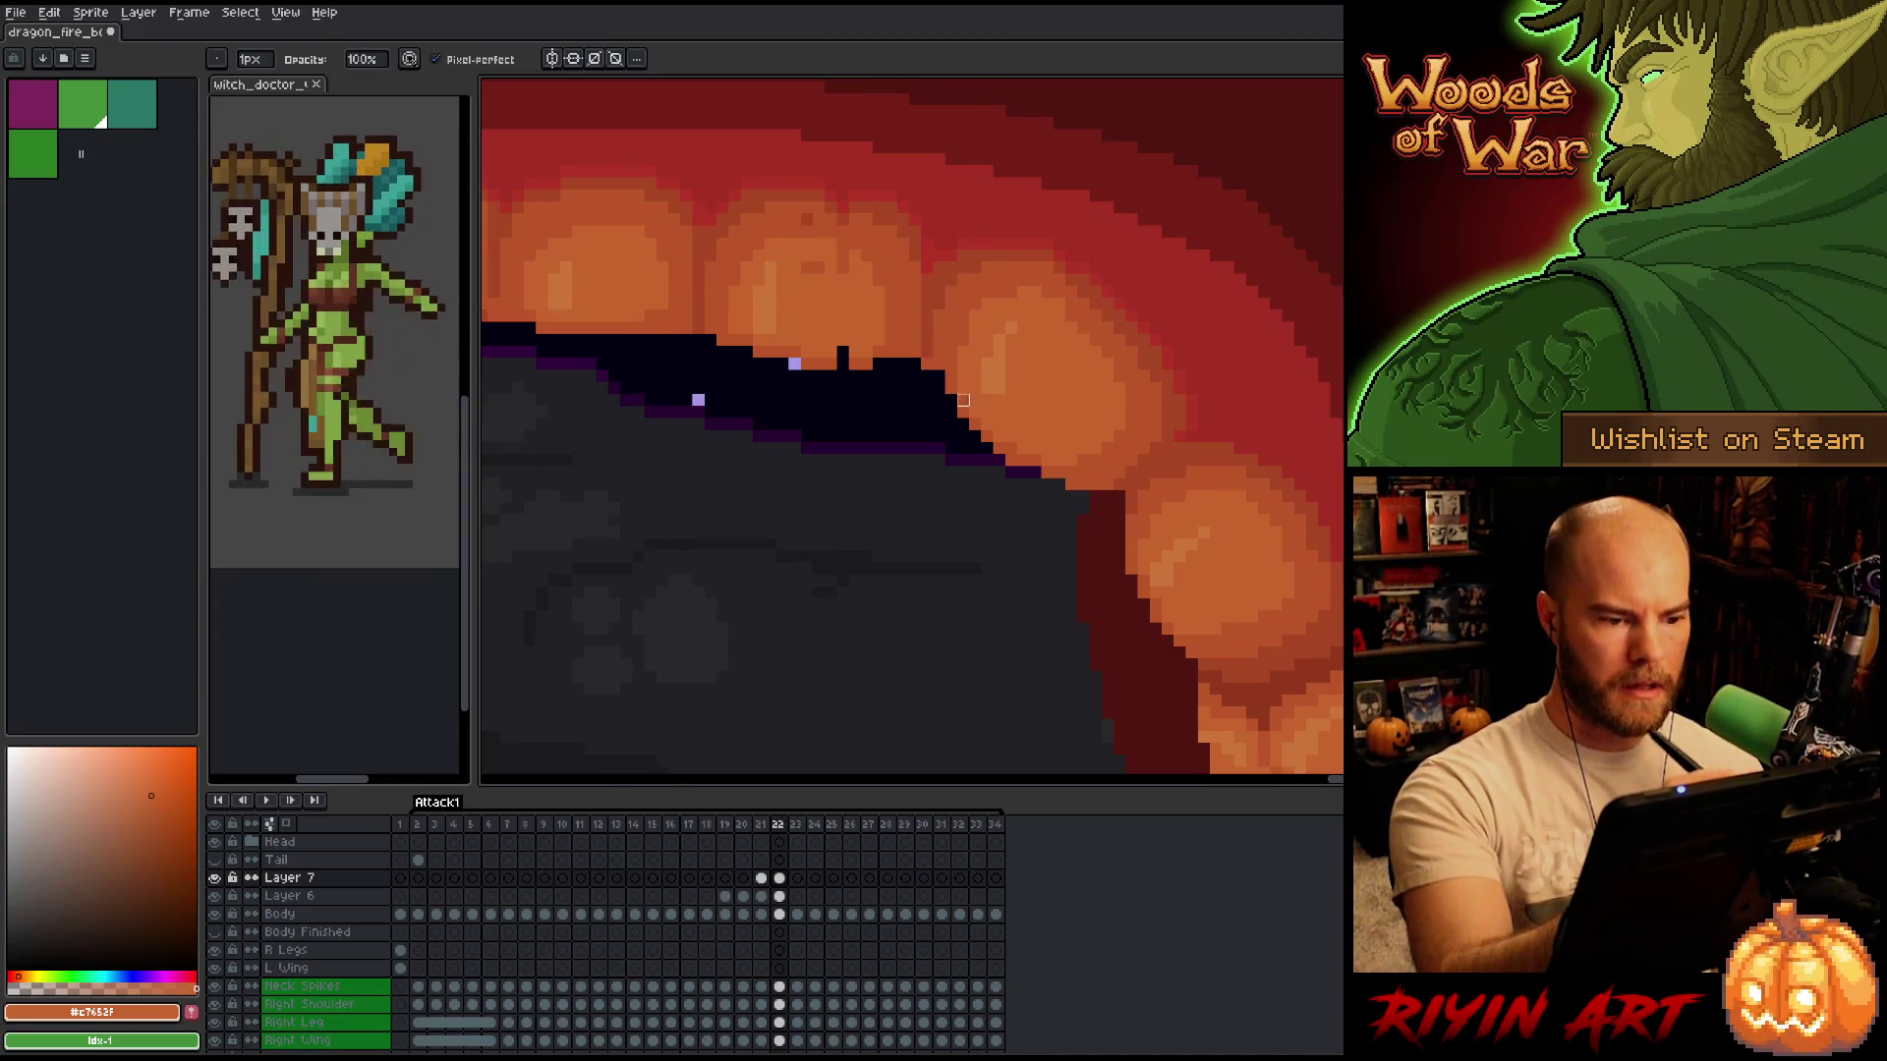
pyautogui.hotkey('alt', 'Down')
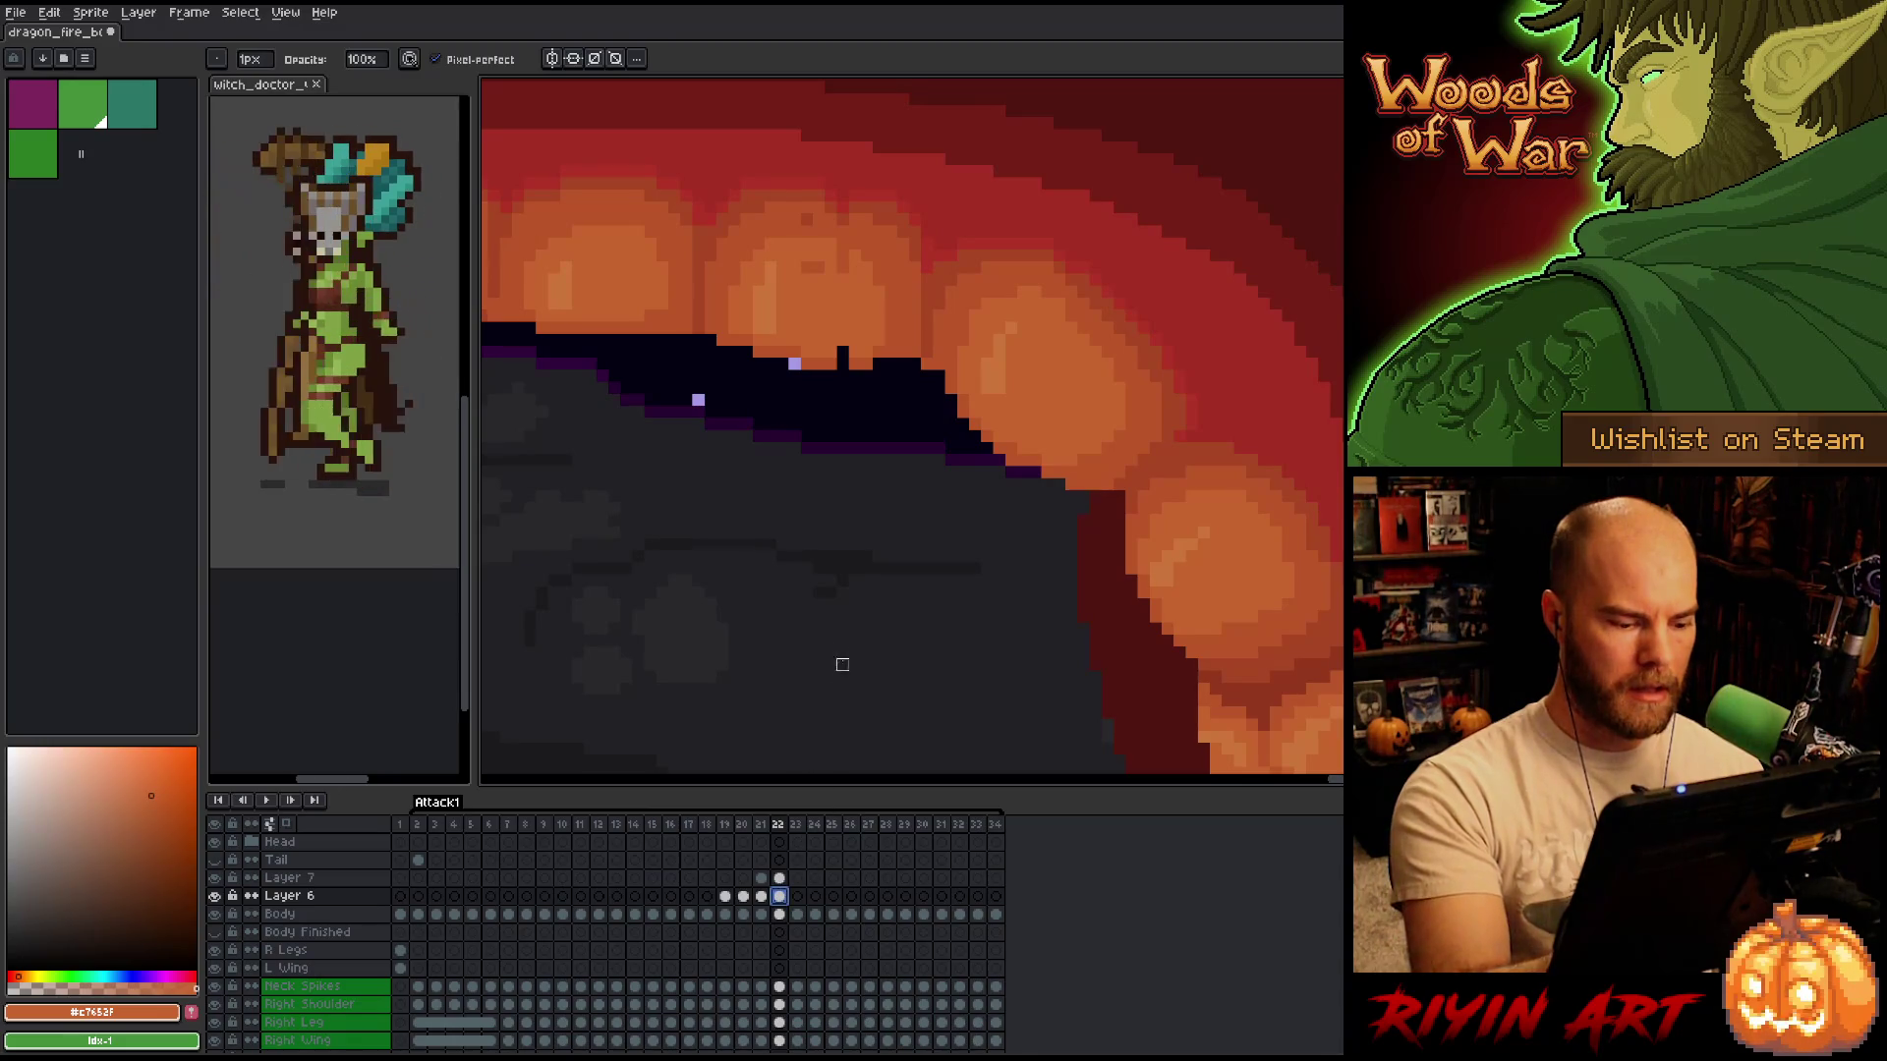
pyautogui.hotkey('alt', 'Down')
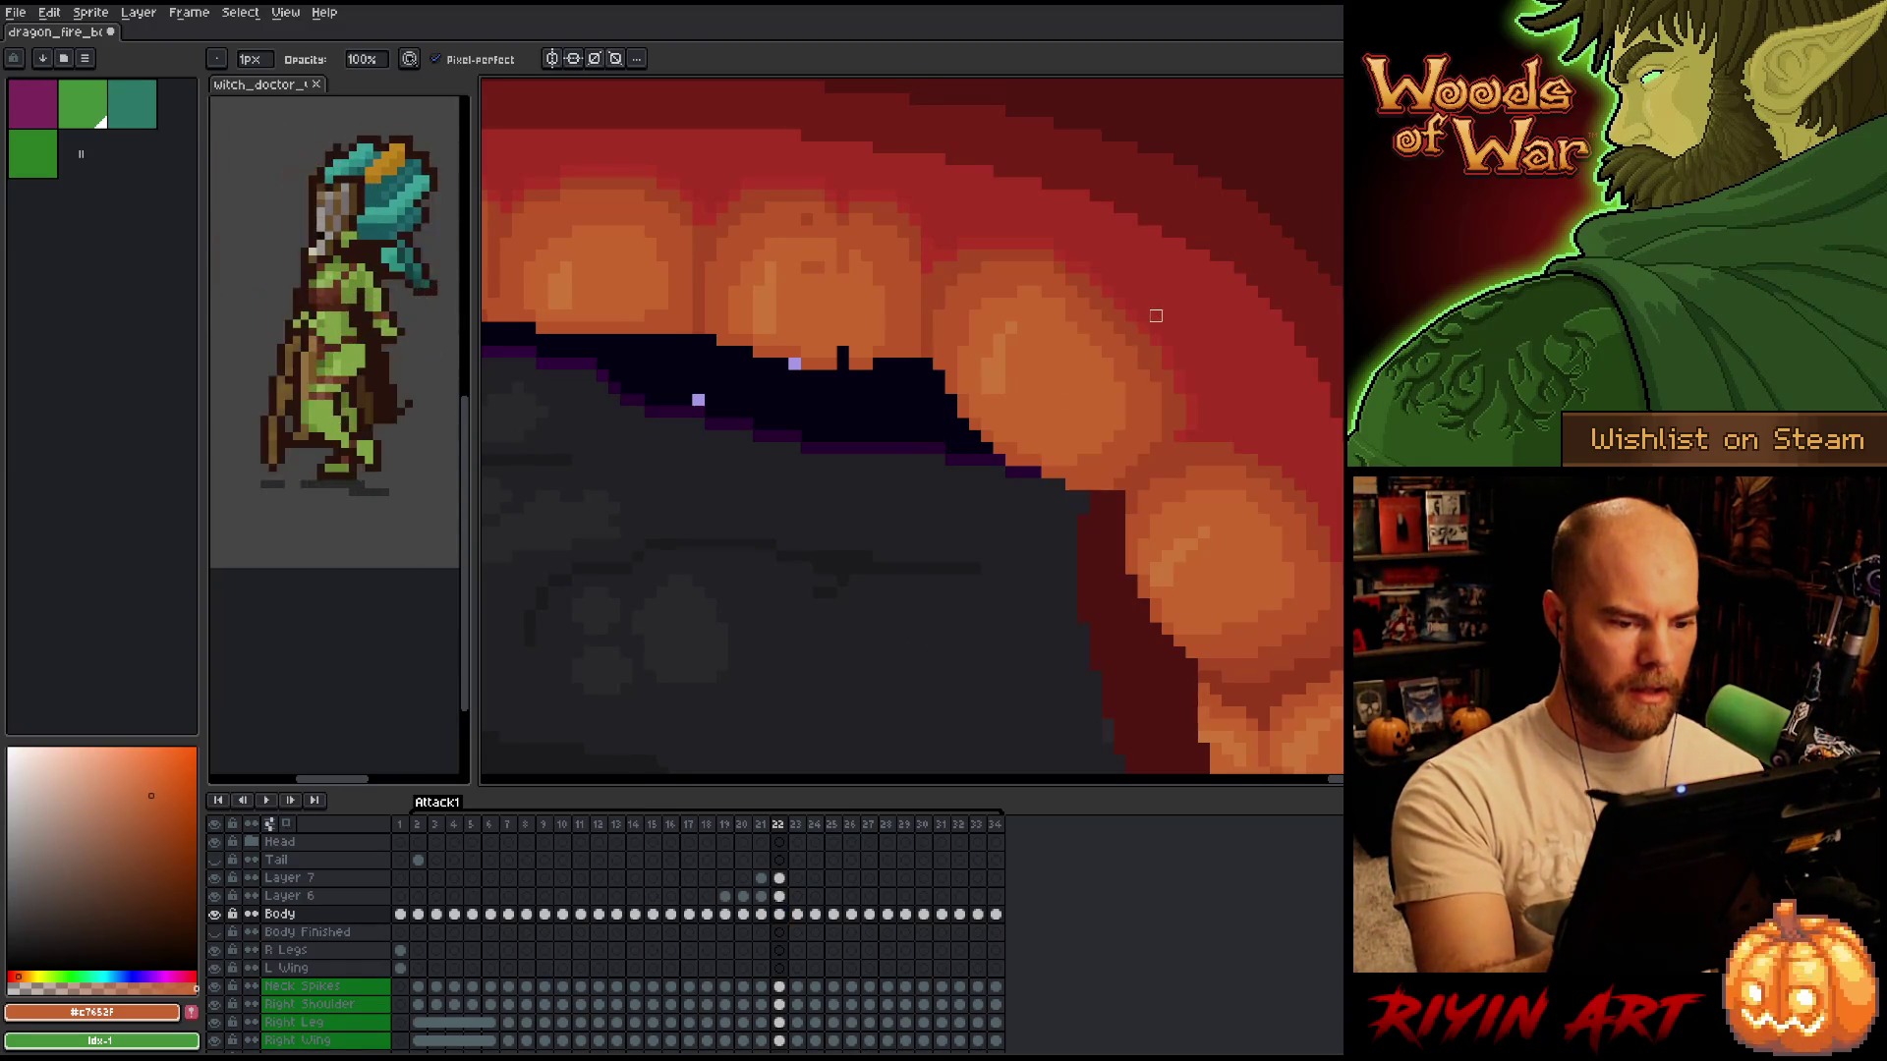
pyautogui.hotkey('alt', 'Up')
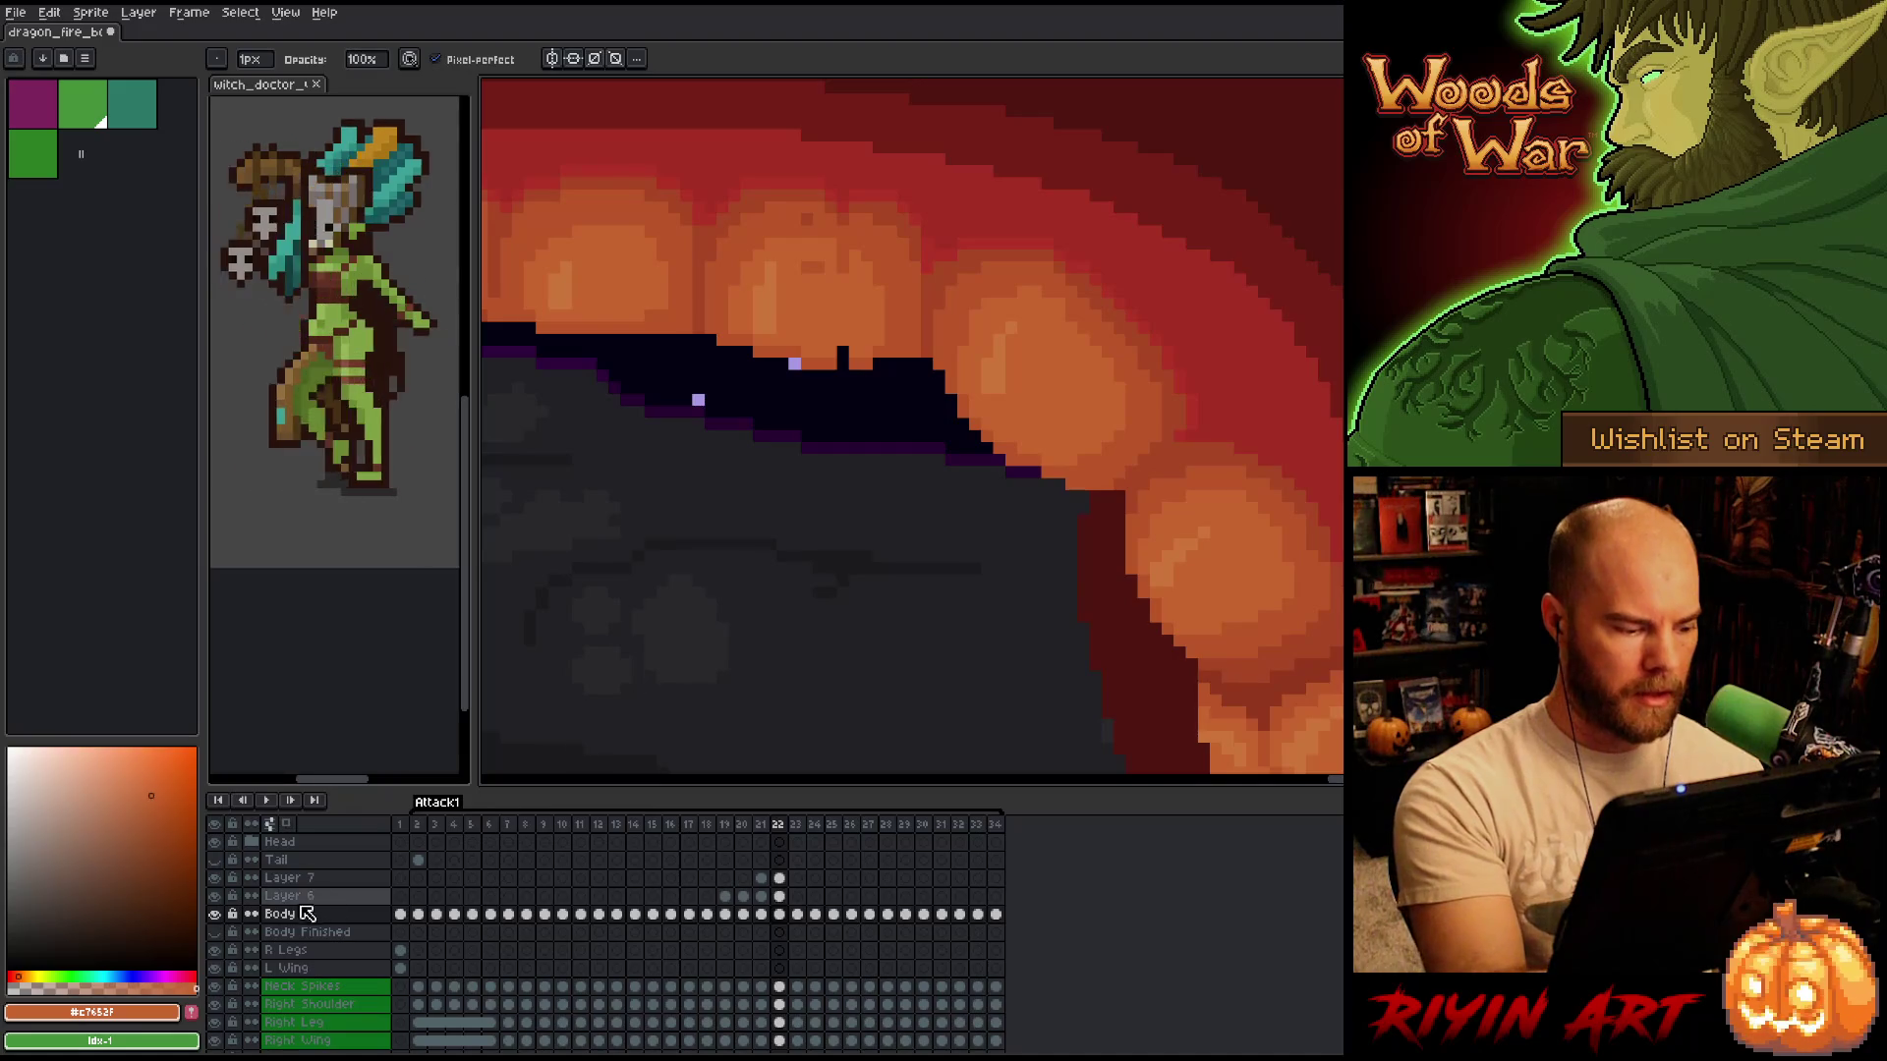
pyautogui.press('v')
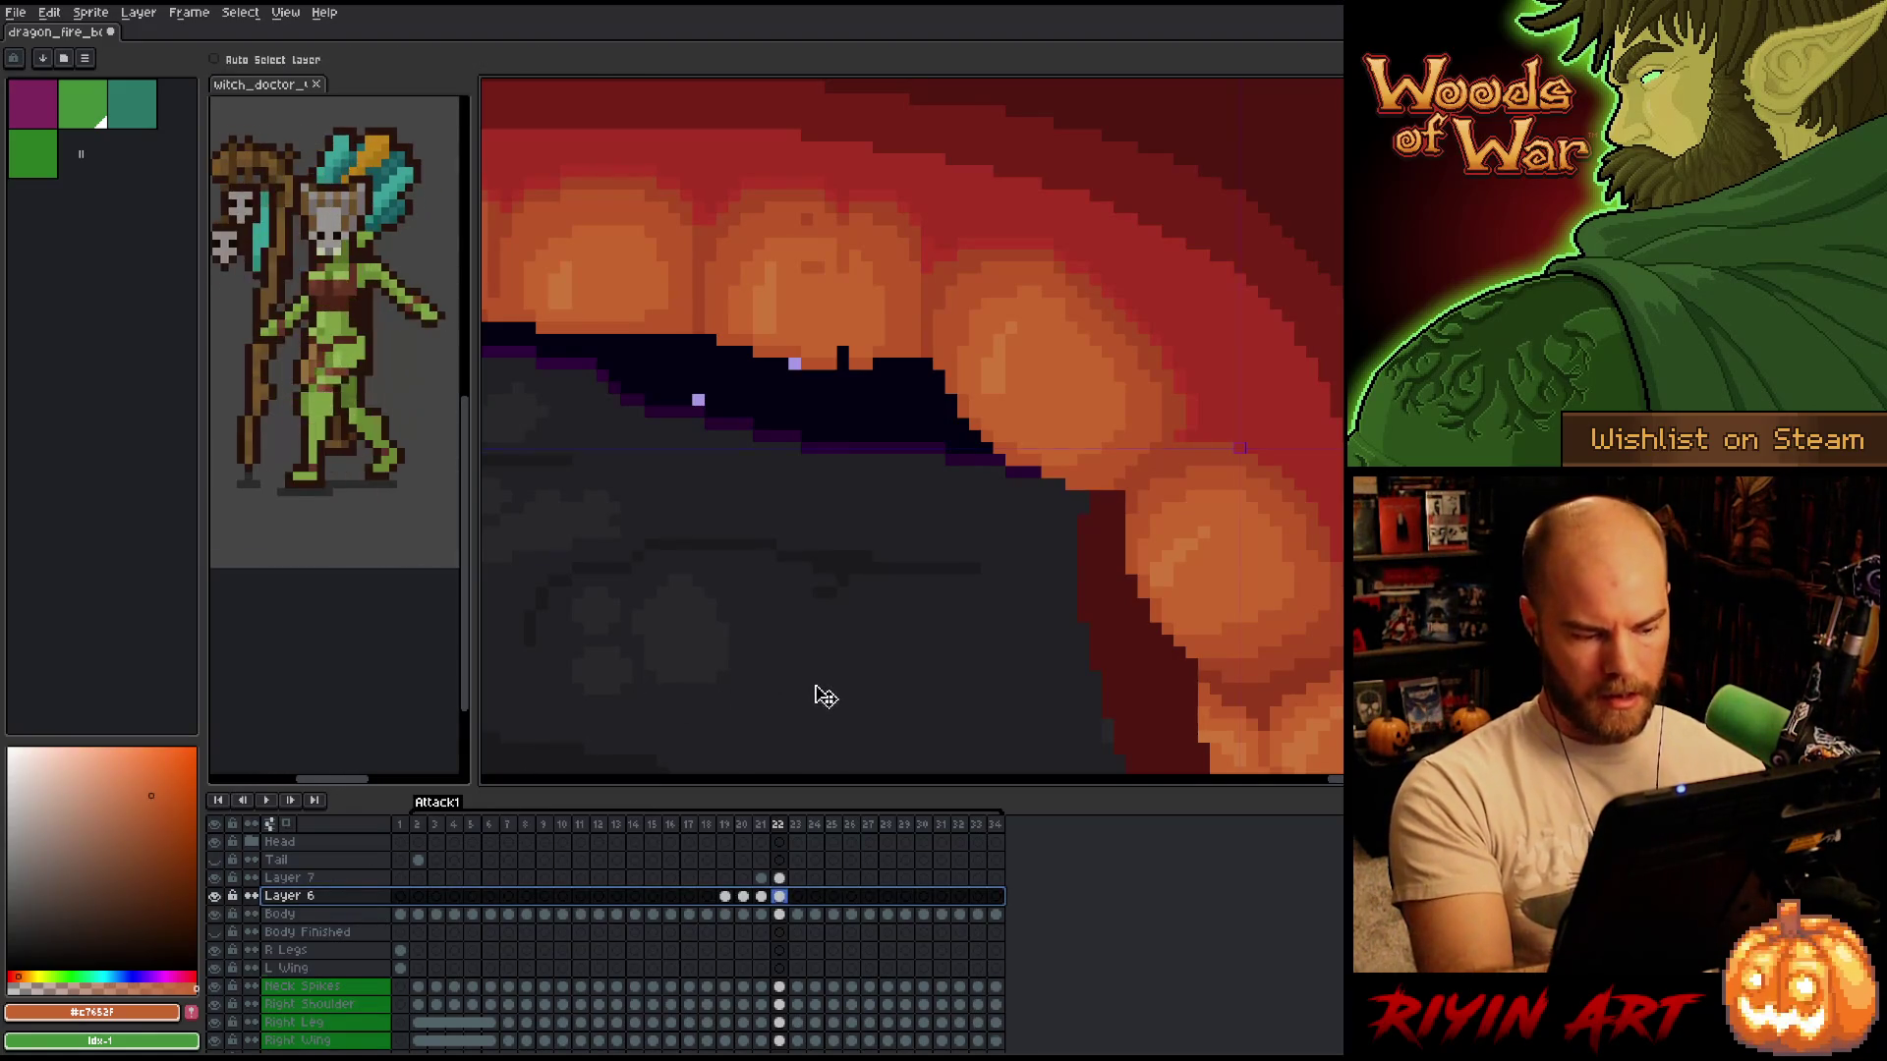
pyautogui.hotkey('ctrl', 'e')
pyautogui.hotkey('alt', 'Up')
pyautogui.press('b')
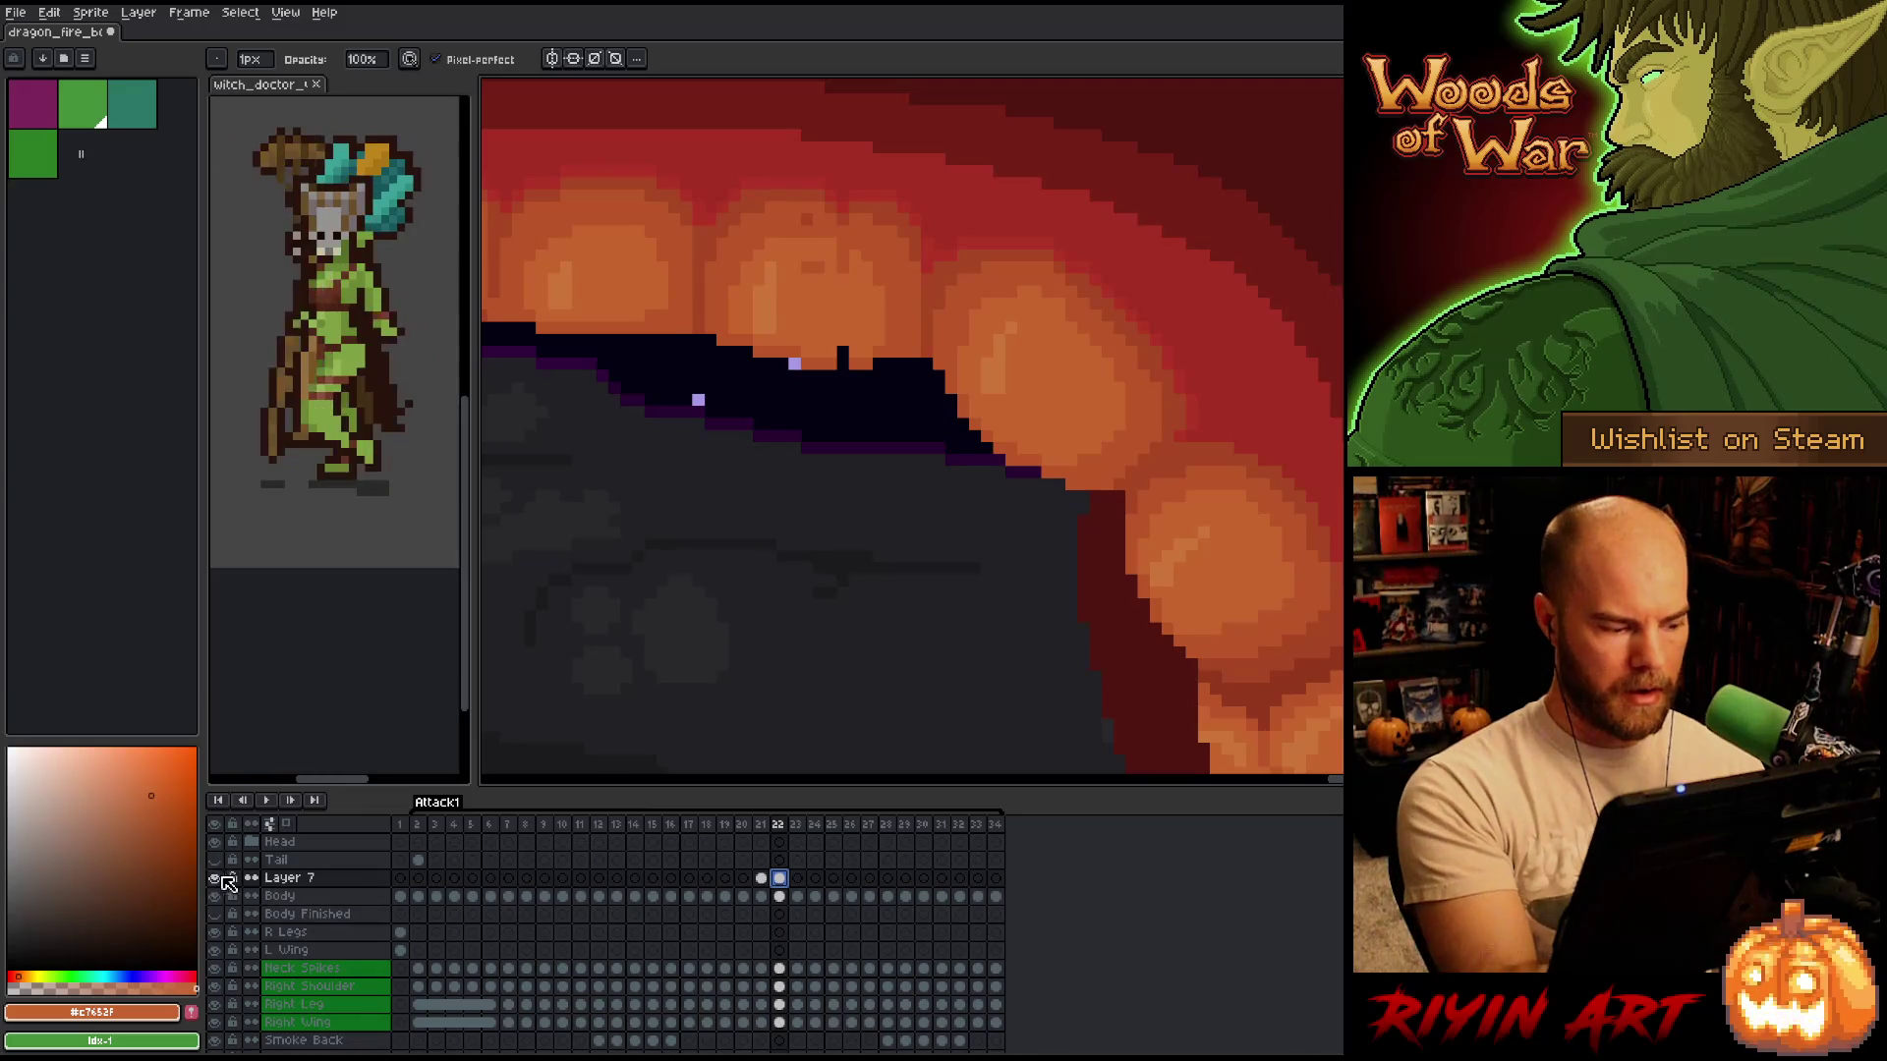
# Add Layer 8 above Layer 7 with a cel on frame 23, then return to Layer 7.
pyautogui.hotkey('shift', 'n')
pyautogui.click(779, 895)
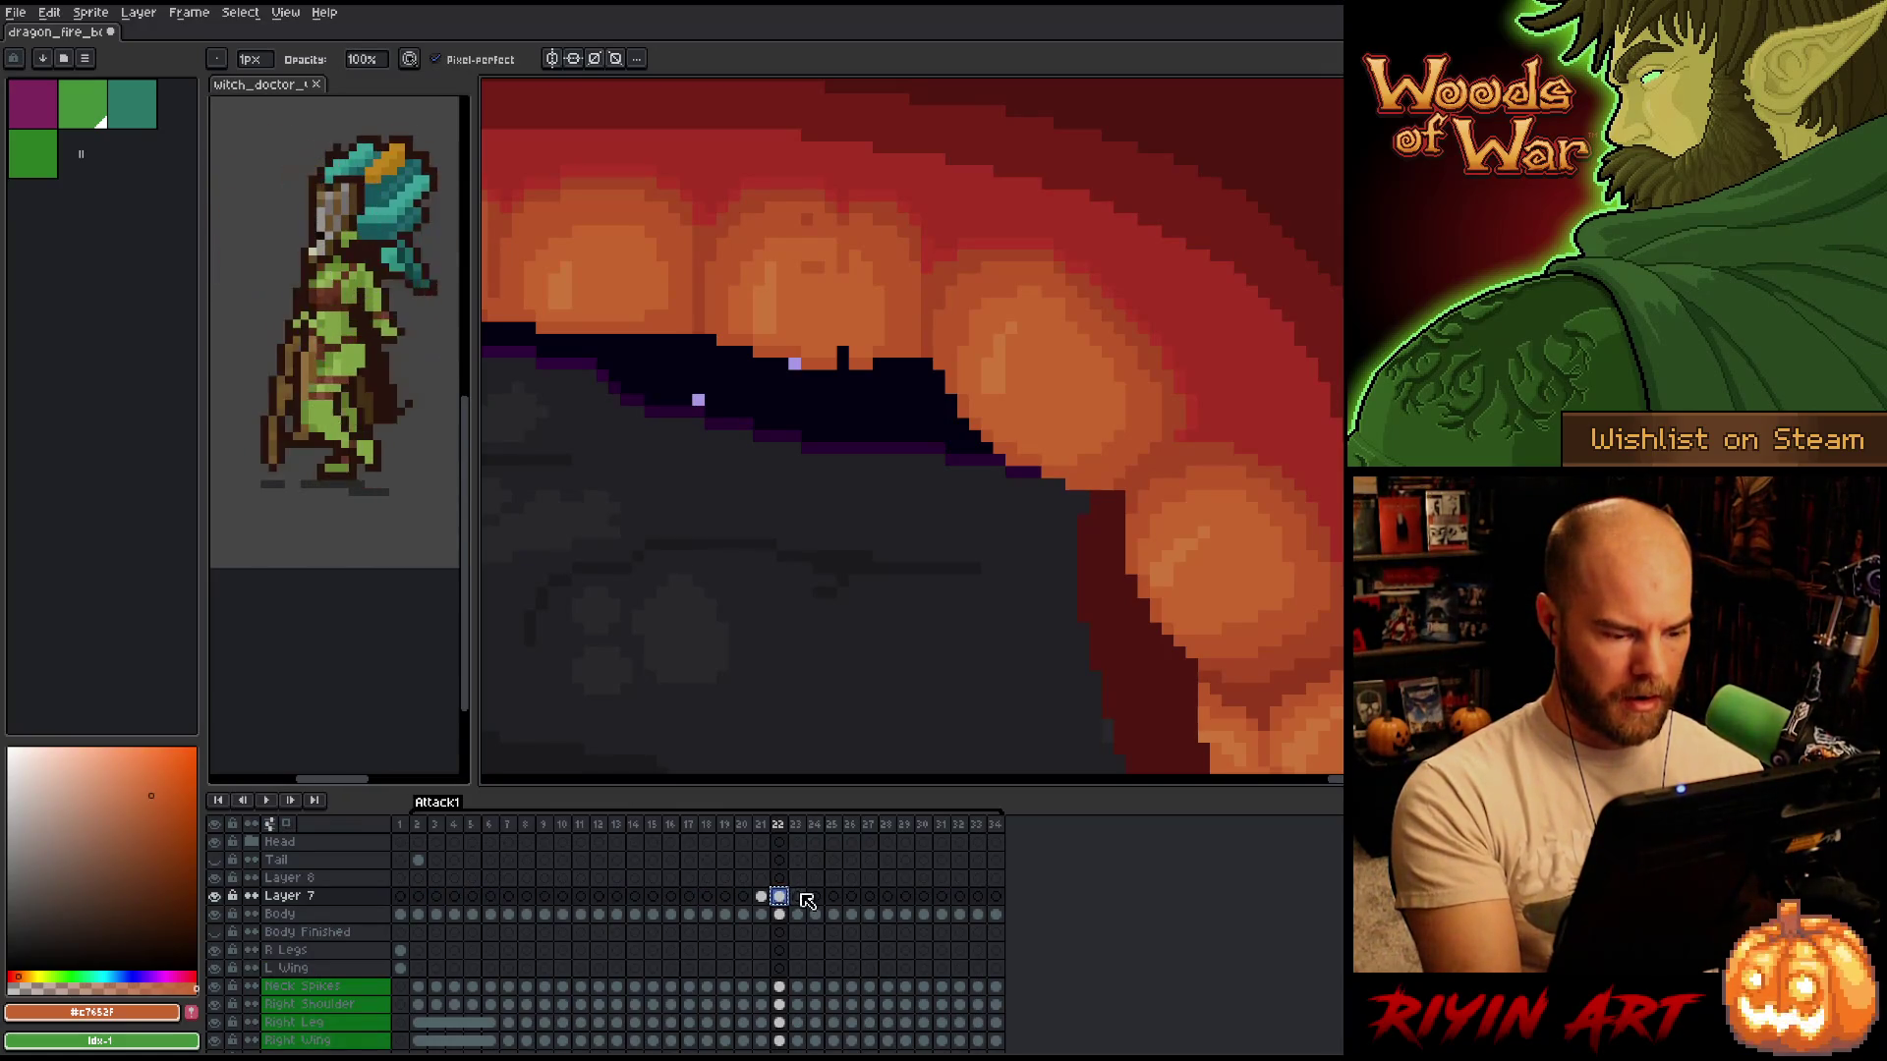
pyautogui.moveTo(779, 896); pyautogui.dragTo(797, 878)
pyautogui.click(779, 895)
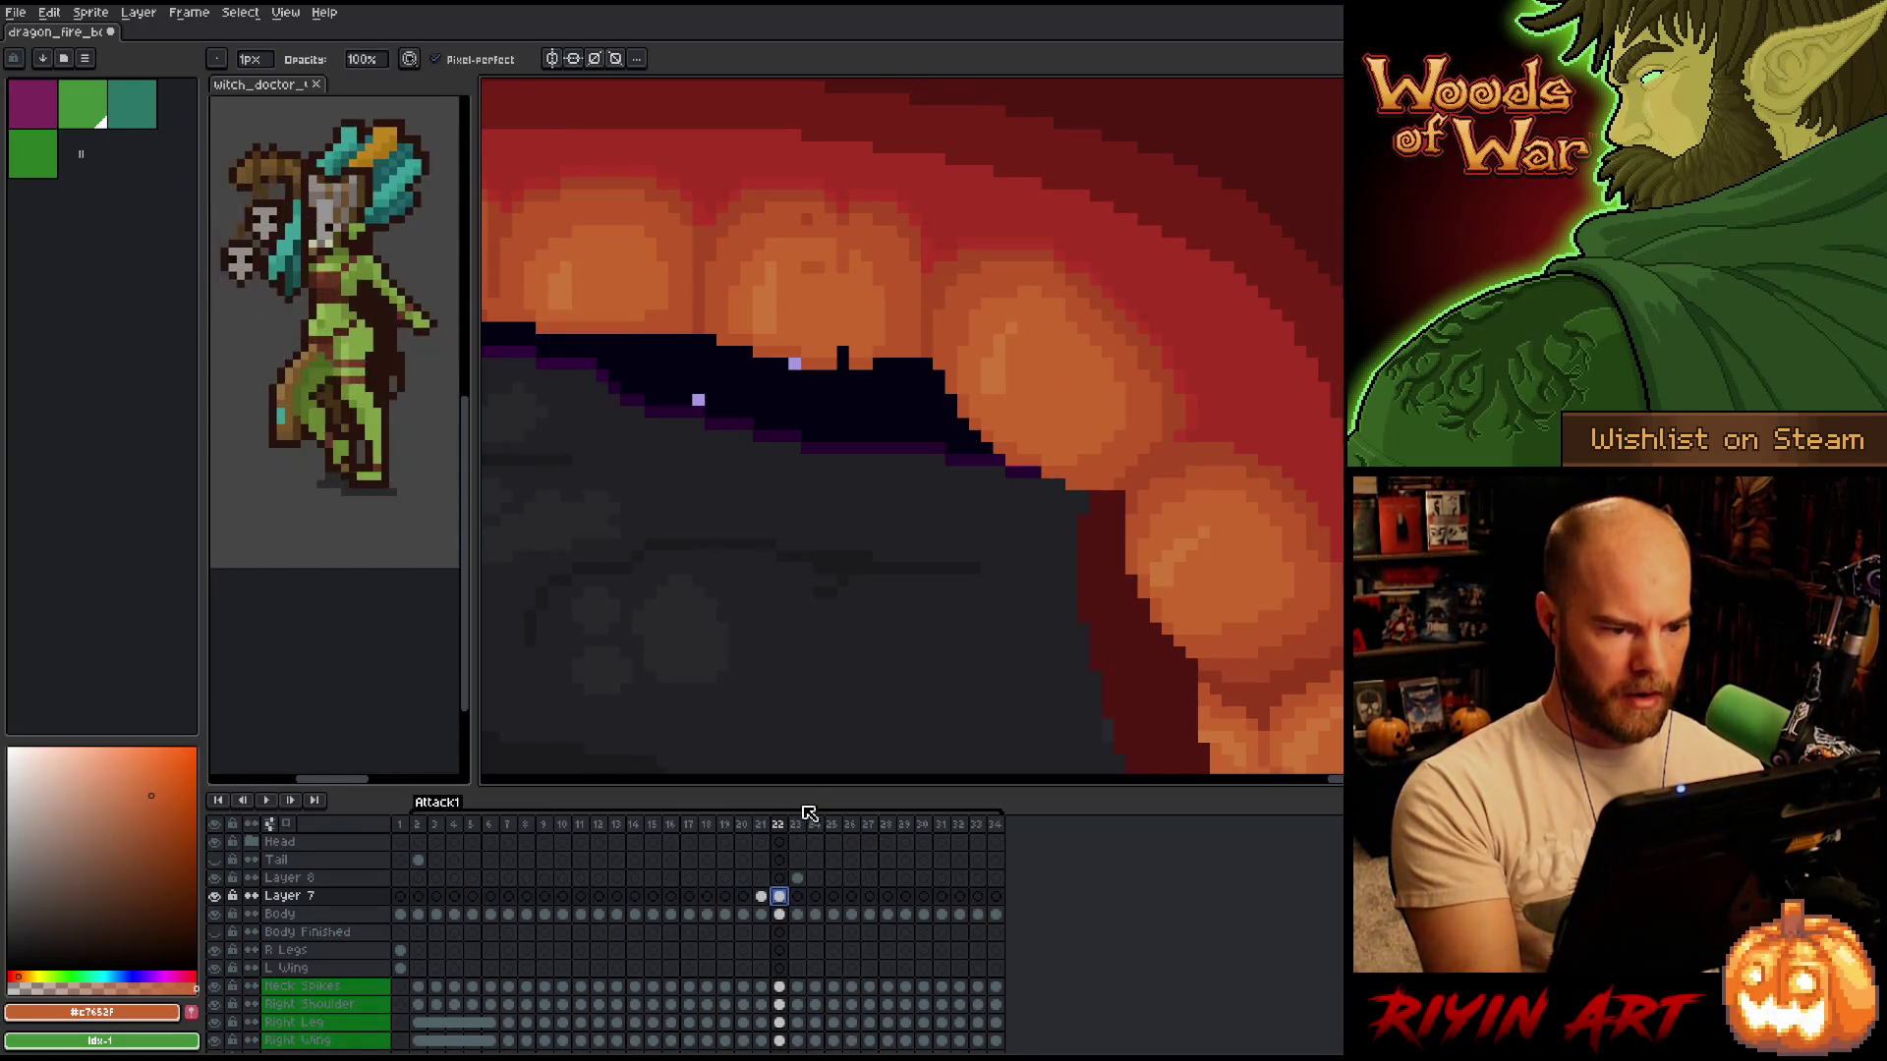
# Toggle Layer 7's visibility repeatedly to compare the teeth, leaving it shown.
pyautogui.scroll(-2, 778, 527)
pyautogui.scroll(2, 778, 527)
pyautogui.scroll(-2, 779, 526)
pyautogui.click(216, 896)
pyautogui.click(216, 897)
pyautogui.click(217, 896)
pyautogui.click(216, 896)
pyautogui.click(216, 896)
pyautogui.click(217, 896)
pyautogui.click(217, 897)
pyautogui.click(218, 897)
# Marquee a thin vertical strip of the upper tooth and shift it slightly right to close the notch.
pyautogui.press('m')
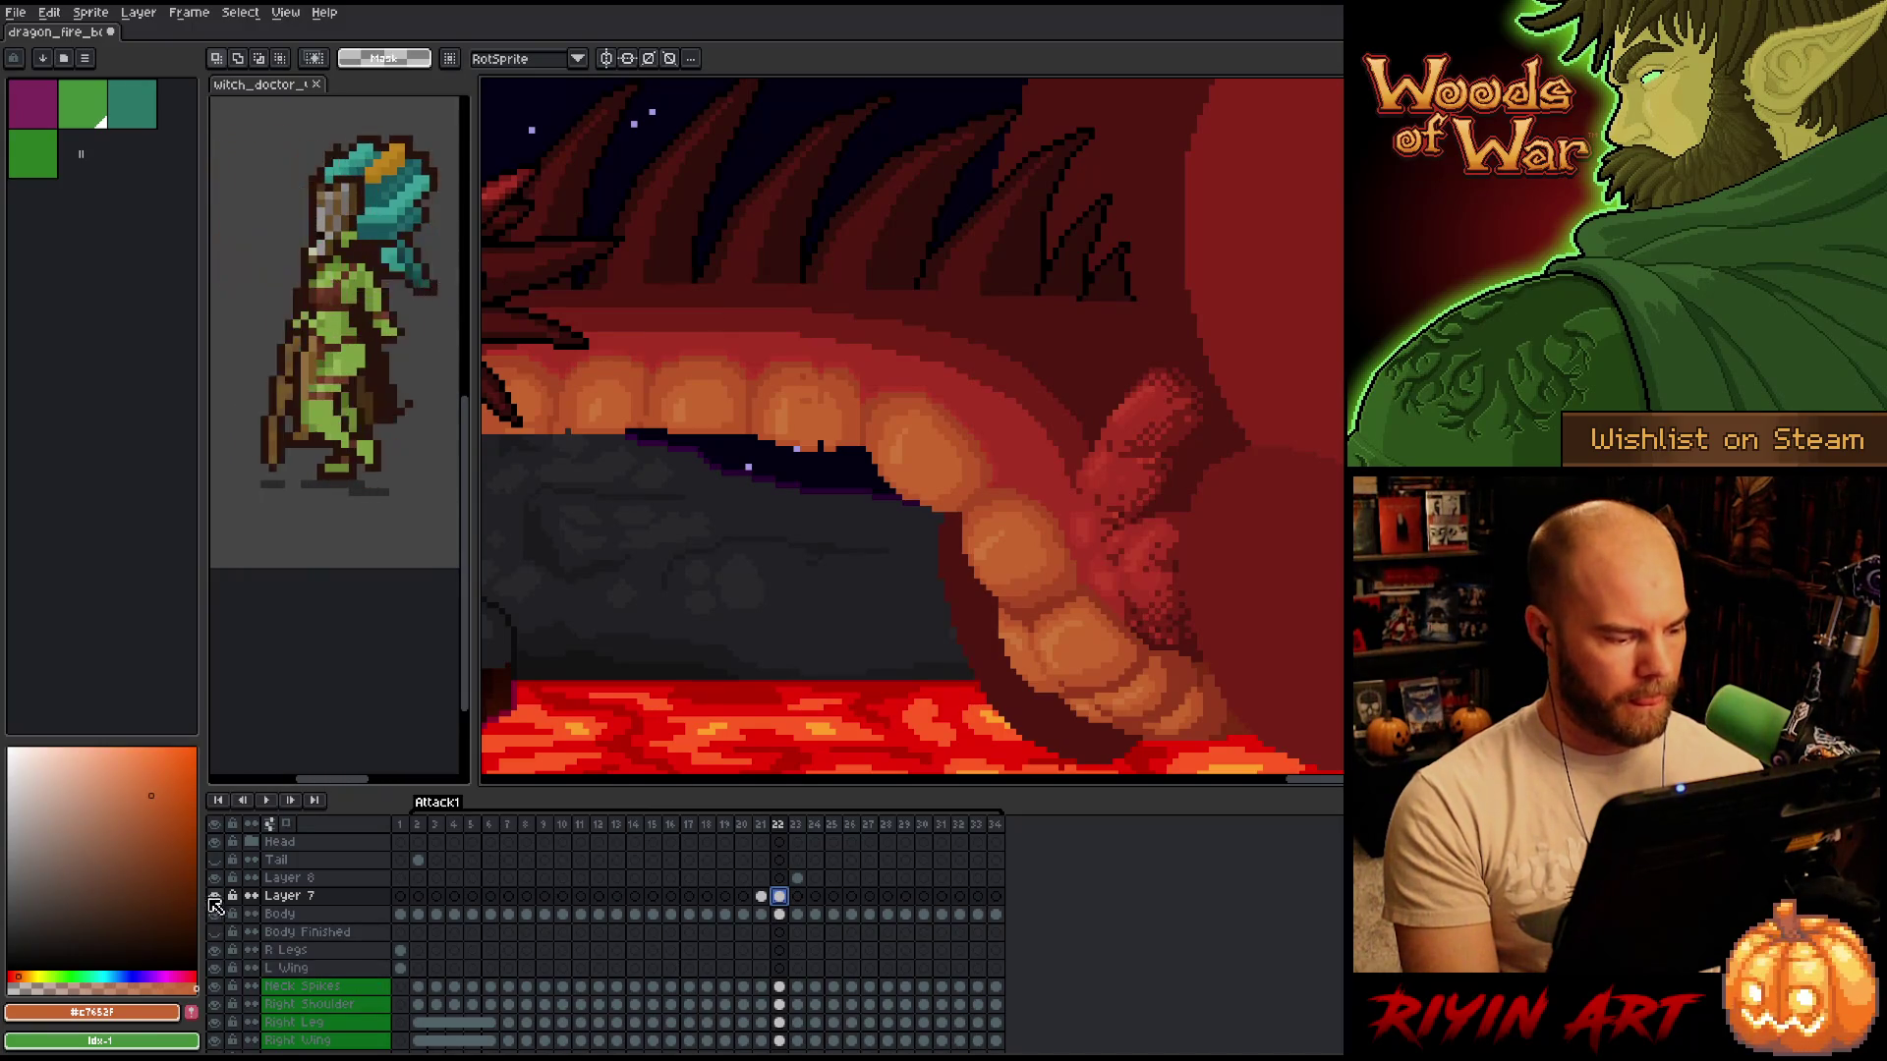
pyautogui.click(216, 897)
pyautogui.click(216, 897)
pyautogui.click(216, 896)
pyautogui.click(216, 896)
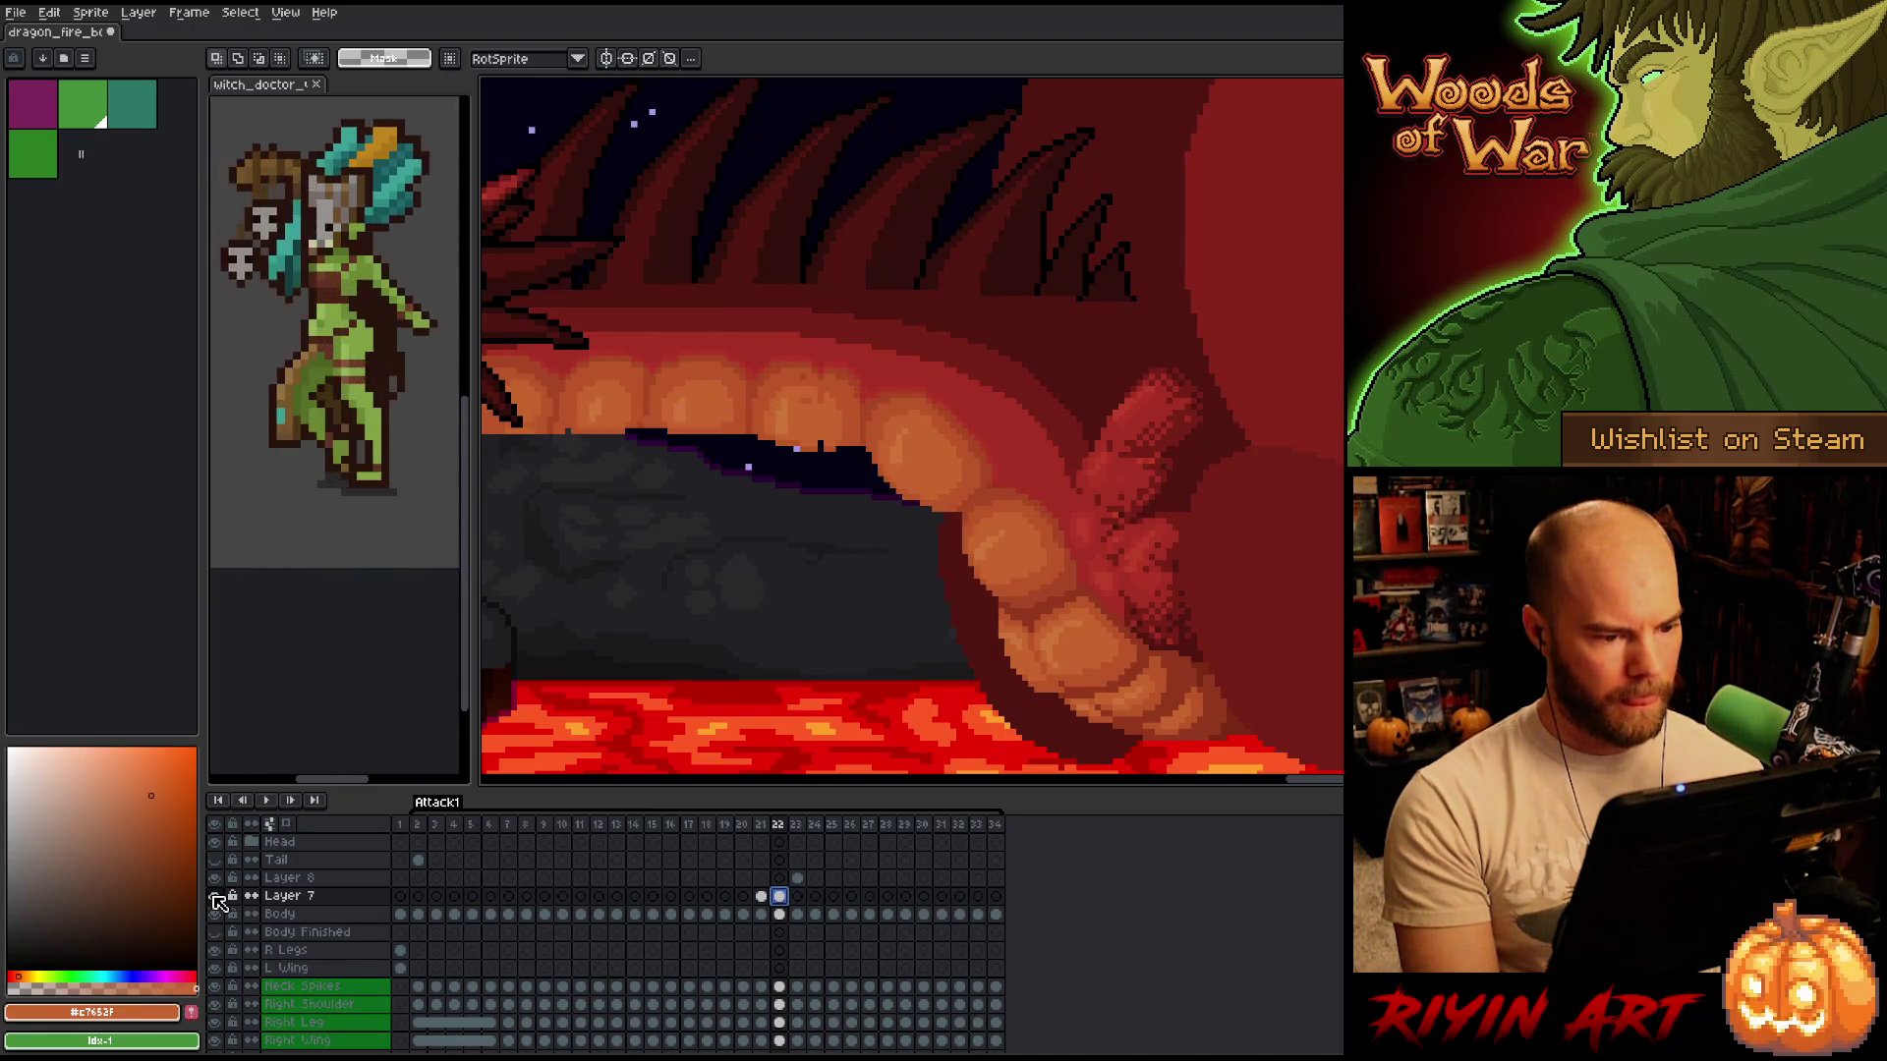
pyautogui.click(216, 896)
pyautogui.click(216, 896)
pyautogui.click(217, 897)
pyautogui.click(216, 896)
pyautogui.scroll(4, 797, 427)
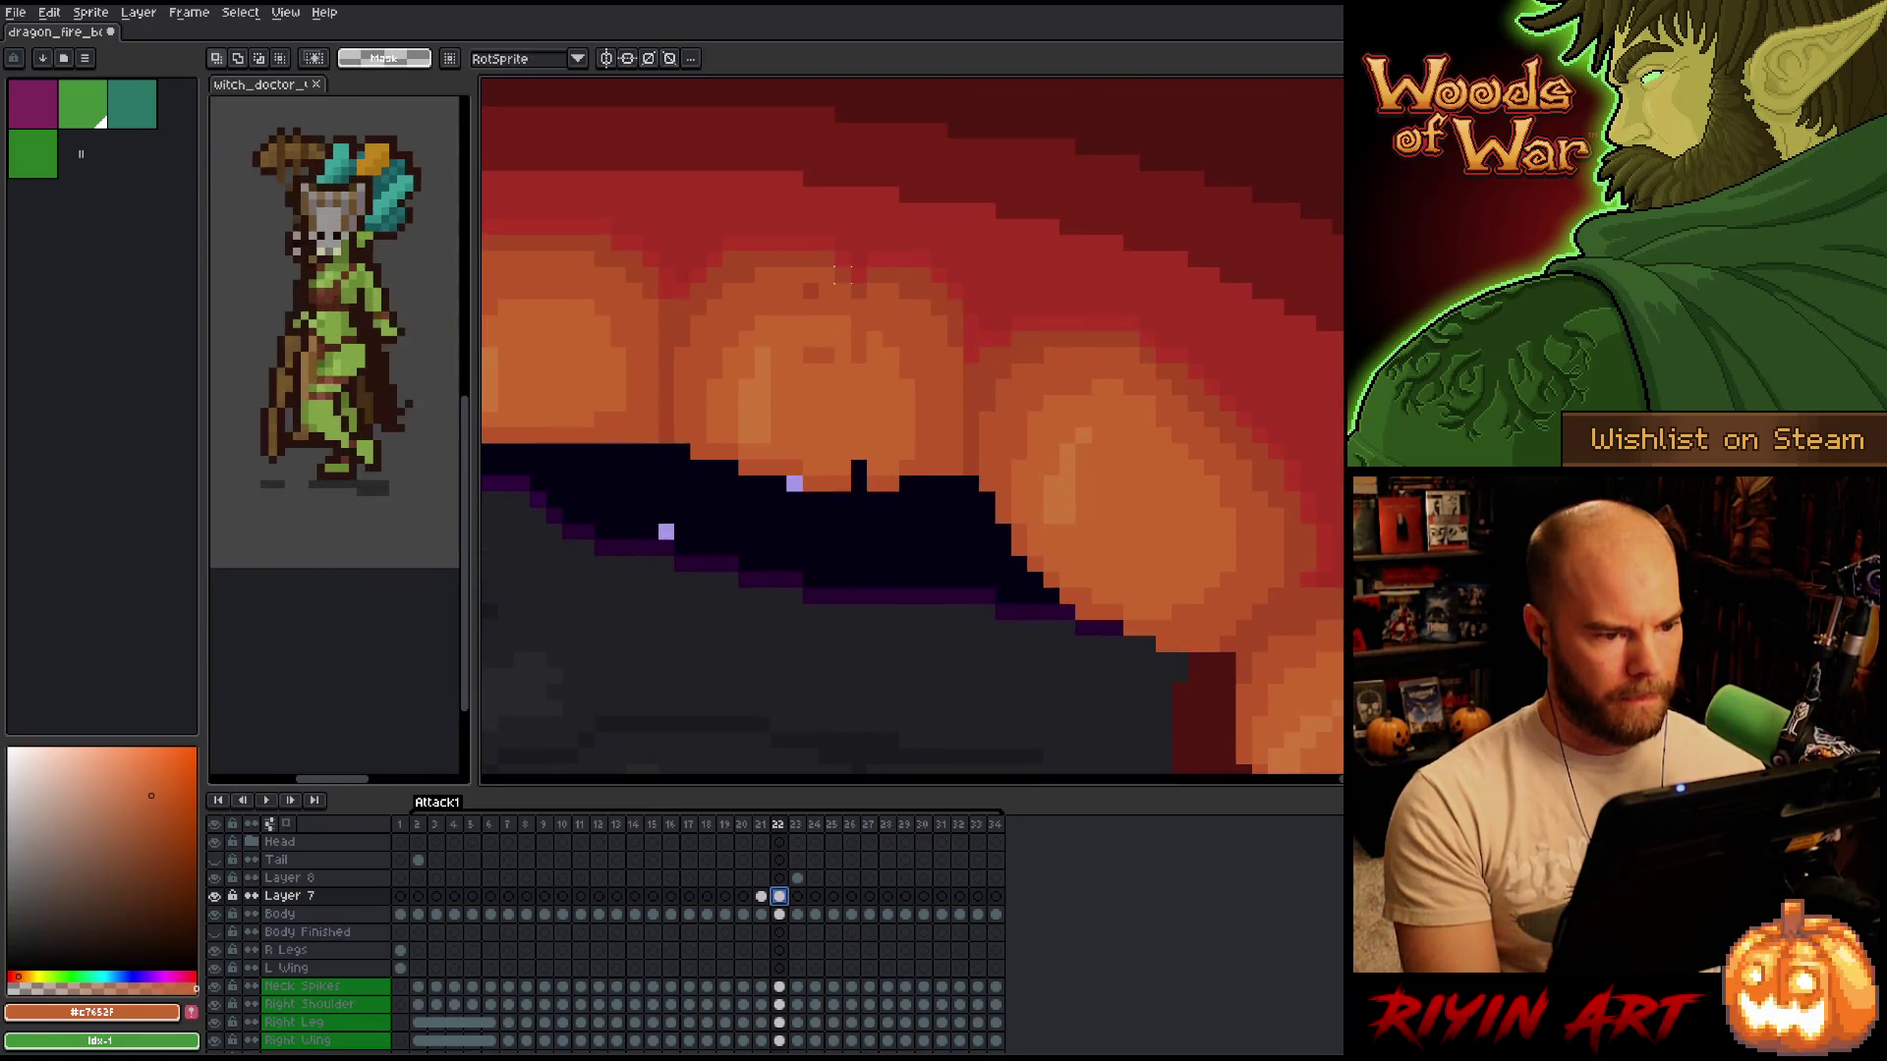
pyautogui.moveTo(825, 257)
pyautogui.mouseDown()
pyautogui.moveTo(827, 465)
pyautogui.moveTo(865, 493)
pyautogui.mouseUp()
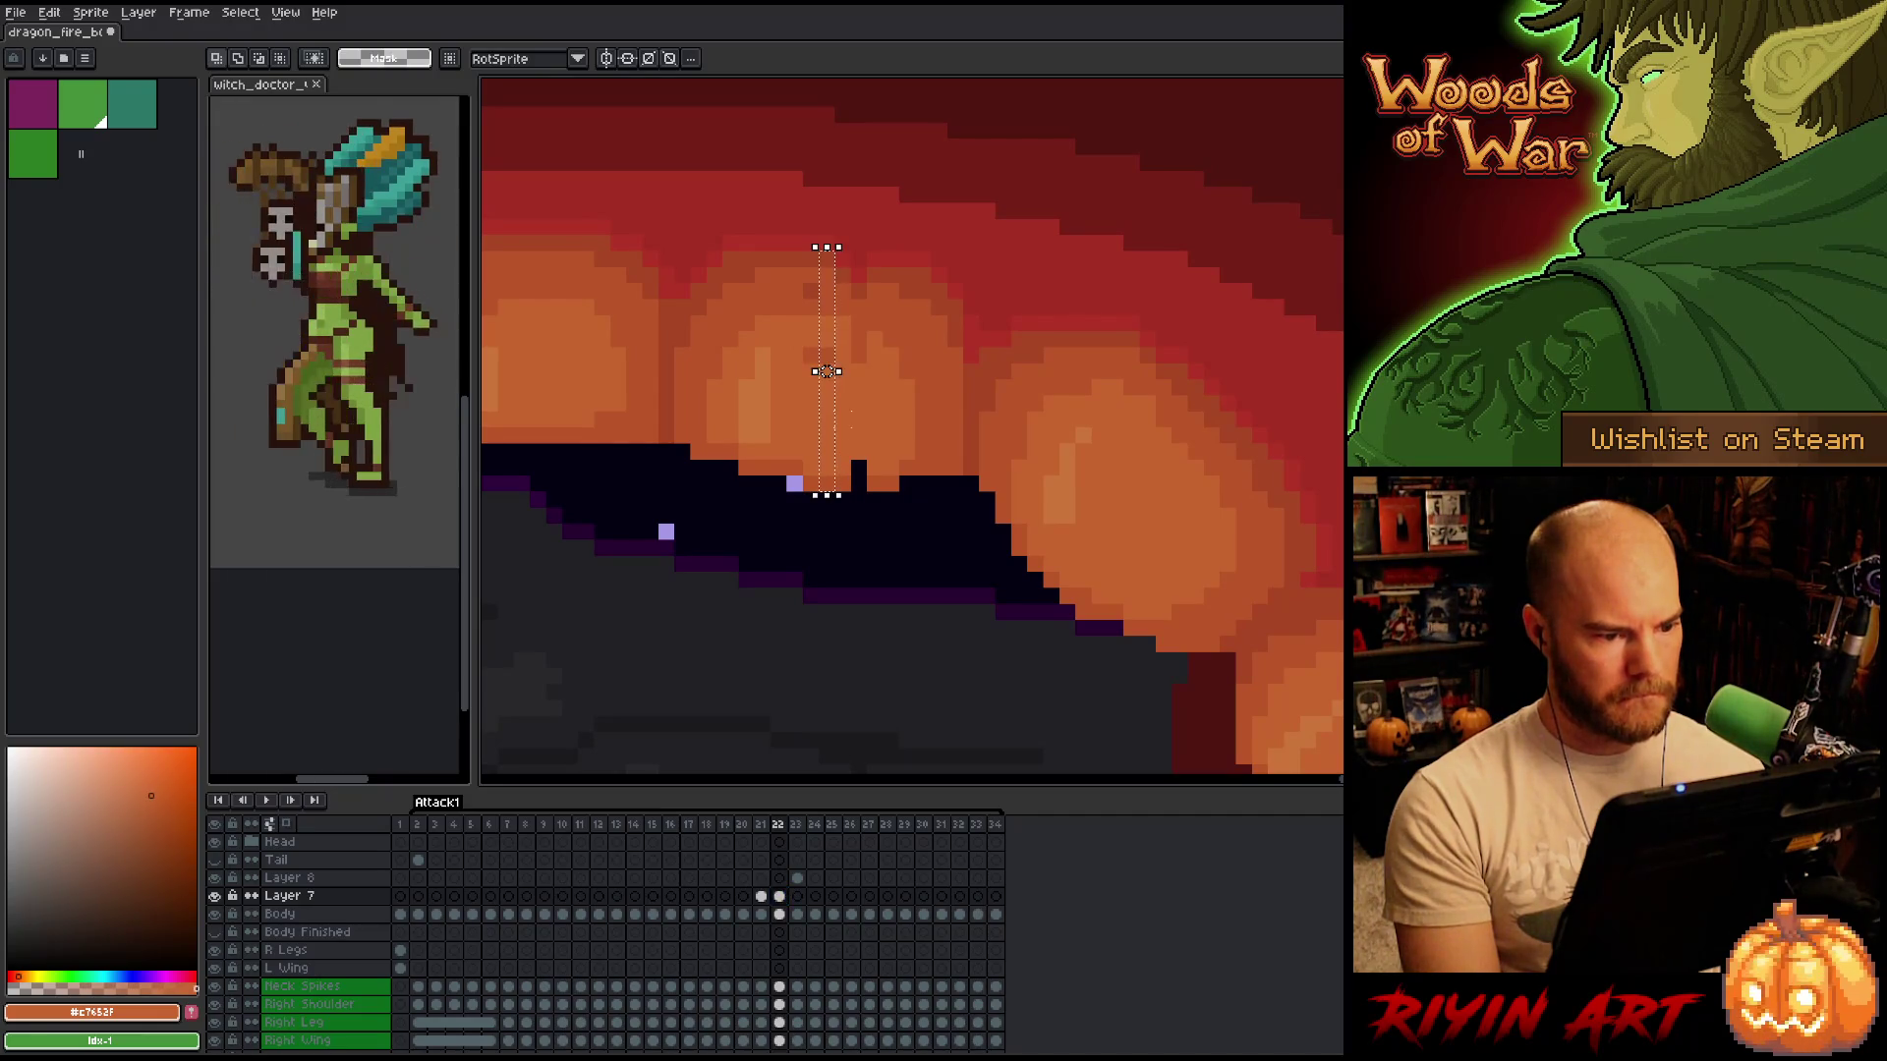
pyautogui.click(830, 370)
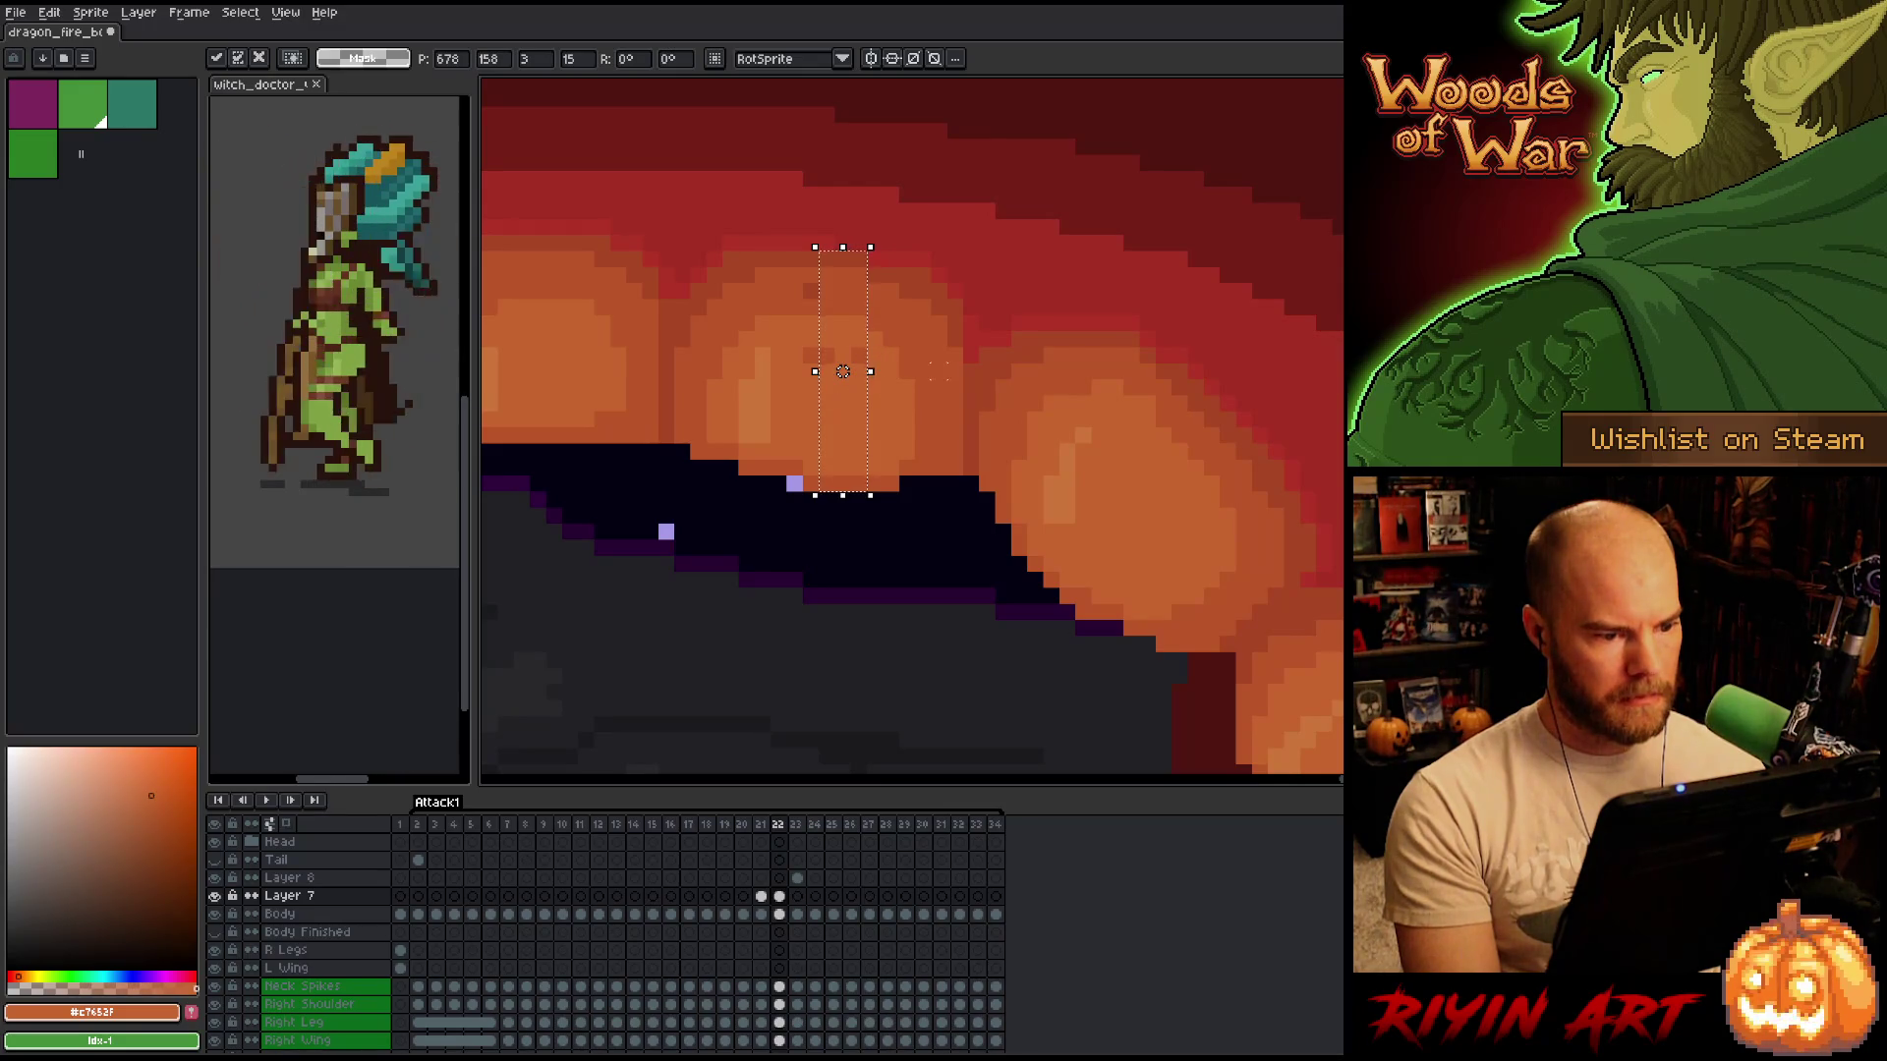
pyautogui.hotkey('ctrl', 'd')
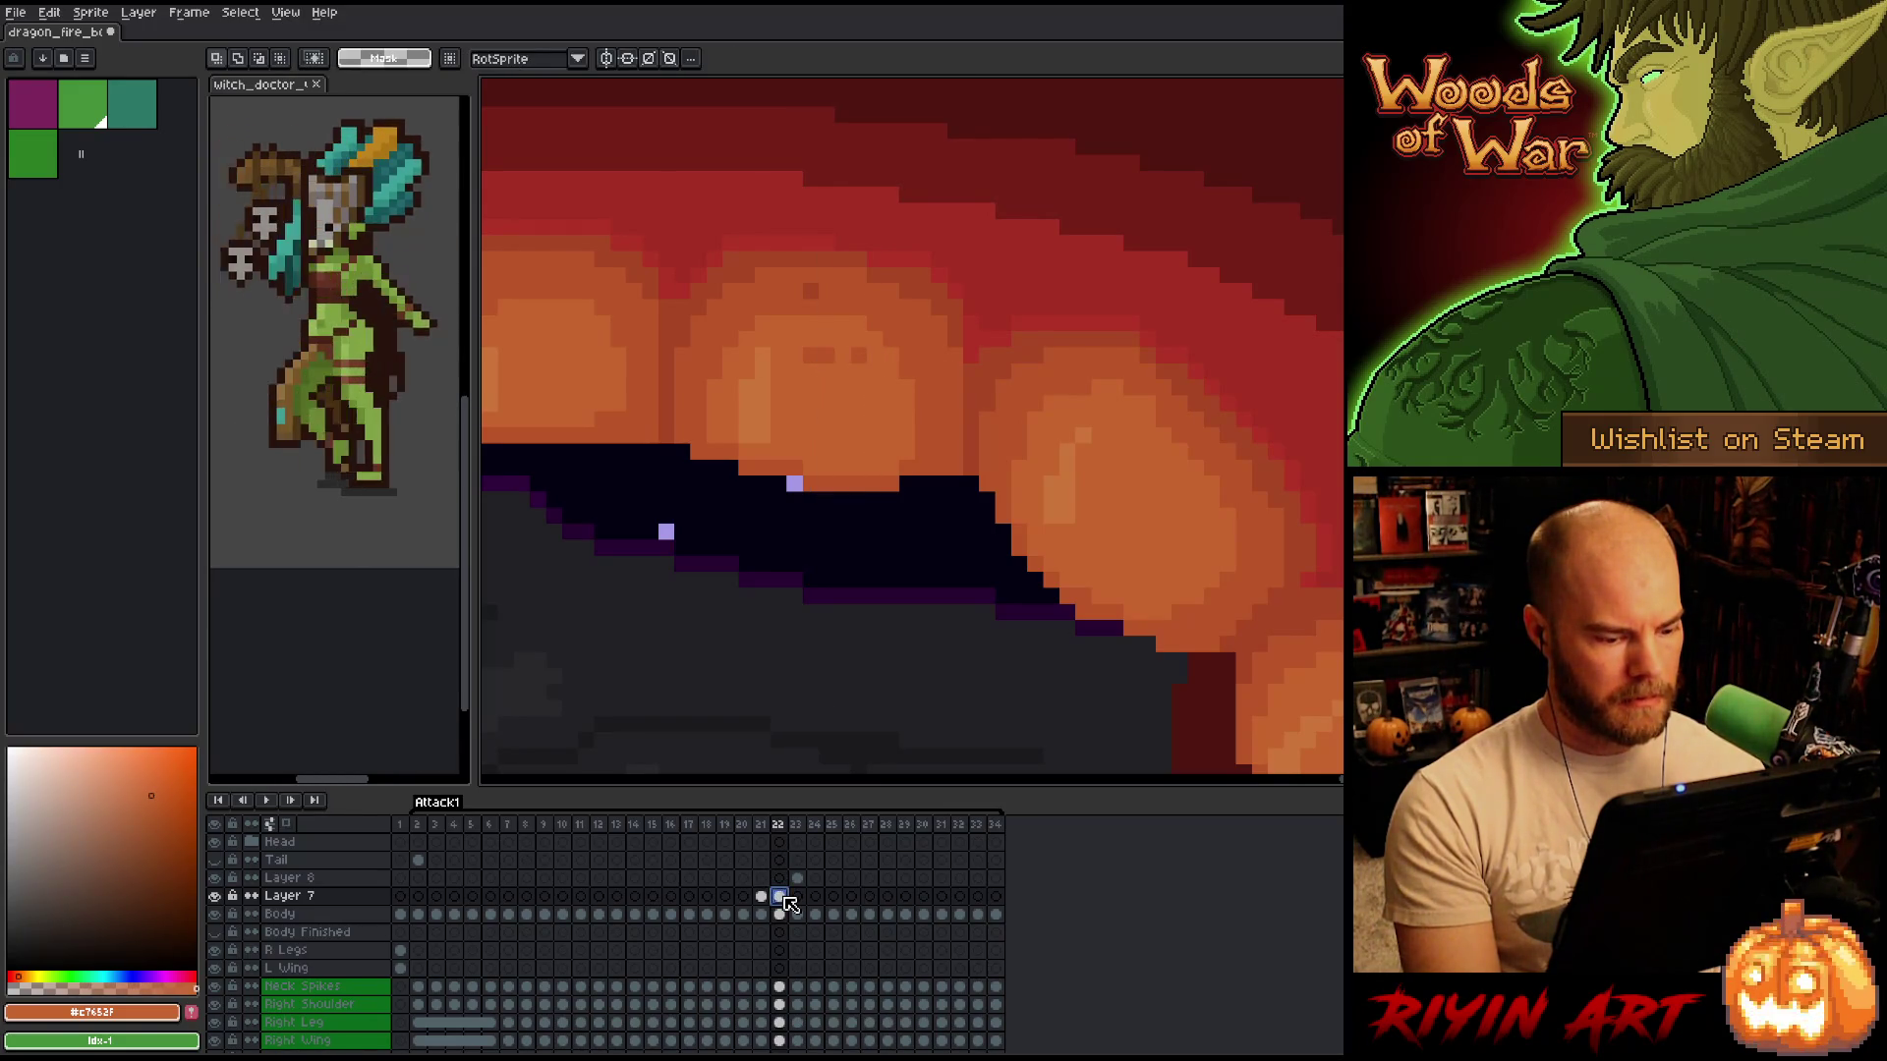
# Sample the darker and lighter tooth oranges and paint an orange touch-up pixel on the tooth.
pyautogui.click(214, 896)
pyautogui.click(214, 895)
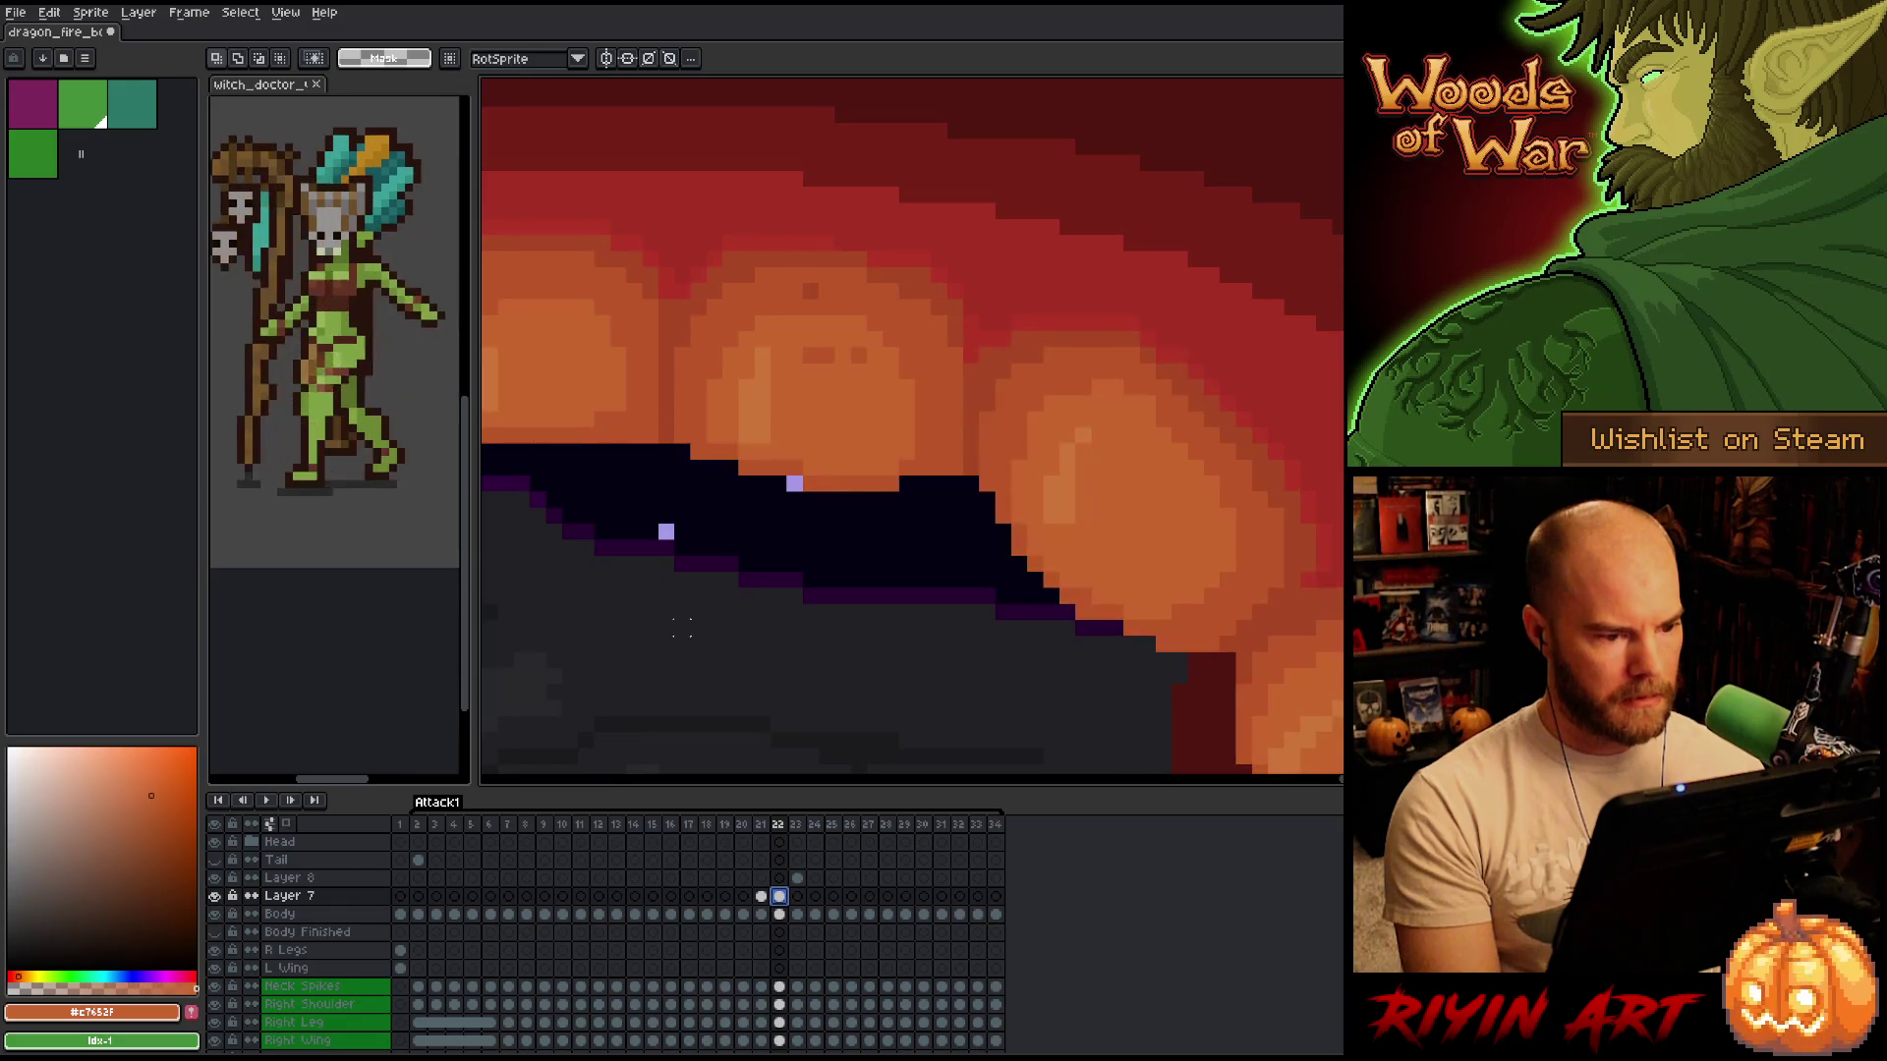
pyautogui.press('b')
pyautogui.keyDown('alt'); pyautogui.click(810, 291); pyautogui.keyUp('alt')
pyautogui.keyDown('alt'); pyautogui.click(852, 336); pyautogui.keyUp('alt')
pyautogui.click(1035, 595)
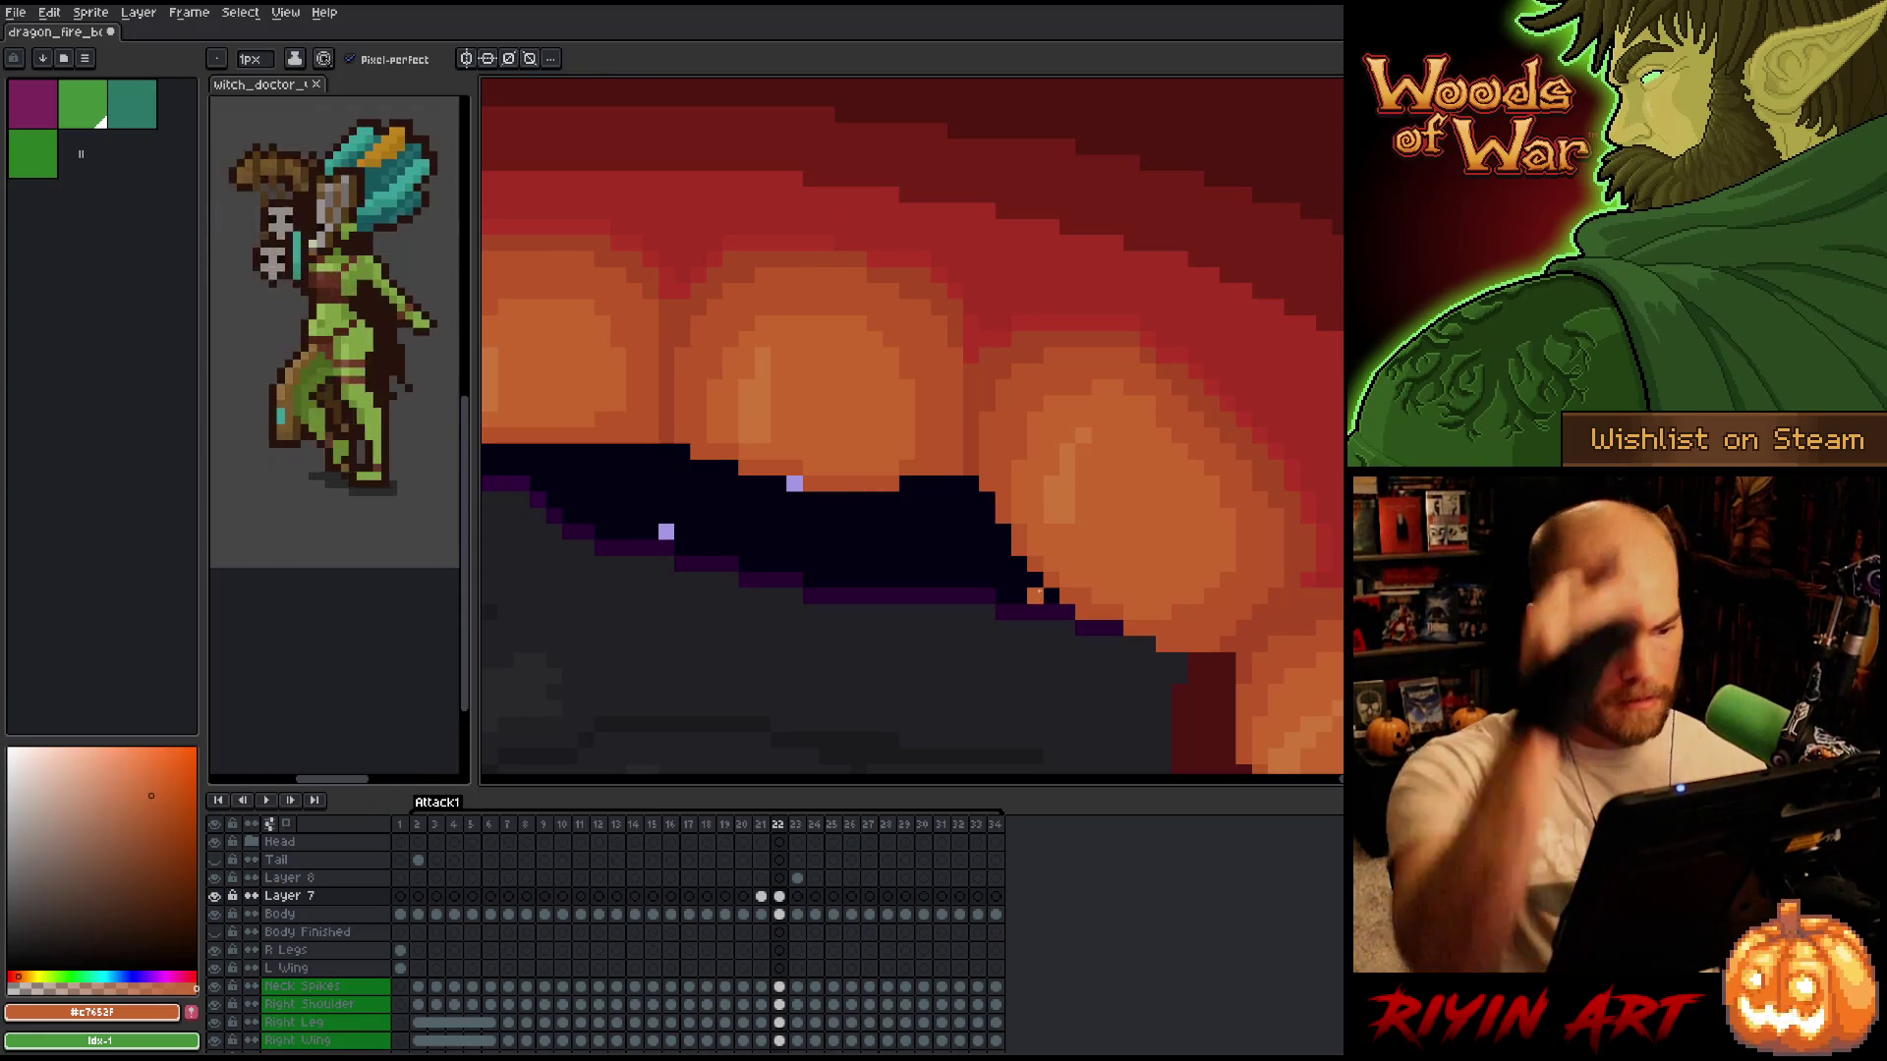
# Undo the stray pixel, touch up the tooth in orange, and erase a stray orange edge pixel.
pyautogui.hotkey('ctrl', 'z')
pyautogui.click(906, 484)
pyautogui.keyDown('alt'); pyautogui.click(954, 404); pyautogui.keyUp('alt')
pyautogui.click(906, 483)
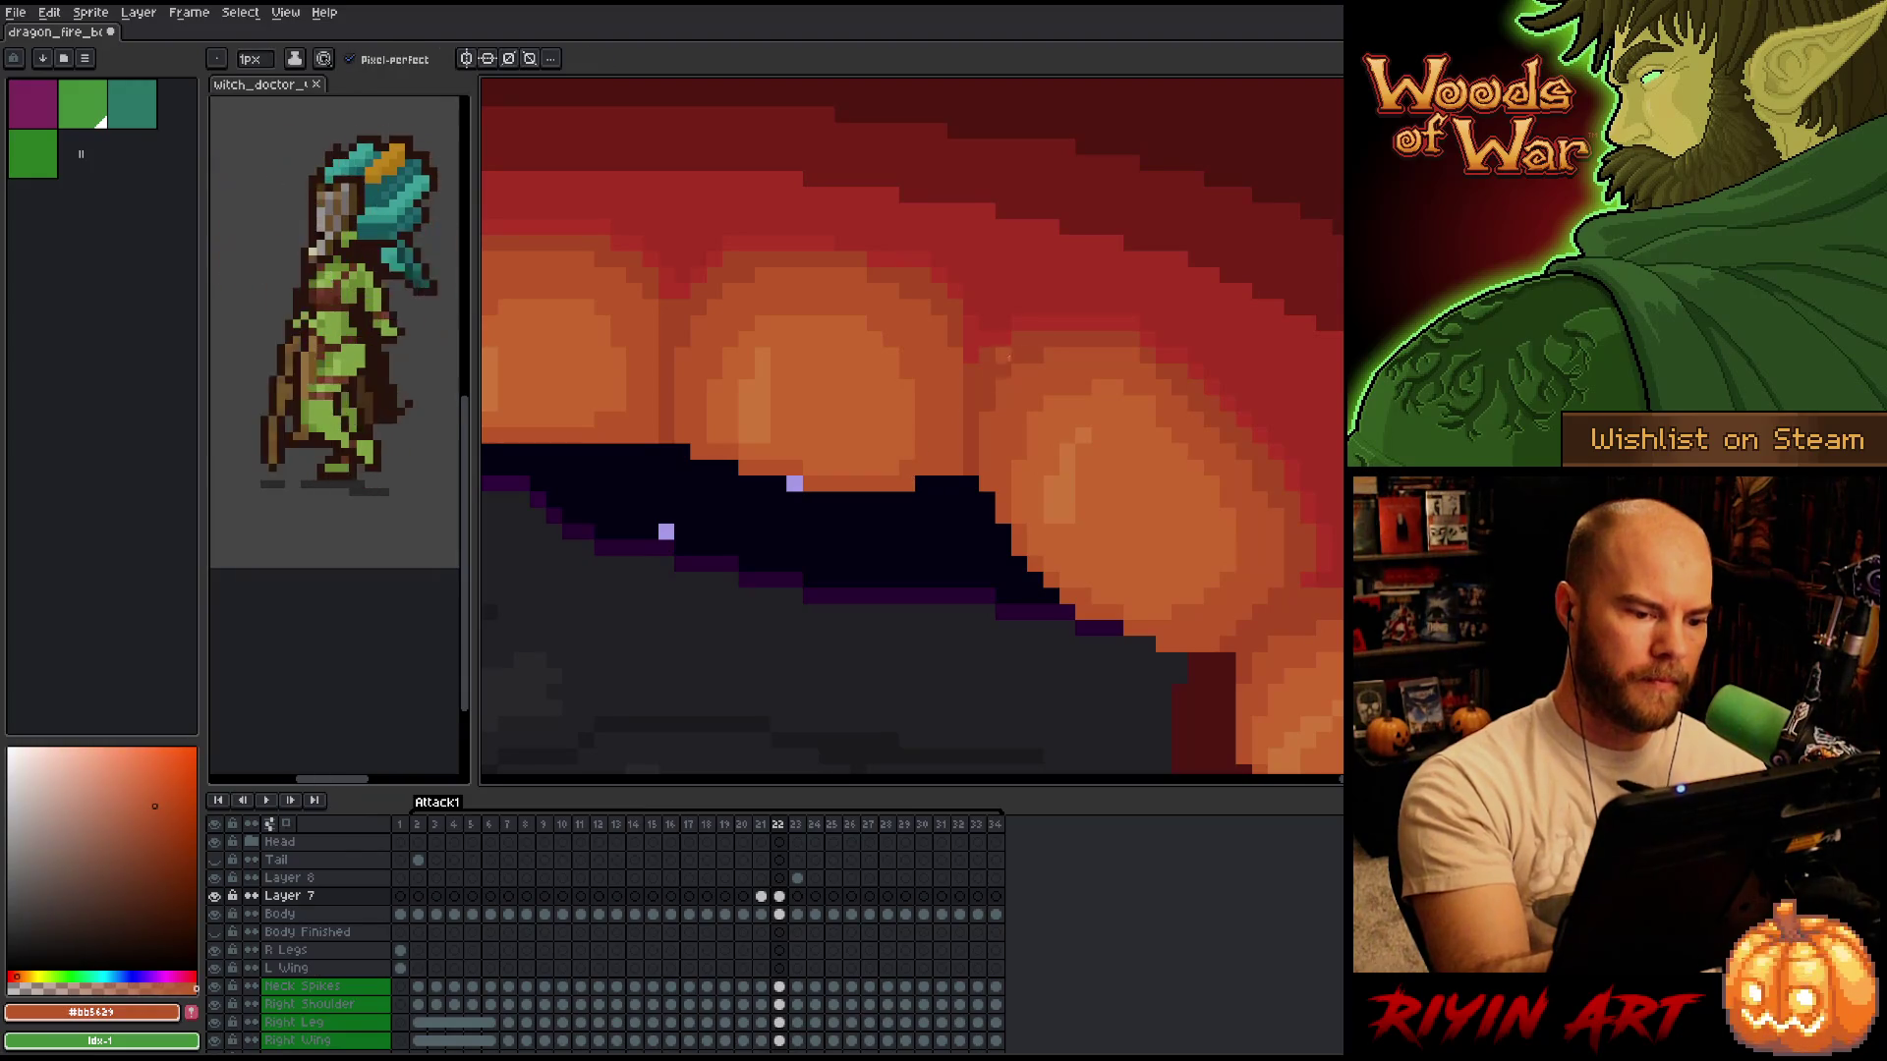
pyautogui.press('e')
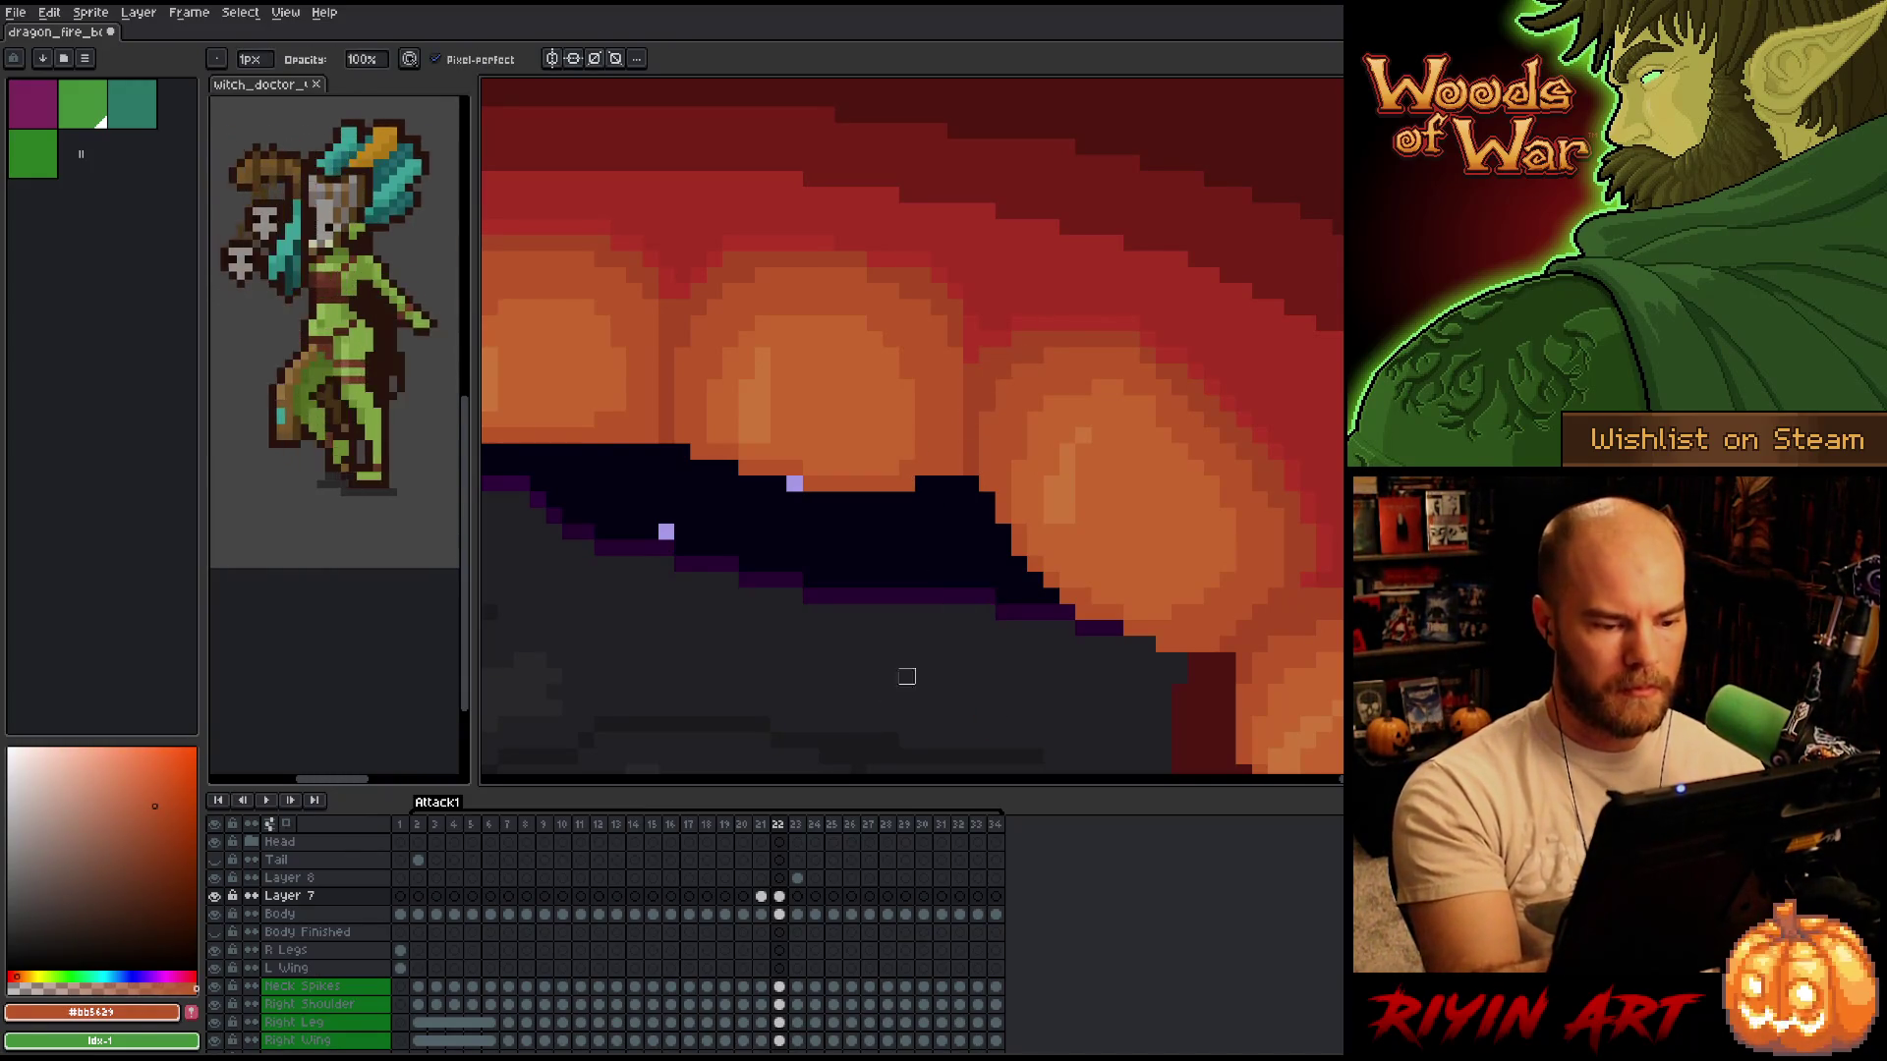
pyautogui.click(779, 914)
pyautogui.click(954, 467)
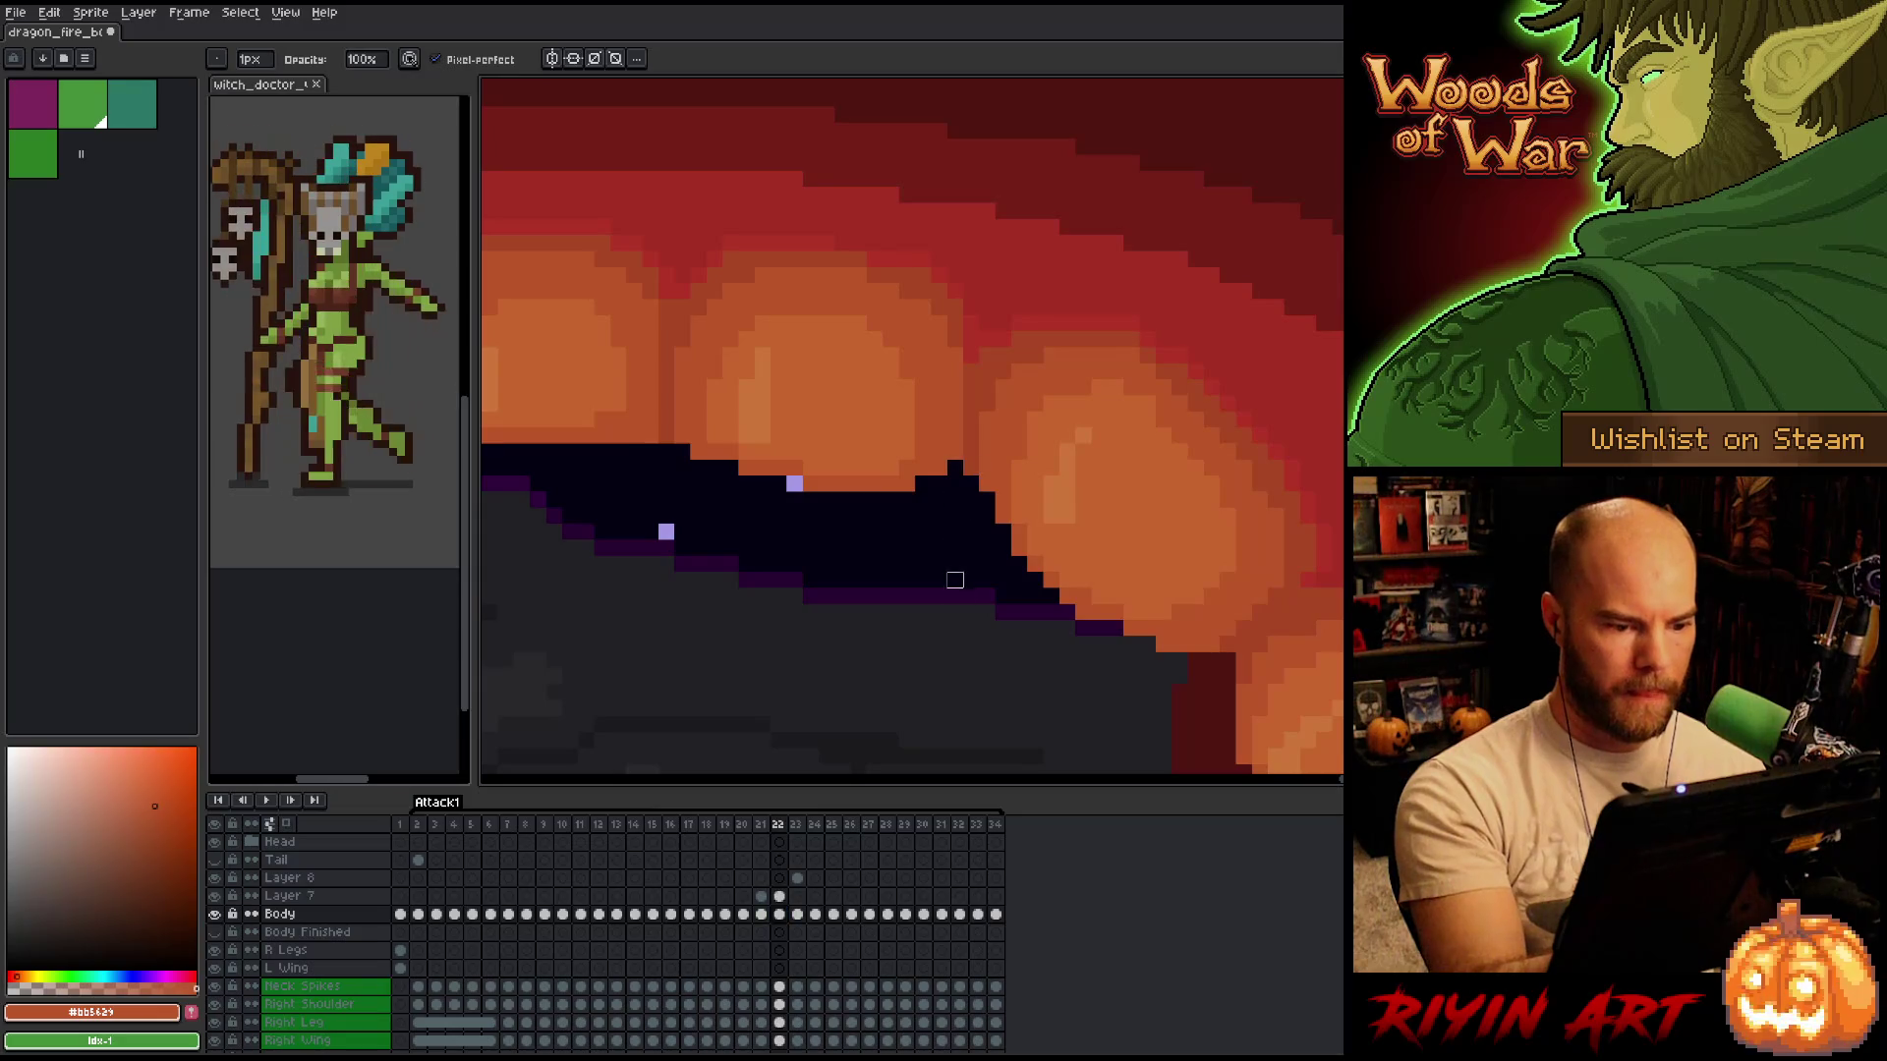
pyautogui.click(780, 897)
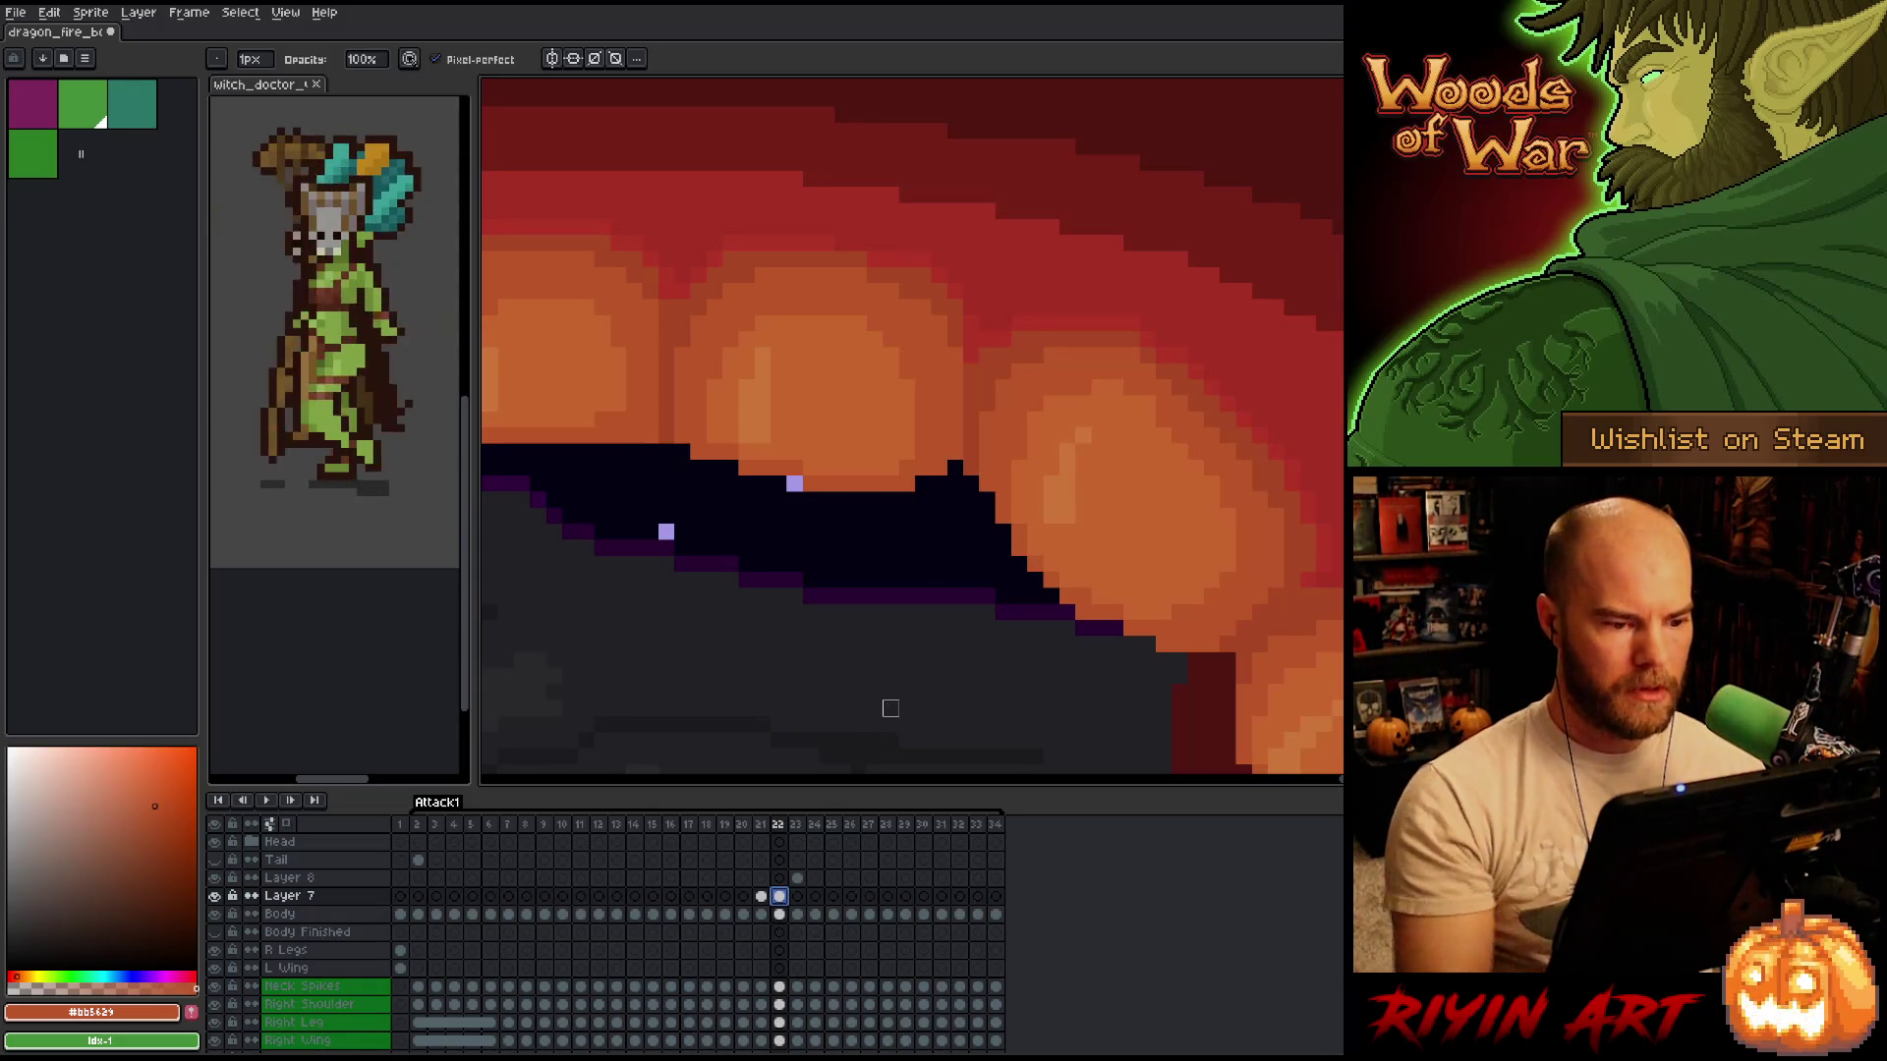
# Eyedrop the dark red #b13327 from the mouth as the current colour.
pyautogui.scroll(-1, 887, 697)
pyautogui.scroll(-1, 825, 703)
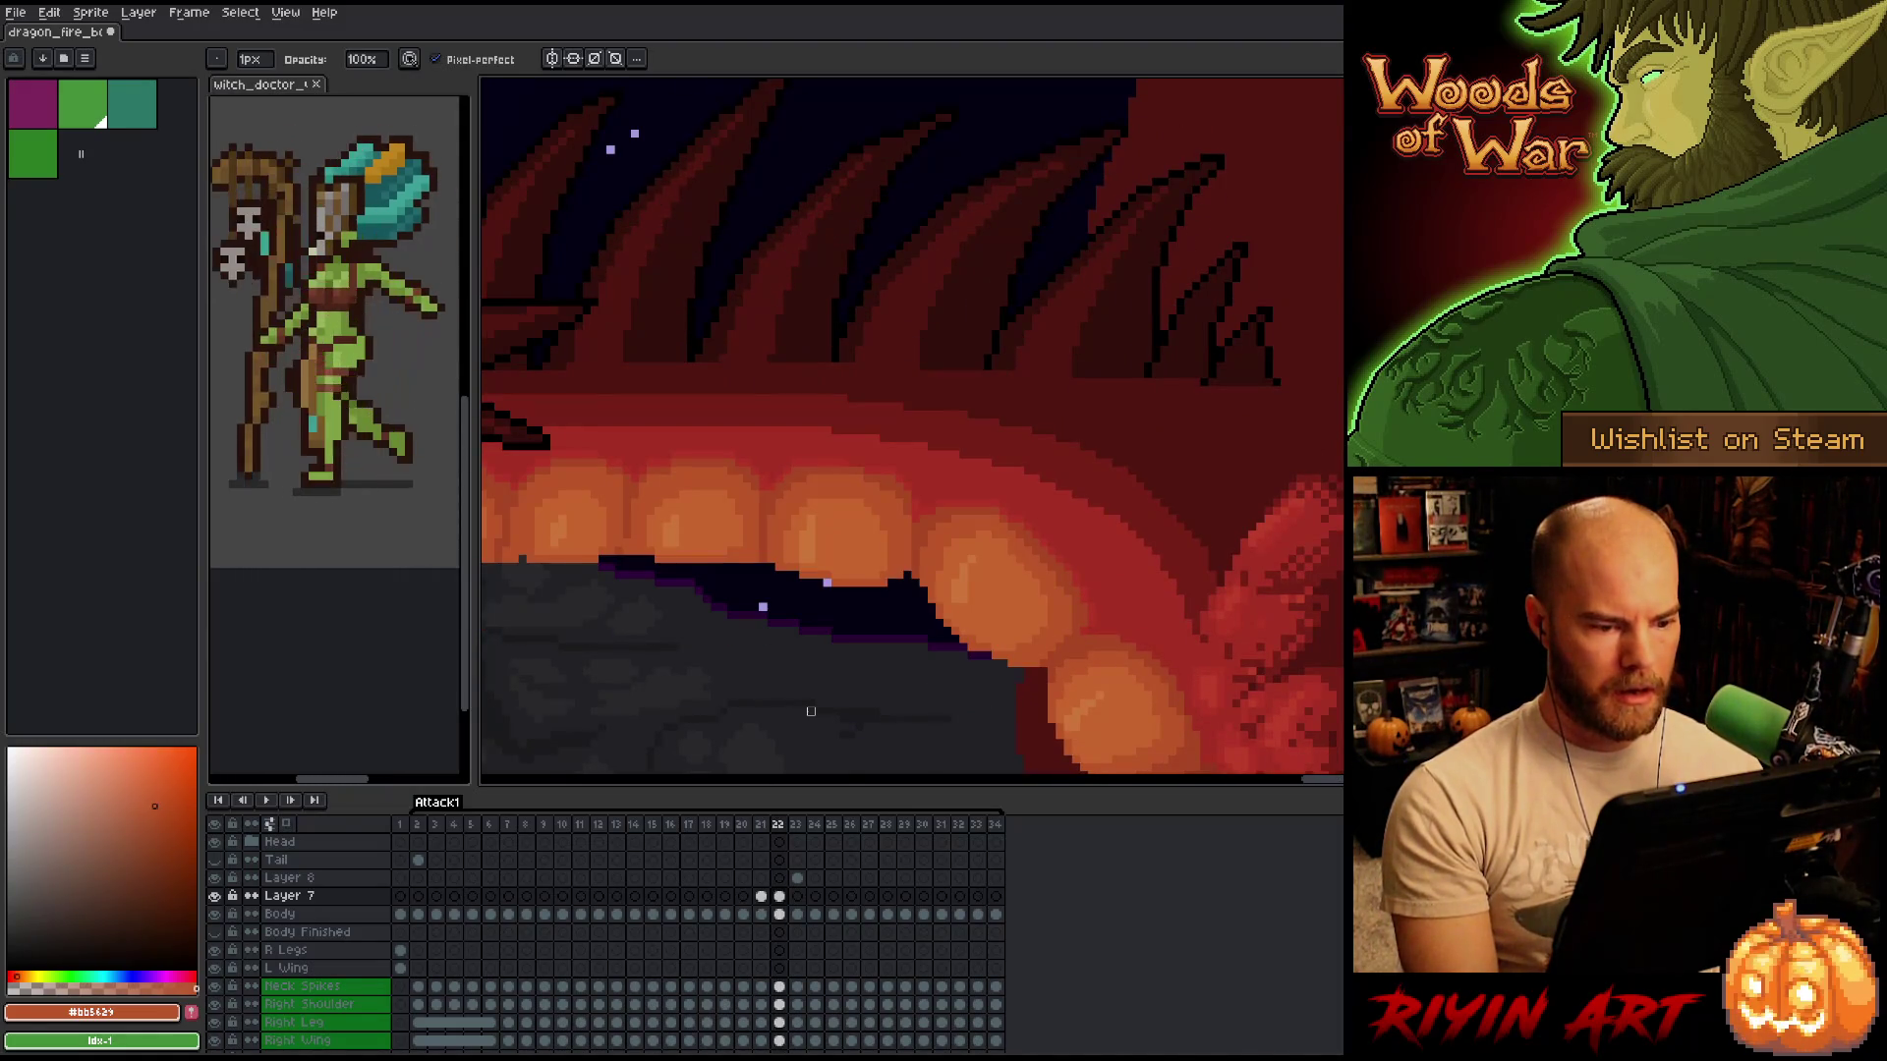
pyautogui.scroll(1, 924, 582)
pyautogui.press('Right')
pyautogui.press('Left')
pyautogui.keyDown('alt'); pyautogui.click(924, 485); pyautogui.keyUp('alt')
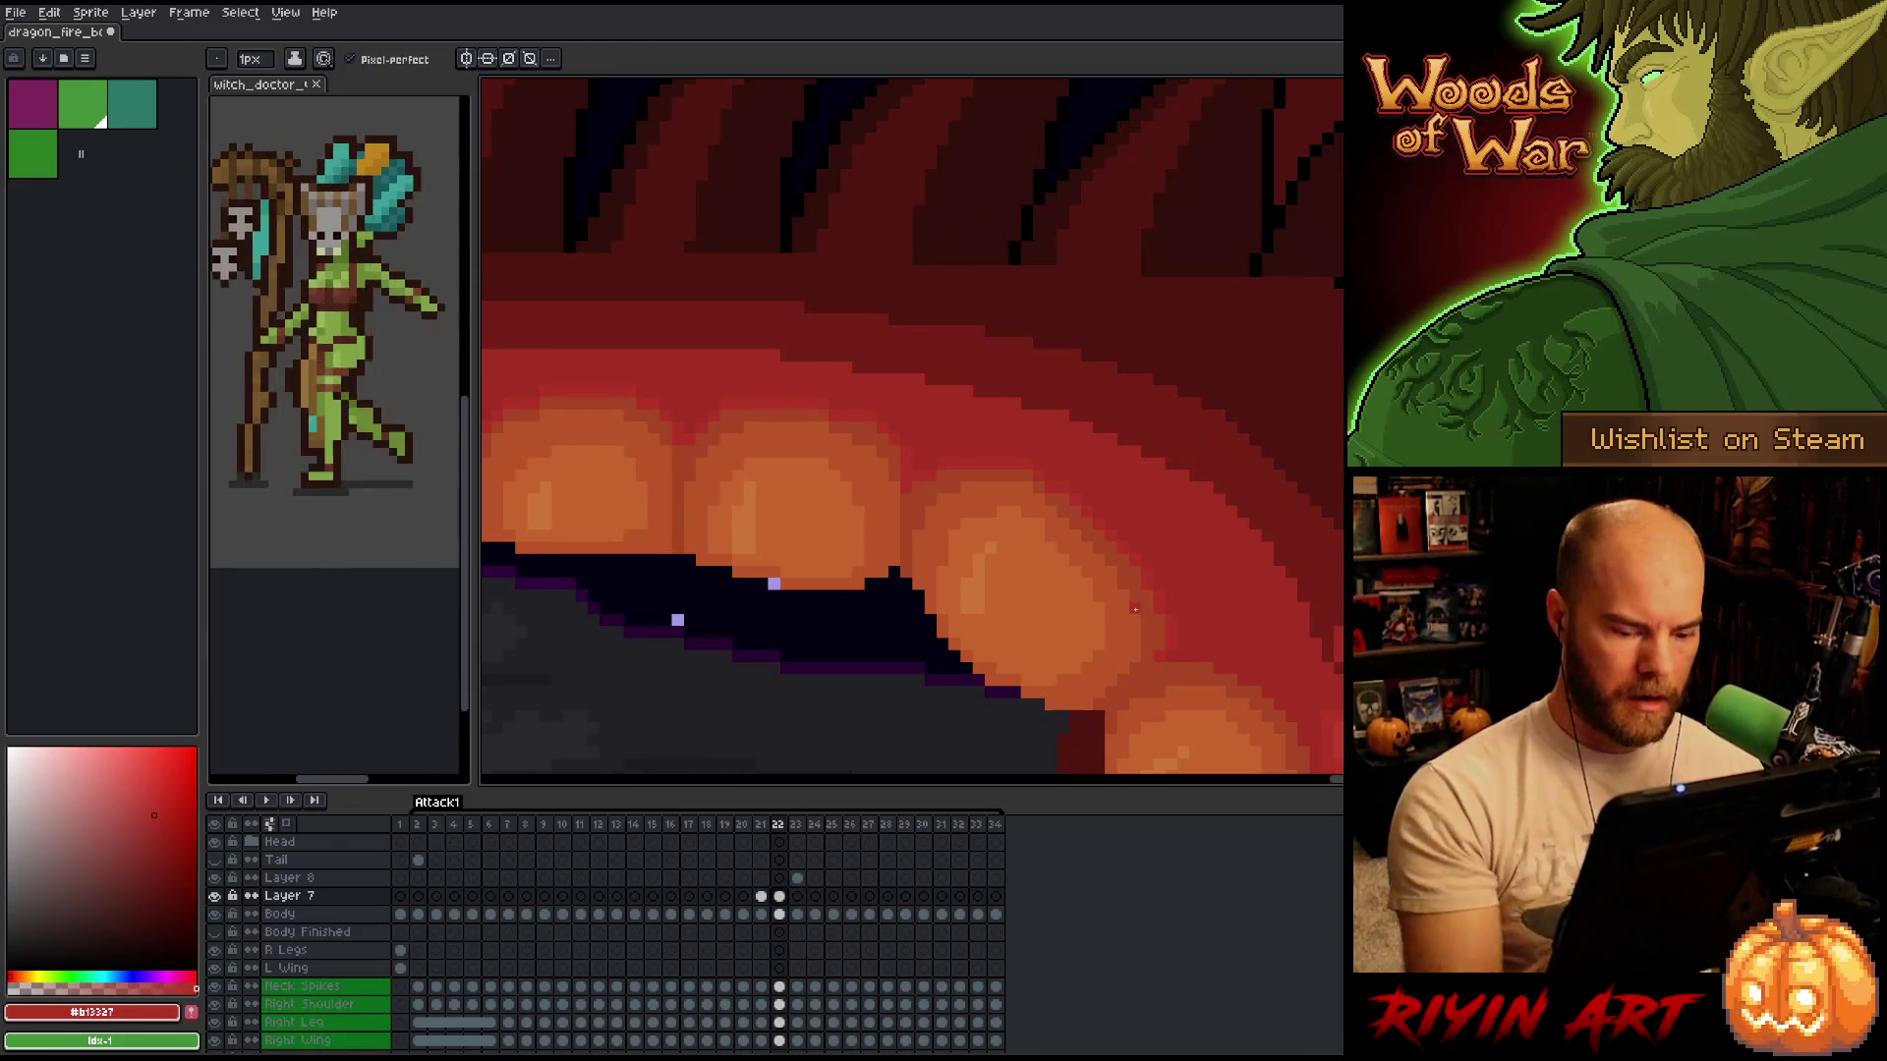
pyautogui.scroll(-5, 1135, 609)
pyautogui.press('Left')
# Compare the belly across frames 21 and 22 by toggling Layer 7's visibility, leaving it shown.
pyautogui.press('Right')
pyautogui.press('Left')
pyautogui.press('Right')
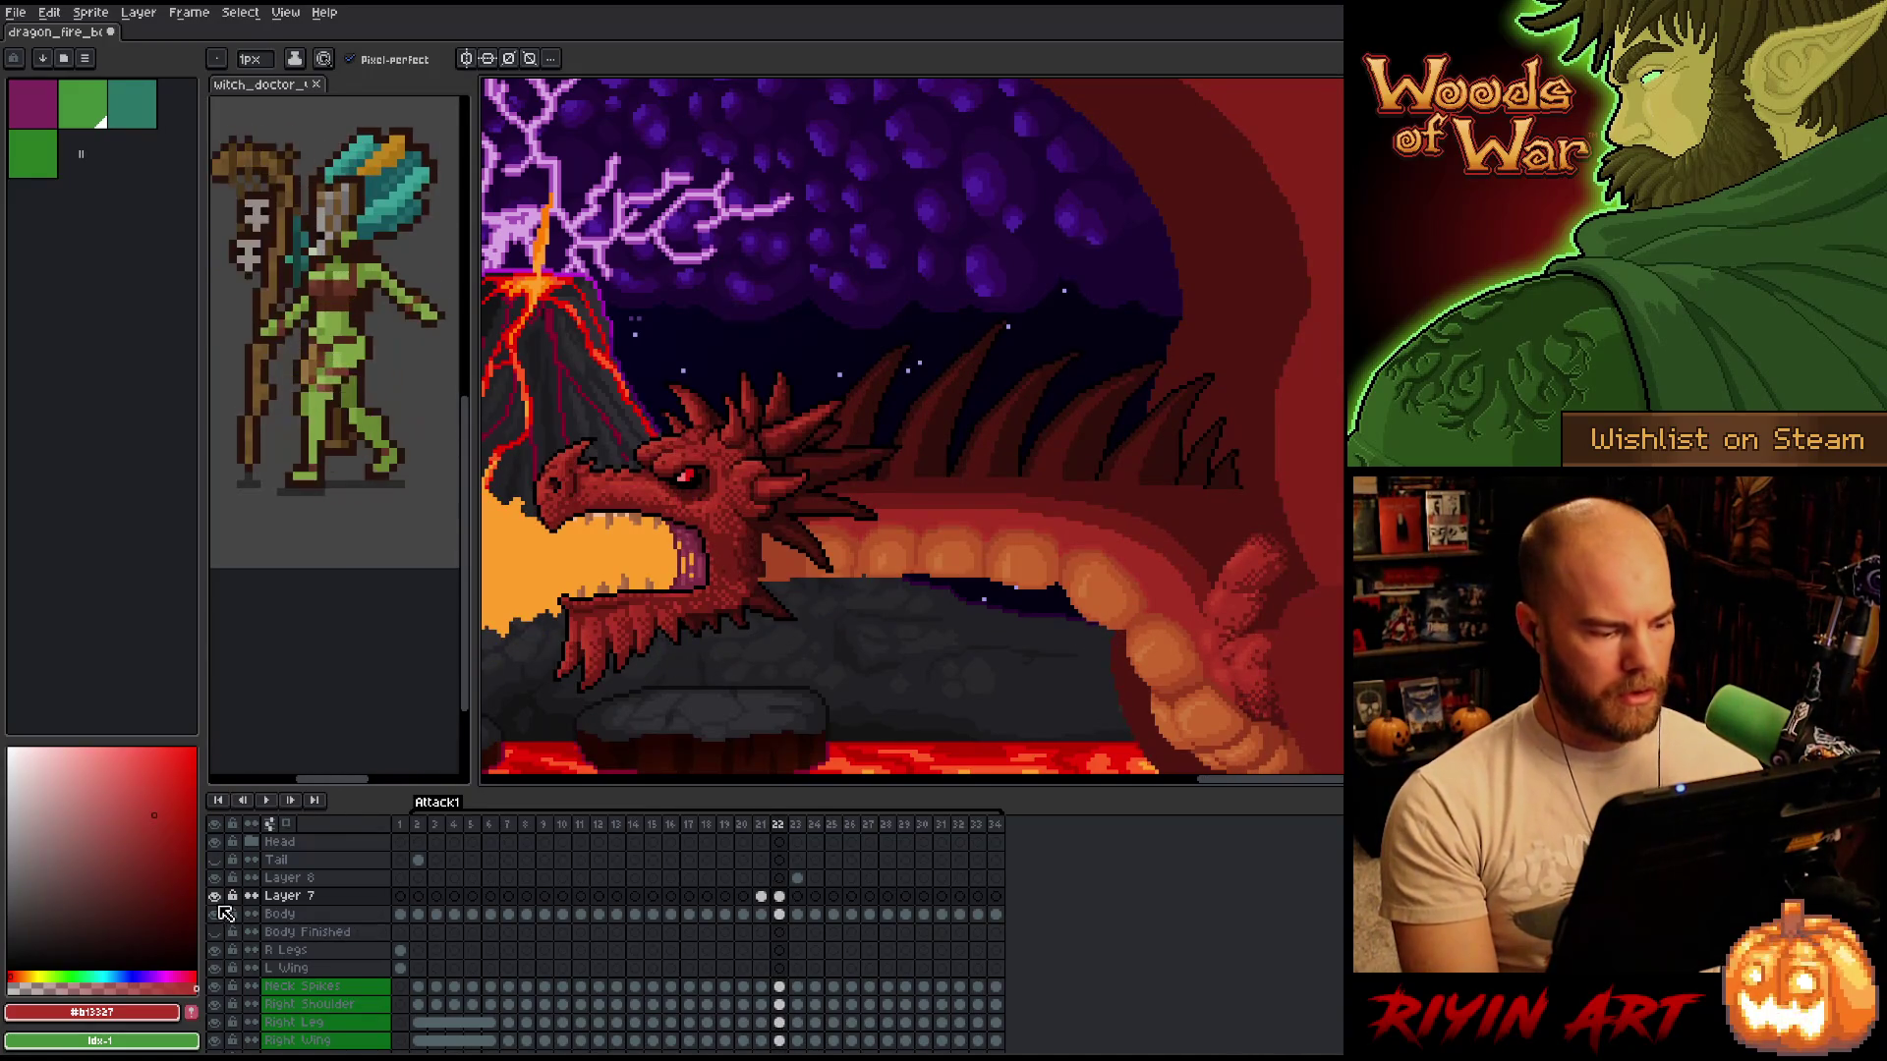
pyautogui.click(216, 896)
pyautogui.click(216, 897)
pyautogui.click(217, 896)
pyautogui.click(216, 896)
pyautogui.click(217, 896)
pyautogui.click(216, 897)
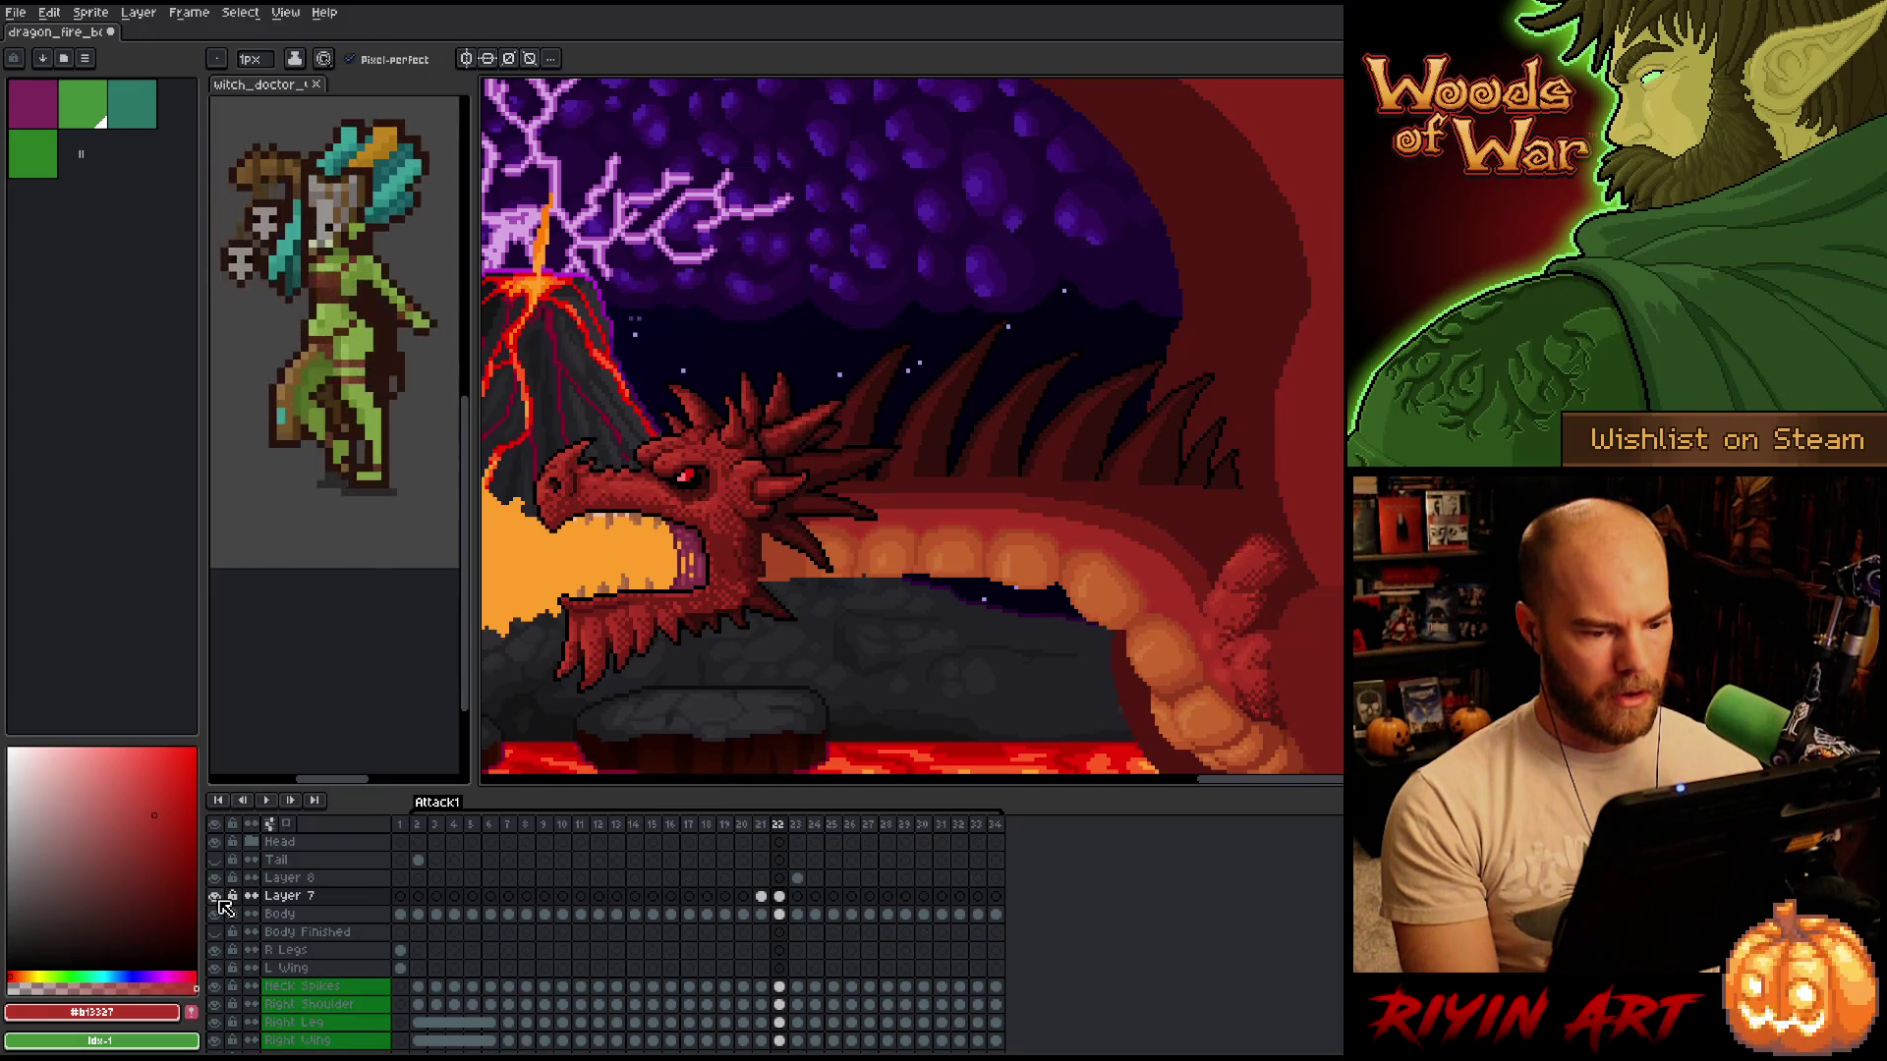
pyautogui.click(216, 897)
pyautogui.press('Left')
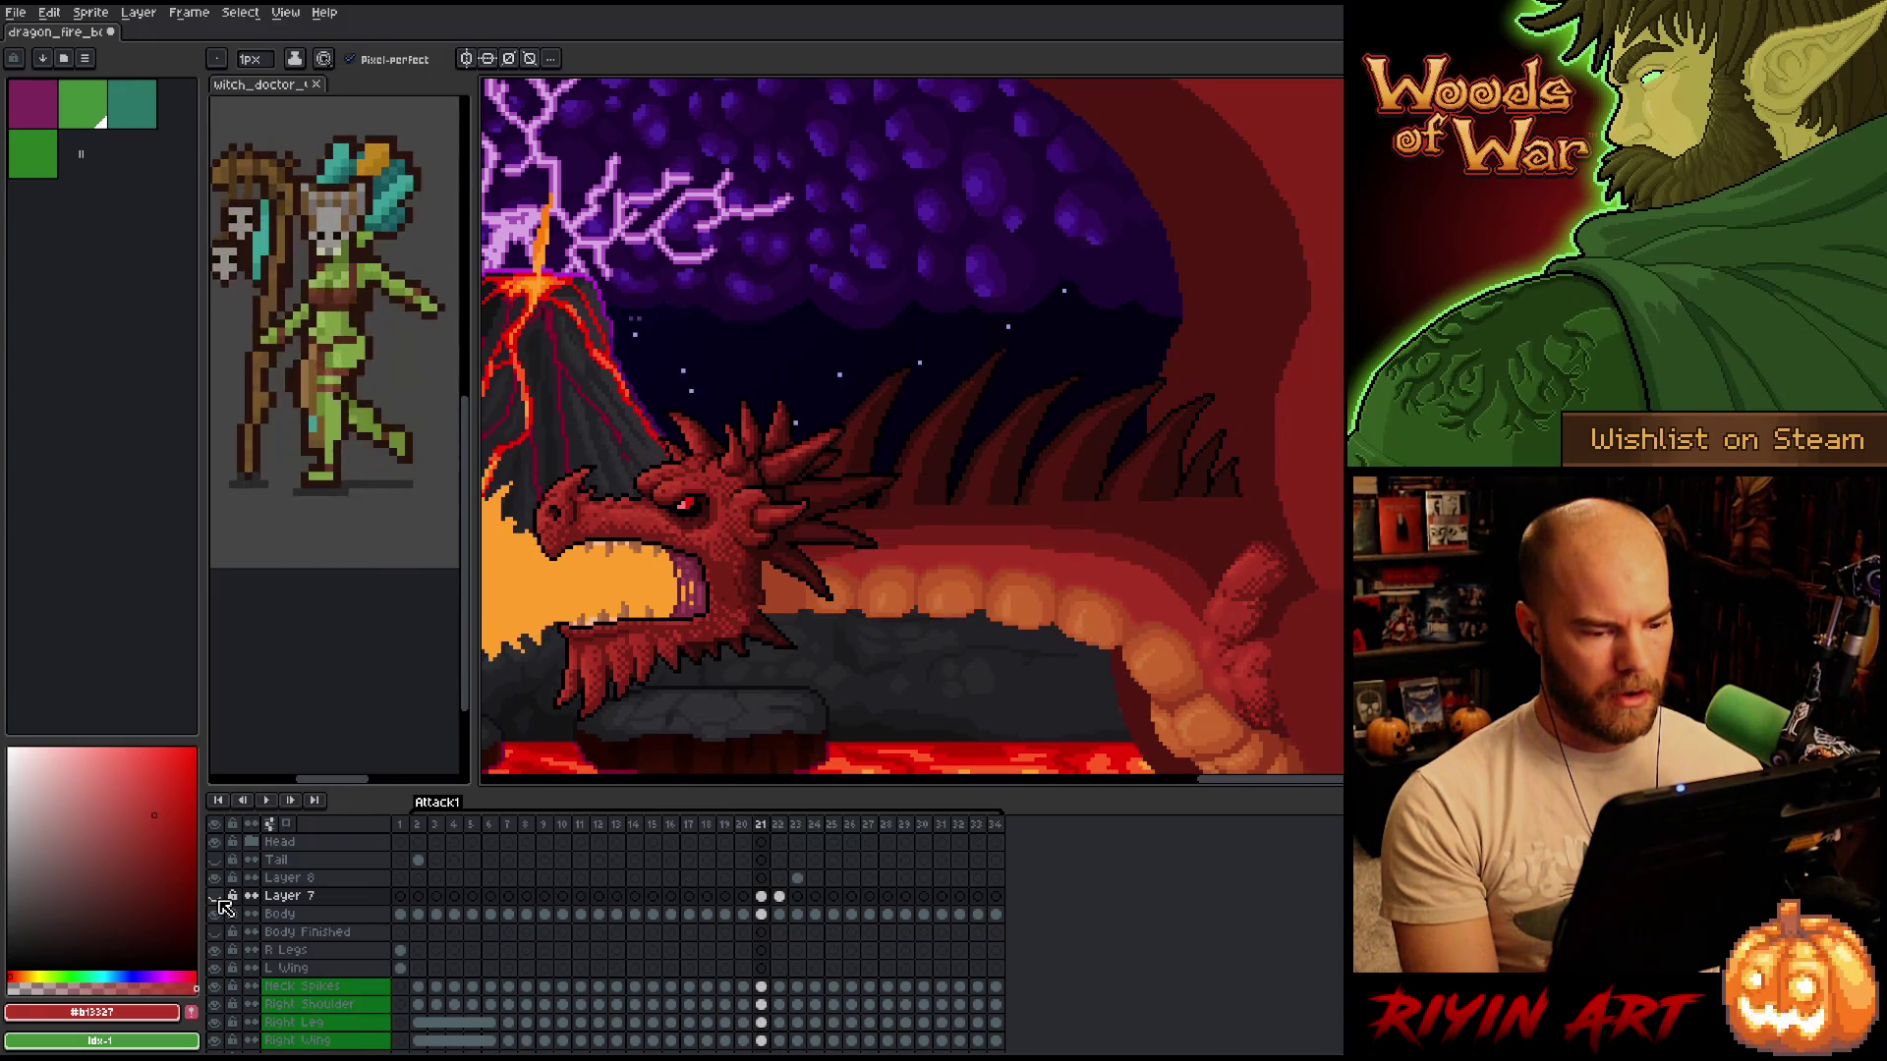
pyautogui.press('Right')
pyautogui.press('Left')
pyautogui.press('Right')
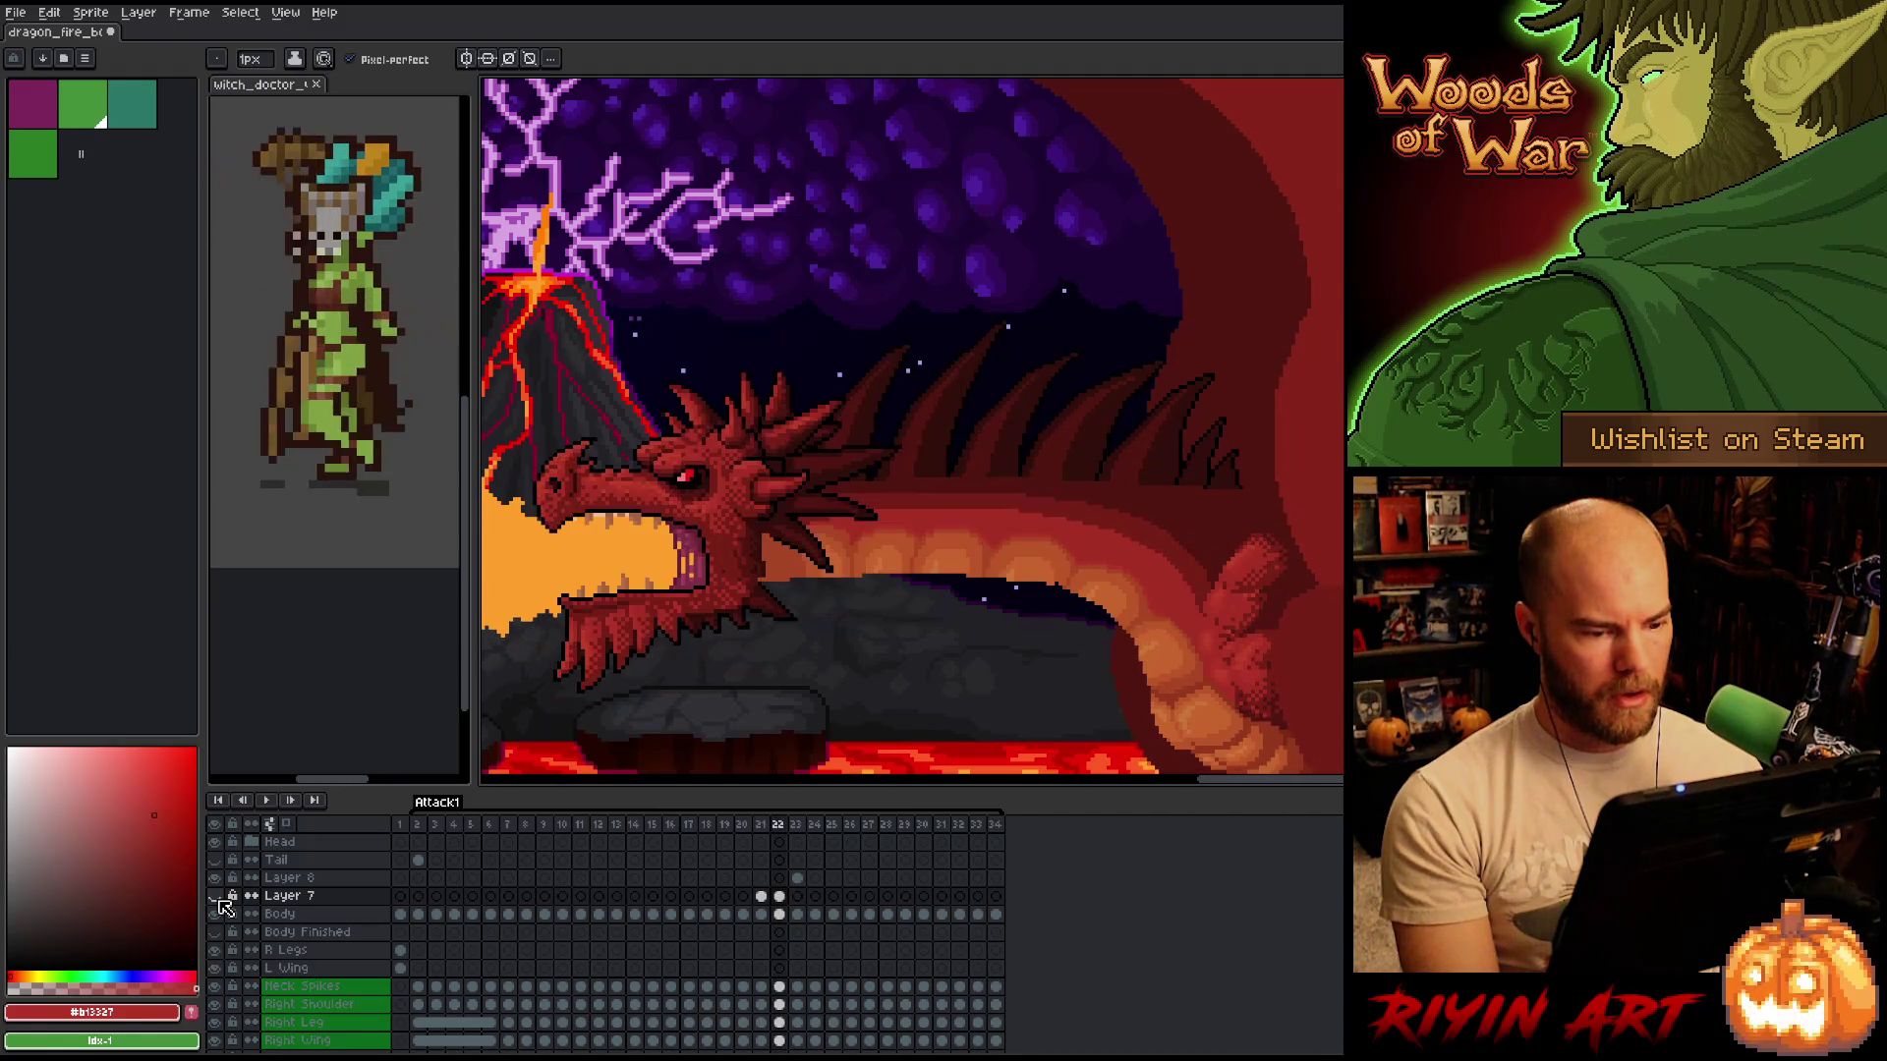
pyautogui.click(216, 896)
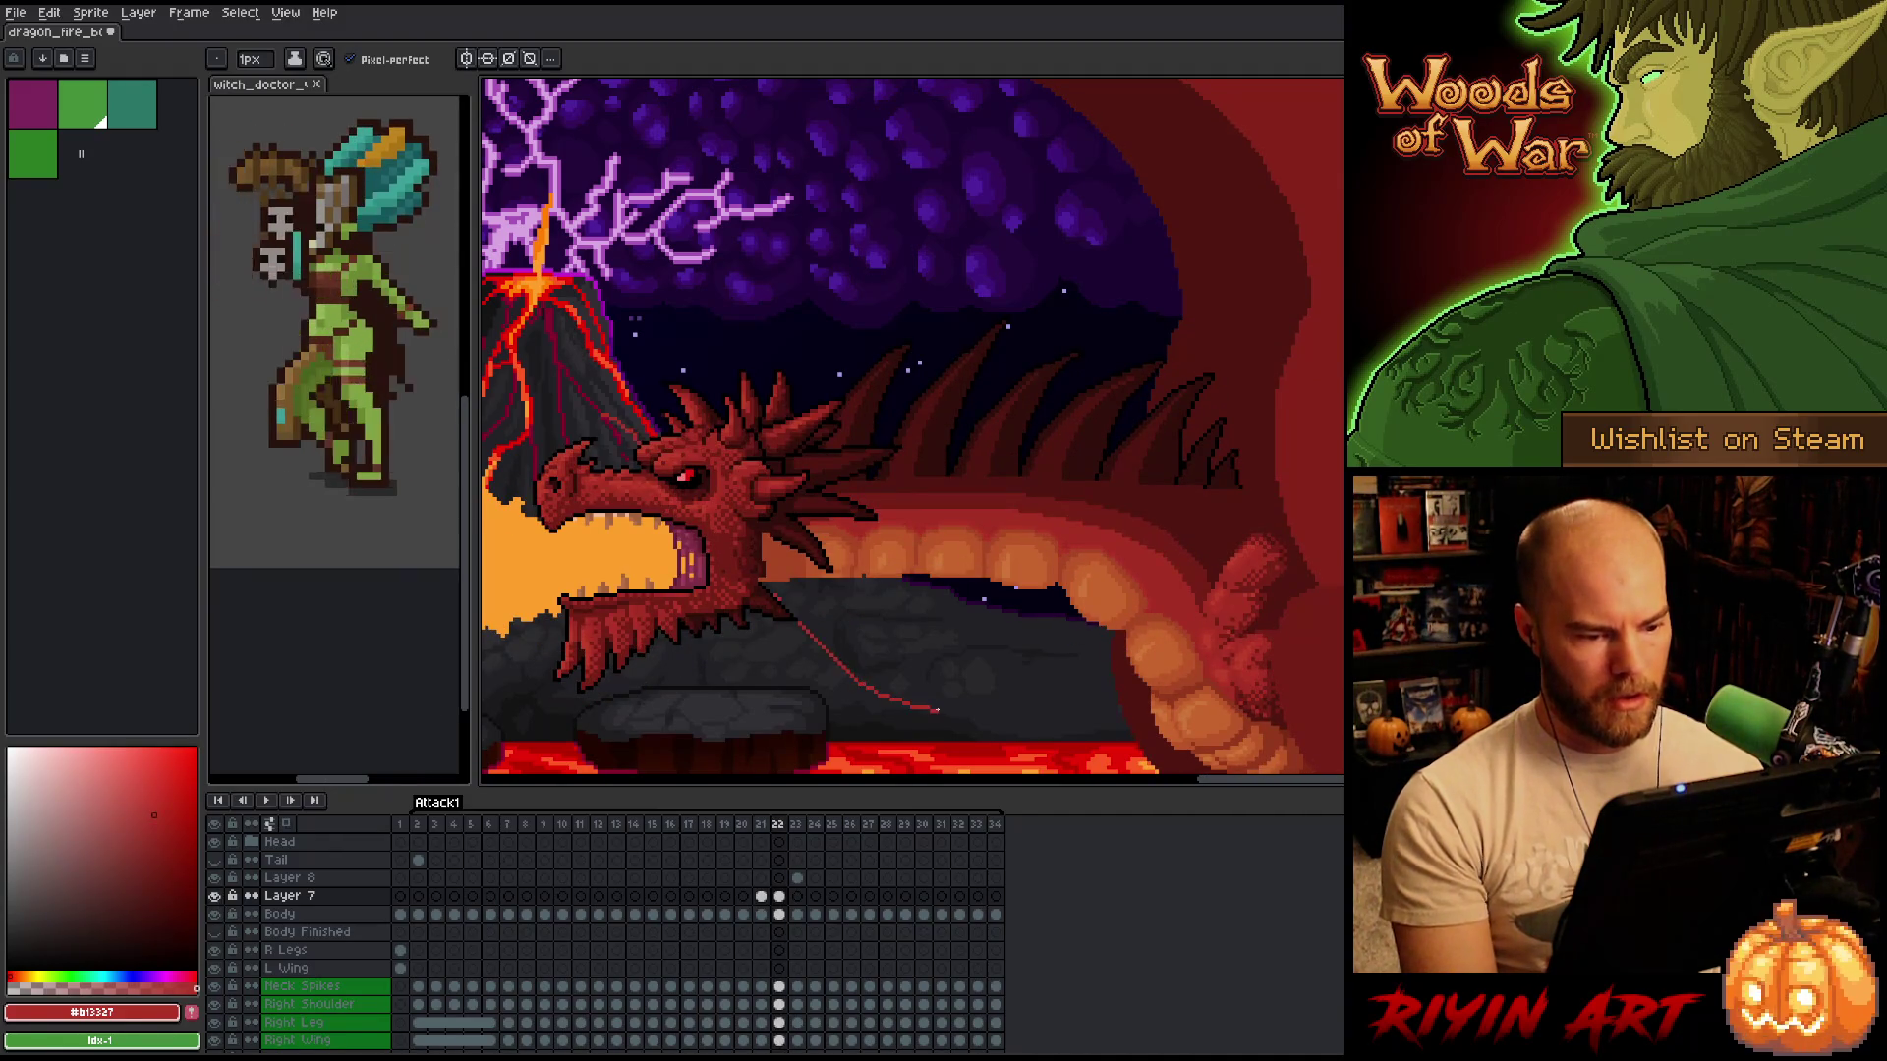
# Draw a rectangular selection around the dragon's head.
pyautogui.press('m')
pyautogui.moveTo(636, 359); pyautogui.dragTo(987, 747)
pyautogui.scroll(5, 985, 570)
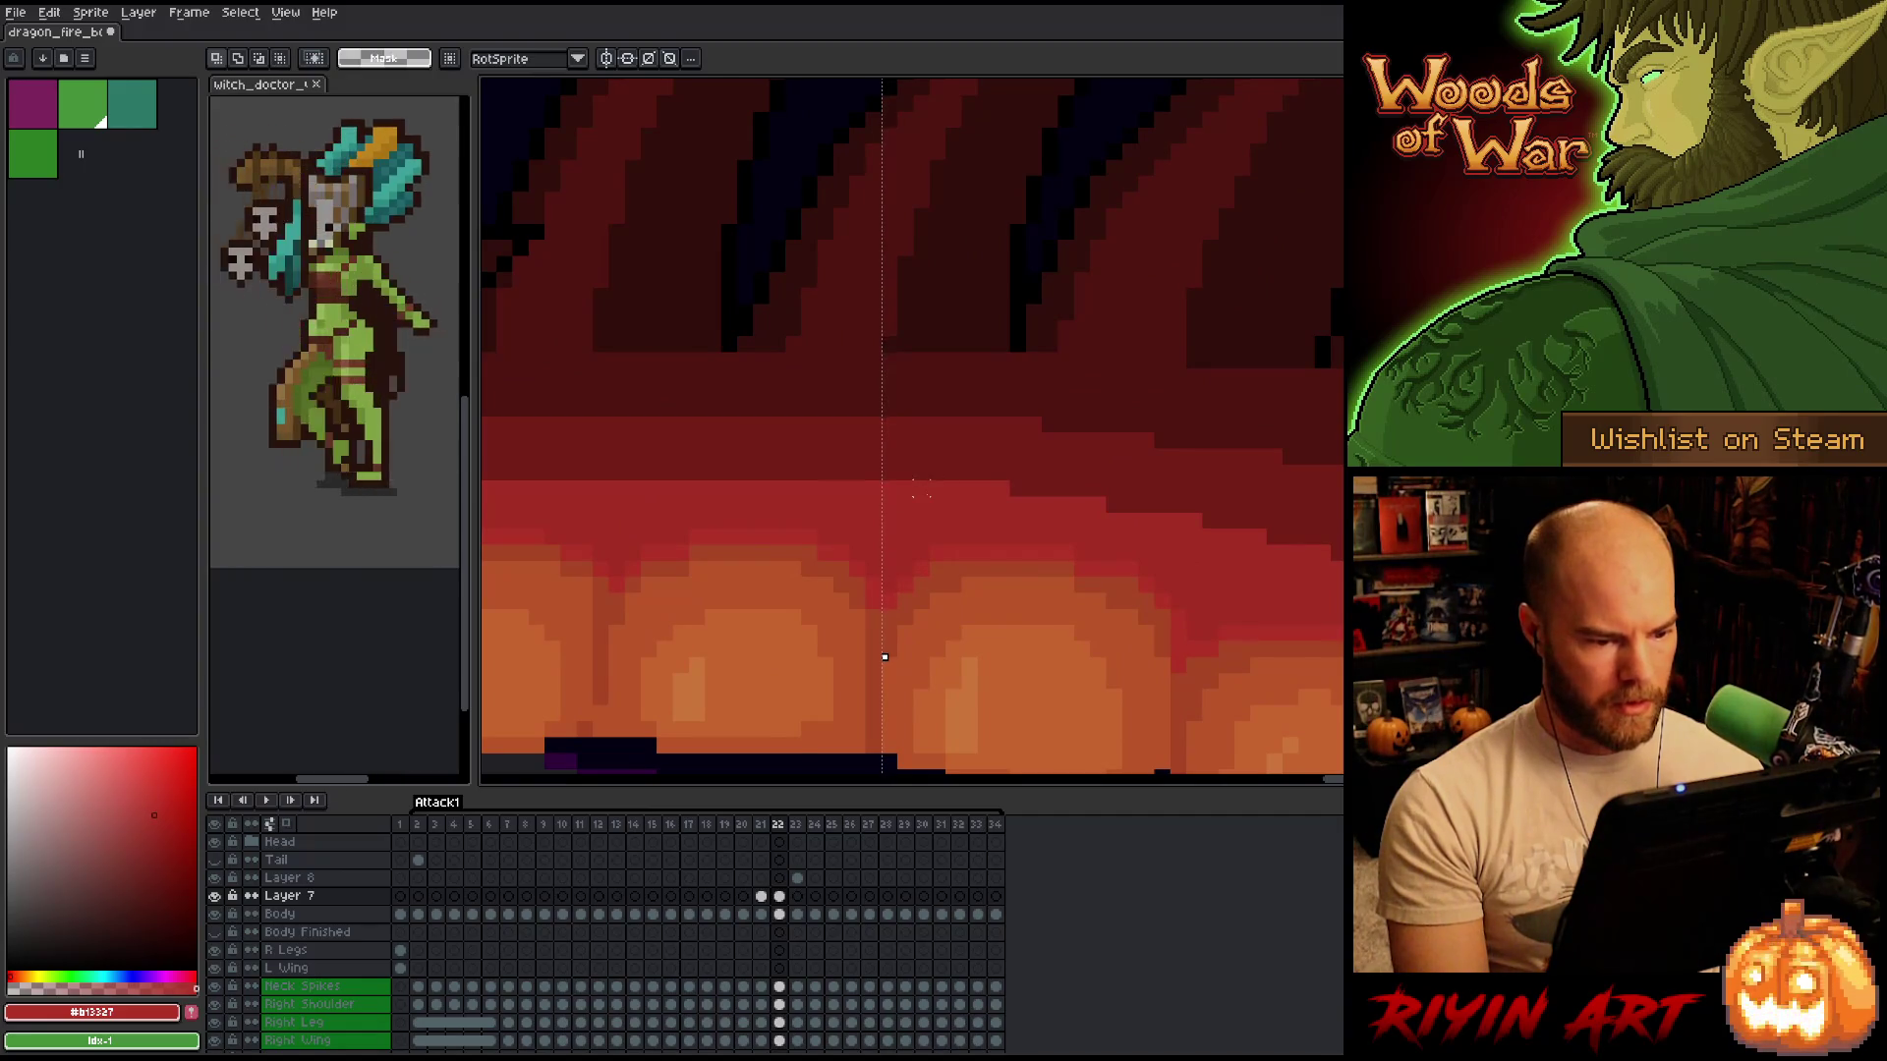
pyautogui.scroll(-5, 924, 639)
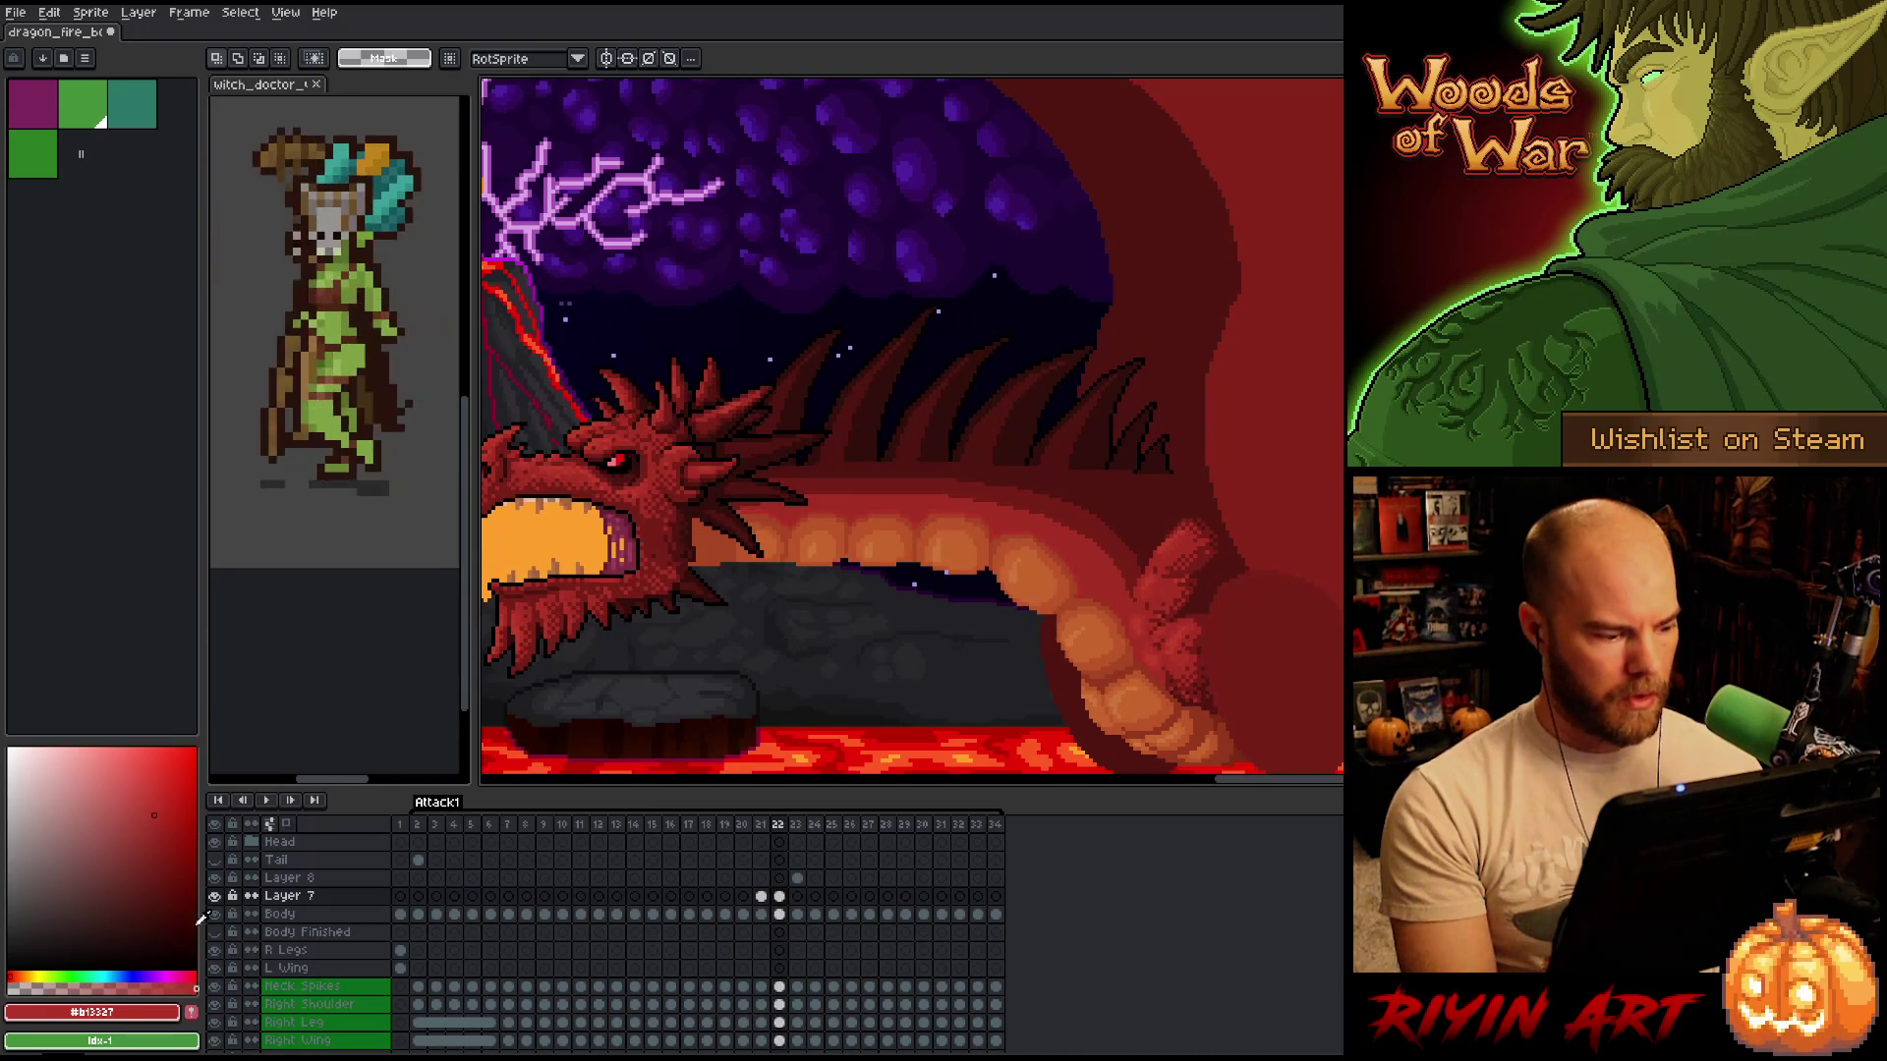
# Toggle Layer 7 again to check the belly, then show frame 21.
pyautogui.click(215, 895)
pyautogui.click(217, 897)
pyautogui.click(216, 895)
pyautogui.click(216, 895)
pyautogui.click(216, 895)
pyautogui.click(216, 895)
pyautogui.click(216, 895)
pyautogui.click(216, 895)
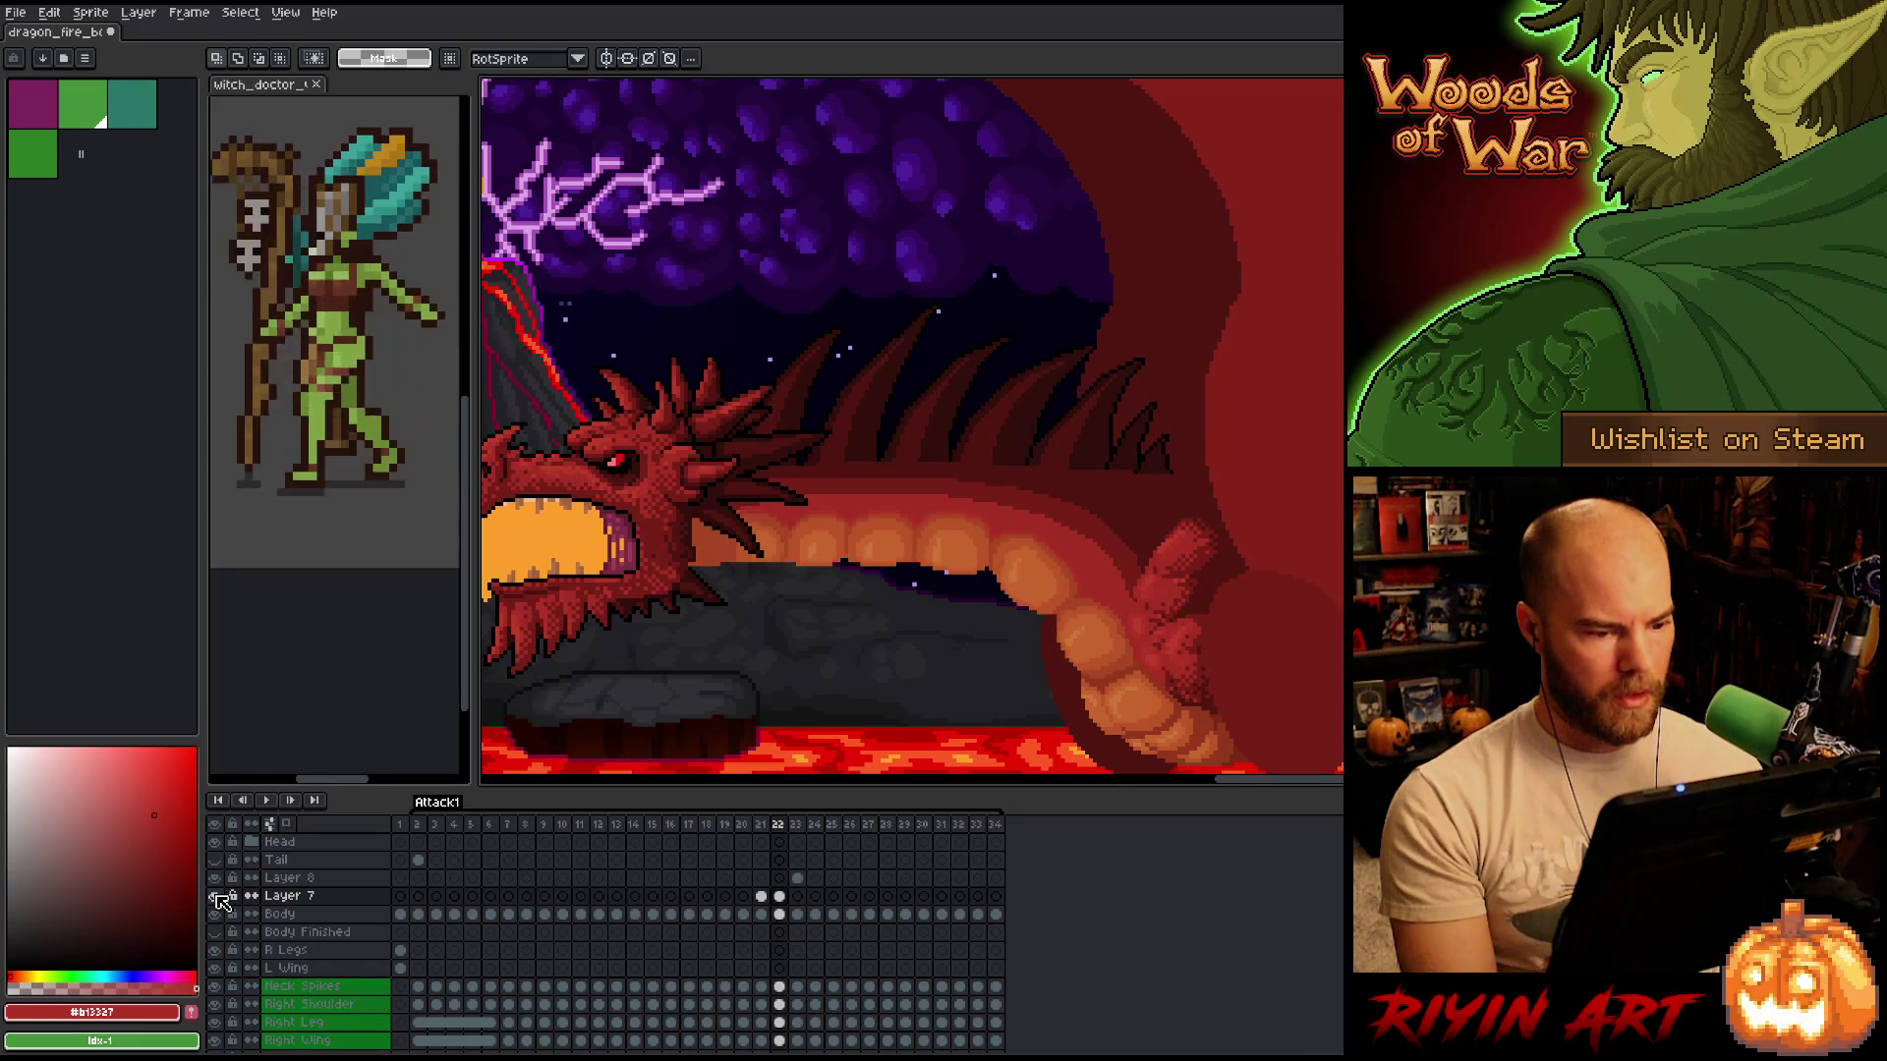
pyautogui.press('Left')
pyautogui.scroll(3, 878, 553)
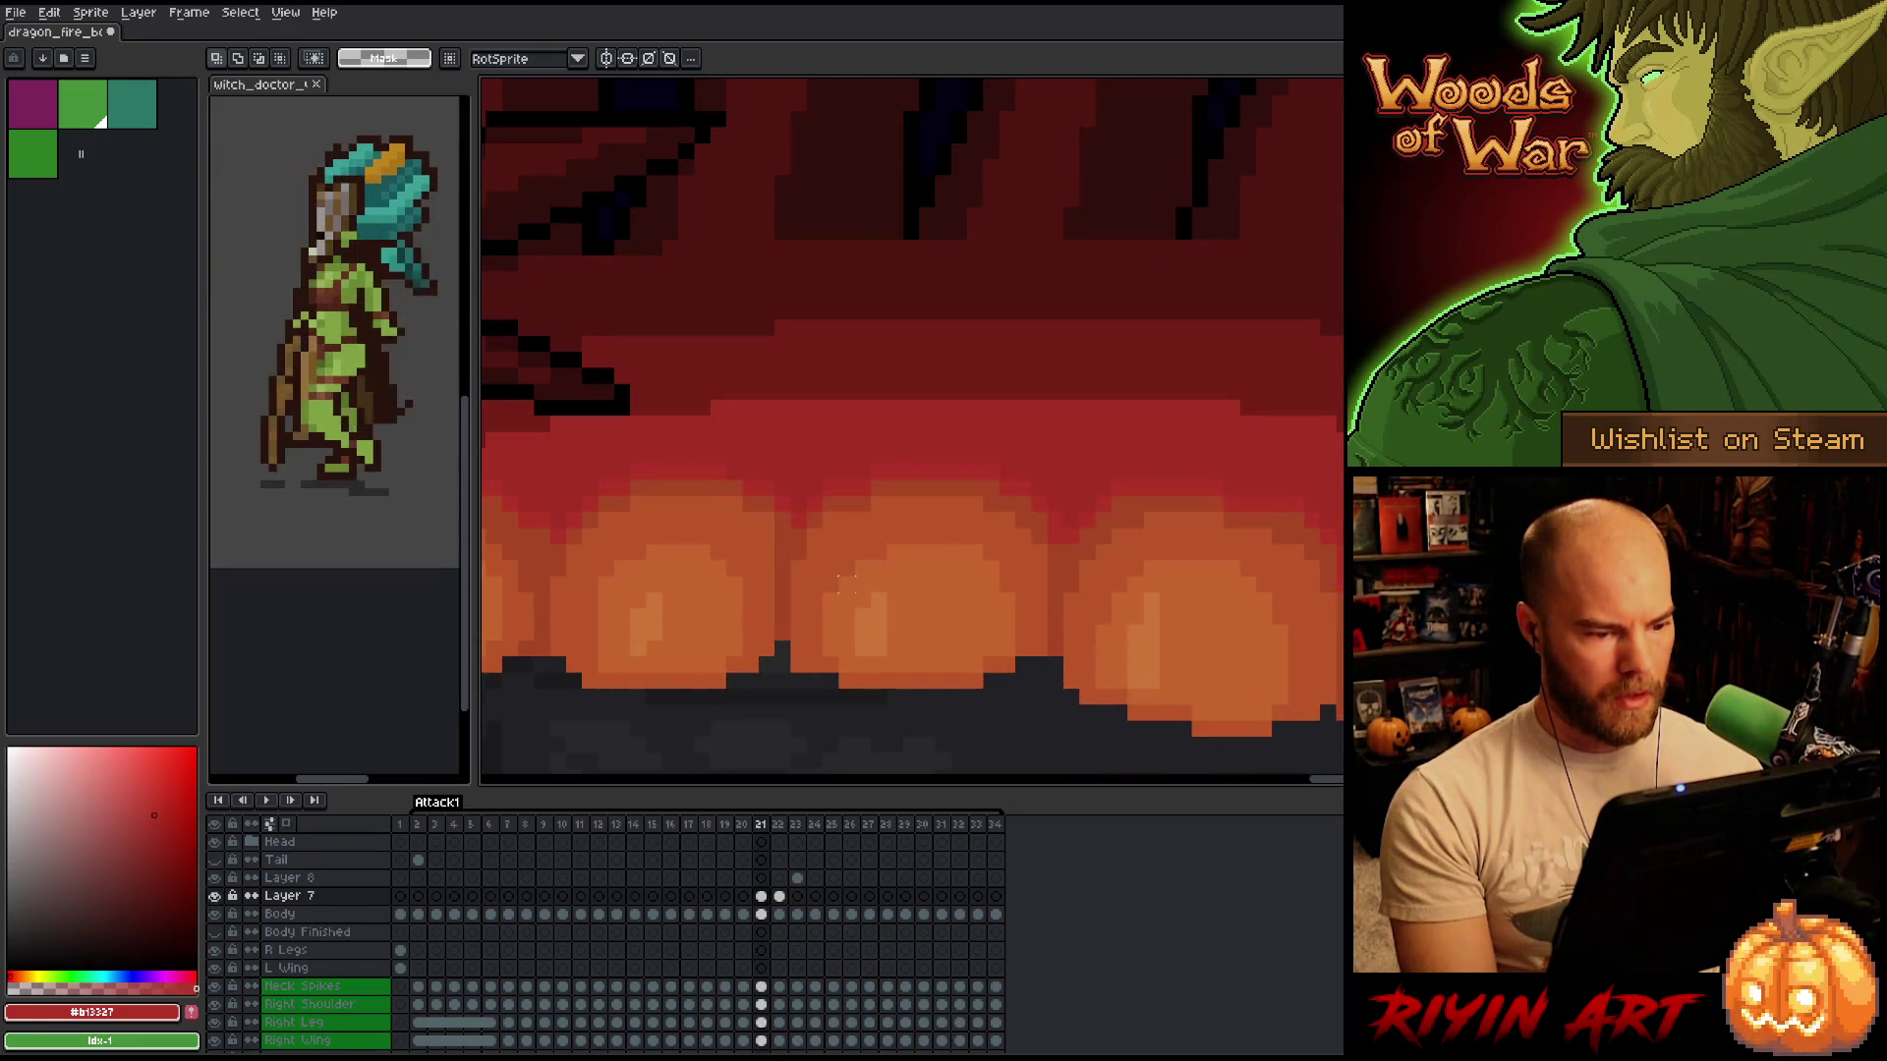
# Step back through the Attack1 frames from frame 19 to frame 13.
pyautogui.scroll(-4, 841, 582)
pyautogui.press('Left')
pyautogui.press('Left')
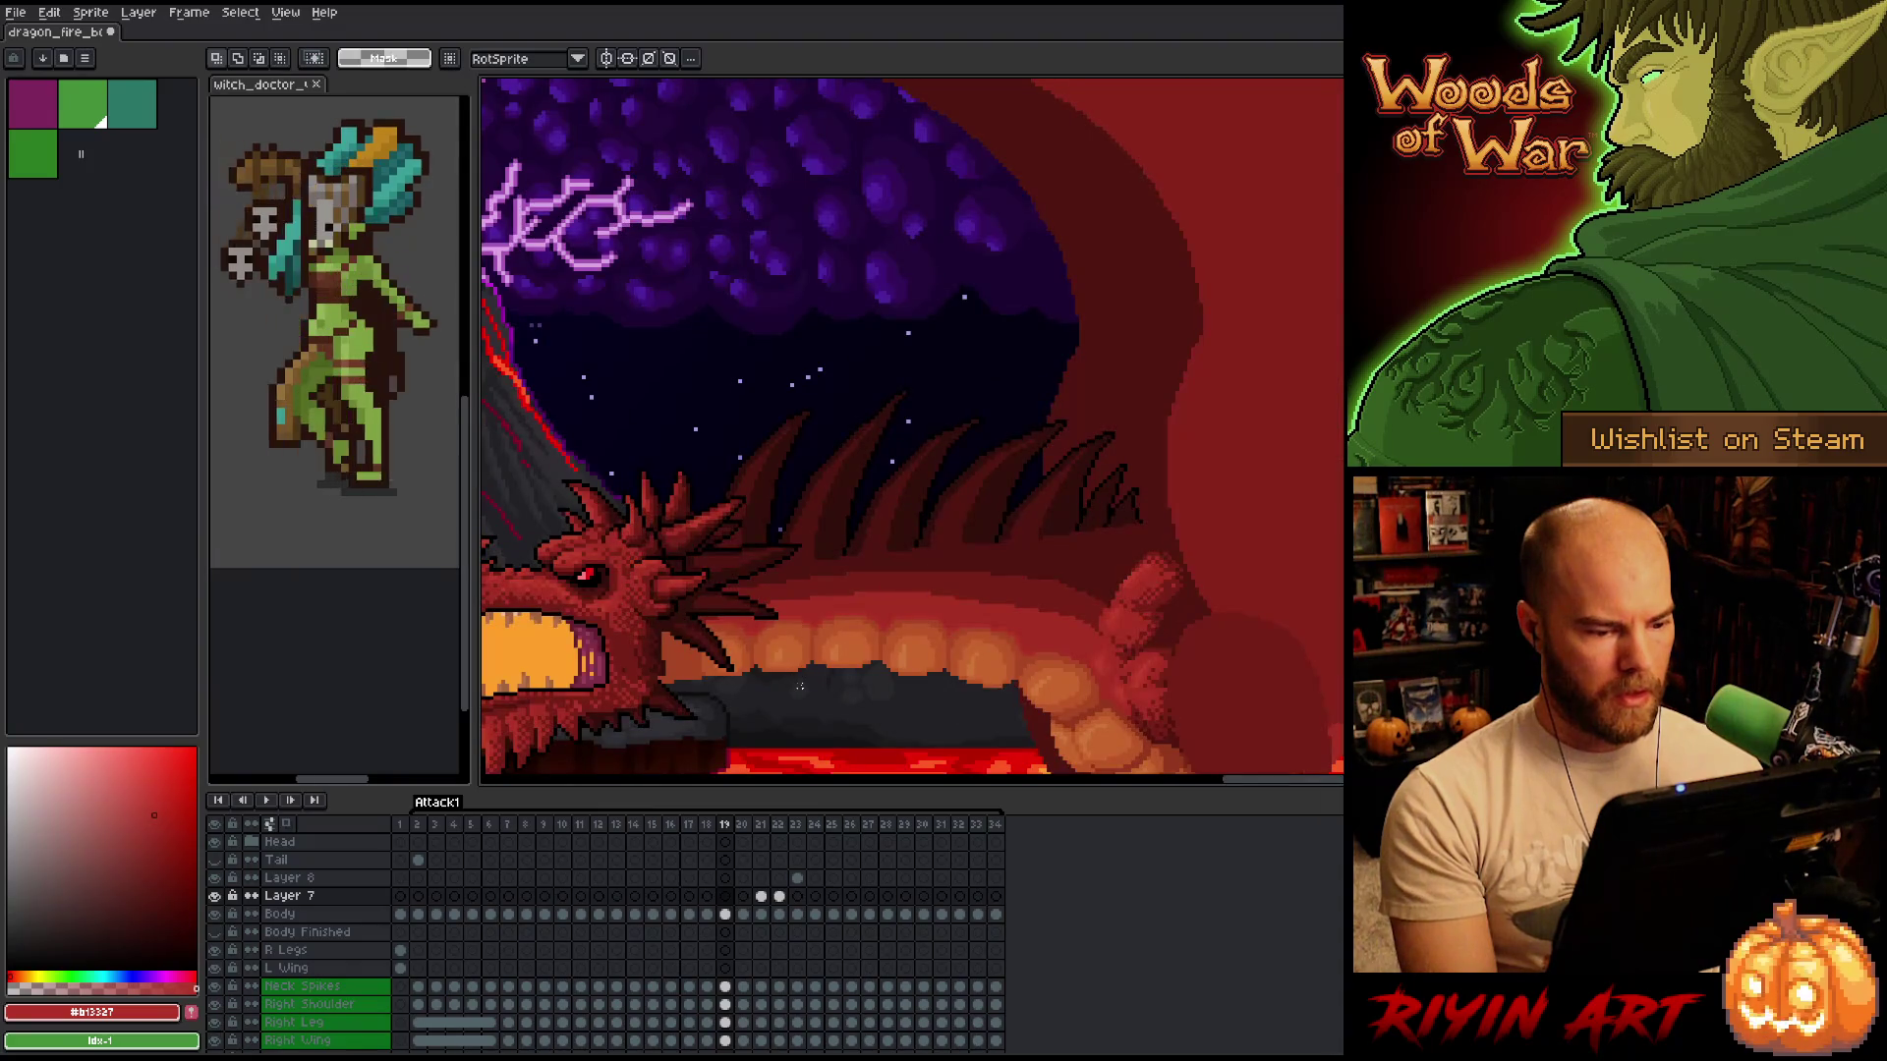
pyautogui.scroll(-2, 799, 686)
pyautogui.scroll(5, 806, 648)
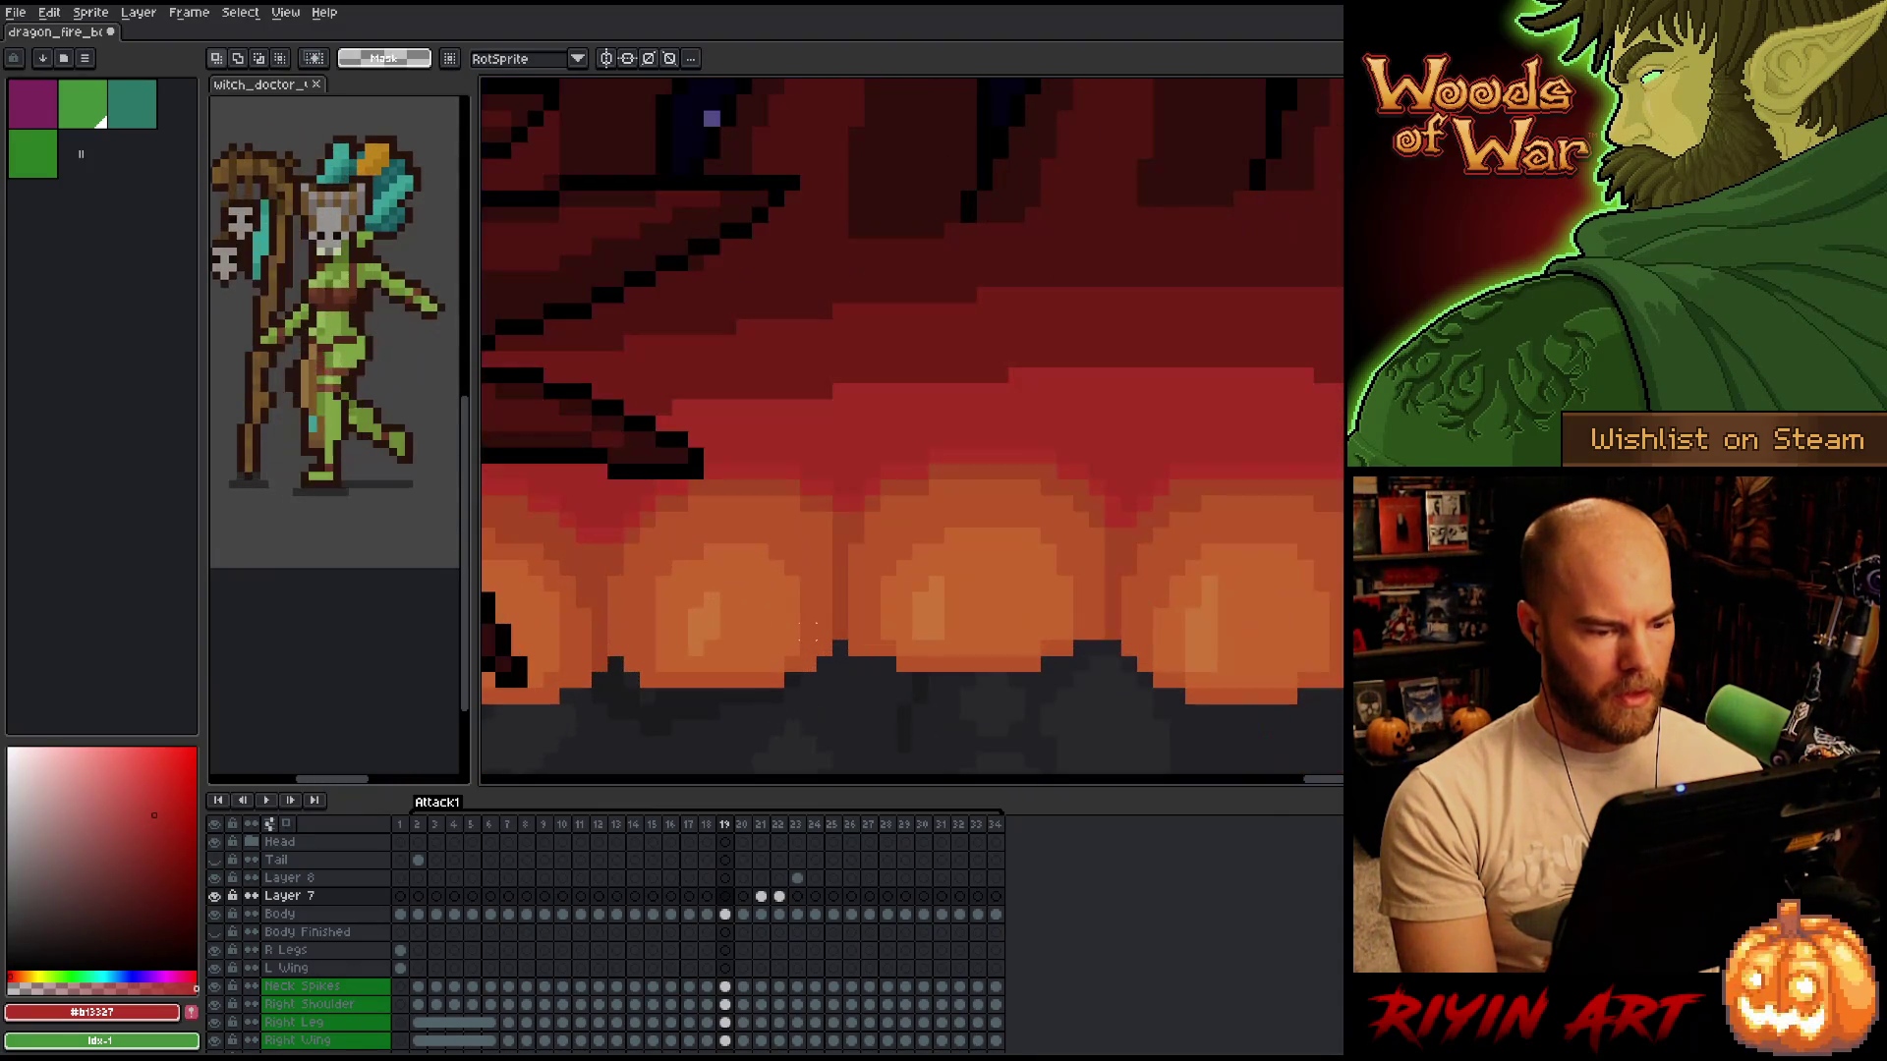
pyautogui.press('Left')
pyautogui.press('Left')
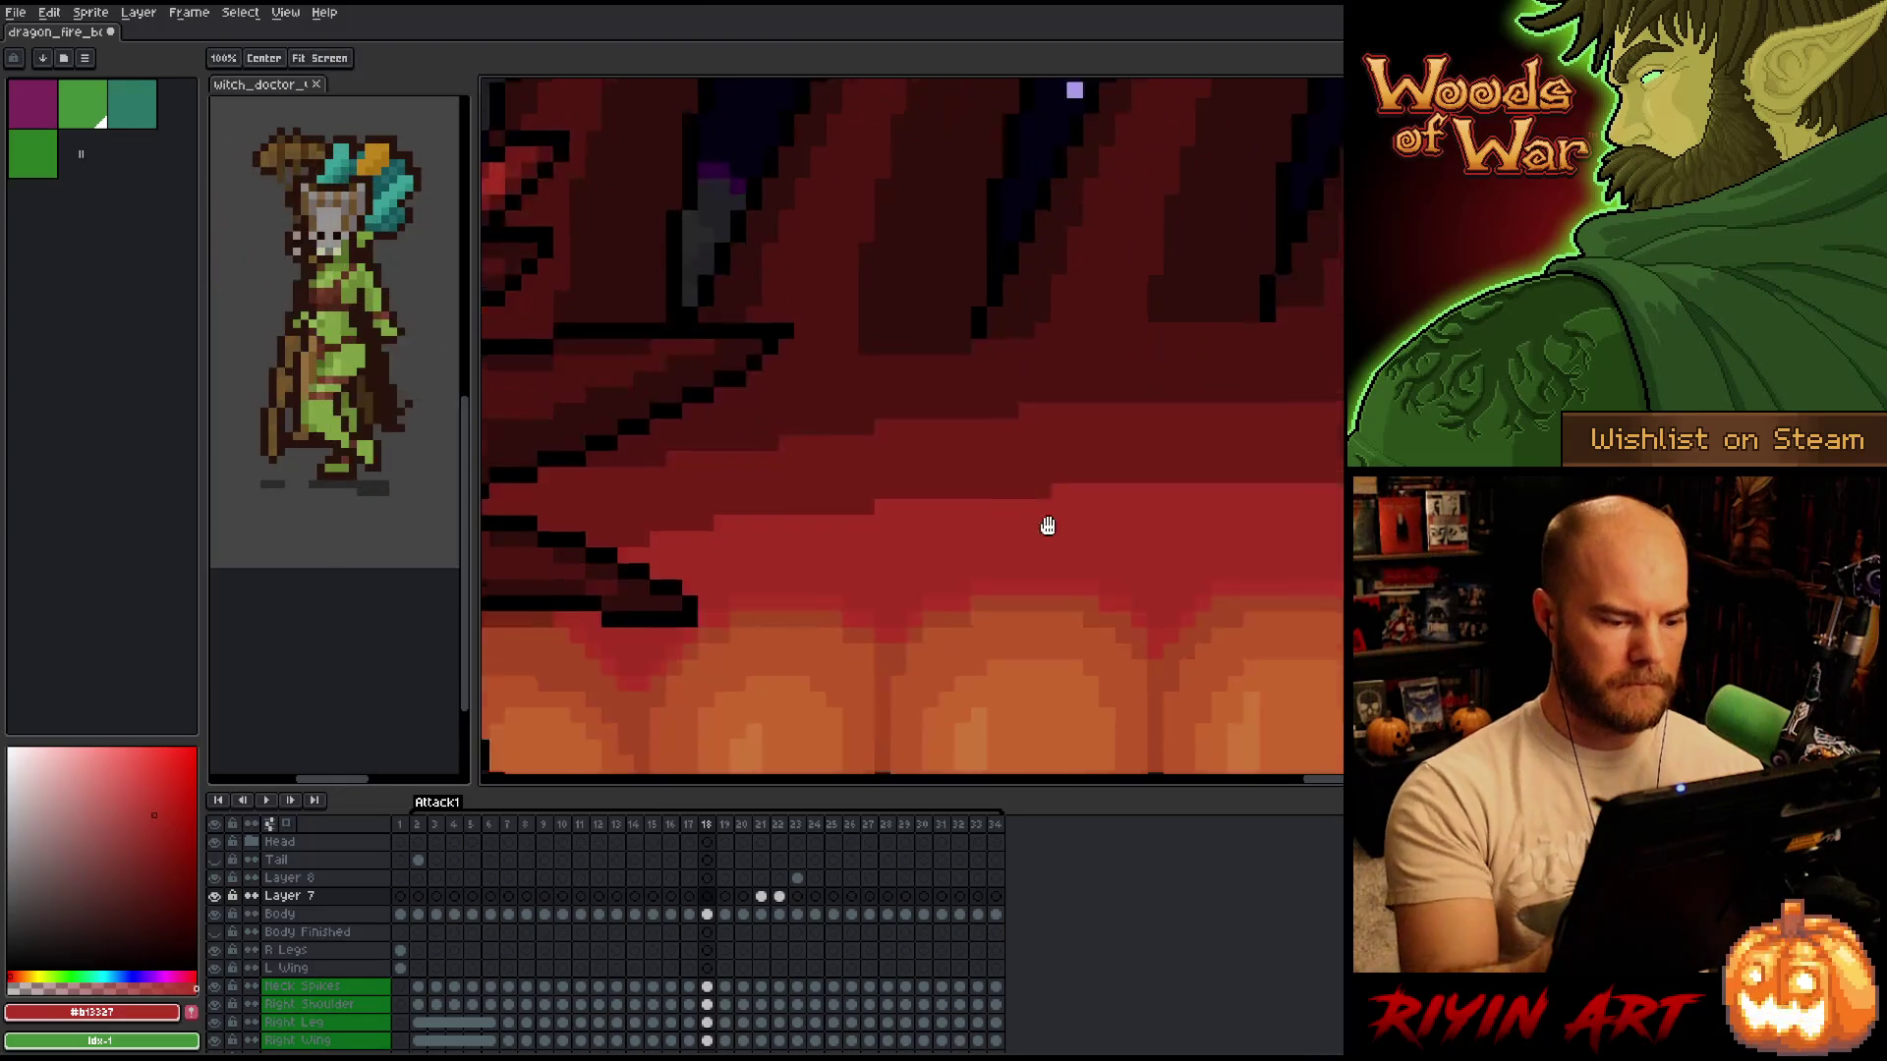
pyautogui.press('Left')
pyautogui.press('Left')
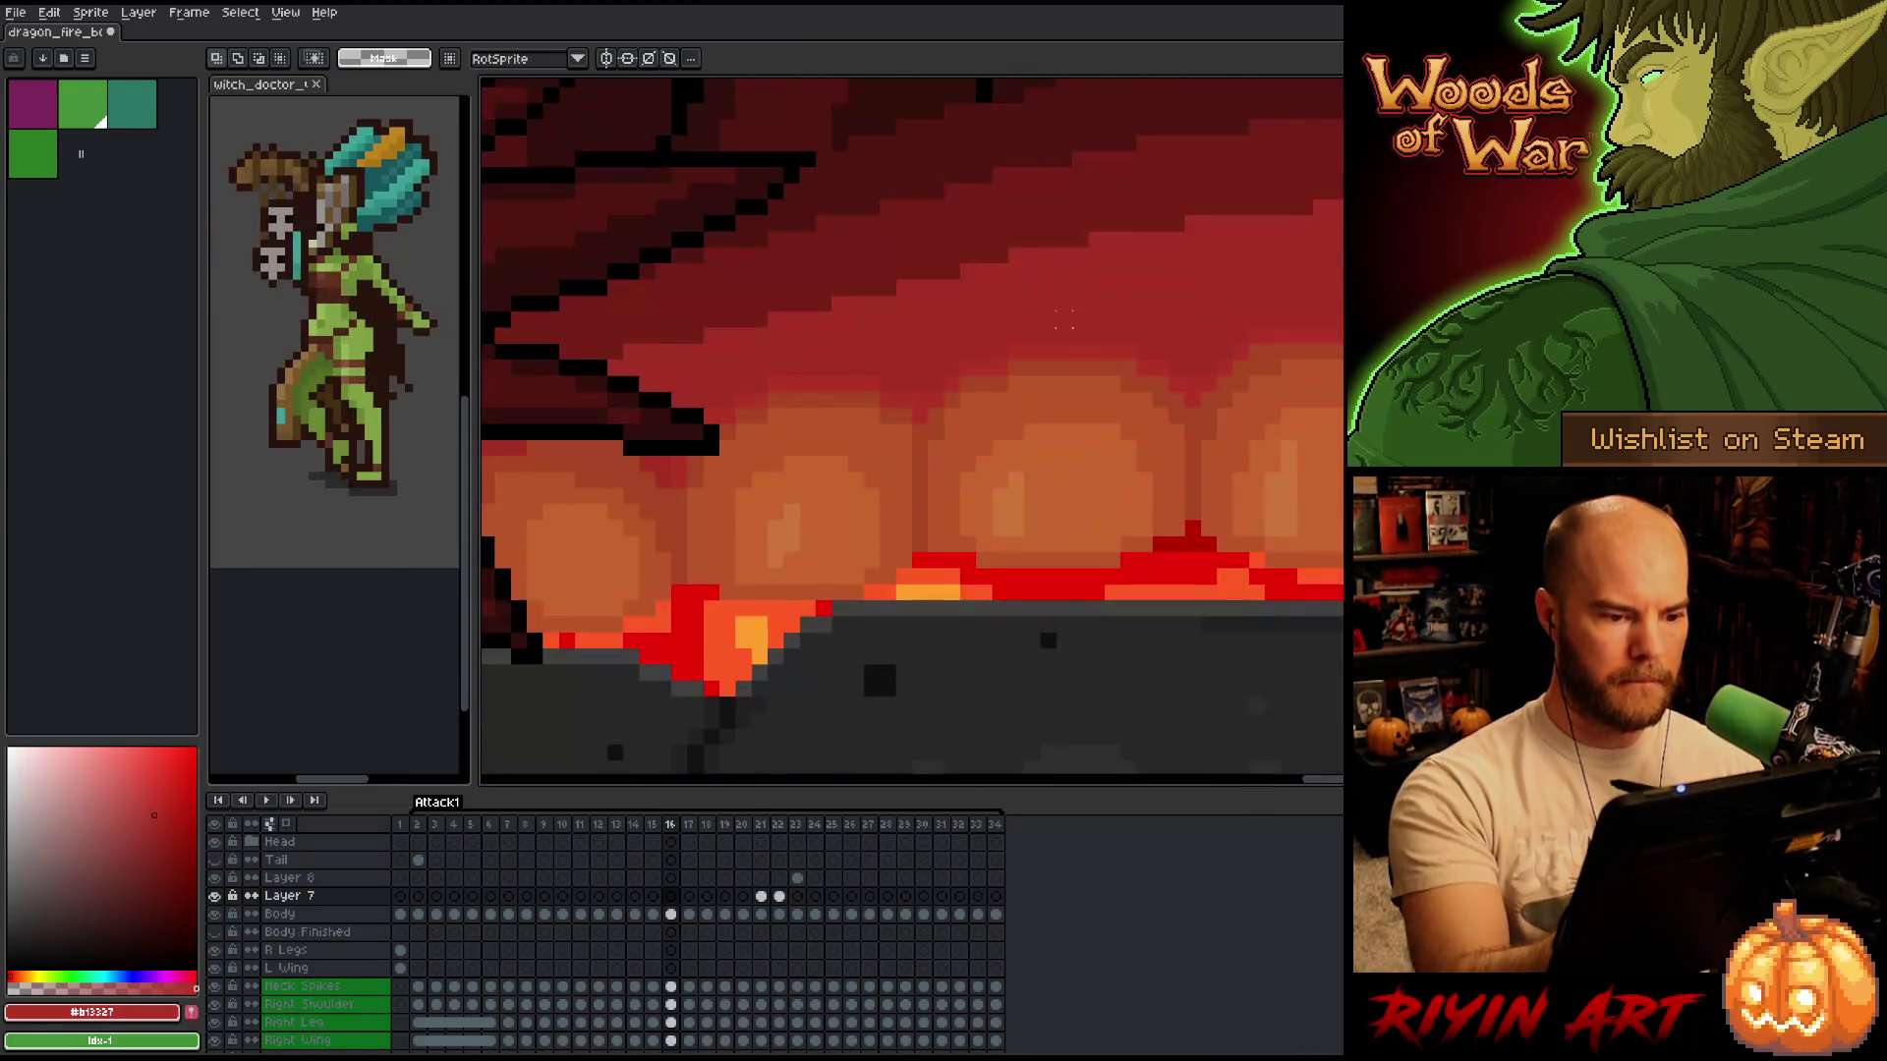
pyautogui.press('Left')
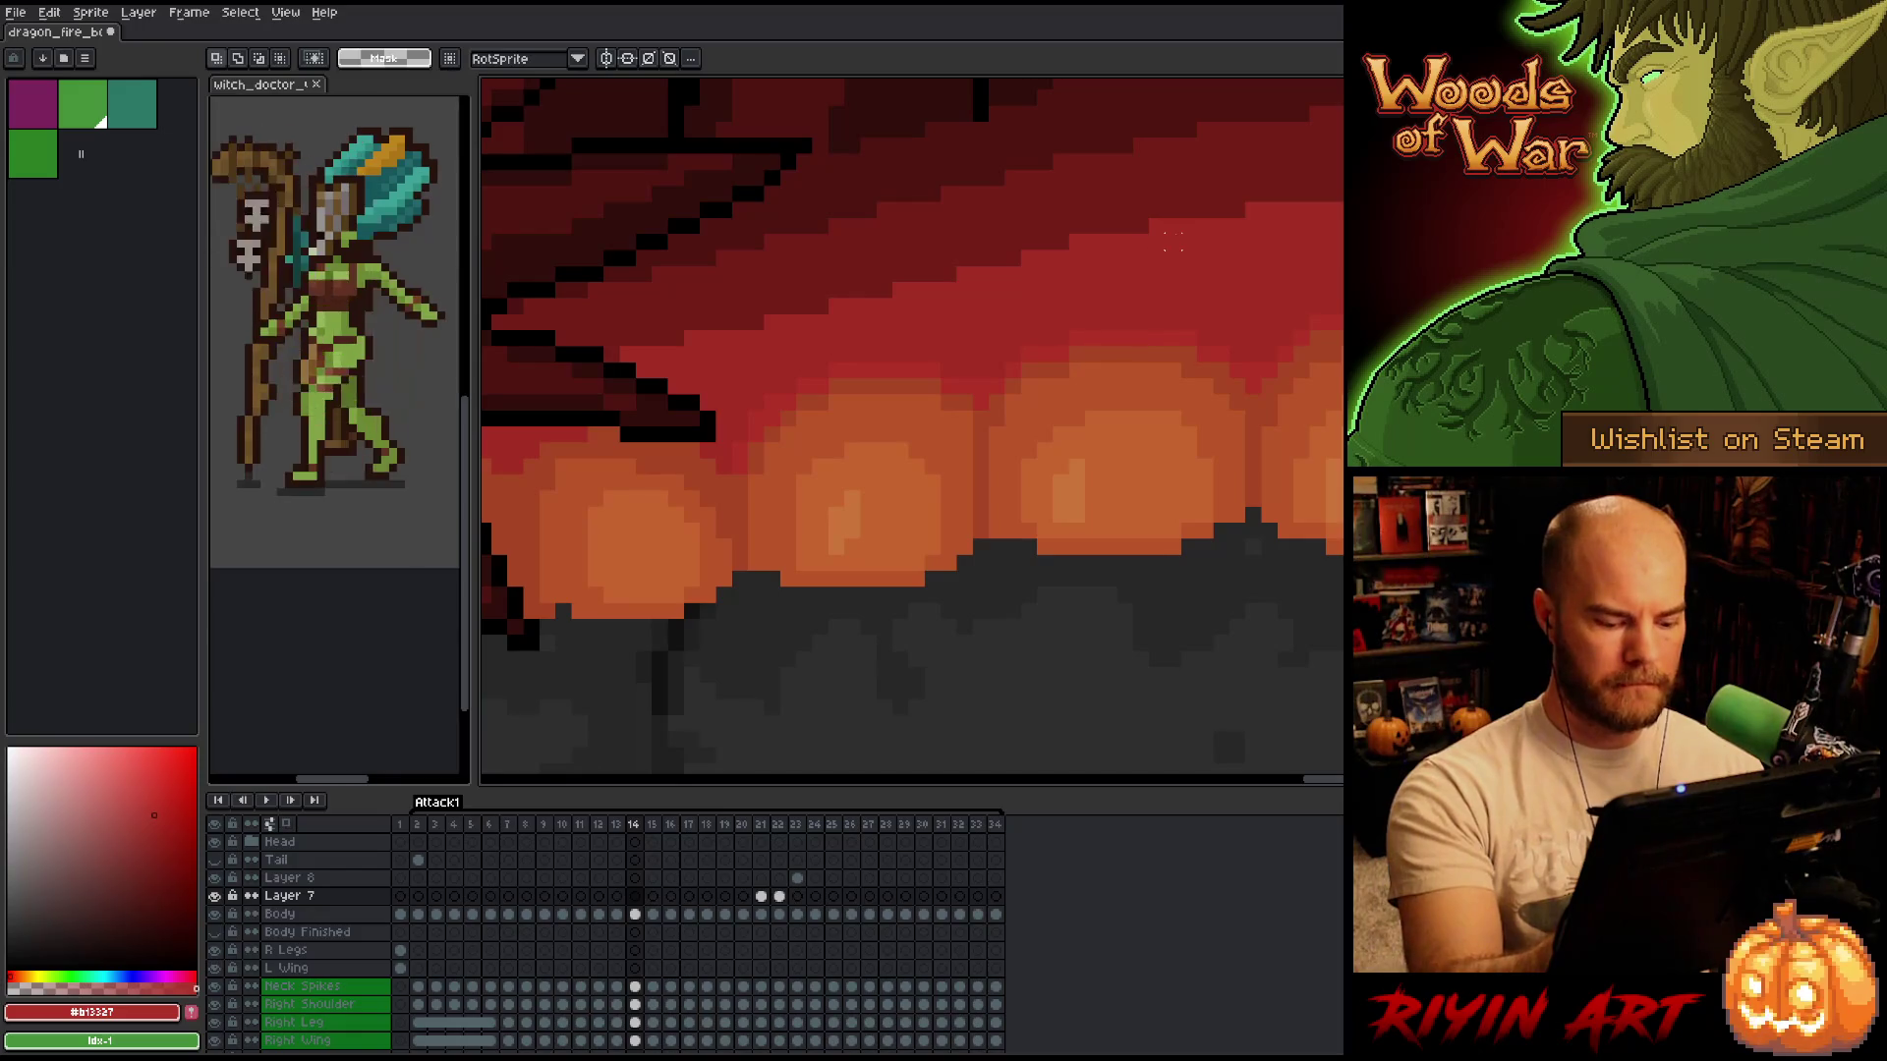
pyautogui.press('Left')
pyautogui.press('Left')
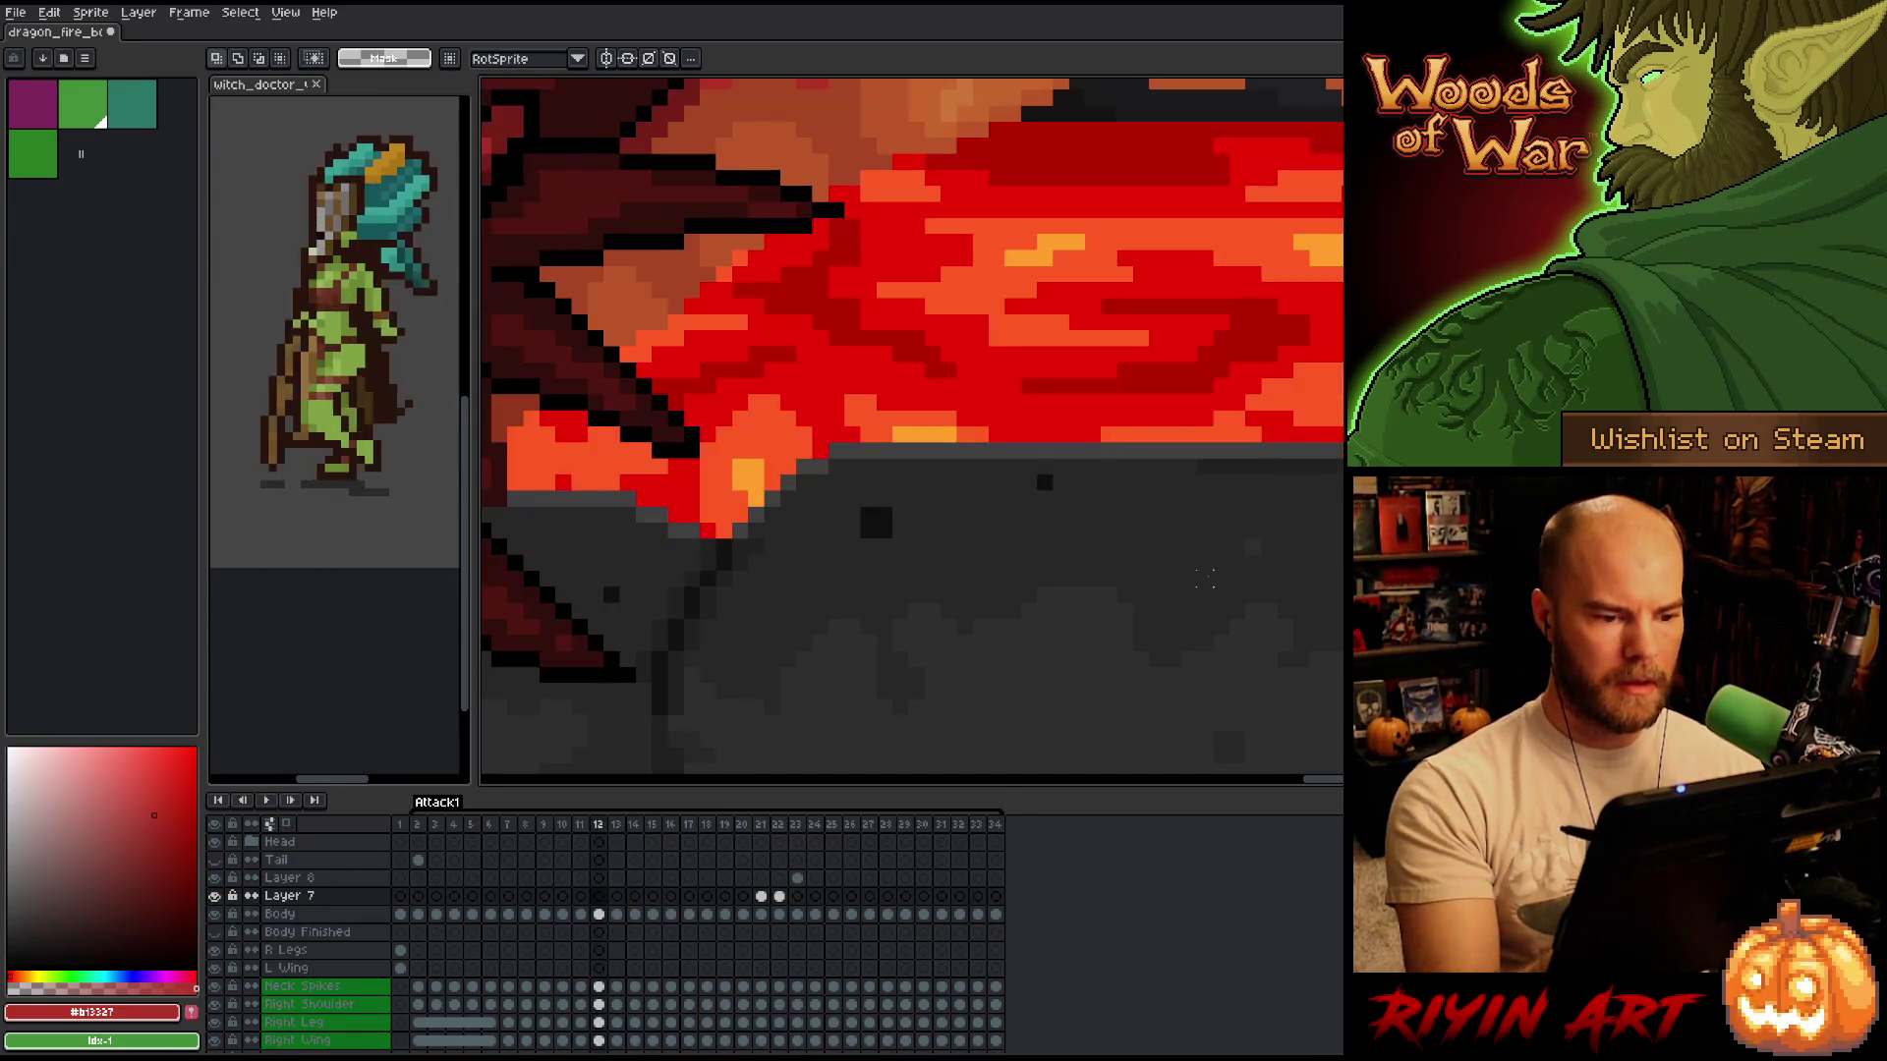
pyautogui.press('Right')
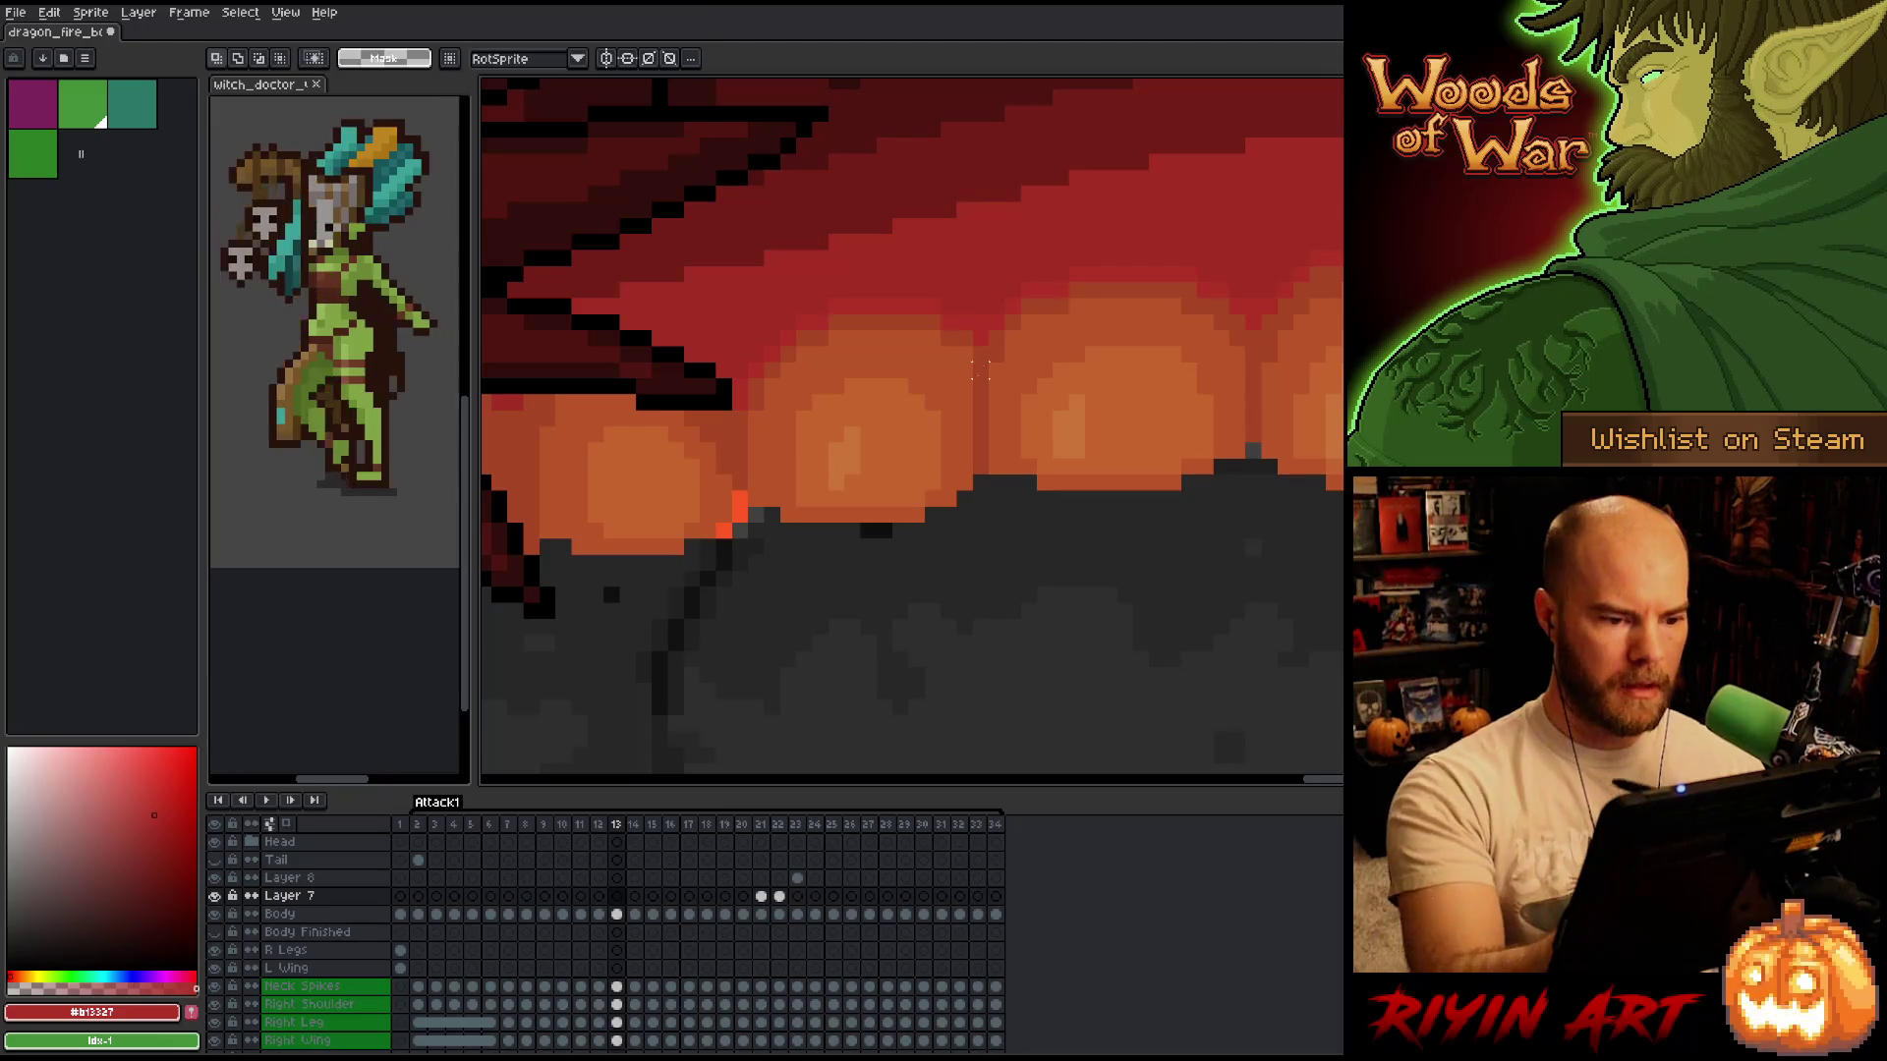
# Place an orange #a74624 ember pixel on Layer 7 in frame 13 with the pencil.
pyautogui.press('b')
pyautogui.keyDown('alt'); pyautogui.click(978, 370); pyautogui.keyUp('alt')
pyautogui.click(978, 276)
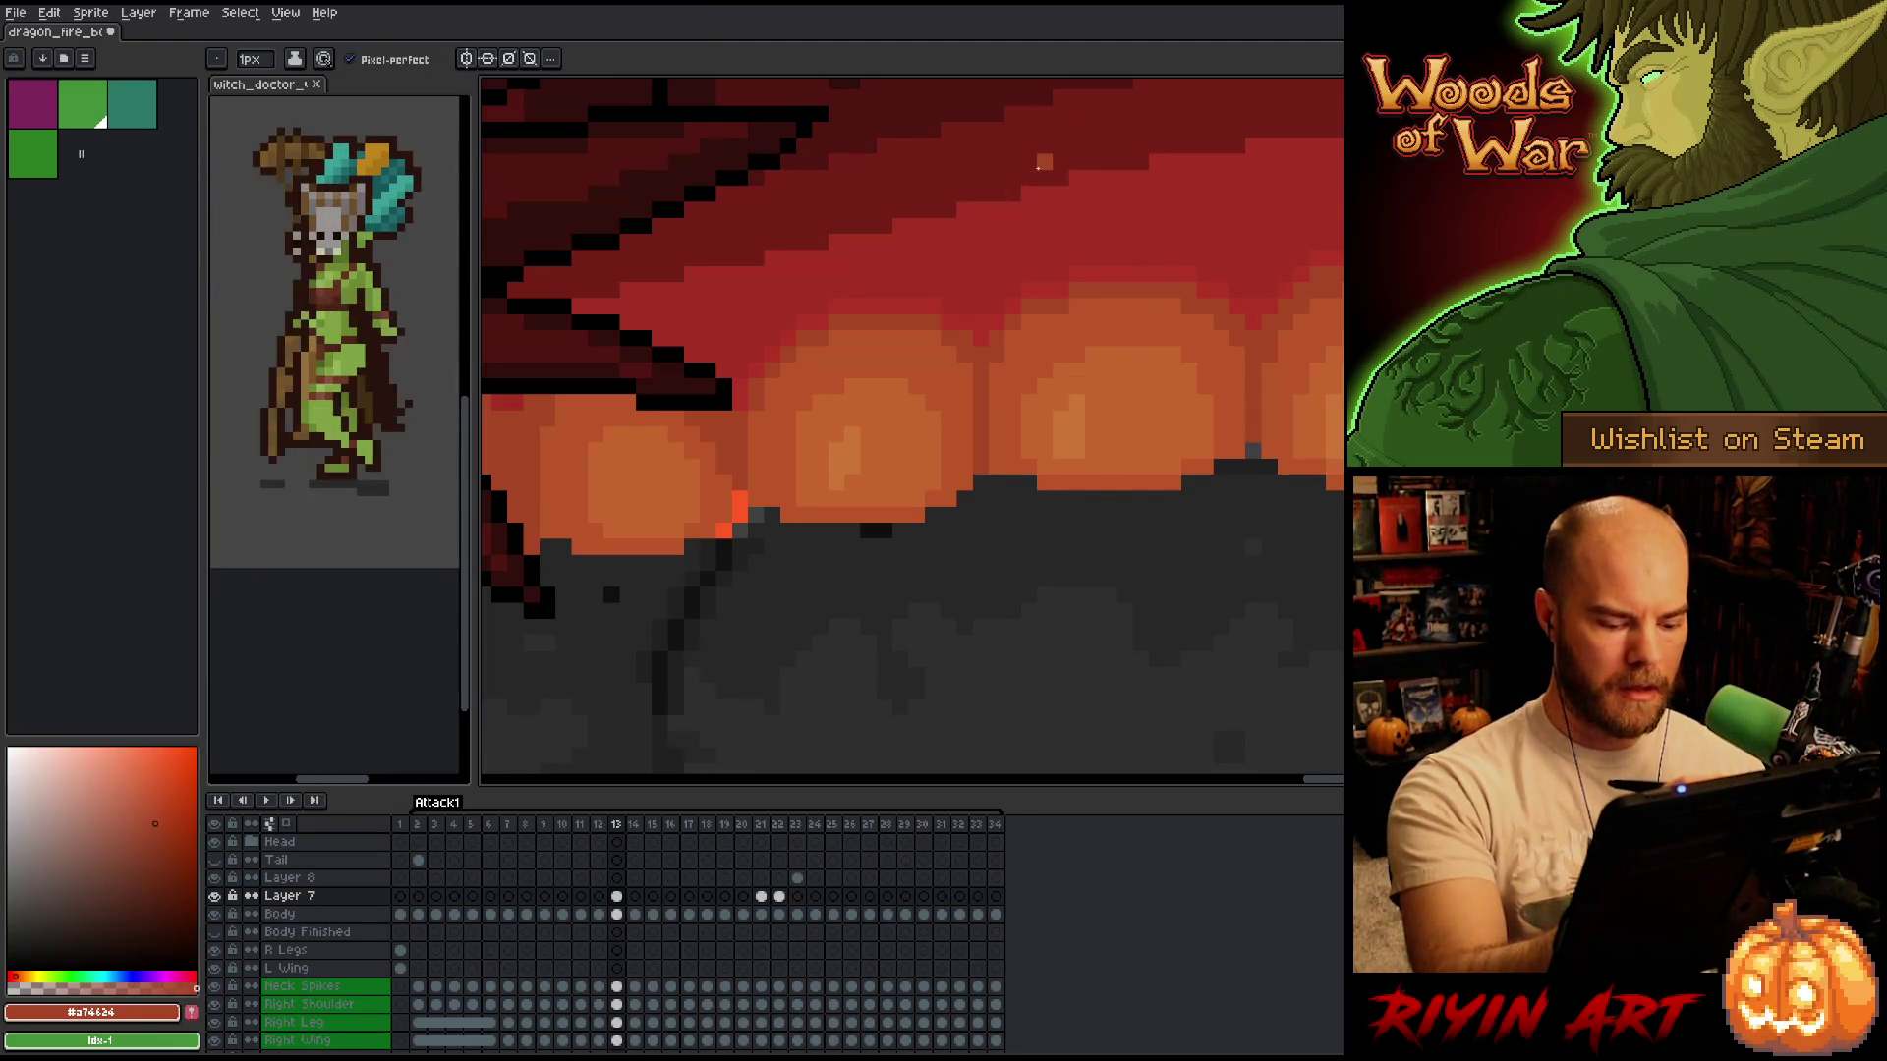
# Review frames 14 through 17, flicking around frame 14 to preview the motion.
pyautogui.press('Right')
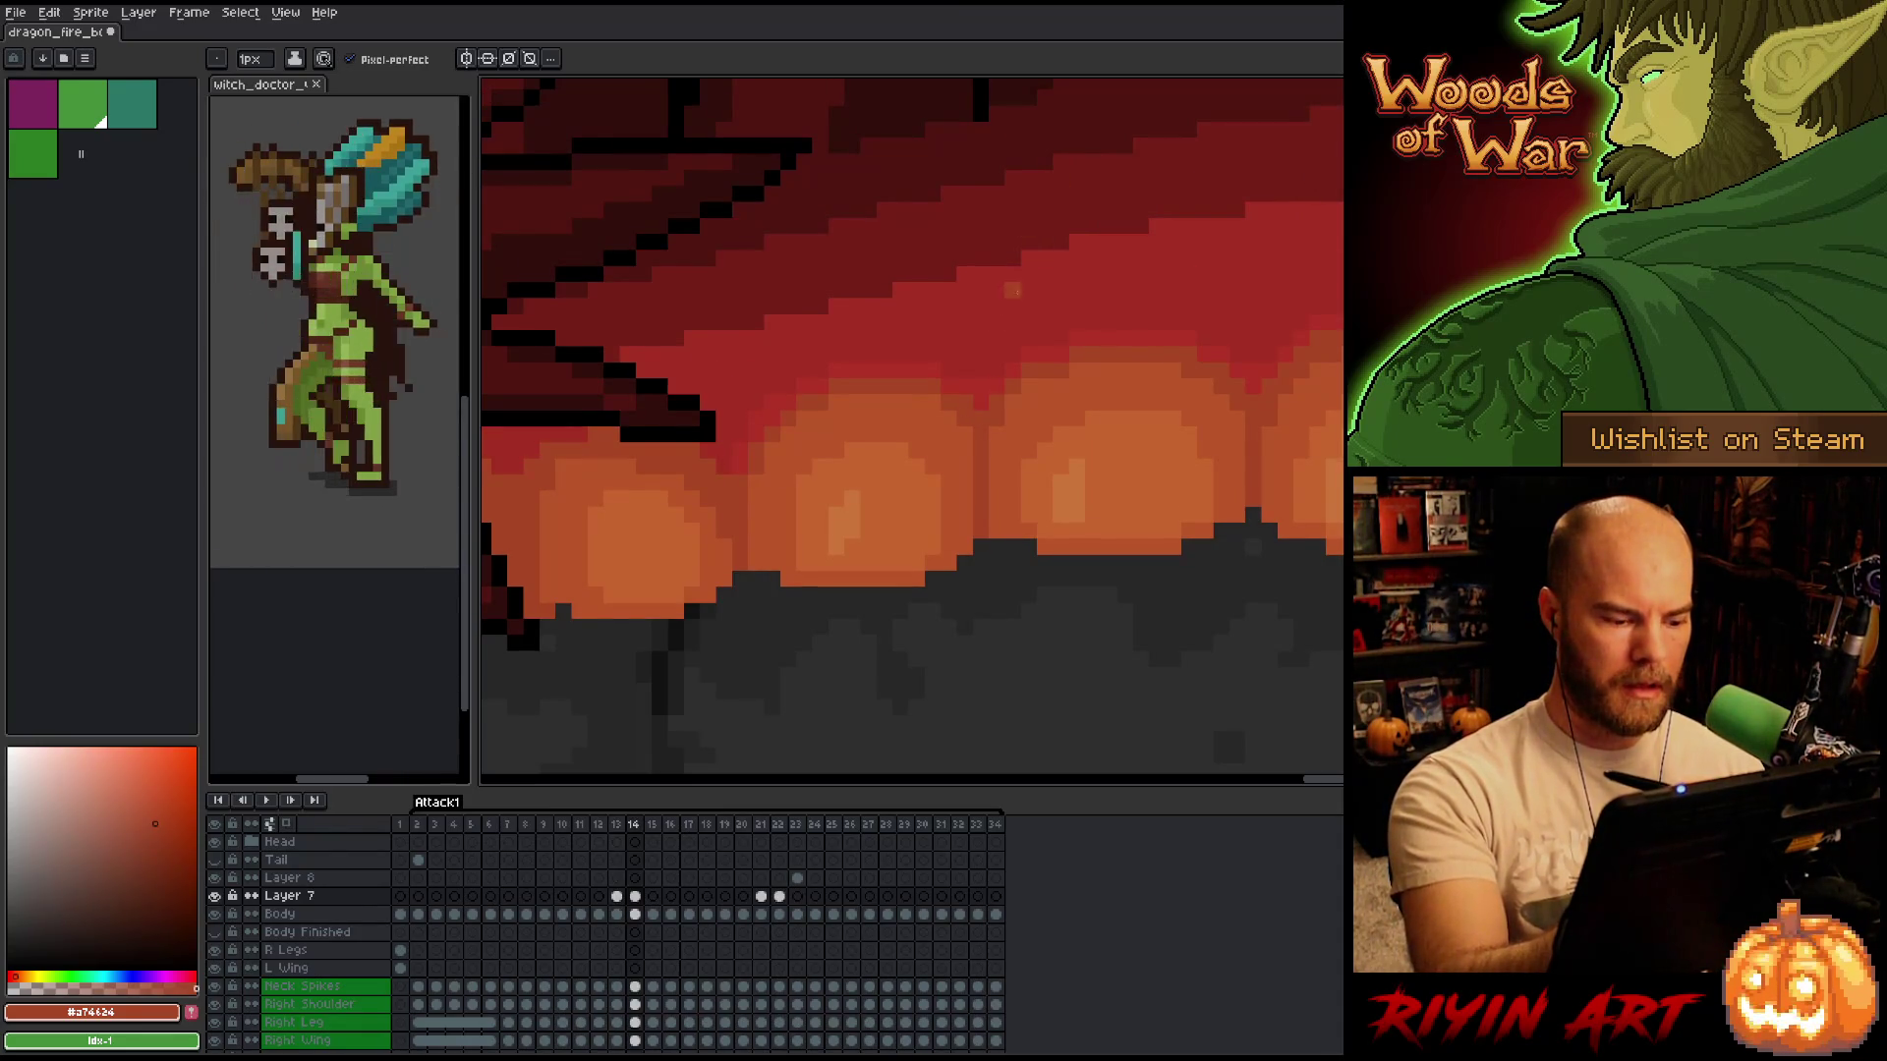
pyautogui.press('Left')
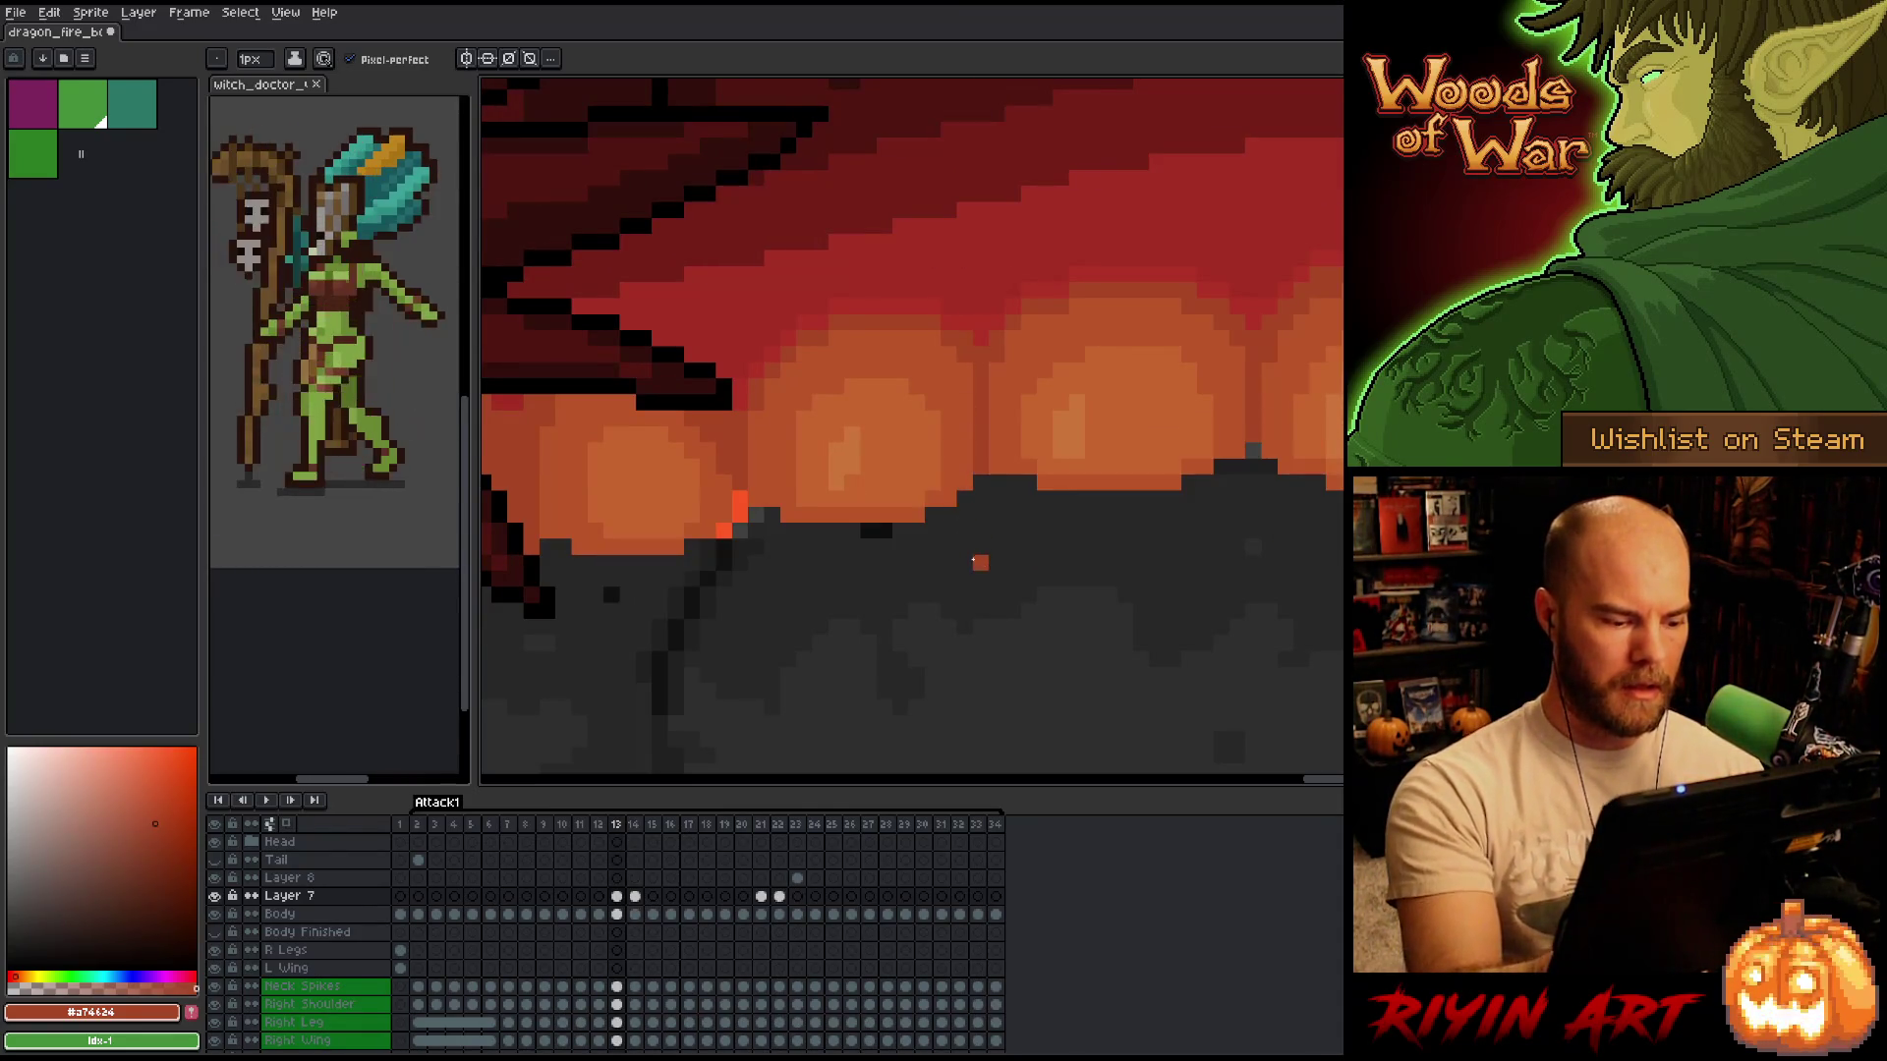
pyautogui.press('Right')
pyautogui.click(652, 914)
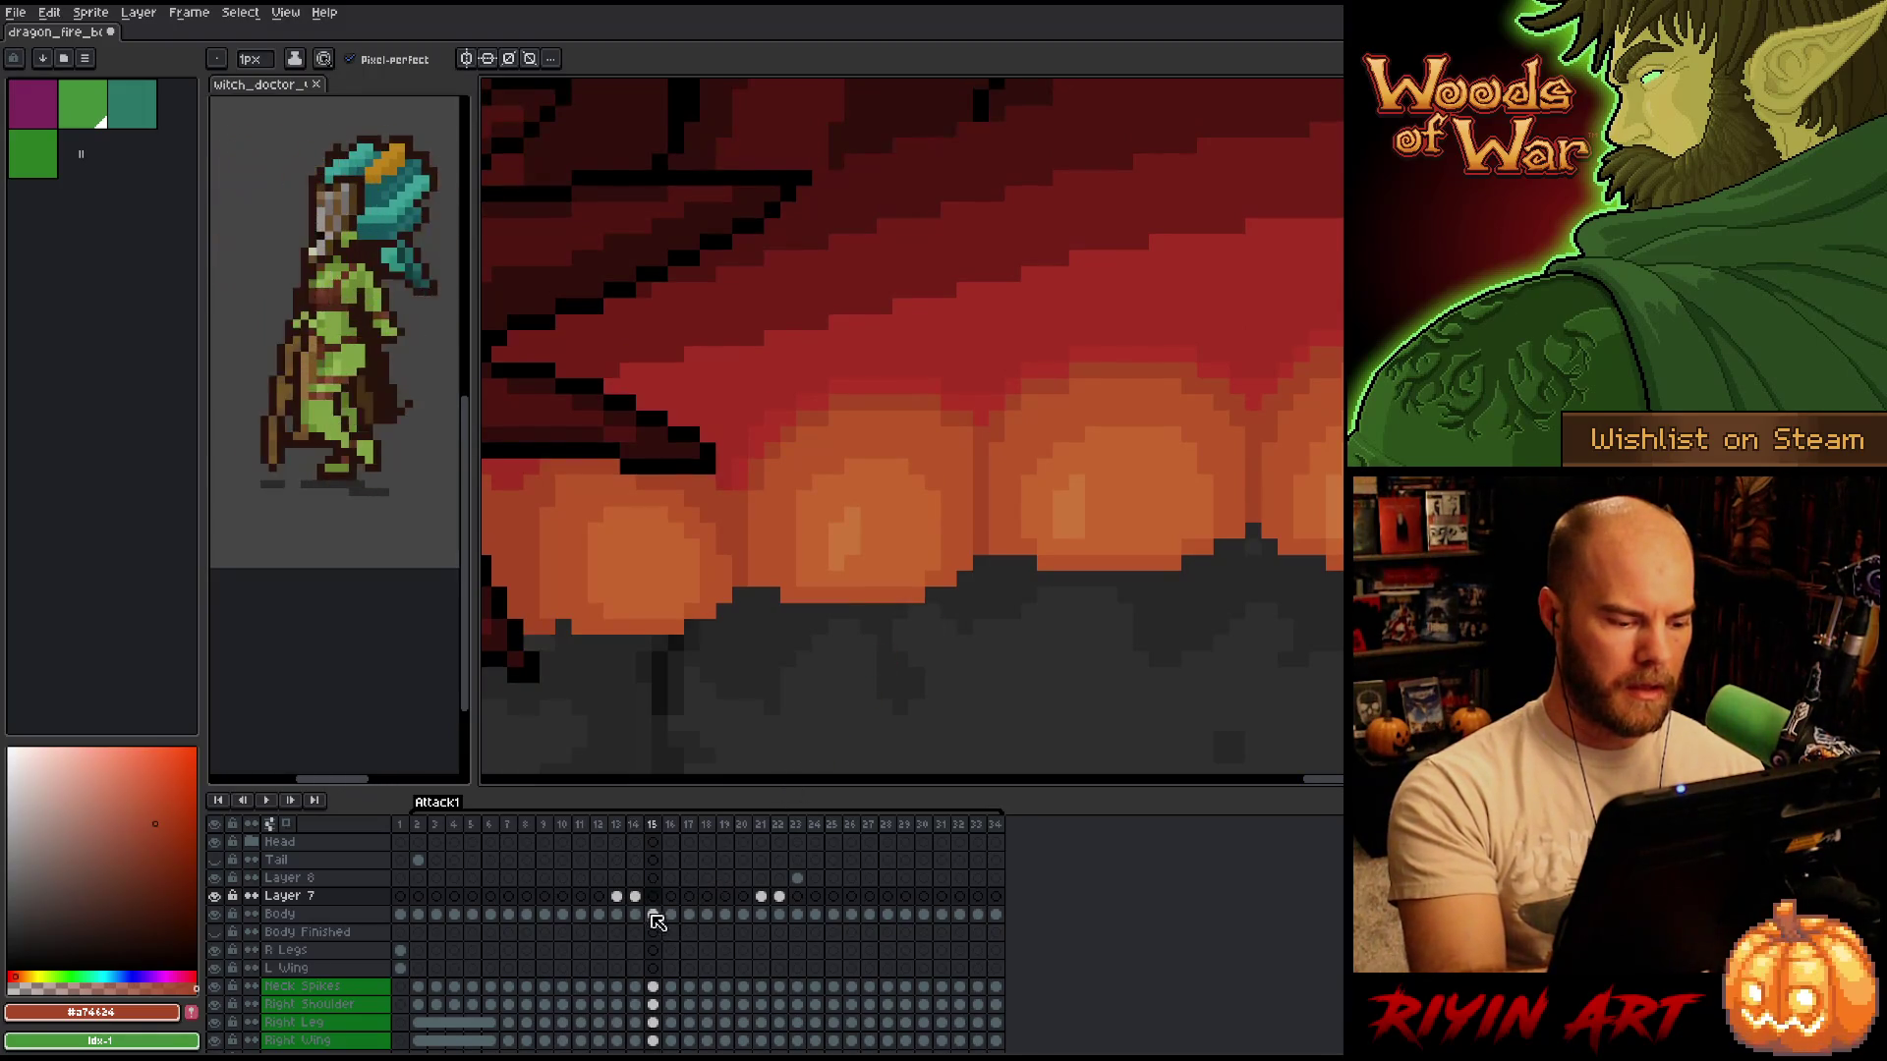
pyautogui.press('Right')
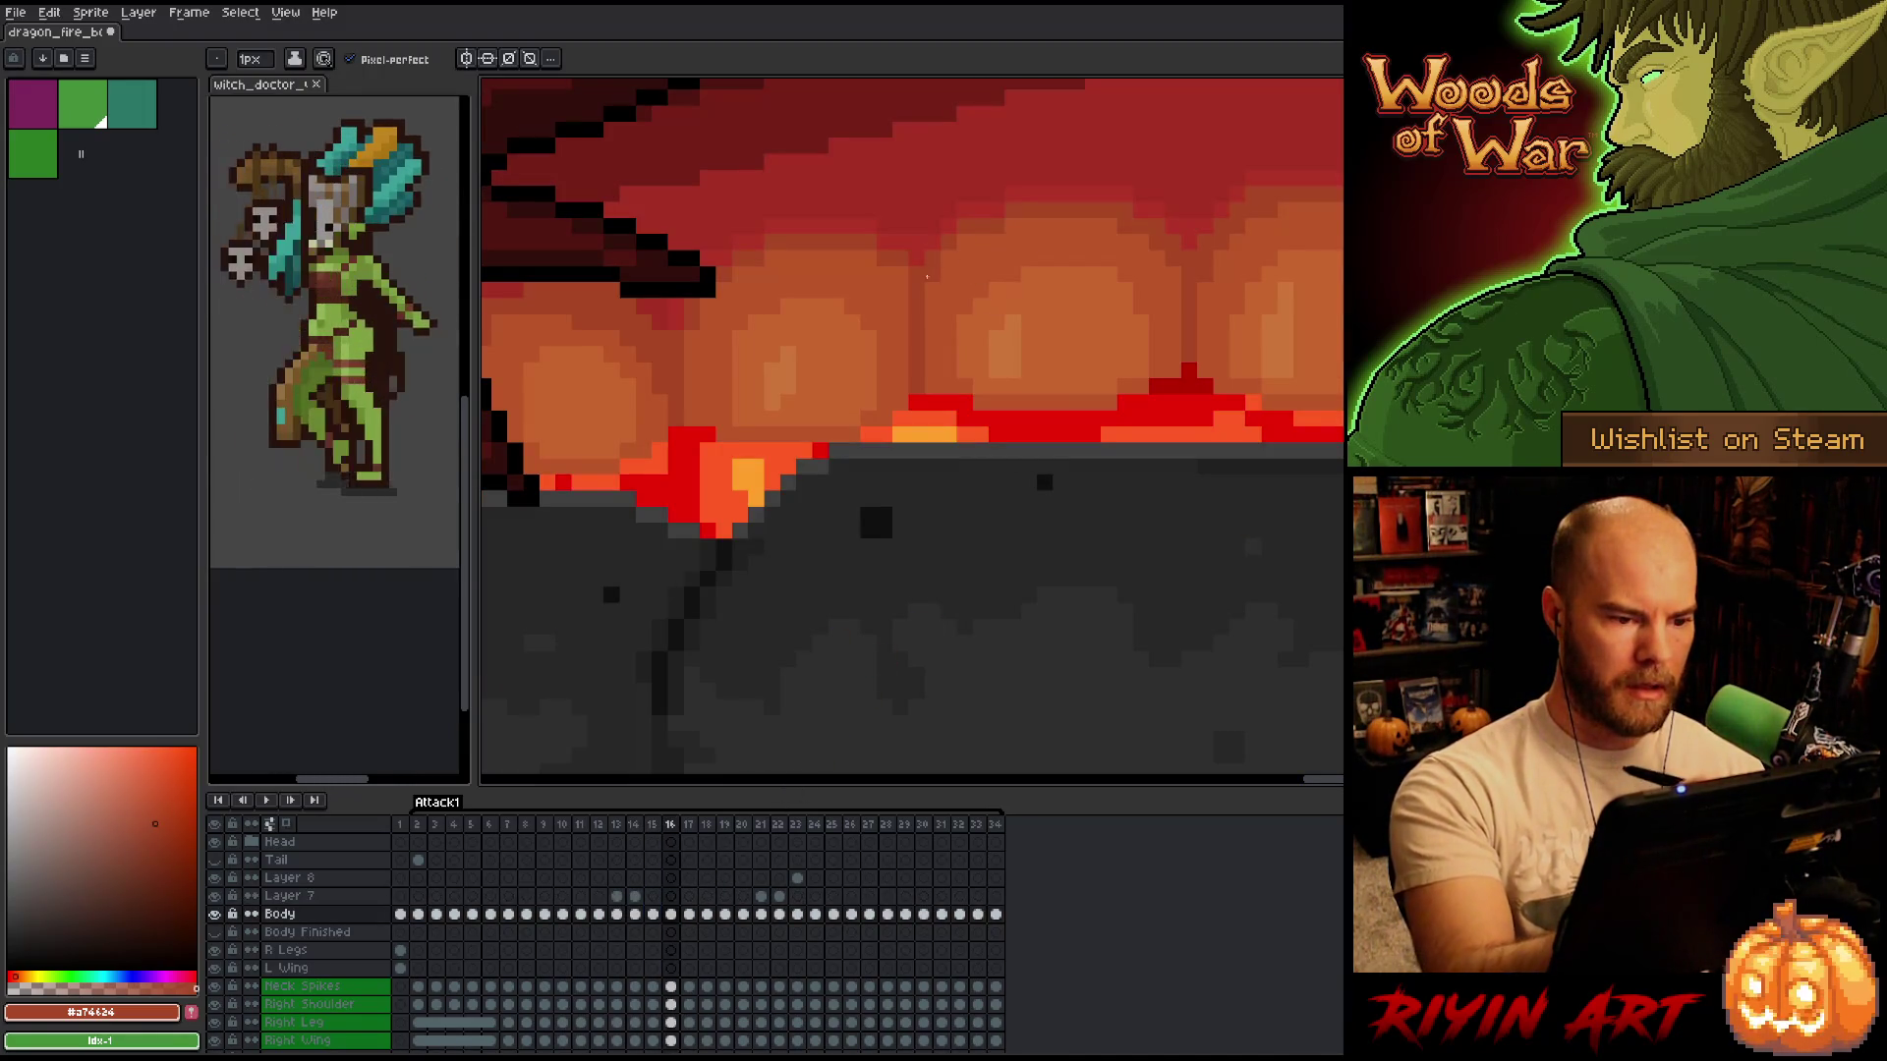
pyautogui.press('Right')
# Advance through frames 18–21 to frame 22 and make Layer 7 active.
pyautogui.scroll(3, 857, 460)
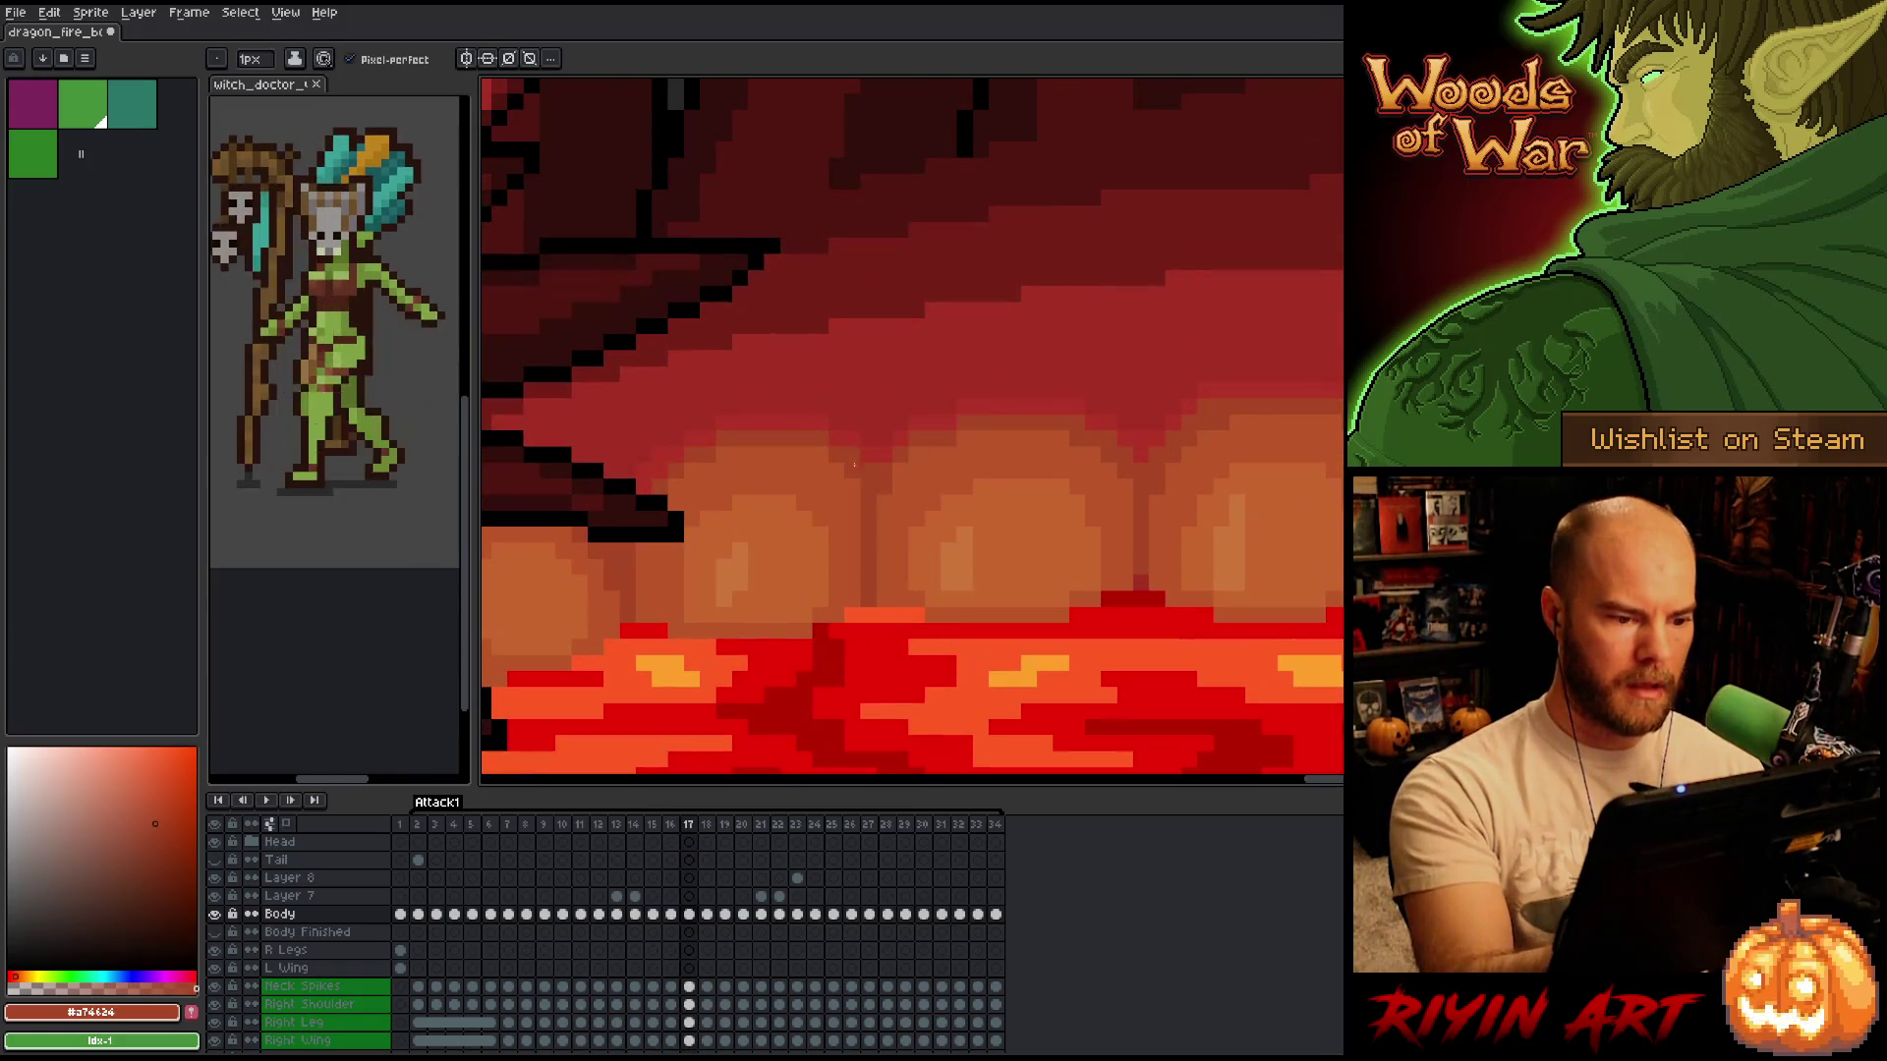
pyautogui.press('Right')
pyautogui.scroll(-3, 929, 330)
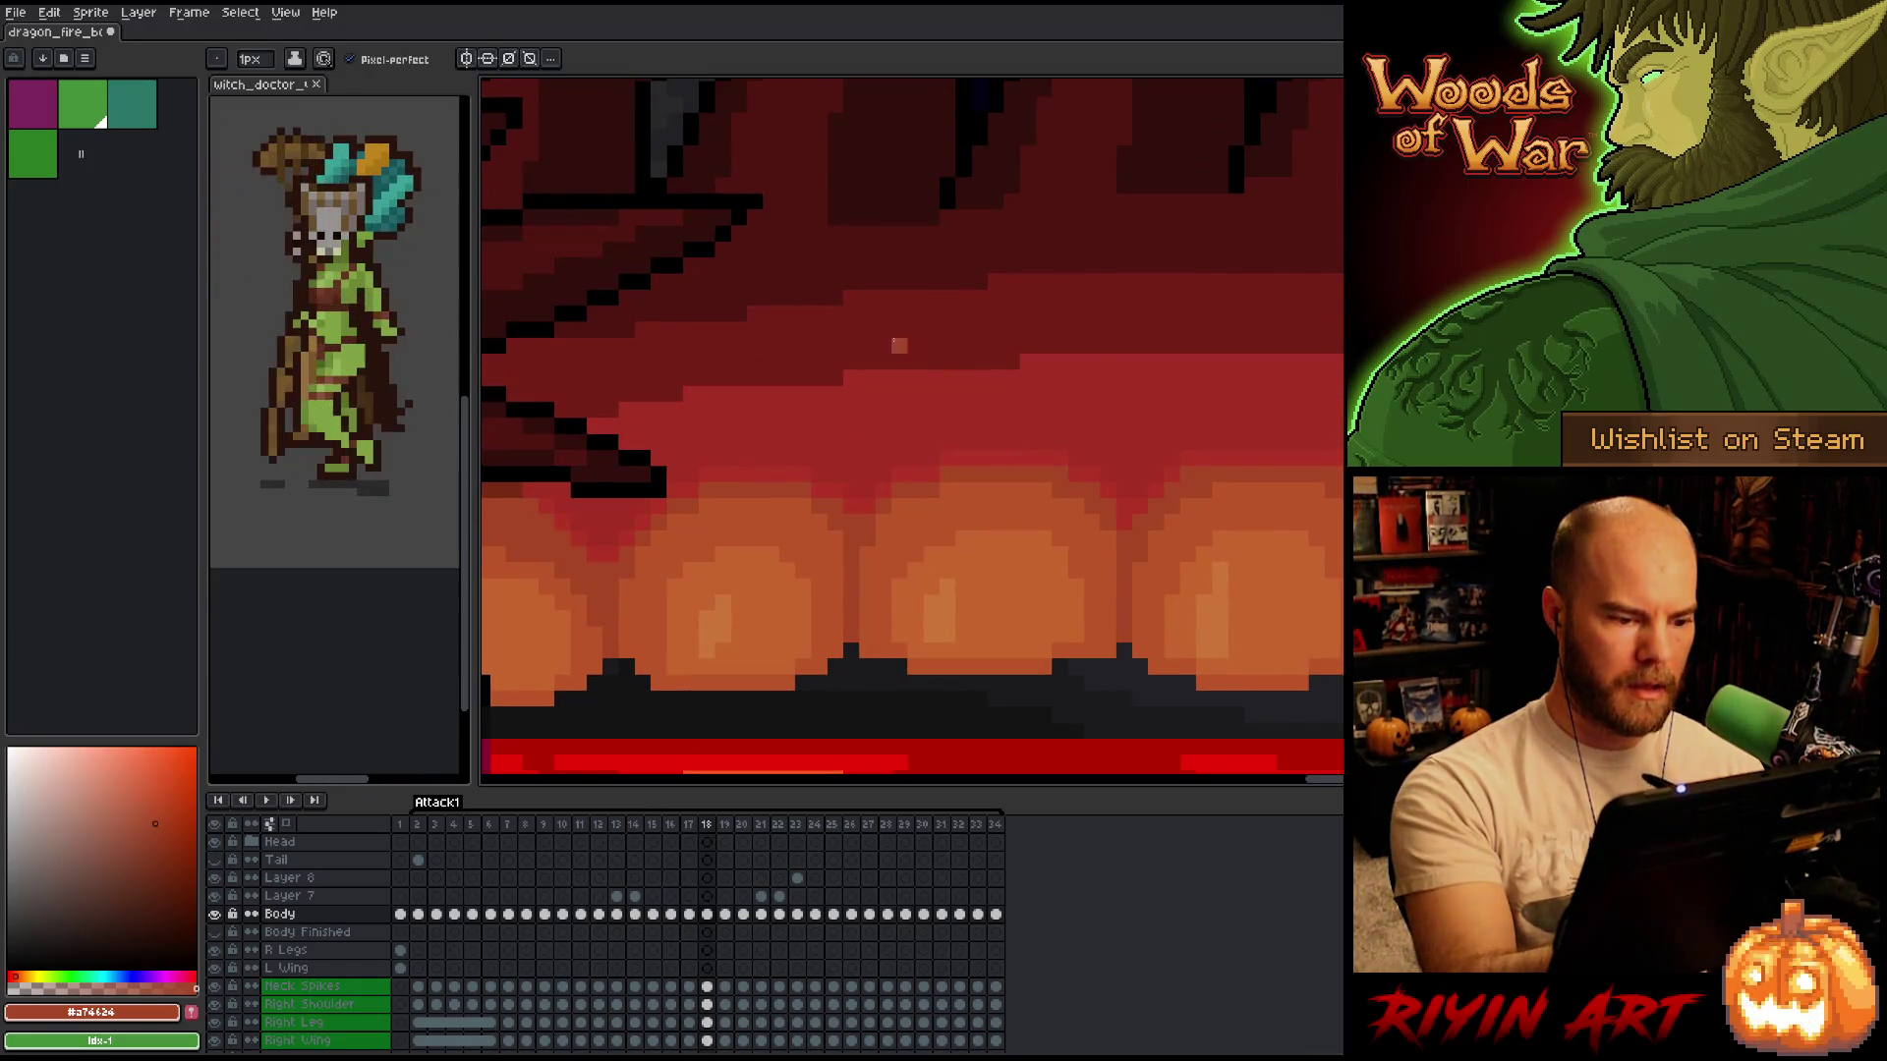
pyautogui.press('Right')
pyautogui.press('Right')
pyautogui.scroll(2, 932, 322)
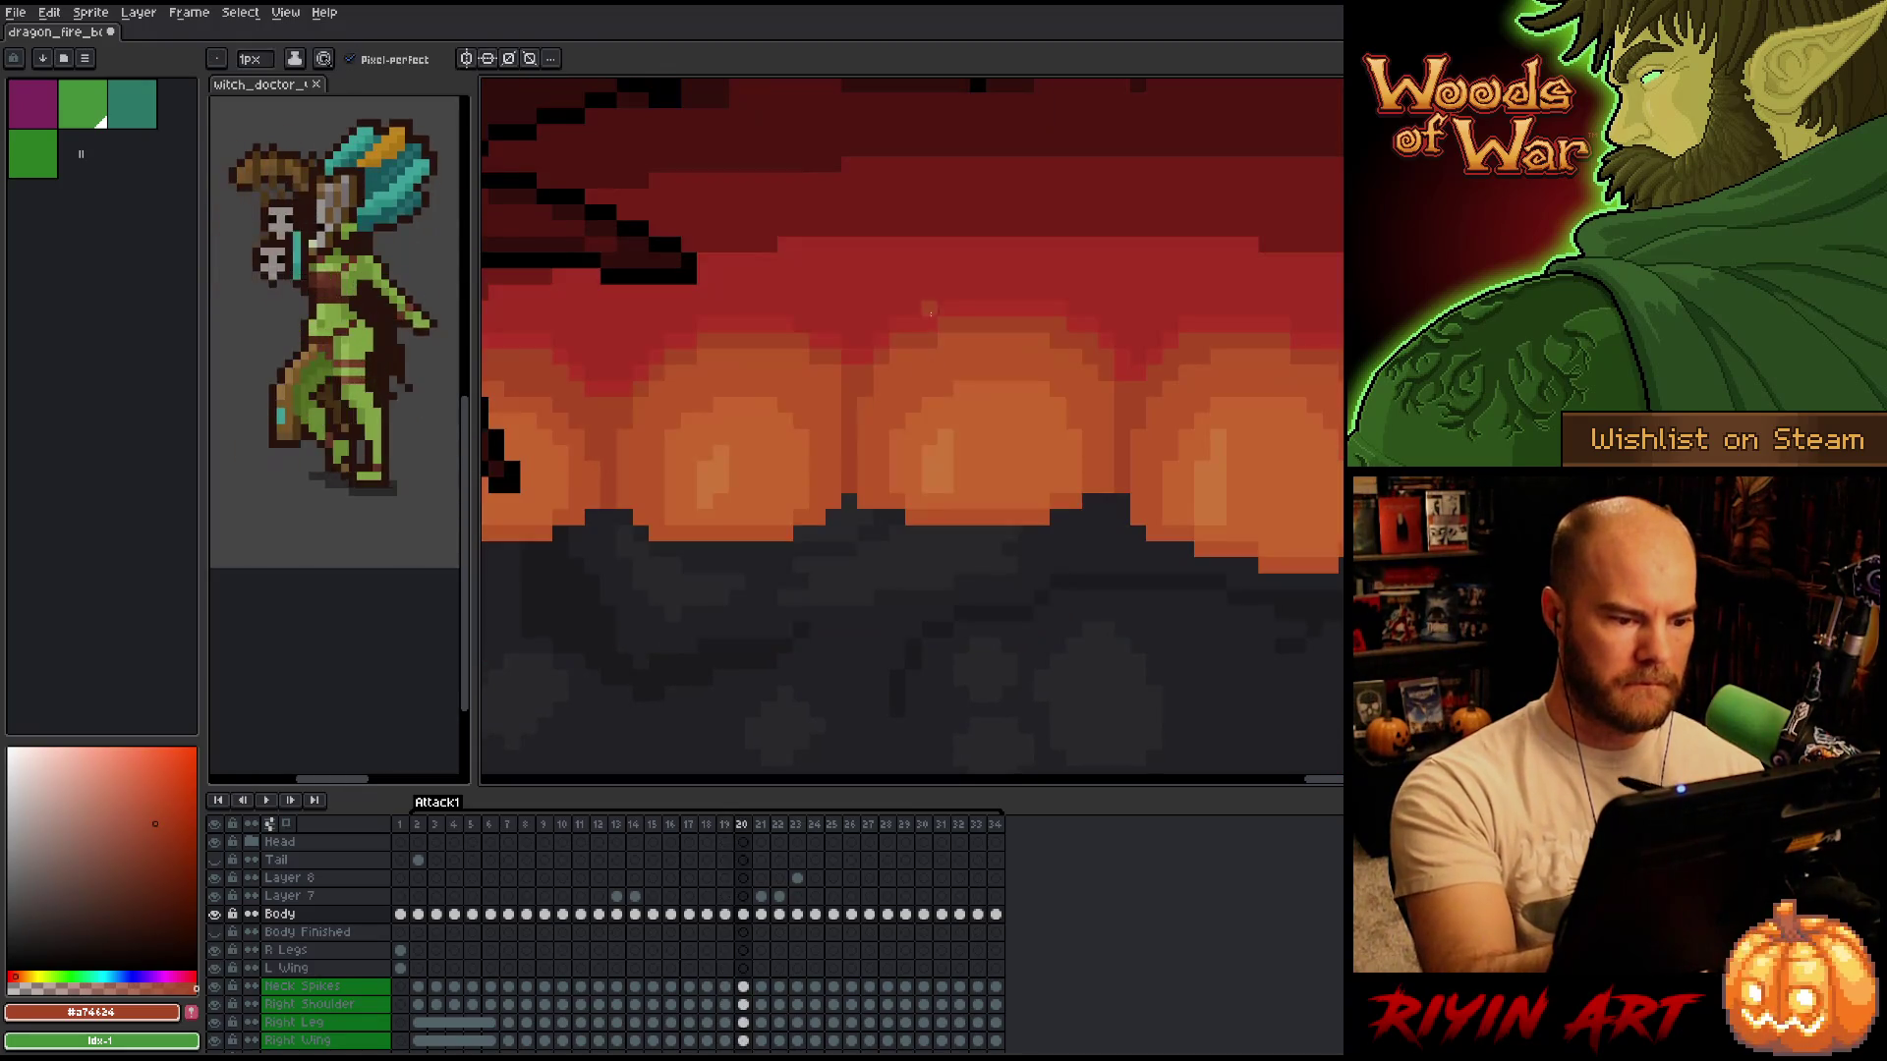
pyautogui.press('Right')
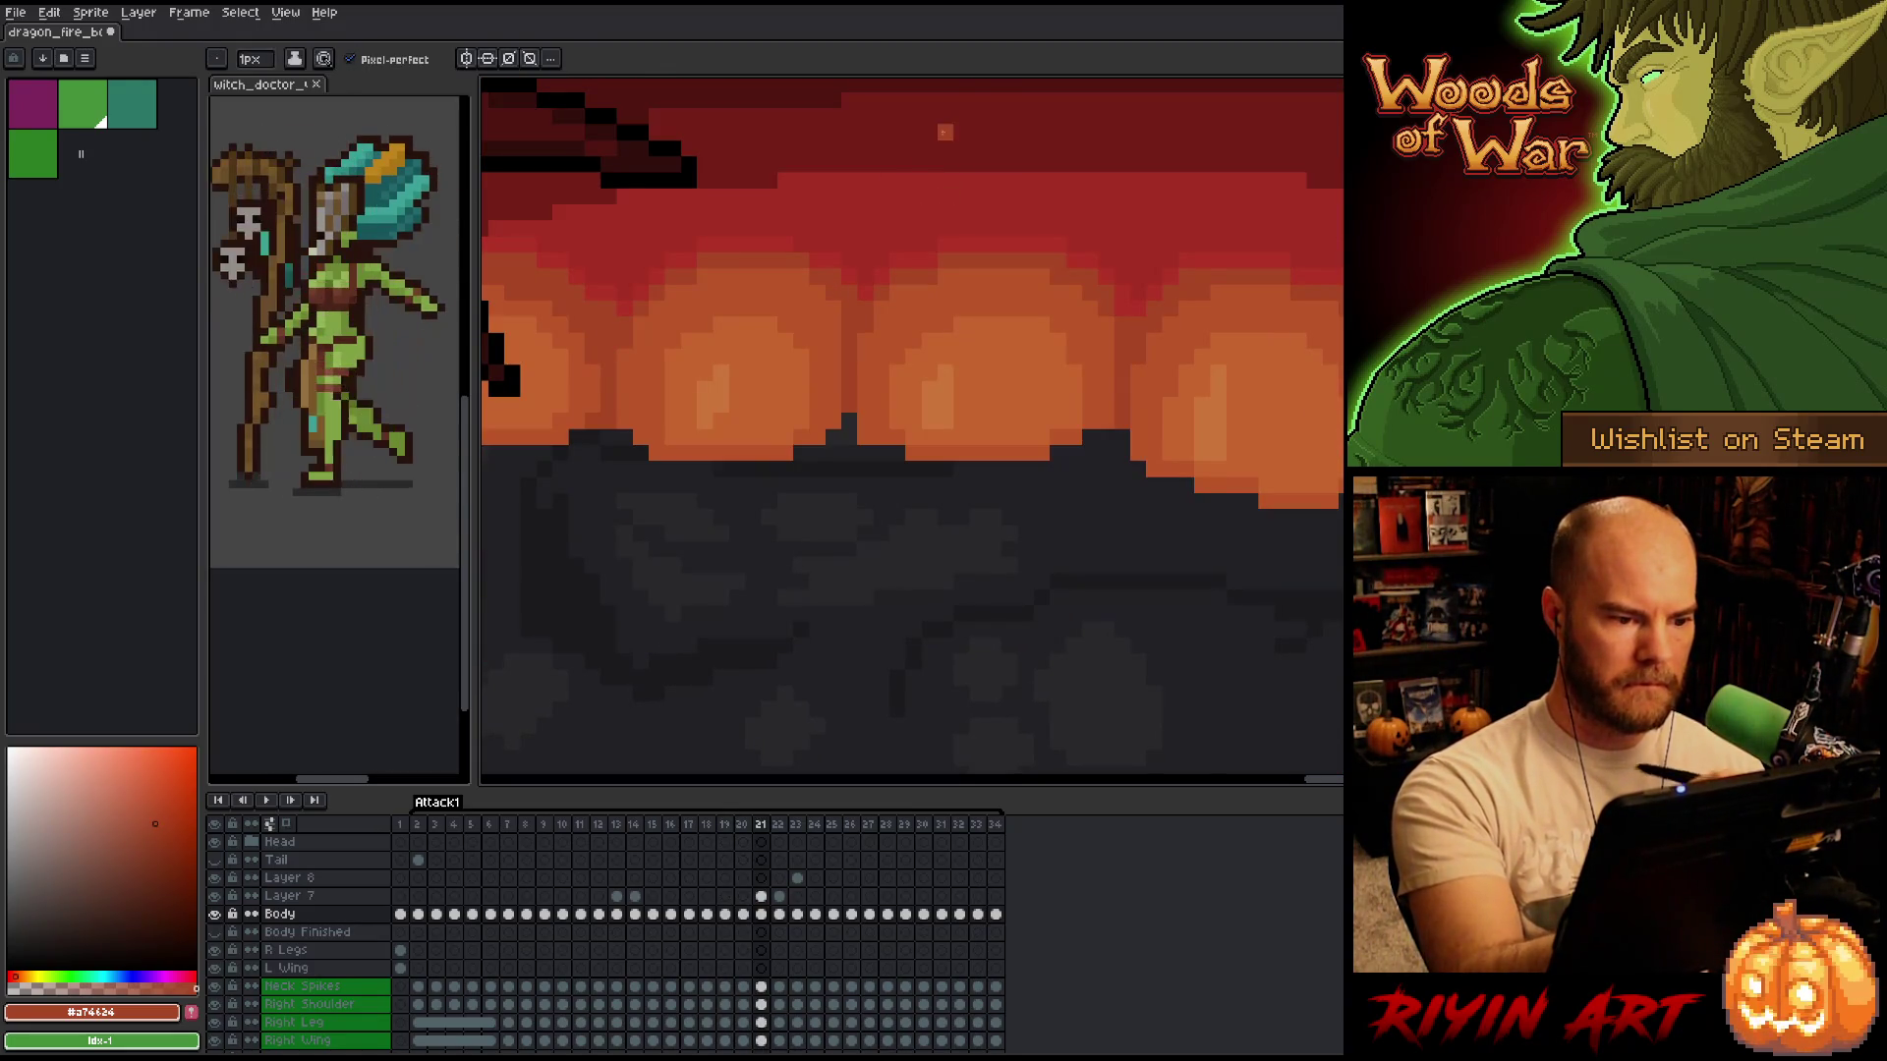
pyautogui.press('Right')
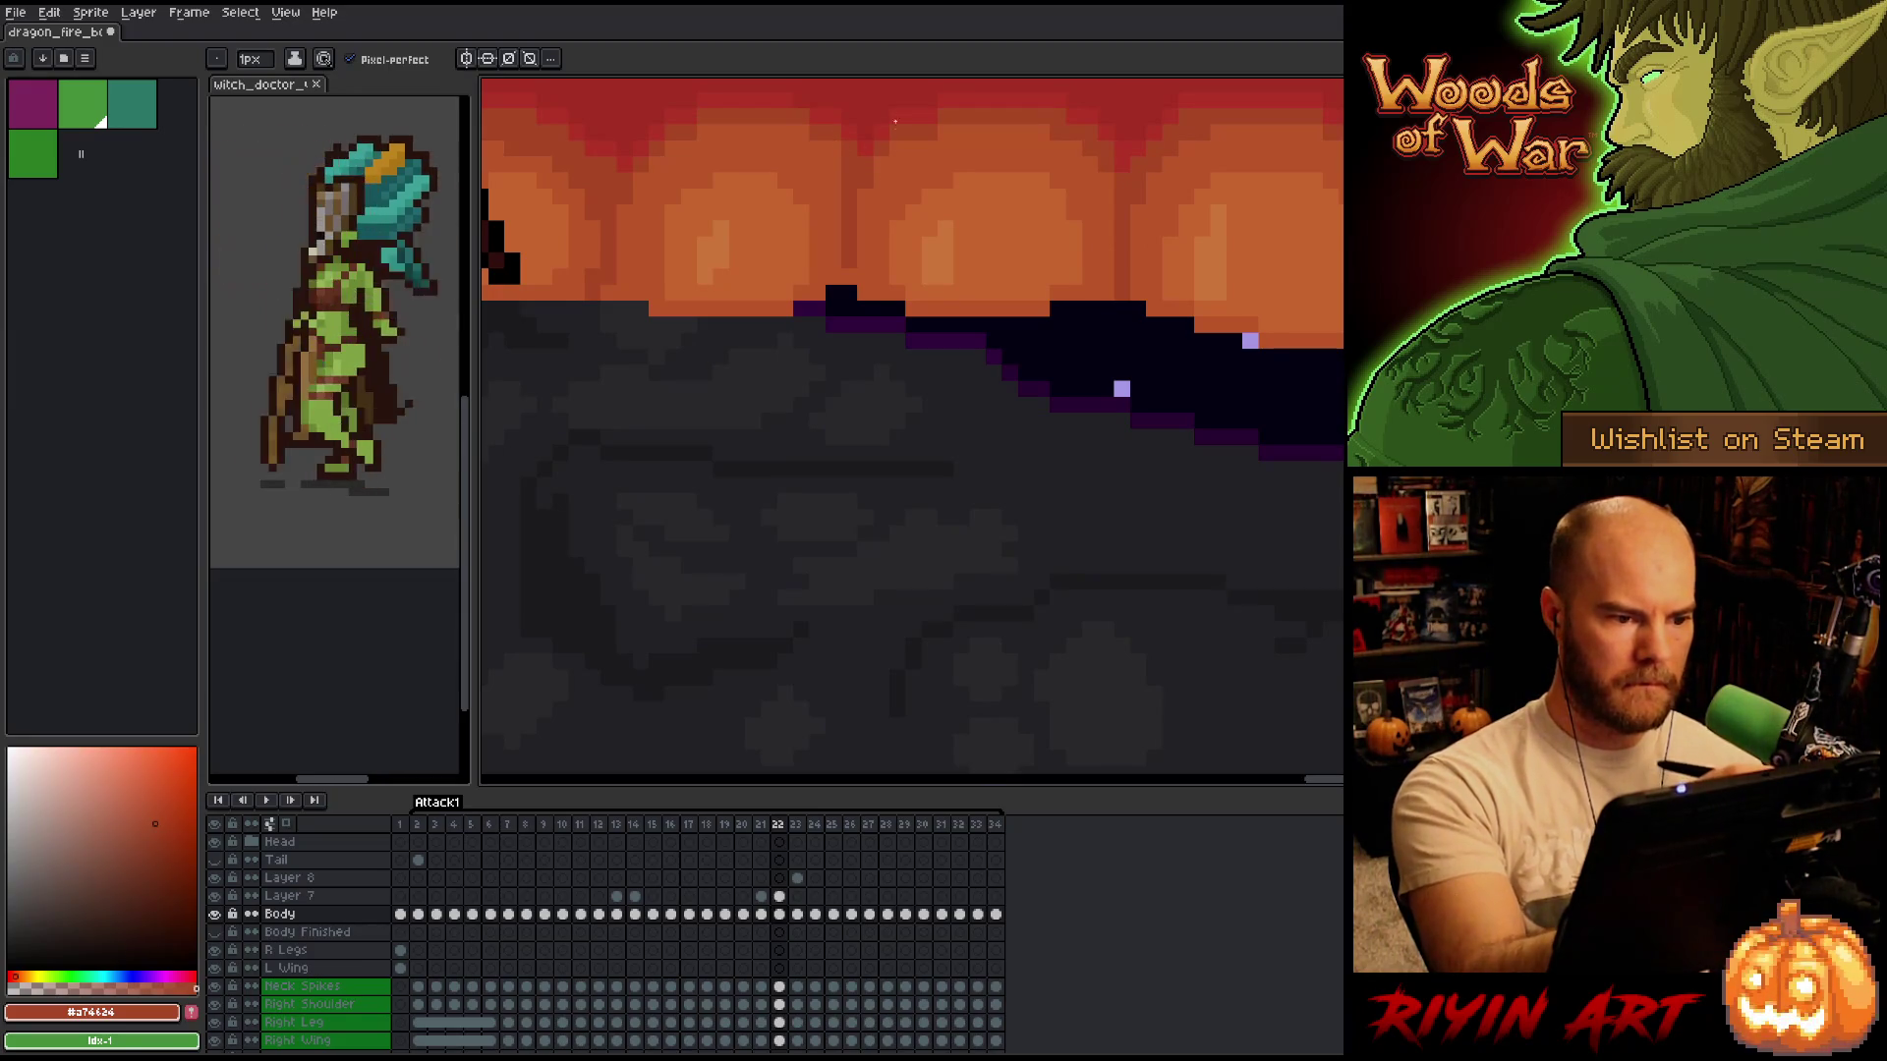
pyautogui.scroll(3, 898, 240)
pyautogui.press('Up')
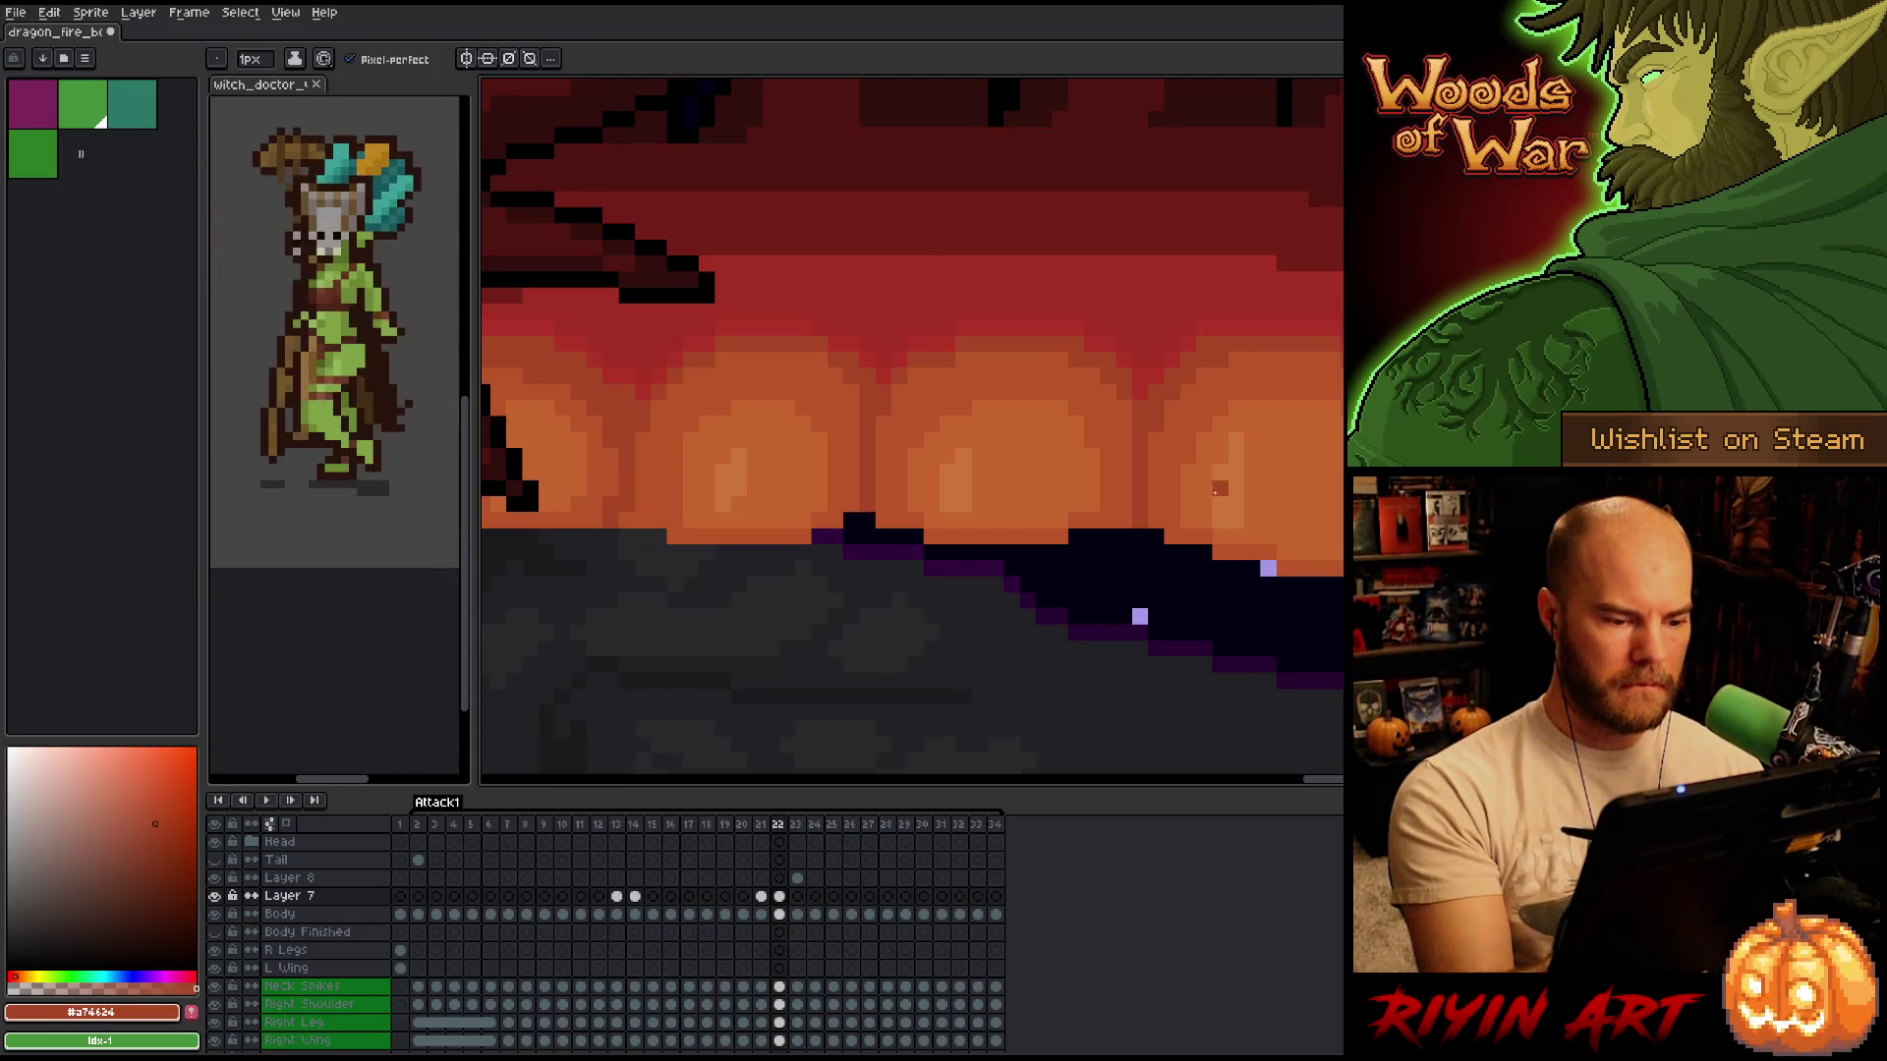
# Add black pixels to the top of the jaw spike in frame 22.
pyautogui.press('v')
pyautogui.click(779, 914)
pyautogui.press('b')
pyautogui.click(867, 505)
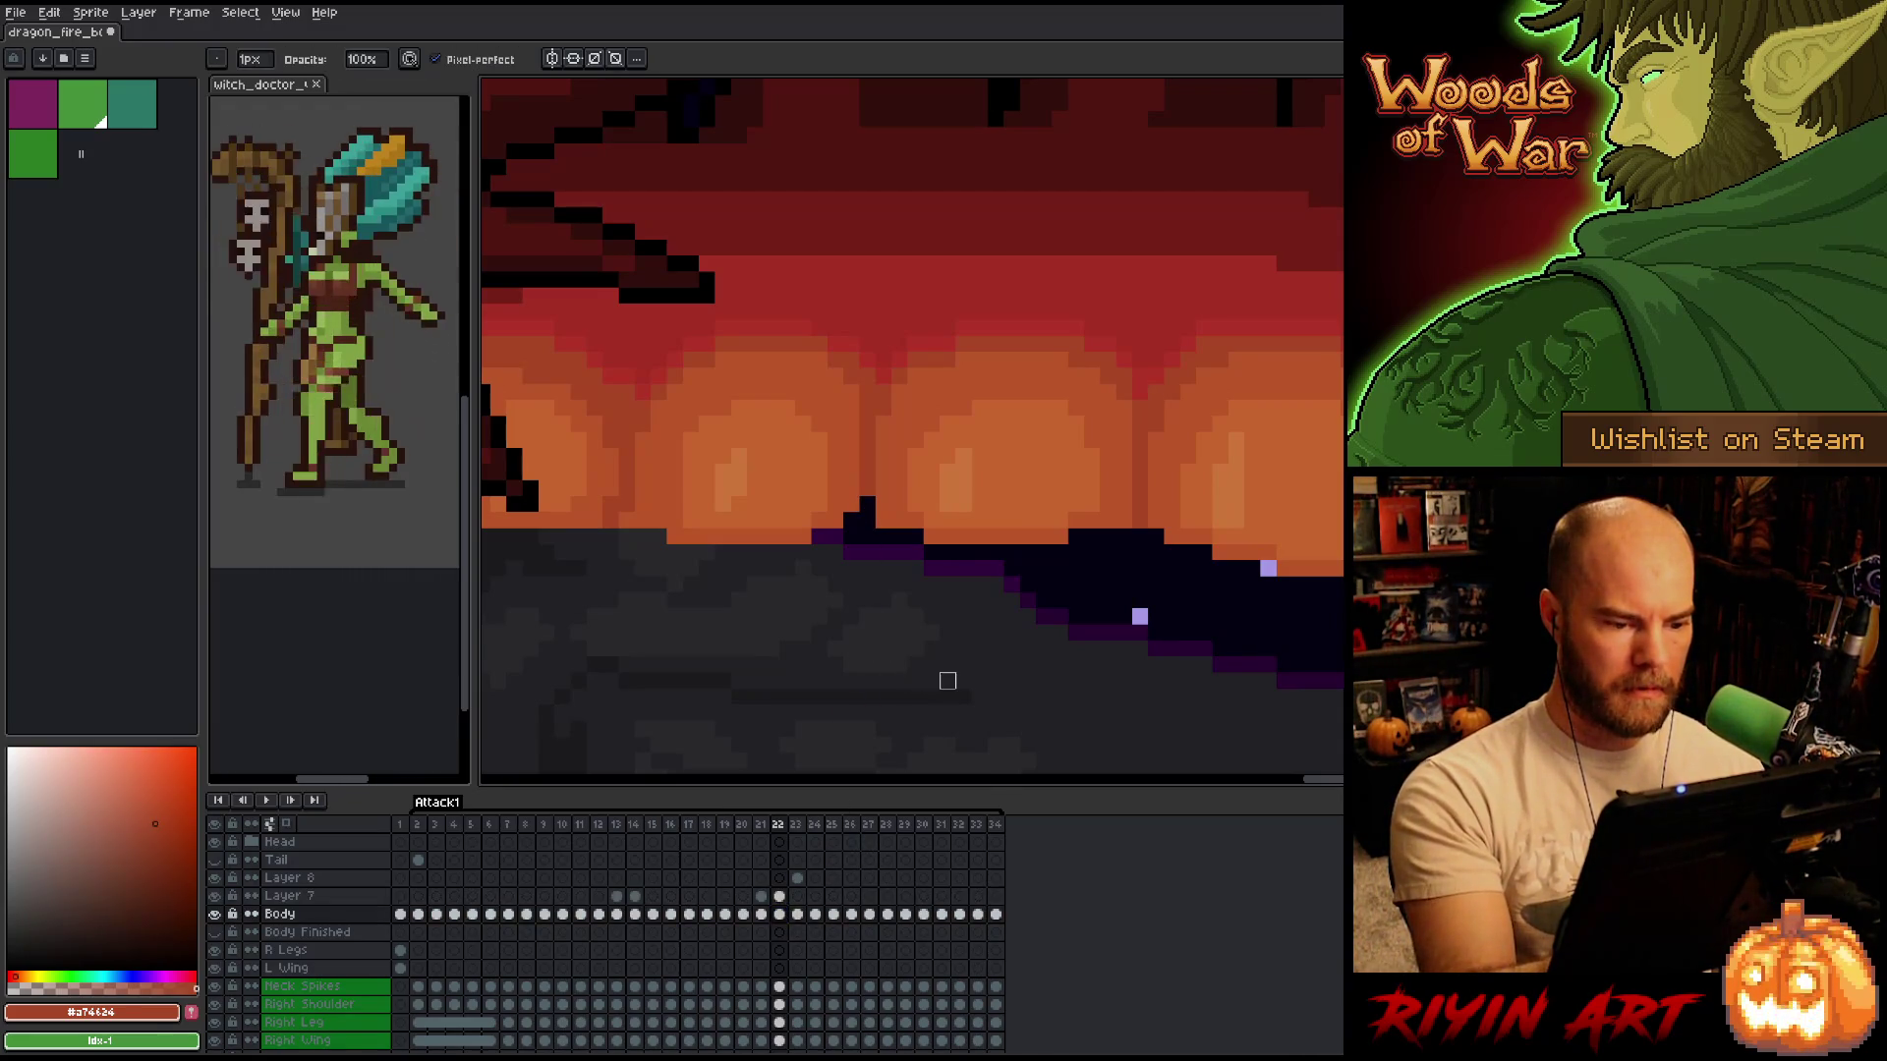
# Compare frames 20–22 on Layer 7, selecting its cels in frames 22 and 21.
pyautogui.press('Left')
pyautogui.press('Right')
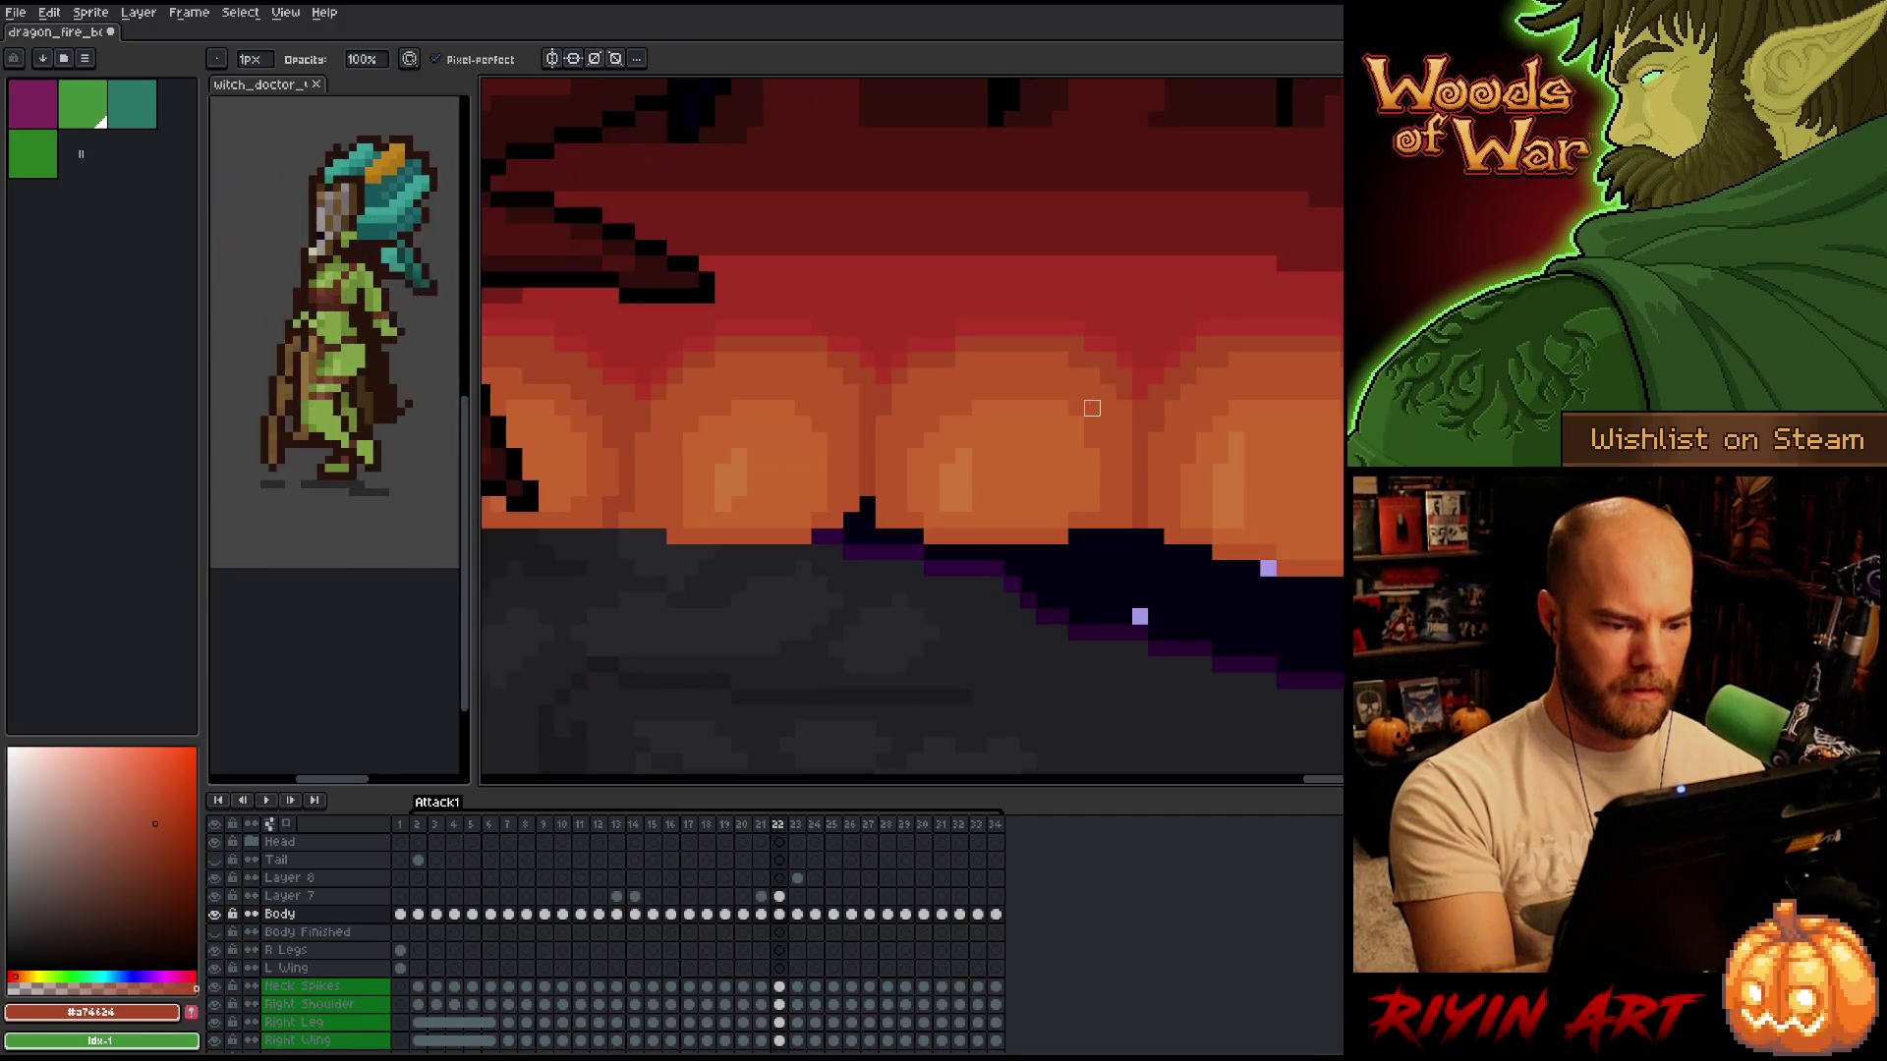
pyautogui.press('Left')
pyautogui.press('Left')
pyautogui.press('Right')
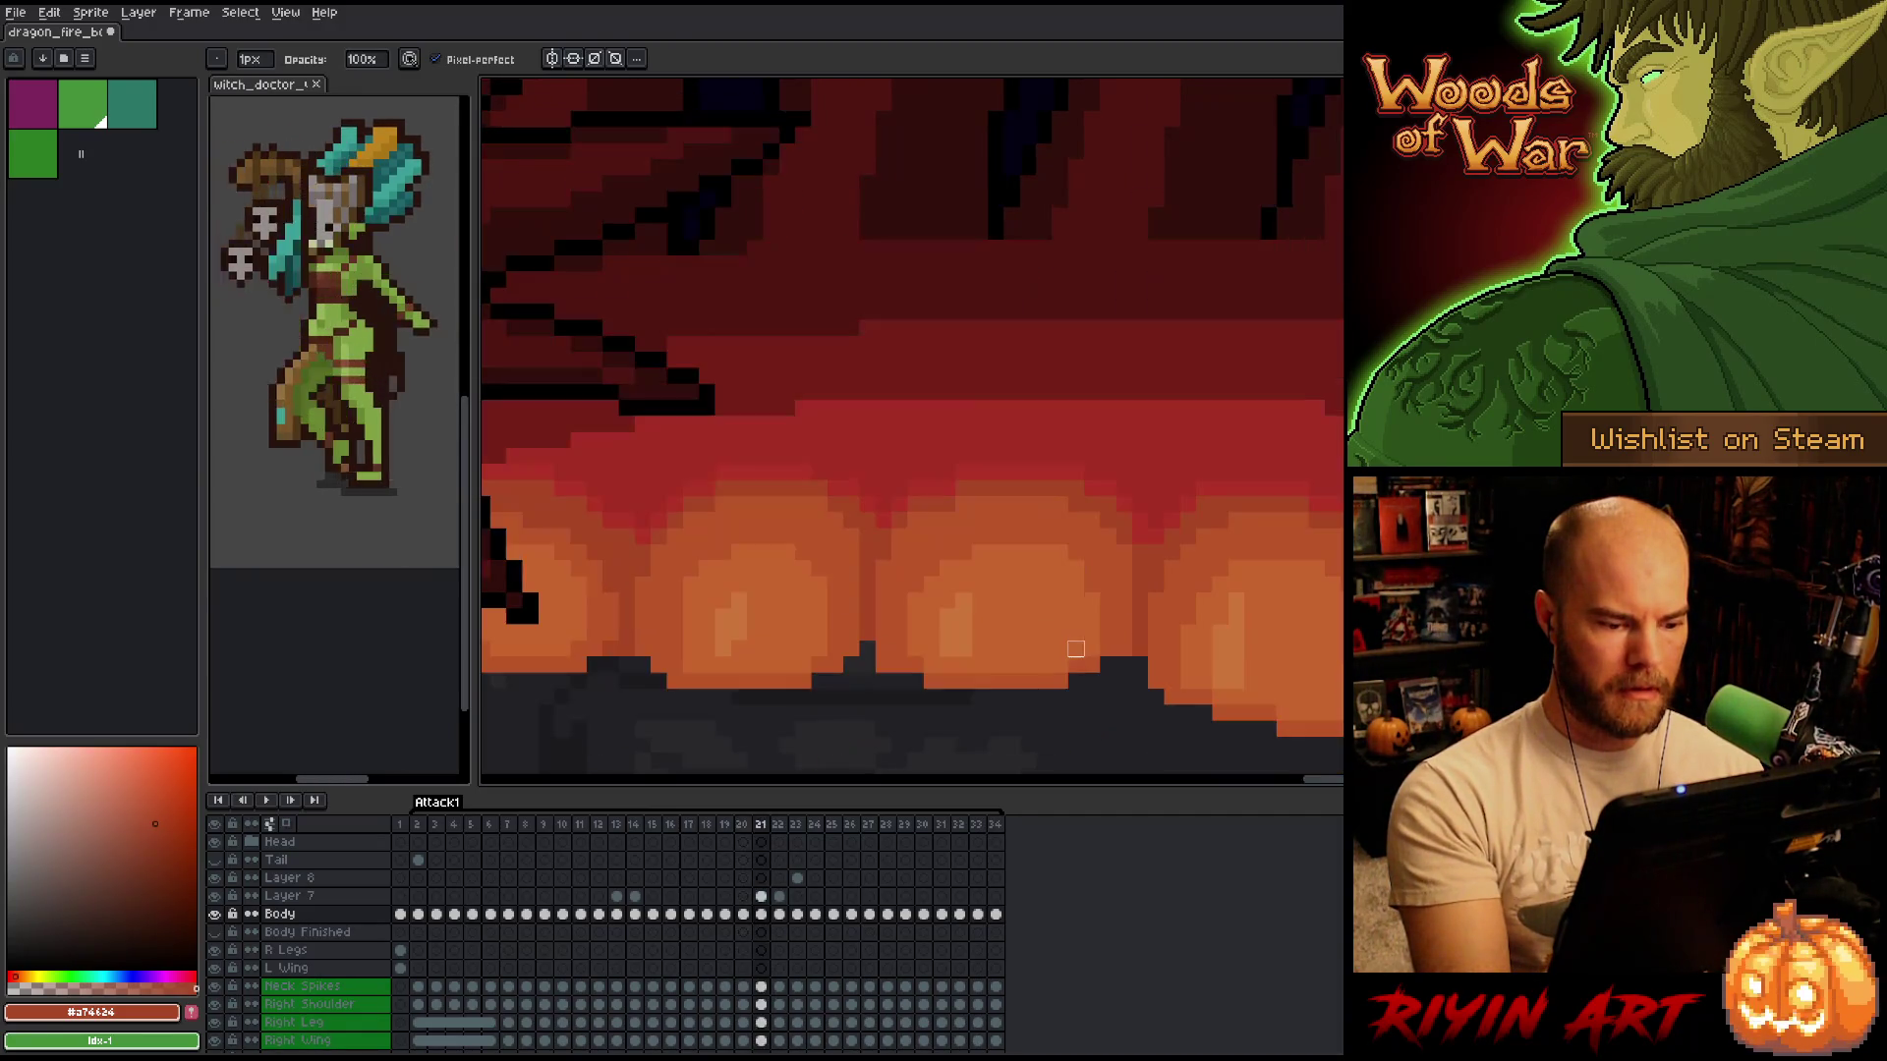
pyautogui.click(779, 898)
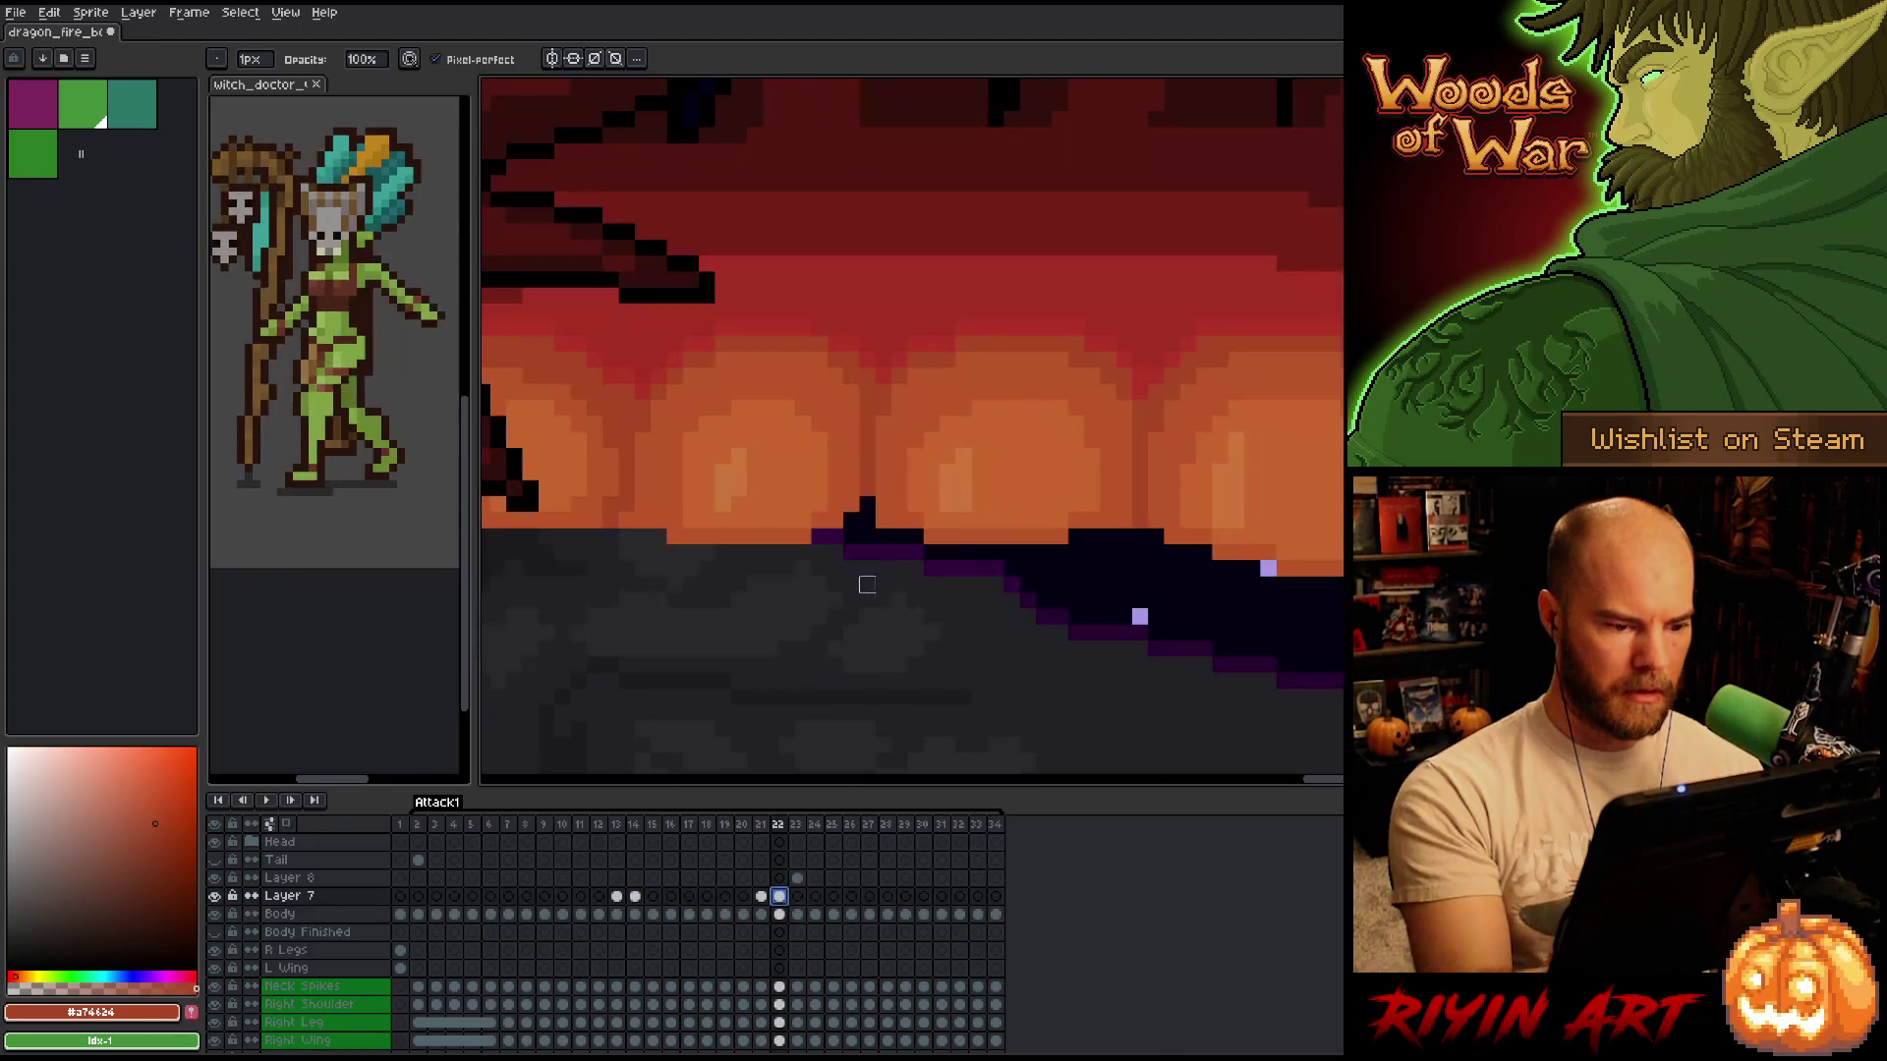
pyautogui.press('Left')
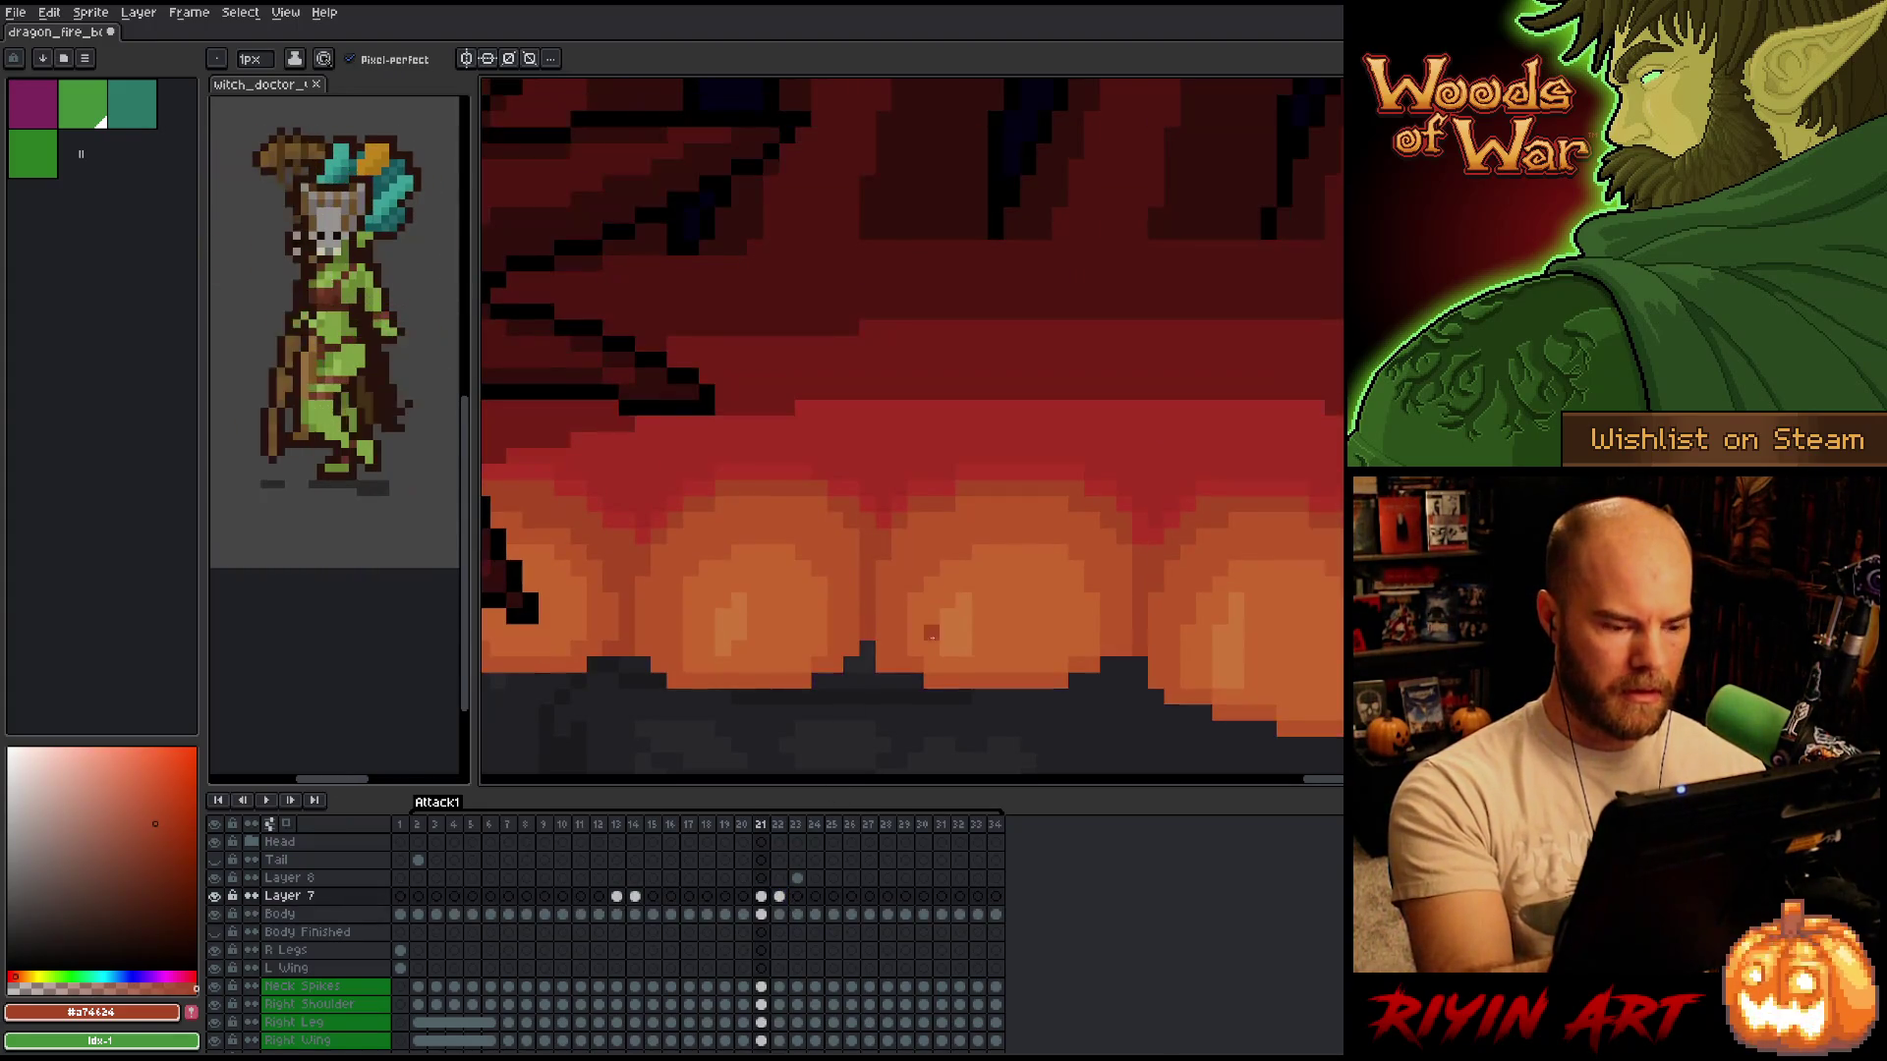
pyautogui.press('Right')
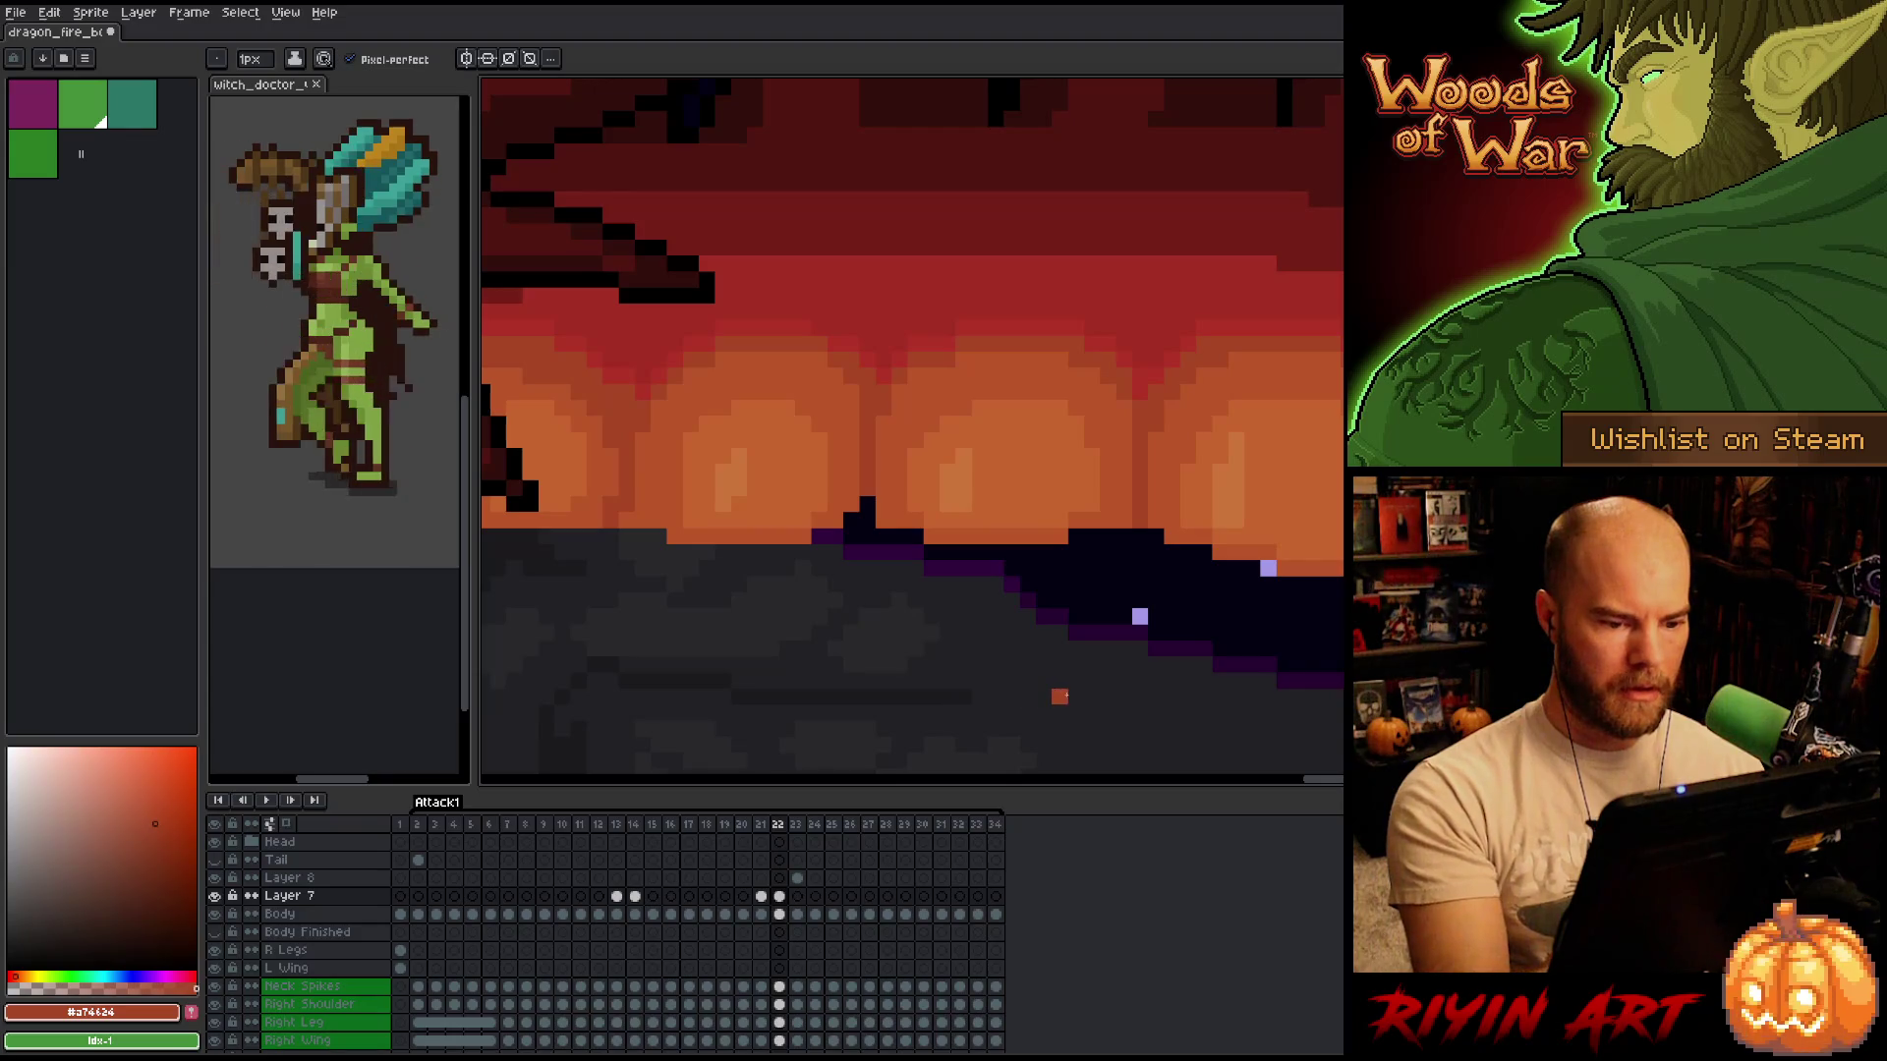
pyautogui.scroll(2, 1060, 694)
pyautogui.press('Left')
pyautogui.press('Left')
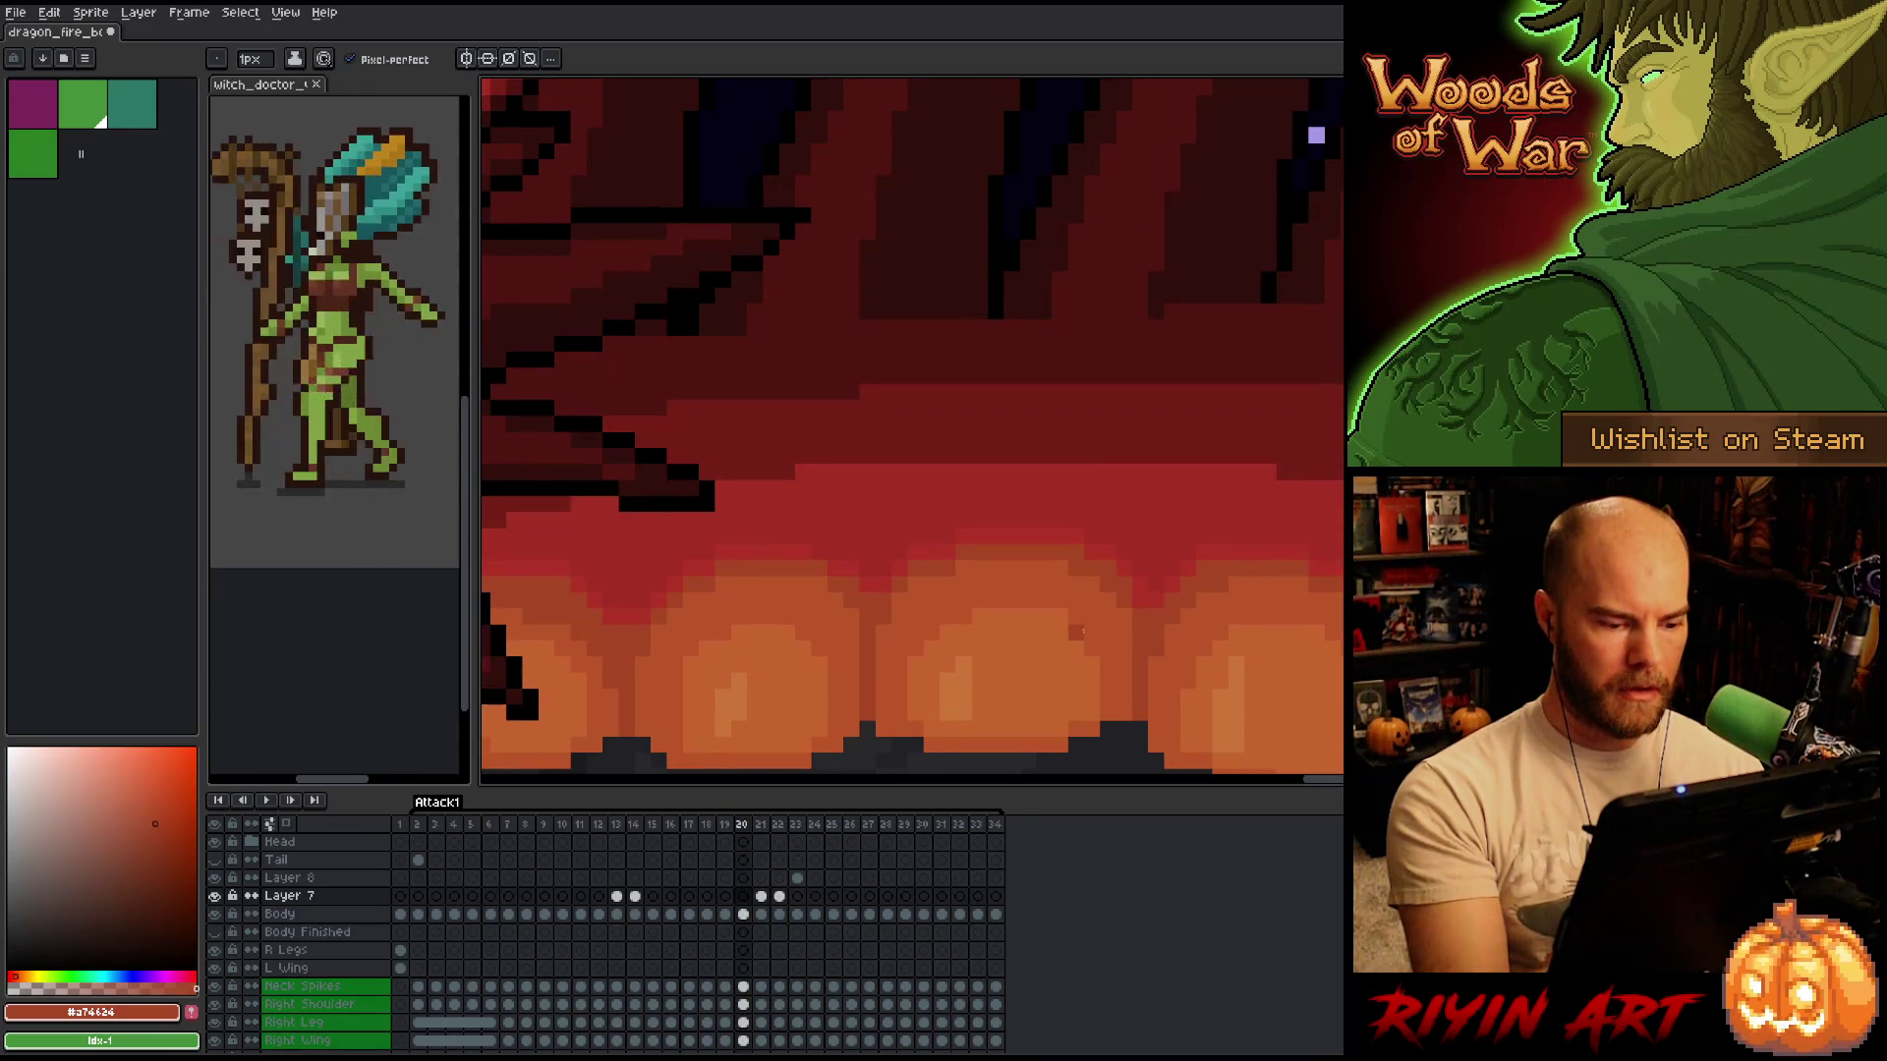
pyautogui.press('Left')
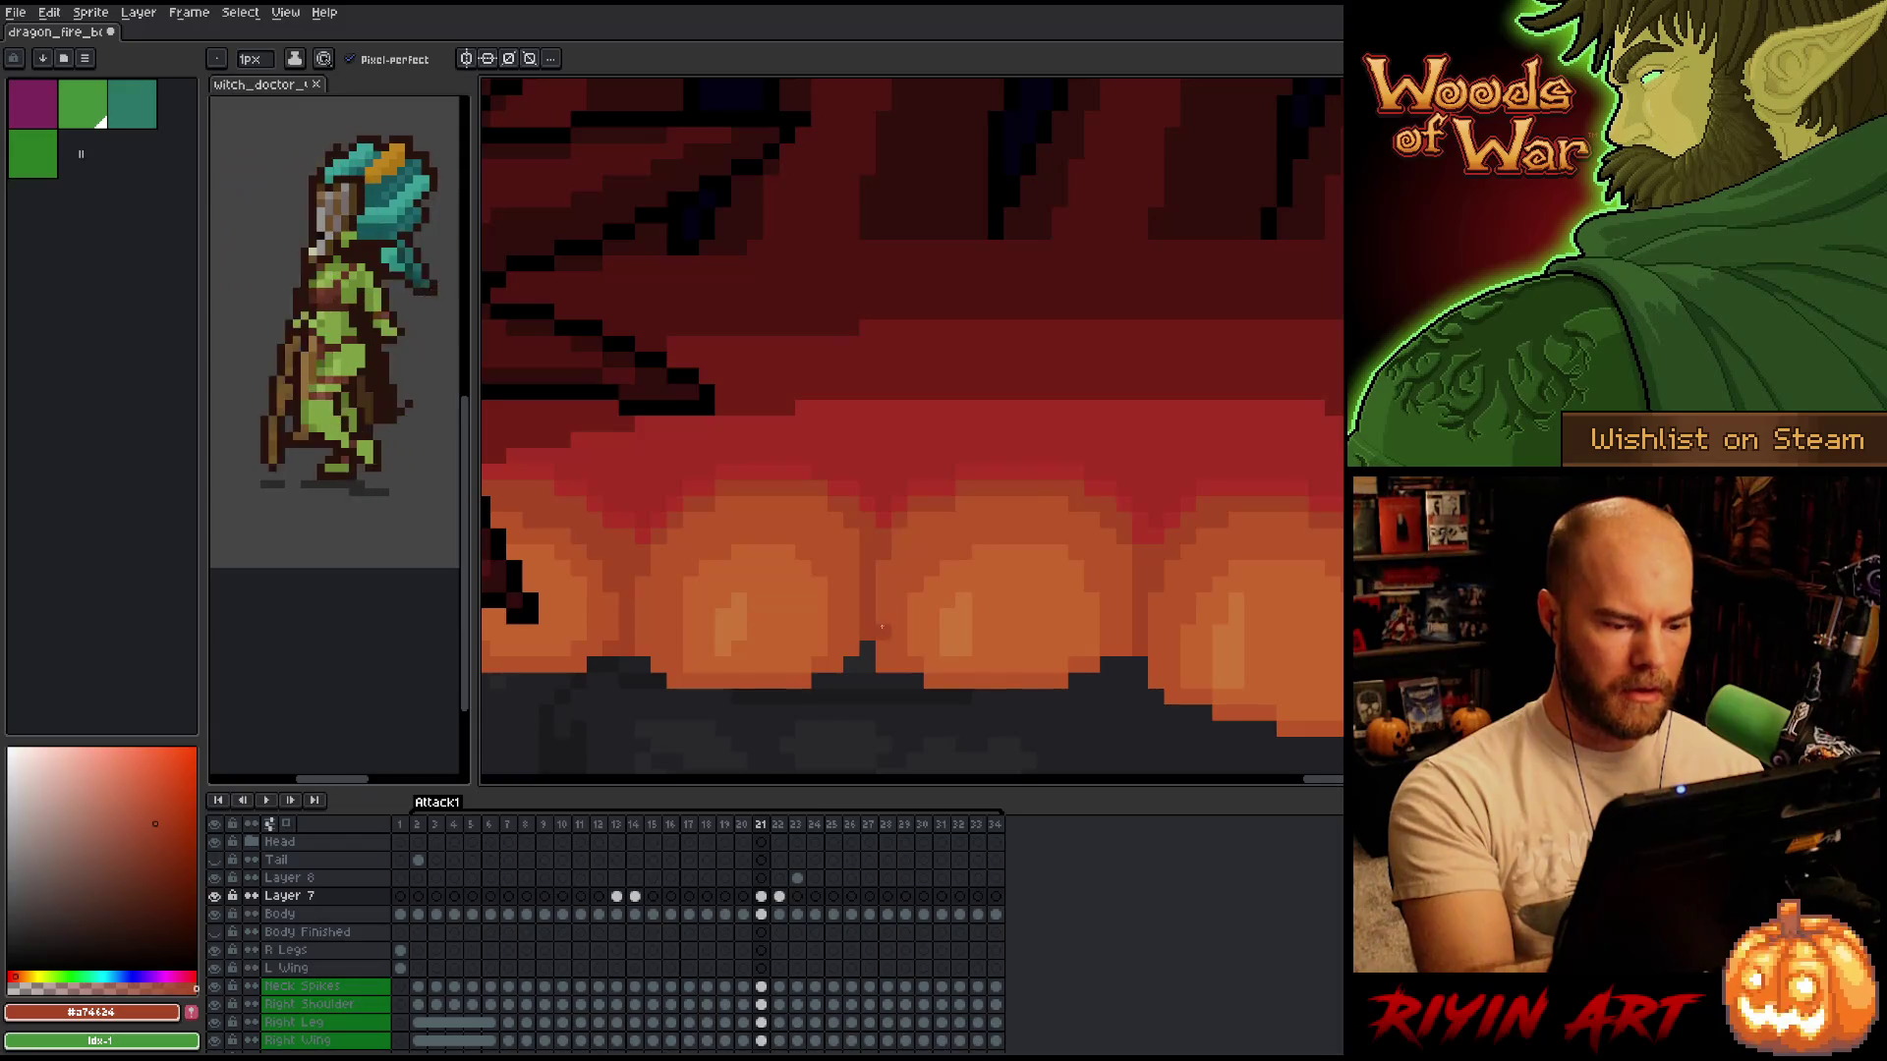
pyautogui.press('Right')
pyautogui.press('Right')
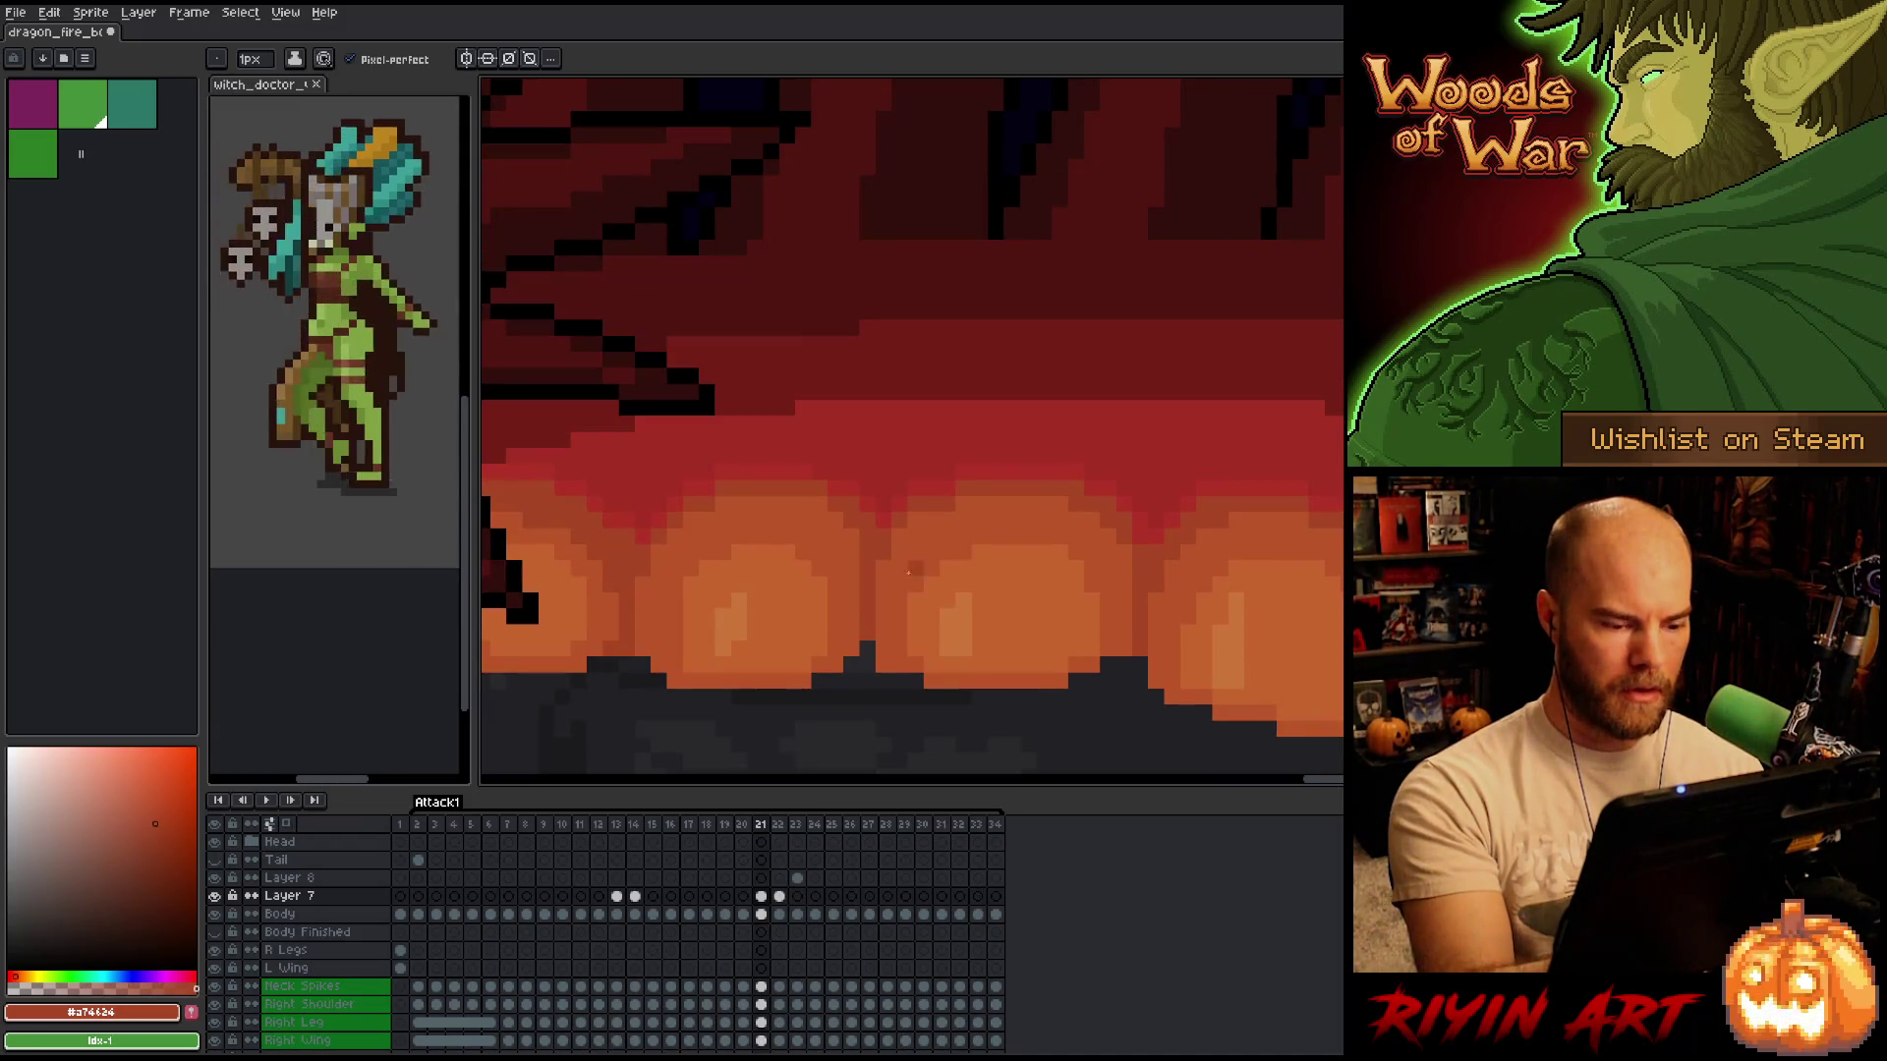
pyautogui.click(760, 897)
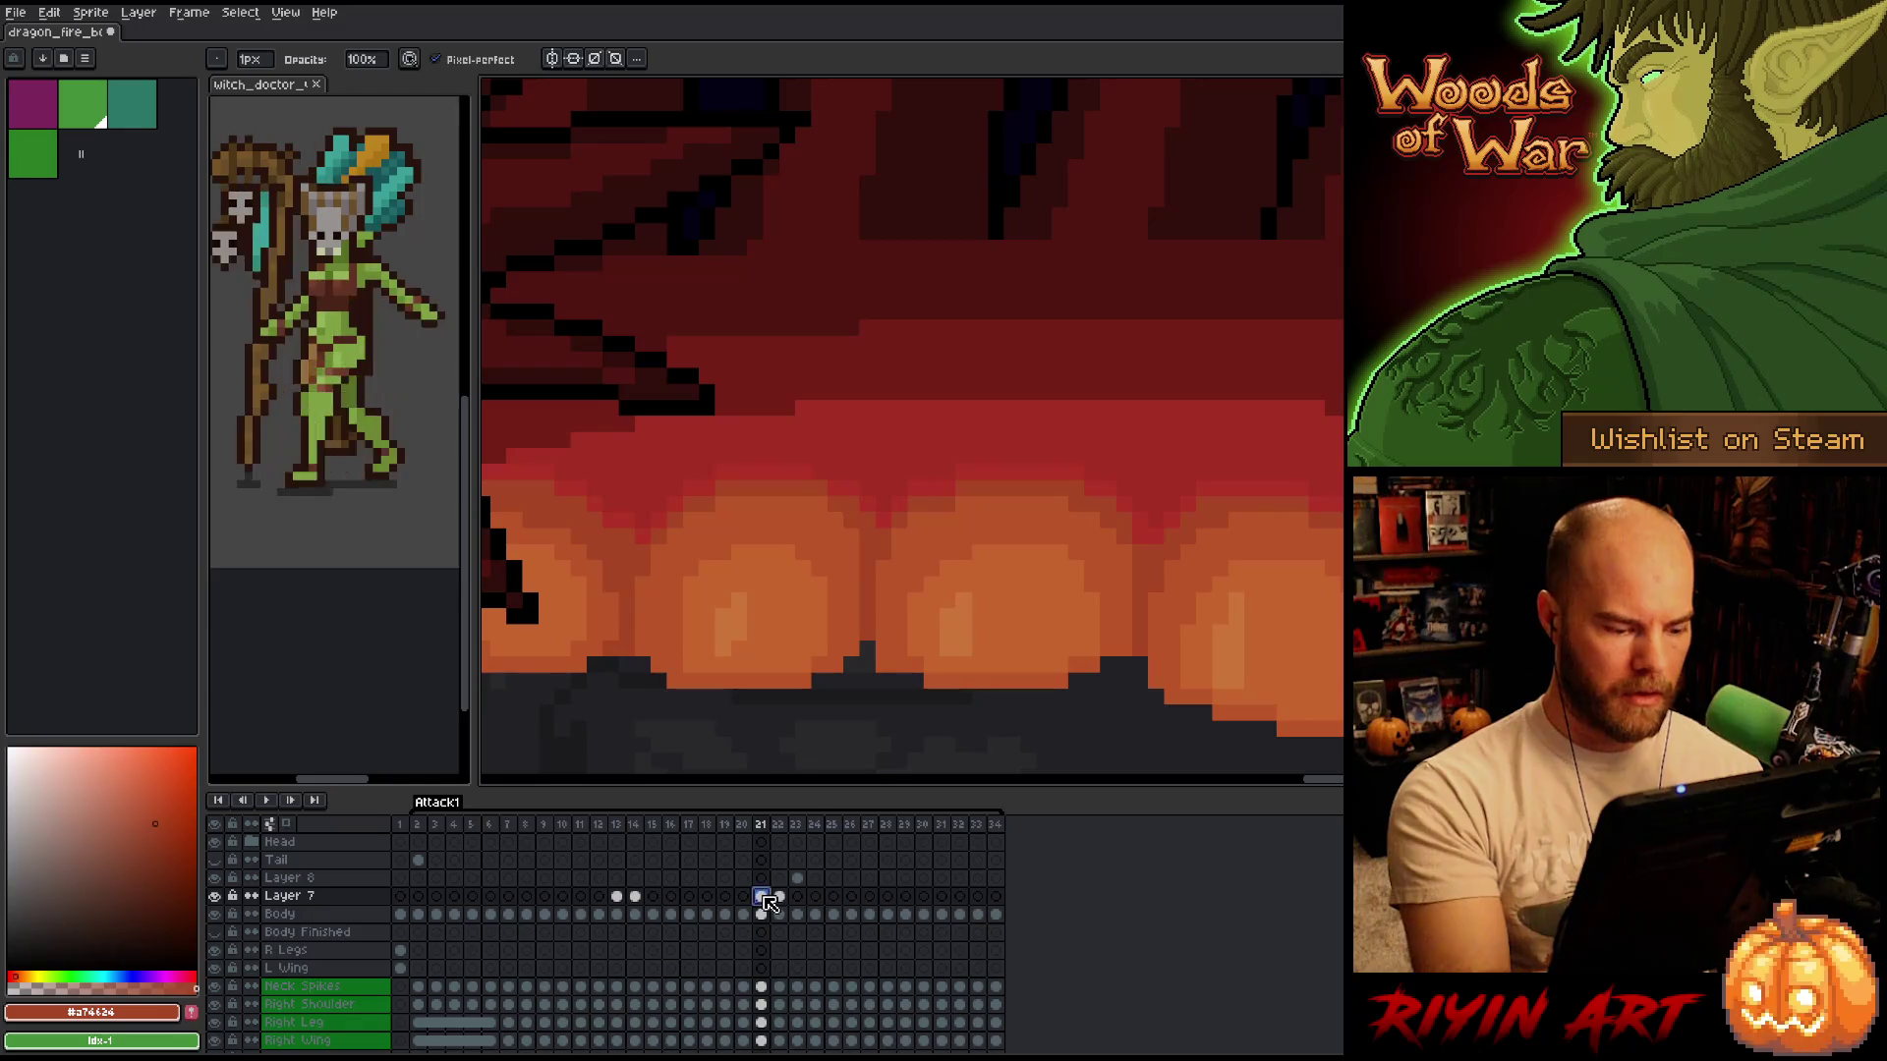
# Switch to the Body layer and paint another dark pixel on the frame 22 jaw spike.
pyautogui.hotkey('alt', 'Down')
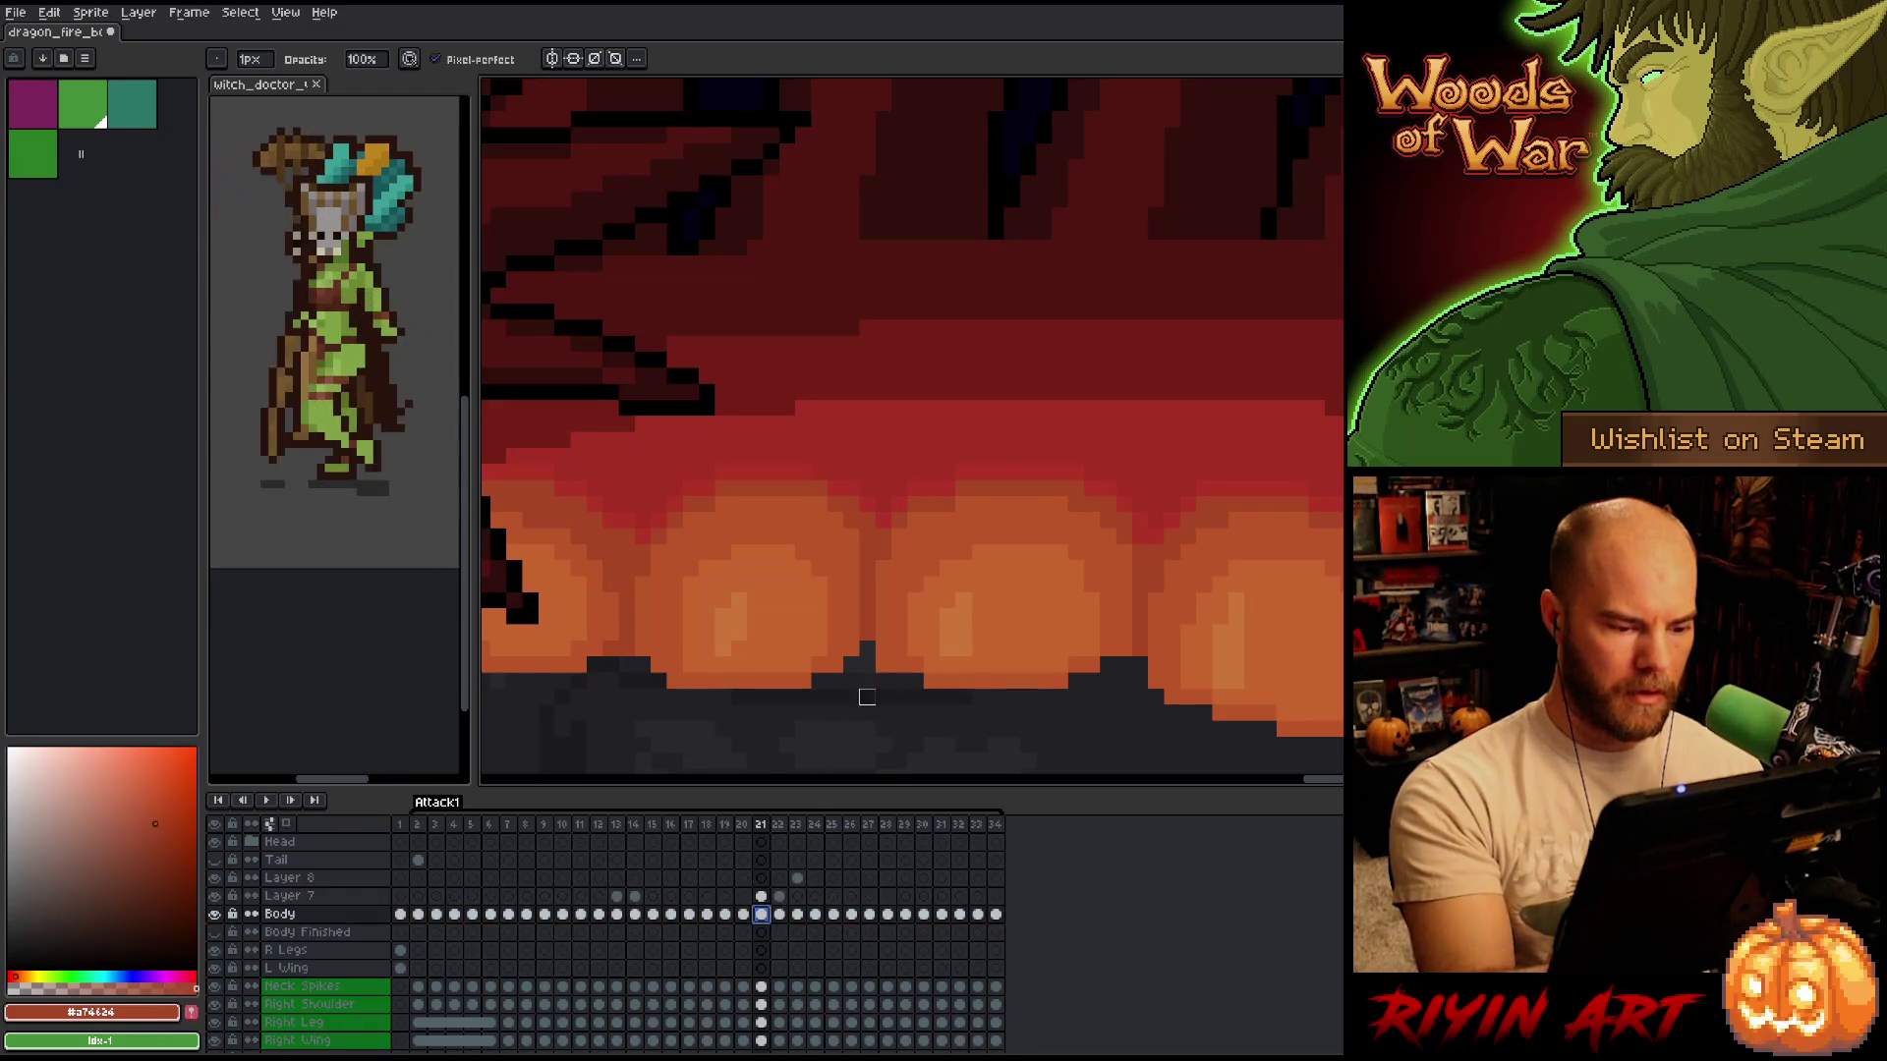
pyautogui.click(778, 914)
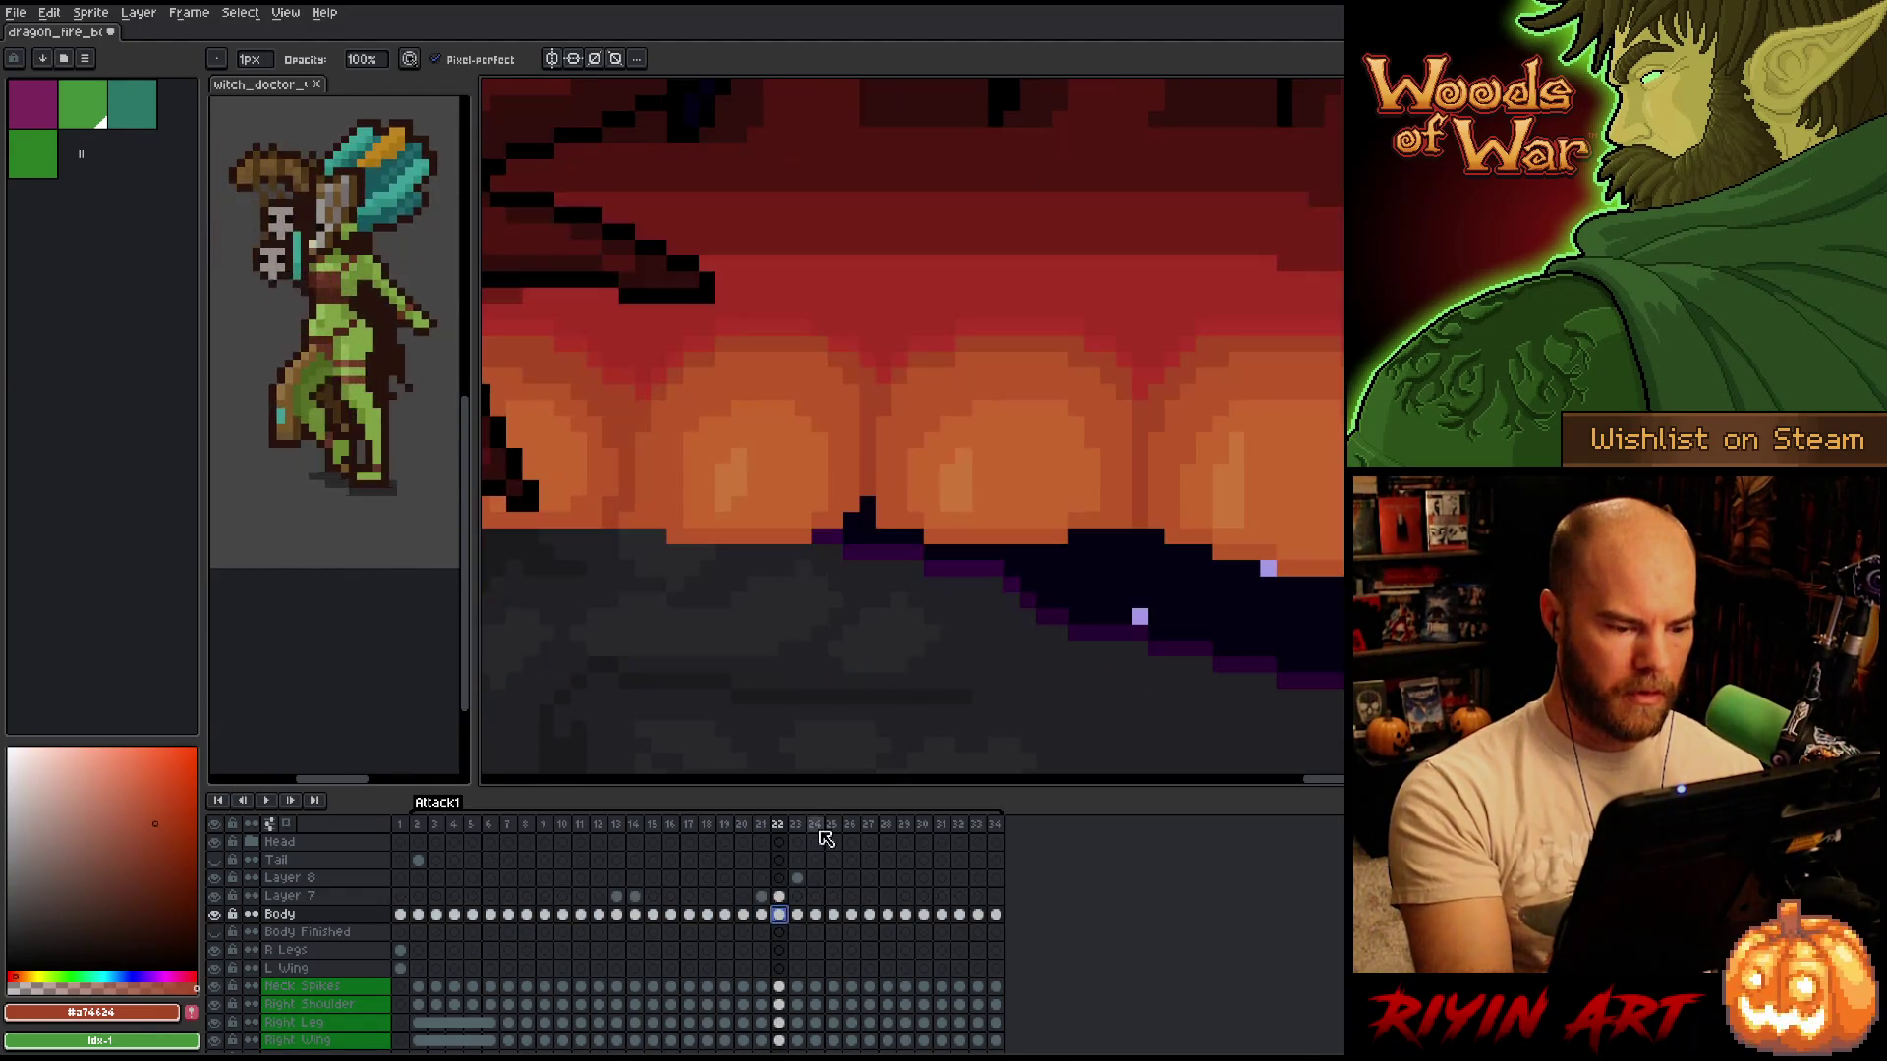
pyautogui.click(779, 897)
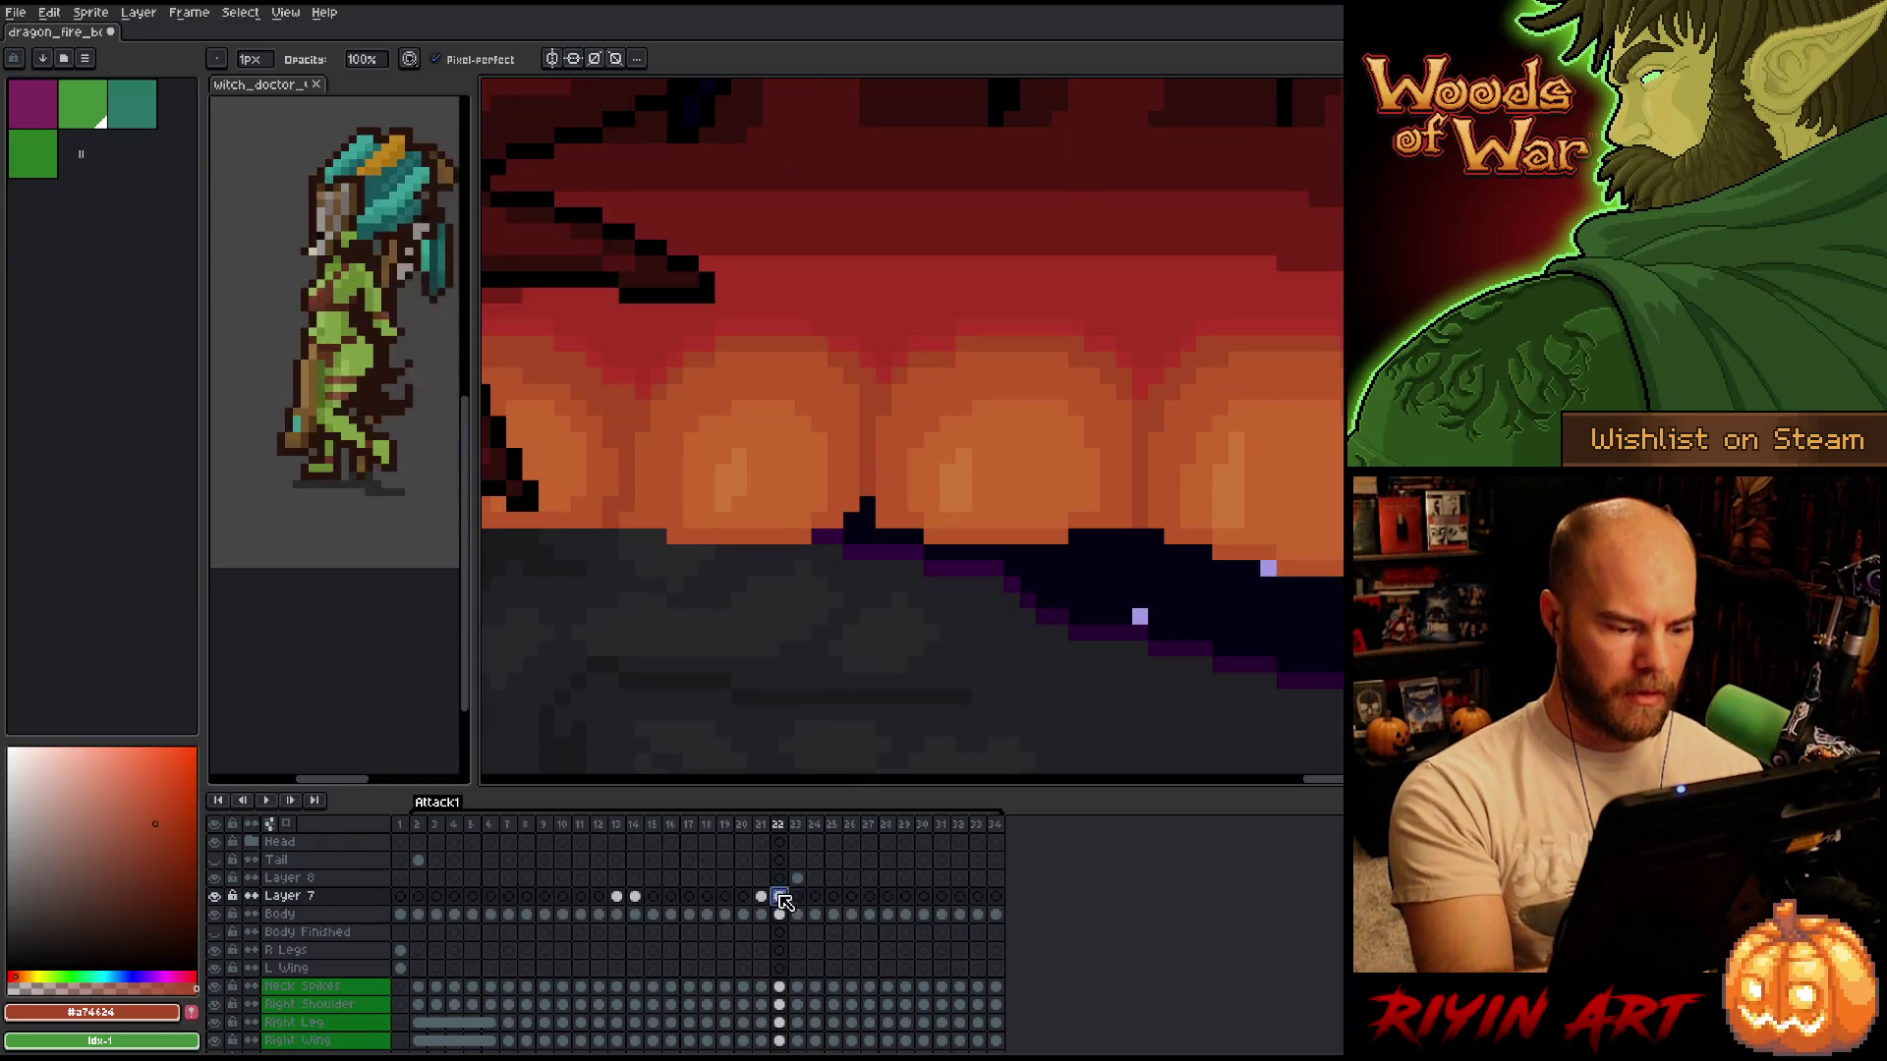
pyautogui.click(883, 521)
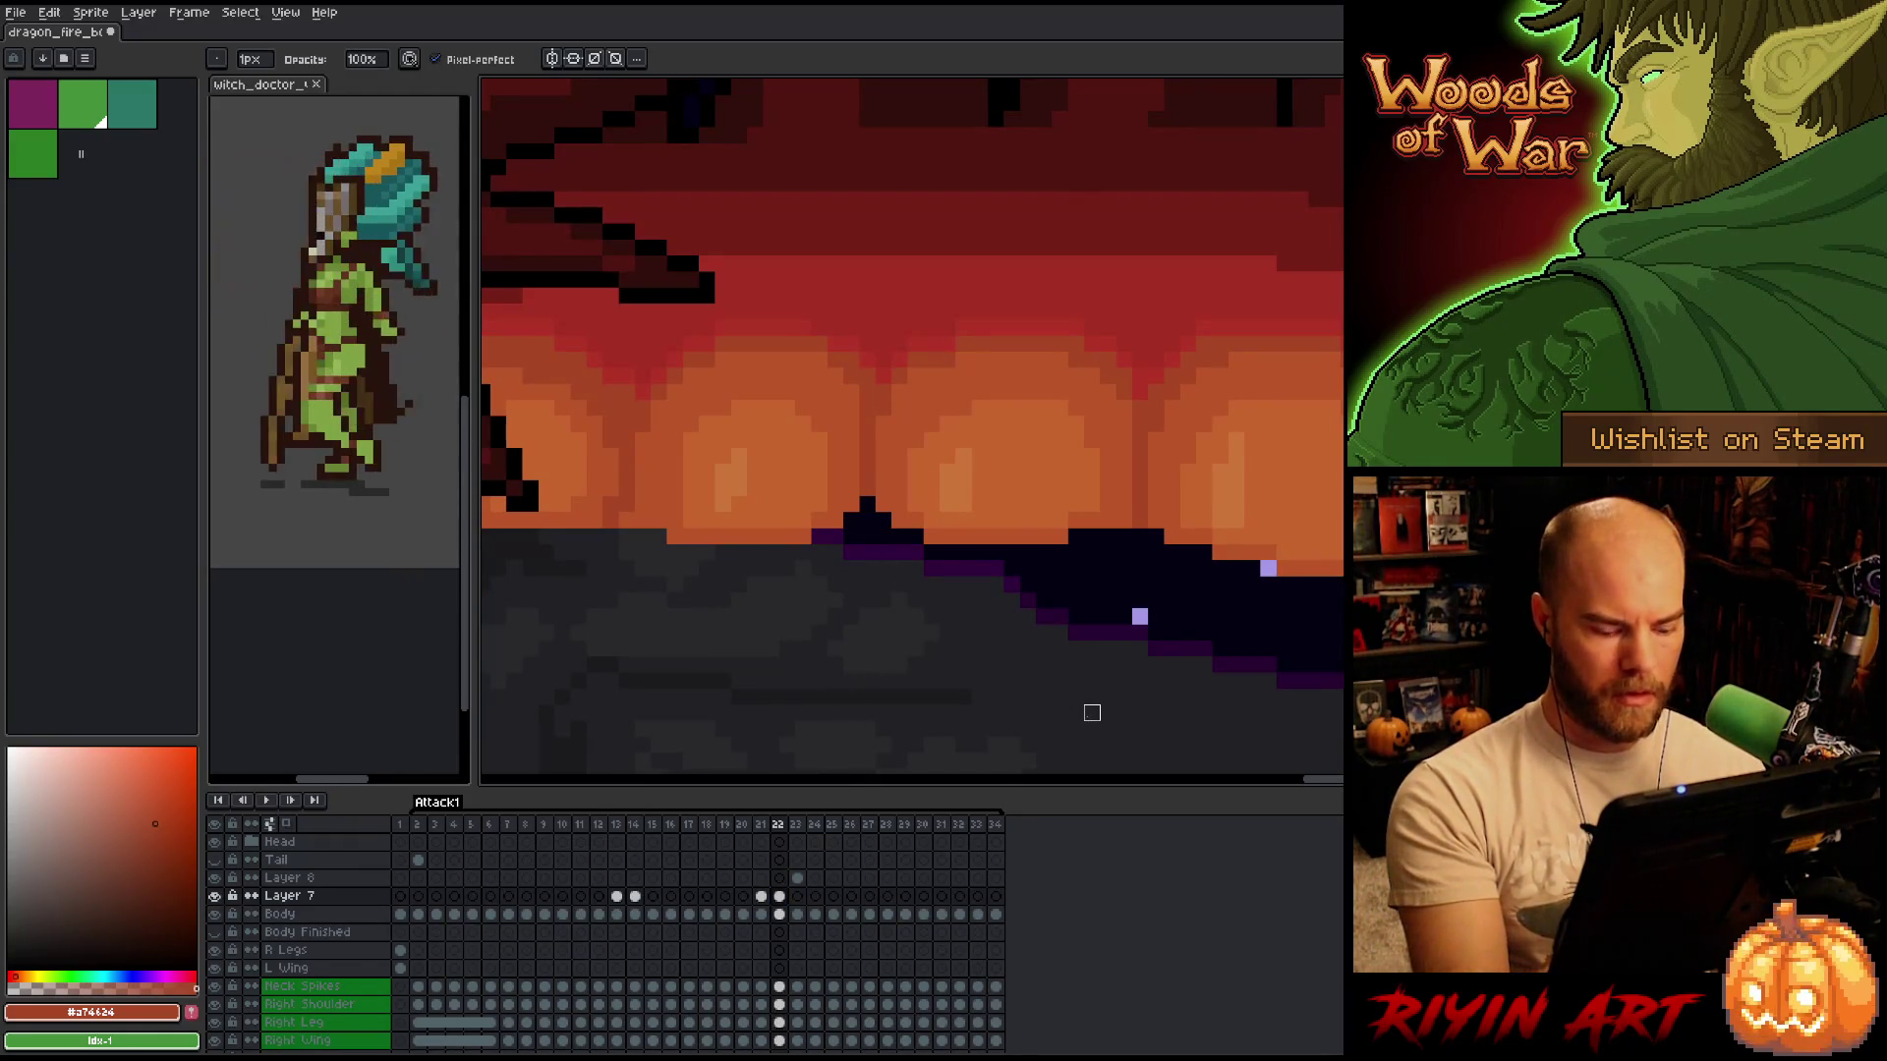
# Play the animation to review, then select Layer 8 at frame 23.
pyautogui.press('Return')
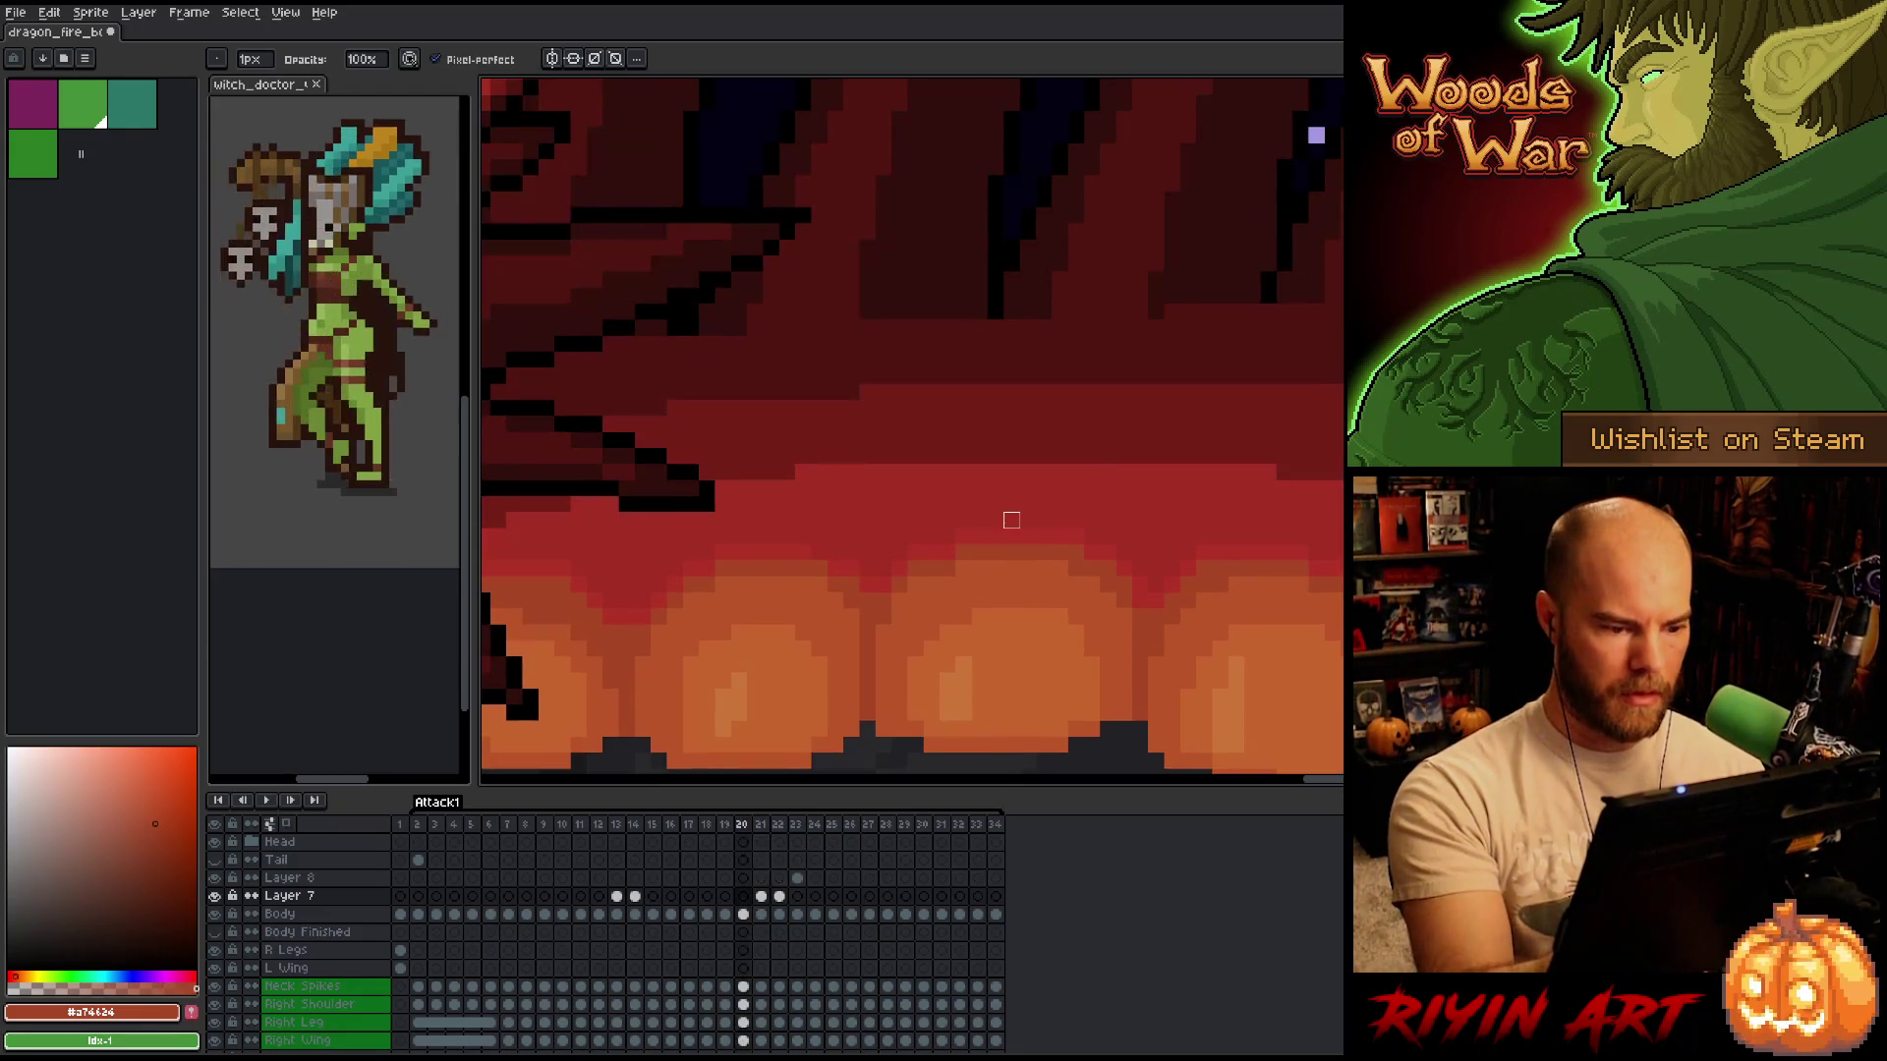
pyautogui.press('e')
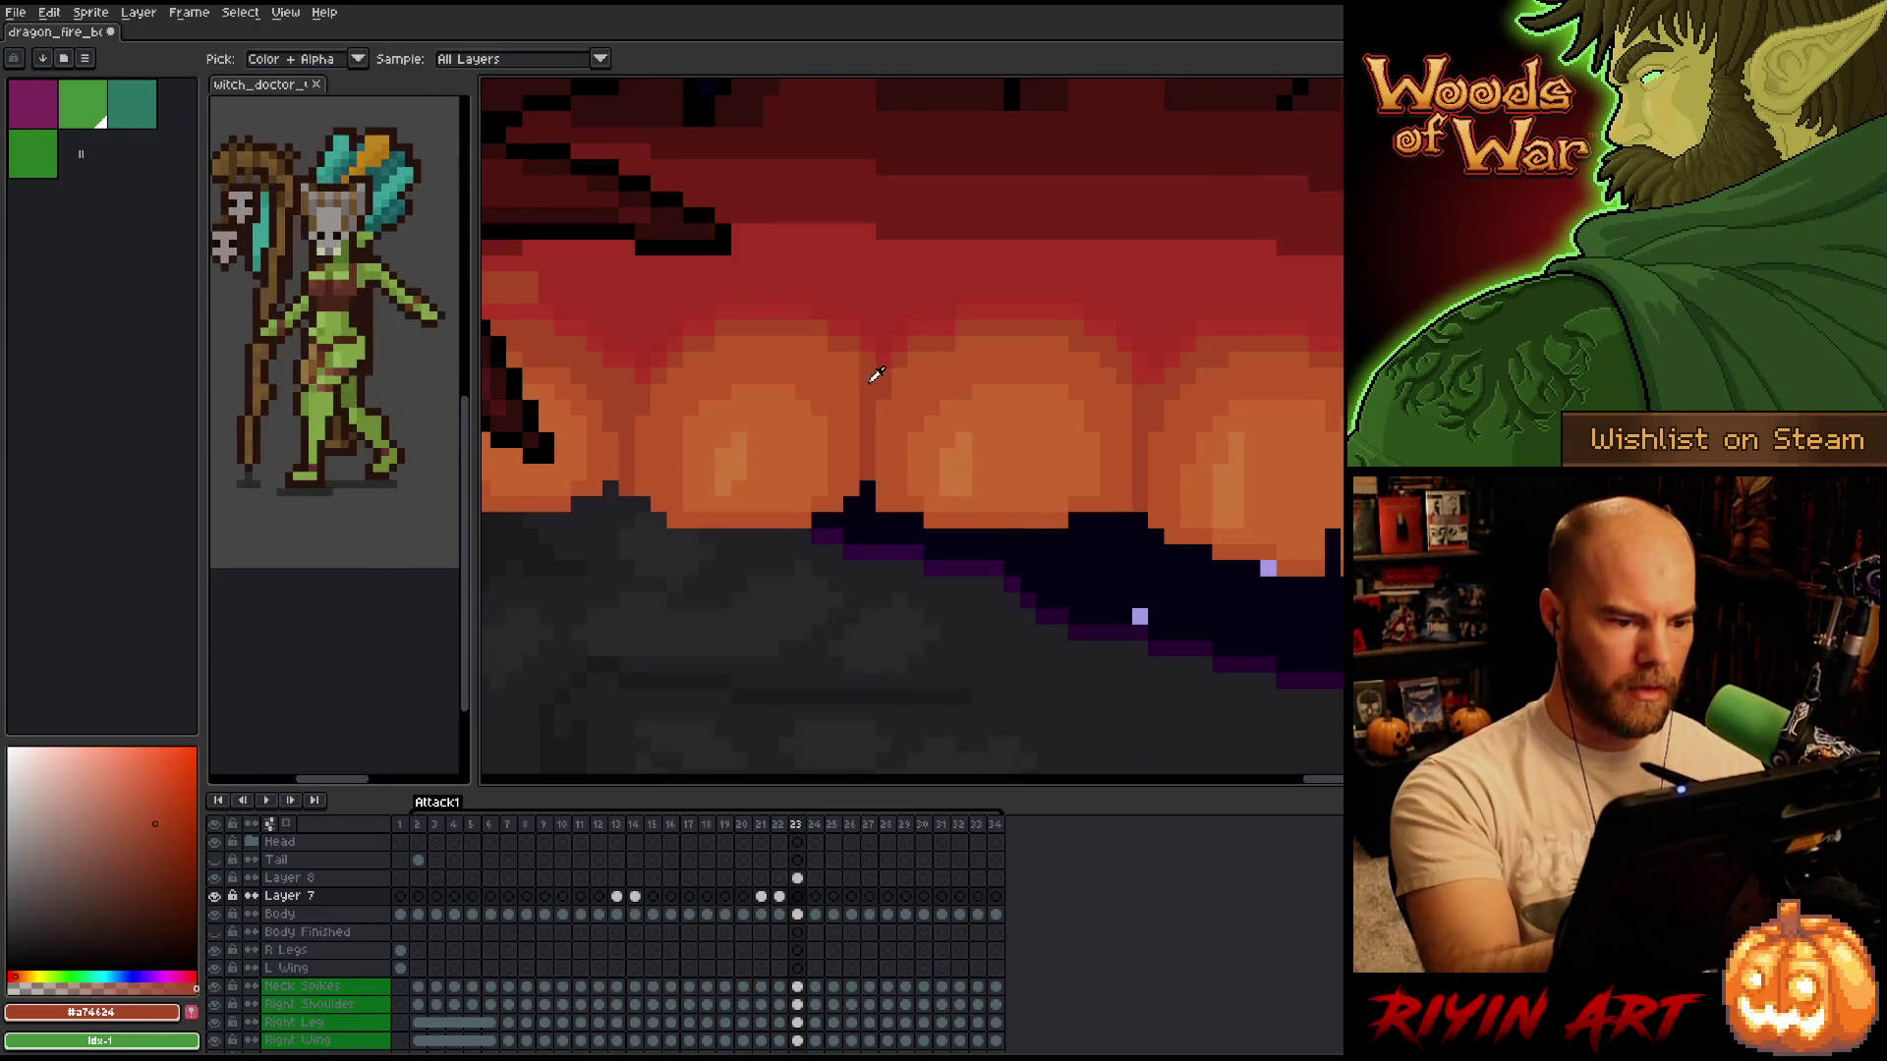
pyautogui.click(797, 897)
pyautogui.press('Up')
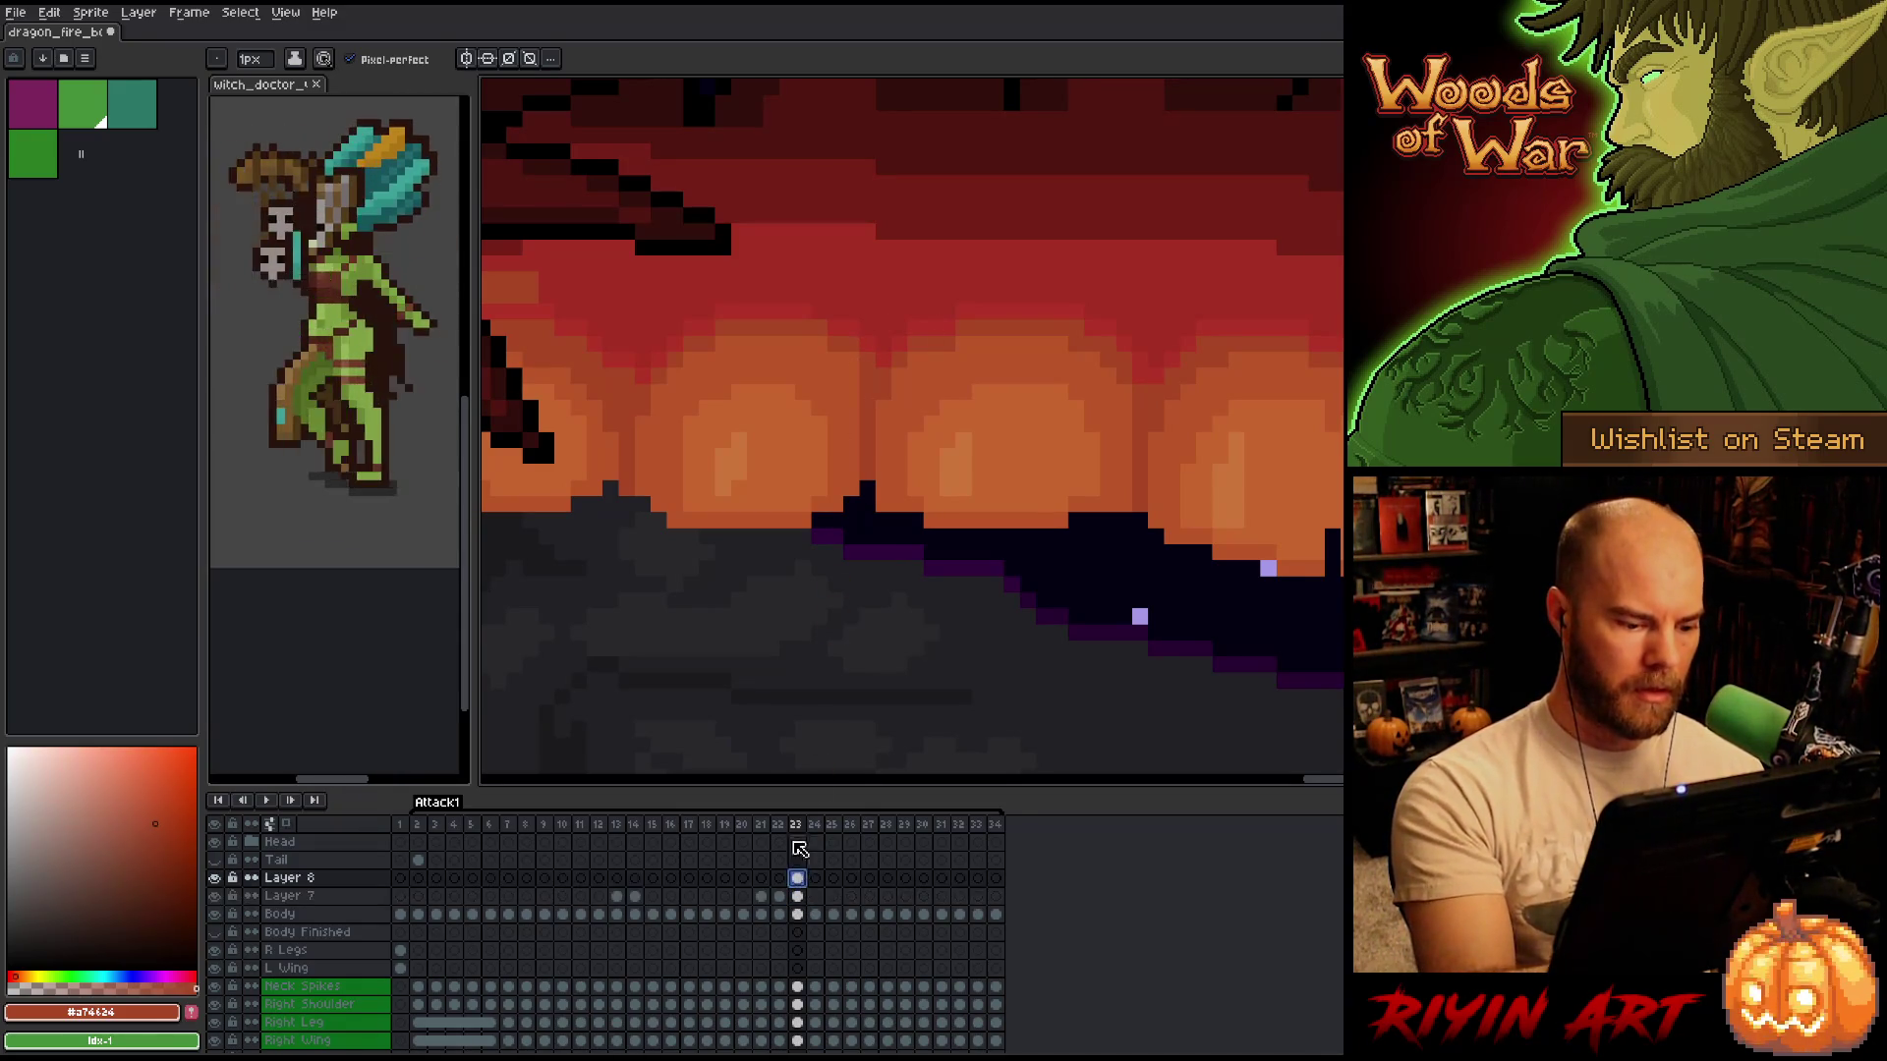
# Cover the dark spike on frame 23 with the fire's lighter orange.
pyautogui.press('b')
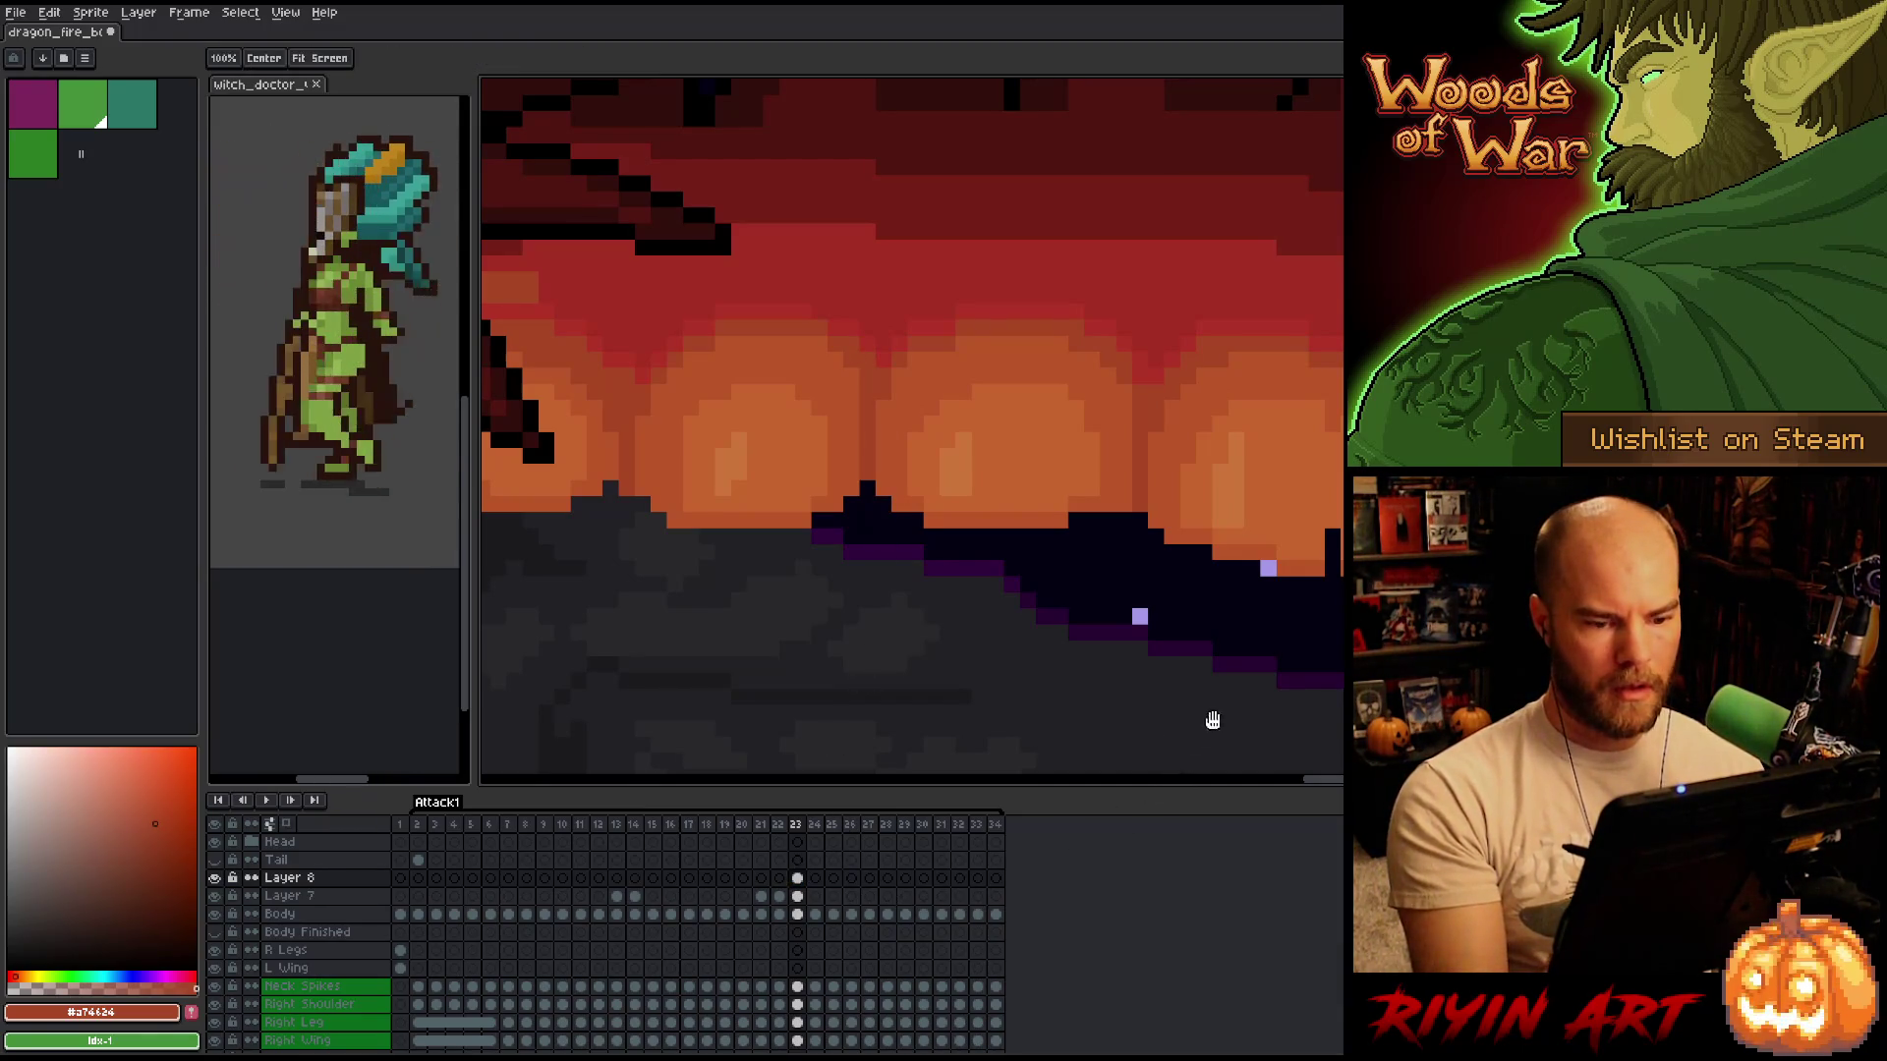
pyautogui.moveTo(1200, 725); pyautogui.dragTo(835, 744)
pyautogui.keyDown('alt'); pyautogui.click(968, 450); pyautogui.keyUp('alt')
pyautogui.moveTo(967, 556); pyautogui.dragTo(967, 574)
pyautogui.keyDown('alt'); pyautogui.click(991, 588); pyautogui.keyUp('alt')
pyautogui.click(967, 590)
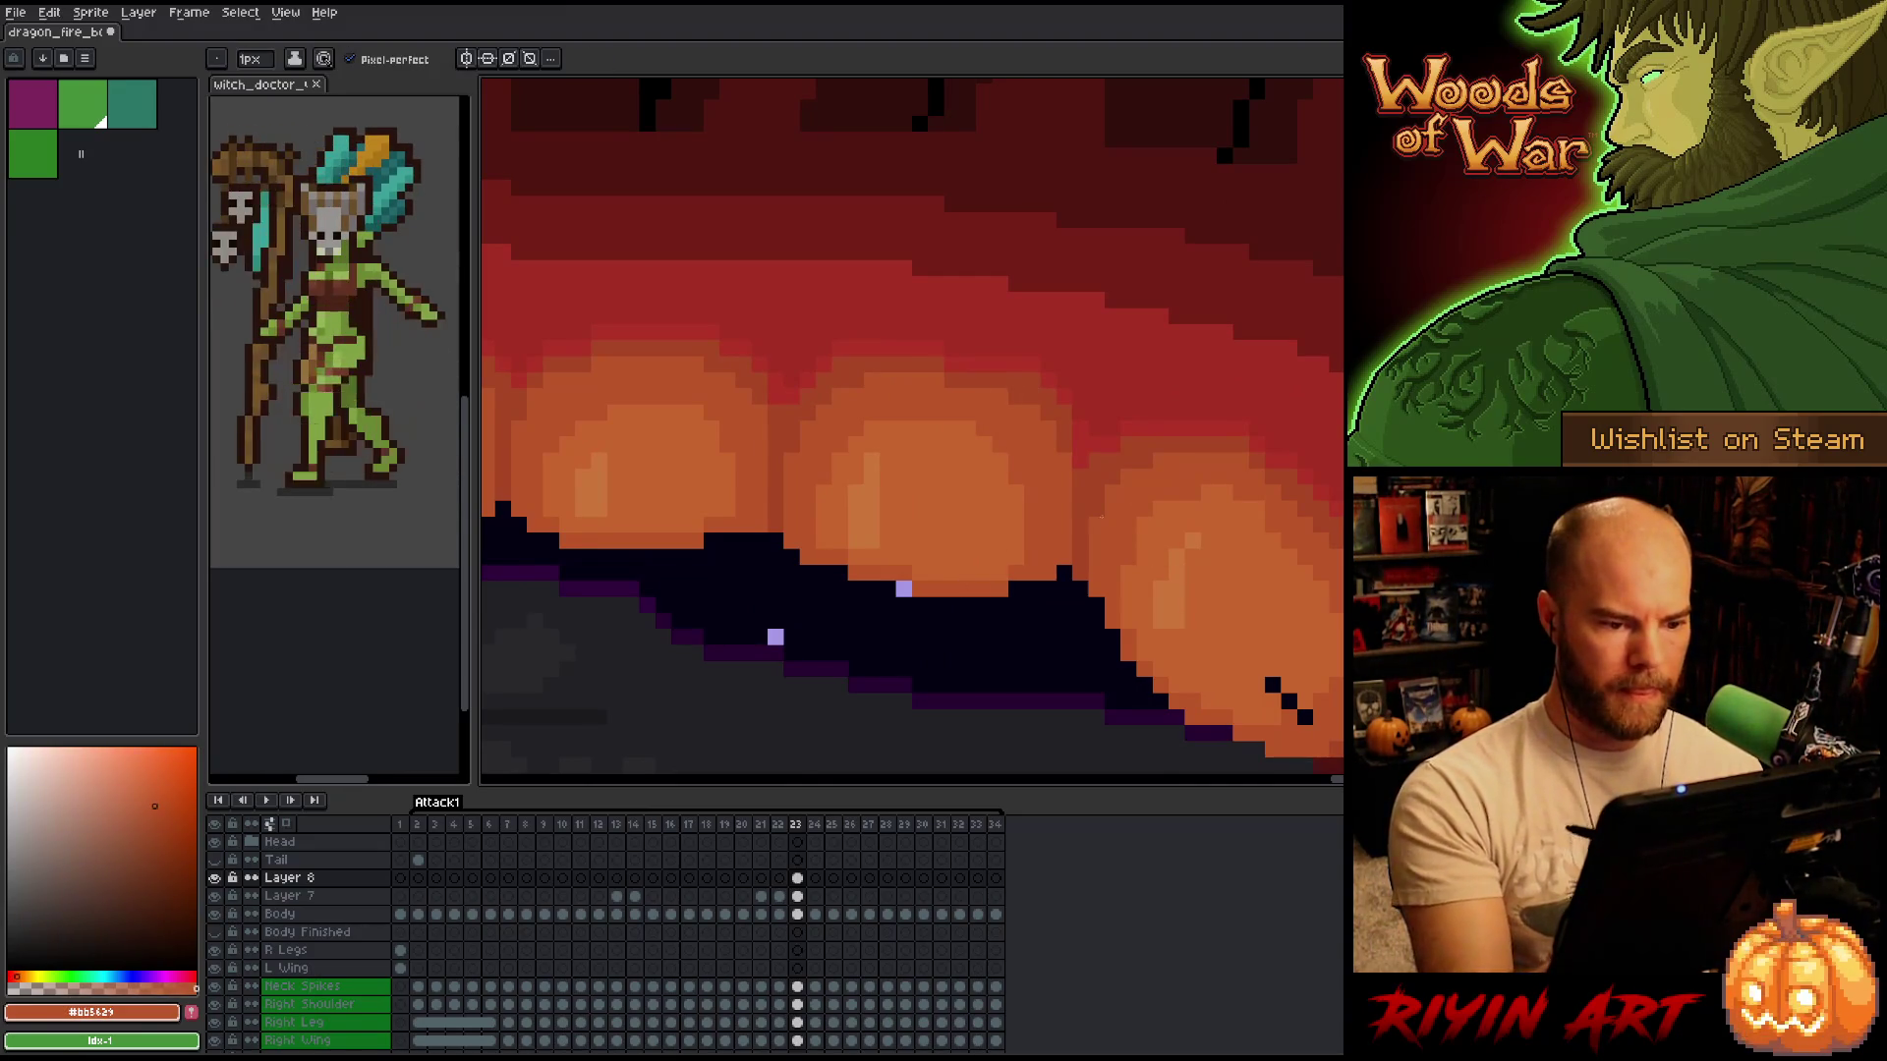
# Repaint the upper teeth edges with fire oranges and dark red, ending on red #b13327.
pyautogui.moveTo(1314, 547); pyautogui.dragTo(1160, 396)
pyautogui.keyDown('alt'); pyautogui.click(1119, 537); pyautogui.keyUp('alt')
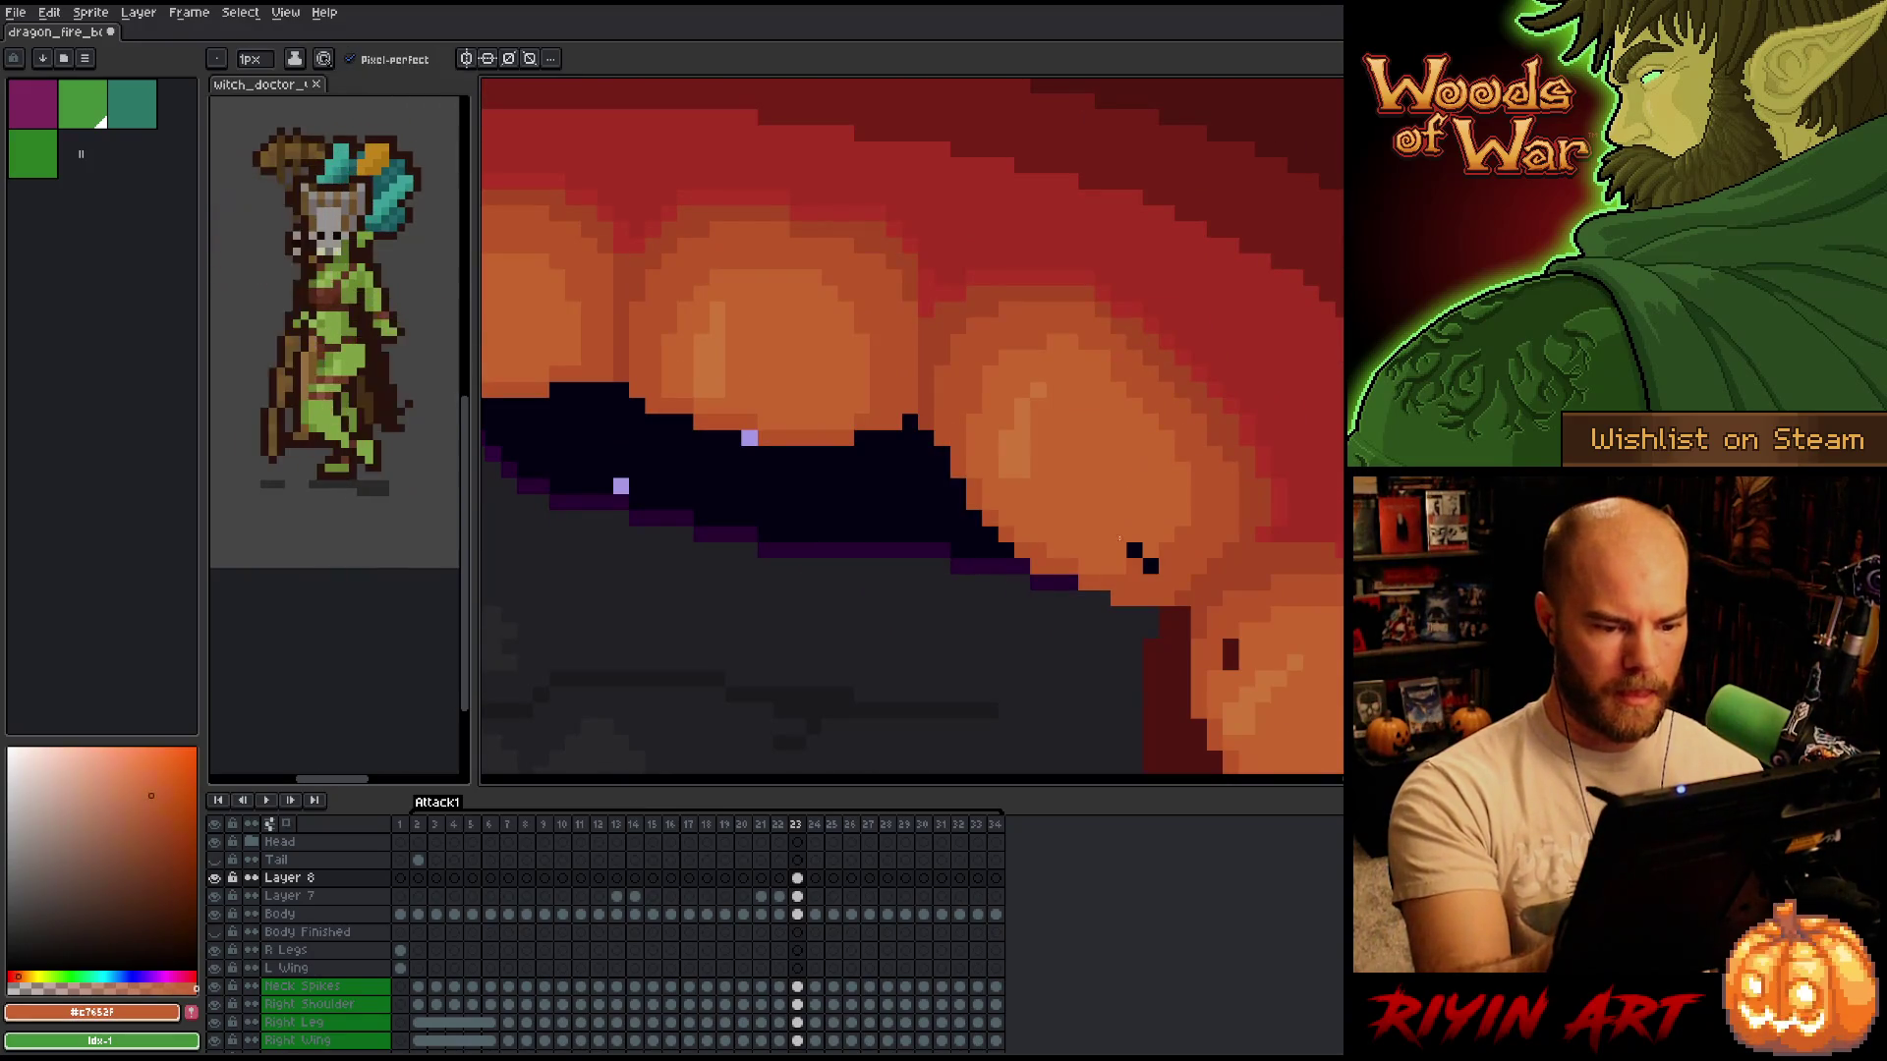
pyautogui.keyDown('alt'); pyautogui.click(1150, 566); pyautogui.keyUp('alt')
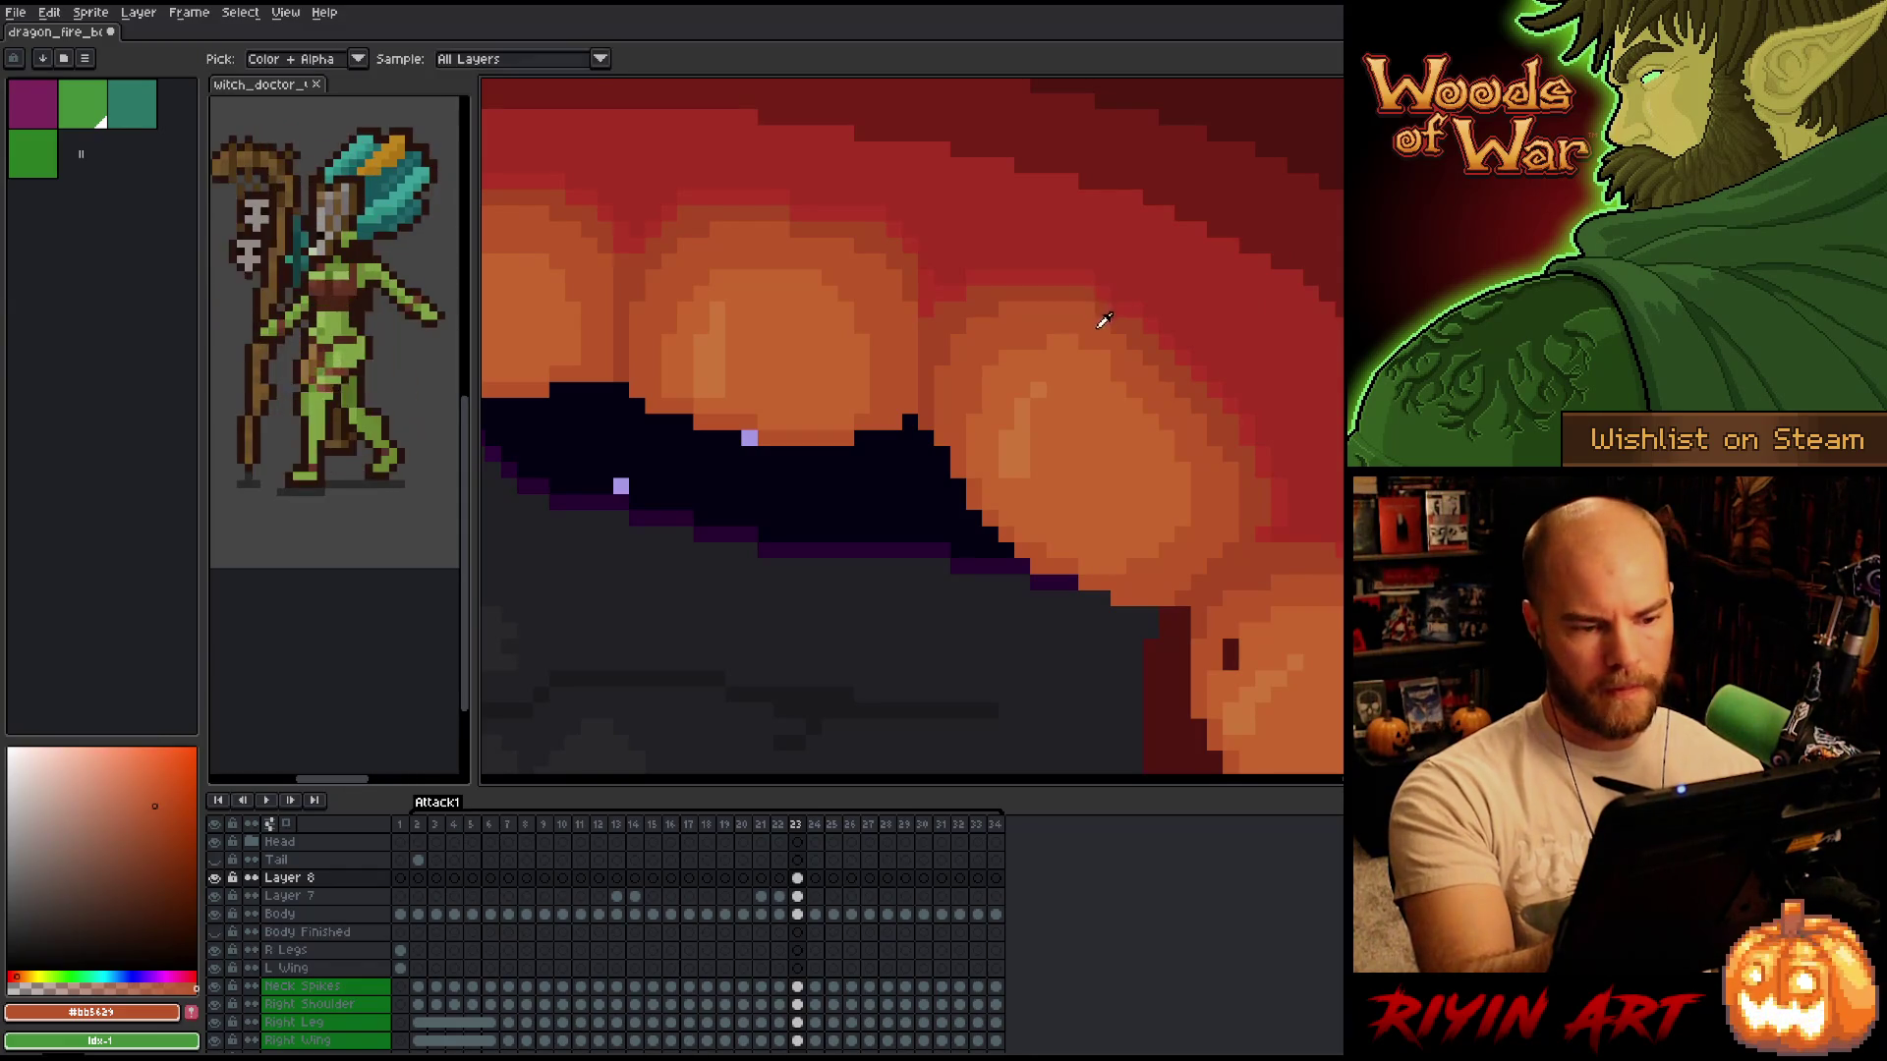
pyautogui.moveTo(1306, 504)
pyautogui.mouseDown()
pyautogui.moveTo(1213, 393)
pyautogui.moveTo(1301, 463)
pyautogui.mouseUp()
pyautogui.keyDown('alt'); pyautogui.click(1183, 440); pyautogui.keyUp('alt')
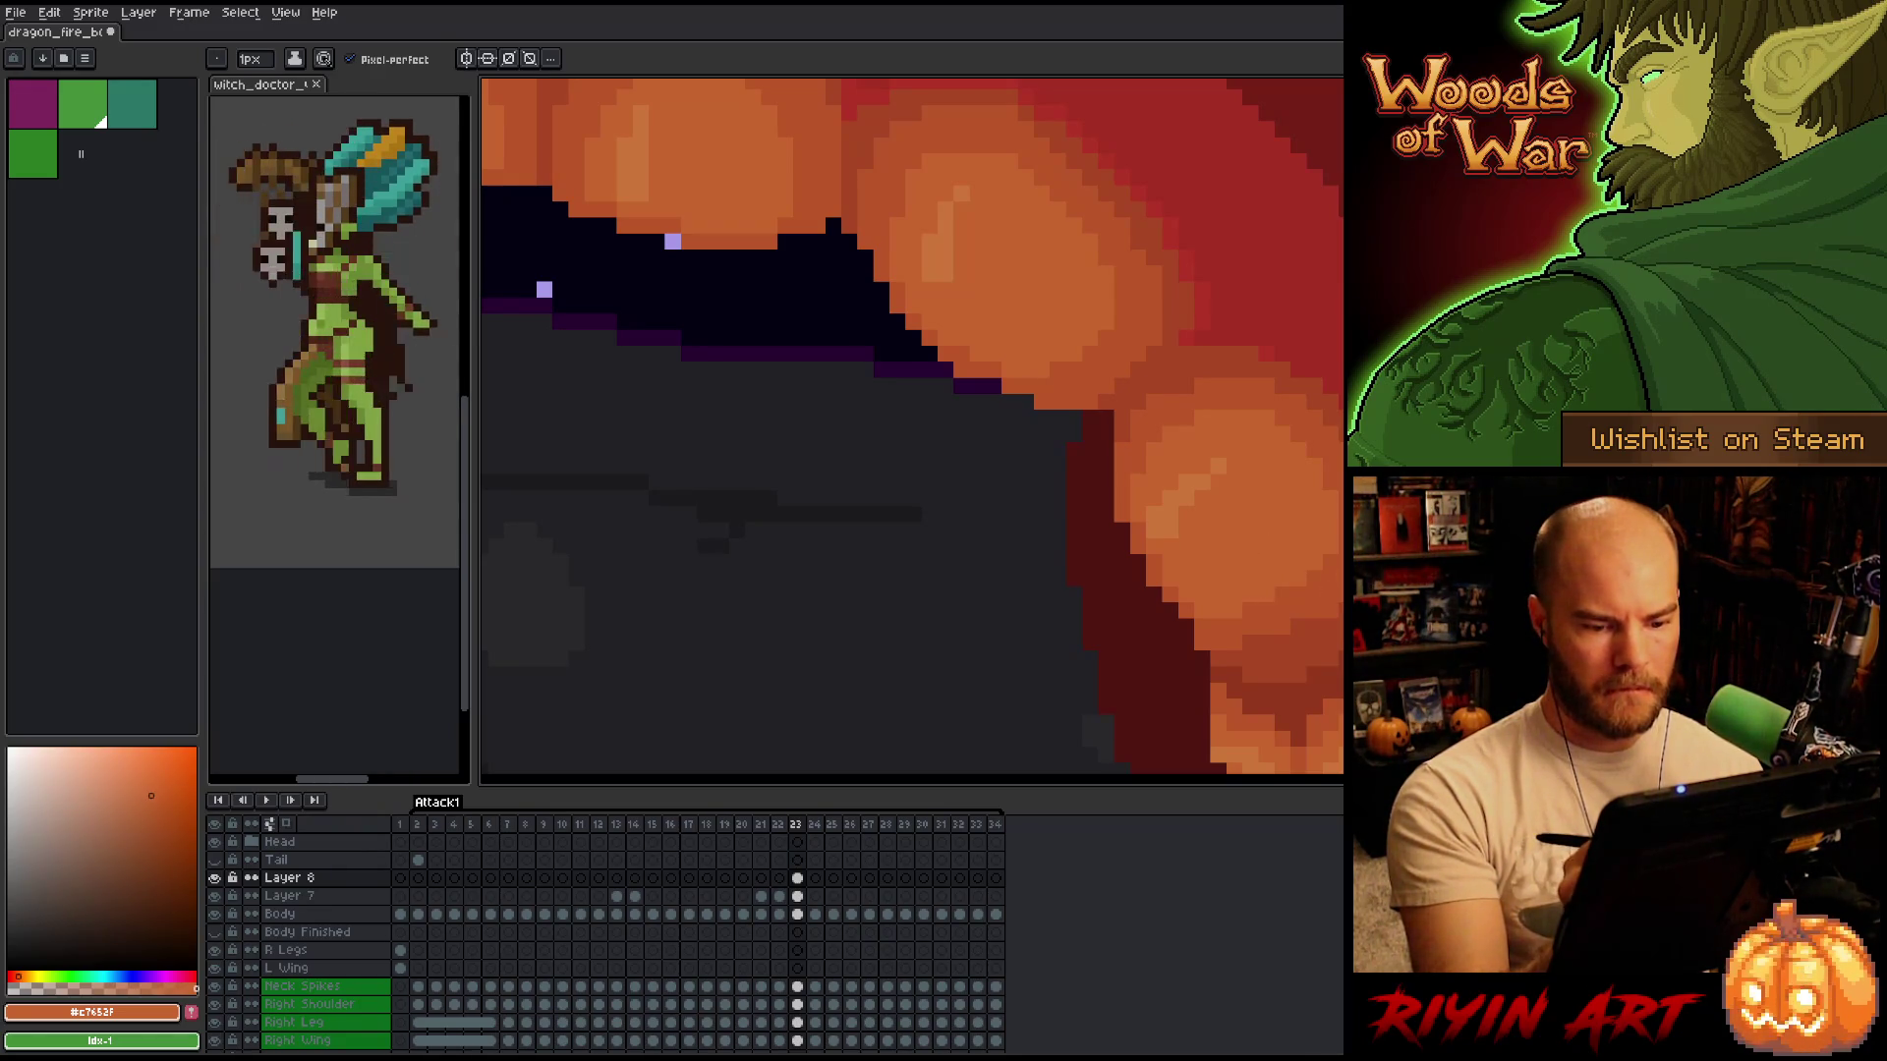
pyautogui.keyDown('alt'); pyautogui.click(1193, 622); pyautogui.keyUp('alt')
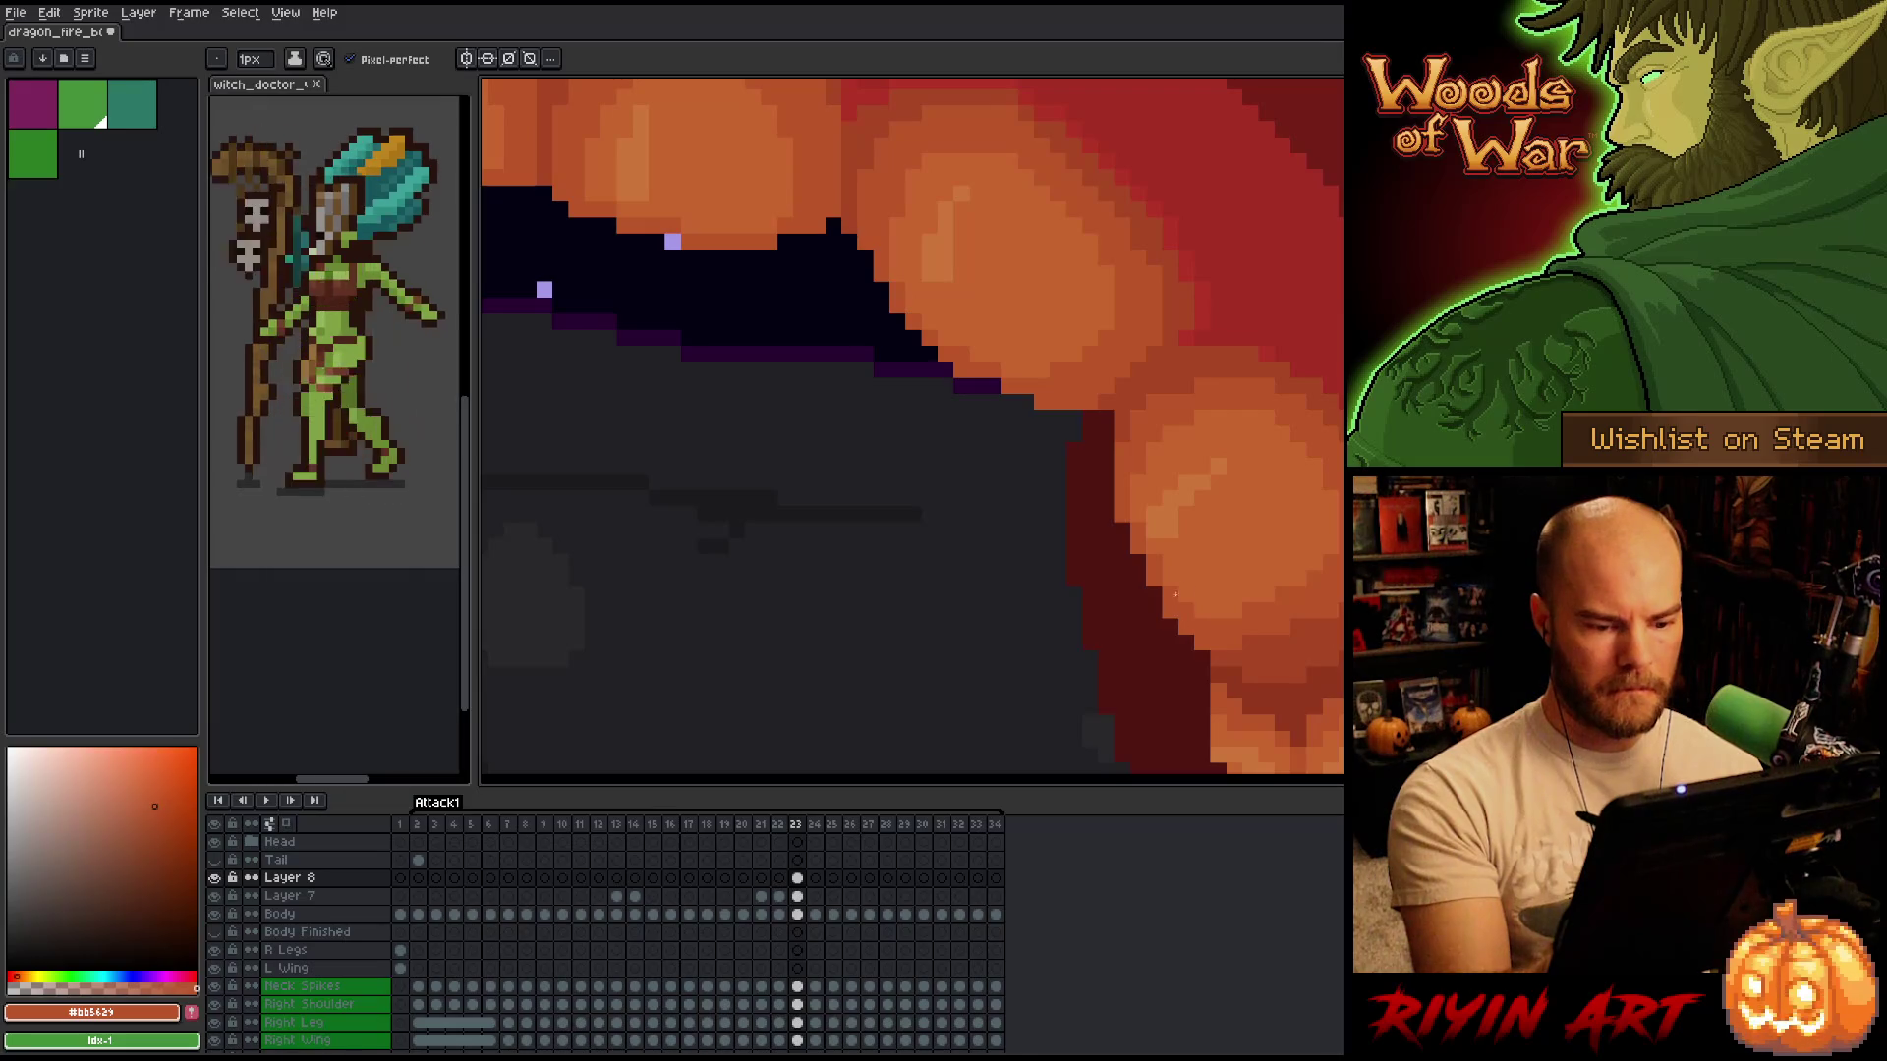
pyautogui.keyDown('alt'); pyautogui.click(1199, 602); pyautogui.keyUp('alt')
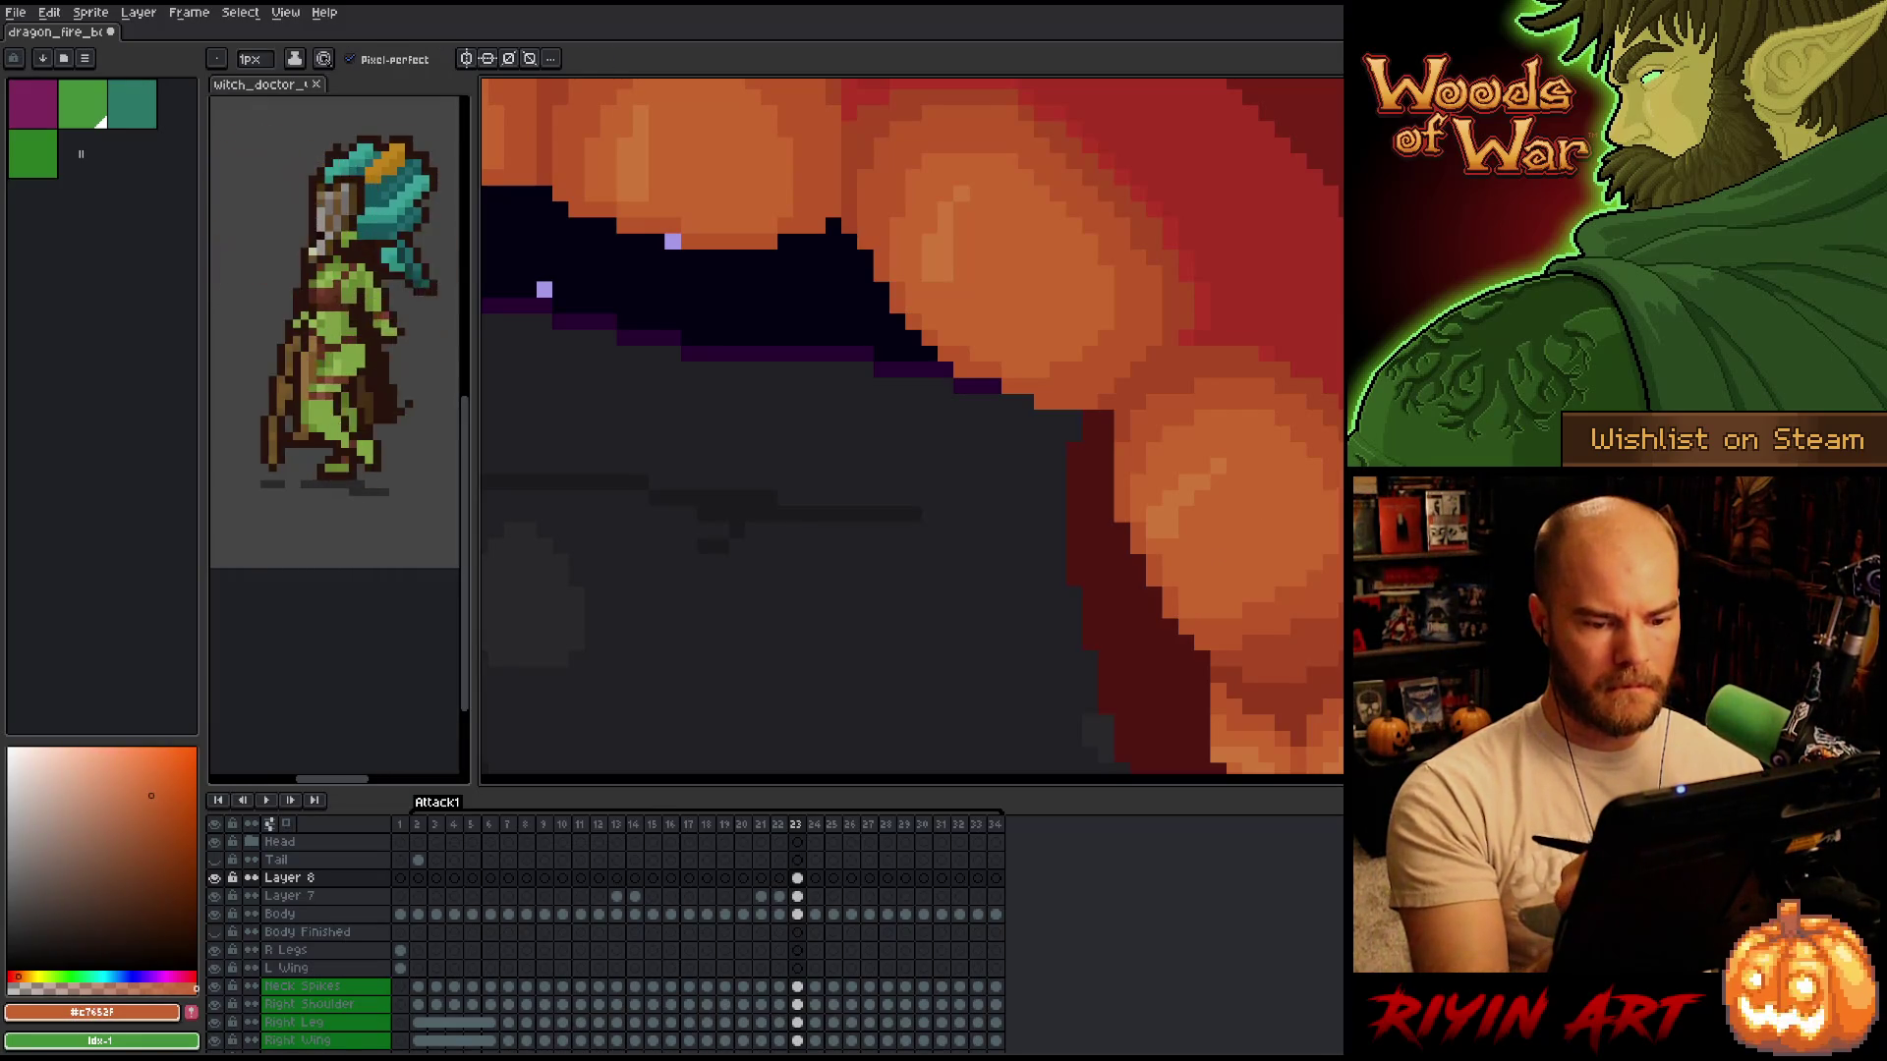
pyautogui.keyDown('alt'); pyautogui.click(1268, 196); pyautogui.keyUp('alt')
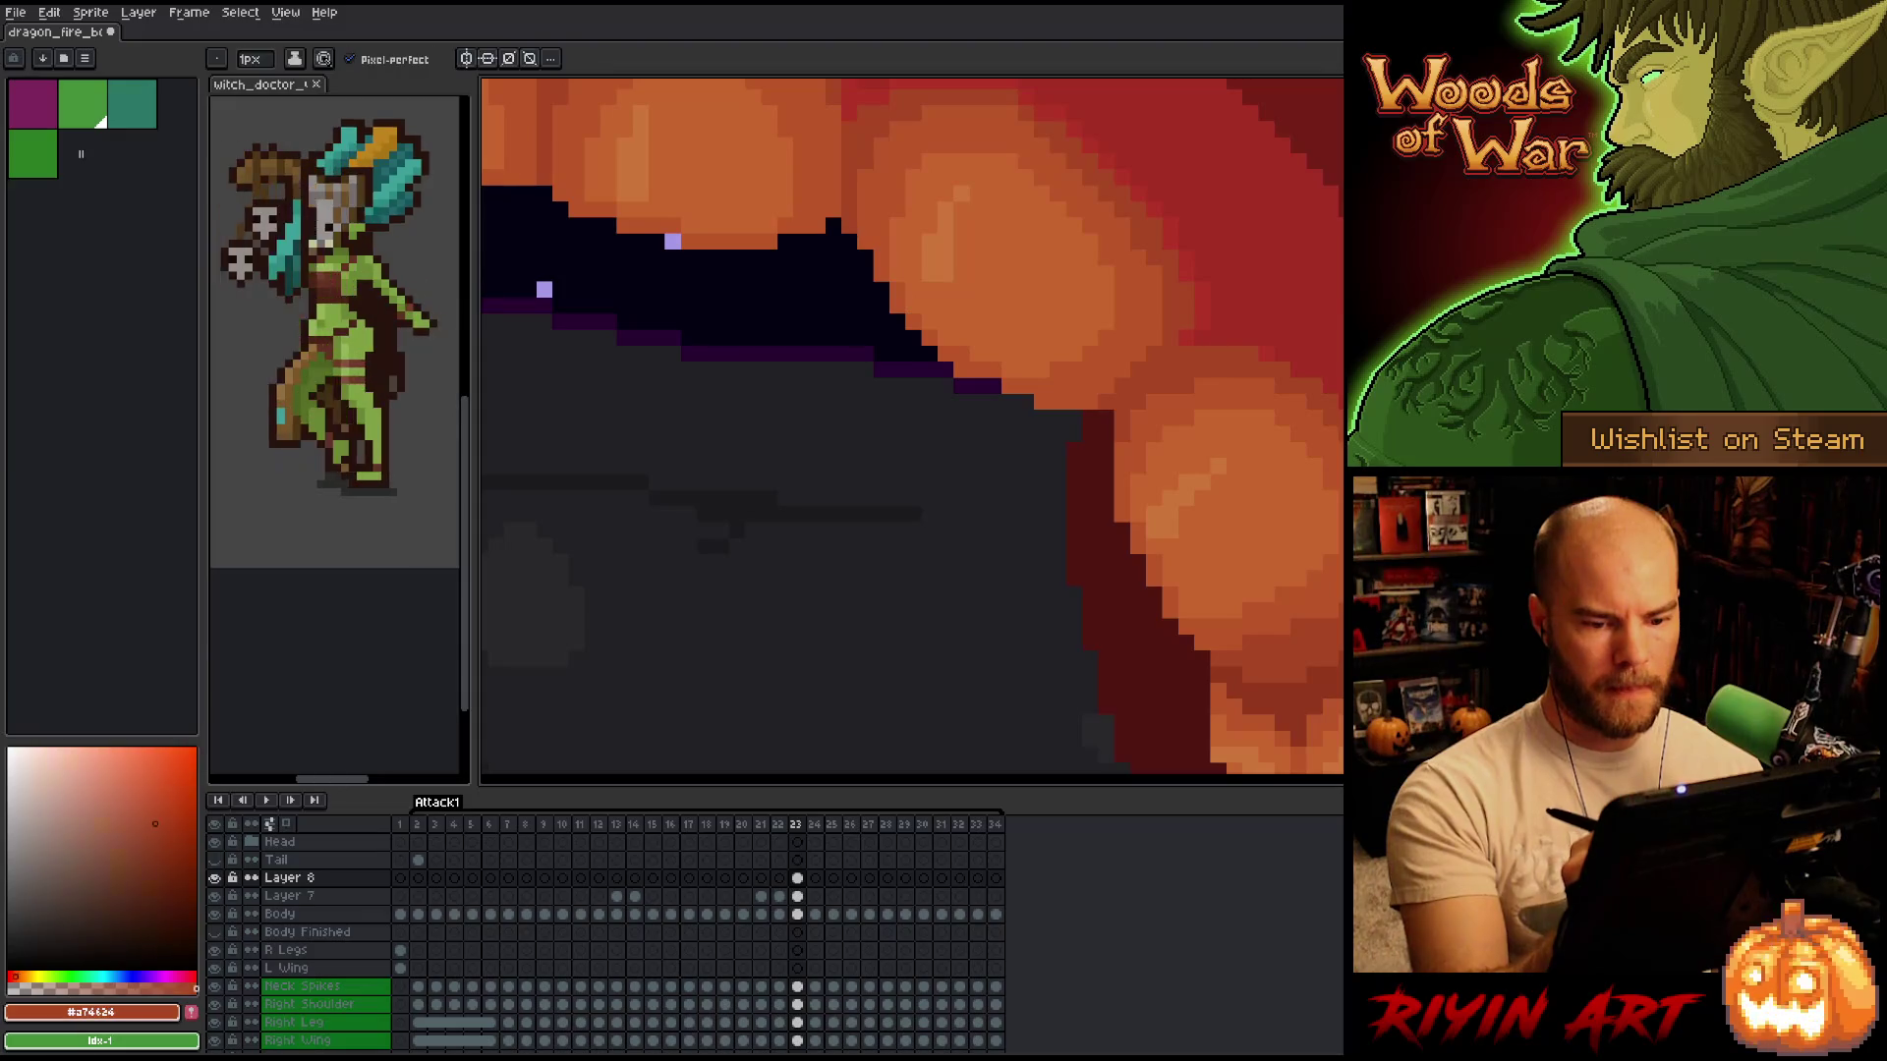
pyautogui.moveTo(1189, 266); pyautogui.dragTo(944, 282)
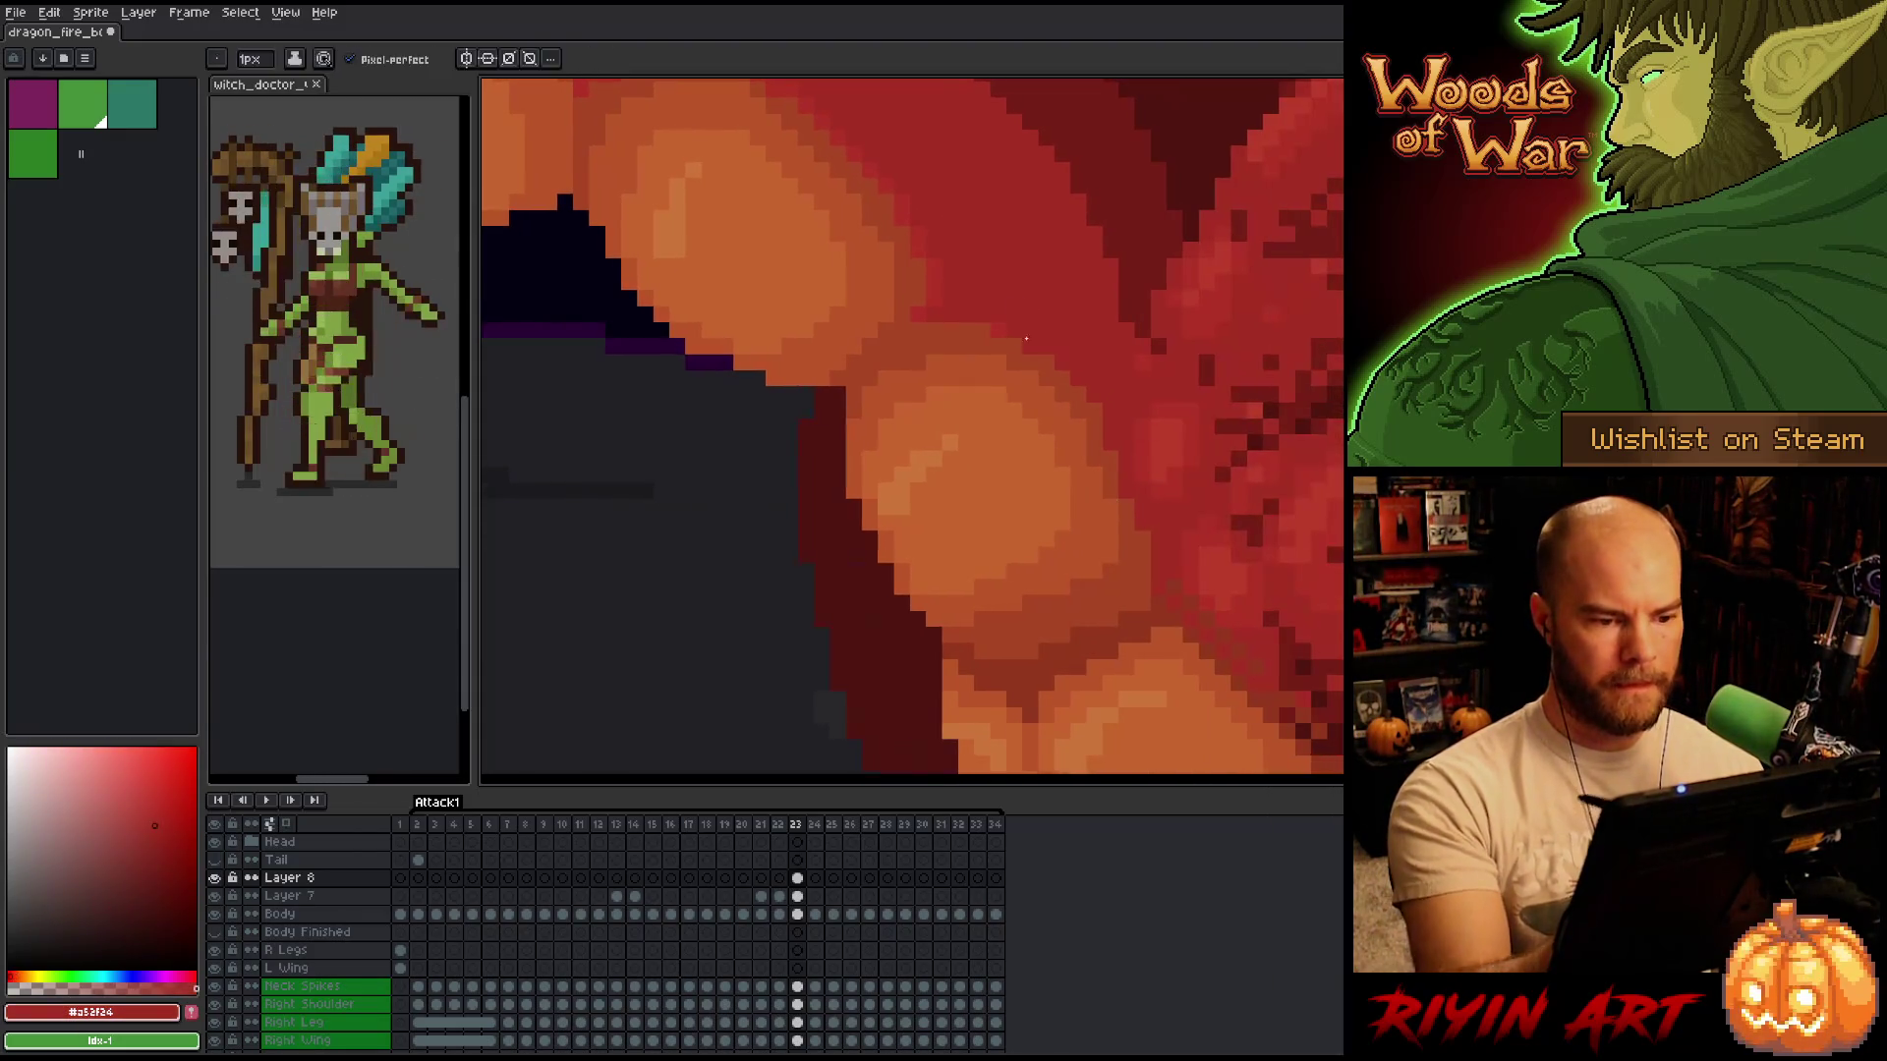
pyautogui.keyDown('alt'); pyautogui.click(953, 310); pyautogui.keyUp('alt')
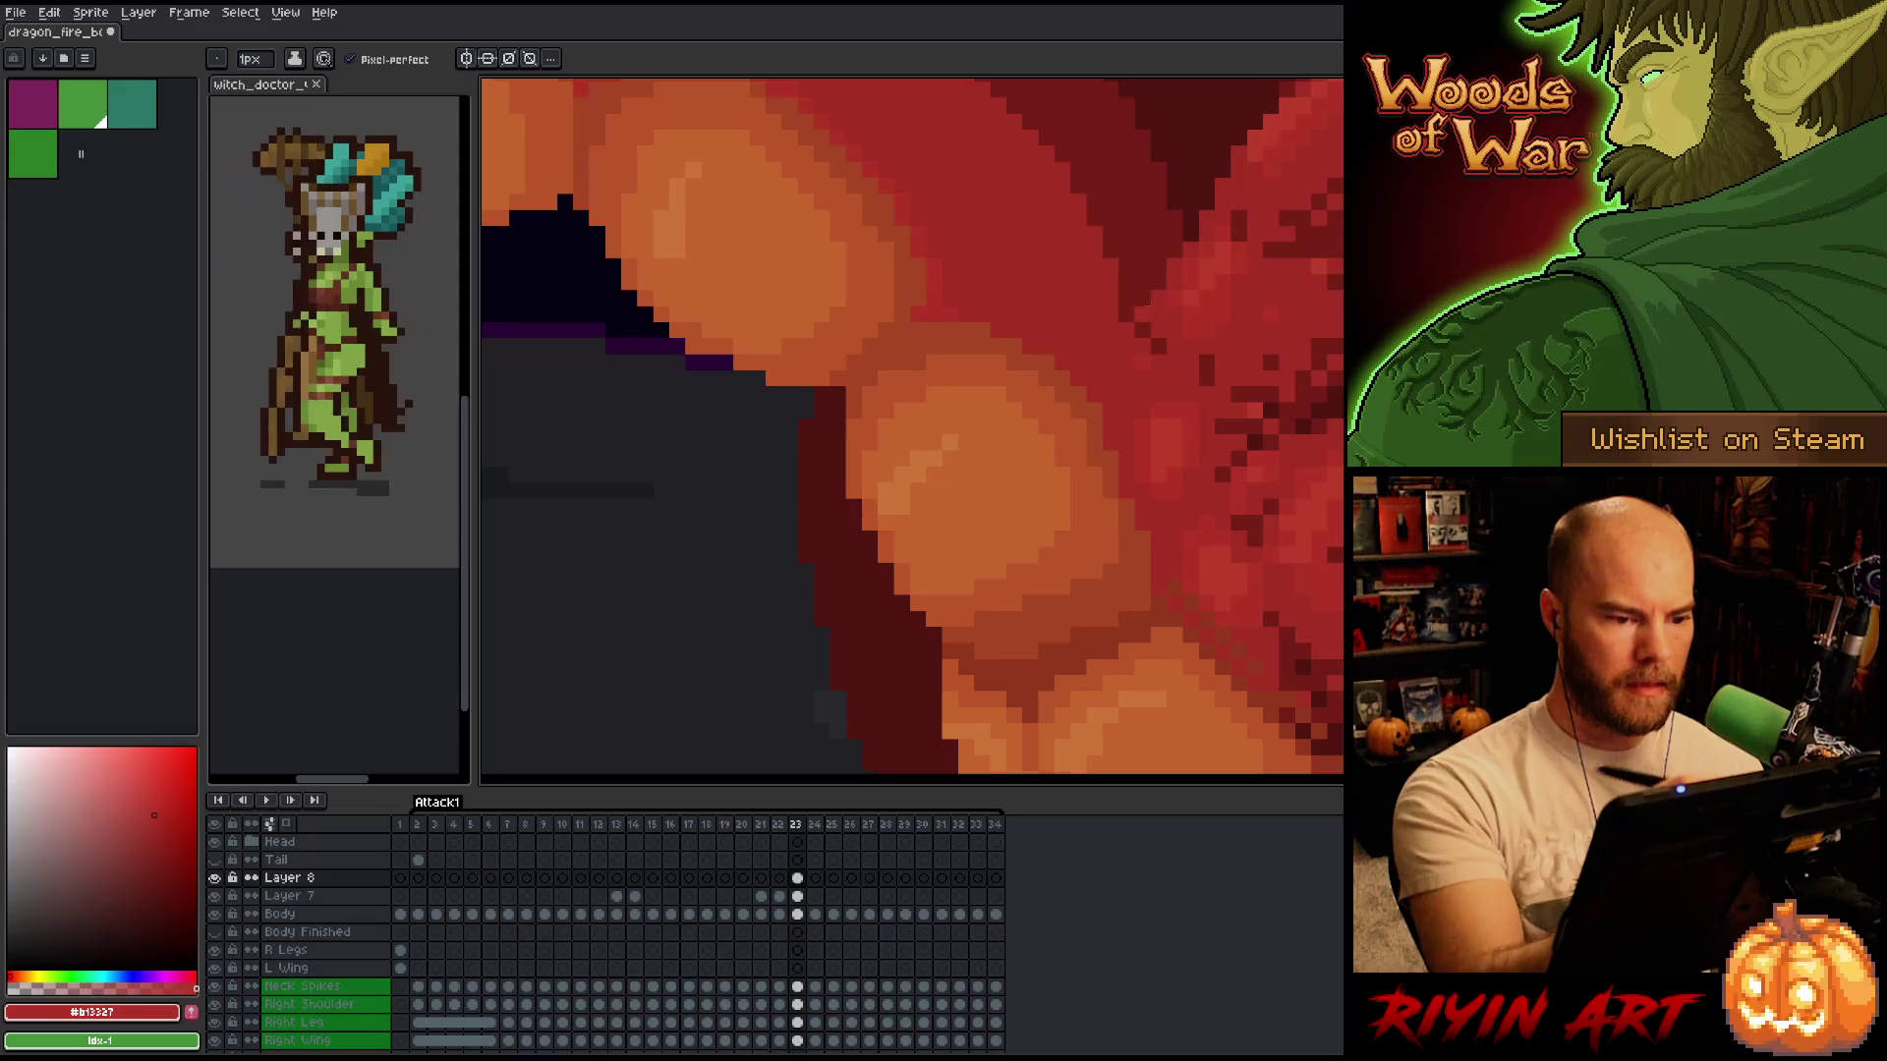
# Flip repeatedly between frames 22 and 23 to compare the teeth and mouth.
pyautogui.press('Left')
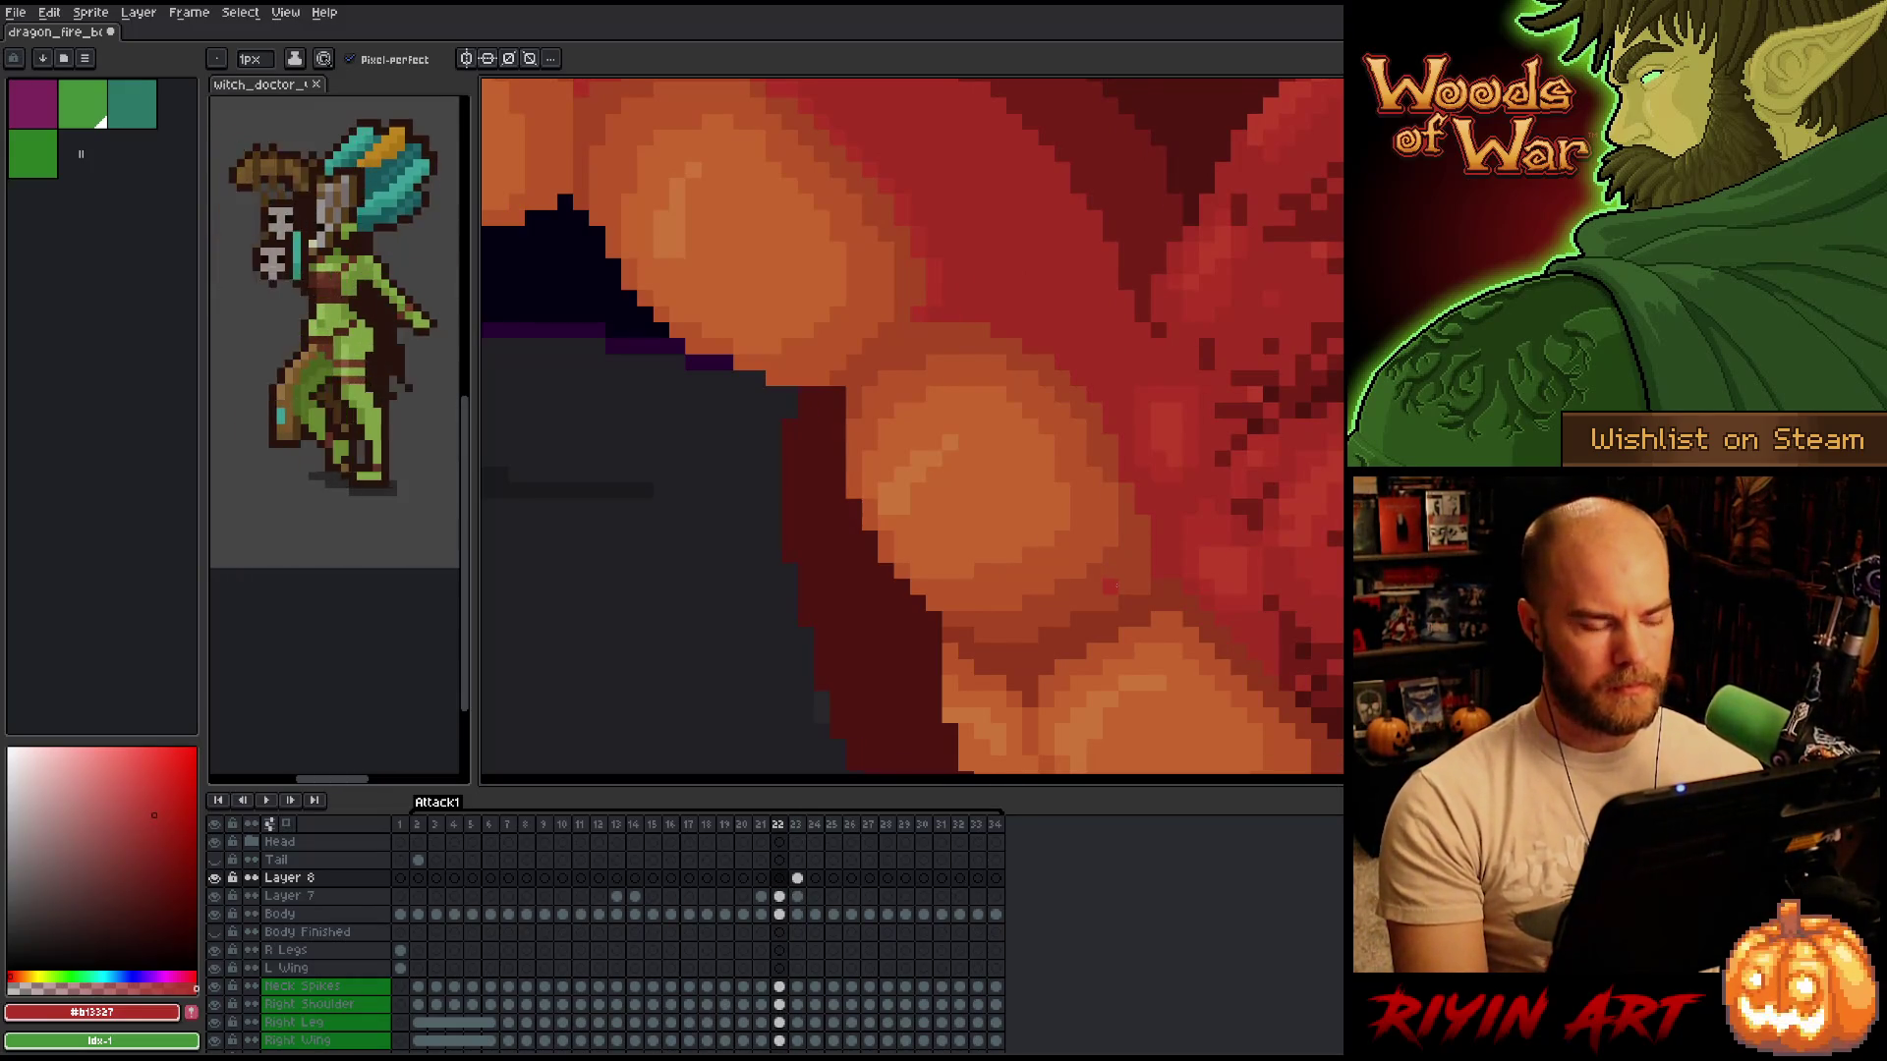
pyautogui.press('Right')
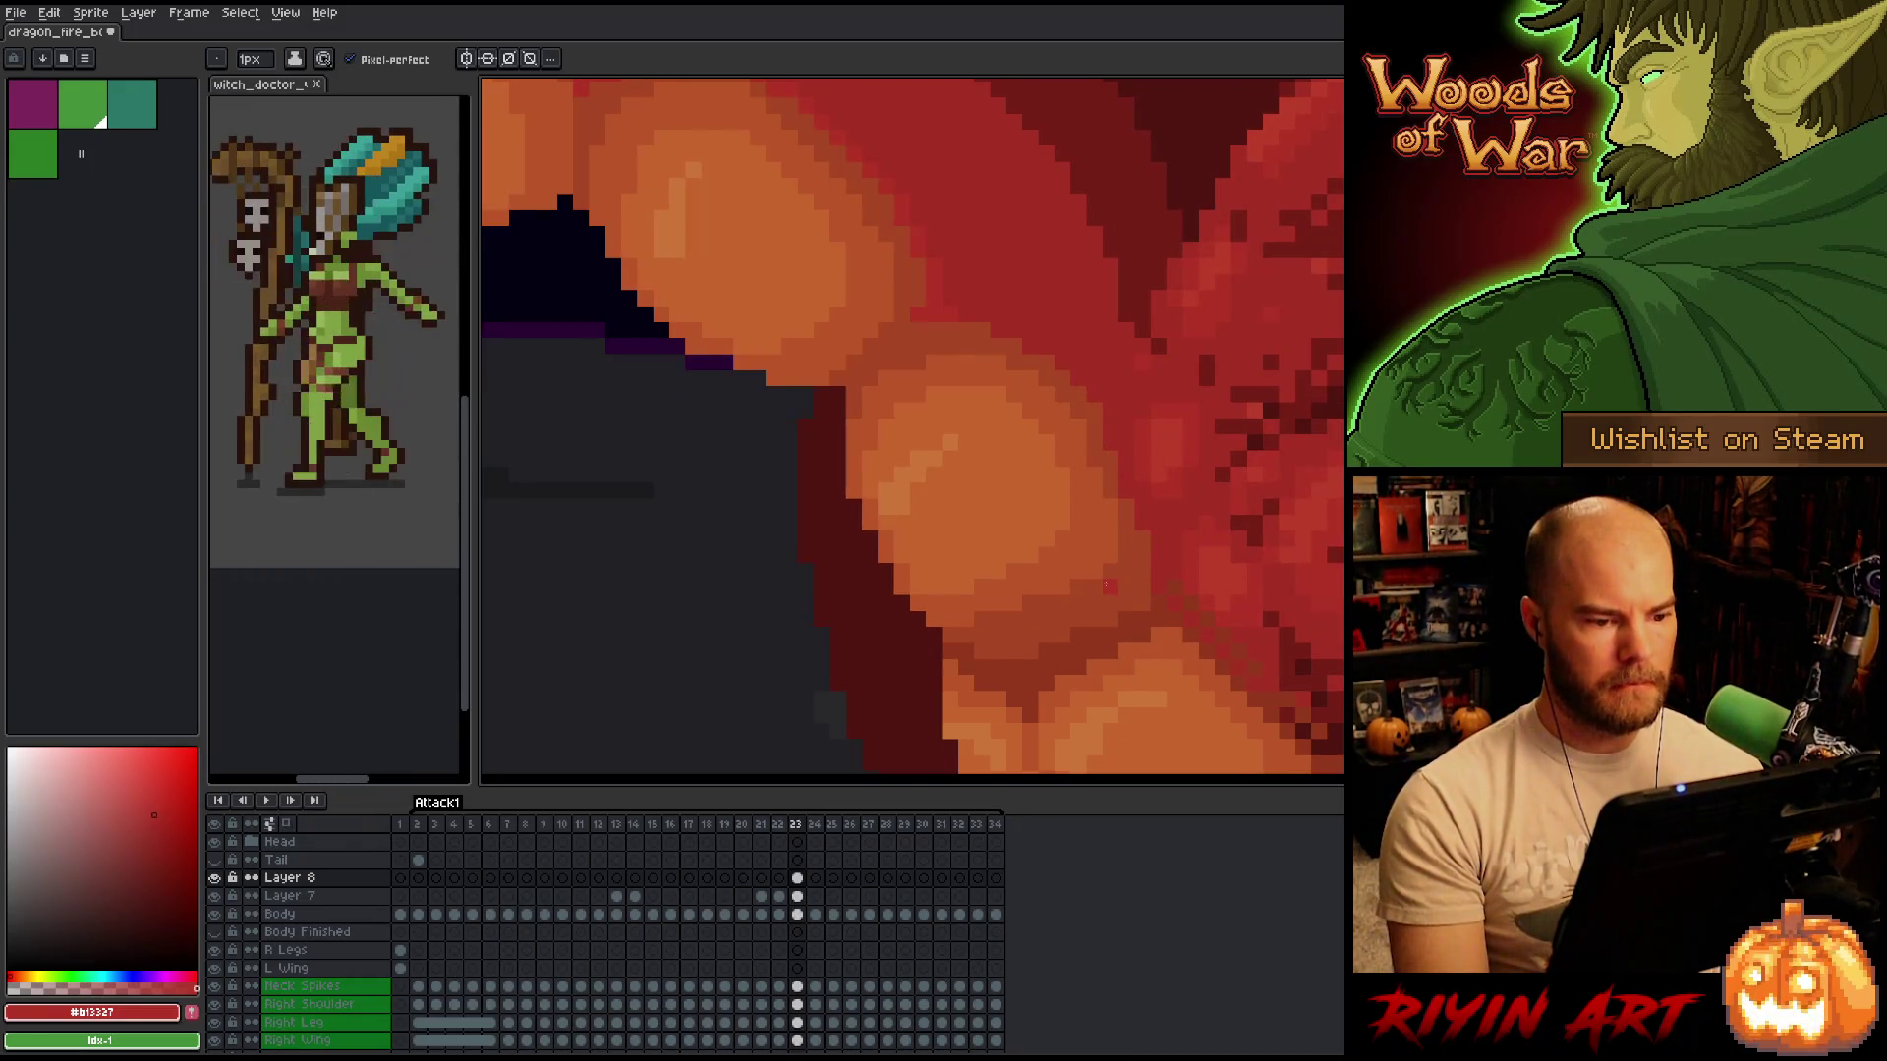
pyautogui.press('Left')
pyautogui.press('Right')
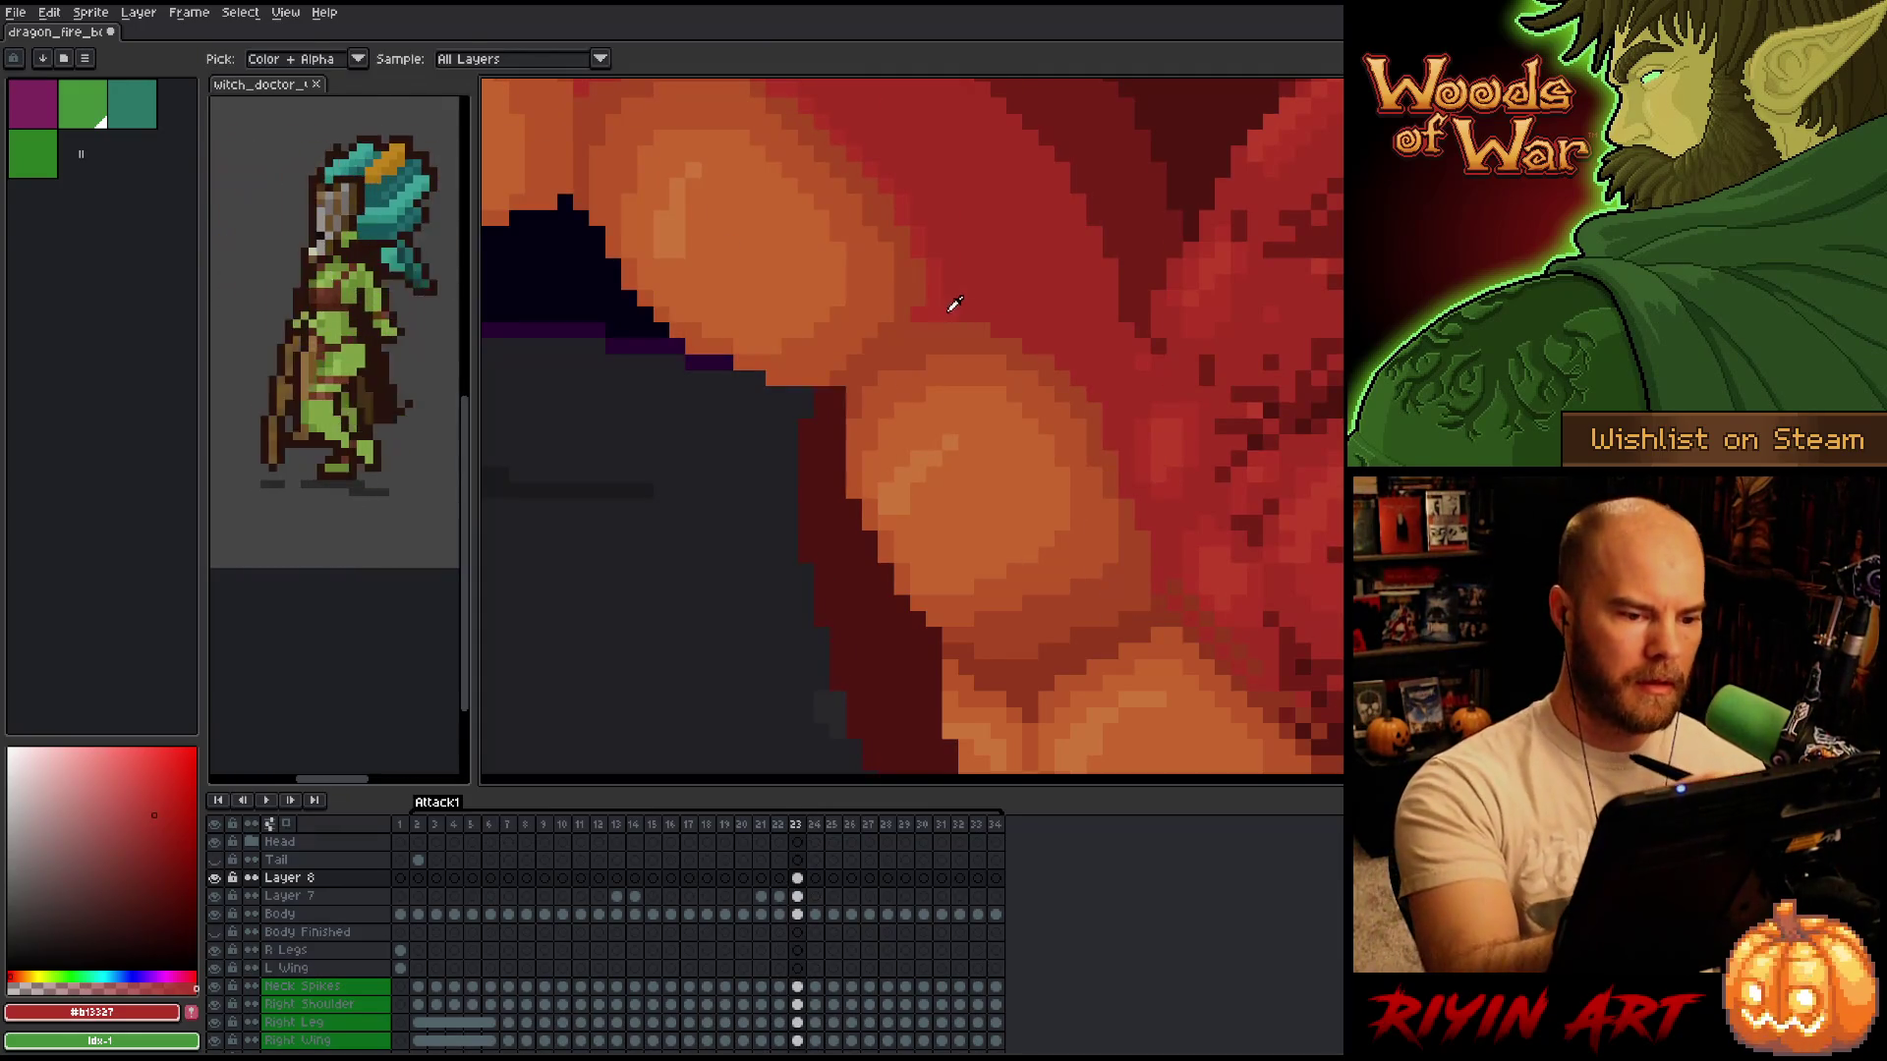
pyautogui.press('Left')
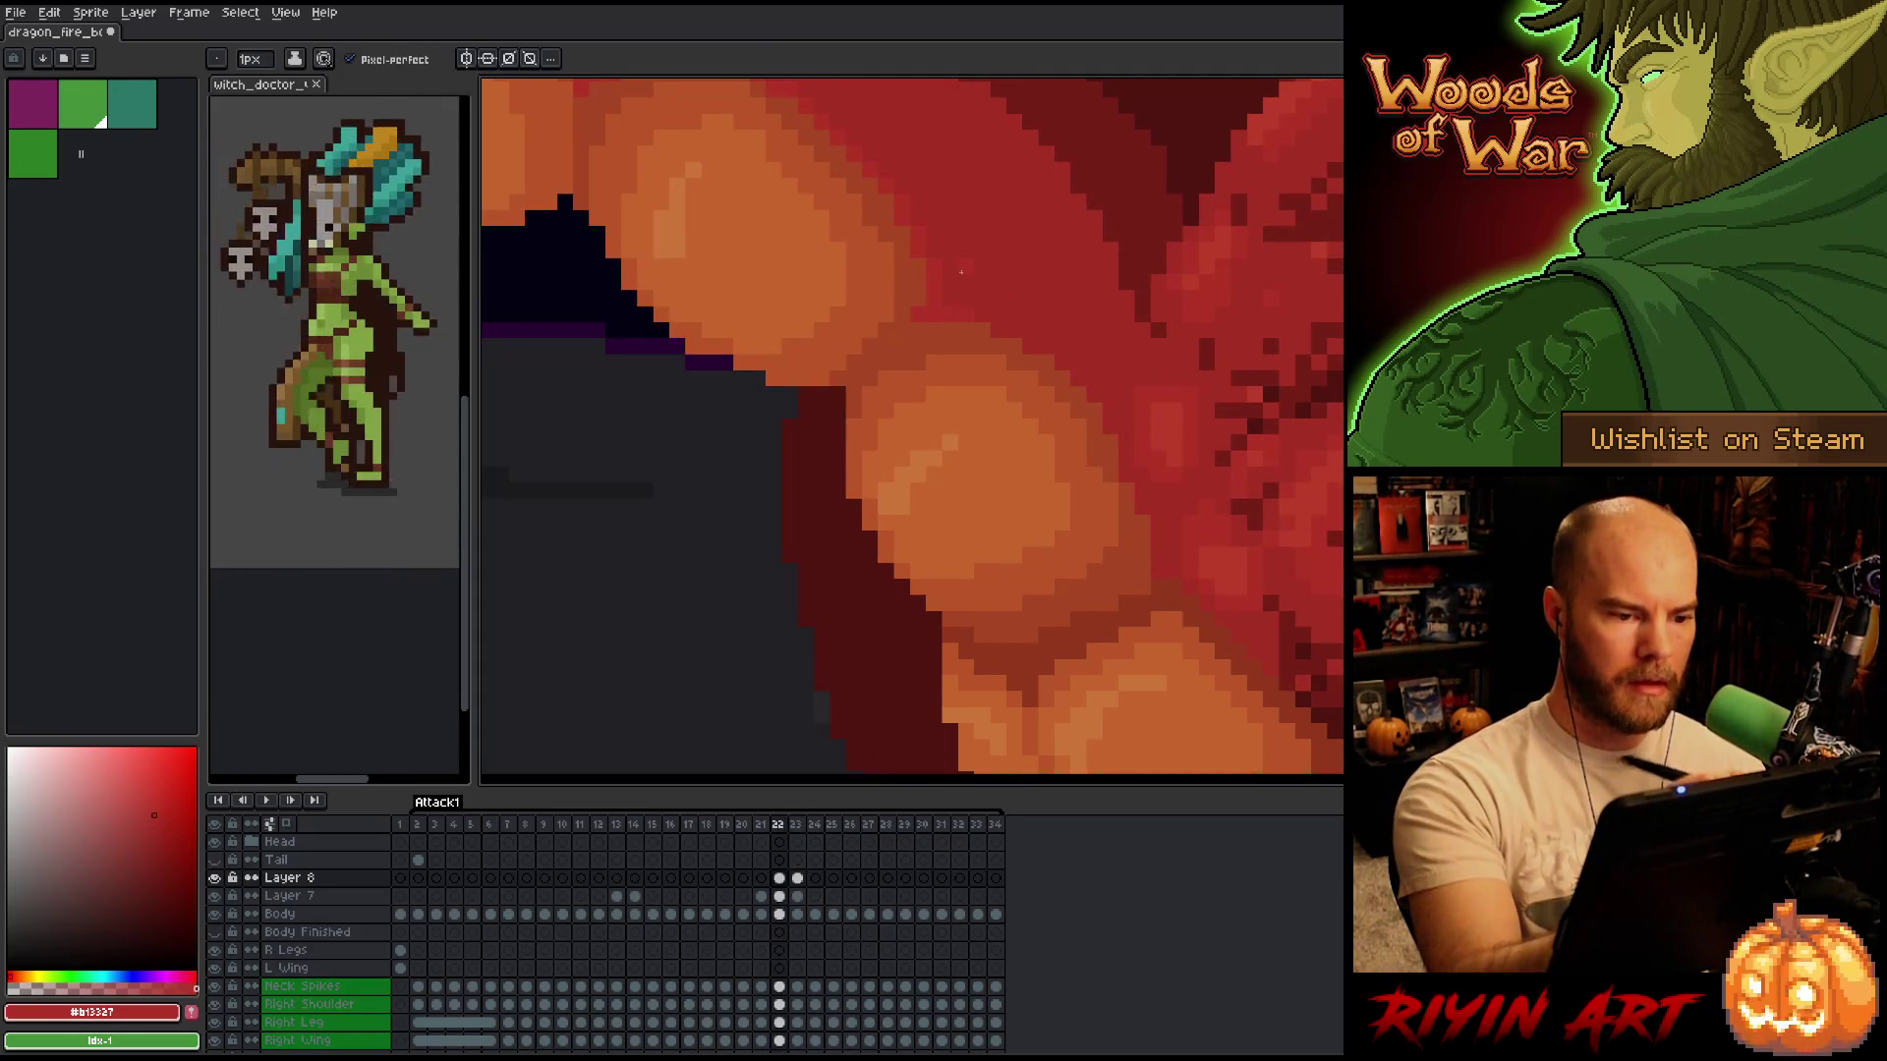
pyautogui.press('Right')
pyautogui.press('Left')
pyautogui.press('Right')
pyautogui.scroll(-1, 628, 232)
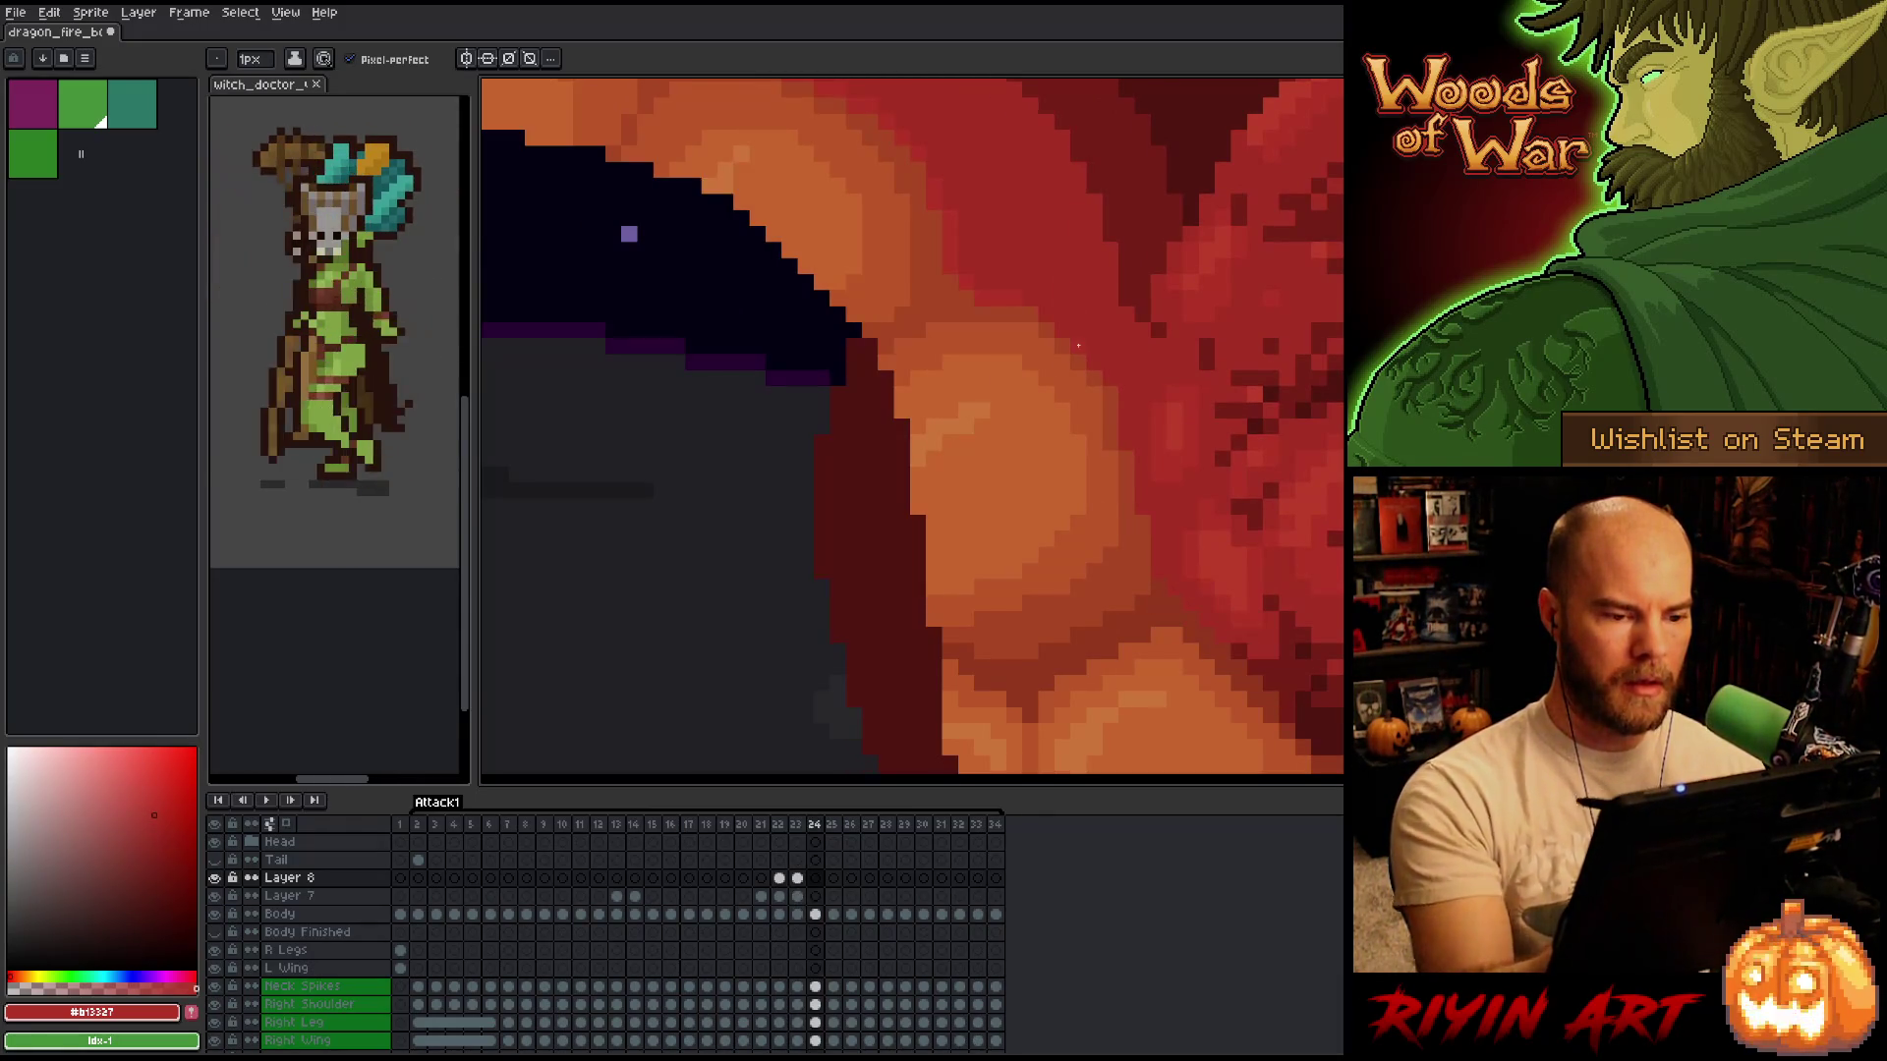
pyautogui.scroll(-2, 647, 341)
pyautogui.scroll(-2, 648, 341)
pyautogui.scroll(2, 958, 582)
pyautogui.scroll(-3, 959, 581)
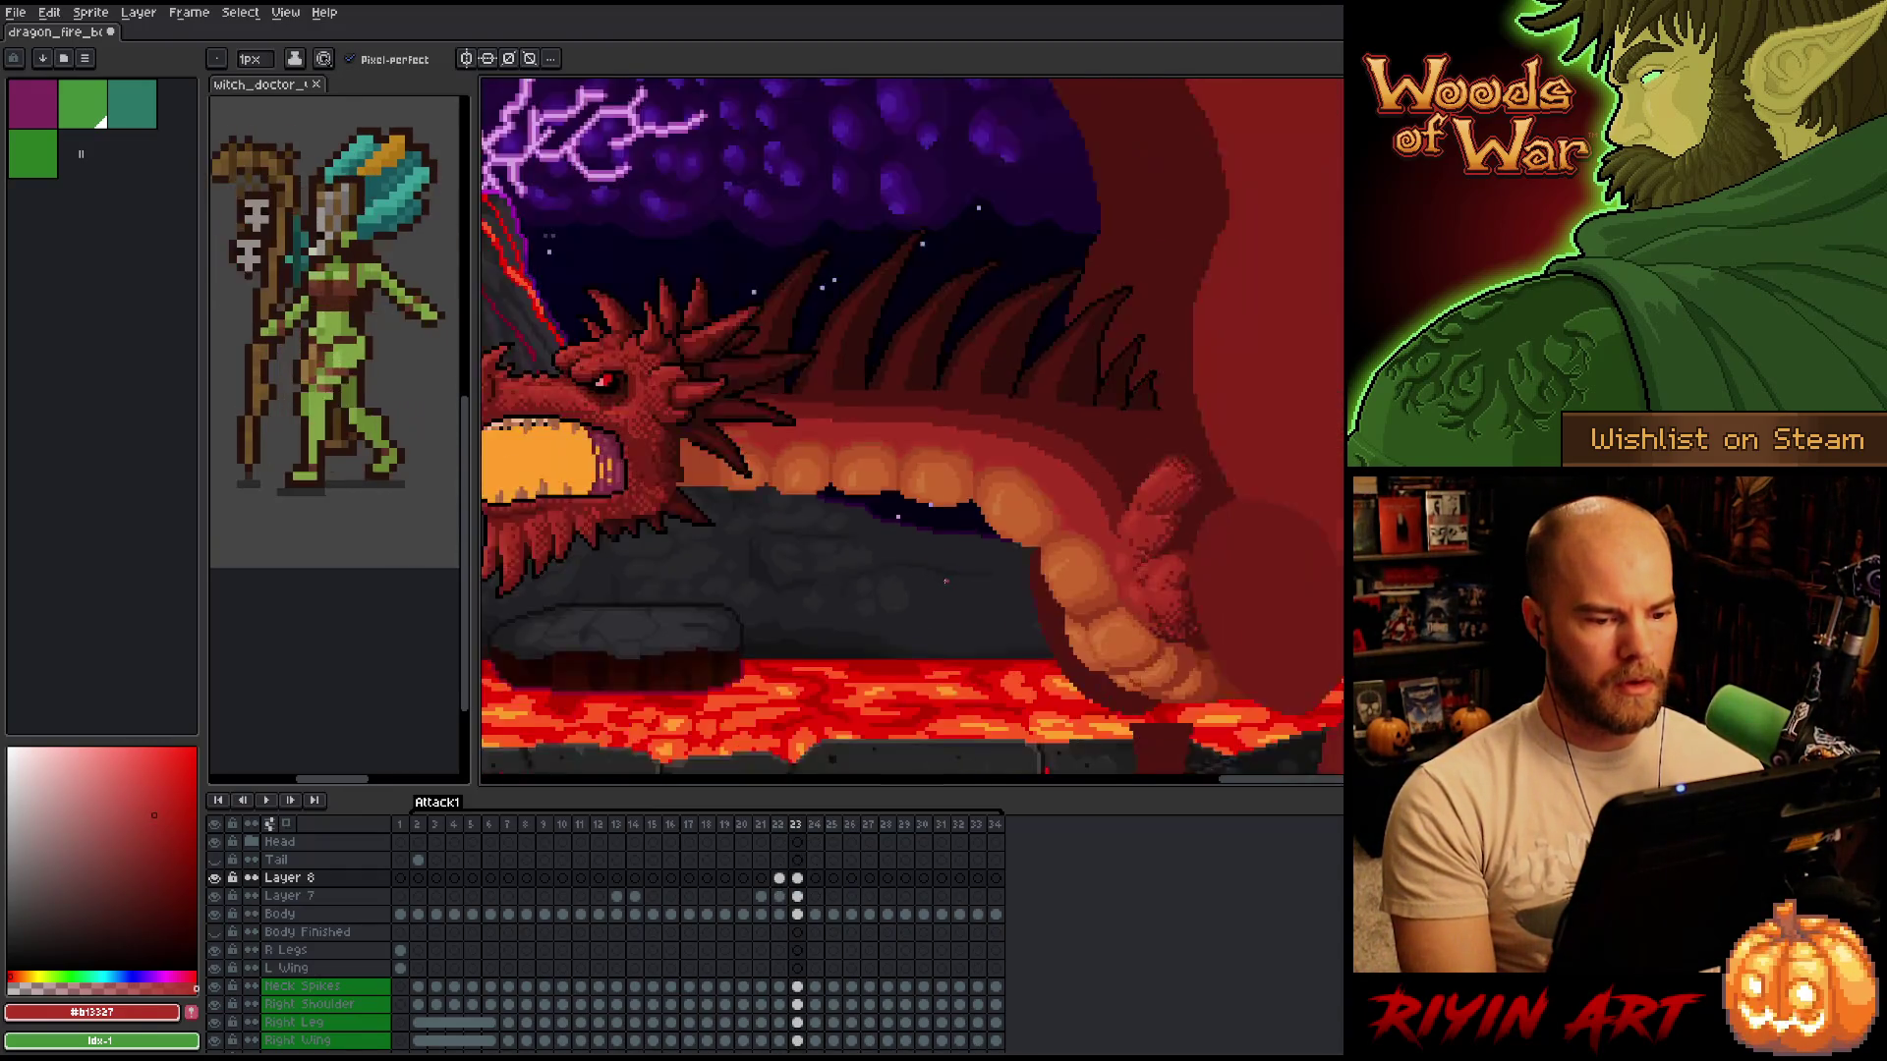
pyautogui.scroll(1, 935, 585)
pyautogui.press('Left')
pyautogui.press('Right')
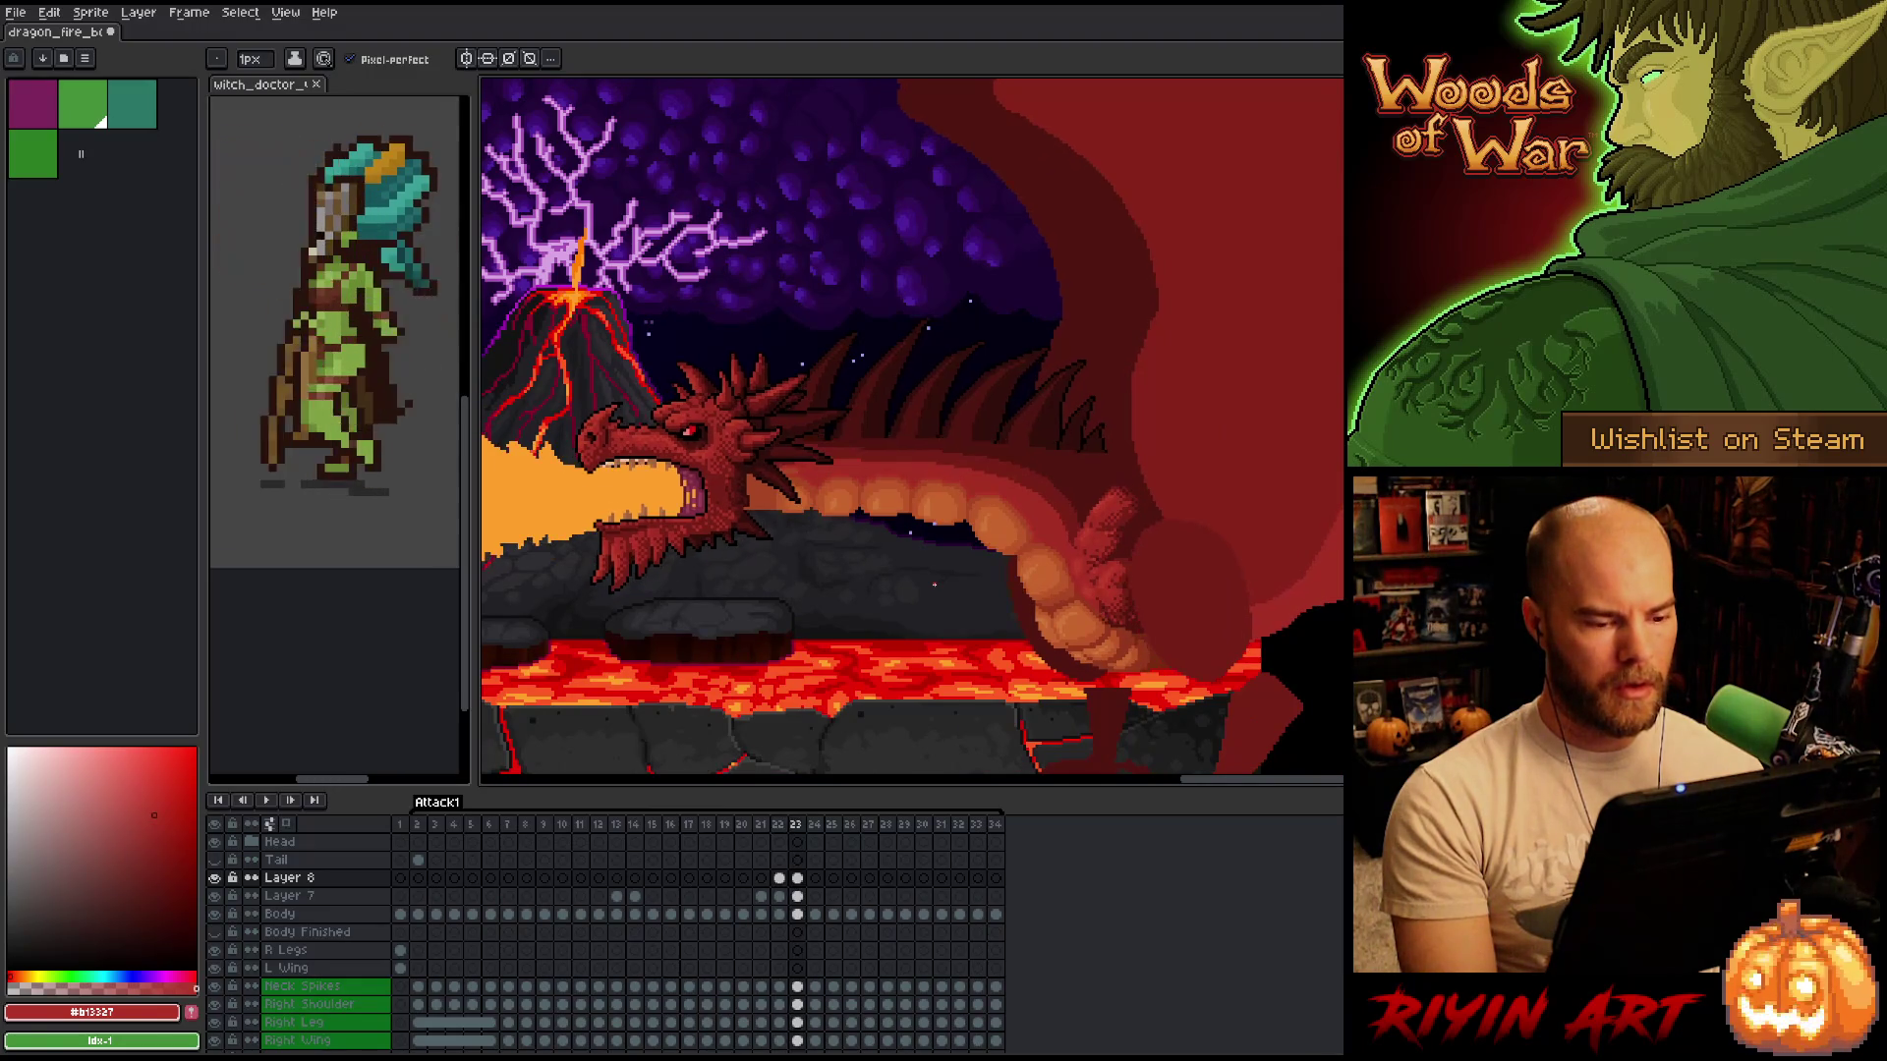
pyautogui.press('Left')
pyautogui.press('Right')
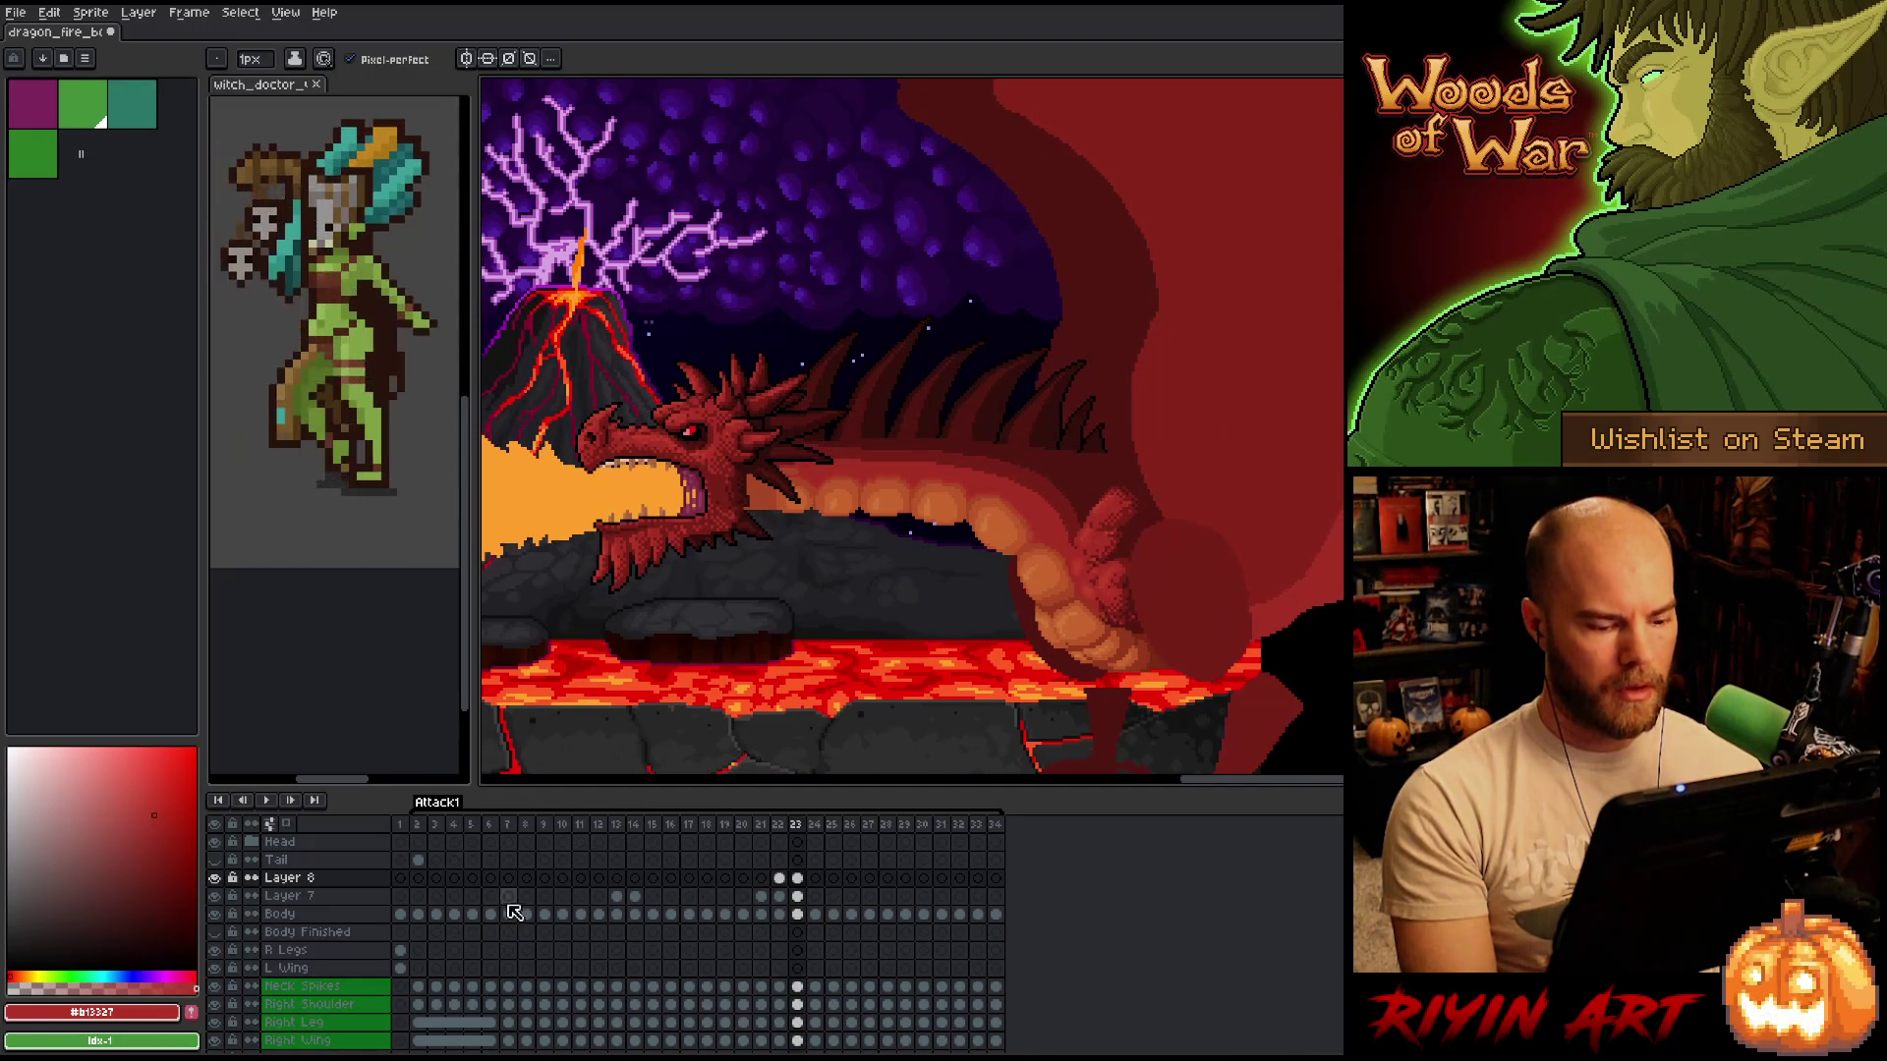
pyautogui.press('Left')
pyautogui.press('Right')
pyautogui.press('Left')
pyautogui.click(215, 878)
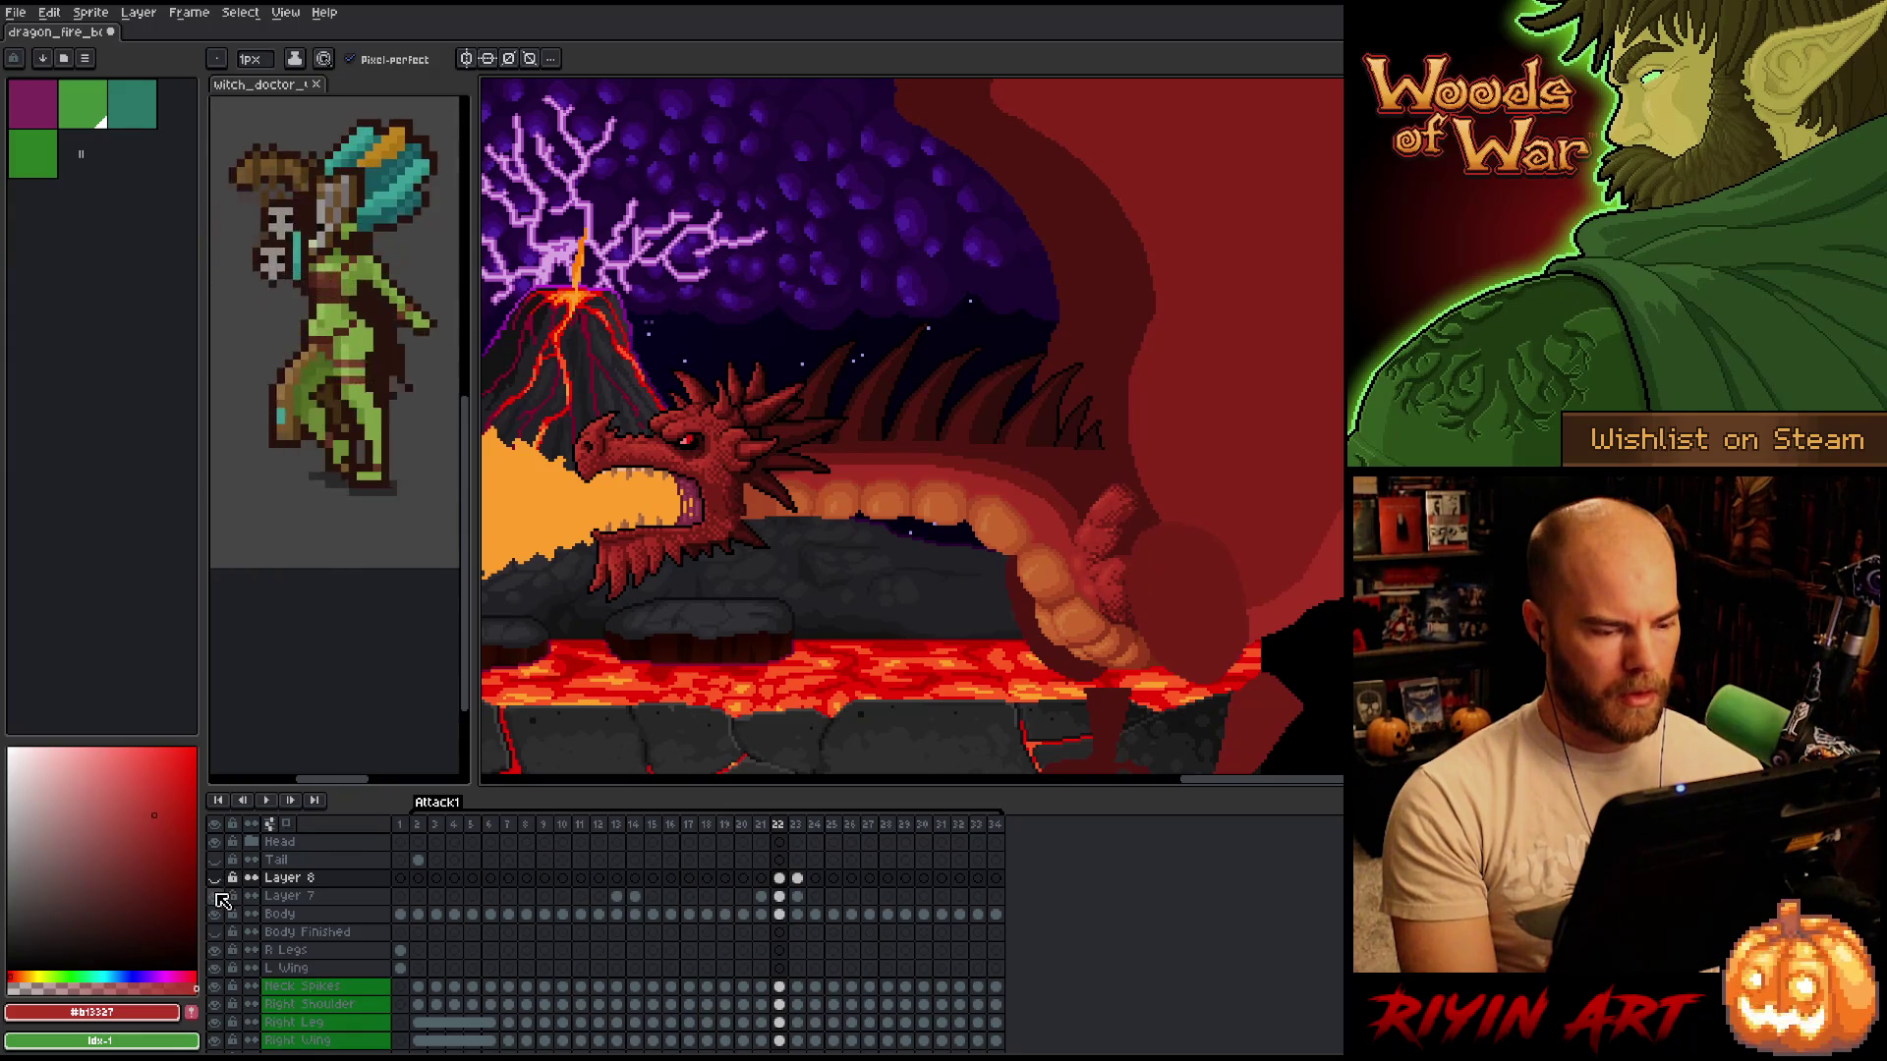
pyautogui.press('Right')
pyautogui.press('Left')
pyautogui.press('Right')
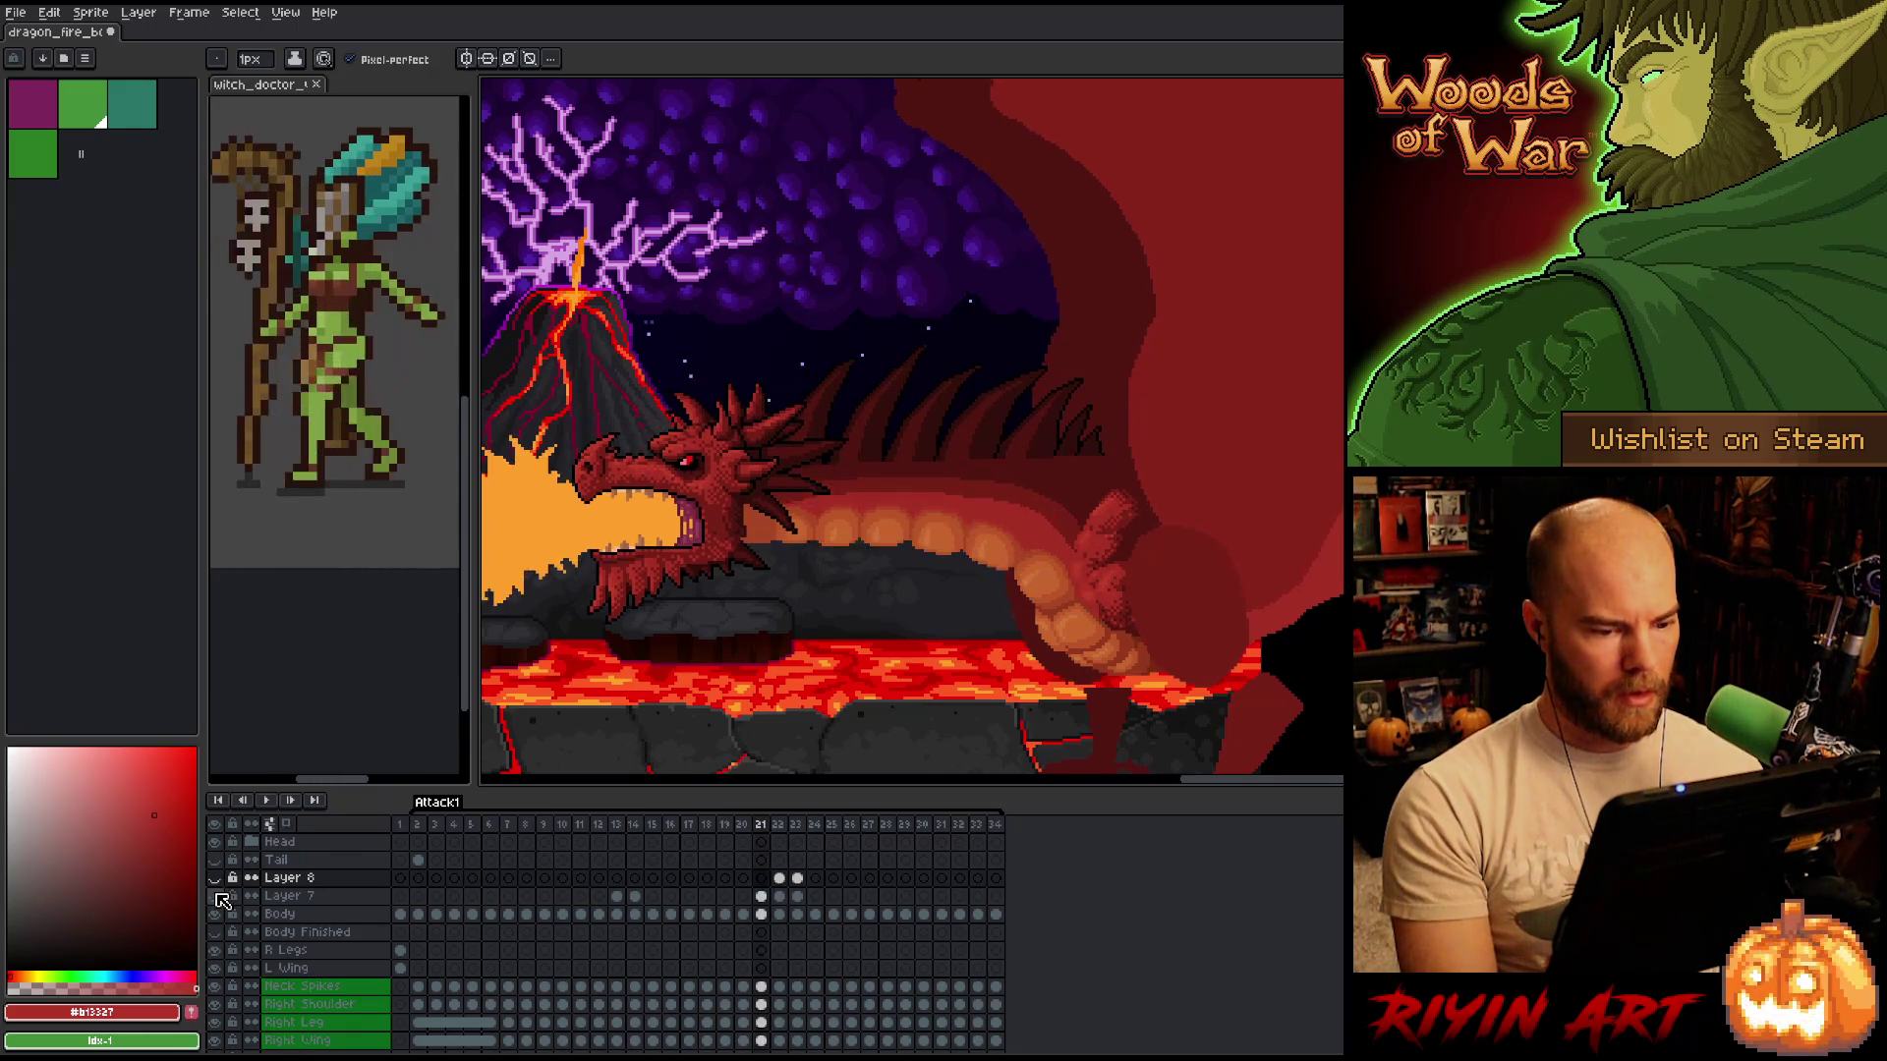
pyautogui.press('Left')
pyautogui.click(215, 878)
pyautogui.press('Right')
pyautogui.press('Left')
pyautogui.press('Right')
pyautogui.press('Left')
pyautogui.press('Right')
pyautogui.press('Left')
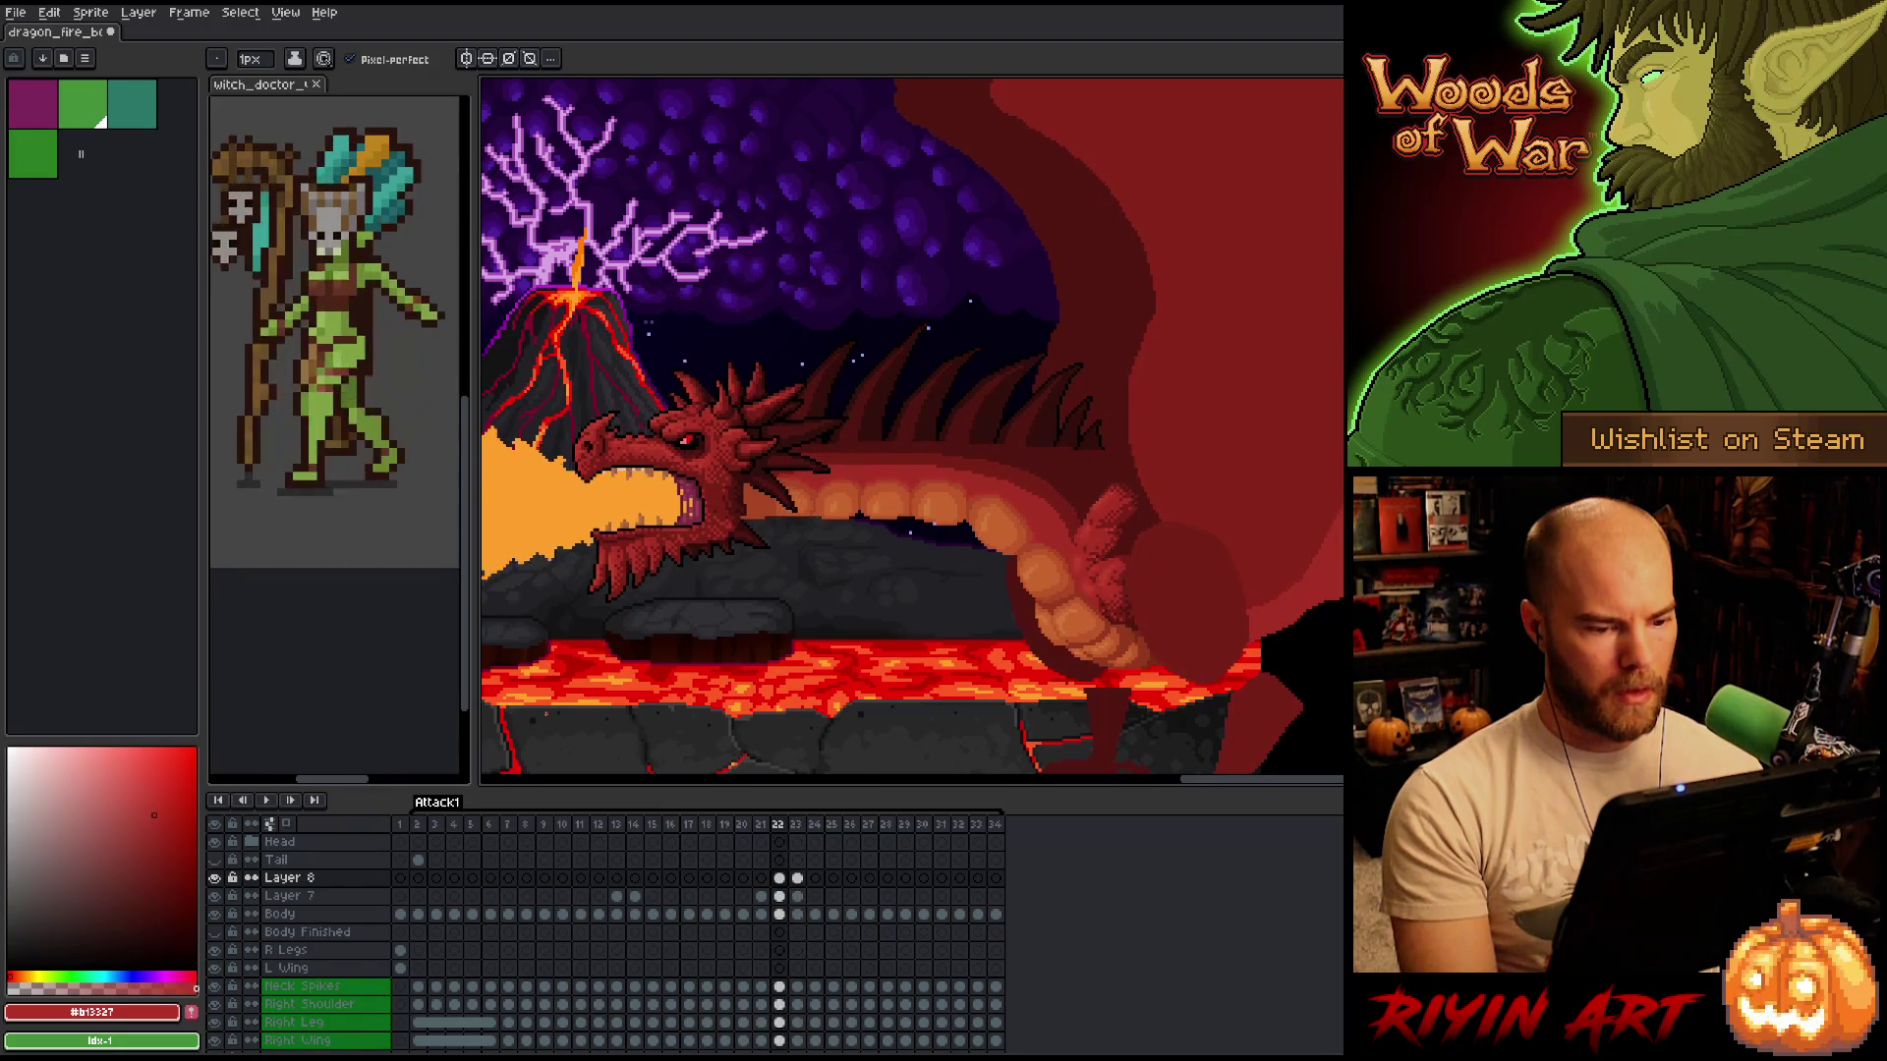
pyautogui.press('Left')
pyautogui.press('Left')
pyautogui.press('Right')
pyautogui.press('Right')
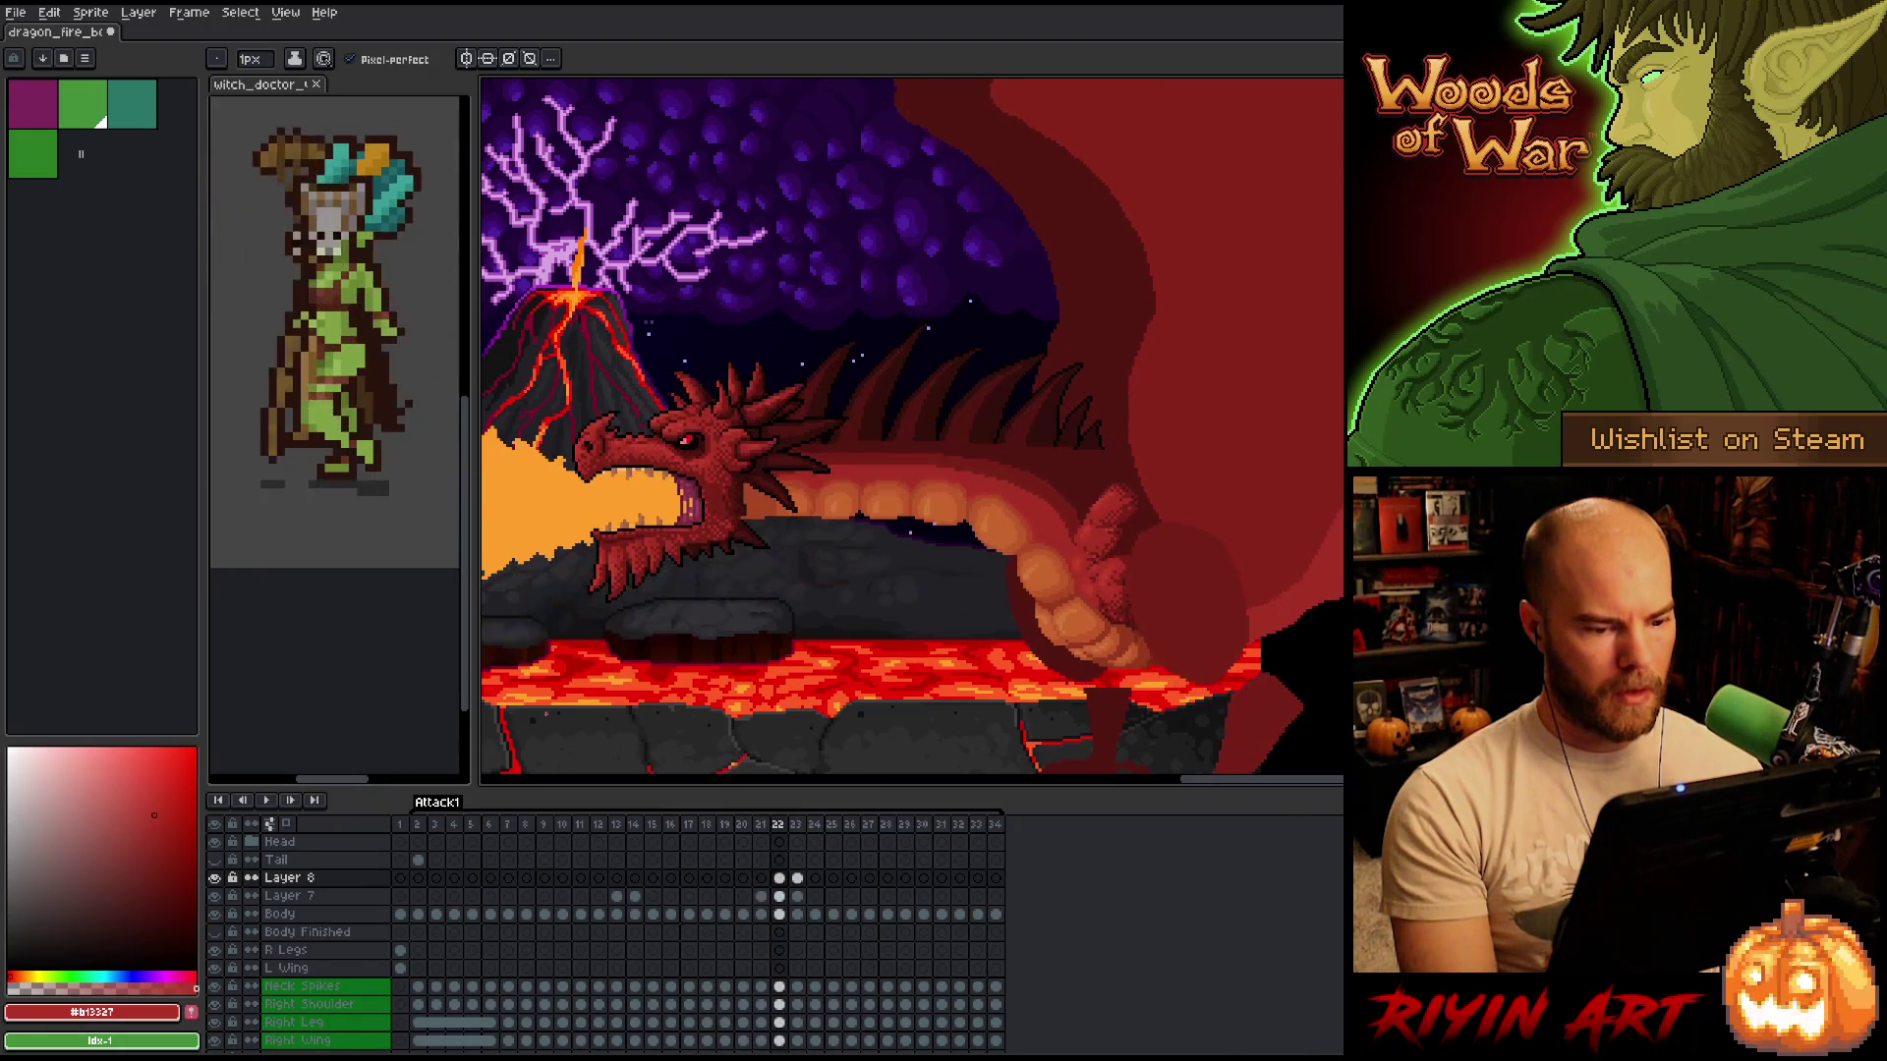
pyautogui.press('Right')
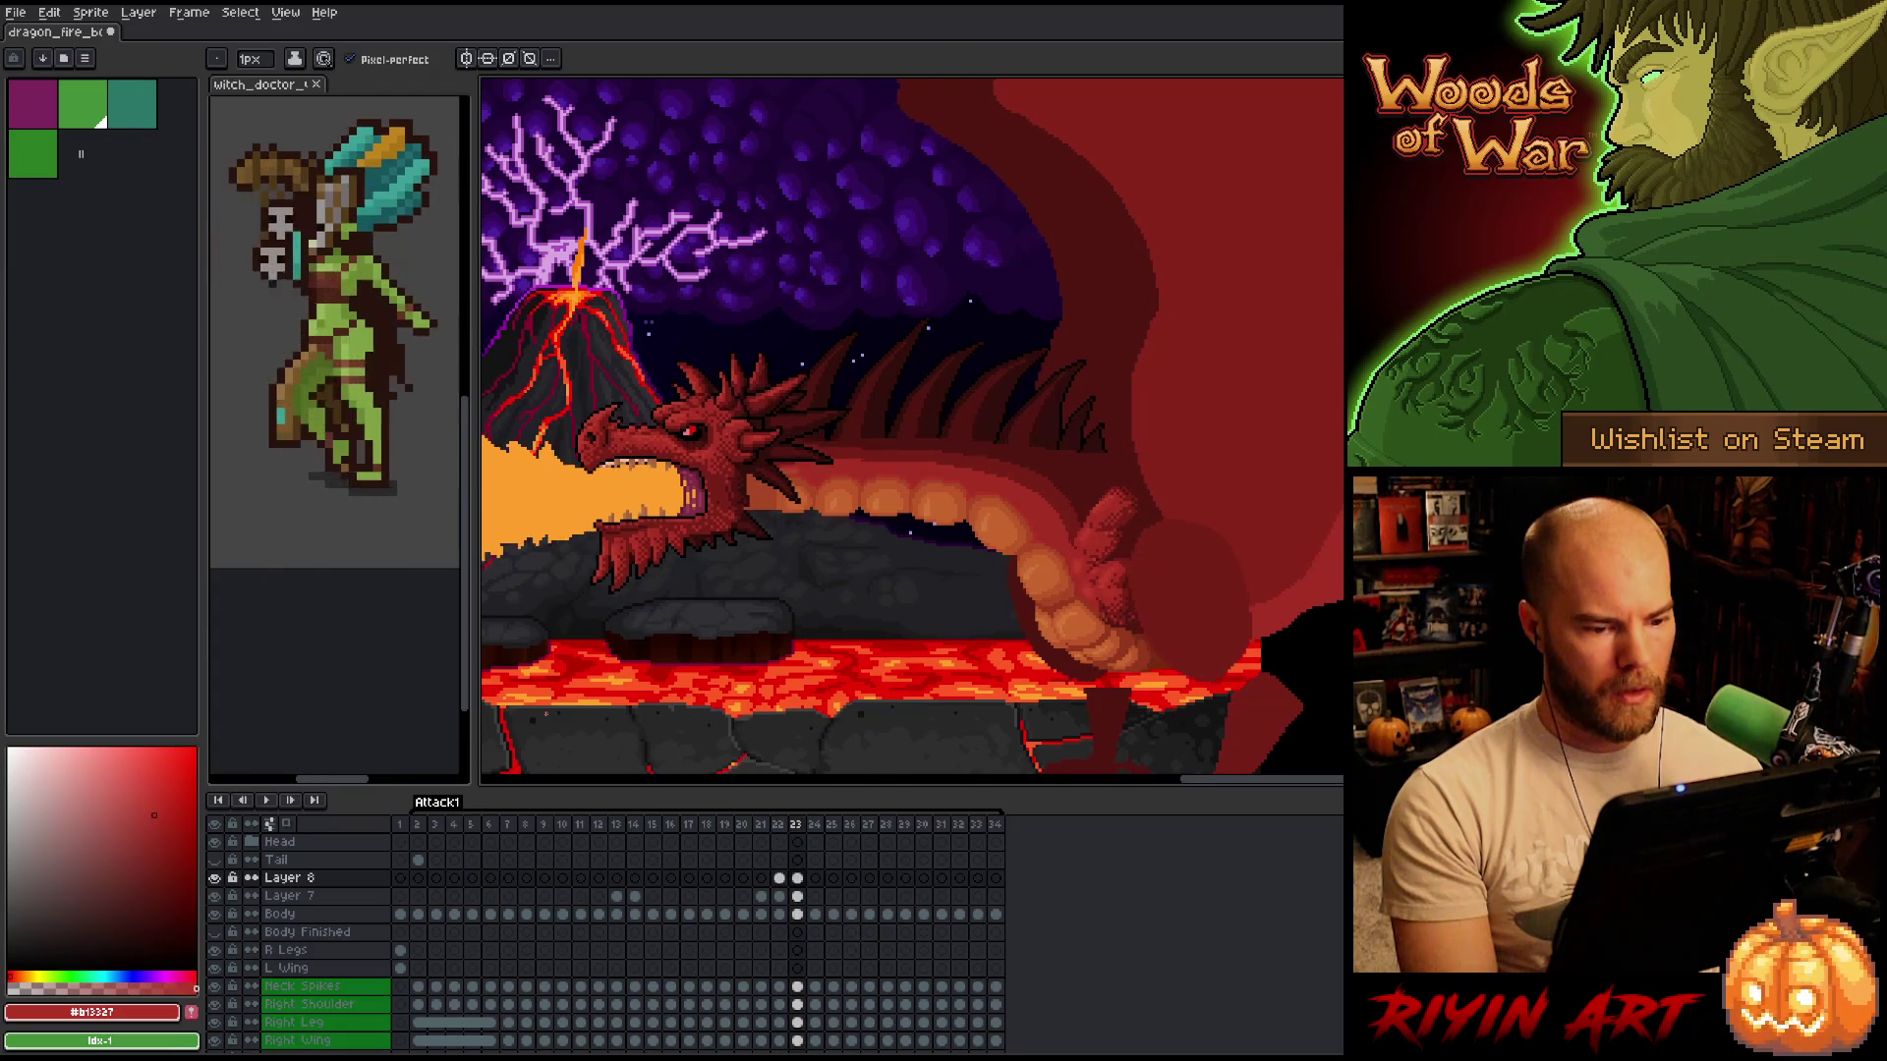
pyautogui.press('Left')
pyautogui.press('Right')
pyautogui.press('Left')
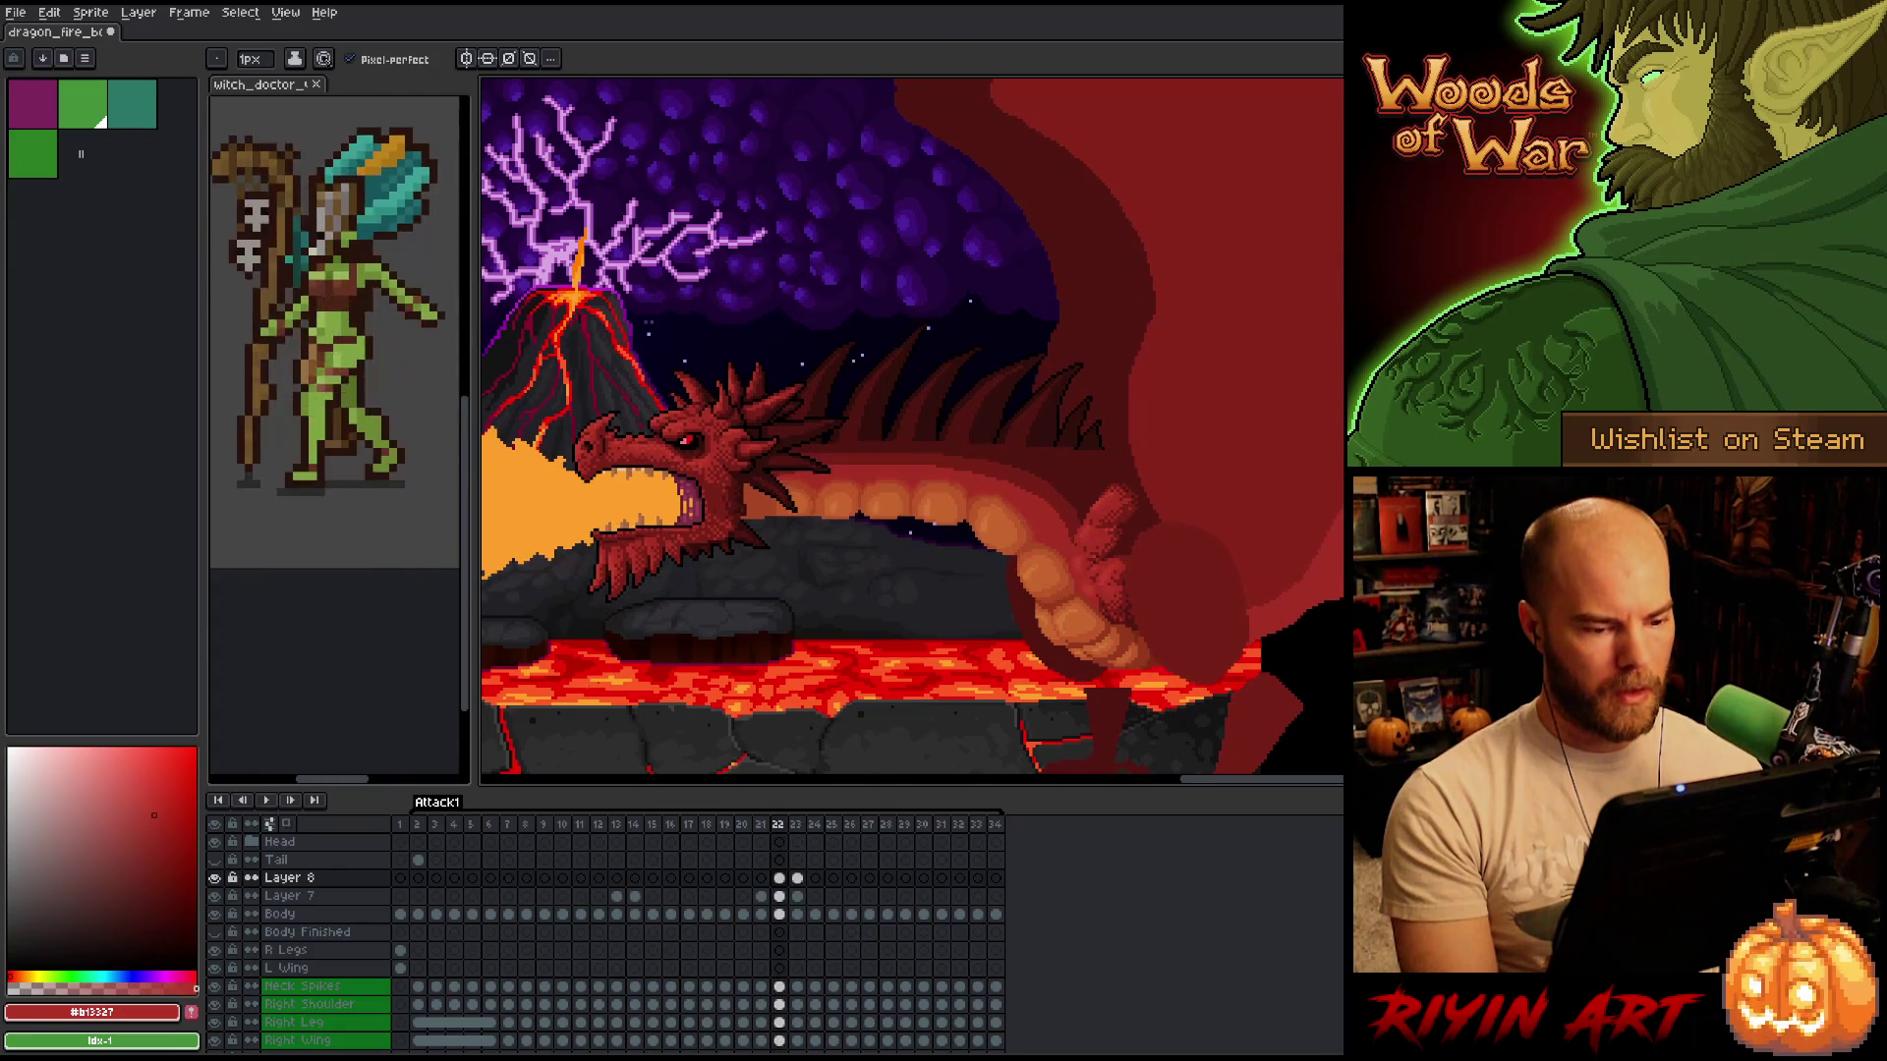
pyautogui.press('Right')
pyautogui.press('Left')
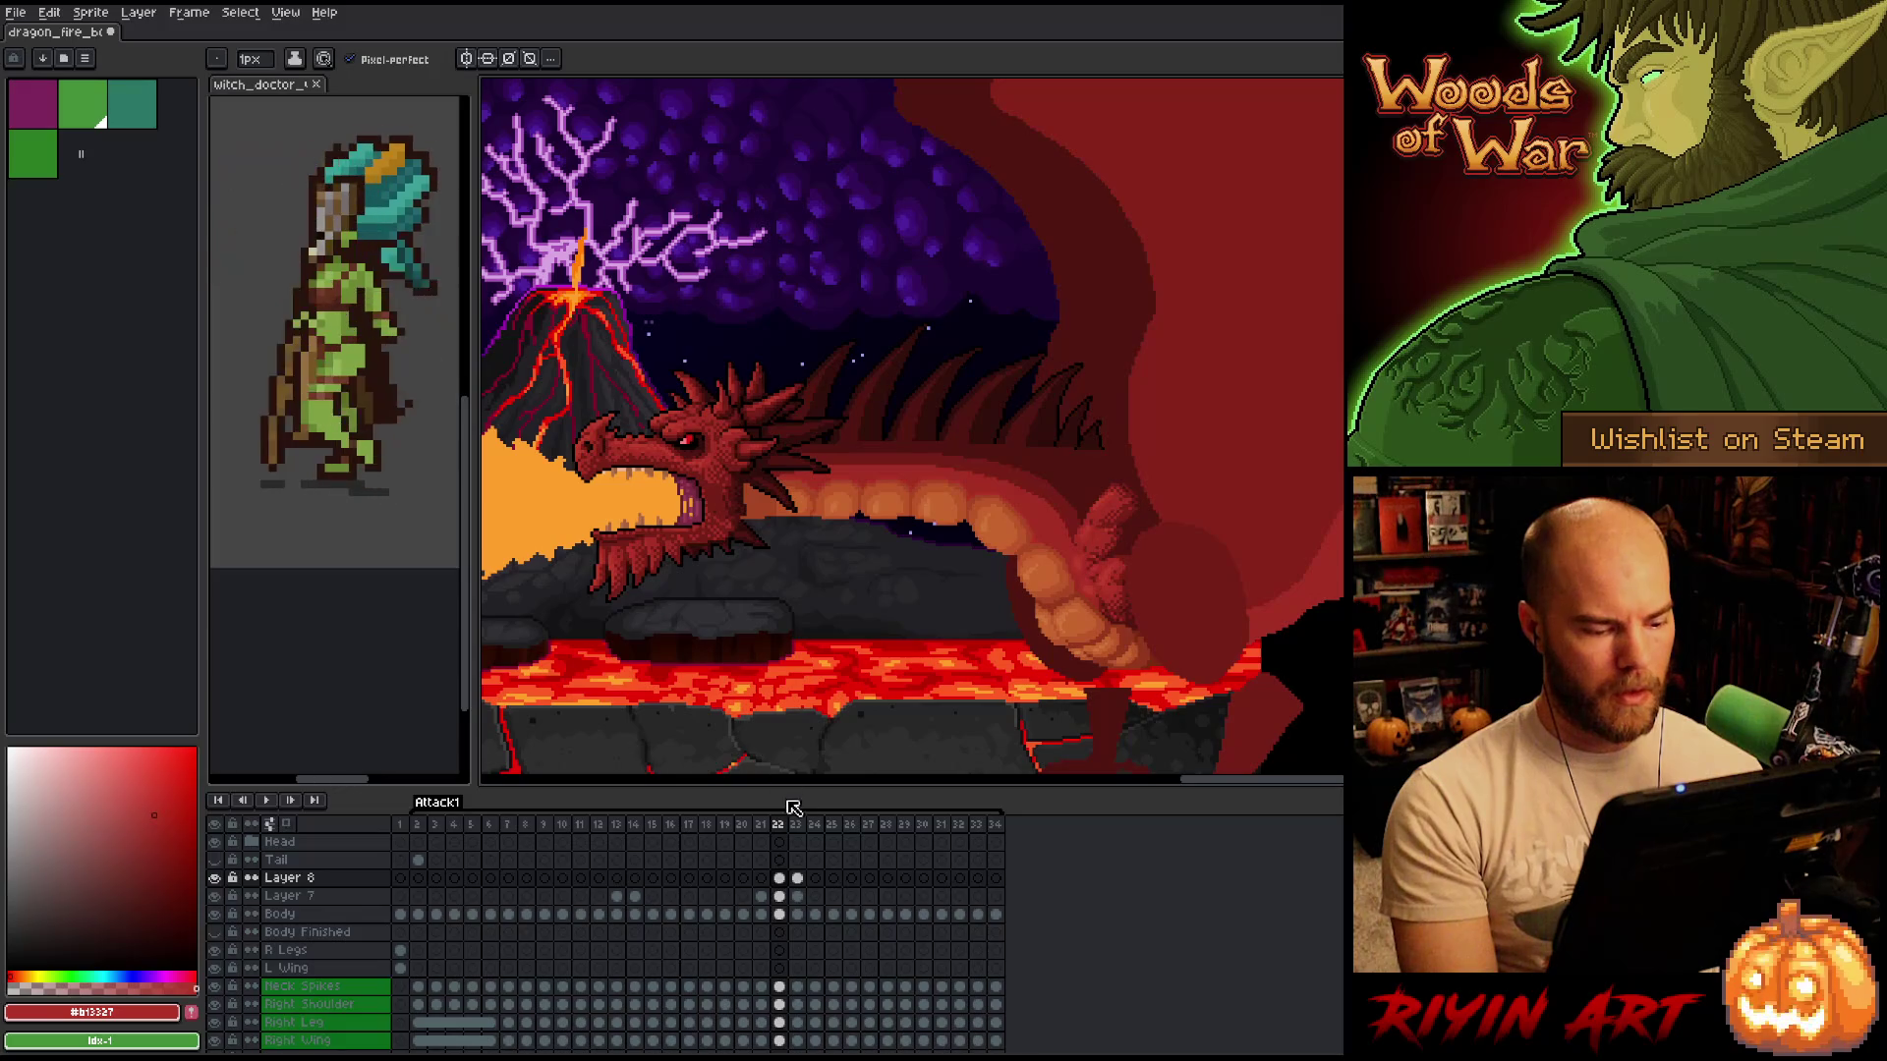
pyautogui.click(779, 877)
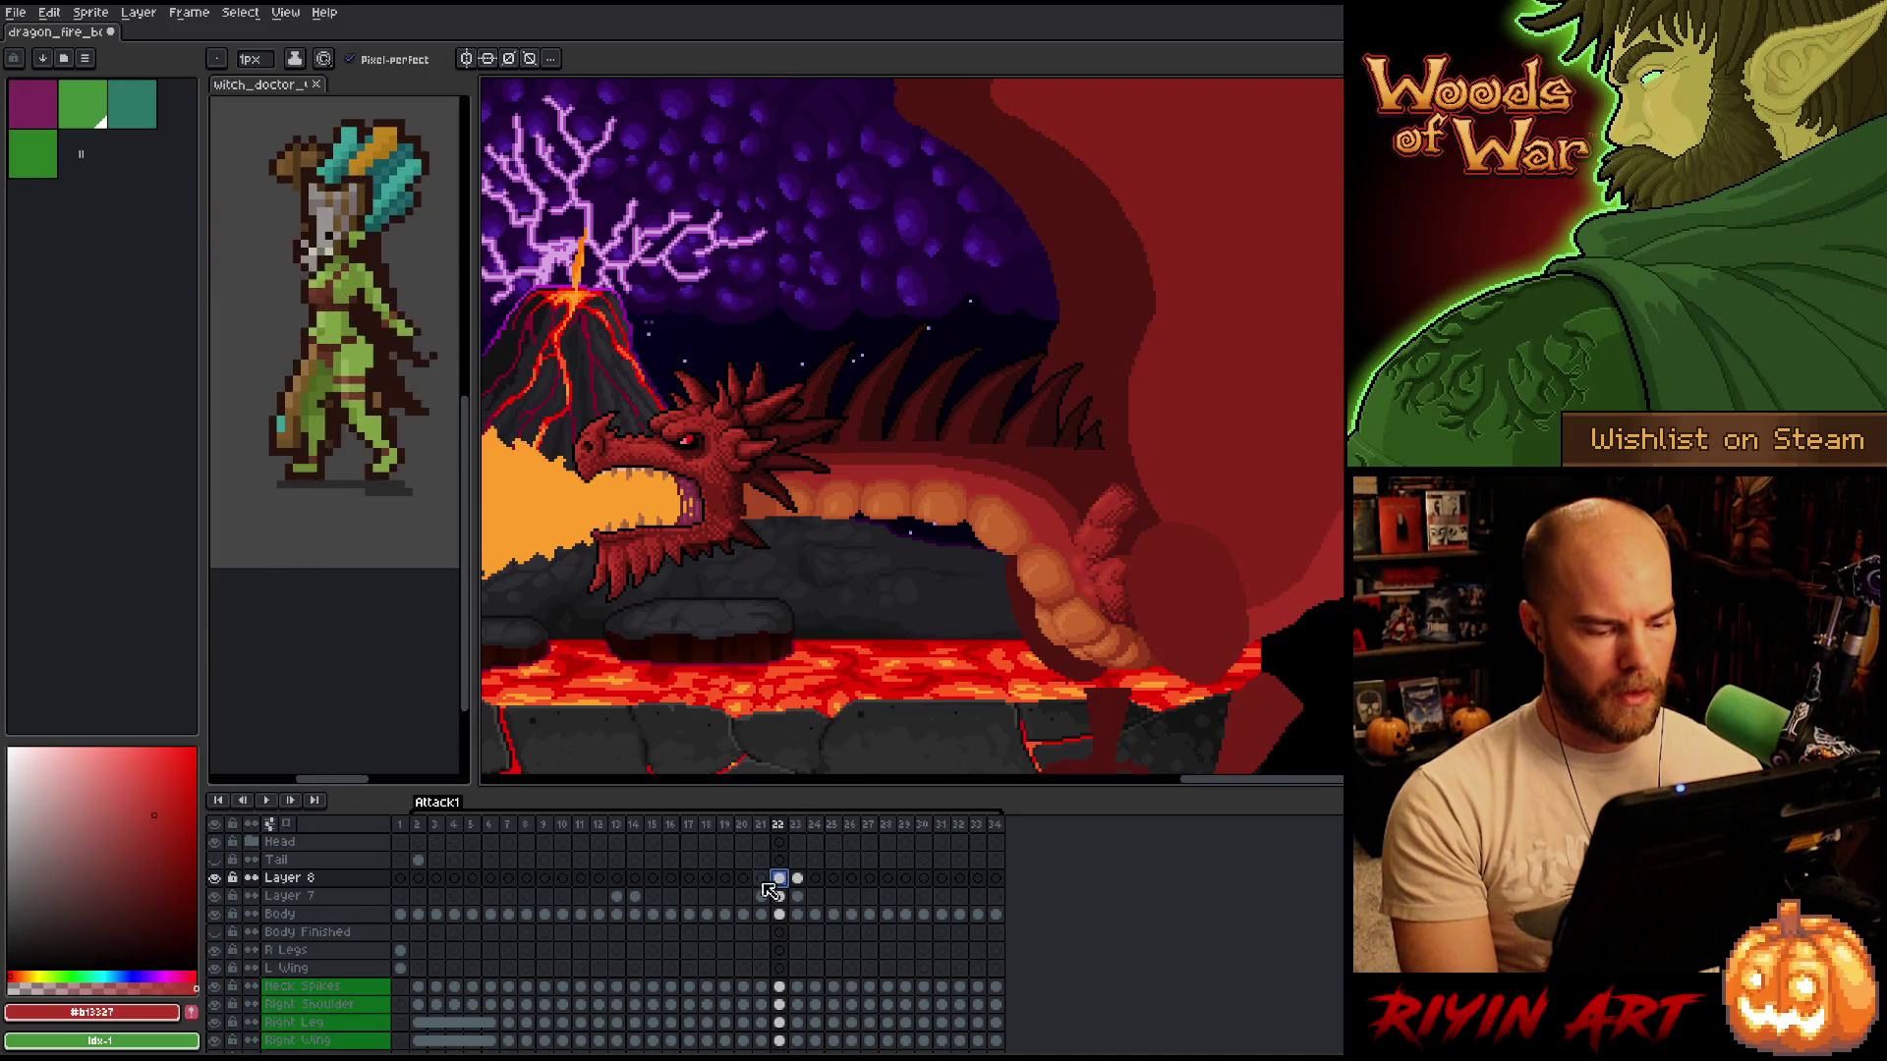
pyautogui.click(216, 896)
pyautogui.click(216, 896)
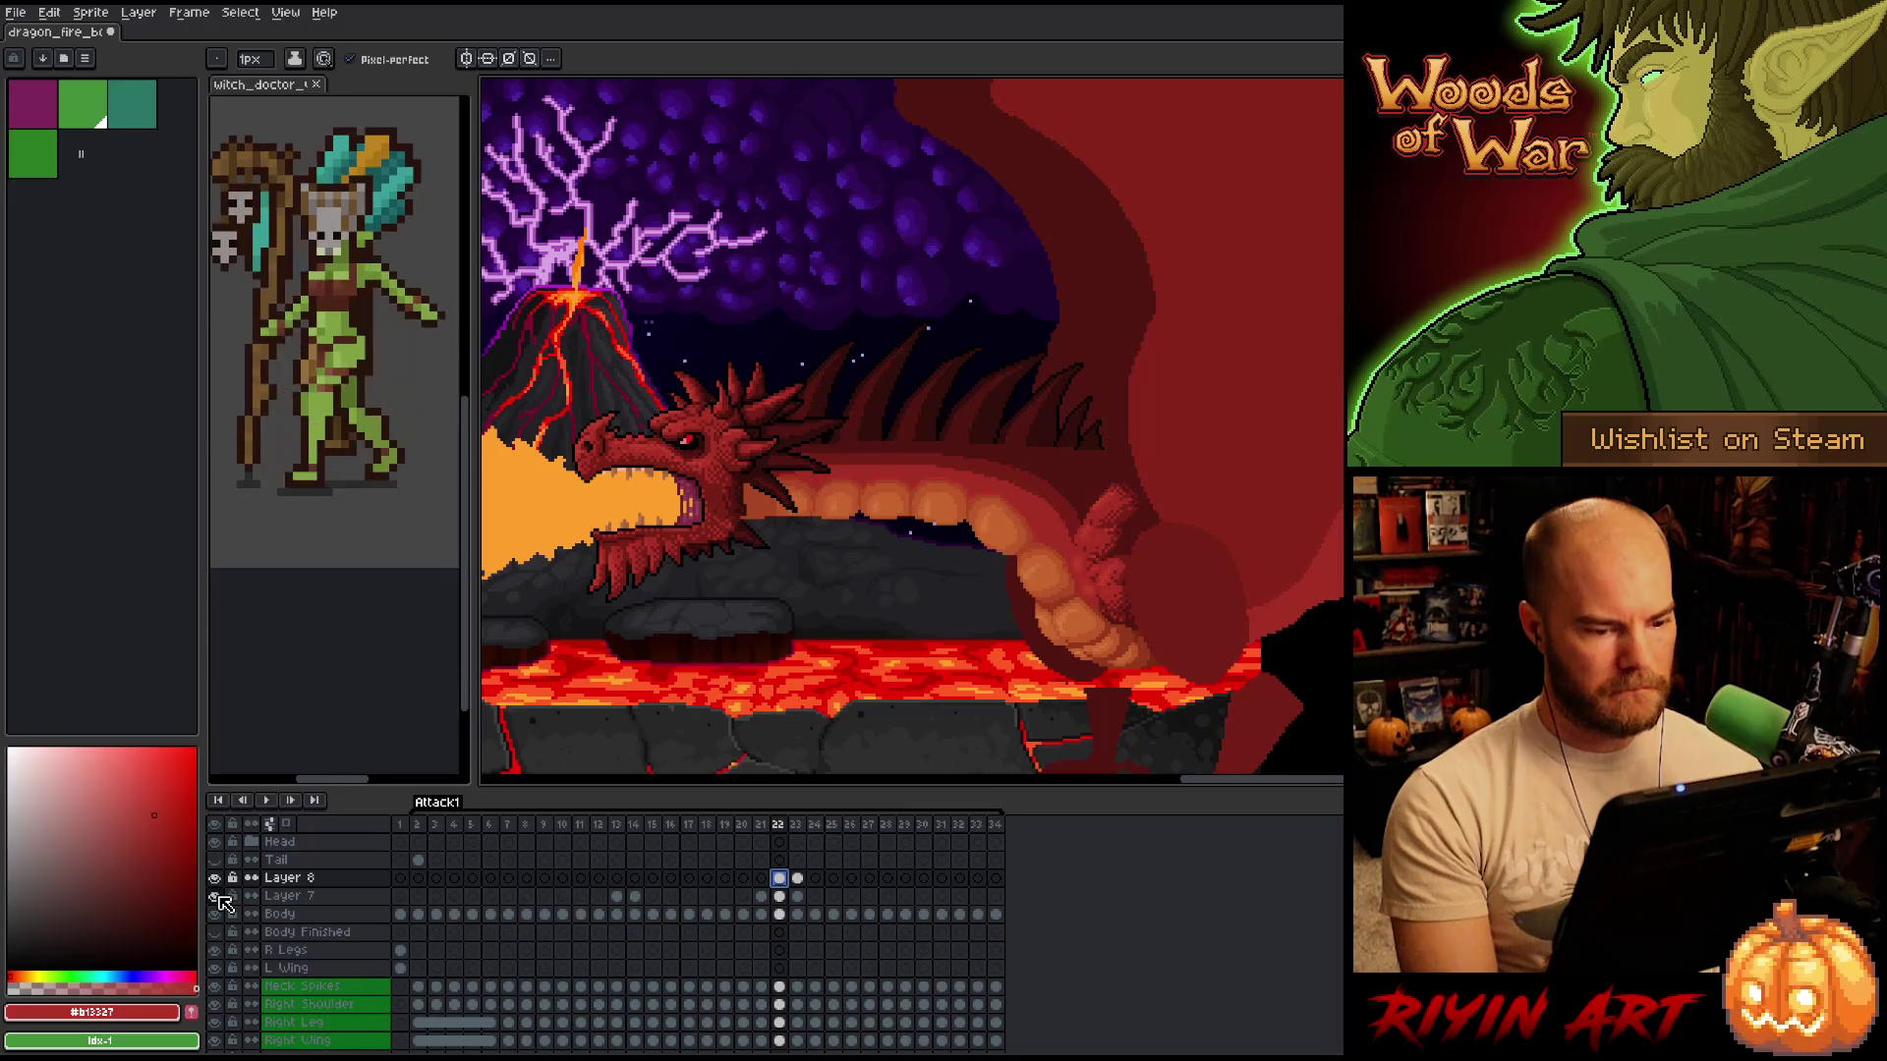
pyautogui.click(779, 896)
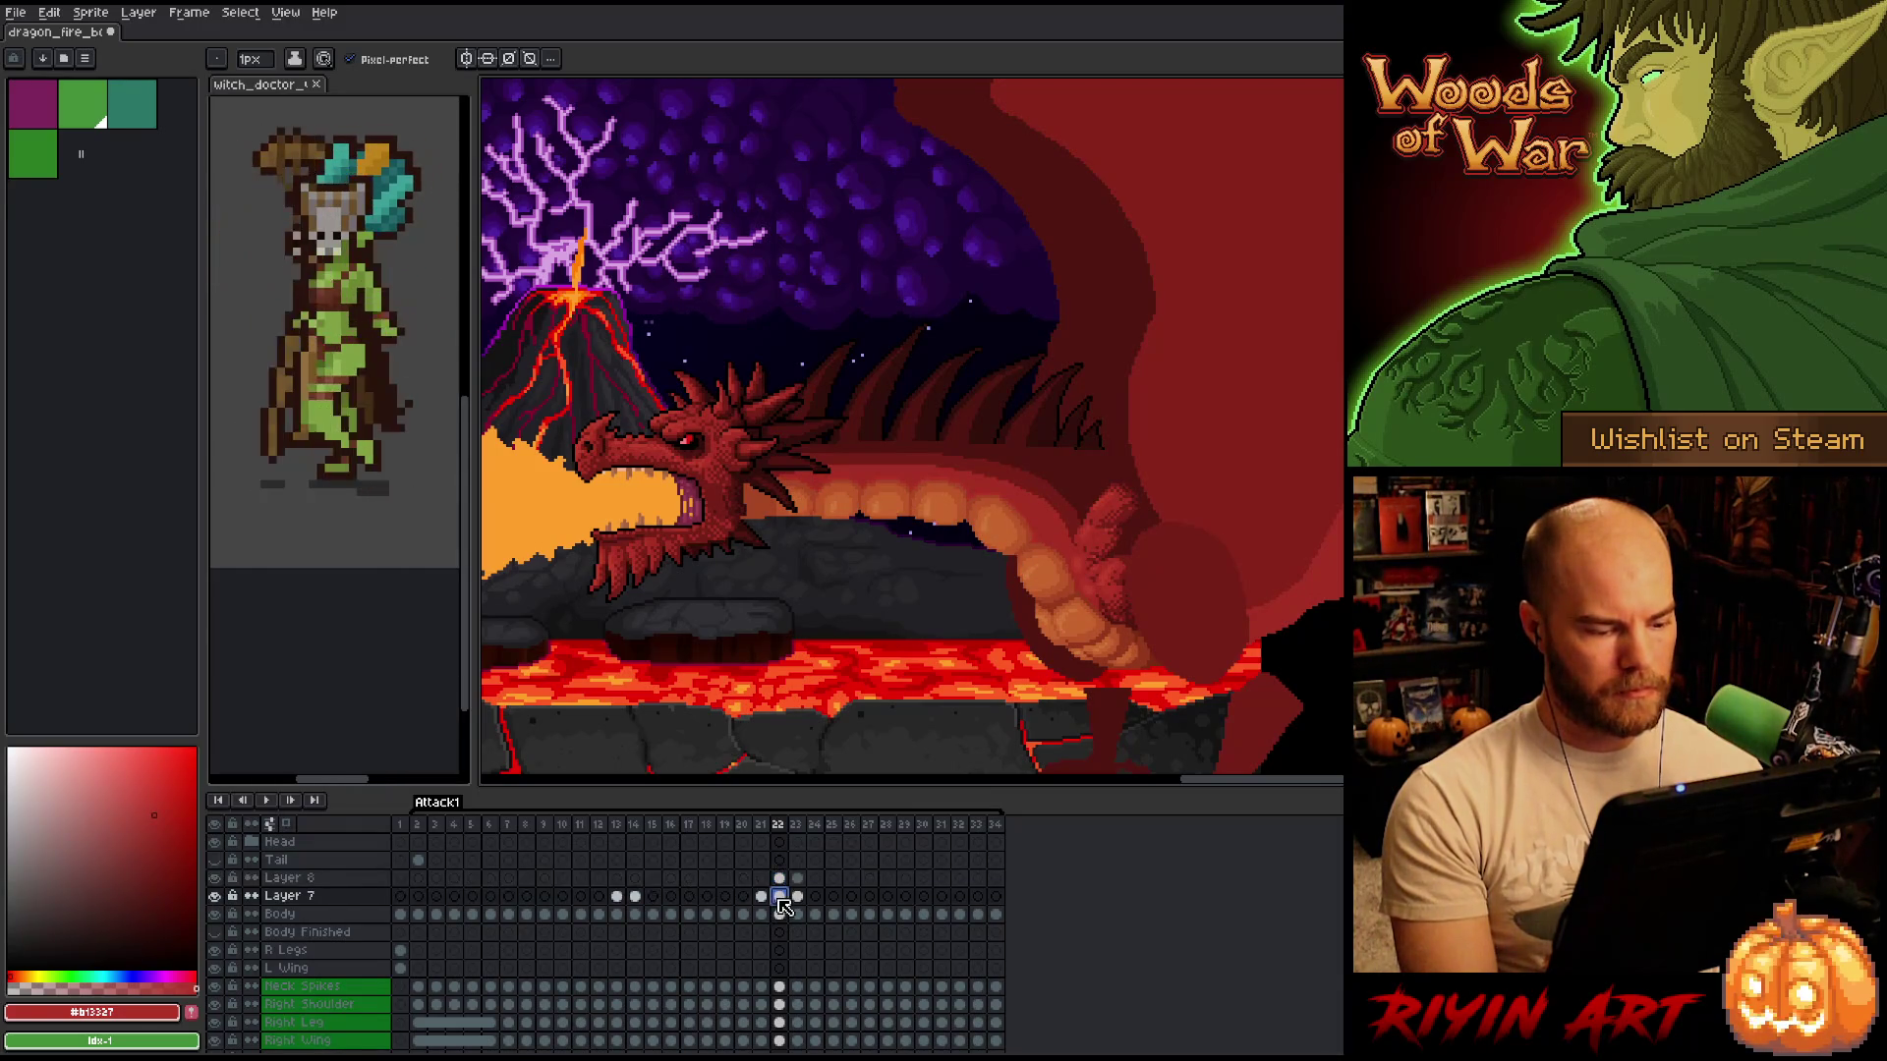
pyautogui.press('m')
pyautogui.moveTo(695, 360); pyautogui.dragTo(972, 649)
# Marquee the lower neck on Layer 7 of frame 22 and nudge it down one pixel.
pyautogui.scroll(1, 971, 589)
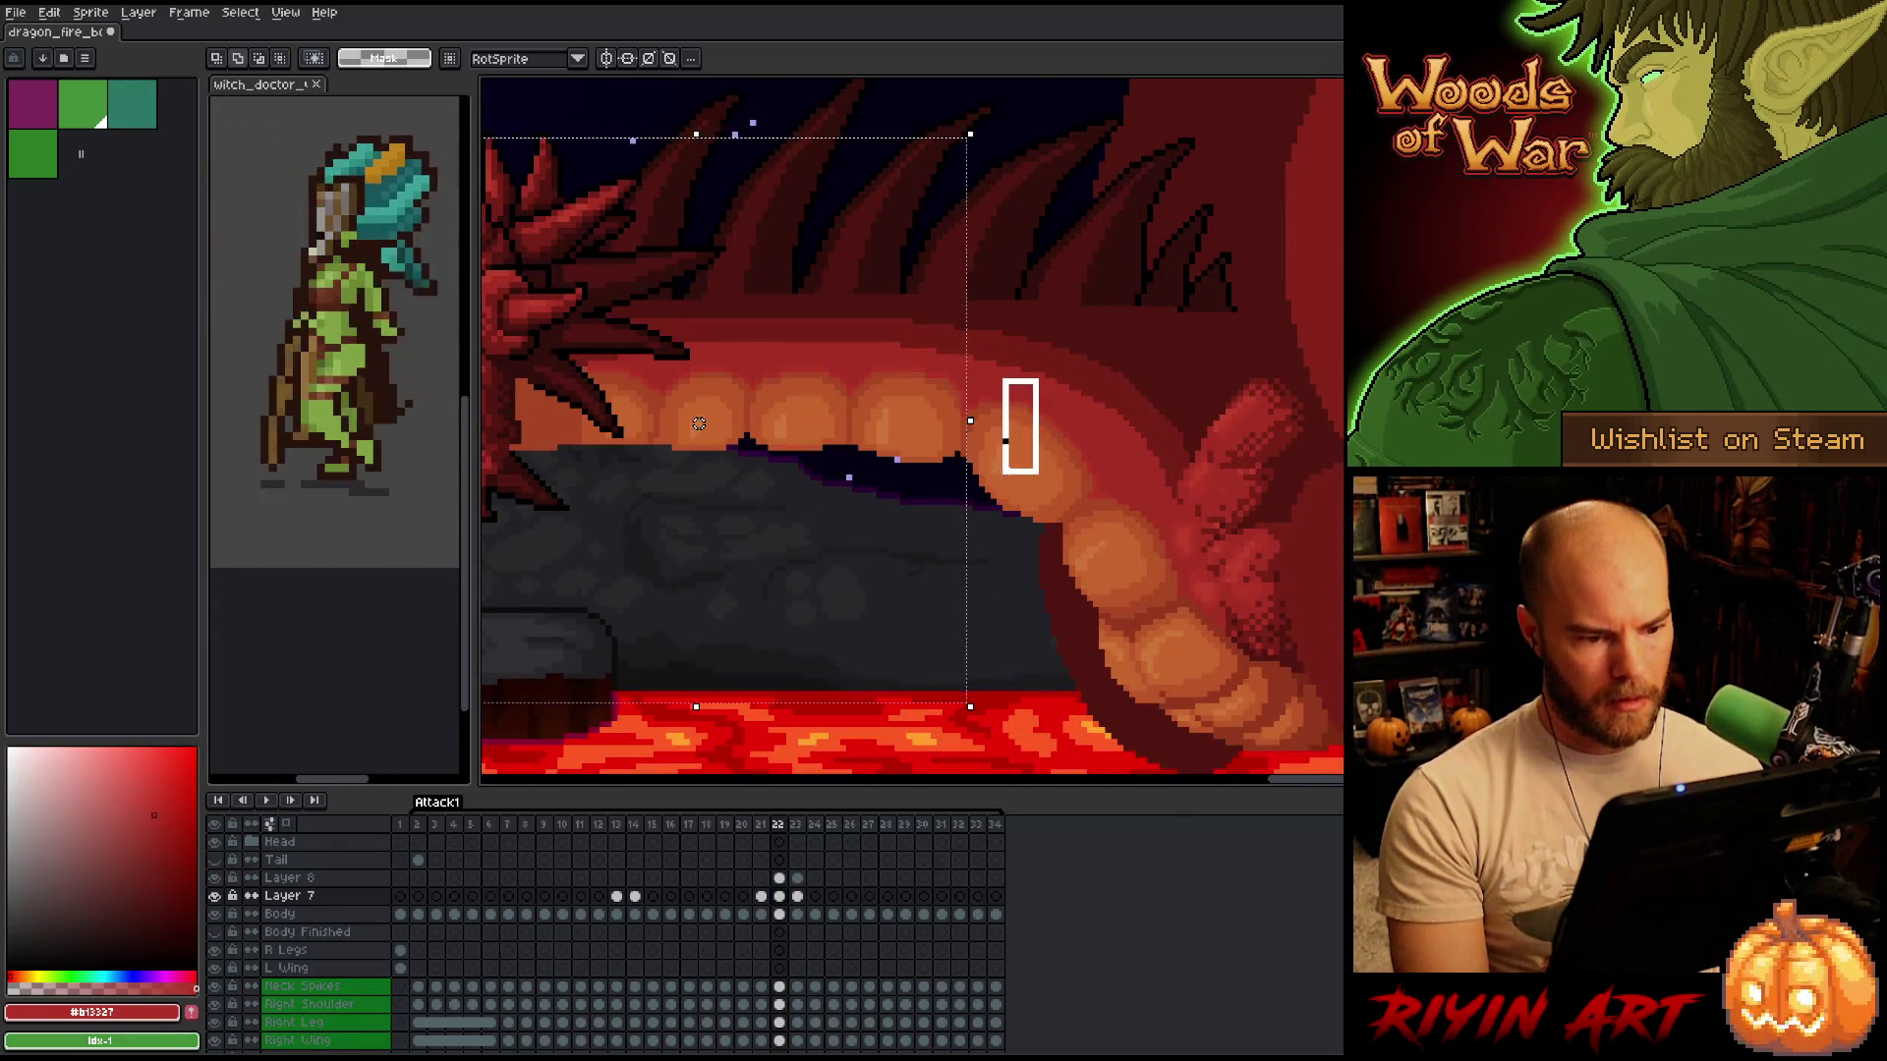
pyautogui.moveTo(962, 524); pyautogui.dragTo(962, 524)
pyautogui.moveTo(1097, 356); pyautogui.dragTo(1035, 587)
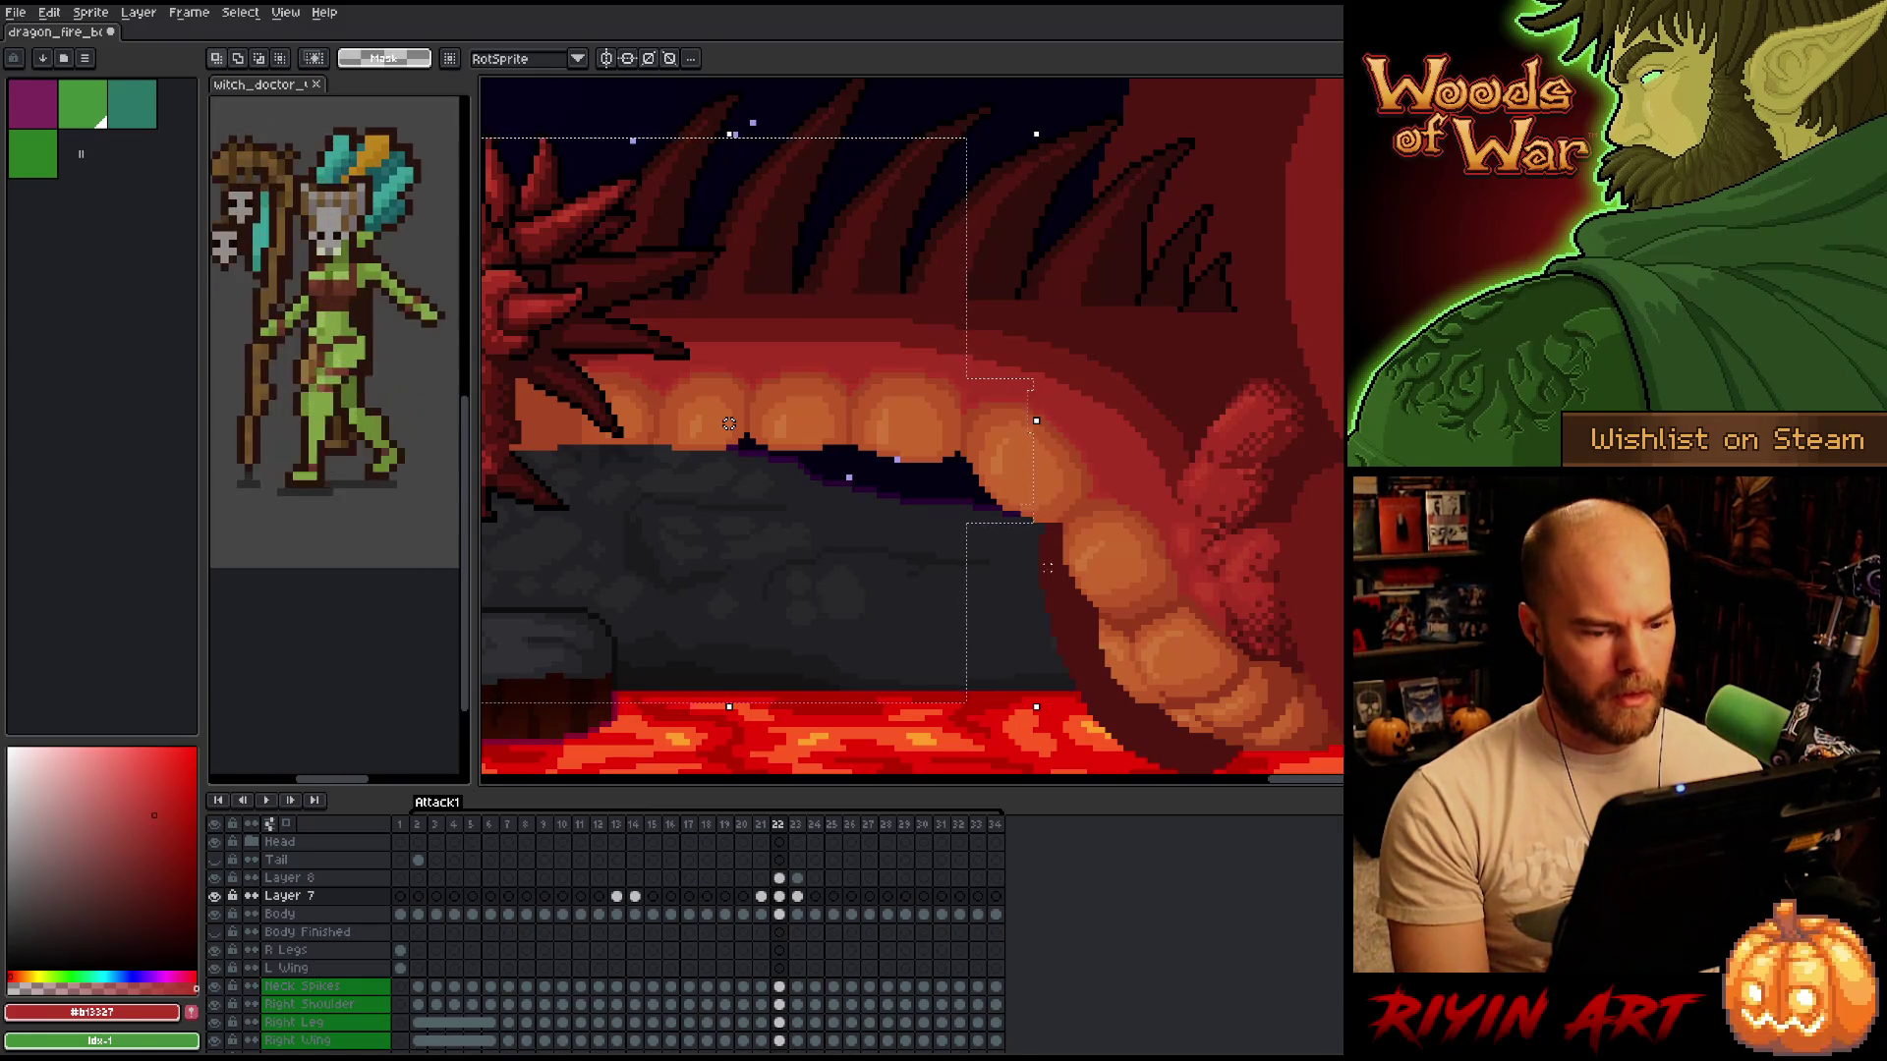
pyautogui.press('Down')
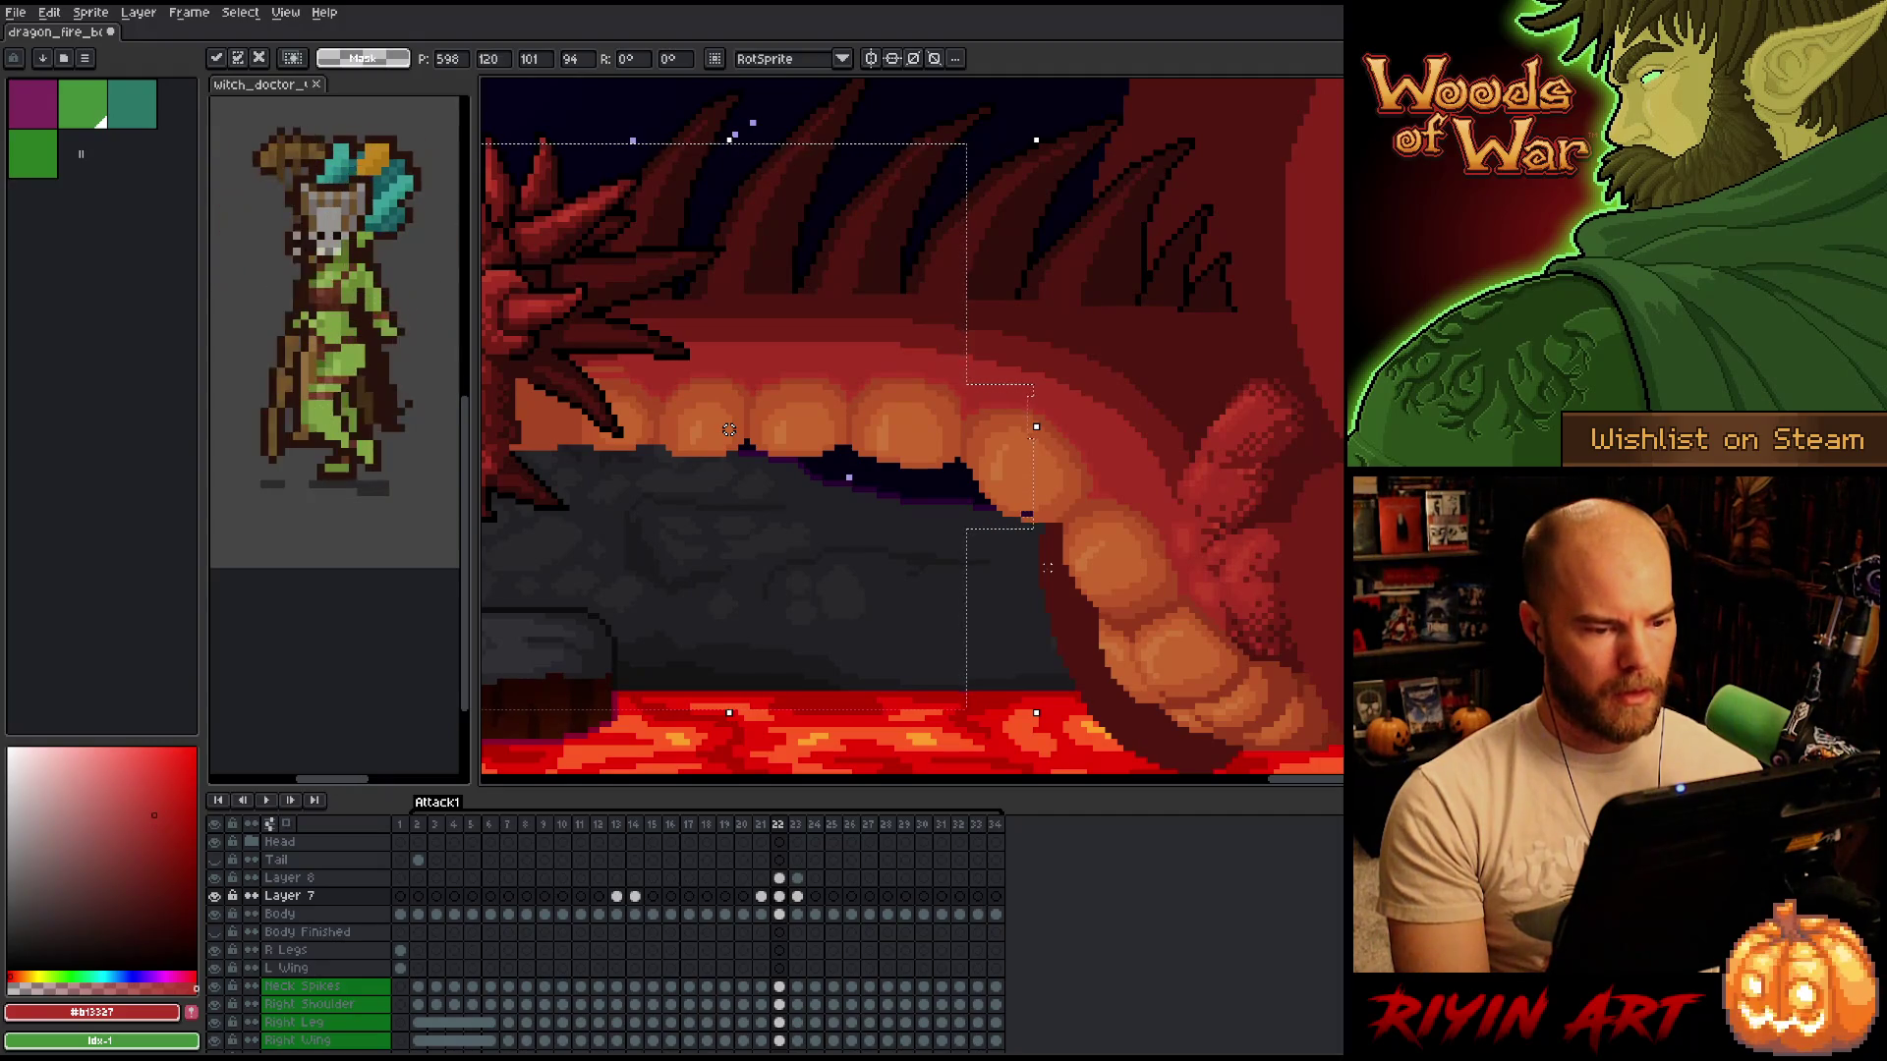
pyautogui.press('Return')
# Check frame 21, then in frame 22 select and deselect parts of the dark mouth.
pyautogui.press(',')
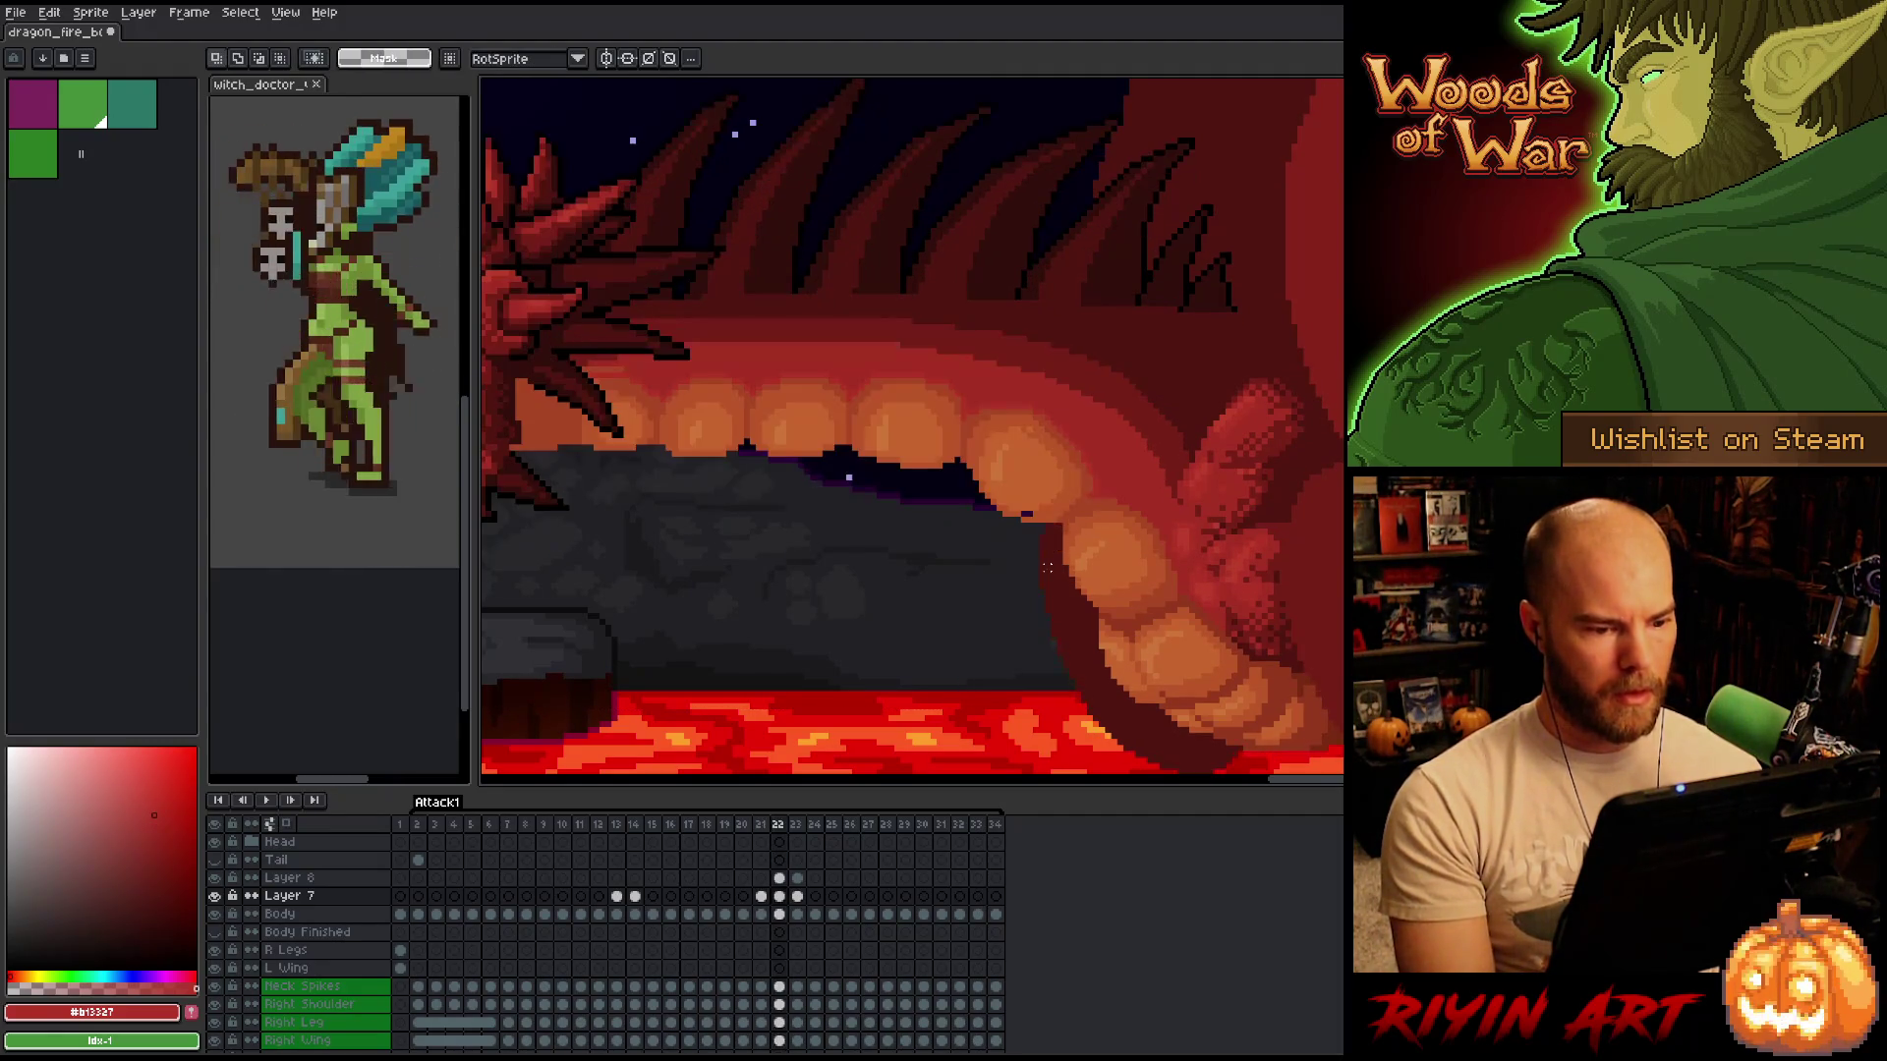
pyautogui.scroll(-3, 978, 644)
pyautogui.press('.')
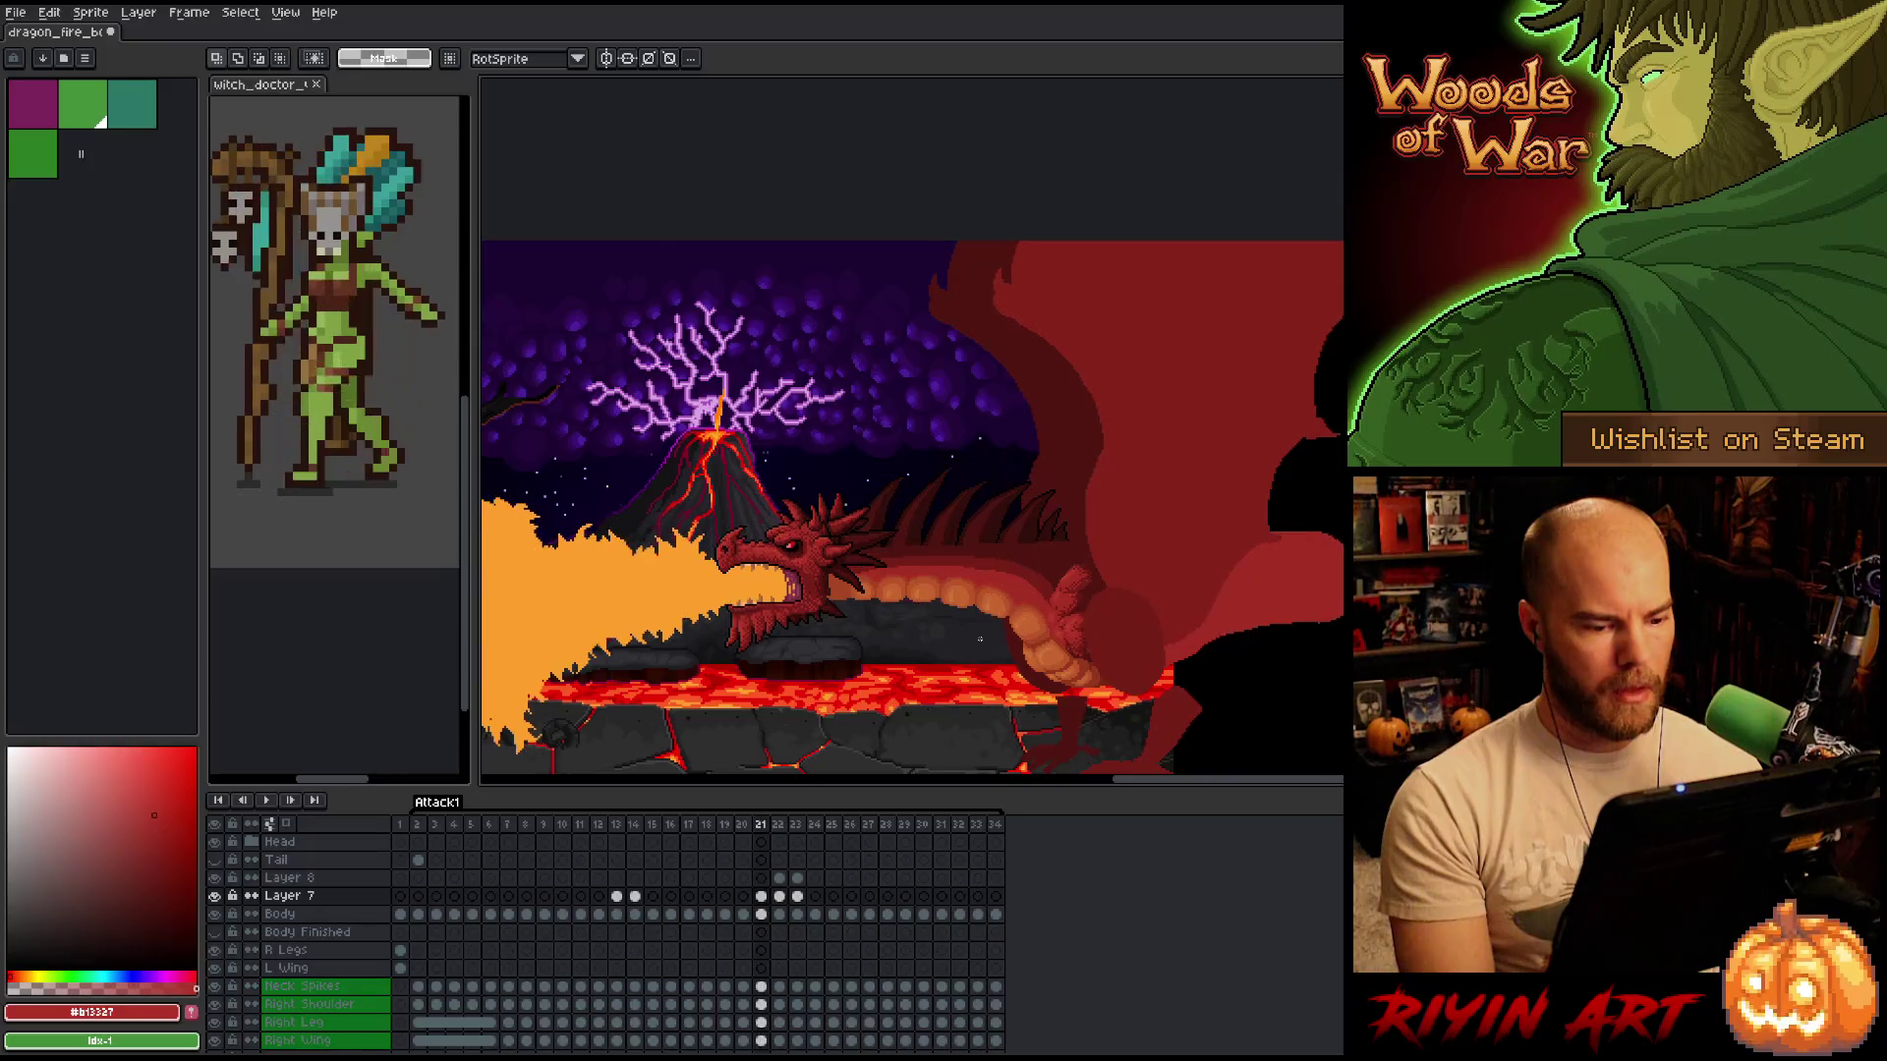
pyautogui.scroll(3, 977, 643)
pyautogui.moveTo(906, 611); pyautogui.dragTo(988, 542)
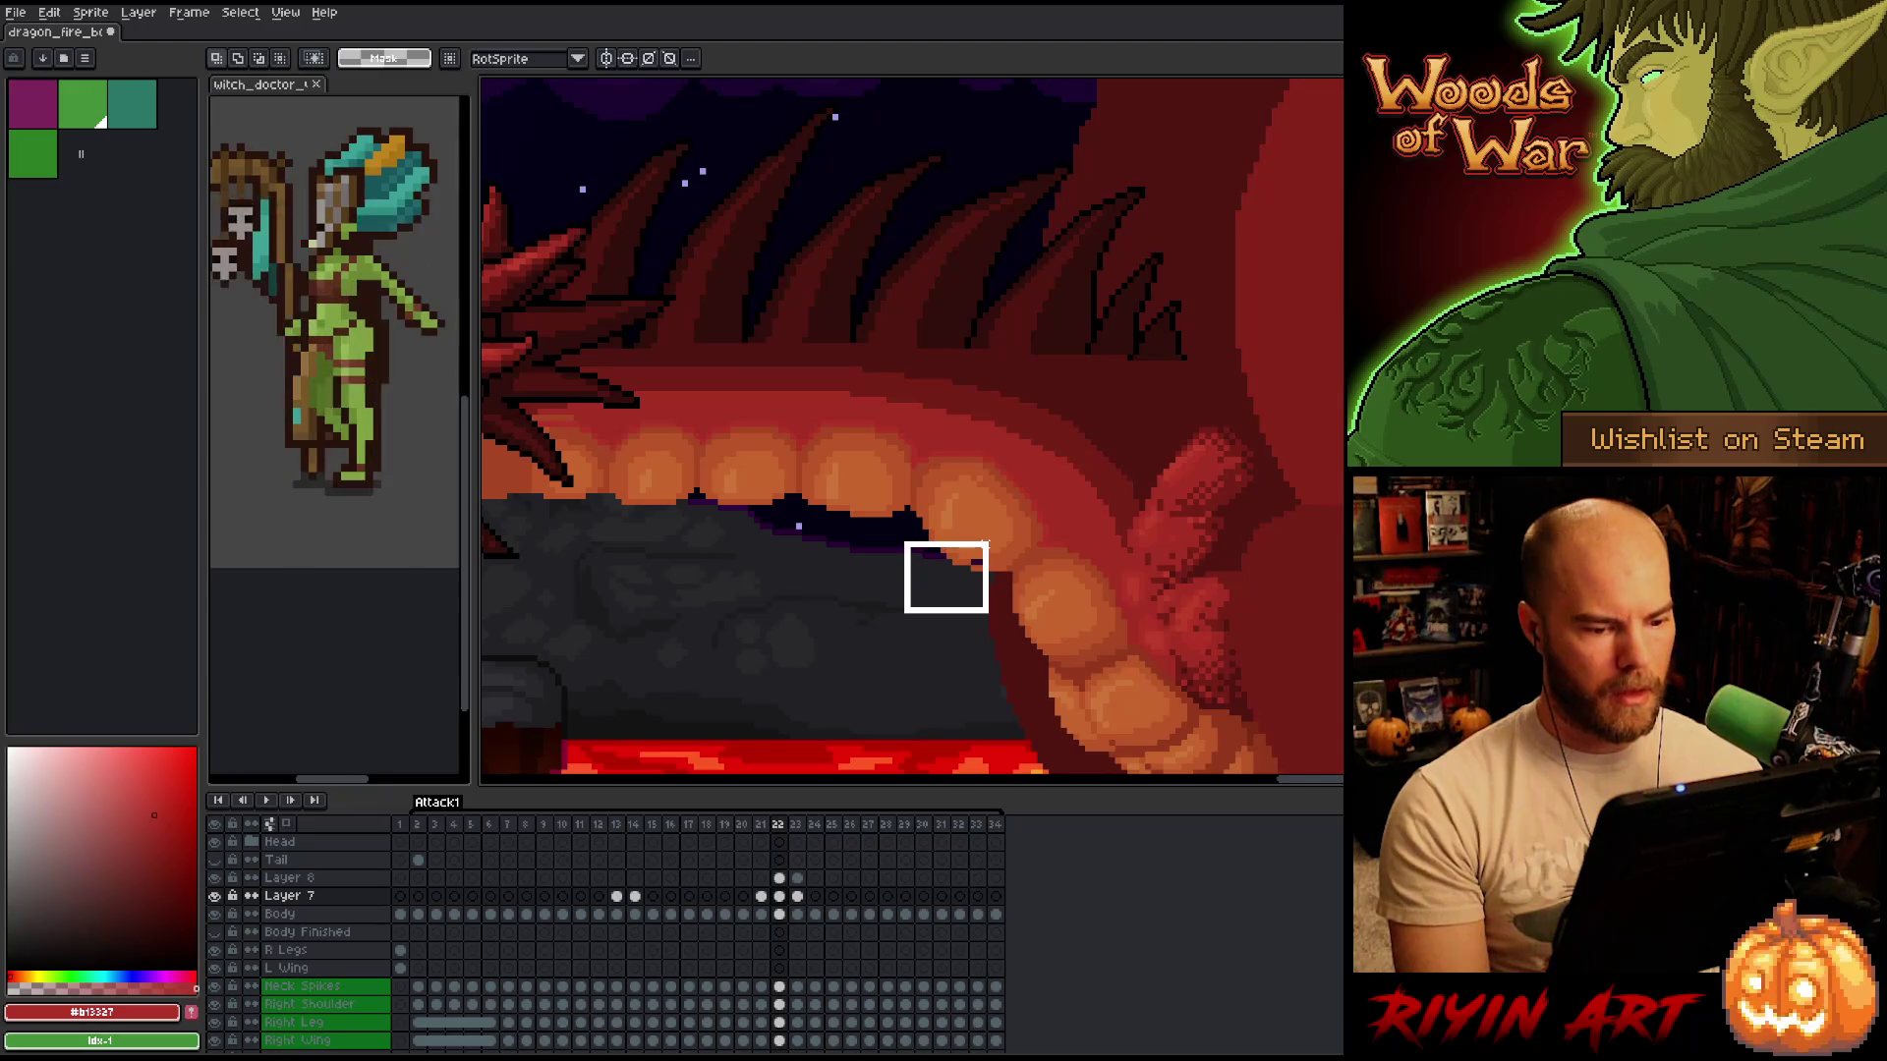
pyautogui.hotkey('ctrl', 'd')
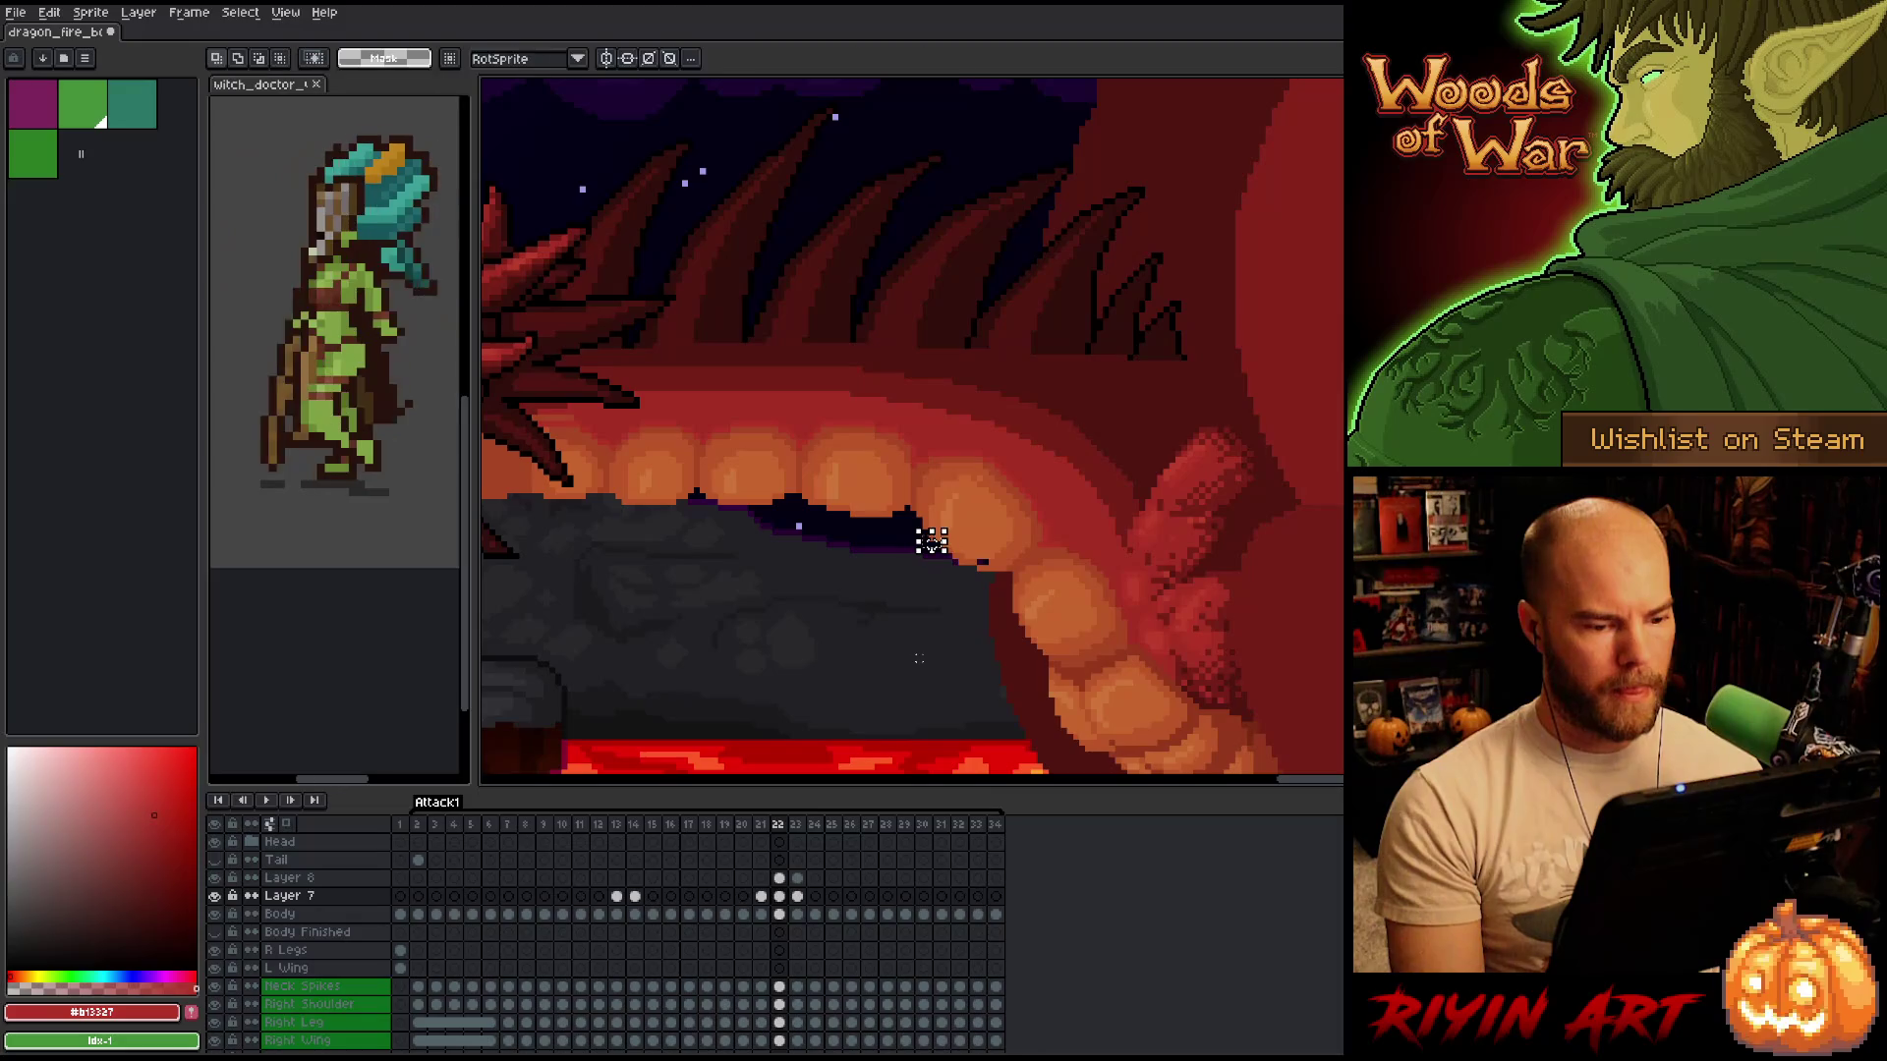
pyautogui.moveTo(913, 623); pyautogui.dragTo(1017, 726)
pyautogui.hotkey('ctrl', 'd')
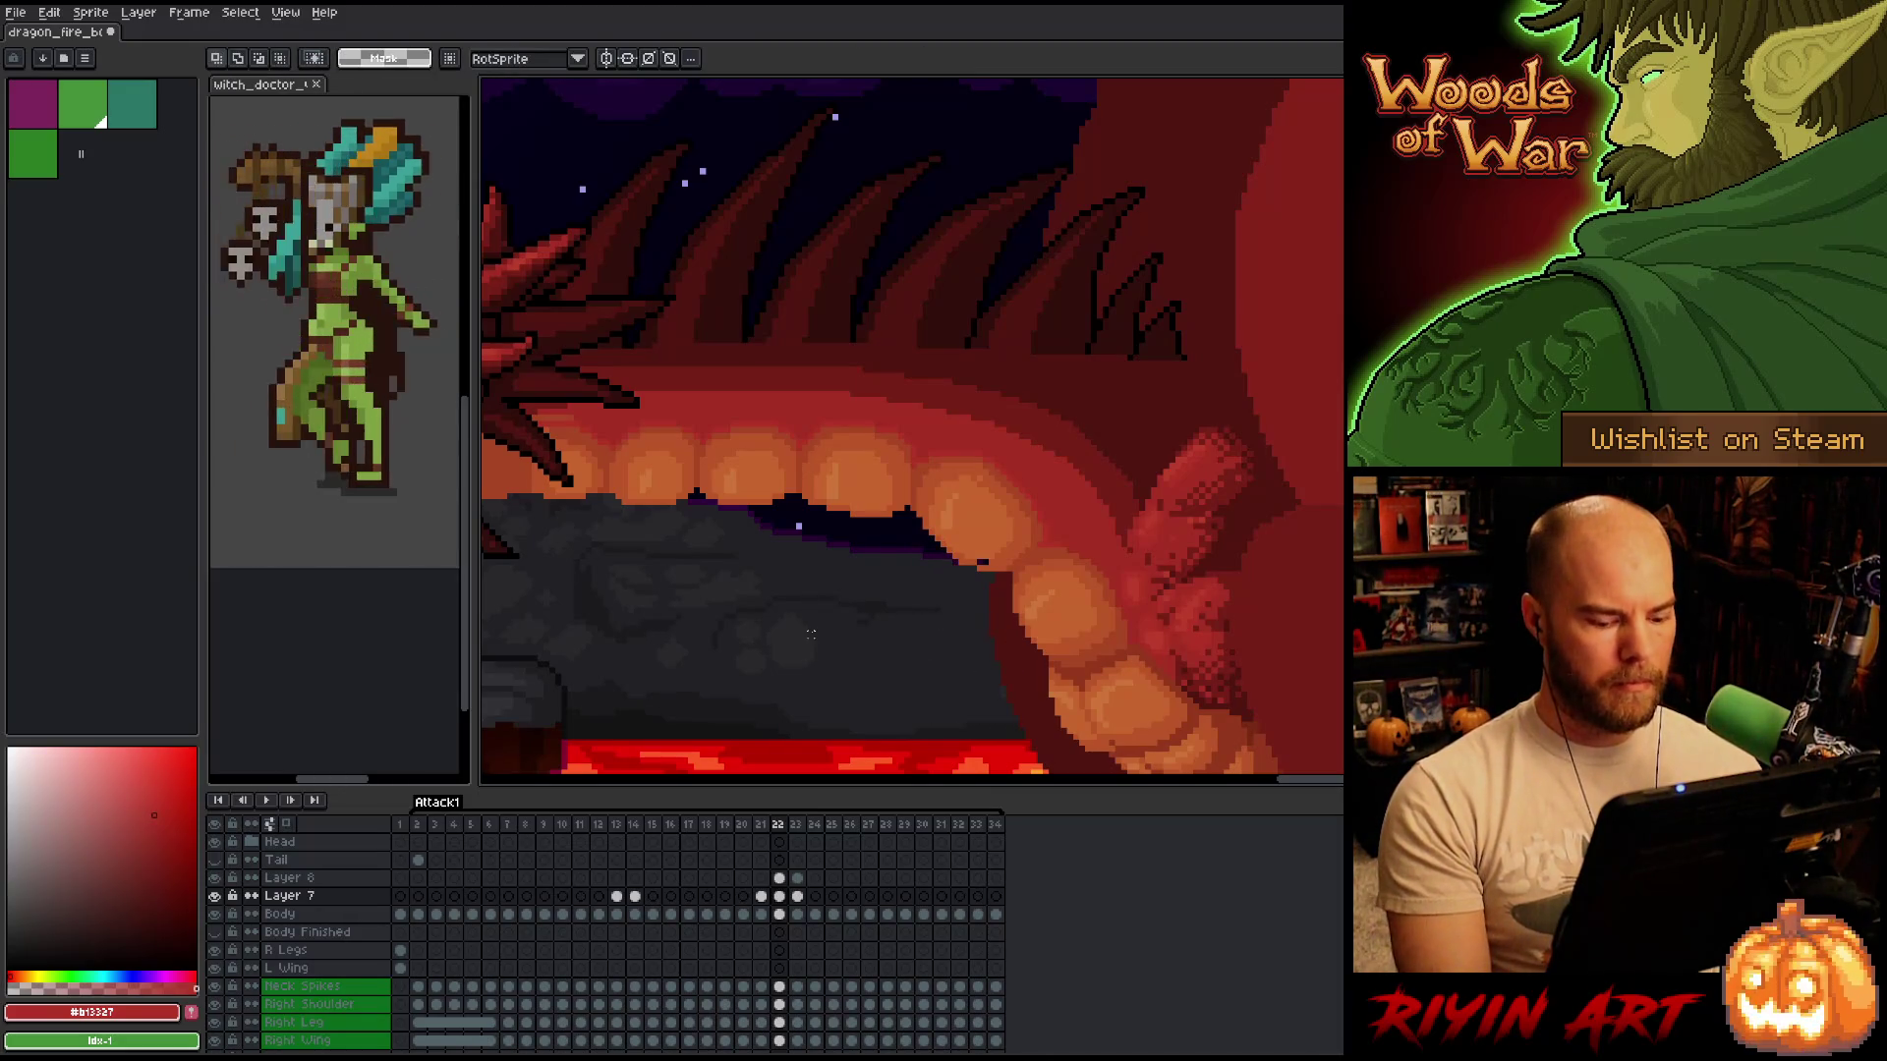
# Move on to frame 23 with the 1px pencil ready.
pyautogui.press('Left')
pyautogui.press('Right')
pyautogui.press('Right')
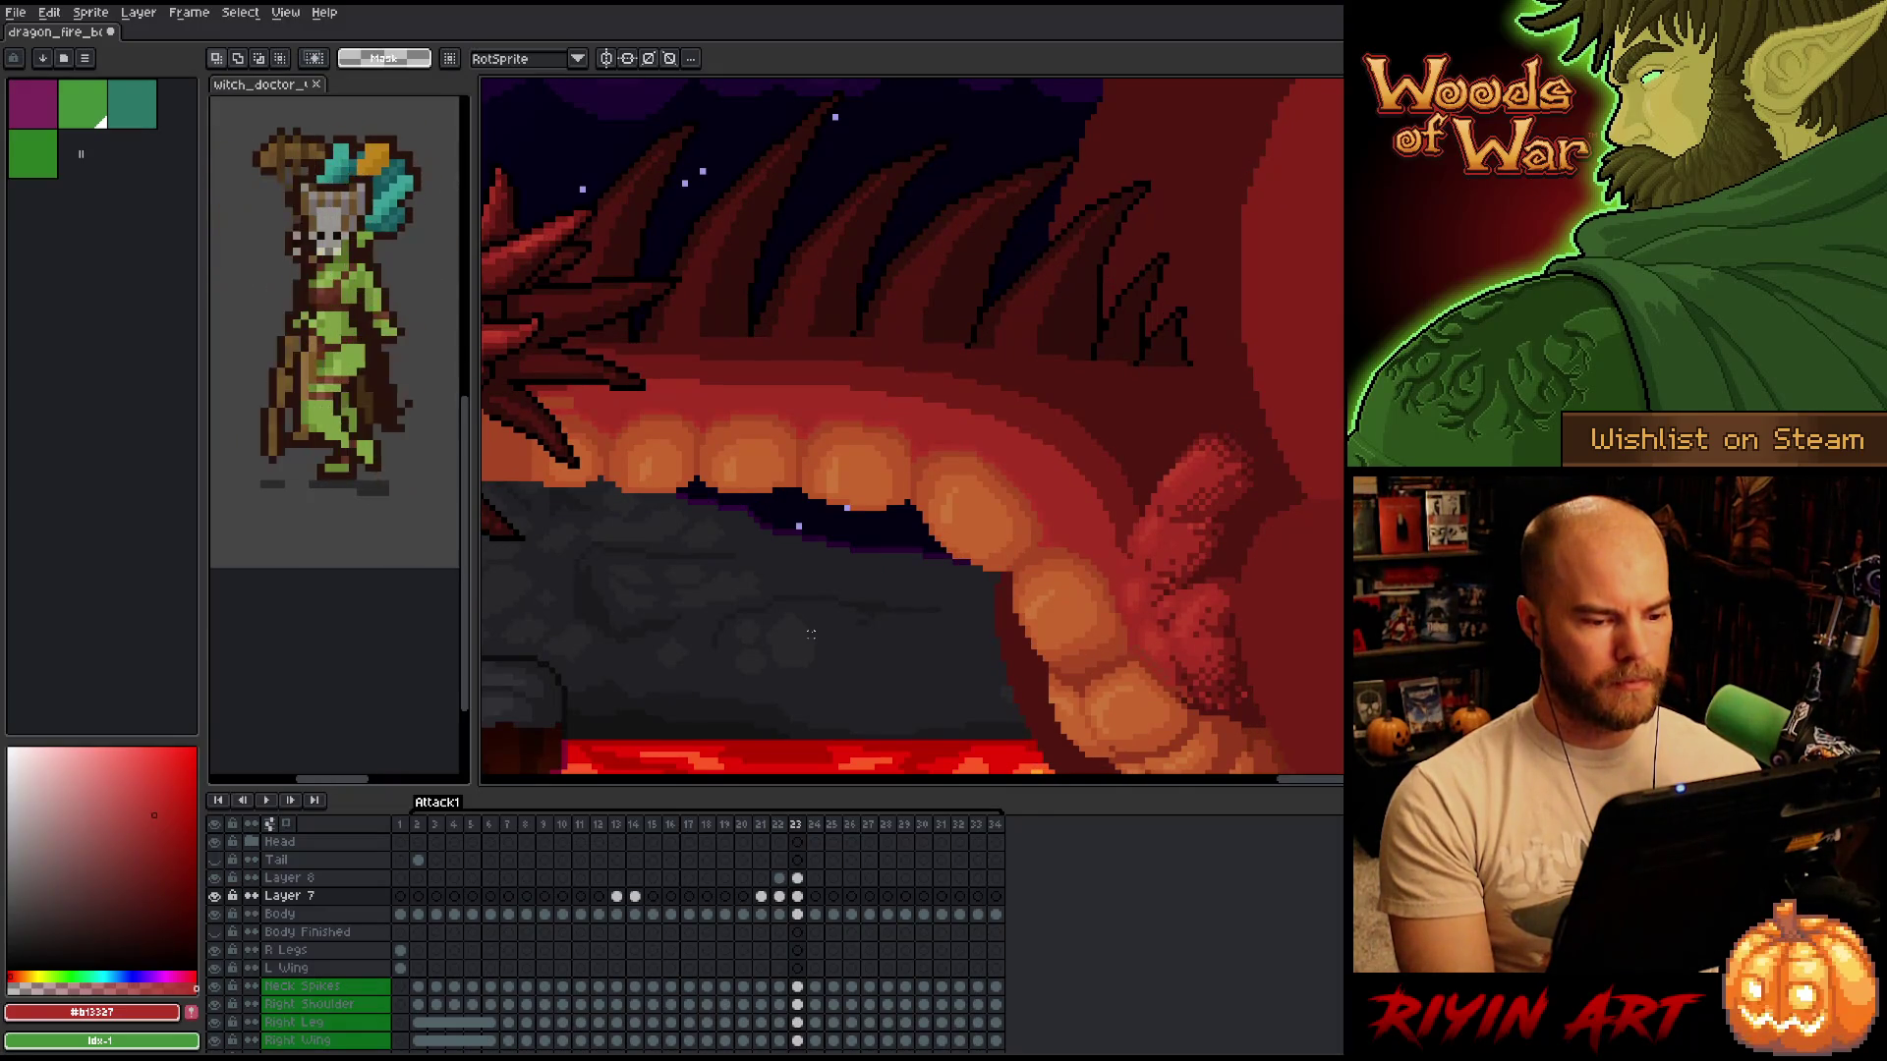
pyautogui.scroll(3, 960, 556)
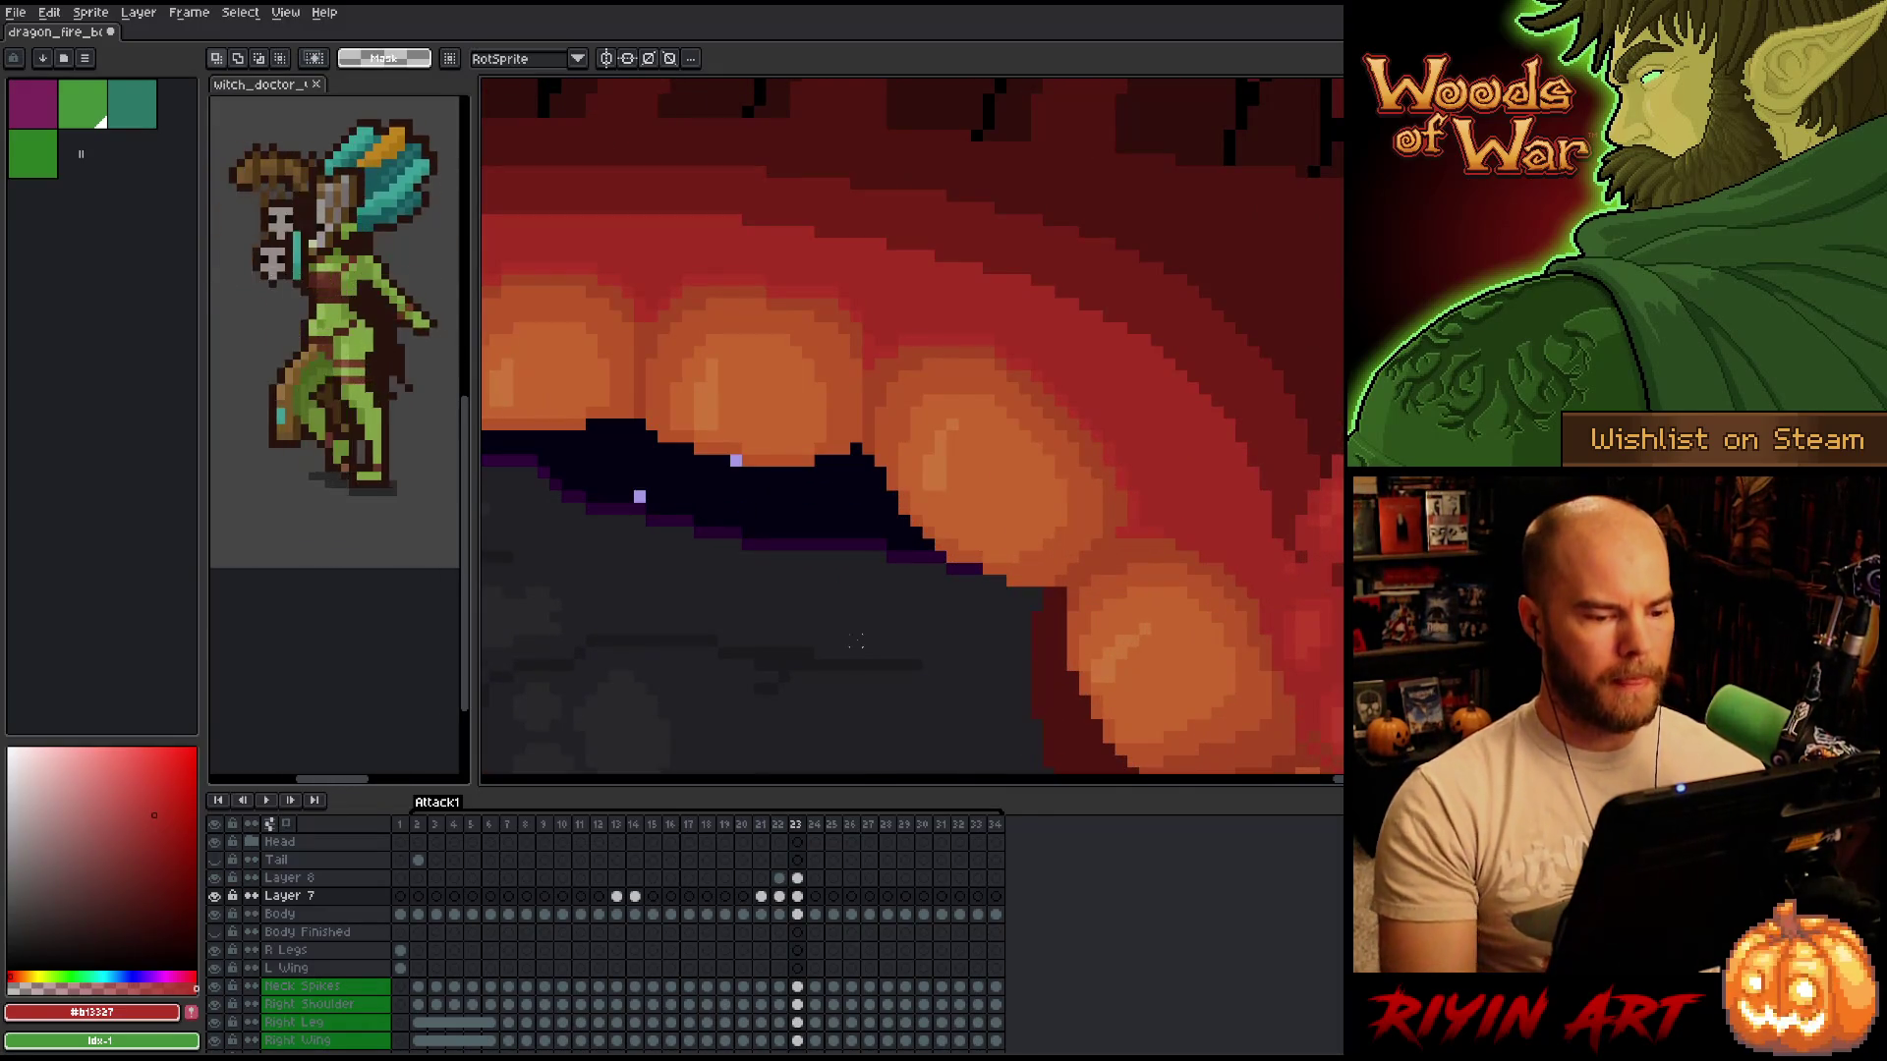
pyautogui.press('b')
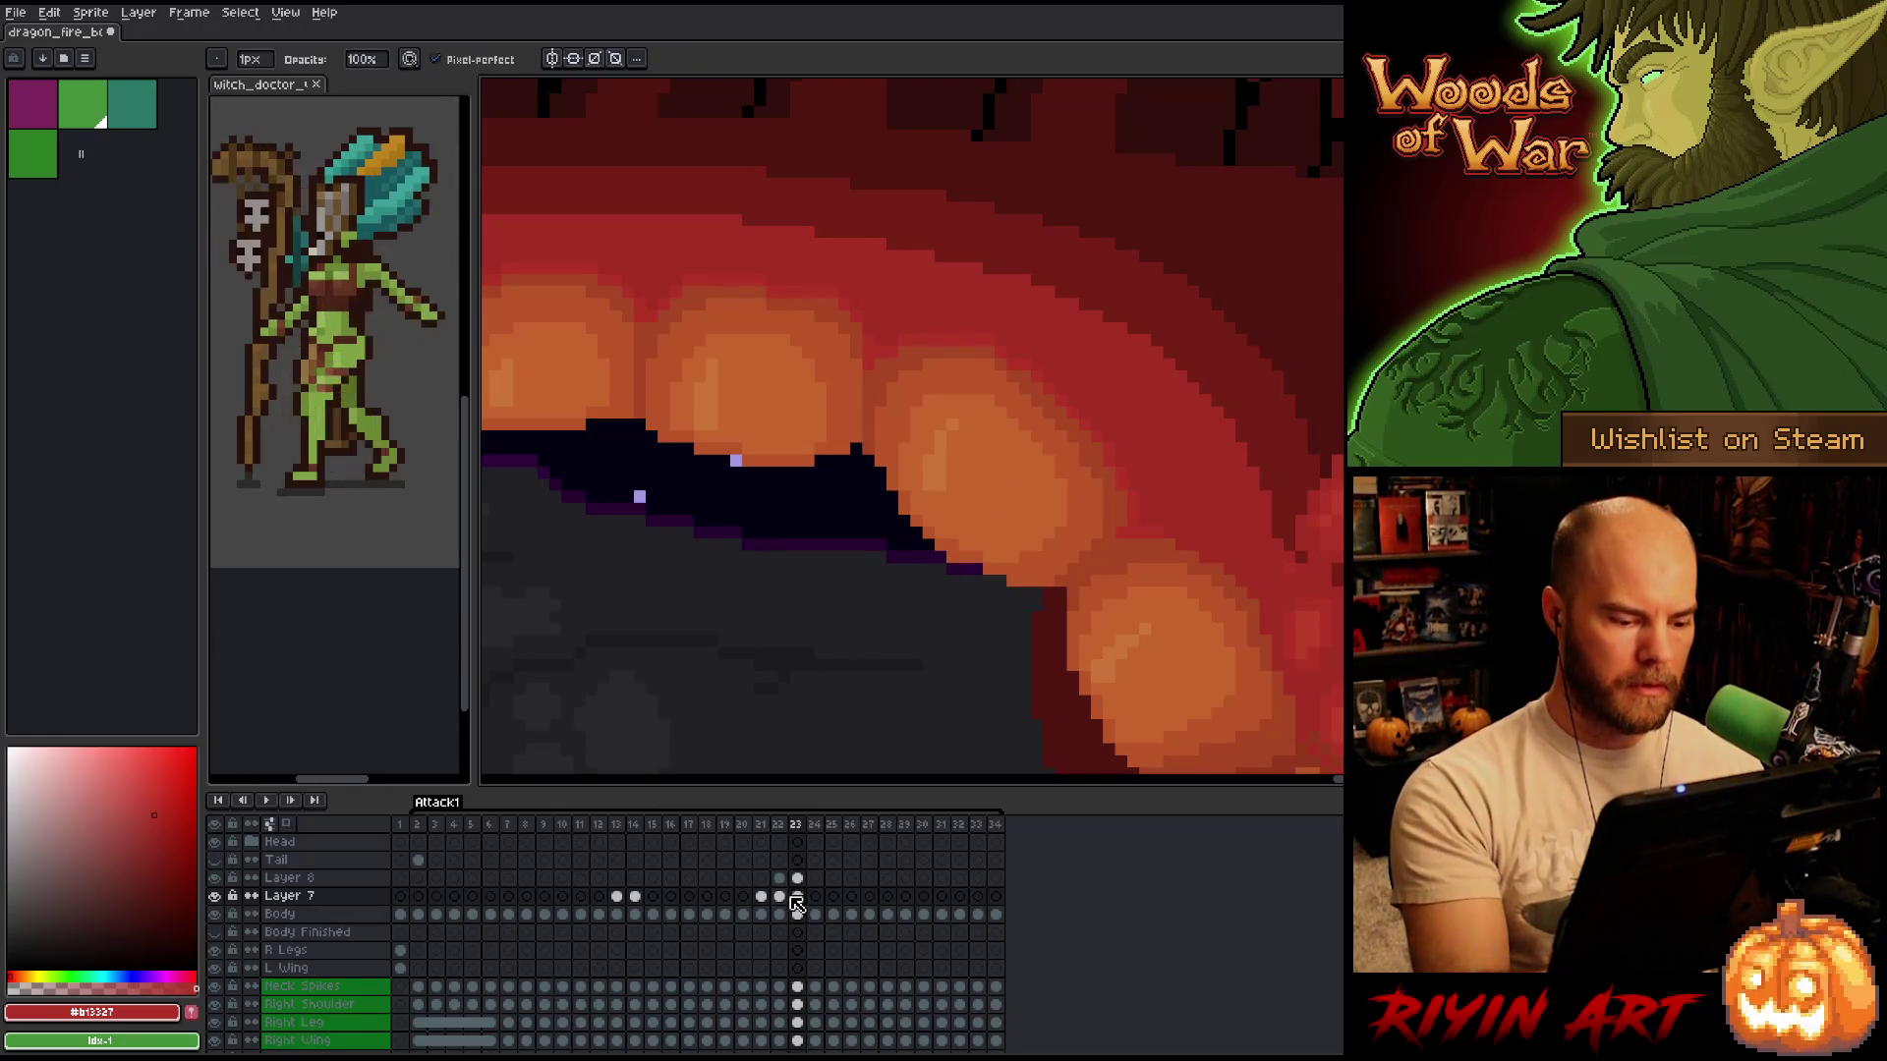
# On Layer 8 in frame 23, add a dark purple pixel to the mouth outline.
pyautogui.click(797, 877)
pyautogui.click(975, 569)
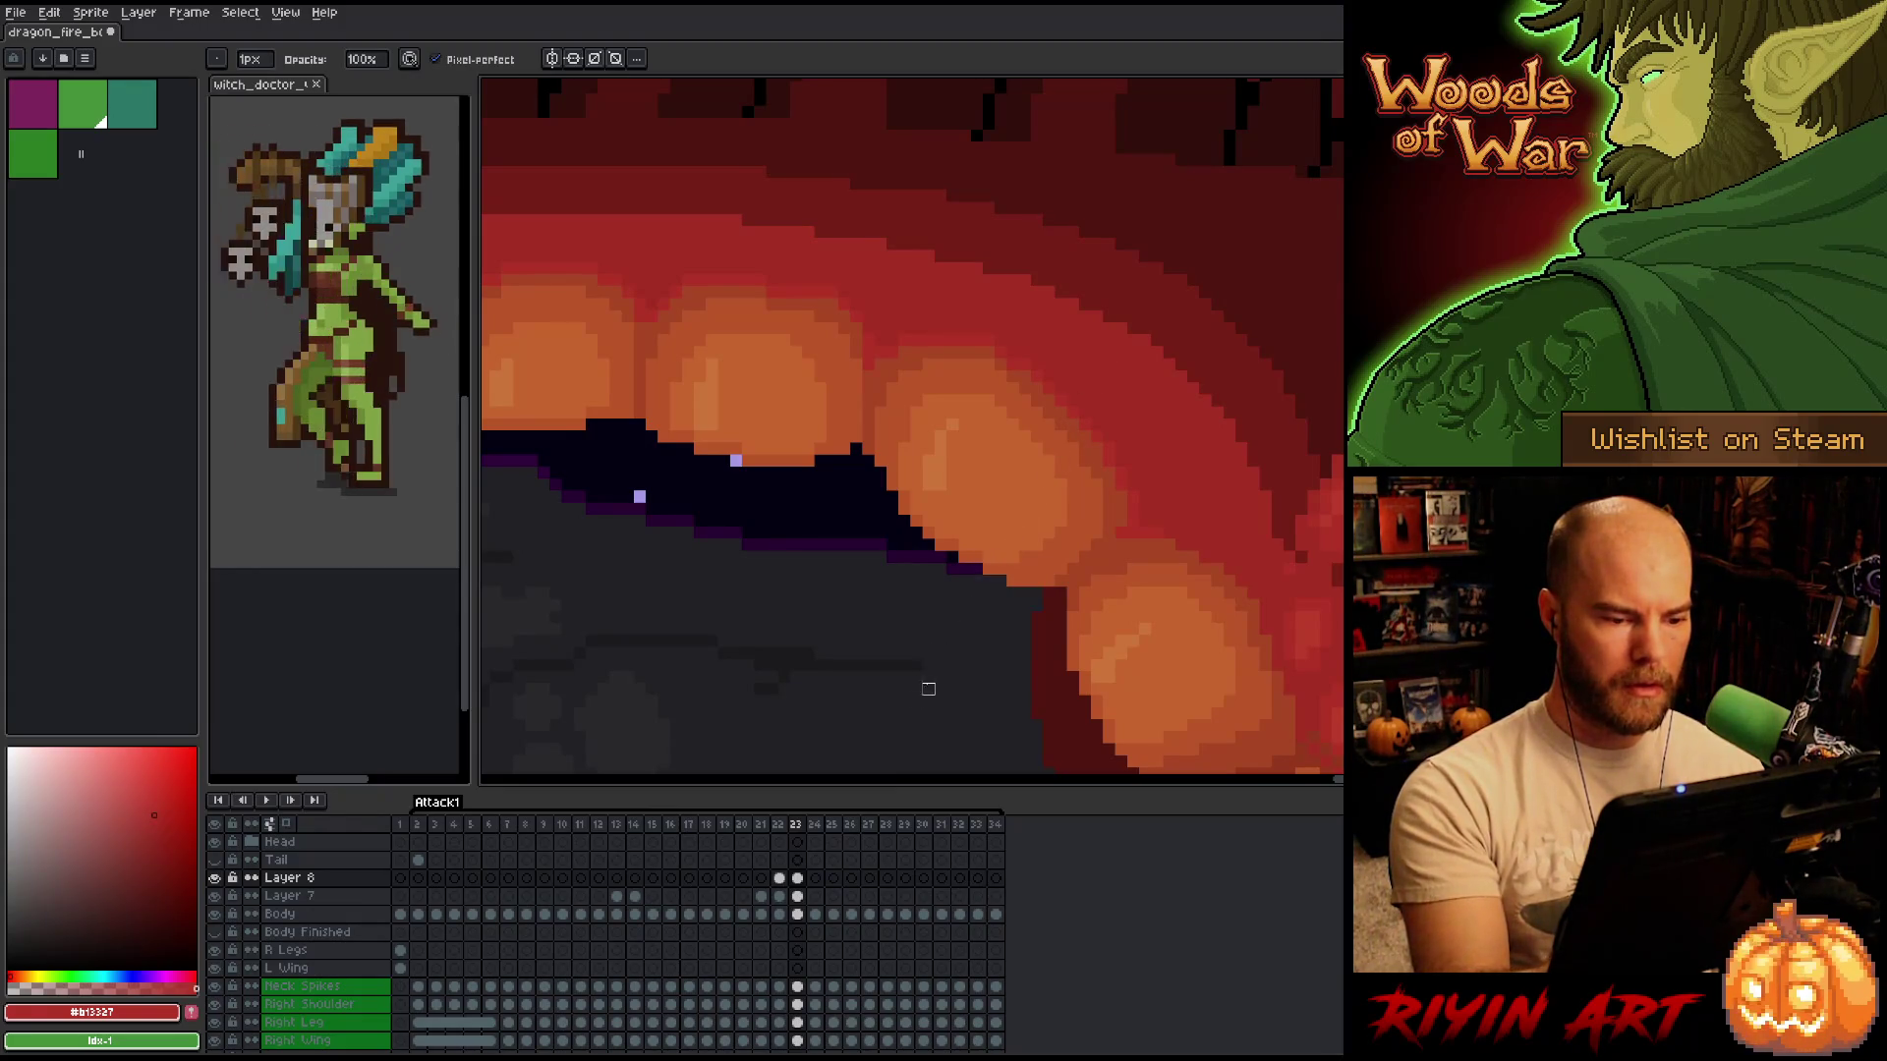
pyautogui.click(798, 898)
pyautogui.click(800, 915)
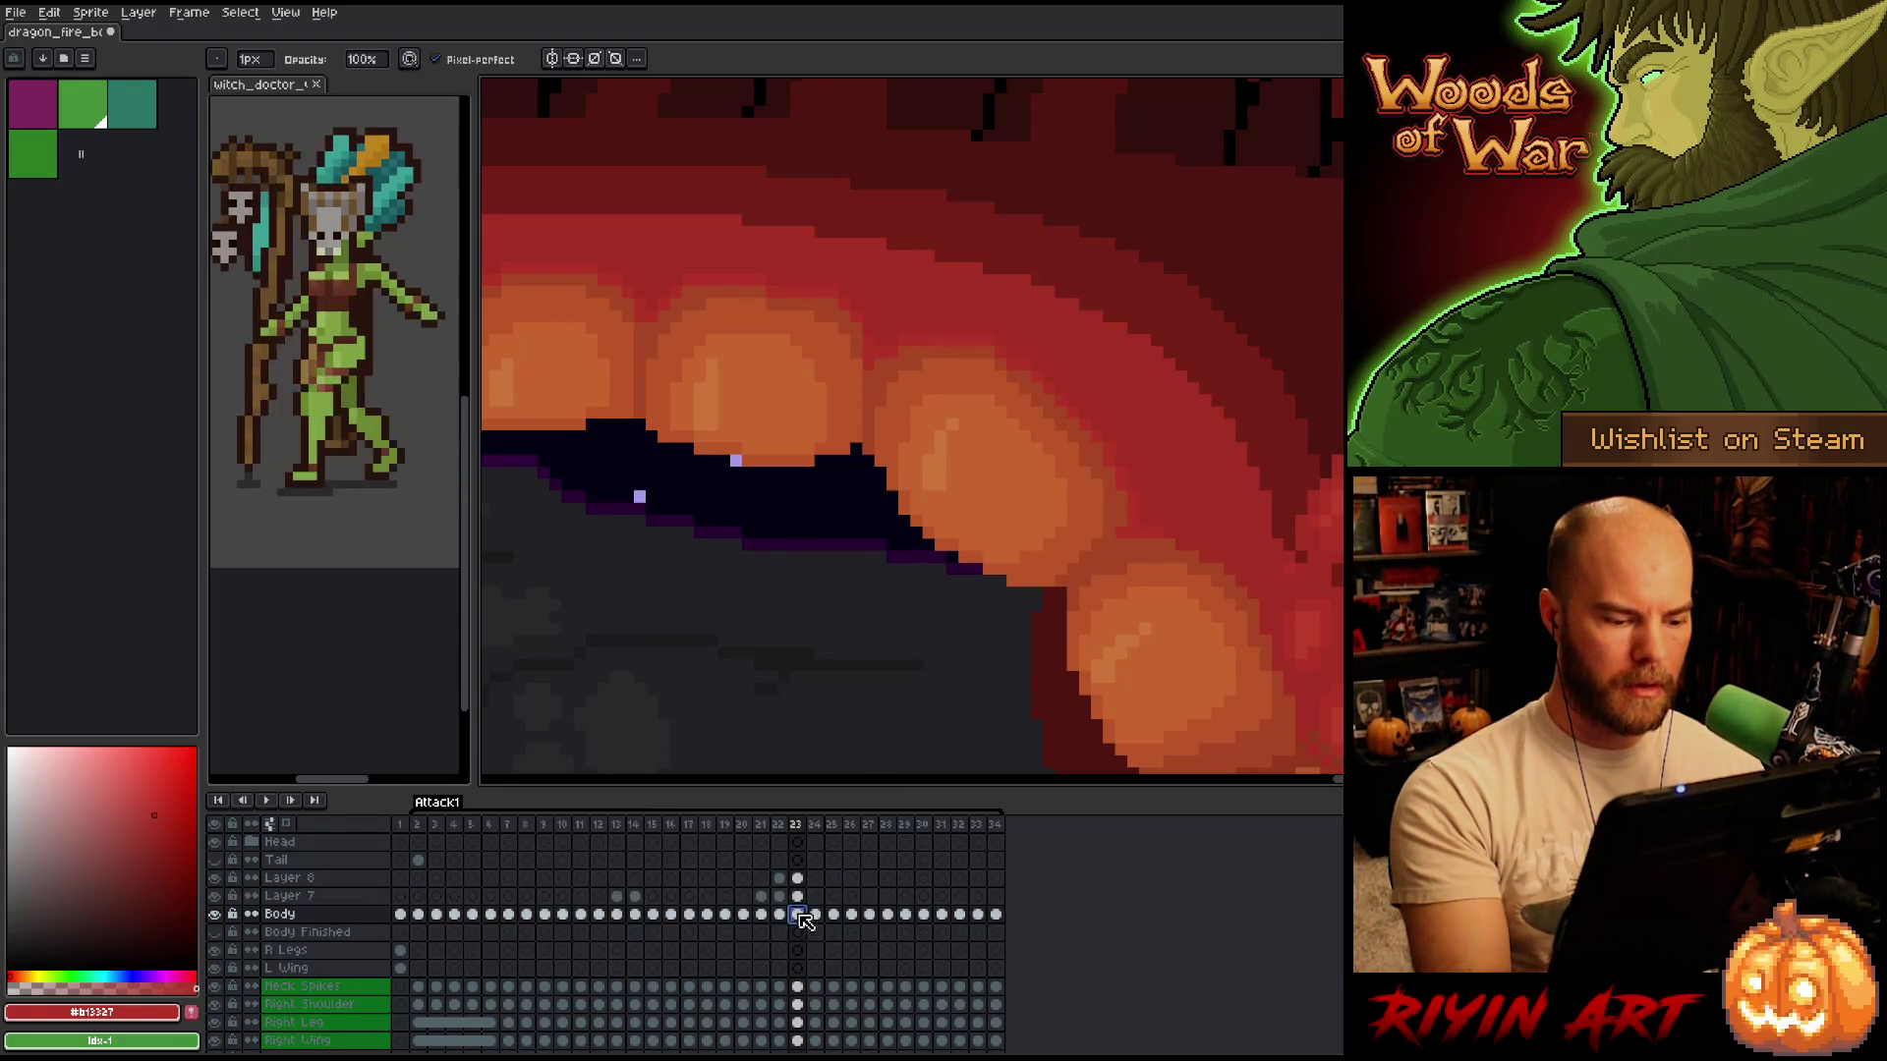
# On frame 22, sample the orange #c7652f tooth colour and a dark red from the canvas.
pyautogui.scroll(-3, 928, 641)
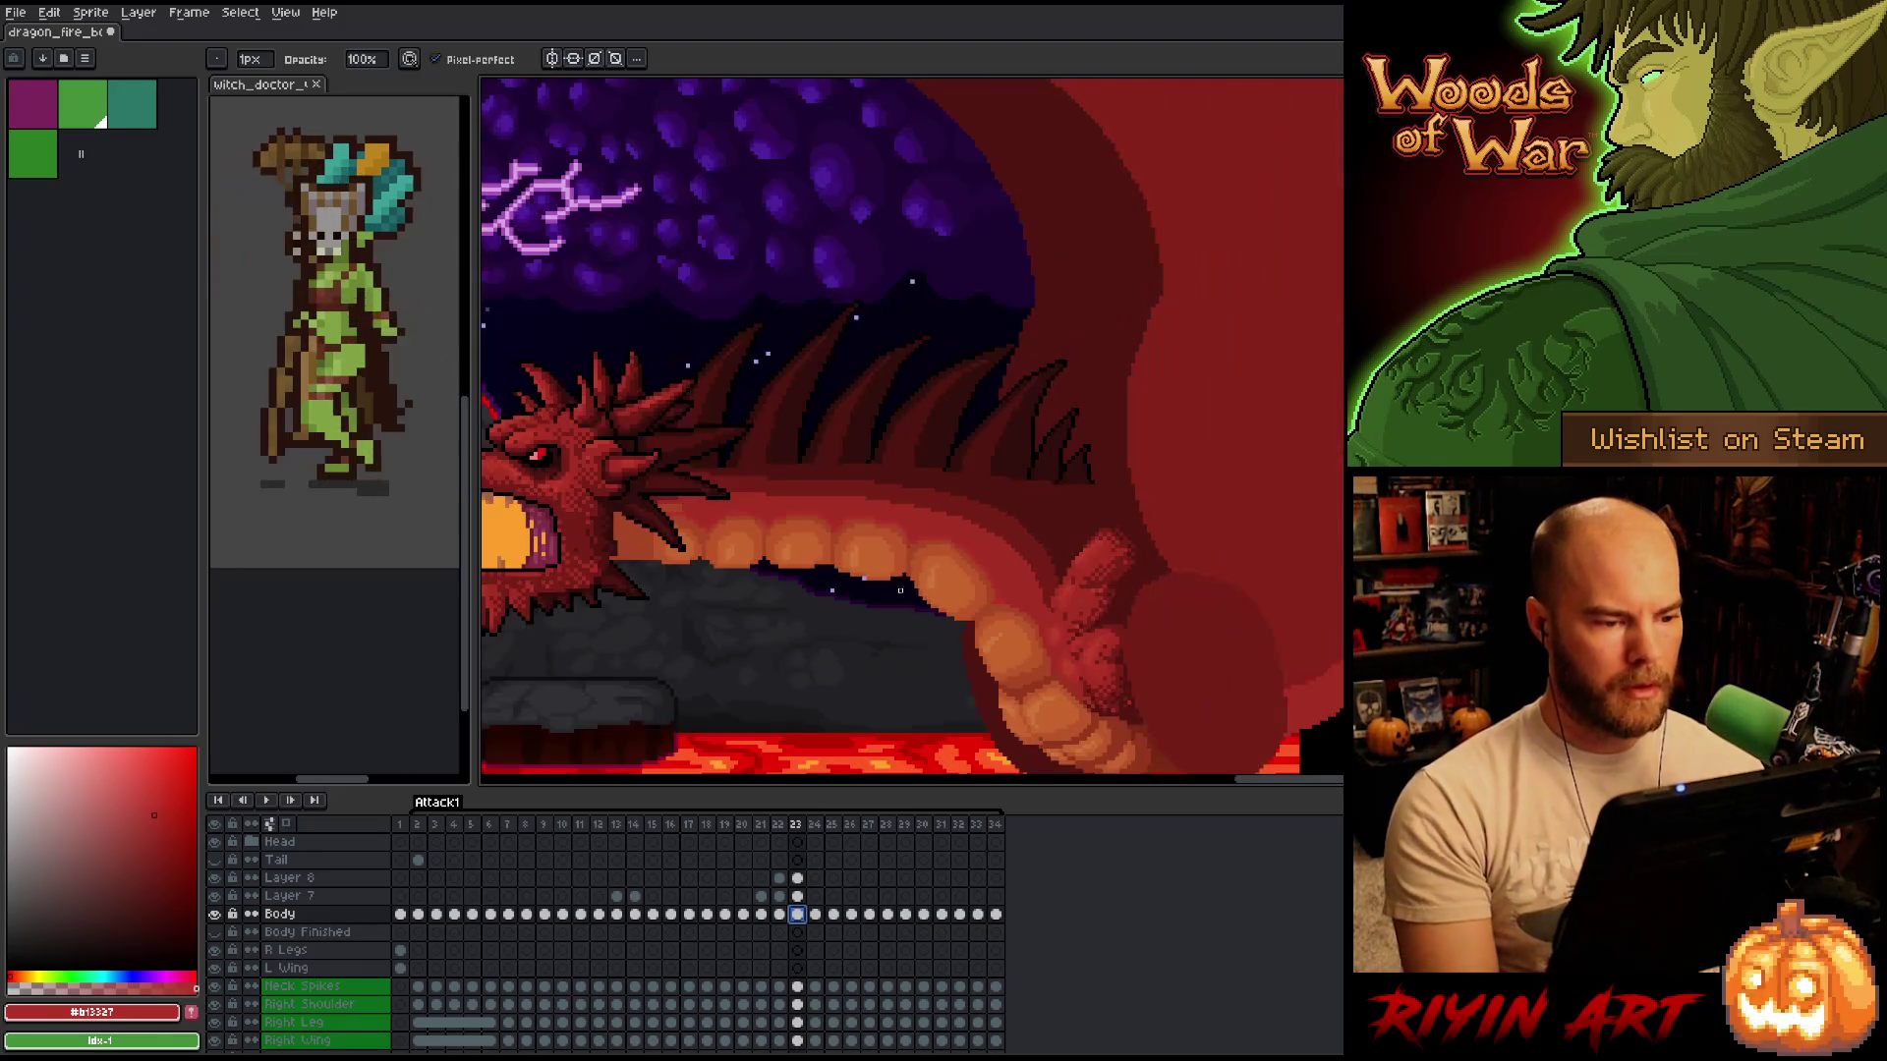
pyautogui.press('Left')
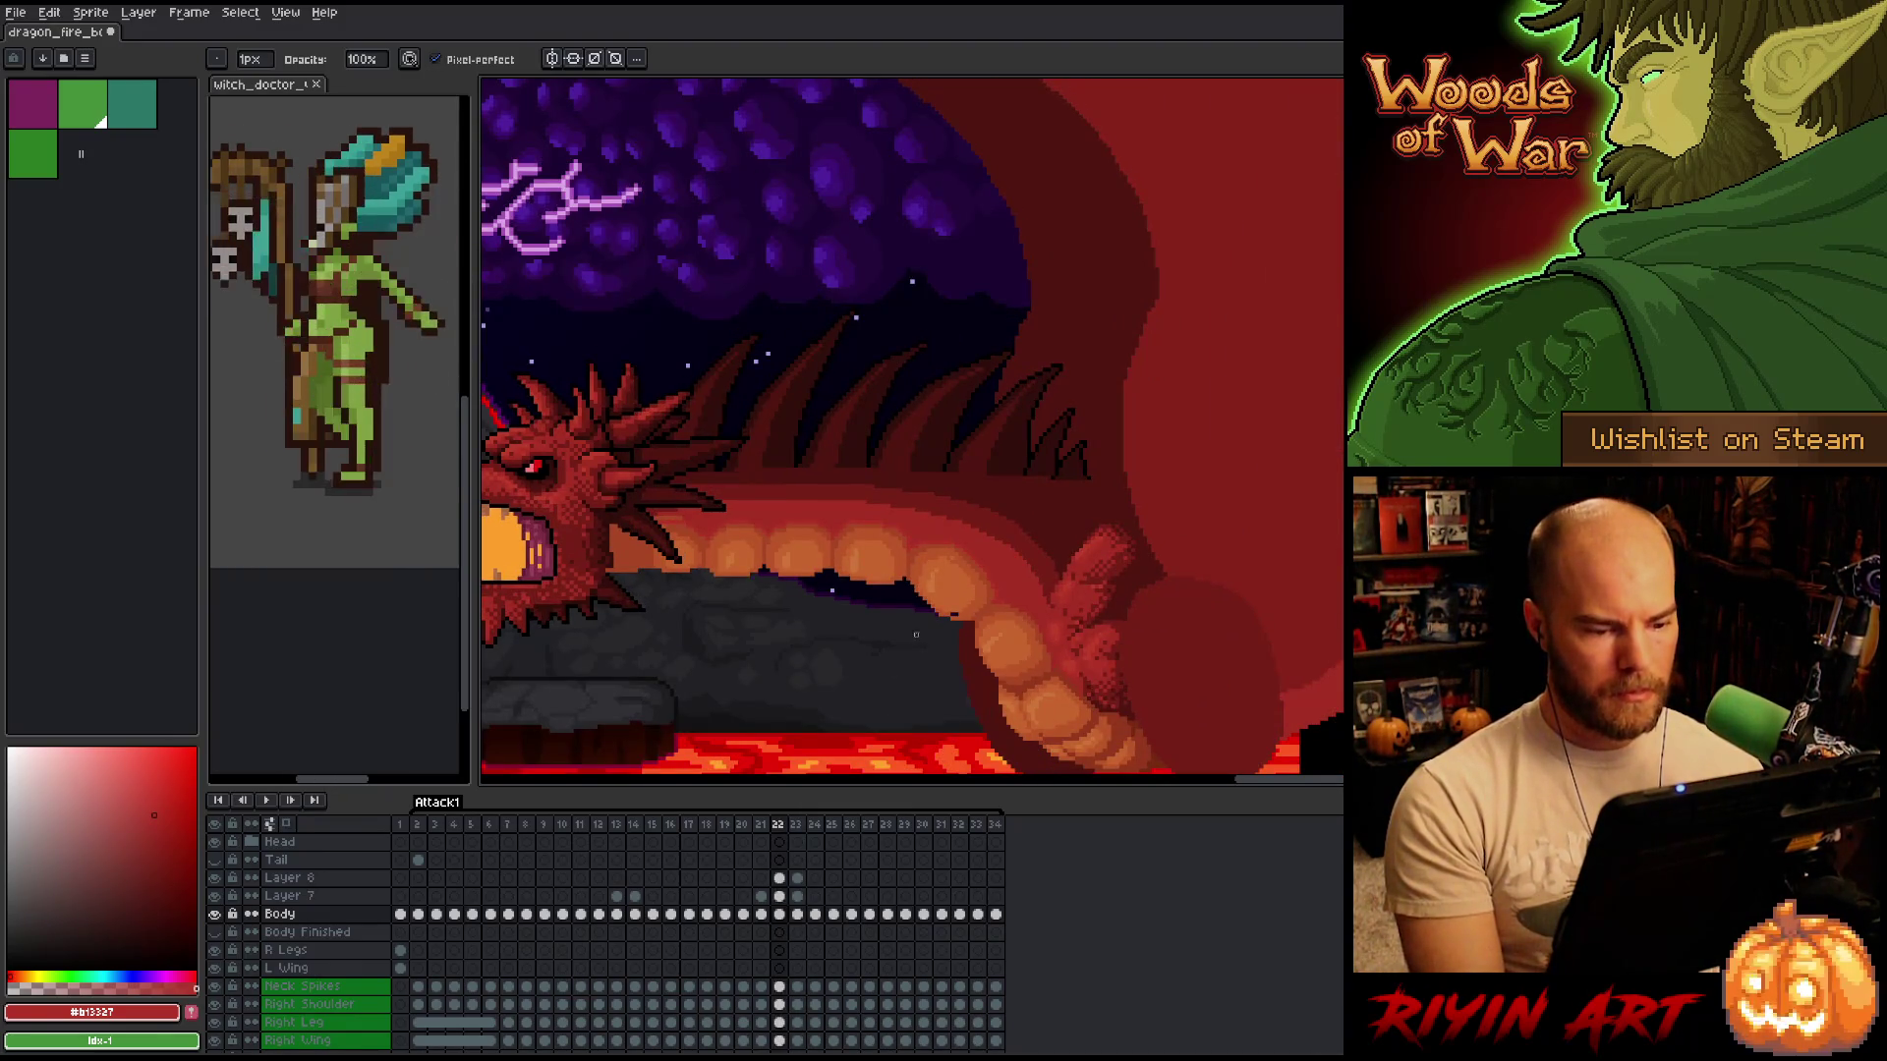
pyautogui.scroll(3, 916, 634)
pyautogui.keyDown('alt'); pyautogui.click(1117, 547); pyautogui.keyUp('alt')
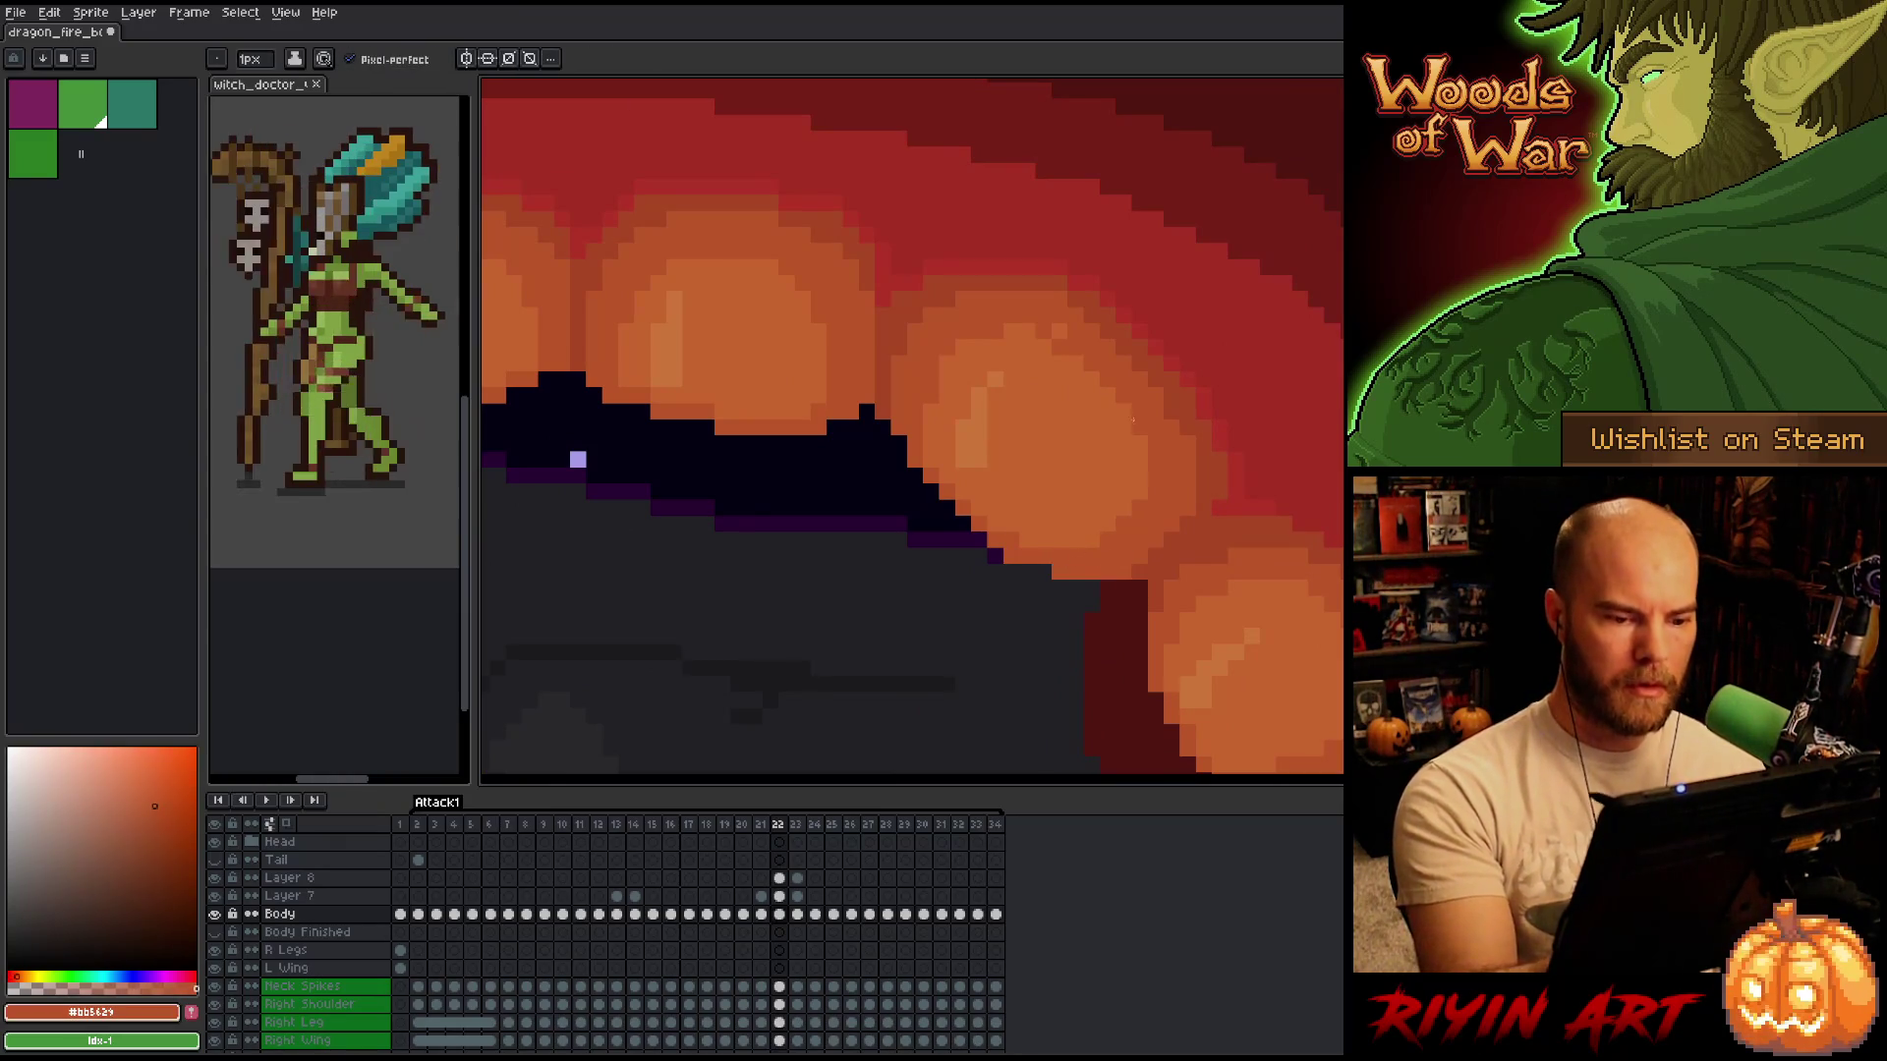
pyautogui.click(780, 877)
pyautogui.keyDown('alt'); pyautogui.click(1059, 334); pyautogui.keyUp('alt')
pyautogui.keyDown('alt'); pyautogui.click(1061, 304); pyautogui.keyUp('alt')
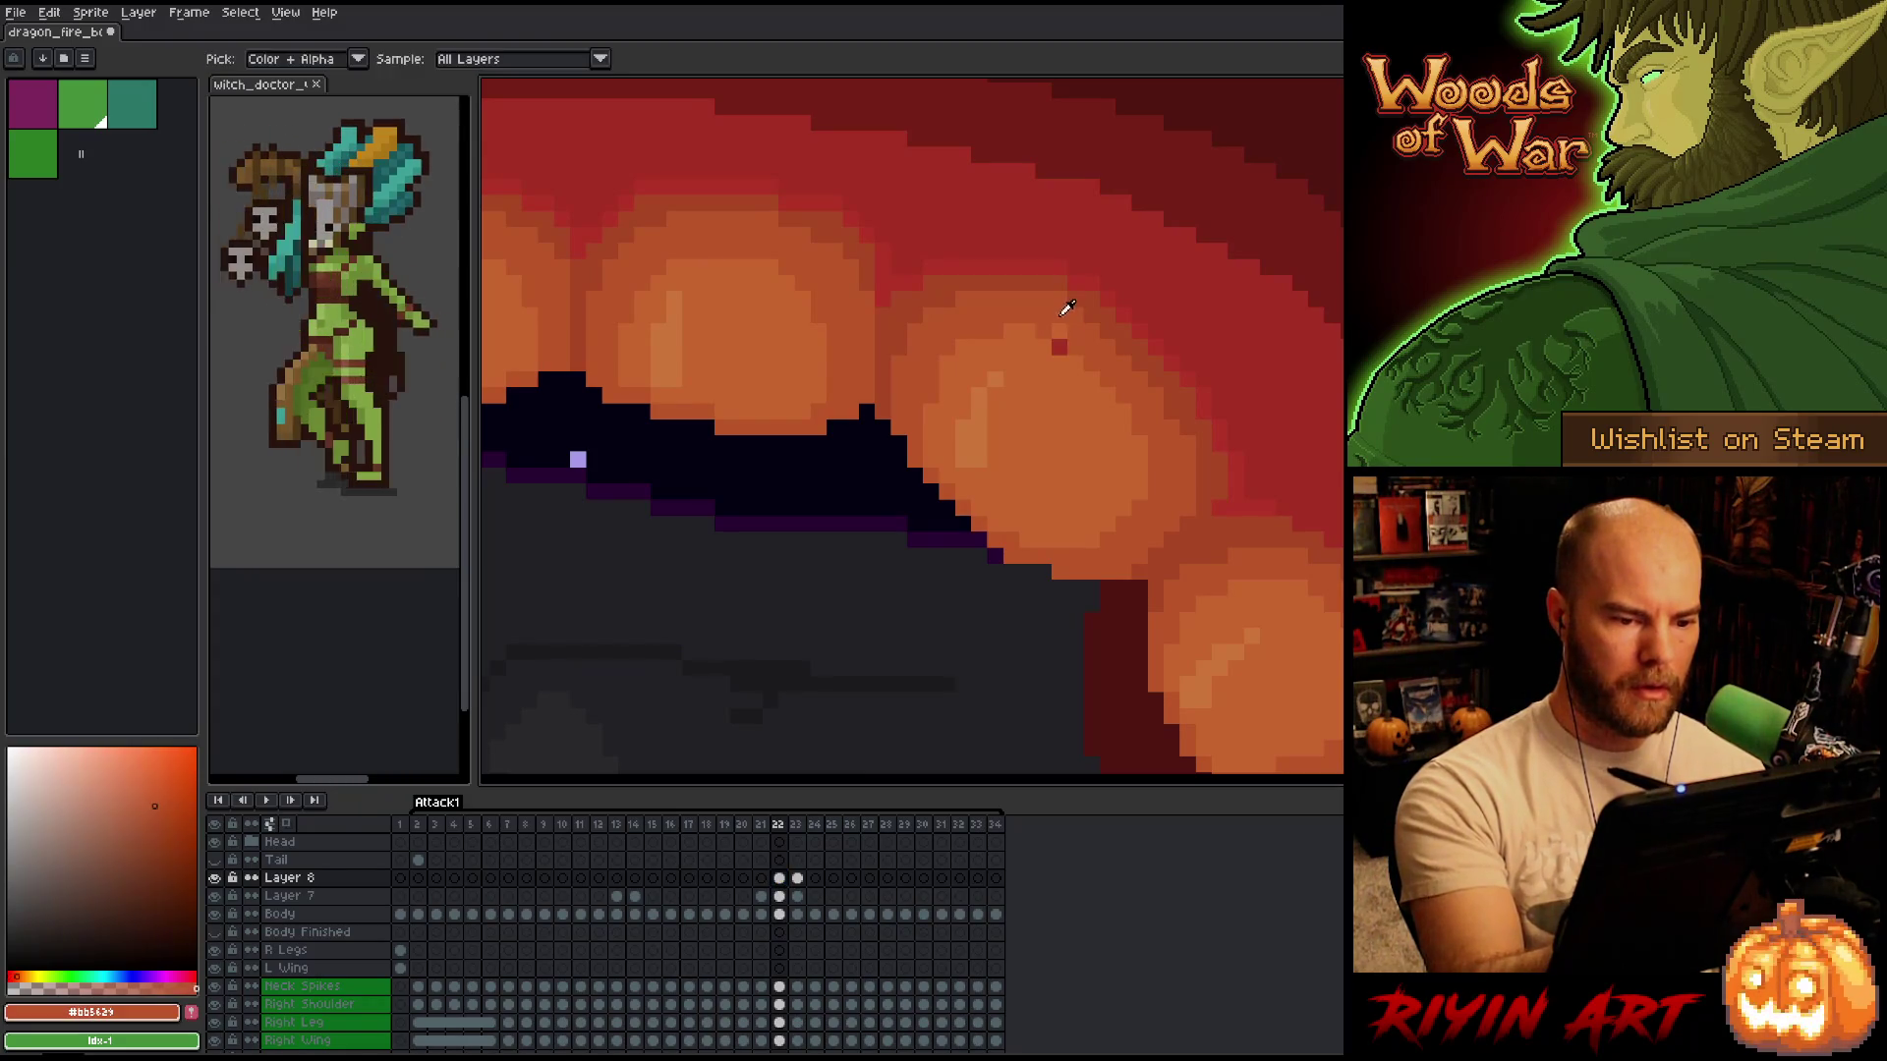
pyautogui.keyDown('alt'); pyautogui.click(1049, 345); pyautogui.keyUp('alt')
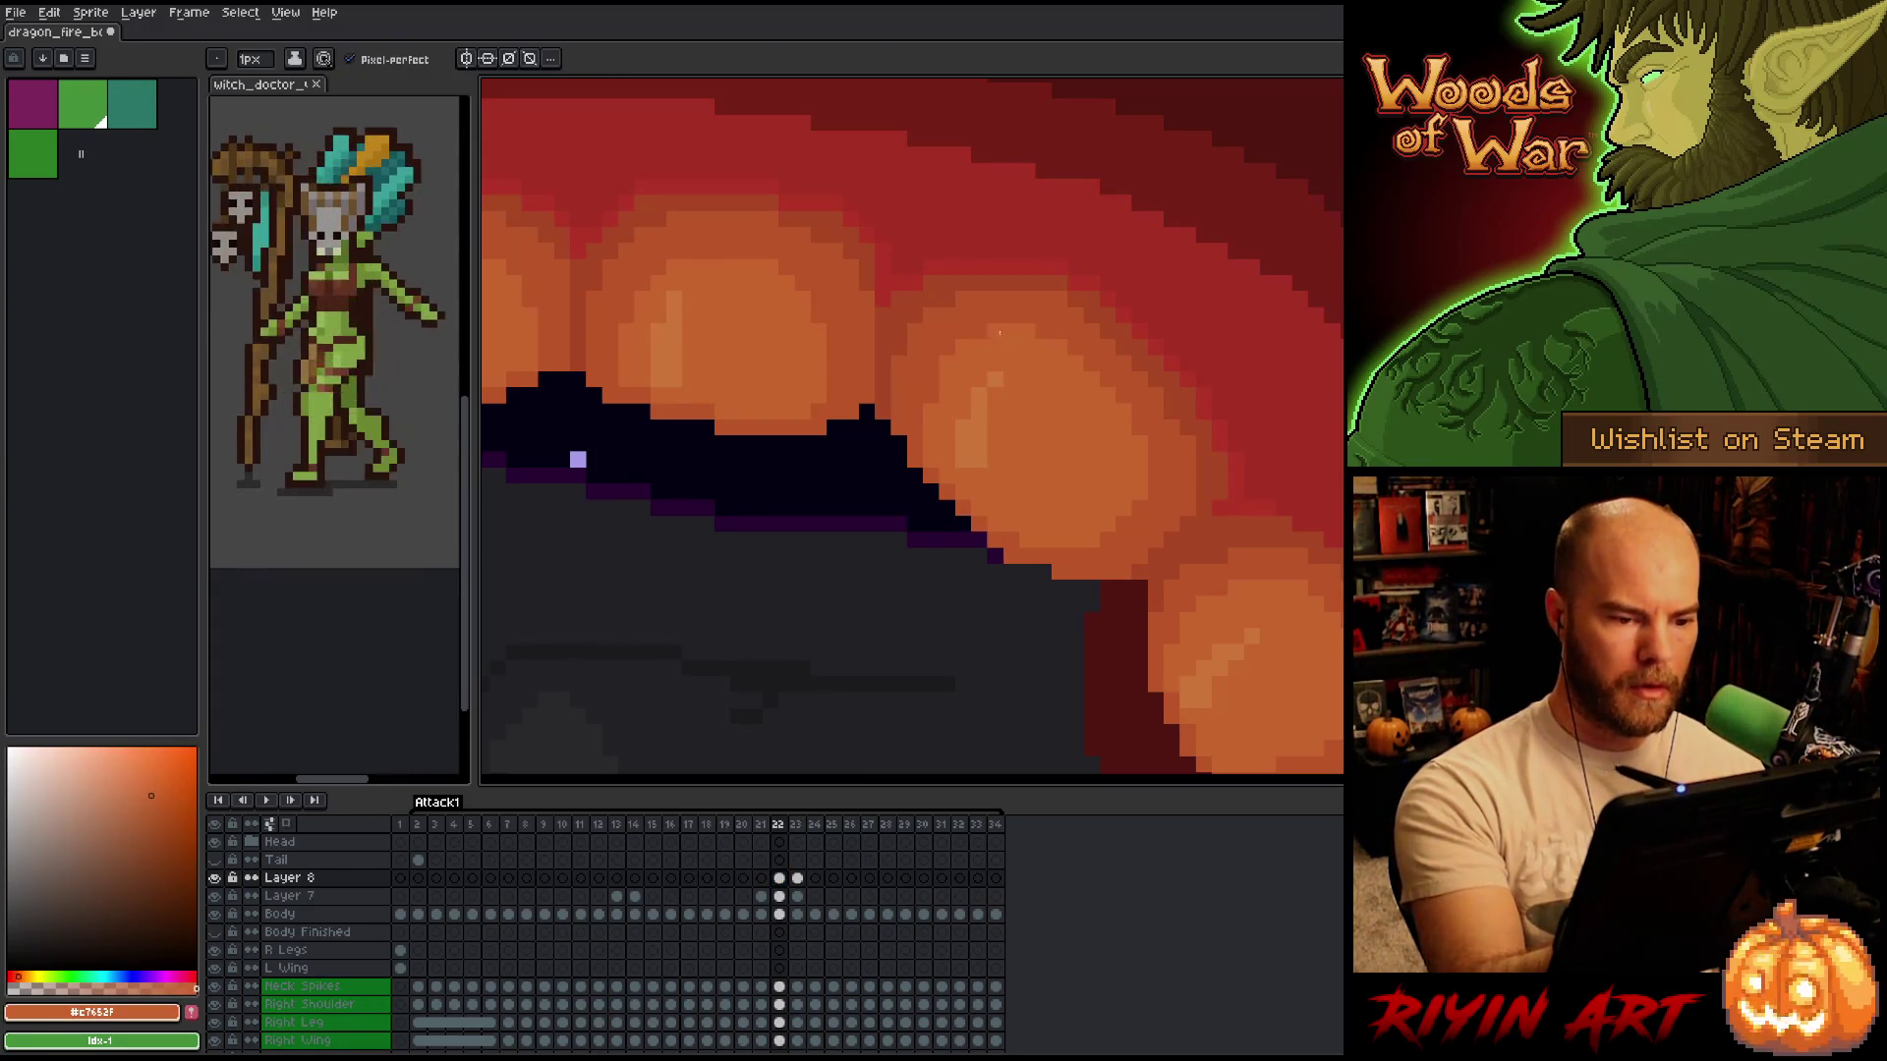
# Compare the mouth across frames 21 and 22, then pick the dark red #a74624.
pyautogui.press('Left')
pyautogui.press('Right')
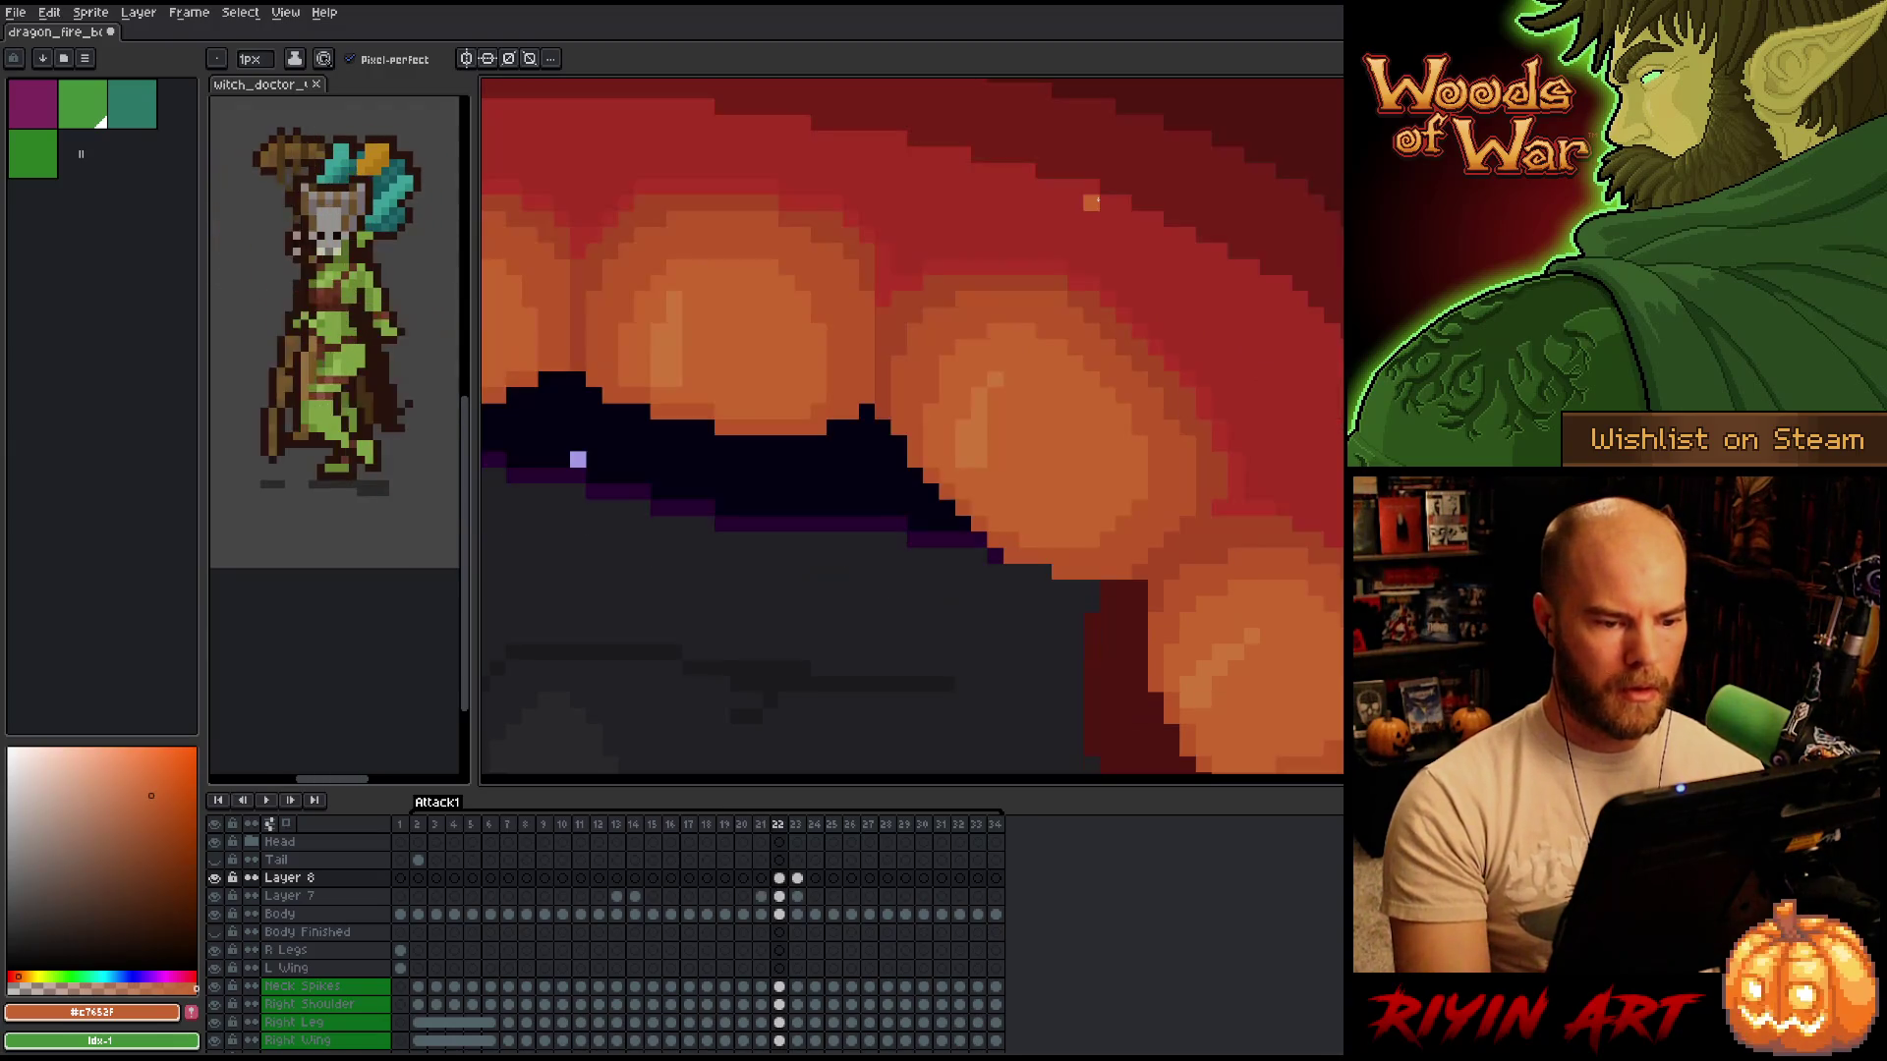
pyautogui.scroll(-2, 979, 331)
pyautogui.press('Left')
pyautogui.press('Right')
pyautogui.press('Left')
pyautogui.press('Right')
pyautogui.press('Left')
pyautogui.press('Right')
pyautogui.scroll(3, 1062, 403)
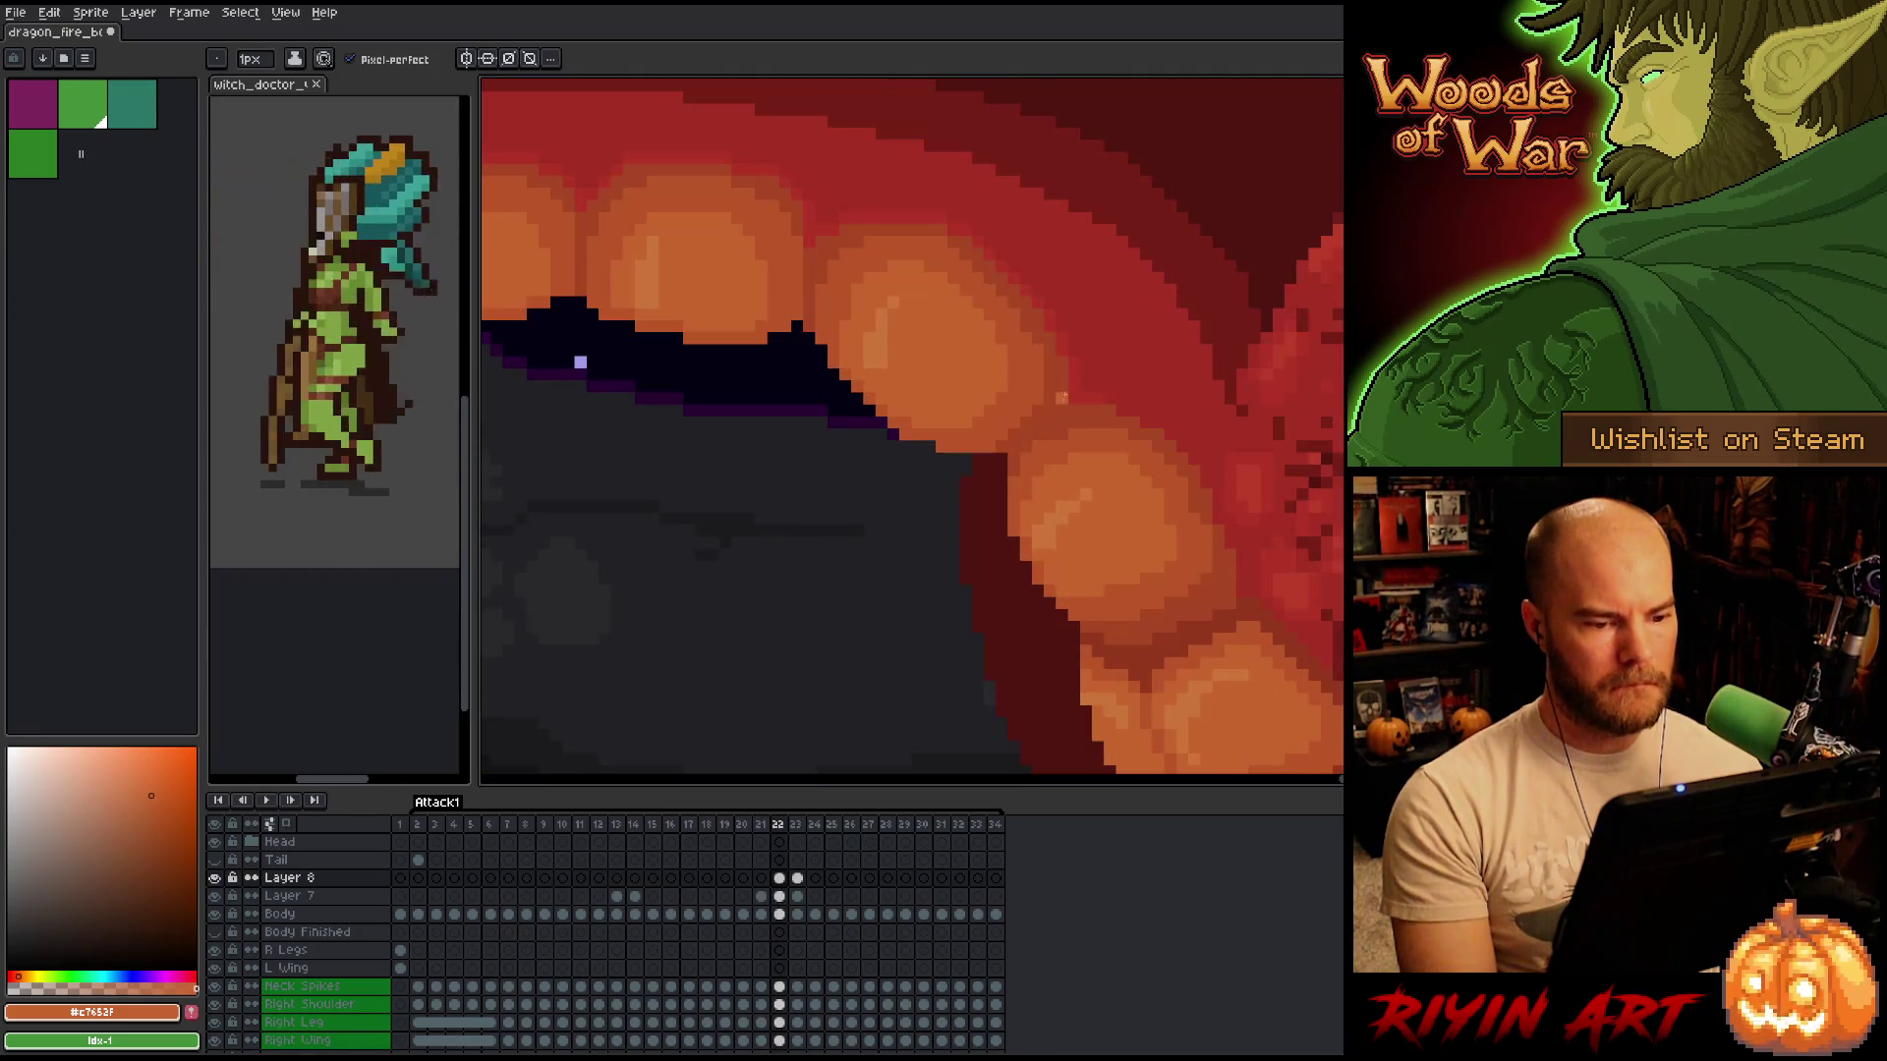
pyautogui.press('alt')
pyautogui.keyDown('alt'); pyautogui.click(1062, 419); pyautogui.keyUp('alt')
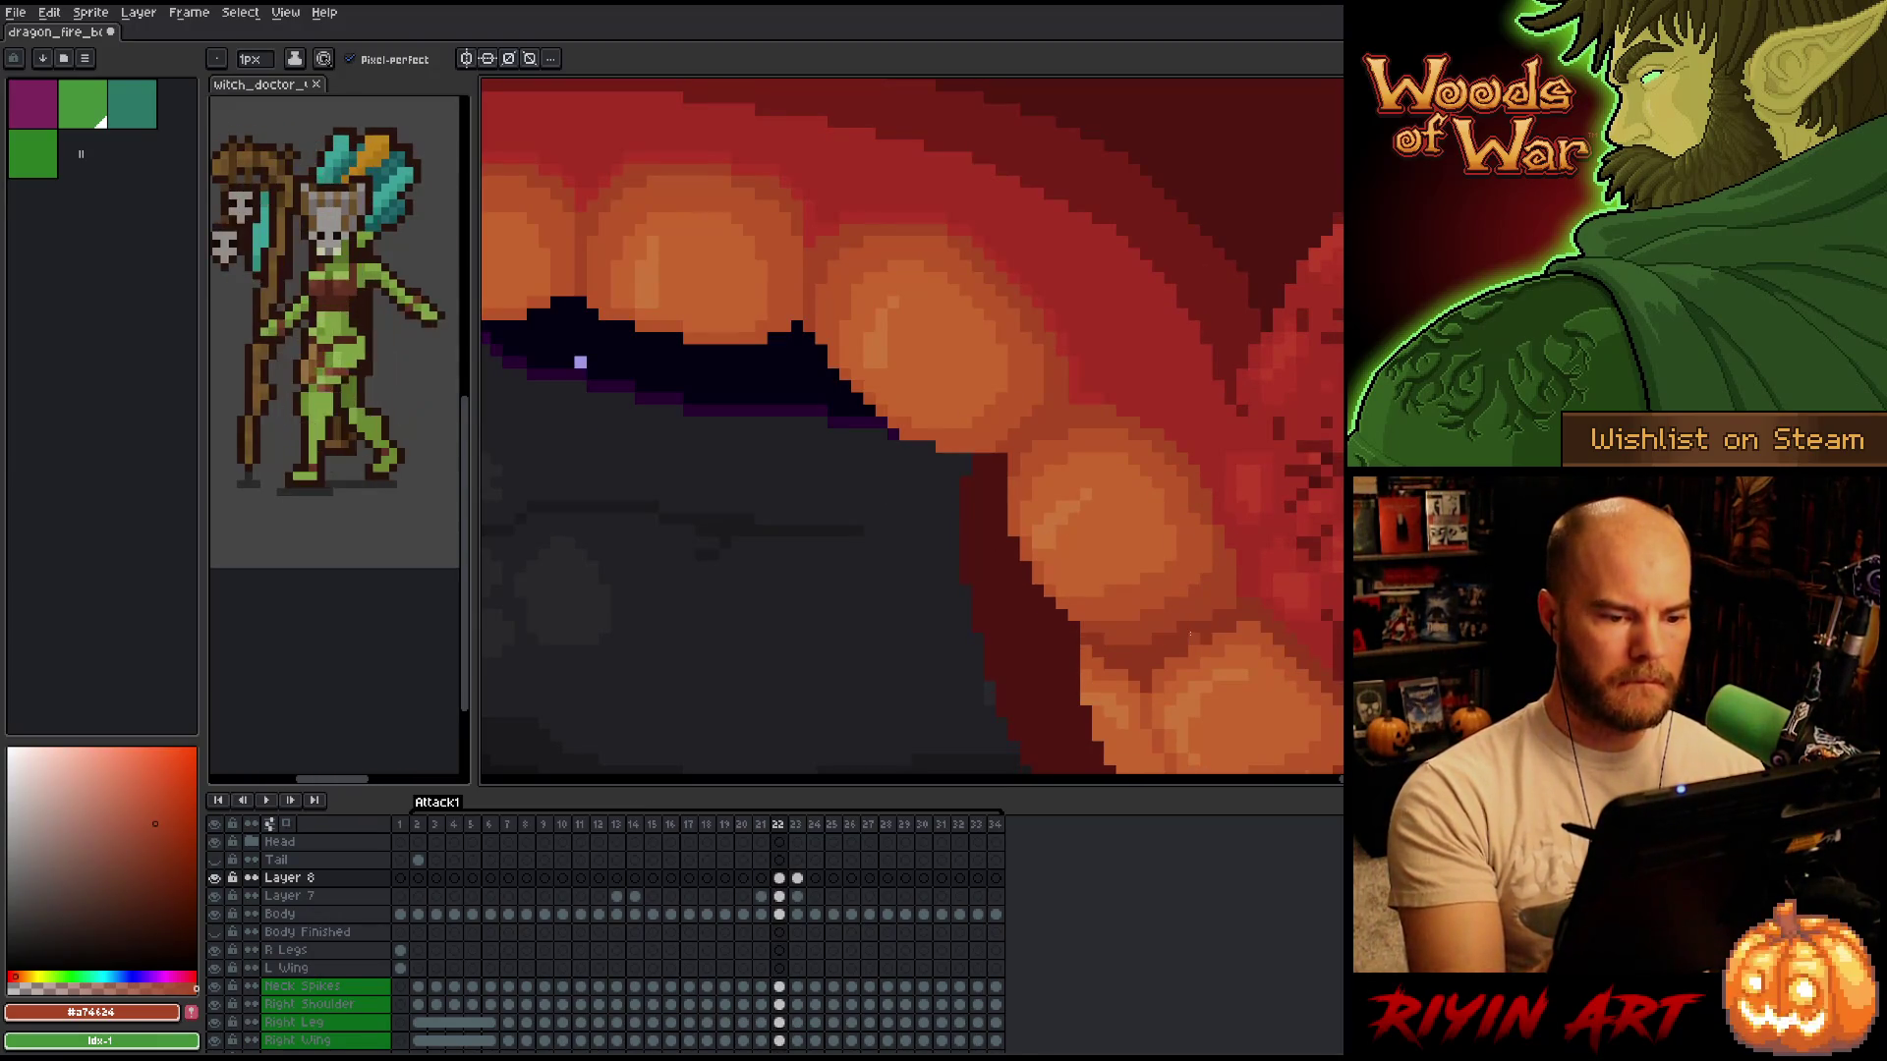
# Compare the mouth across frames 22 and 23, then pick the orange #bb5624 from the teeth.
pyautogui.press('Right')
pyautogui.press('Left')
pyautogui.press('Right')
pyautogui.press('Left')
pyautogui.press('Right')
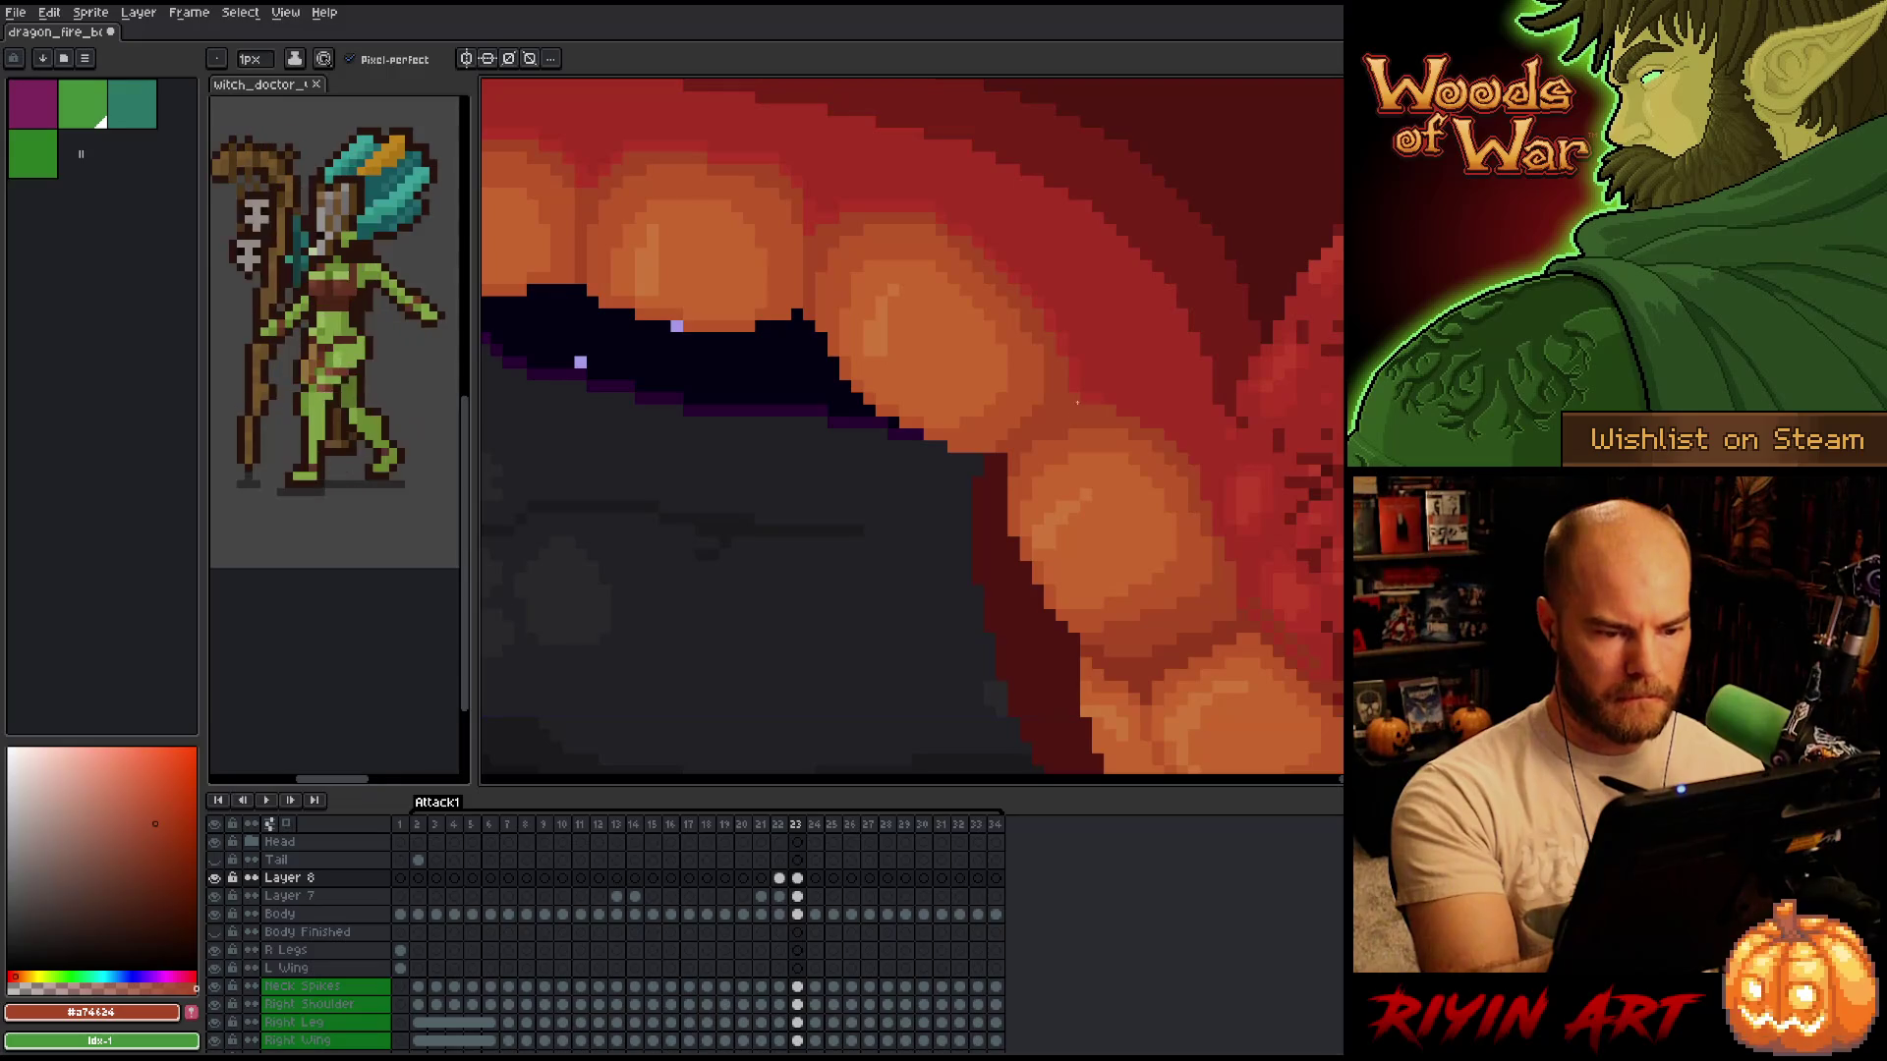
pyautogui.press('Left')
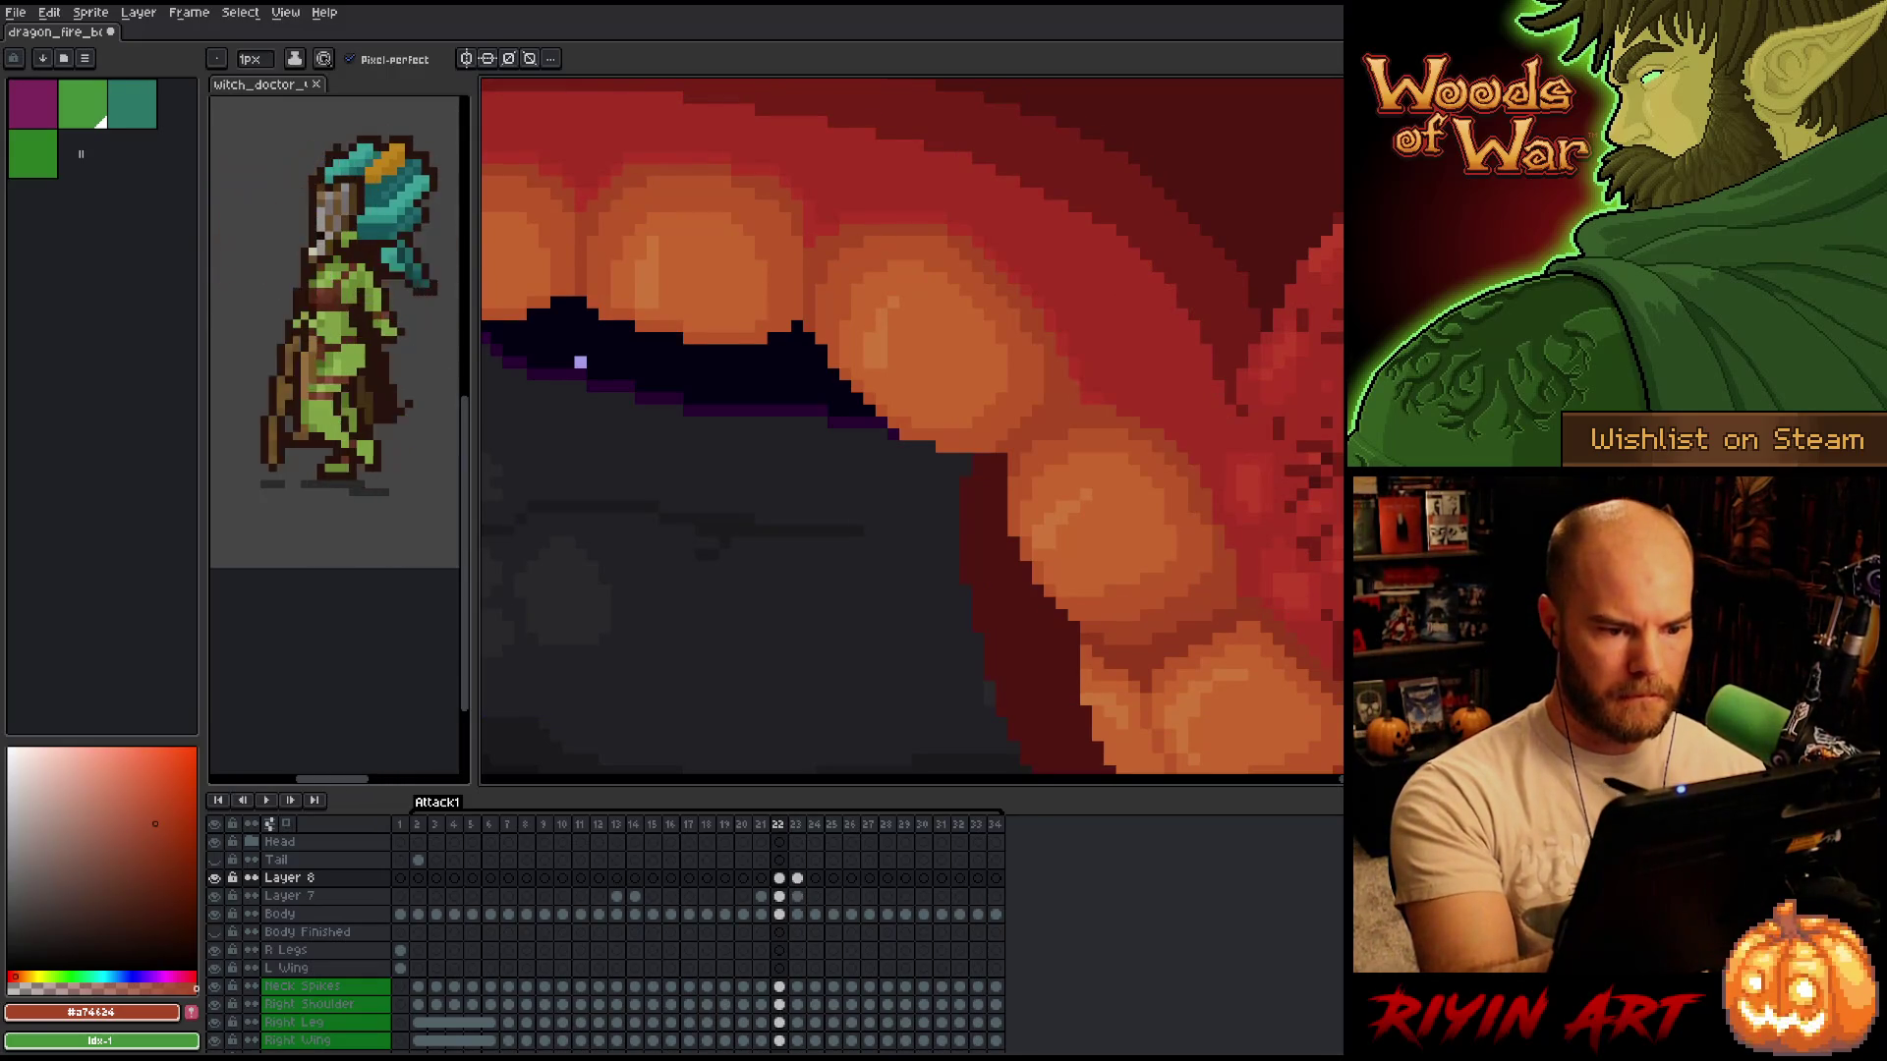
pyautogui.press('Left')
pyautogui.press('Right')
pyautogui.press('Right')
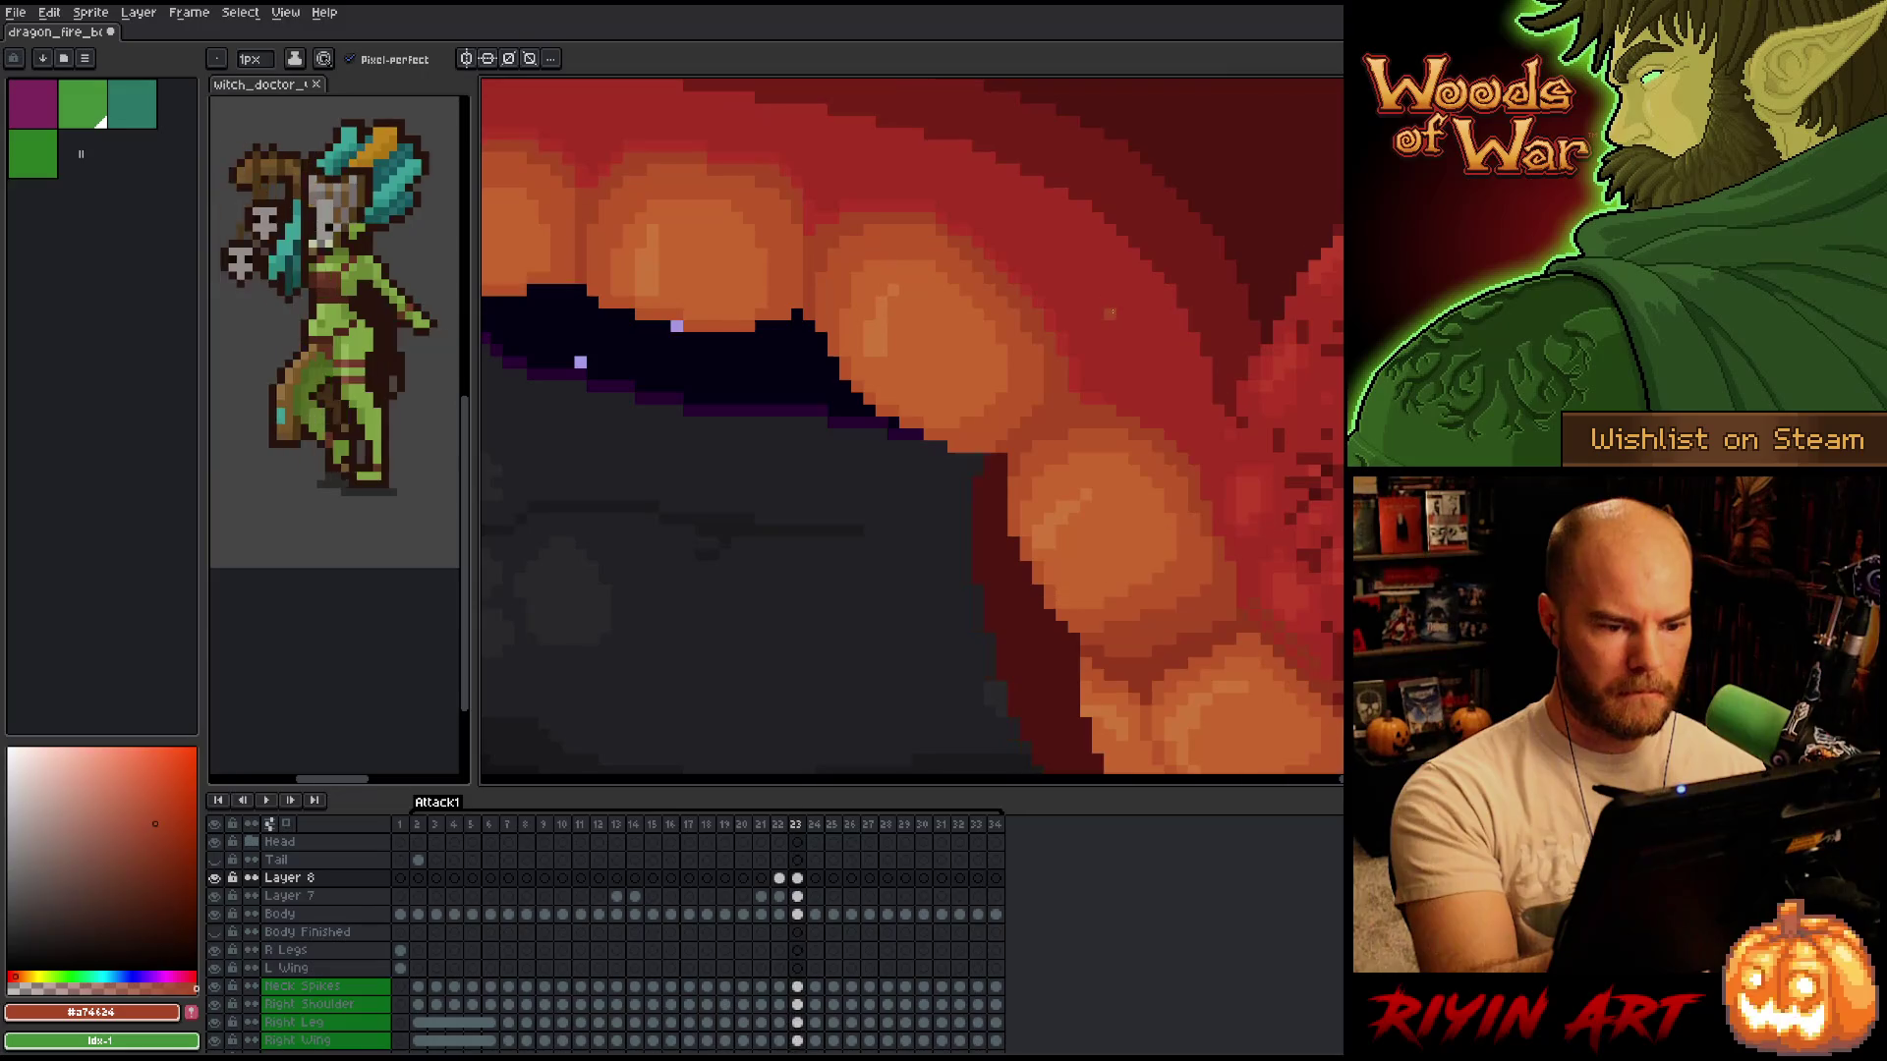
pyautogui.press('Right')
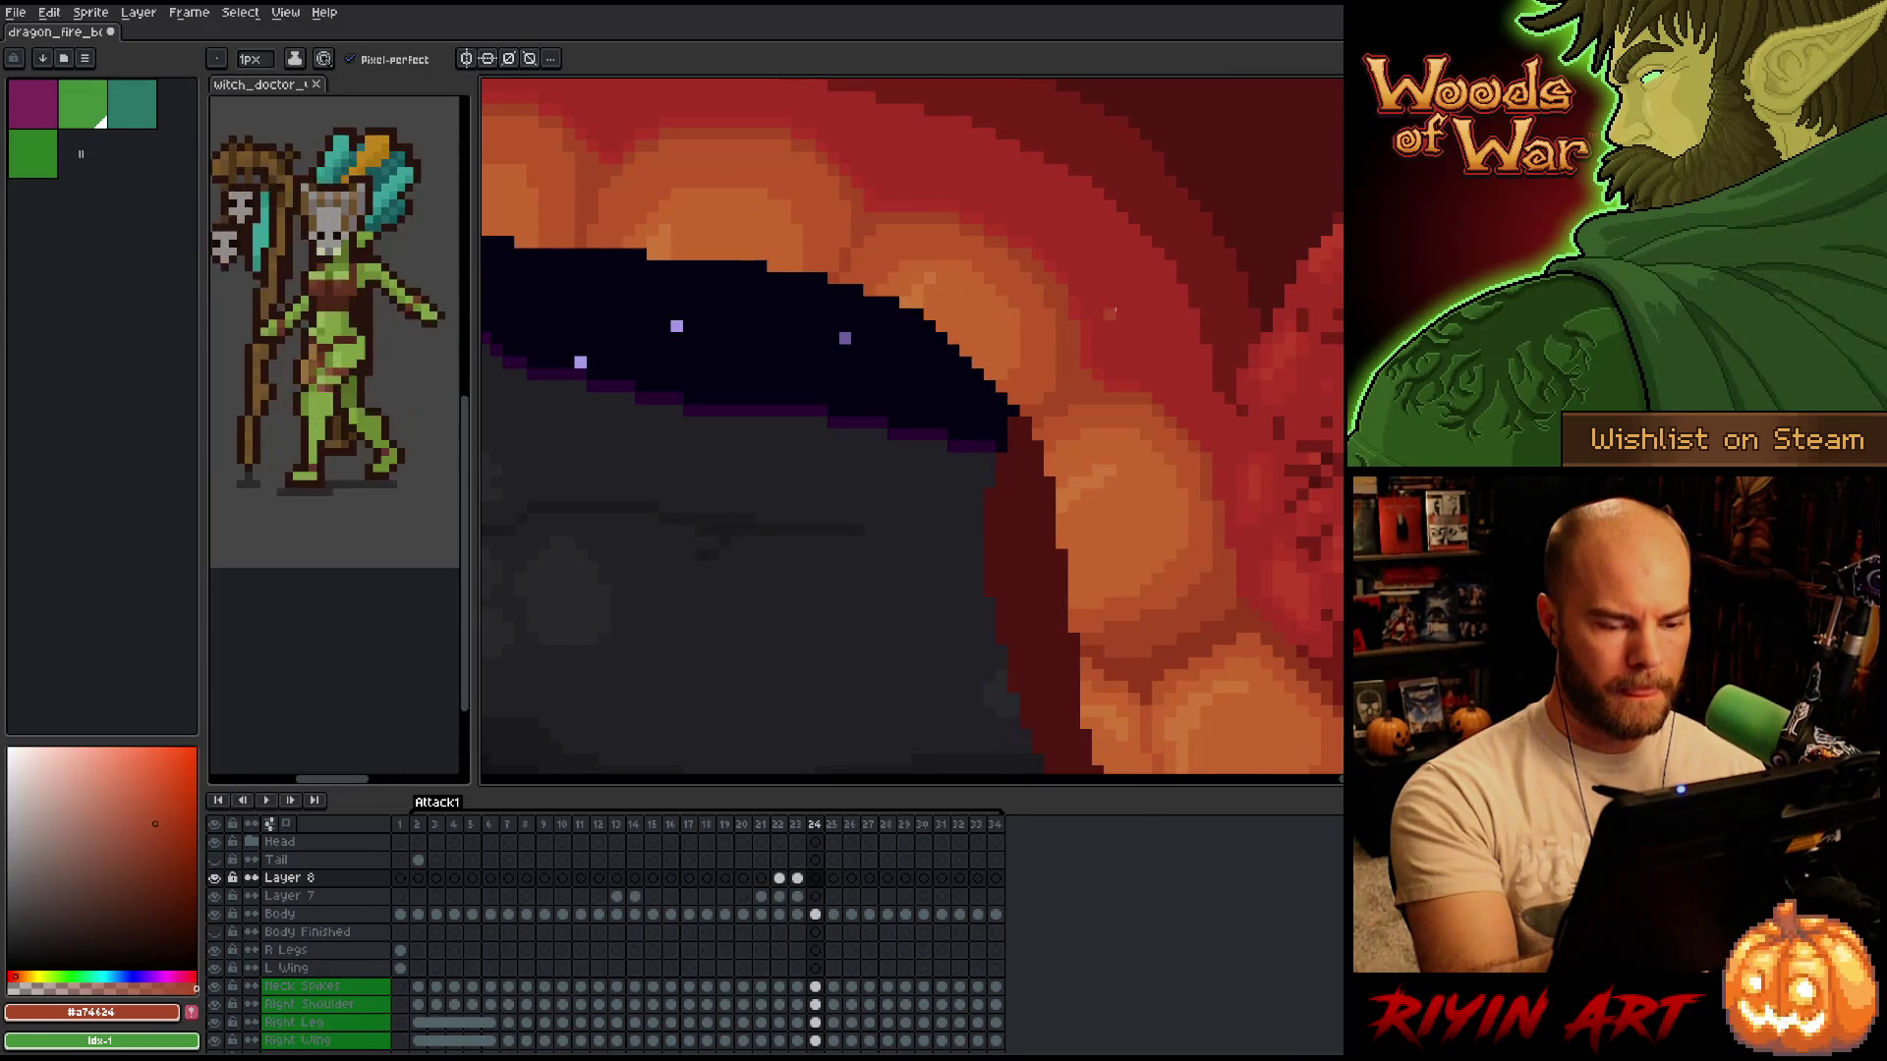
pyautogui.press('Left')
pyautogui.press('Left')
pyautogui.press('Left')
pyautogui.press('Right')
pyautogui.press('Right')
pyautogui.press('Left')
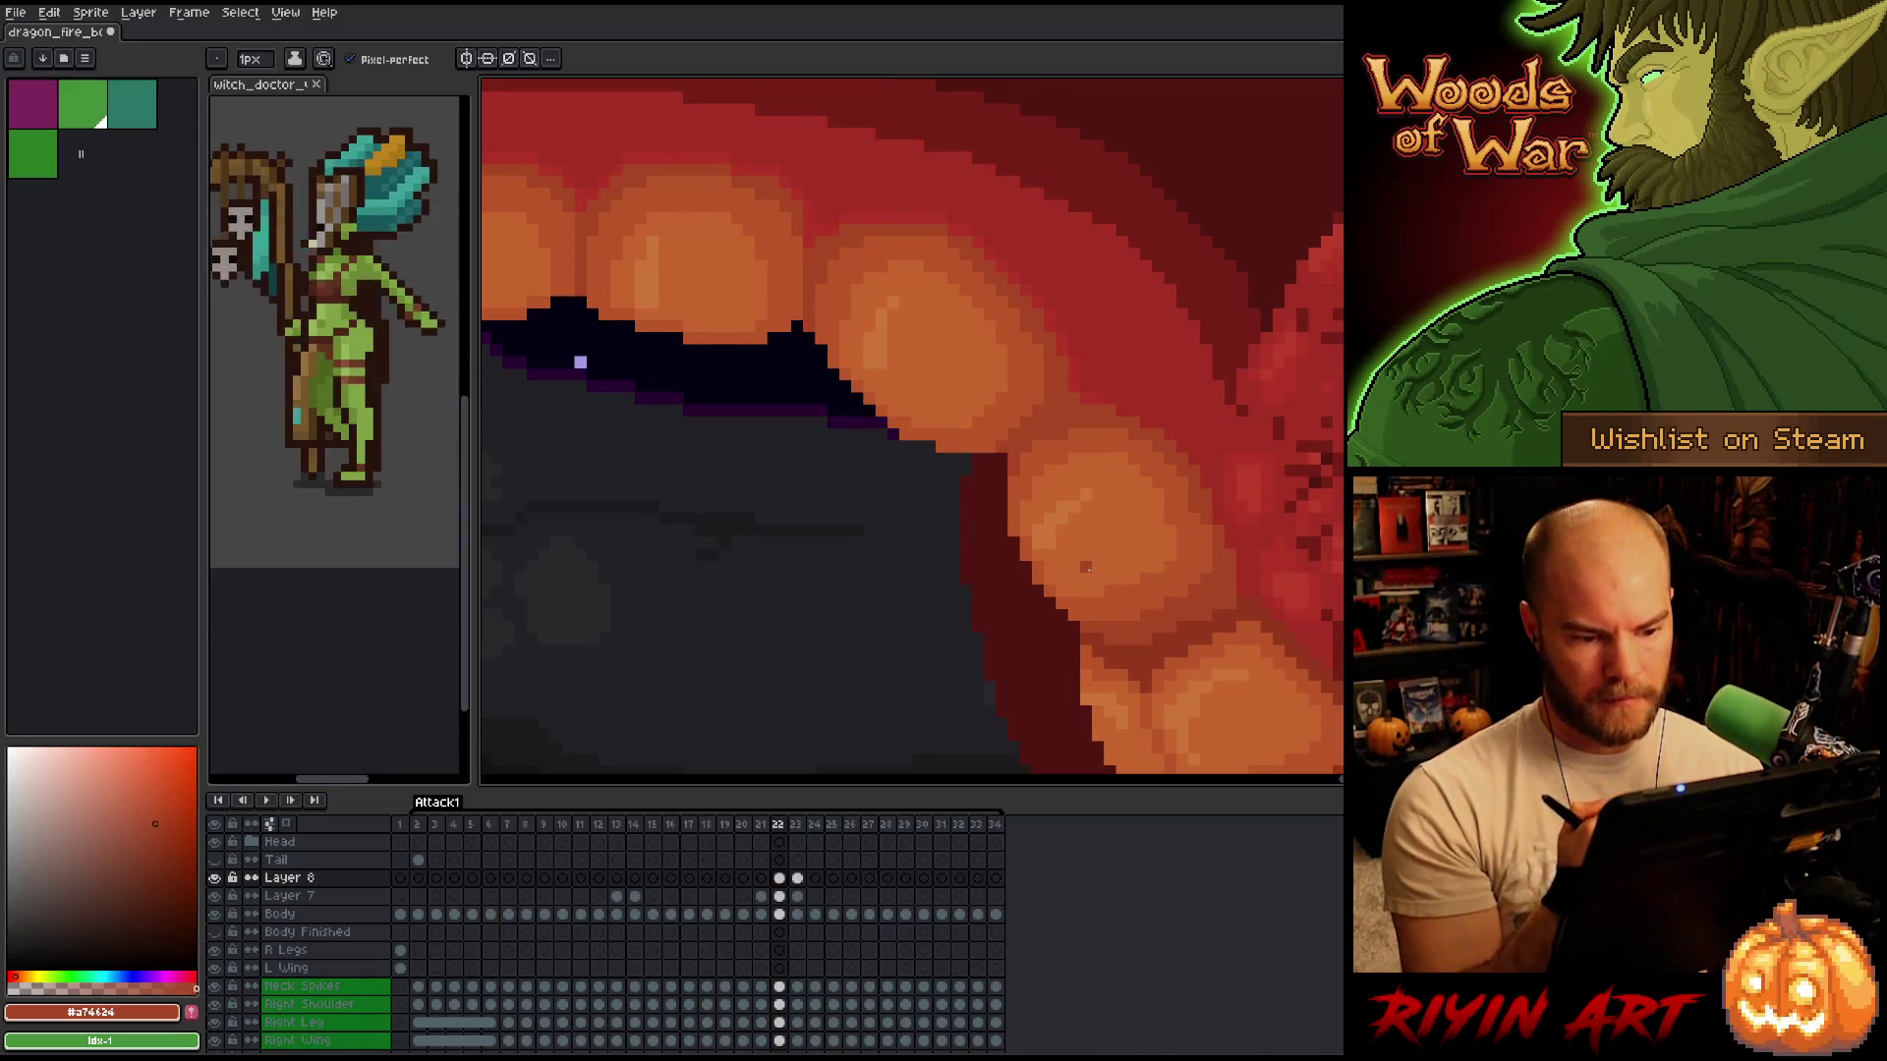
pyautogui.press('Right')
pyautogui.press('Left')
pyautogui.press('Right')
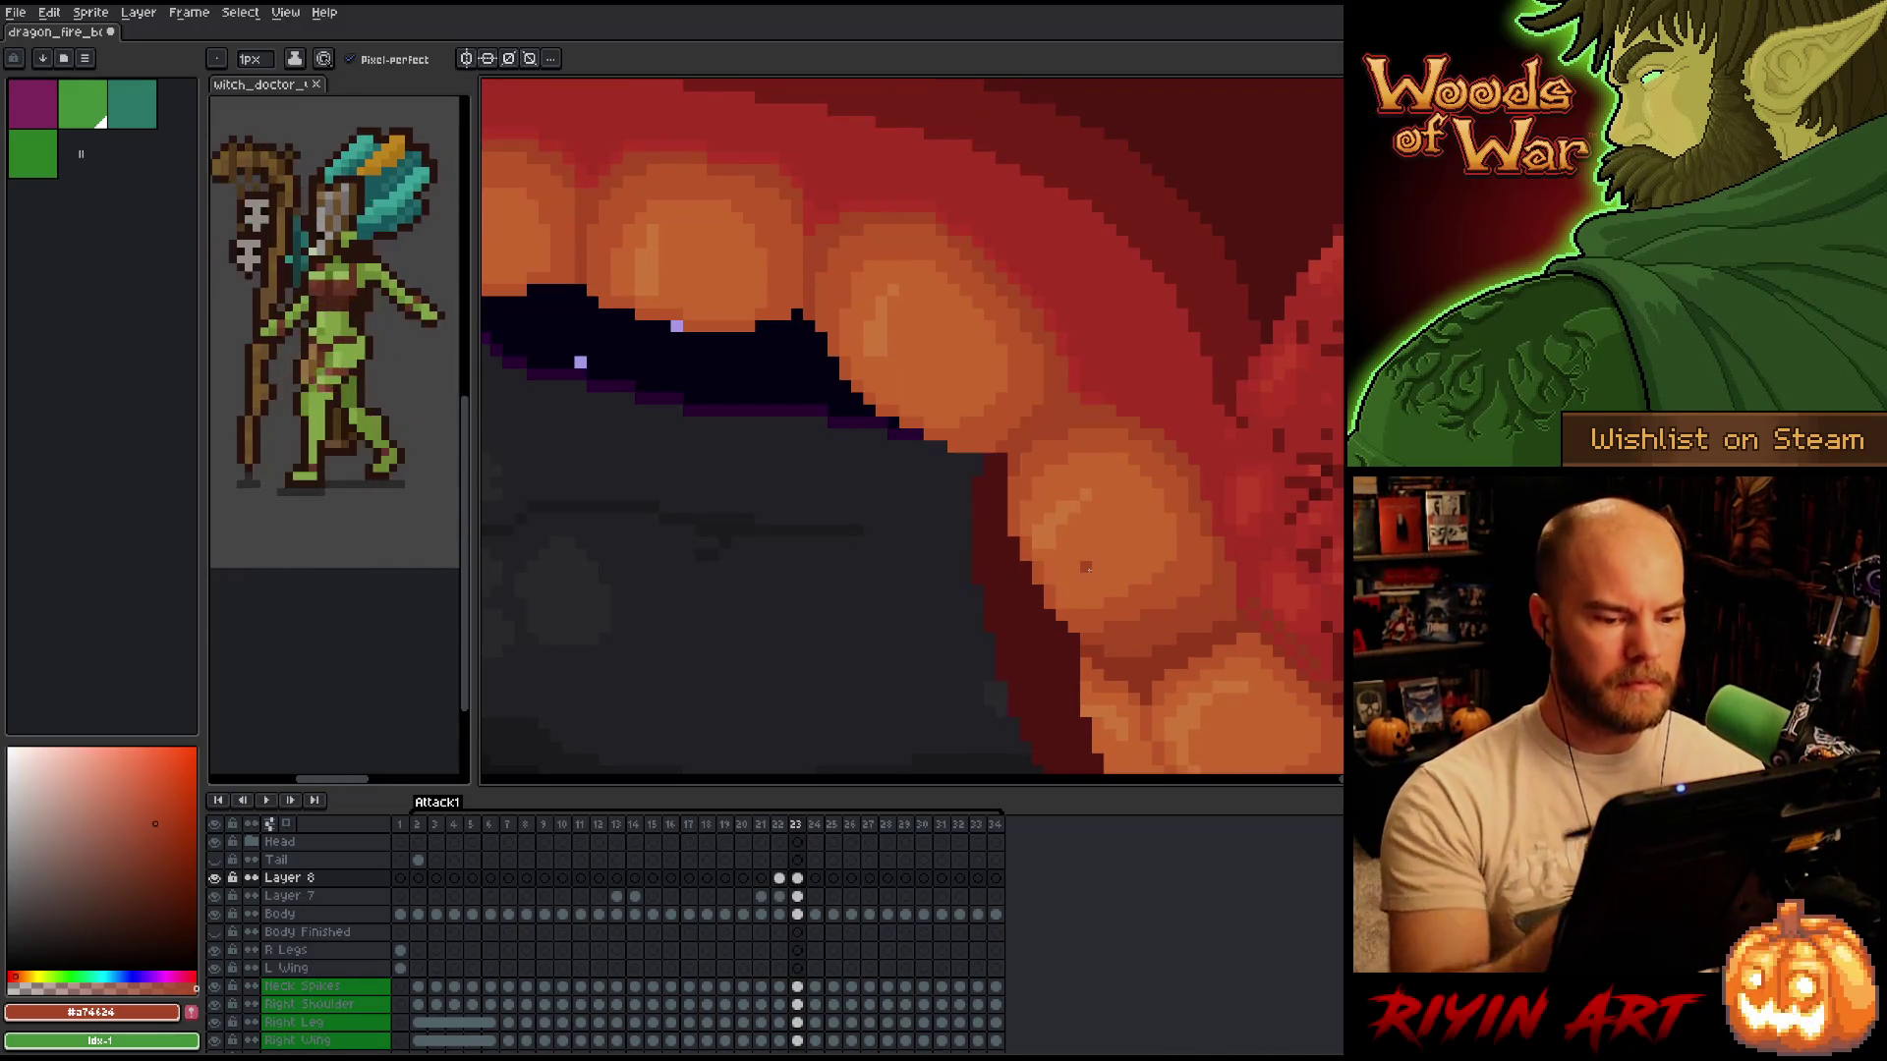
pyautogui.keyDown('alt'); pyautogui.click(1112, 602); pyautogui.keyUp('alt')
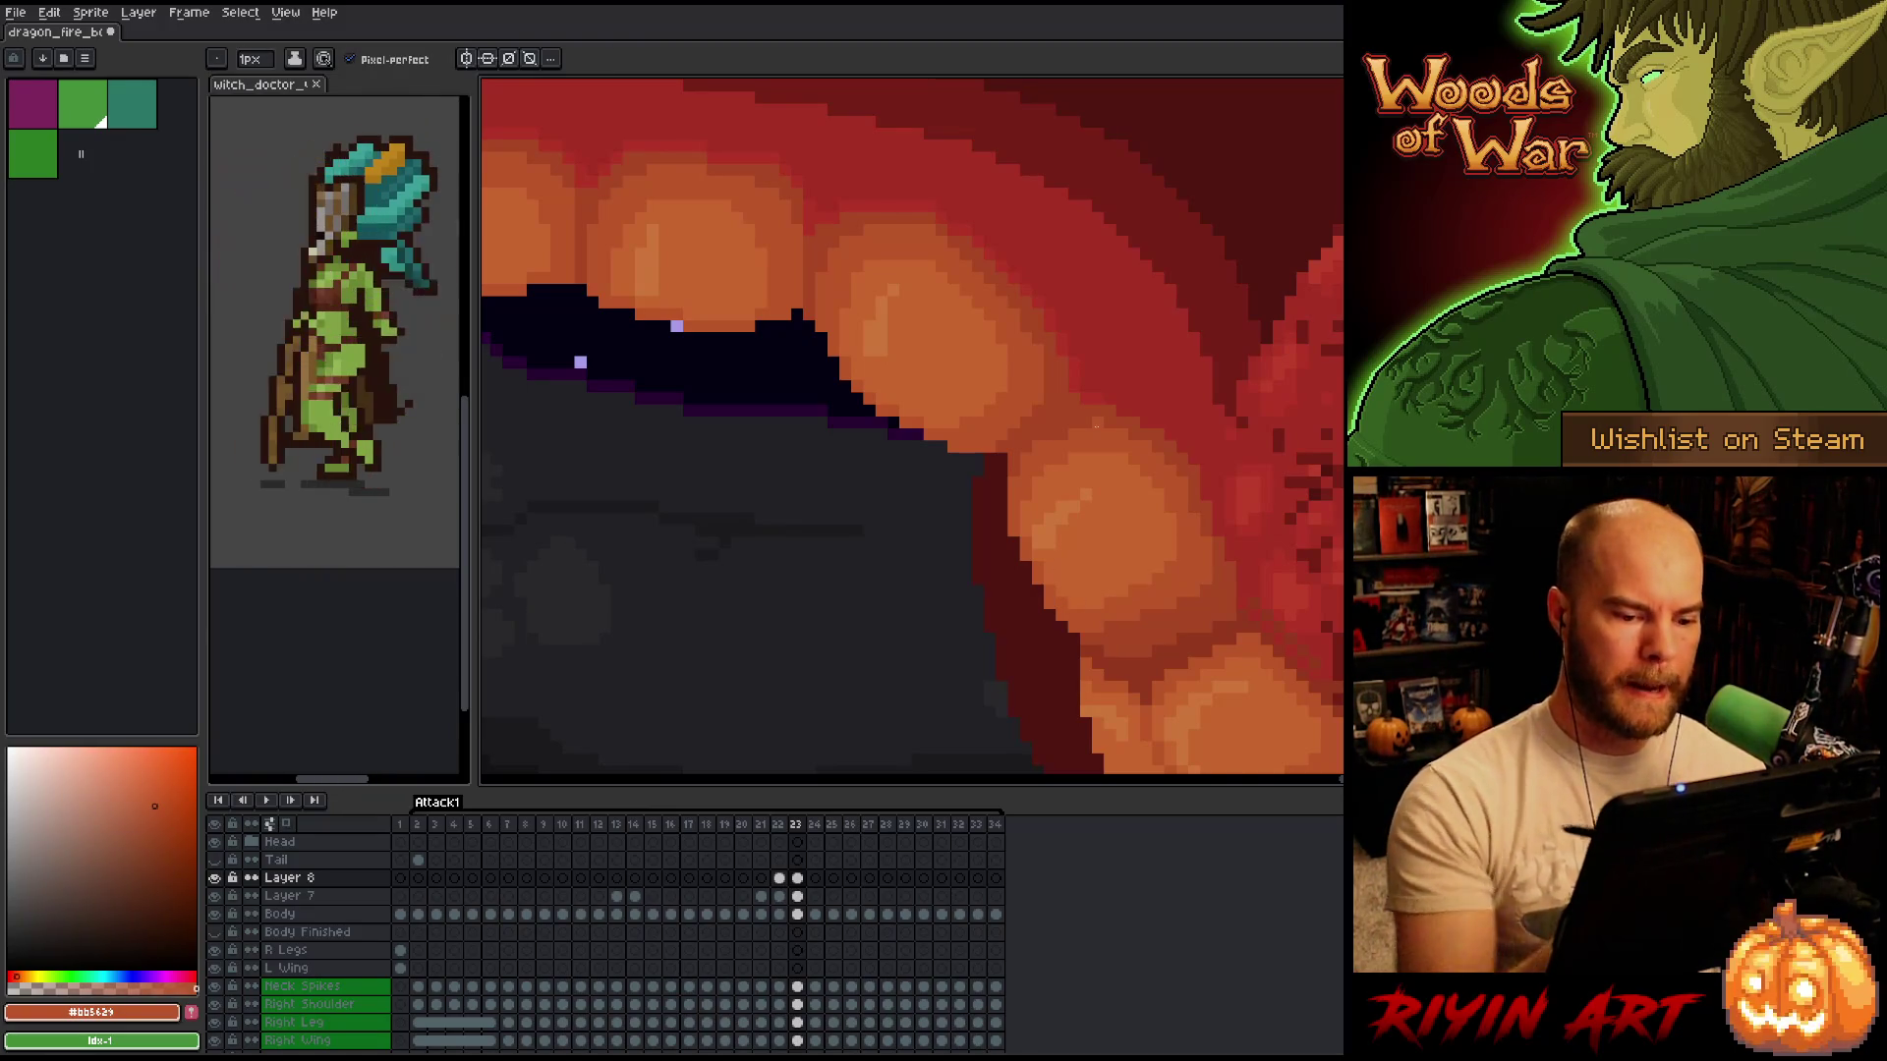
# Check frames 22 and 21, then pick the orange #c7652f from a tooth on frame 21.
pyautogui.press('Left')
pyautogui.press('Right')
pyautogui.press('Left')
pyautogui.press('Right')
pyautogui.press('Left')
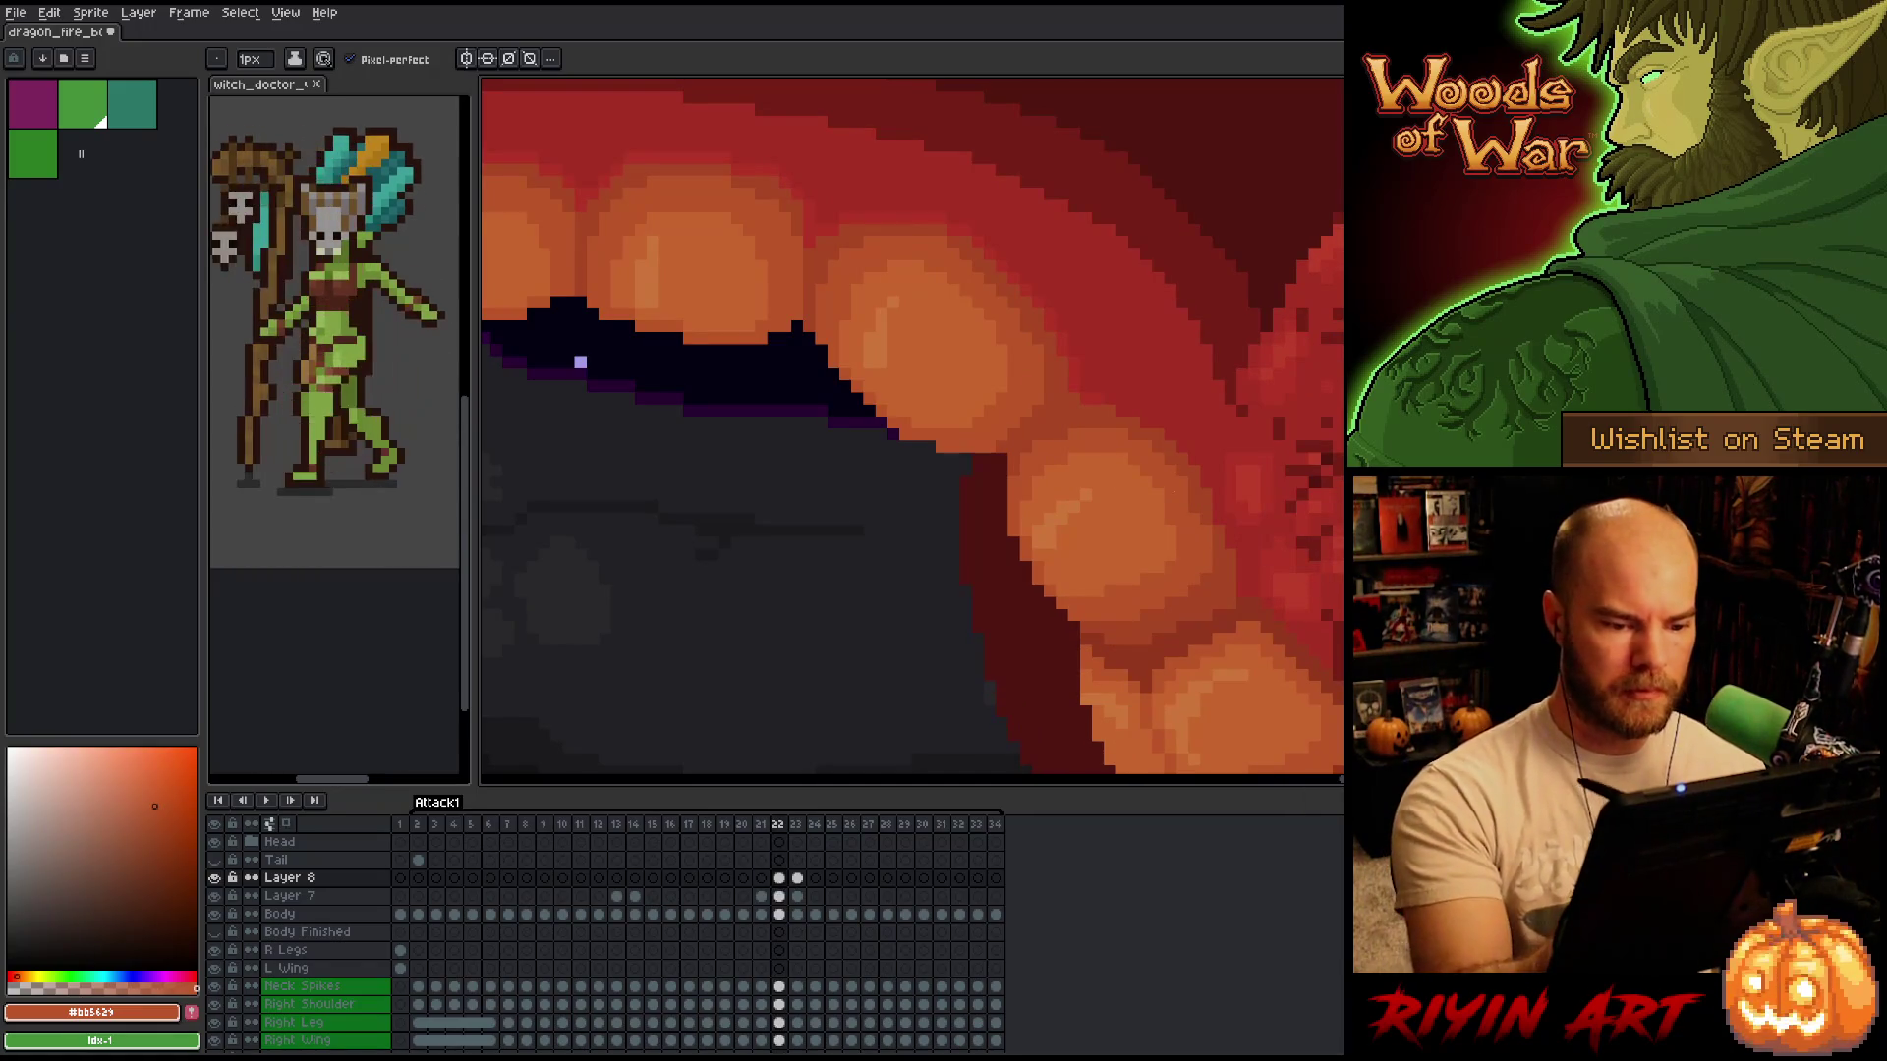
pyautogui.press('Left')
pyautogui.keyDown('alt'); pyautogui.click(1162, 530); pyautogui.keyUp('alt')
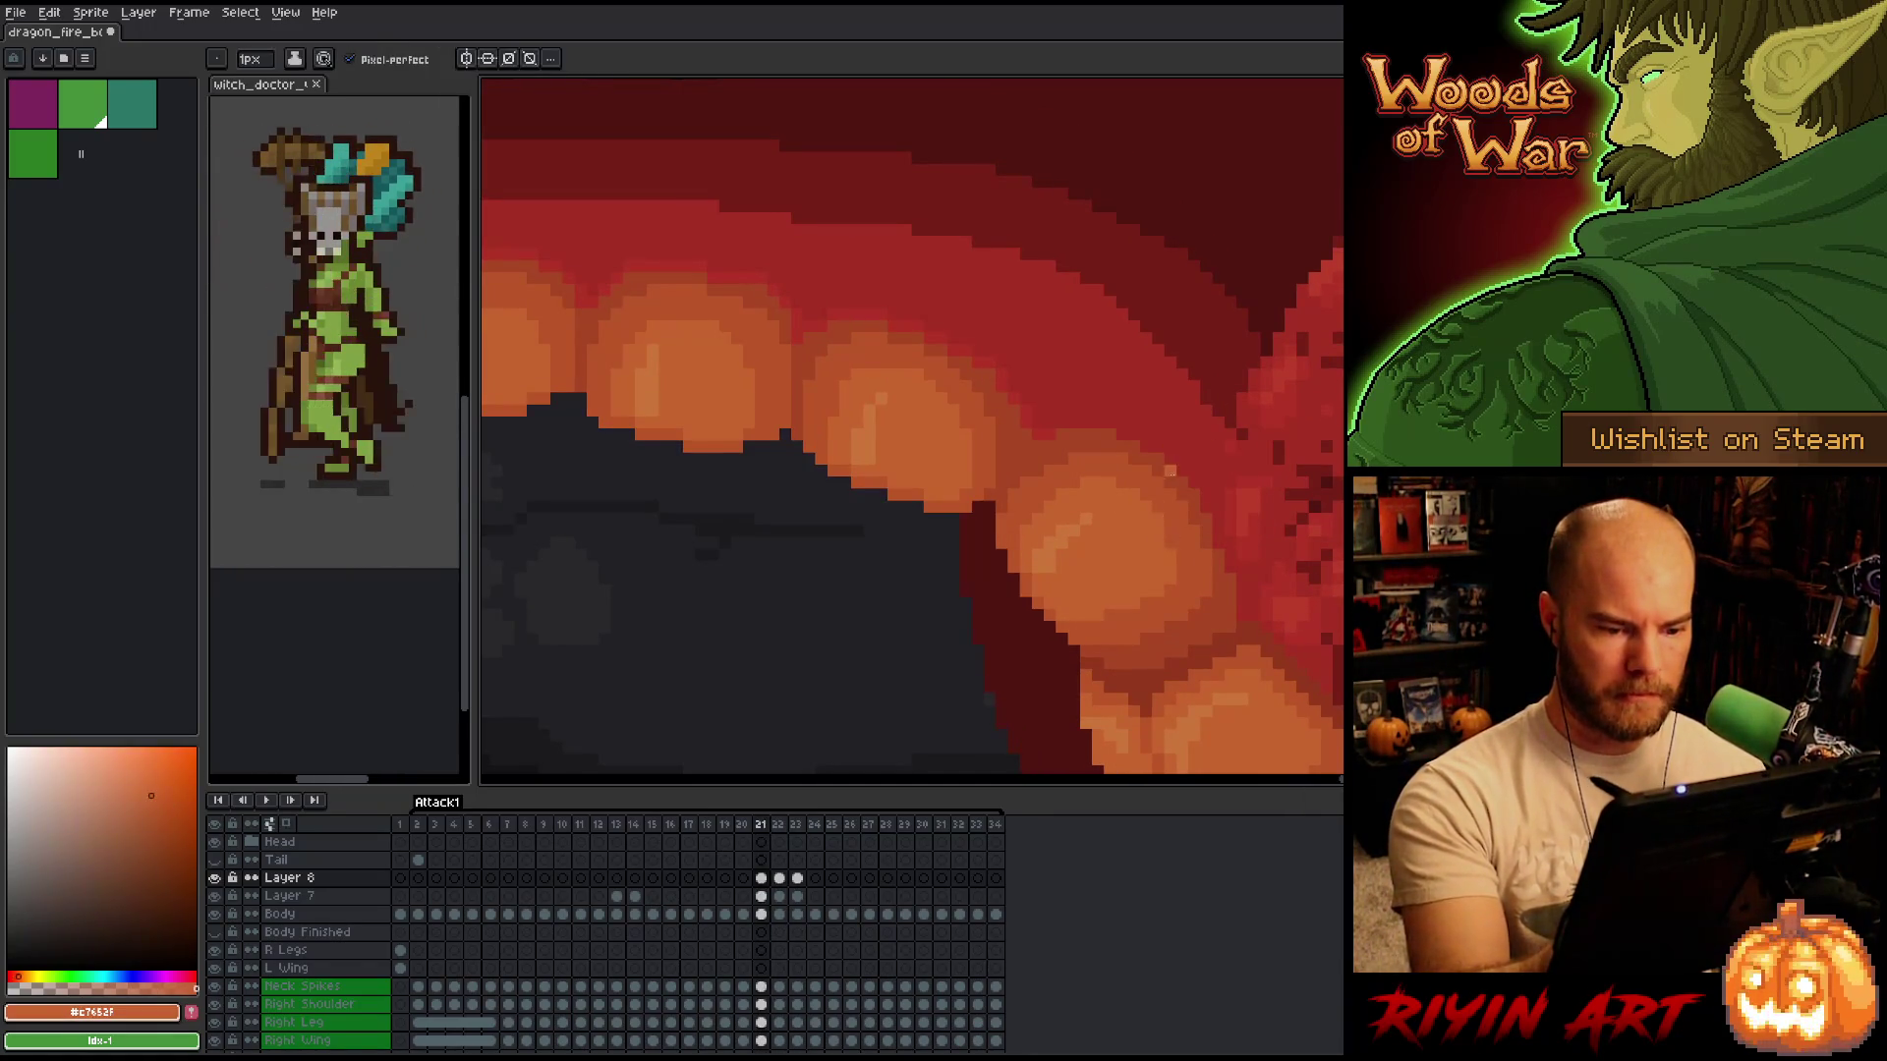
# Return to frame 22 and play the Attack1 animation.
pyautogui.press('Right')
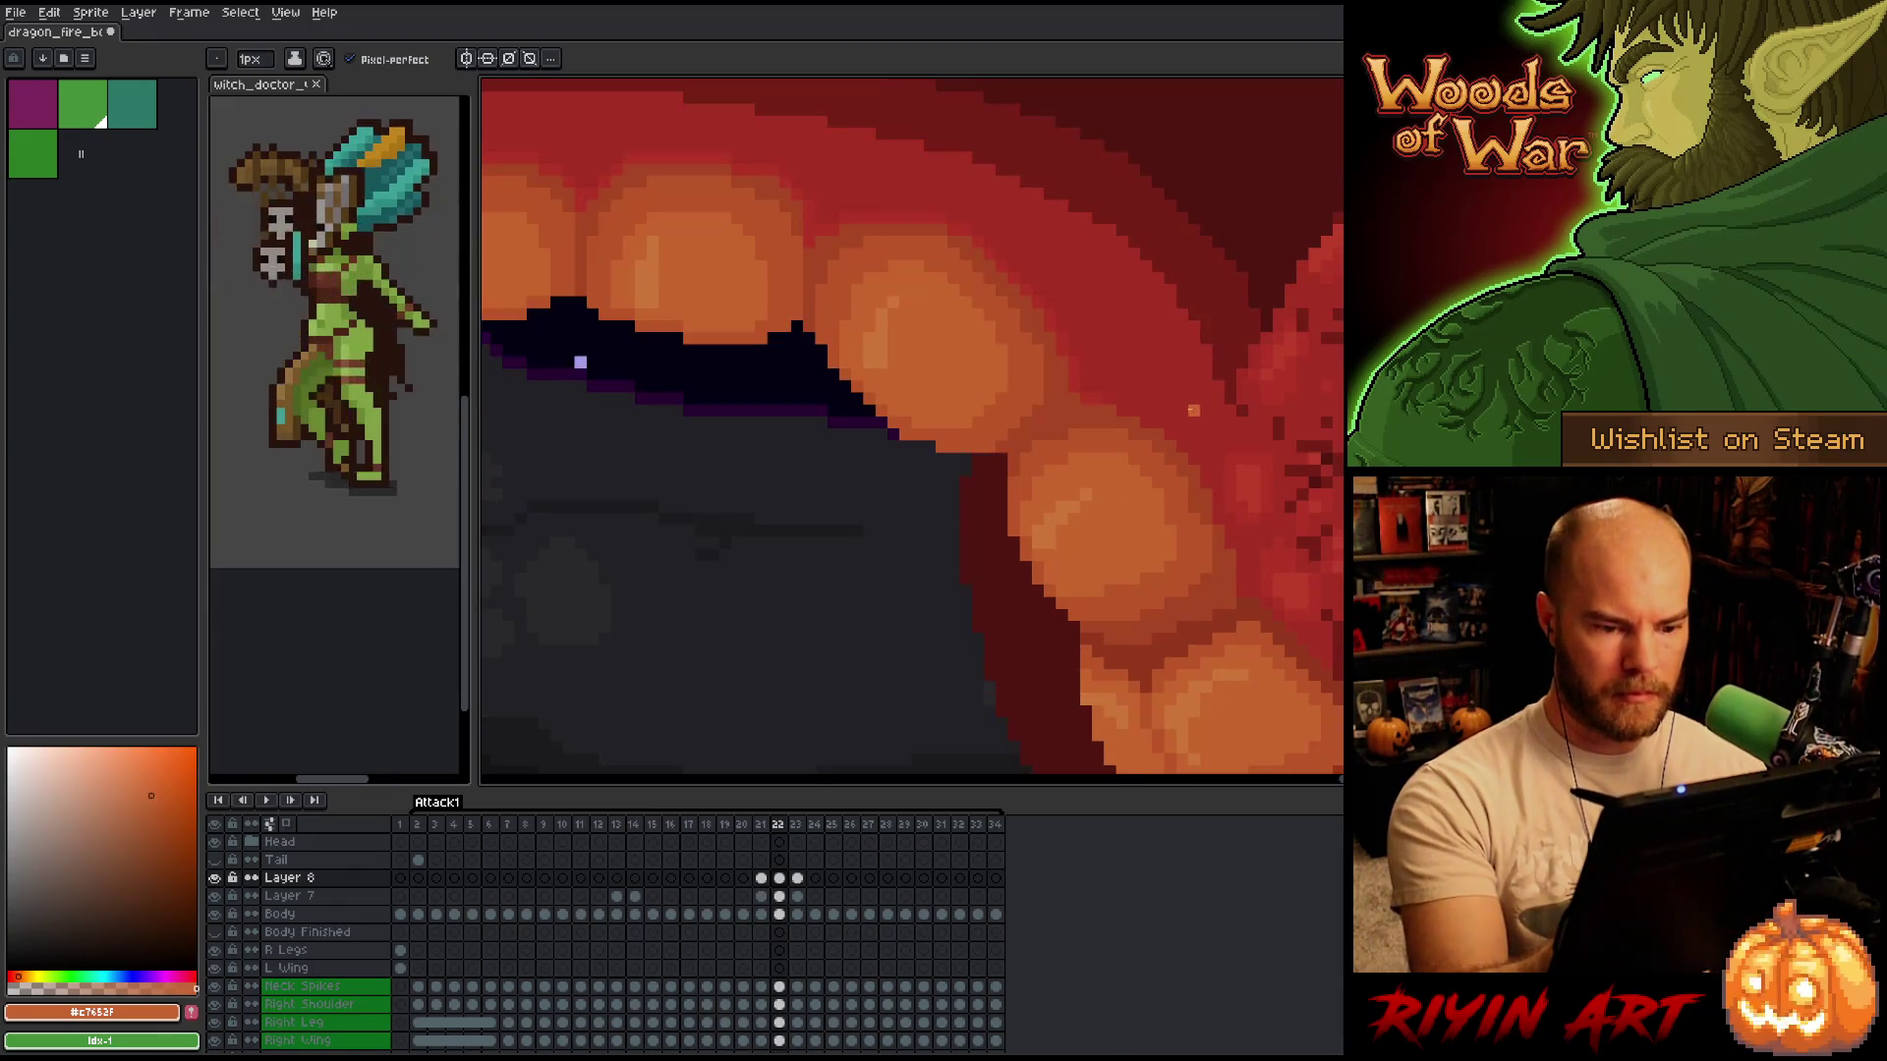
pyautogui.press('Right')
pyautogui.press('Left')
pyautogui.scroll(-5, 948, 482)
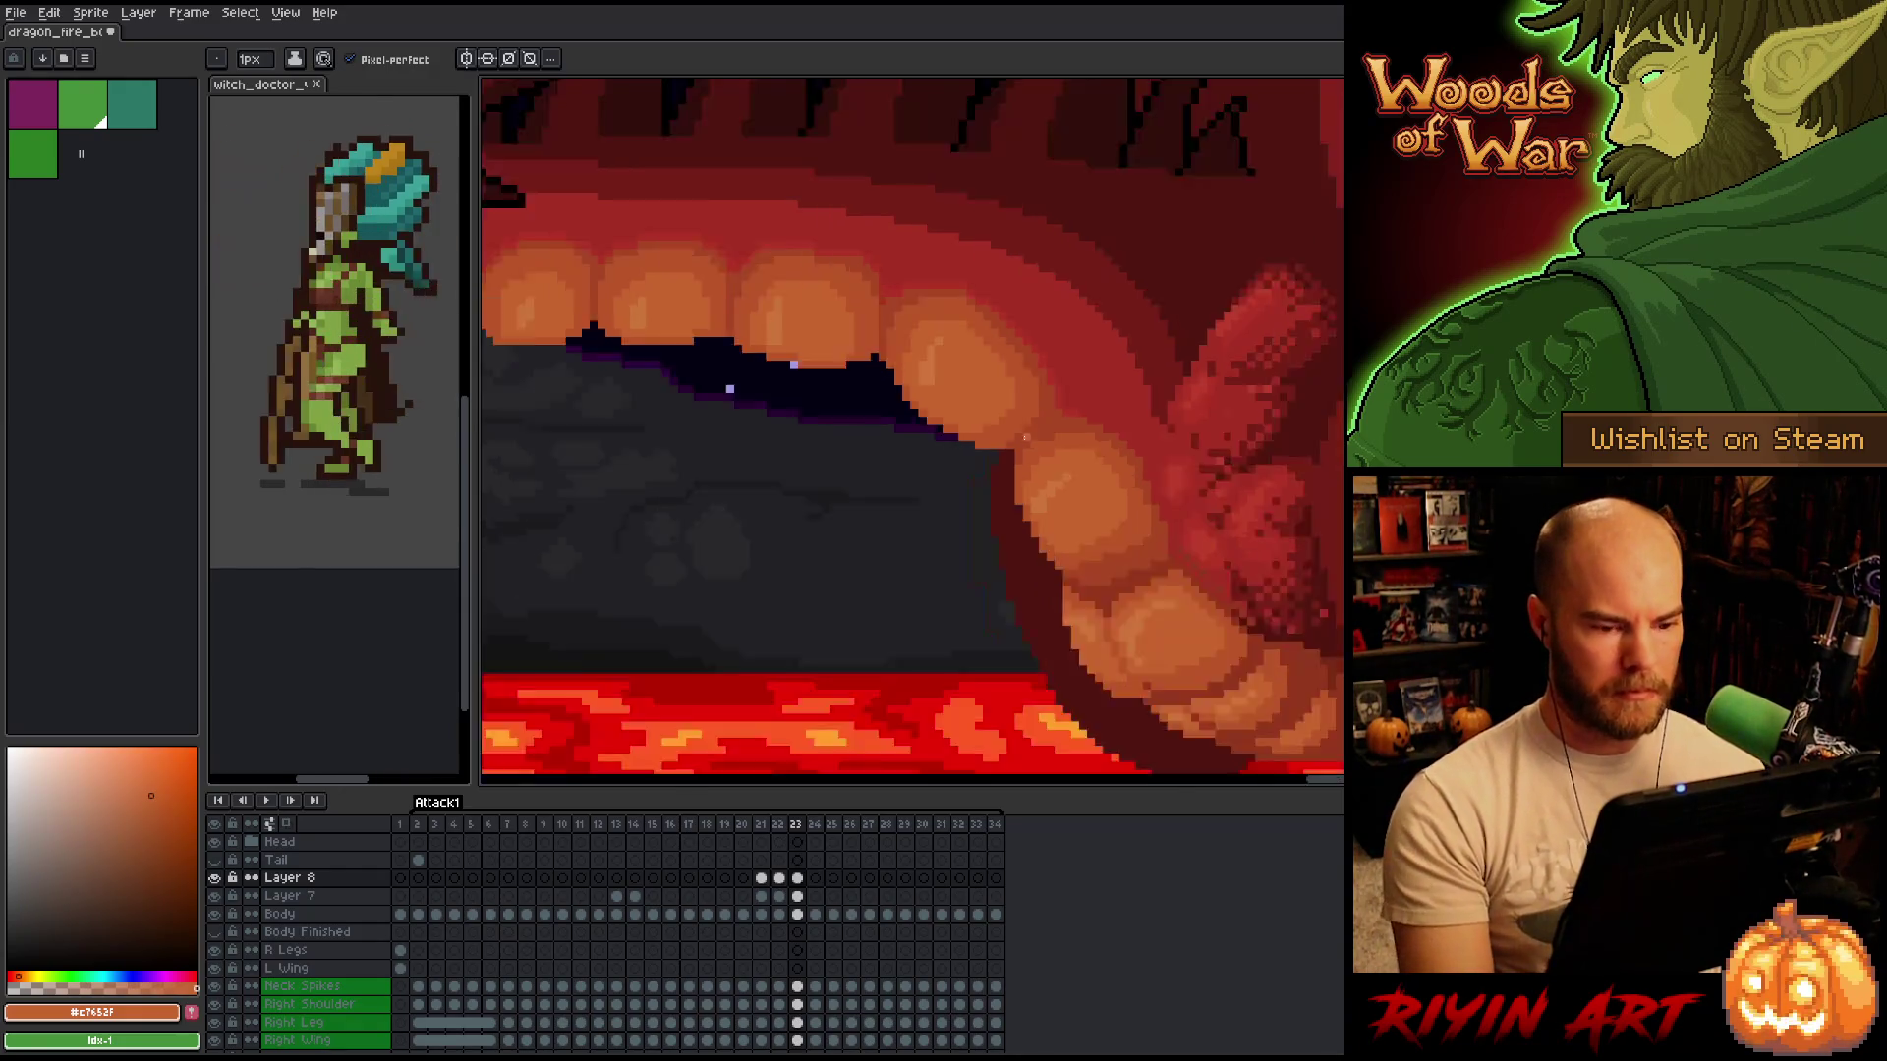
pyautogui.press('Return')
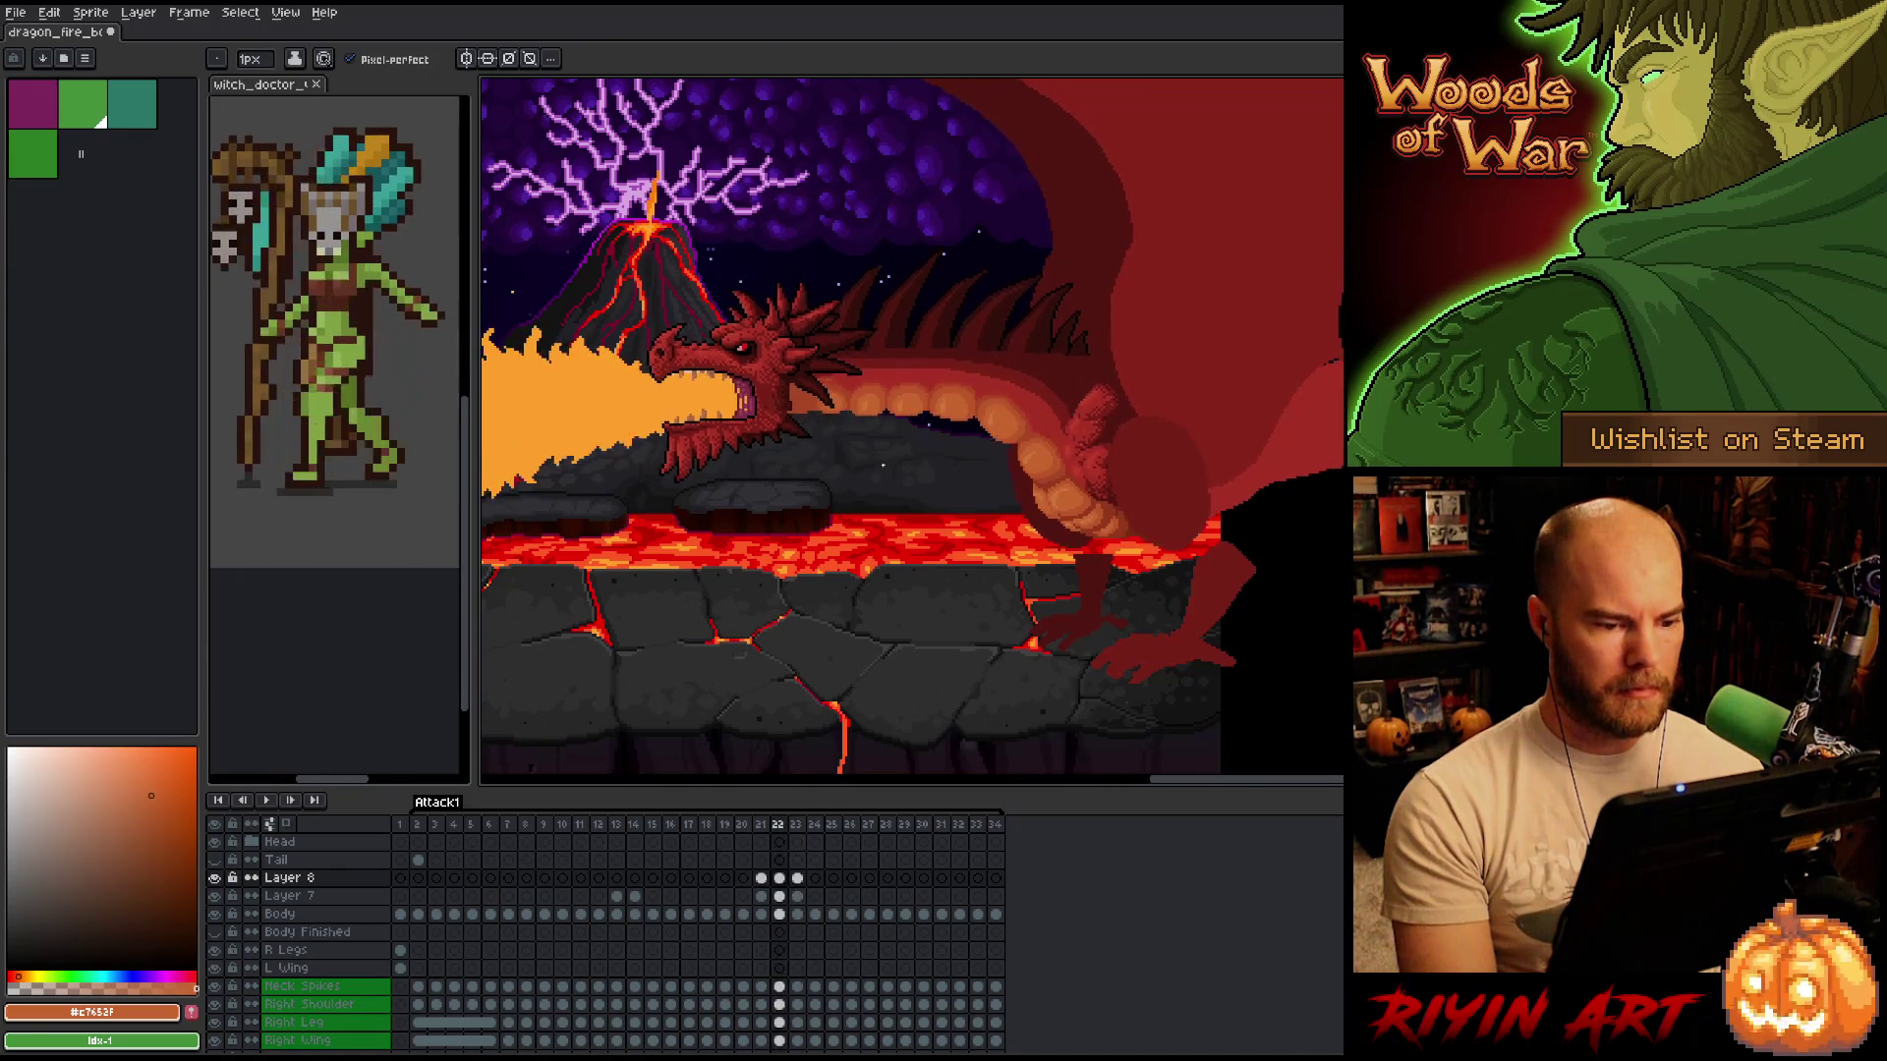
# Delete Layer 7 from the Attack1 timeline.
pyautogui.scroll(4, 964, 423)
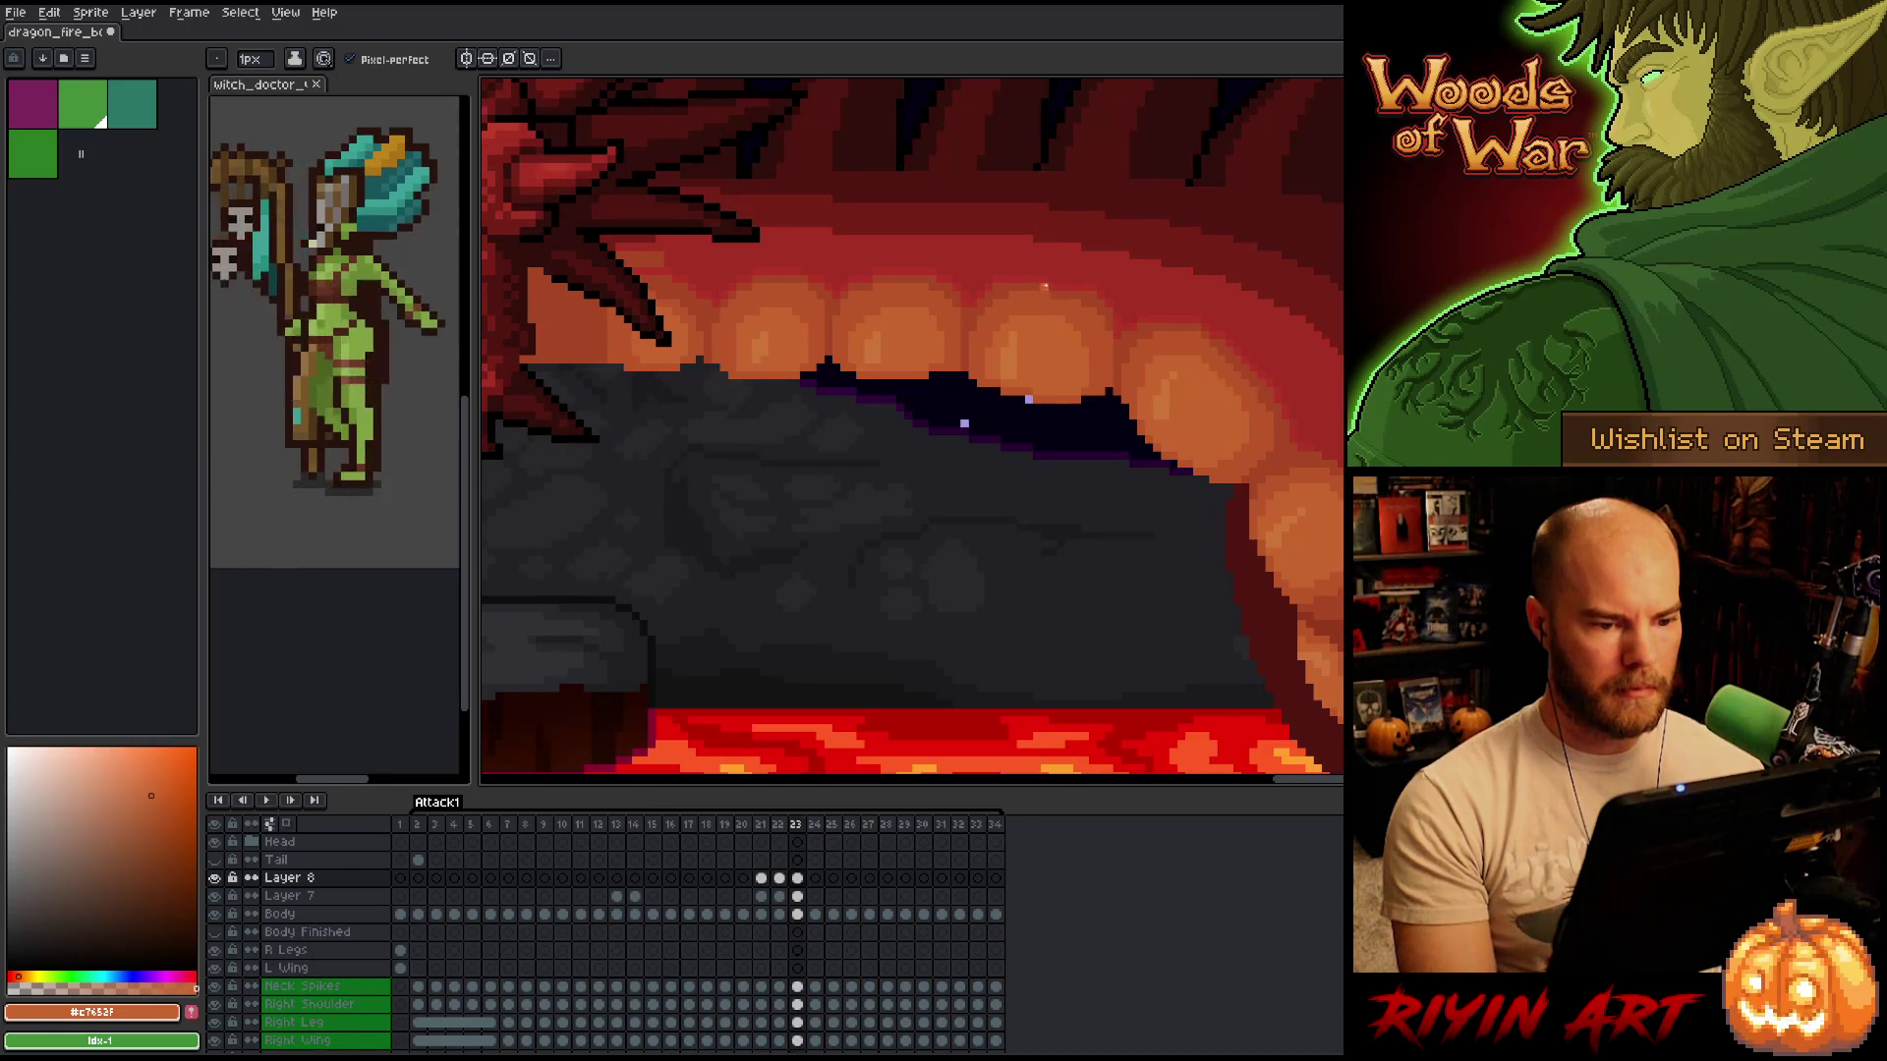
pyautogui.press('m')
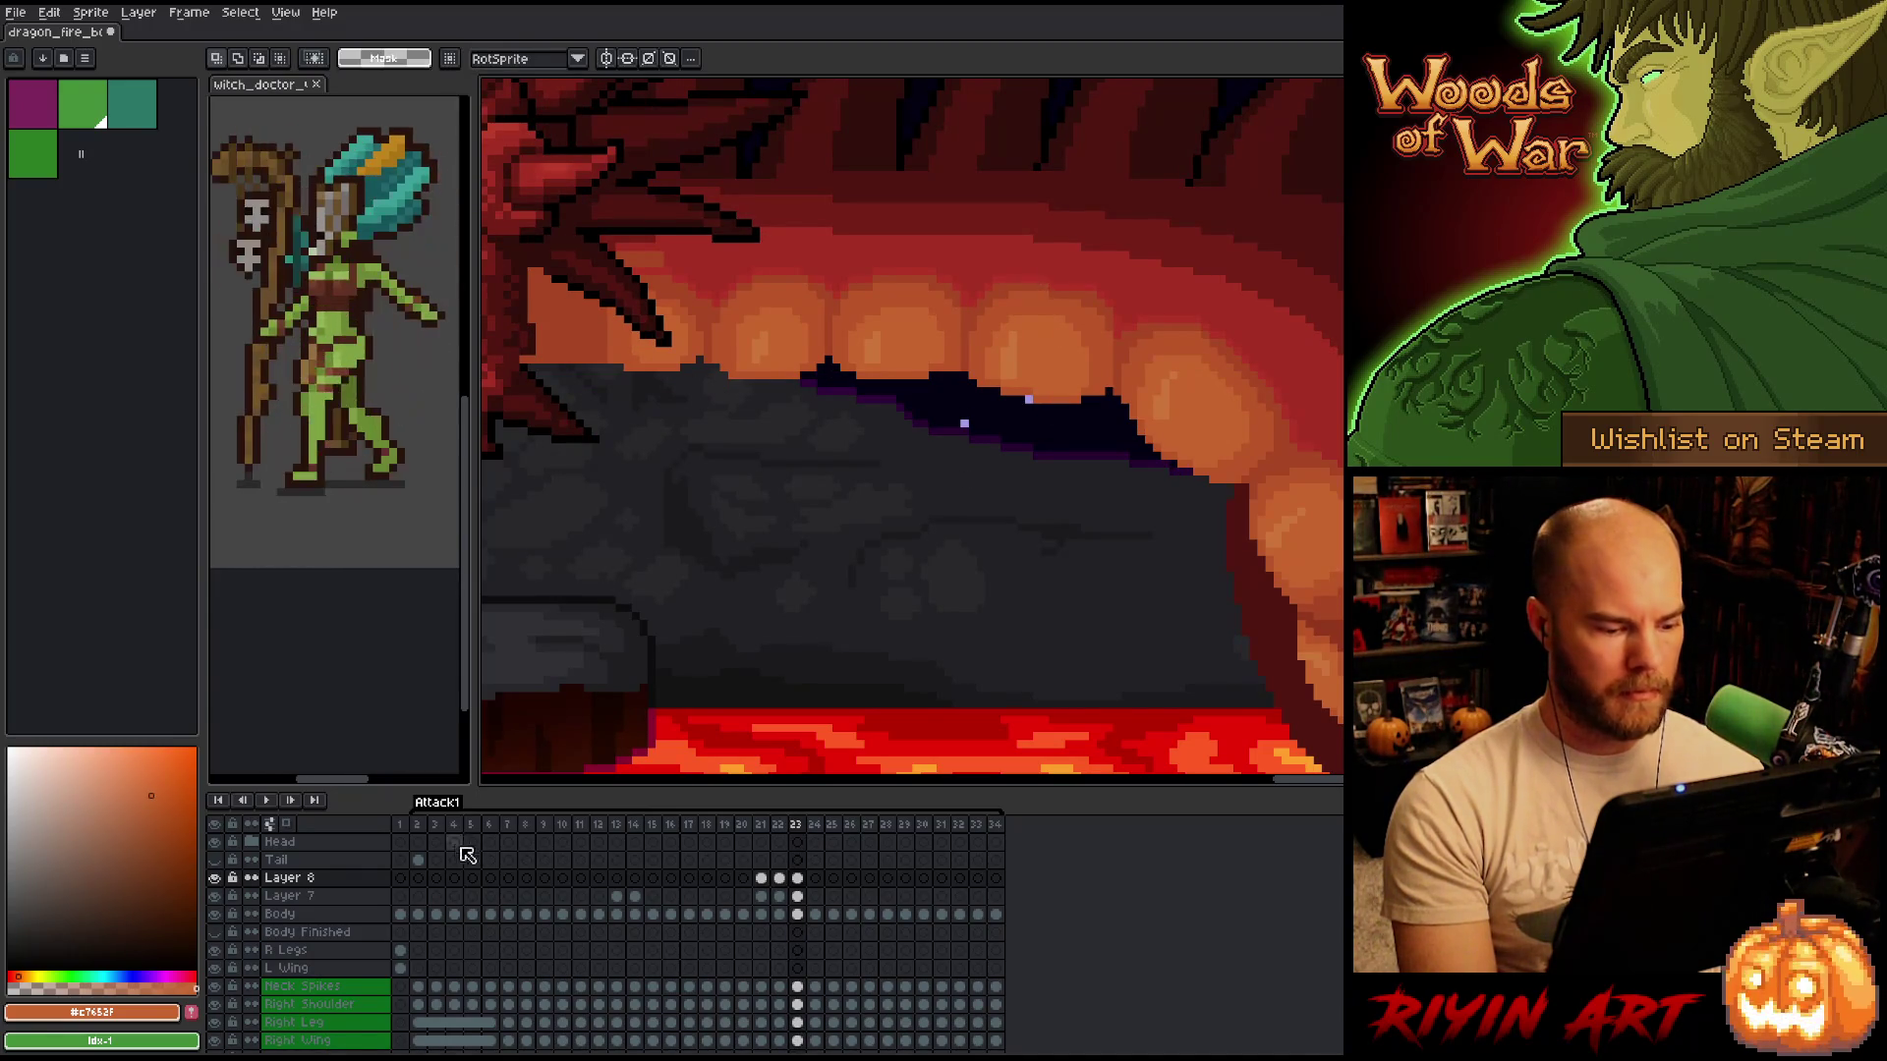
pyautogui.click(295, 899)
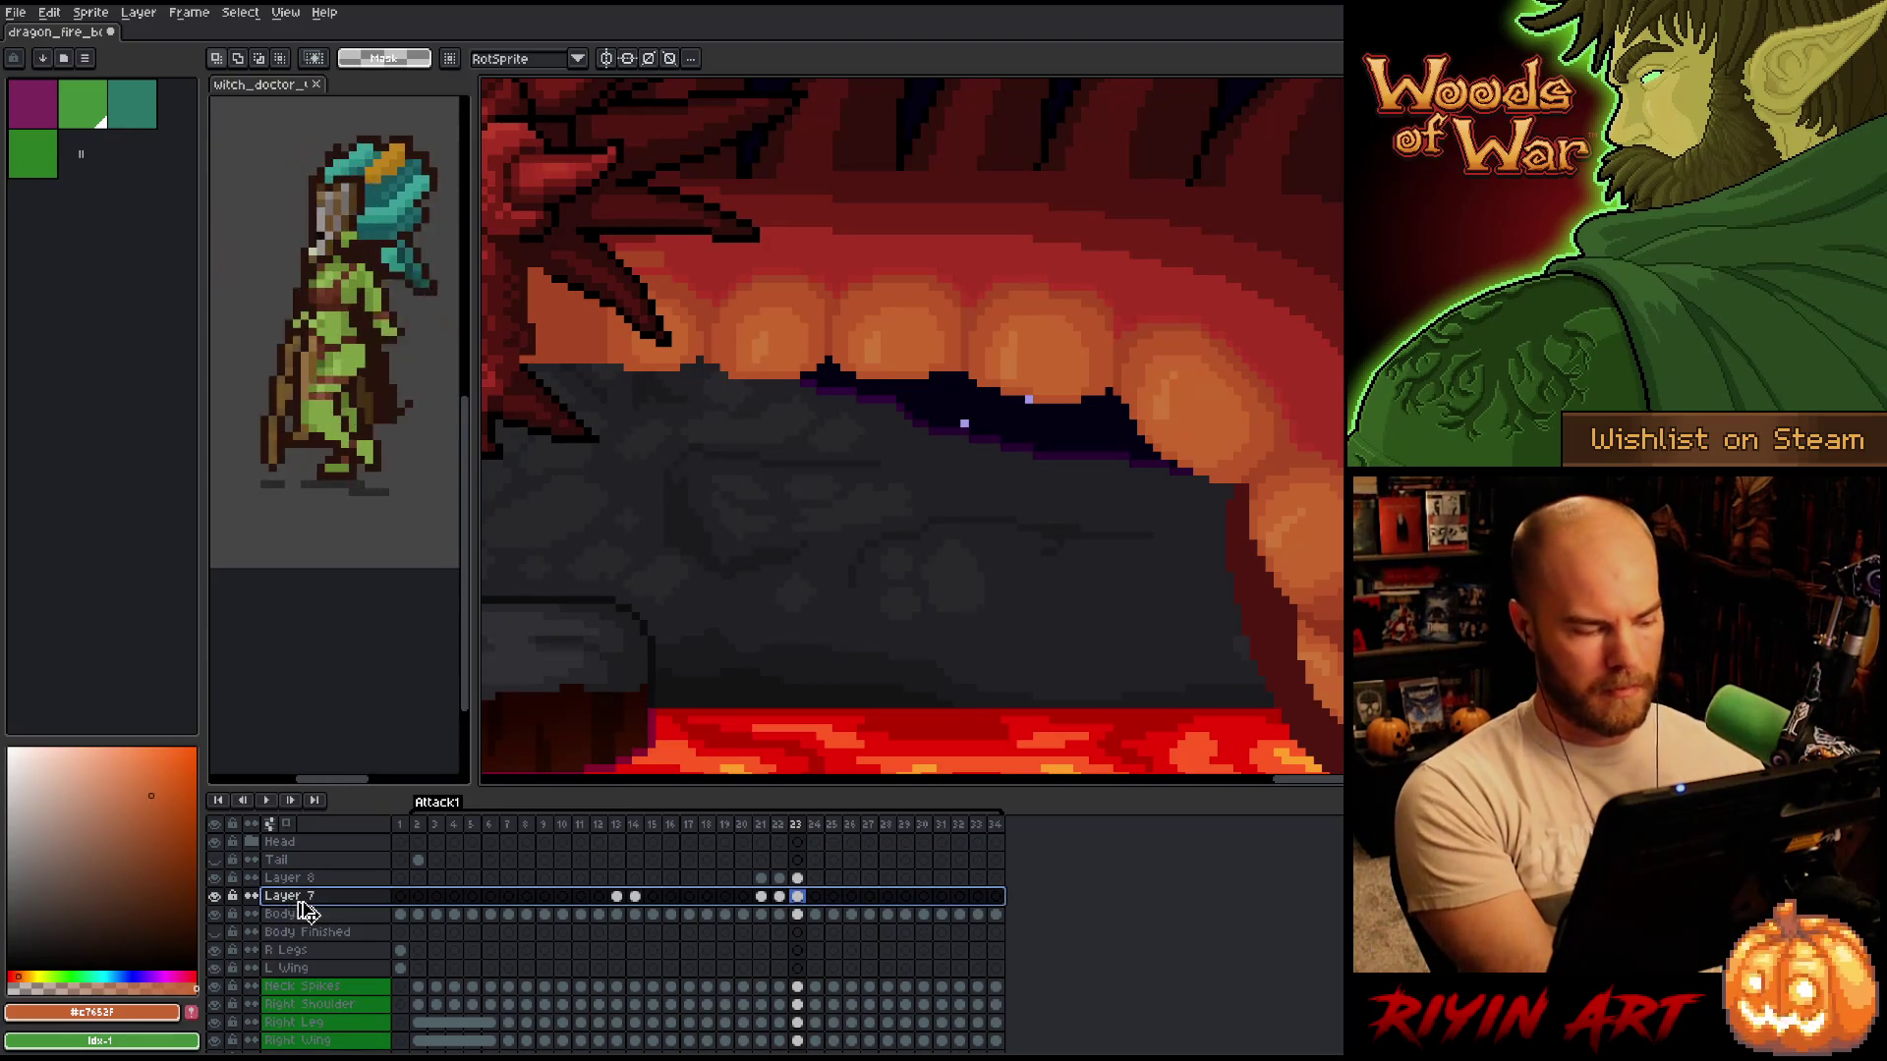
pyautogui.press('Delete')
pyautogui.press('Delete')
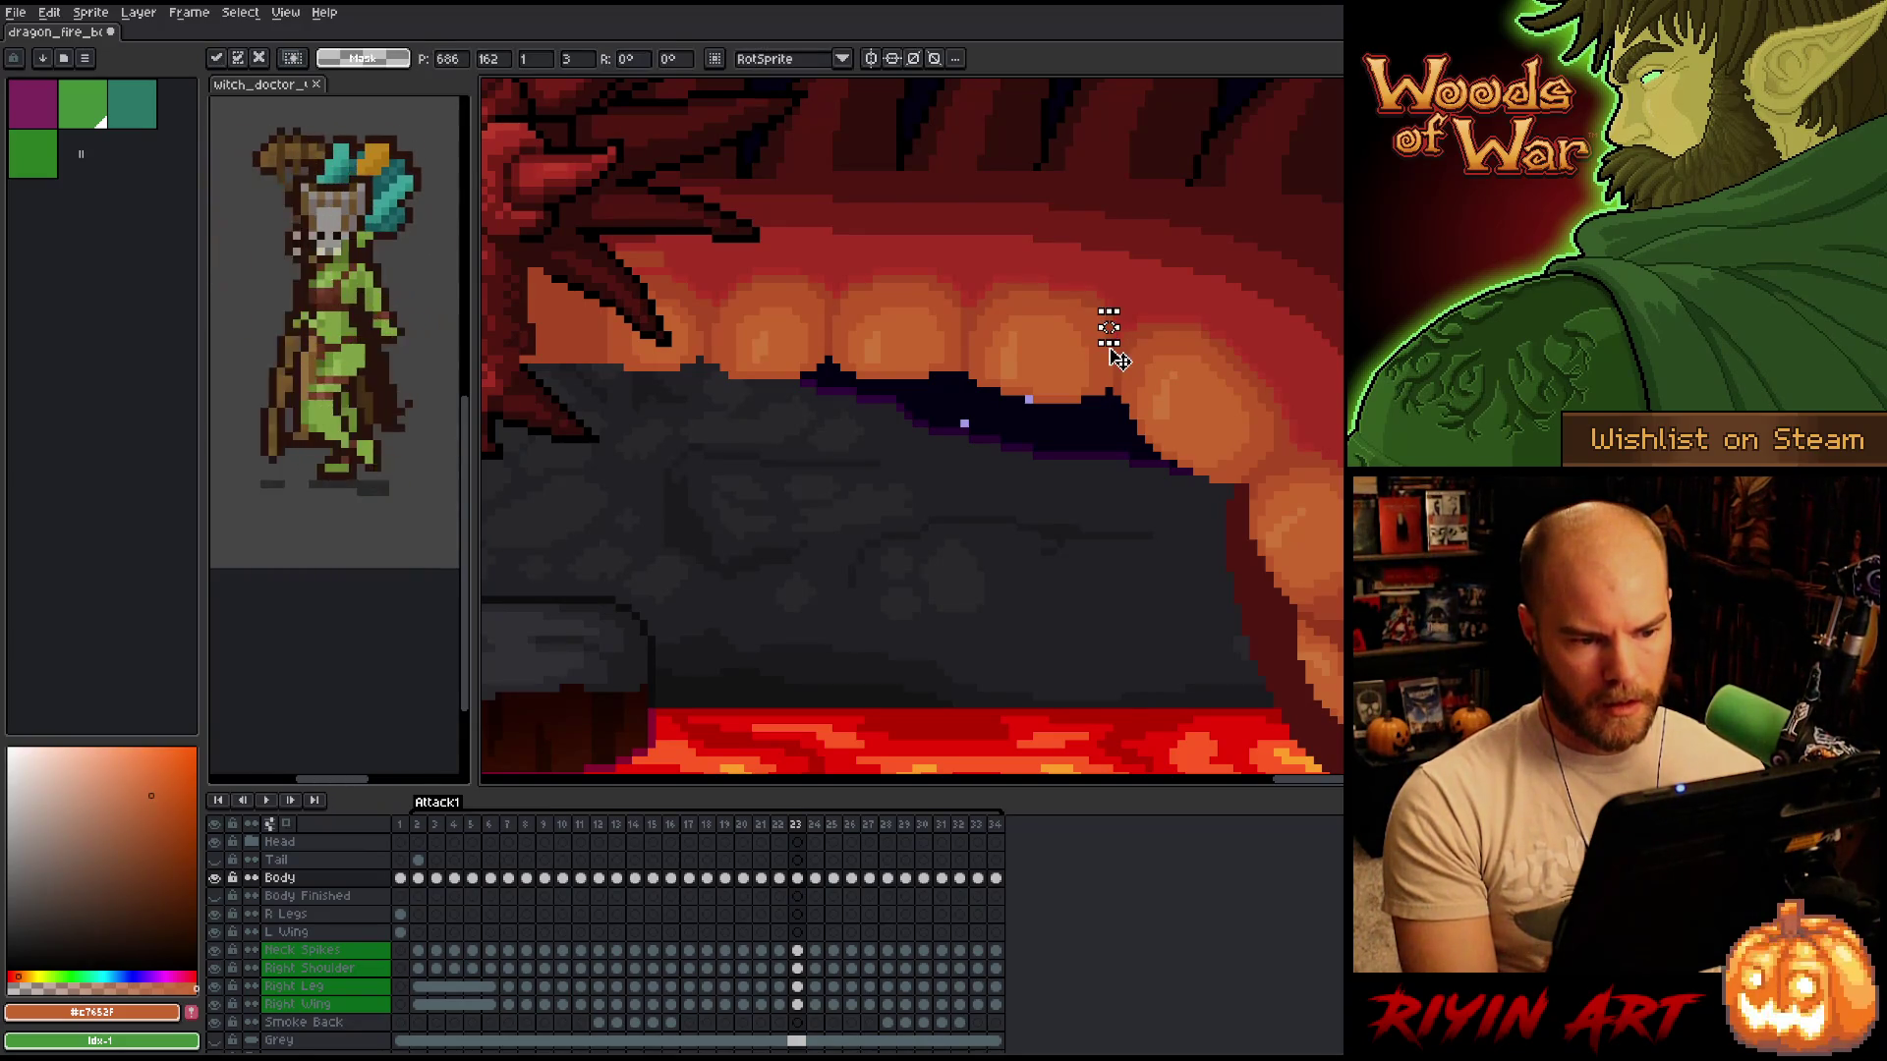
# Select a 1px column of pixels beside an upper tooth and nudge it right.
pyautogui.moveTo(1108, 305); pyautogui.dragTo(1109, 356)
pyautogui.click(1111, 334)
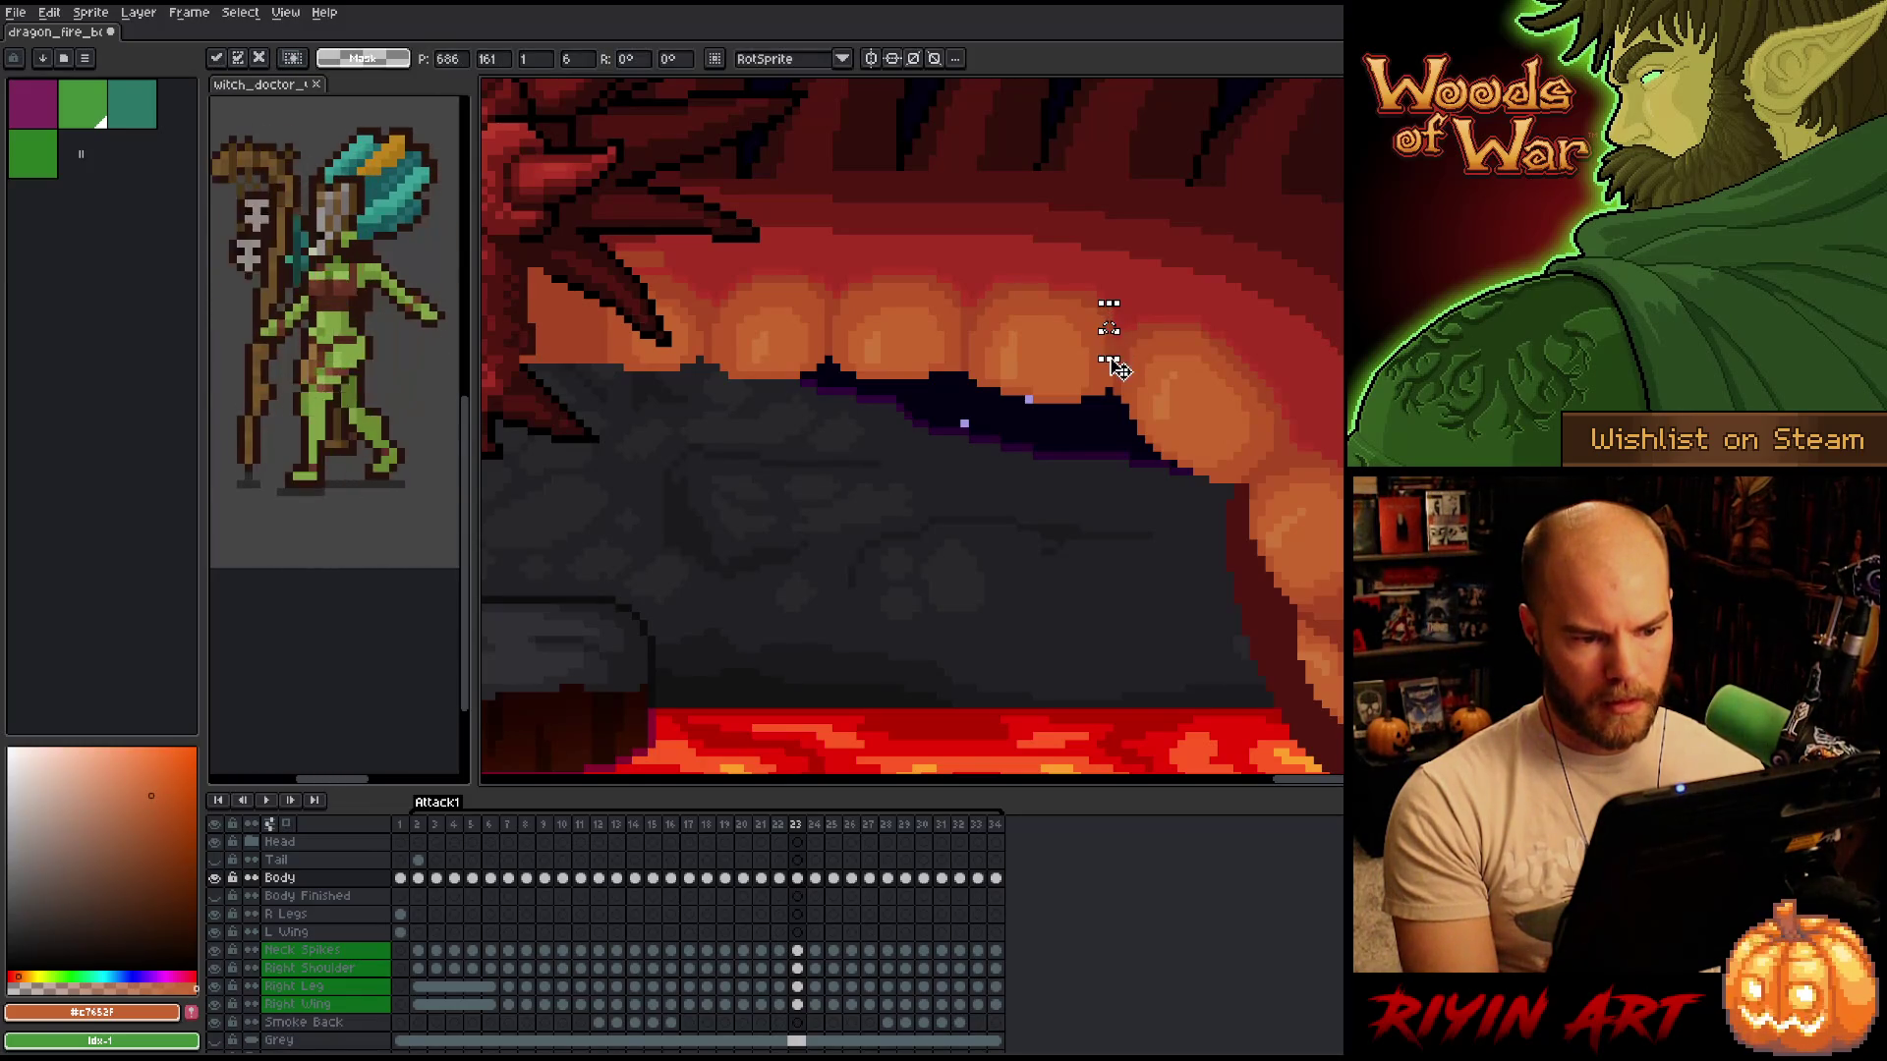
pyautogui.click(1116, 331)
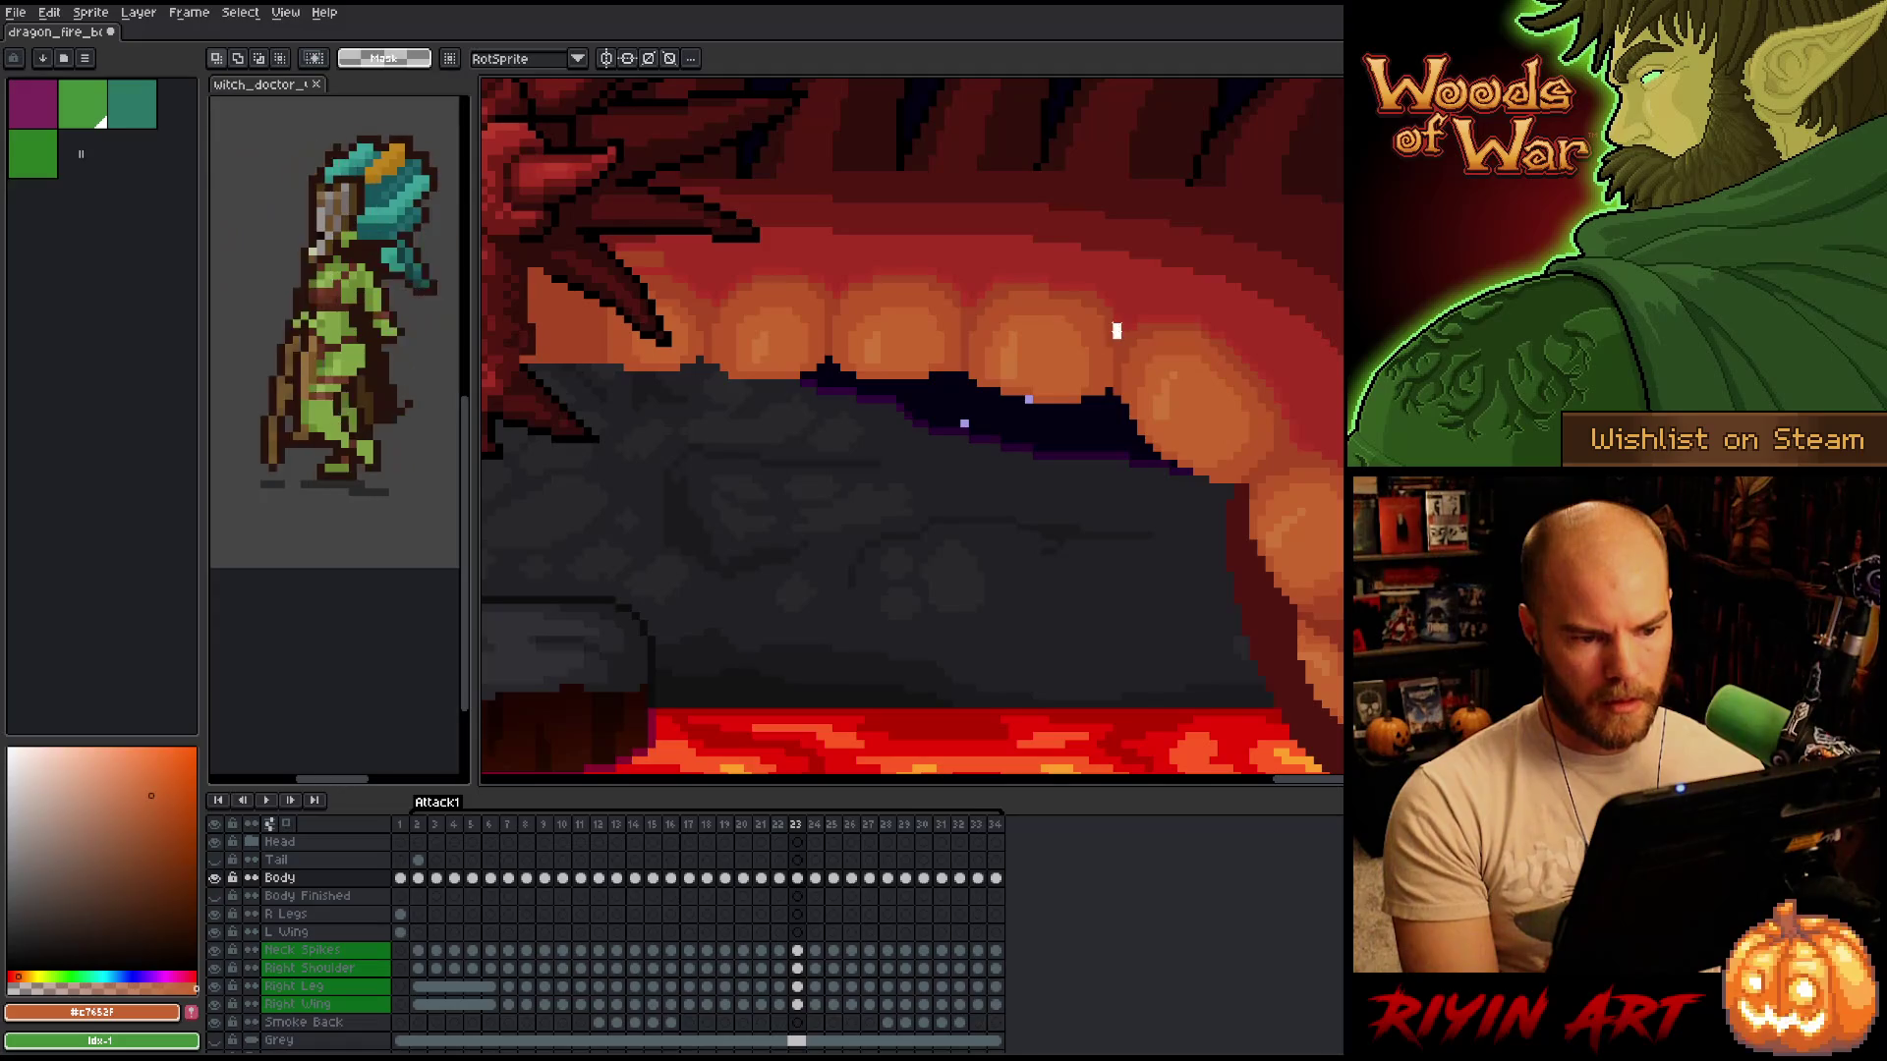
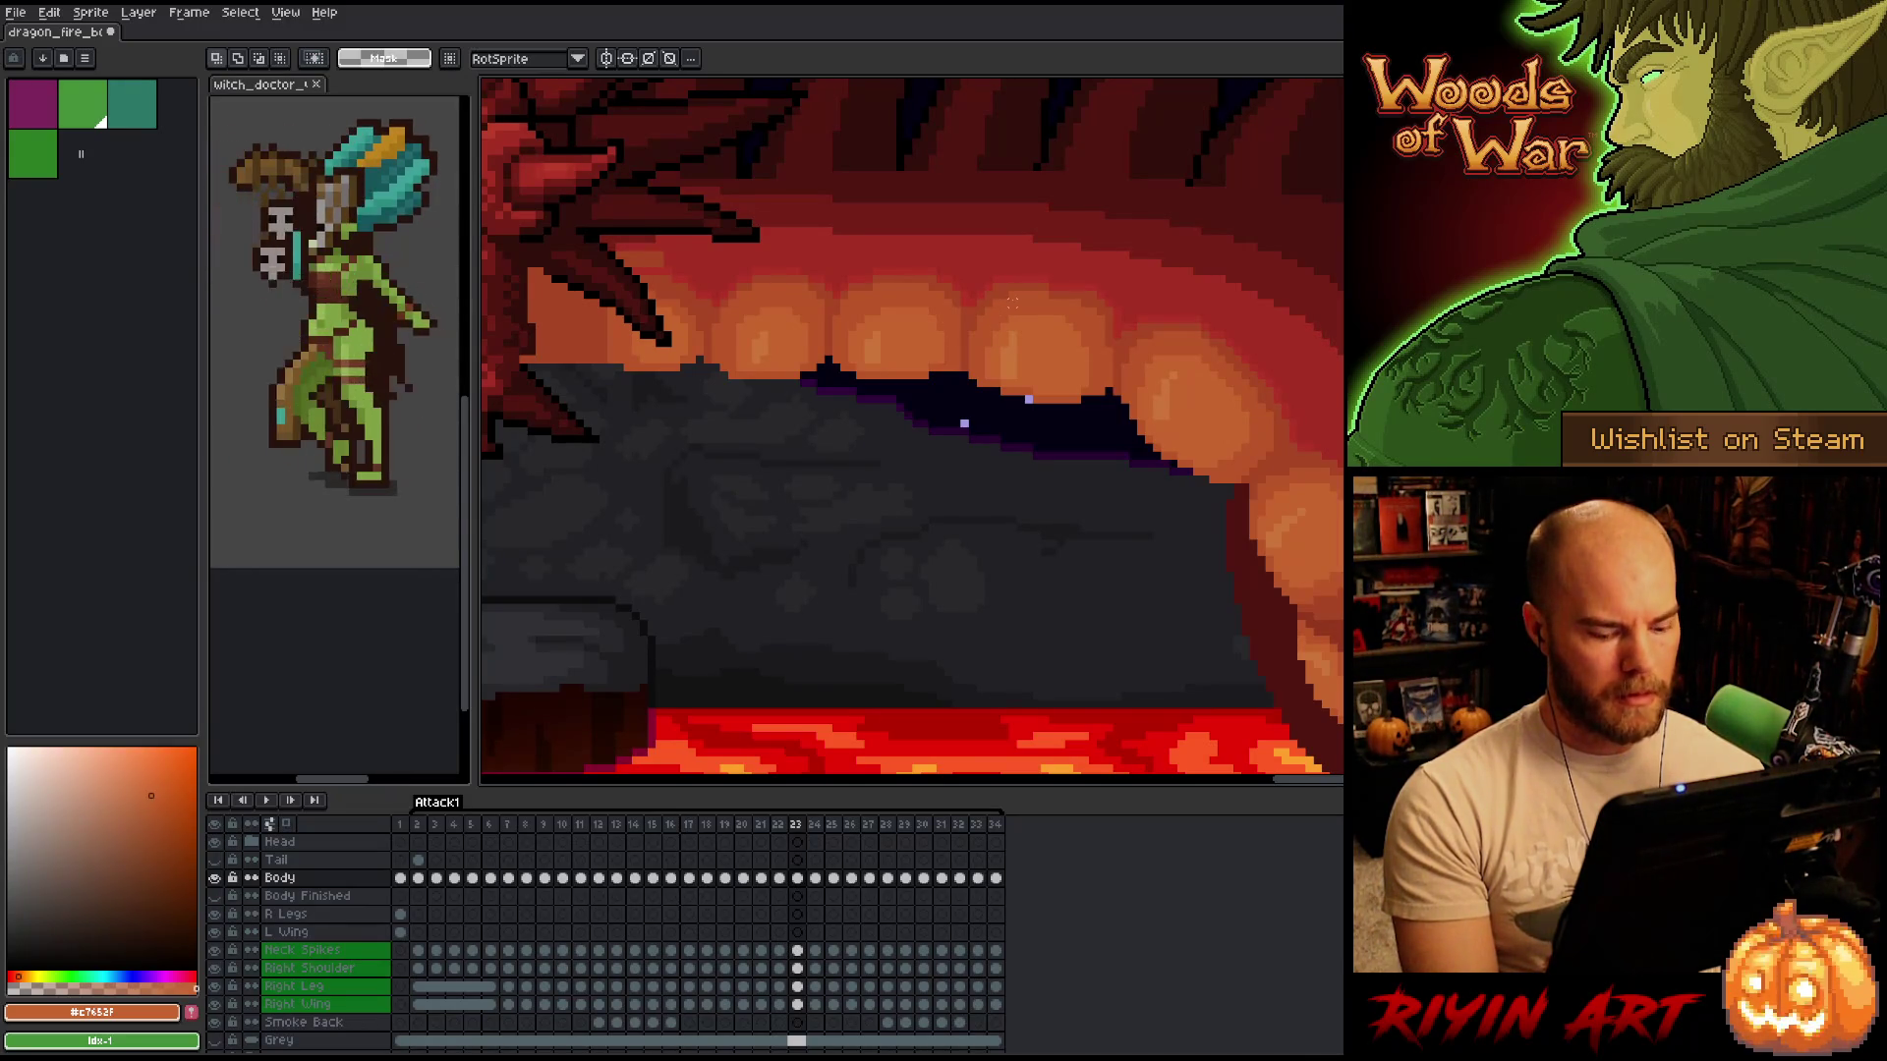
# Flick between frames 22, 23 and 24 to compare the dragon's pose, ending on frame 21.
pyautogui.press('Left')
pyautogui.press('Right')
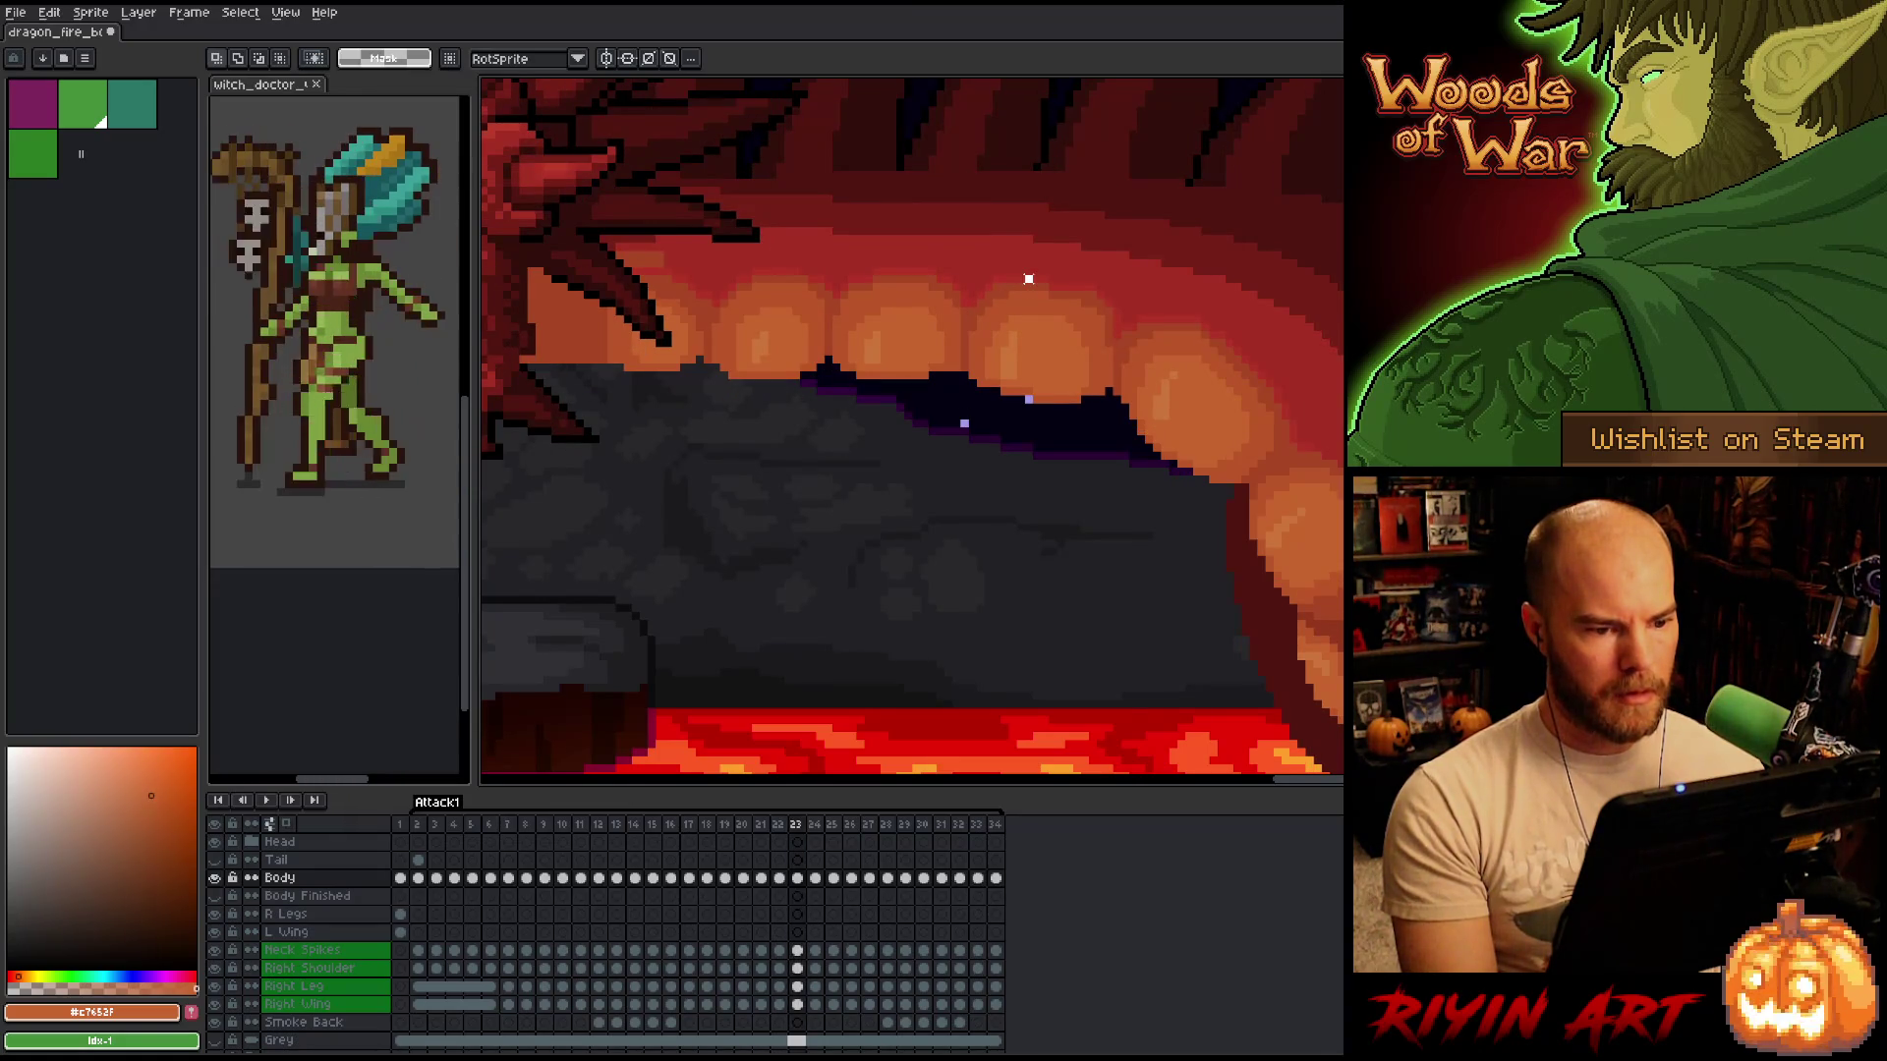
pyautogui.press('Left')
pyautogui.press('Right')
pyautogui.press('Right')
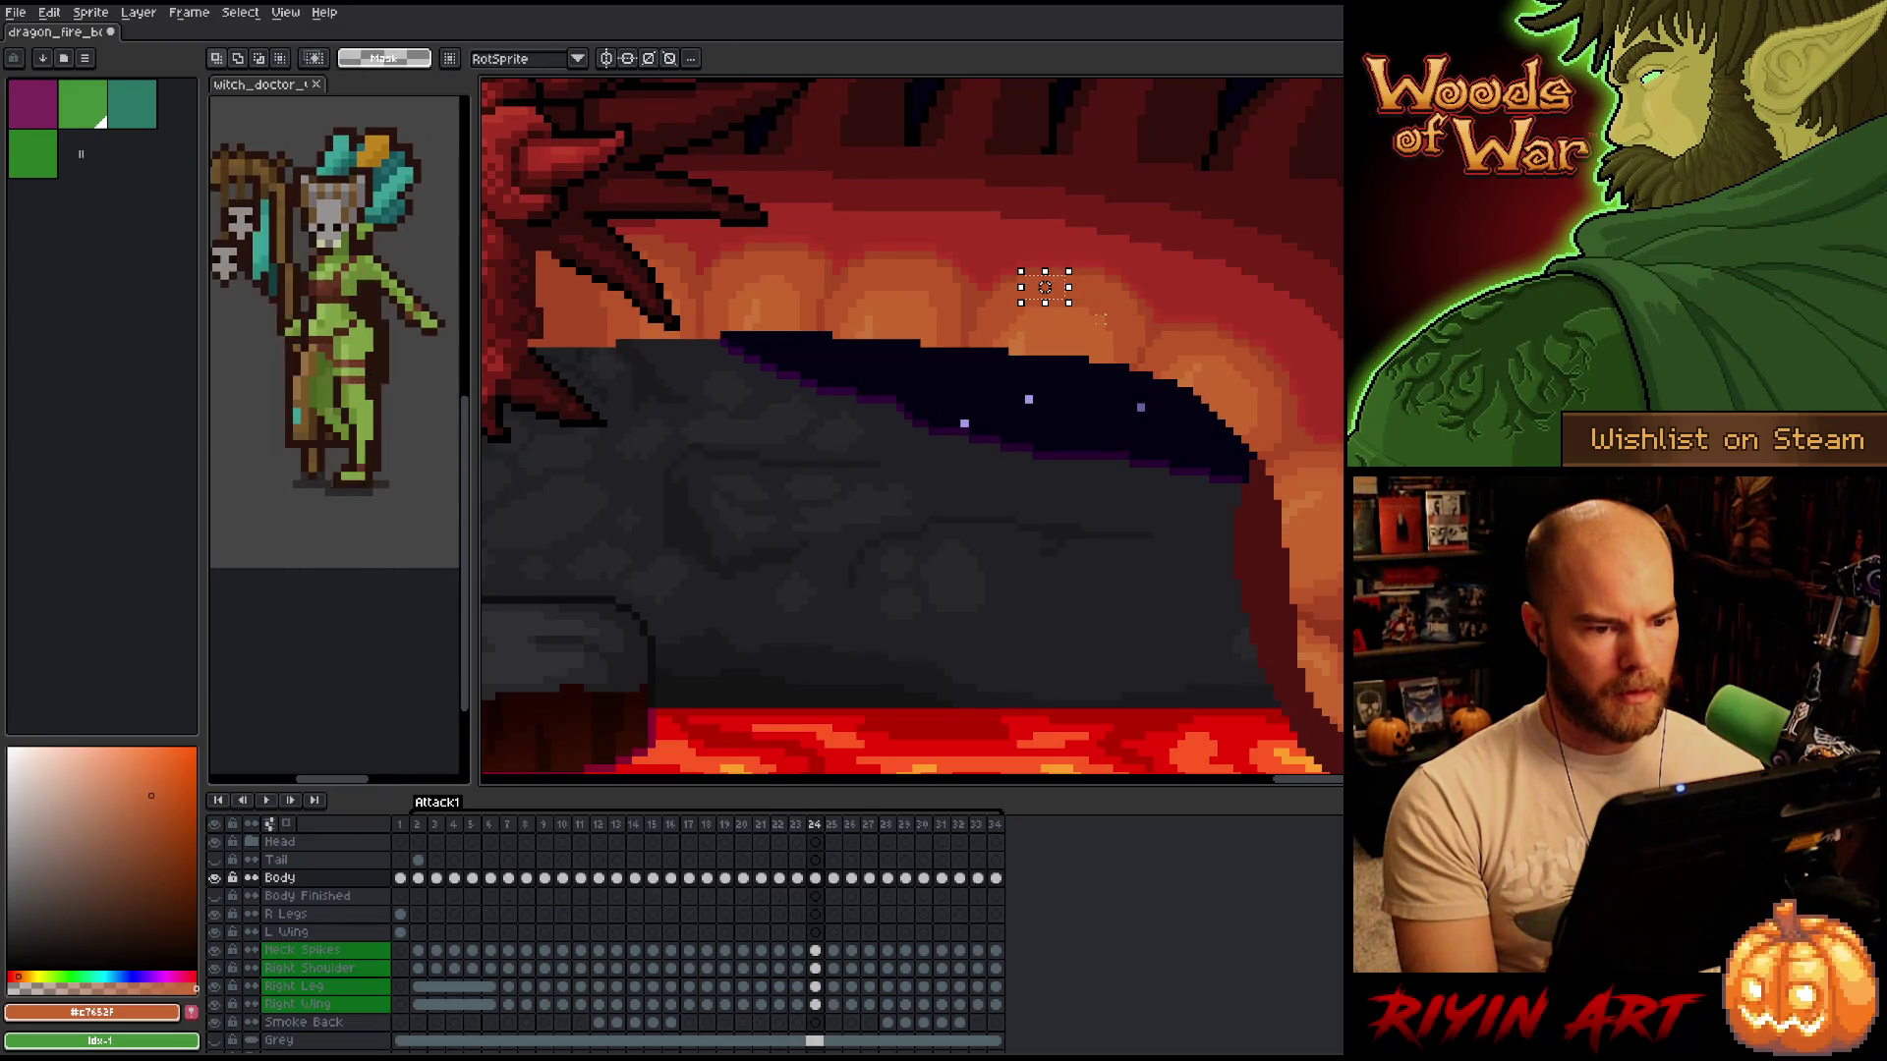
pyautogui.press('Left')
pyautogui.press('Left')
pyautogui.press('Right')
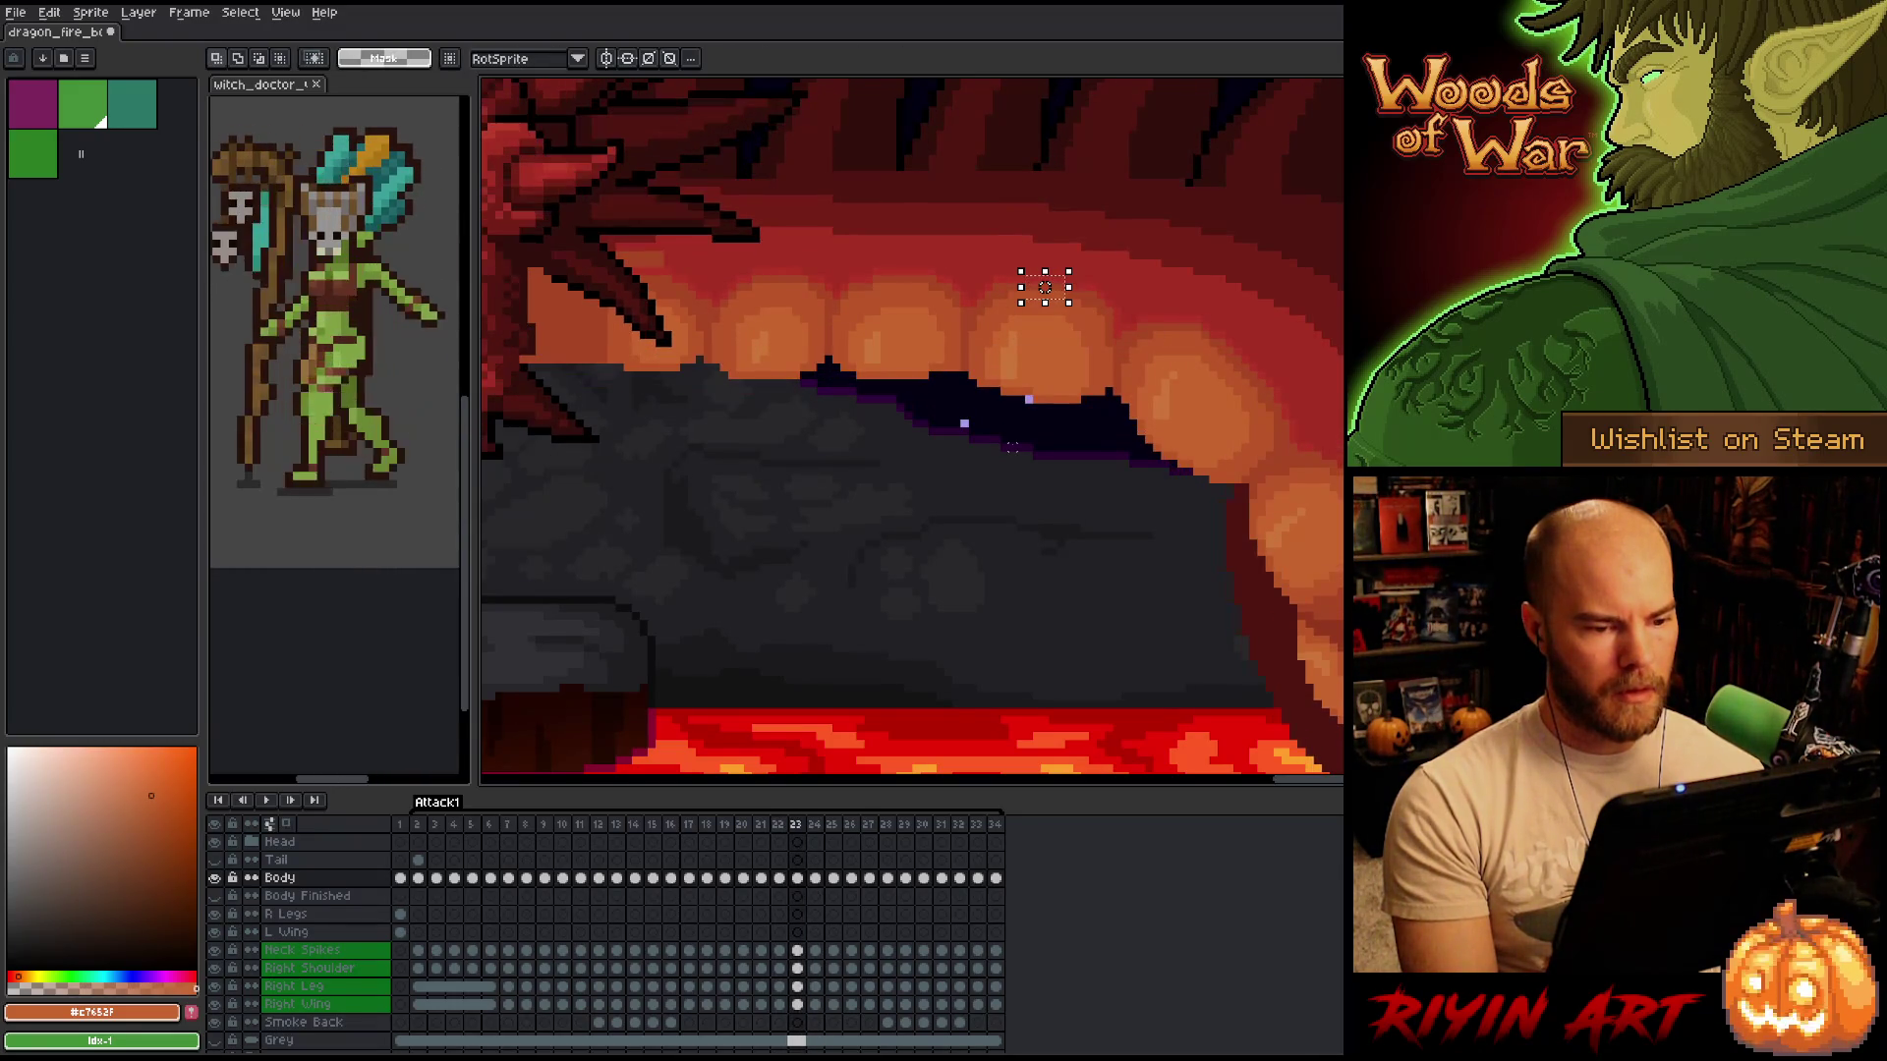
pyautogui.press('Left')
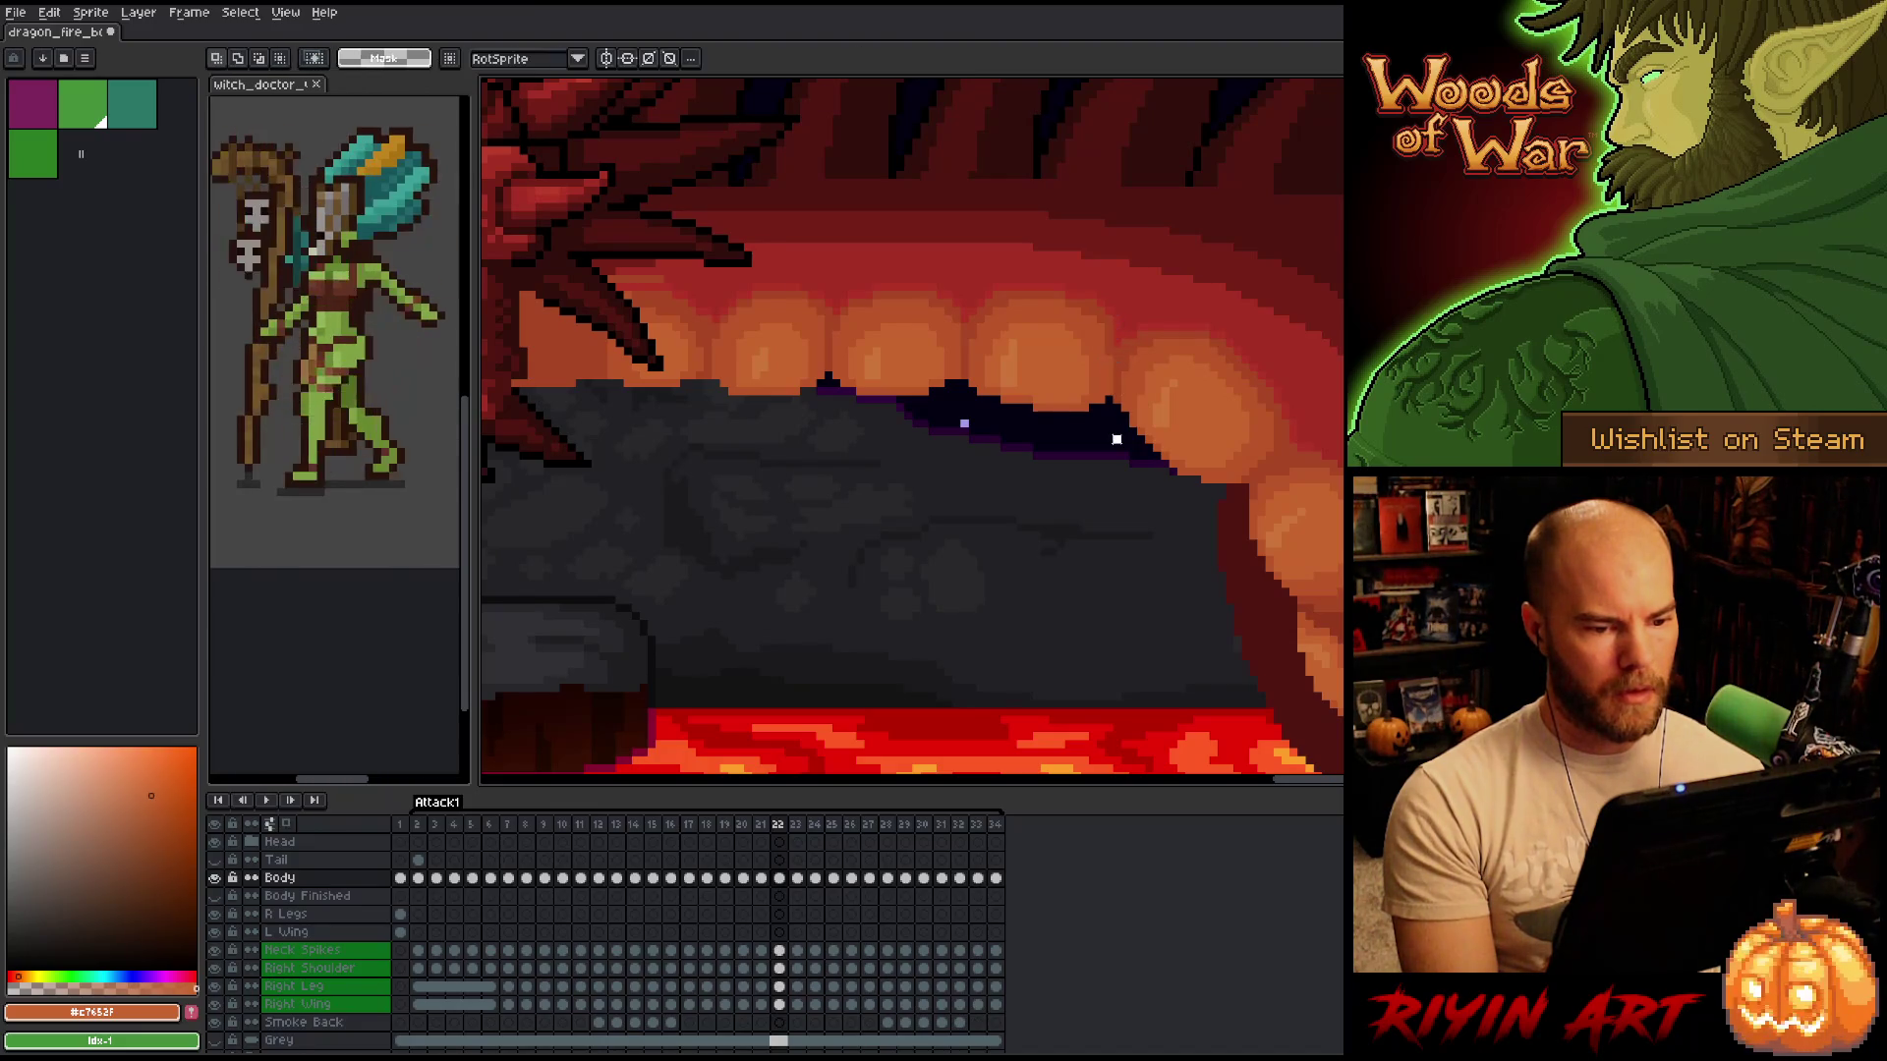
pyautogui.press('Left')
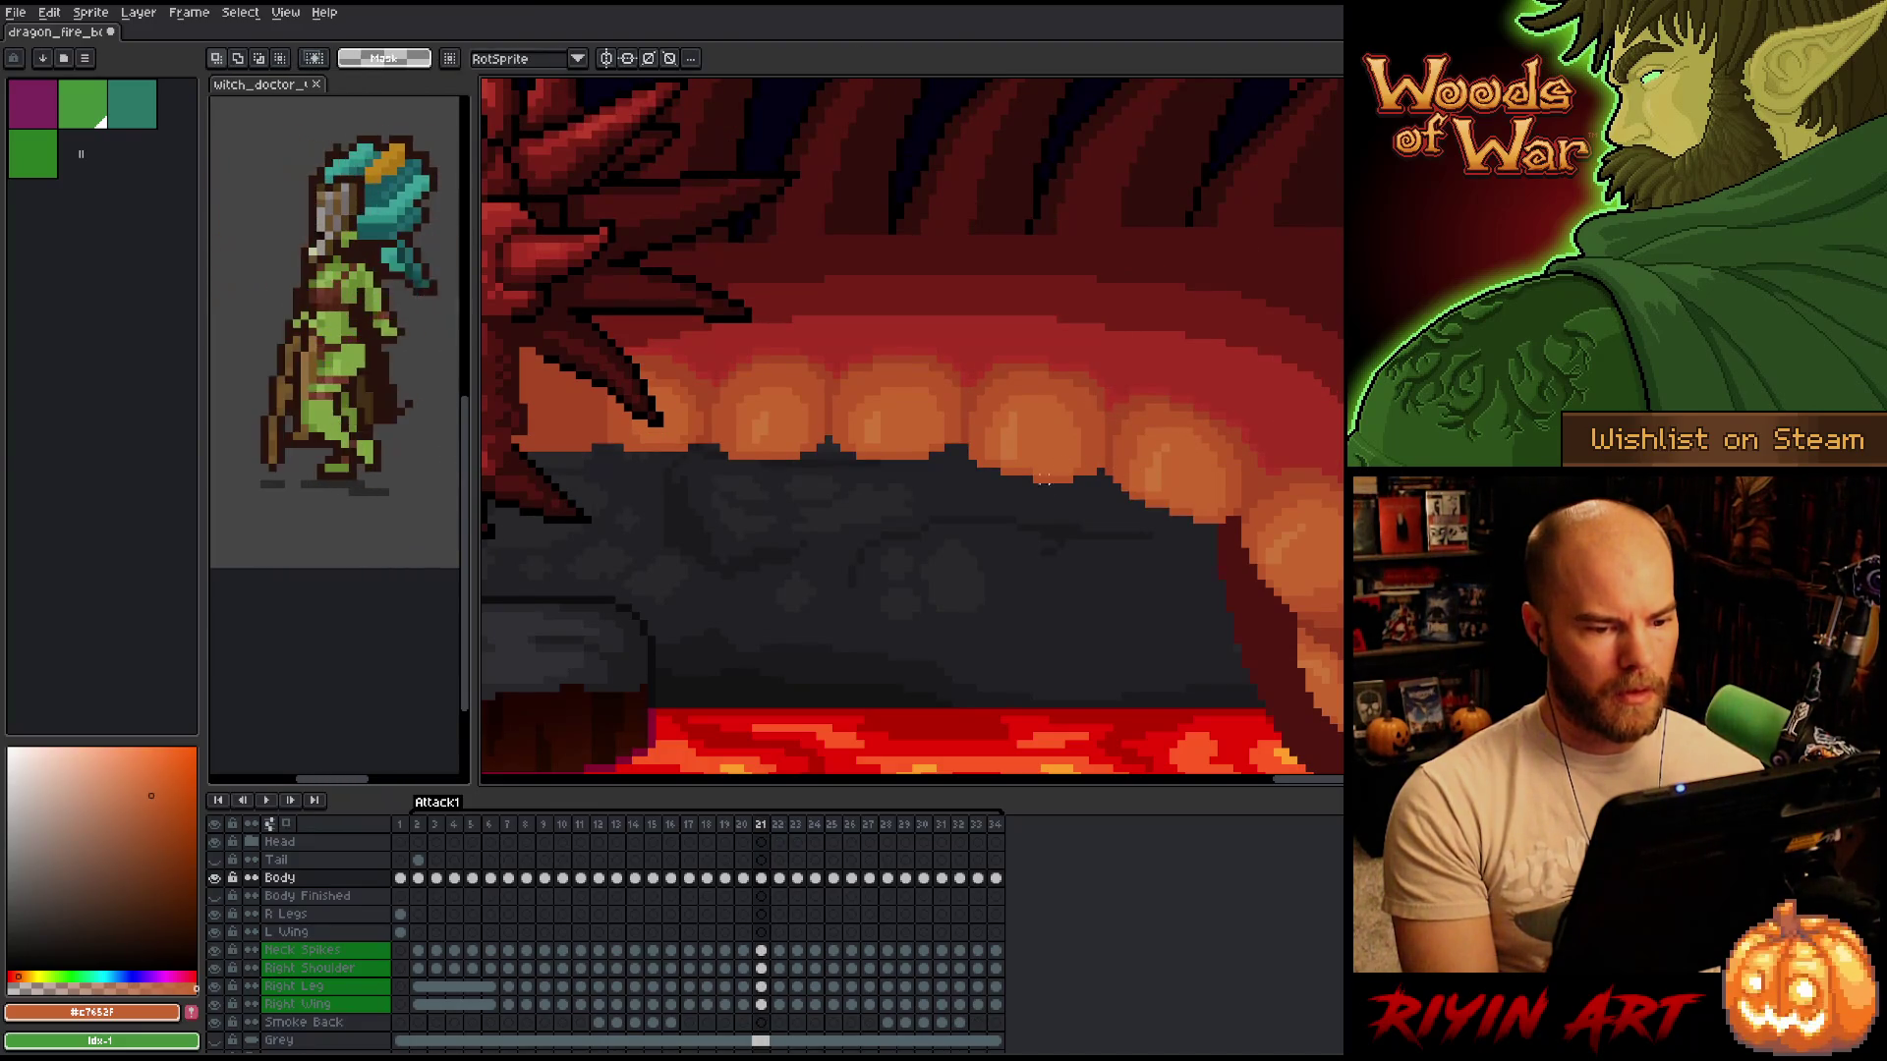
# Sample the darker orange from the dragon's teeth and step back through frames 20–17 to compare poses.
pyautogui.keyDown('alt'); pyautogui.click(1108, 415); pyautogui.keyUp('alt')
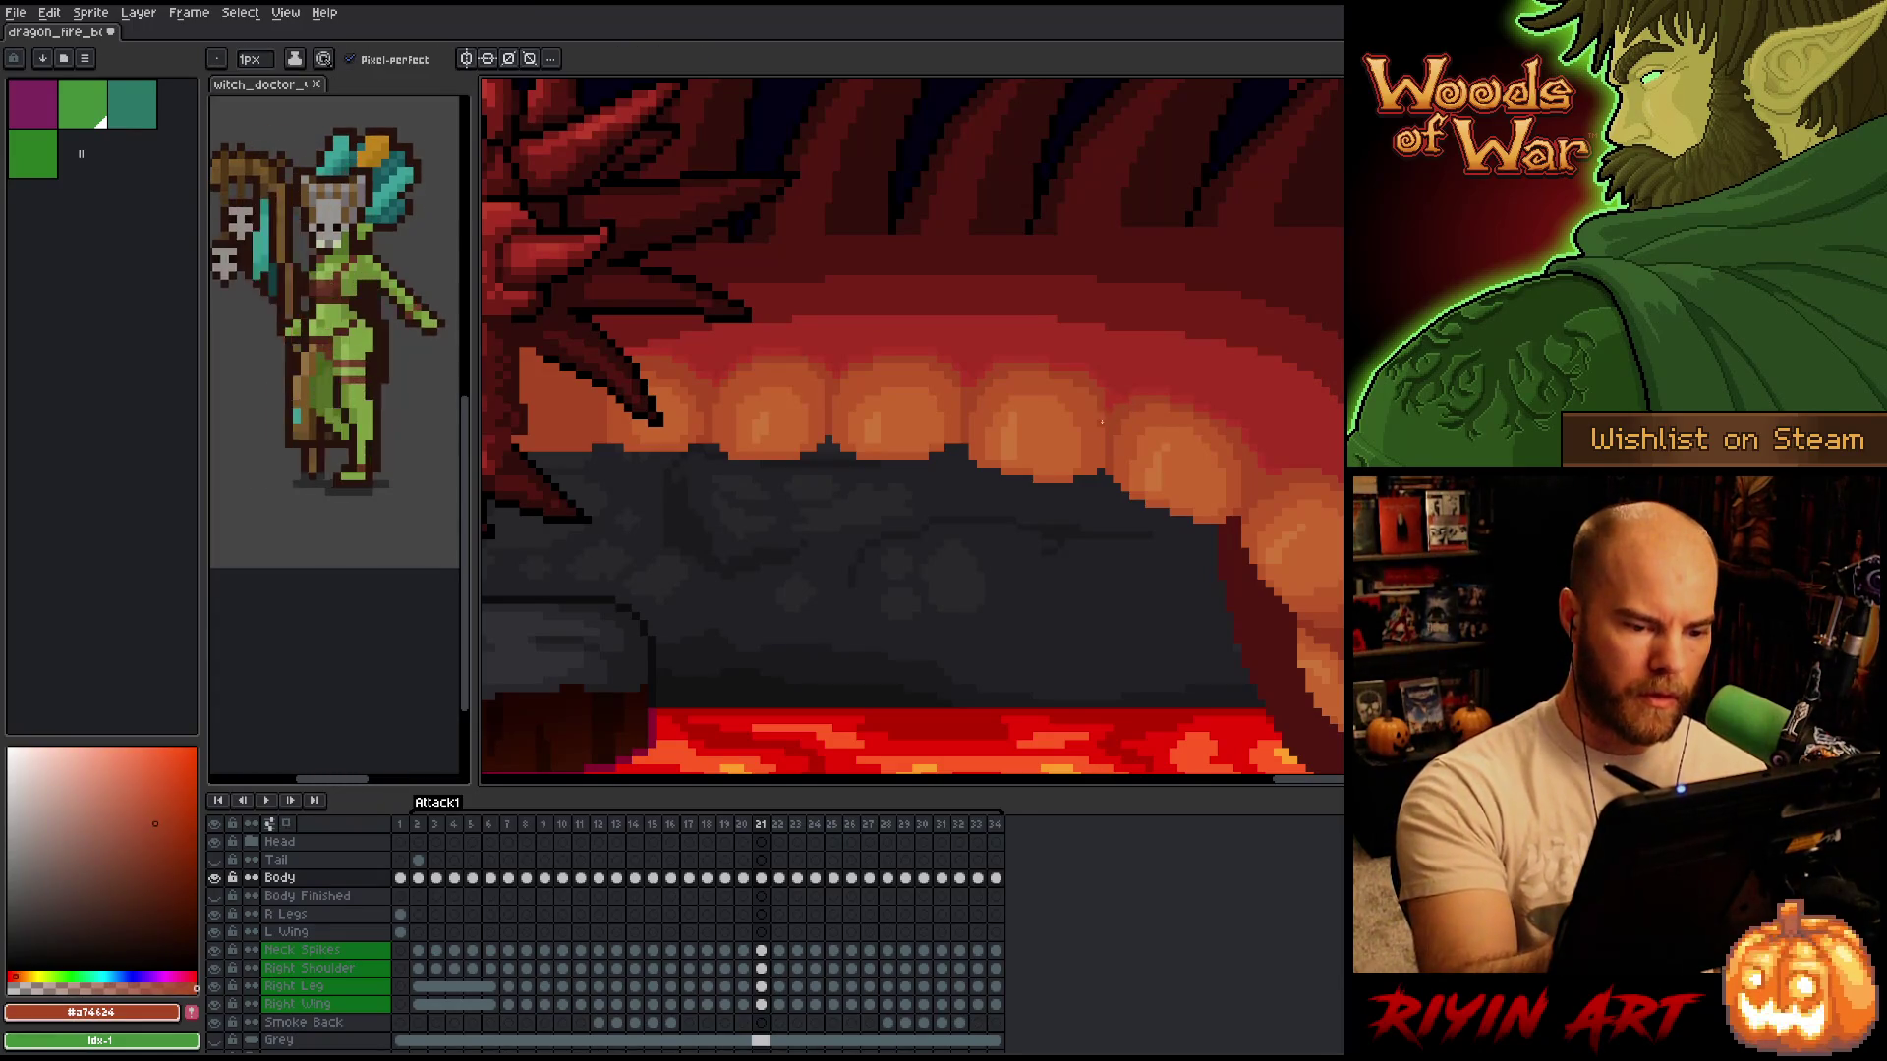
pyautogui.press('Left')
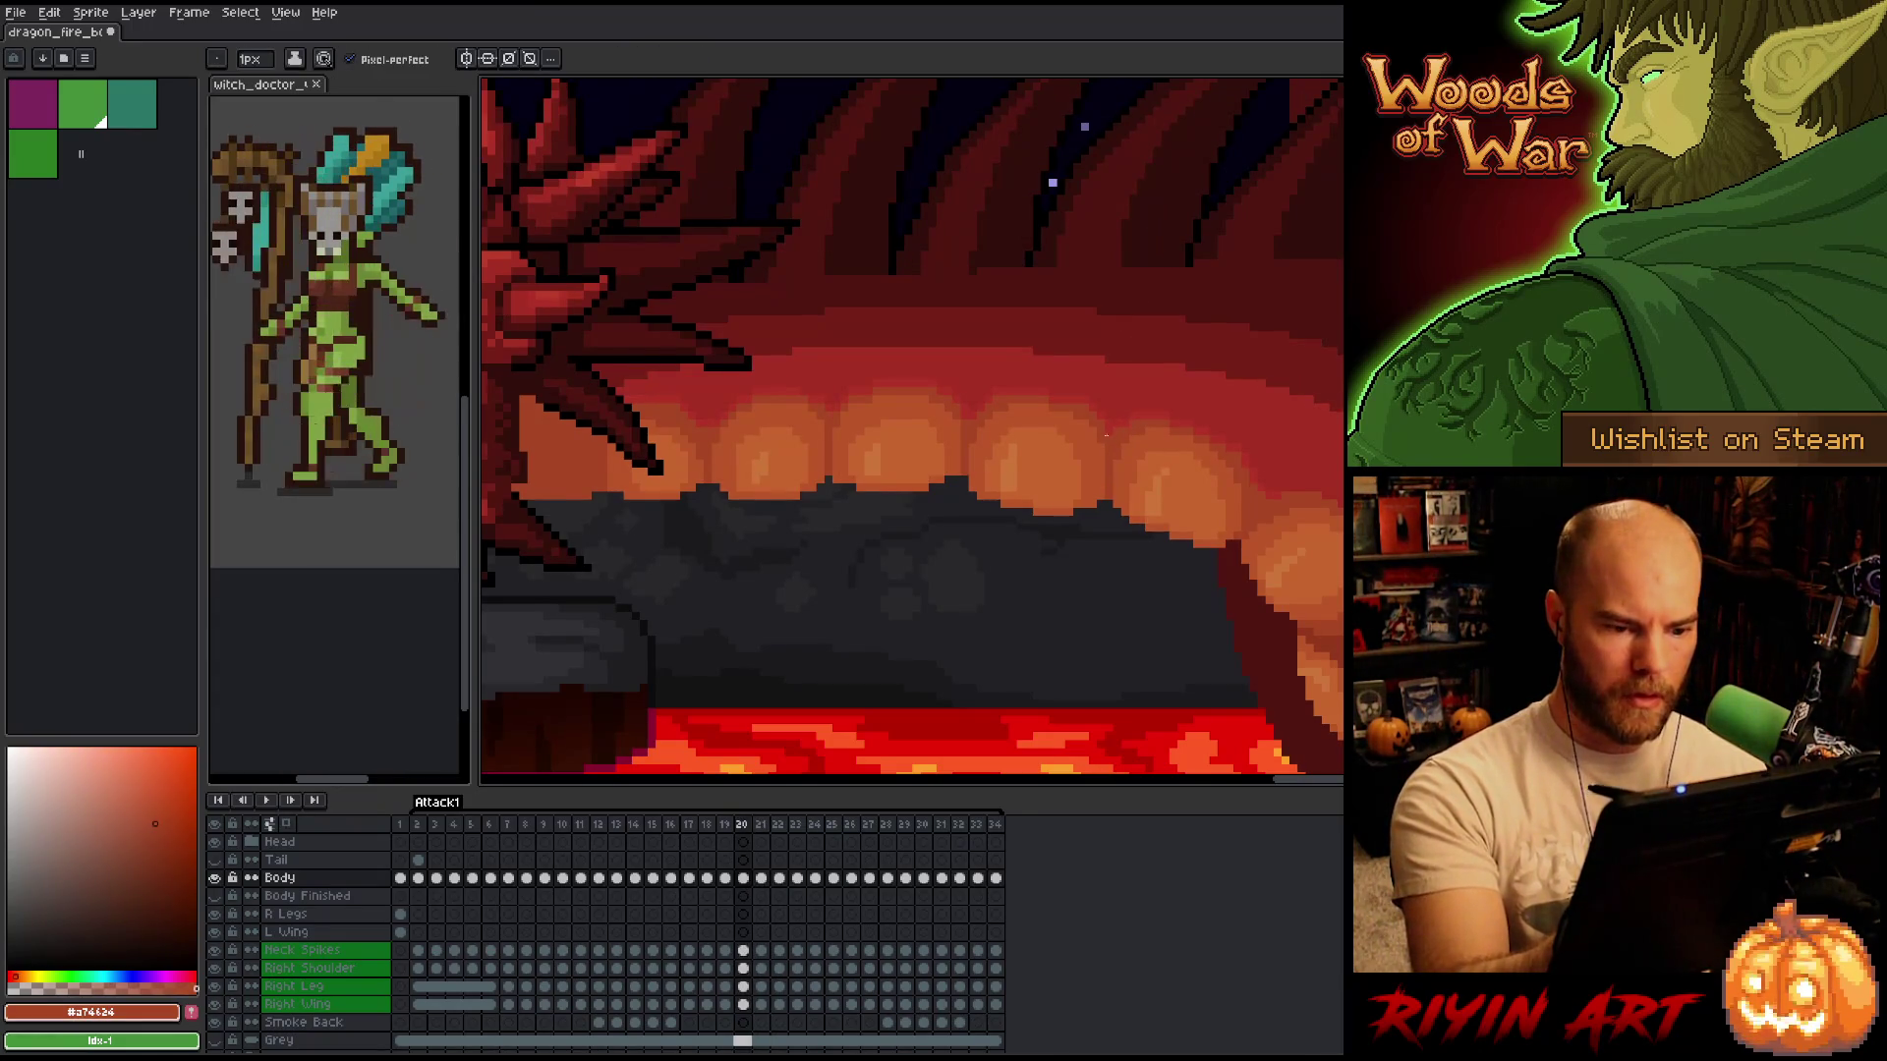
pyautogui.press('Left')
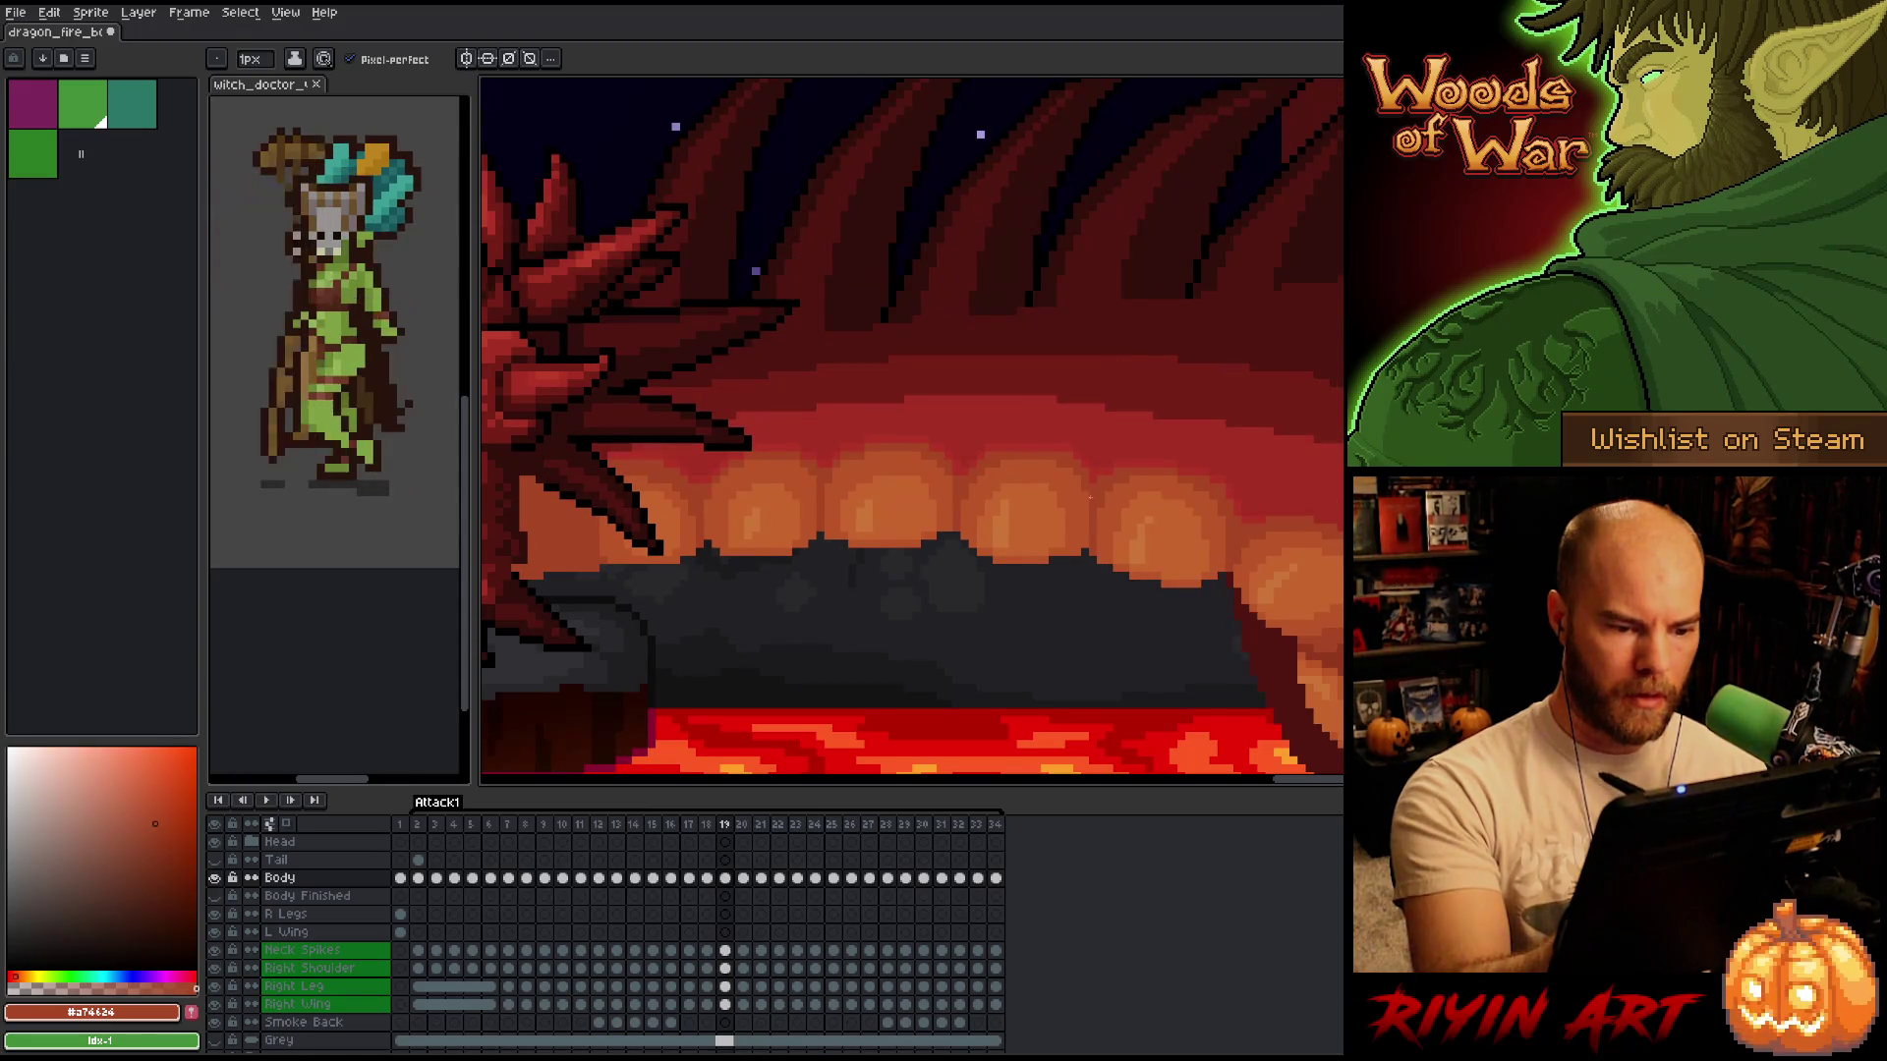
pyautogui.press('Left')
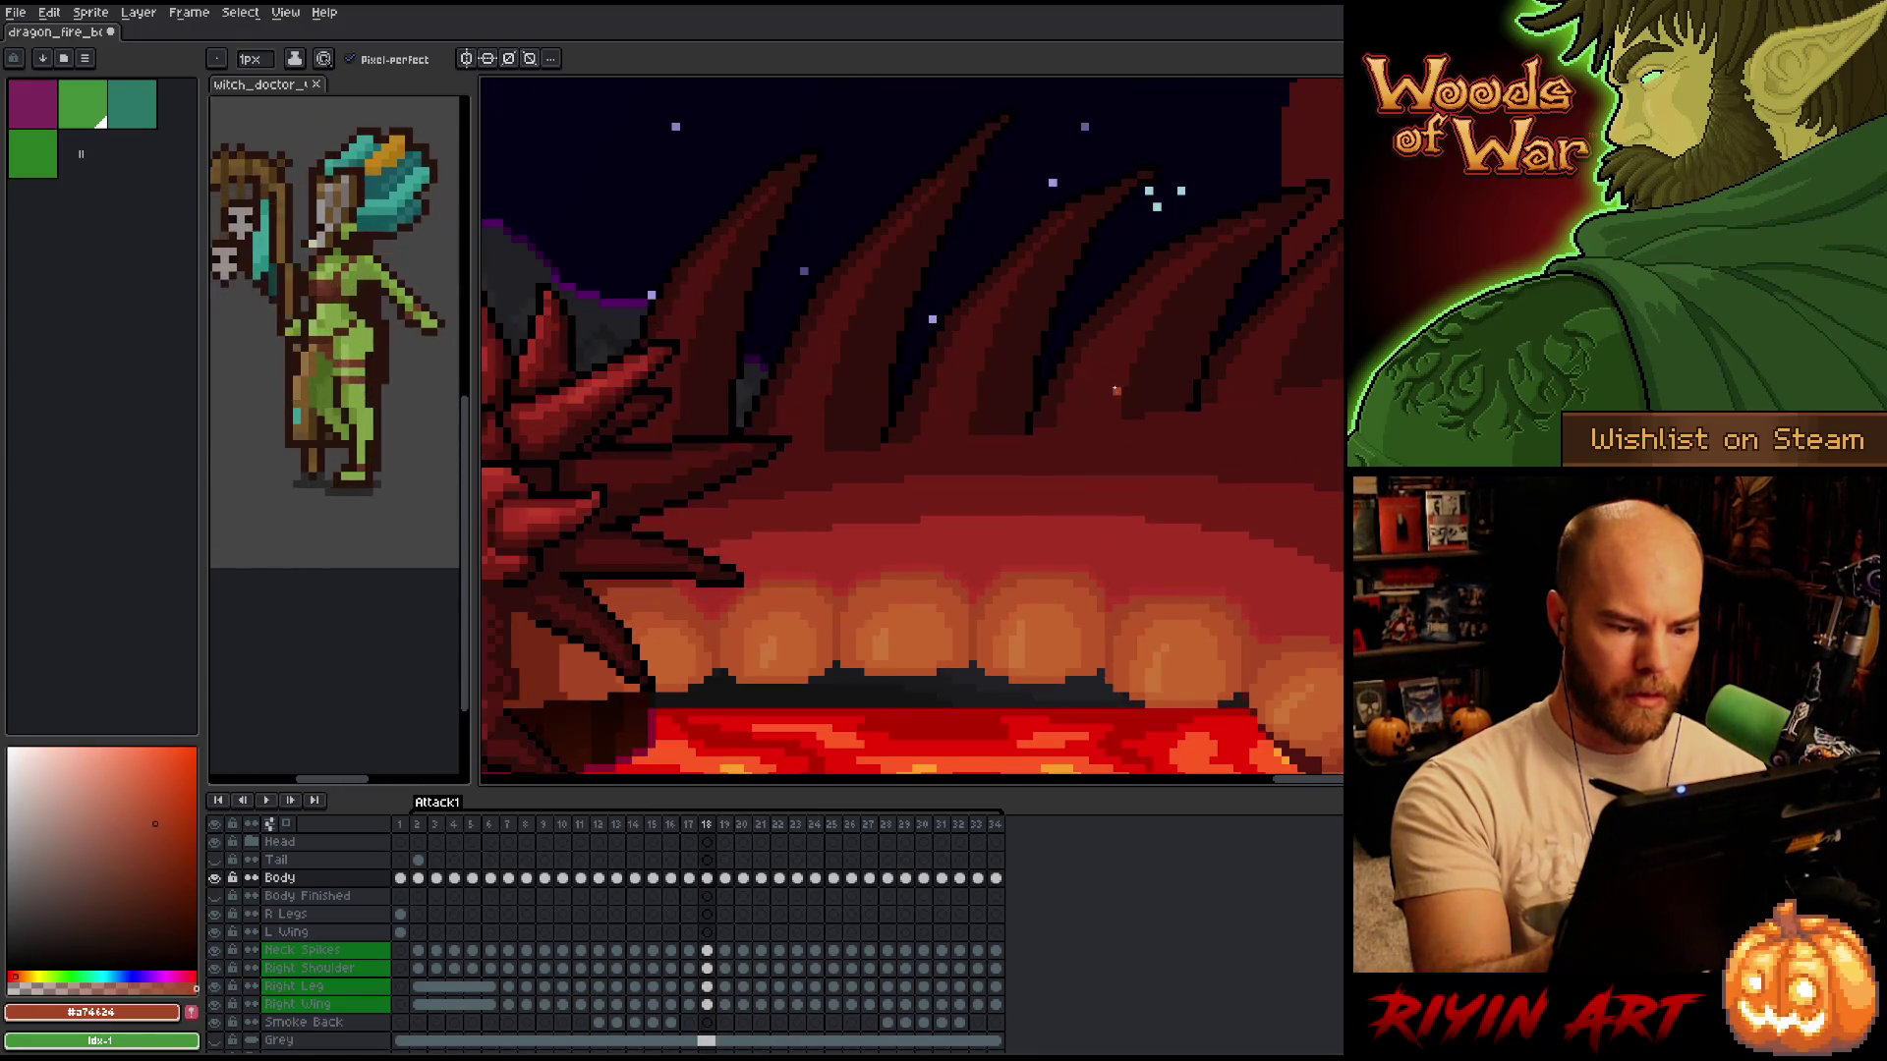
pyautogui.press('Left')
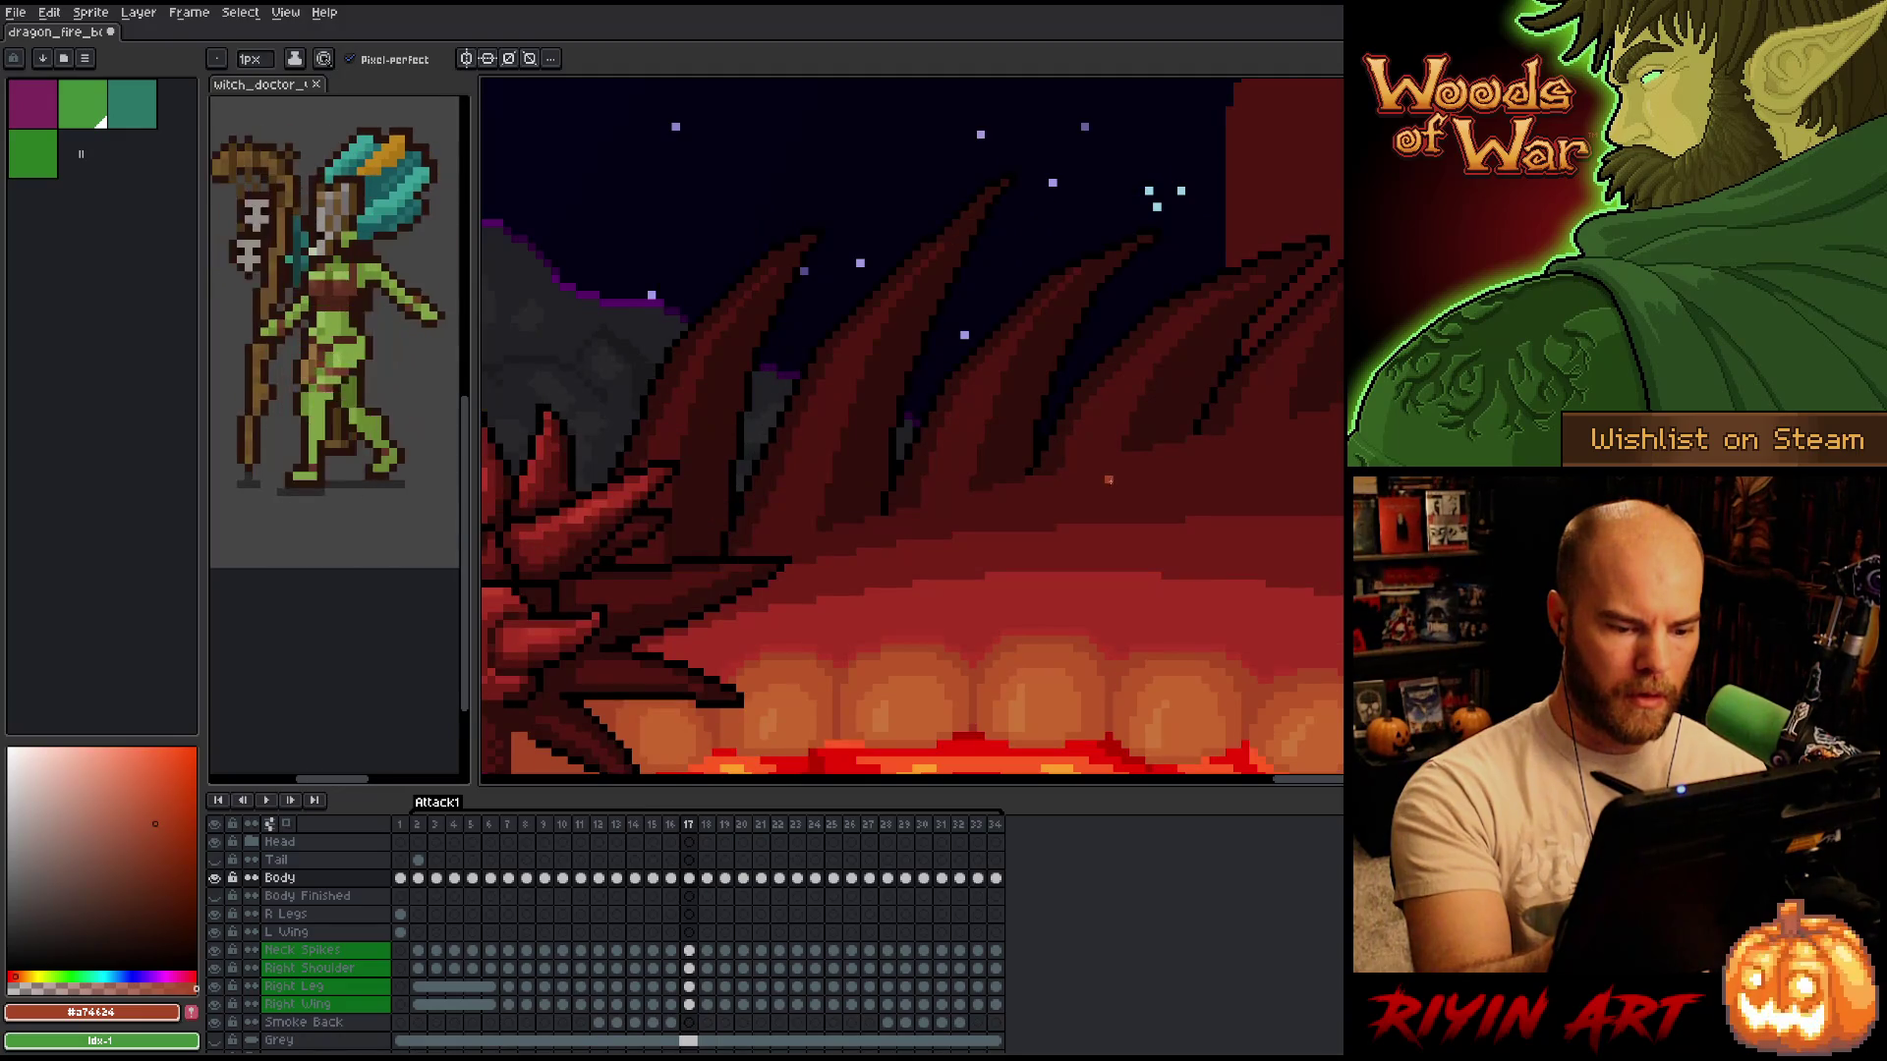
pyautogui.press('Right')
pyautogui.press('Right')
pyautogui.press('Left')
pyautogui.press('Left')
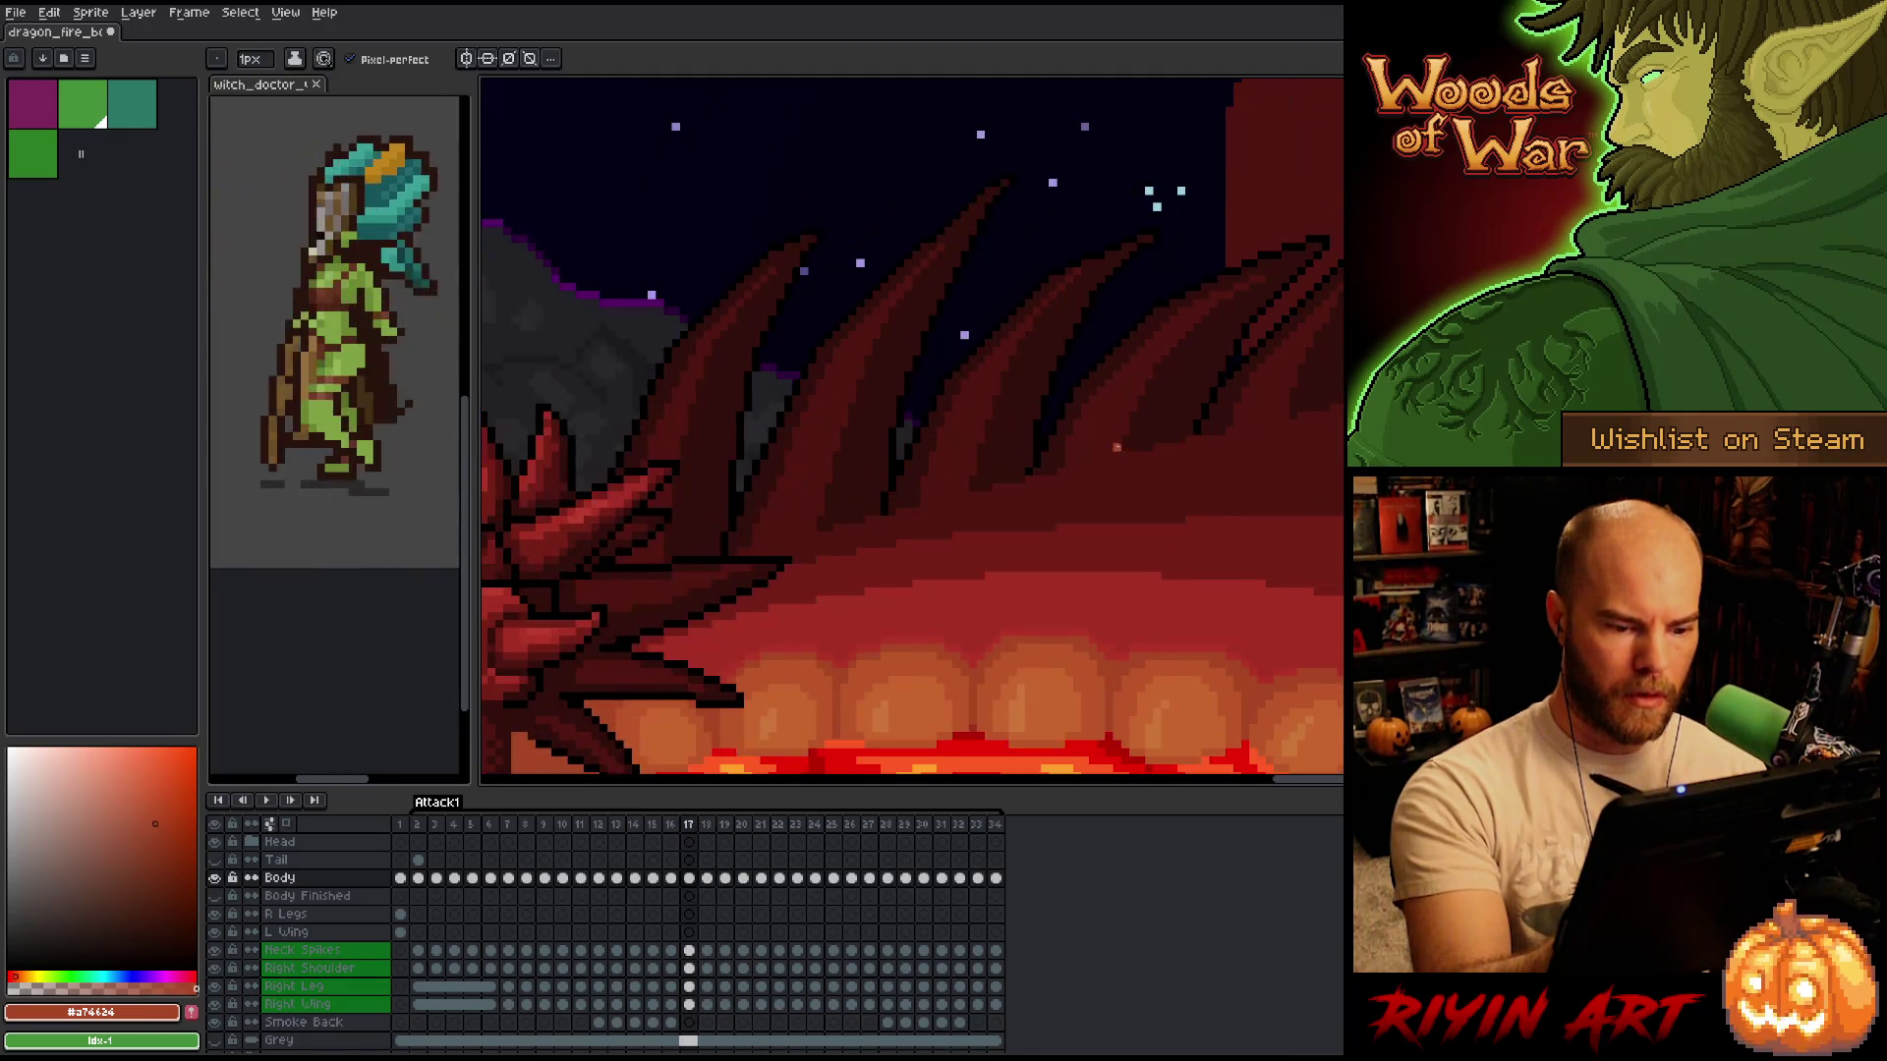
# Advance to frames 22 and 23 and flick between them repeatedly to compare.
pyautogui.press('Right')
pyautogui.press('Right')
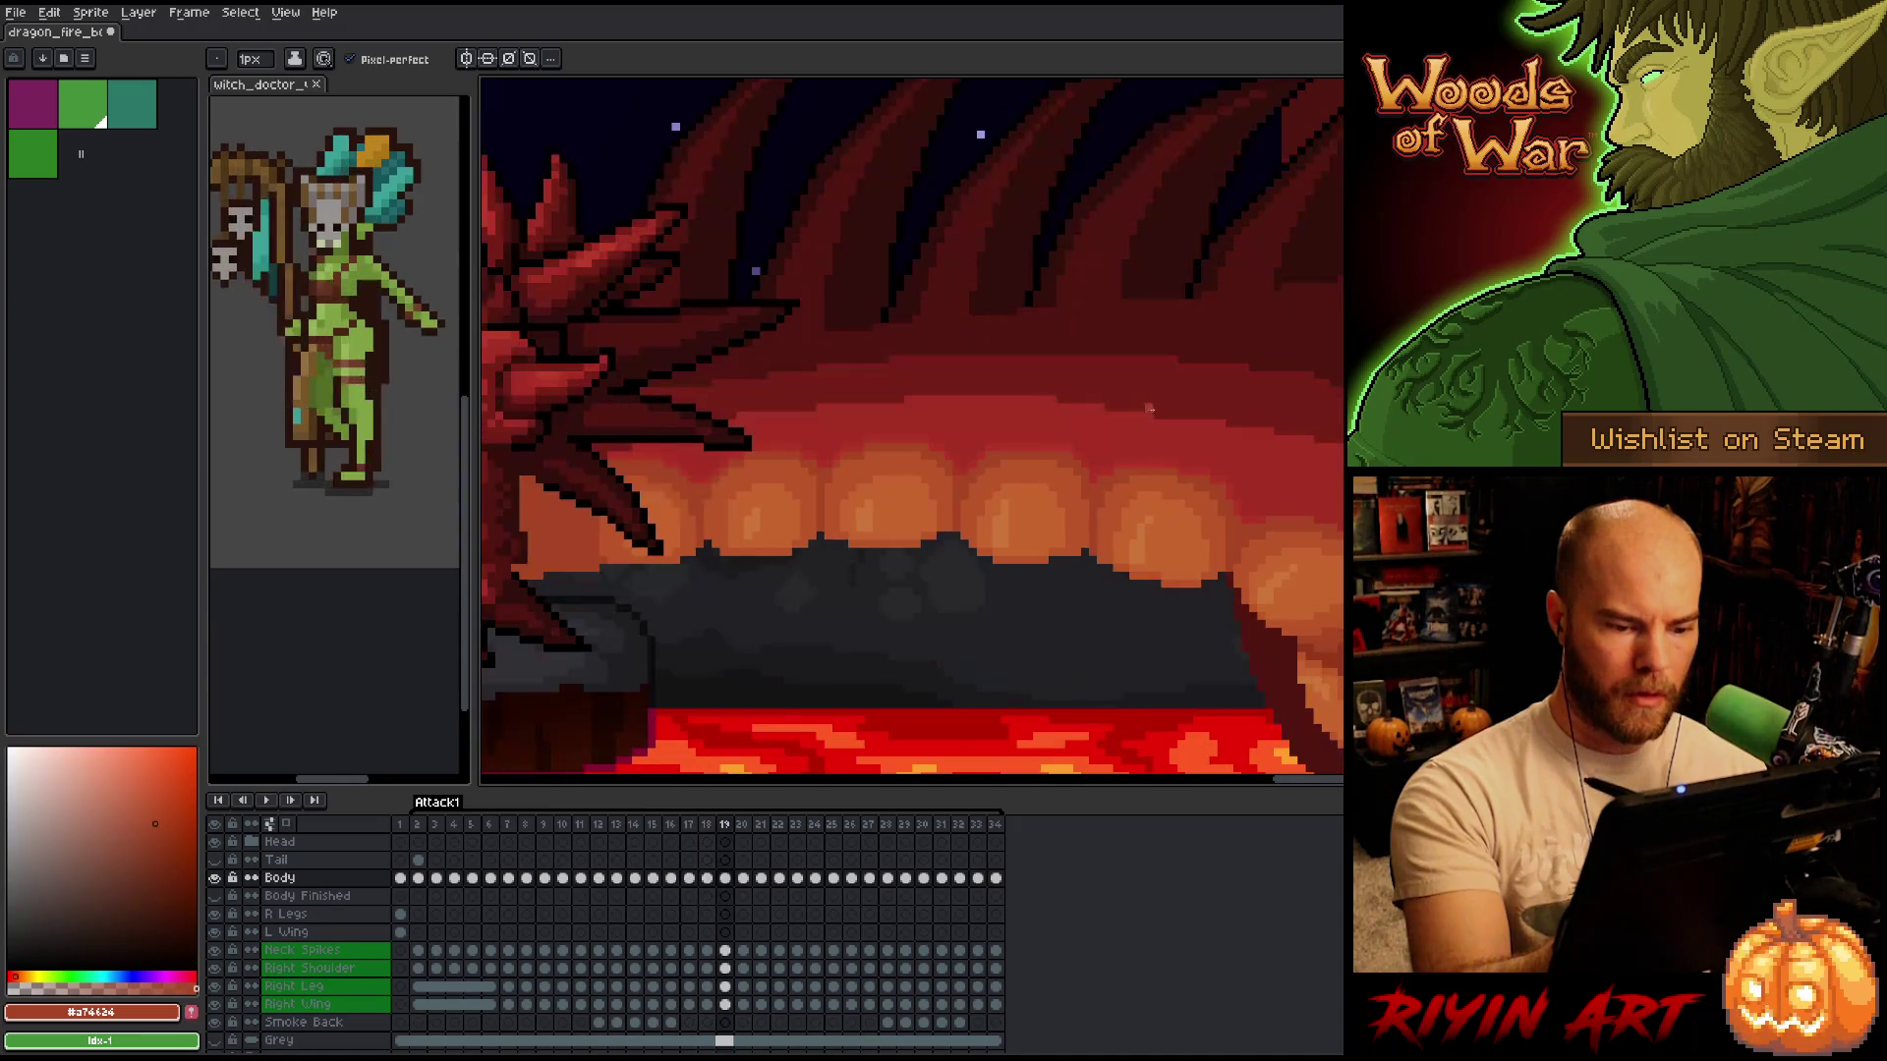
pyautogui.press('Right')
pyautogui.press('Right')
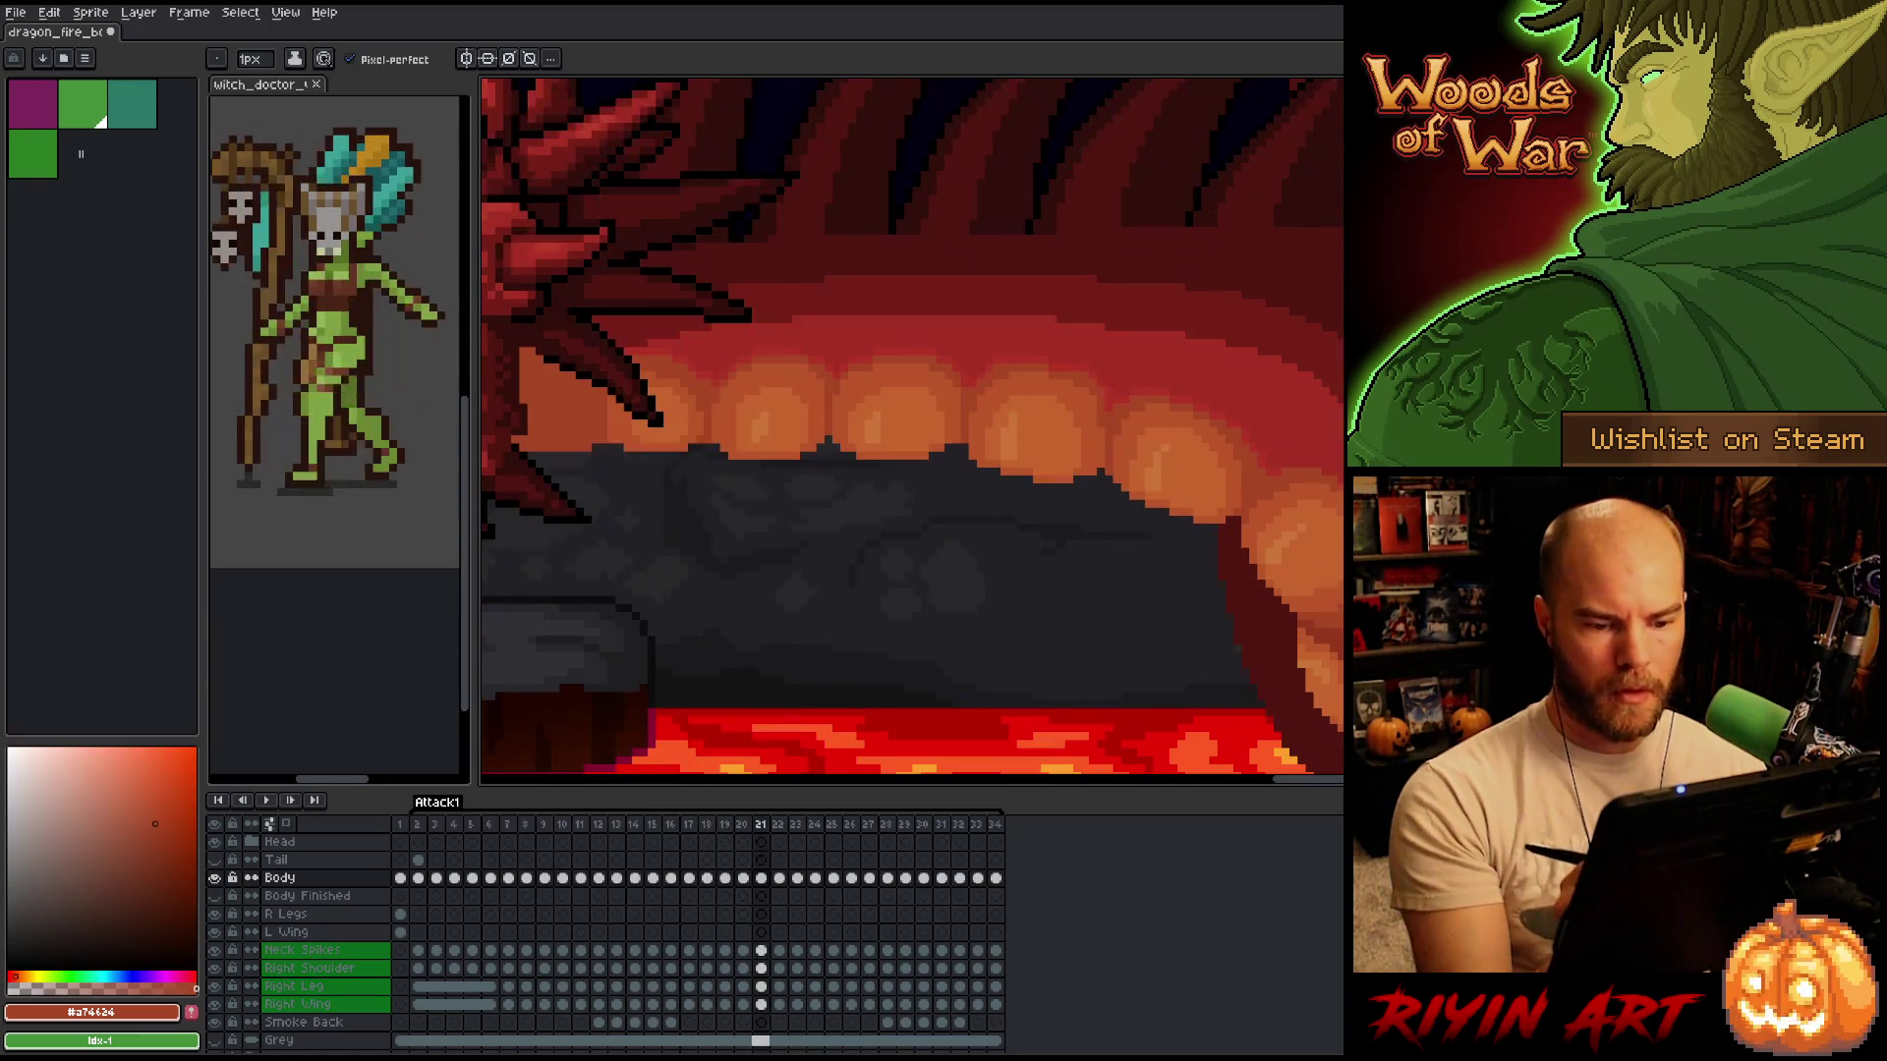
pyautogui.press('Right')
pyautogui.press('Right')
pyautogui.press('Left')
pyautogui.press('Right')
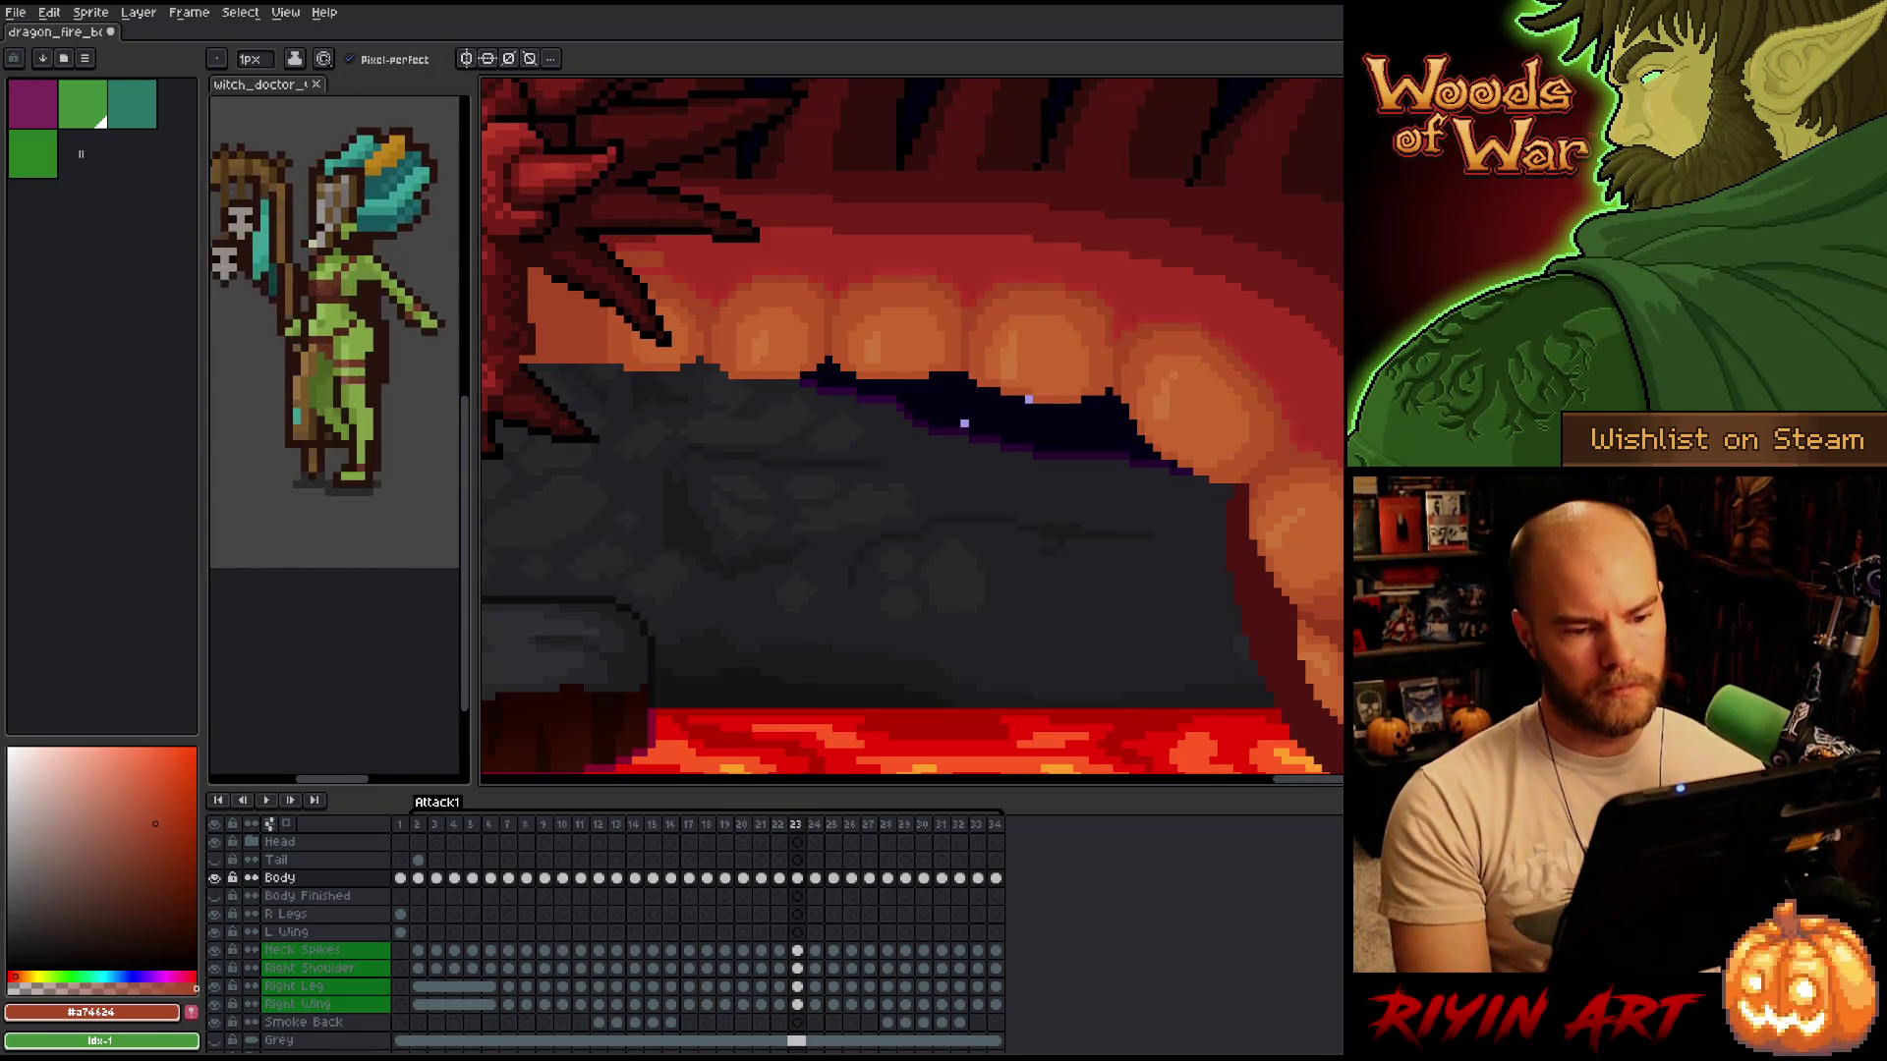
pyautogui.press('Left')
pyautogui.press('Right')
pyautogui.press('Left')
pyautogui.press('Right')
pyautogui.press('Left')
pyautogui.press('Right')
pyautogui.press('Left')
pyautogui.press('Right')
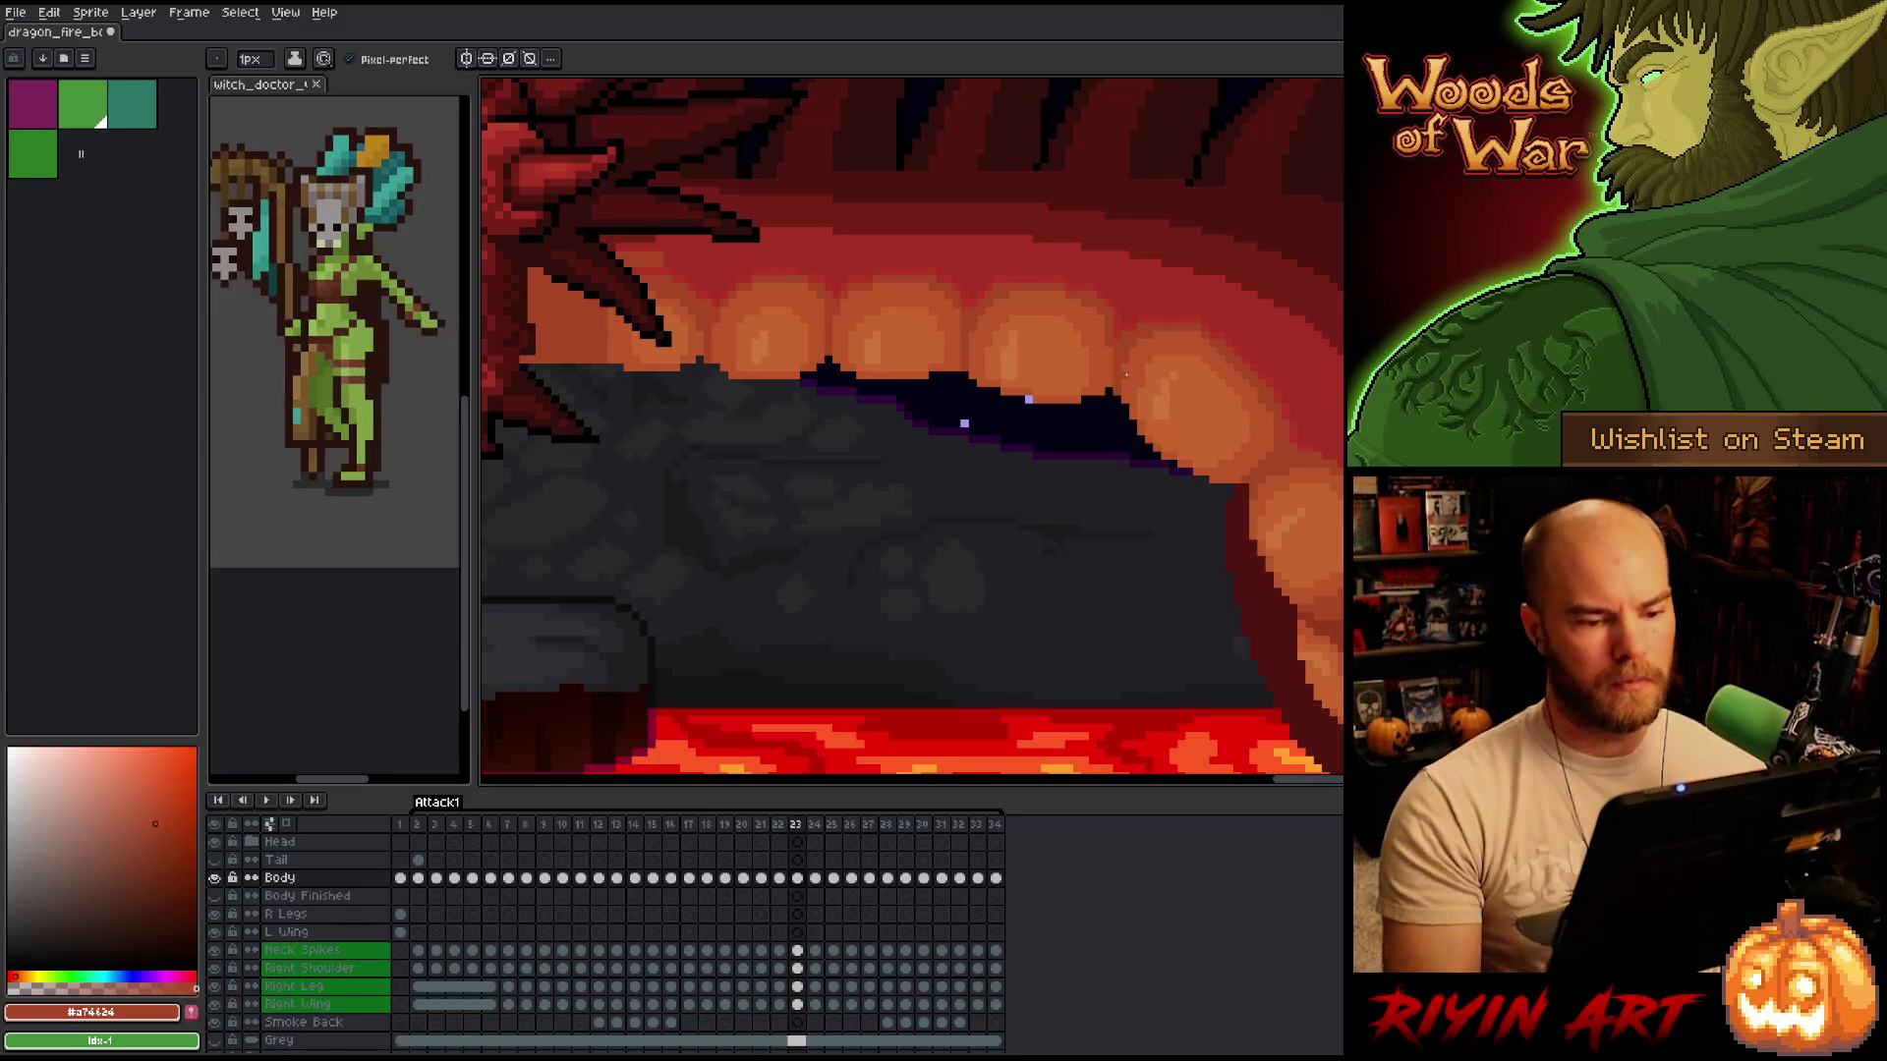
# Sample the mid and light oranges from the tooth, then check the head pose on frame 22.
pyautogui.keyDown('alt'); pyautogui.click(1159, 355); pyautogui.keyUp('alt')
pyautogui.keyDown('alt'); pyautogui.click(1148, 372); pyautogui.keyUp('alt')
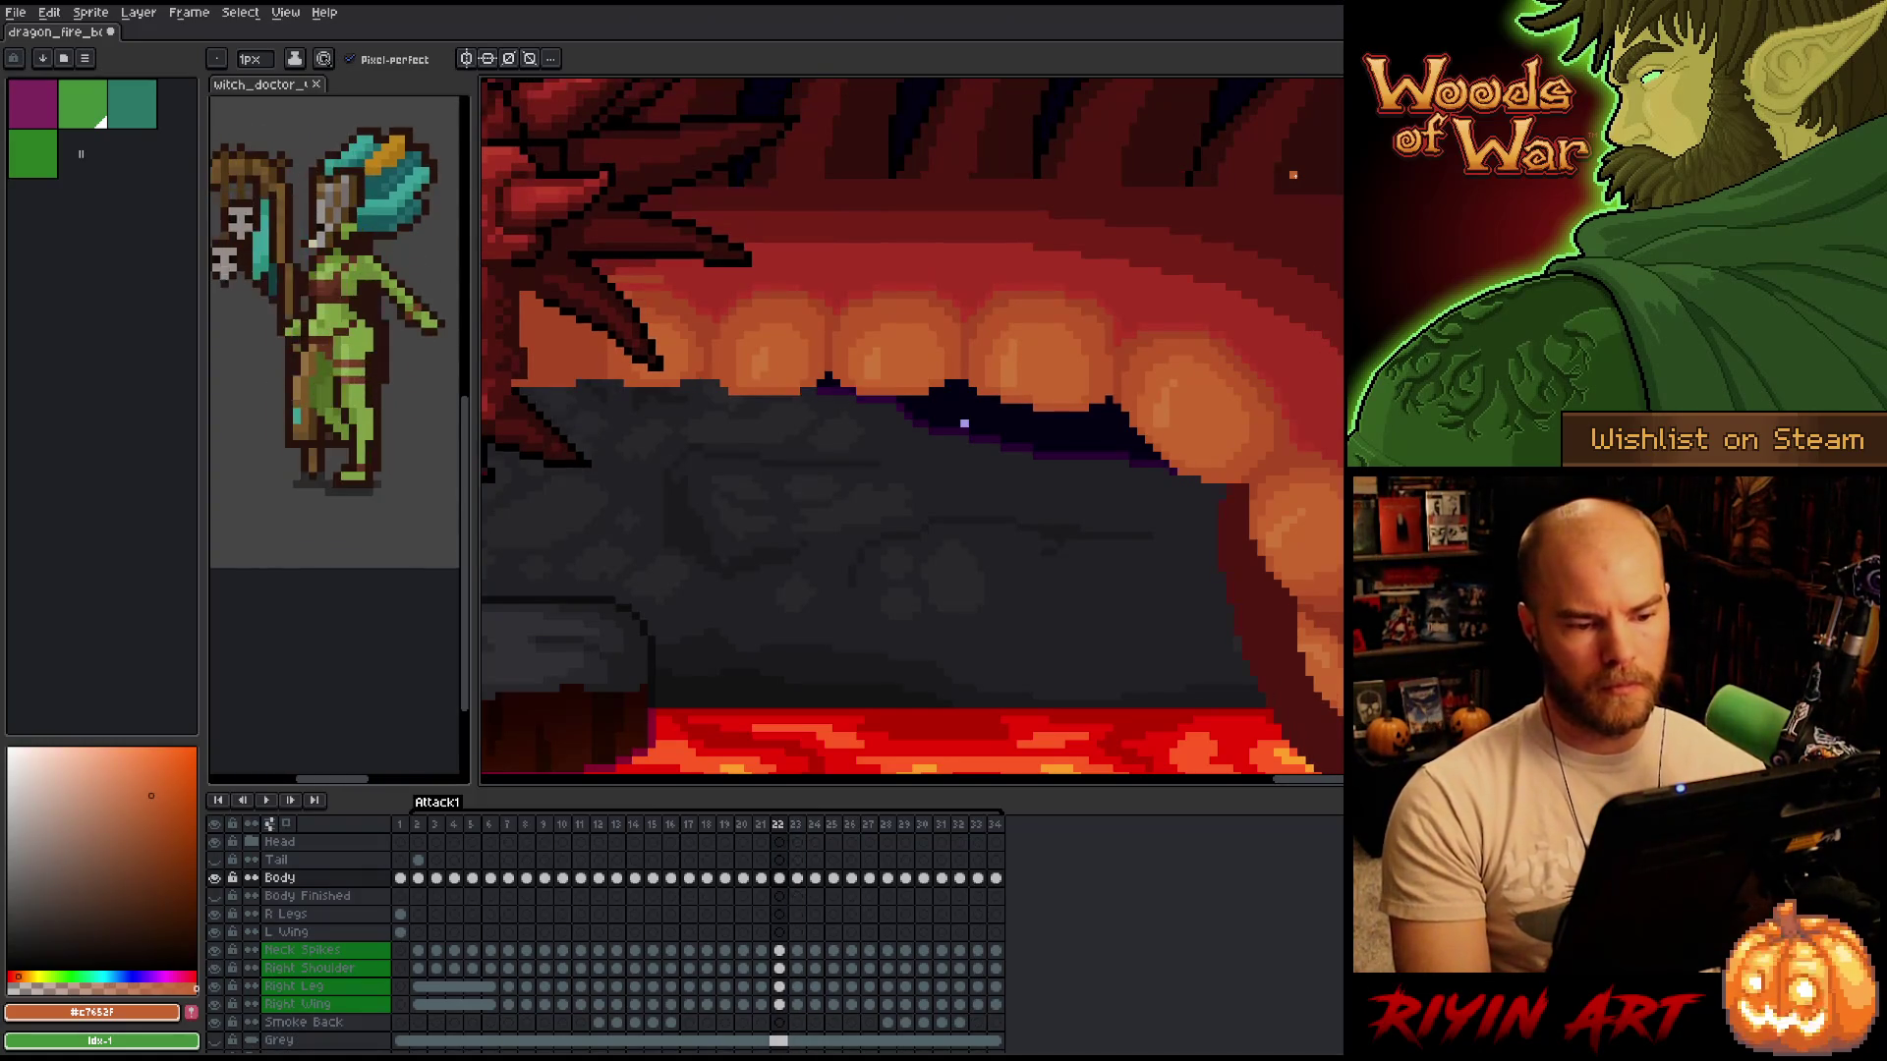
pyautogui.scroll(-3, 1088, 501)
pyautogui.press('Left')
pyautogui.press('Right')
pyautogui.press('Left')
pyautogui.press('Right')
pyautogui.press('Left')
pyautogui.press('Right')
pyautogui.press('Left')
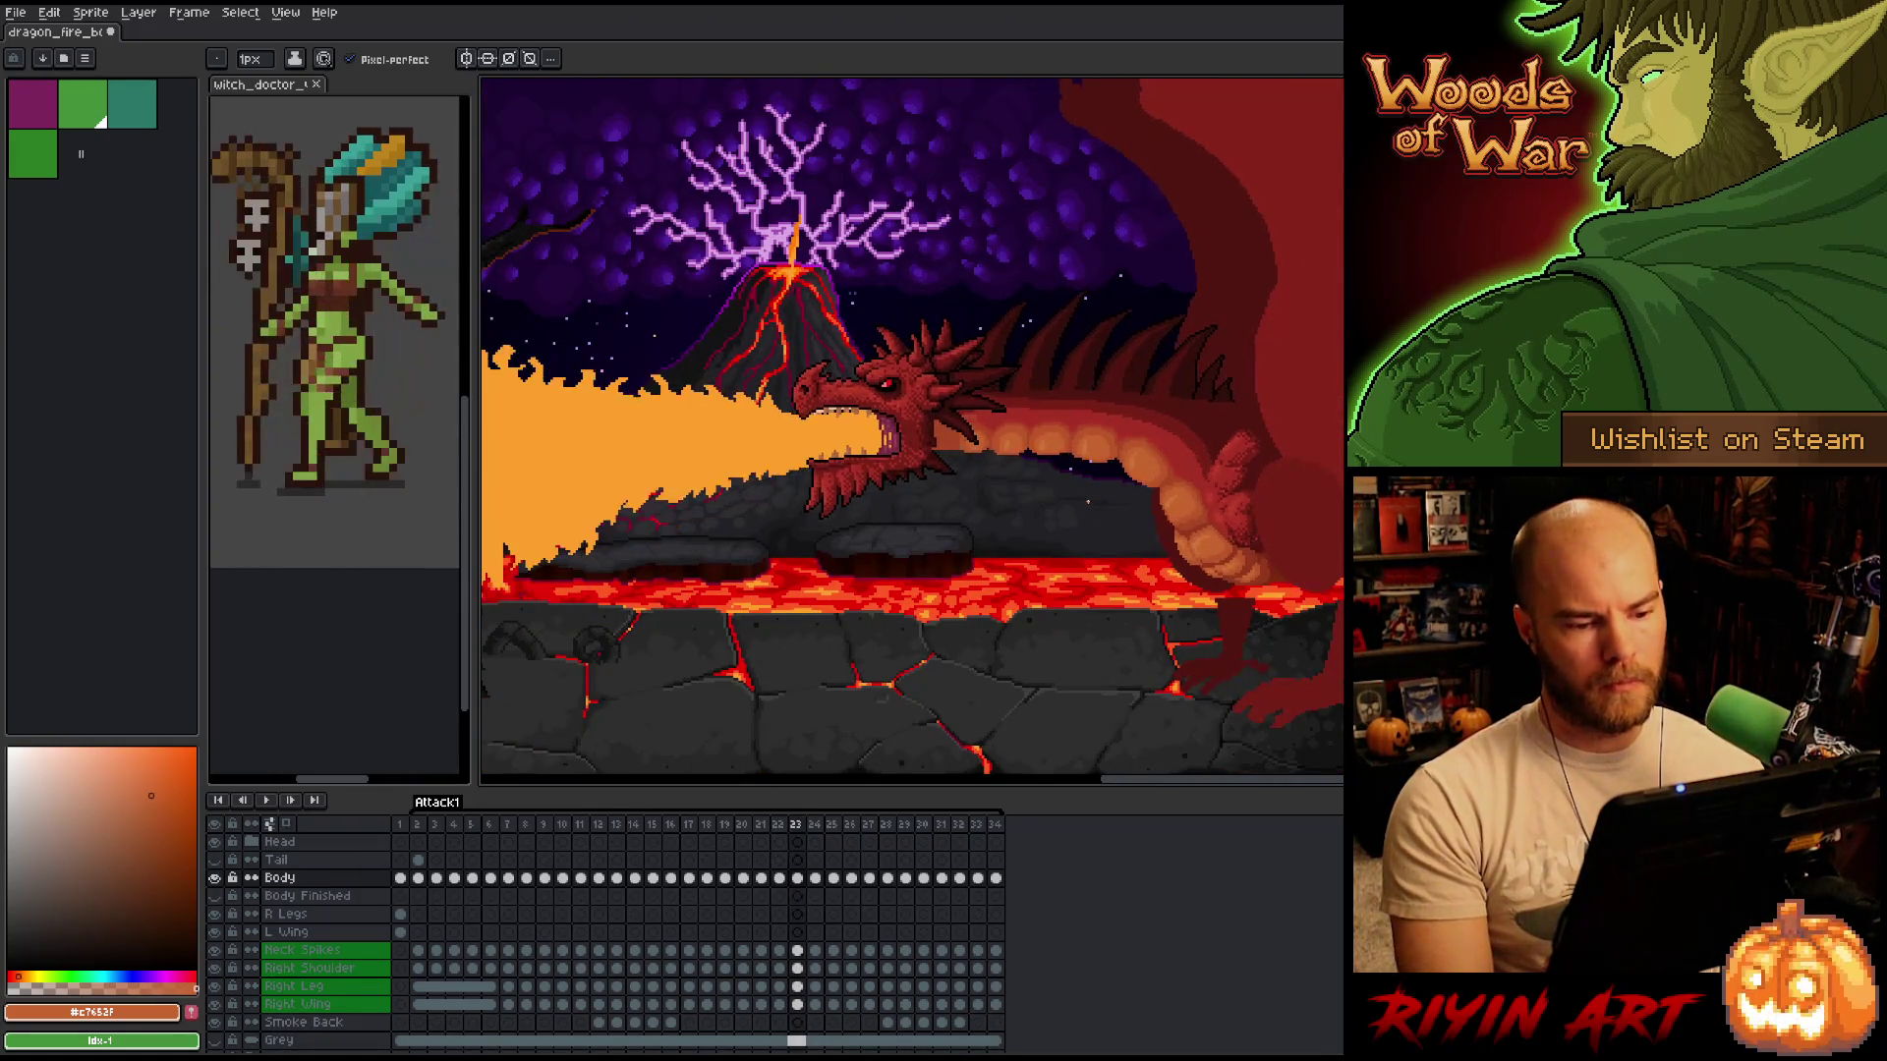
pyautogui.press('Right')
pyautogui.press('Left')
pyautogui.press('Right')
pyautogui.press('Left')
pyautogui.press('Right')
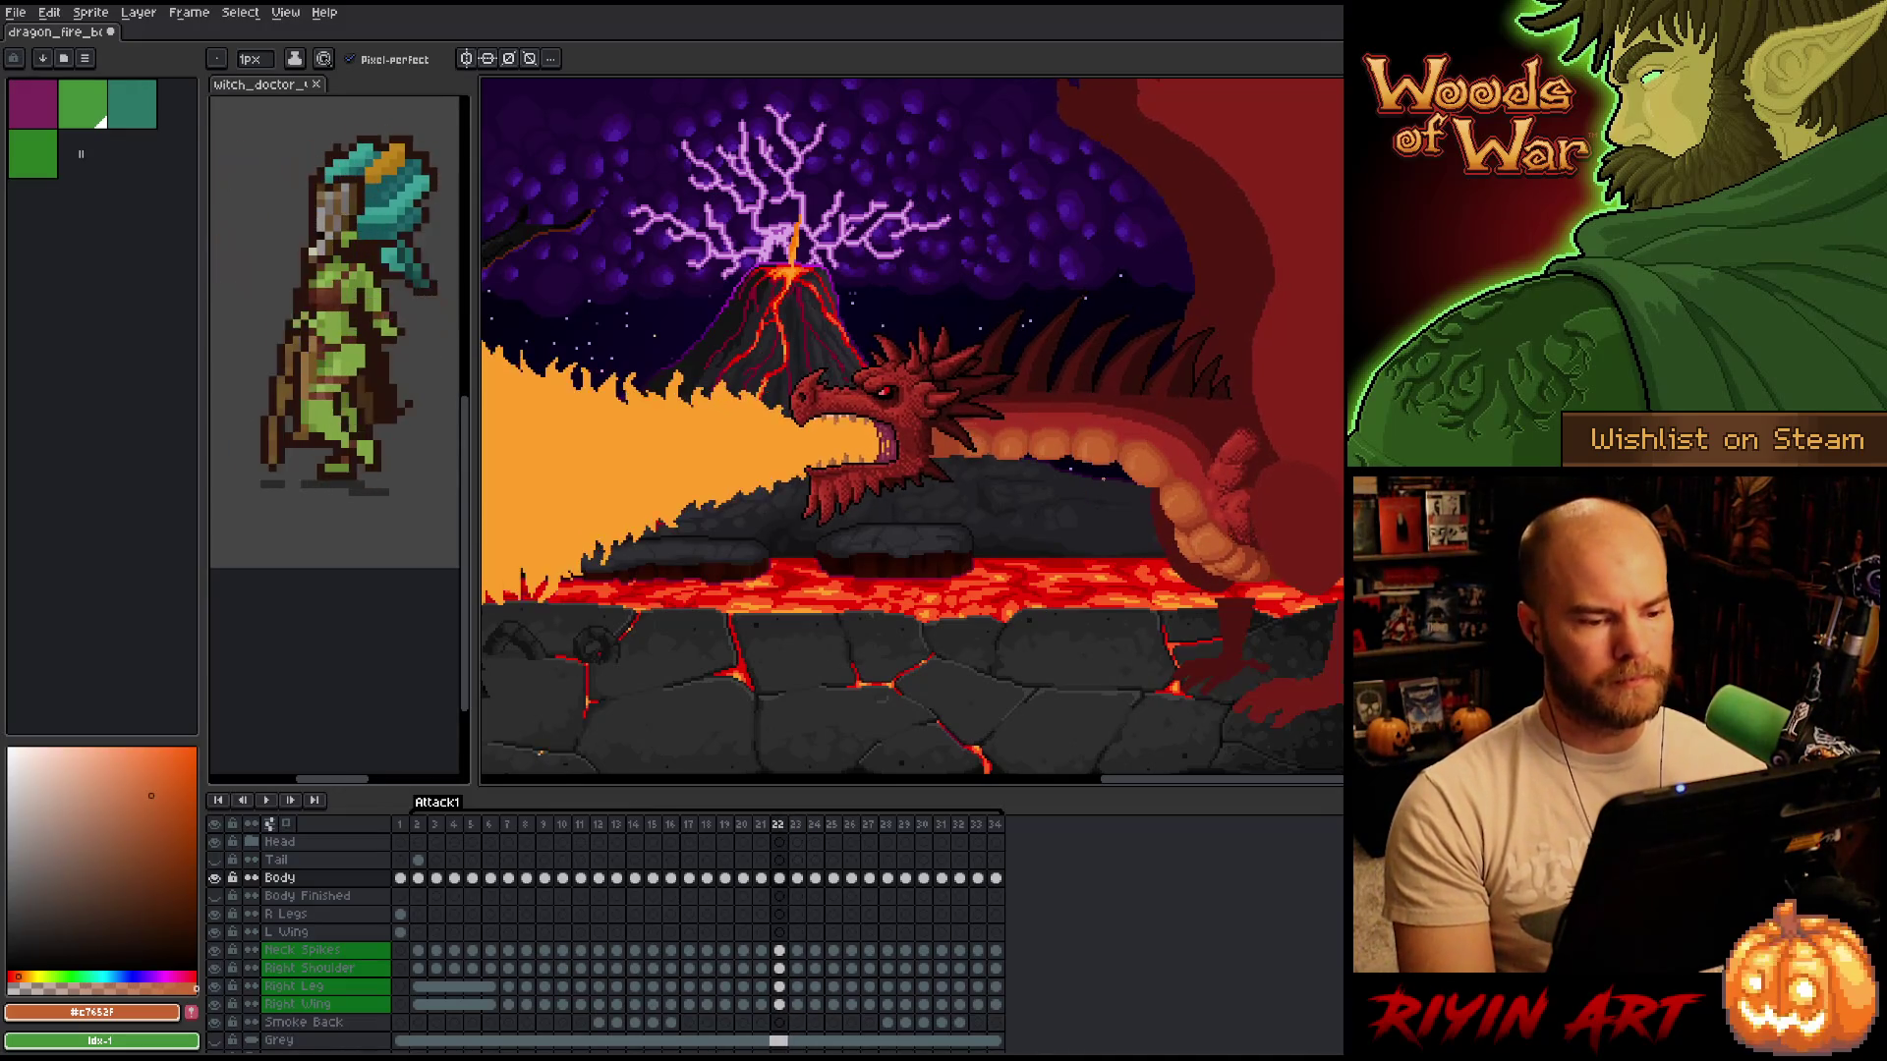
# Flick between frames 23 and 24 to compare the pose, ending on frame 23.
pyautogui.press('Left')
pyautogui.press('Right')
pyautogui.press('Left')
pyautogui.press('Right')
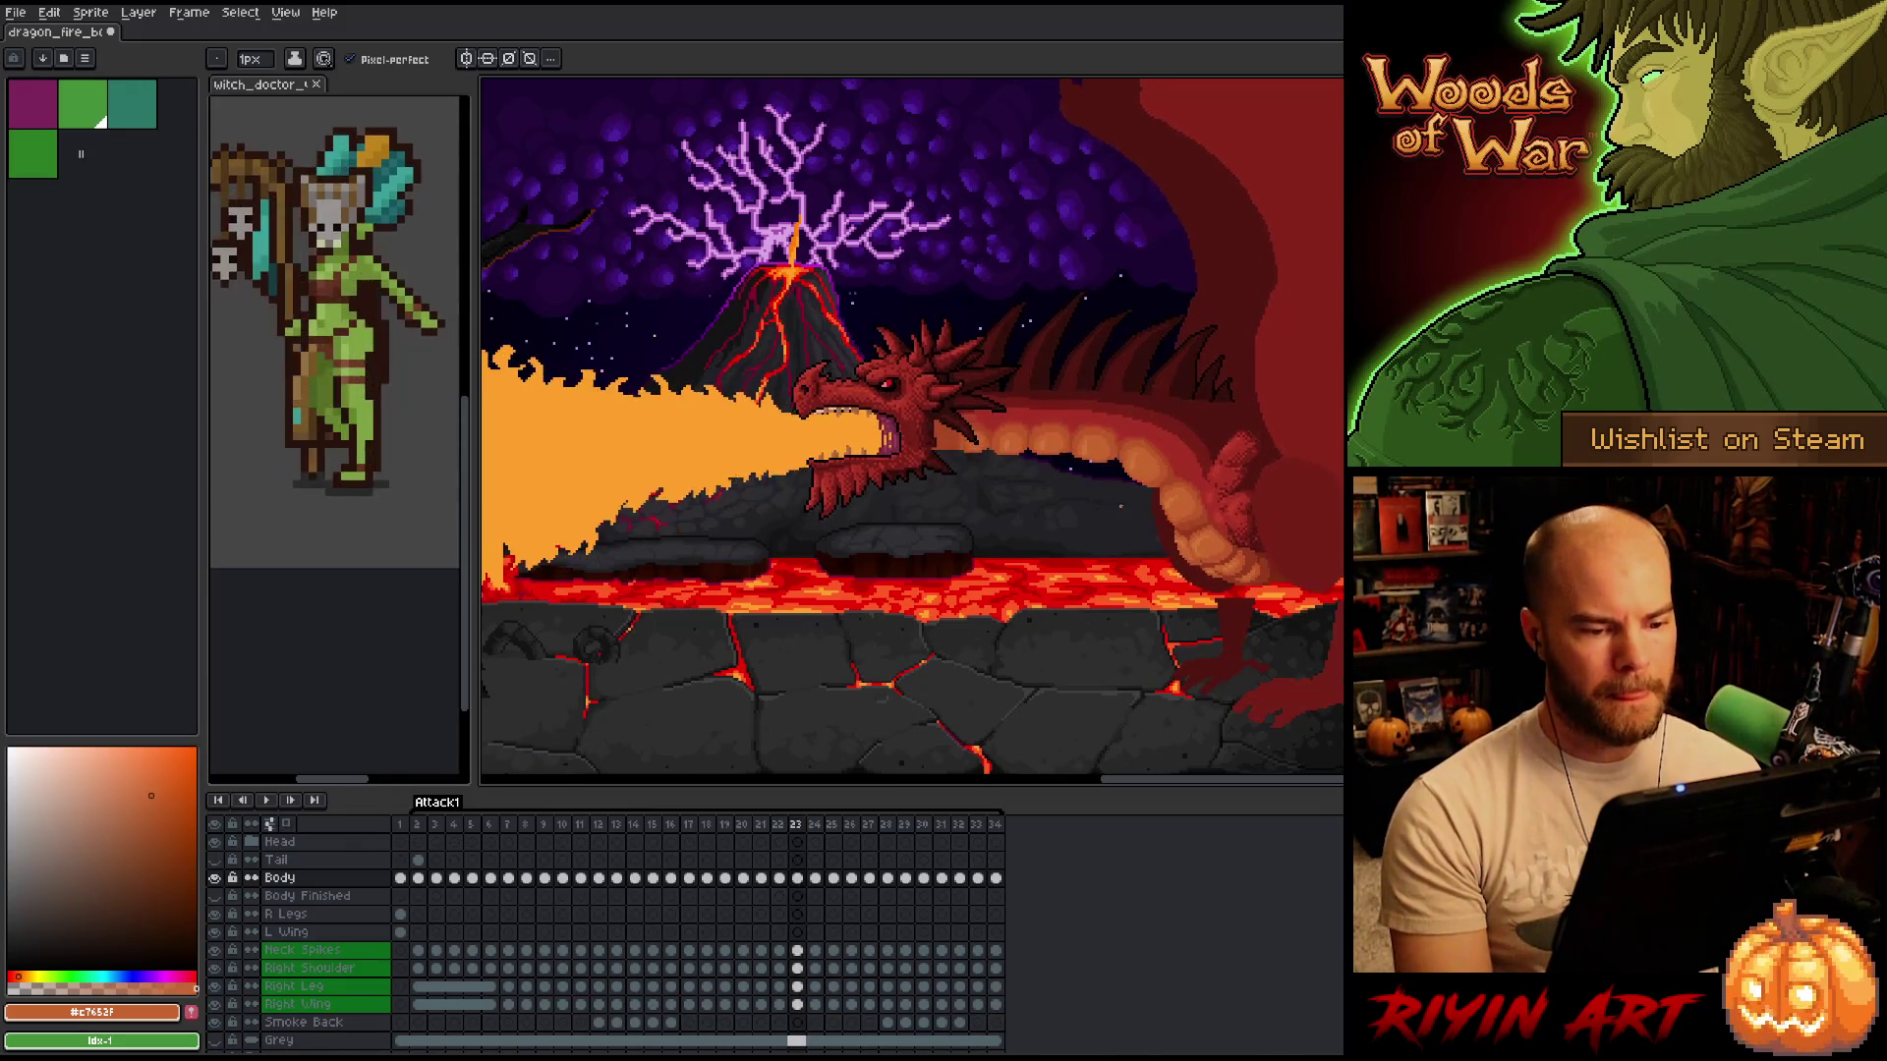
pyautogui.press('Left')
pyautogui.press('Right')
pyautogui.press('Left')
pyautogui.press('Right')
pyautogui.press('Left')
pyautogui.press('Right')
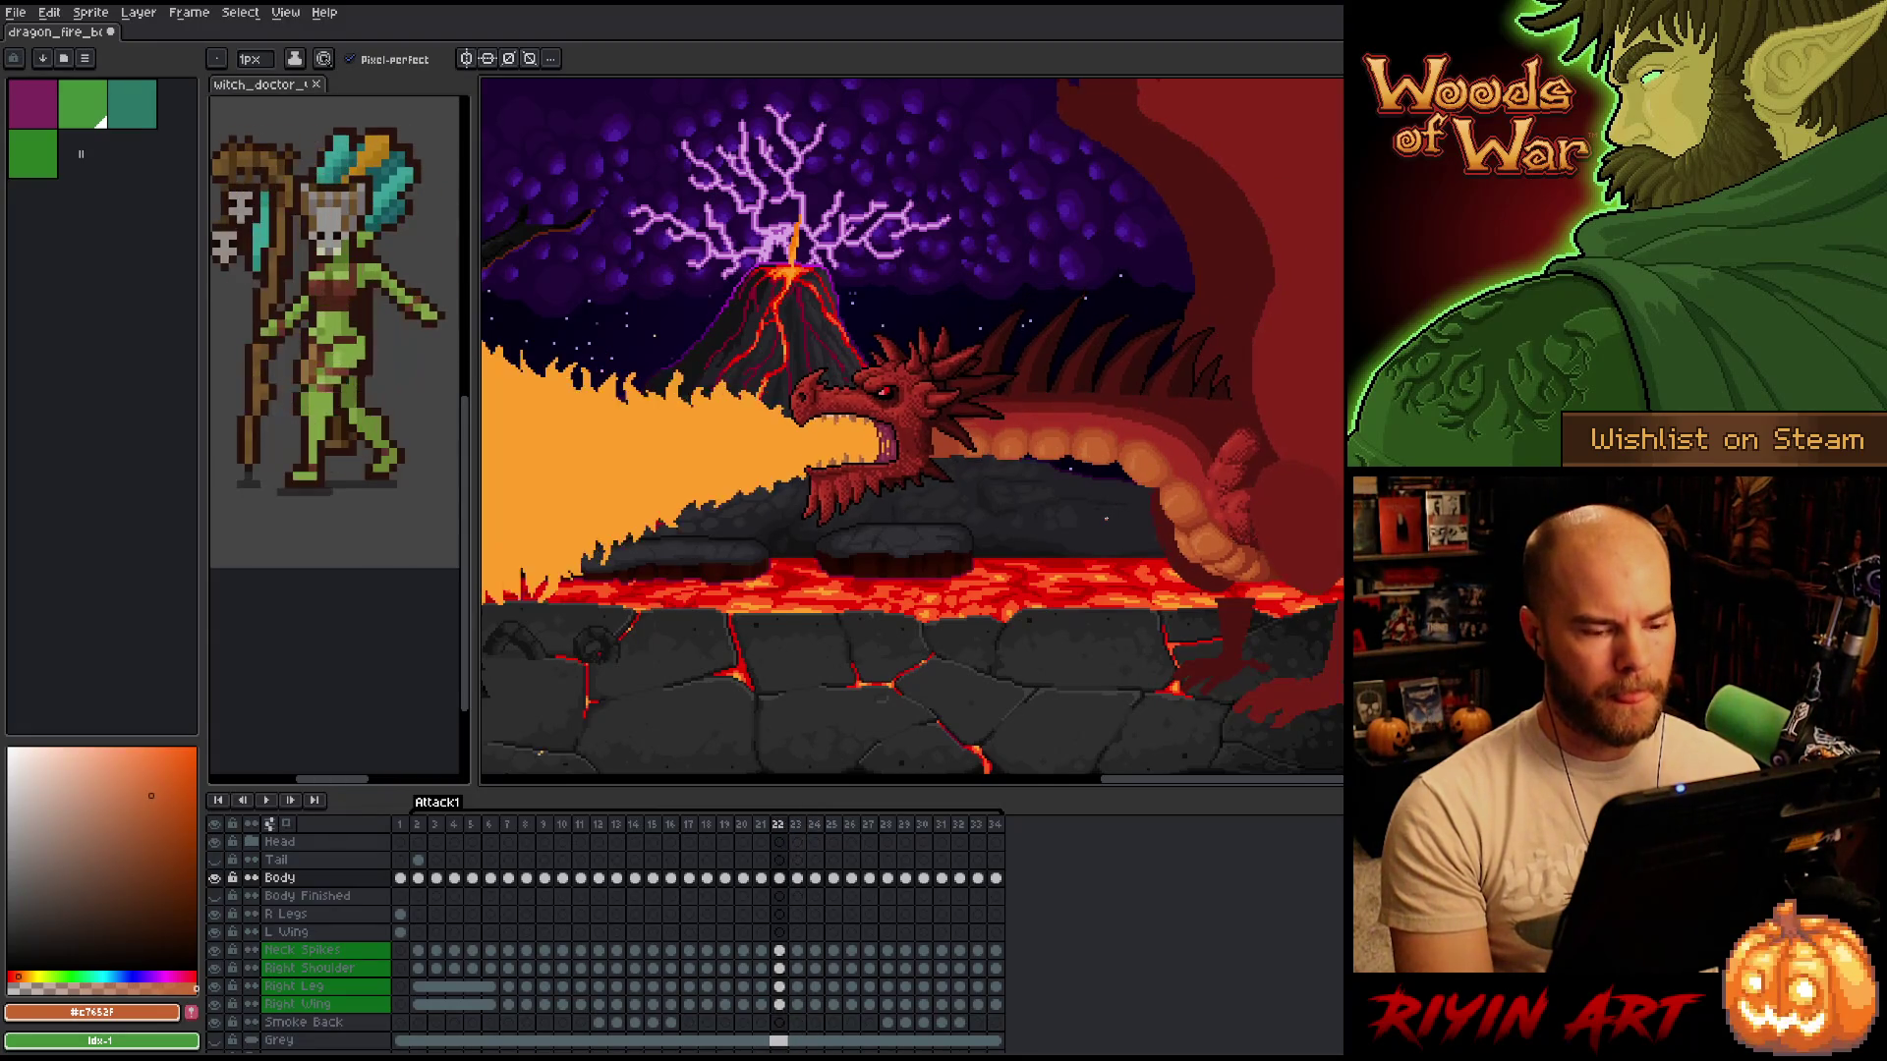
pyautogui.press('Left')
pyautogui.press('Right')
pyautogui.press('Left')
pyautogui.press('Right')
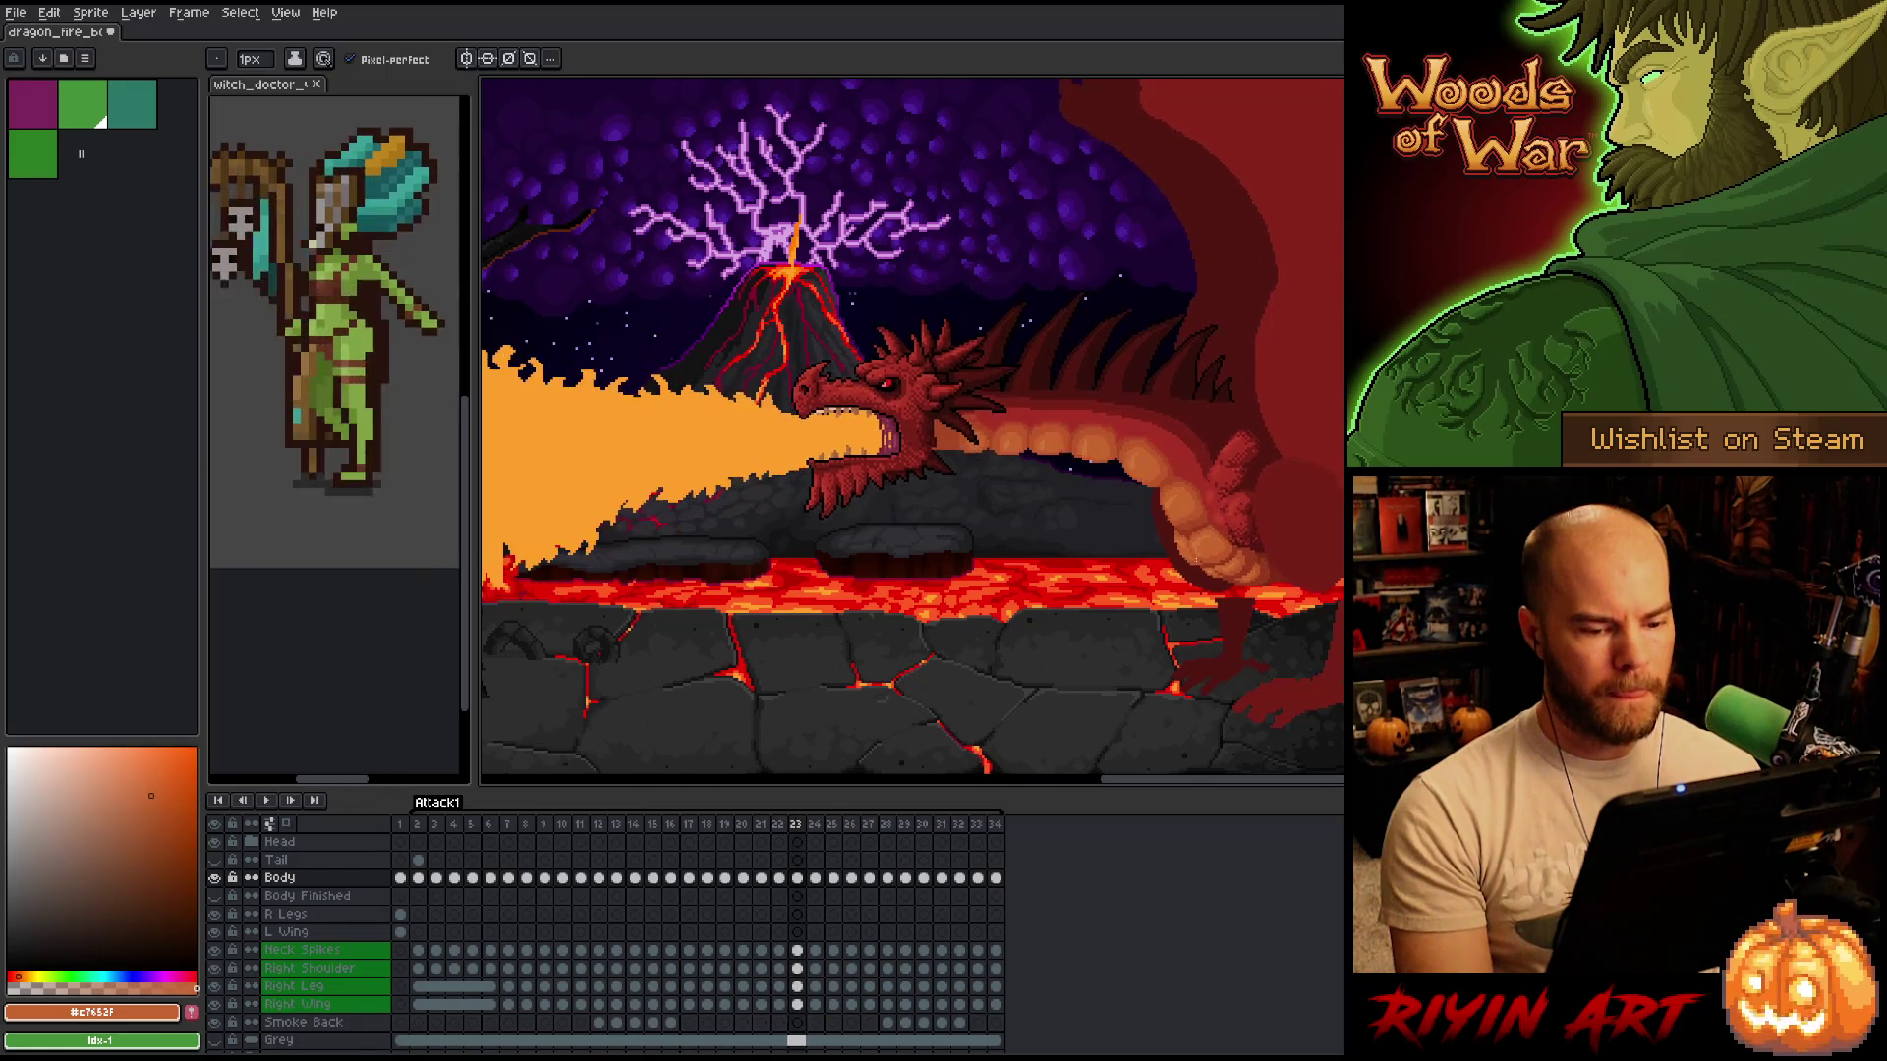
pyautogui.press('Right')
pyautogui.press('Left')
pyautogui.press('Right')
pyautogui.press('Left')
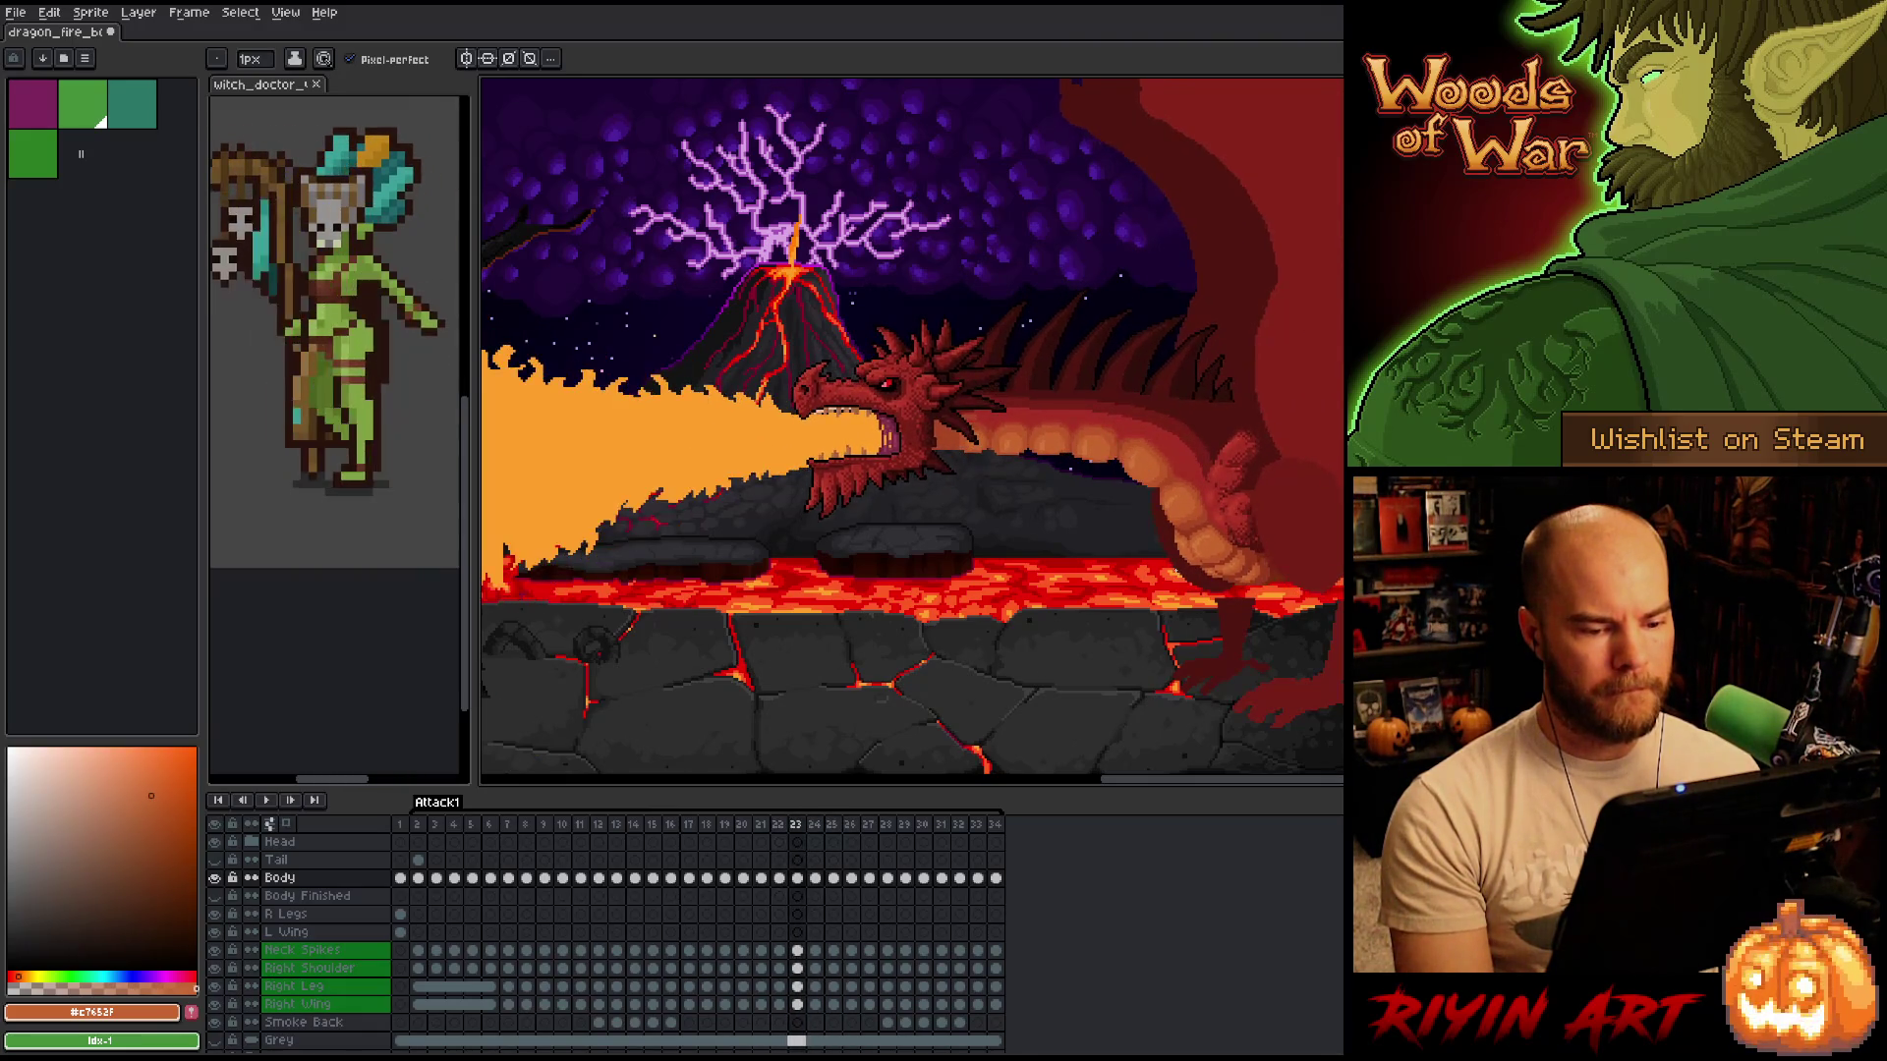
# Sample the dark and brighter reds from the dragon's lip.
pyautogui.scroll(3, 1189, 560)
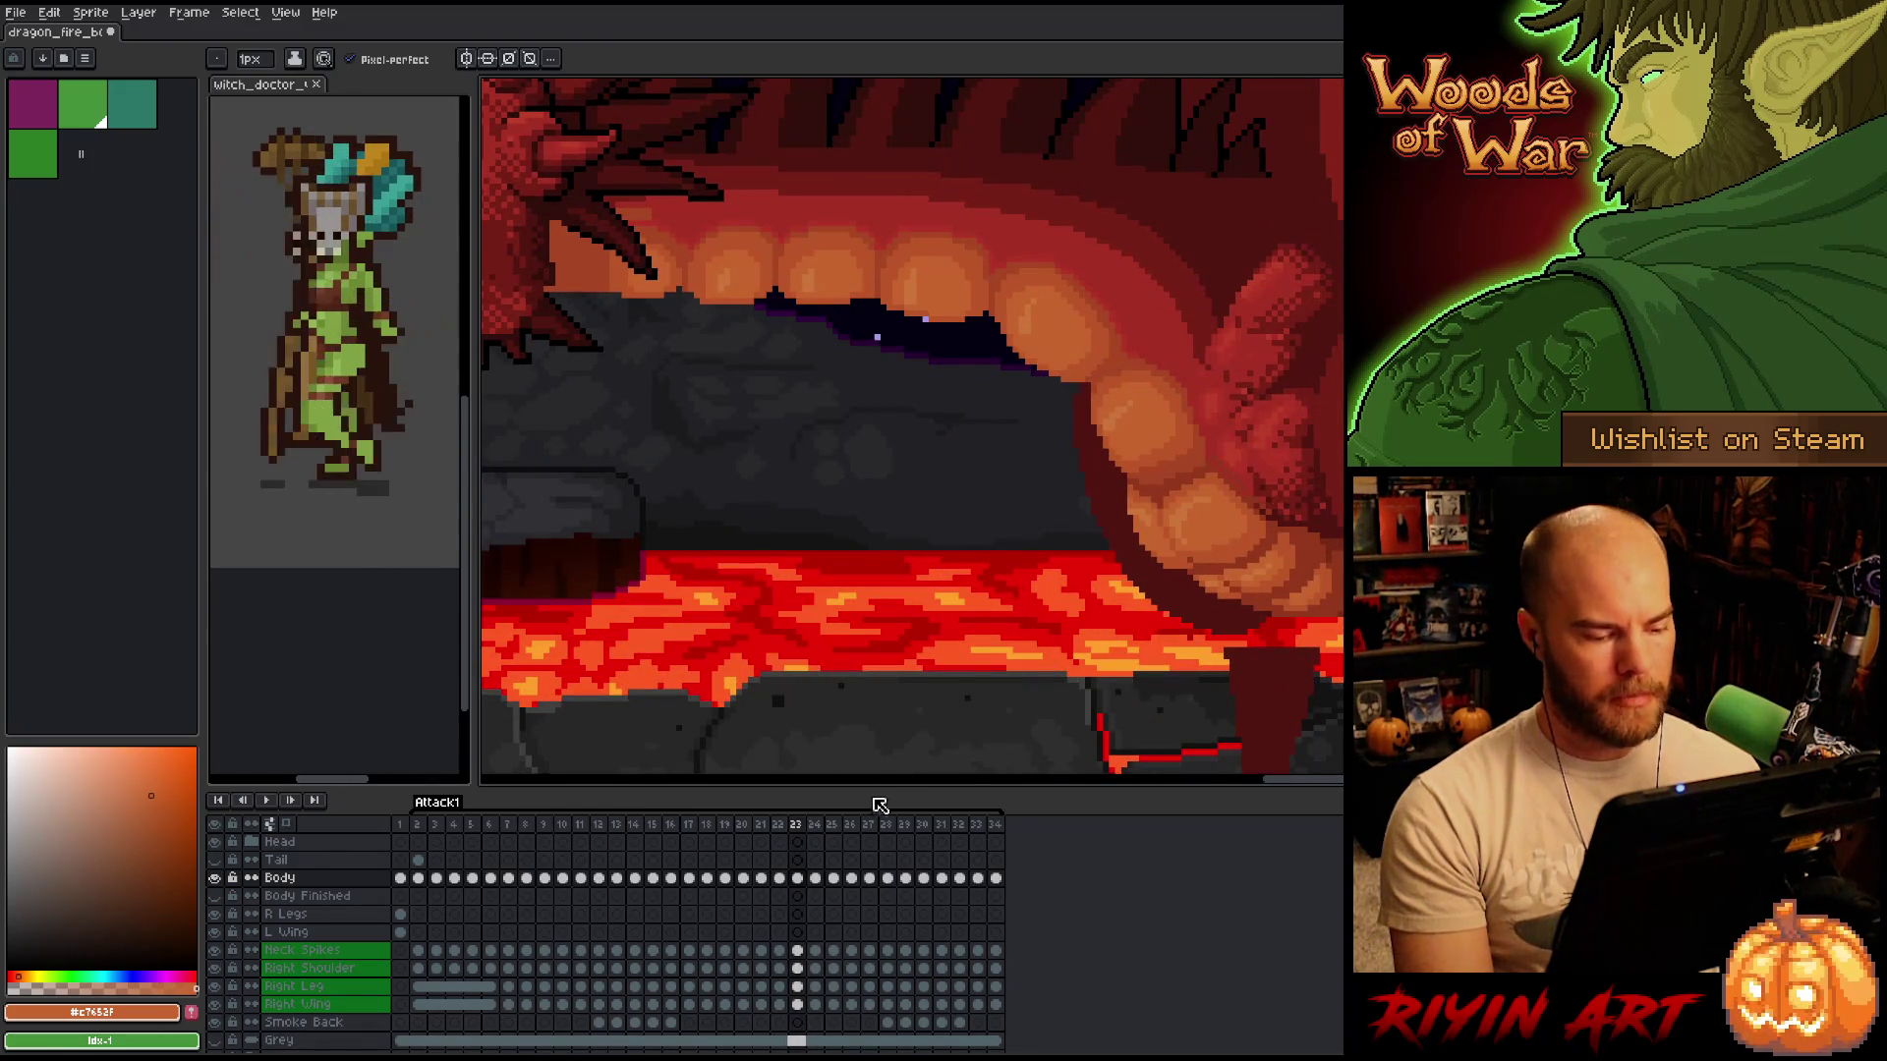
pyautogui.scroll(1, 1302, 504)
pyautogui.scroll(1, 1225, 547)
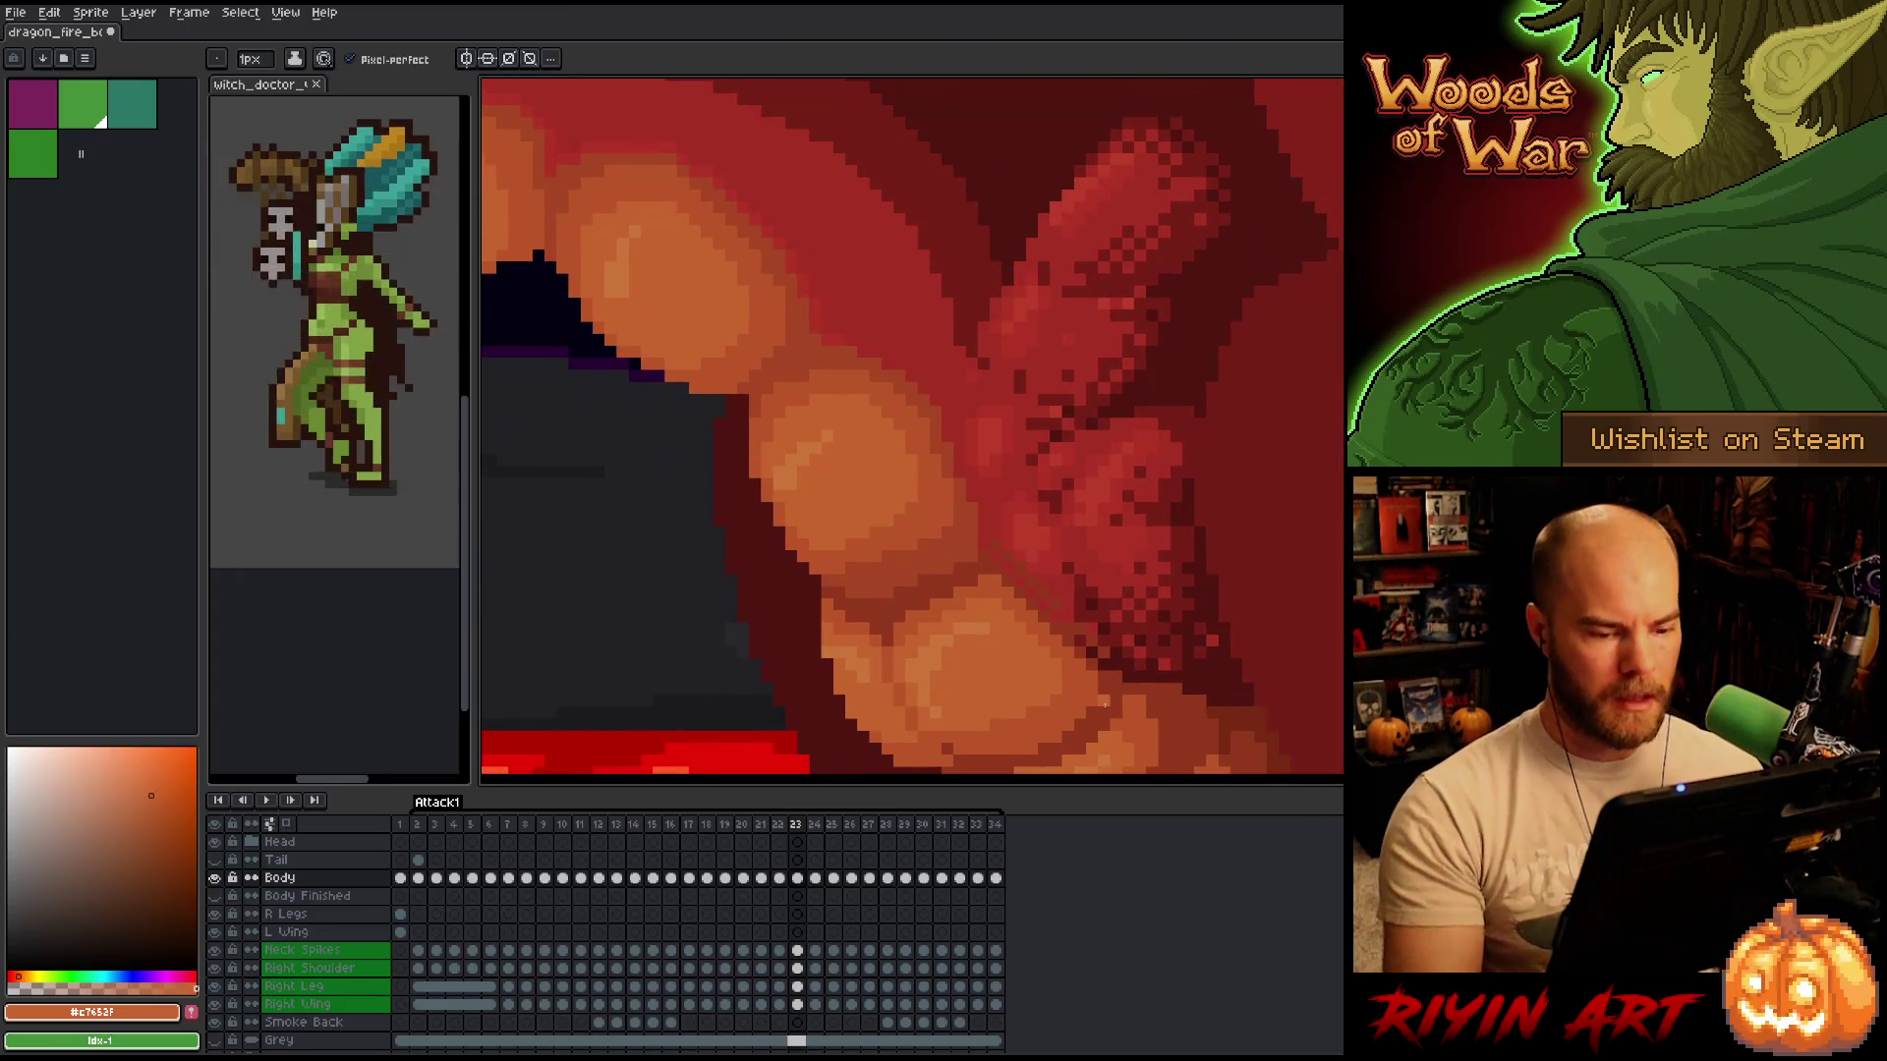
pyautogui.keyDown('alt'); pyautogui.click(1089, 647); pyautogui.keyUp('alt')
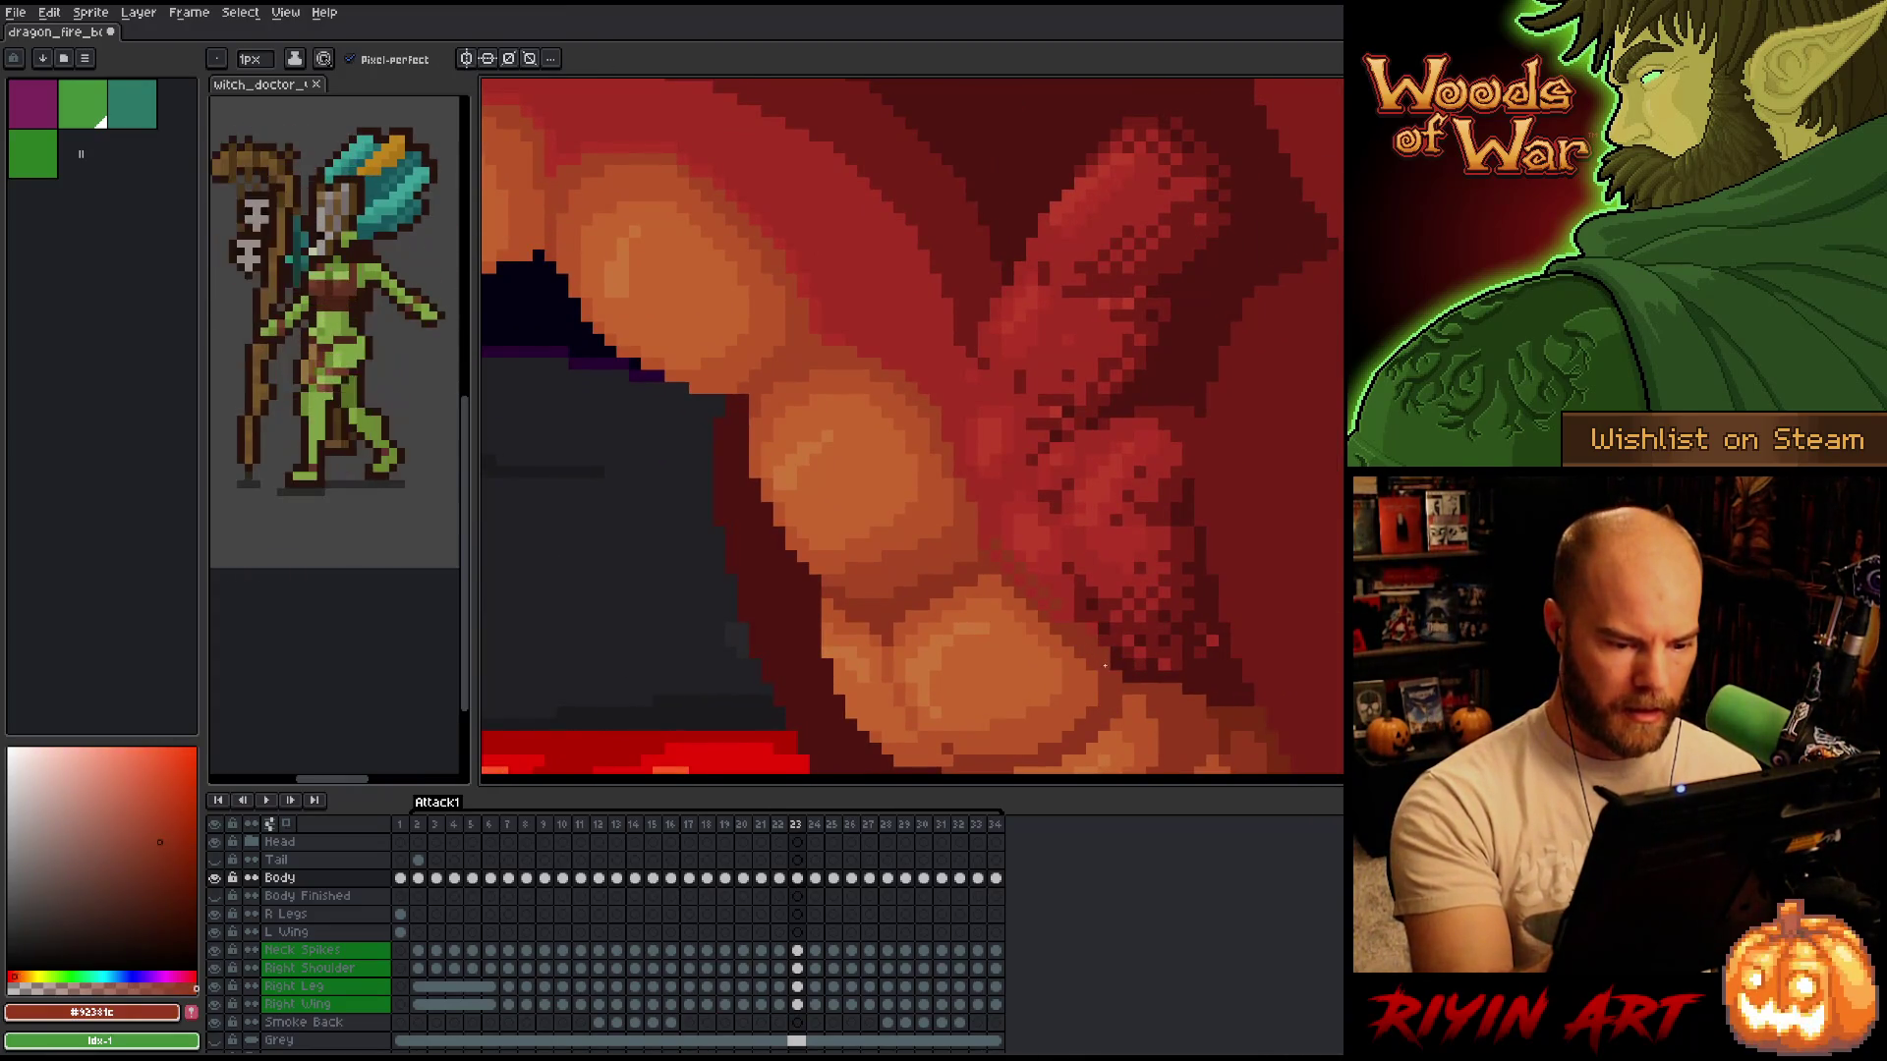
pyautogui.keyDown('alt'); pyautogui.click(1116, 653); pyautogui.keyUp('alt')
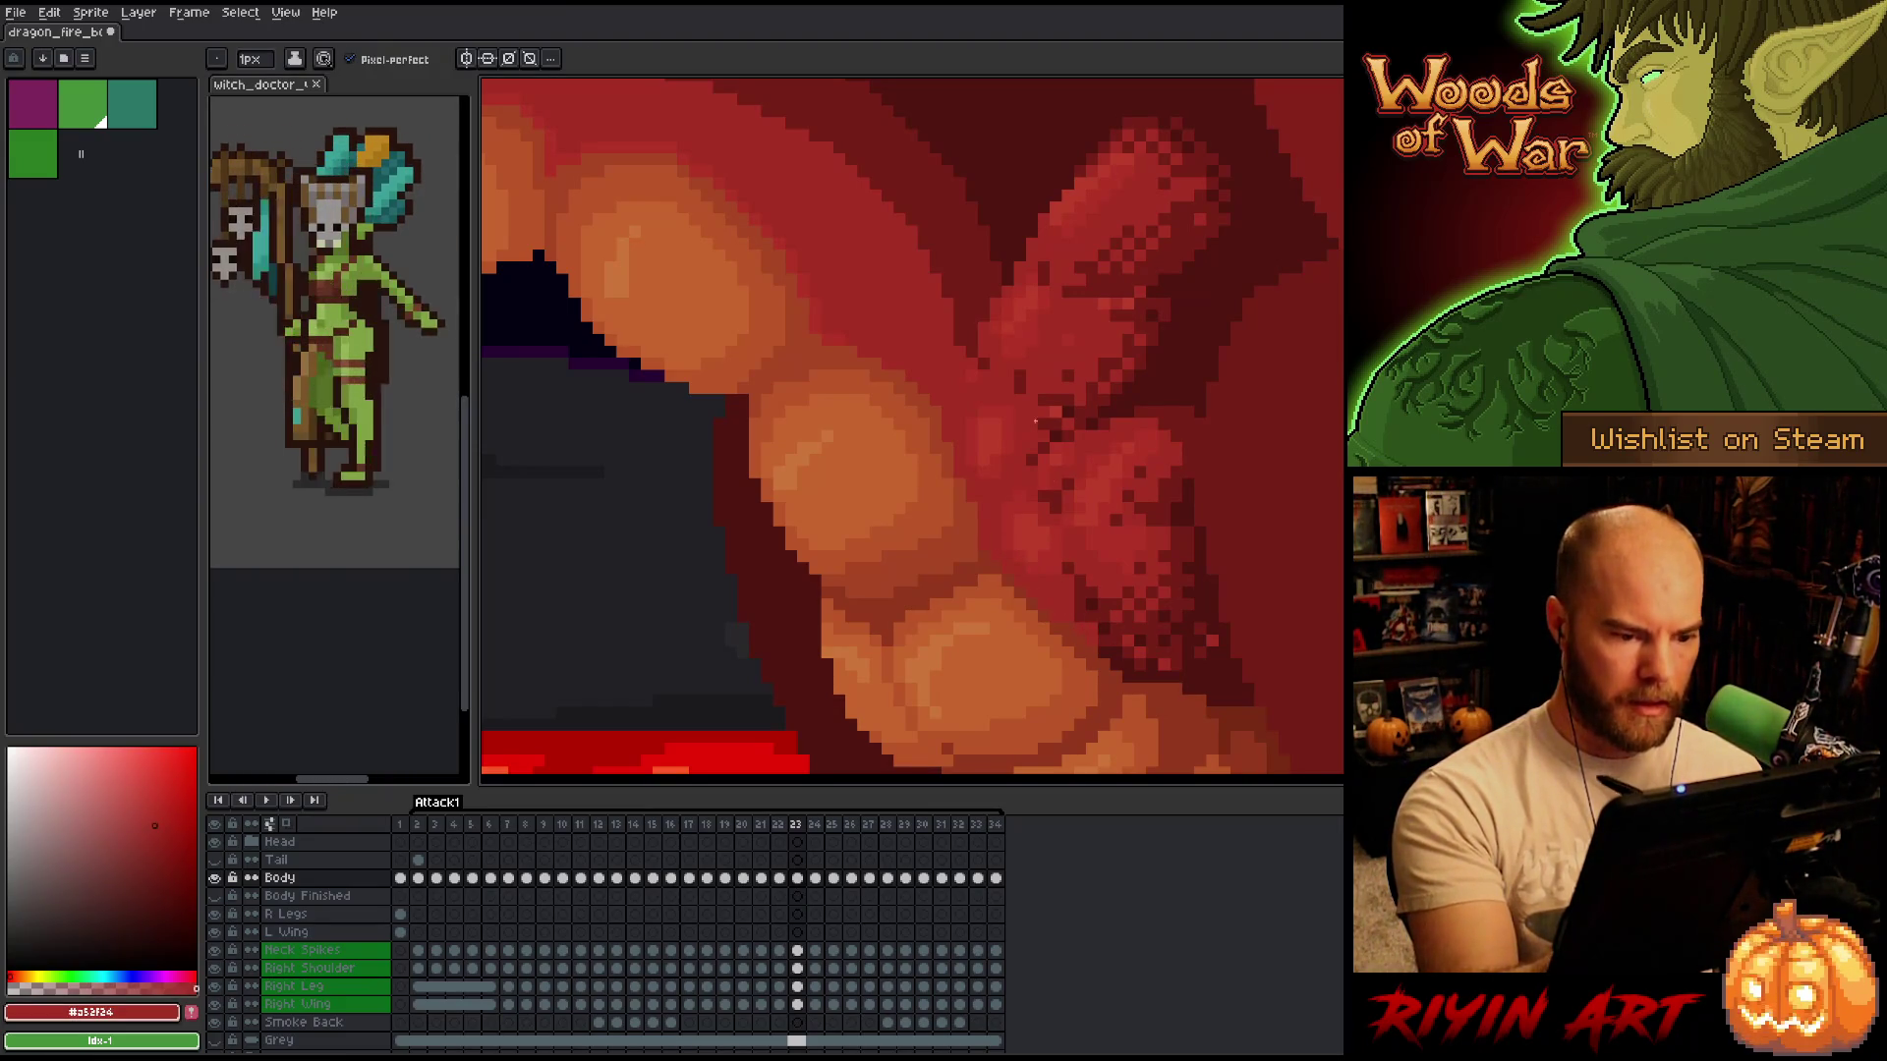
pyautogui.keyDown('alt'); pyautogui.click(1029, 575); pyautogui.keyUp('alt')
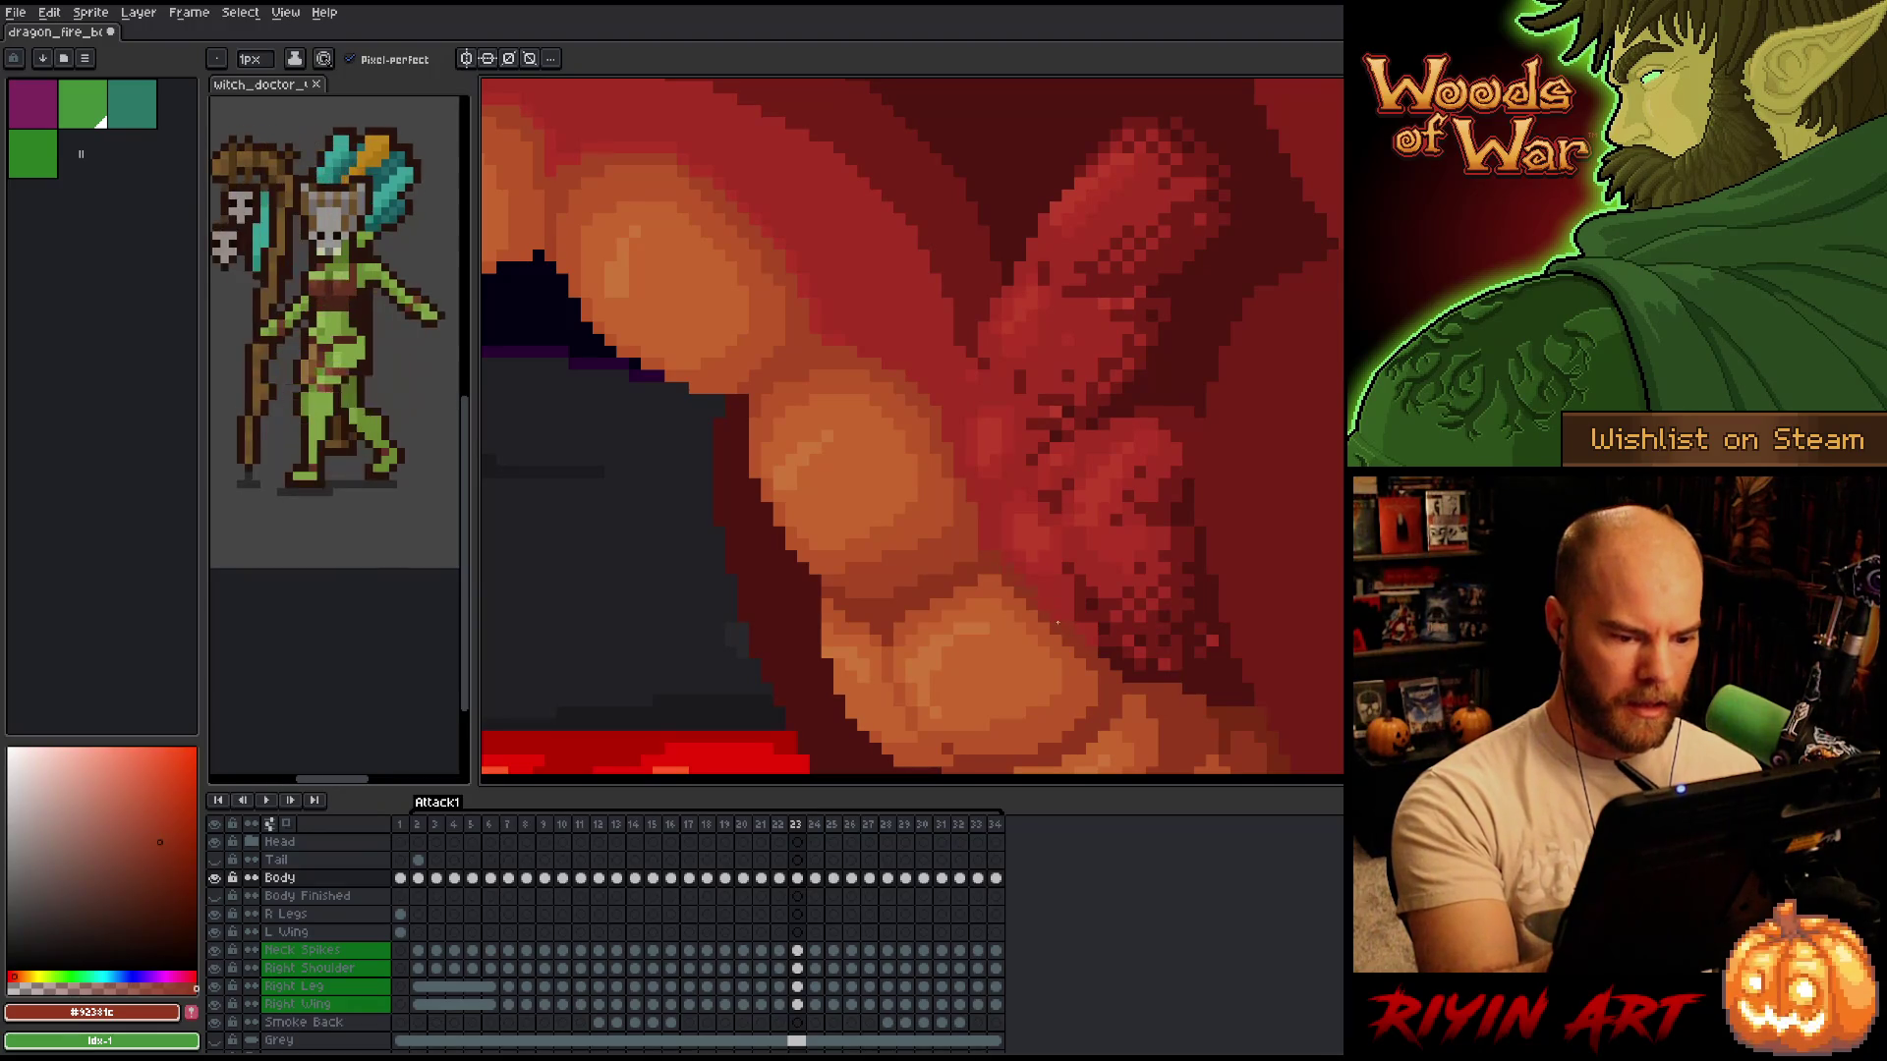
# Pick the teeth orange on frame 22 and flip between frames 22 and 23 to compare.
pyautogui.press(',')
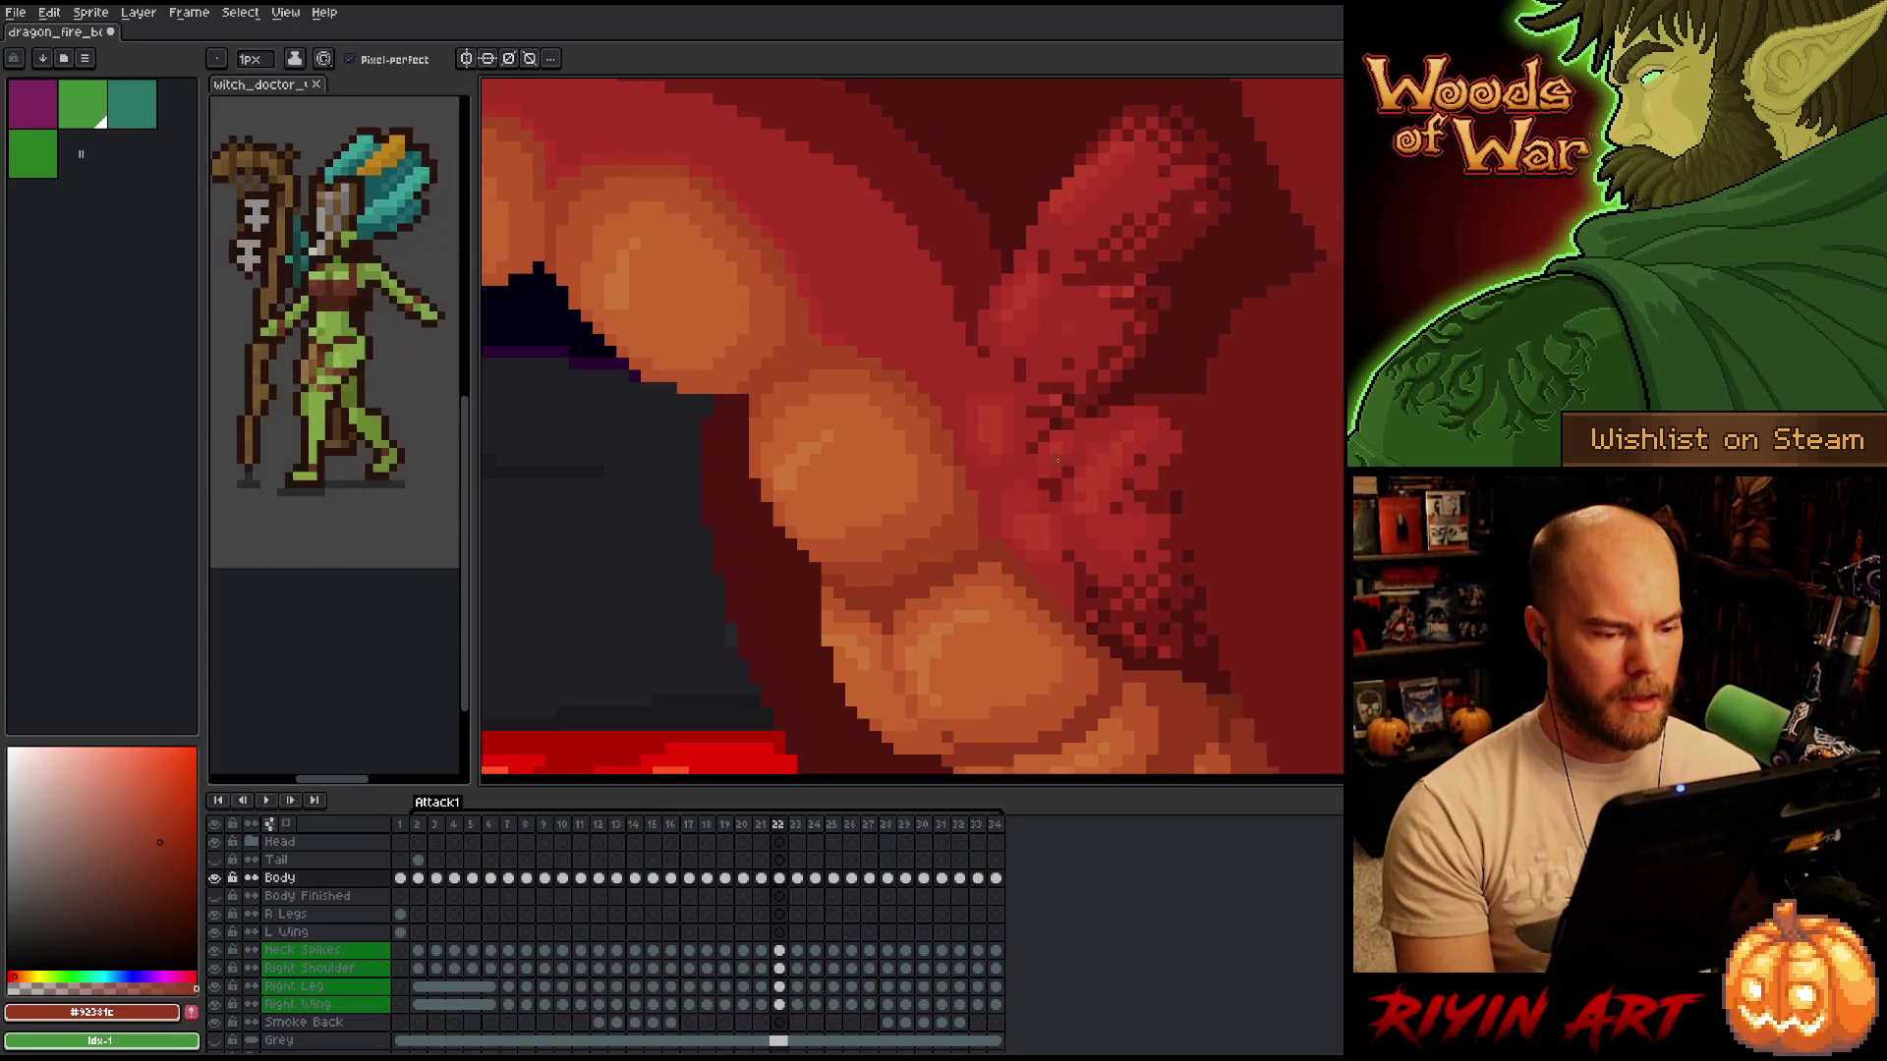
pyautogui.keyDown('alt'); pyautogui.click(932, 470); pyautogui.keyUp('alt')
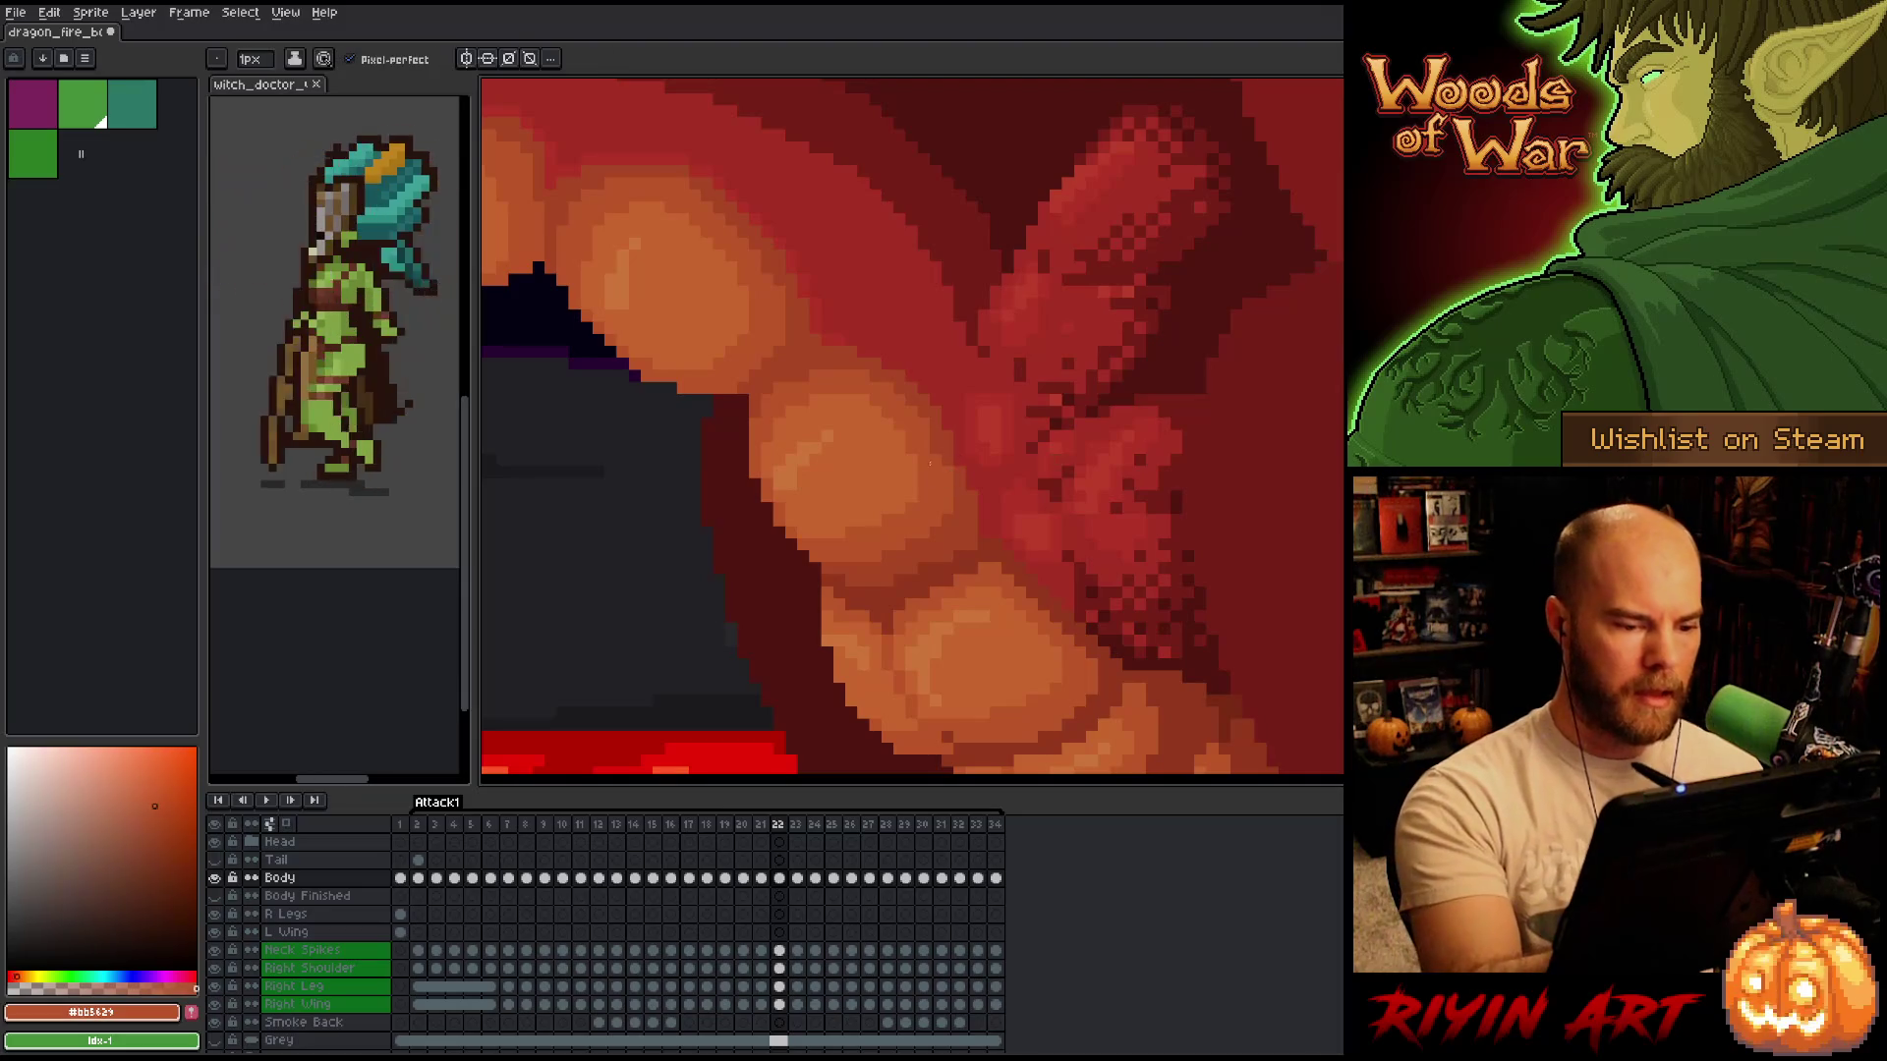
pyautogui.press('.')
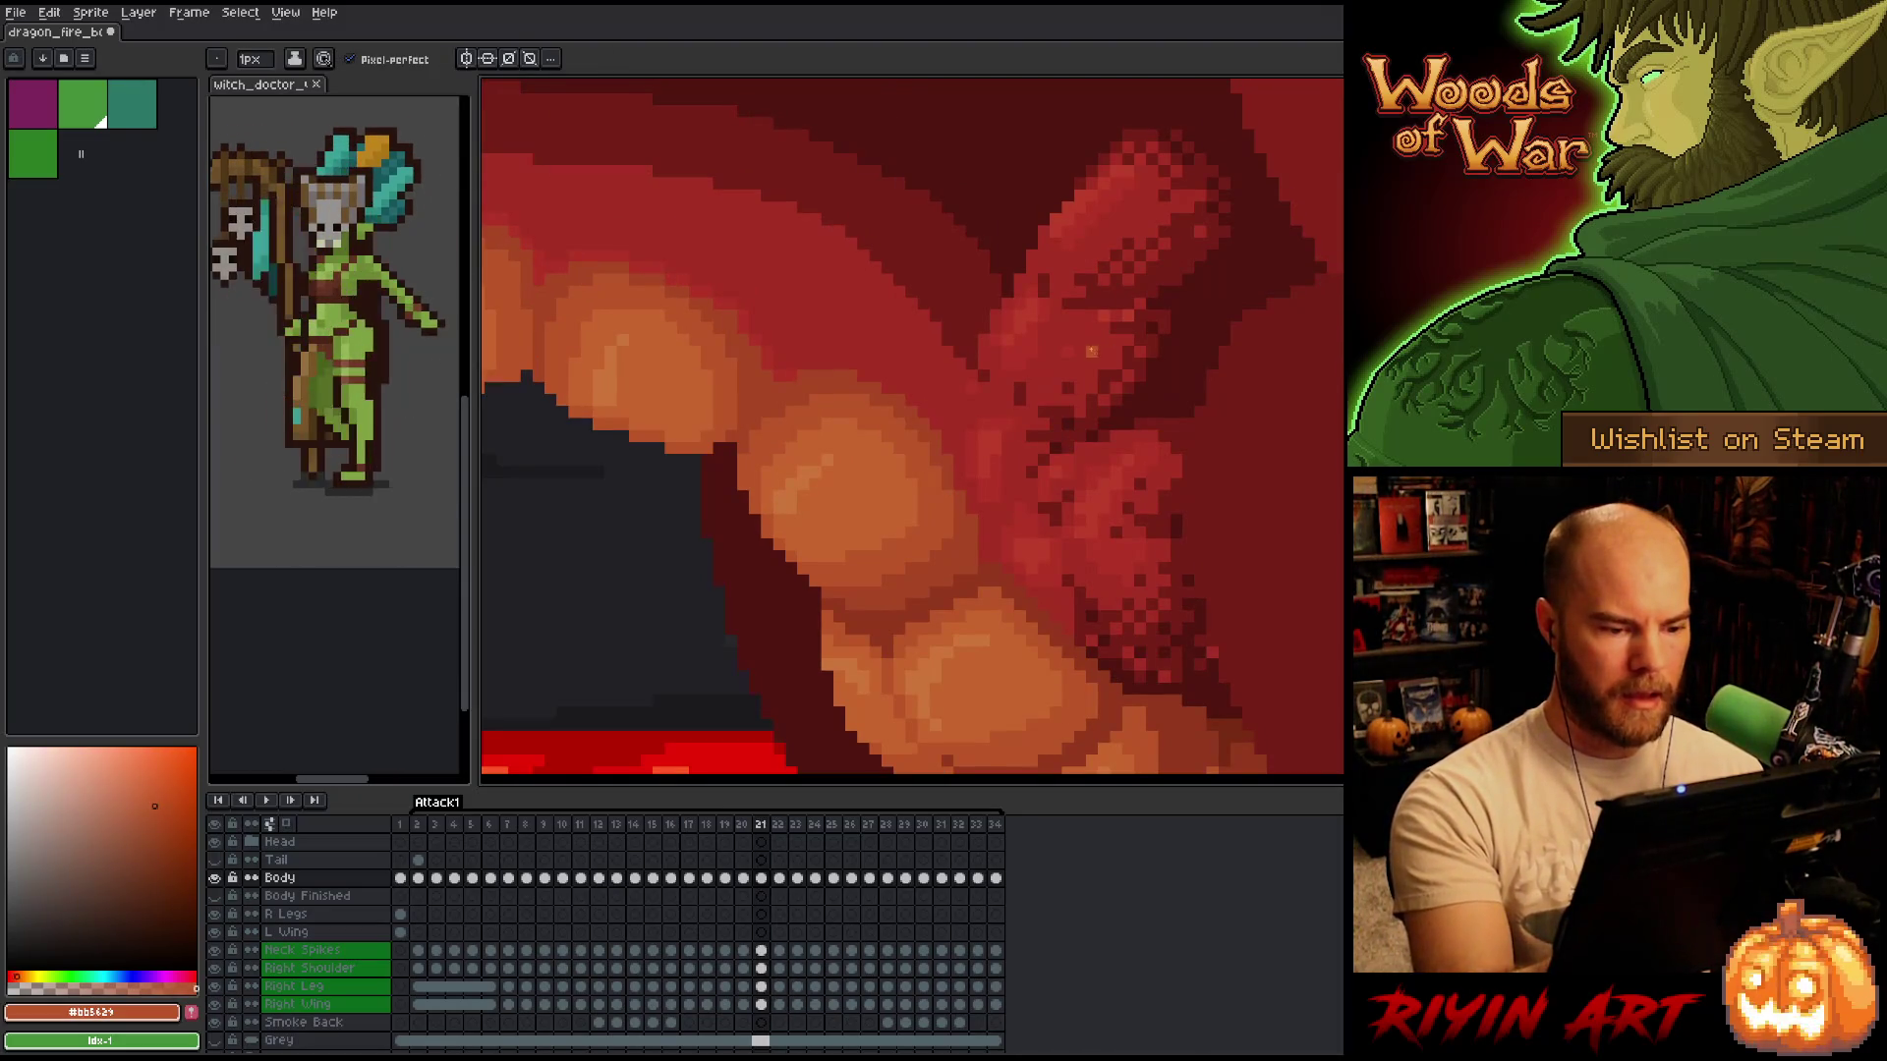
pyautogui.press(',')
pyautogui.press('.')
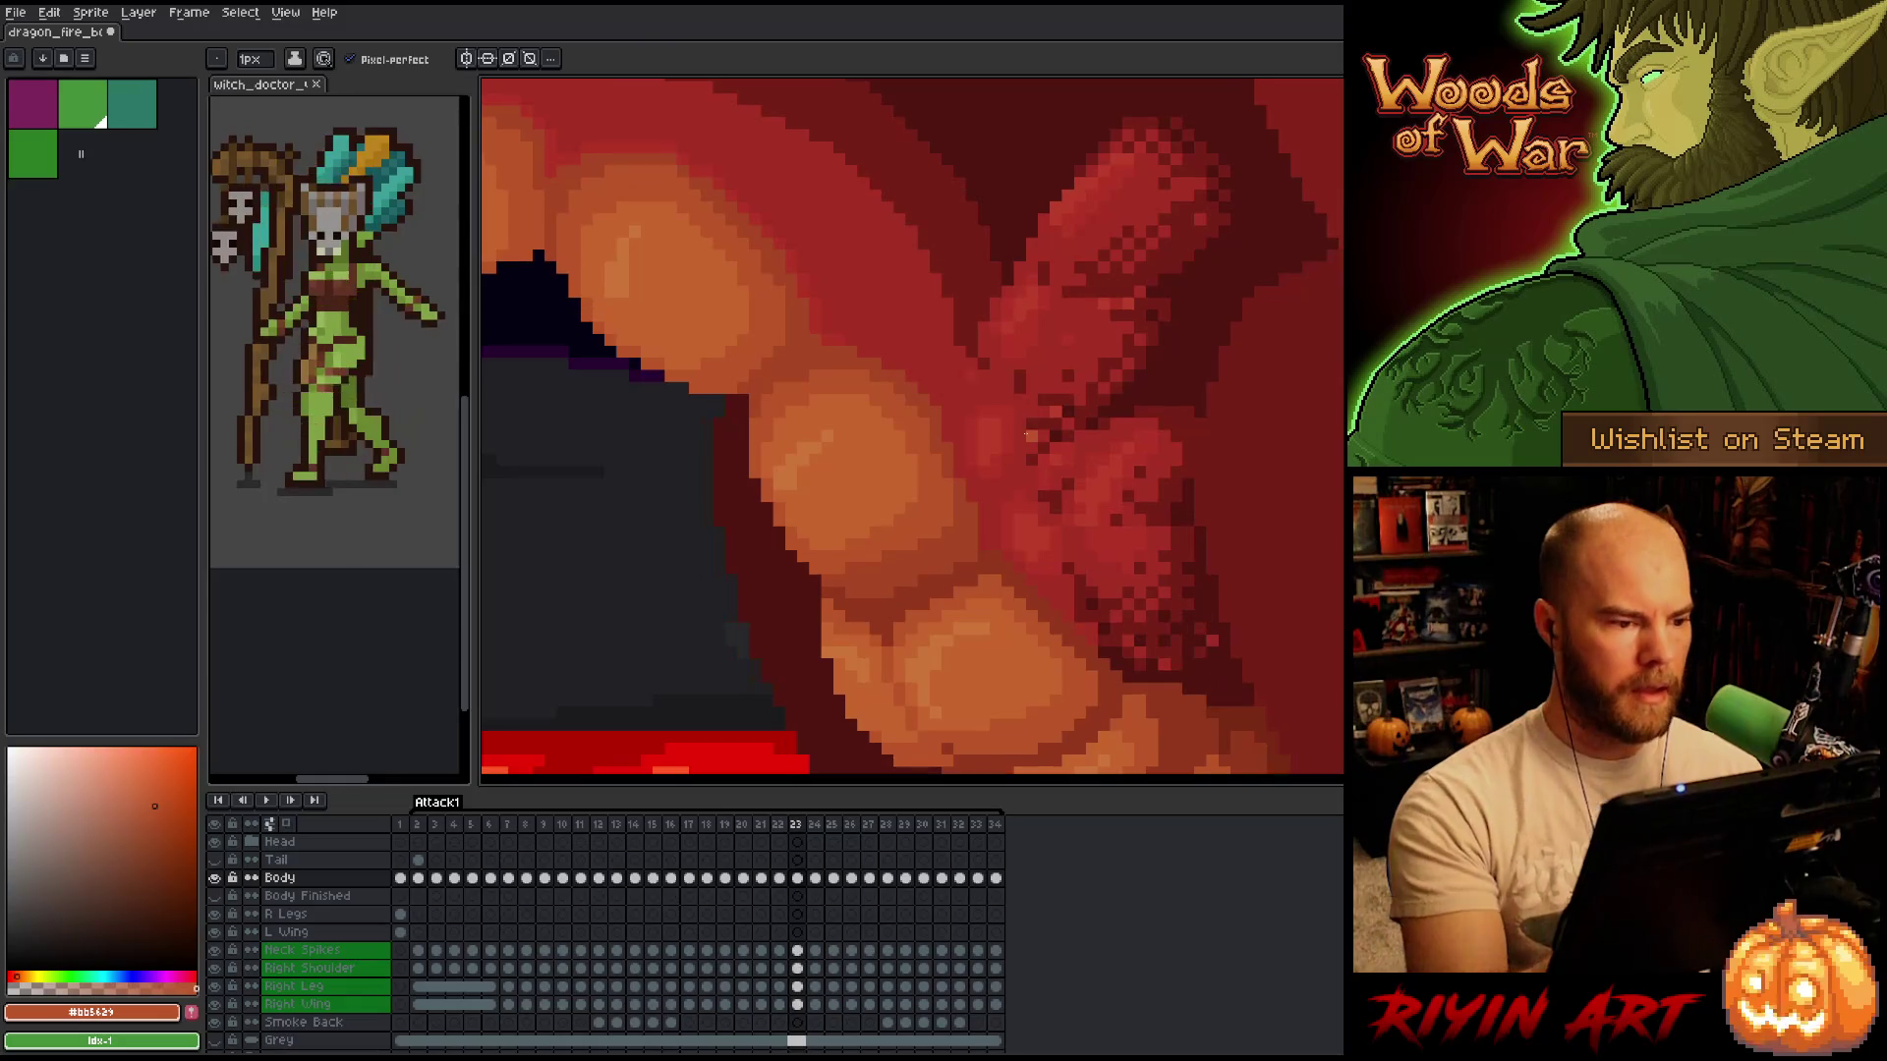
pyautogui.press(',')
pyautogui.press('.')
pyautogui.press(',')
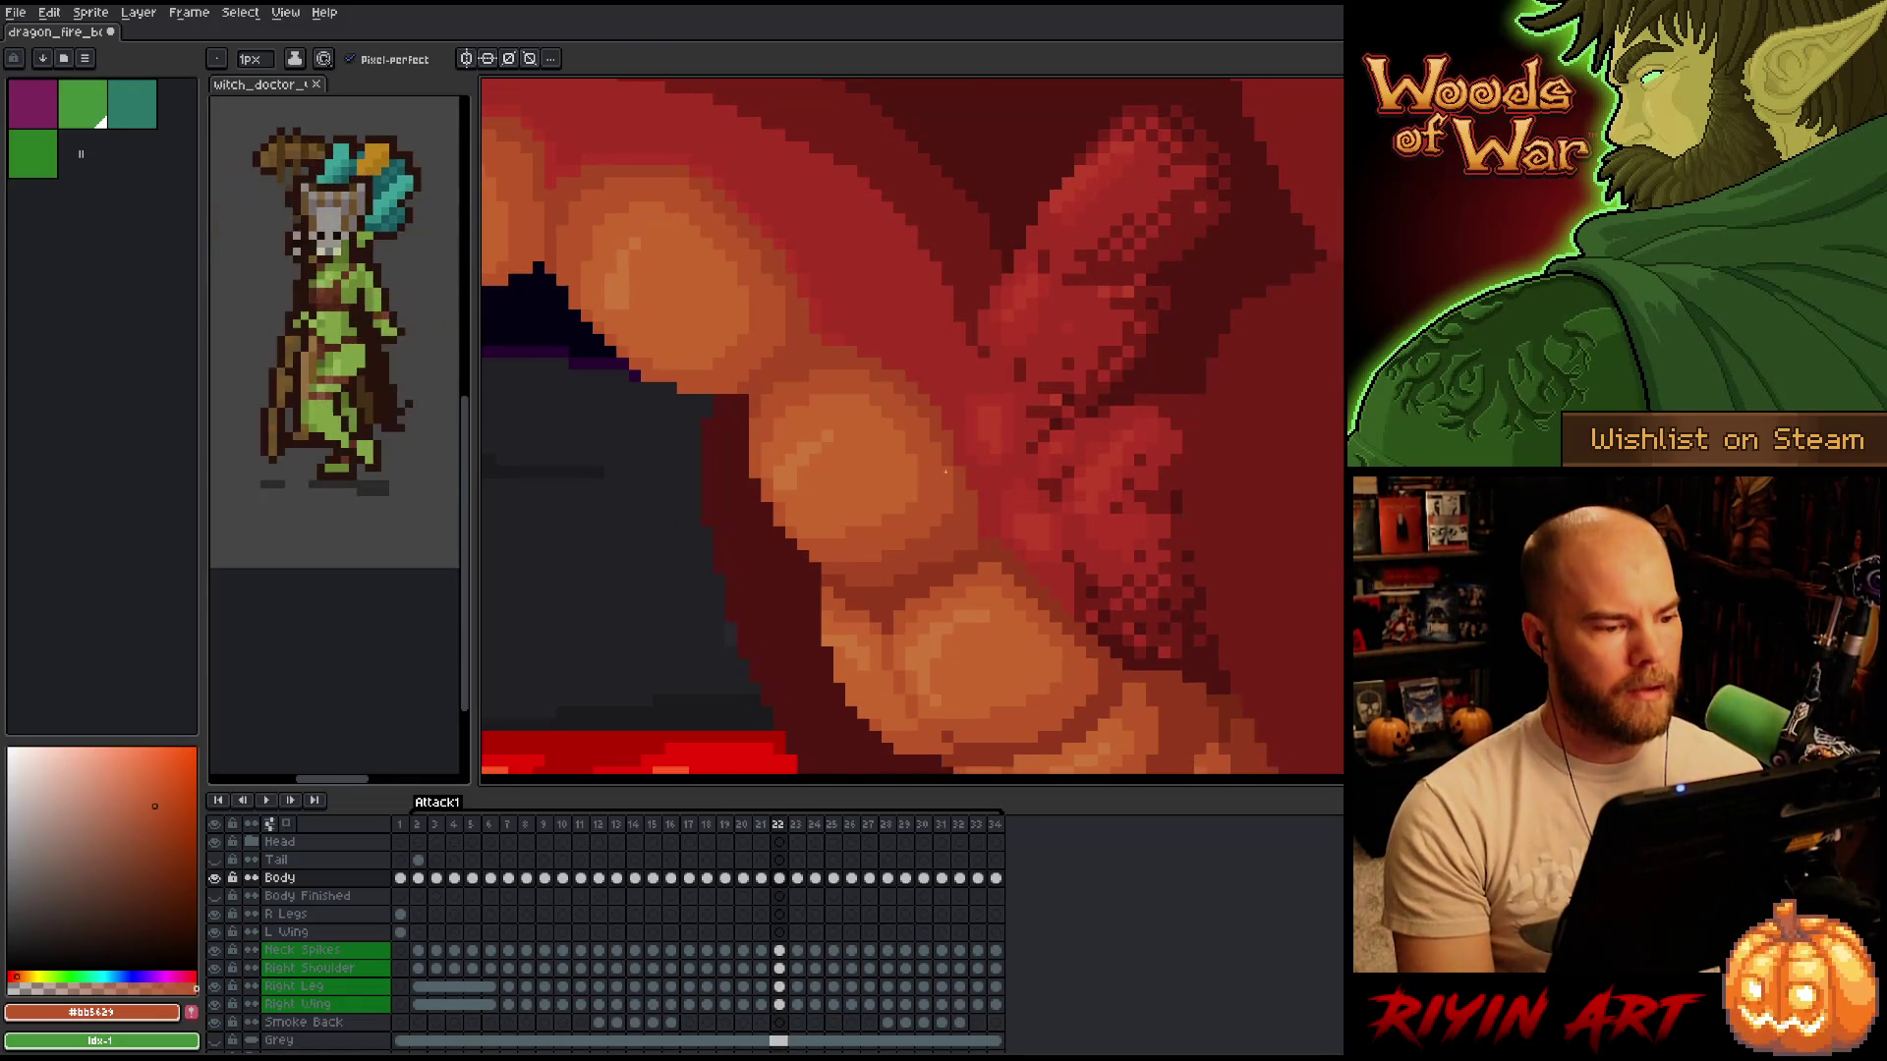
pyautogui.scroll(-3, 1027, 436)
pyautogui.scroll(3, 708, 444)
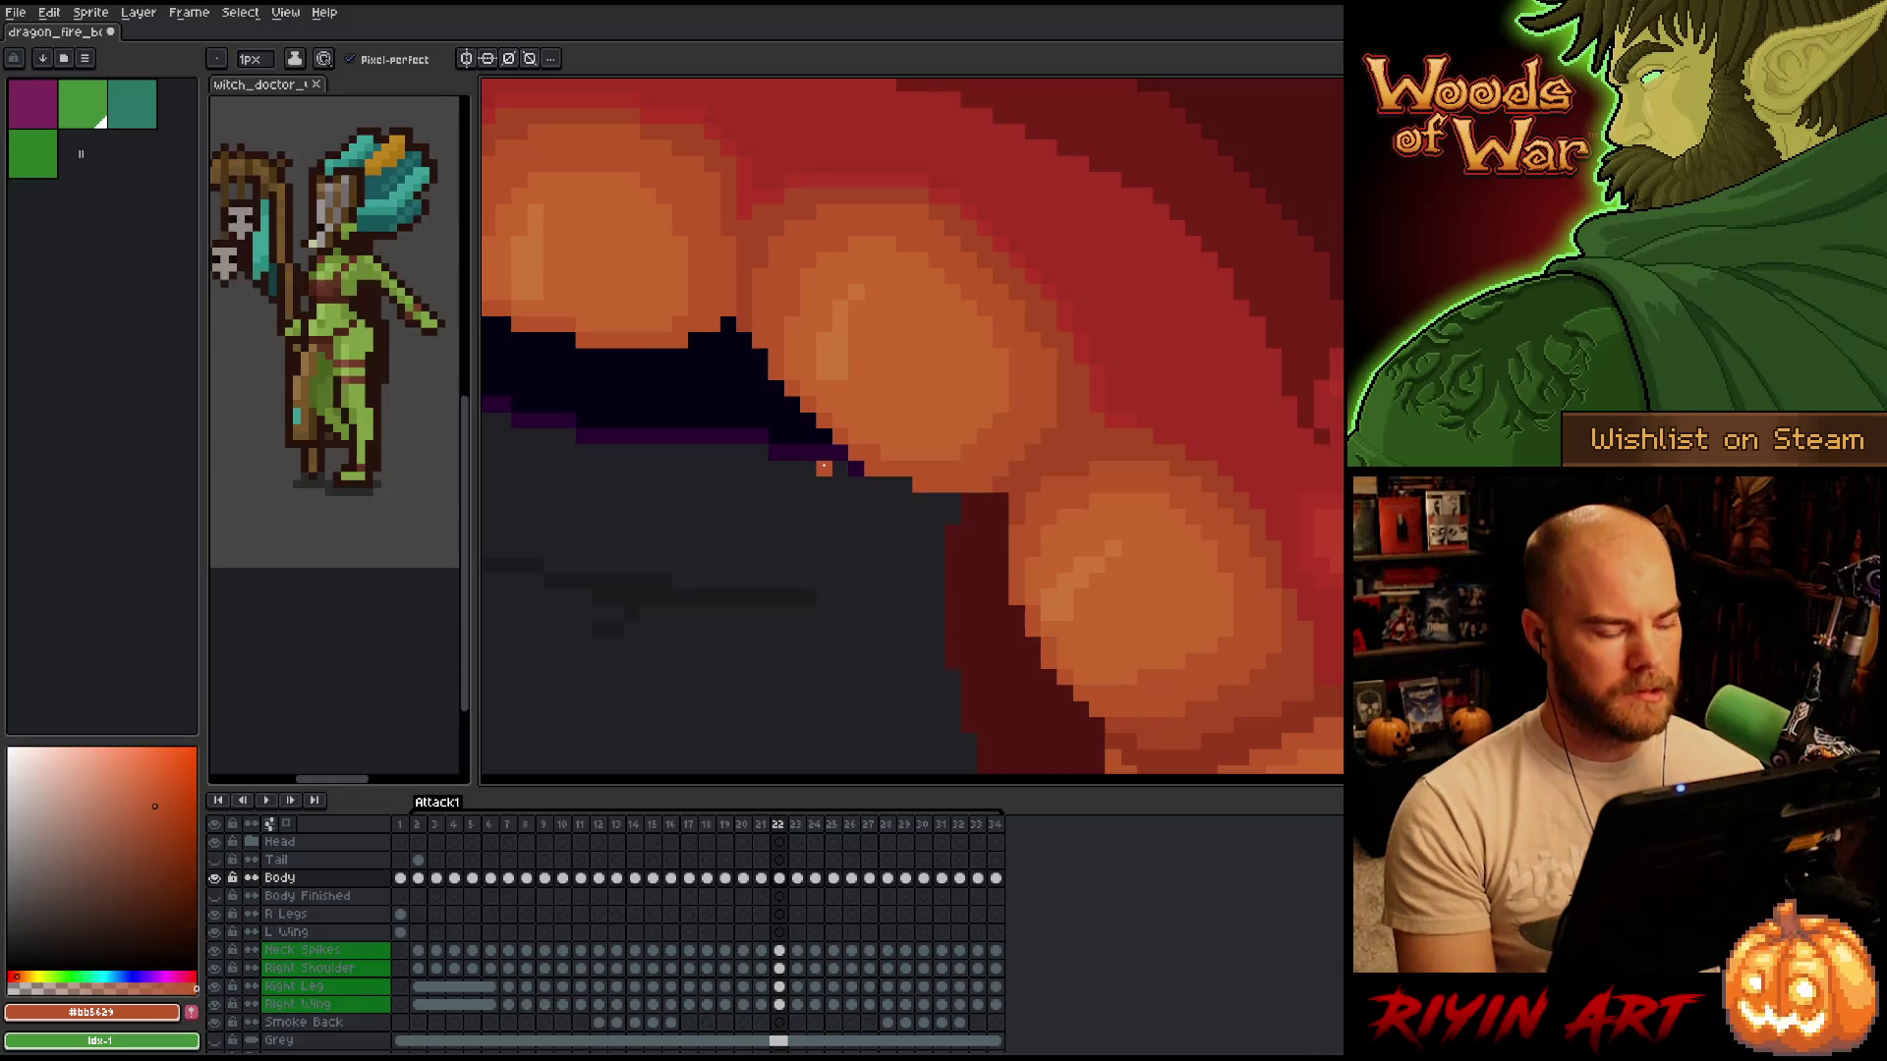
# Erase the stray orange pixel on the mouth edge and compare frames 21 and 22.
pyautogui.press('e')
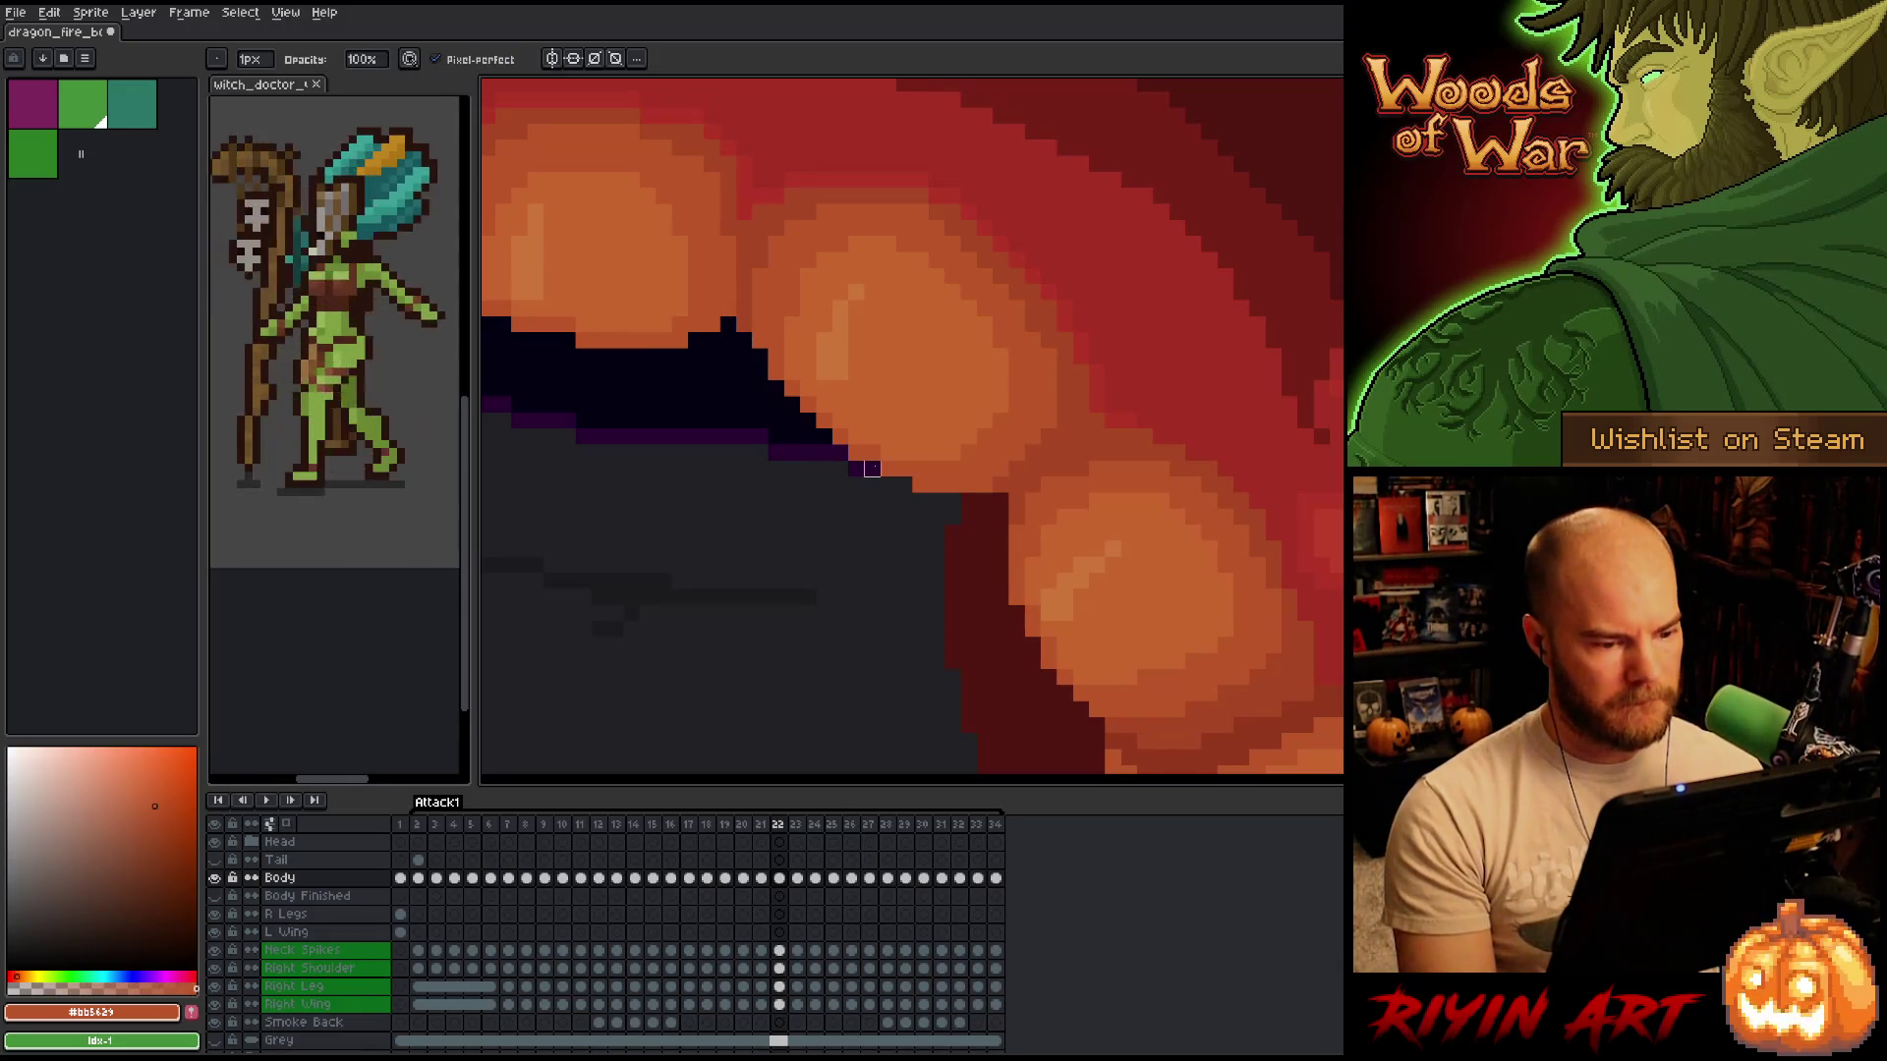
pyautogui.press('.')
pyautogui.press(',')
pyautogui.click(920, 485)
pyautogui.press(',')
pyautogui.press('.')
pyautogui.press(',')
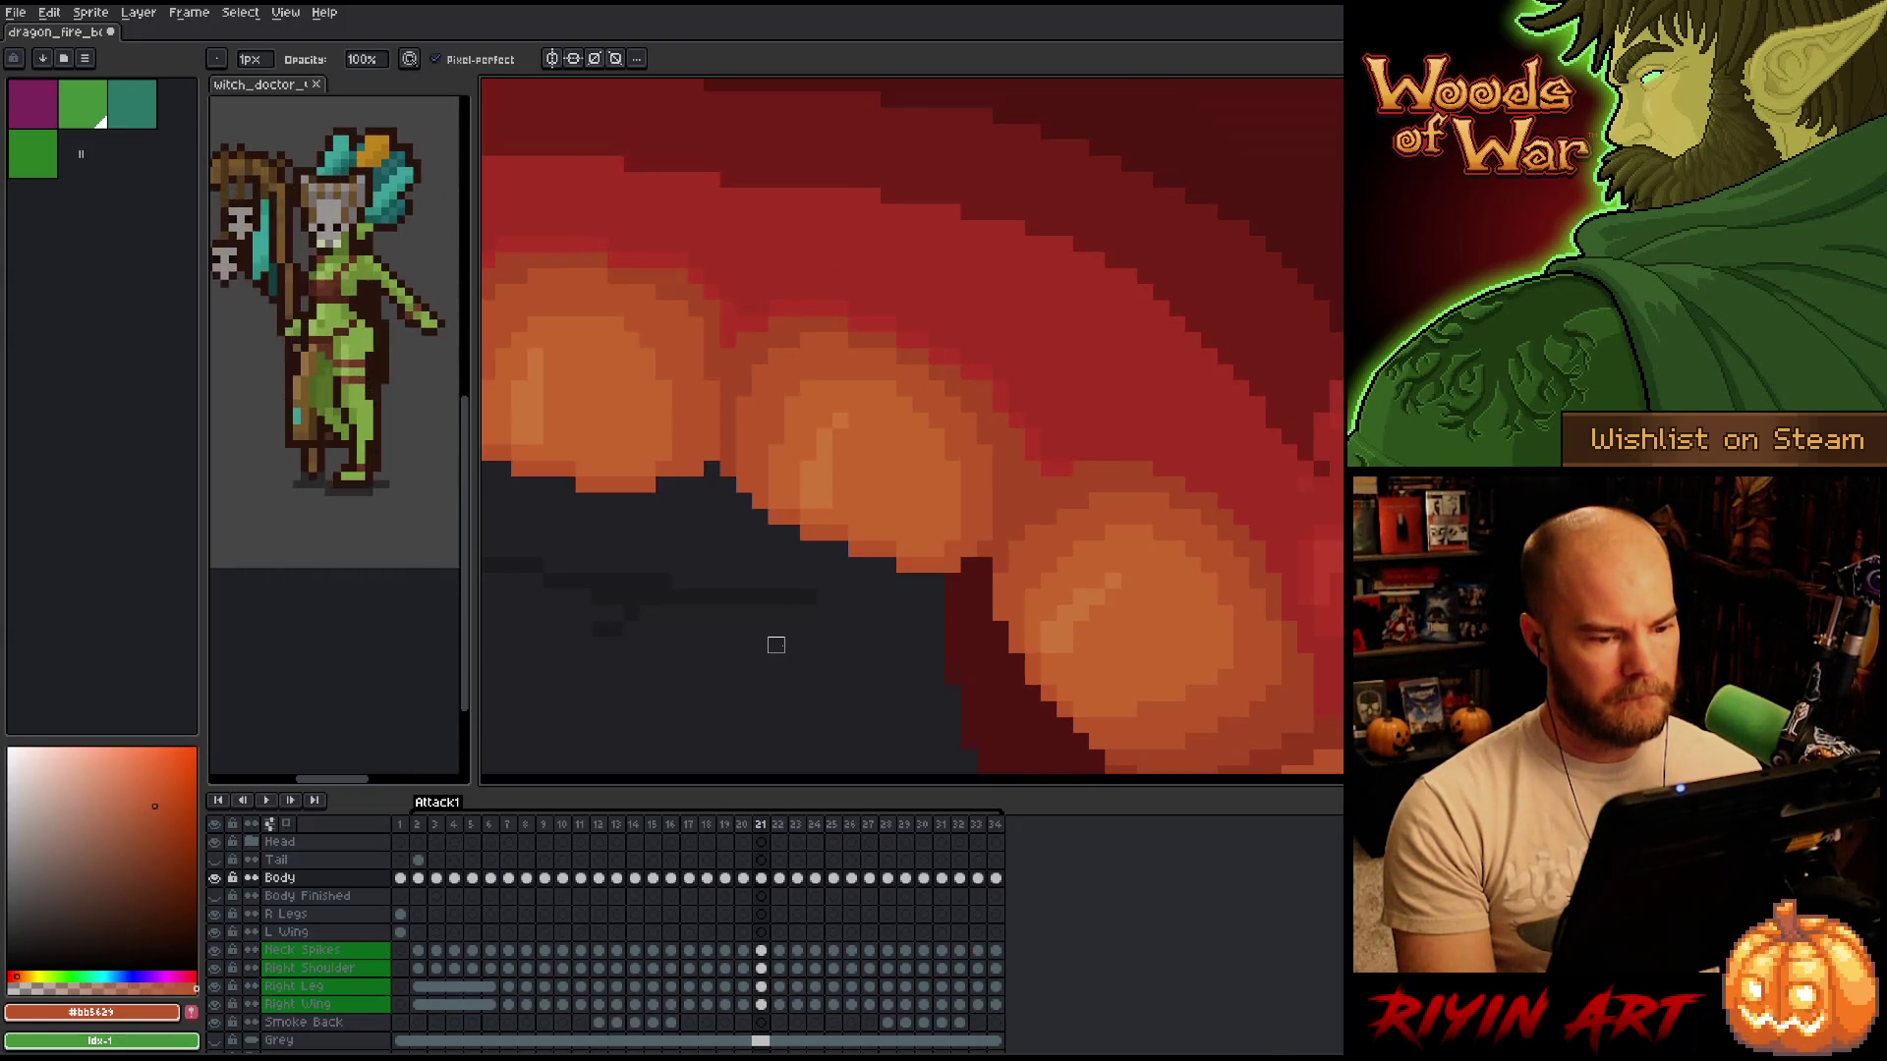
pyautogui.press('.')
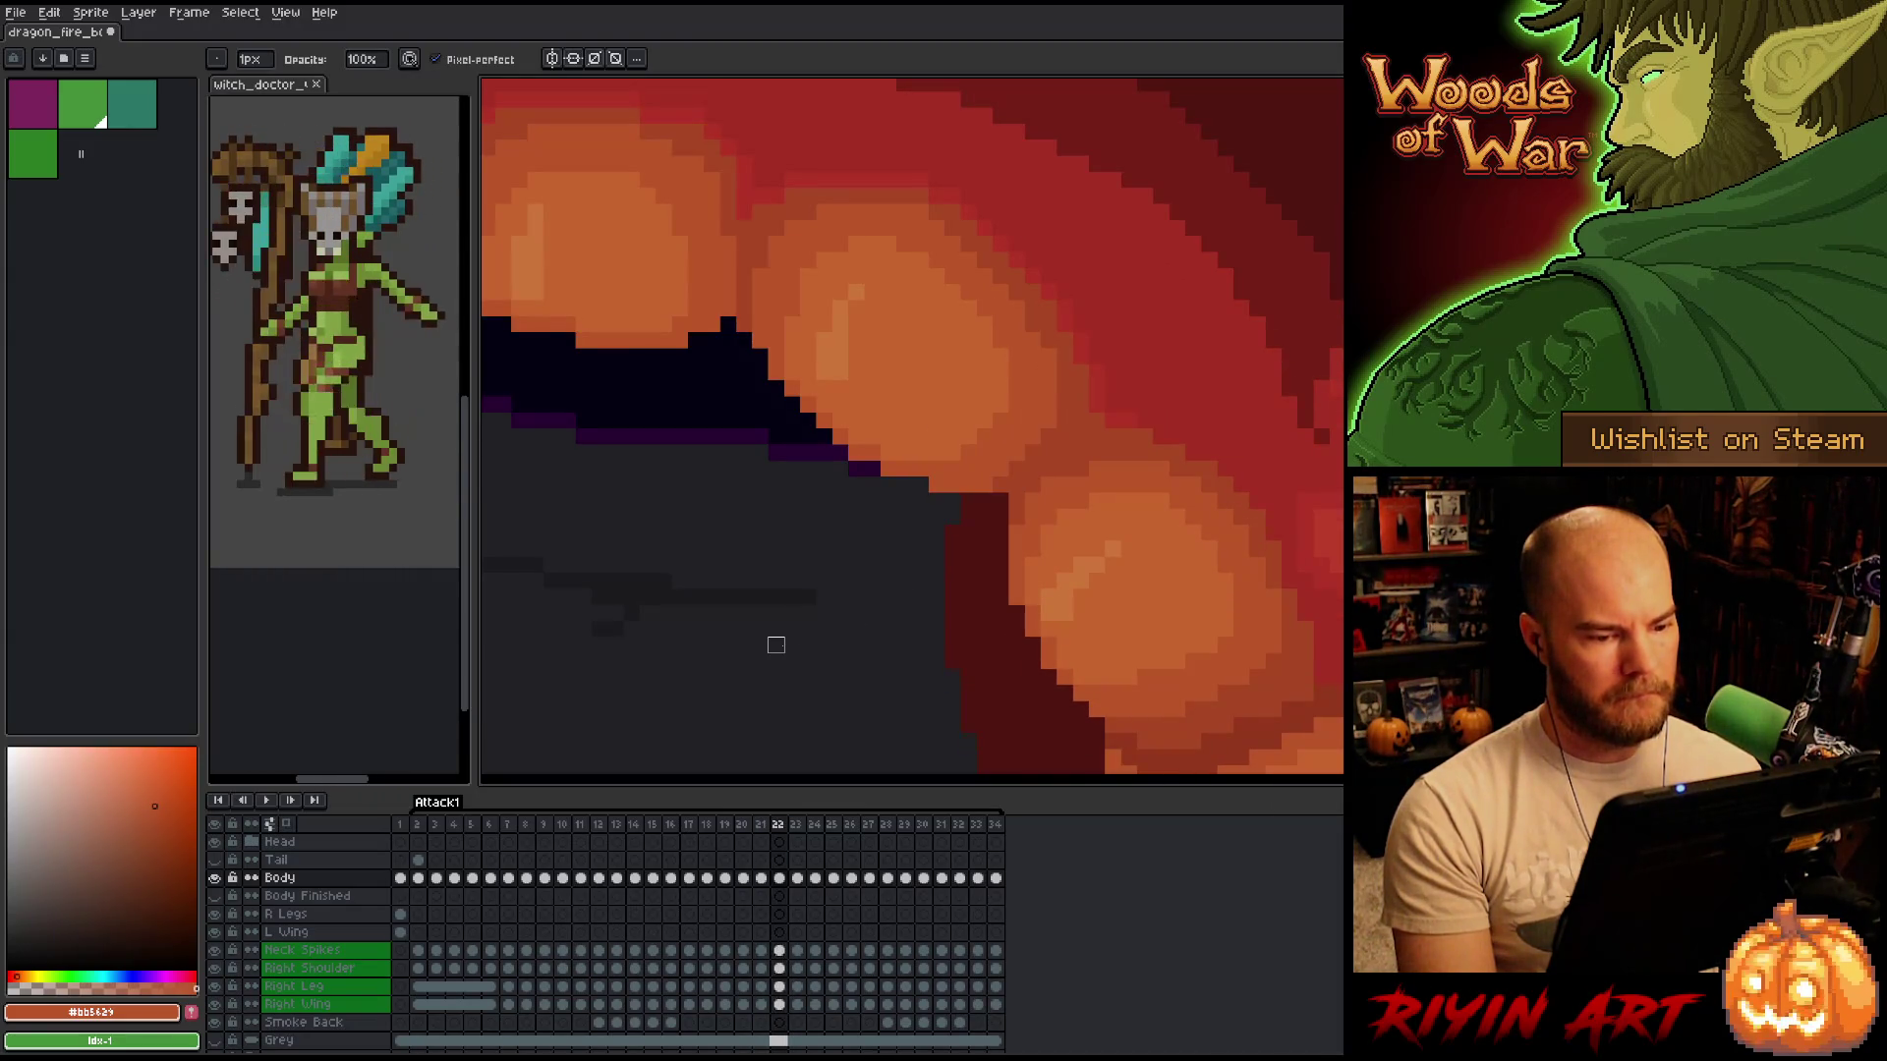
pyautogui.press(',')
# Flip through frames 21 and 22 to check the mouth motion.
pyautogui.scroll(-3, 775, 645)
pyautogui.press('.')
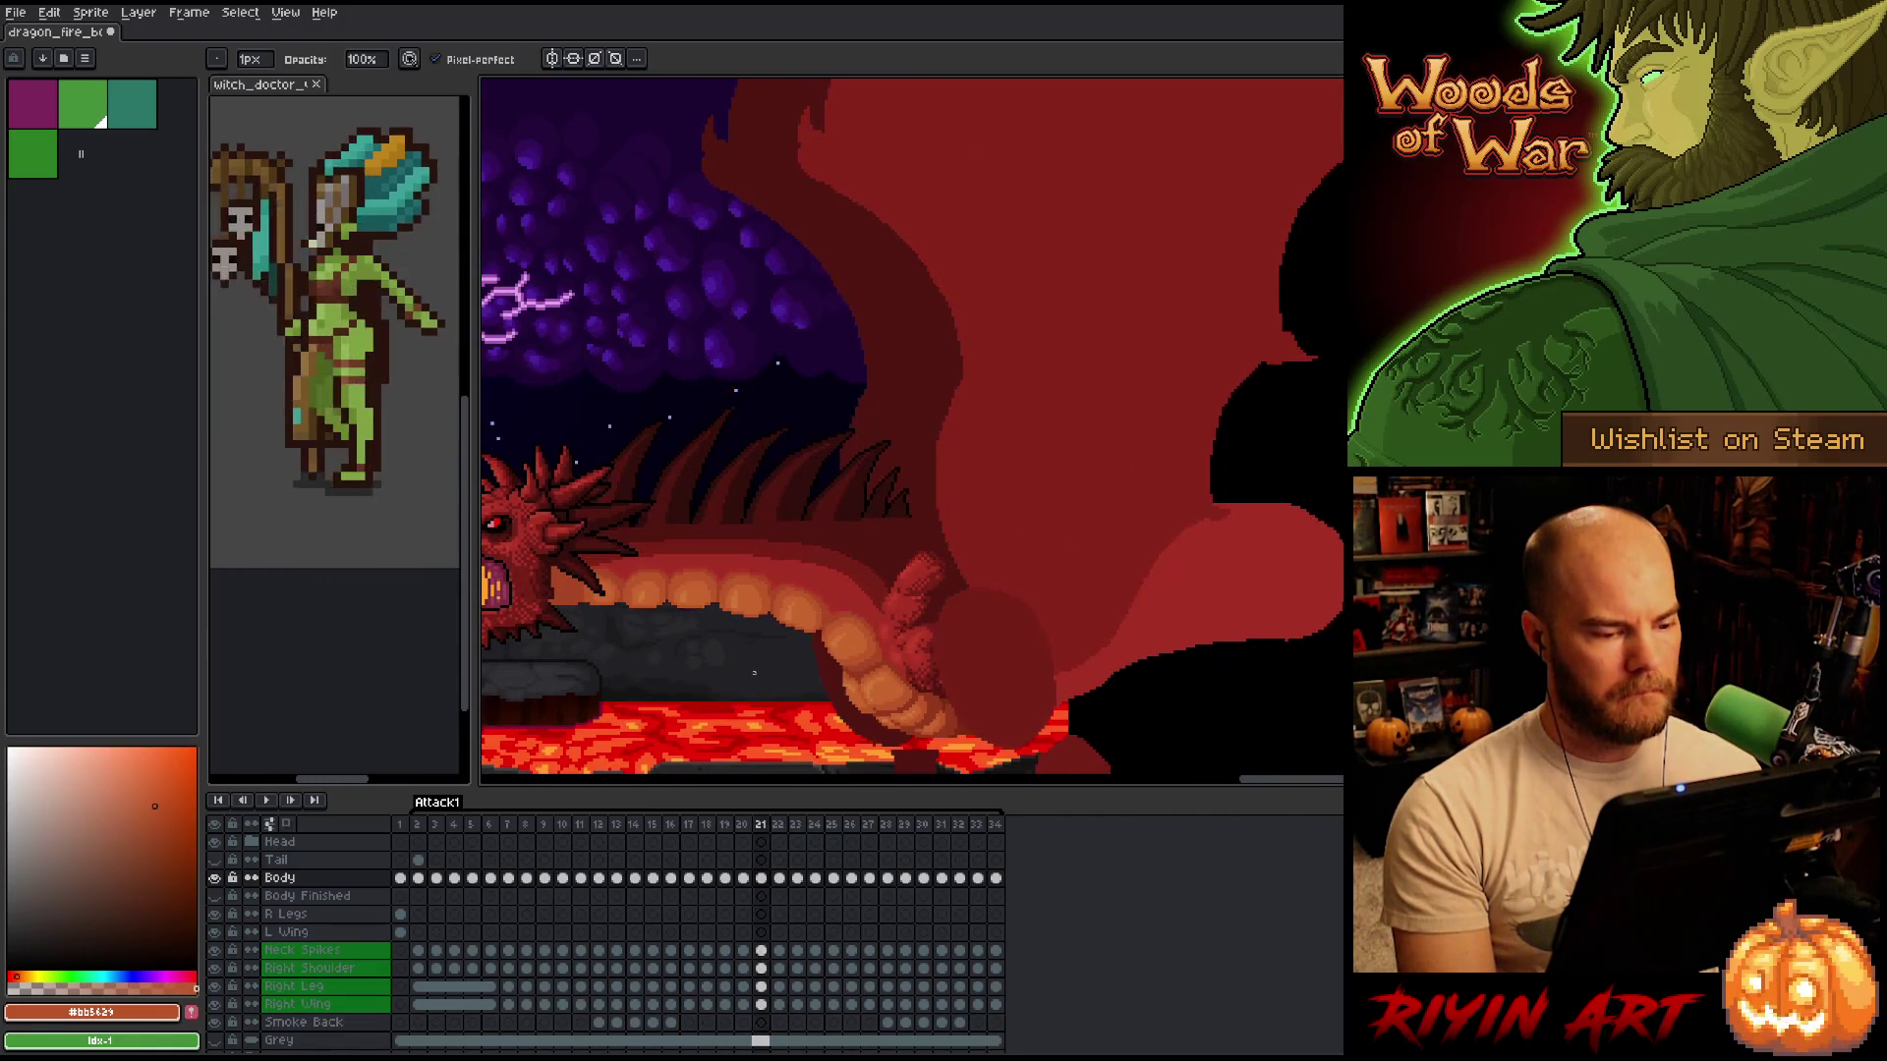
pyautogui.scroll(3, 766, 603)
pyautogui.press(',')
pyautogui.press('.')
pyautogui.press(',')
pyautogui.press('.')
# Select a tiny 1x3 pixel strip on a tooth and nudge it into place.
pyautogui.press('m')
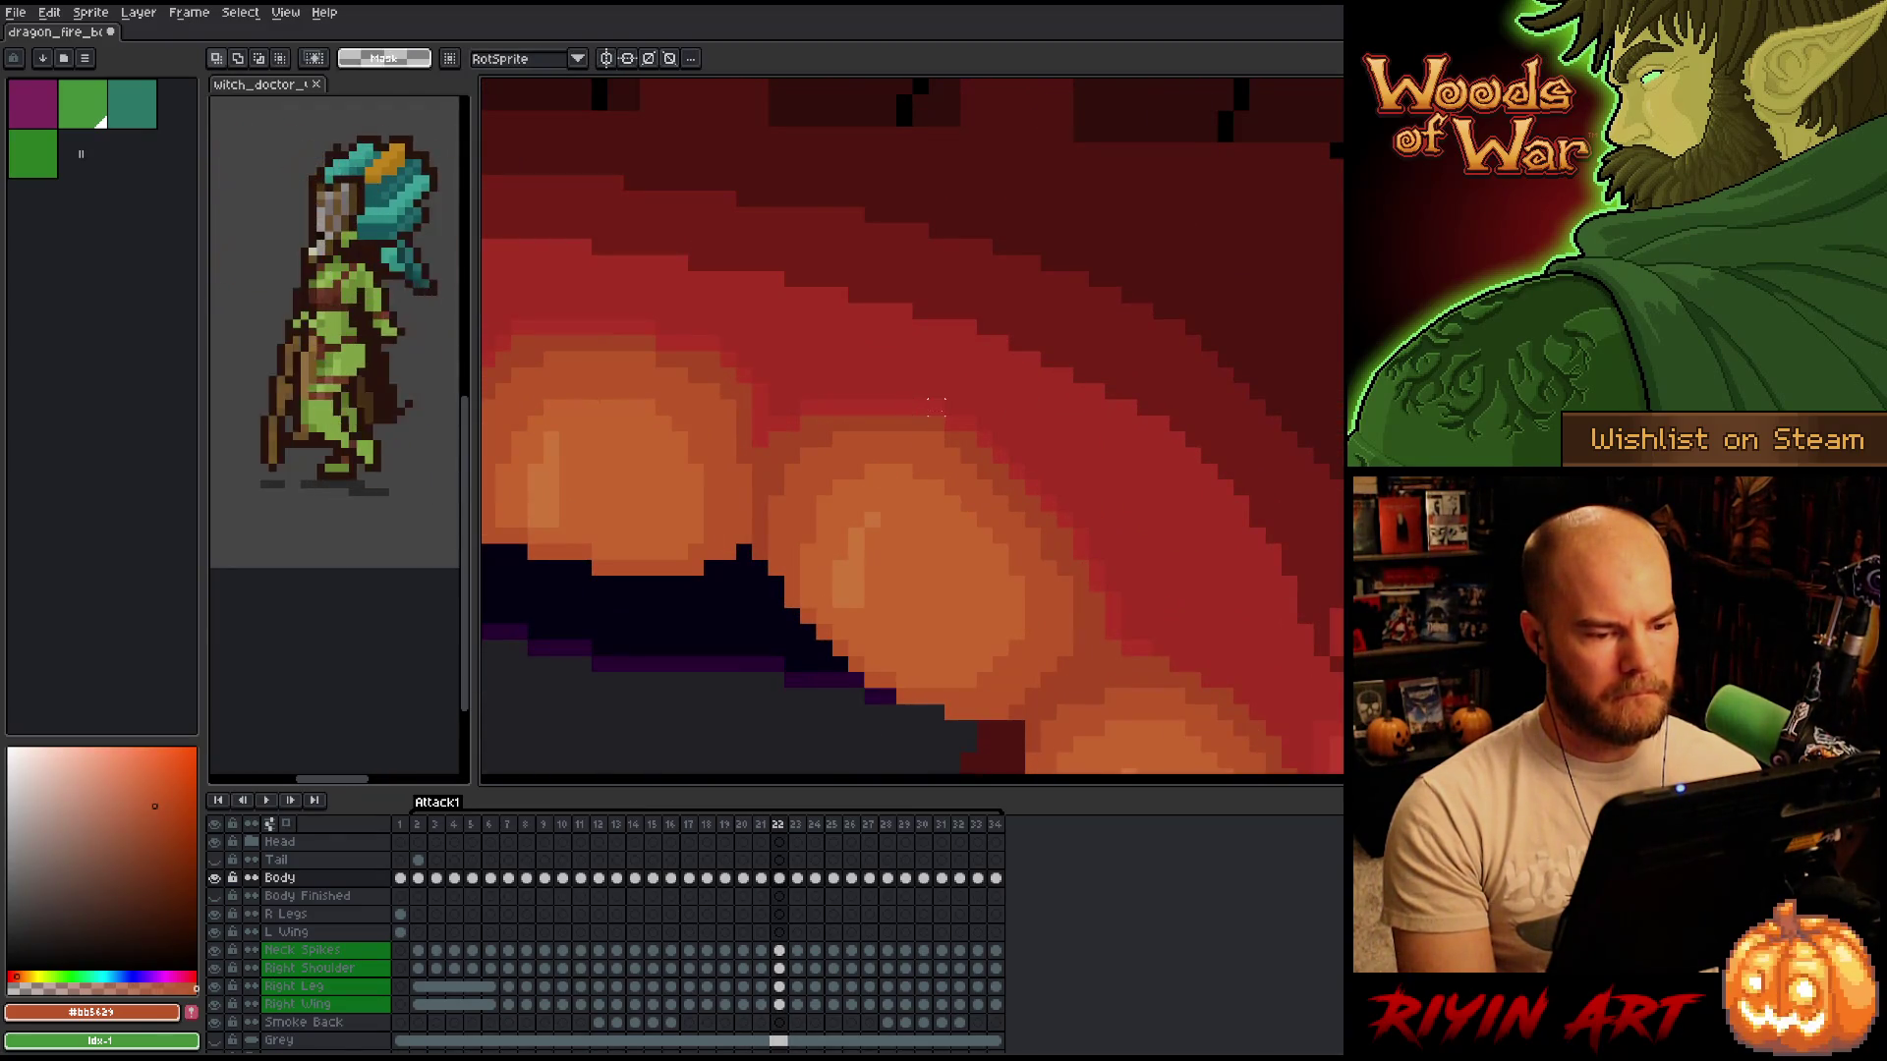
pyautogui.moveTo(952, 407)
pyautogui.mouseDown()
pyautogui.moveTo(952, 442)
pyautogui.moveTo(914, 430)
pyautogui.mouseUp()
pyautogui.press('Return')
pyautogui.scroll(-2, 858, 609)
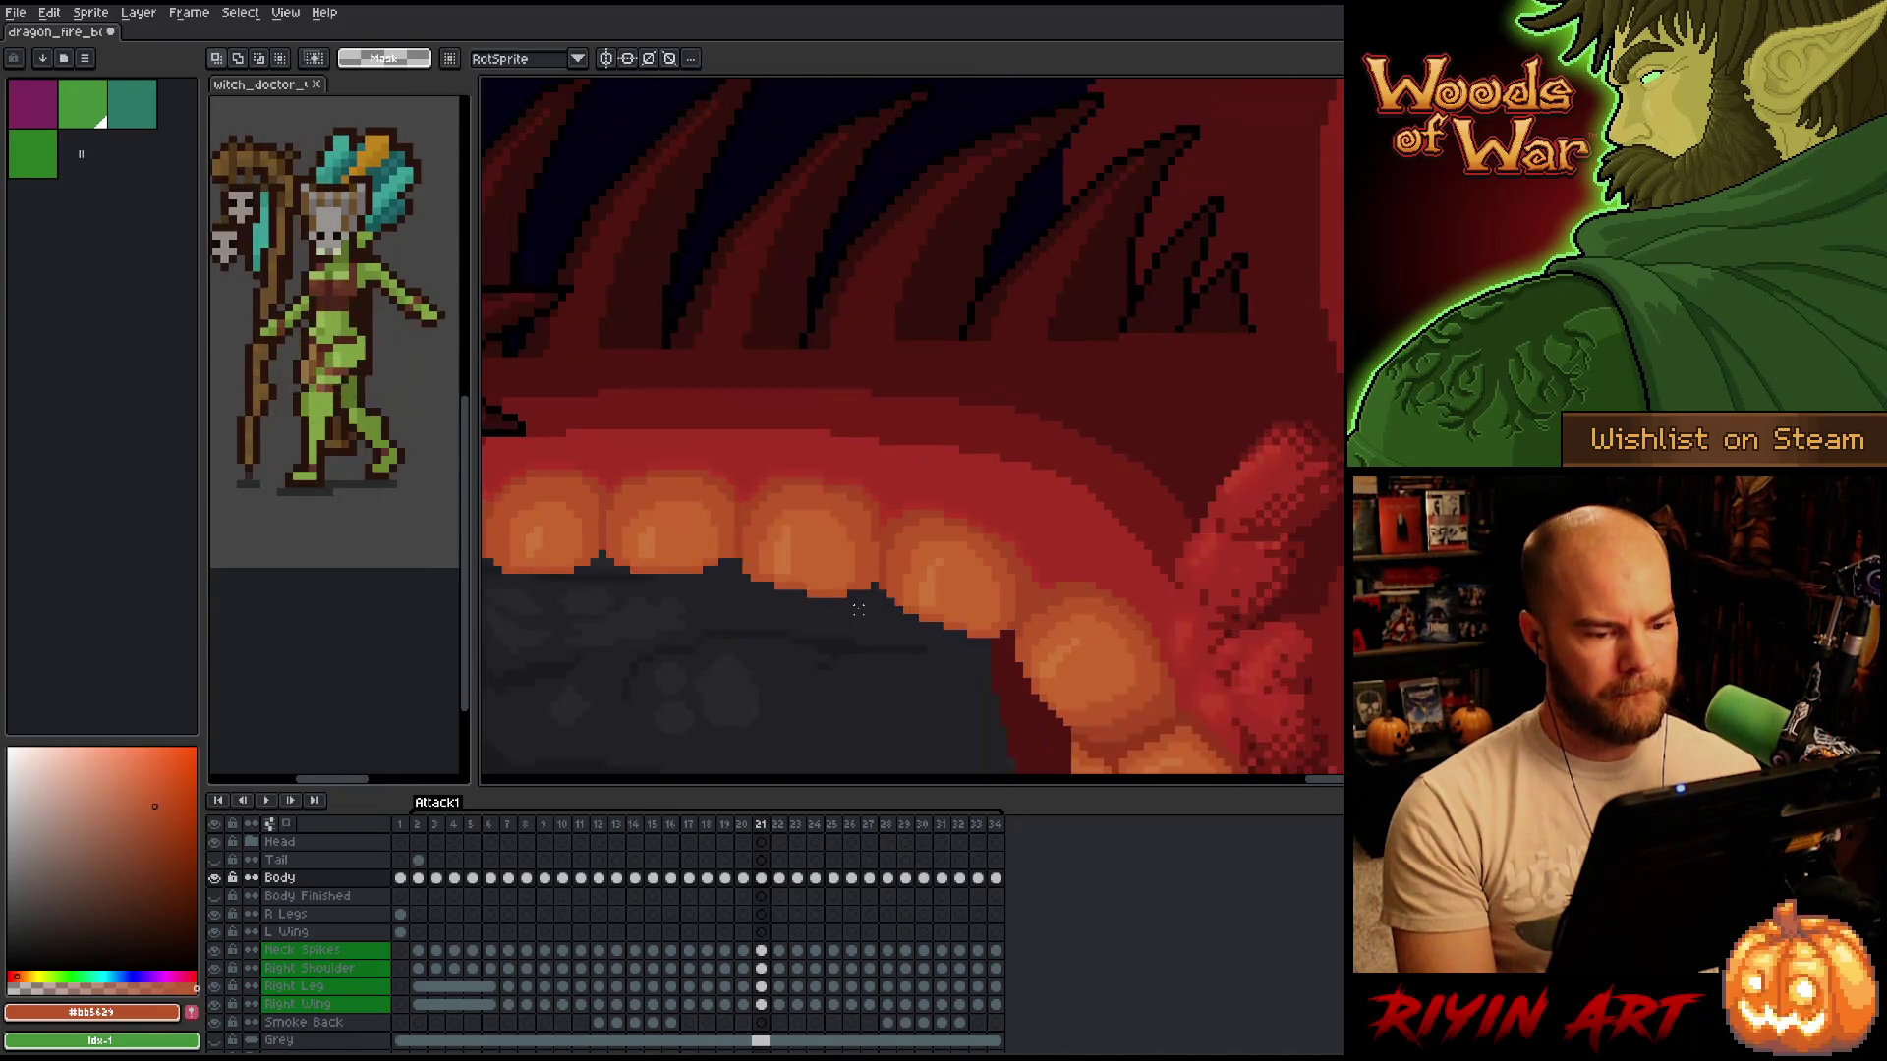
pyautogui.press(',')
pyautogui.press('.')
pyautogui.press(',')
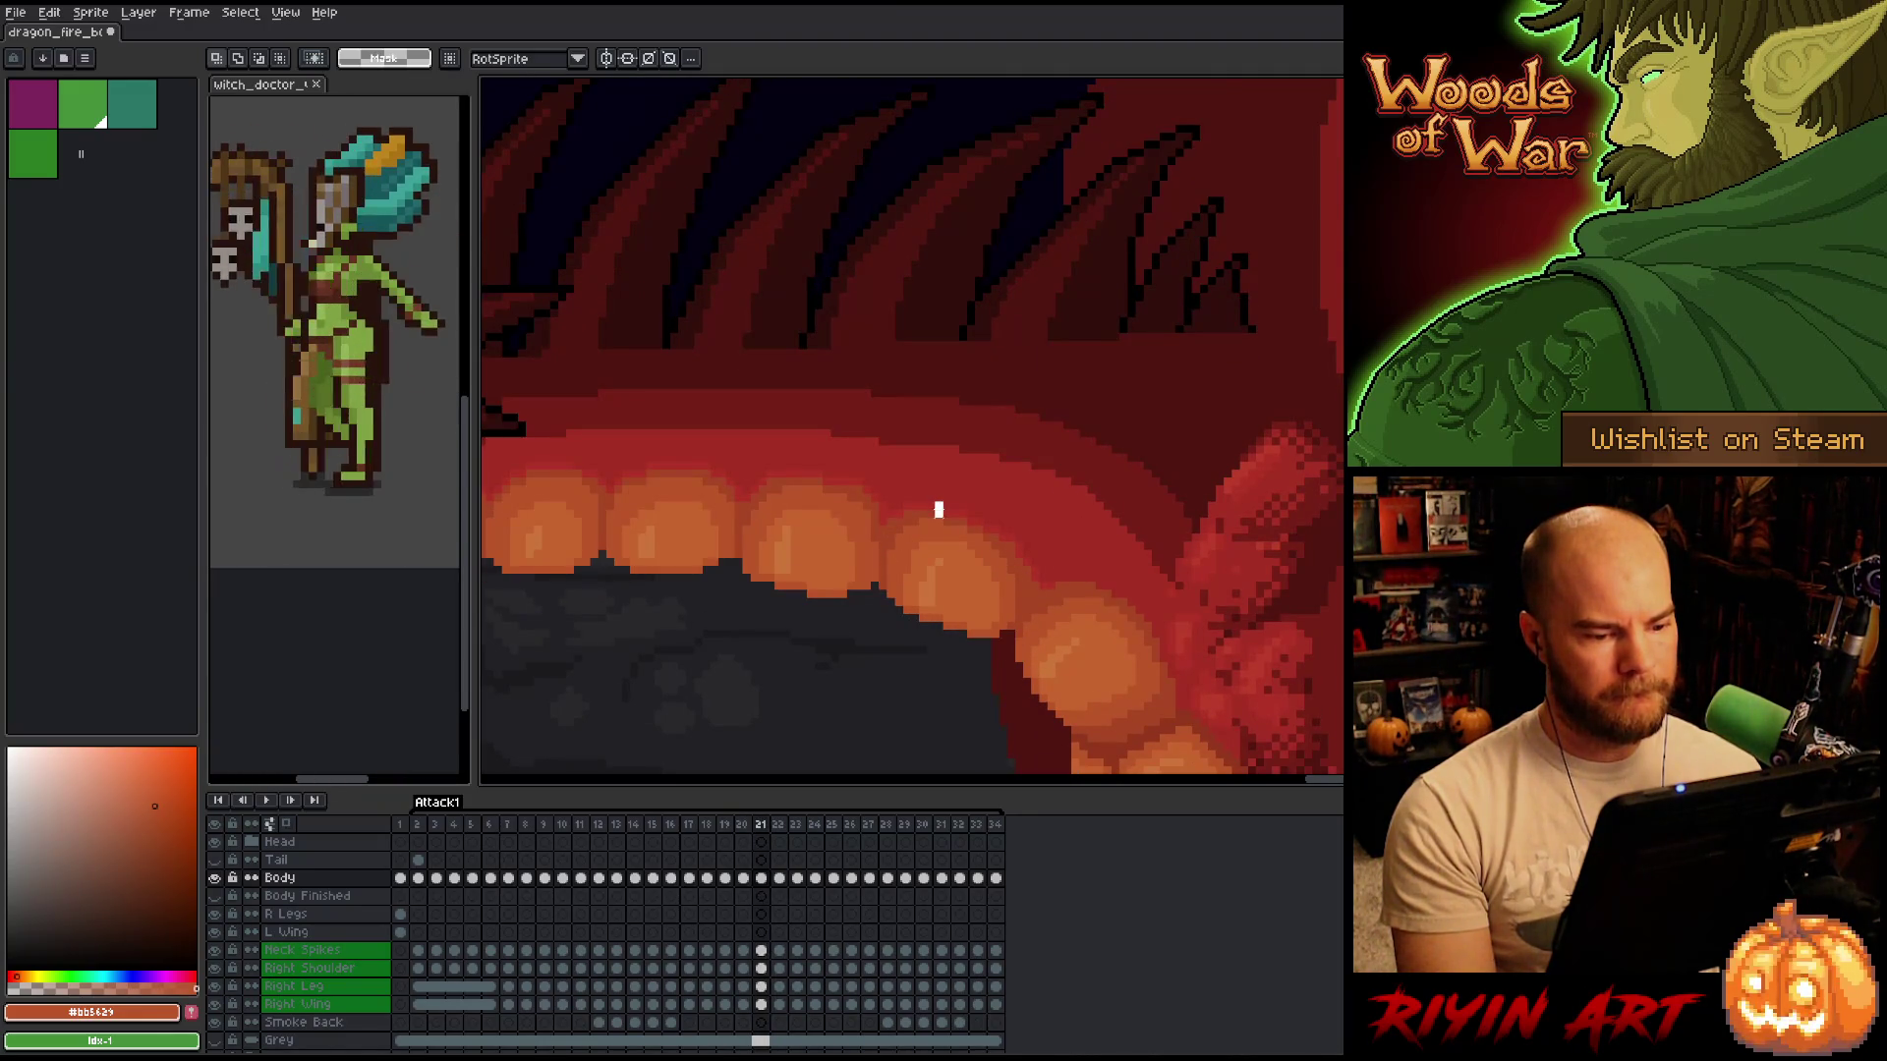
pyautogui.scroll(3, 939, 512)
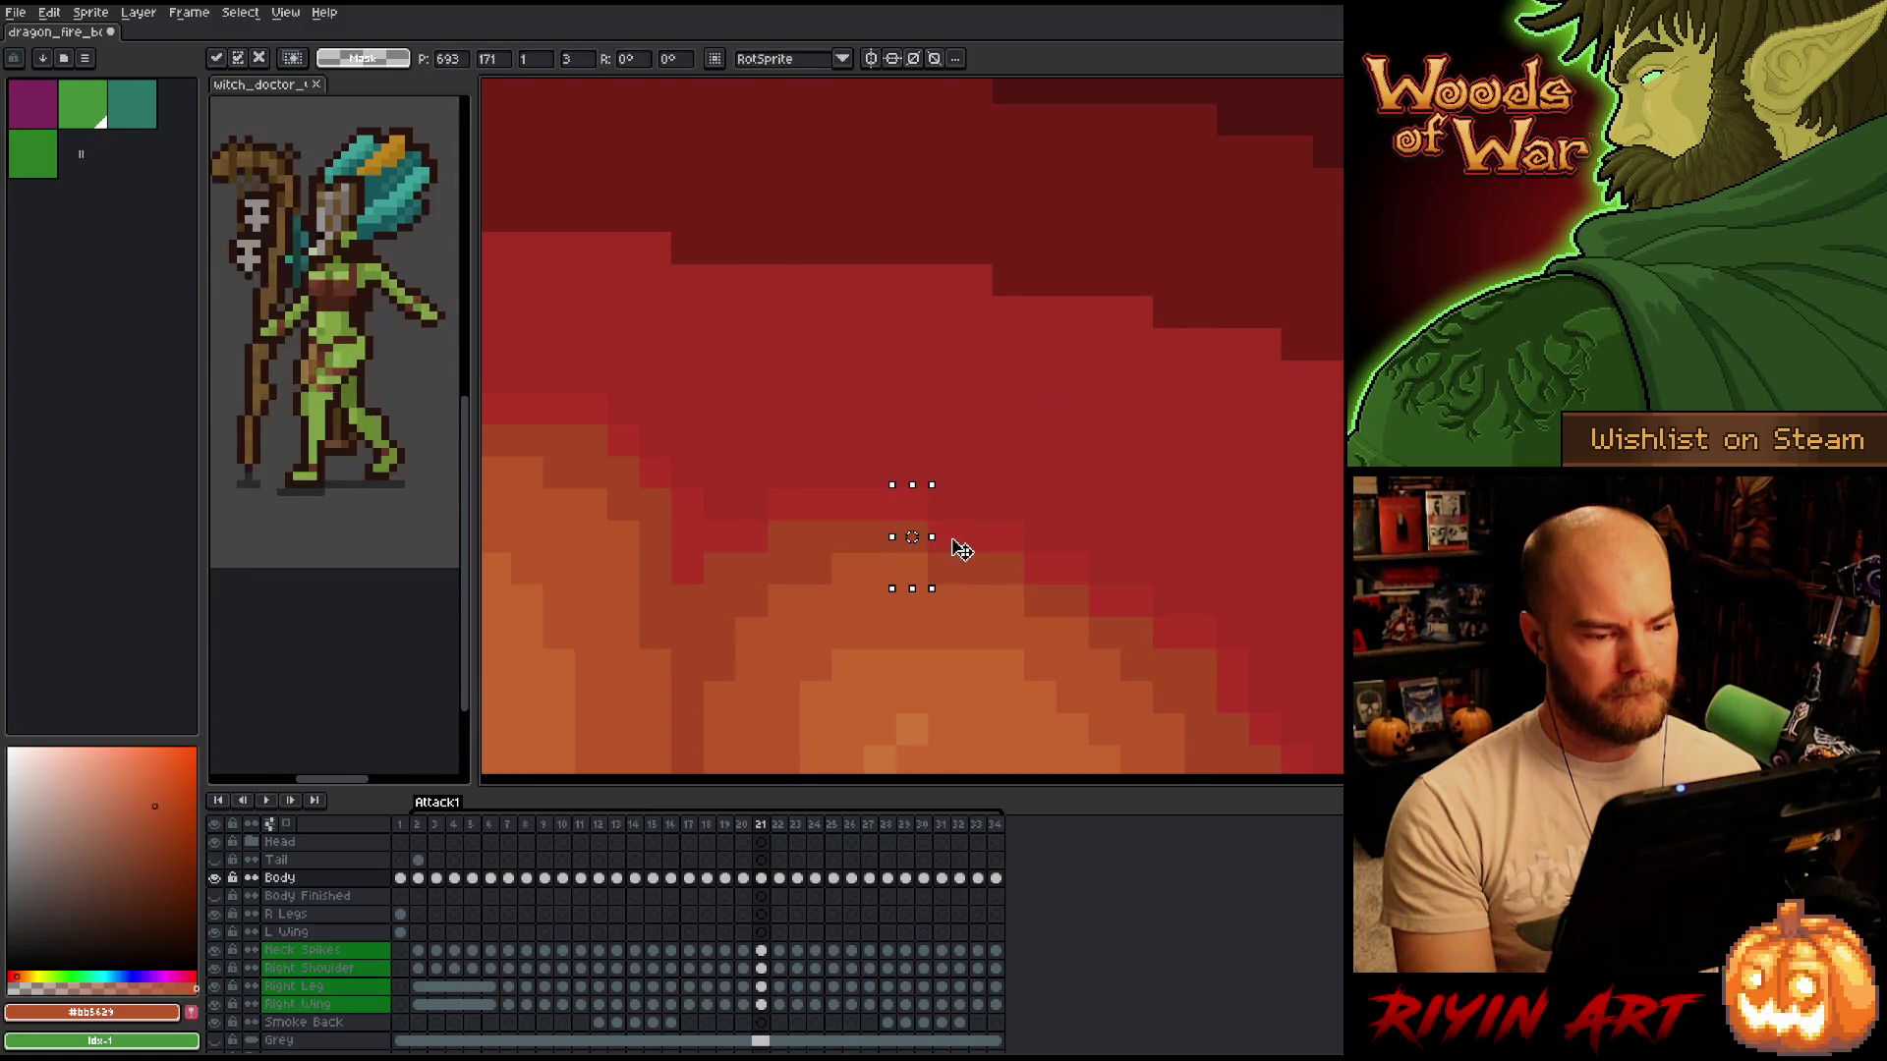
pyautogui.press('Return')
# Flip between frames 21 and 22 to check the tooth edit, ending on frame 22.
pyautogui.scroll(-4, 960, 665)
pyautogui.press('.')
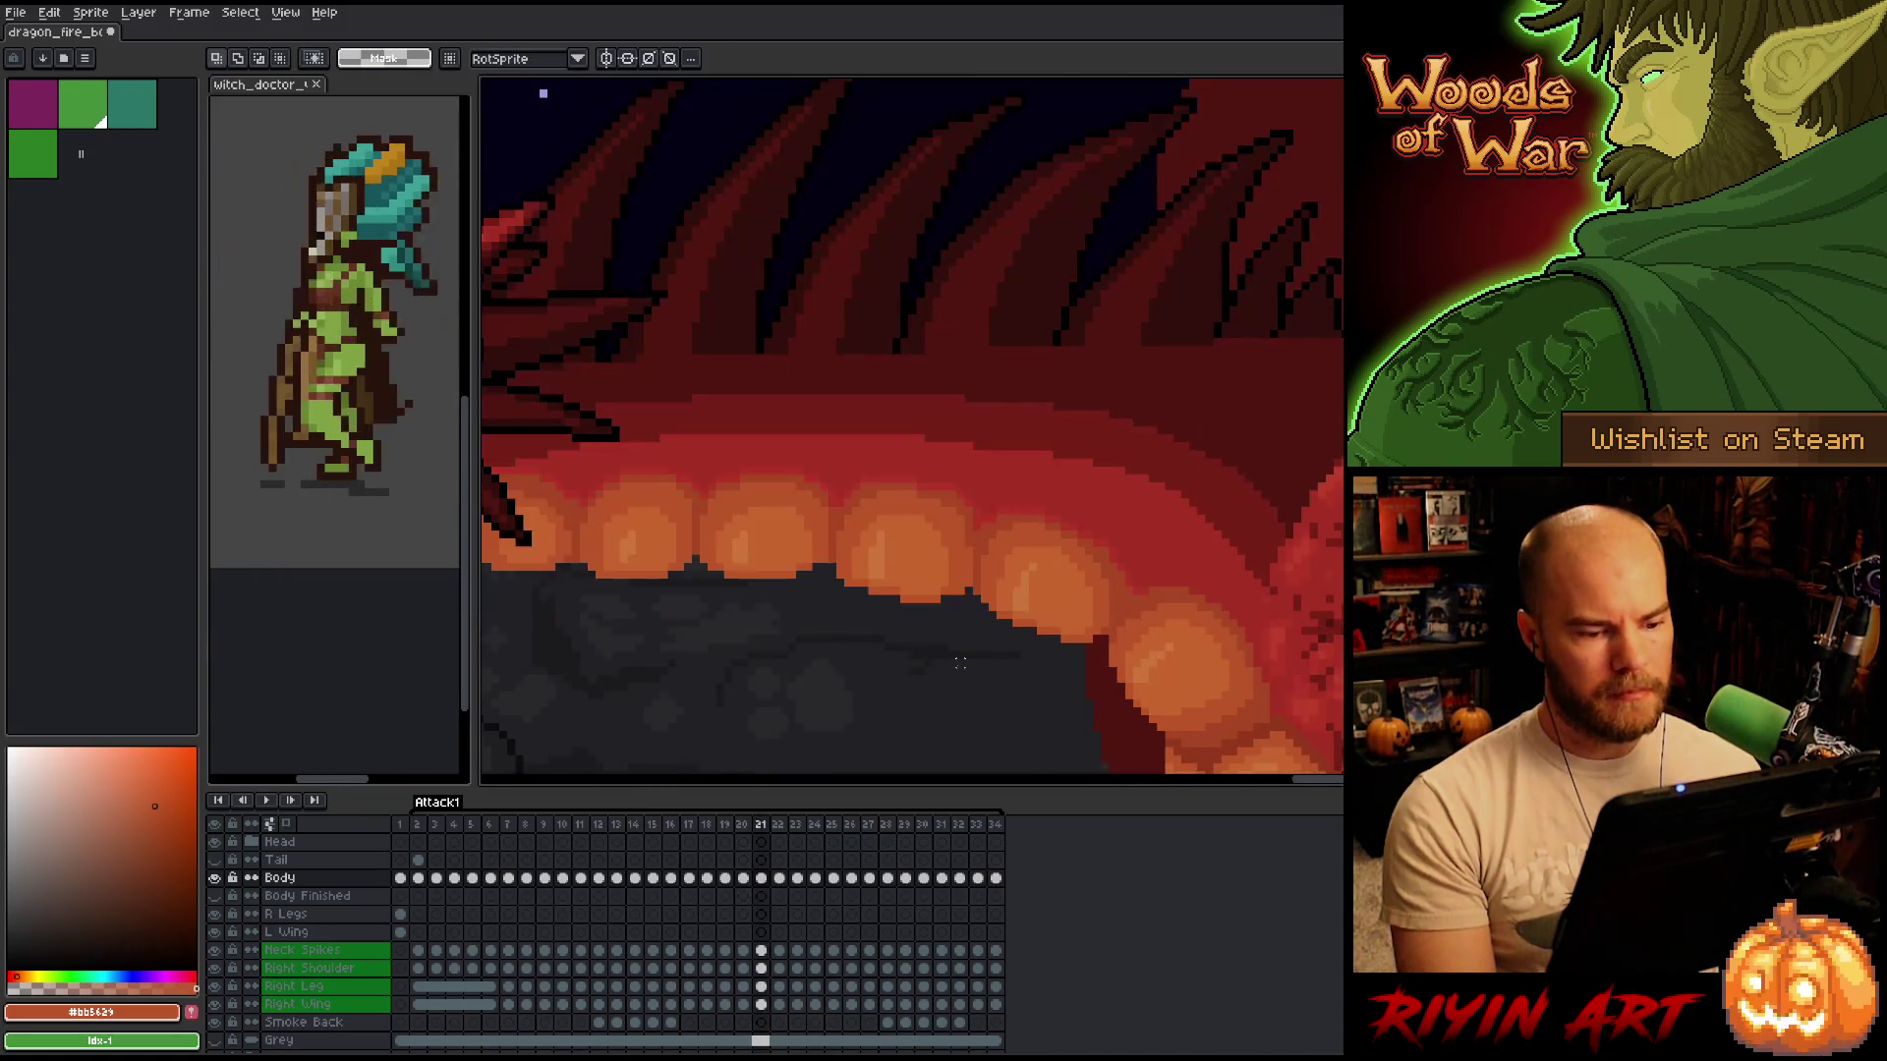
pyautogui.press(',')
pyautogui.press('.')
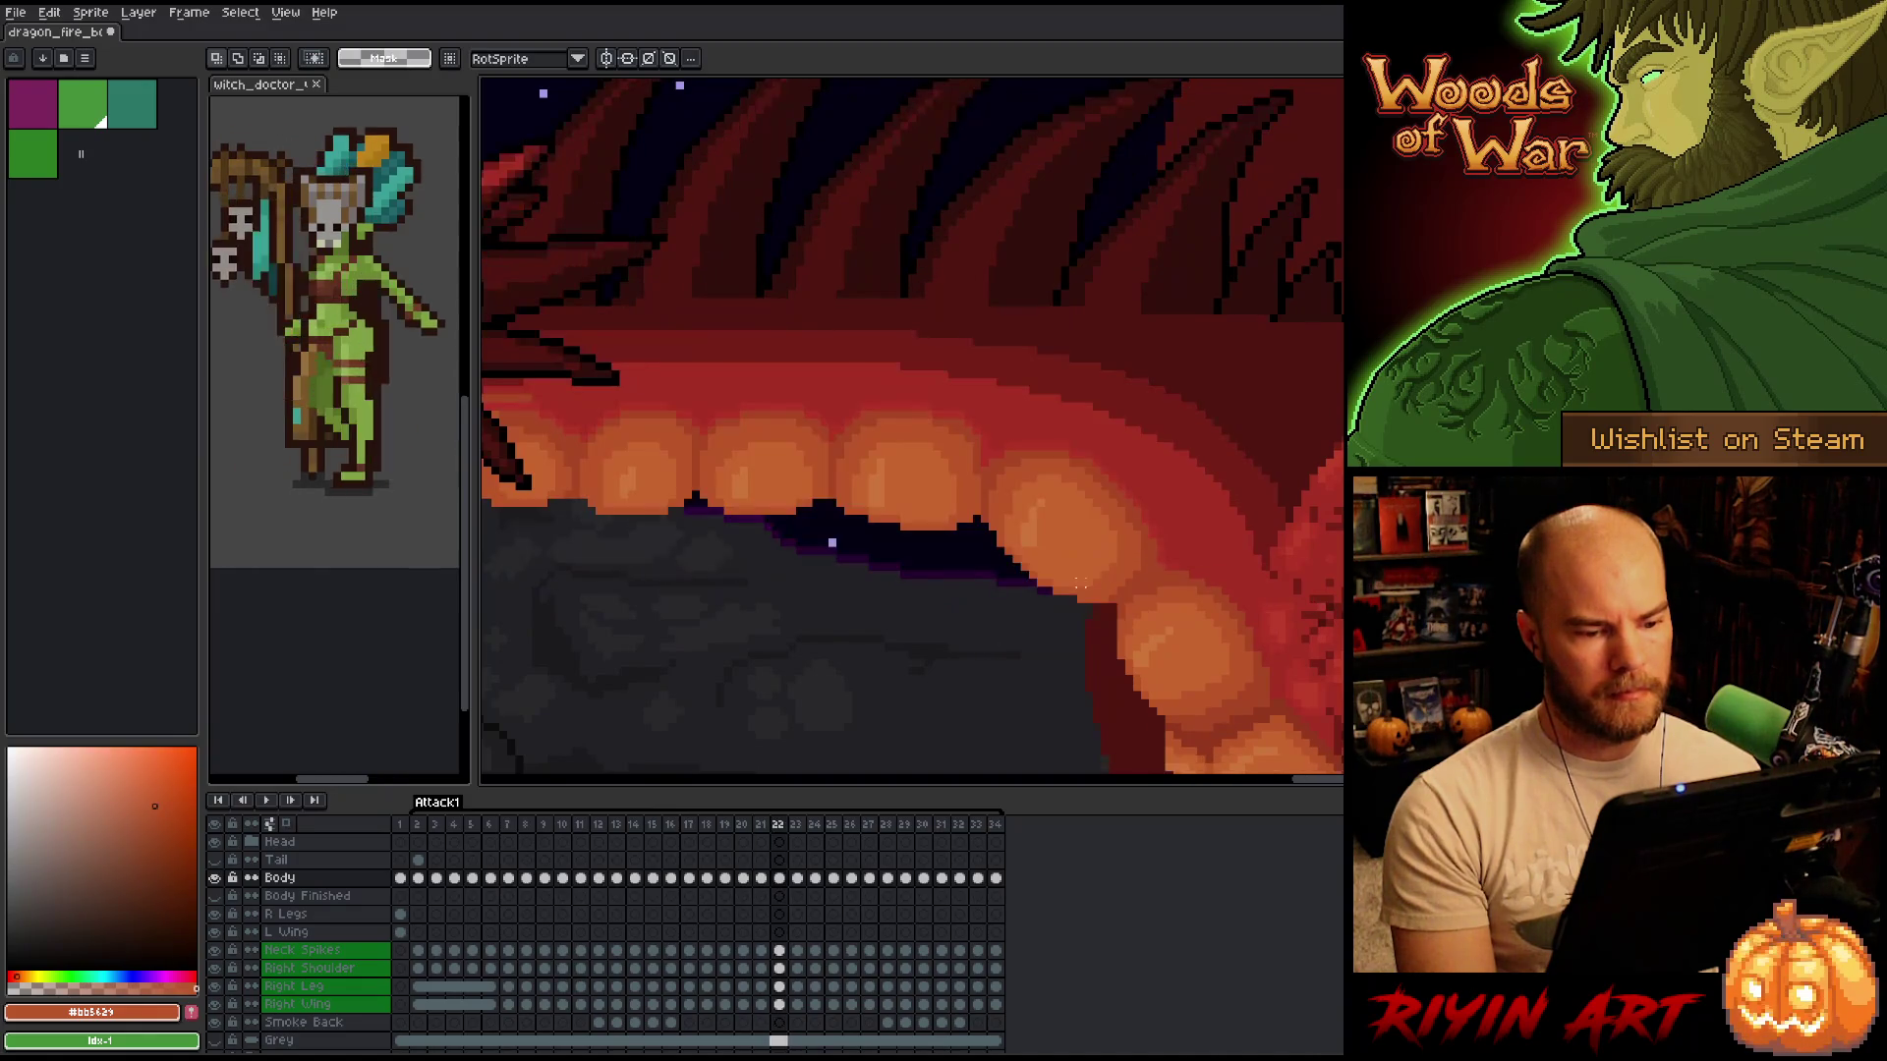
pyautogui.press(',')
pyautogui.scroll(4, 993, 688)
pyautogui.press('.')
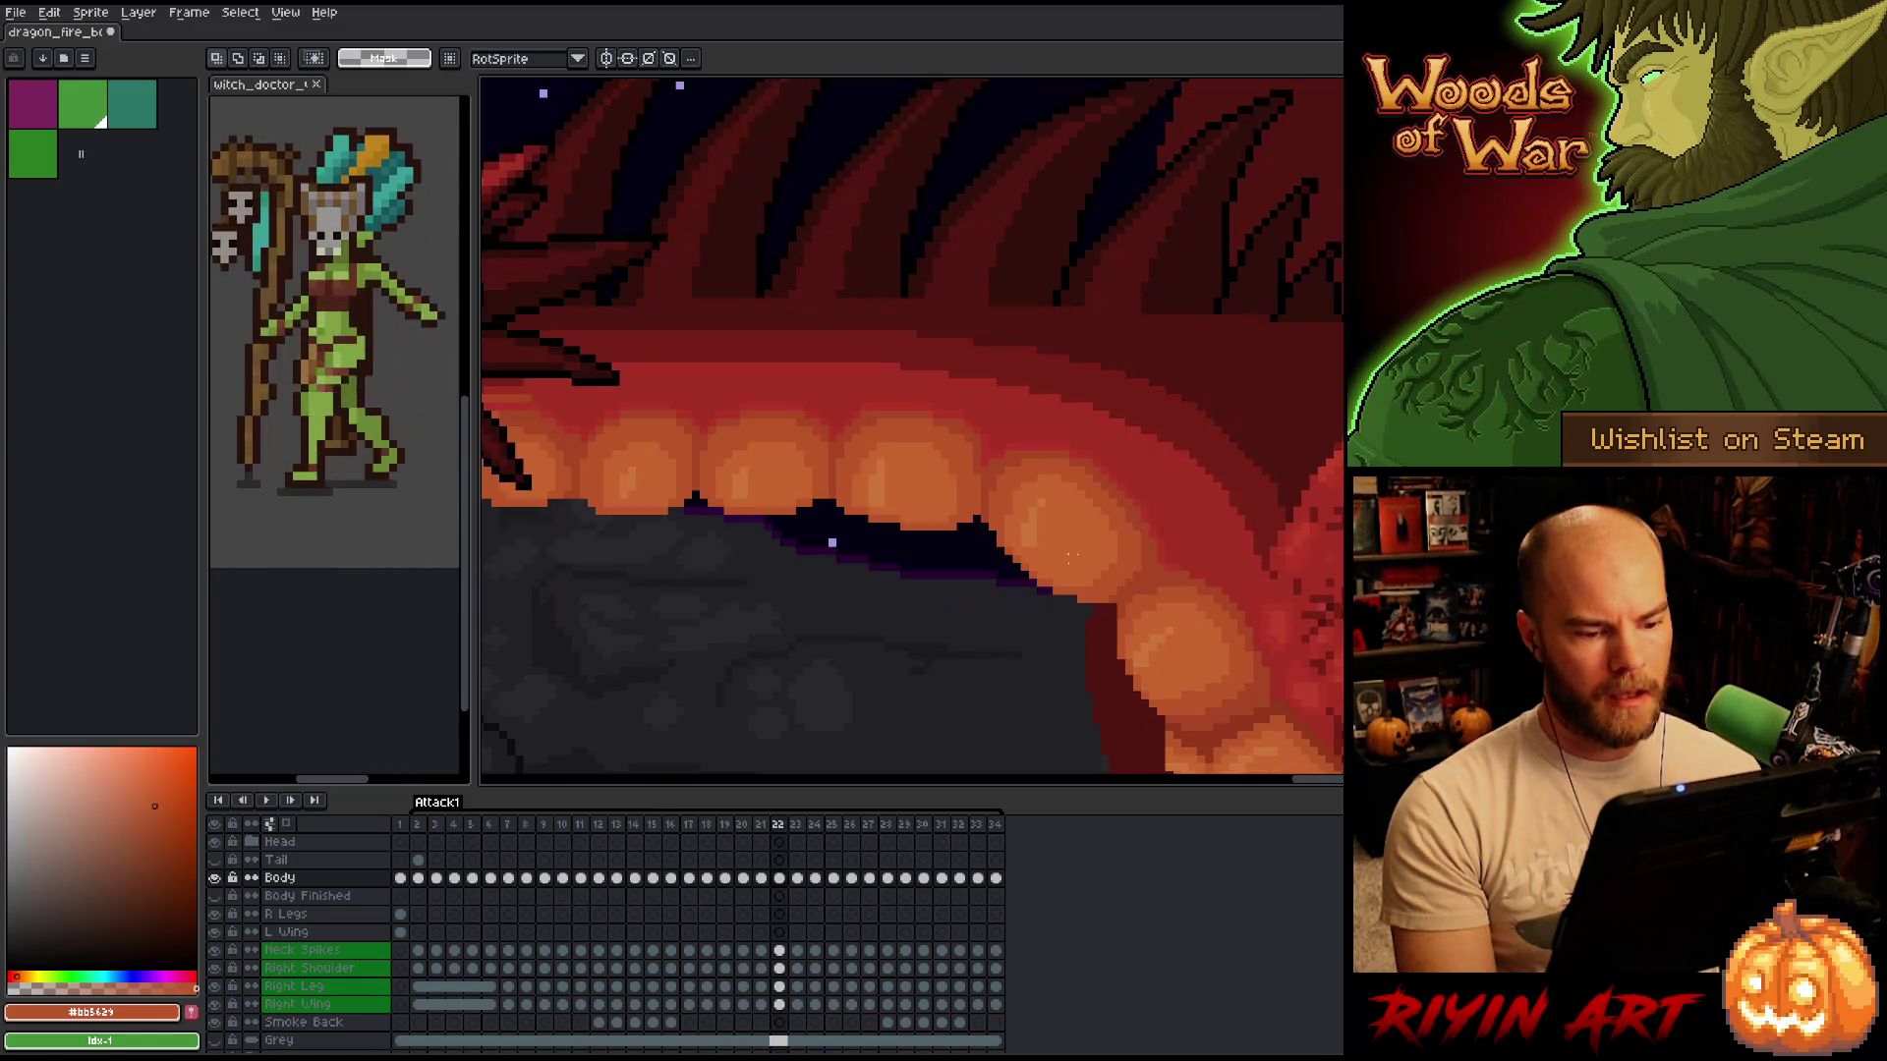
# With the pencil active, sample the mouth reds on frames 22 and 23.
pyautogui.press('b')
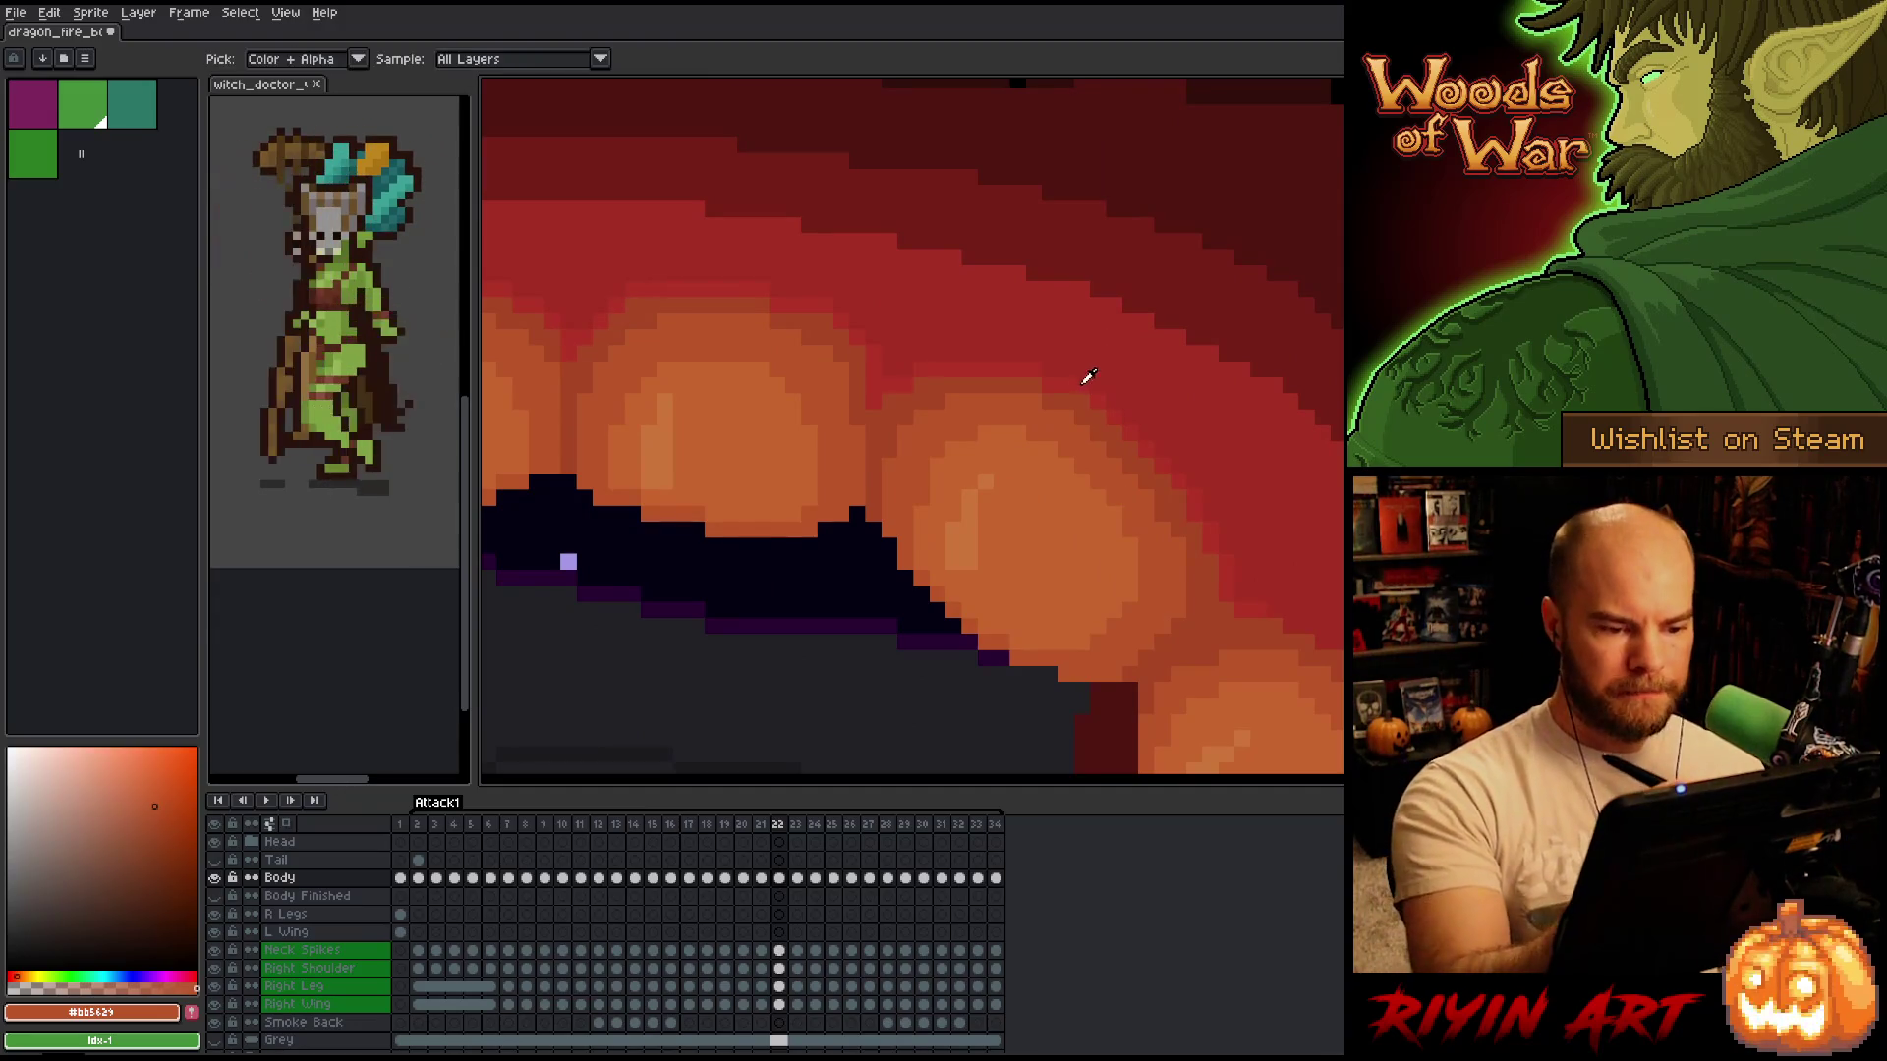
pyautogui.keyDown('alt'); pyautogui.click(1087, 380); pyautogui.keyUp('alt')
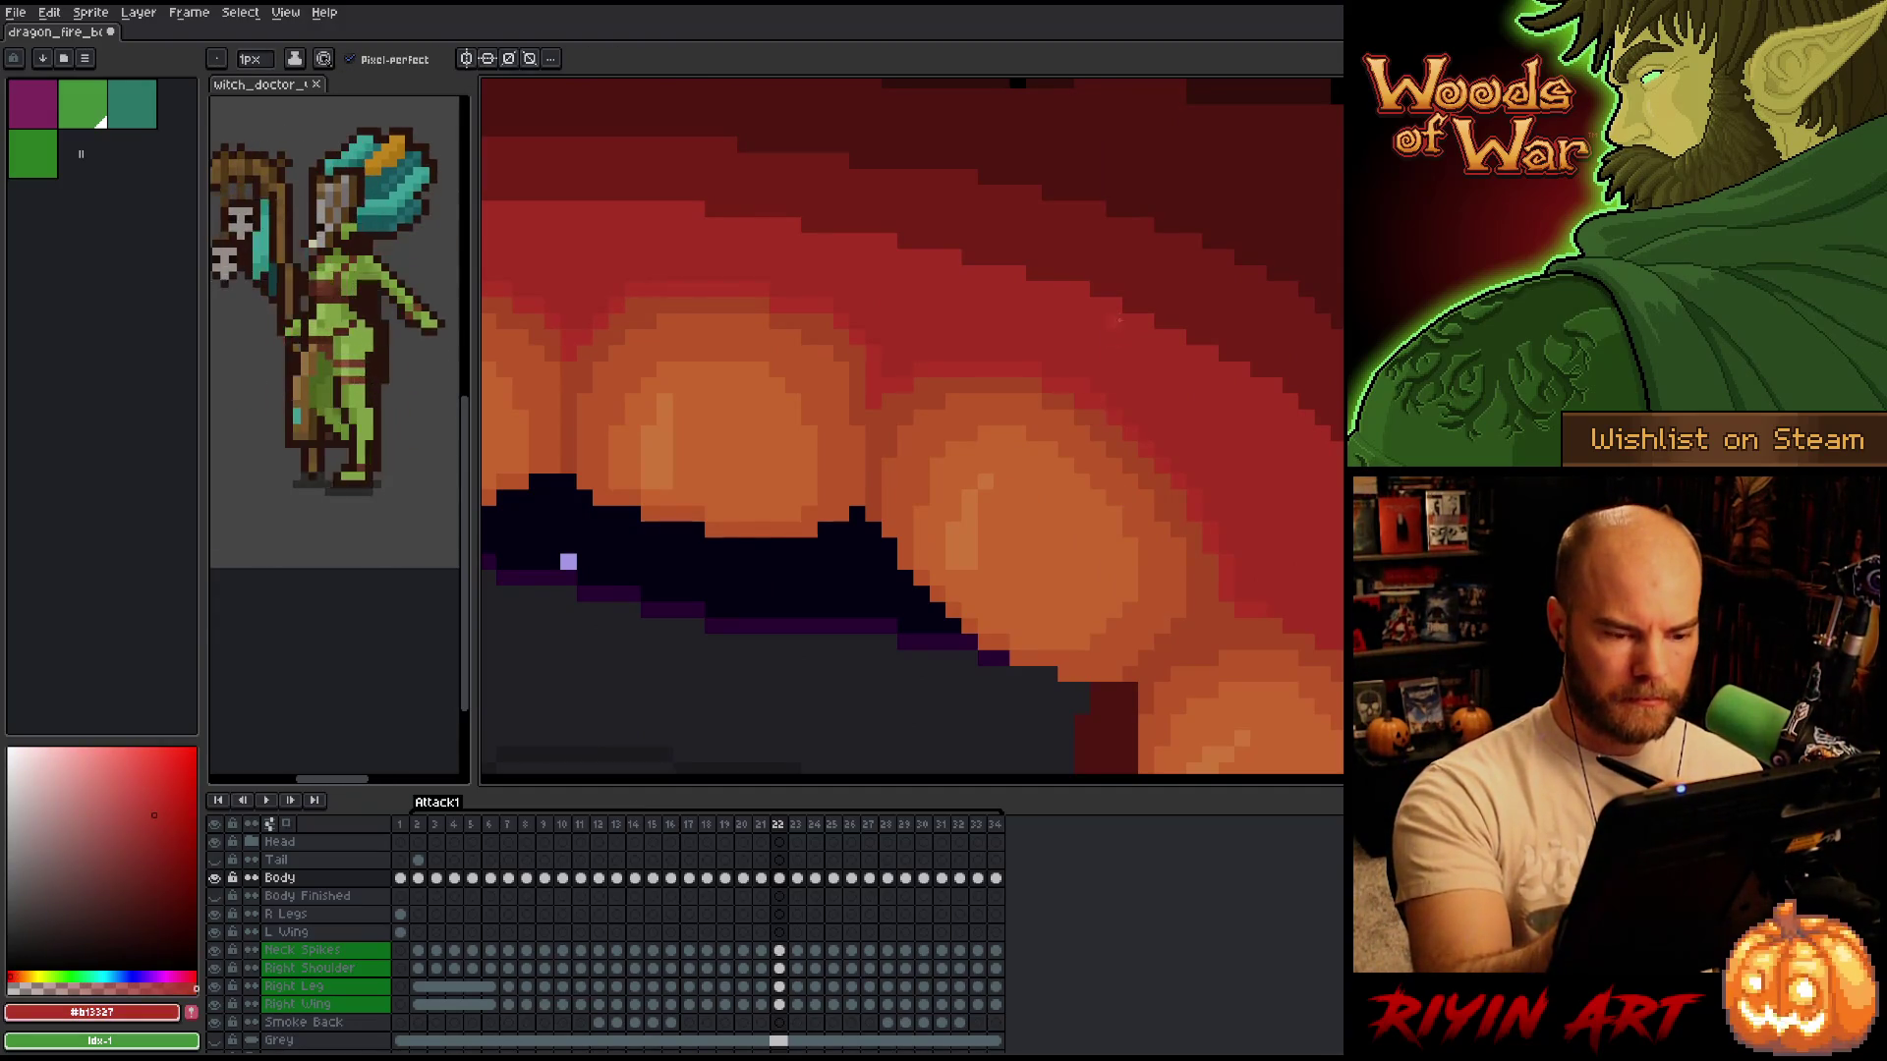
pyautogui.keyDown('alt'); pyautogui.click(1169, 323); pyautogui.keyUp('alt')
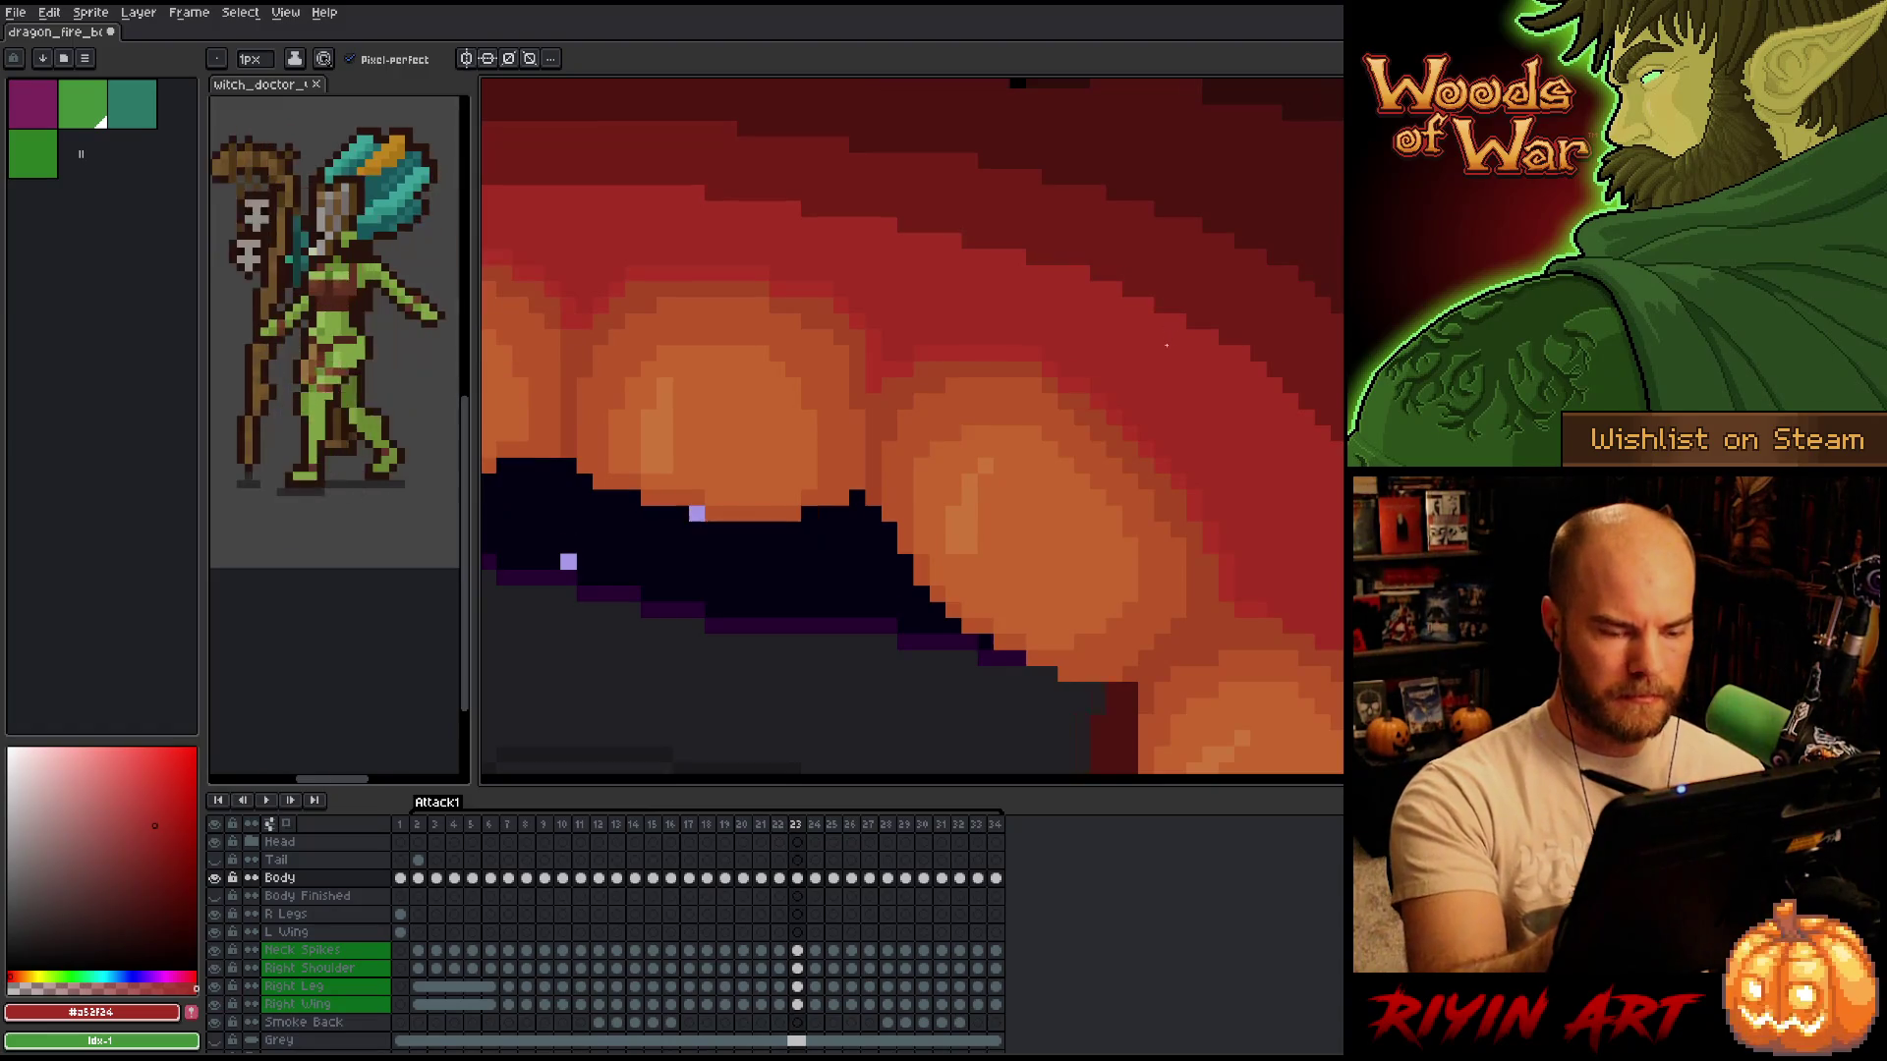
pyautogui.press('.')
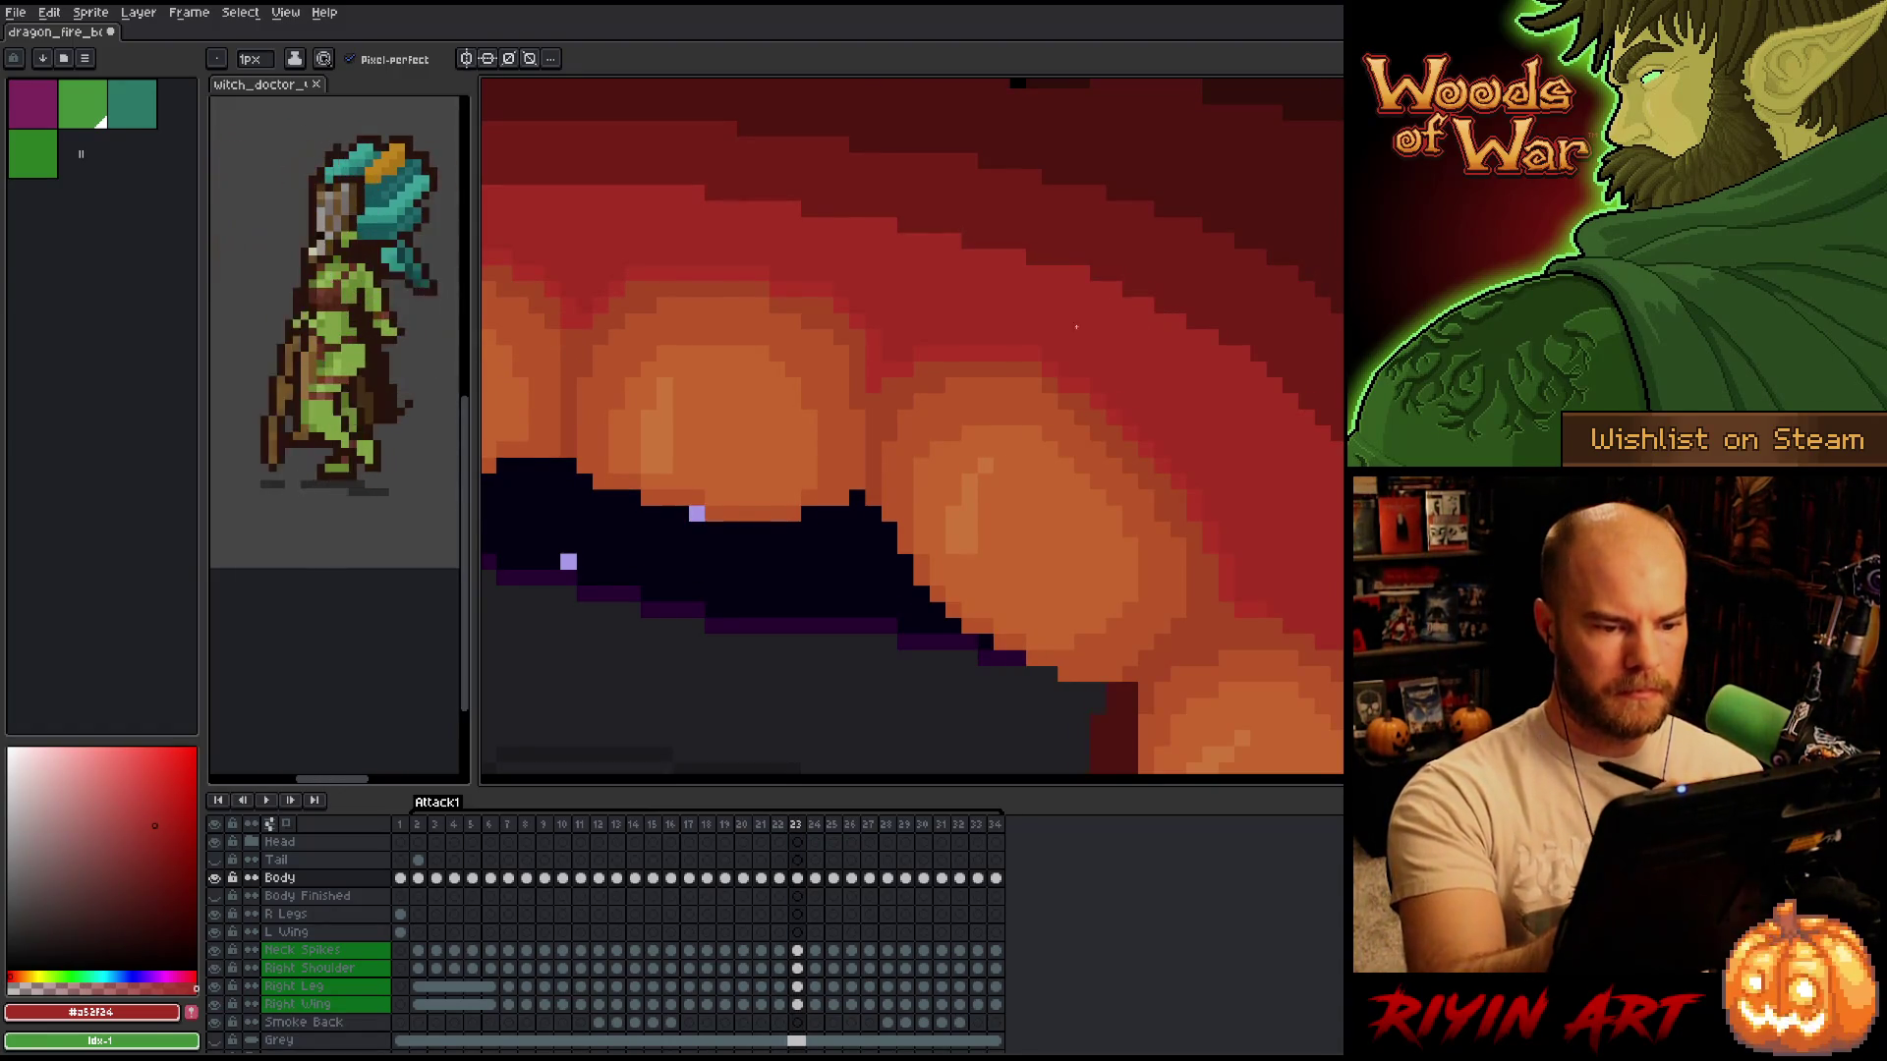
pyautogui.keyDown('alt'); pyautogui.click(1063, 371); pyautogui.keyUp('alt')
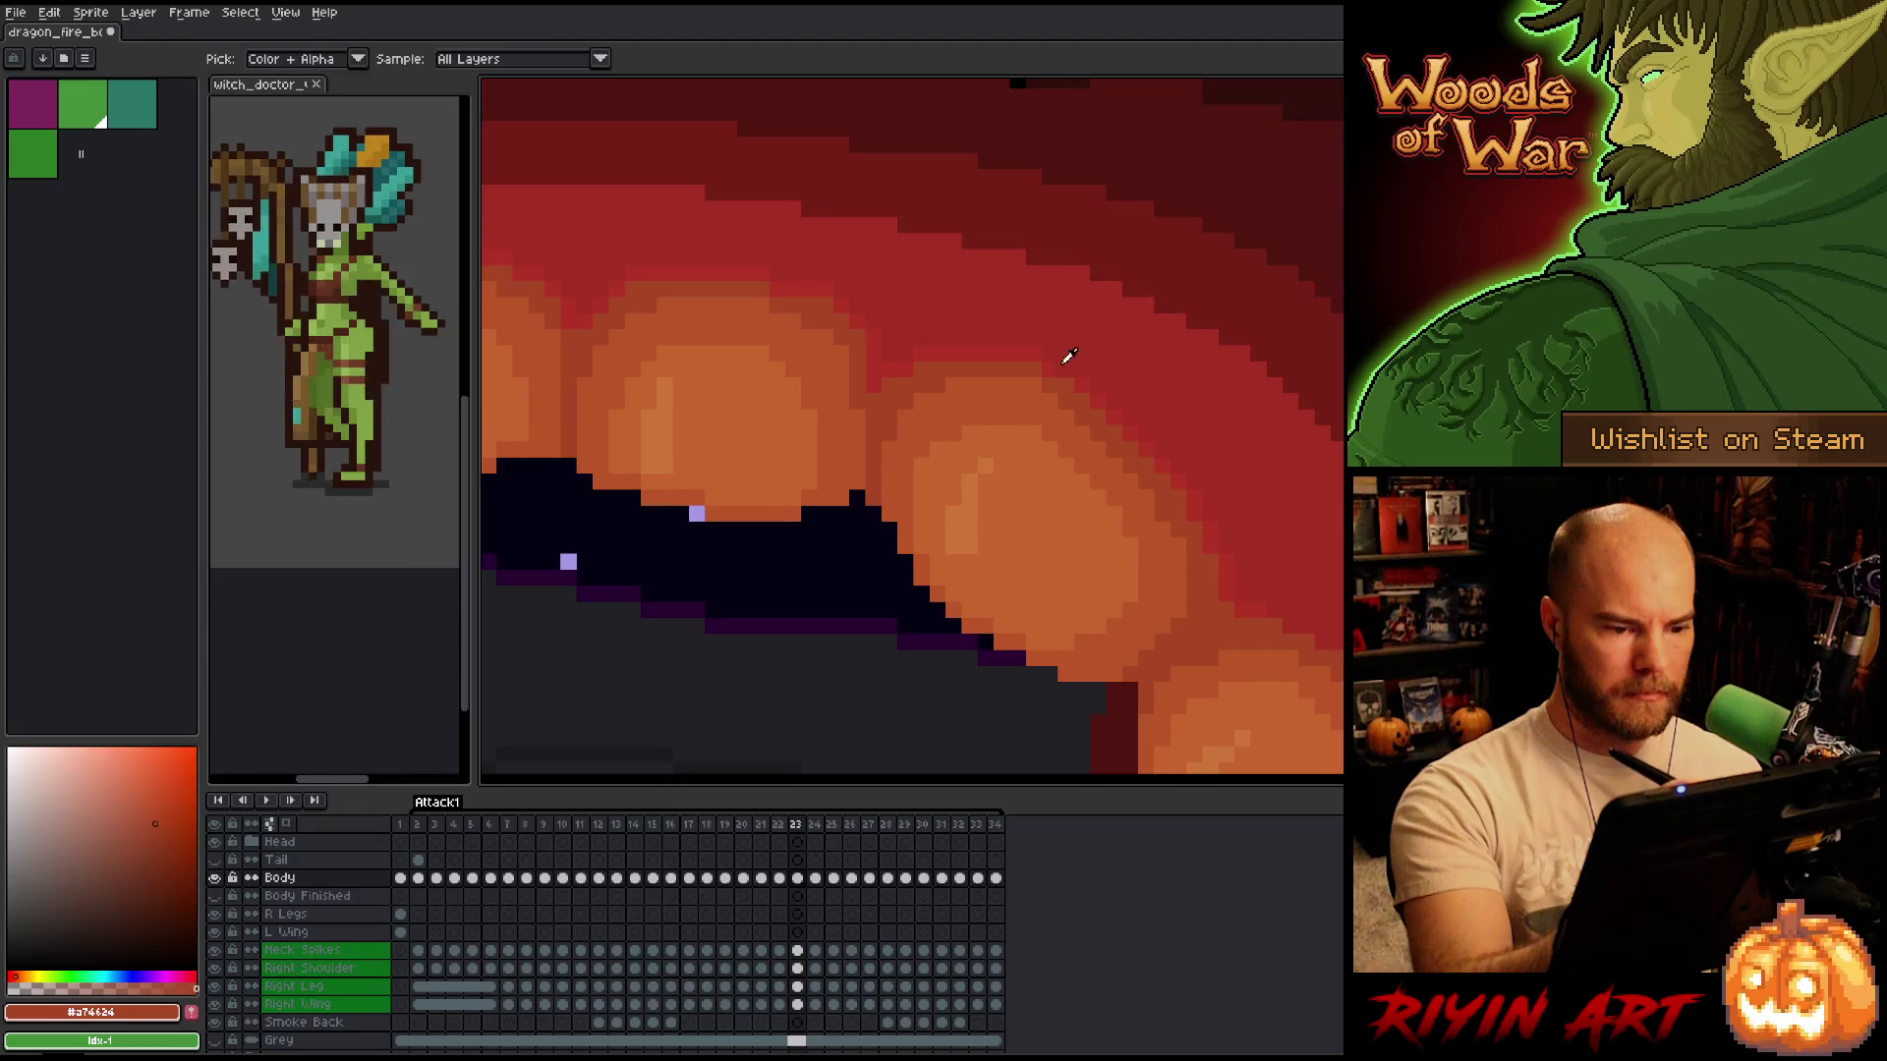
pyautogui.keyDown('alt'); pyautogui.click(1071, 356); pyautogui.keyUp('alt')
# Compare the mouth across frames 21 and 22 and pick the orange from a tooth.
pyautogui.press(',')
pyautogui.press('.')
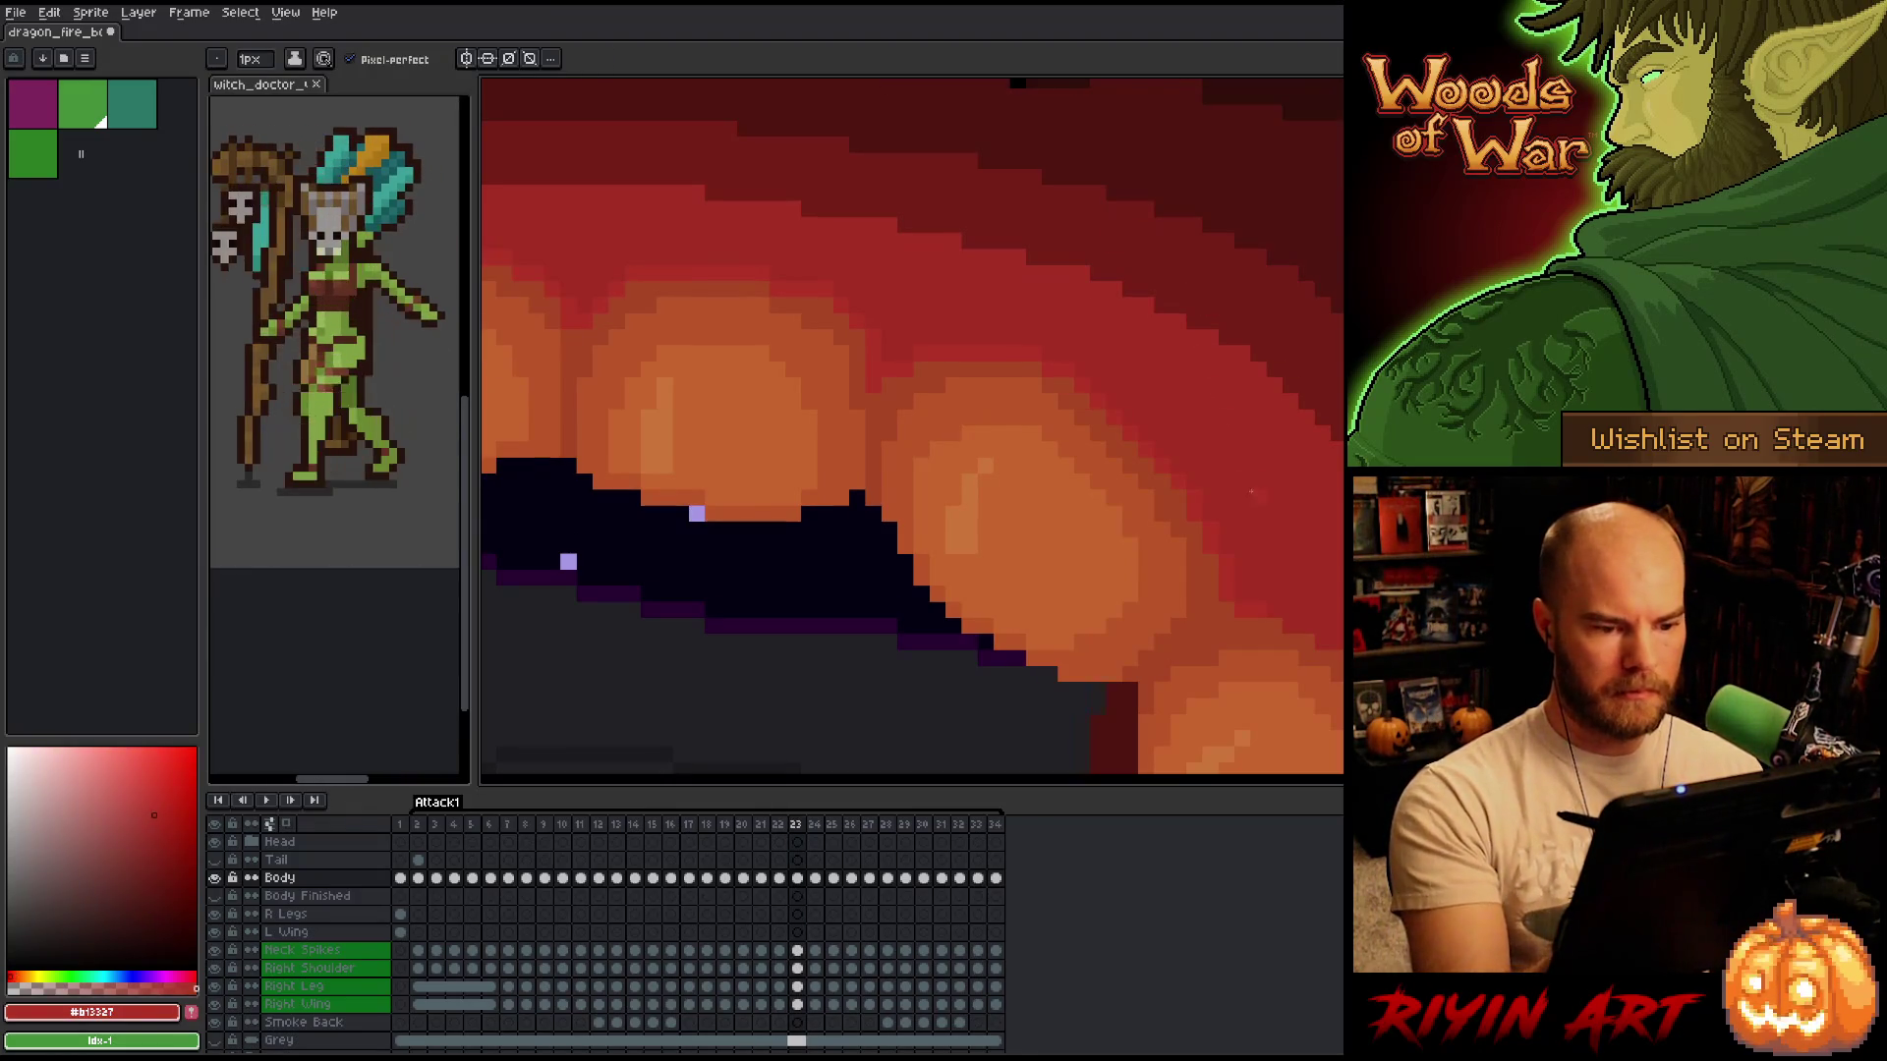
pyautogui.press(',')
pyautogui.press(',')
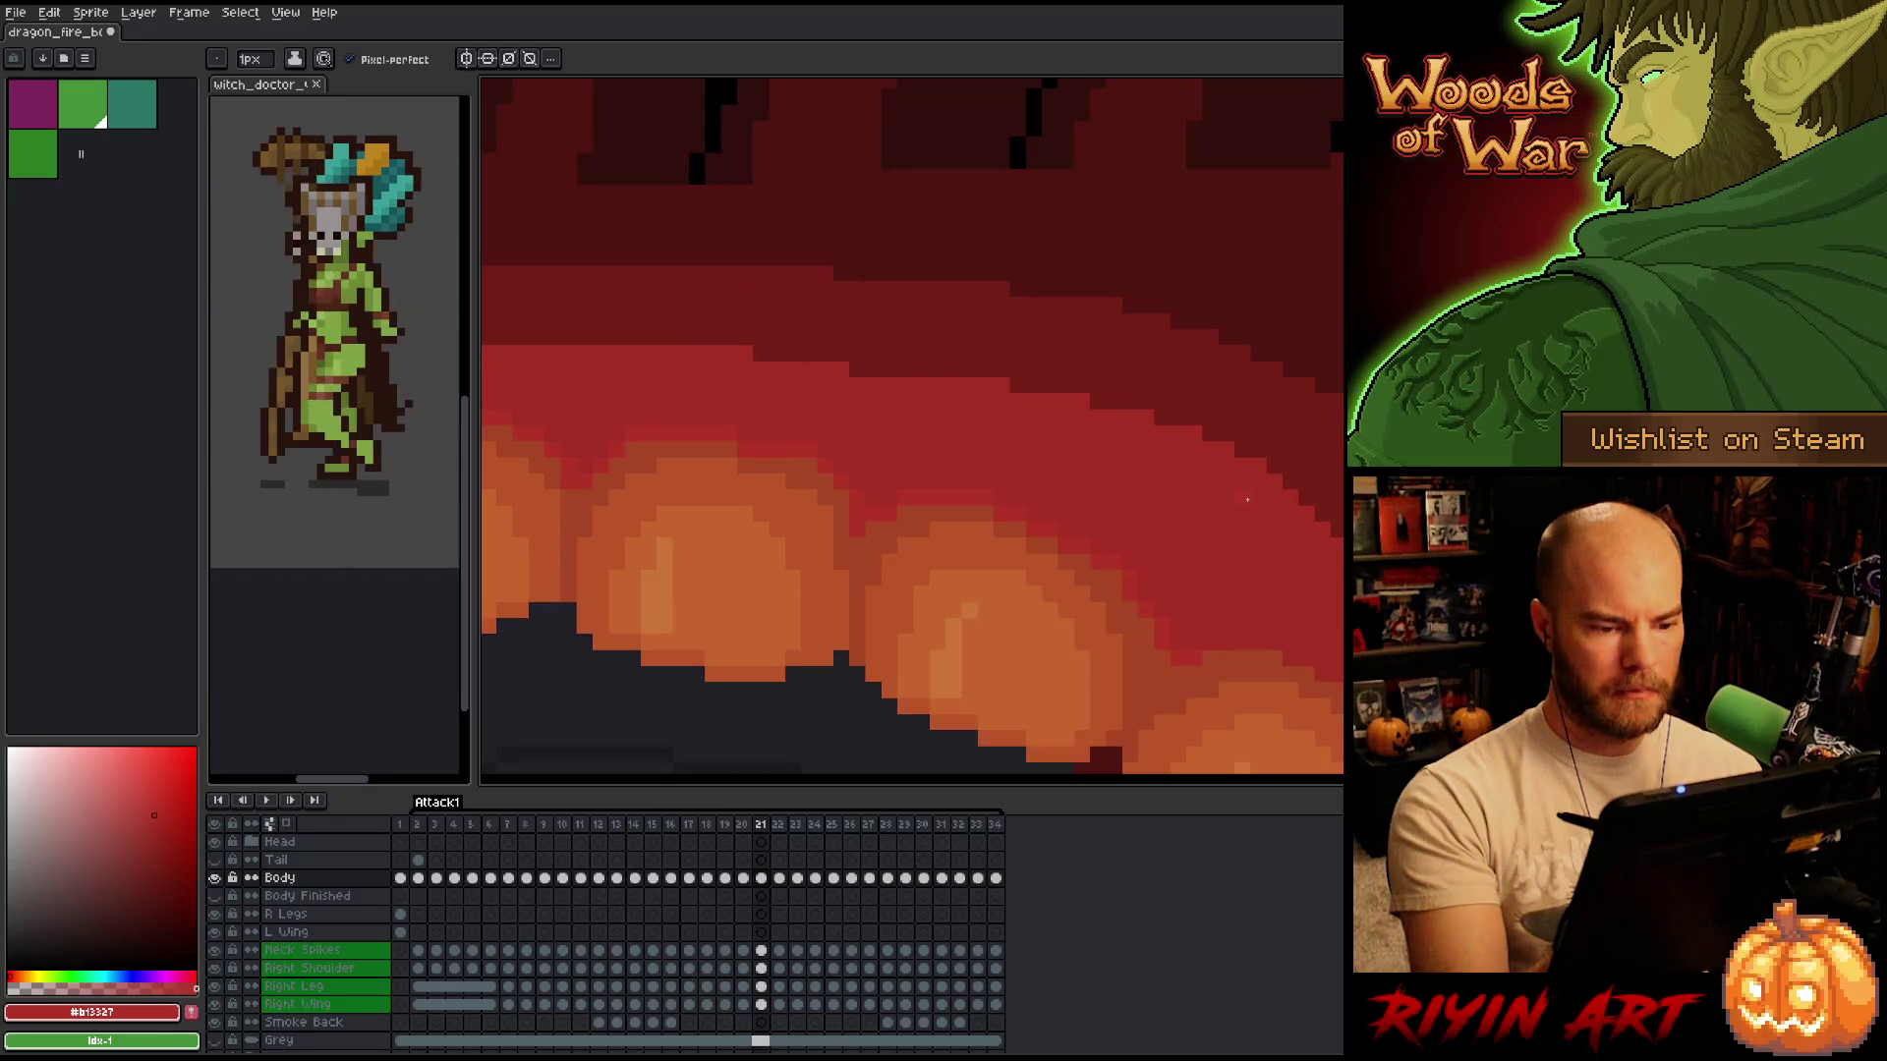
pyautogui.press('.')
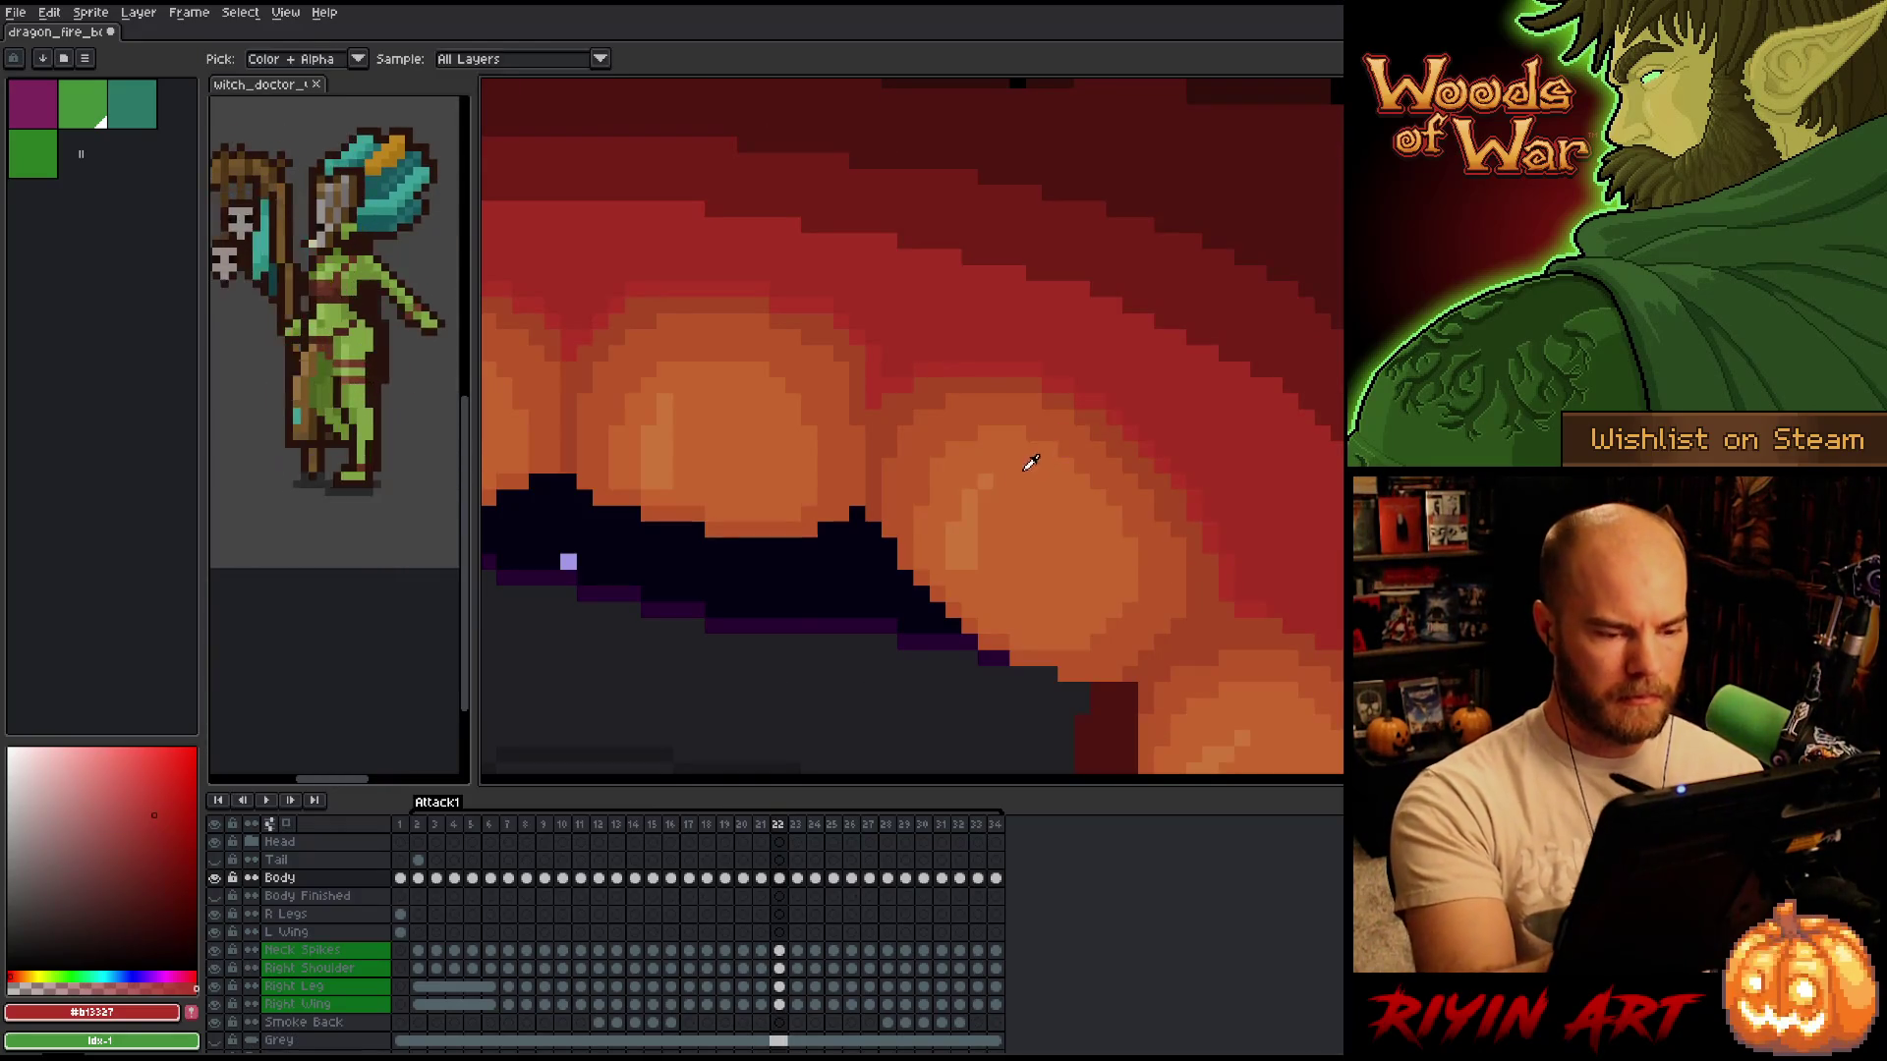
pyautogui.keyDown('alt'); pyautogui.click(1031, 462); pyautogui.keyUp('alt')
pyautogui.press(',')
pyautogui.press('.')
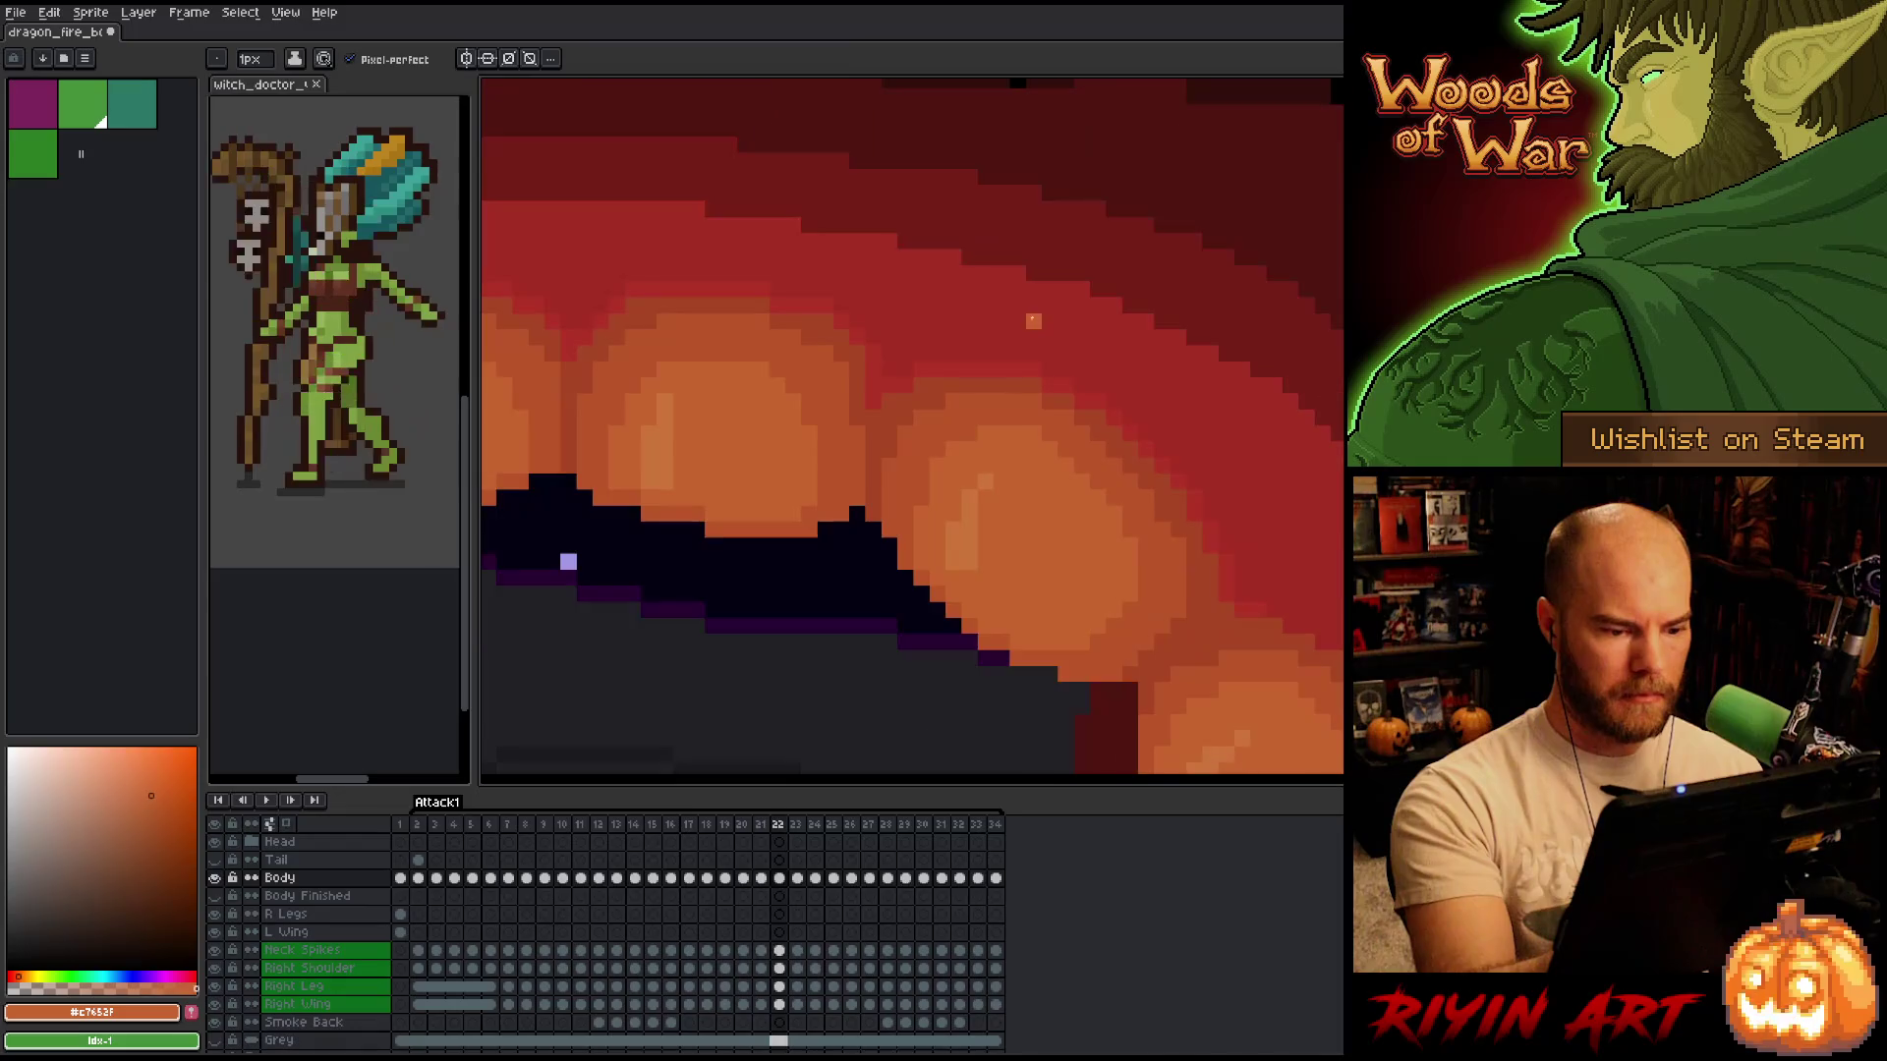
pyautogui.press(',')
# Flip through frames 21–23 to check the fire animation.
pyautogui.press('.')
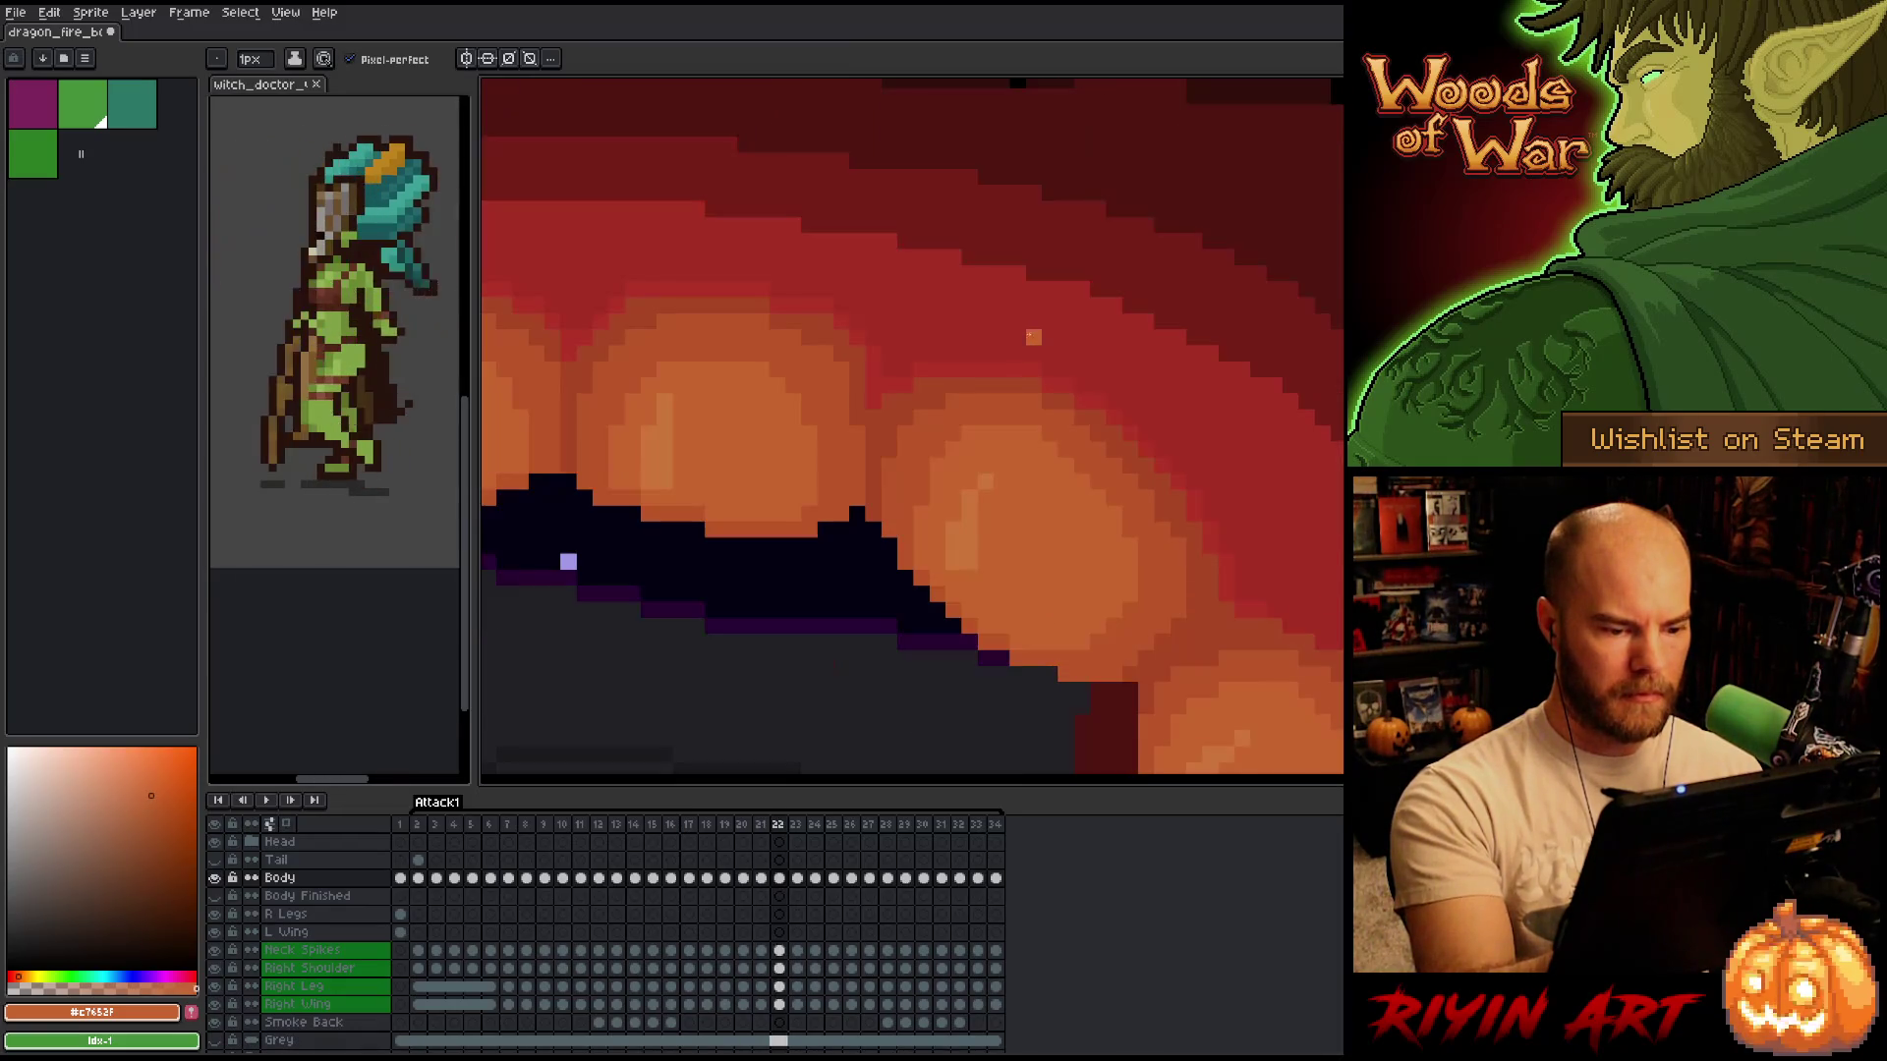
pyautogui.press('.')
pyautogui.press(',')
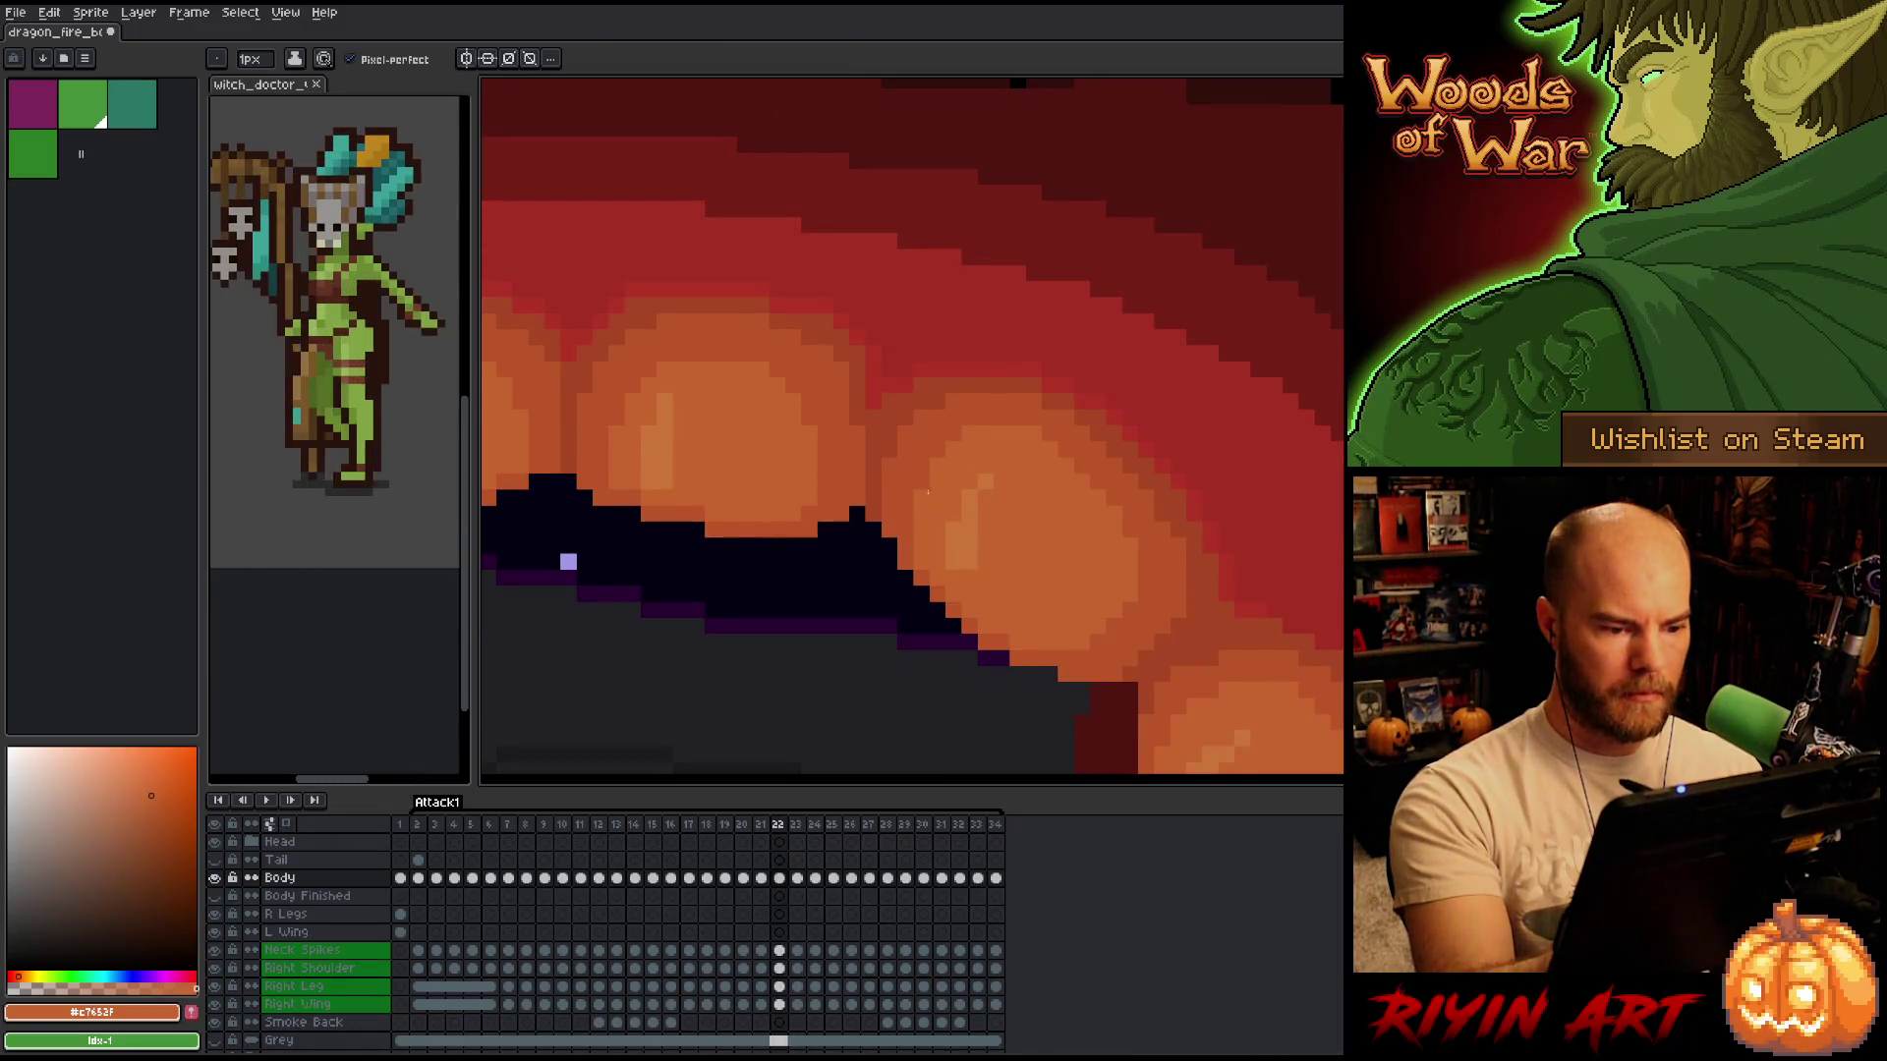
pyautogui.press(',')
pyautogui.press('.')
pyautogui.press('.')
pyautogui.press(',')
pyautogui.press('.')
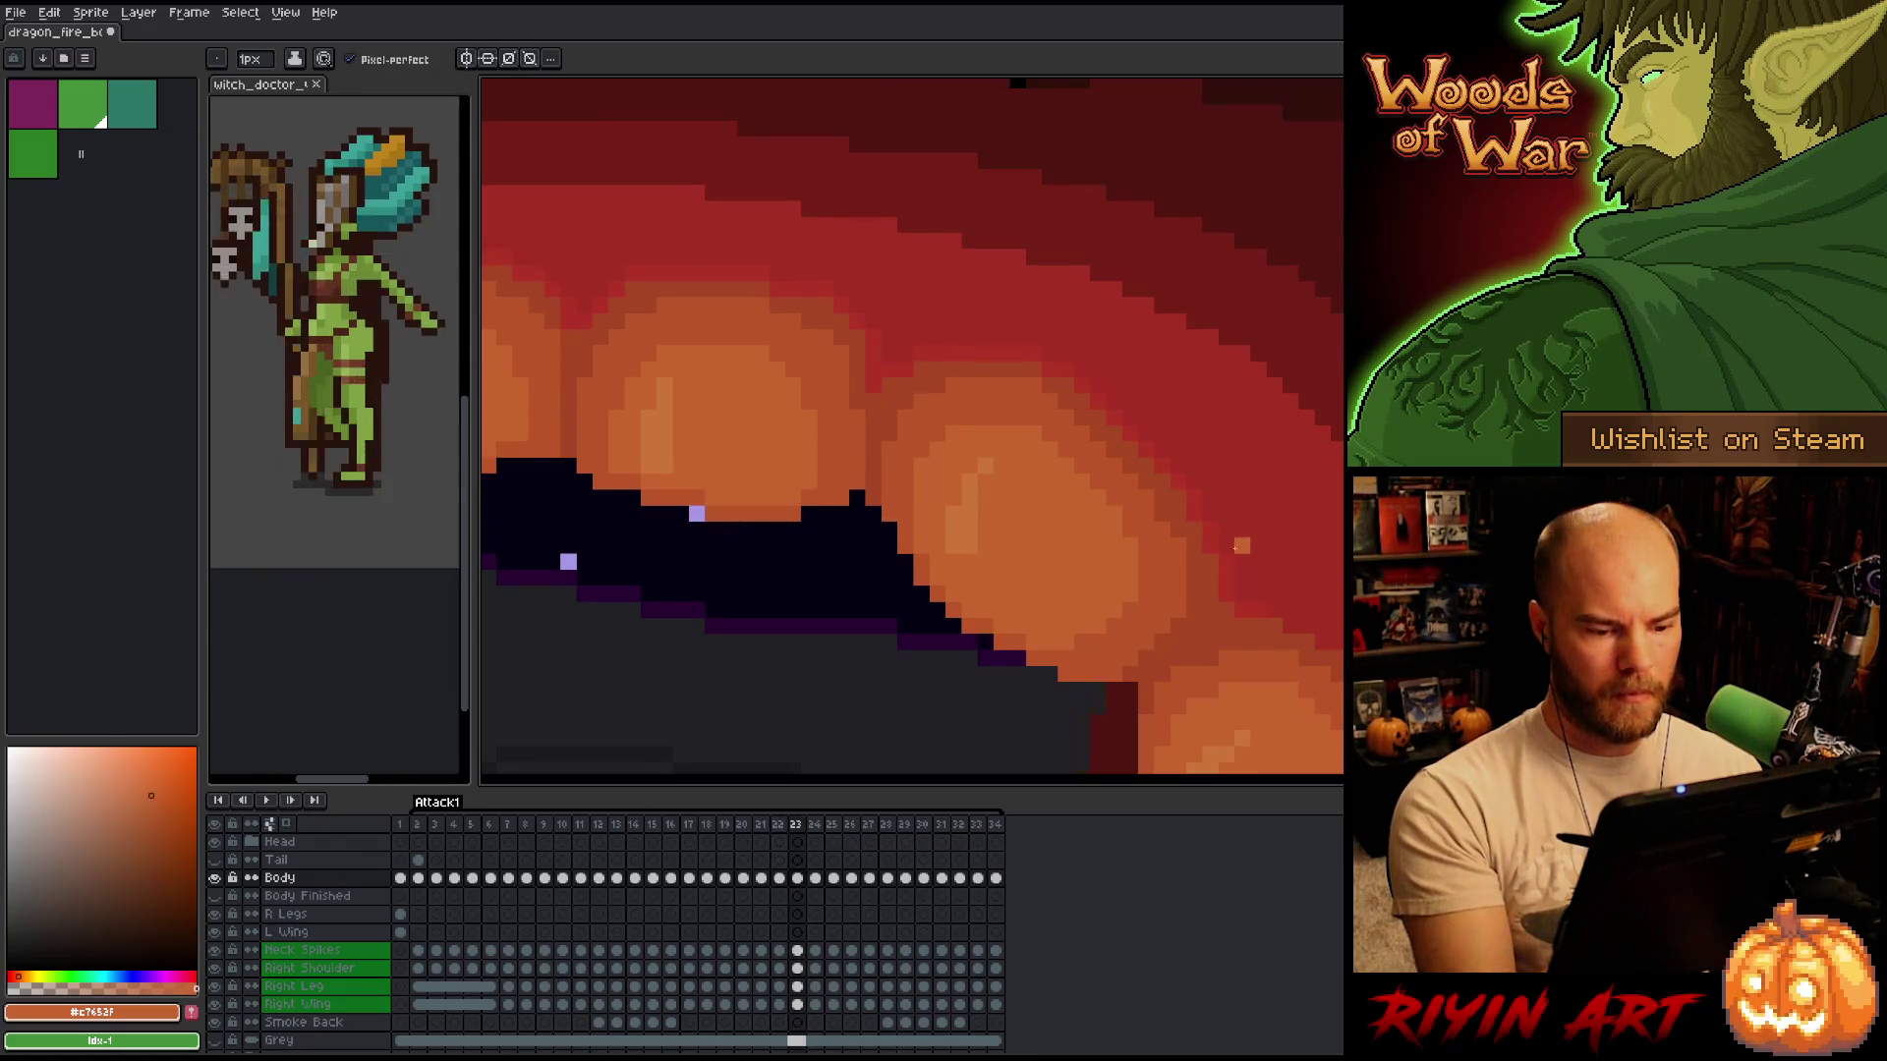
pyautogui.press(',')
pyautogui.press('.')
pyautogui.press(',')
pyautogui.press('.')
pyautogui.press(',')
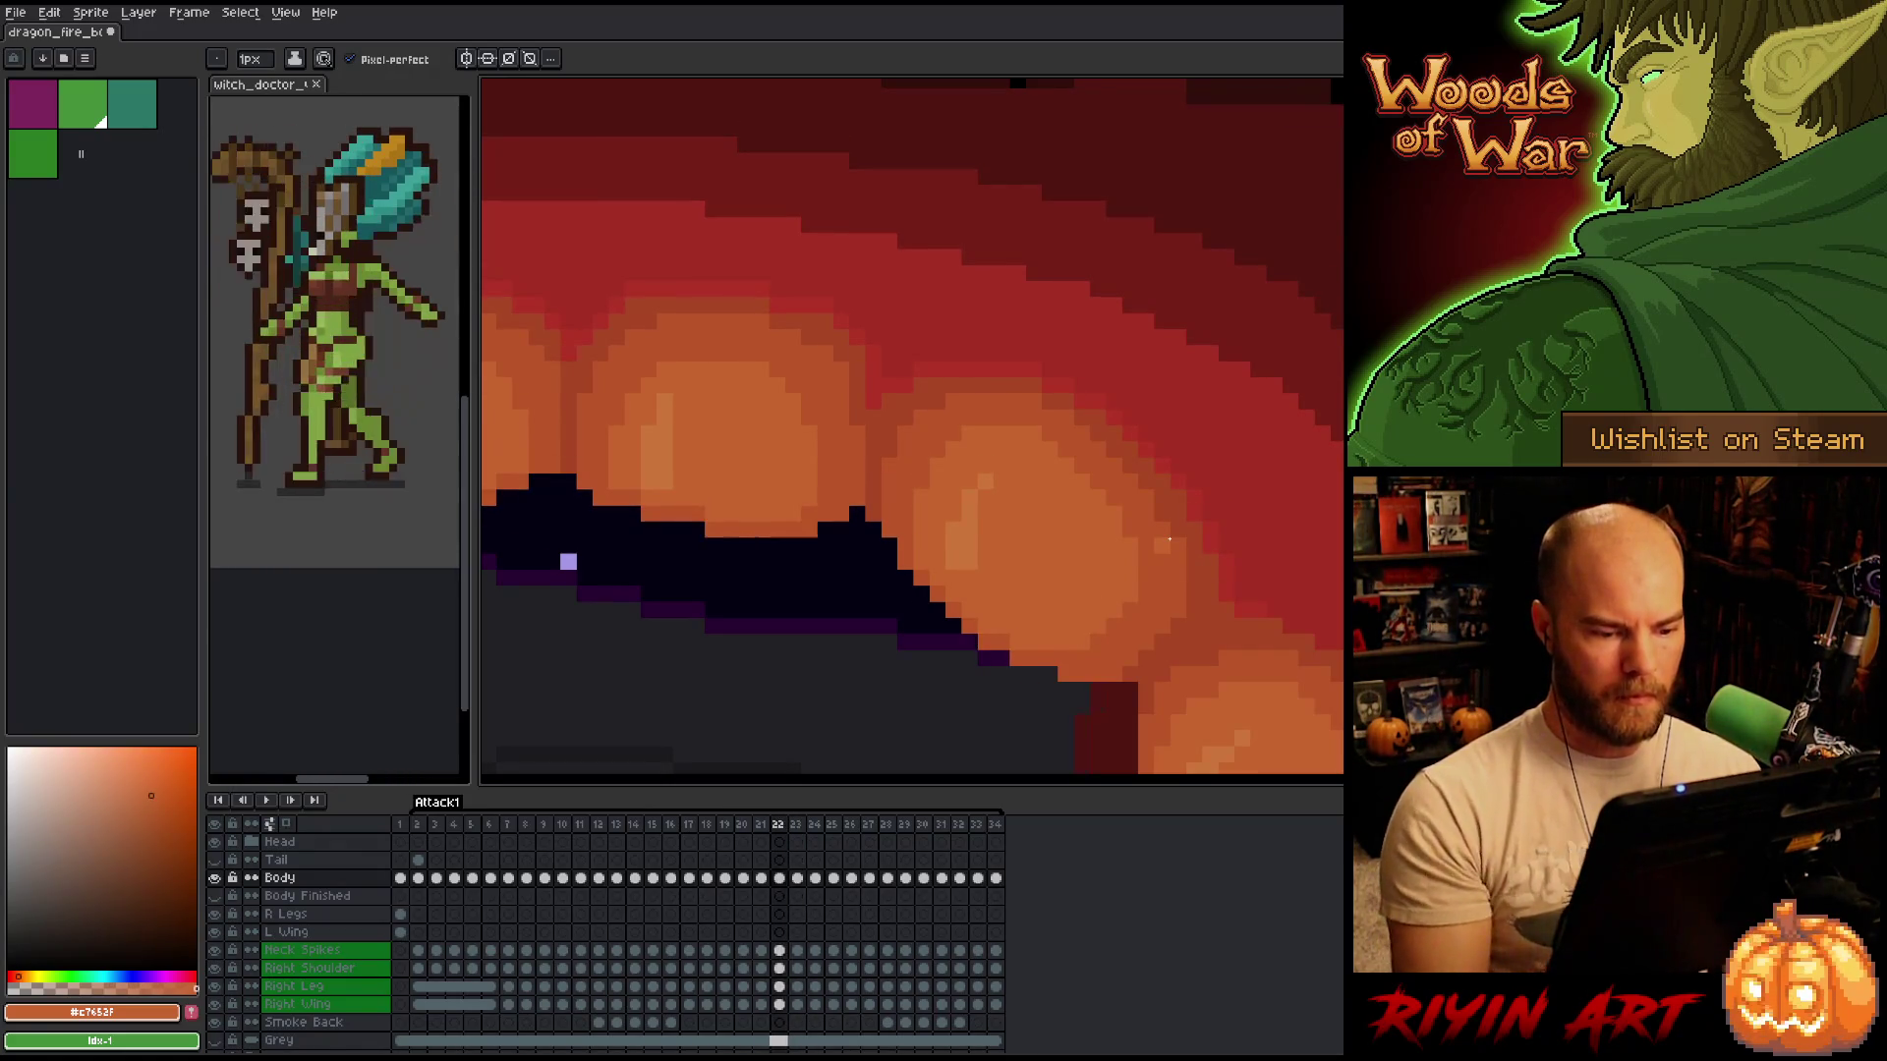
# Flick between frames 22 and 23 to compare the fire, ending on frame 23.
pyautogui.press('.')
pyautogui.press(',')
pyautogui.press('.')
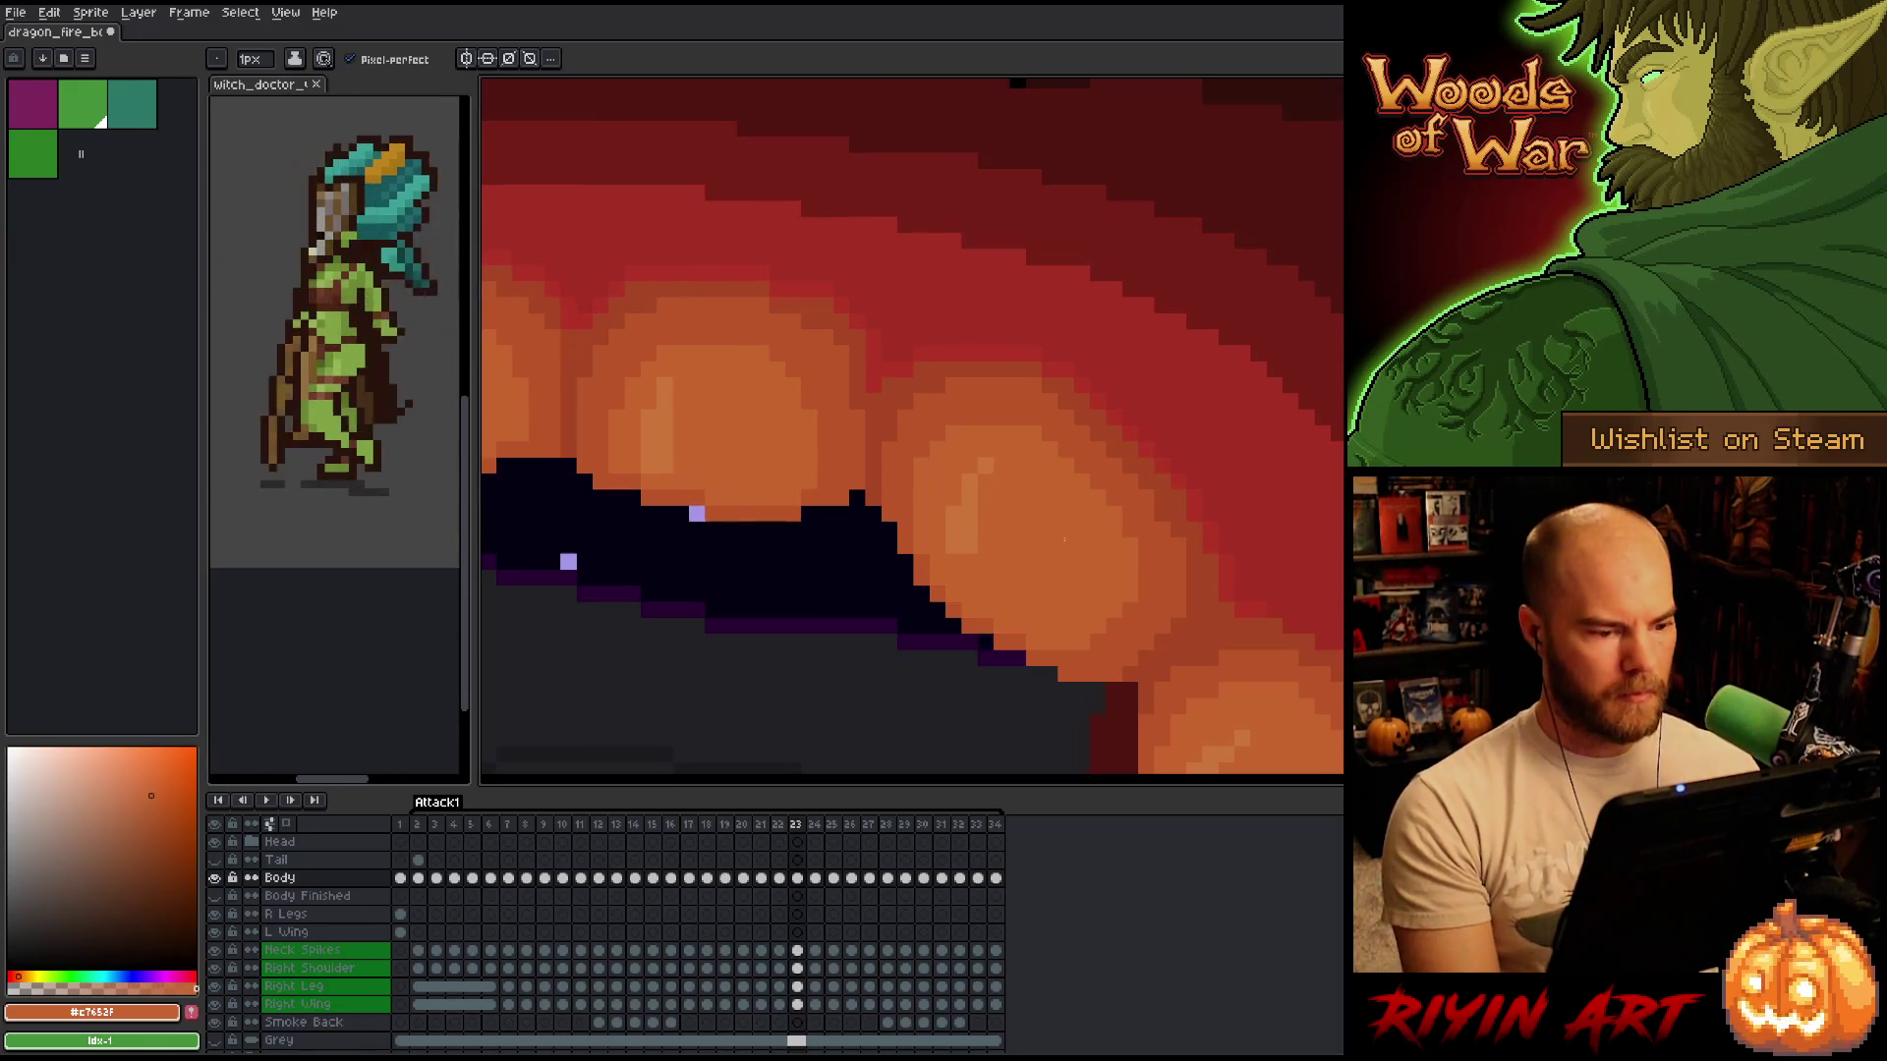
pyautogui.press(',')
pyautogui.press('.')
pyautogui.press(',')
pyautogui.press('.')
pyautogui.press(',')
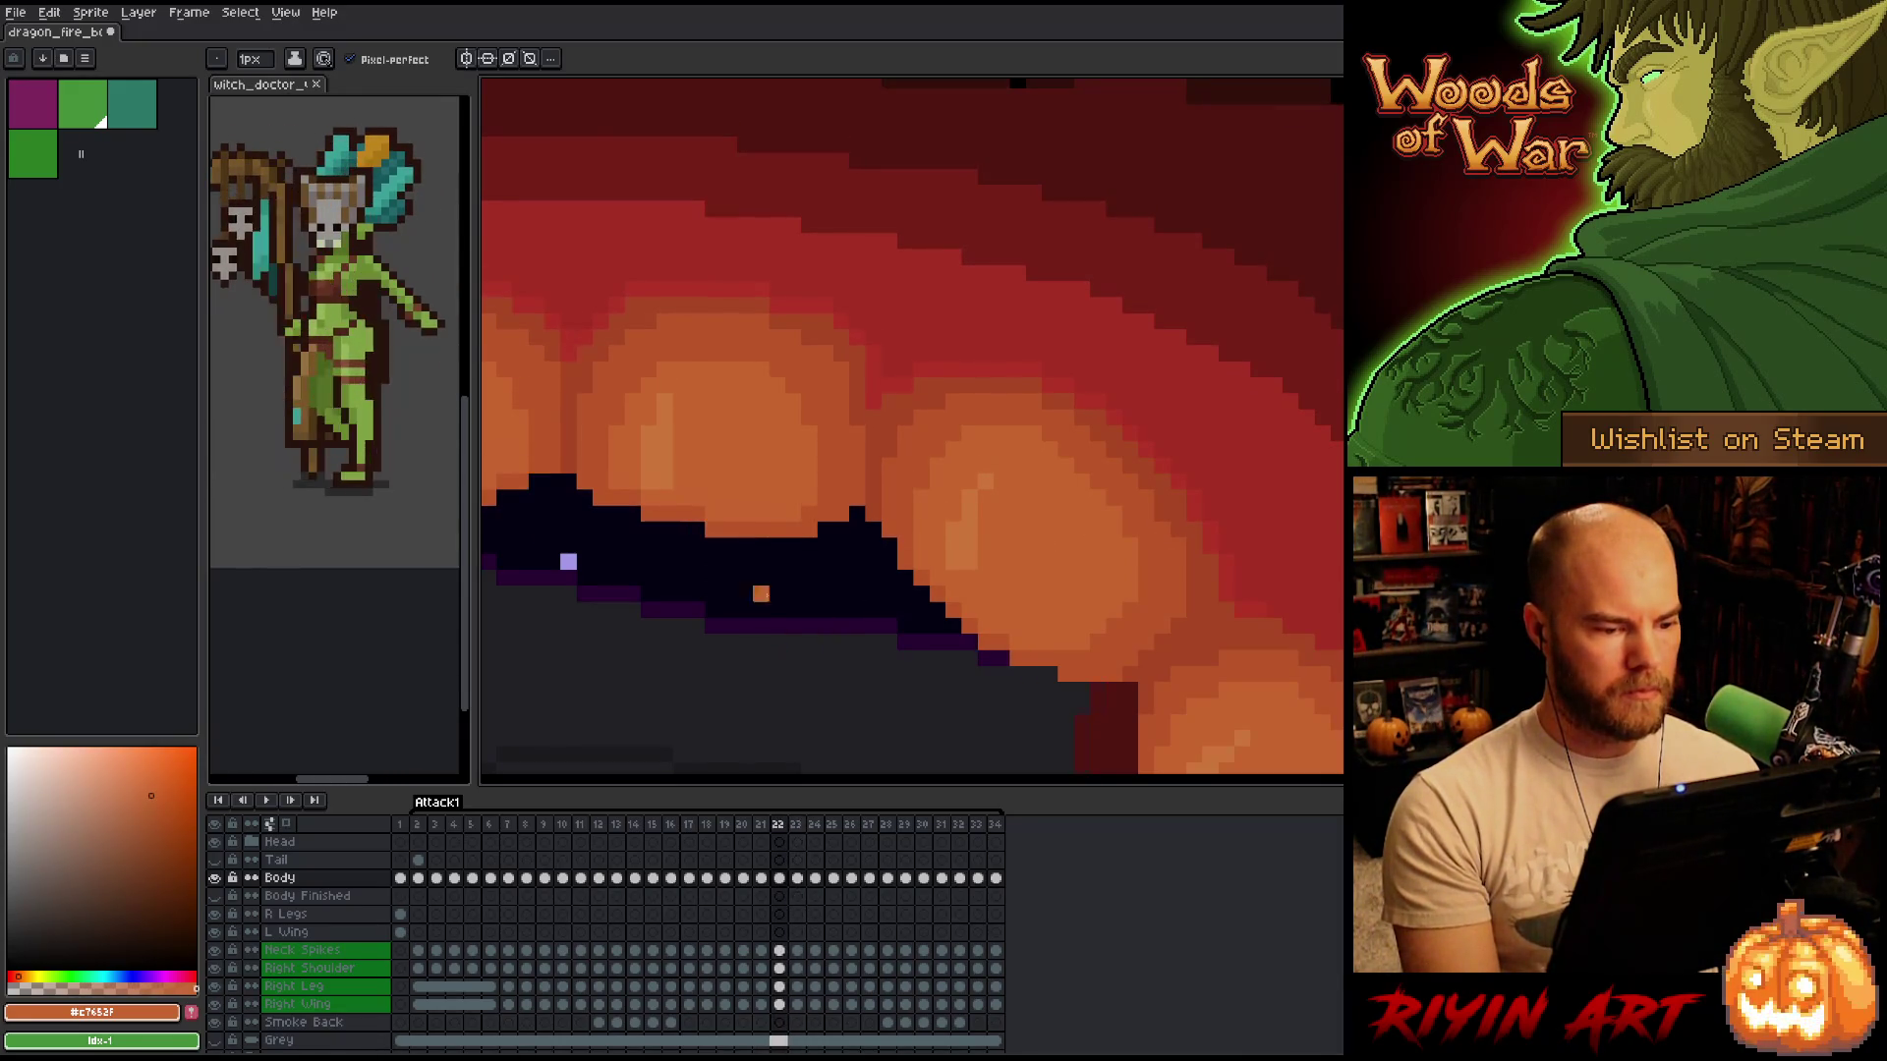
pyautogui.press('.')
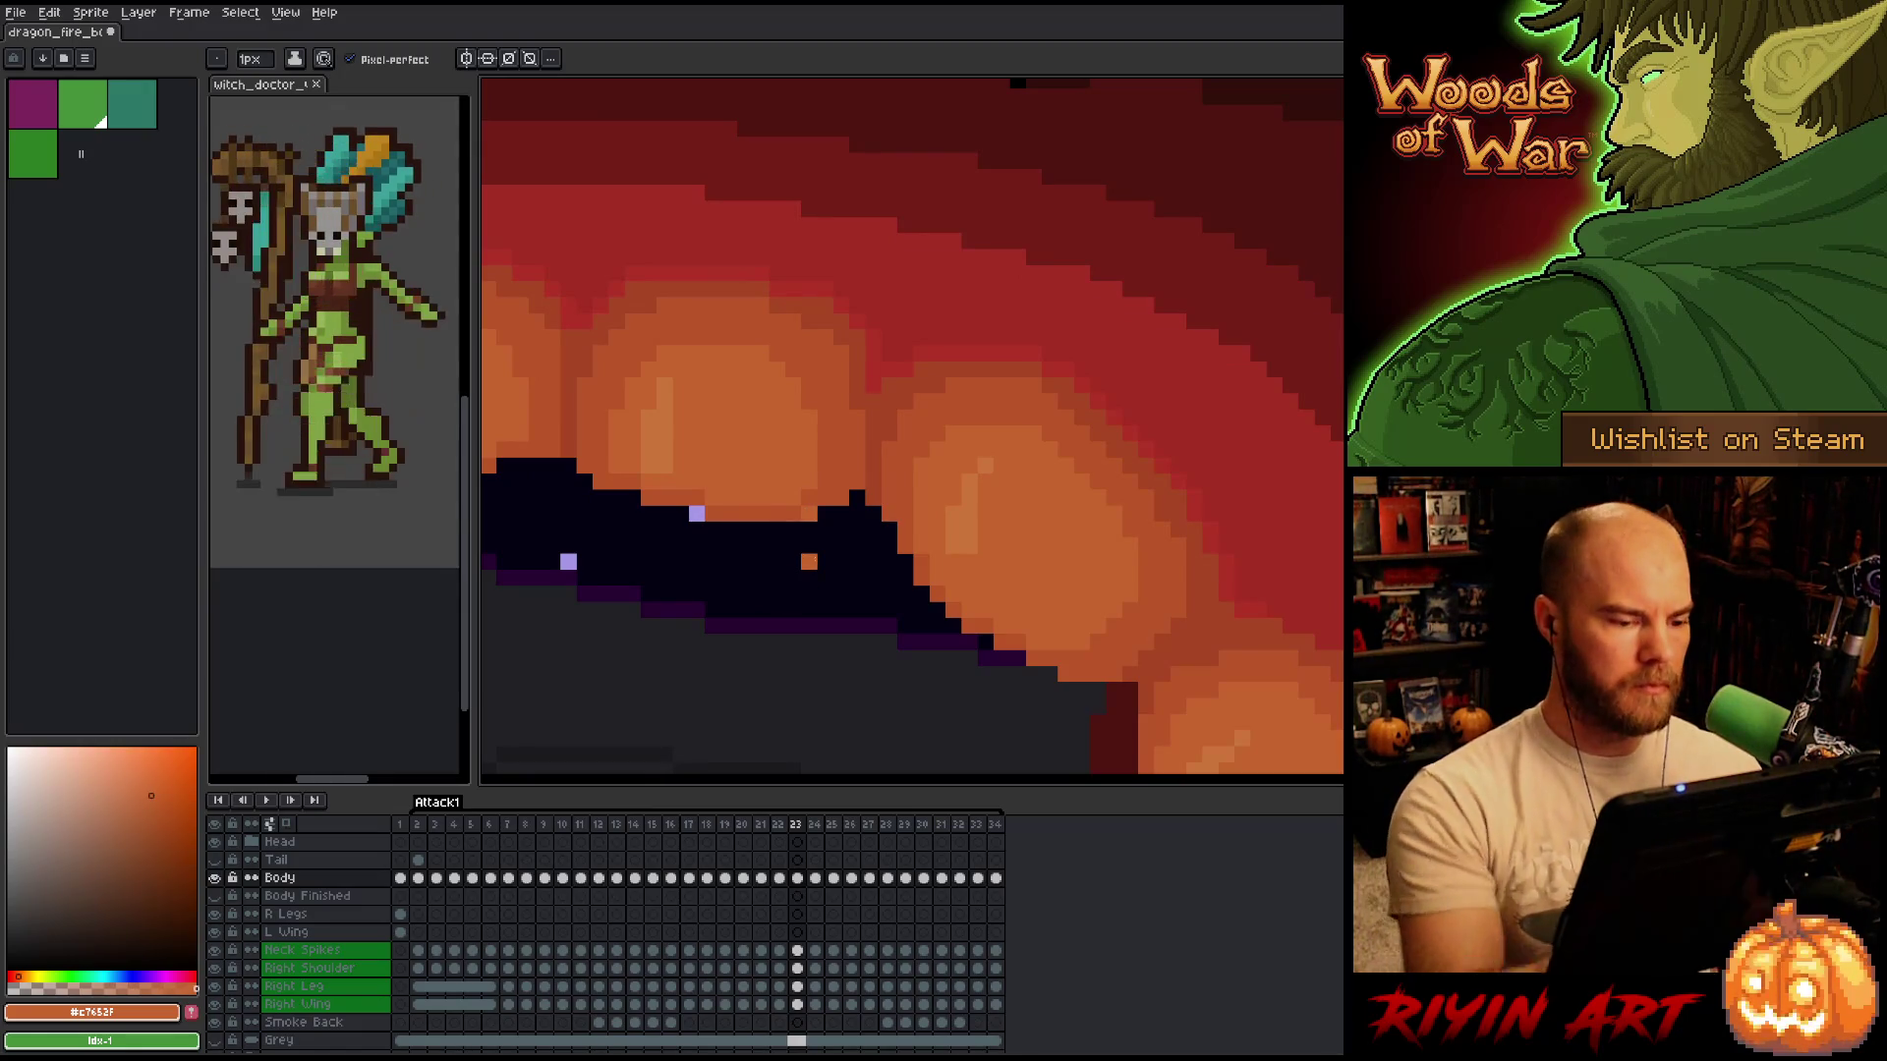
# Jump to frame 34 and back to frame 23, then eyedrop the flame orange #bb5629.
pyautogui.press('End')
pyautogui.keyDown('alt'); pyautogui.click(844, 462); pyautogui.keyUp('alt')
pyautogui.click(796, 826)
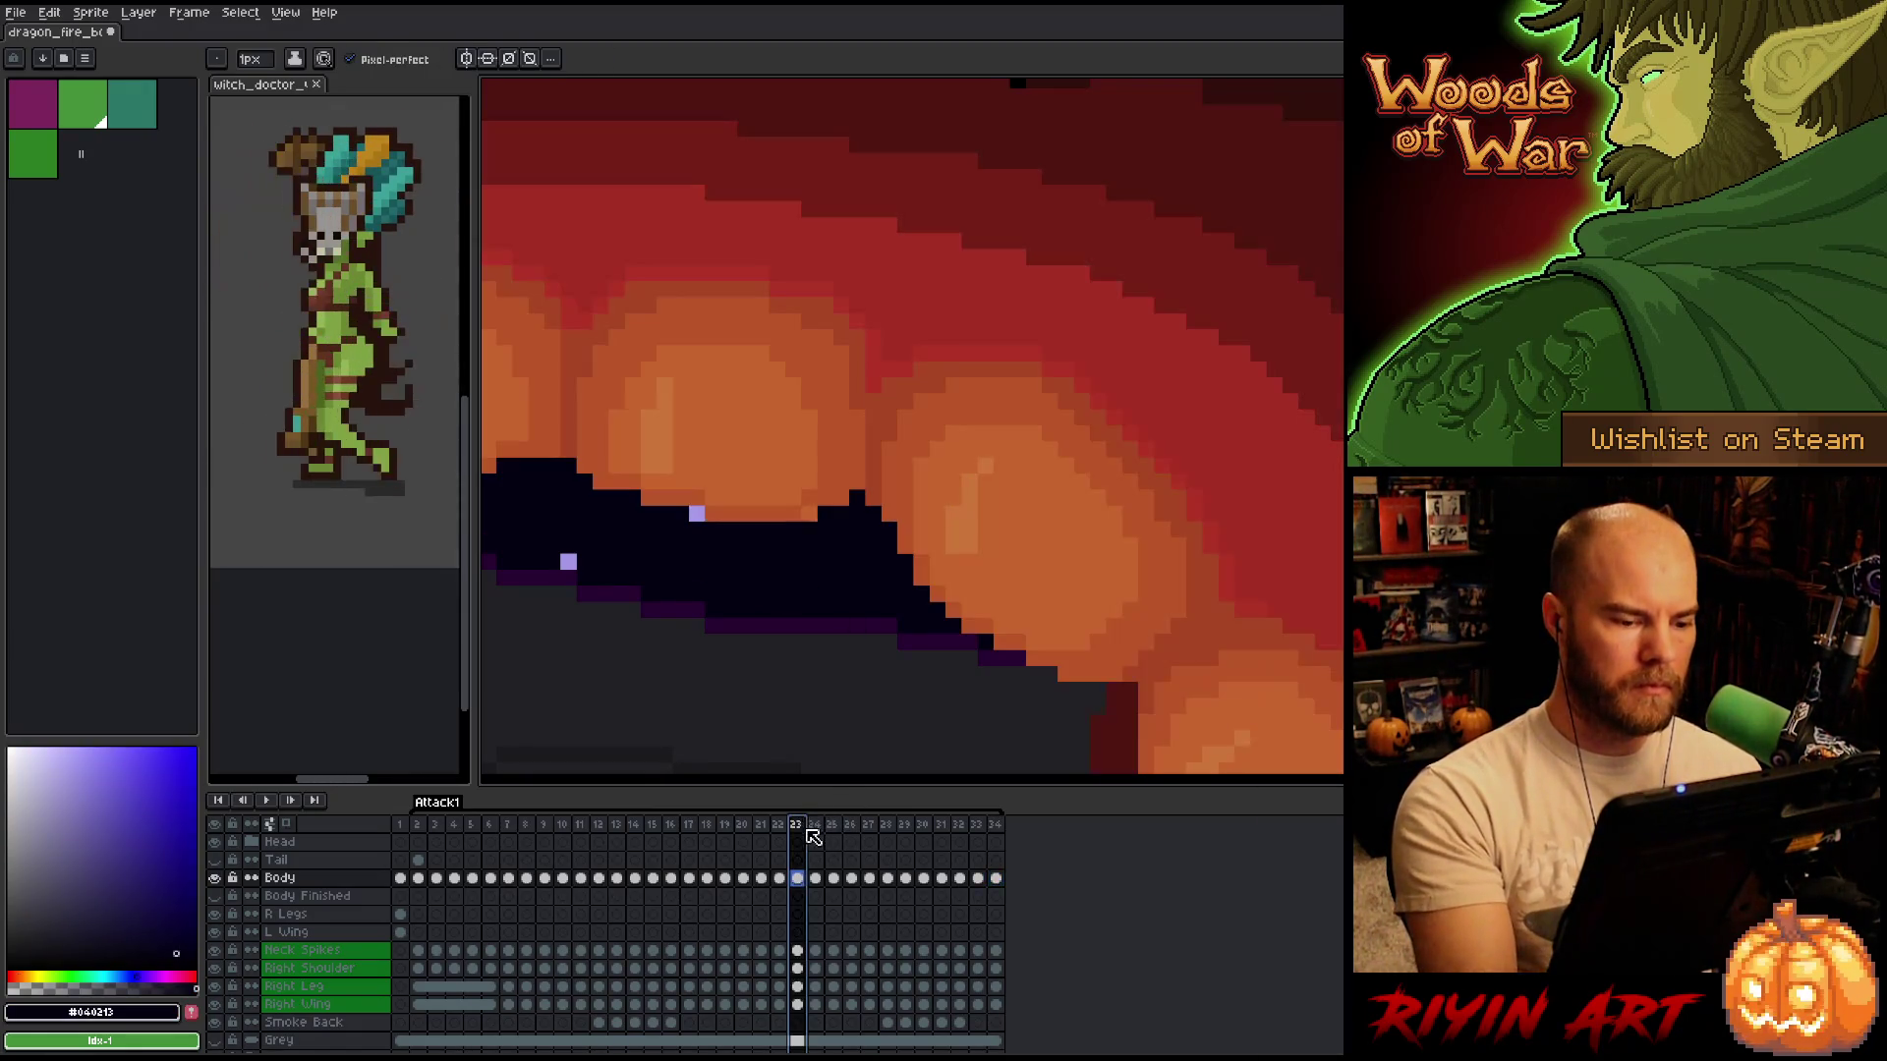
pyautogui.keyDown('alt'); pyautogui.click(827, 492); pyautogui.keyUp('alt')
pyautogui.press(',')
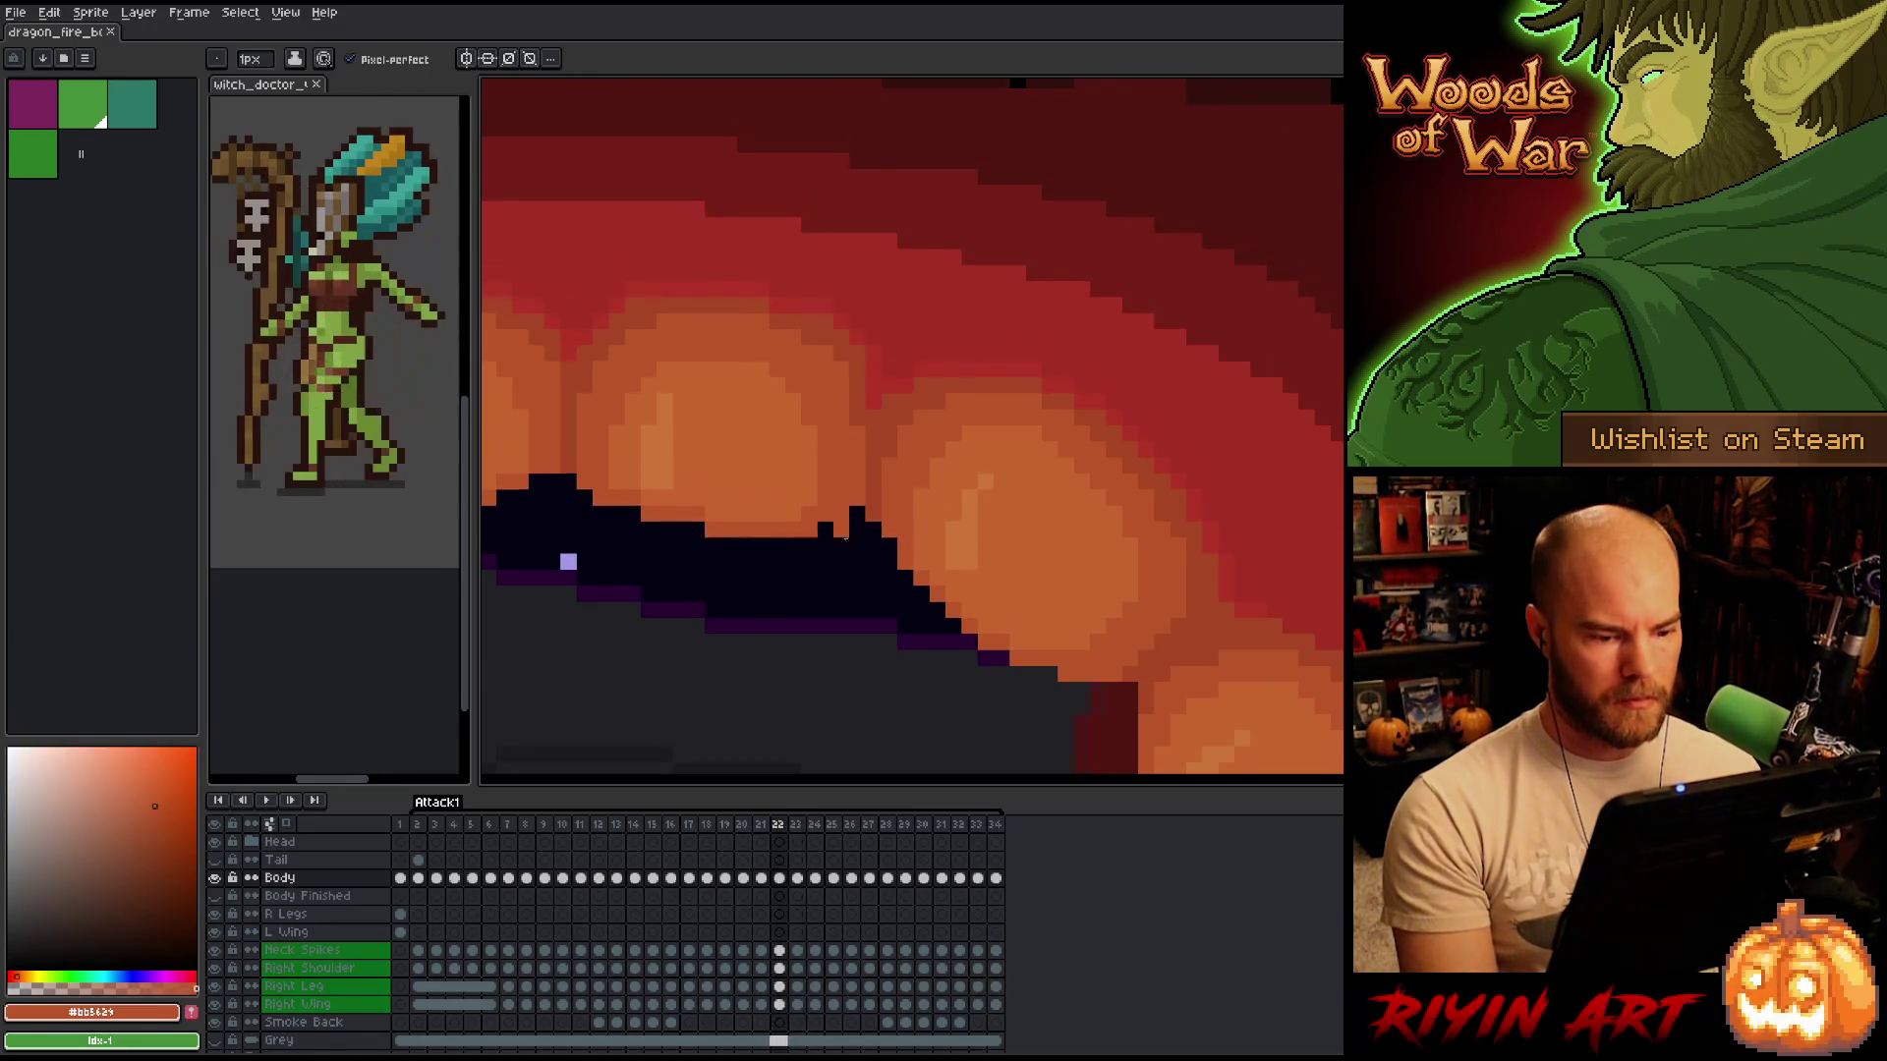
# Flick between frames 23 and 24 to compare the fire.
pyautogui.scroll(-3, 784, 594)
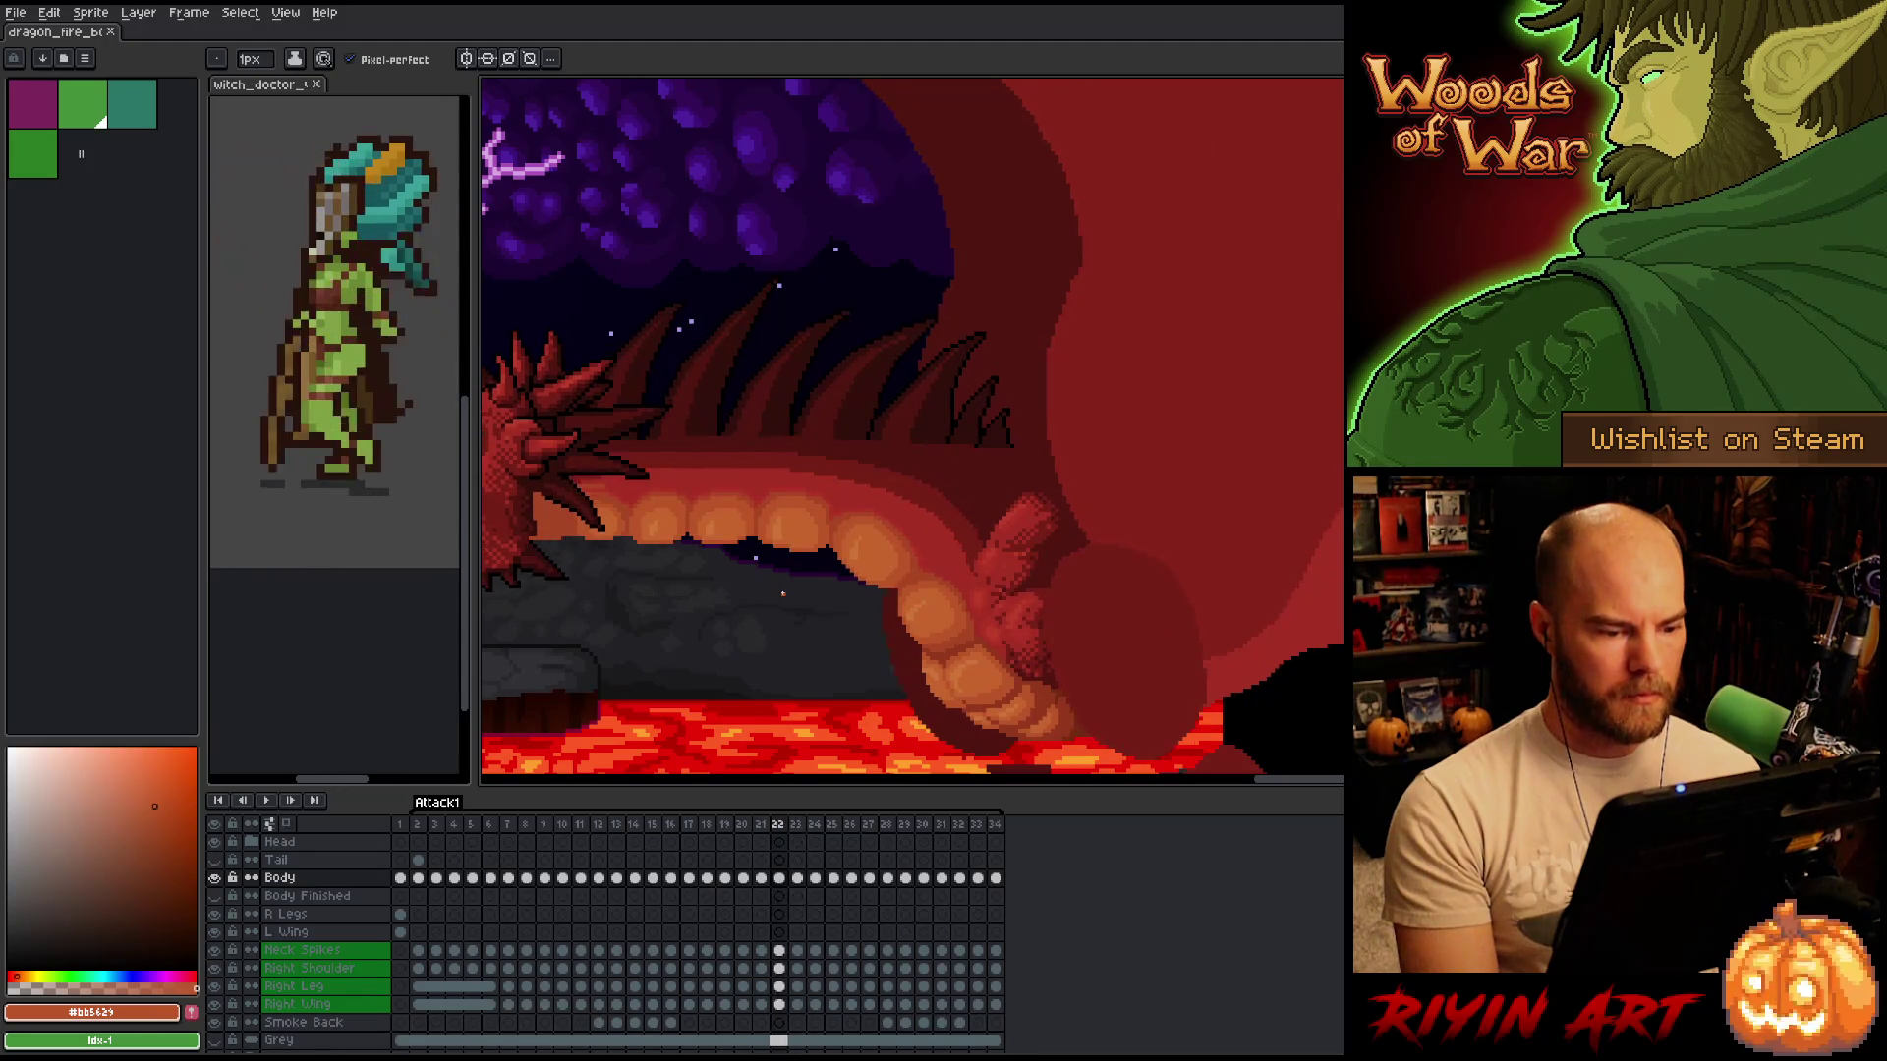
pyautogui.press('.')
pyautogui.press('.')
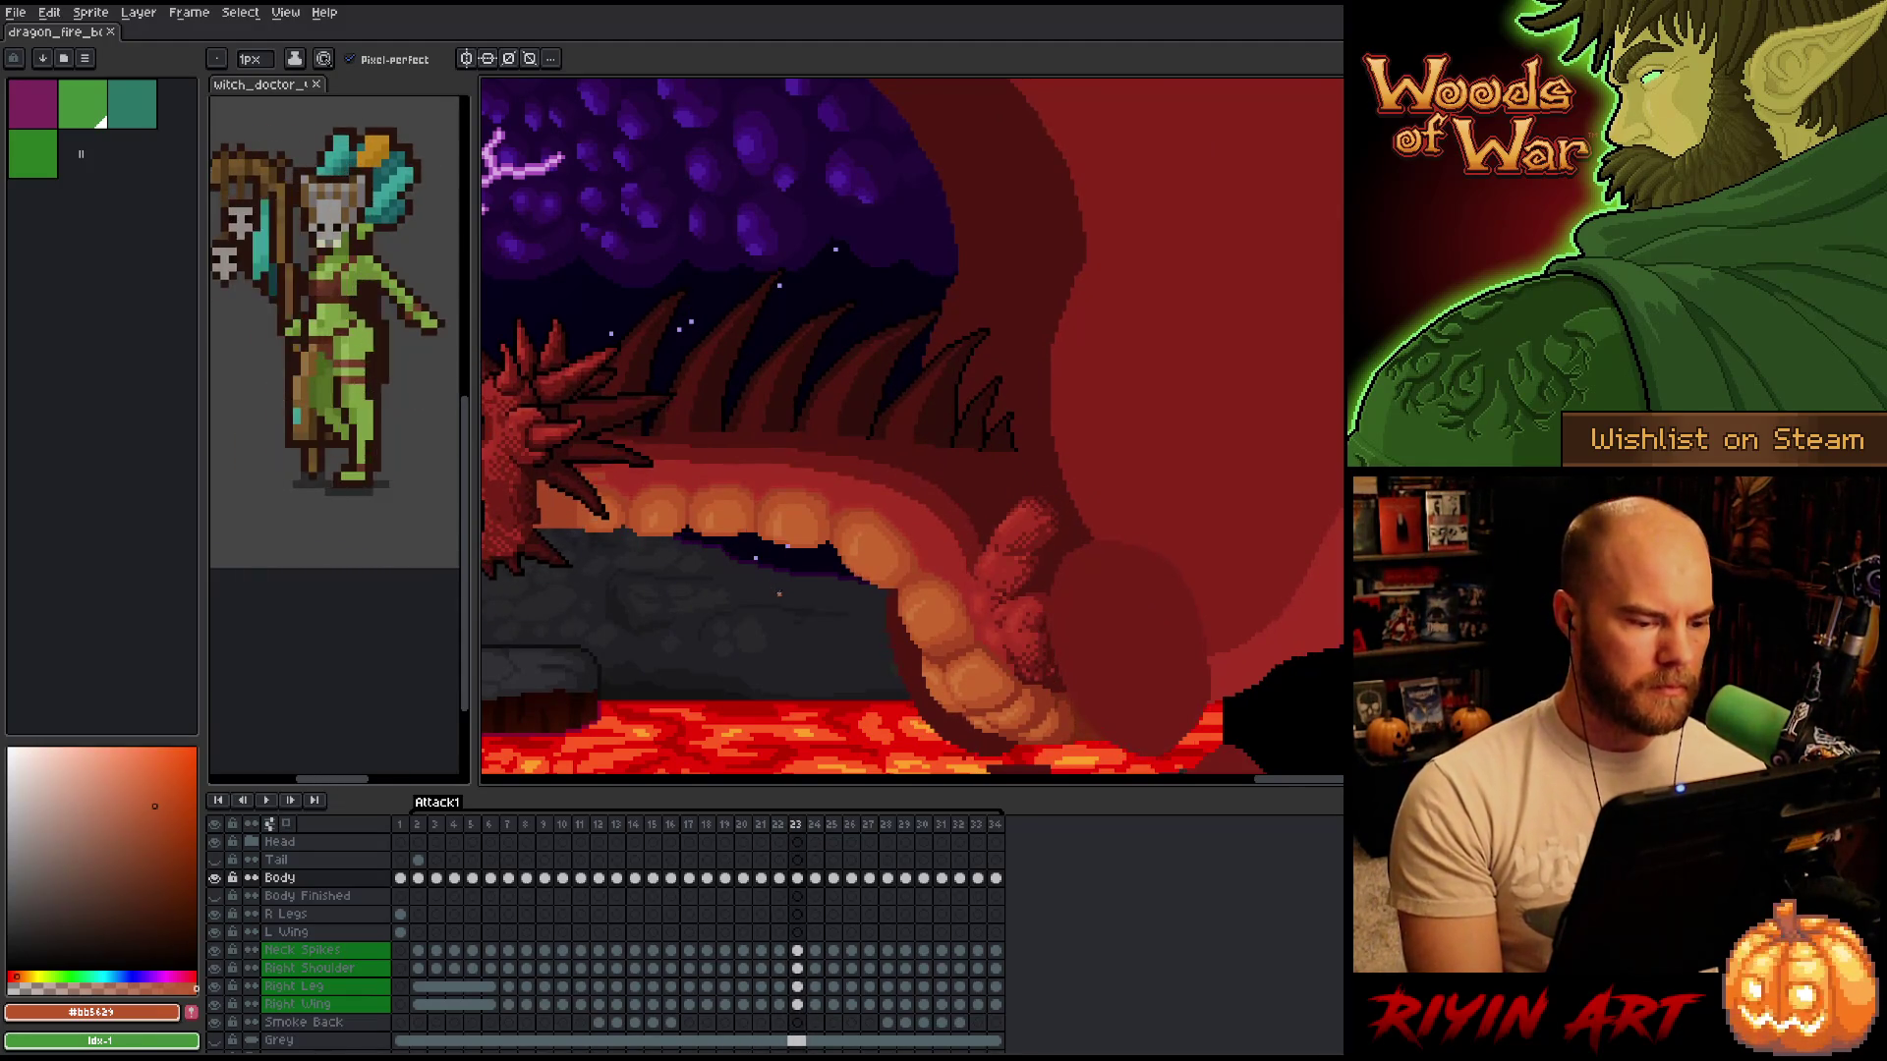
pyautogui.scroll(3, 724, 536)
pyautogui.press(',')
pyautogui.press(',')
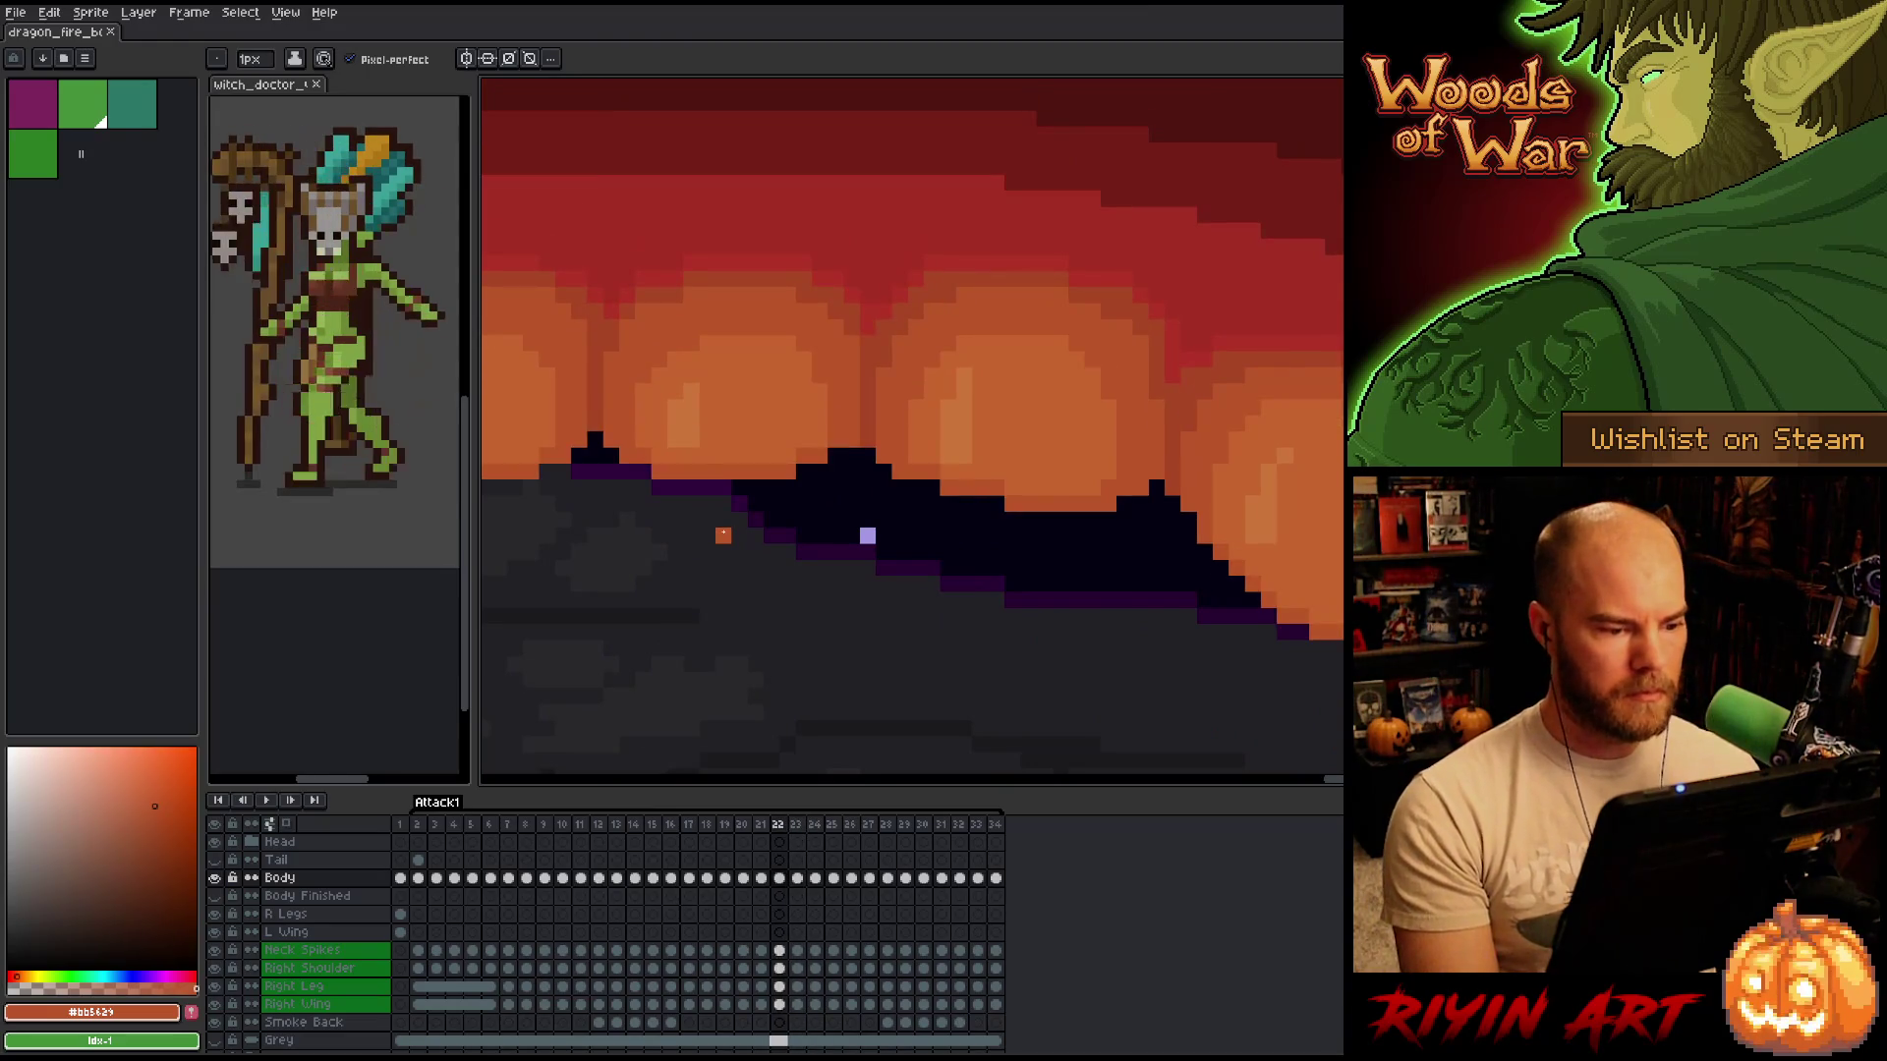
pyautogui.press('.')
pyautogui.press(',')
pyautogui.press('.')
# Paint an orange pixel into the dark ridge, then sample the lighter and darker flame oranges.
pyautogui.click(816, 437)
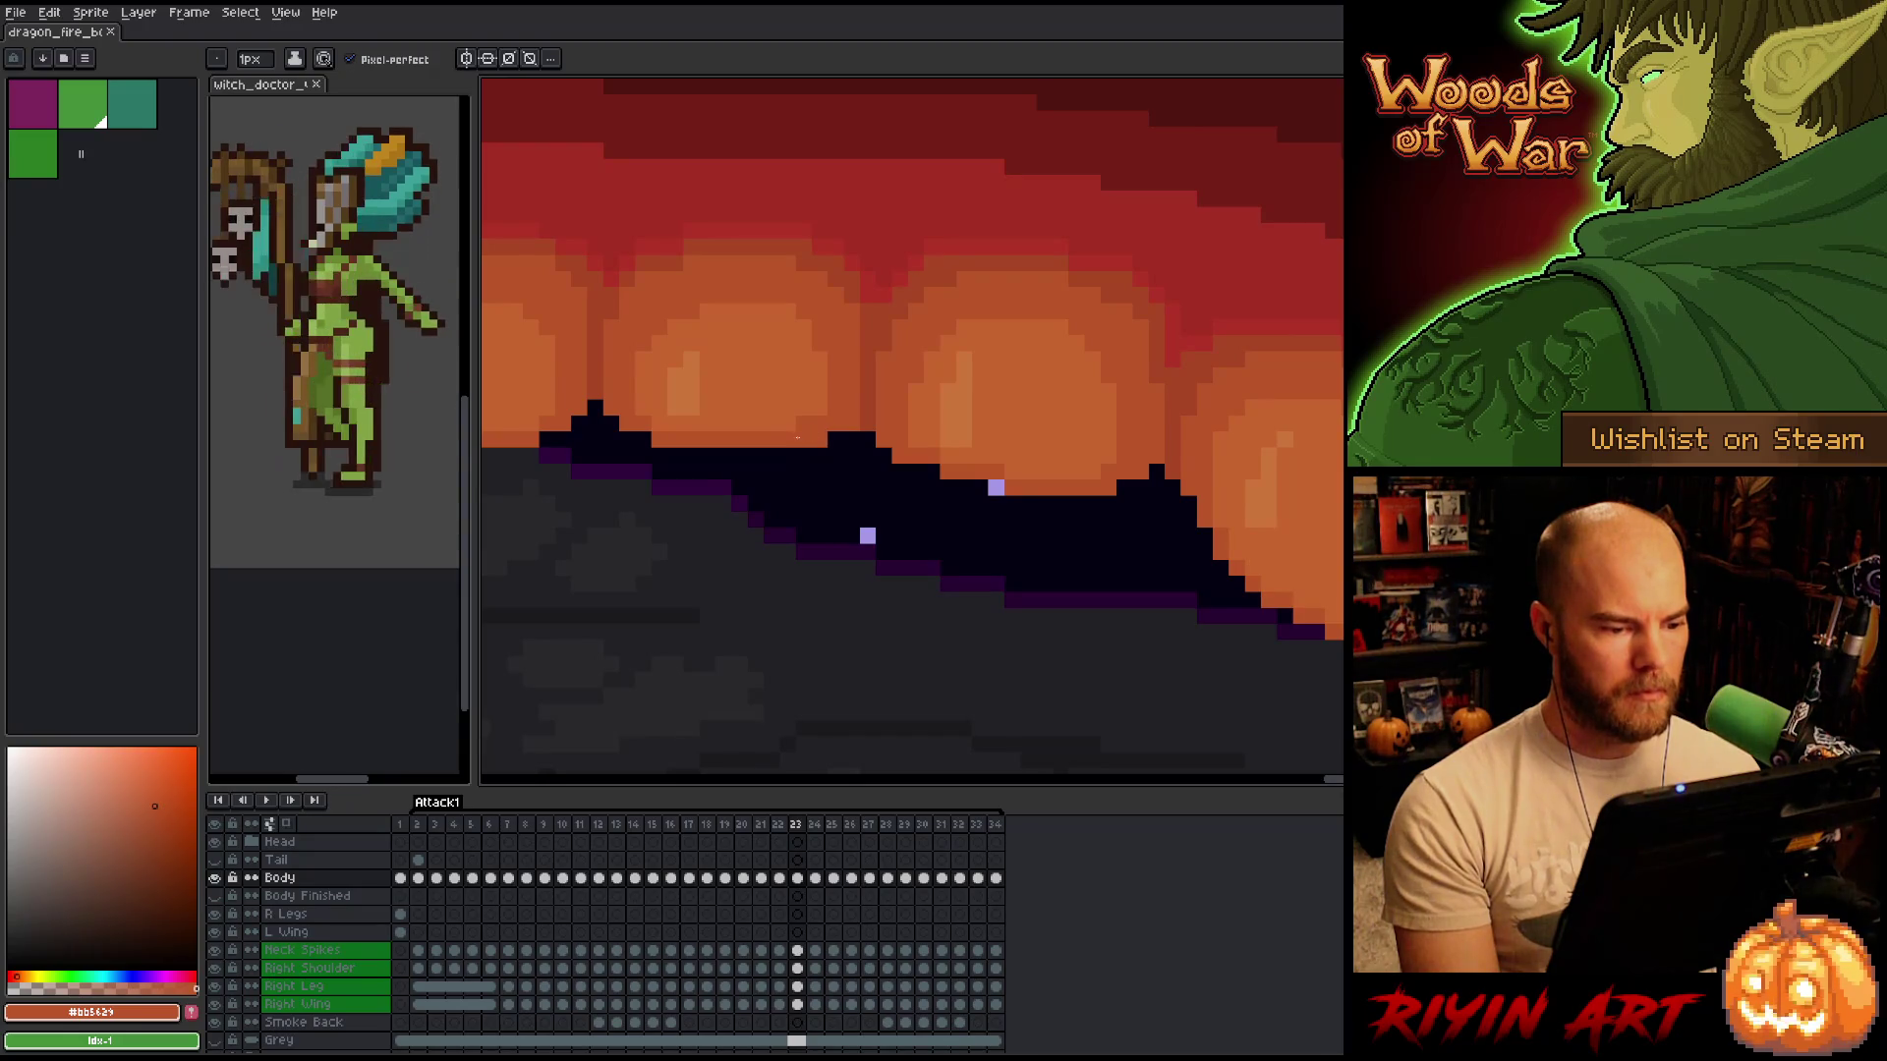
pyautogui.keyDown('alt'); pyautogui.click(816, 388); pyautogui.keyUp('alt')
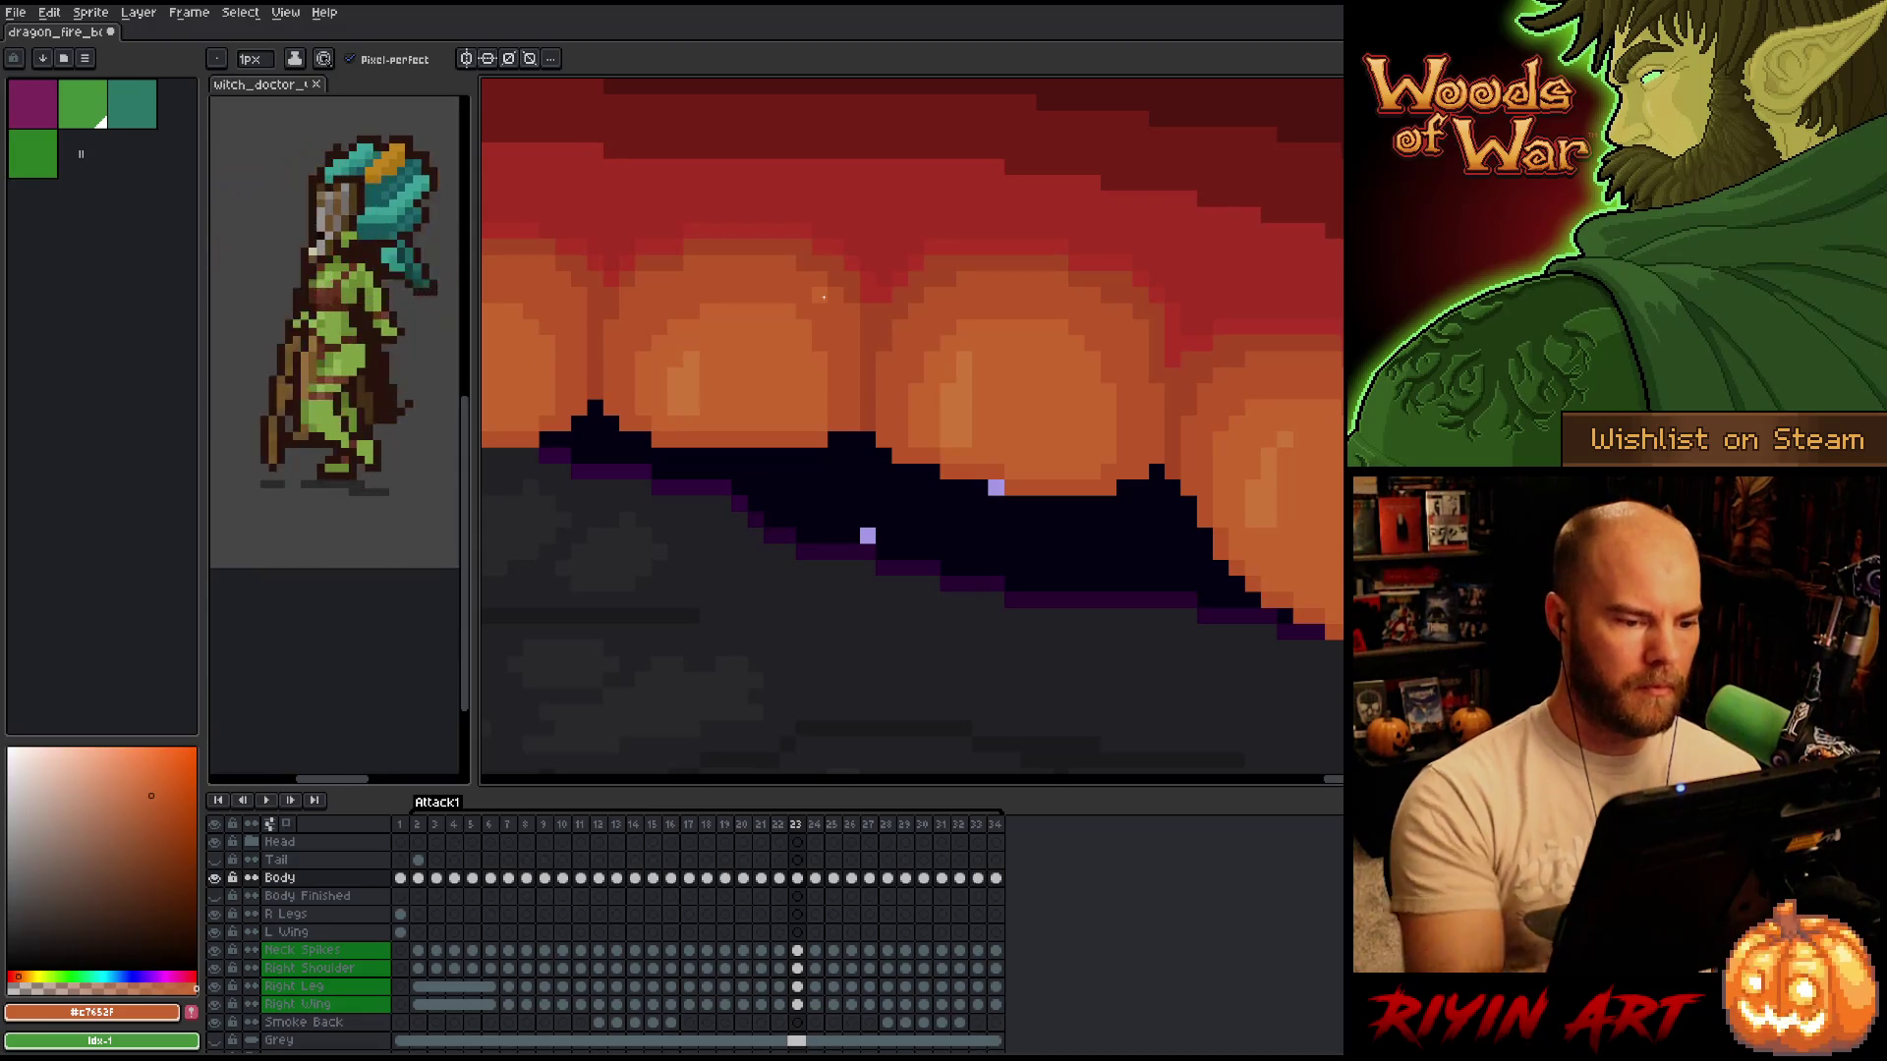
pyautogui.keyDown('alt'); pyautogui.click(817, 424); pyautogui.keyUp('alt')
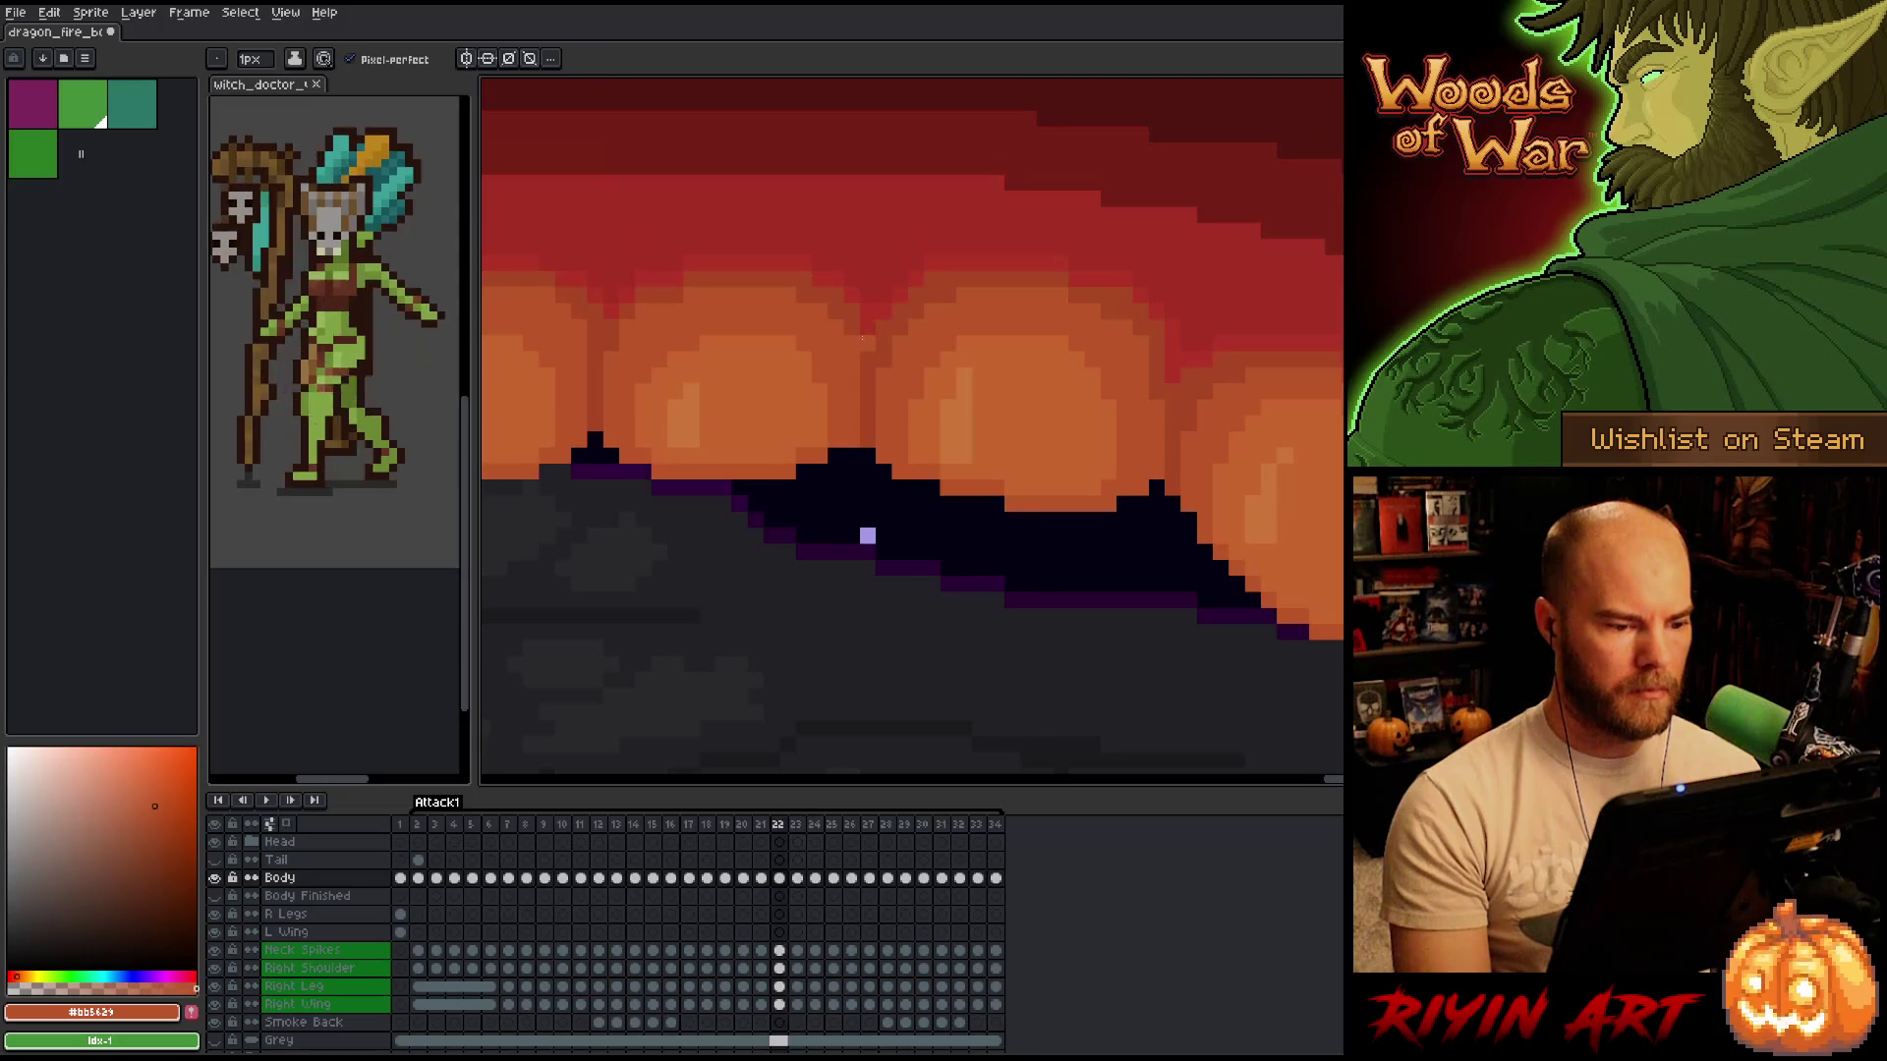
# Compare frames 22 and 23 of the dragon's mouth, settling on frame 23.
pyautogui.press(',')
pyautogui.press('.')
pyautogui.scroll(-2, 758, 551)
pyautogui.press(',')
pyautogui.press('.')
pyautogui.press(',')
pyautogui.press('.')
pyautogui.press(',')
pyautogui.press('.')
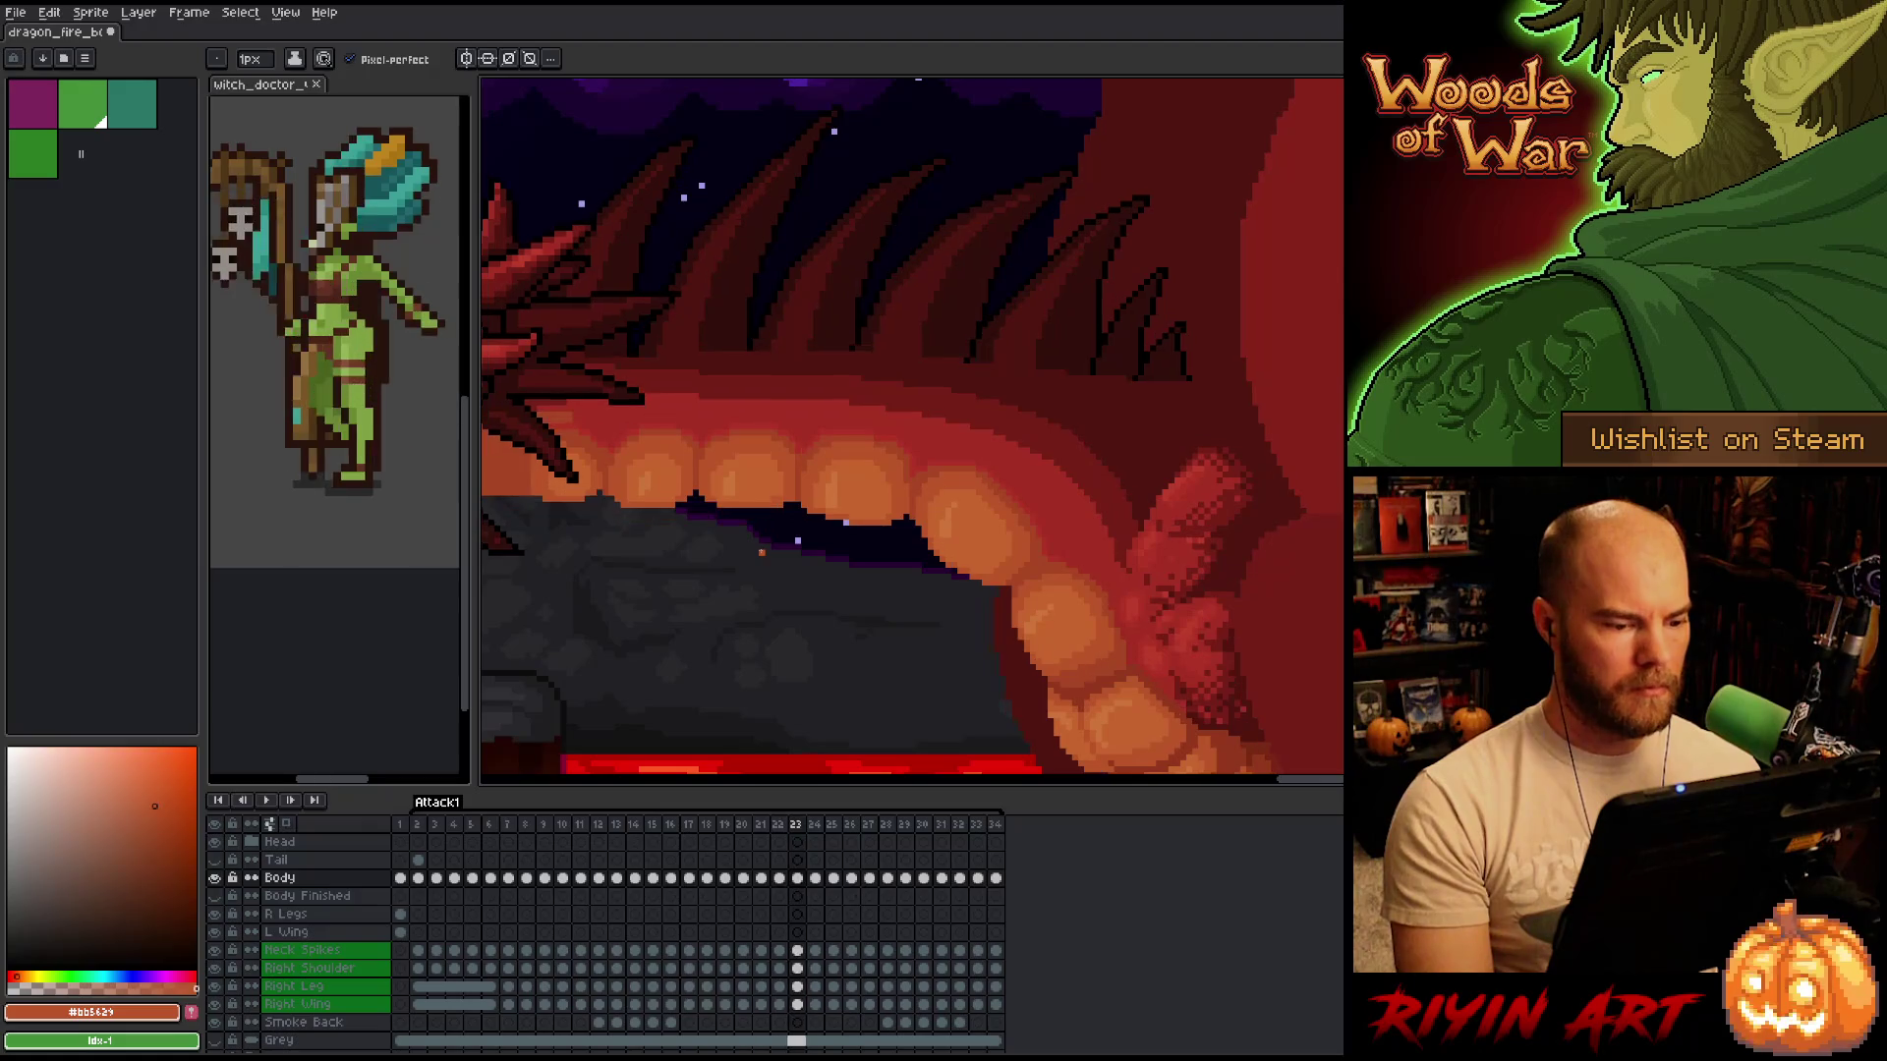
pyautogui.scroll(2, 773, 511)
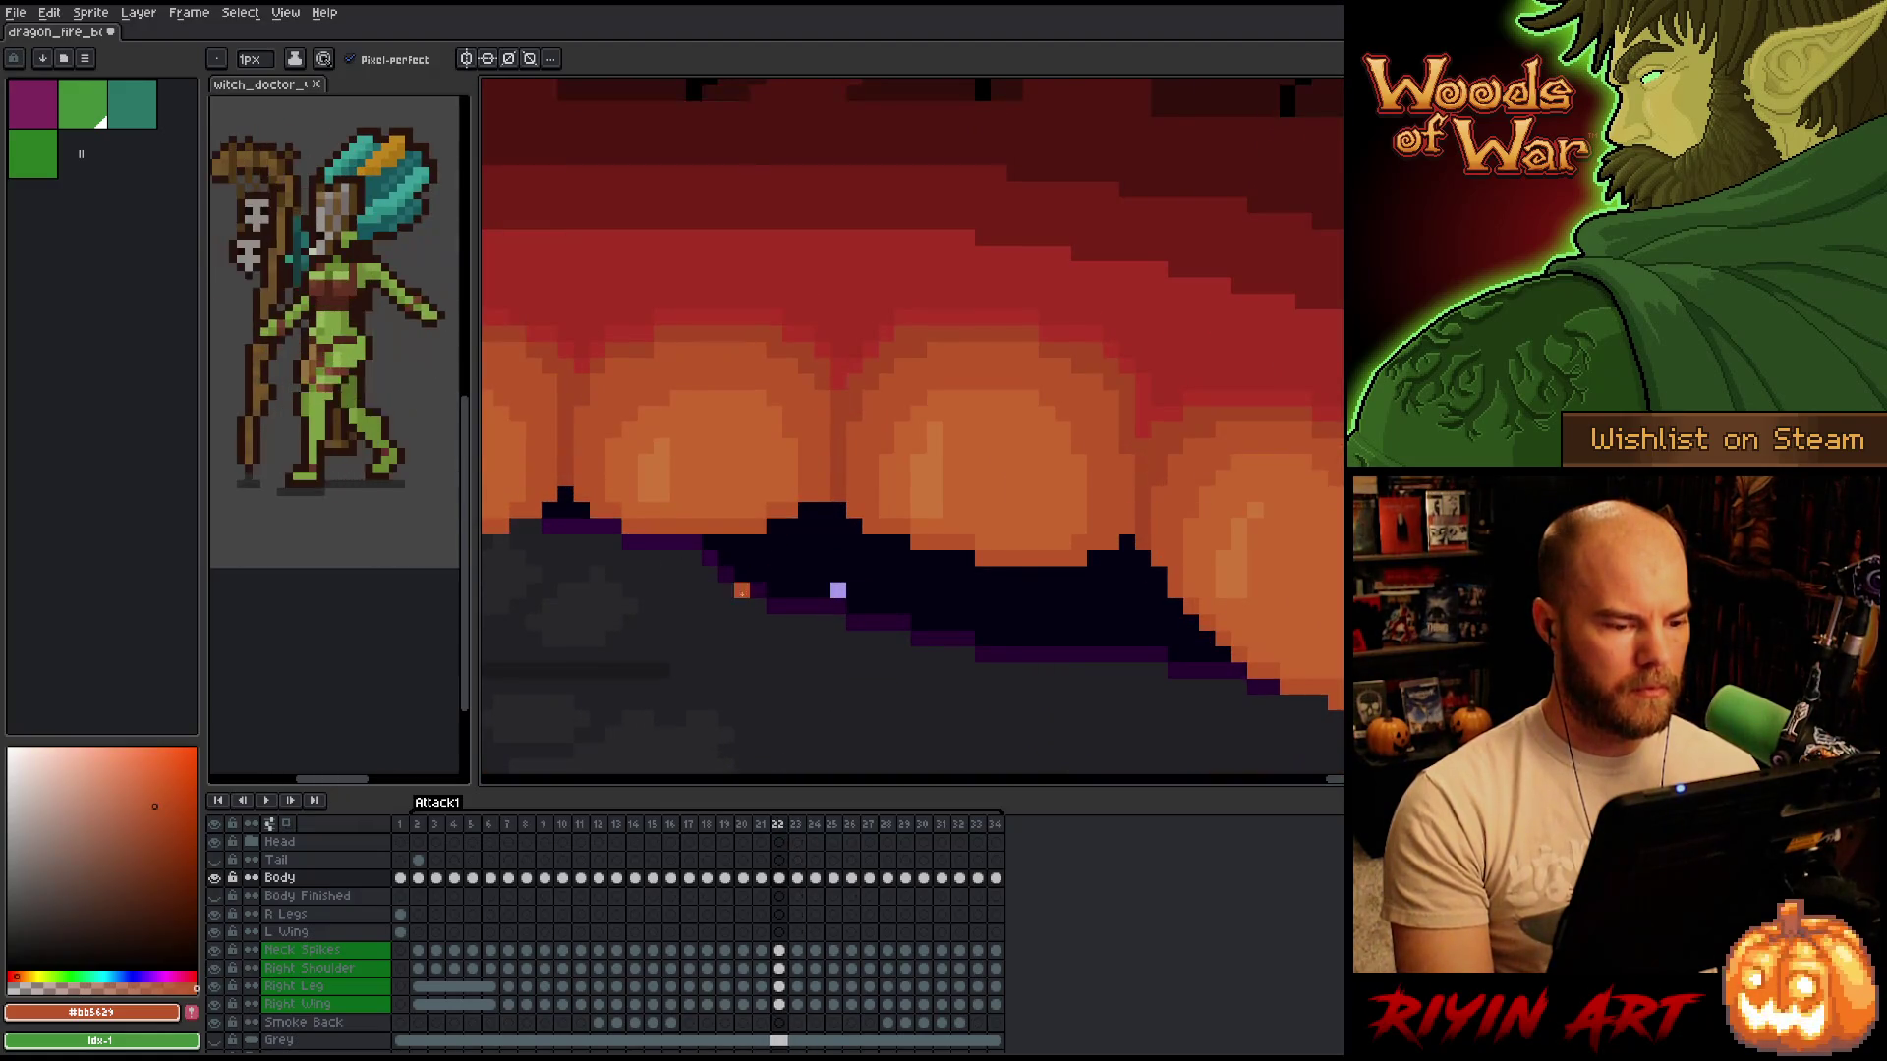
pyautogui.scroll(-2, 747, 560)
pyautogui.scroll(2, 729, 587)
pyautogui.scroll(1, 729, 587)
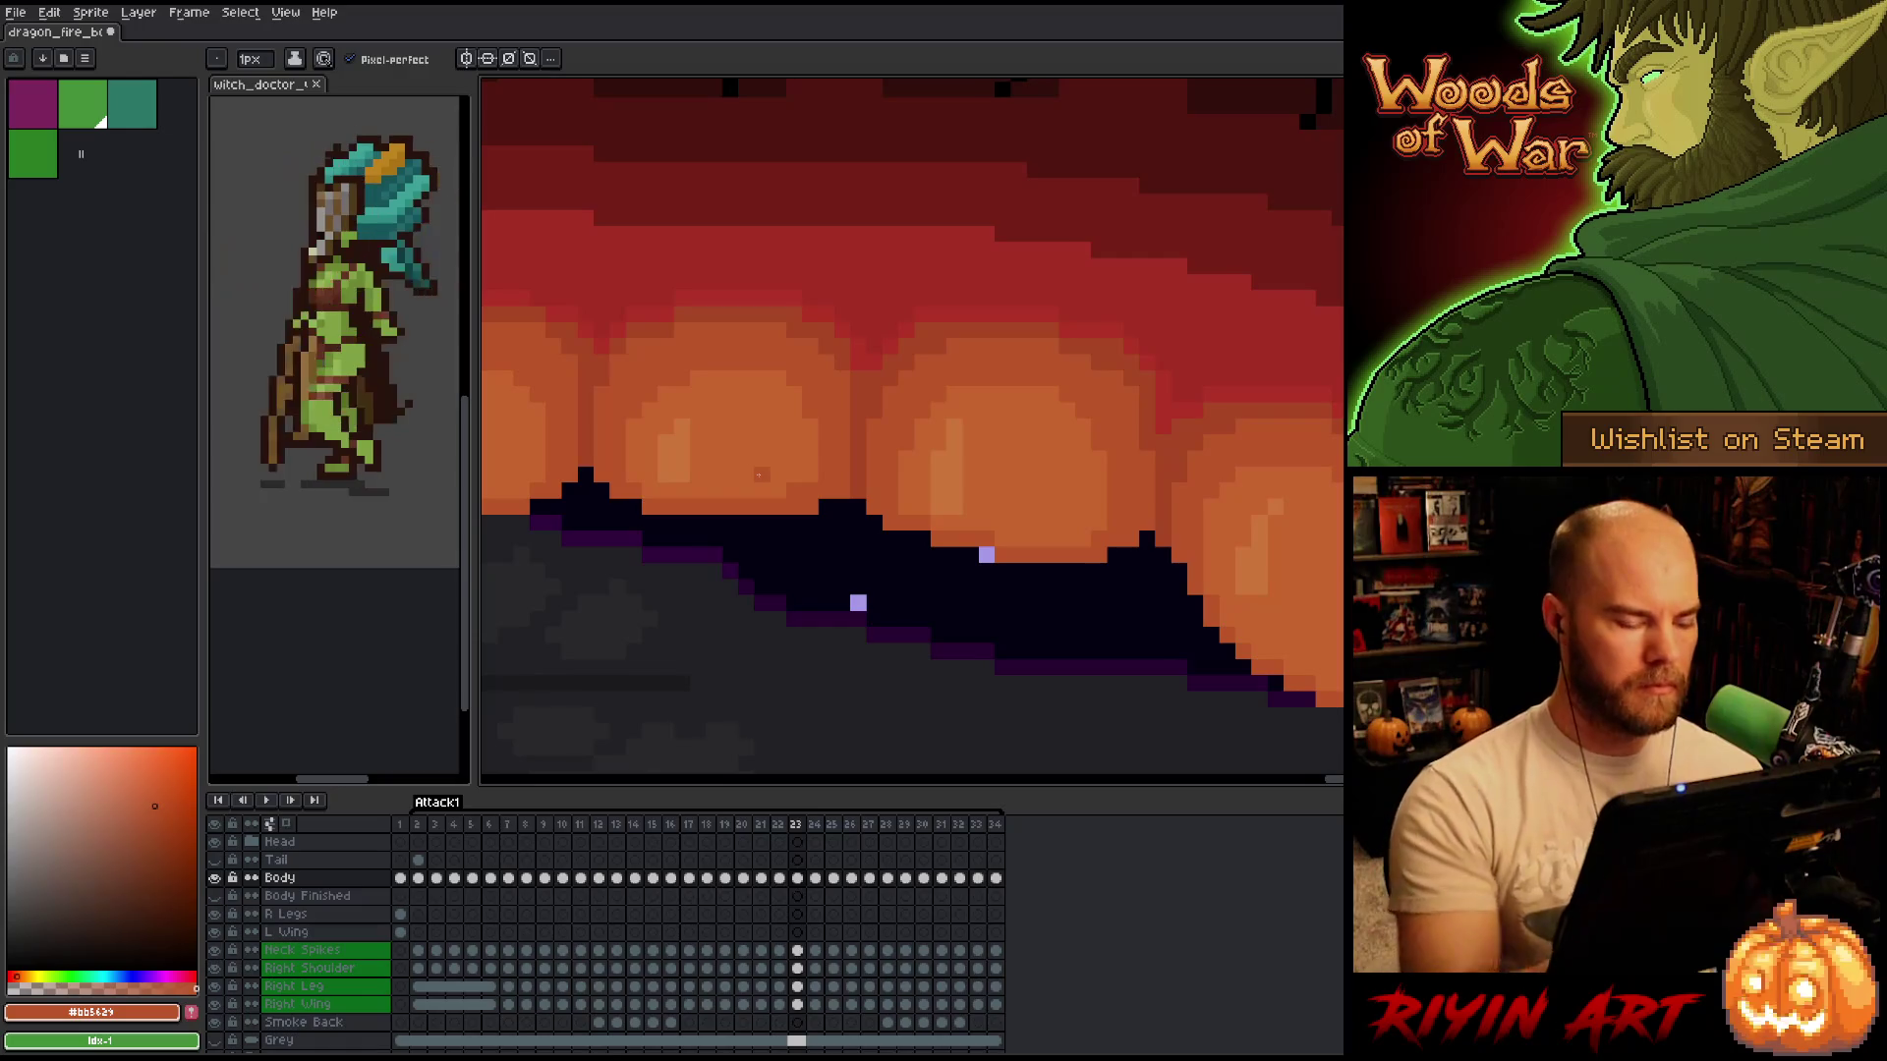
# Sample orange #c7652f from the canvas and paint a single pixel of it into the flame.
pyautogui.keyDown('alt'); pyautogui.click(783, 443); pyautogui.keyUp('alt')
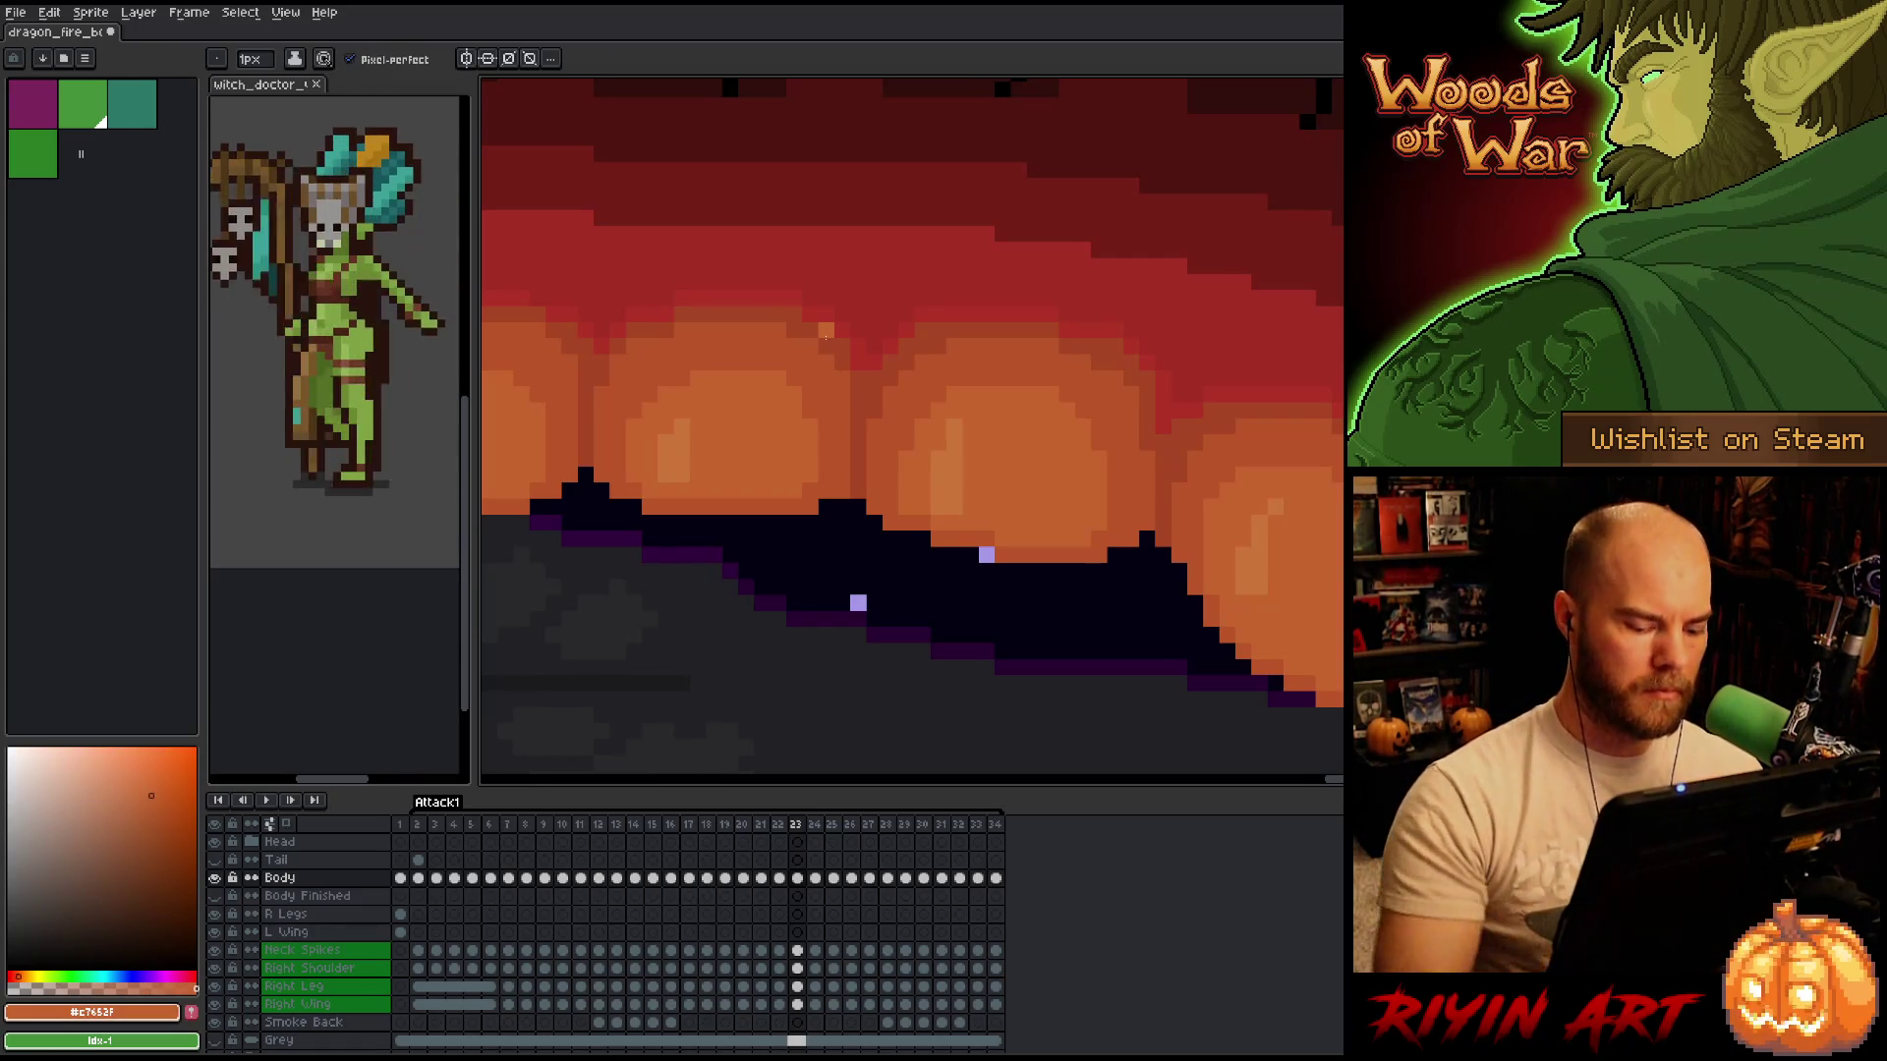
pyautogui.press(',')
pyautogui.press('.')
pyautogui.click(696, 539)
pyautogui.scroll(-3, 697, 539)
pyautogui.press(',')
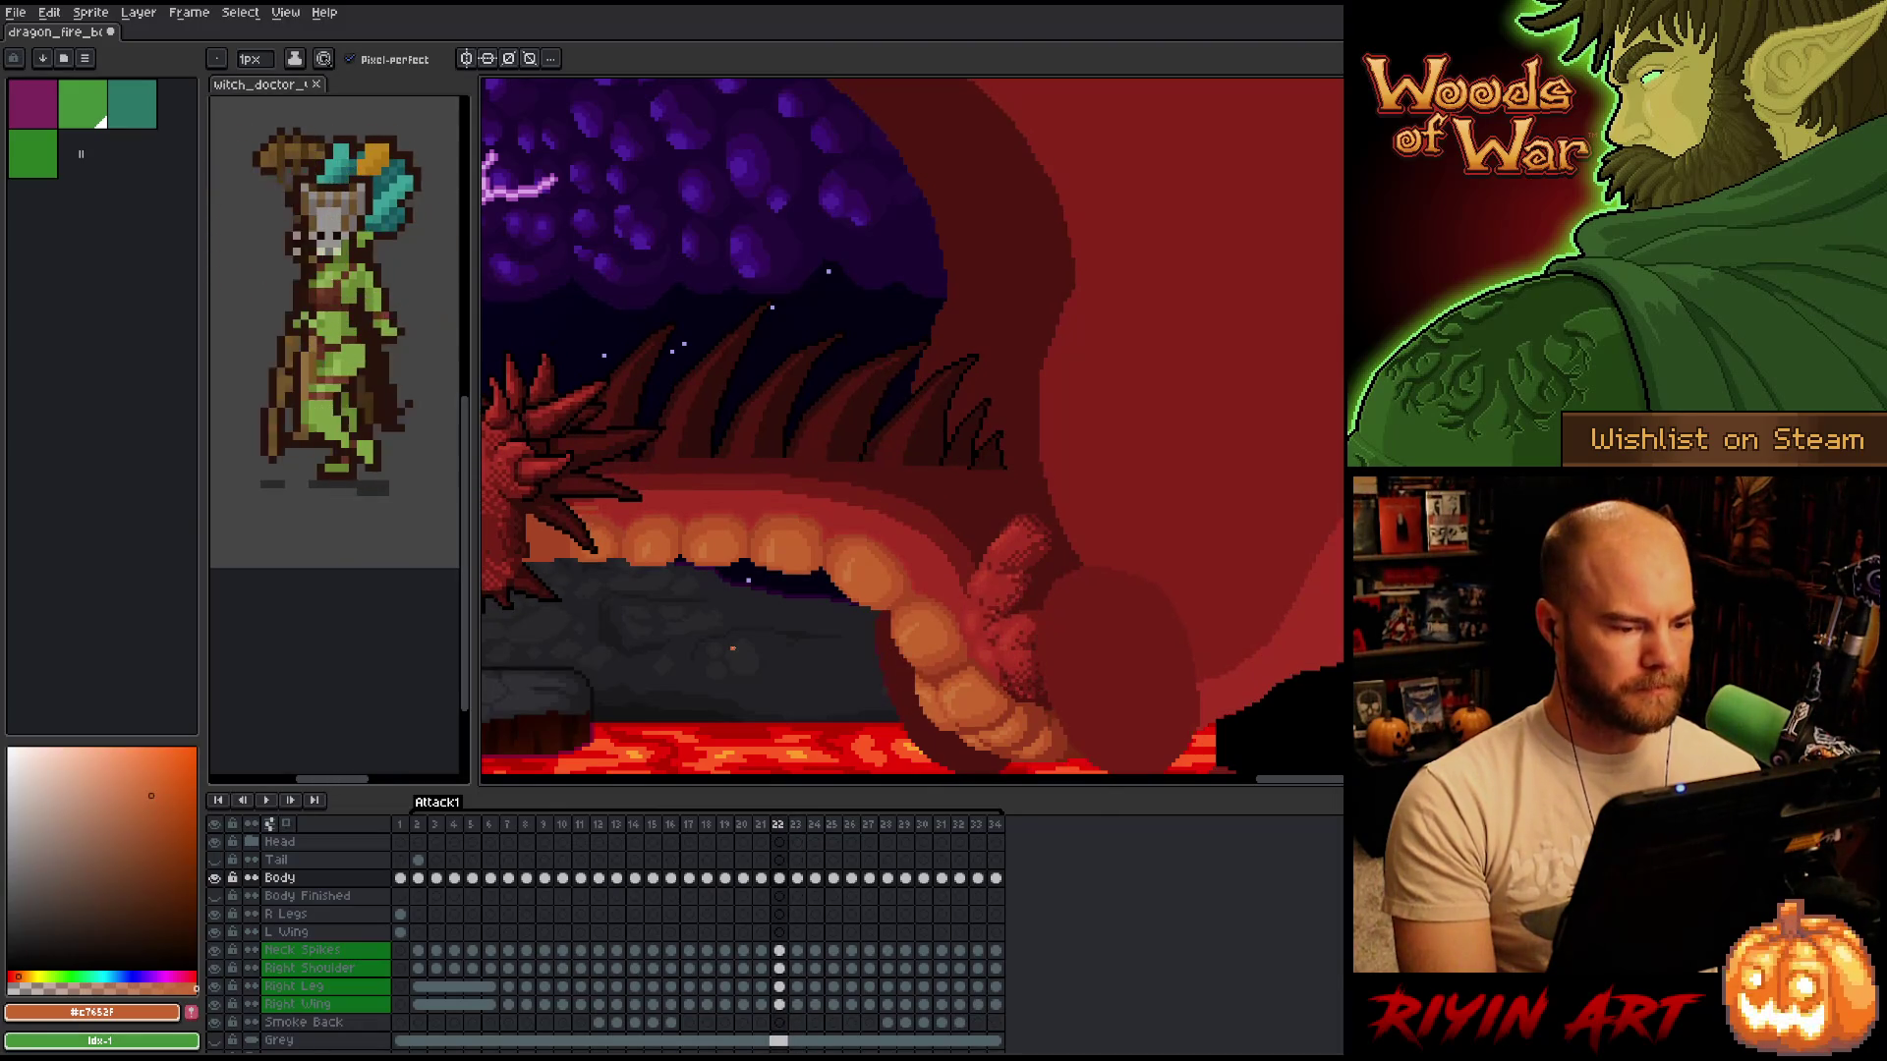
pyautogui.press('.')
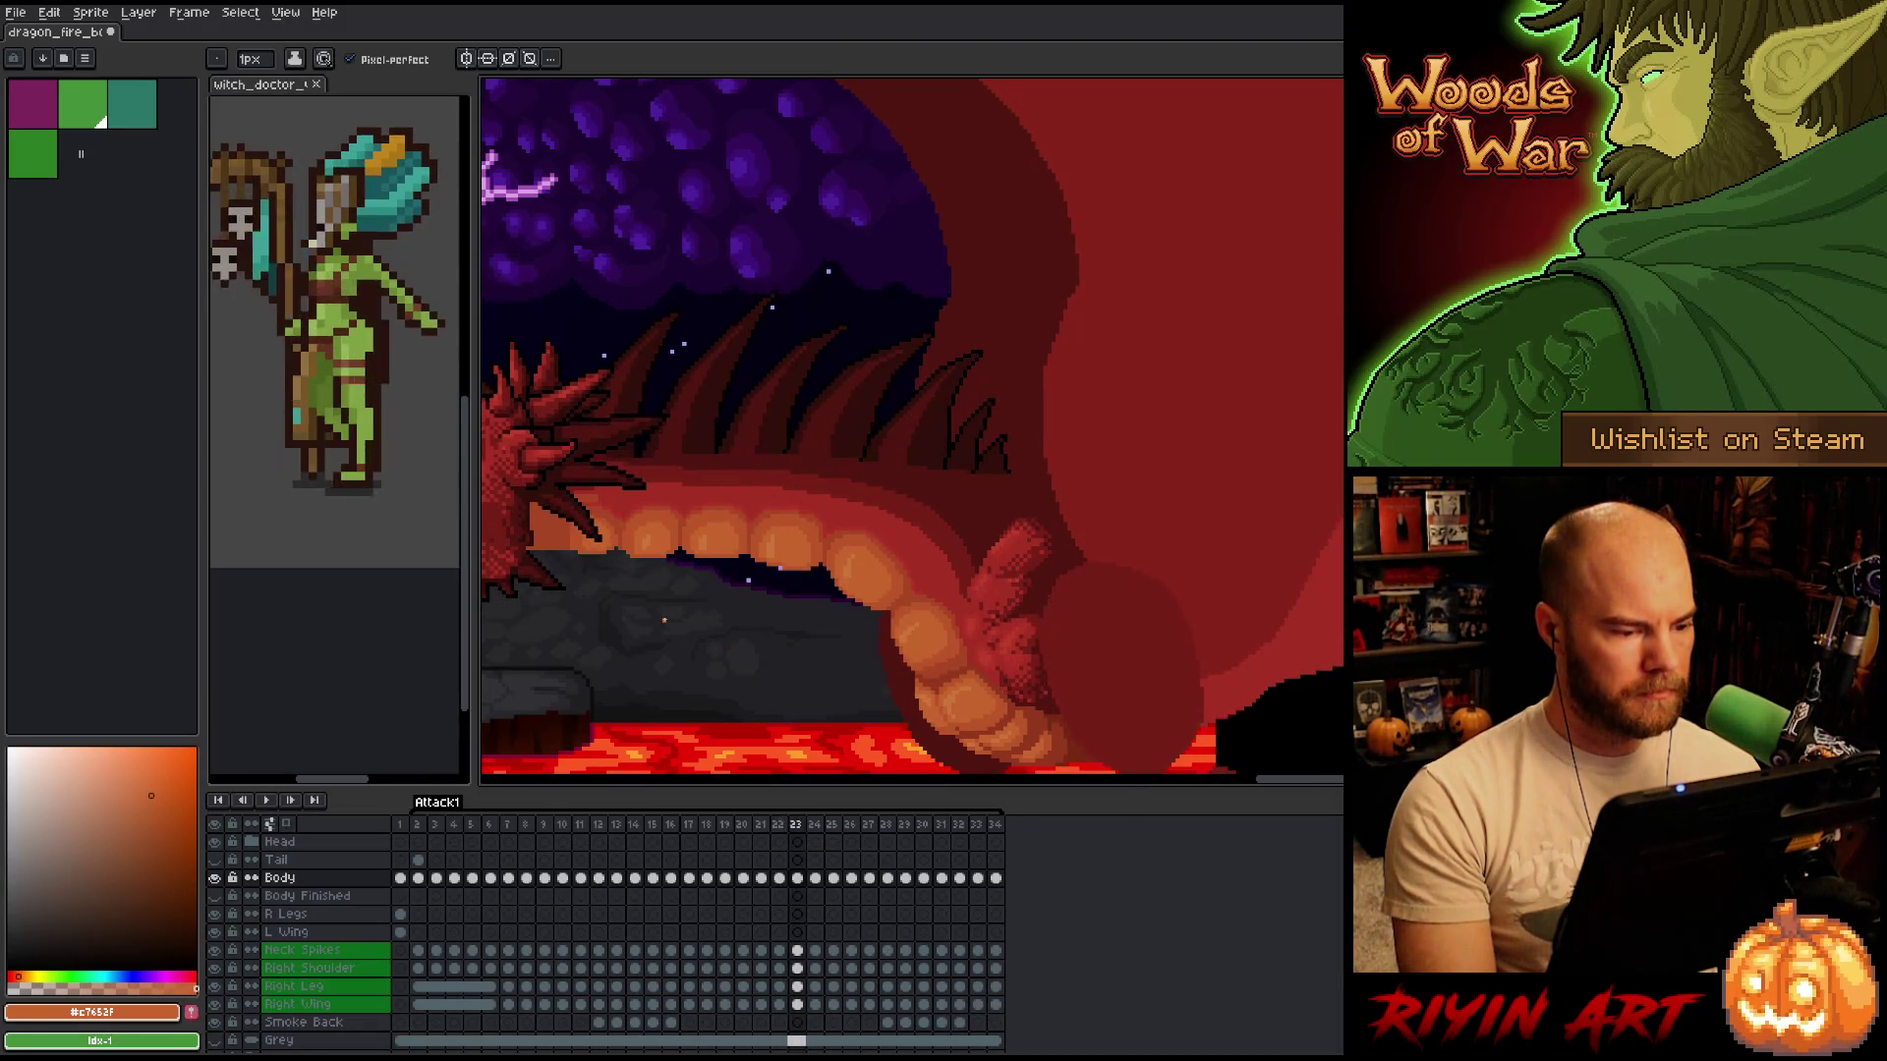
pyautogui.press(',')
pyautogui.press('.')
pyautogui.press(',')
pyautogui.press('.')
pyautogui.press('.')
pyautogui.press(',')
pyautogui.press(',')
pyautogui.press('.')
pyautogui.press(',')
pyautogui.press('.')
pyautogui.press(',')
pyautogui.press('.')
pyautogui.press(',')
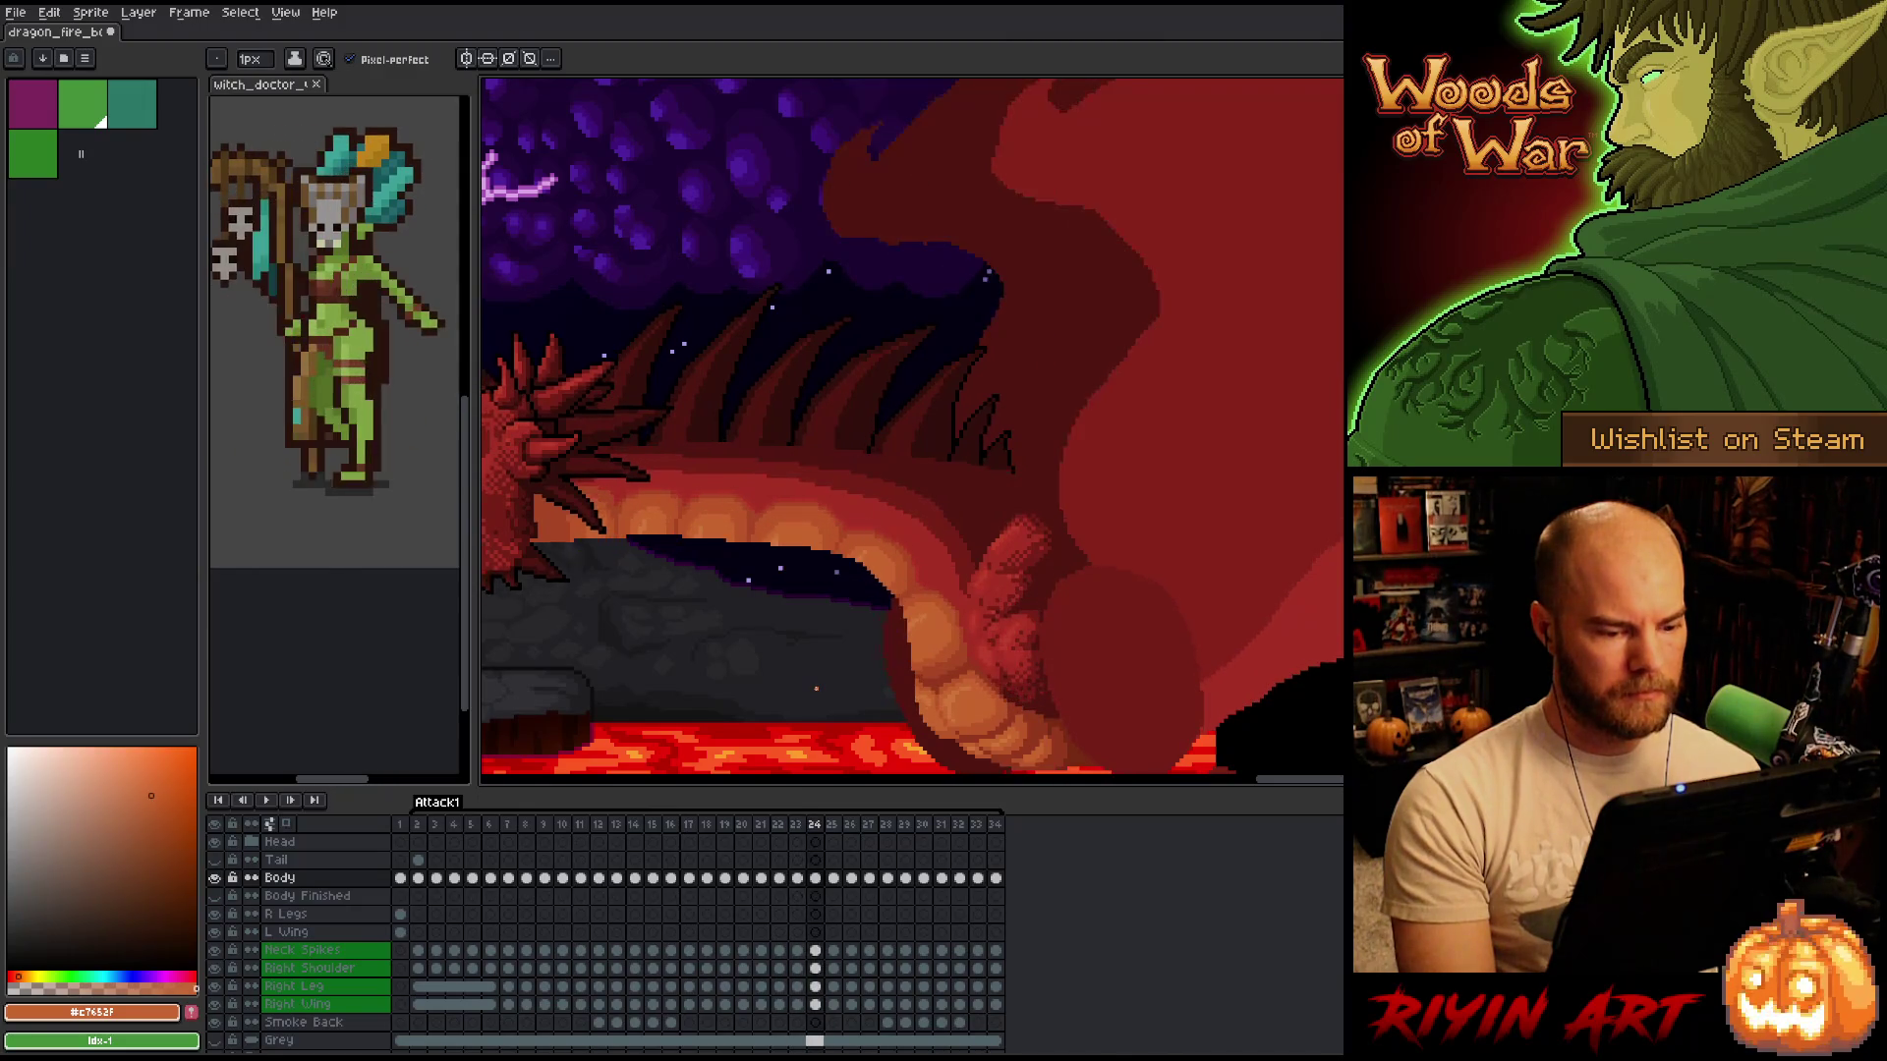
pyautogui.press('.')
pyautogui.press('.')
pyautogui.press('.')
pyautogui.press(',')
pyautogui.press(',')
pyautogui.press('.')
pyautogui.press(',')
pyautogui.press('.')
pyautogui.press(',')
pyautogui.press('.')
pyautogui.press(',')
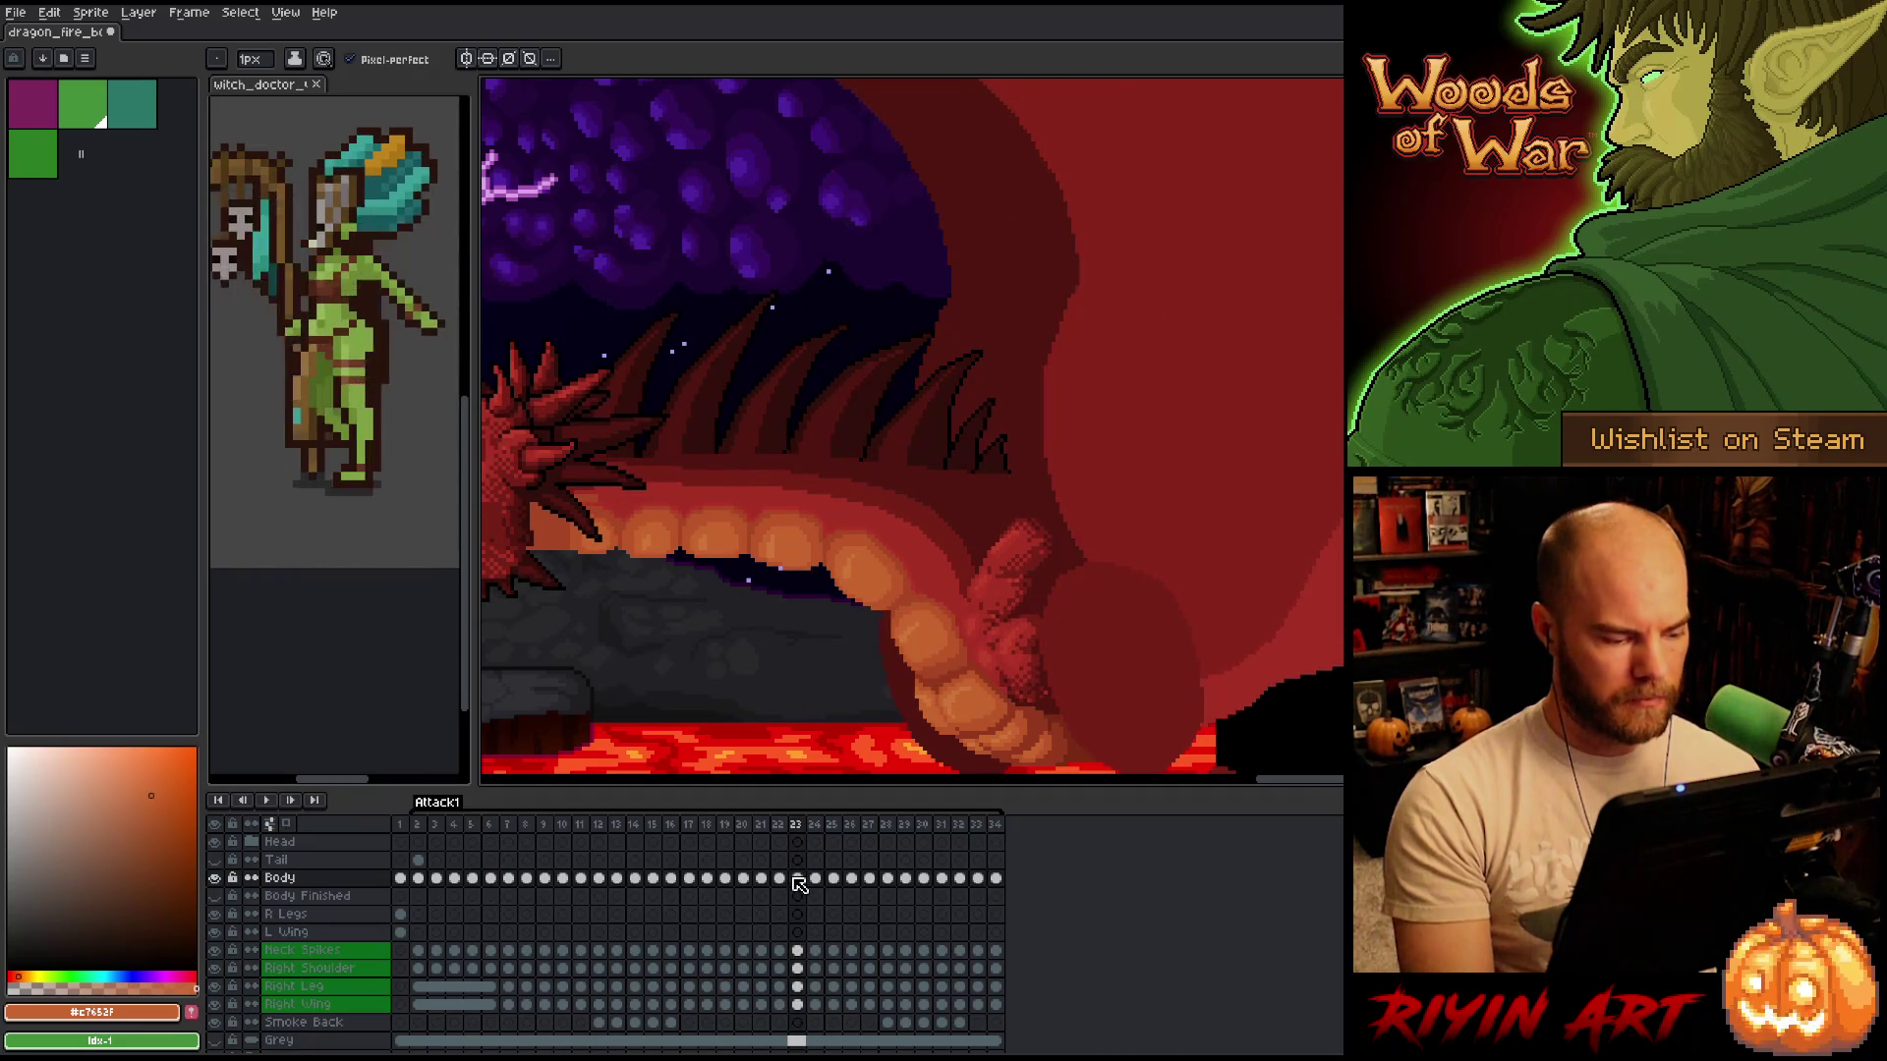
pyautogui.hotkey('shift', 'n')
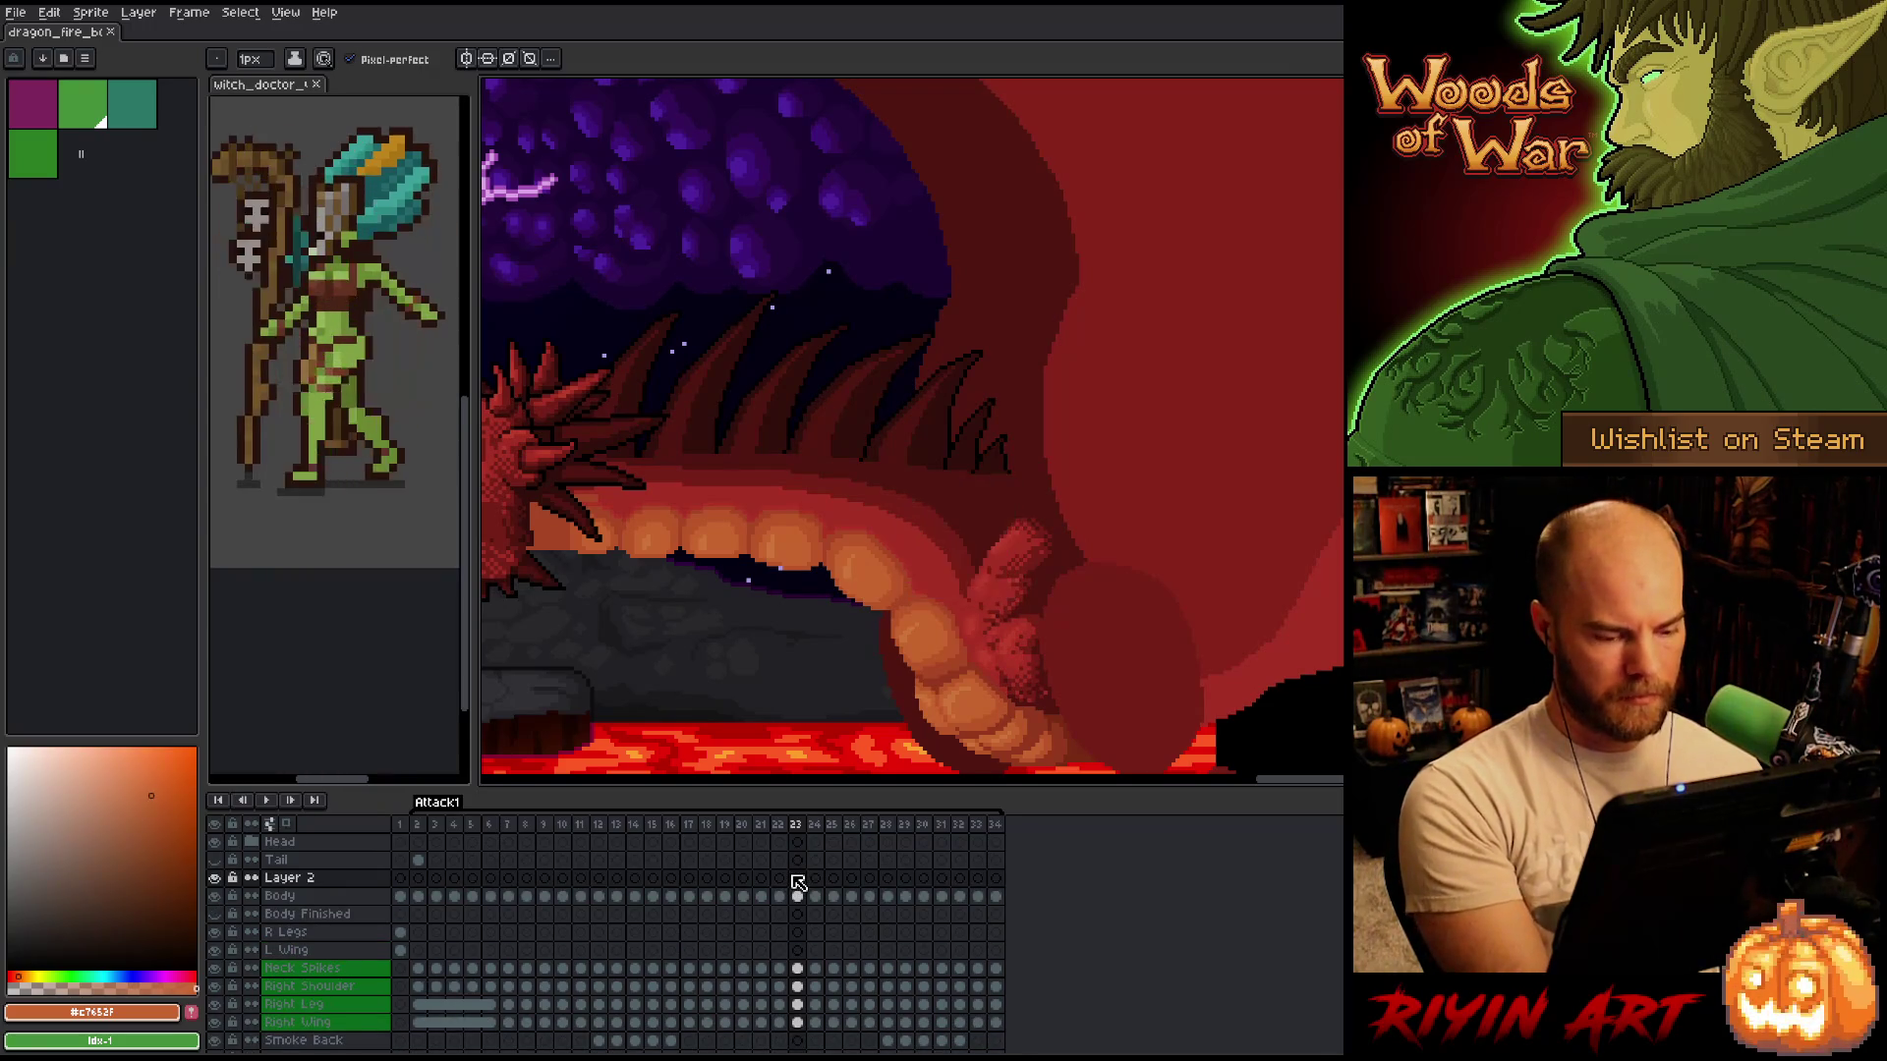
# Lasso-select the dragon's mouth and fire on the Body layer at frame 23 and pick it up.
pyautogui.press('m')
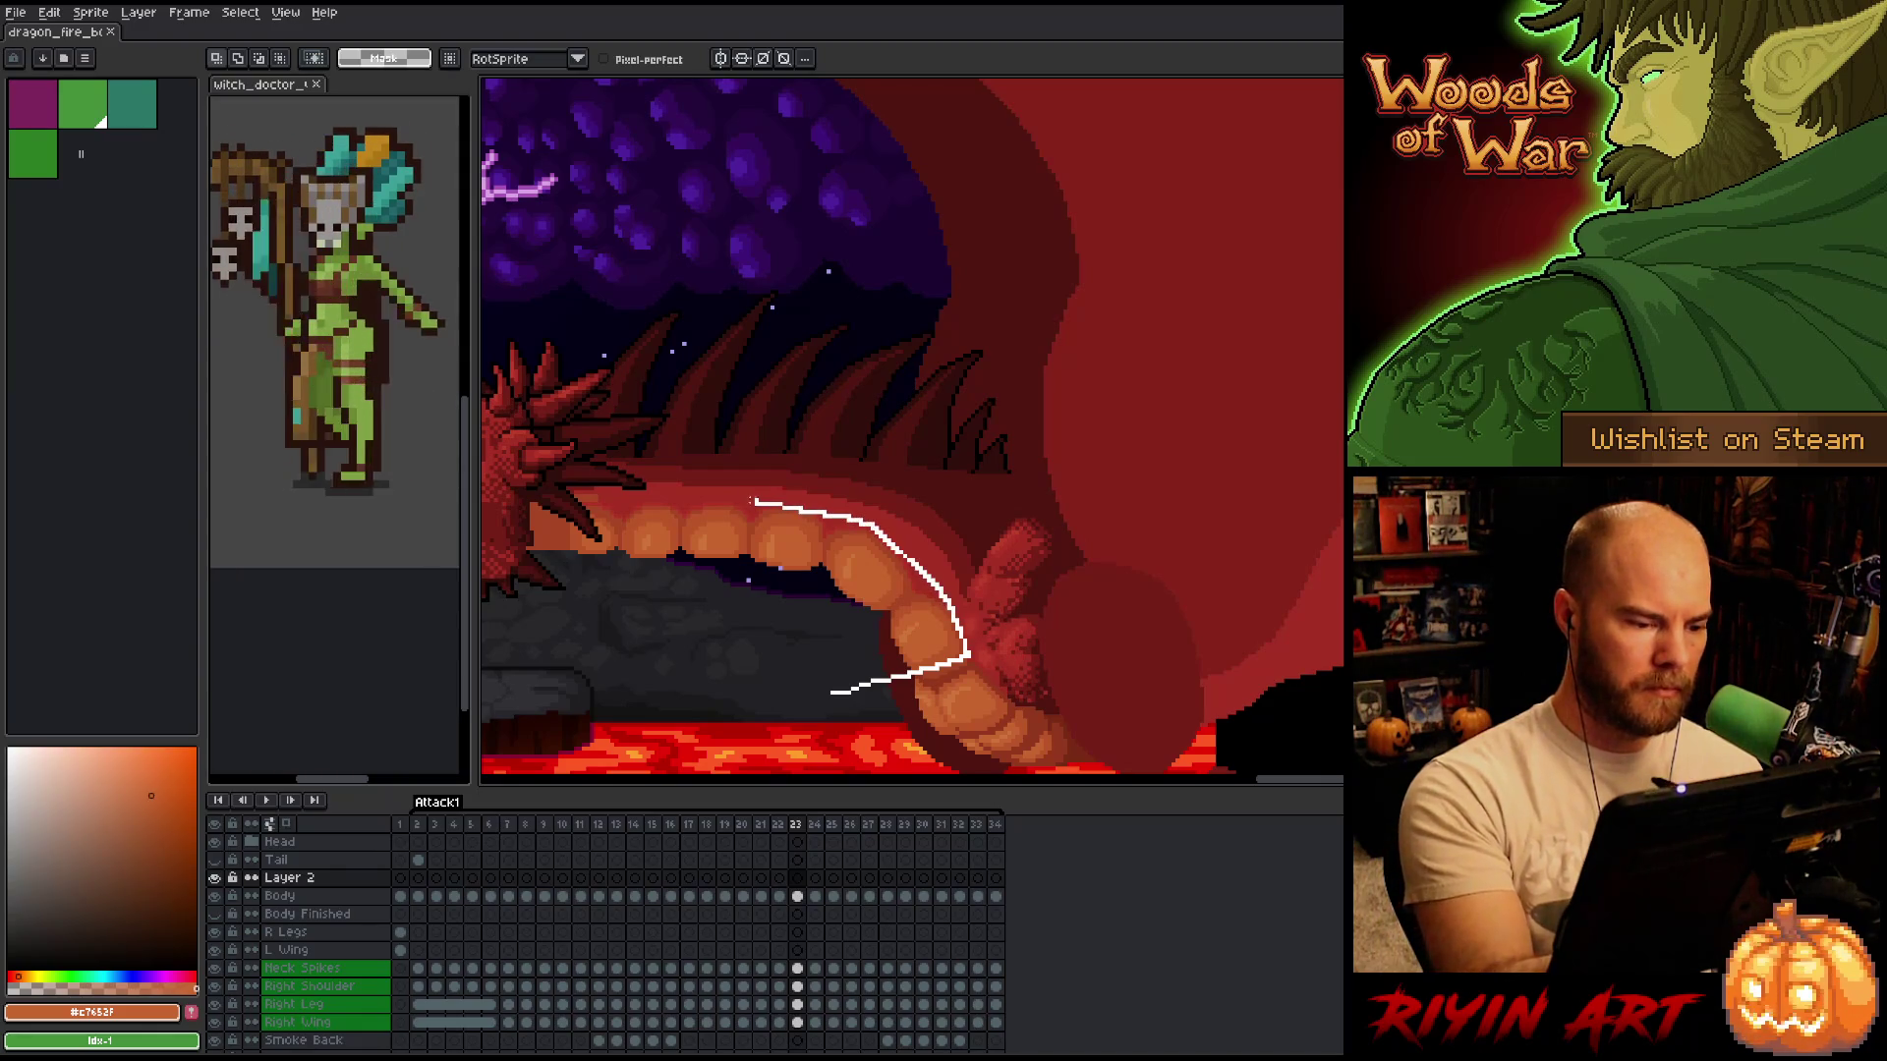
pyautogui.moveTo(830, 693)
pyautogui.mouseDown()
pyautogui.moveTo(609, 676)
pyautogui.moveTo(526, 590)
pyautogui.mouseUp()
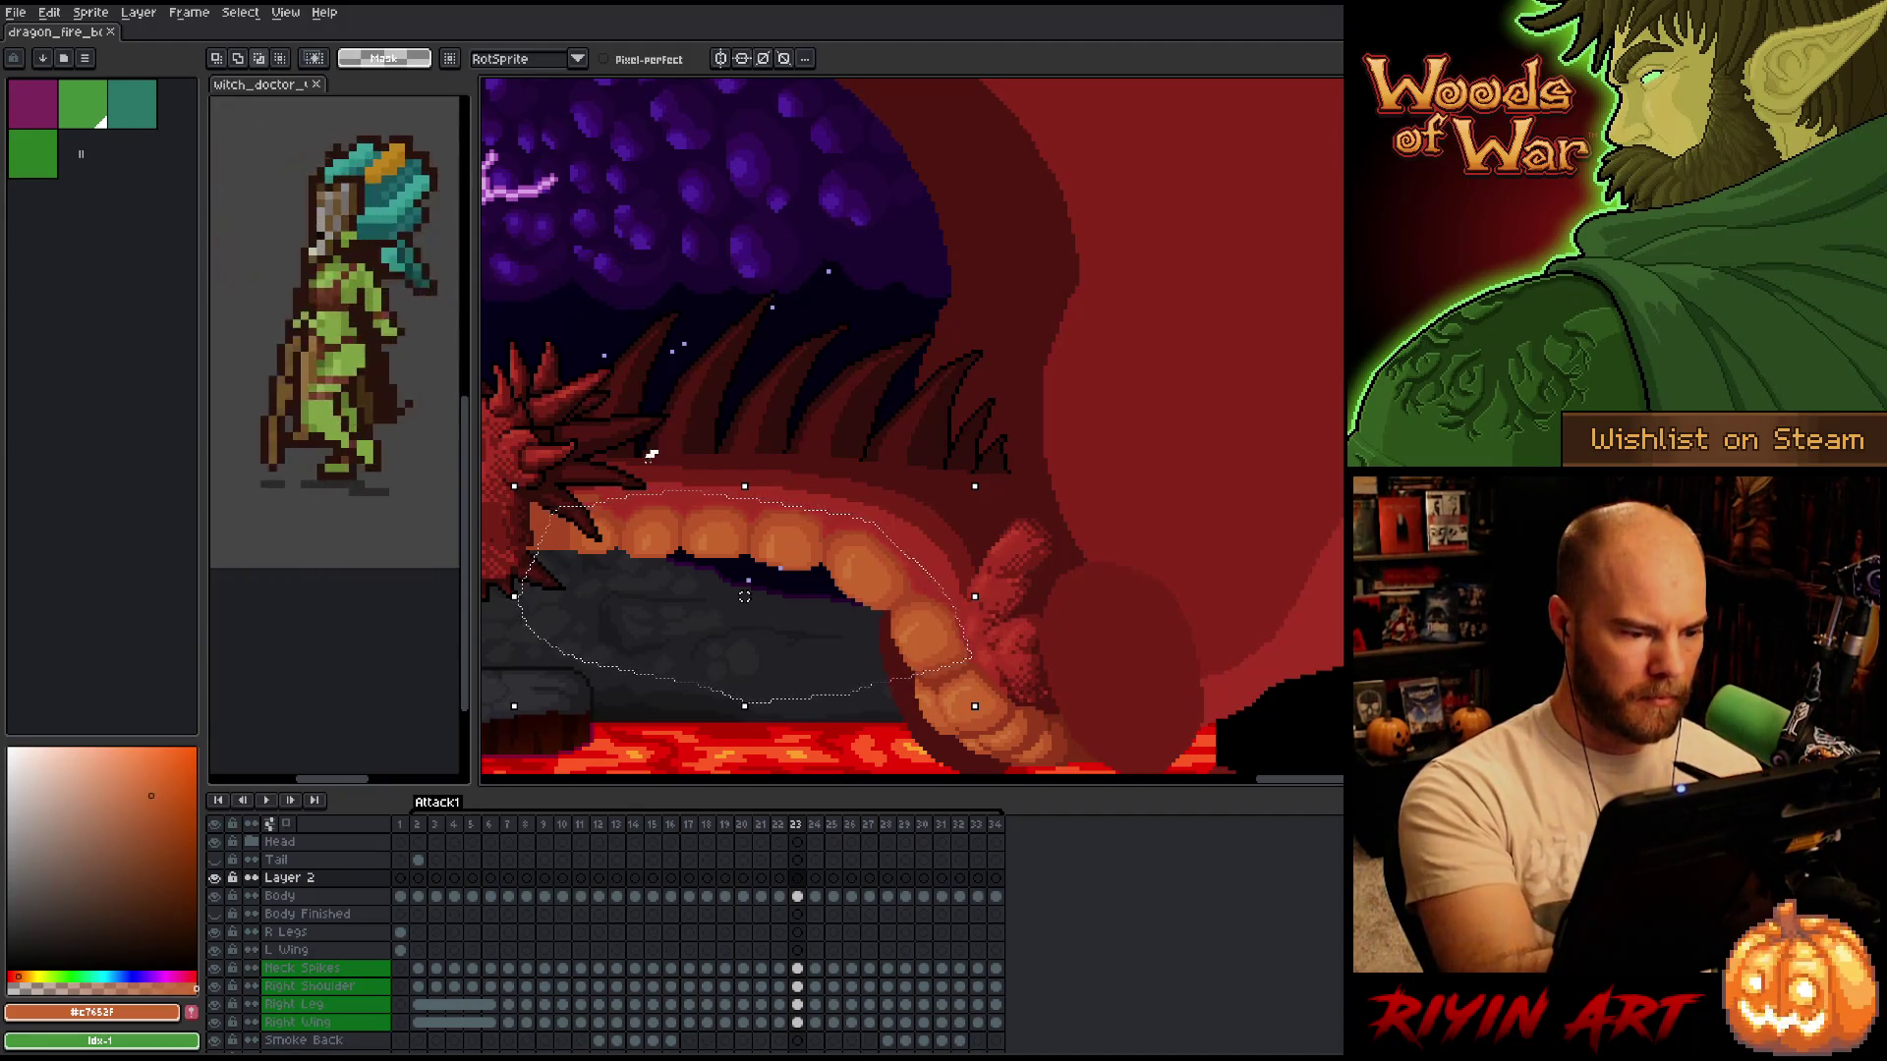
pyautogui.press('w')
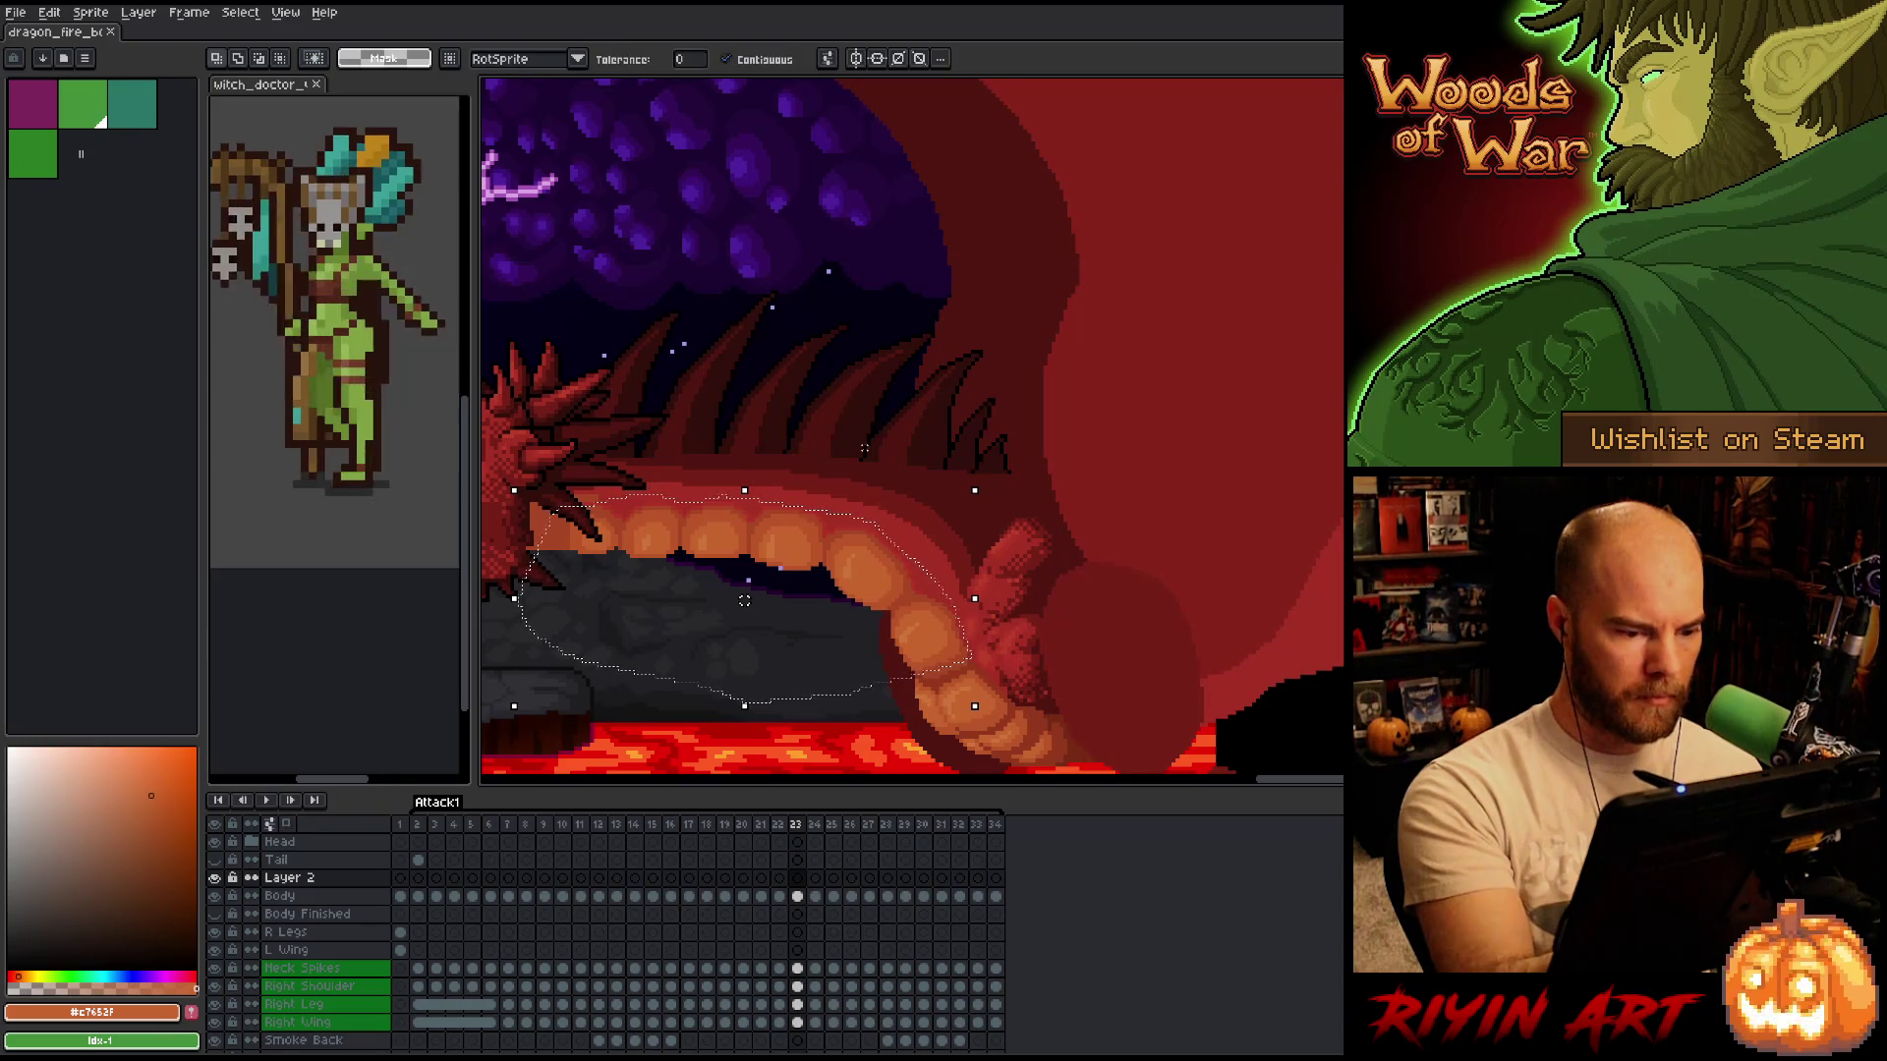
pyautogui.hotkey('ctrl', 'd')
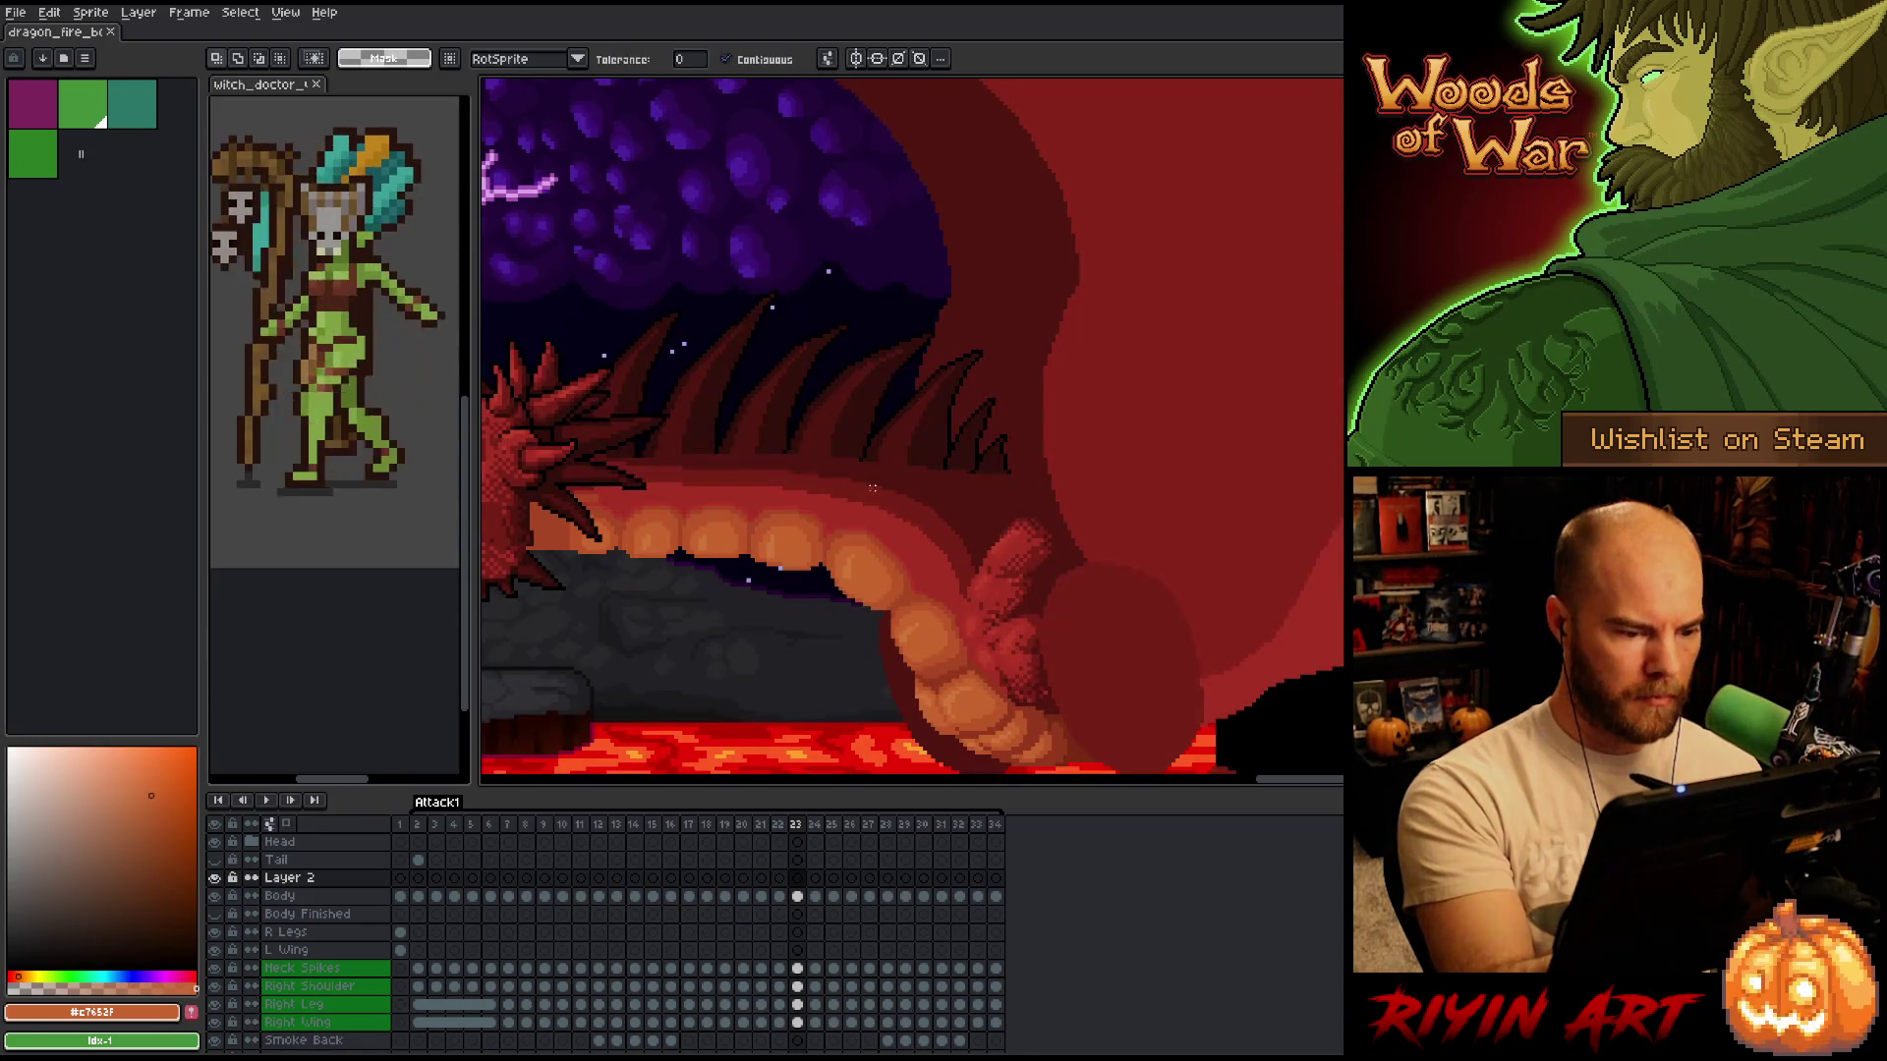
pyautogui.hotkey('ctrl', 'shift', 'd')
pyautogui.click(798, 895)
pyautogui.click(744, 602)
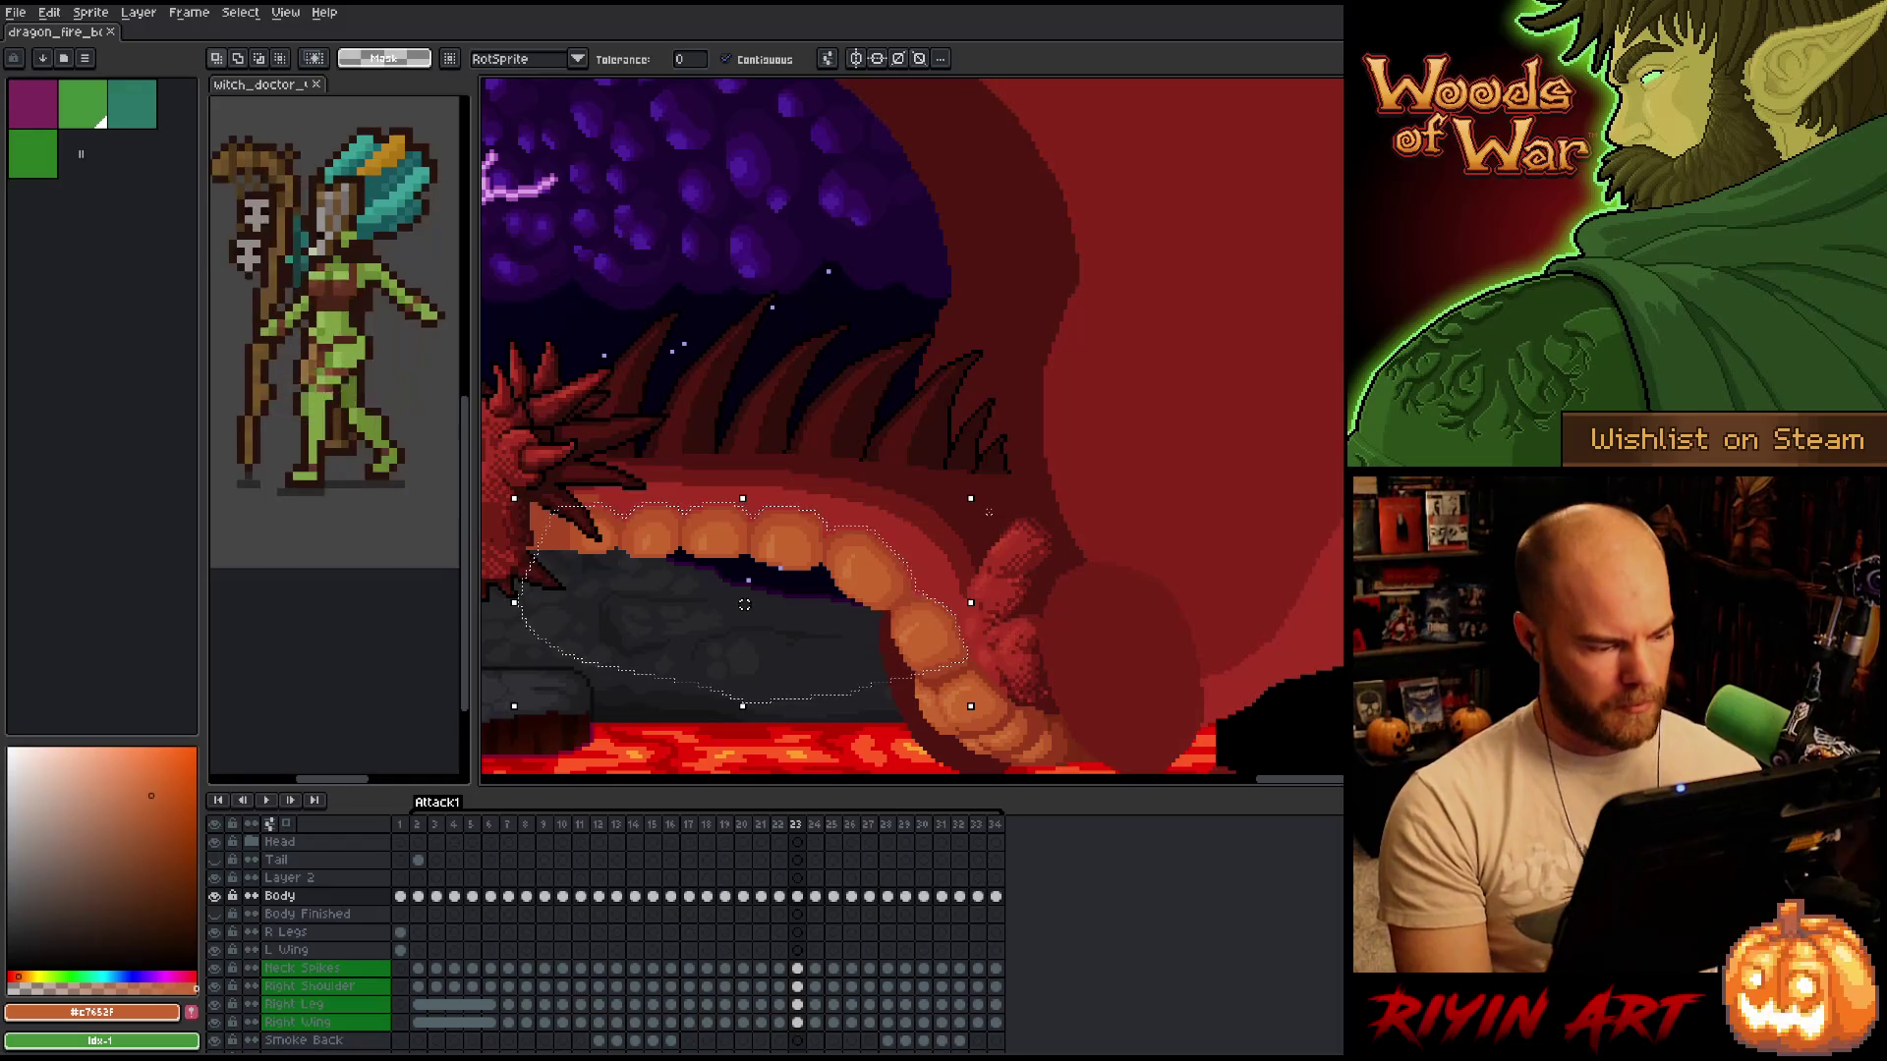
pyautogui.click(807, 568)
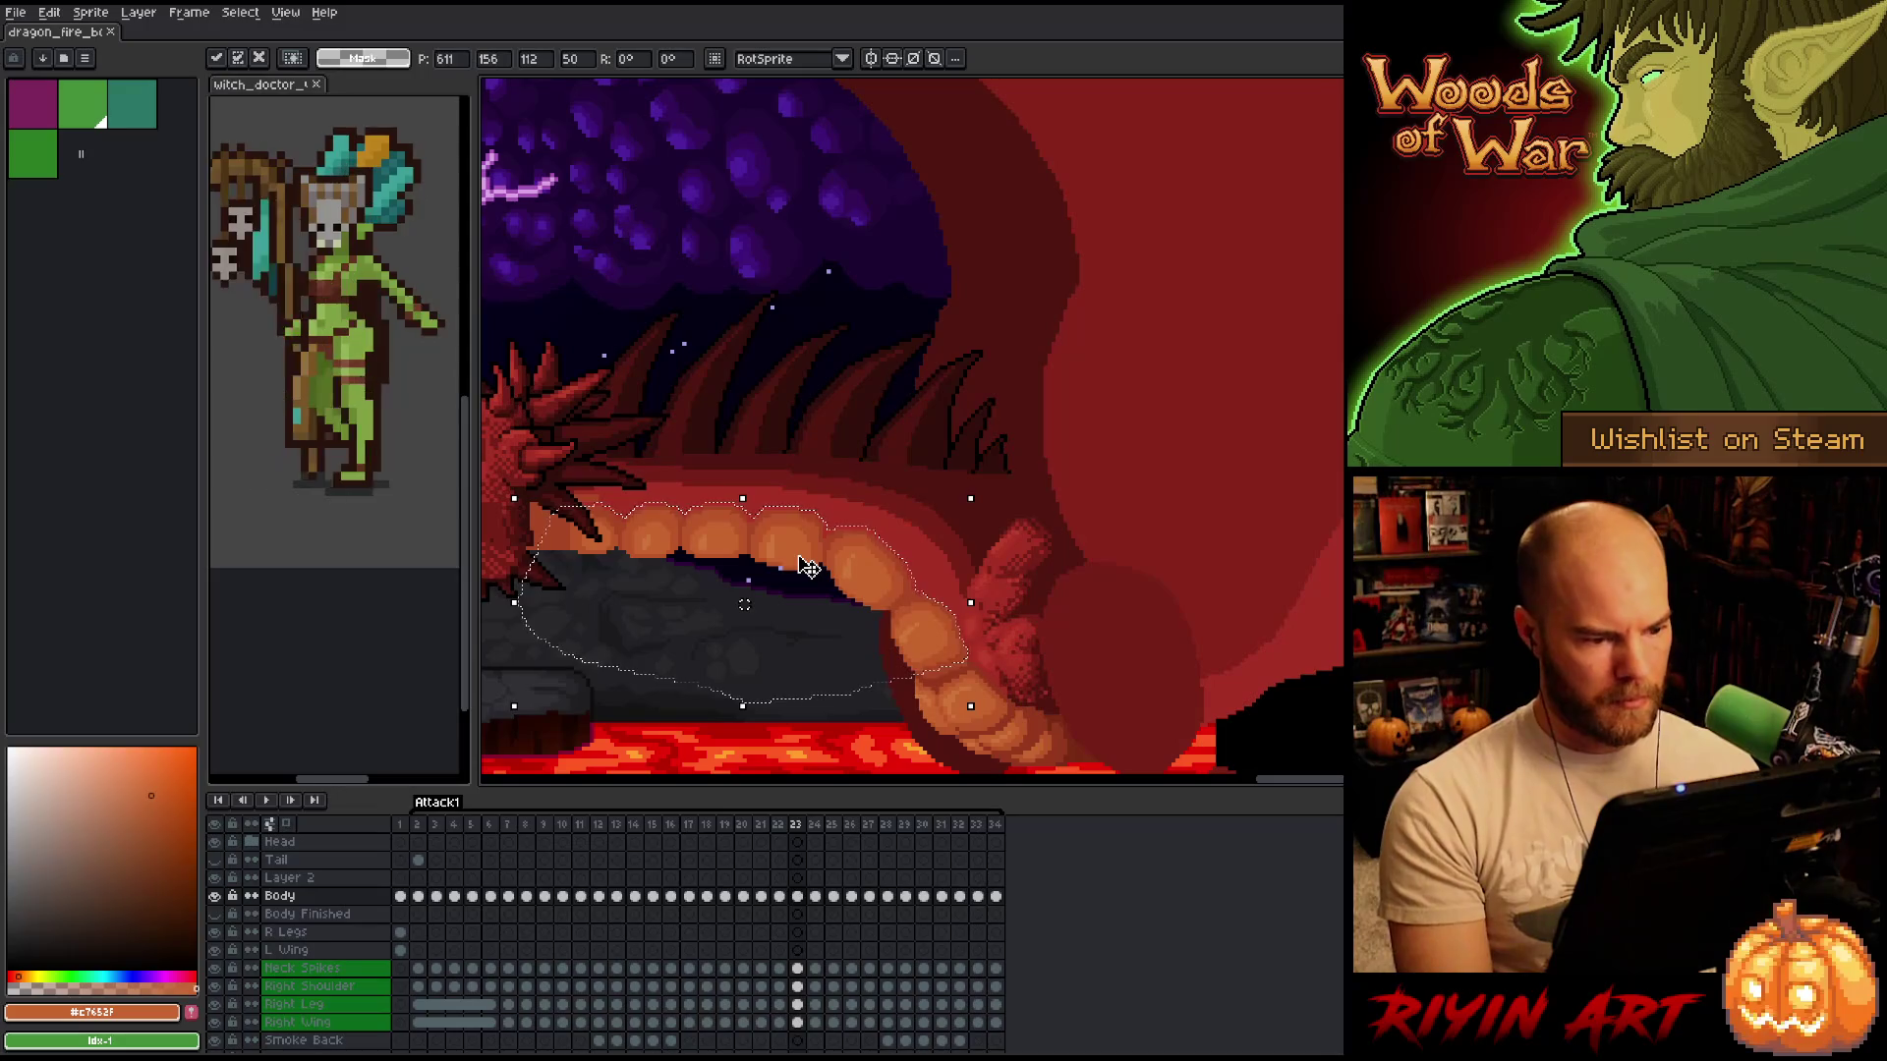
# Paste the teeth into Layer 2 at frame 24, nudging them about 4 pixels up and 4 right.
pyautogui.click(816, 878)
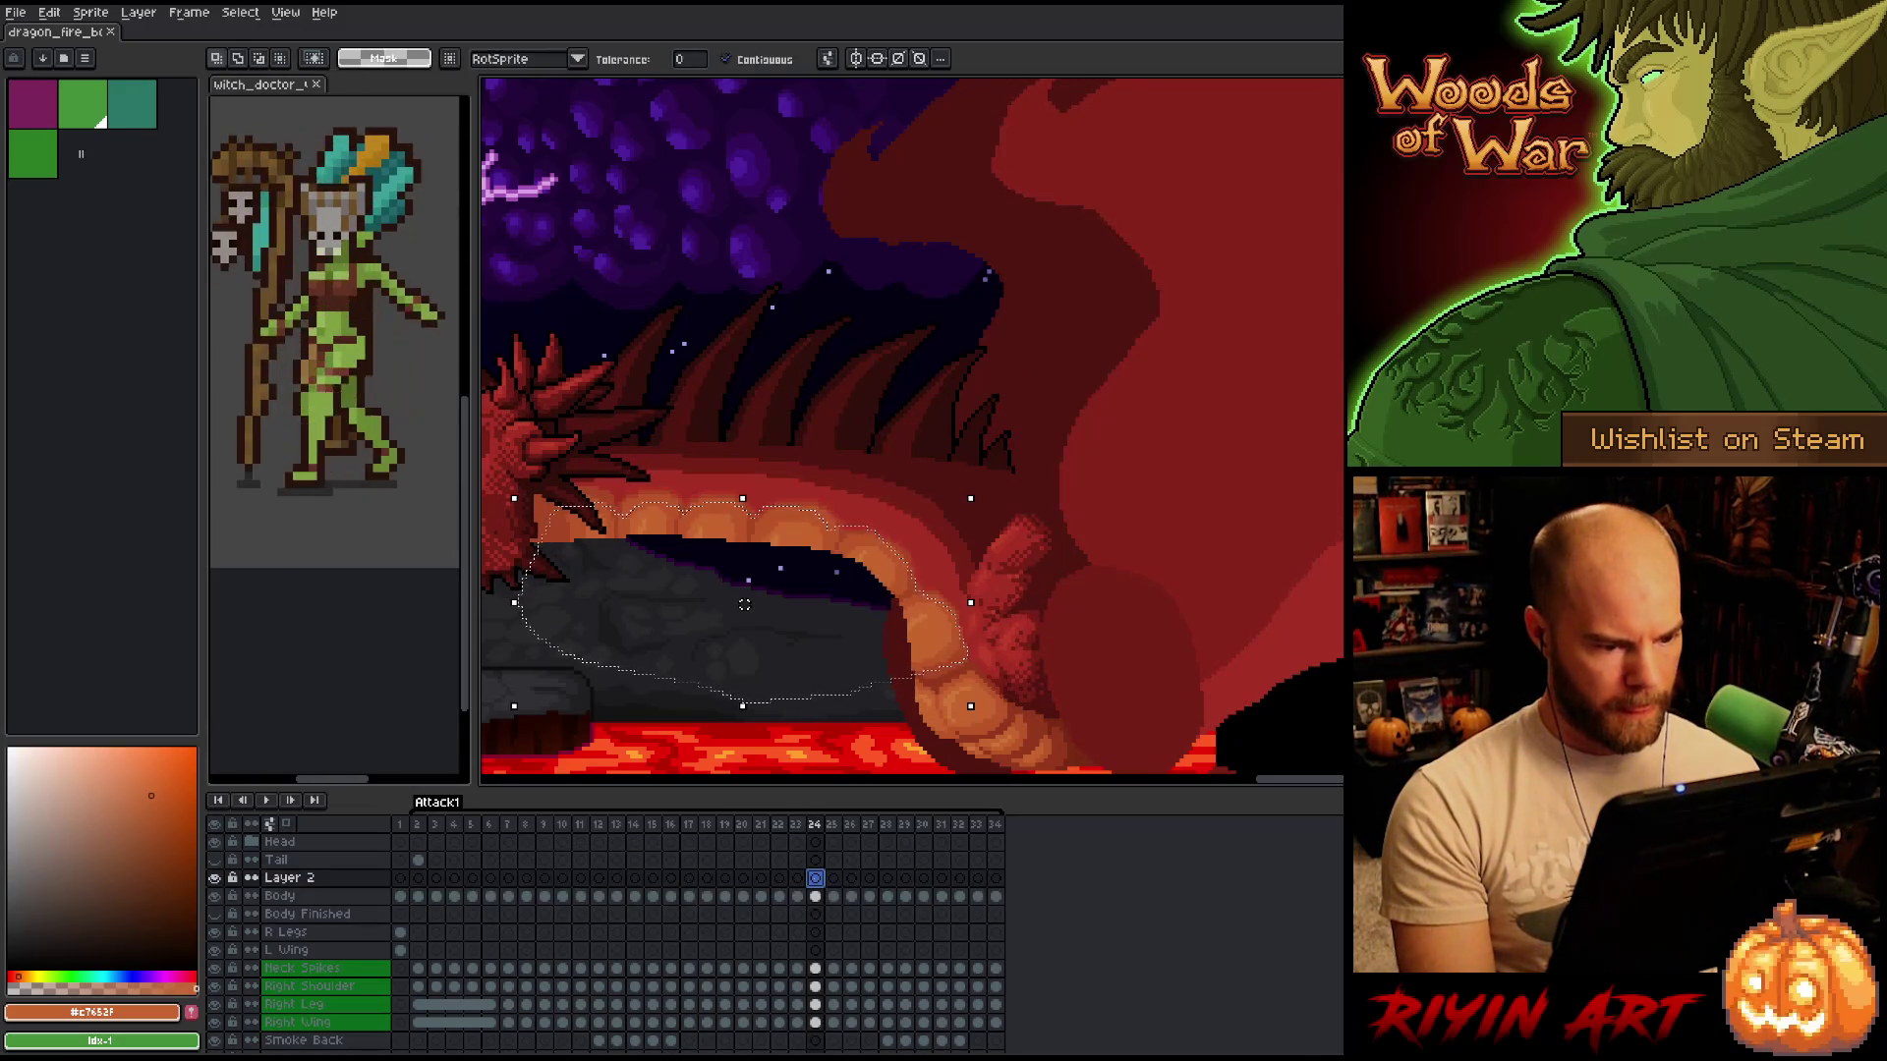
pyautogui.hotkey('ctrl', 'v')
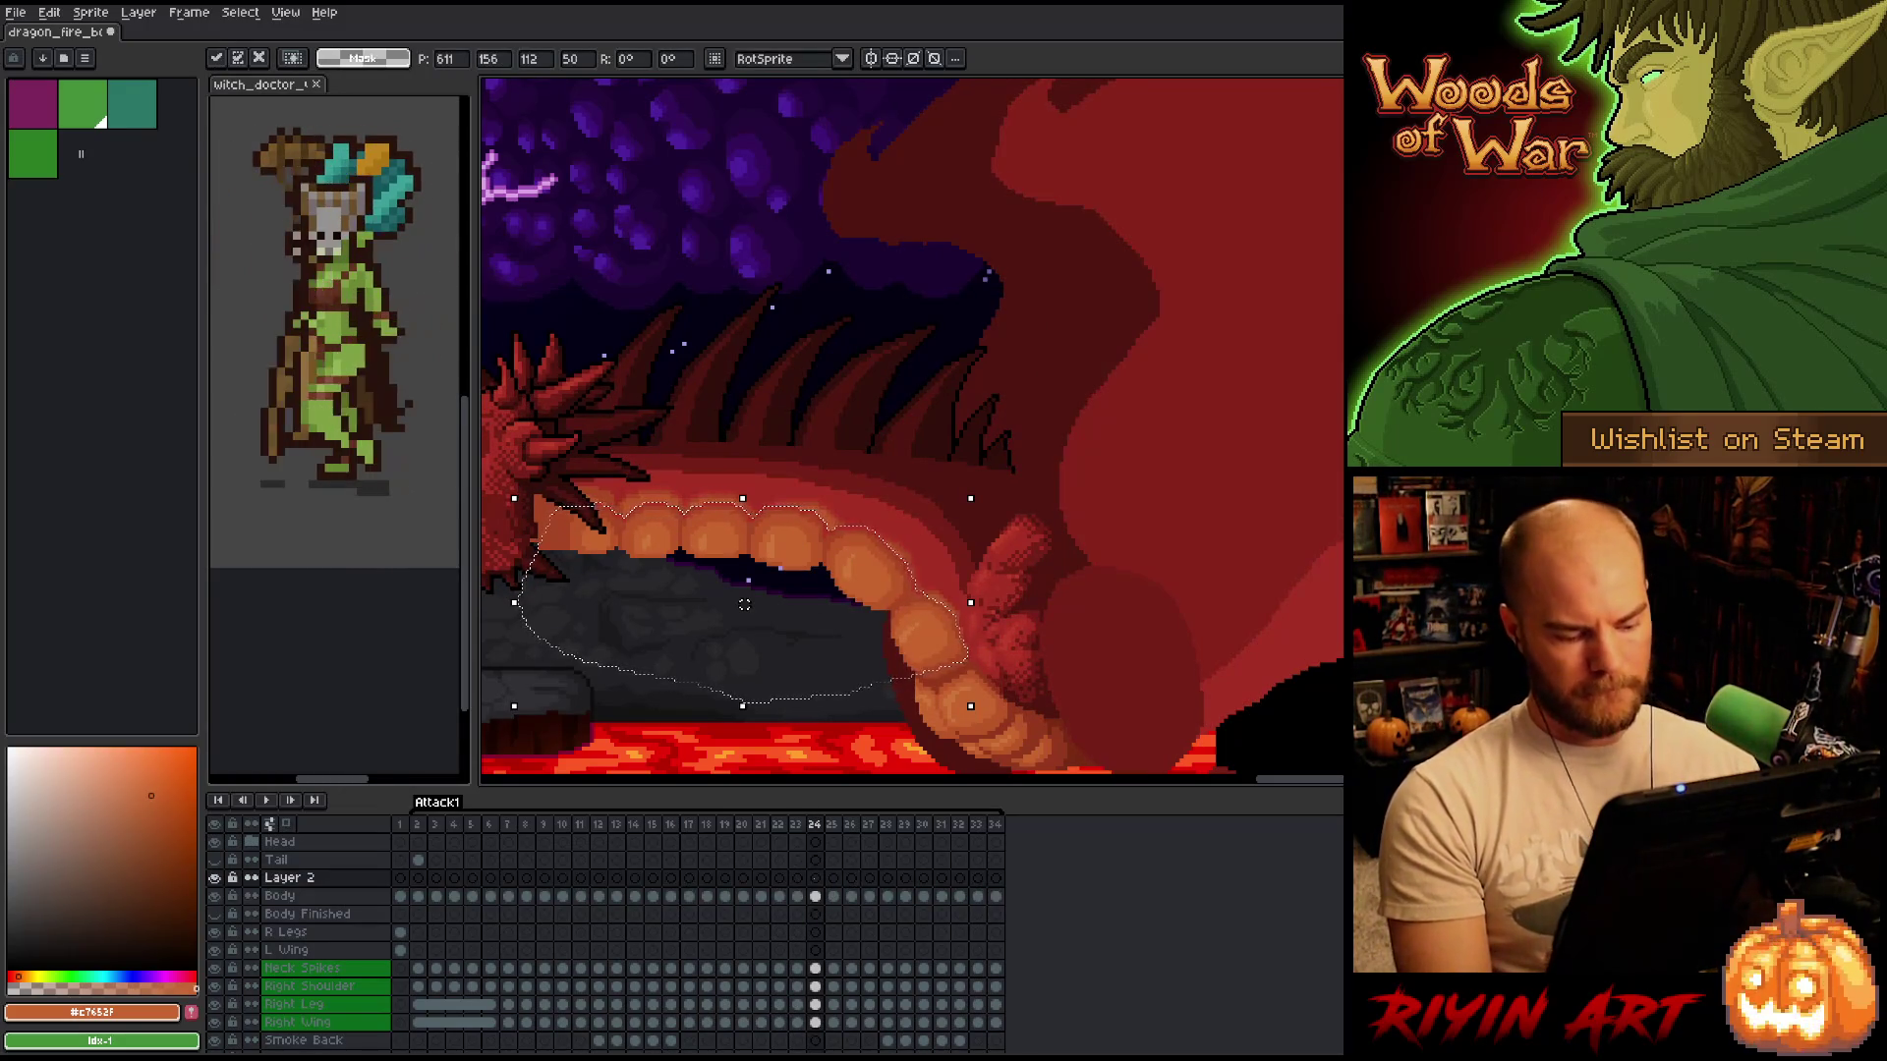
pyautogui.press('Return')
pyautogui.moveTo(752, 587); pyautogui.dragTo(752, 584)
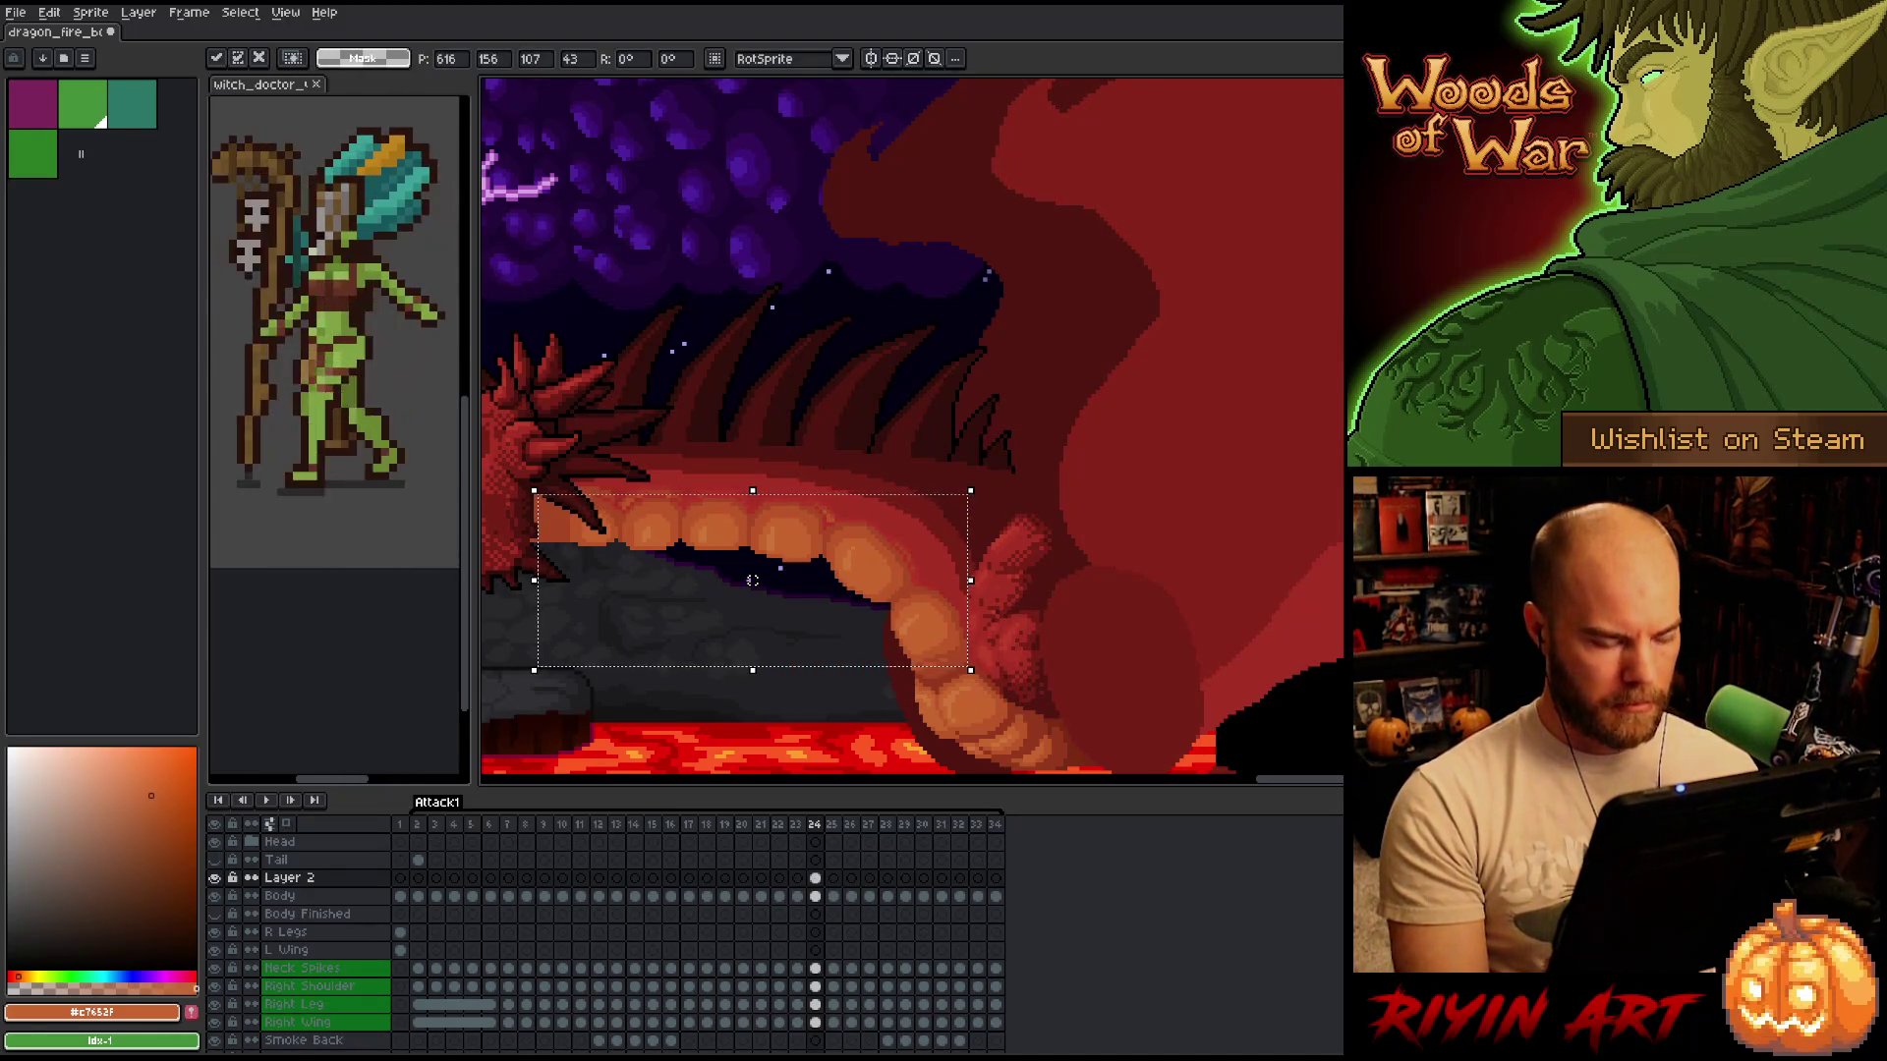
pyautogui.press('Return')
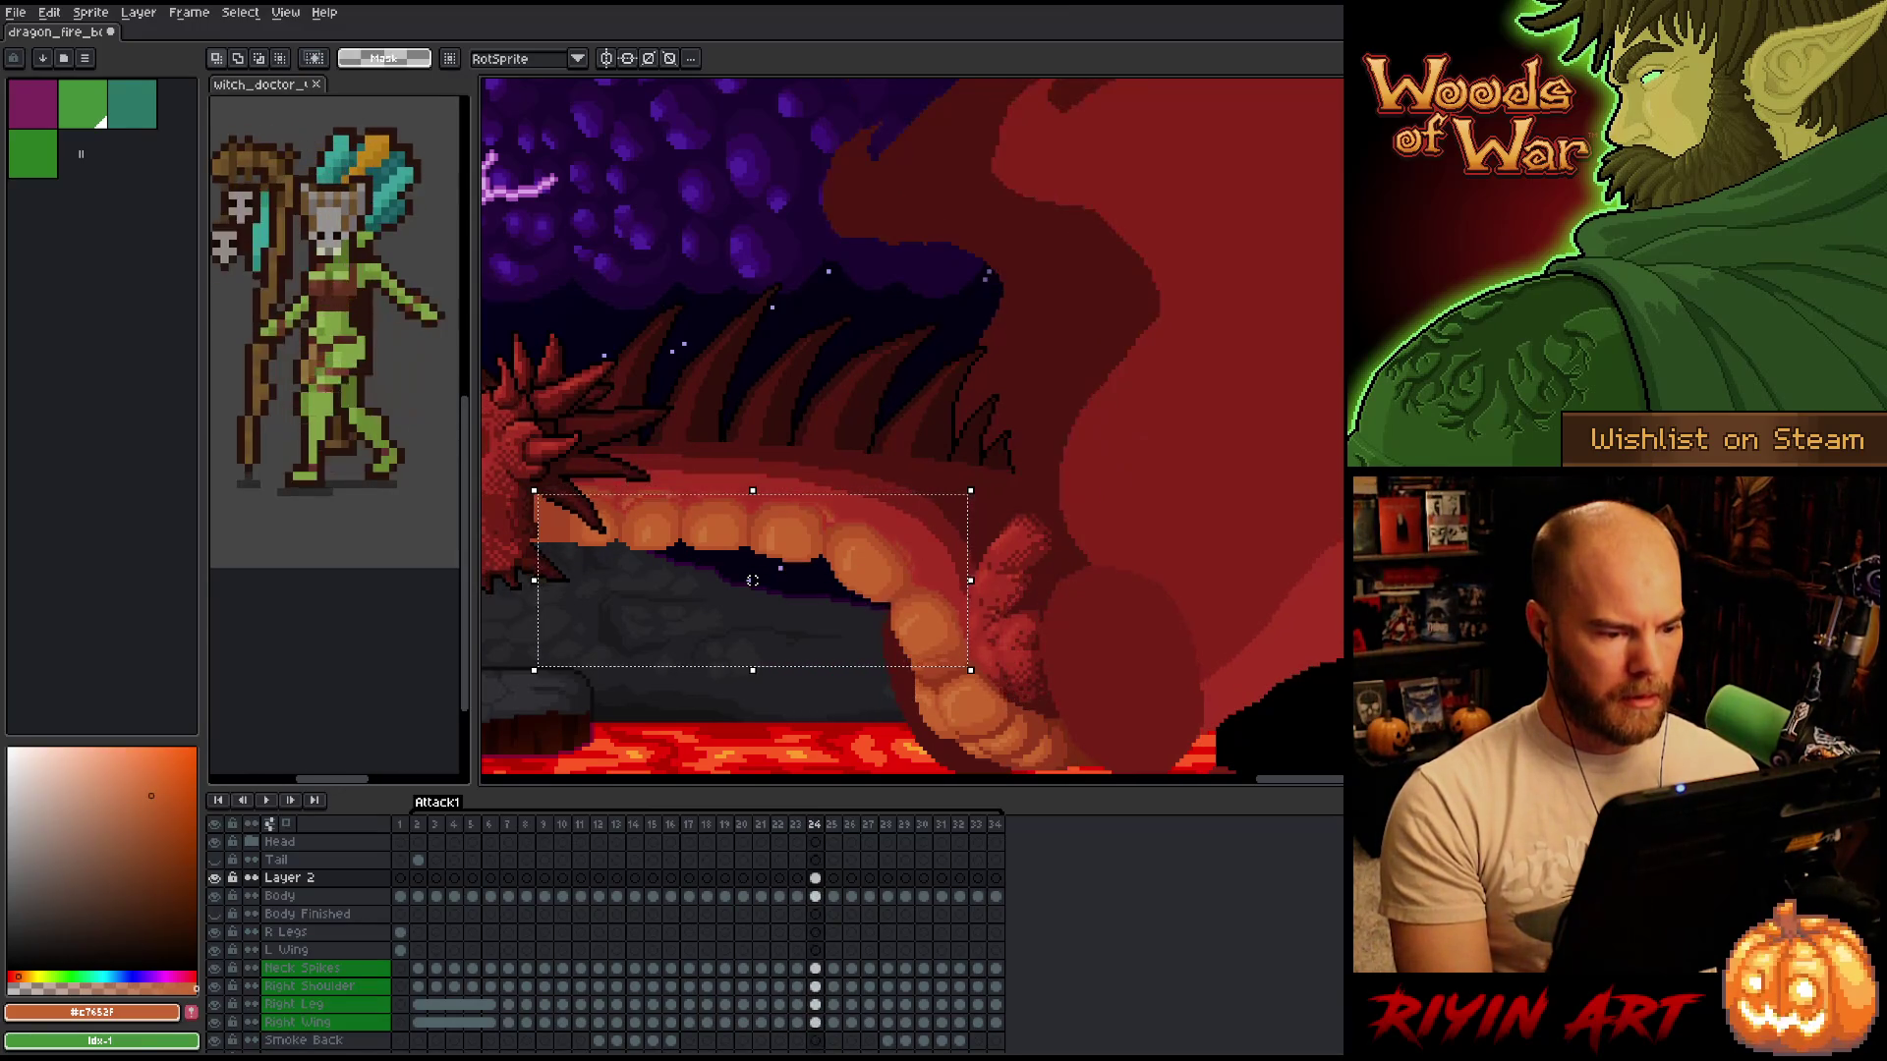
pyautogui.moveTo(752, 581); pyautogui.dragTo(755, 581)
pyautogui.press('Return')
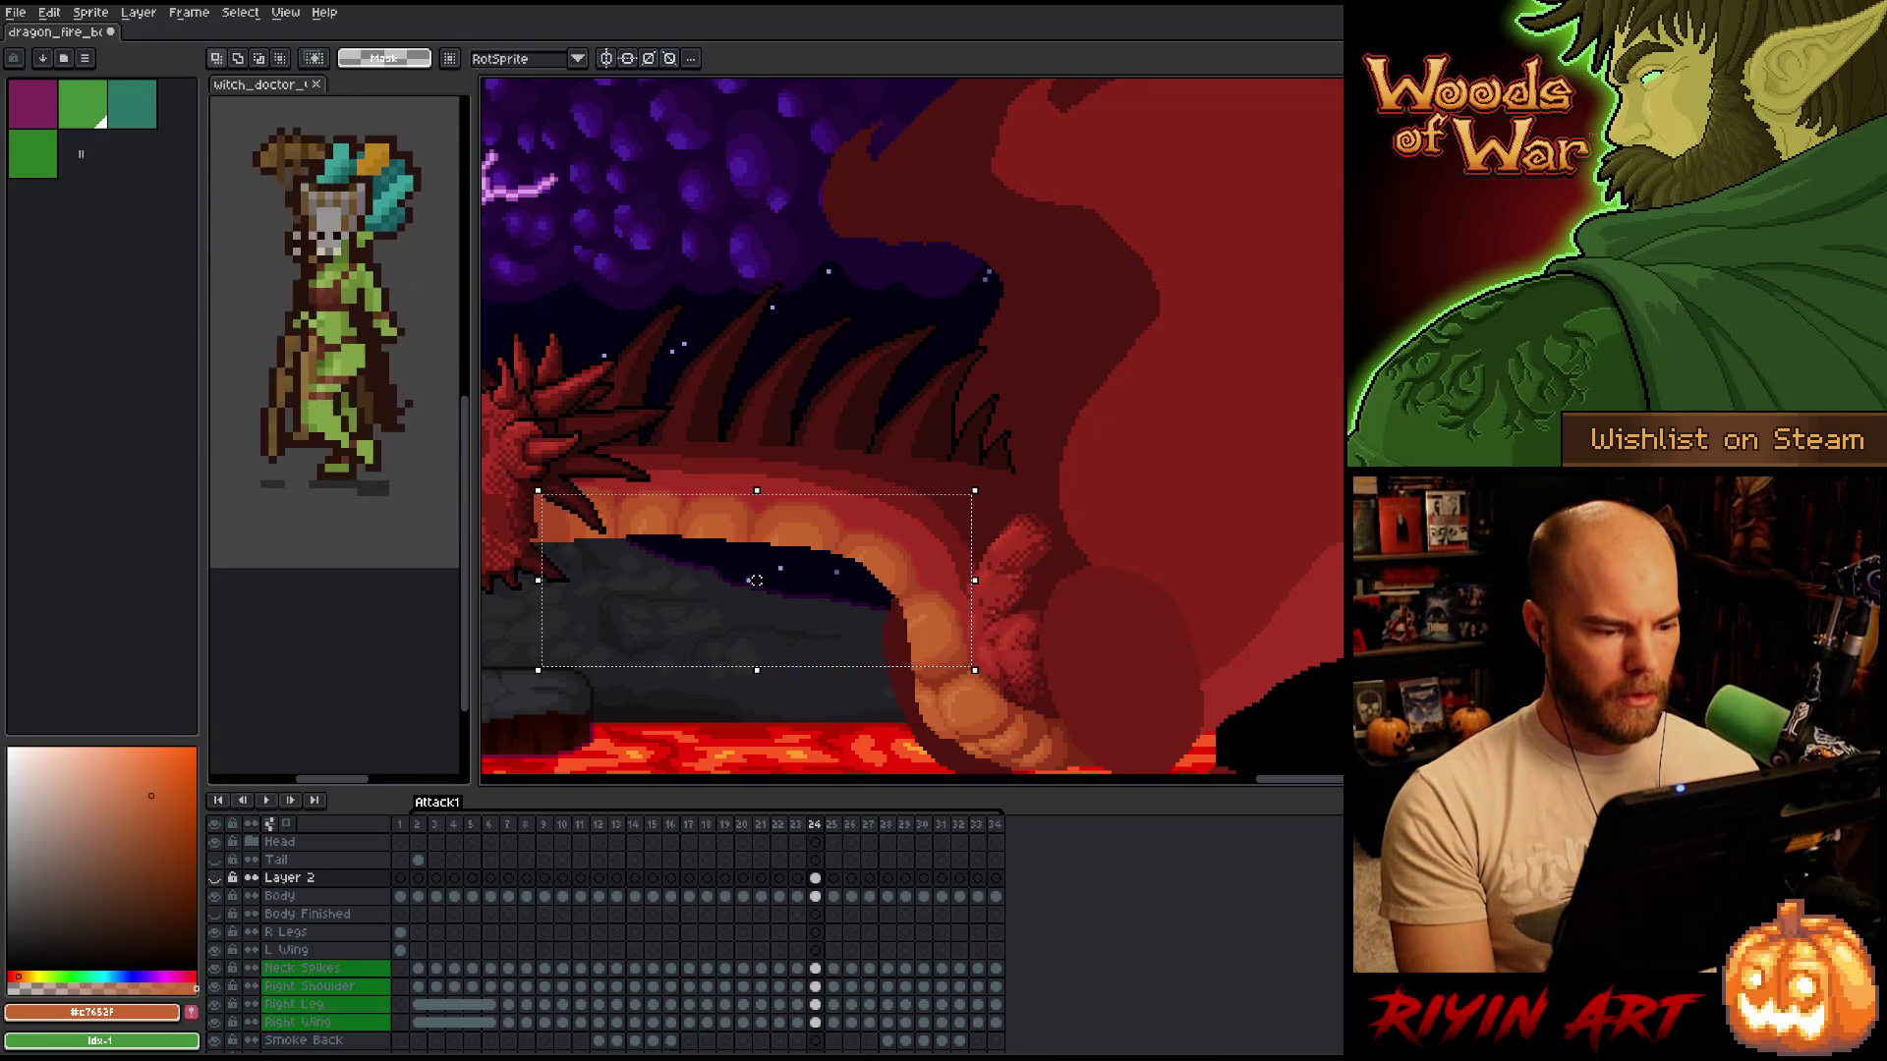
# Reveal the moved teeth, select the back of the upper jaw, and confirm the transform.
pyautogui.hotkey('shift', 'x')
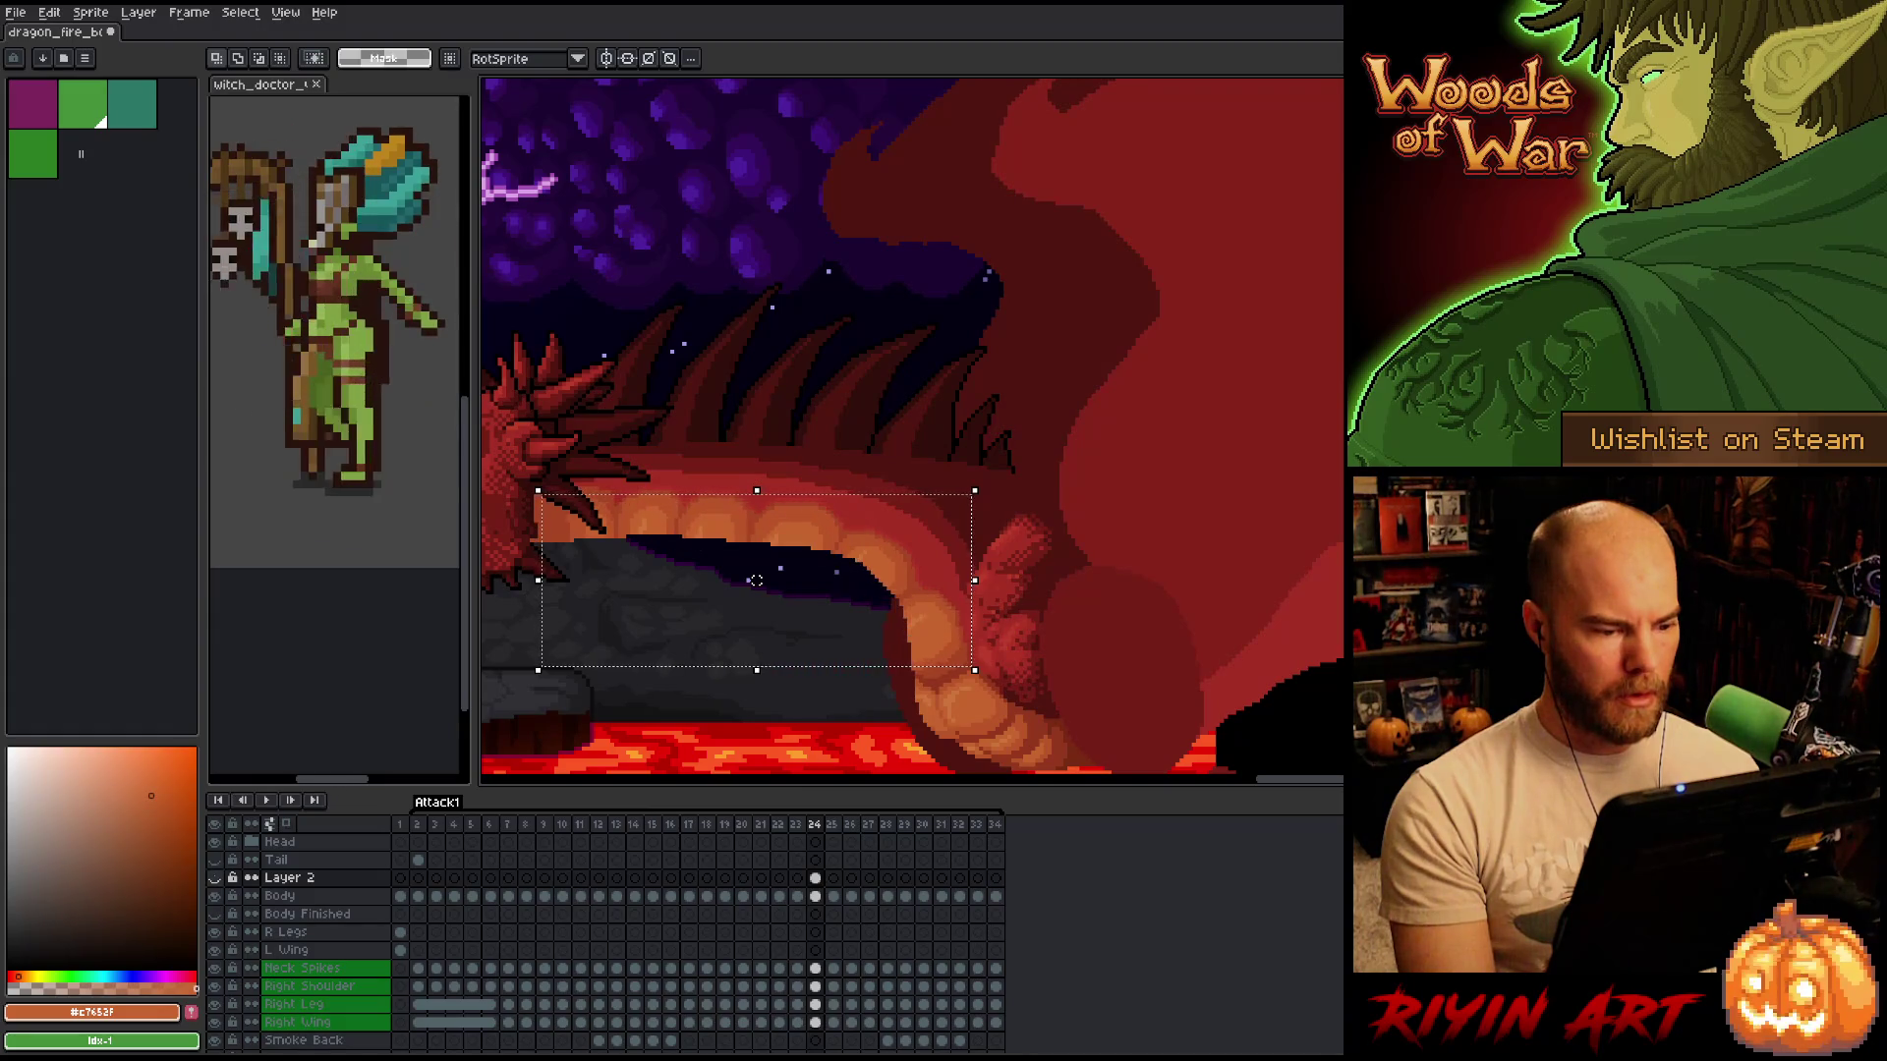
pyautogui.moveTo(557, 280)
pyautogui.mouseDown()
pyautogui.moveTo(619, 472)
pyautogui.moveTo(753, 686)
pyautogui.mouseUp()
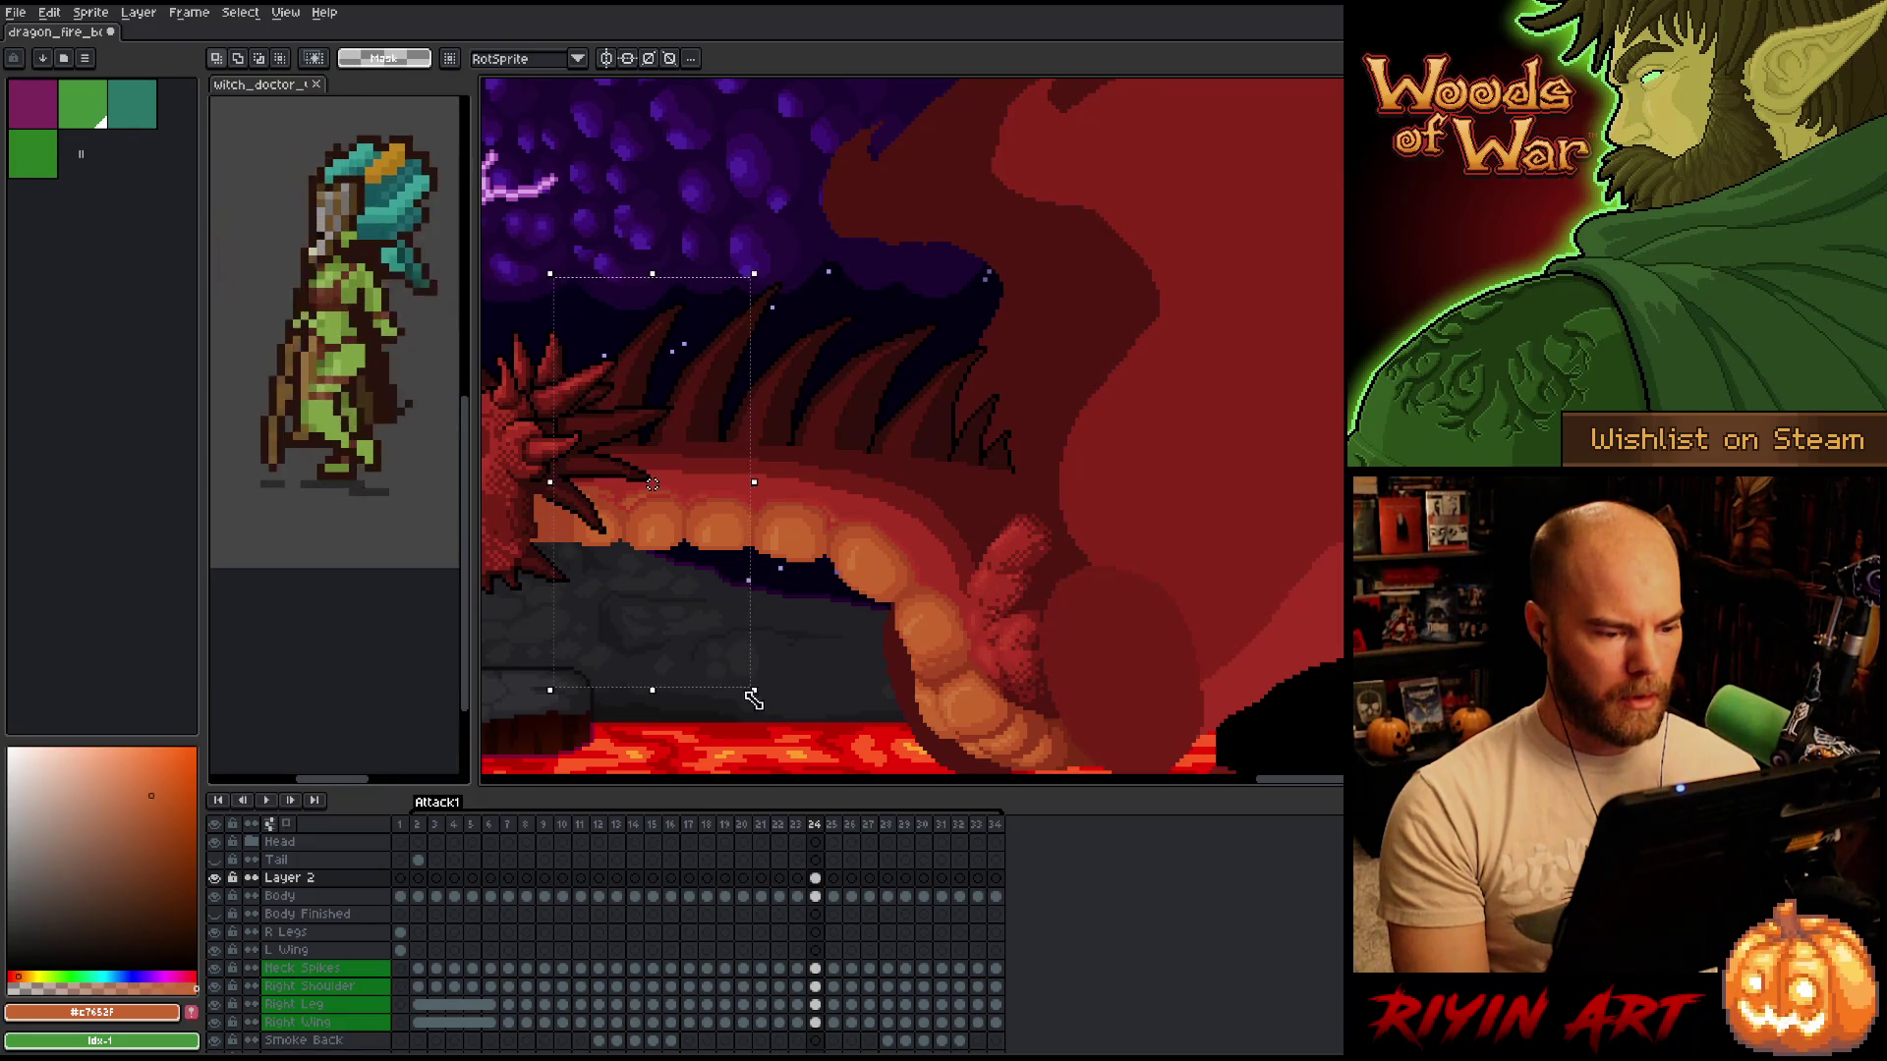
pyautogui.press('Return')
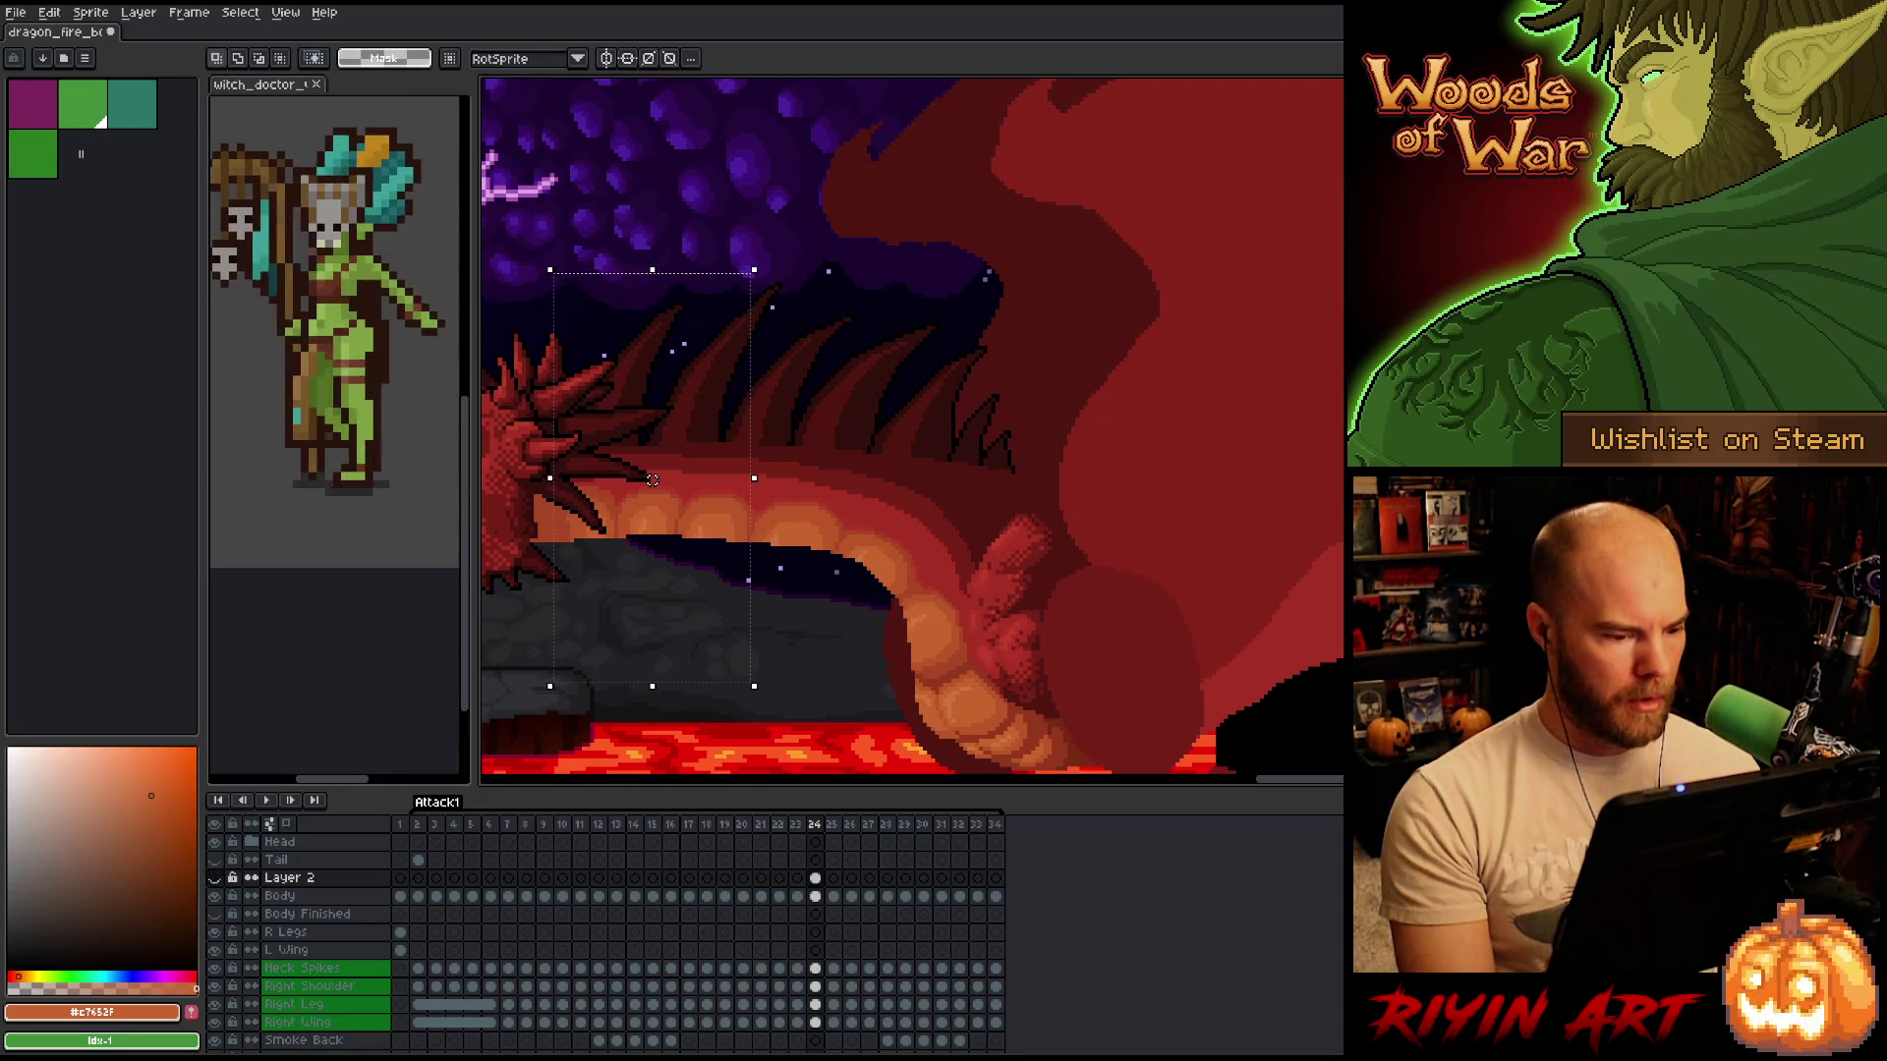
# Toggle Layer 2's visibility repeatedly to compare the jaw, leaving the new teeth visible.
pyautogui.click(216, 878)
pyautogui.click(216, 878)
pyautogui.click(216, 879)
pyautogui.click(216, 878)
pyautogui.click(216, 878)
pyautogui.click(217, 879)
pyautogui.click(216, 878)
pyautogui.click(217, 879)
pyautogui.click(216, 879)
pyautogui.click(216, 878)
pyautogui.click(216, 878)
pyautogui.click(216, 879)
pyautogui.click(216, 879)
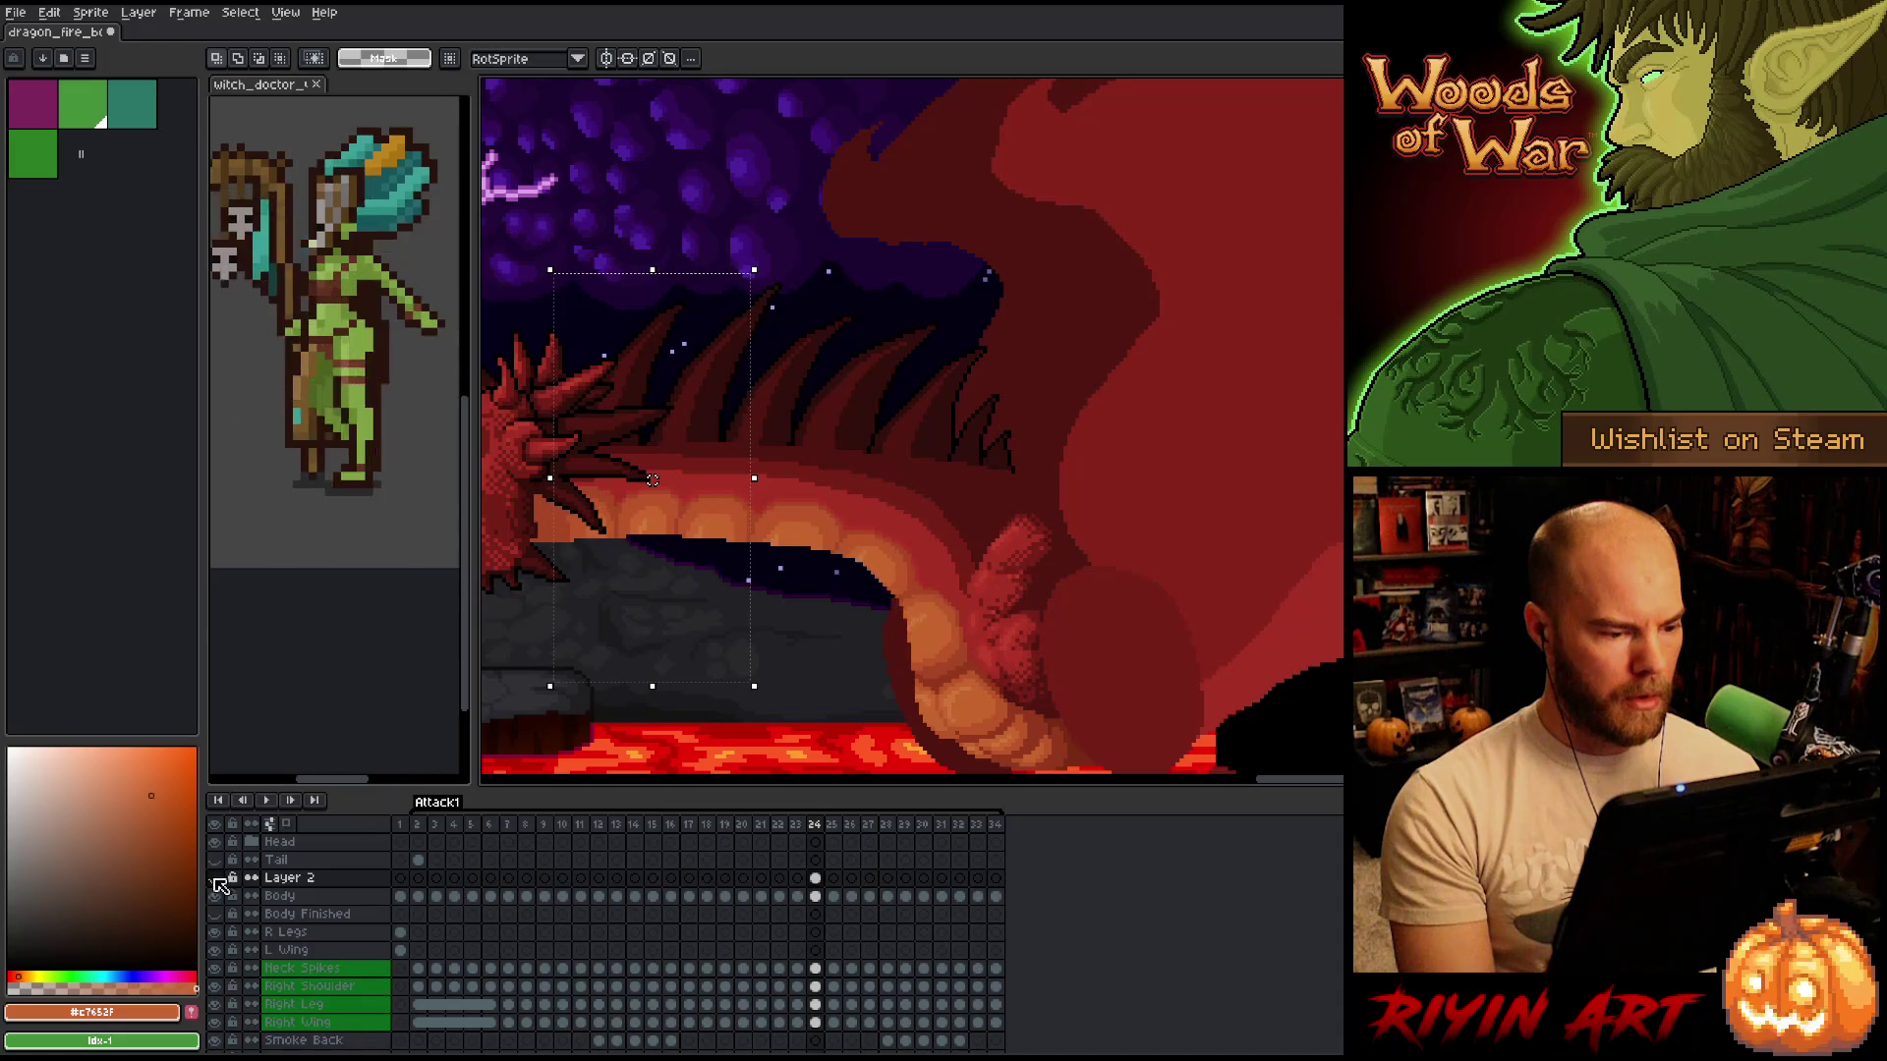
pyautogui.click(217, 878)
pyautogui.click(815, 896)
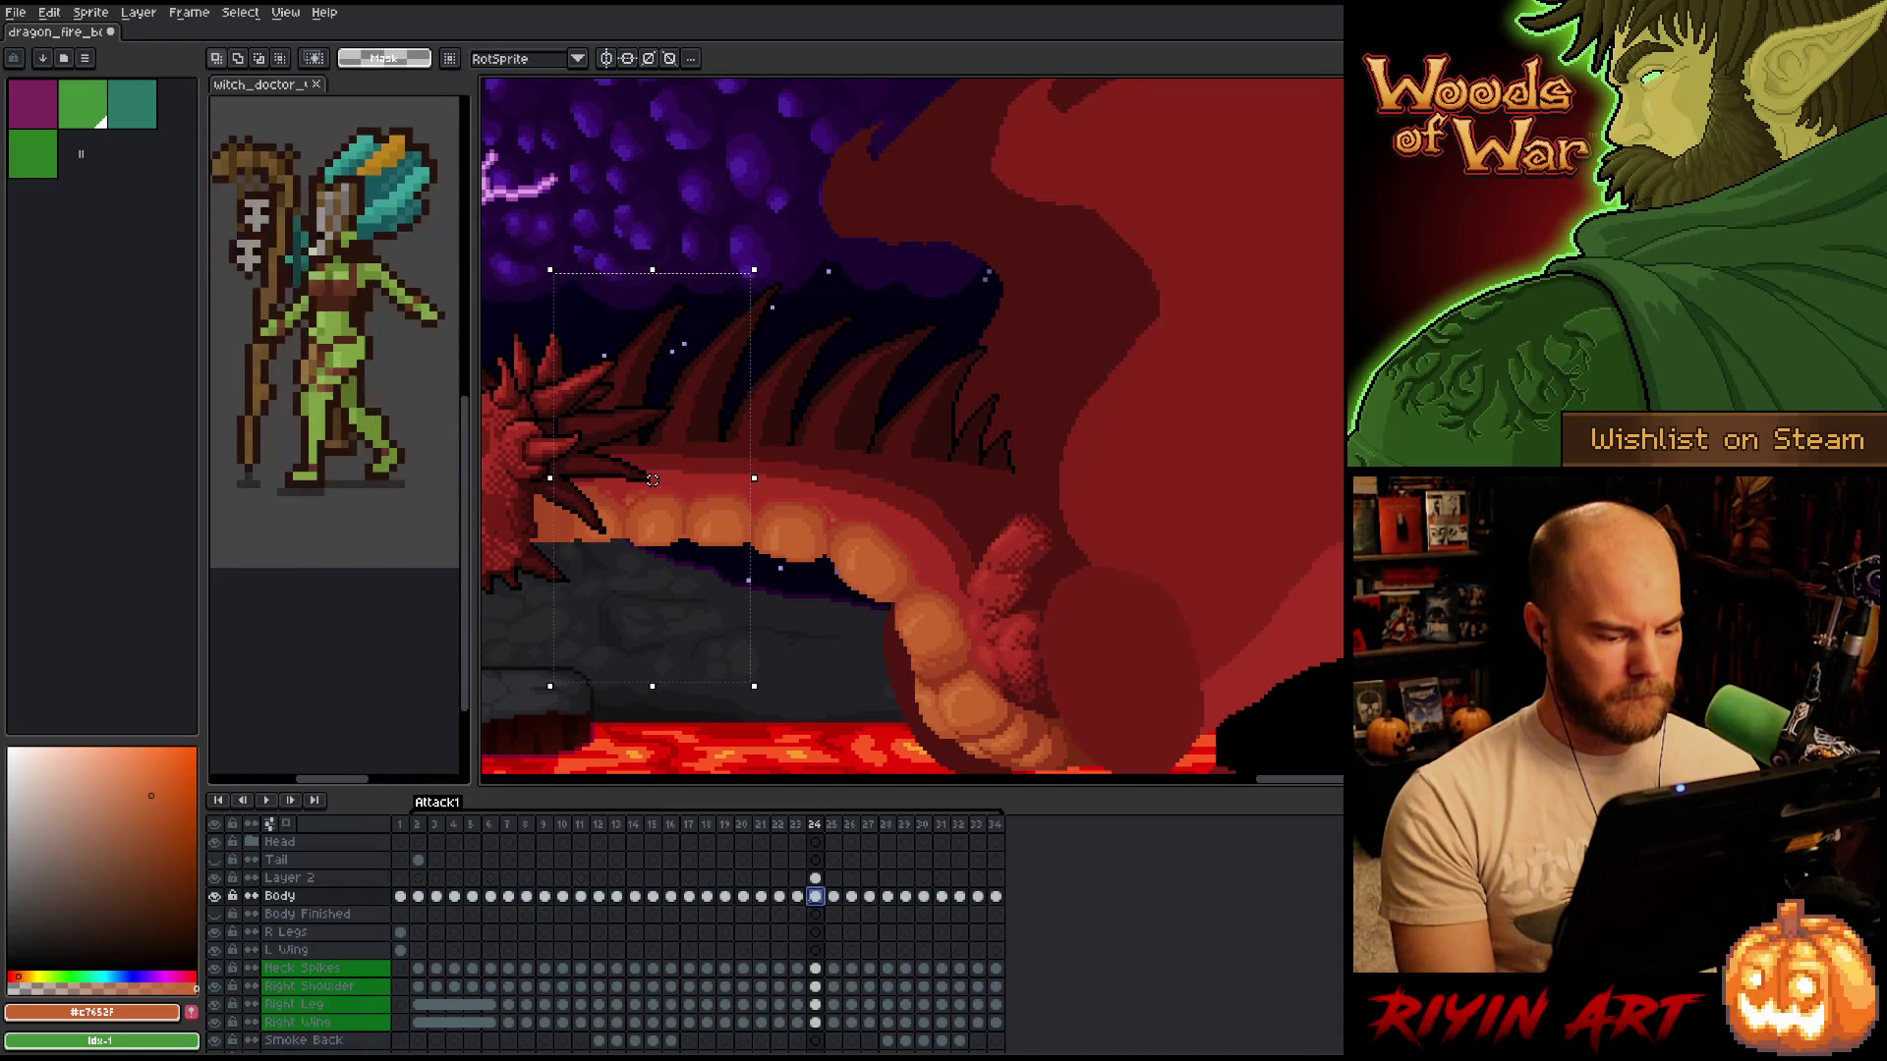
# Lasso around the lower jaw on the Body layer, then deselect it.
pyautogui.press('b')
pyautogui.moveTo(847, 717)
pyautogui.mouseDown()
pyautogui.moveTo(898, 676)
pyautogui.moveTo(900, 609)
pyautogui.moveTo(768, 541)
pyautogui.moveTo(681, 538)
pyautogui.mouseUp()
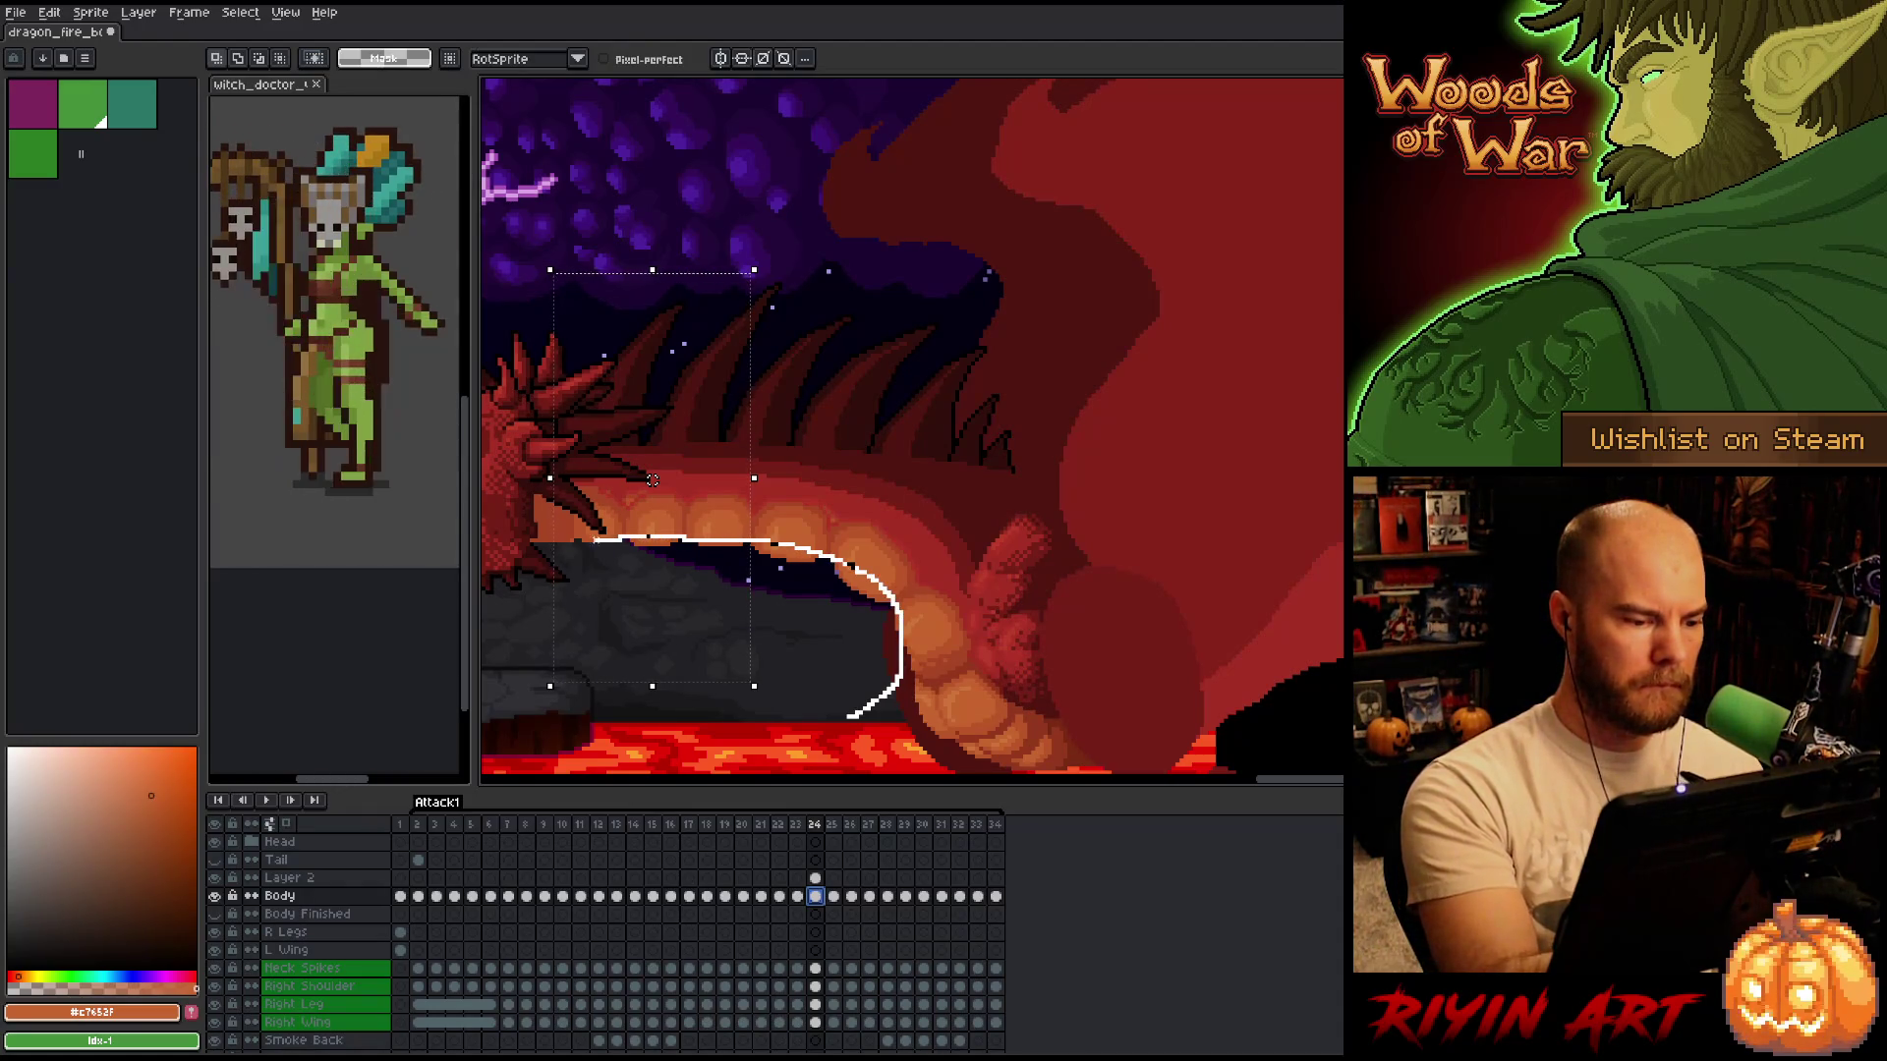
pyautogui.moveTo(540, 546); pyautogui.dragTo(559, 637)
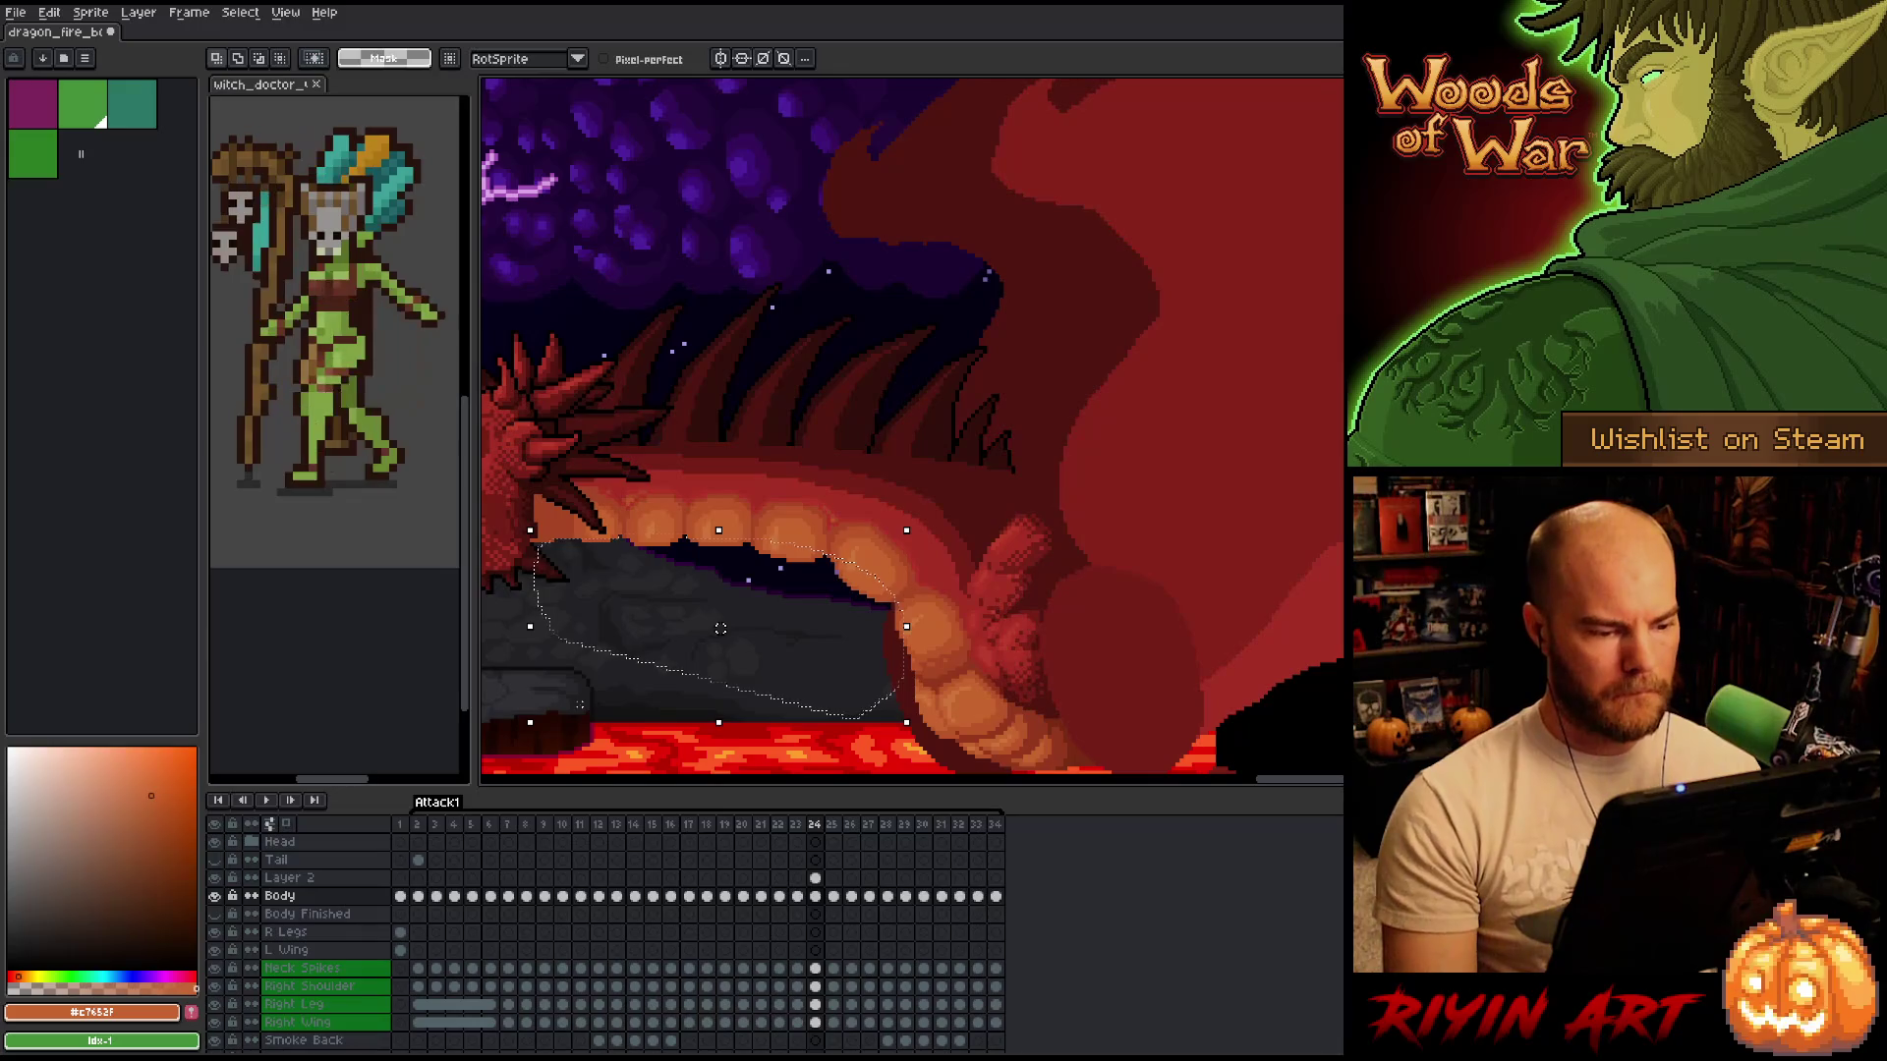
pyautogui.hotkey('ctrl', 'd')
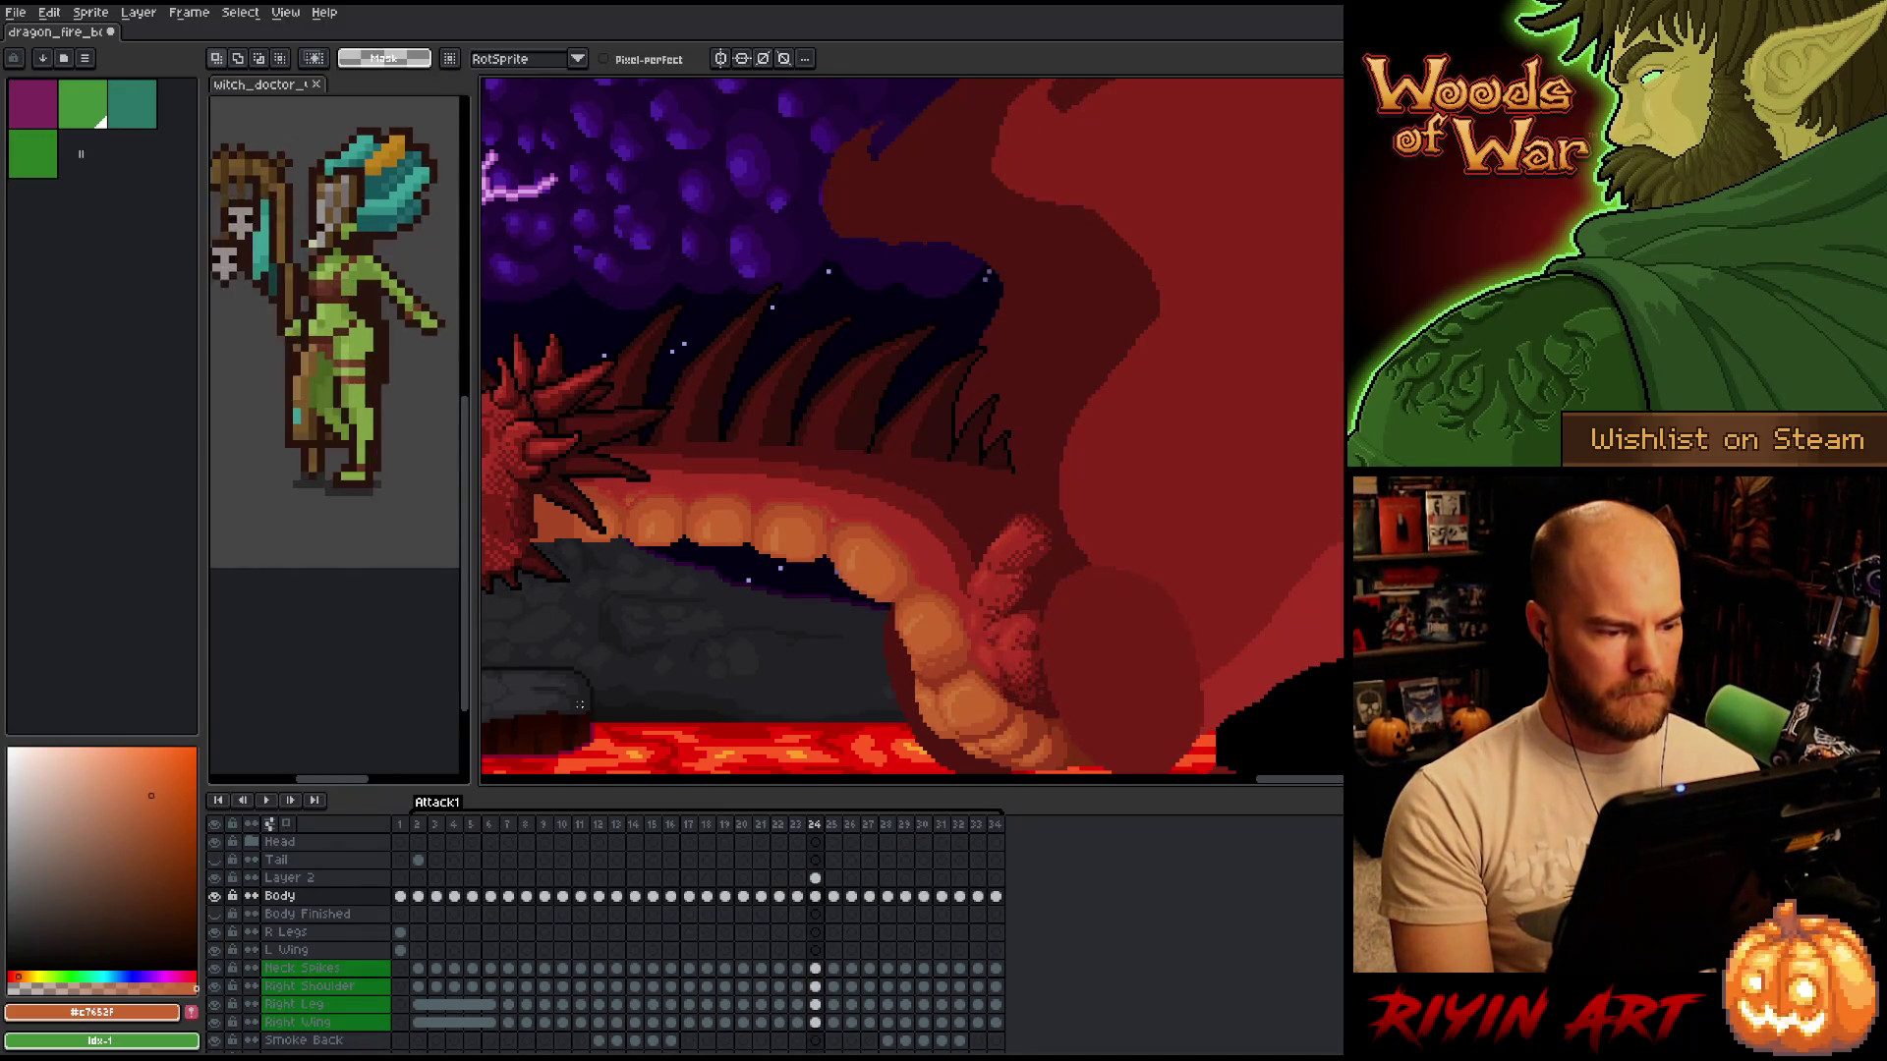
# Return to frame 23 and eyedrop the darker rust red as the drawing colour.
pyautogui.press('Left')
pyautogui.press('Left')
pyautogui.press('Right')
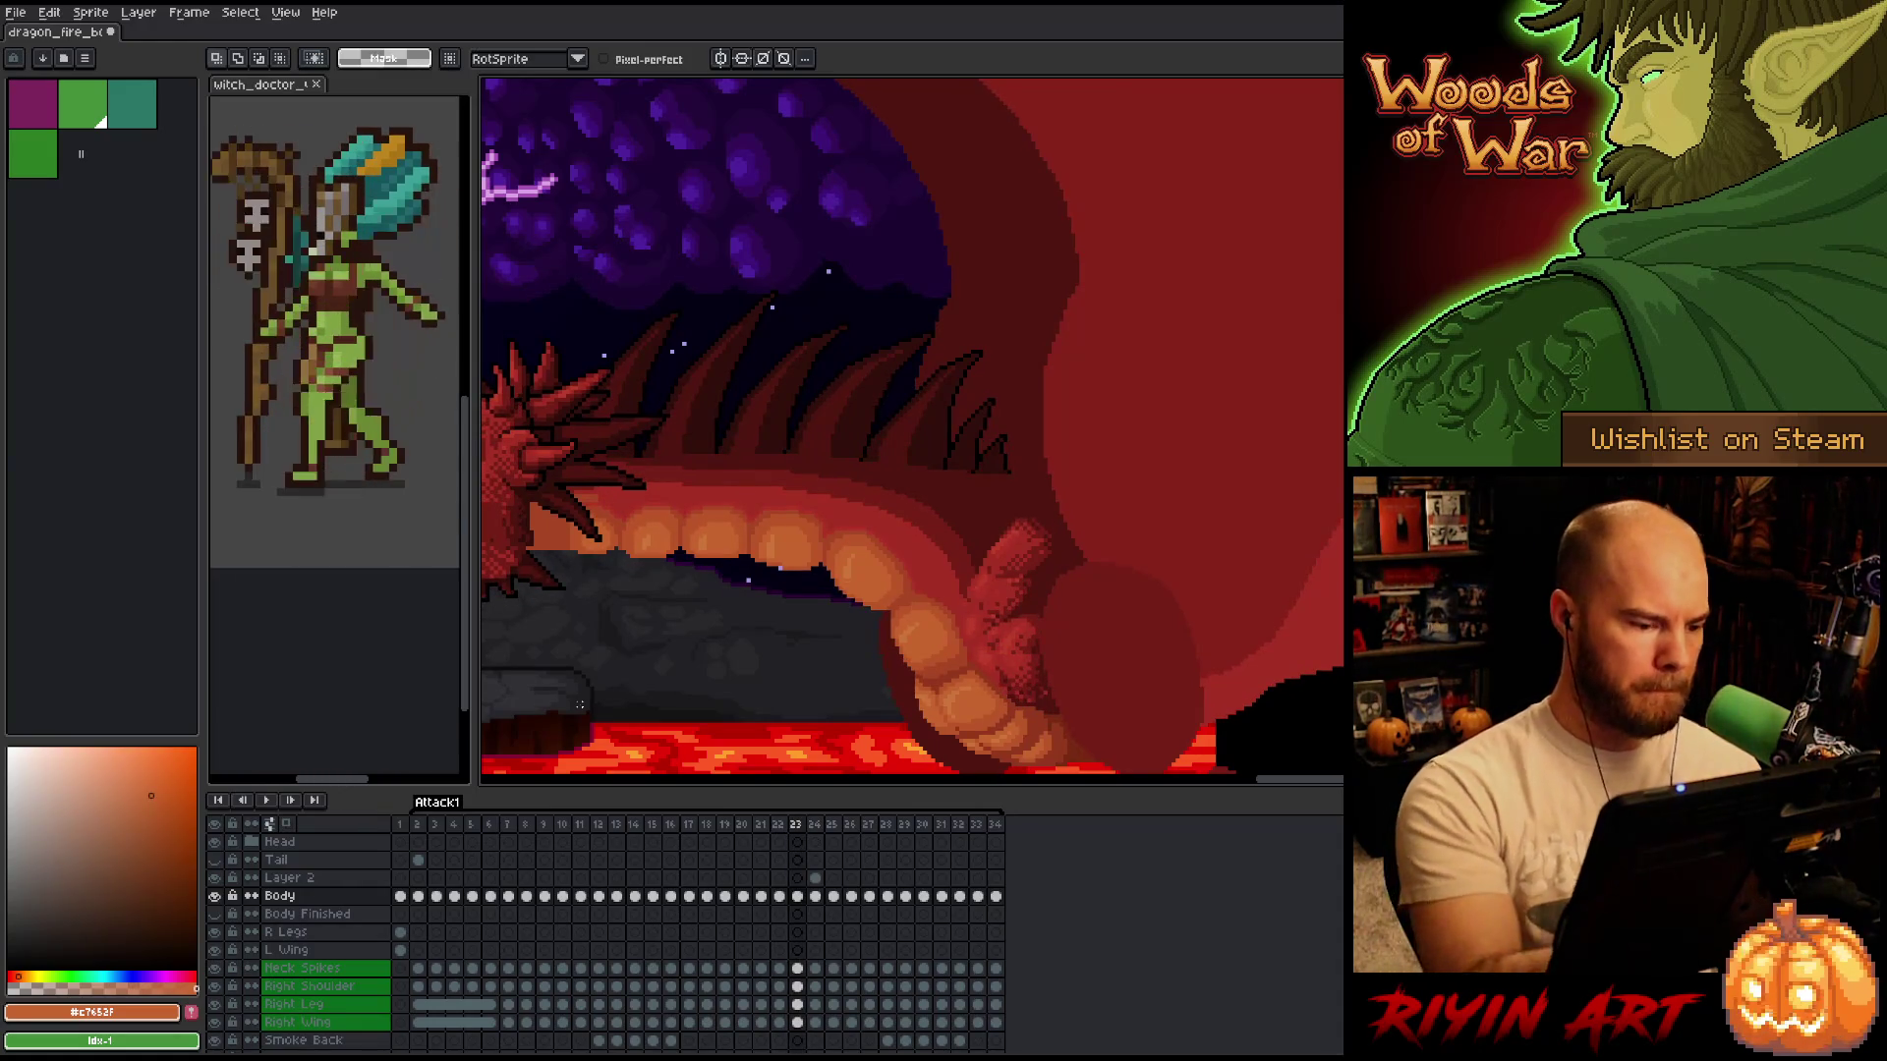
pyautogui.press('b')
pyautogui.keyDown('alt'); pyautogui.click(557, 536); pyautogui.keyUp('alt')
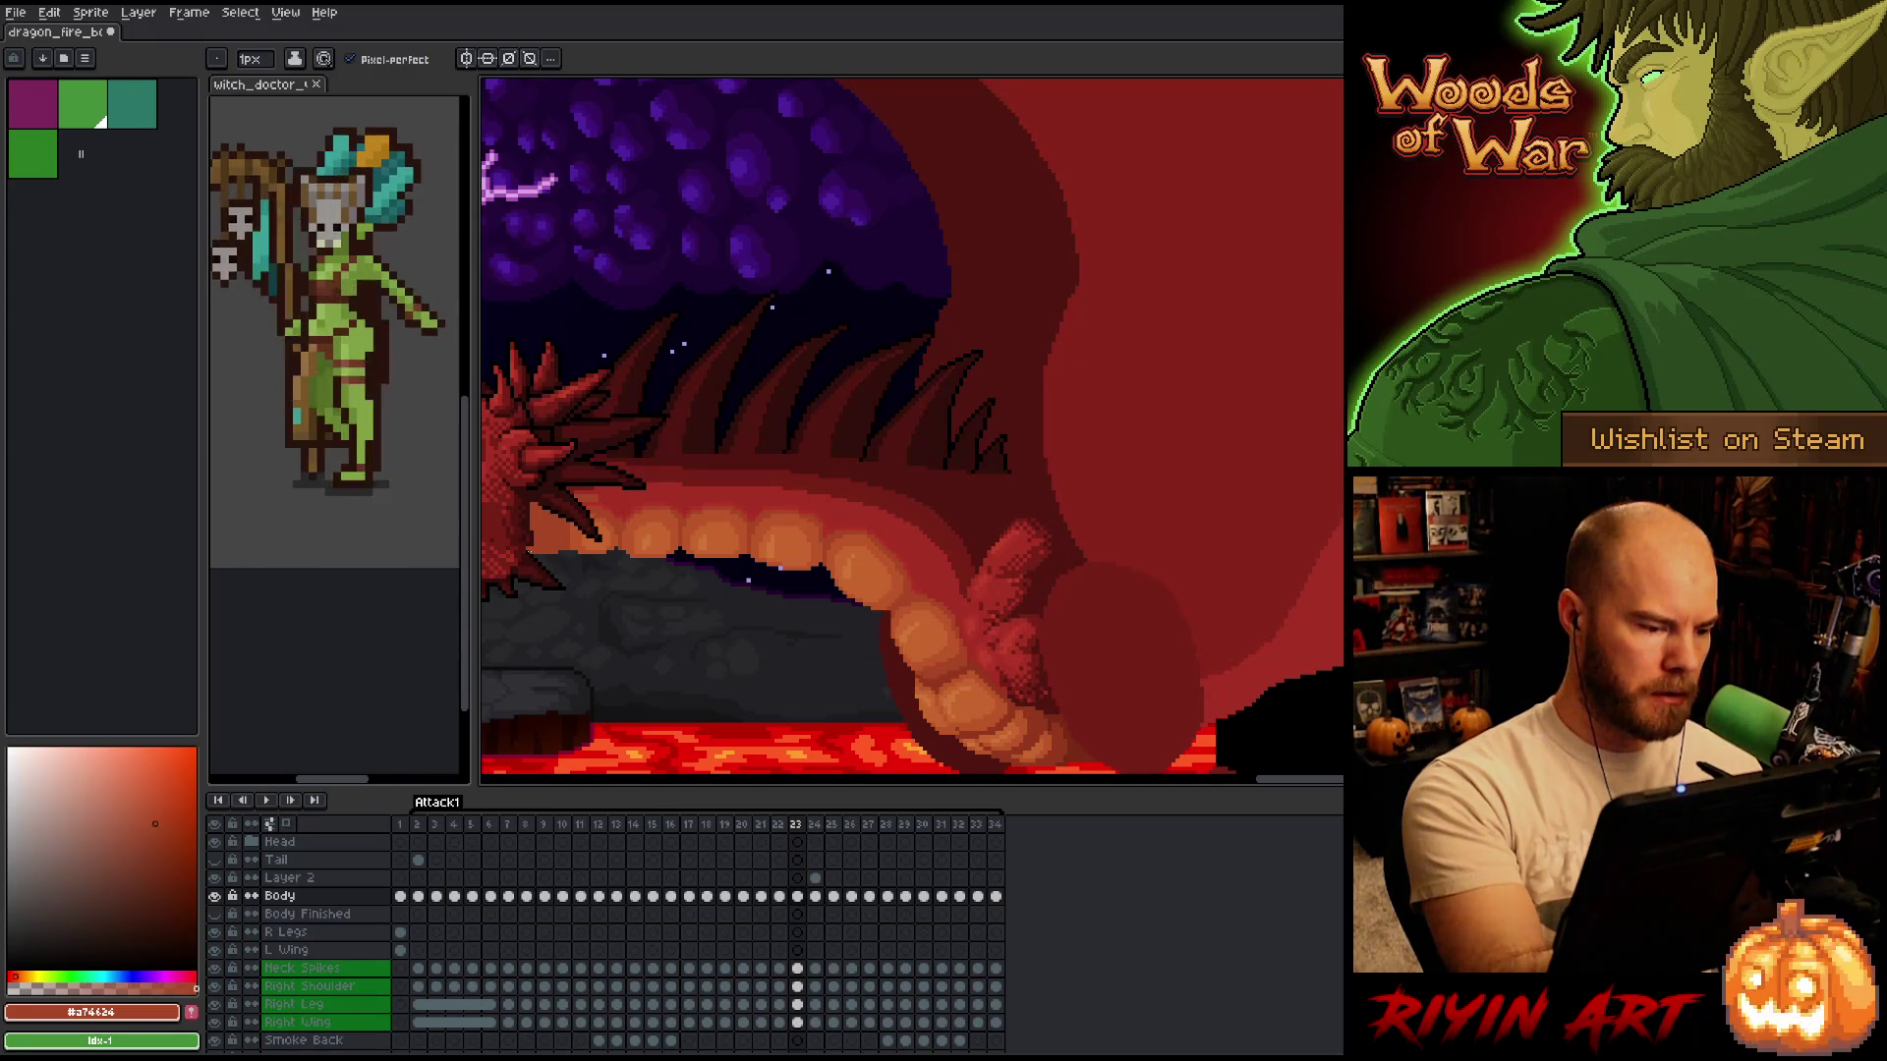
# Flip through frames 21 to 25 comparing jaw poses, ending on frame 24 with the pencil.
pyautogui.press('Left')
pyautogui.press('Right')
pyautogui.press('Left')
pyautogui.press('Left')
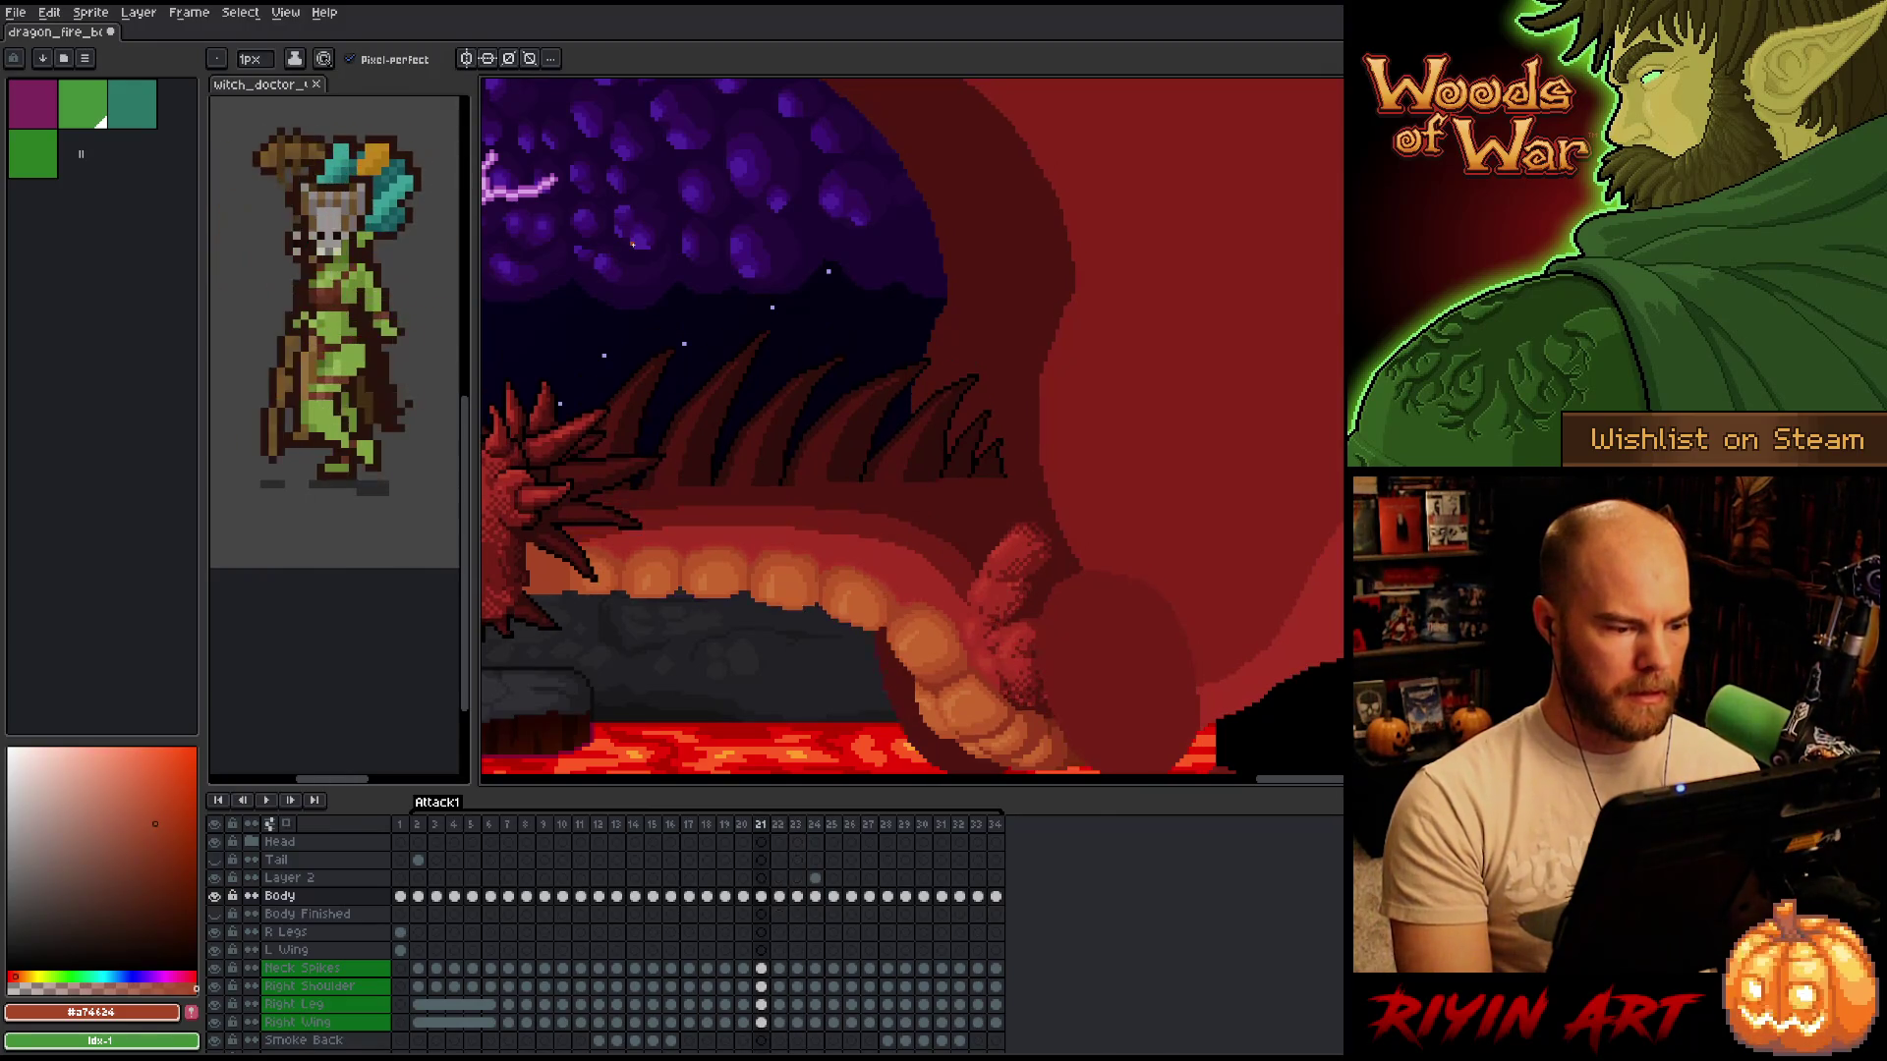
pyautogui.press('Right')
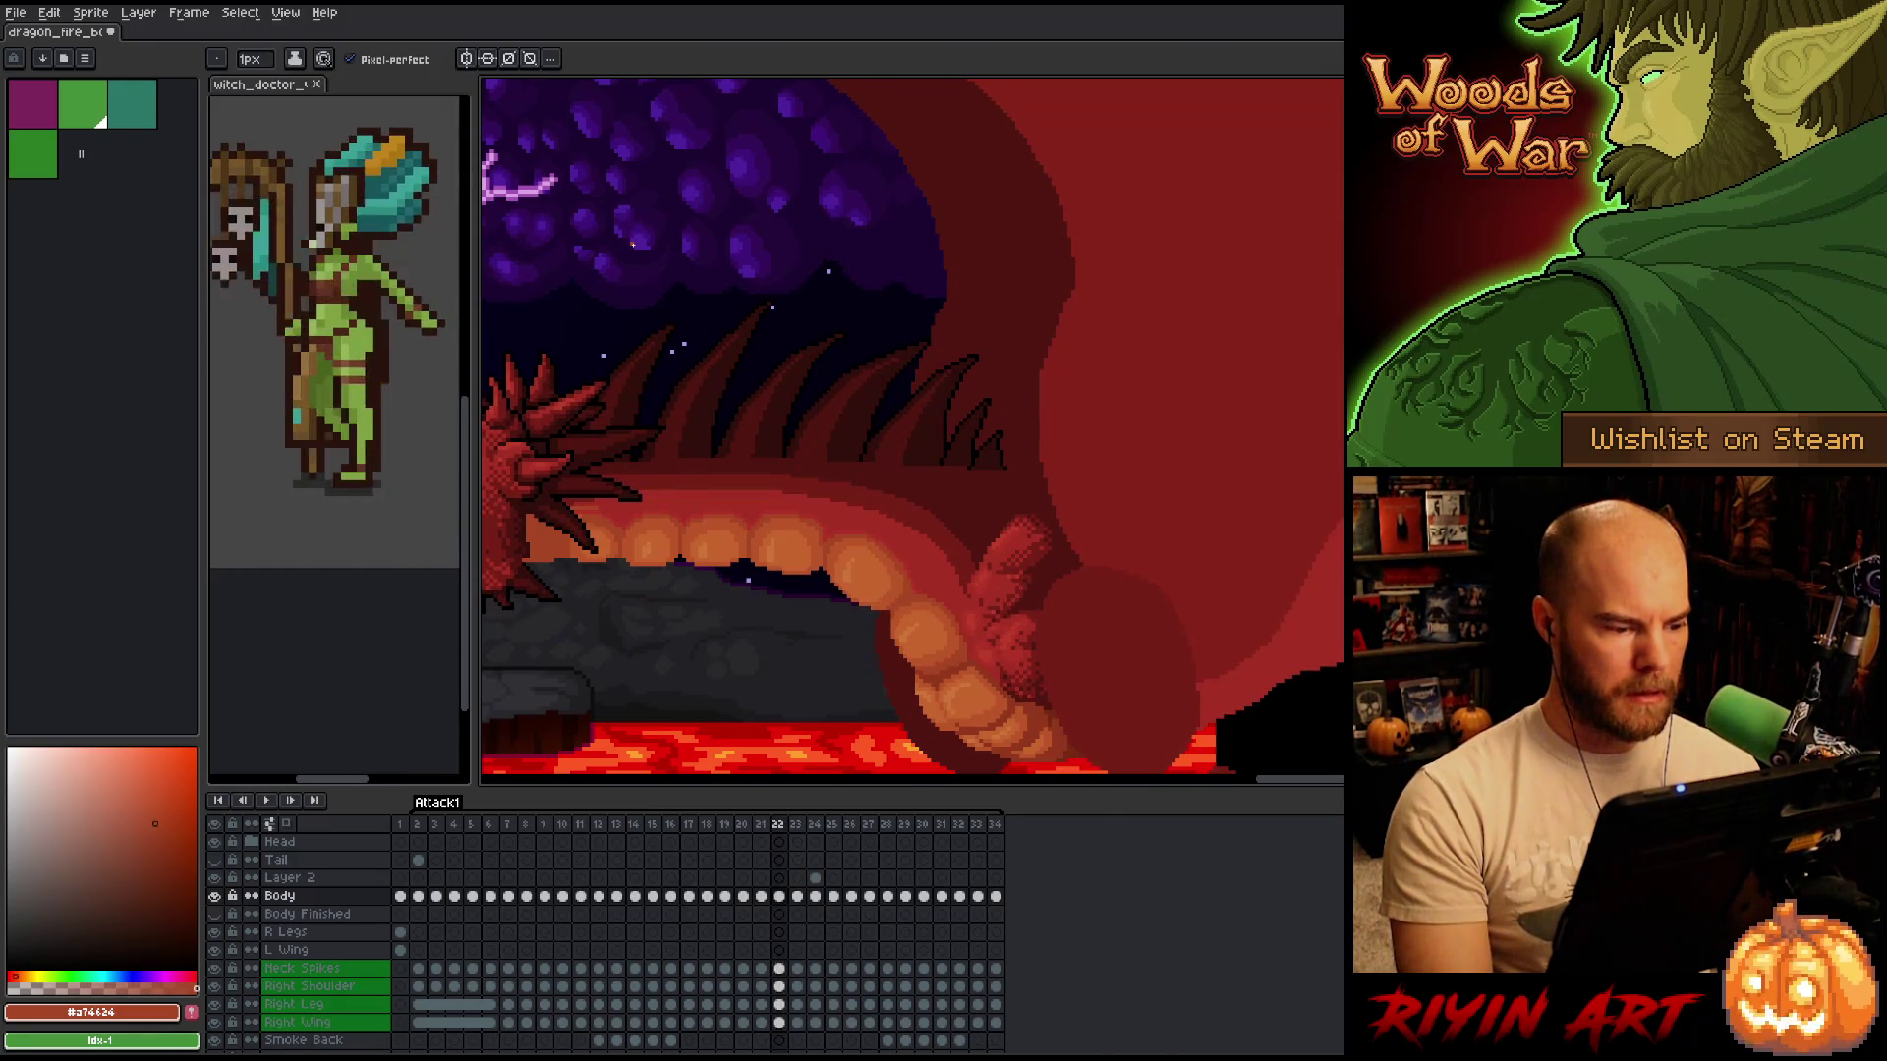
pyautogui.press('Right')
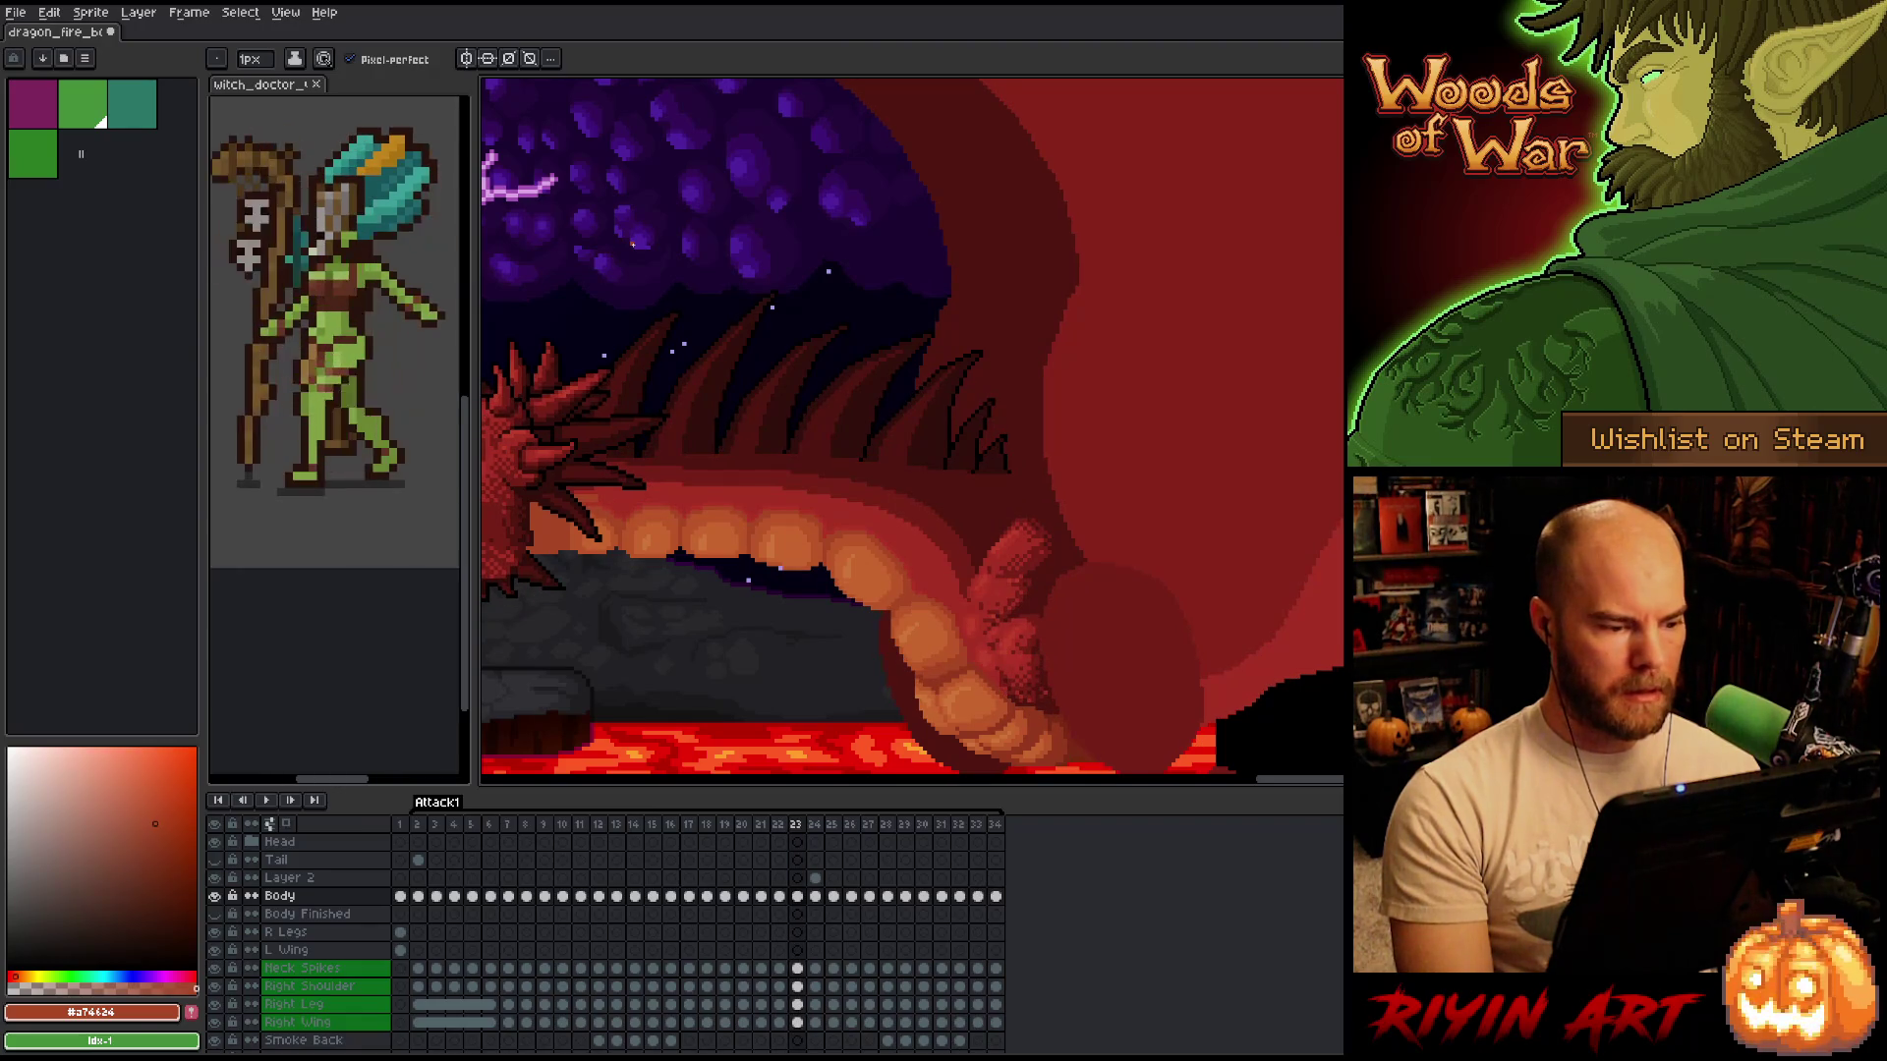
pyautogui.press('Right')
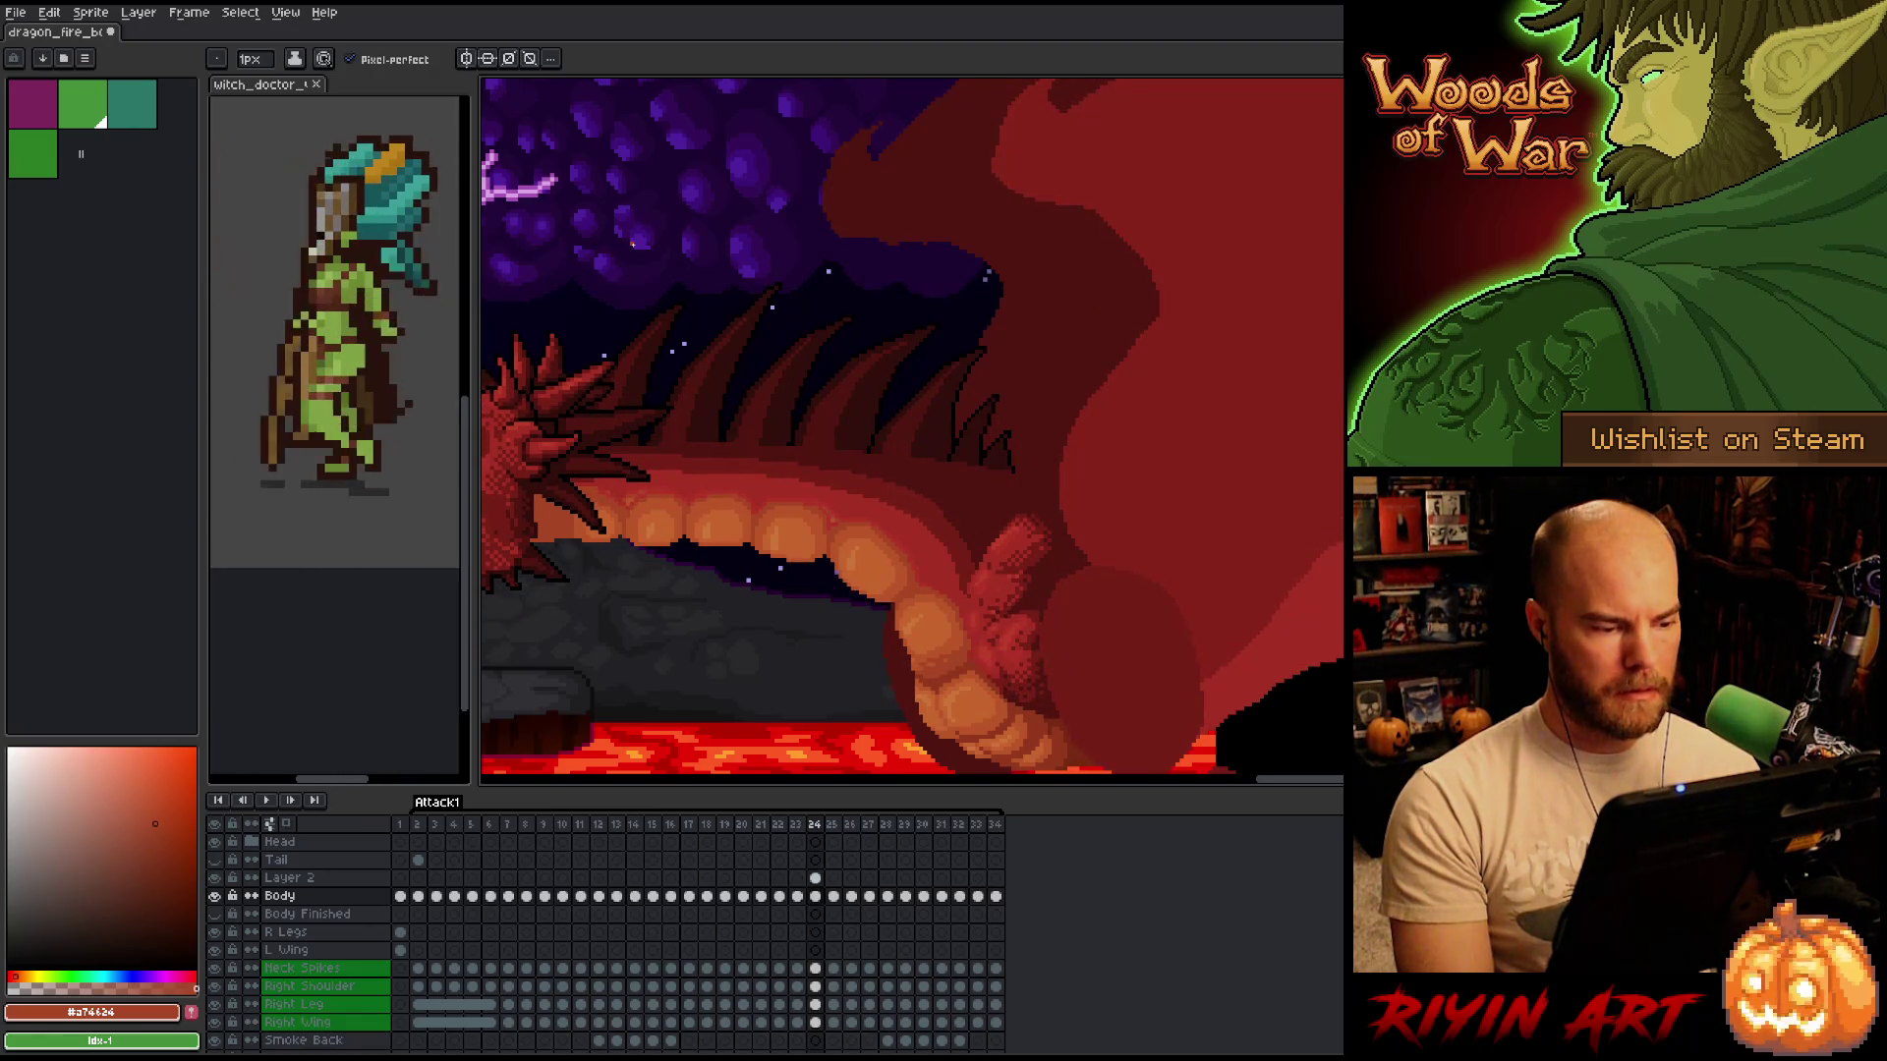
pyautogui.press('Left')
pyautogui.press('Left')
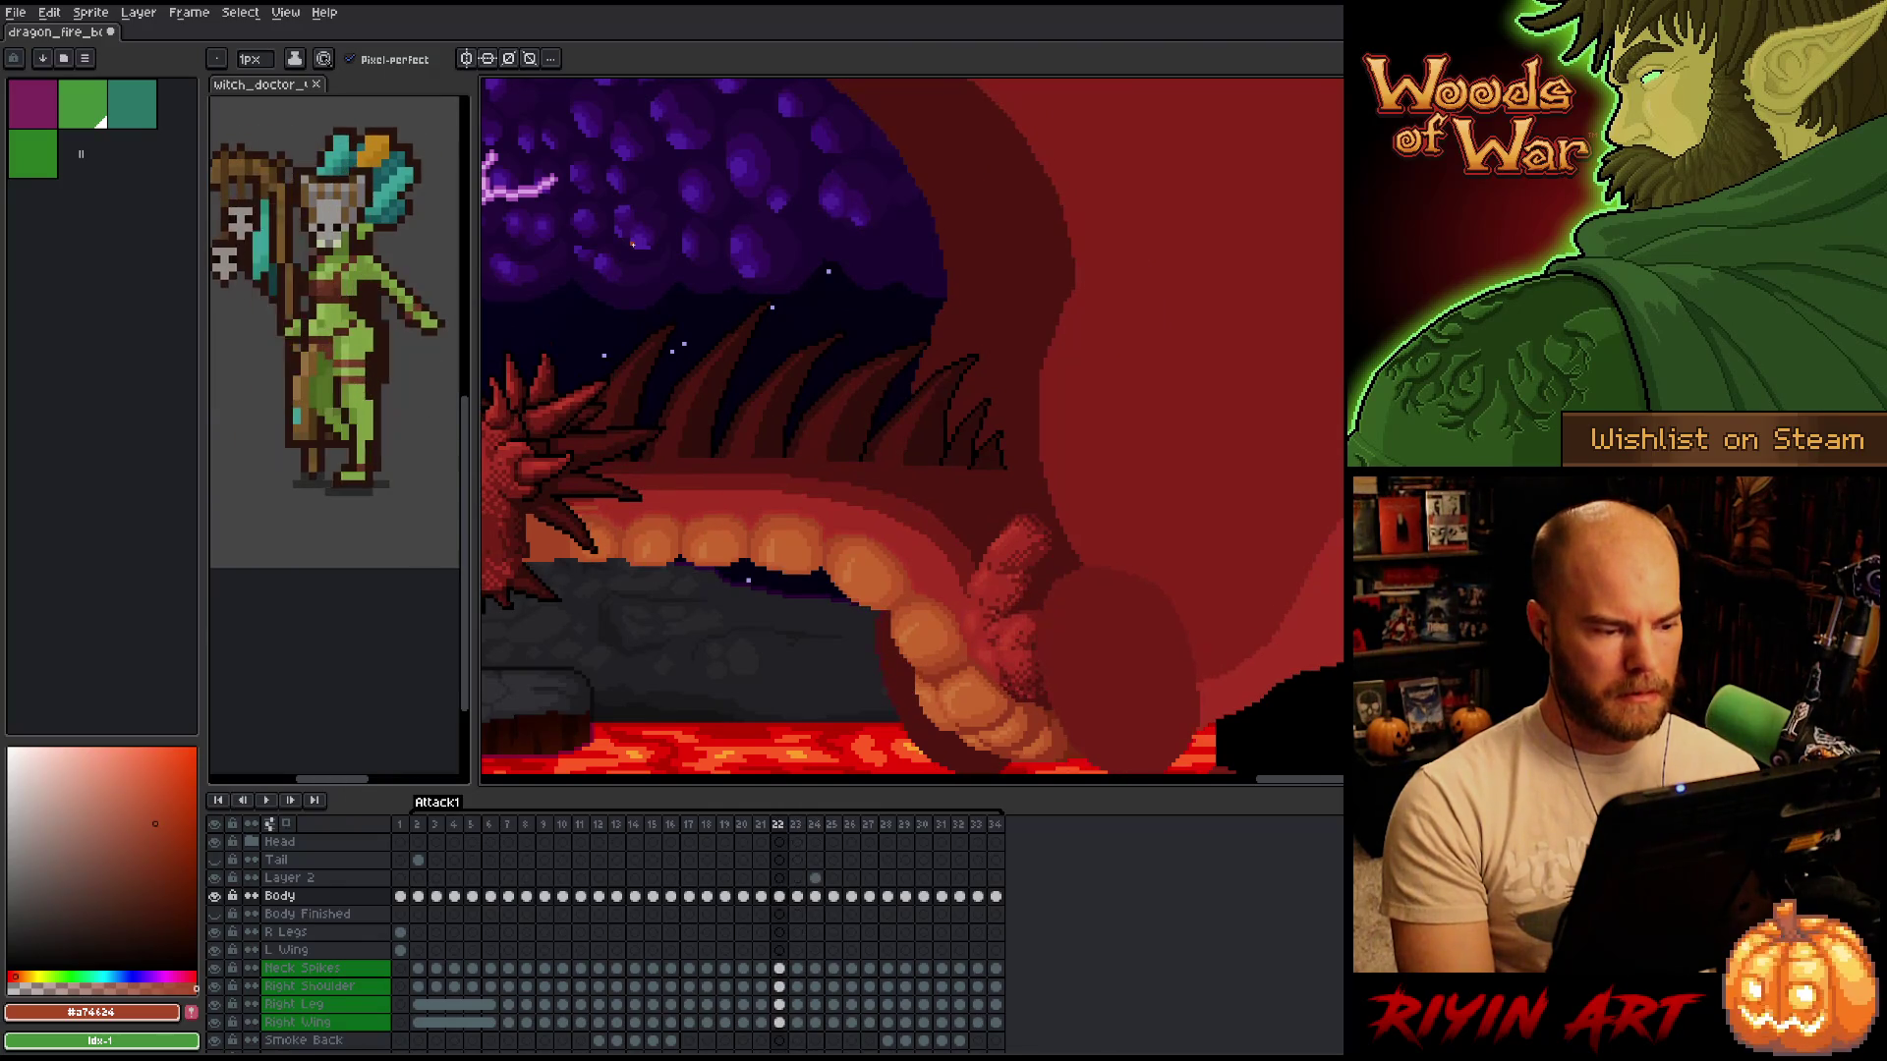
pyautogui.press('Right')
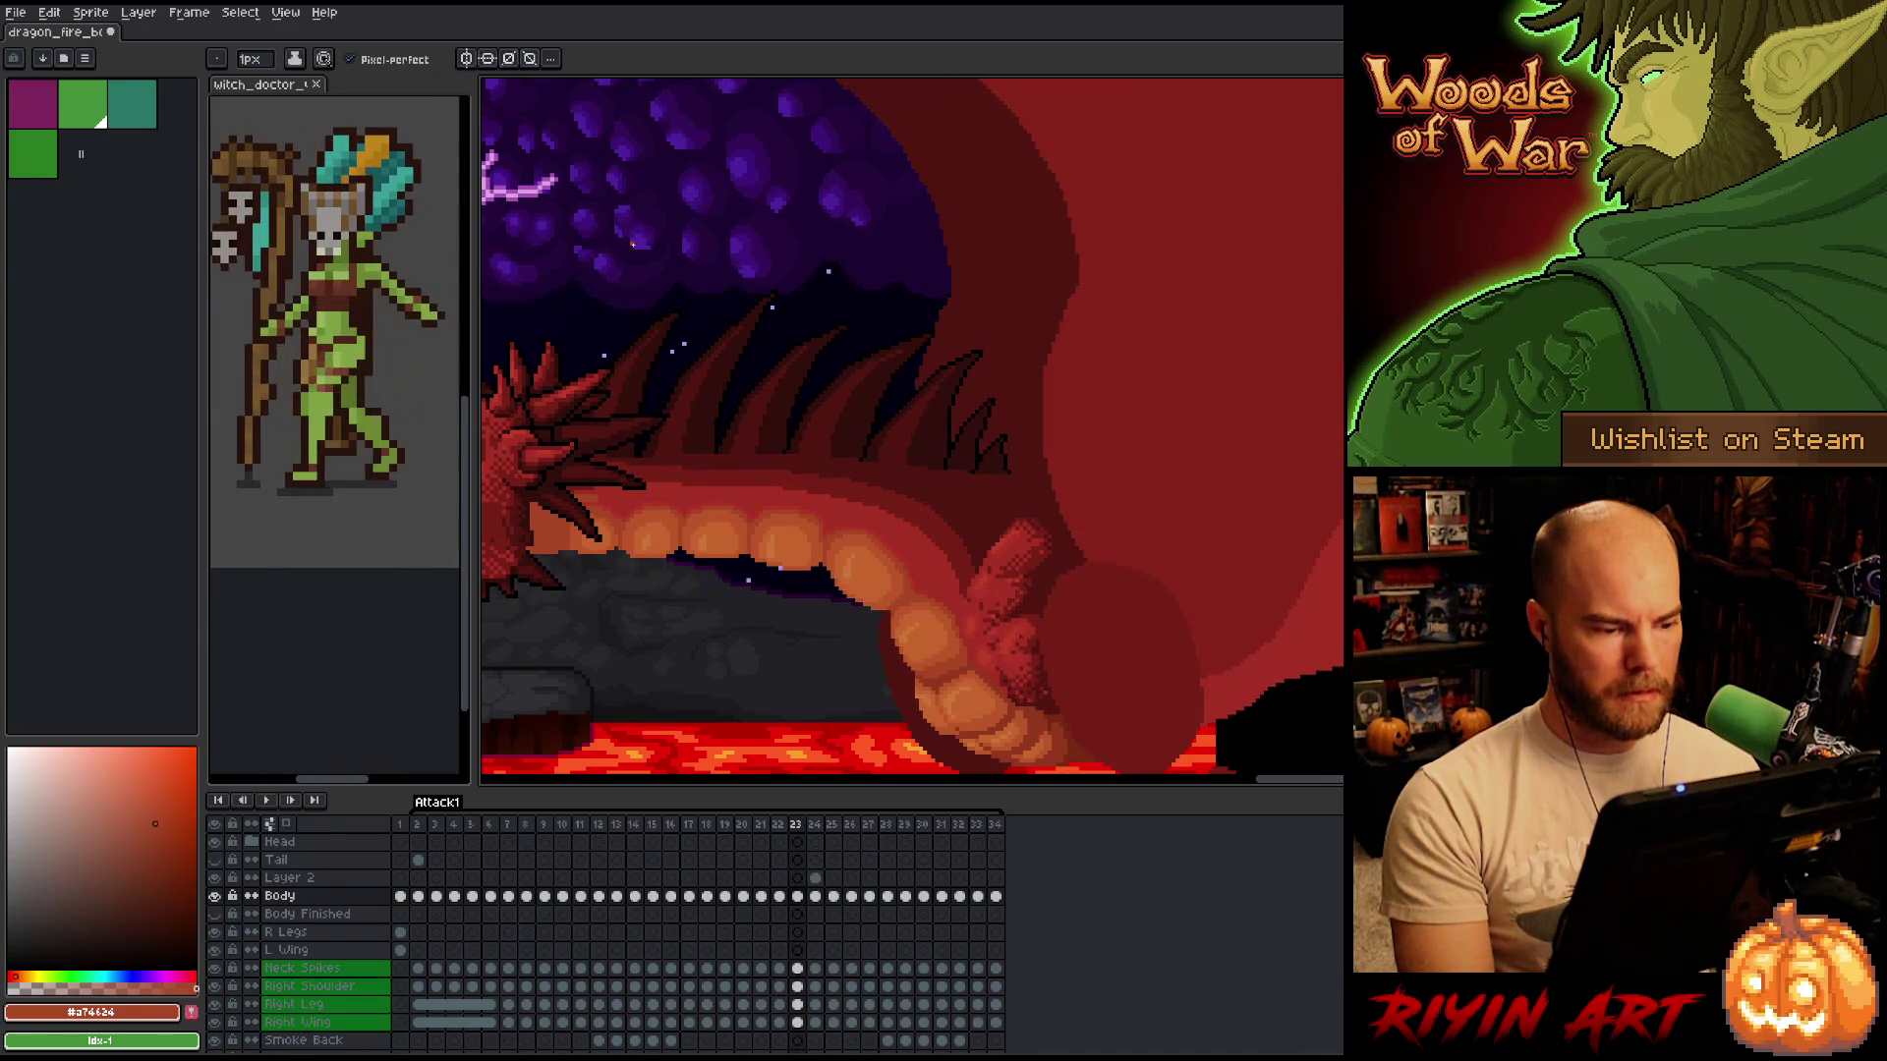
pyautogui.press('Left')
pyautogui.press('Right')
pyautogui.press('Right')
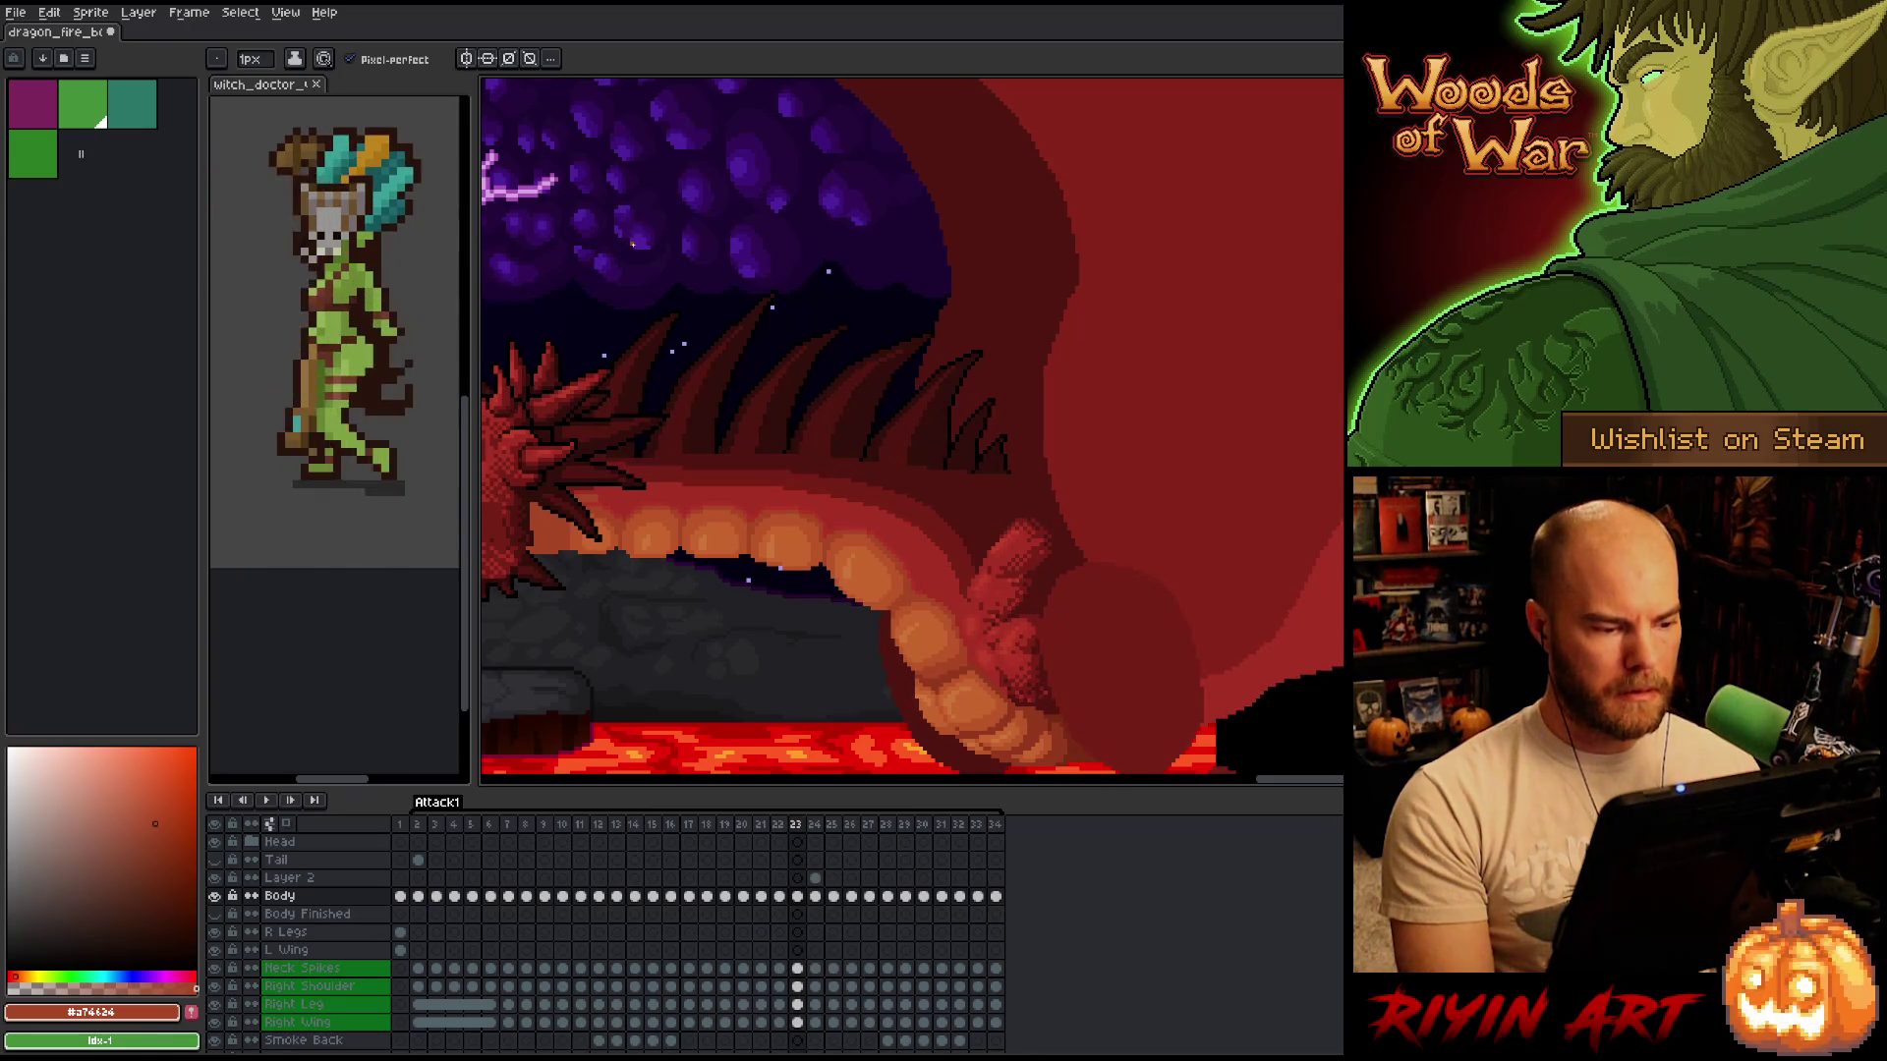
pyautogui.press('Right')
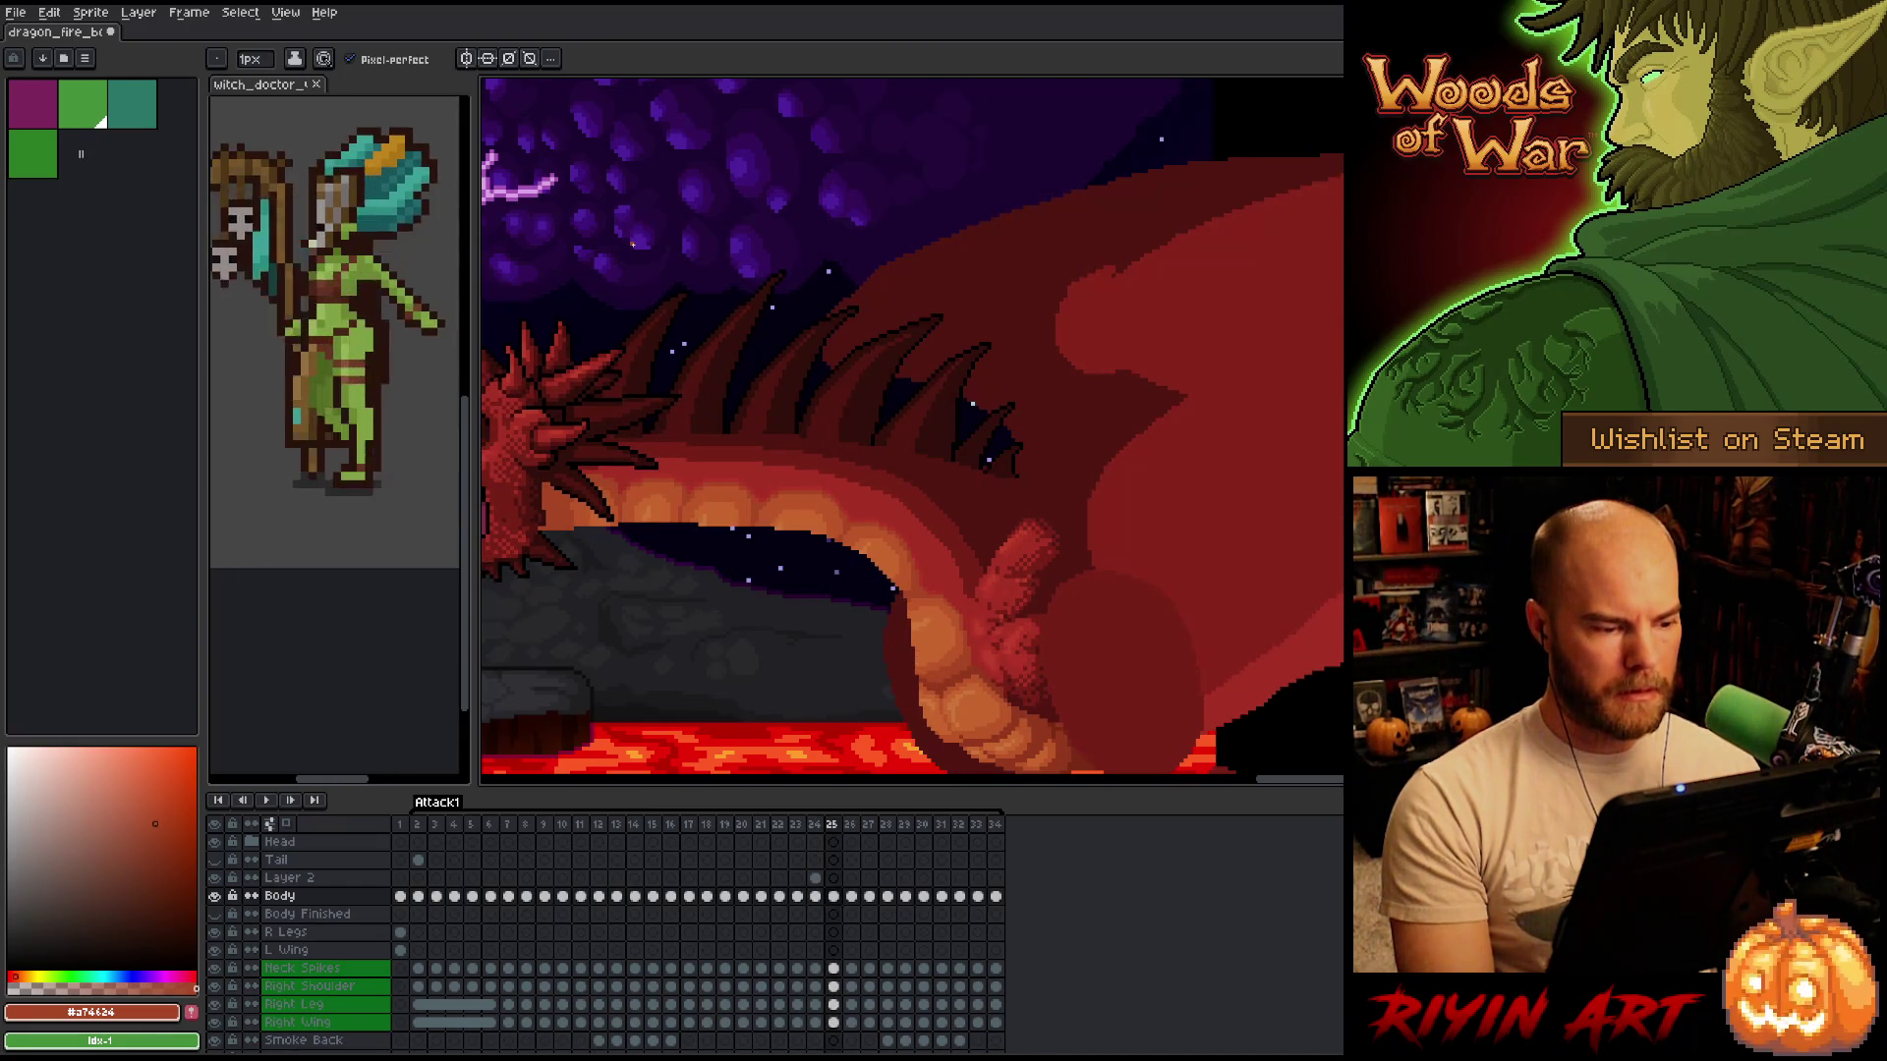
pyautogui.press('Left')
pyautogui.press('Left')
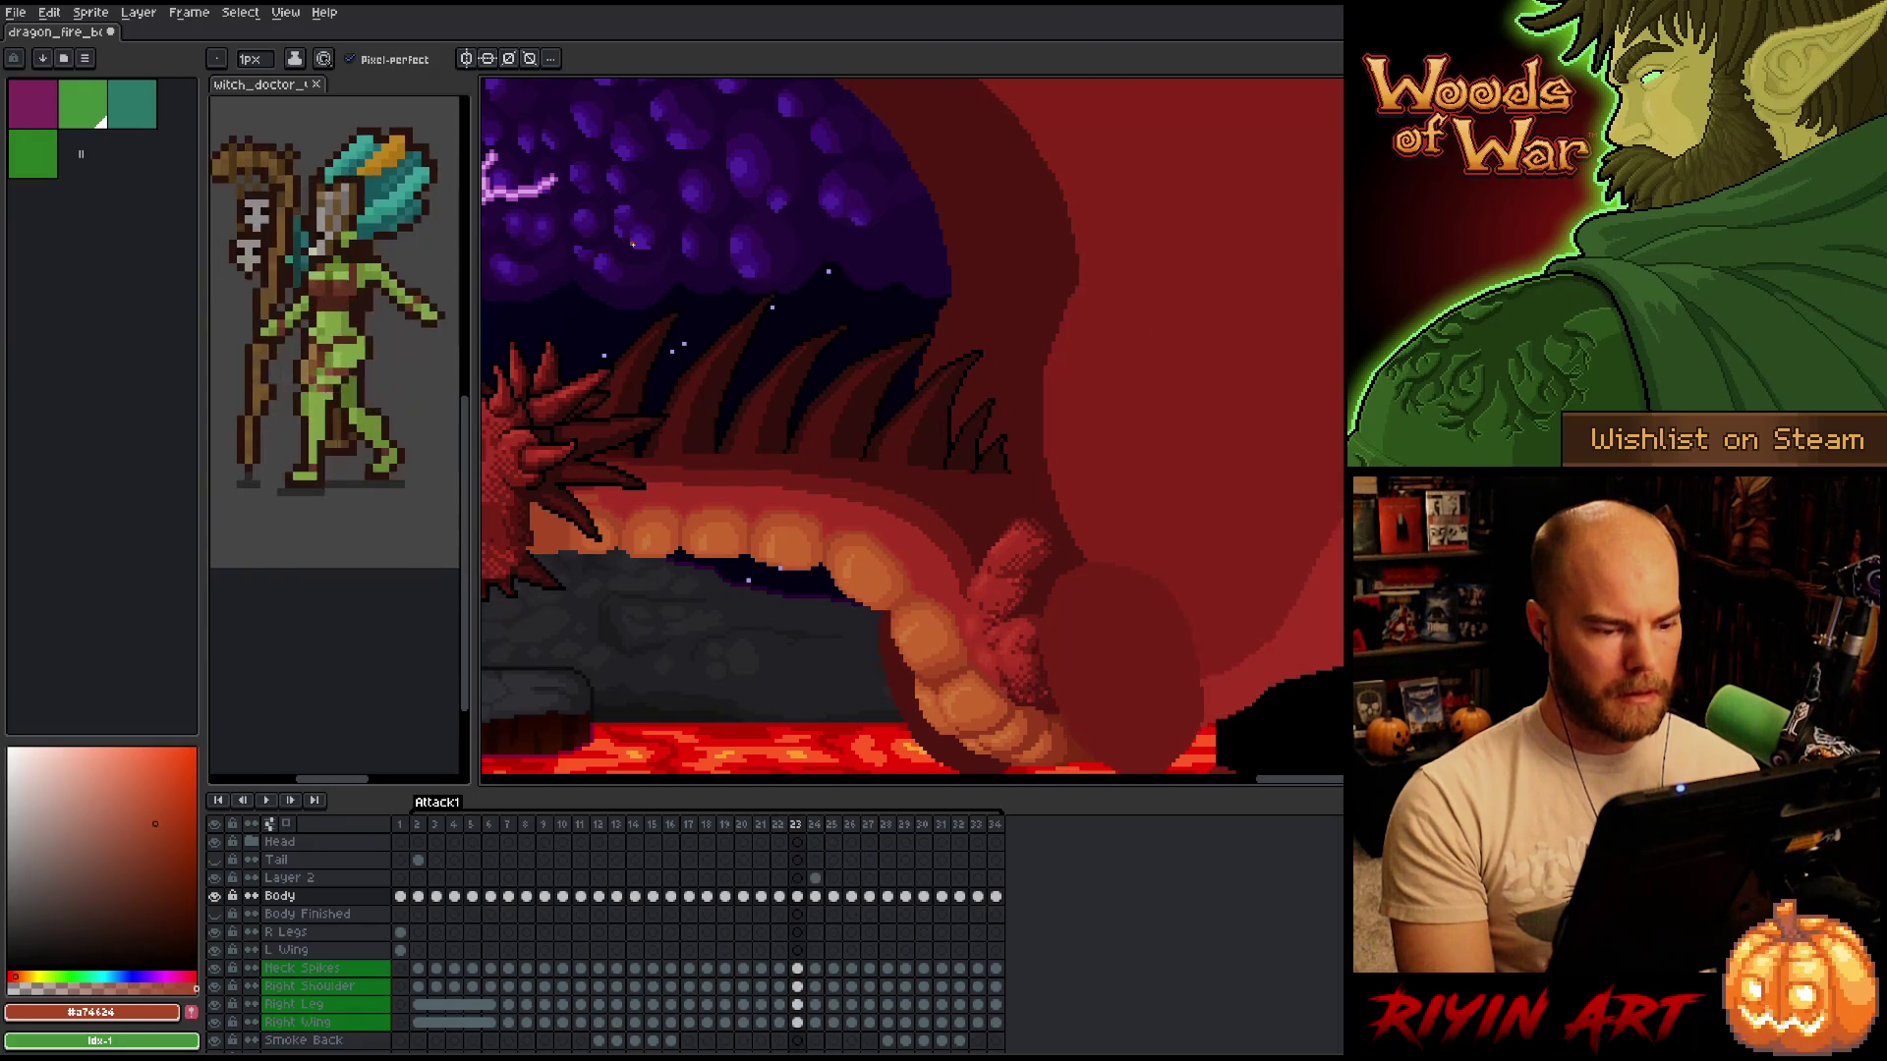
pyautogui.press('Right')
pyautogui.press('Left')
pyautogui.press('Right')
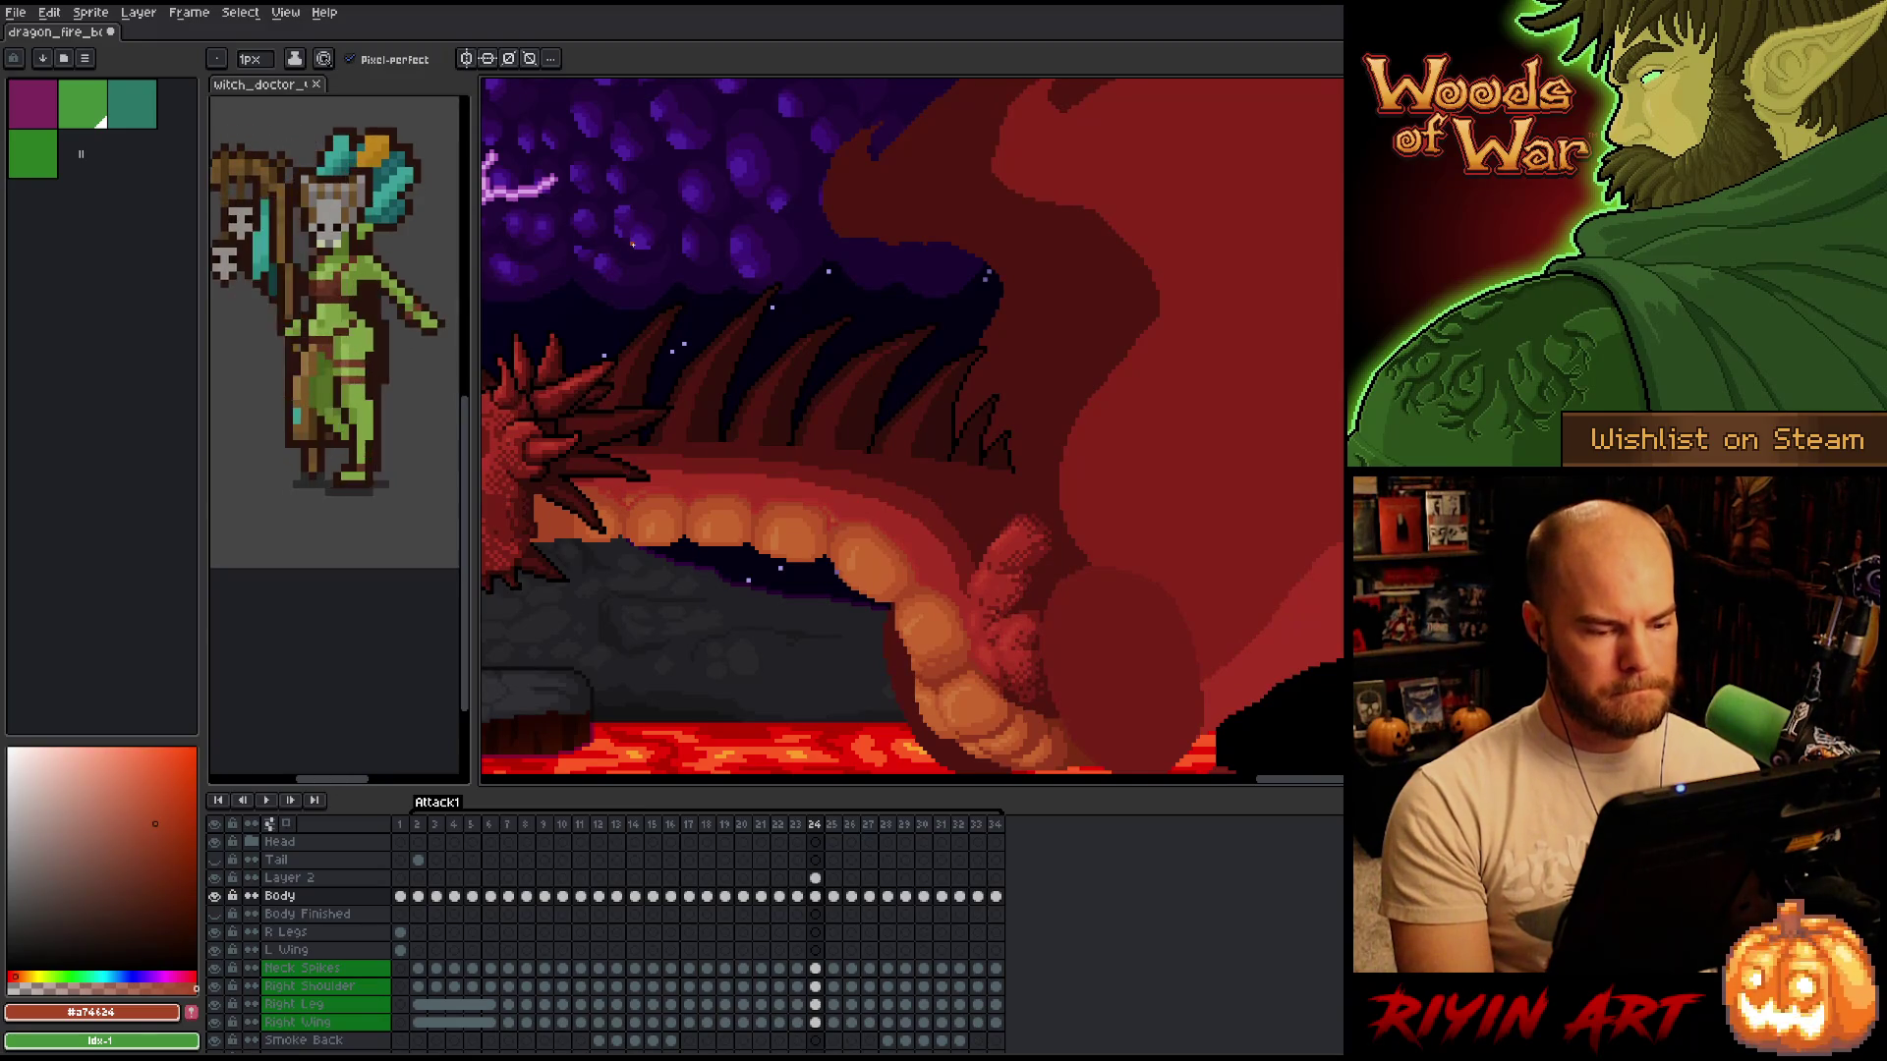
pyautogui.press('b')
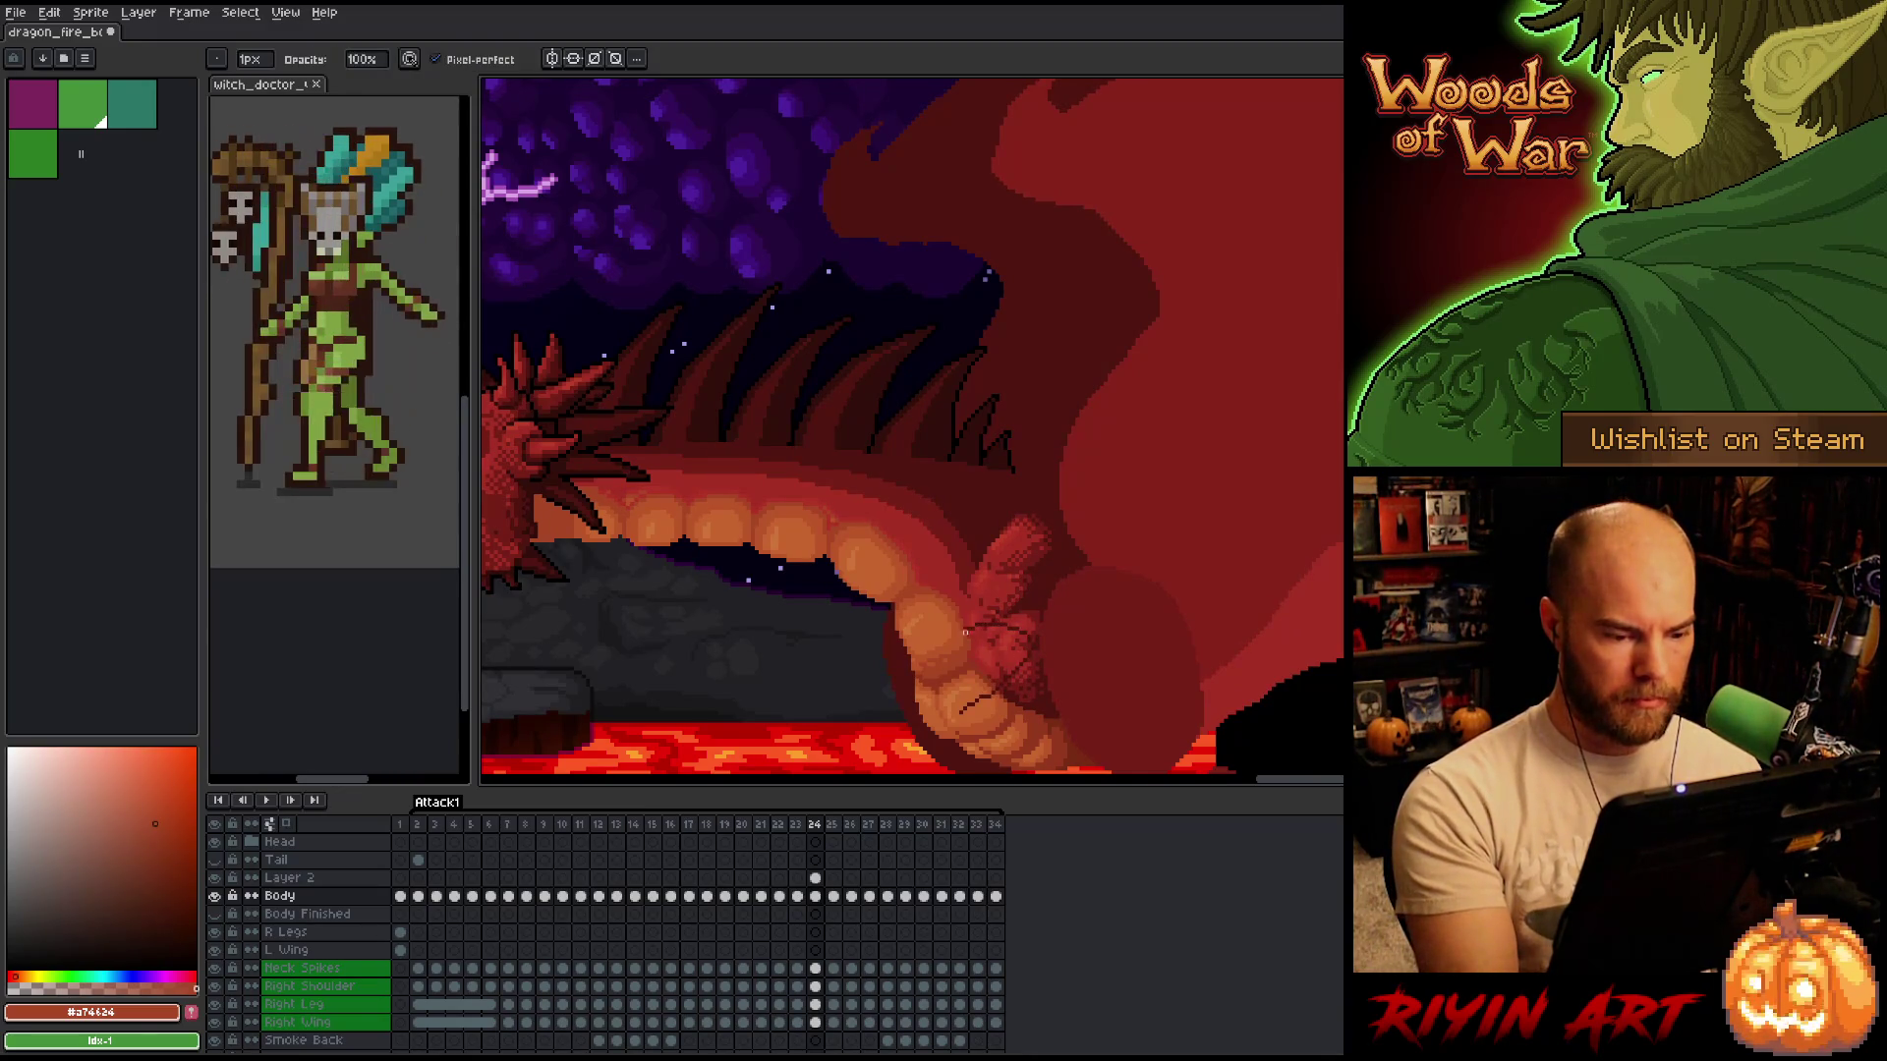
# Lasso-outline the lower jaw tip, then move to Layer 2's frame 24 and zoom in.
pyautogui.press('q')
pyautogui.moveTo(916, 716)
pyautogui.mouseDown()
pyautogui.moveTo(1025, 651)
pyautogui.moveTo(812, 740)
pyautogui.mouseUp()
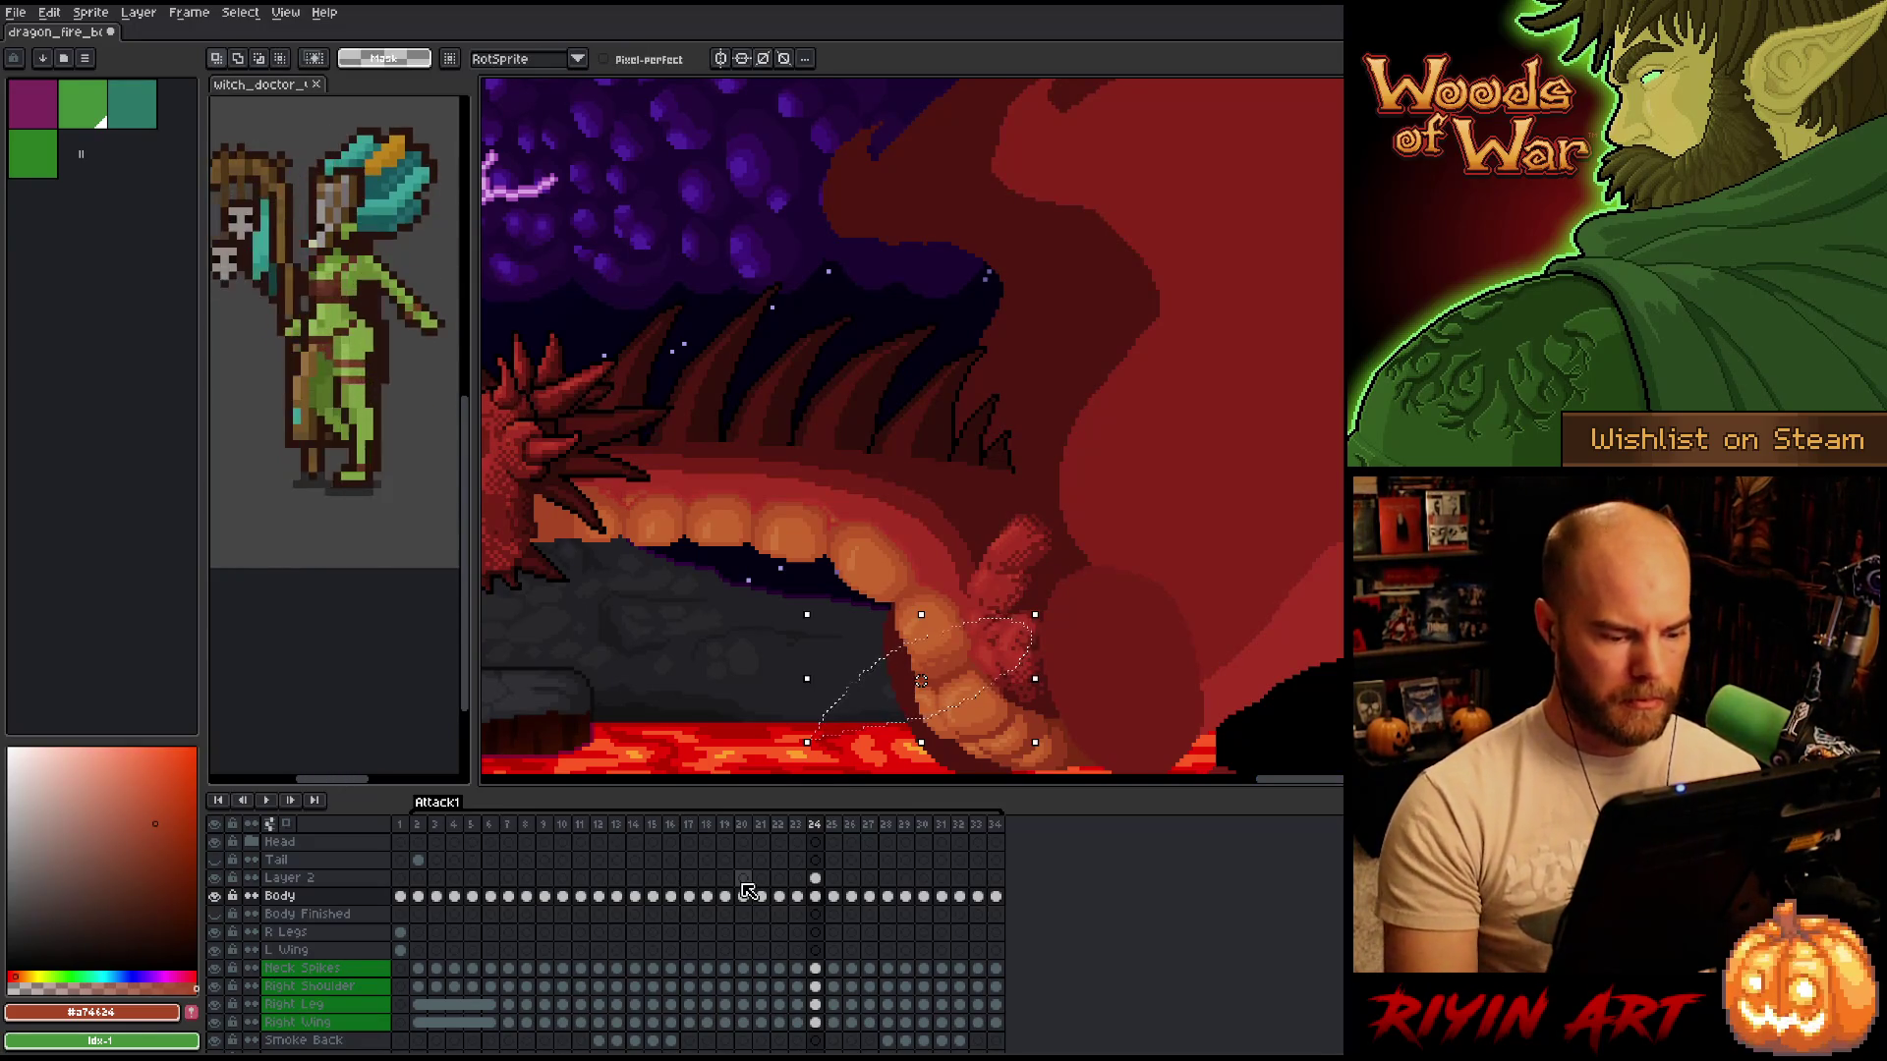
pyautogui.click(814, 877)
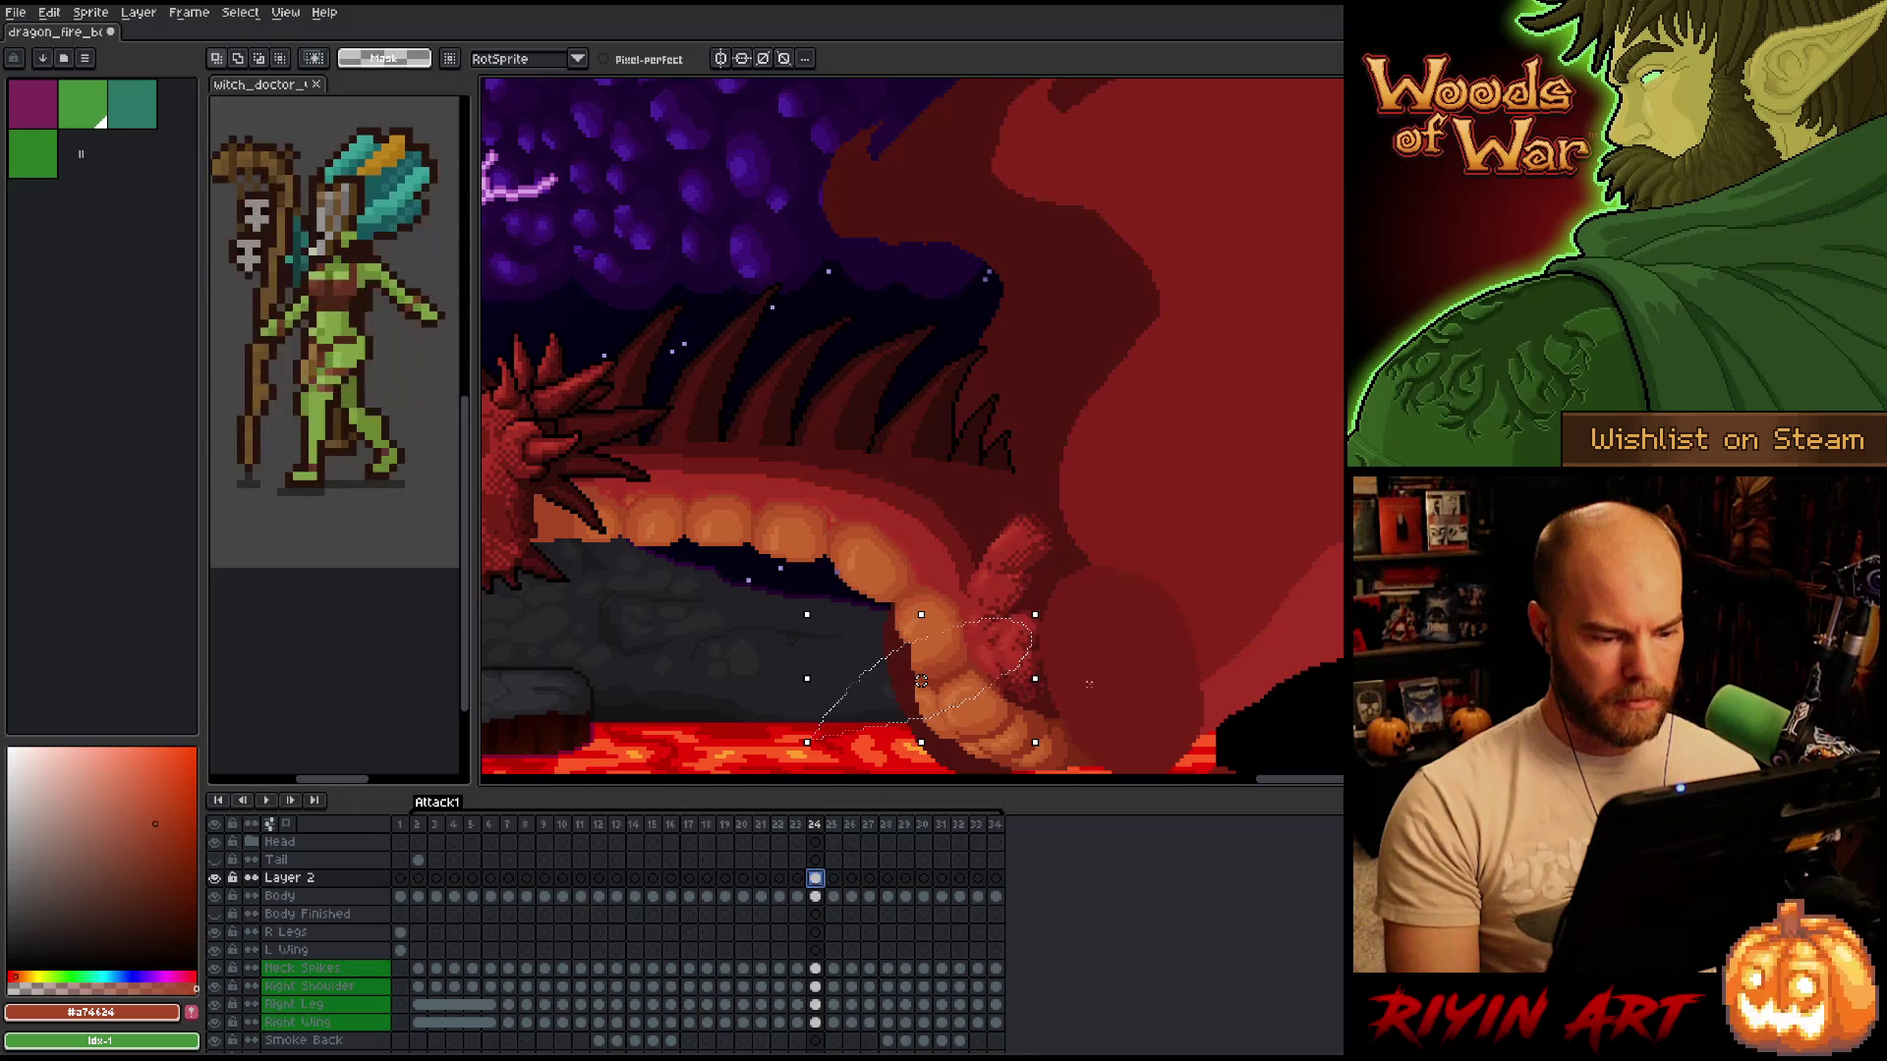
pyautogui.click(1157, 647)
pyautogui.scroll(3, 960, 485)
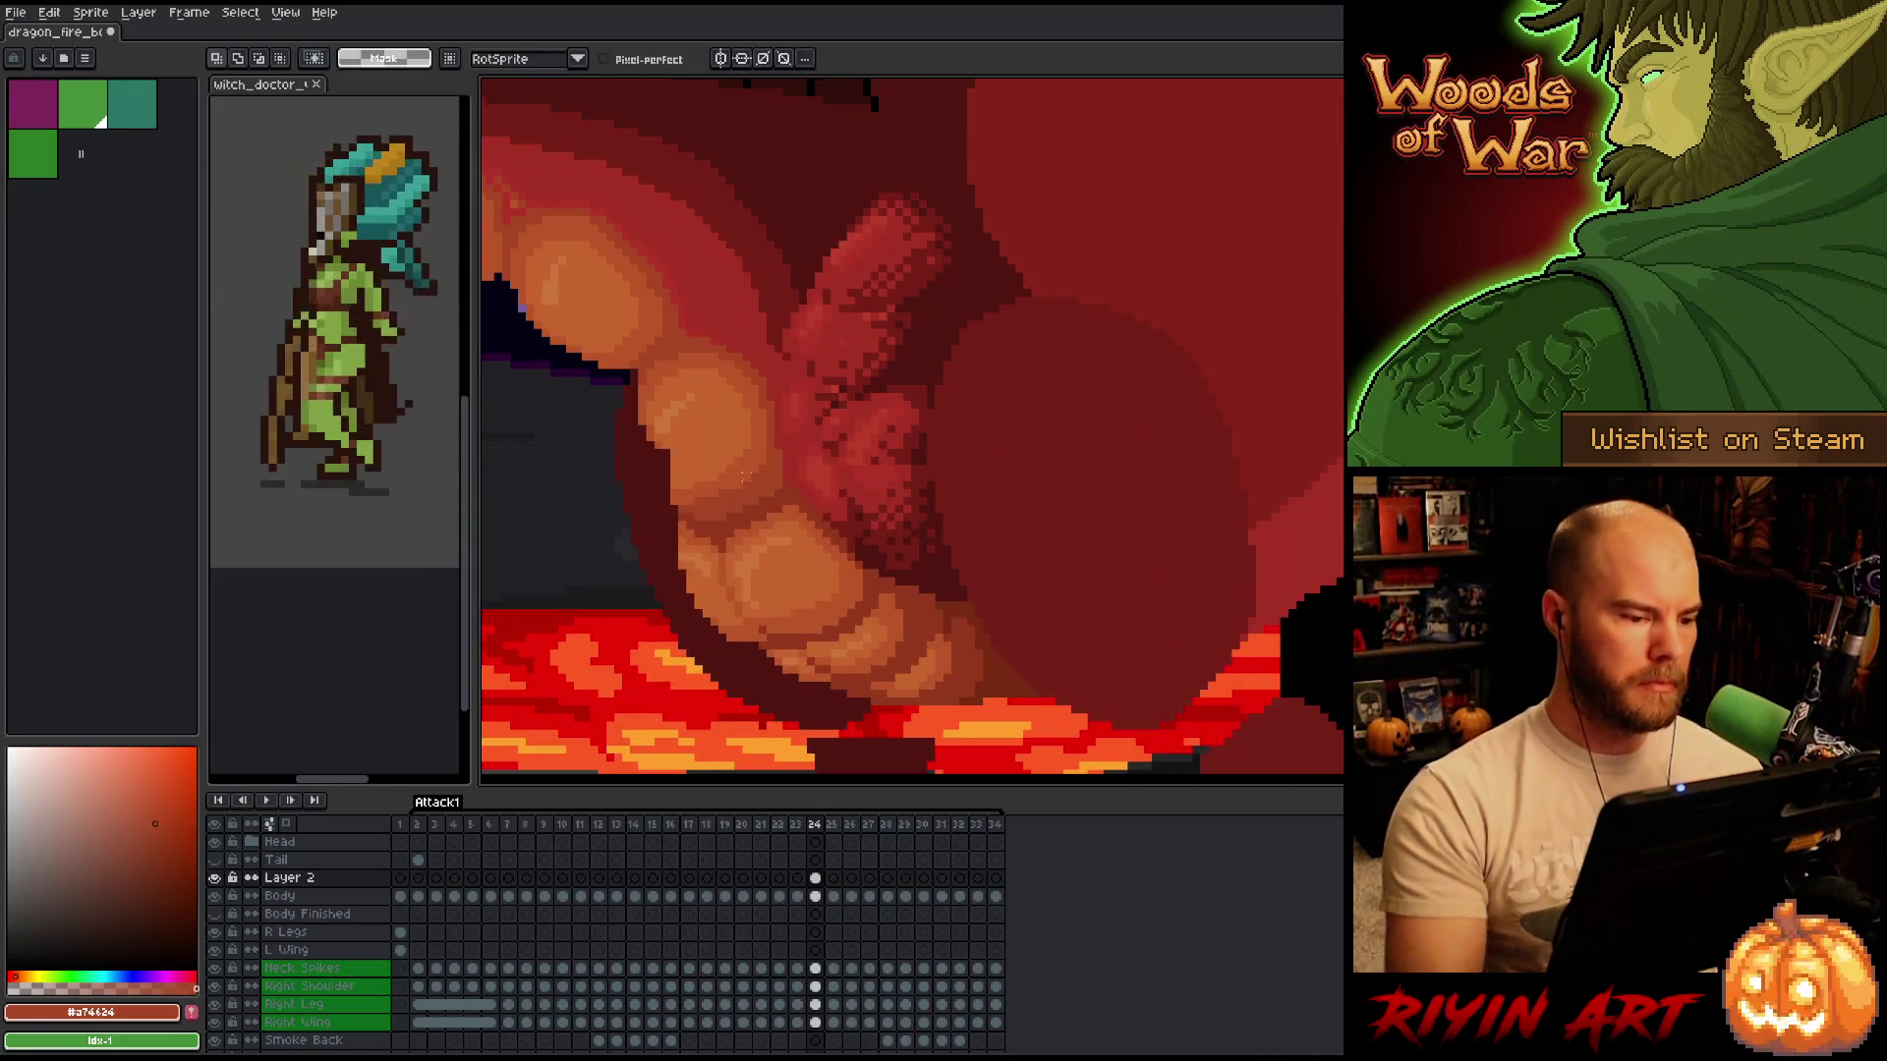
# Switch back to the pencil and sample the jaw's orange-brown and lighter orange tones.
pyautogui.press('b')
pyautogui.keyDown('alt'); pyautogui.click(657, 478); pyautogui.keyUp('alt')
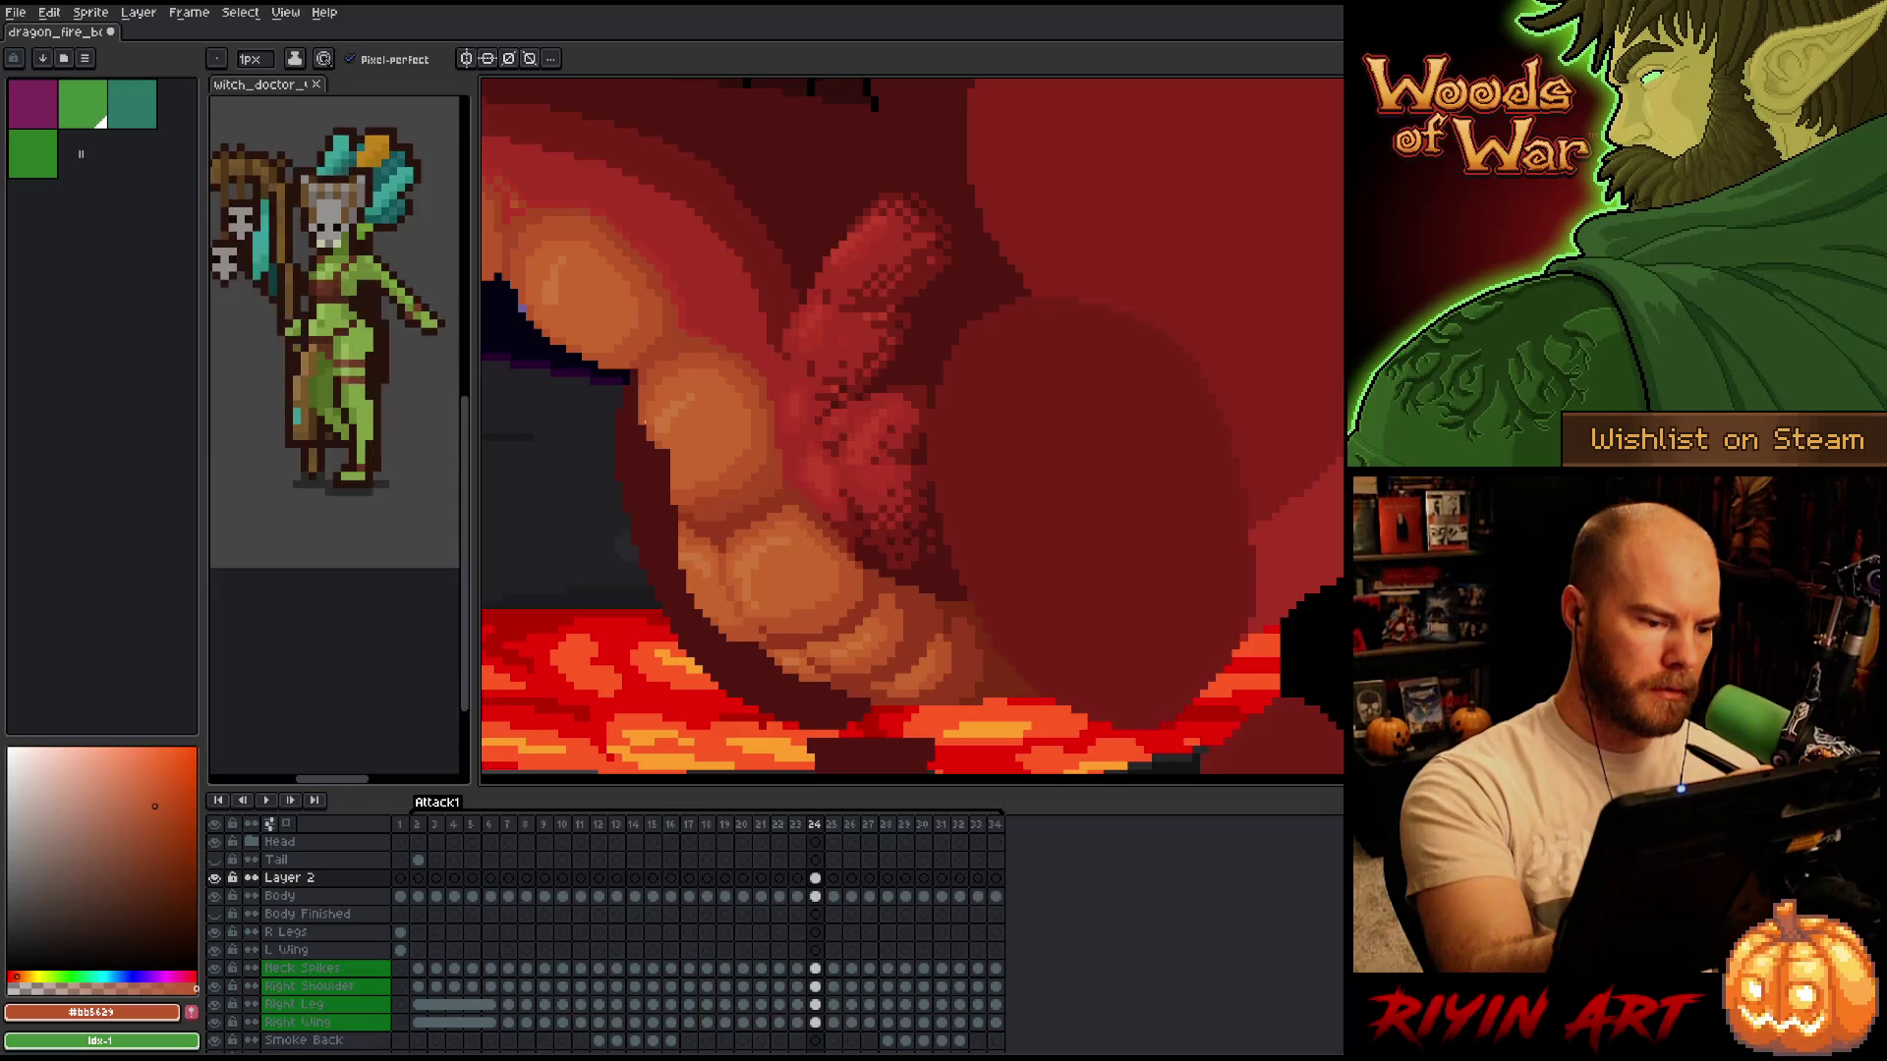
pyautogui.keyDown('alt'); pyautogui.click(674, 455); pyautogui.keyUp('alt')
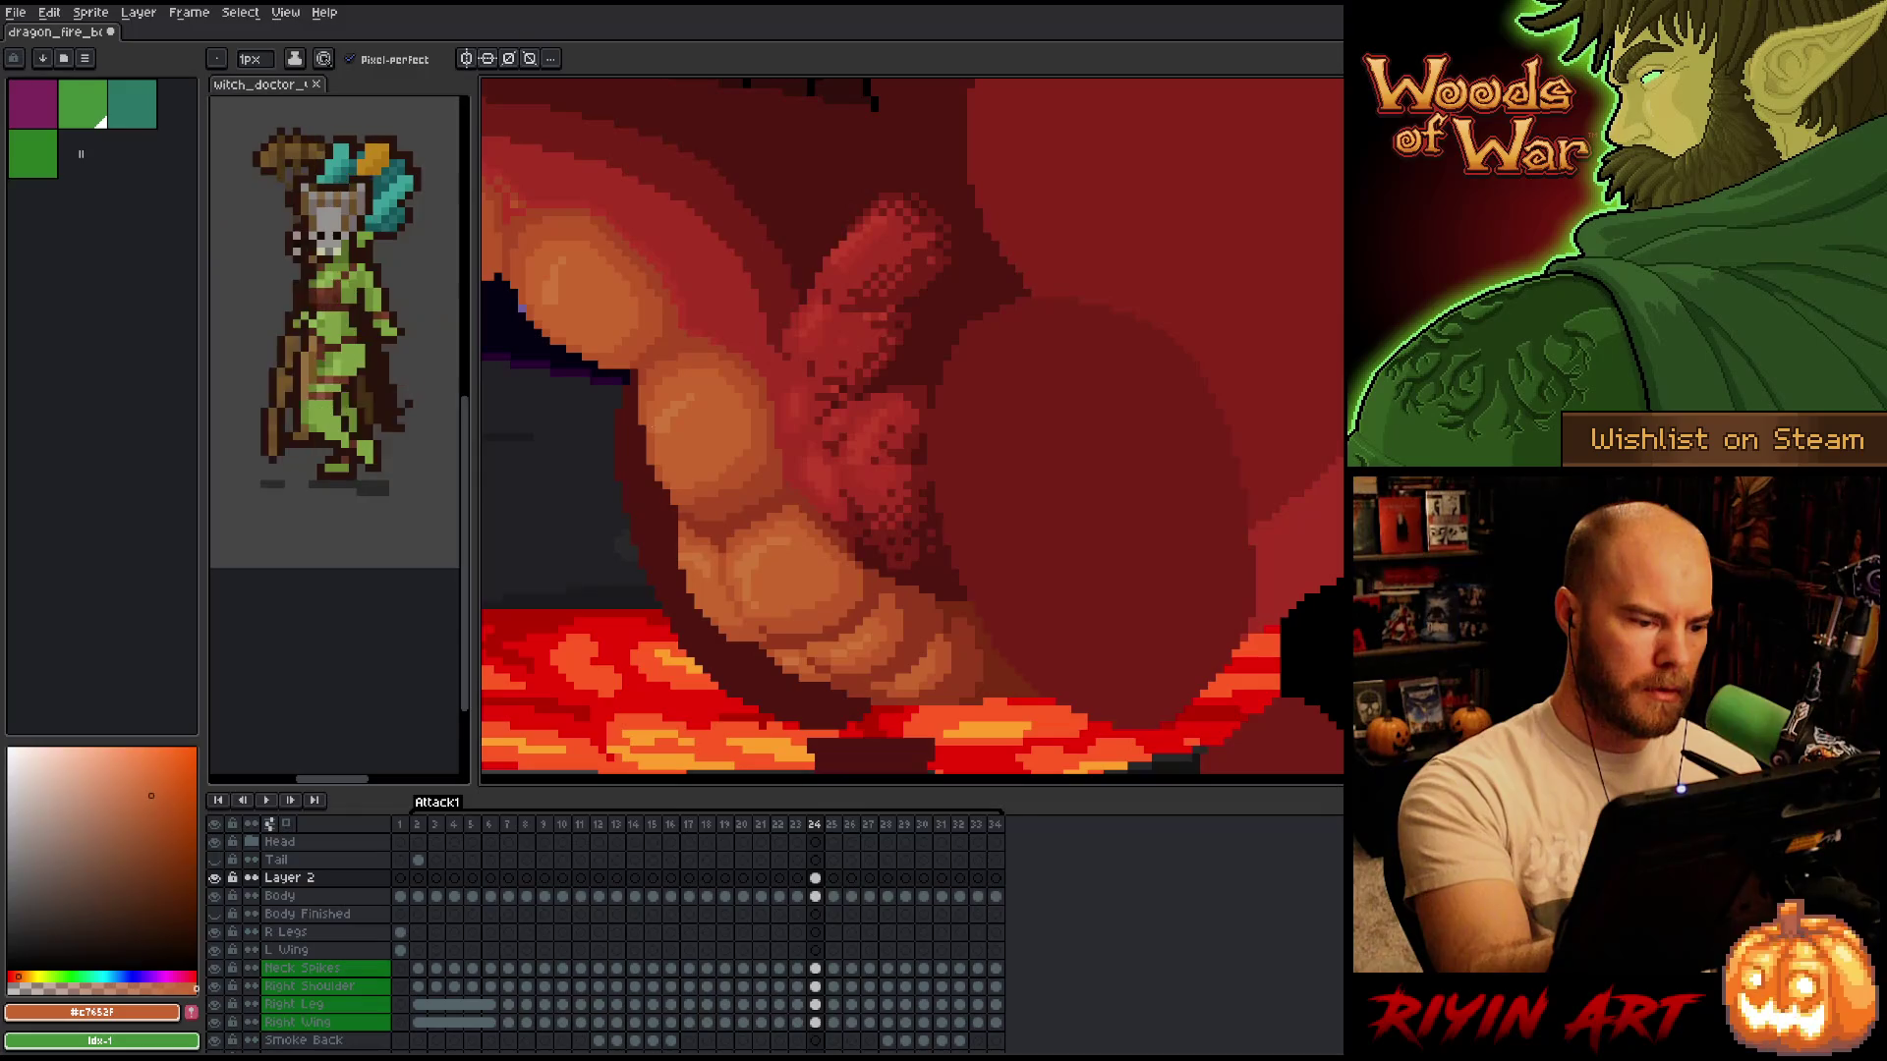
pyautogui.keyDown('alt'); pyautogui.click(689, 278); pyautogui.keyUp('alt')
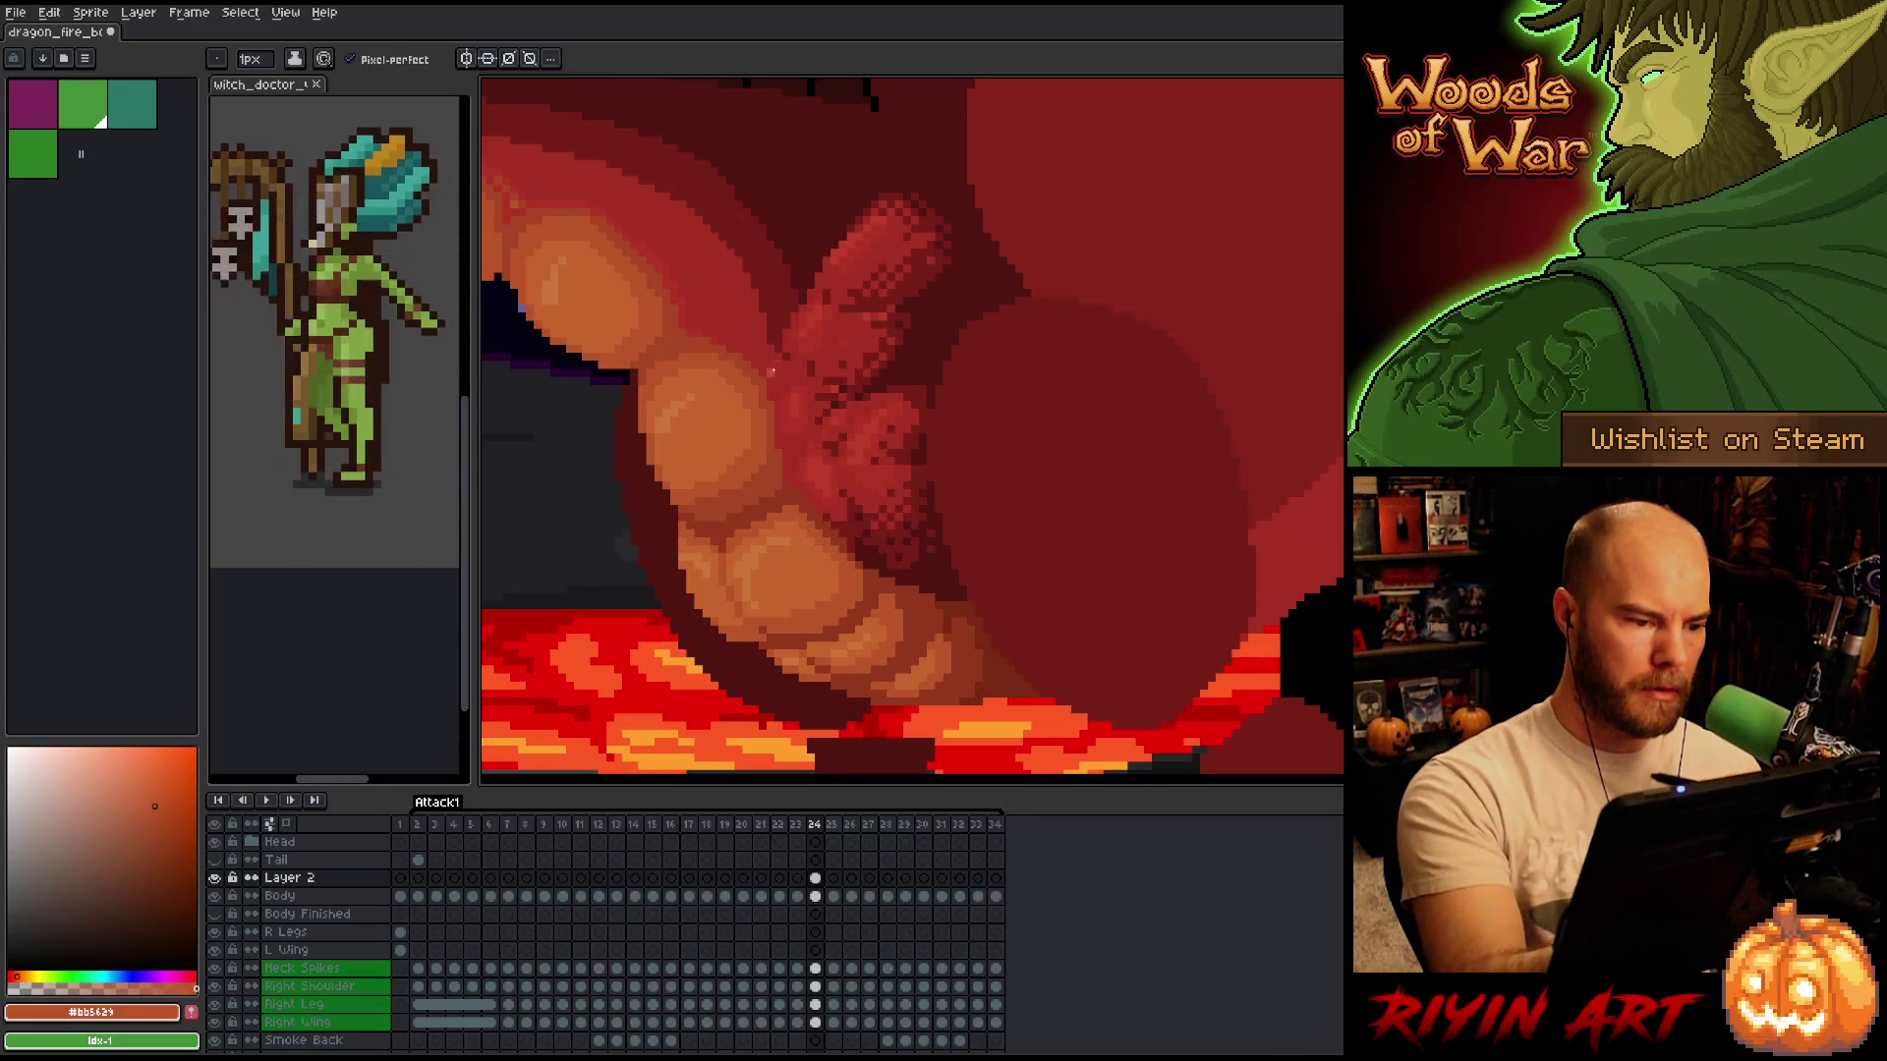
# Compare claw shading between frames 23 and 24, then sample the claws' deep red-brown.
pyautogui.press('Left')
pyautogui.press('Right')
pyautogui.press('Left')
pyautogui.press('Right')
pyautogui.press('Left')
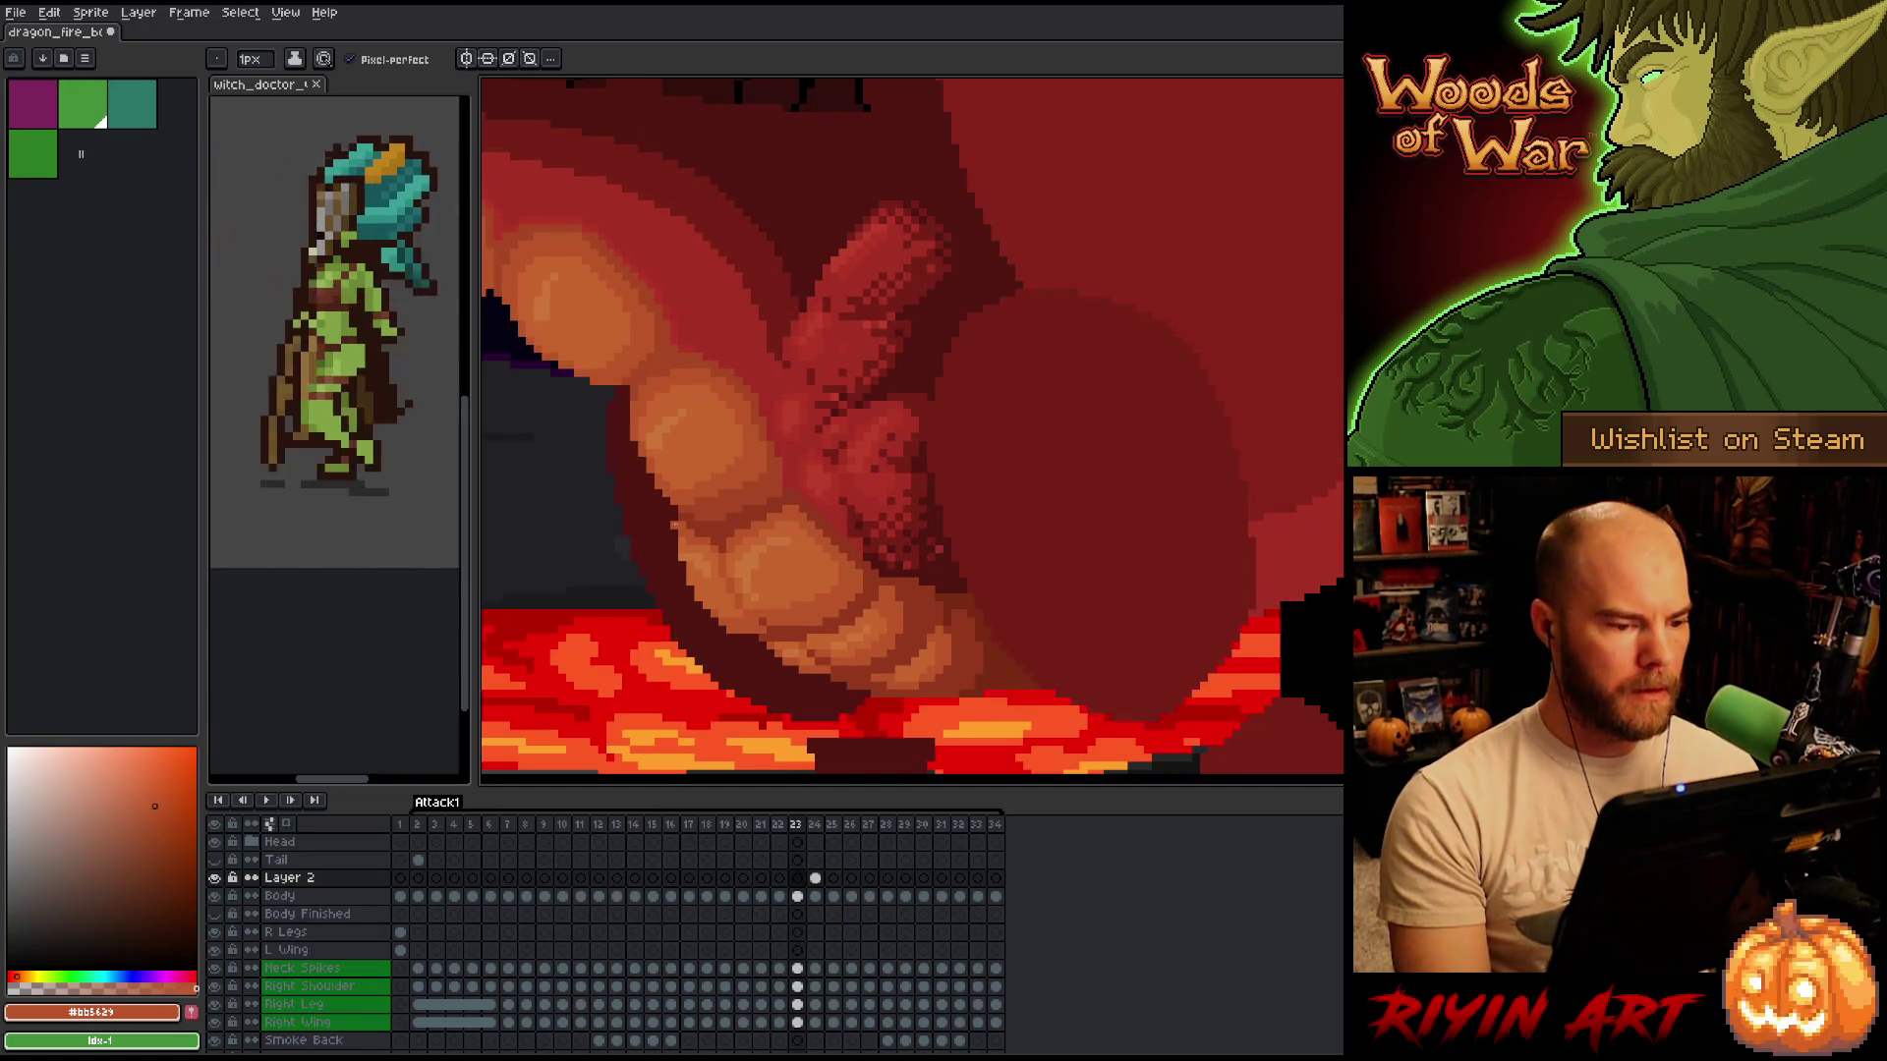
pyautogui.press('Right')
pyautogui.press('Left')
pyautogui.press('Right')
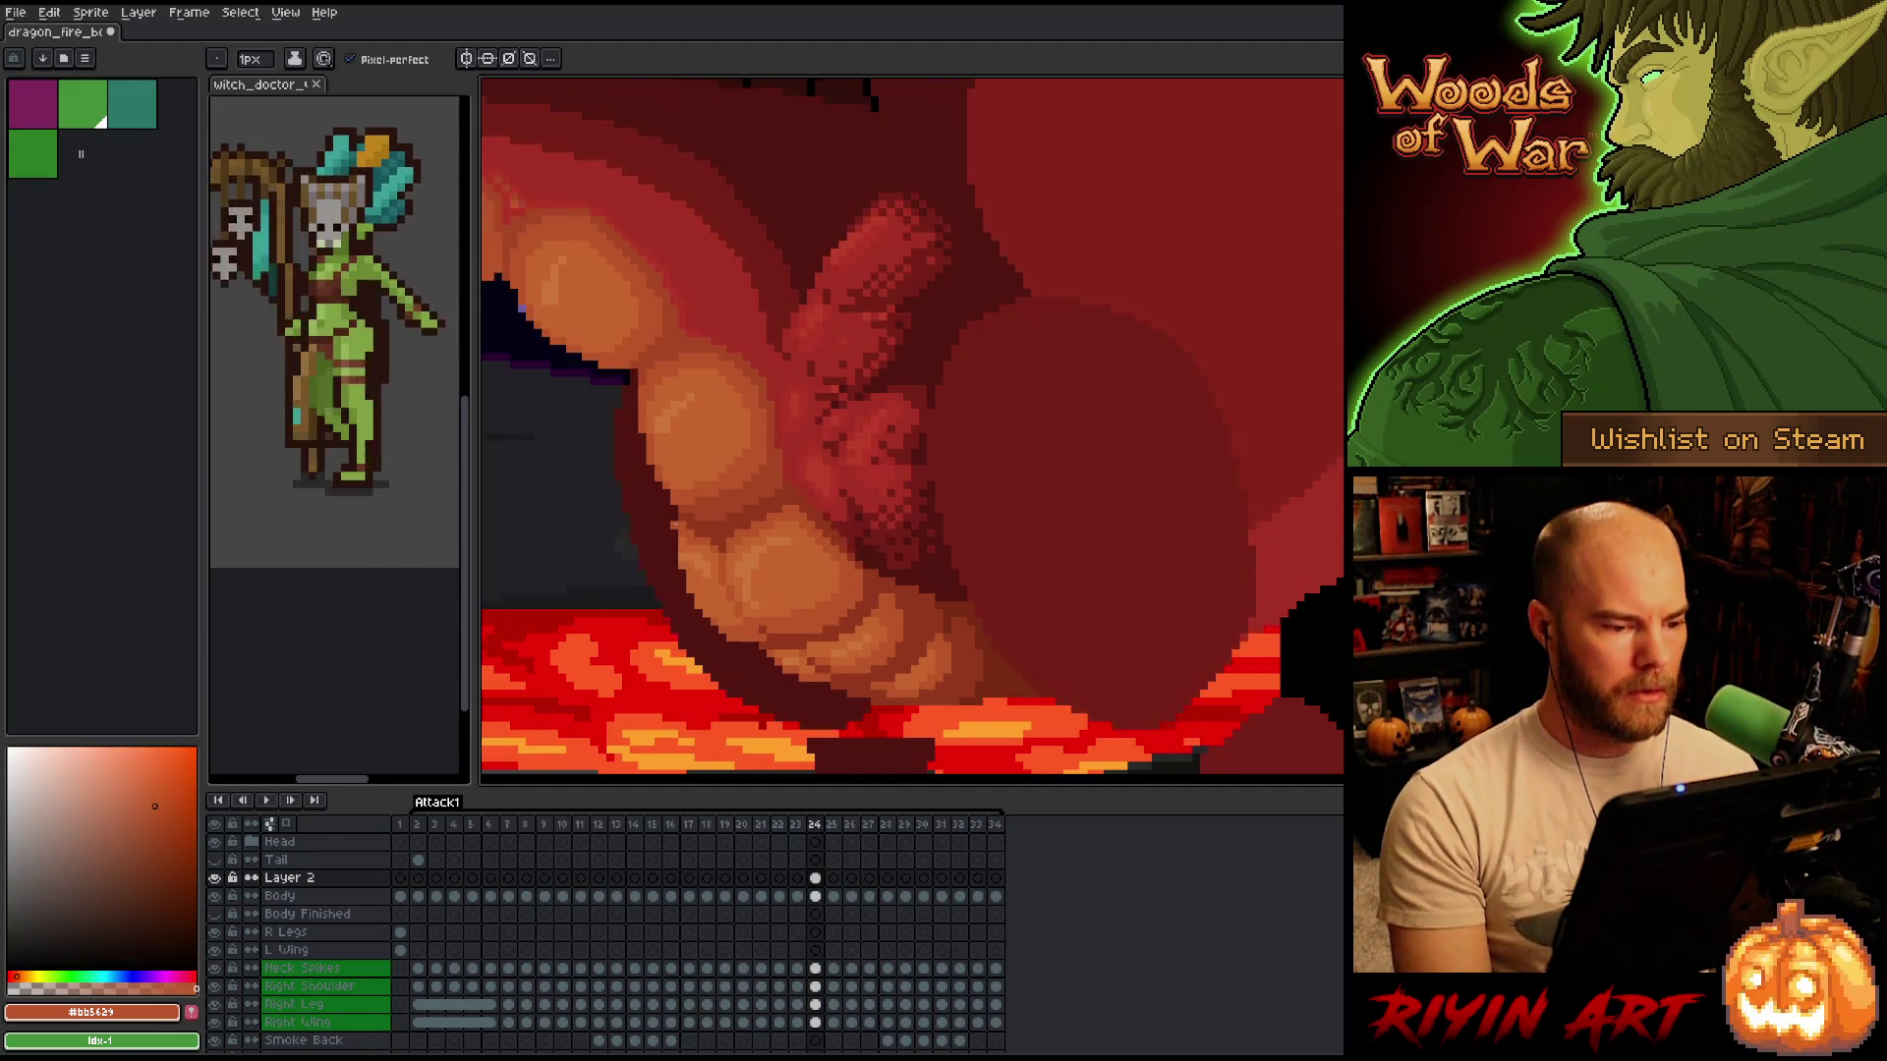
pyautogui.press('Left')
pyautogui.press('Right')
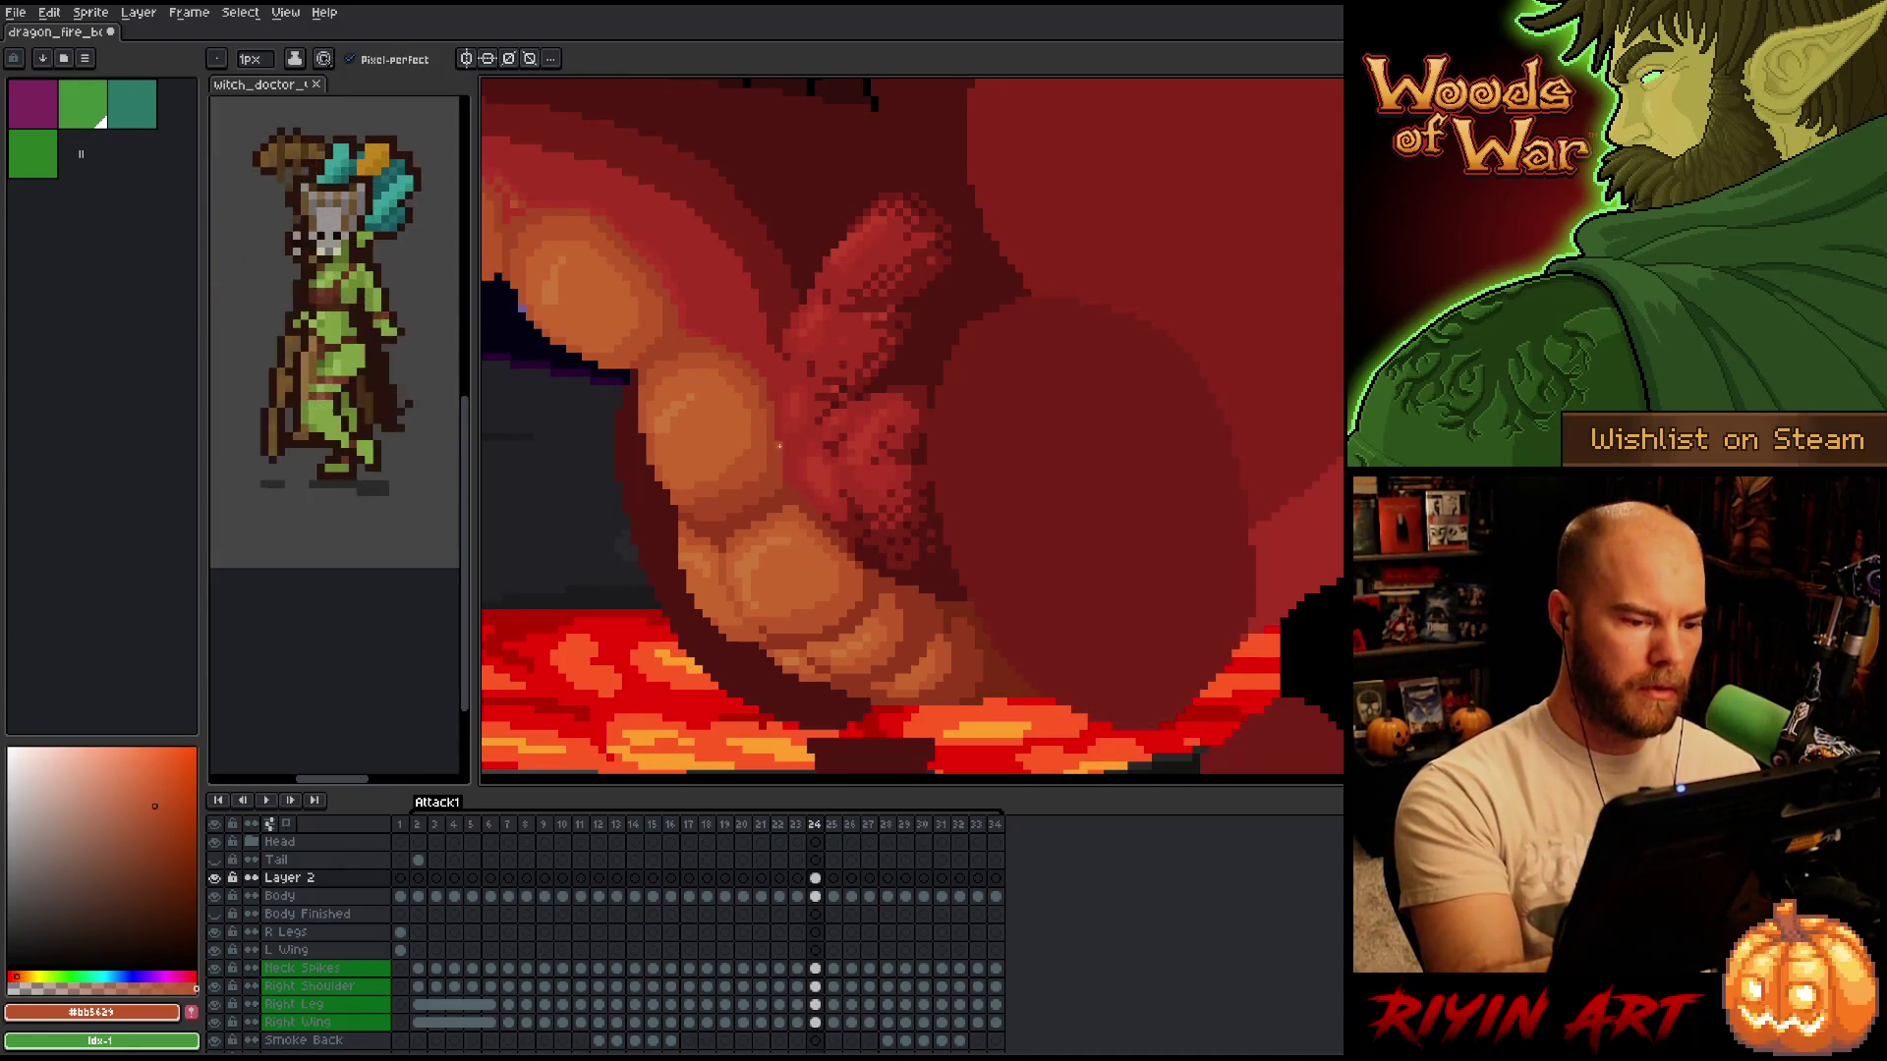
pyautogui.keyDown('alt'); pyautogui.click(777, 445); pyautogui.keyUp('alt')
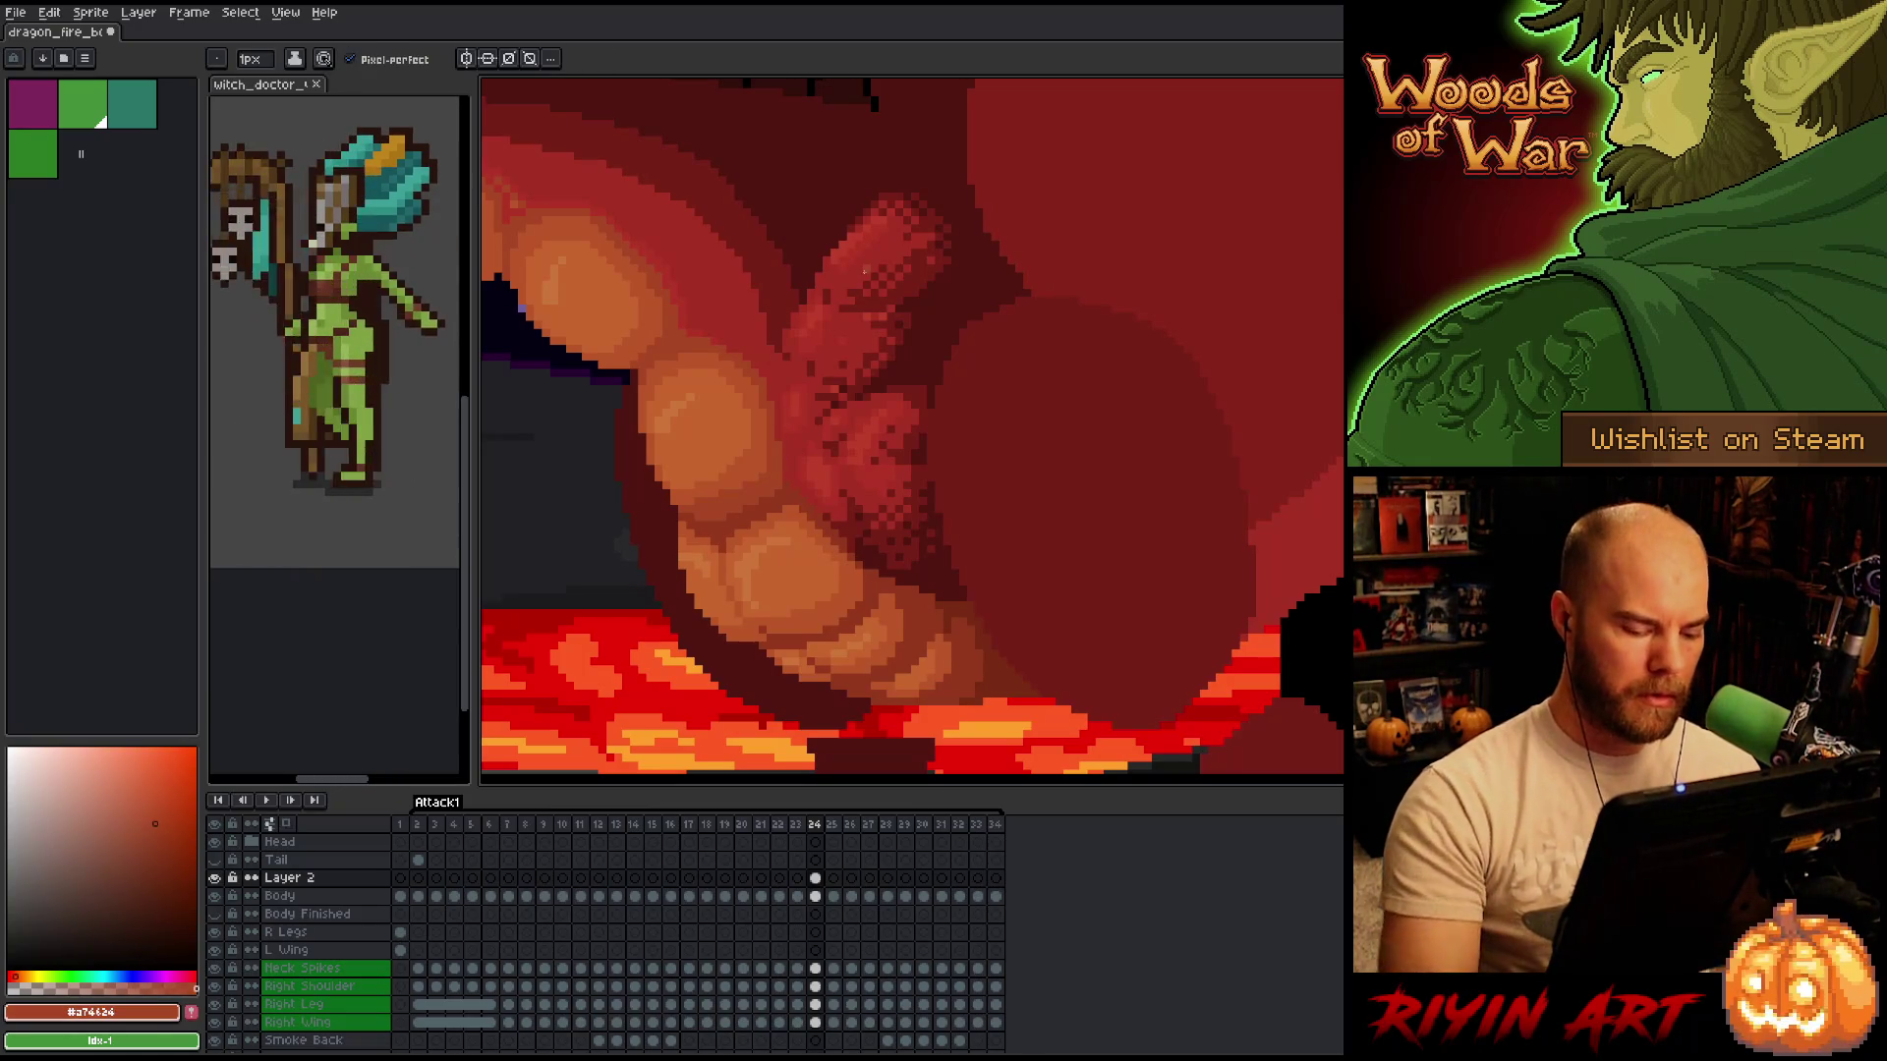
# Step through frames 22 to 24 to check the claw motion and shading.
pyautogui.press('Left')
pyautogui.press('Right')
pyautogui.press('Left')
pyautogui.press('Right')
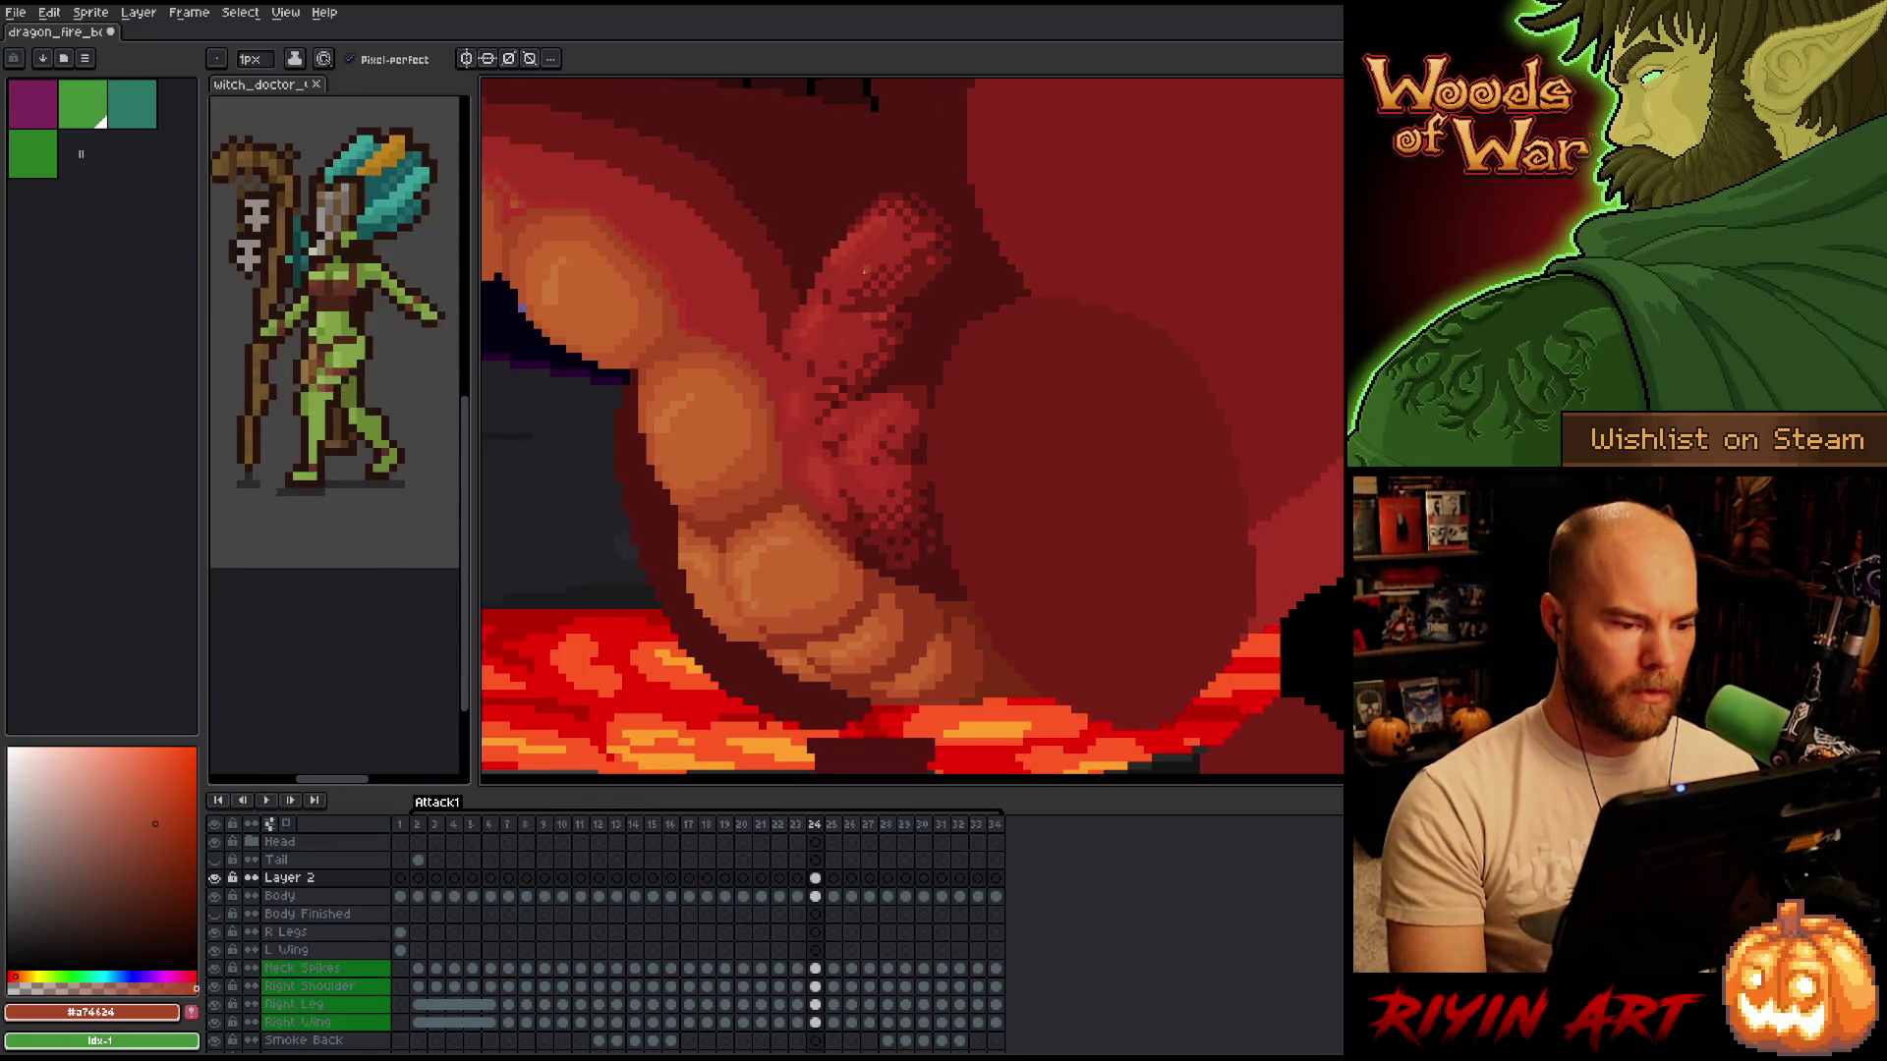
pyautogui.press('Left')
pyautogui.press('Left')
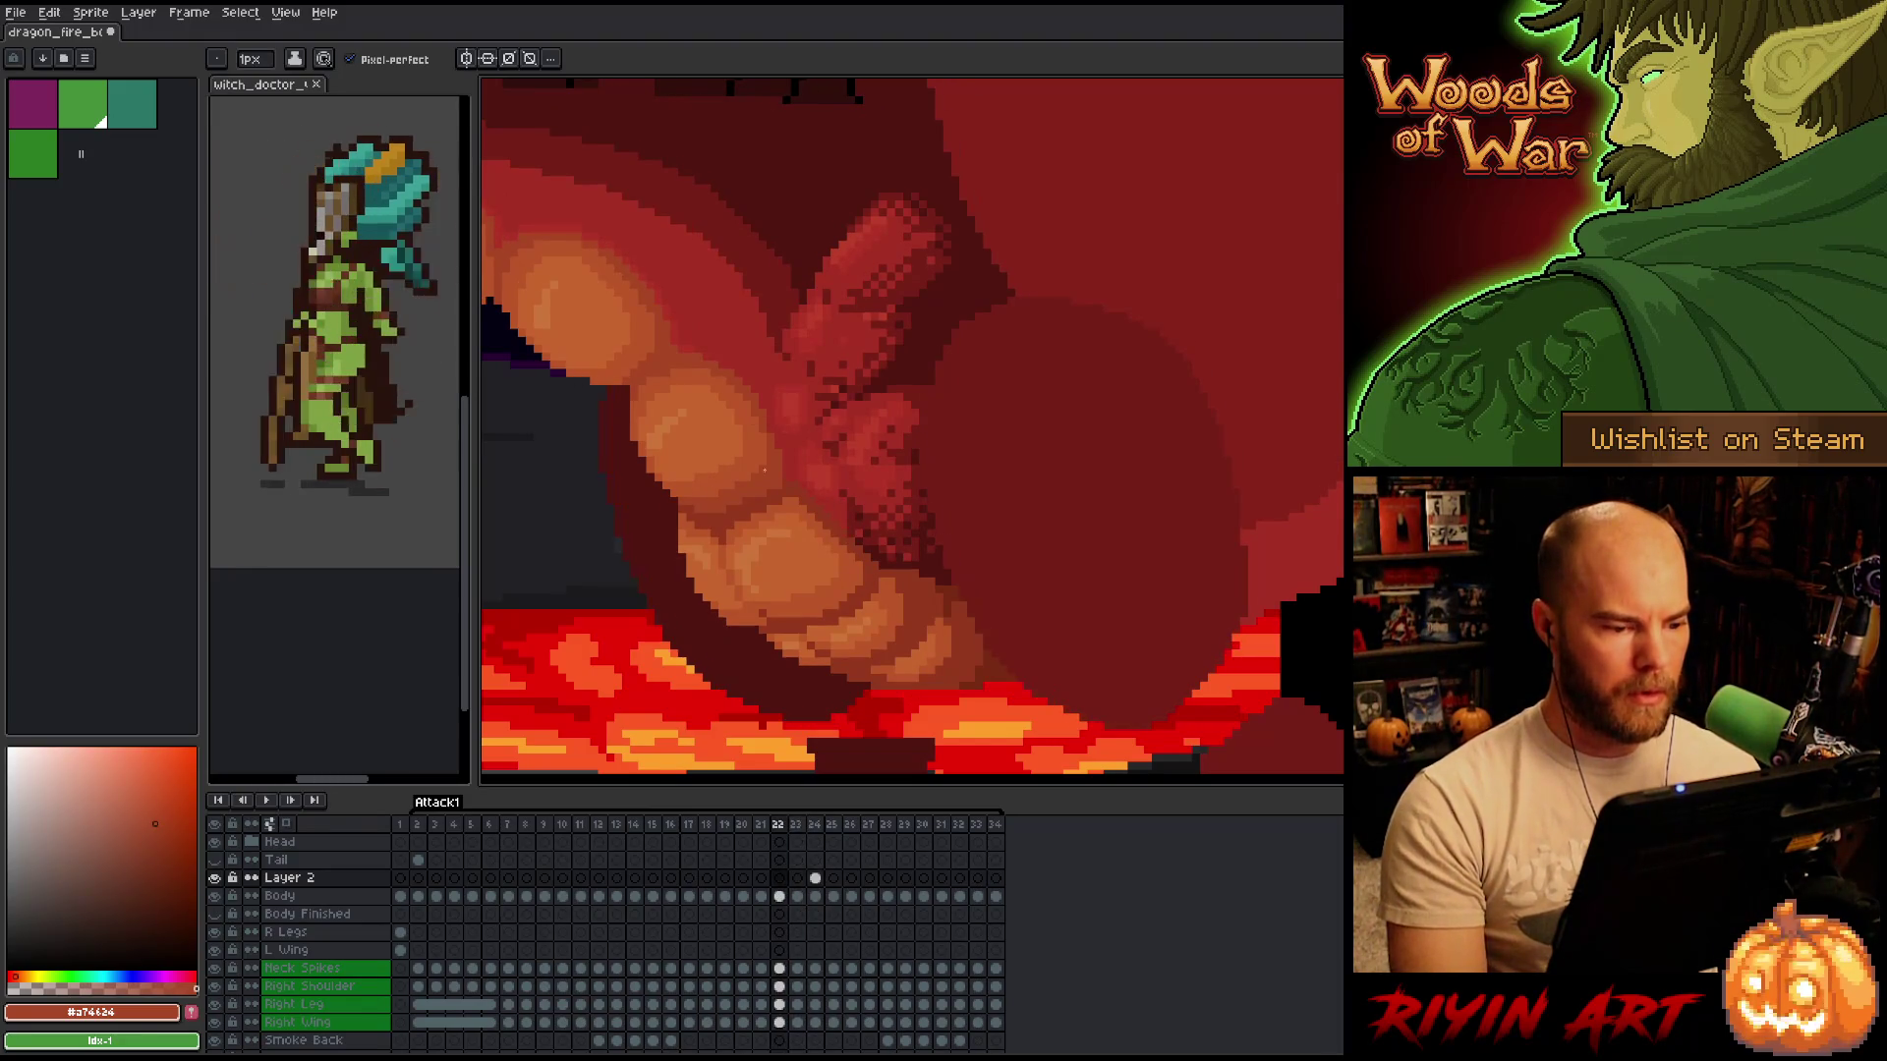
pyautogui.press('Right')
pyautogui.press('Right')
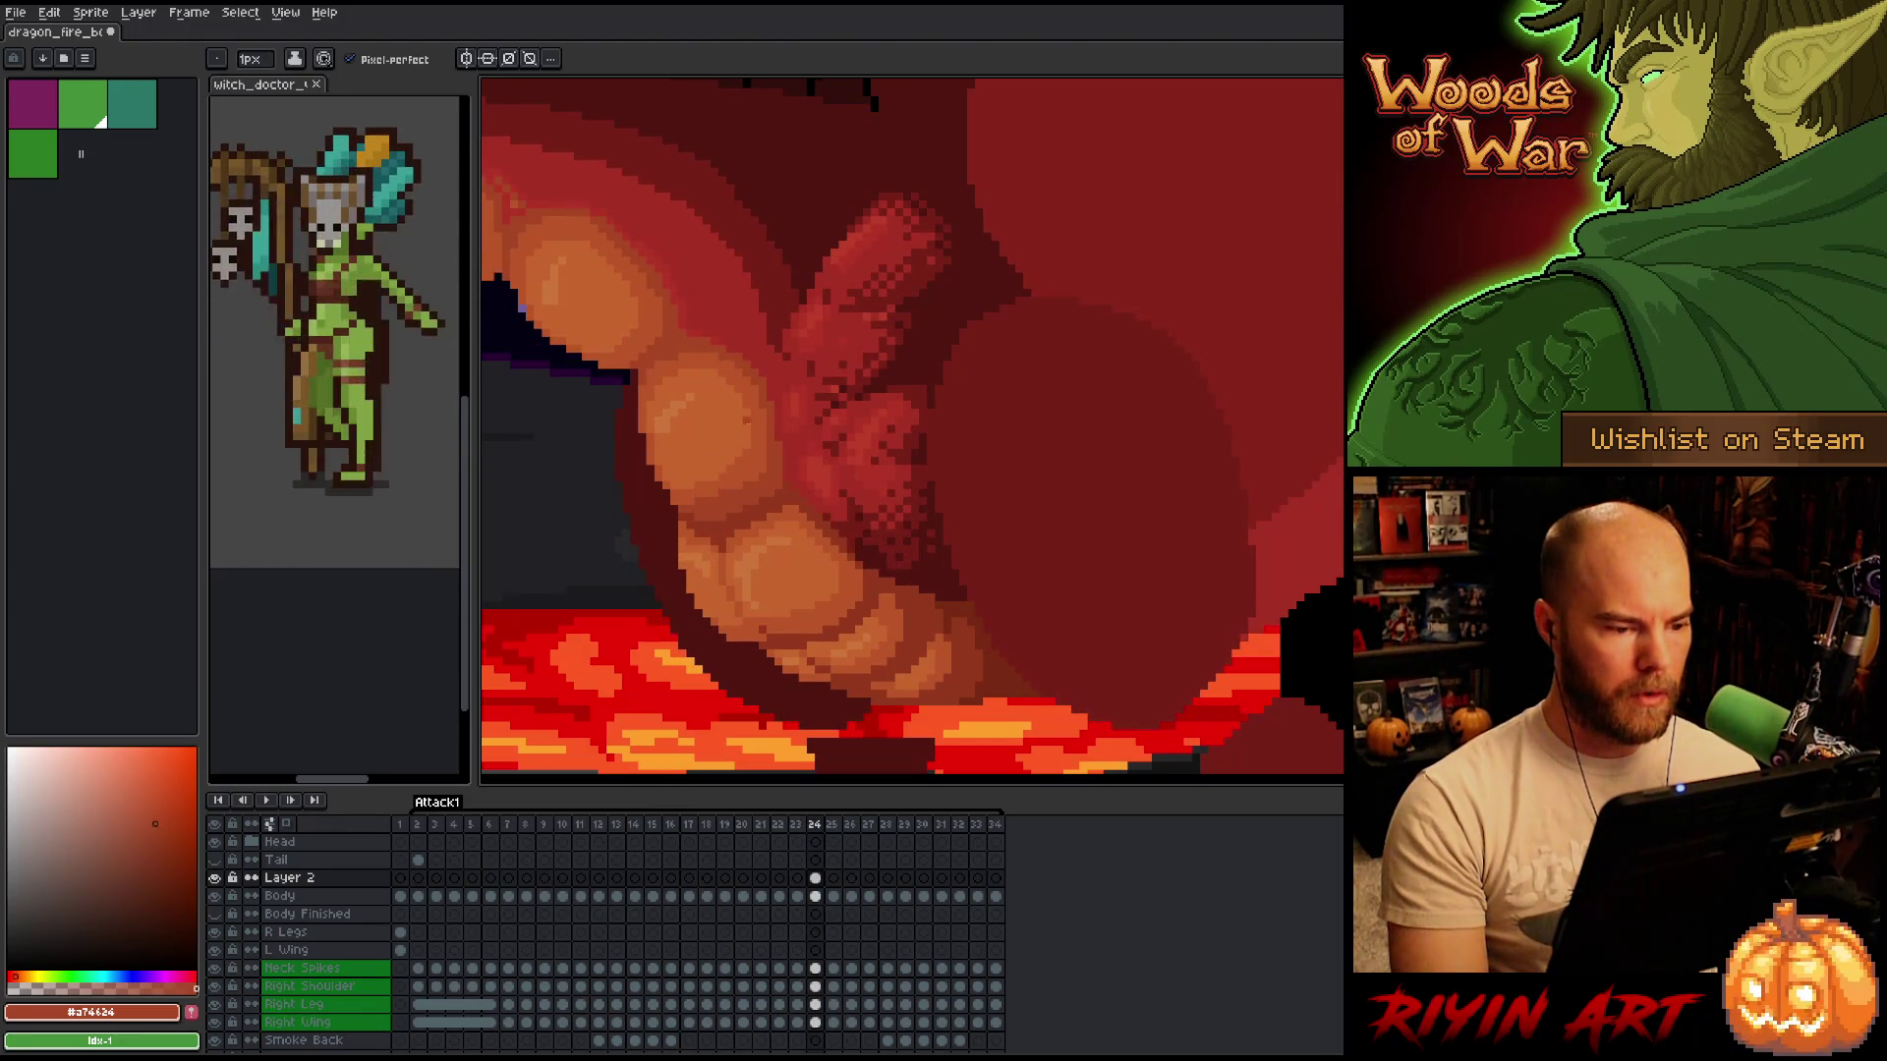
pyautogui.press('Left')
pyautogui.press('Right')
# Eyedrop the claw's darker red, recheck the previous frame, then pick the red-brown claw tone back.
pyautogui.press('alt')
pyautogui.press('alt')
pyautogui.keyDown('alt'); pyautogui.click(778, 386); pyautogui.keyUp('alt')
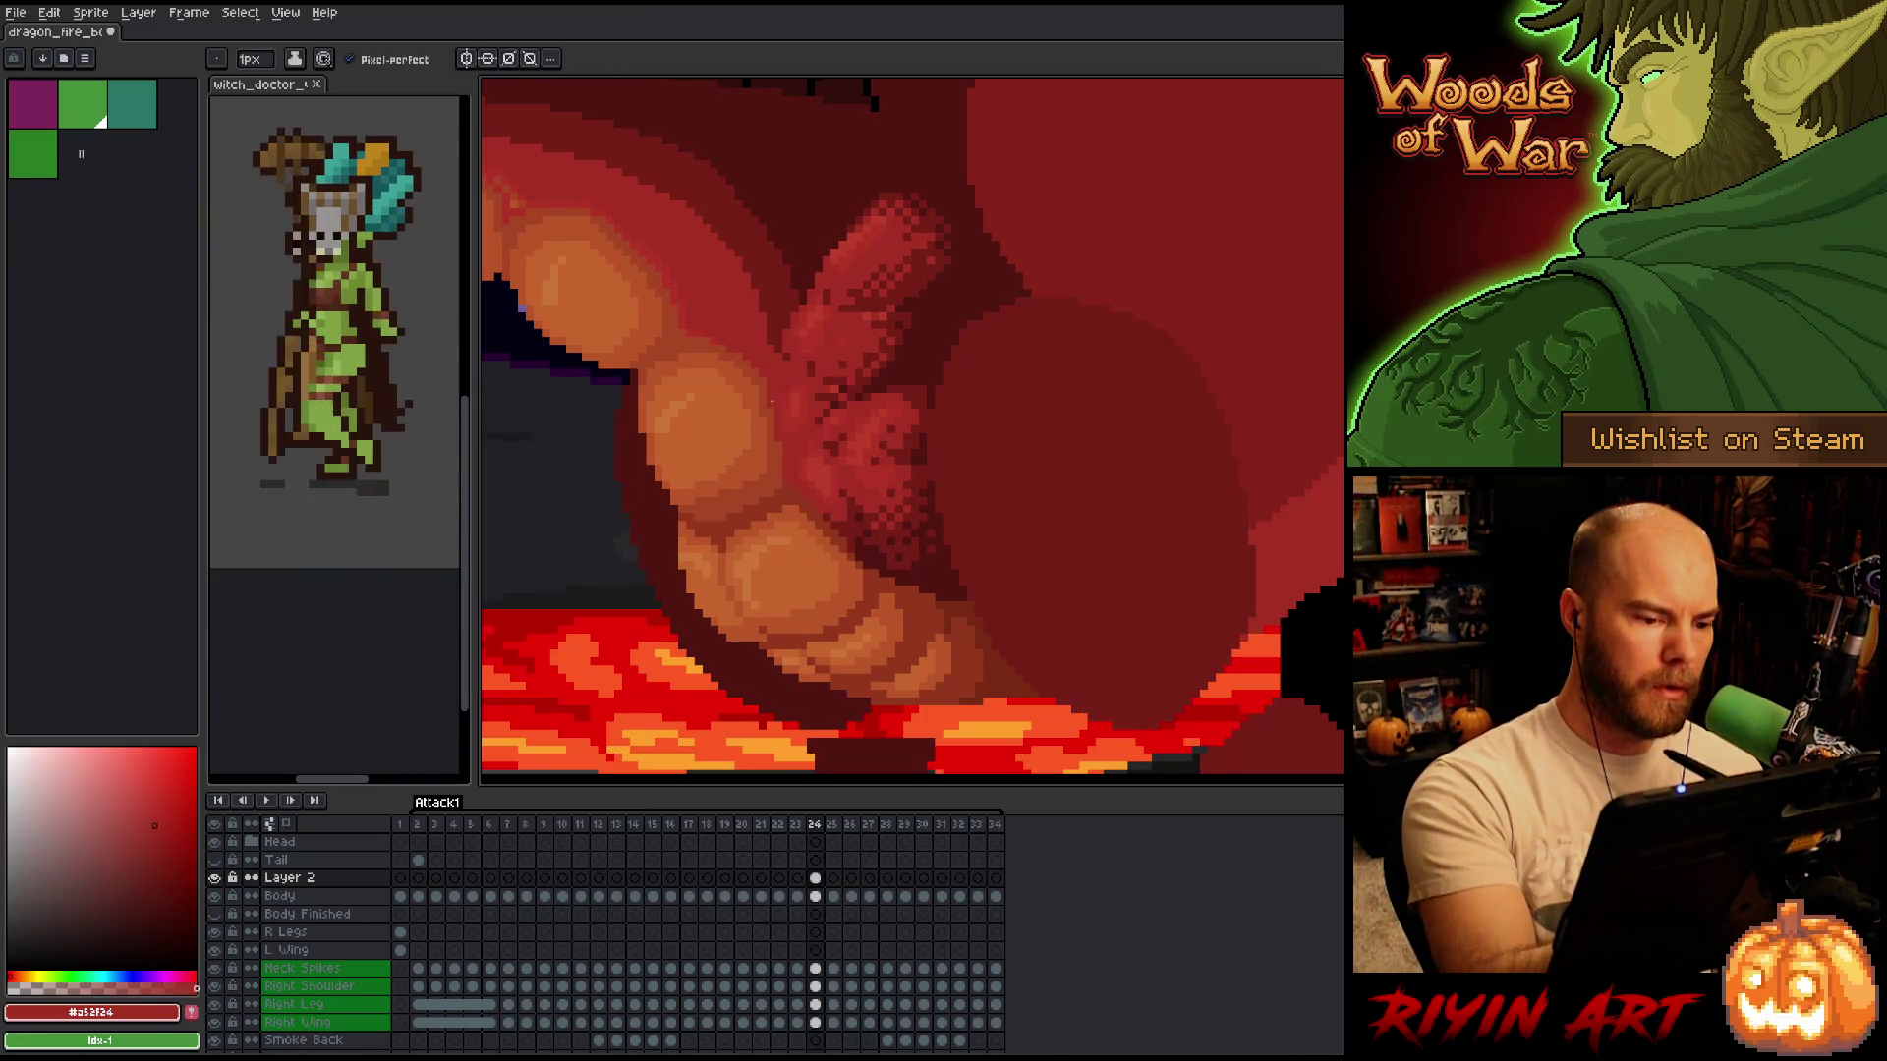
pyautogui.press('Left')
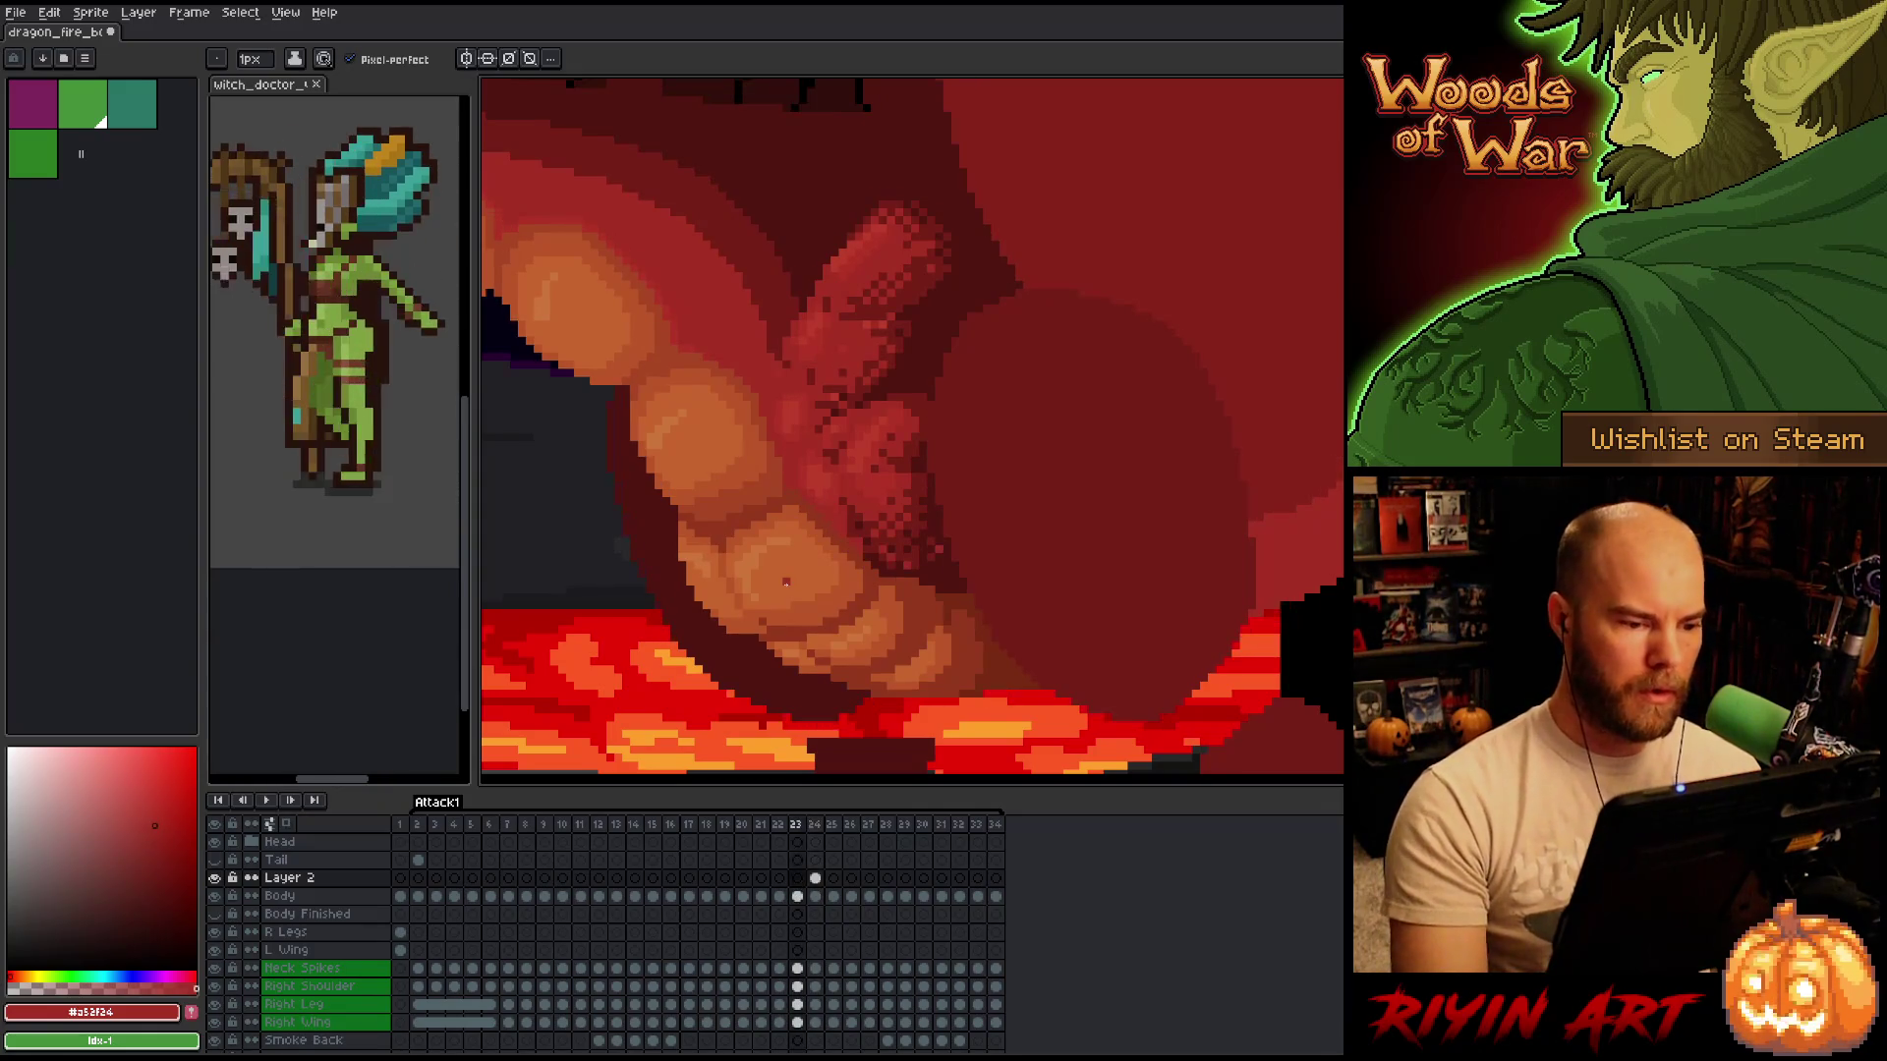
pyautogui.press('Right')
pyautogui.keyDown('alt'); pyautogui.click(772, 413); pyautogui.keyUp('alt')
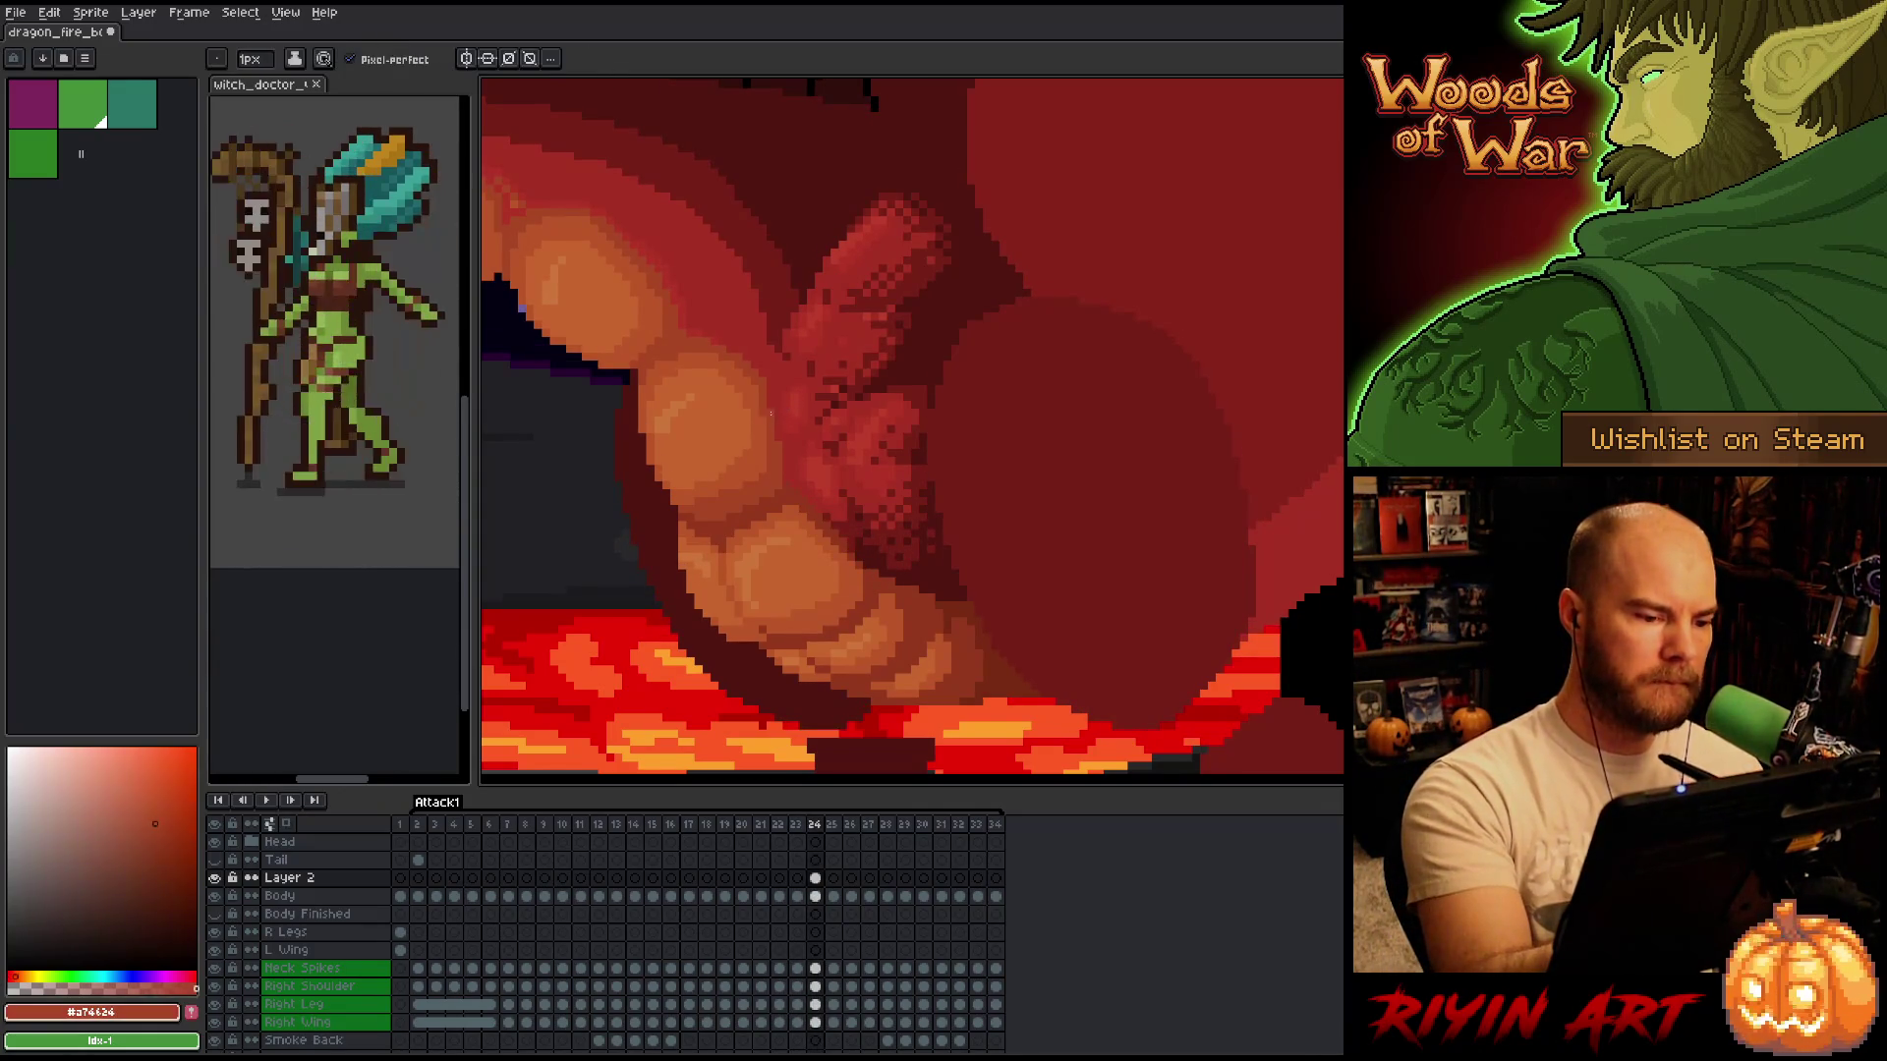
# Recompare frame 24's lighter claws against frame 23, then sample the jaw's orange-brown.
pyautogui.press('Left')
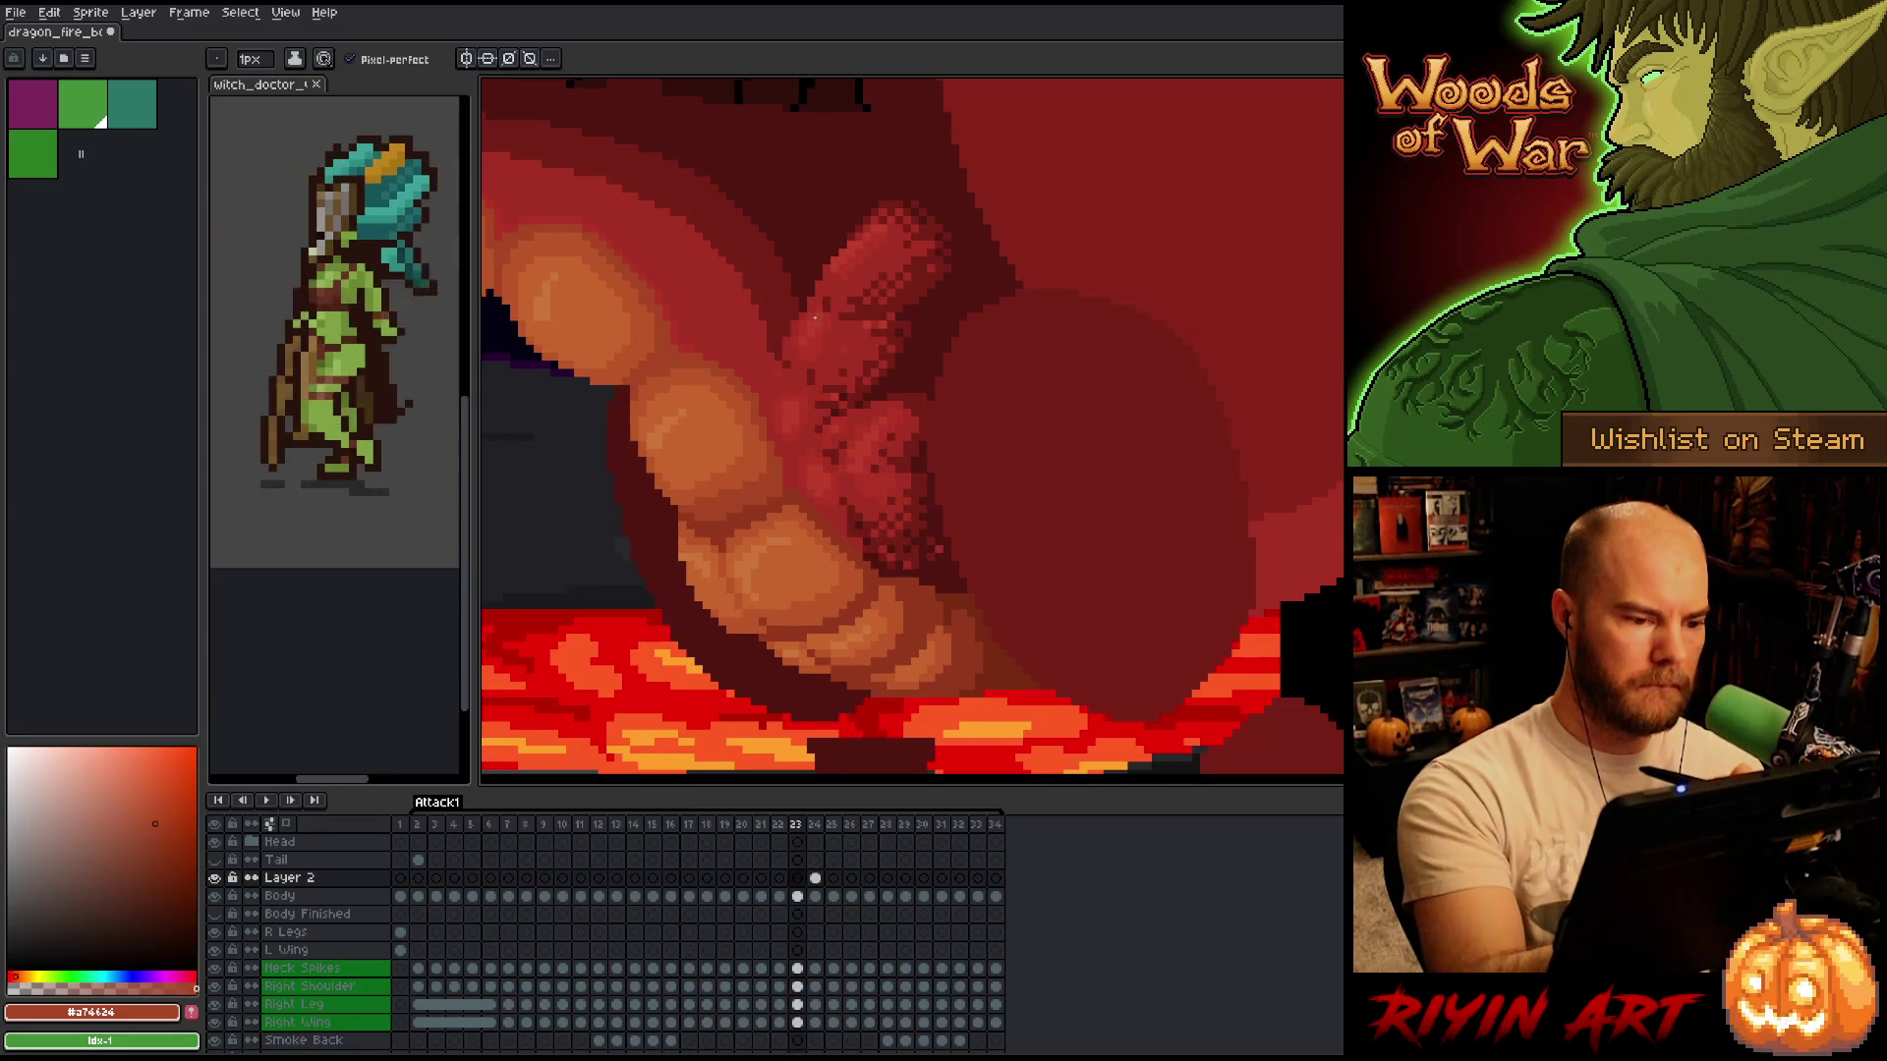
pyautogui.press('Right')
pyautogui.press('Left')
pyautogui.press('Right')
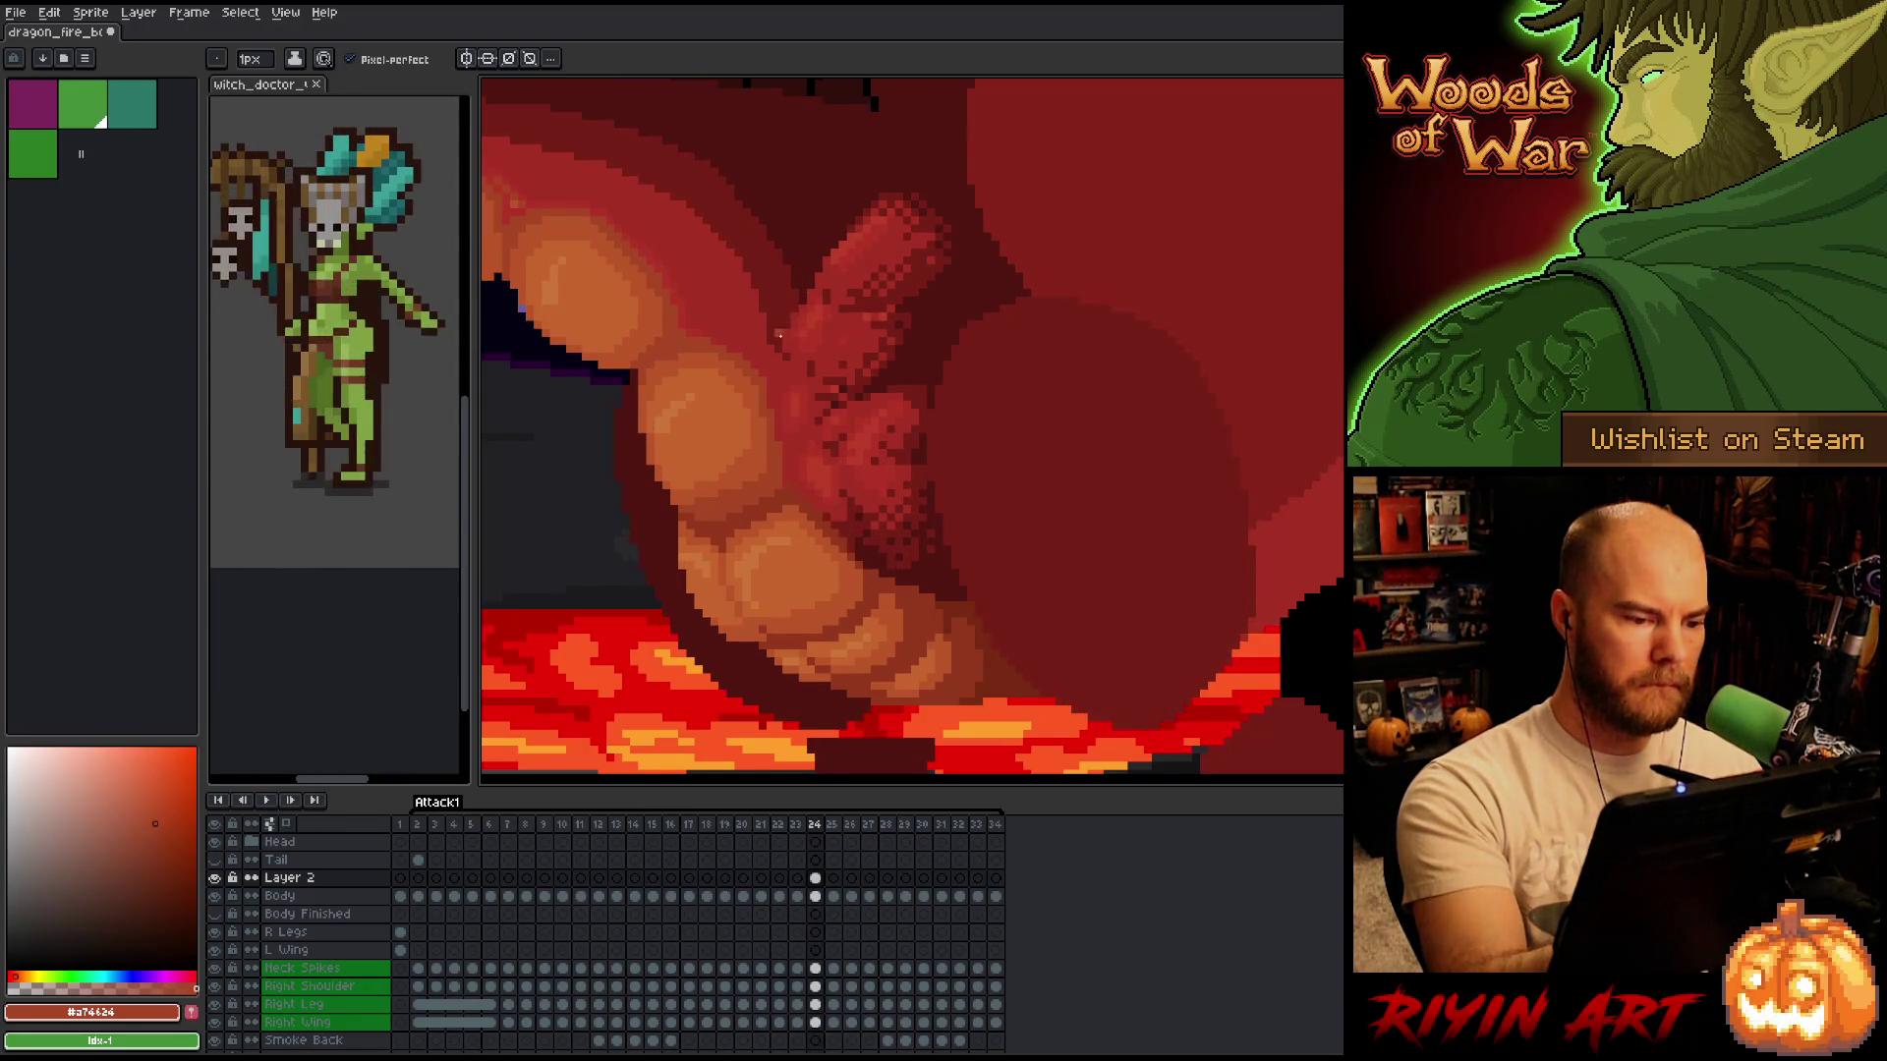
pyautogui.press('Left')
pyautogui.press('Right')
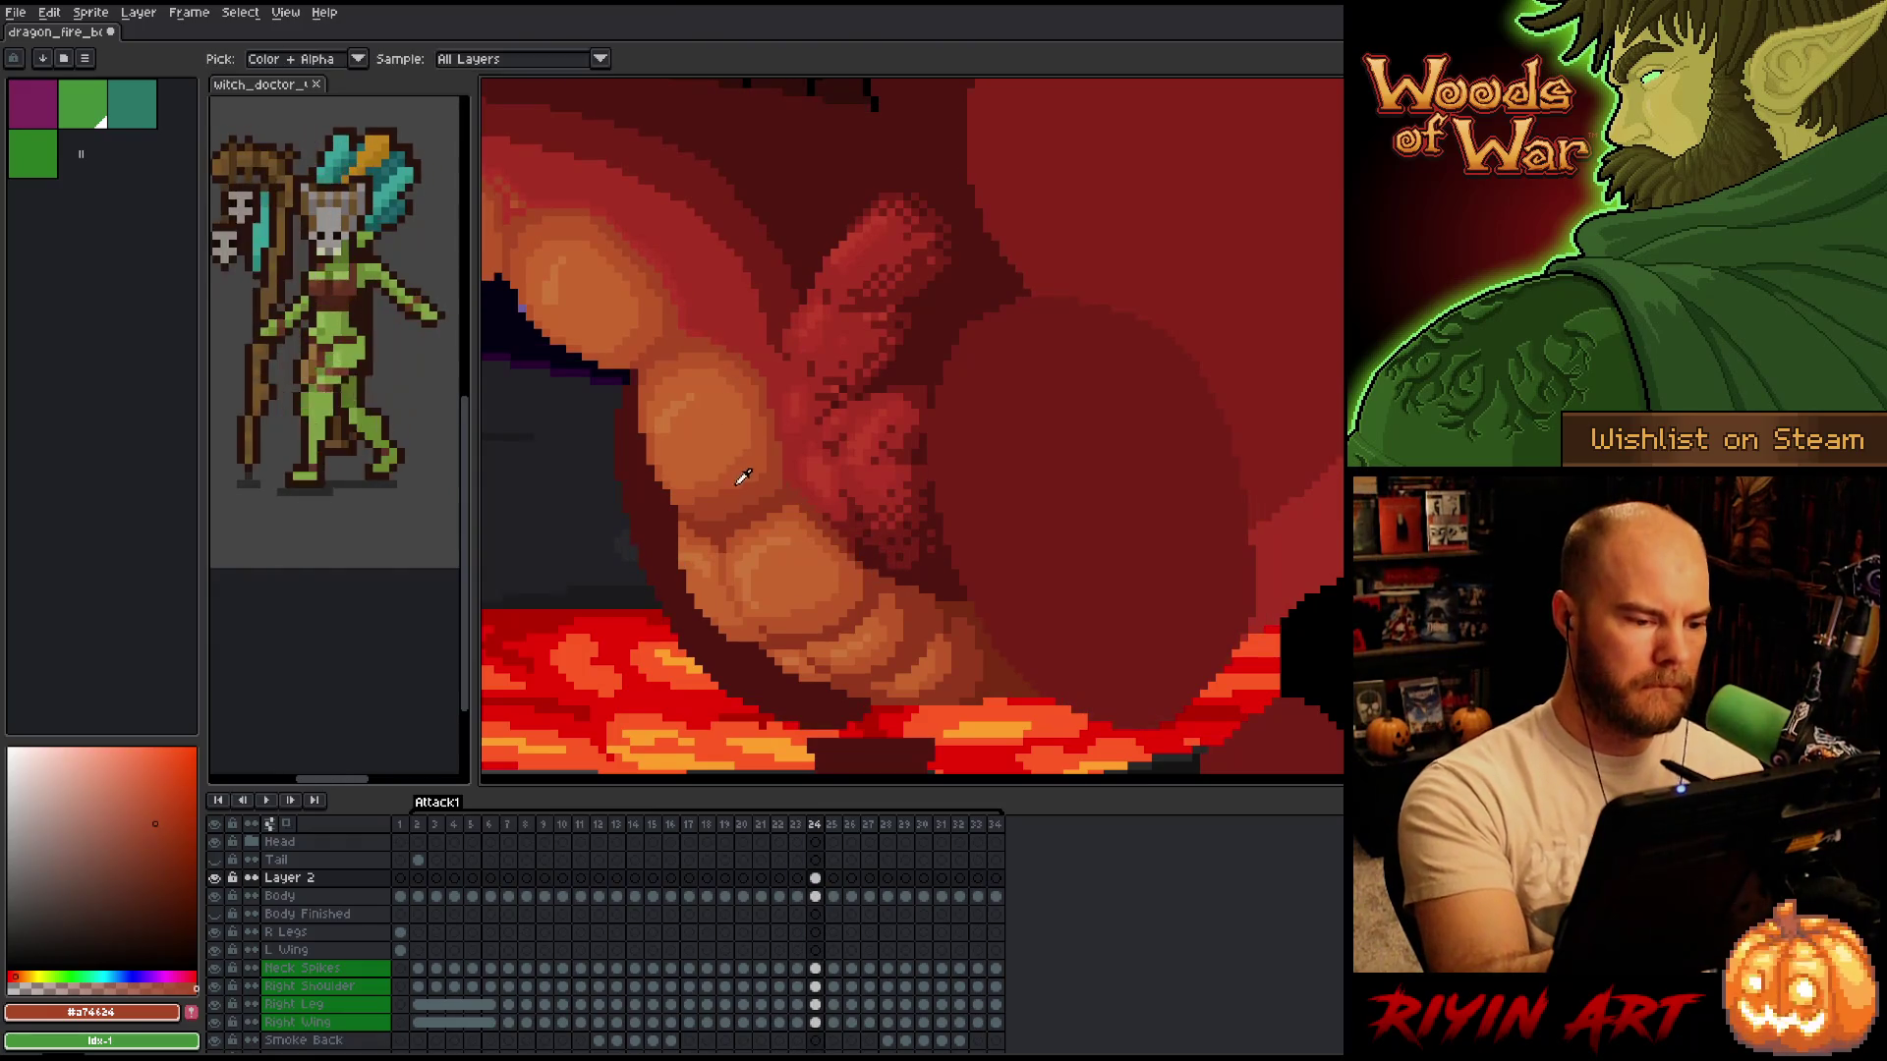
pyautogui.keyDown('alt'); pyautogui.click(739, 477); pyautogui.keyUp('alt')
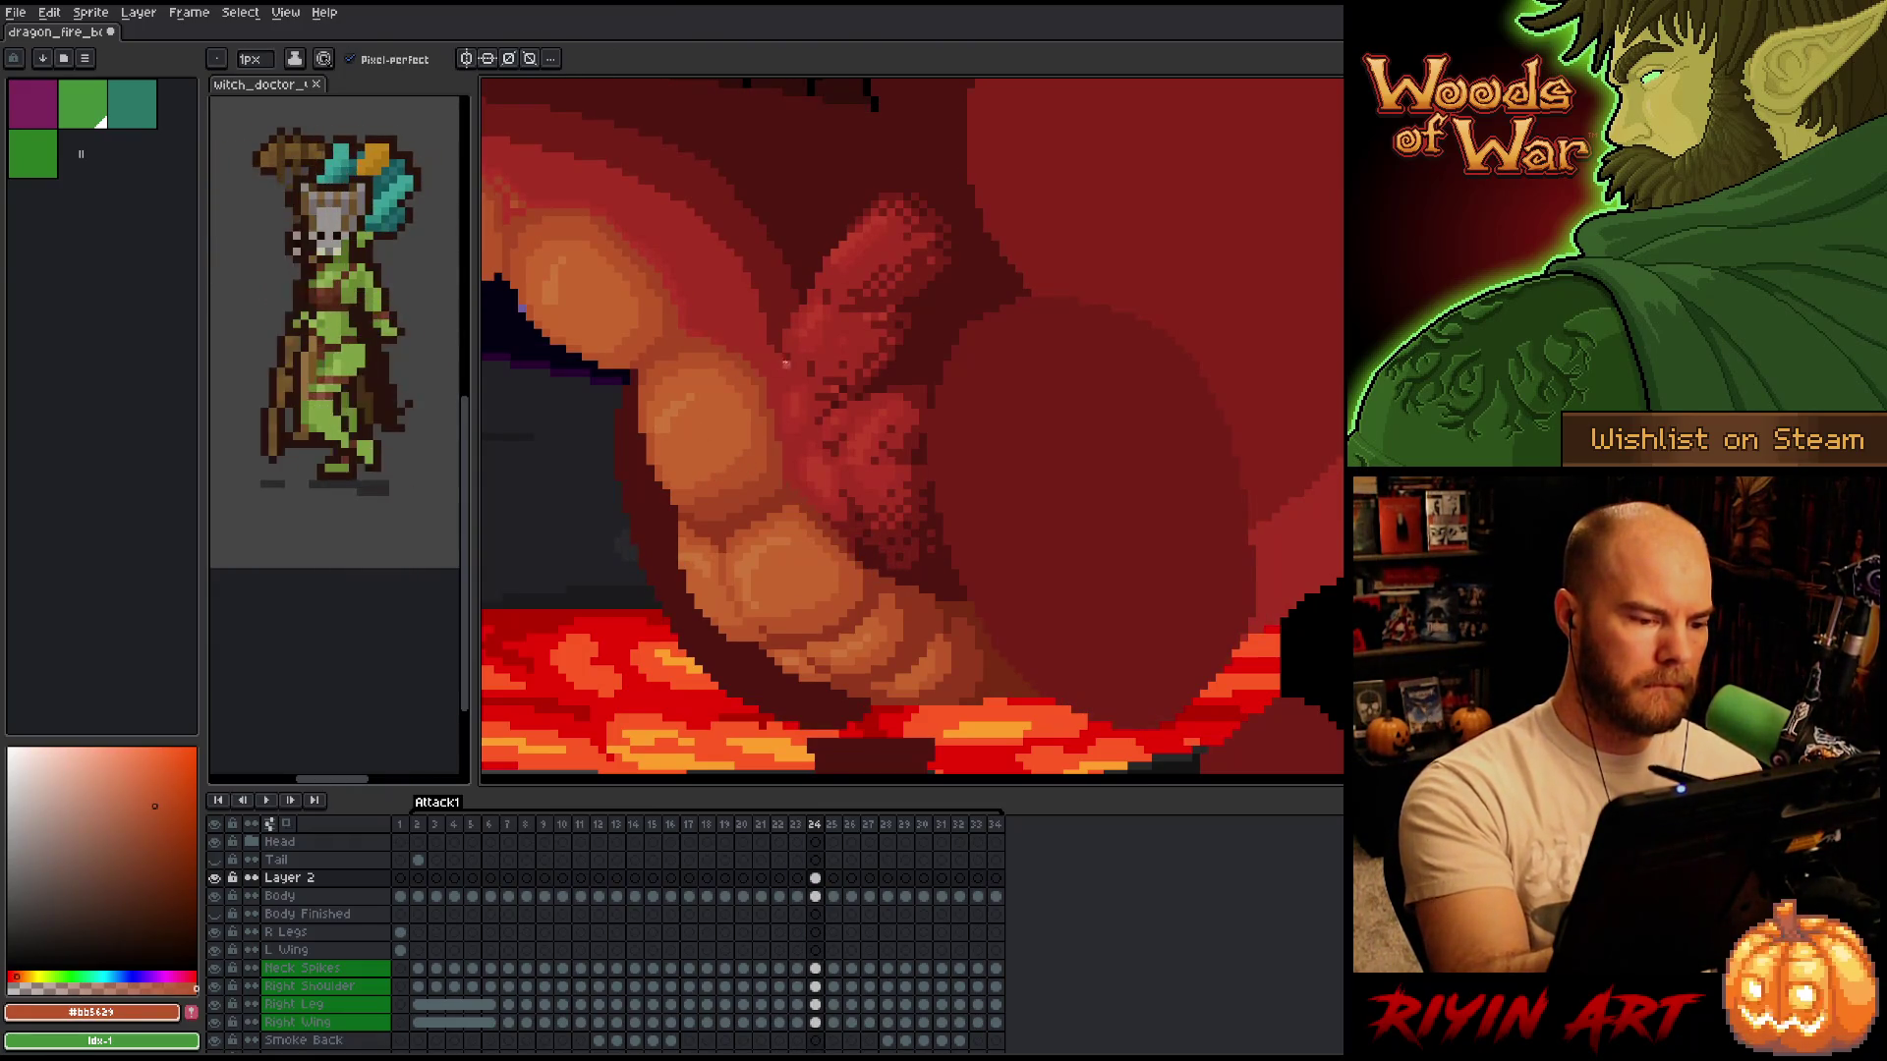
# Flip repeatedly between frames 23 and 24 to evaluate the refined claw shading.
pyautogui.press('Left')
pyautogui.press('Right')
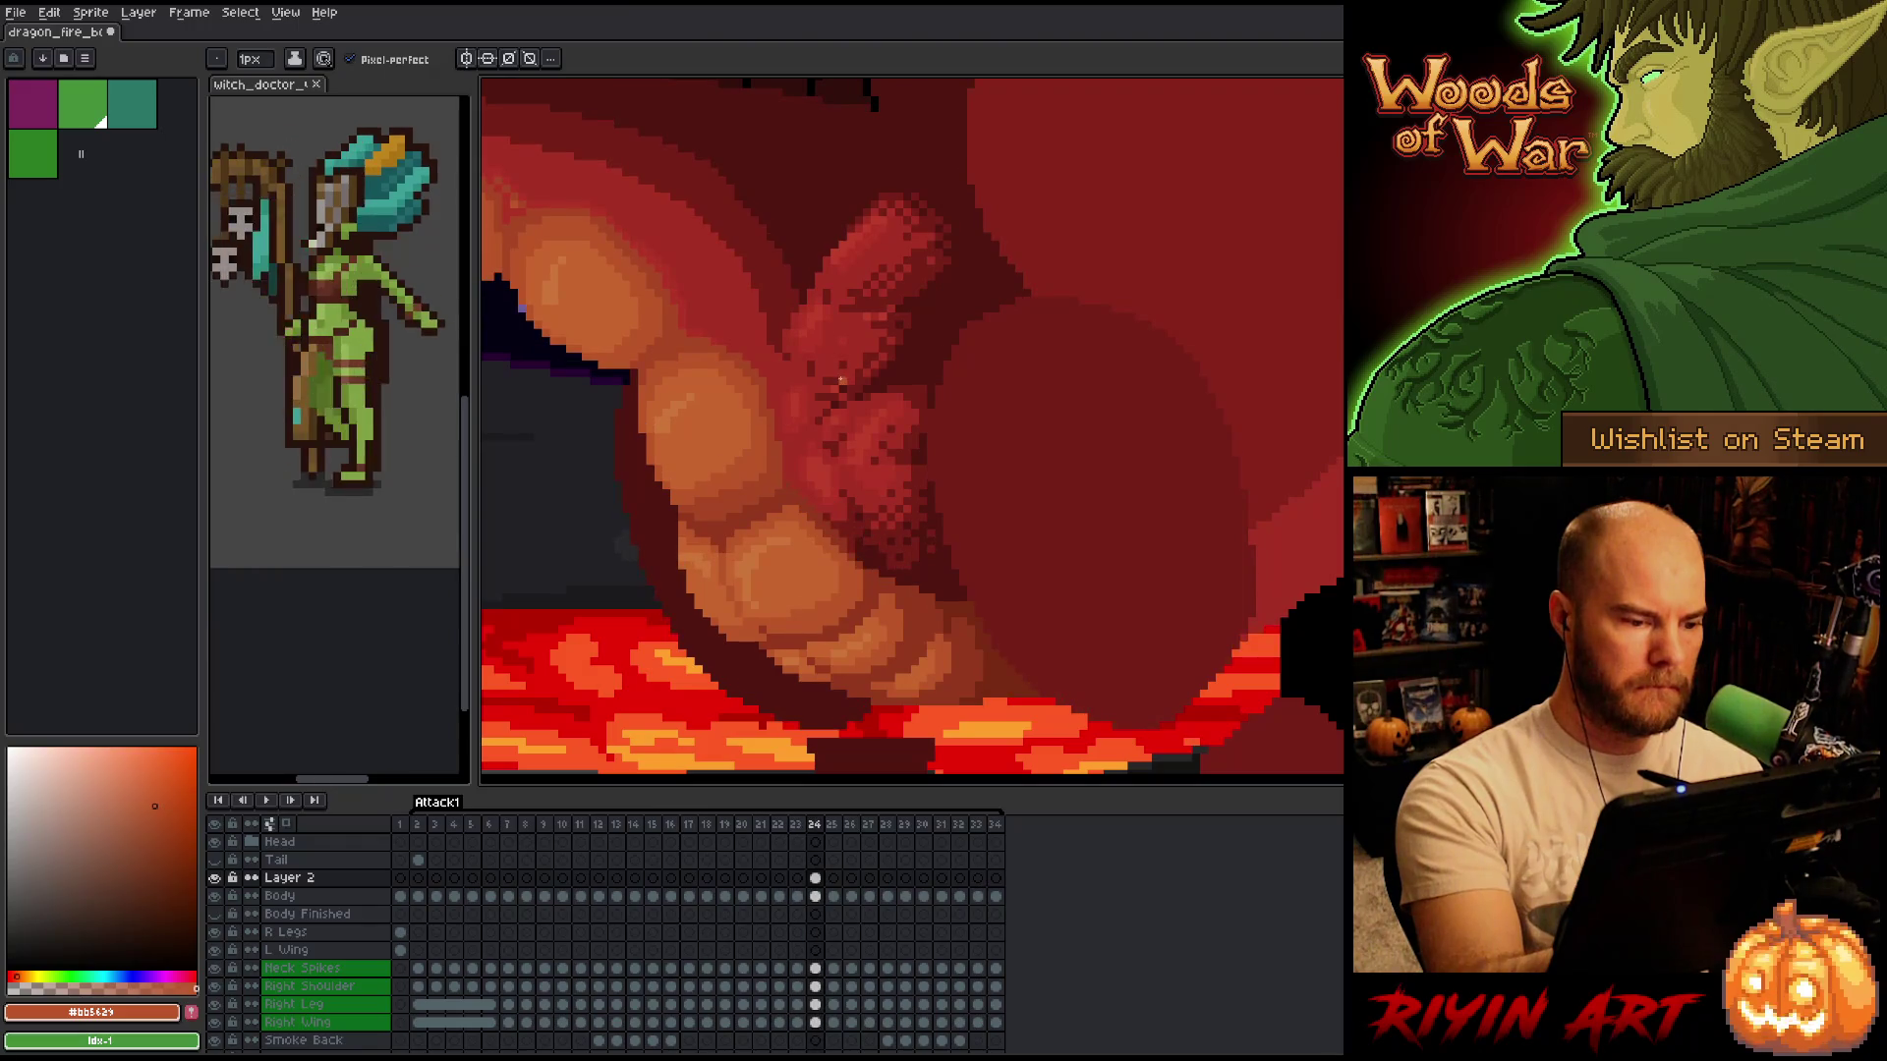
pyautogui.press('Left')
pyautogui.press('Right')
pyautogui.press('Left')
pyautogui.press('Right')
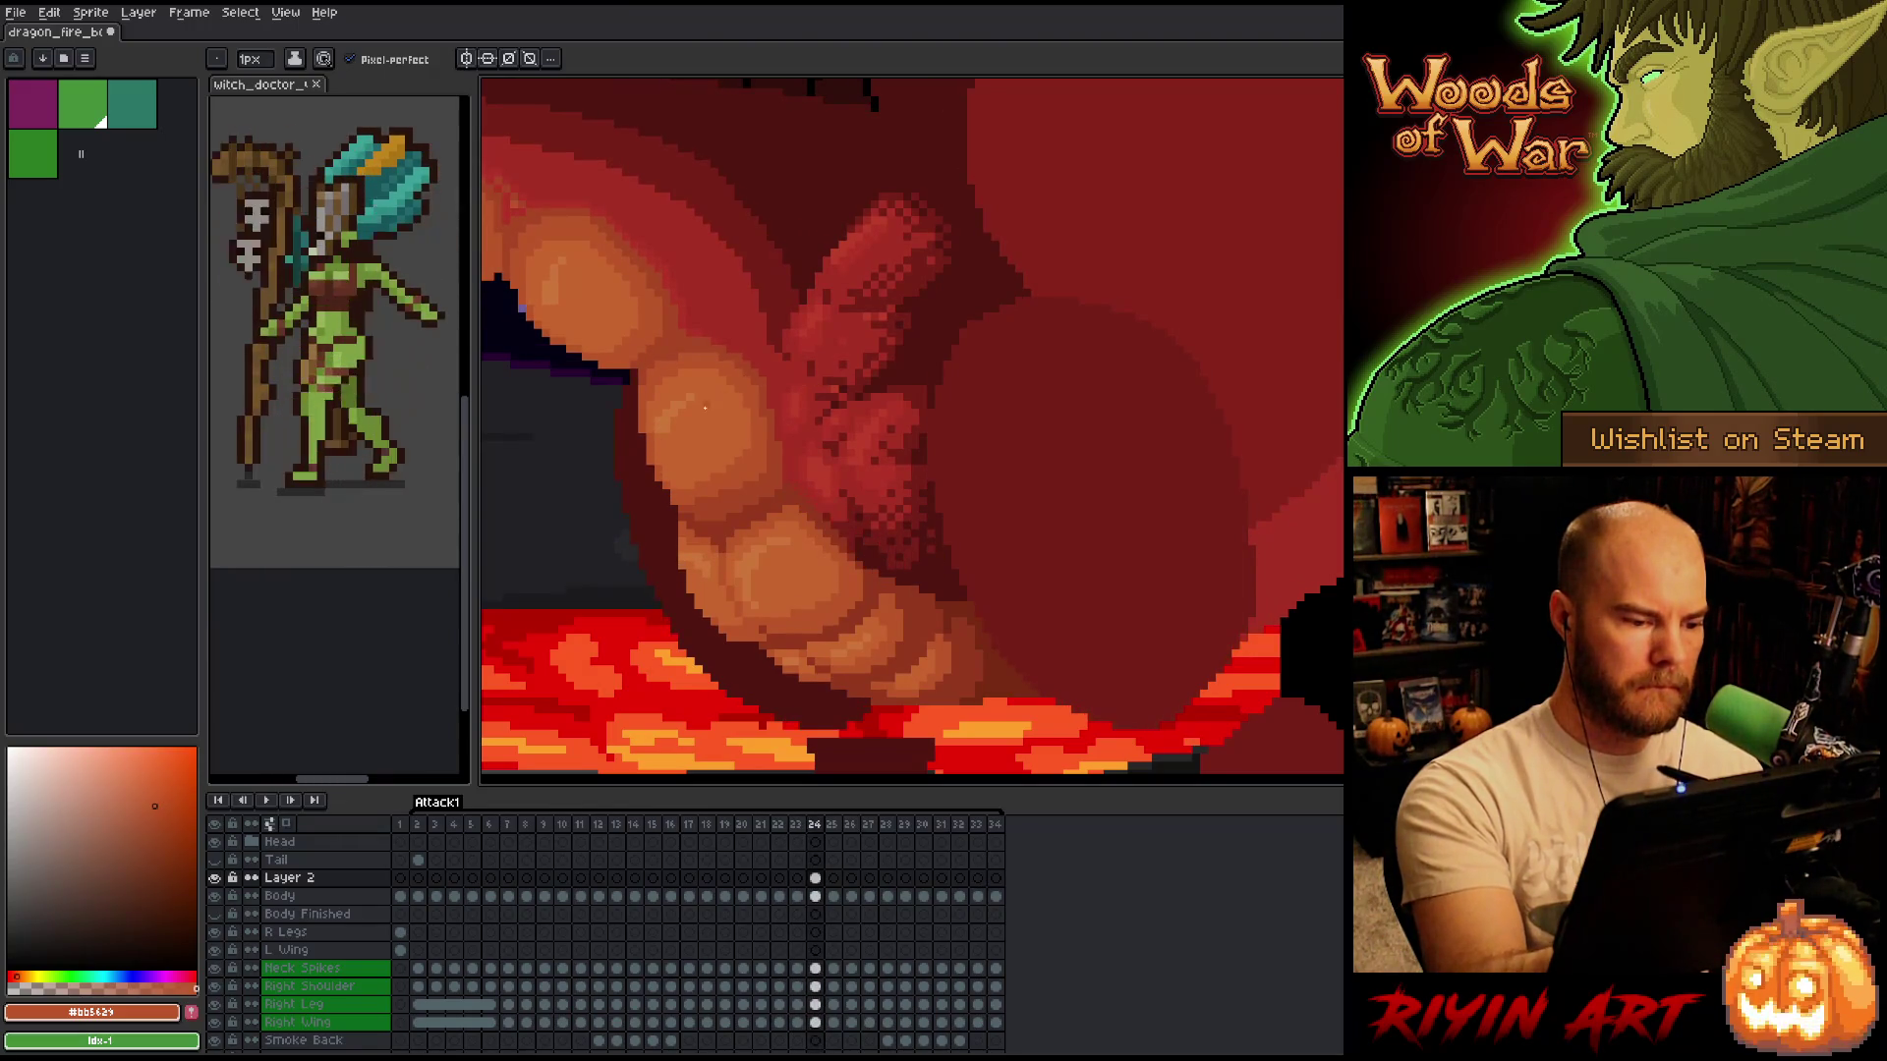
pyautogui.press('Left')
pyautogui.press('Right')
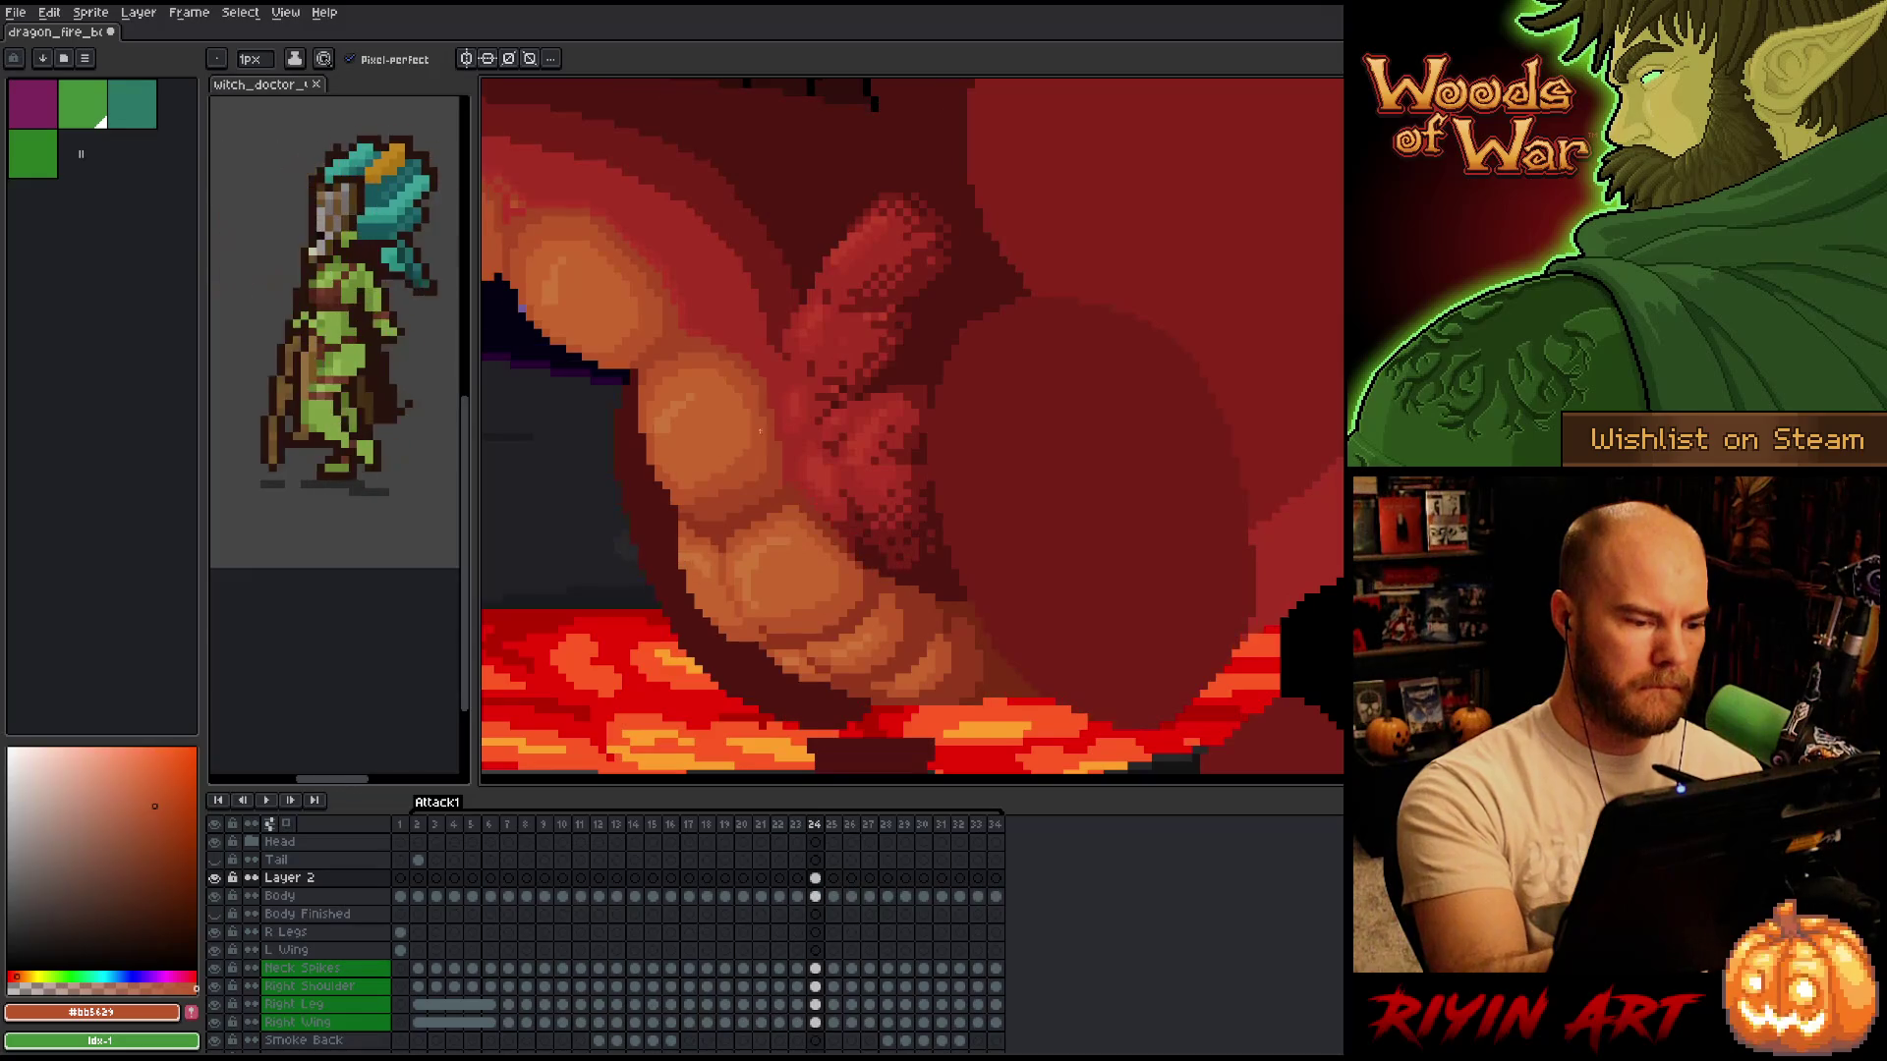
pyautogui.press('Left')
pyautogui.press('Right')
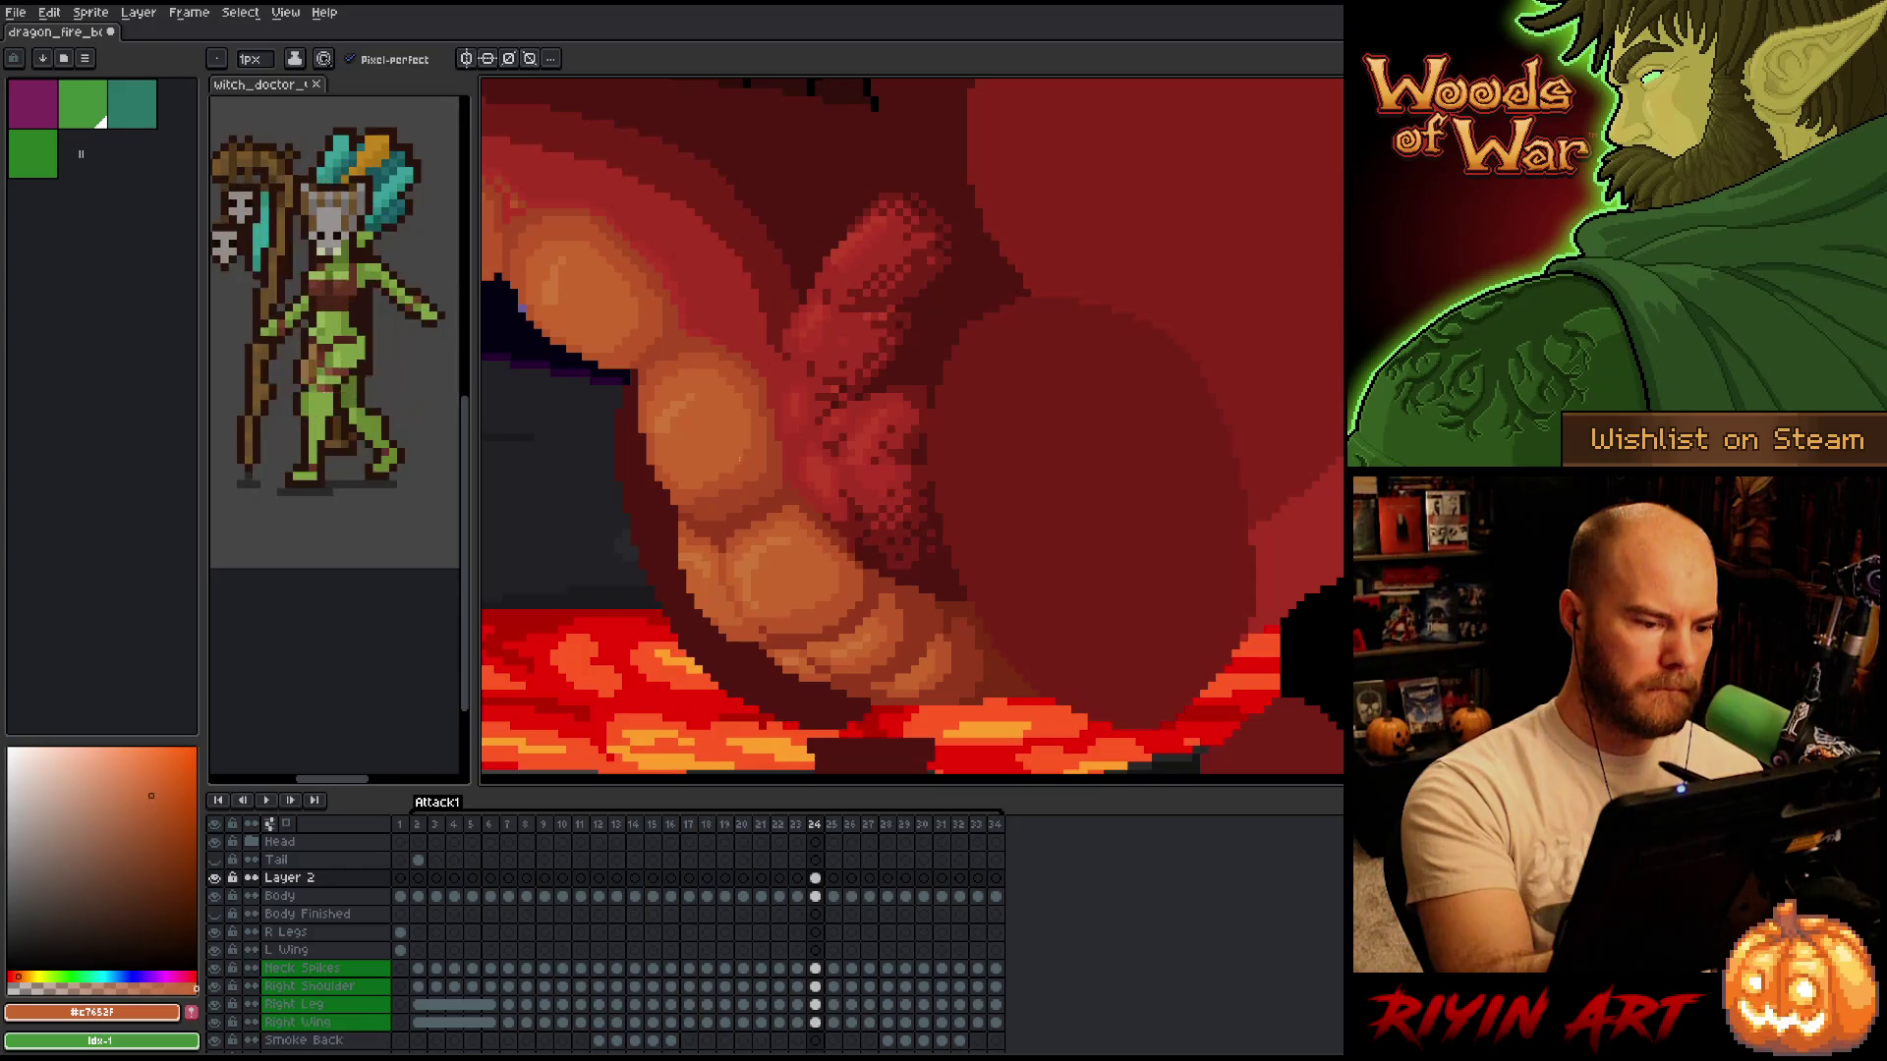
pyautogui.press('Left')
pyautogui.press('Right')
pyautogui.press('Left')
pyautogui.press('Right')
pyautogui.press('Left')
pyautogui.press('Right')
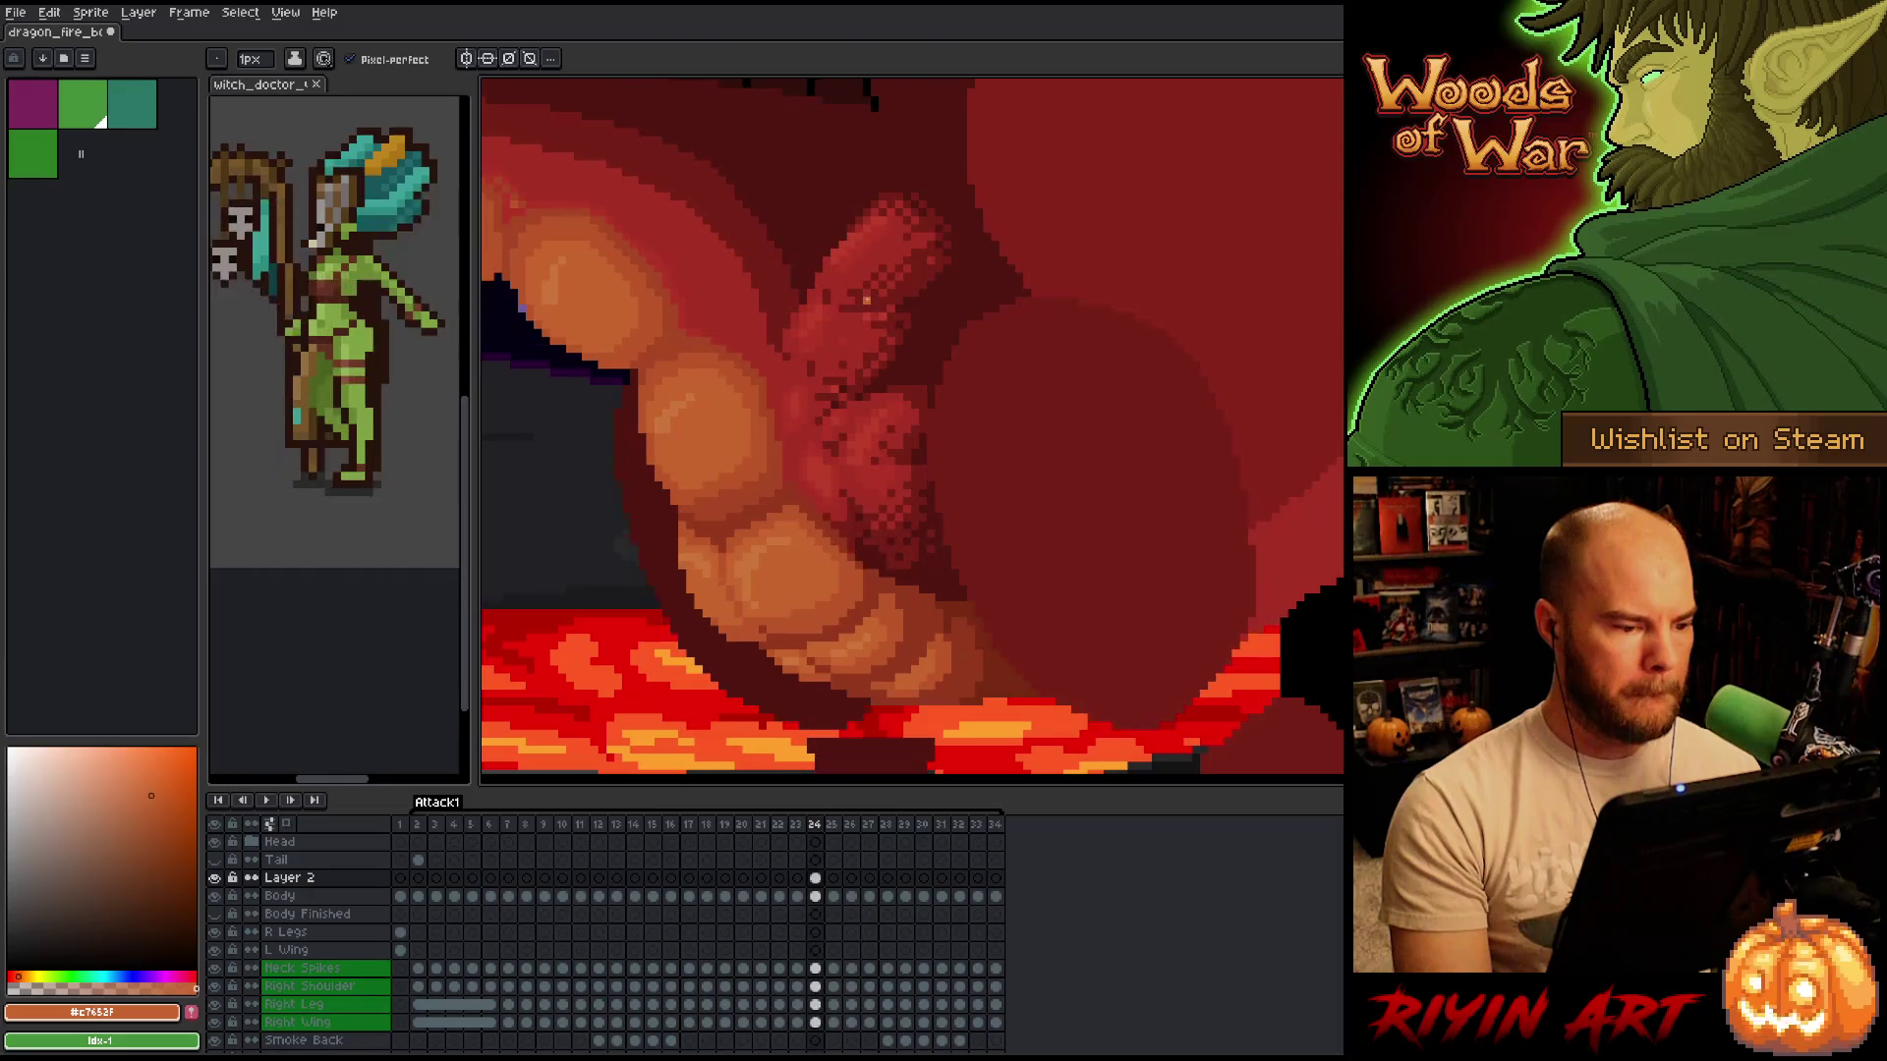
pyautogui.press('Left')
pyautogui.press('Right')
pyautogui.press('Left')
pyautogui.press('Right')
pyautogui.press('Left')
pyautogui.press('Right')
pyautogui.press('Left')
# Eyedrop the orange #bb5629 as the drawing colour and flip frames to recheck the claws, ending on frame 24.
pyautogui.press('Right')
pyautogui.keyDown('alt'); pyautogui.click(682, 488); pyautogui.keyUp('alt')
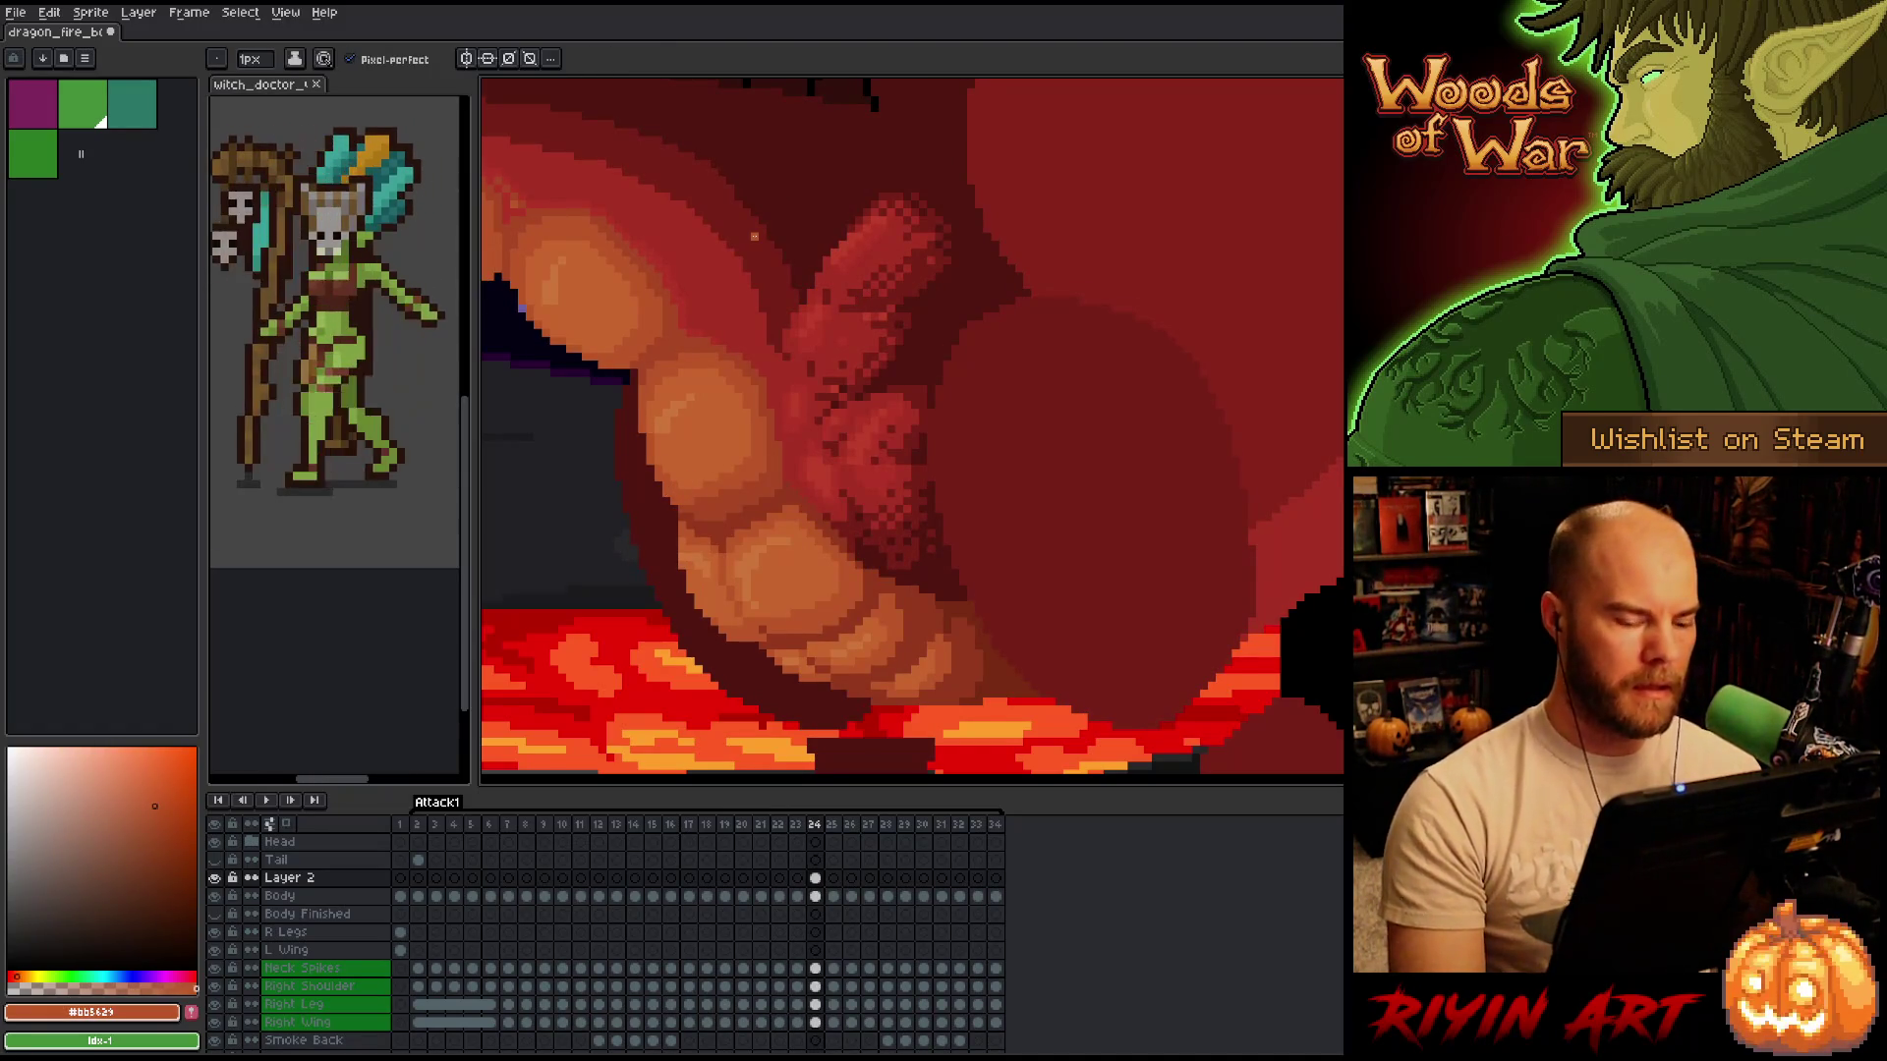
pyautogui.press('Left')
pyautogui.press('Right')
pyautogui.press('Right')
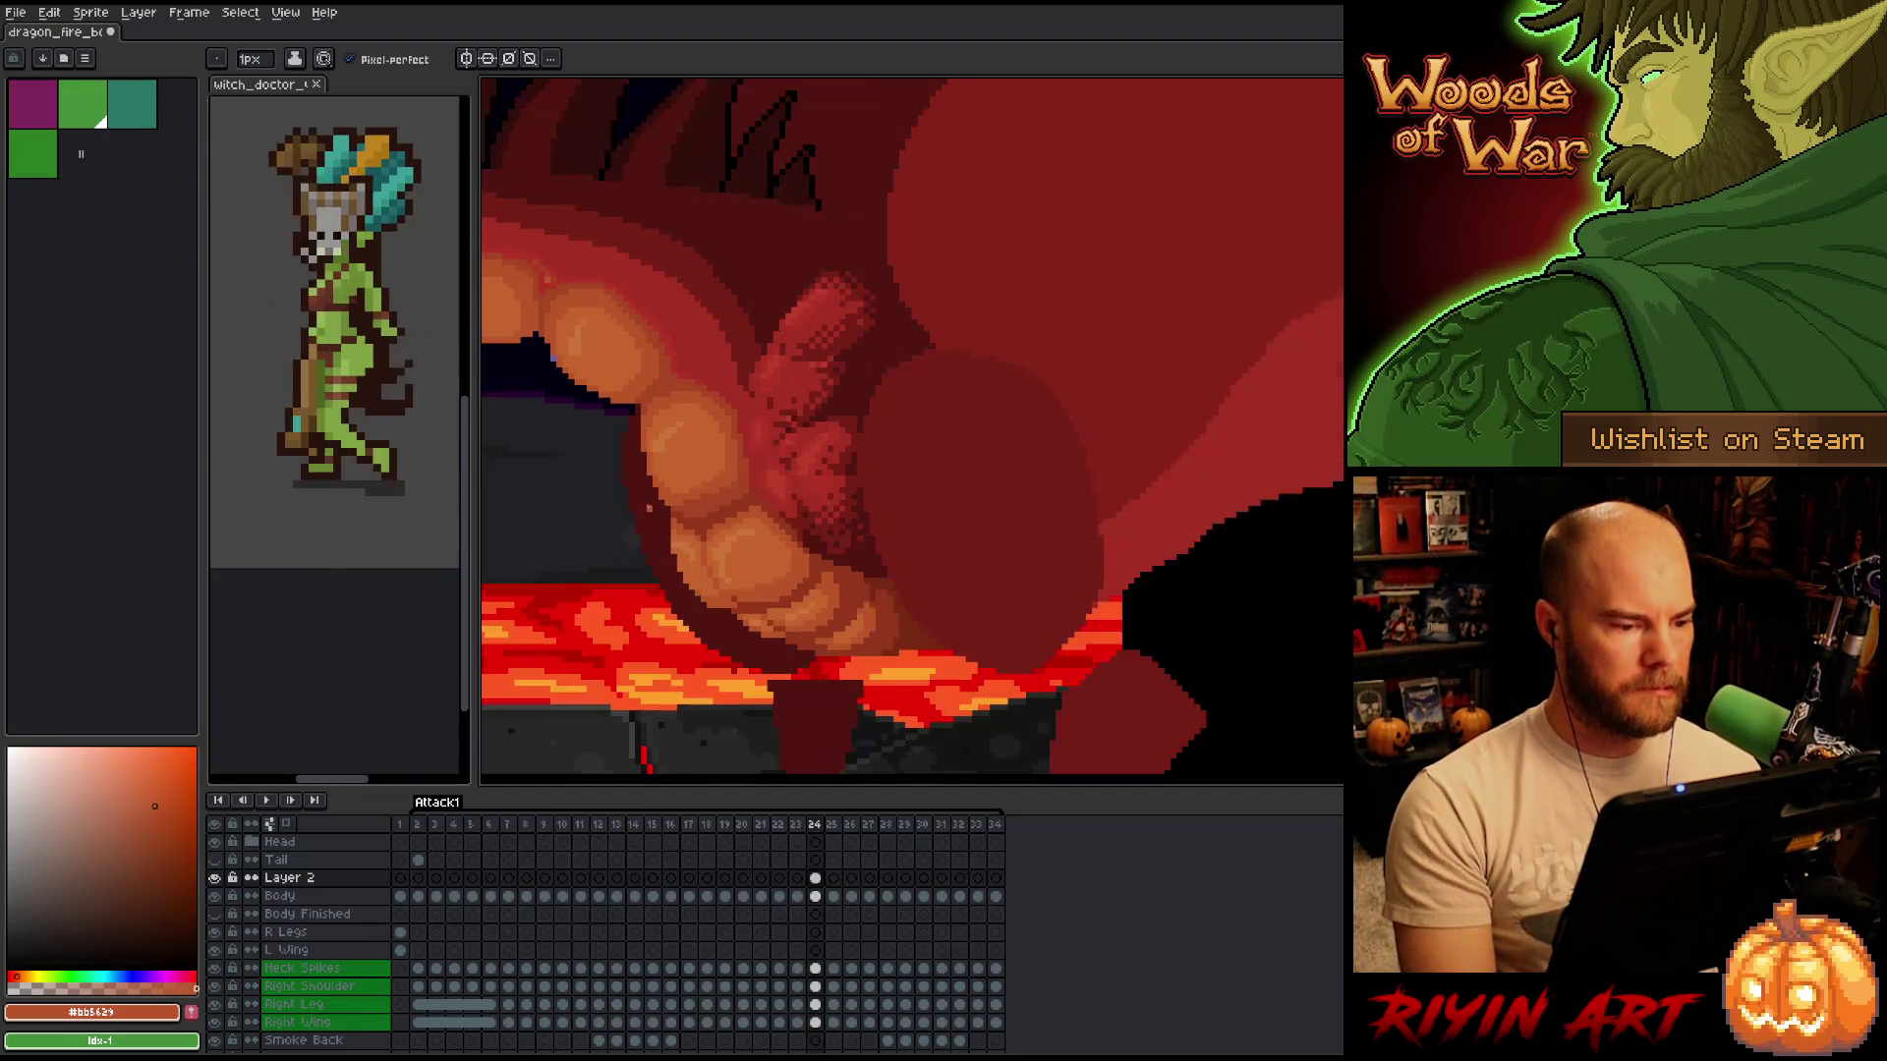
pyautogui.press('Right')
pyautogui.press('Right')
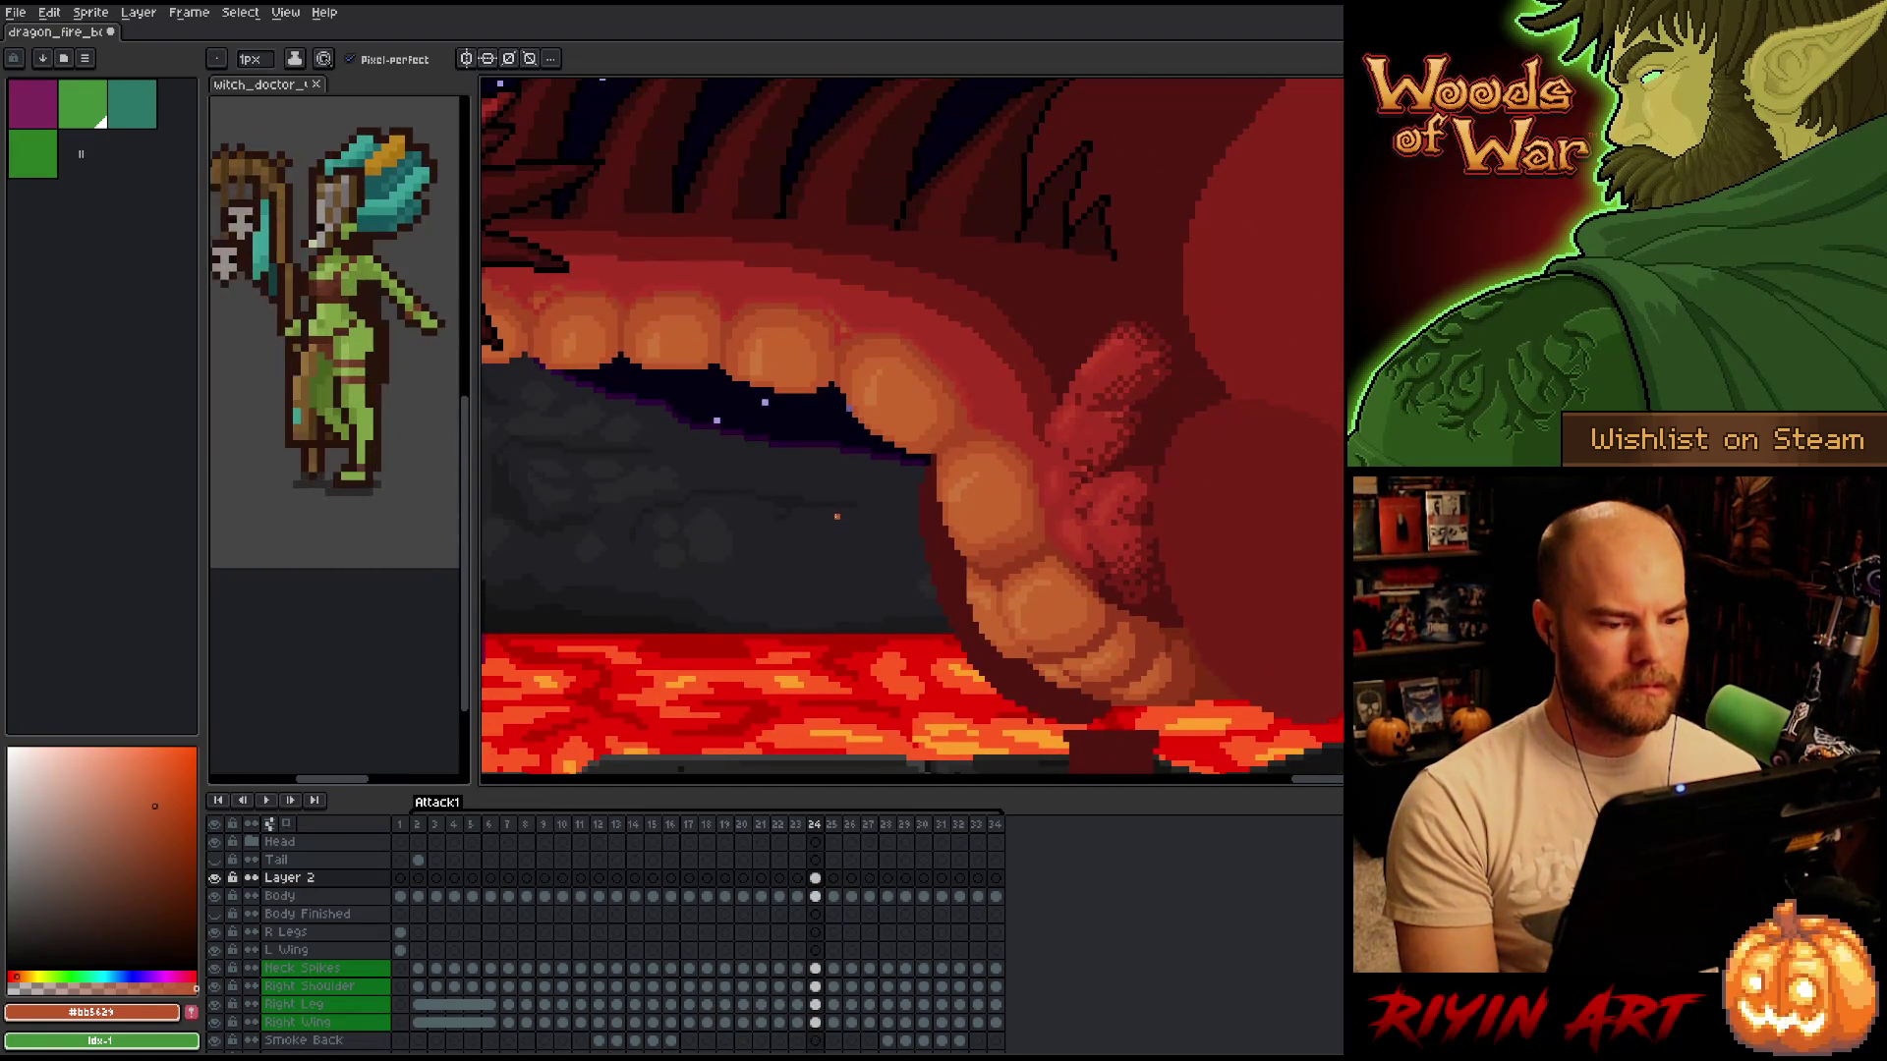
pyautogui.press('Left')
pyautogui.press('Right')
pyautogui.press('Left')
pyautogui.press('Right')
pyautogui.press('Left')
pyautogui.press('Right')
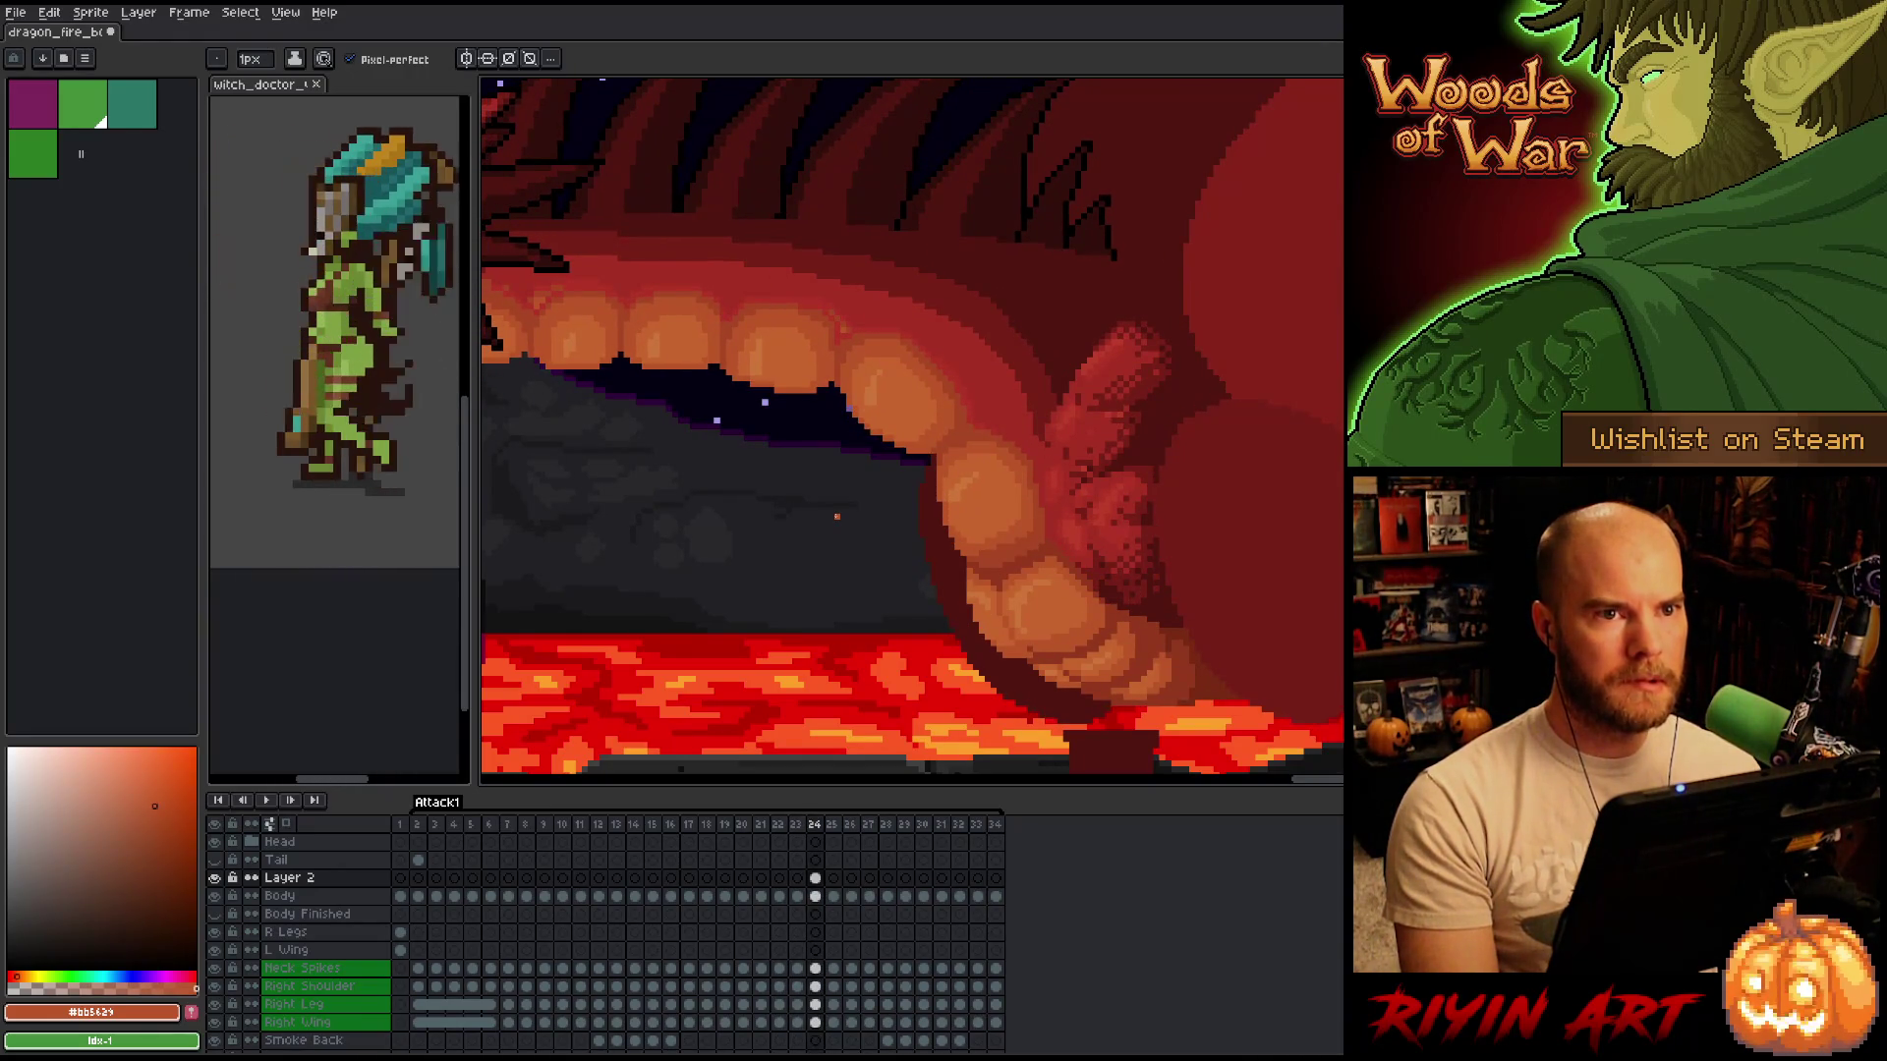
pyautogui.press('Left')
pyautogui.press('Right')
pyautogui.press('Left')
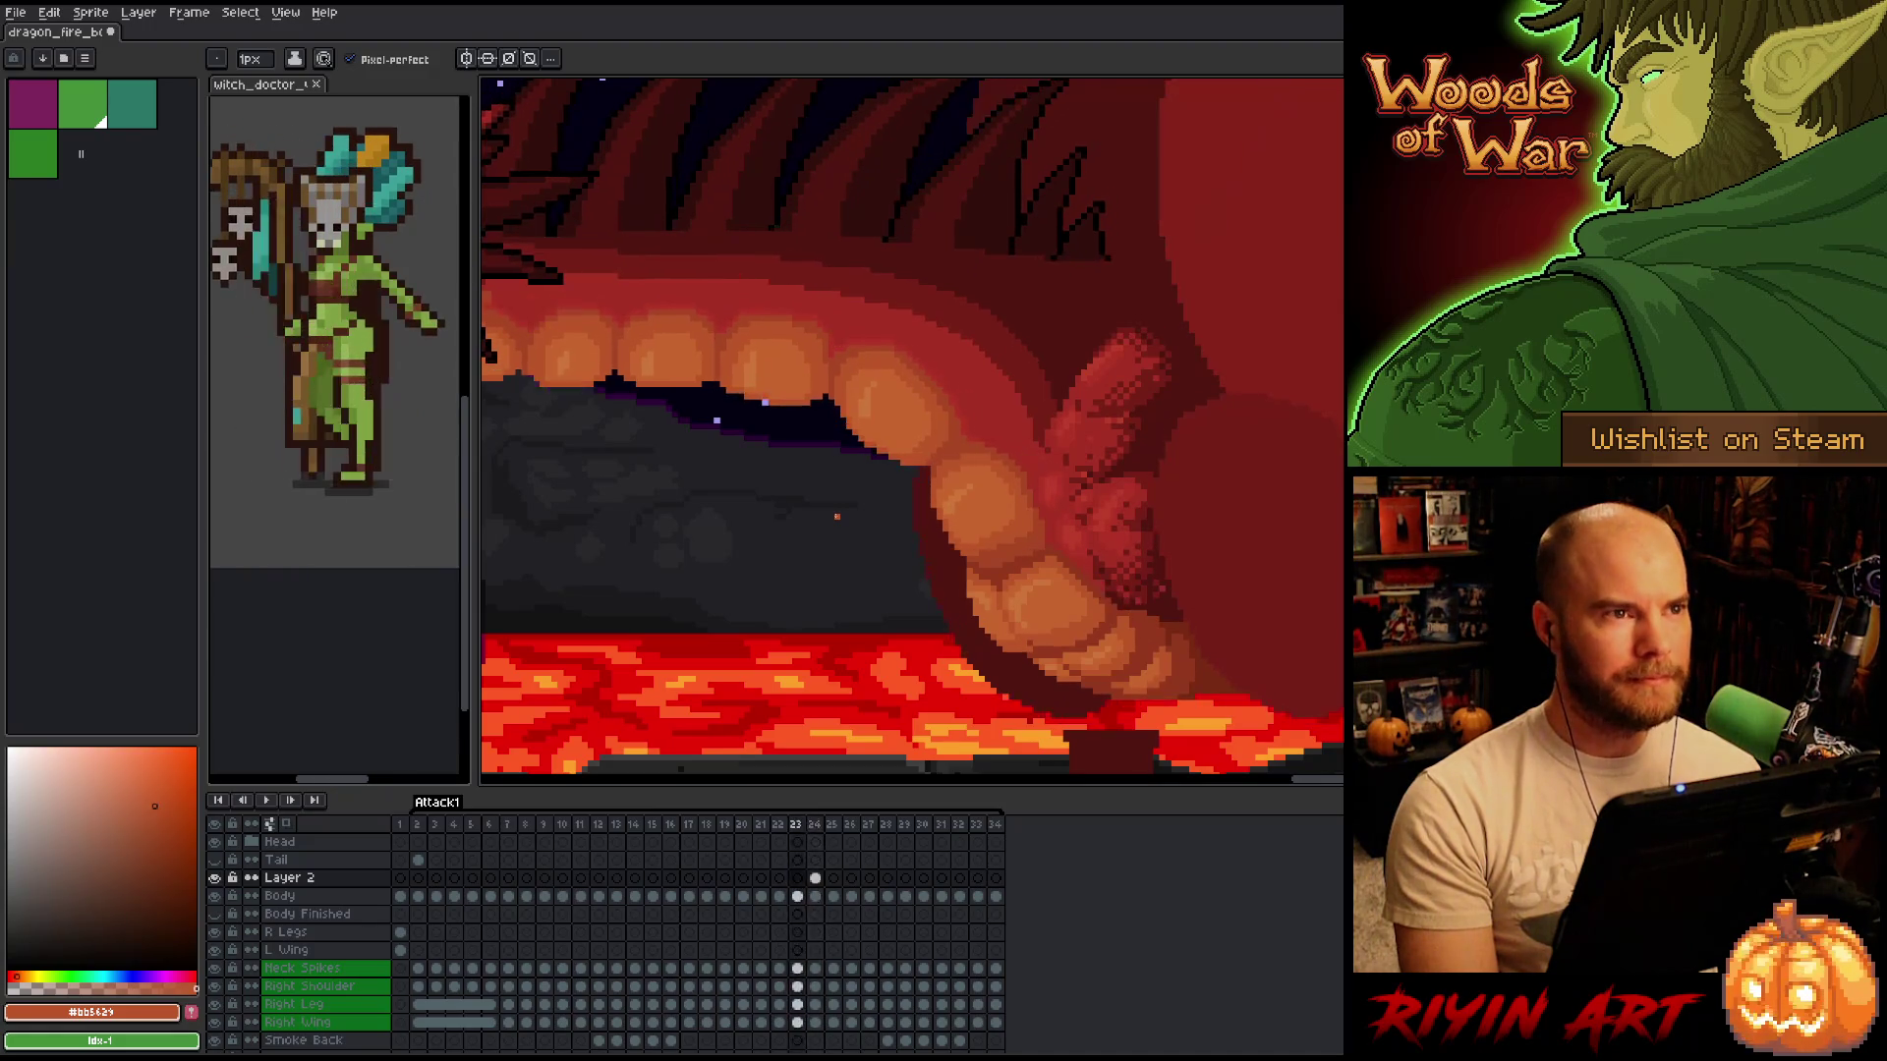
pyautogui.press('Right')
pyautogui.press('Left')
pyautogui.press('Right')
pyautogui.press('Left')
pyautogui.press('Right')
pyautogui.press('Left')
pyautogui.press('Right')
pyautogui.press('Left')
pyautogui.press('Right')
pyautogui.press('Left')
pyautogui.press('Left')
pyautogui.press('Right')
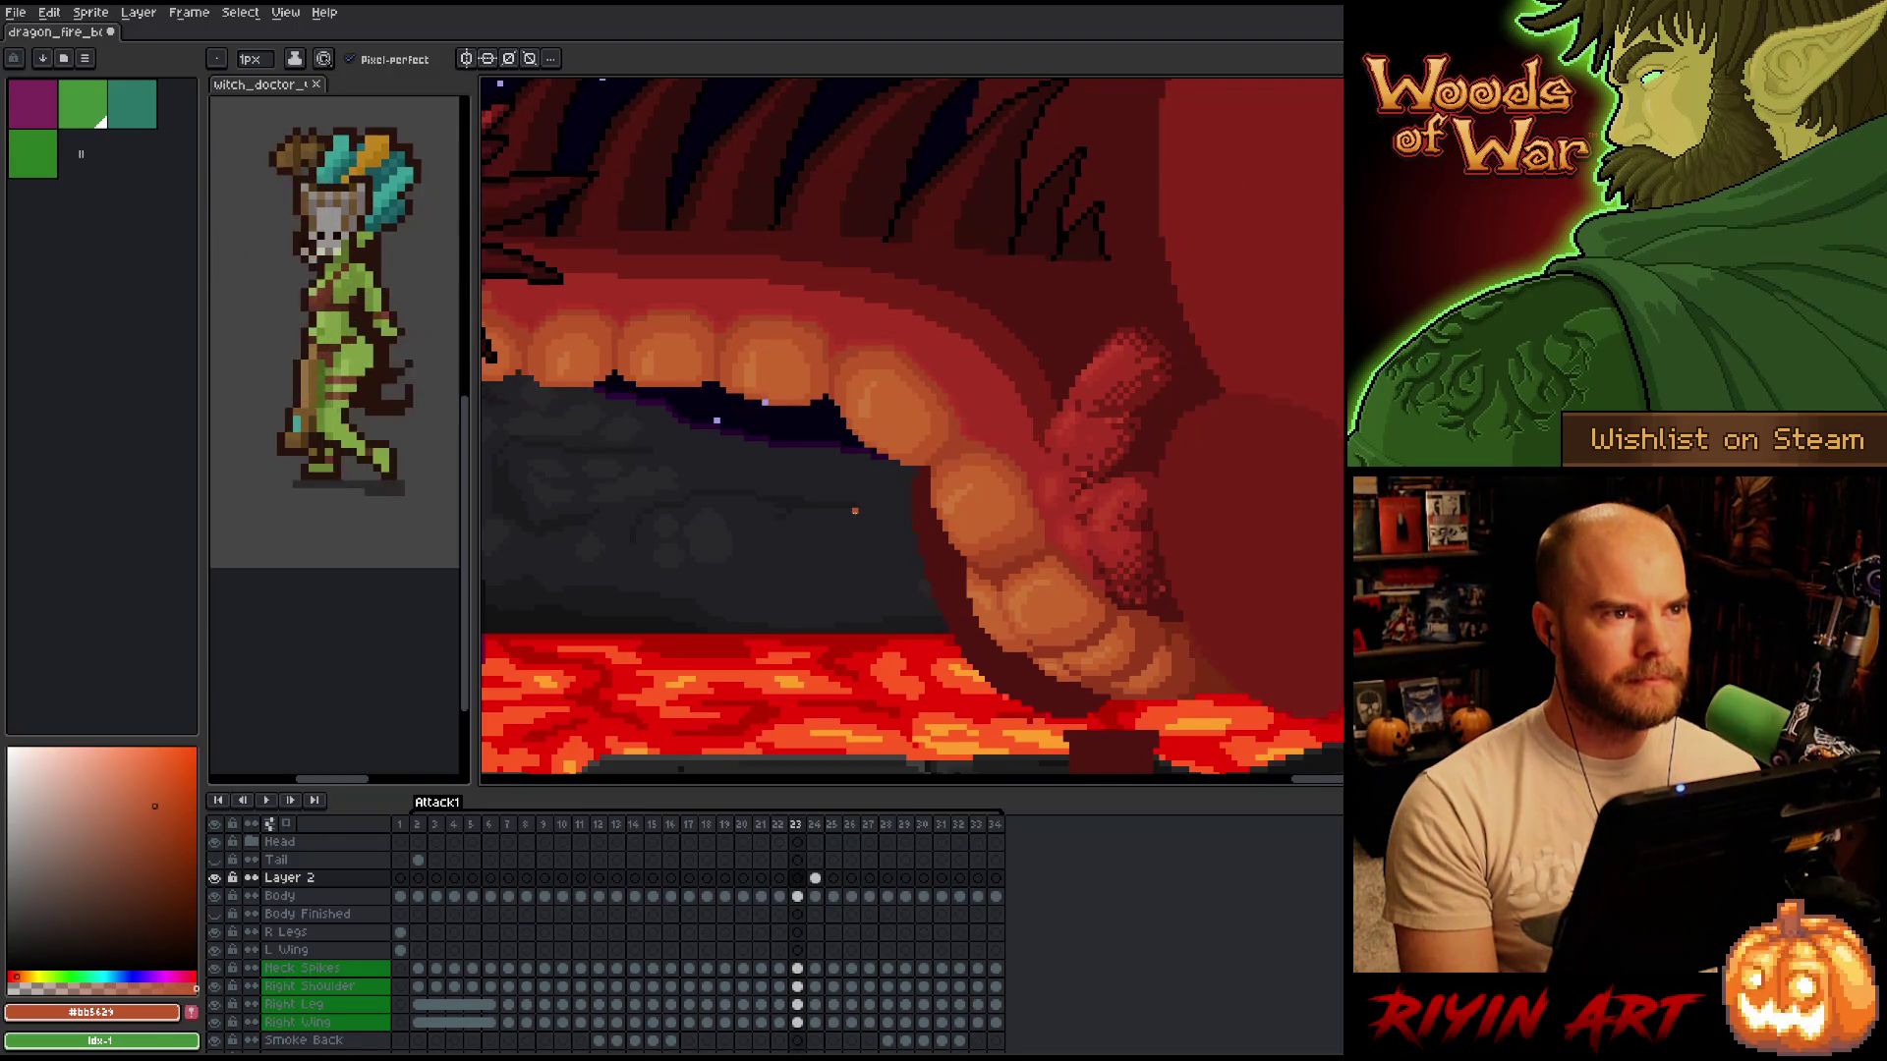
pyautogui.press('Right')
pyautogui.press('Left')
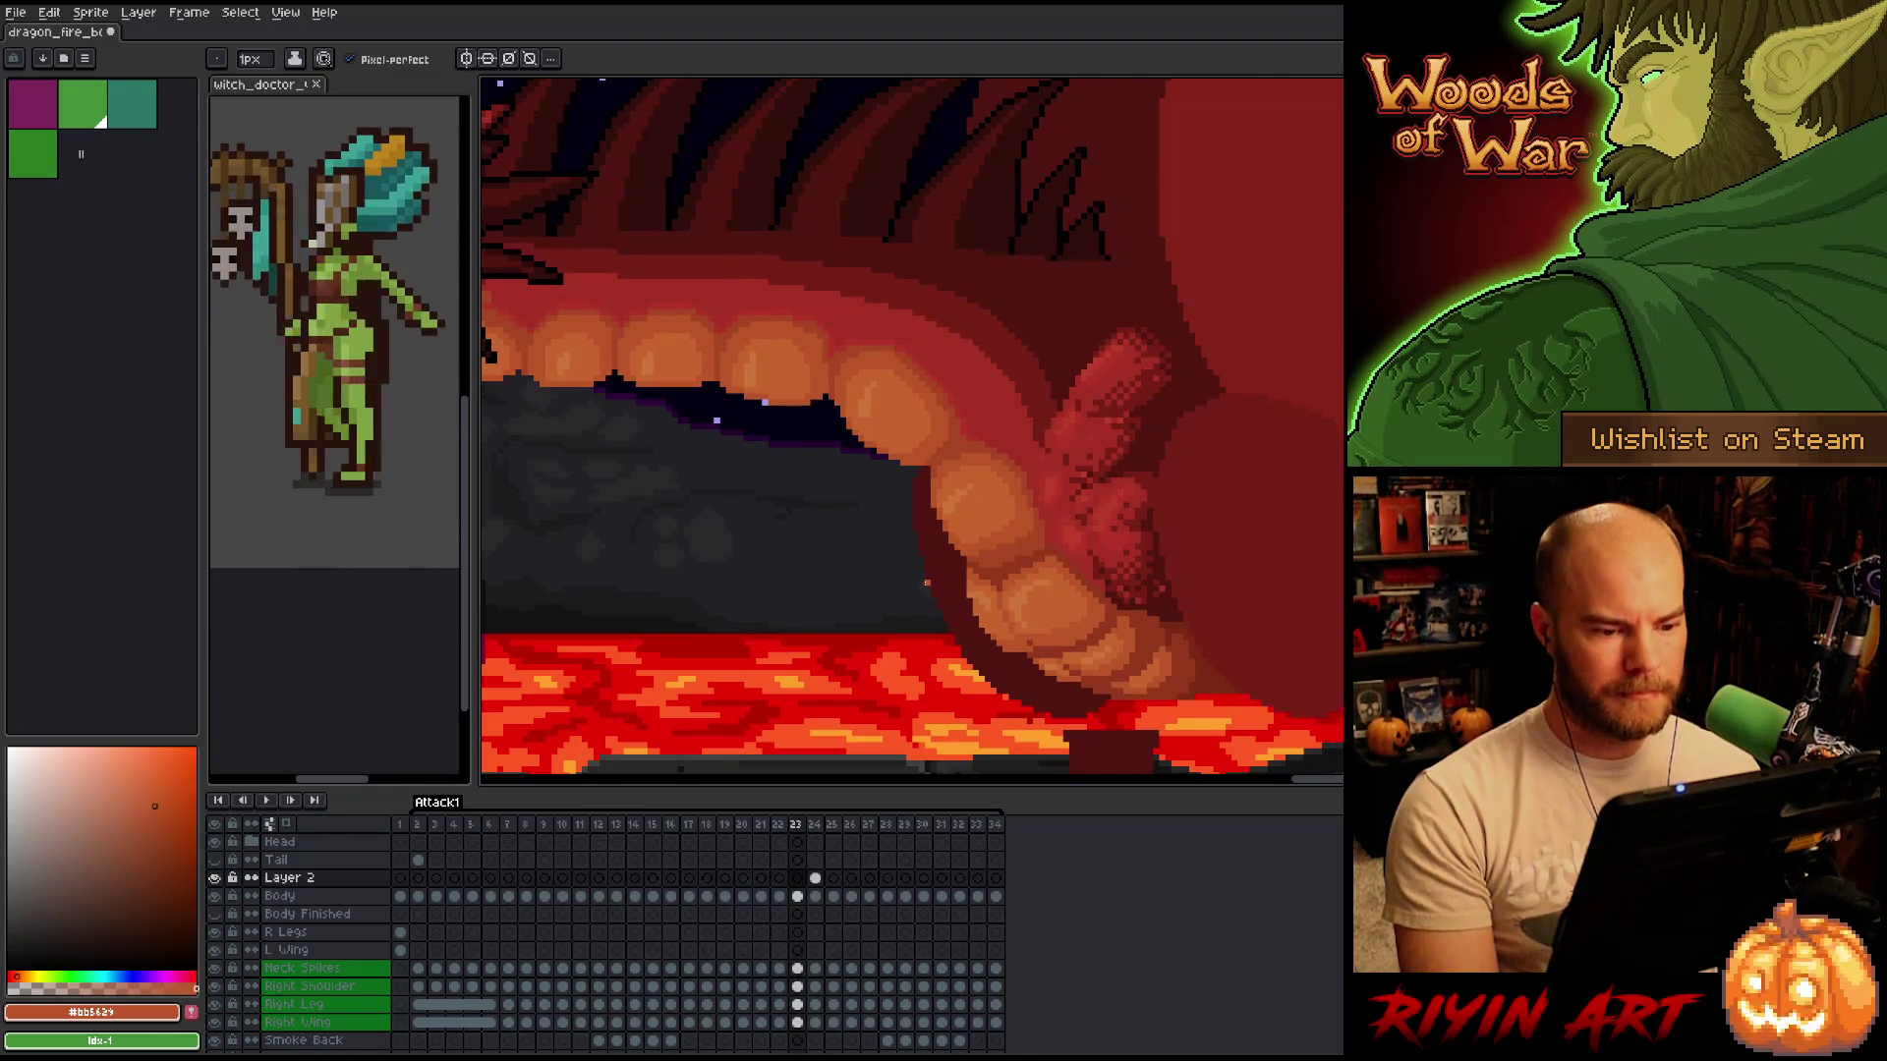
pyautogui.press('Right')
pyautogui.press('Left')
pyautogui.press('Right')
pyautogui.scroll(2, 927, 583)
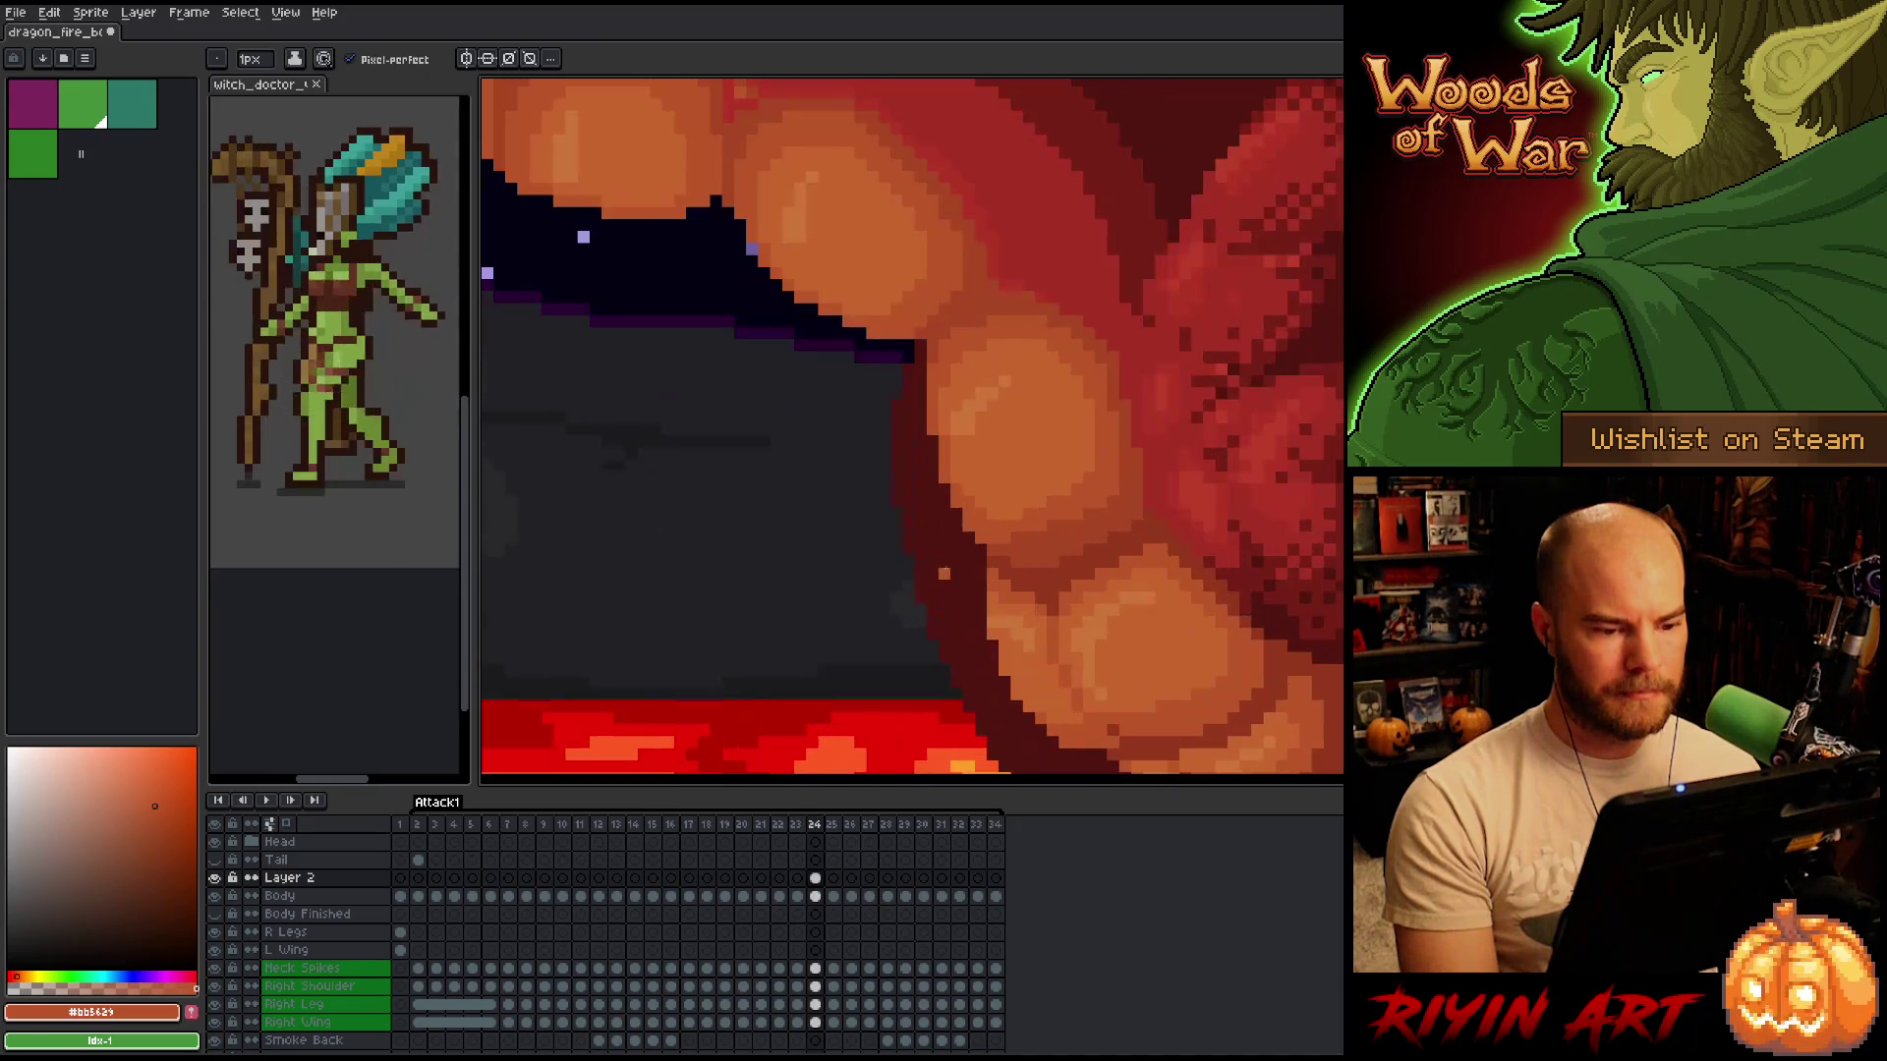
pyautogui.press('m')
pyautogui.moveTo(988, 531); pyautogui.dragTo(1107, 426)
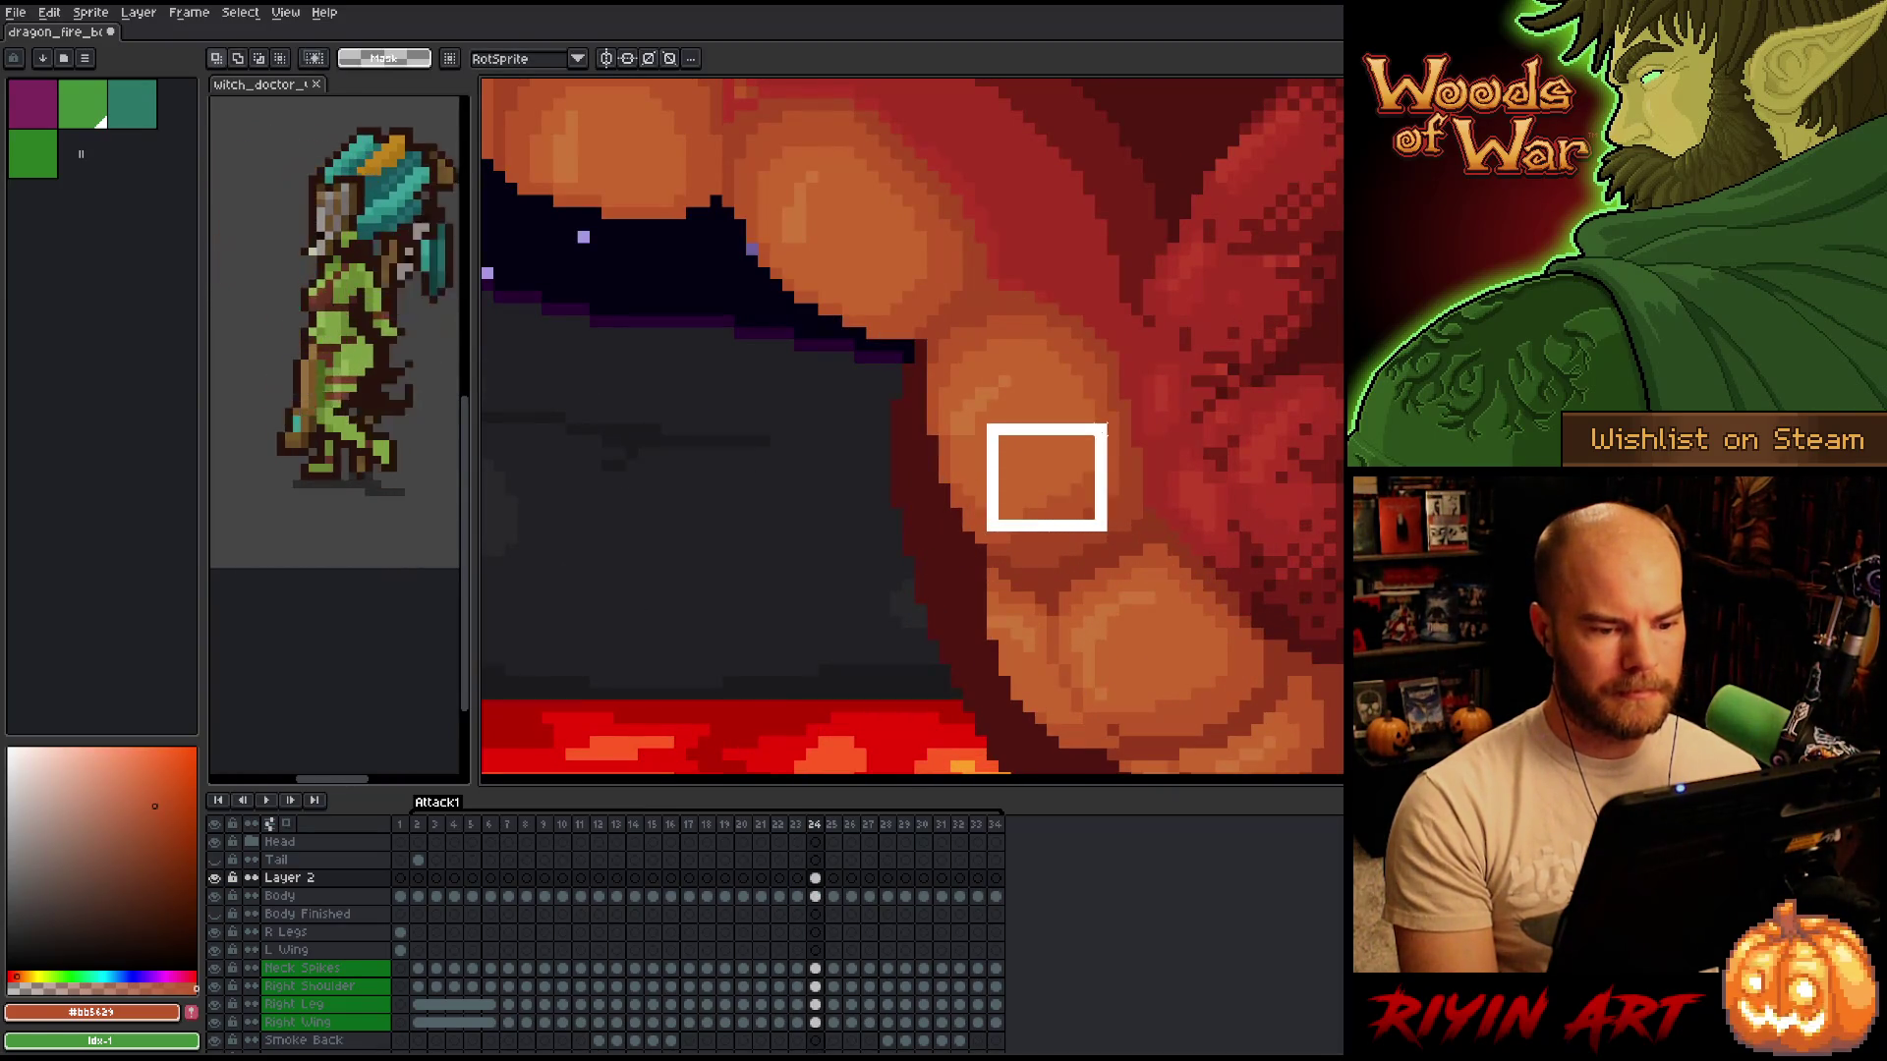
pyautogui.moveTo(1150, 497); pyautogui.dragTo(1047, 563)
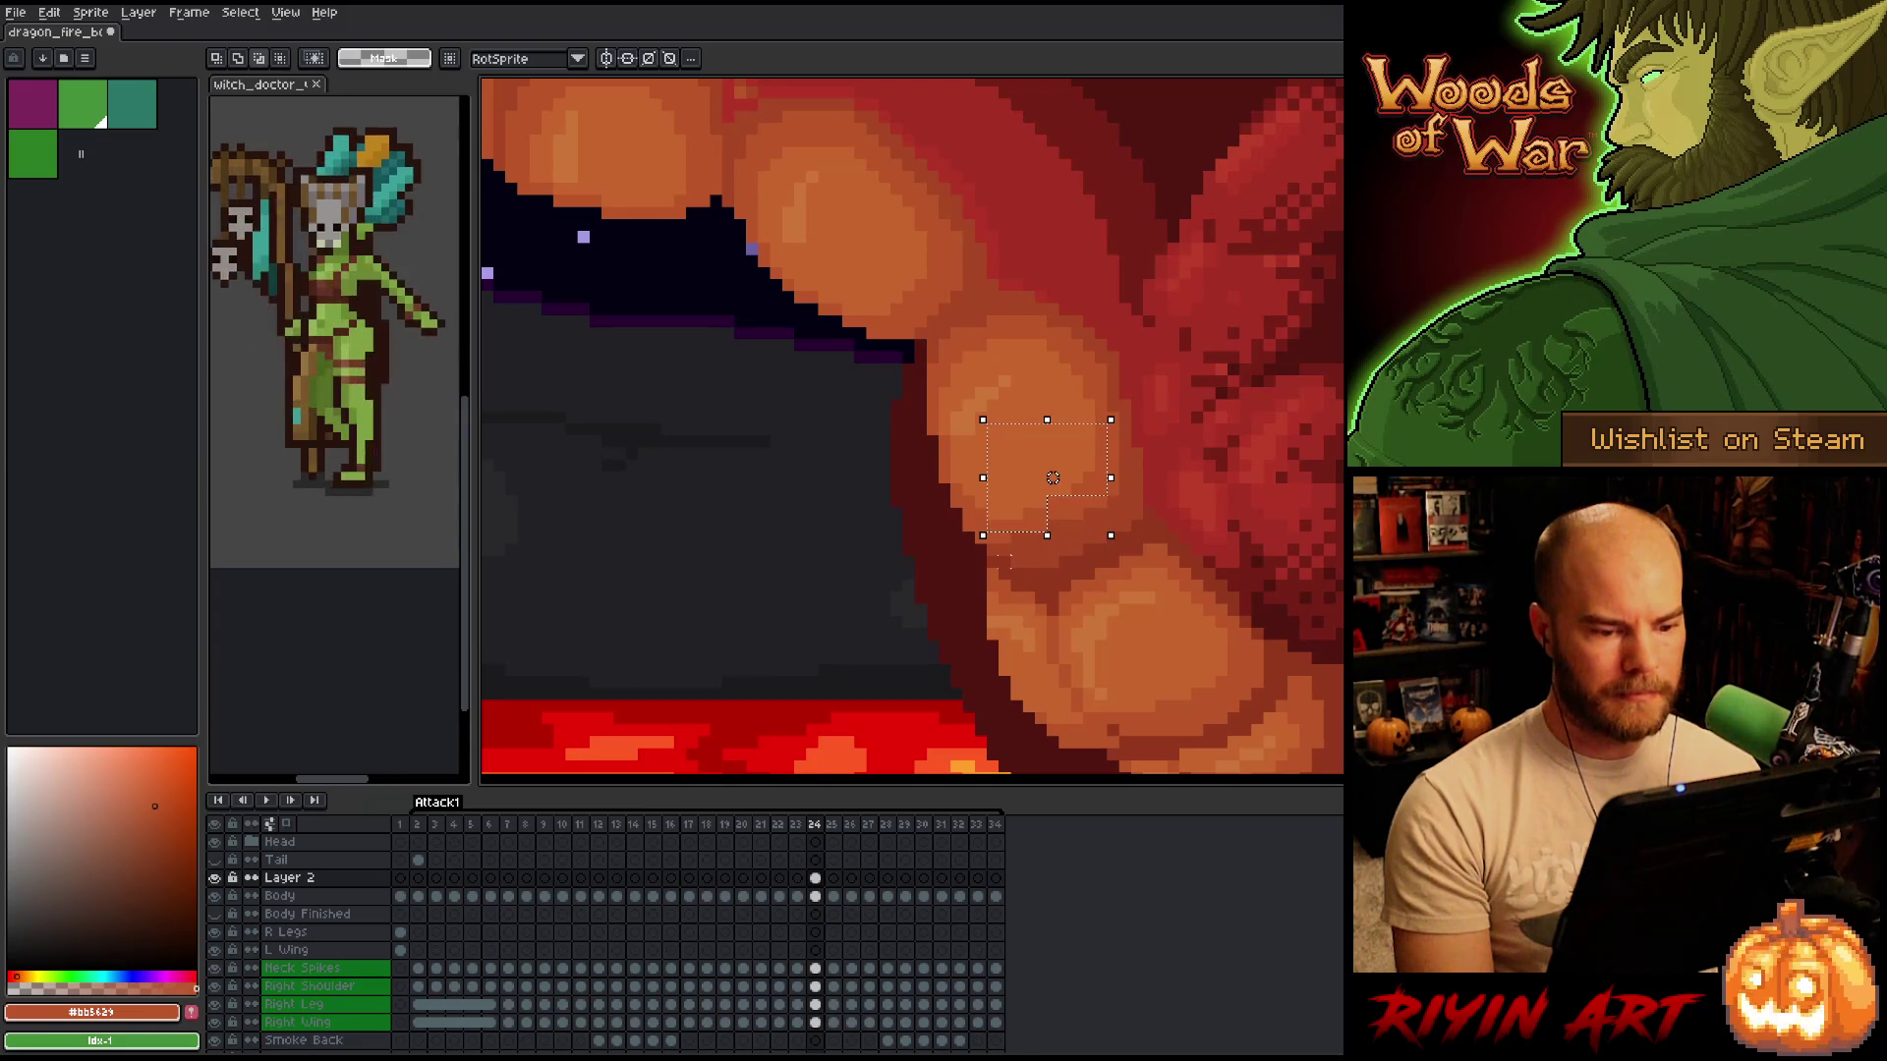
pyautogui.click(1015, 560)
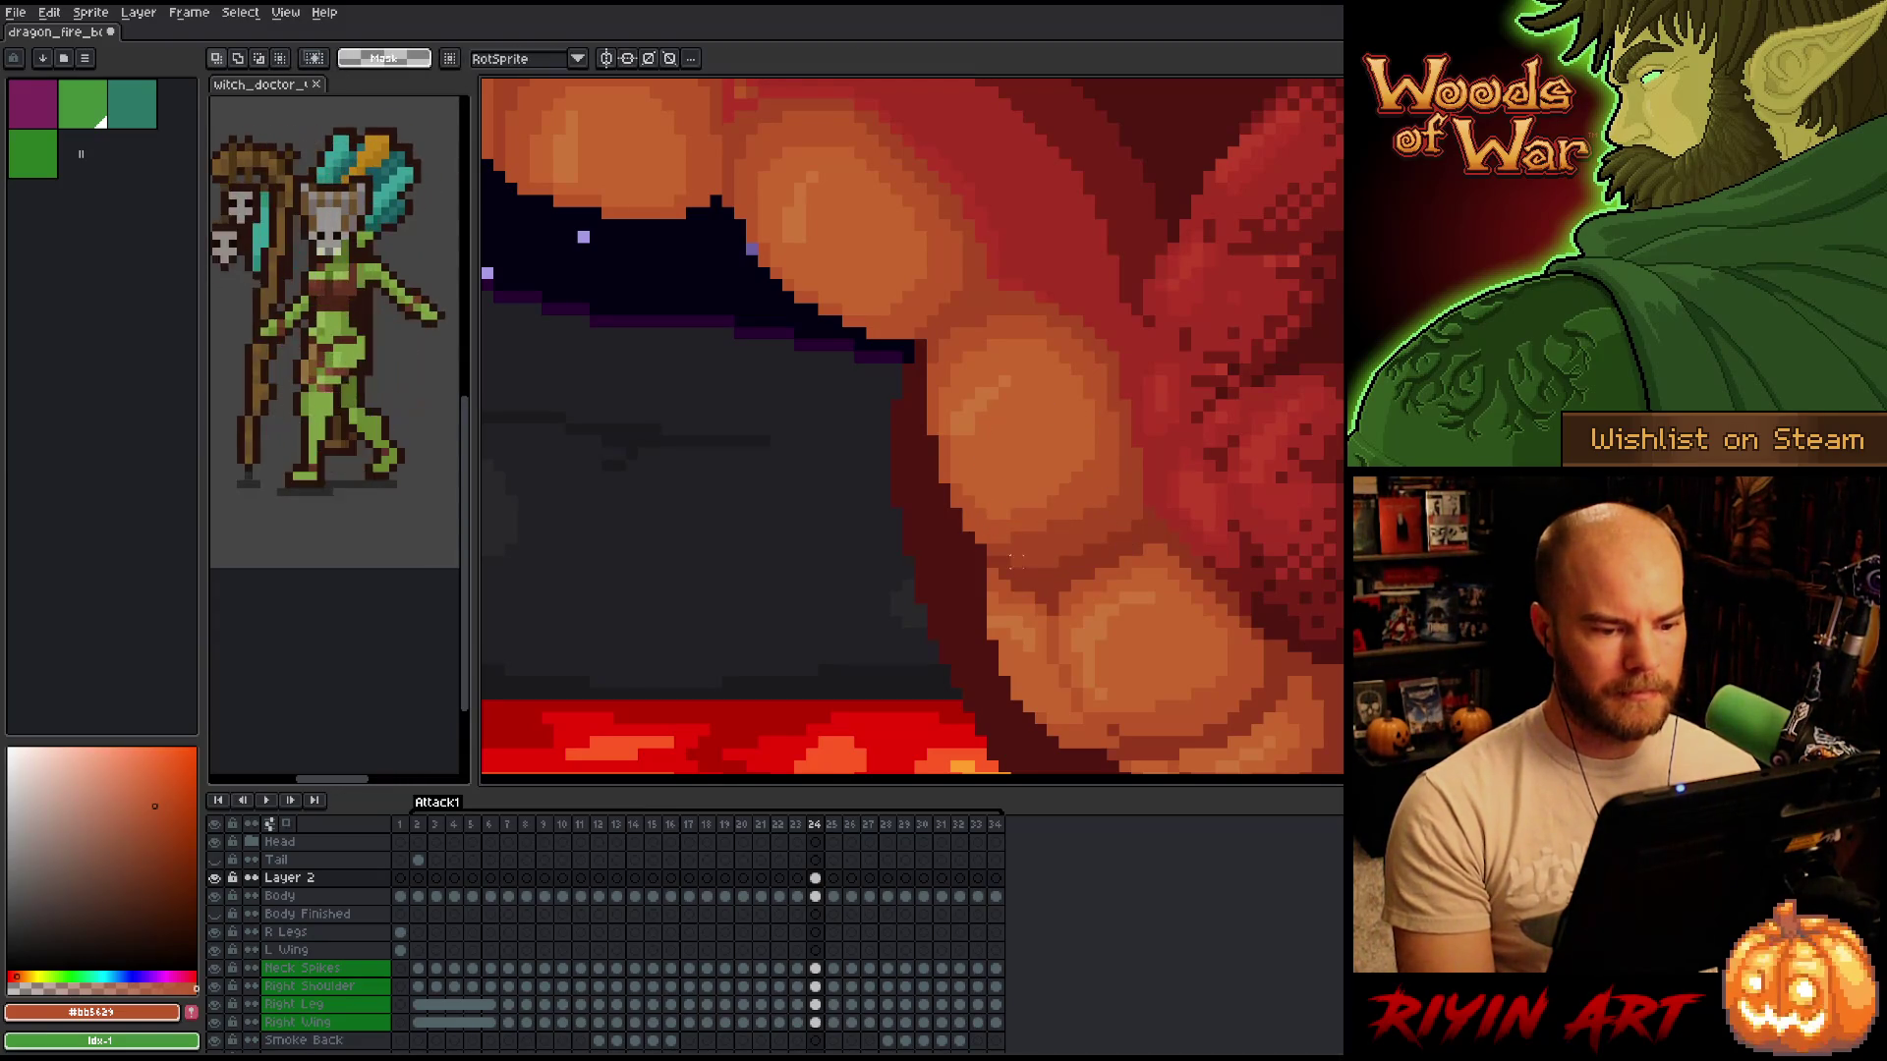
pyautogui.press('b')
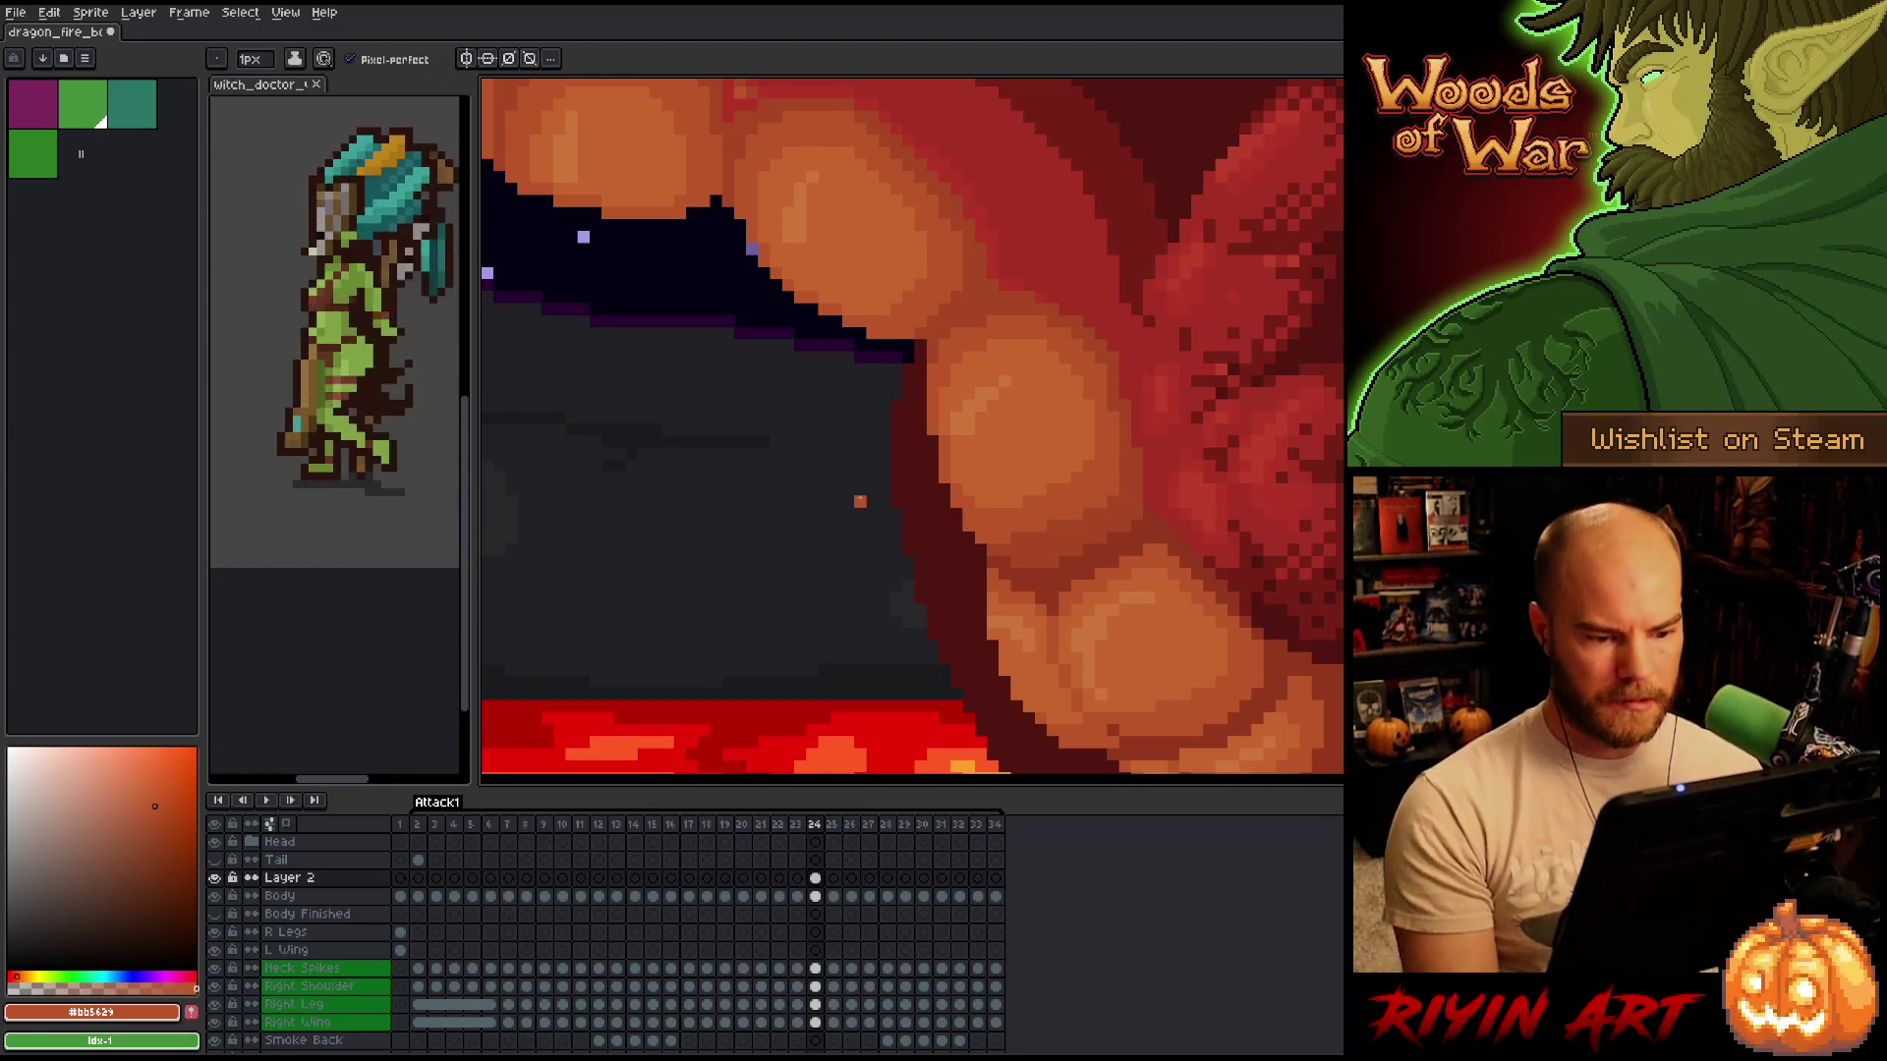
pyautogui.press('Left')
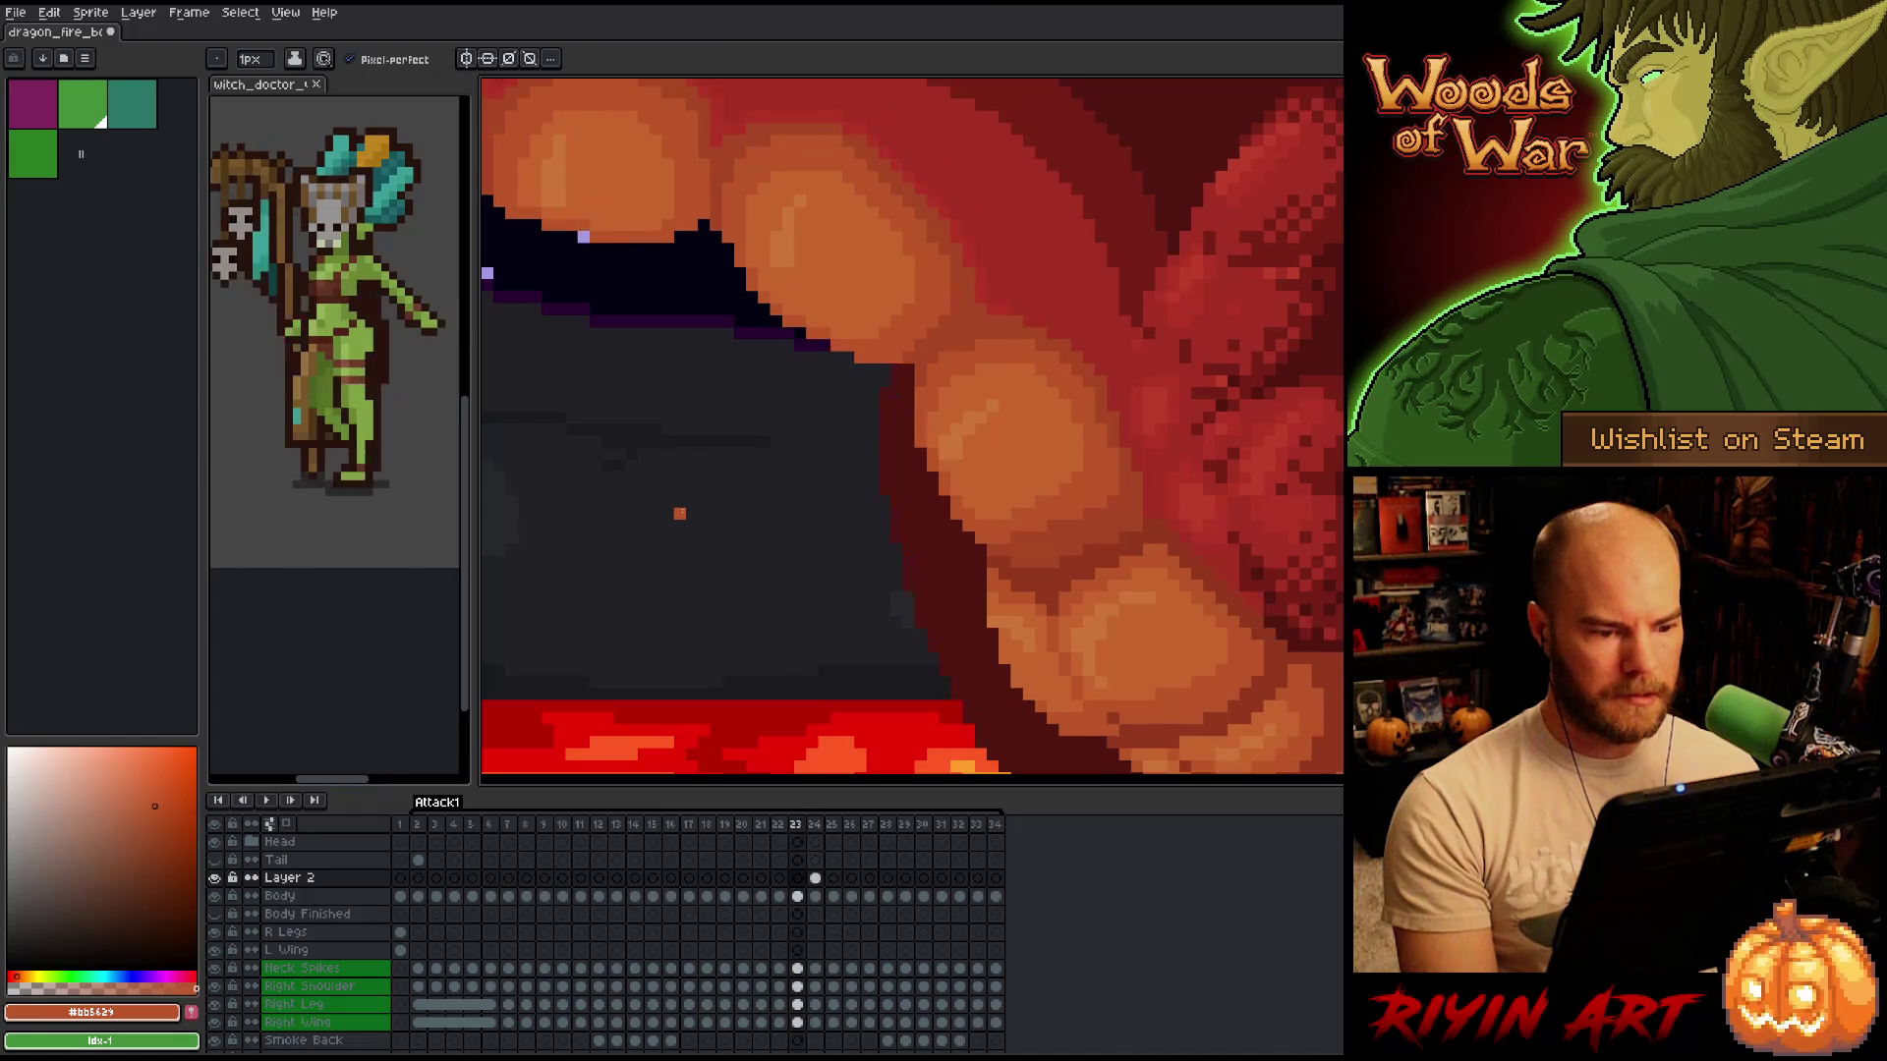
pyautogui.press('Right')
pyautogui.press('Left')
pyautogui.press('Right')
pyautogui.press('Left')
pyautogui.press('Right')
pyautogui.press('Left')
pyautogui.press('Right')
pyautogui.press('Left')
pyautogui.press('Right')
pyautogui.press('Left')
pyautogui.press('Right')
pyautogui.press('Left')
pyautogui.press('Right')
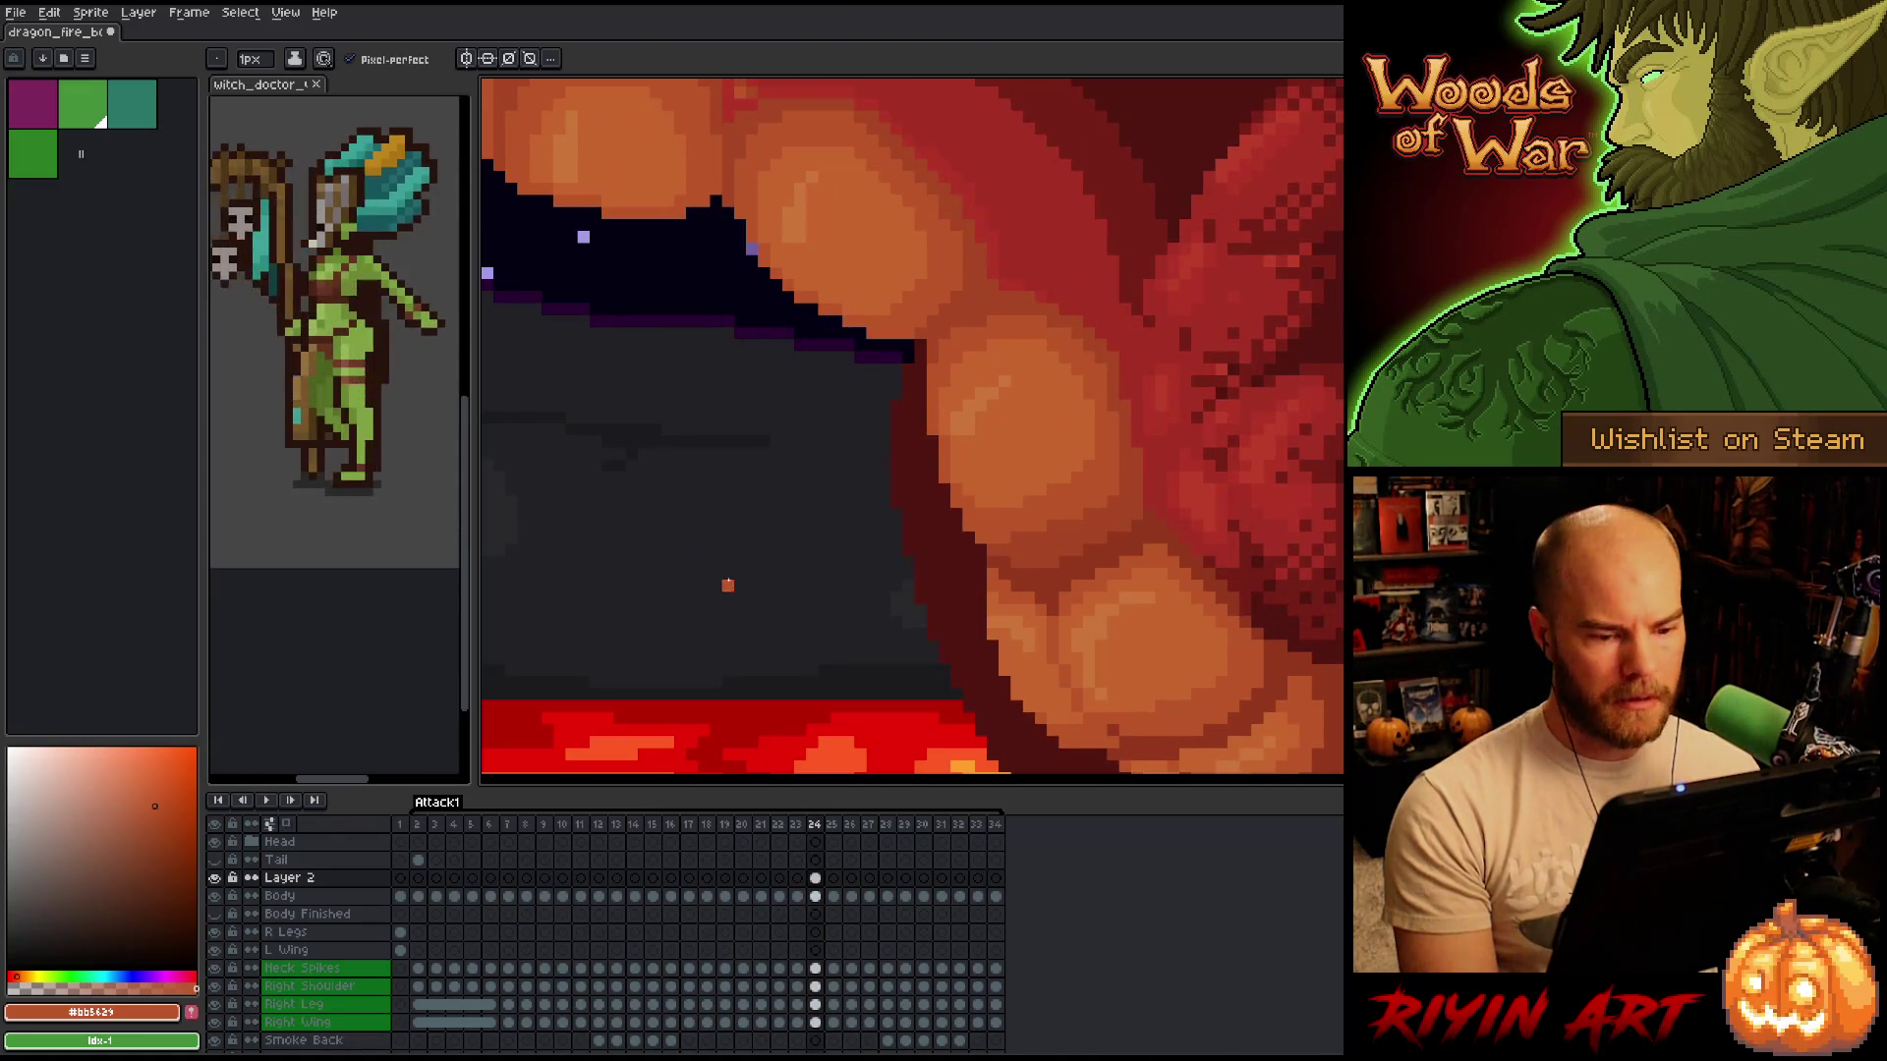
pyautogui.press('Left')
pyautogui.press('Left')
pyautogui.press('Right')
pyautogui.press('Right')
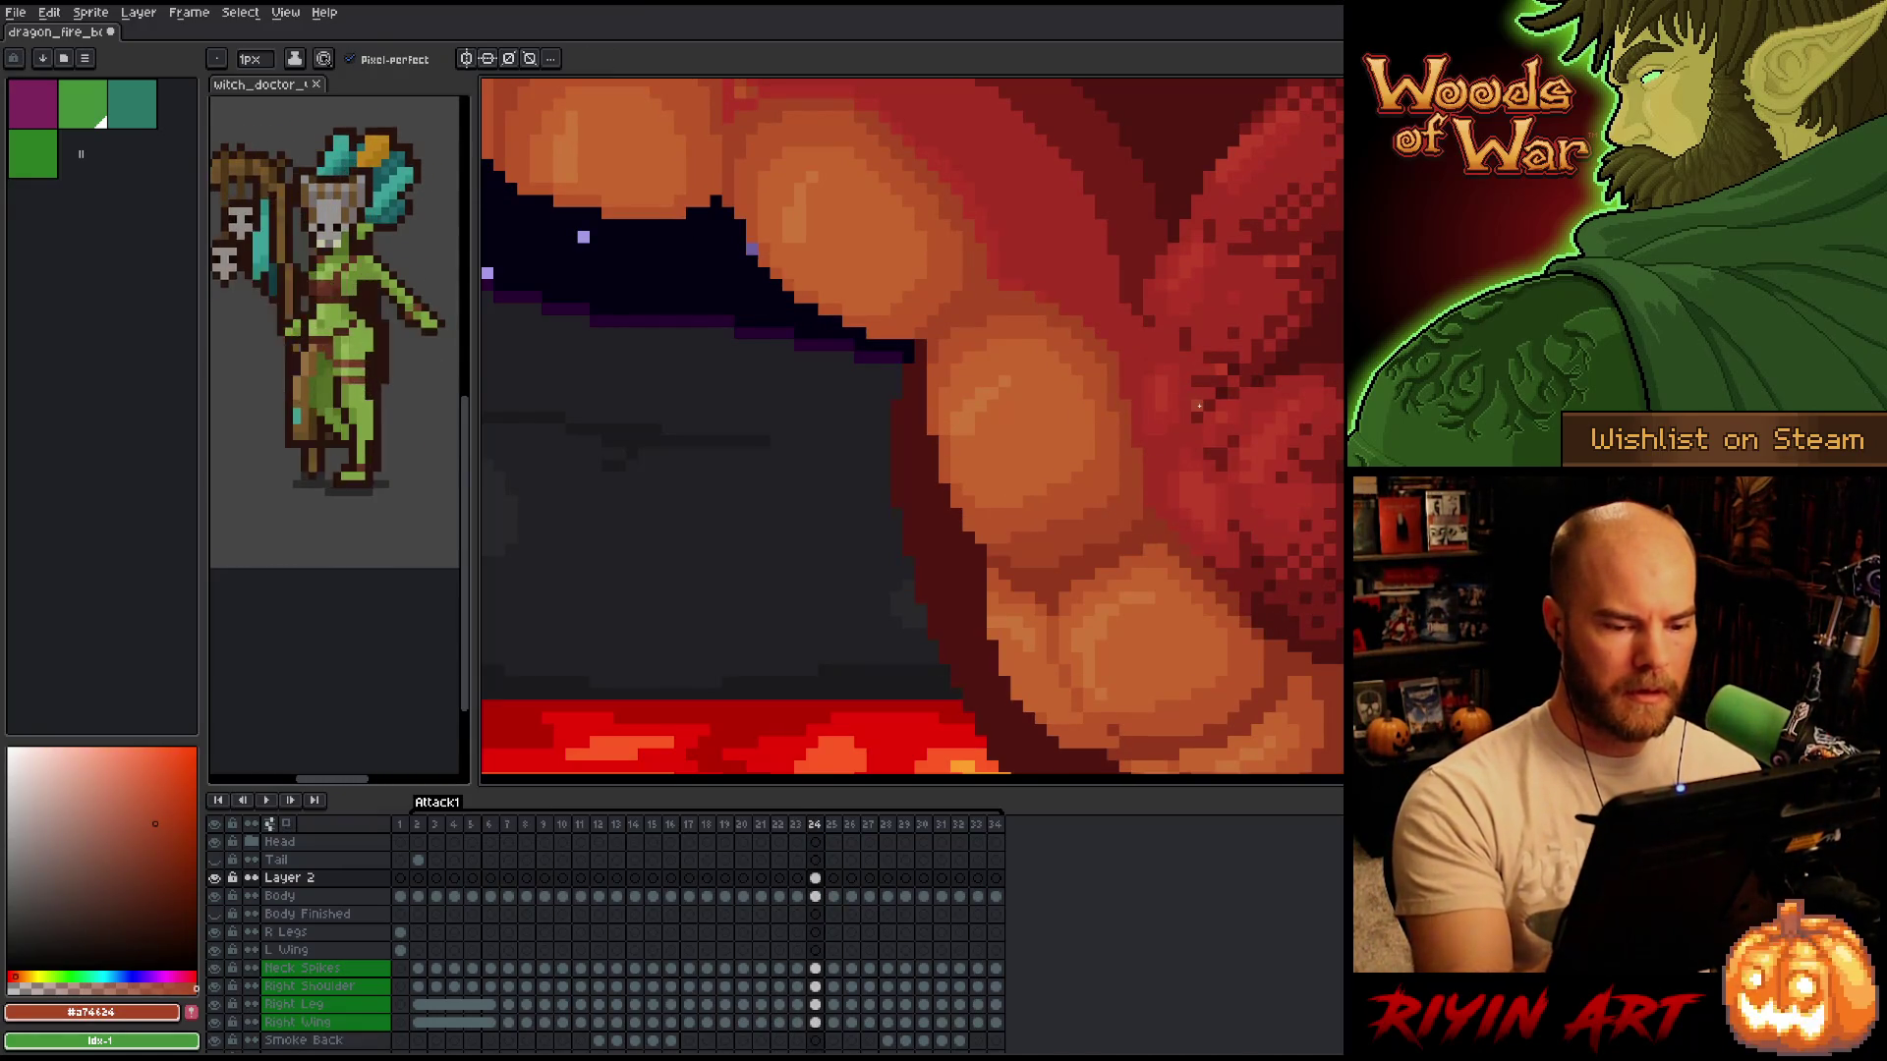
pyautogui.press('Left')
pyautogui.press('Right')
pyautogui.press('Left')
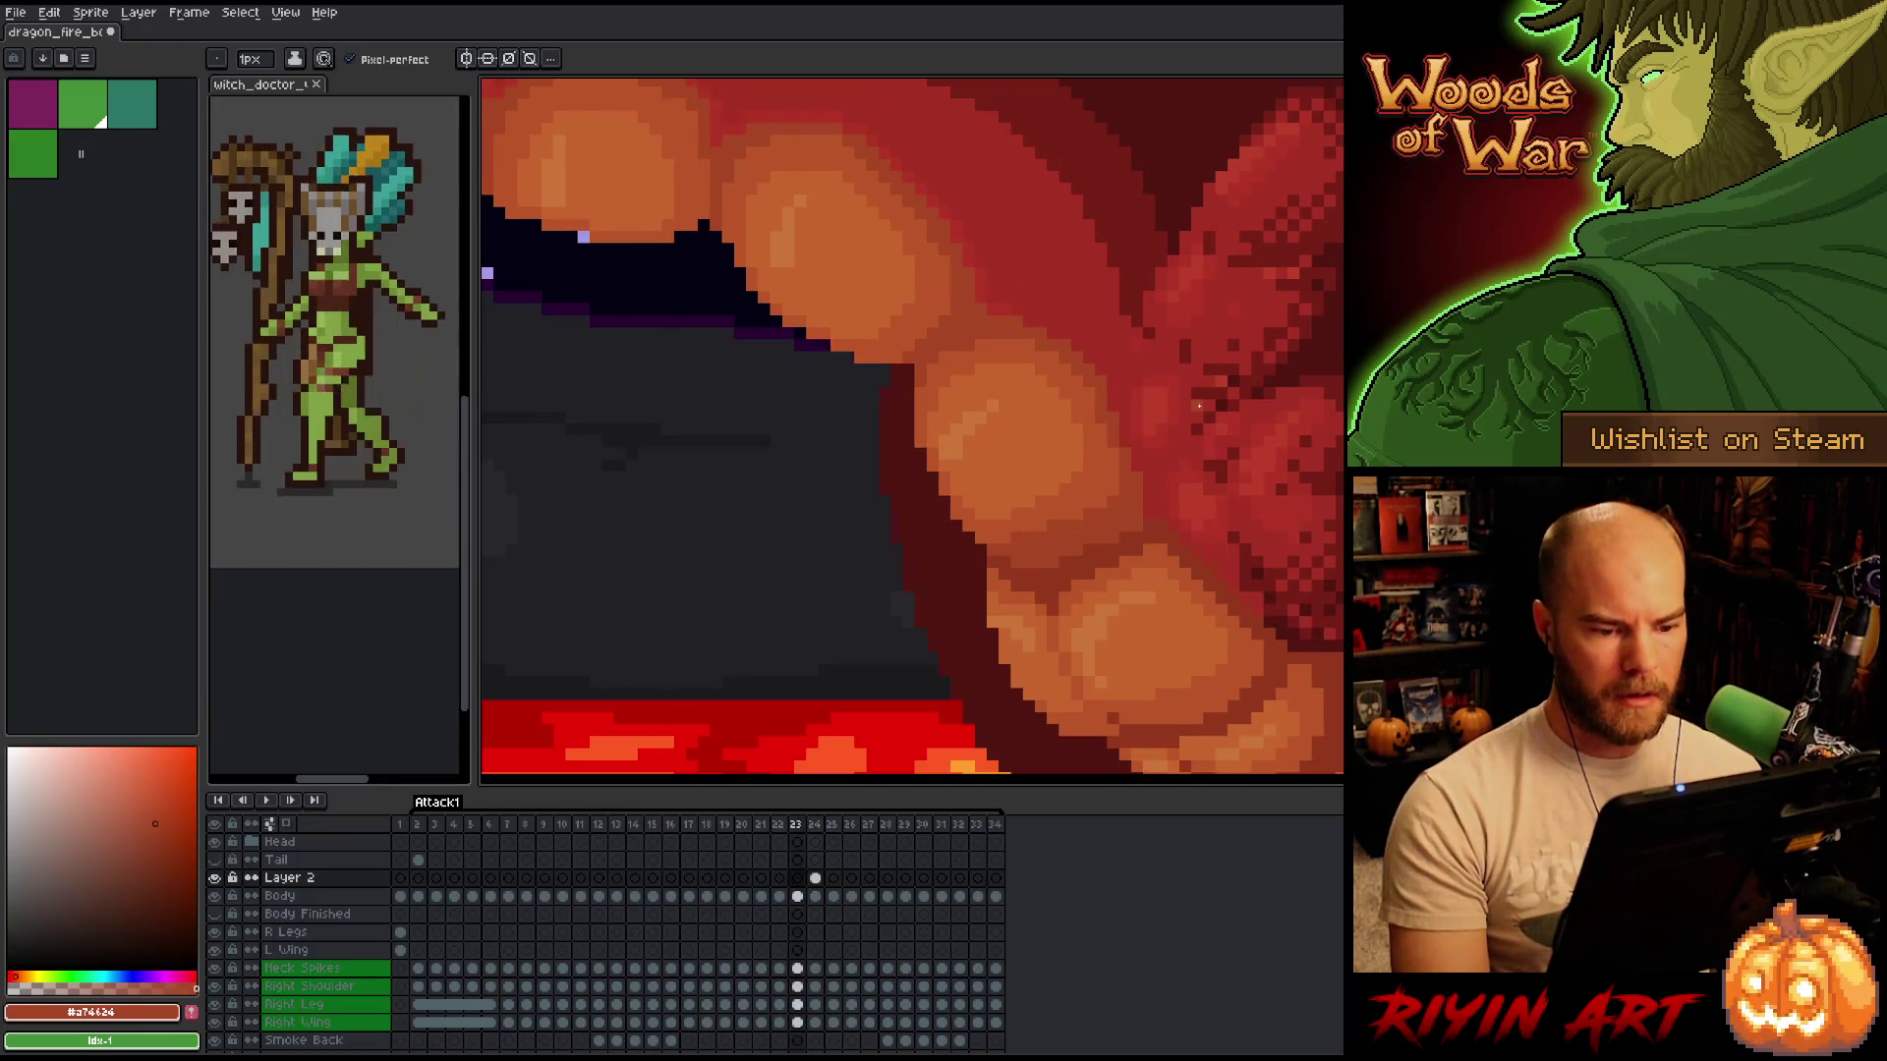
pyautogui.press('Right')
pyautogui.press('Left')
pyautogui.press('Right')
pyautogui.press('Left')
pyautogui.press('Right')
pyautogui.press('Left')
pyautogui.press('Right')
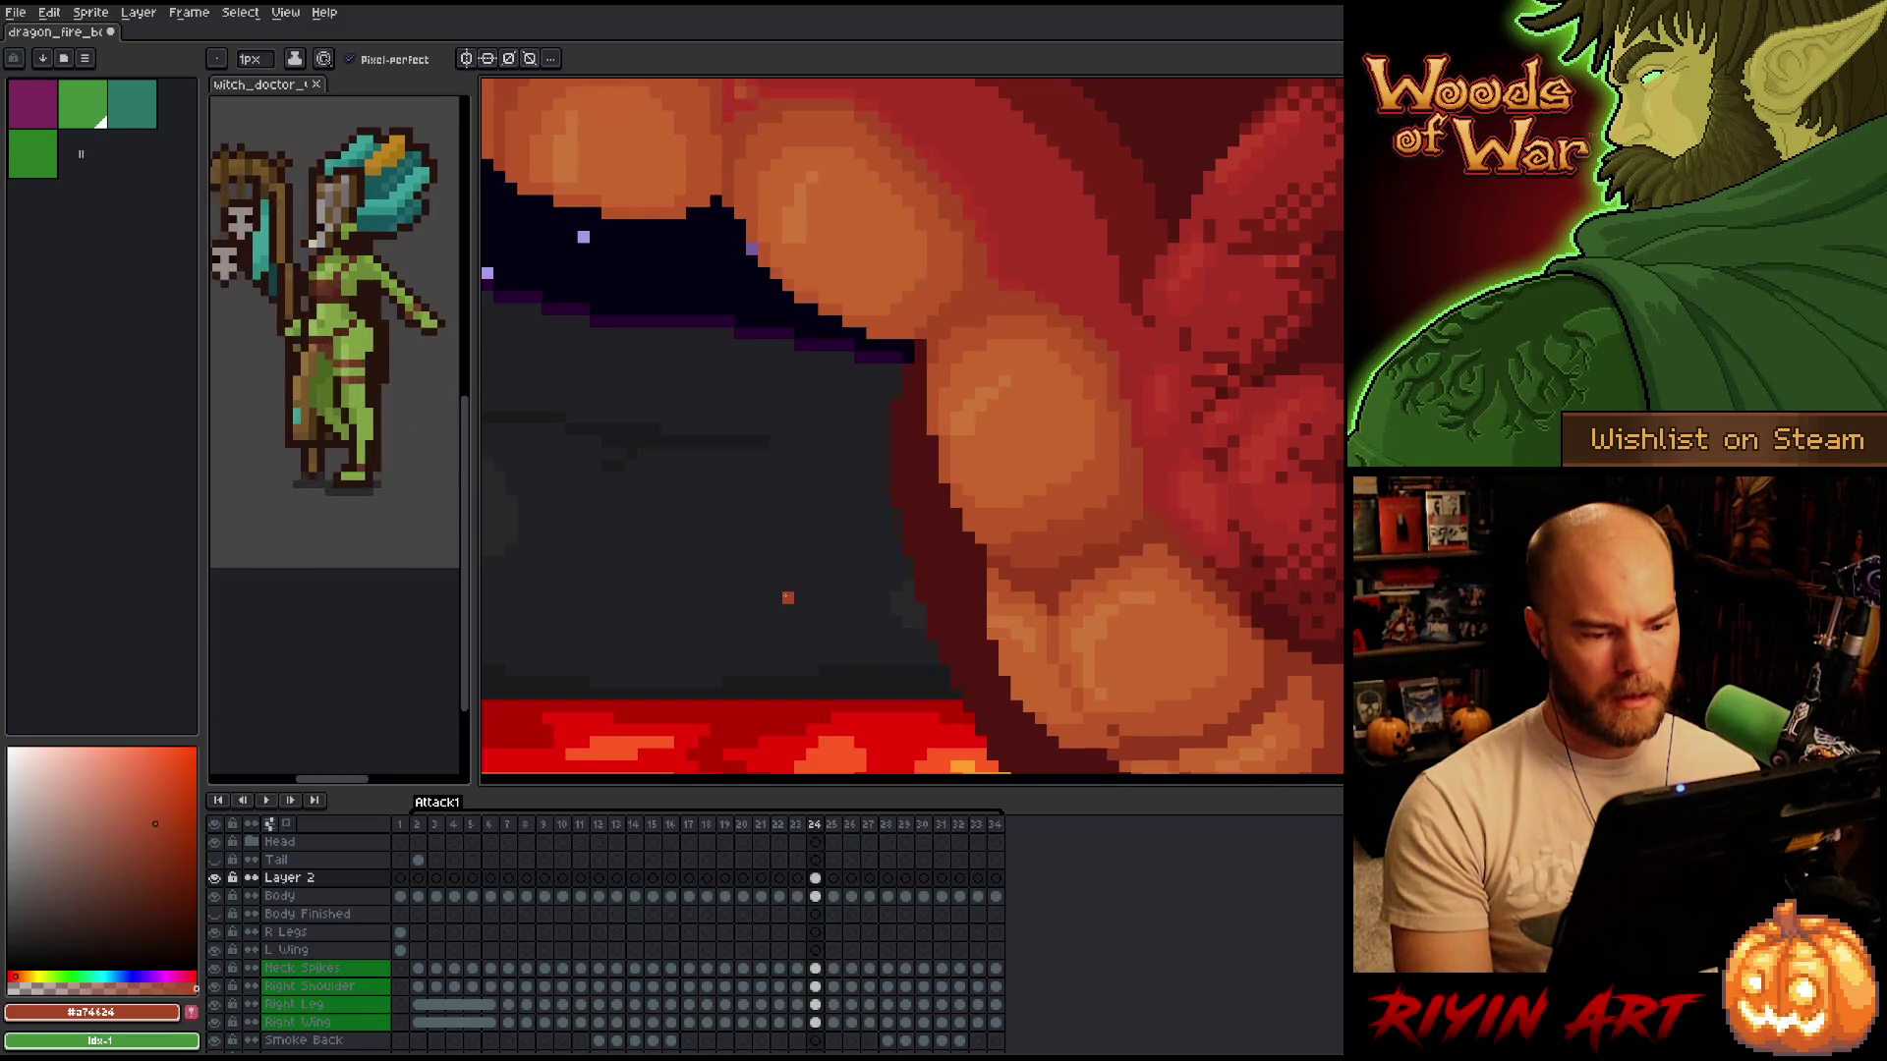
pyautogui.scroll(-3, 787, 596)
pyautogui.press('Left')
pyautogui.press('Right')
pyautogui.press('Left')
pyautogui.press('Right')
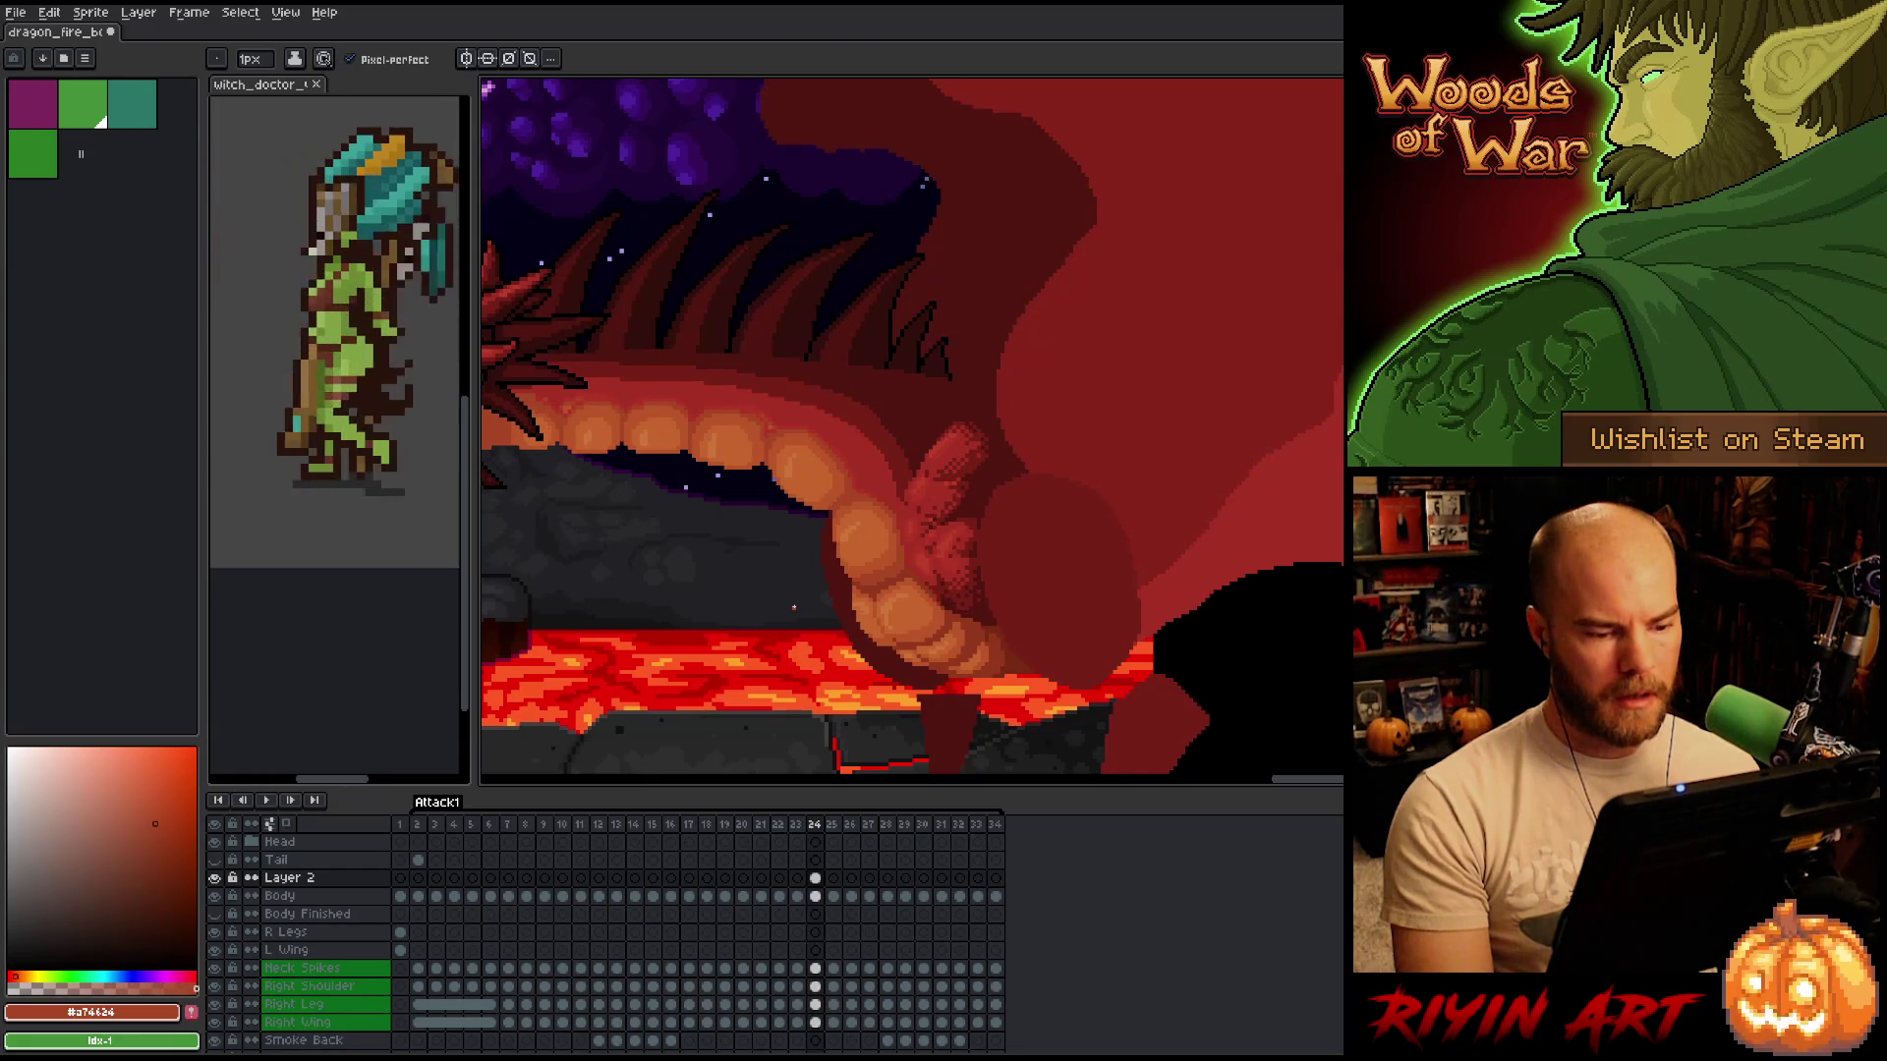
# Zoom into the throat and sample the dark red #761f18 on frame 23.
pyautogui.scroll(4, 794, 608)
pyautogui.press('Left')
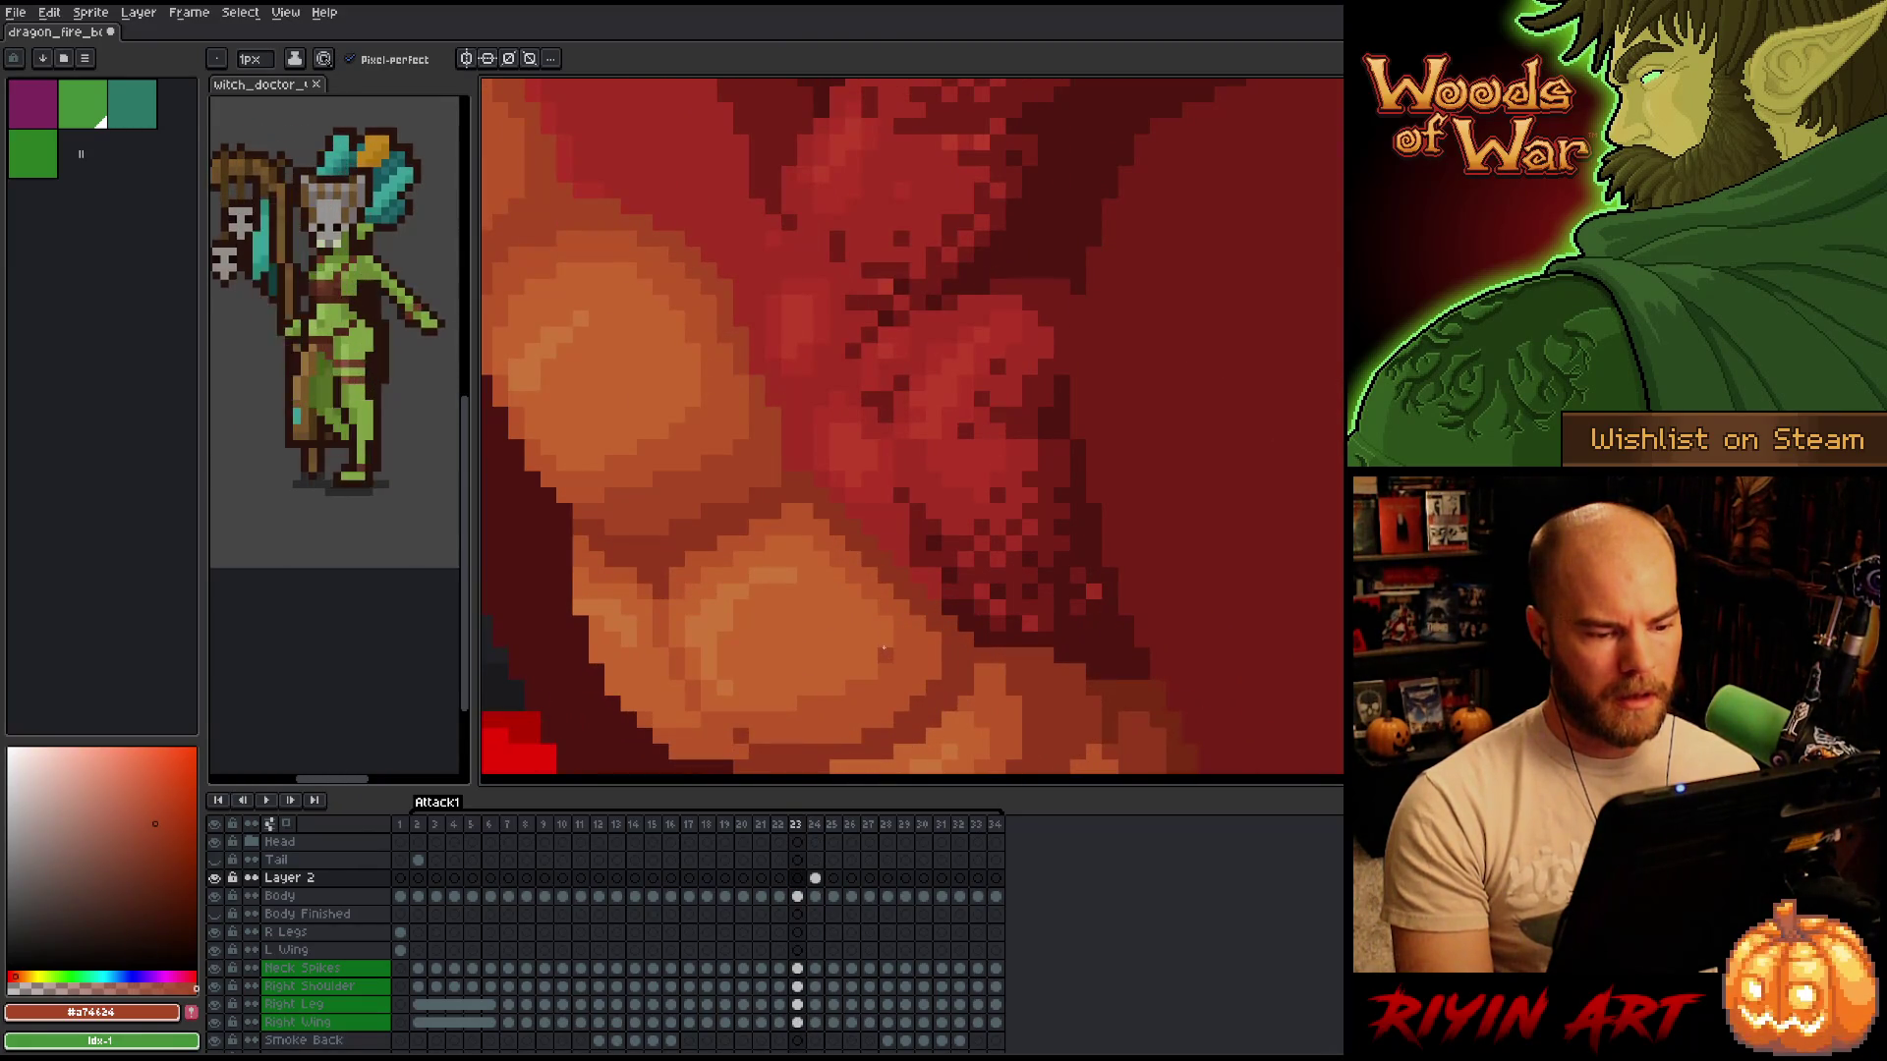
pyautogui.press('Right')
pyautogui.press('Left')
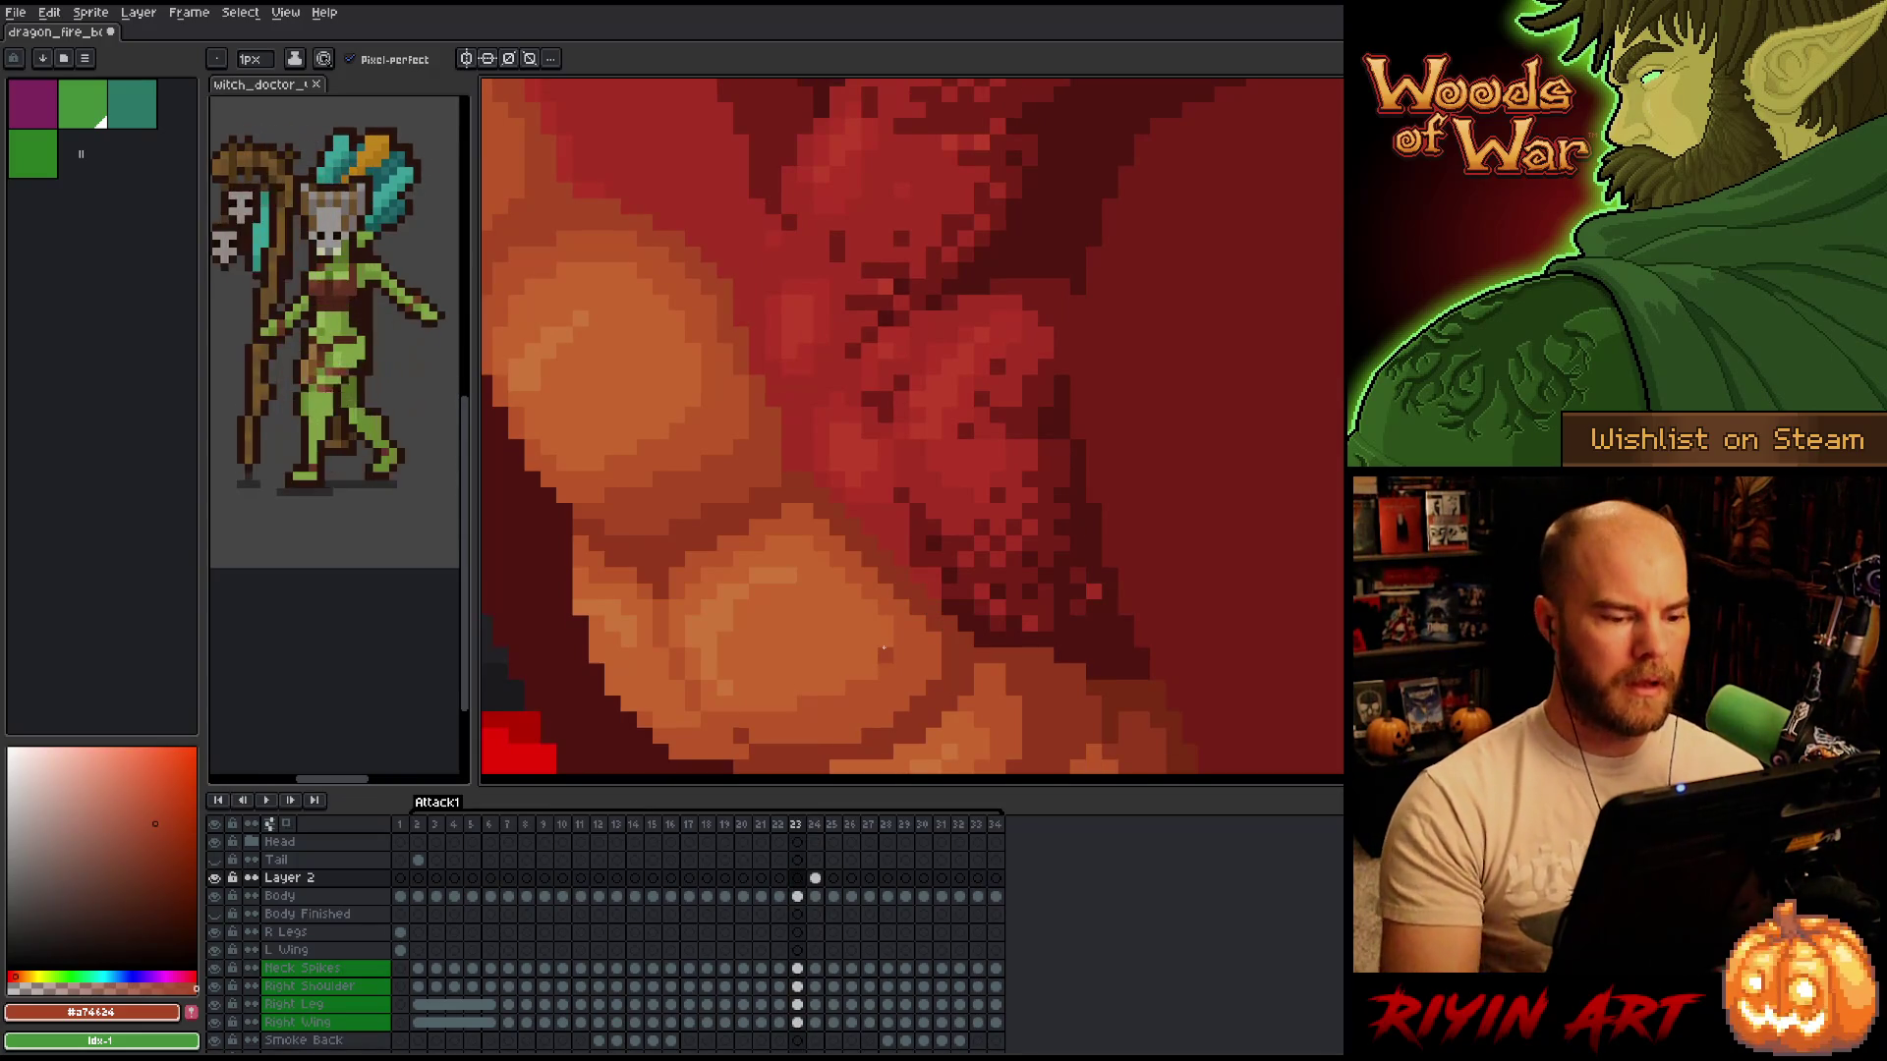
pyautogui.keyDown('alt'); pyautogui.click(884, 545); pyautogui.keyUp('alt')
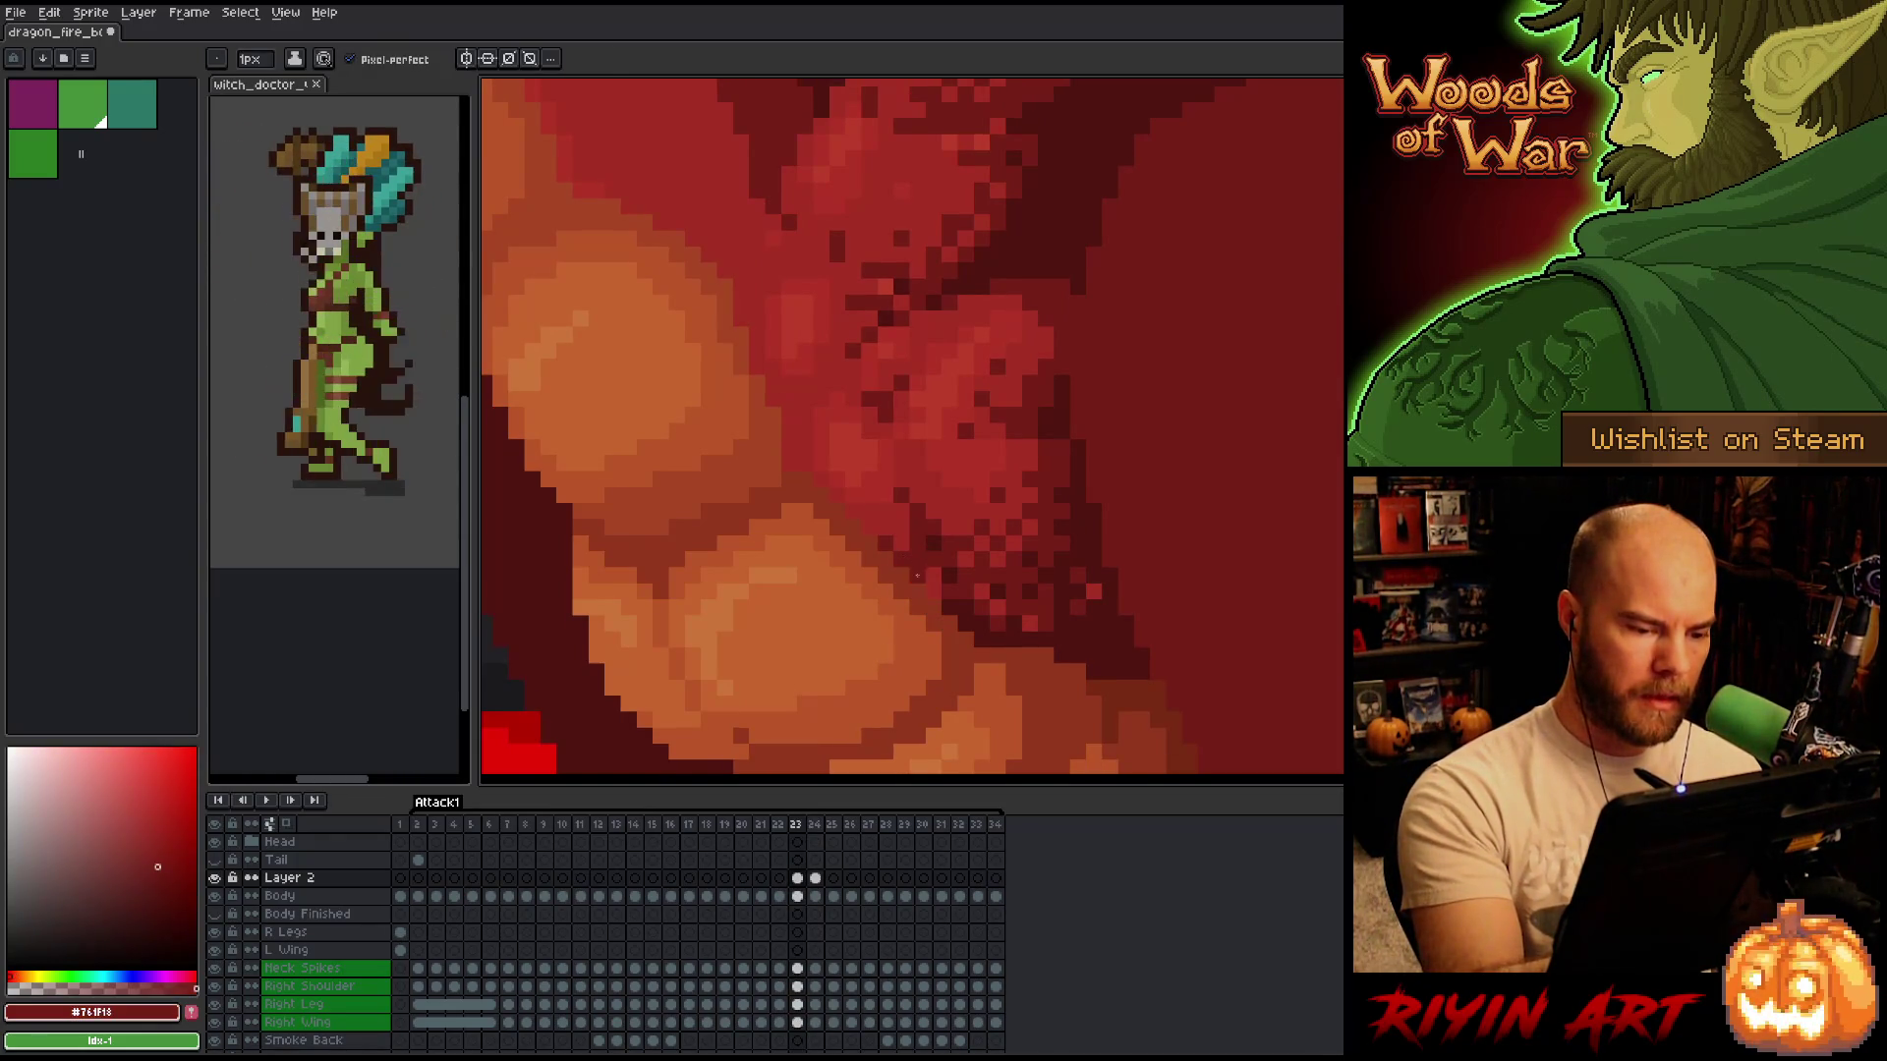
# On frame 24, try throat and tongue reds, settling on #a52f24 as the drawing colour.
pyautogui.press('Right')
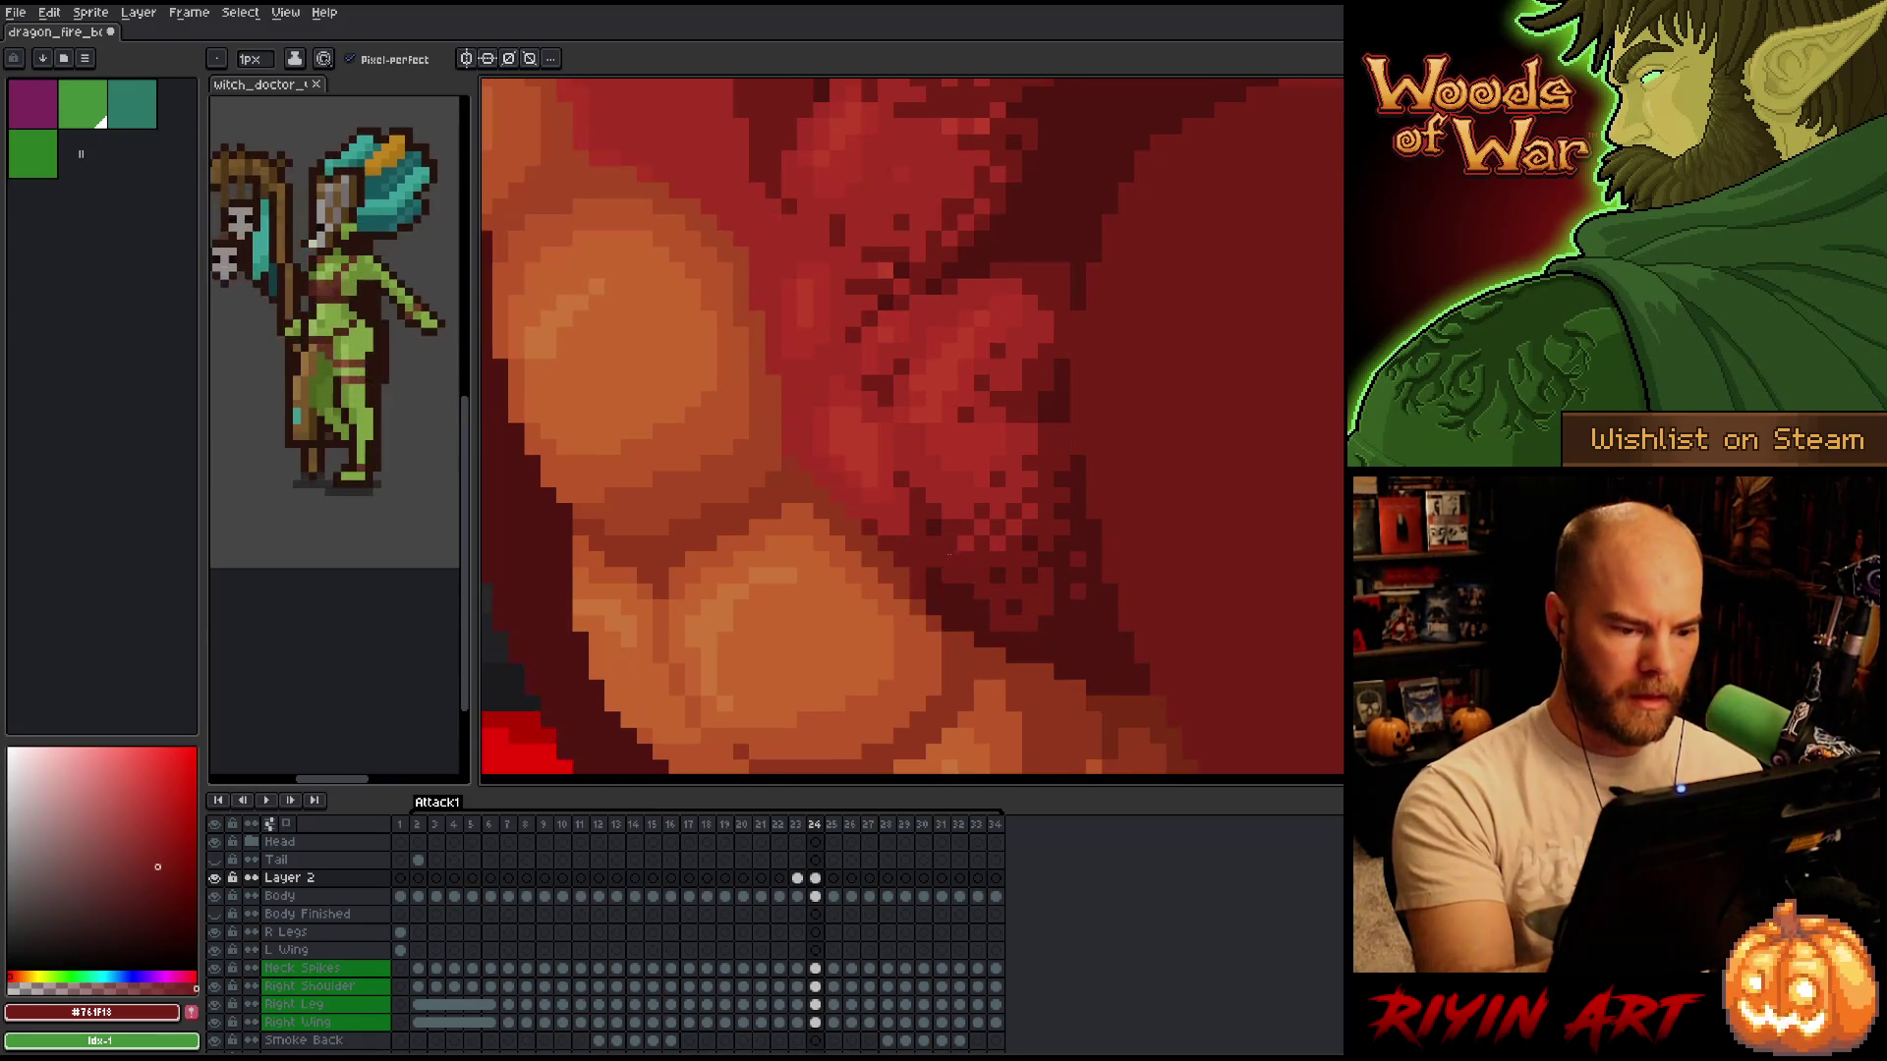
pyautogui.keyDown('alt'); pyautogui.click(919, 570); pyautogui.keyUp('alt')
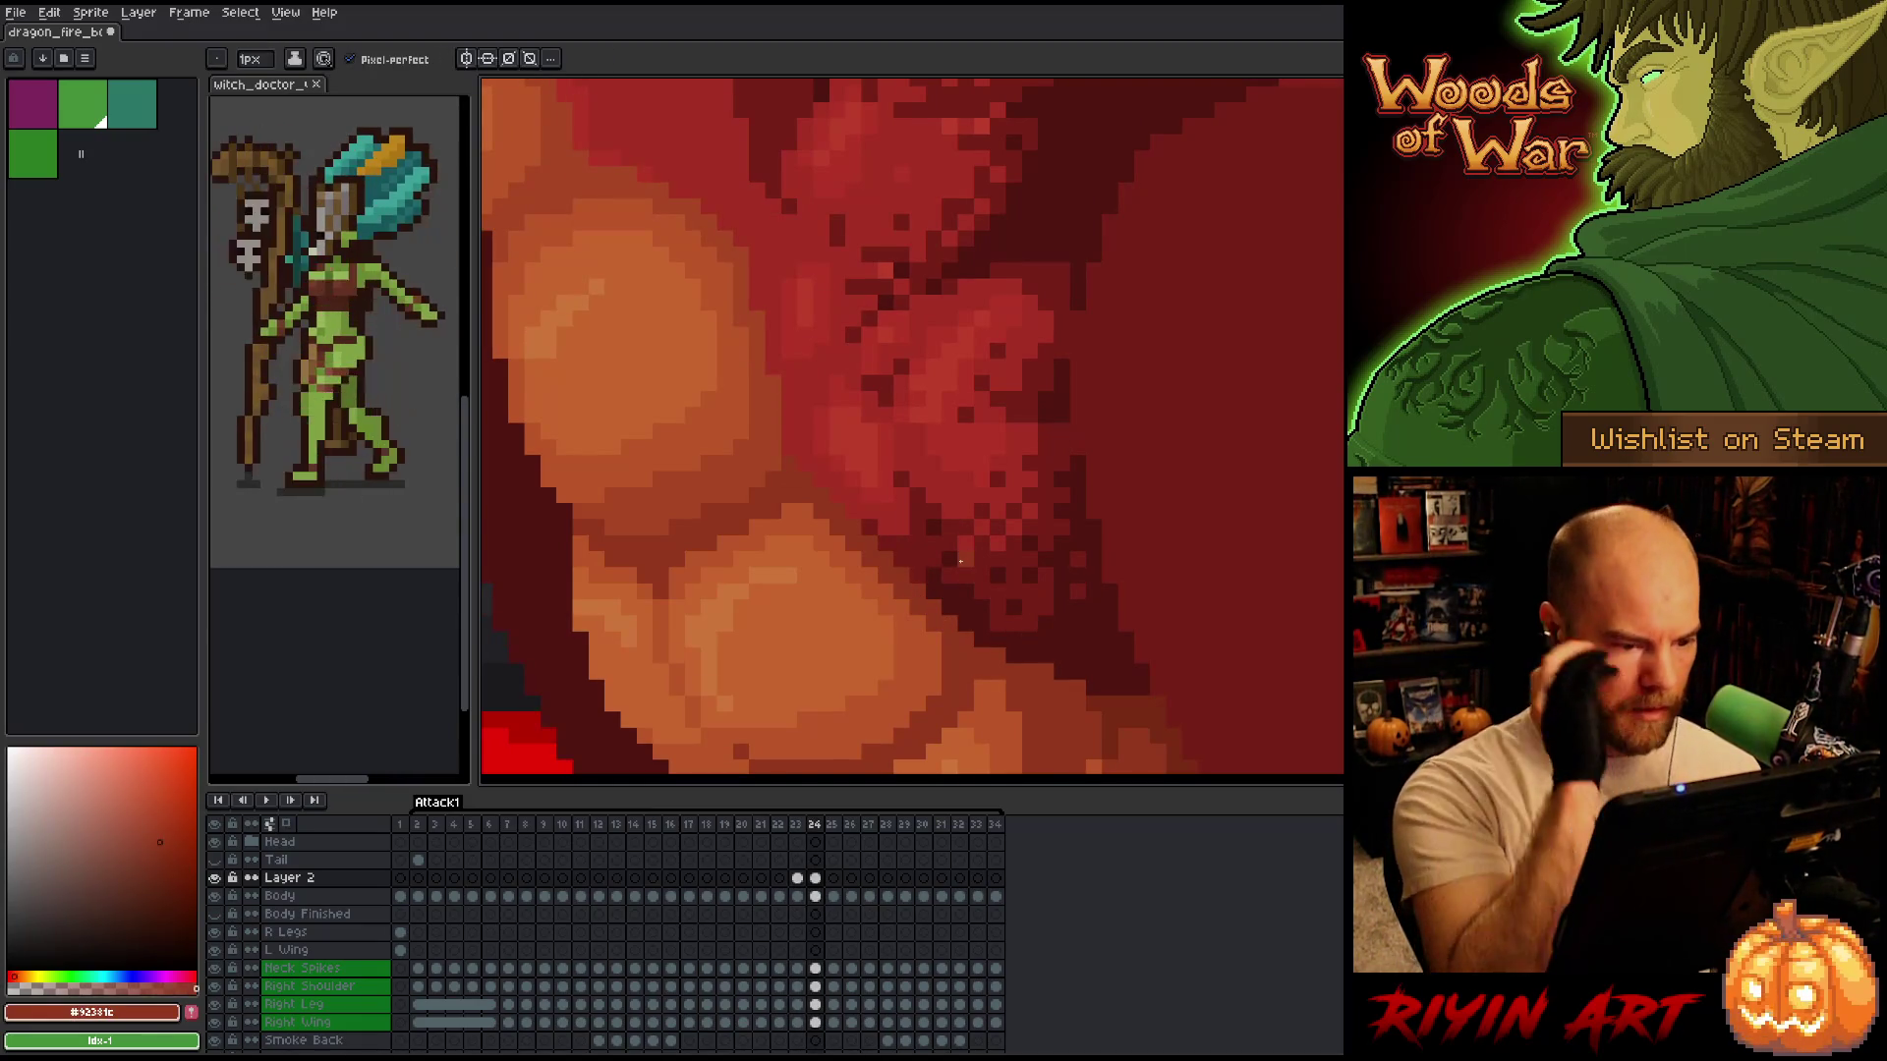
pyautogui.scroll(-3, 960, 561)
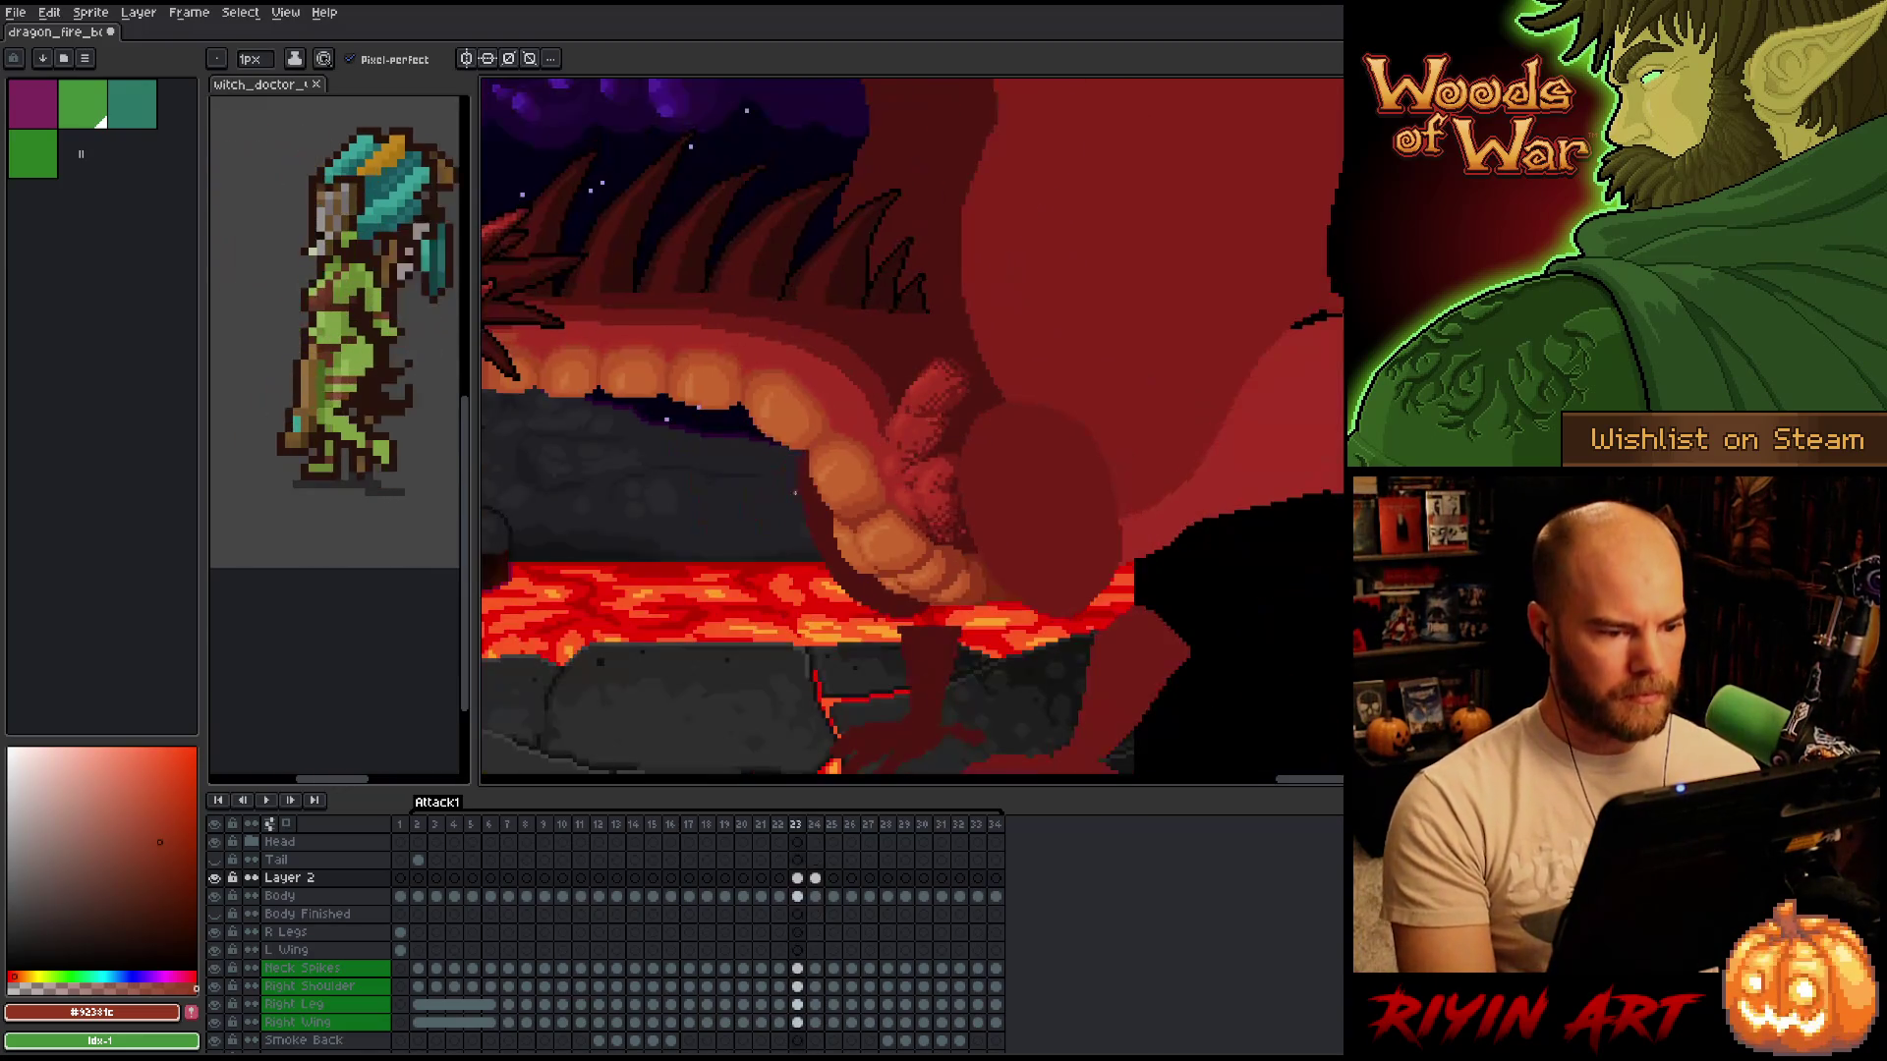
pyautogui.scroll(4, 823, 462)
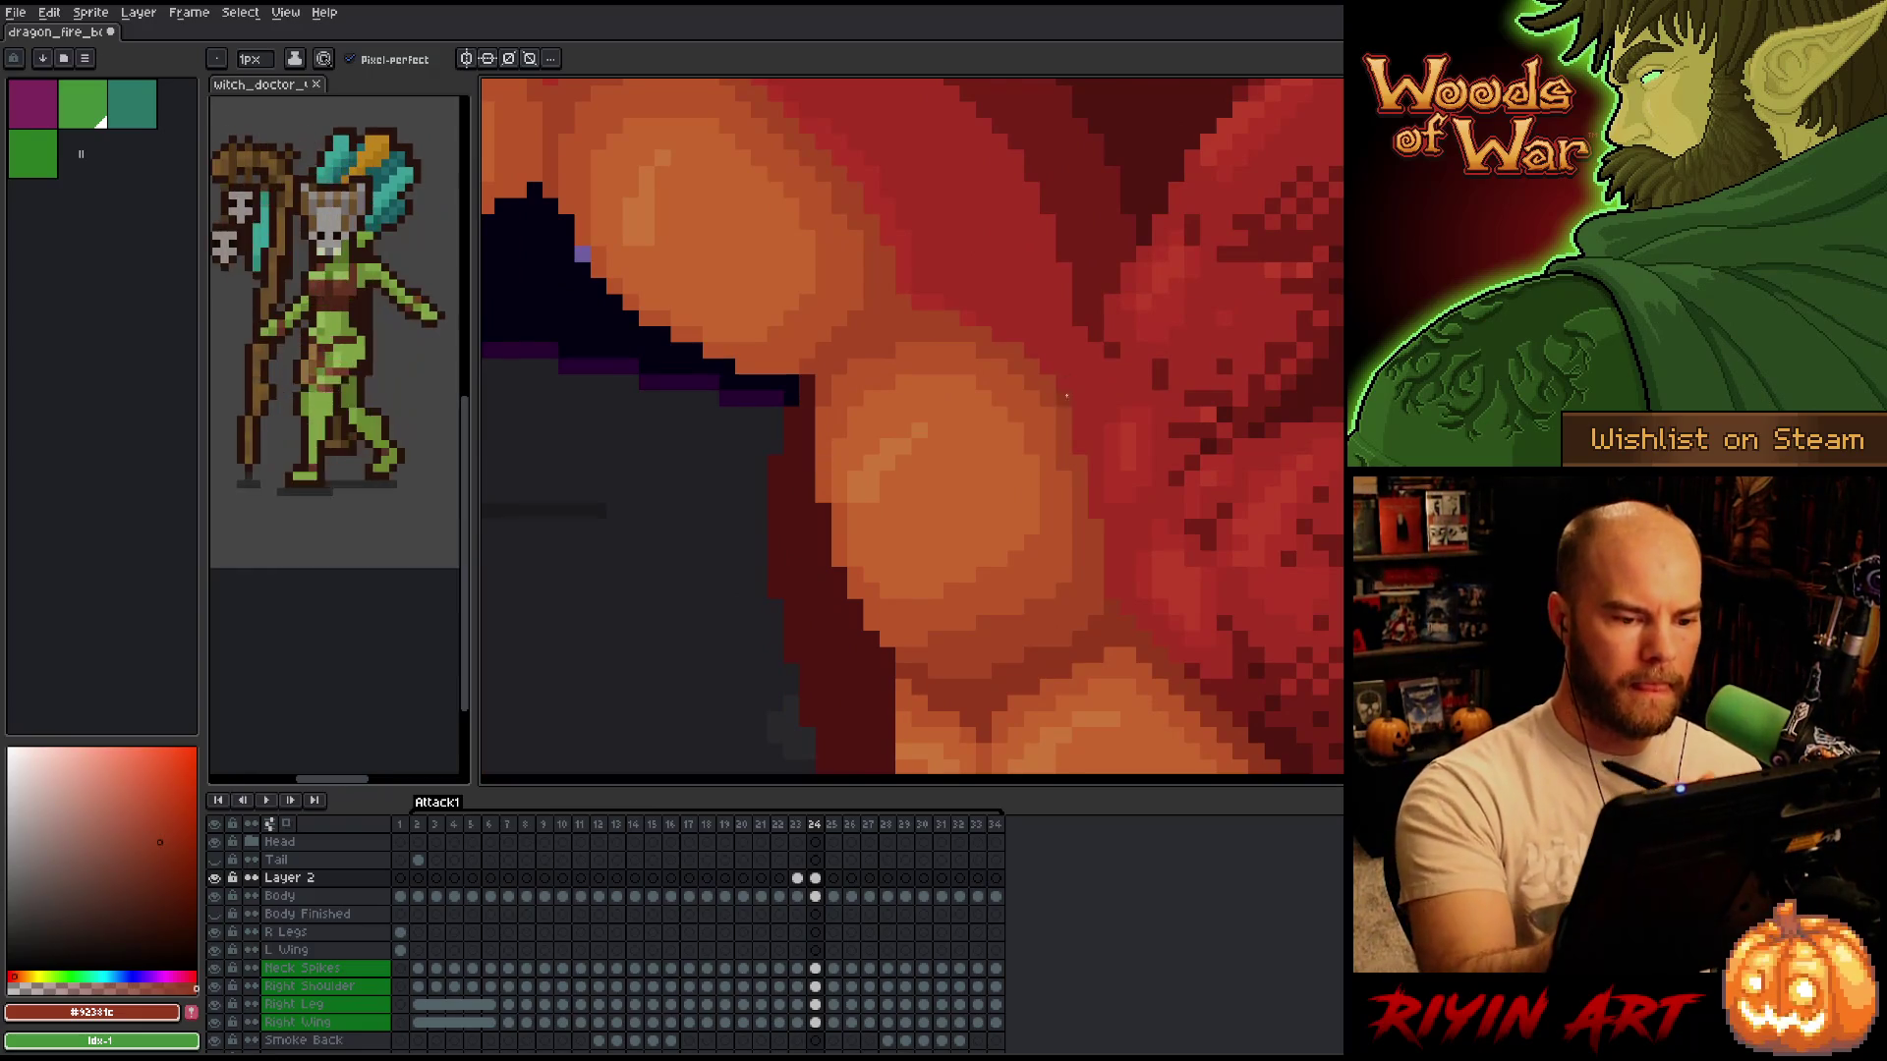
pyautogui.keyDown('alt'); pyautogui.click(1065, 395); pyautogui.keyUp('alt')
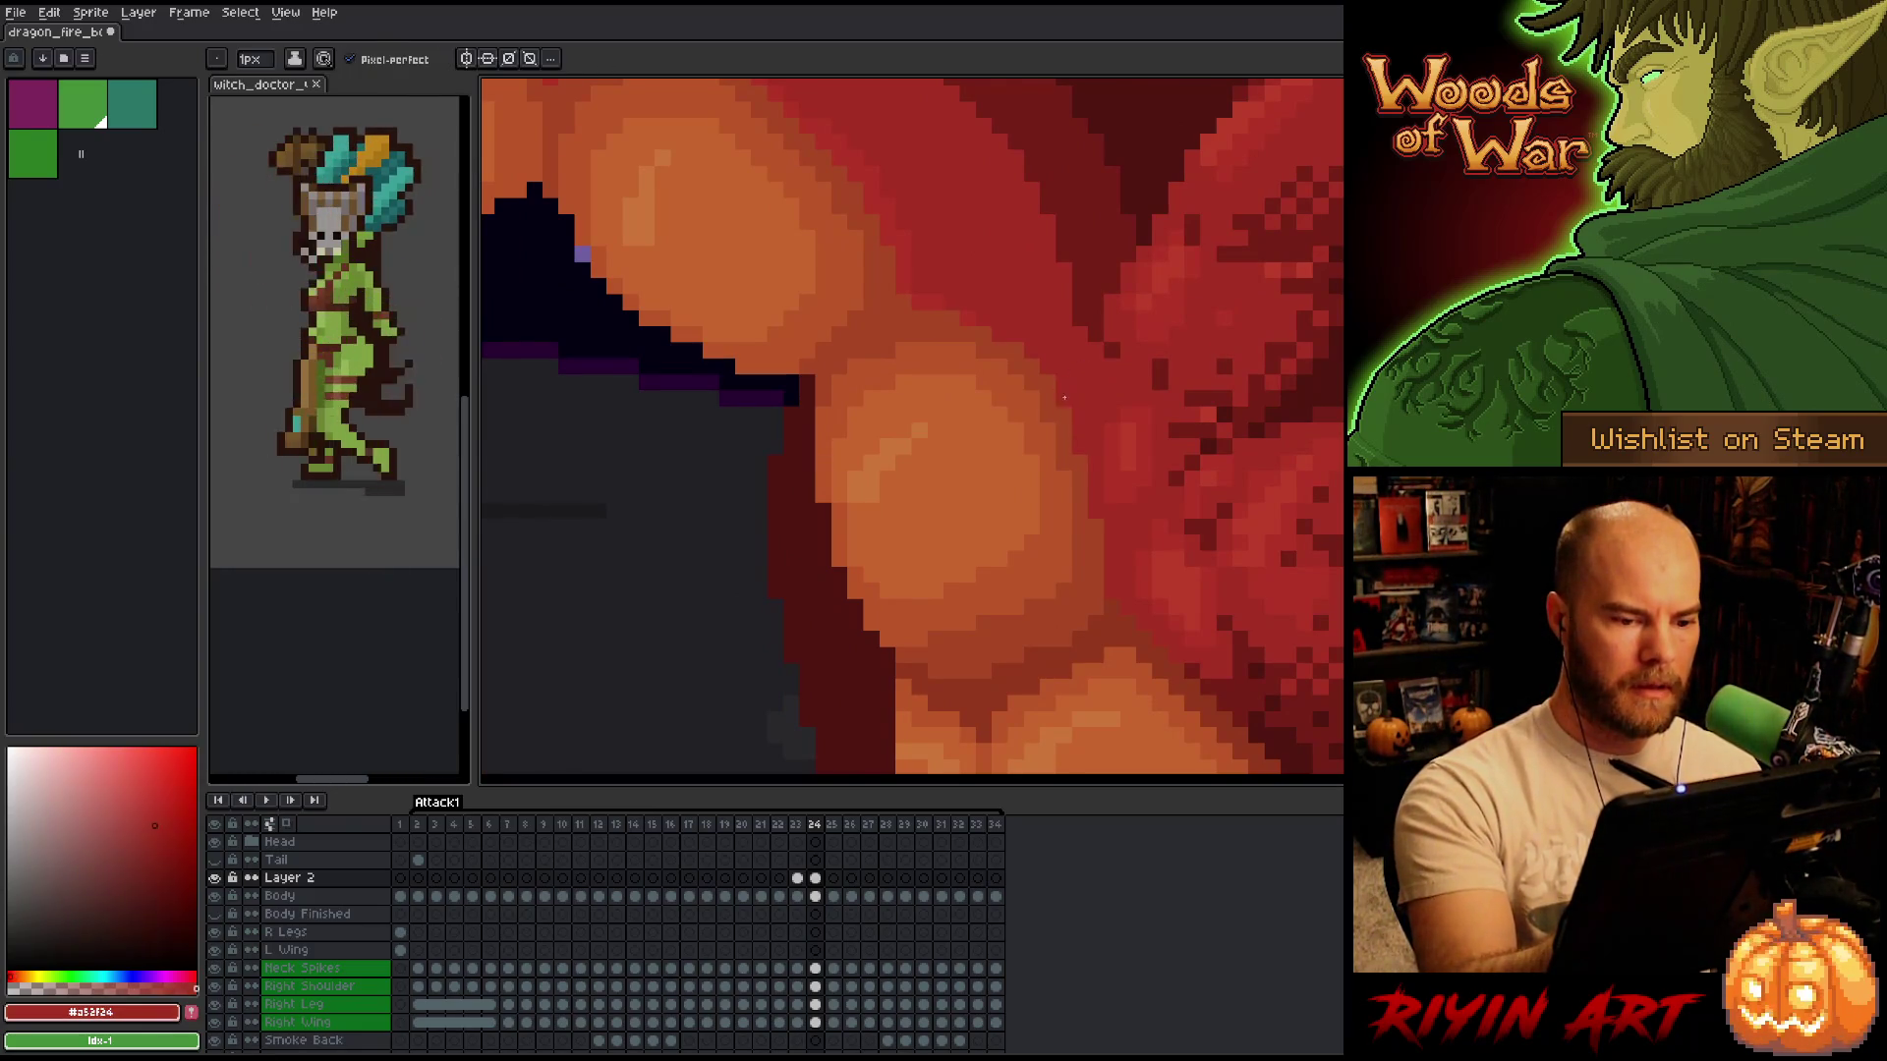
pyautogui.press('alt')
pyautogui.keyDown('alt'); pyautogui.click(1035, 389); pyautogui.keyUp('alt')
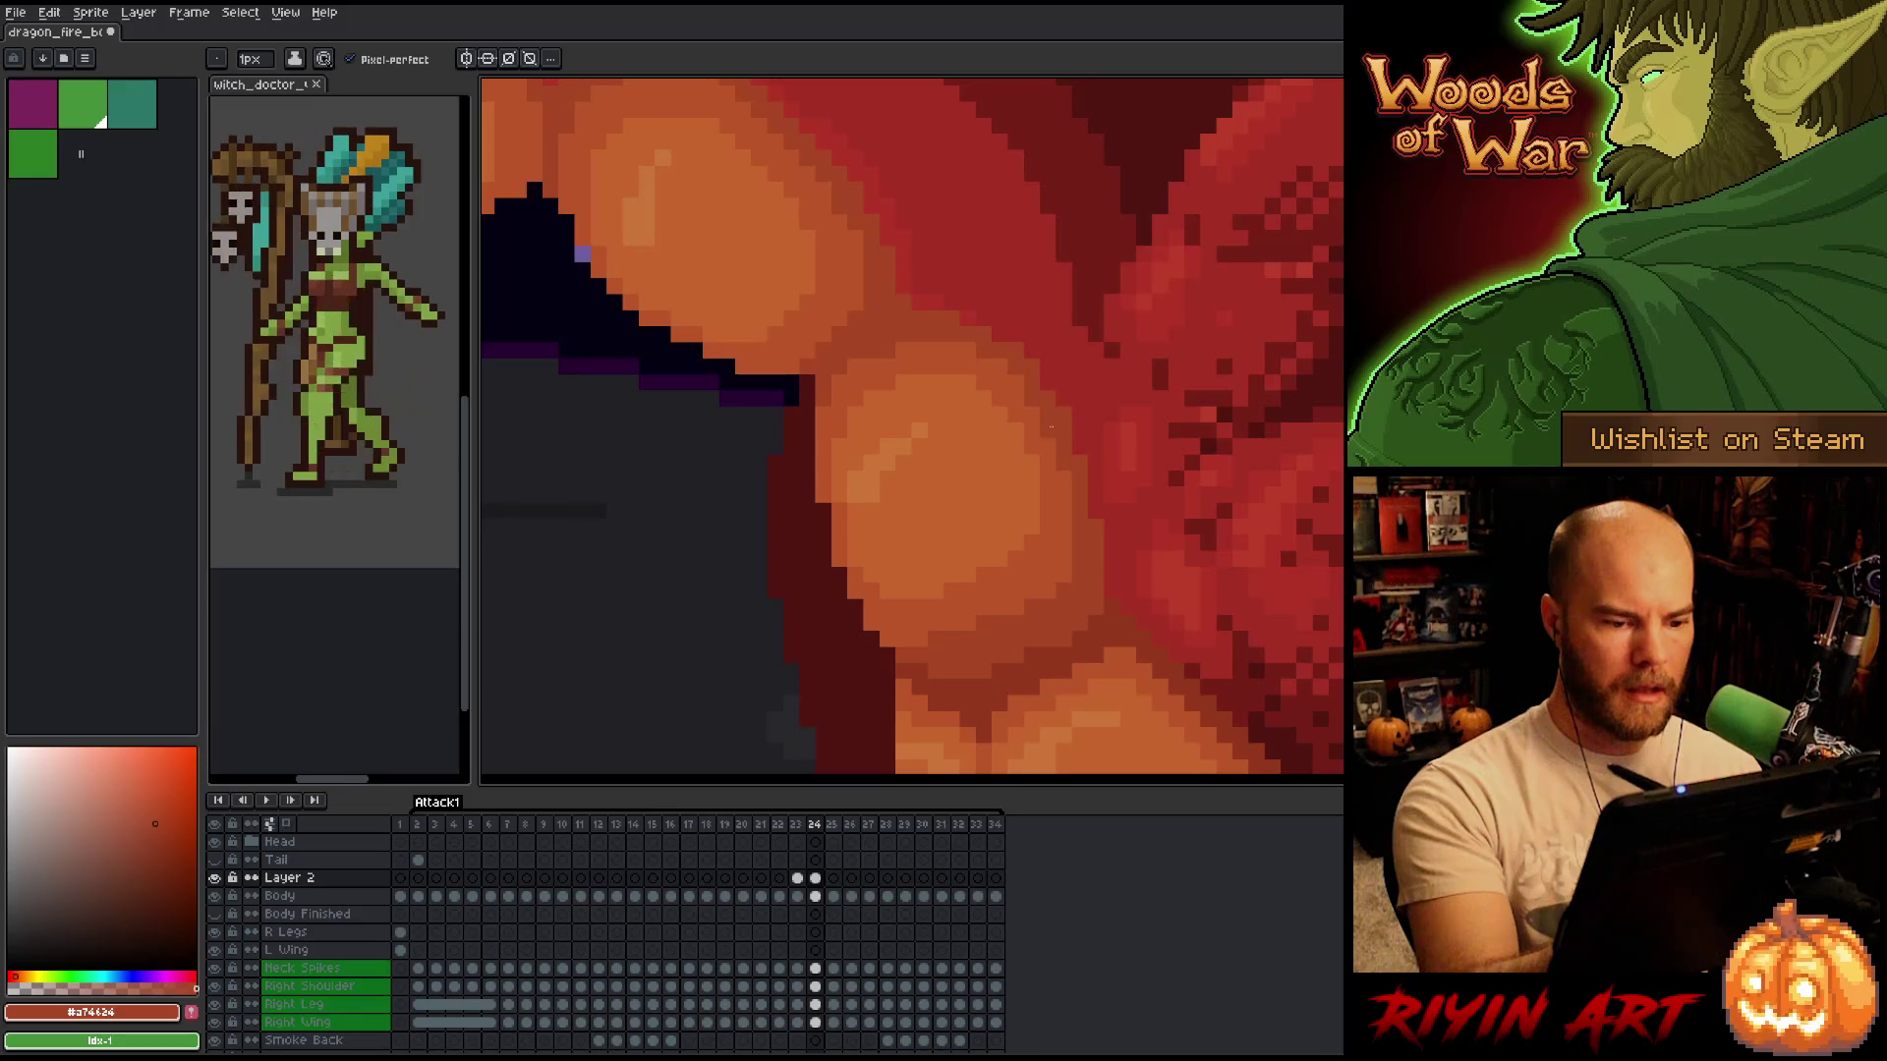
pyautogui.keyDown('alt'); pyautogui.click(1085, 429); pyautogui.keyUp('alt')
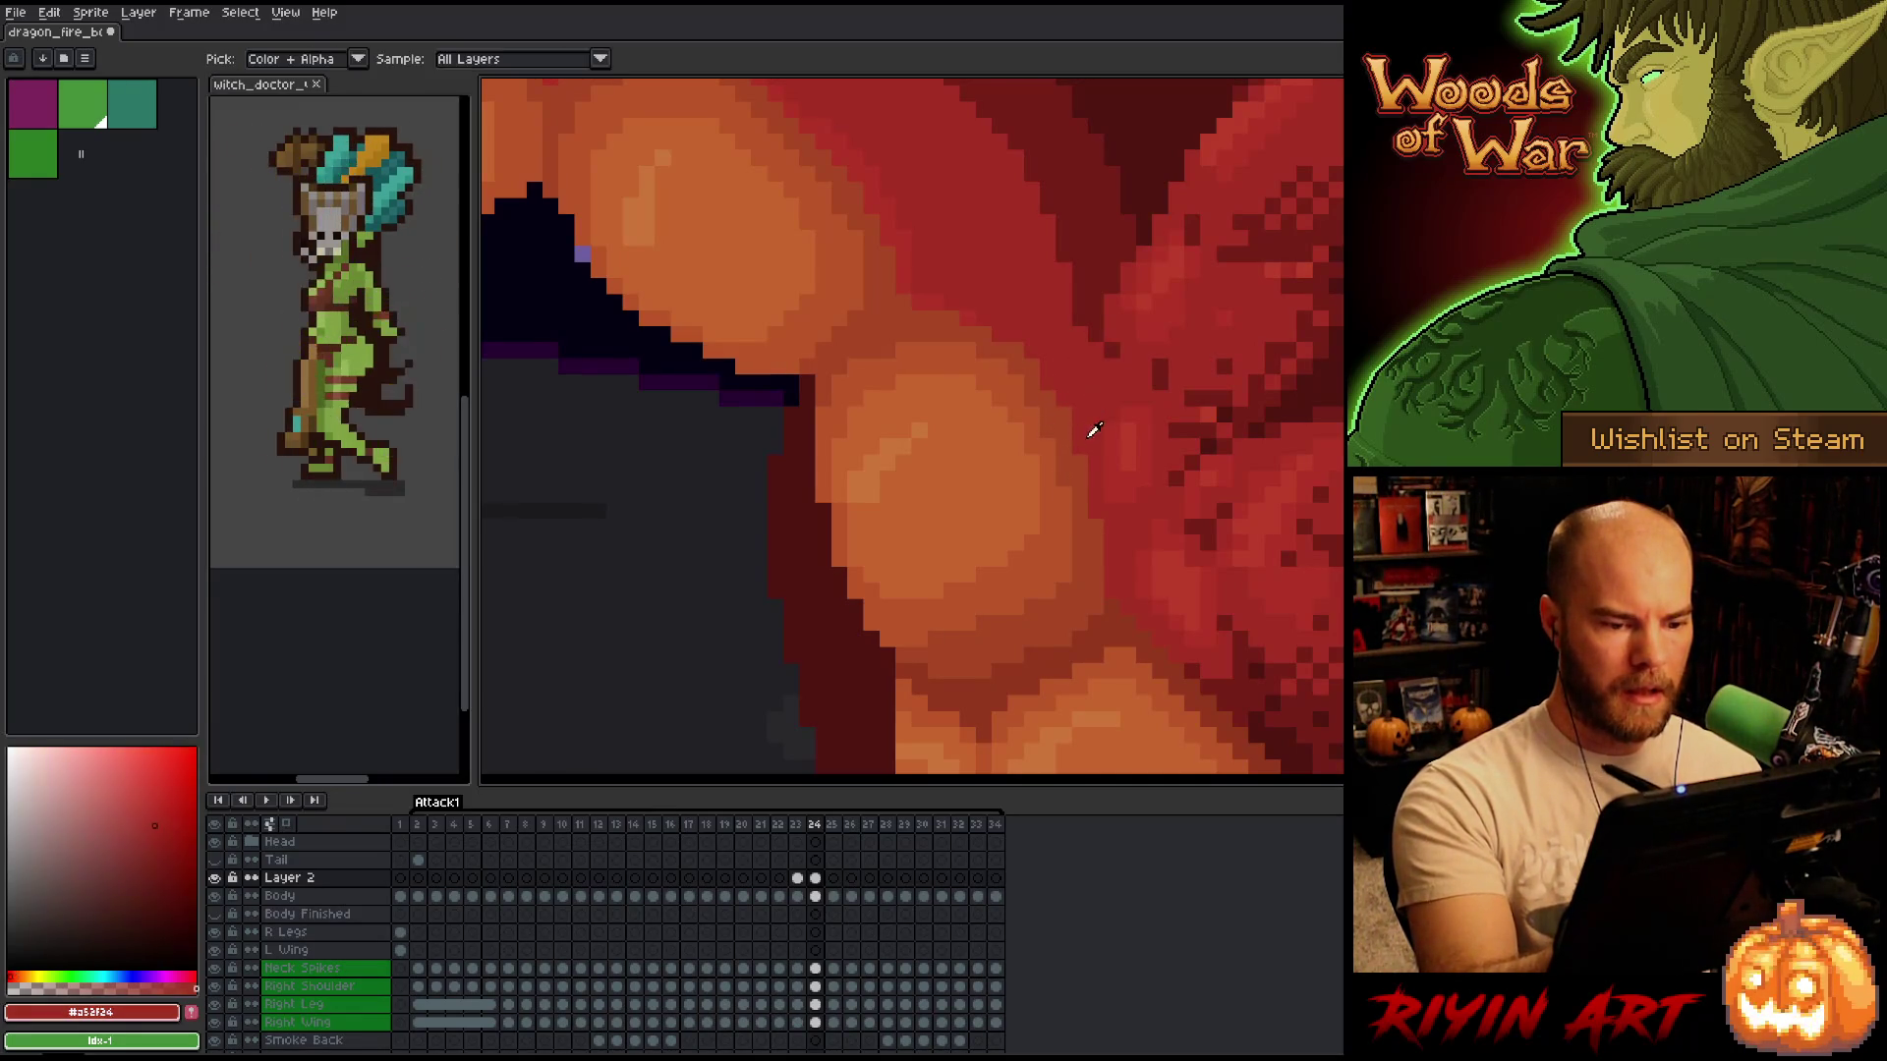
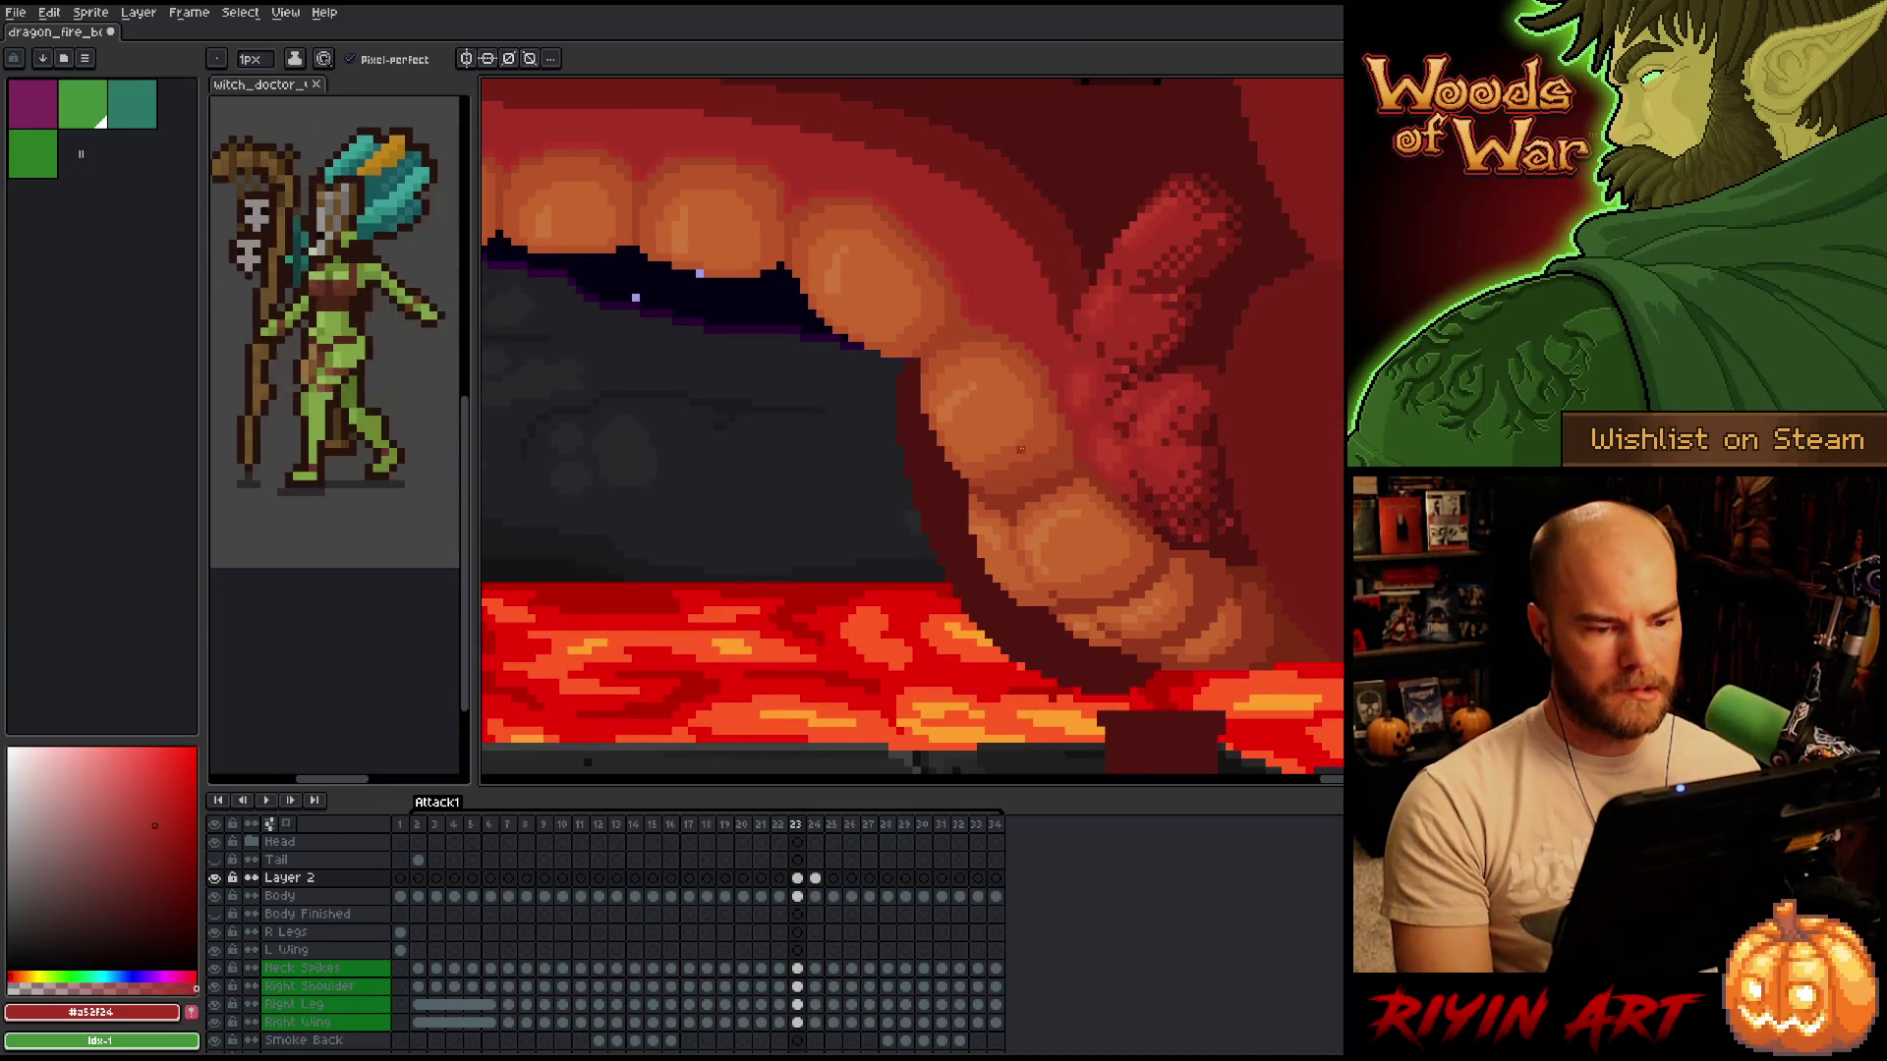
# Compare frames 23 and 24, then eyedrop a darker orange from the dragon's mouth.
pyautogui.press('Right')
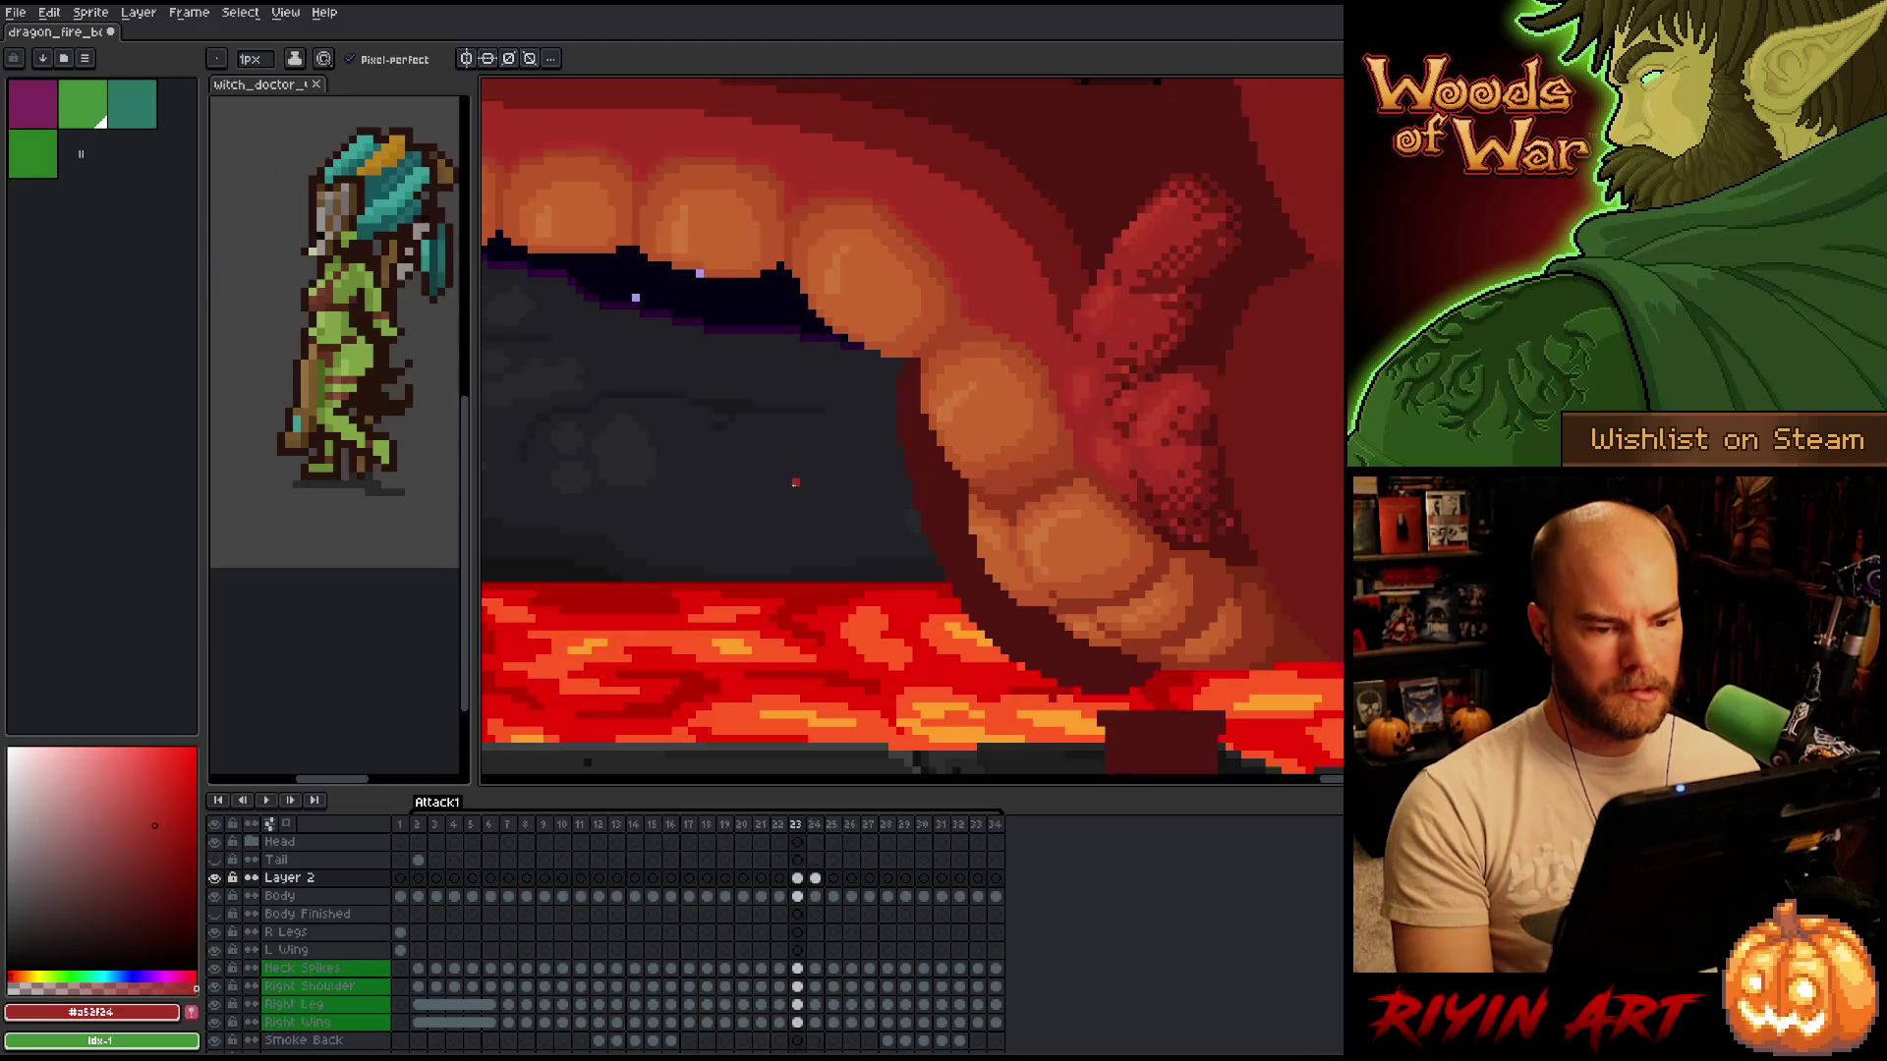
pyautogui.press('Left')
pyautogui.press('Right')
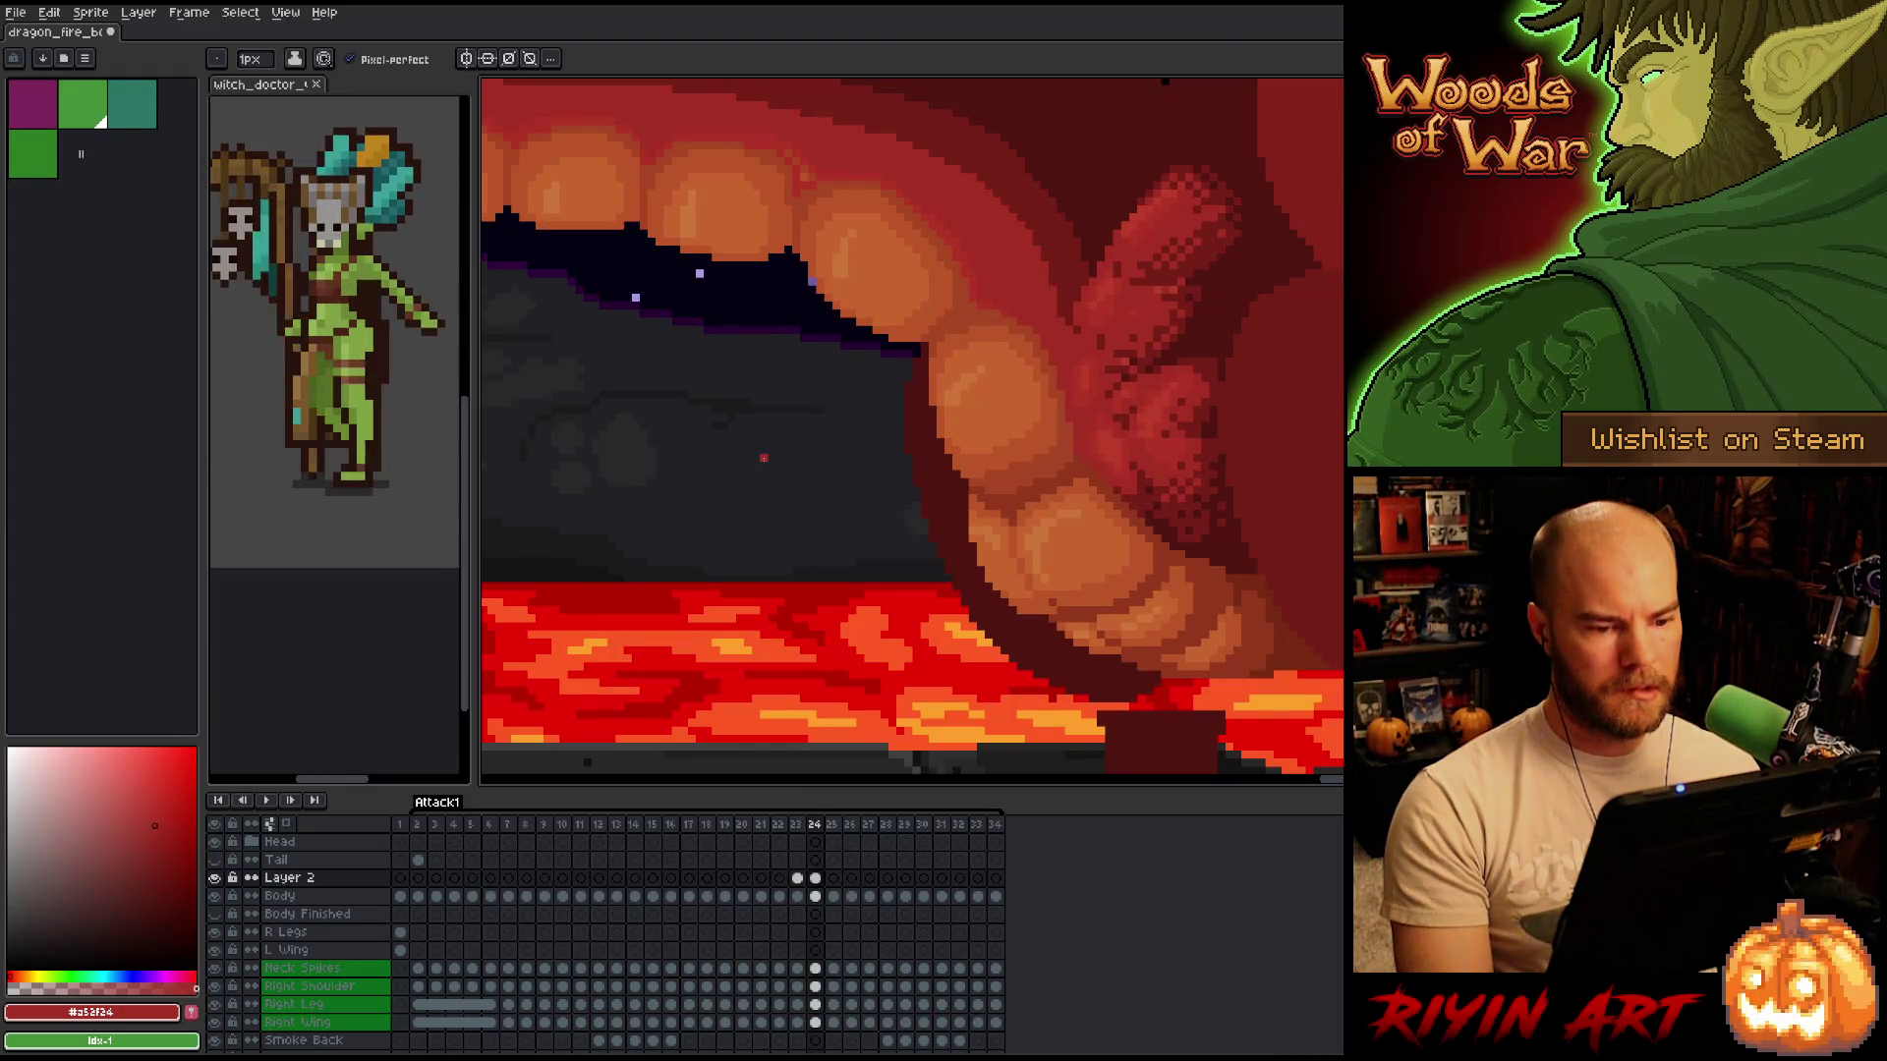
pyautogui.press('Left')
pyautogui.press('Right')
pyautogui.press('Left')
pyautogui.press('Right')
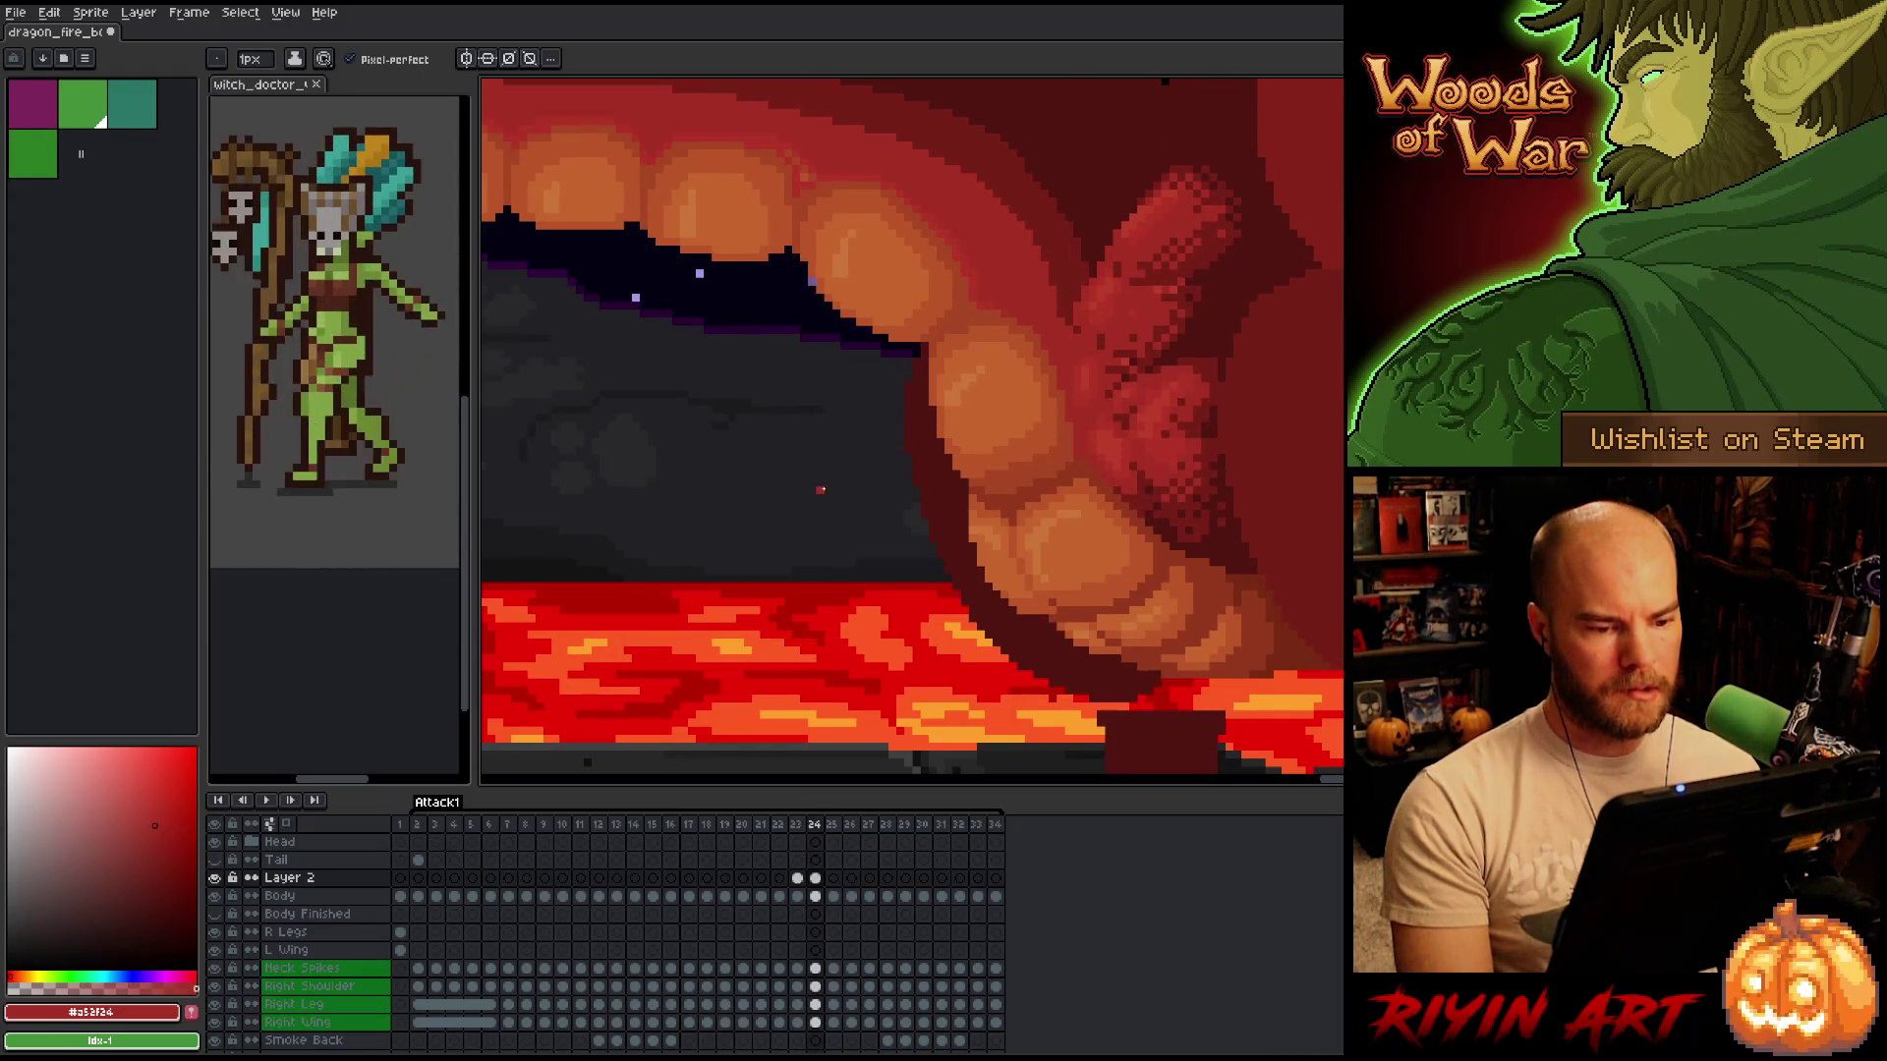
pyautogui.press('Left')
pyautogui.press('Right')
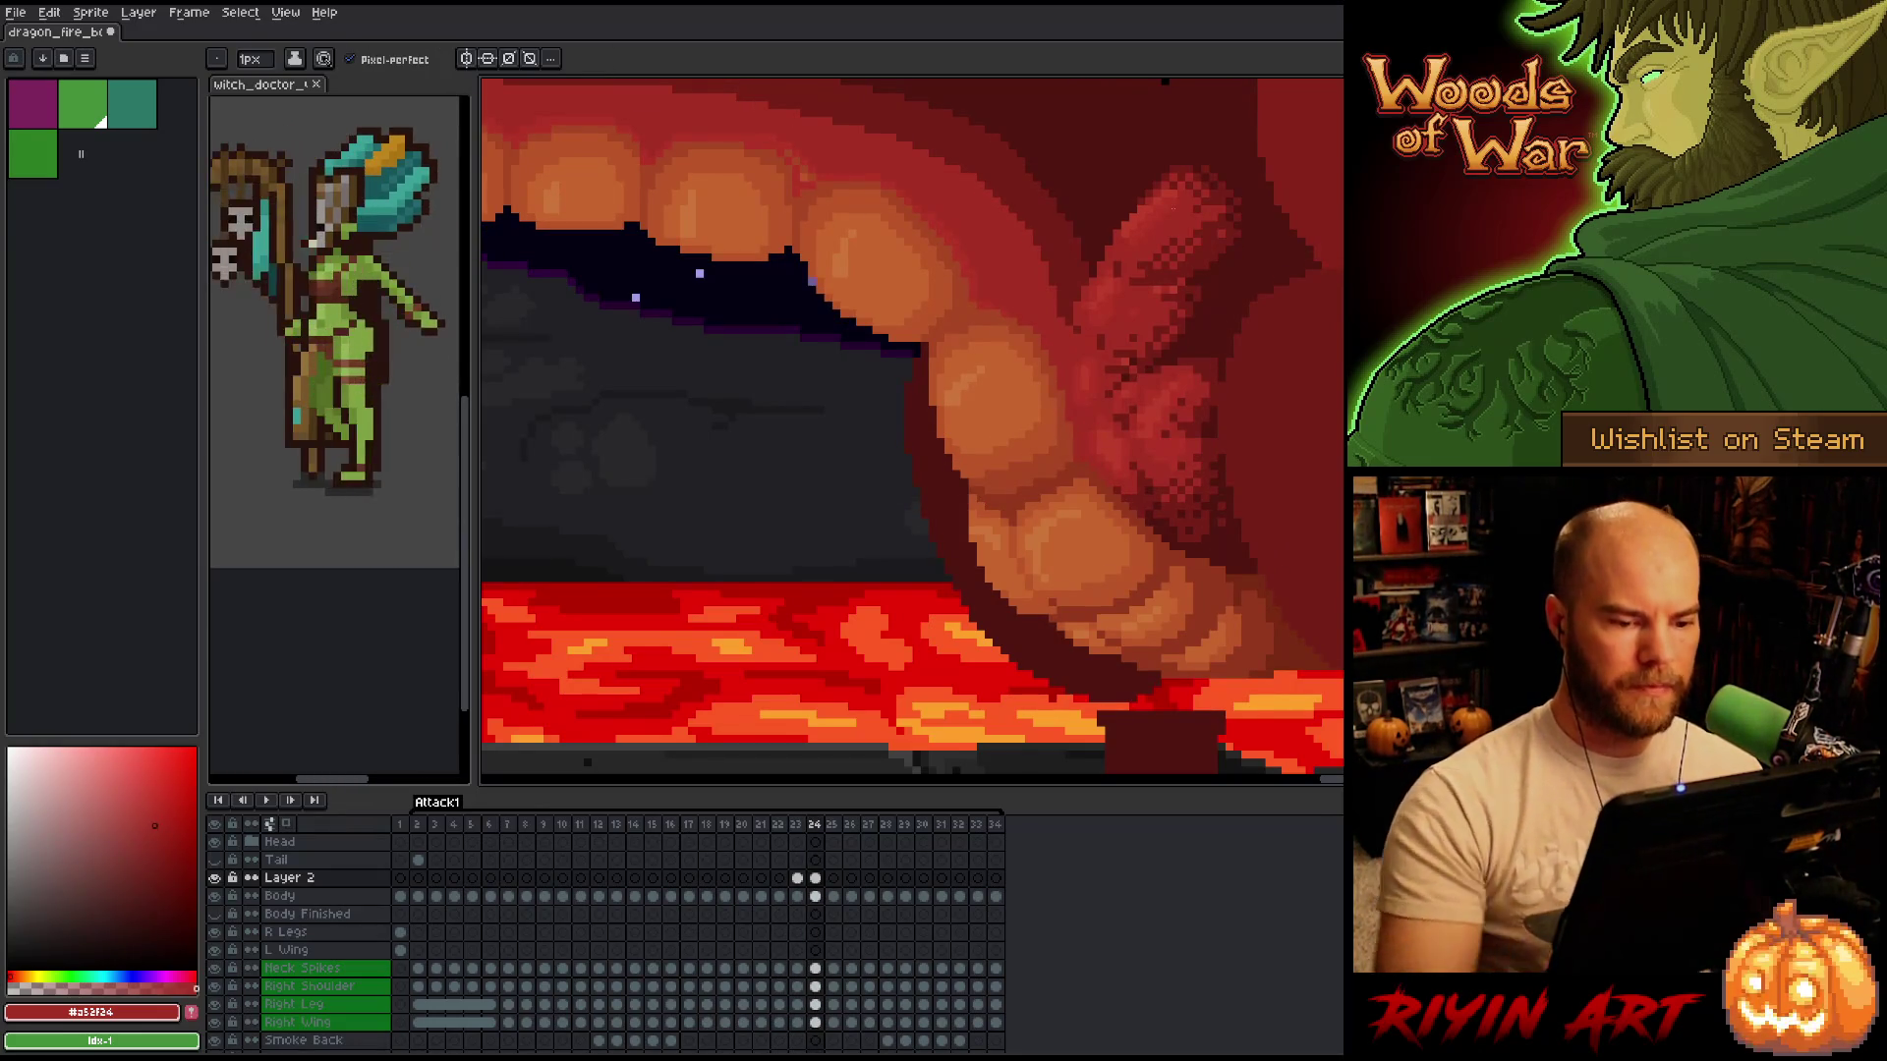
pyautogui.press('Left')
pyautogui.press('Right')
pyautogui.press('Left')
pyautogui.press('Right')
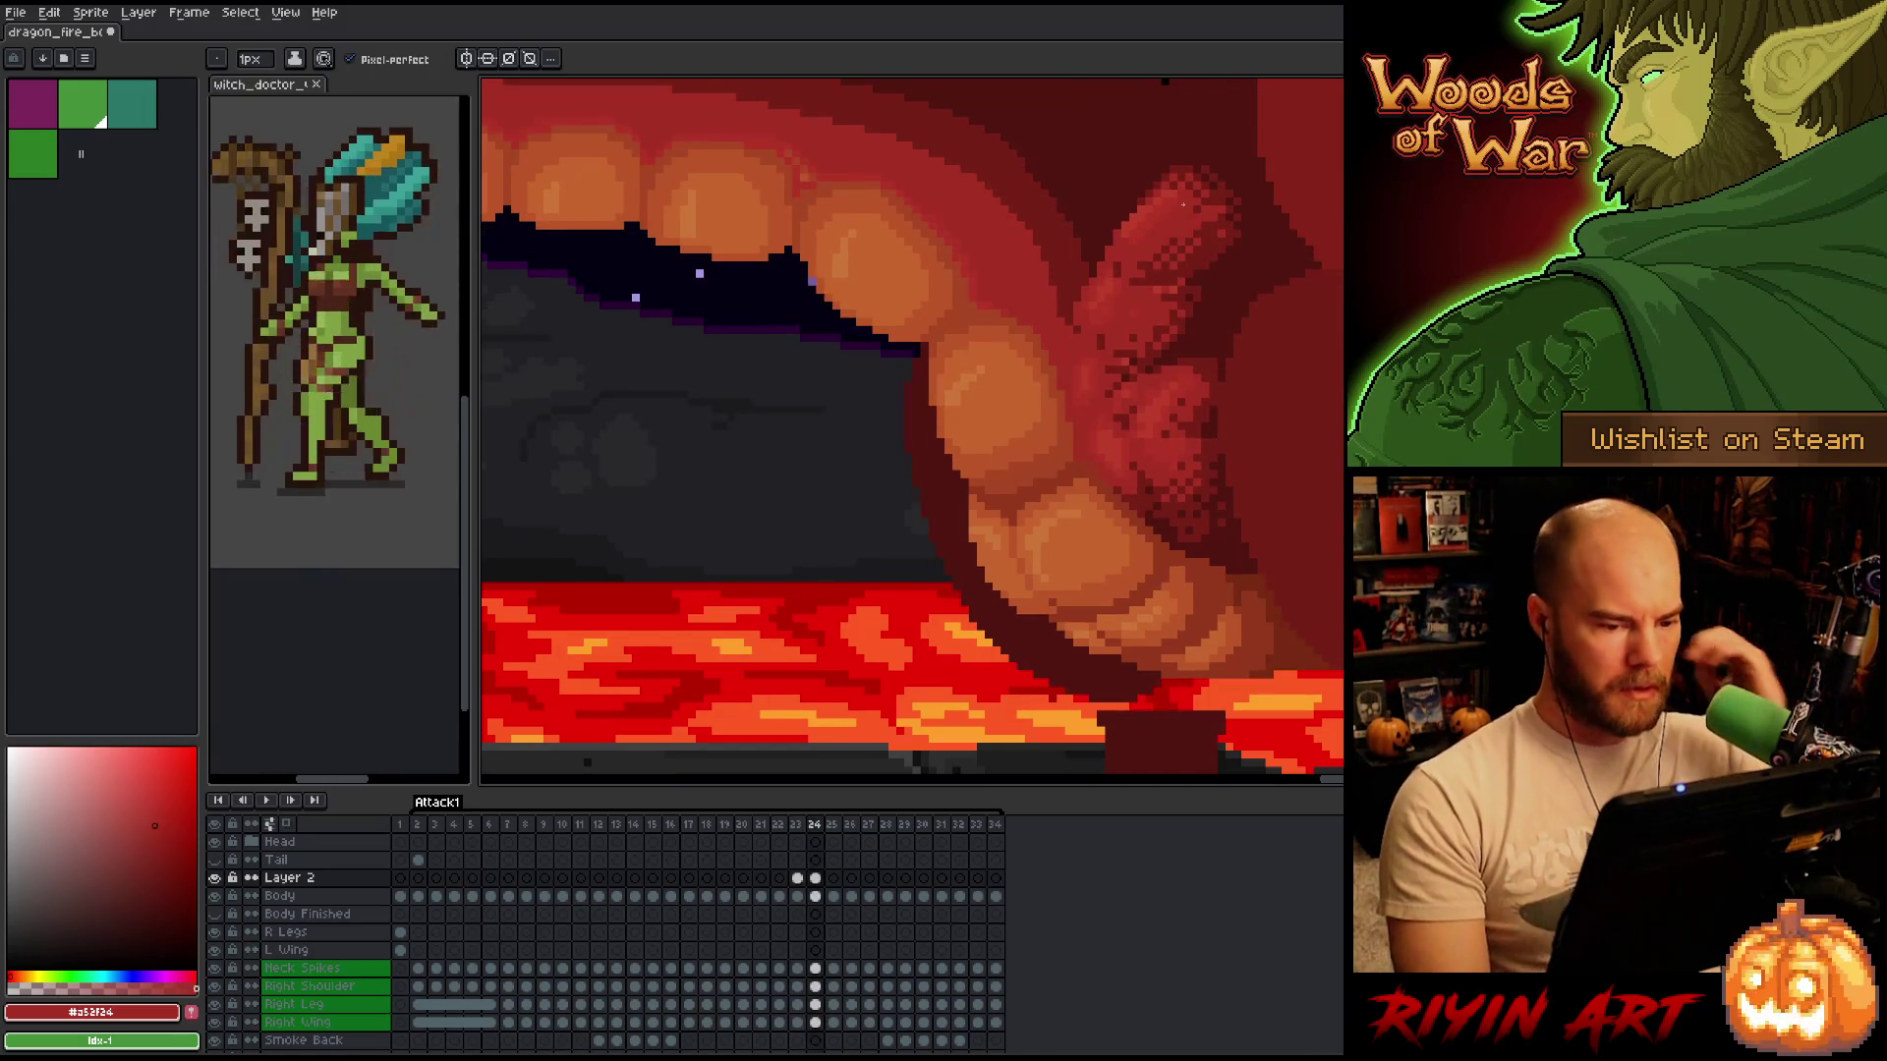
pyautogui.keyDown('alt'); pyautogui.click(1067, 453); pyautogui.keyUp('alt')
# Recheck frames 23 and 24 and sample the lighter orange of a tooth.
pyautogui.press('Left')
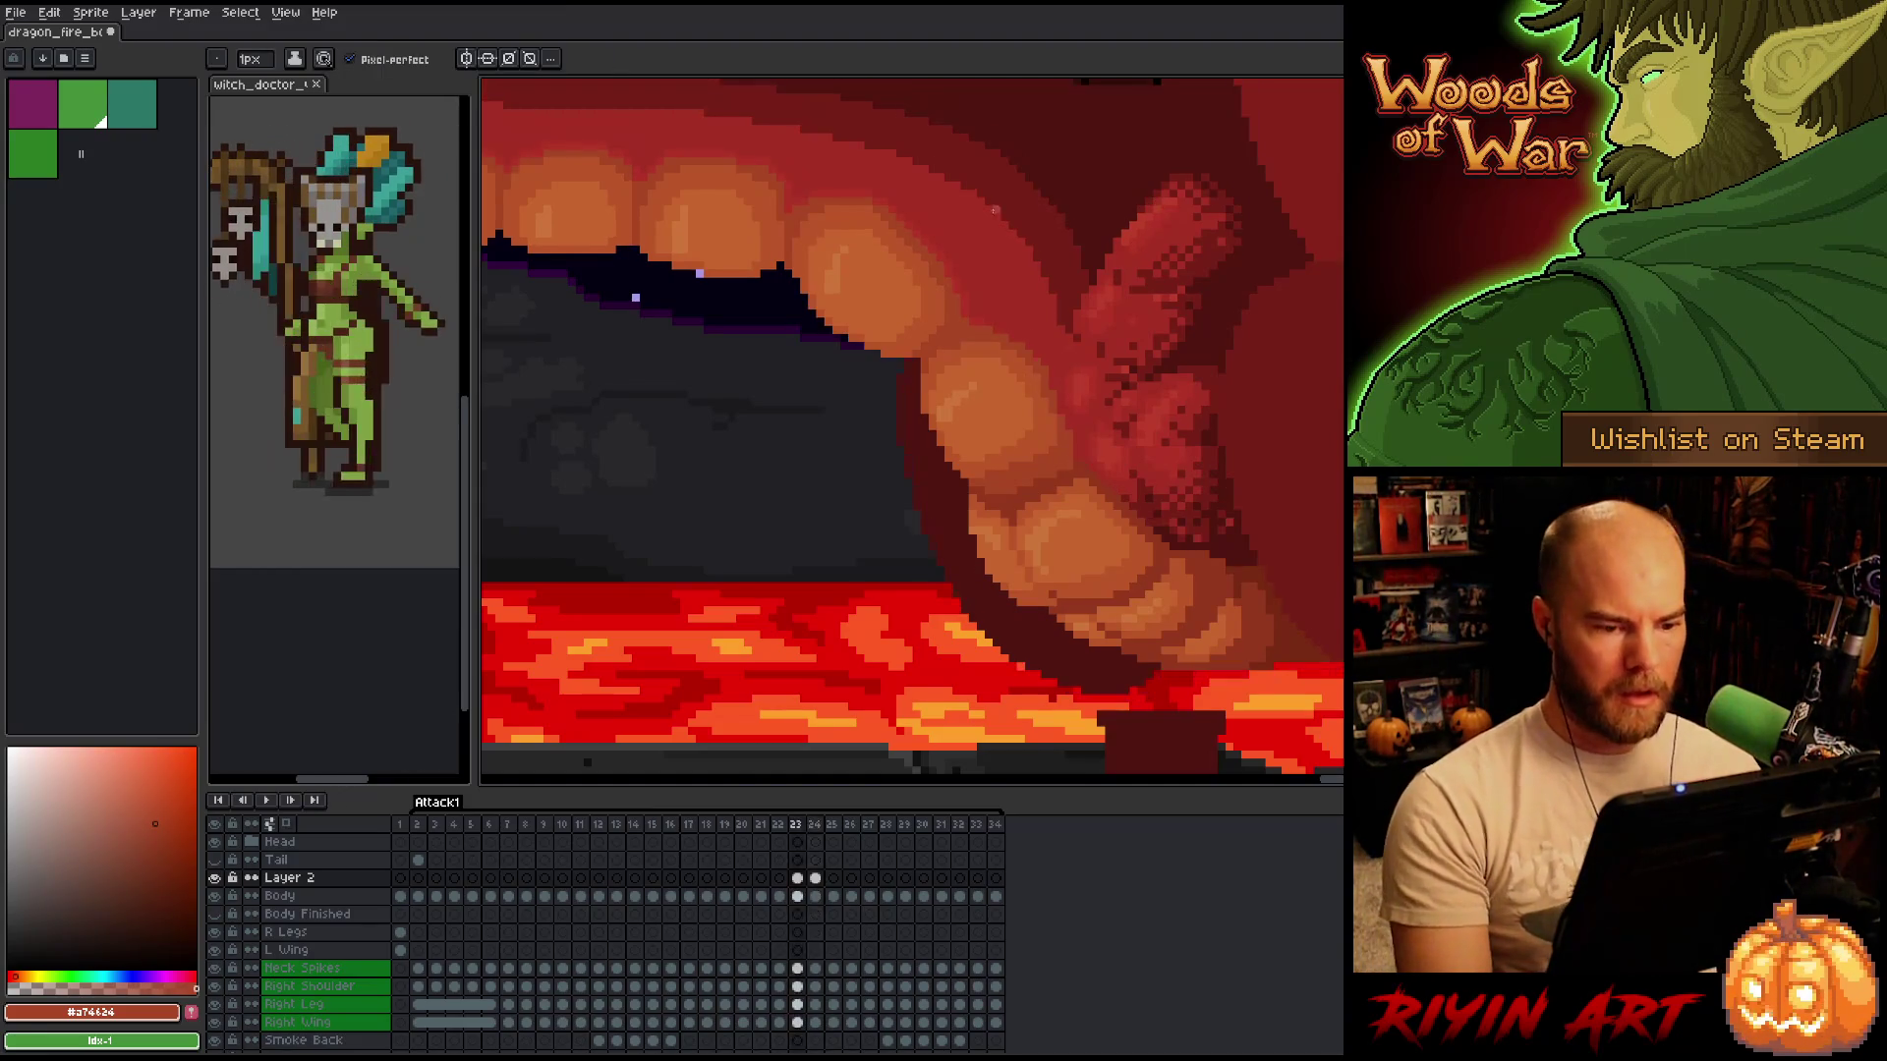
pyautogui.press('Right')
pyautogui.press('Left')
pyautogui.press('Right')
pyautogui.press('Left')
pyautogui.press('Right')
pyautogui.press('Left')
pyautogui.press('Right')
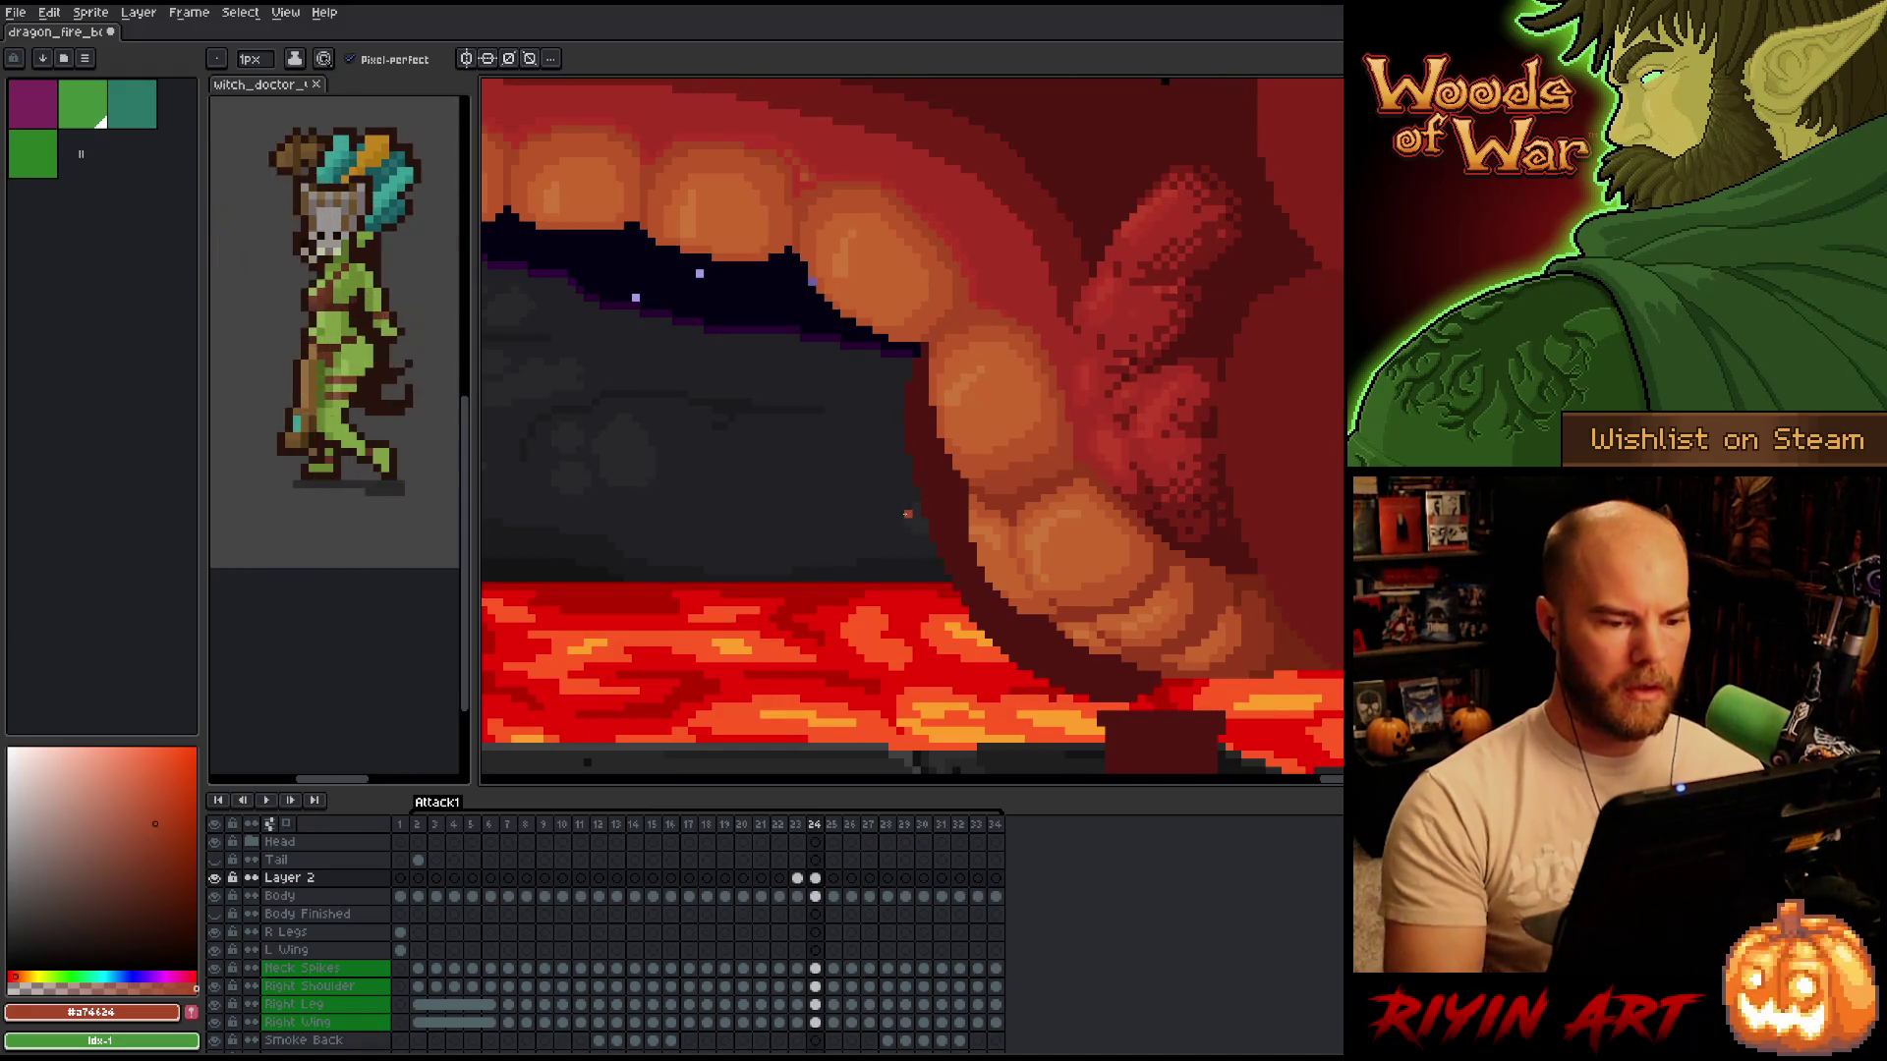
pyautogui.keyDown('alt'); pyautogui.click(990, 460); pyautogui.keyUp('alt')
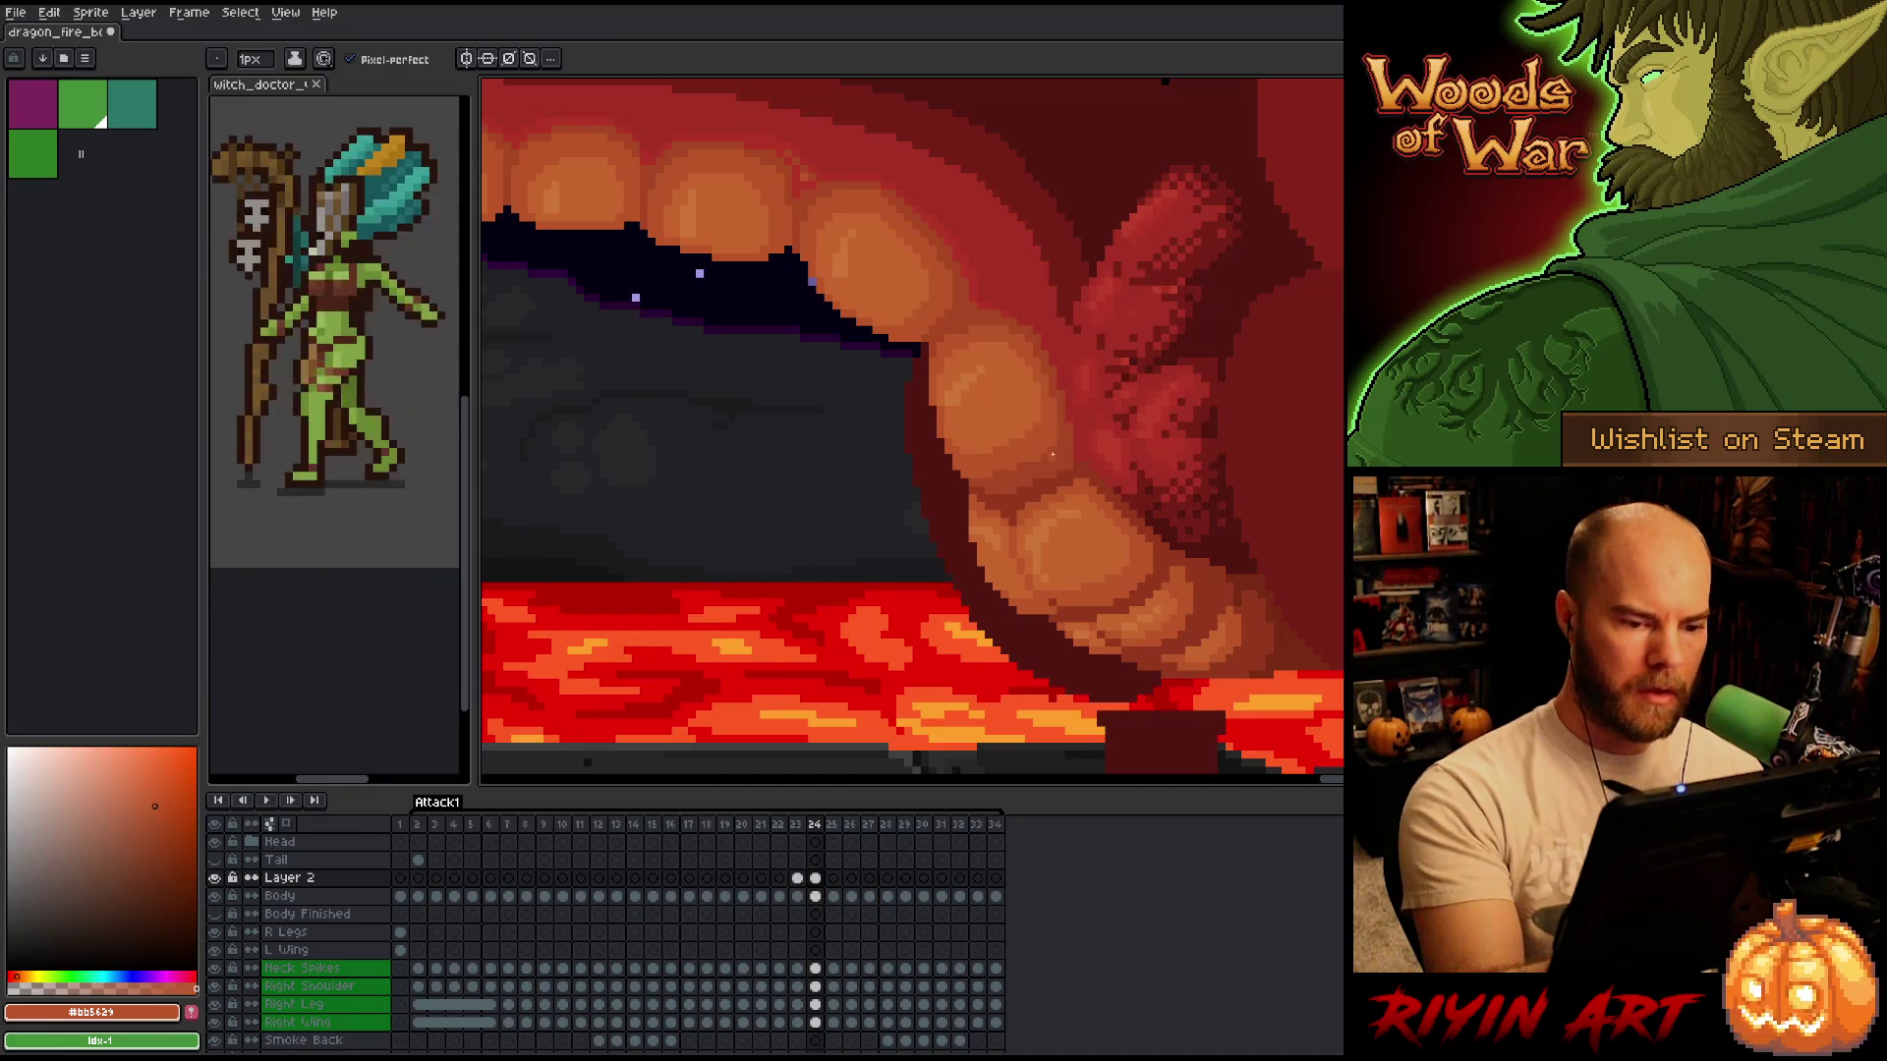
# Sample an even lighter orange from the teeth on frame 24, comparing with frame 23.
pyautogui.press('Left')
pyautogui.press('Right')
pyautogui.press('Left')
pyautogui.press('Right')
pyautogui.press('Left')
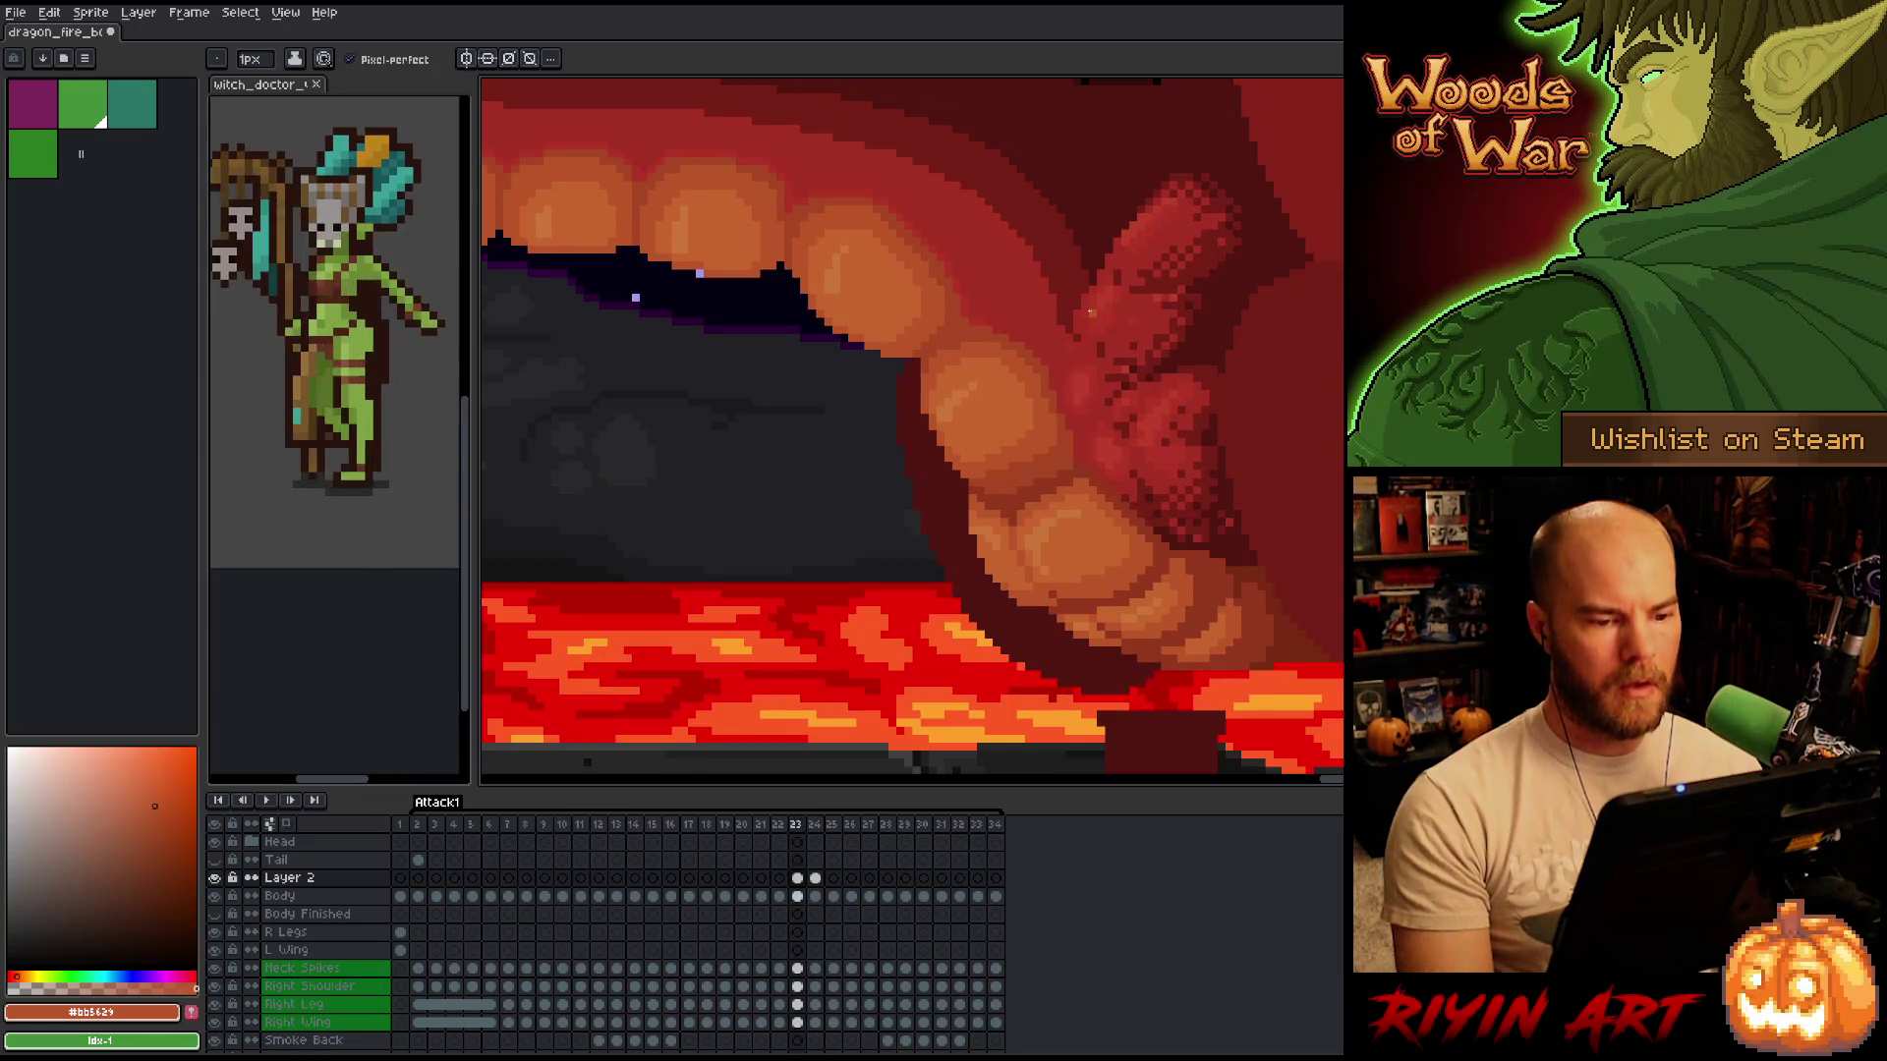
pyautogui.press('Right')
pyautogui.press('Left')
pyautogui.press('Right')
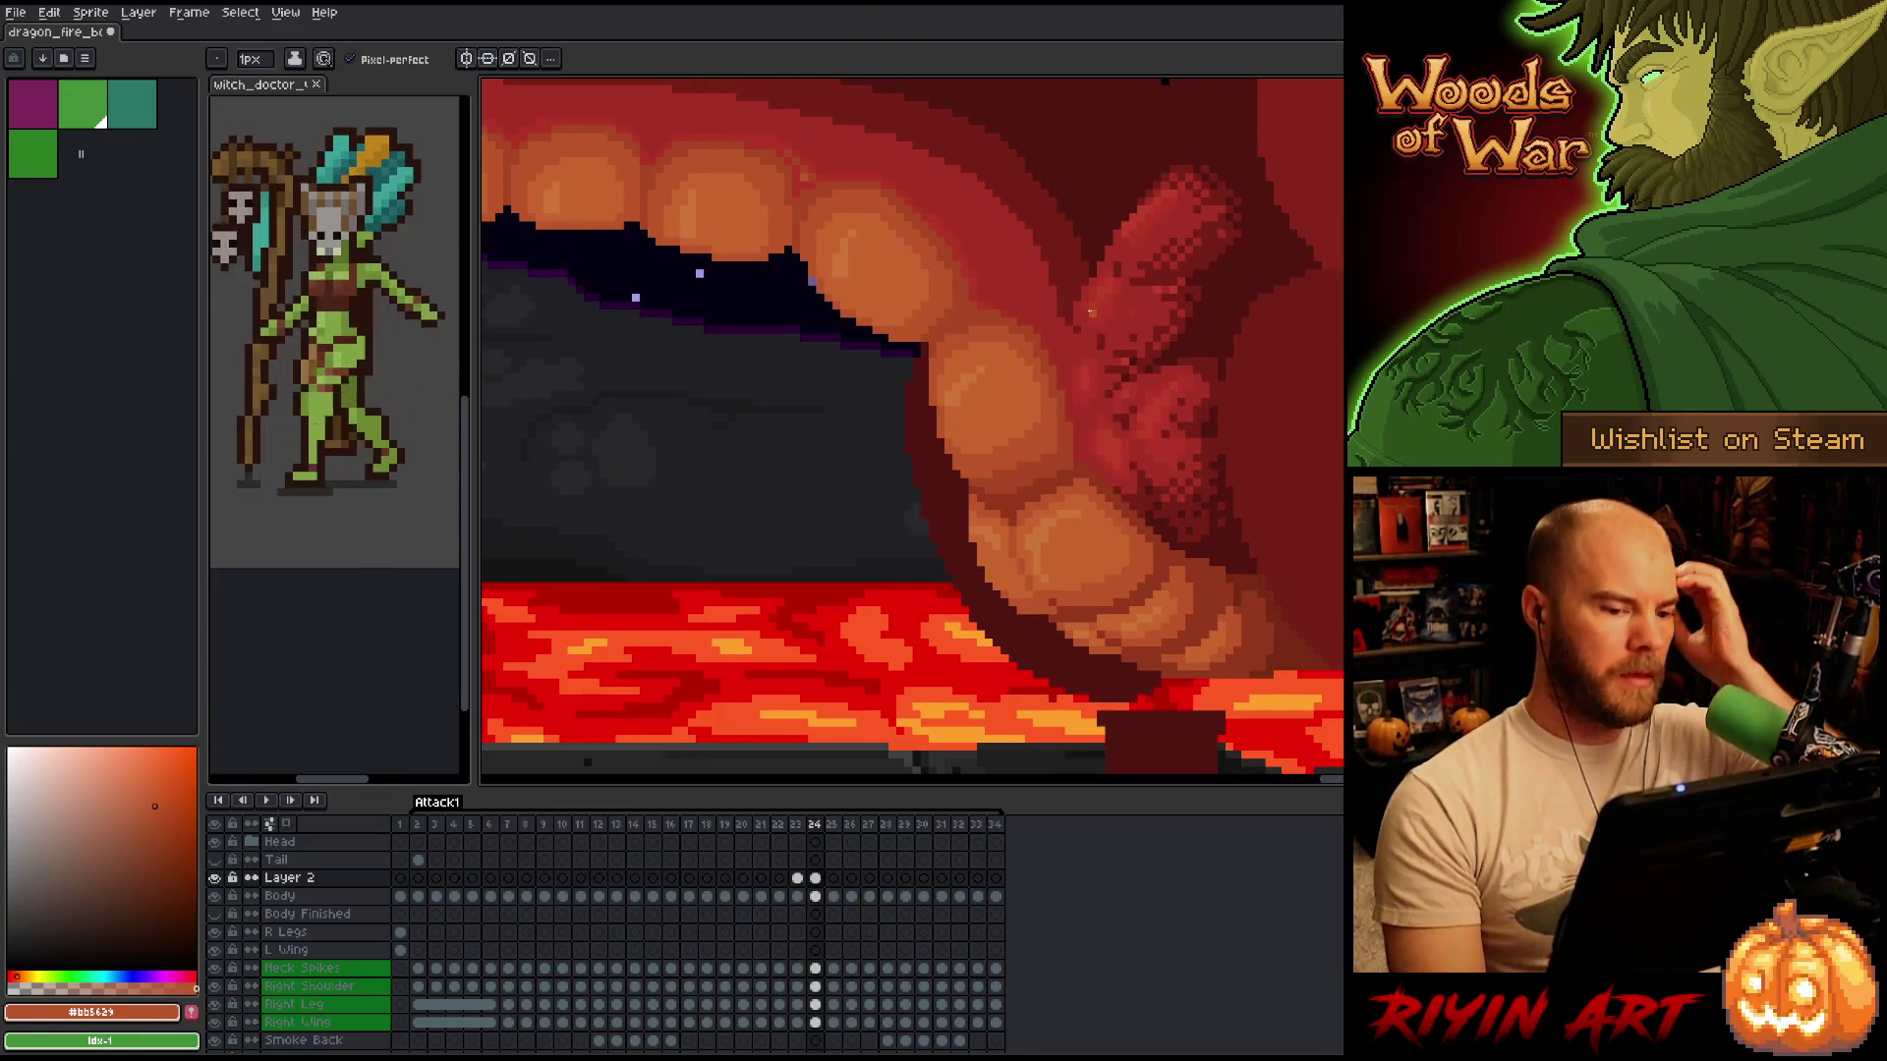
pyautogui.press('Left')
pyautogui.press('Right')
pyautogui.press('Left')
pyautogui.press('Right')
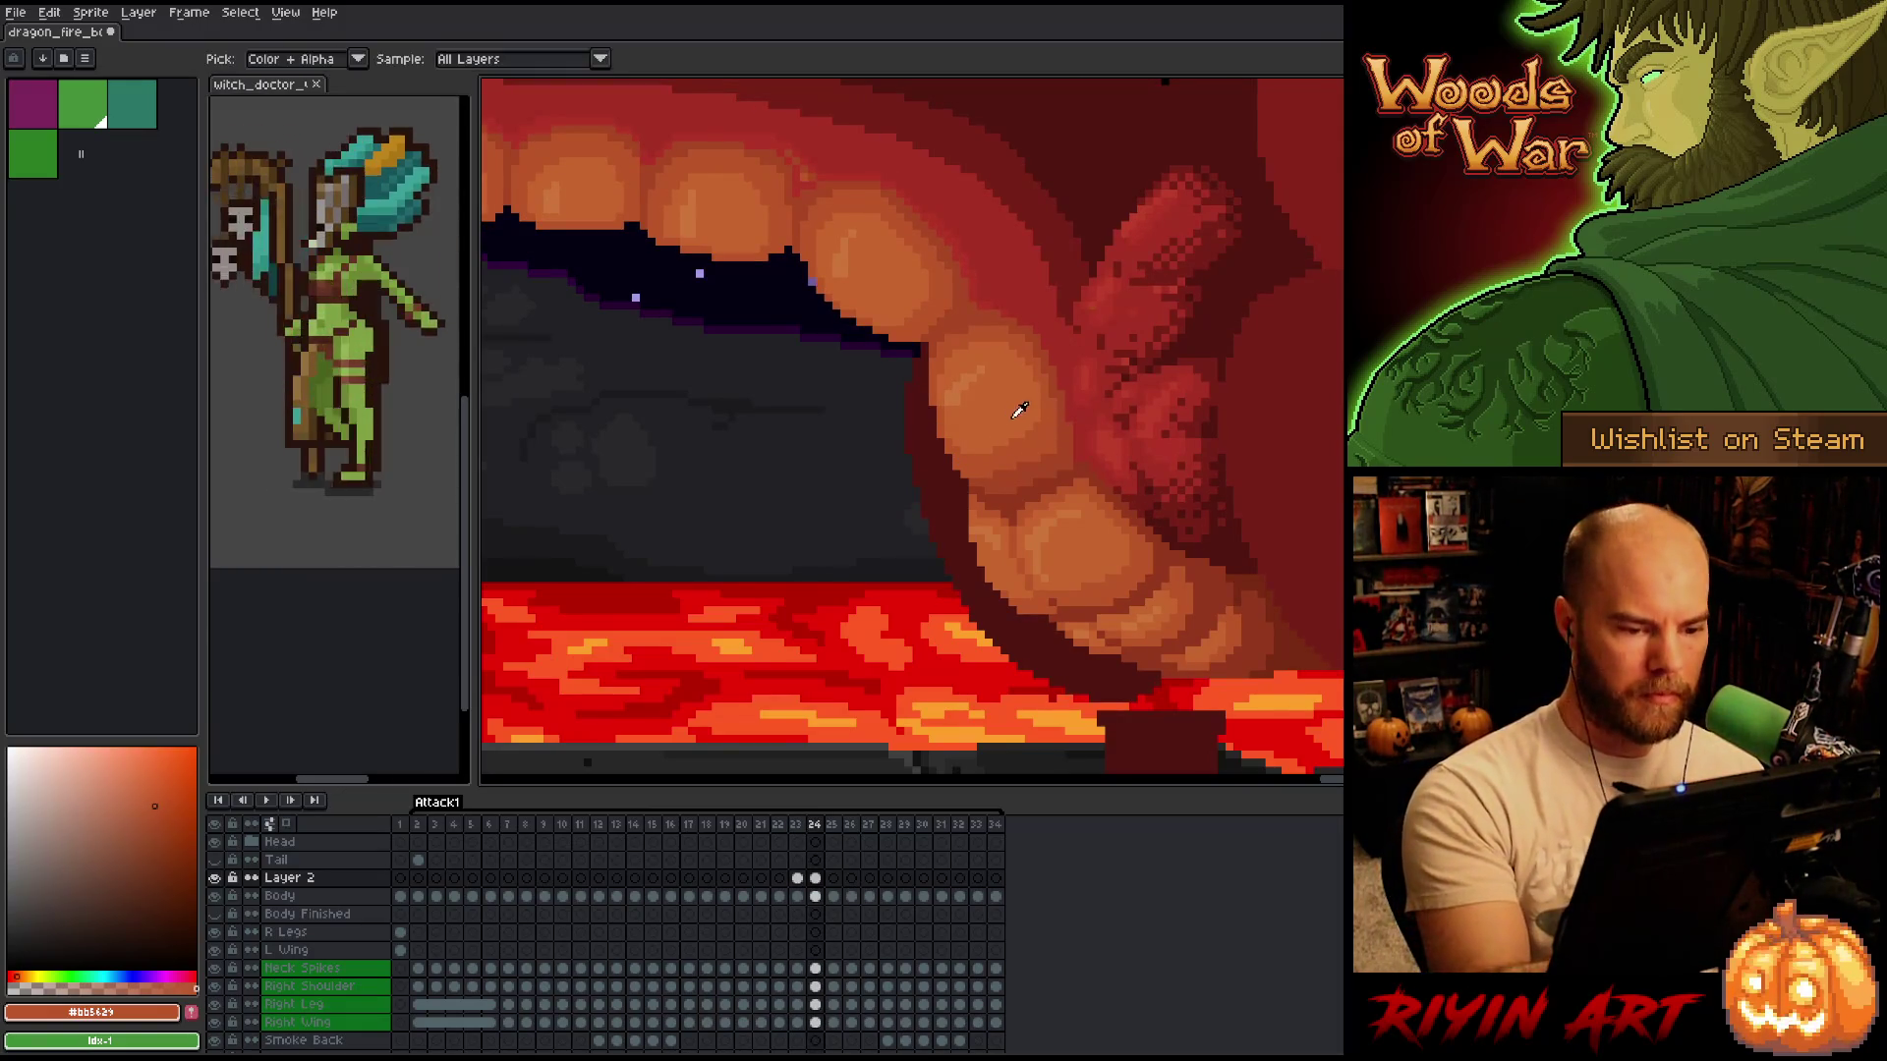
pyautogui.keyDown('alt'); pyautogui.click(997, 449); pyautogui.keyUp('alt')
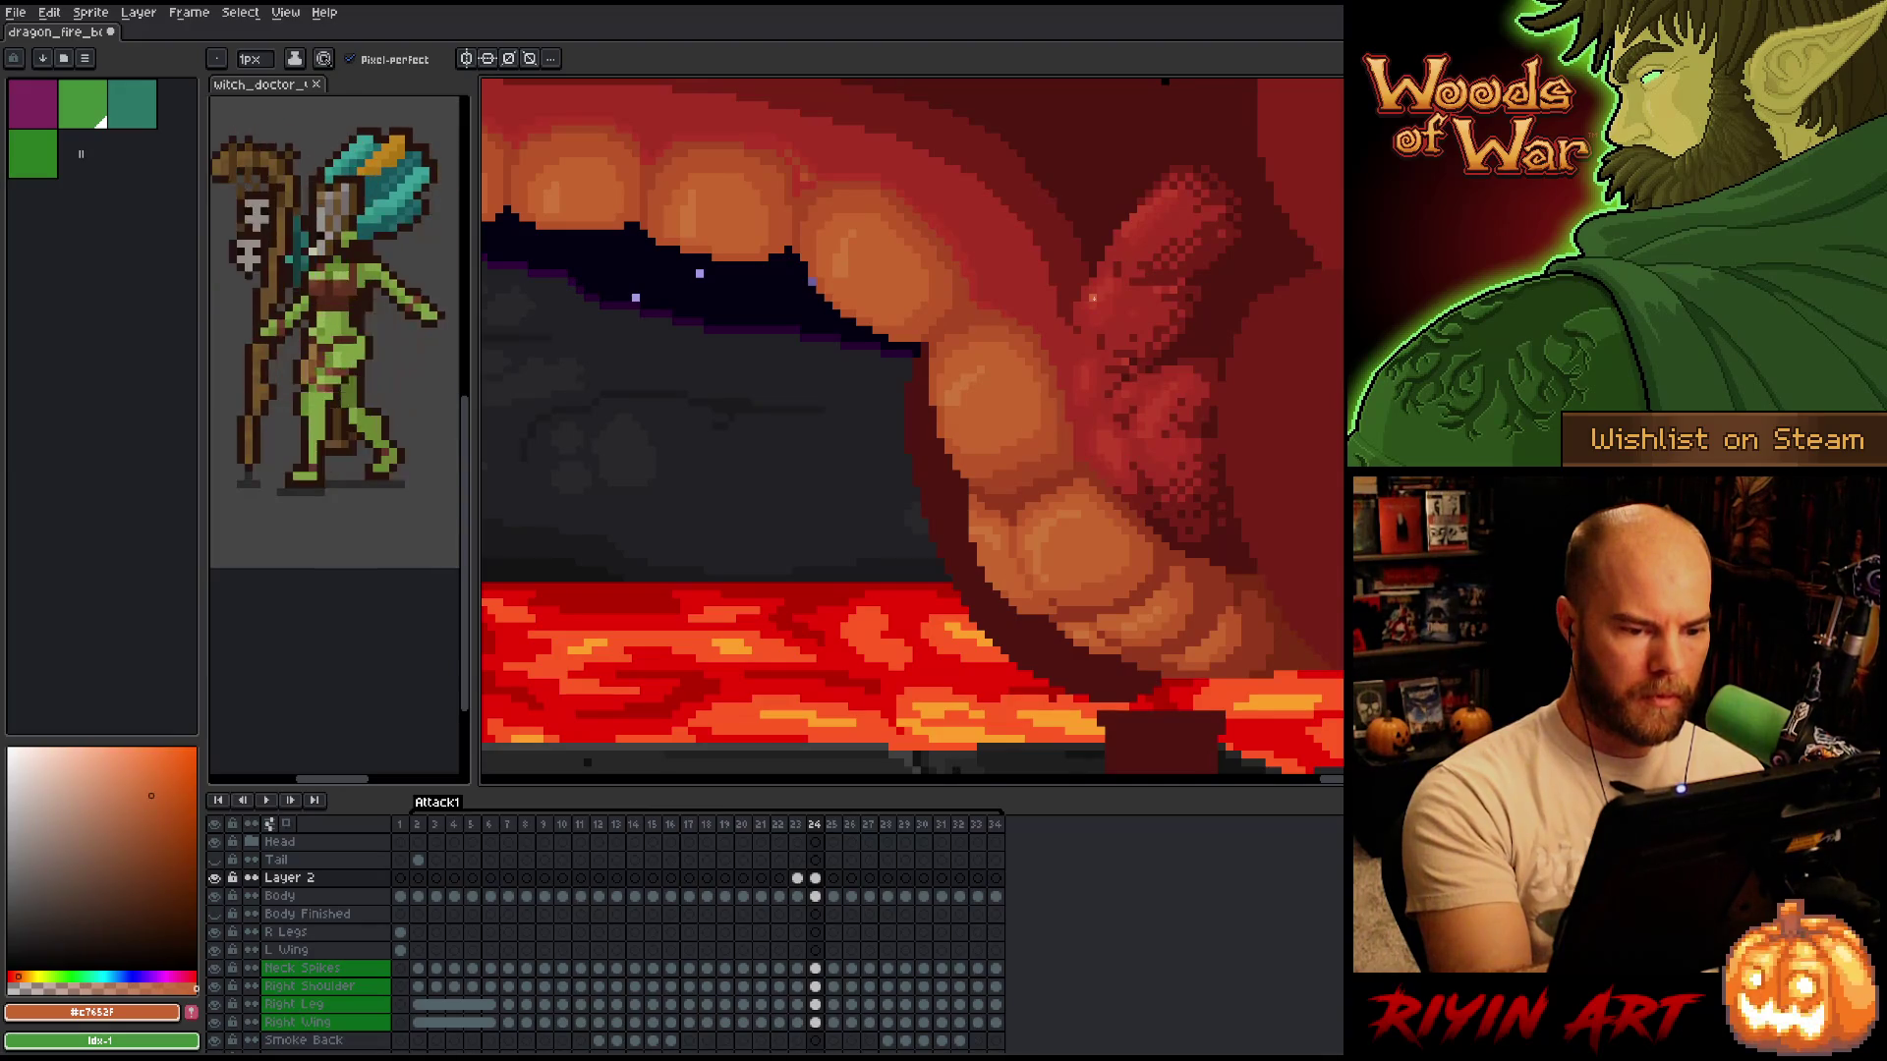
pyautogui.press('Left')
pyautogui.press('Right')
pyautogui.press('Left')
pyautogui.press('Right')
pyautogui.scroll(-3, 780, 522)
pyautogui.press('Left')
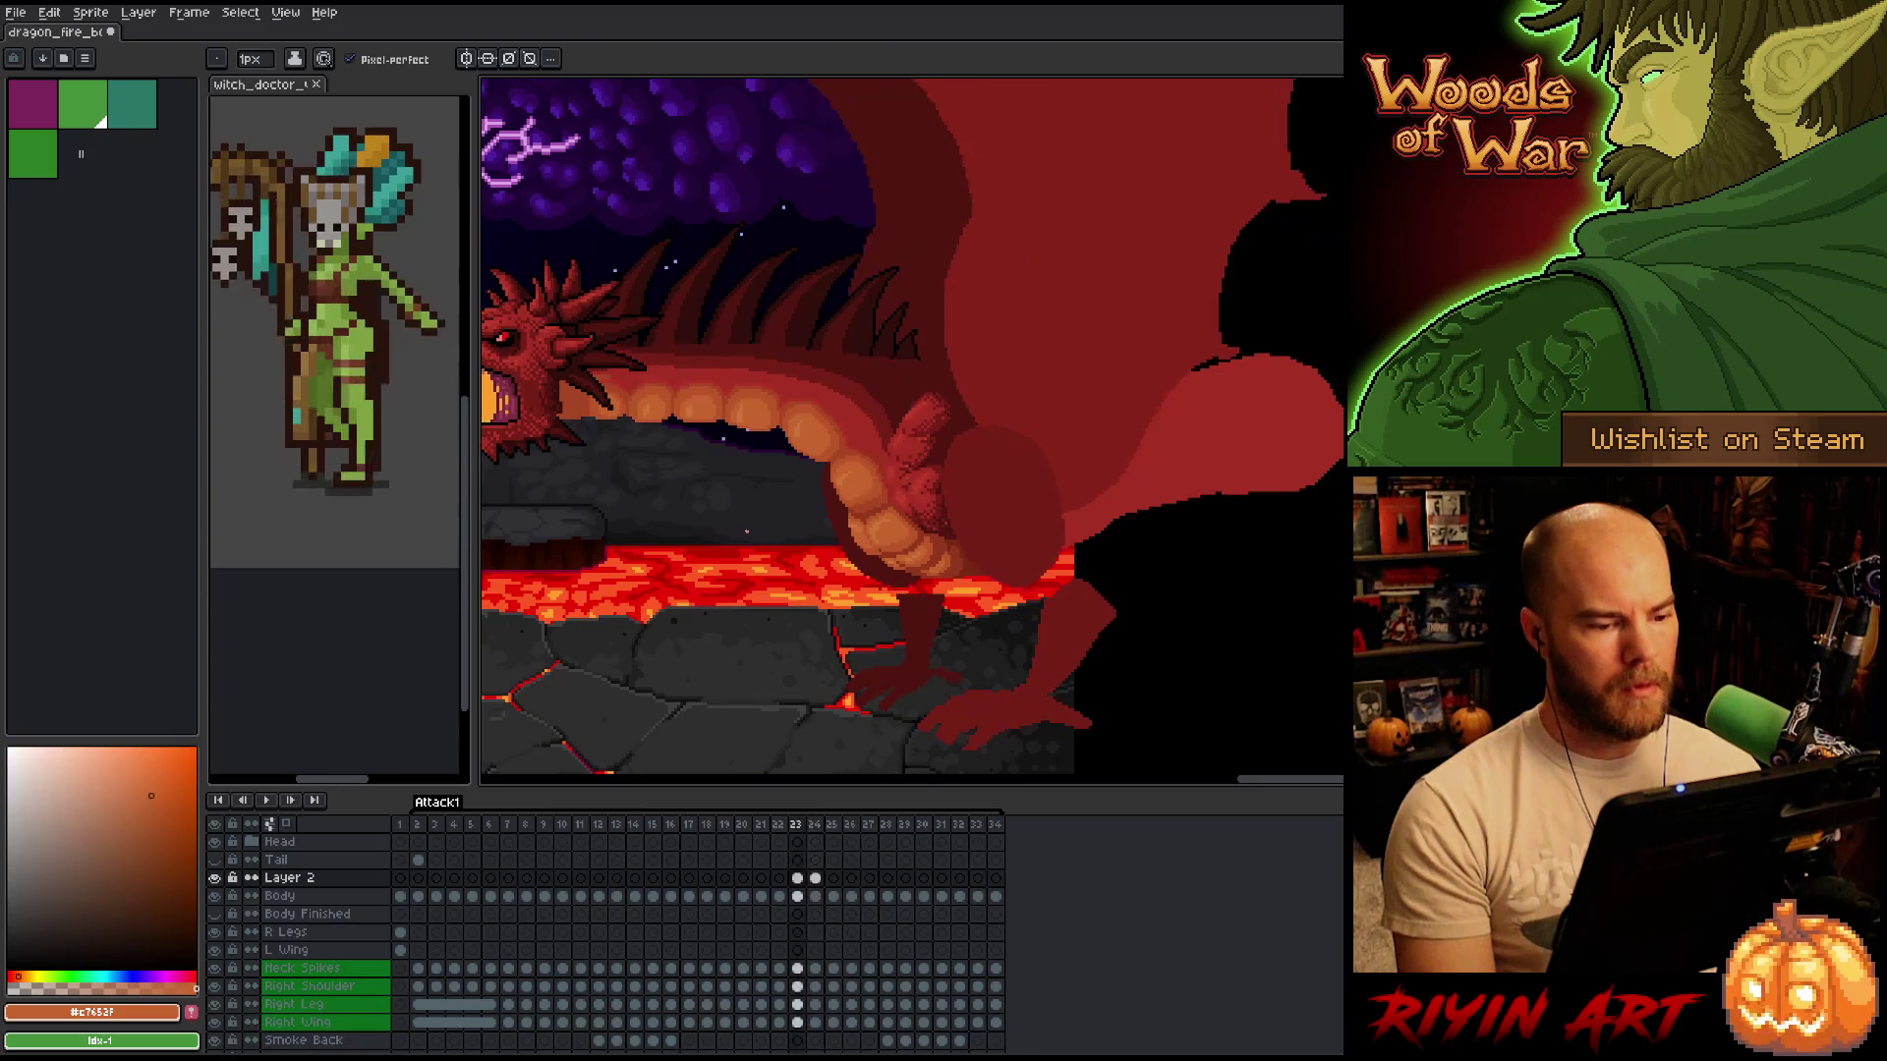
pyautogui.press('Right')
pyautogui.press('Left')
pyautogui.press('Right')
pyautogui.press('Left')
pyautogui.press('Right')
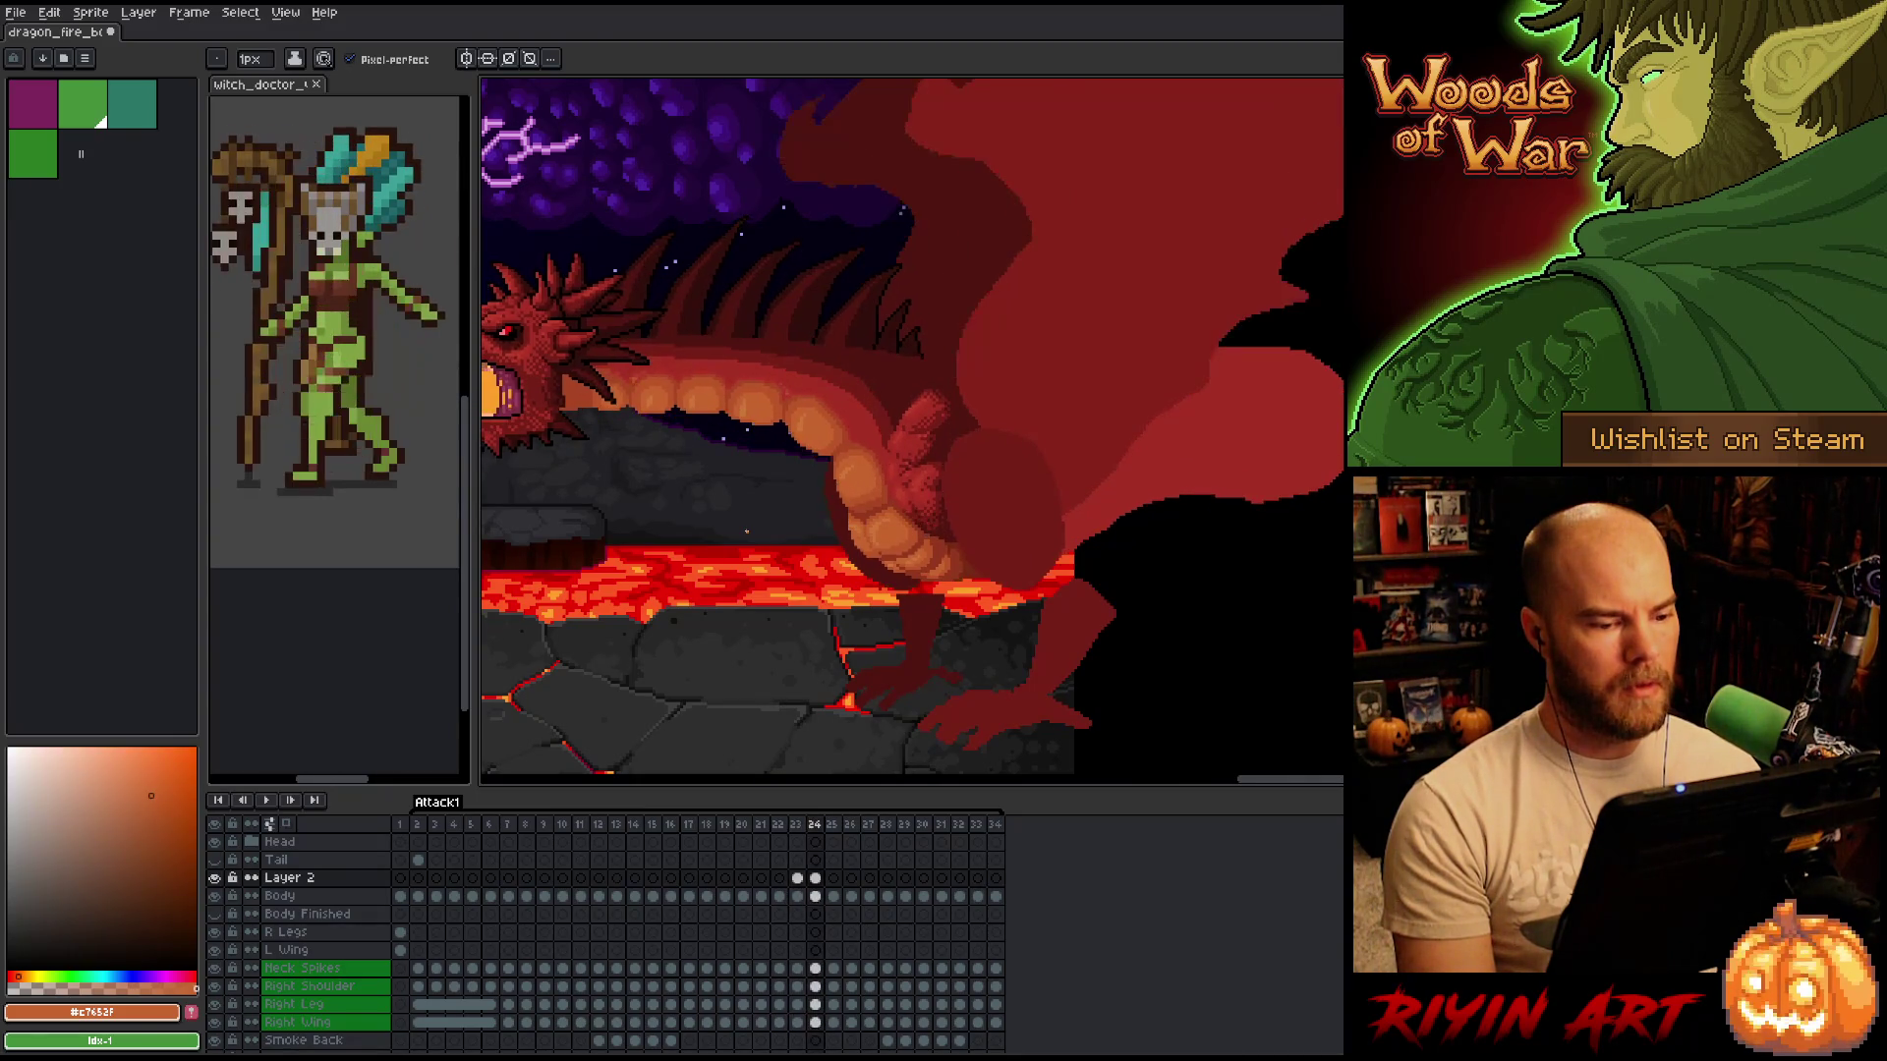
pyautogui.scroll(2, 743, 509)
pyautogui.press('Left')
pyautogui.press('Right')
pyautogui.press('Left')
pyautogui.press('Right')
pyautogui.press('Left')
pyautogui.press('Right')
pyautogui.scroll(-3, 672, 596)
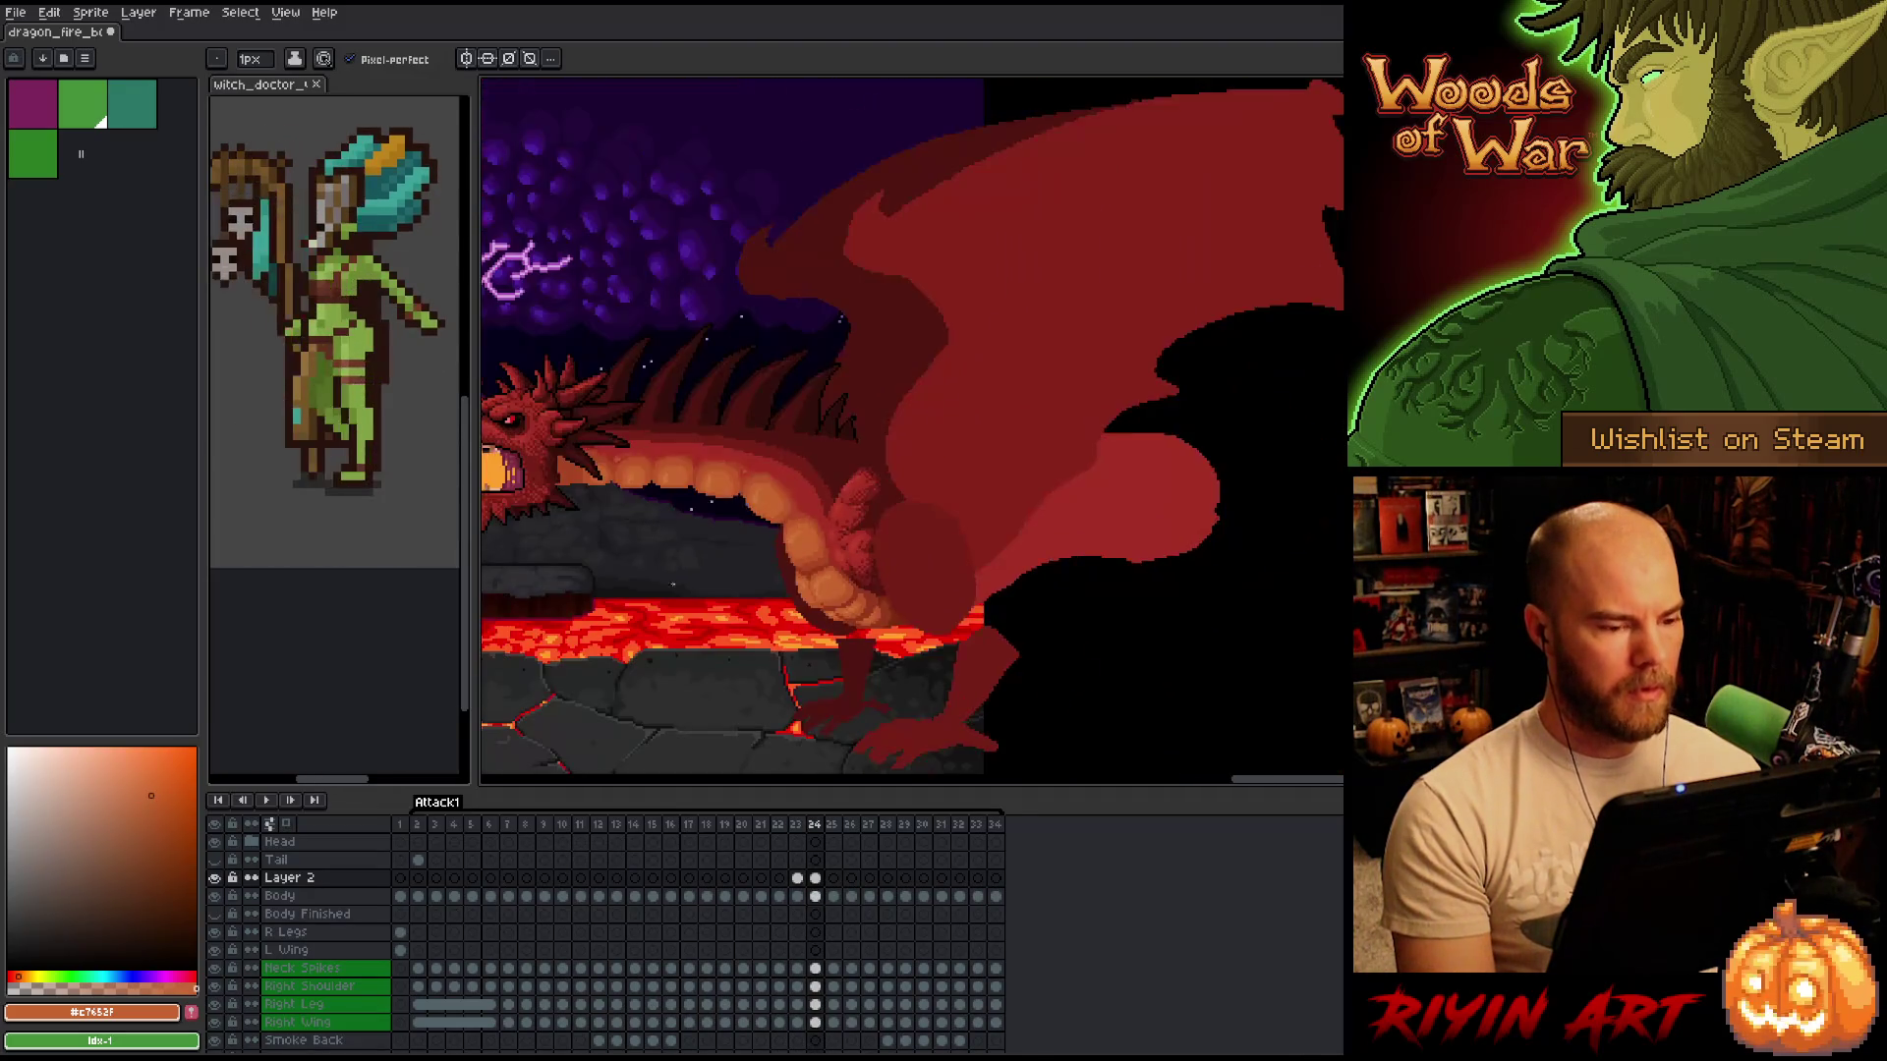
pyautogui.press('Left')
pyautogui.press('Right')
pyautogui.press('Left')
pyautogui.press('Right')
pyautogui.press('Left')
pyautogui.press('Right')
pyautogui.press('Left')
pyautogui.press('Right')
pyautogui.scroll(3, 521, 535)
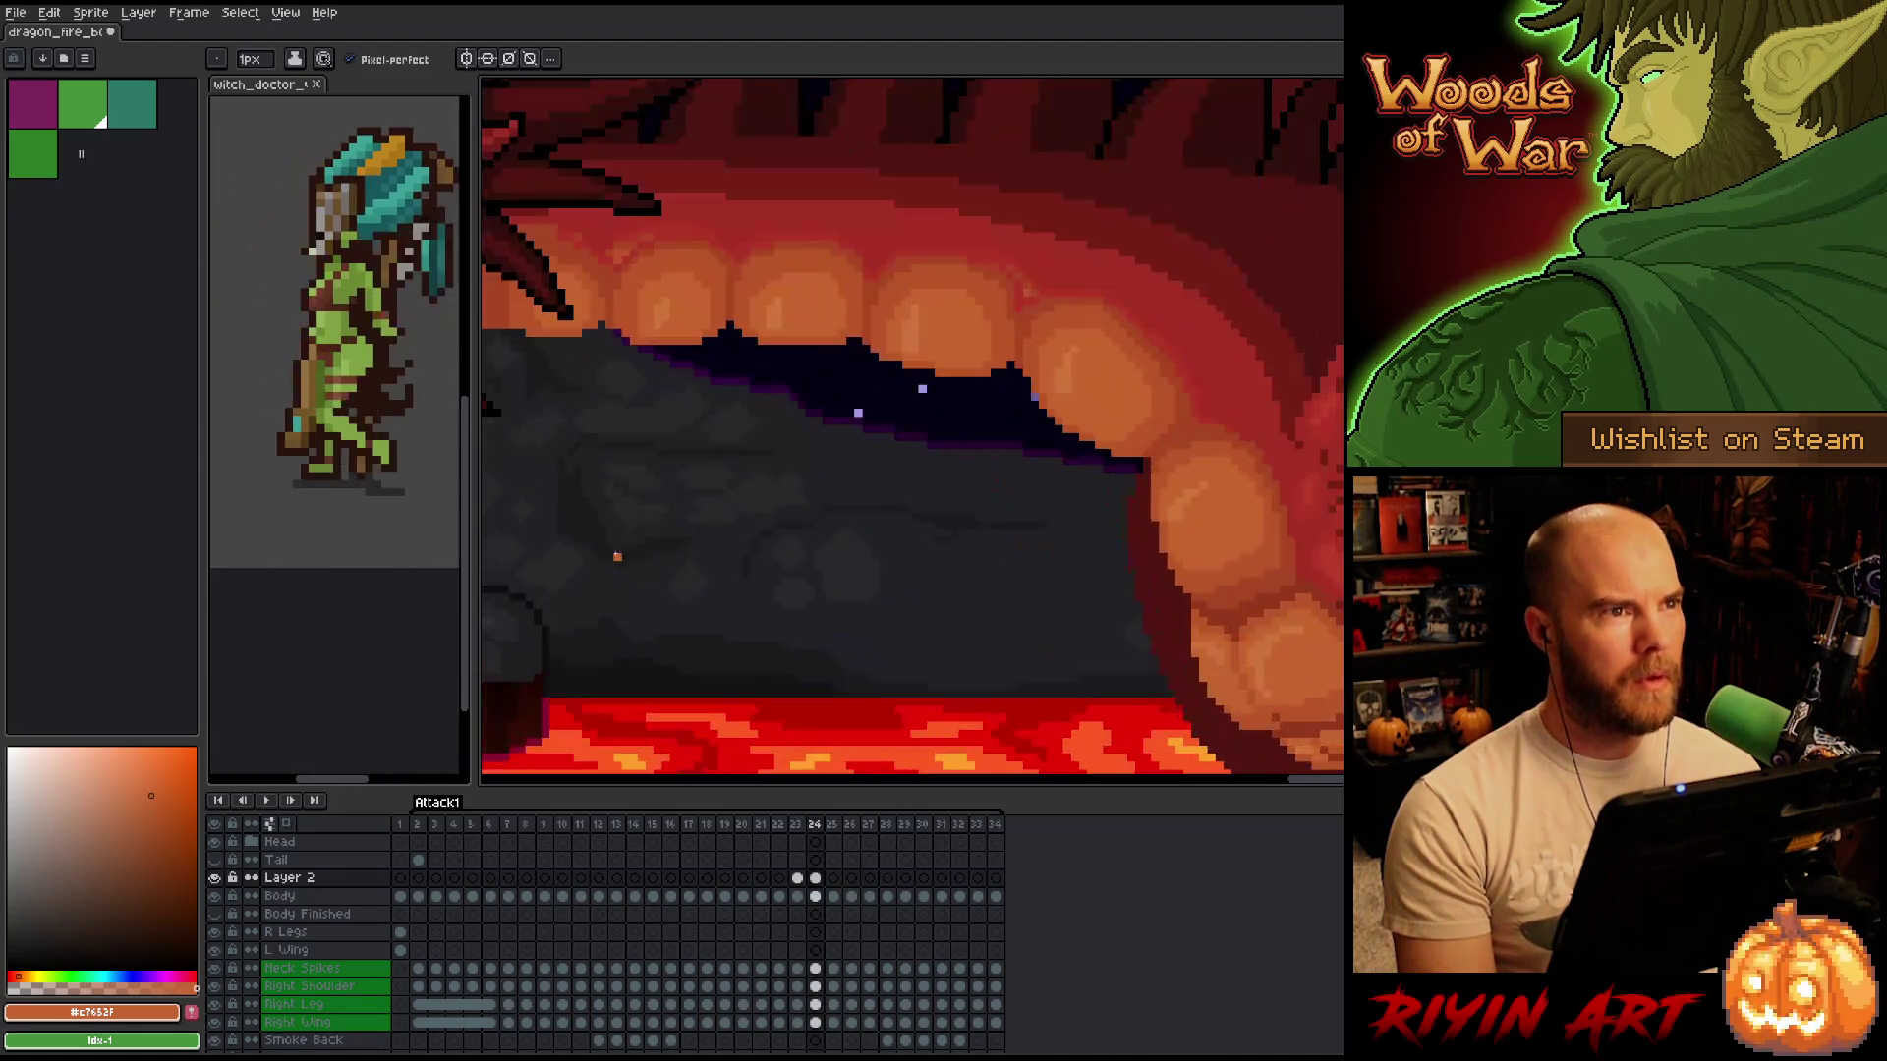
pyautogui.scroll(-2, 521, 535)
pyautogui.press('Left')
pyautogui.press('Right')
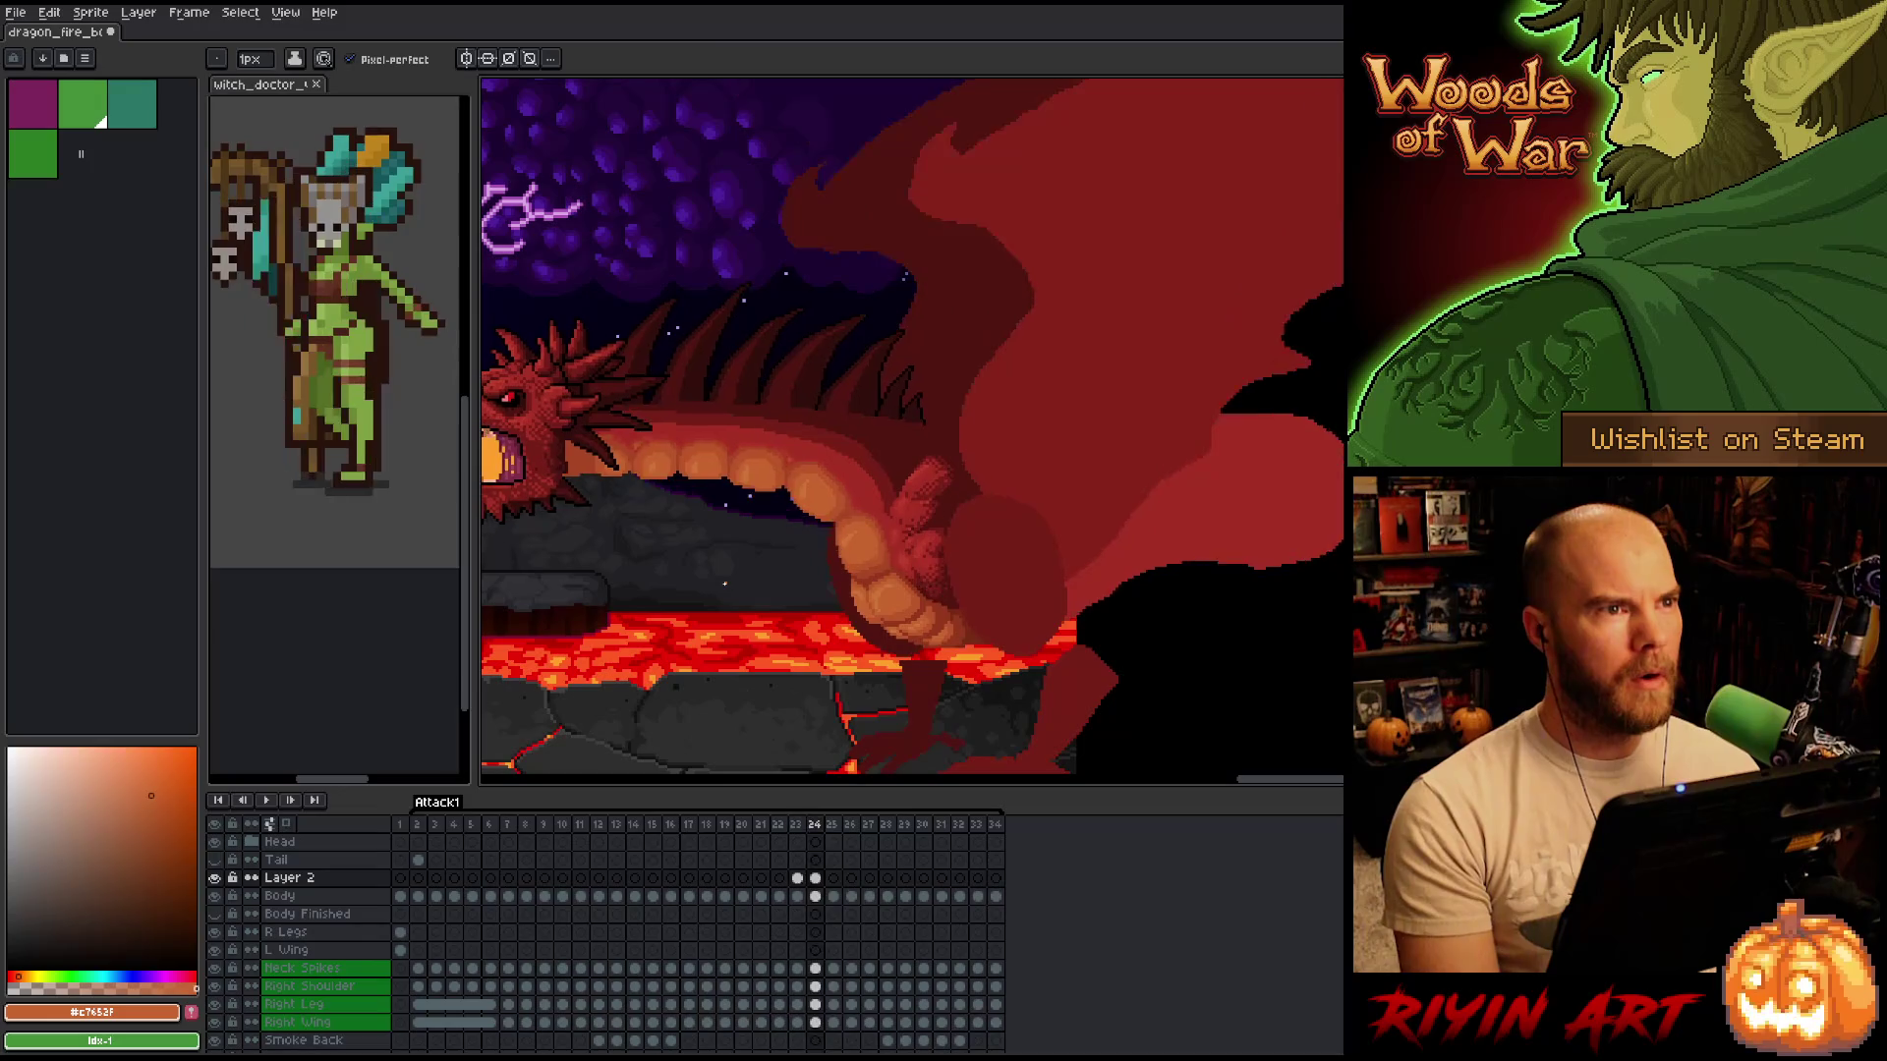
pyautogui.press('Left')
pyautogui.press('Right')
pyautogui.press('space')
pyautogui.scroll(2, 714, 593)
pyautogui.press('Left')
pyautogui.press('Right')
pyautogui.press('Left')
pyautogui.press('Right')
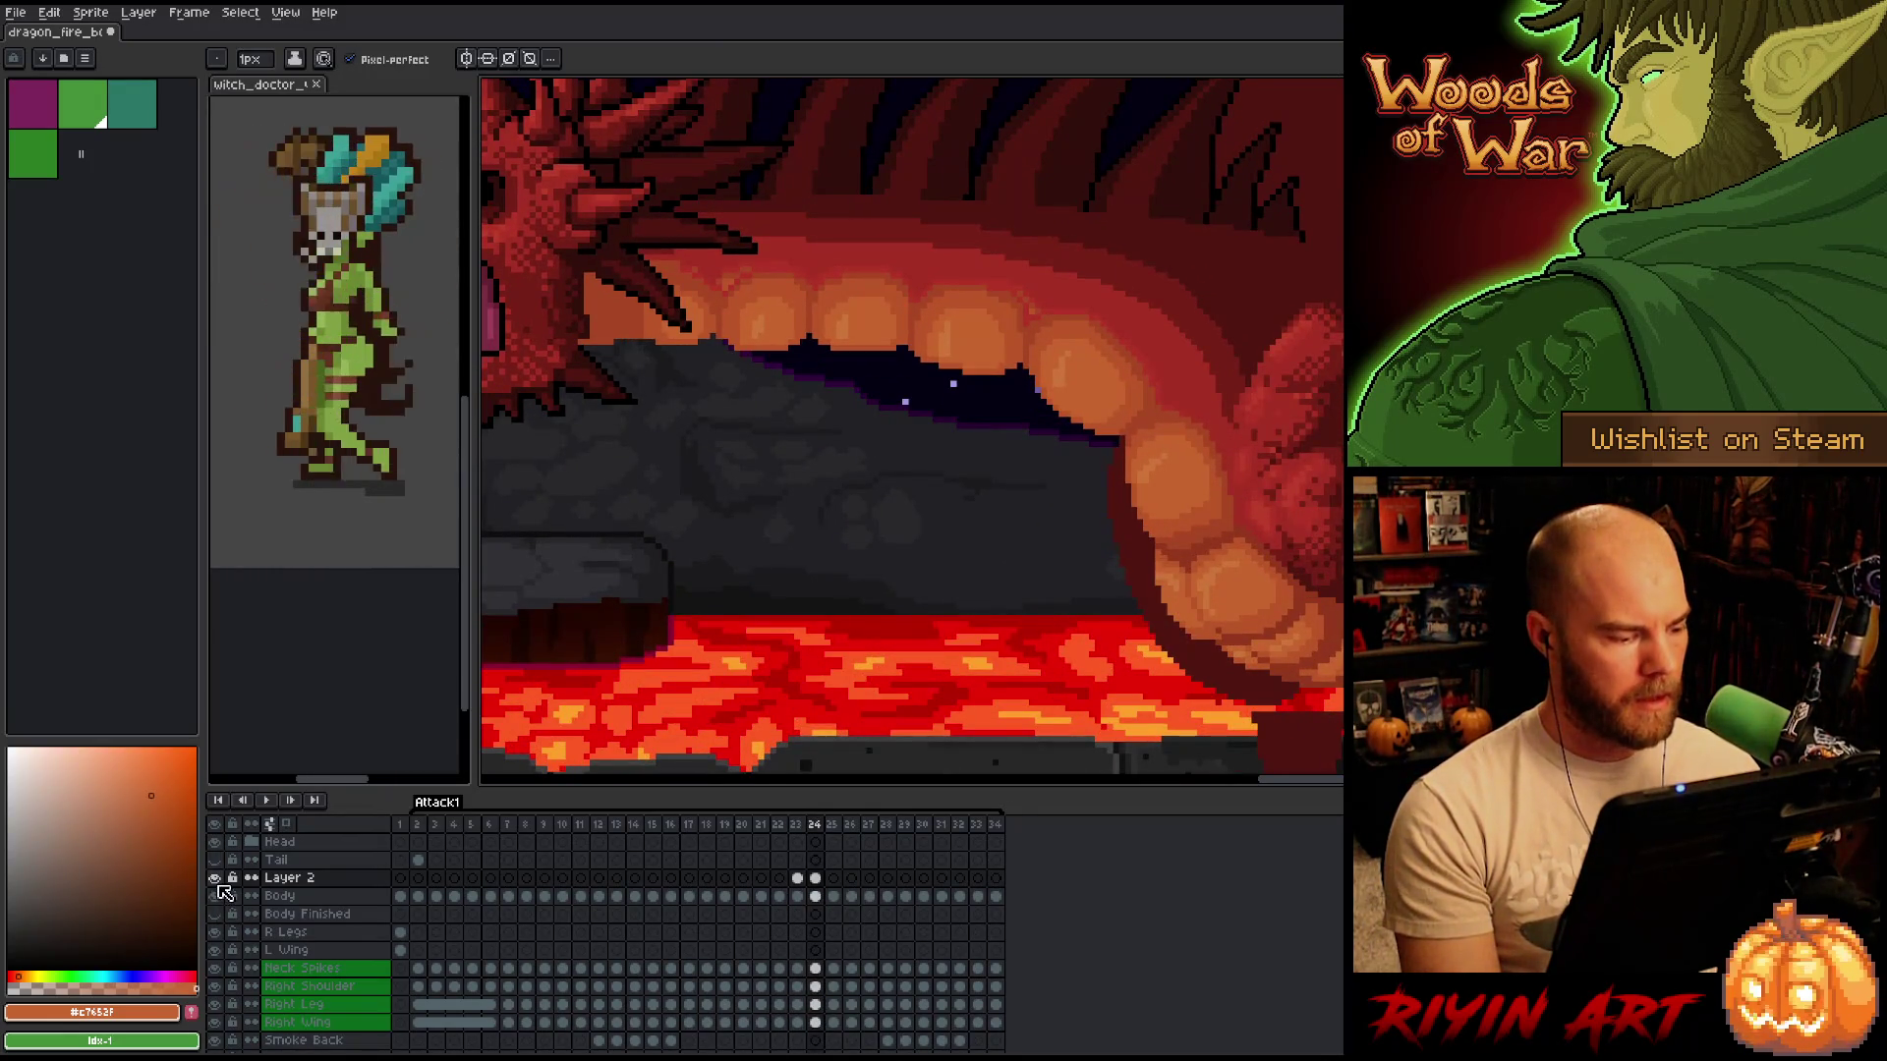
# Hide and show Layer 2 repeatedly to compare the dragon's teeth and mouth.
pyautogui.click(217, 879)
pyautogui.click(216, 880)
pyautogui.click(216, 880)
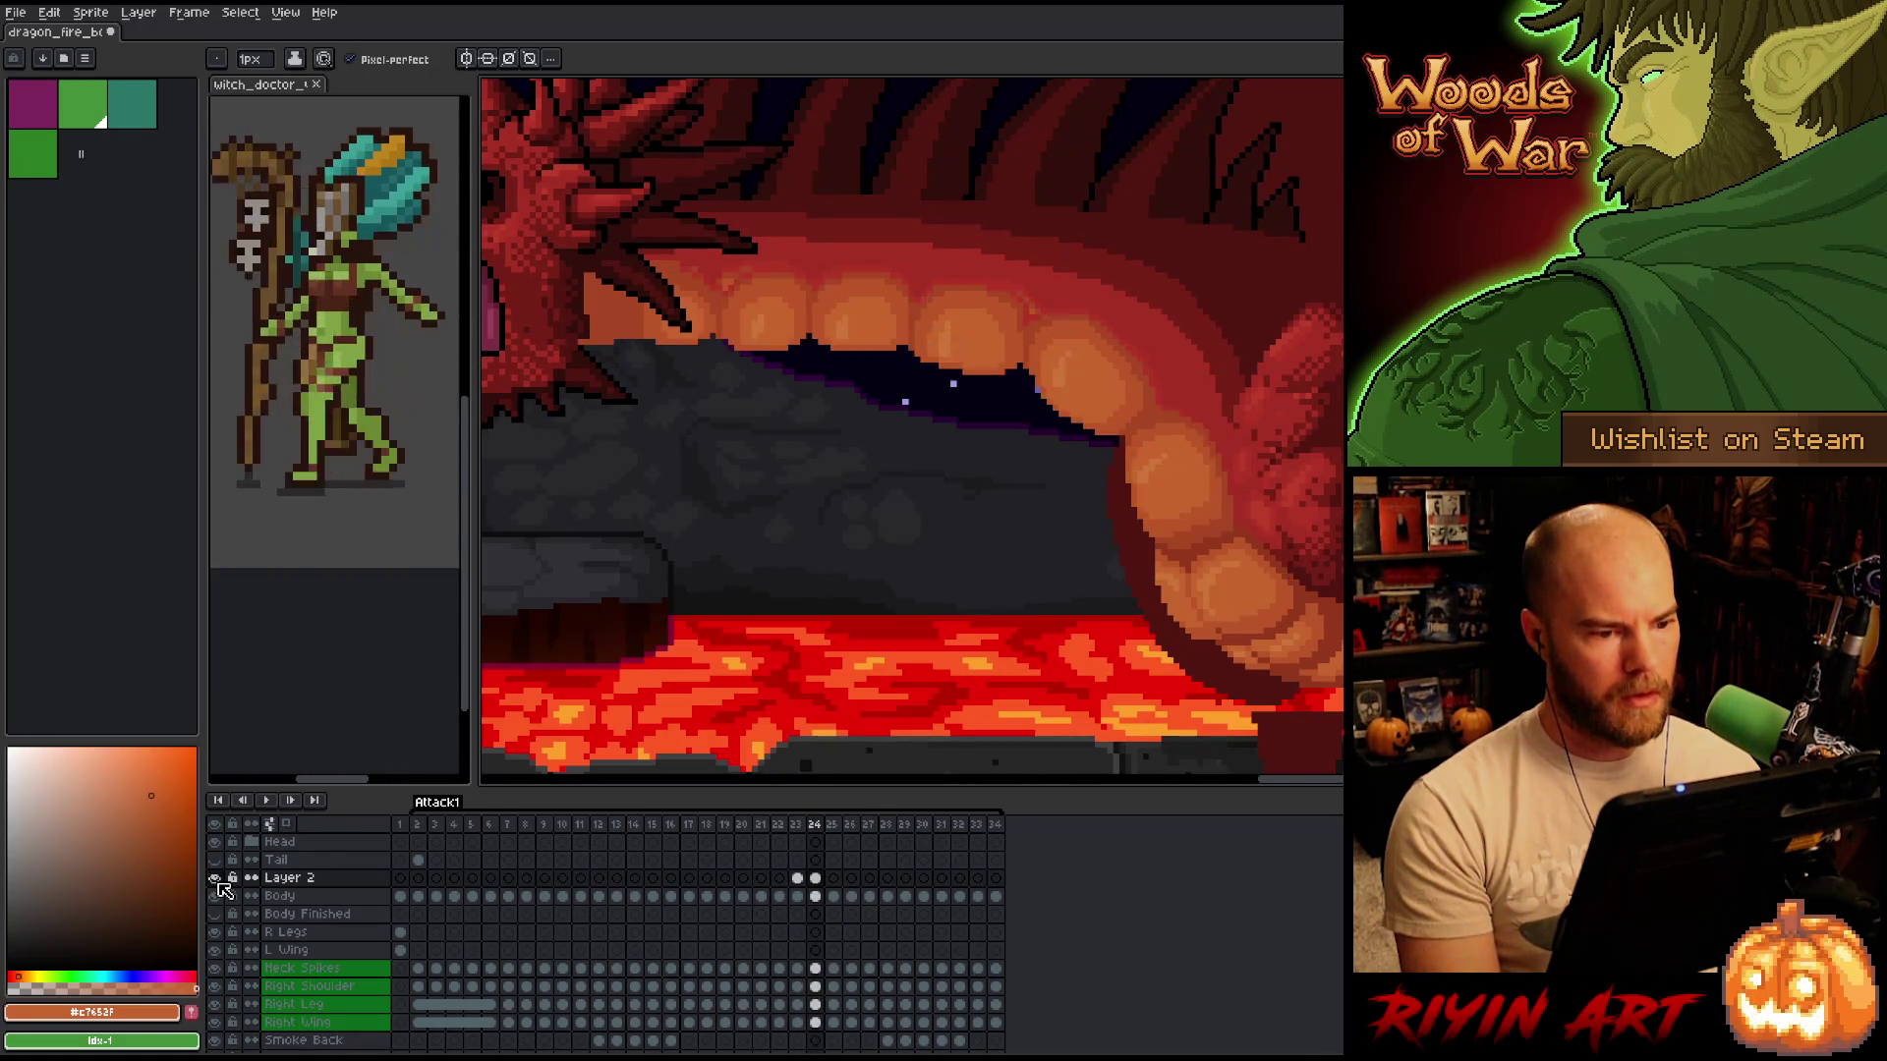
pyautogui.click(216, 880)
pyautogui.click(216, 880)
pyautogui.click(216, 879)
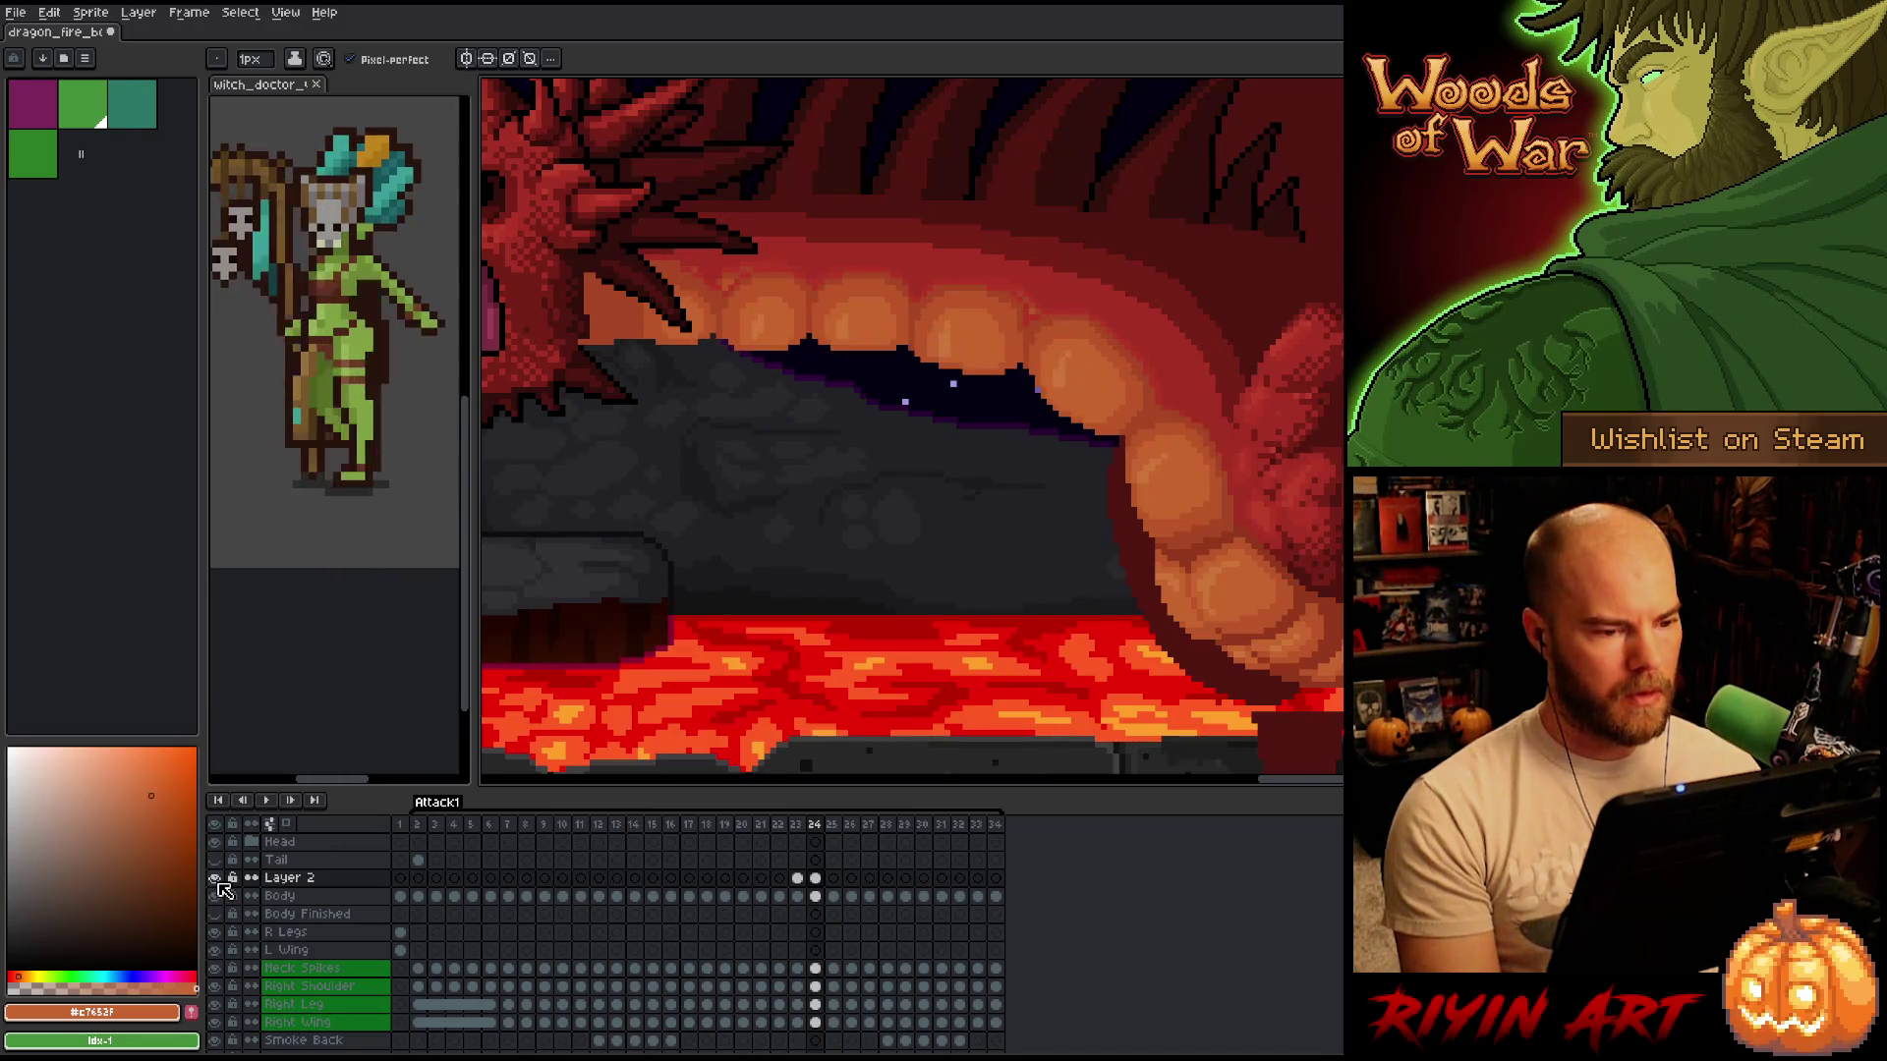
pyautogui.click(216, 880)
pyautogui.click(216, 880)
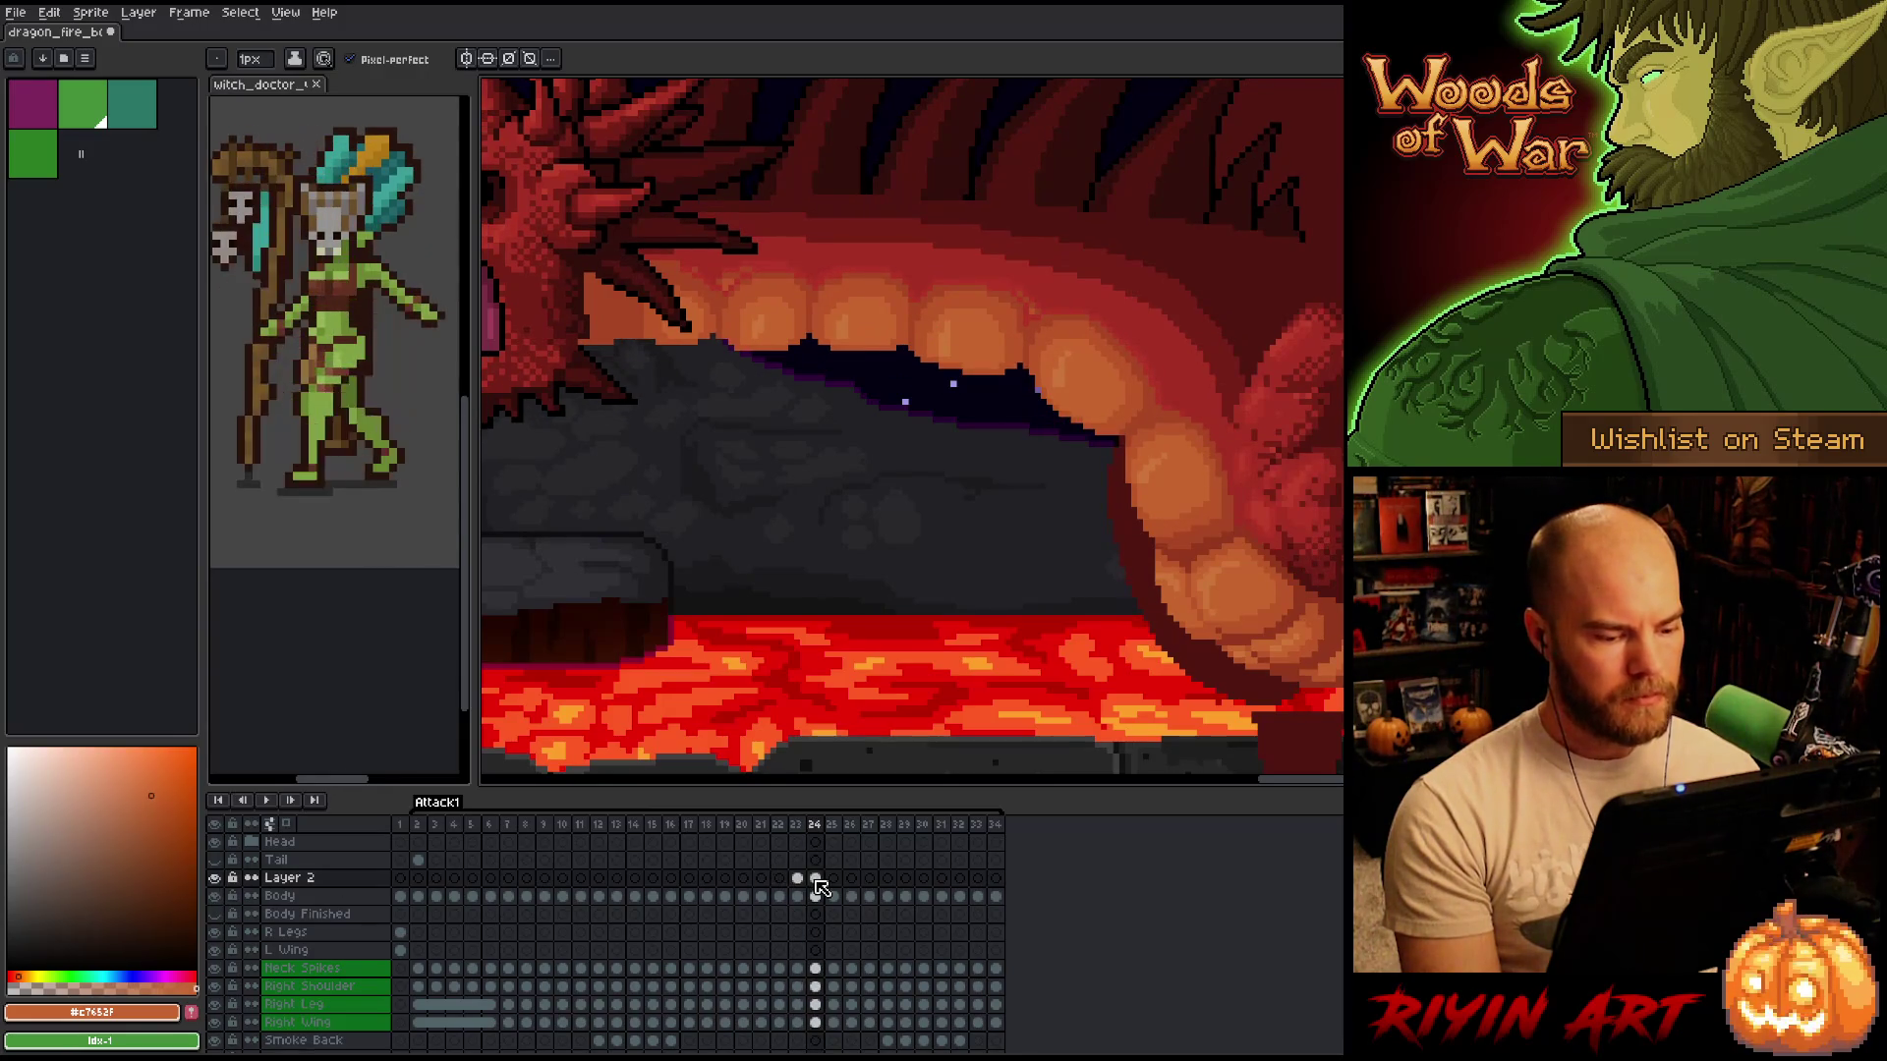
# Sample the dark red from the Body layer on frame 24, then select the upper teeth on Layer 2.
pyautogui.click(824, 896)
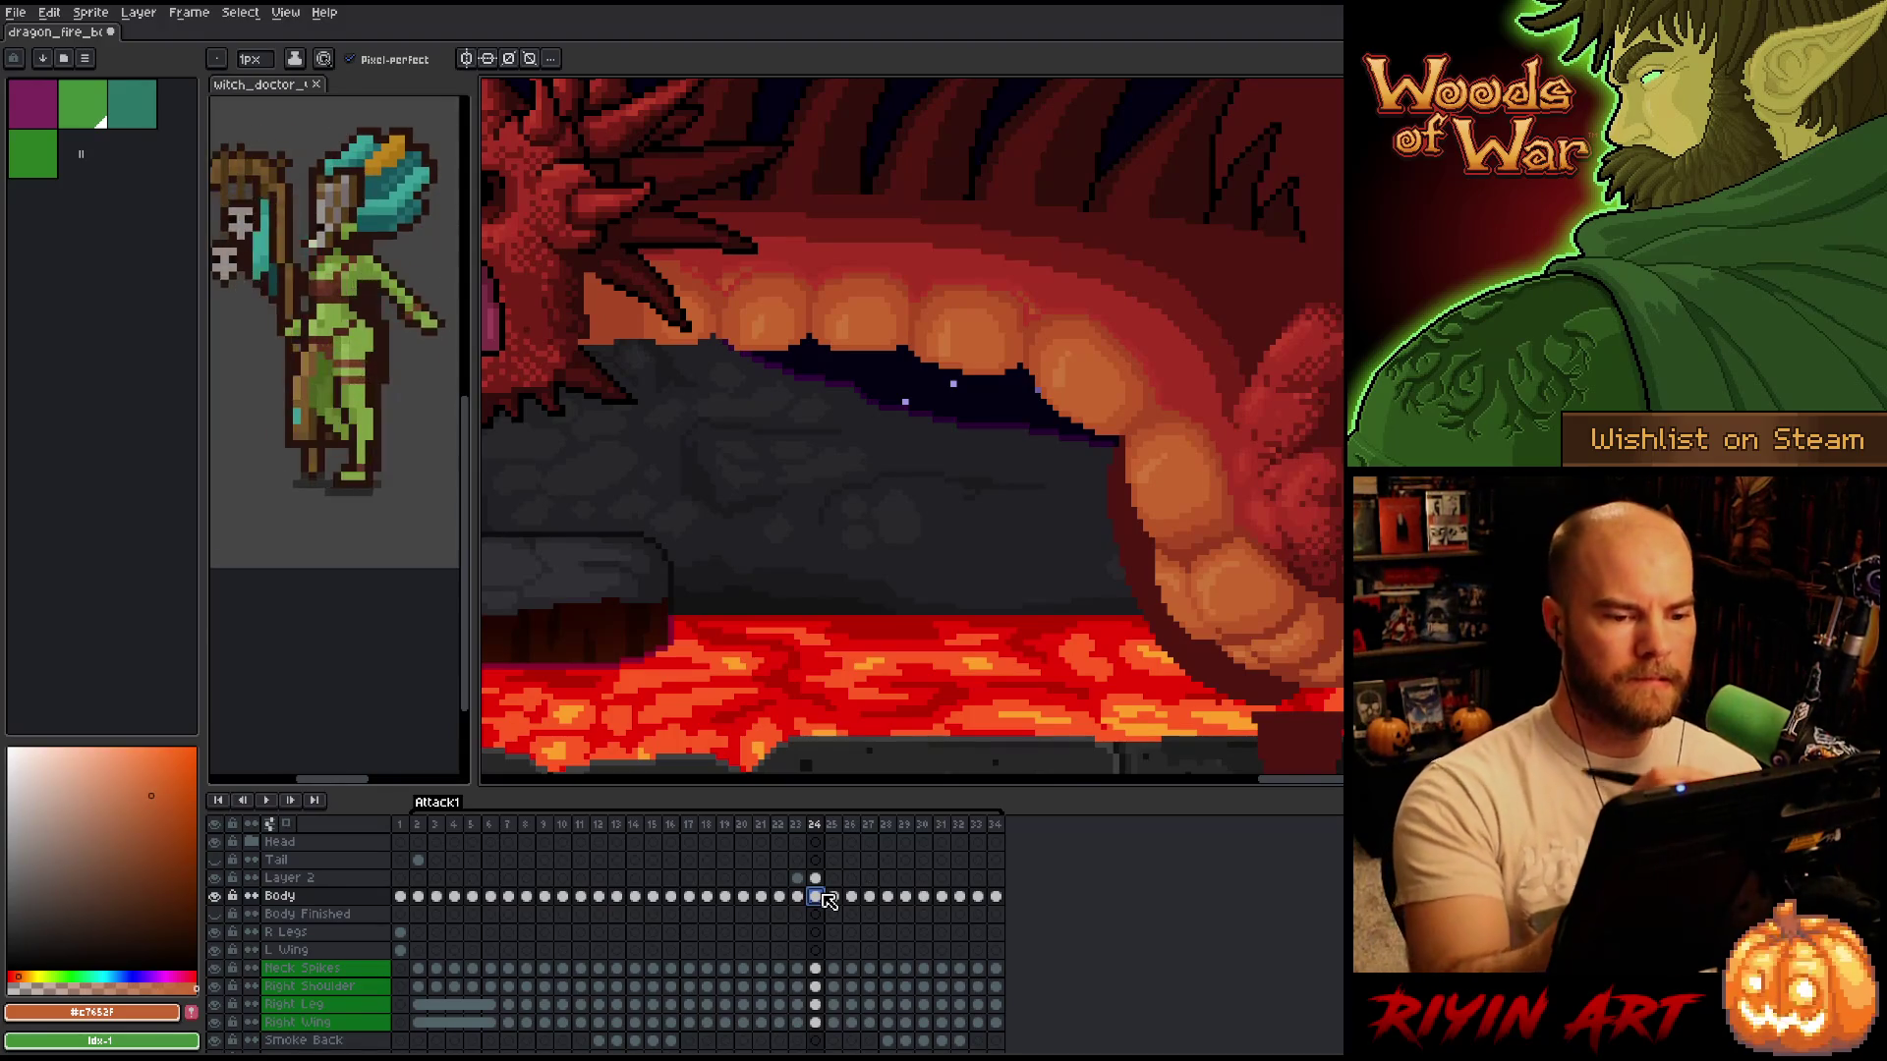
pyautogui.keyDown('alt'); pyautogui.click(940, 450); pyautogui.keyUp('alt')
pyautogui.press('Up')
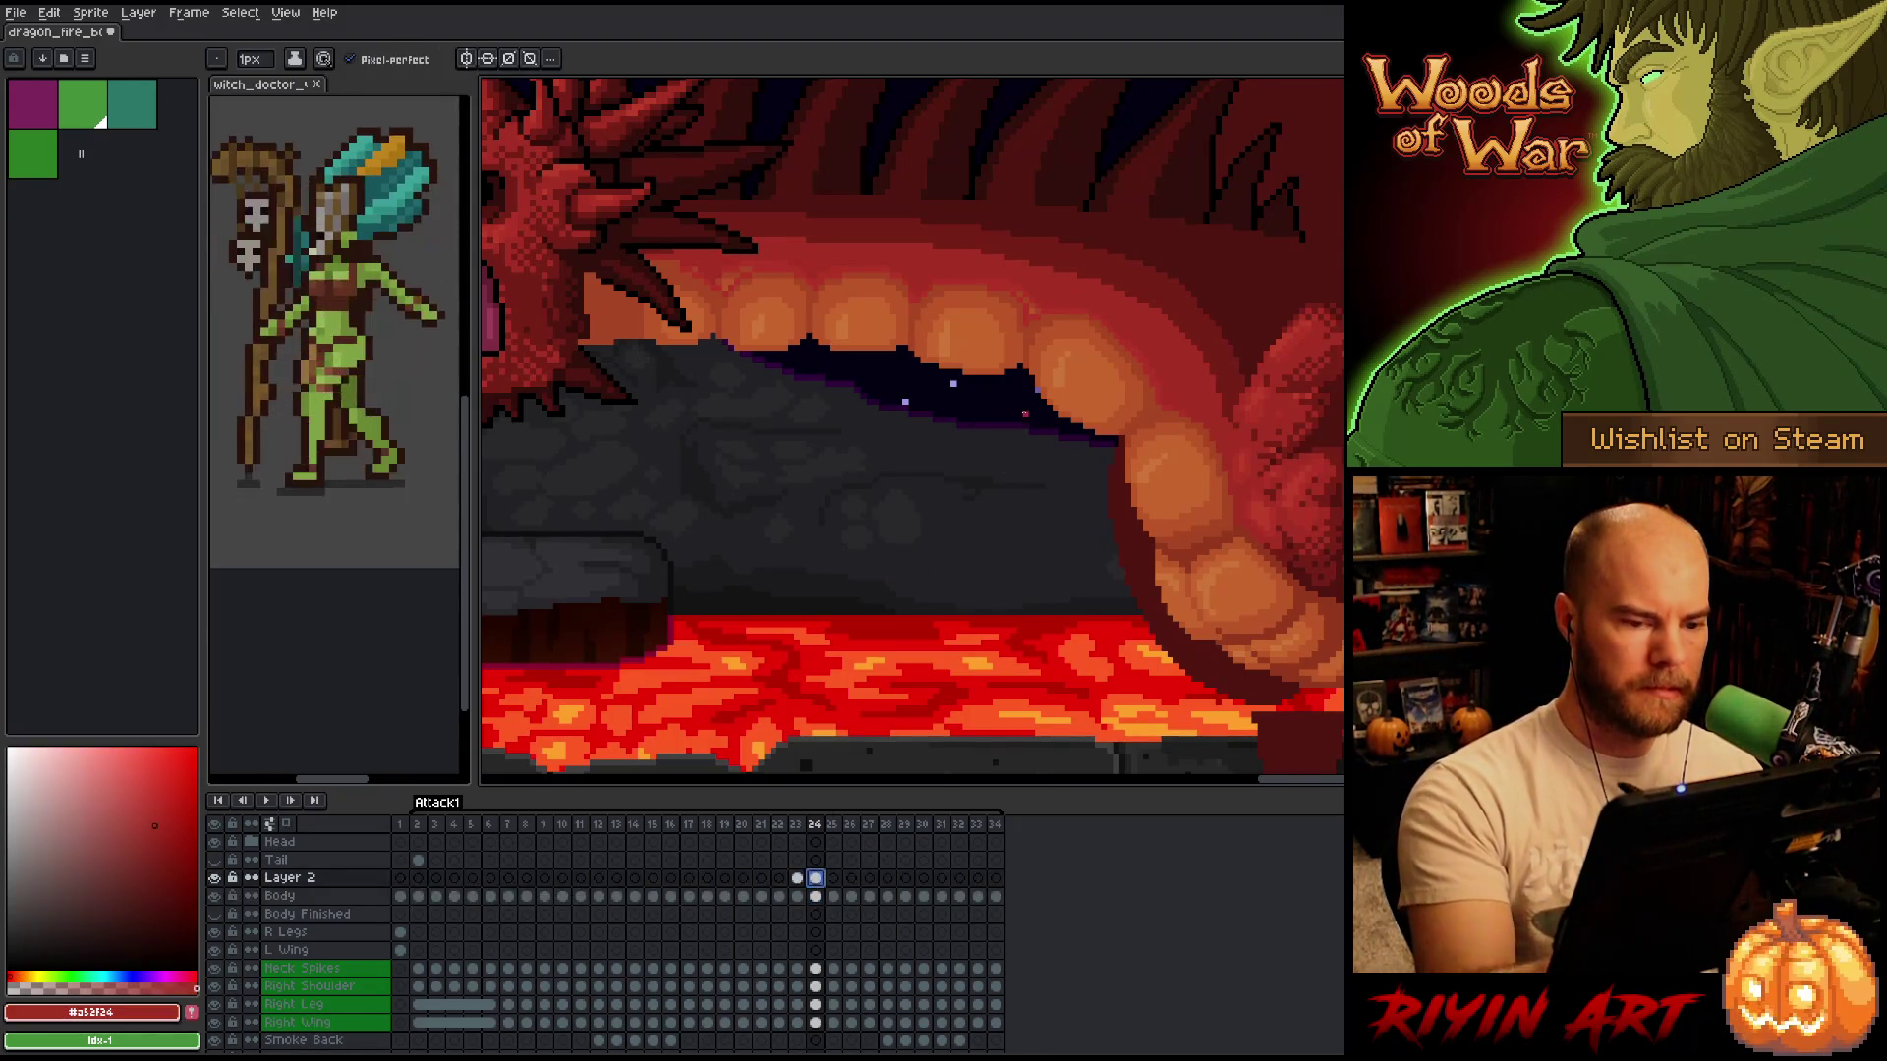
pyautogui.click(1045, 285)
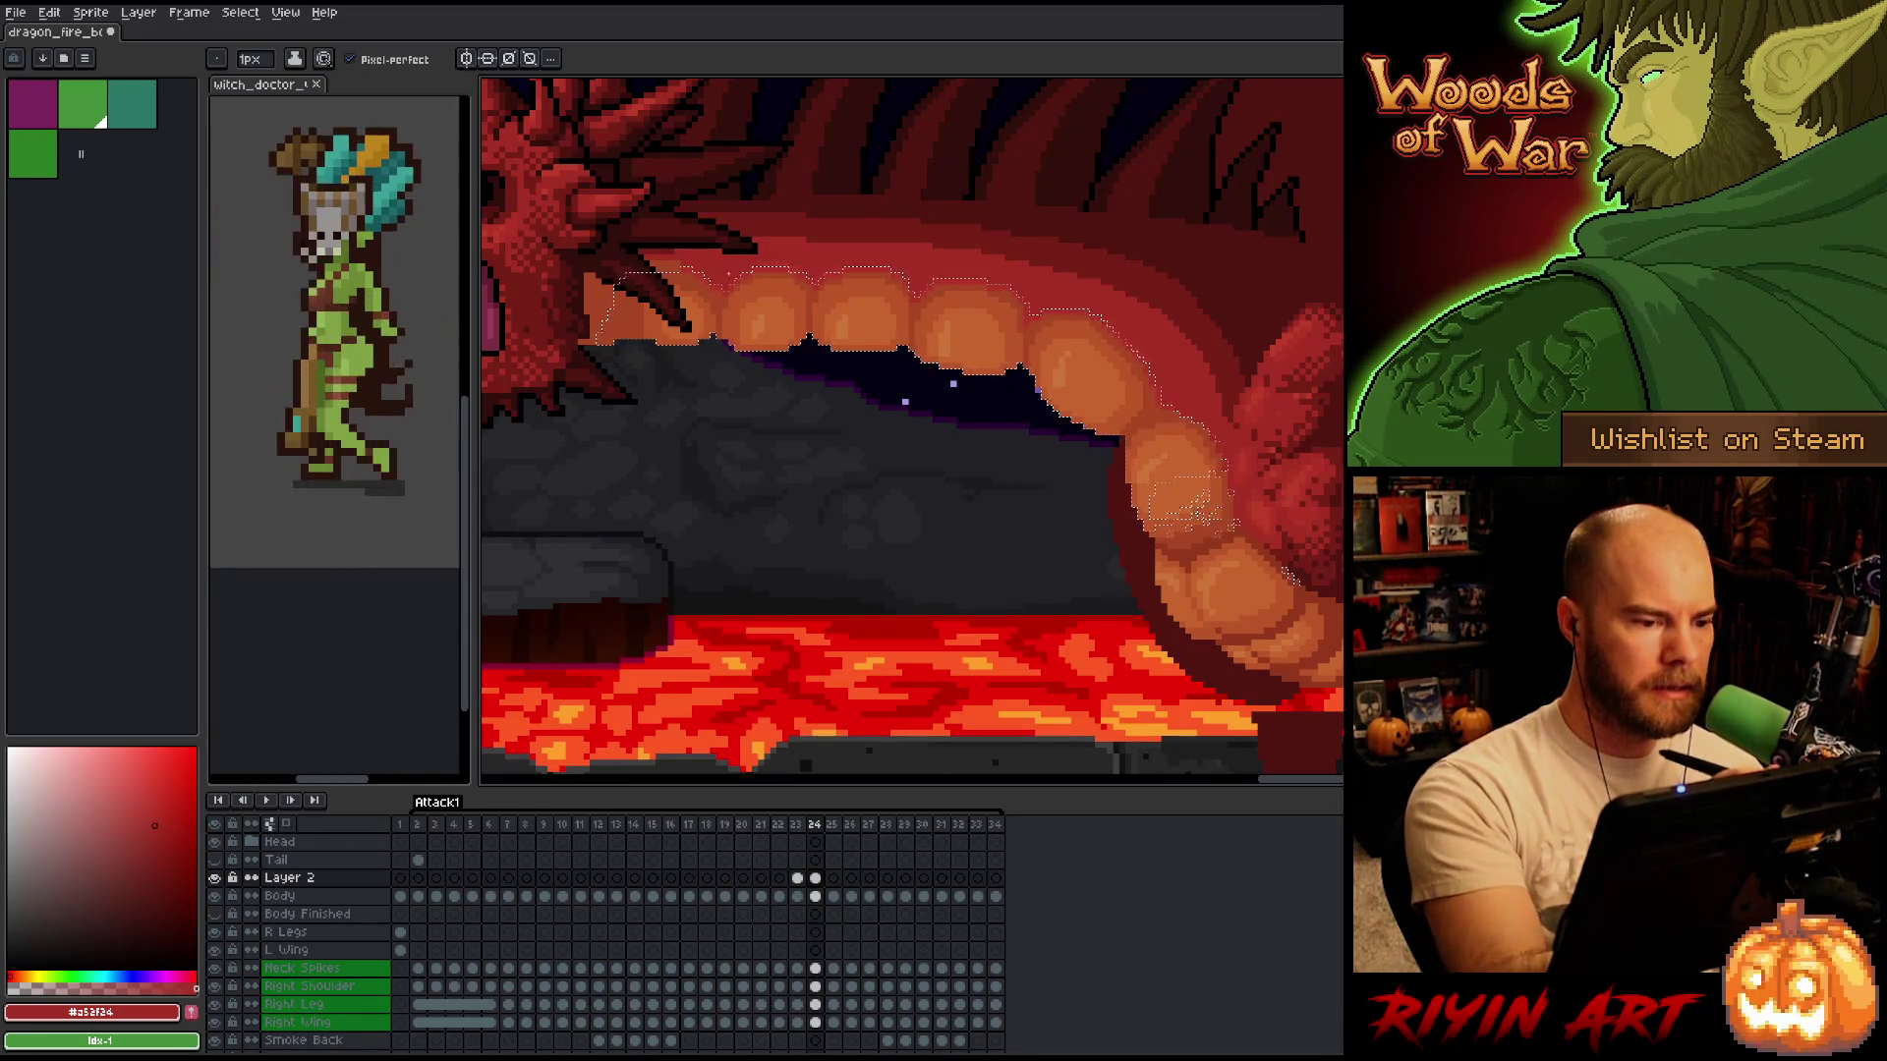
# Deselect the teeth, adjust them with the Move tool, undo the last edit and save the file.
pyautogui.hotkey('ctrl', 'd')
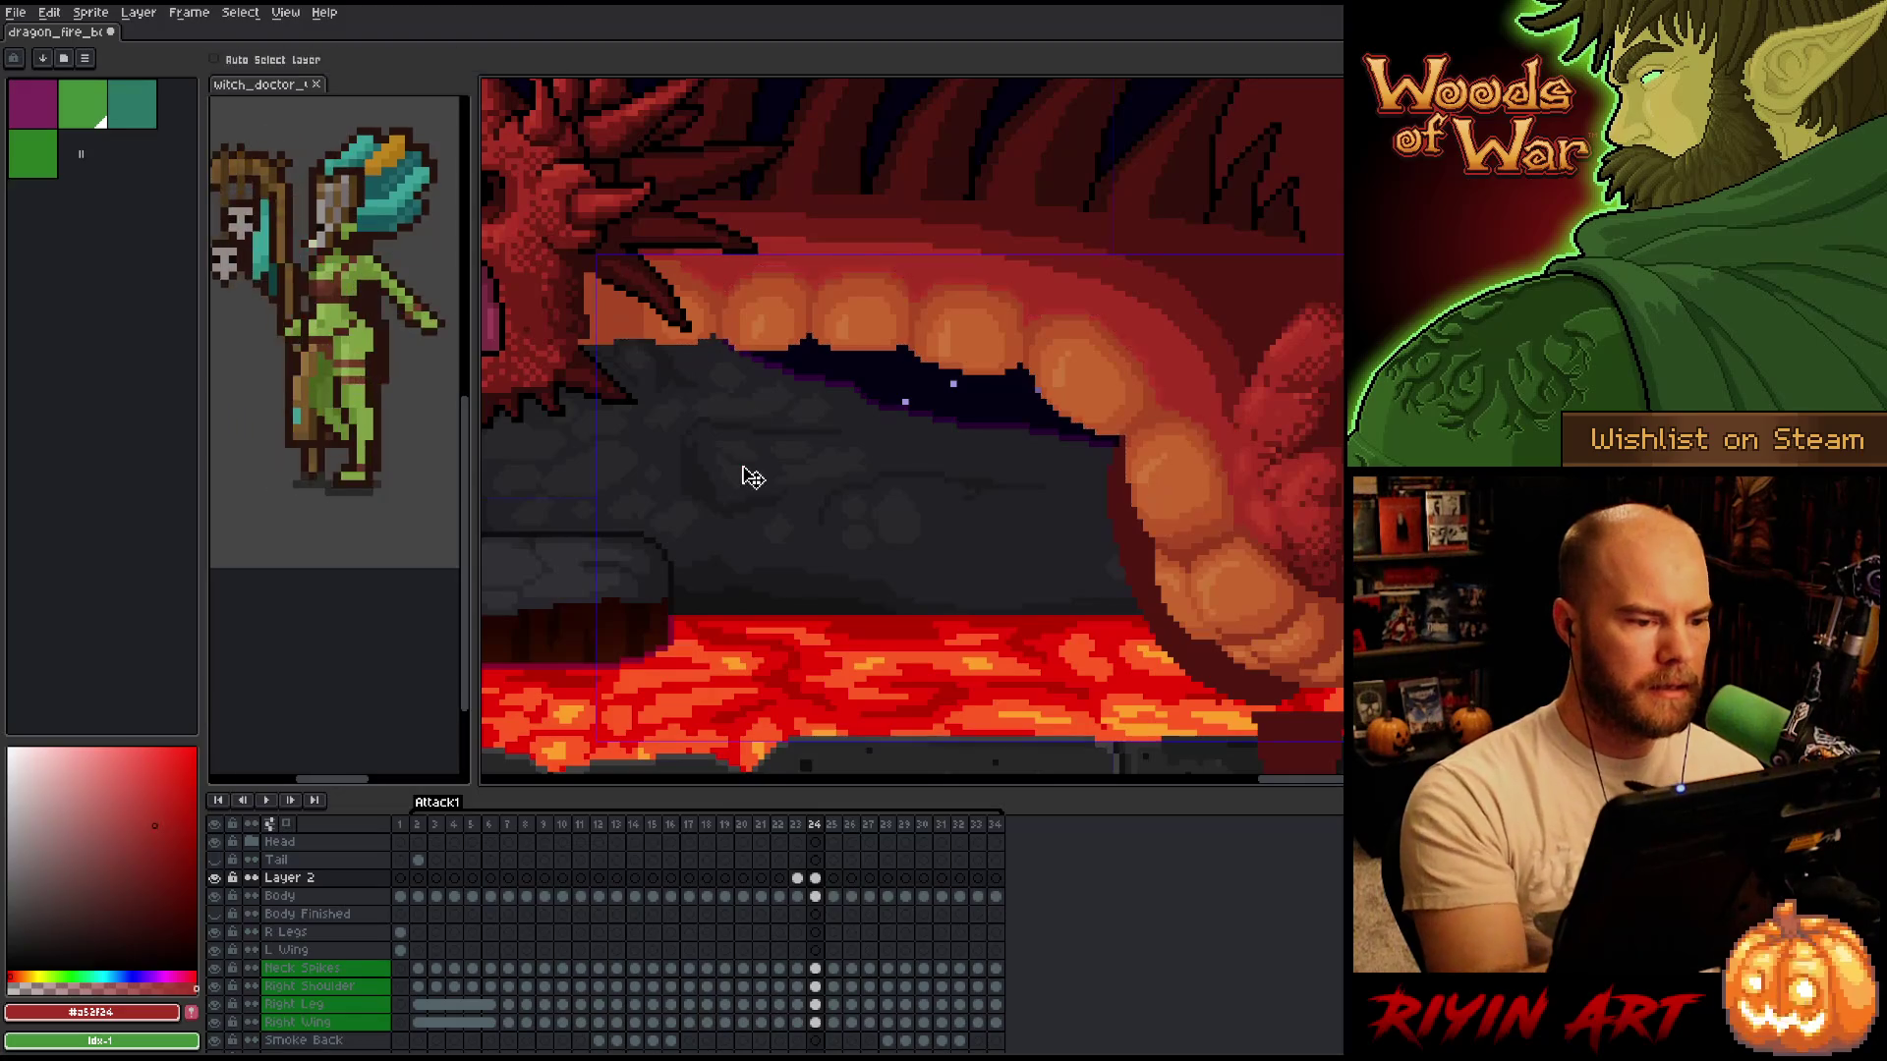
pyautogui.press('v')
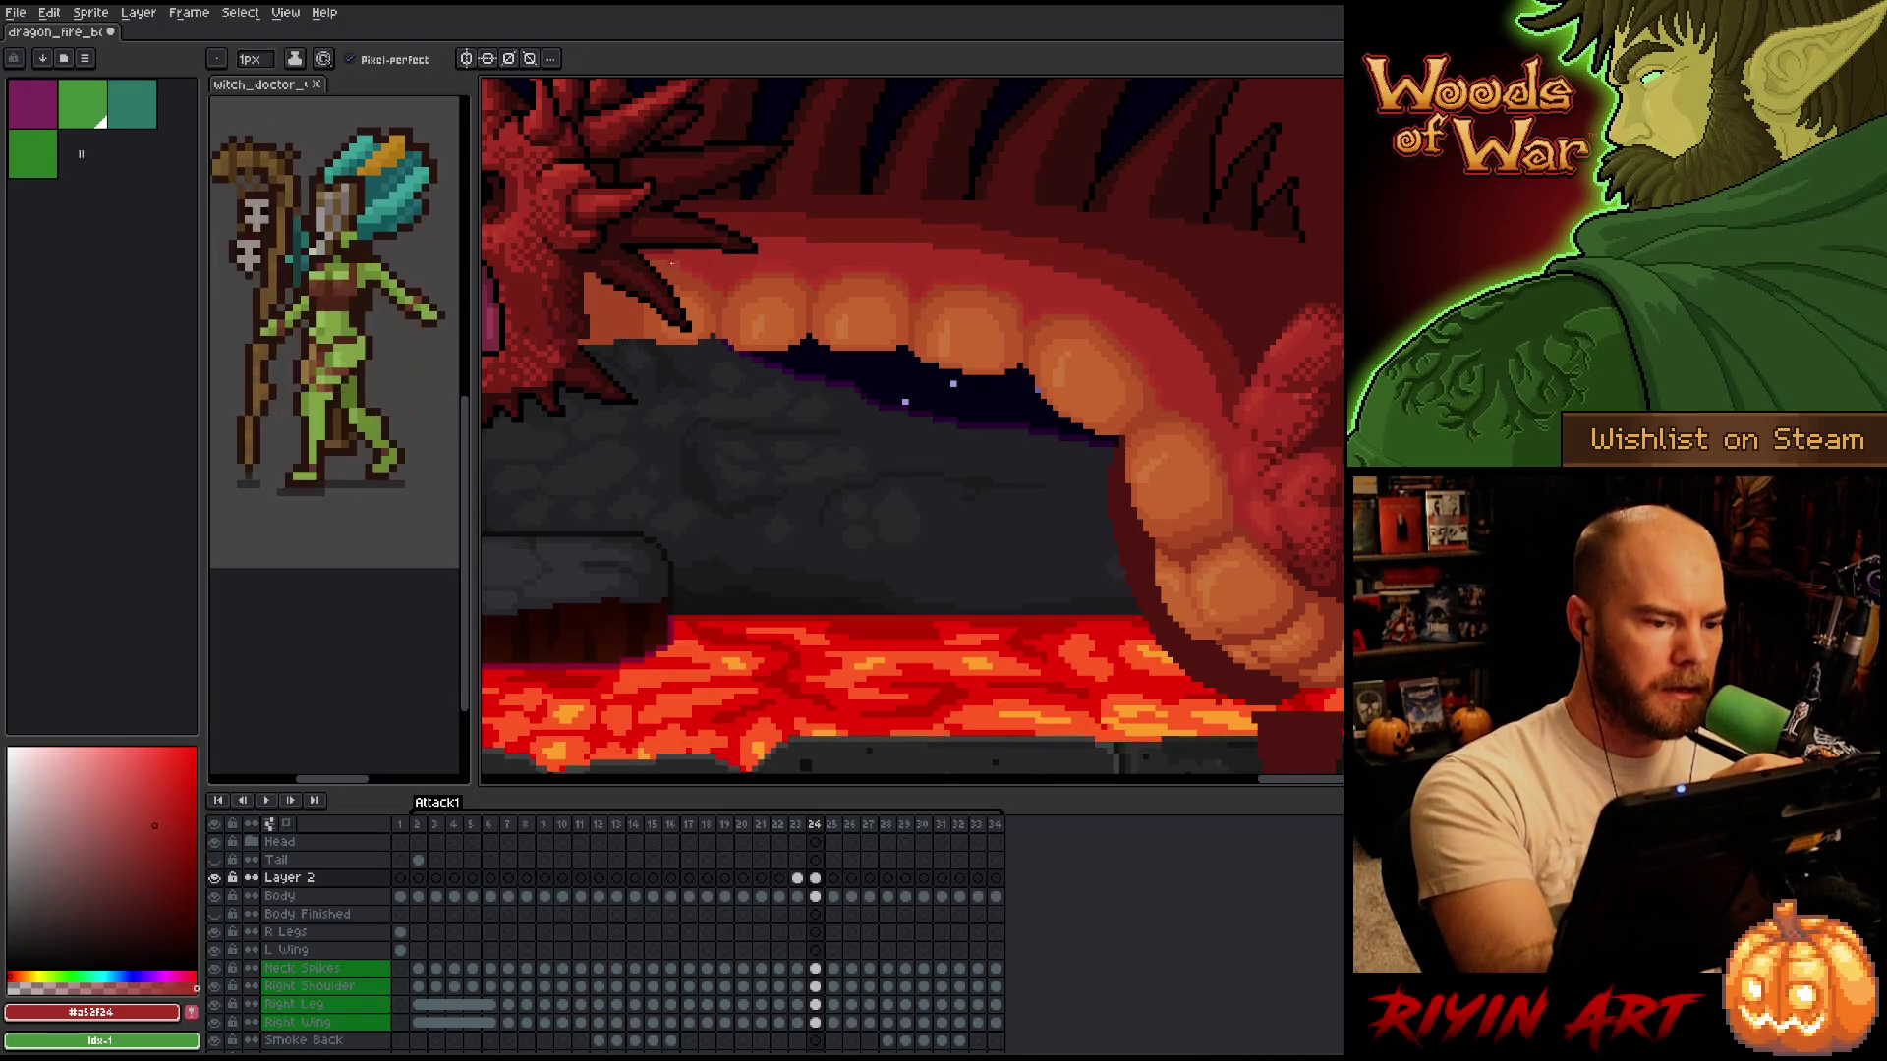
pyautogui.press('b')
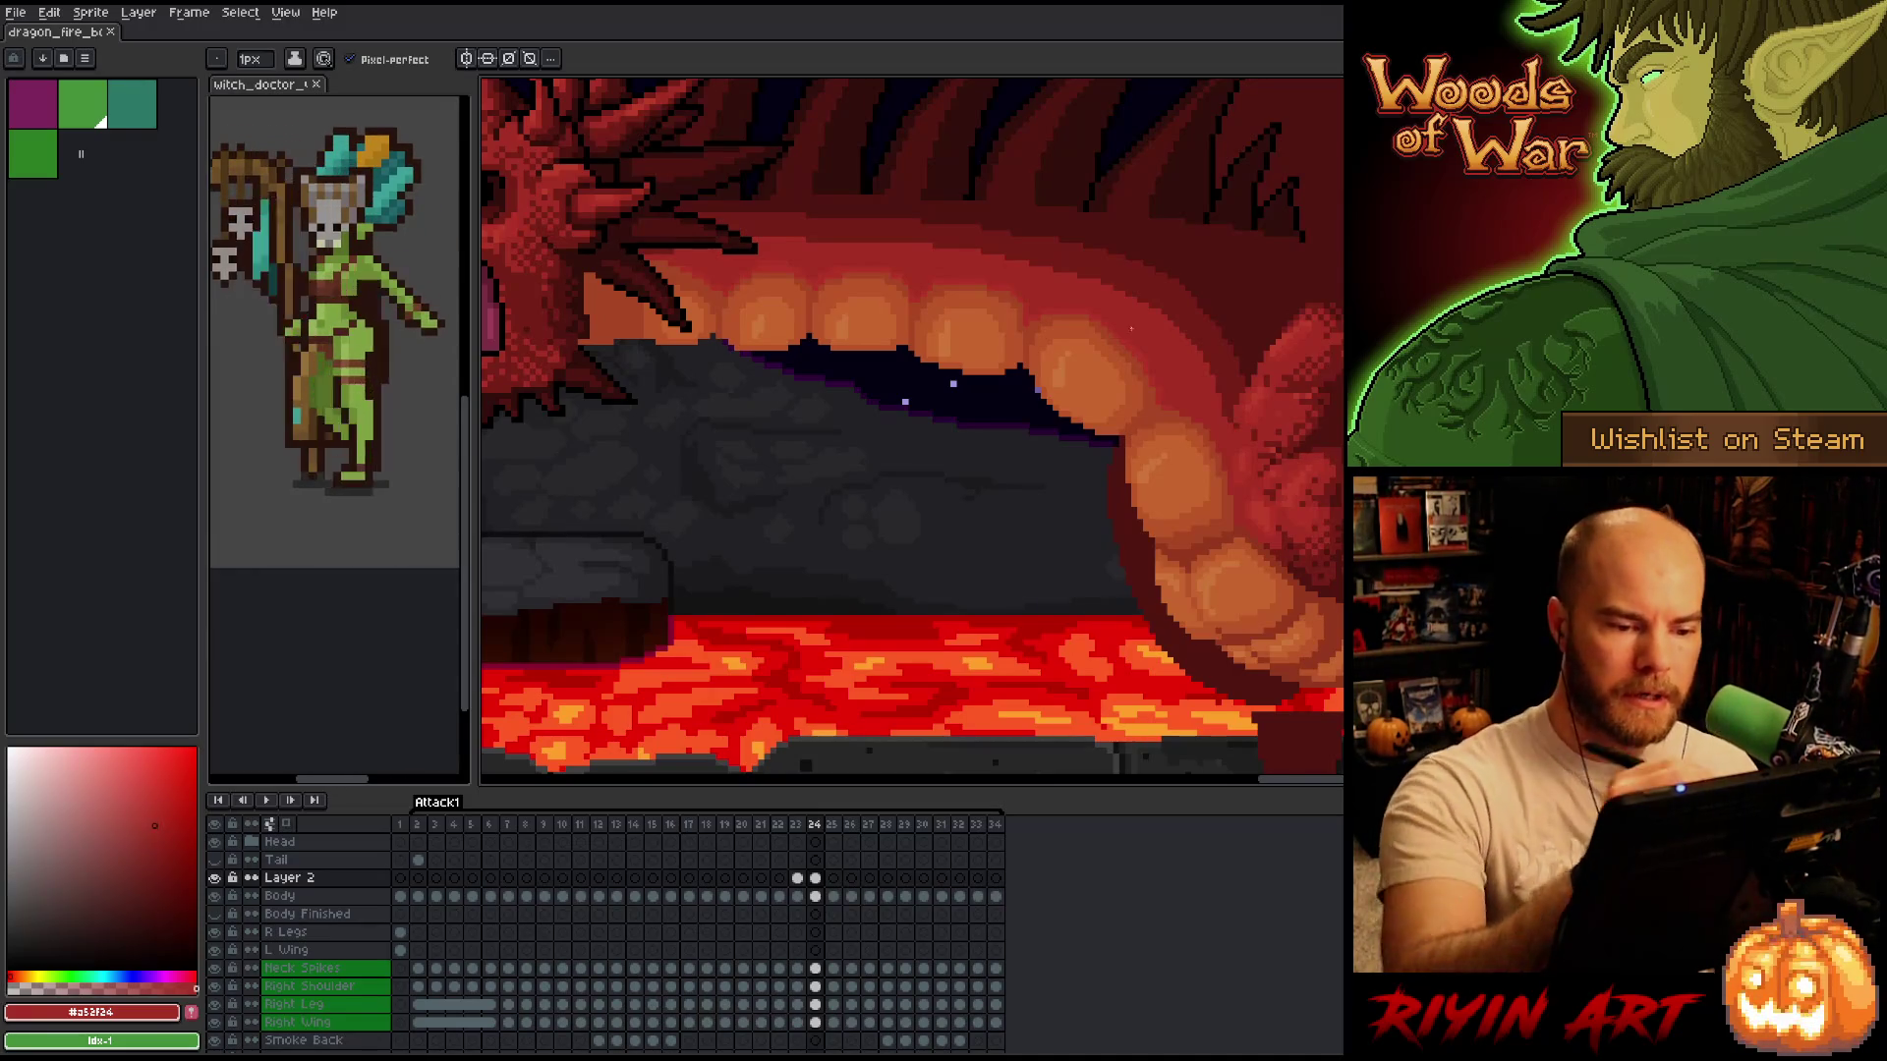
pyautogui.press('ctrl')
pyautogui.hotkey('ctrl', 'z')
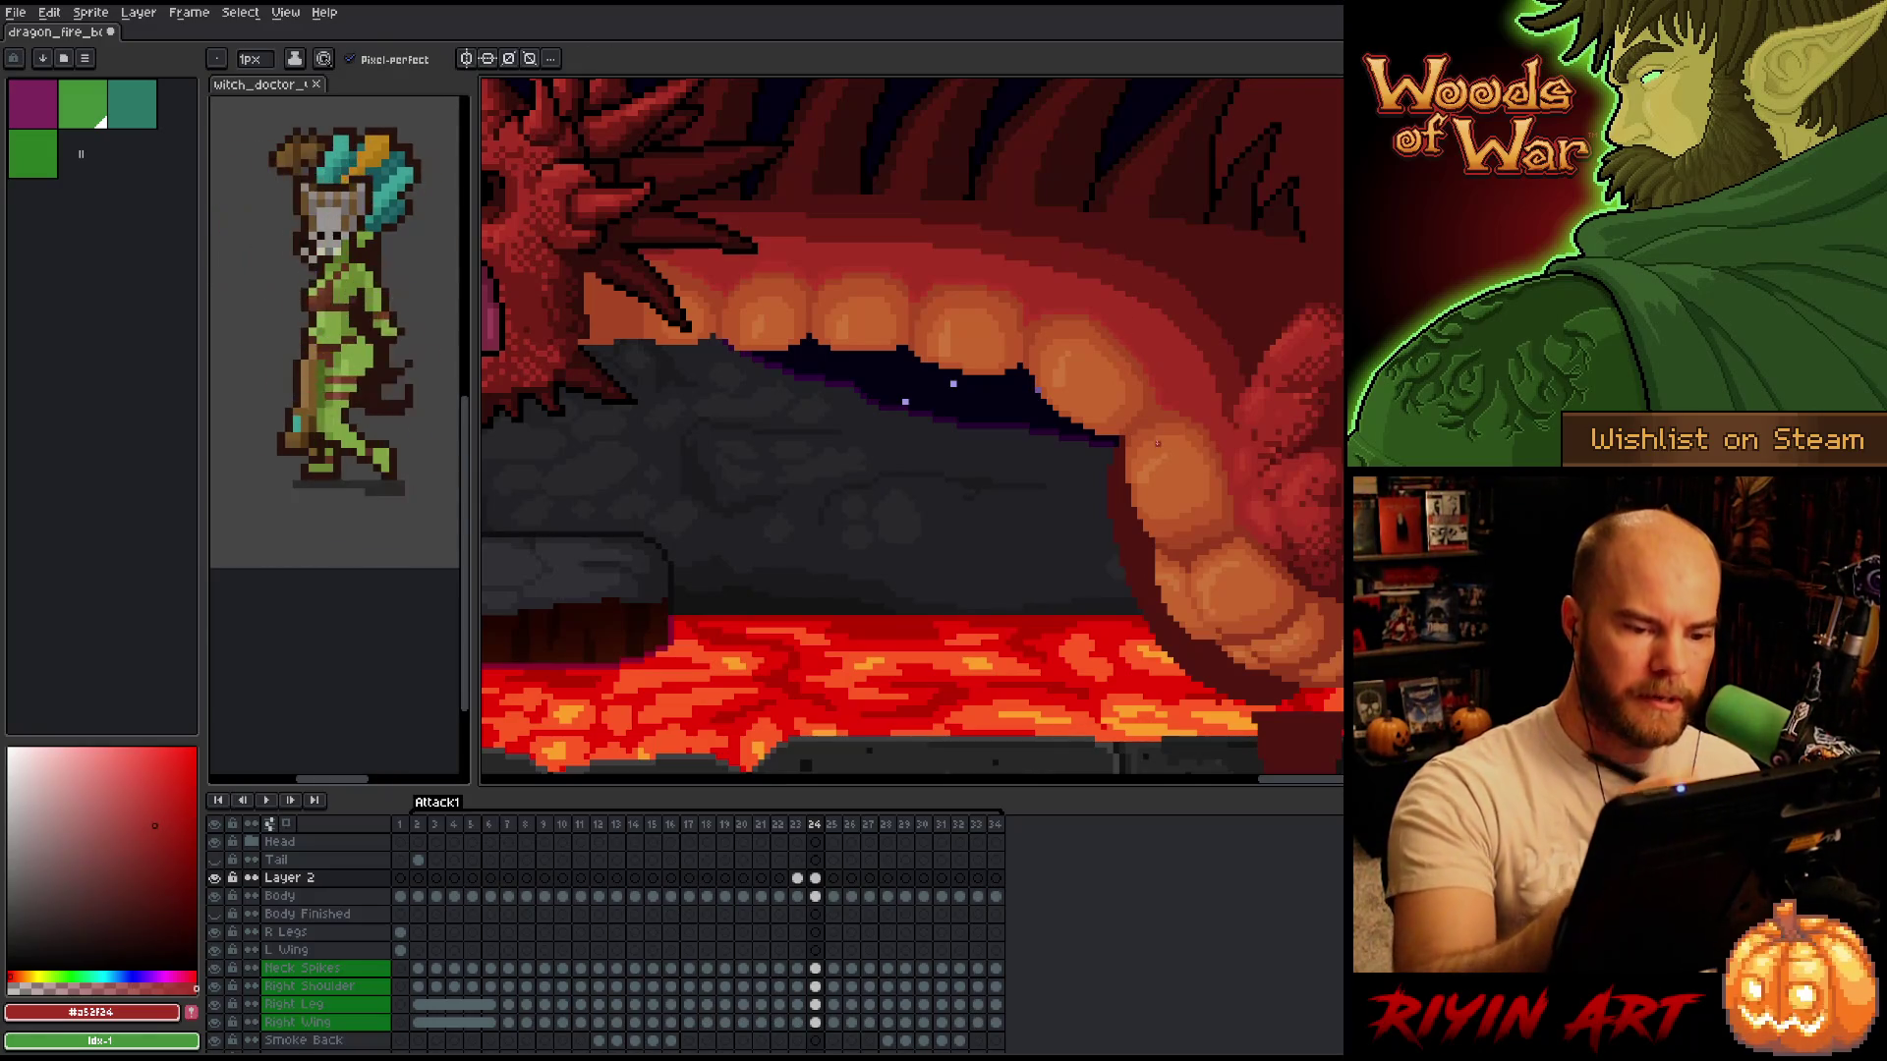
pyautogui.hotkey('ctrl', 's')
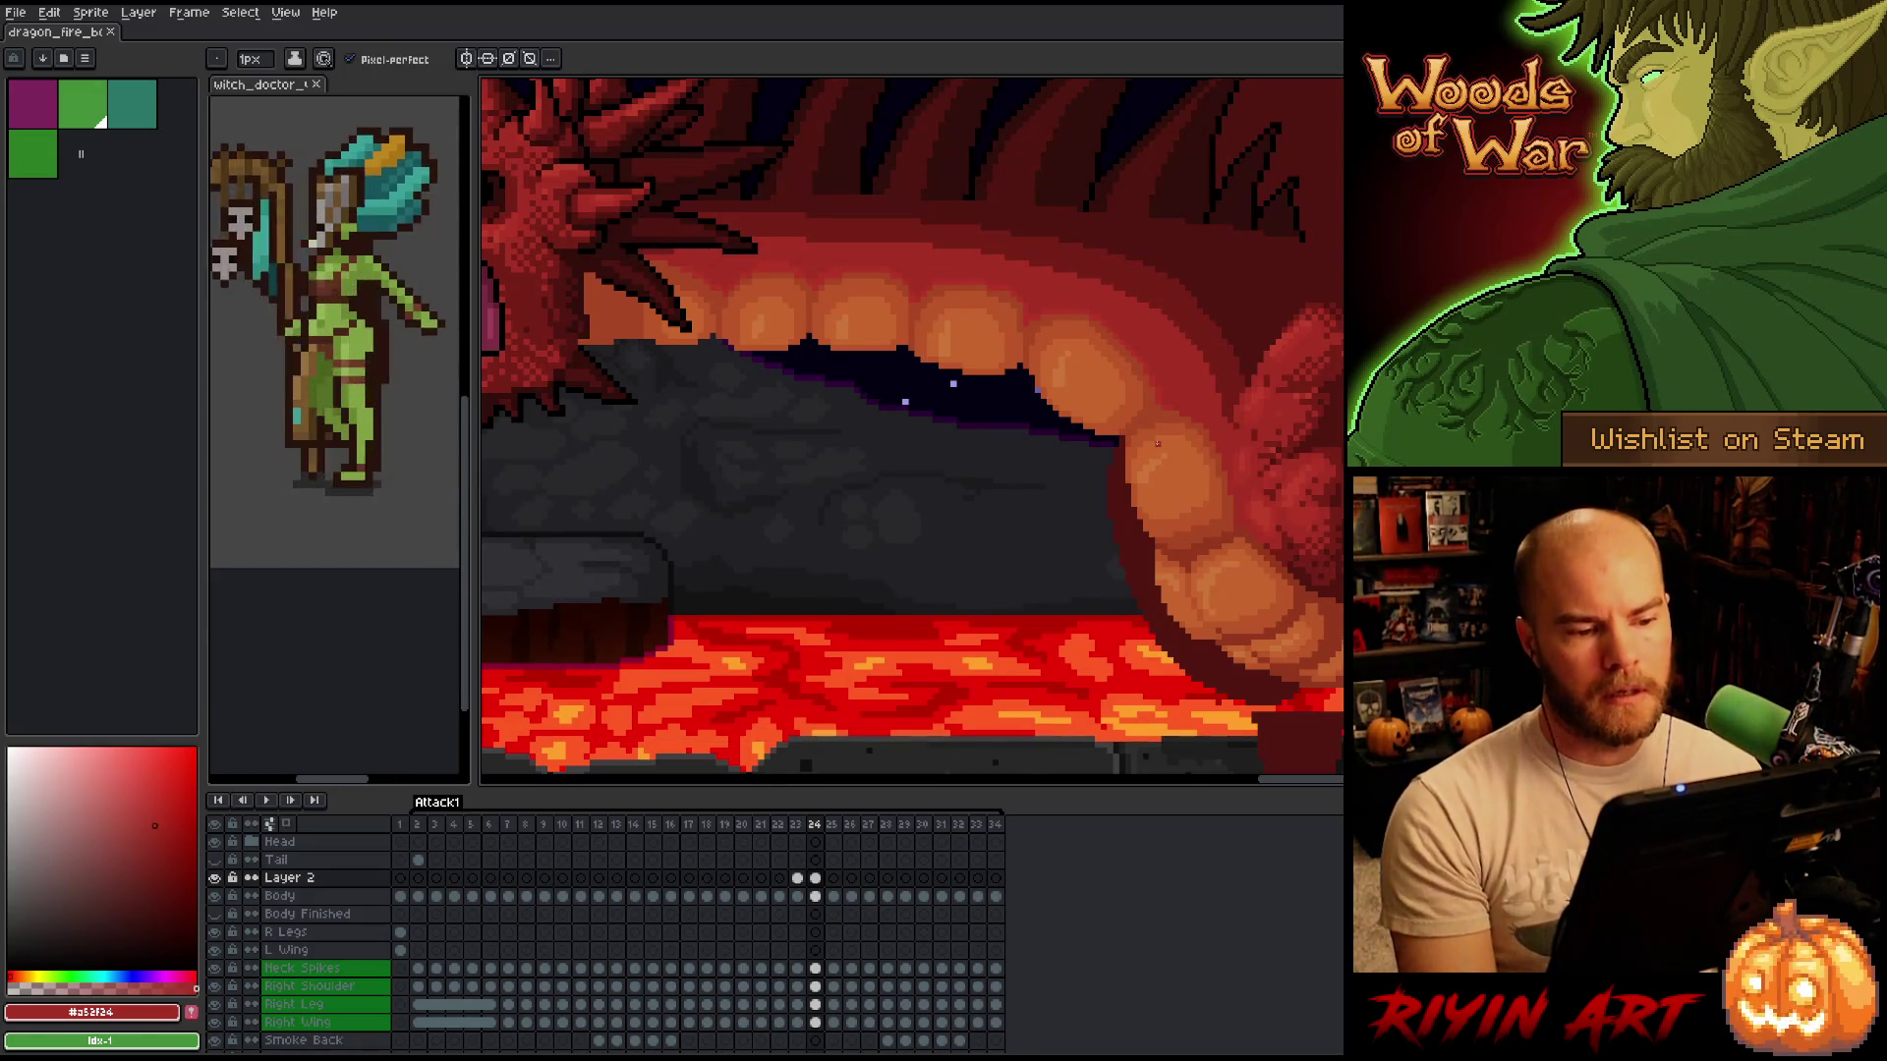
# Zoom into the belly on frame 23 and shift a 2x3 pixel block at its edge.
pyautogui.scroll(-3, 1157, 444)
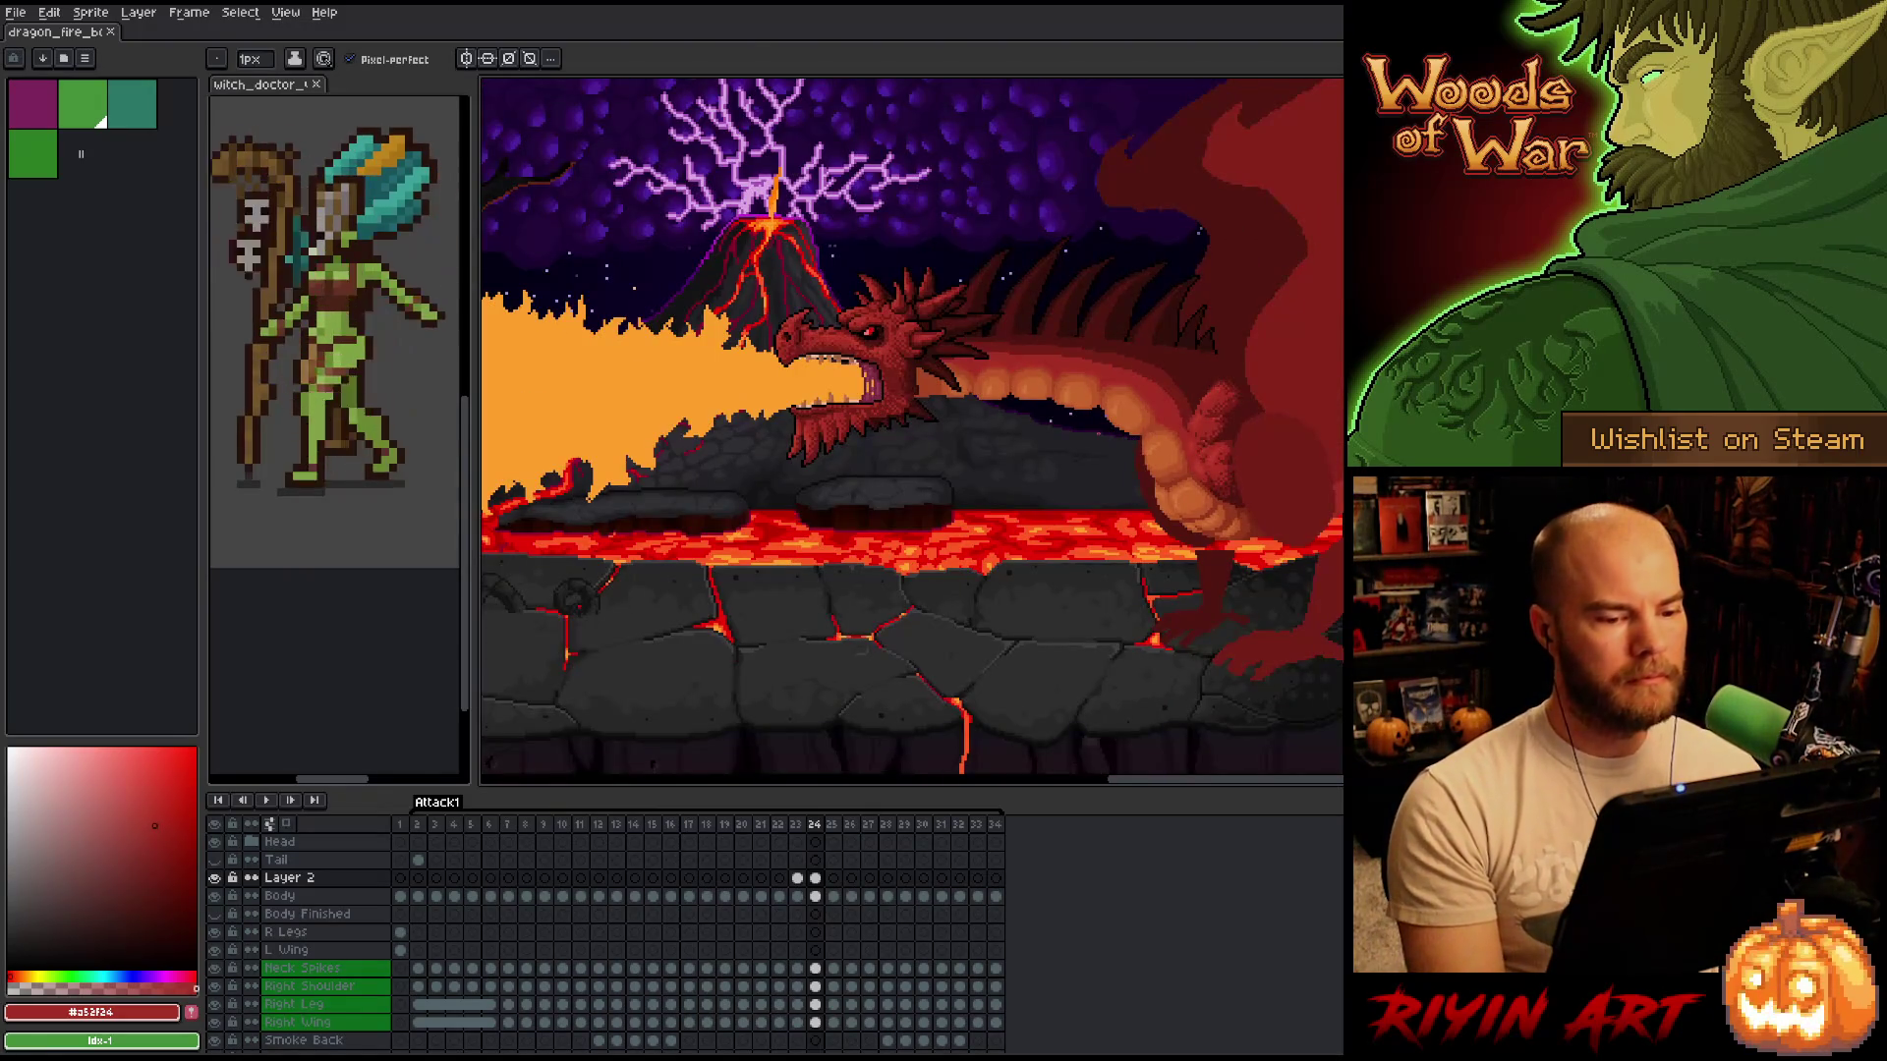
pyautogui.scroll(2, 1136, 406)
pyautogui.scroll(2, 1136, 406)
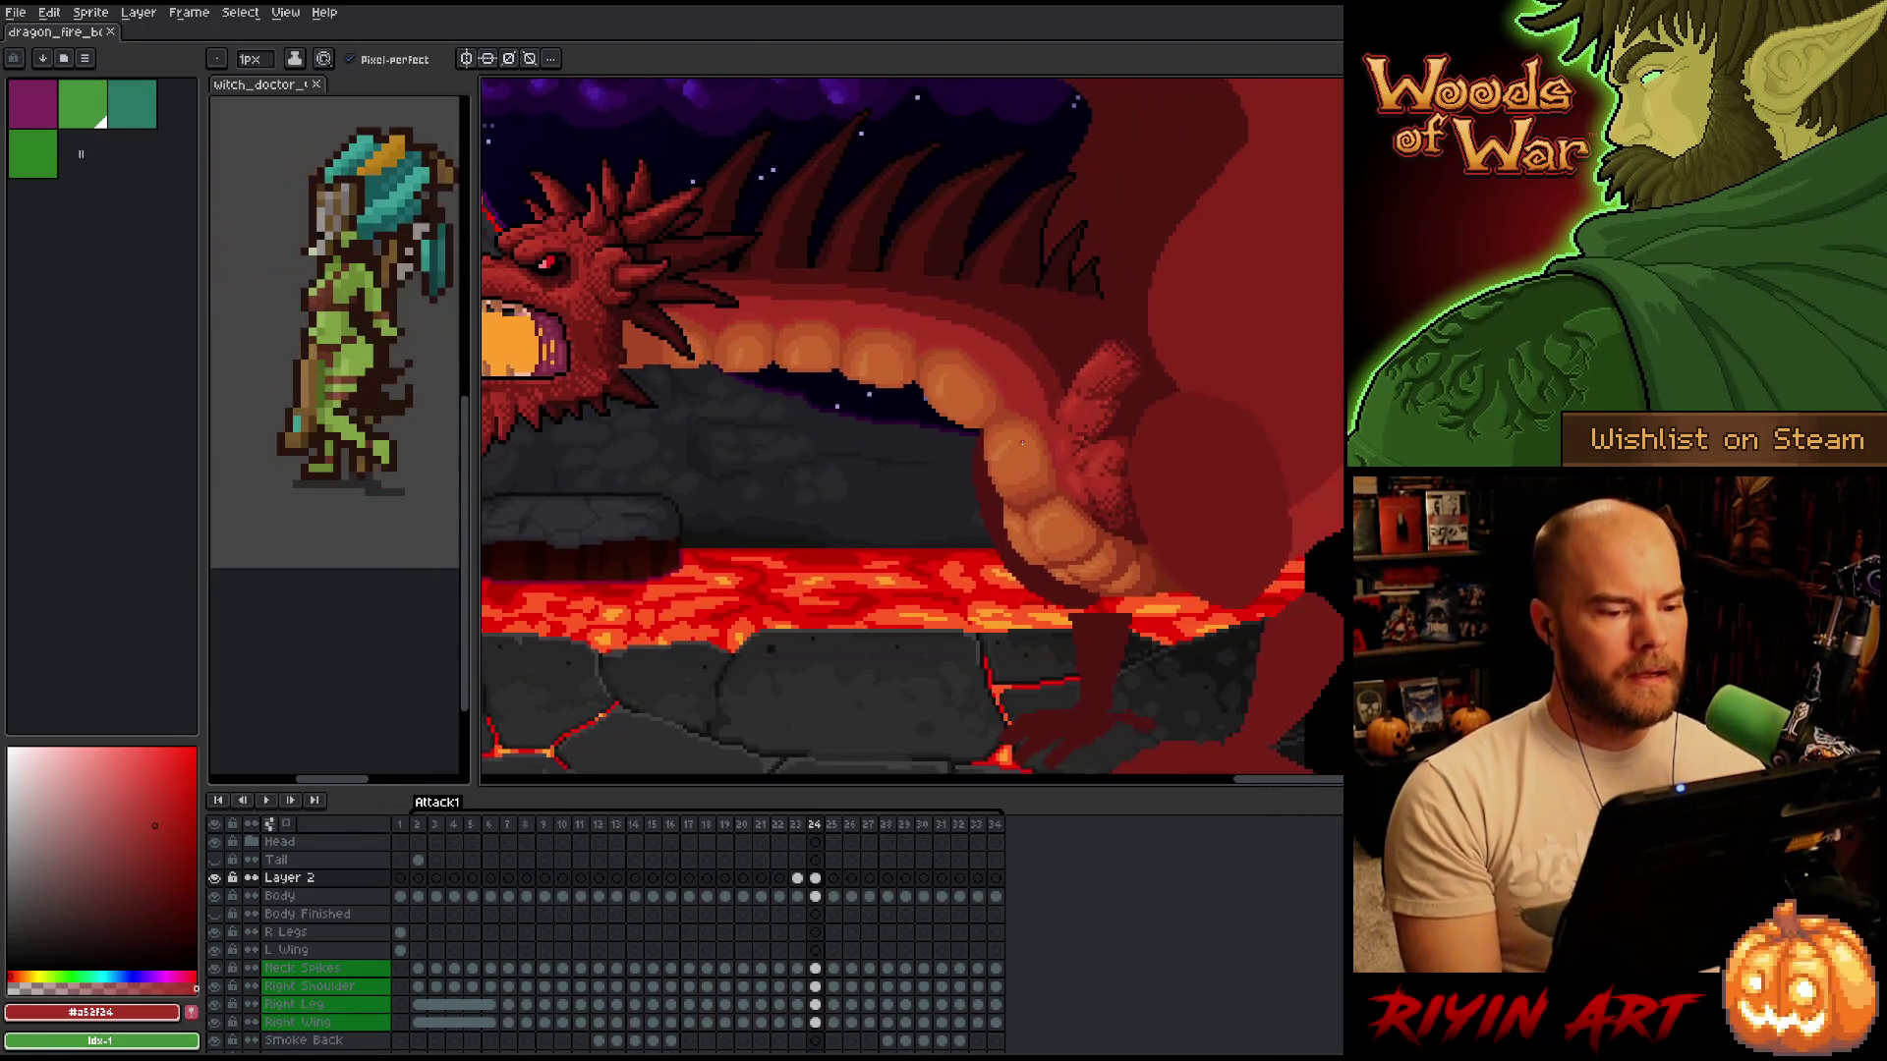
pyautogui.scroll(1, 976, 346)
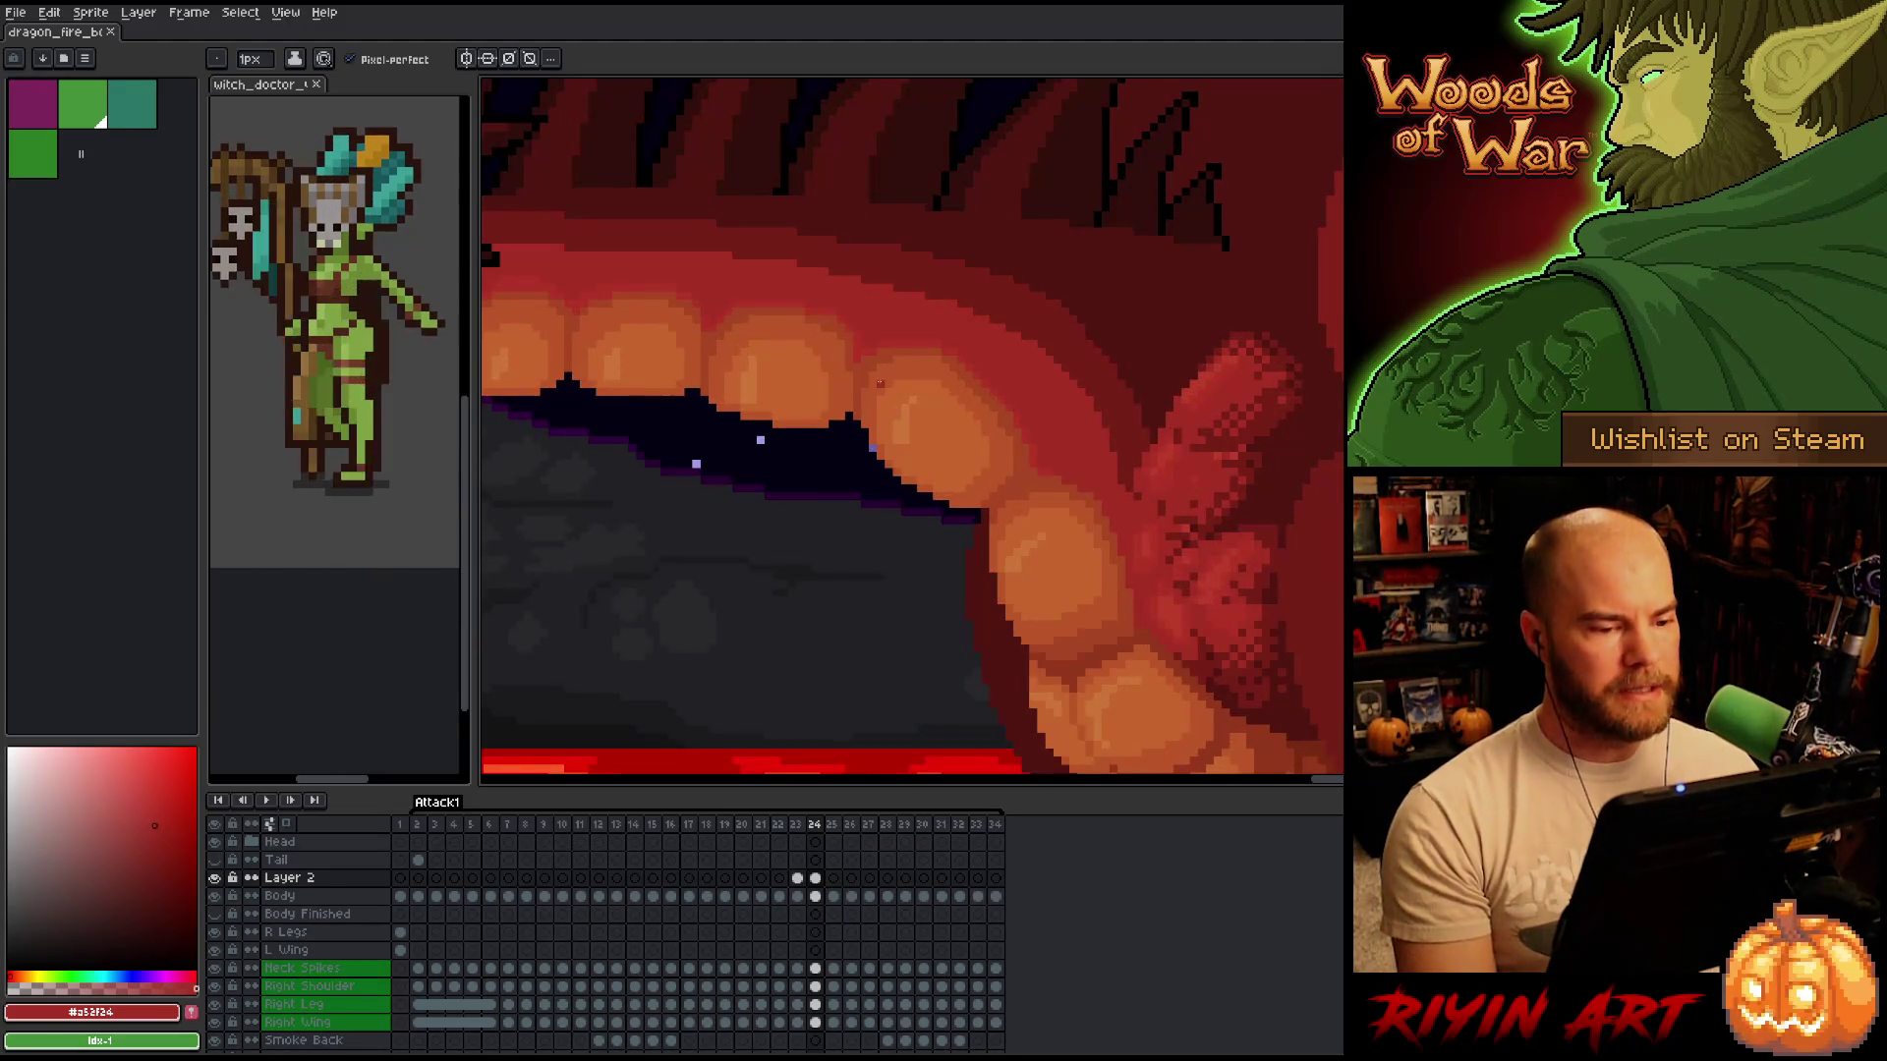
pyautogui.press('Left')
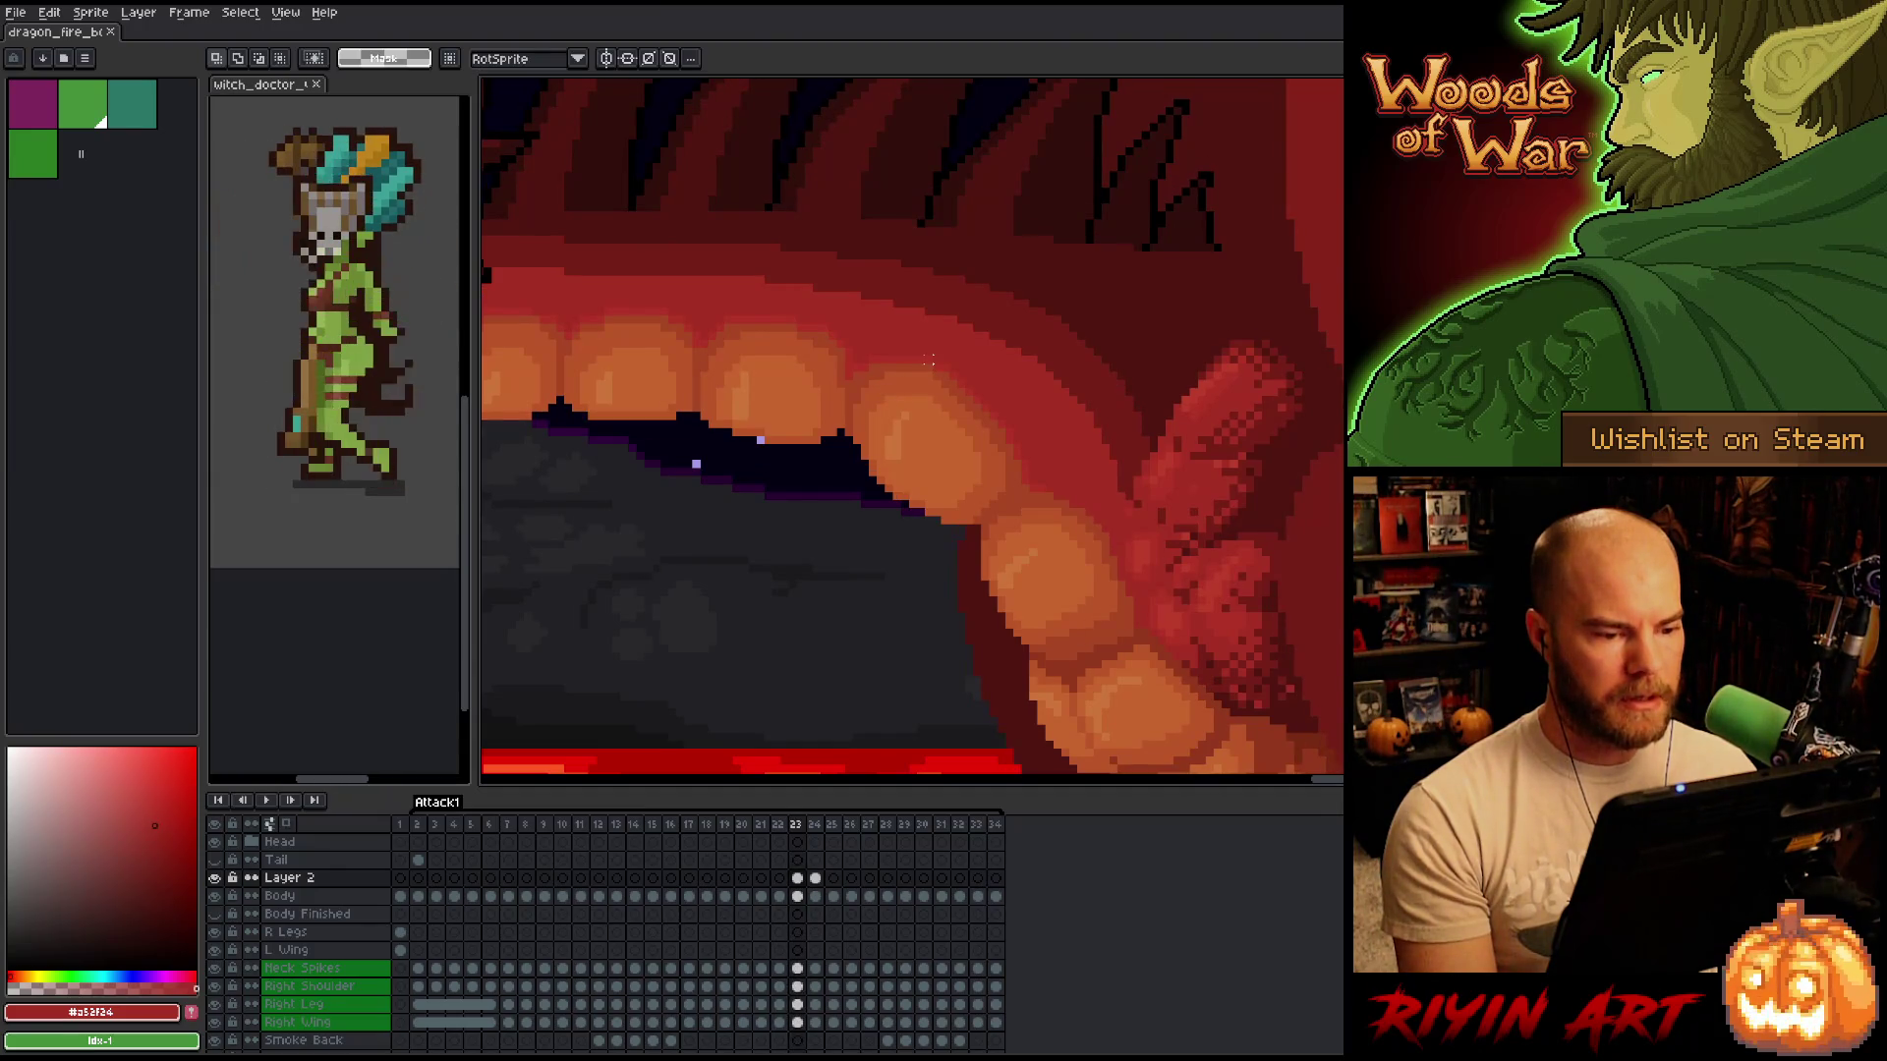
pyautogui.press('m')
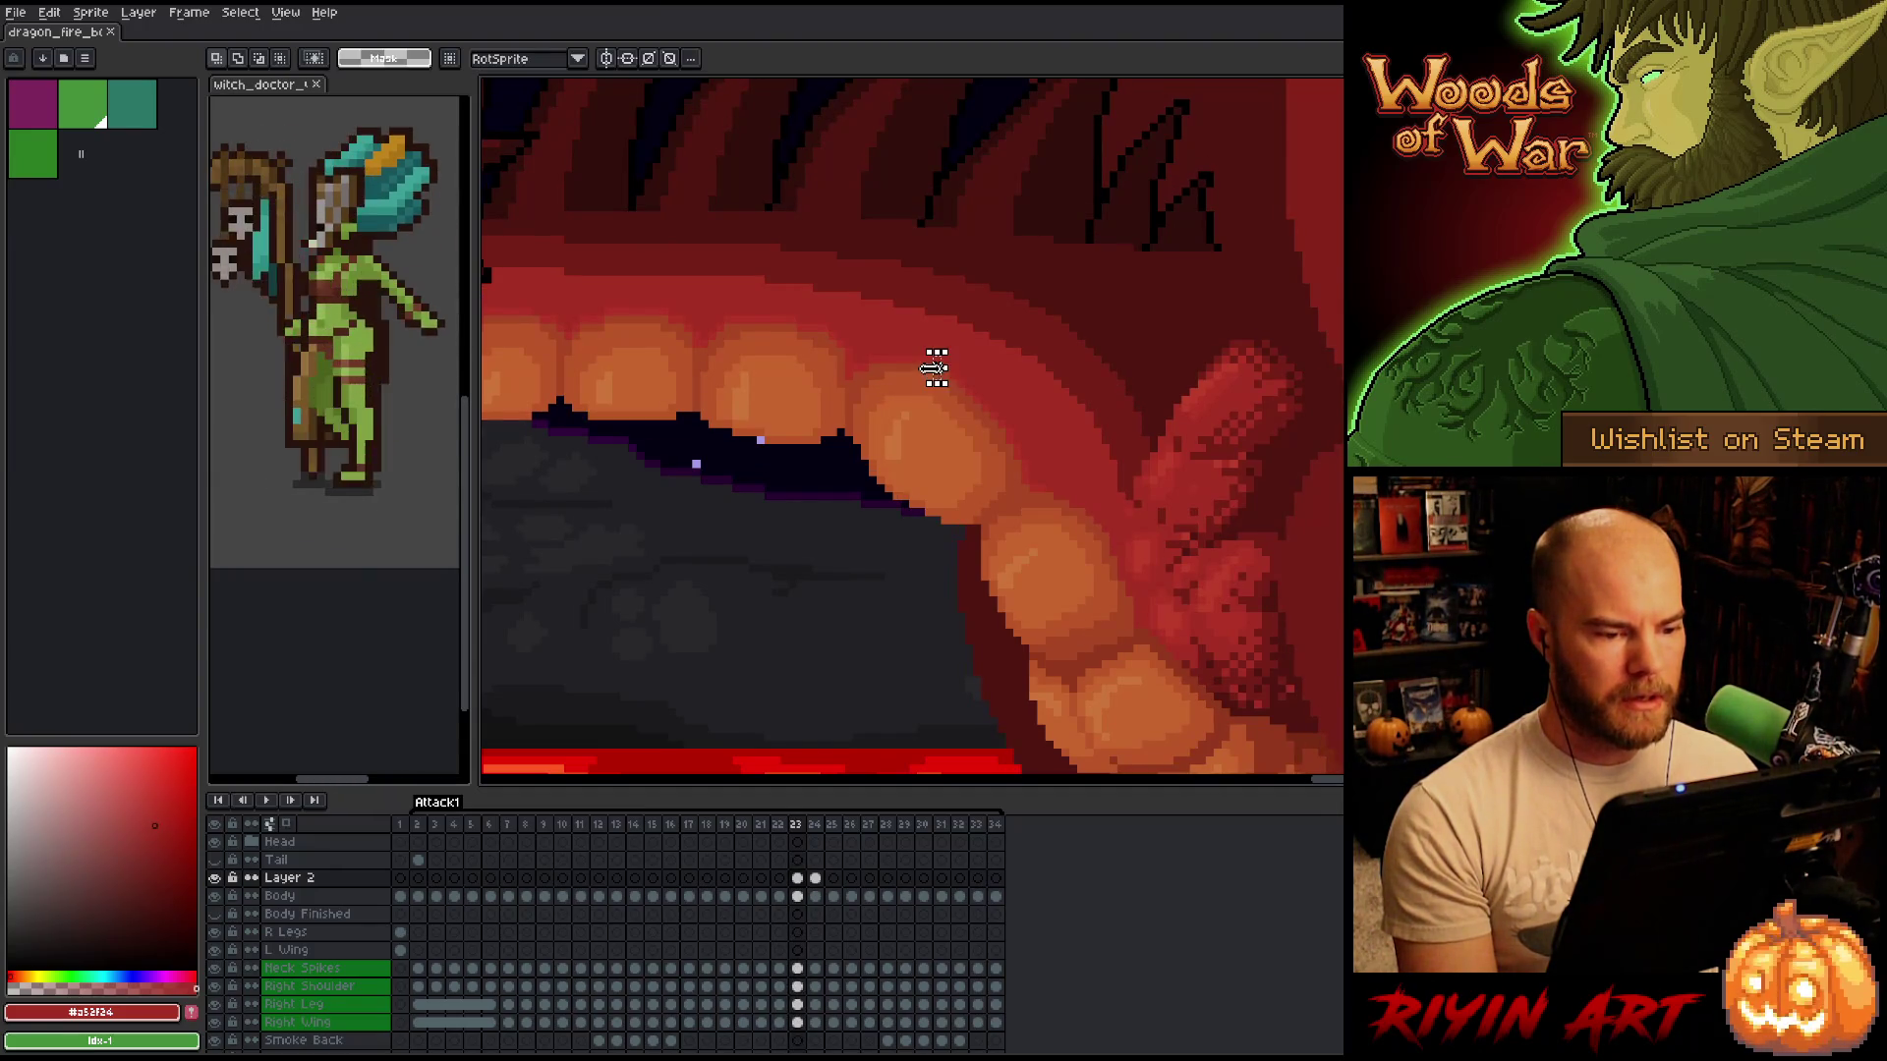
pyautogui.moveTo(921, 353); pyautogui.dragTo(947, 385)
pyautogui.hotkey('ctrl', 'd')
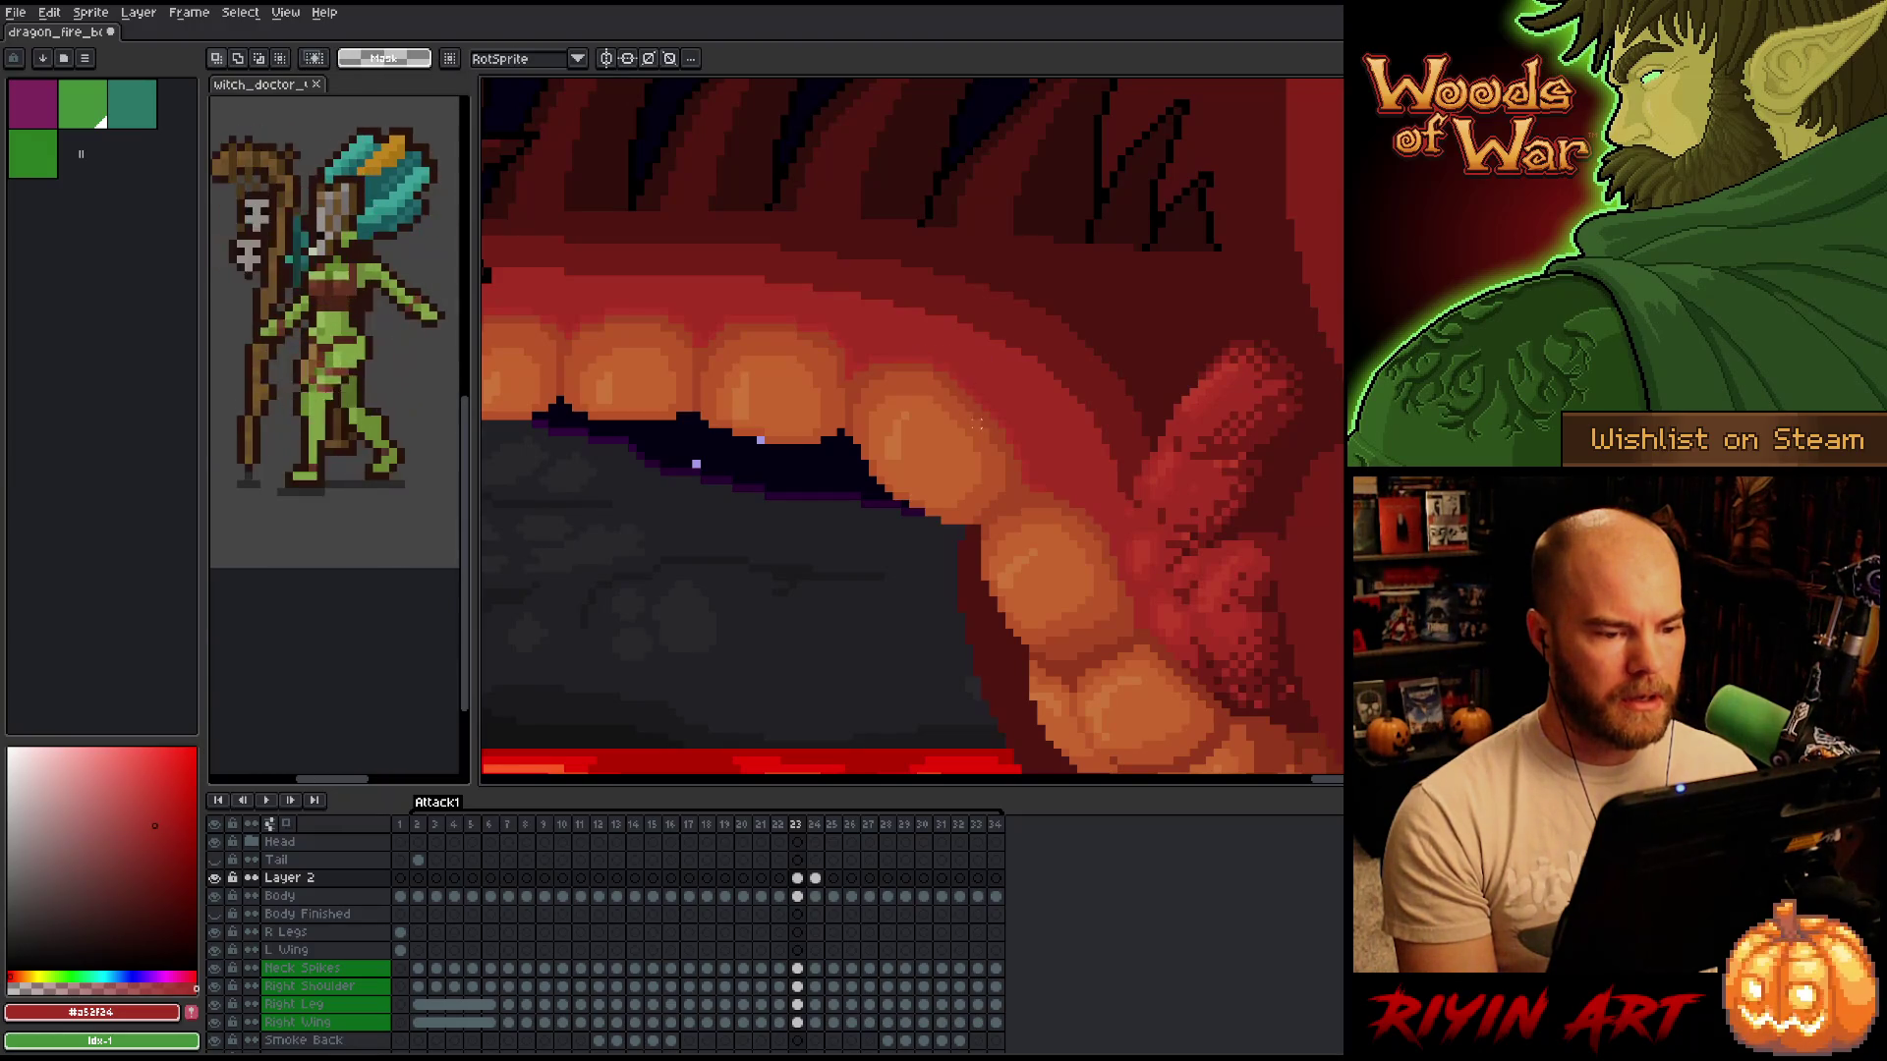
# On frame 24, shift a 1x3 strip and a 2x2 block on the belly edge, then return to the Pencil.
pyautogui.press('.')
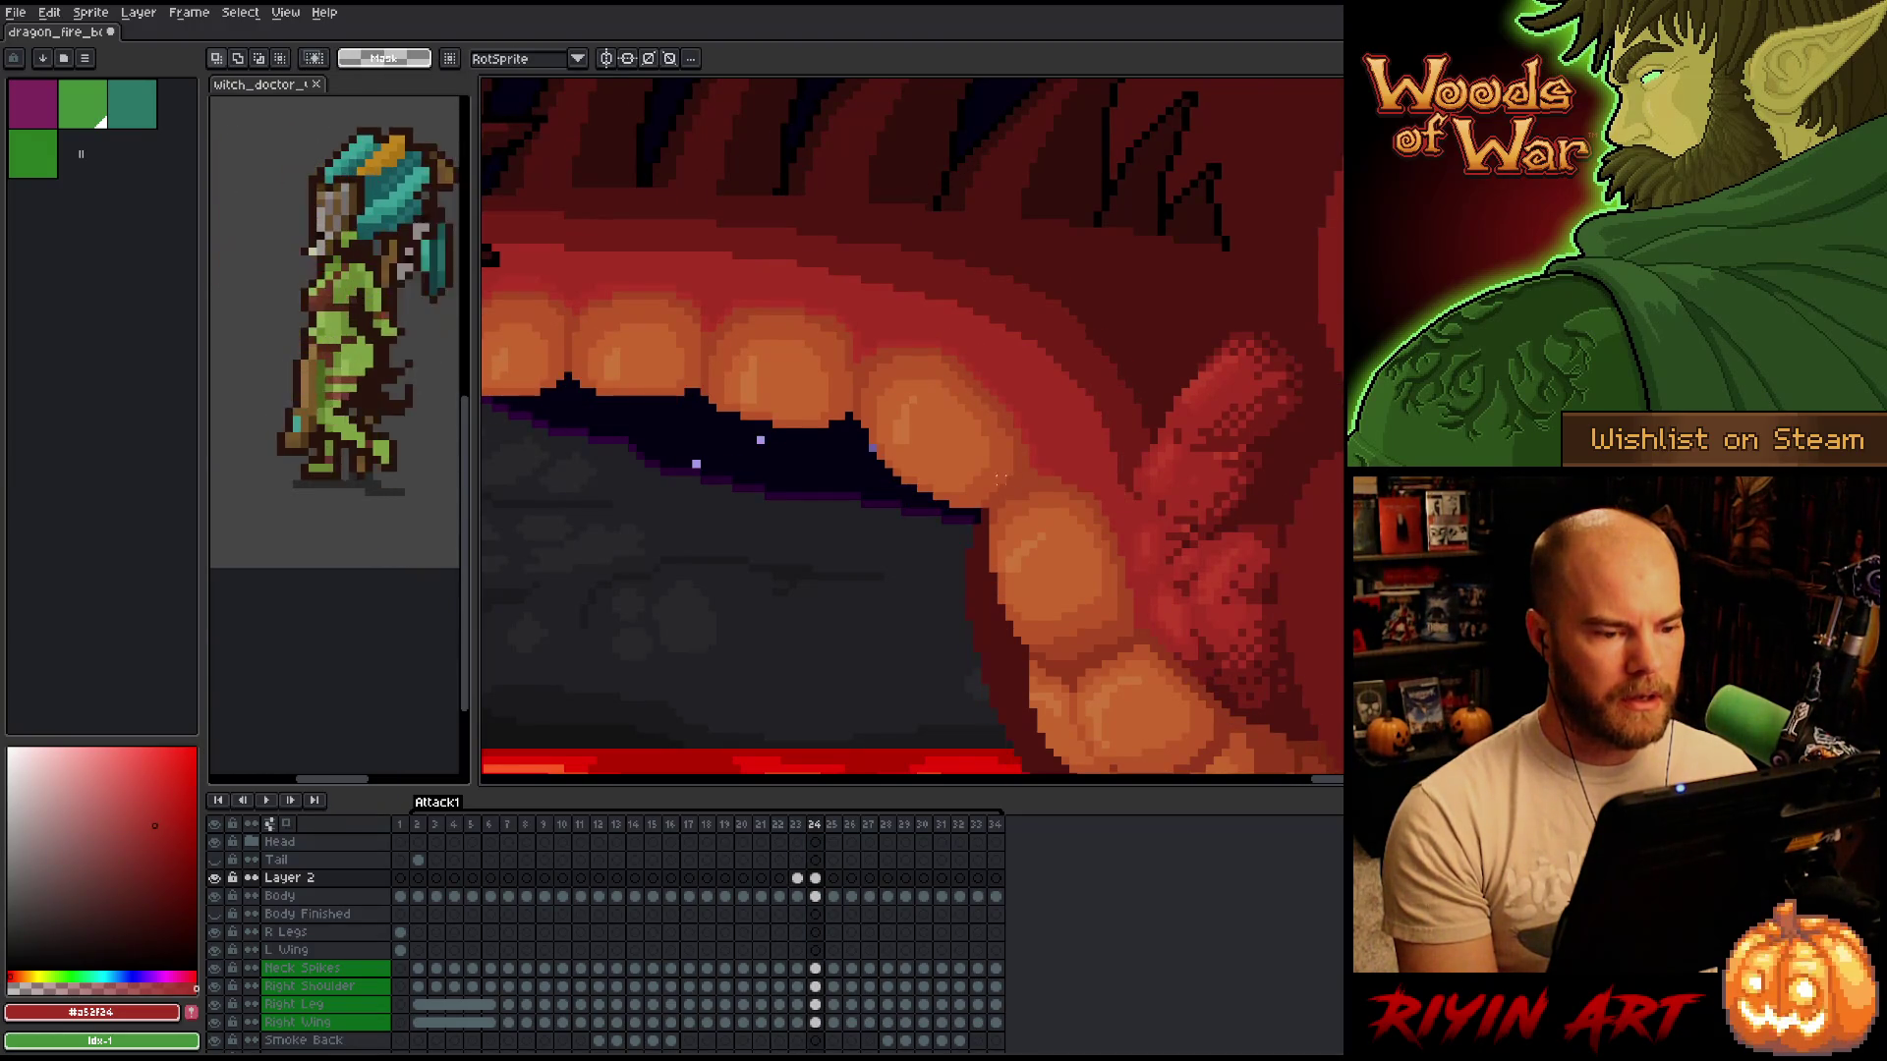
pyautogui.scroll(-3, 948, 490)
pyautogui.scroll(4, 948, 491)
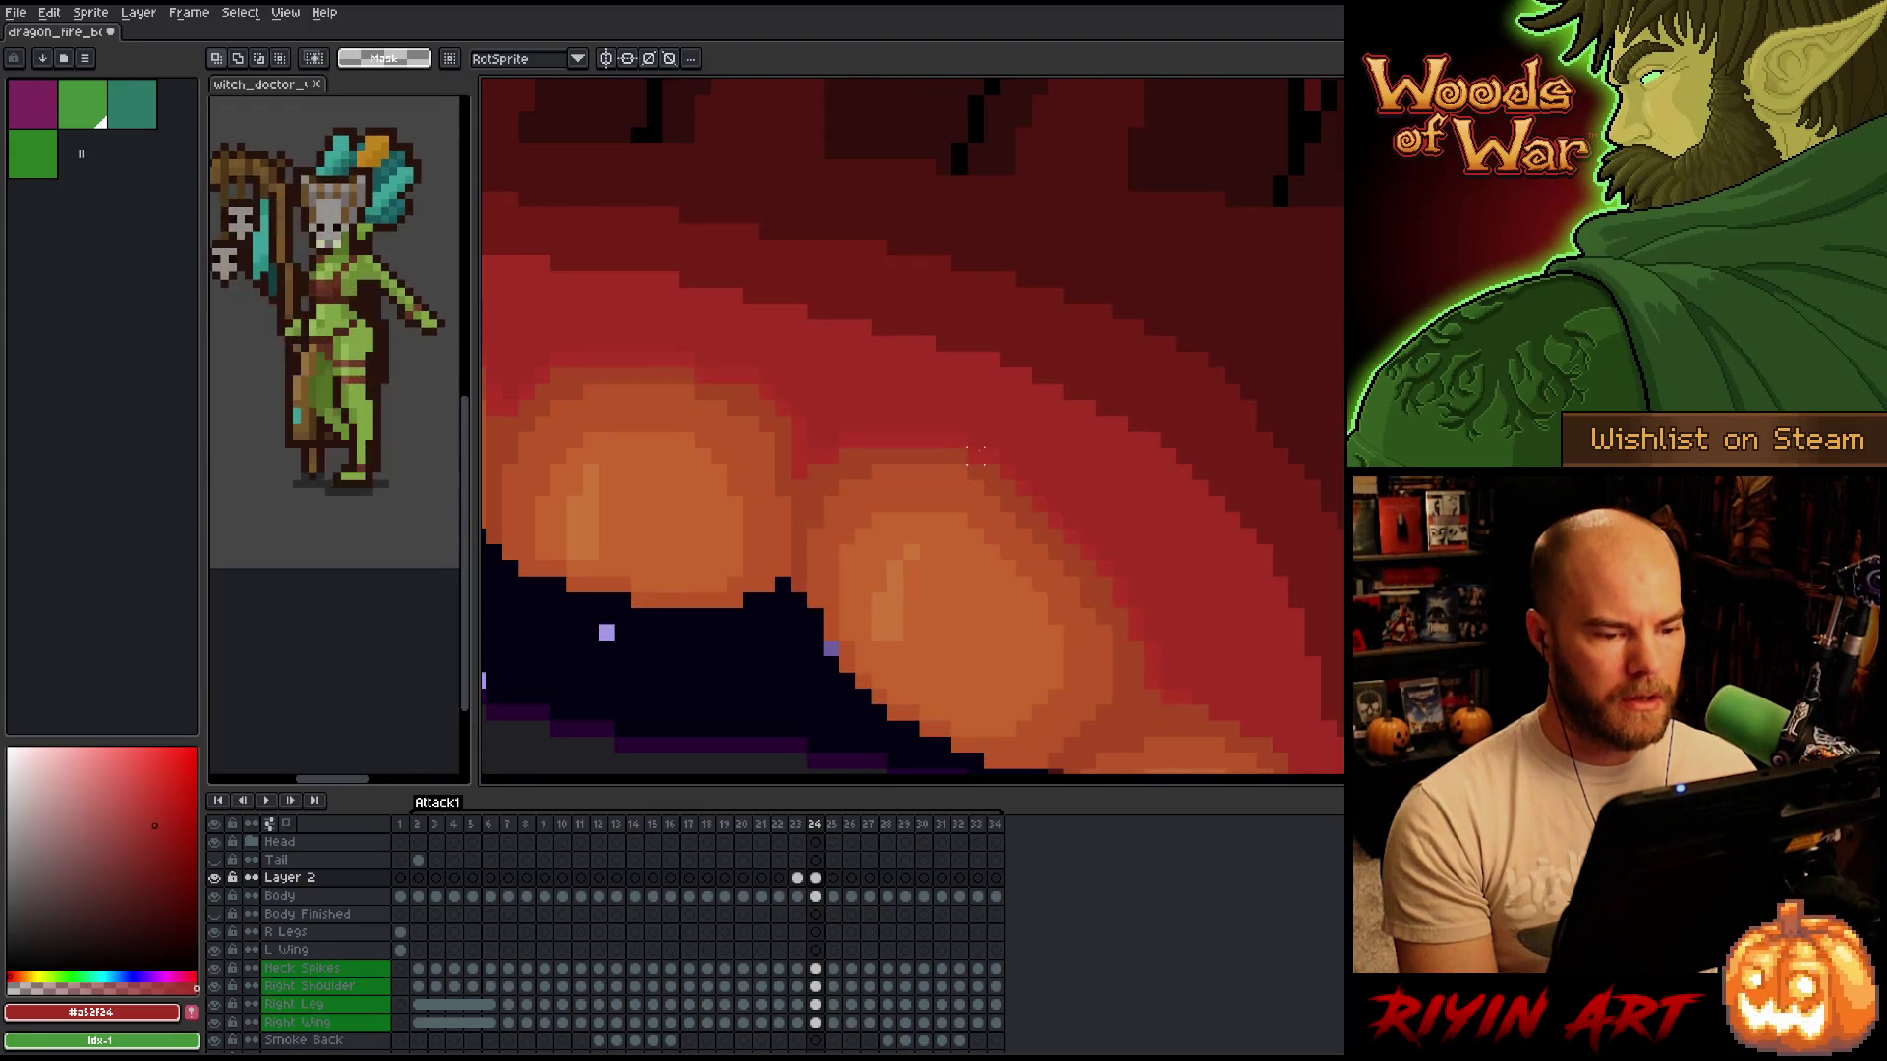
pyautogui.moveTo(976, 432); pyautogui.dragTo(976, 479)
pyautogui.hotkey('ctrl', 'd')
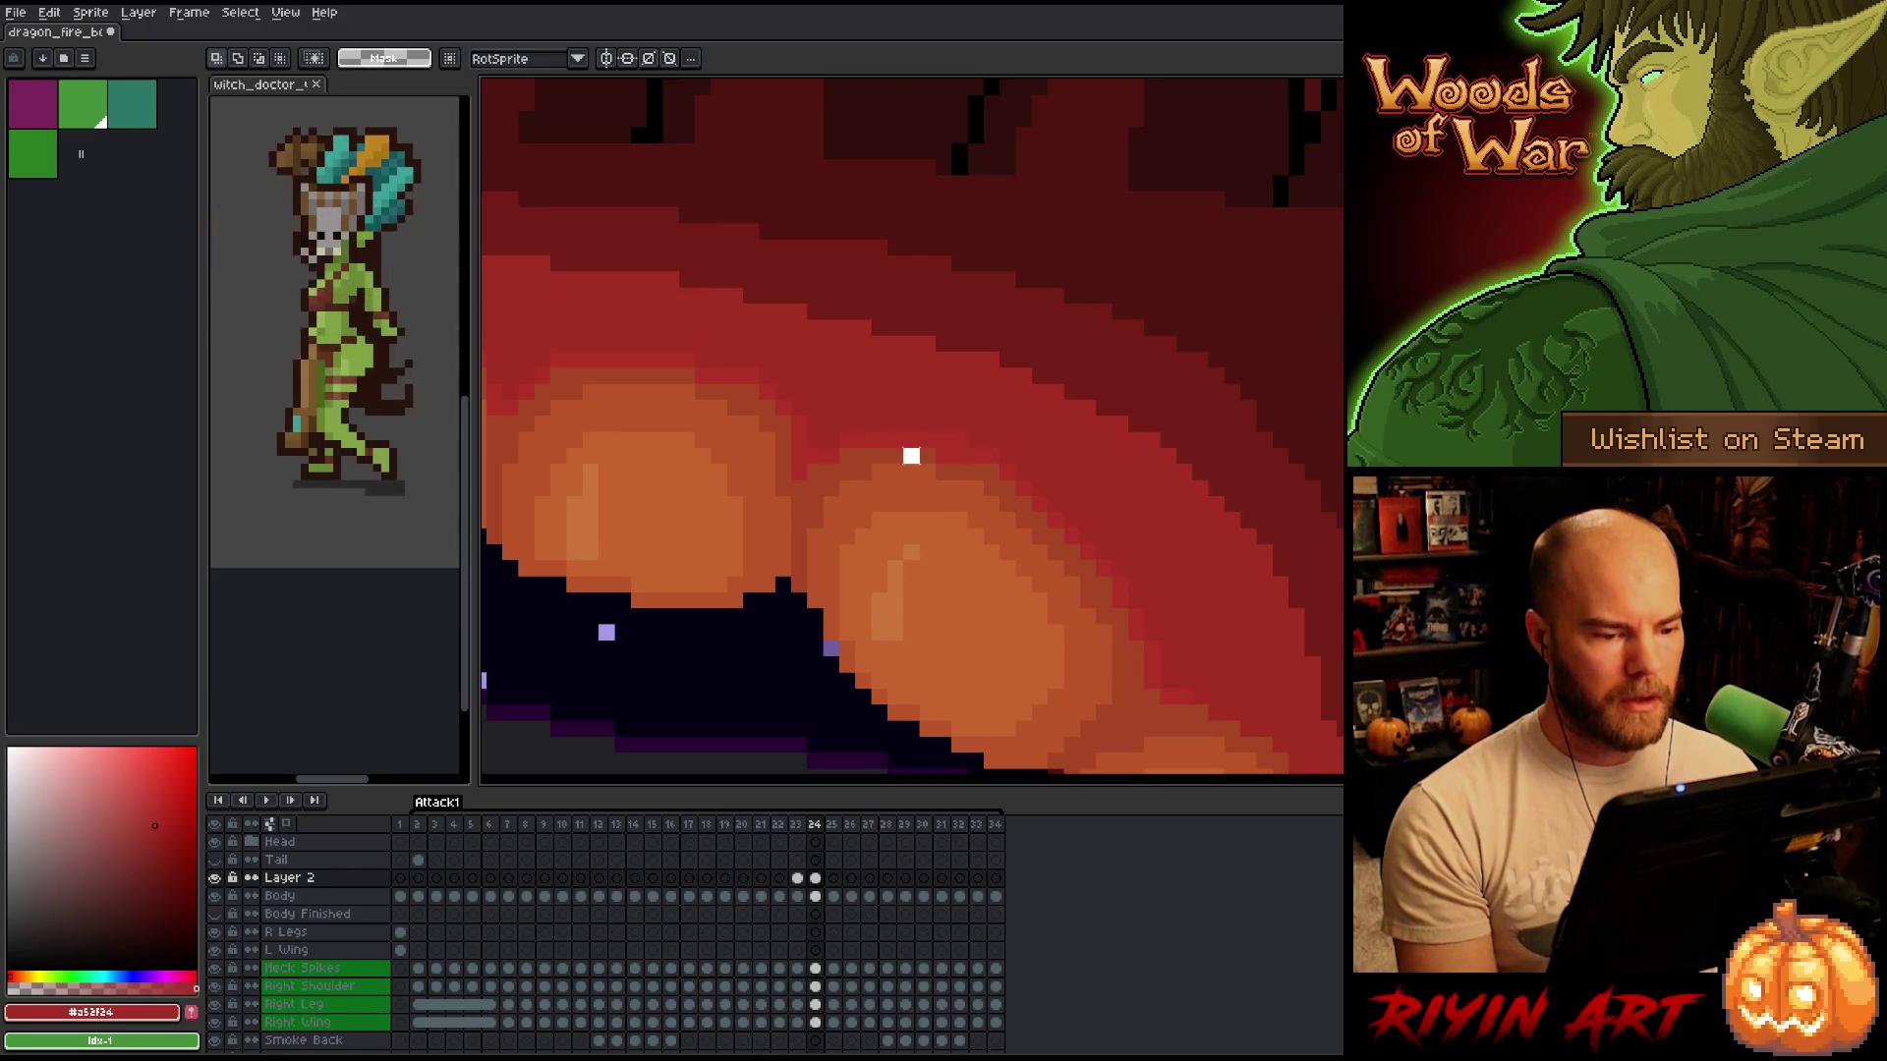
pyautogui.moveTo(932, 429); pyautogui.dragTo(973, 480)
pyautogui.hotkey('ctrl', 'd')
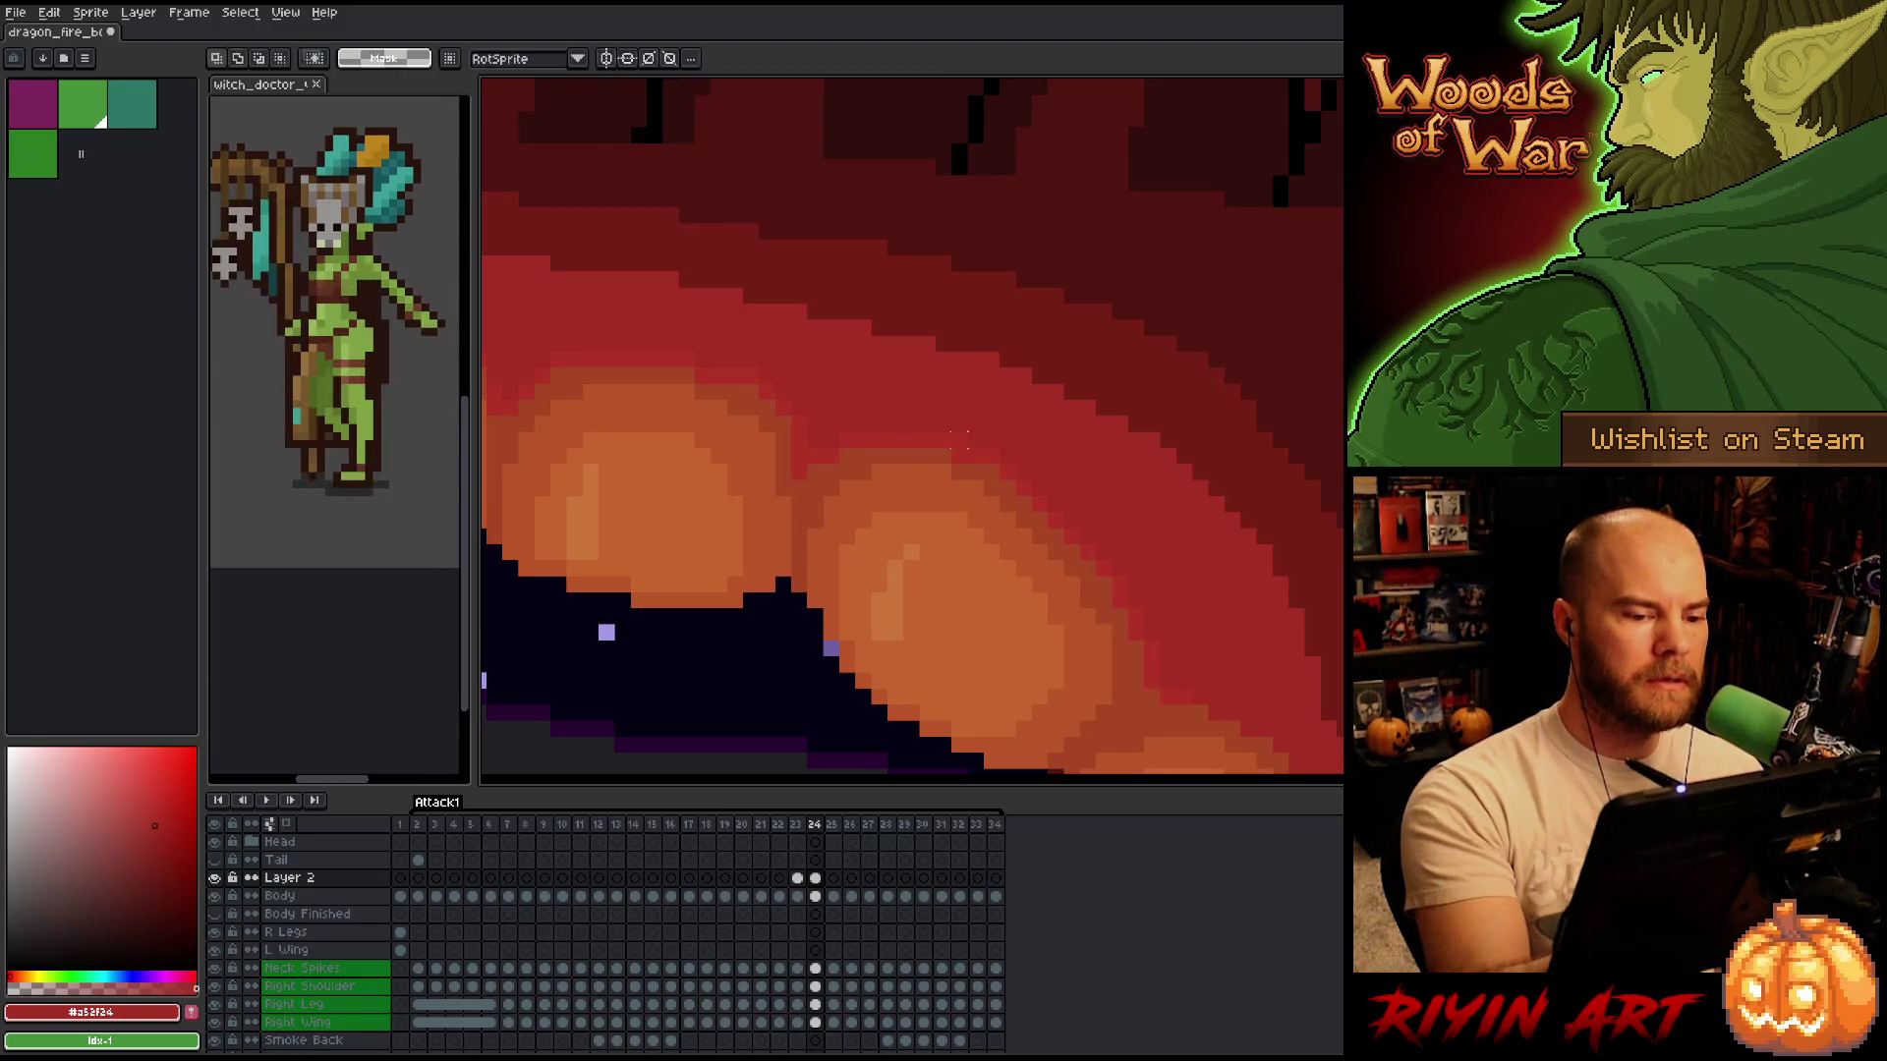
pyautogui.press('b')
pyautogui.scroll(-5, 1046, 375)
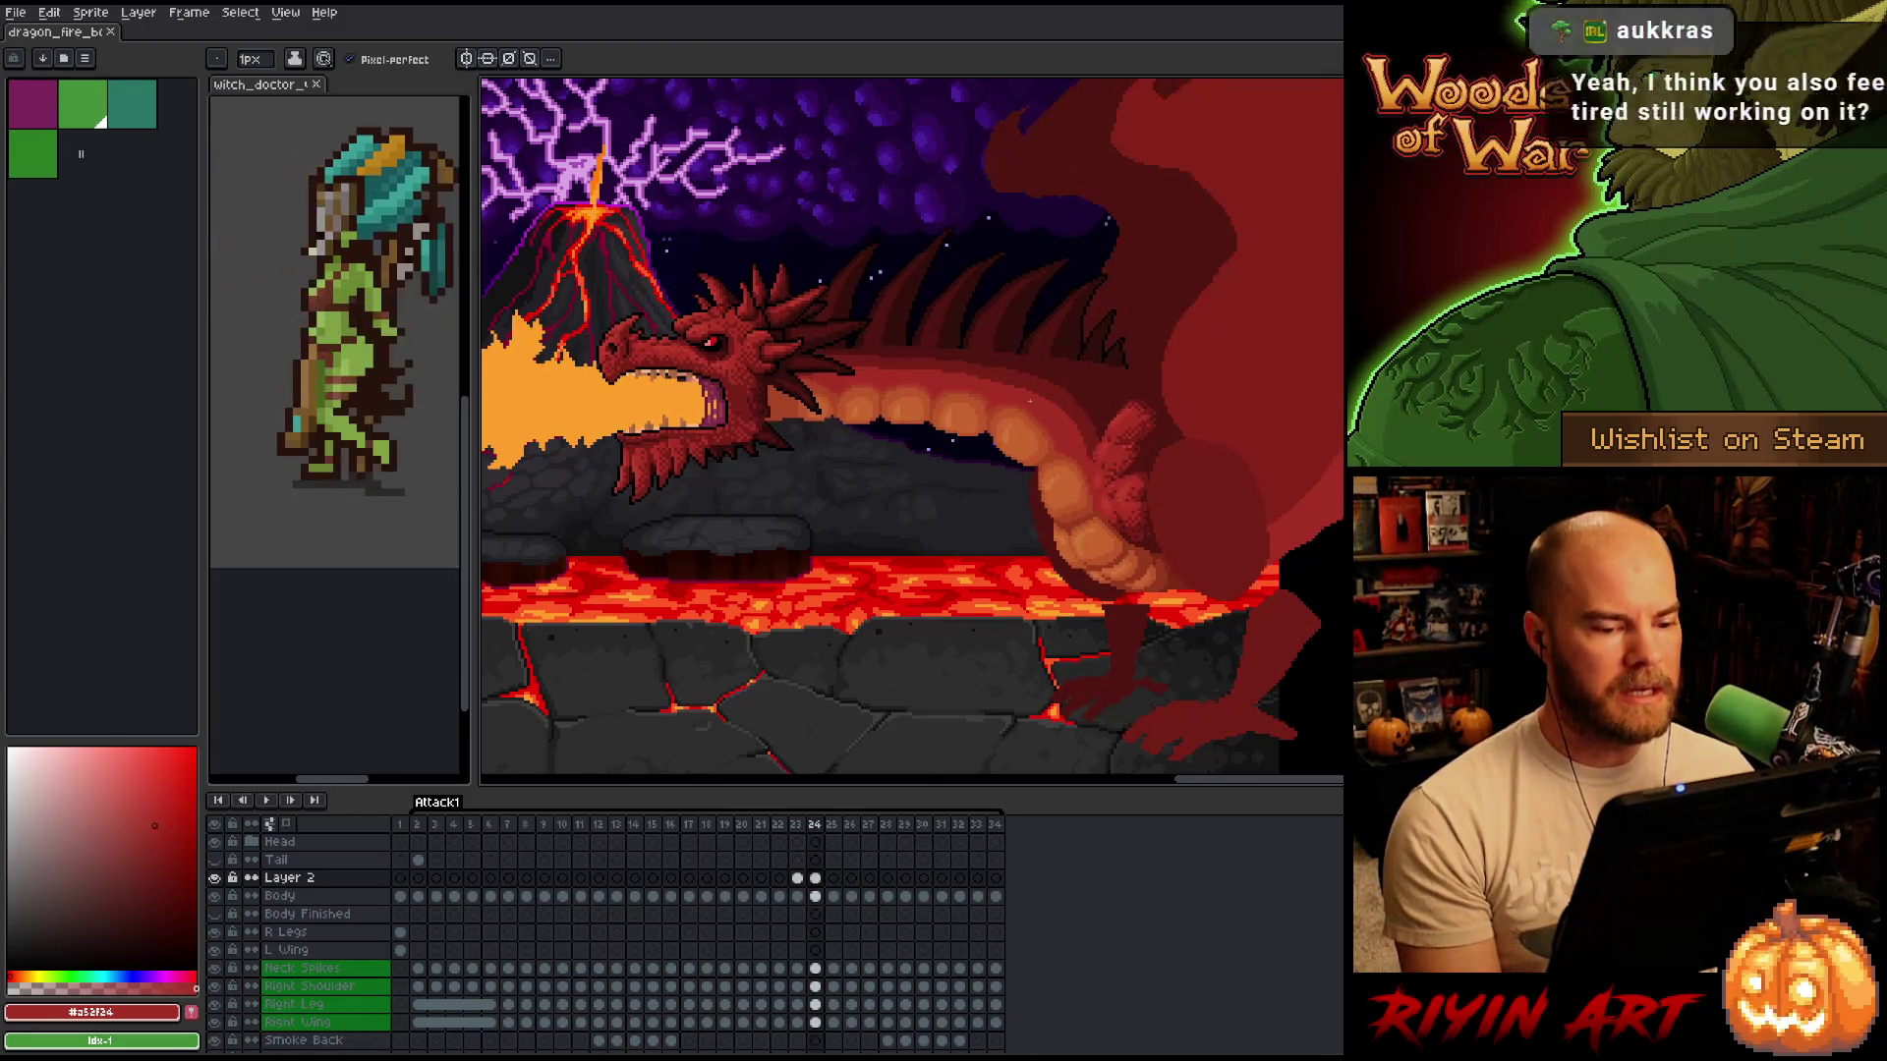
pyautogui.scroll(4, 1029, 401)
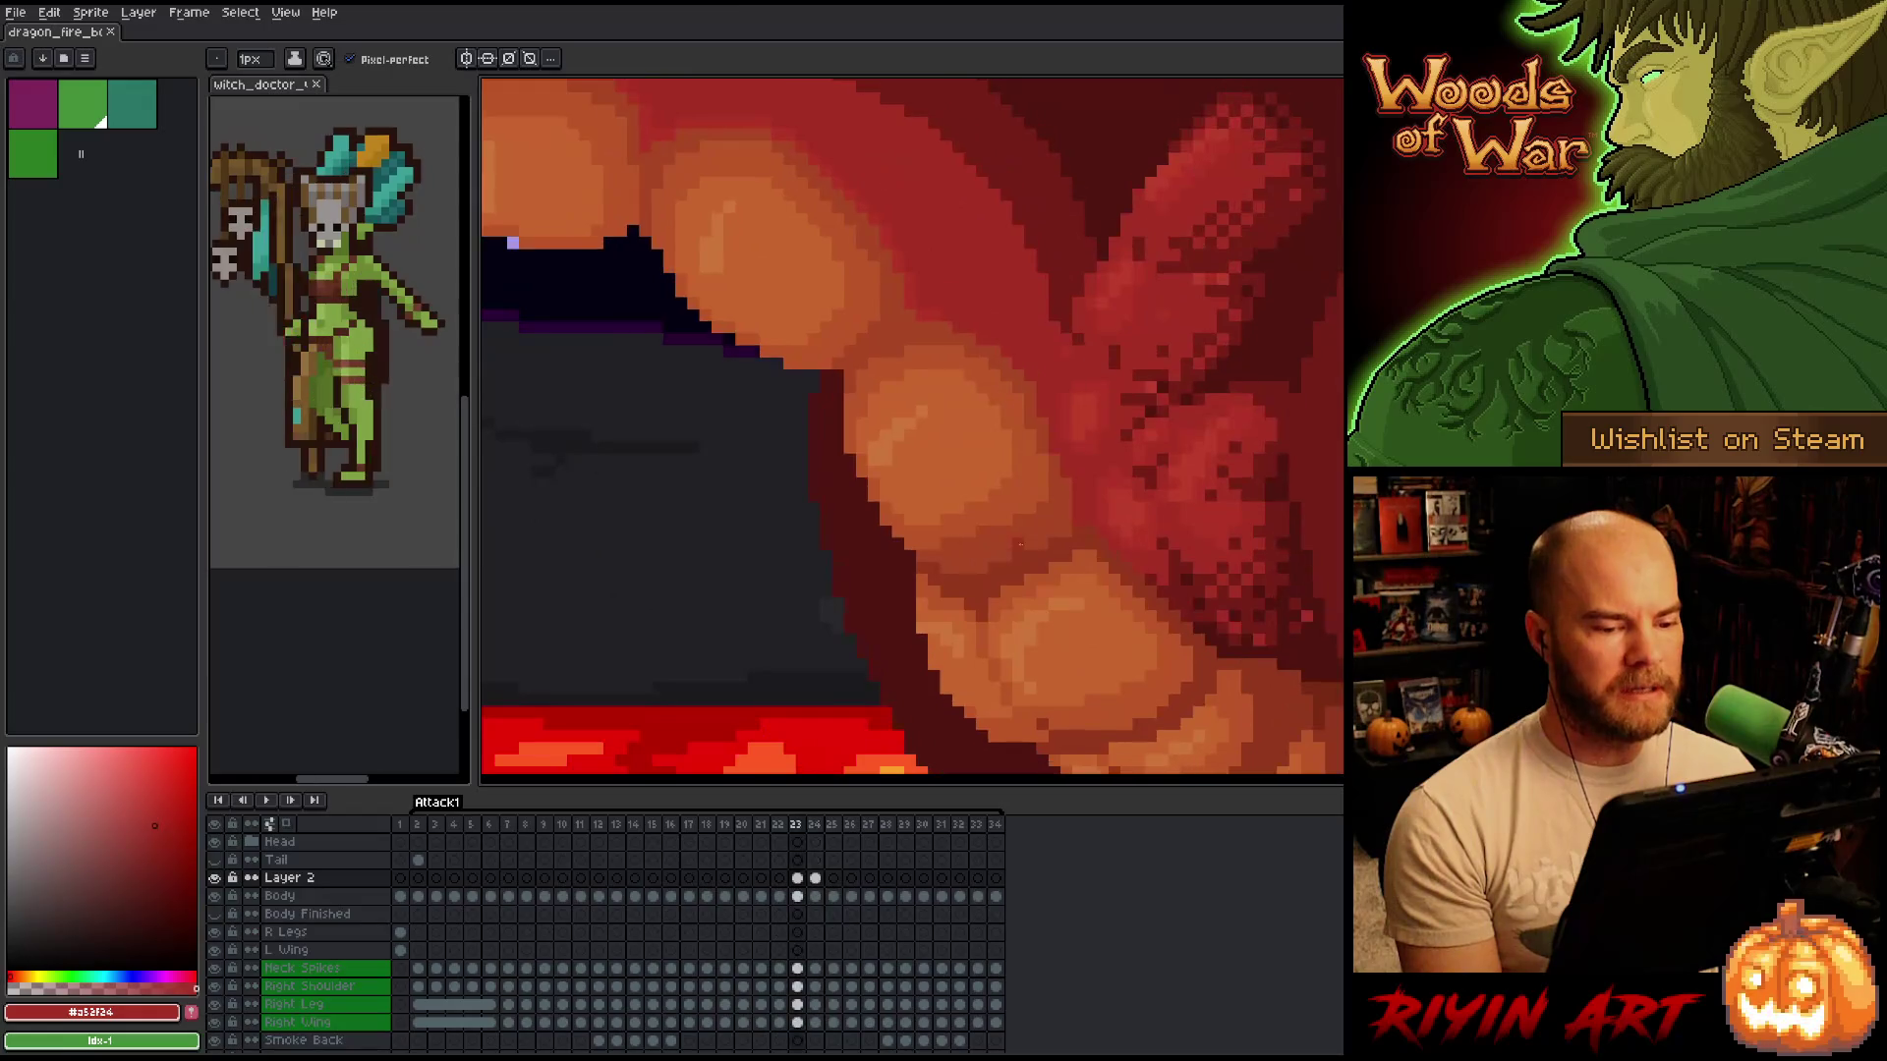
pyautogui.scroll(-4, 929, 556)
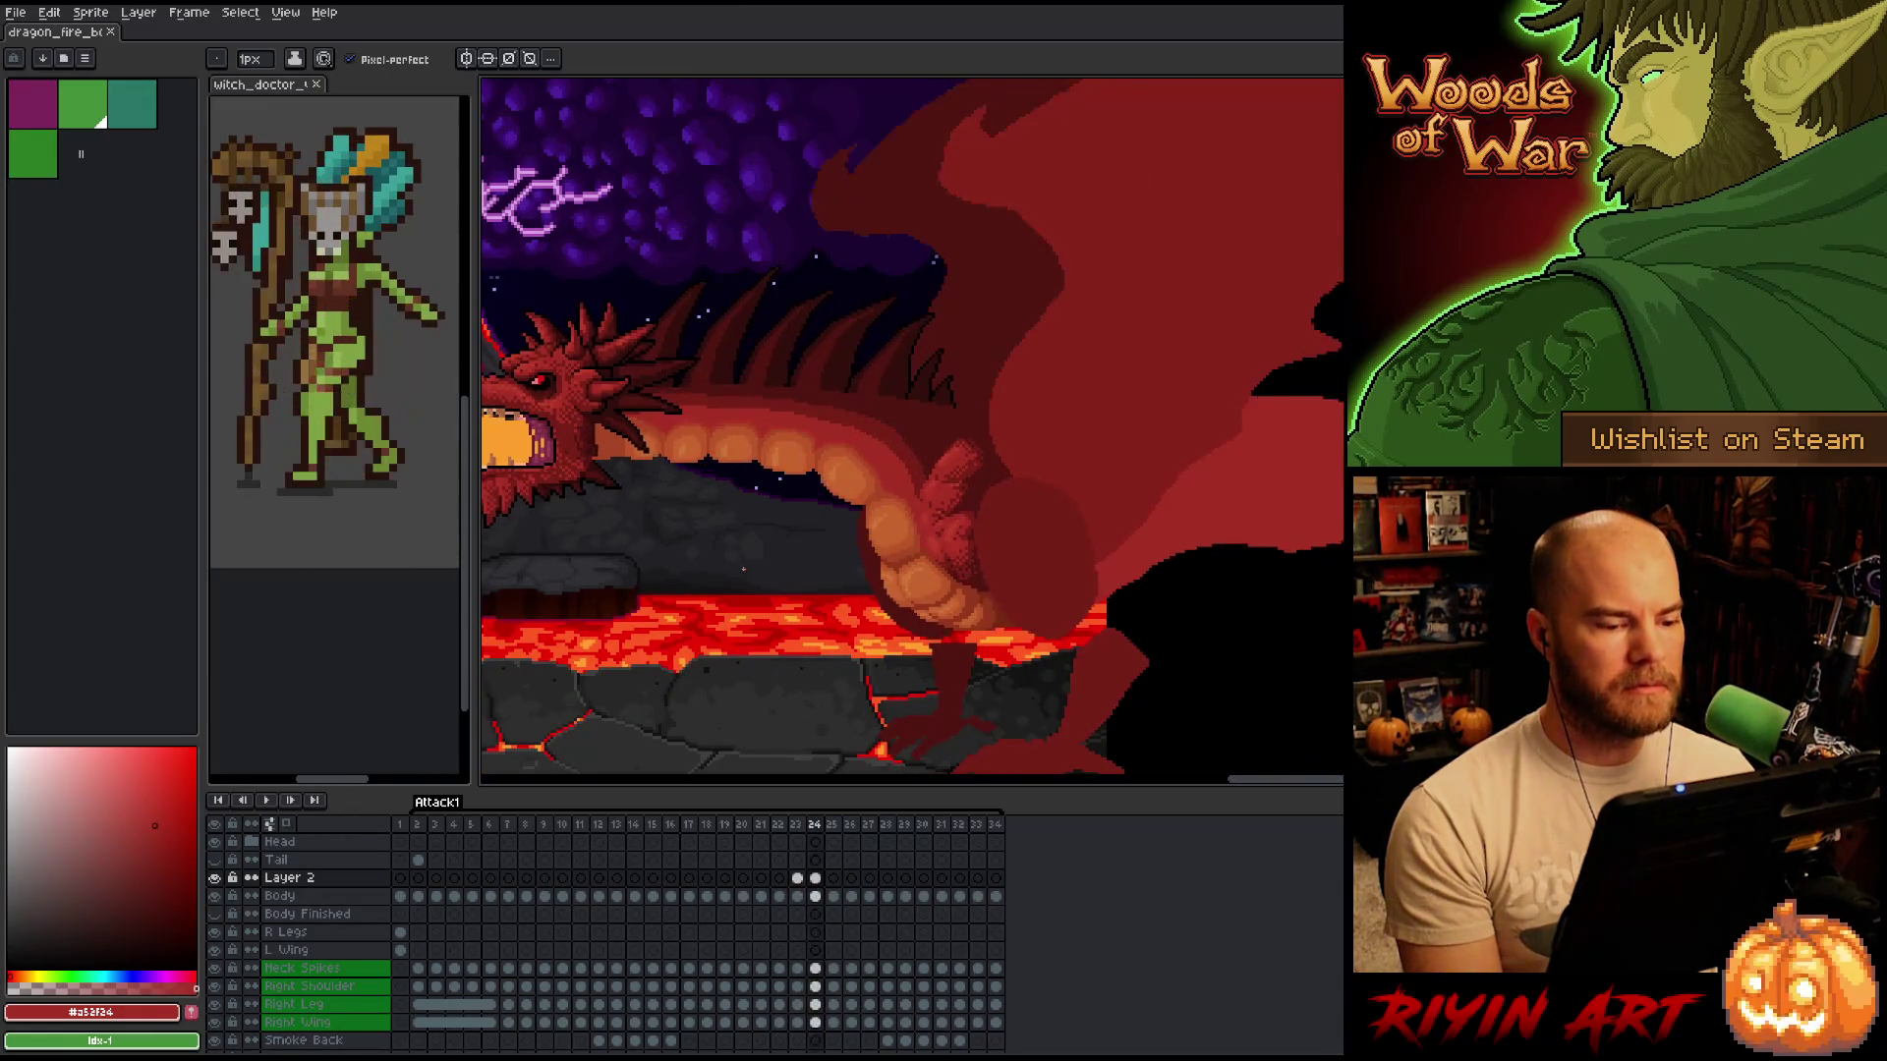
pyautogui.press('Left')
pyautogui.press('Right')
pyautogui.press('Left')
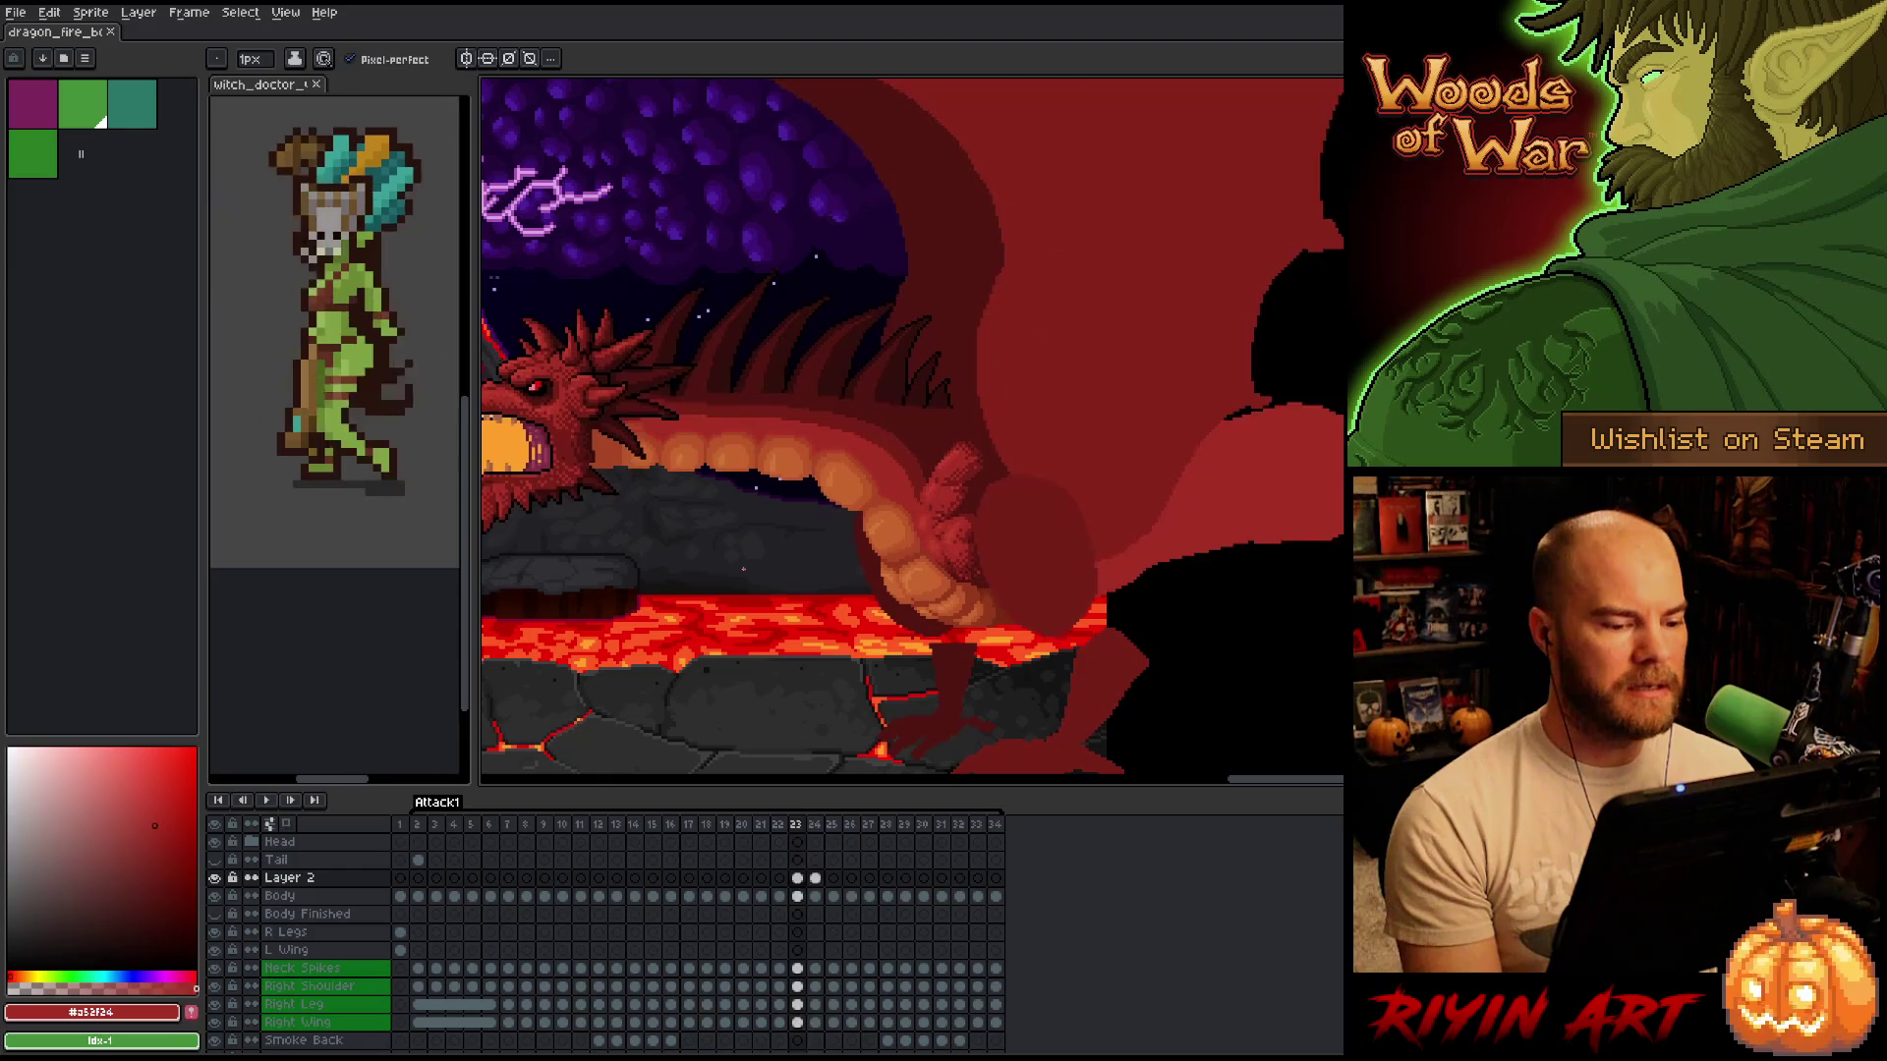
pyautogui.press('Right')
pyautogui.press('Left')
pyautogui.press('Right')
pyautogui.press('Left')
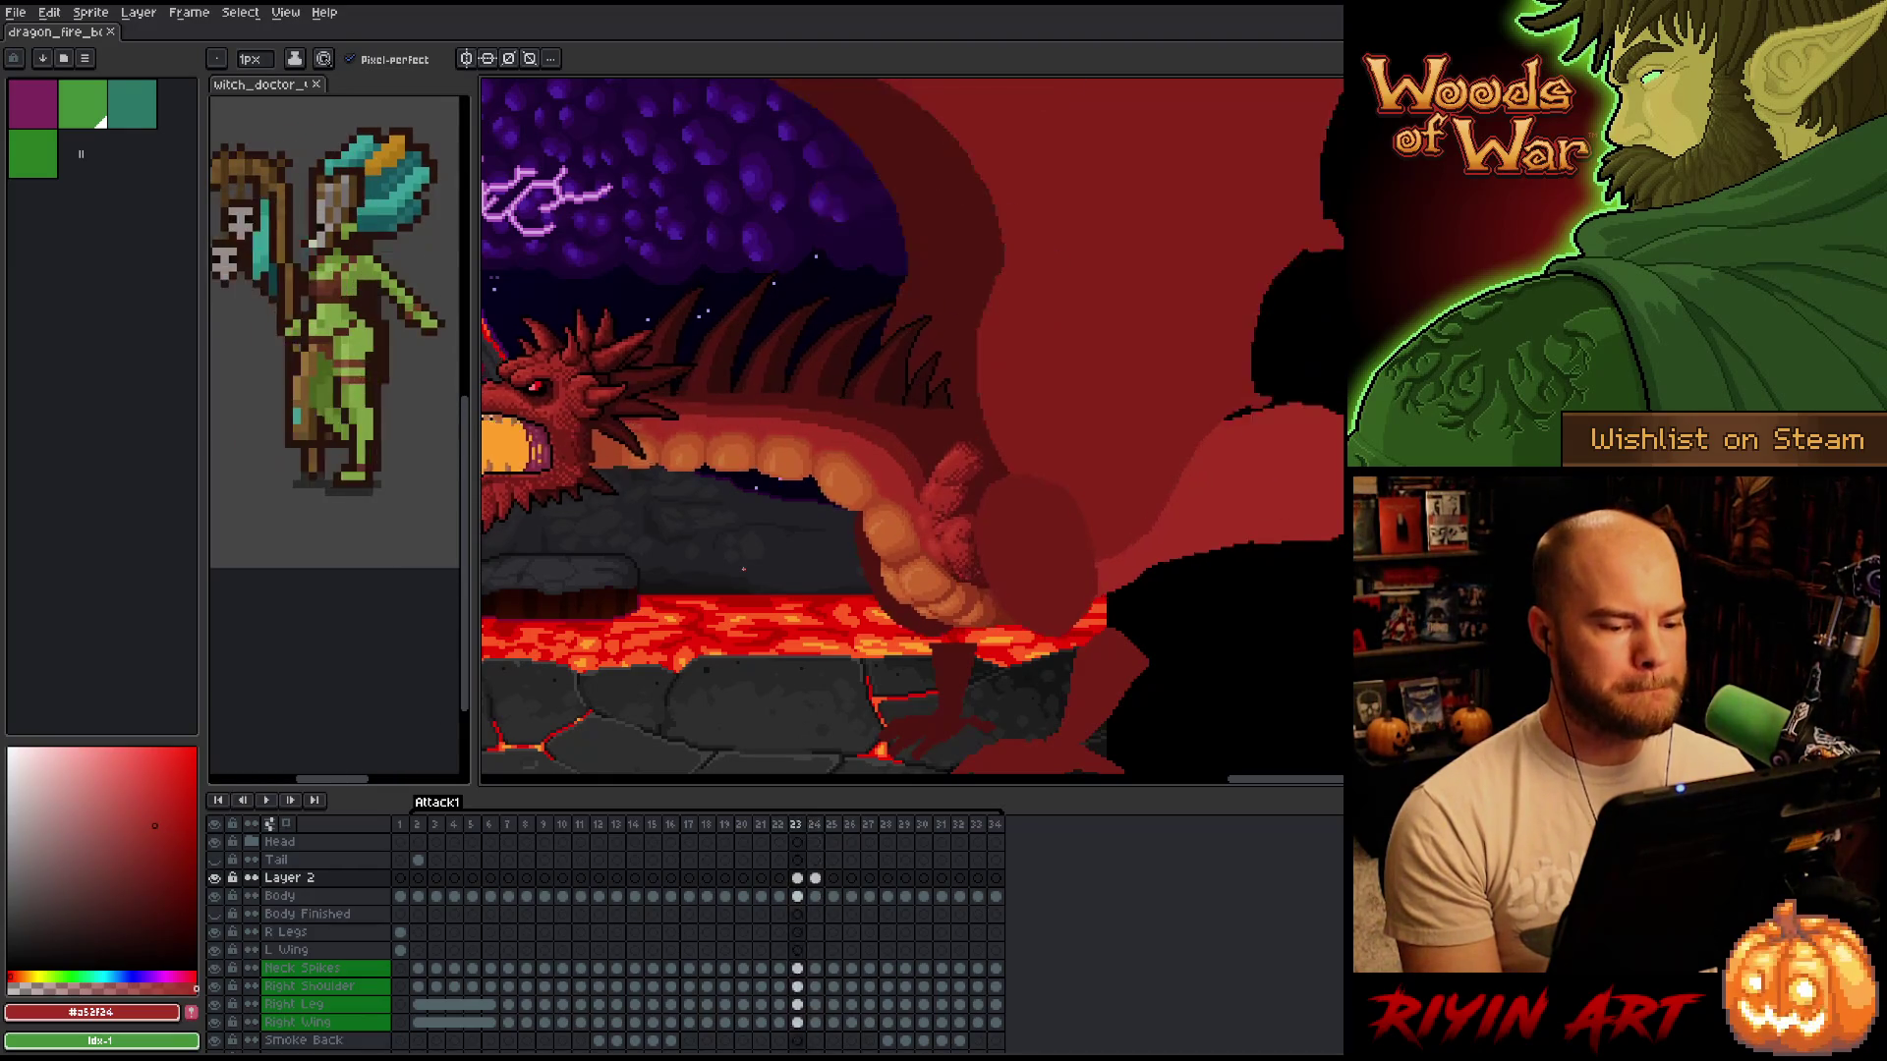
pyautogui.press('Right')
pyautogui.press('Left')
pyautogui.press('Right')
pyautogui.press('Right')
pyautogui.press('Left')
pyautogui.press('Left')
pyautogui.press('Right')
pyautogui.press('Left')
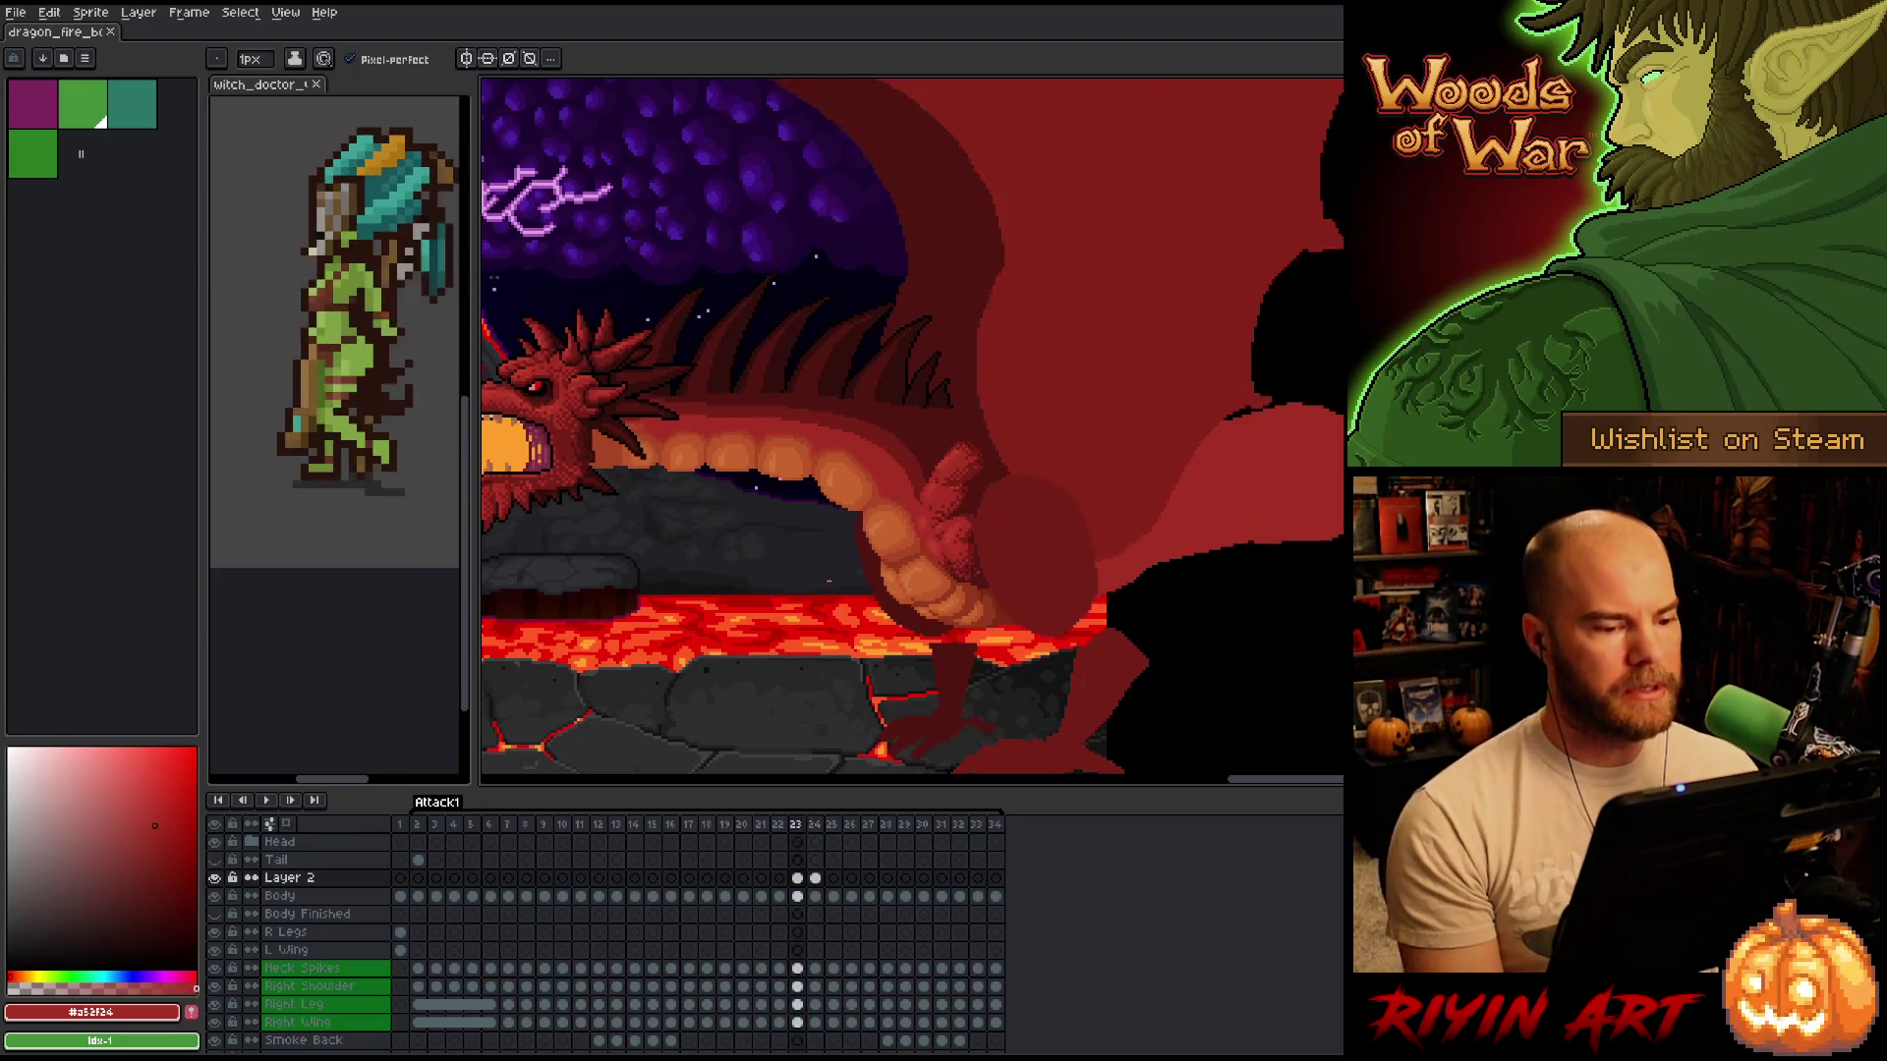
pyautogui.press('Right')
pyautogui.press('Left')
pyautogui.press('Right')
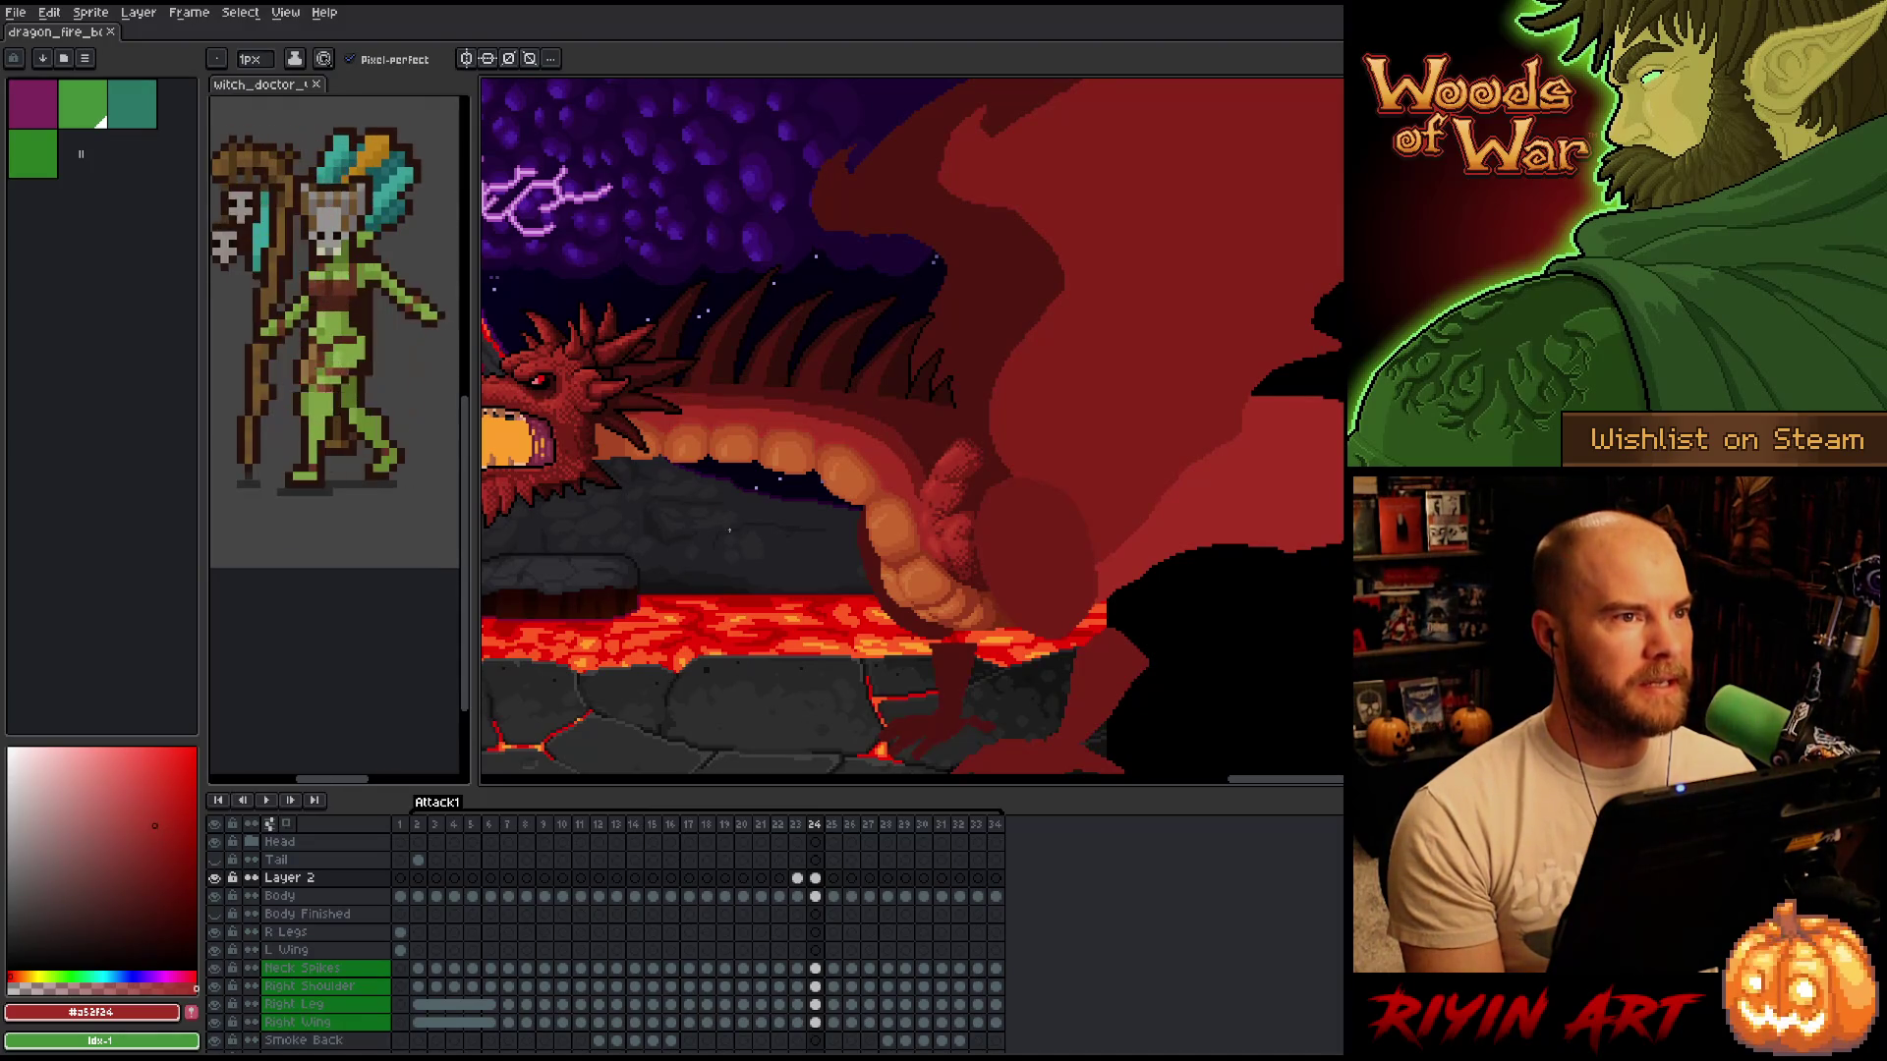
pyautogui.scroll(2, 973, 525)
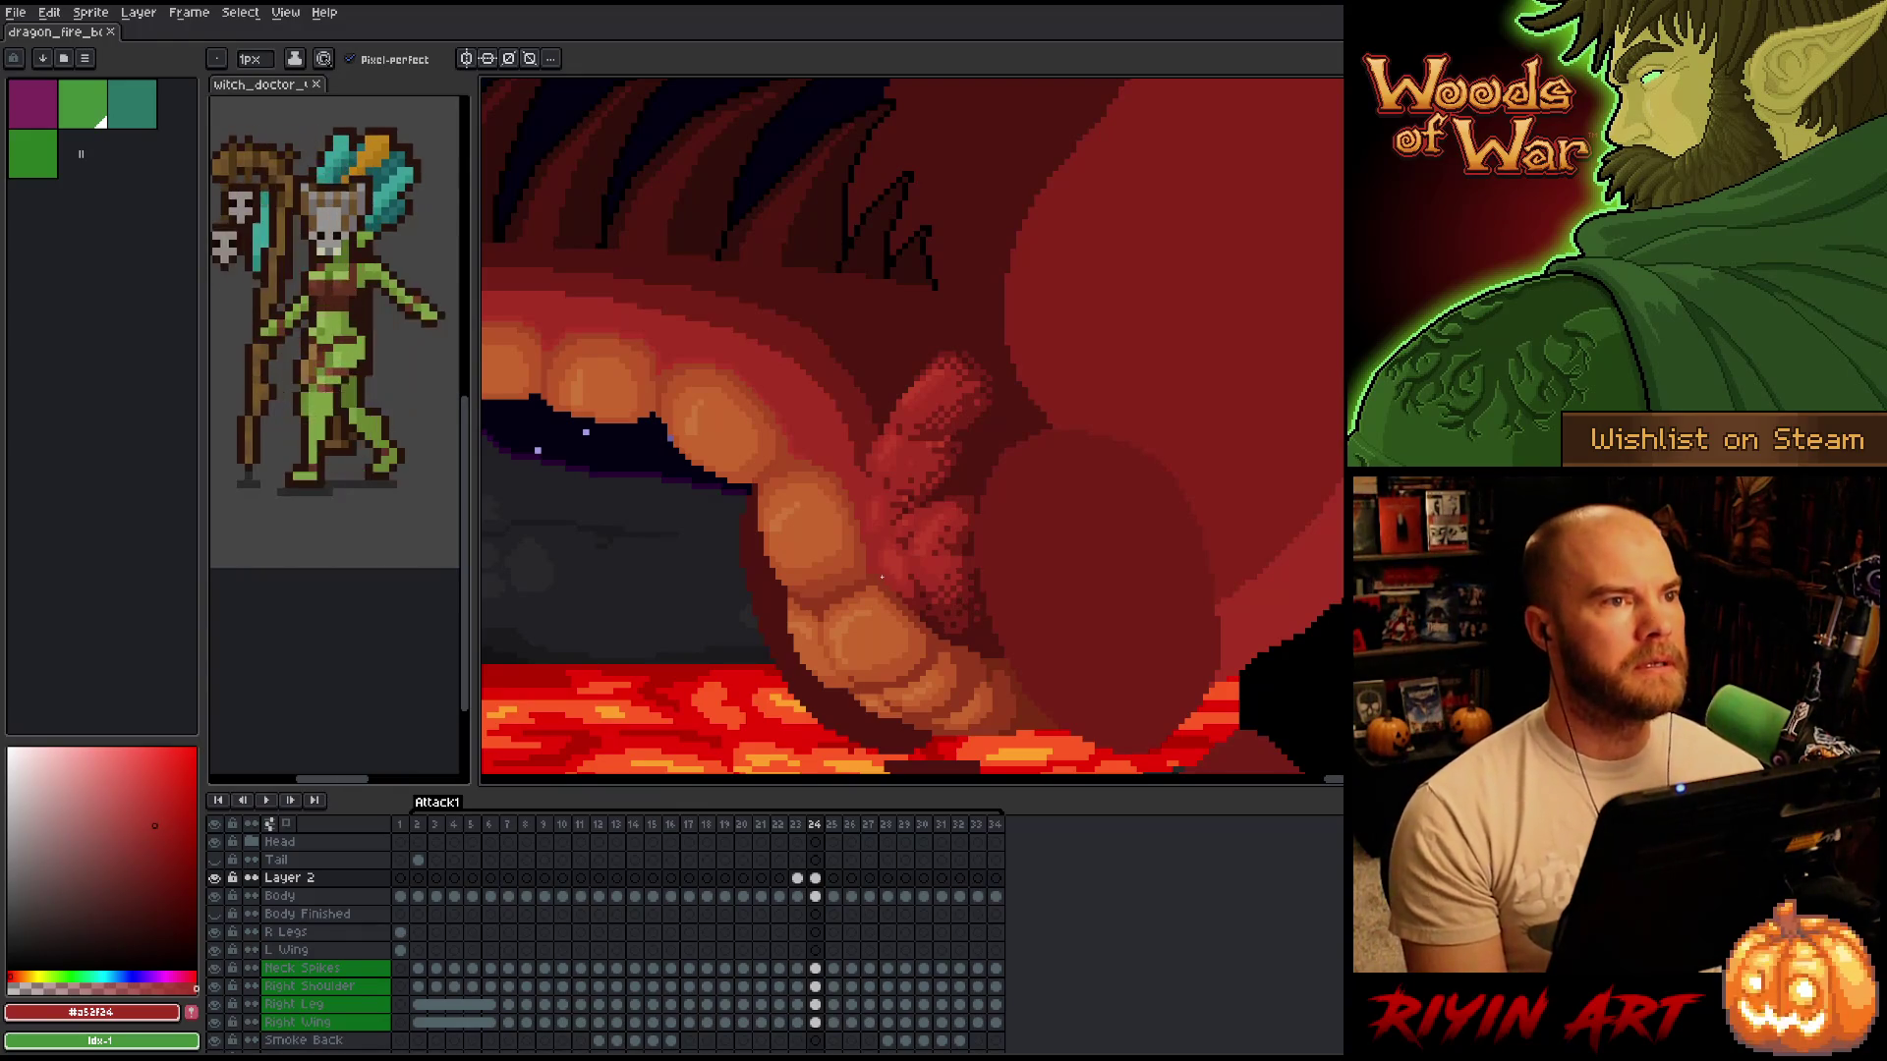
pyautogui.scroll(-5, 881, 577)
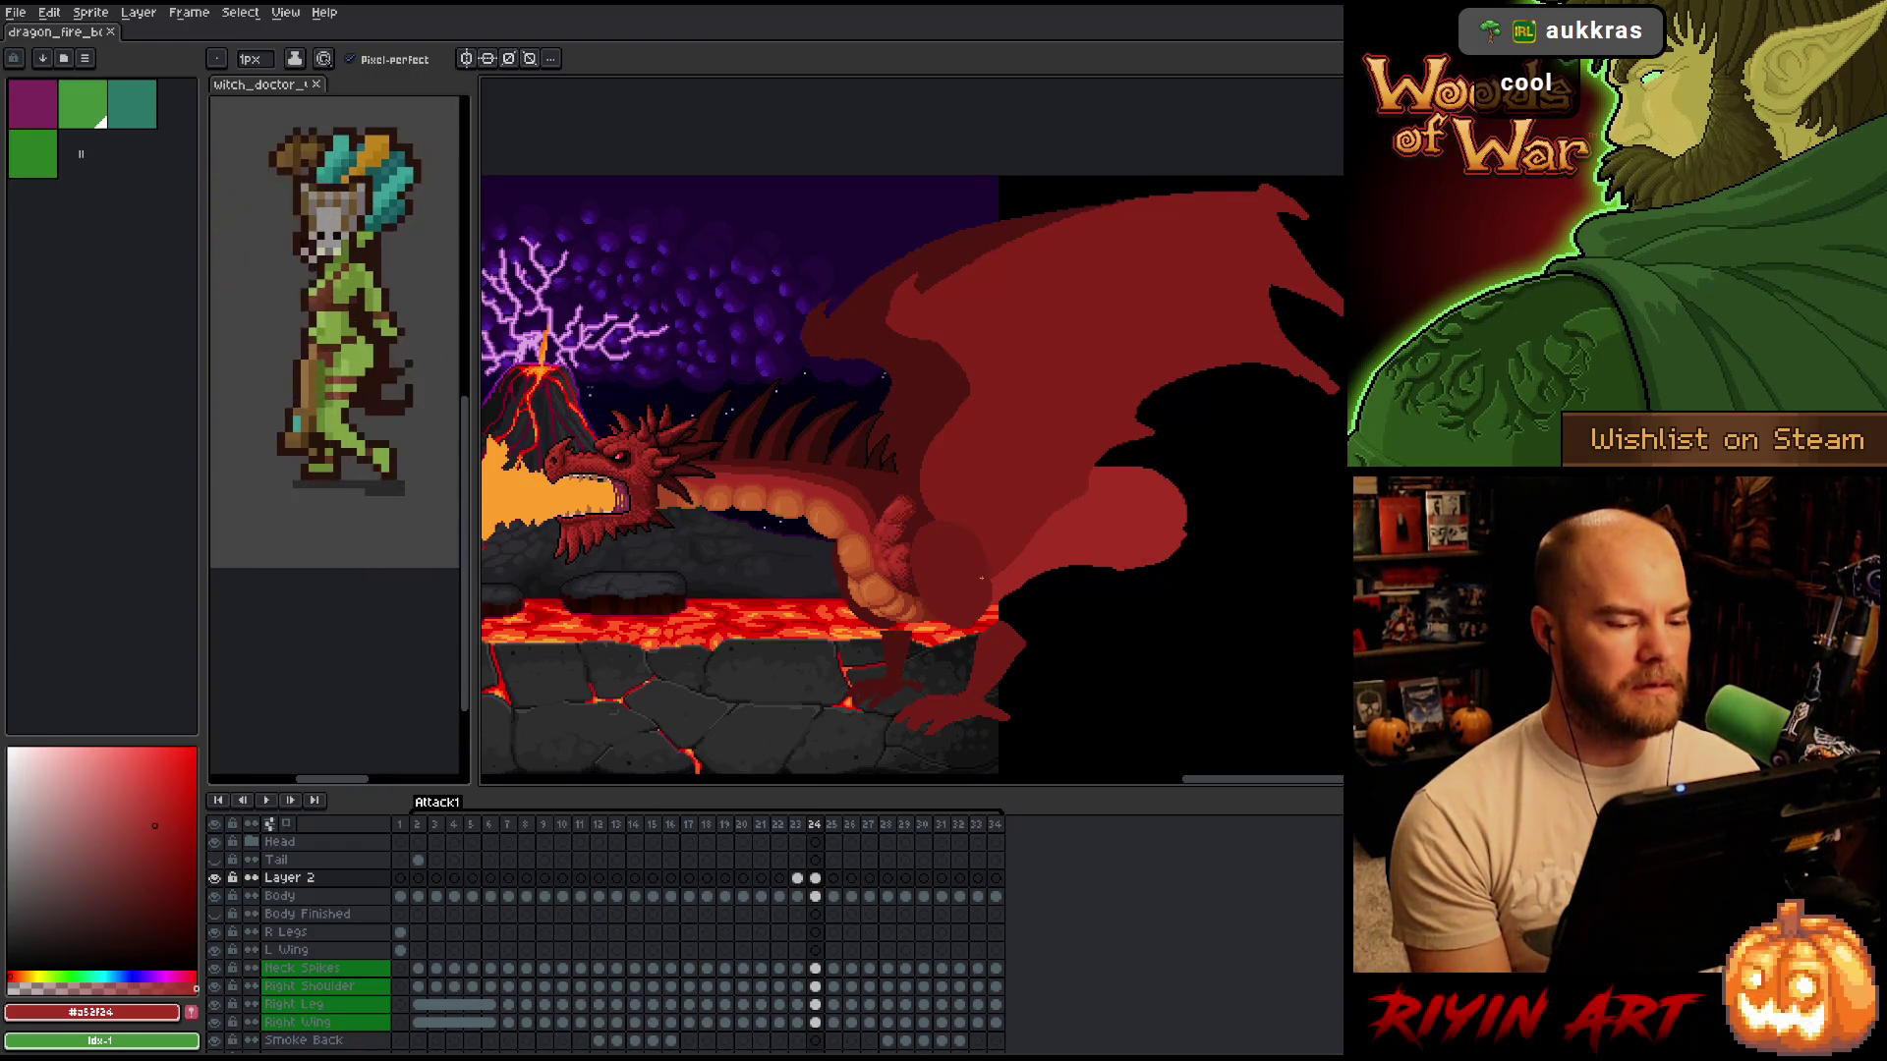
pyautogui.scroll(2, 982, 578)
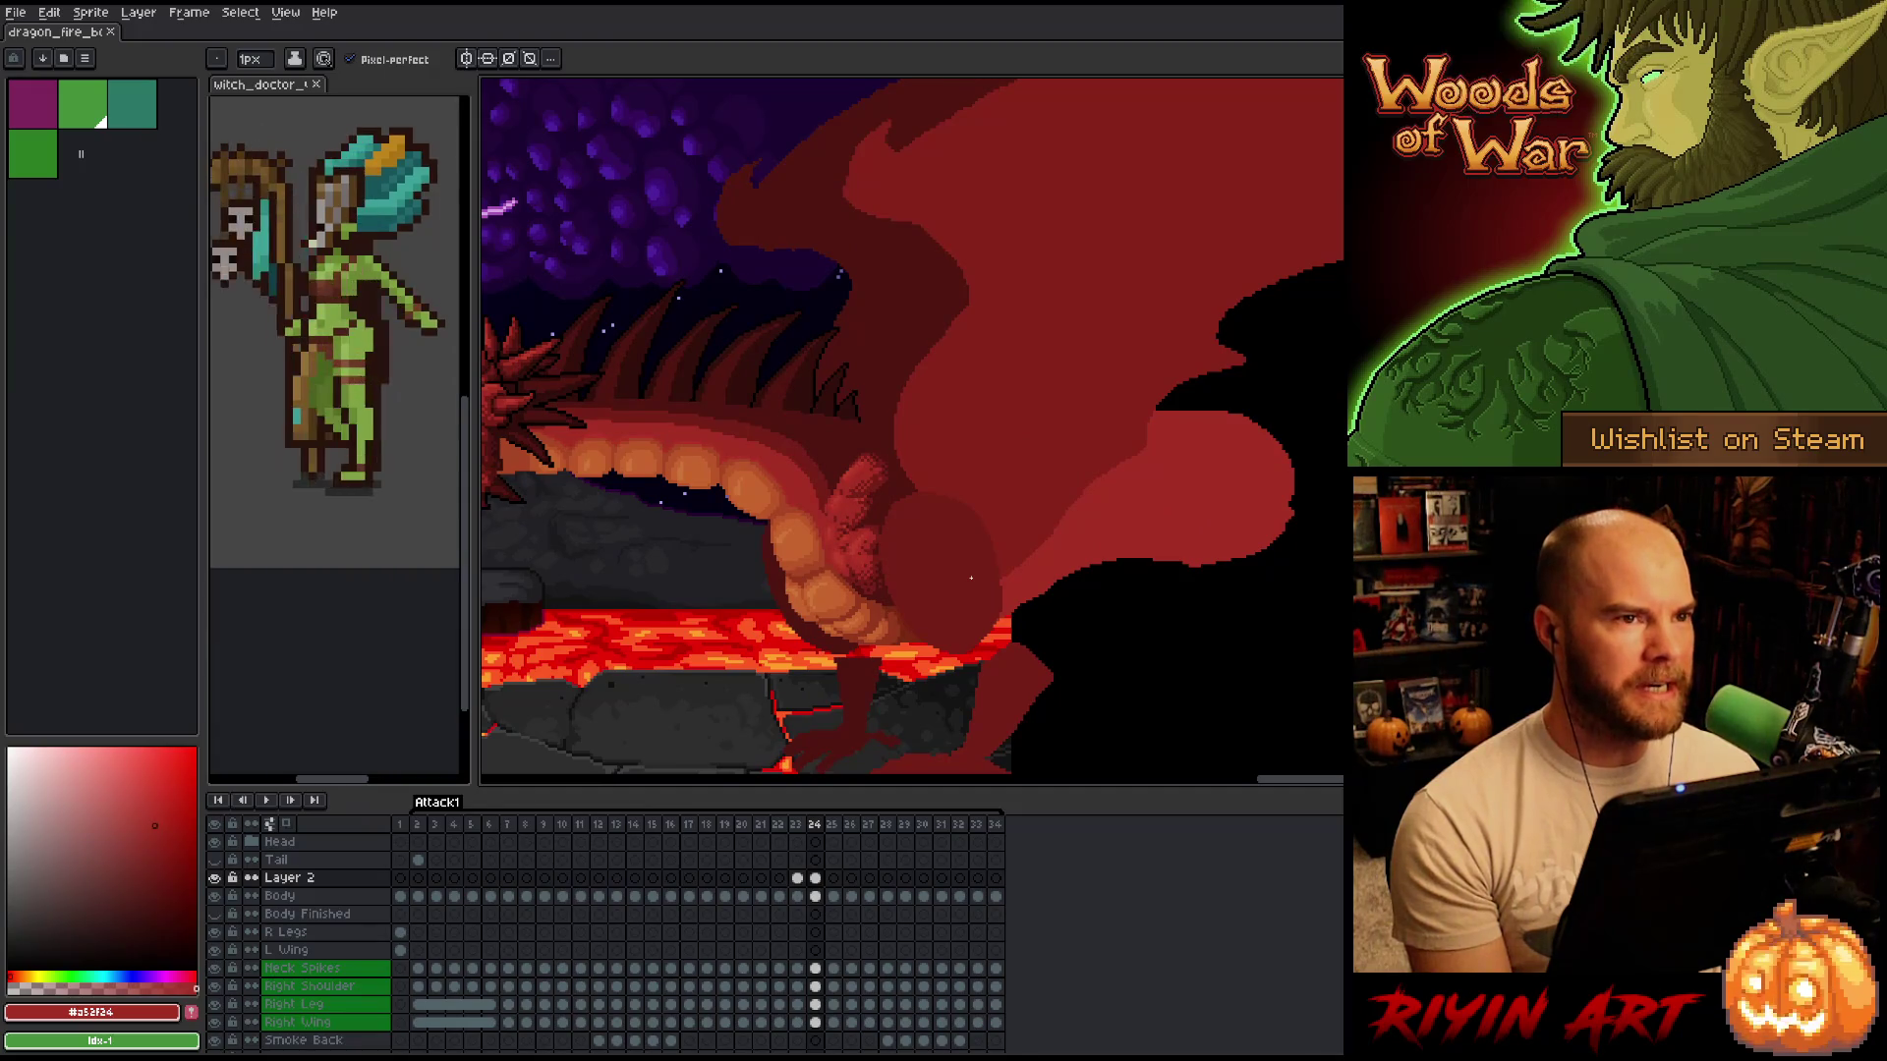
pyautogui.scroll(-3, 971, 578)
pyautogui.scroll(3, 911, 543)
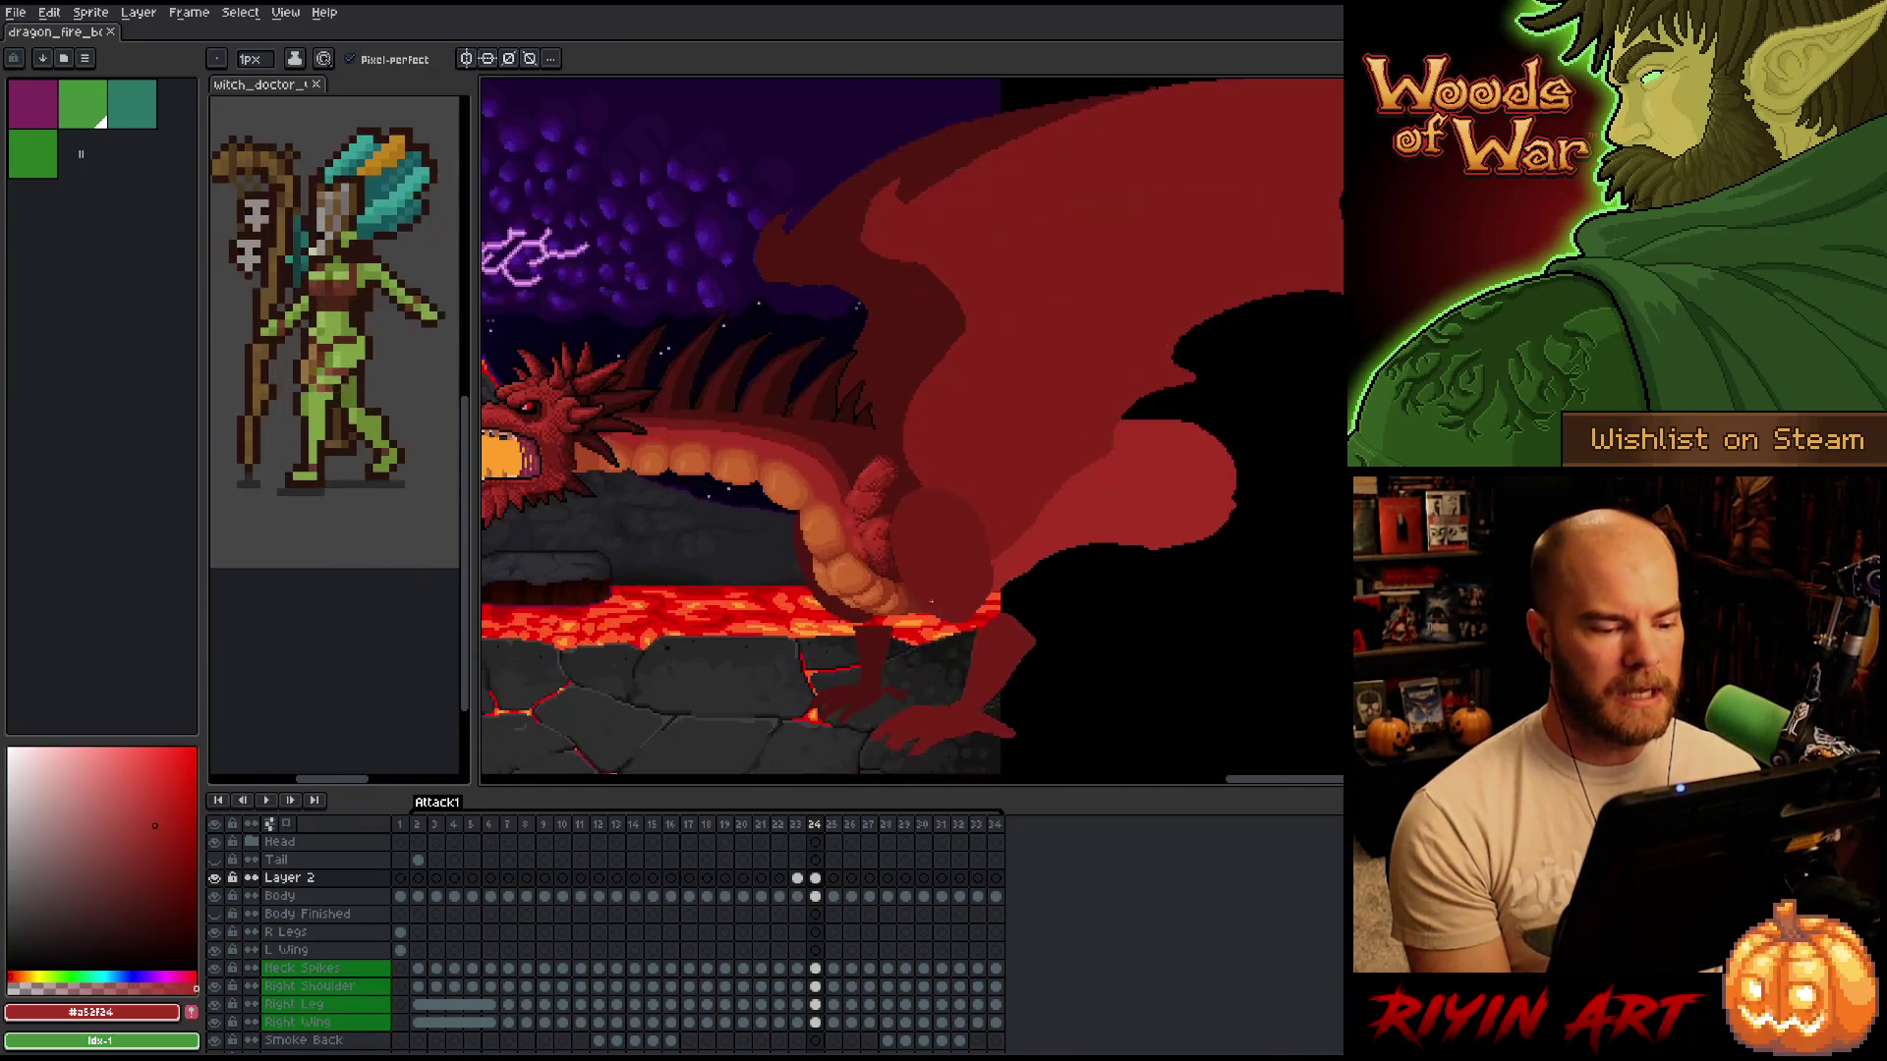
pyautogui.scroll(-1, 911, 544)
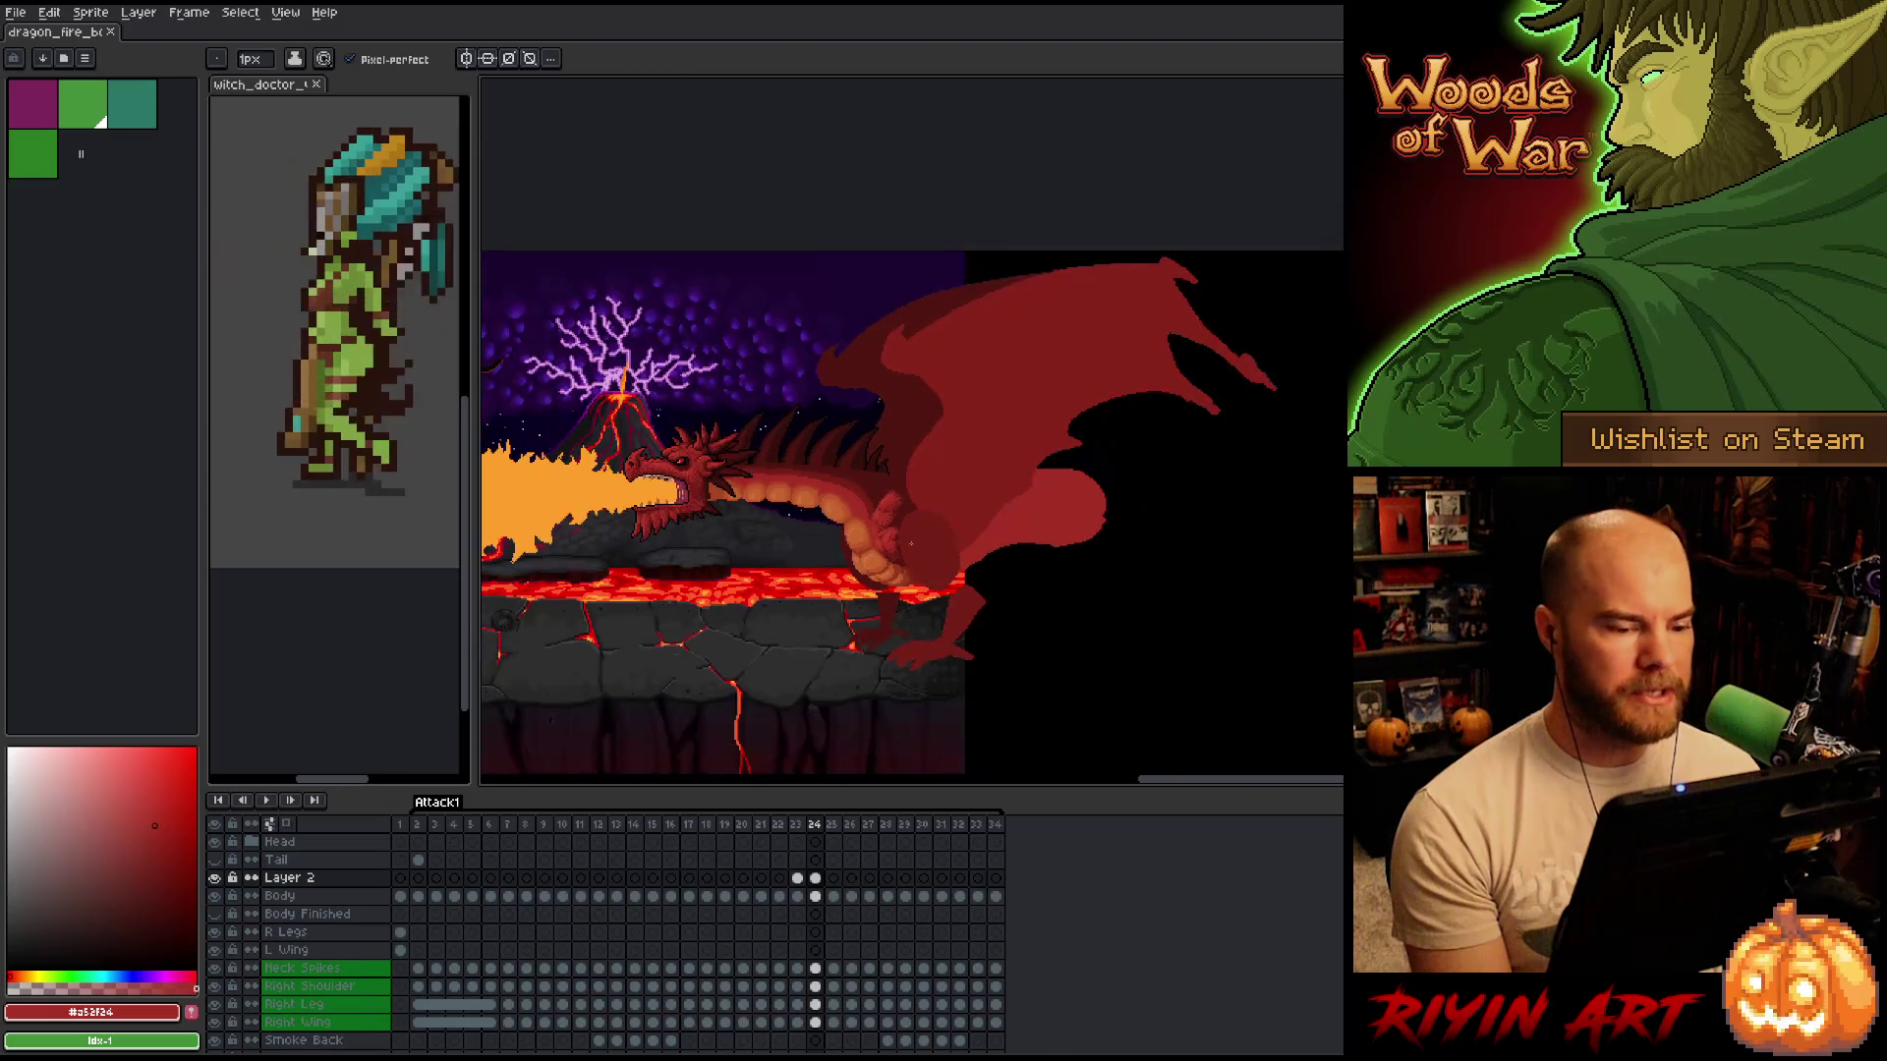
pyautogui.scroll(2, 878, 540)
pyautogui.scroll(-1, 878, 541)
pyautogui.scroll(1, 877, 540)
pyautogui.moveTo(712, 580); pyautogui.dragTo(838, 540)
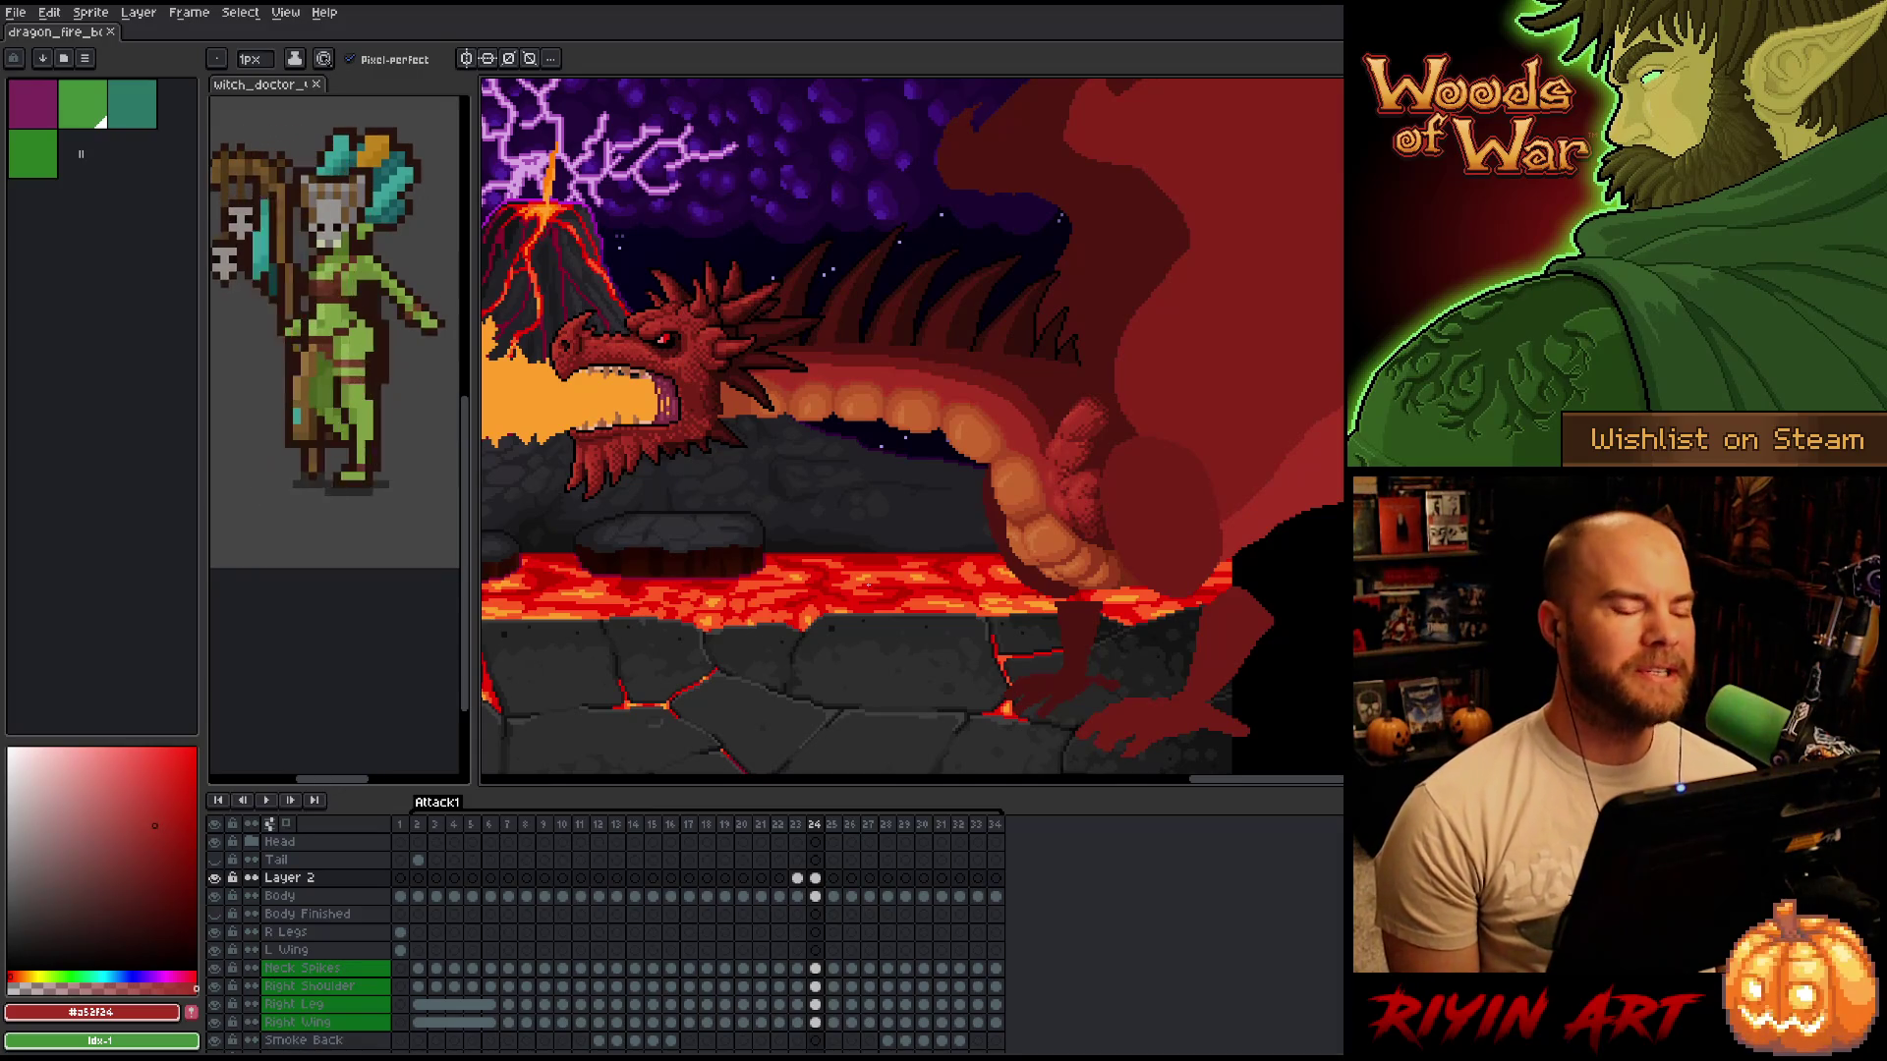
pyautogui.scroll(-2, 958, 519)
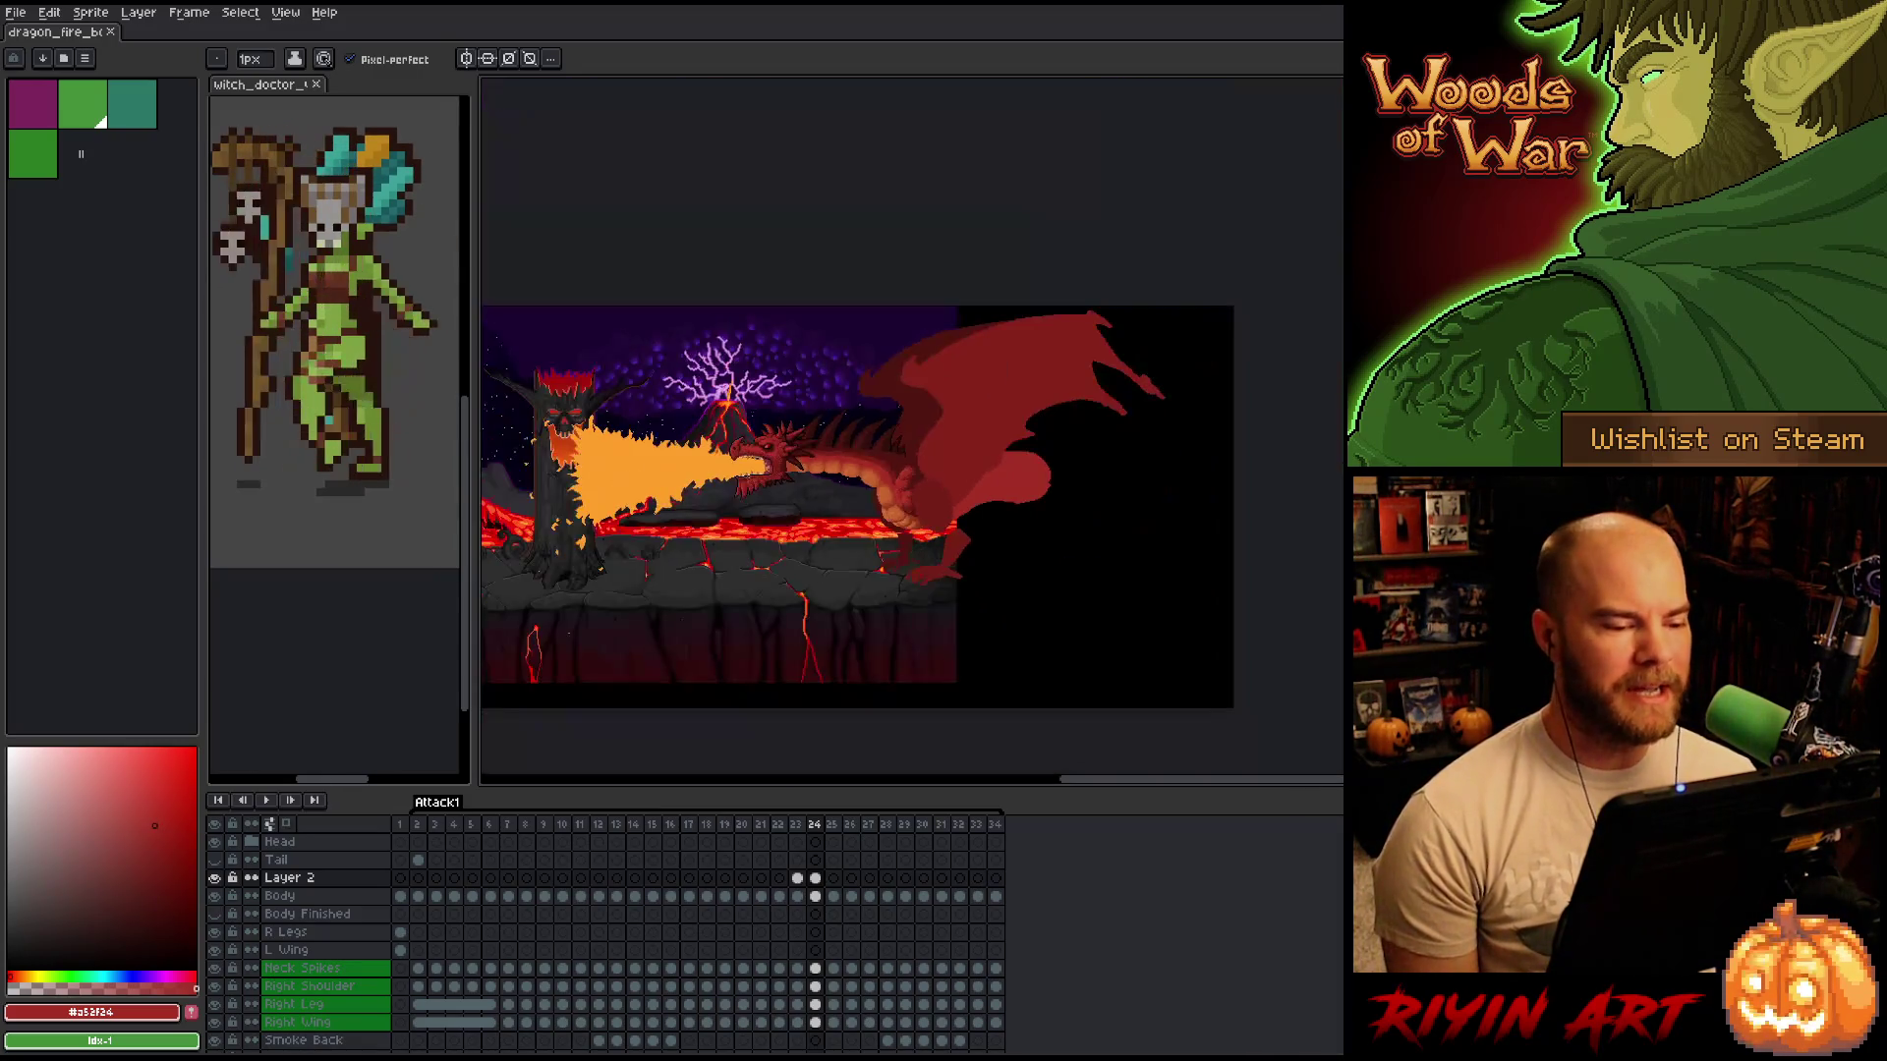
# Flip between frames 23, 24 and 25 to compare the dragon's poses.
pyautogui.scroll(3, 958, 519)
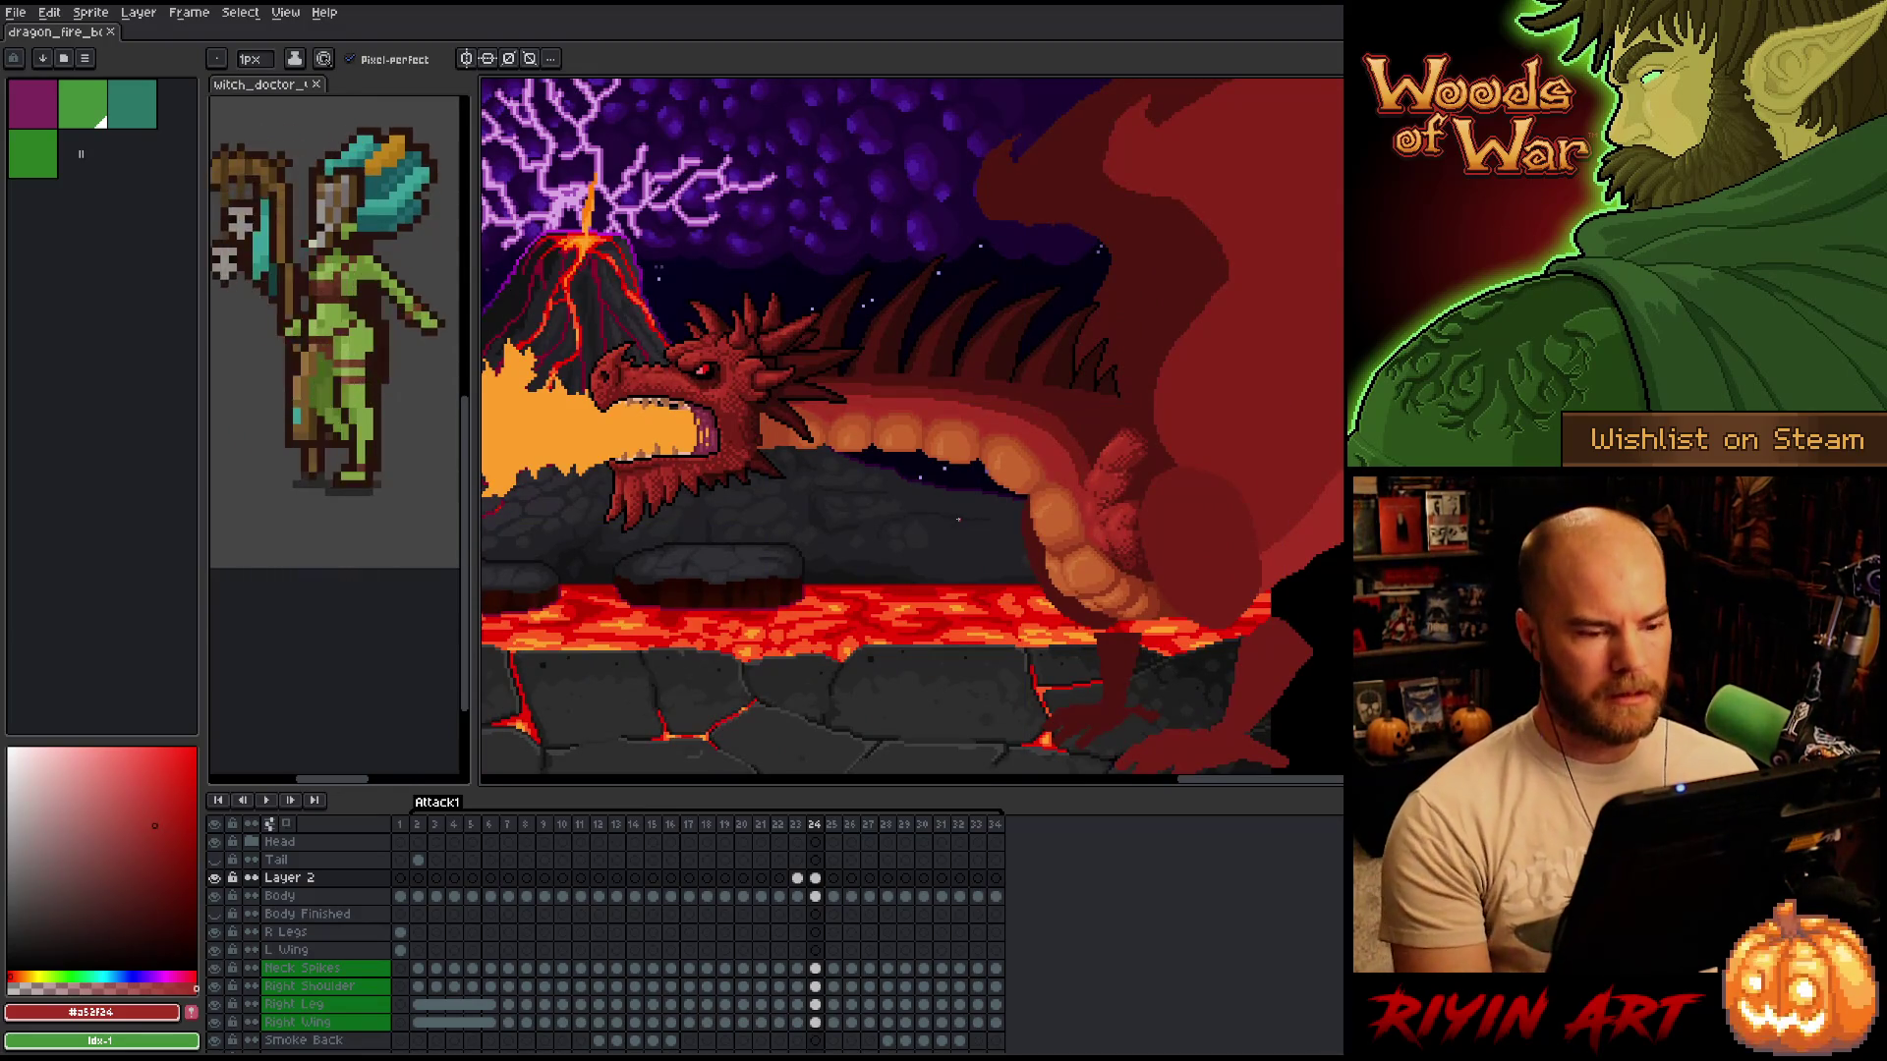
pyautogui.press('Left')
pyautogui.press('Right')
pyautogui.press('Left')
pyautogui.press('Right')
pyautogui.press('Left')
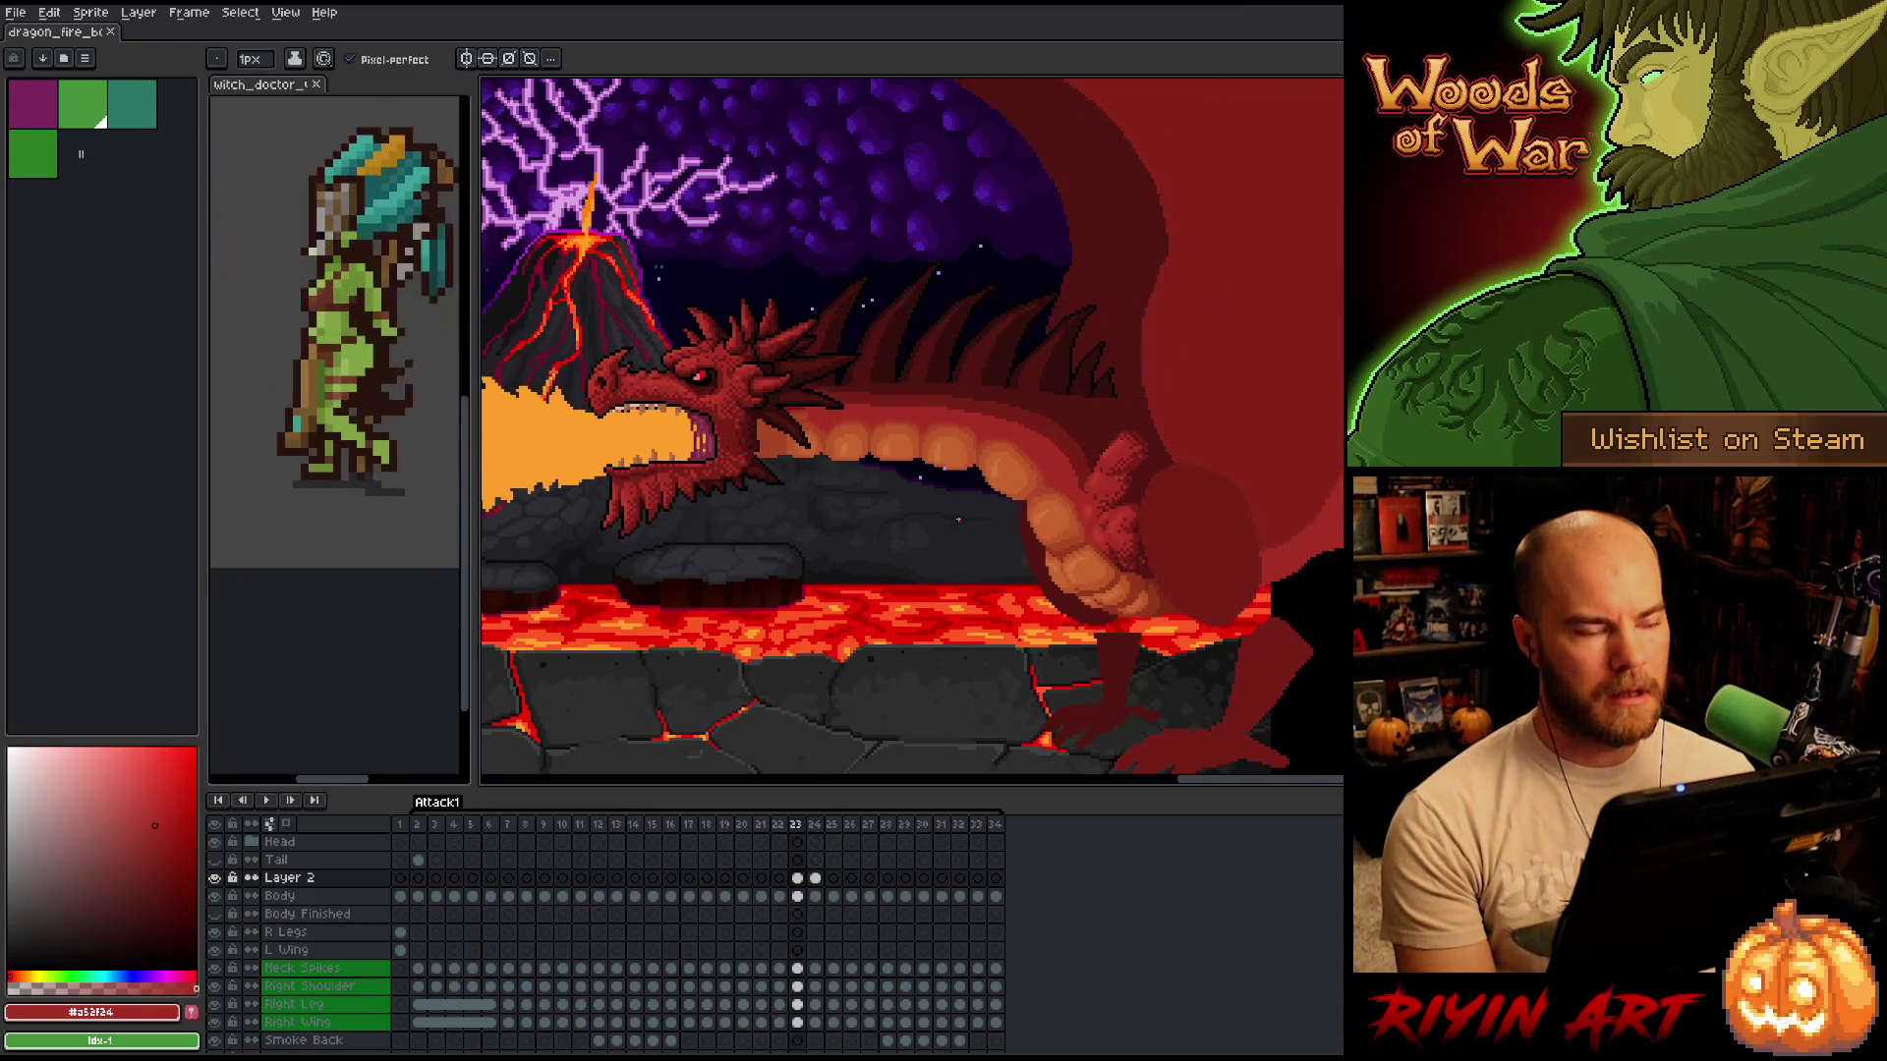
pyautogui.press('Right')
pyautogui.press('Left')
pyautogui.press('Right')
pyautogui.press('Left')
pyautogui.press('Right')
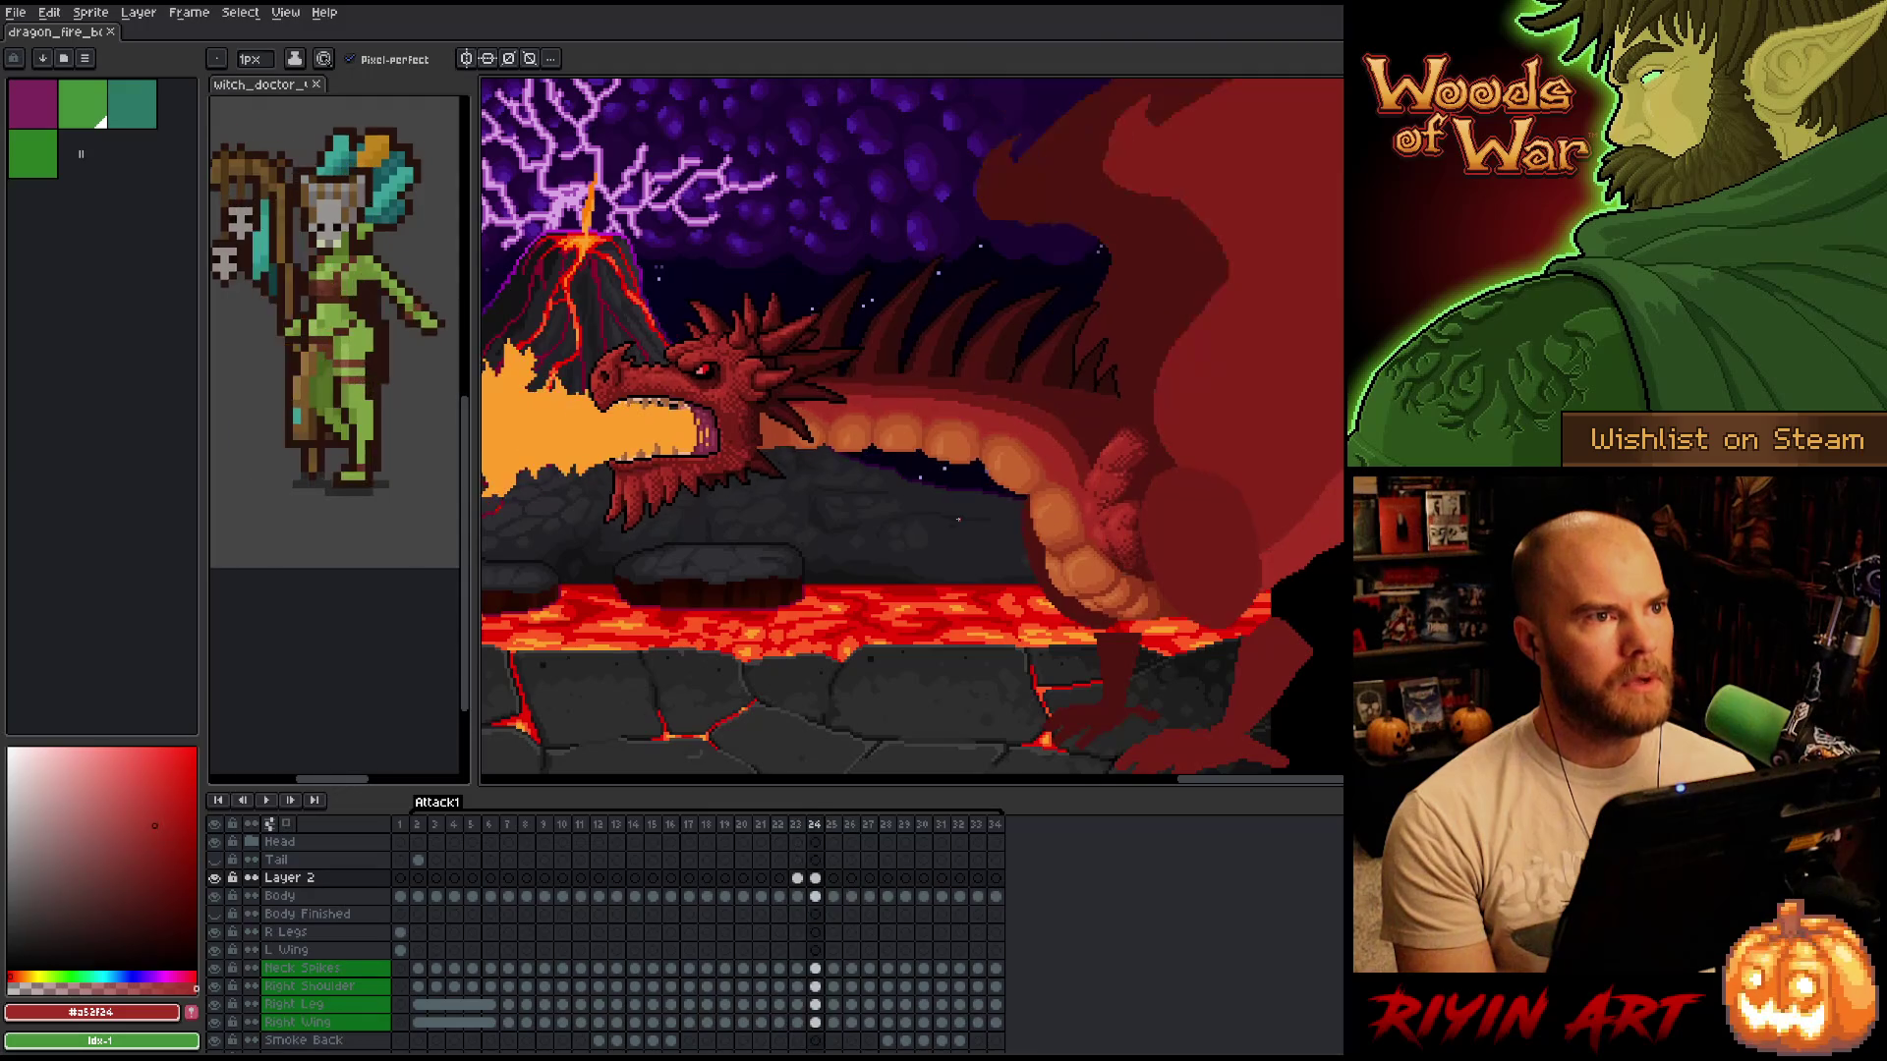
pyautogui.press('Left')
pyautogui.press('Left')
pyautogui.press('Left')
pyautogui.press('Right')
pyautogui.press('Right')
pyautogui.press('Right')
pyautogui.press('Left')
pyautogui.press('Right')
pyautogui.press('Right')
pyautogui.press('Left')
pyautogui.press('Right')
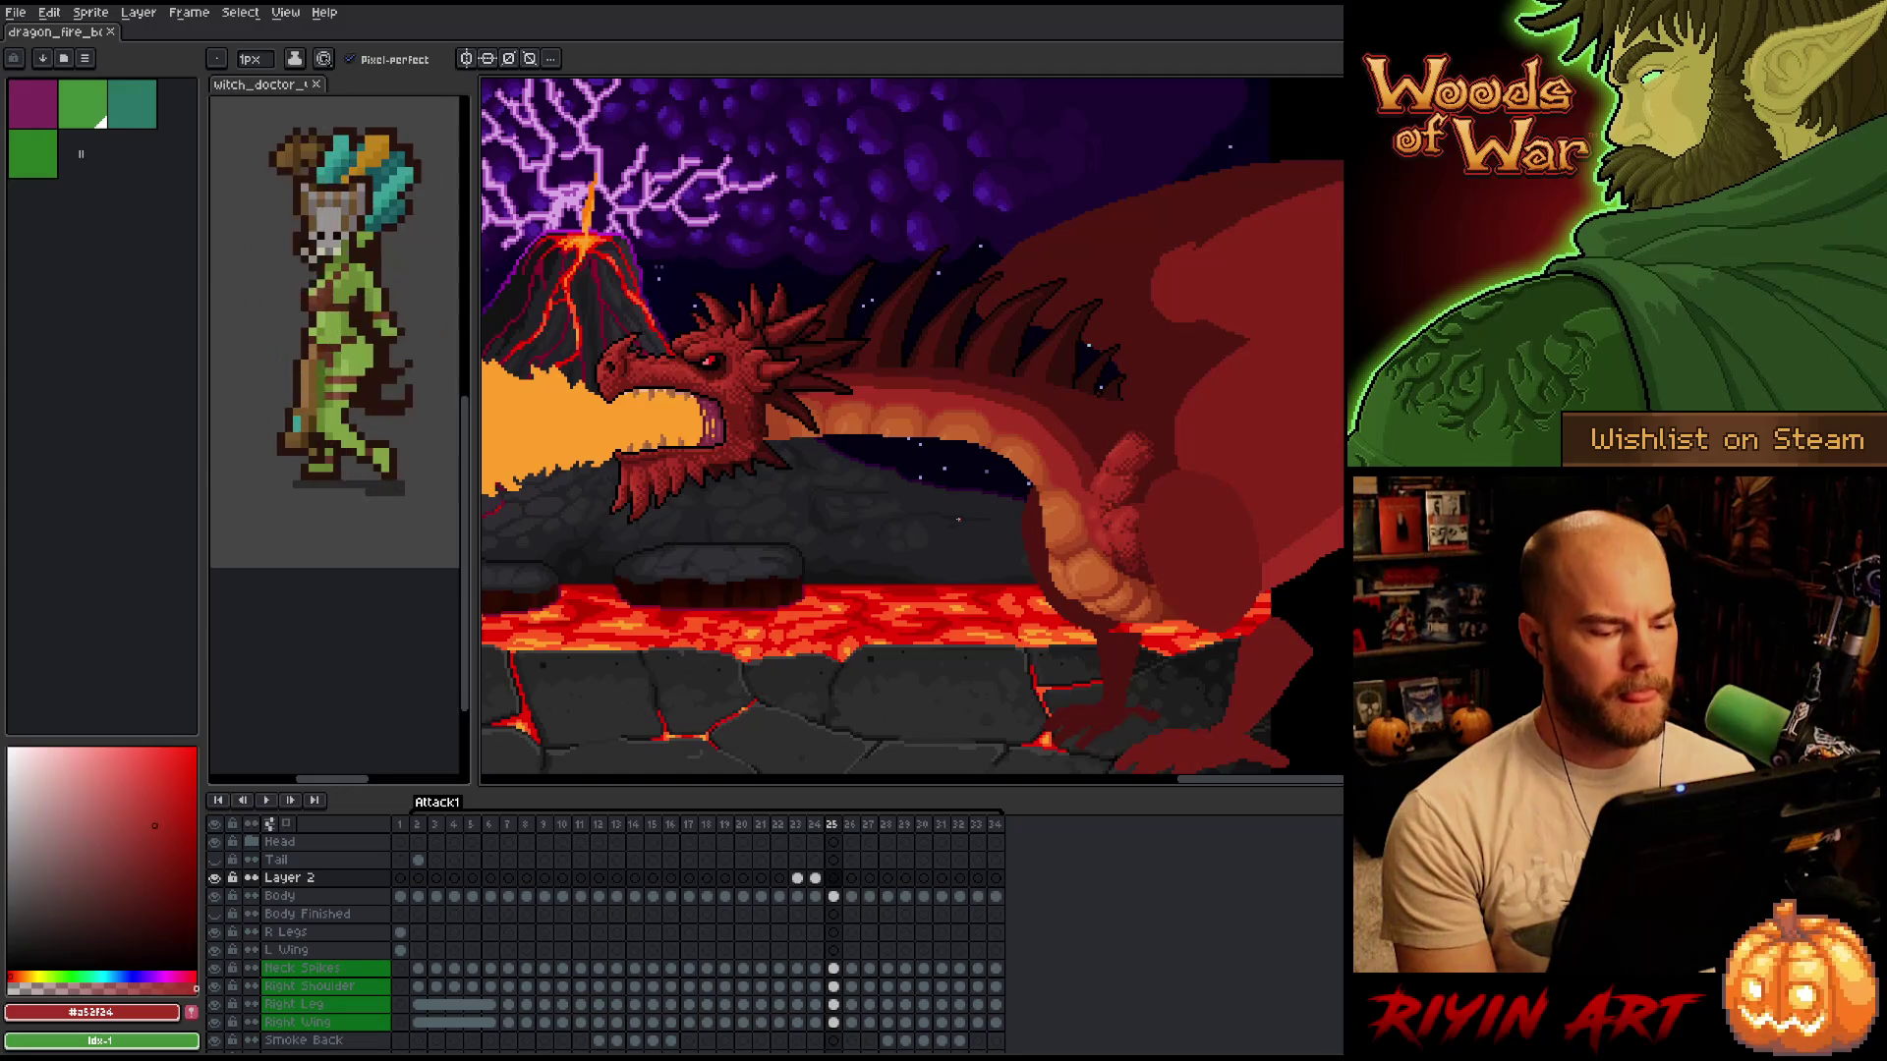
# Step back through frames 22 and 23, then settle on frame 24 zoomed in on the dragon's head.
pyautogui.press('Left')
pyautogui.press('Right')
pyautogui.press('Left')
pyautogui.press('Left')
pyautogui.press('Right')
pyautogui.press('Left')
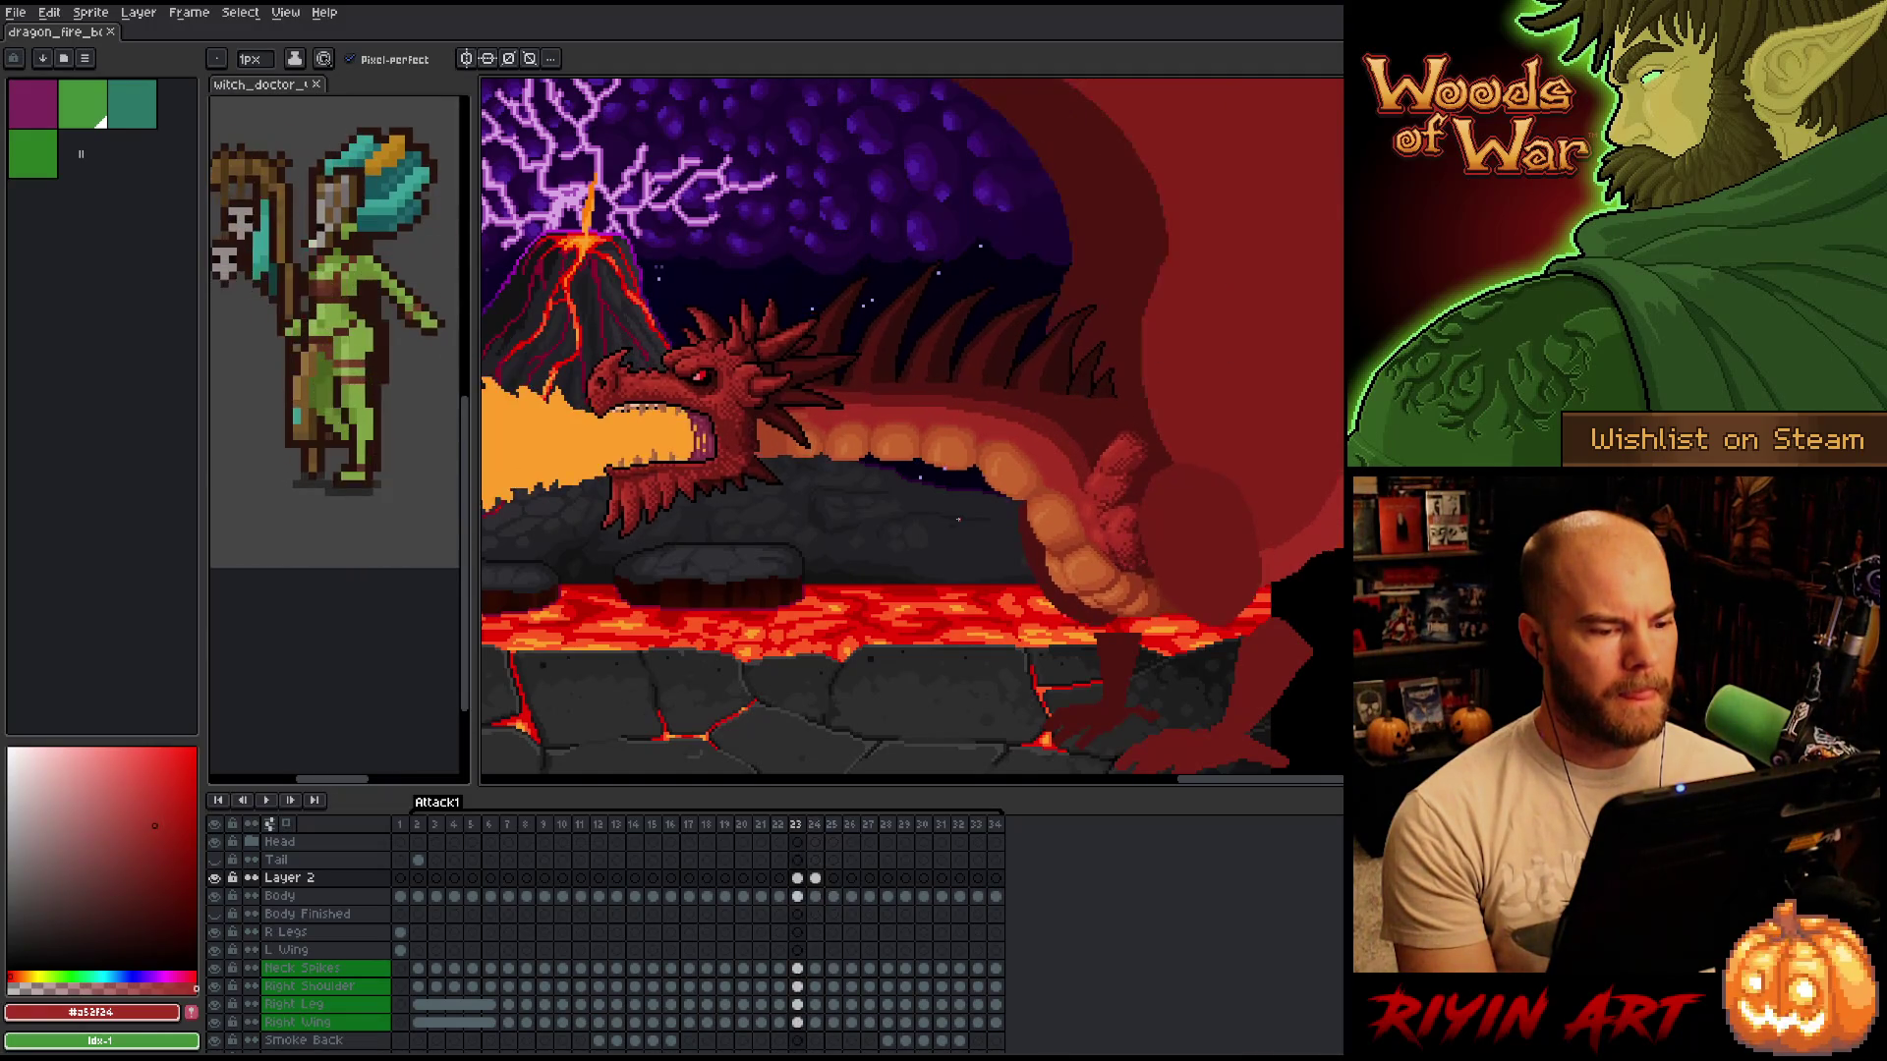
pyautogui.press('Right')
pyautogui.press('Left')
pyautogui.press('Right')
pyautogui.press('Left')
pyautogui.press('Right')
pyautogui.press('Left')
pyautogui.press('Left')
pyautogui.press('Left')
pyautogui.press('Left')
pyautogui.press('Left')
pyautogui.press('Right')
pyautogui.press('Right')
pyautogui.press('Right')
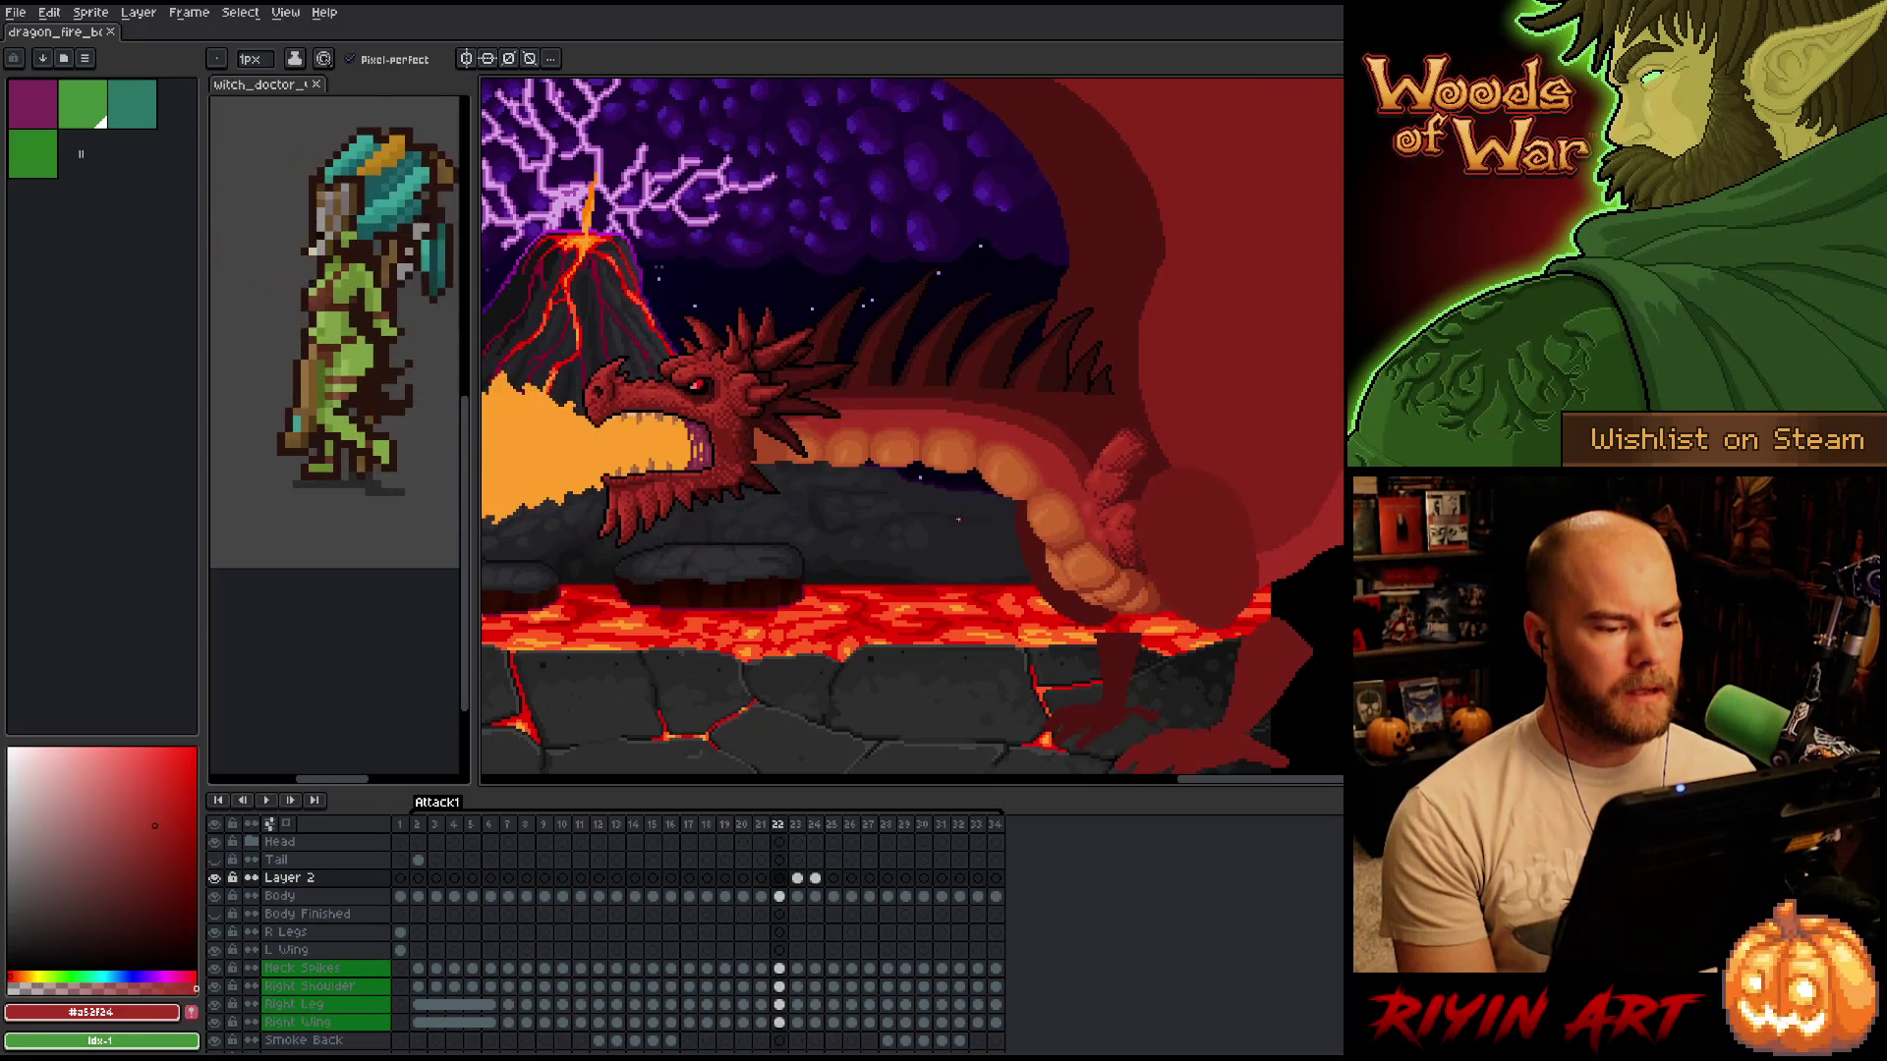
pyautogui.press('Right')
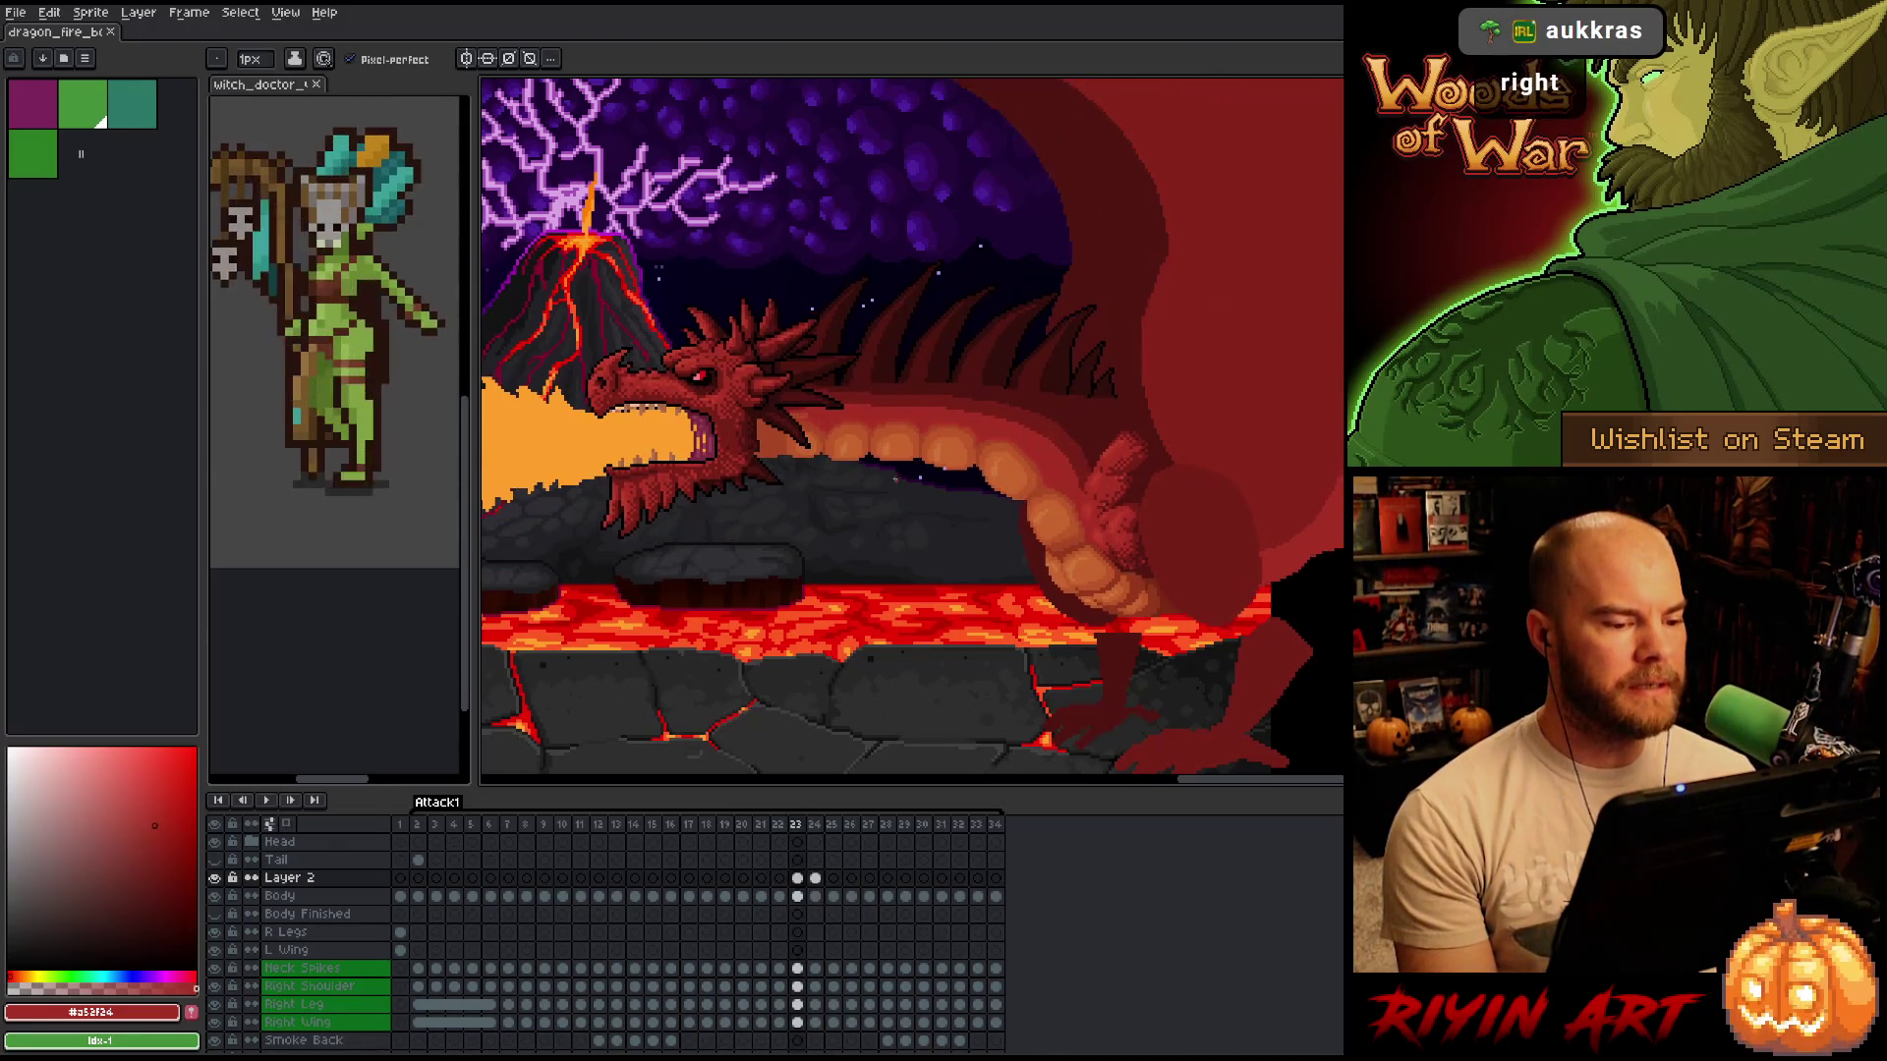
pyautogui.scroll(4, 908, 489)
pyautogui.press('Right')
# Nudge a marquee-selected piece of the dragon on frame 24, flipping against frame 23 to compare.
pyautogui.press('m')
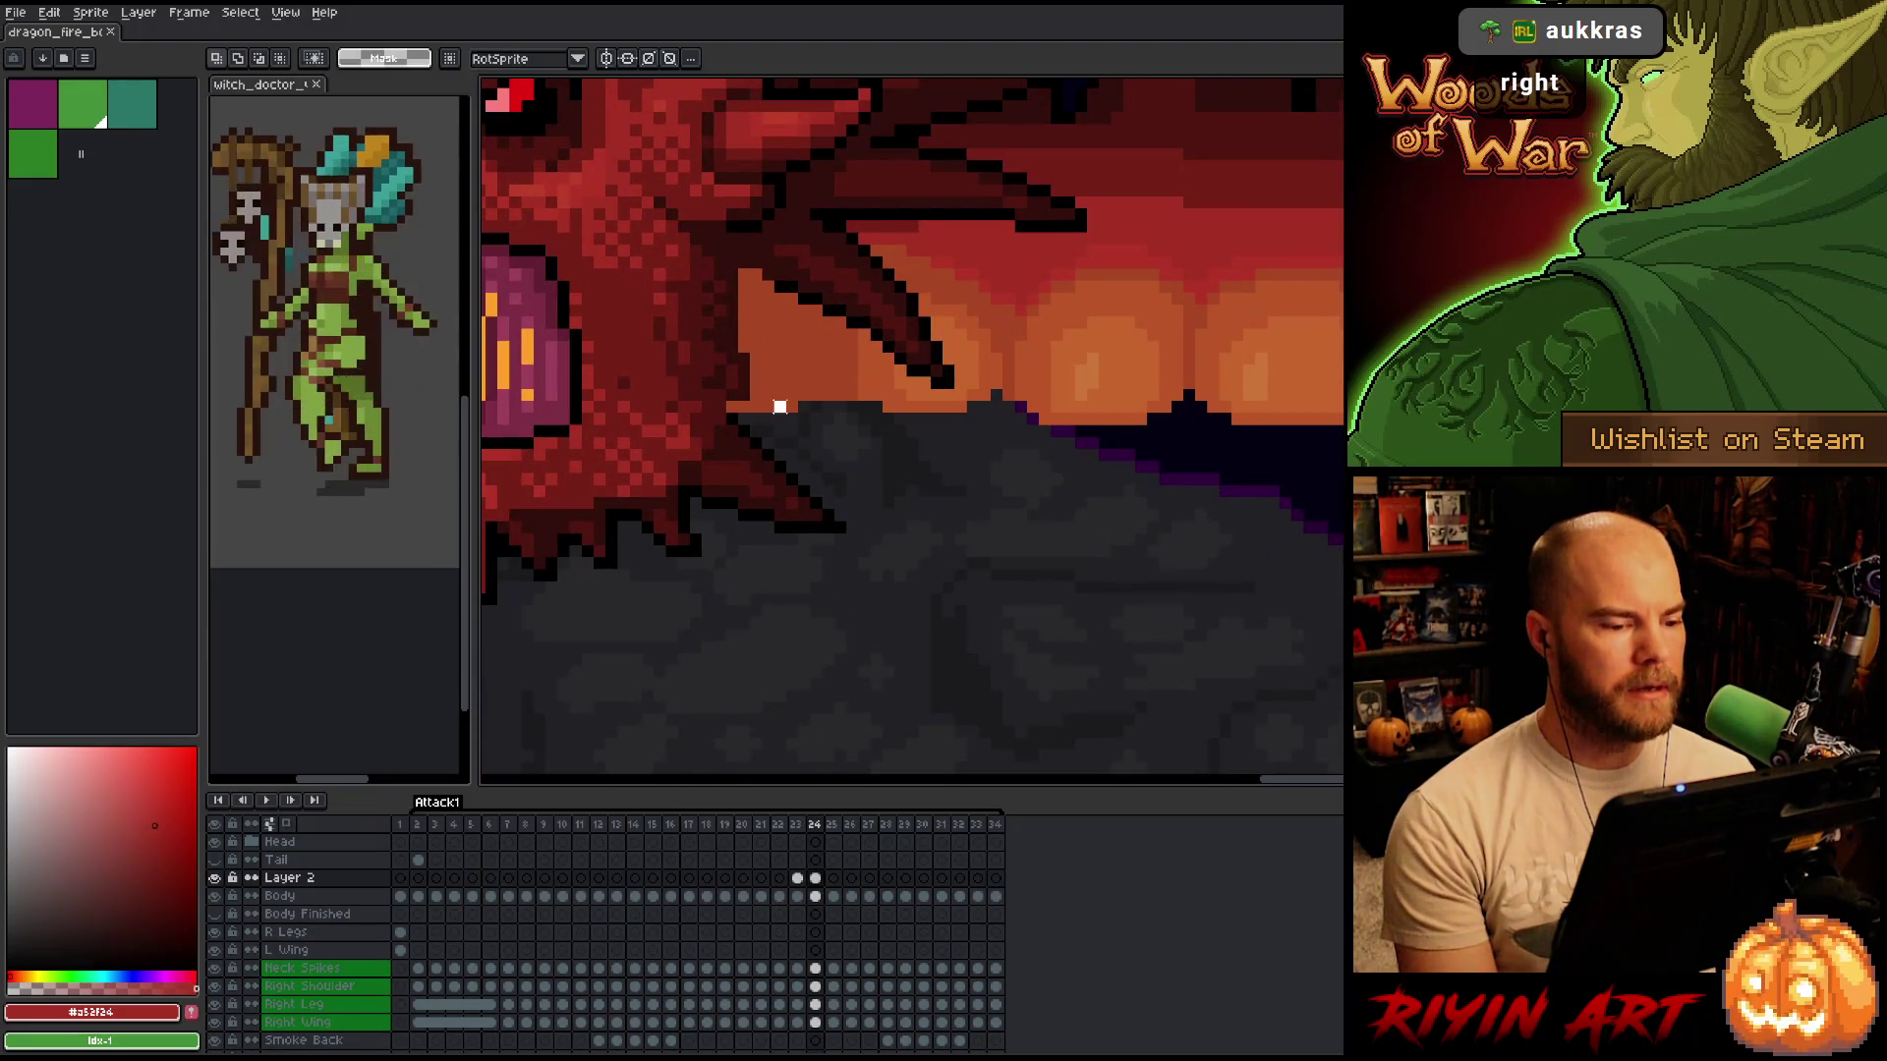
pyautogui.moveTo(801, 393); pyautogui.dragTo(824, 401)
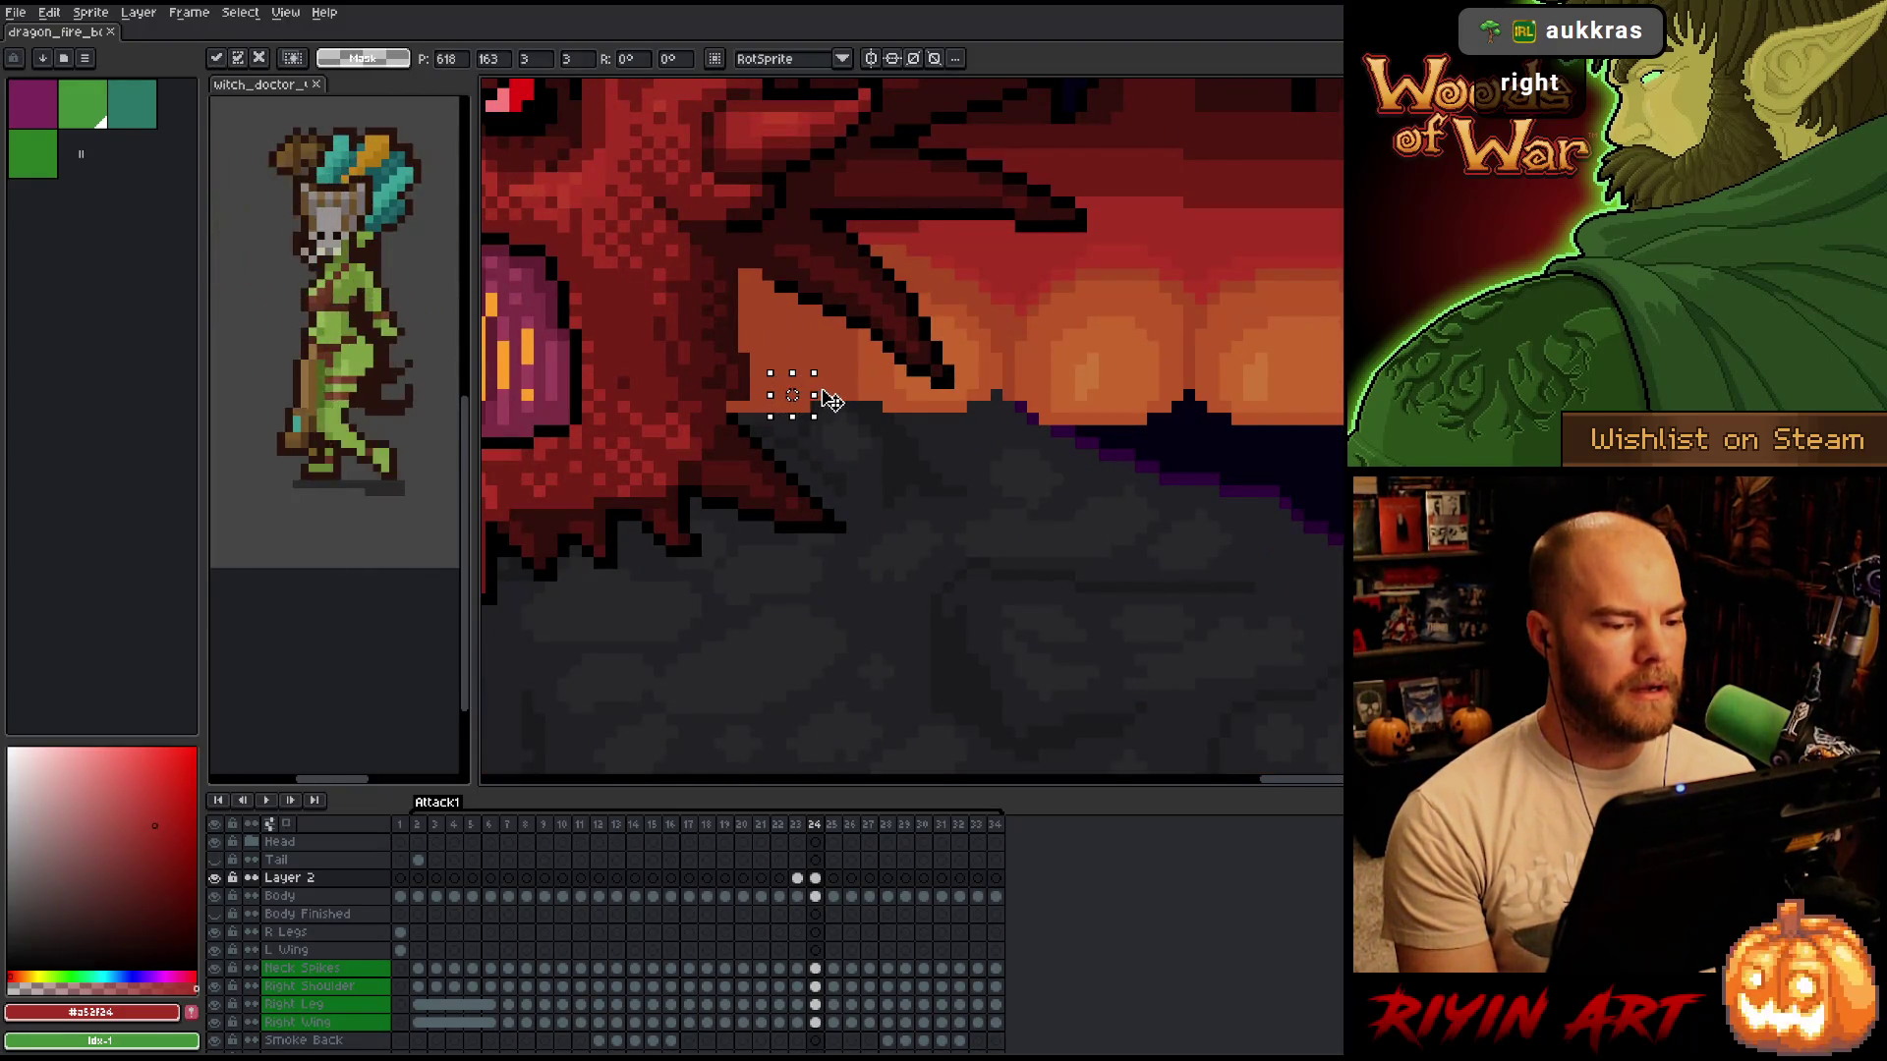
pyautogui.press('Left')
pyautogui.press('Right')
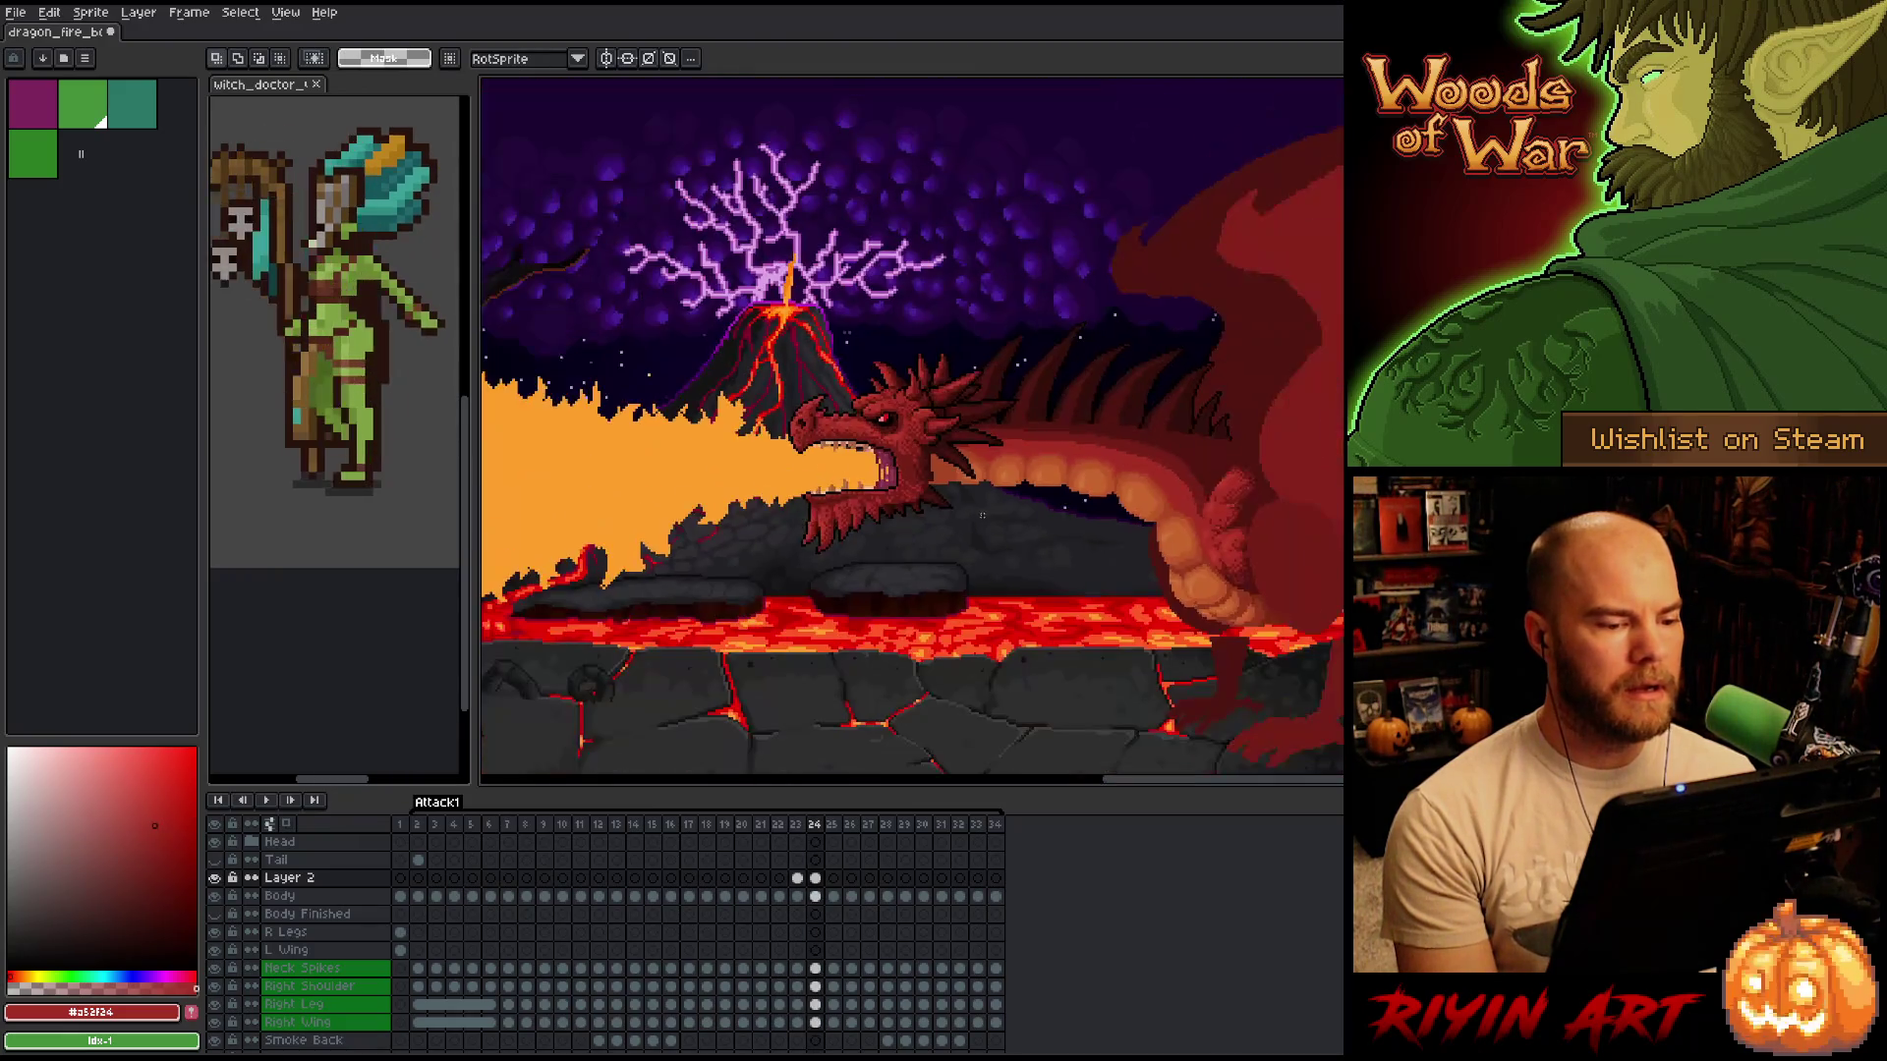
pyautogui.scroll(-4, 980, 487)
pyautogui.press('Left')
pyautogui.press('Right')
pyautogui.press('Left')
pyautogui.press('Right')
pyautogui.press('Left')
pyautogui.press('Right')
# Bring the dragon's wing and body into view and compare Layer 2's wing pose across frames 24 and 25.
pyautogui.press('Left')
pyautogui.press('Right')
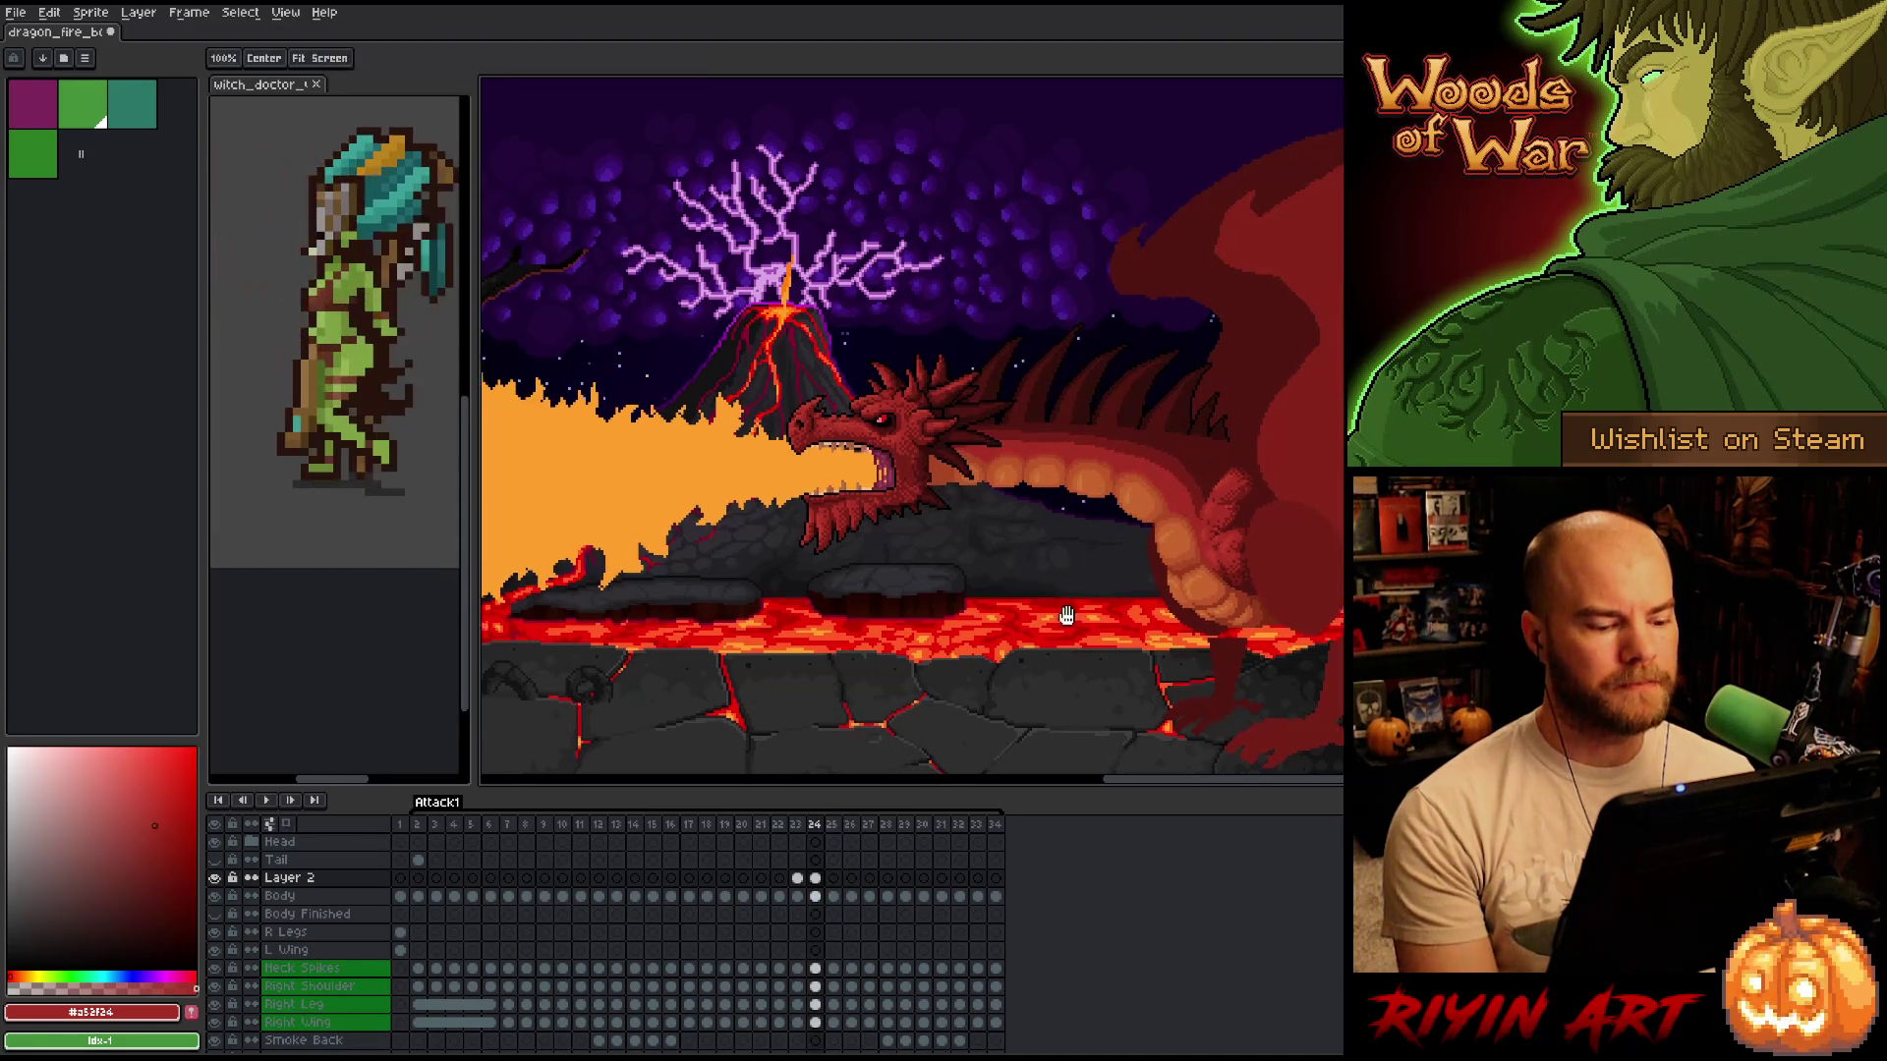
pyautogui.moveTo(1032, 570); pyautogui.dragTo(693, 506)
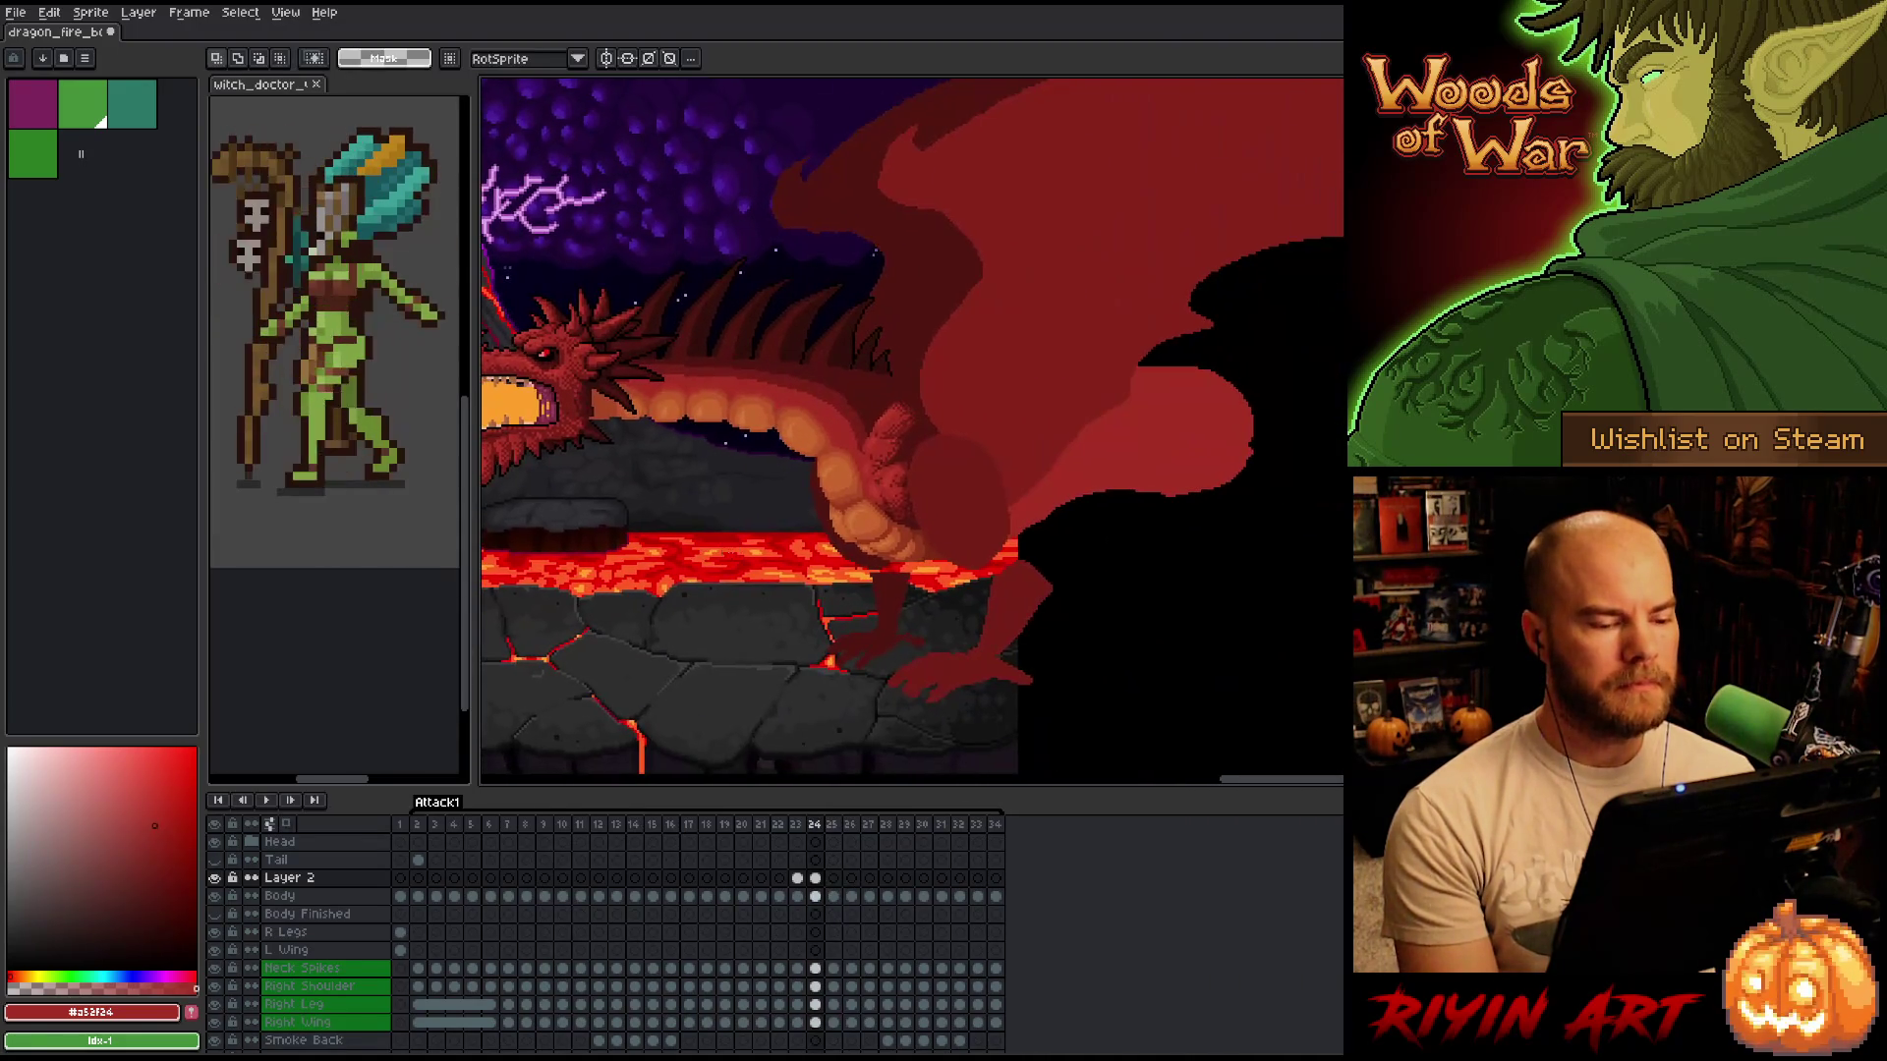
pyautogui.click(815, 878)
pyautogui.click(834, 879)
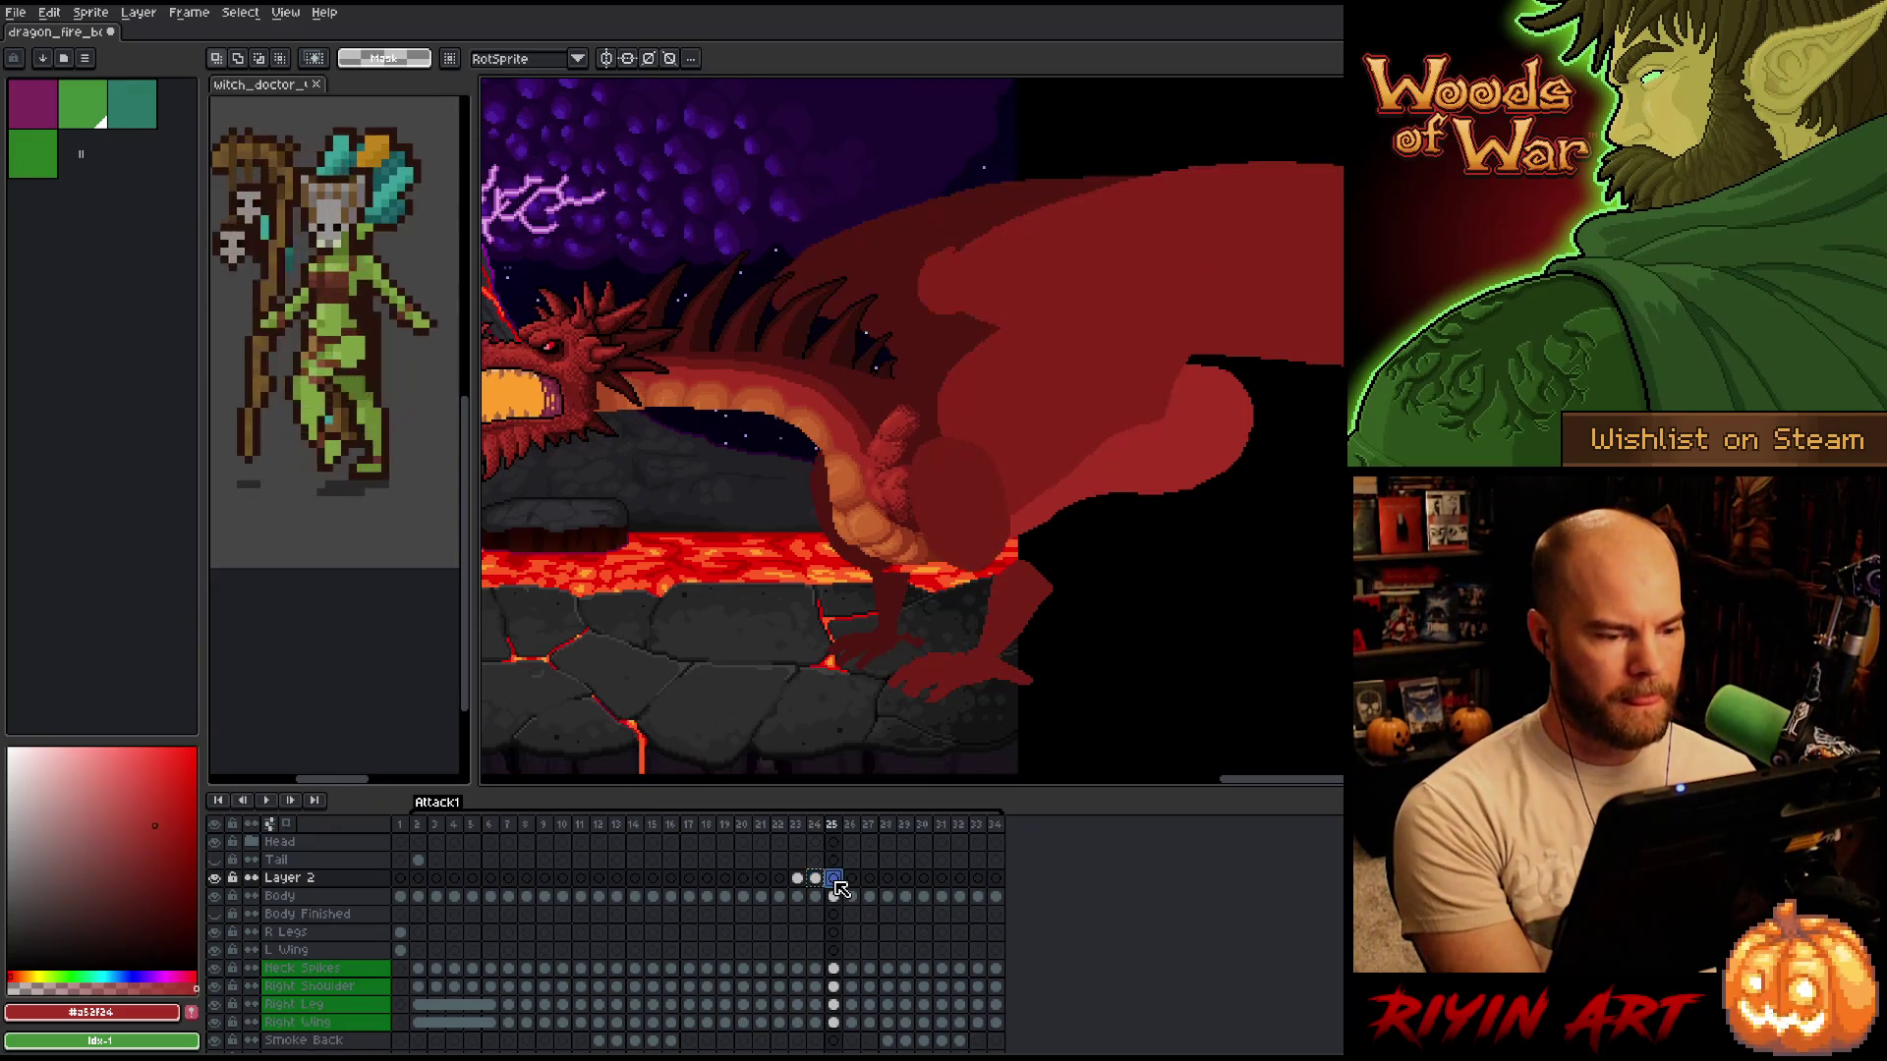
pyautogui.press('Left')
pyautogui.press('Right')
pyautogui.press('Left')
pyautogui.press('Right')
pyautogui.press('Left')
pyautogui.press('Right')
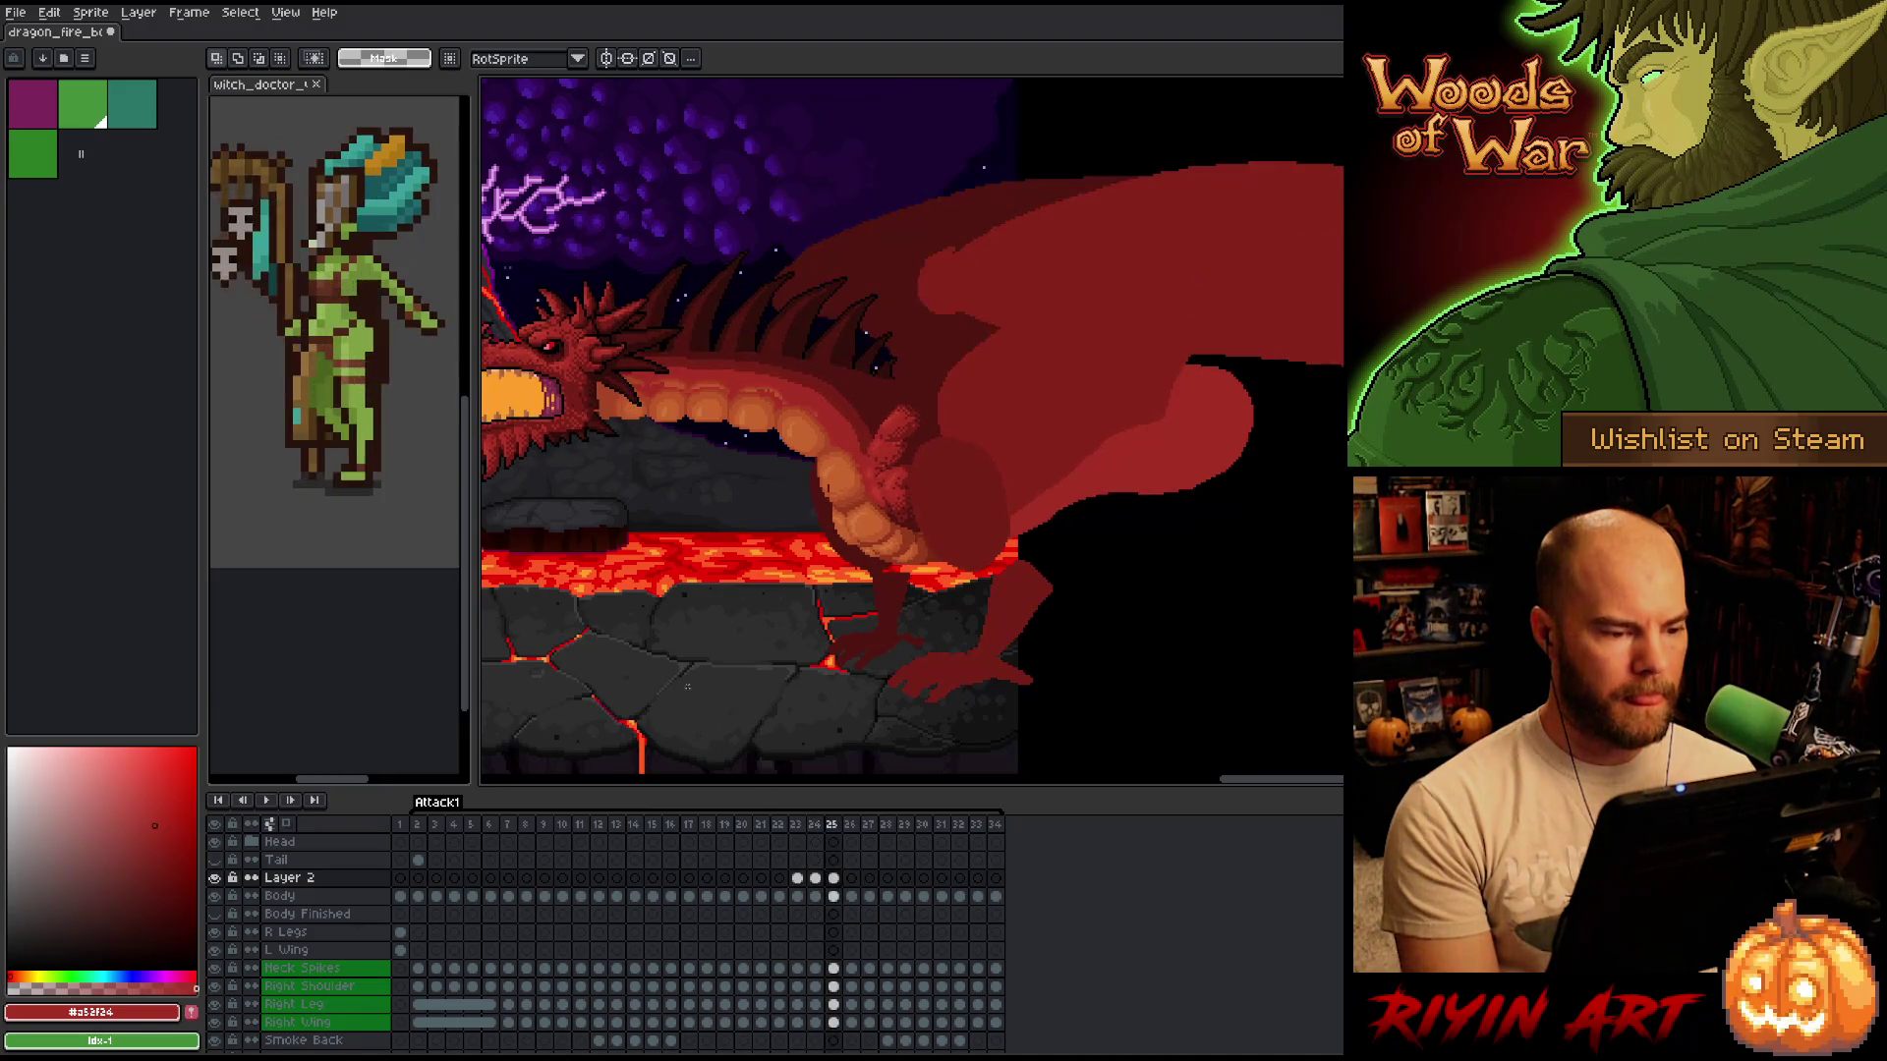
# On frame 25, select the head, neck and wing base and nudge them one pixel.
pyautogui.moveTo(517, 288)
pyautogui.mouseDown()
pyautogui.moveTo(626, 449)
pyautogui.moveTo(755, 551)
pyautogui.moveTo(779, 548)
pyautogui.mouseUp()
pyautogui.moveTo(539, 258)
pyautogui.mouseDown()
pyautogui.moveTo(1034, 560)
pyautogui.moveTo(1041, 594)
pyautogui.mouseUp()
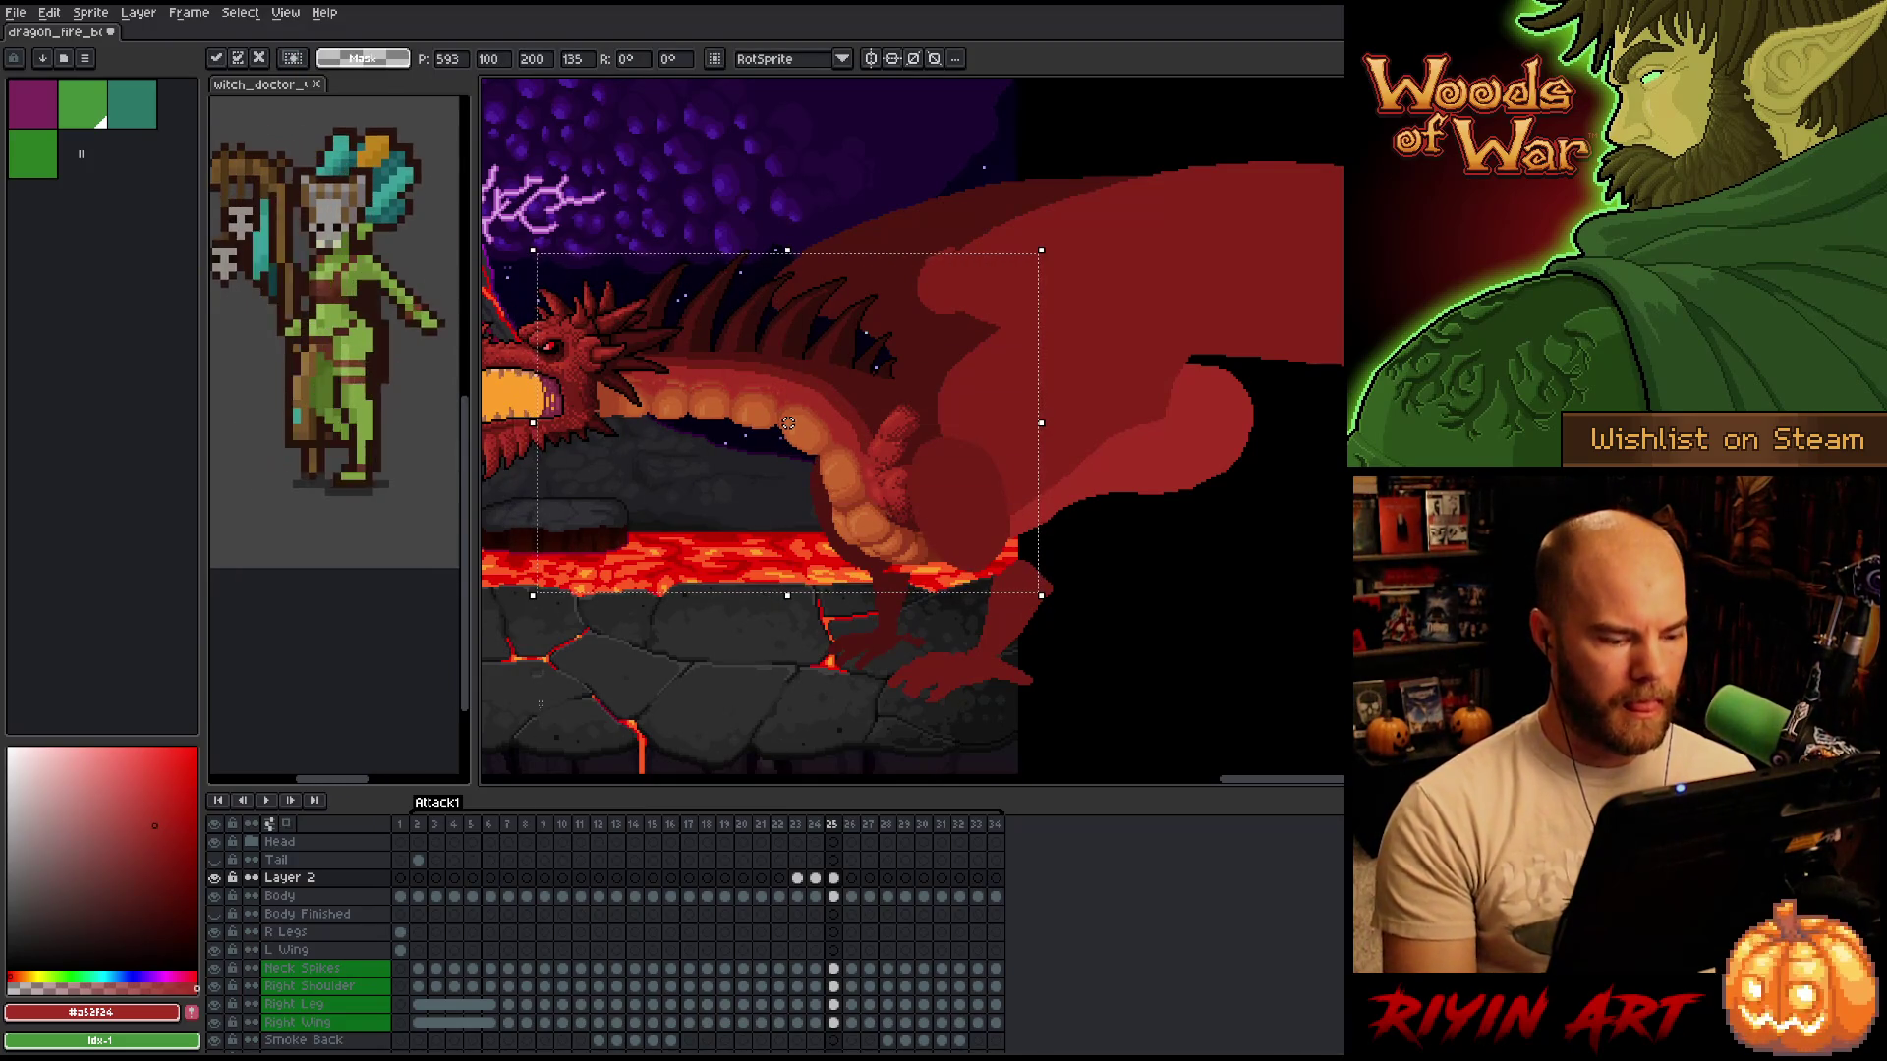
pyautogui.click(214, 877)
pyautogui.click(214, 878)
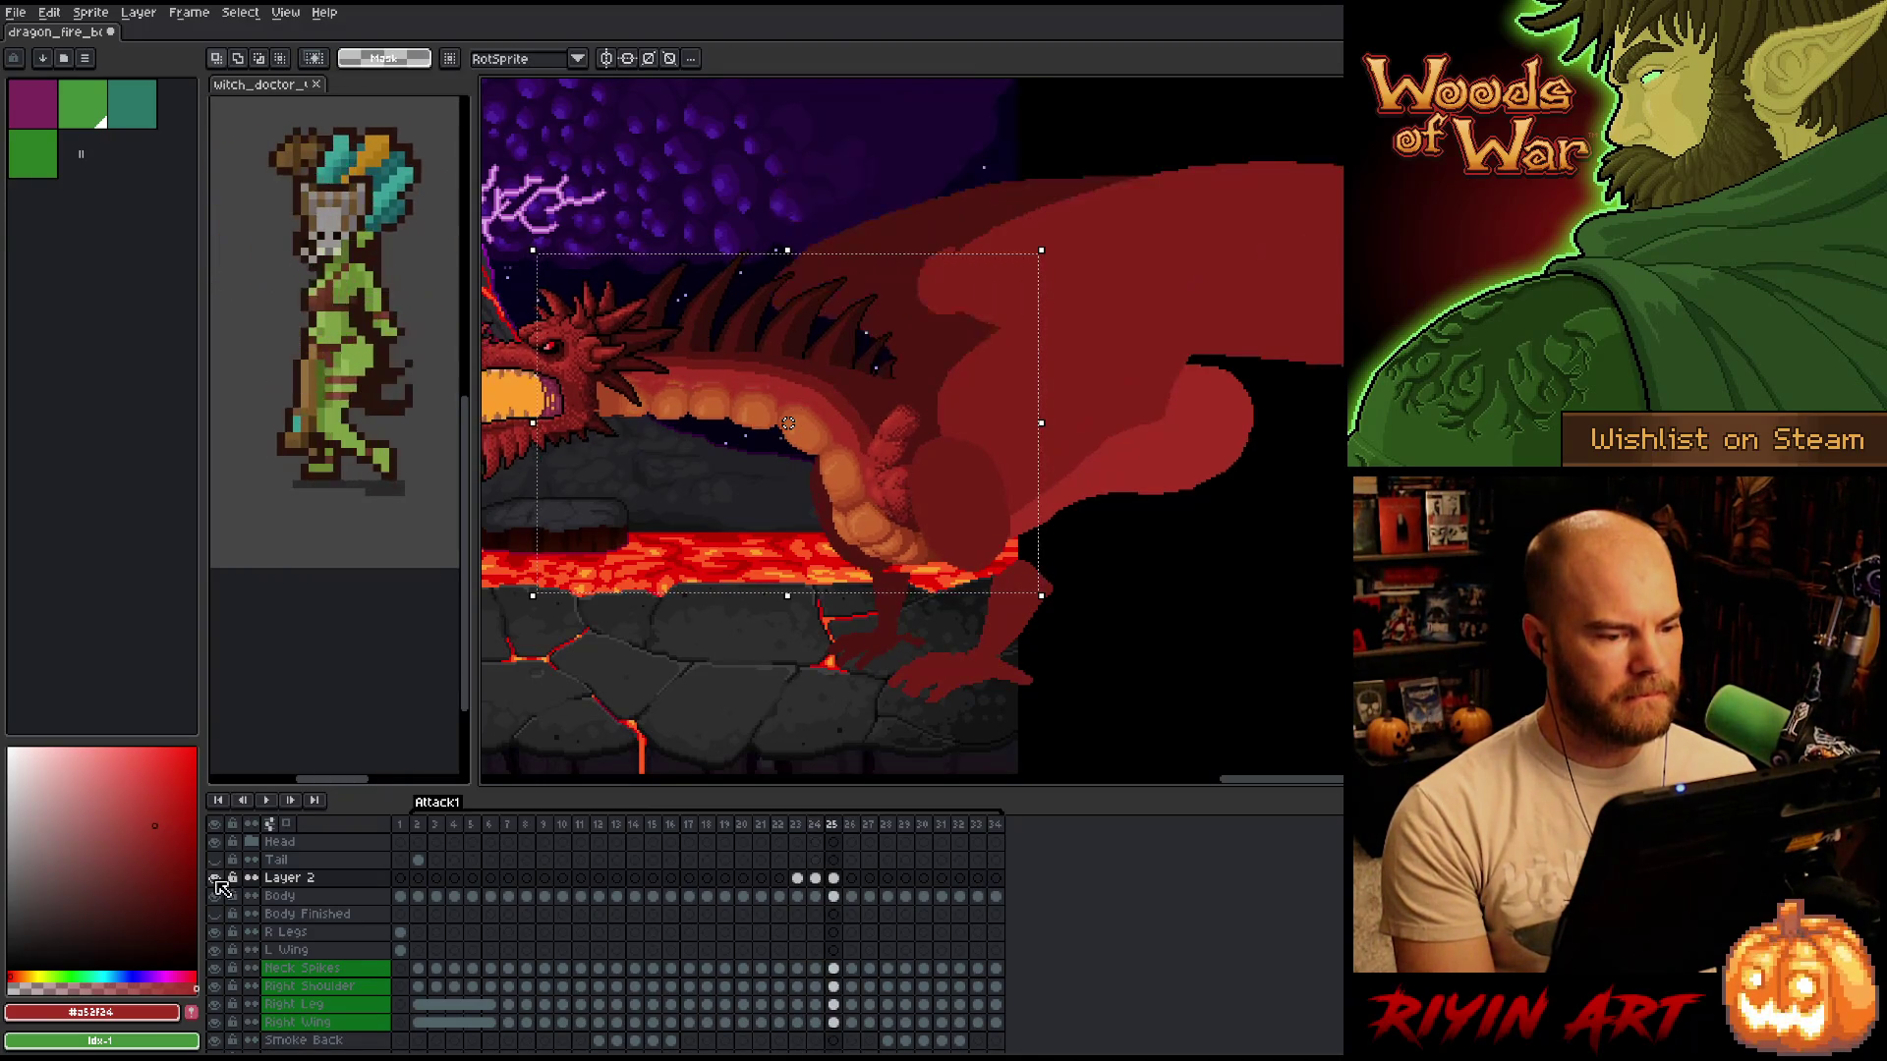
pyautogui.hotkey('ctrl', 't')
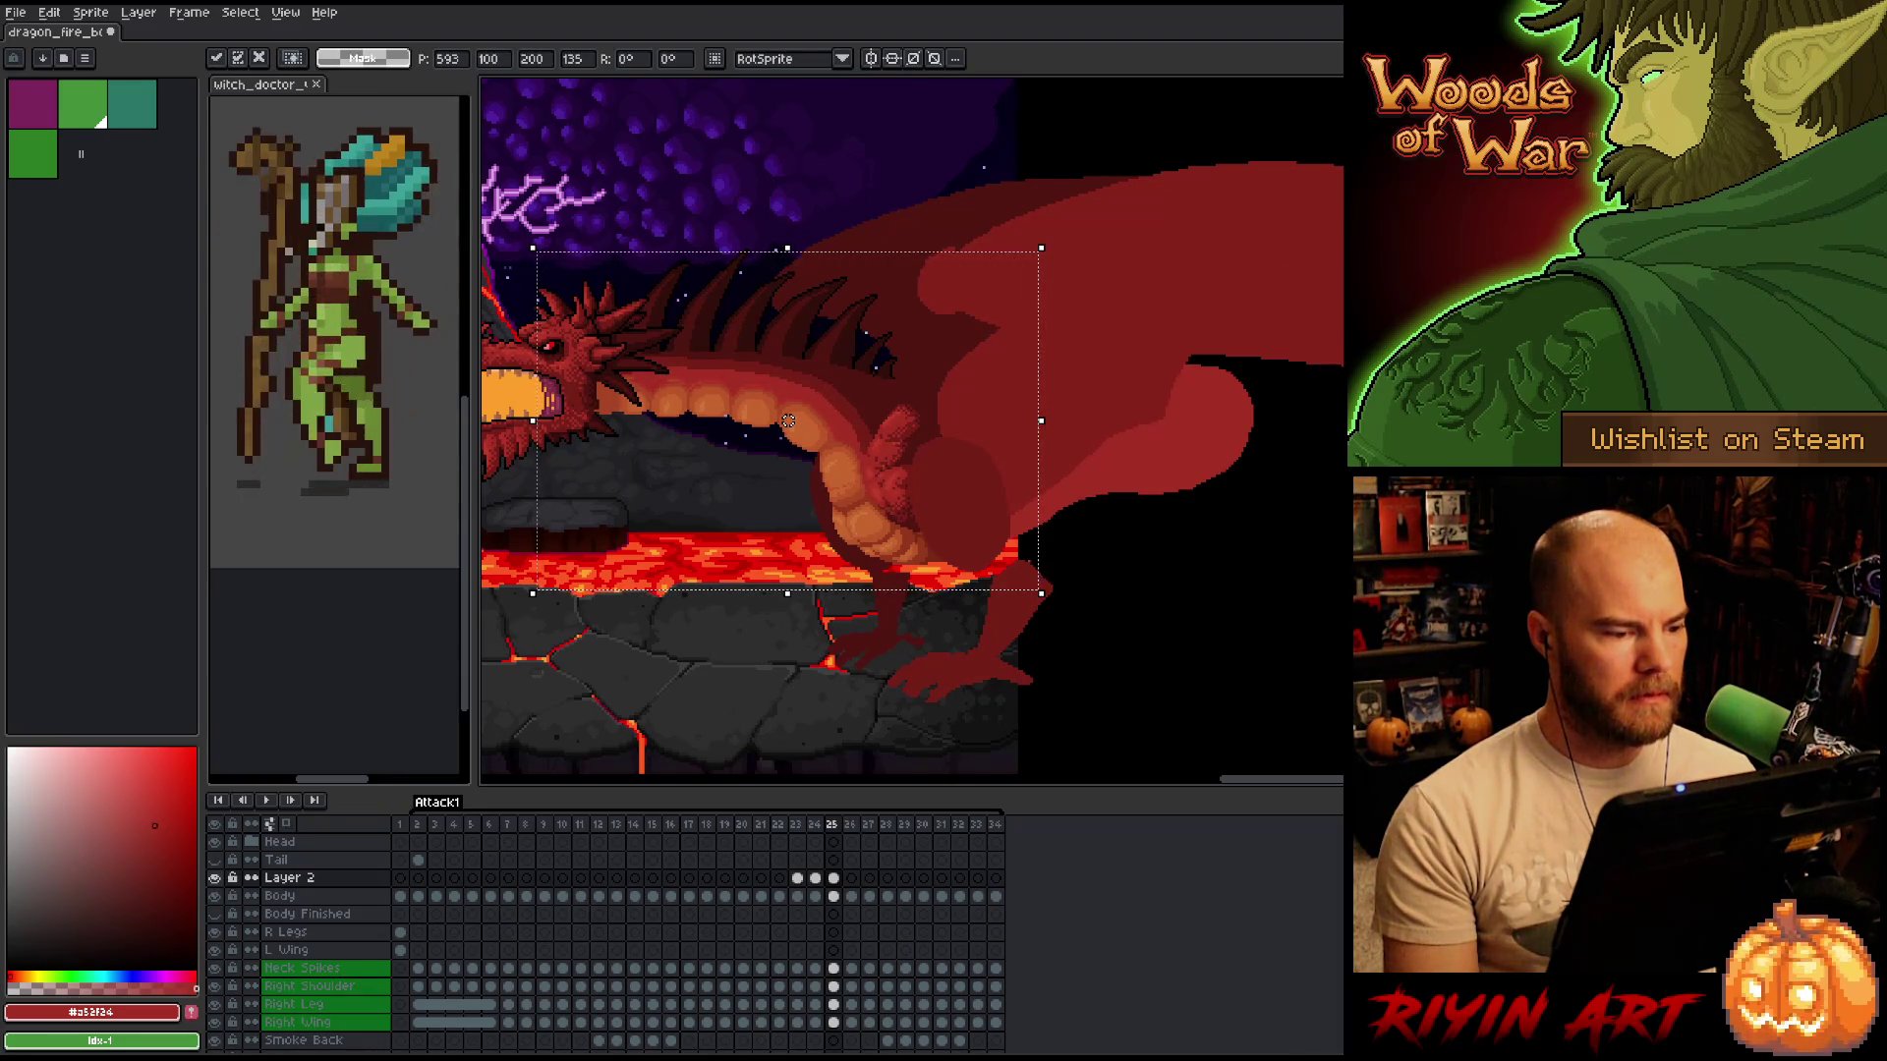
pyautogui.press('Return')
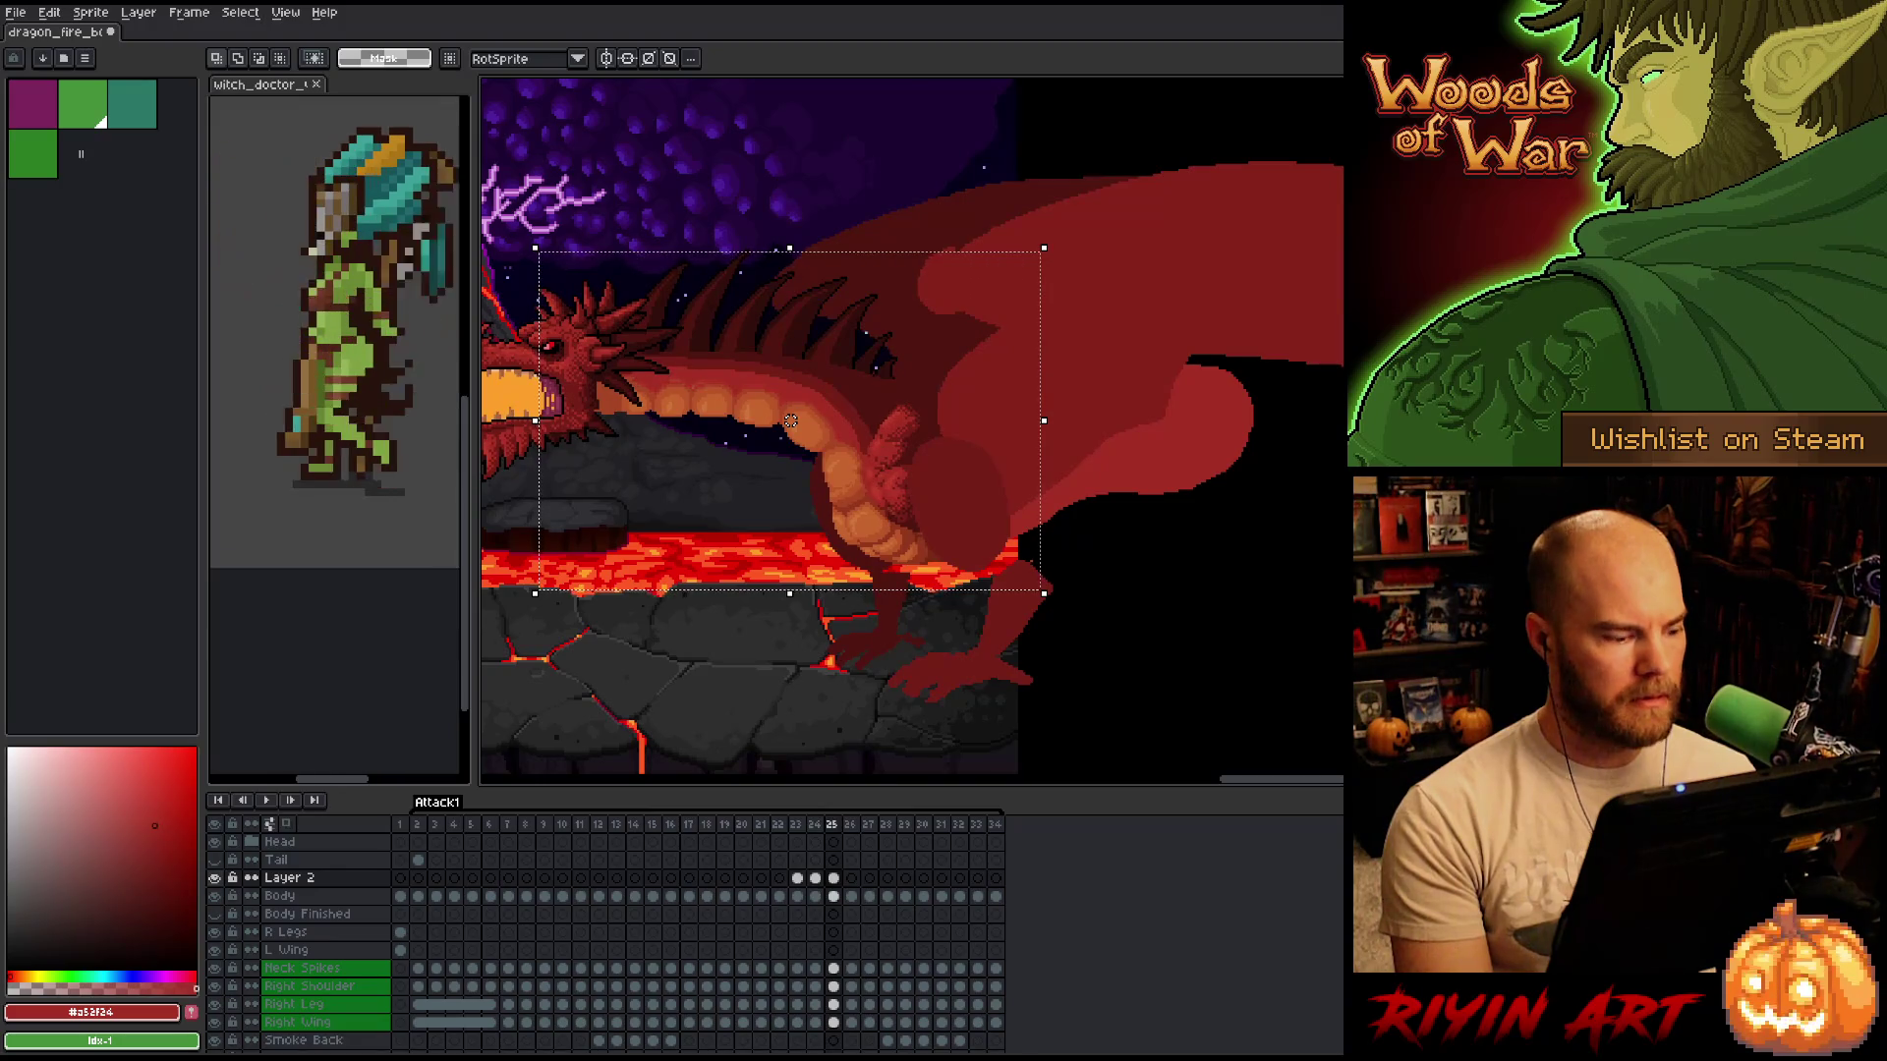
# Nudge the head and neck up a pixel, then slightly down-left, checking alignment with Layer 2 hidden.
pyautogui.click(214, 877)
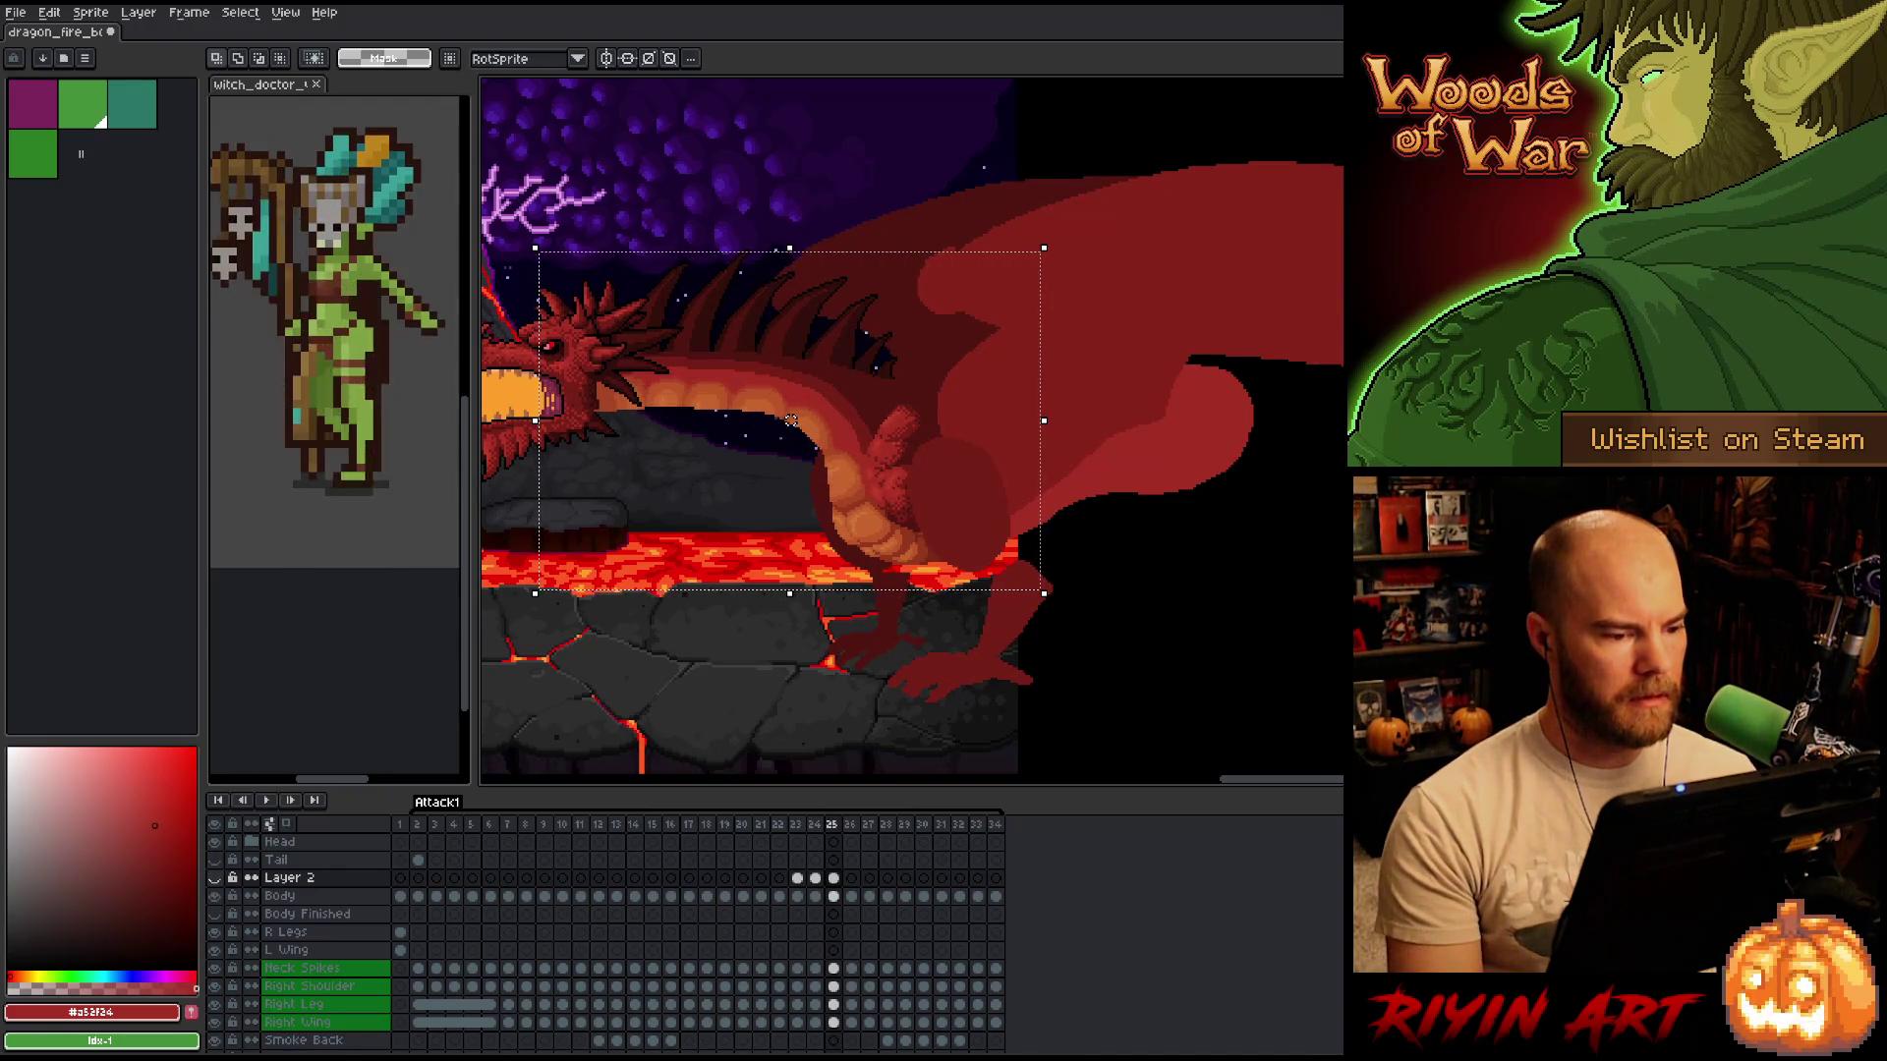
pyautogui.click(214, 878)
pyautogui.hotkey('ctrl', 't')
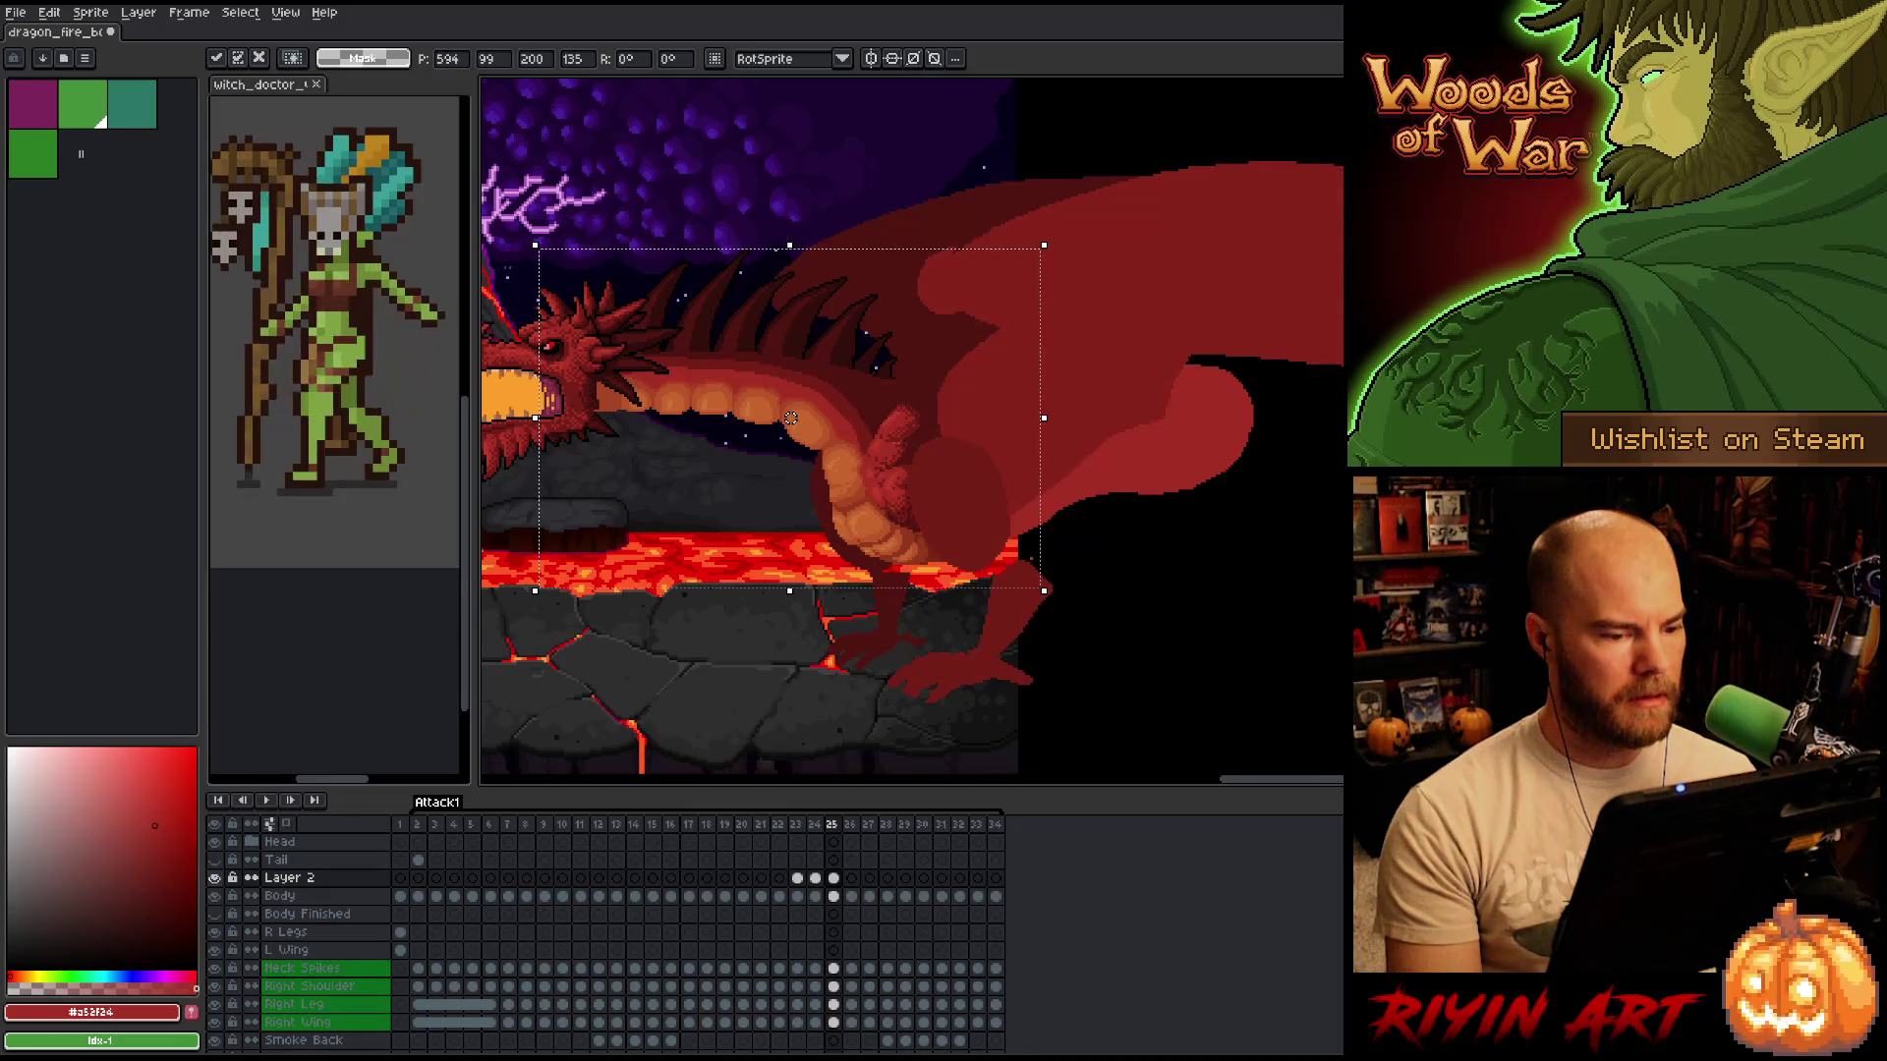
pyautogui.click(214, 878)
pyautogui.click(214, 877)
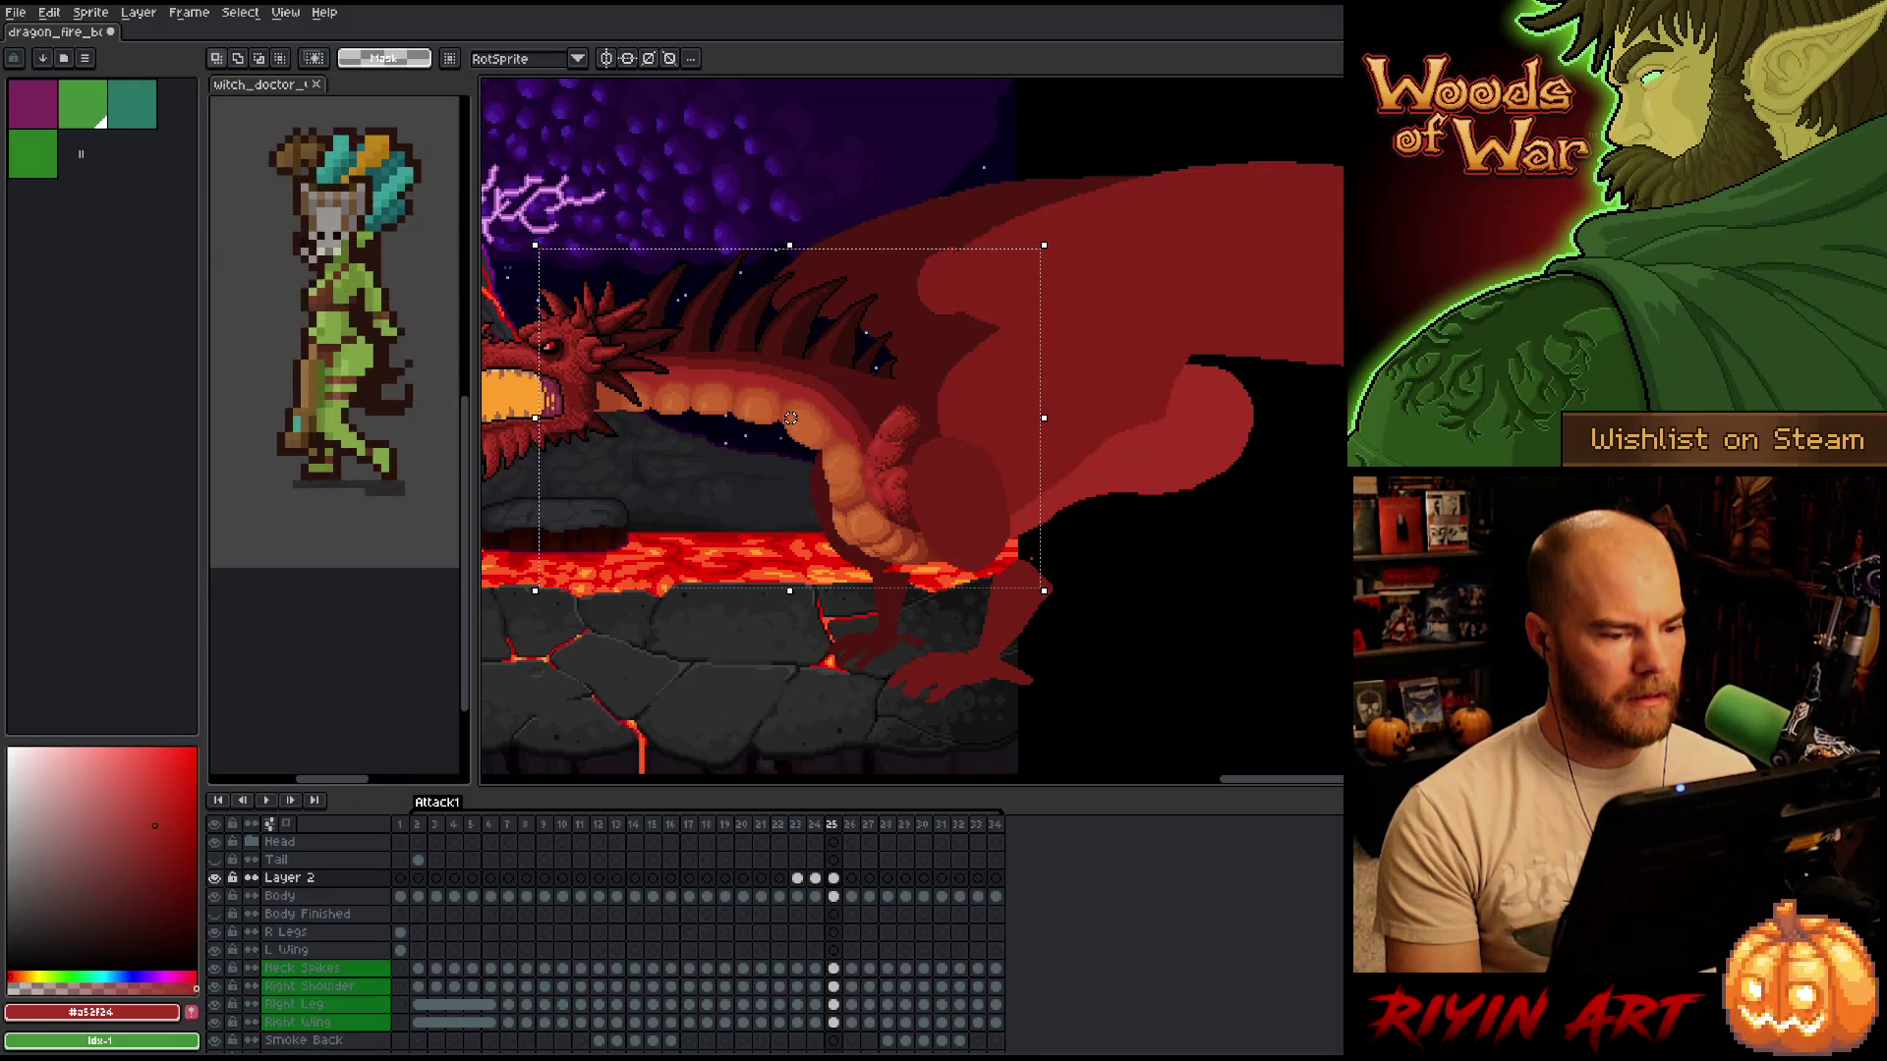
pyautogui.click(214, 878)
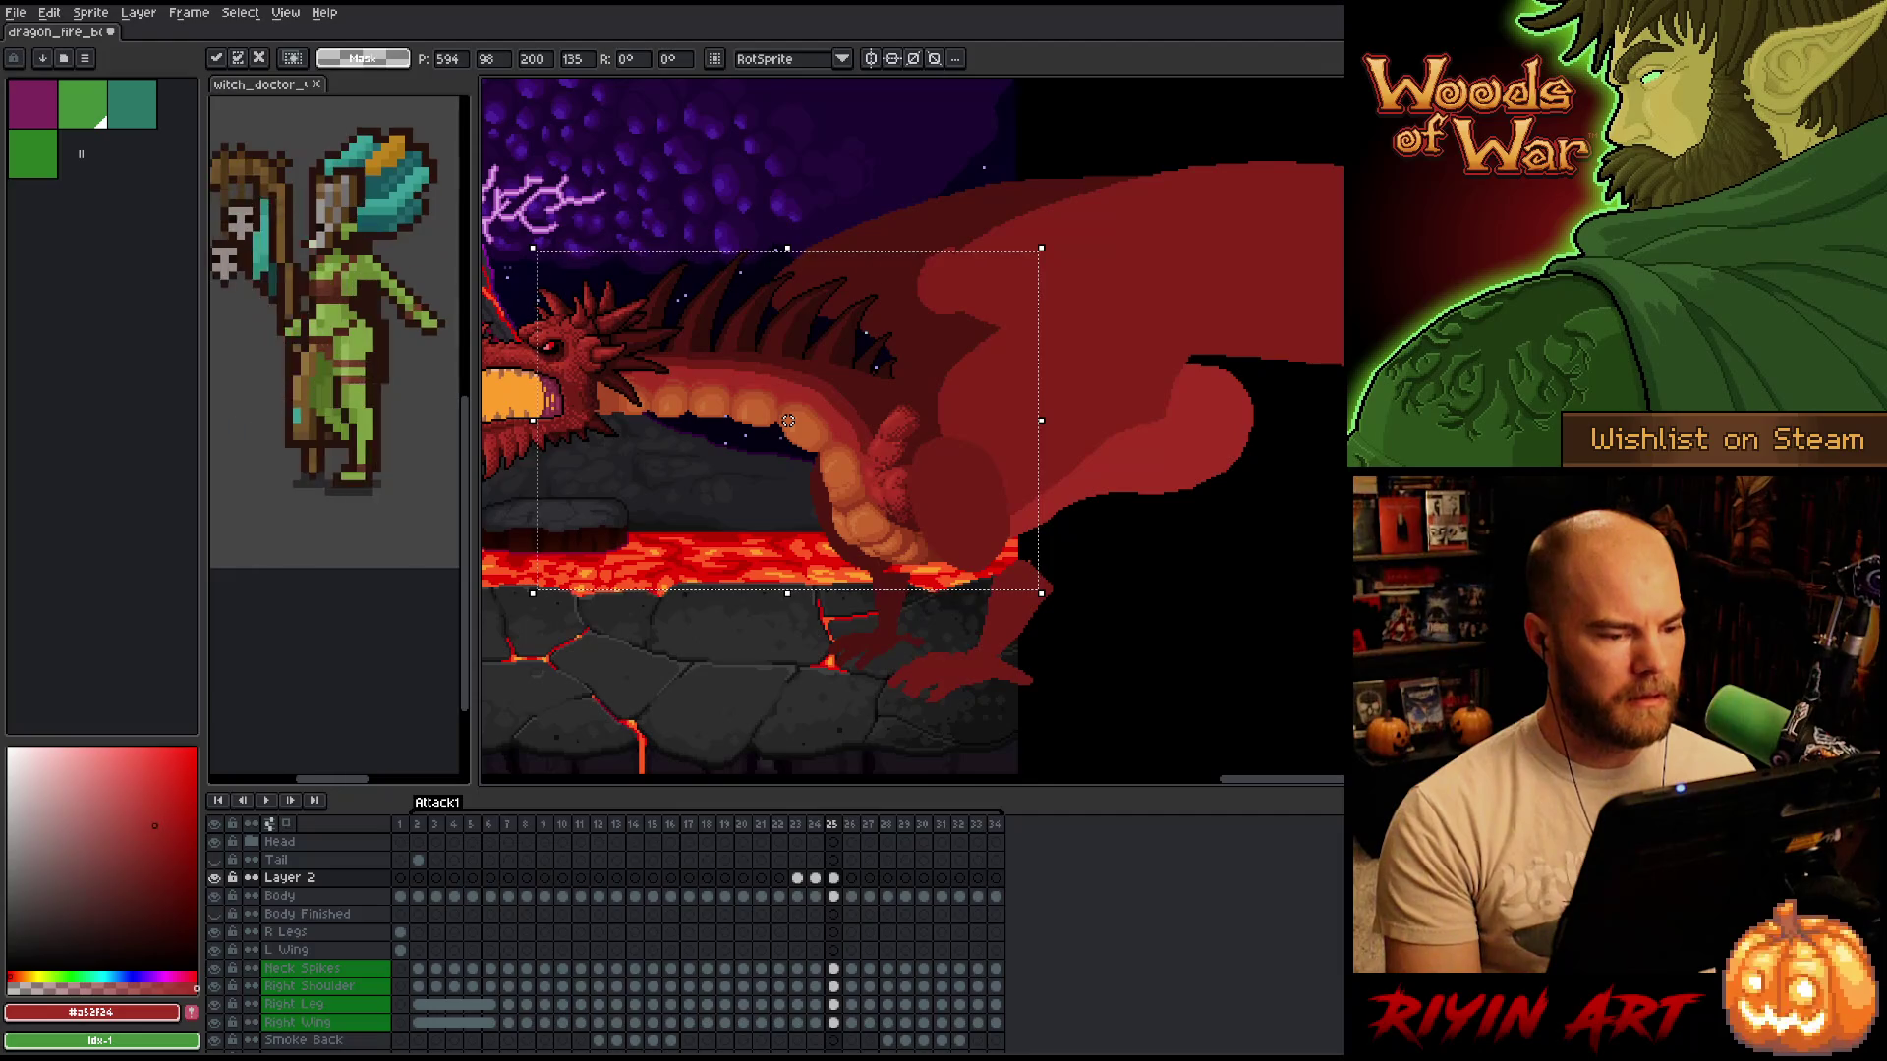
pyautogui.moveTo(790, 418); pyautogui.dragTo(788, 421)
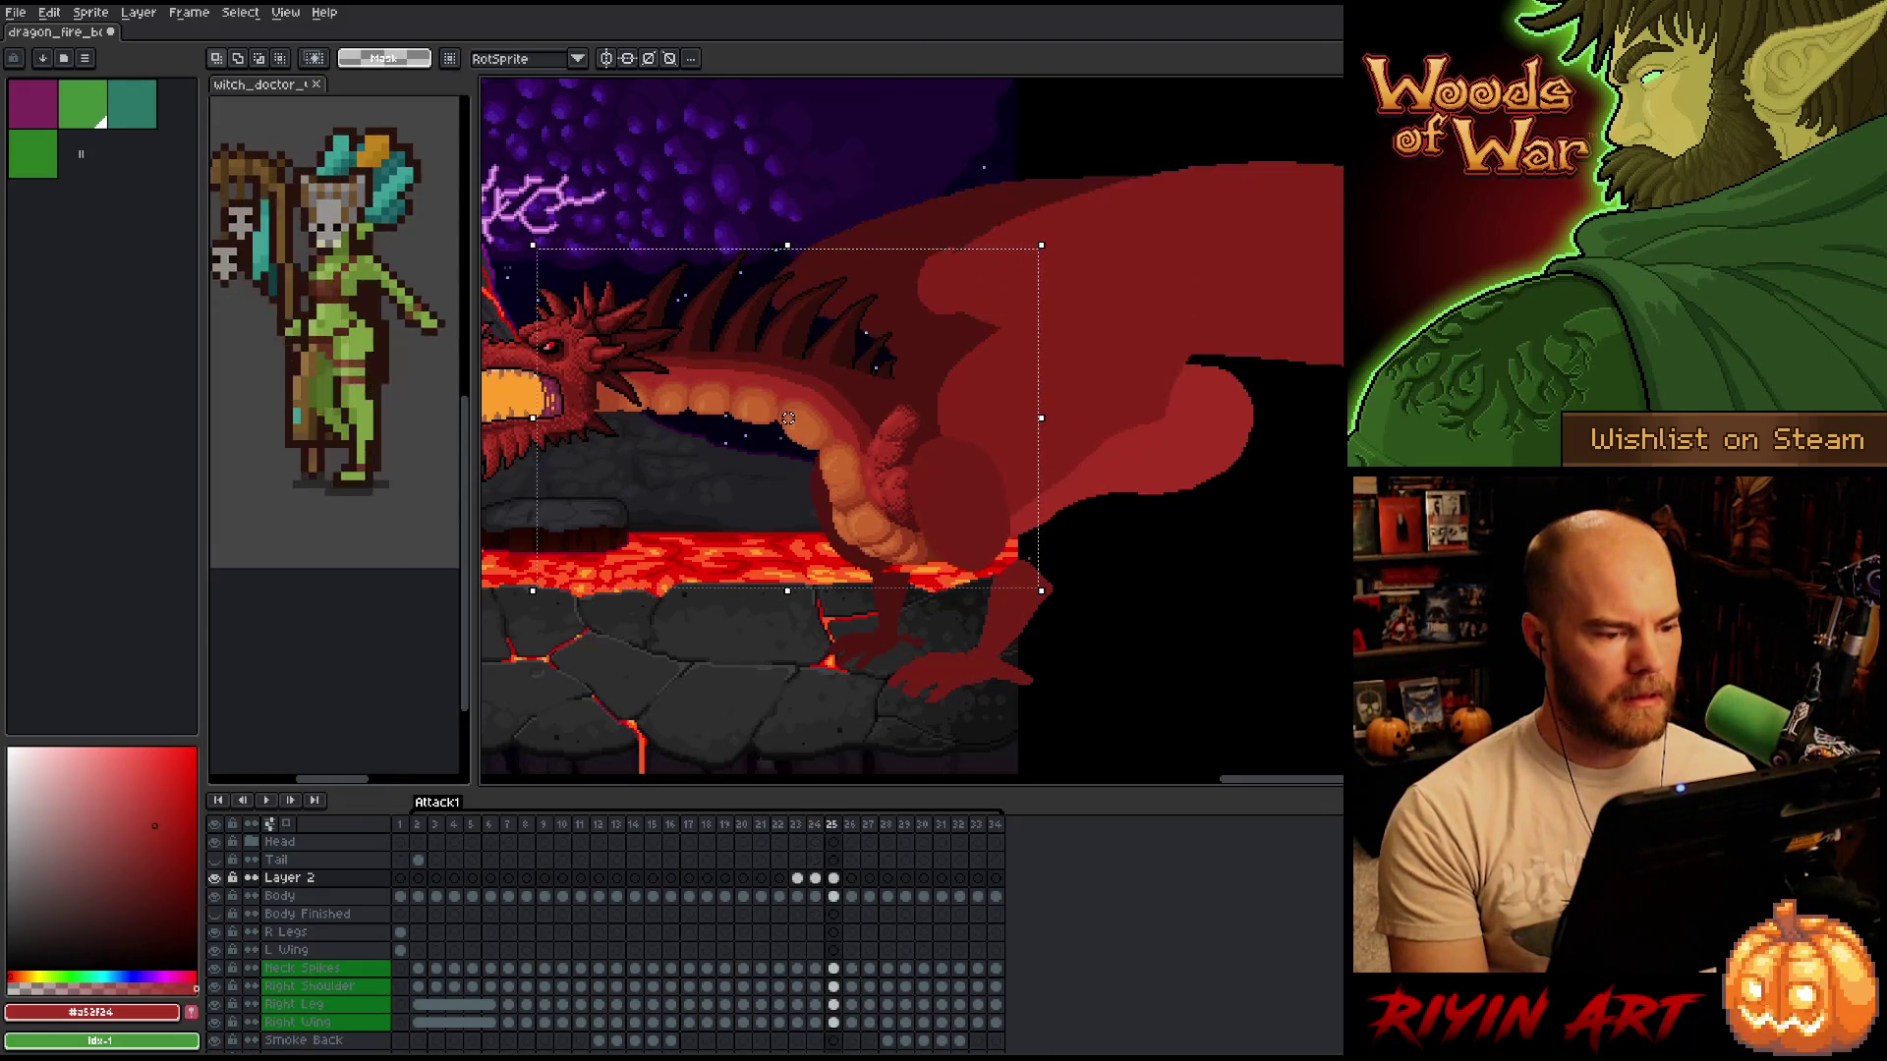
# Compare frames 24 and 25, try wing and head selections, then clear the selection on frame 25.
pyautogui.press('Right')
pyautogui.press('Left')
pyautogui.press('Right')
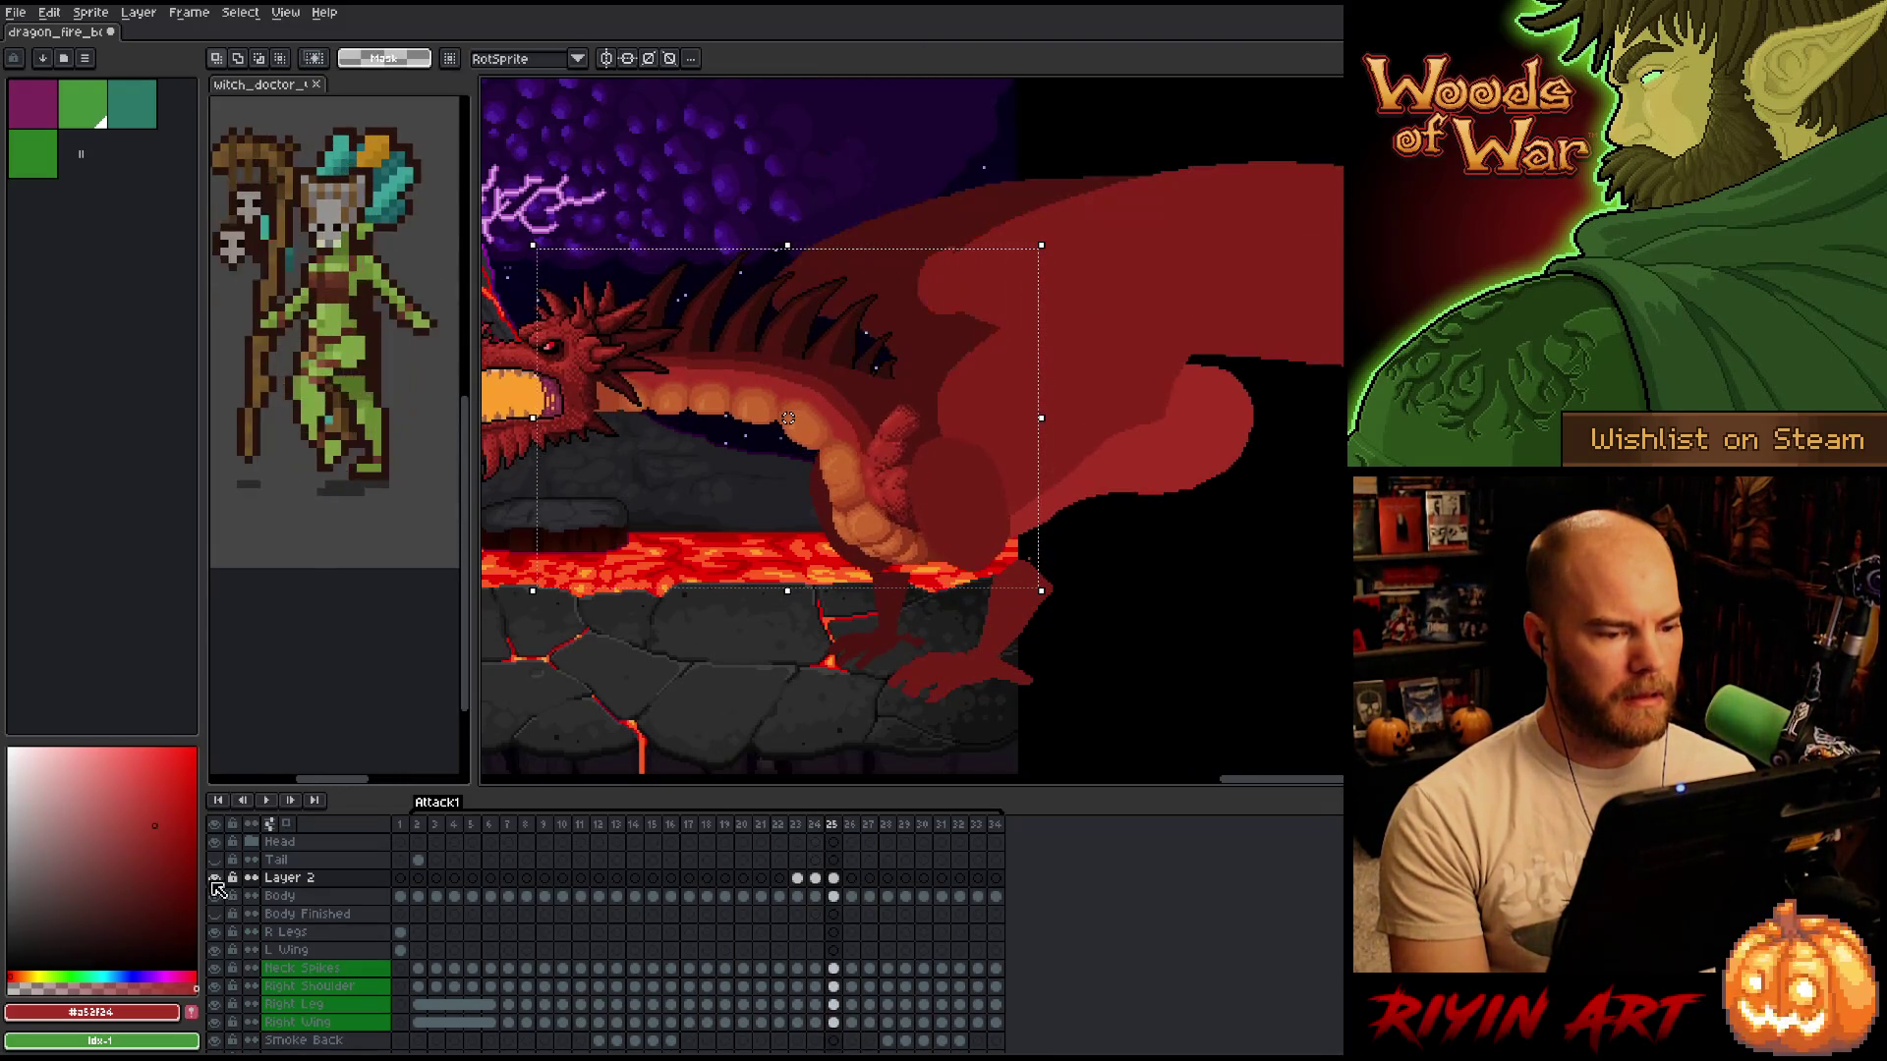
pyautogui.moveTo(1184, 258); pyautogui.dragTo(773, 652)
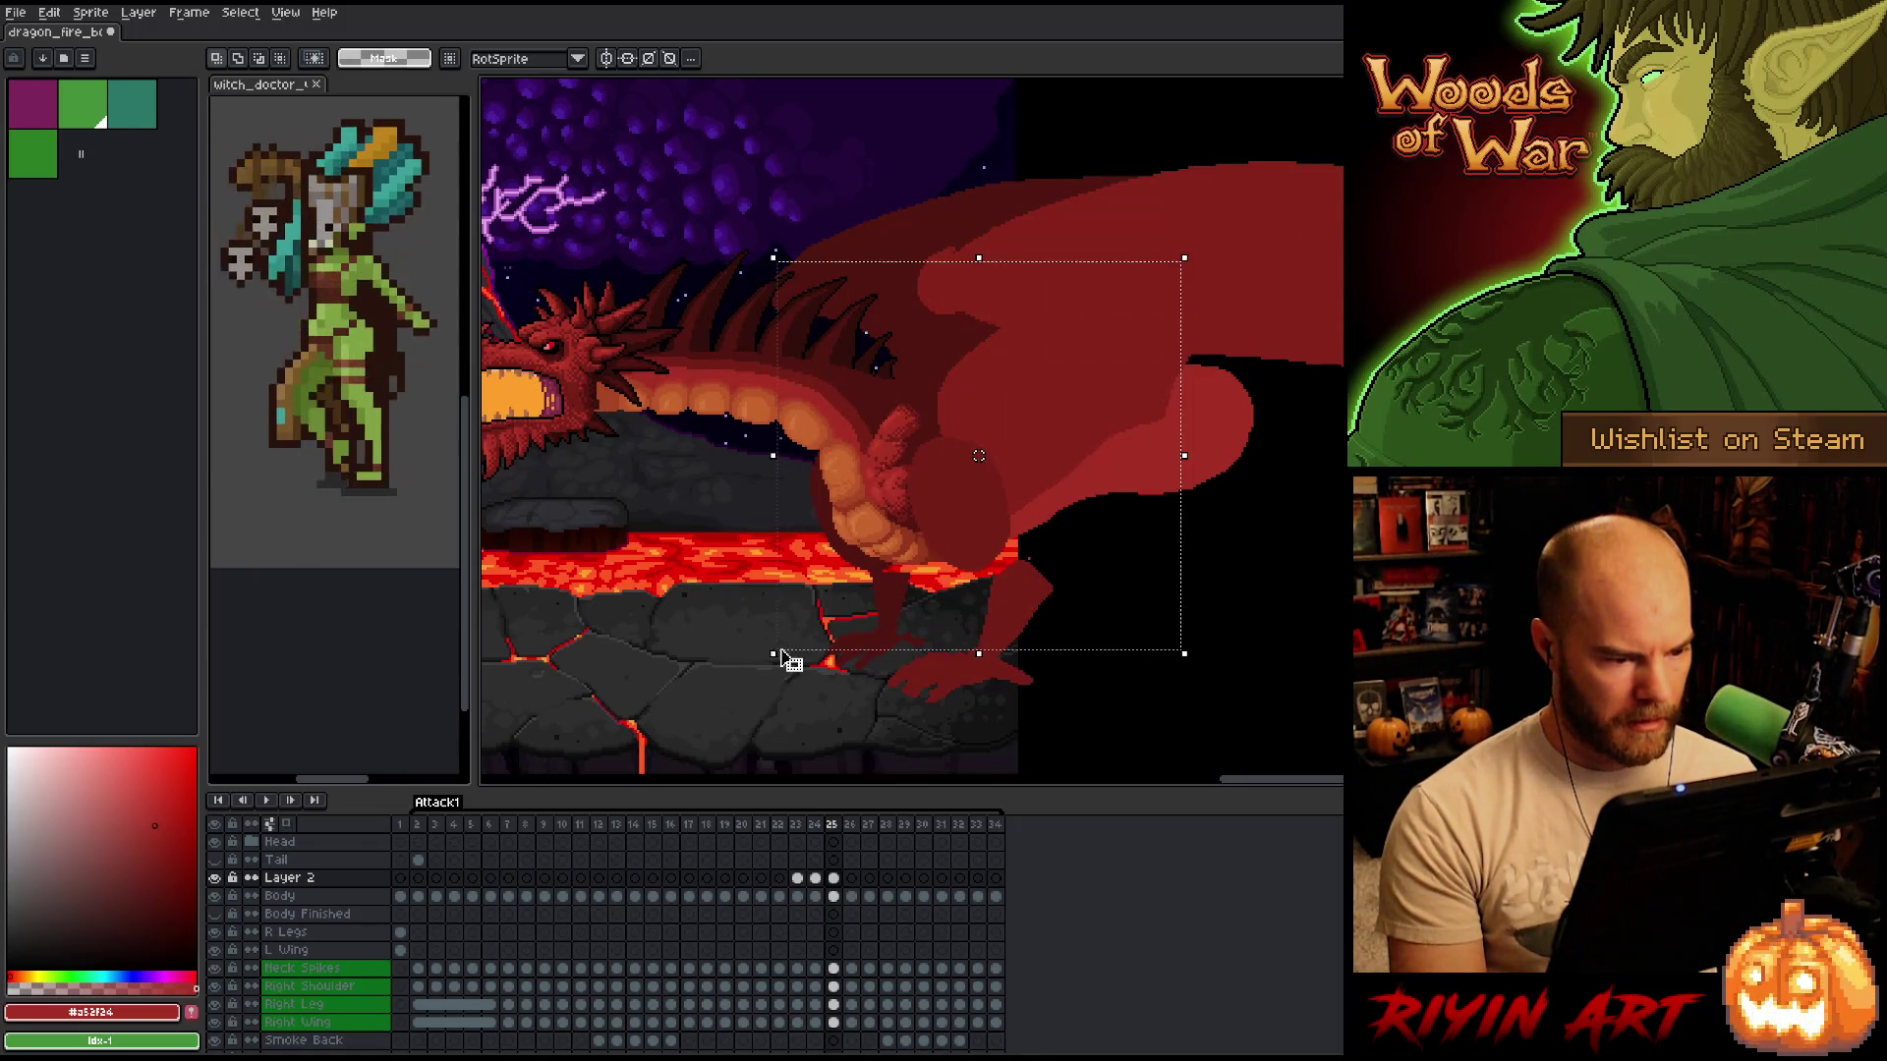
pyautogui.click(672, 595)
pyautogui.moveTo(546, 299); pyautogui.dragTo(735, 553)
pyautogui.hotkey('ctrl', 'd')
pyautogui.moveTo(521, 261); pyautogui.dragTo(1070, 648)
pyautogui.hotkey('ctrl', 'd')
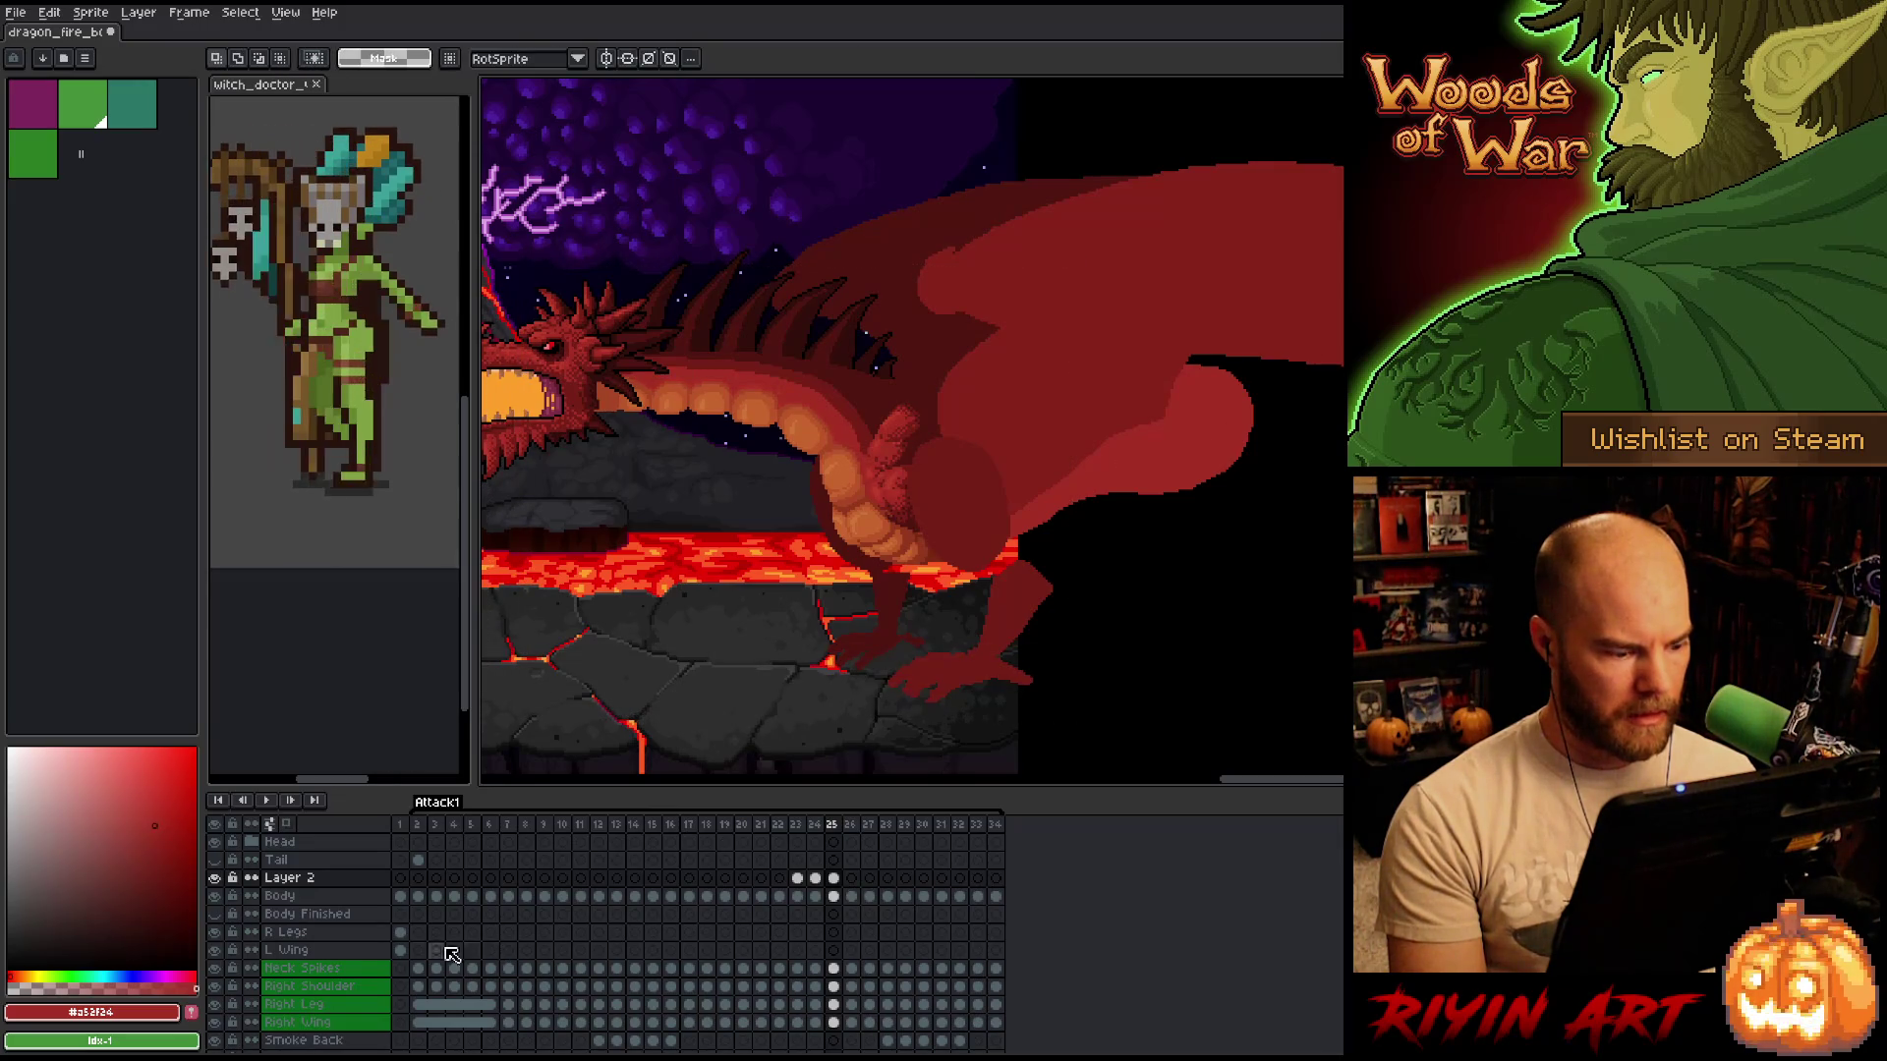
pyautogui.click(215, 878)
pyautogui.click(215, 877)
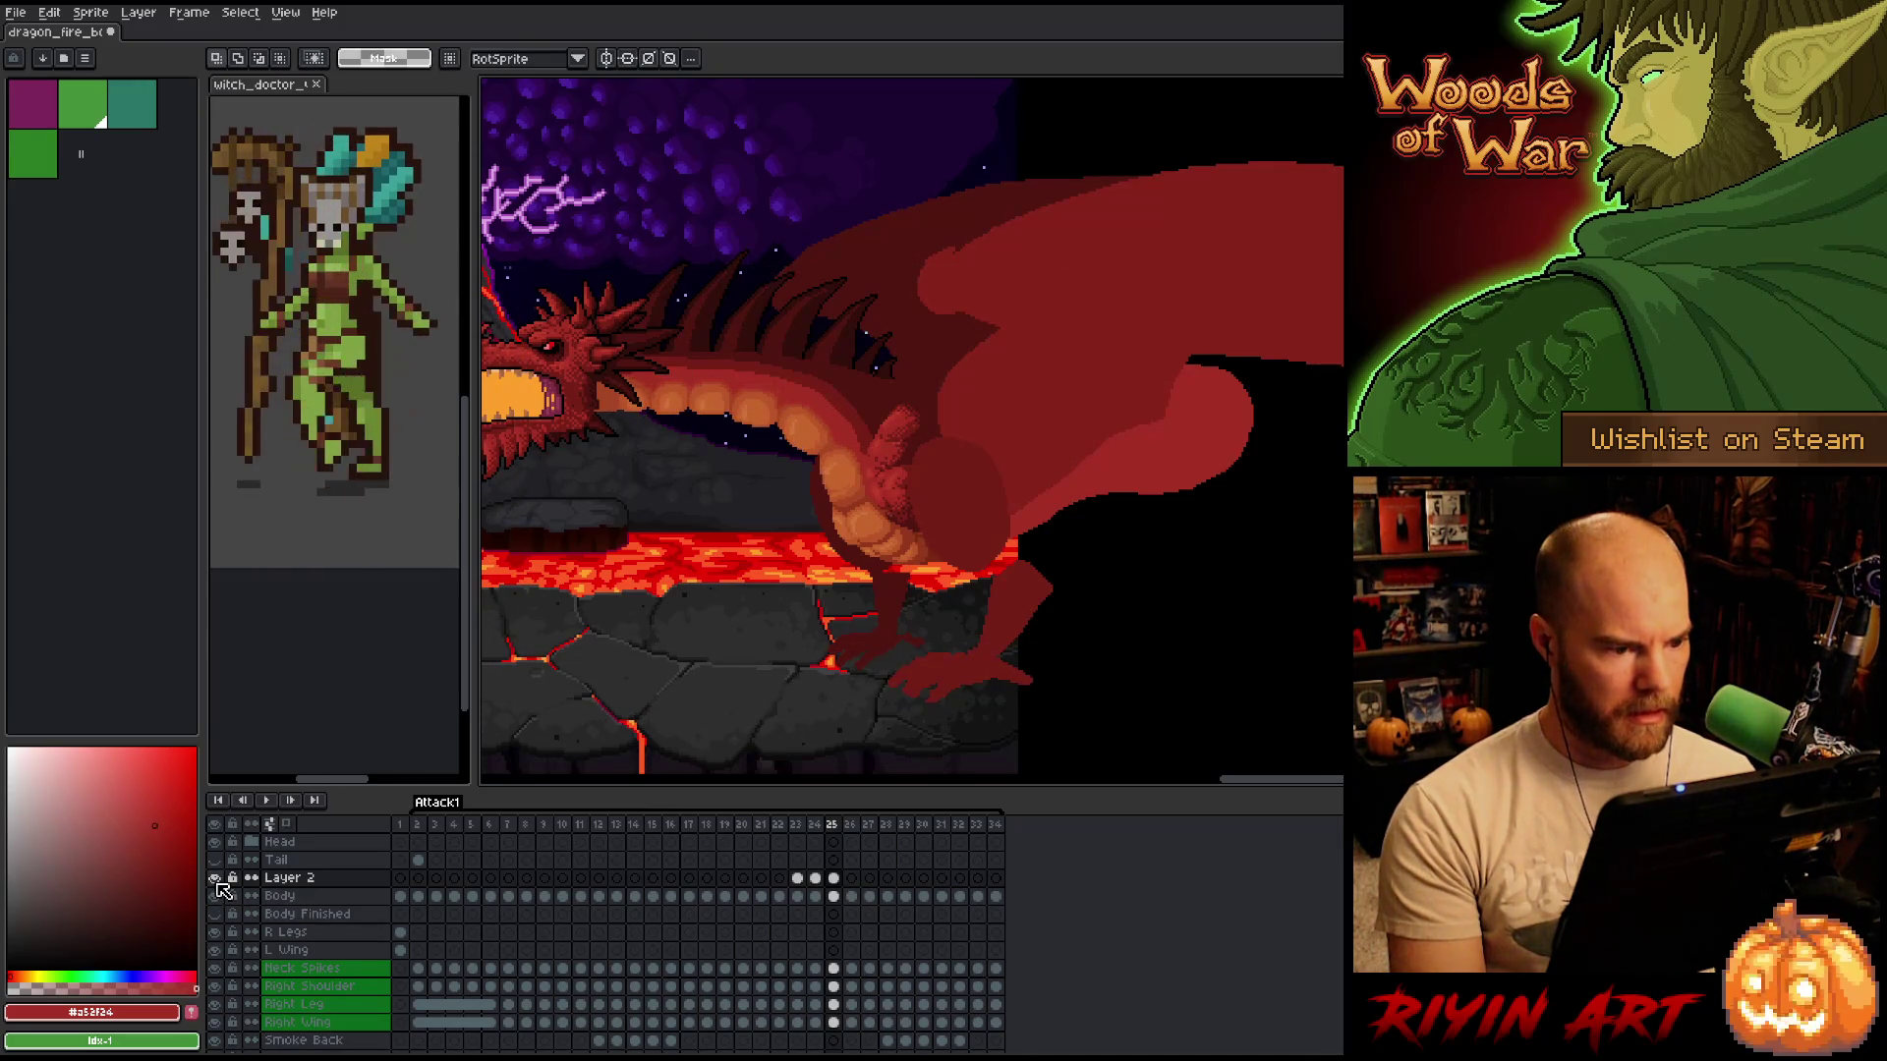
pyautogui.click(218, 881)
pyautogui.click(218, 881)
pyautogui.click(217, 881)
pyautogui.click(217, 881)
pyautogui.press('Left')
pyautogui.press('Right')
pyautogui.press('Left')
pyautogui.press('Right')
pyautogui.press('Left')
pyautogui.press('Right')
pyautogui.press('Left')
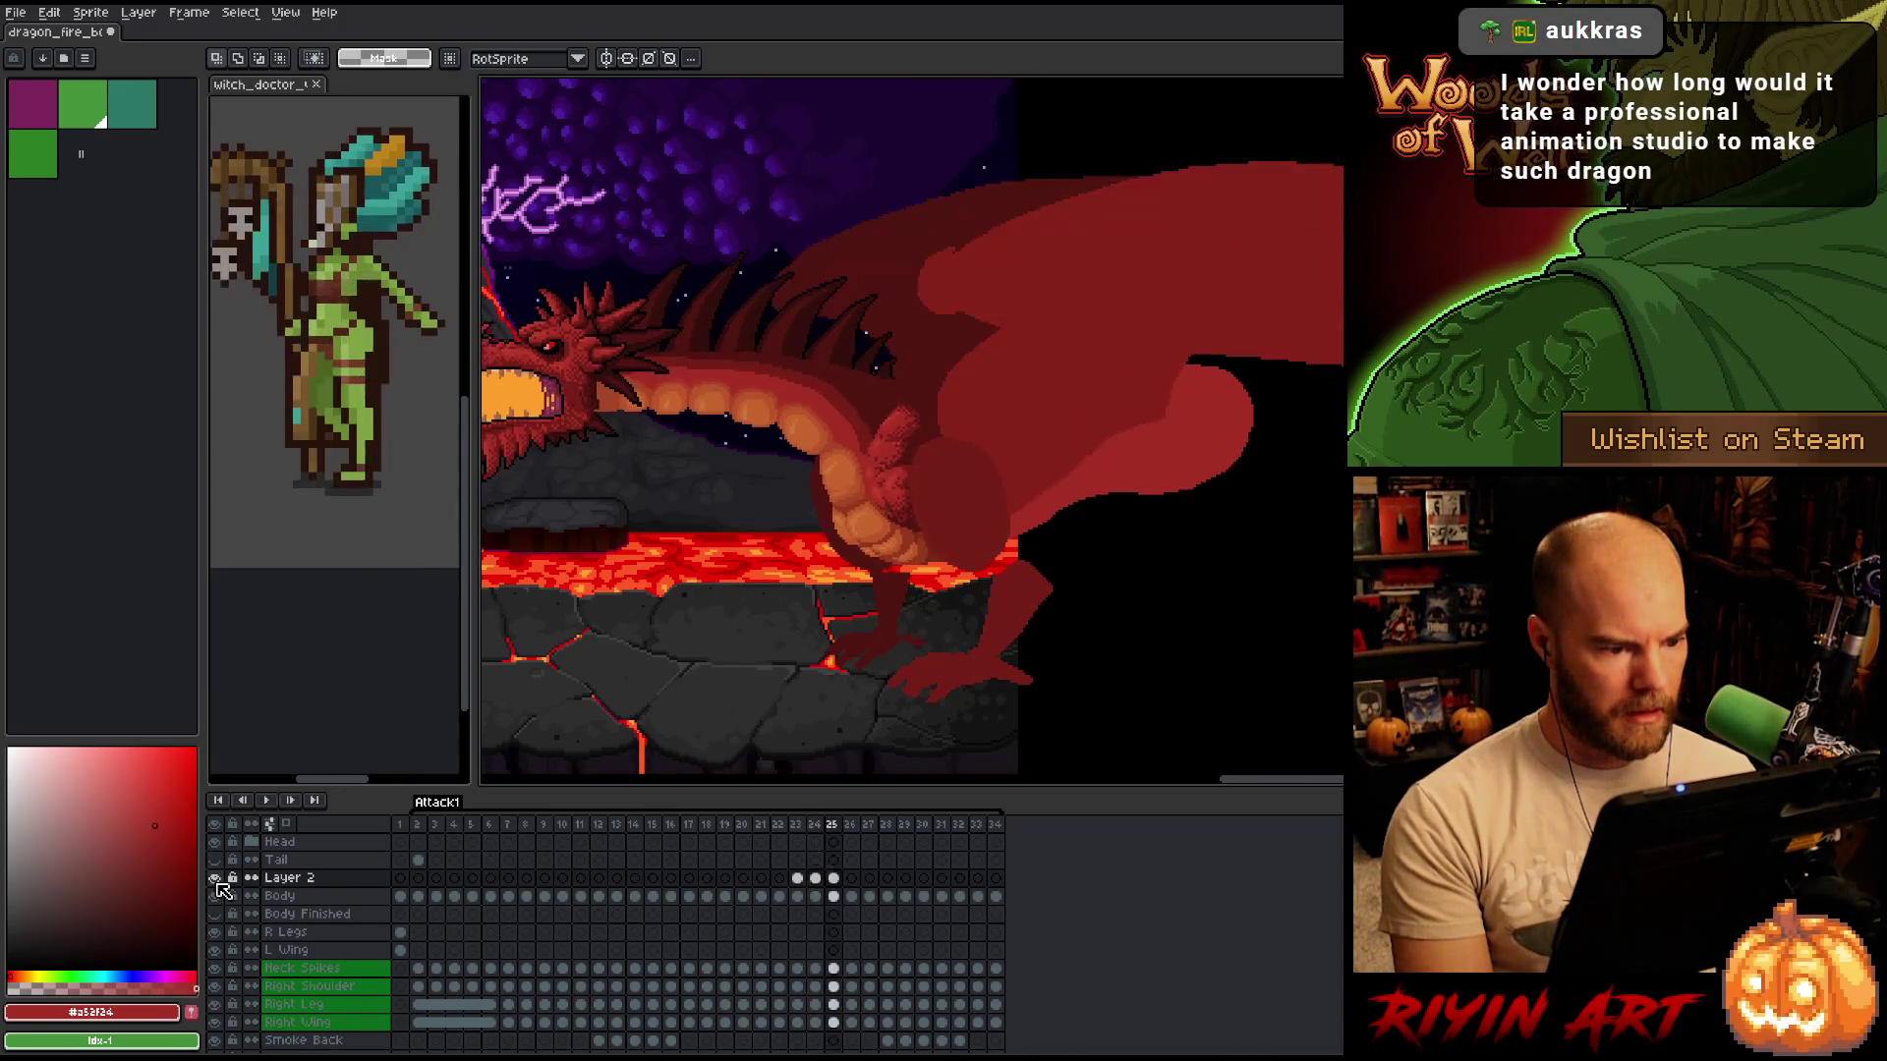
pyautogui.press('Right')
pyautogui.press('Left')
pyautogui.press('Right')
pyautogui.press('Left')
pyautogui.press('Right')
pyautogui.press('Left')
pyautogui.press('Right')
pyautogui.press('Left')
pyautogui.press('Right')
pyautogui.press('Left')
pyautogui.press('Right')
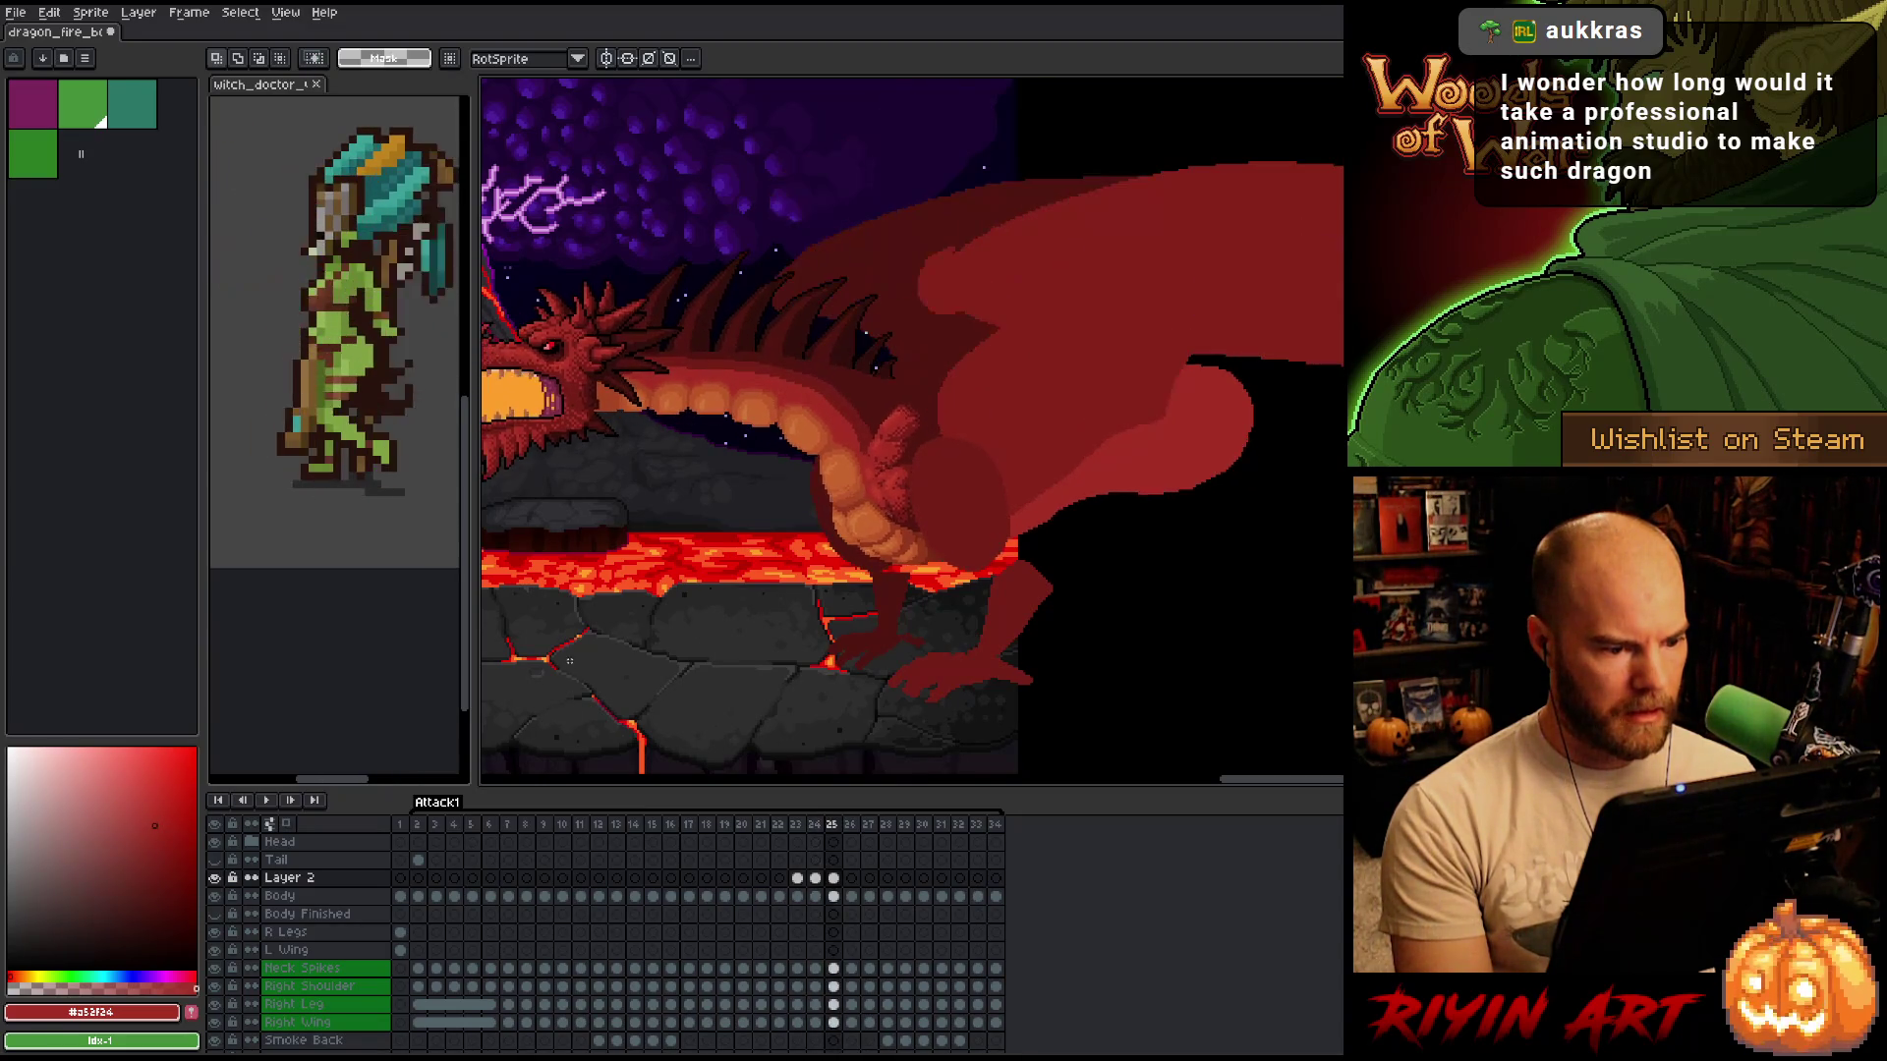
pyautogui.moveTo(507, 264)
pyautogui.mouseDown()
pyautogui.moveTo(762, 547)
pyautogui.moveTo(800, 564)
pyautogui.moveTo(801, 590)
pyautogui.mouseUp()
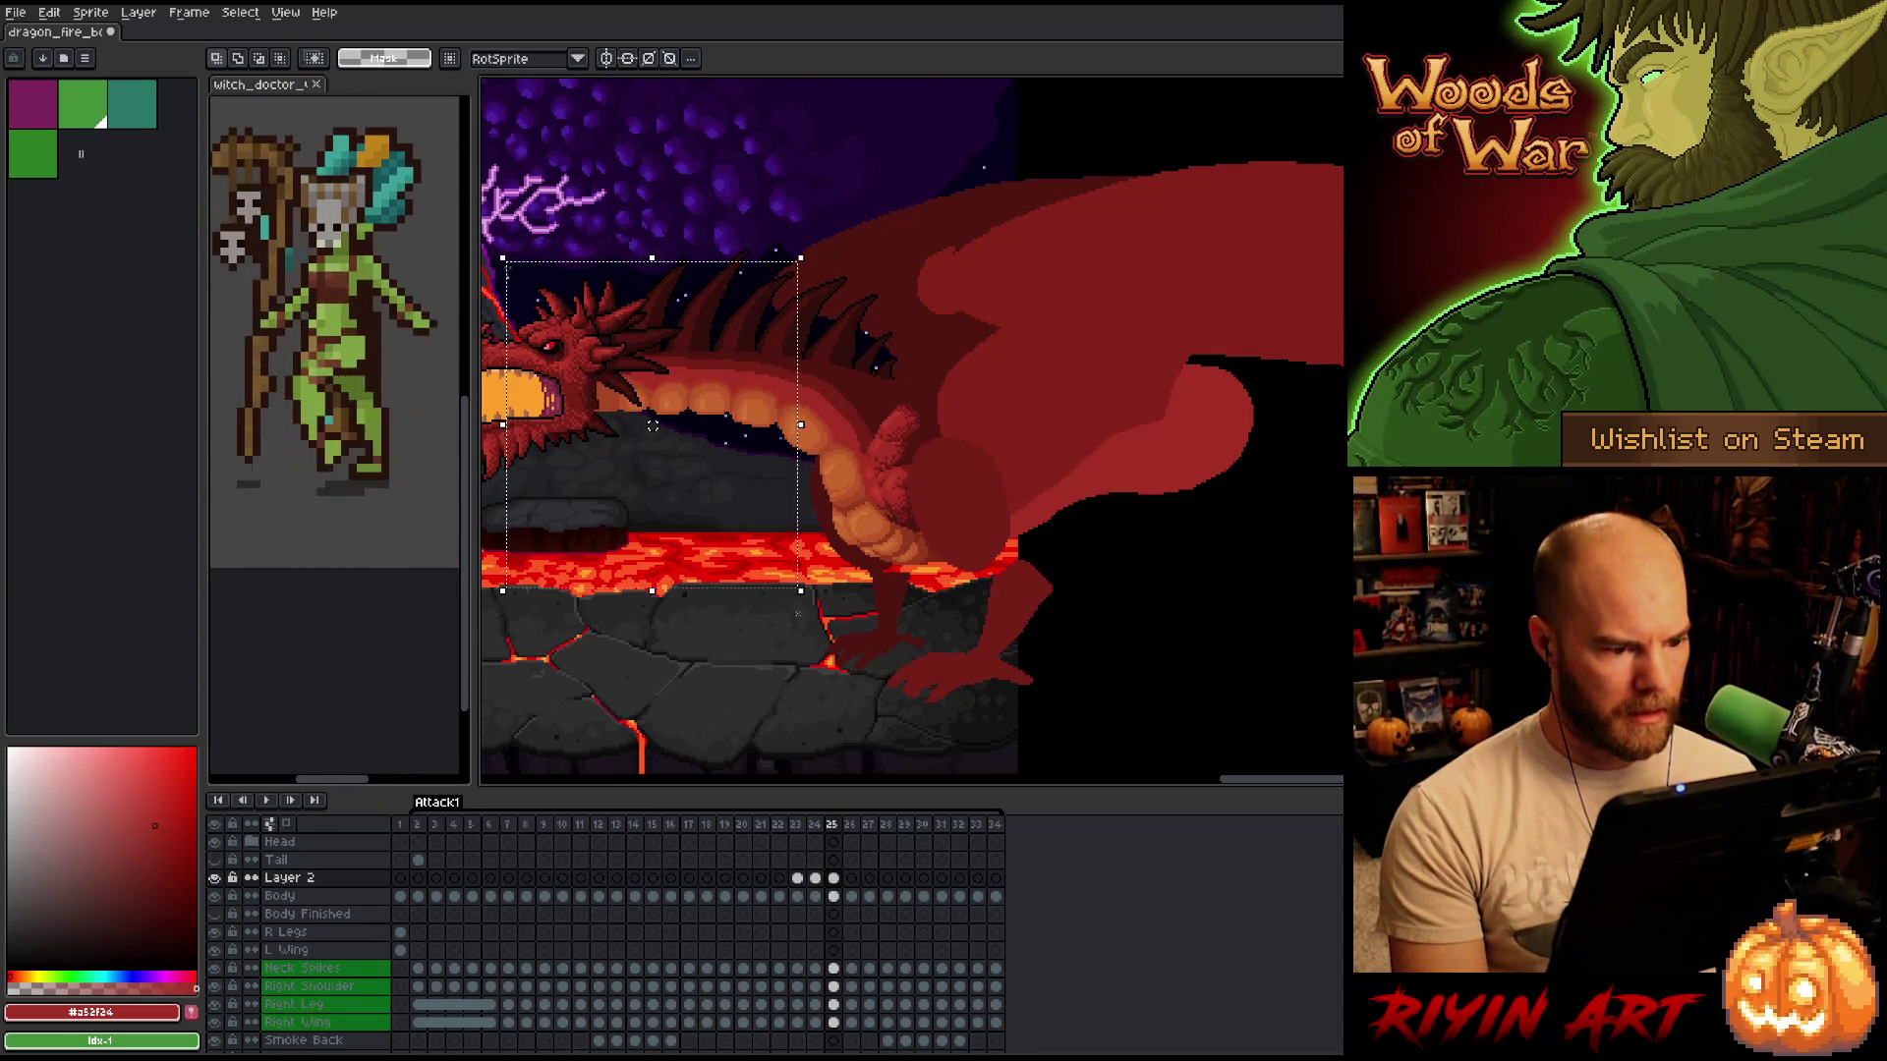
pyautogui.moveTo(765, 433)
pyautogui.mouseDown()
pyautogui.moveTo(778, 681)
pyautogui.moveTo(815, 681)
pyautogui.mouseUp()
pyautogui.hotkey('ctrl', 'd')
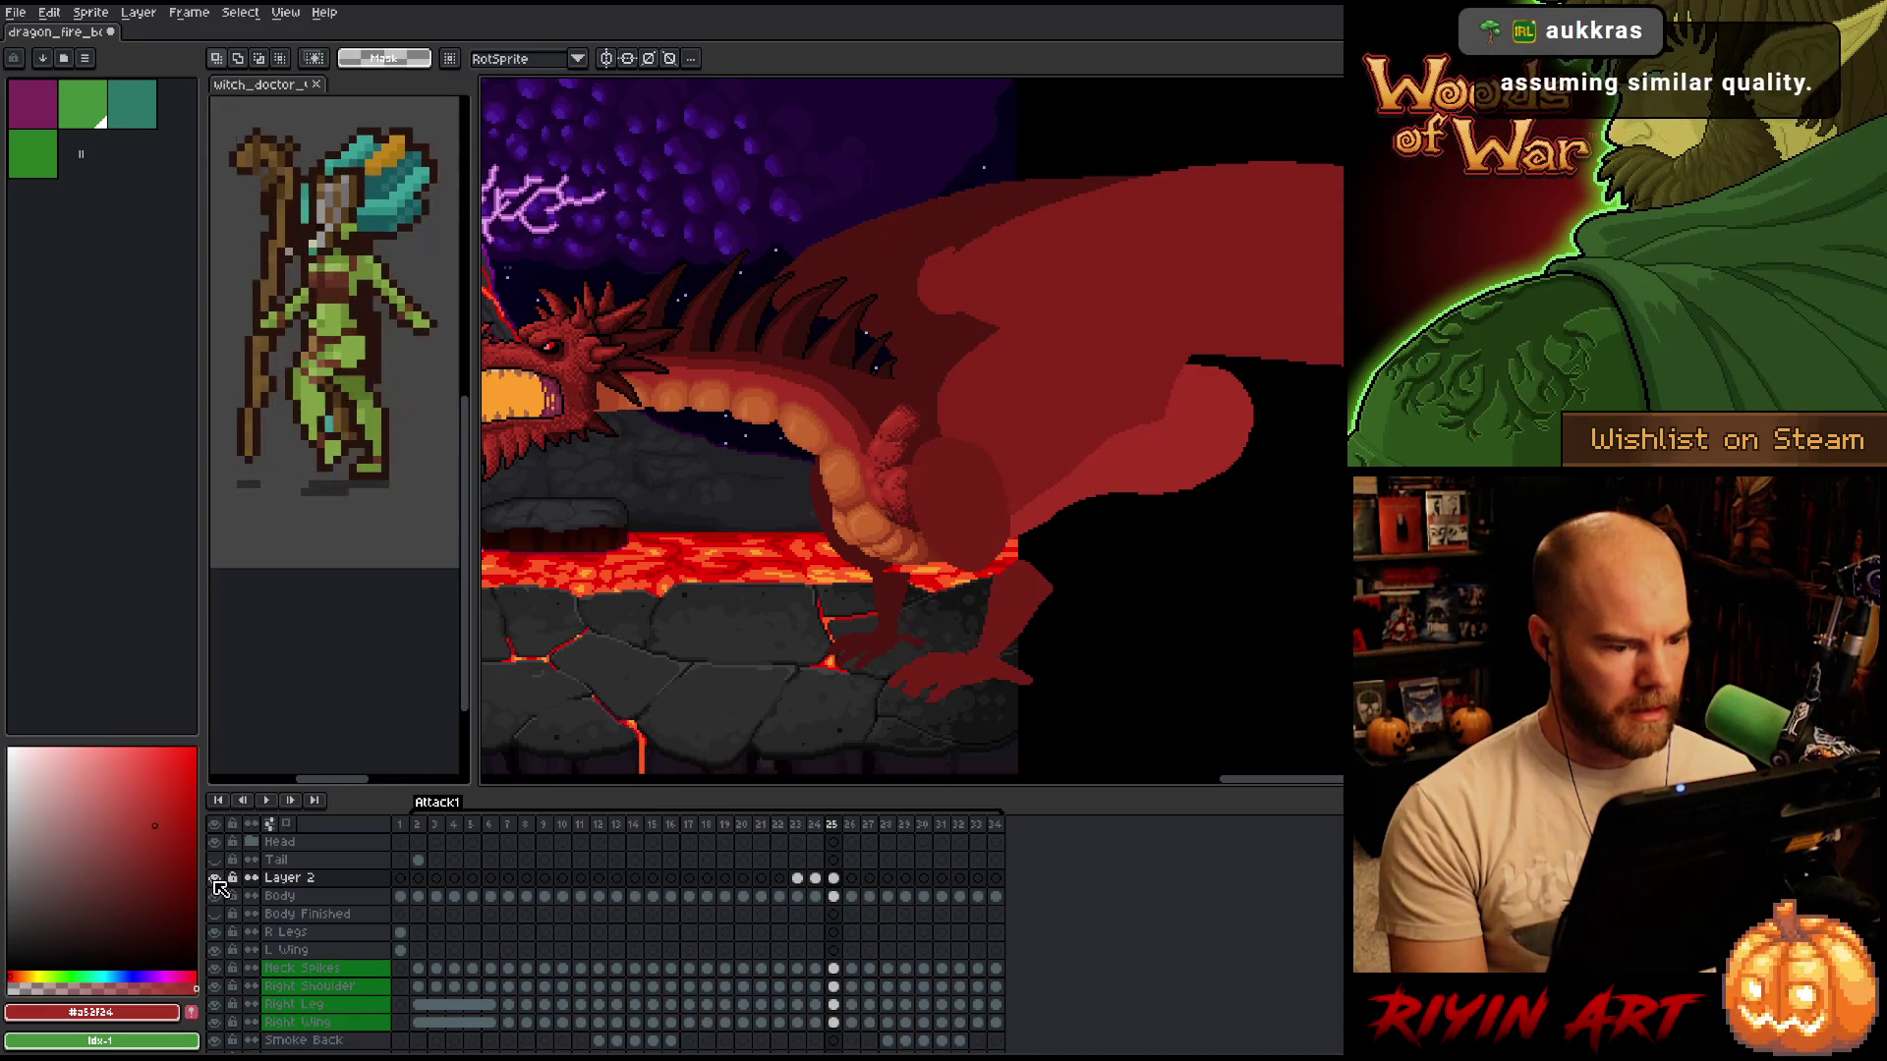
pyautogui.press('Left')
pyautogui.press('Right')
pyautogui.press('Left')
pyautogui.press('Right')
pyautogui.press('Left')
pyautogui.press('Right')
pyautogui.press('Left')
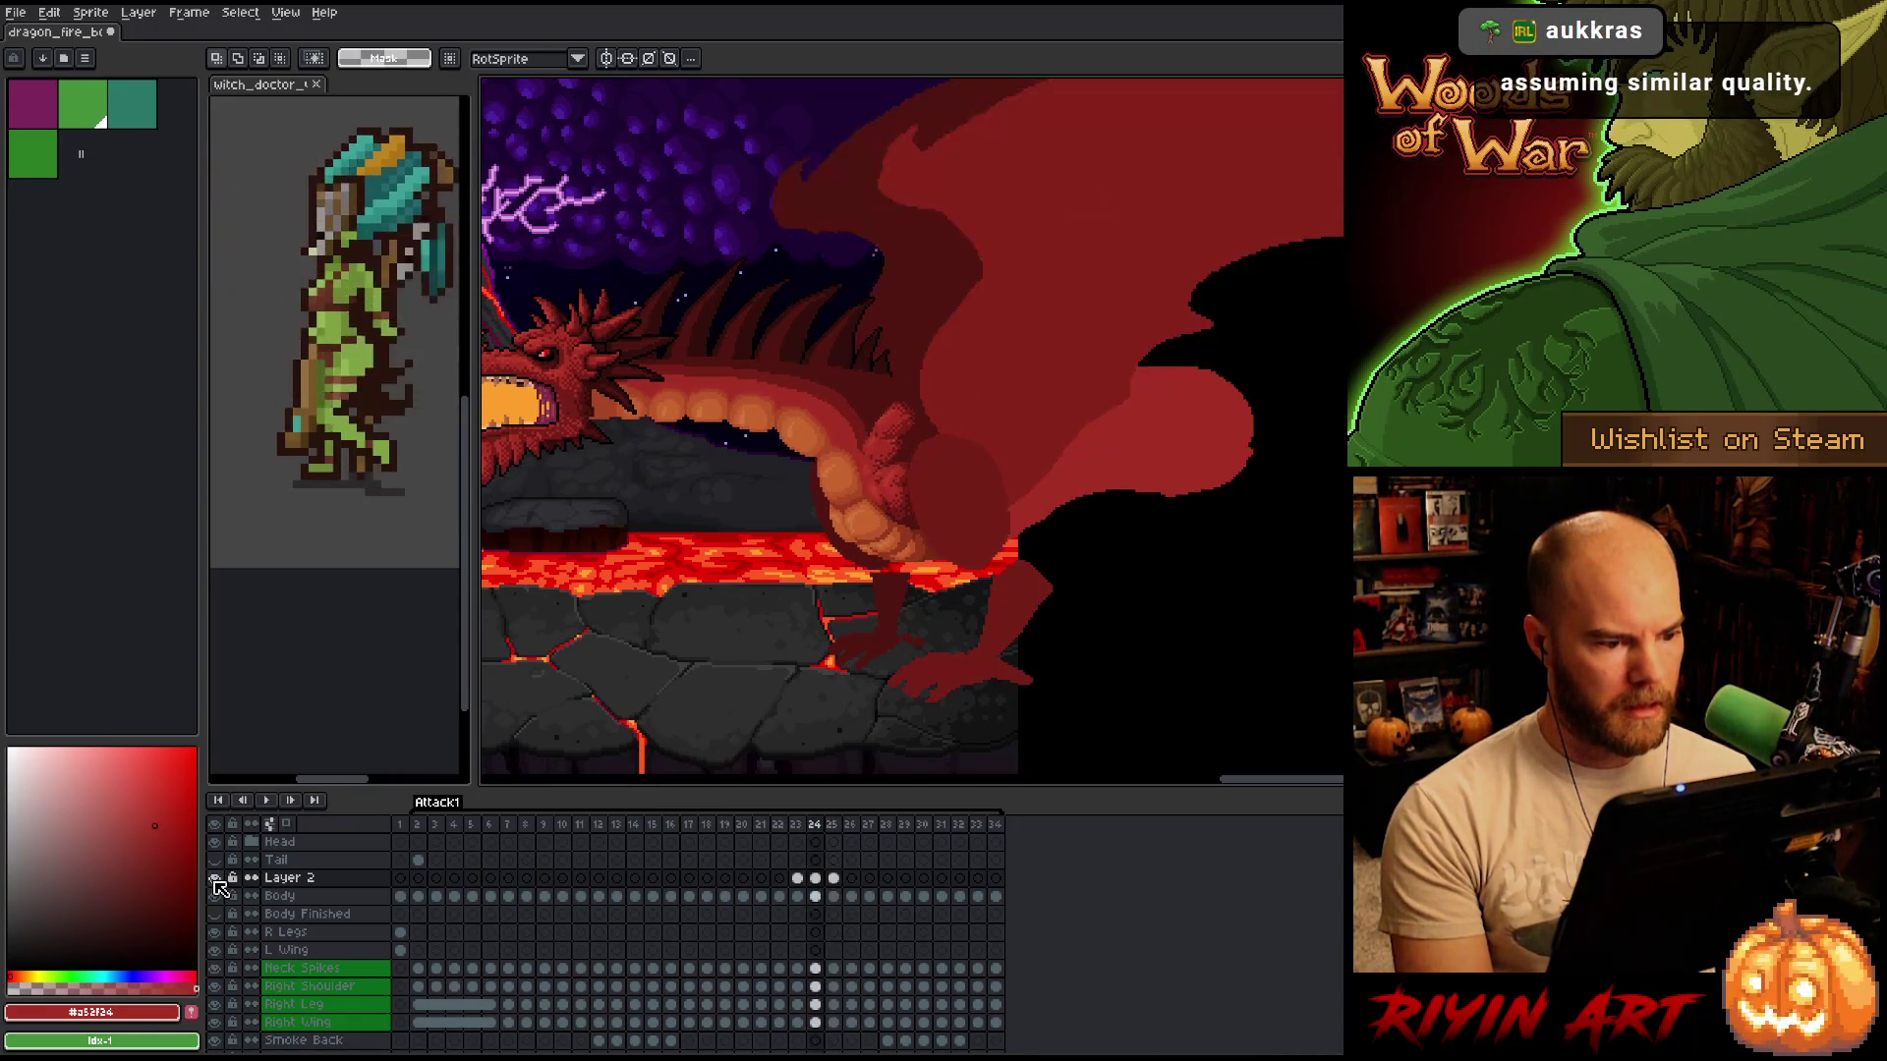
pyautogui.press('Right')
pyautogui.press('Left')
pyautogui.press('Right')
pyautogui.press('Left')
pyautogui.press('Right')
pyautogui.press('Left')
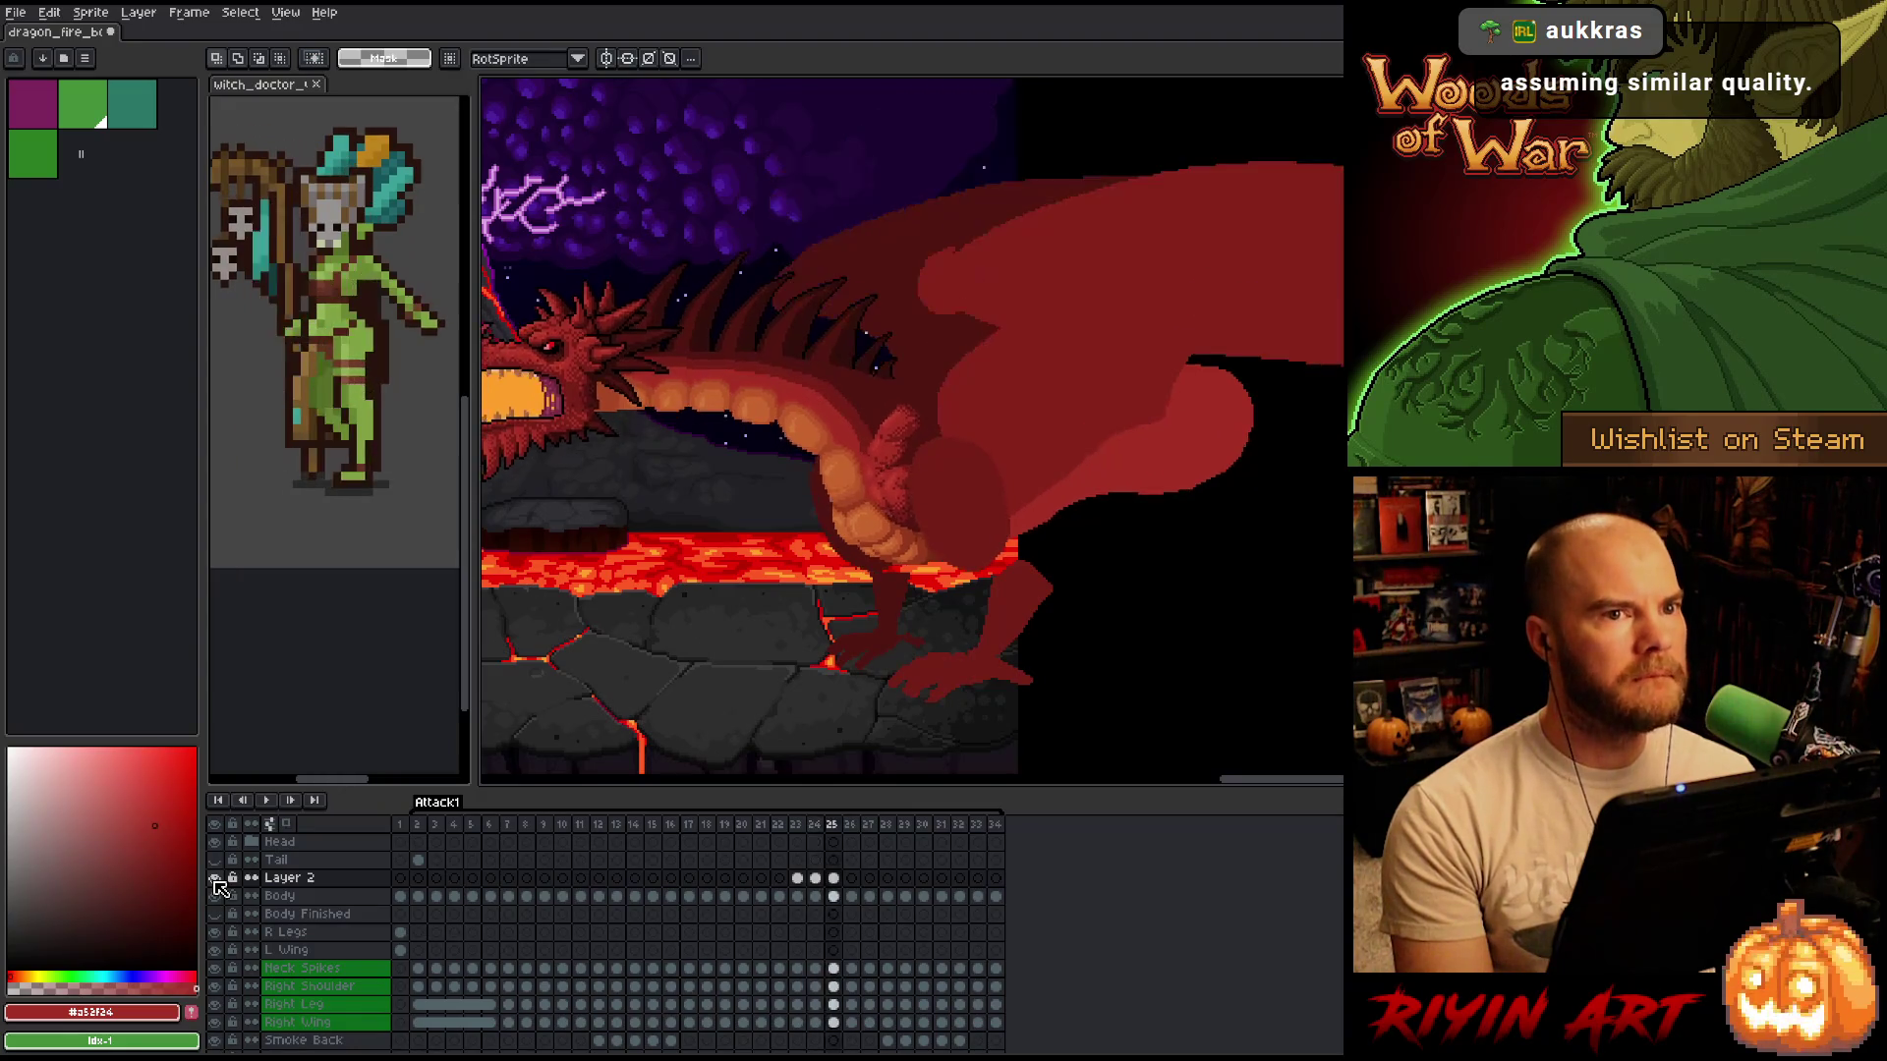
pyautogui.press('Right')
pyautogui.press('Left')
pyautogui.press('Right')
pyautogui.press('Left')
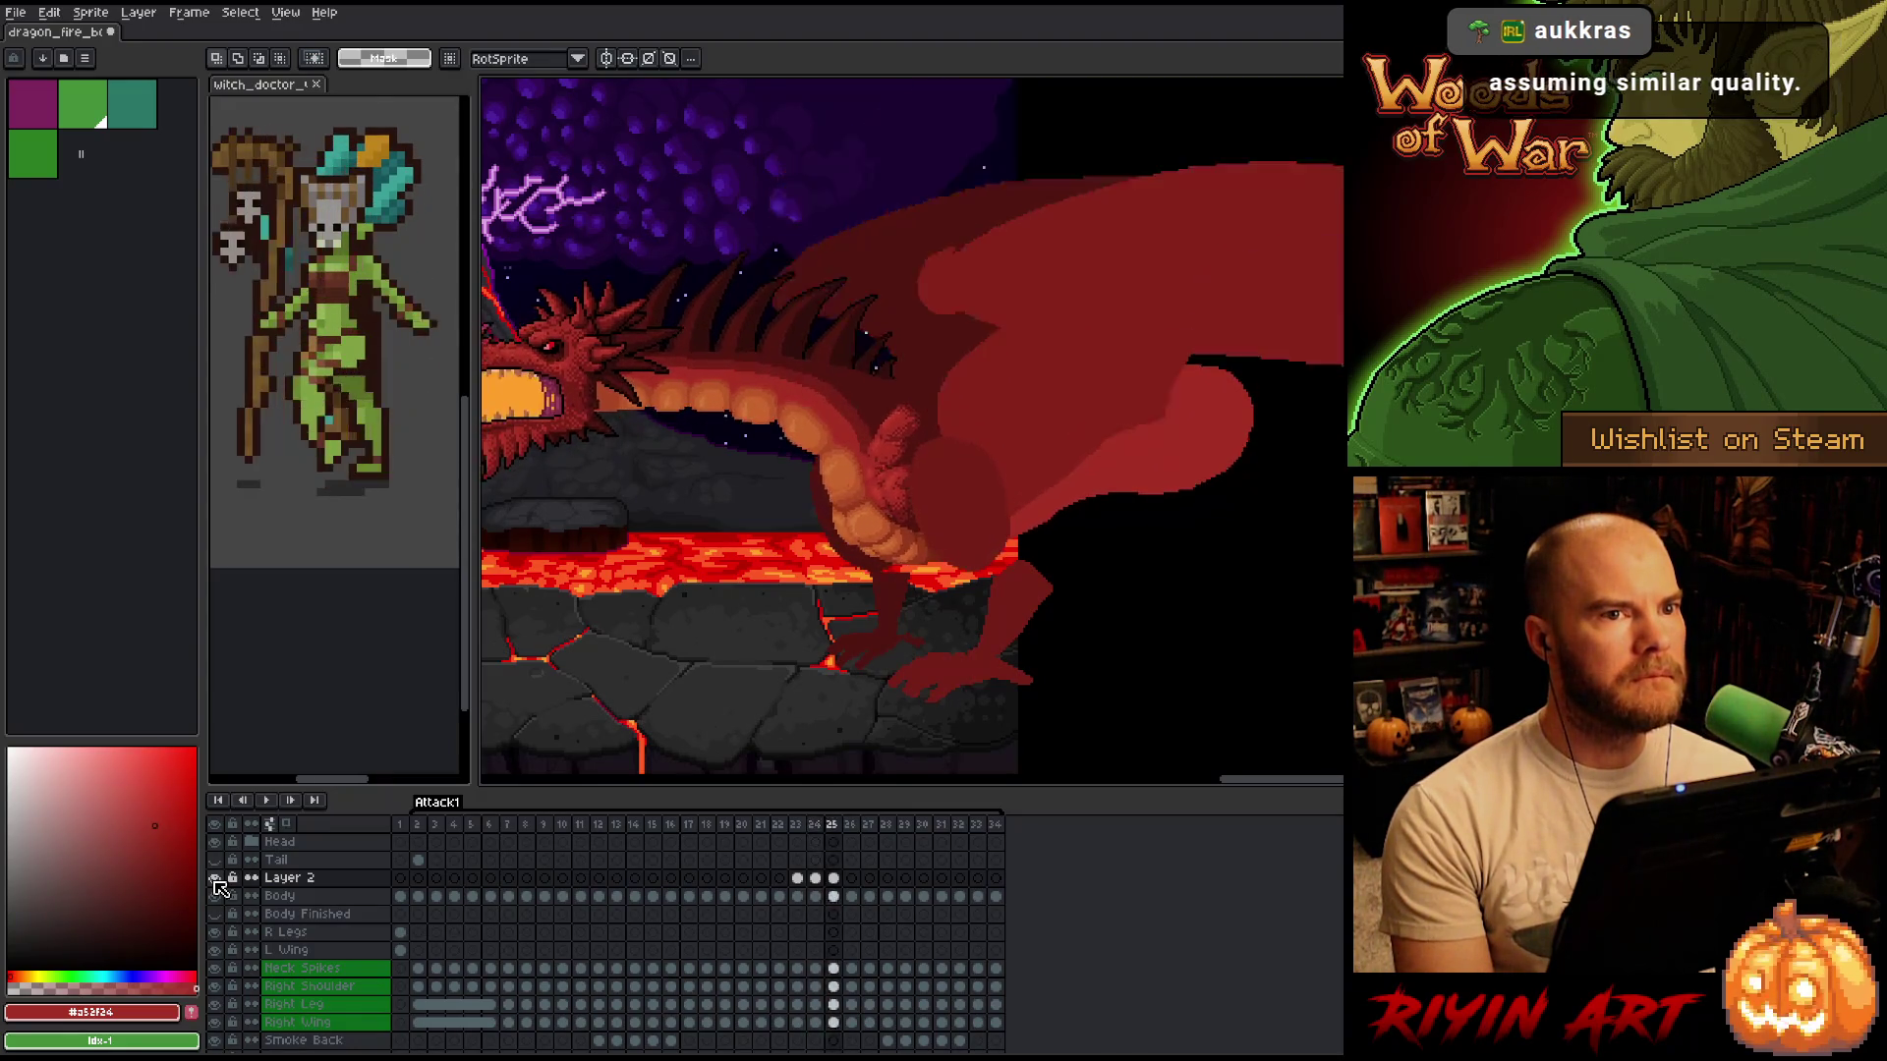
pyautogui.press('Right')
pyautogui.press('Left')
pyautogui.press('Right')
pyautogui.press('Left')
pyautogui.press('Right')
pyautogui.press('Left')
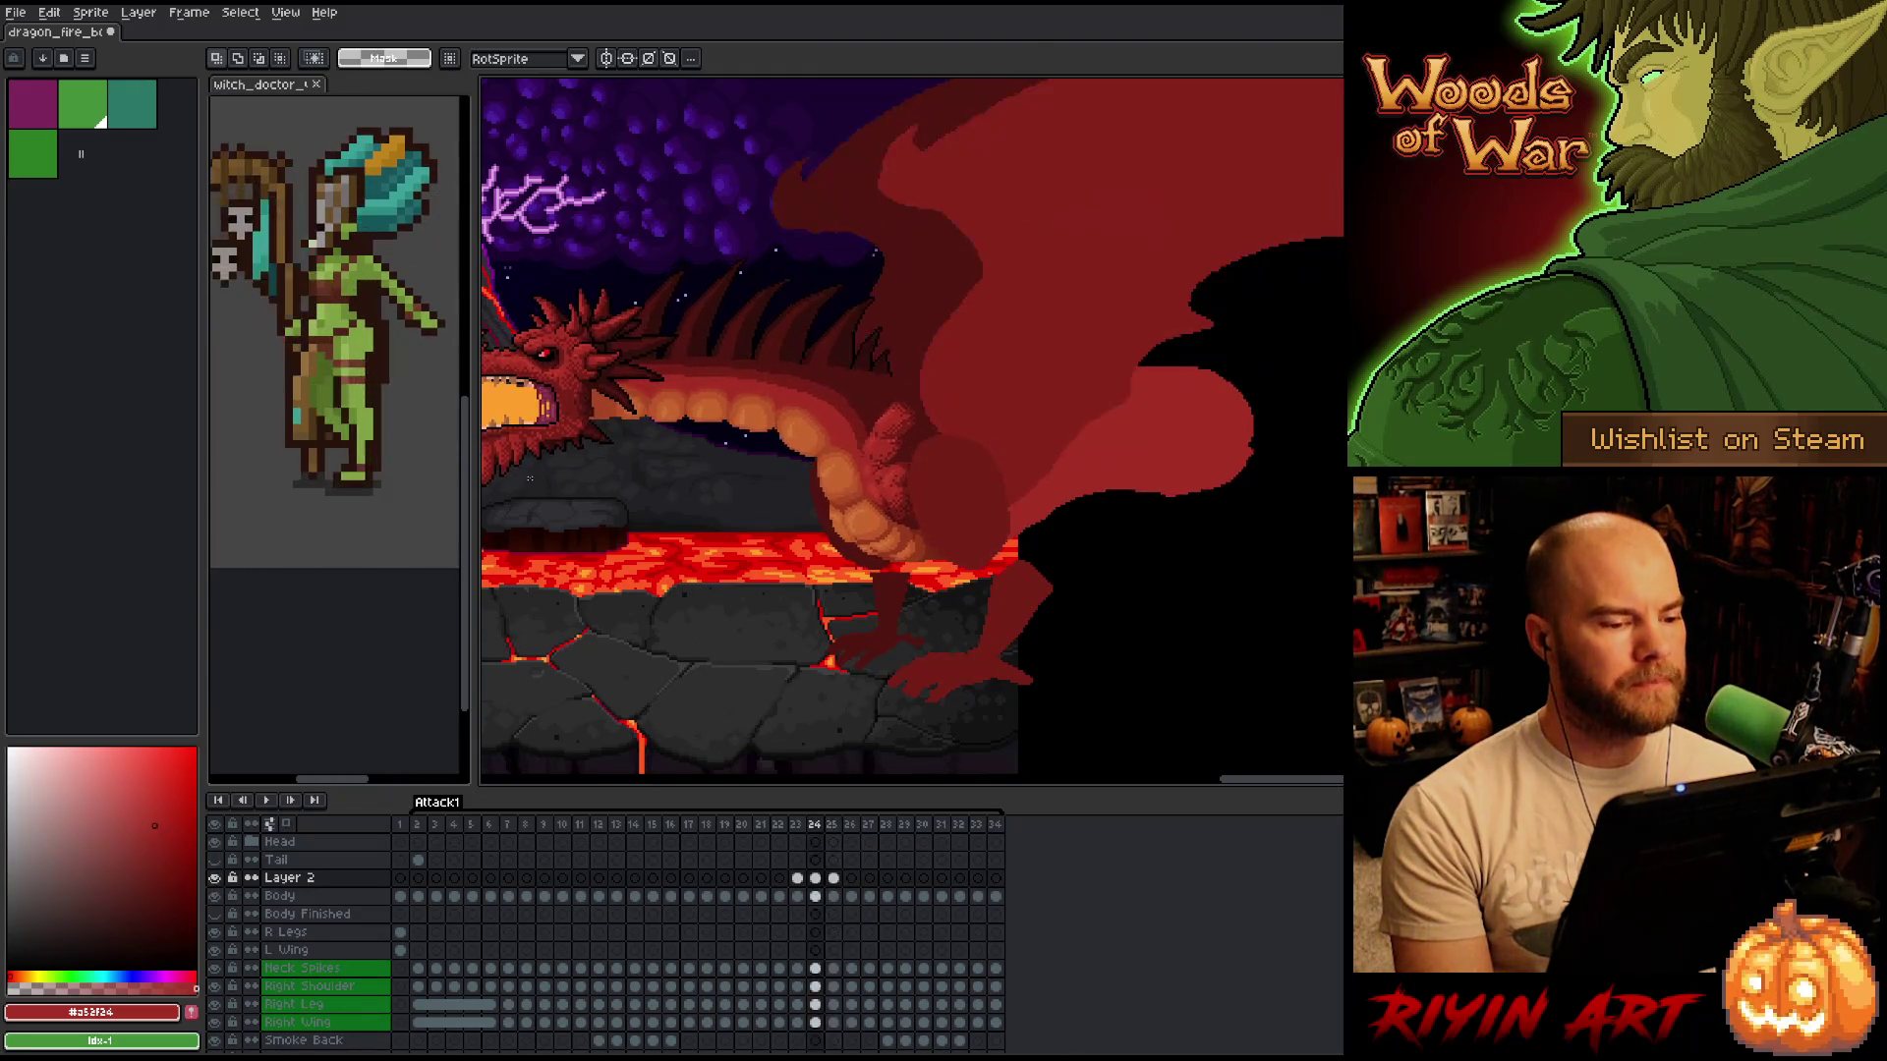
pyautogui.press('Right')
pyautogui.press('Left')
pyautogui.press('Right')
pyautogui.press('Left')
pyautogui.press('Right')
pyautogui.press('Left')
pyautogui.press('Right')
pyautogui.scroll(2, 727, 486)
pyautogui.press('Left')
pyautogui.press('Right')
pyautogui.press('Left')
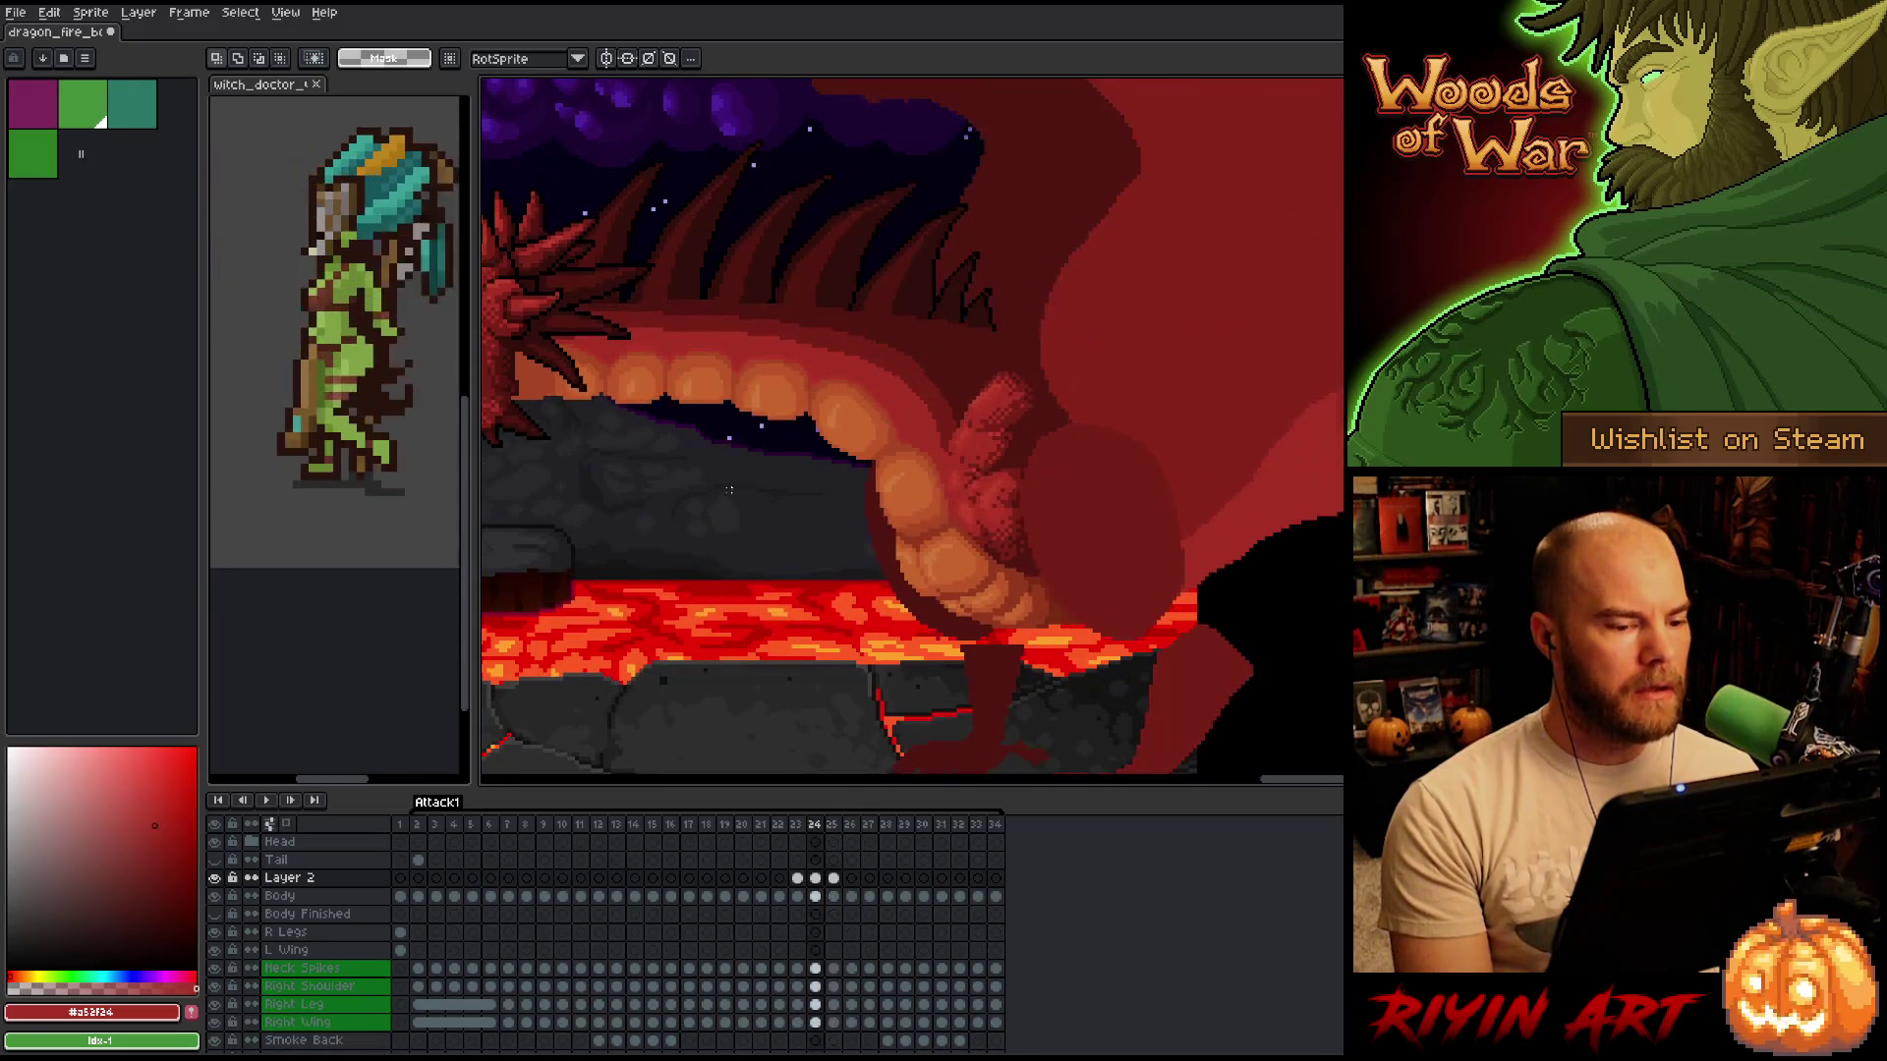
pyautogui.press('Right')
pyautogui.press('Left')
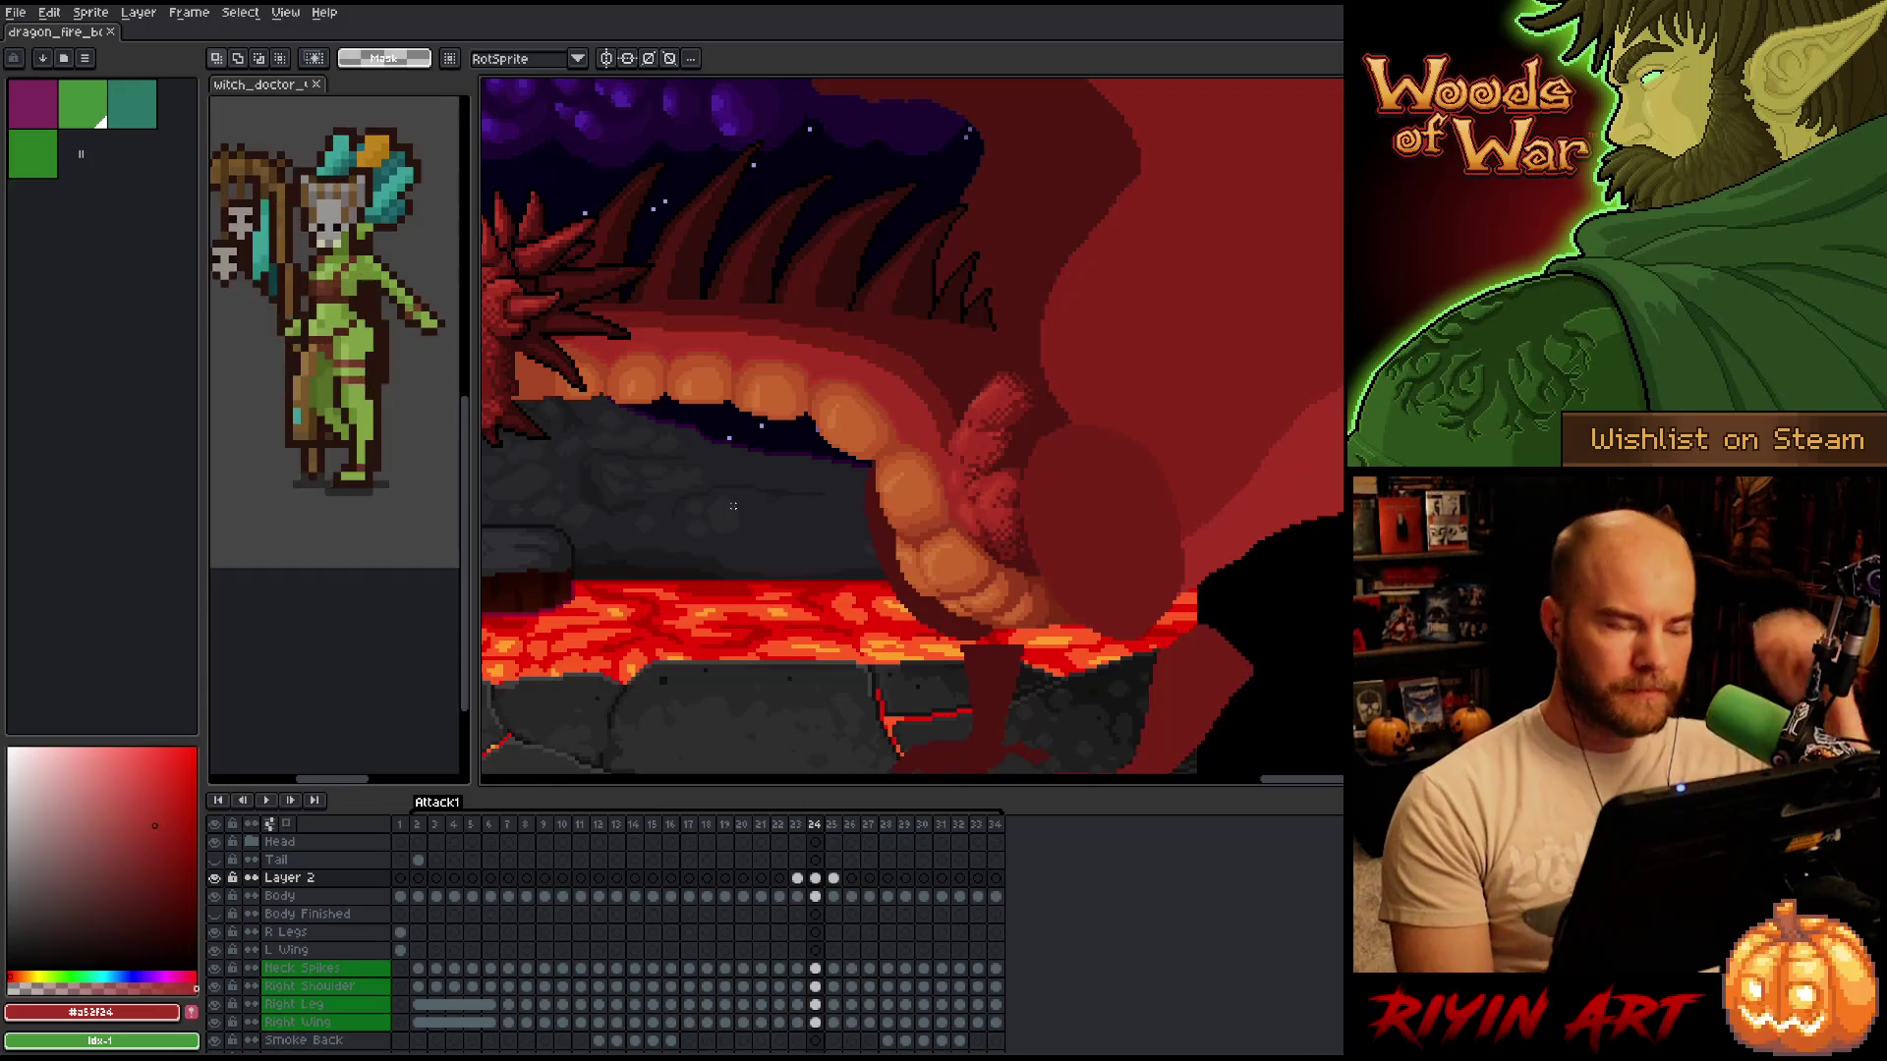